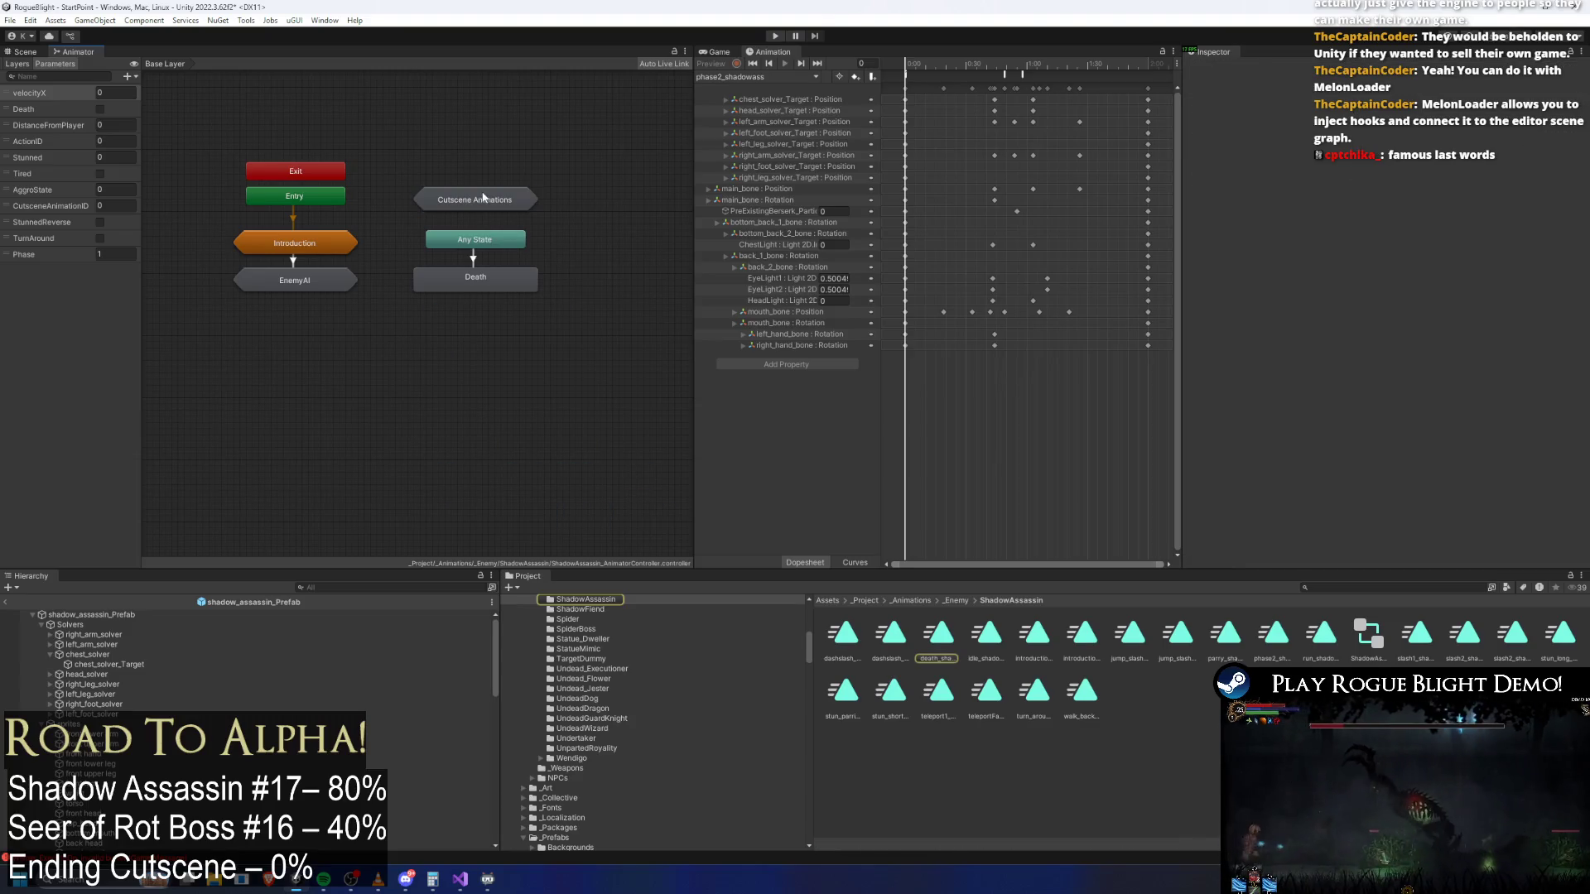
# Select the Animator's Death state, enter Play mode into Fireworn City, and pause the game
pyautogui.click(475, 286)
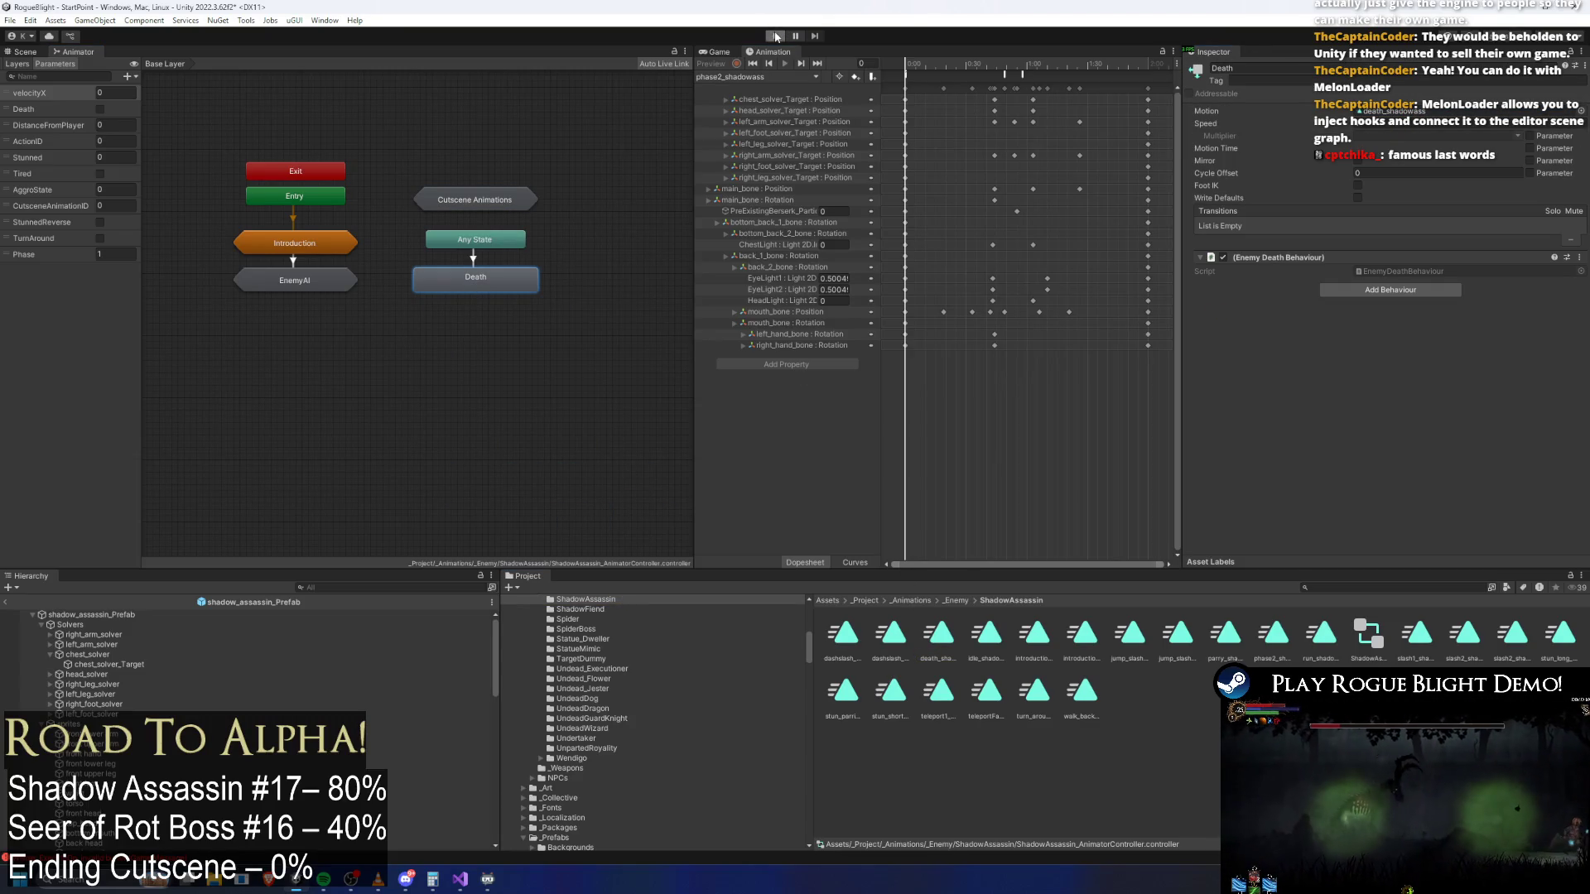
pyautogui.click(776, 36)
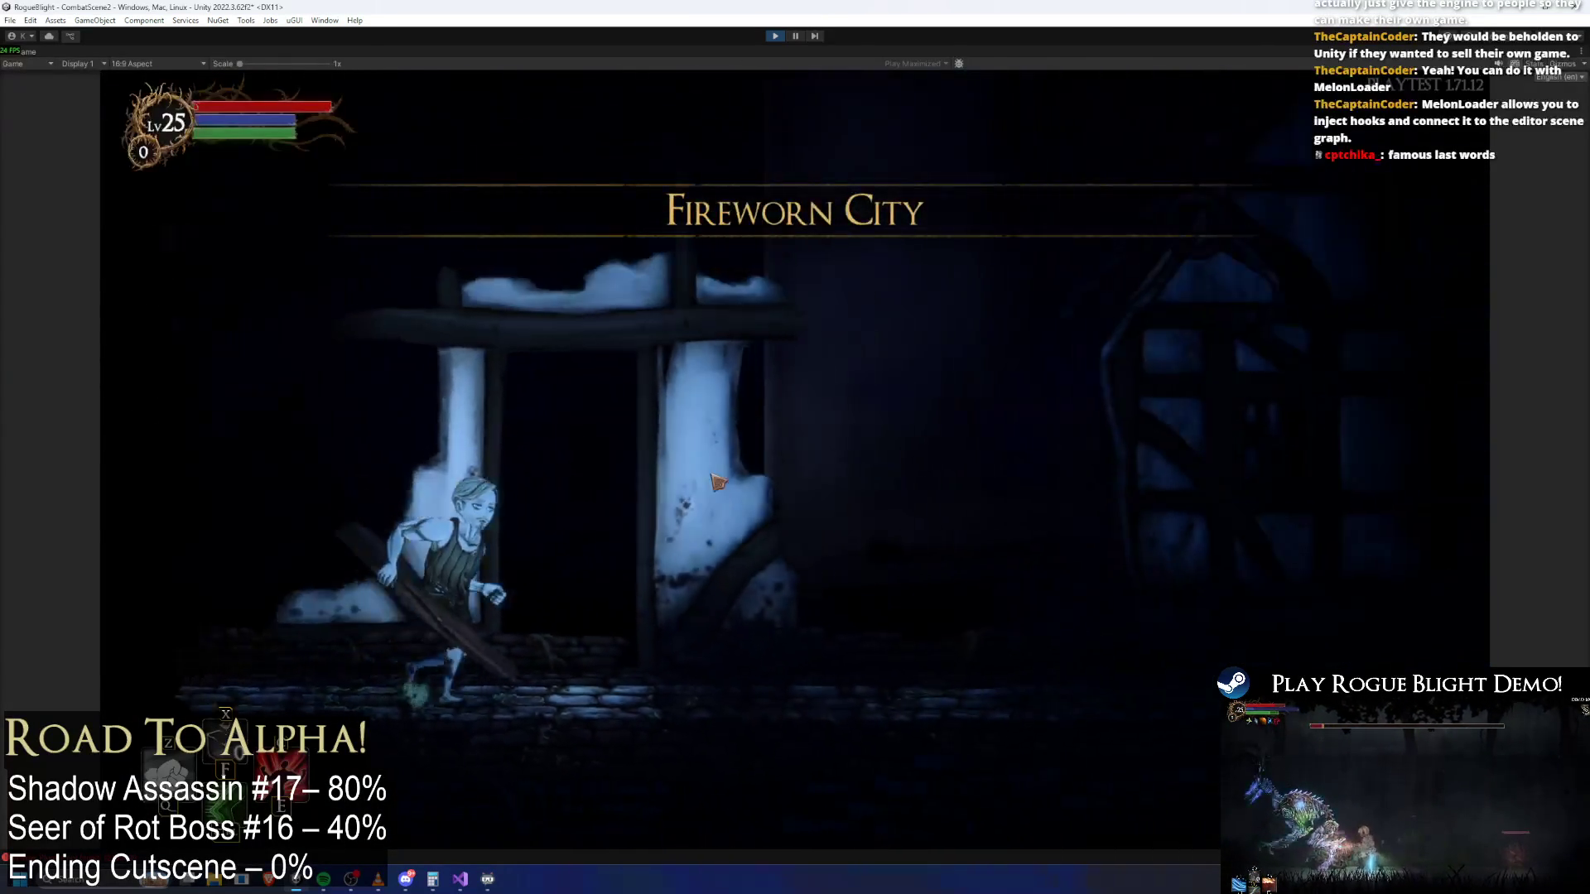
pyautogui.press('Escape')
# Abandon the current run and walk to the caravan to bring up the map choices
pyautogui.click(794, 474)
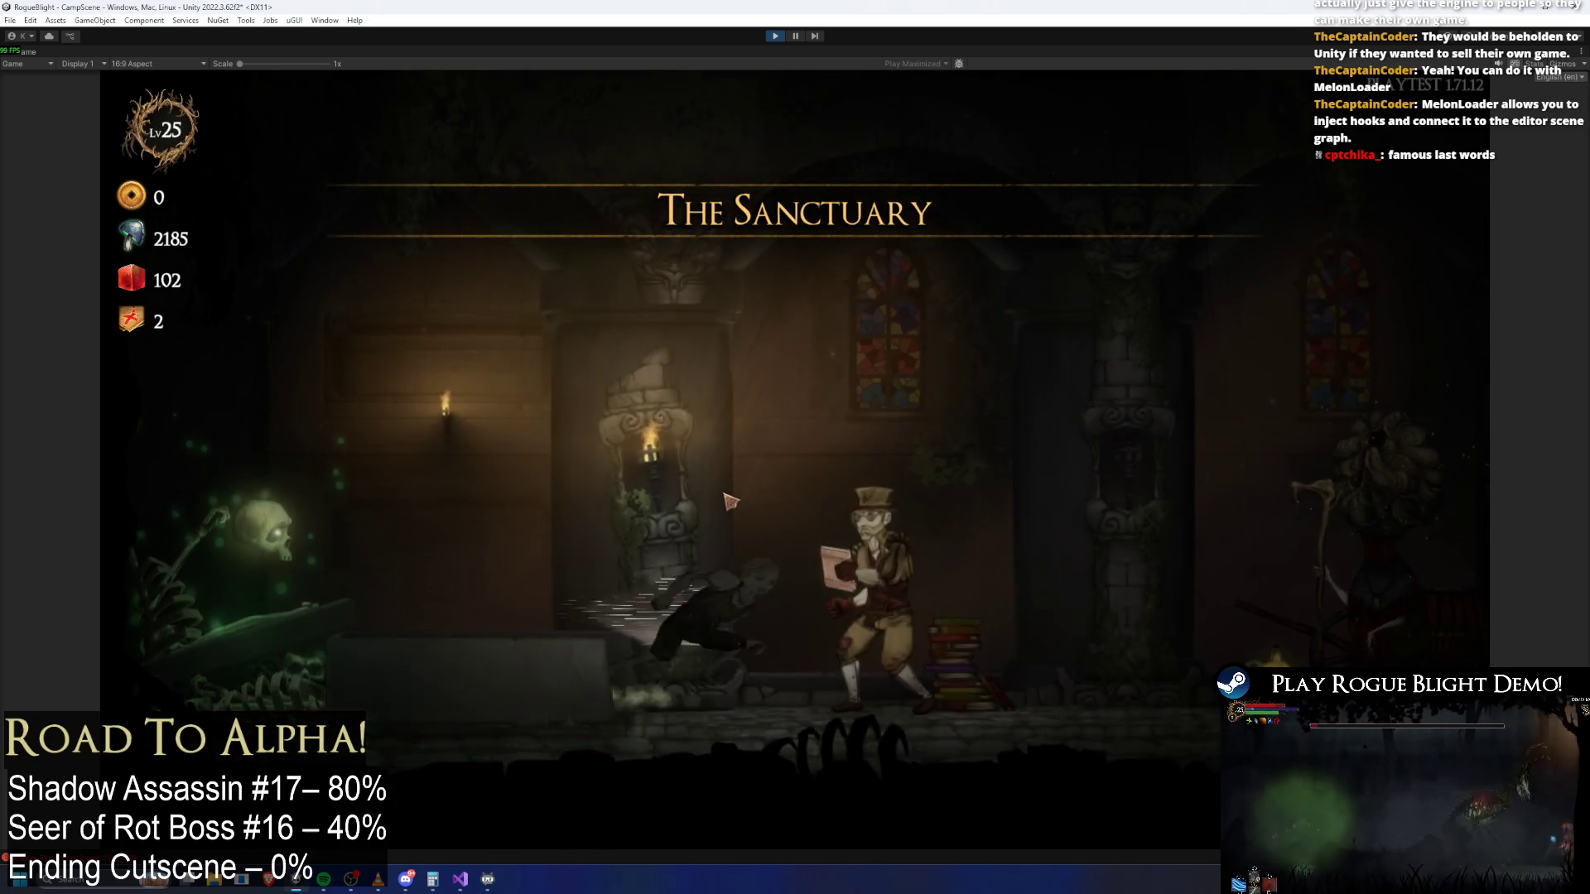
pyautogui.press('a')
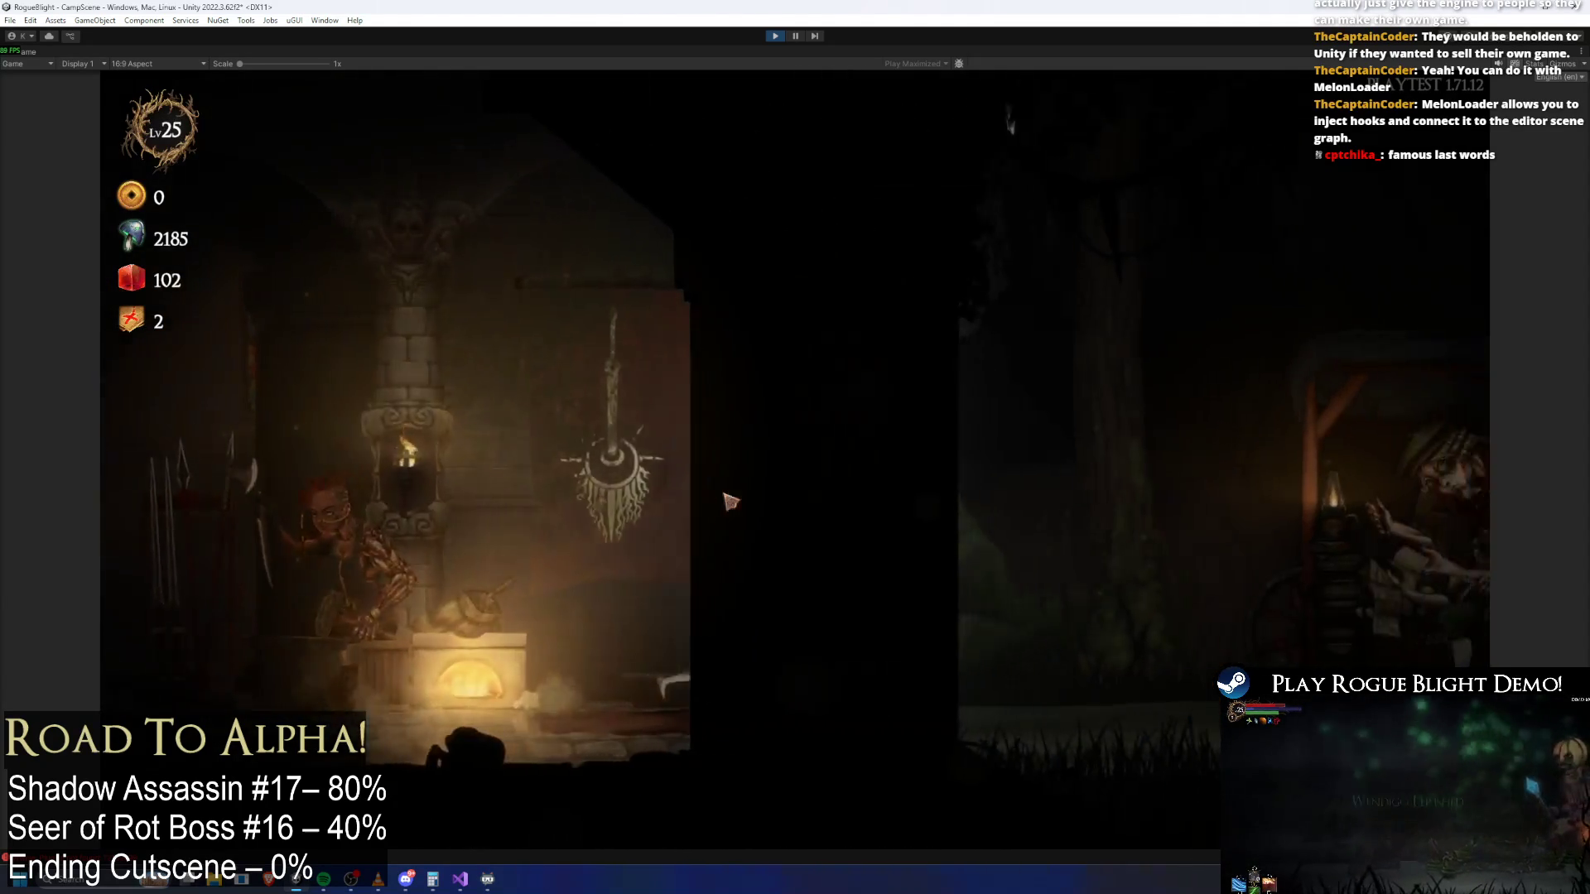
pyautogui.press('d')
pyautogui.press('e')
# Start a Story Mode map at difficulty 0 and accept the Wooden Sword offer
pyautogui.press('Return')
pyautogui.press('Return')
pyautogui.press('a')
pyautogui.press('a')
pyautogui.click(1007, 420)
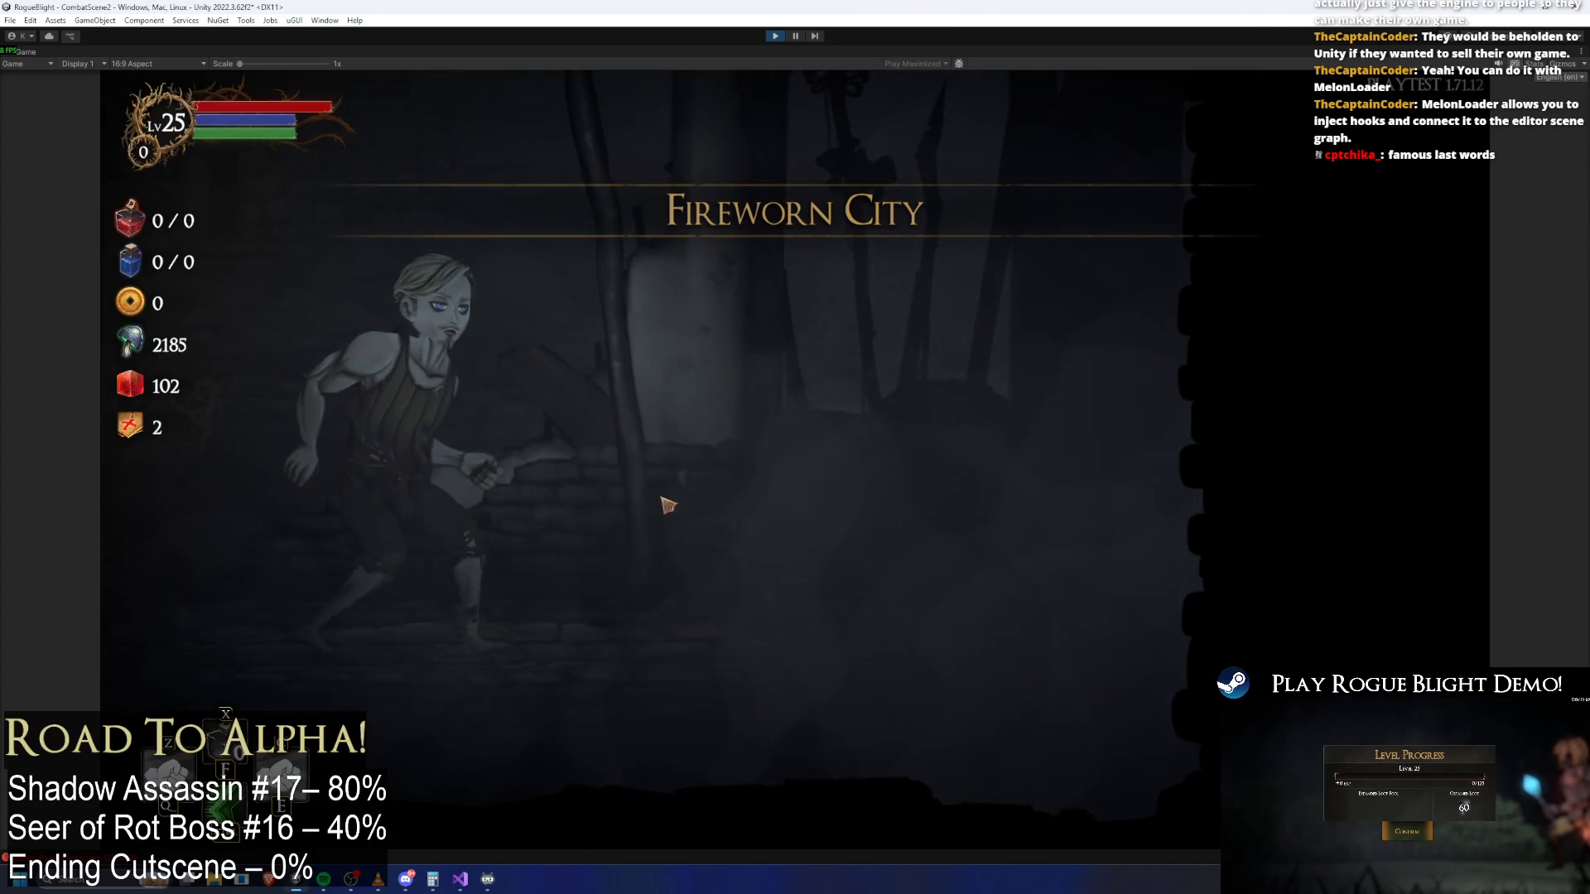
pyautogui.click(806, 436)
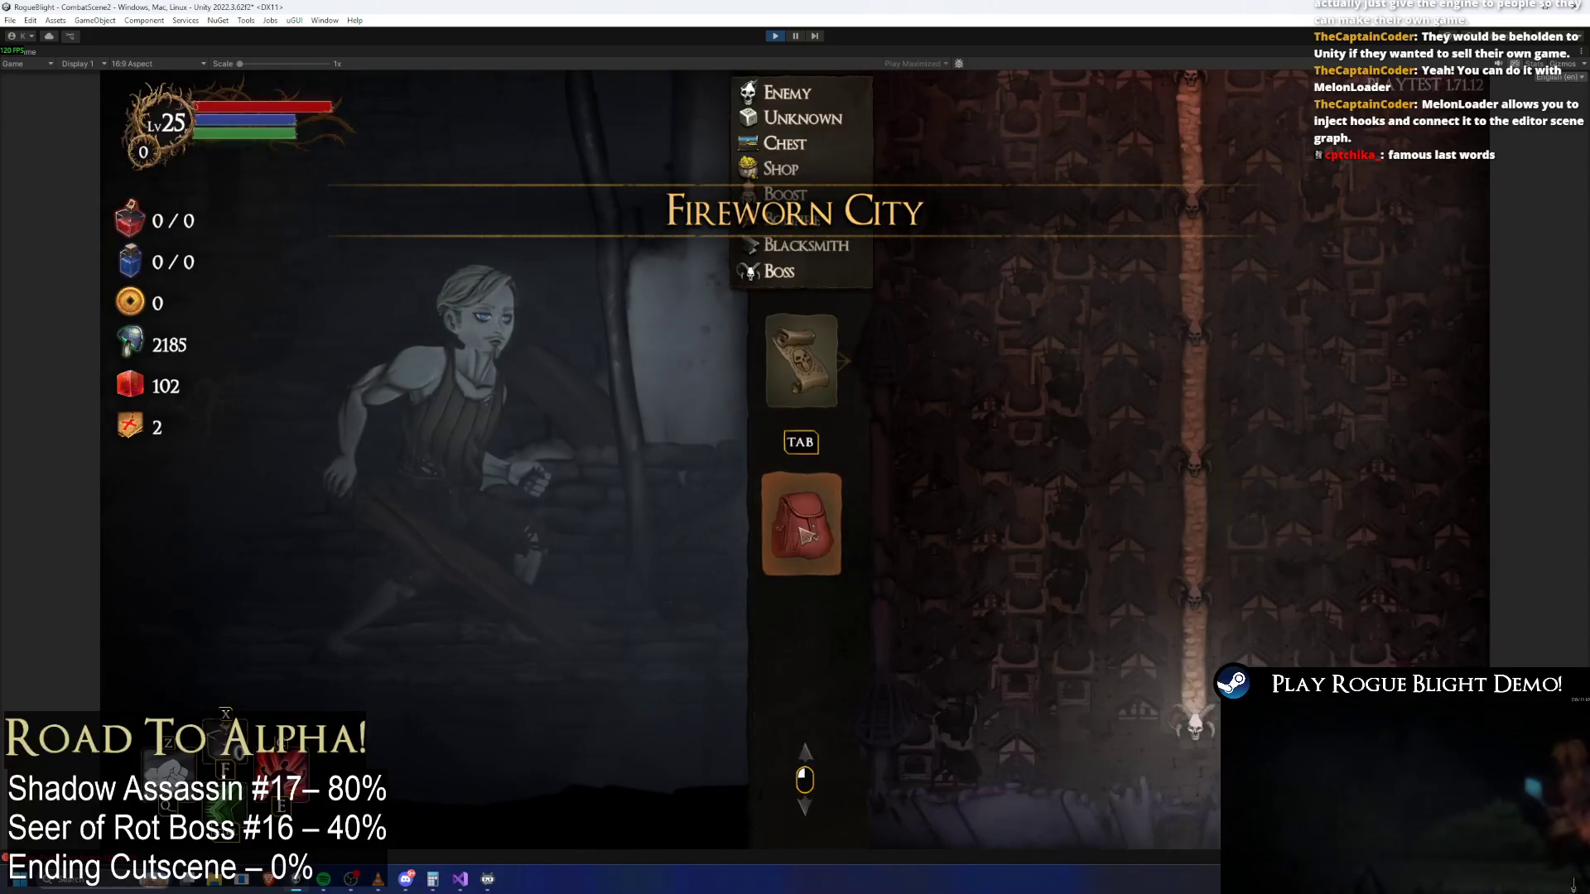
# Equip the Fire Sword and the Death Sword in the character's weapon slots
pyautogui.click(833, 526)
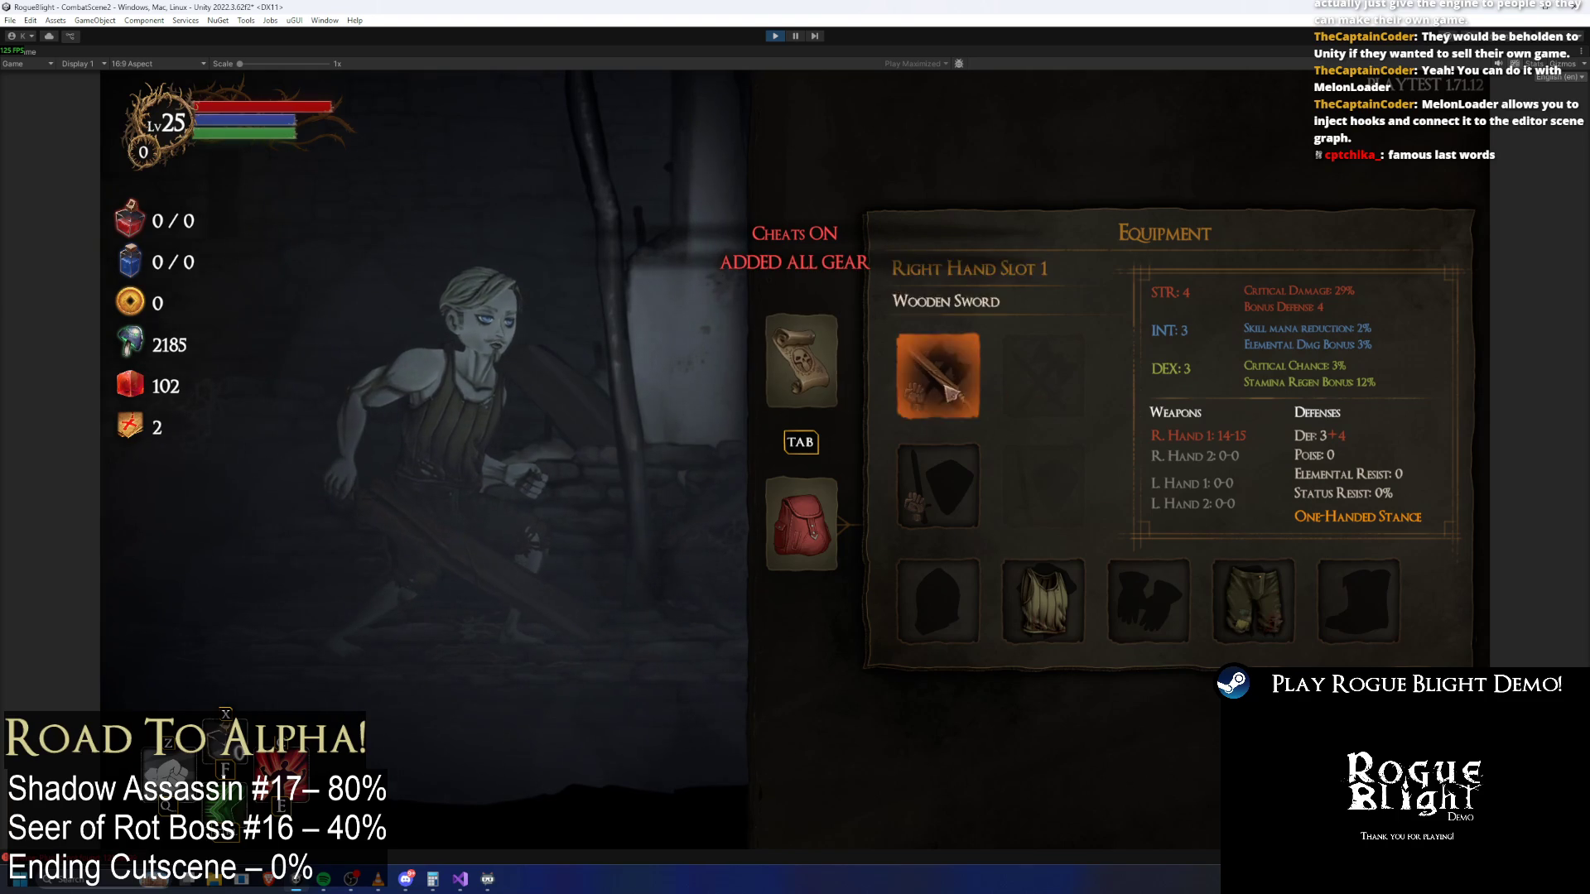
pyautogui.click(939, 375)
pyautogui.click(1336, 298)
pyautogui.click(939, 486)
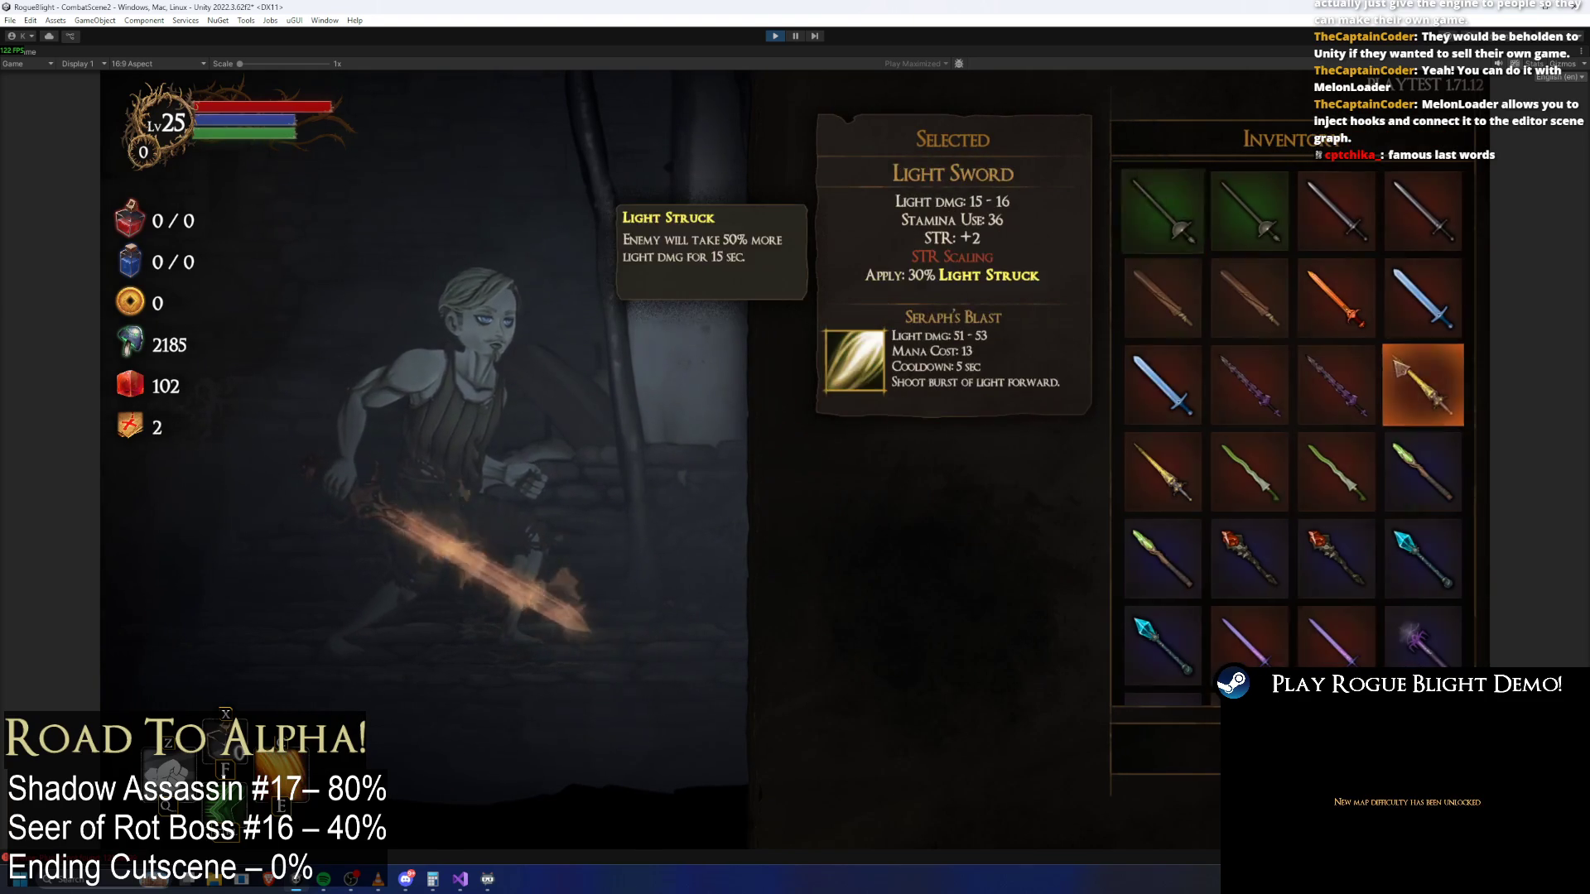
pyautogui.click(1245, 395)
# Equip the knight helmet, Knight's Armor, armoured gloves, steel trousers and Thief's Boots
pyautogui.click(1253, 601)
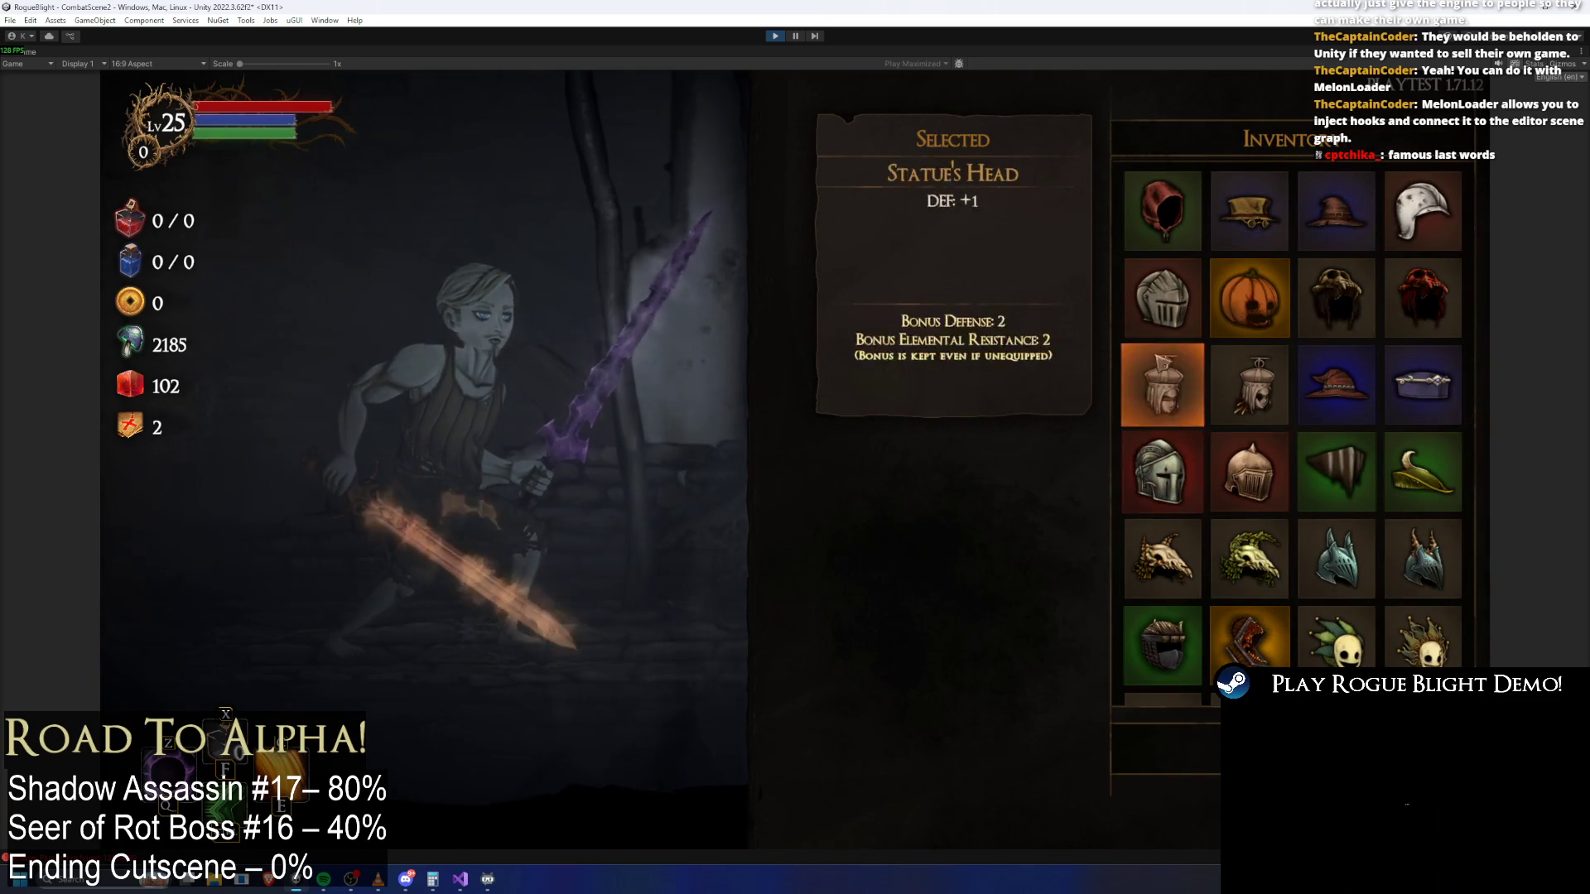
pyautogui.click(1163, 298)
pyautogui.click(1042, 602)
pyautogui.click(1163, 211)
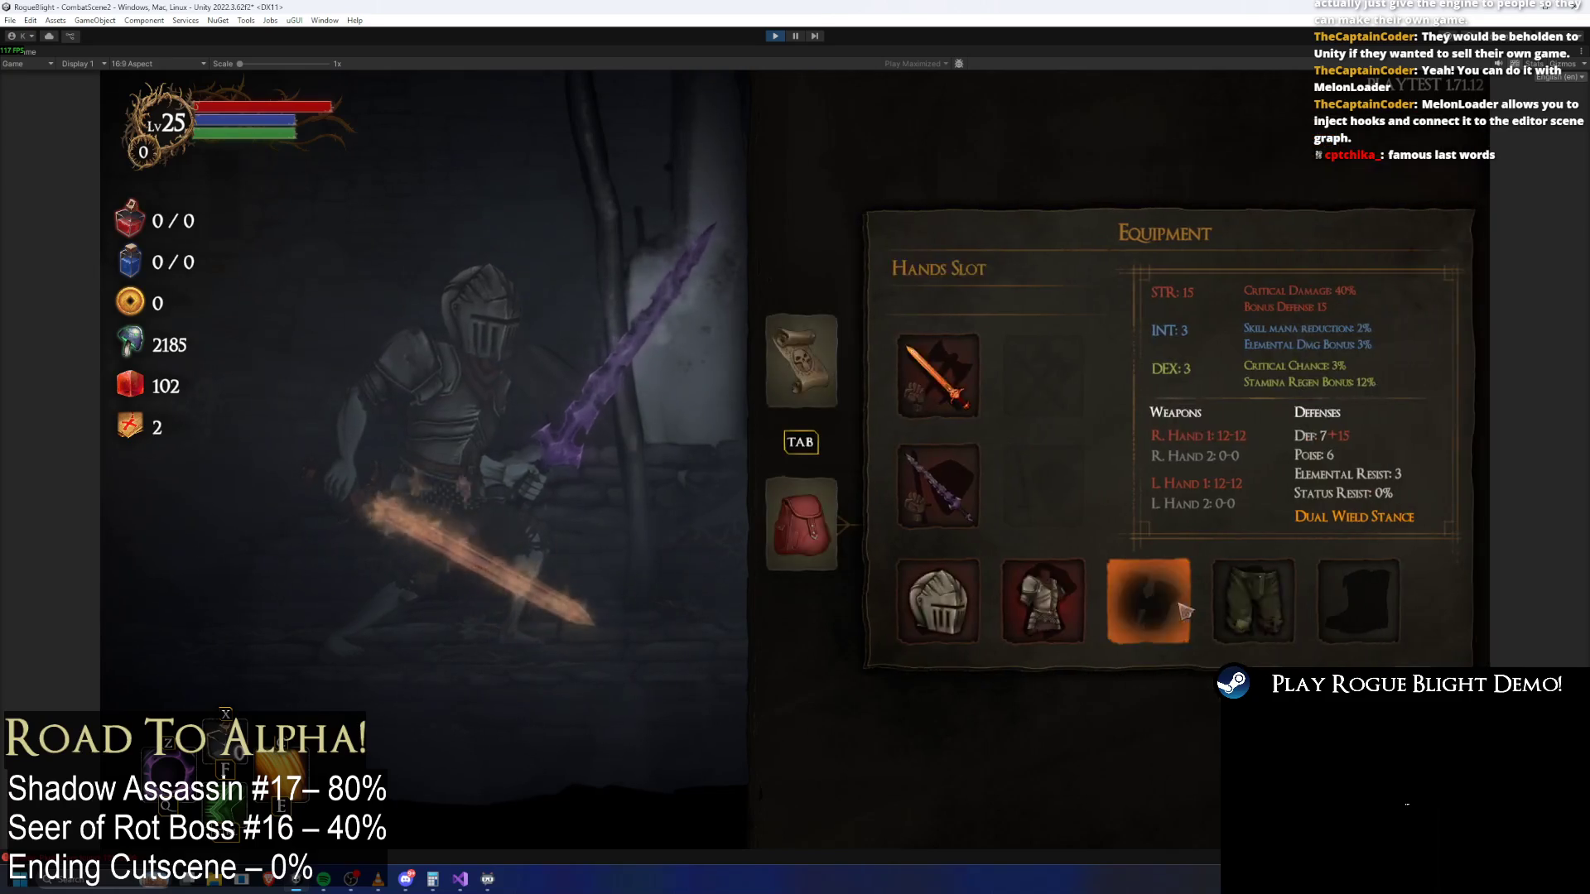
pyautogui.click(1189, 593)
pyautogui.click(1248, 454)
pyautogui.click(1253, 601)
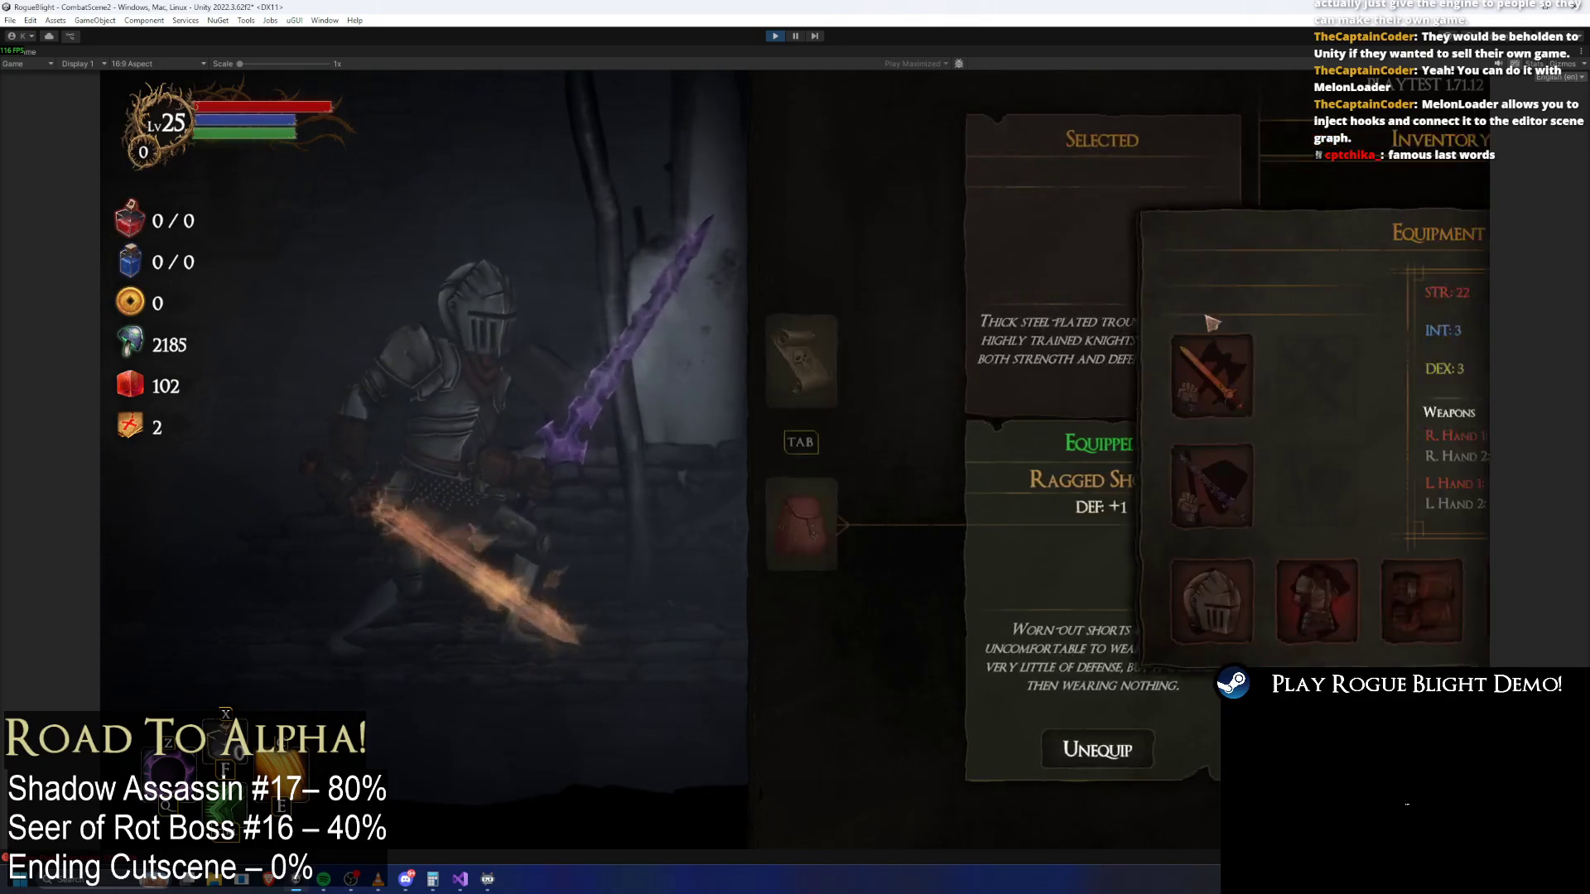
pyautogui.click(1199, 305)
pyautogui.click(1358, 602)
pyautogui.click(1250, 205)
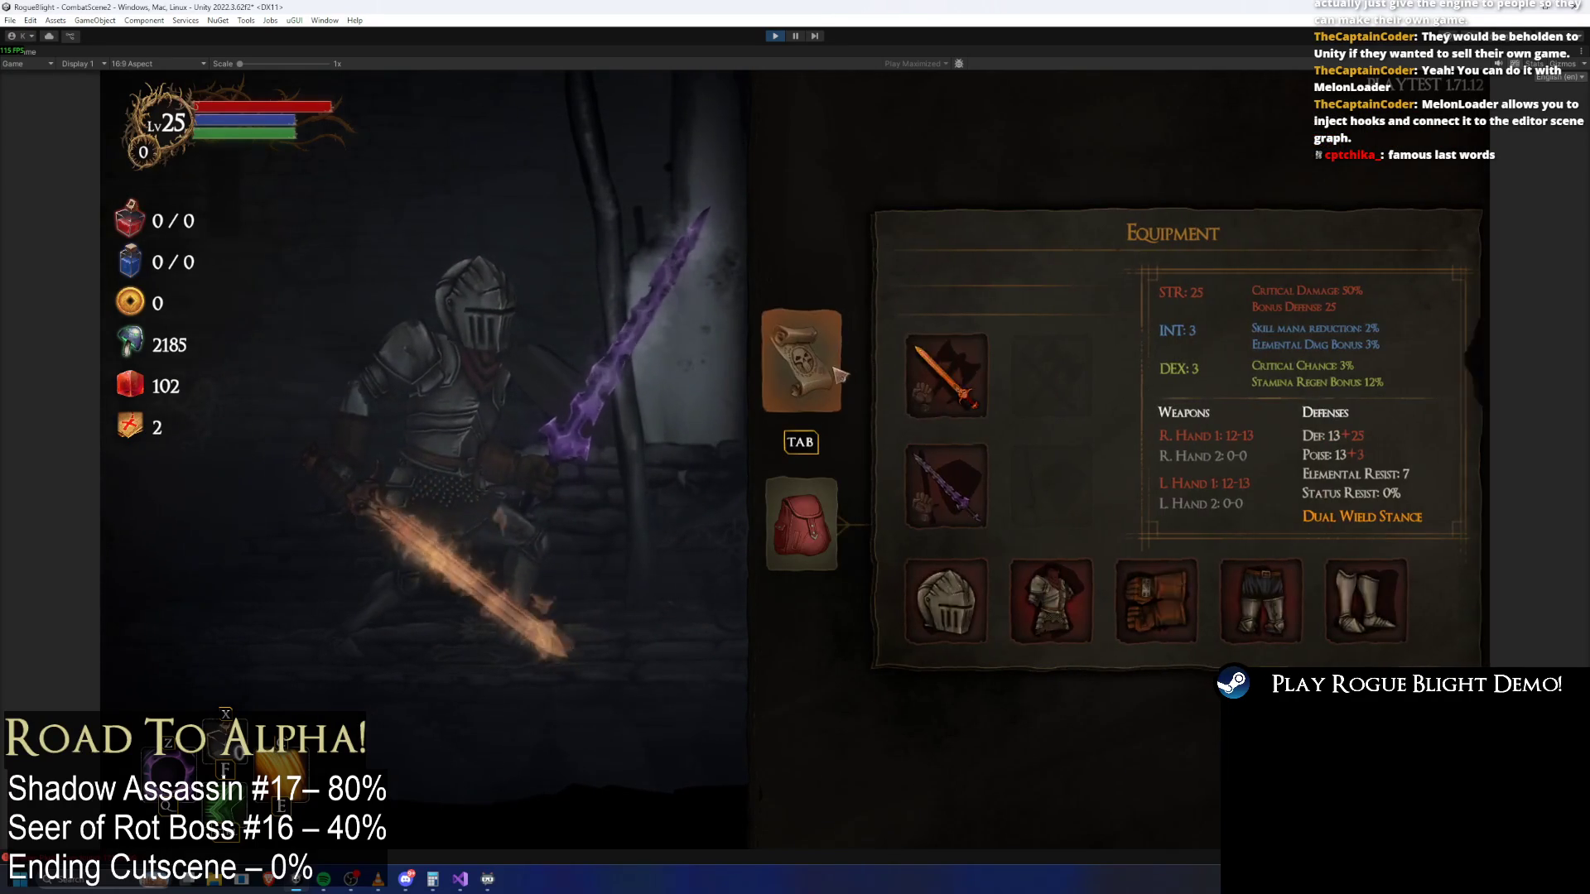
pyautogui.click(838, 373)
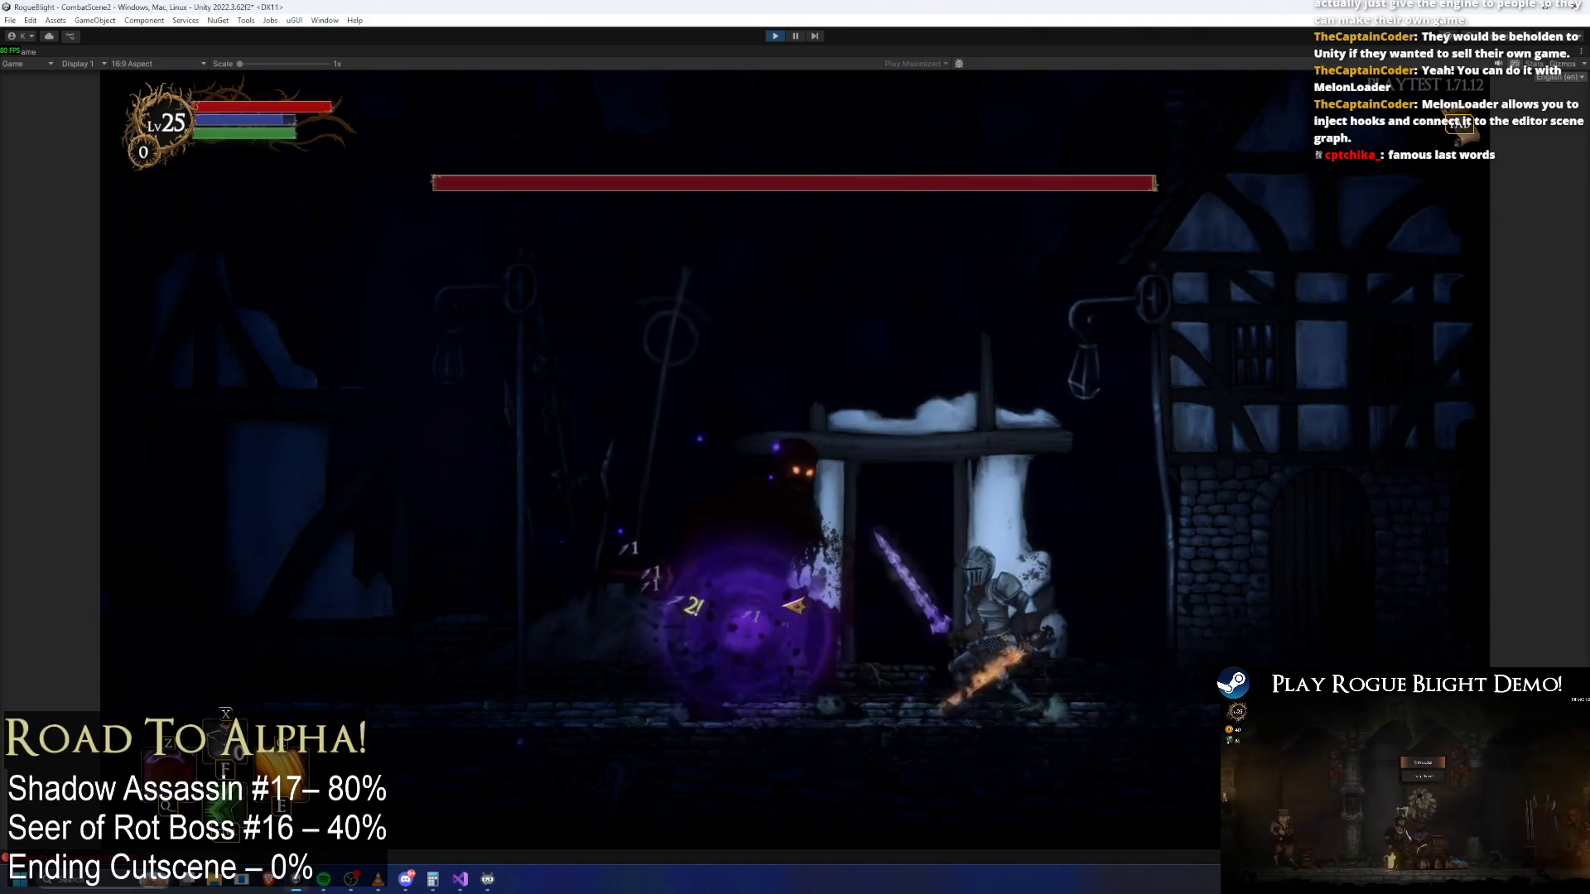
# Close in on the hooded boss and land the opening sword slashes
pyautogui.press('a')
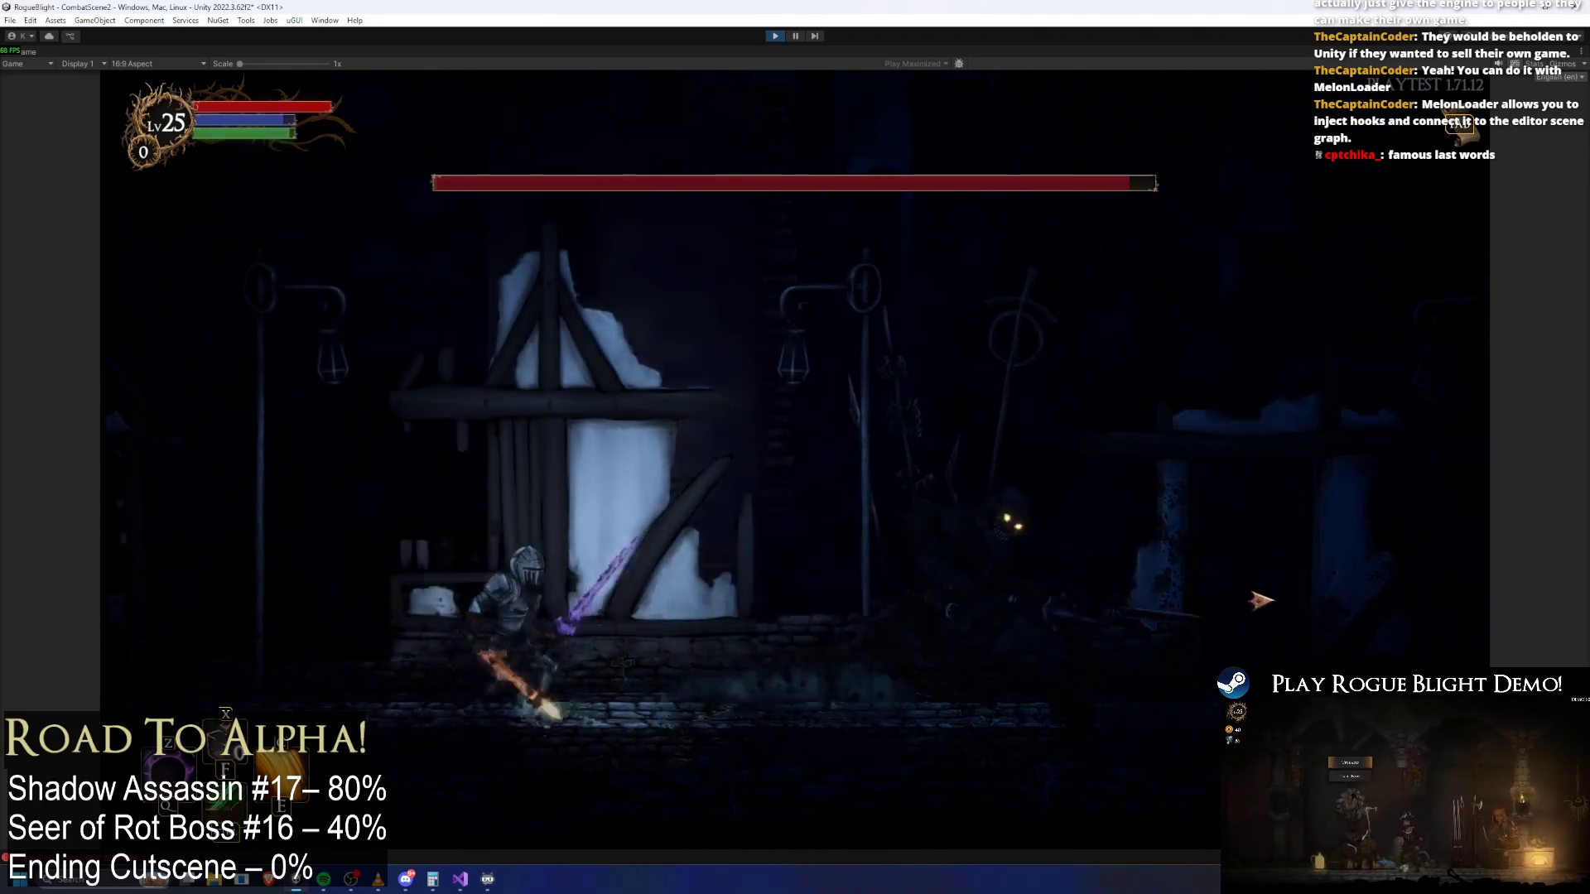
pyautogui.press('d')
pyautogui.click(1226, 604)
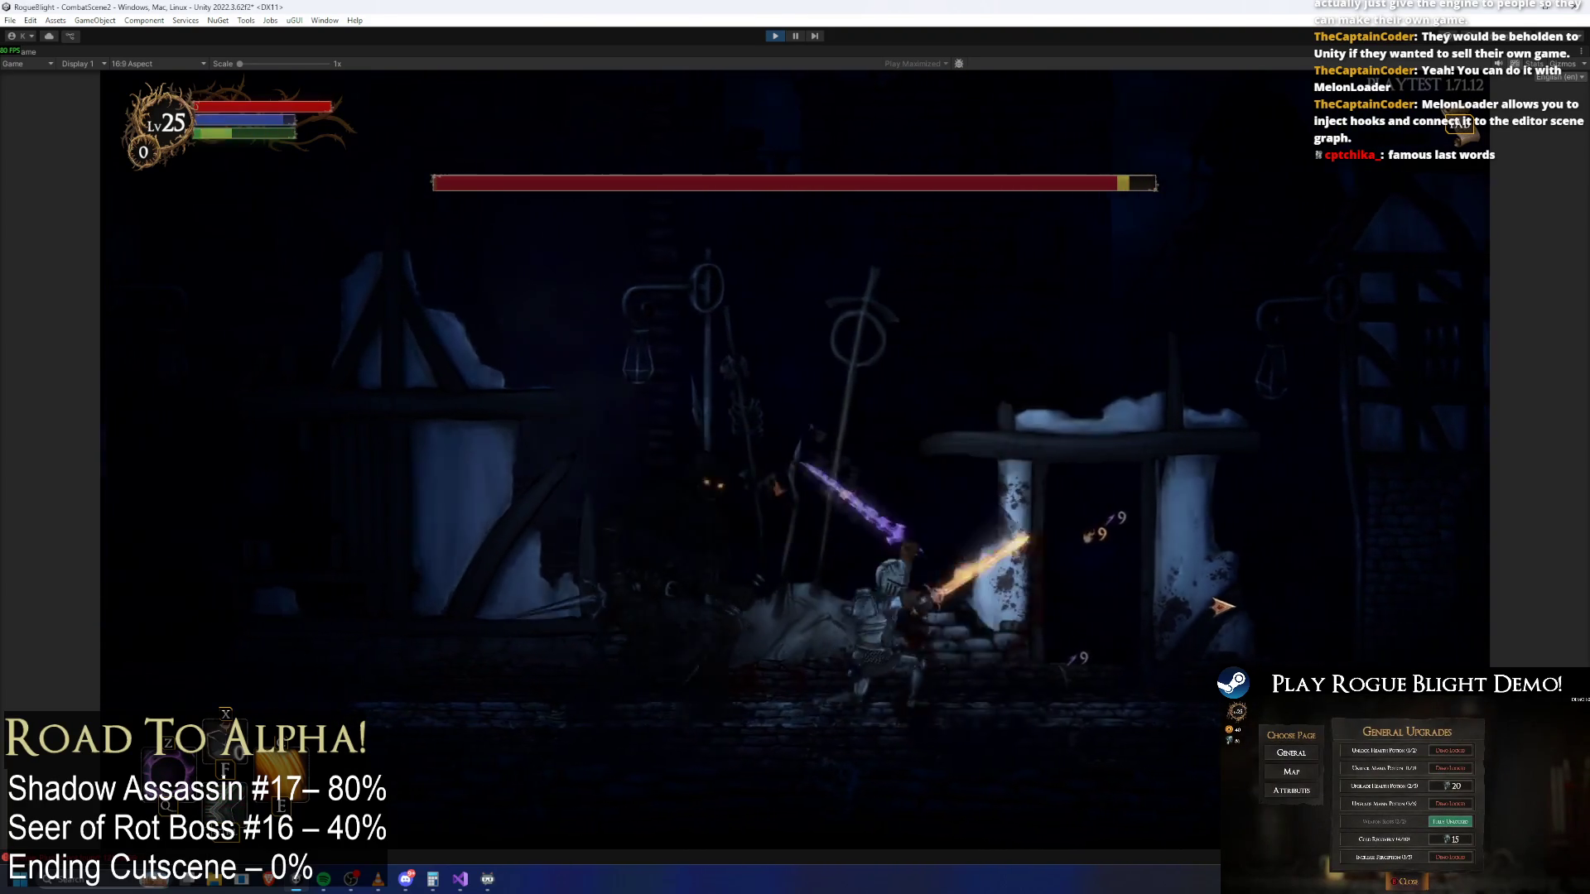
pyautogui.press('d')
pyautogui.click(682, 617)
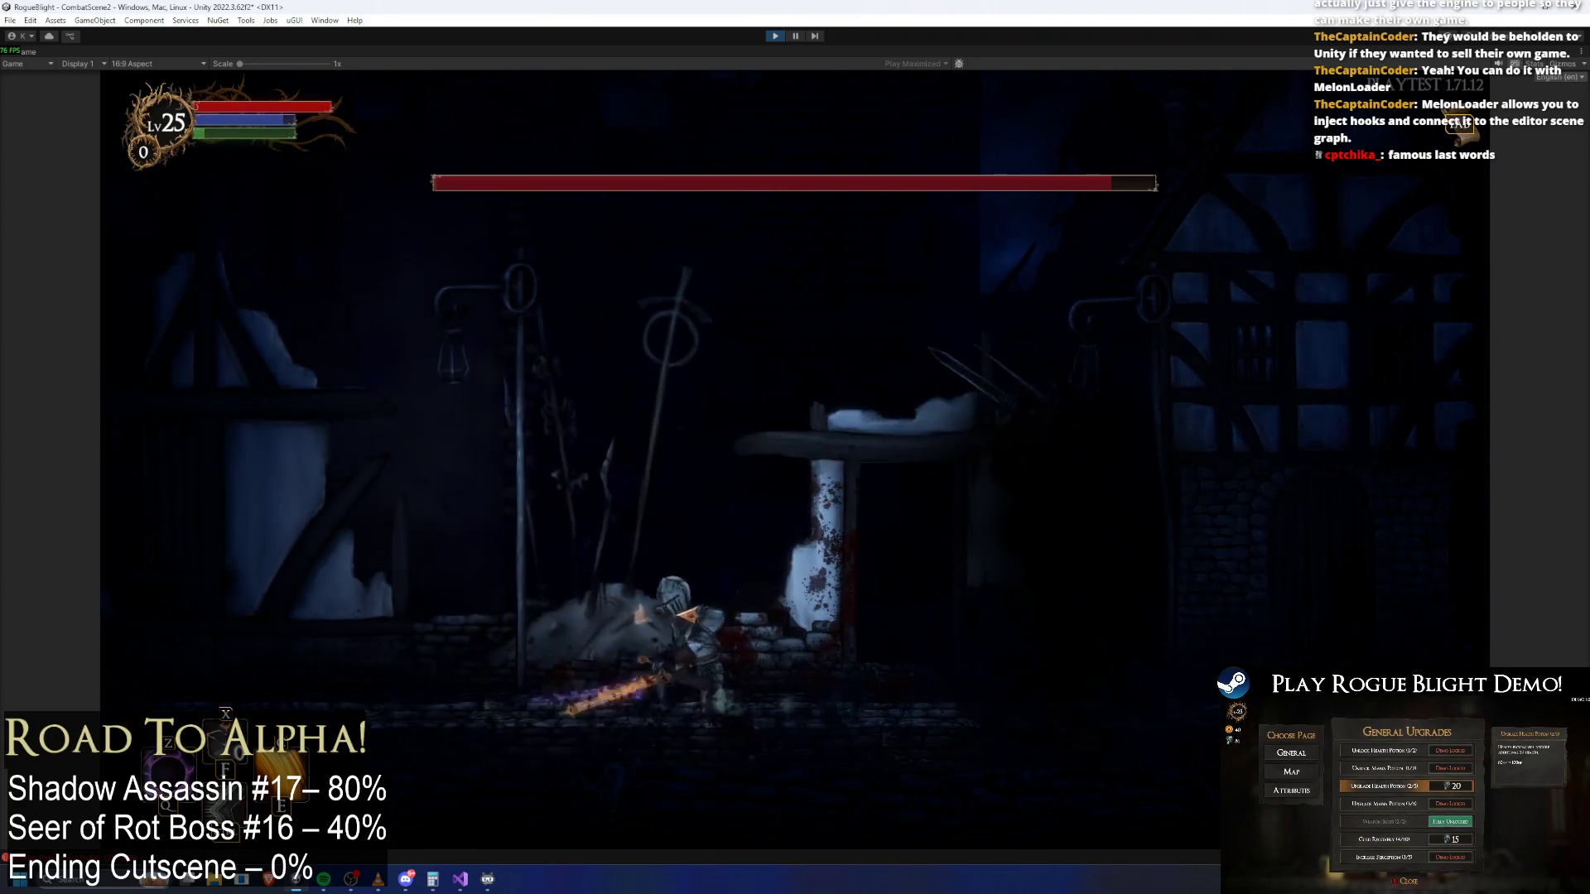
pyautogui.click(686, 617)
pyautogui.press('a')
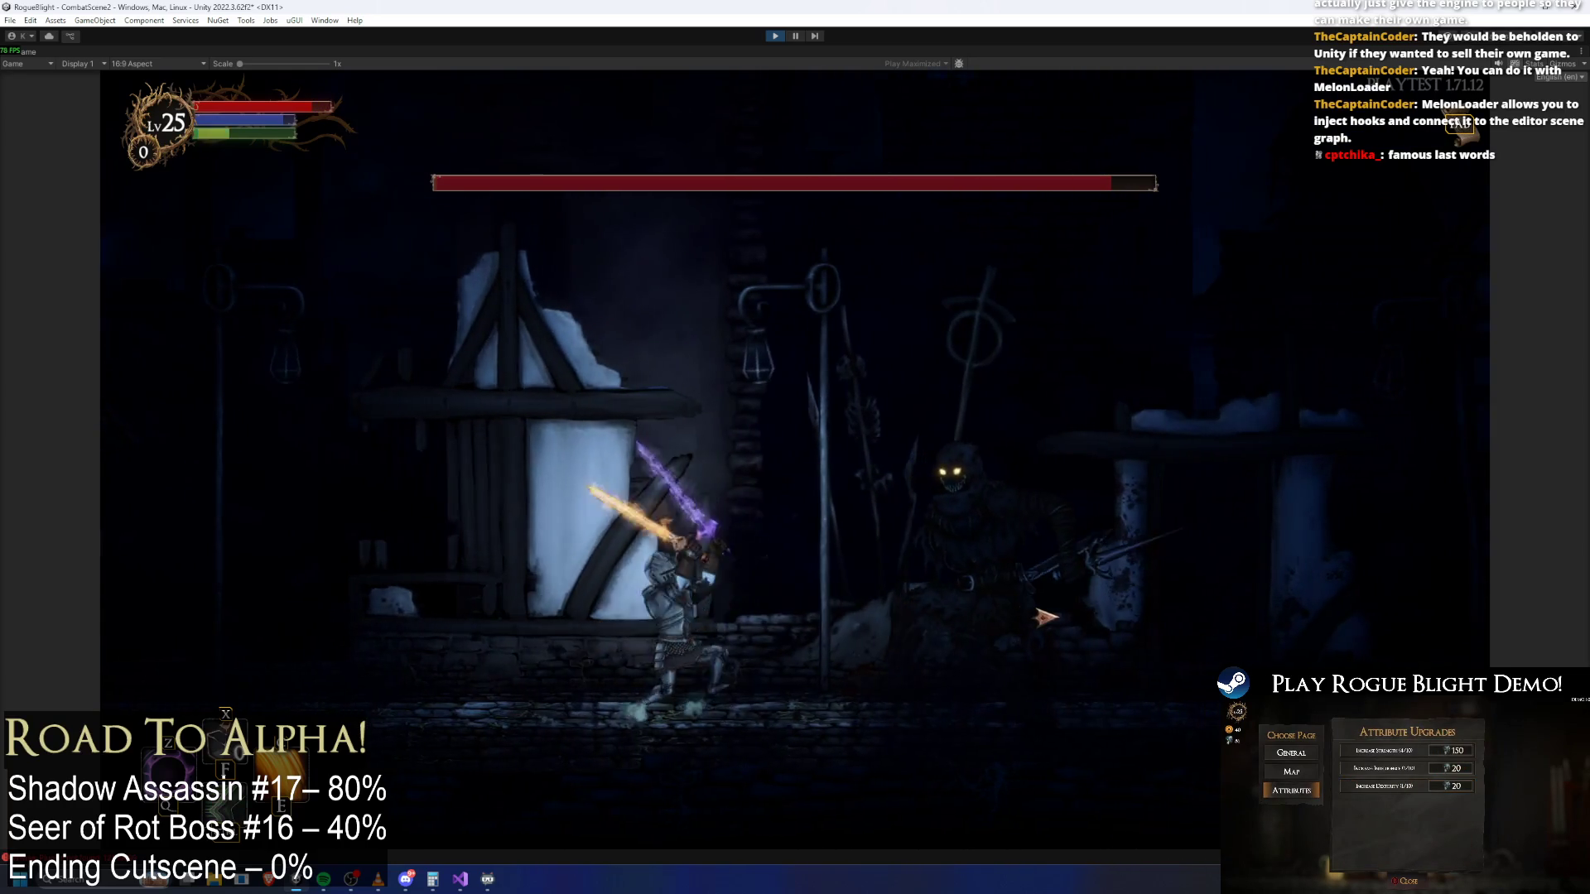
pyautogui.press('d')
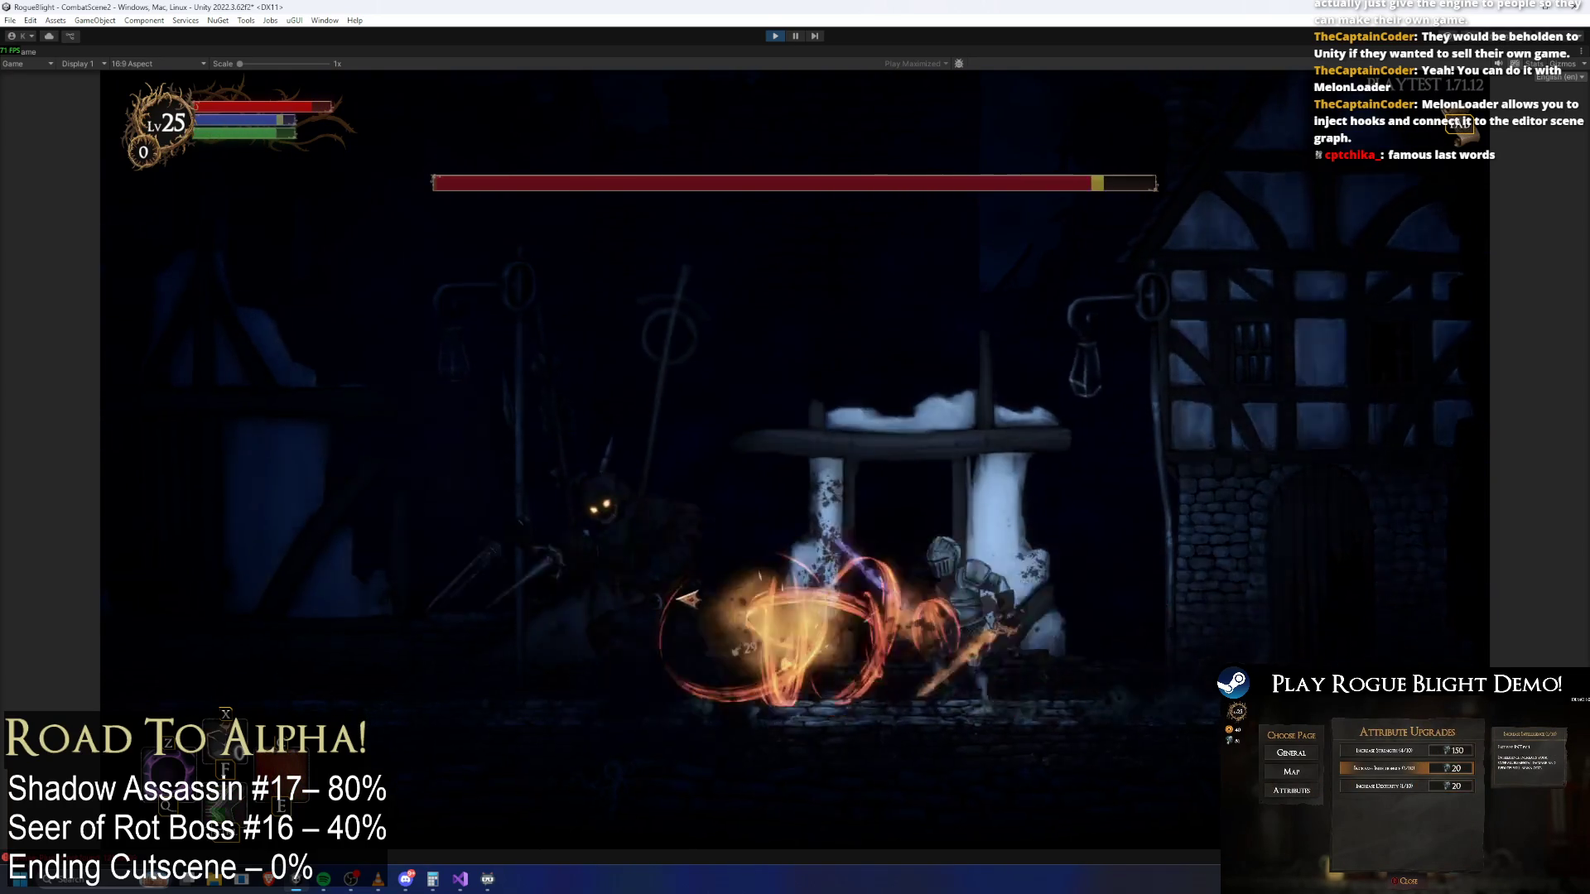
pyautogui.press('a')
pyautogui.click(1126, 611)
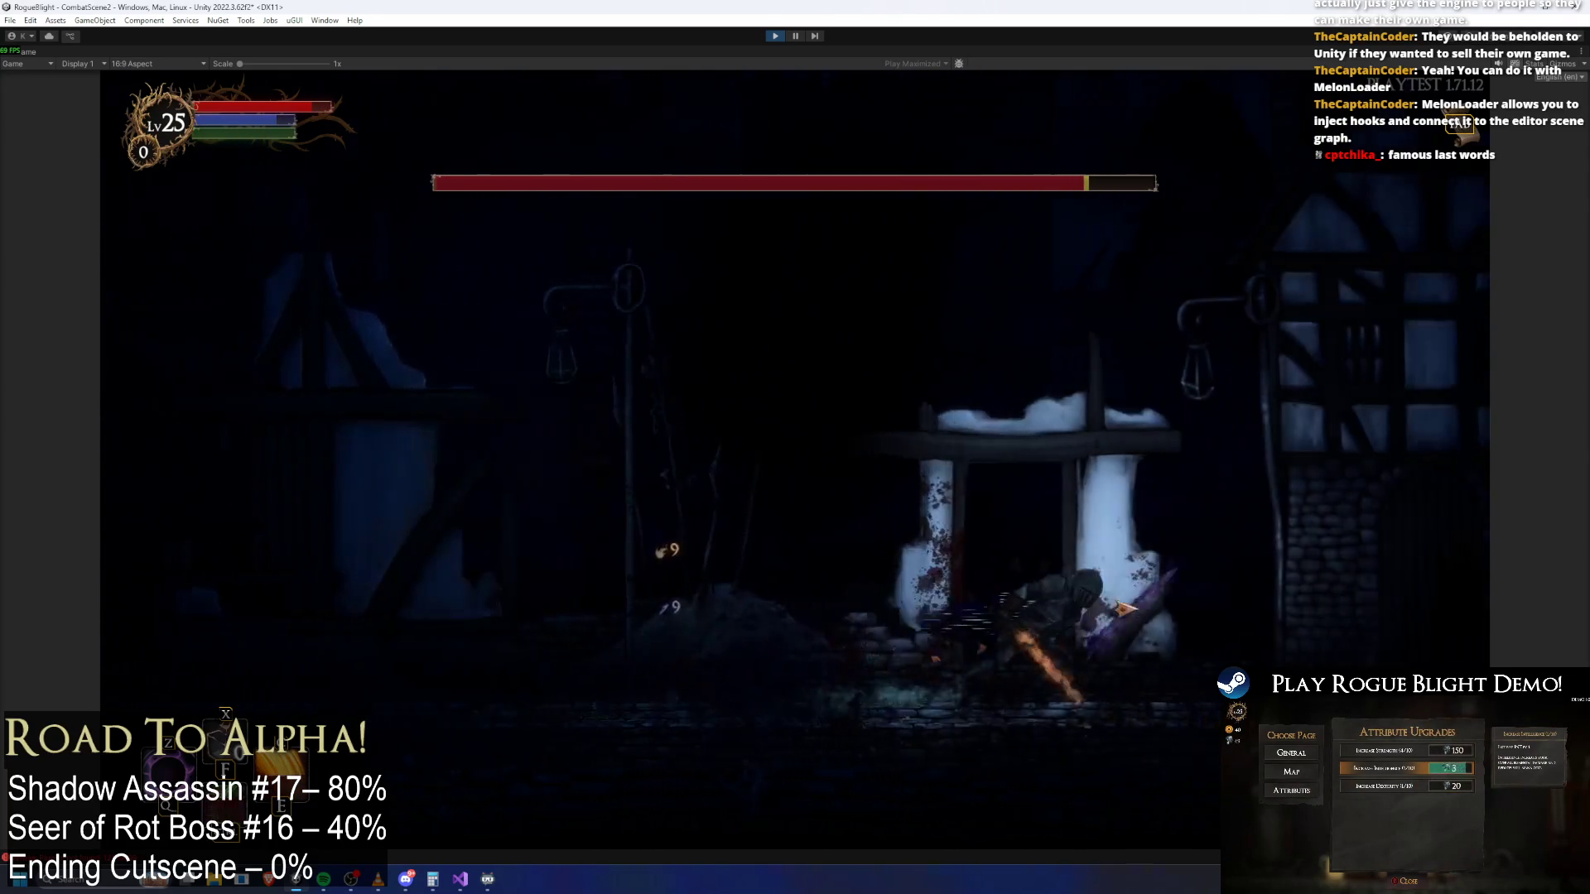
pyautogui.press('d')
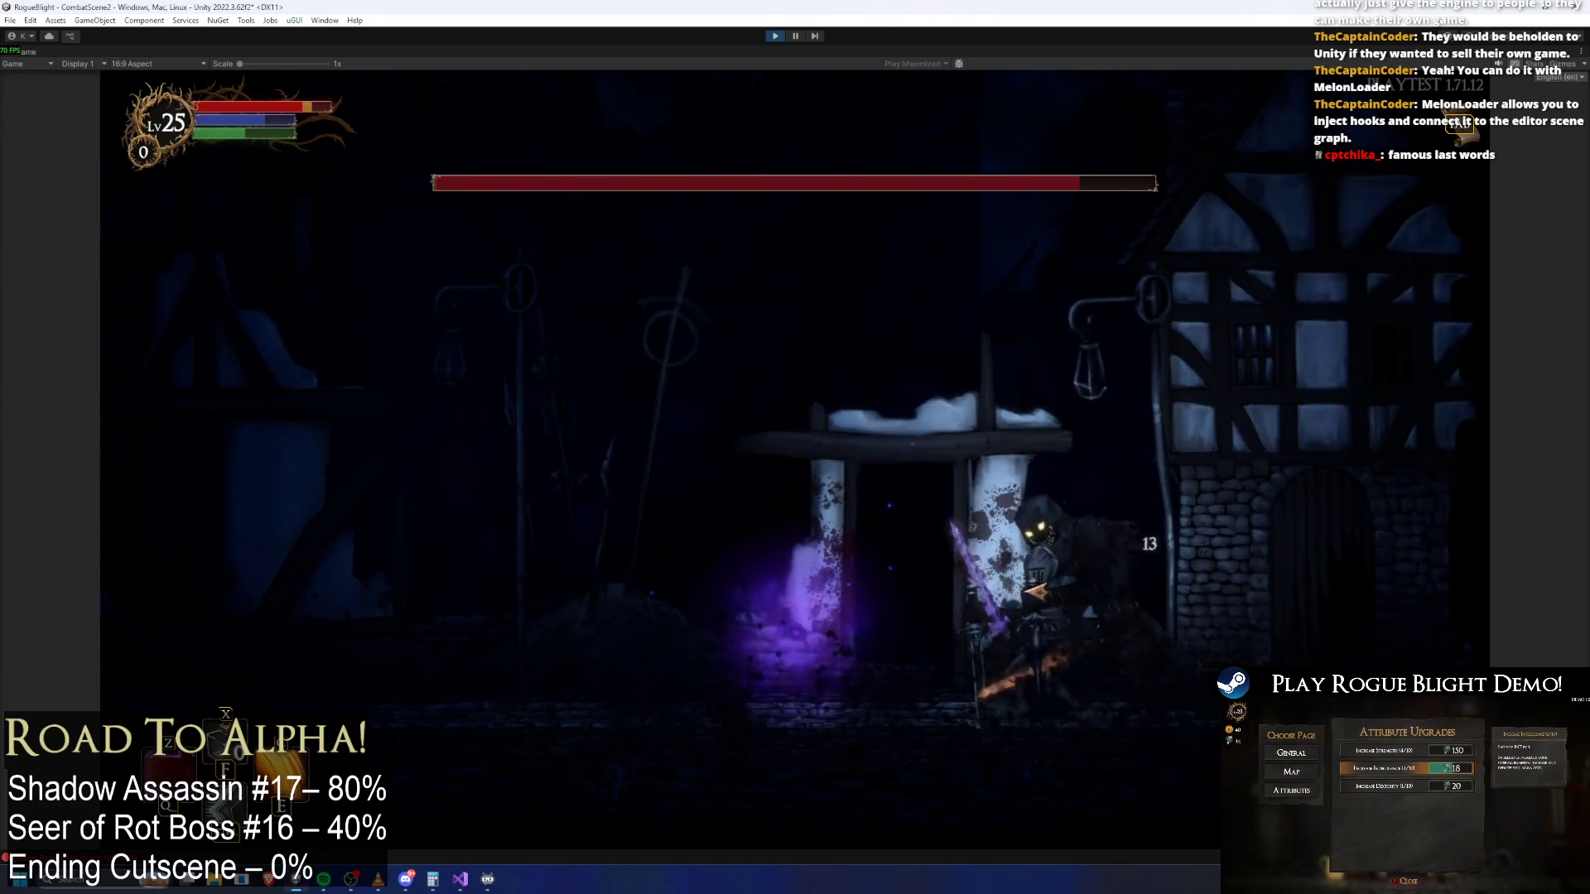
pyautogui.press('a')
pyautogui.press('d')
pyautogui.click(1145, 624)
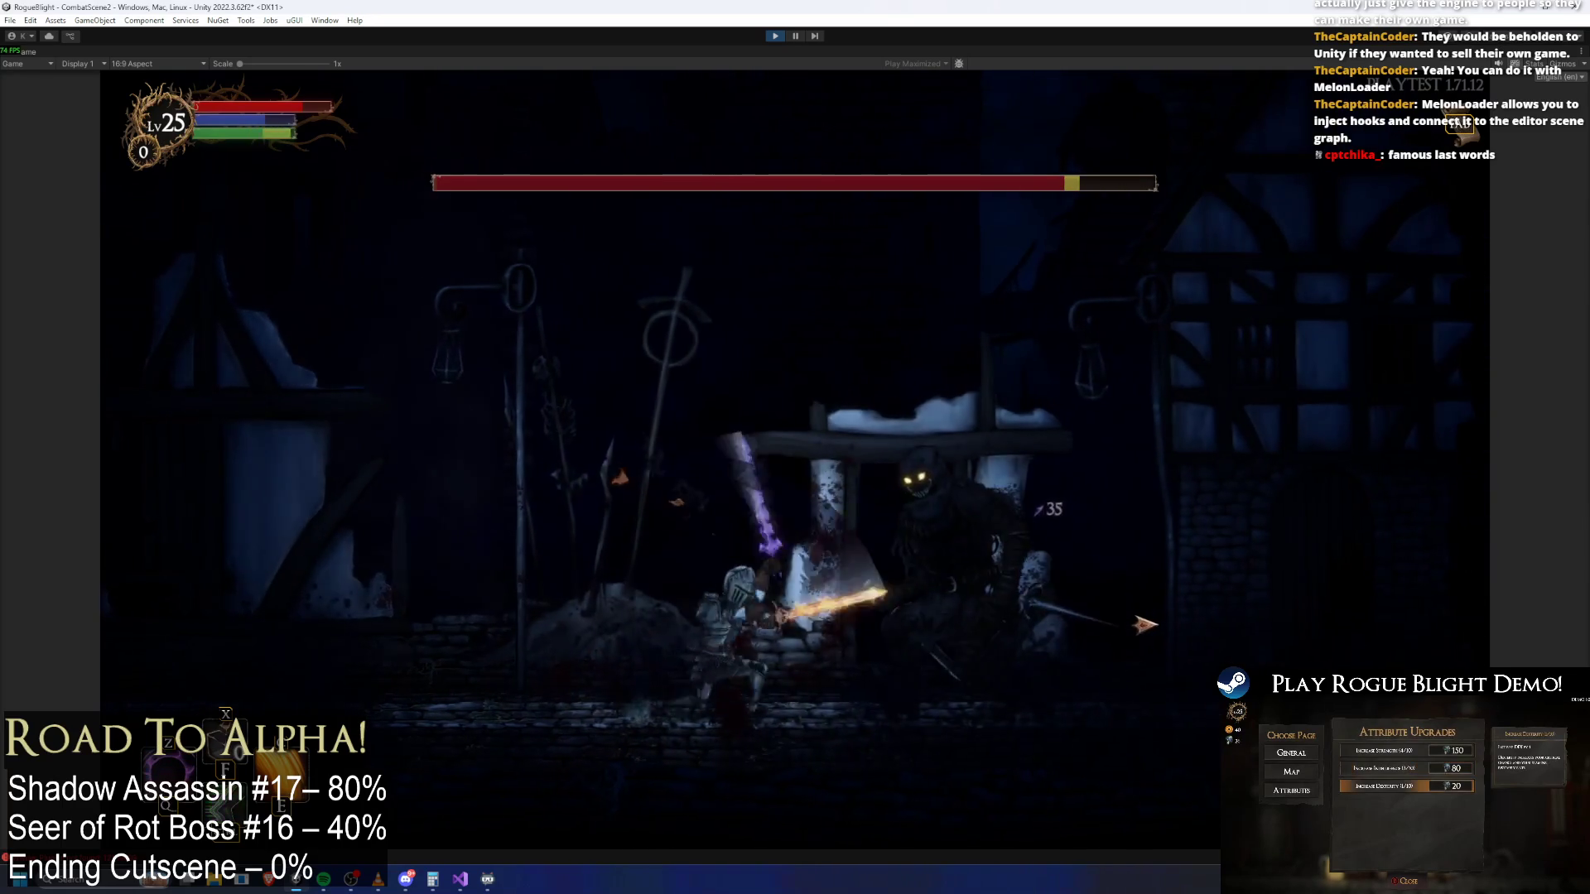
pyautogui.press('space')
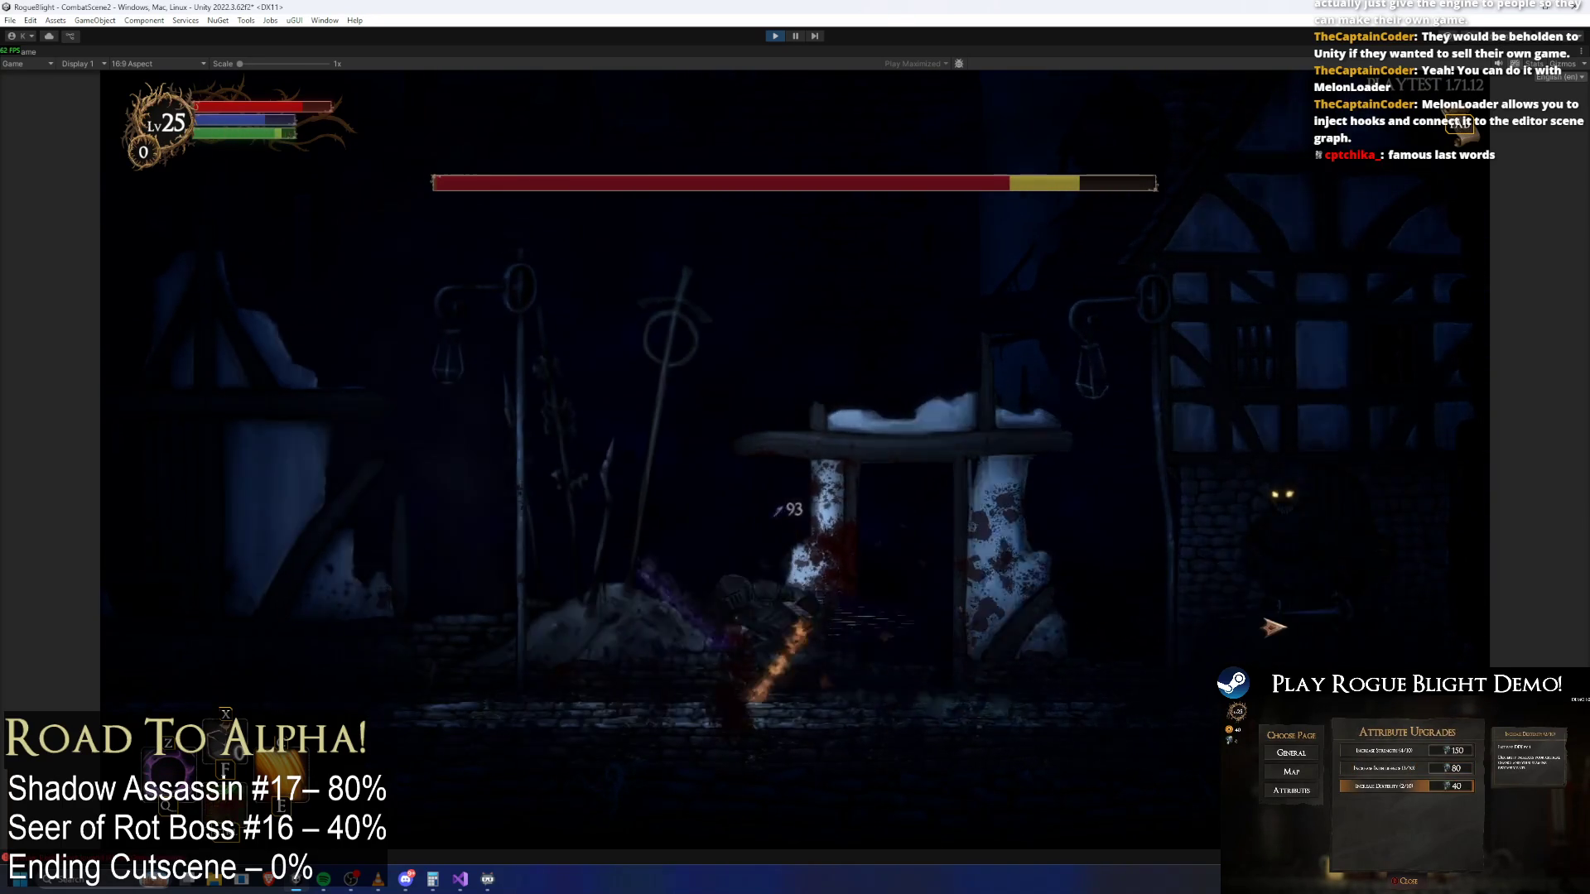
pyautogui.click(1257, 619)
# Keep fighting the boss, retreating between fiery slashes and purple magic blasts
pyautogui.press('a')
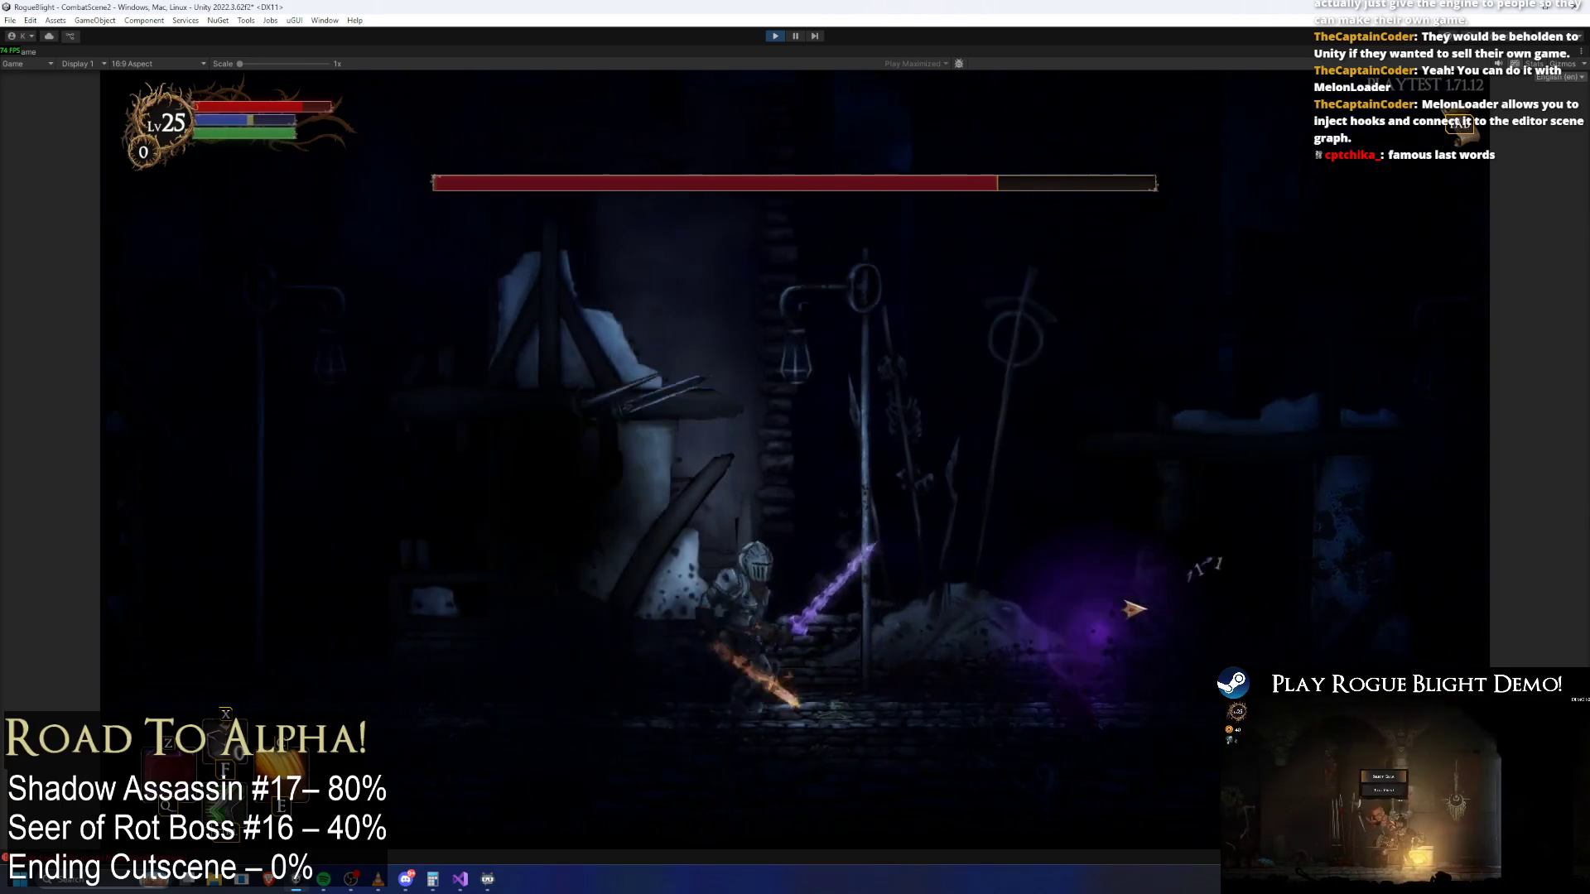
pyautogui.press('d')
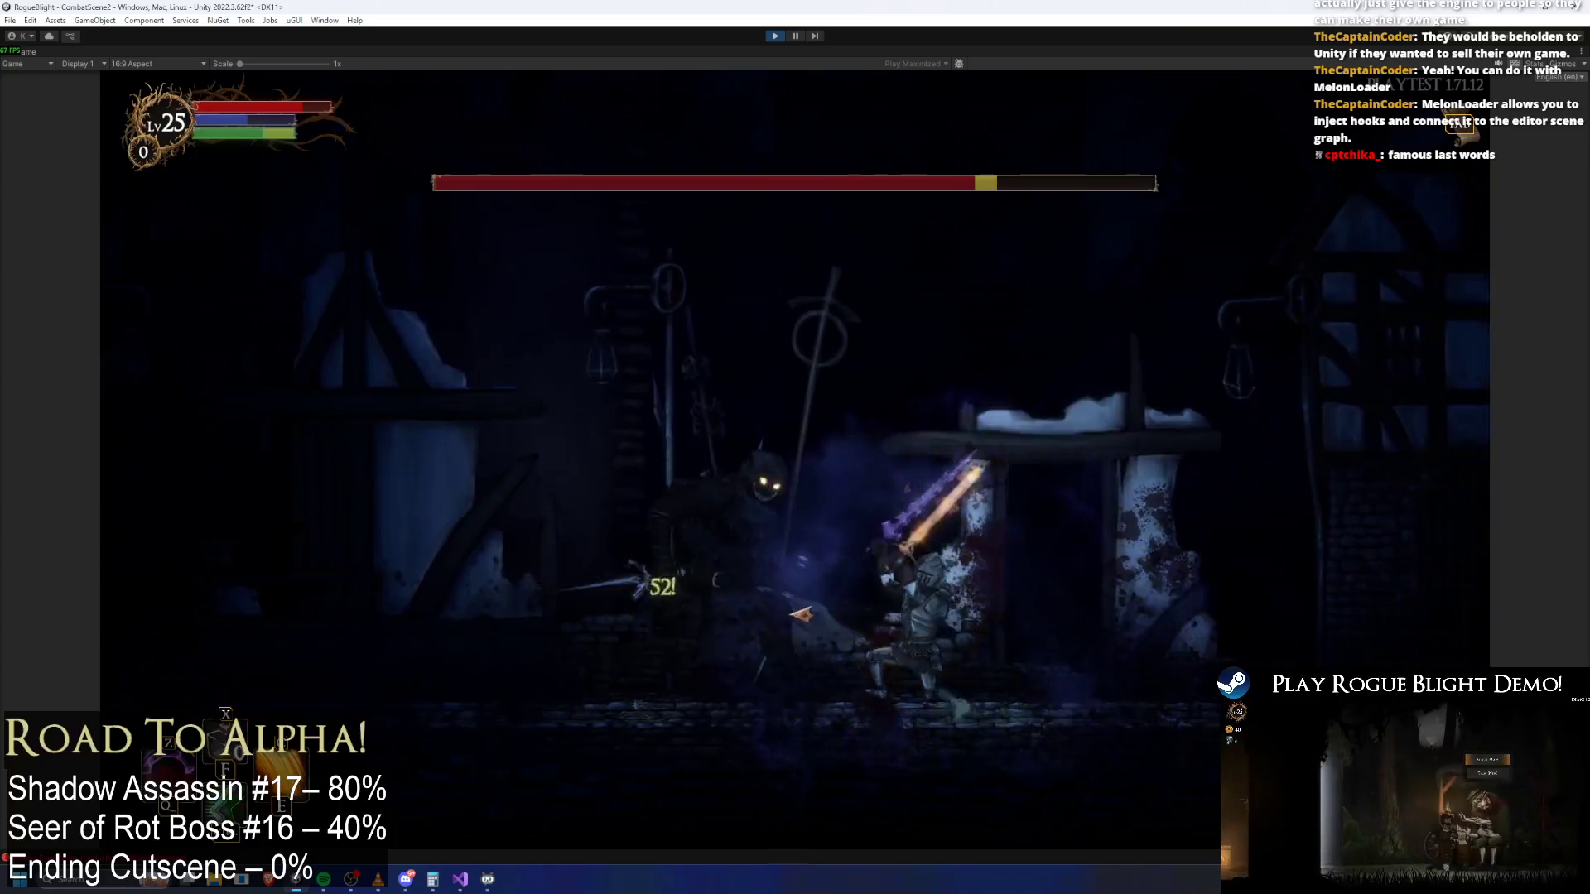
pyautogui.click(801, 614)
pyautogui.press('a')
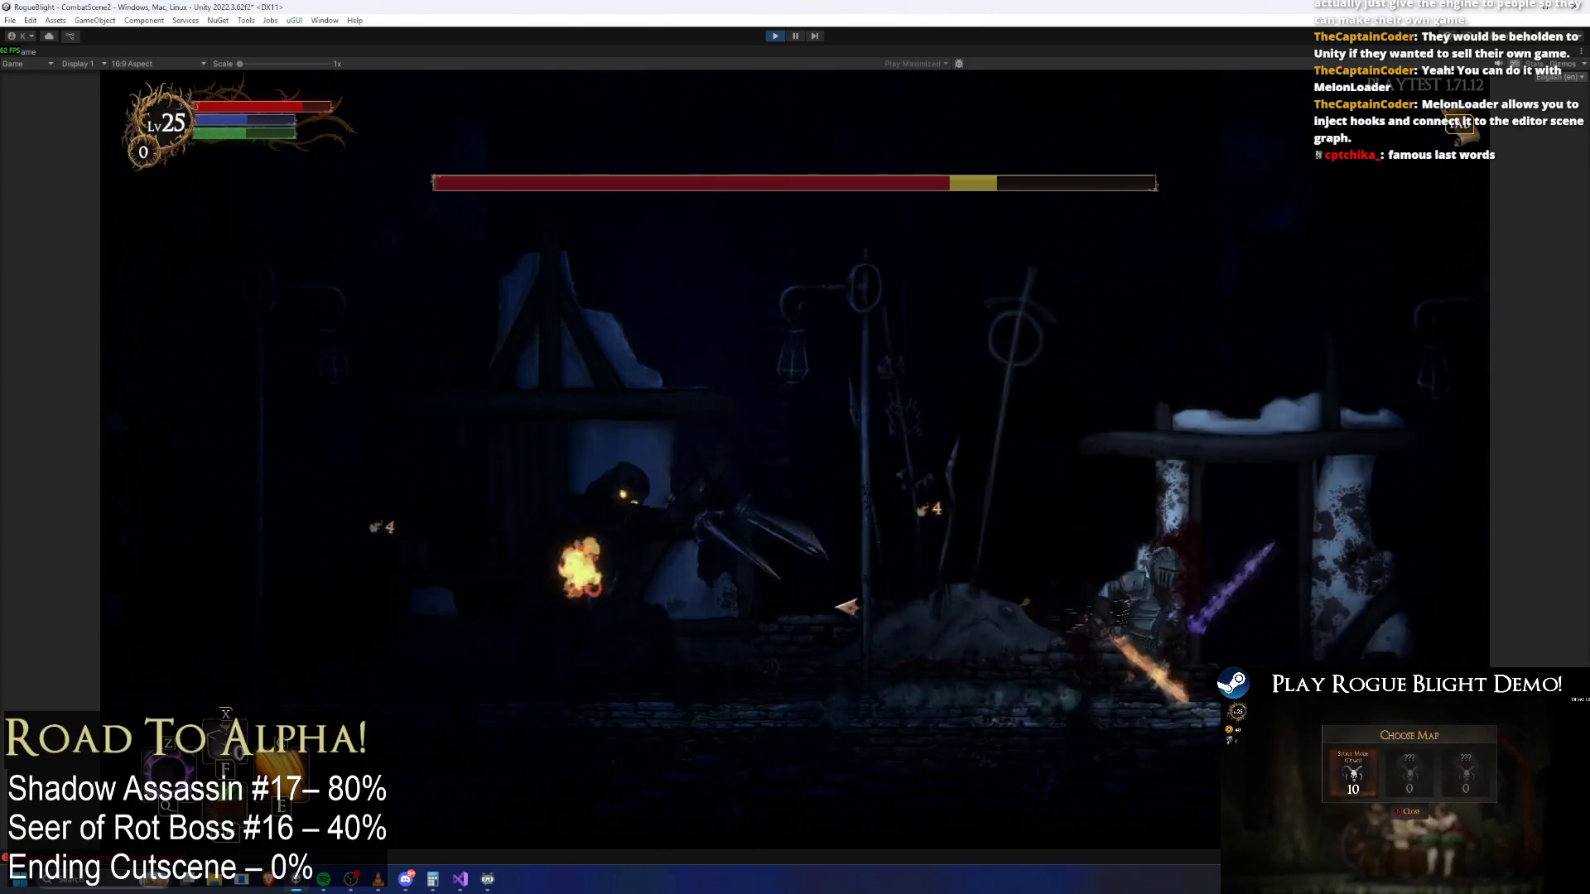
pyautogui.click(846, 607)
pyautogui.press('a')
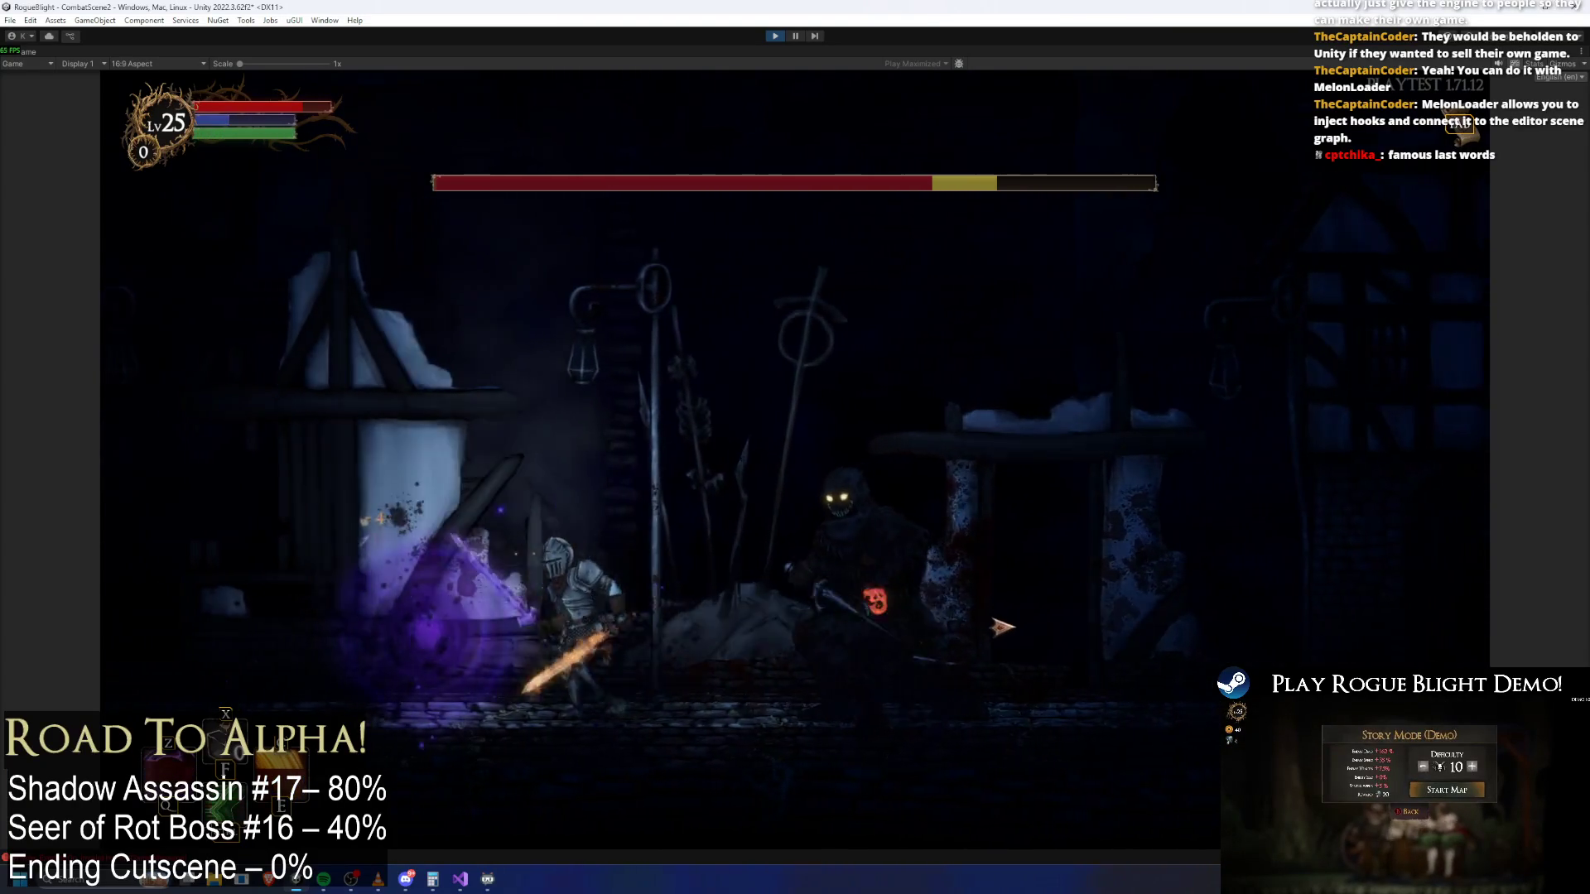
pyautogui.press('a')
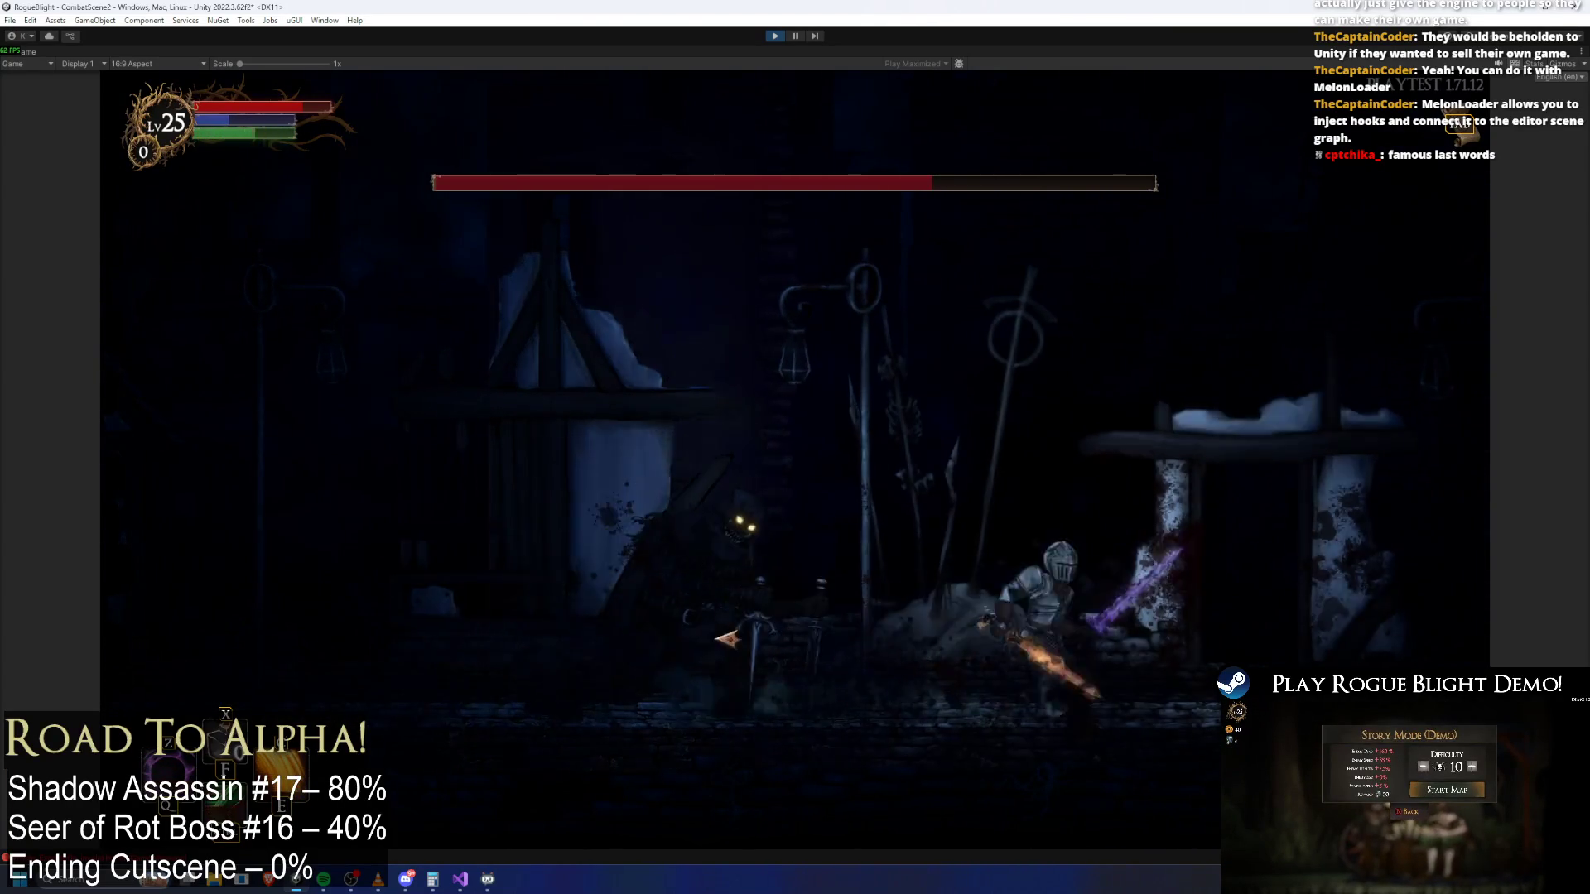
pyautogui.press('a')
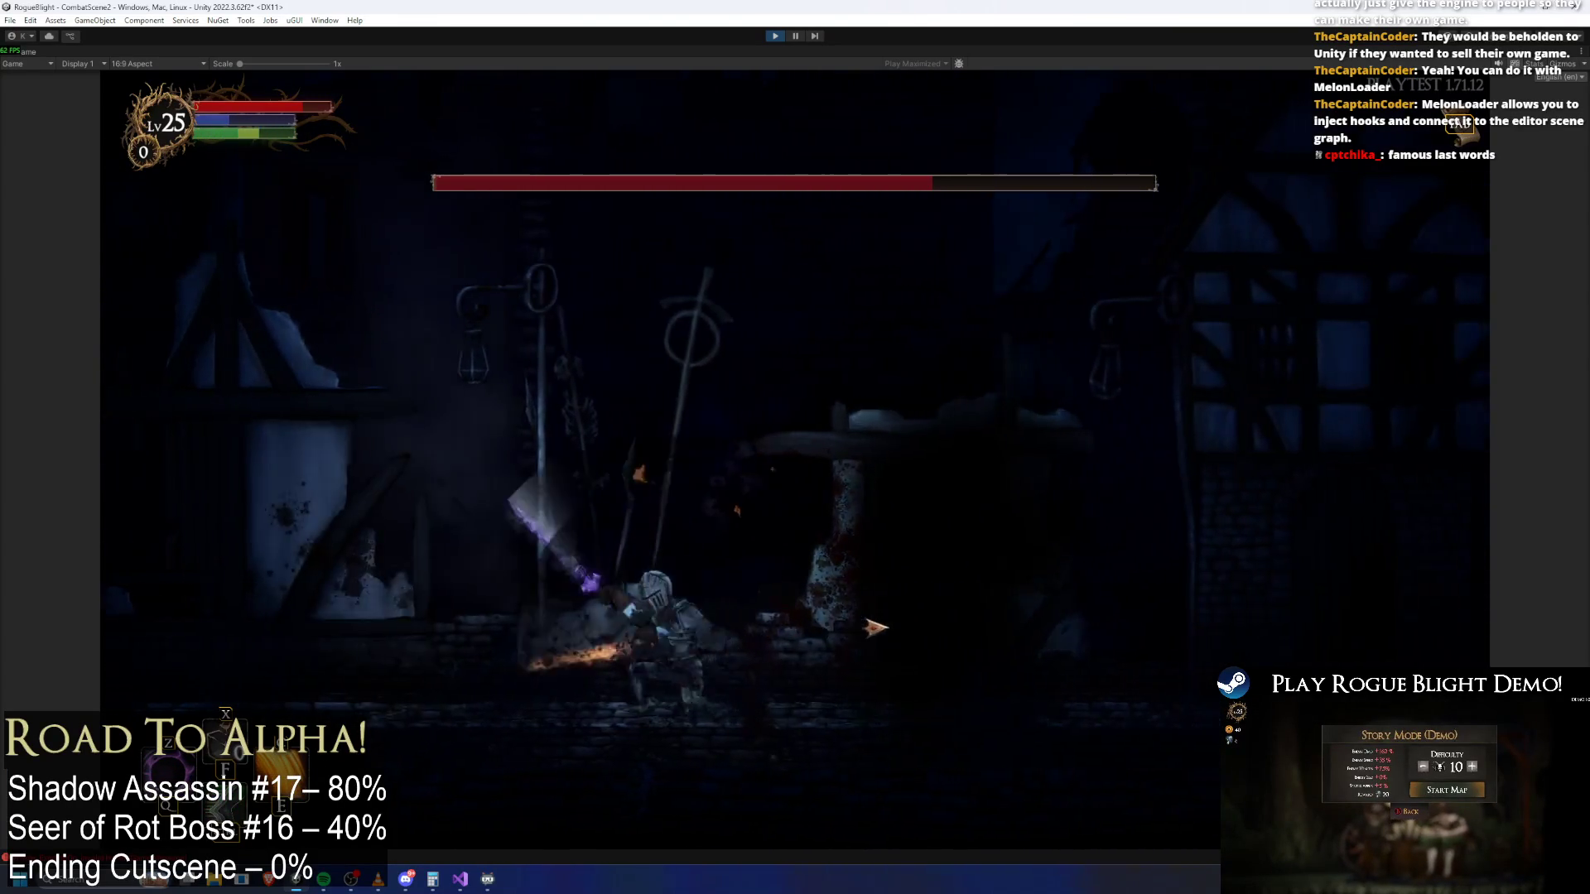
pyautogui.click(1087, 632)
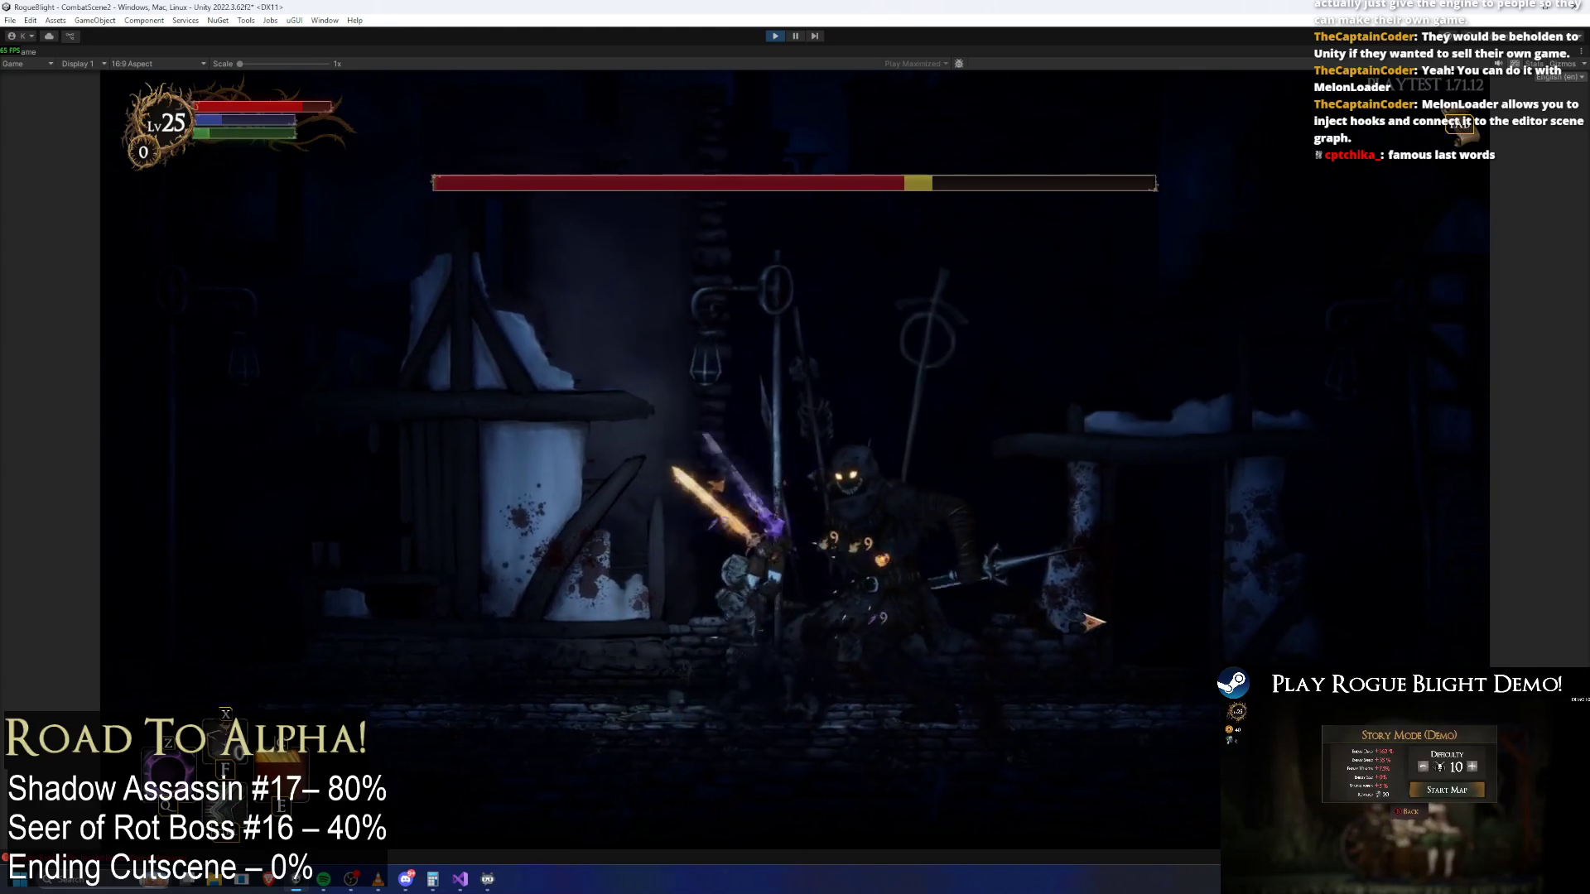
pyautogui.press('d')
pyautogui.click(1039, 613)
pyautogui.press('d')
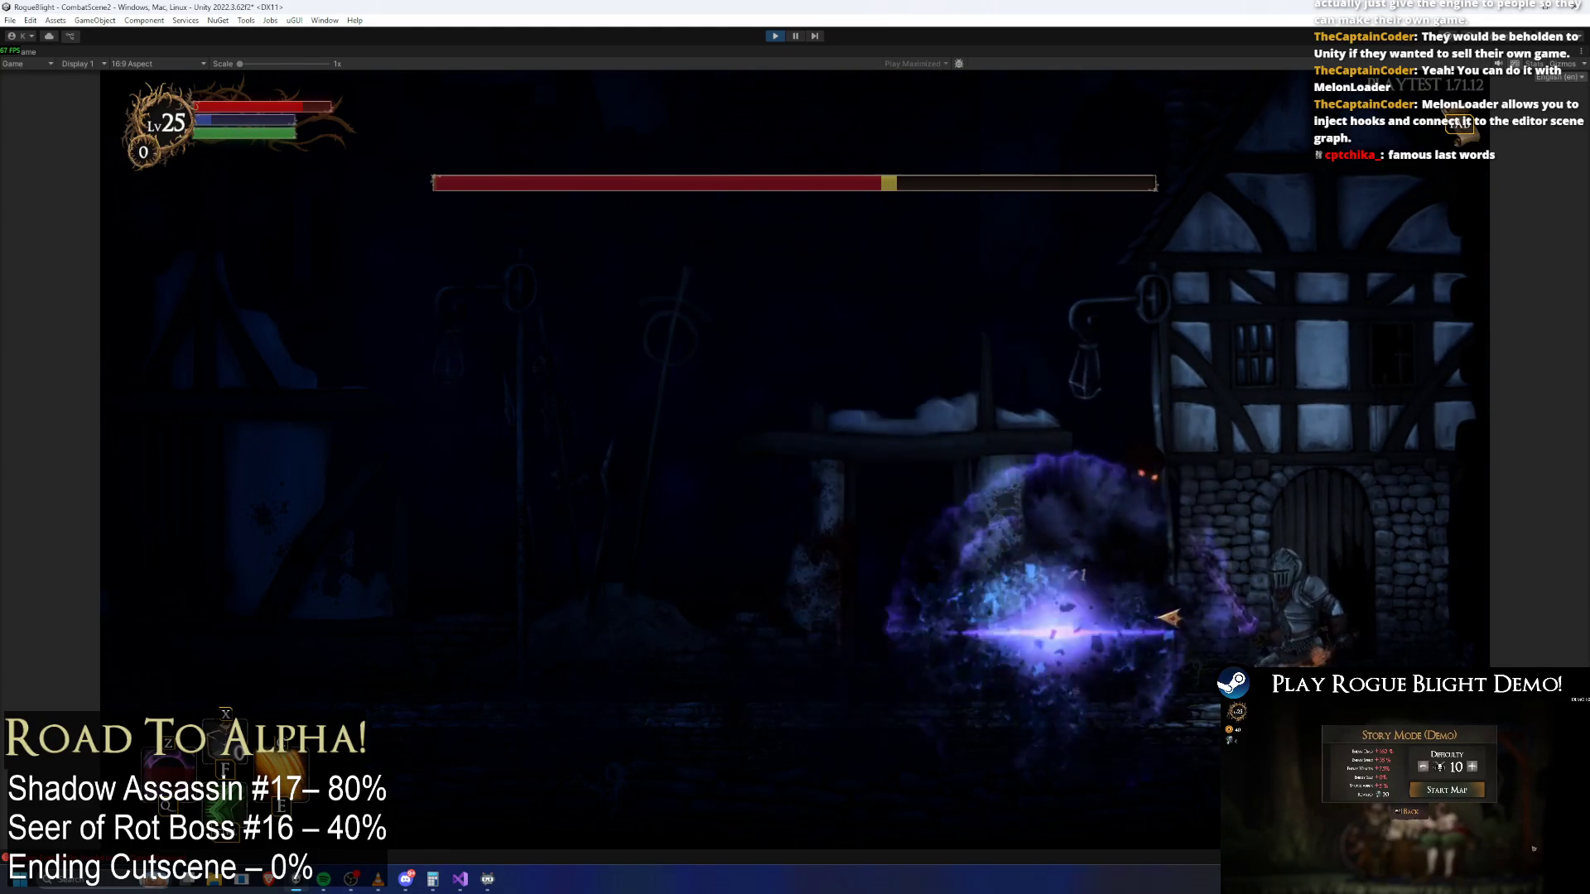
pyautogui.press('a')
pyautogui.press('d')
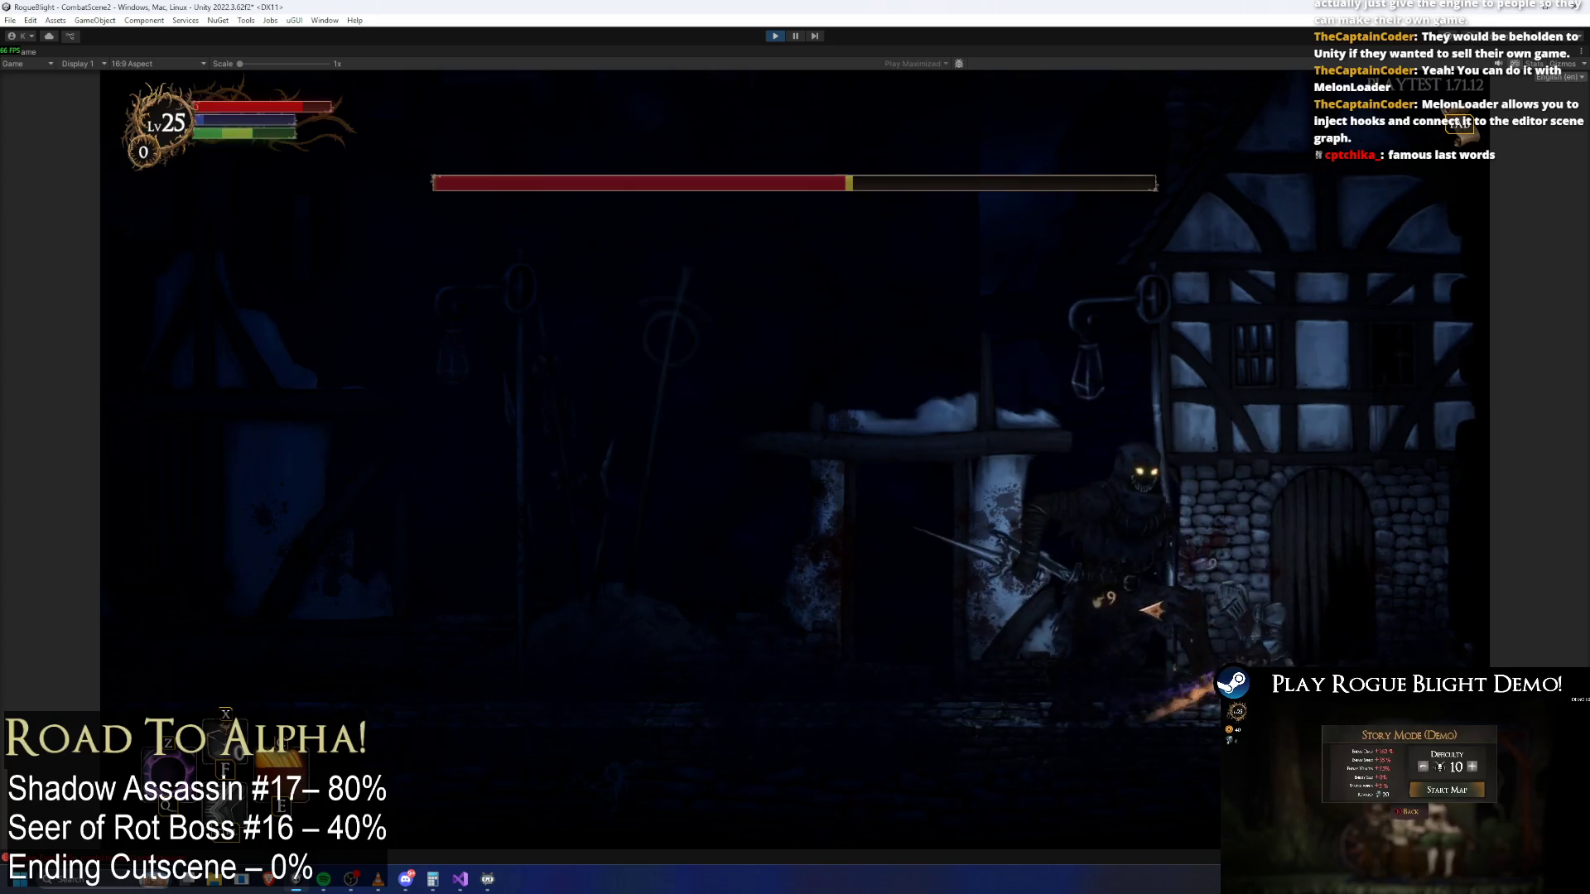
pyautogui.press('a')
pyautogui.press('d')
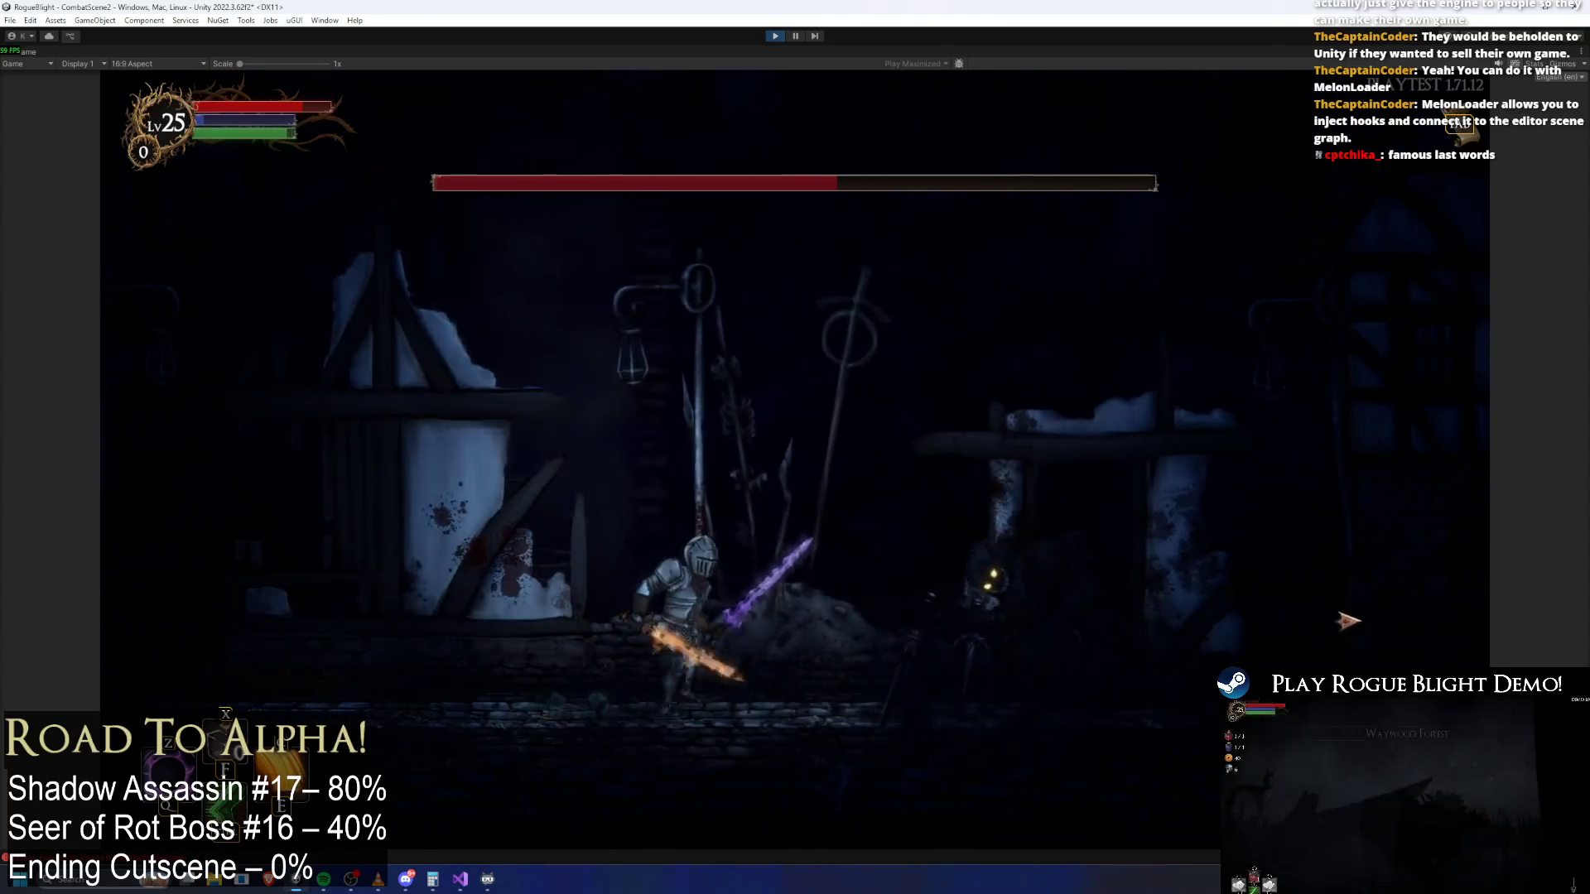
pyautogui.press('d')
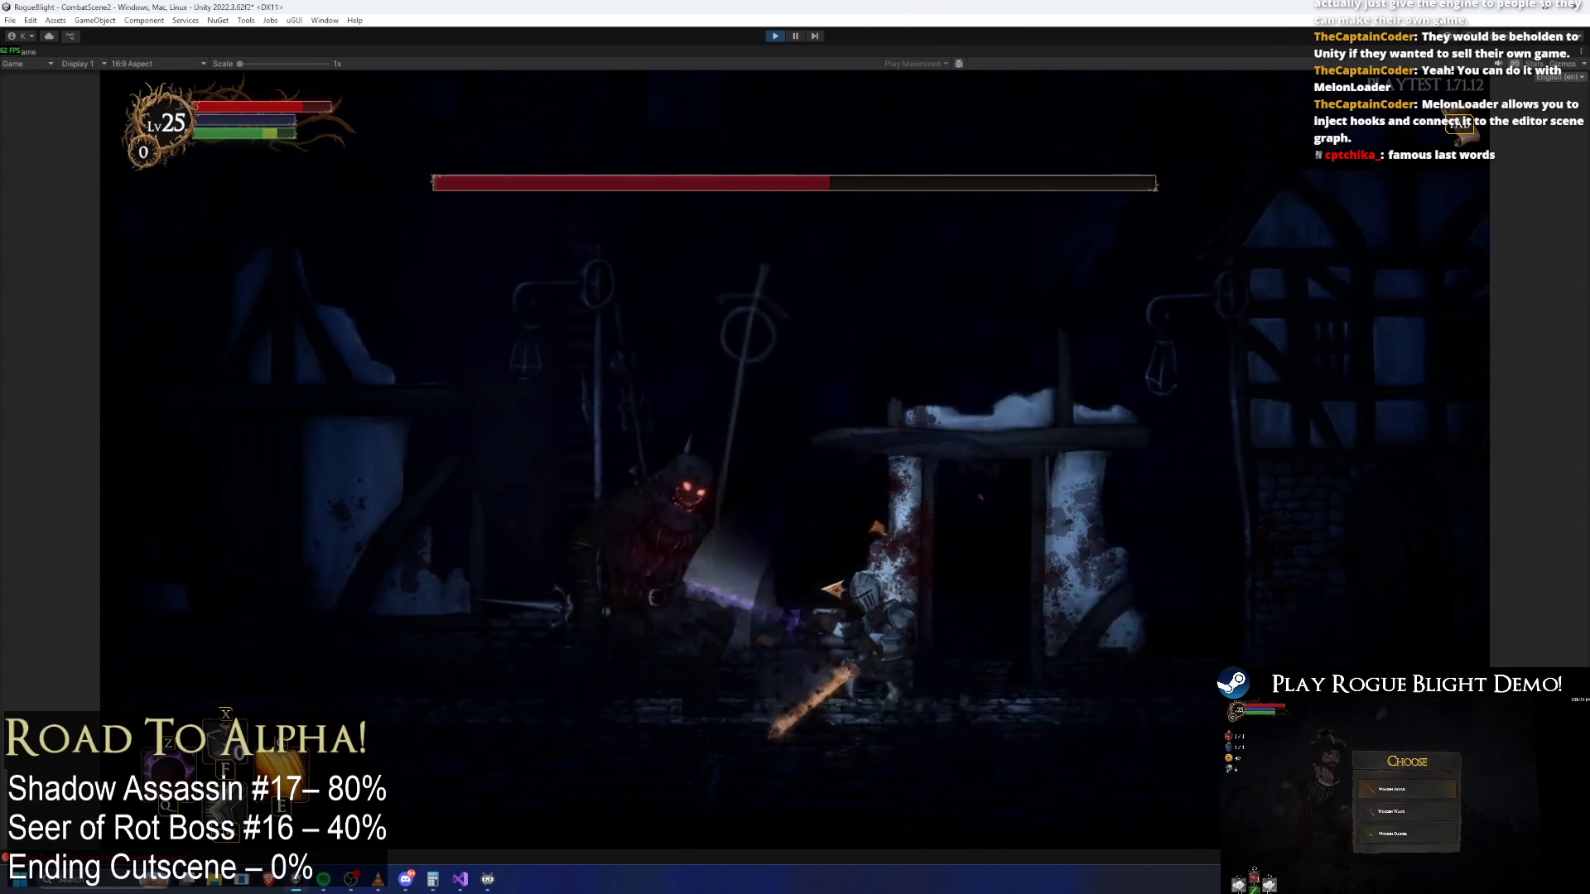
# Dodge the shadow boss's attacks across the arena and slash it as it reappears
pyautogui.press('a')
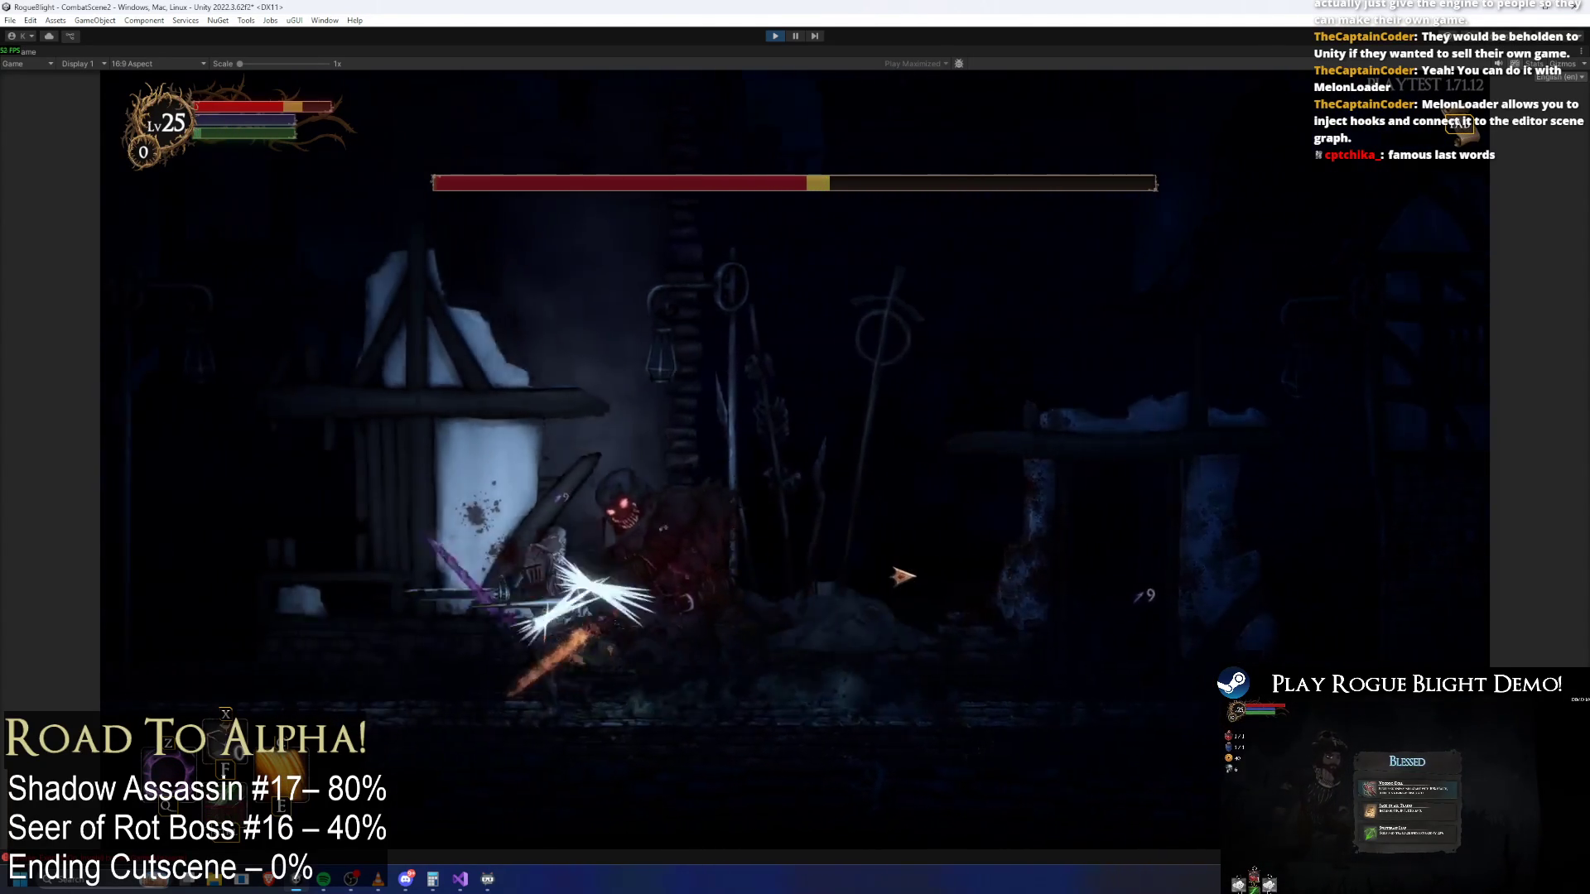
pyautogui.press('a')
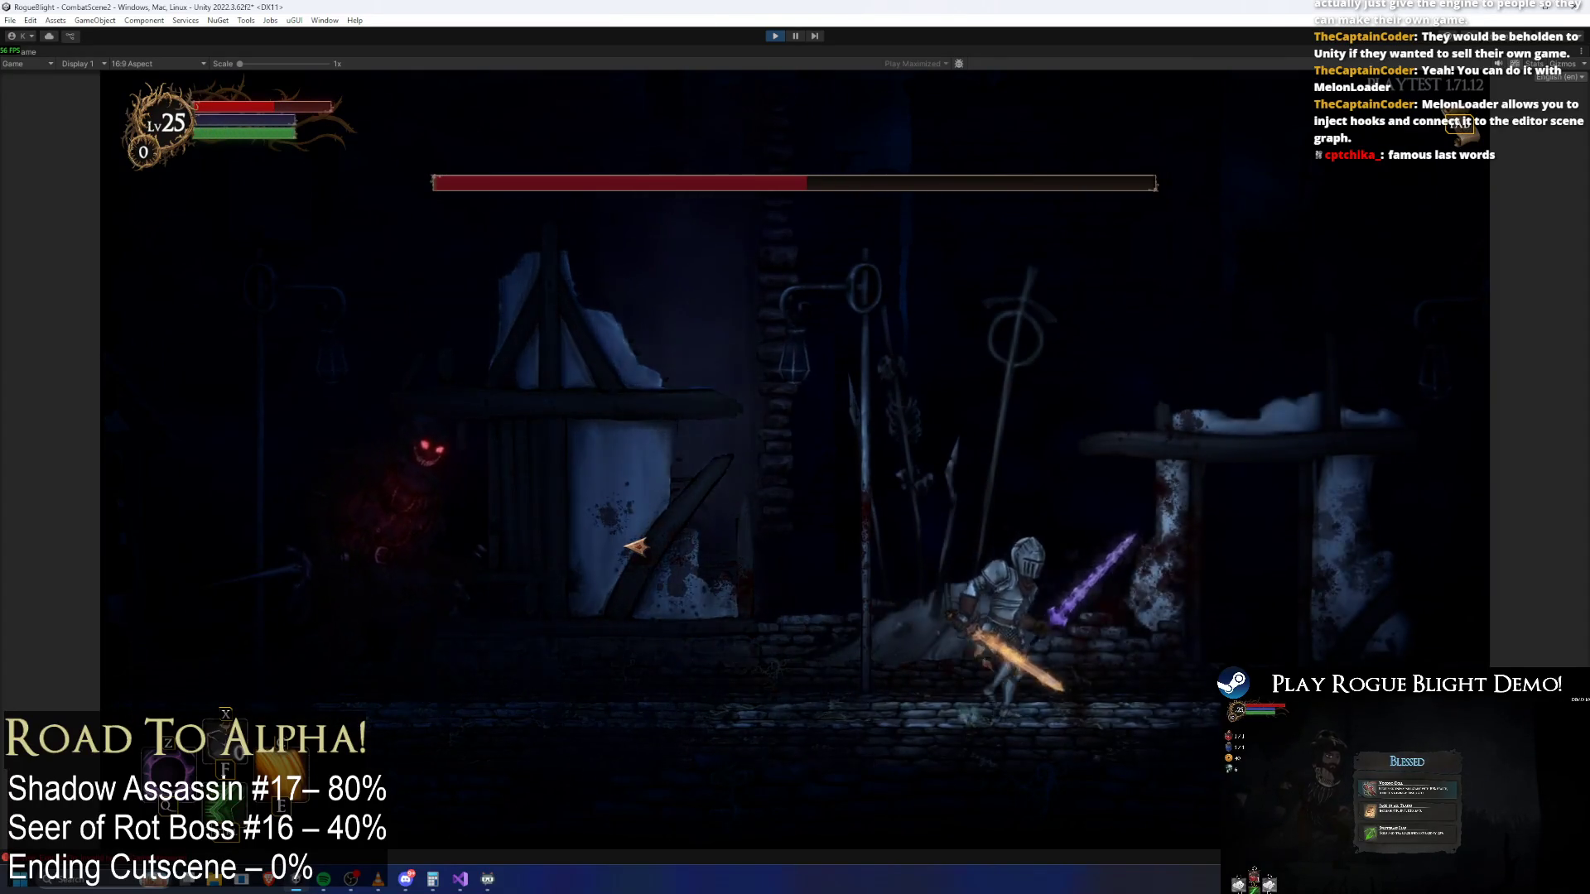
pyautogui.press('a')
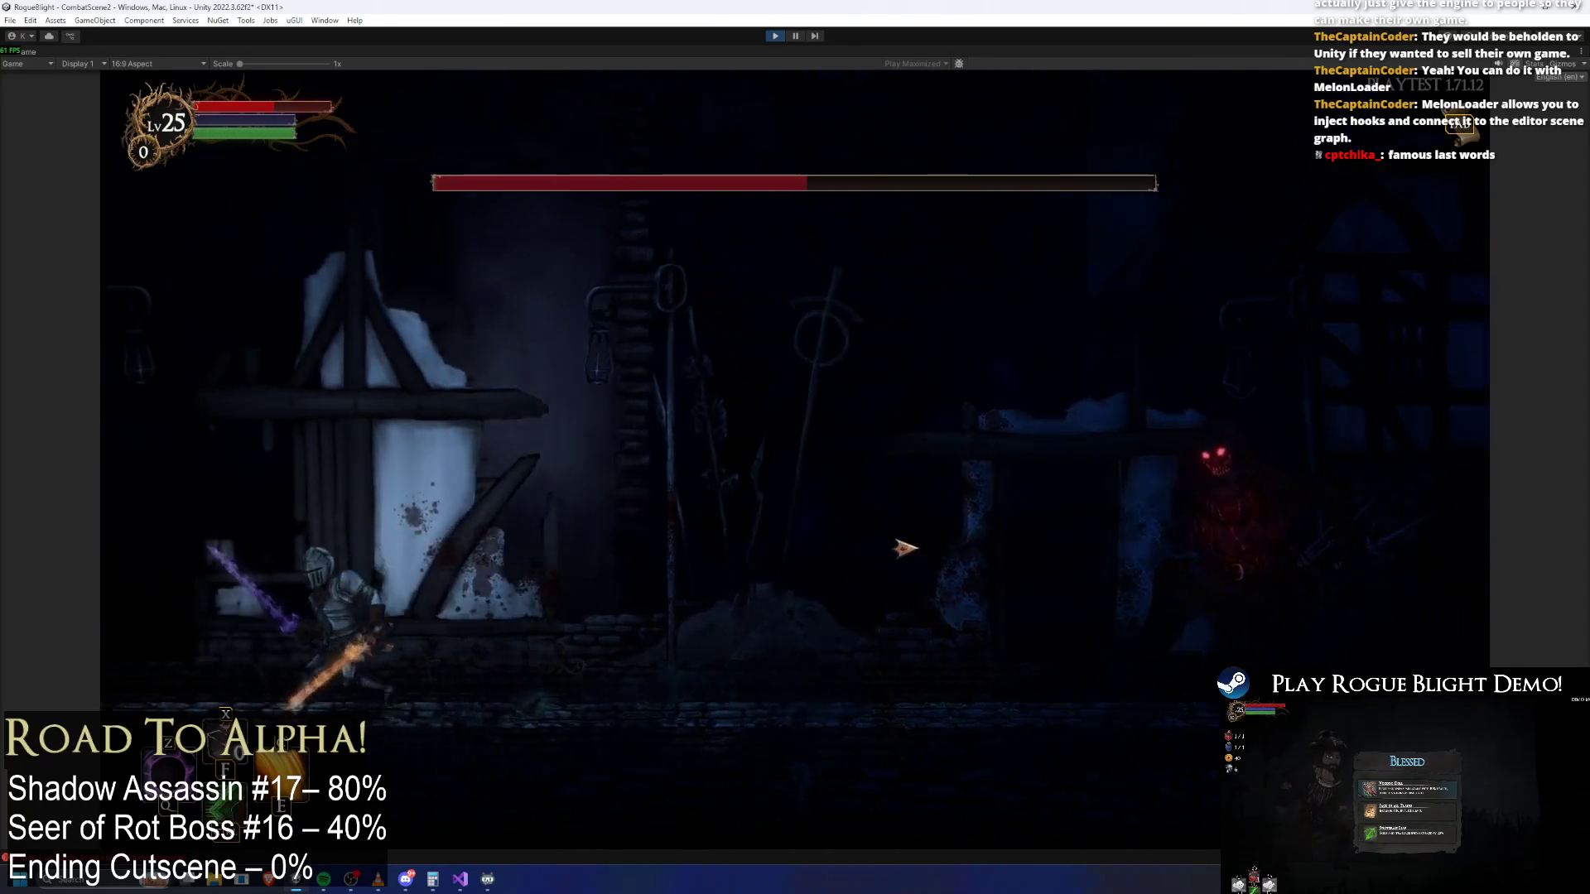
pyautogui.press('a')
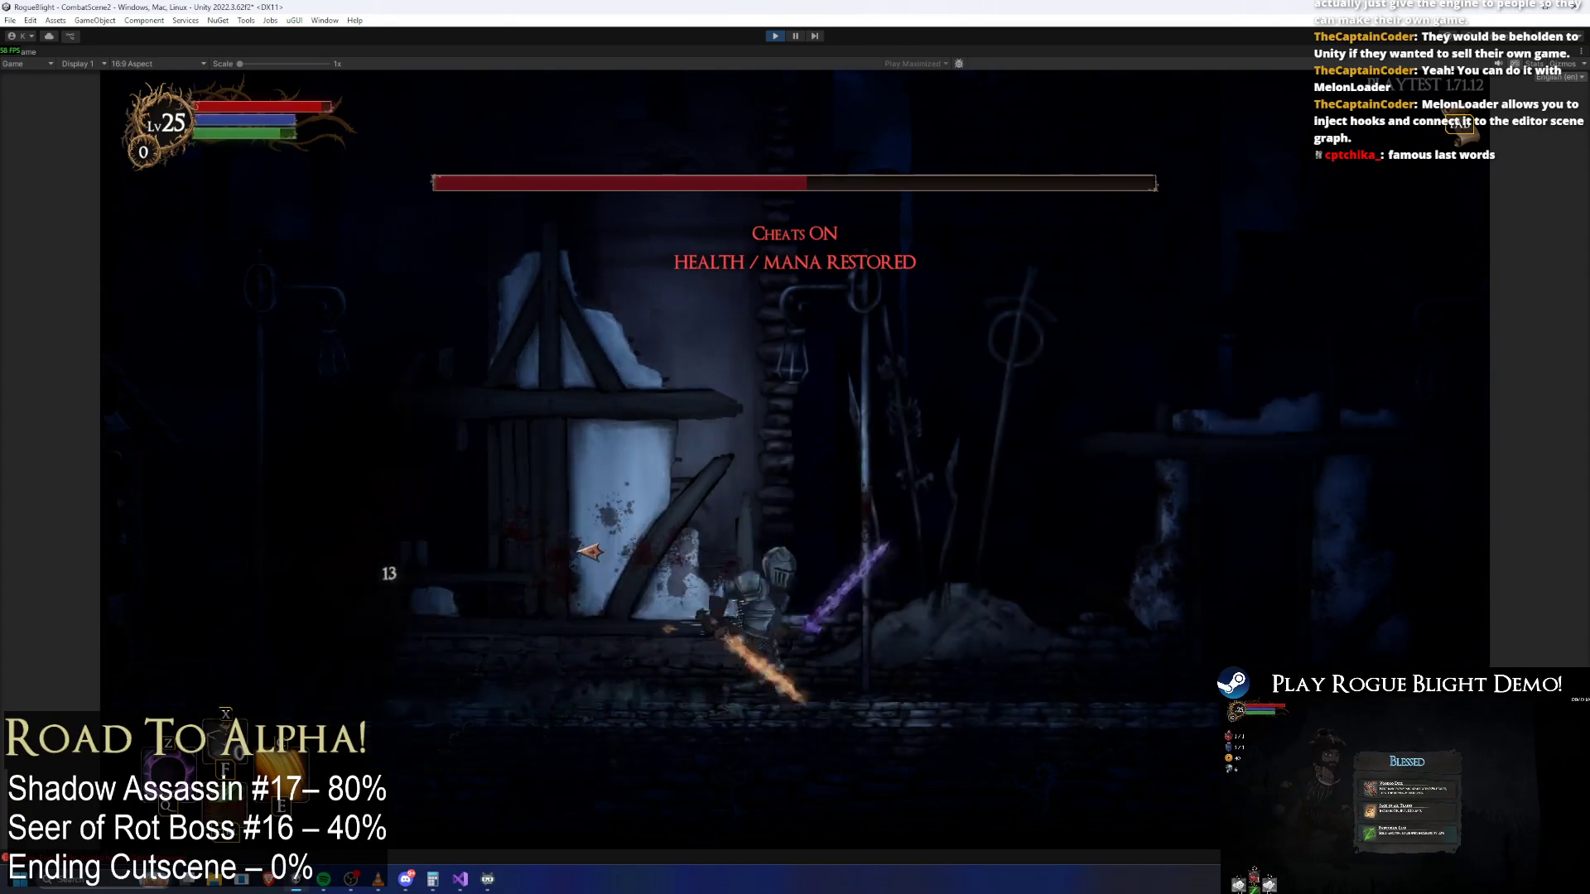
pyautogui.press('a')
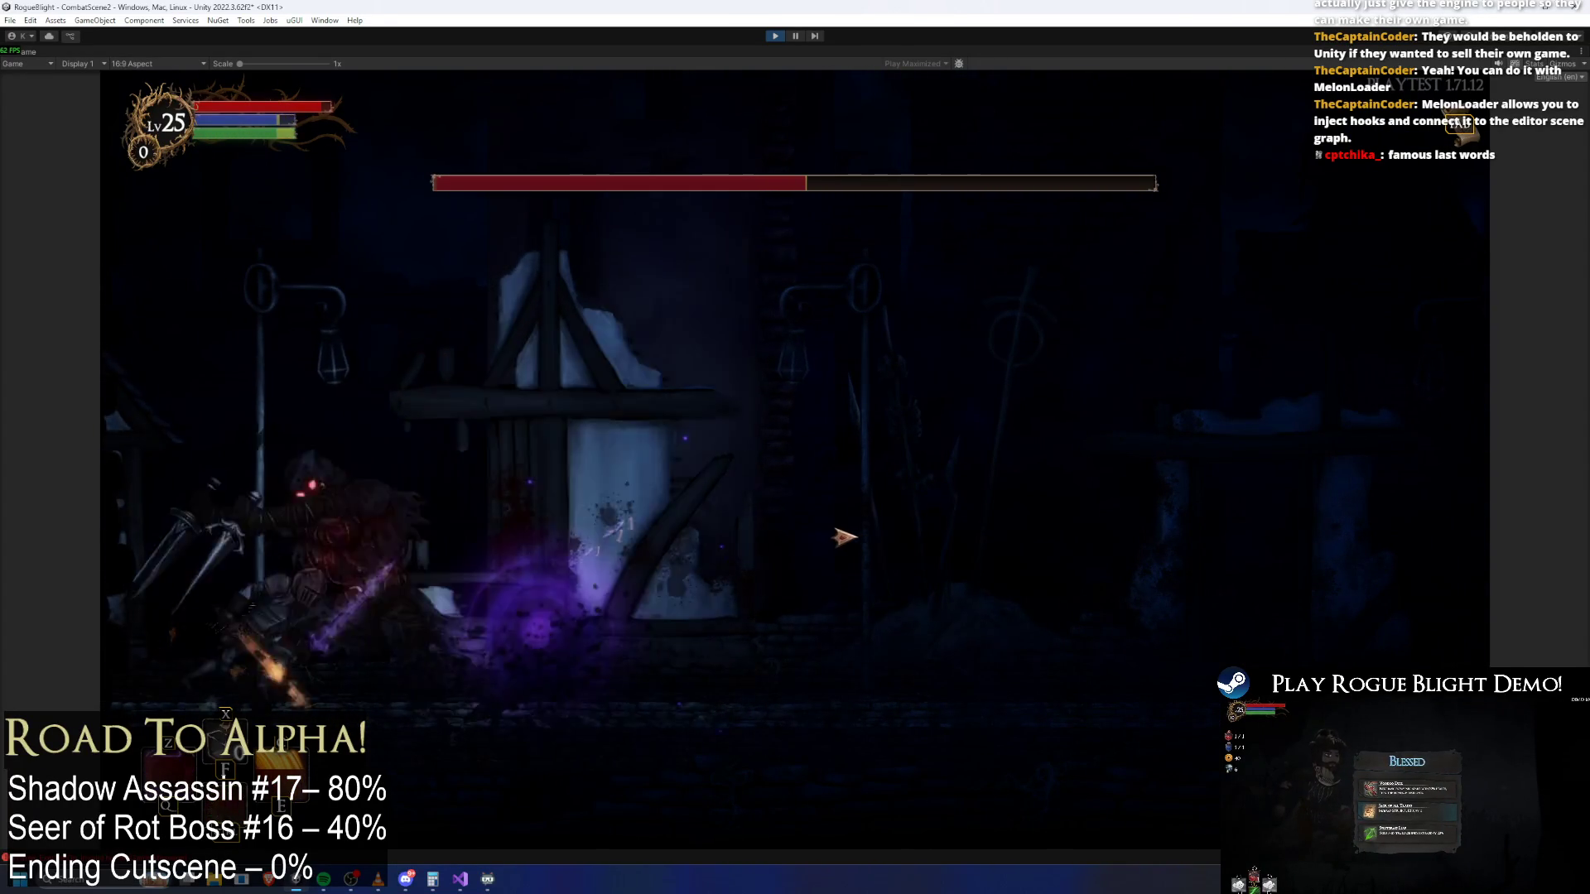
pyautogui.press('d')
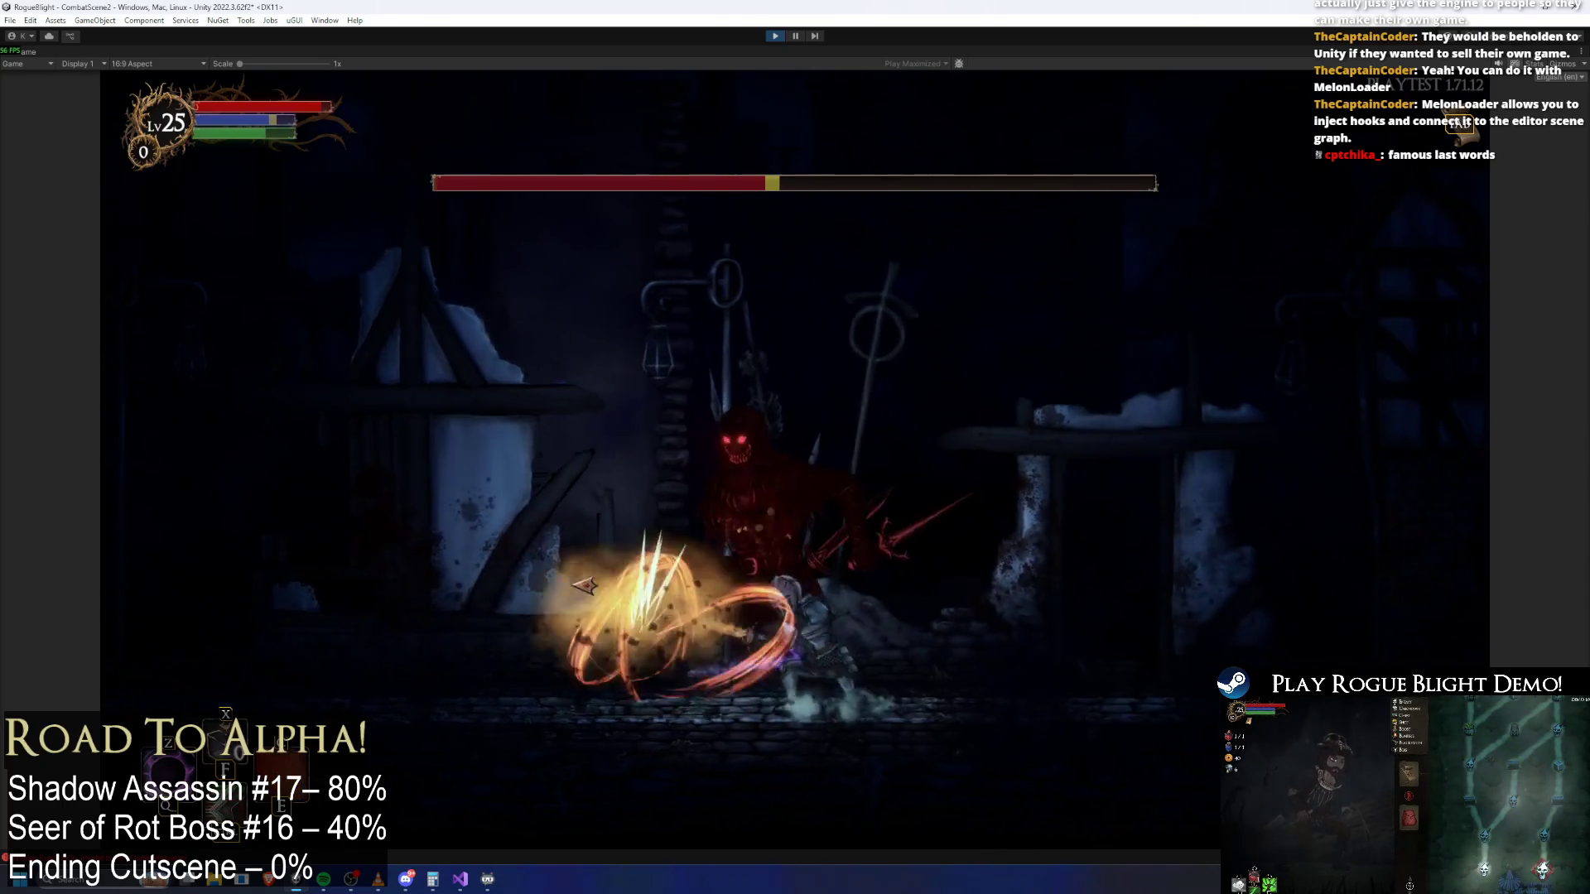
pyautogui.press('d')
pyautogui.press('a')
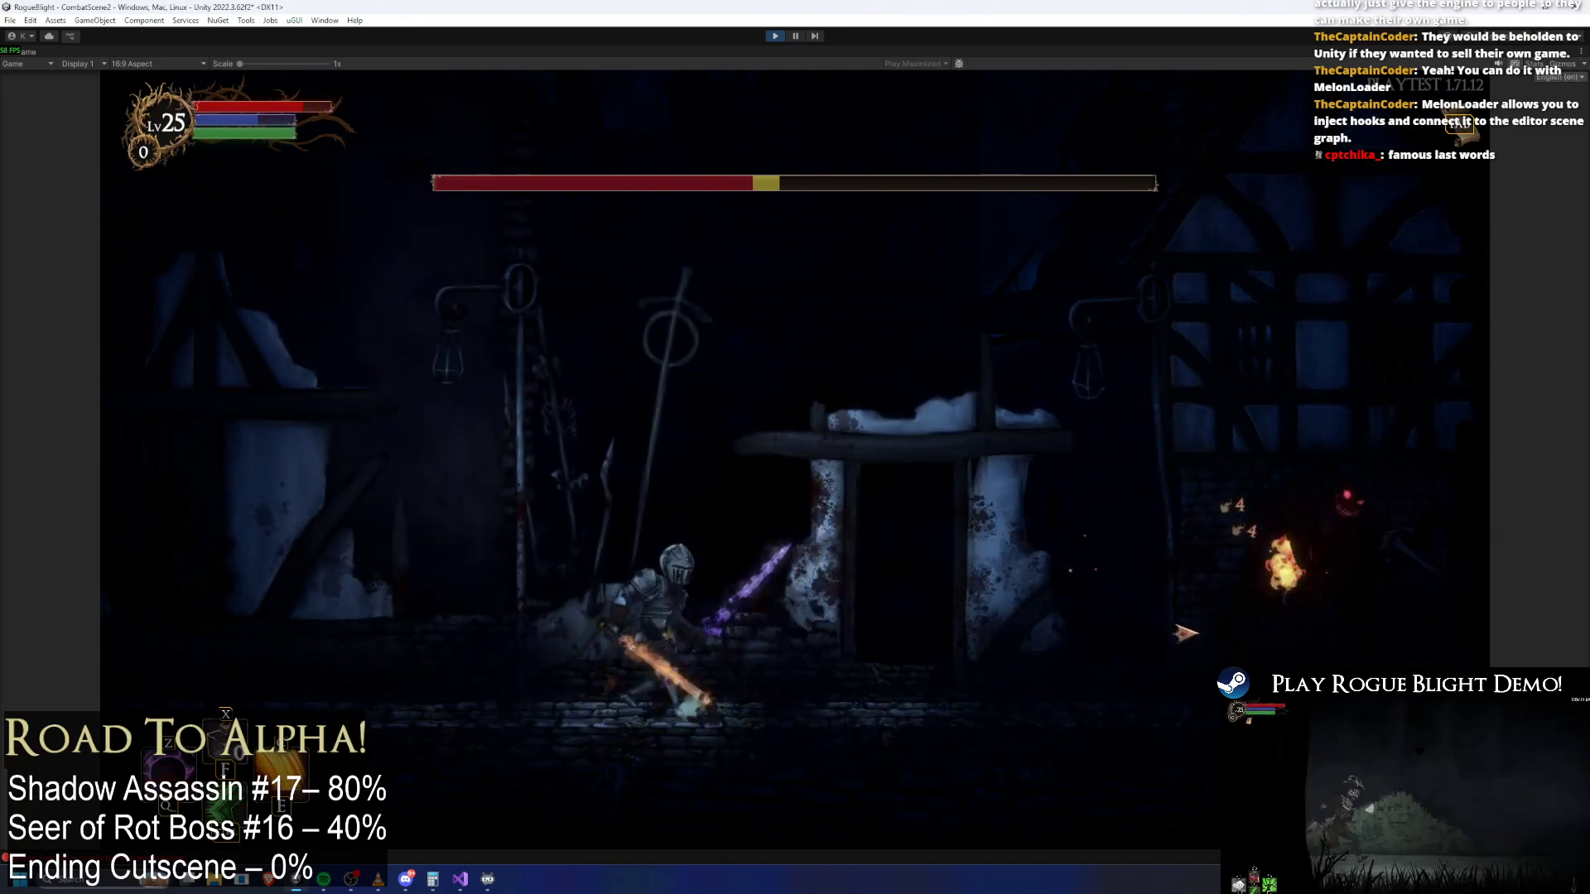
pyautogui.press('d')
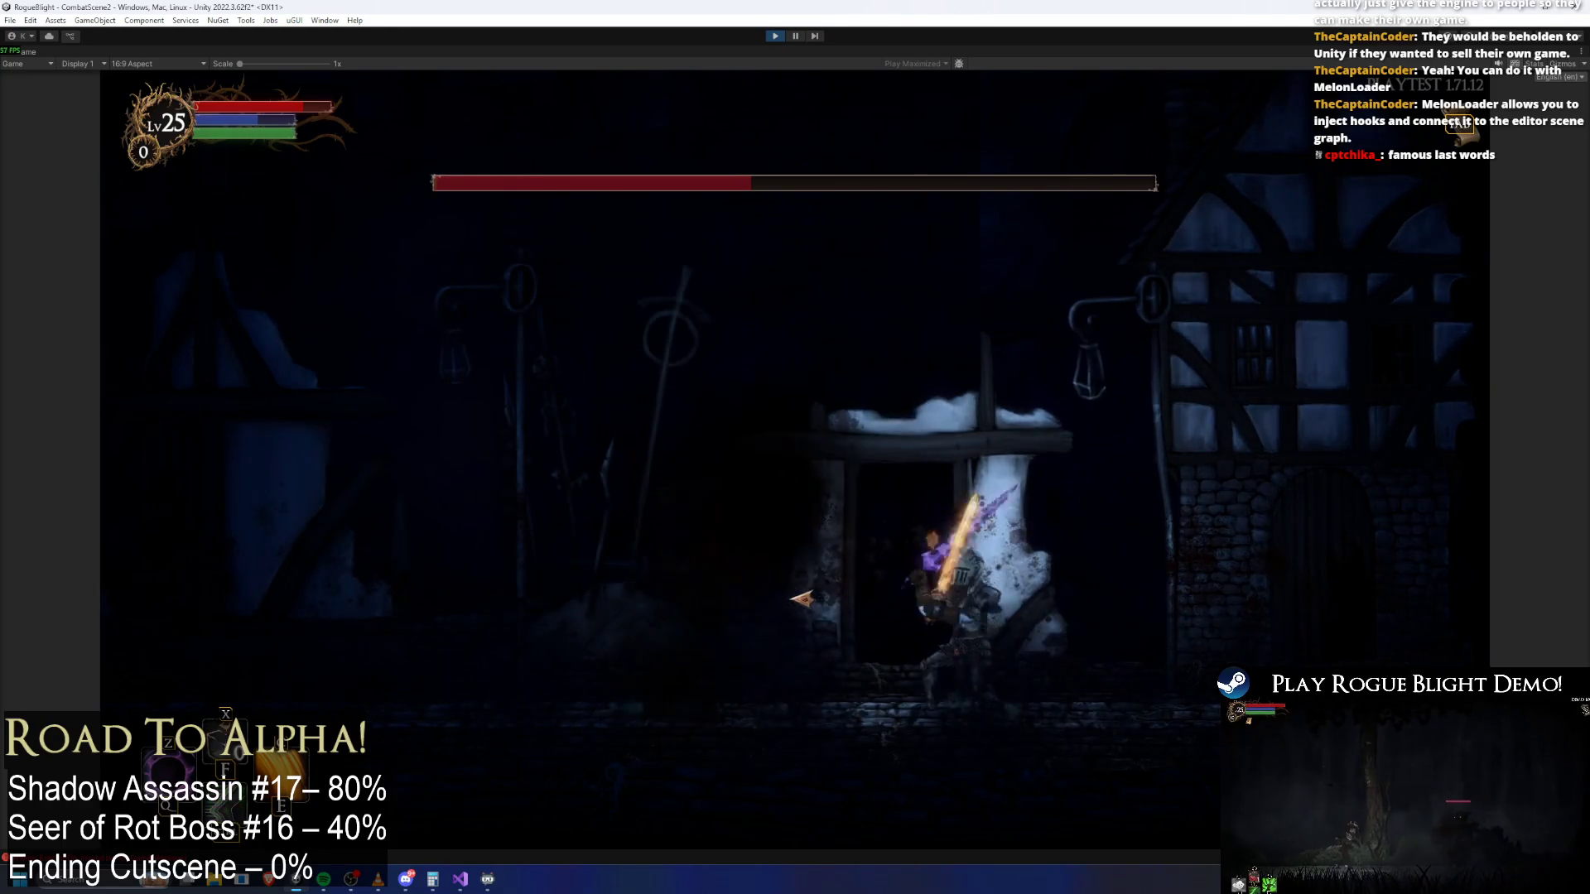
pyautogui.press('d')
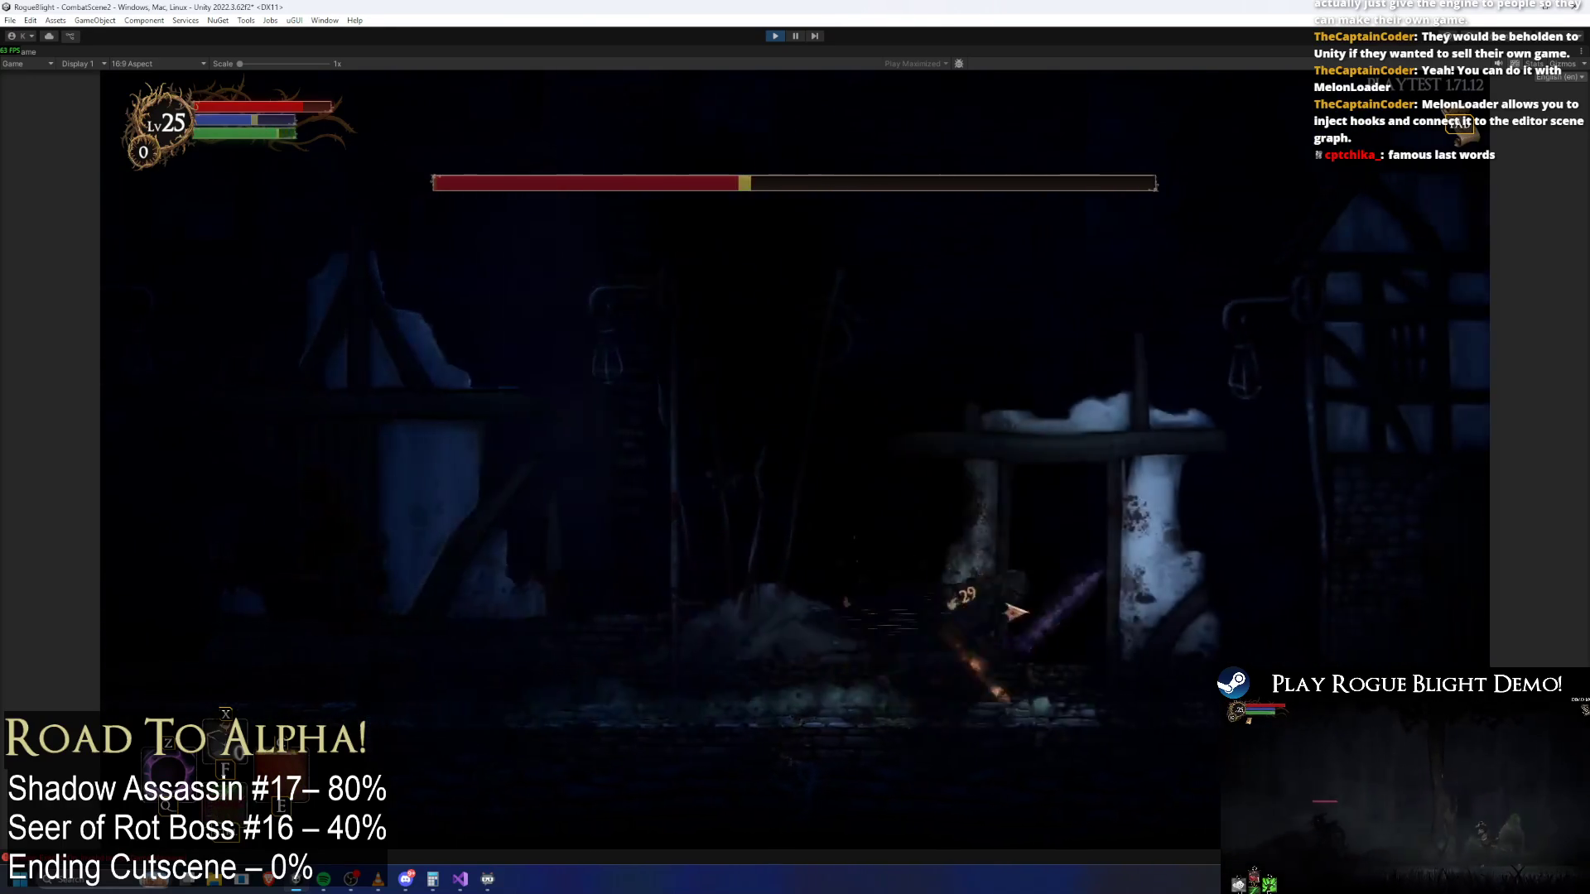
pyautogui.press('a')
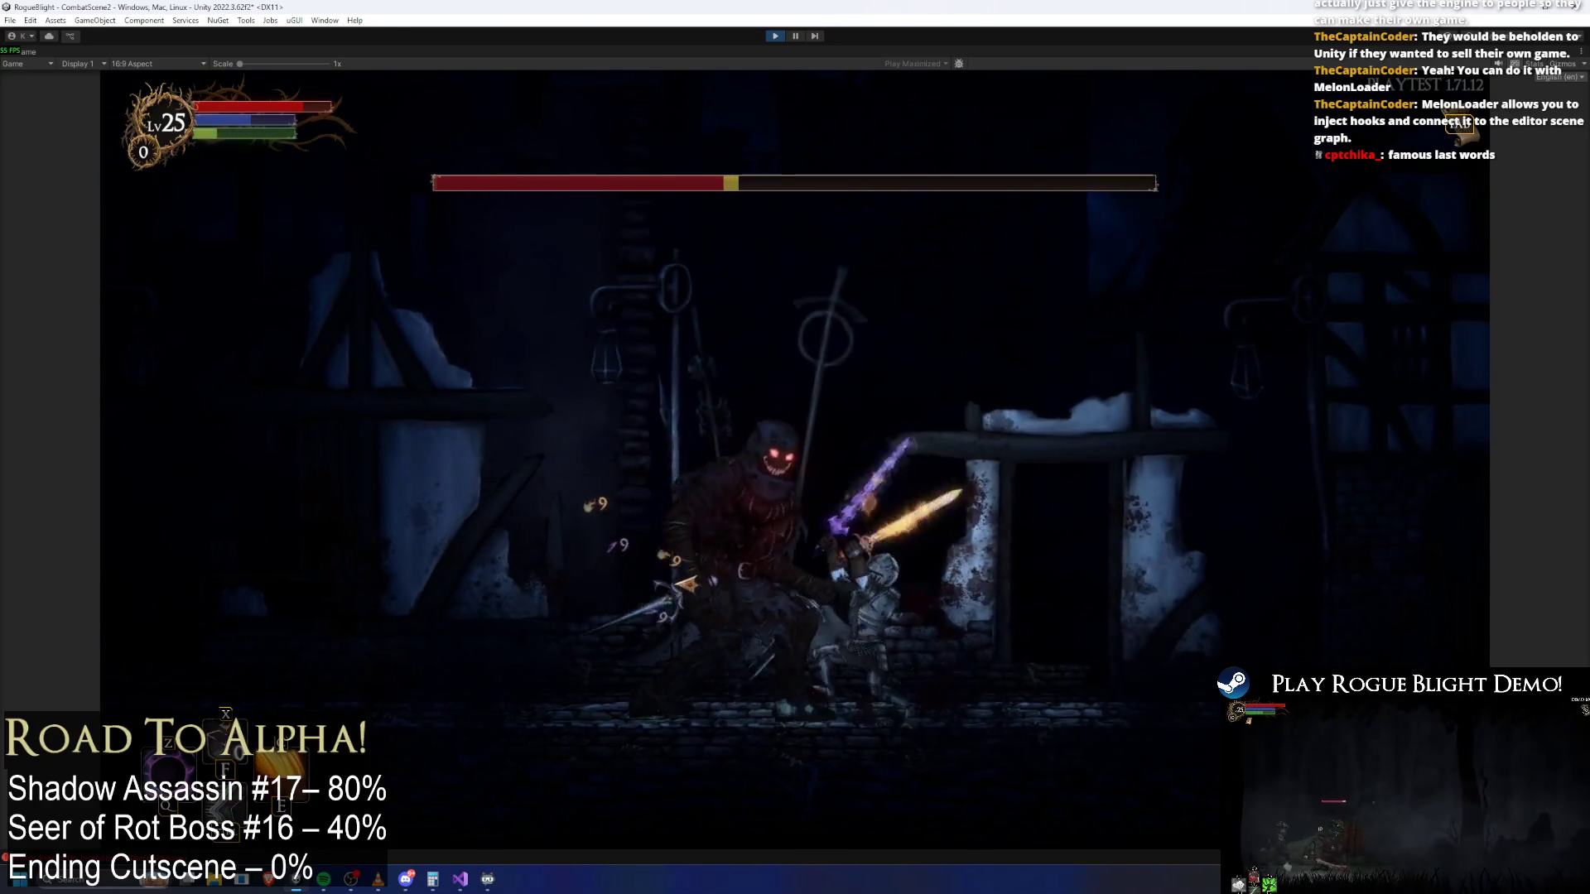
pyautogui.press('a')
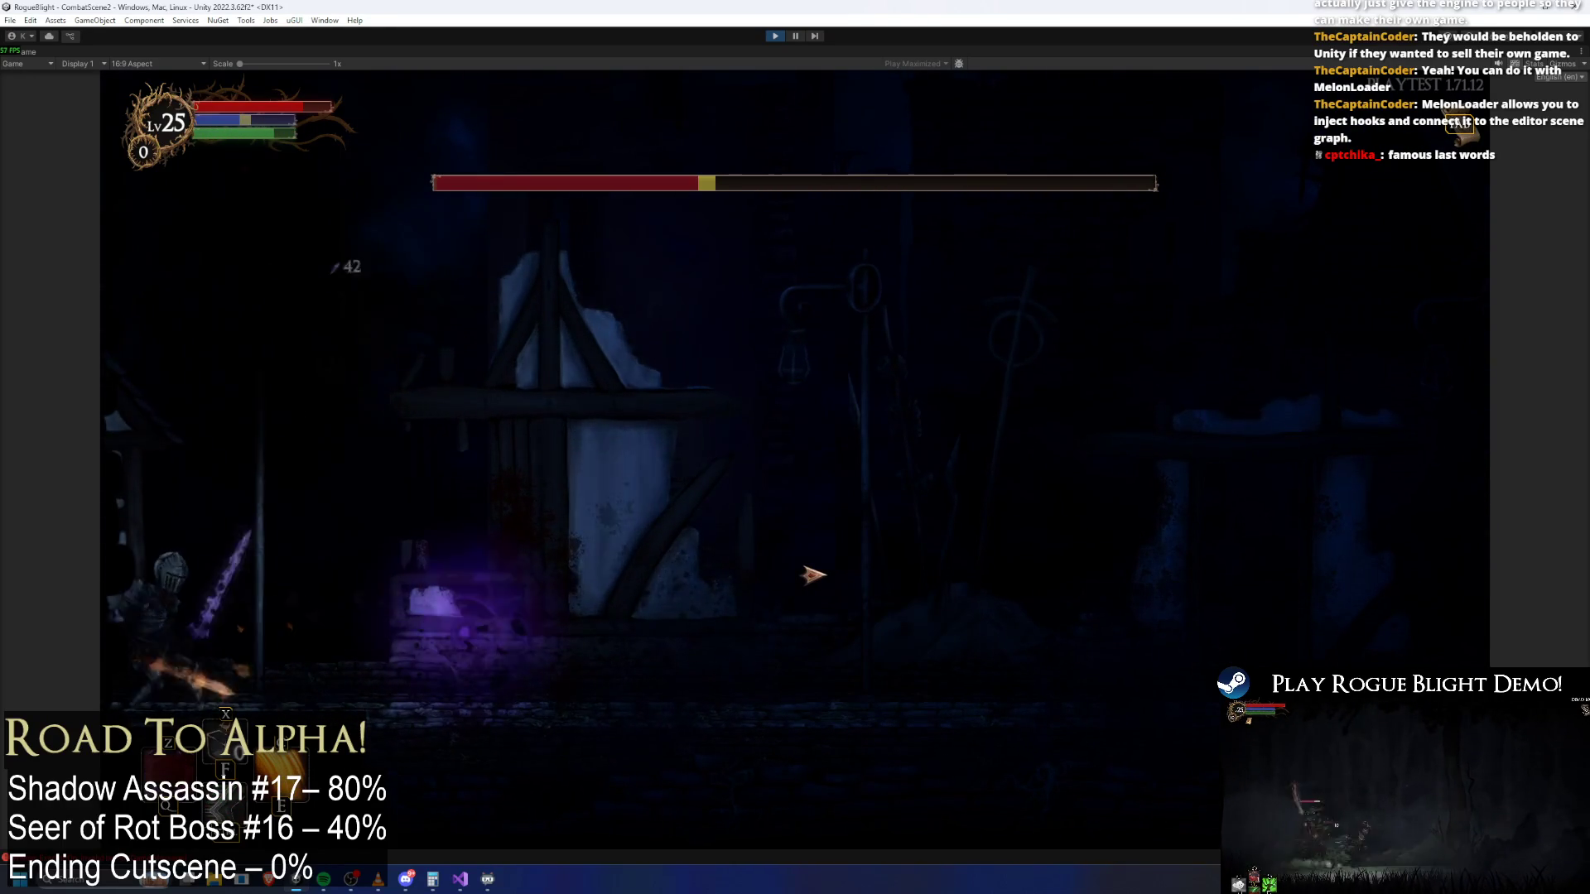
pyautogui.click(584, 584)
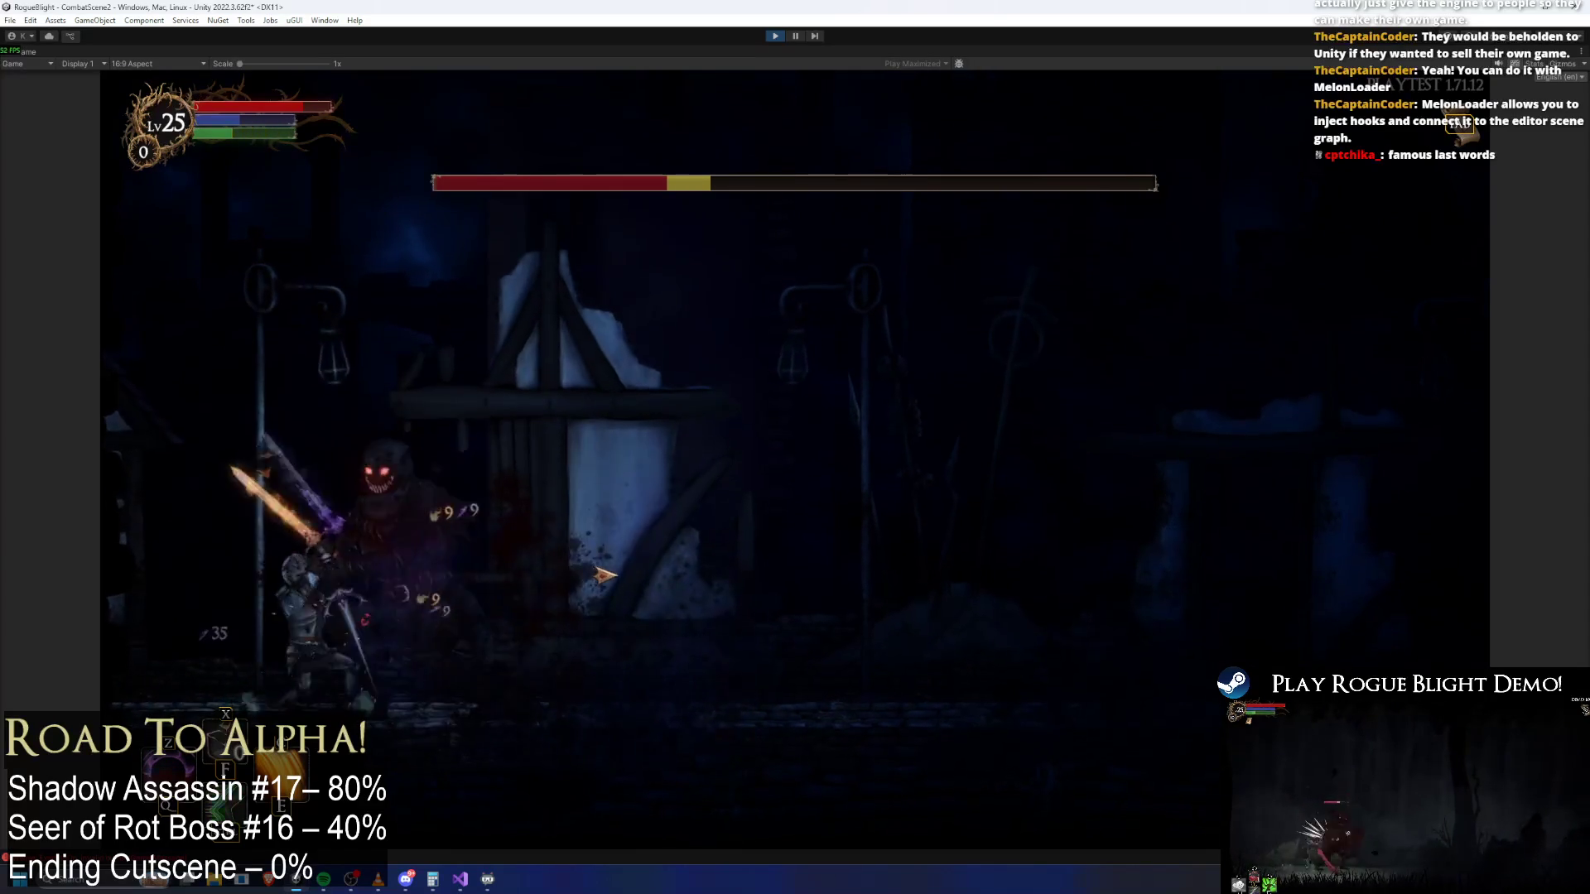
pyautogui.click(419, 574)
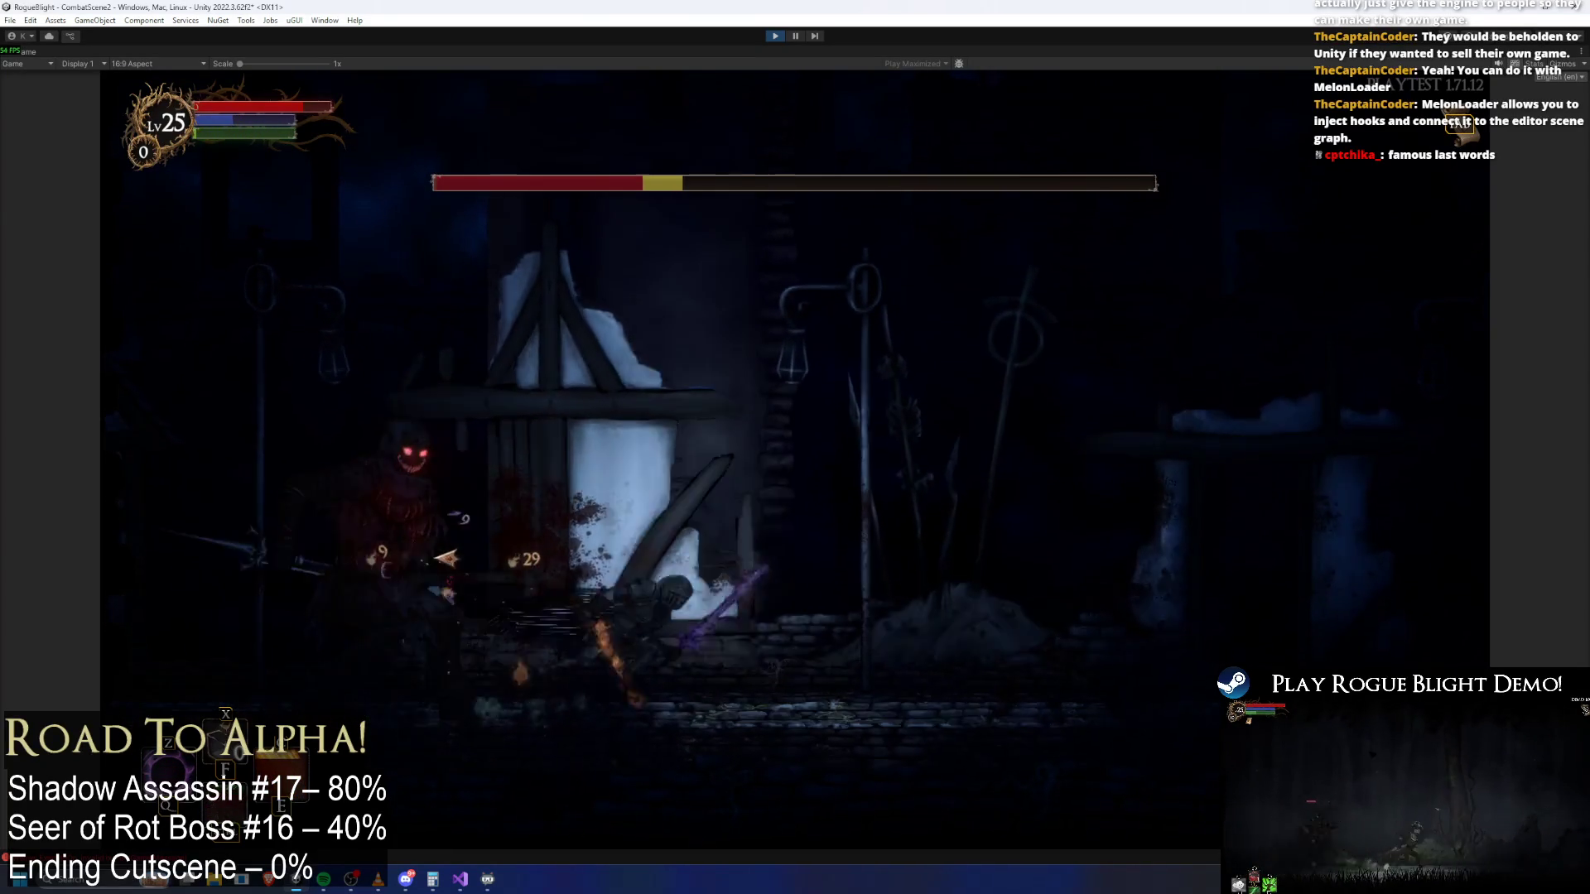
# Wear the boss down with dashes and slashes until the Loot panel appears
pyautogui.press('d')
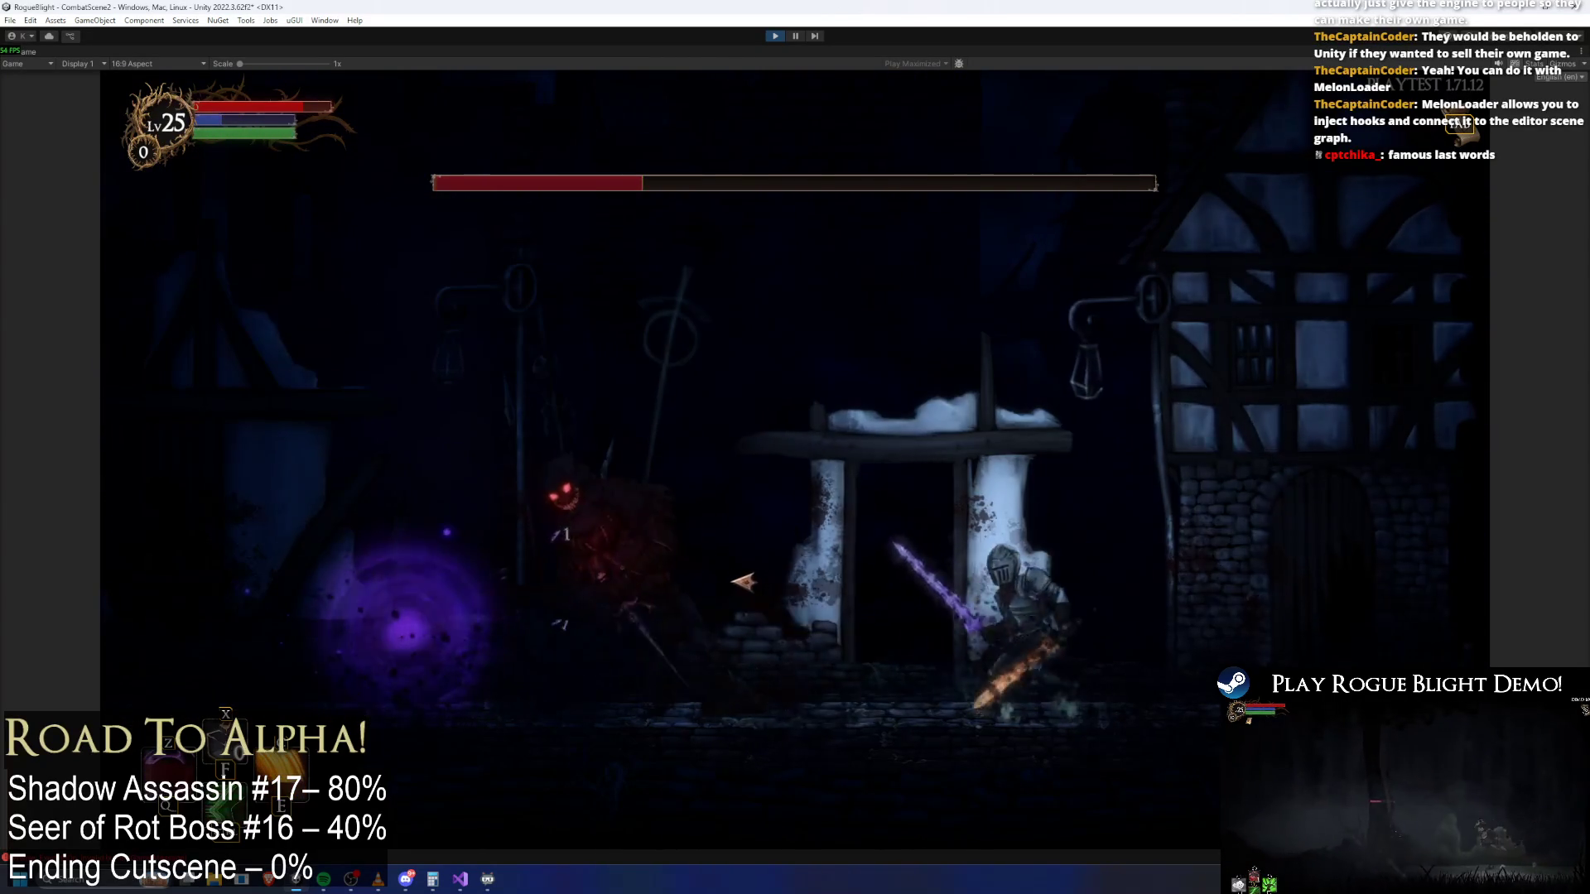
pyautogui.press('a')
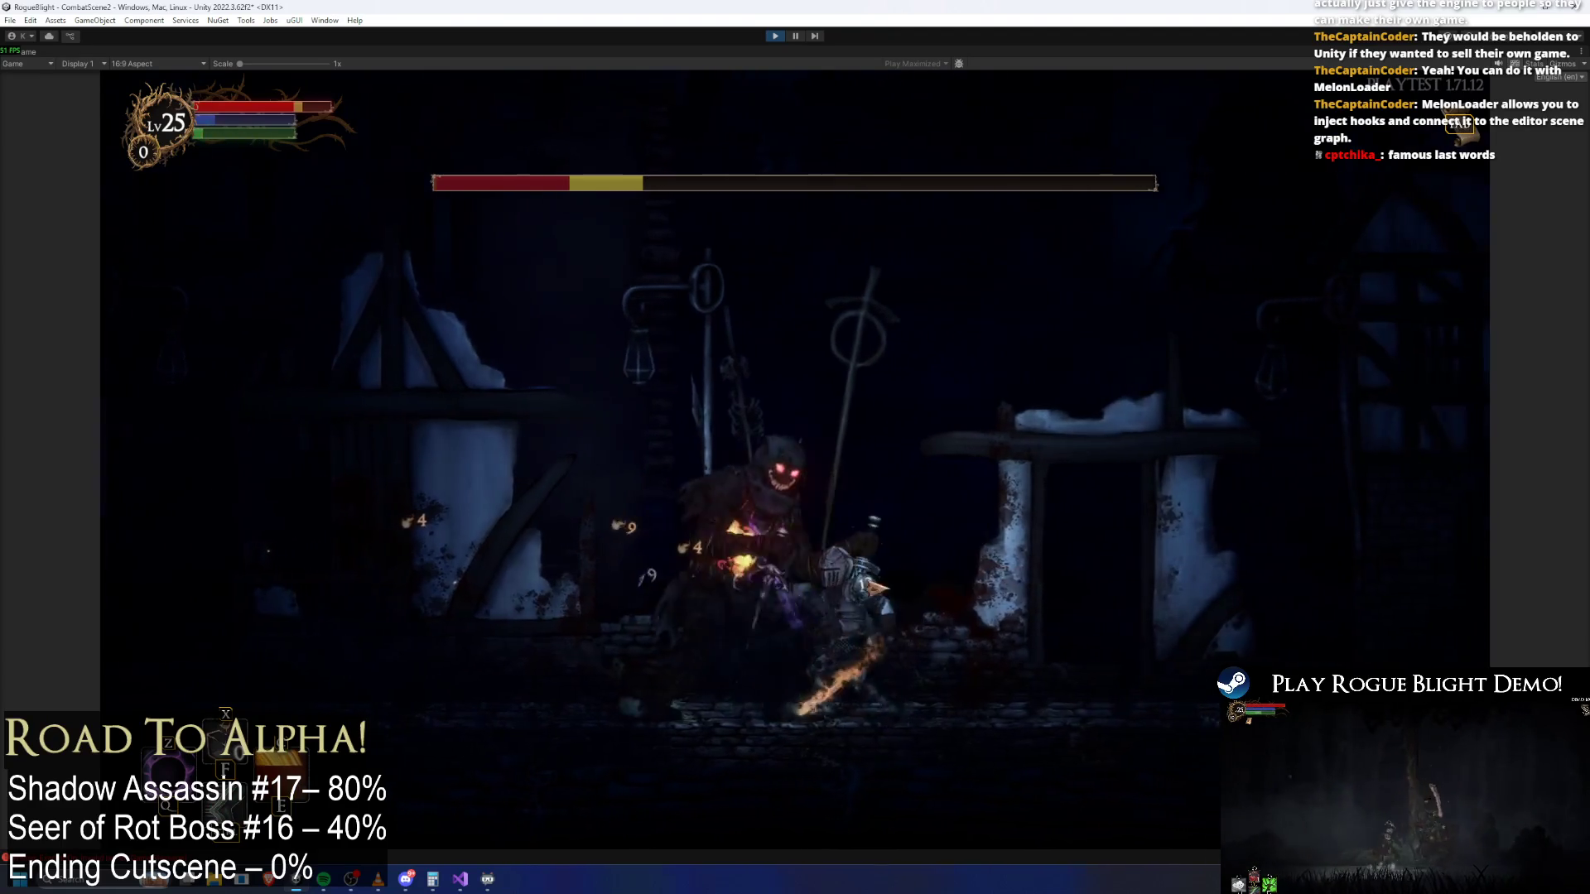
pyautogui.click(811, 562)
pyautogui.press('a')
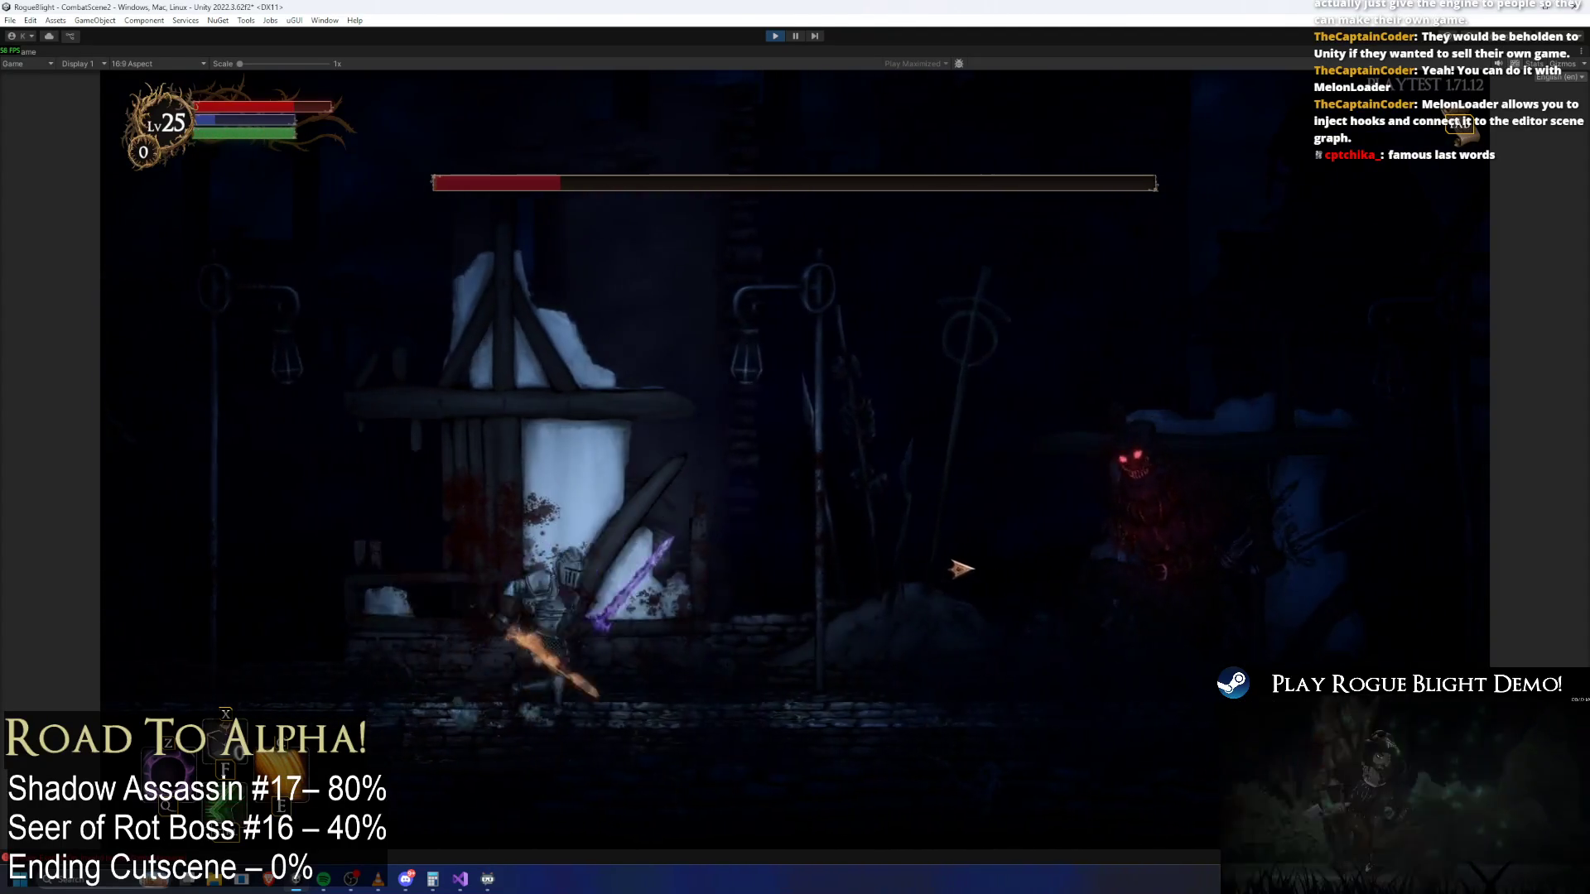
pyautogui.press('d')
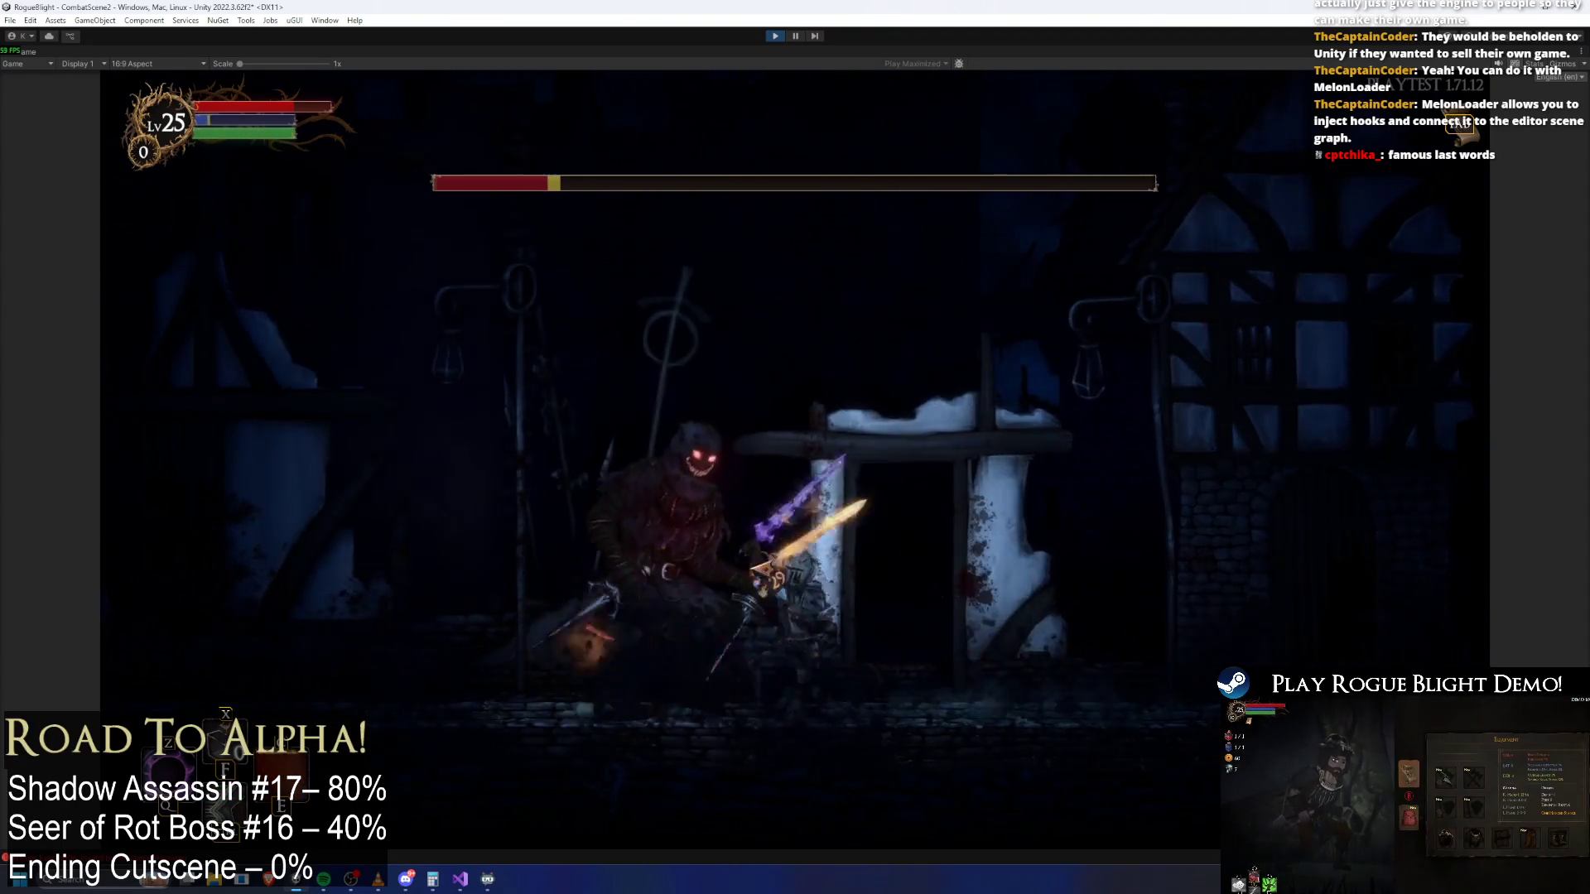
pyautogui.press('a')
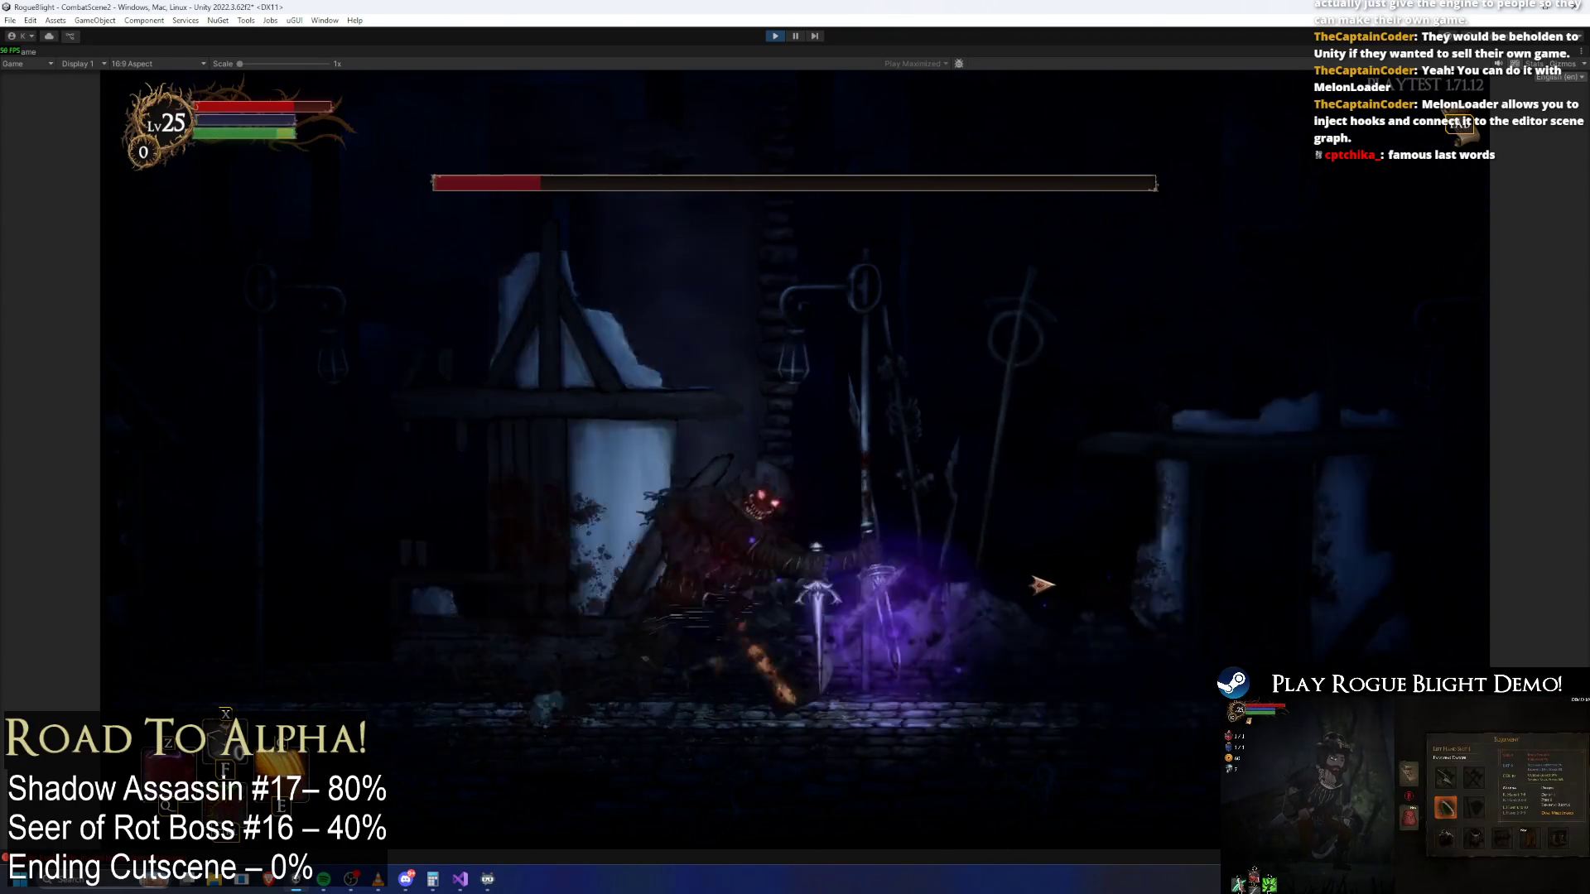
pyautogui.press('d')
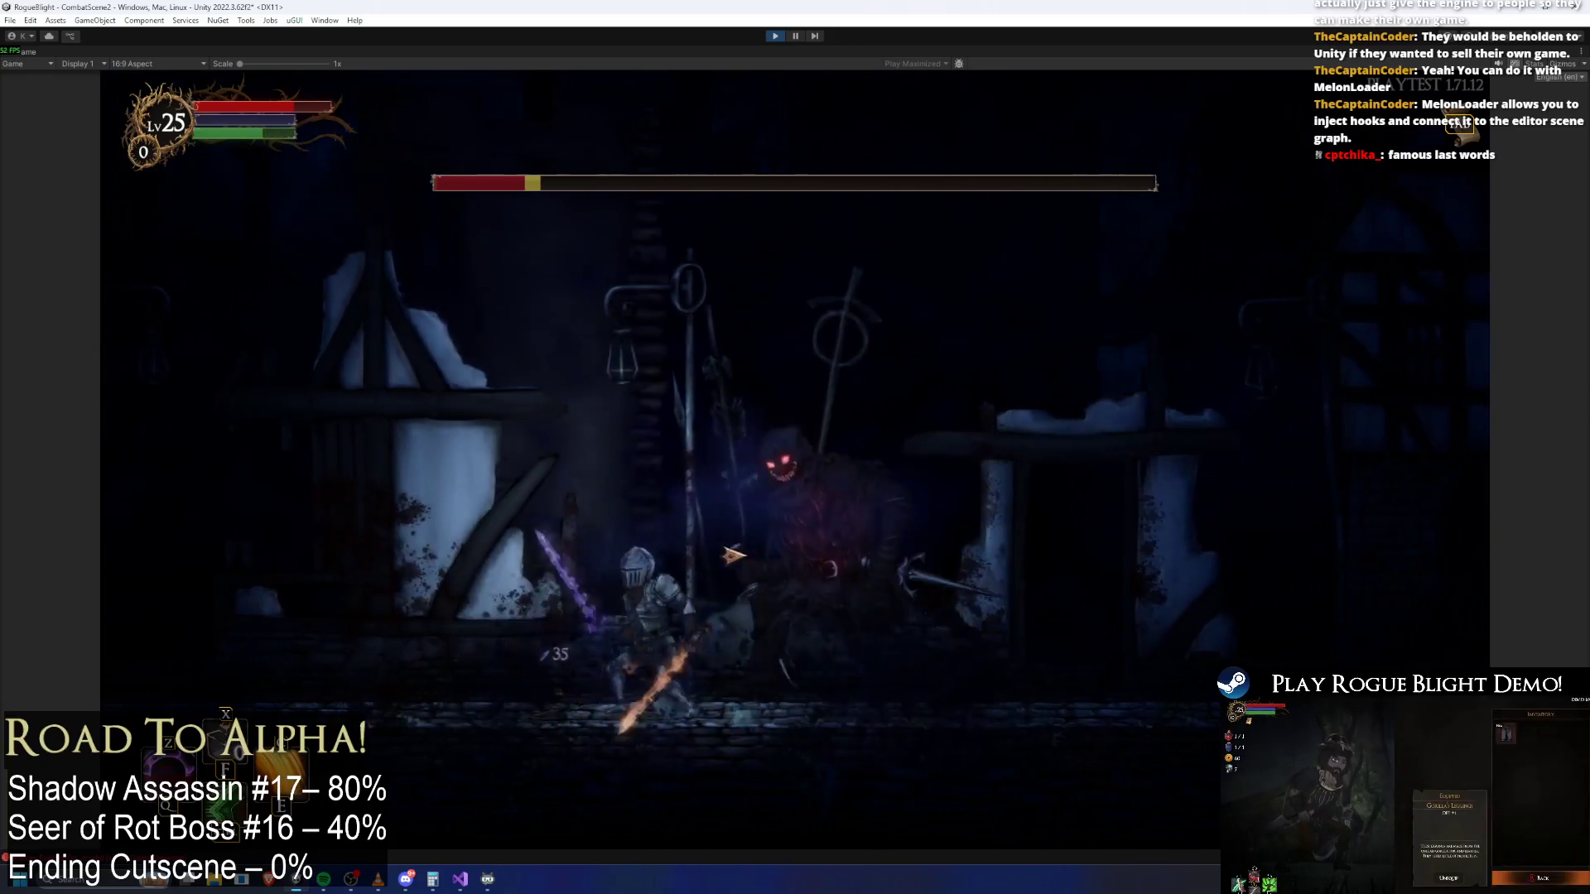
pyautogui.press('a')
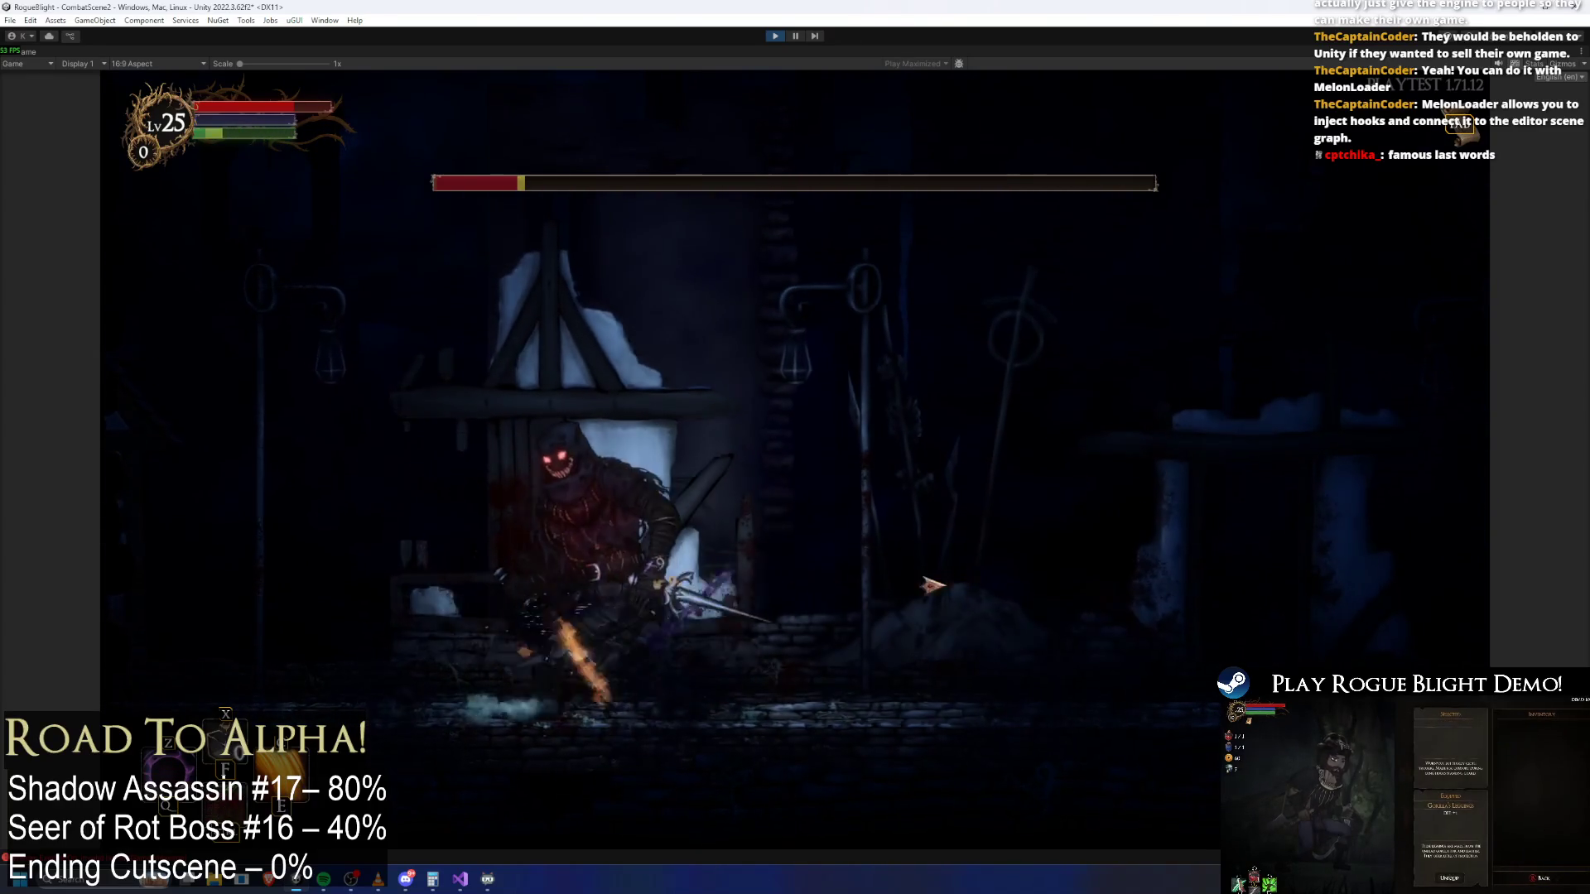
pyautogui.press('d')
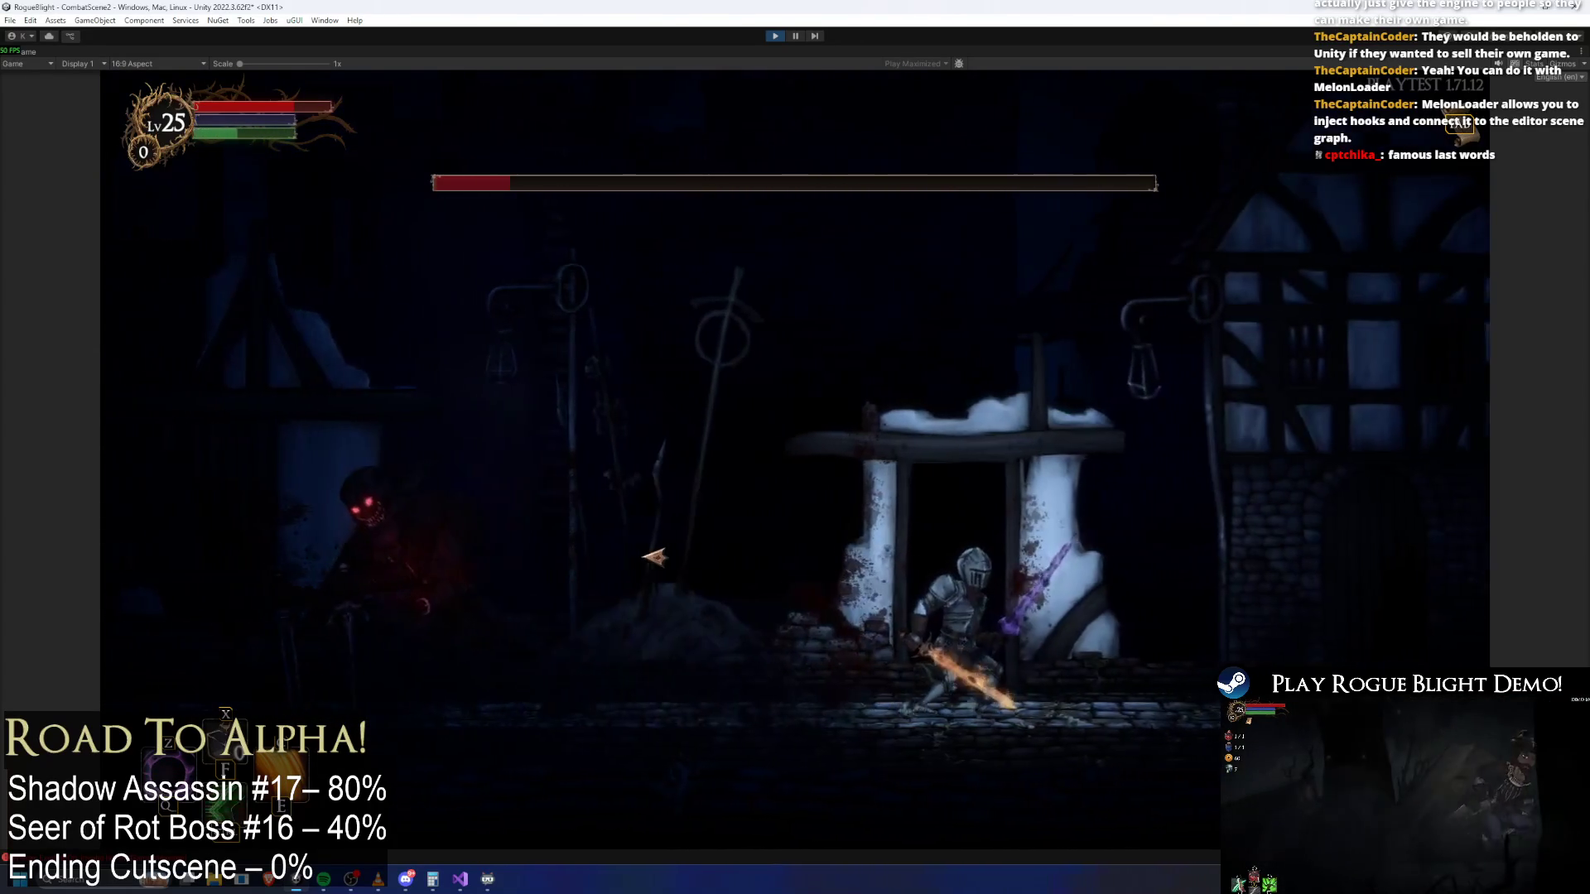
pyautogui.press('a')
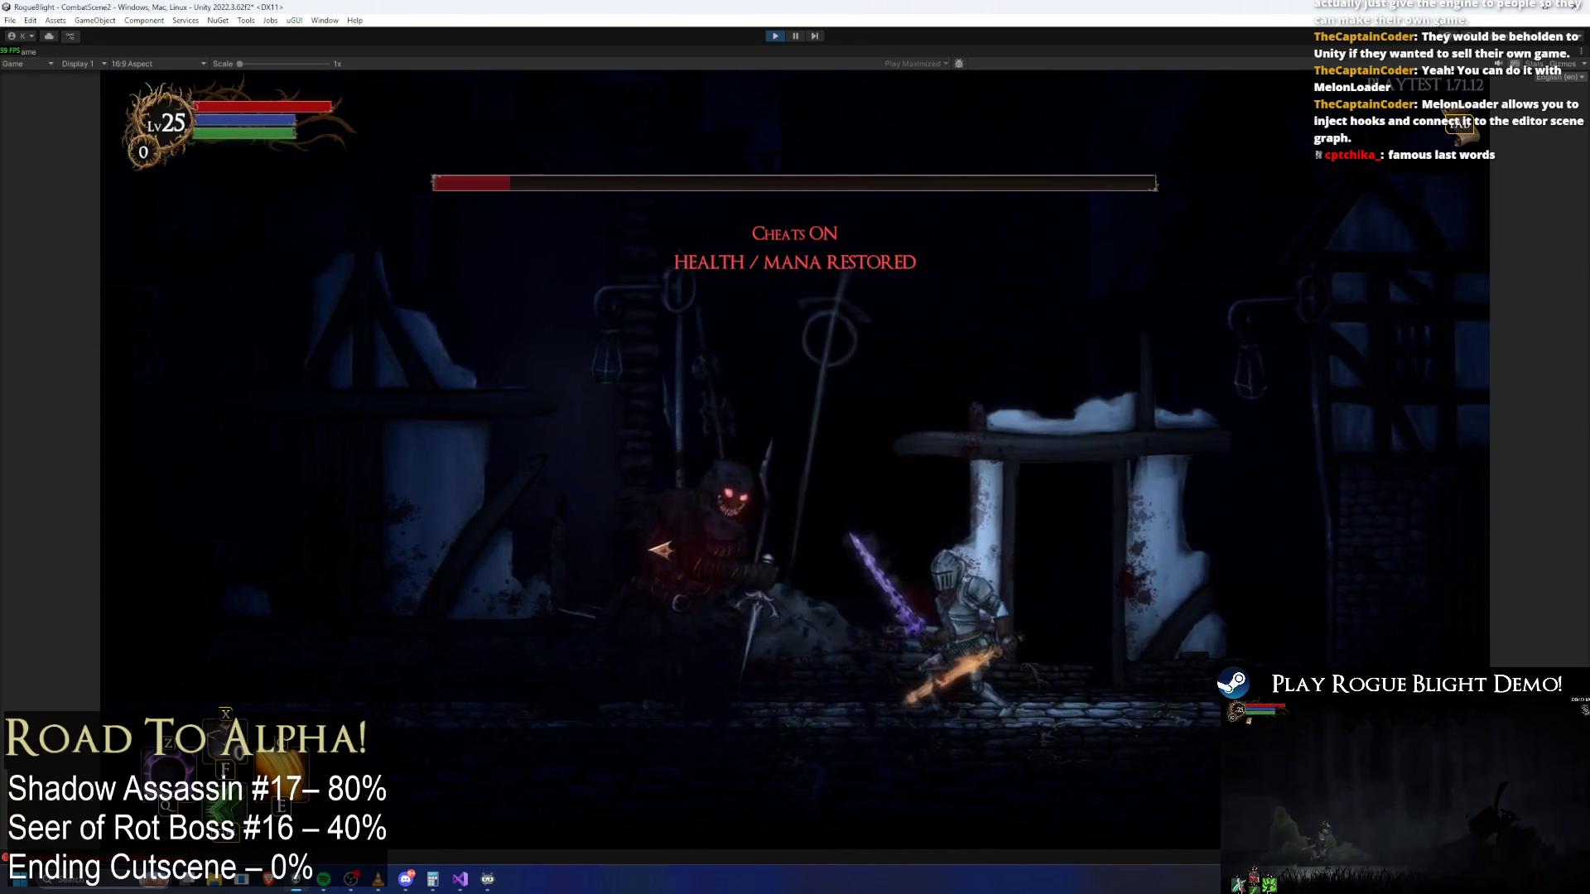
pyautogui.press('a')
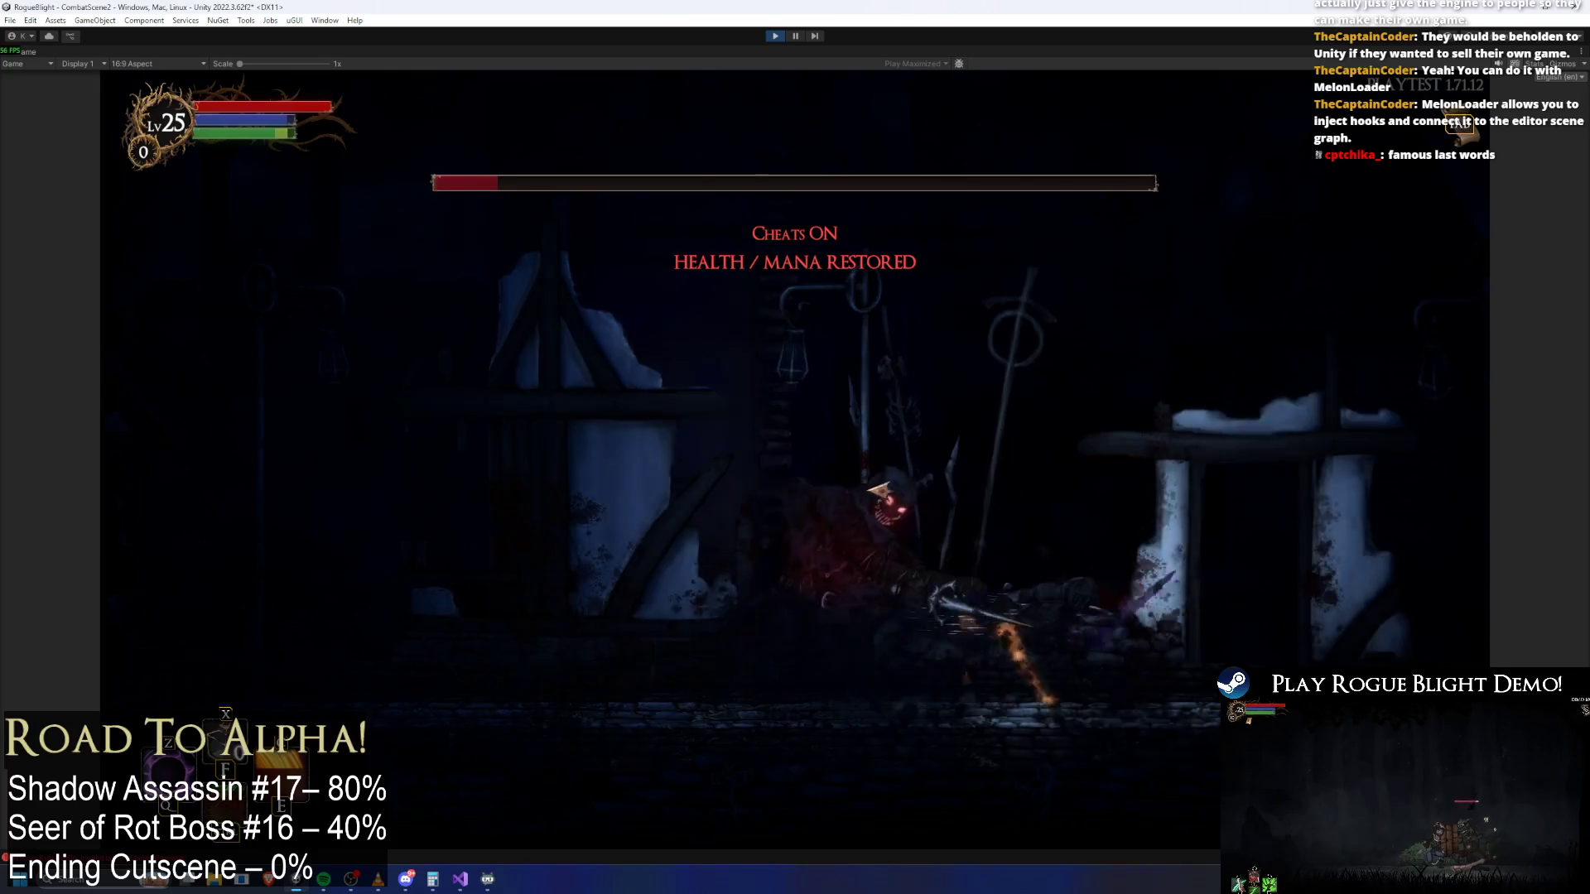
pyautogui.press('a')
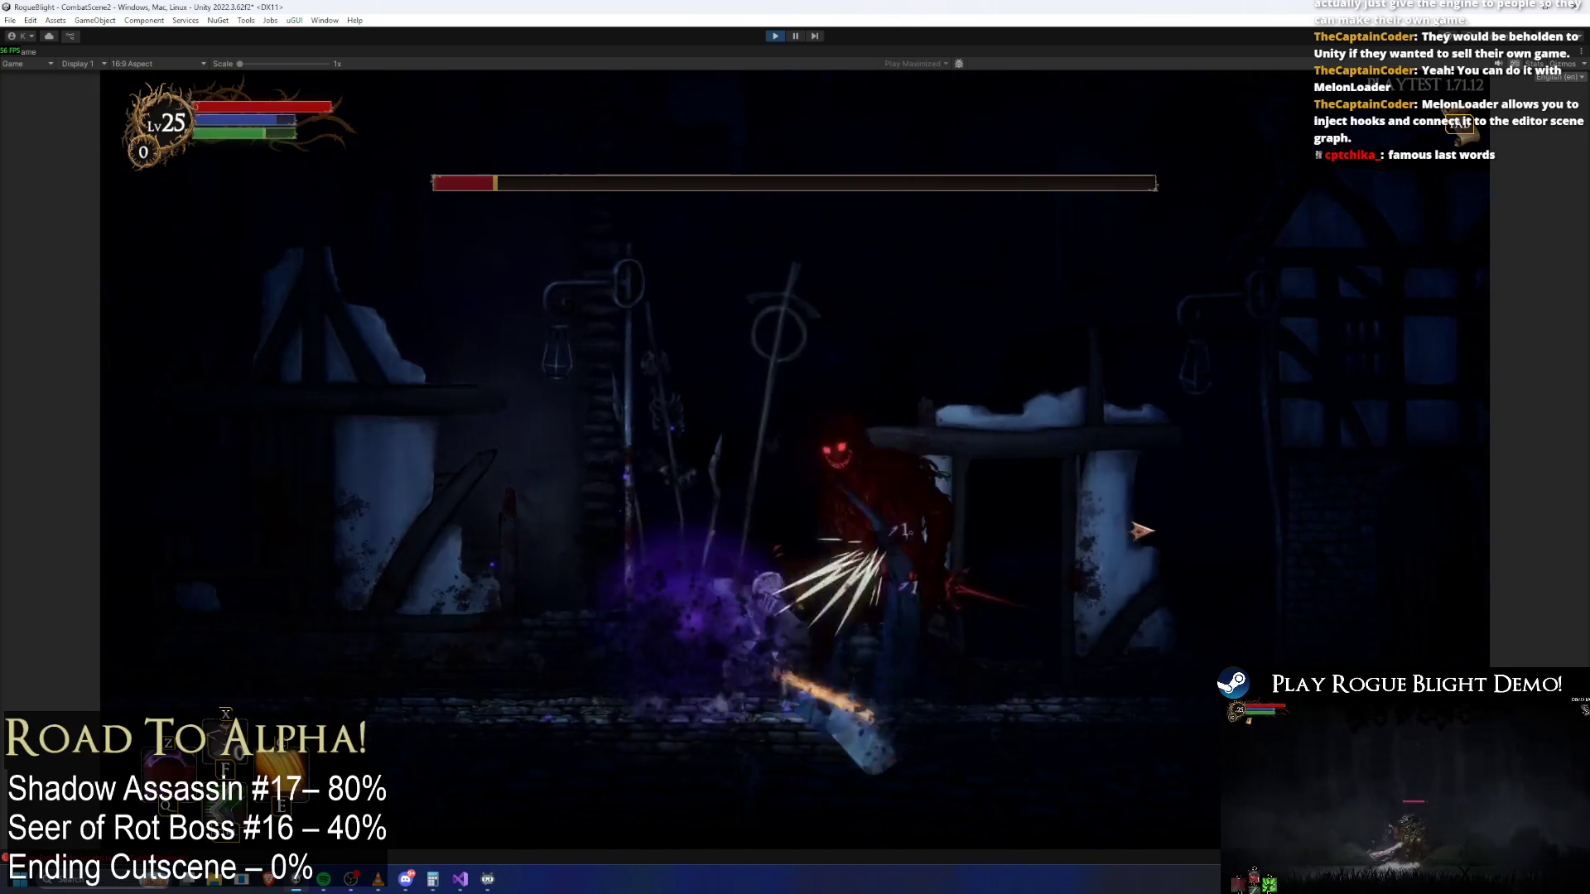
pyautogui.press('a')
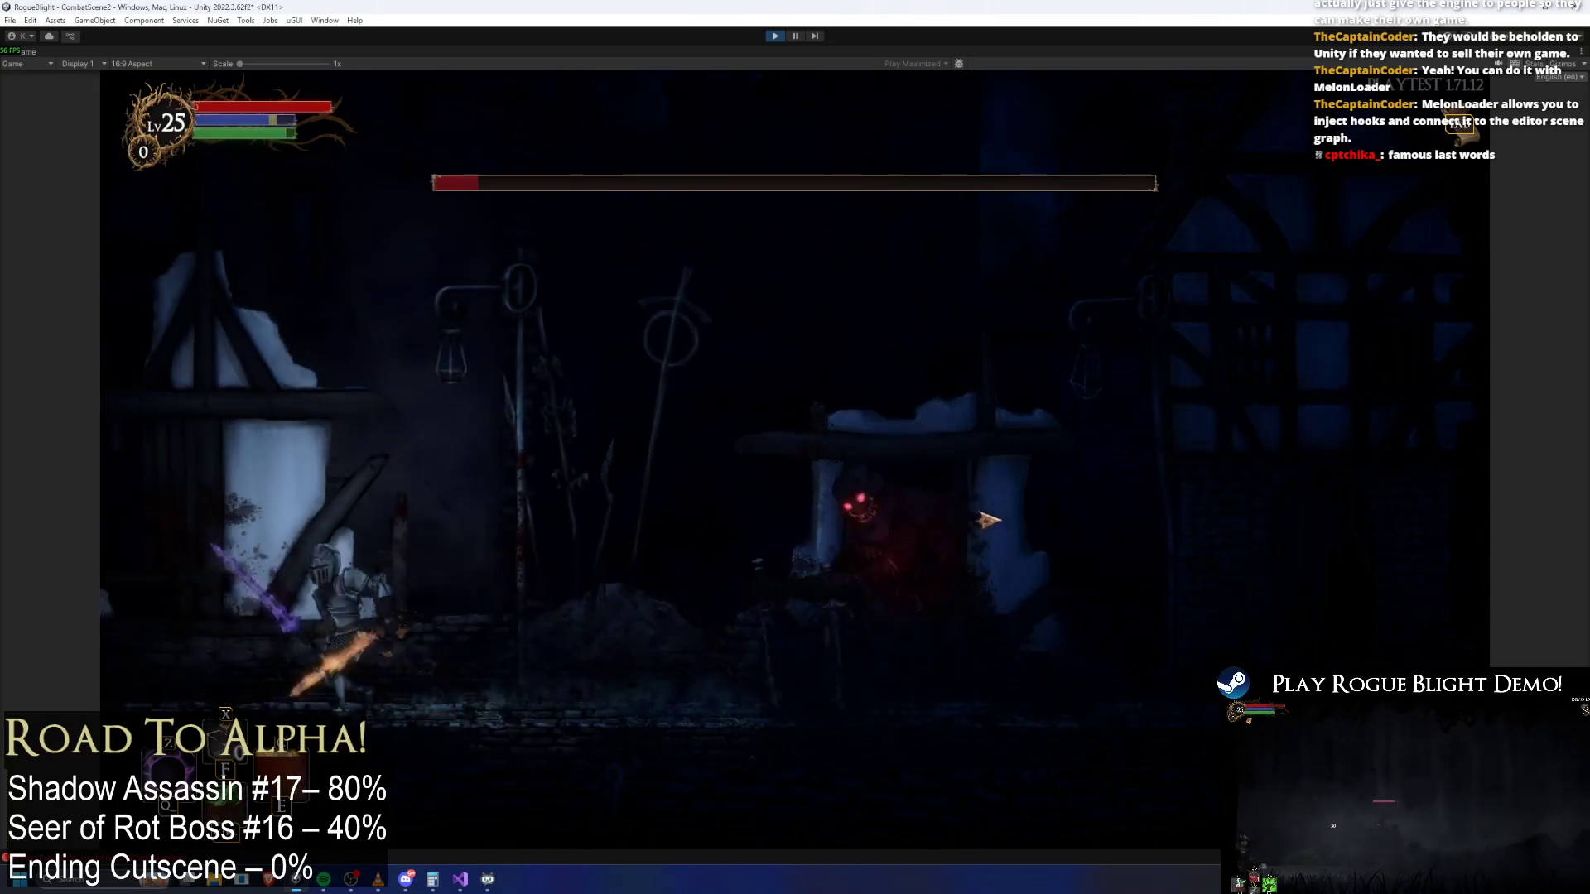
pyautogui.press('d')
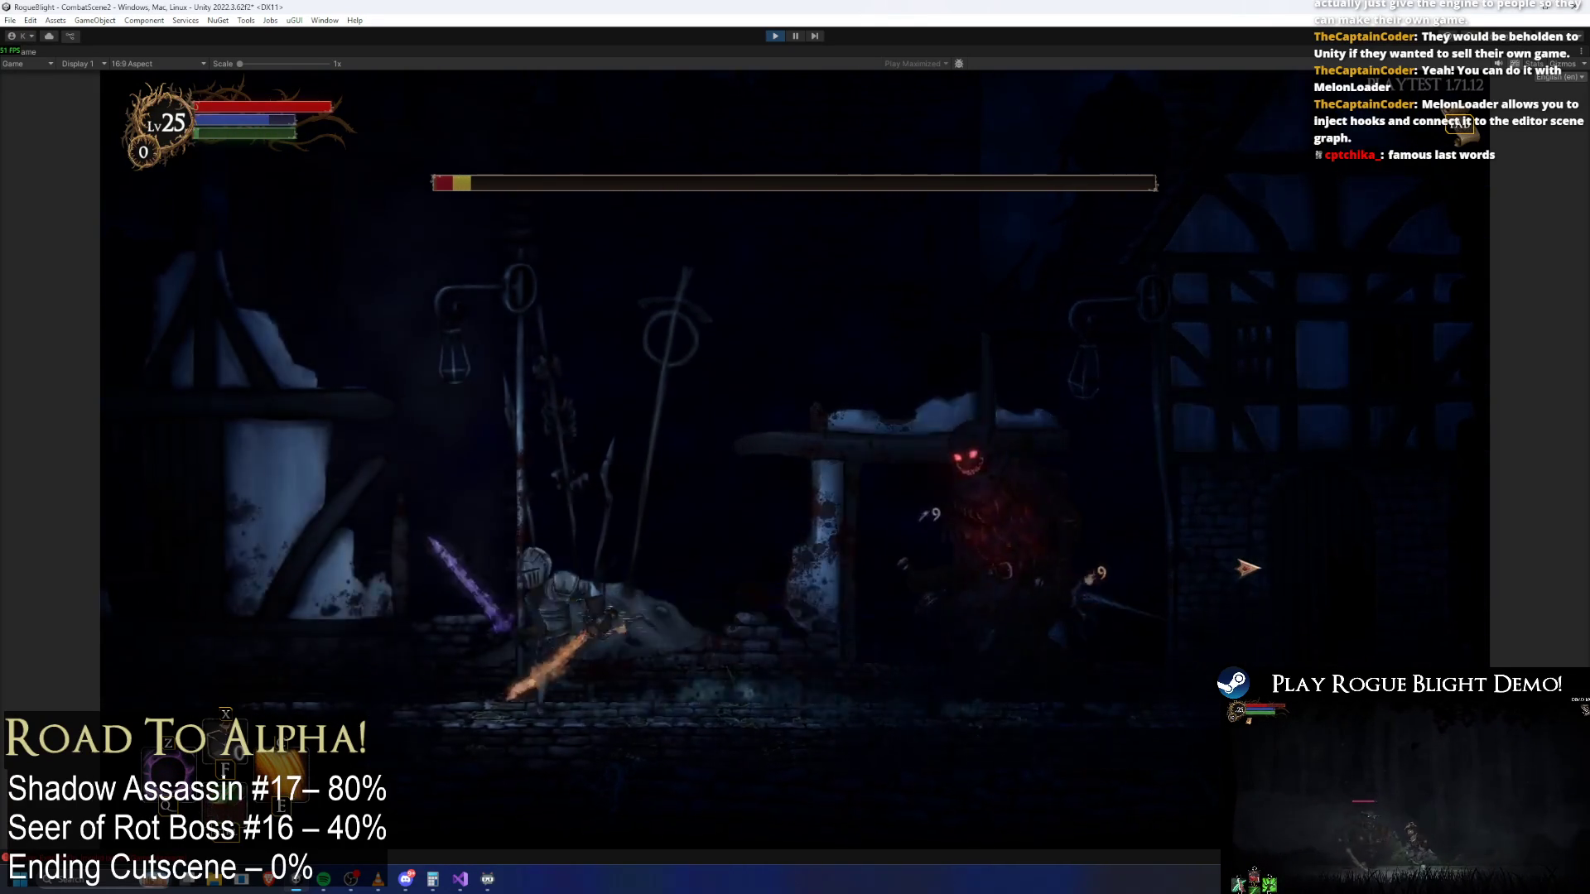
pyautogui.press('d')
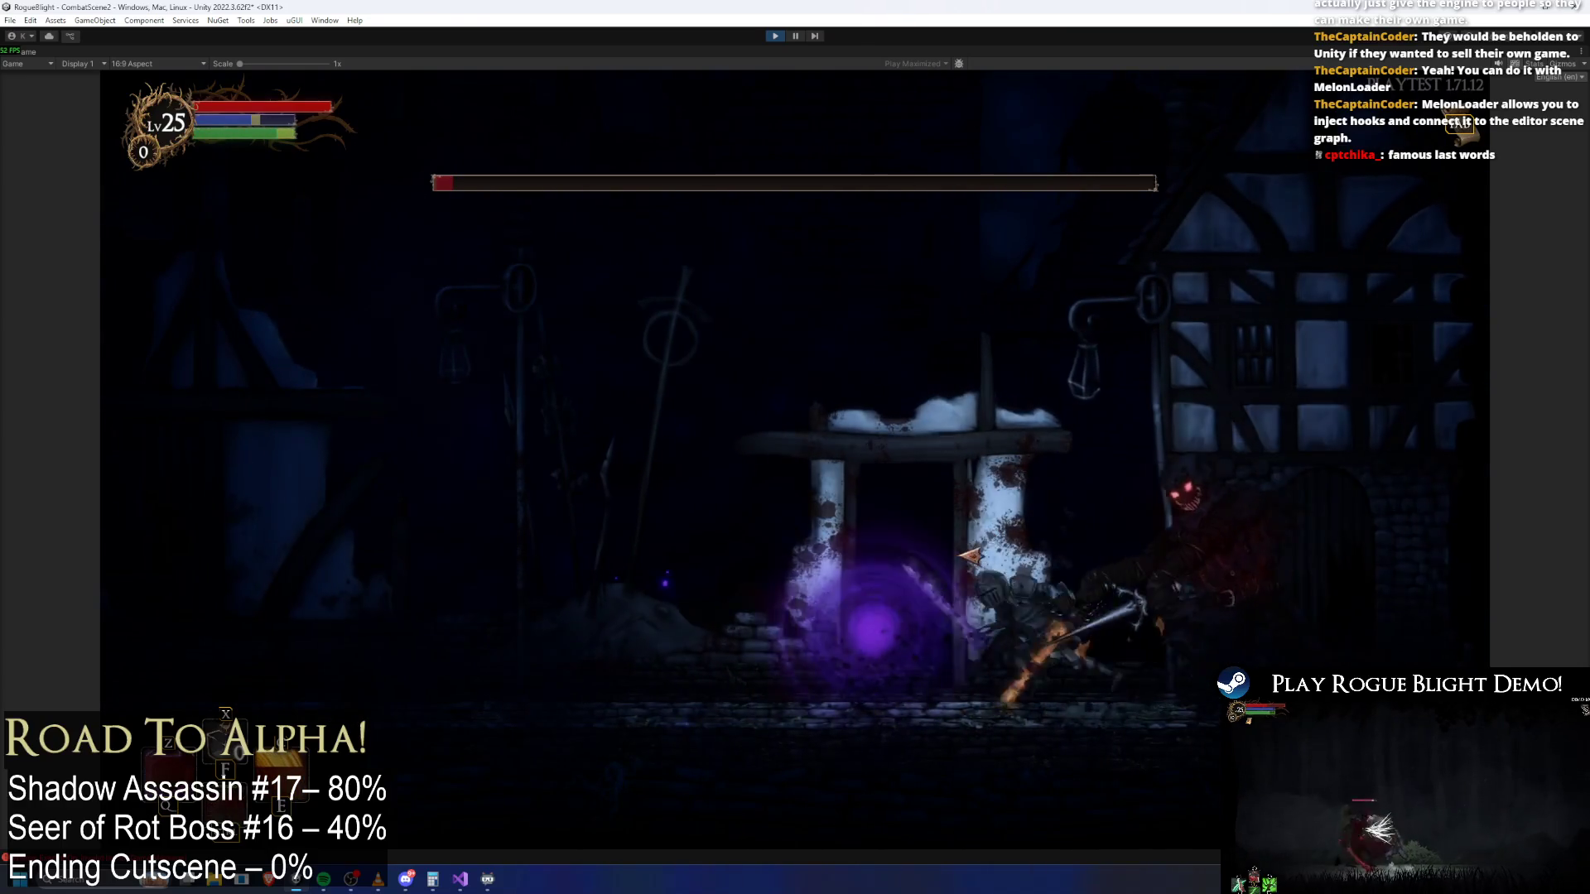
pyautogui.press('a')
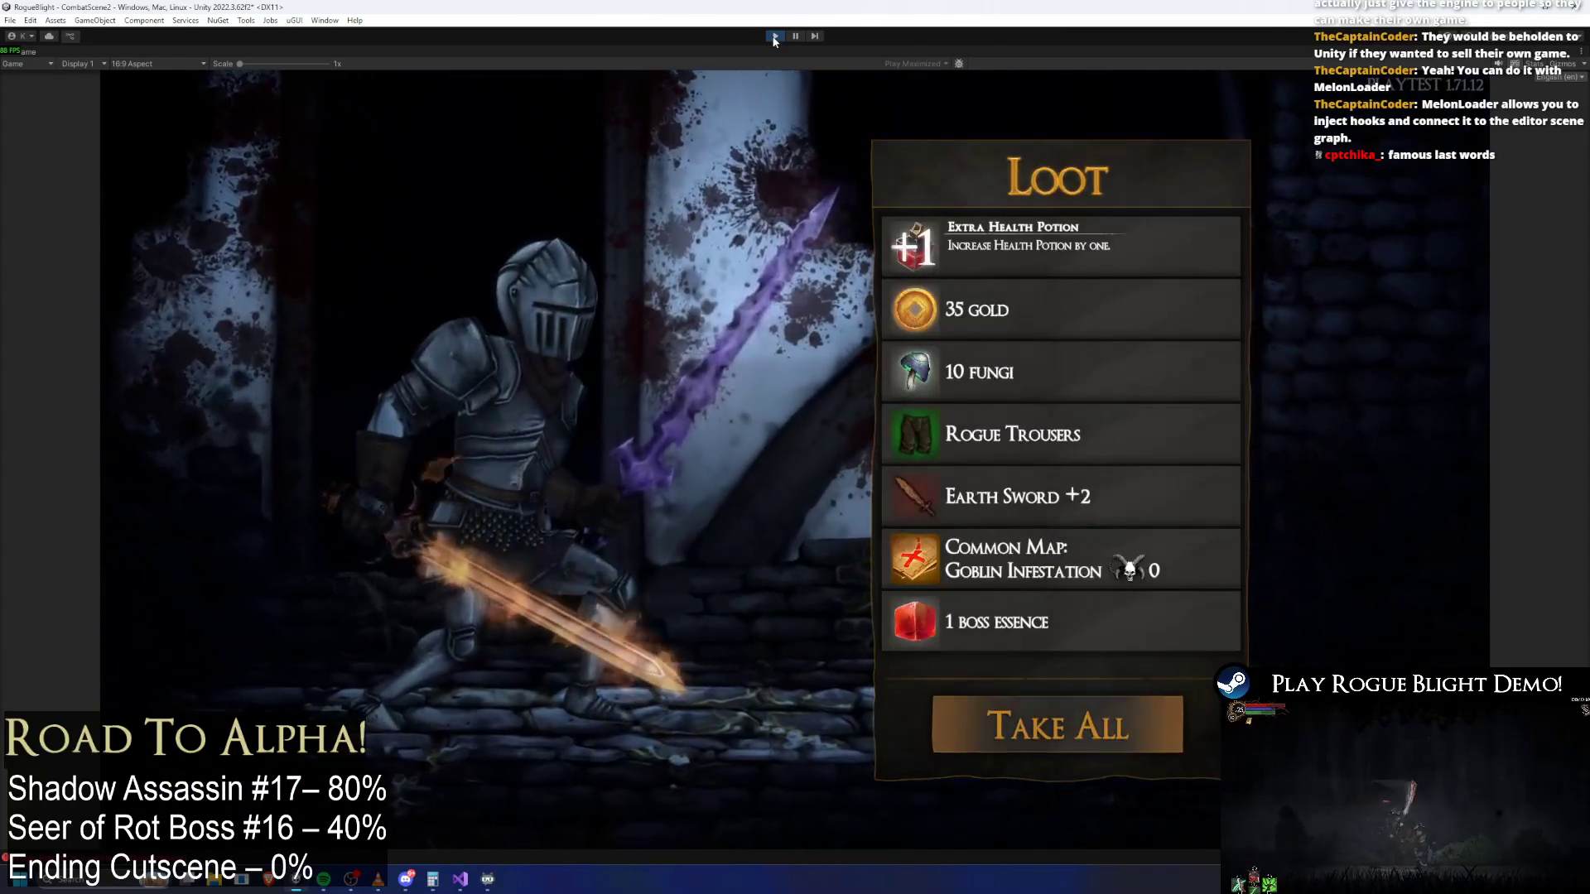
# Take all the loot, walk the knight right, and exit Play mode with Ctrl+P
pyautogui.click(1045, 727)
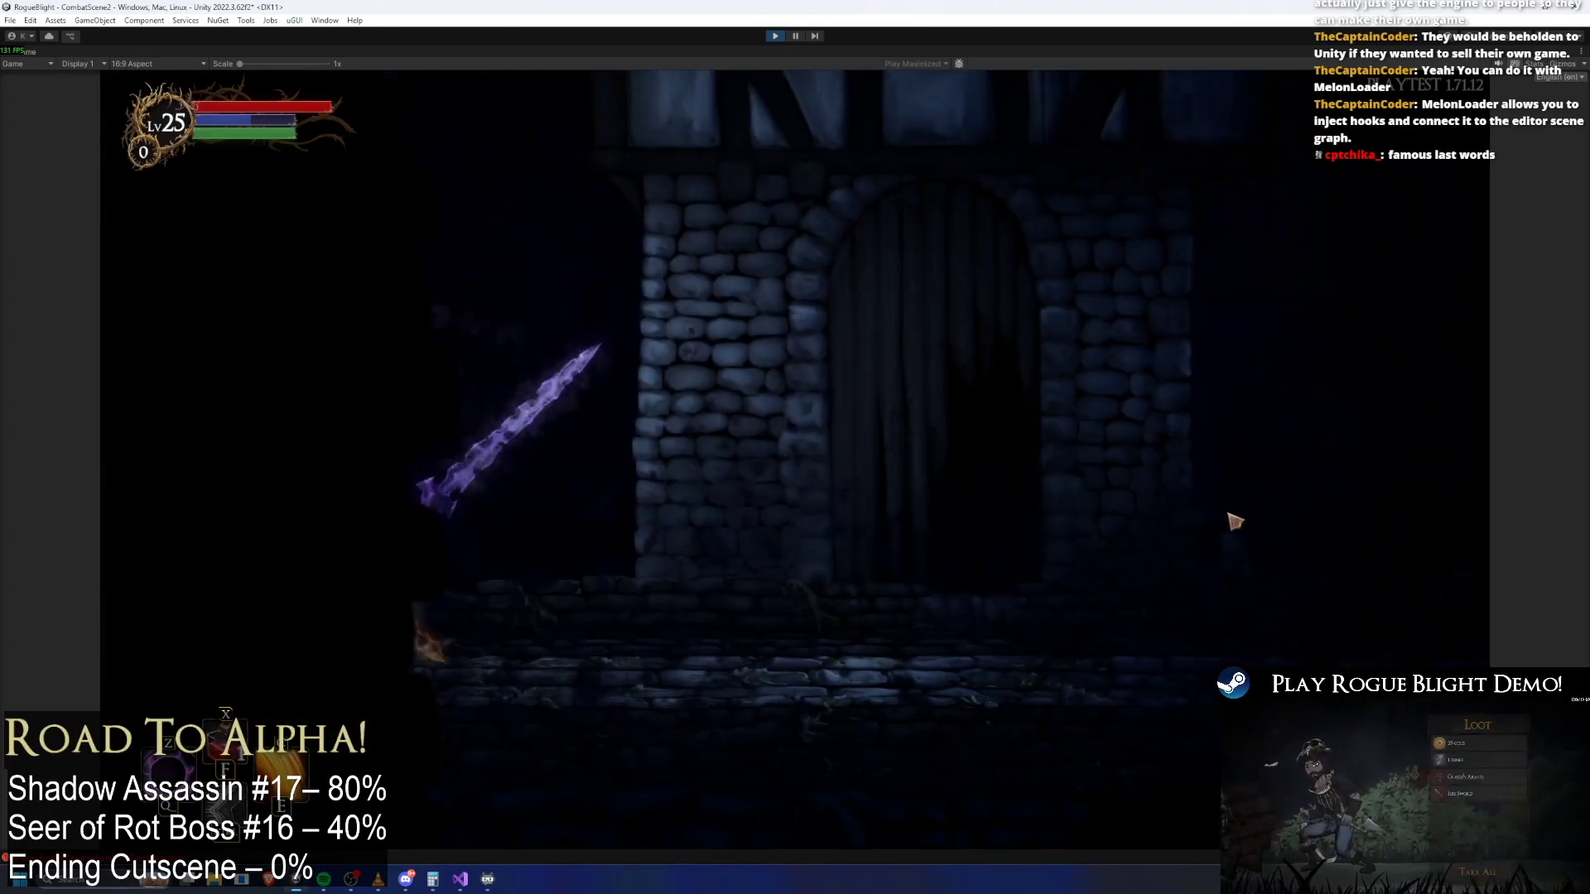
pyautogui.press('d')
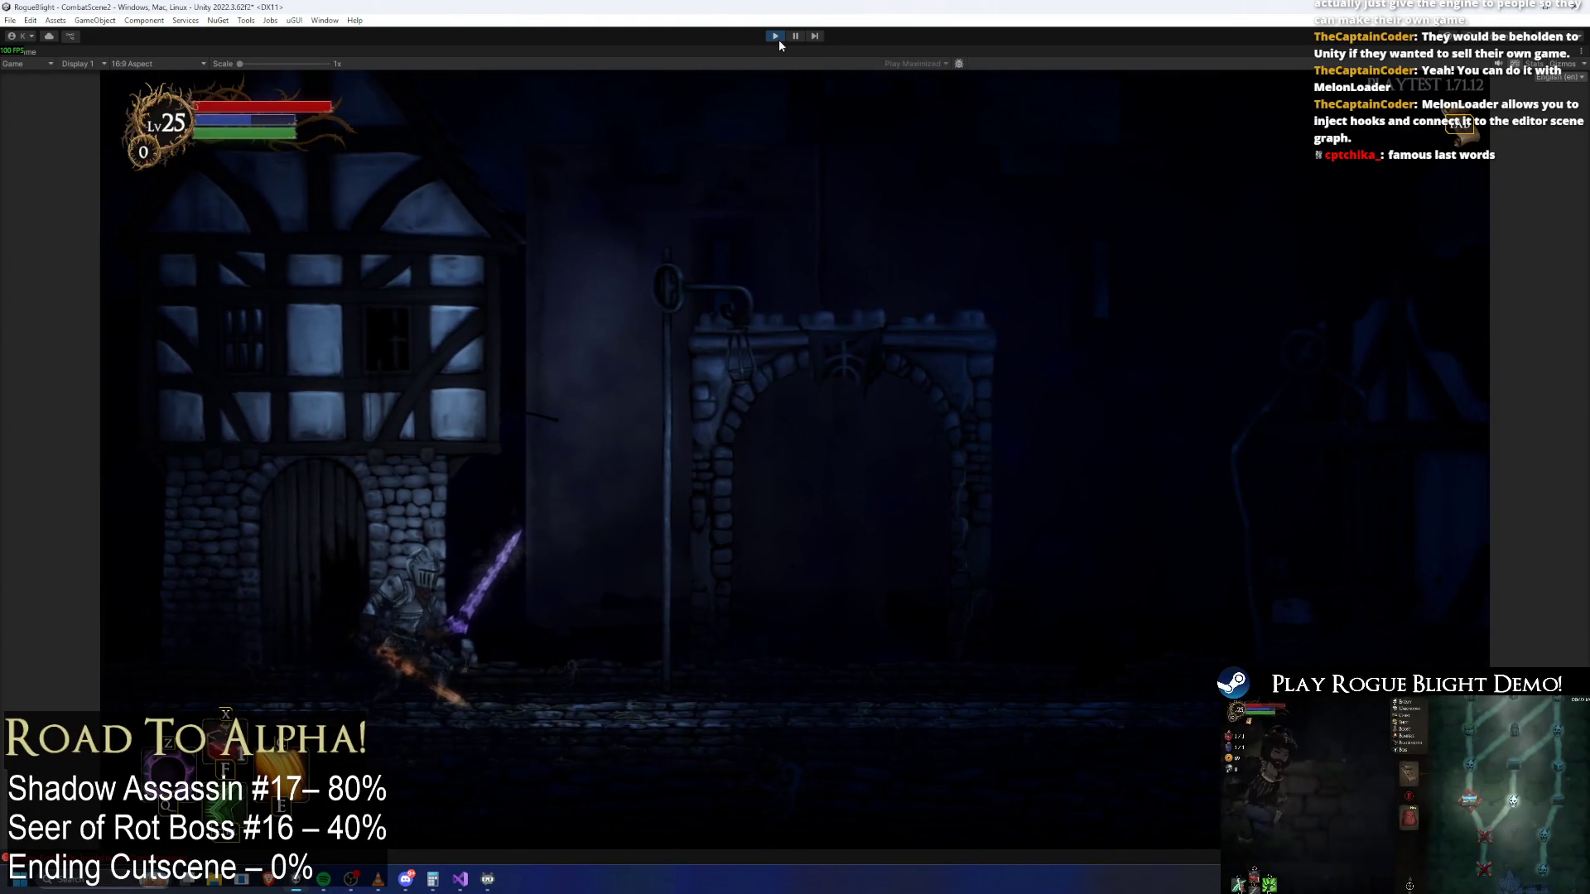
pyautogui.hotkey('ctrl', 'p')
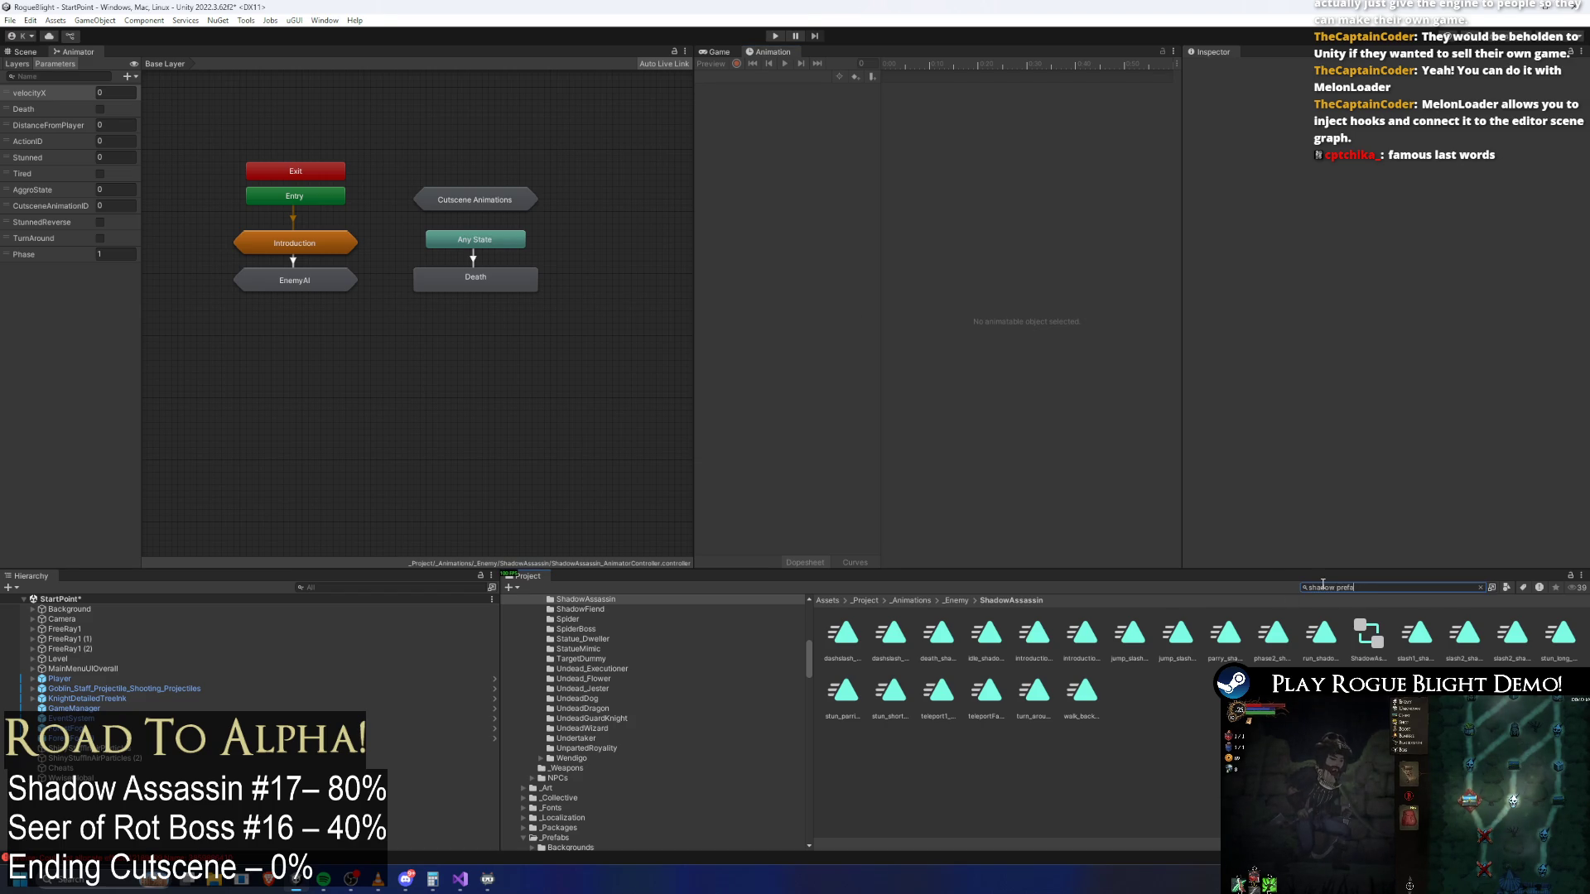
# Find shadow_assassin_Prefab in the Project window and open it in Prefab Mode's Scene view
pyautogui.write('b')
pyautogui.click(845, 632)
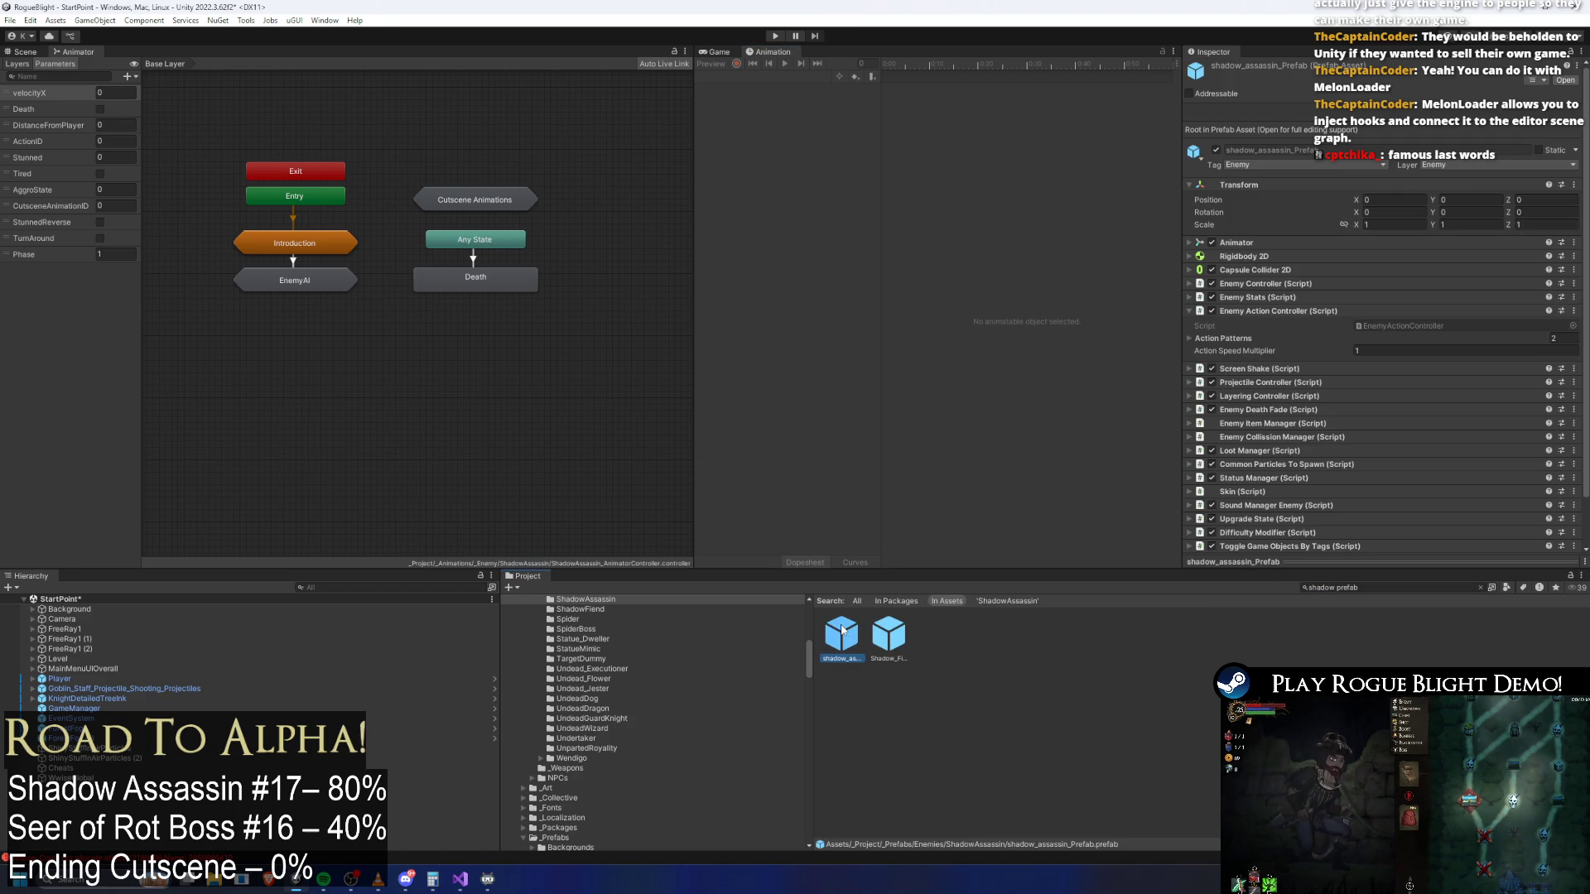
pyautogui.doubleClick(843, 632)
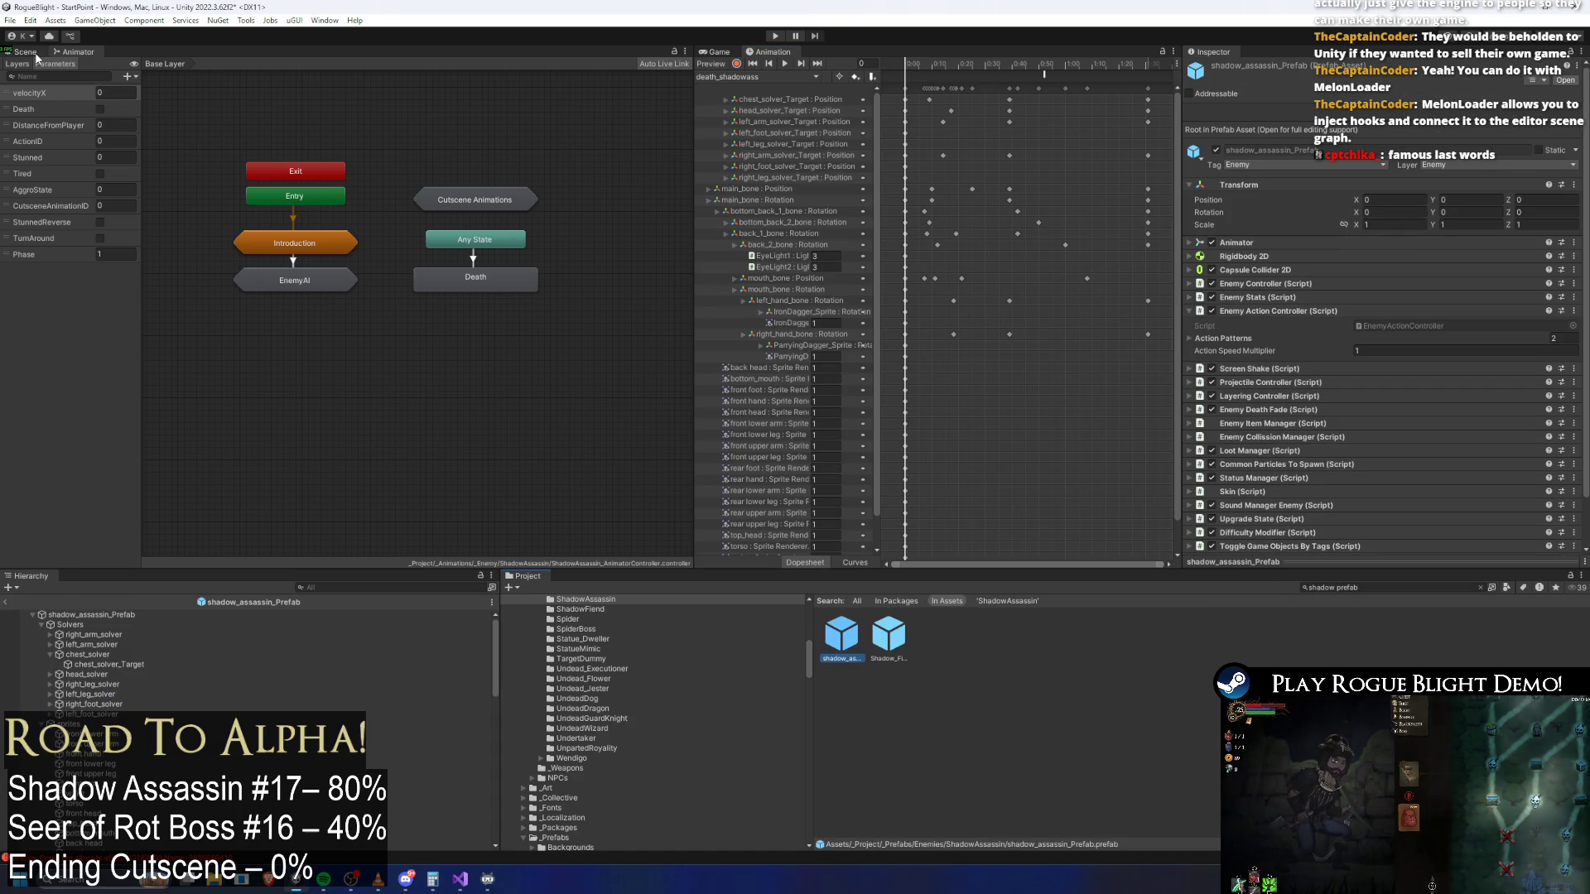
pyautogui.click(36, 54)
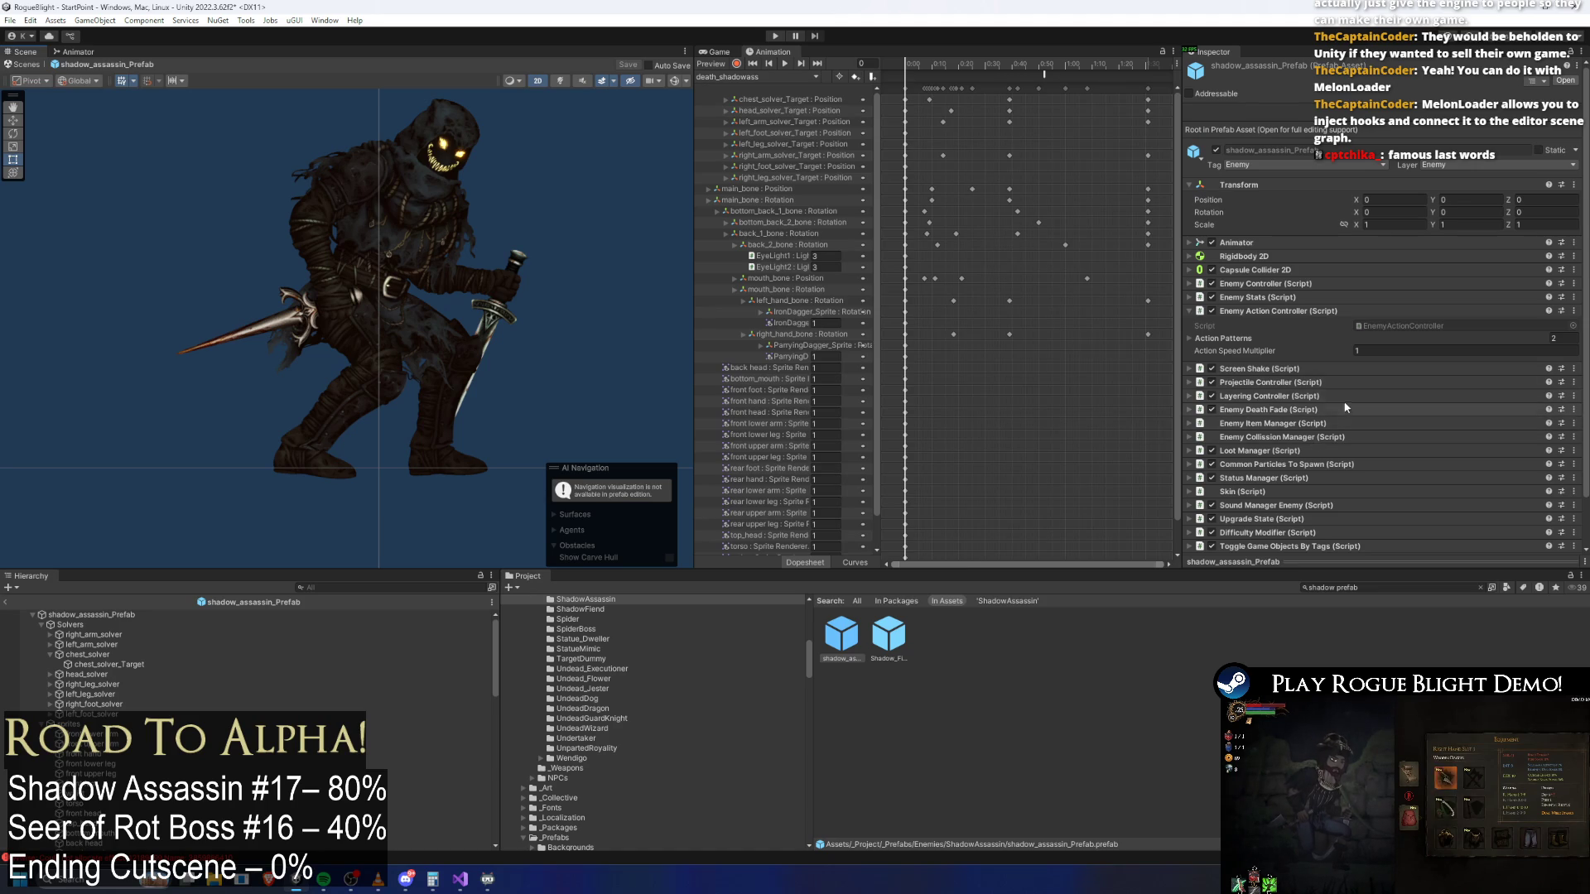
# Set the Enemy Stats boss camera death ortho value to 0.4 and save the prefab
pyautogui.click(734, 76)
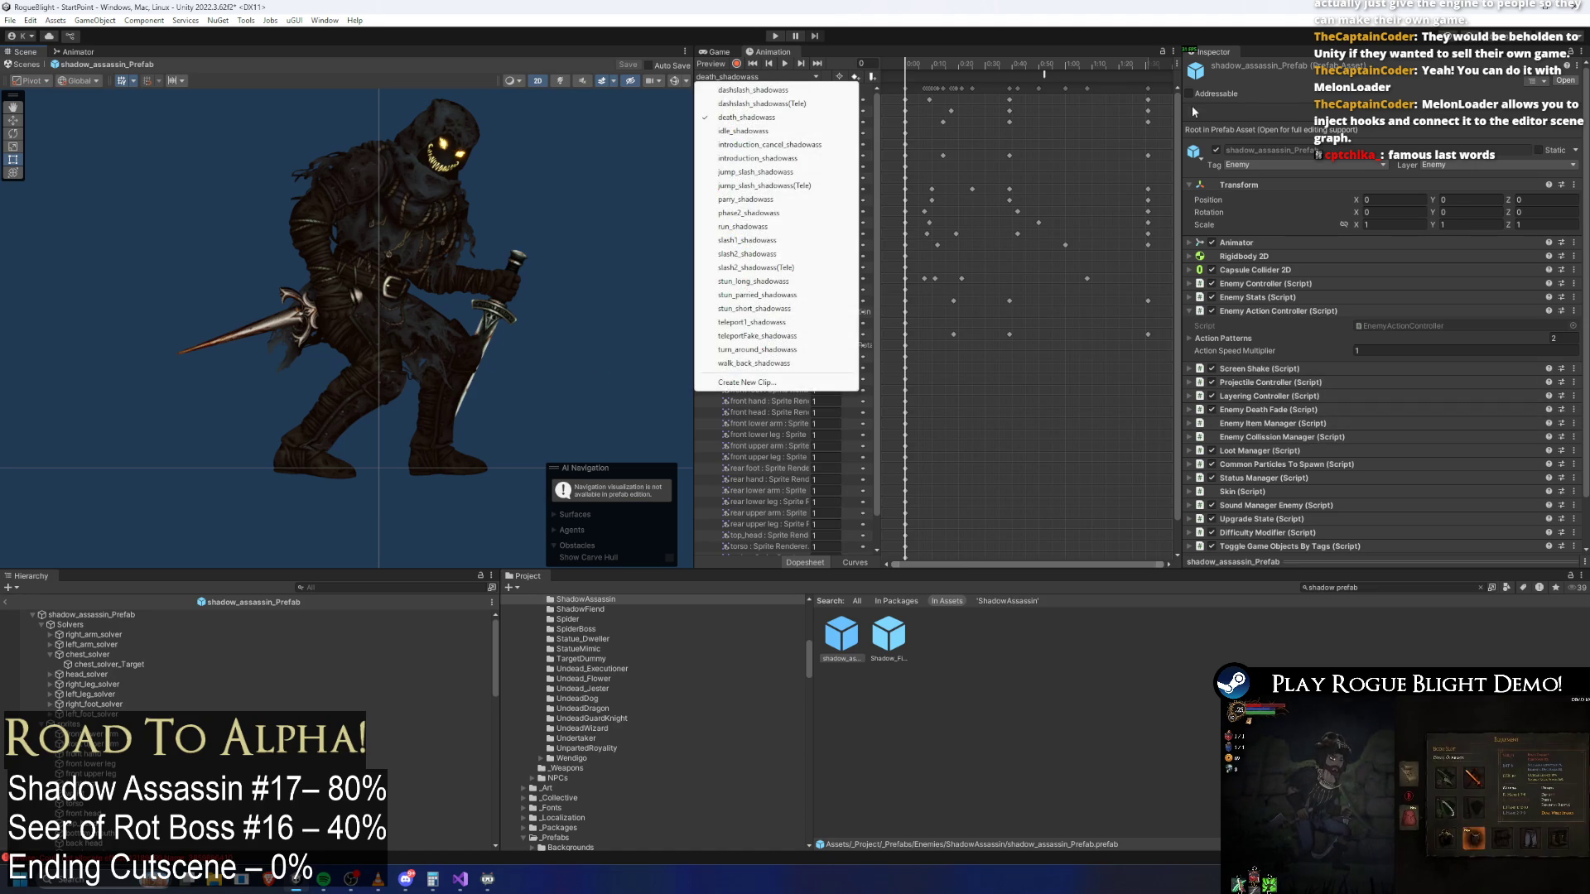
pyautogui.click(1292, 297)
pyautogui.click(1292, 297)
pyautogui.scroll(-4, 1441, 373)
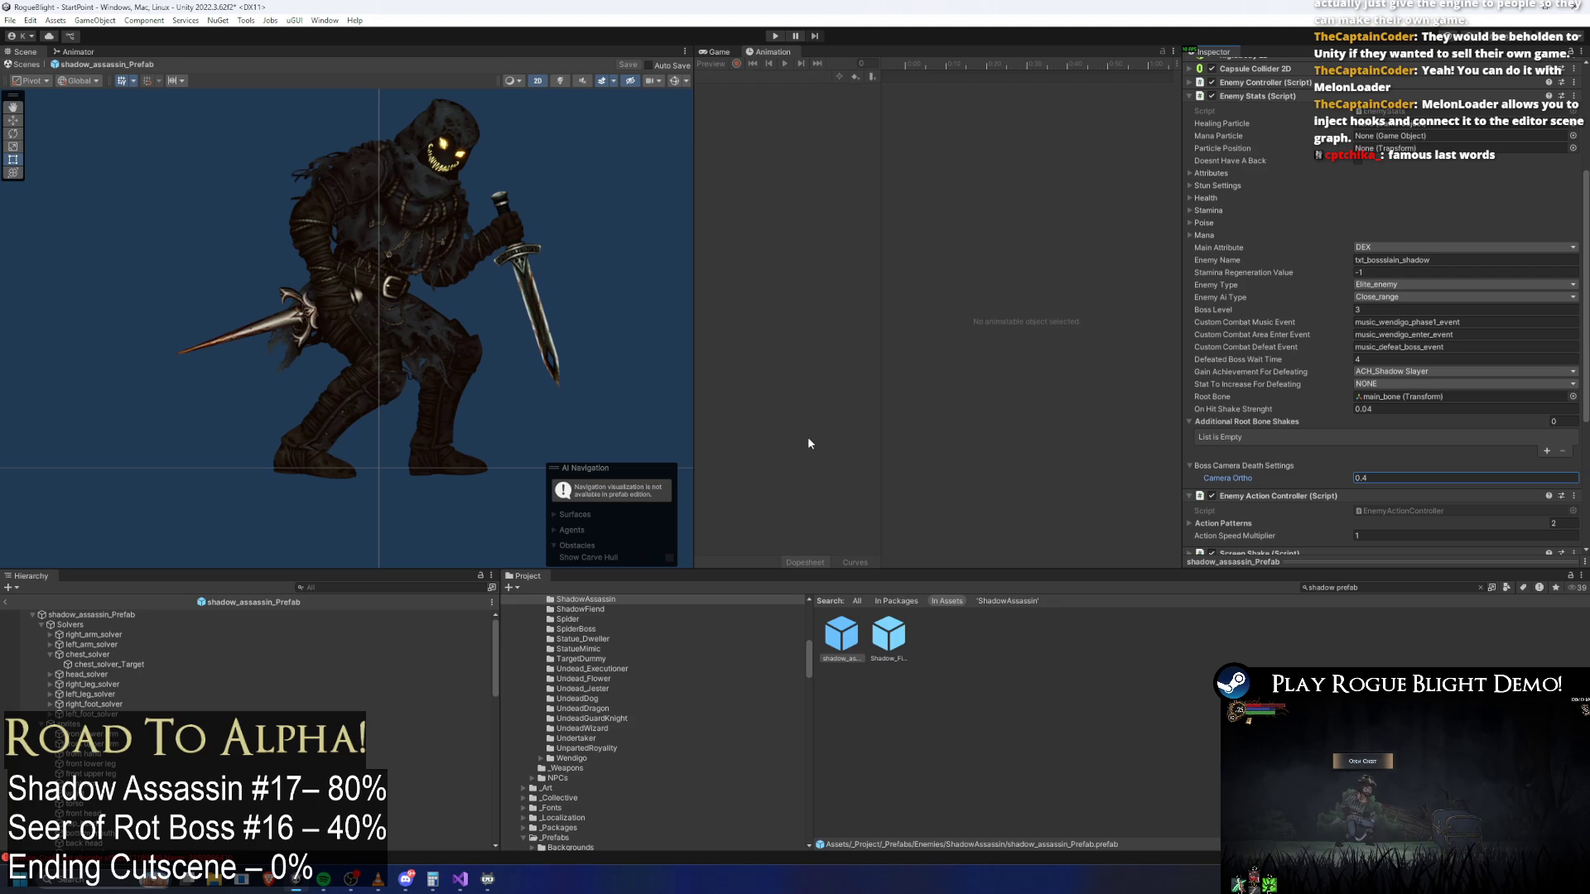
pyautogui.hotkey('ctrl', 's')
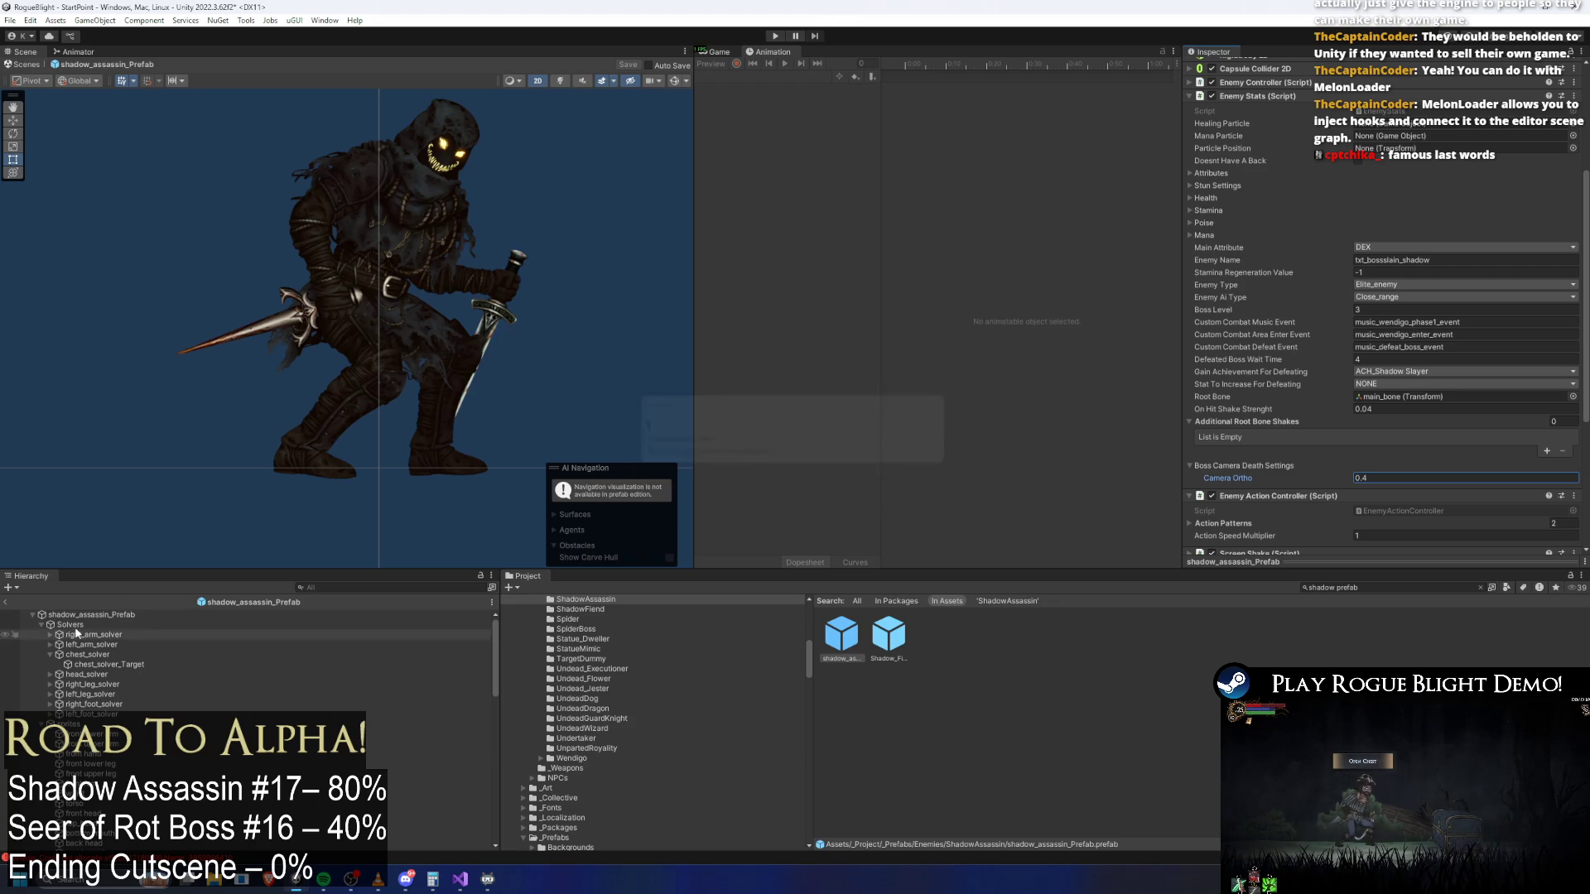
pyautogui.scroll(5, 1305, 341)
pyautogui.click(1299, 213)
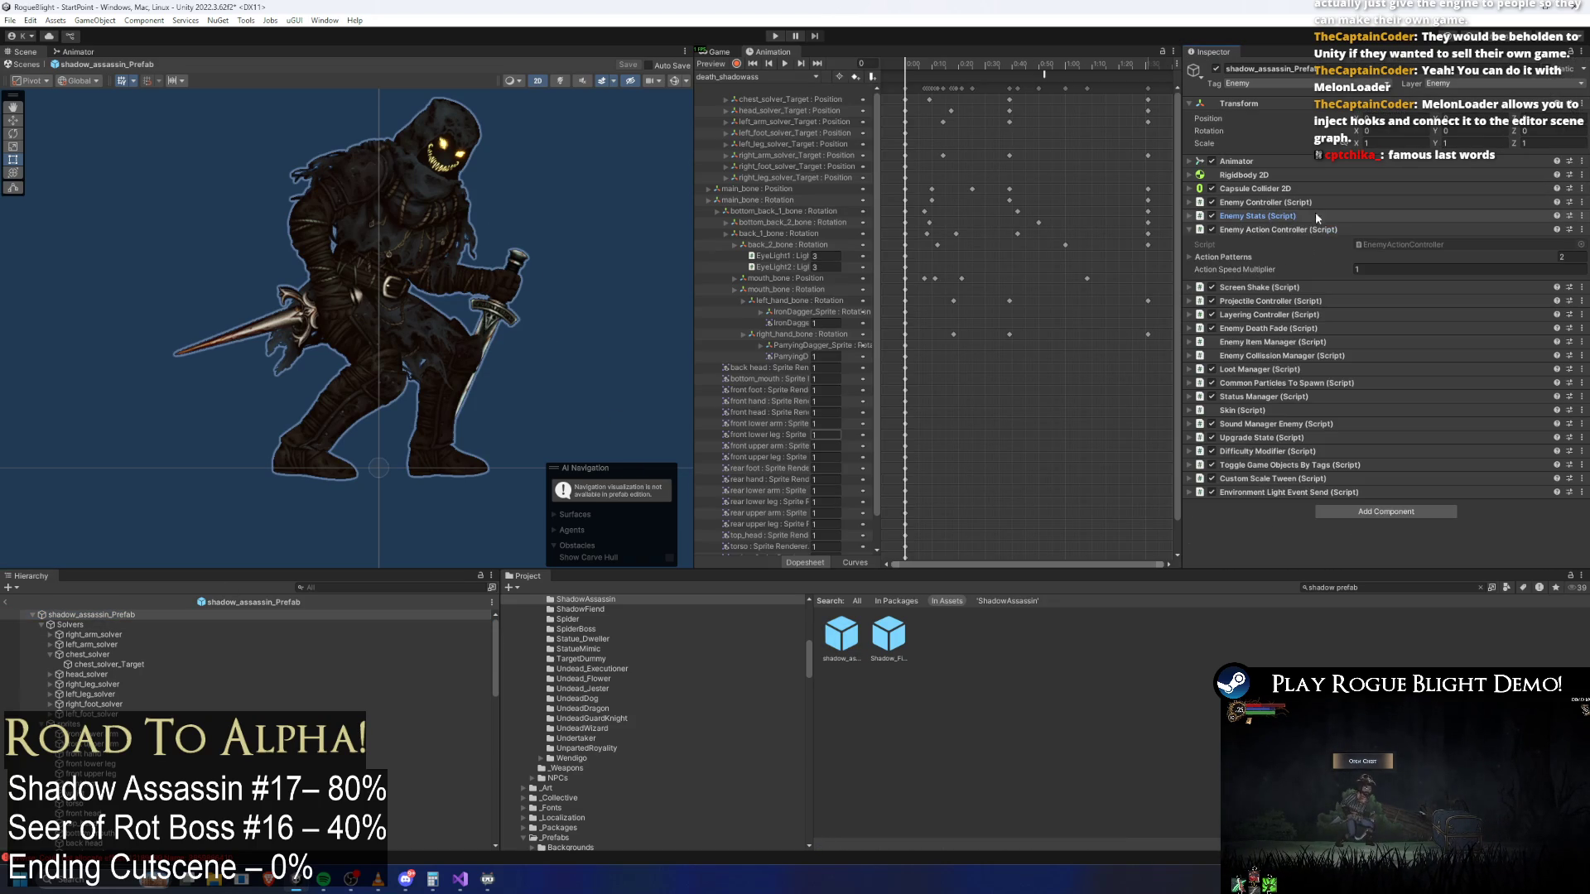
# Expand Enemy Death Fade and add EyeLights as a new sprite-to-fade entry
pyautogui.click(1305, 231)
pyautogui.click(1311, 312)
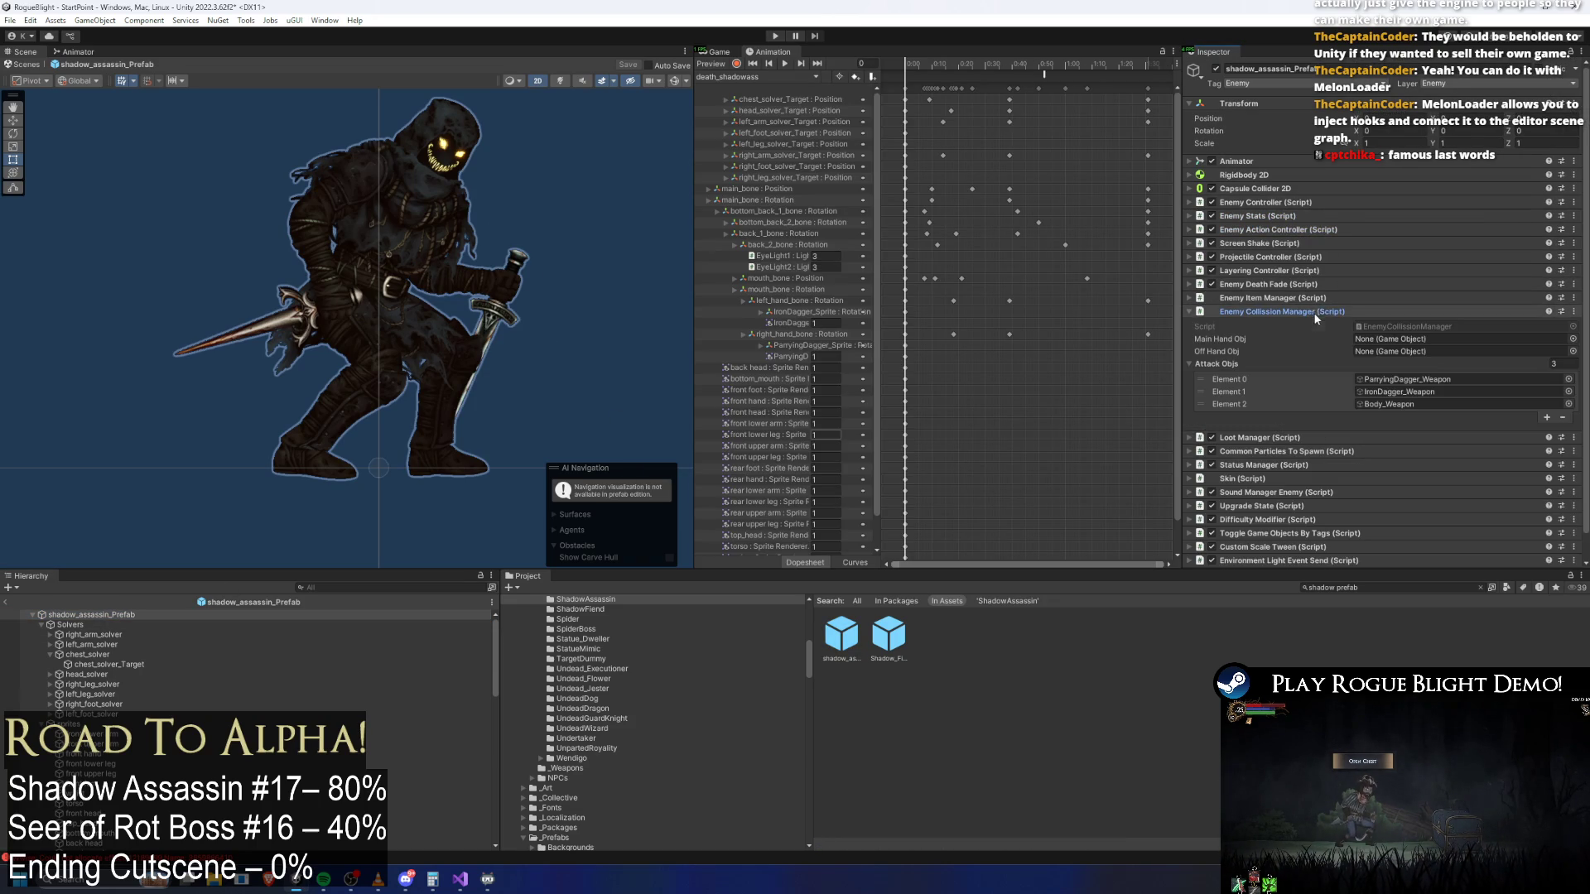
pyautogui.click(1325, 312)
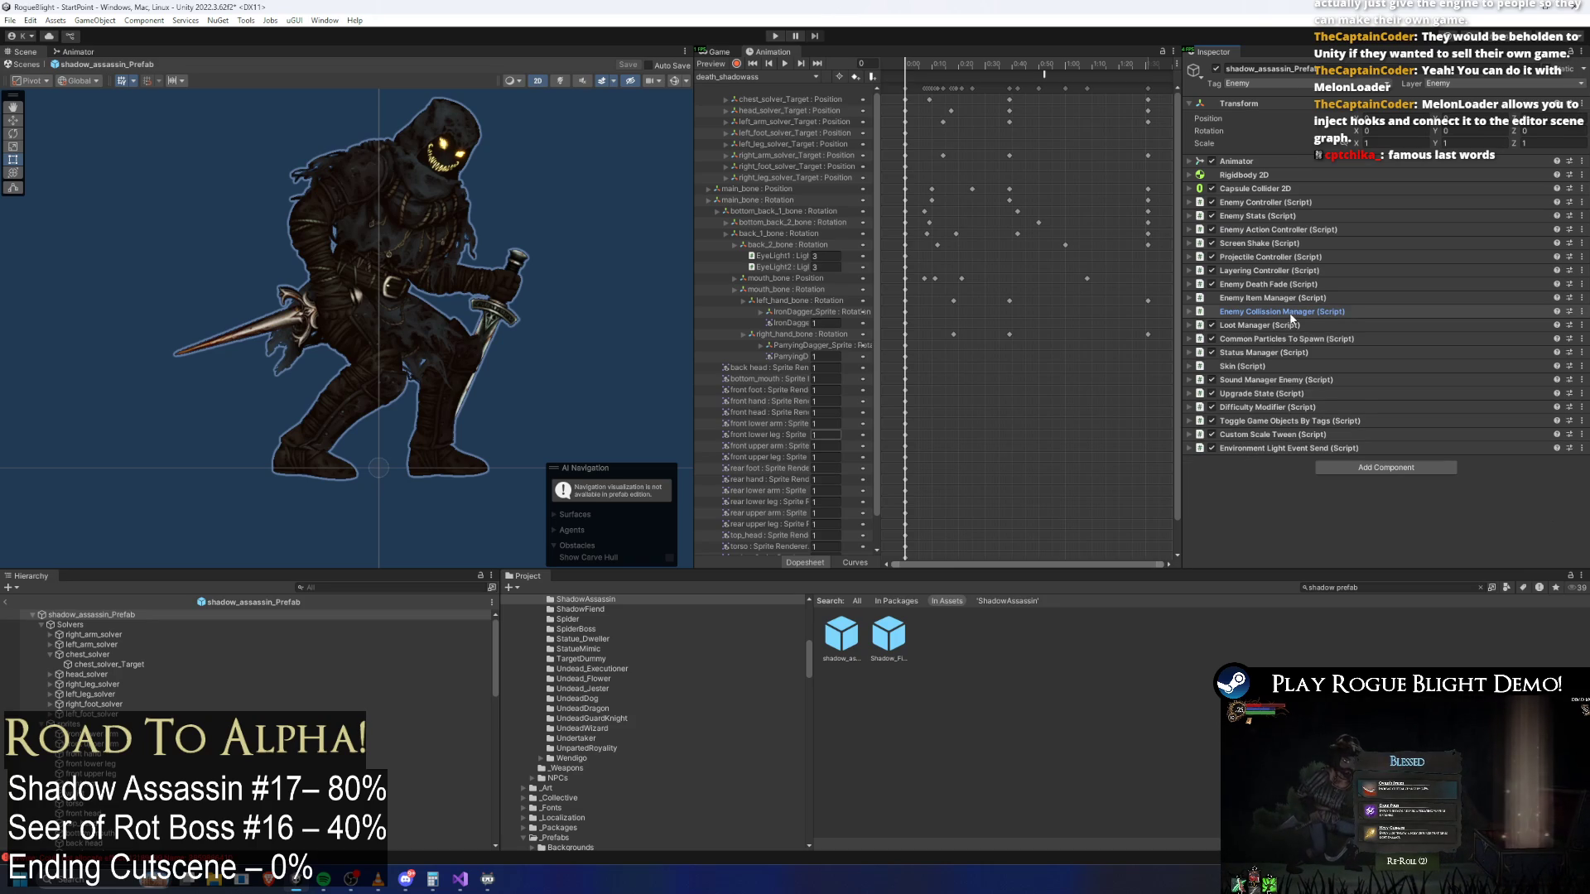
pyautogui.click(1297, 284)
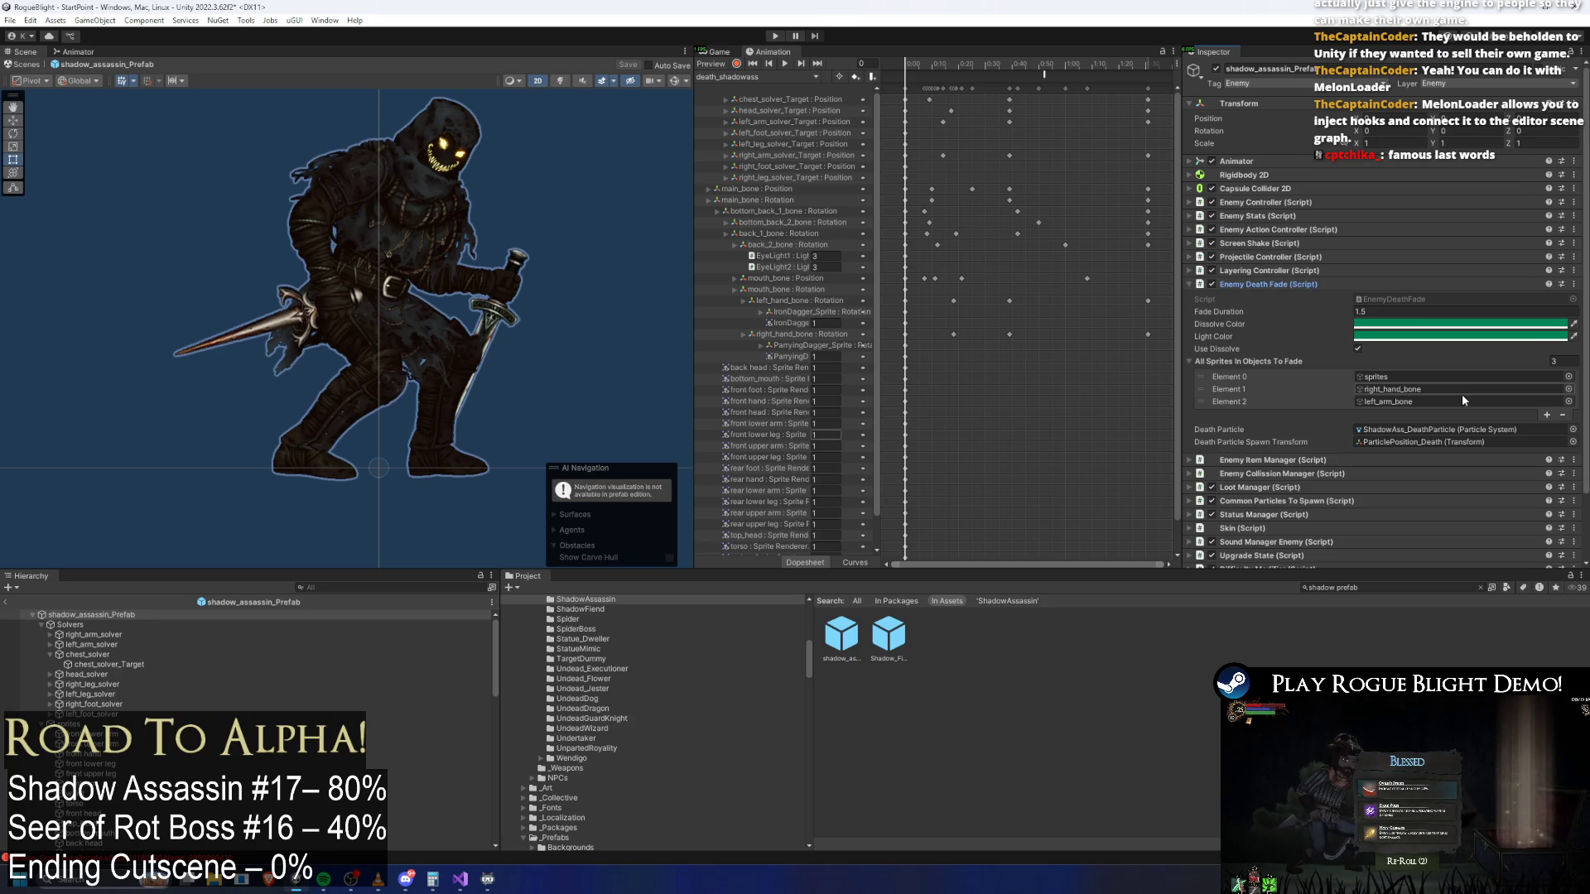
pyautogui.click(1547, 415)
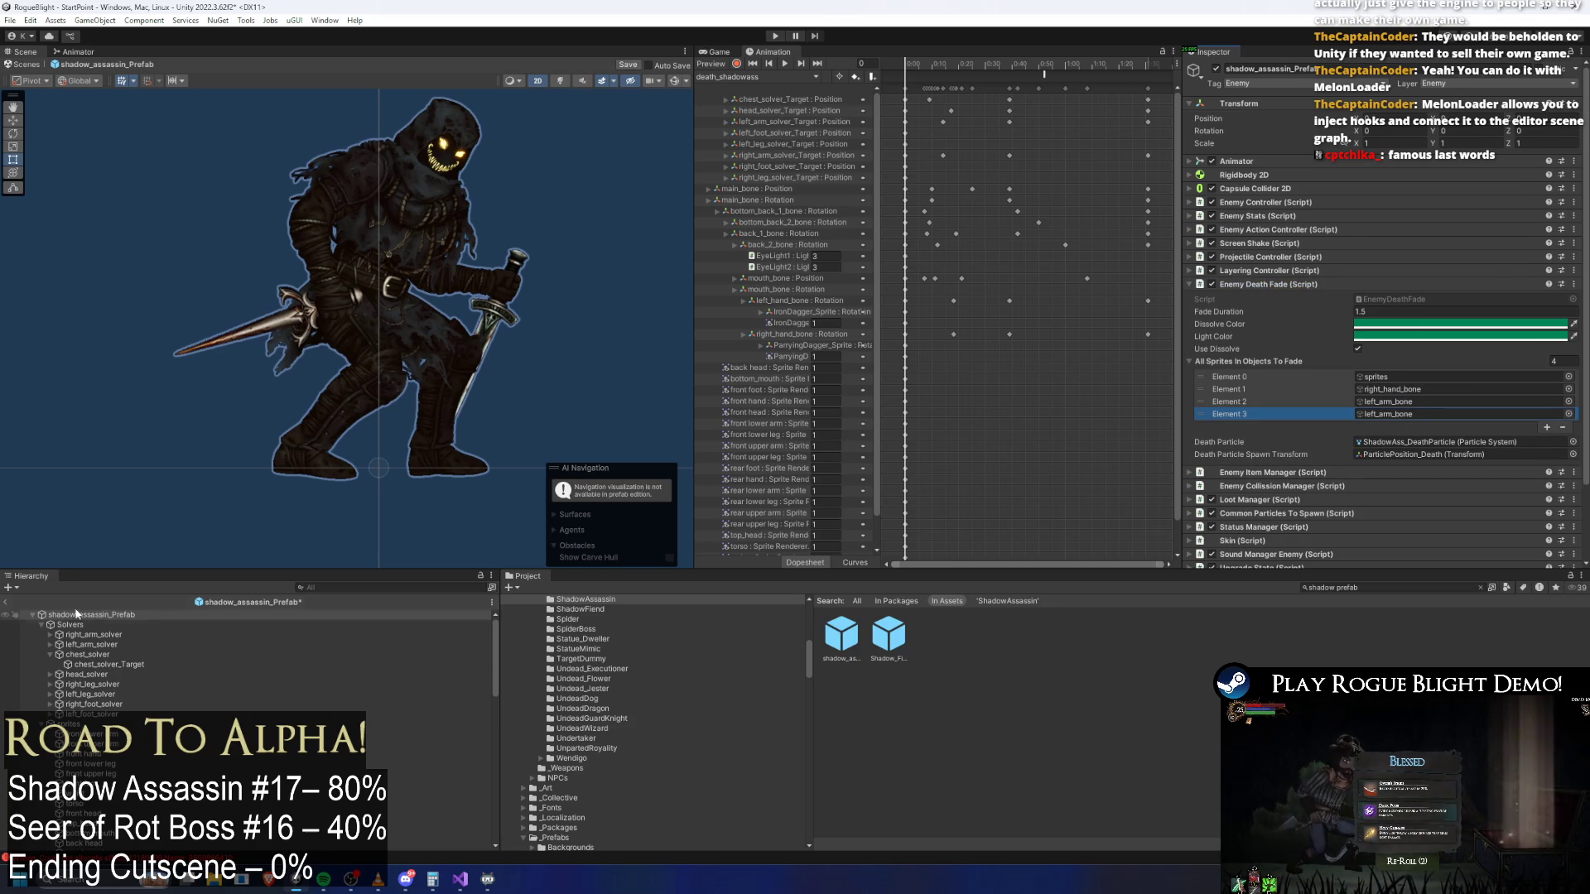
pyautogui.scroll(-10, 75, 629)
pyautogui.moveTo(100, 768); pyautogui.dragTo(1408, 416)
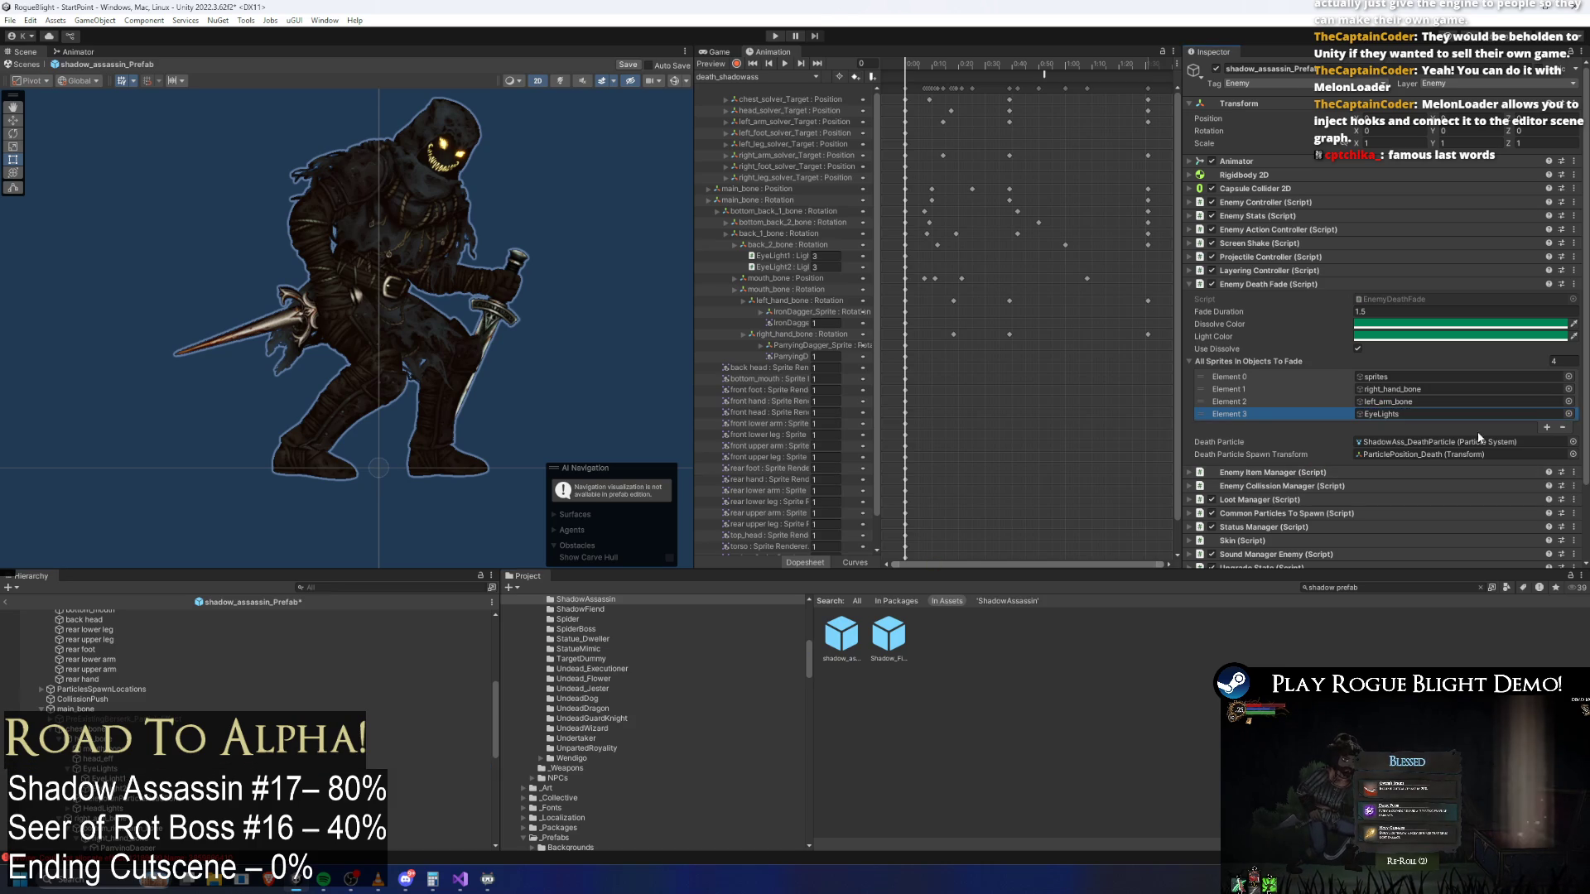
# Add HeadLights and ChestLights as the fifth and sixth fade entries, then save the prefab
pyautogui.click(1547, 427)
pyautogui.scroll(-3, 116, 729)
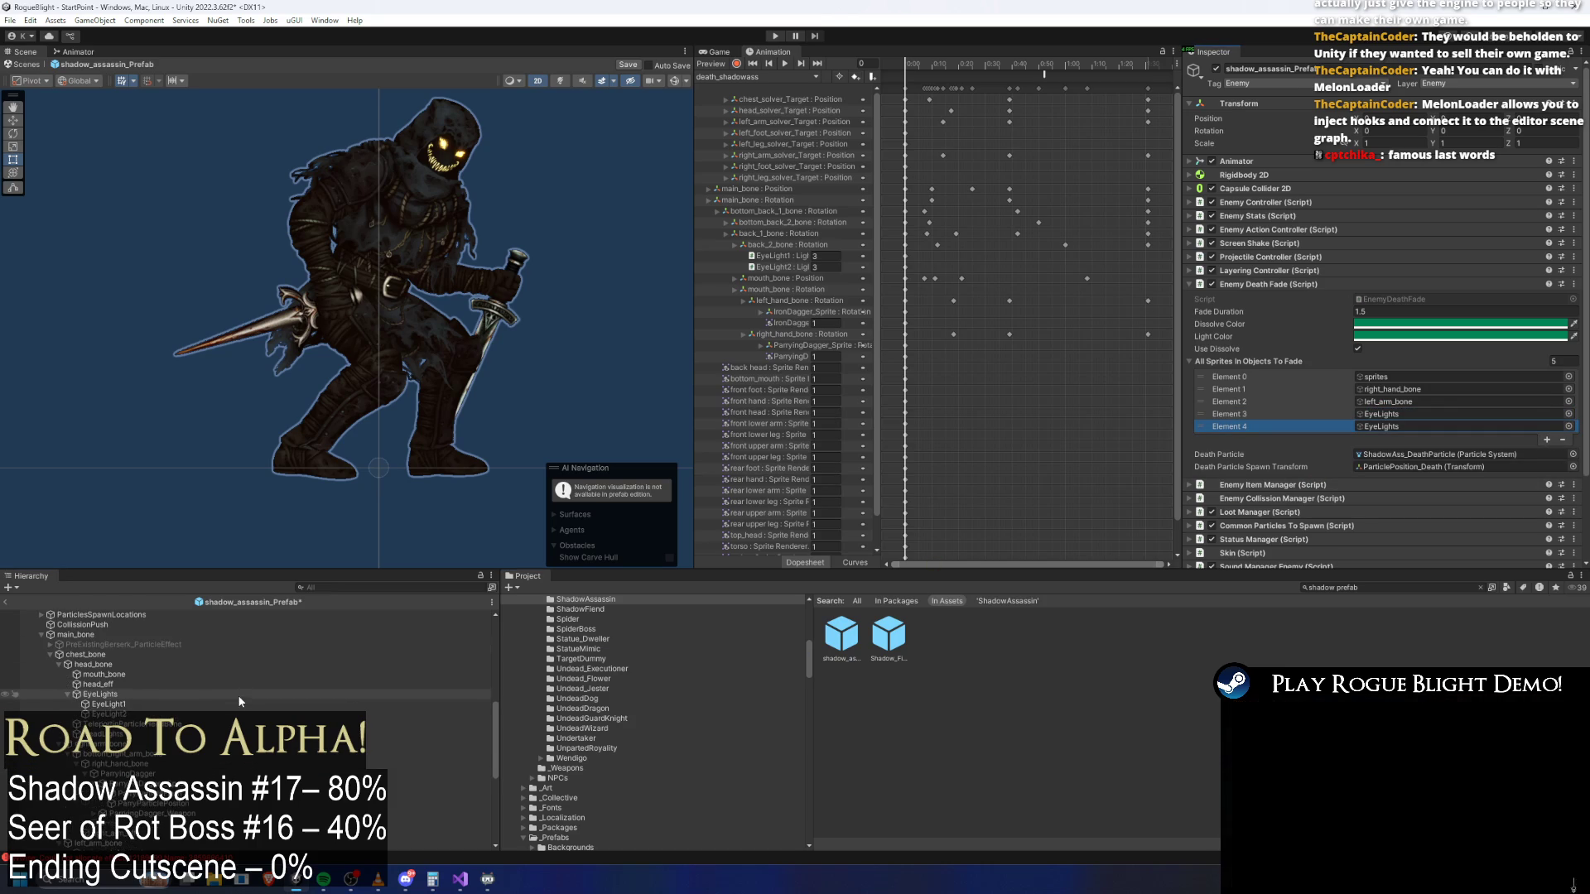
pyautogui.moveTo(116, 736)
pyautogui.mouseDown()
pyautogui.moveTo(828, 538)
pyautogui.moveTo(1400, 427)
pyautogui.mouseUp()
pyautogui.click(1547, 440)
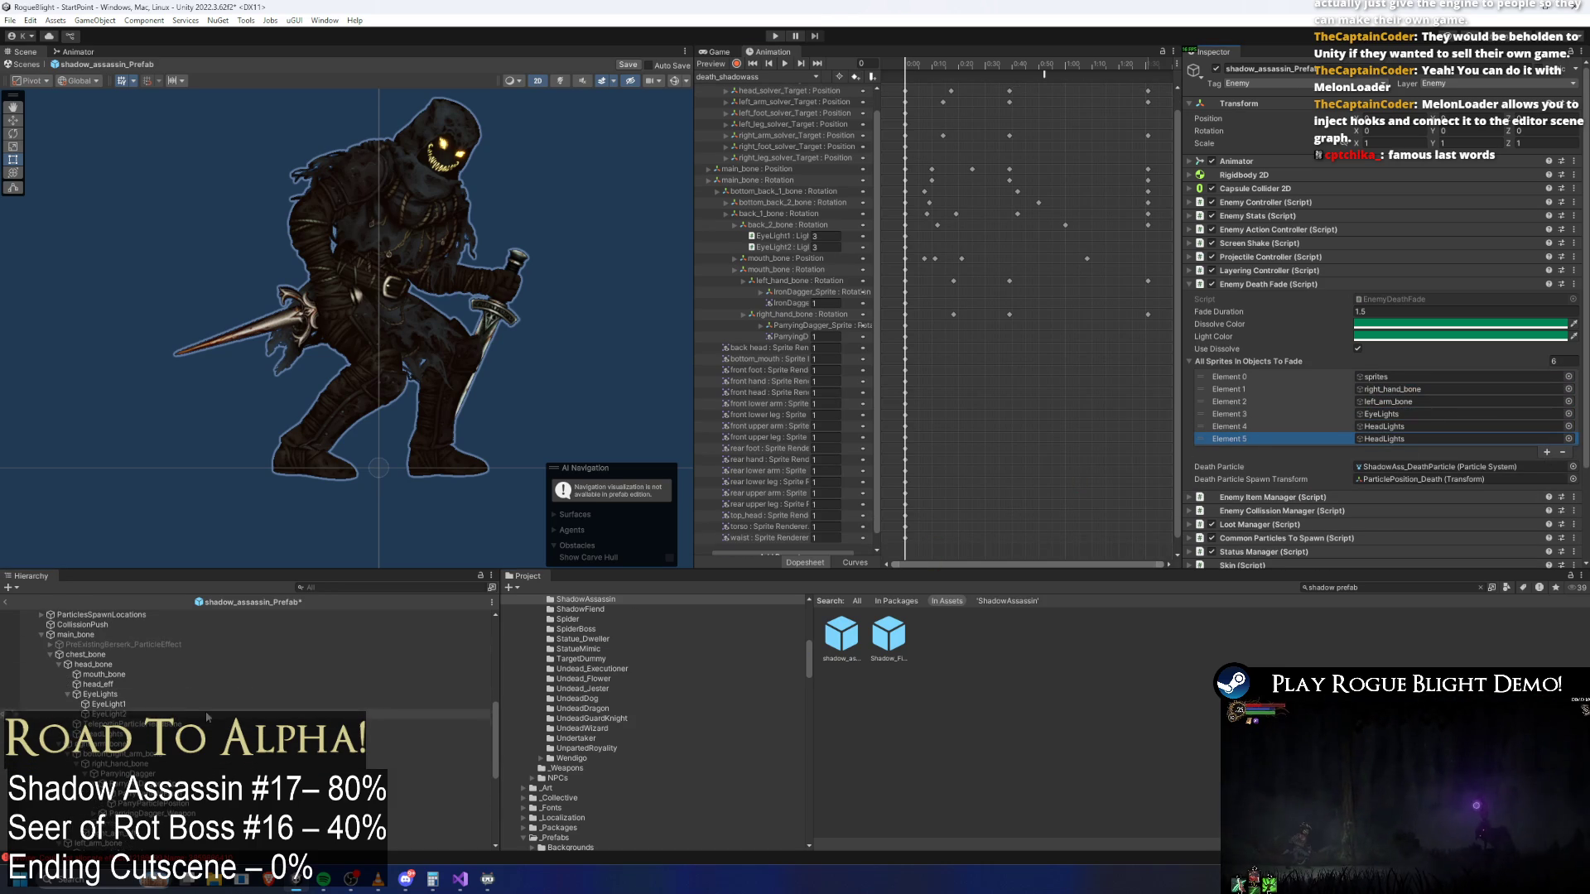
pyautogui.scroll(-3, 136, 733)
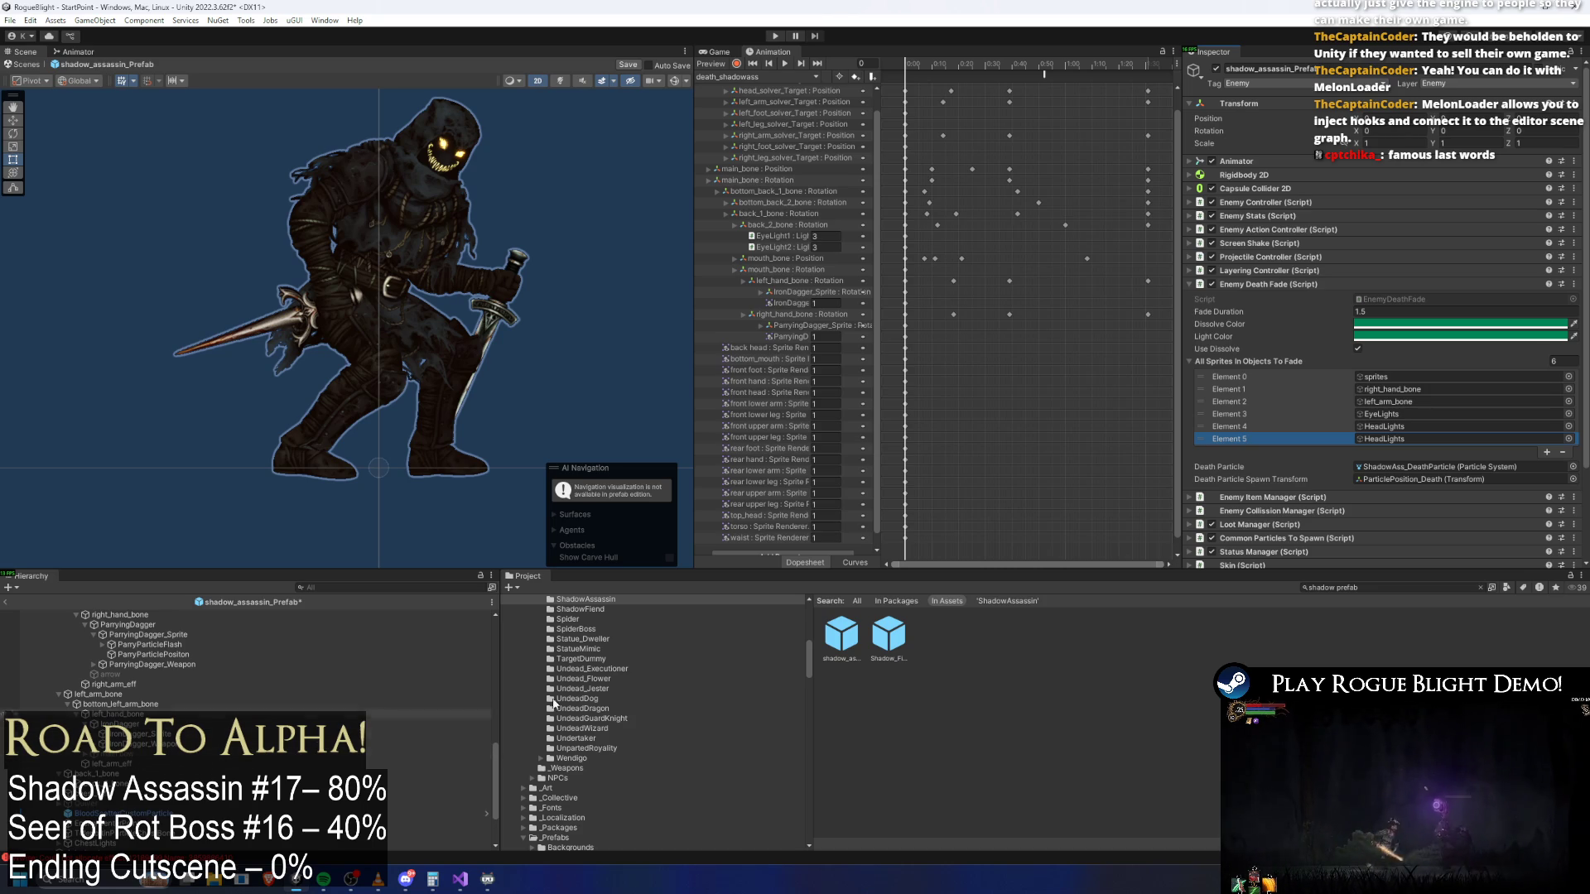
pyautogui.click(1569, 439)
pyautogui.write('chest light')
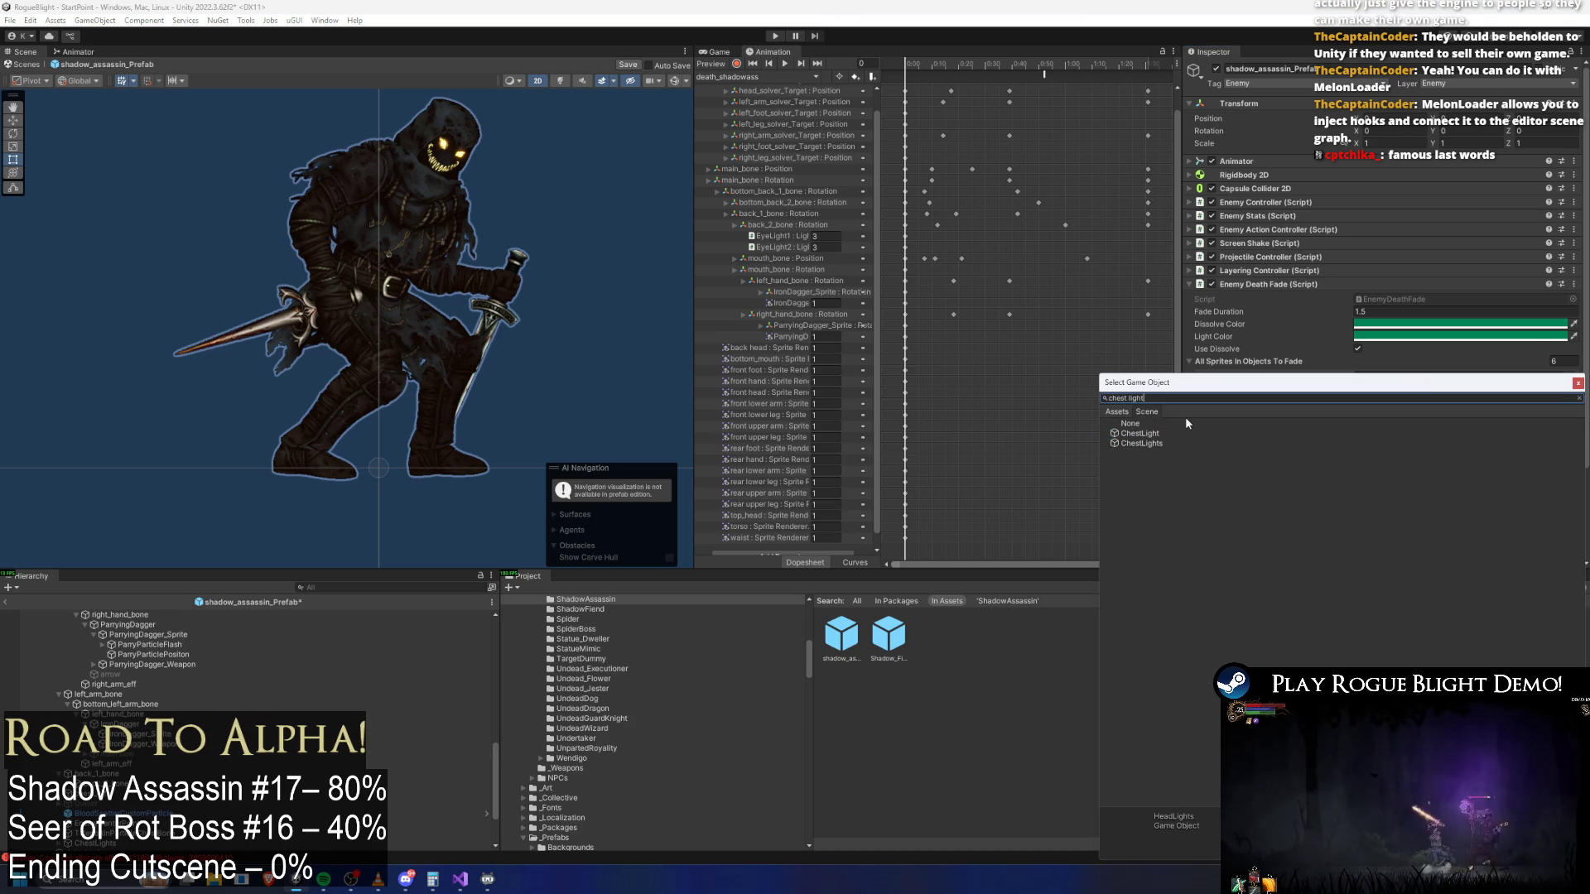
pyautogui.click(1156, 433)
pyautogui.doubleClick(1142, 444)
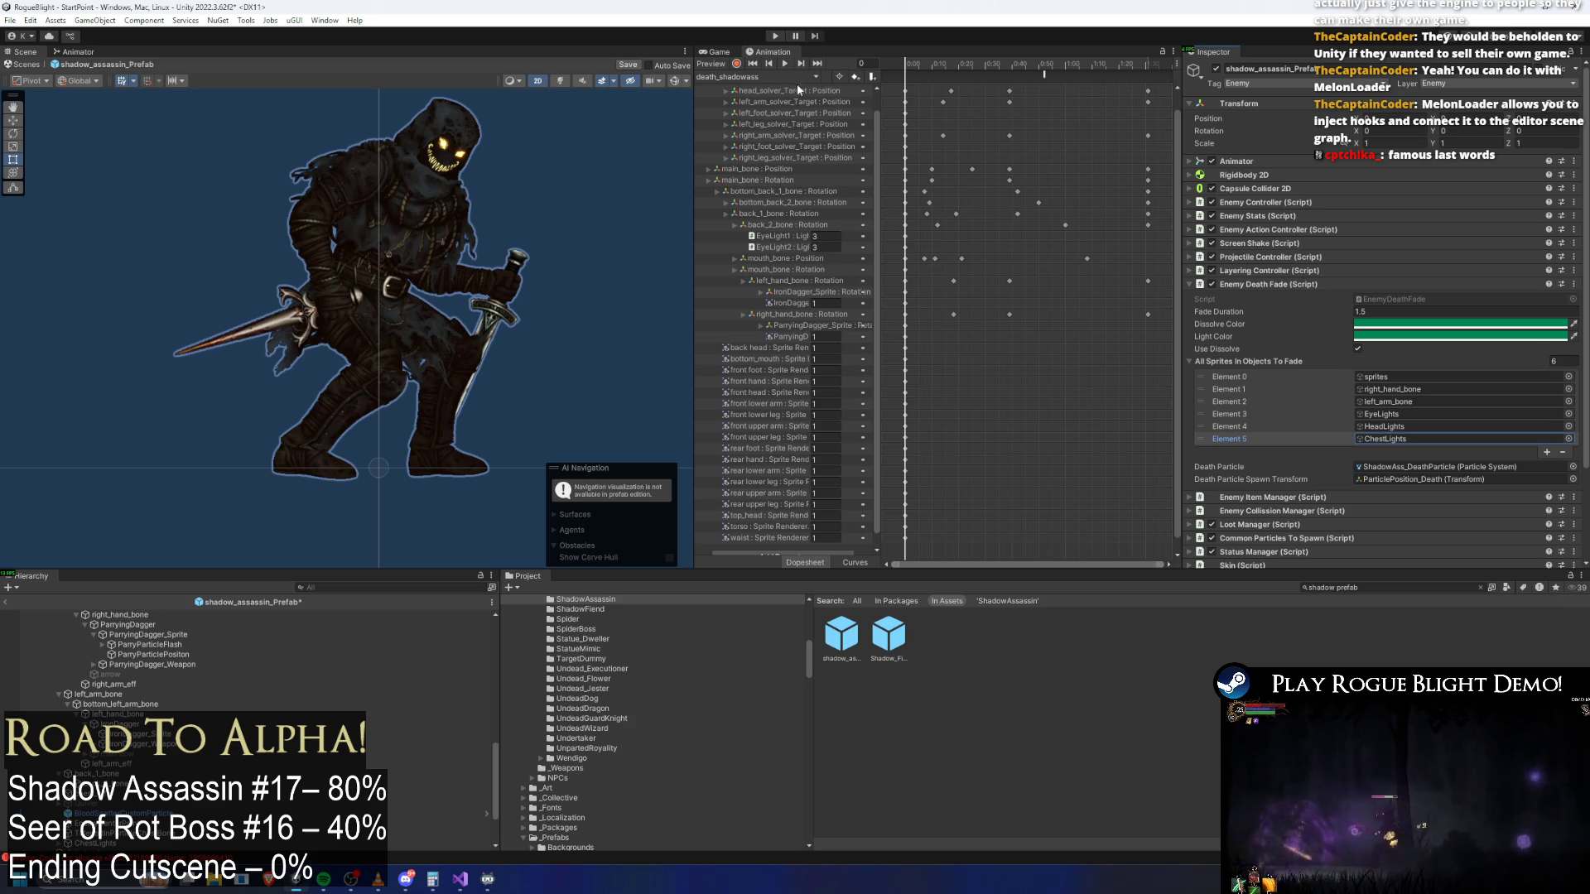
pyautogui.hotkey('ctrl', 's')
pyautogui.click(756, 76)
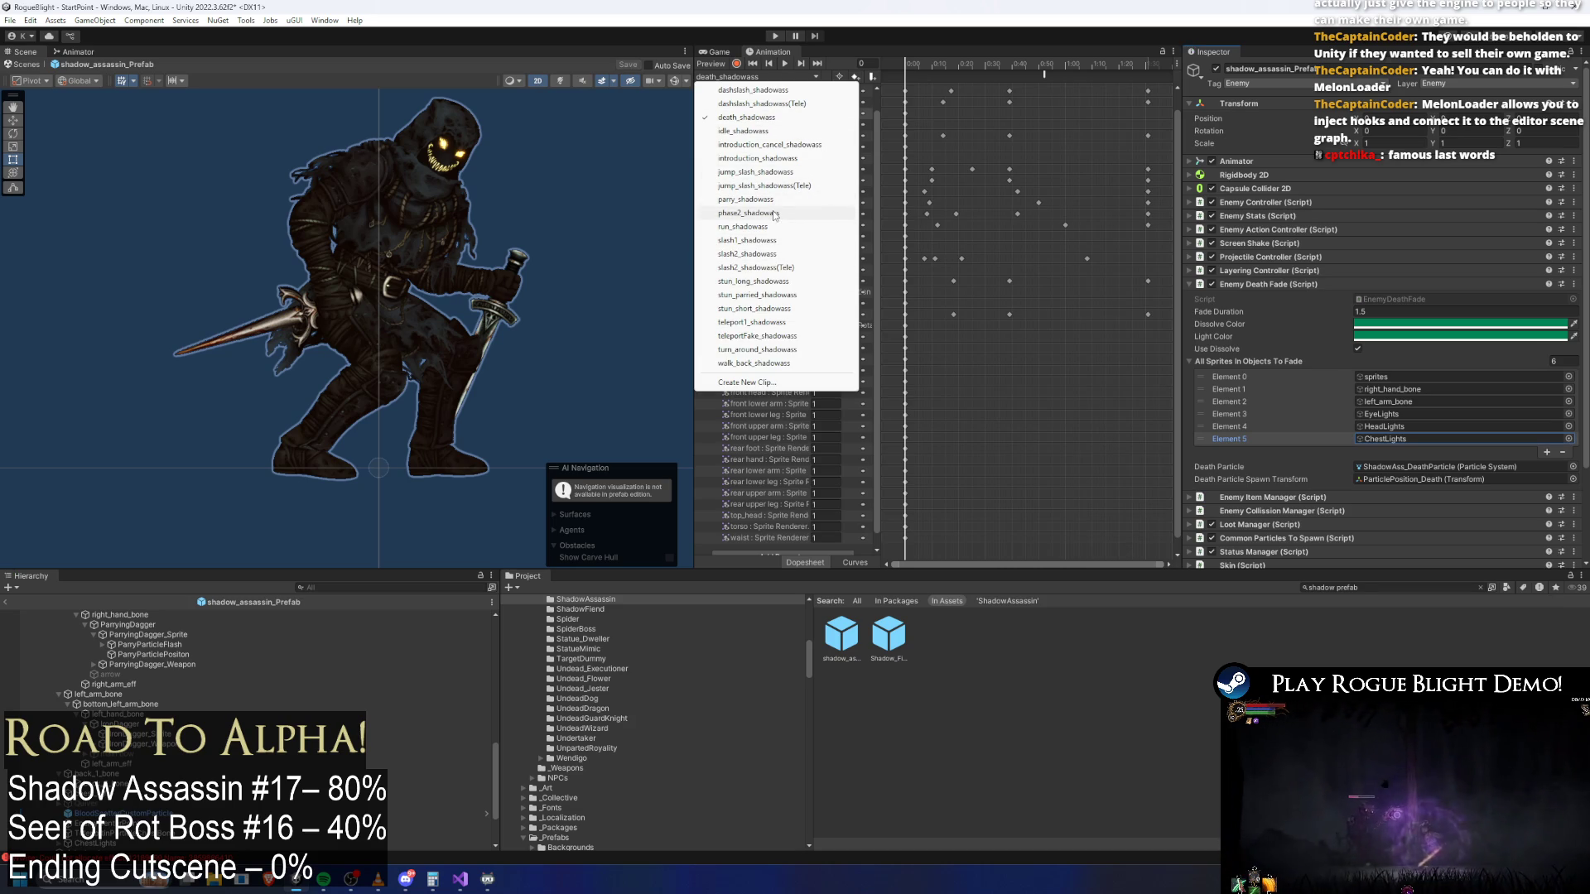
# Switch the Animation timeline to the phase2_shadowass clip and inspect its animation event
pyautogui.click(775, 214)
pyautogui.click(1024, 76)
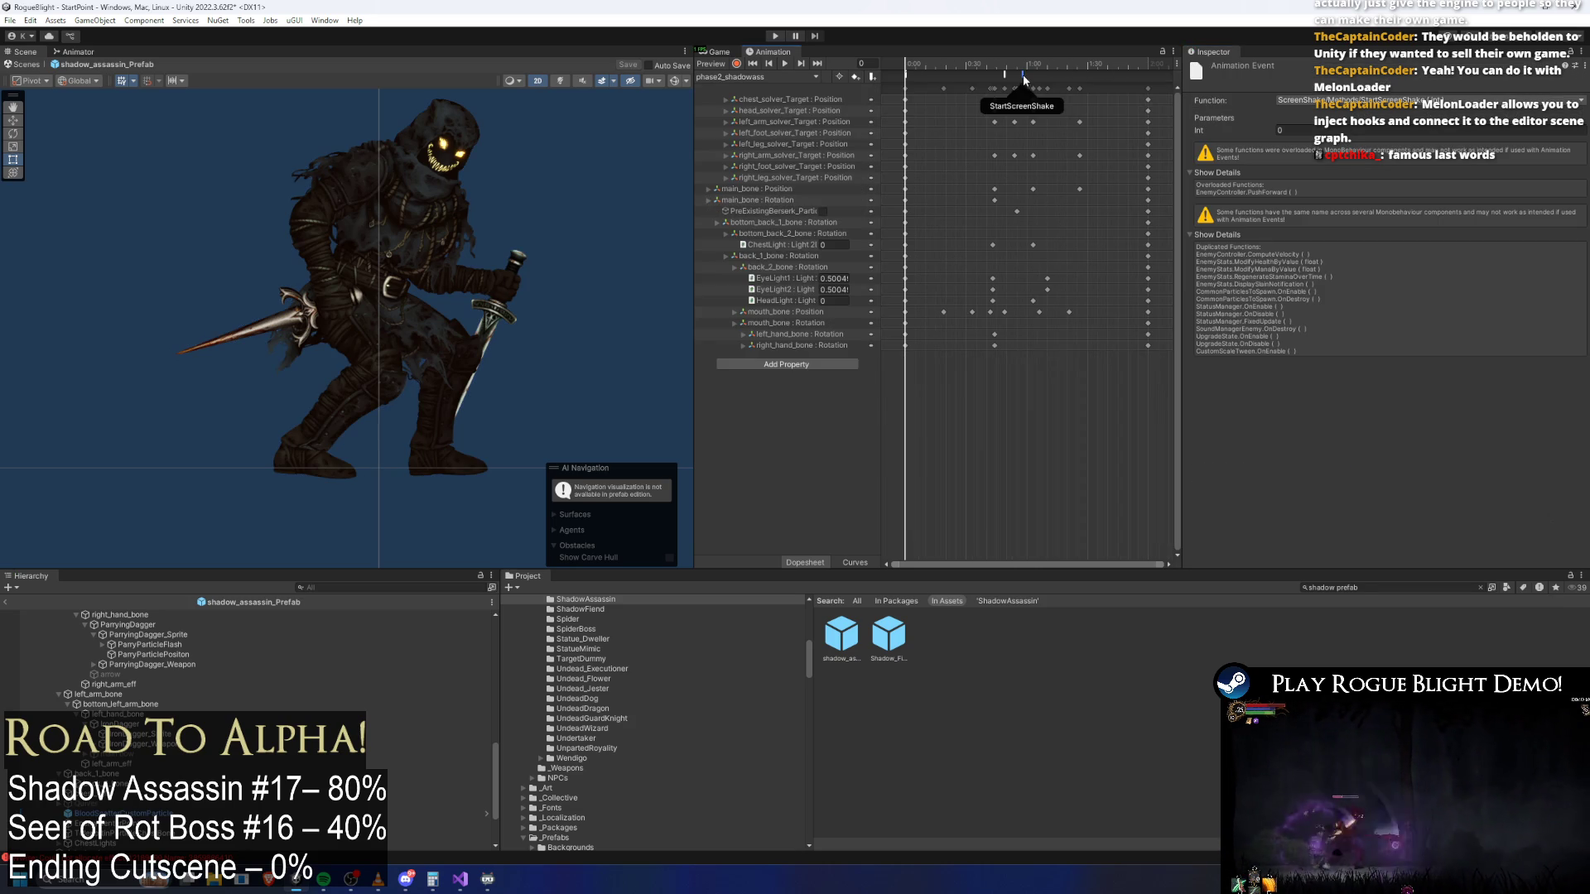
pyautogui.click(912, 75)
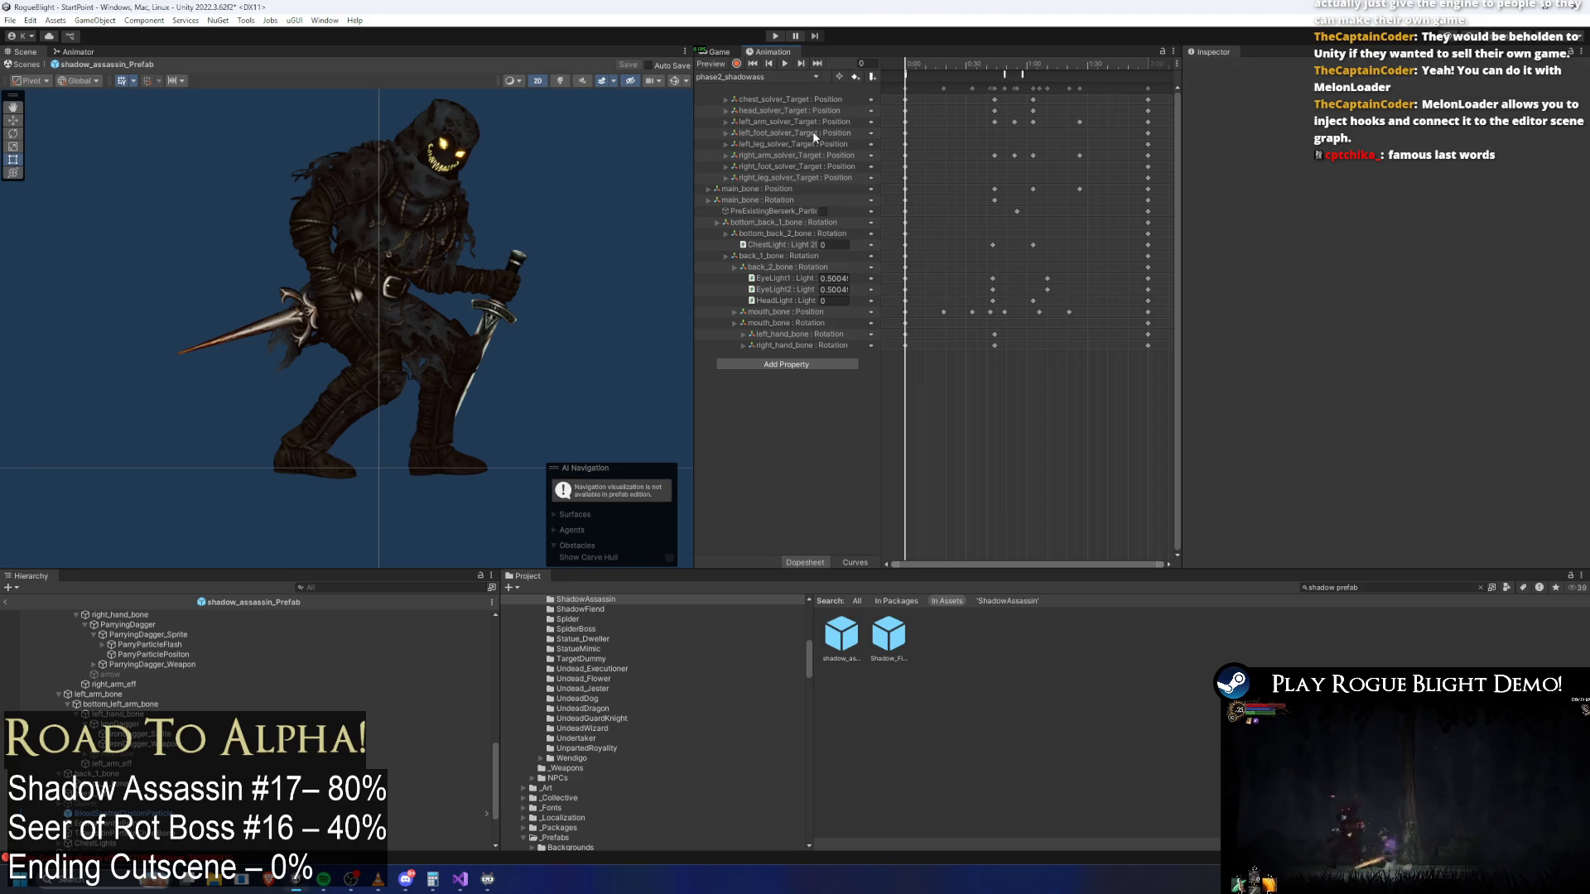
# Select the prefab root, collapse Enemy Death Fade and expand Common Particles To Spawn
pyautogui.click(770, 213)
pyautogui.scroll(5, 109, 621)
pyautogui.click(111, 614)
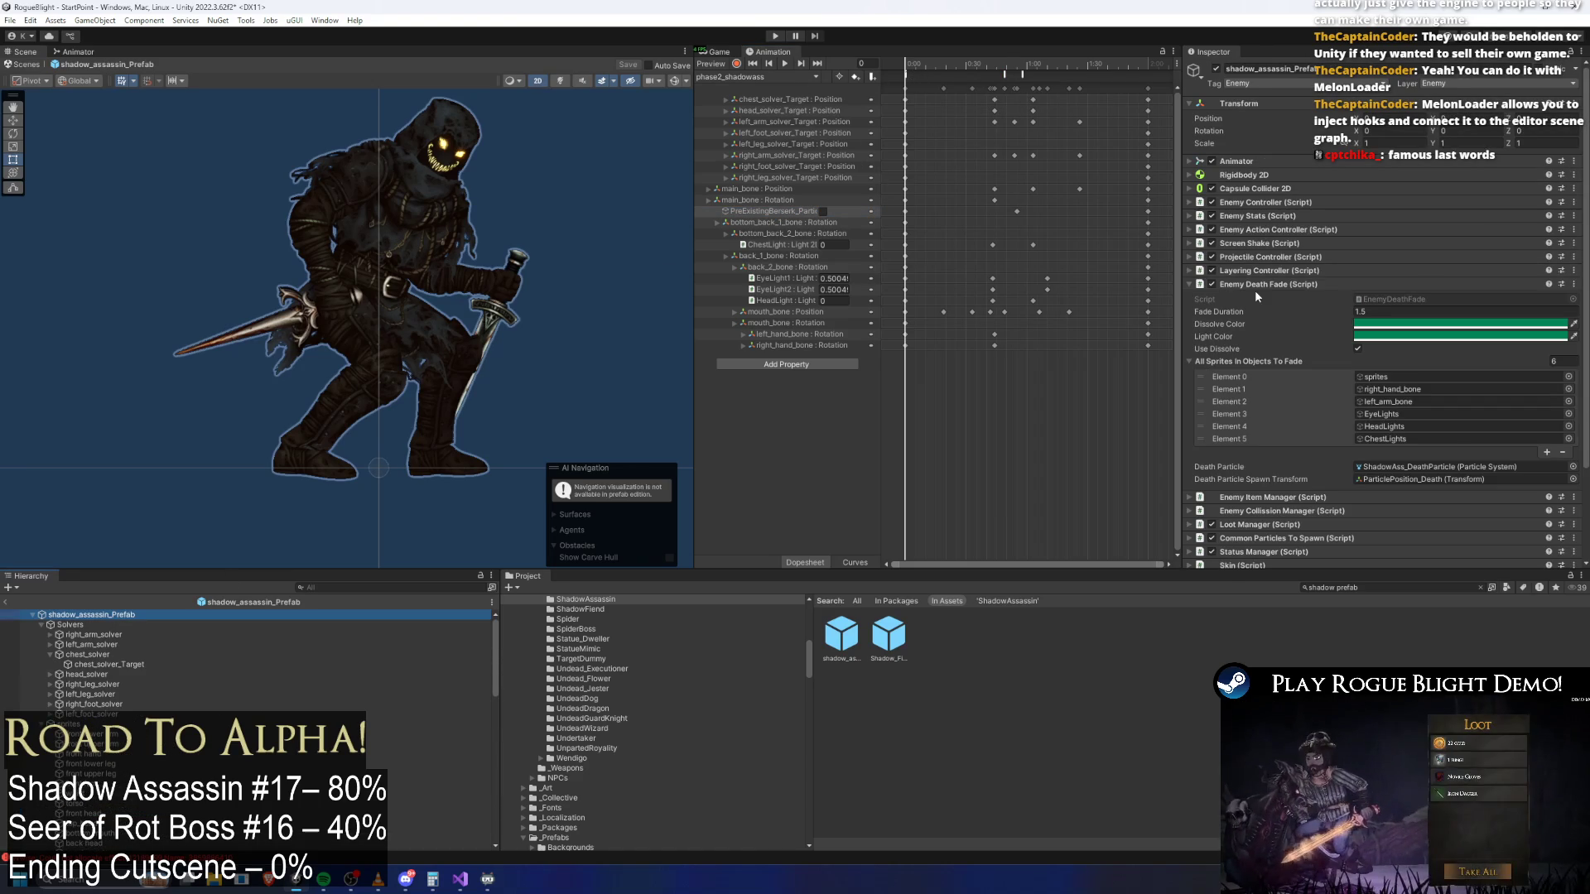
pyautogui.click(1261, 286)
pyautogui.click(1431, 338)
pyautogui.scroll(-3, 1431, 330)
# Add a seventh Pre Existing Particles To Play entry set to PreExistingBerserk_ParticleEffect
pyautogui.scroll(-1, 1431, 330)
pyautogui.click(1340, 420)
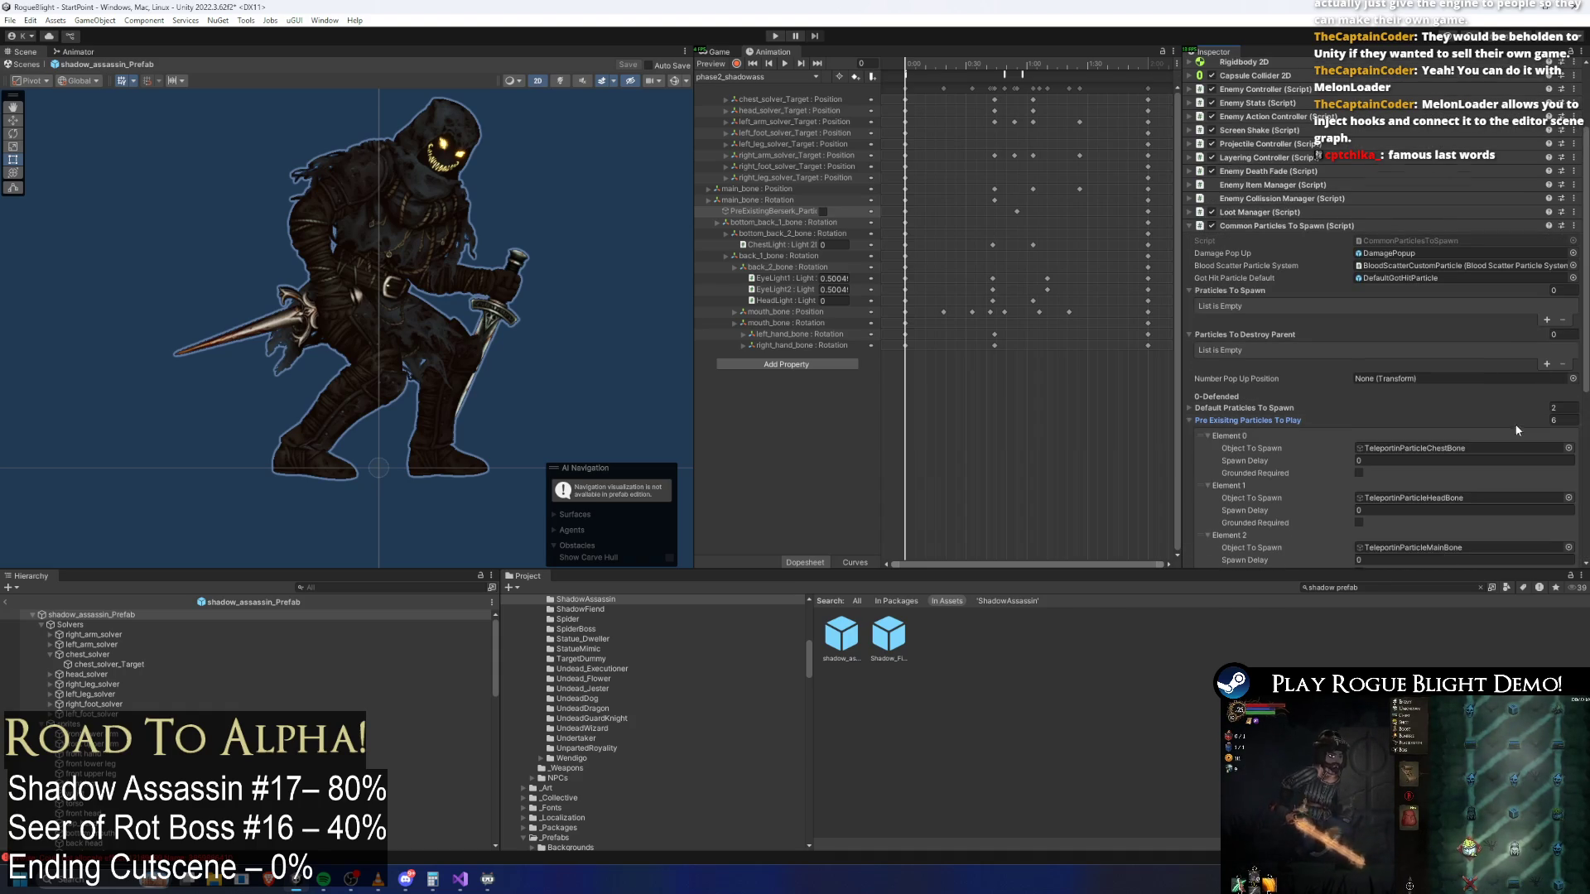
pyautogui.scroll(-5, 1516, 431)
pyautogui.click(1548, 468)
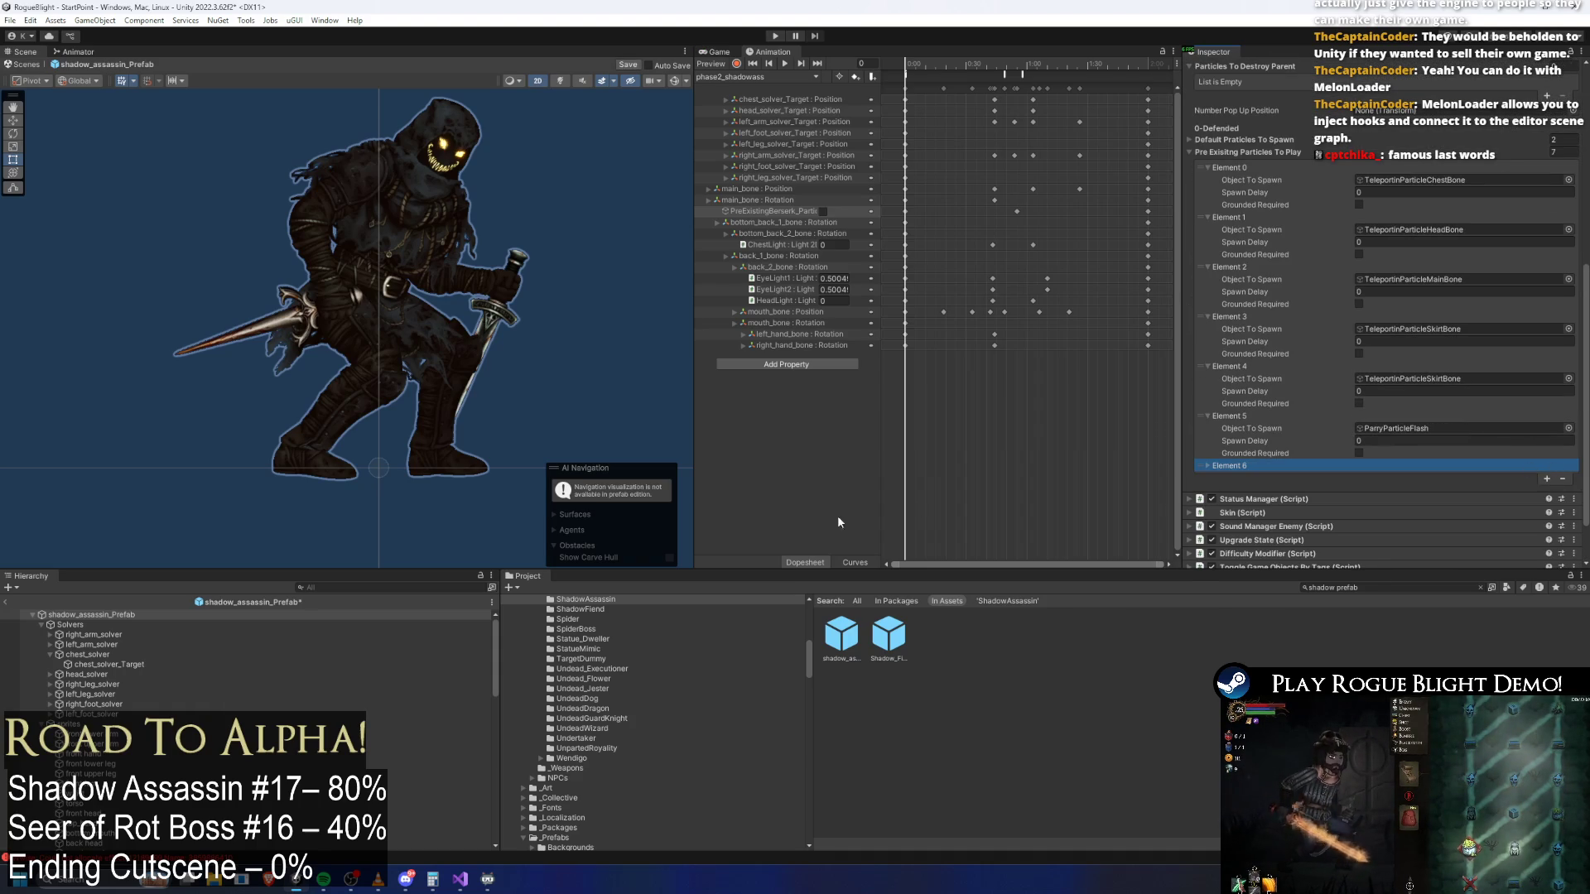
pyautogui.scroll(-5, 273, 654)
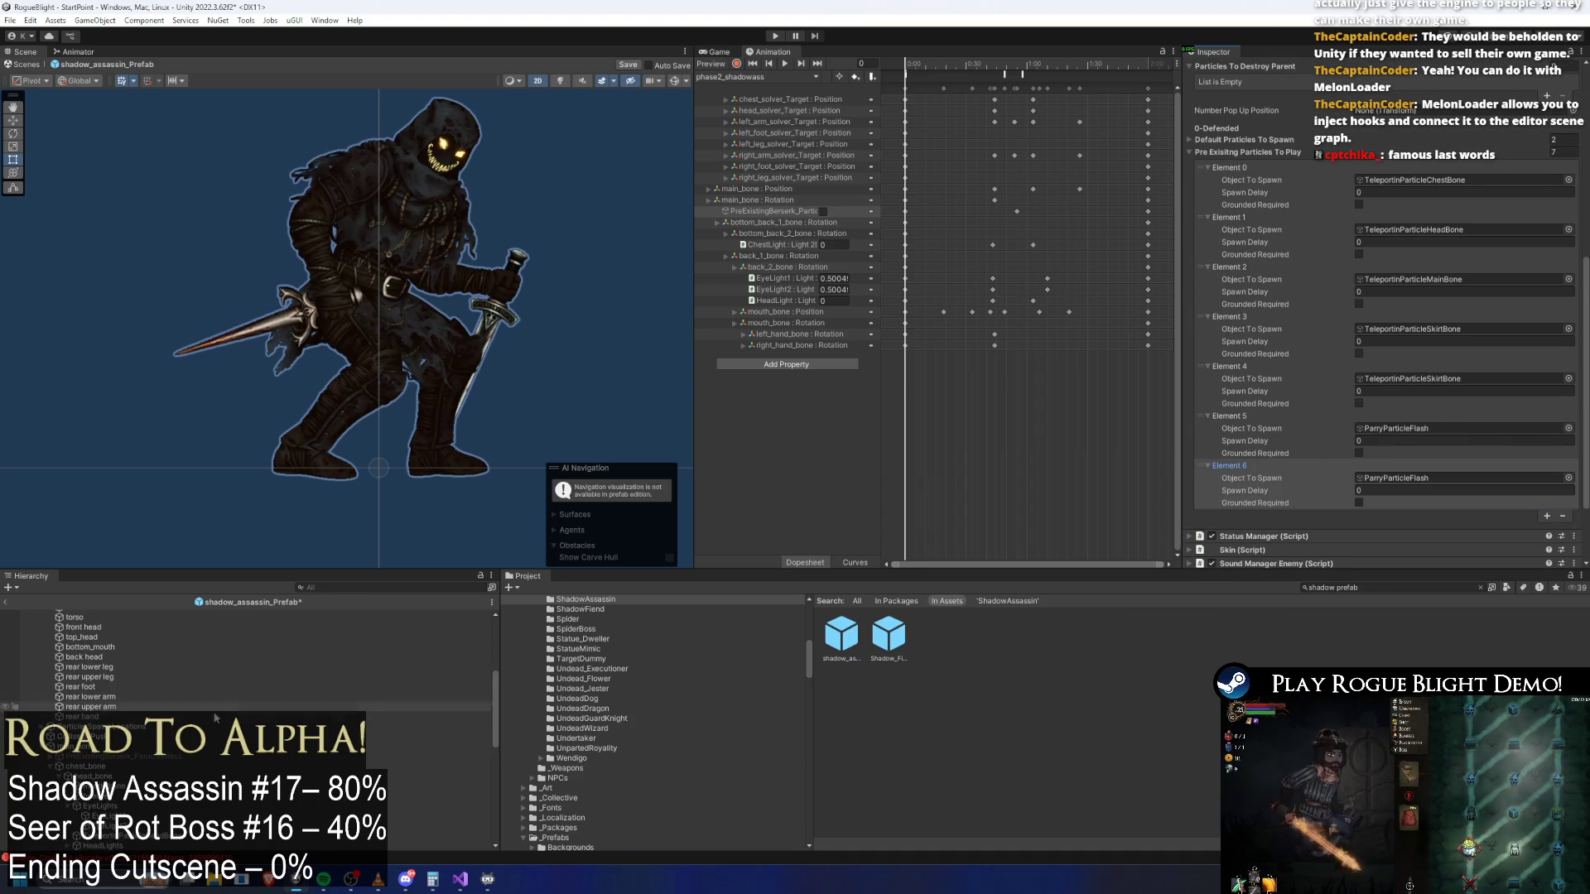
pyautogui.click(1419, 478)
pyautogui.moveTo(1418, 485); pyautogui.dragTo(1419, 485)
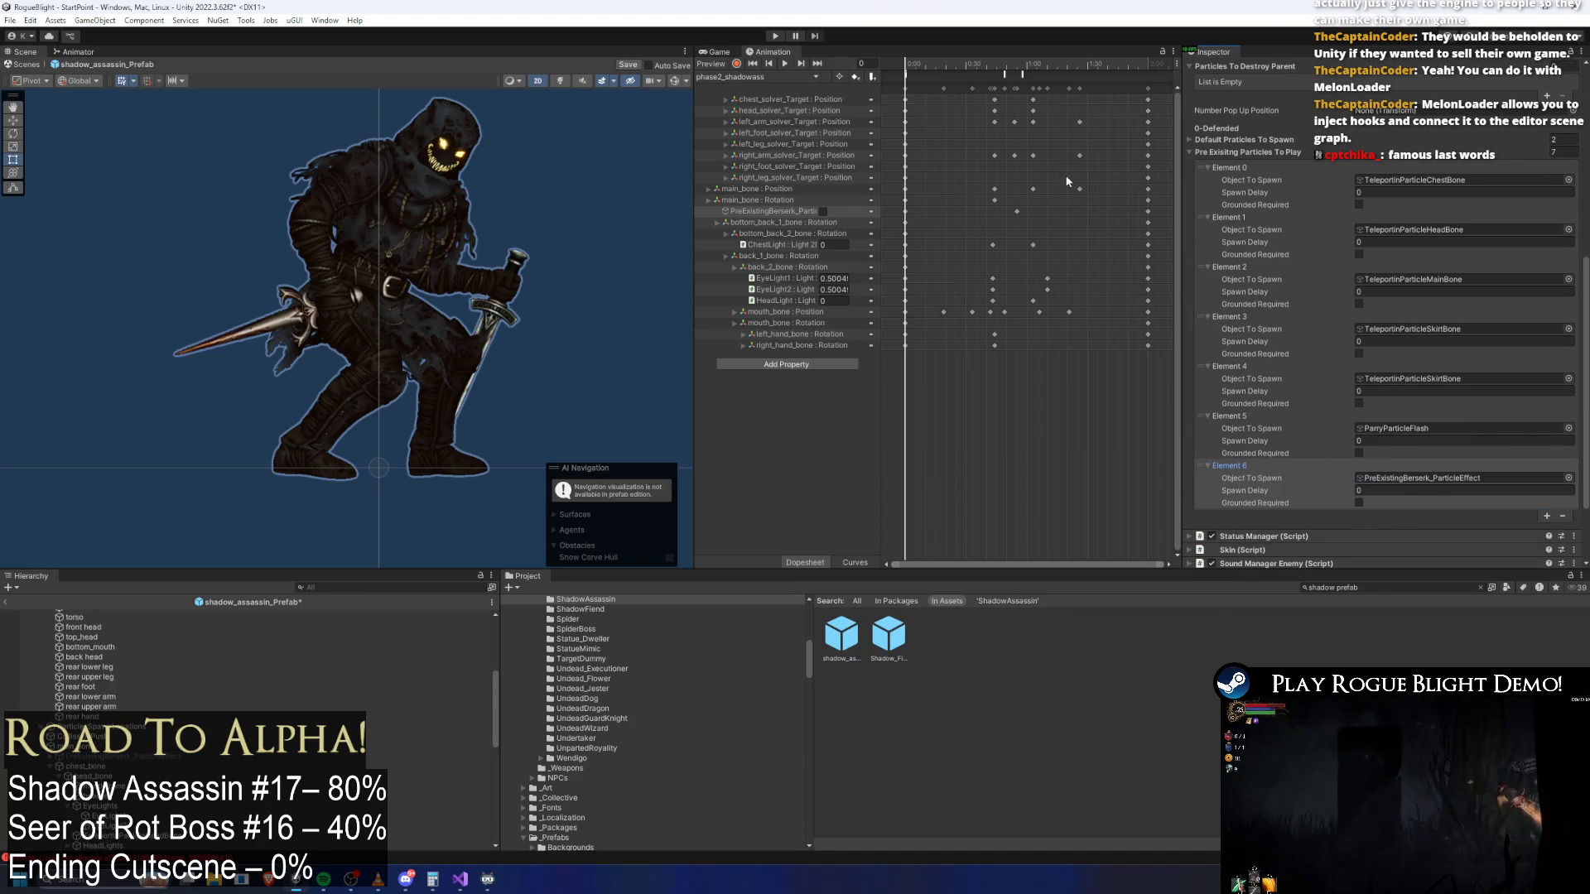
# Keep phase2_shadowass as the Animation clip and preview the assassin's pose at frame 16
pyautogui.click(785, 77)
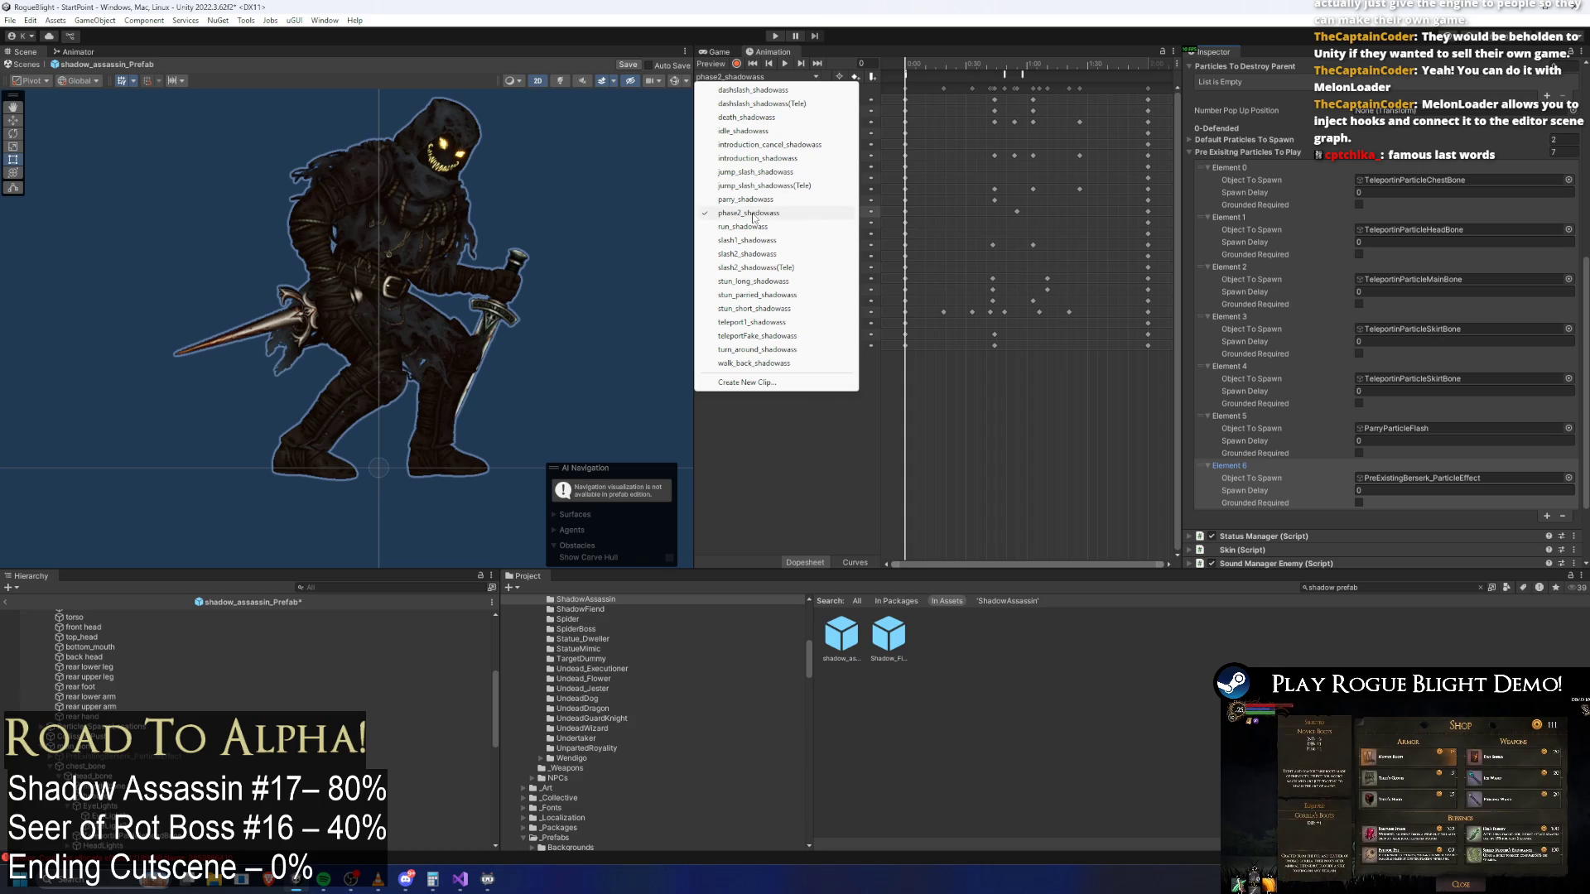
pyautogui.click(942, 66)
pyautogui.click(942, 66)
pyautogui.moveTo(941, 66); pyautogui.dragTo(938, 67)
pyautogui.click(756, 76)
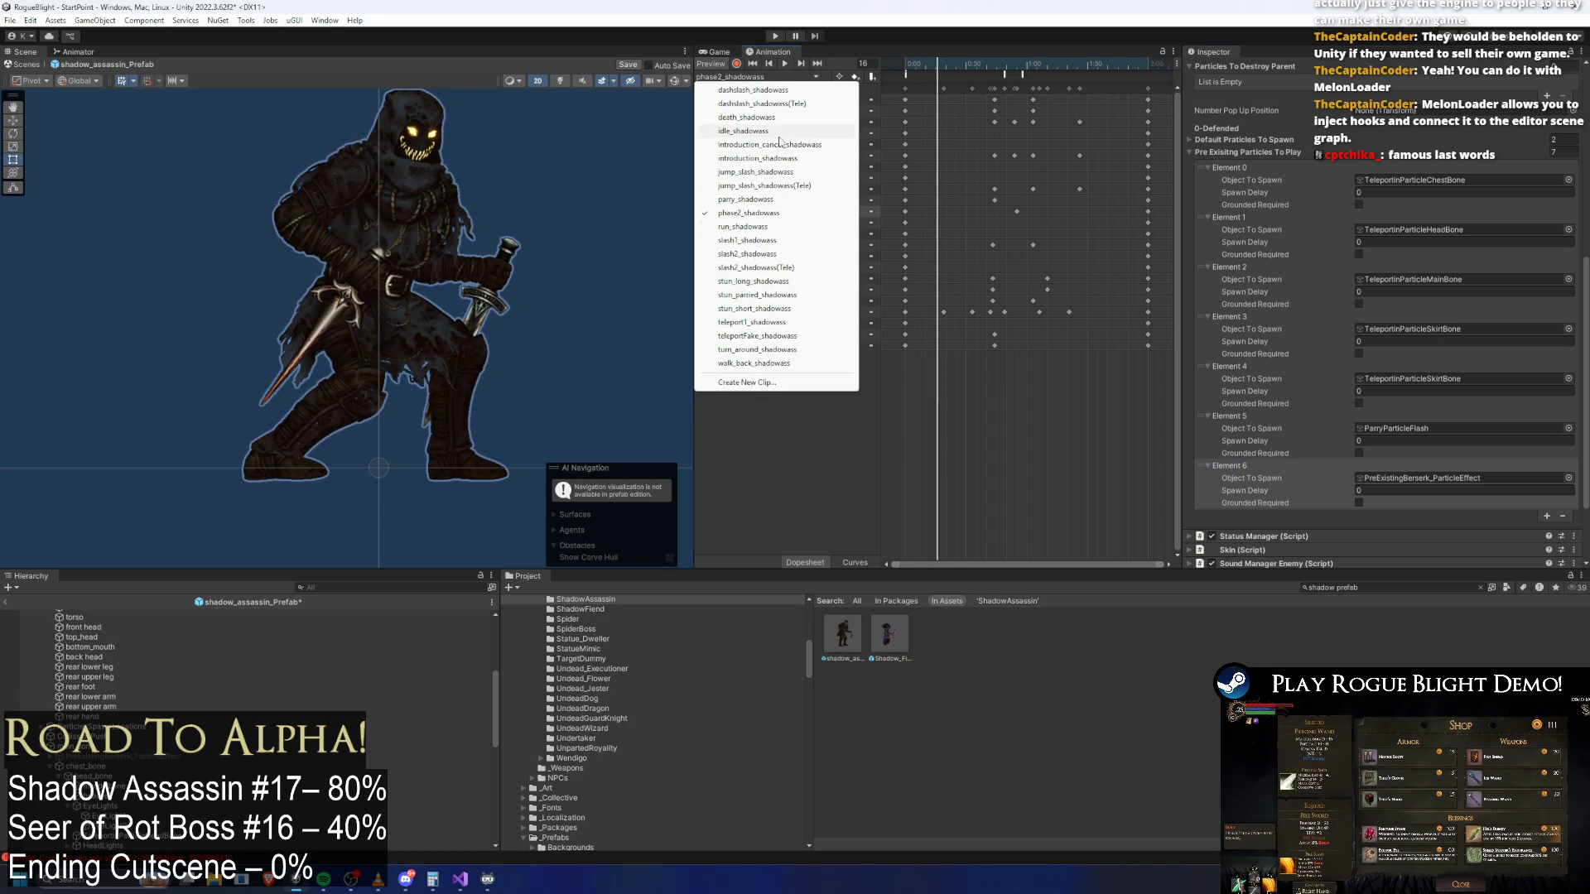
# Add an animation event at frame 17 of death_shadowass calling FizzlePreExistingParticle
pyautogui.click(746, 117)
pyautogui.click(950, 67)
pyautogui.rightClick(958, 73)
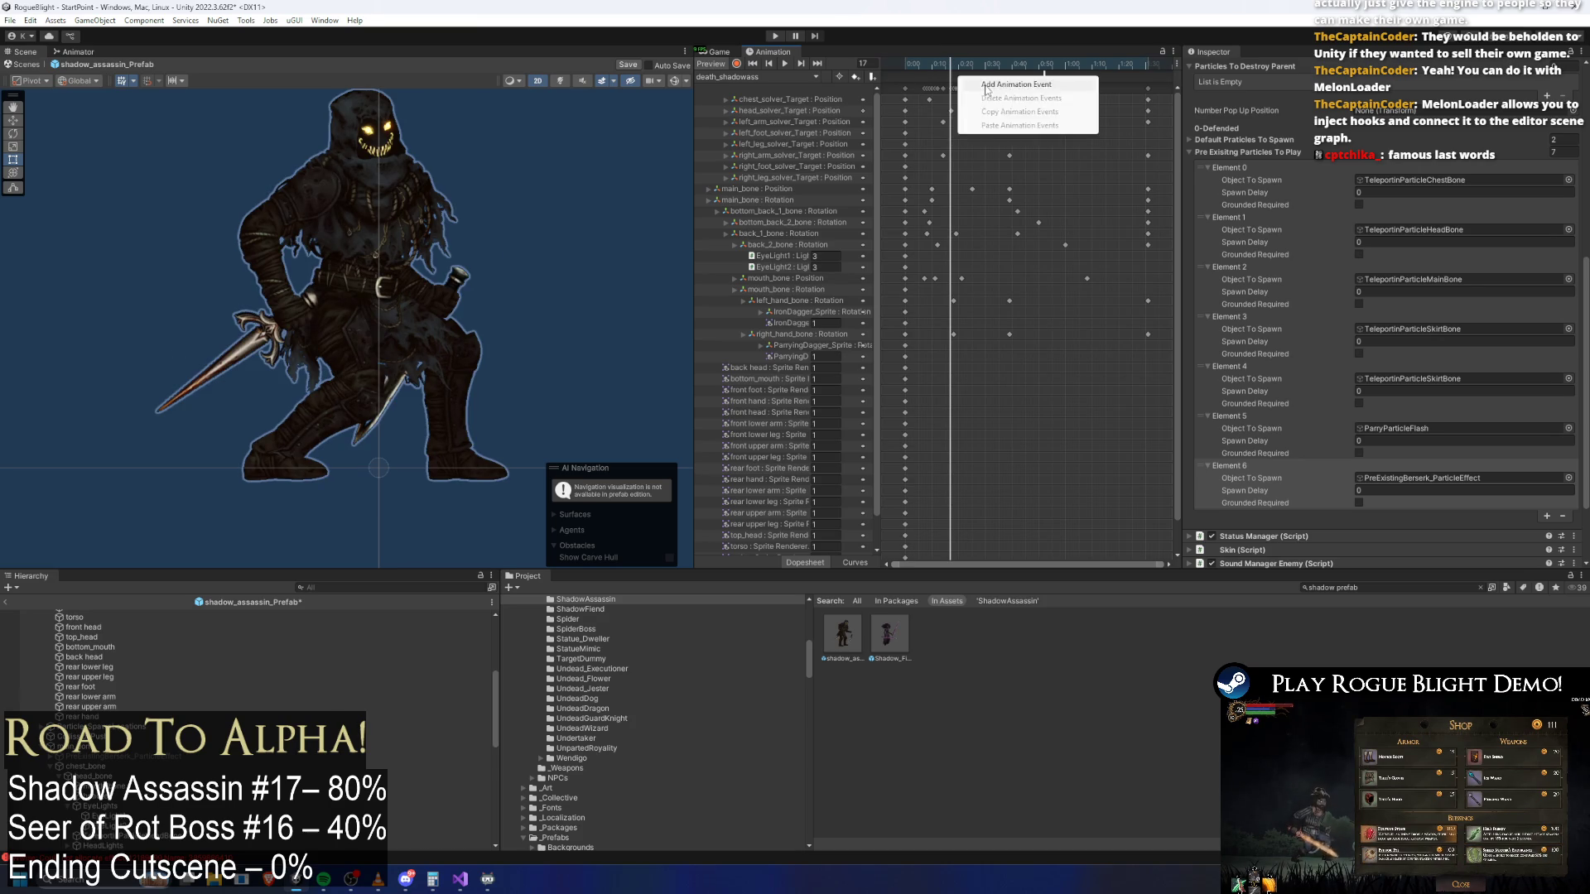
pyautogui.click(994, 84)
pyautogui.click(1342, 100)
pyautogui.moveTo(1373, 253)
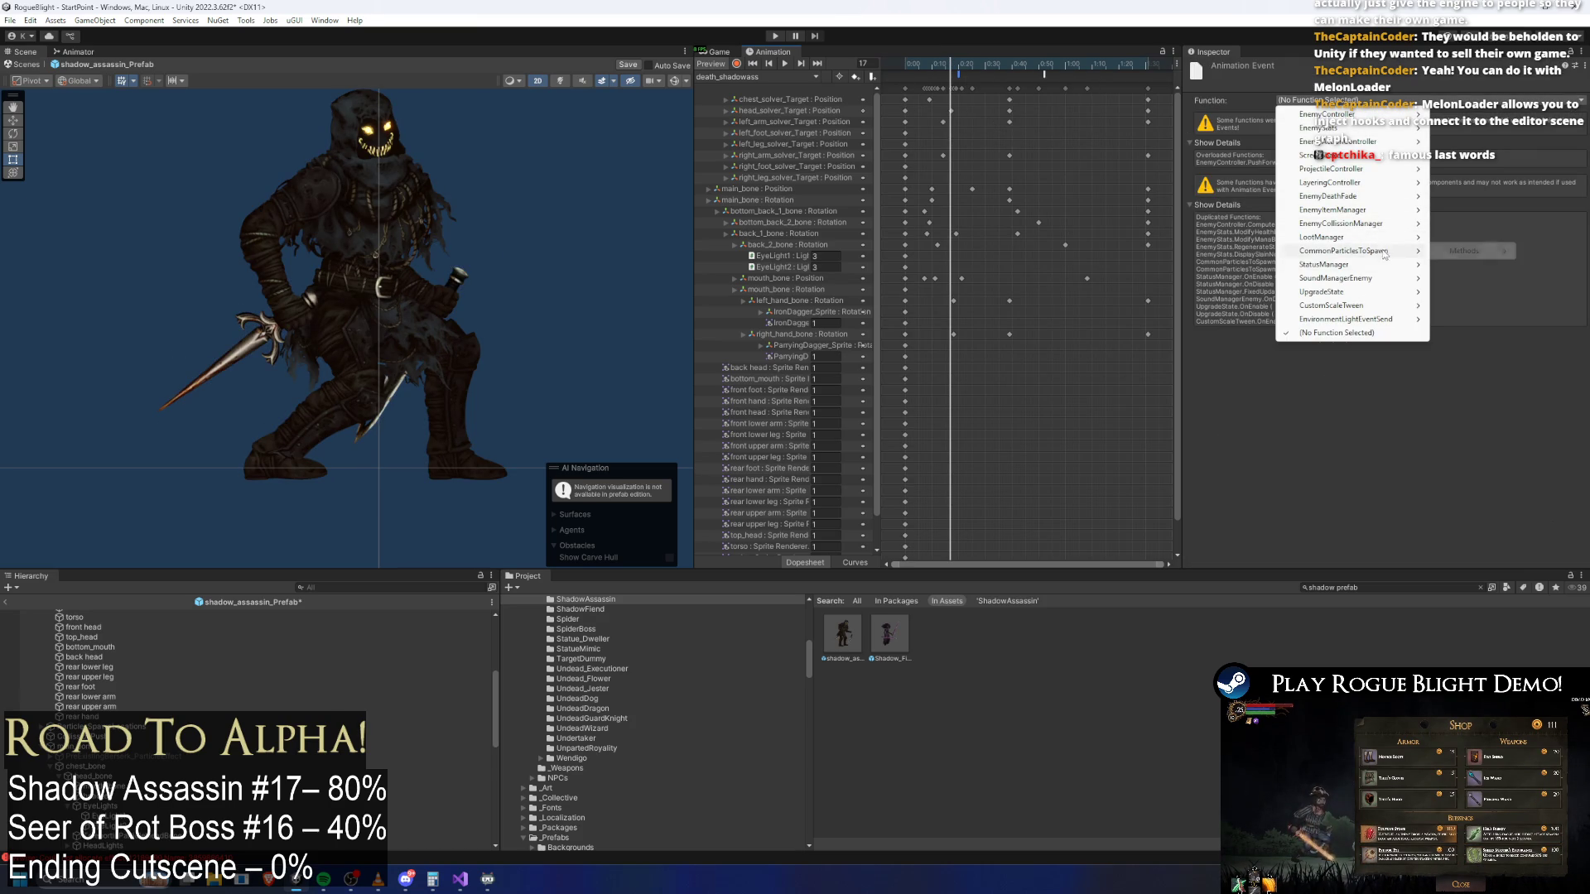
pyautogui.click(1298, 403)
# Give the event an Int parameter of 6 and scrub the death clip to frame 57
pyautogui.click(1304, 130)
pyautogui.write('6')
pyautogui.click(966, 65)
pyautogui.click(963, 65)
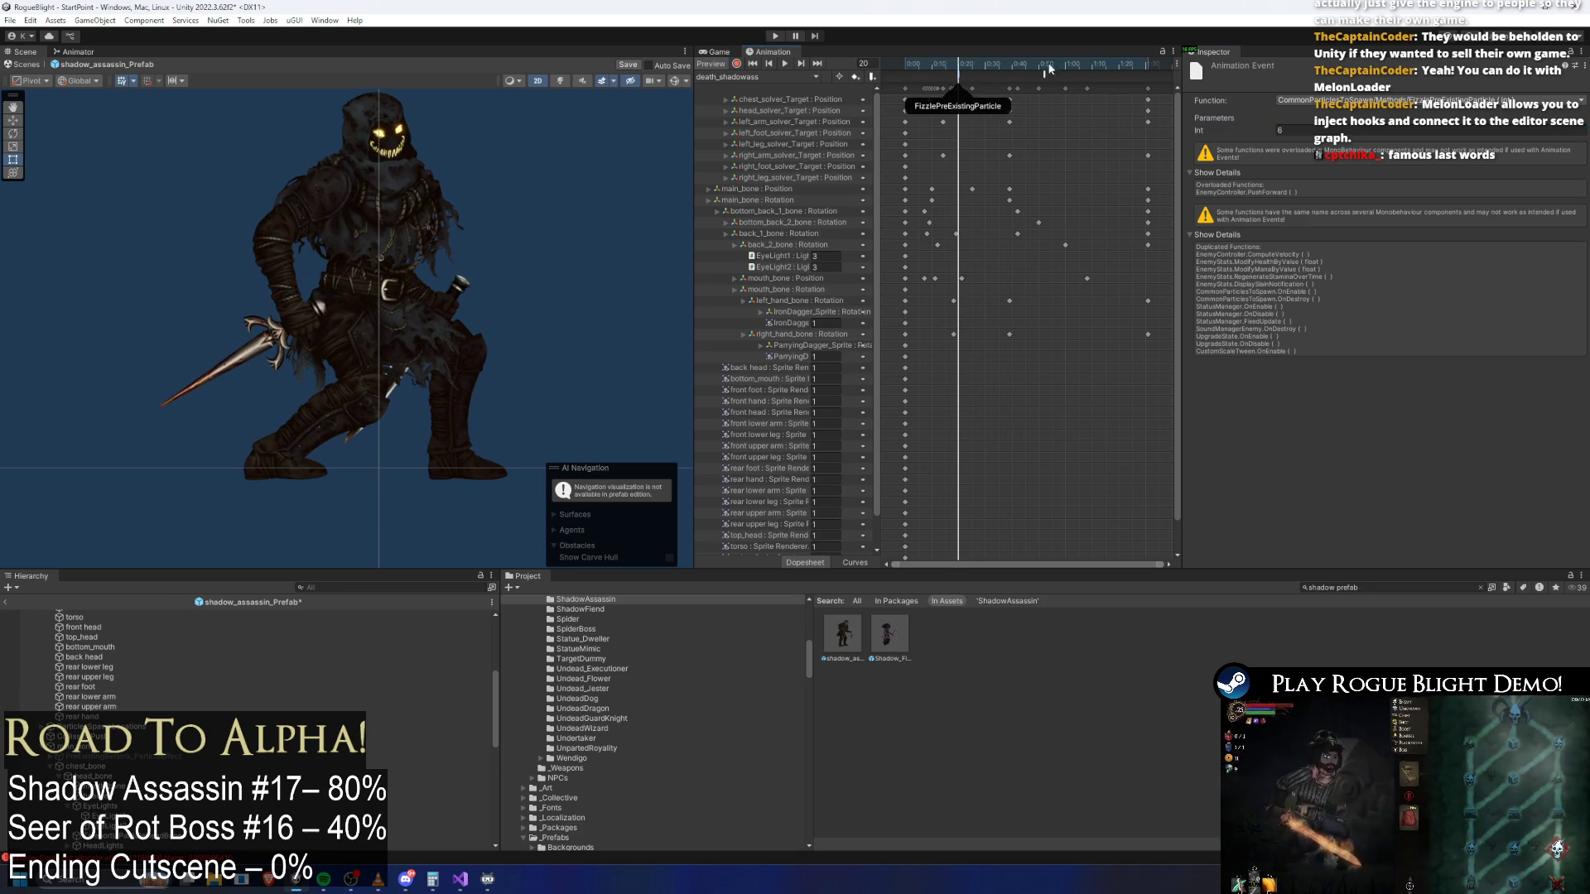
pyautogui.moveTo(1042, 66); pyautogui.dragTo(1058, 66)
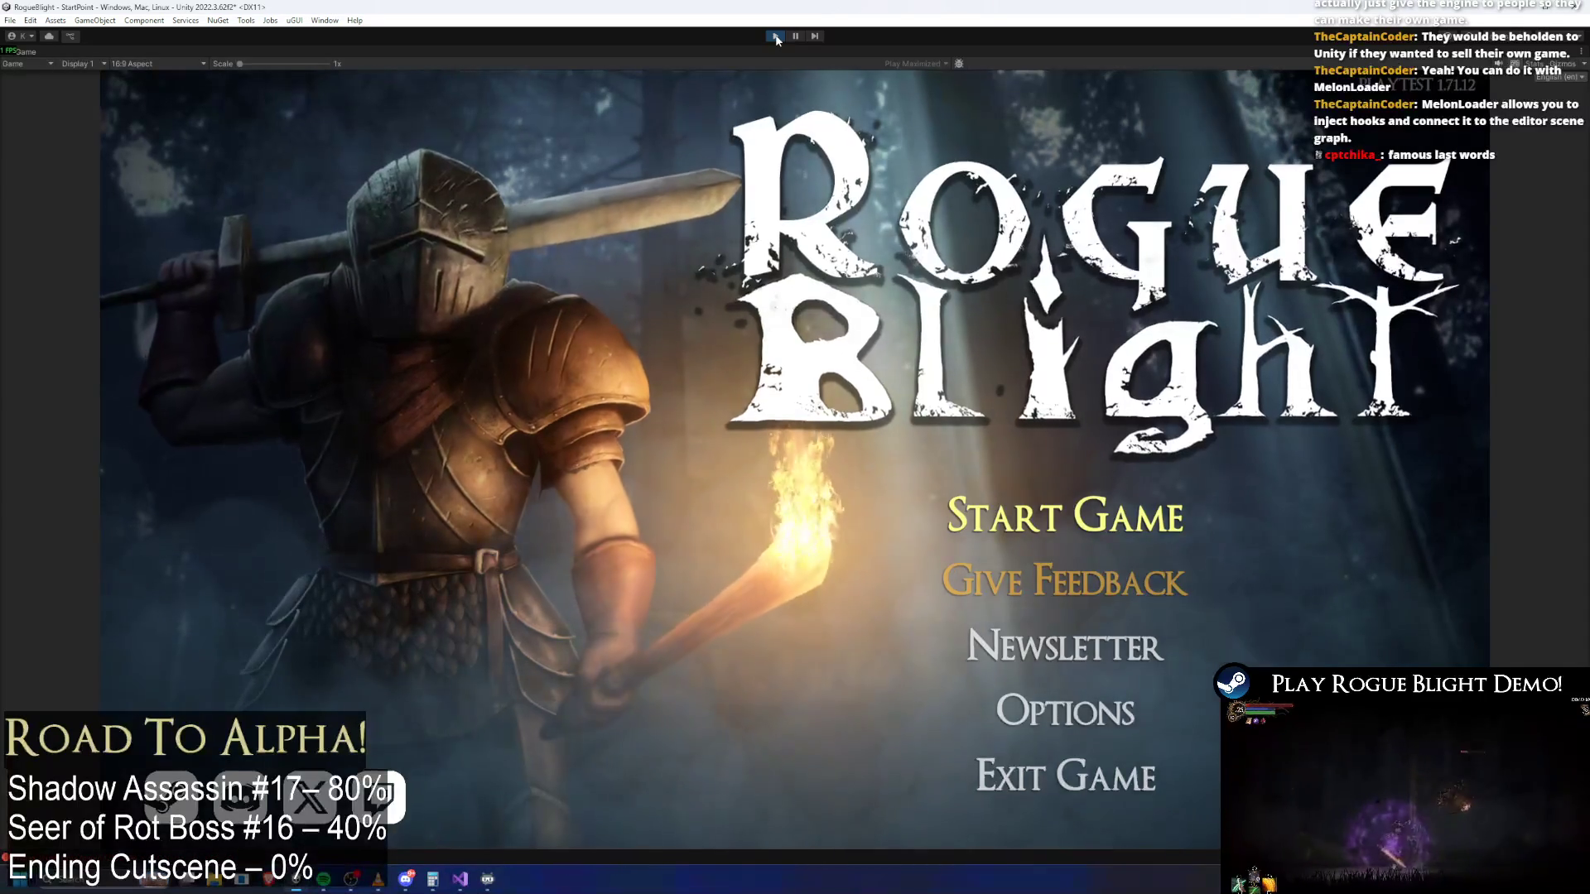
# Start a game, restore the knight's health and mana, and set enemy health to 1
pyautogui.press('Return')
pyautogui.press('Return')
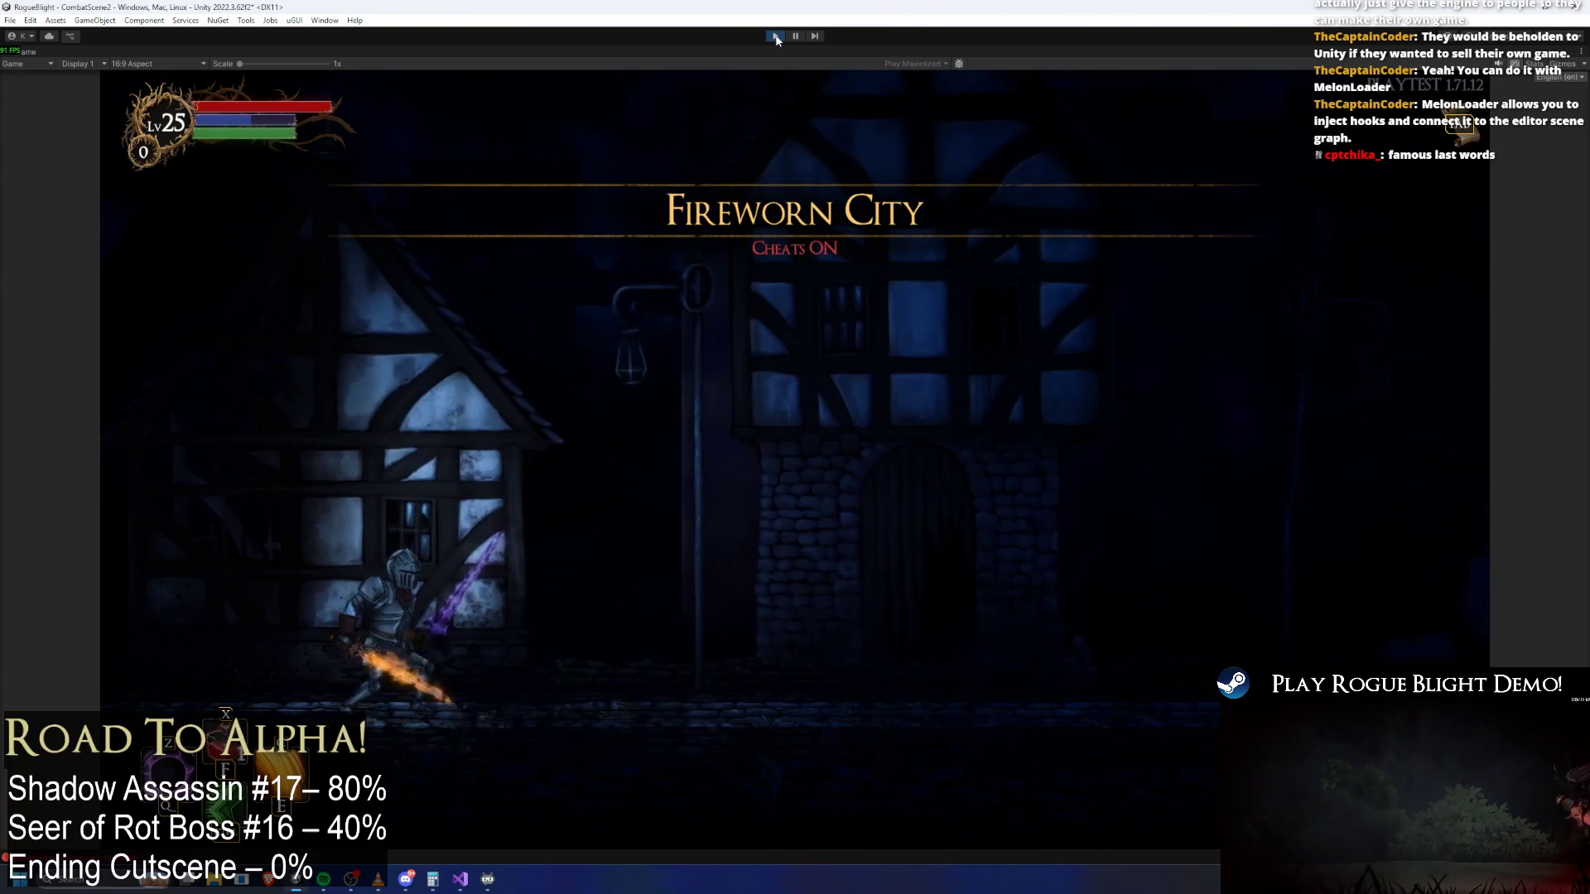
pyautogui.press('d')
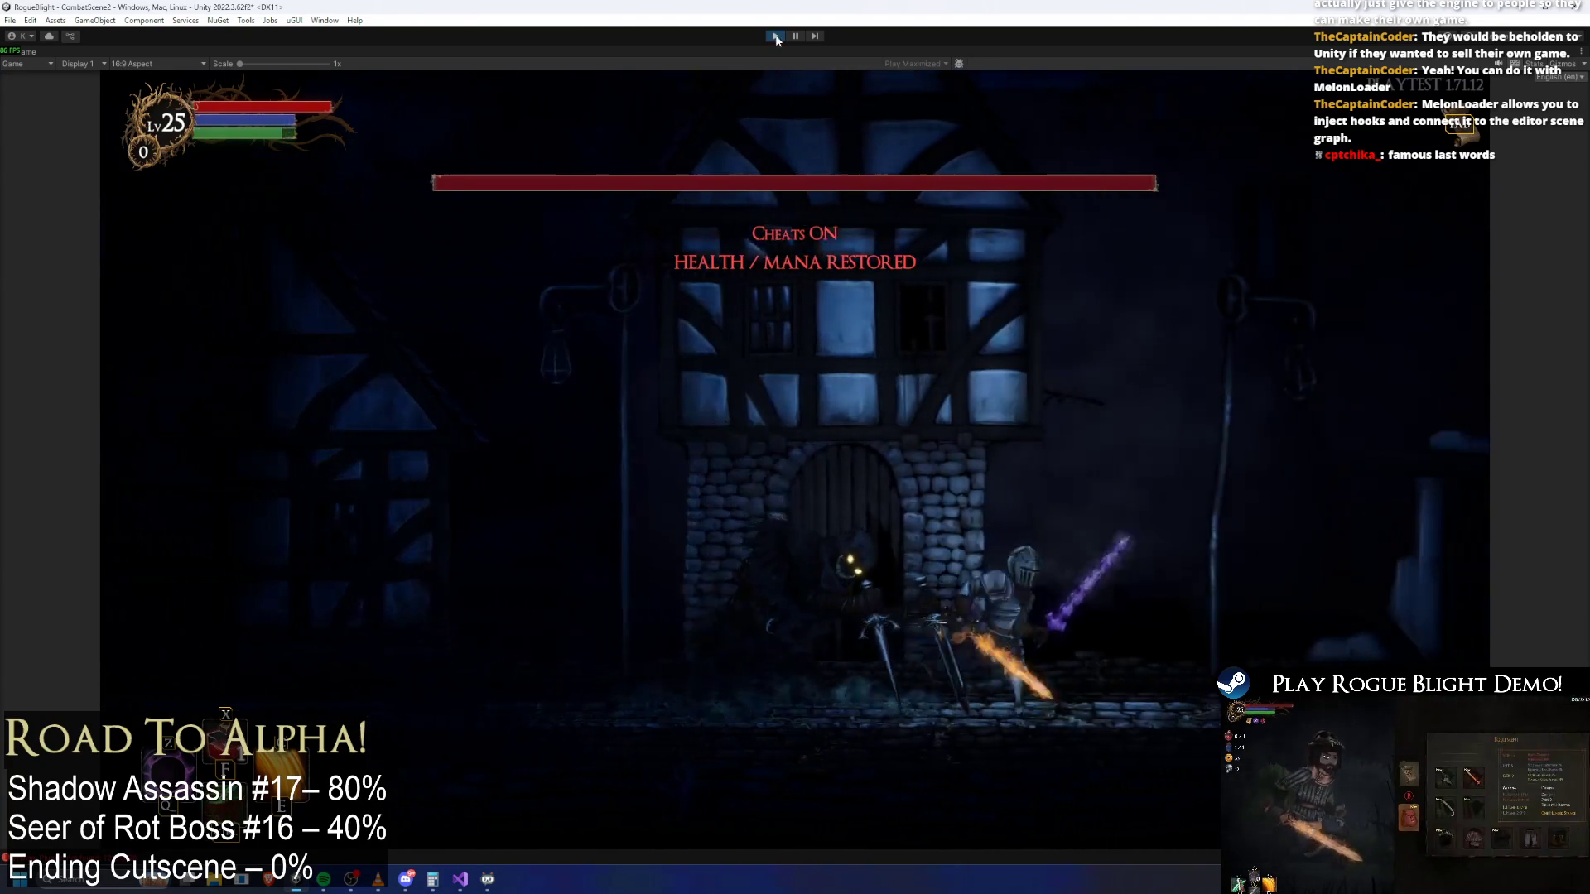
pyautogui.press('F2')
# Run the knight back and forth past the shadow boss to the doorway
pyautogui.press('a')
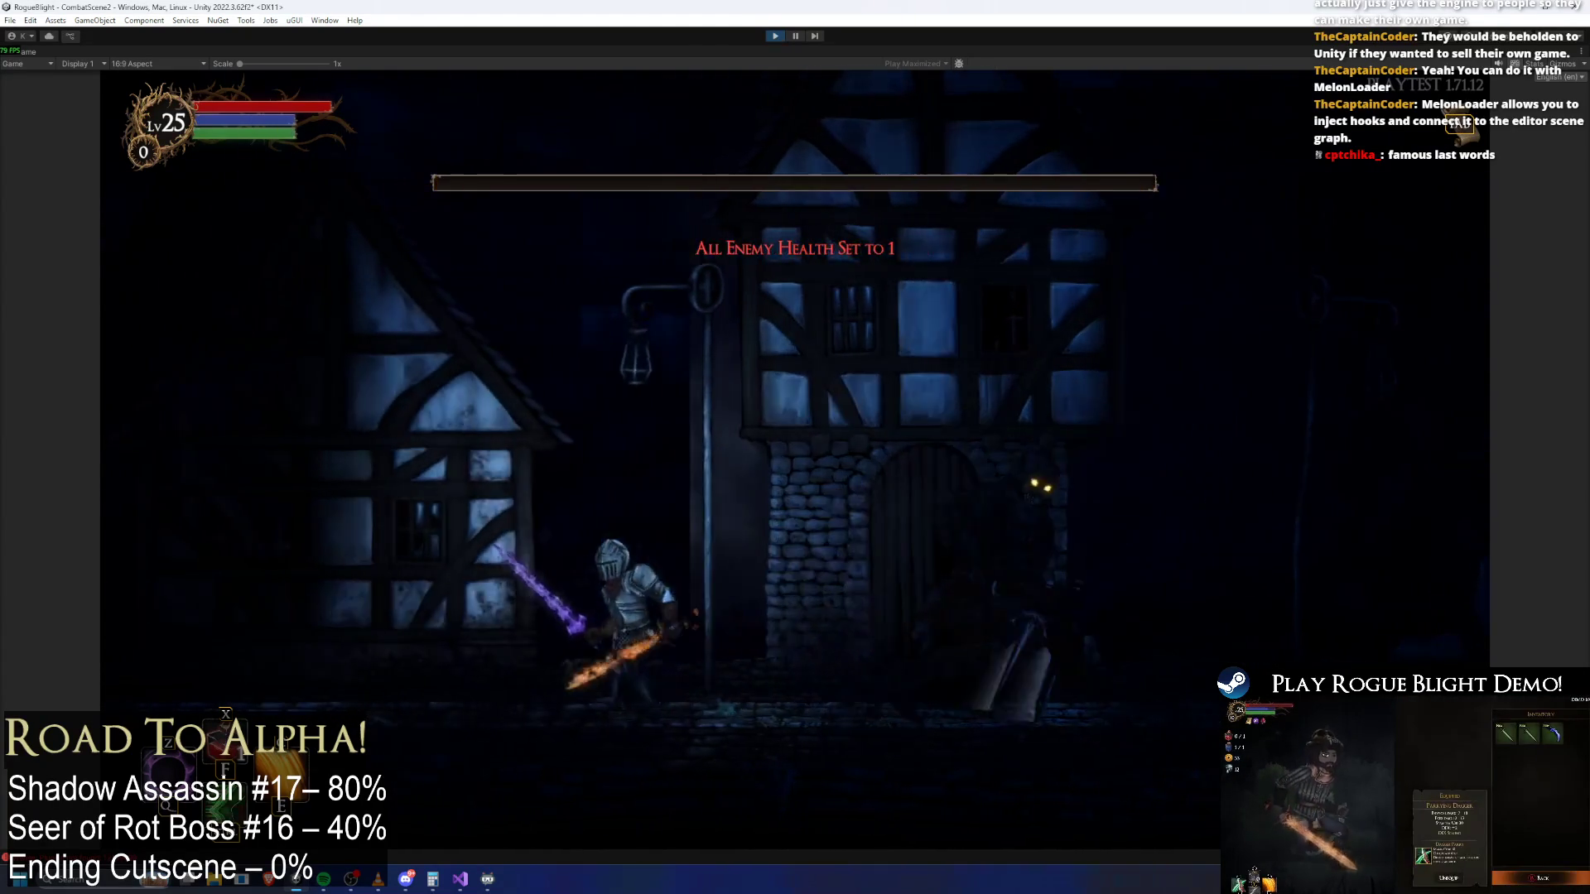
pyautogui.press('d')
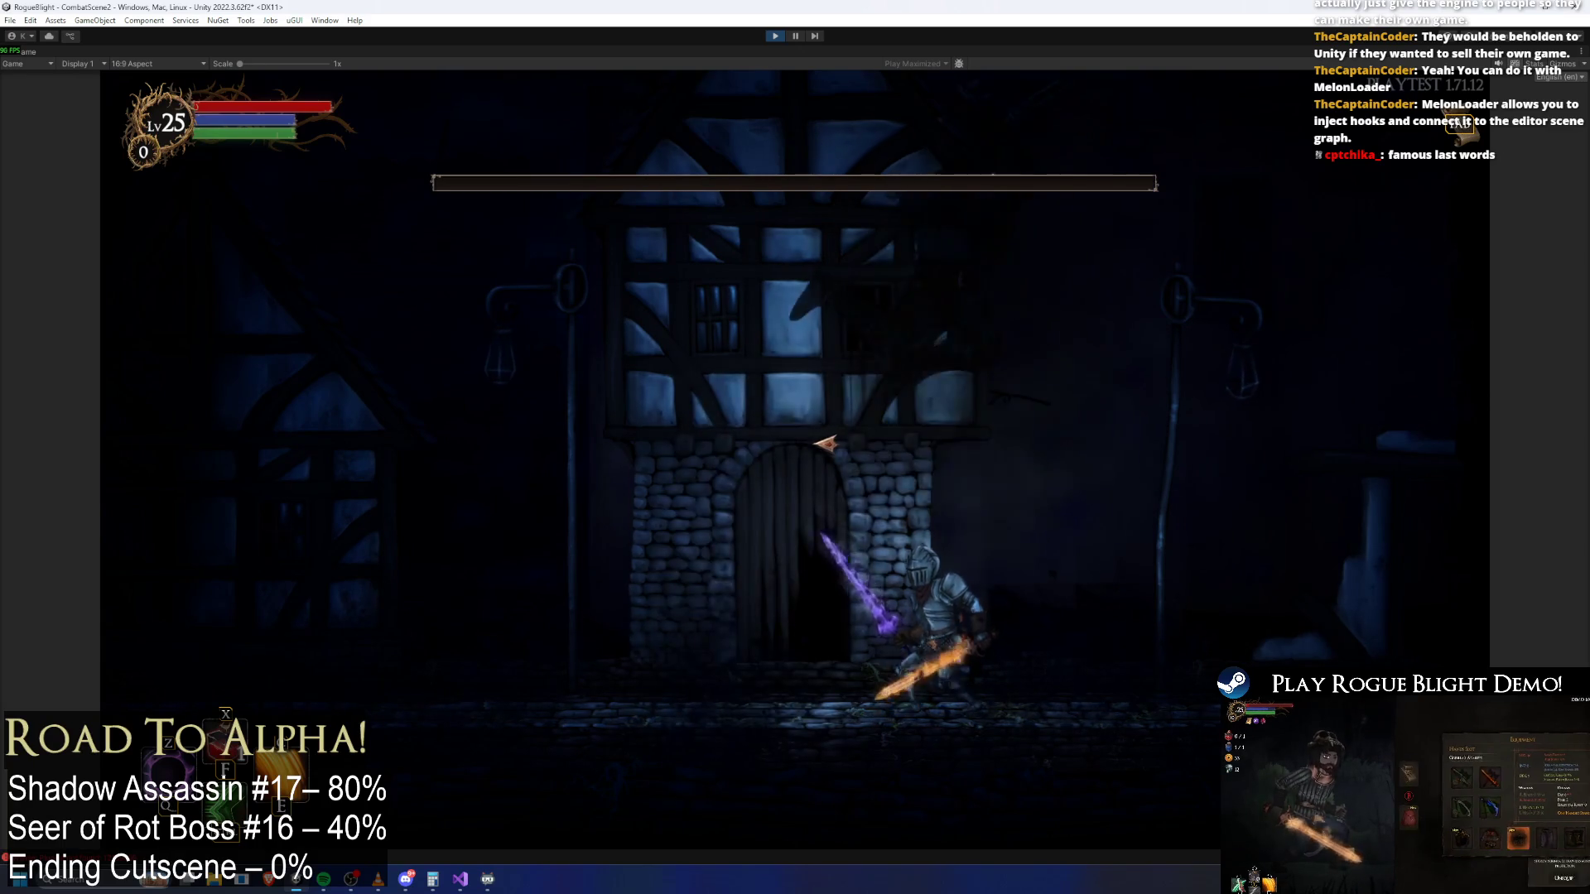
pyautogui.press('a')
pyautogui.press('d')
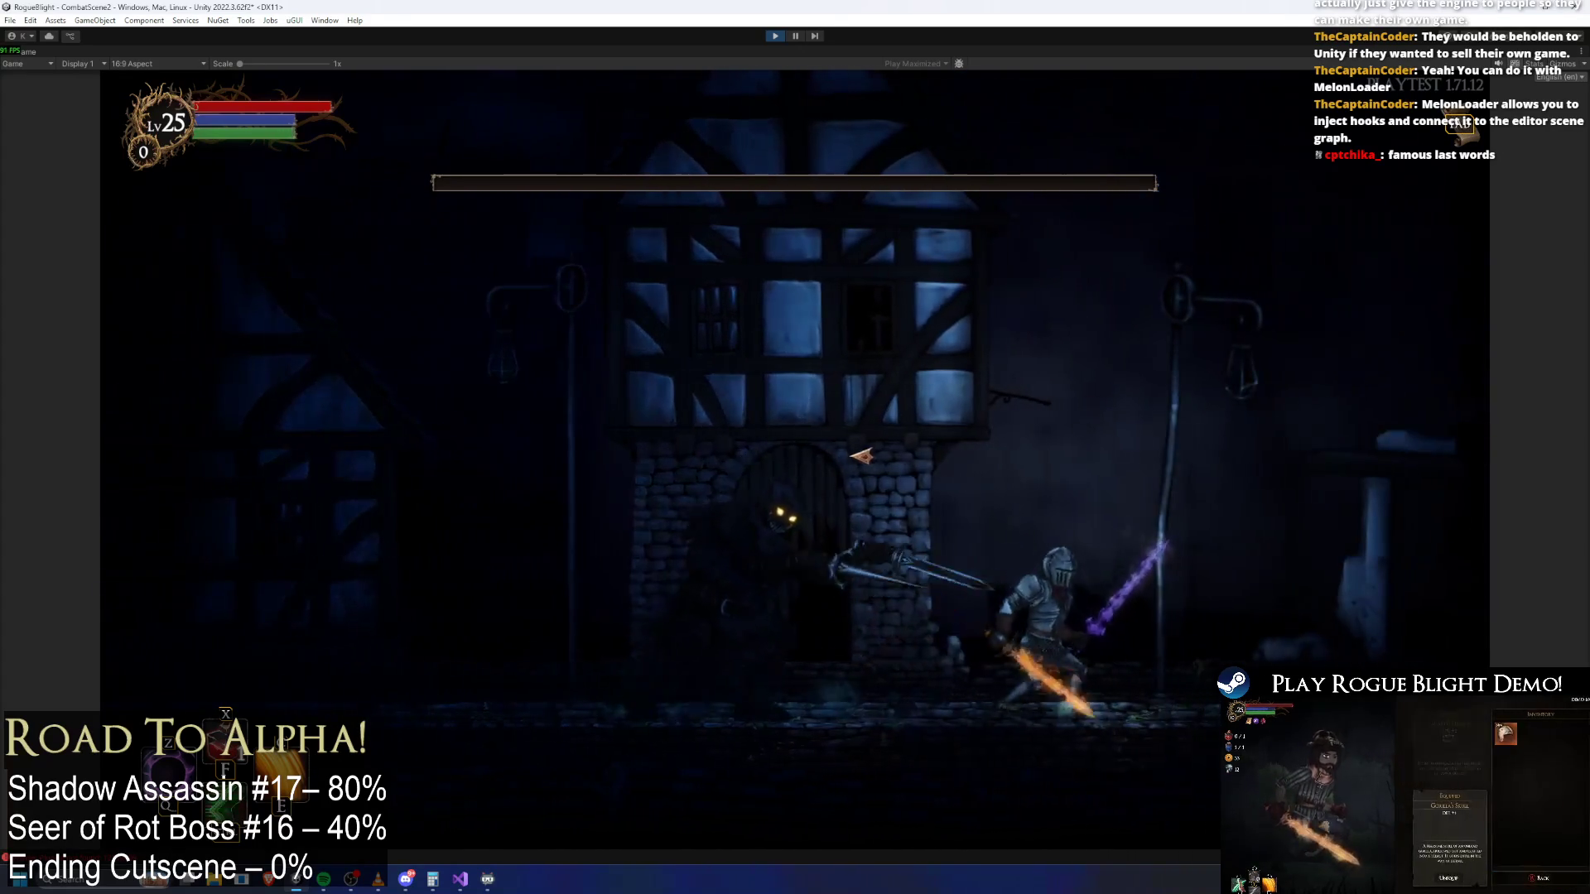
pyautogui.press('a')
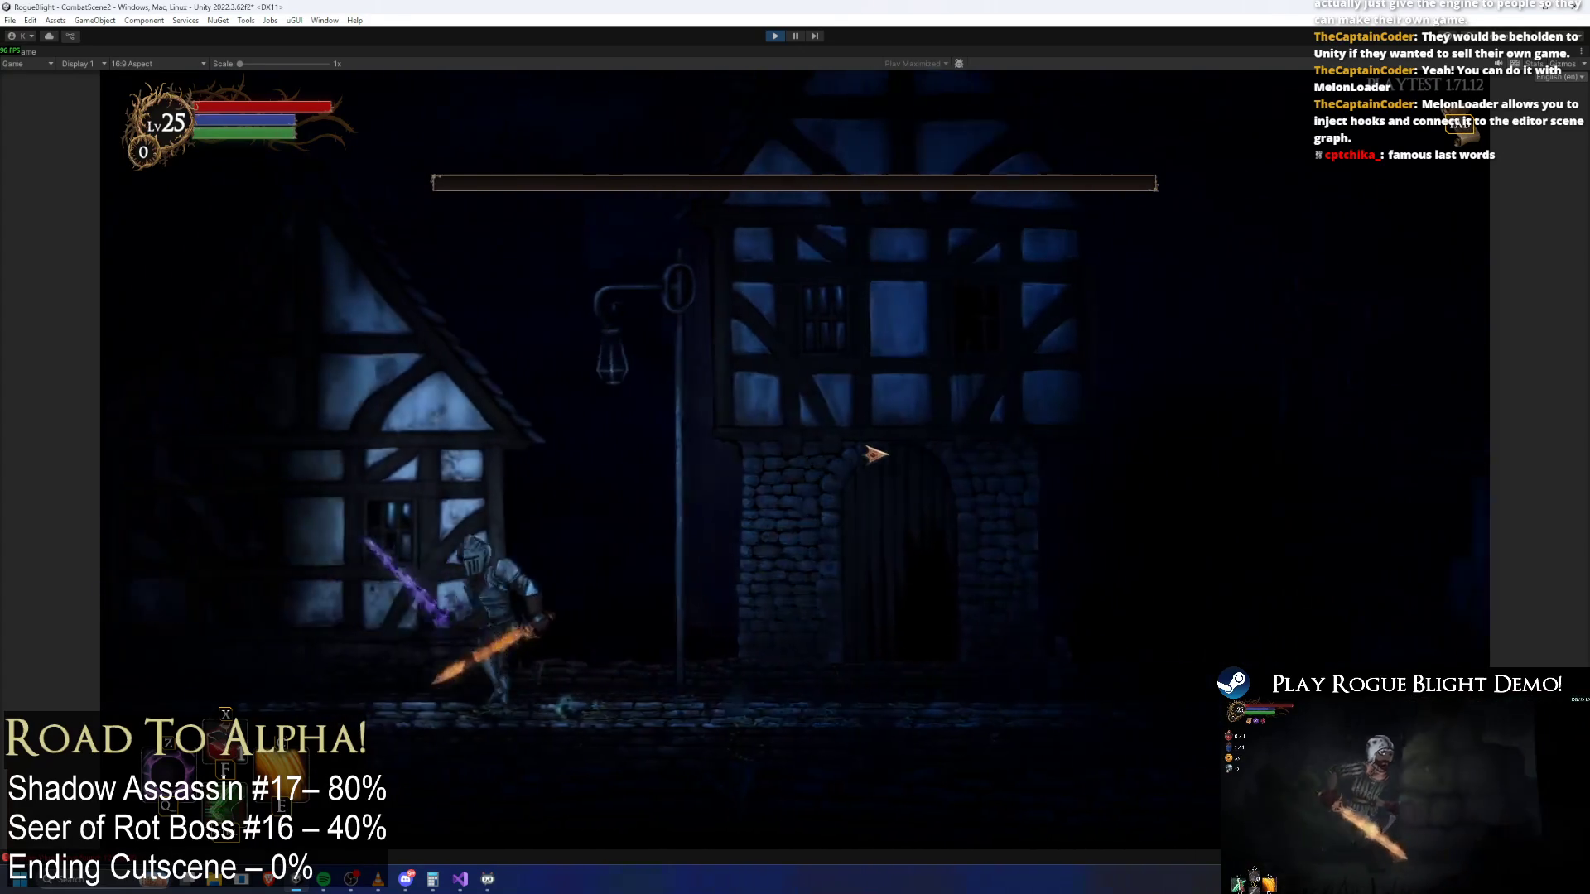
pyautogui.press('d')
pyautogui.press('a')
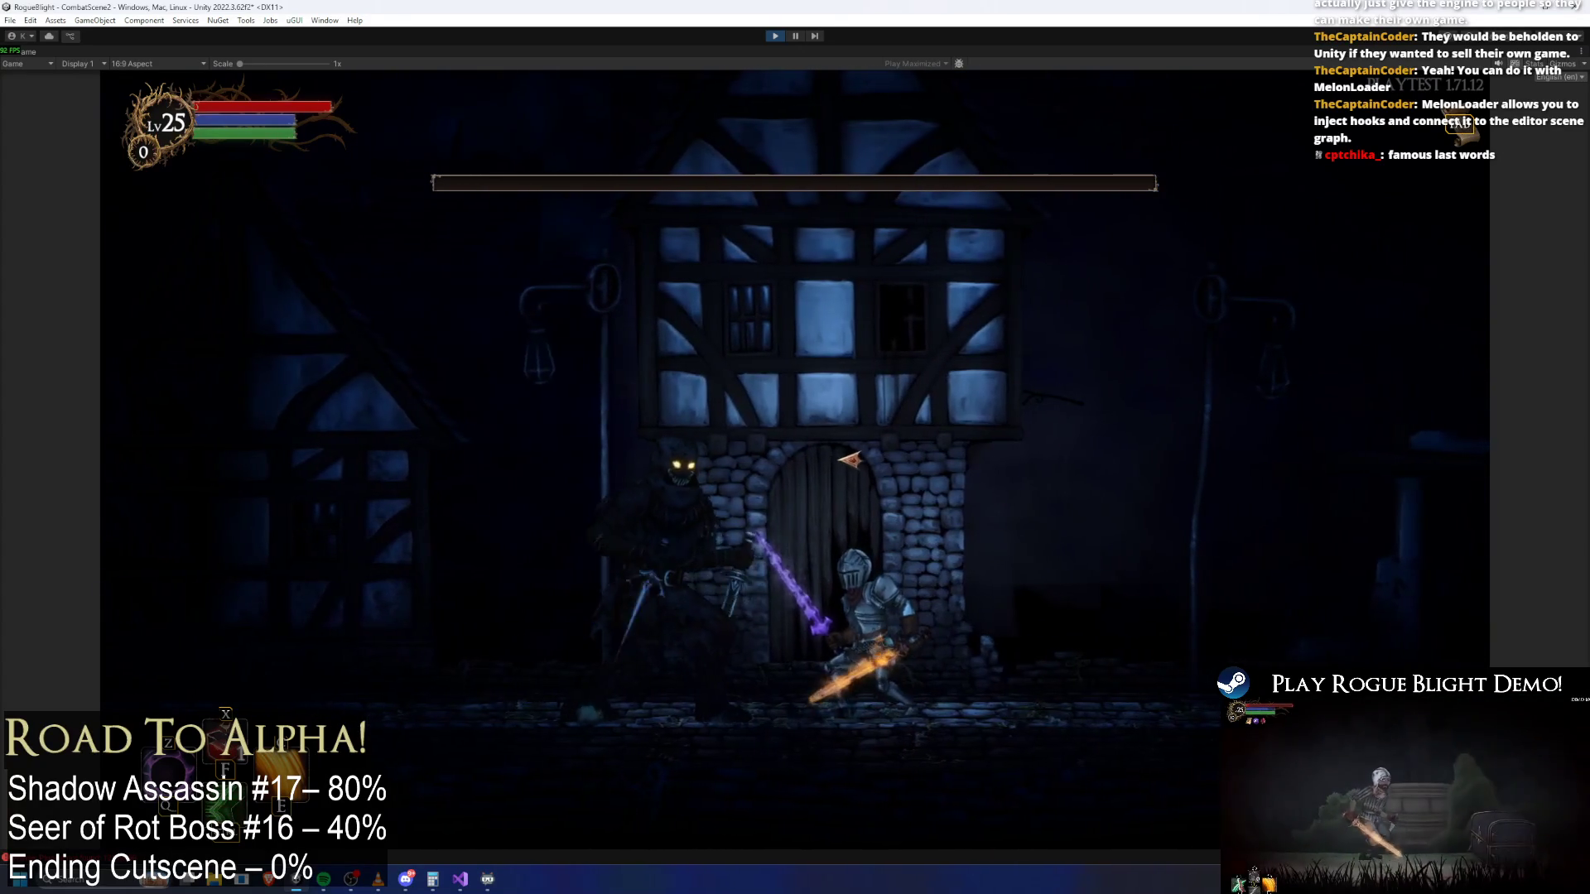
# Strike the shadow boss until 'Shadow Perished' appears, then pause the game
pyautogui.click(787, 469)
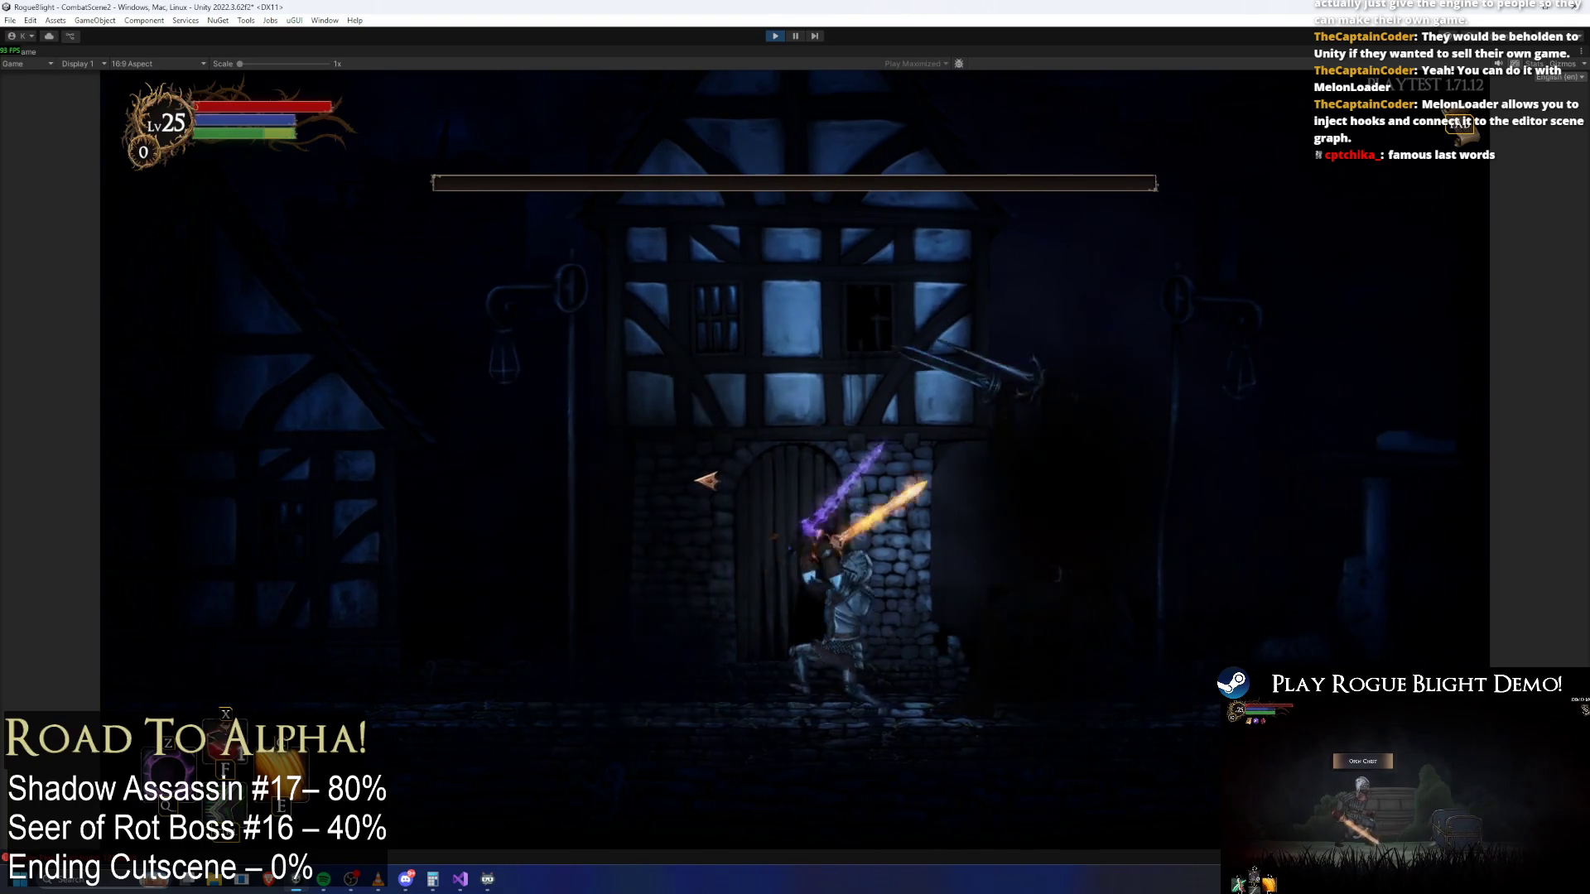
pyautogui.press('d')
pyautogui.click(808, 496)
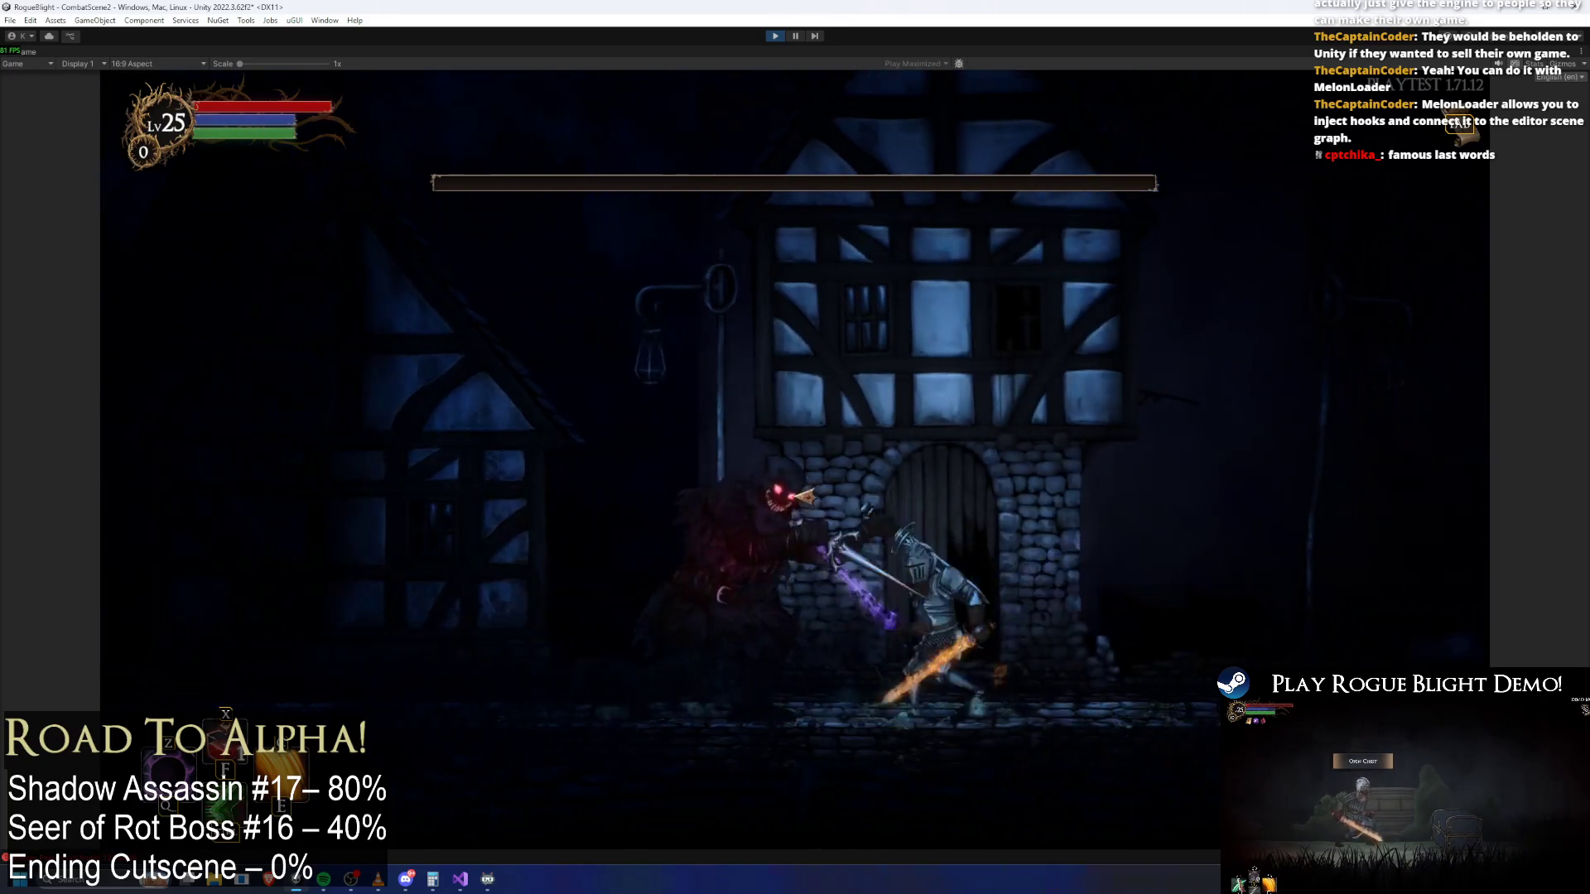
pyautogui.click(869, 430)
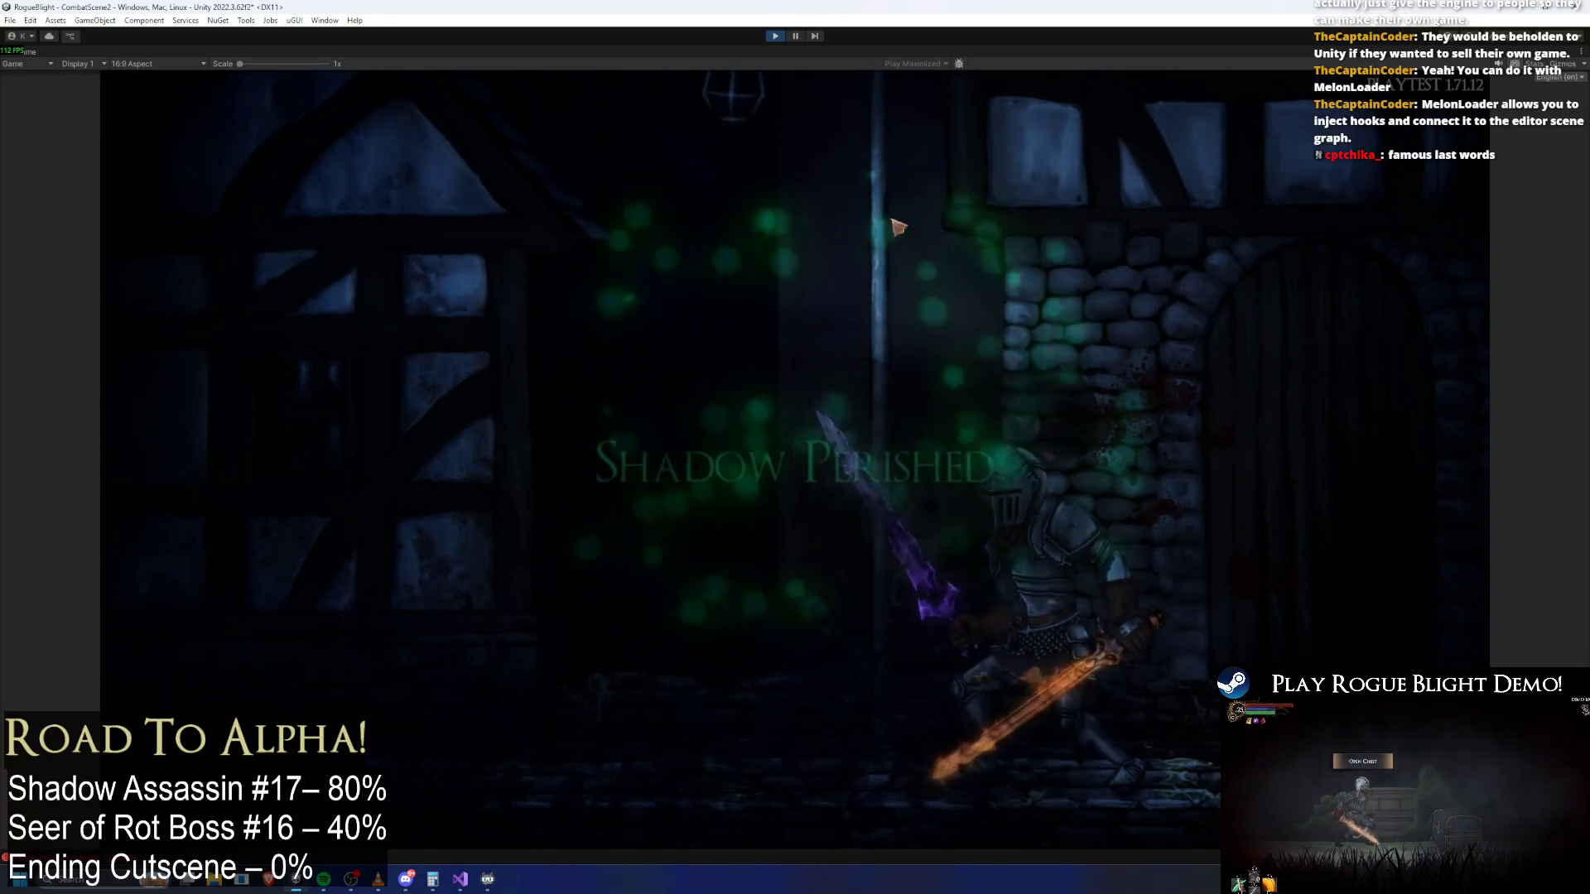
pyautogui.click(796, 37)
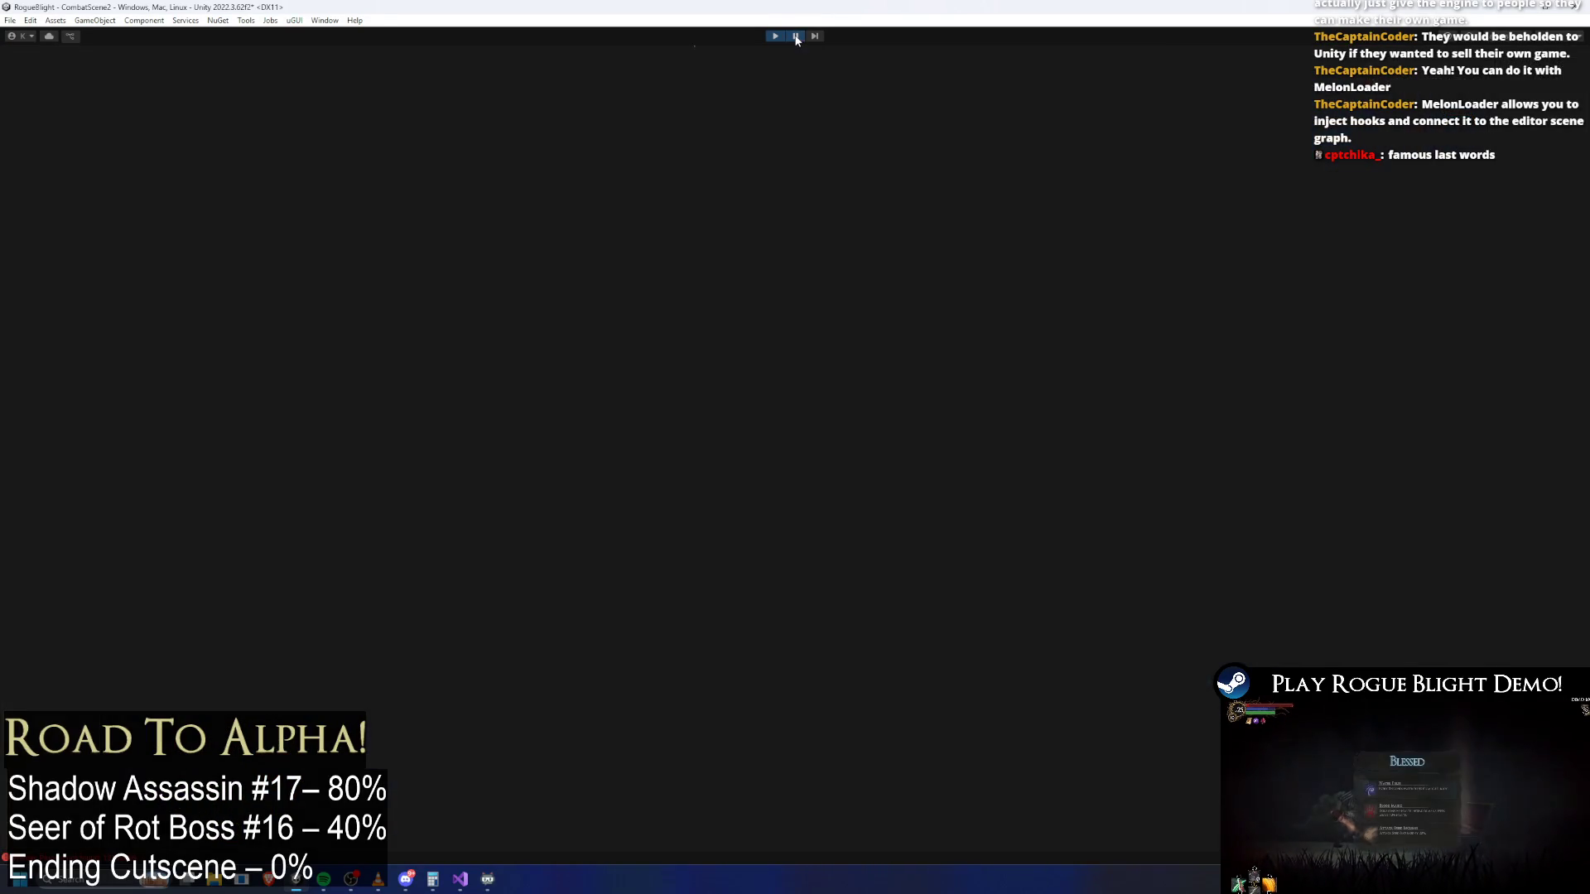
# Resume the paused game, then exit Play Mode with Ctrl+P
pyautogui.scroll(5, 494, 300)
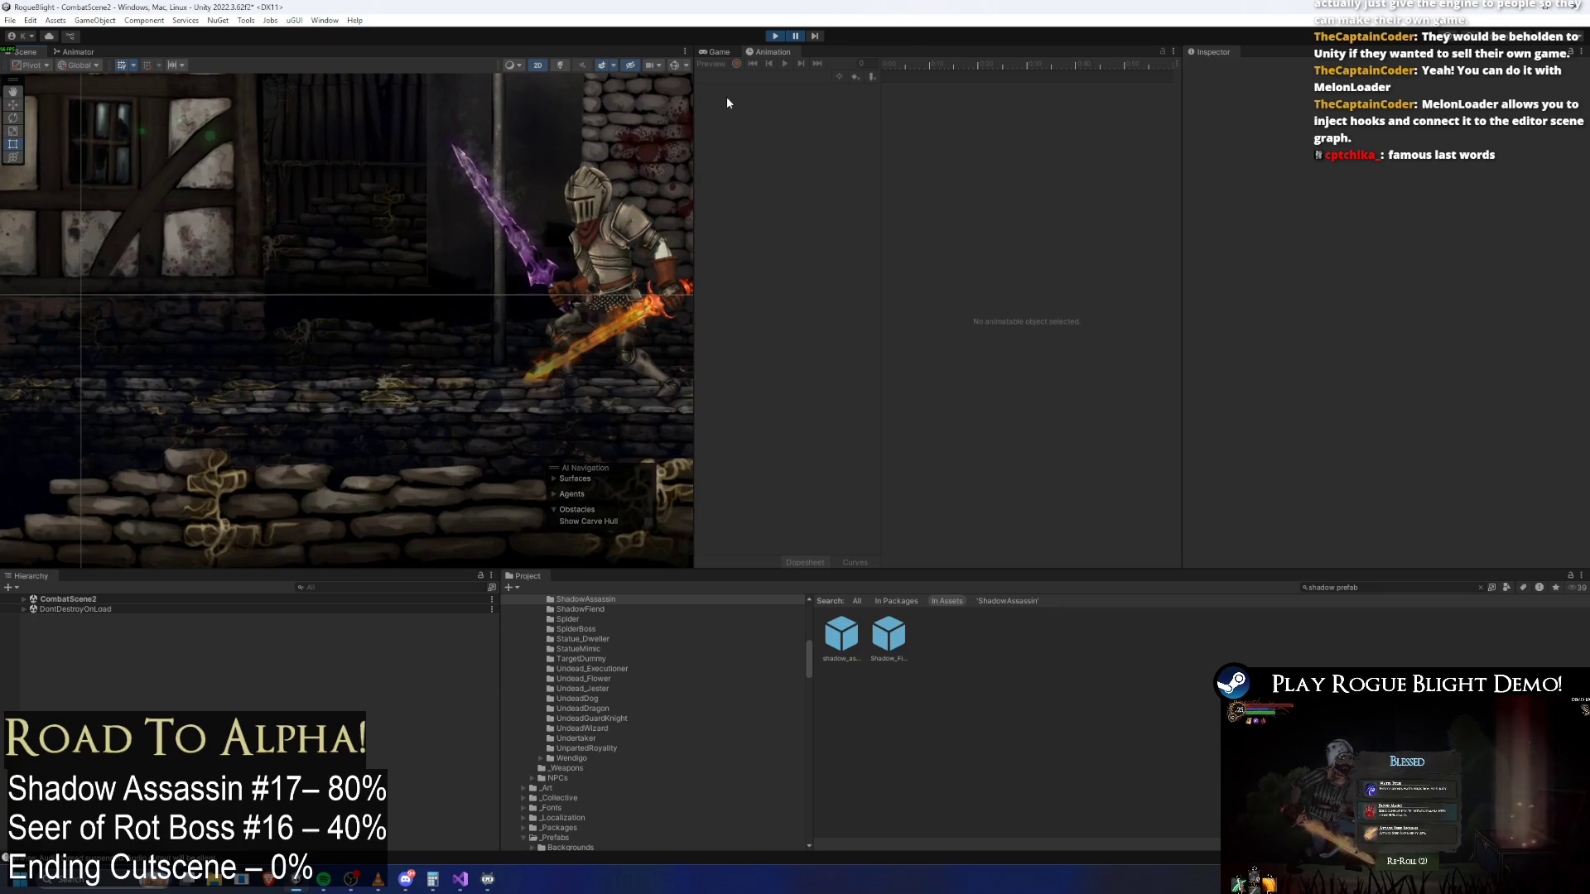
pyautogui.click(796, 36)
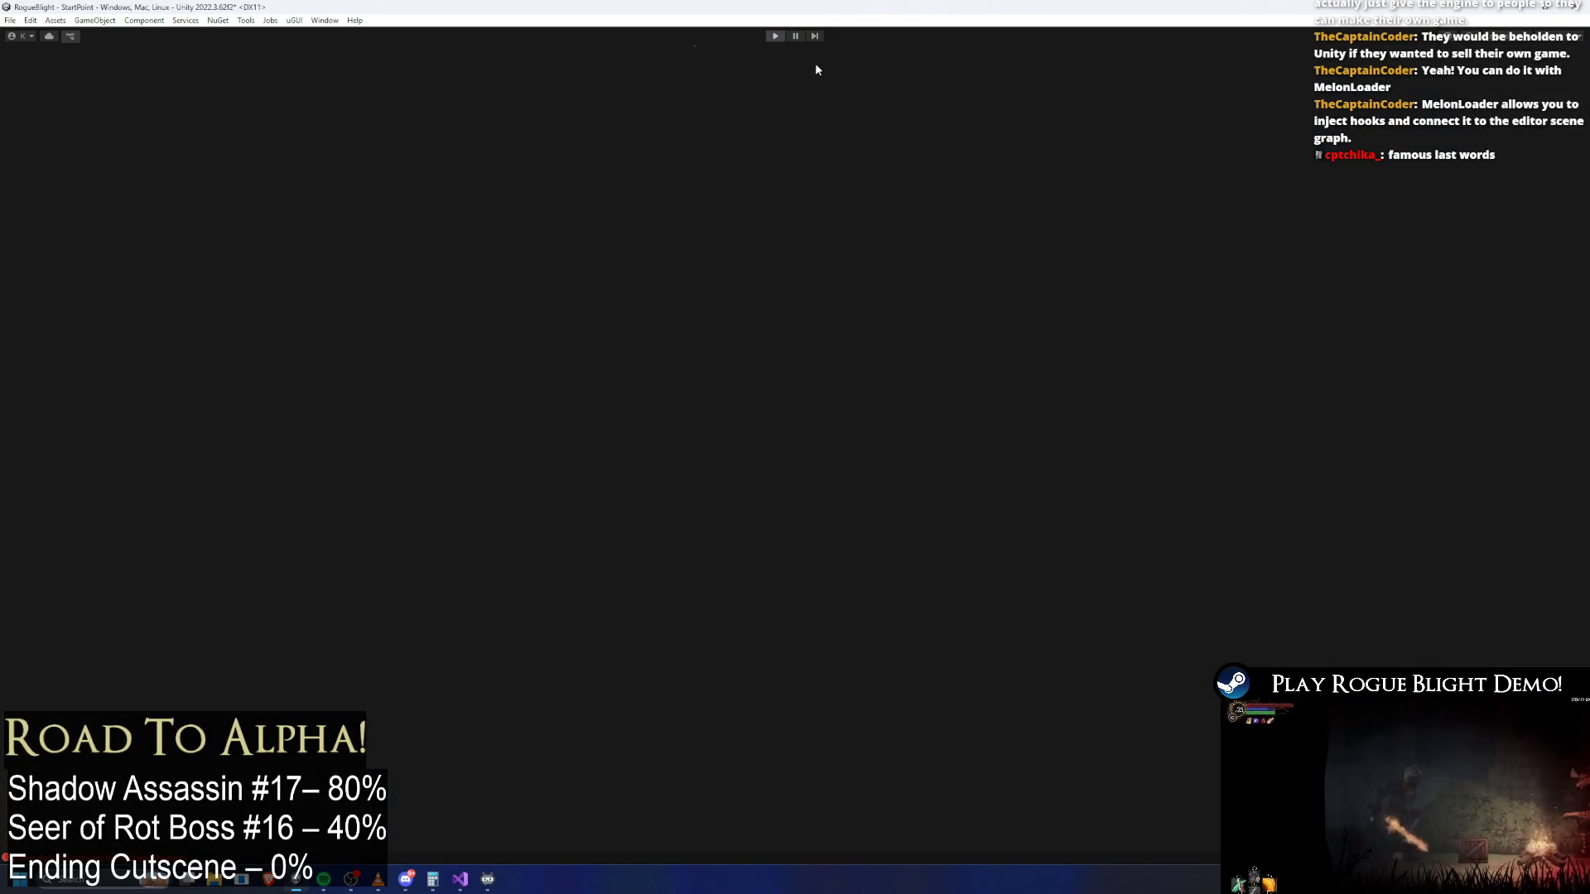
pyautogui.hotkey('ctrl', 'p')
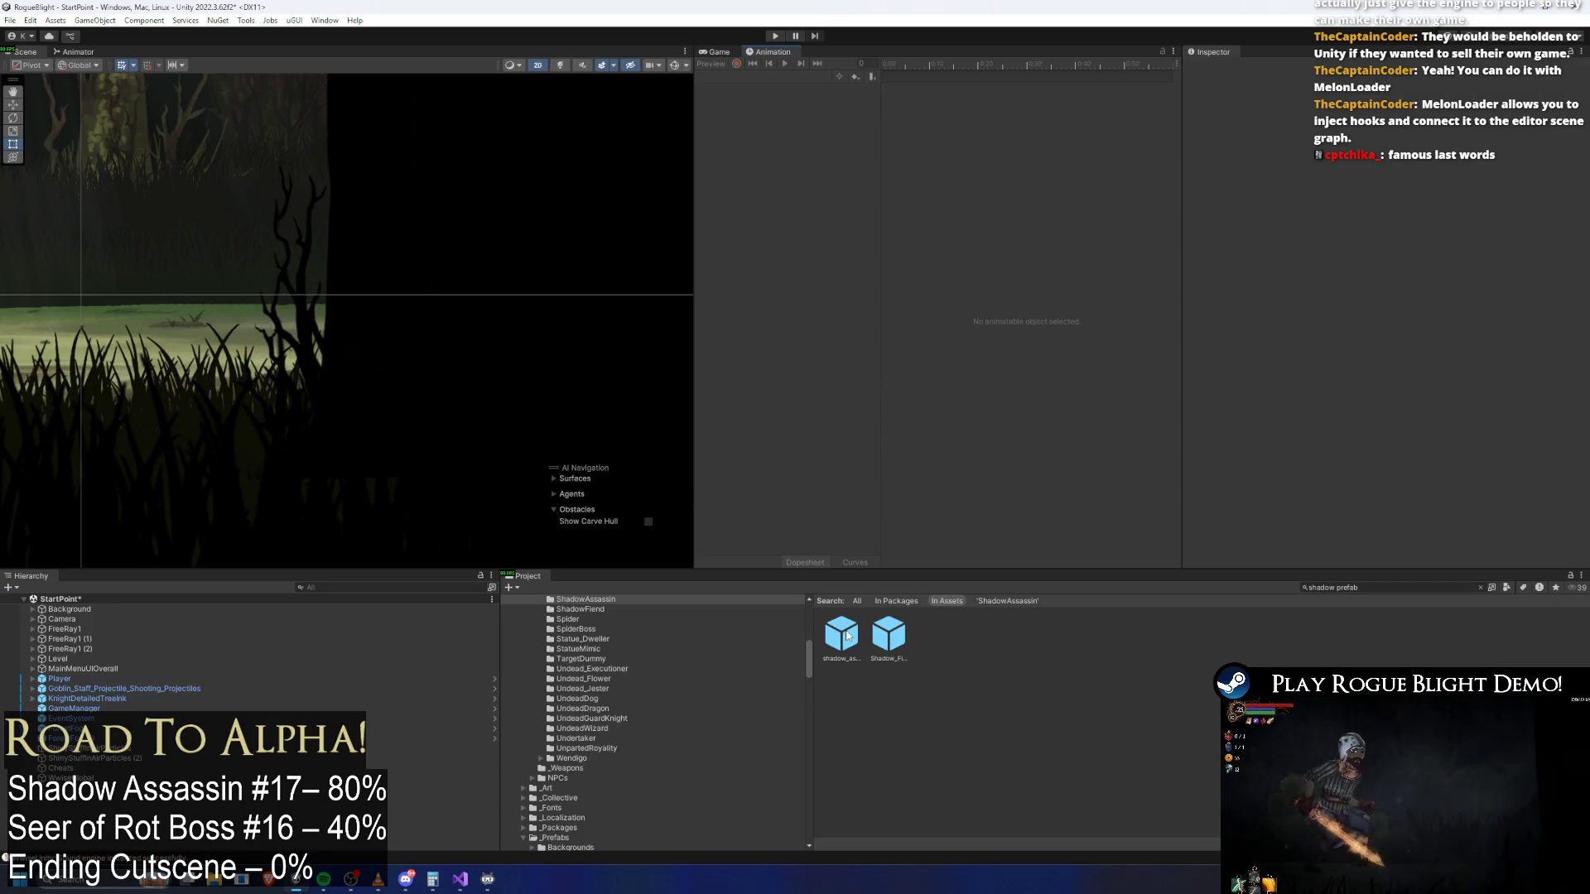
# In the shadow_assassin prefab's Enemy Stats, change boss death Camera Ortho to 0.35
pyautogui.doubleClick(882, 634)
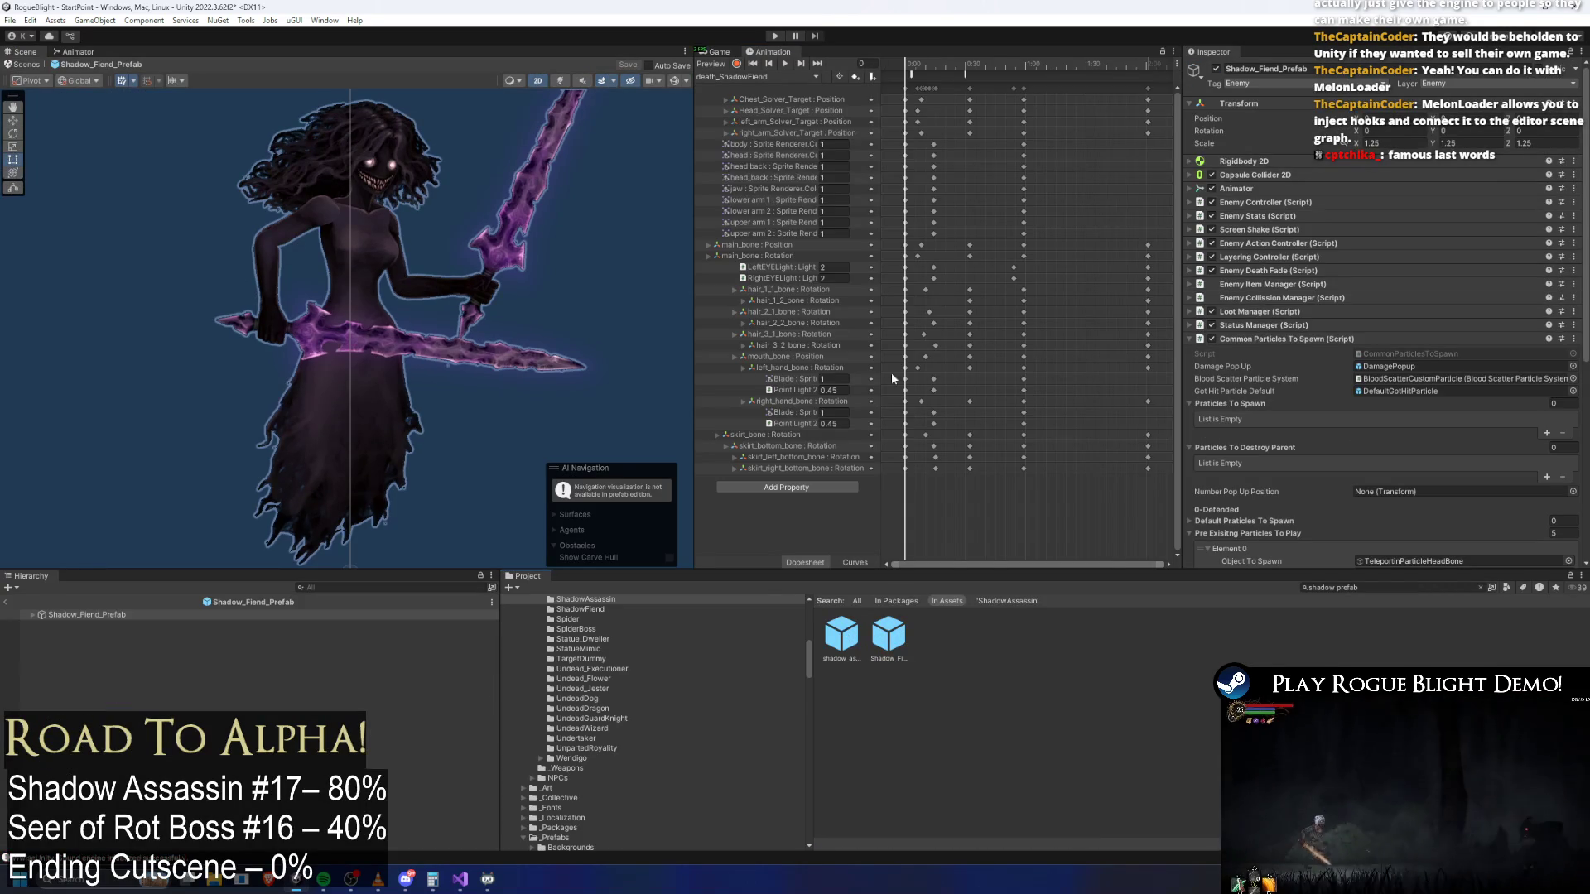
pyautogui.doubleClick(859, 640)
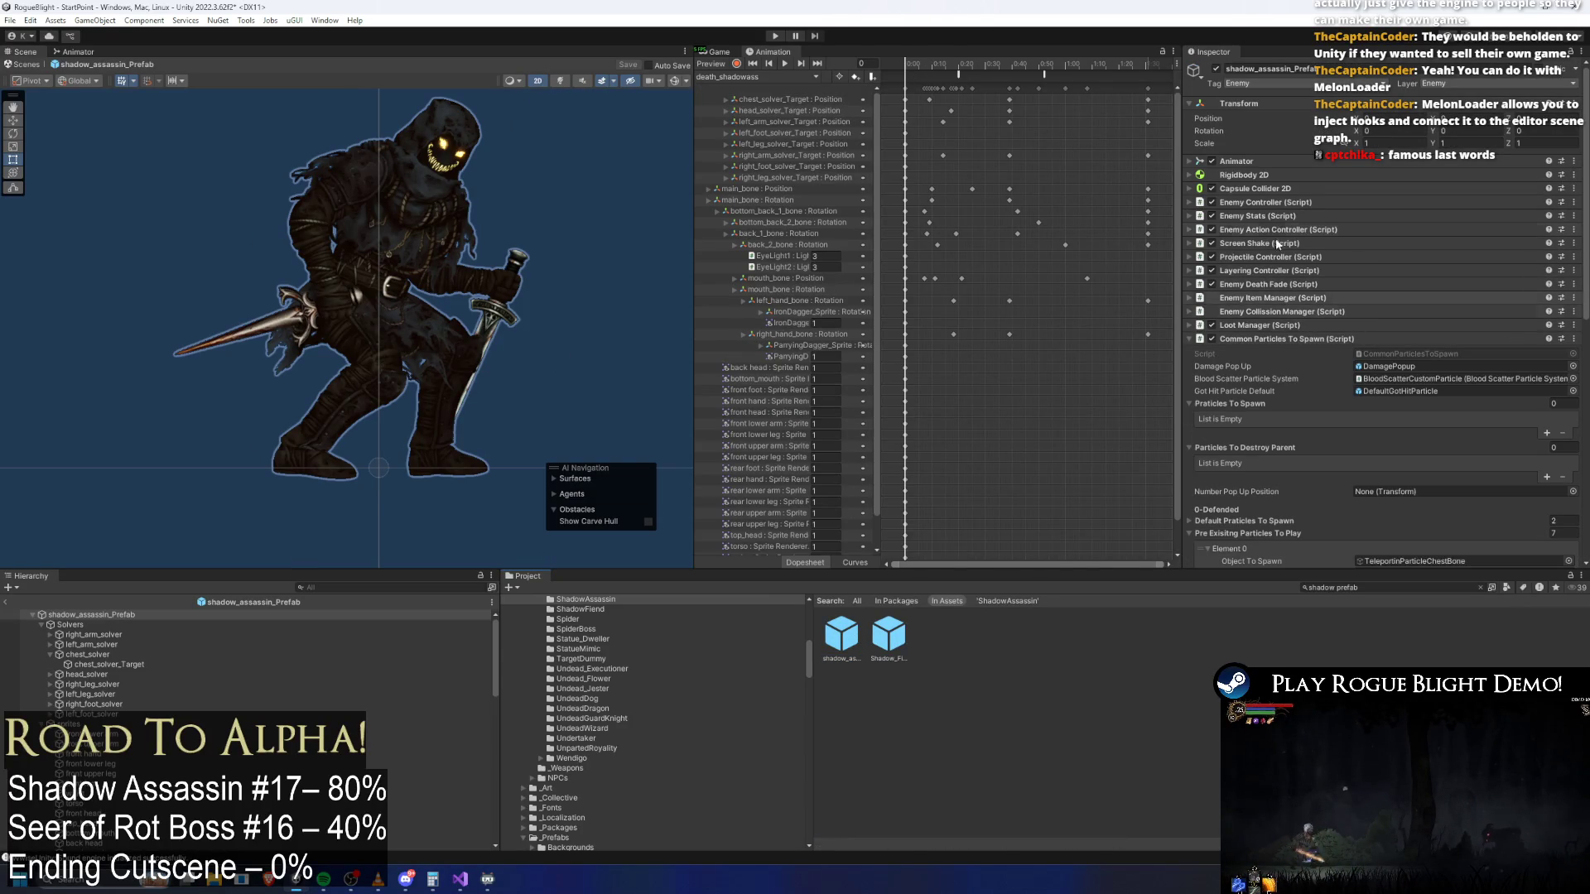
pyautogui.click(1292, 216)
pyautogui.scroll(-5, 1428, 342)
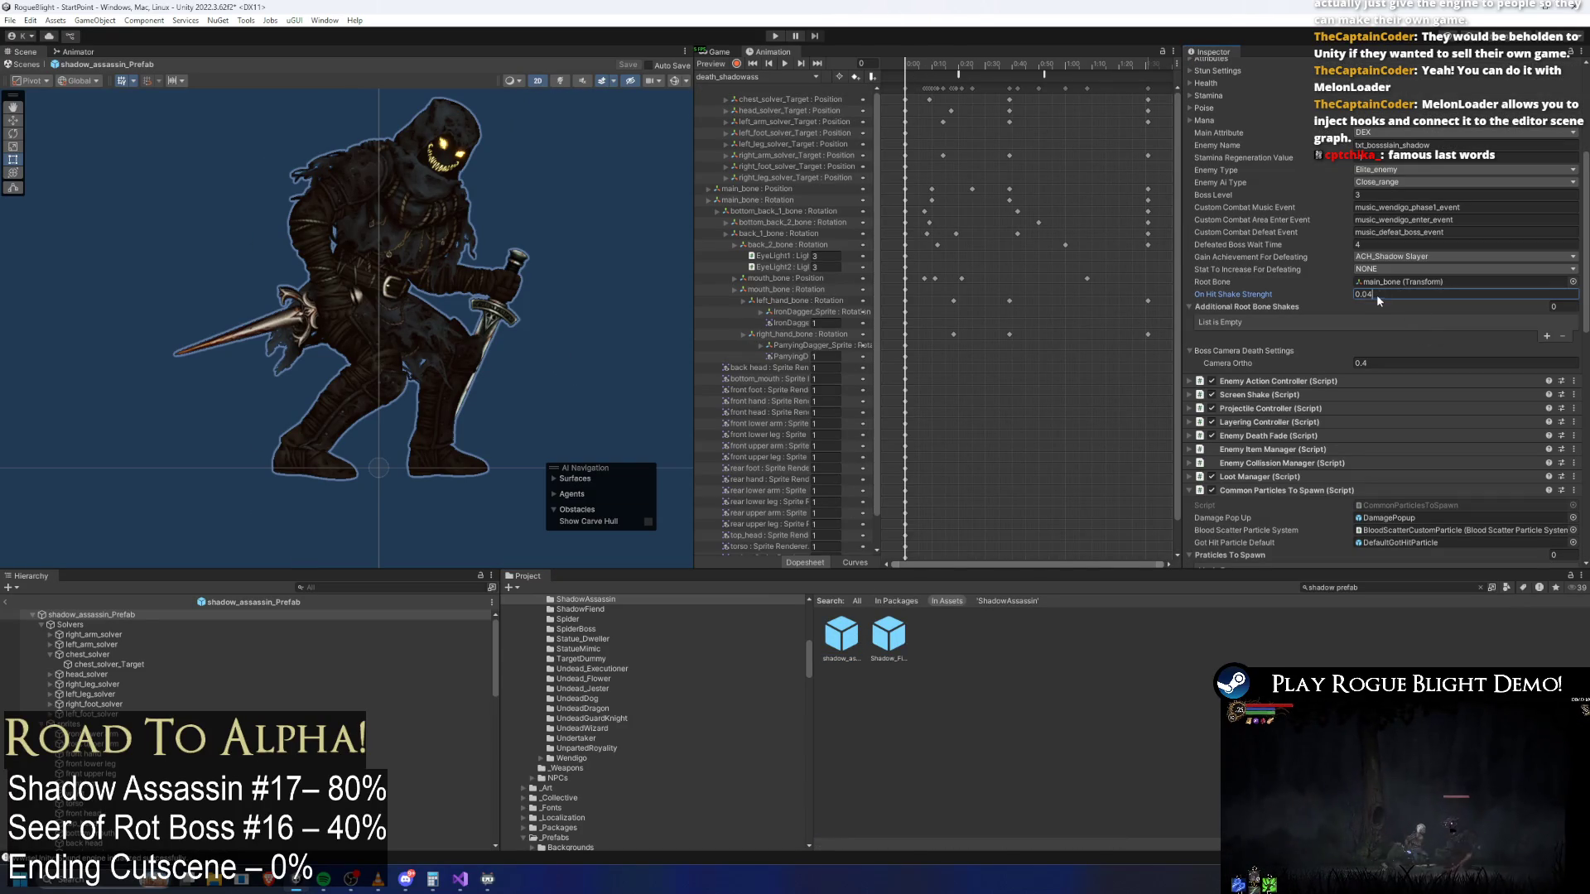
pyautogui.doubleClick(1383, 295)
pyautogui.click(1366, 364)
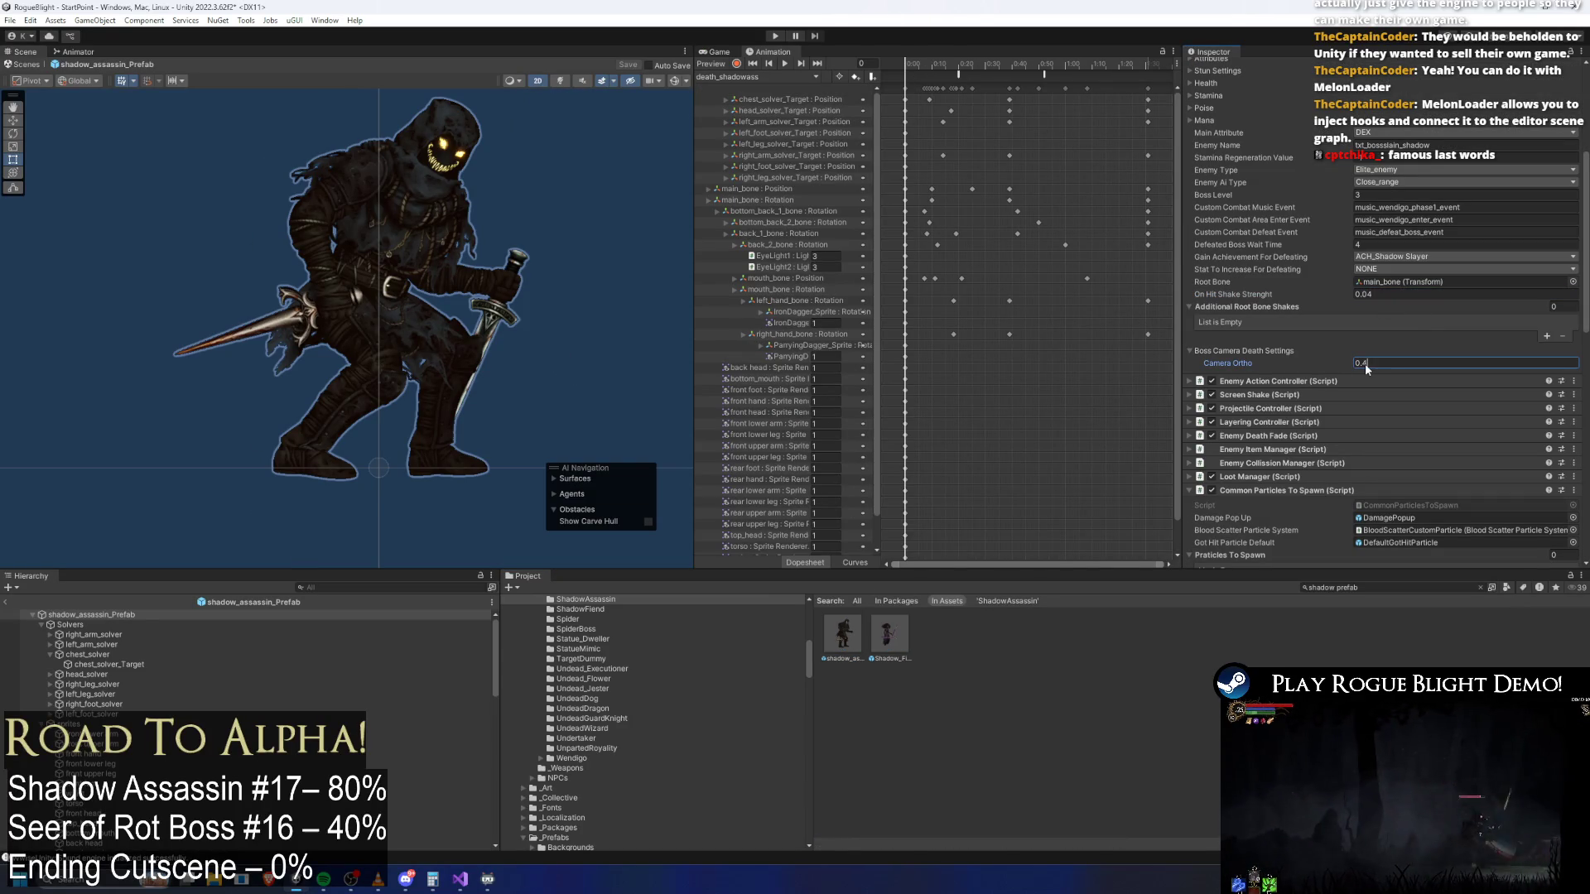
pyautogui.press('BackSpace')
pyautogui.write('35')
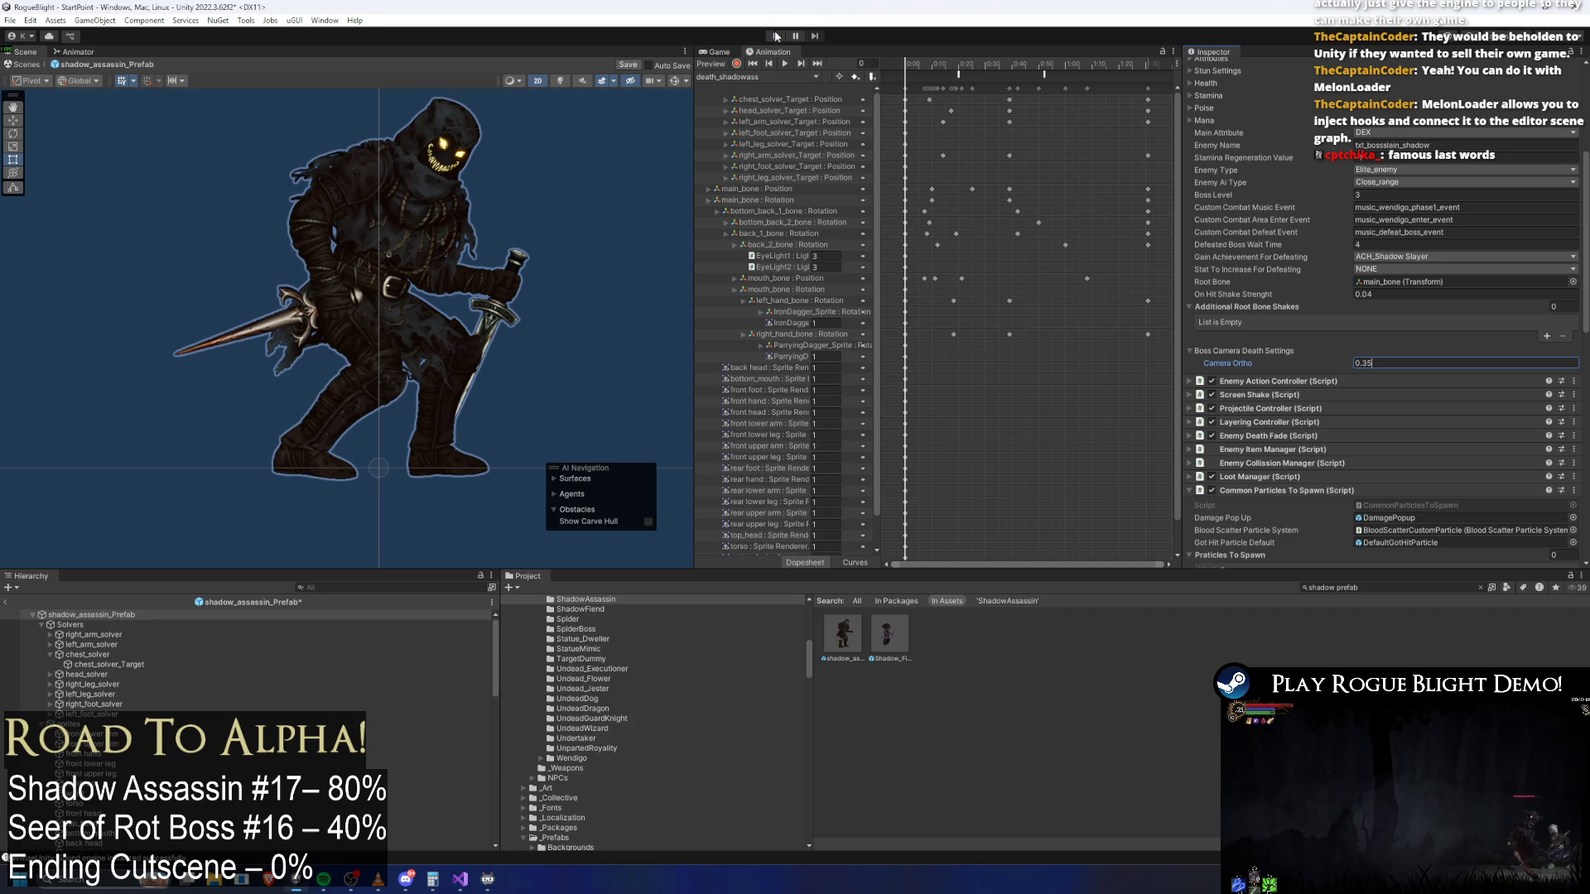
pyautogui.press('Return')
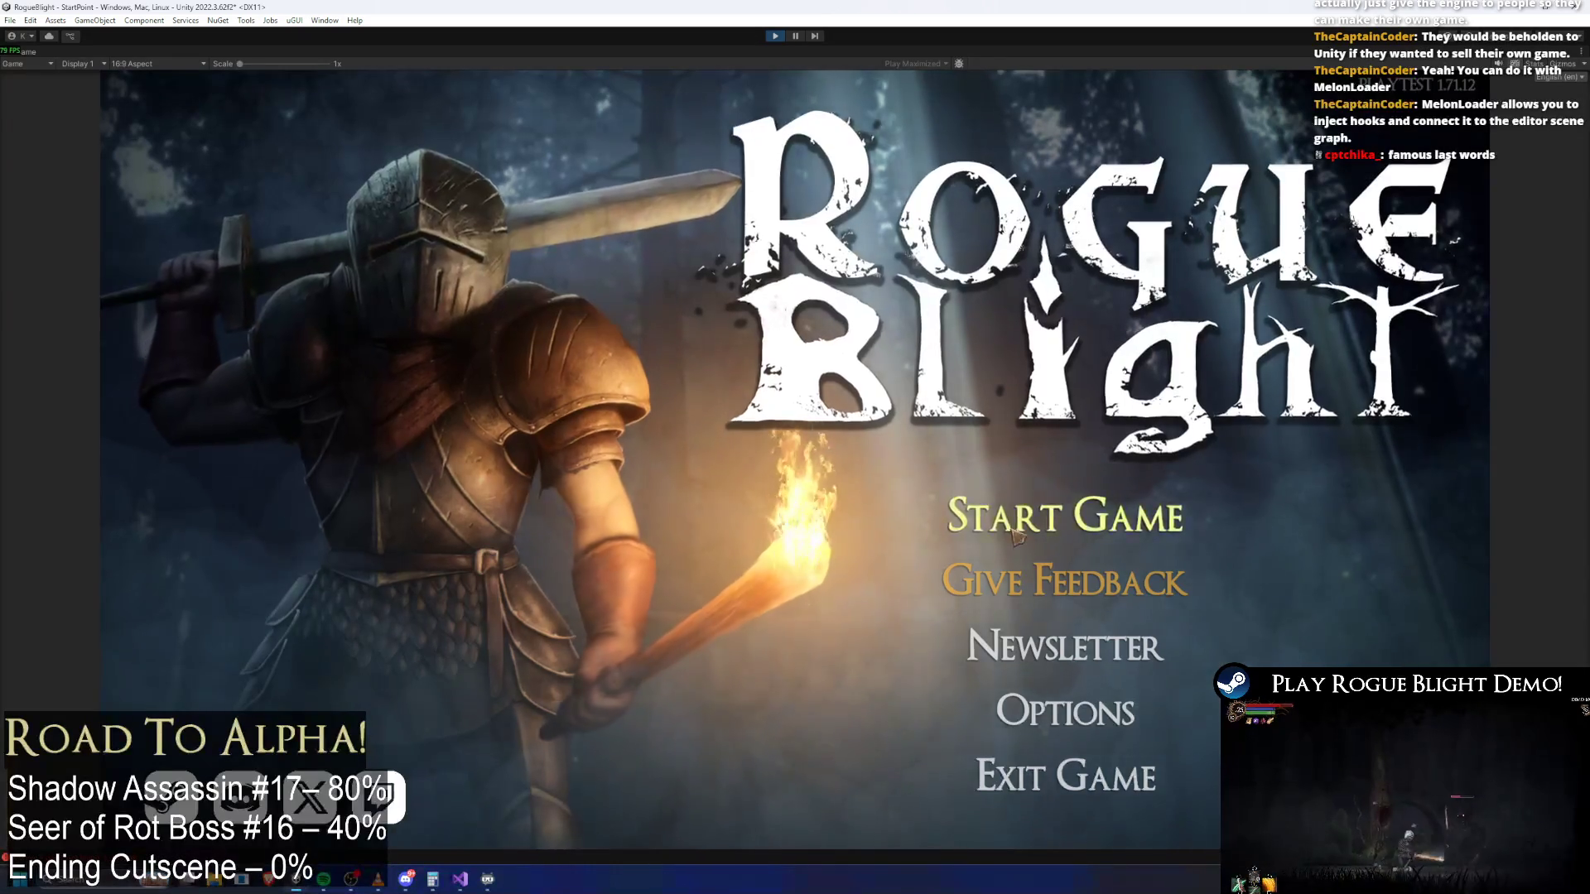
# Load the save slot from the title screen, open the pause menu, then stop Play Mode
pyautogui.click(1065, 516)
pyautogui.click(1084, 436)
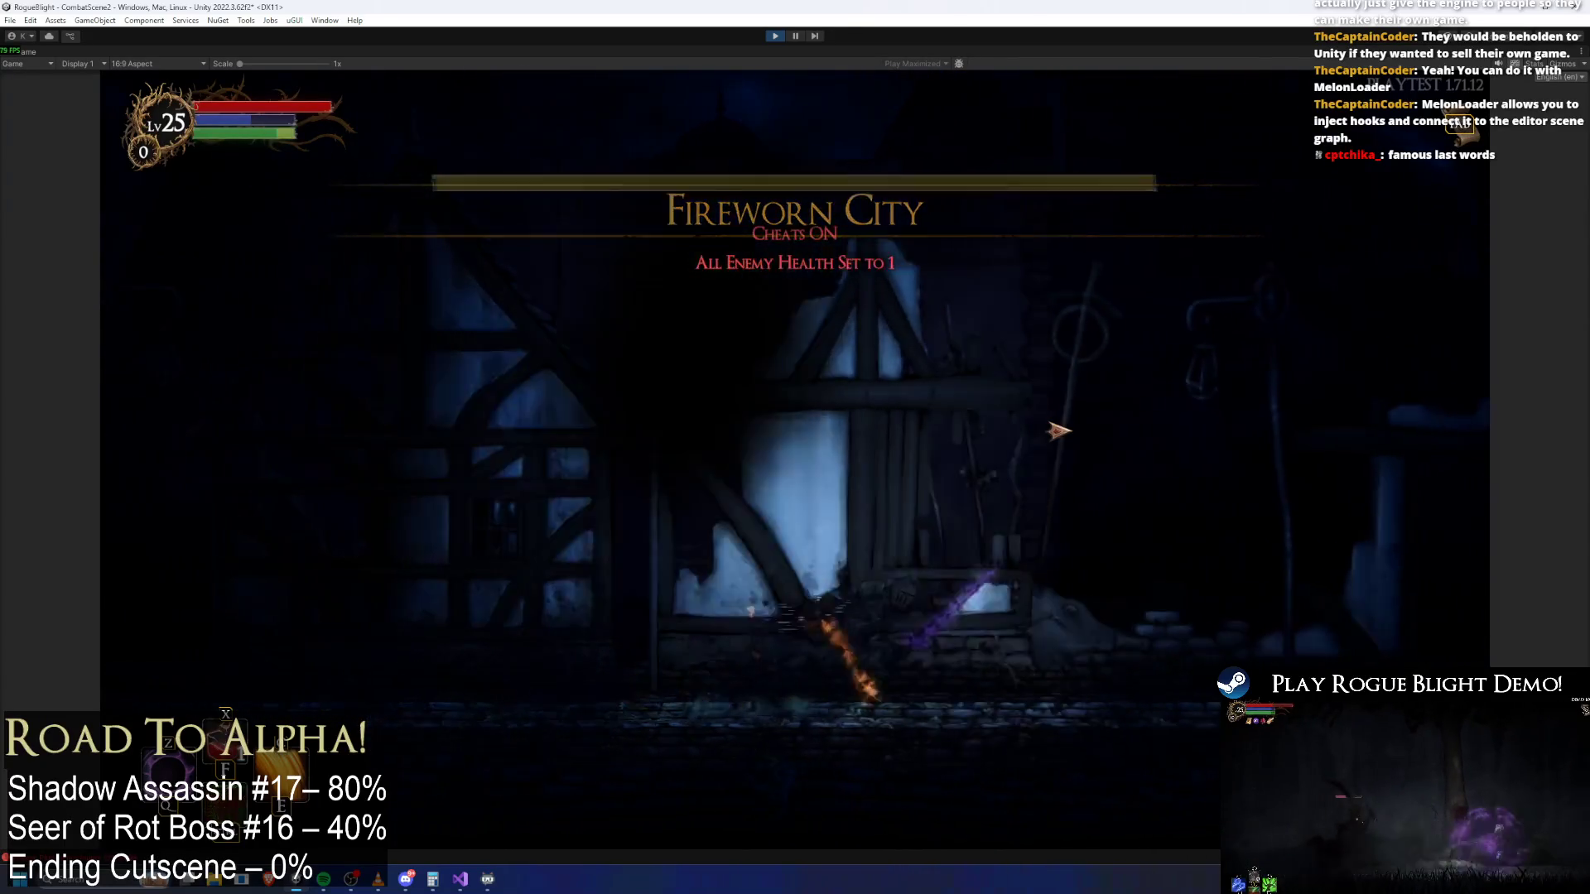
pyautogui.press('Escape')
pyautogui.click(775, 37)
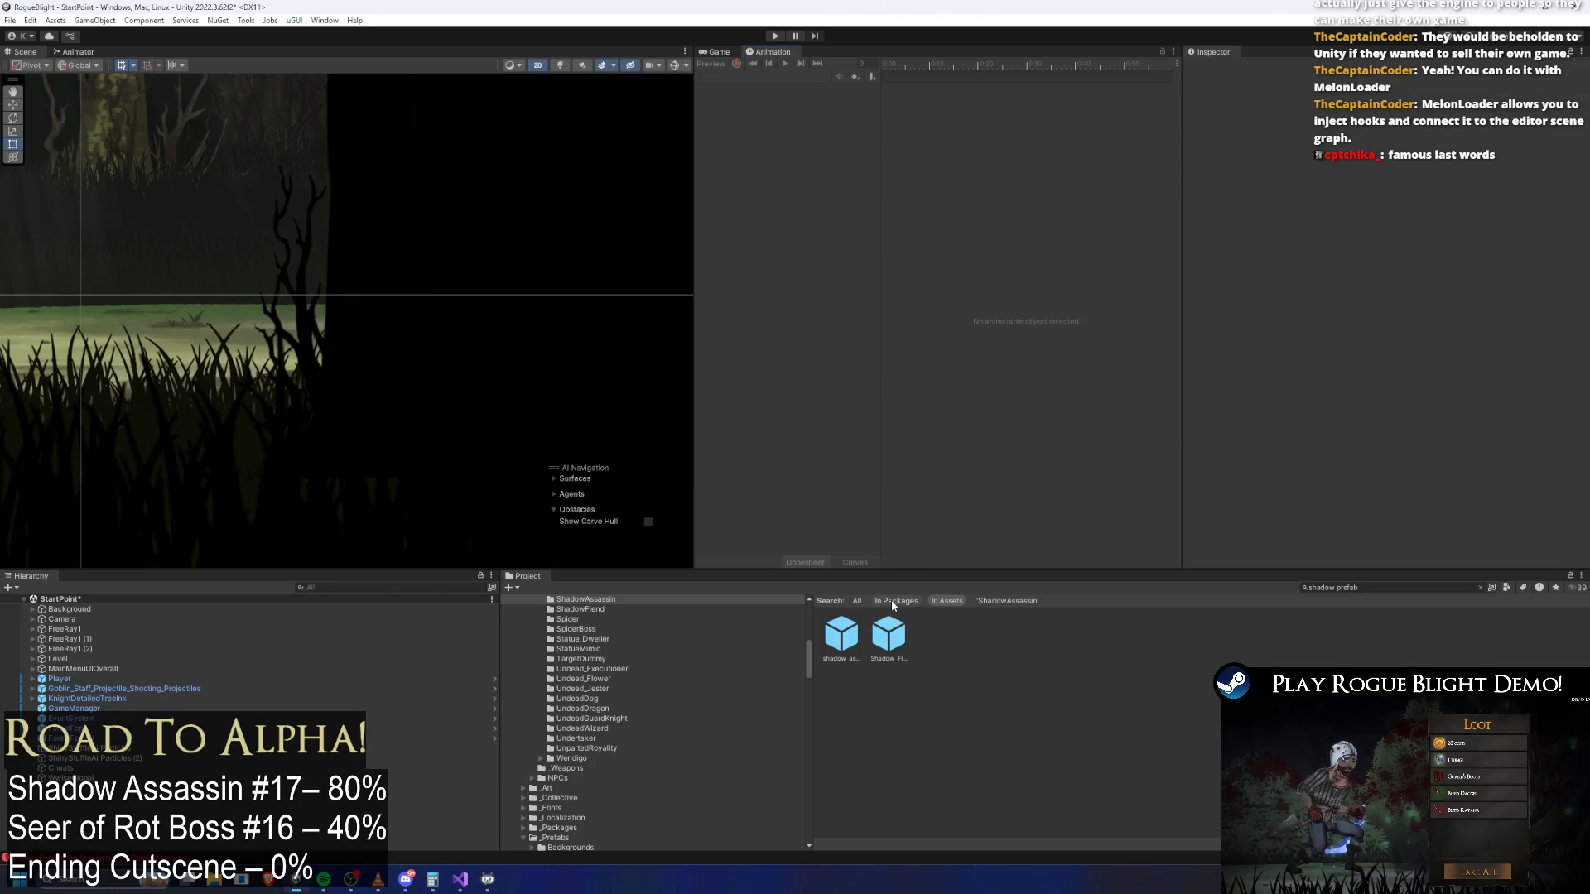
pyautogui.click(891, 634)
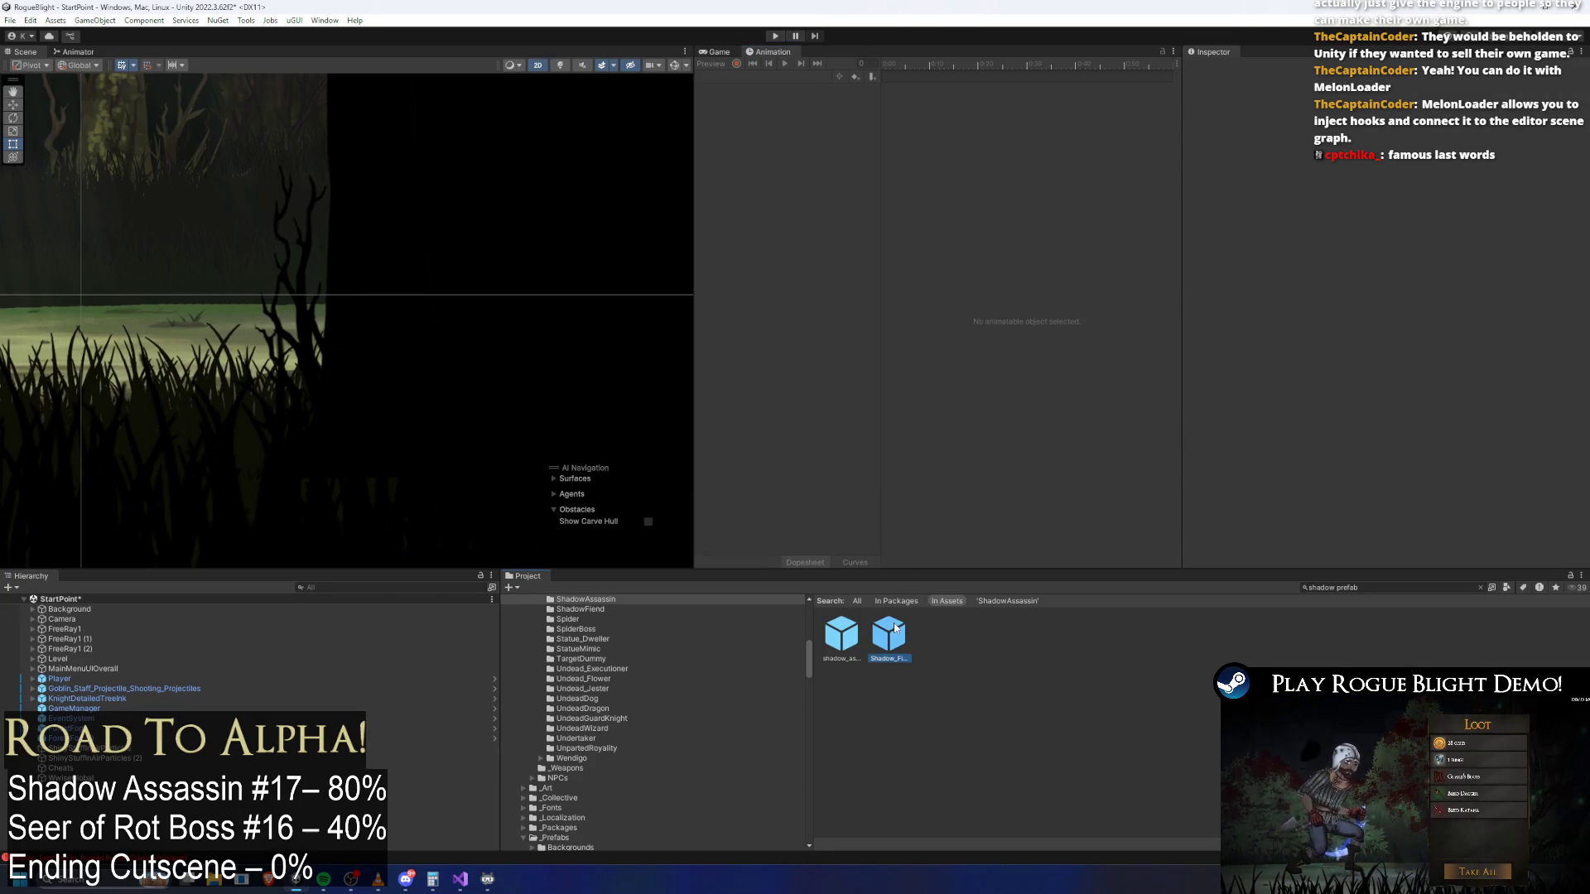
# Reopen shadow_assassin and set the Phase 2 action's Percentage to 100 in Action Patterns
pyautogui.doubleClick(842, 633)
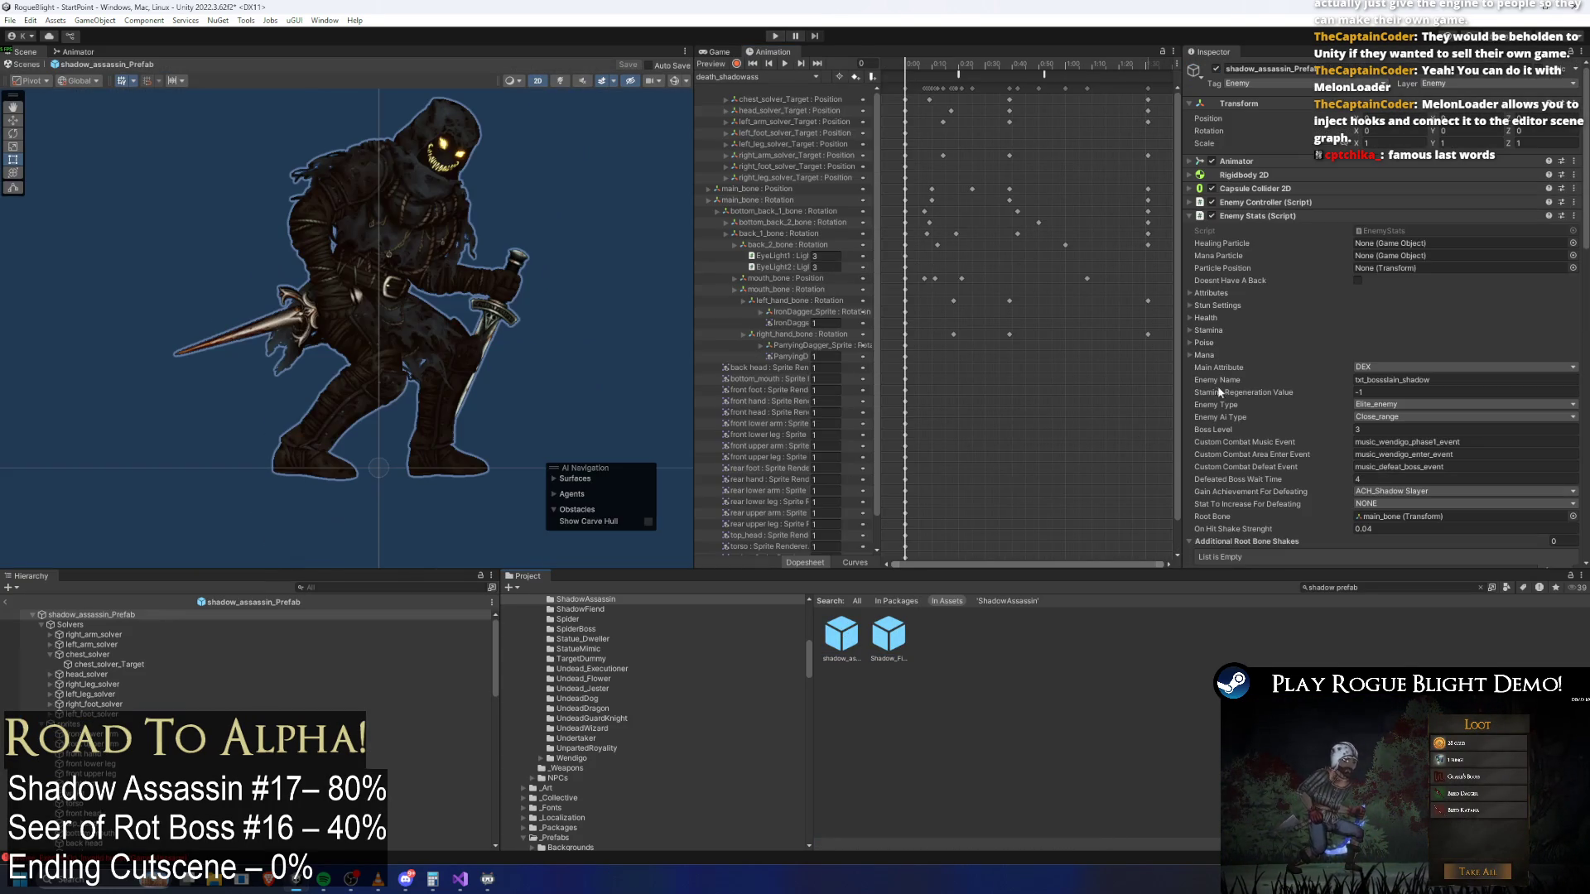
pyautogui.click(1279, 216)
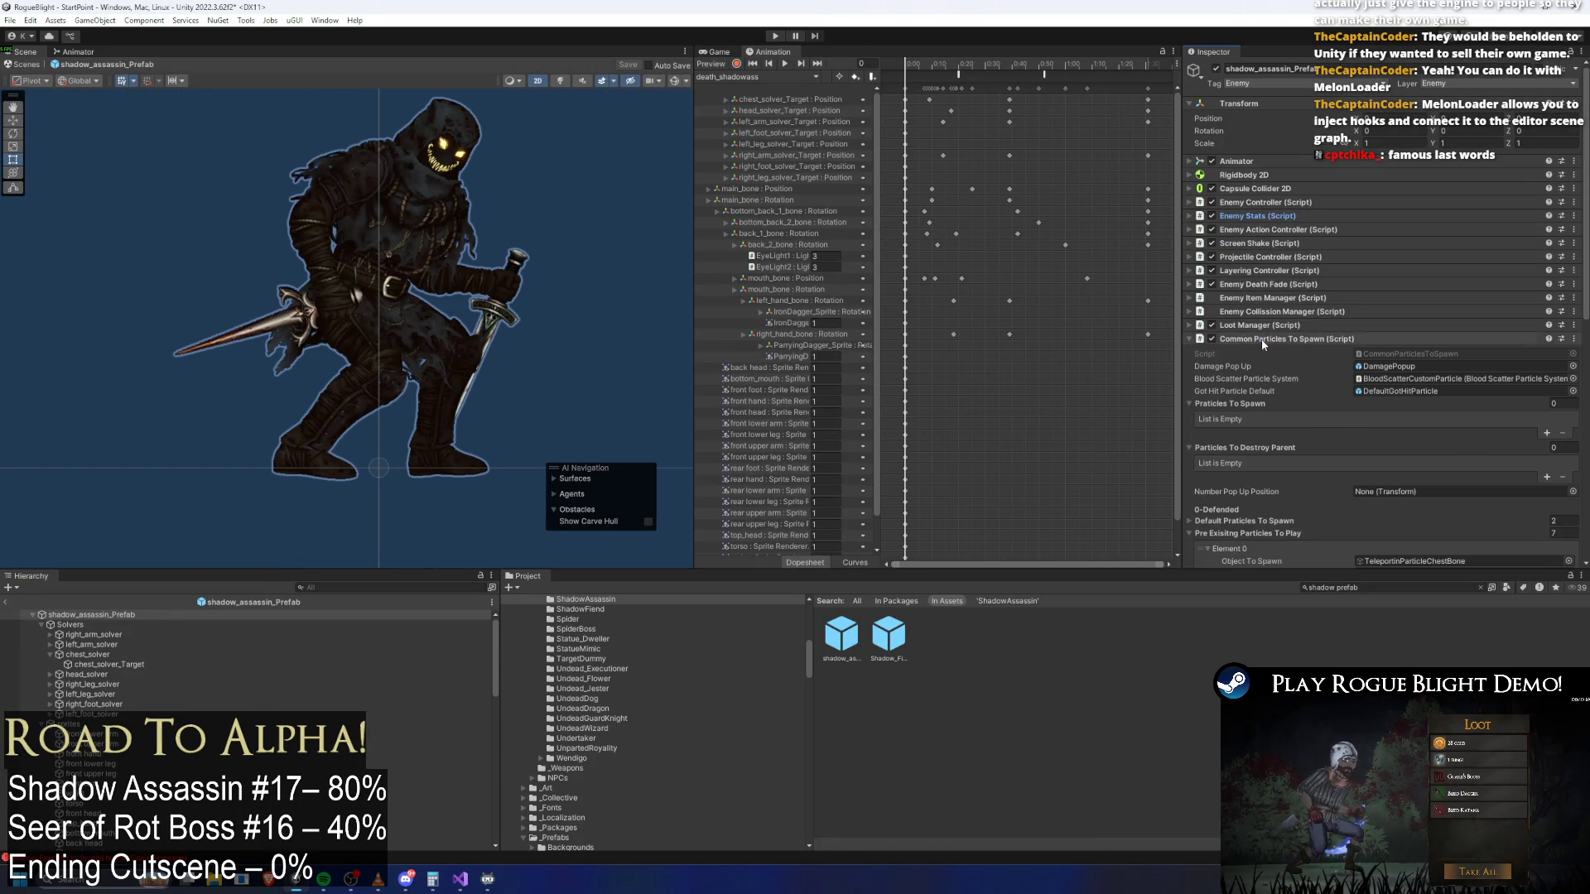
pyautogui.click(1326, 227)
pyautogui.click(1234, 258)
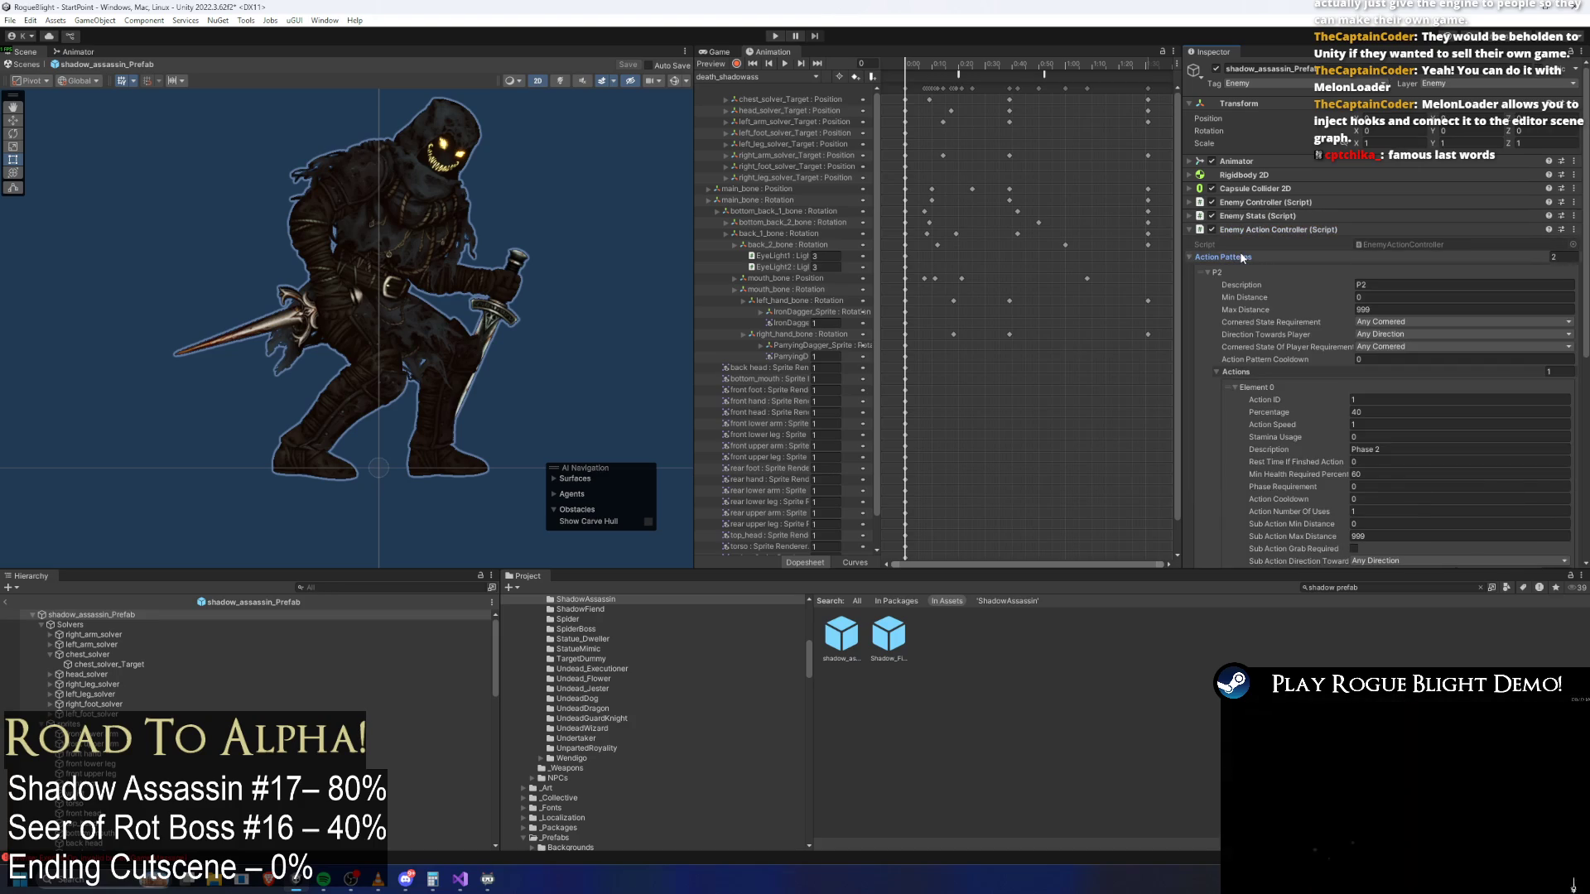
pyautogui.scroll(-2, 1322, 295)
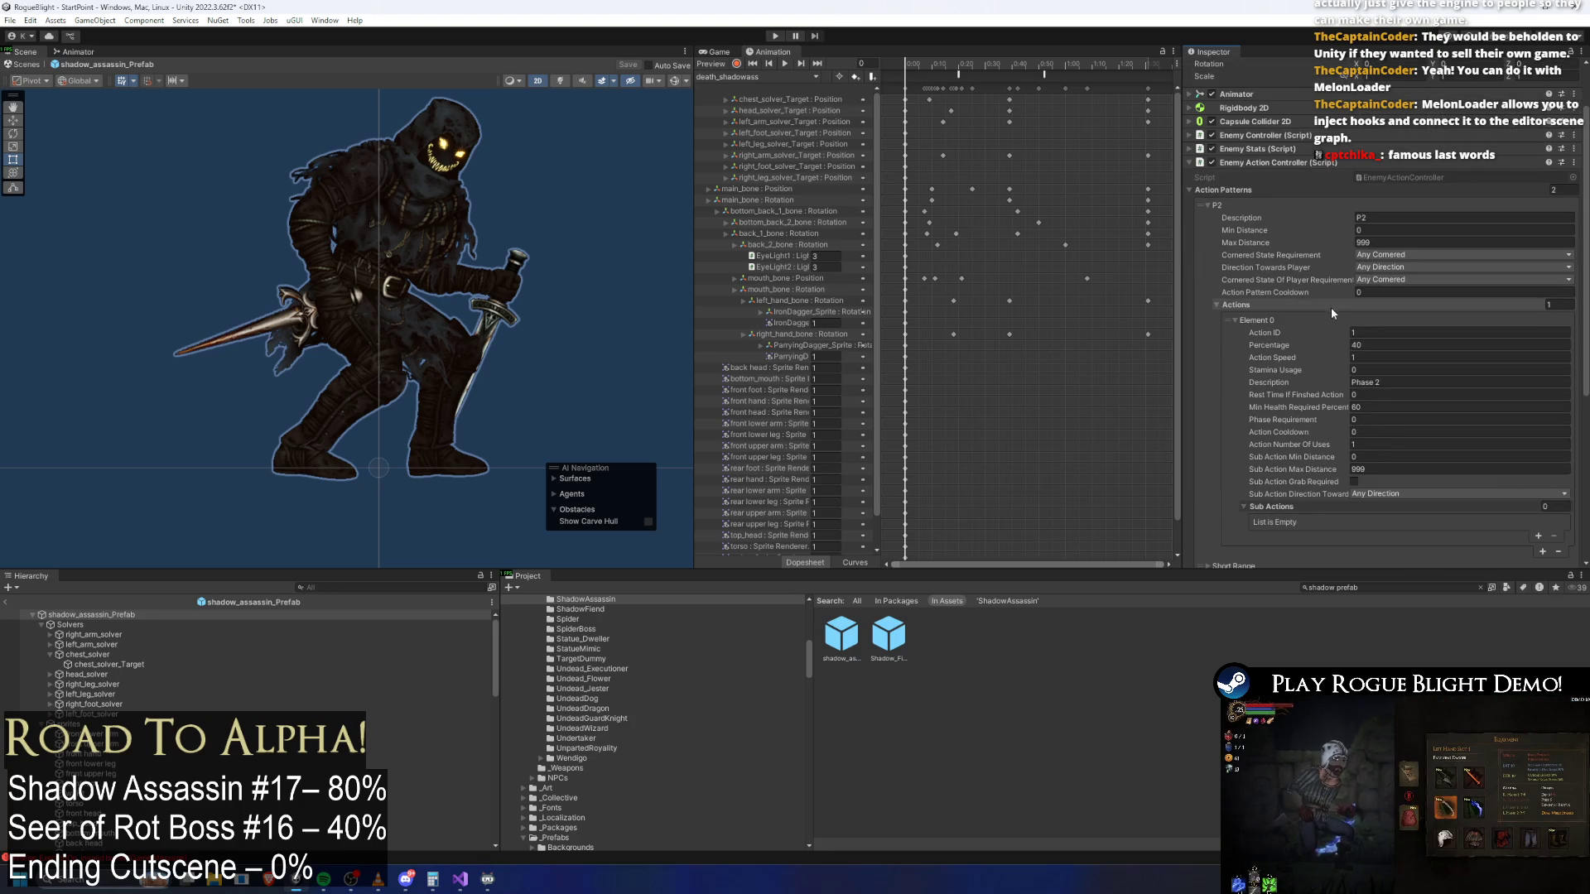
pyautogui.click(1374, 345)
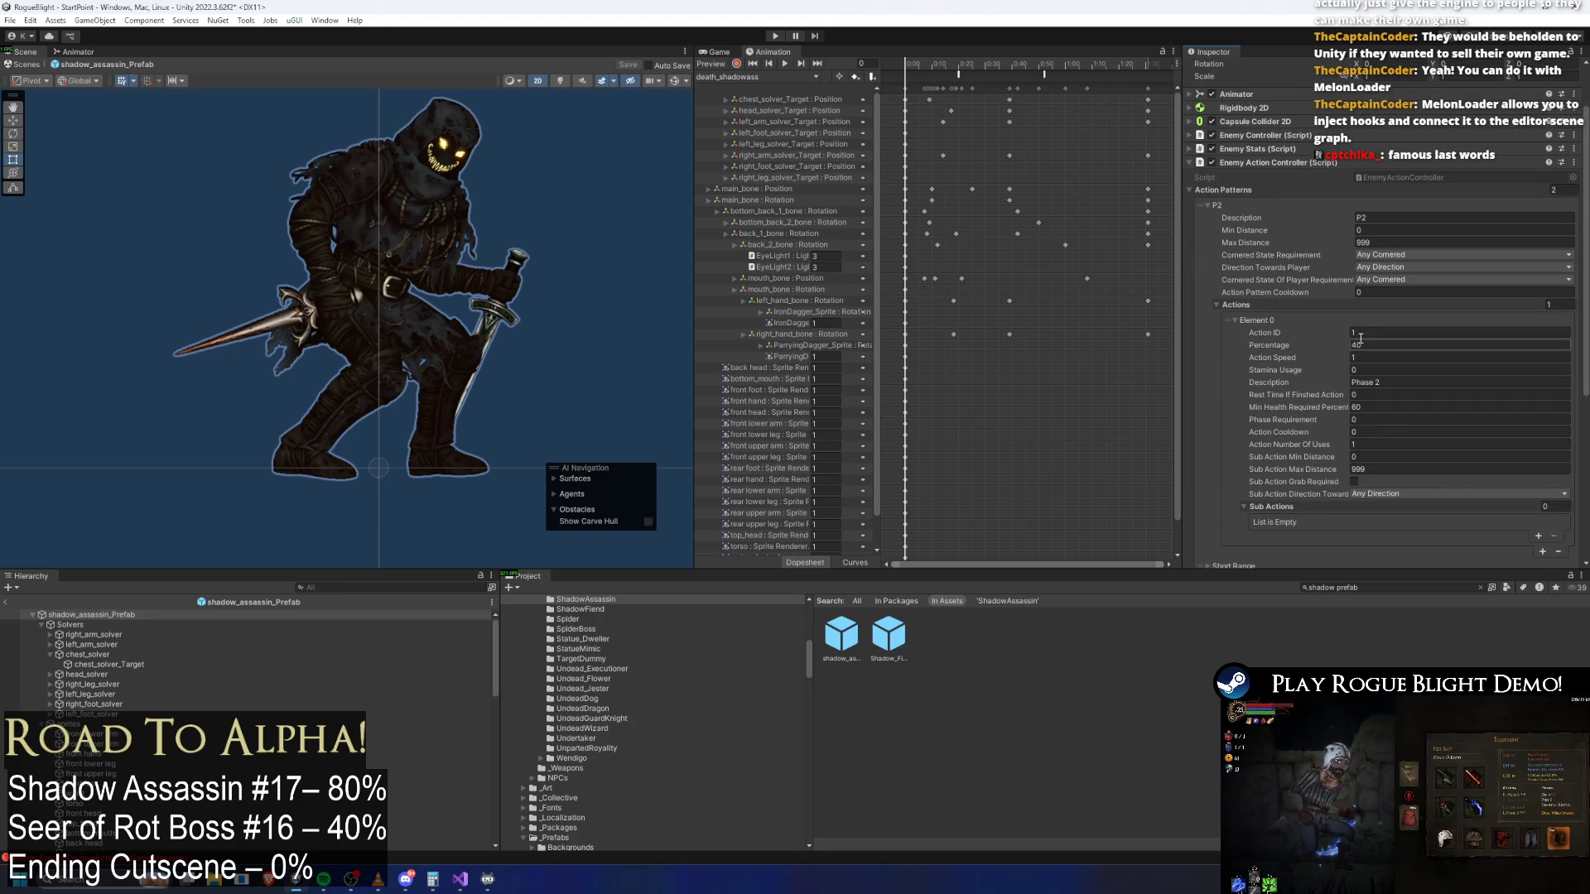
pyautogui.write('100')
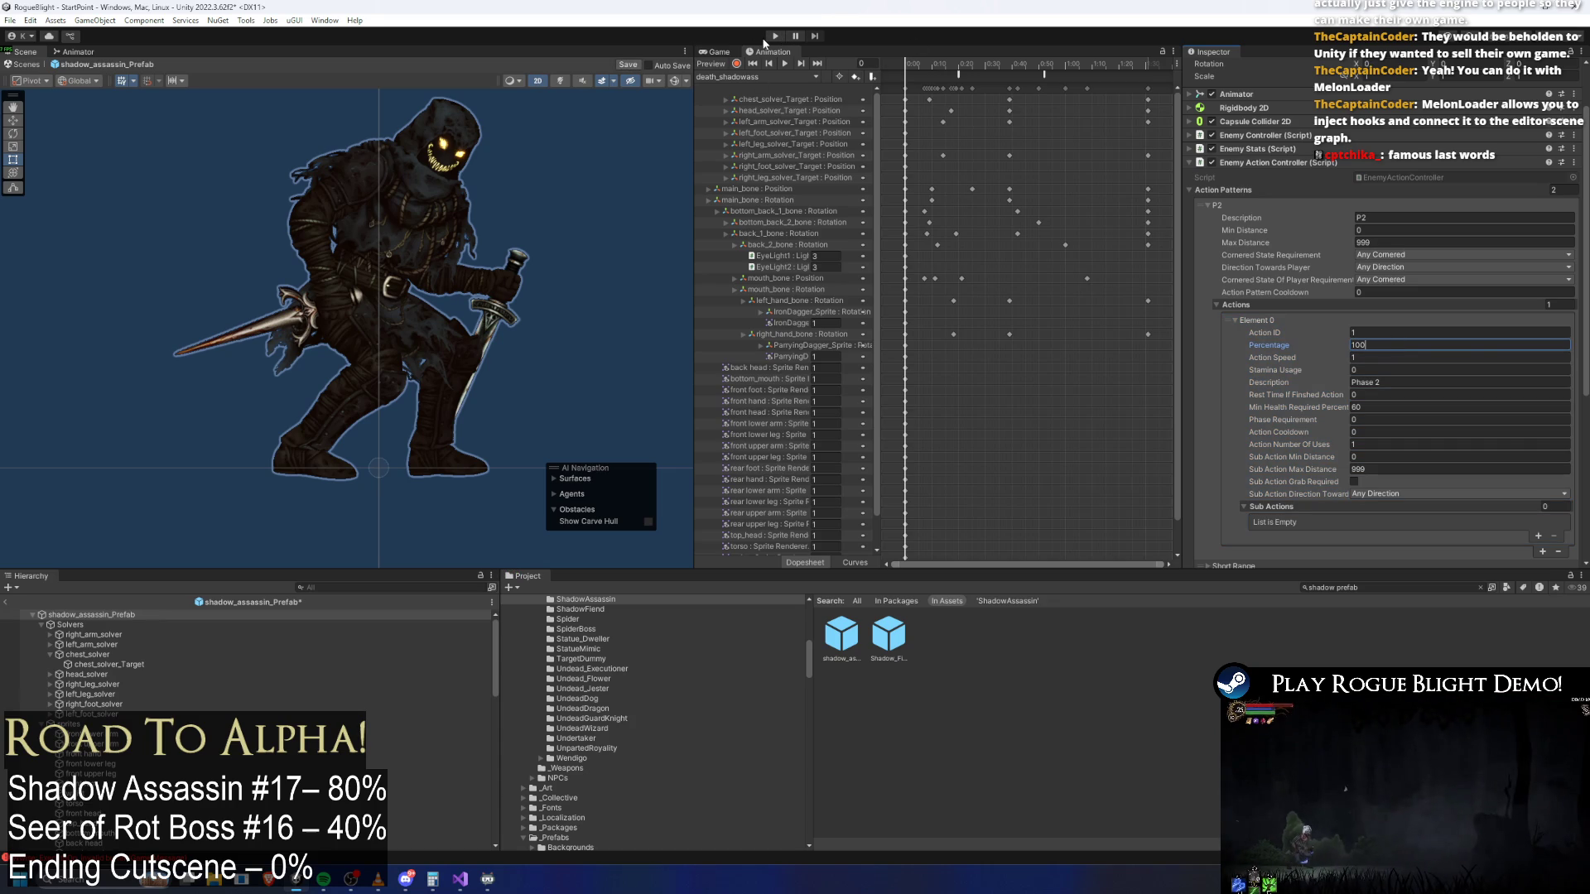
# Save the prefab with Ctrl+S and enter Play Mode, ignoring the modification warning
pyautogui.hotkey('ctrl', 's')
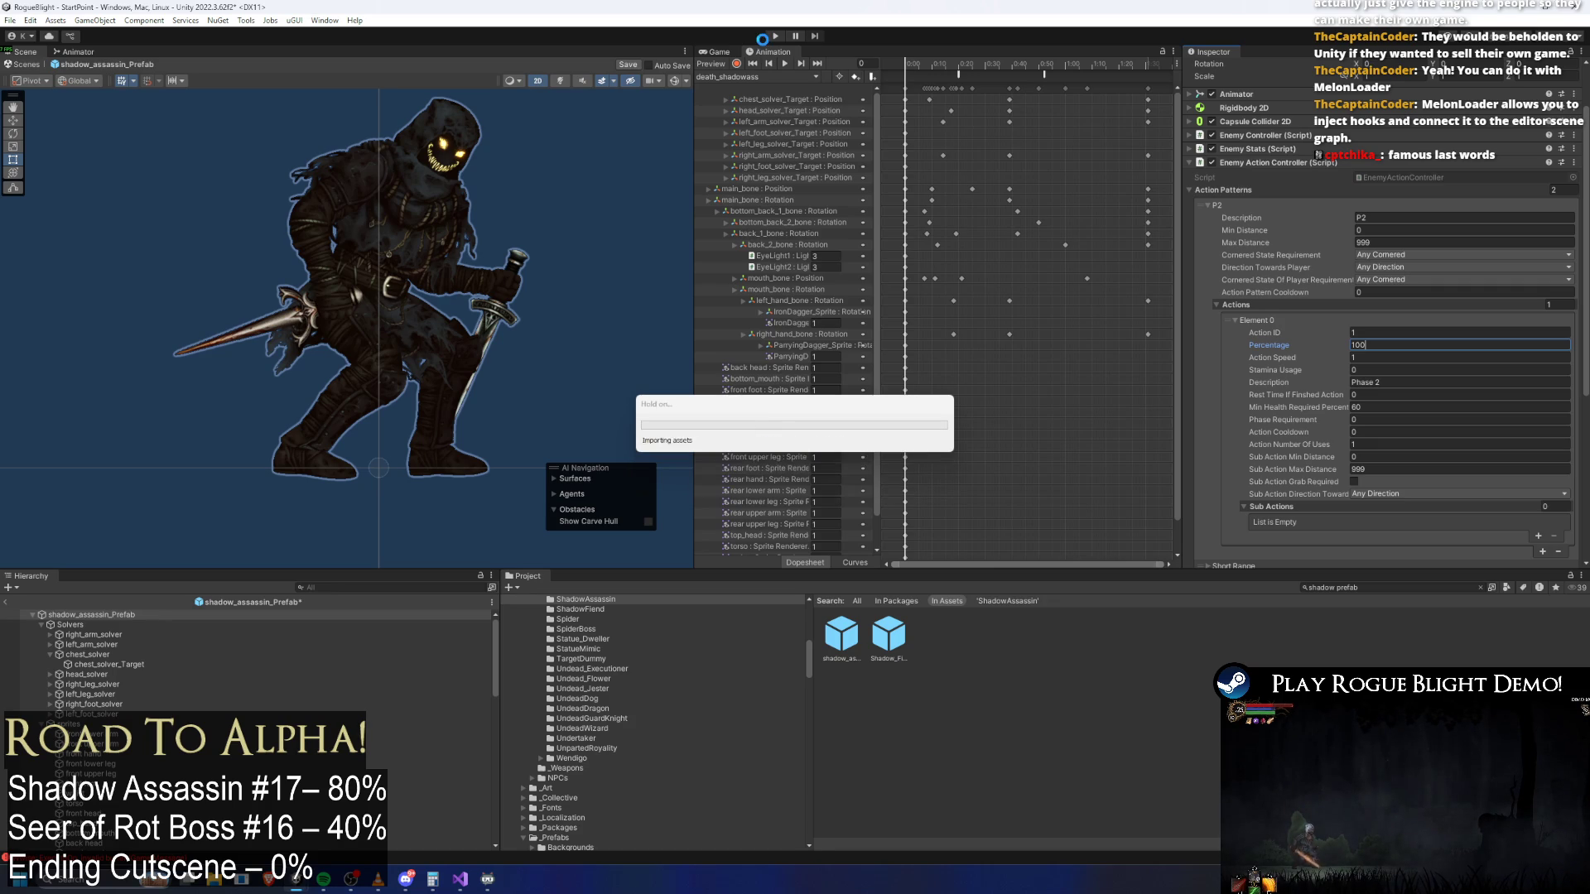
pyautogui.click(764, 42)
pyautogui.press('Return')
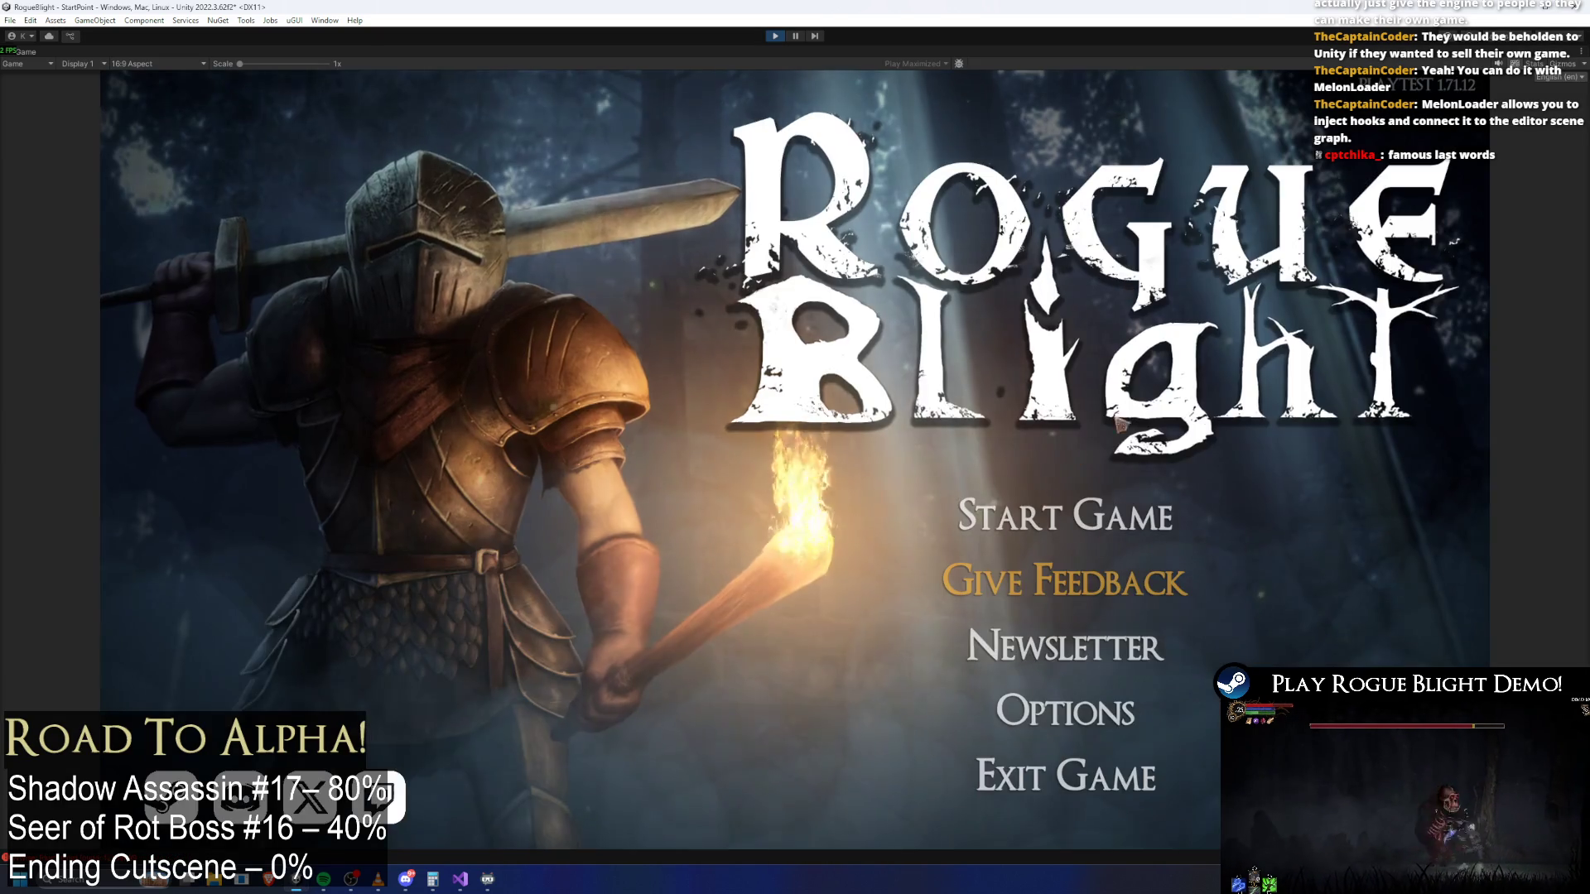
# Start the game and toggle the enemy-health cheats while moving the knight near the boss
pyautogui.click(1073, 419)
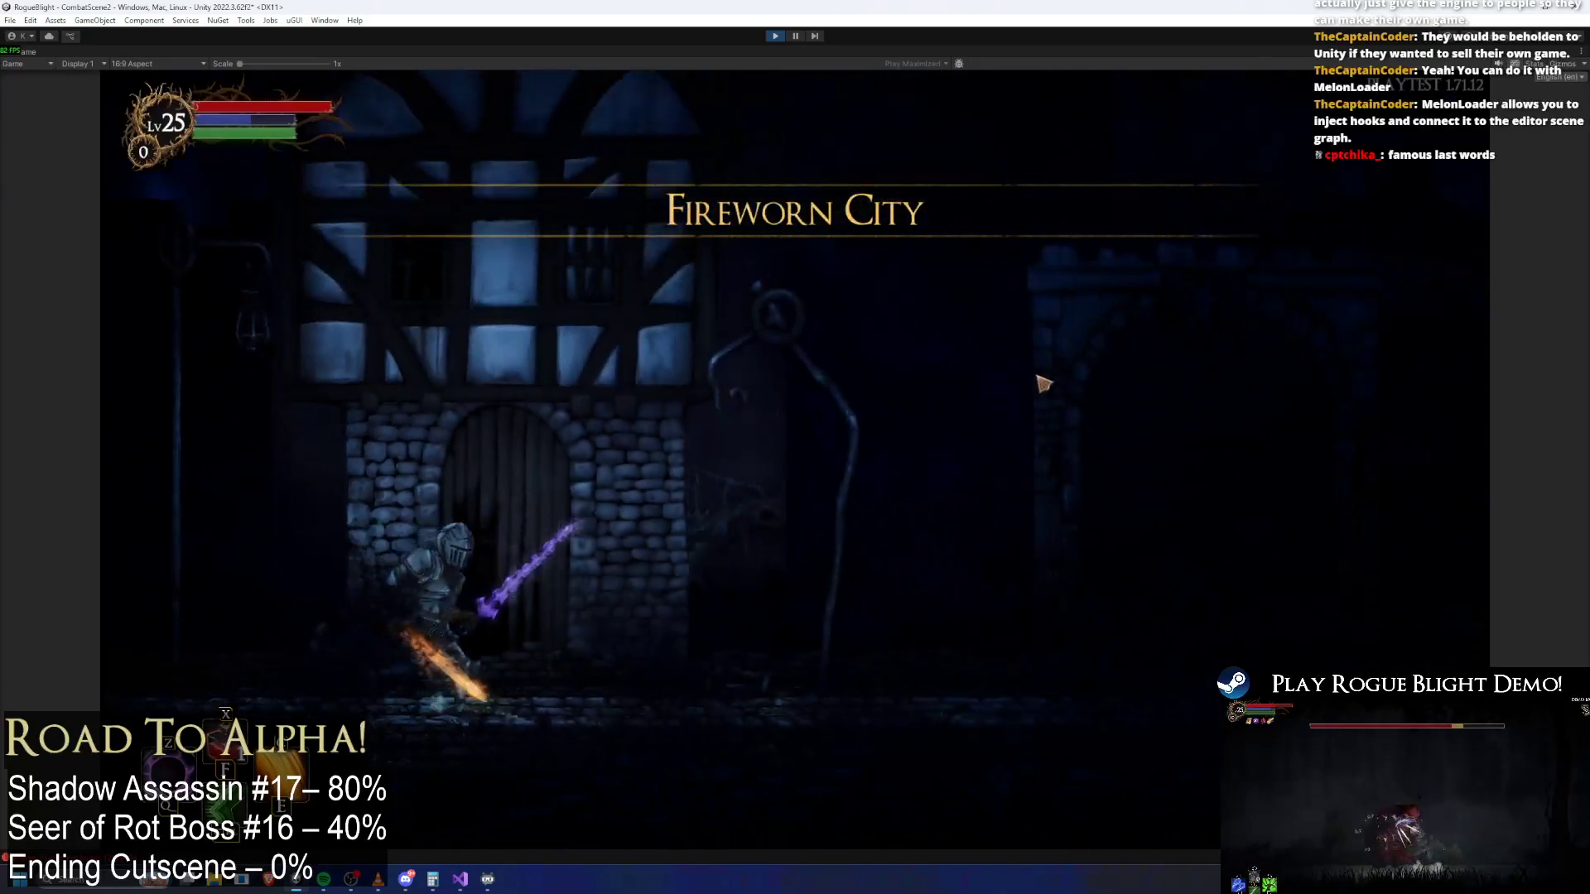
pyautogui.press('d')
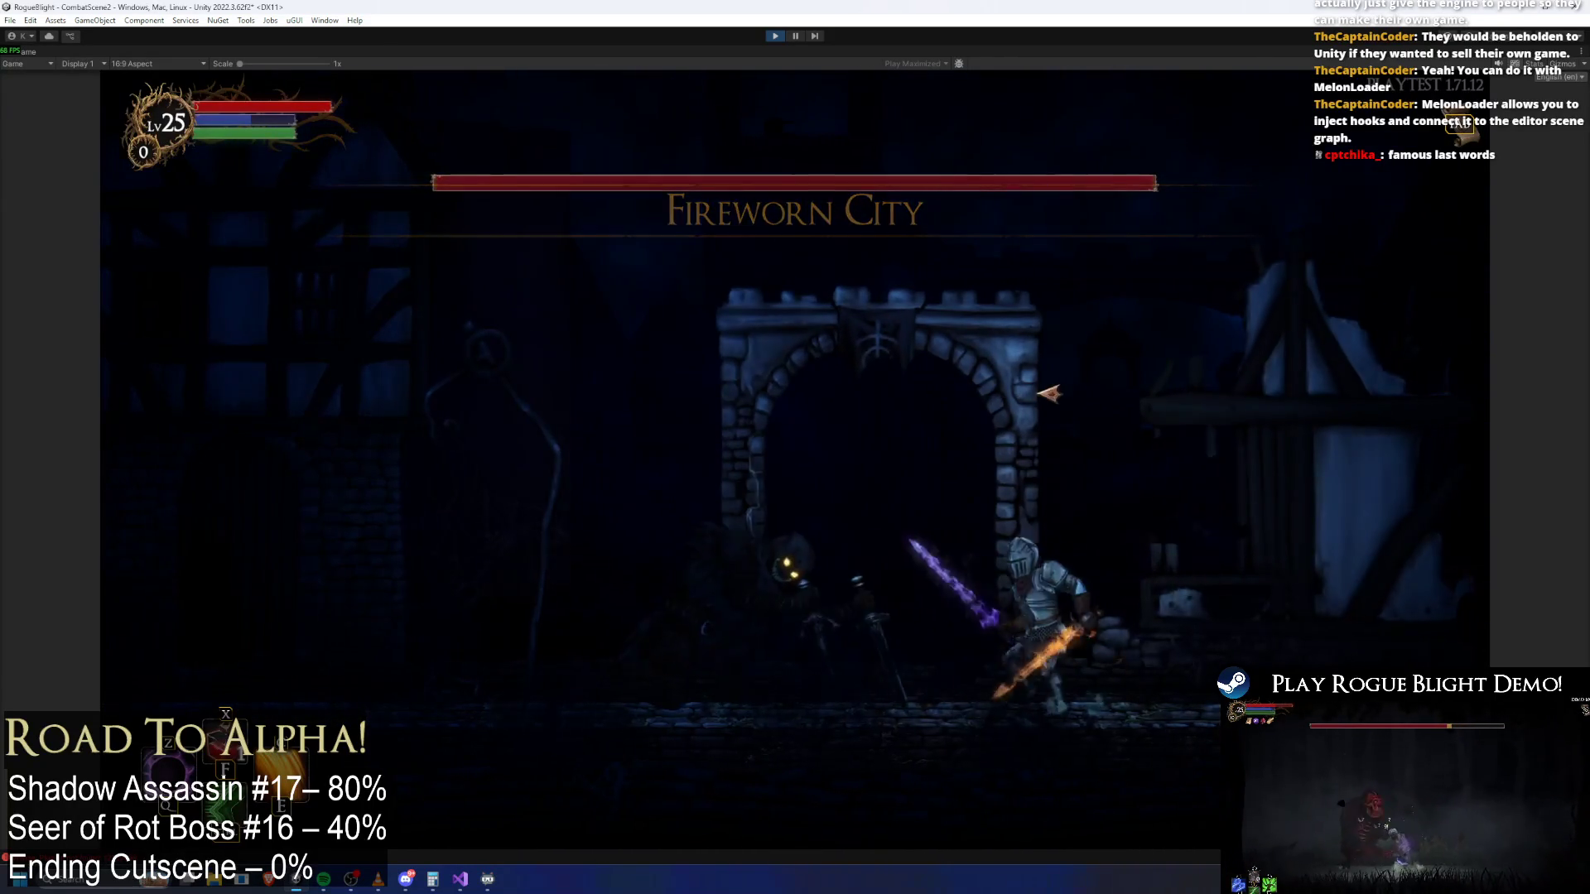
pyautogui.press('F1')
pyautogui.click(1061, 393)
pyautogui.press('a')
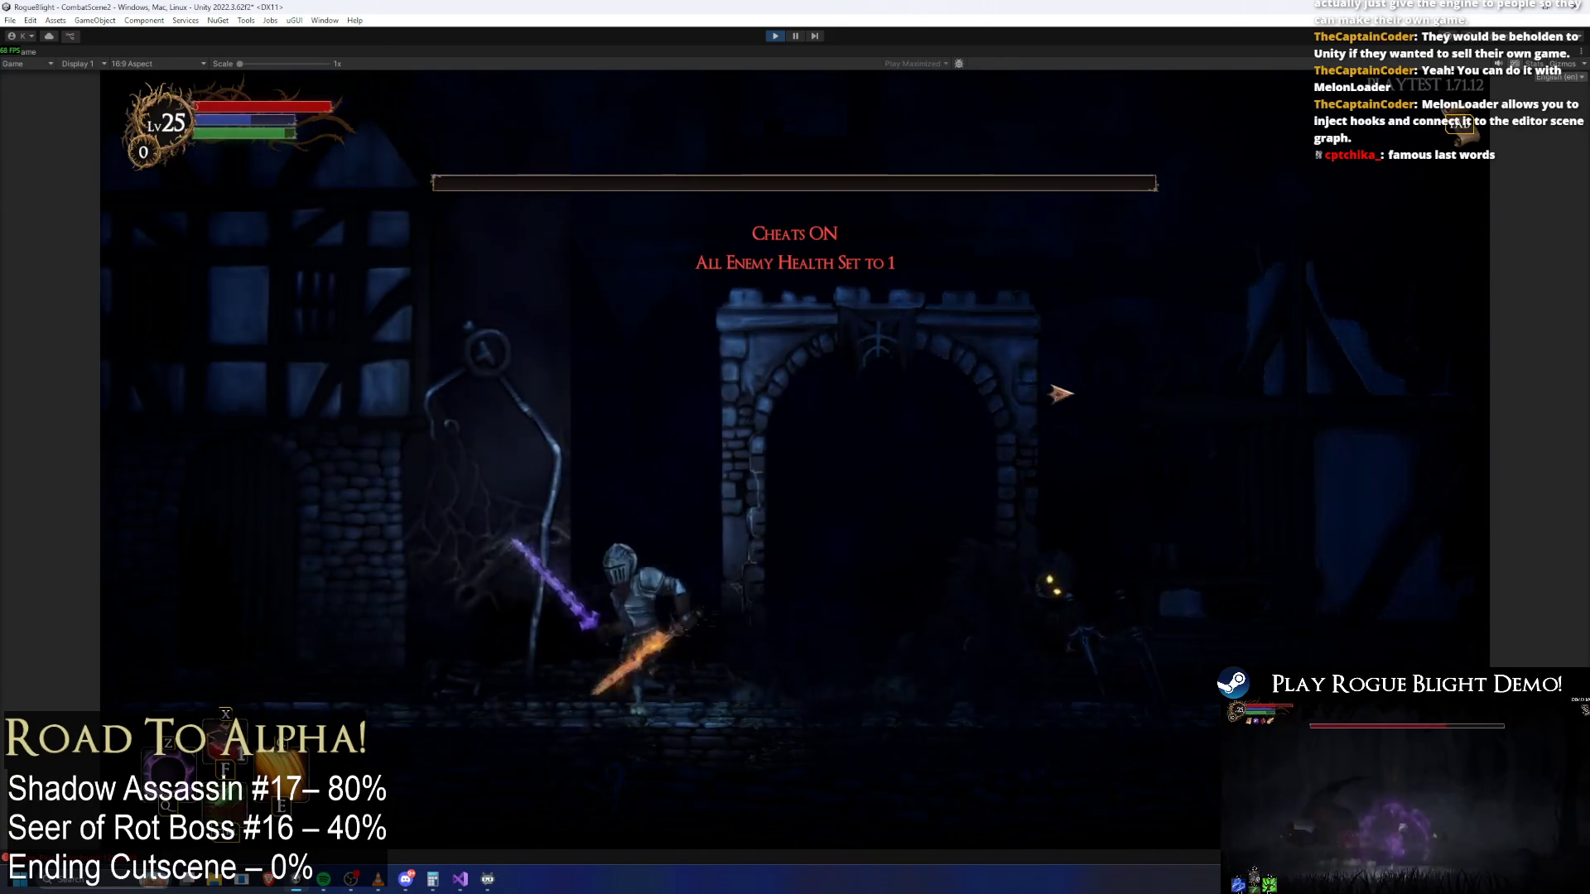
pyautogui.press('d')
pyautogui.press('a')
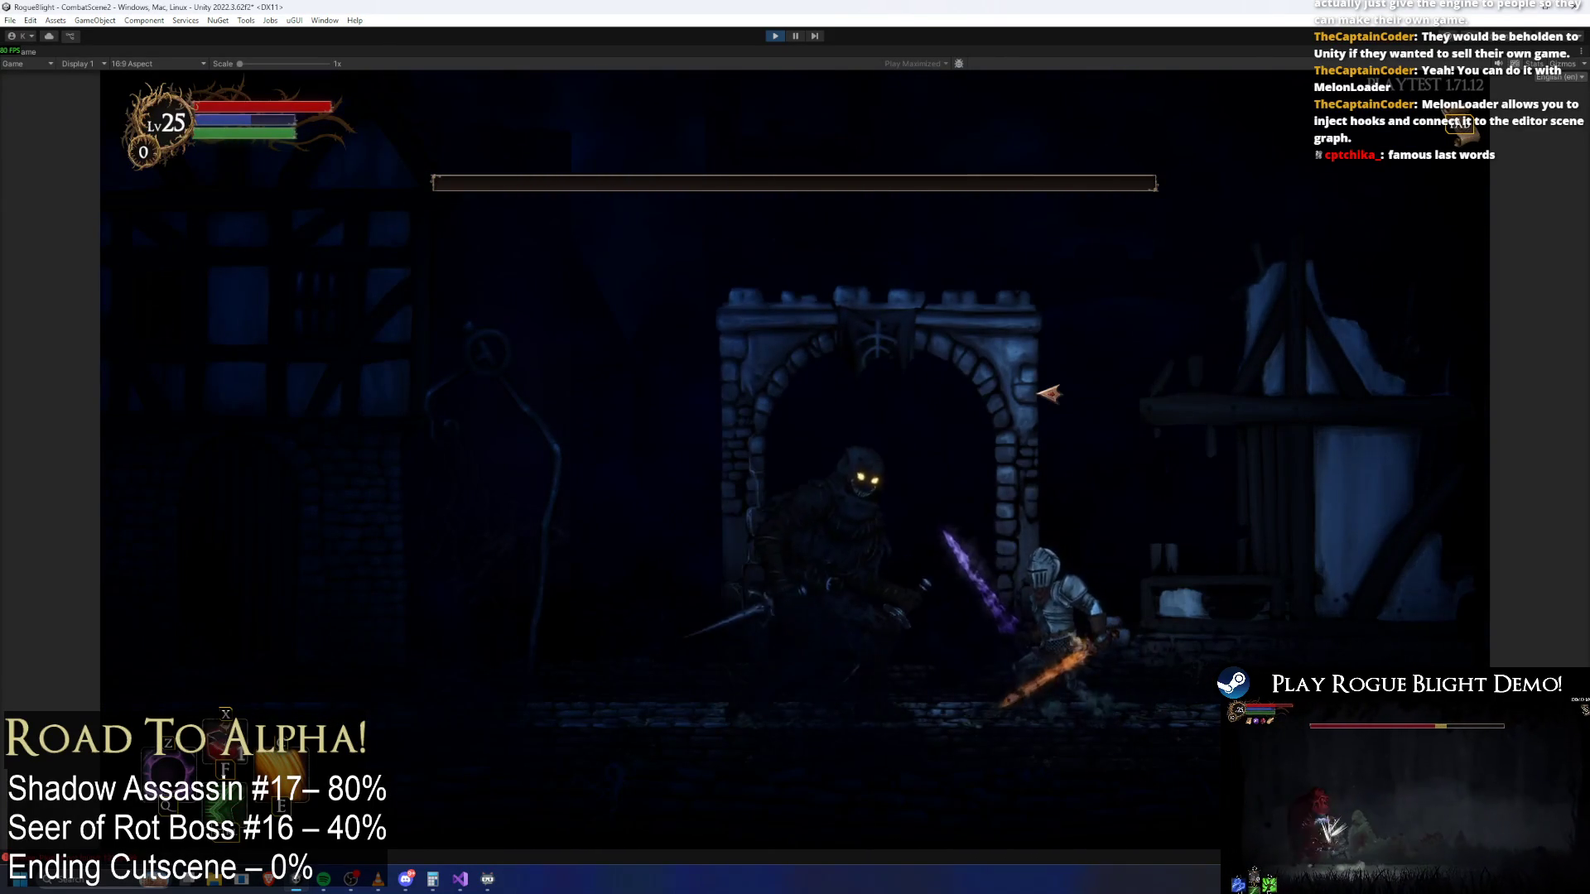
pyautogui.press('F2')
pyautogui.press('a')
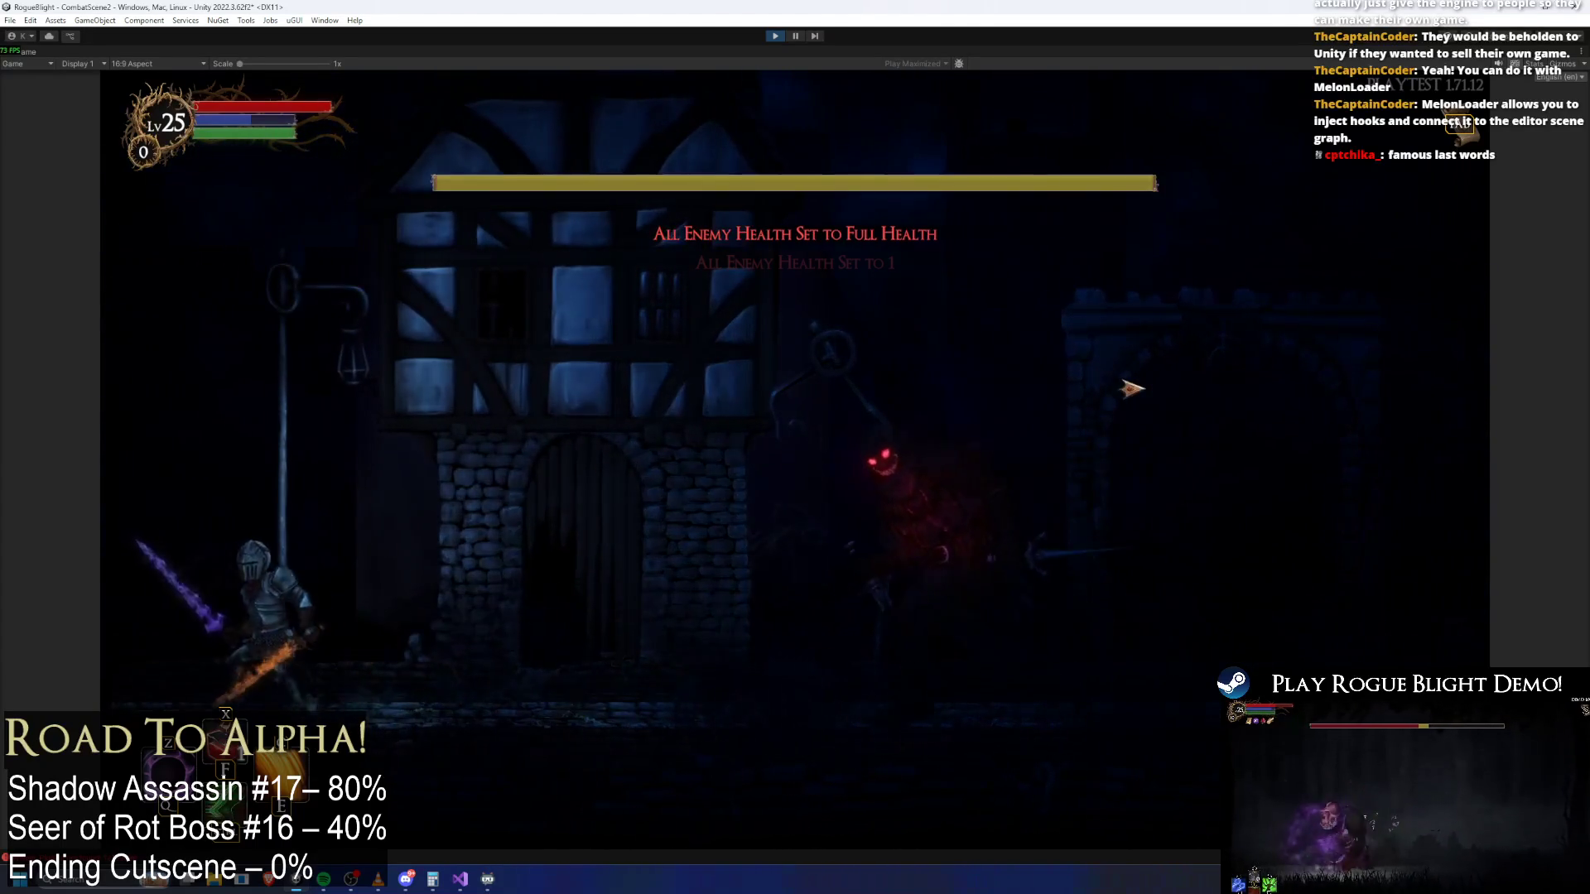
pyautogui.press('F1')
pyautogui.press('d')
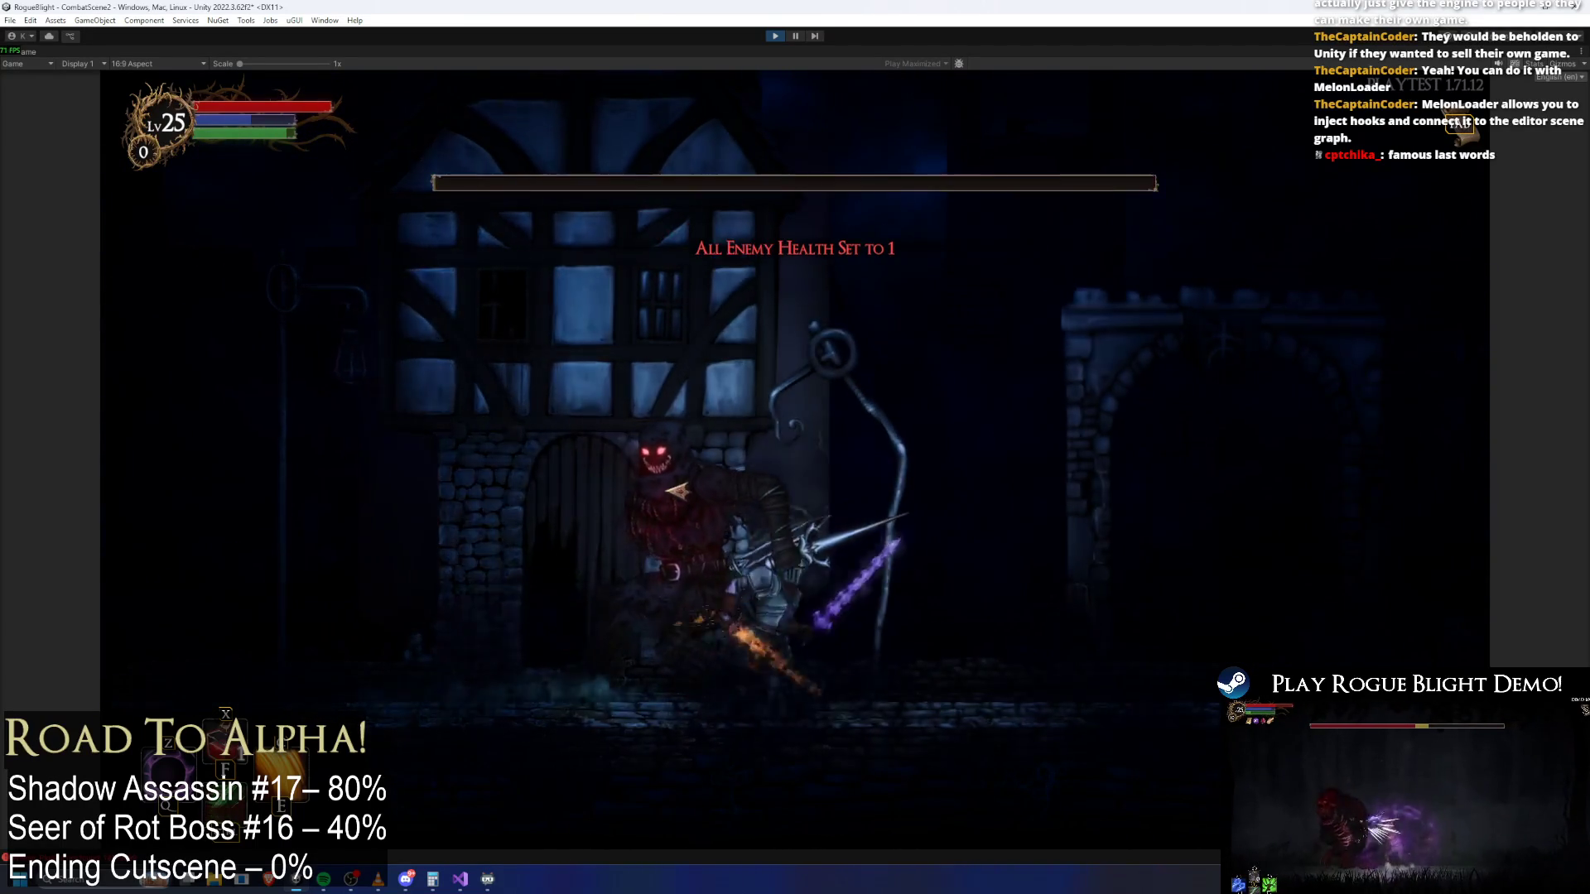
# Attack the boss, walk toward the archway to the loot screen, then stop Play Mode
pyautogui.press('a')
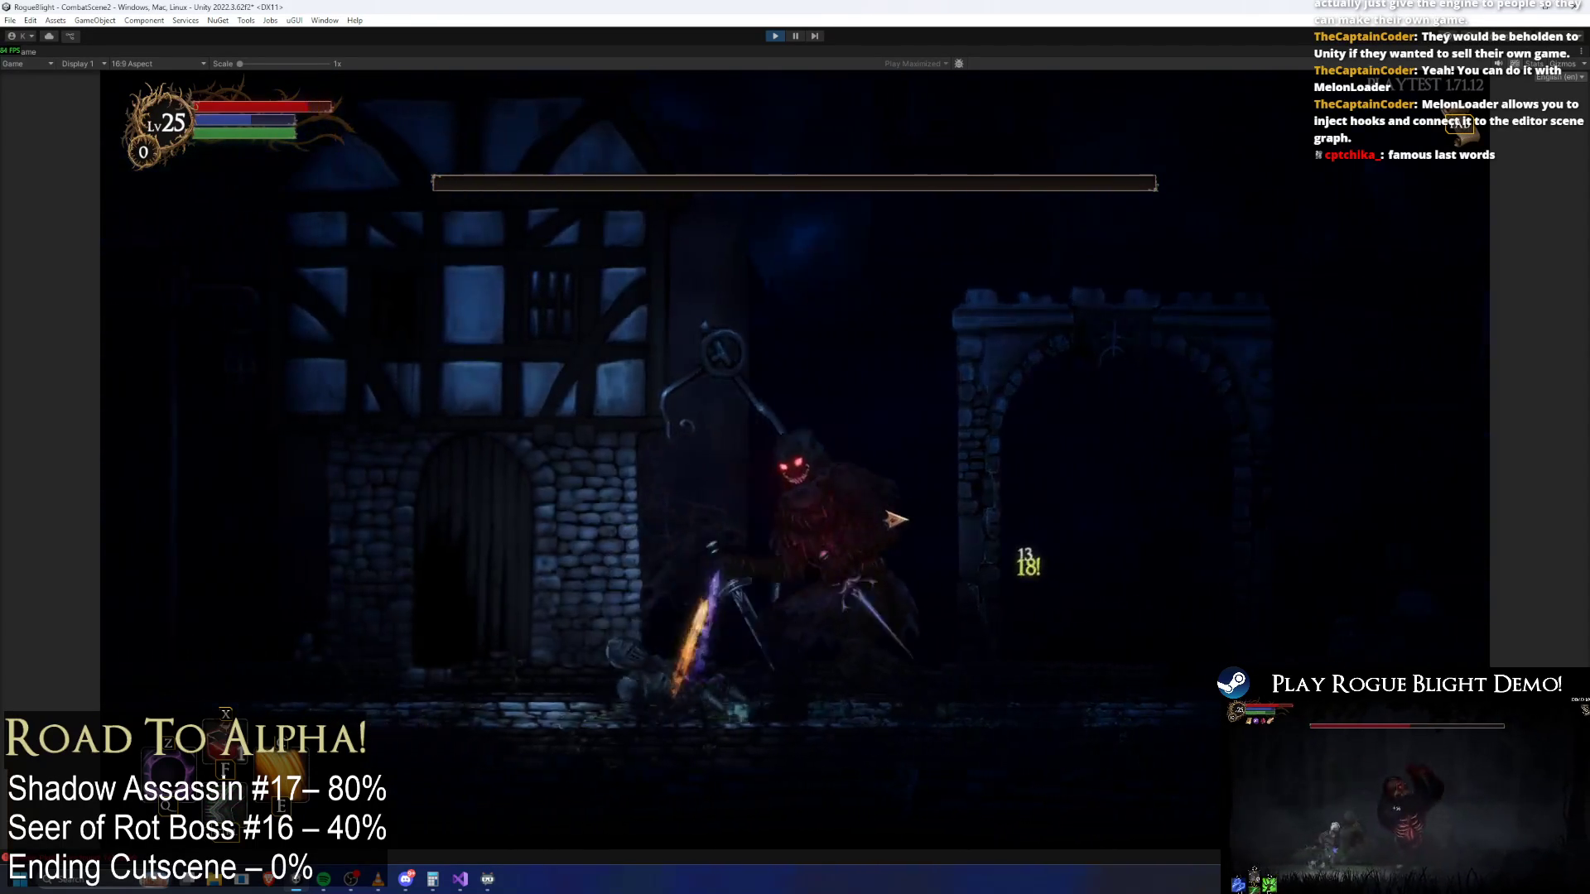
pyautogui.click(925, 524)
pyautogui.press('d')
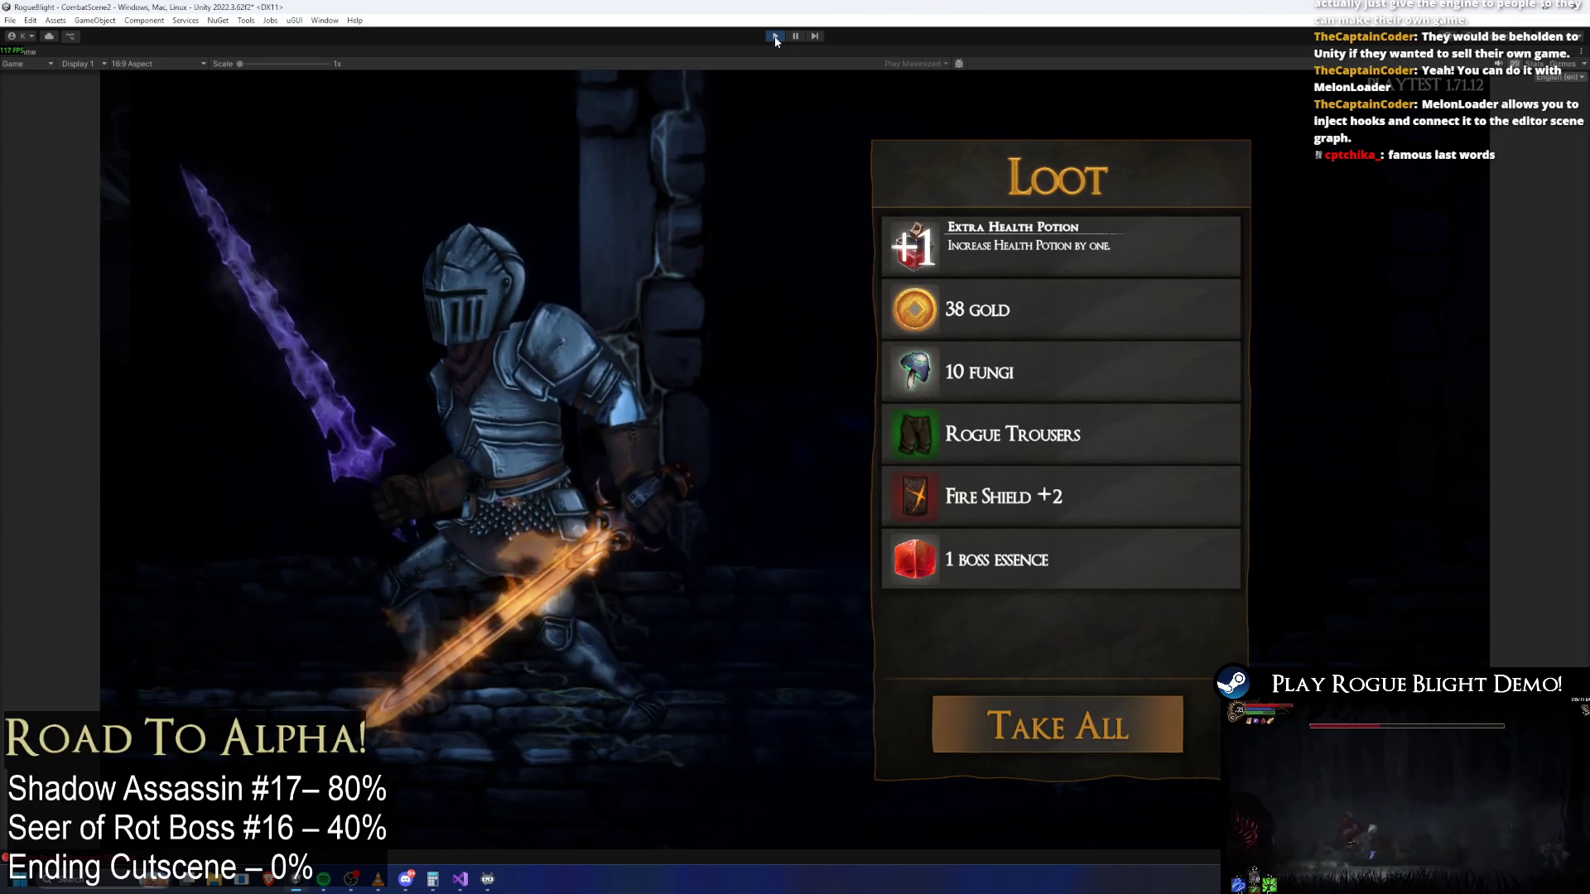
pyautogui.click(775, 38)
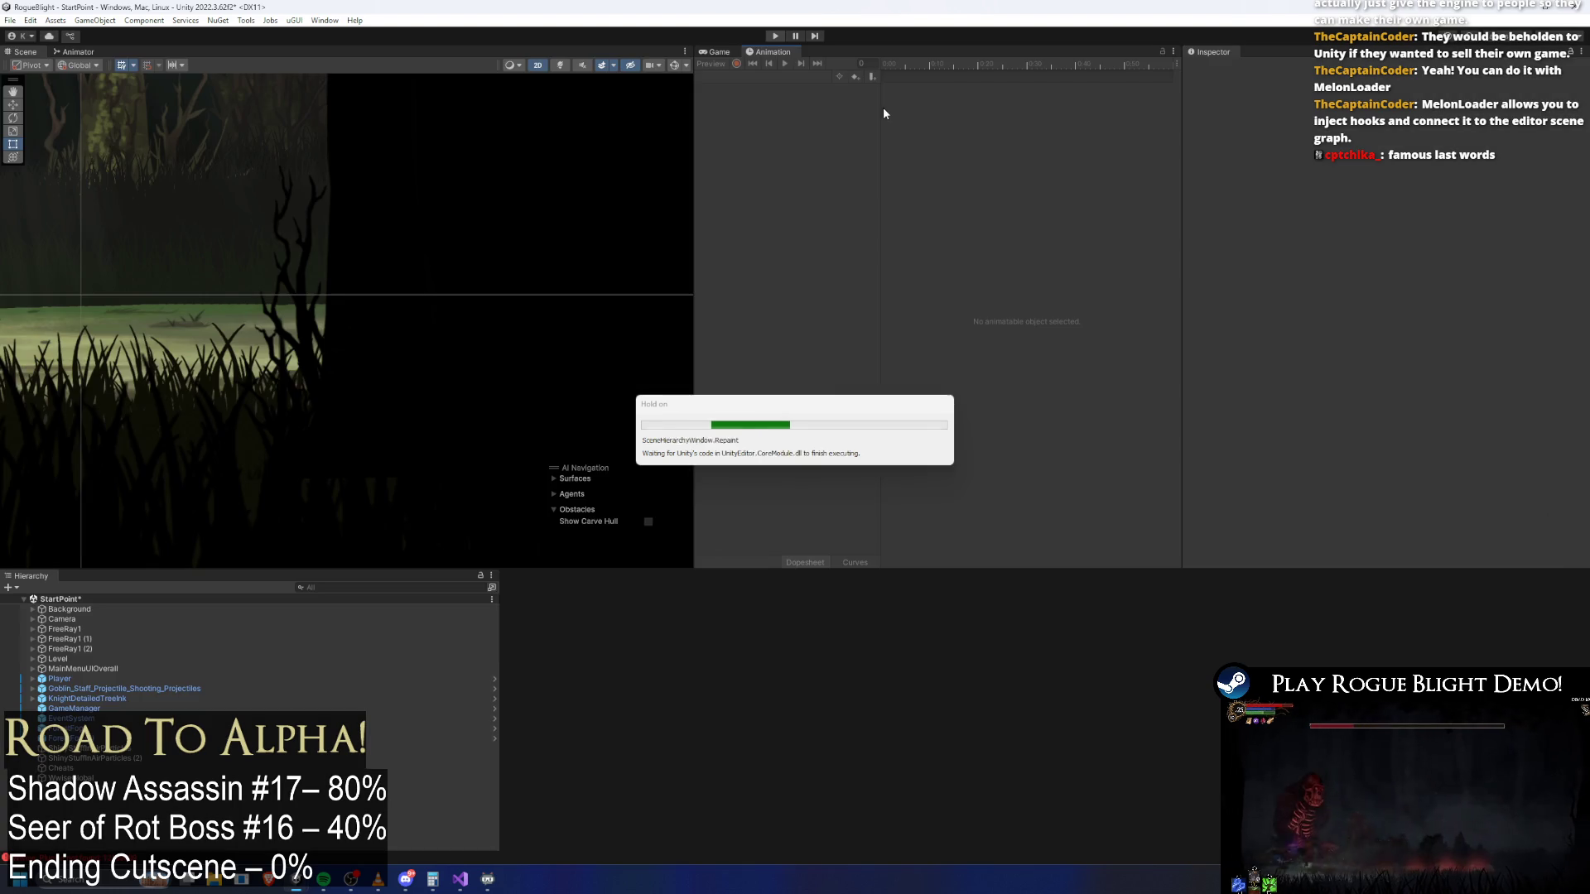
# Reopen shadow_assassin_Prefab, collapse its Action Patterns list, and clear the Project search text
pyautogui.click(883, 654)
pyautogui.doubleClick(842, 635)
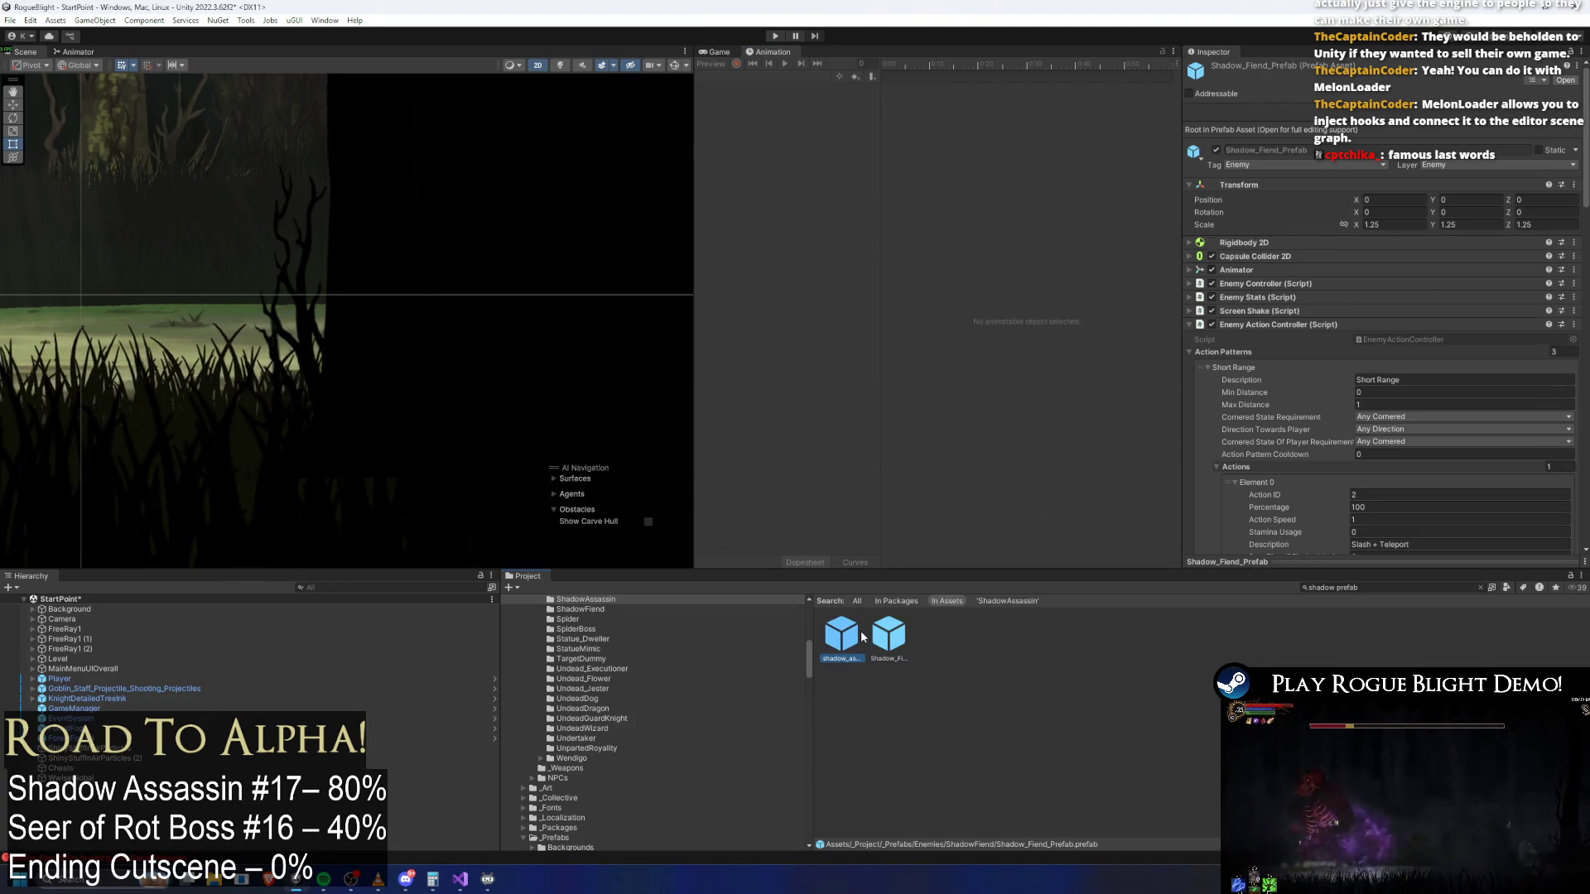
pyautogui.click(1225, 257)
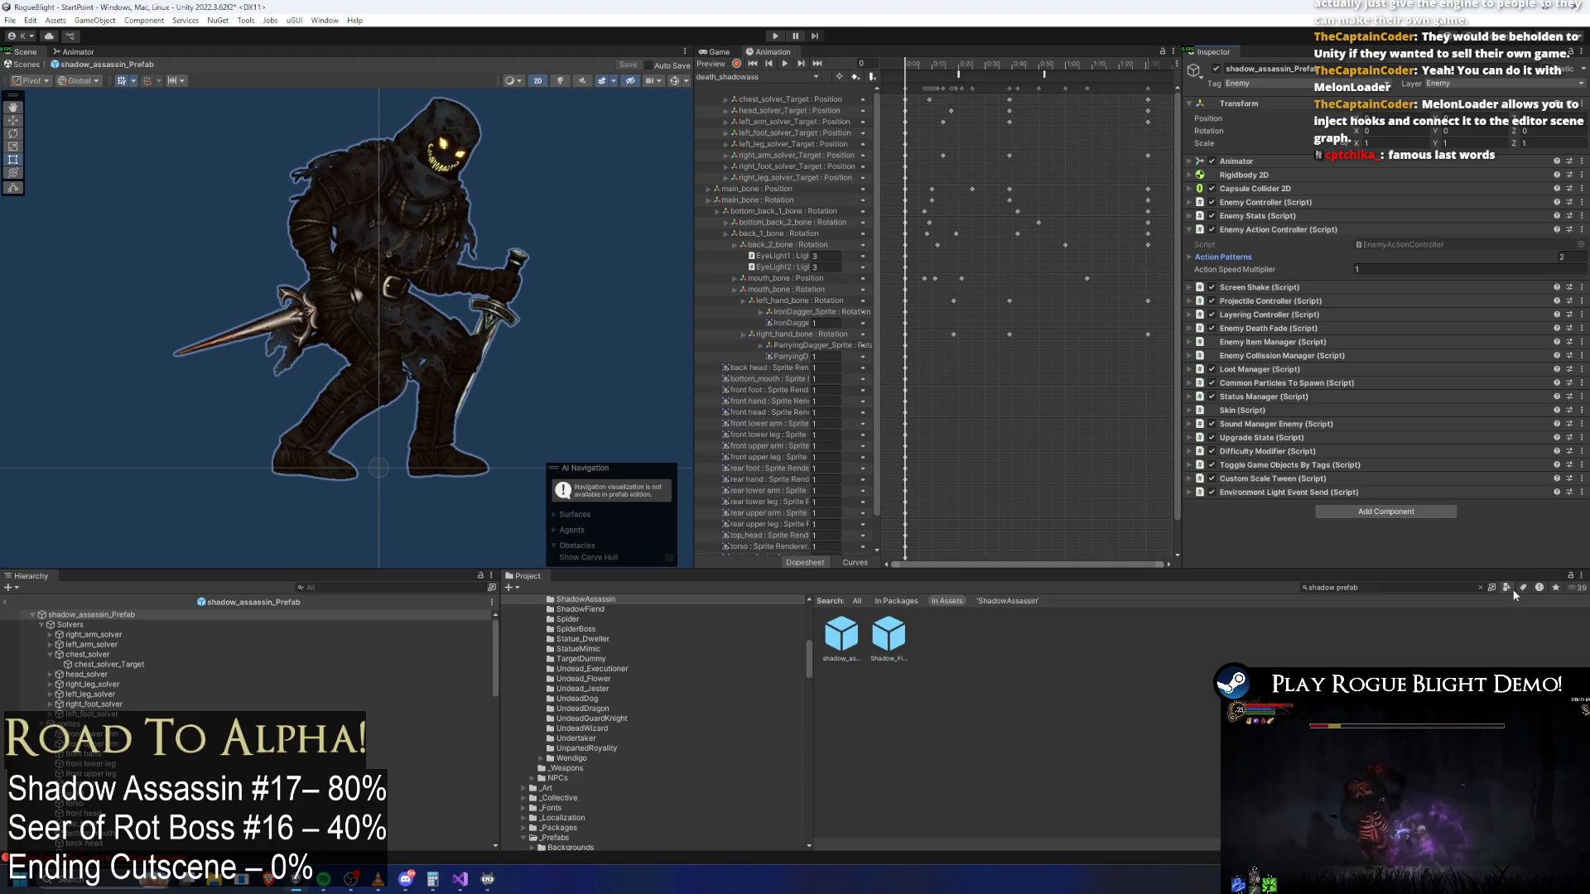
pyautogui.click(1450, 589)
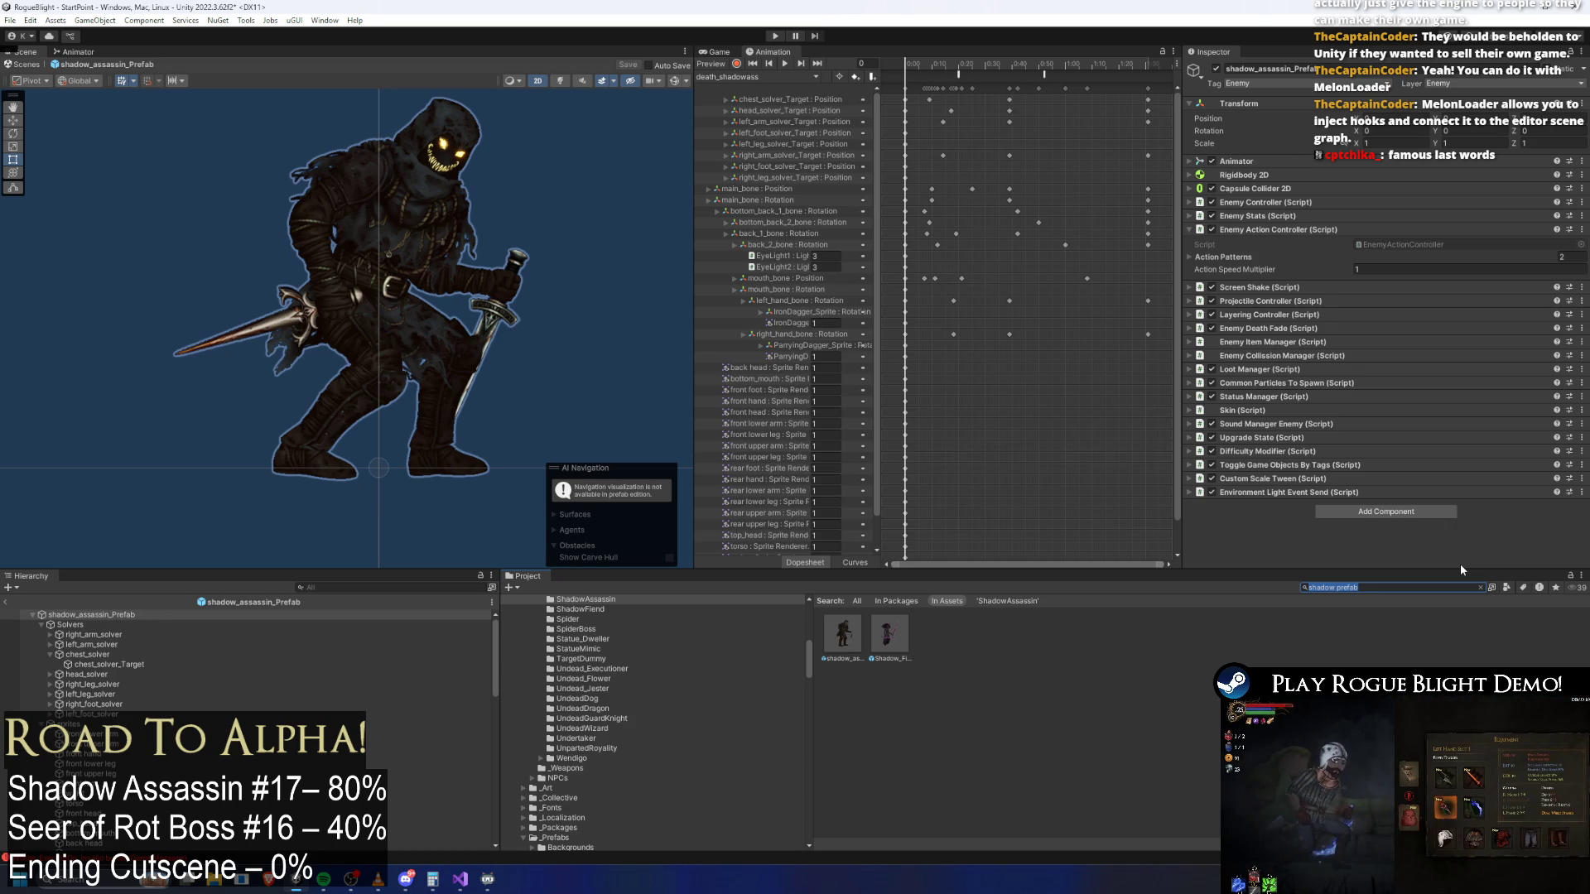
pyautogui.press('BackSpace')
# Search 'statue dweller prefa' and drop Statue_Dweller_Prefab into the scene, framing it
pyautogui.write('statue')
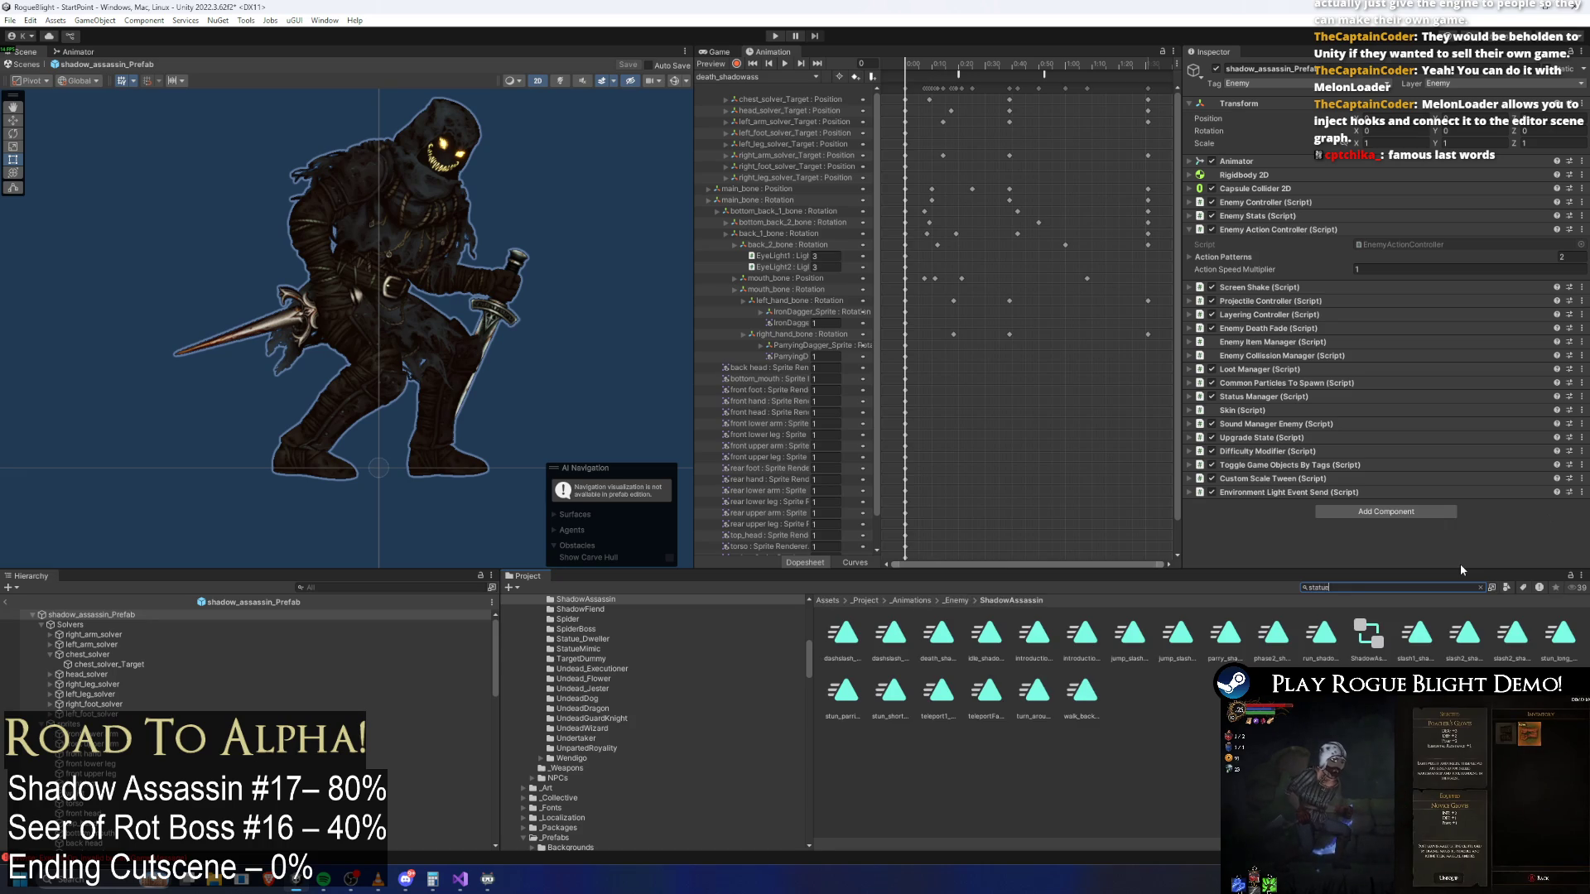
pyautogui.write(' dweller prefba')
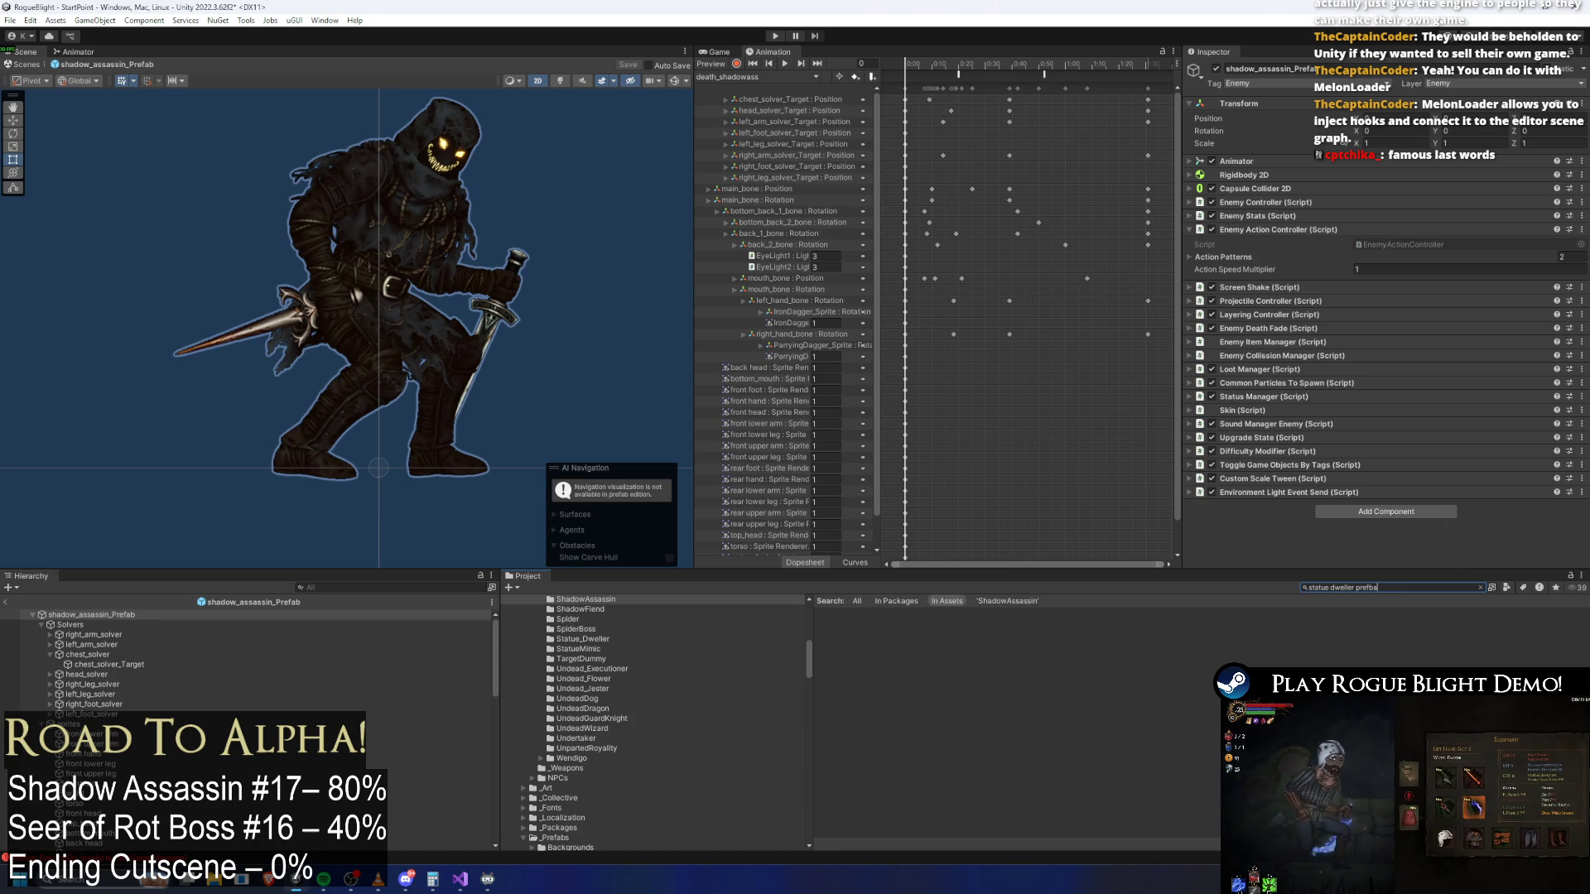
pyautogui.press('BackSpace')
pyautogui.press('BackSpace')
pyautogui.write('a')
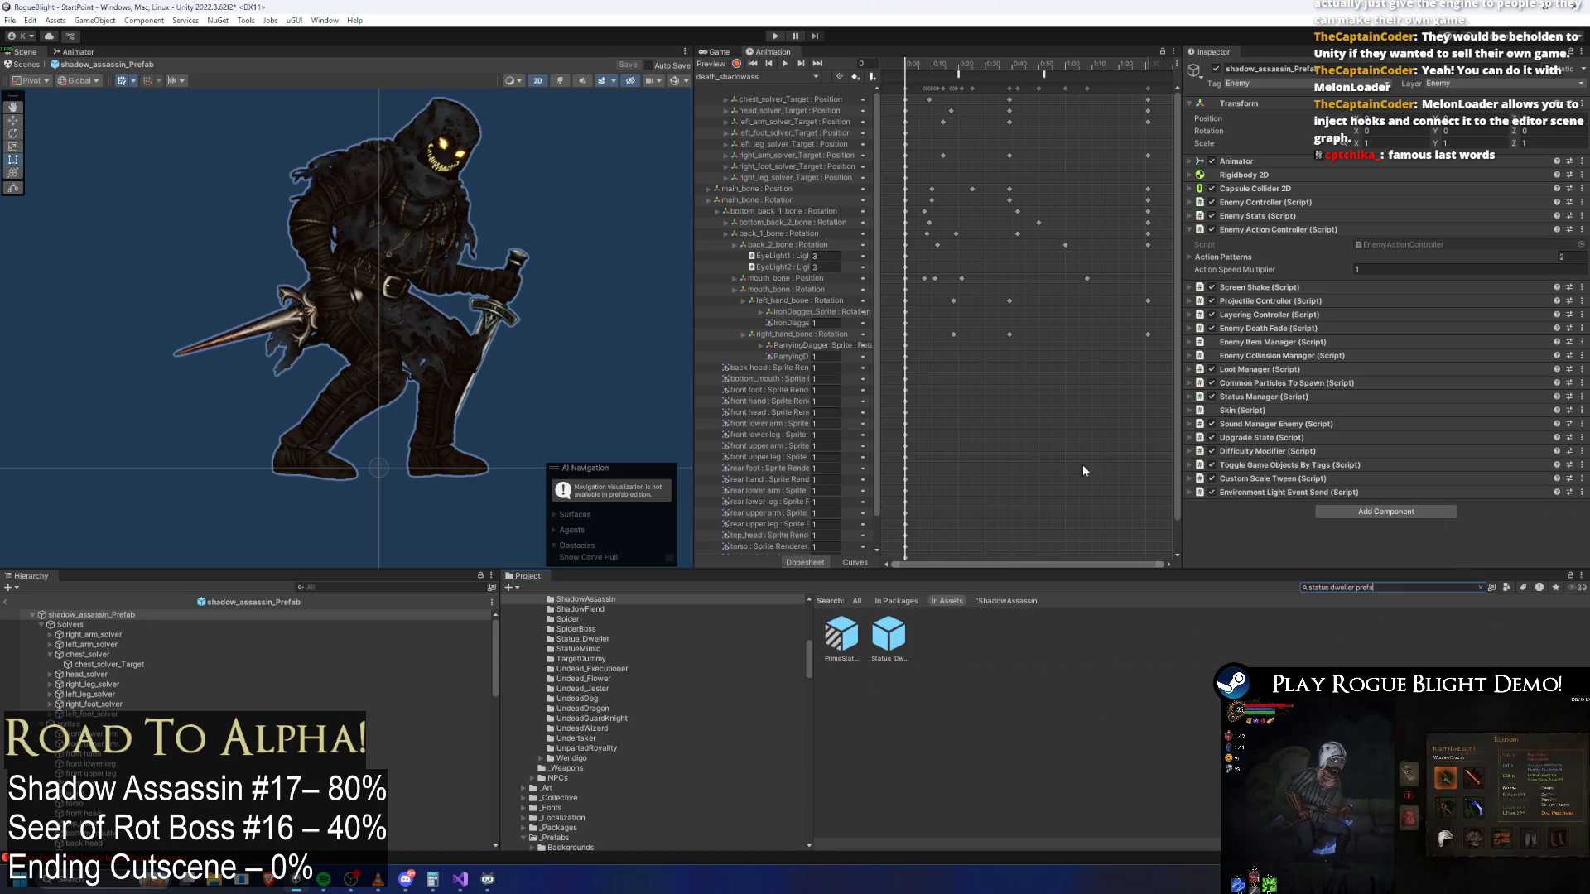
pyautogui.moveTo(265, 456); pyautogui.dragTo(248, 460)
pyautogui.press('f')
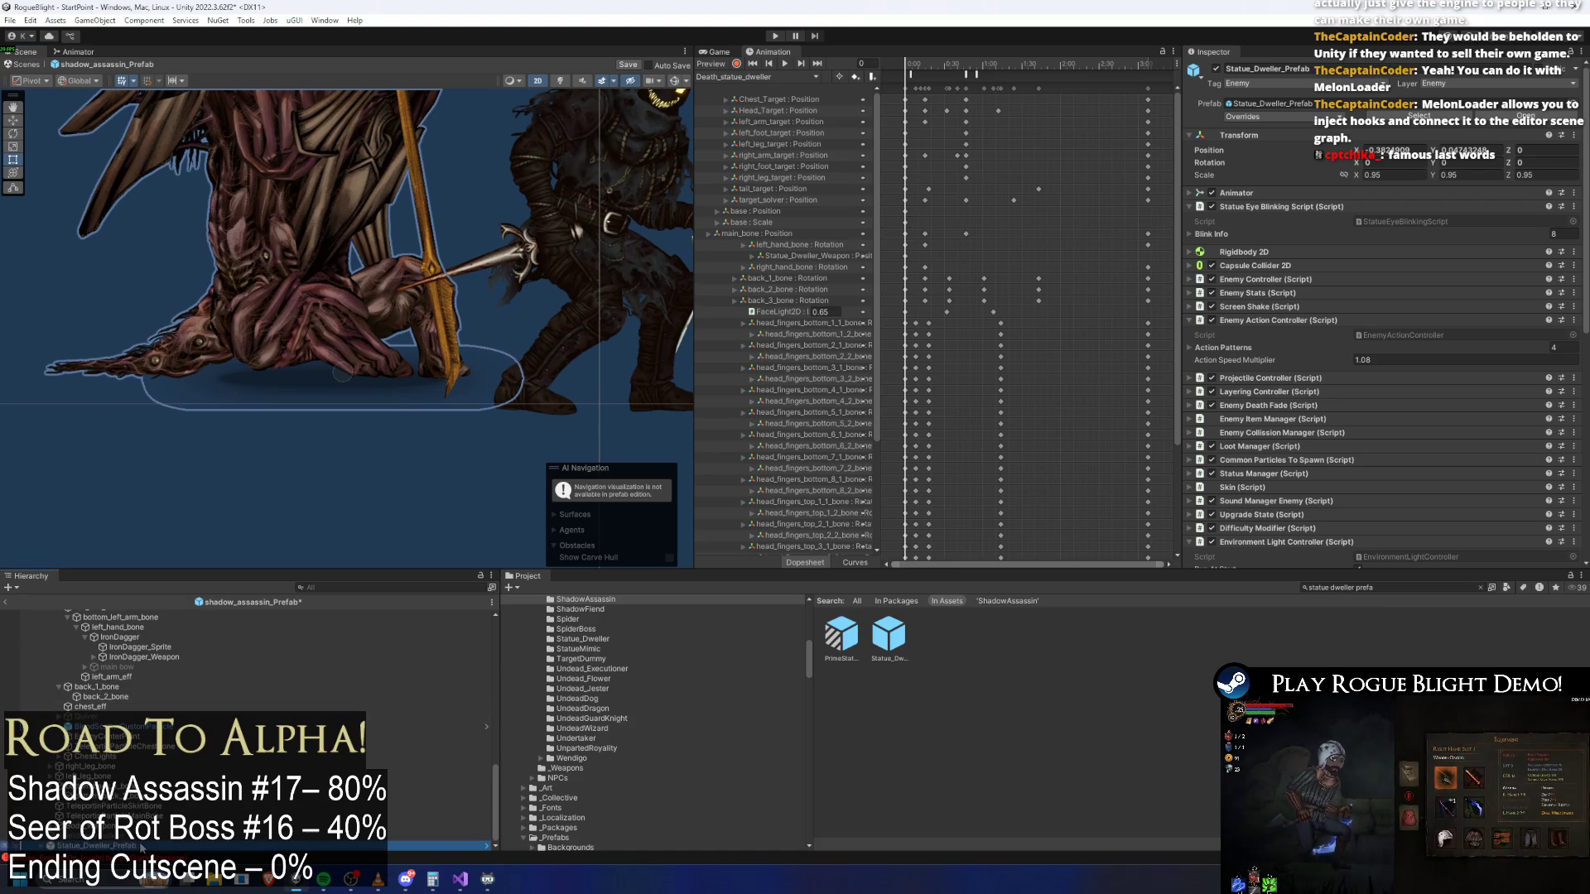
# Expand its Common Particles To Spawn and ping Element 1's StatueDwellerFallGroundParticle asset
pyautogui.scroll(3, 141, 828)
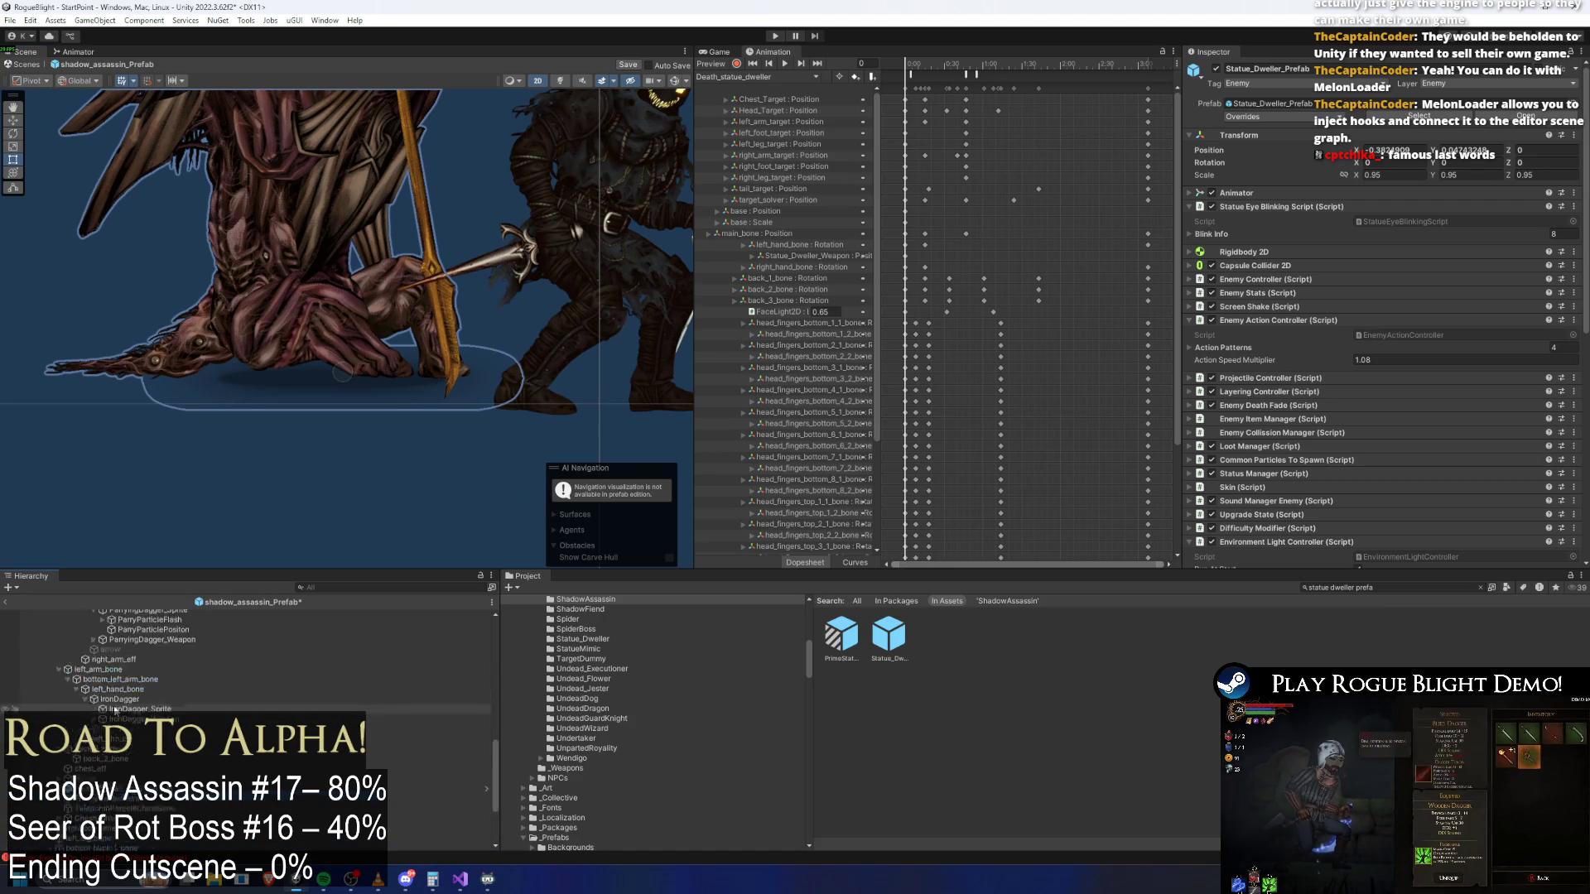
pyautogui.click(1300, 322)
pyautogui.click(1298, 390)
pyautogui.click(1299, 389)
pyautogui.click(1303, 417)
pyautogui.scroll(-5, 1370, 404)
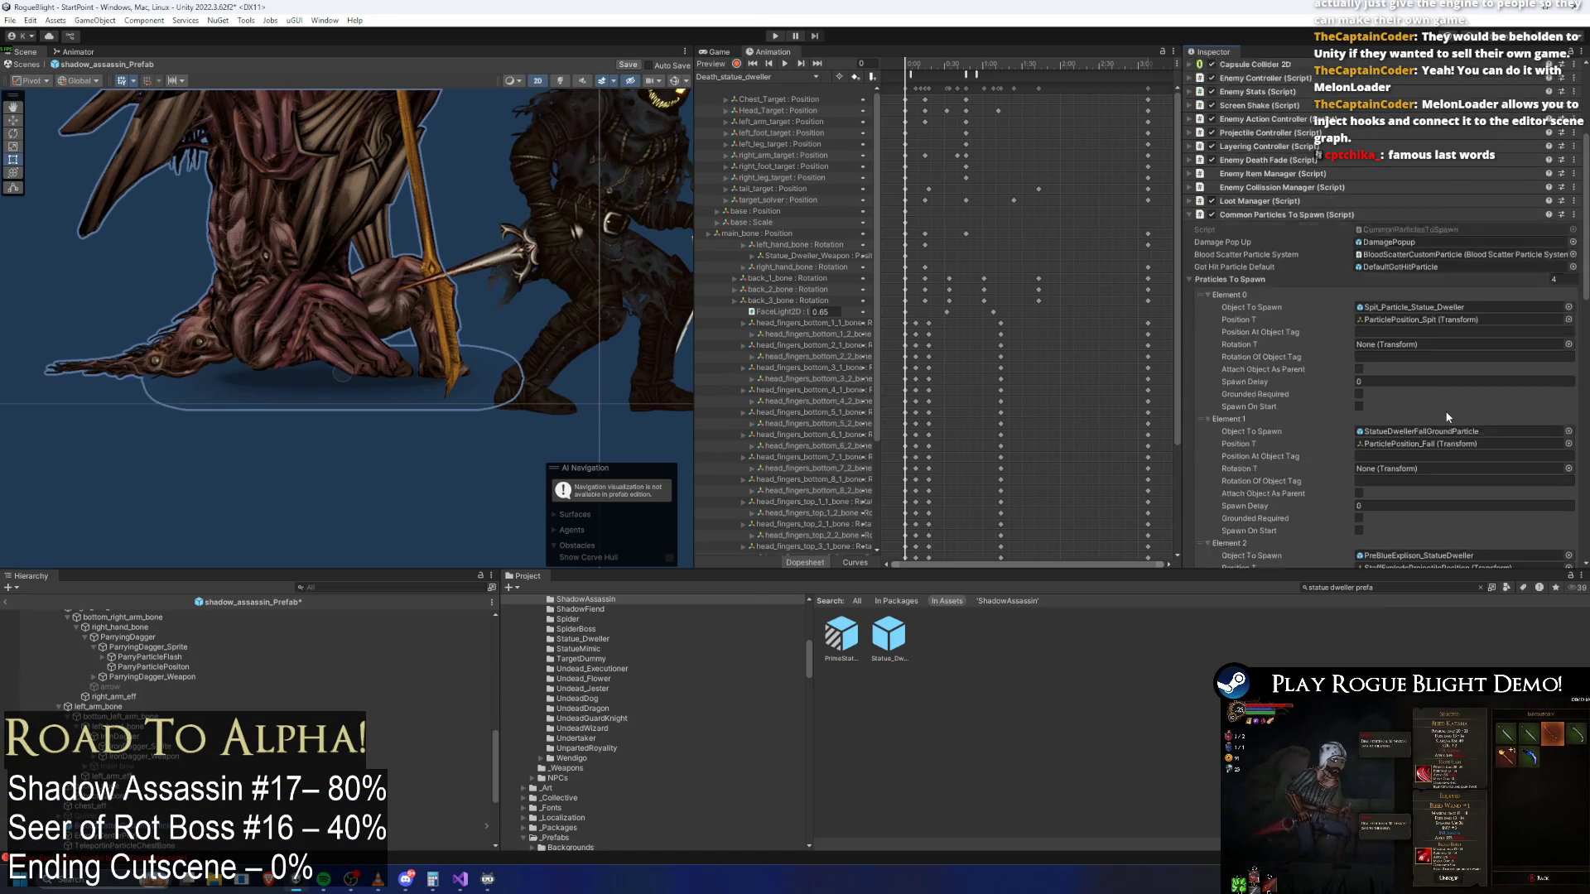
pyautogui.scroll(-3, 1447, 417)
pyautogui.rightClick(1444, 298)
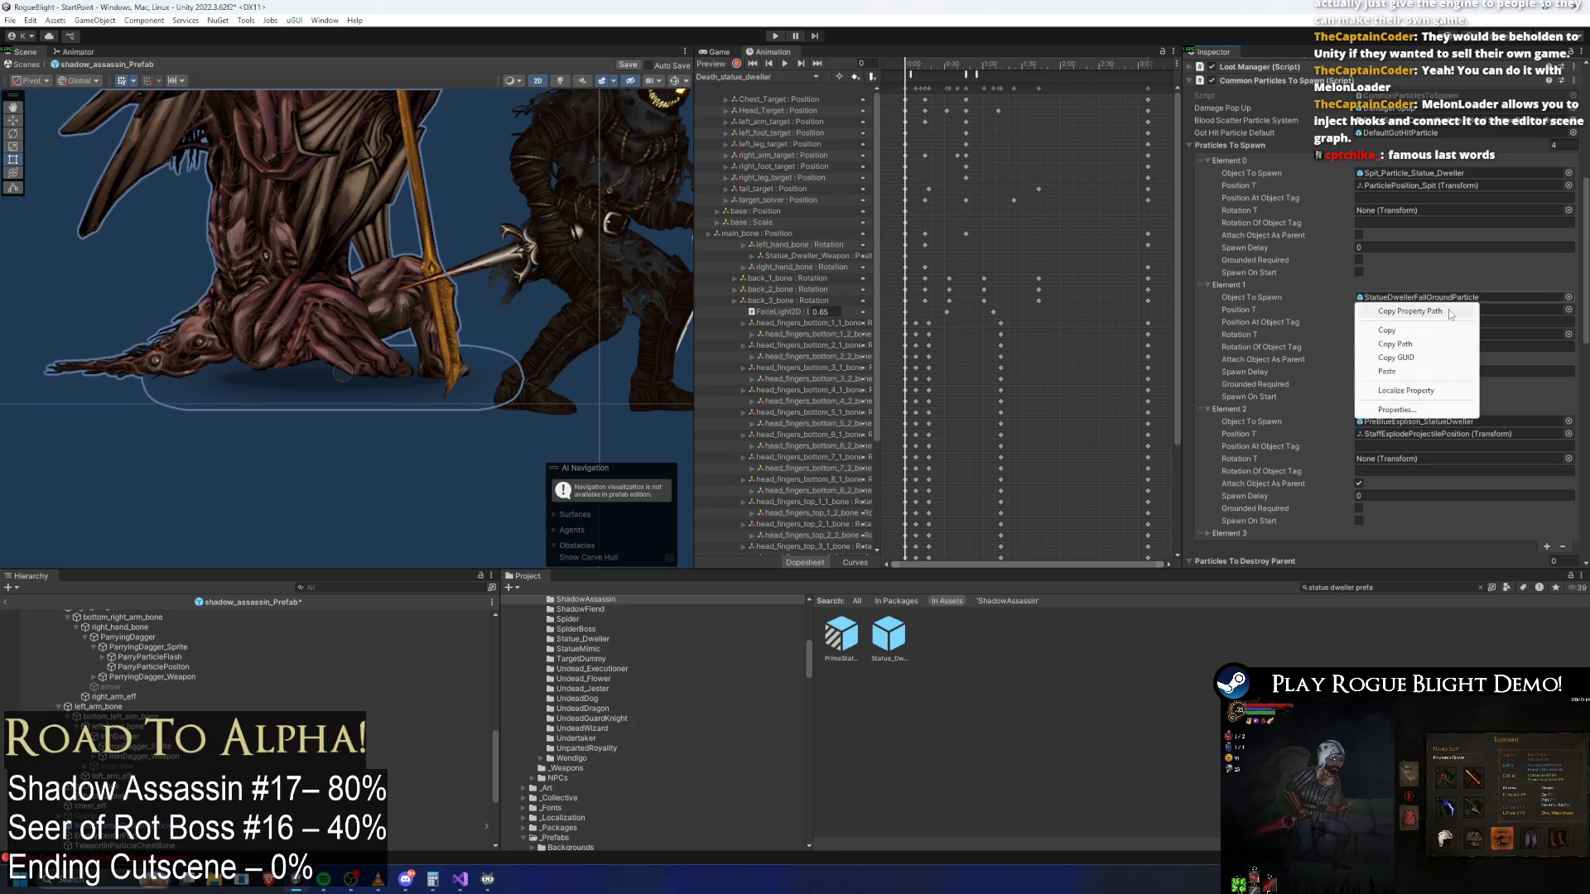
pyautogui.click(1408, 298)
# Reveal StatueDwellerFallGroundParticle.prefab in File Explorer and select it with its meta file
pyautogui.click(883, 649)
pyautogui.rightClick(883, 649)
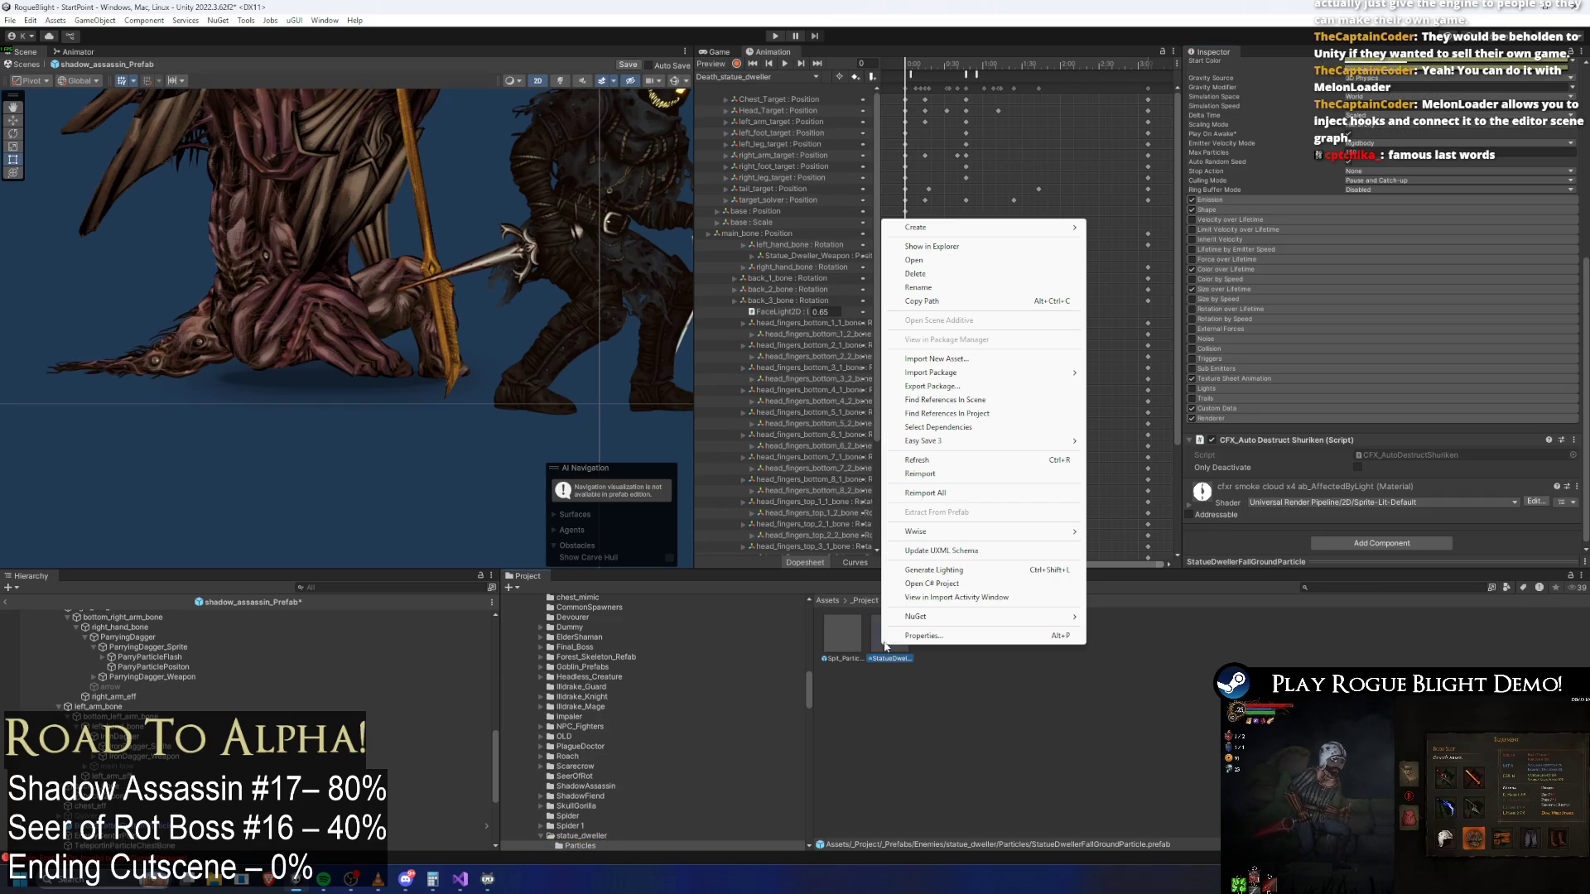
pyautogui.click(927, 413)
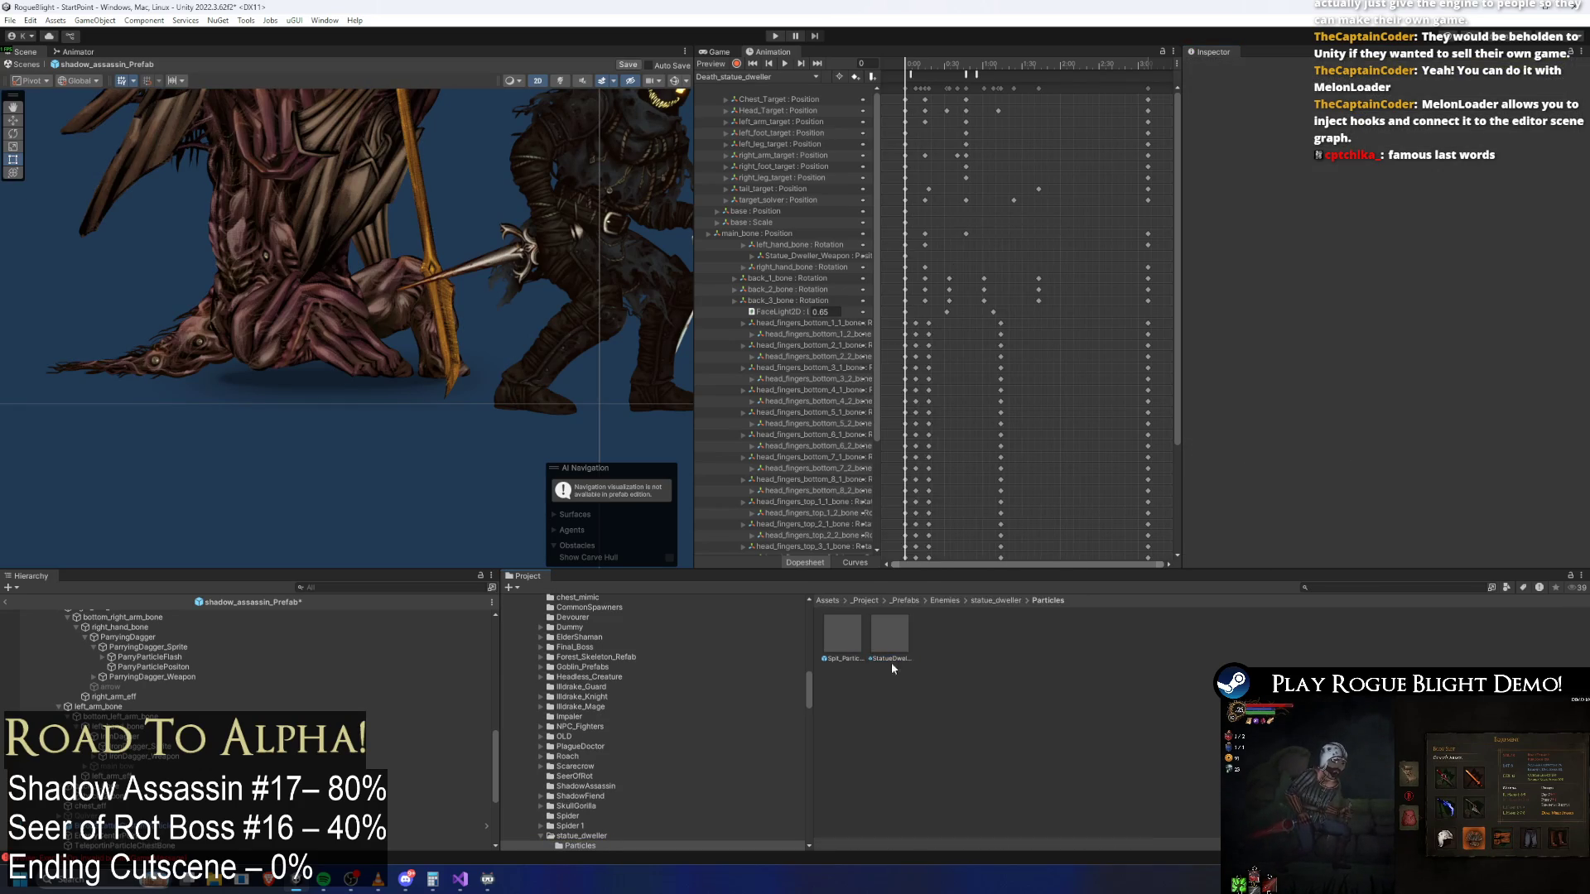
pyautogui.rightClick(891, 638)
pyautogui.click(944, 240)
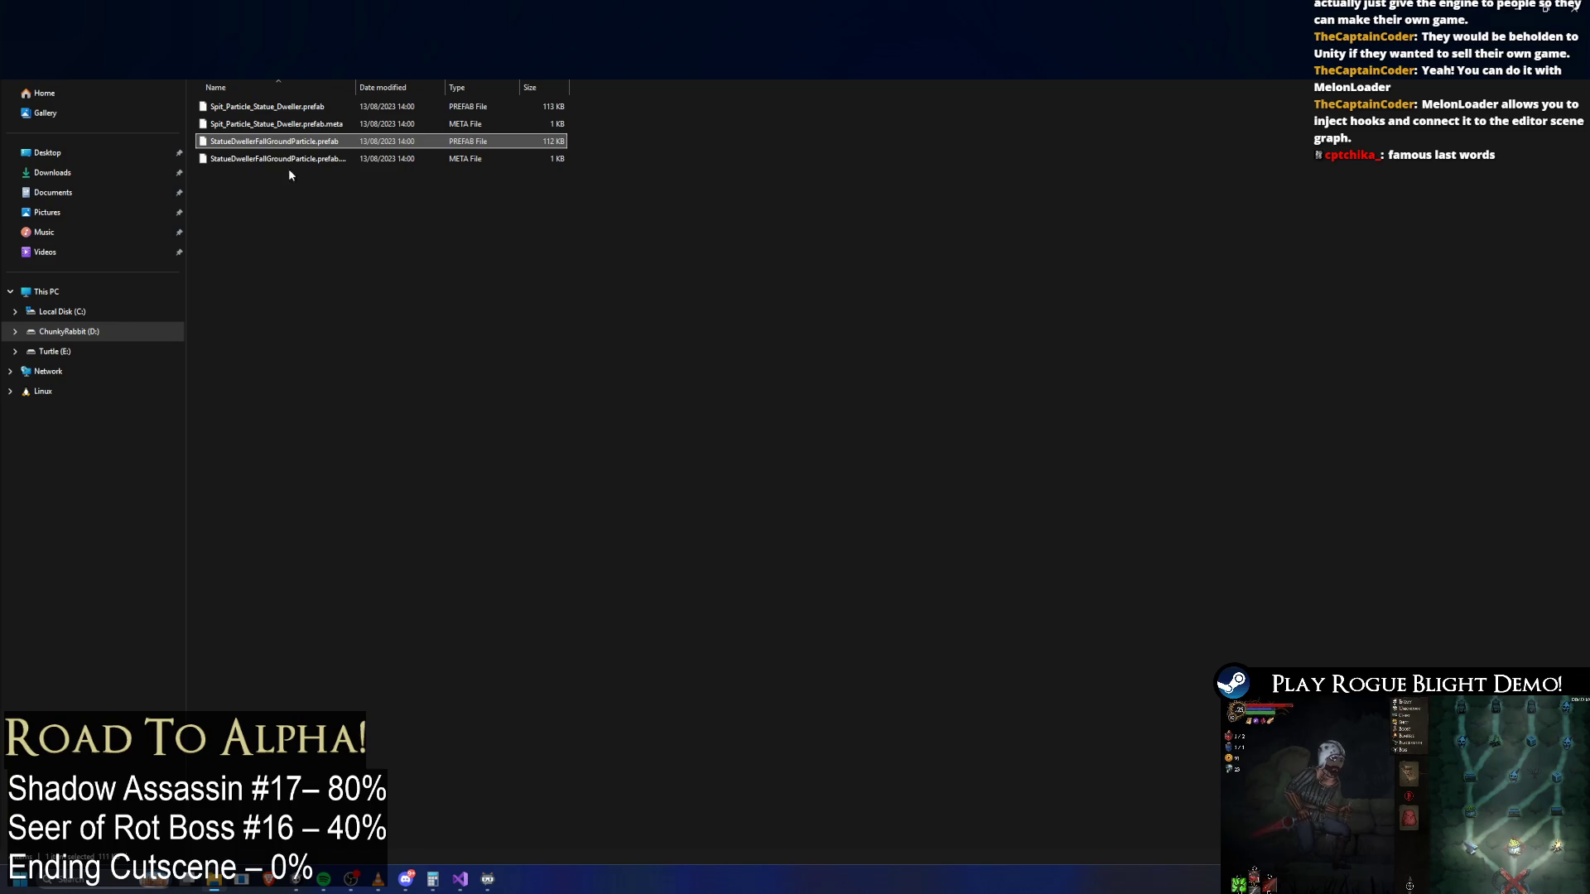
pyautogui.moveTo(335, 244); pyautogui.dragTo(216, 144)
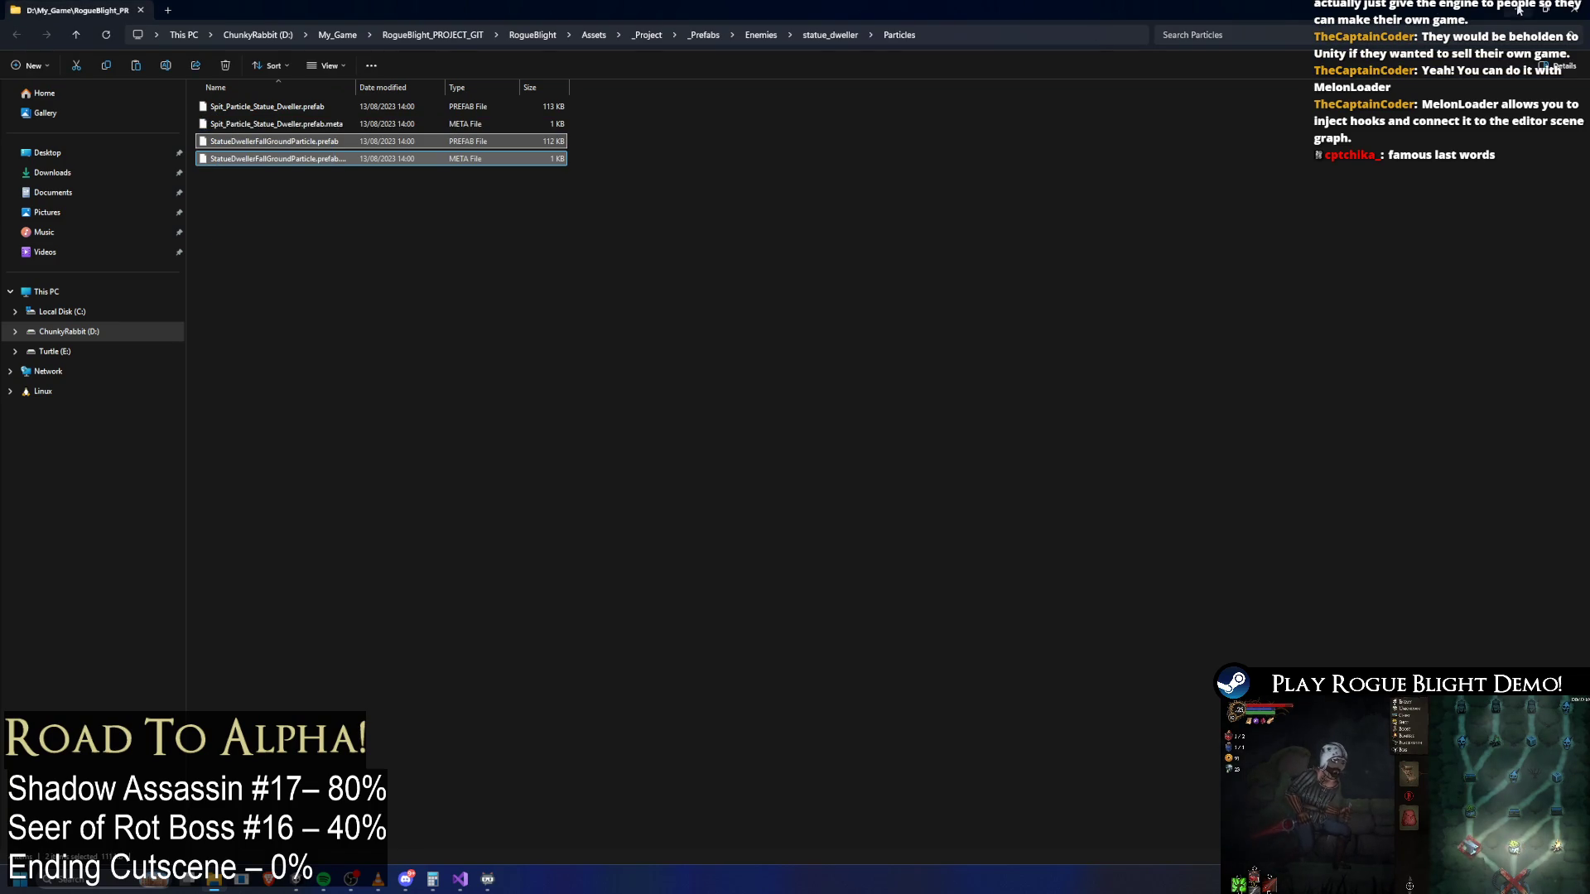
pyautogui.click(1519, 9)
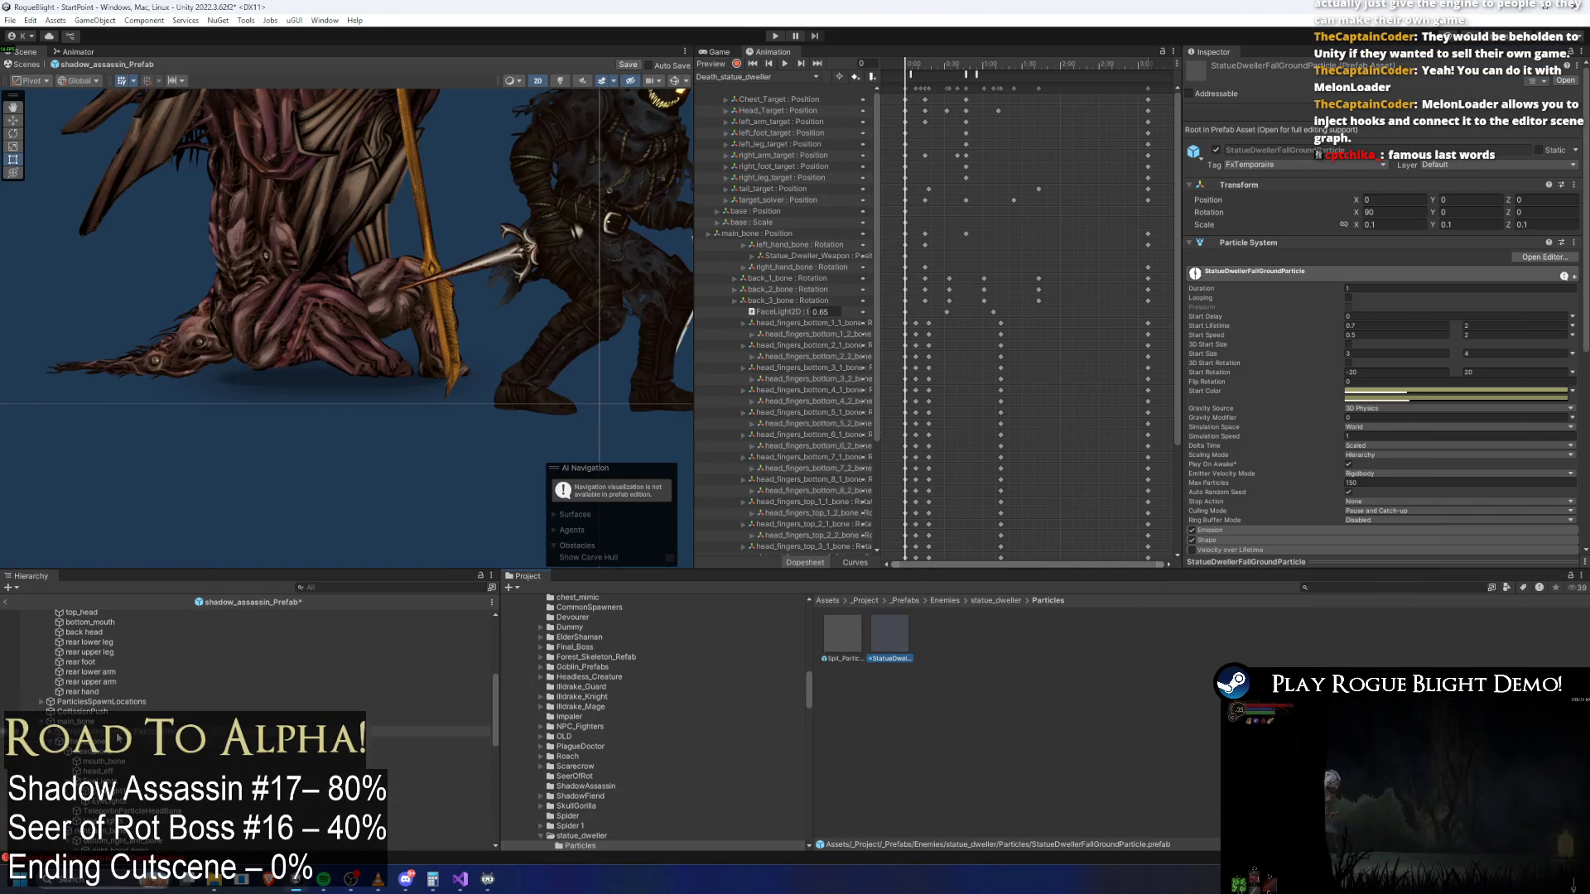
# Select the assassin's waist sprite and main bone in the scene and hierarchy
pyautogui.click(467, 523)
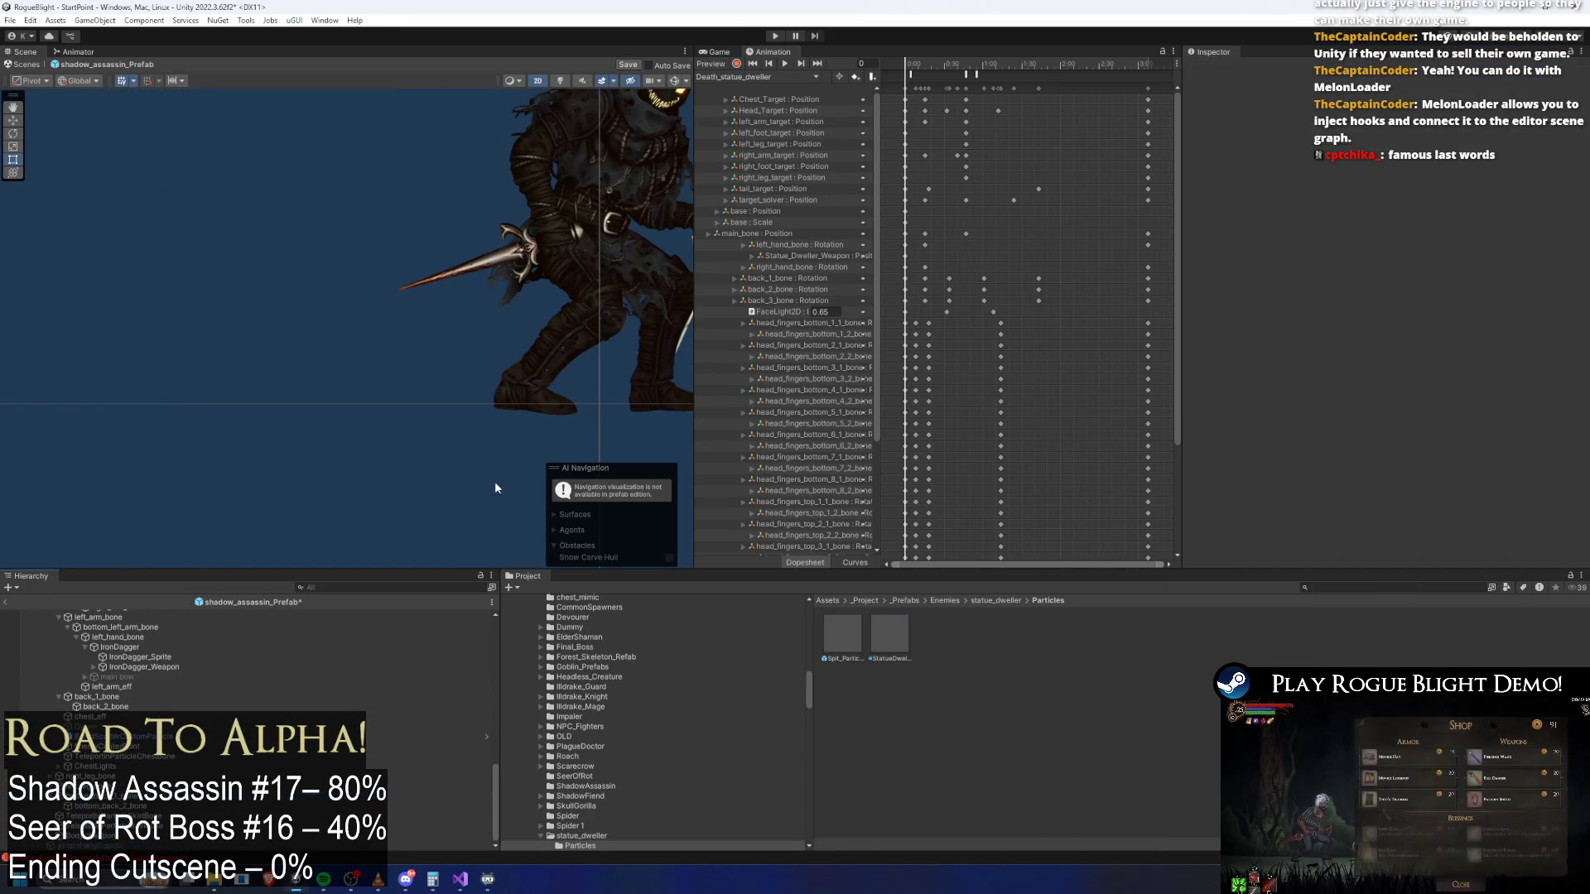
pyautogui.click(643, 255)
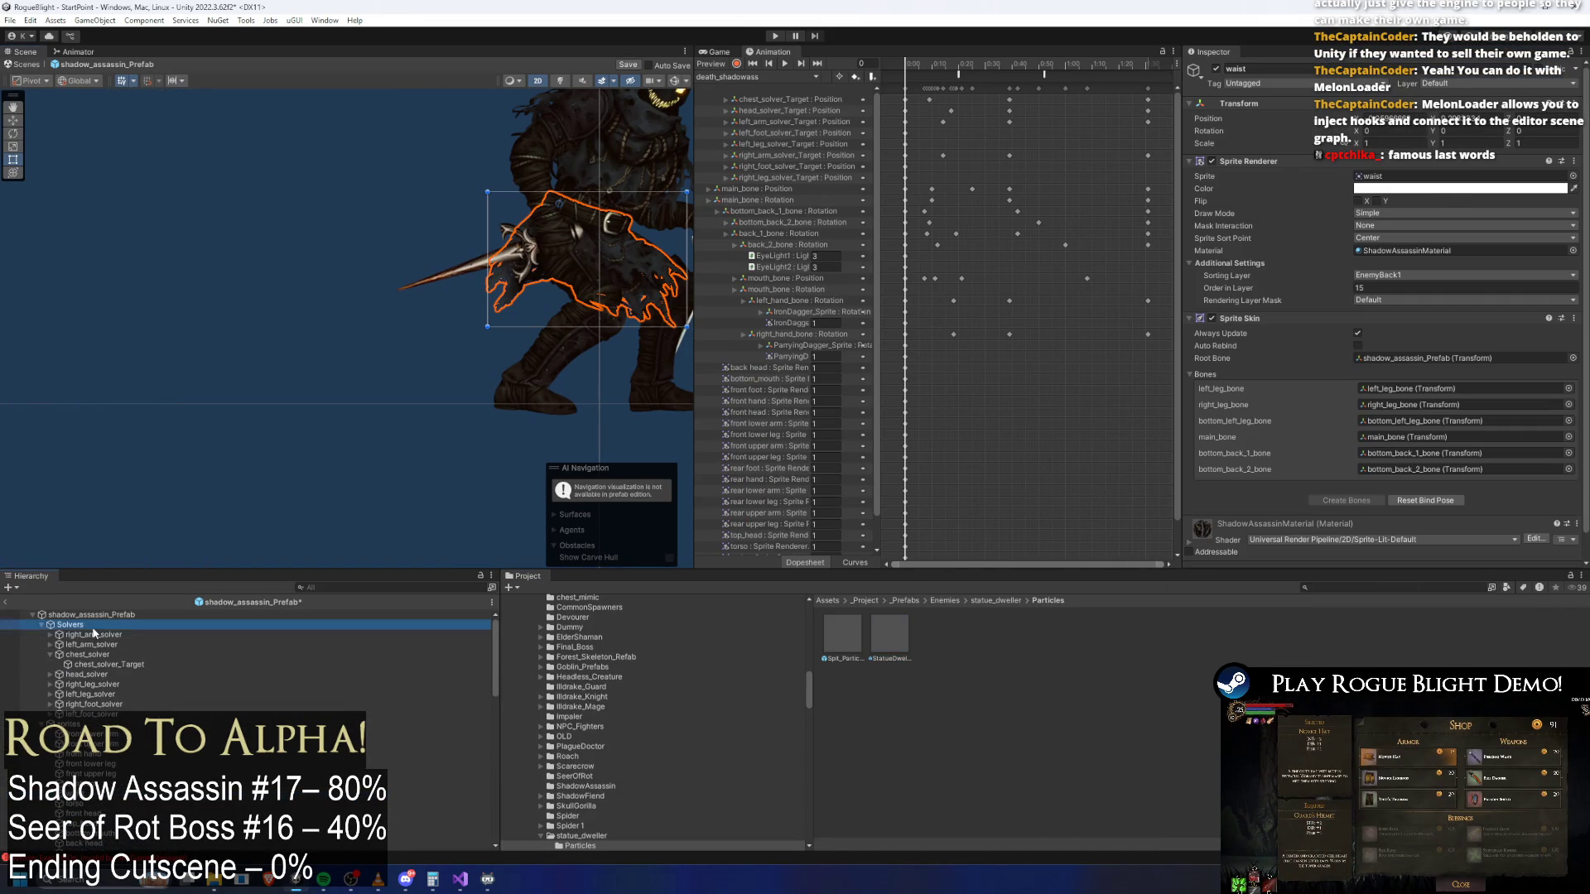
pyautogui.click(139, 663)
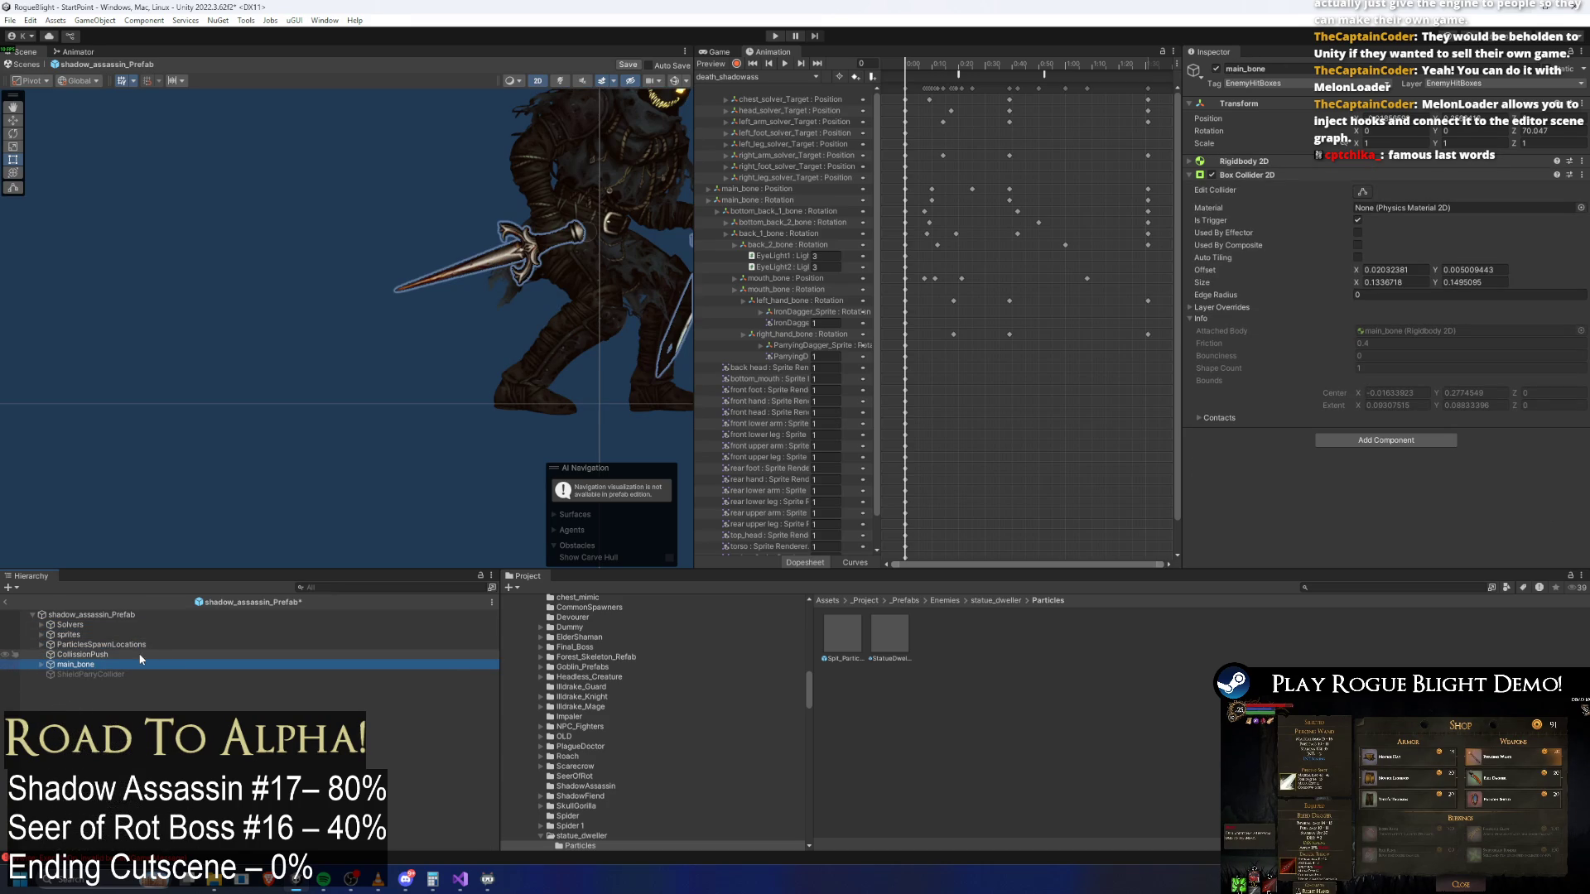
pyautogui.click(614, 249)
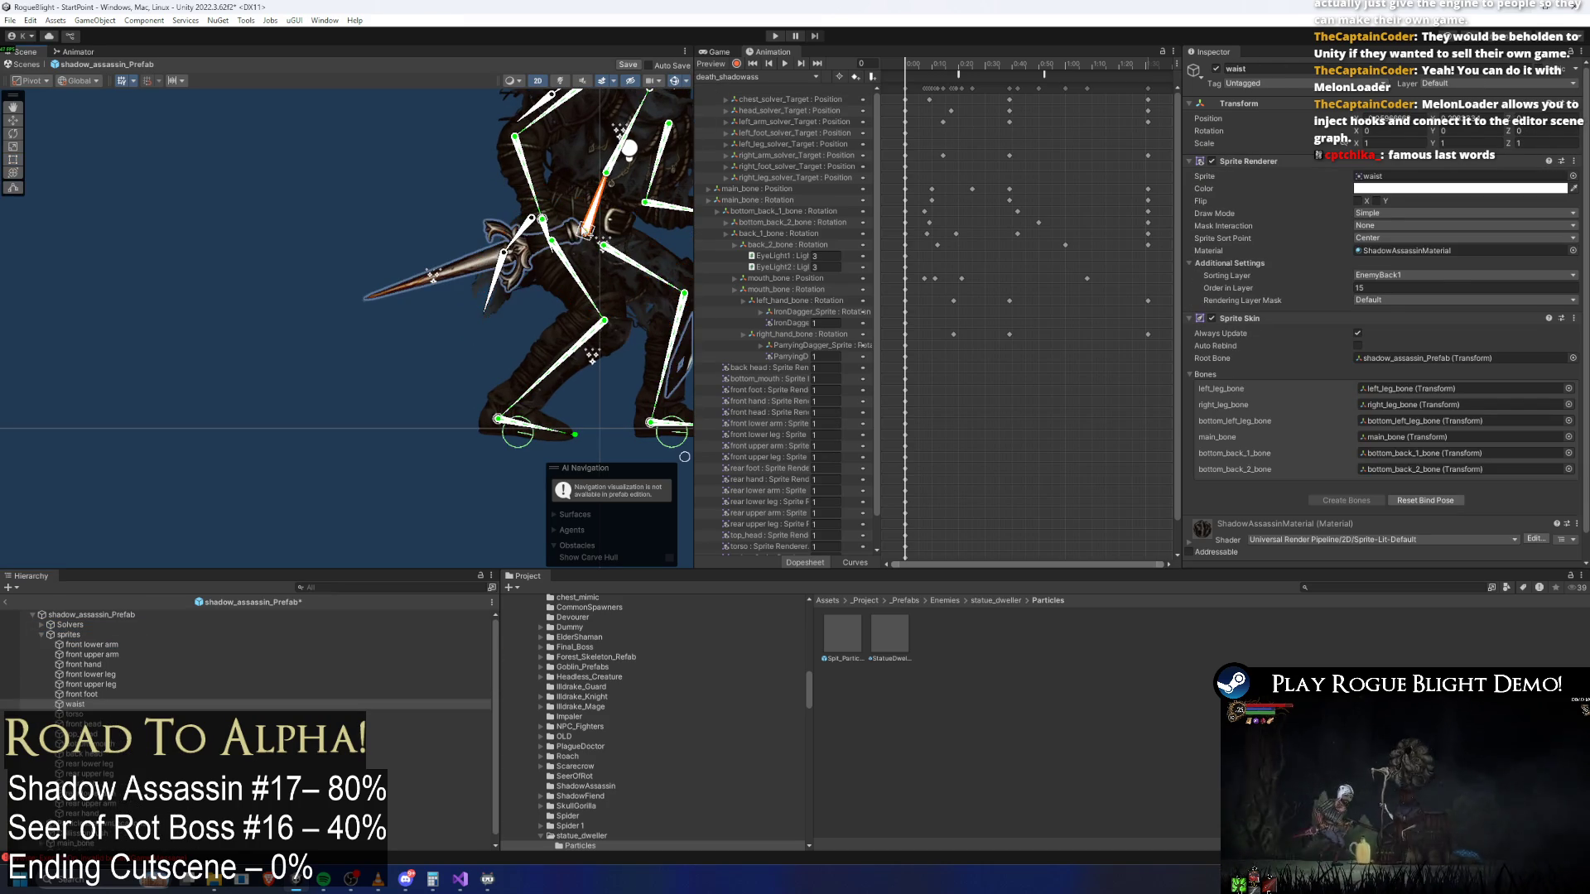
pyautogui.click(586, 230)
pyautogui.rightClick(79, 836)
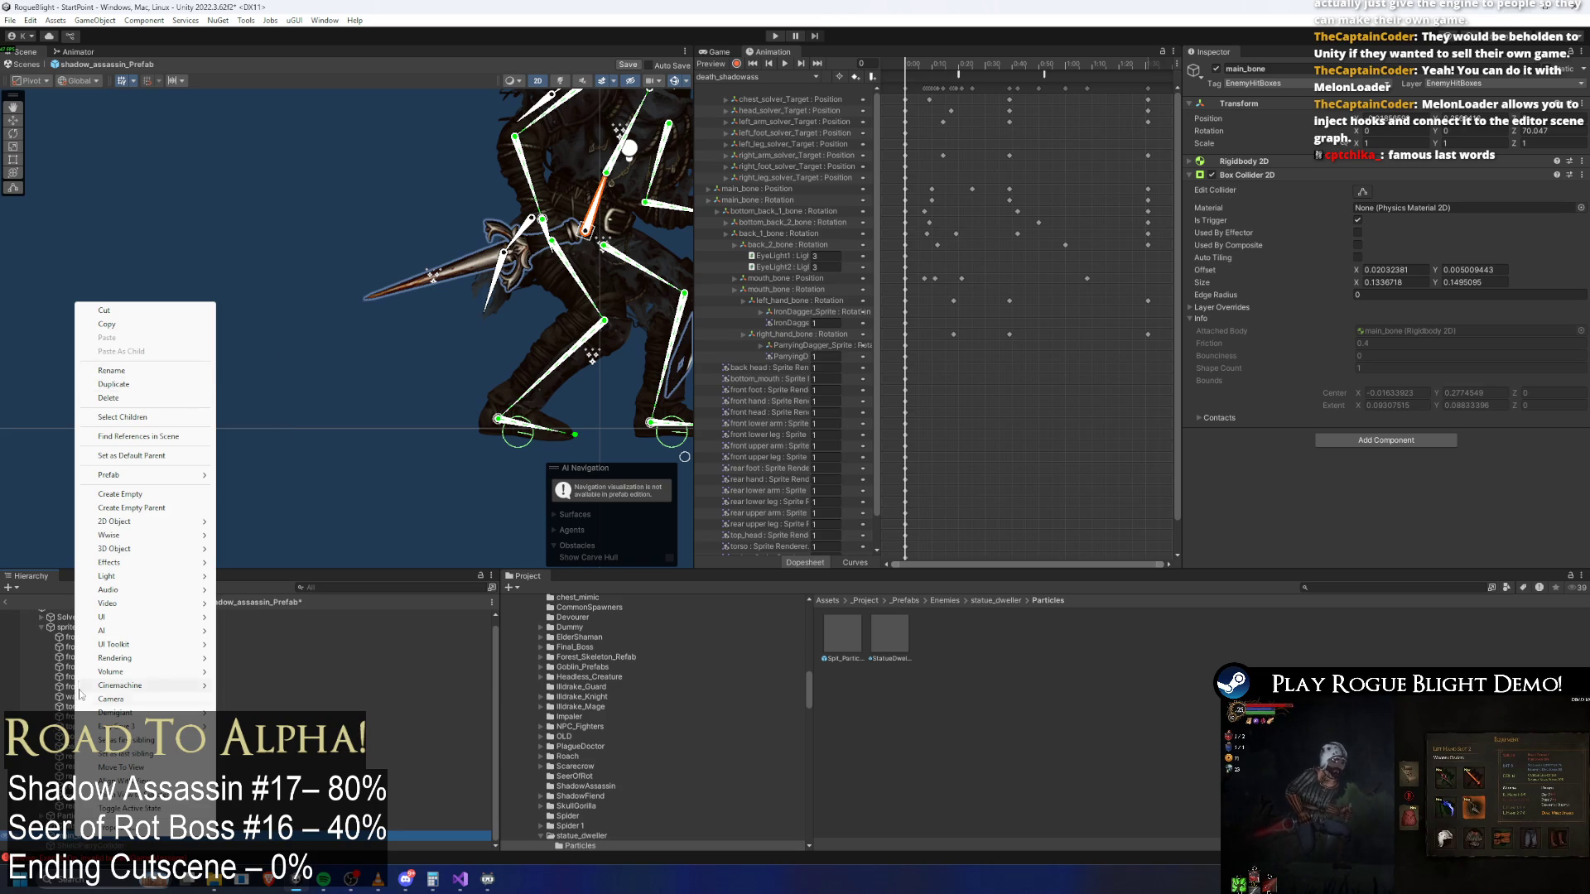
pyautogui.press('Escape')
# Place the StatueDwellerFallGroundParticle prefab into the hierarchy at ParticlesSpawnLocation
pyautogui.click(106, 818)
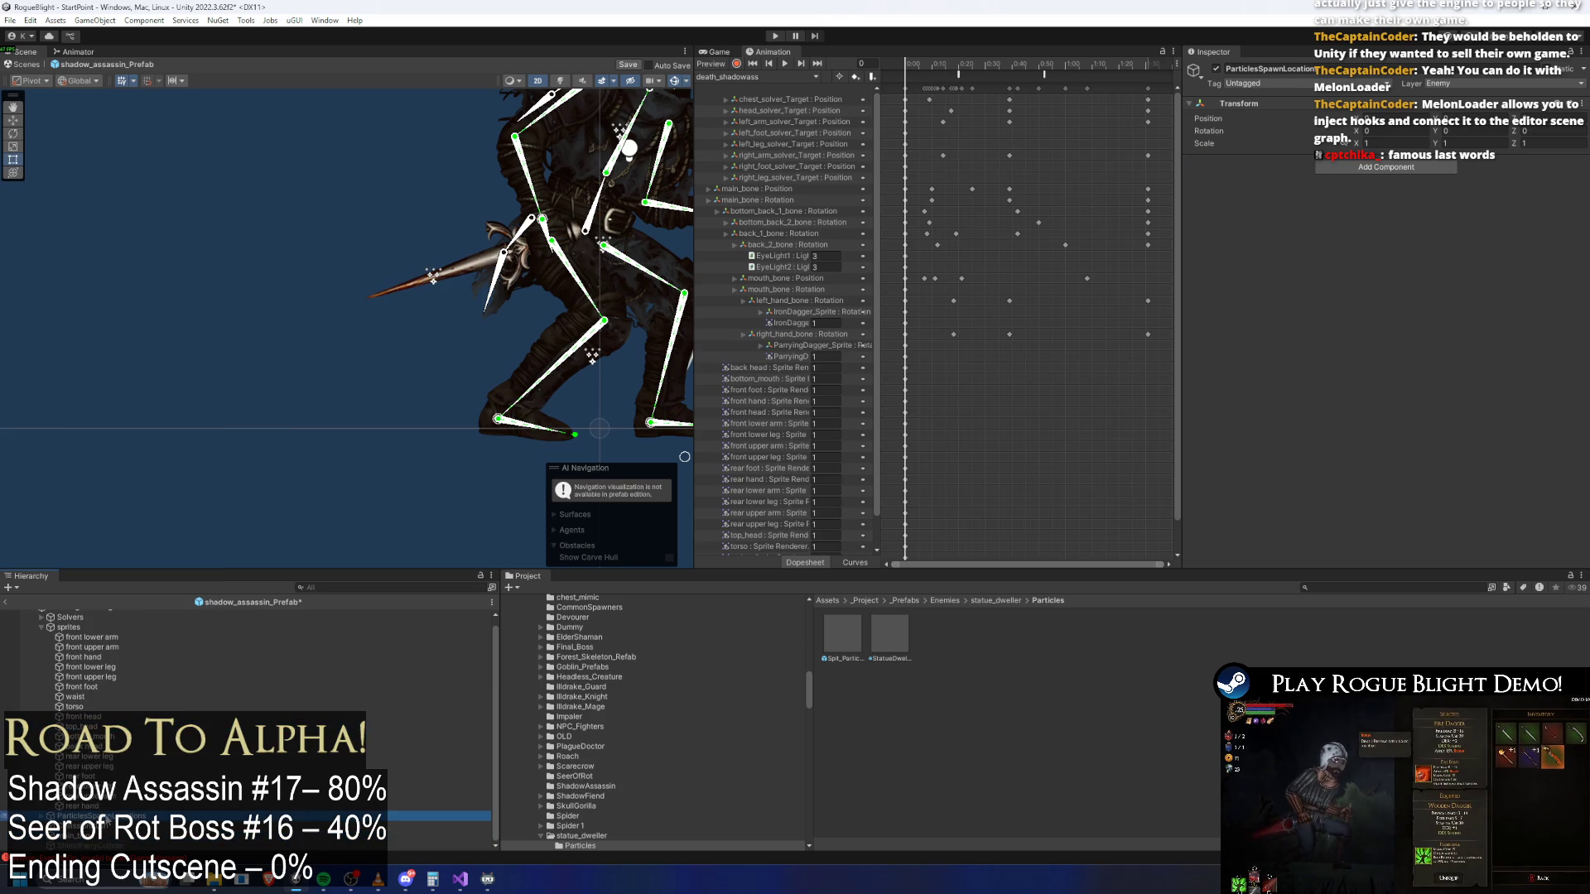
pyautogui.rightClick(139, 818)
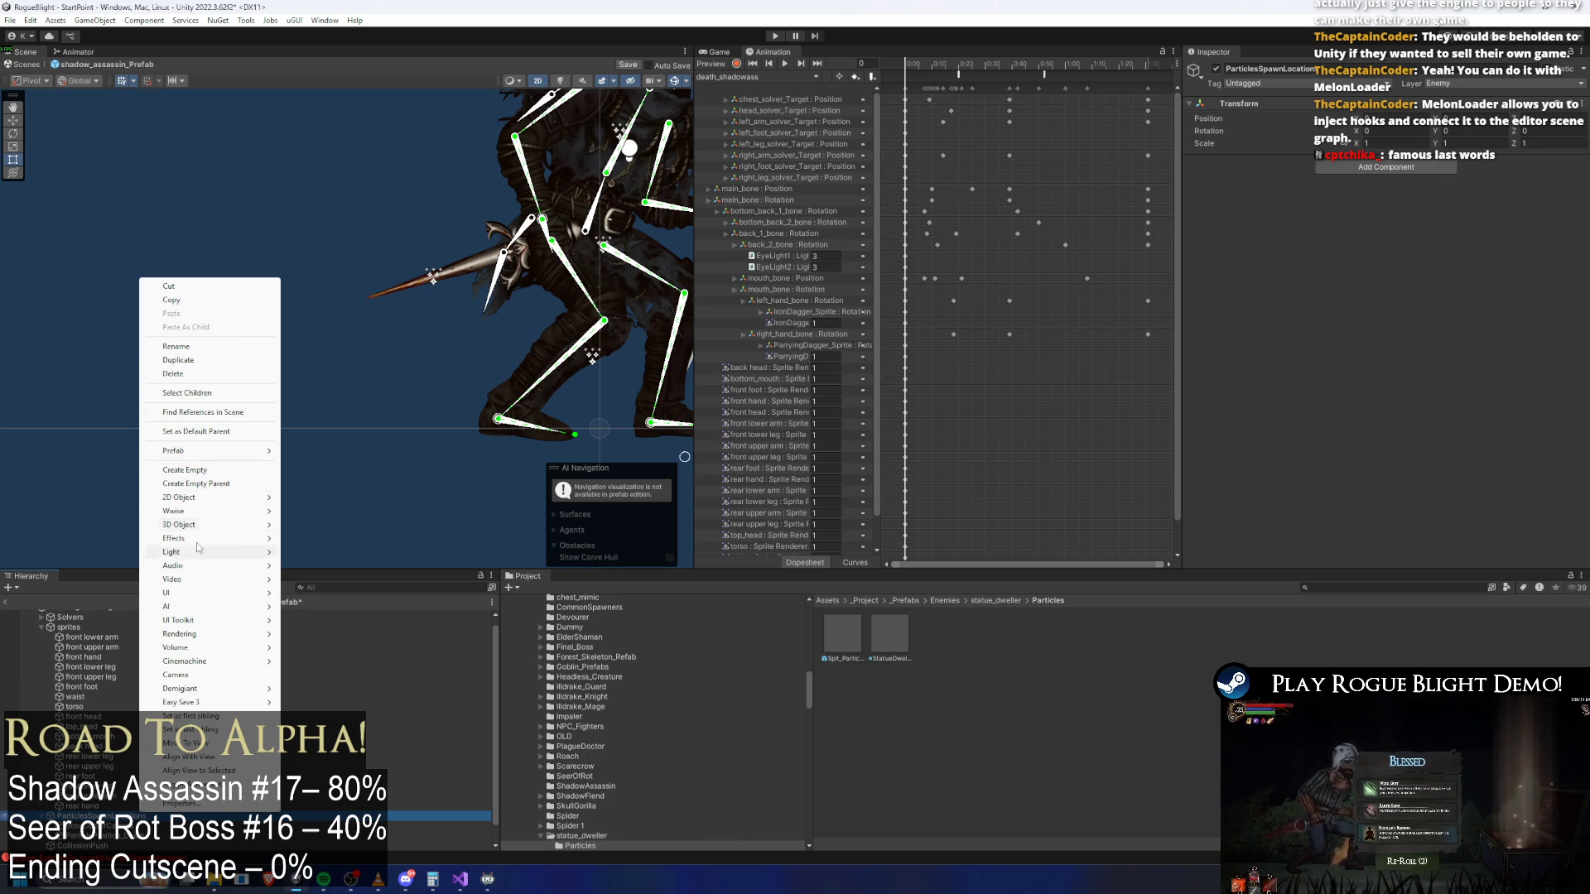
pyautogui.press('Escape')
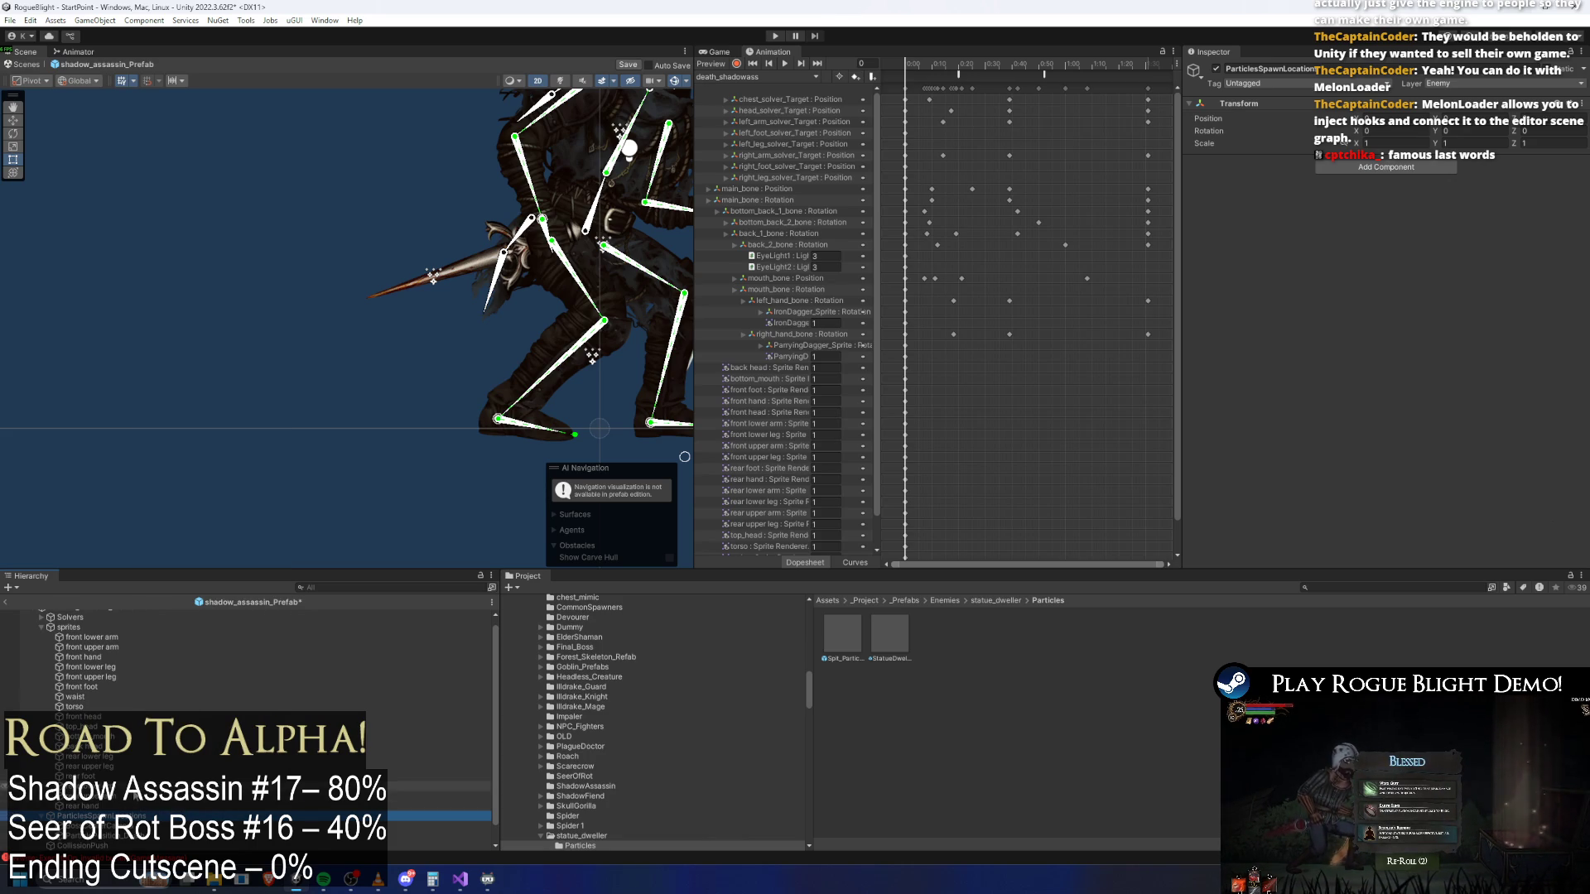
pyautogui.scroll(-1, 172, 772)
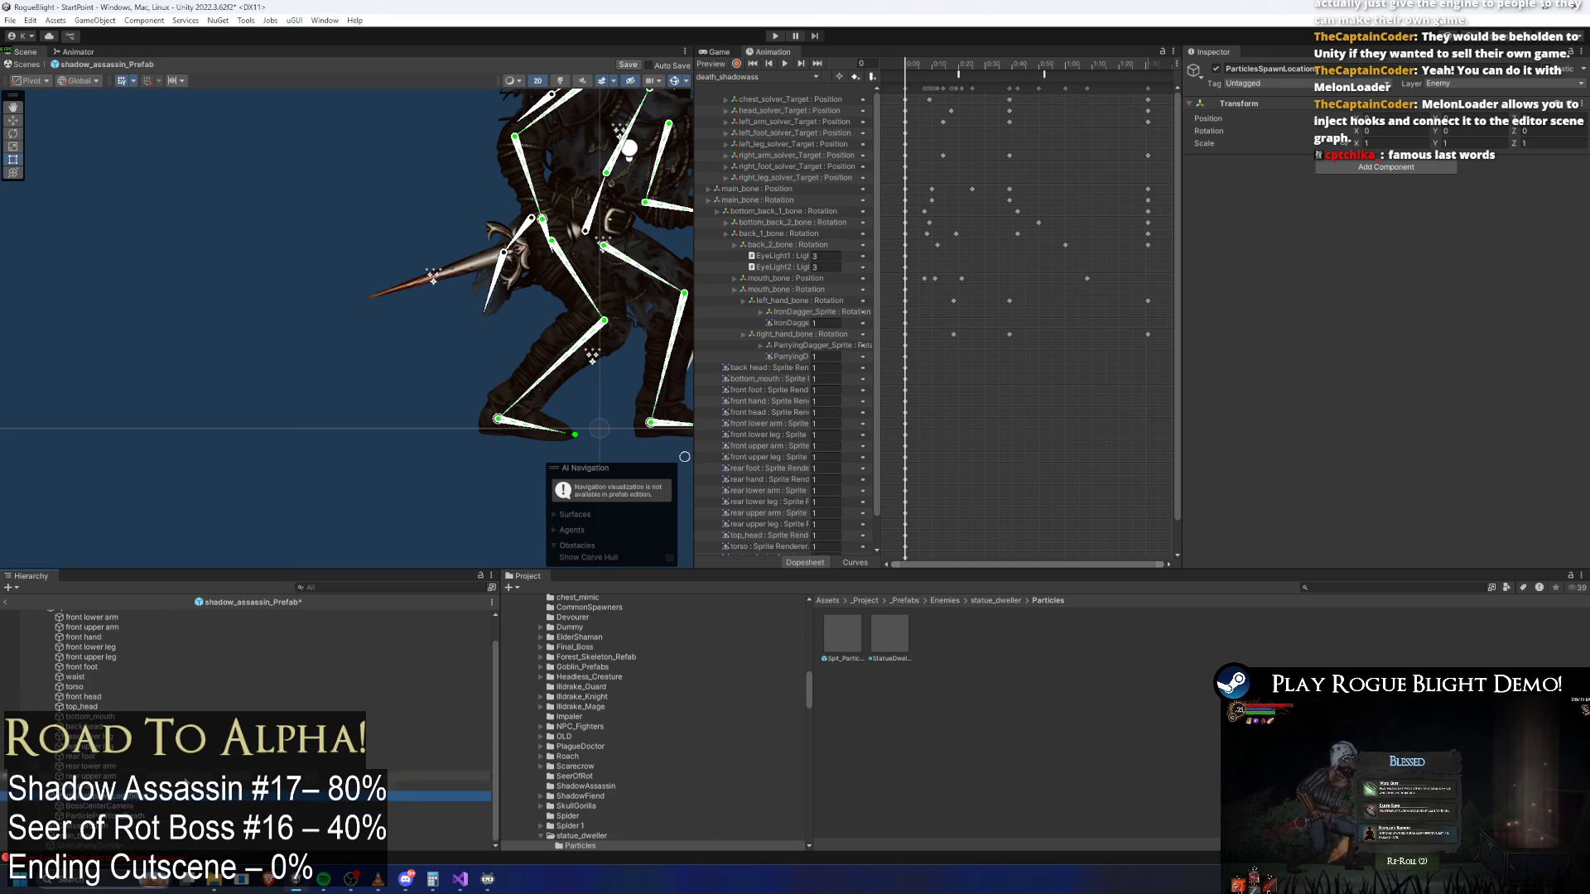
pyautogui.moveTo(99, 806); pyautogui.dragTo(99, 816)
# Unpack the StatueDwellerFallGroundParticle instance via Prefab > Unpack, then scrub the preview to check the dust
pyautogui.rightClick(127, 826)
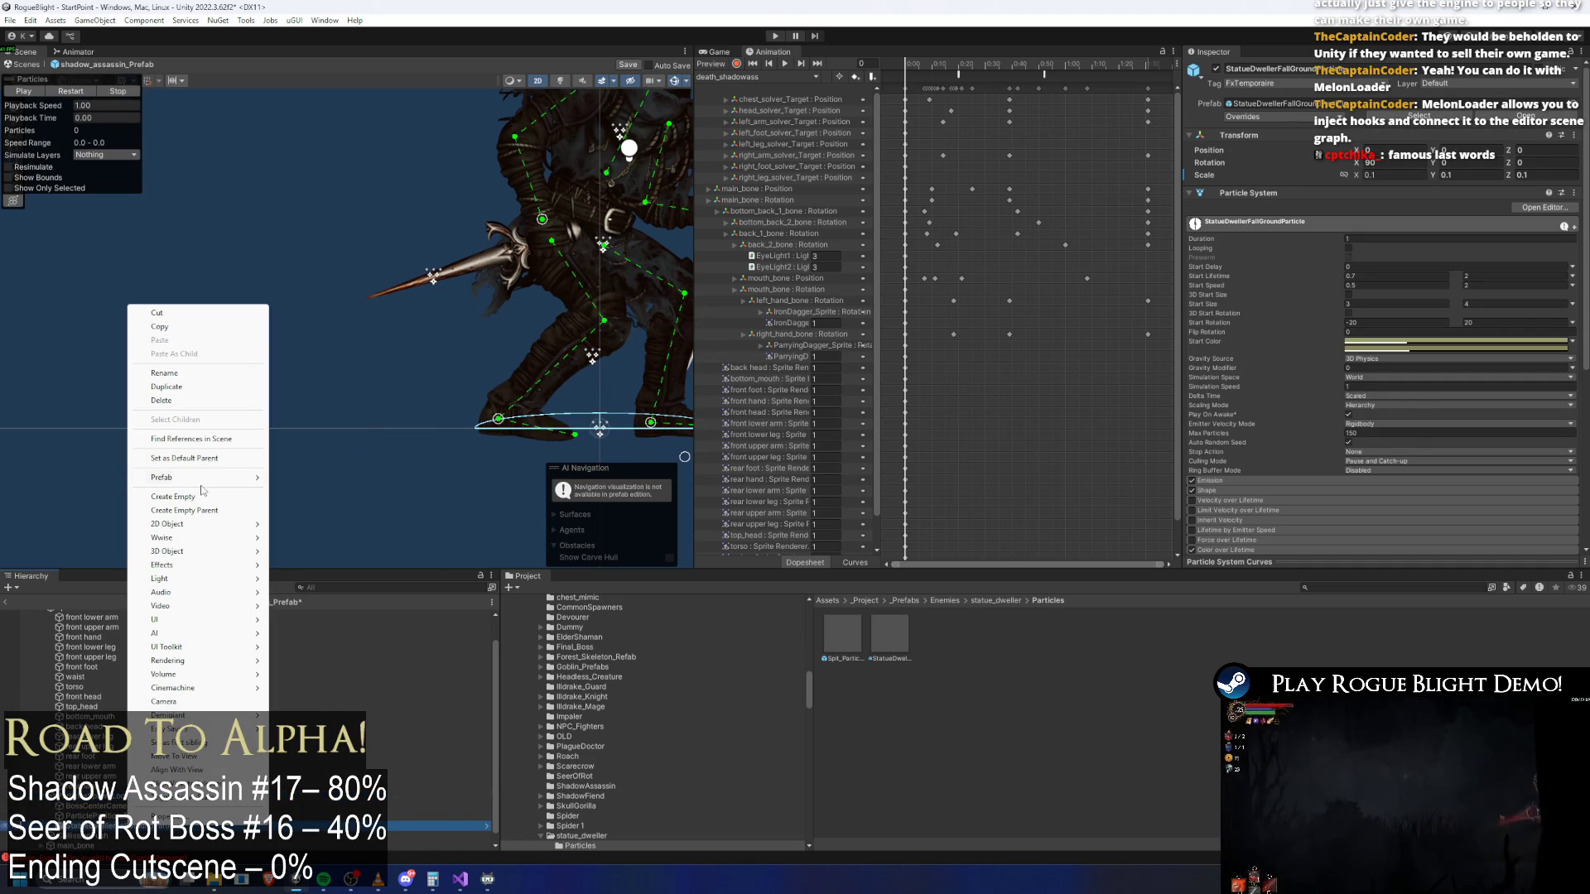
pyautogui.moveTo(231, 478)
pyautogui.click(331, 590)
pyautogui.moveTo(376, 266); pyautogui.dragTo(205, 171)
pyautogui.moveTo(122, 118)
pyautogui.mouseDown()
pyautogui.moveTo(684, 149)
pyautogui.moveTo(61, 169)
pyautogui.moveTo(206, 202)
pyautogui.mouseUp()
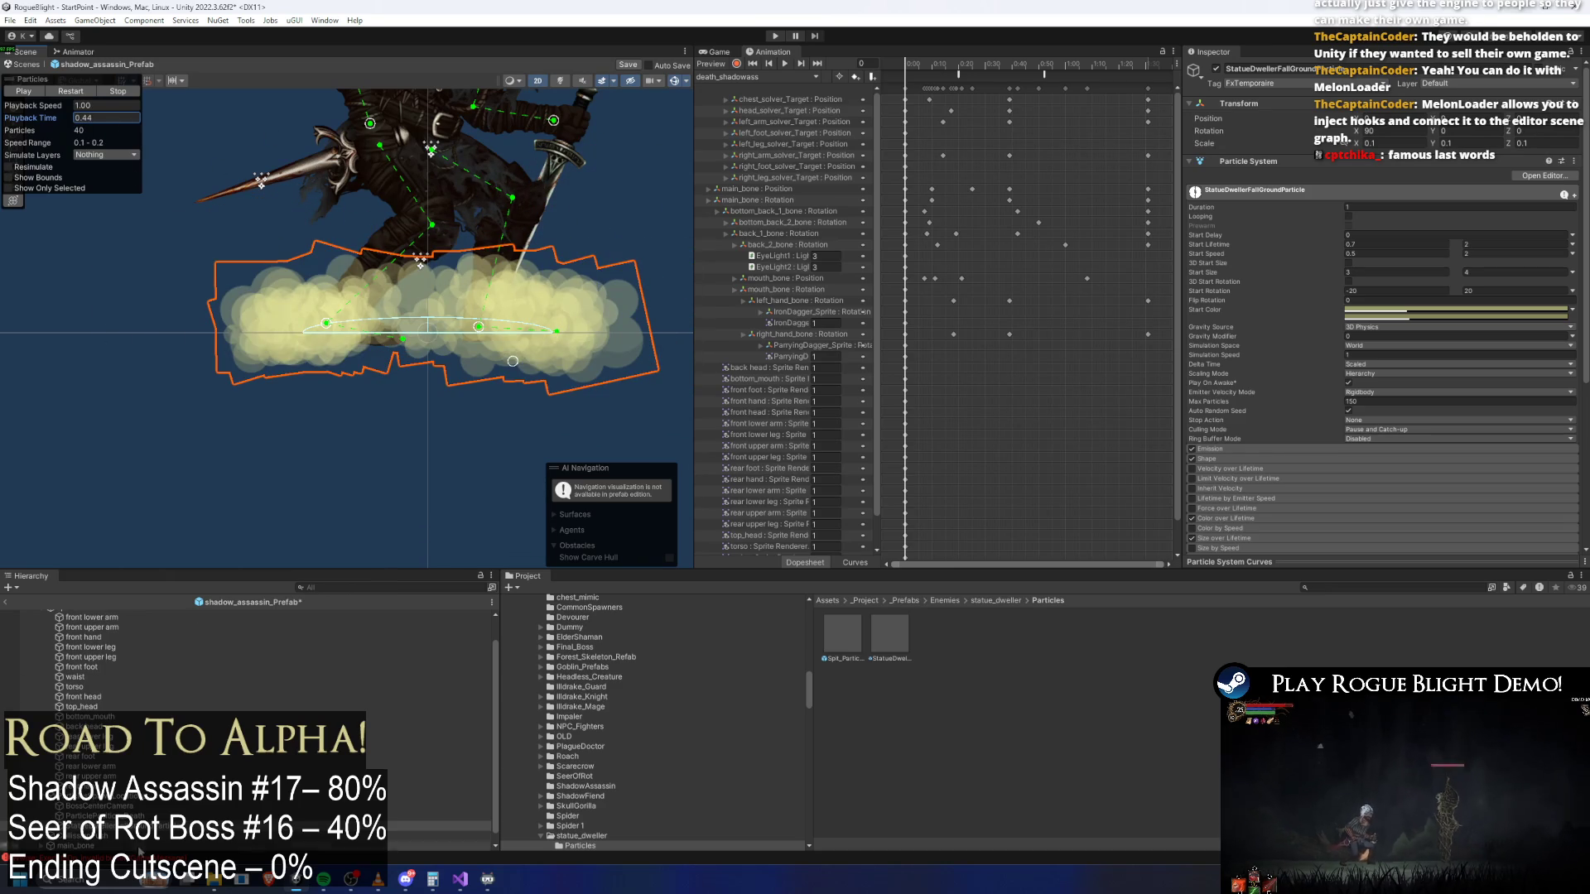
pyautogui.click(1432, 588)
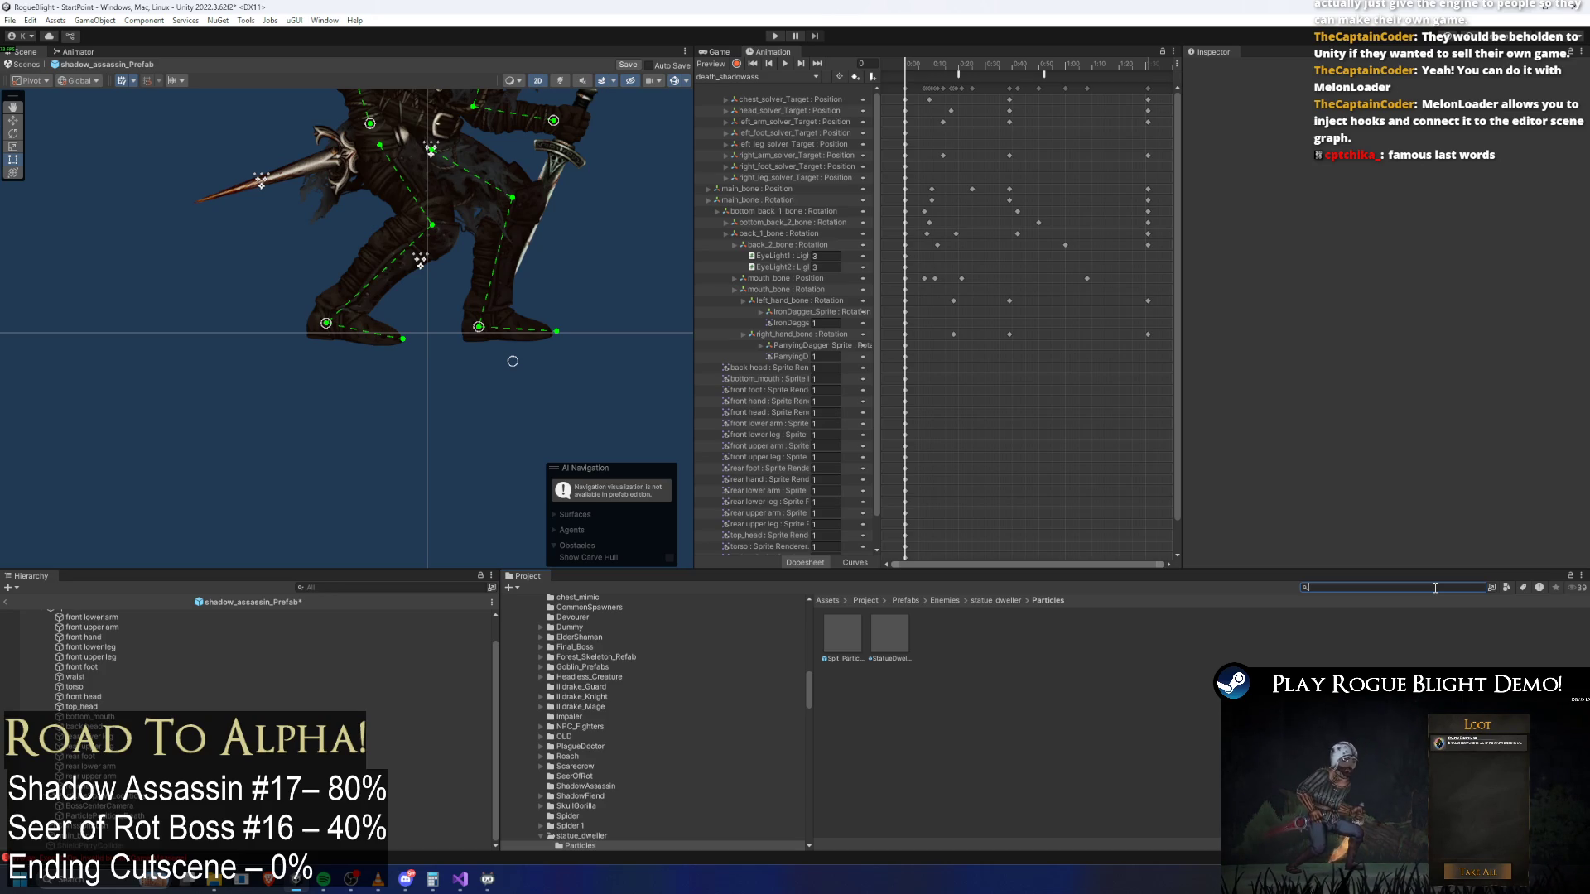
# Find UndeadDragon_Prefab, locate UndeadDragonFallGroundParticle, and drag it into the shadow_assassin Hierarchy
pyautogui.write('undead dragon prefa')
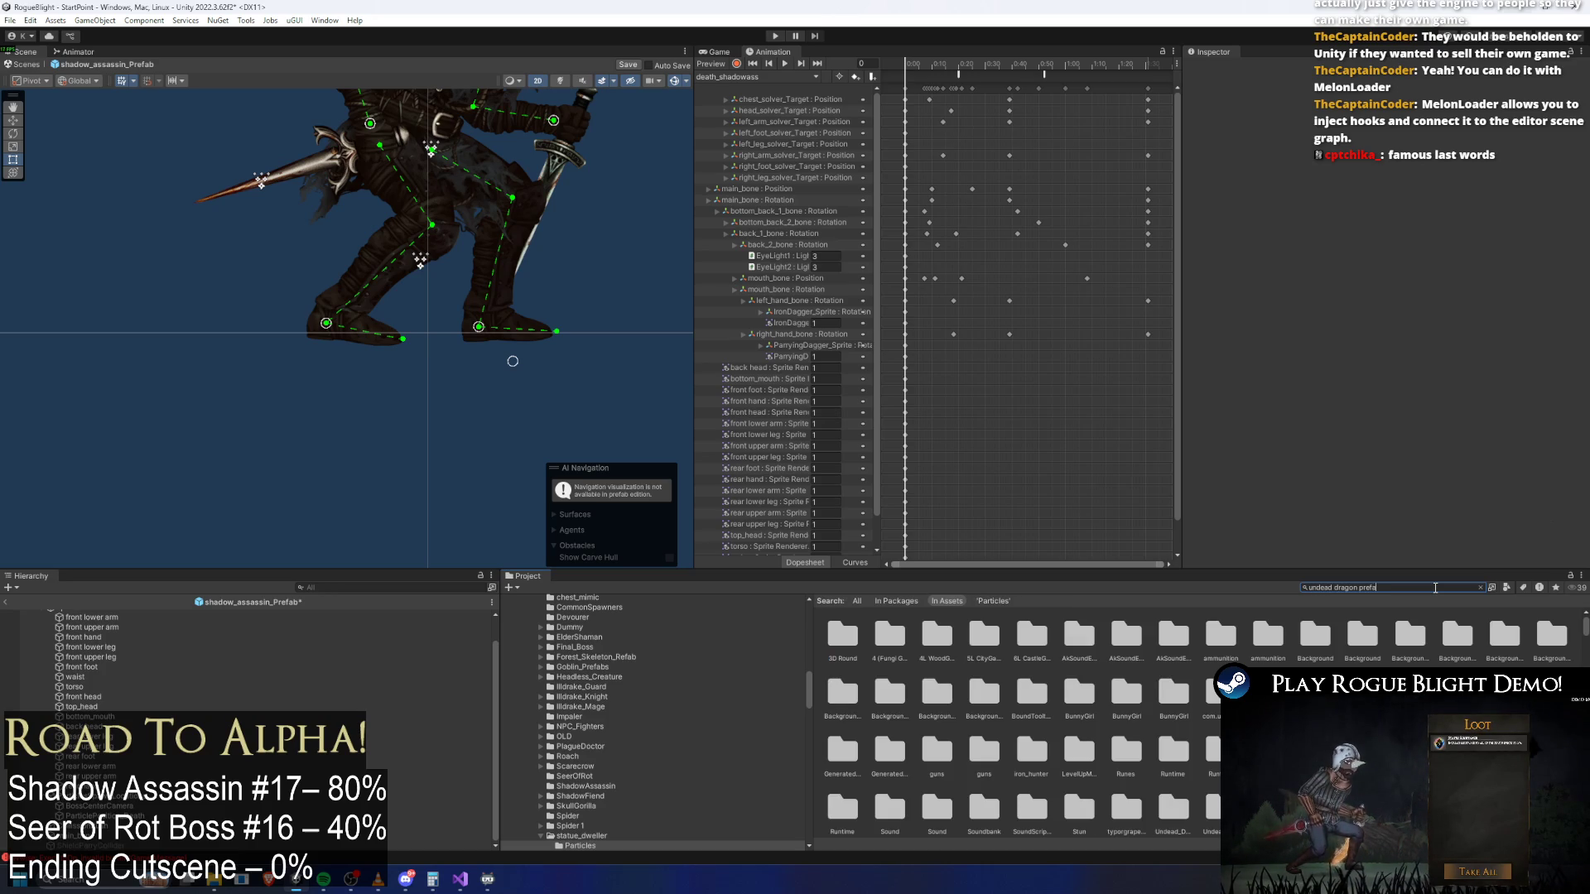
pyautogui.click(889, 636)
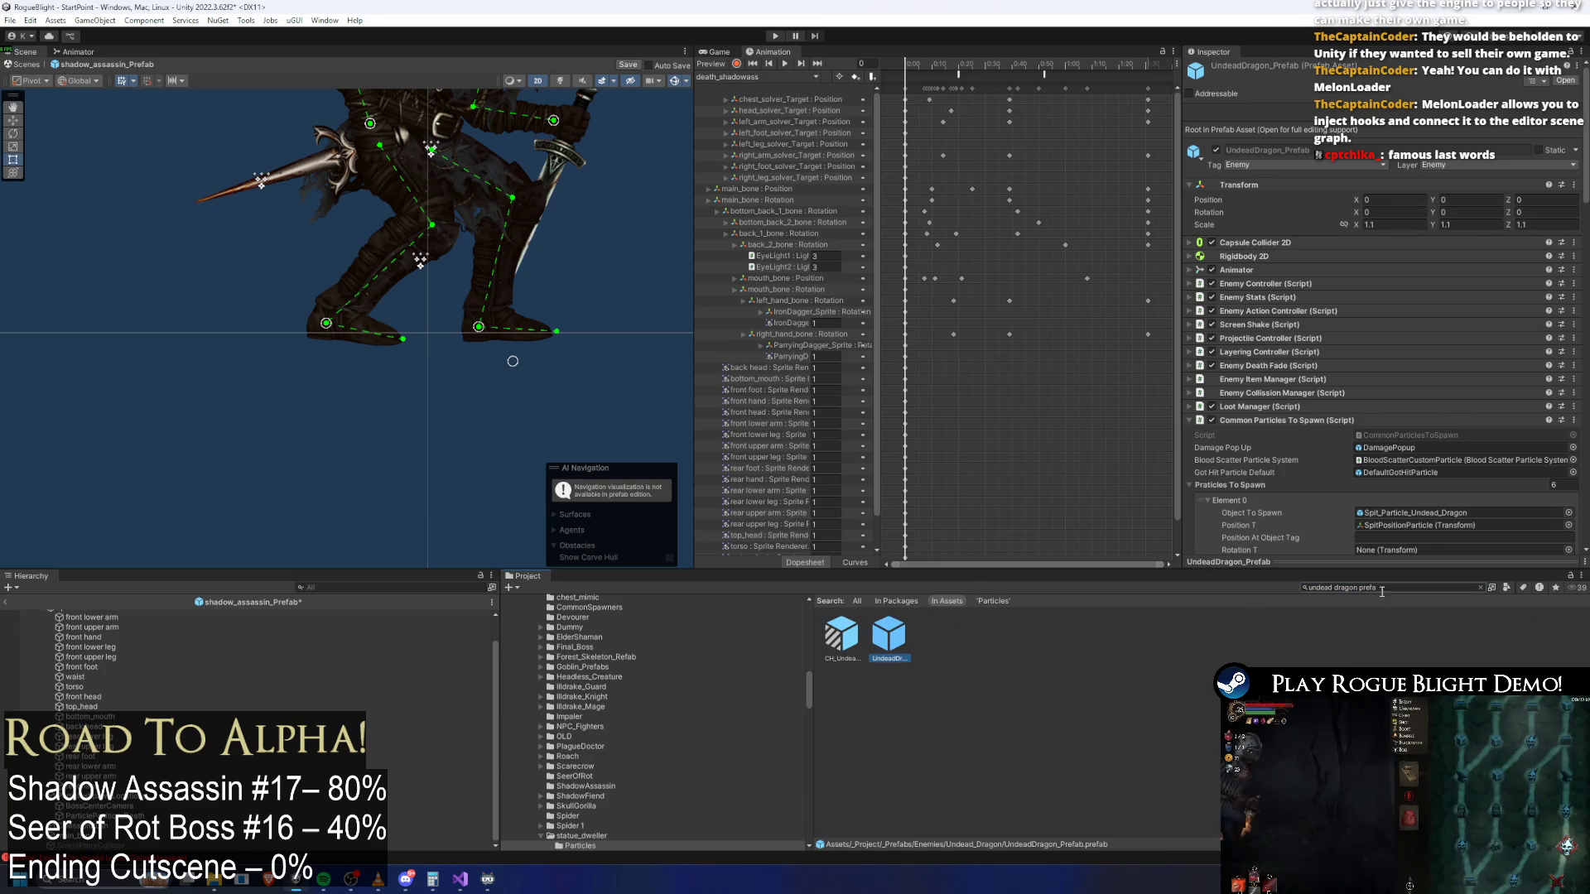
pyautogui.scroll(-3, 1484, 424)
pyautogui.scroll(-3, 1483, 425)
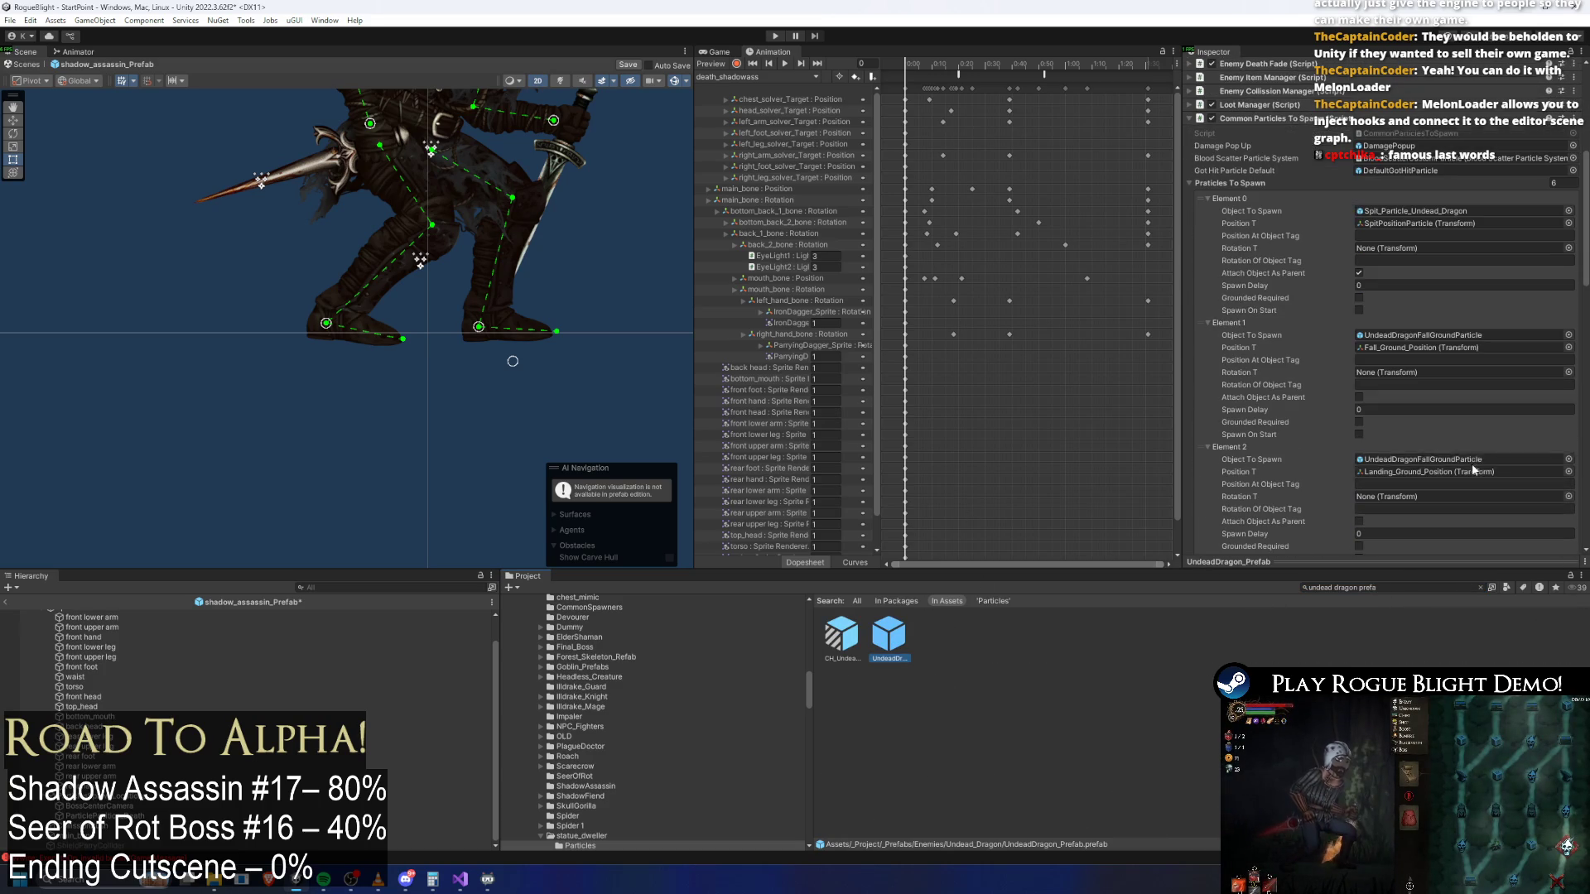
pyautogui.click(1416, 336)
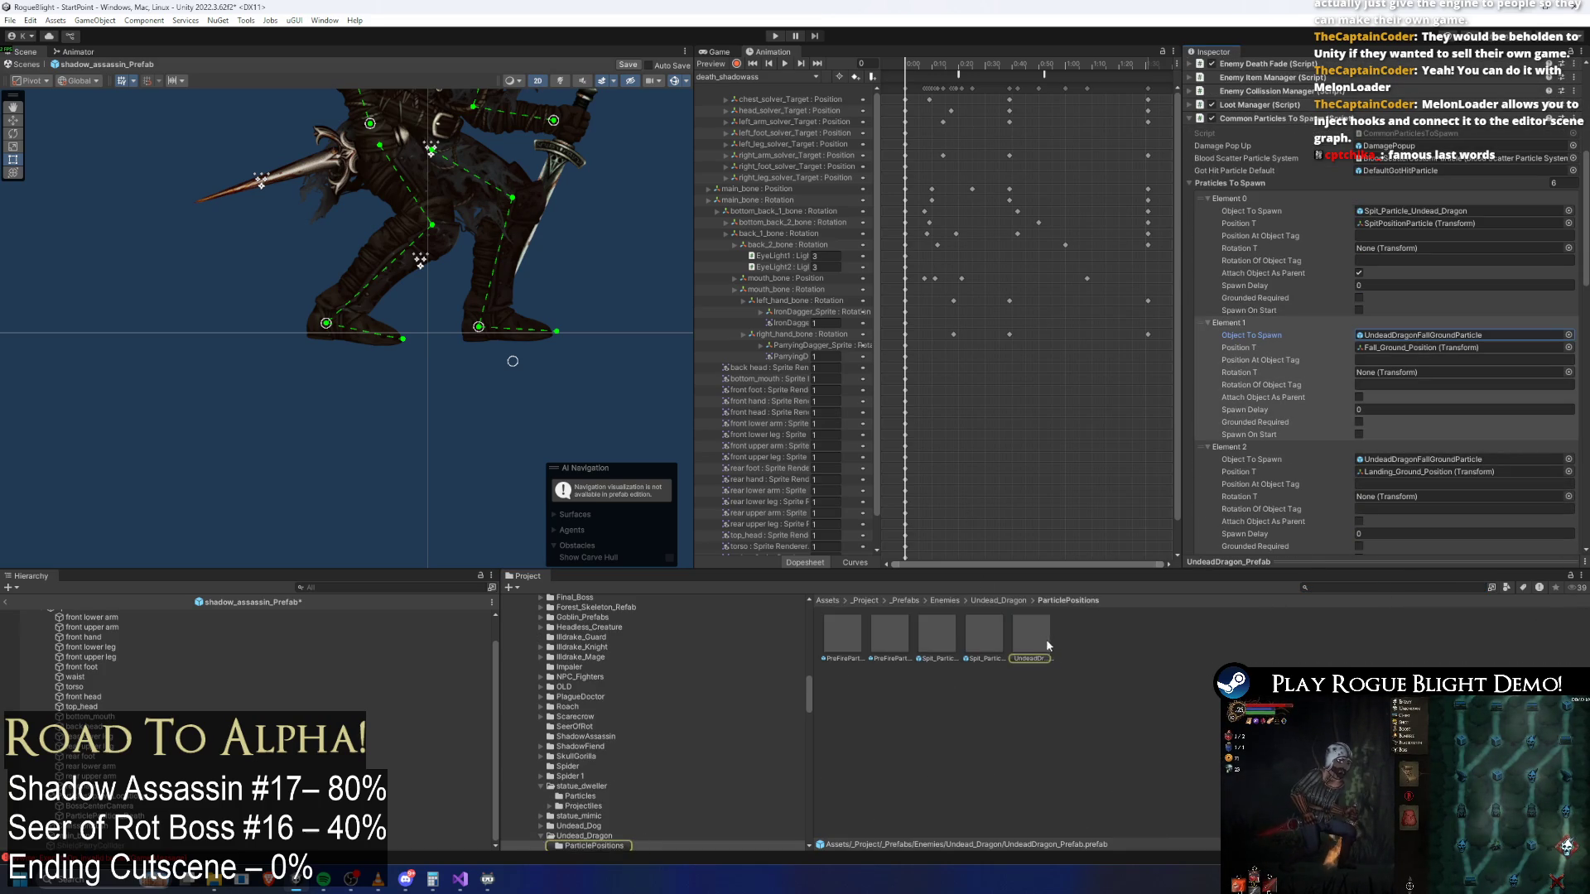
pyautogui.rightClick(1031, 638)
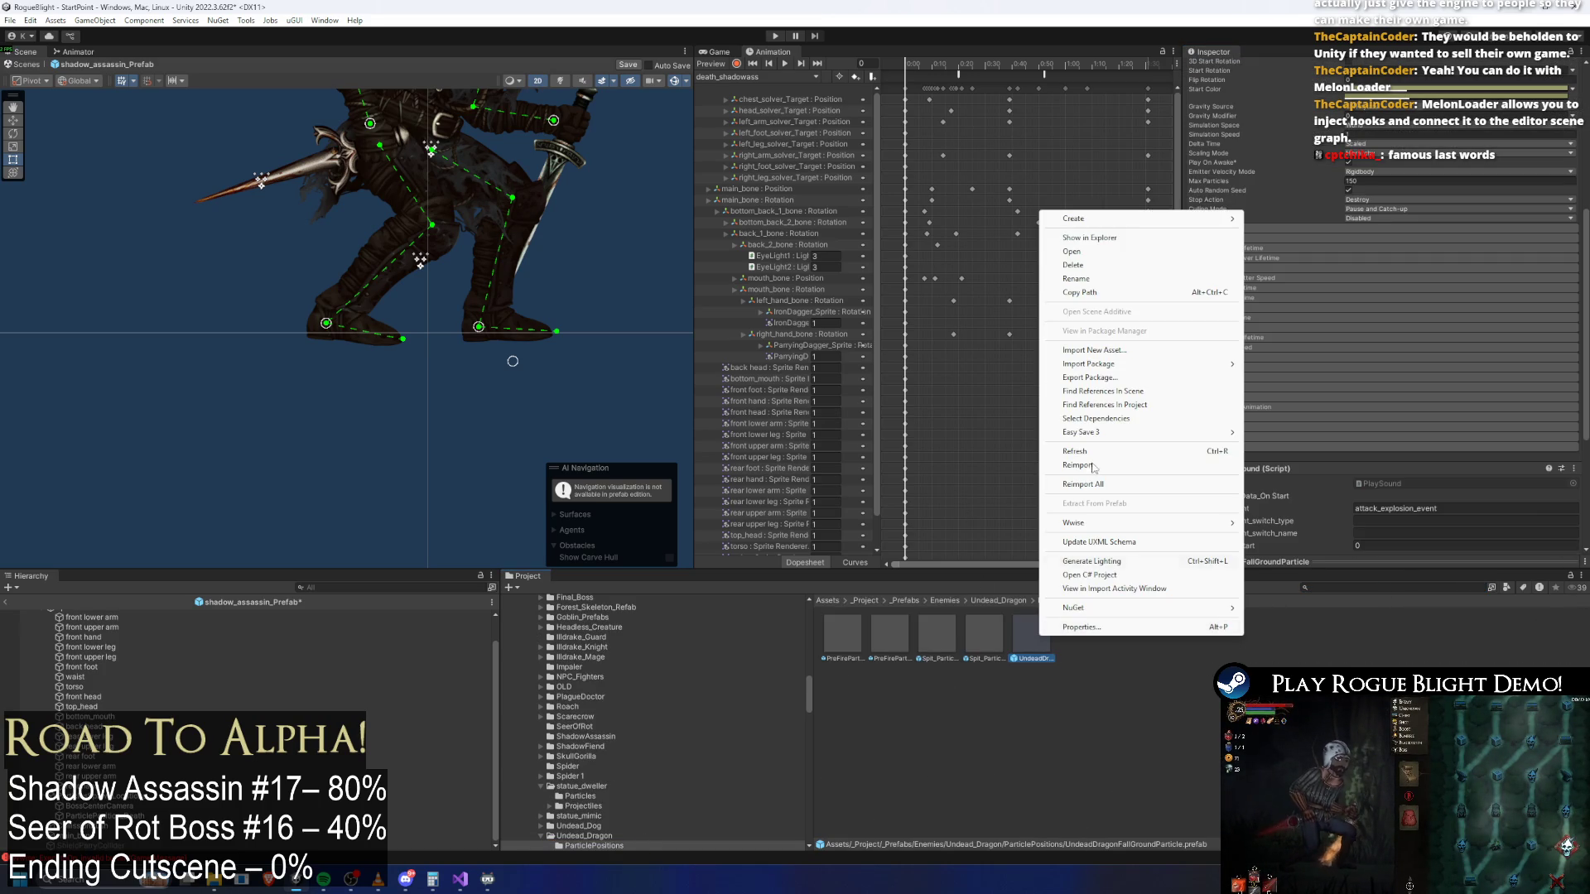
pyautogui.click(1033, 659)
pyautogui.moveTo(1031, 642)
pyautogui.mouseDown()
pyautogui.moveTo(623, 408)
pyautogui.moveTo(1024, 636)
pyautogui.moveTo(980, 636)
pyautogui.moveTo(439, 820)
pyautogui.moveTo(439, 797)
pyautogui.mouseUp()
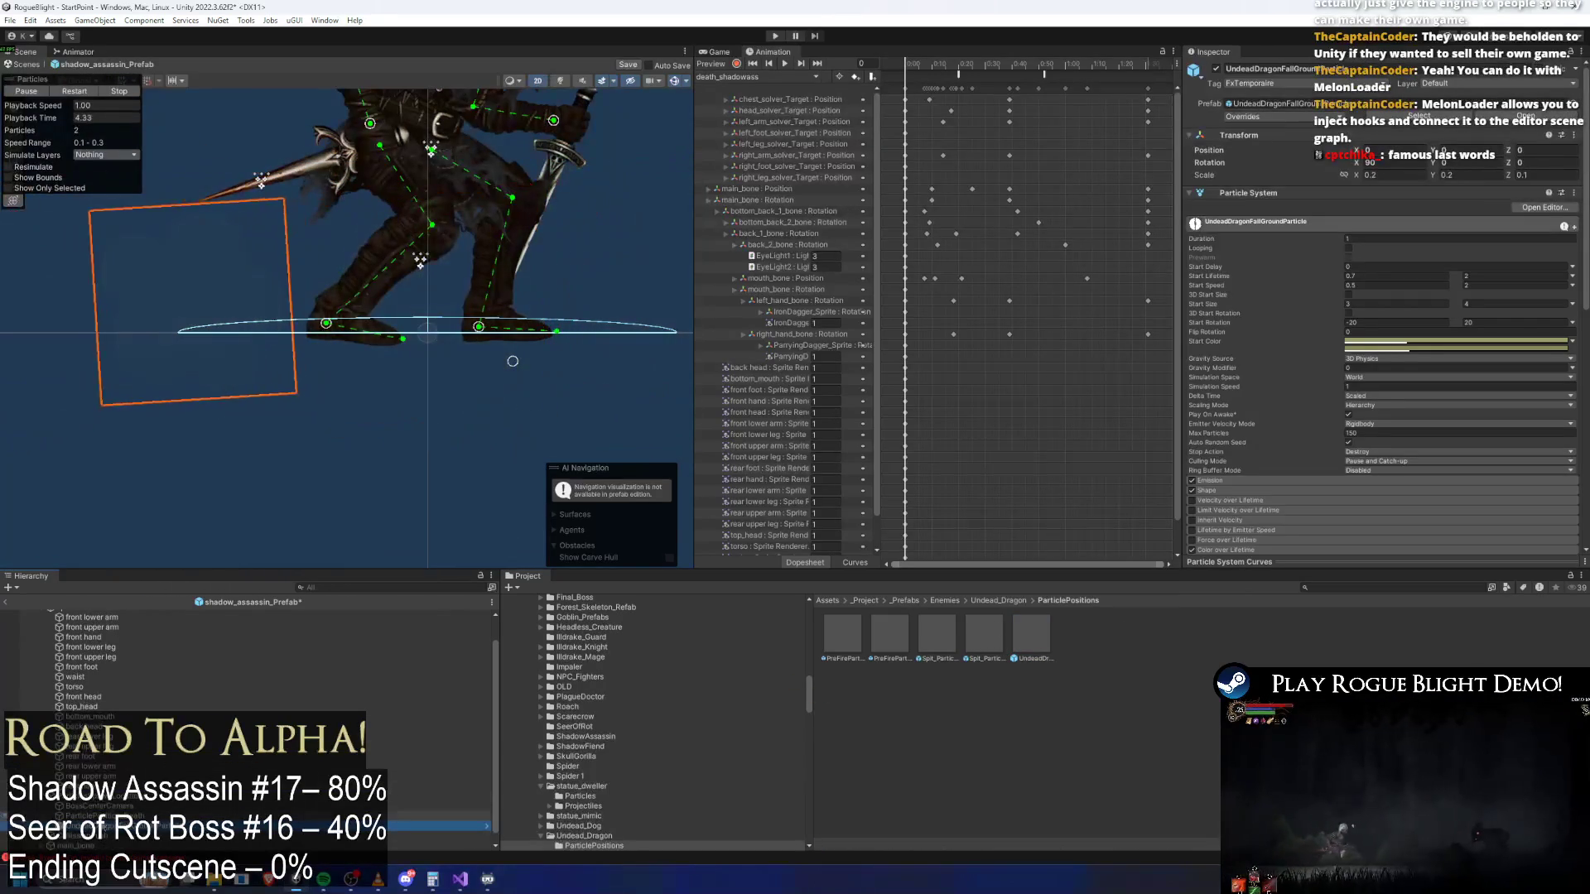
# Set the dust particle's Shape radius to 0.12 and maximum Start Size to 3
pyautogui.moveTo(51, 117)
pyautogui.mouseDown()
pyautogui.moveTo(134, 114)
pyautogui.moveTo(121, 310)
pyautogui.moveTo(33, 320)
pyautogui.moveTo(1430, 311)
pyautogui.mouseUp()
pyautogui.scroll(-2, 1366, 365)
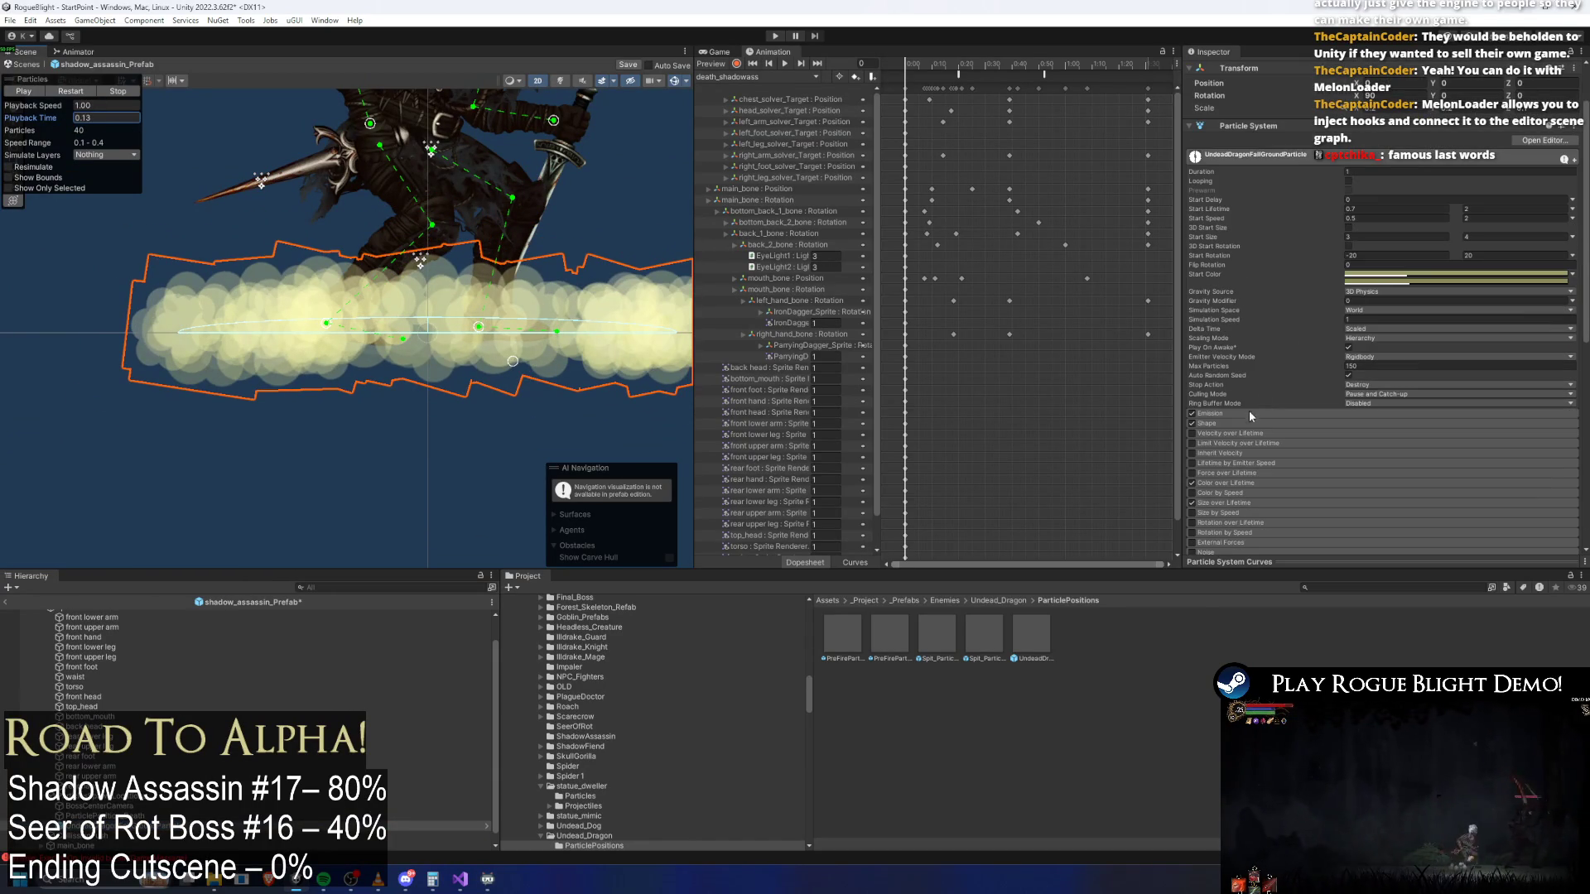
pyautogui.click(1235, 424)
pyautogui.moveTo(1330, 444); pyautogui.dragTo(1328, 447)
pyautogui.moveTo(33, 118)
pyautogui.mouseDown()
pyautogui.moveTo(251, 144)
pyautogui.moveTo(237, 146)
pyautogui.mouseUp()
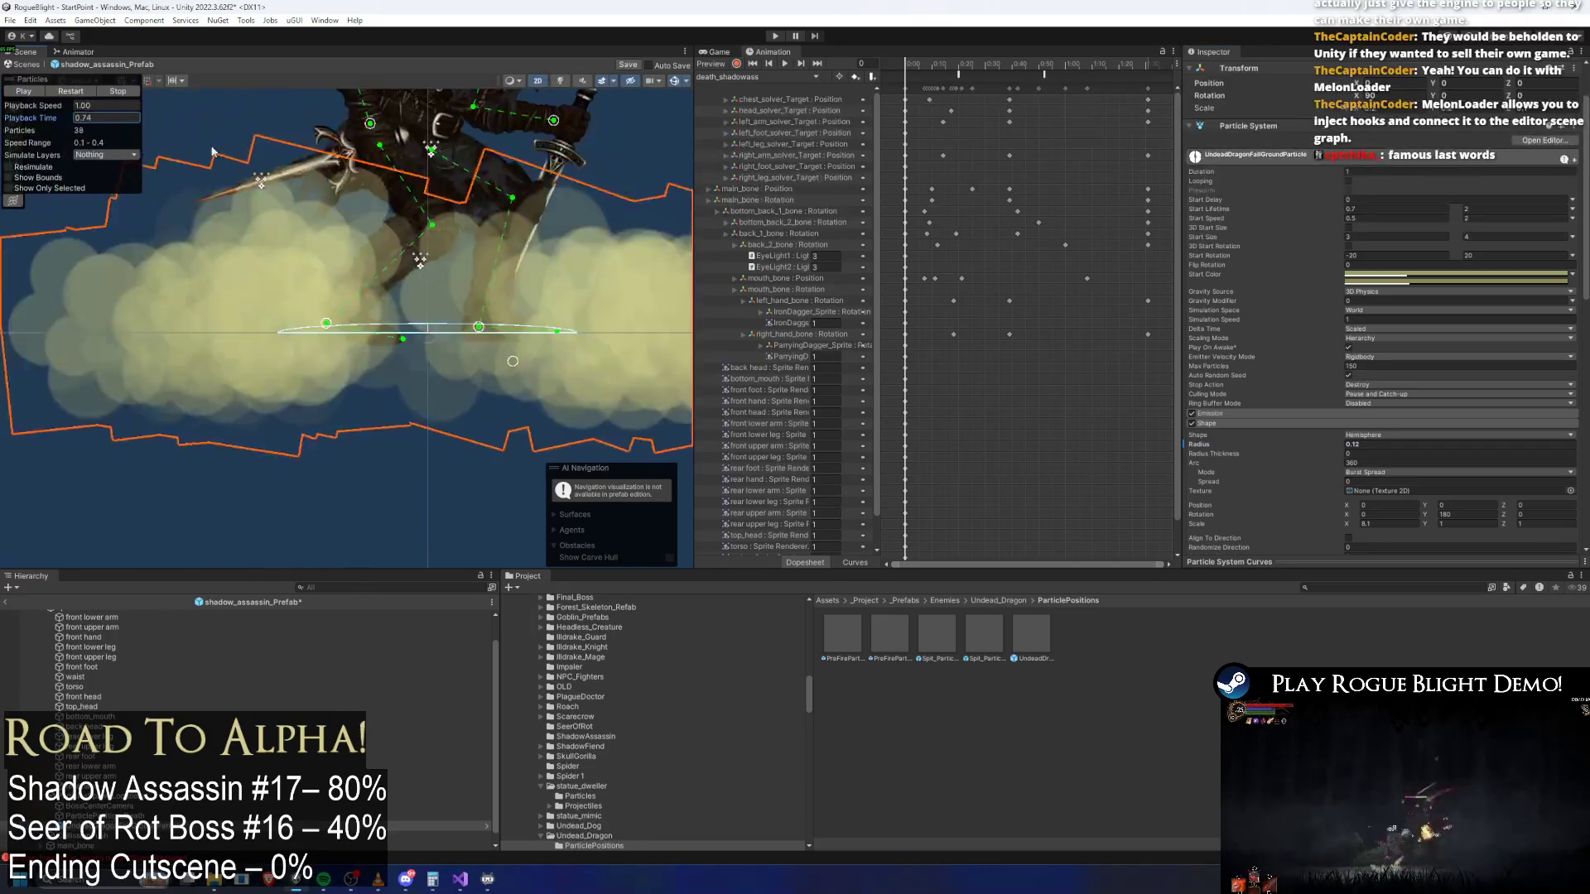
pyautogui.doubleClick(1489, 241)
pyautogui.write('3')
pyautogui.press('Return')
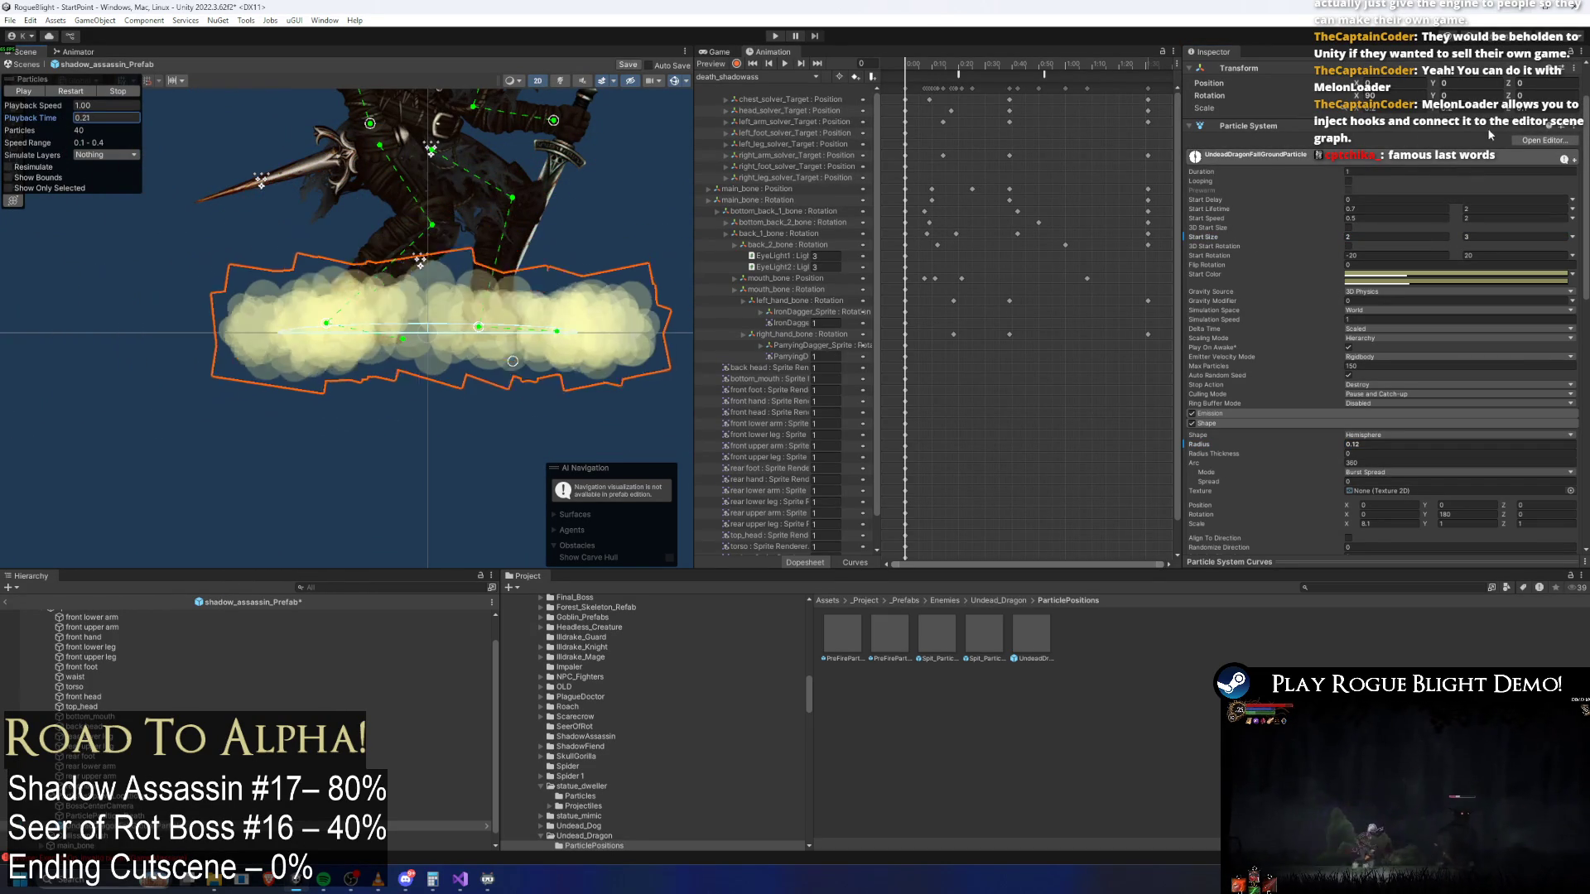
# Remove the Play Sound component and unpack the particle instance in the Hierarchy
pyautogui.scroll(-10, 1458, 248)
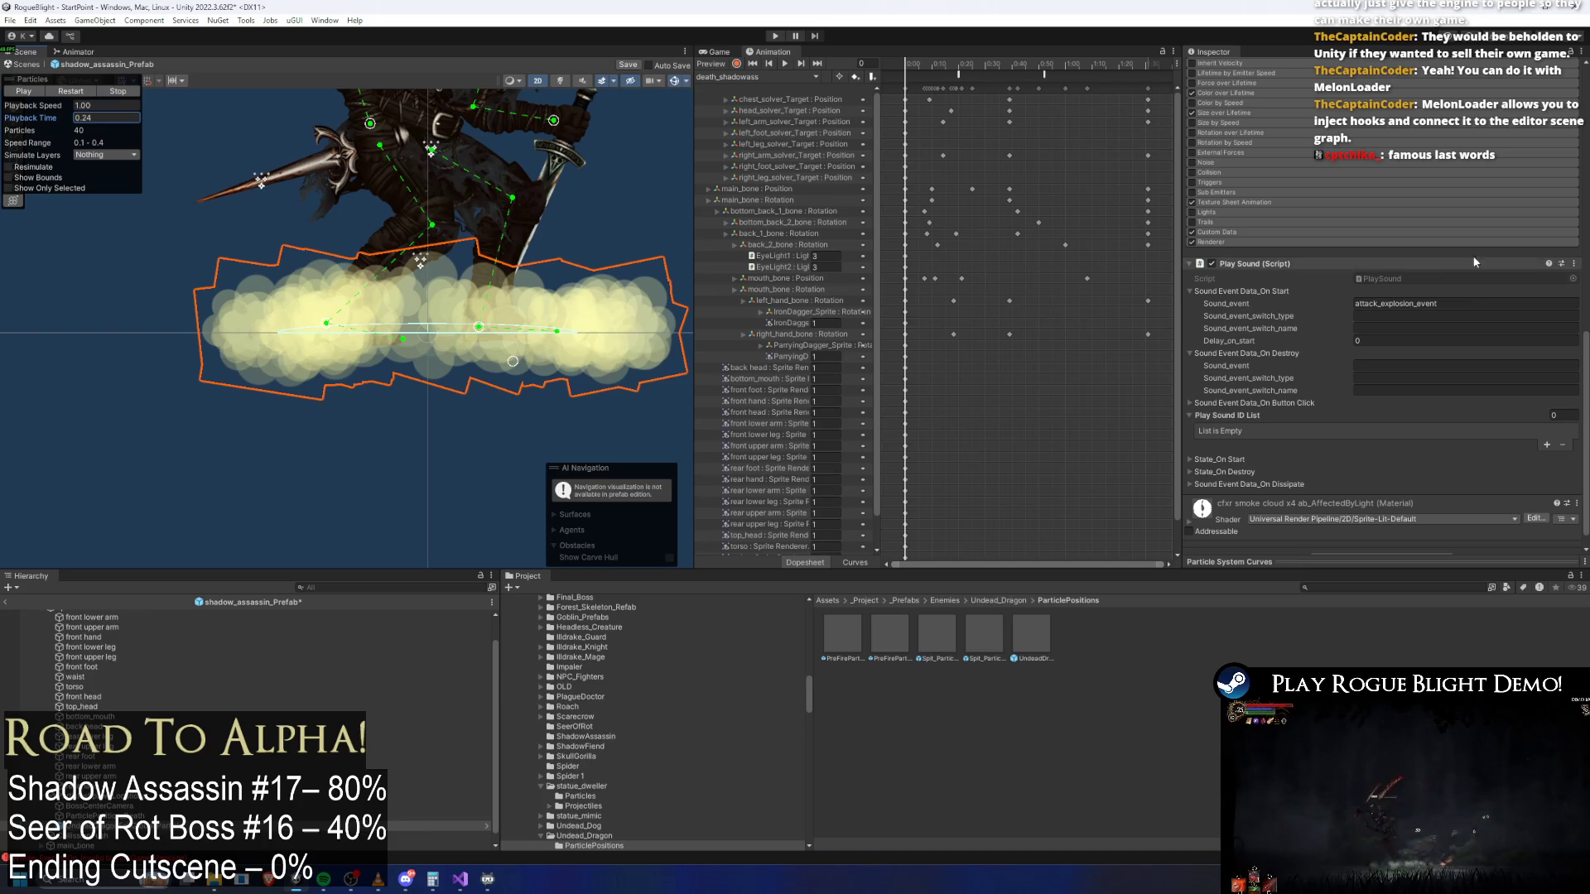
pyautogui.rightClick(1256, 269)
pyautogui.click(1279, 291)
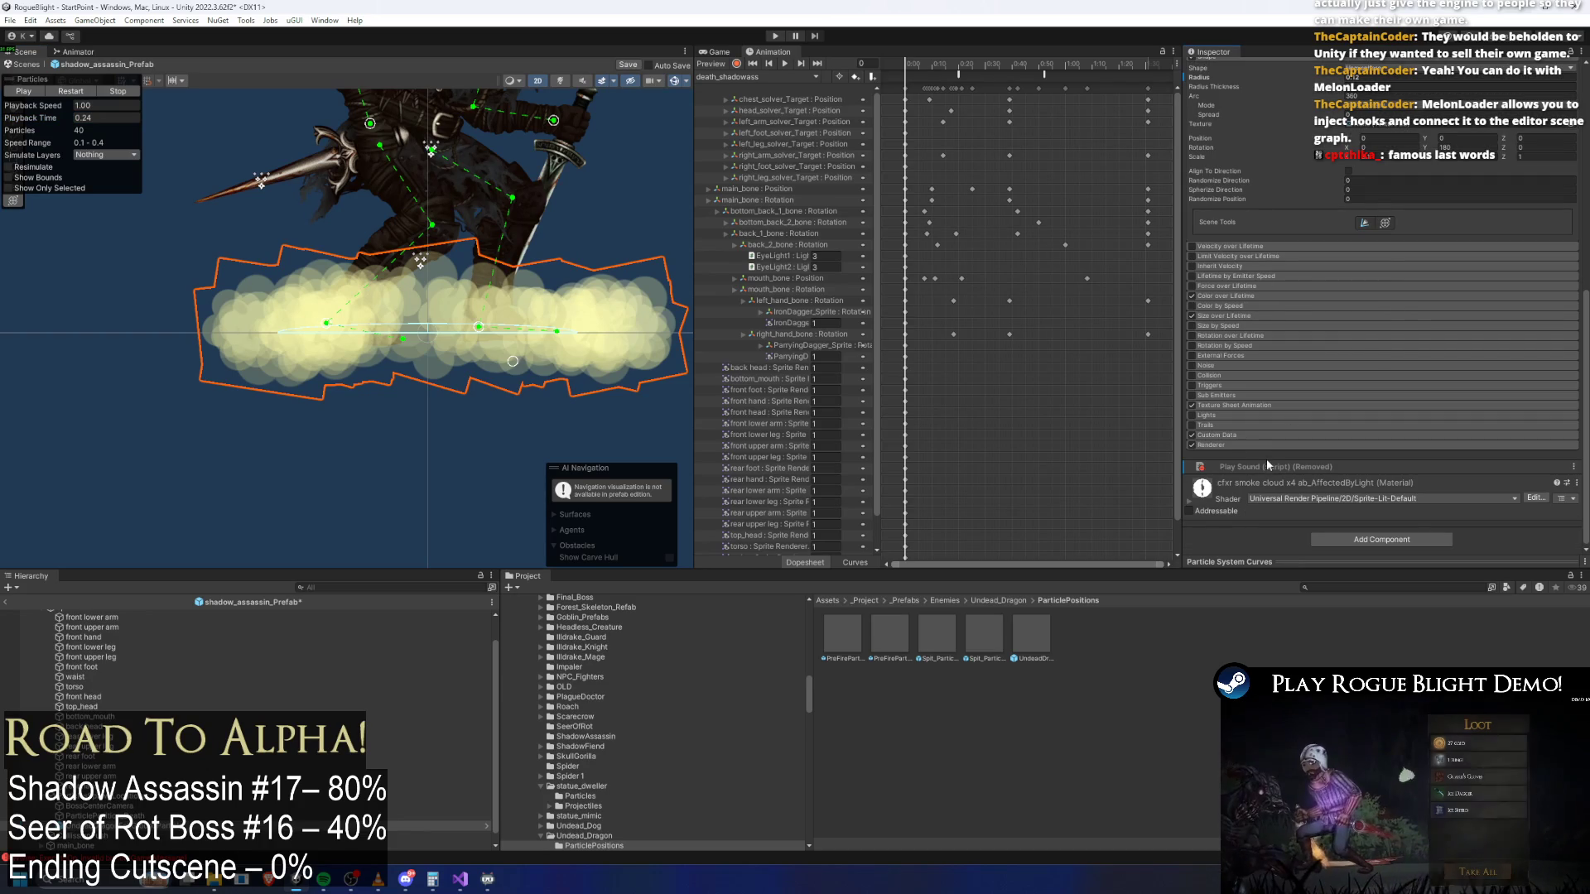
pyautogui.rightClick(158, 826)
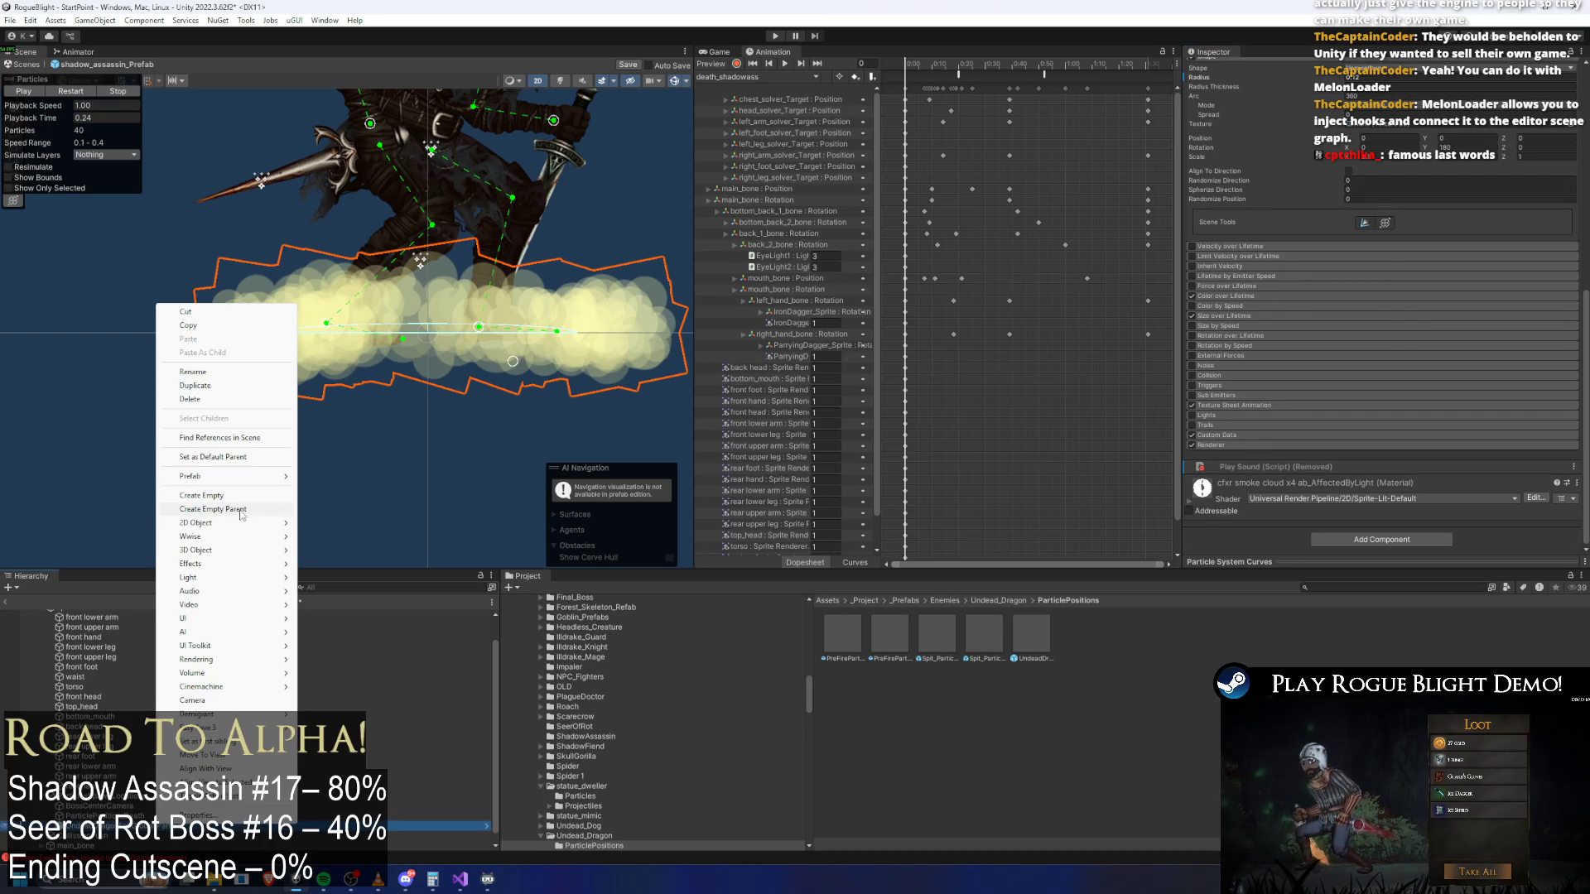
pyautogui.moveTo(241, 477)
pyautogui.click(373, 589)
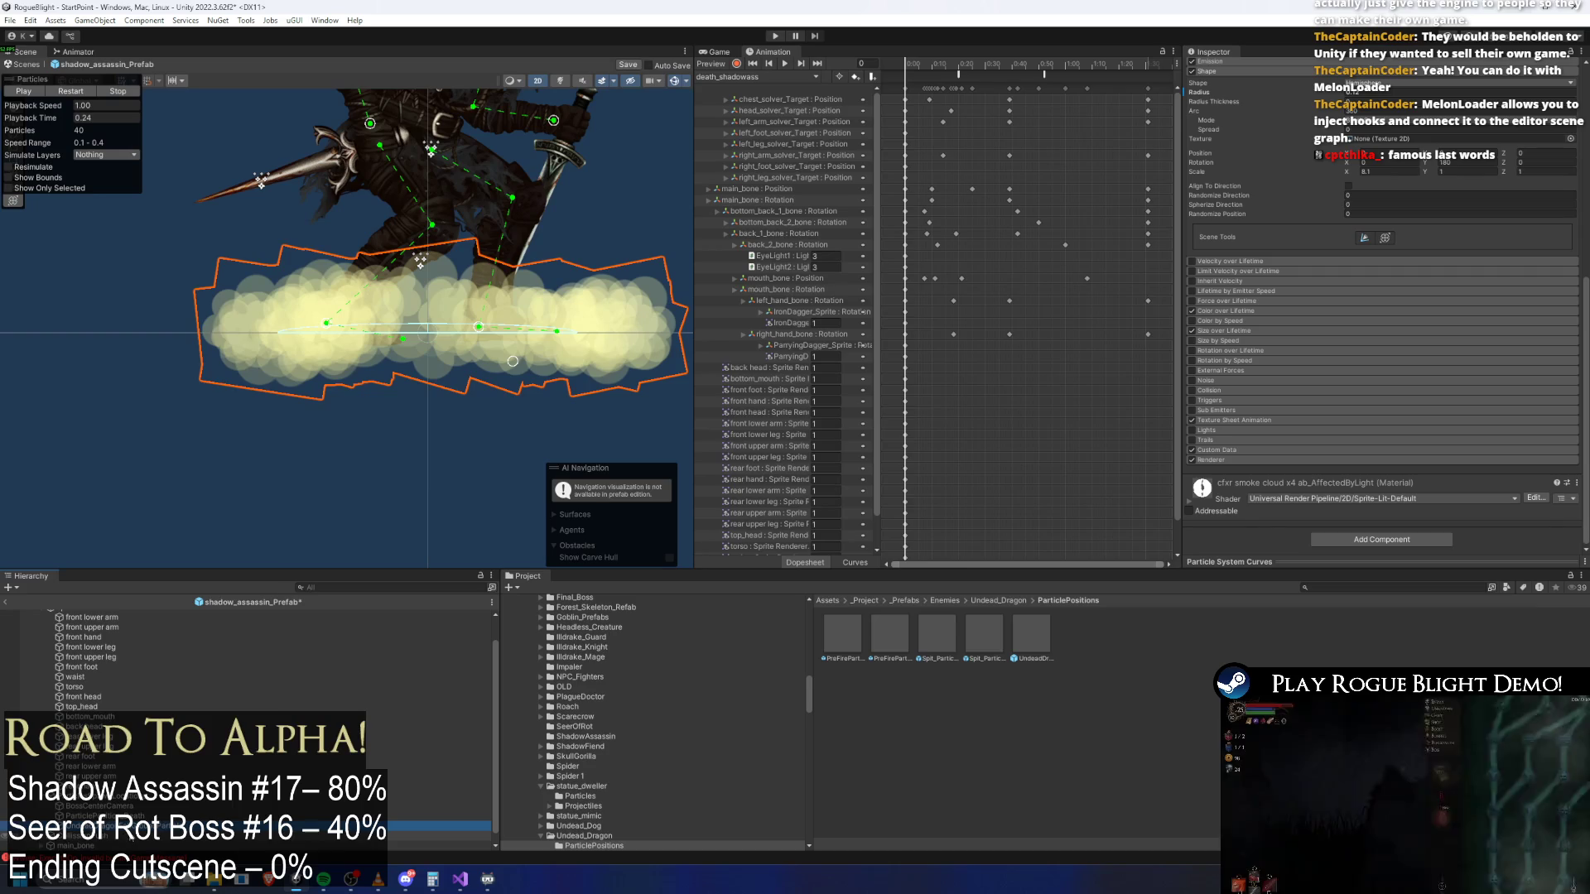
pyautogui.rightClick(137, 825)
pyautogui.click(206, 385)
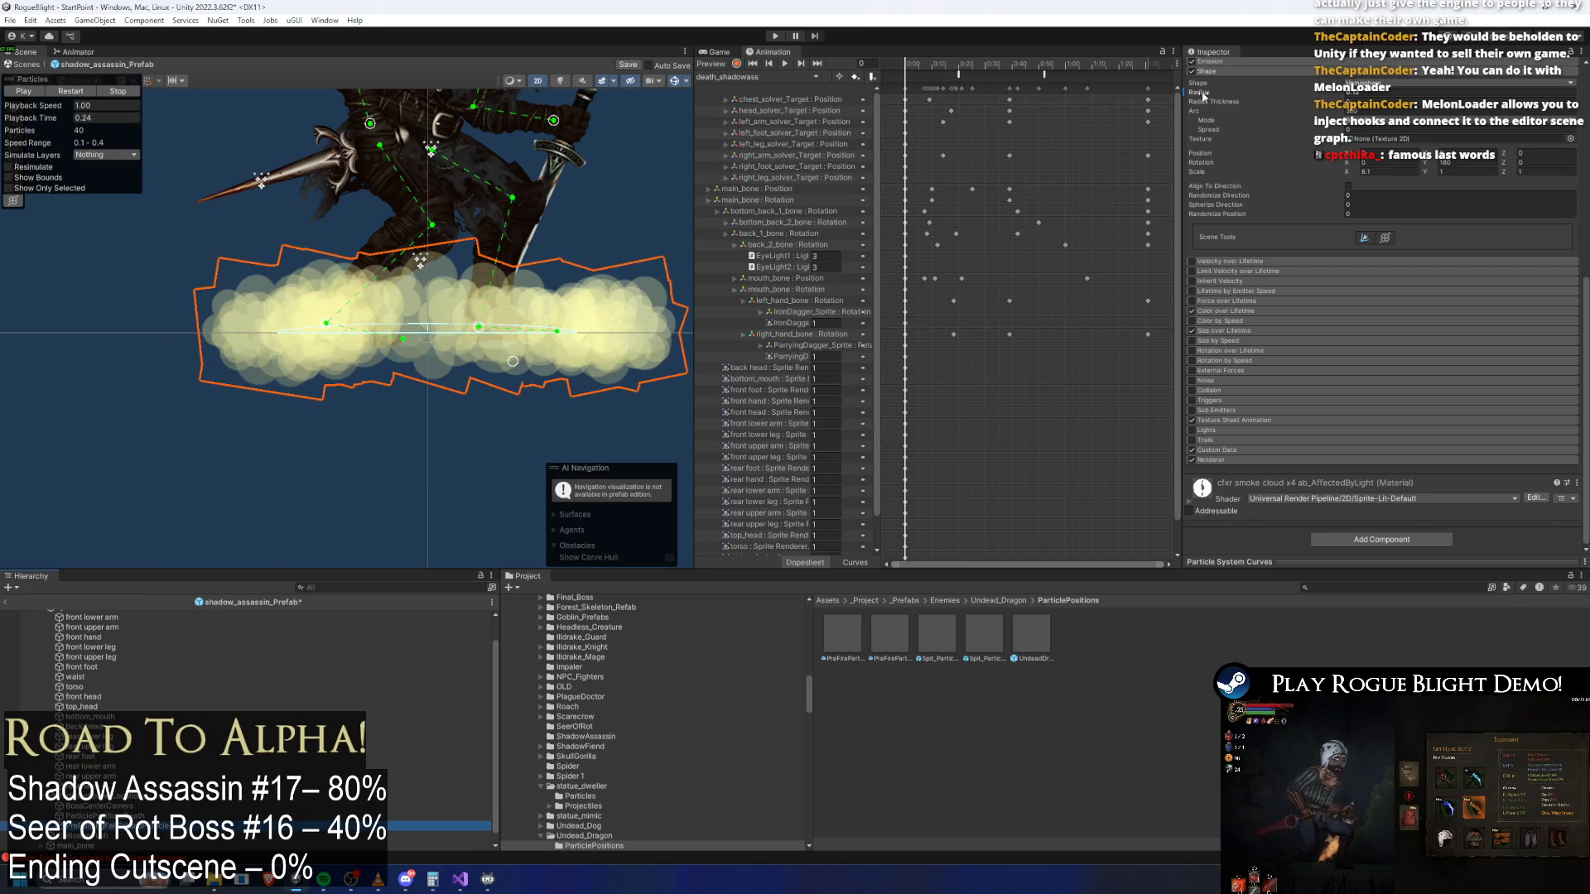
pyautogui.scroll(5, 1284, 237)
# Set Stop Action to None, try Smoke12cg_Dark and Smoke24cg, and disable Texture Sheet Animation
pyautogui.click(1400, 267)
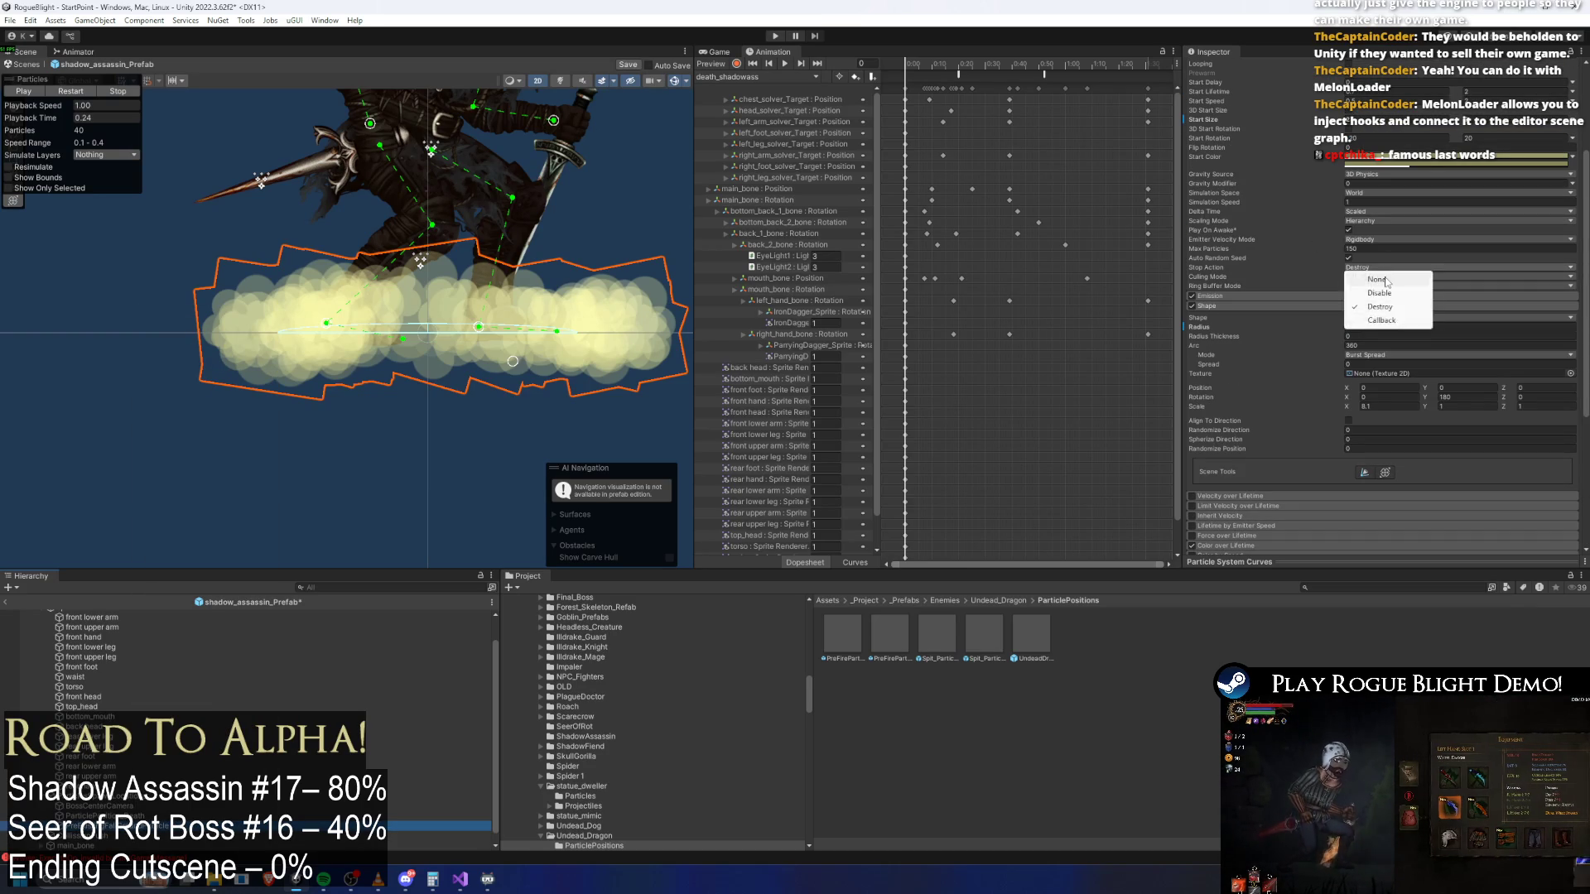
pyautogui.click(1430, 282)
pyautogui.click(1249, 307)
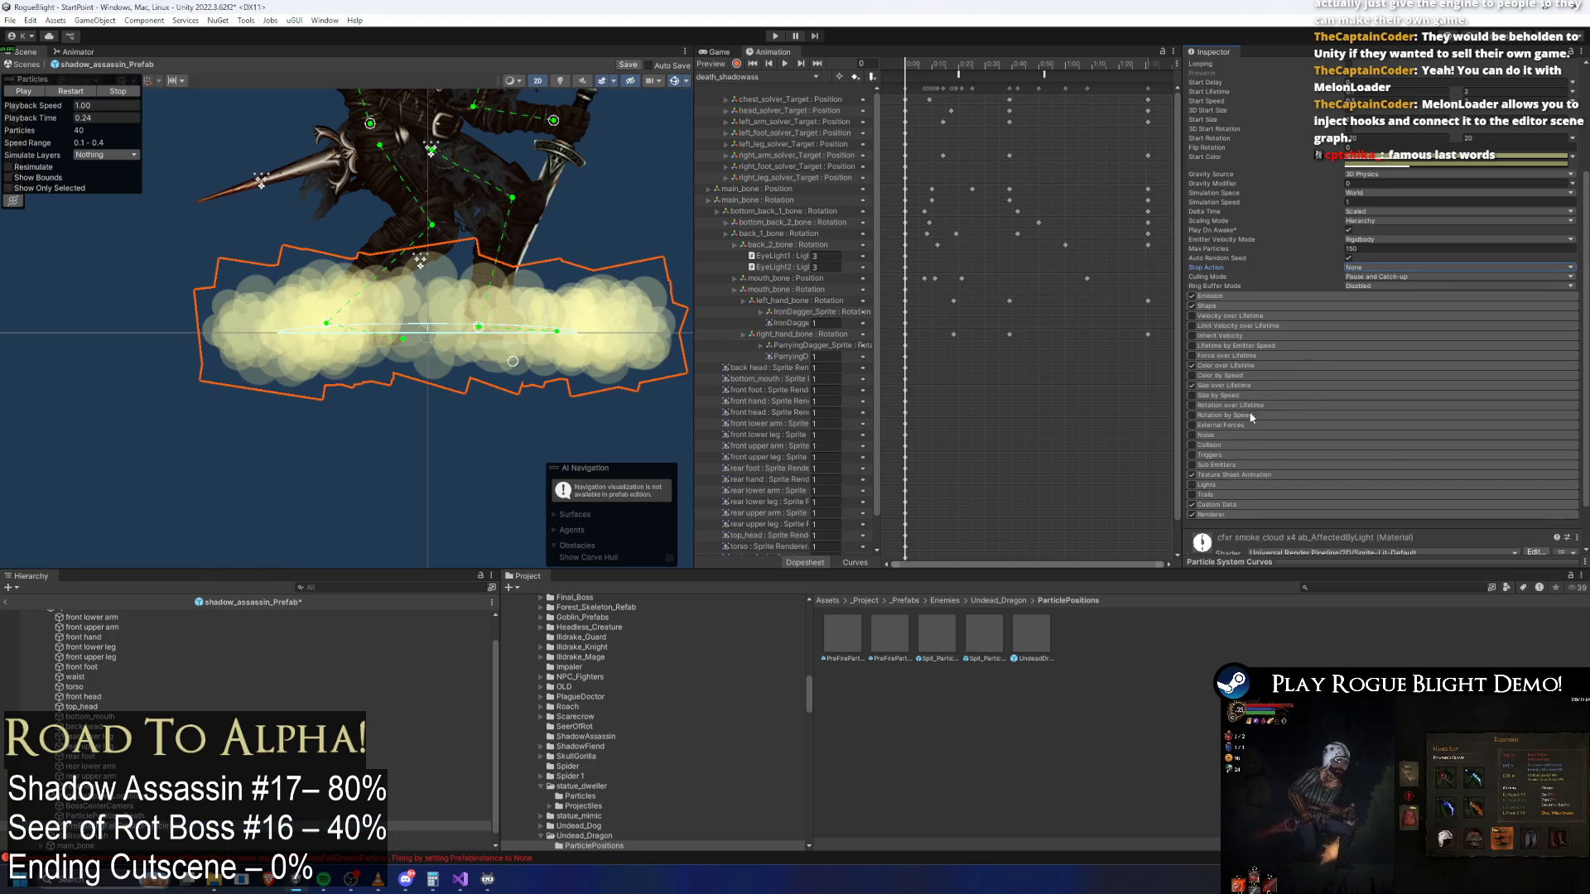
pyautogui.click(1561, 539)
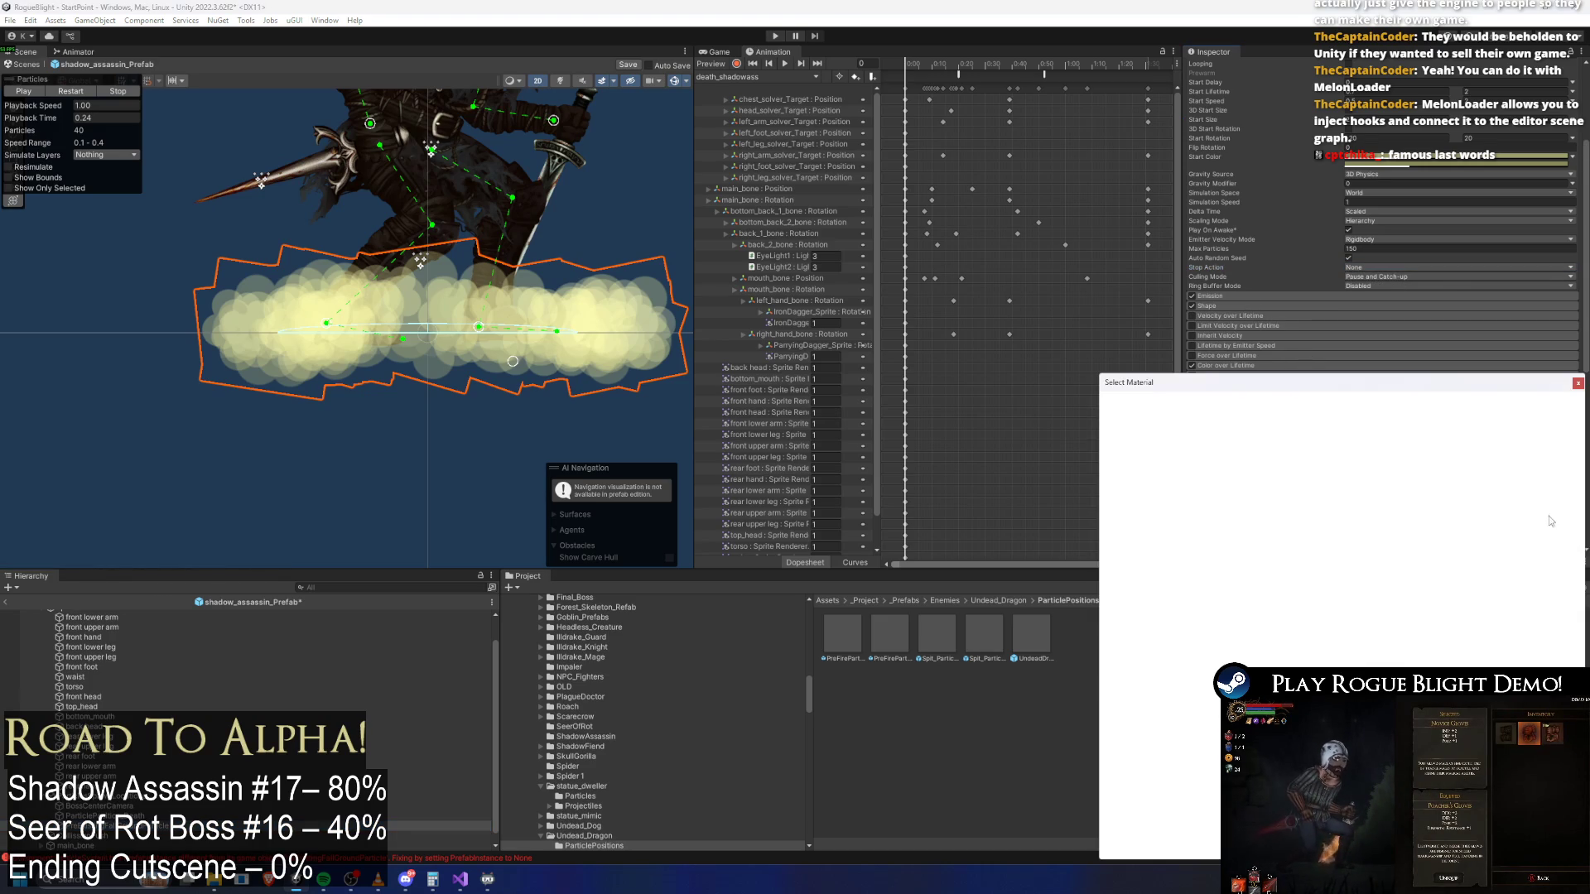
pyautogui.write('smoke')
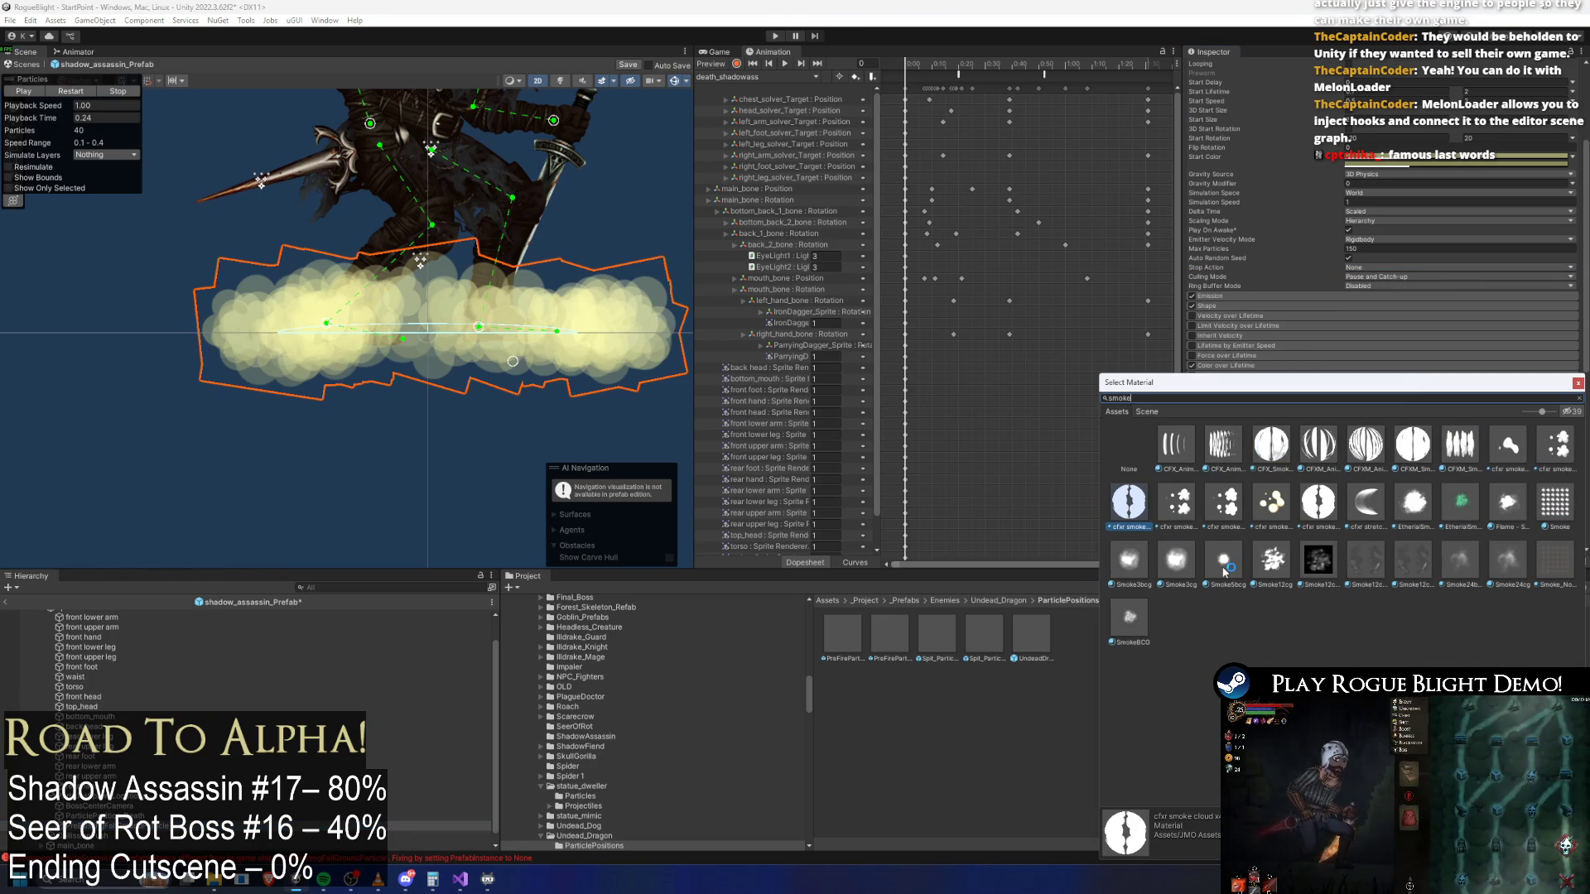
pyautogui.click(1366, 559)
pyautogui.click(1412, 559)
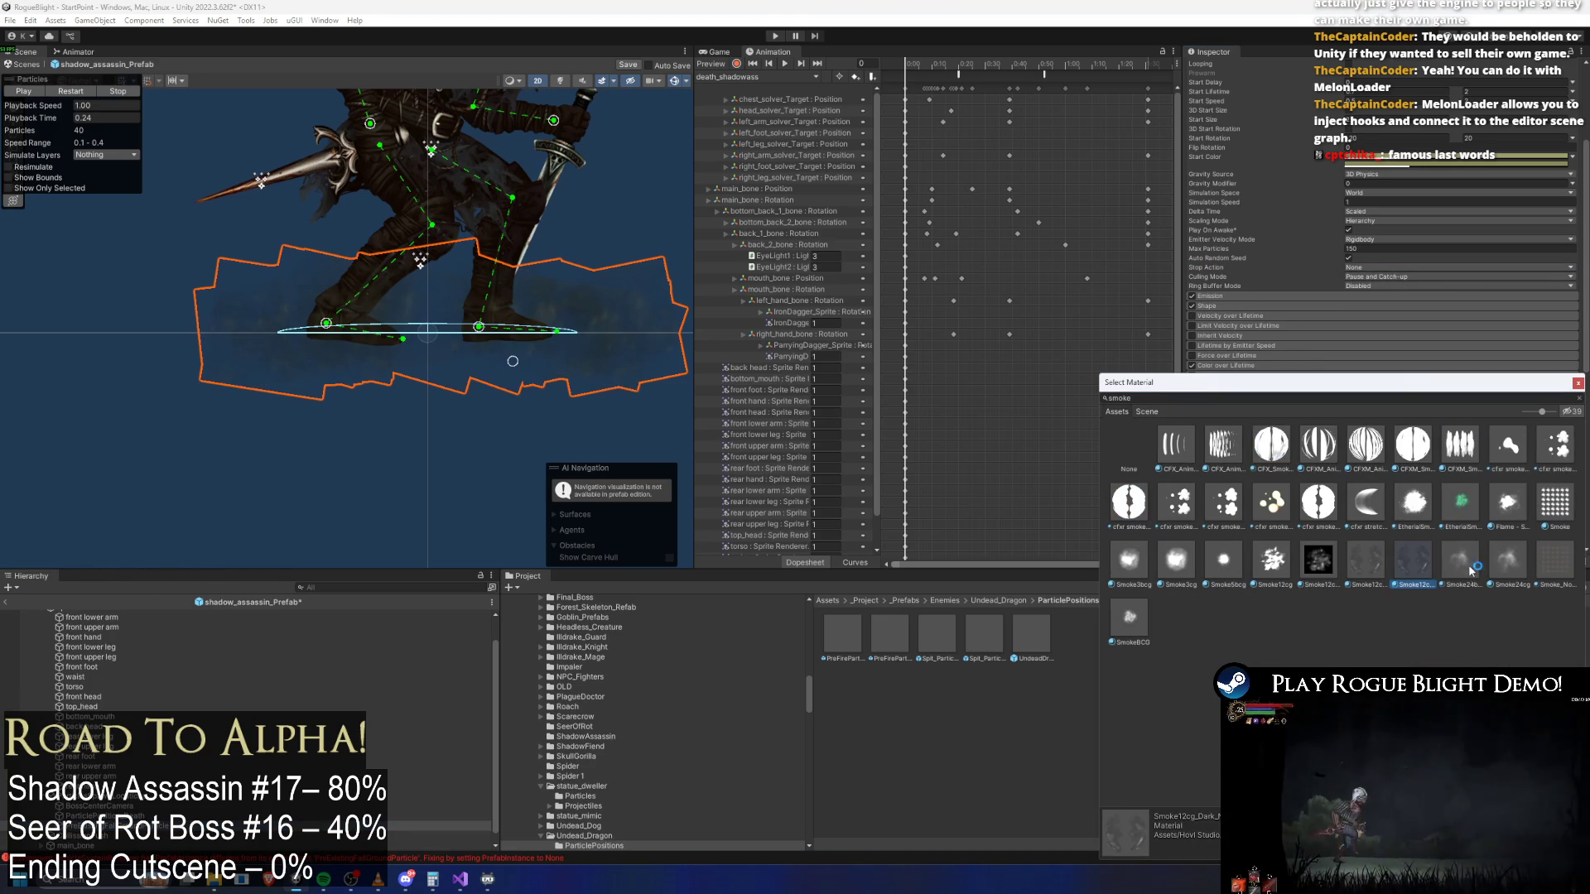
pyautogui.click(1503, 569)
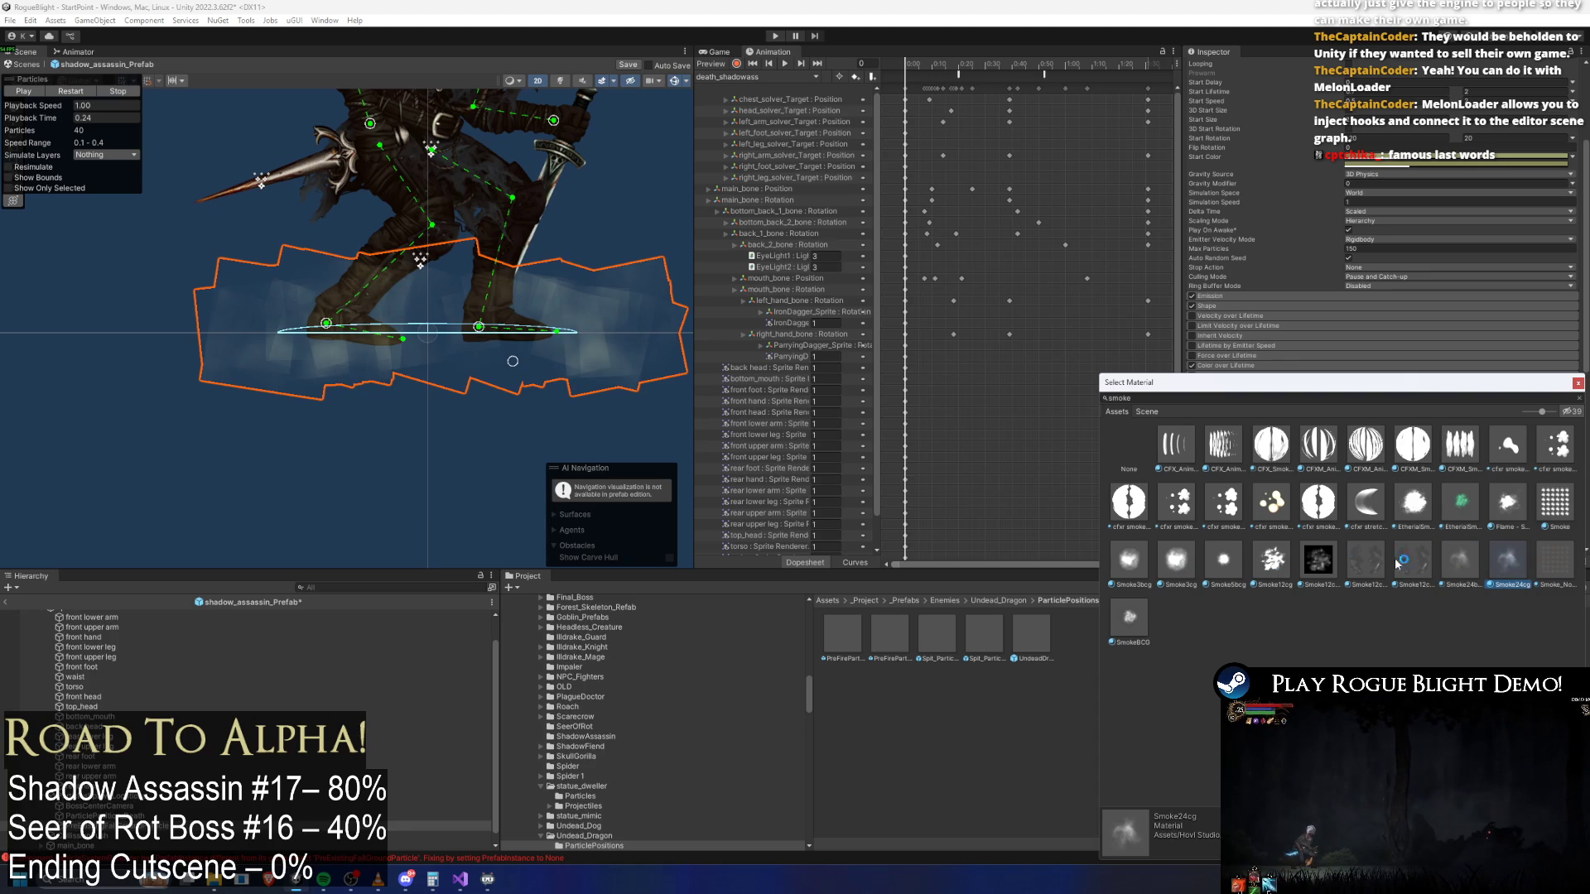
pyautogui.doubleClick(1507, 567)
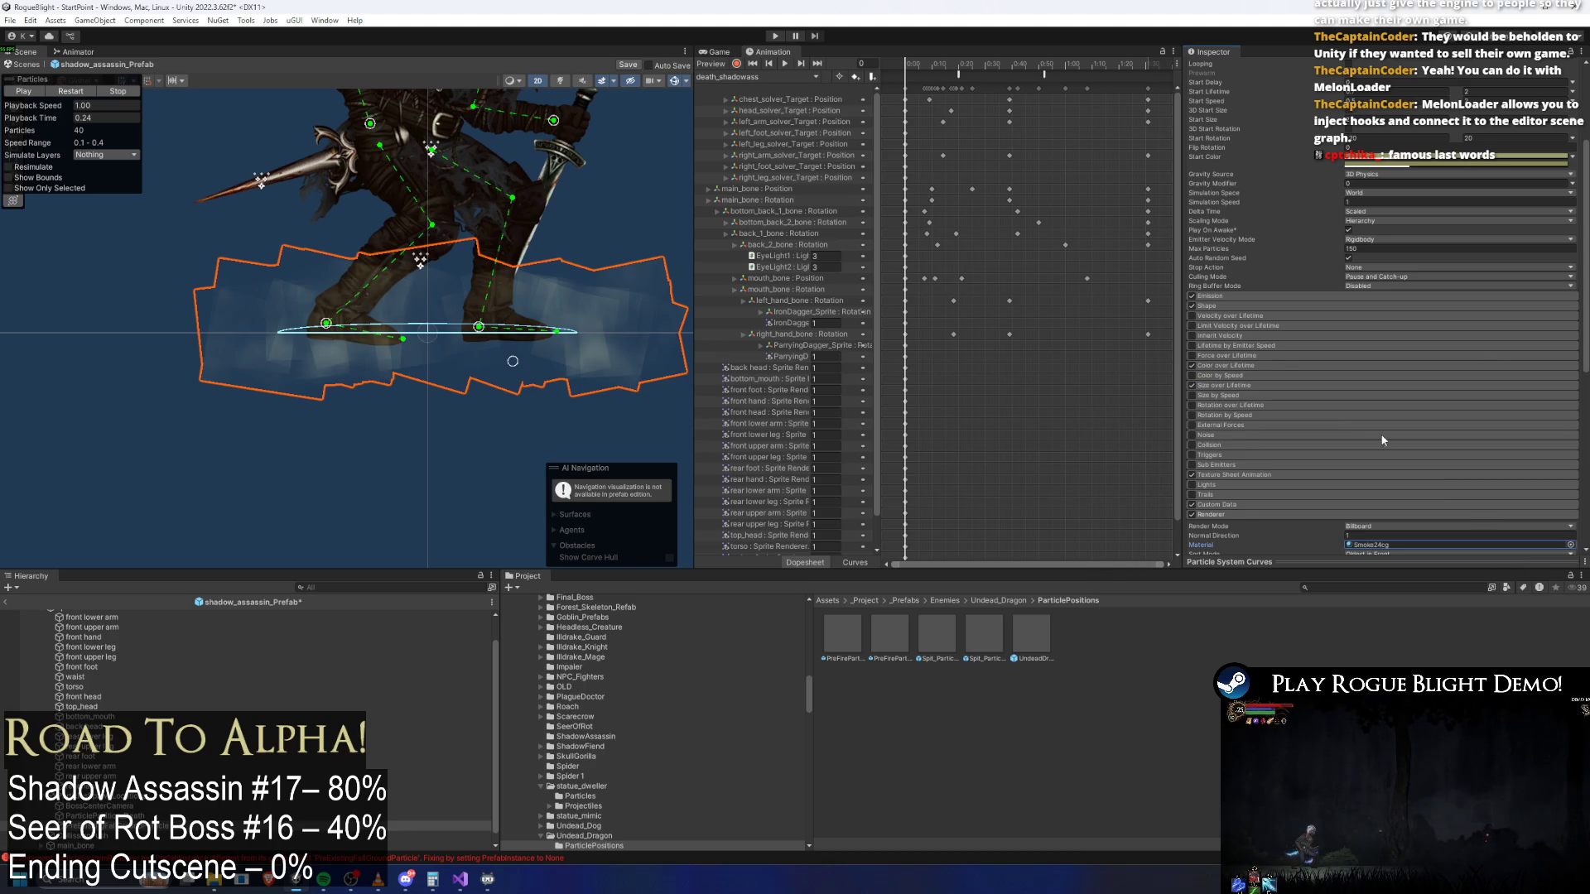
pyautogui.click(1193, 475)
# Apply the Flame - Smokey material to the dust and begin darkening its start colour
pyautogui.click(1569, 545)
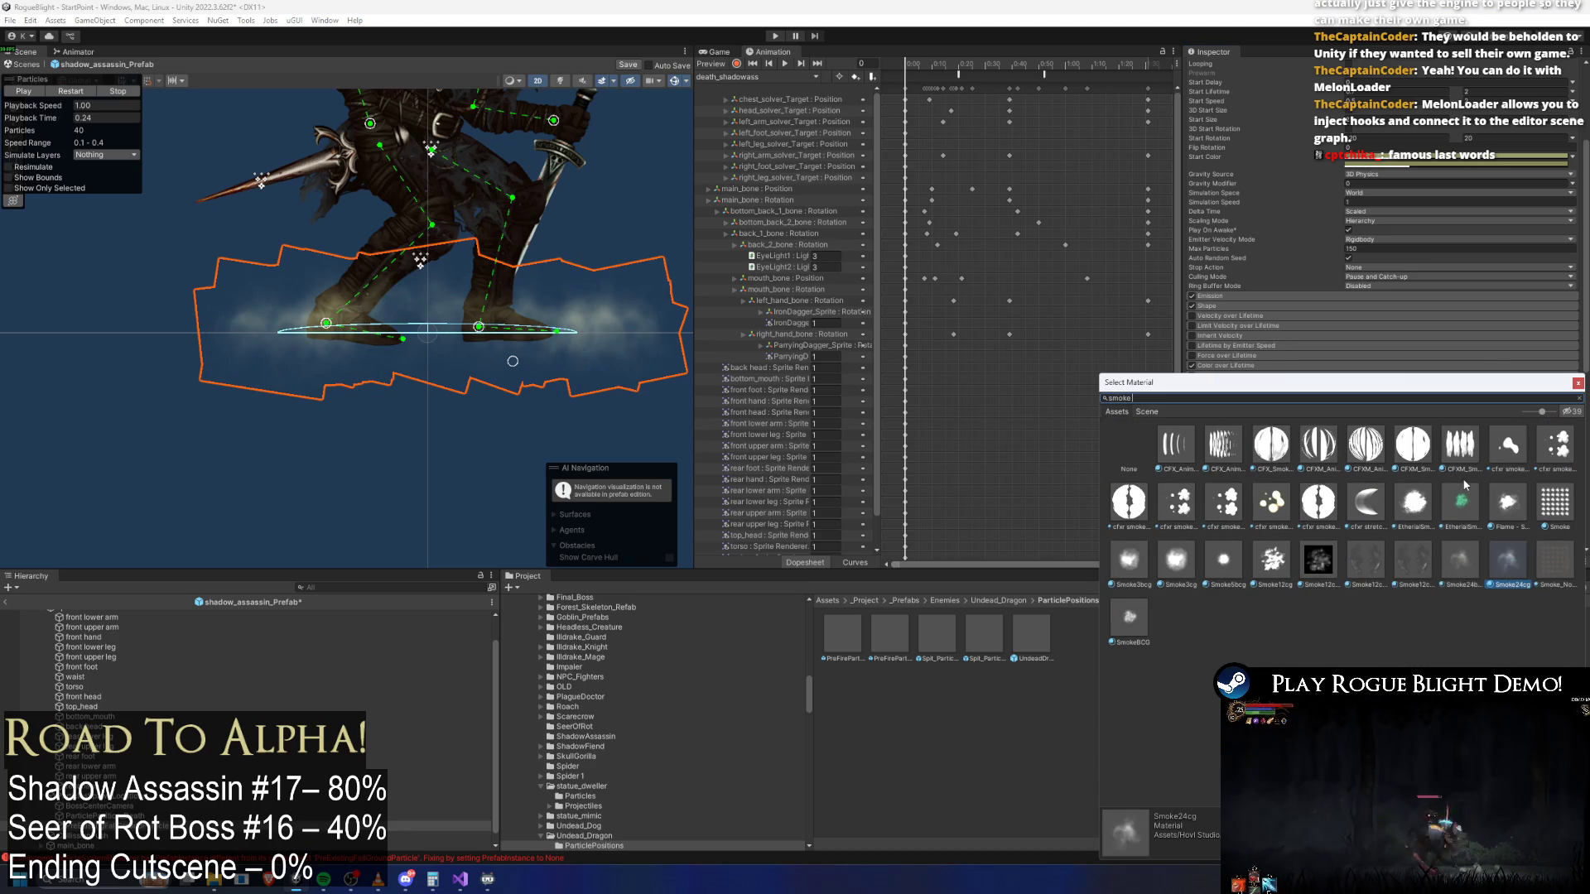
pyautogui.click(1131, 561)
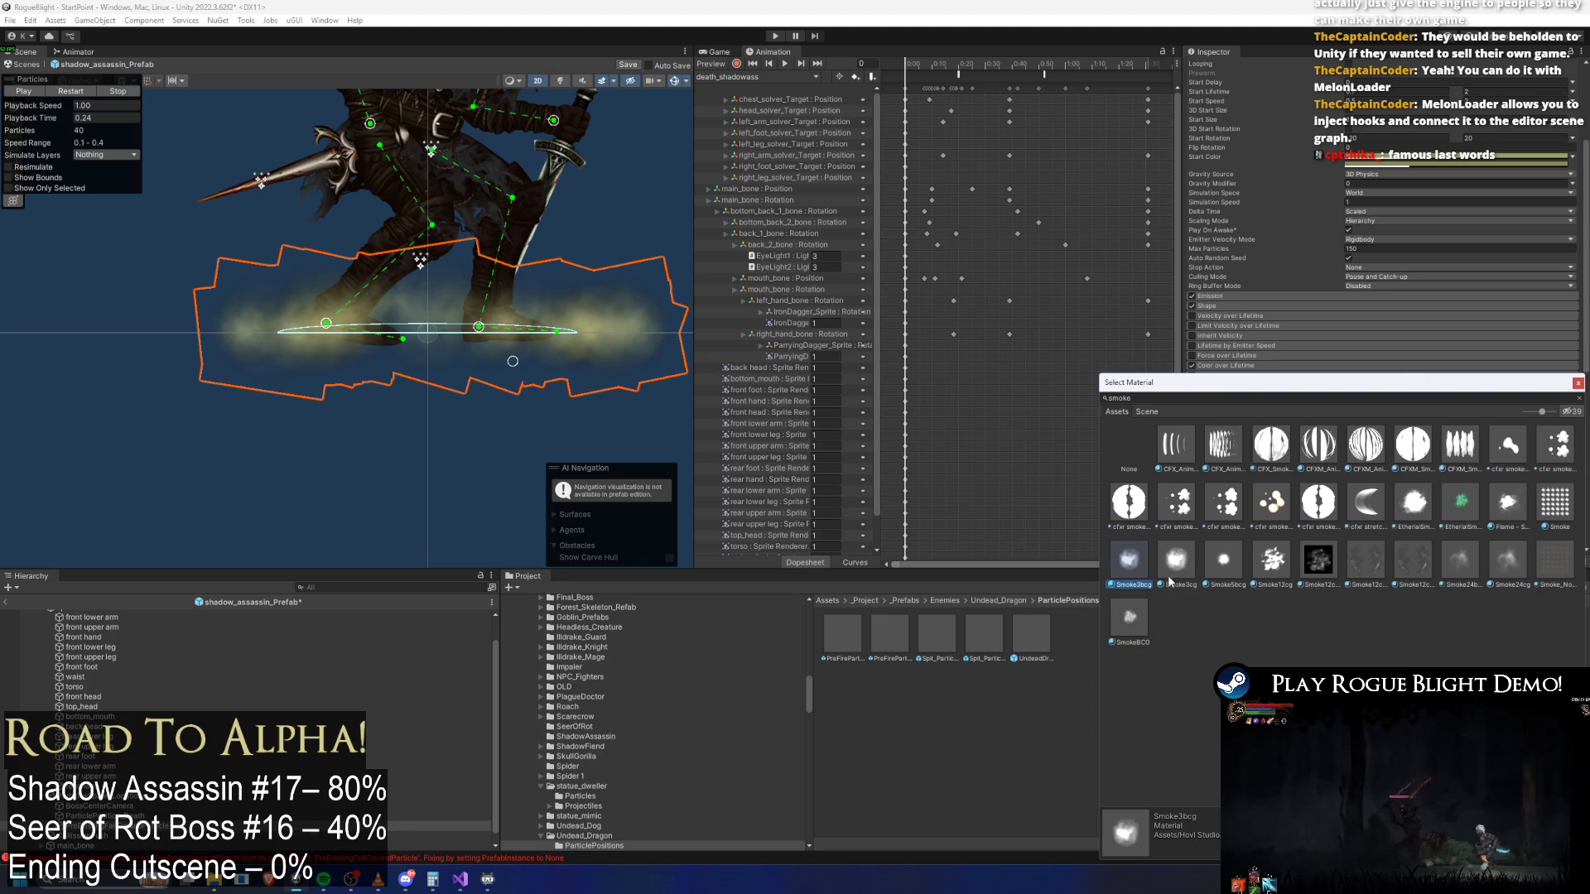
pyautogui.click(1169, 580)
pyautogui.click(1255, 577)
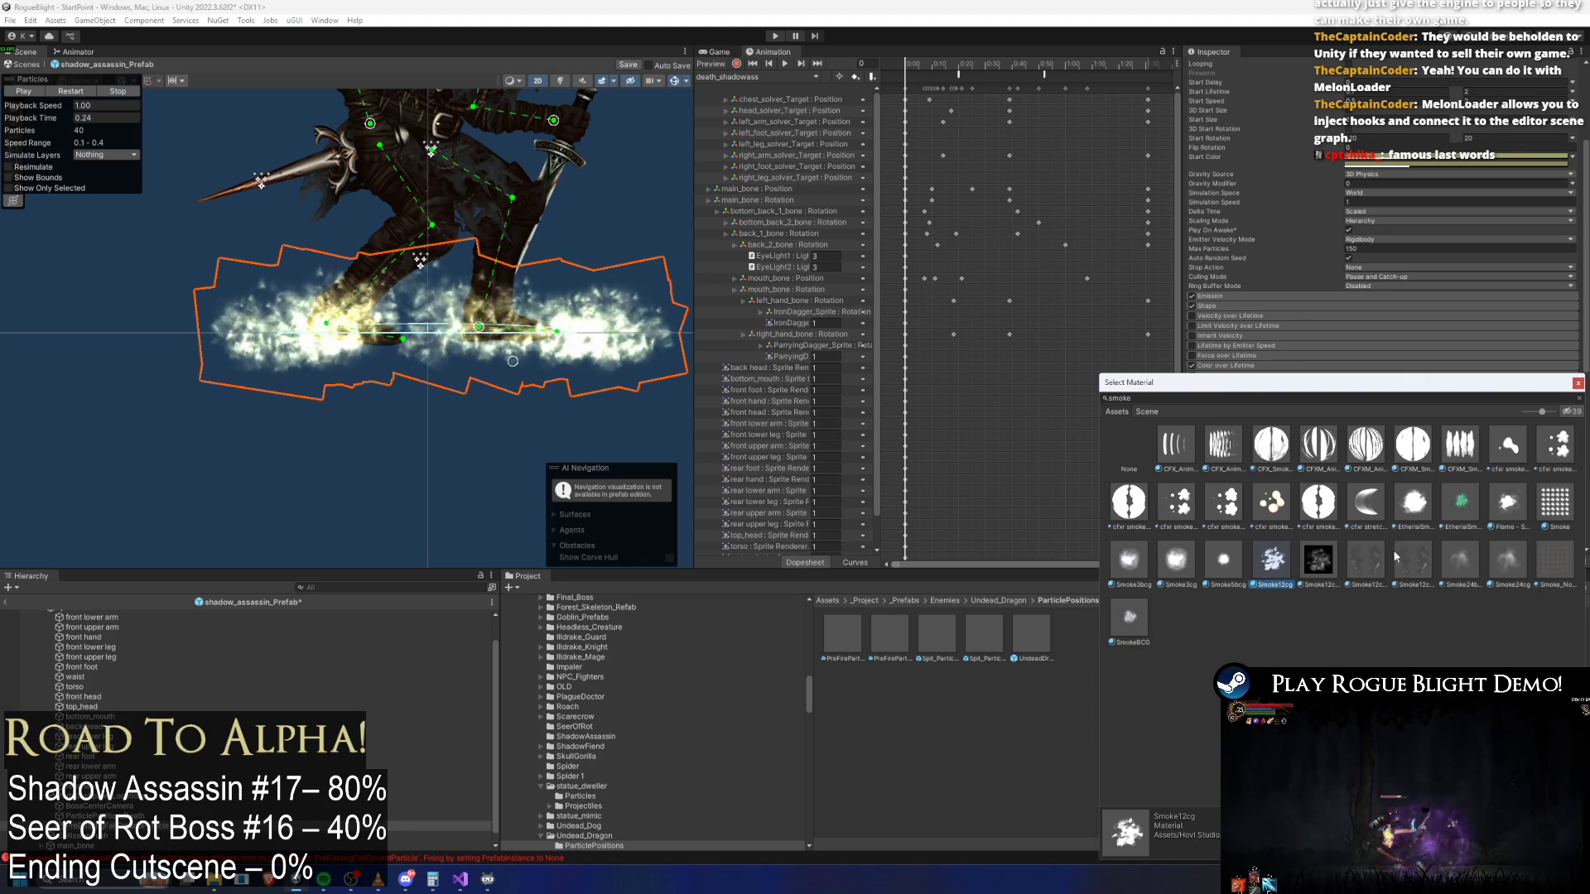
pyautogui.click(1508, 504)
pyautogui.doubleClick(1507, 506)
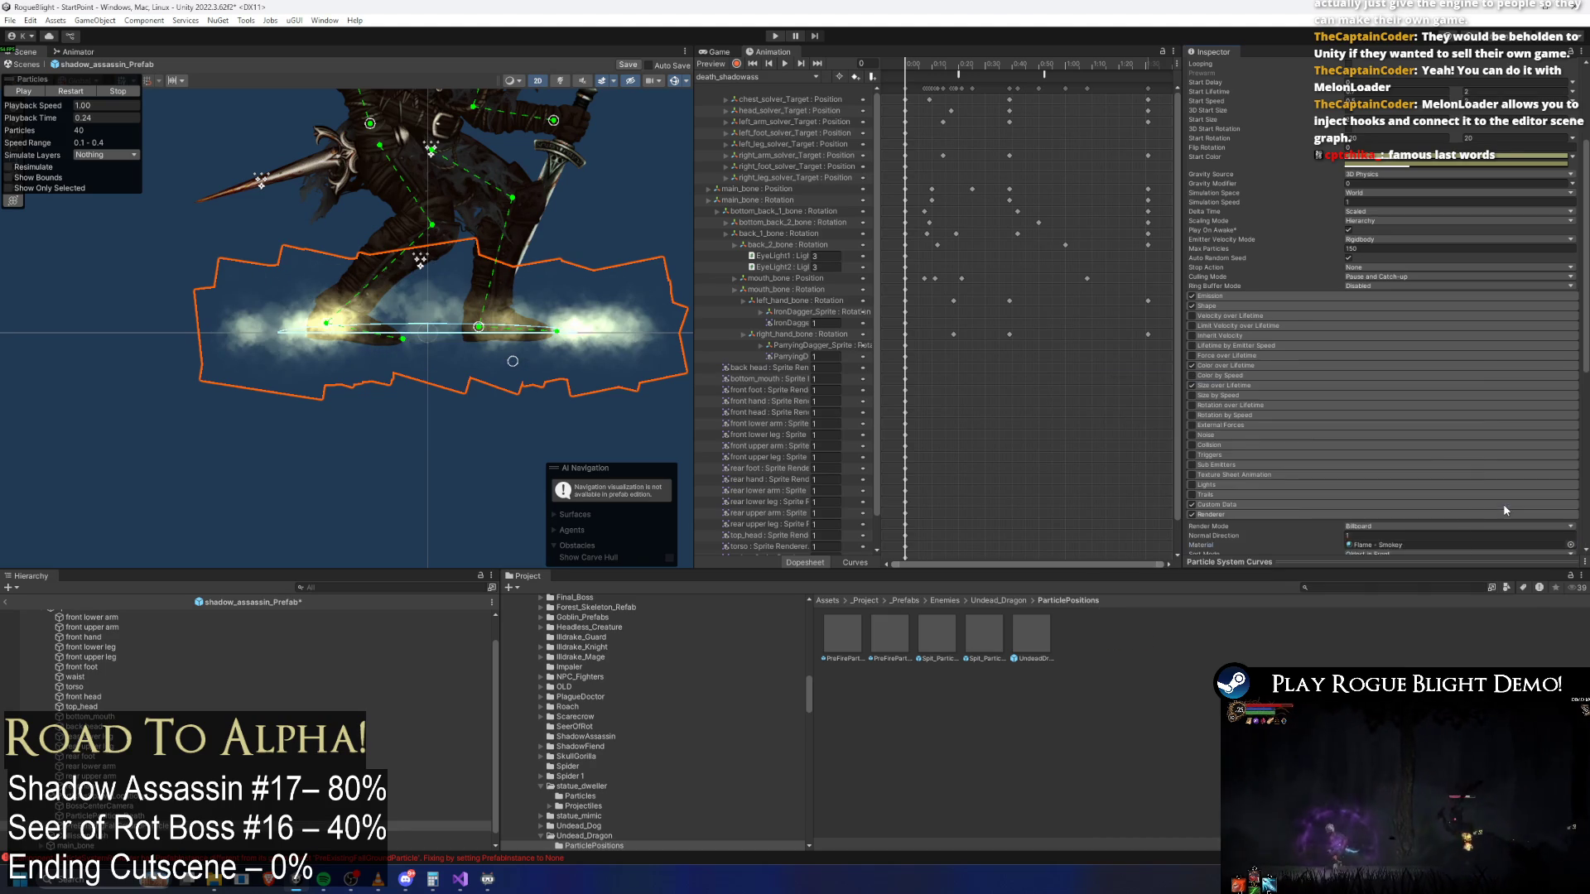
pyautogui.click(1412, 159)
pyautogui.moveTo(1470, 250); pyautogui.dragTo(1455, 266)
# Darken the dust particles' Start Color to the dark brown 3F361D in the colour picker
pyautogui.click(1371, 159)
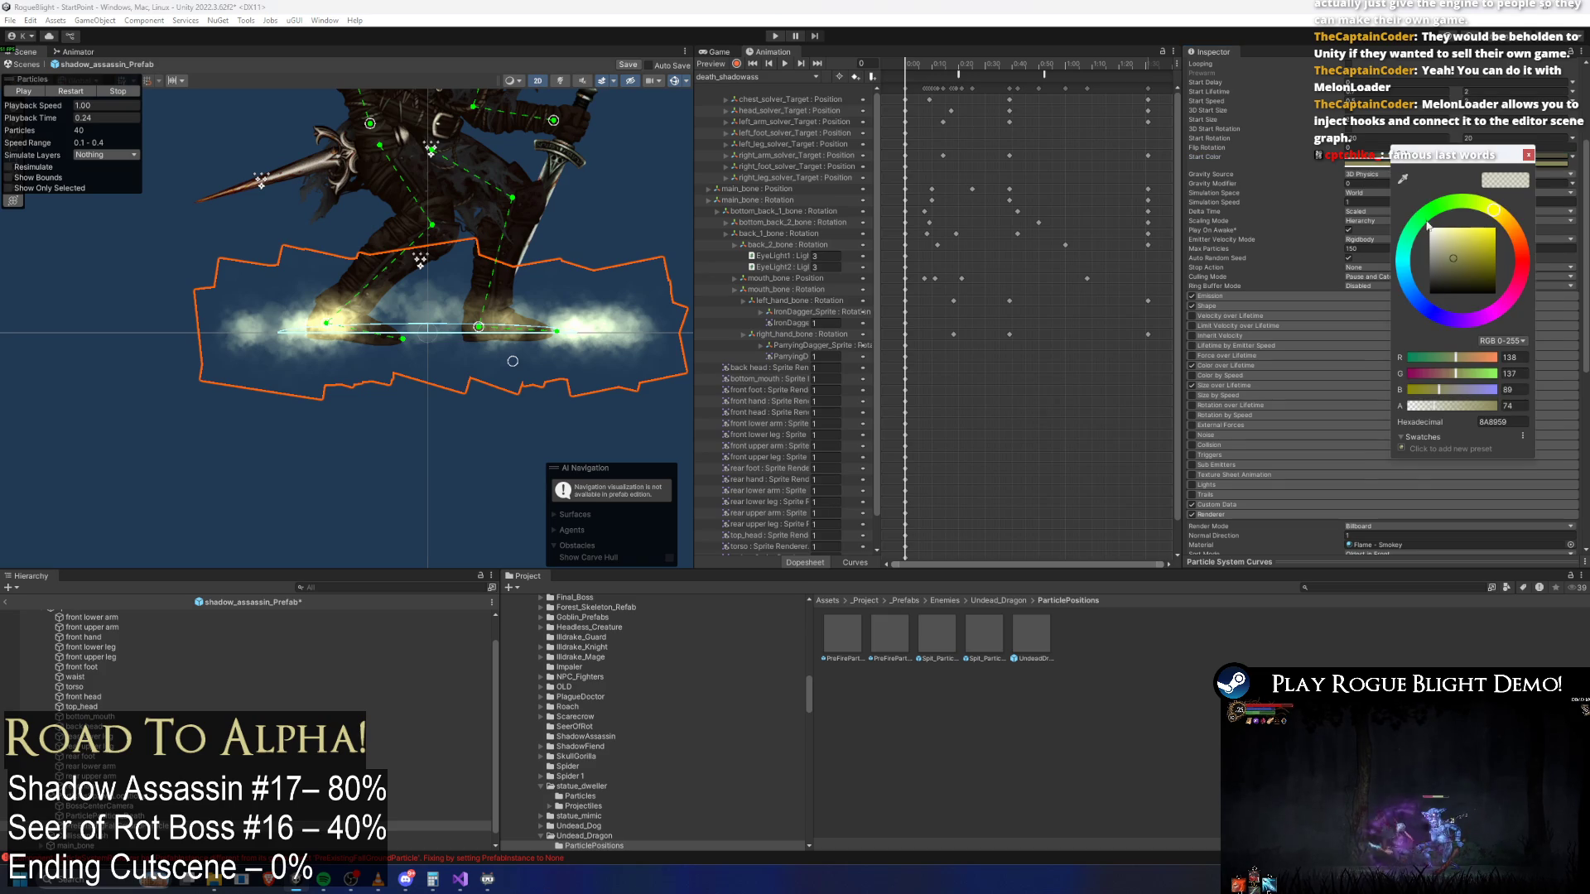
pyautogui.click(1450, 271)
pyautogui.click(168, 130)
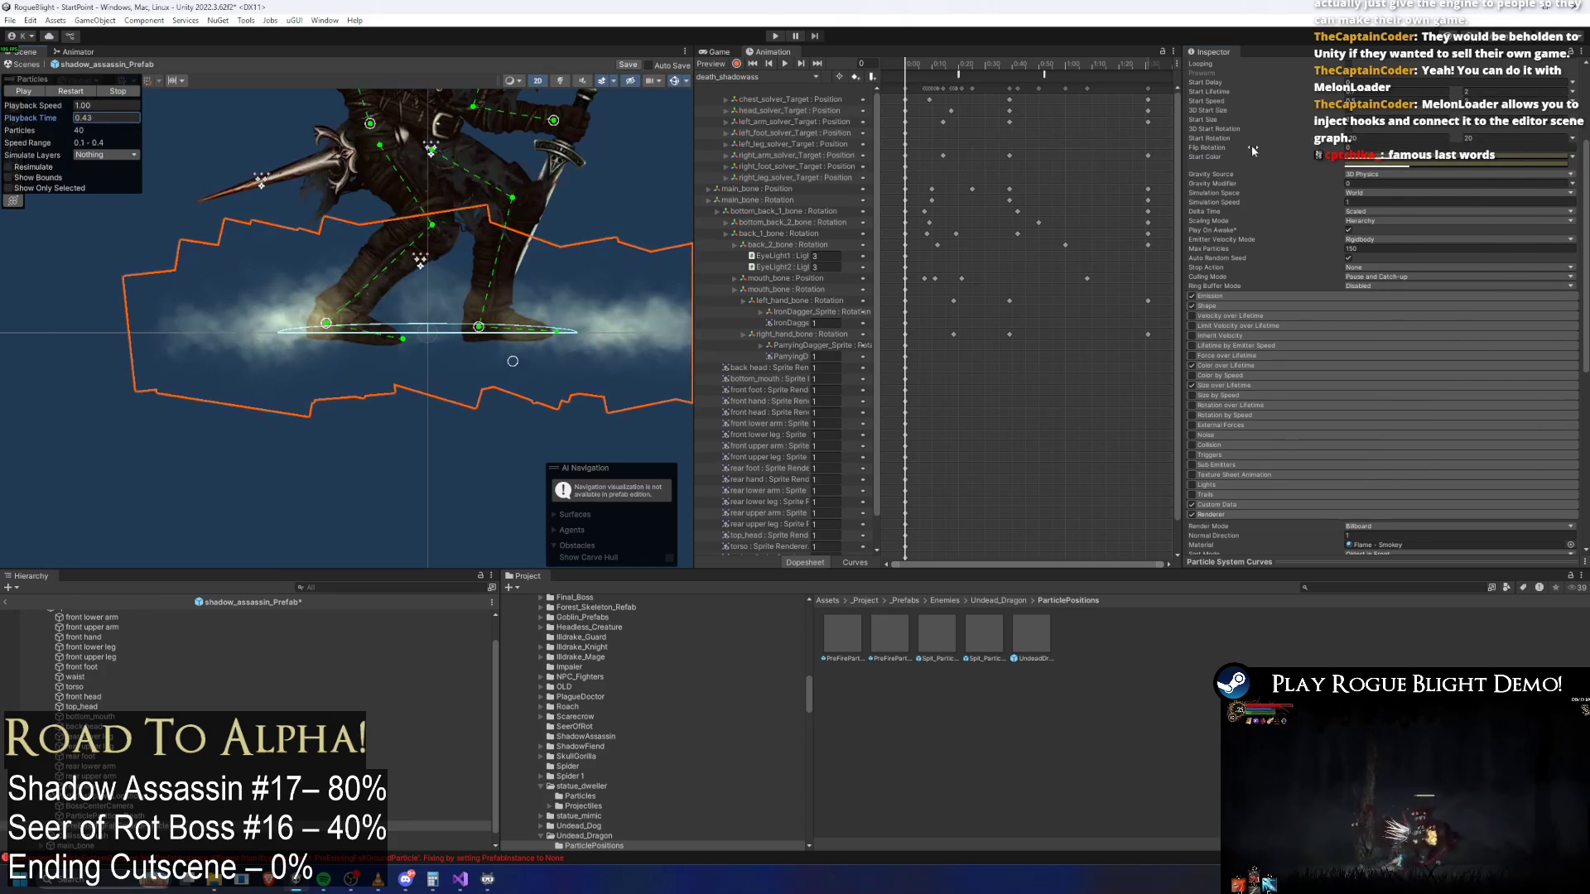
pyautogui.click(1417, 164)
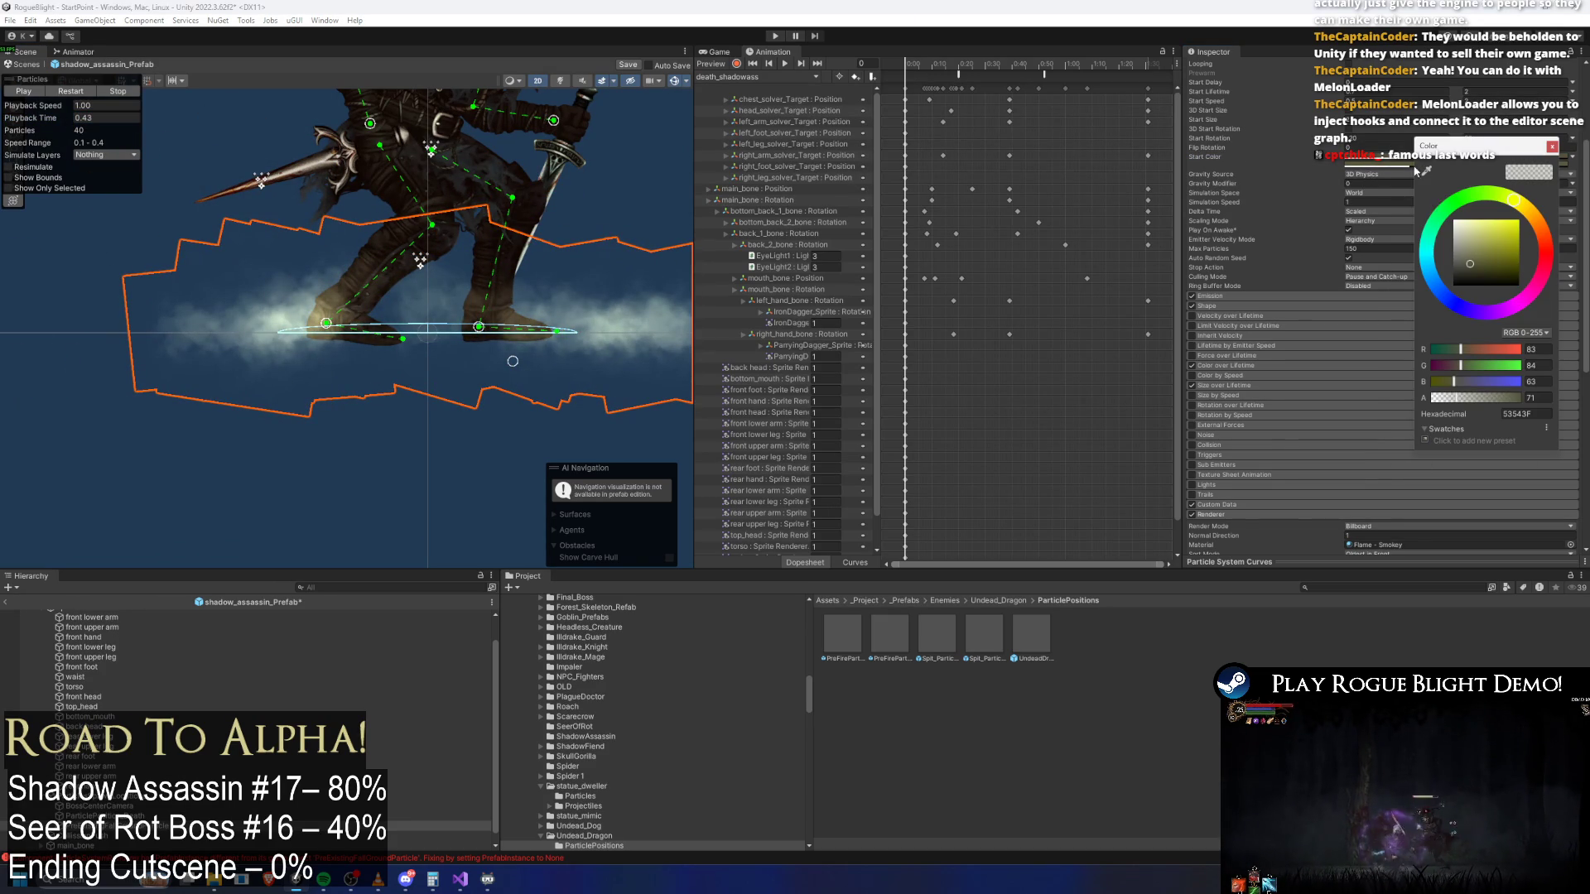
pyautogui.click(1483, 270)
pyautogui.click(1474, 270)
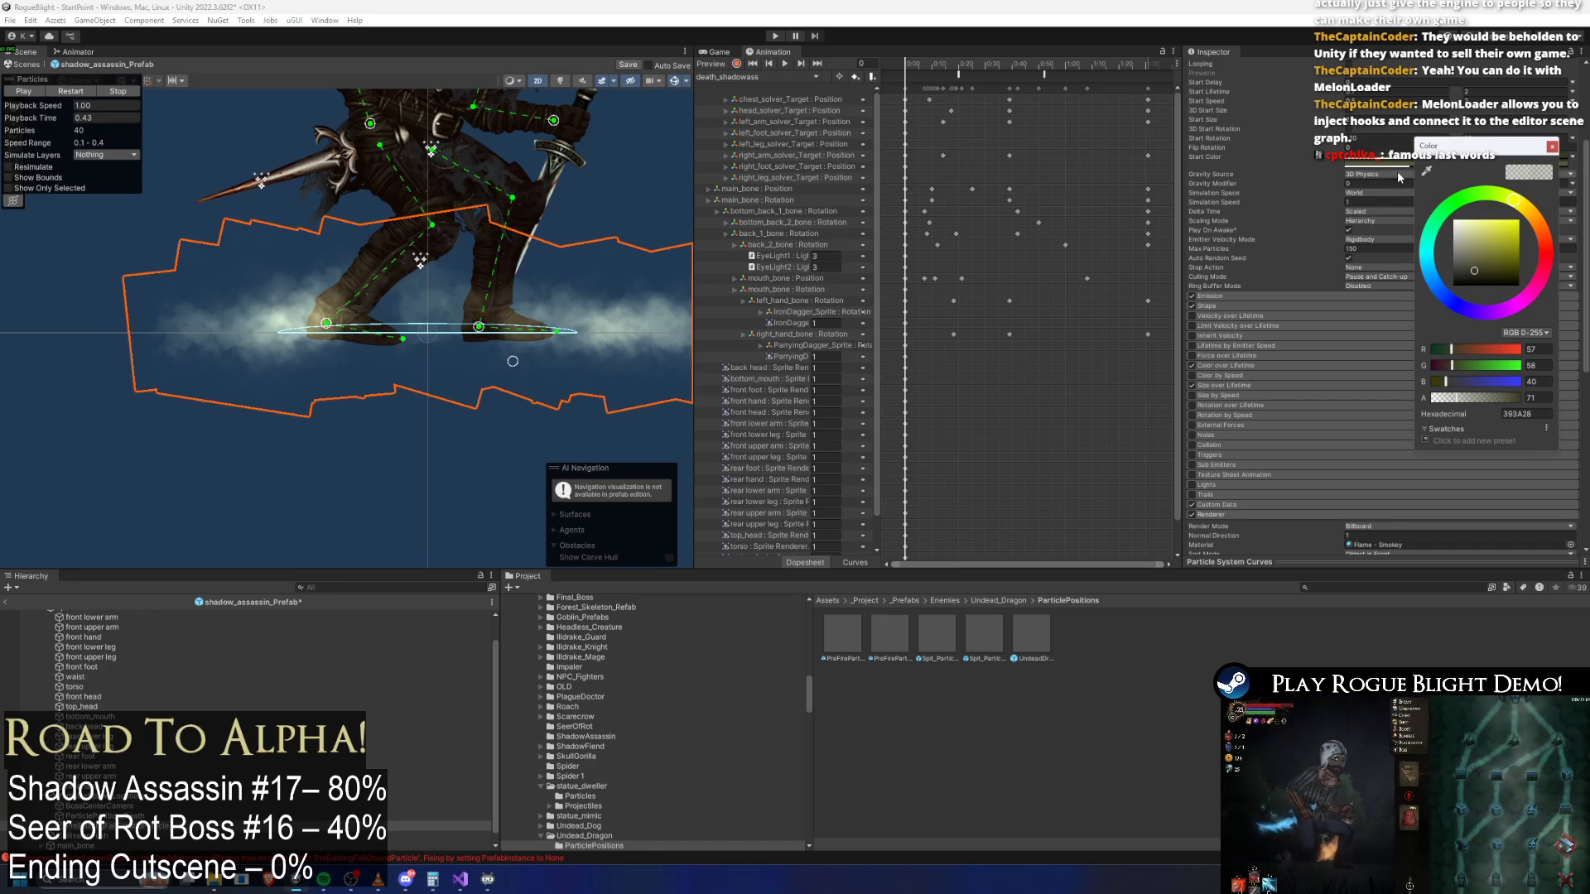
pyautogui.click(1482, 277)
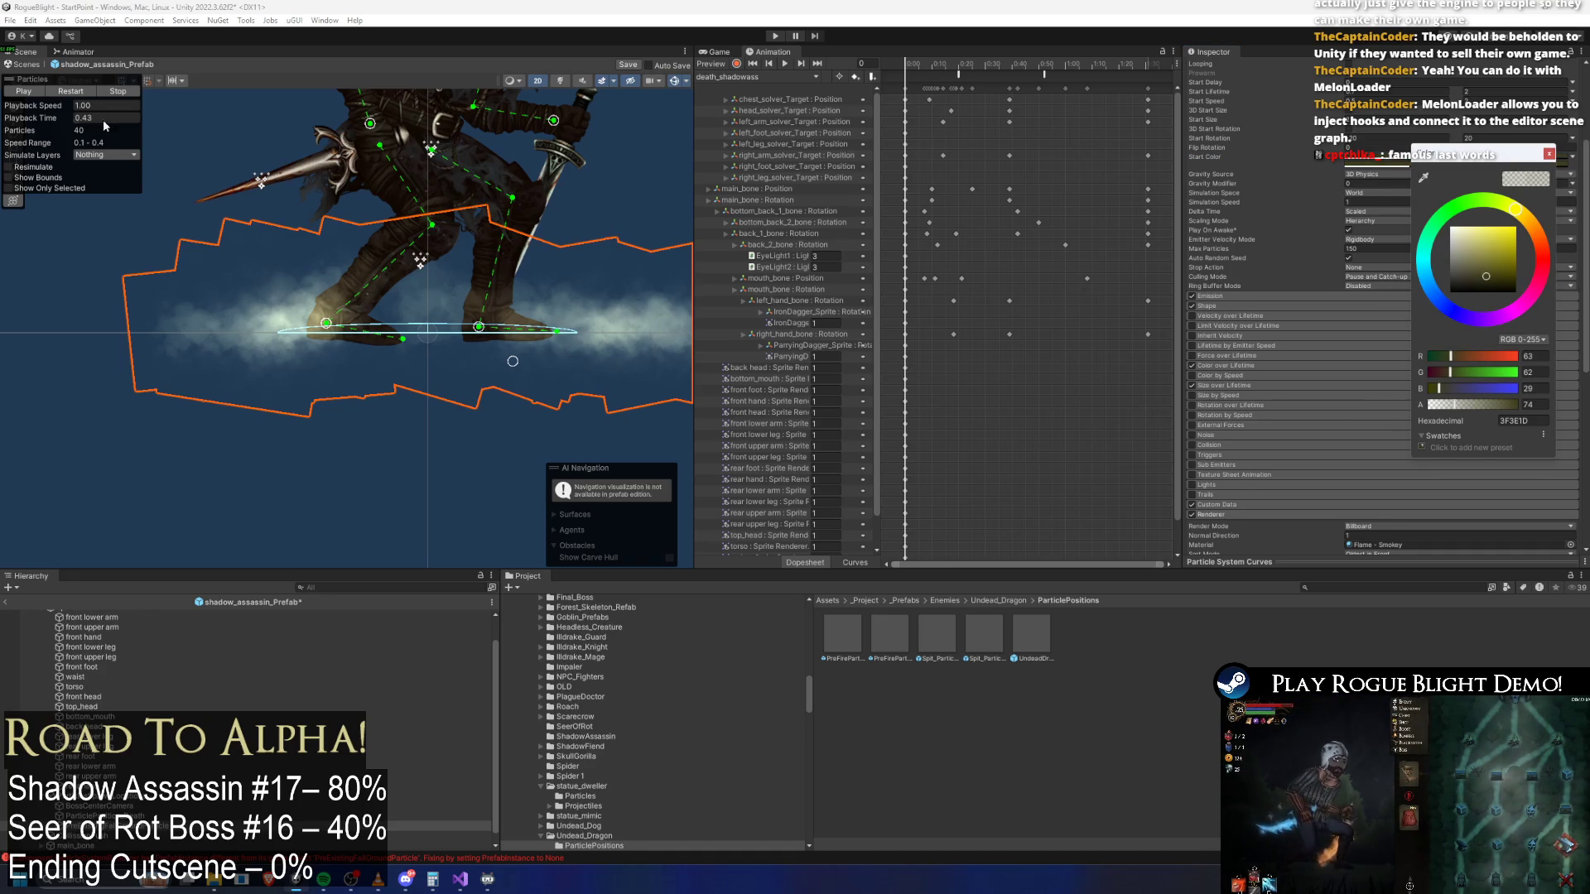
pyautogui.click(60, 118)
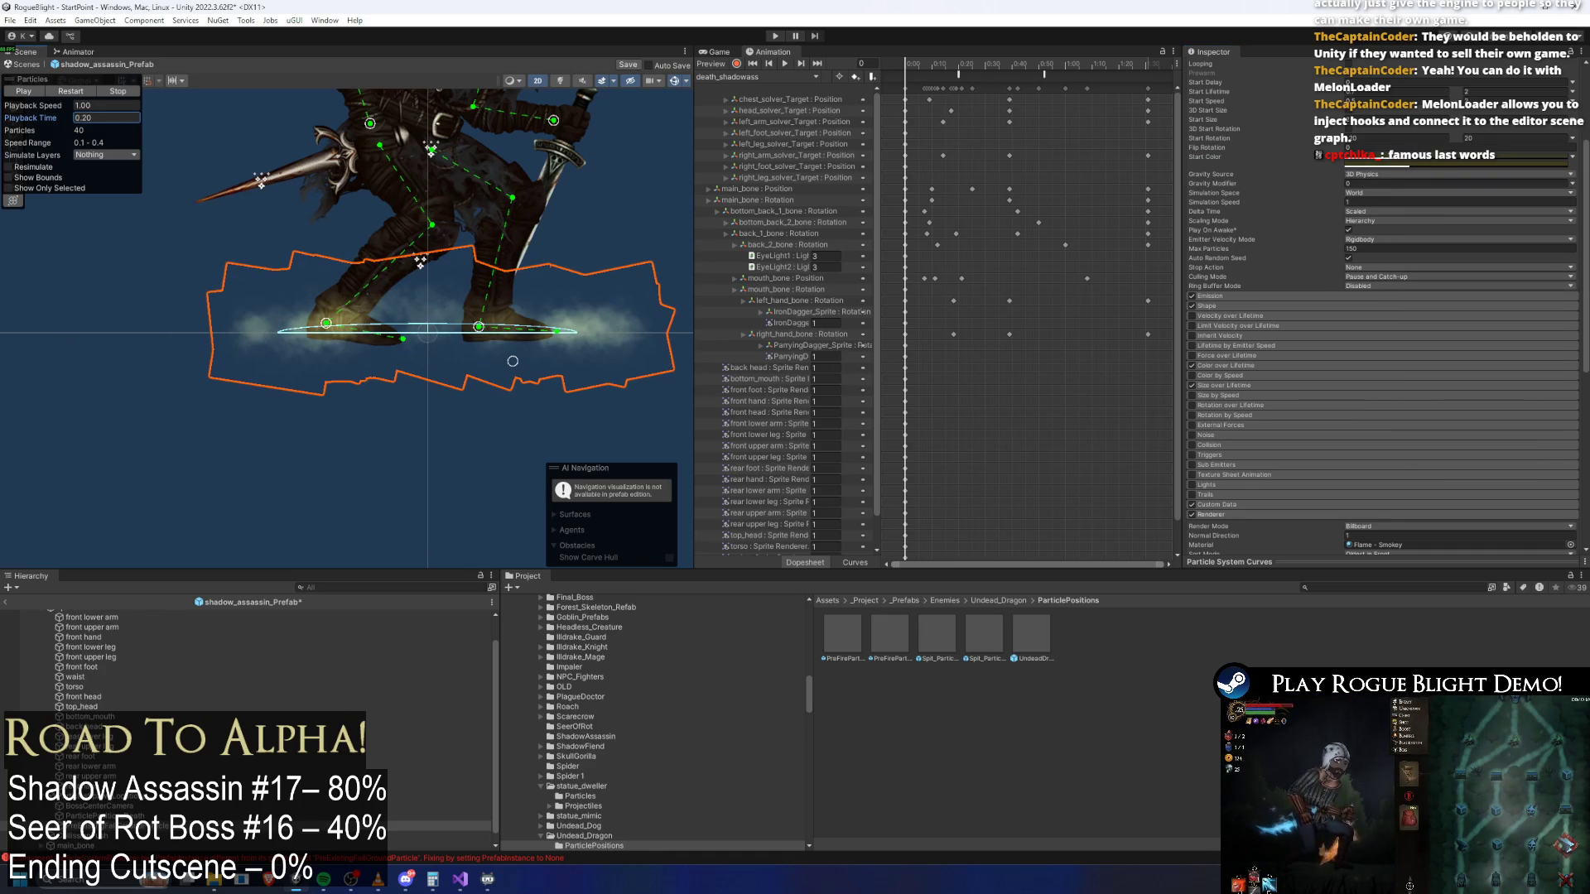
pyautogui.click(1366, 545)
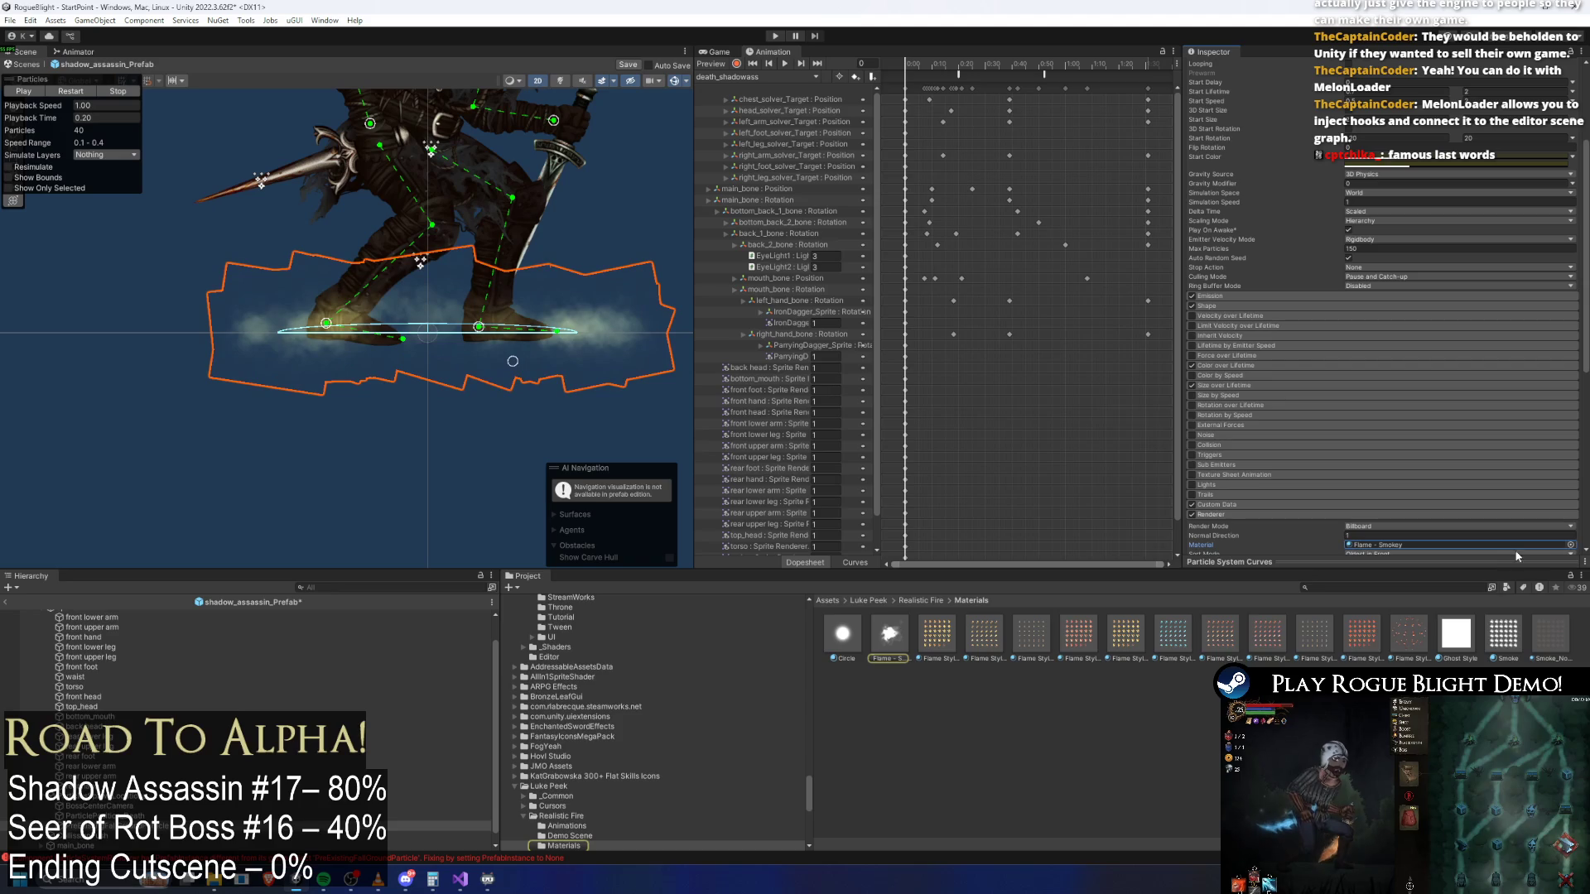
# Search the material picker for 'smoke', preview Smoke3bcg, and apply SmokeBCG
pyautogui.click(1571, 545)
pyautogui.write('smoke')
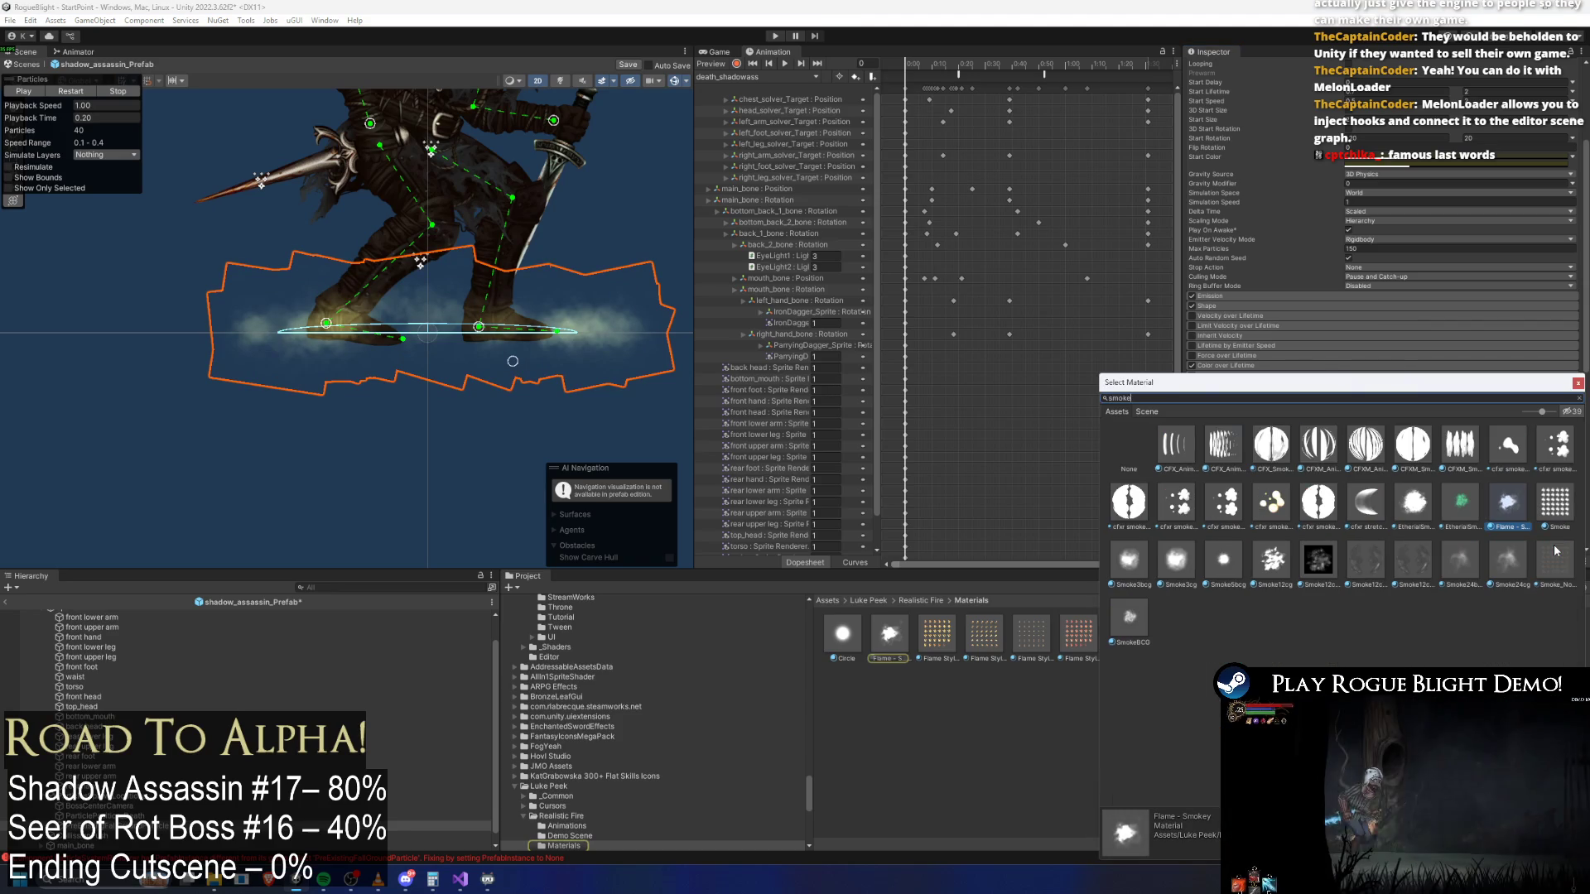
pyautogui.click(1120, 565)
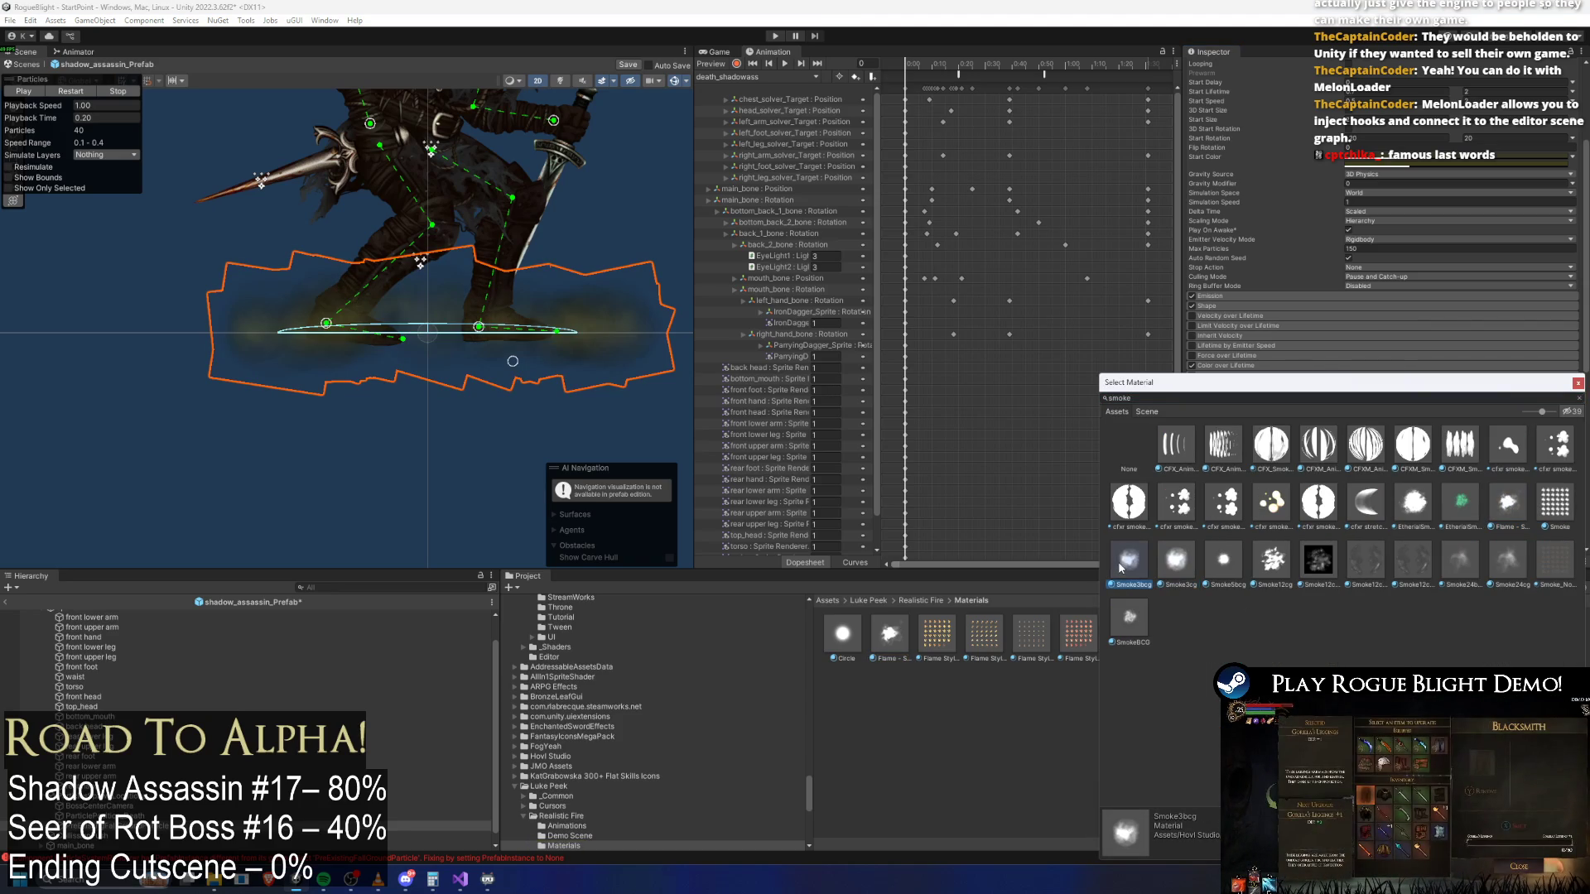
pyautogui.click(1128, 618)
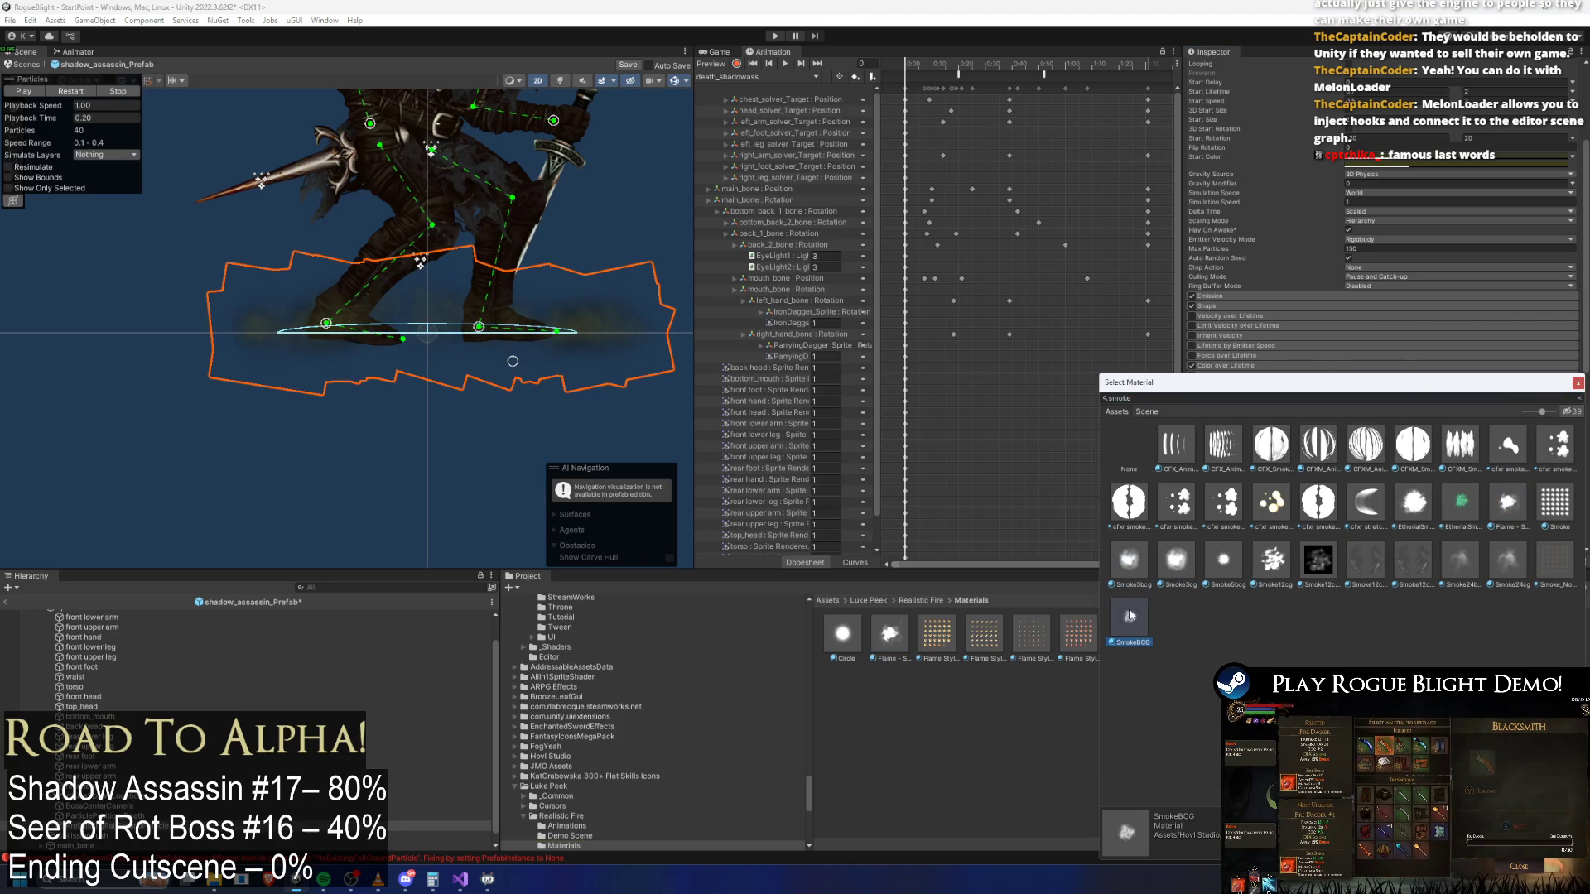
pyautogui.doubleClick(1137, 631)
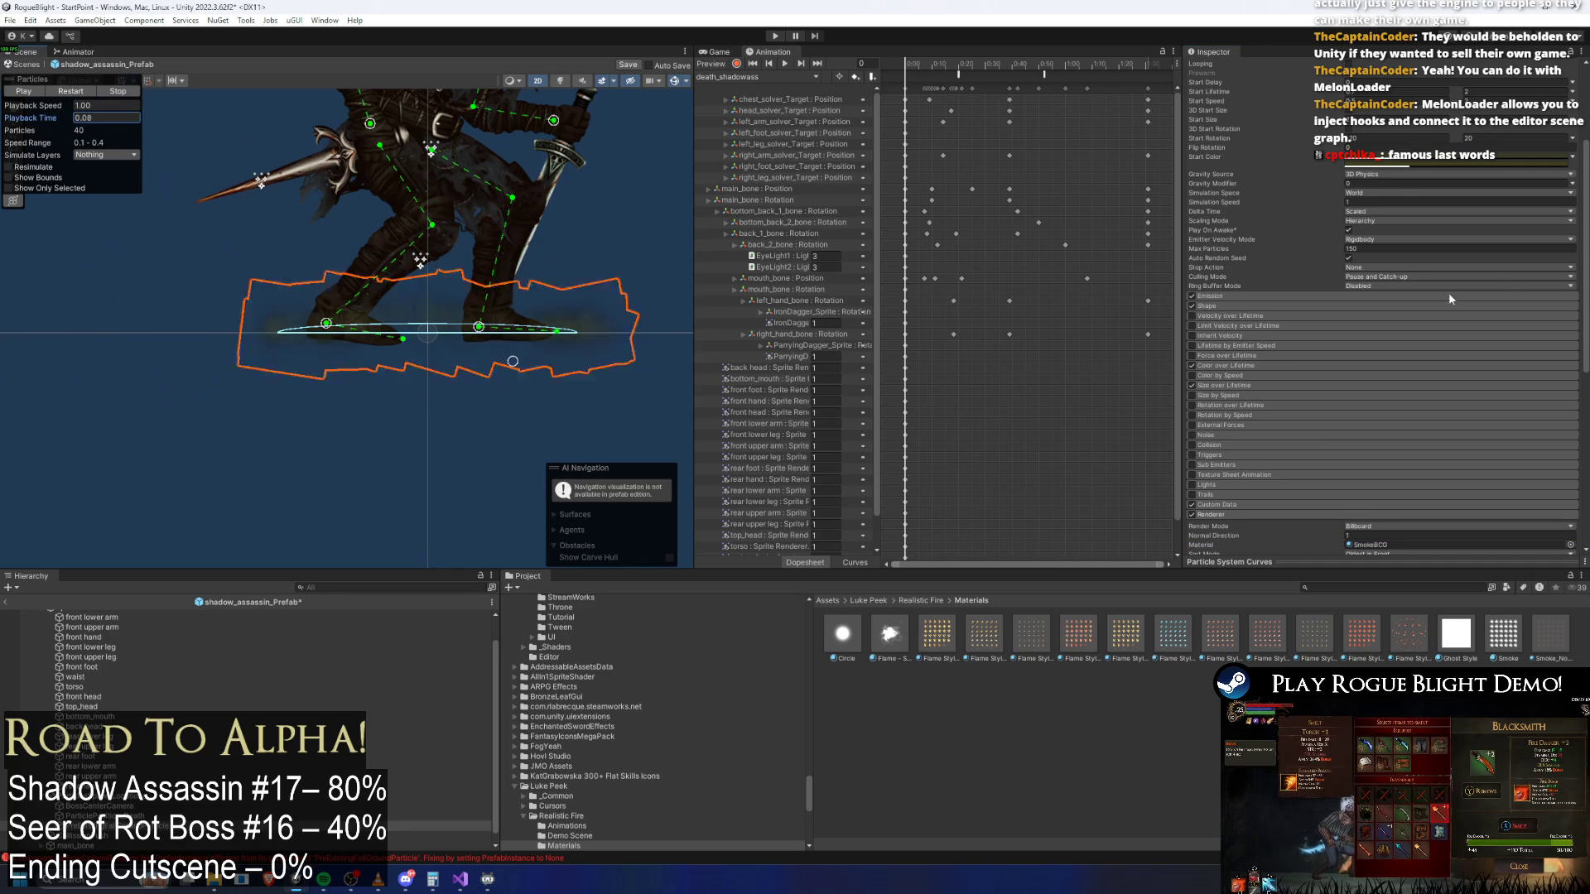
# Darken the Start Color to grey 32332A at alpha 71 and replay the preview
pyautogui.click(73, 95)
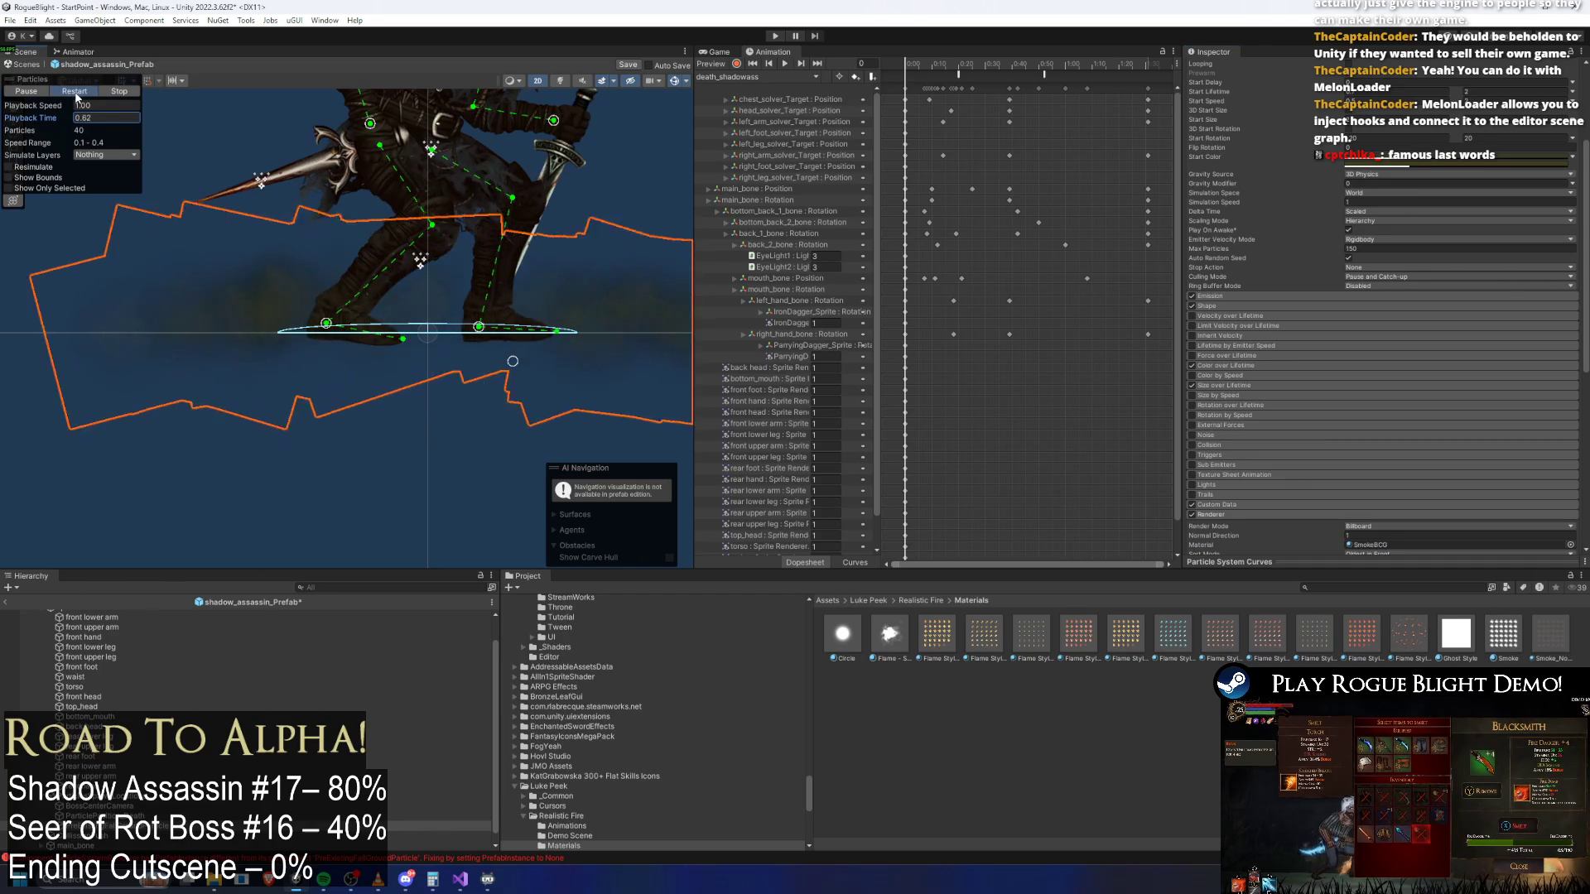
pyautogui.press('f')
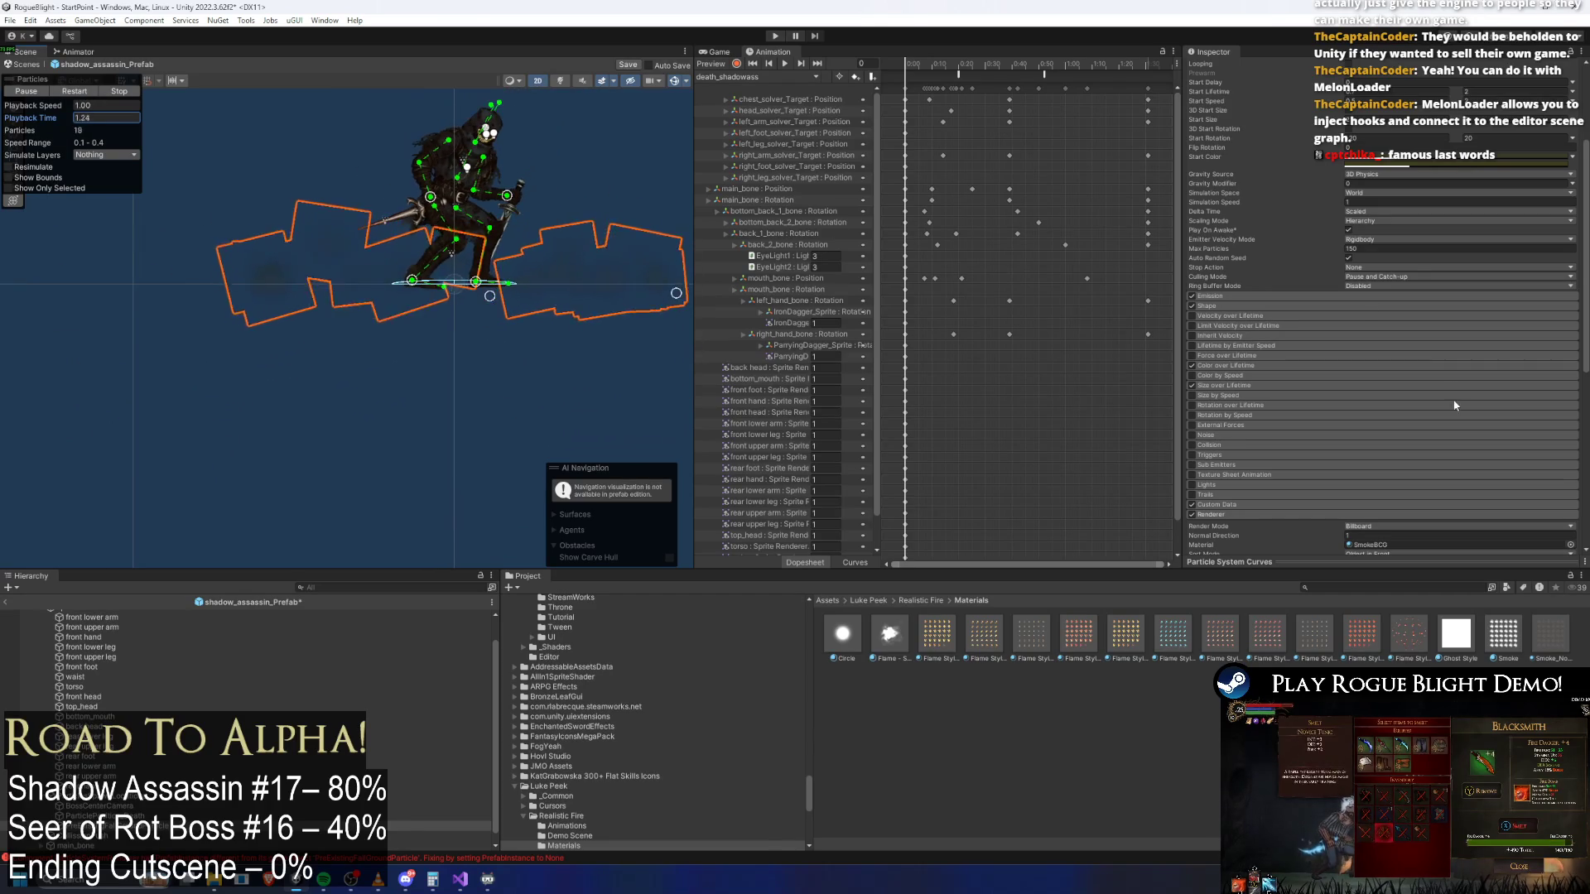
pyautogui.click(1458, 157)
pyautogui.click(1470, 266)
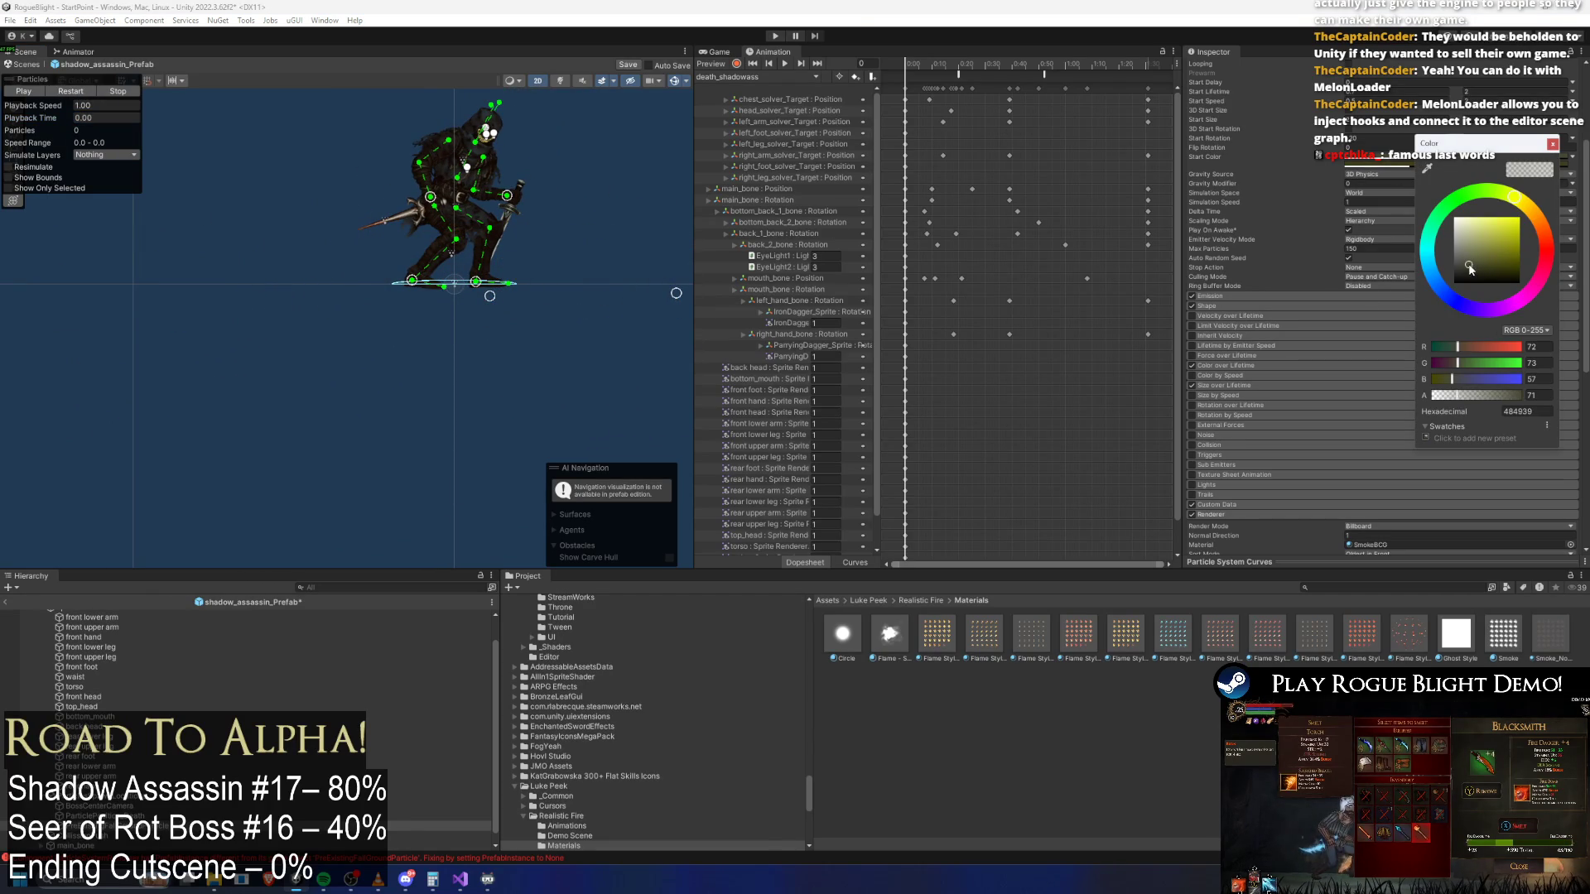
pyautogui.click(1468, 270)
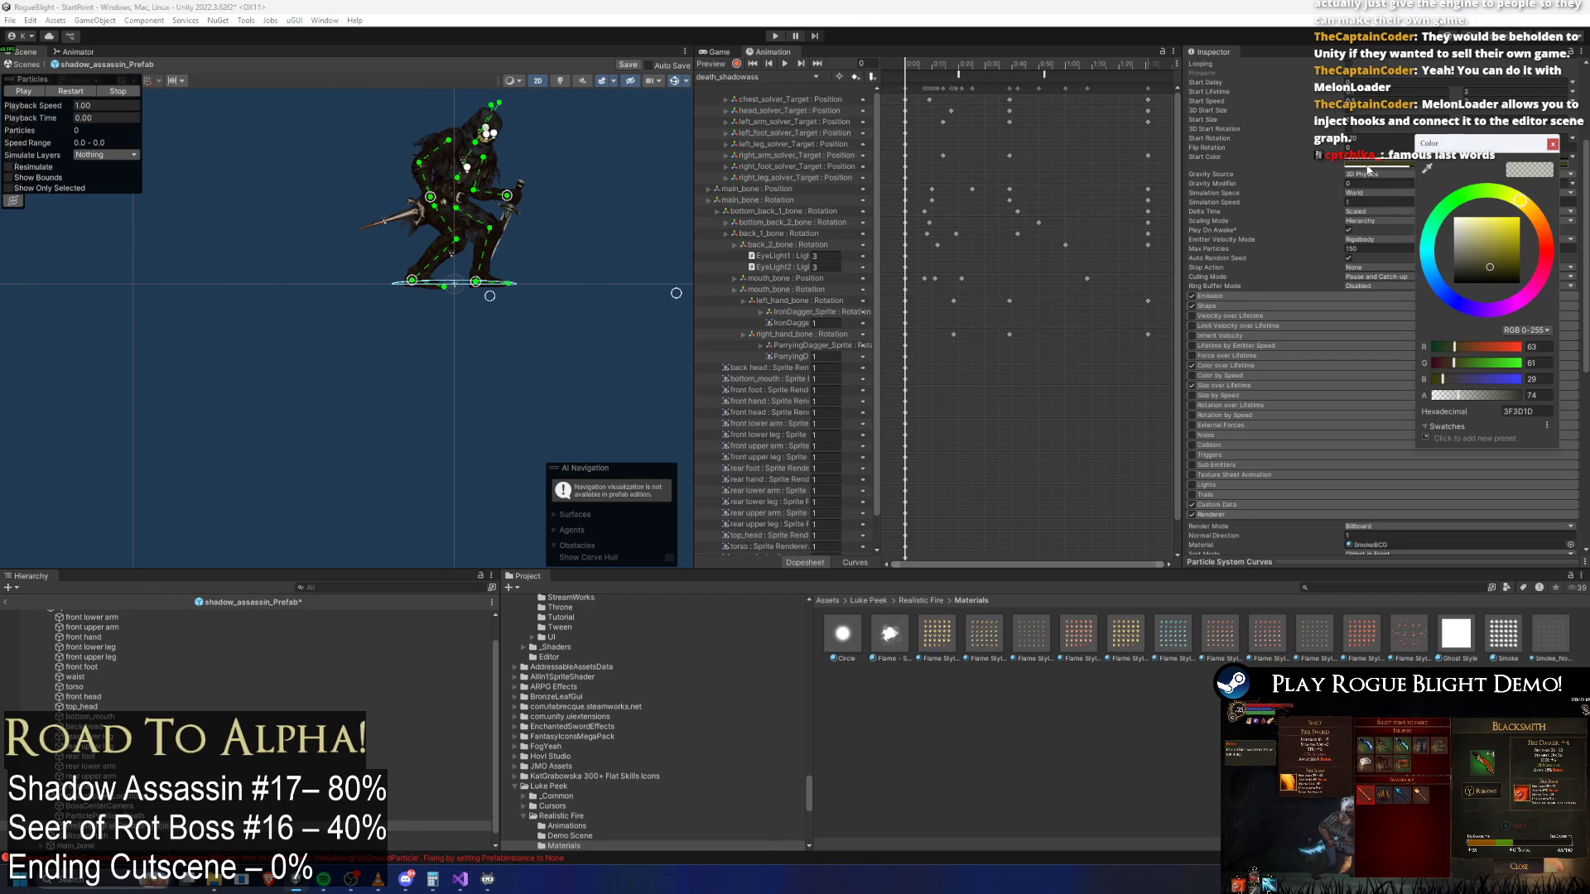
pyautogui.click(1471, 277)
pyautogui.click(91, 105)
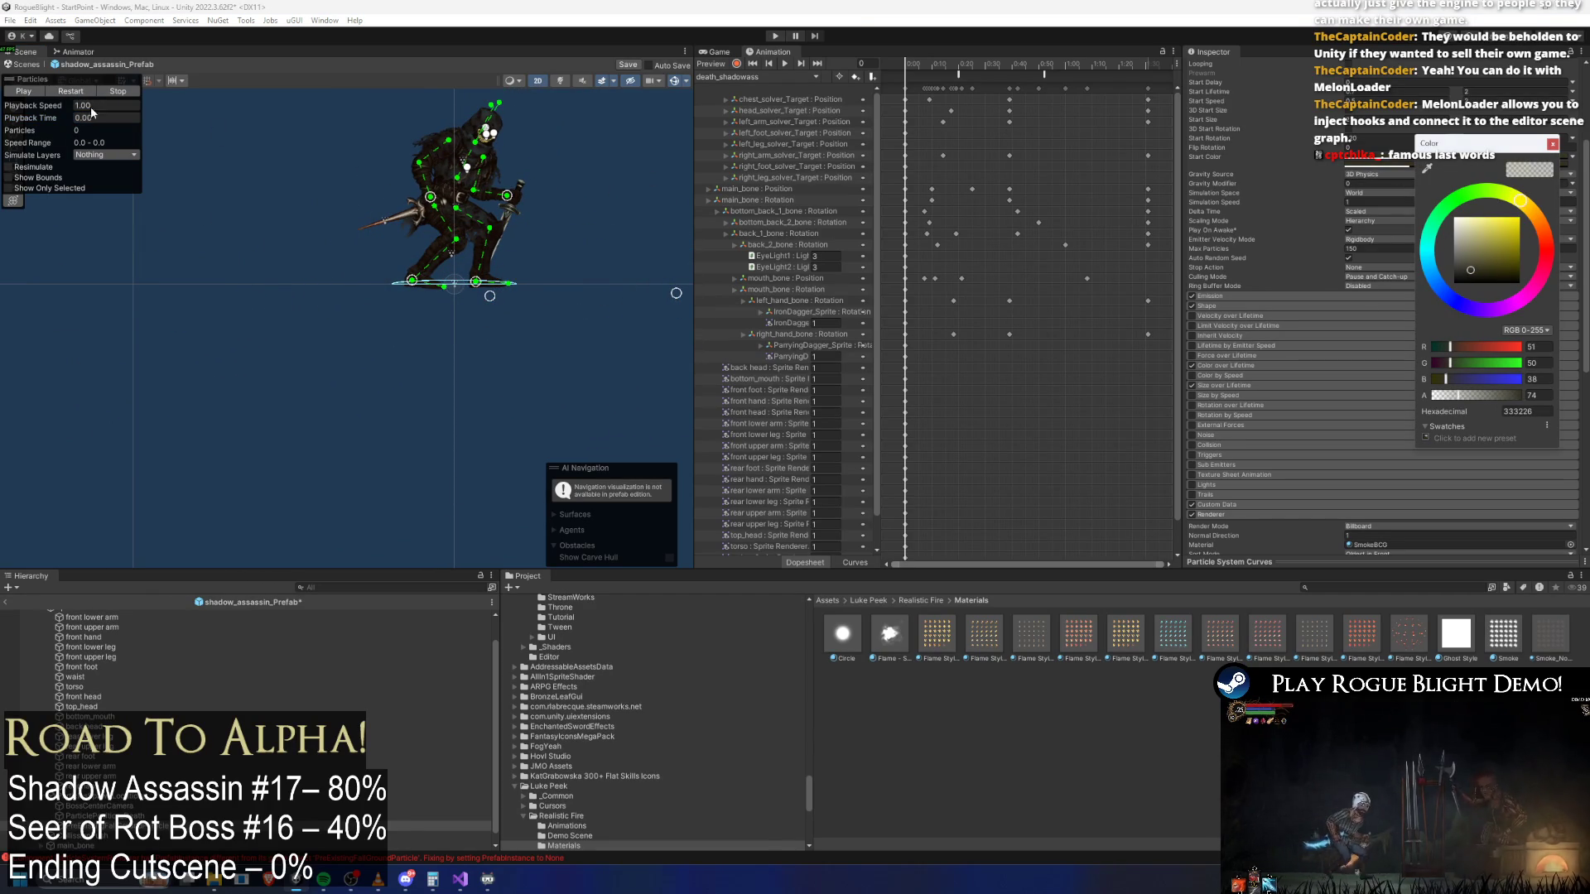
pyautogui.click(87, 93)
pyautogui.click(88, 96)
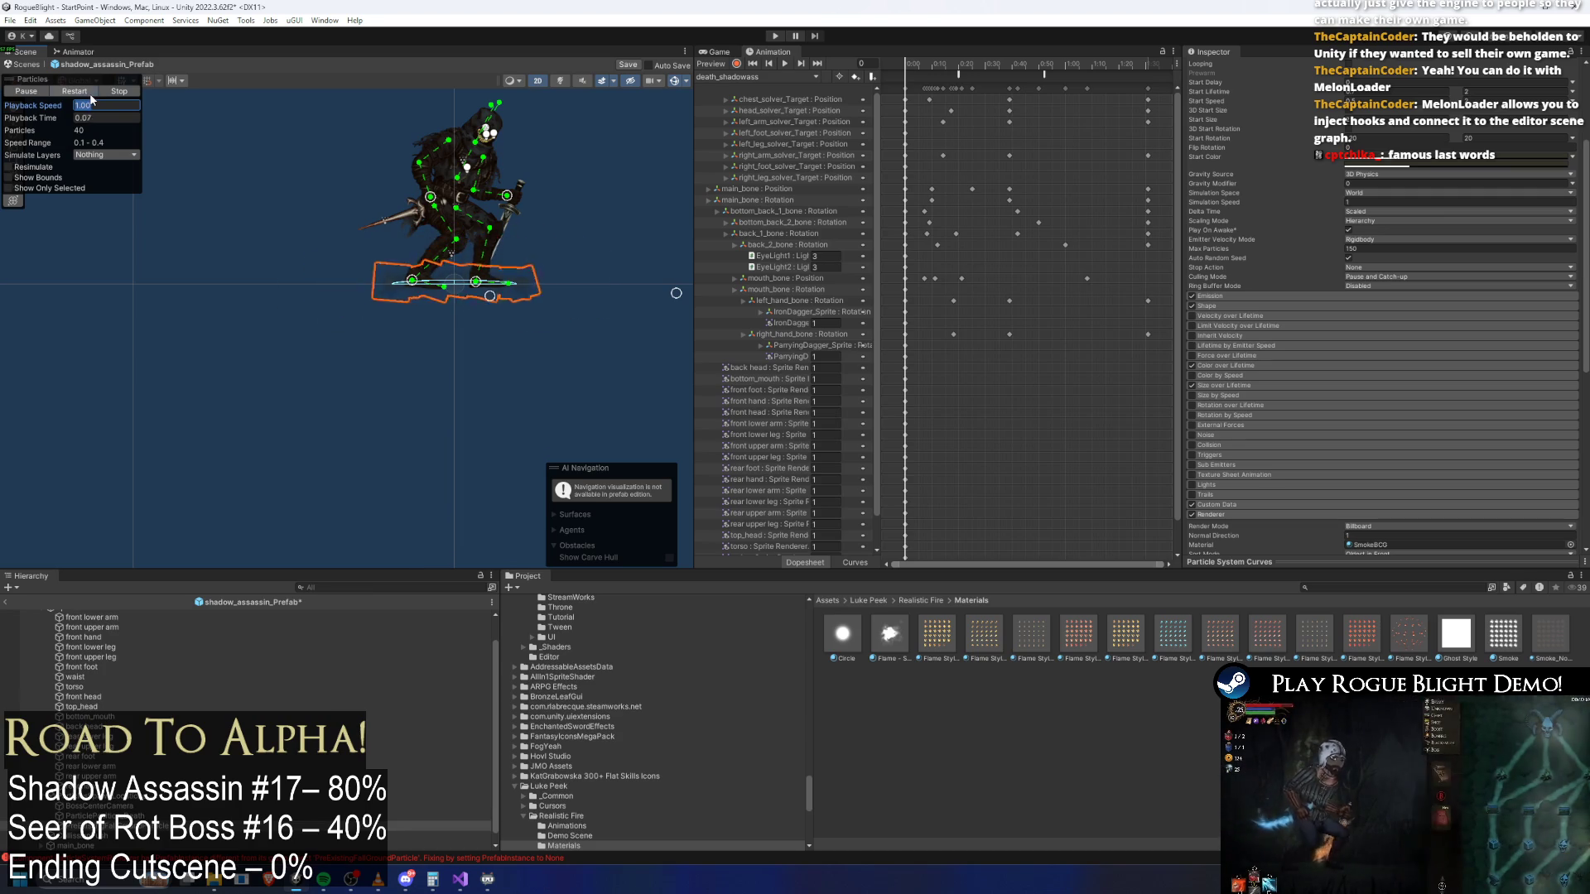
# Check the Emission burst count, scrub the preview to about 0.39 s, and save the prefab
pyautogui.click(1275, 296)
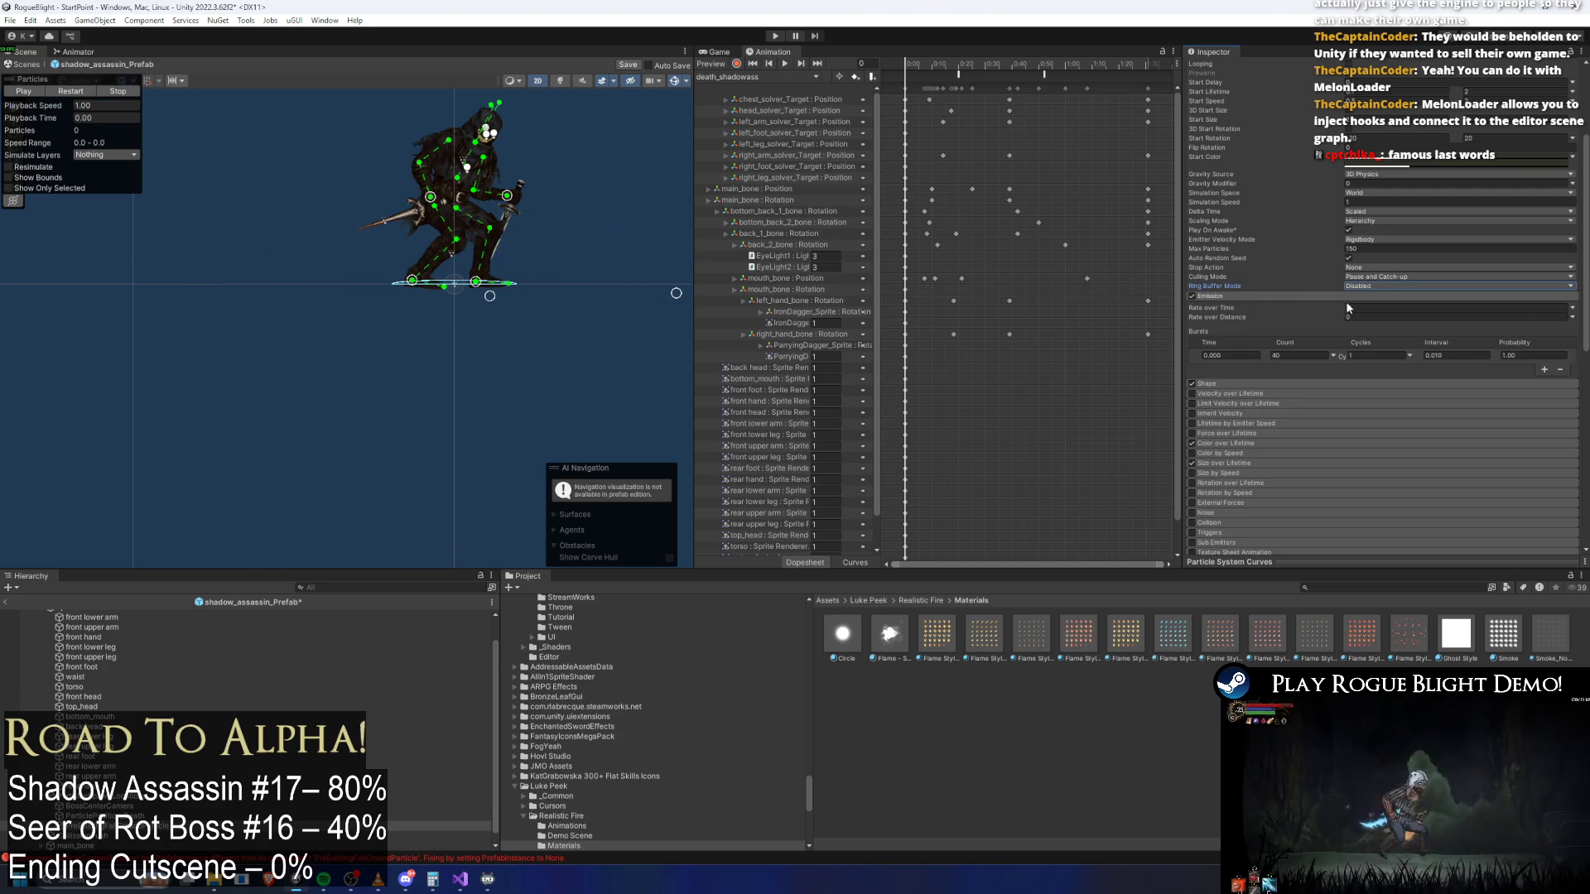
pyautogui.click(1297, 354)
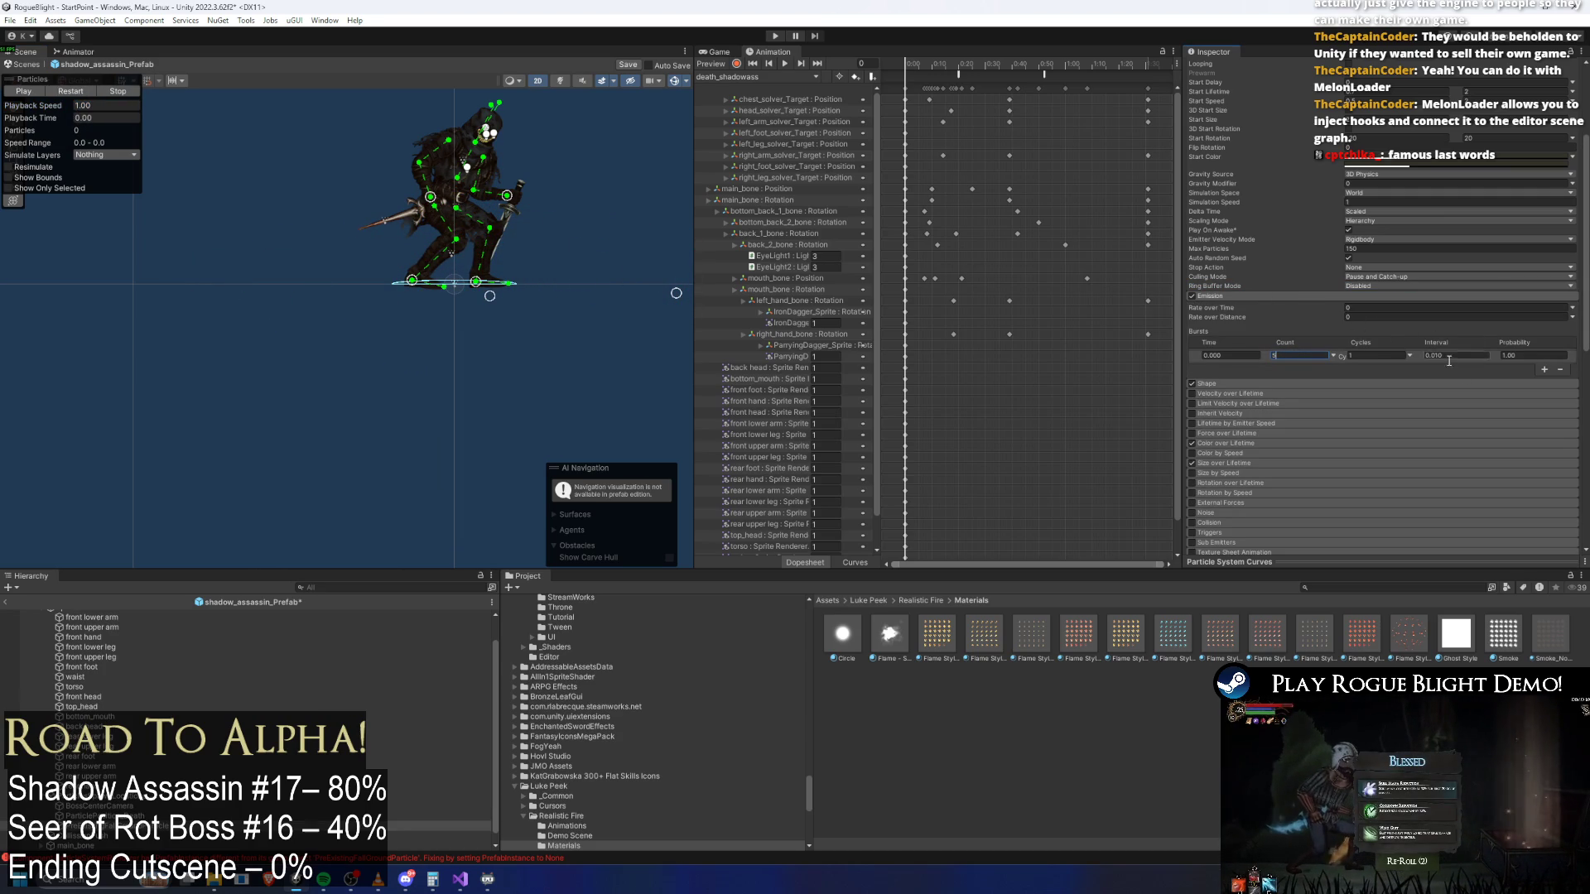
pyautogui.click(1252, 296)
pyautogui.moveTo(43, 117); pyautogui.dragTo(207, 131)
pyautogui.click(1415, 154)
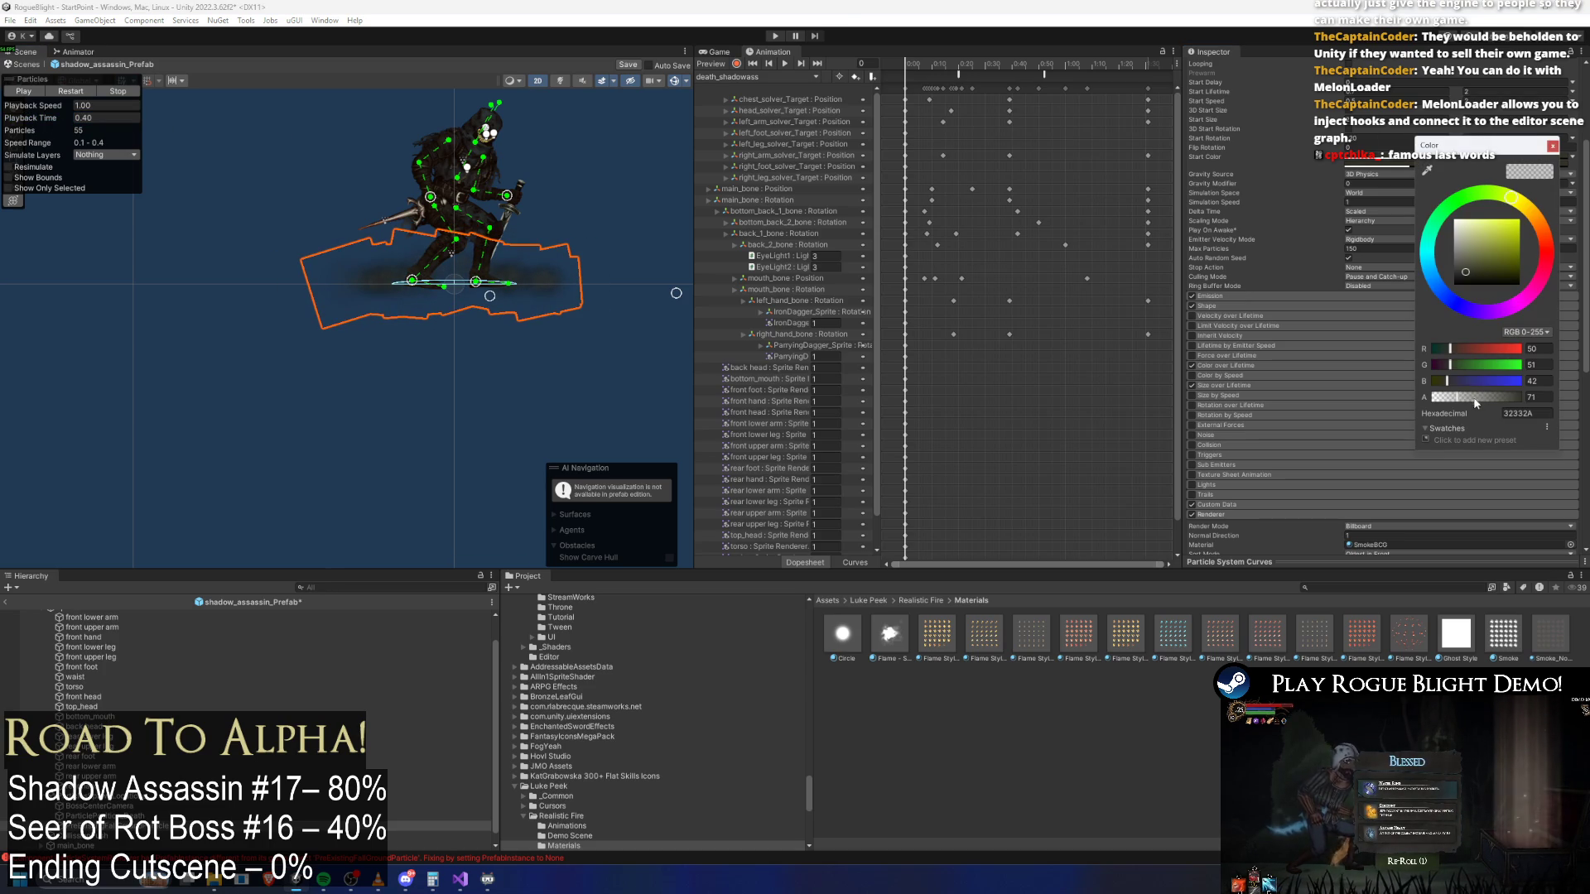
pyautogui.click(23, 92)
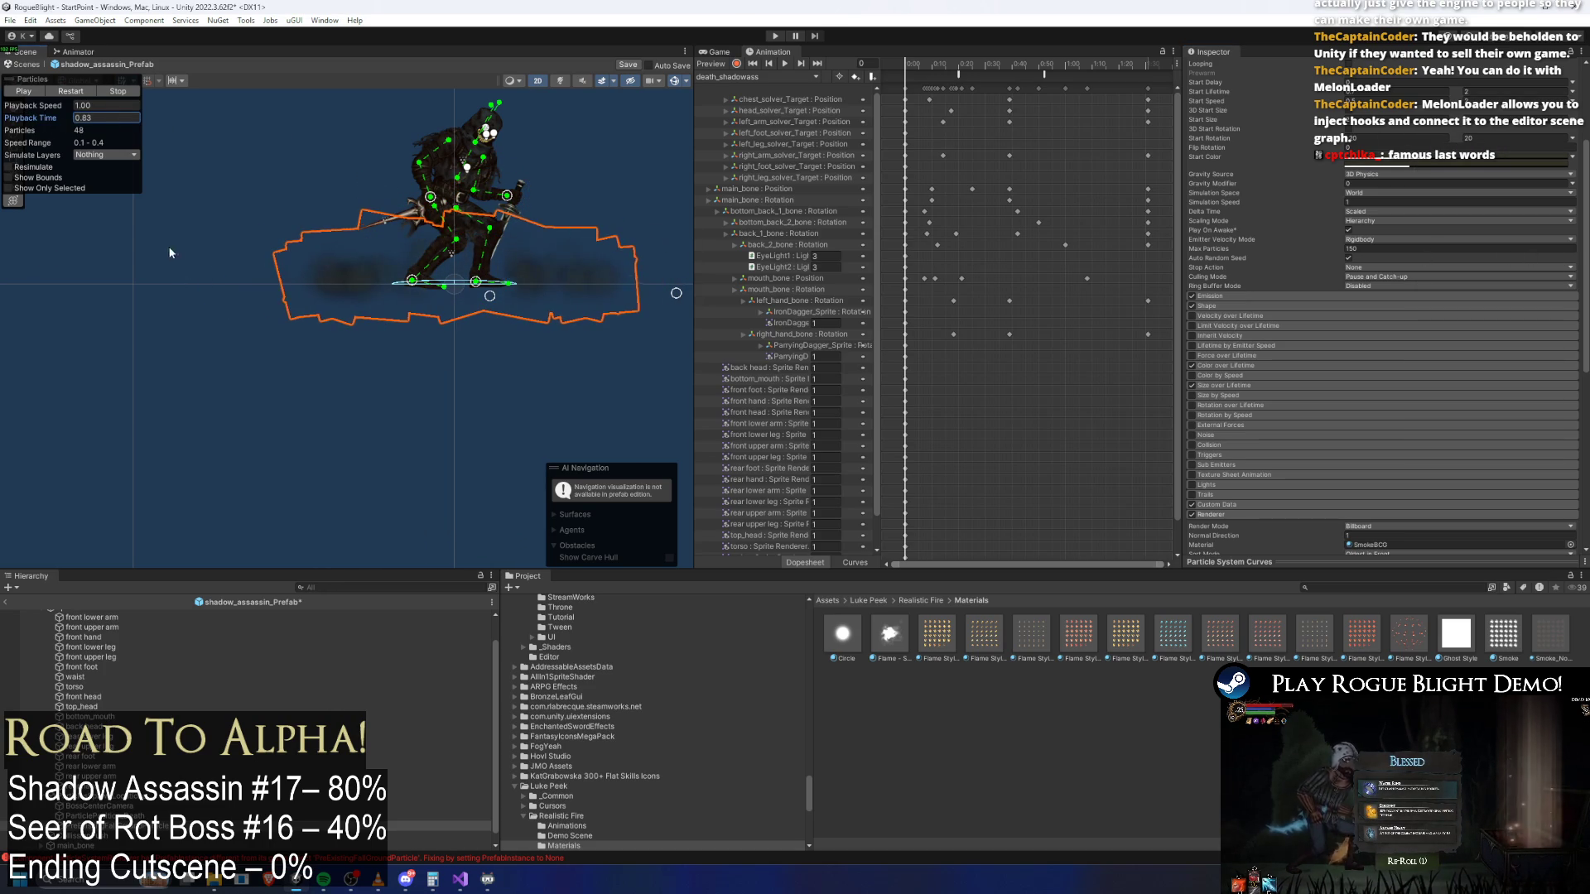
pyautogui.hotkey('ctrl', 's')
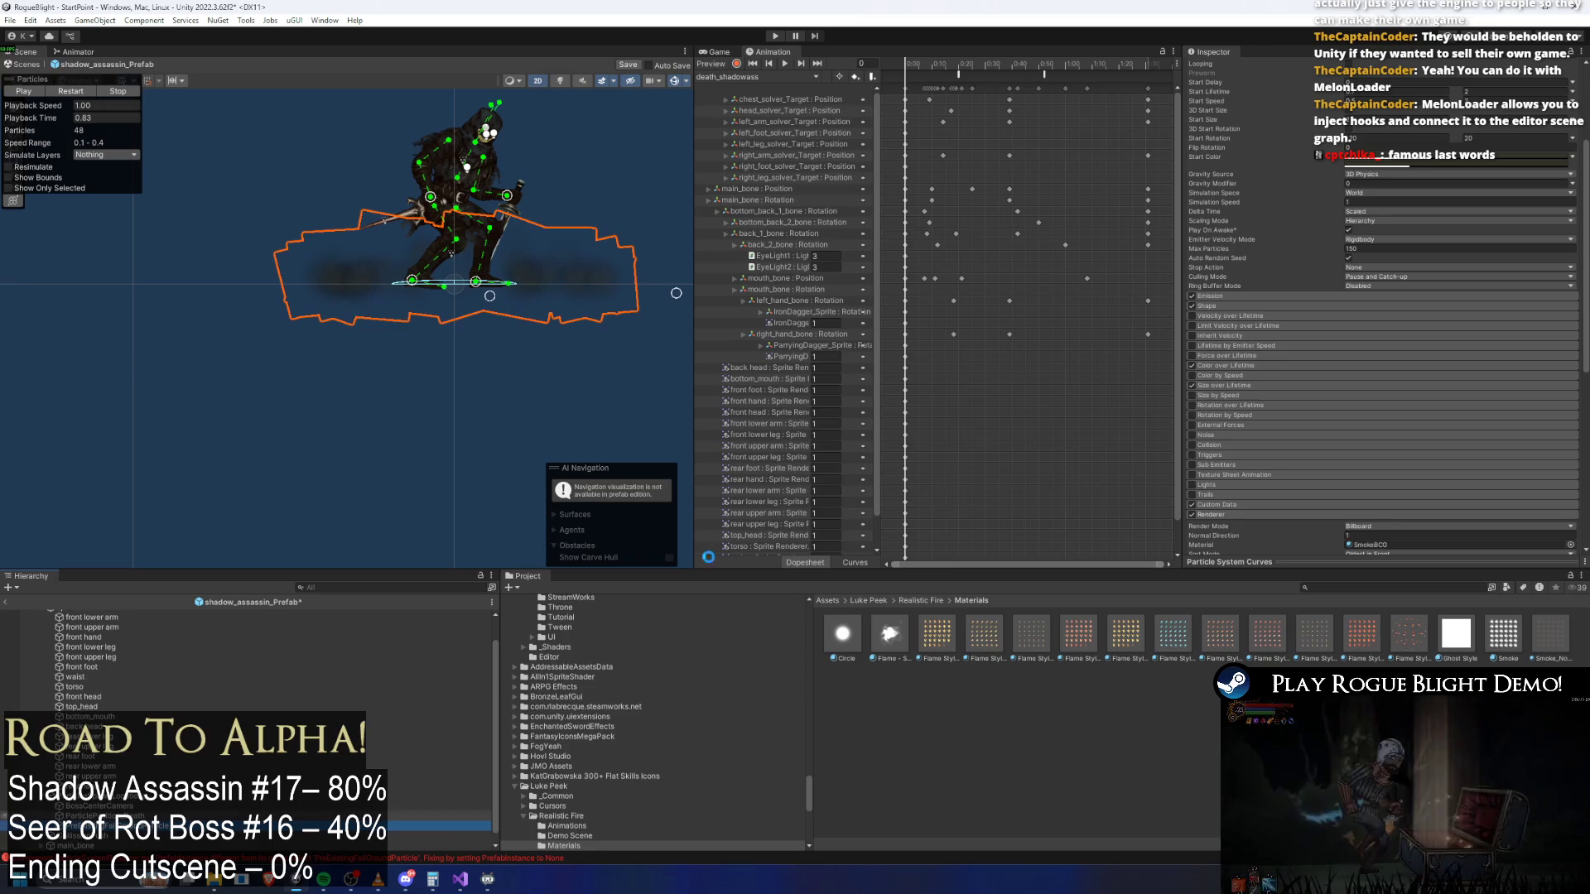
# Select the shadow_assassin_Prefab root and add an Element 7 to Common Particles To Spawn
pyautogui.scroll(3, 162, 693)
pyautogui.click(93, 615)
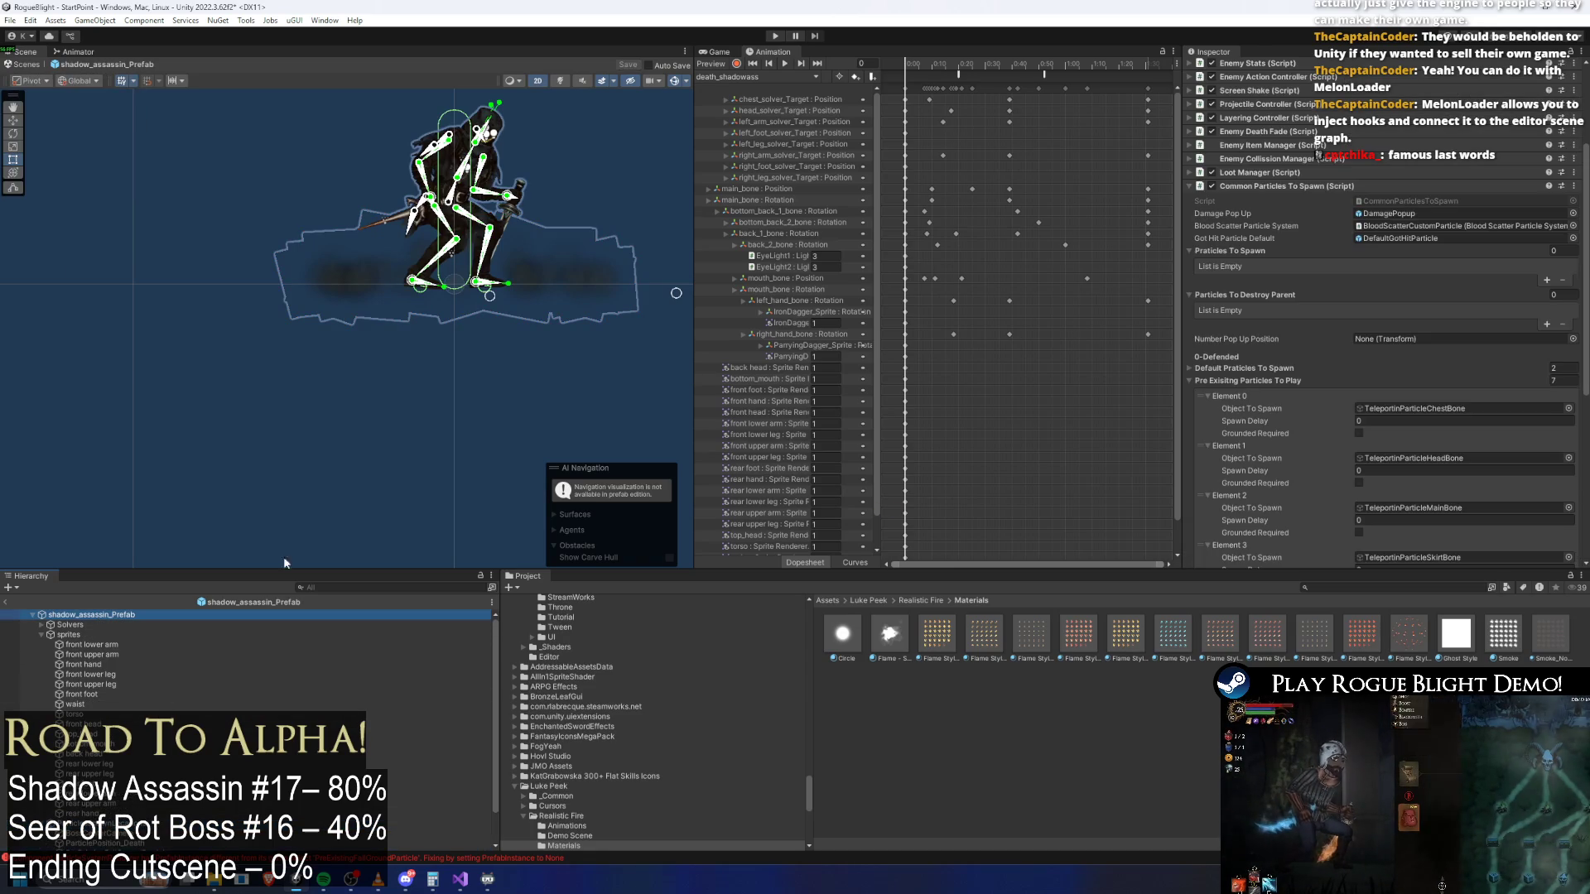
pyautogui.scroll(4, 1326, 249)
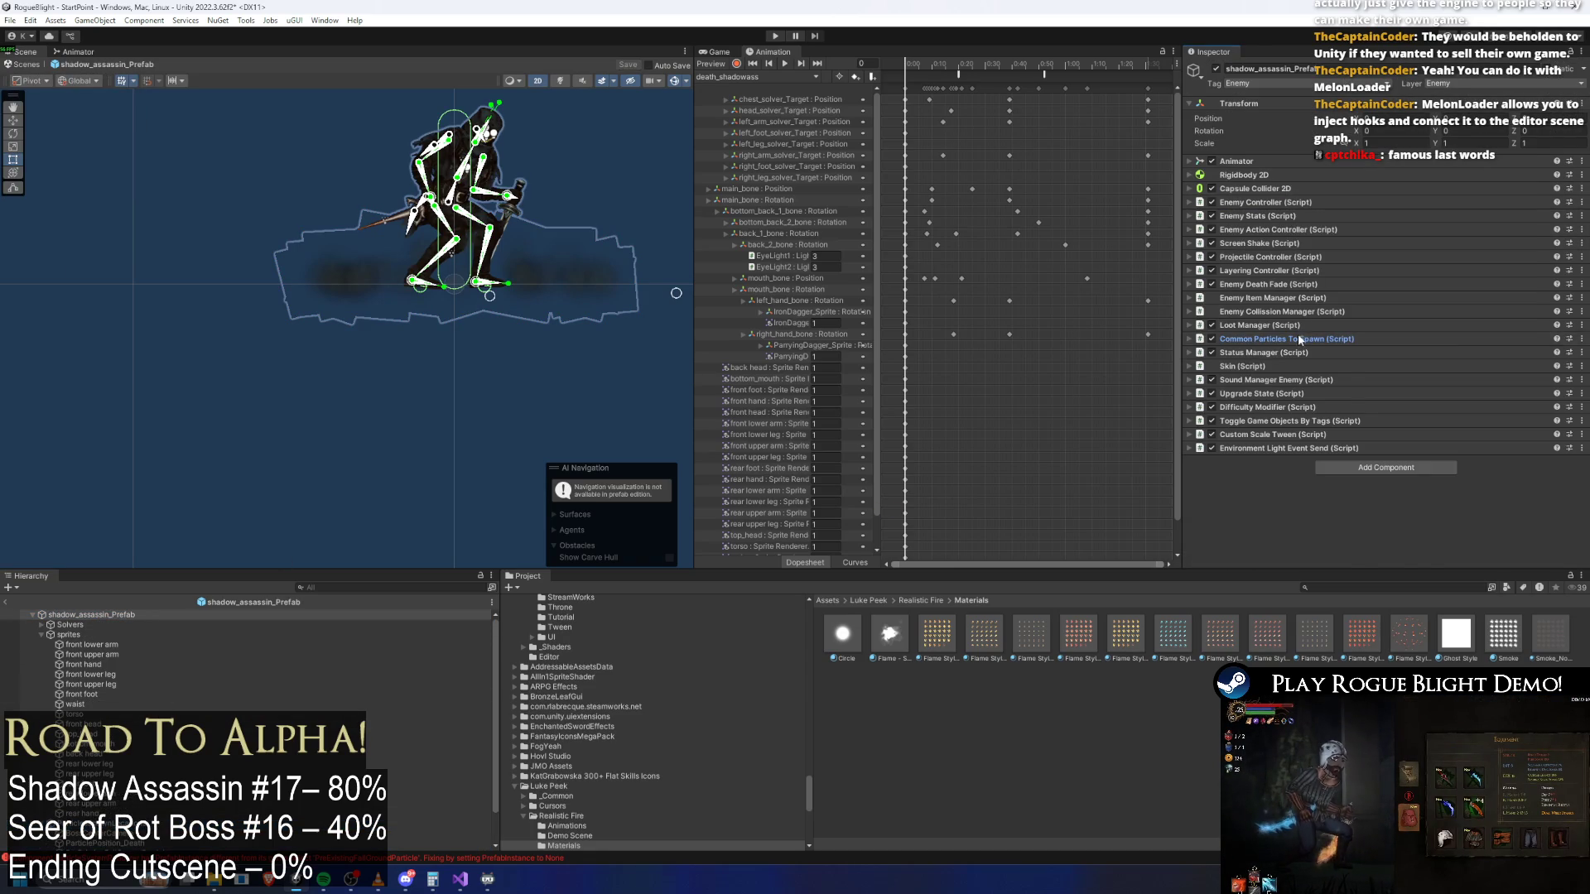
pyautogui.scroll(-8, 1424, 339)
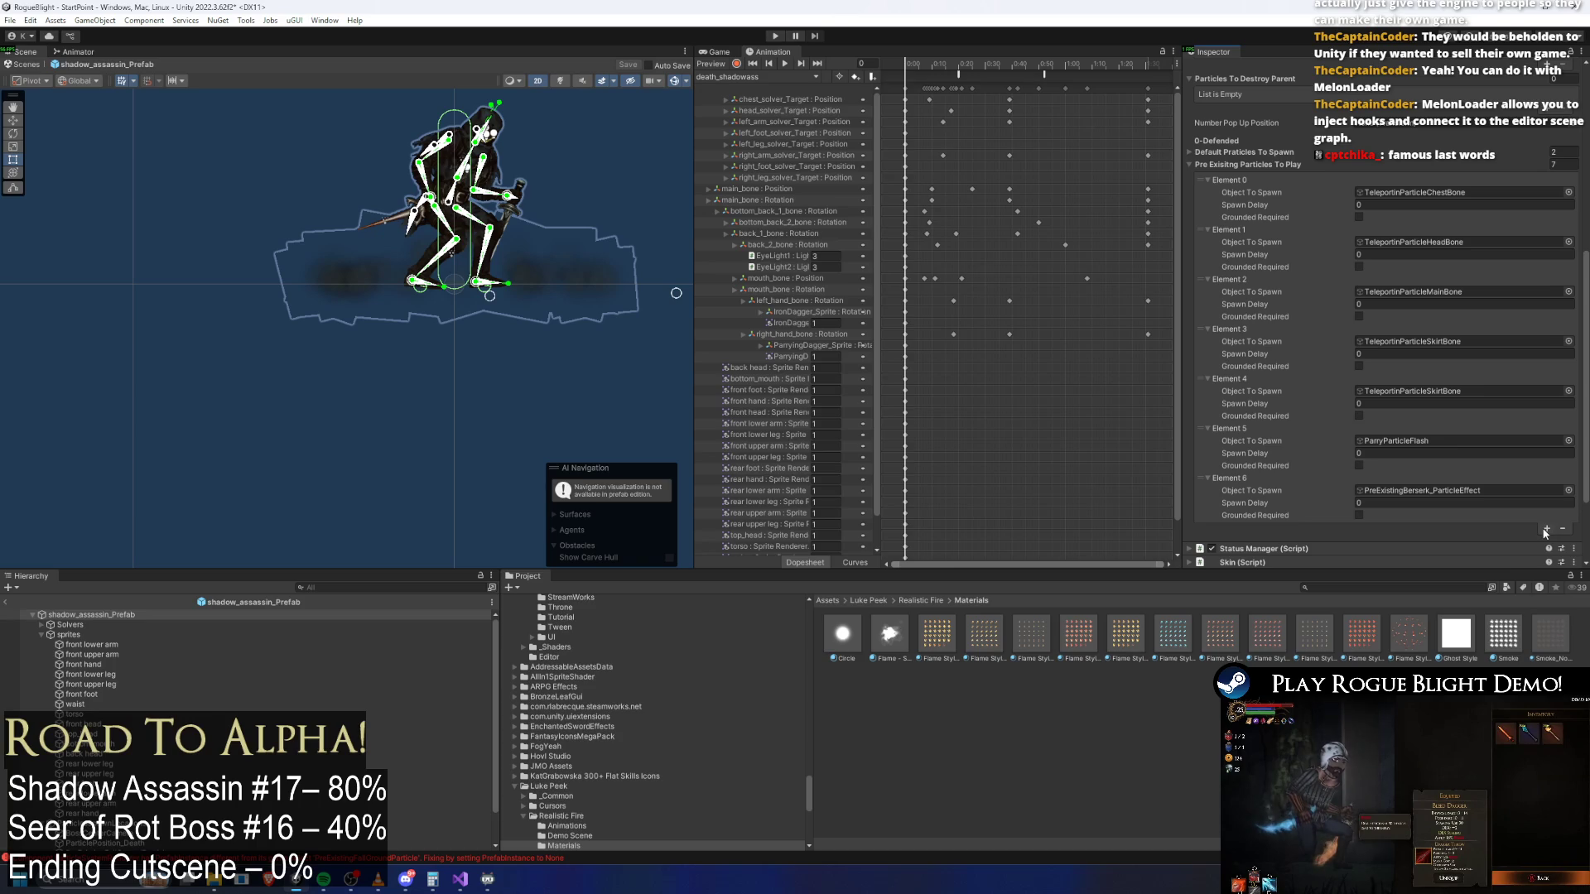
pyautogui.click(1546, 531)
# Assign PreExistingFallGroundParticle to Element 7's Object To Spawn field
pyautogui.scroll(-3, 1345, 487)
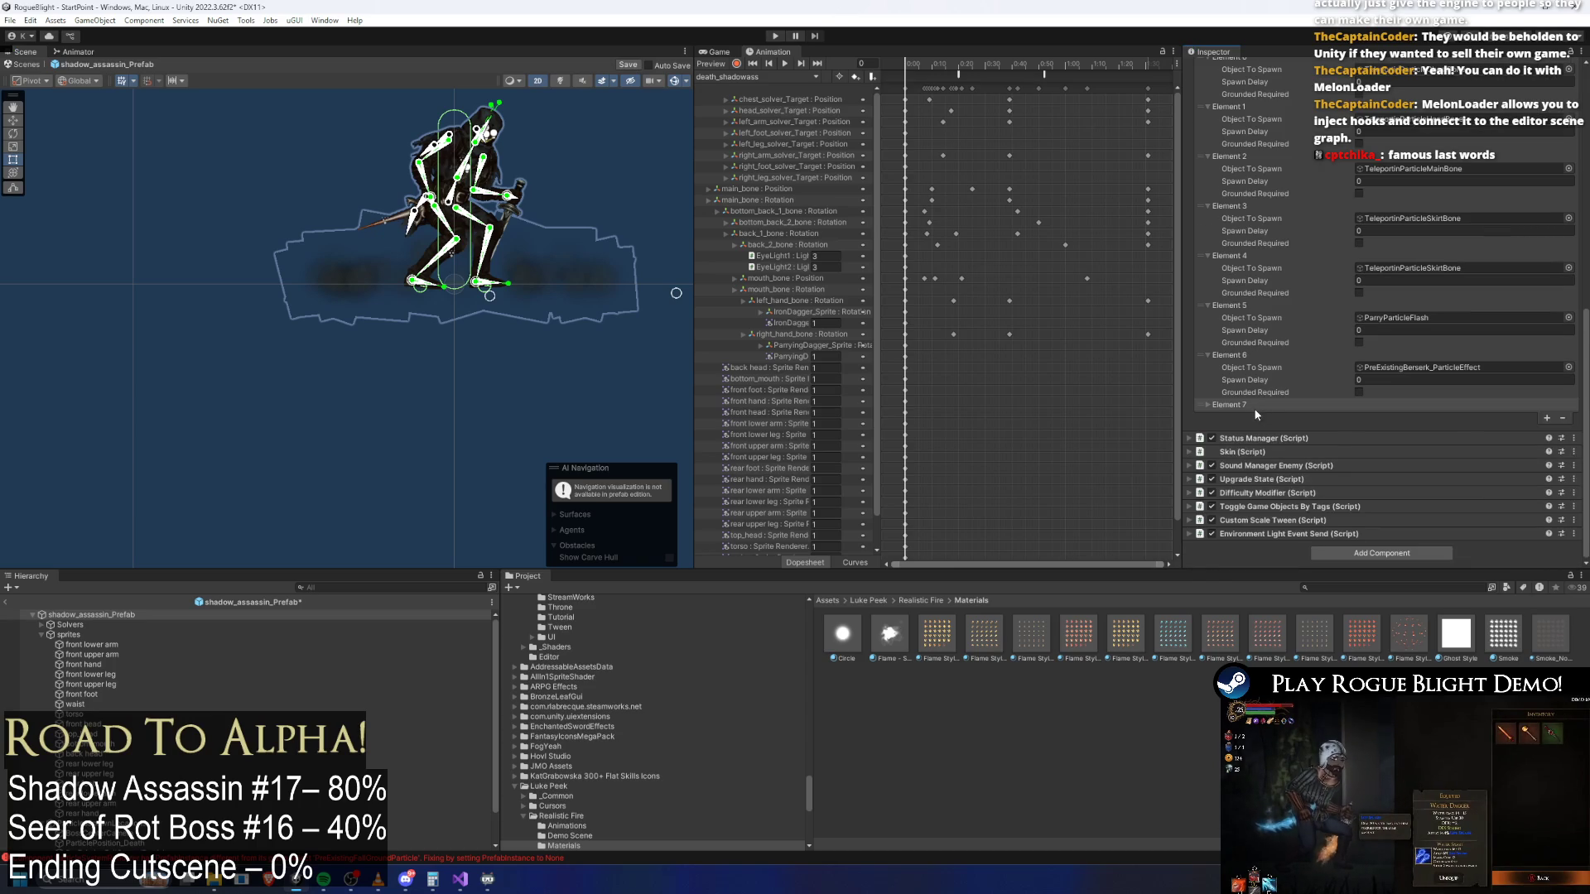
pyautogui.scroll(-2, 94, 759)
pyautogui.click(141, 825)
pyautogui.hotkey('ctrl', 'z')
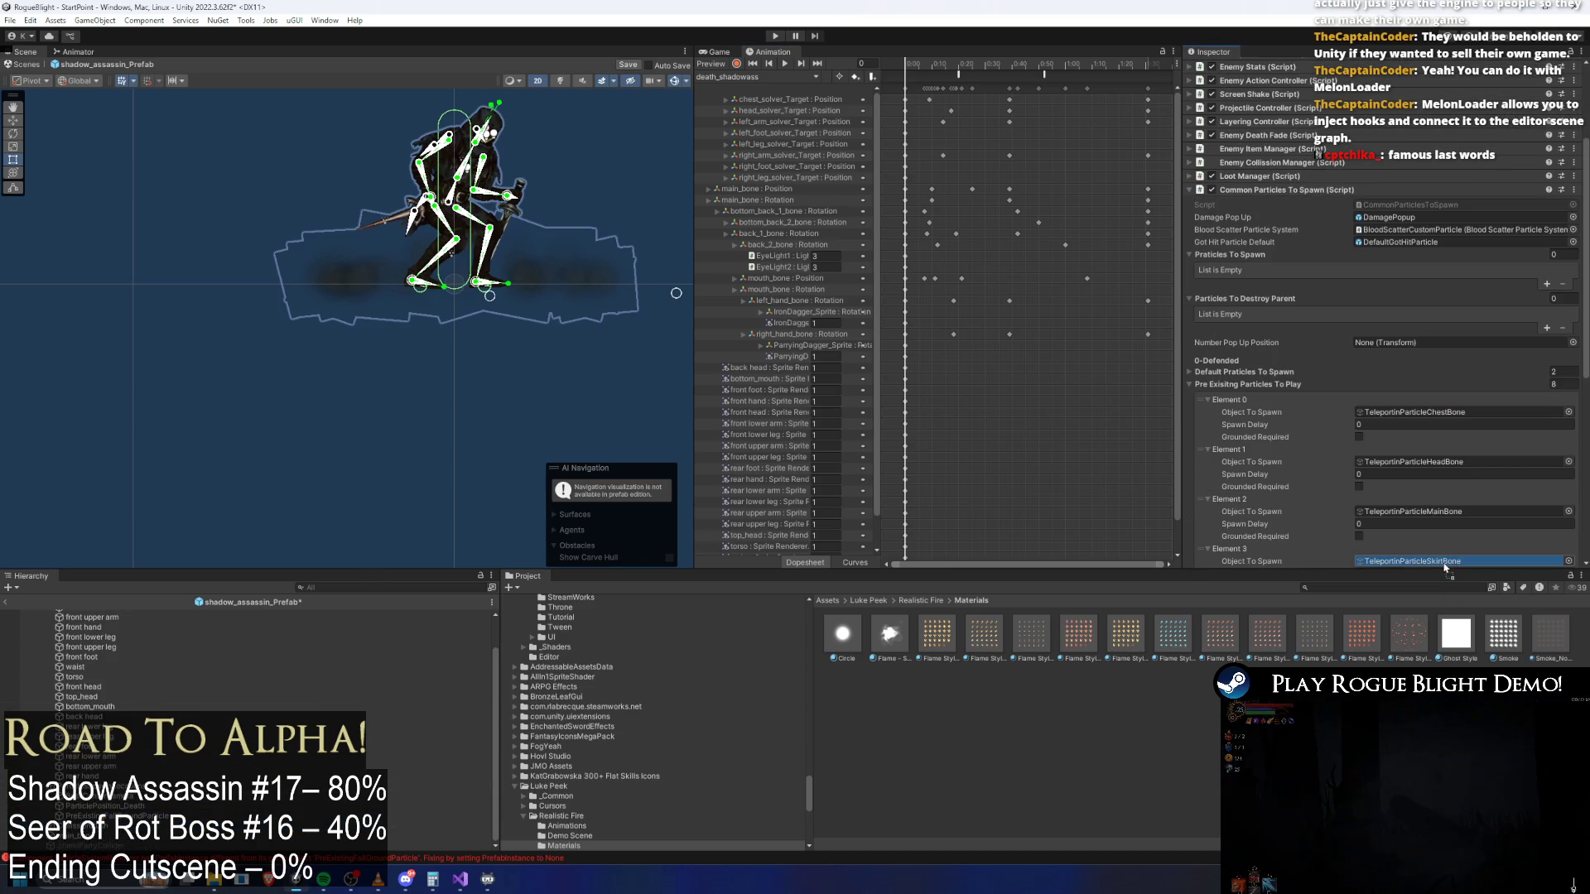
pyautogui.scroll(-3, 1441, 563)
pyautogui.scroll(-5, 1439, 572)
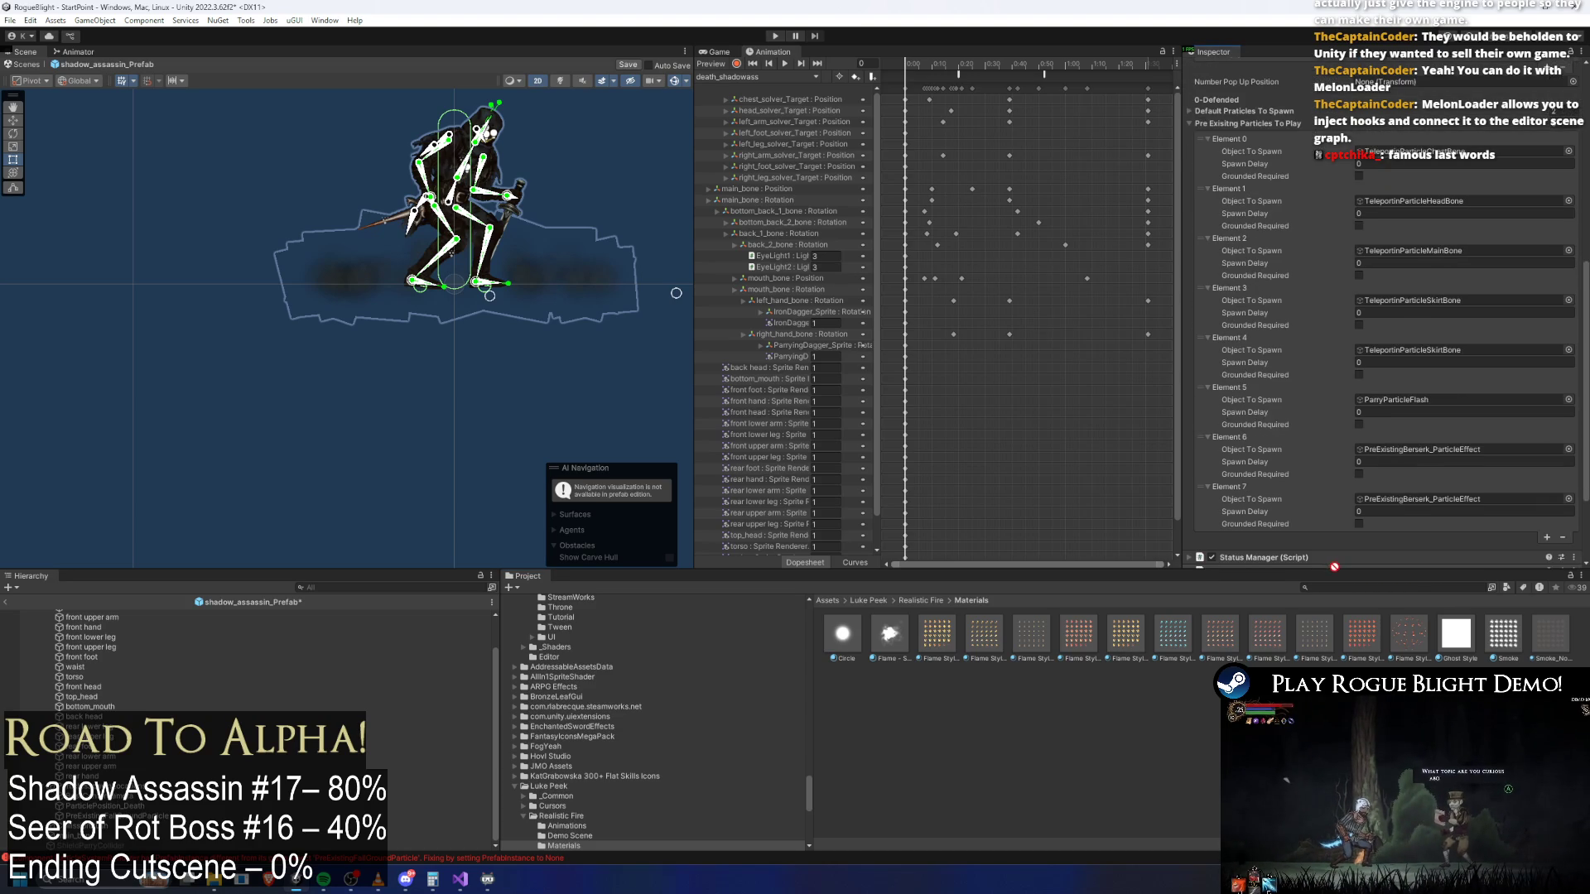
pyautogui.moveTo(1424, 492); pyautogui.dragTo(1445, 504)
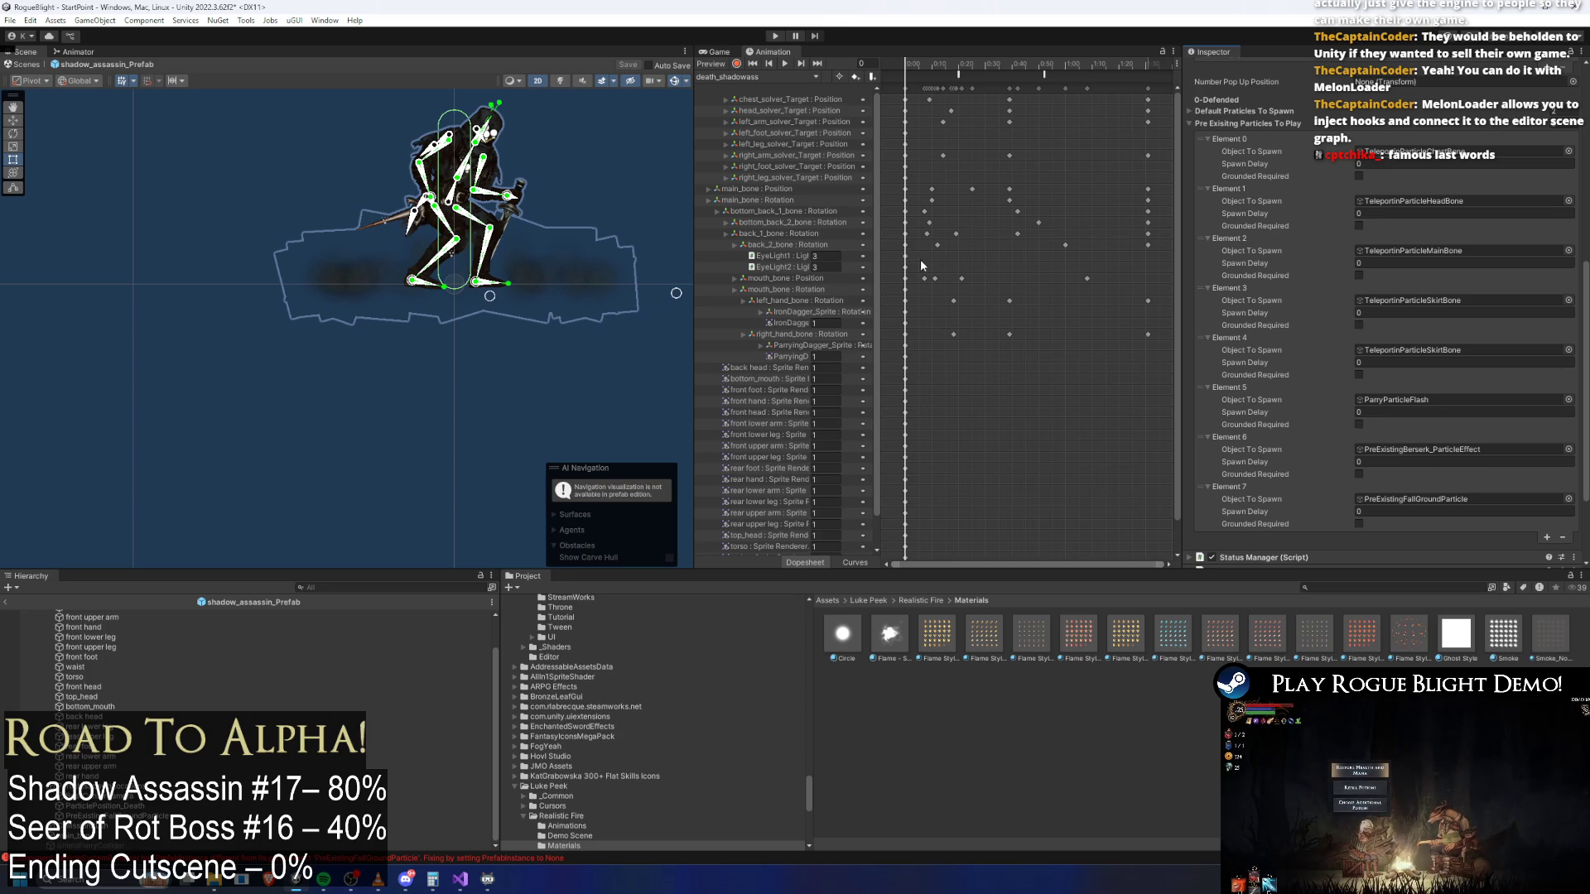
pyautogui.click(753, 77)
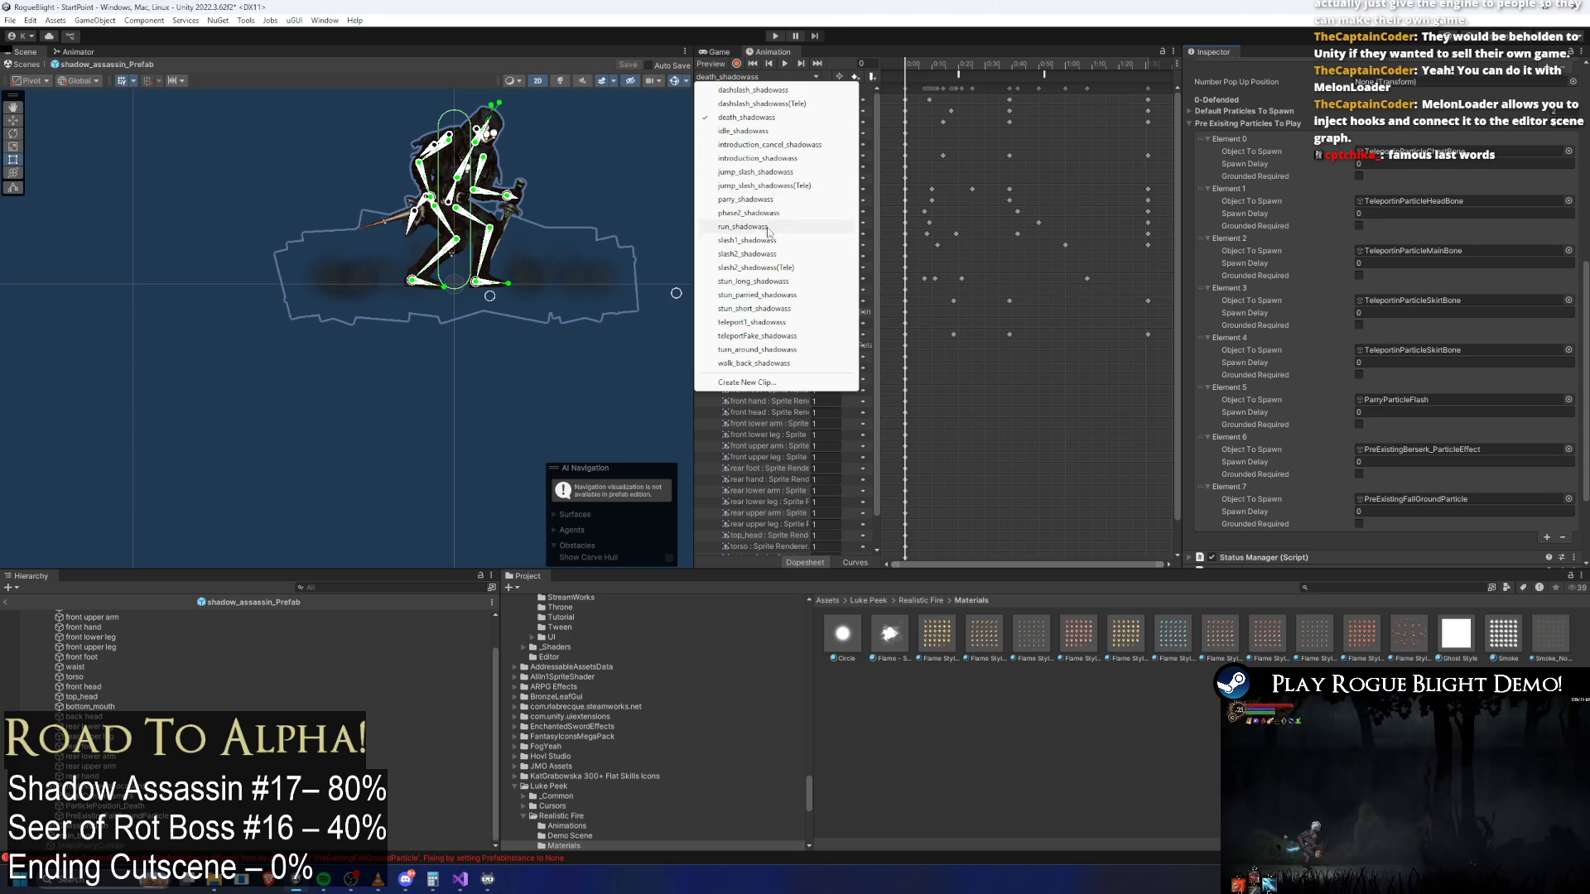
# Add an animation event at frame 51 of jump_slash_shadowass calling PlayPreExistingParticle(int)
pyautogui.click(793, 172)
pyautogui.moveTo(978, 64); pyautogui.dragTo(1033, 69)
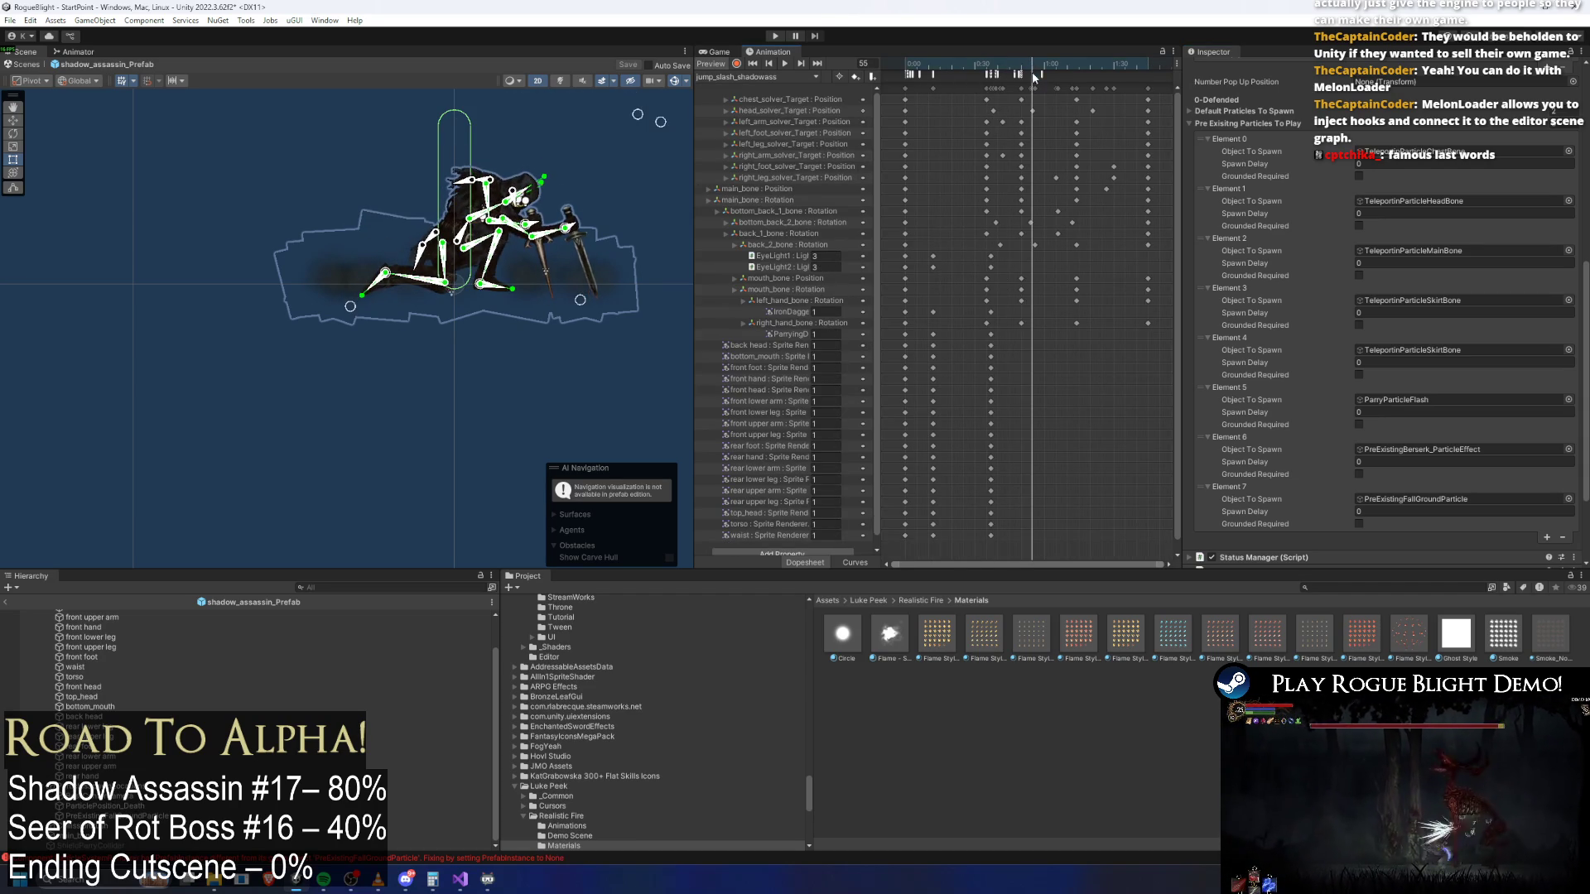
pyautogui.rightClick(1034, 74)
pyautogui.click(1064, 82)
pyautogui.click(1325, 100)
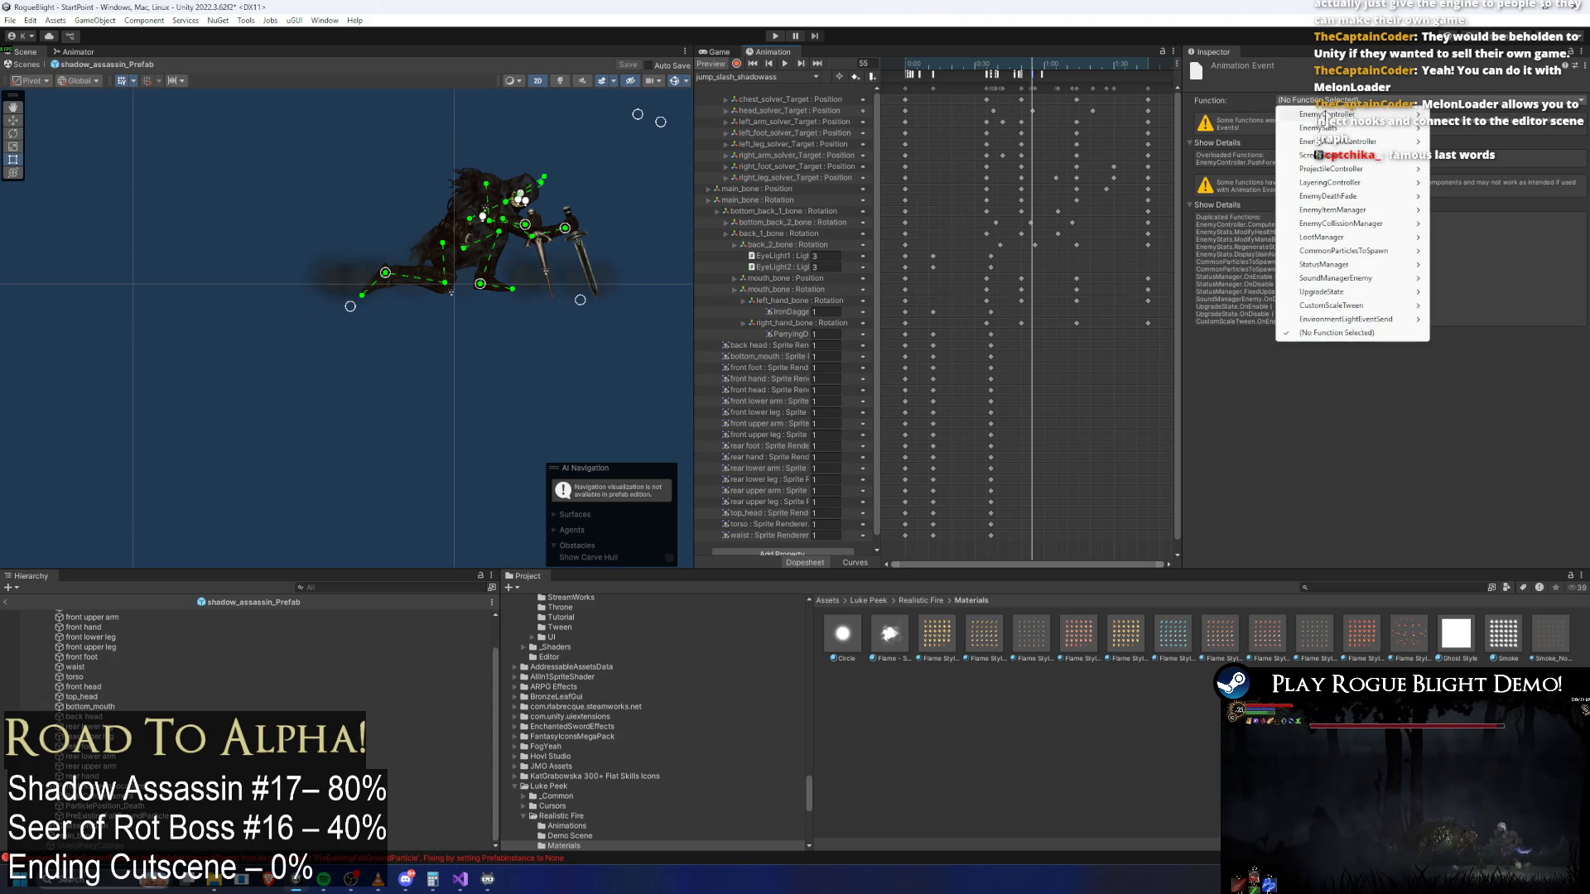
pyautogui.moveTo(1367, 251)
pyautogui.moveTo(1464, 250)
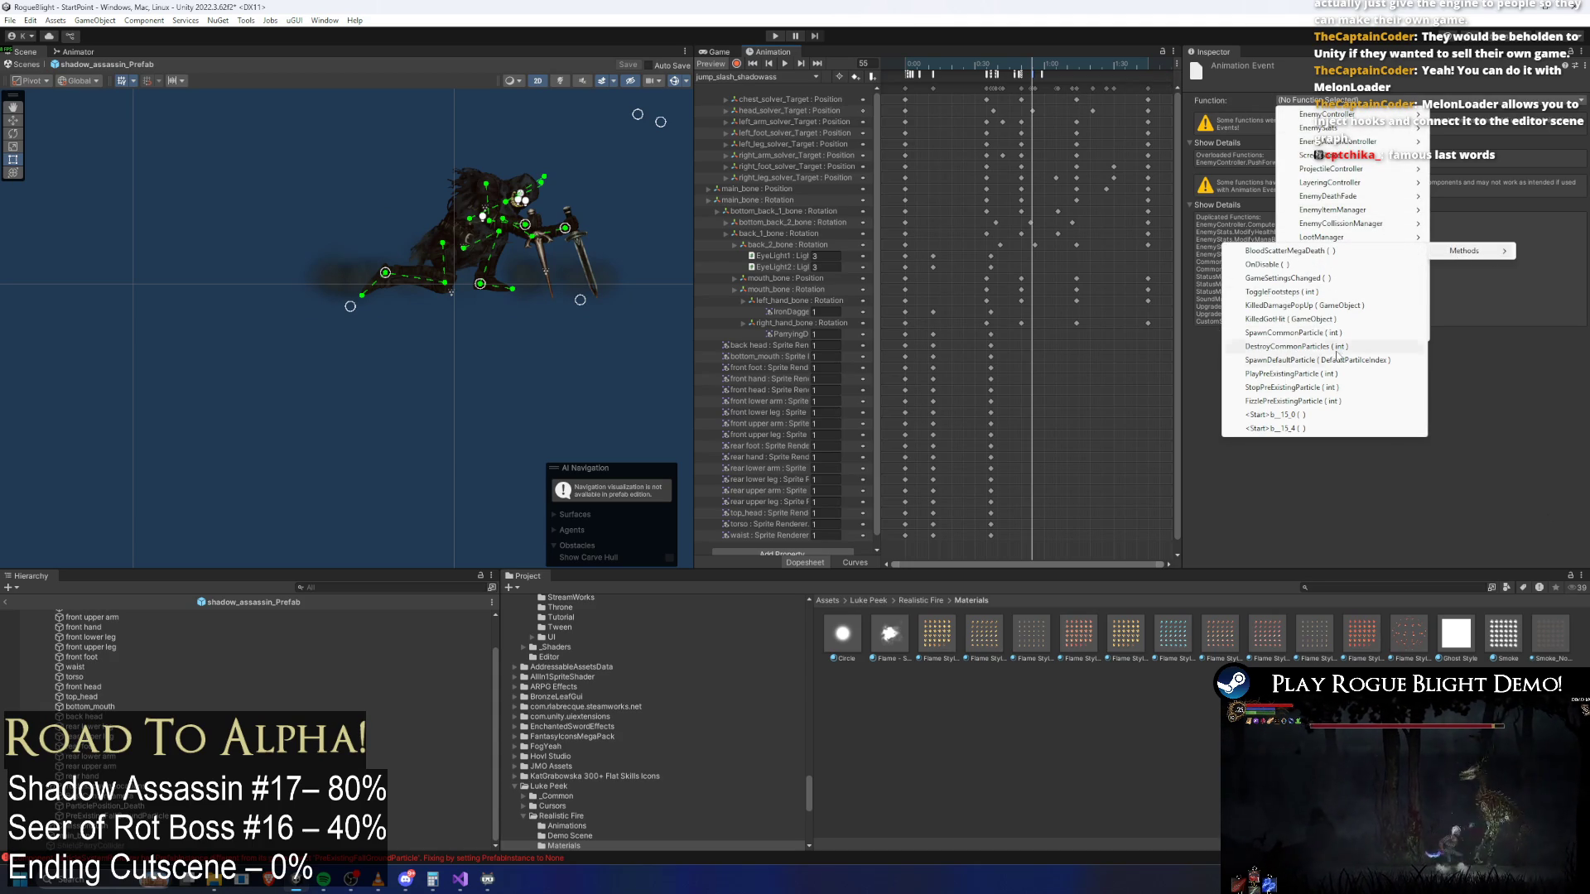
pyautogui.click(1341, 376)
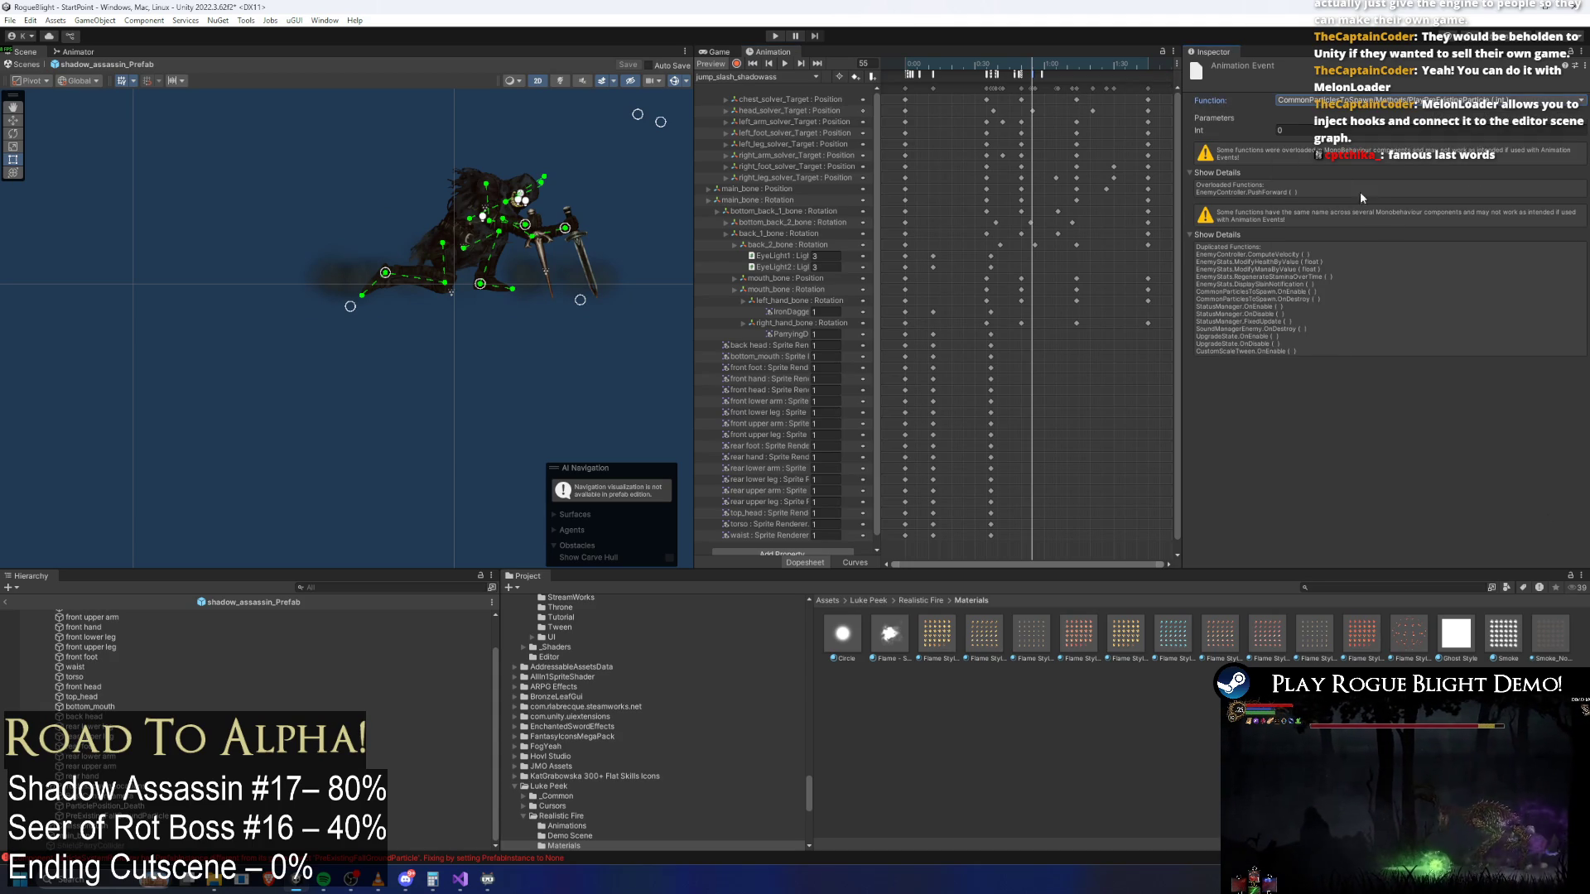
# Reposition the new event around frames 48–50 and check the pose back at frame 43
pyautogui.scroll(5, 1034, 166)
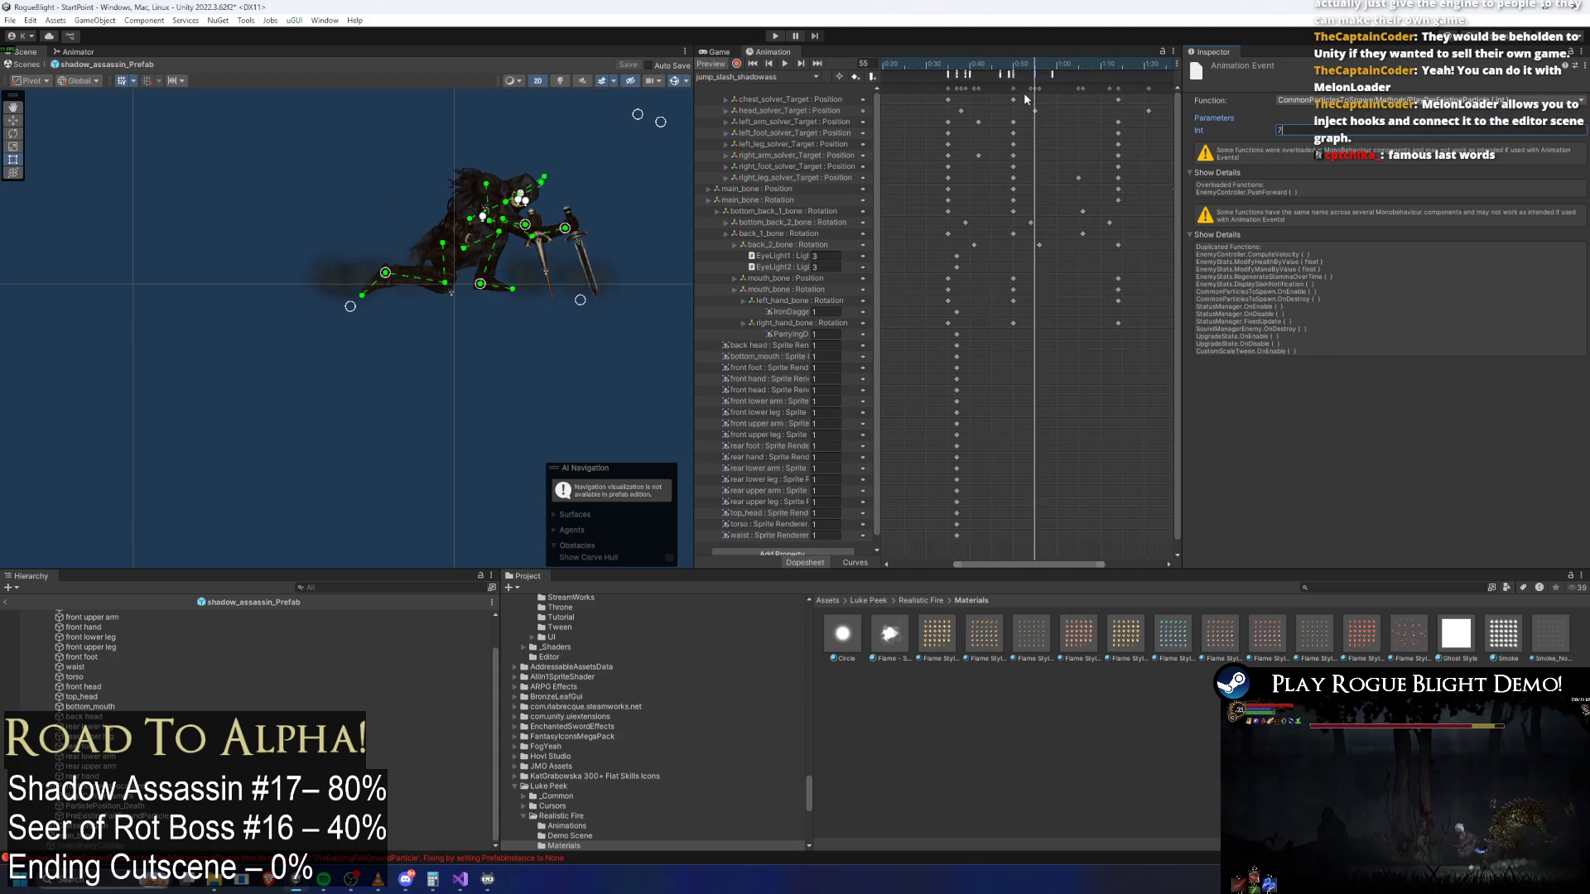
pyautogui.click(1014, 64)
pyautogui.moveTo(1006, 64); pyautogui.dragTo(994, 66)
pyautogui.scroll(2, 994, 76)
pyautogui.click(995, 78)
pyautogui.click(998, 75)
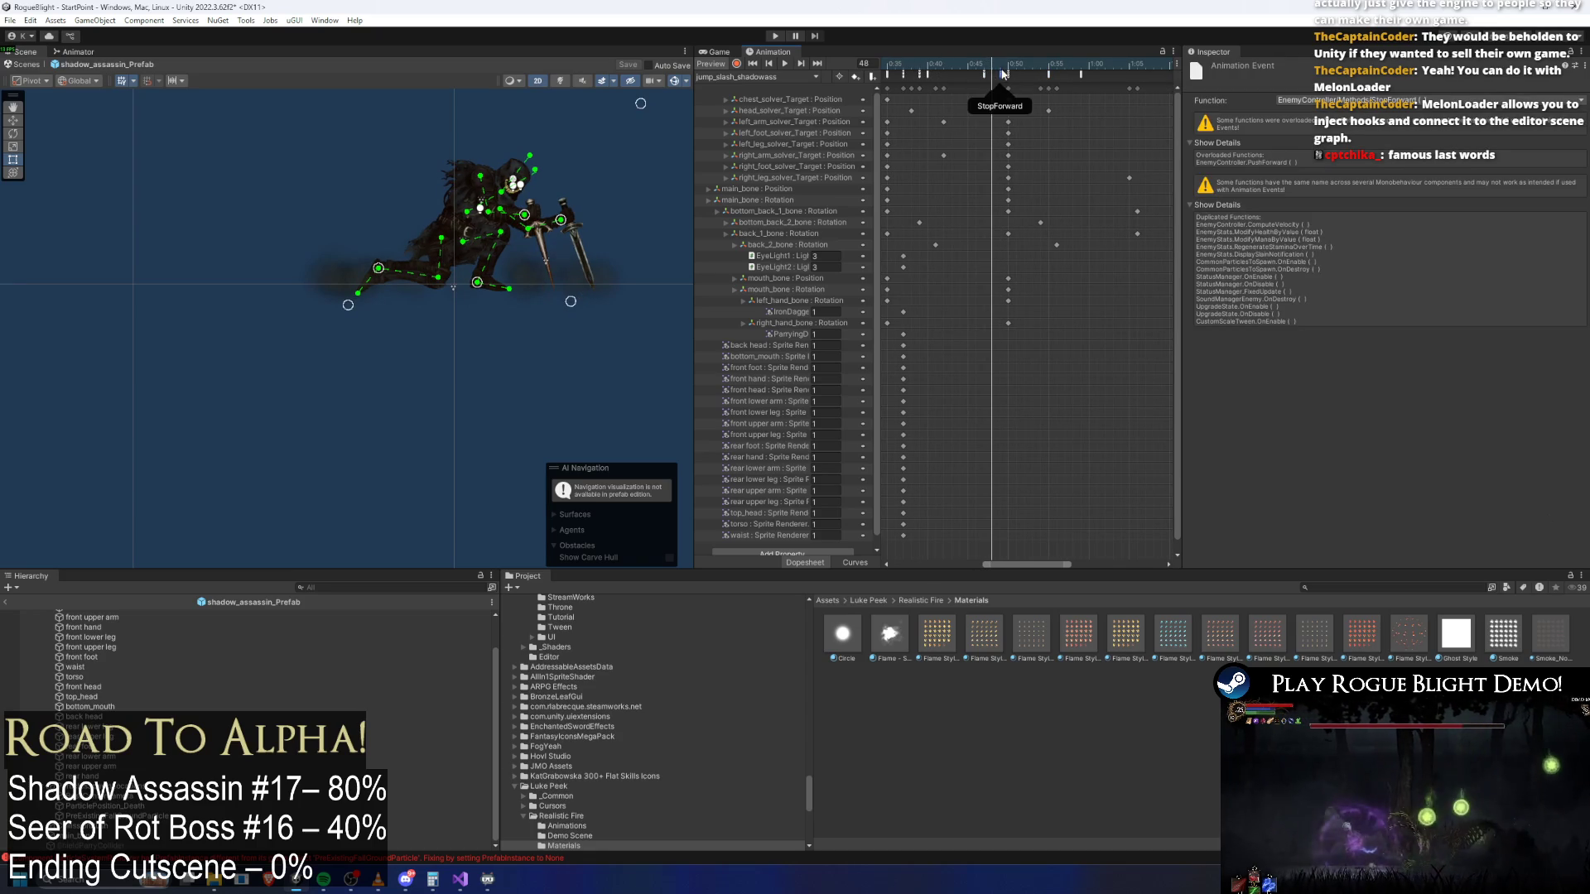
pyautogui.moveTo(999, 62); pyautogui.dragTo(1040, 75)
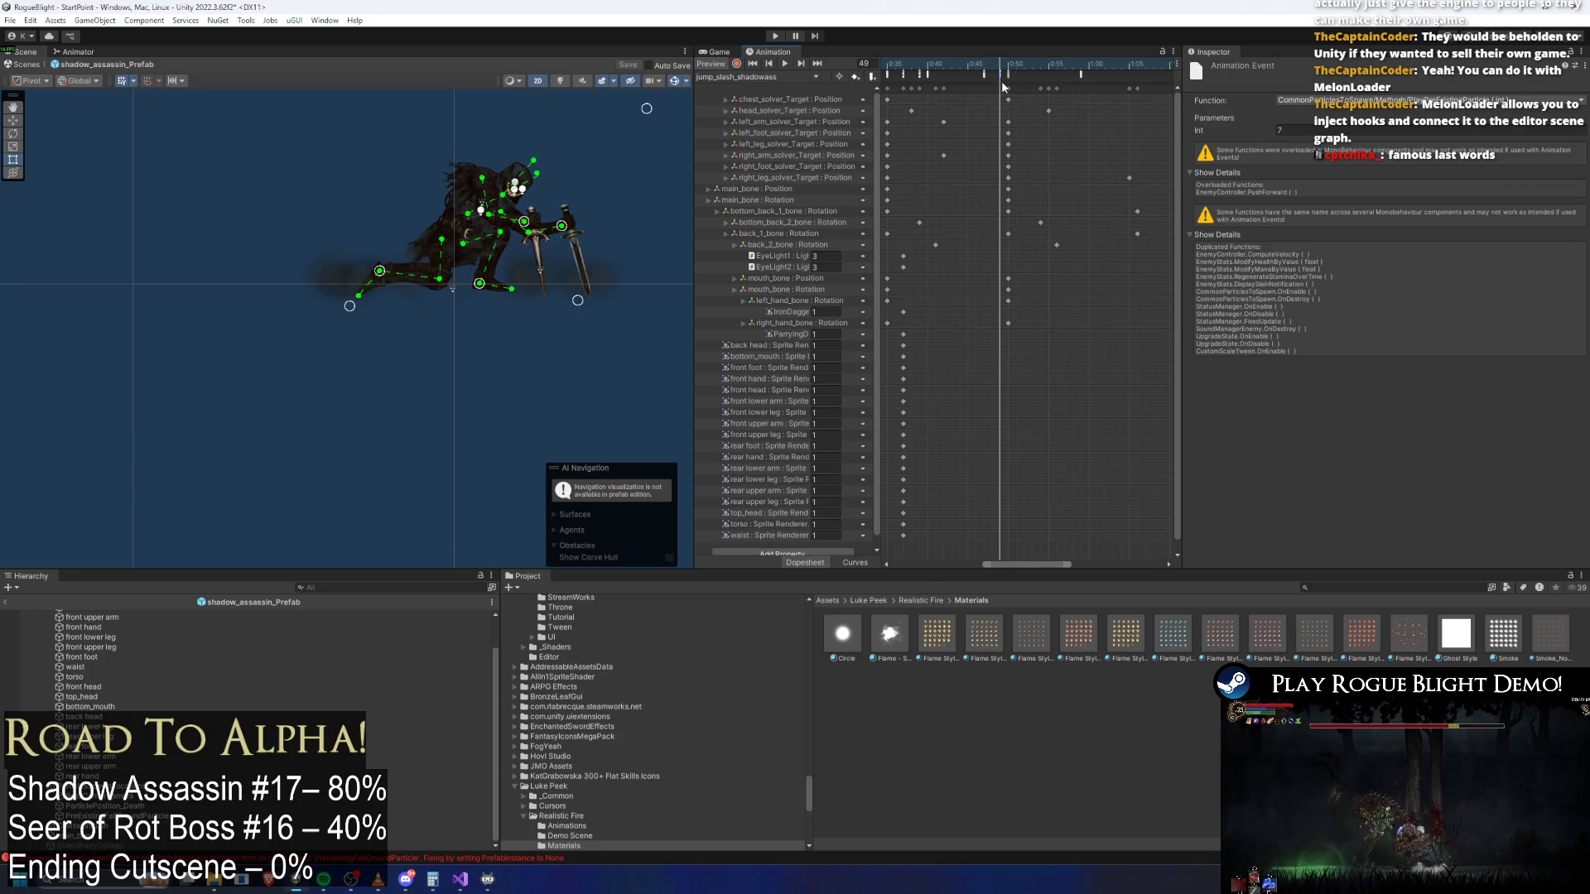
pyautogui.moveTo(917, 58); pyautogui.dragTo(990, 55)
# Check jump_slash_shadowass(Tele) and introduction_cancel_shadowass at frame 49, then play and start a new game
pyautogui.click(742, 75)
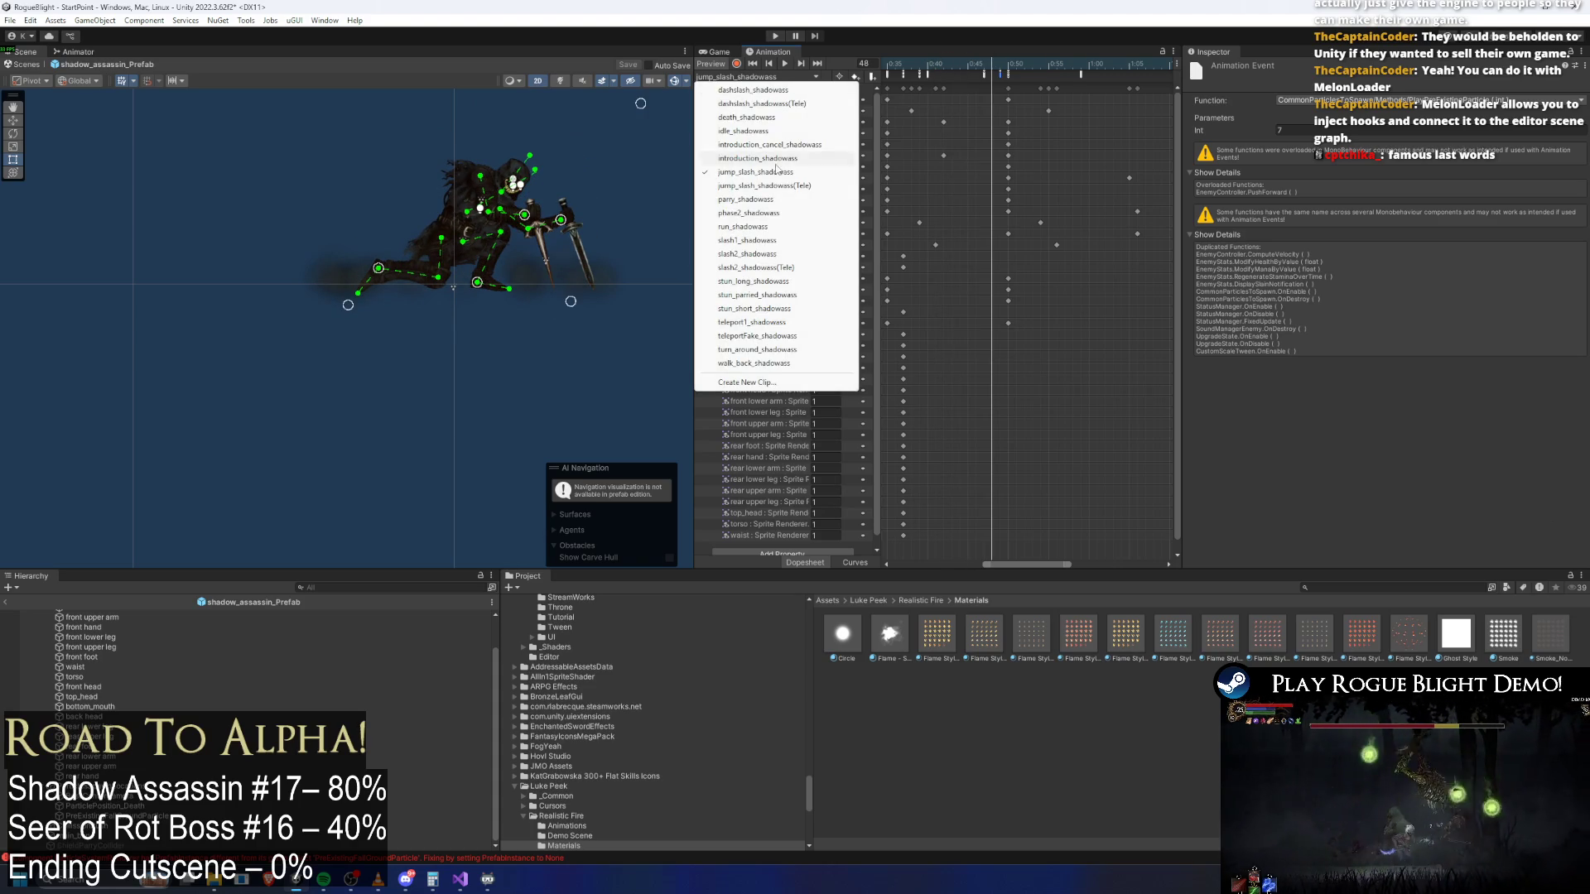
pyautogui.click(791, 185)
pyautogui.moveTo(1065, 61)
pyautogui.mouseDown()
pyautogui.moveTo(978, 63)
pyautogui.moveTo(1044, 63)
pyautogui.moveTo(1018, 69)
pyautogui.mouseUp()
pyautogui.scroll(3, 1018, 70)
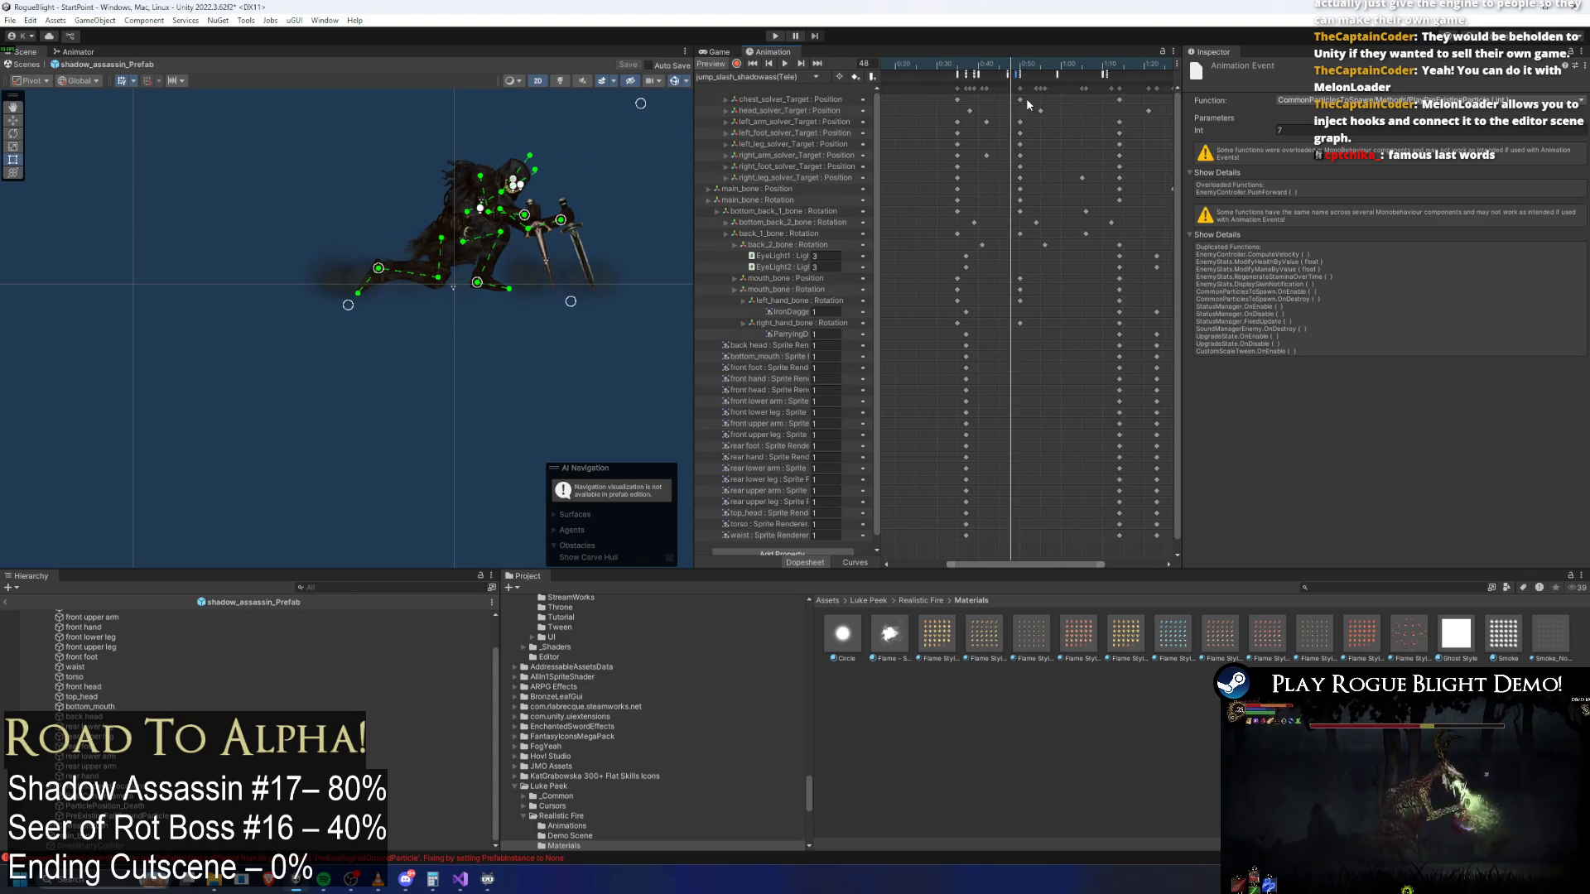
pyautogui.click(1018, 65)
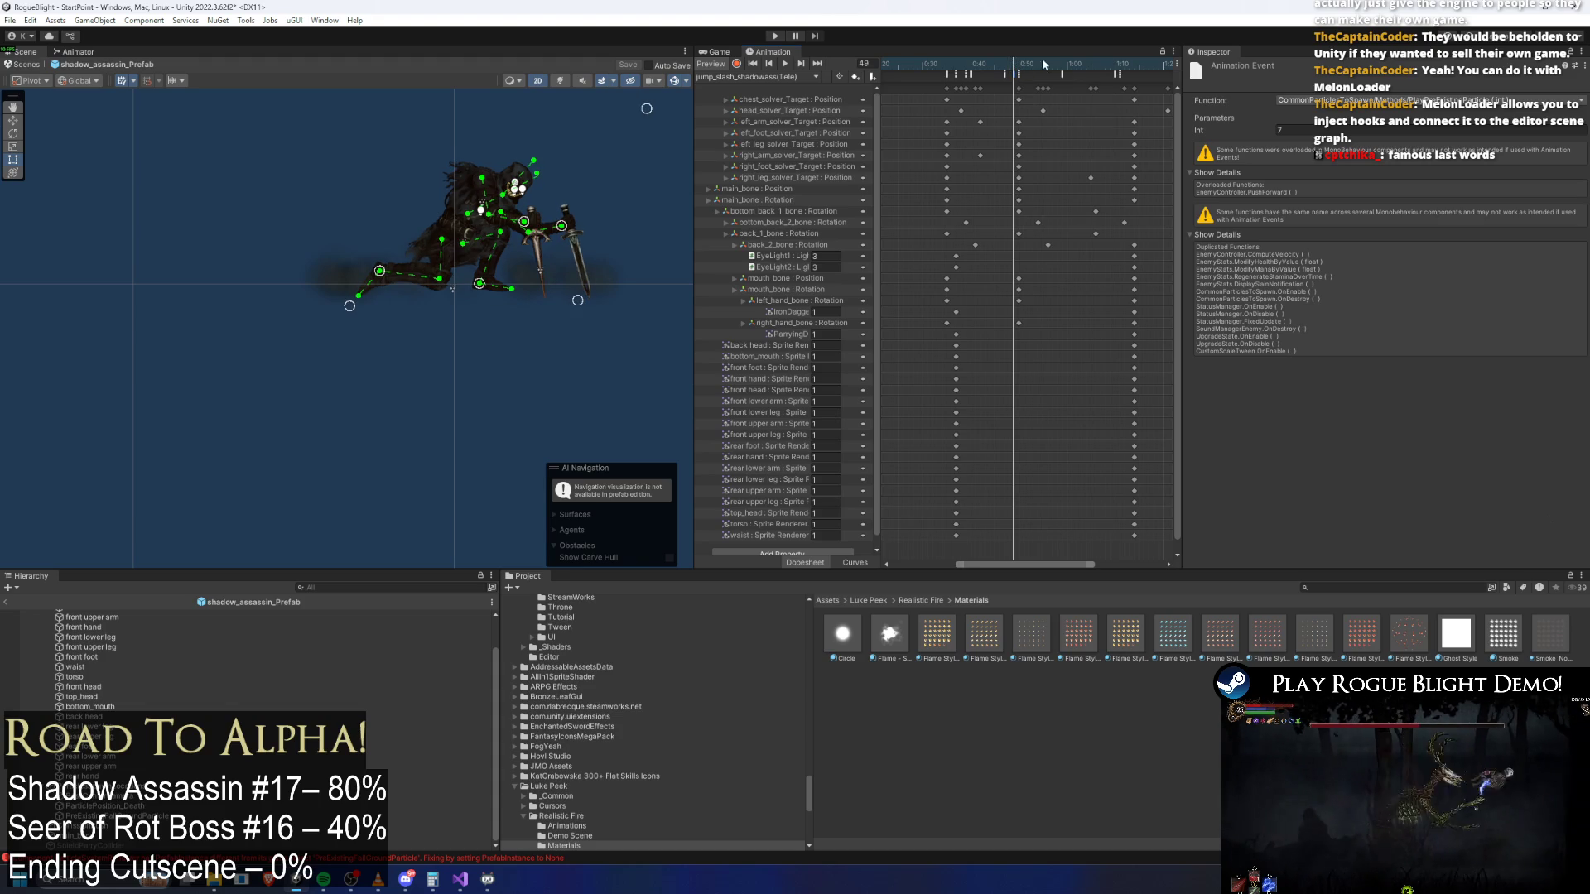
pyautogui.click(777, 76)
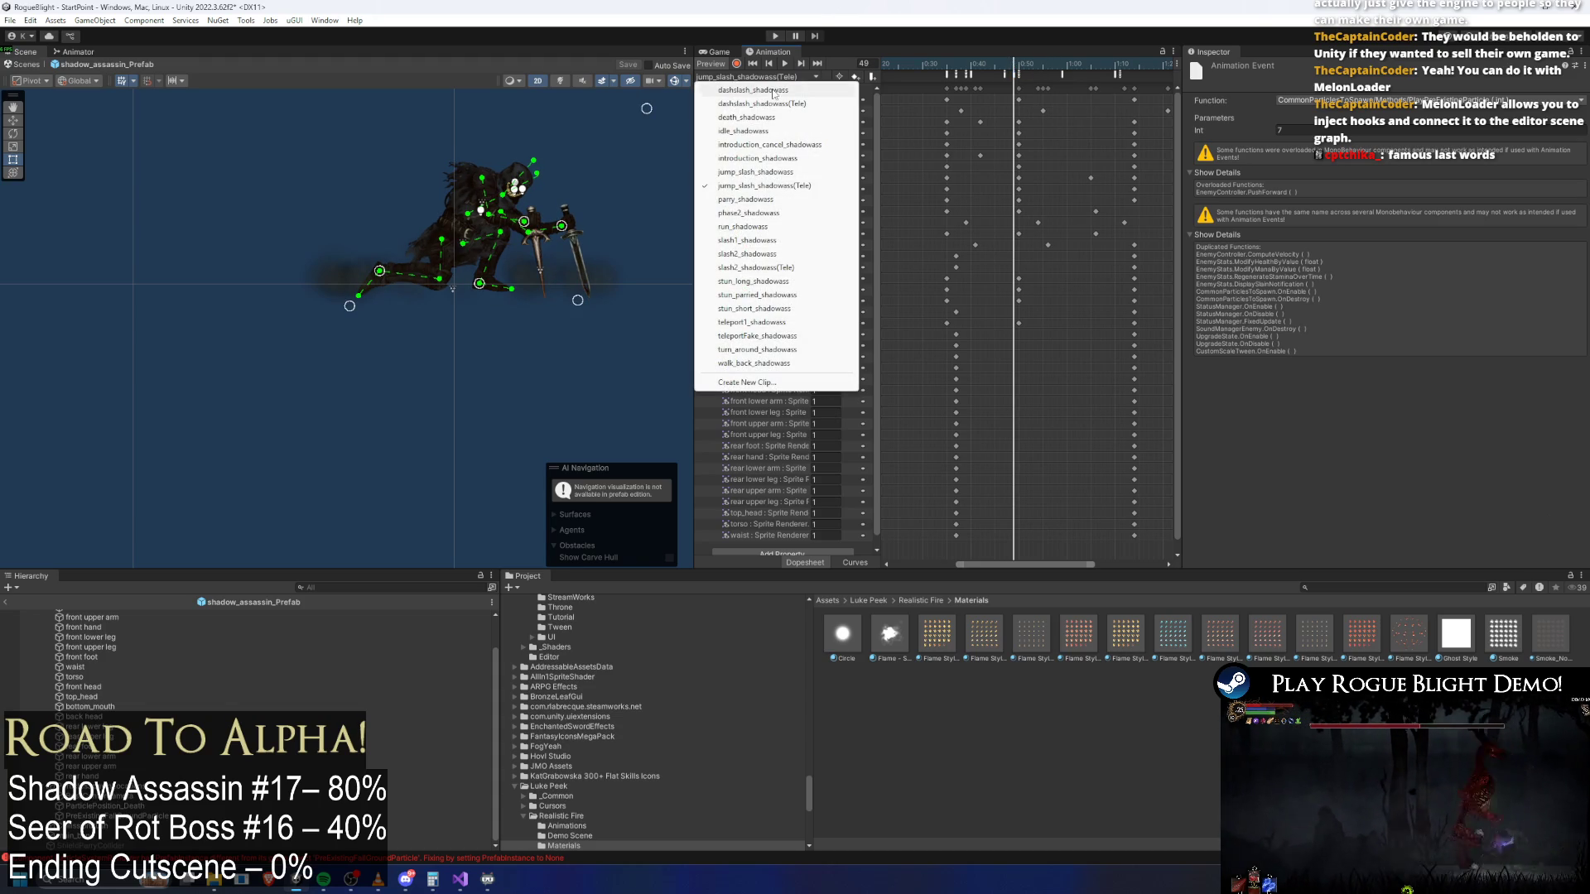
pyautogui.click(798, 146)
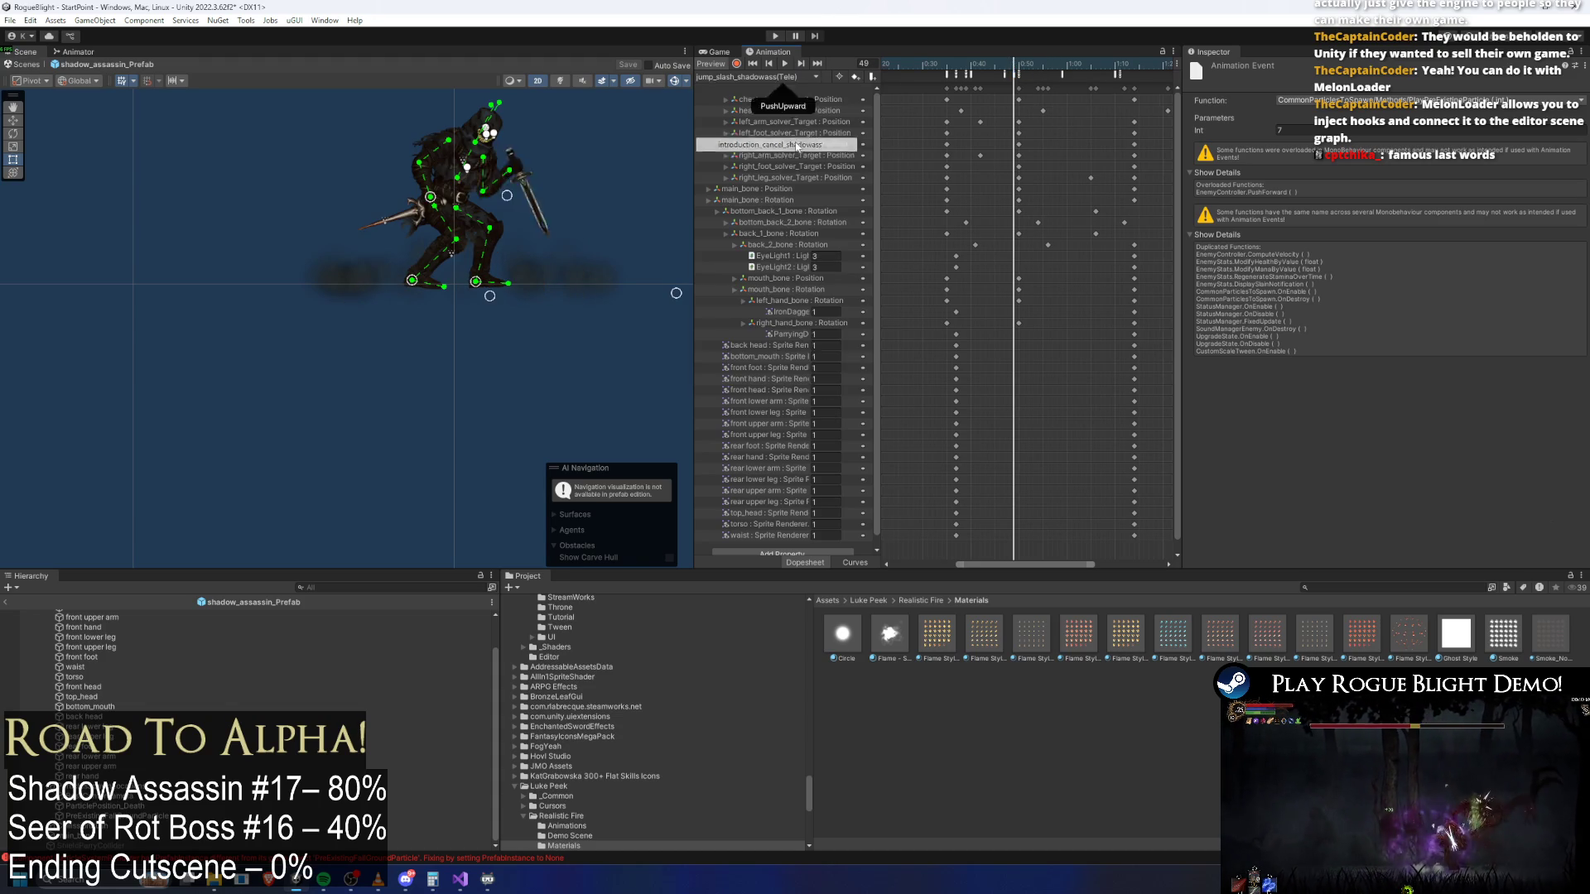
pyautogui.click(1019, 66)
pyautogui.scroll(3, 1026, 140)
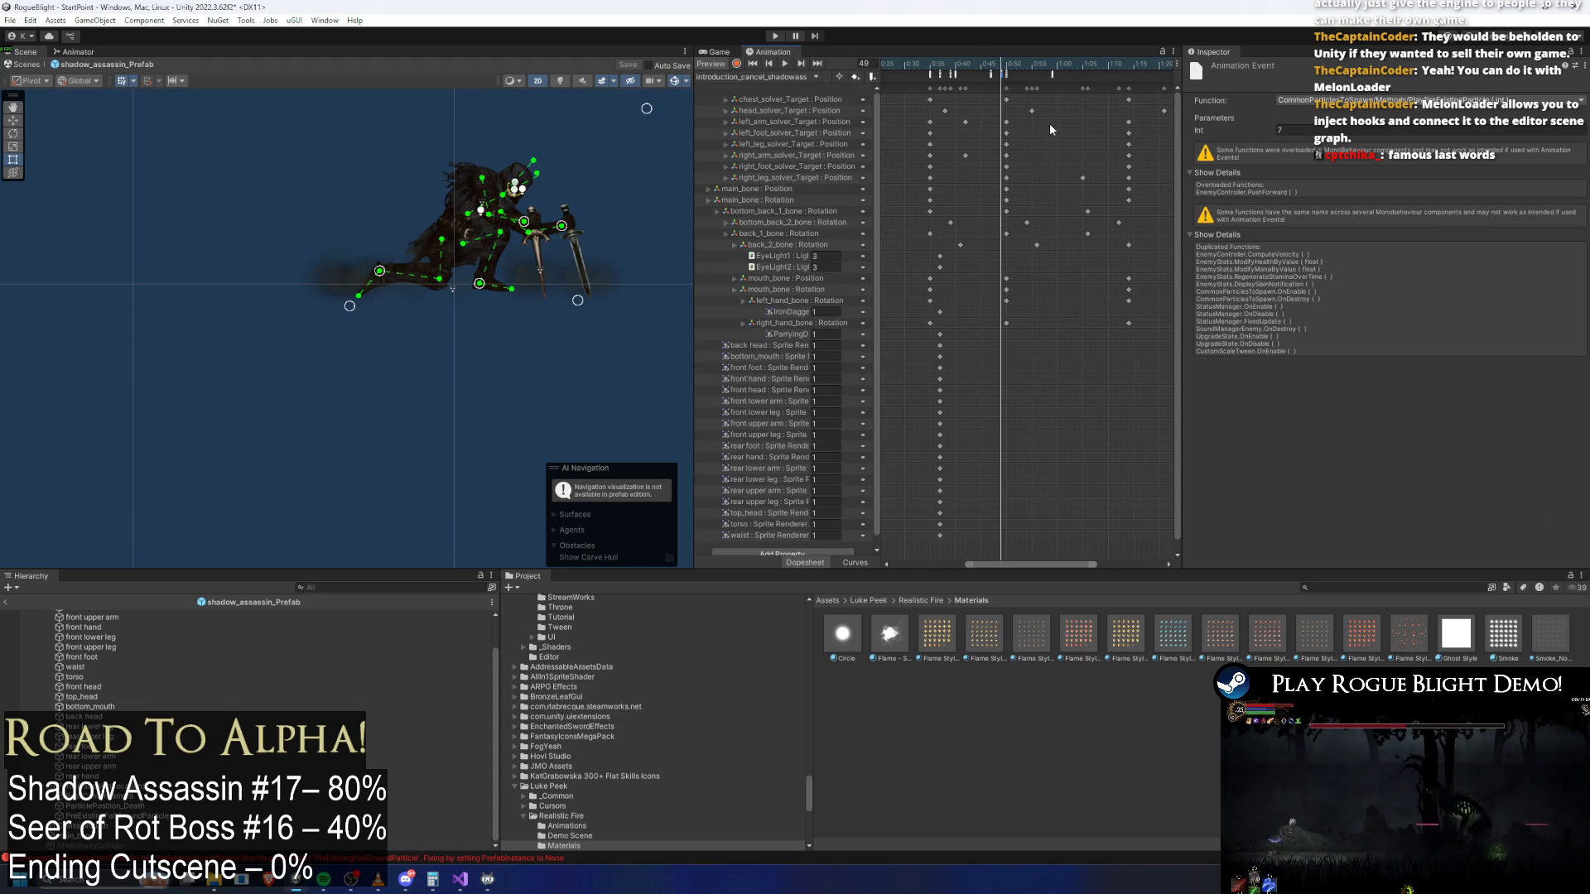
pyautogui.click(774, 36)
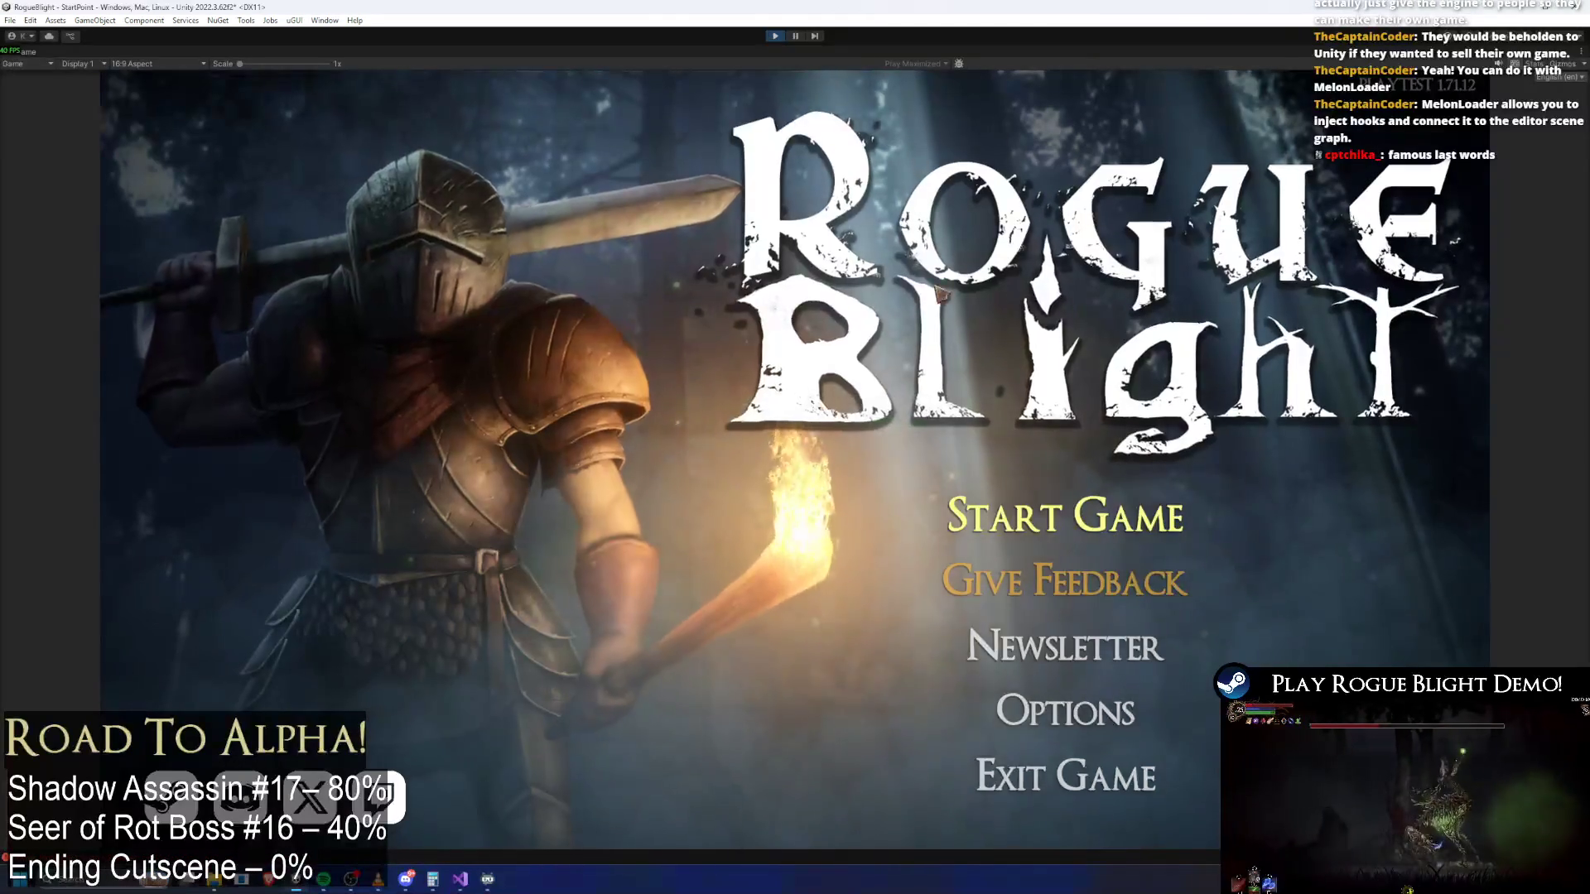
pyautogui.click(1077, 515)
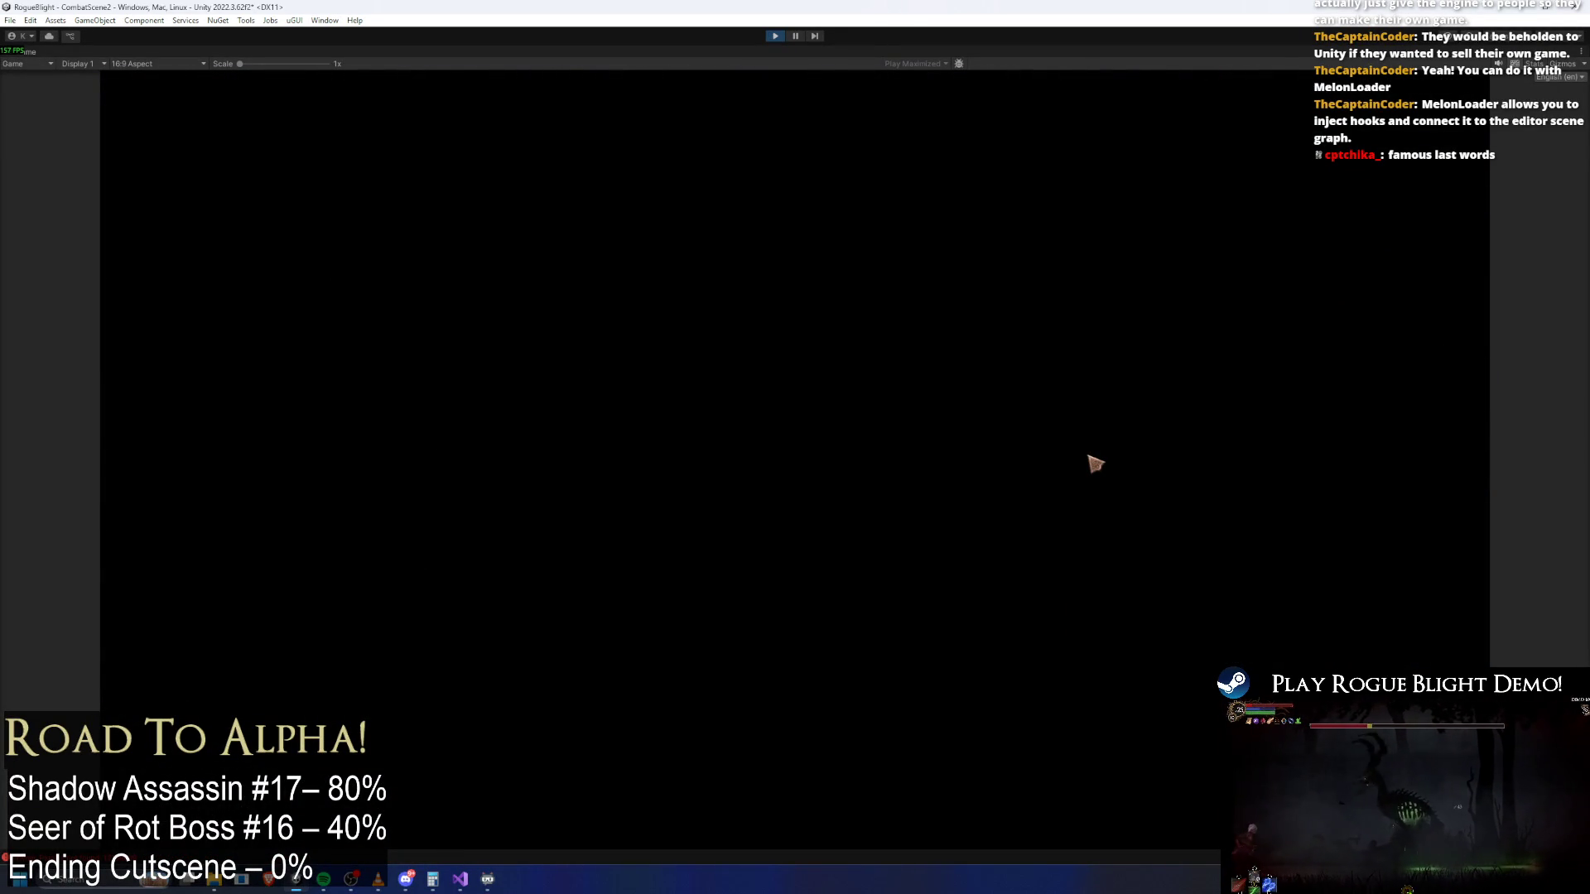
# Walk the knight forward in Fireworn City, then pause and stop Play Mode
pyautogui.press('d')
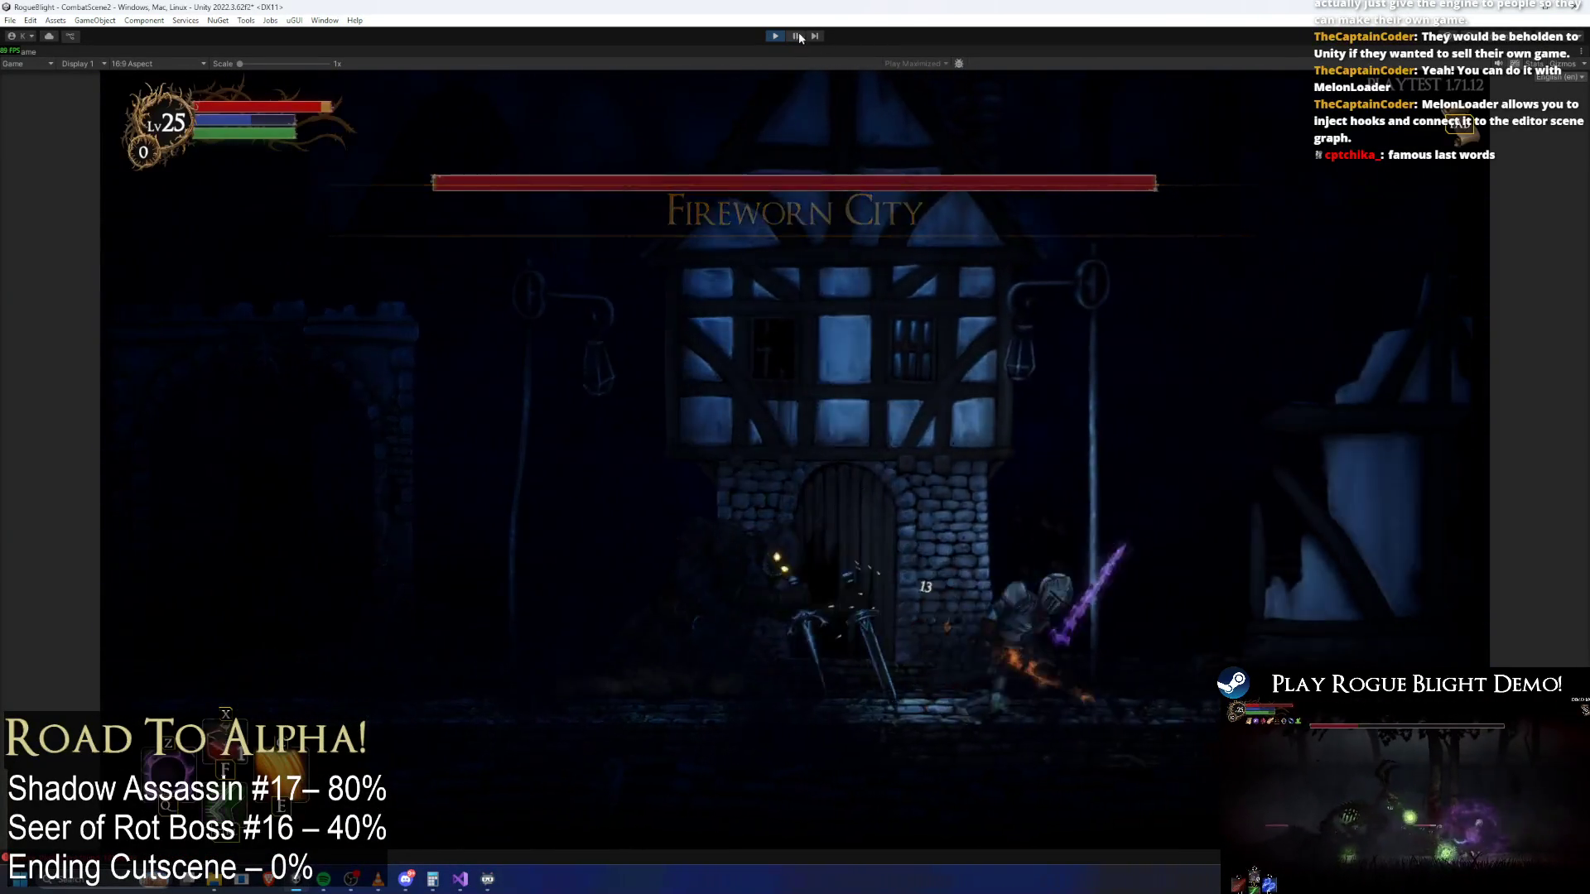
pyautogui.click(797, 36)
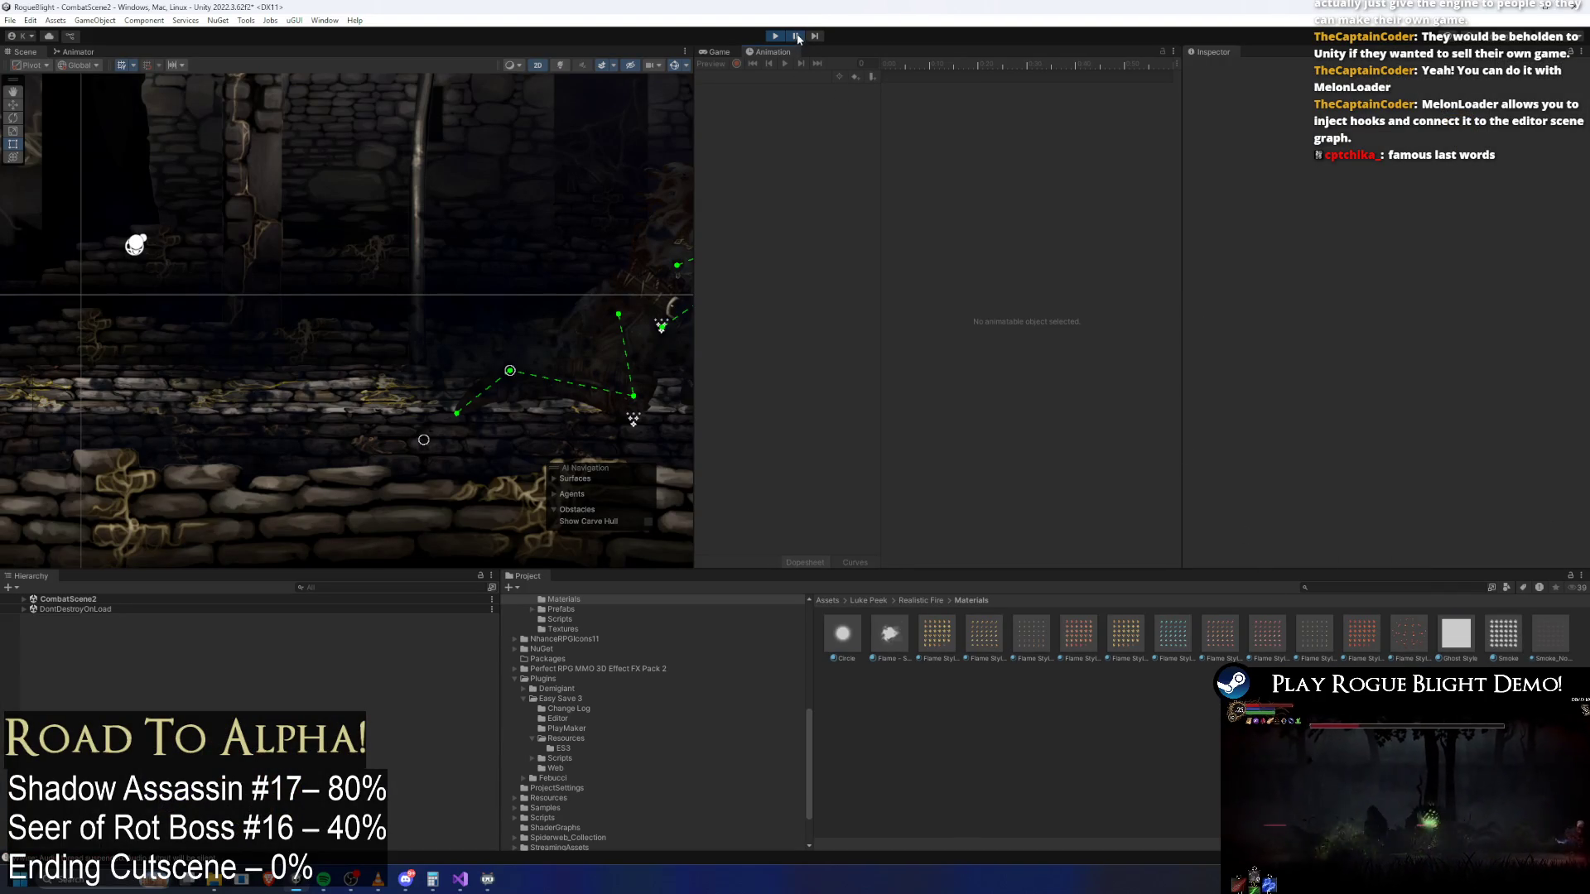
pyautogui.click(777, 38)
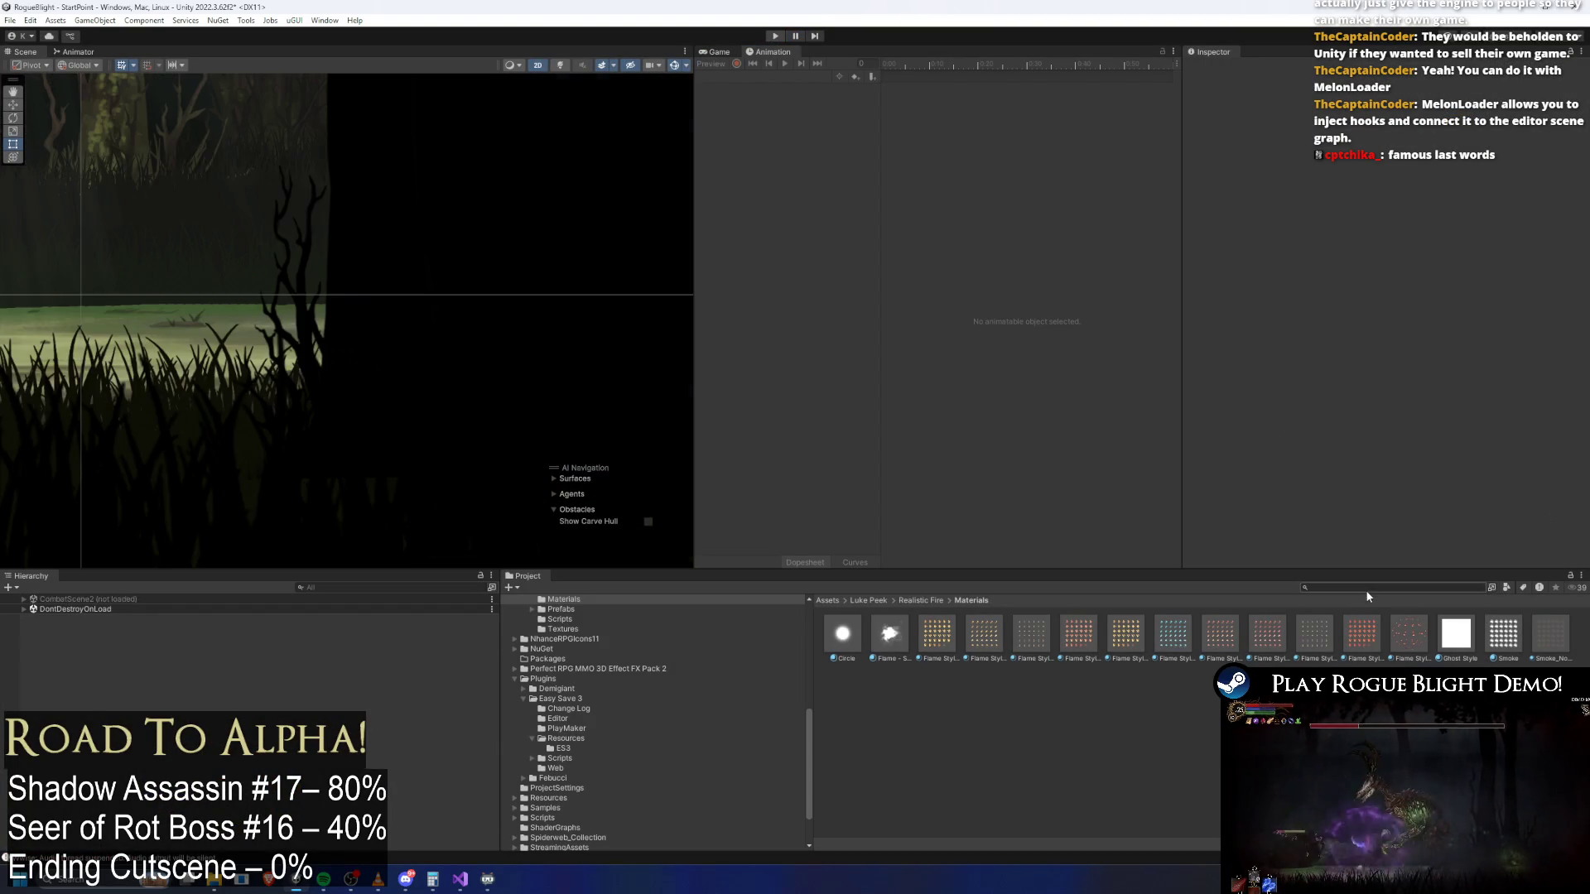
# Search the Project for 'shadow prefab' and open shadow_assassin_Prefab for editing
pyautogui.click(1365, 590)
pyautogui.write('shadow prefab')
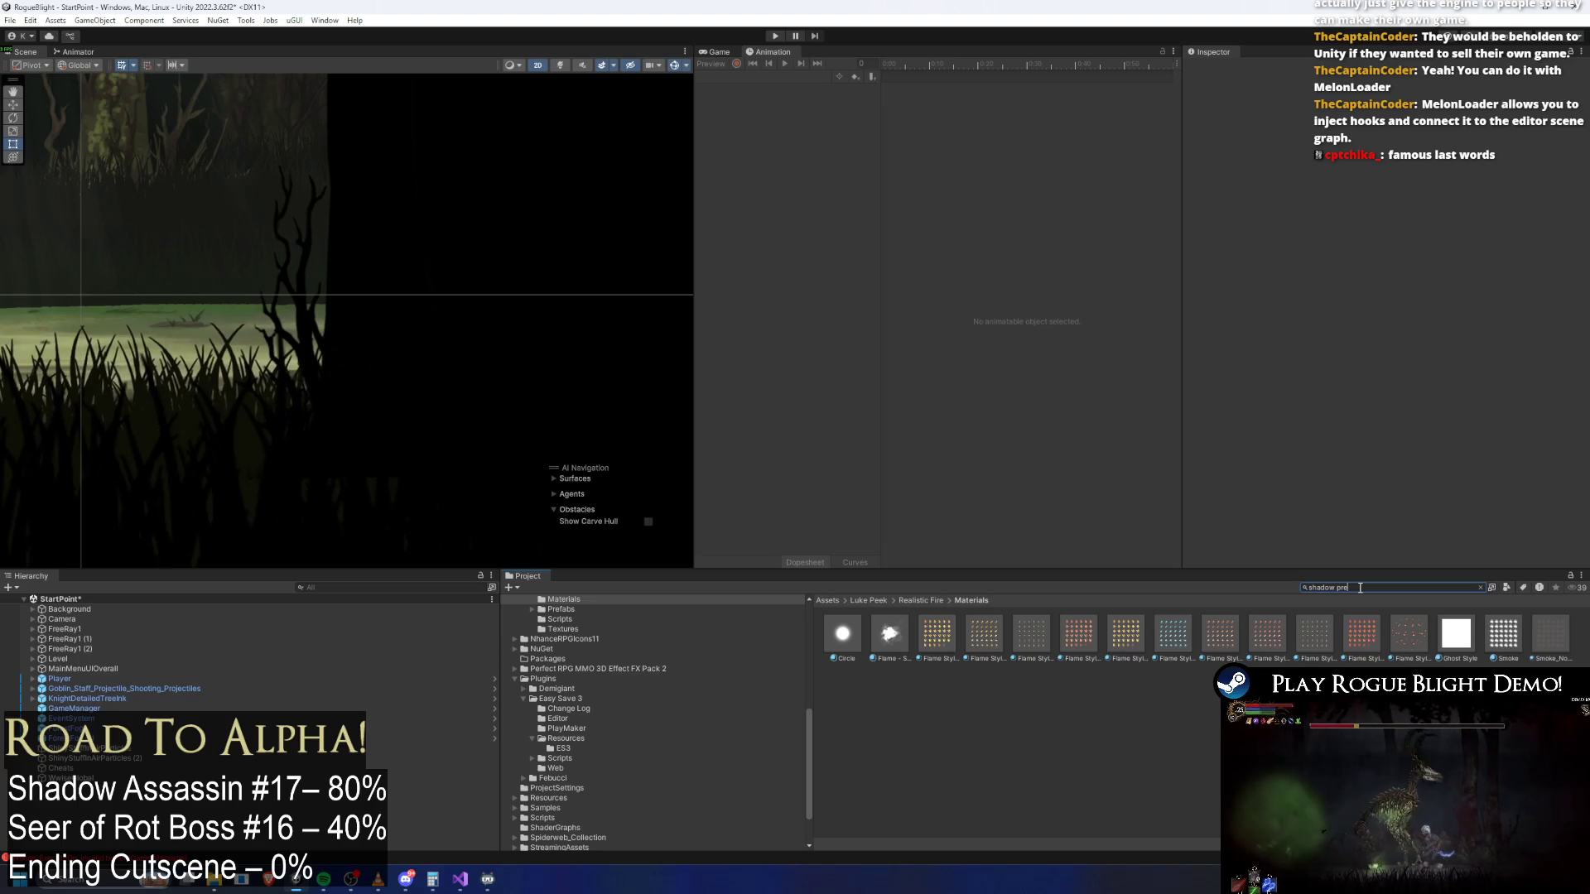
pyautogui.doubleClick(841, 634)
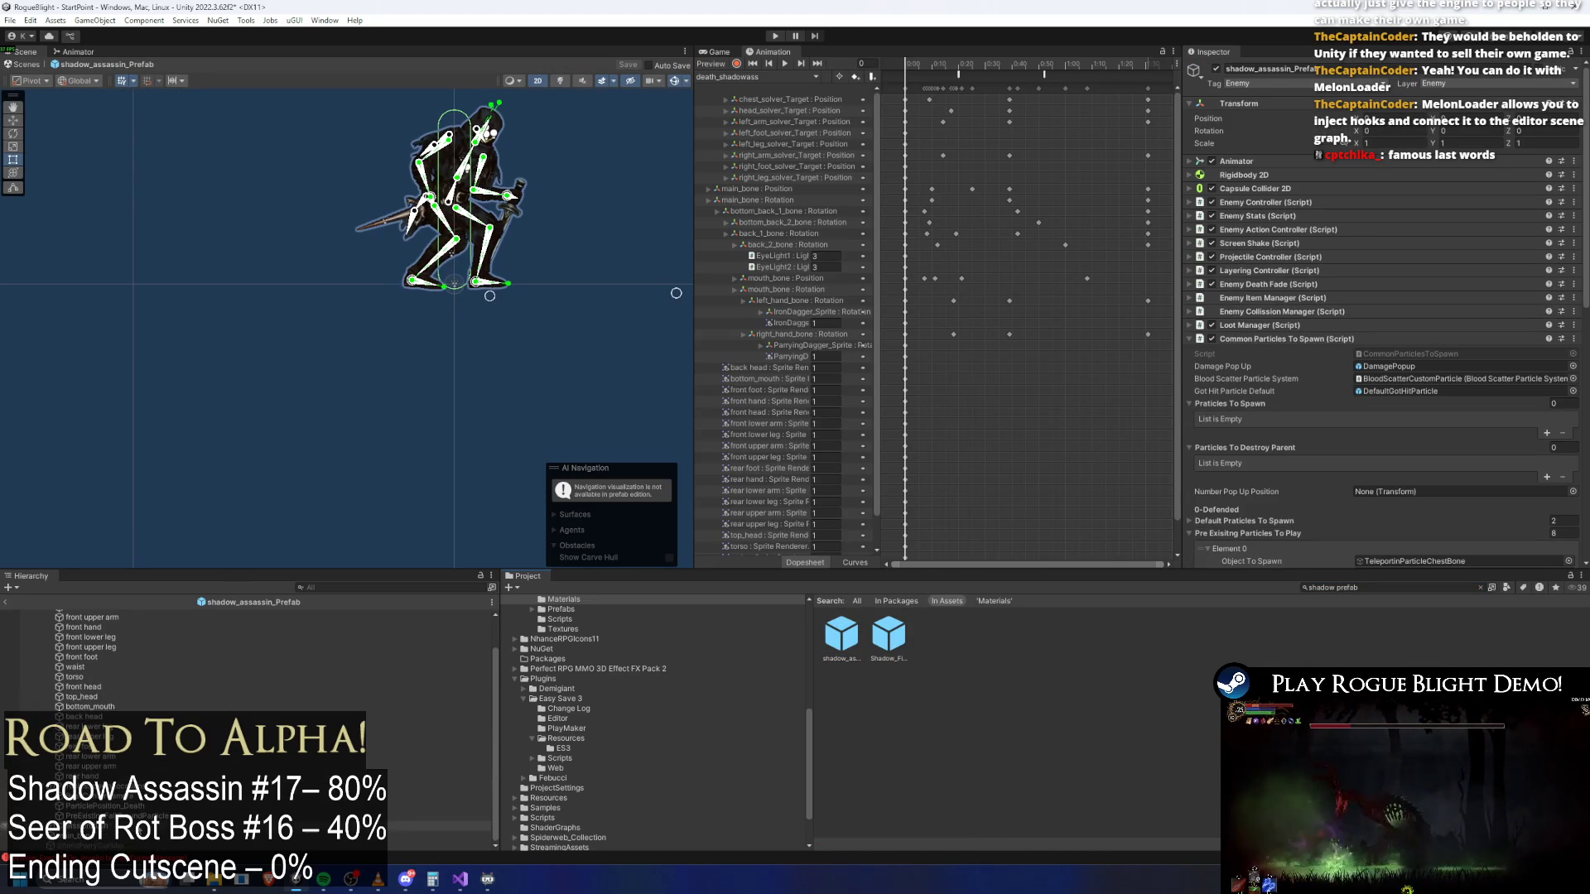
# Preview the PreExistingFallGroundParticle burst, save the prefab, and enter Play mode again
pyautogui.click(431, 816)
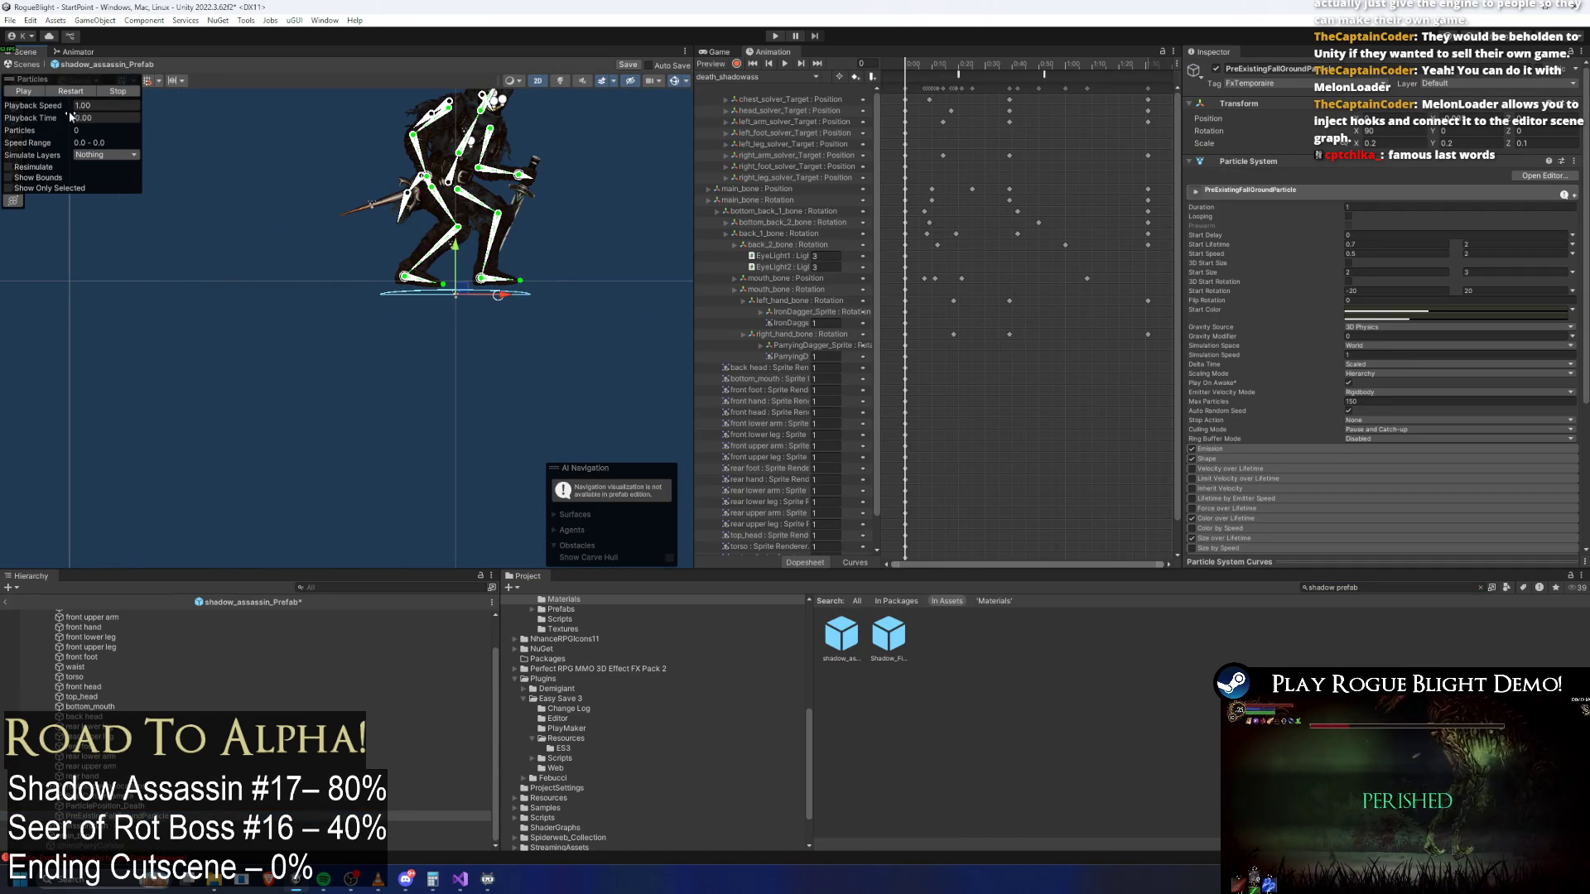
pyautogui.moveTo(51, 120)
pyautogui.mouseDown()
pyautogui.moveTo(200, 132)
pyautogui.moveTo(414, 86)
pyautogui.mouseUp()
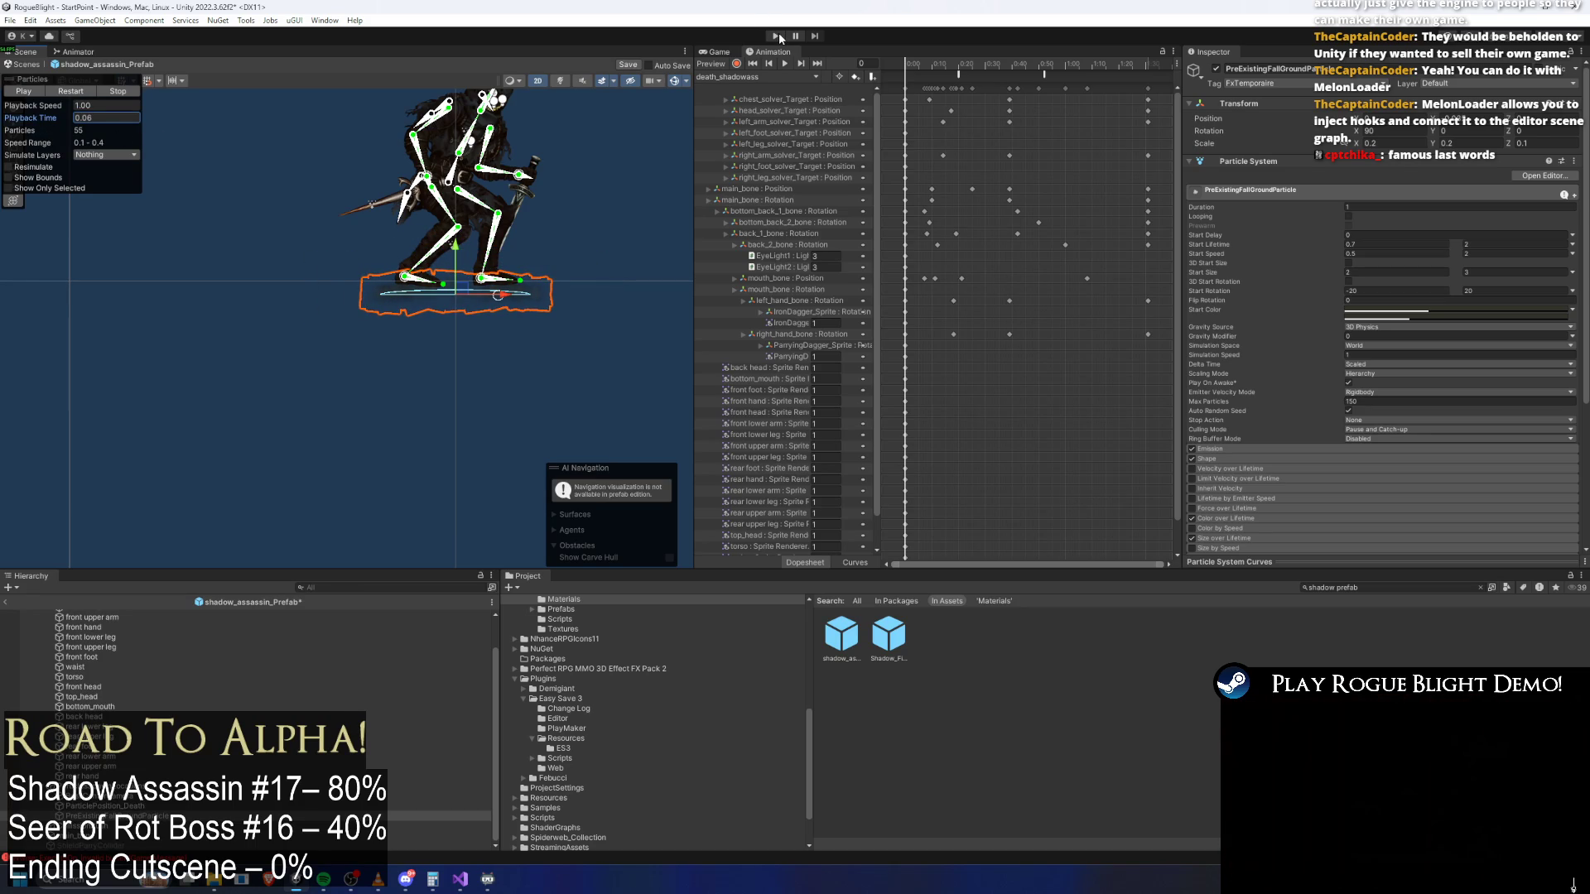
pyautogui.hotkey('ctrl', 's')
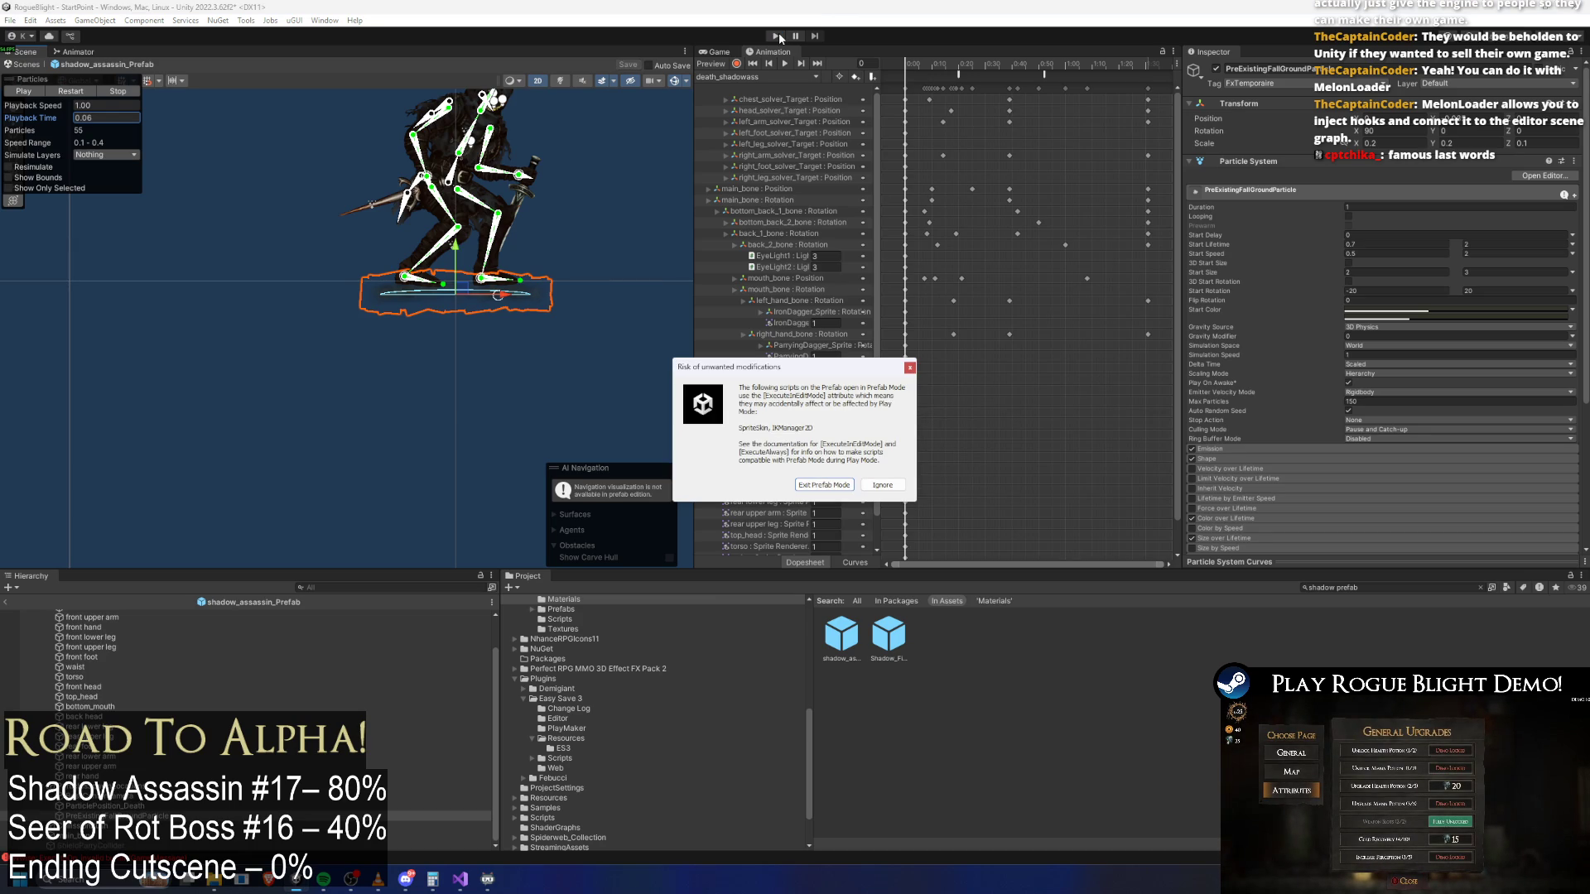
pyautogui.press('Return')
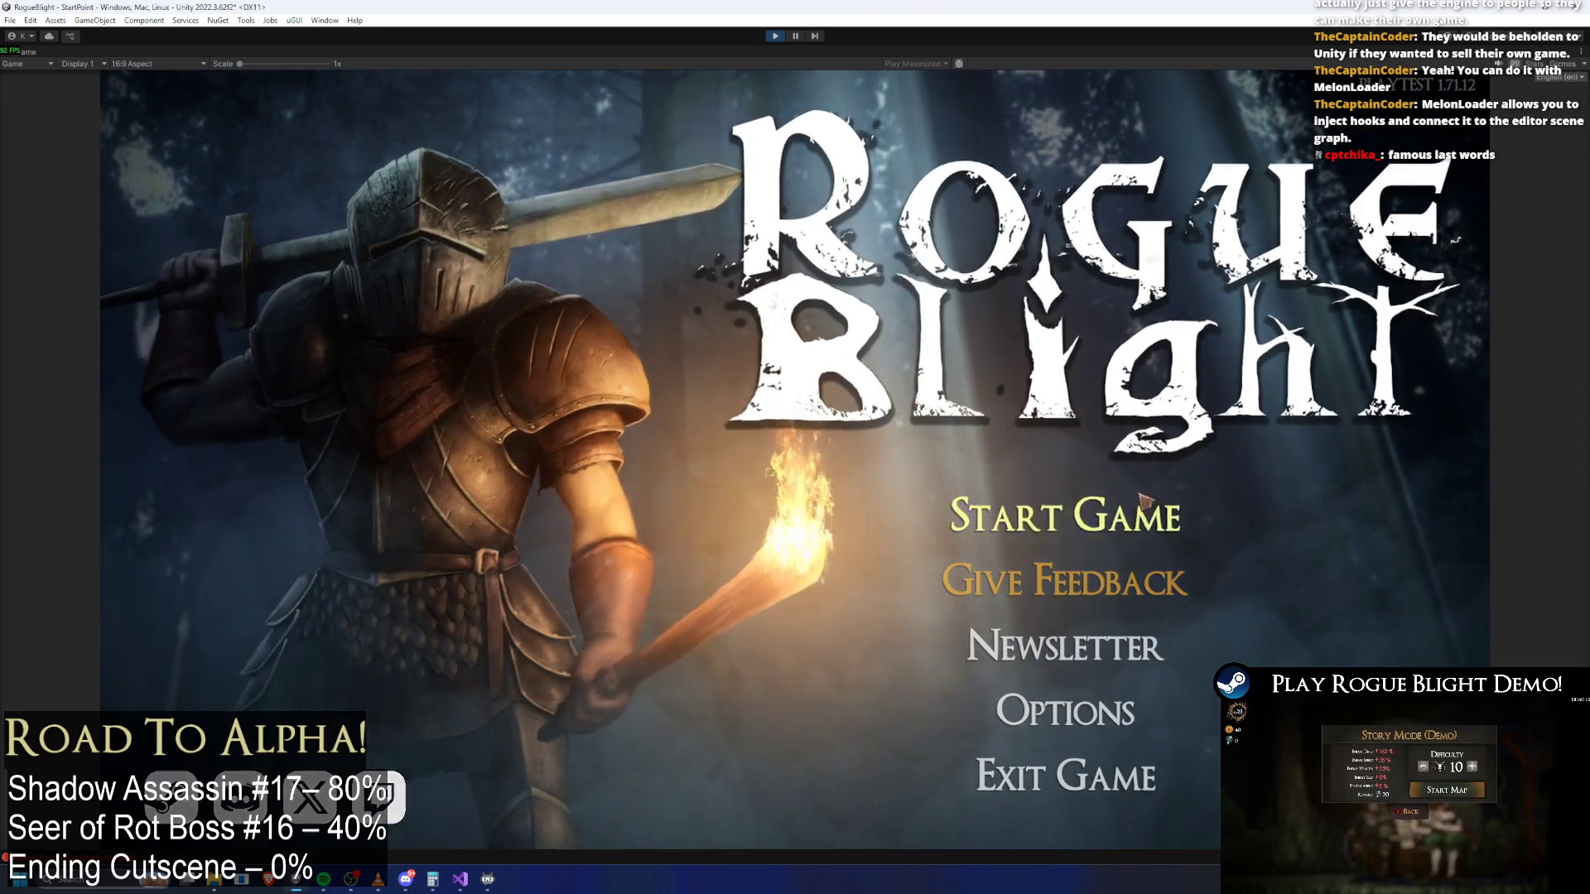
# Start a new game and run the knight right toward the boss, turning left once
pyautogui.click(1027, 515)
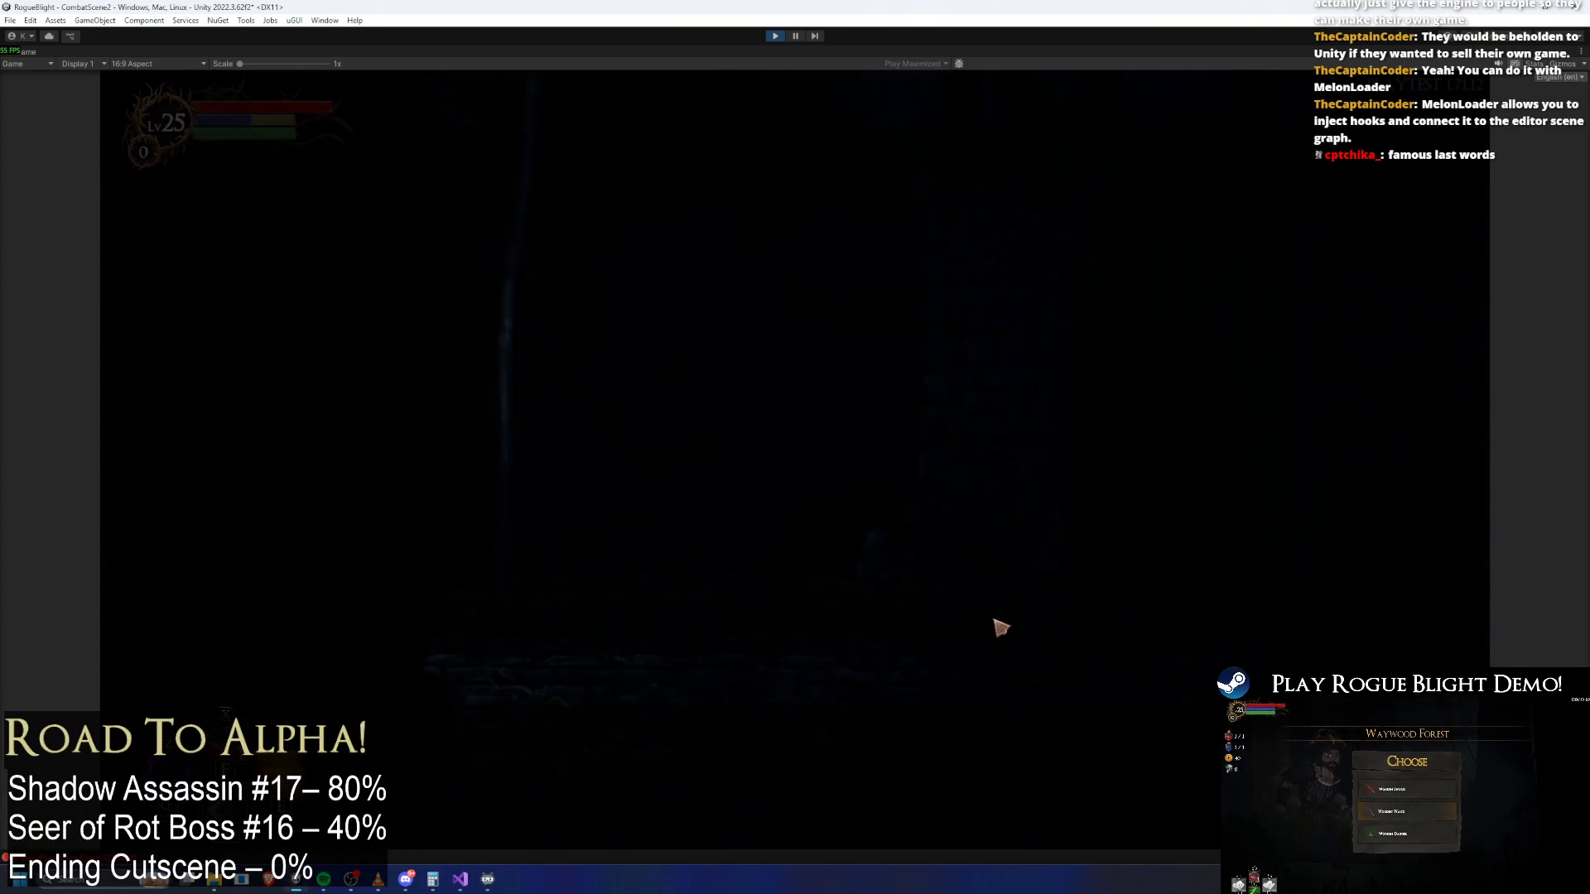
pyautogui.press('d')
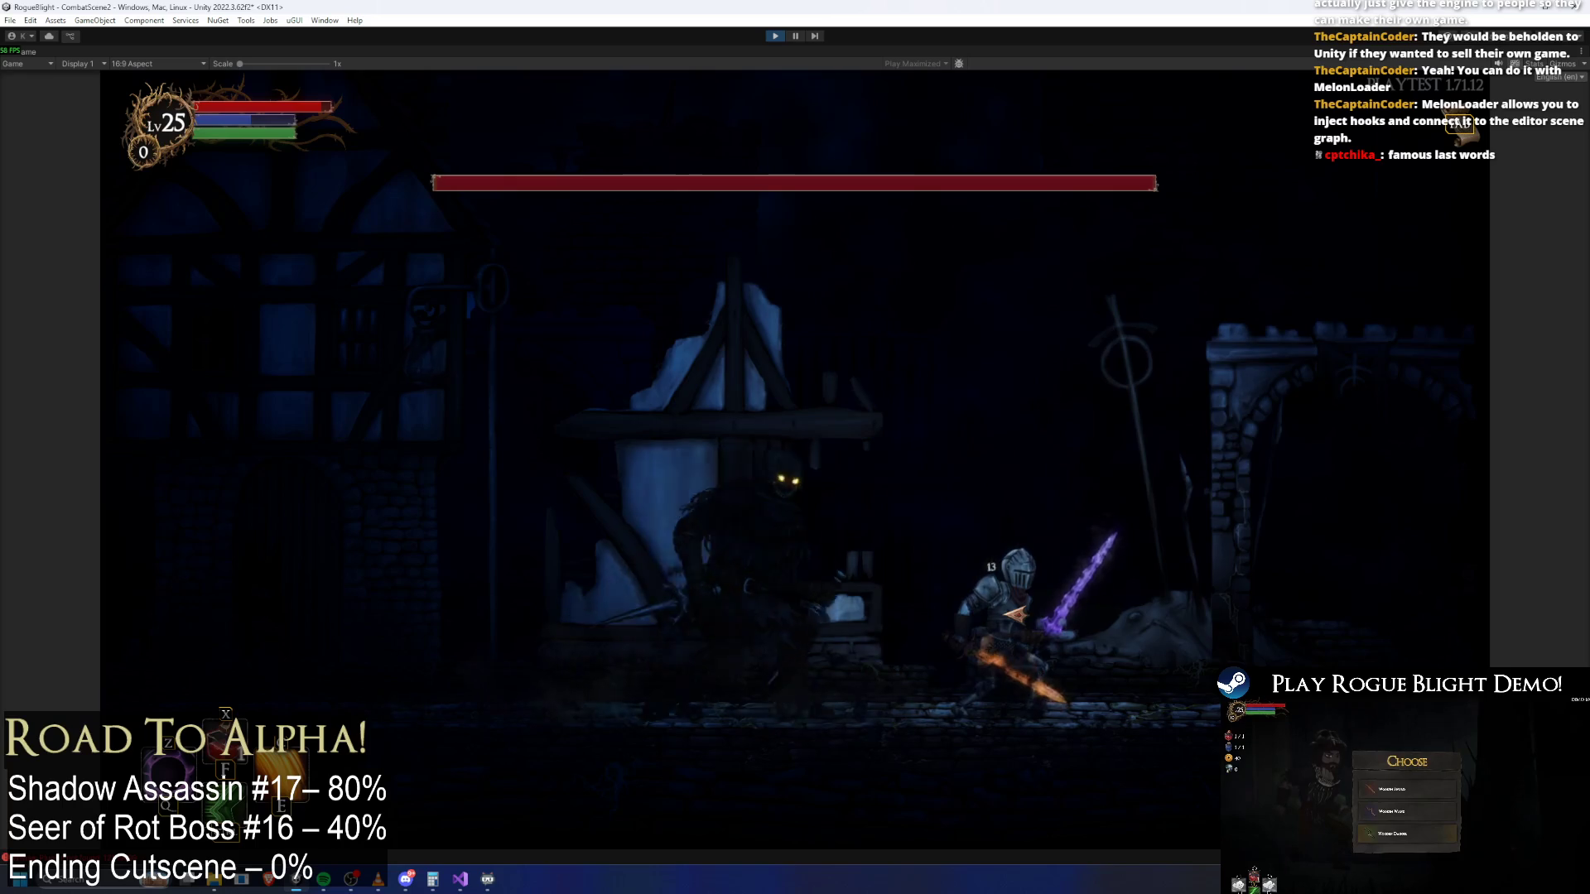
pyautogui.press('a')
pyautogui.press('d')
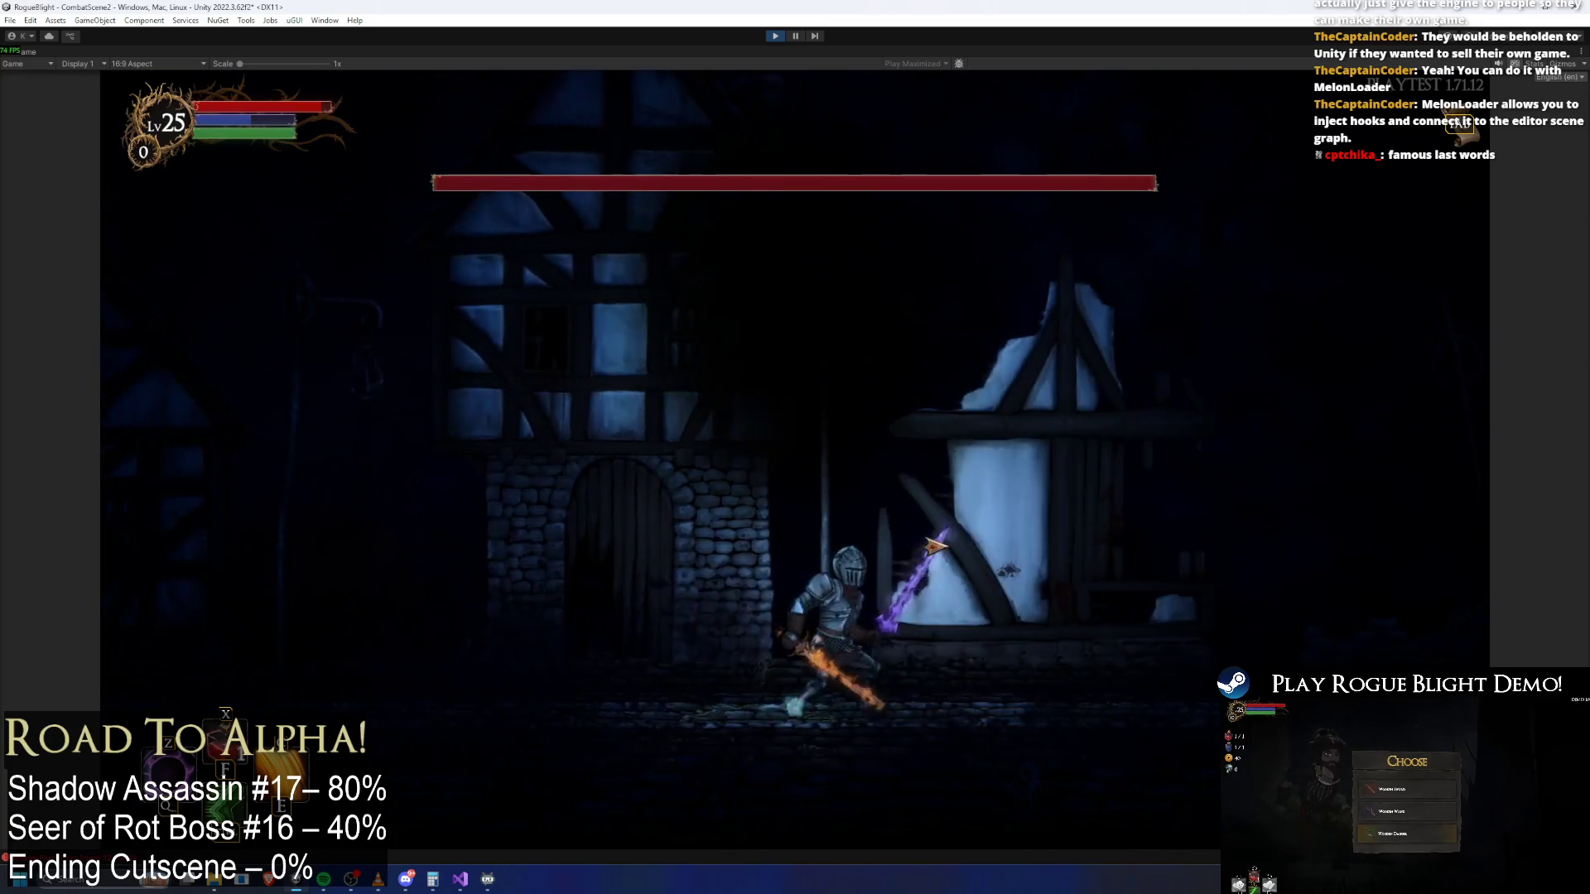
pyautogui.press('d')
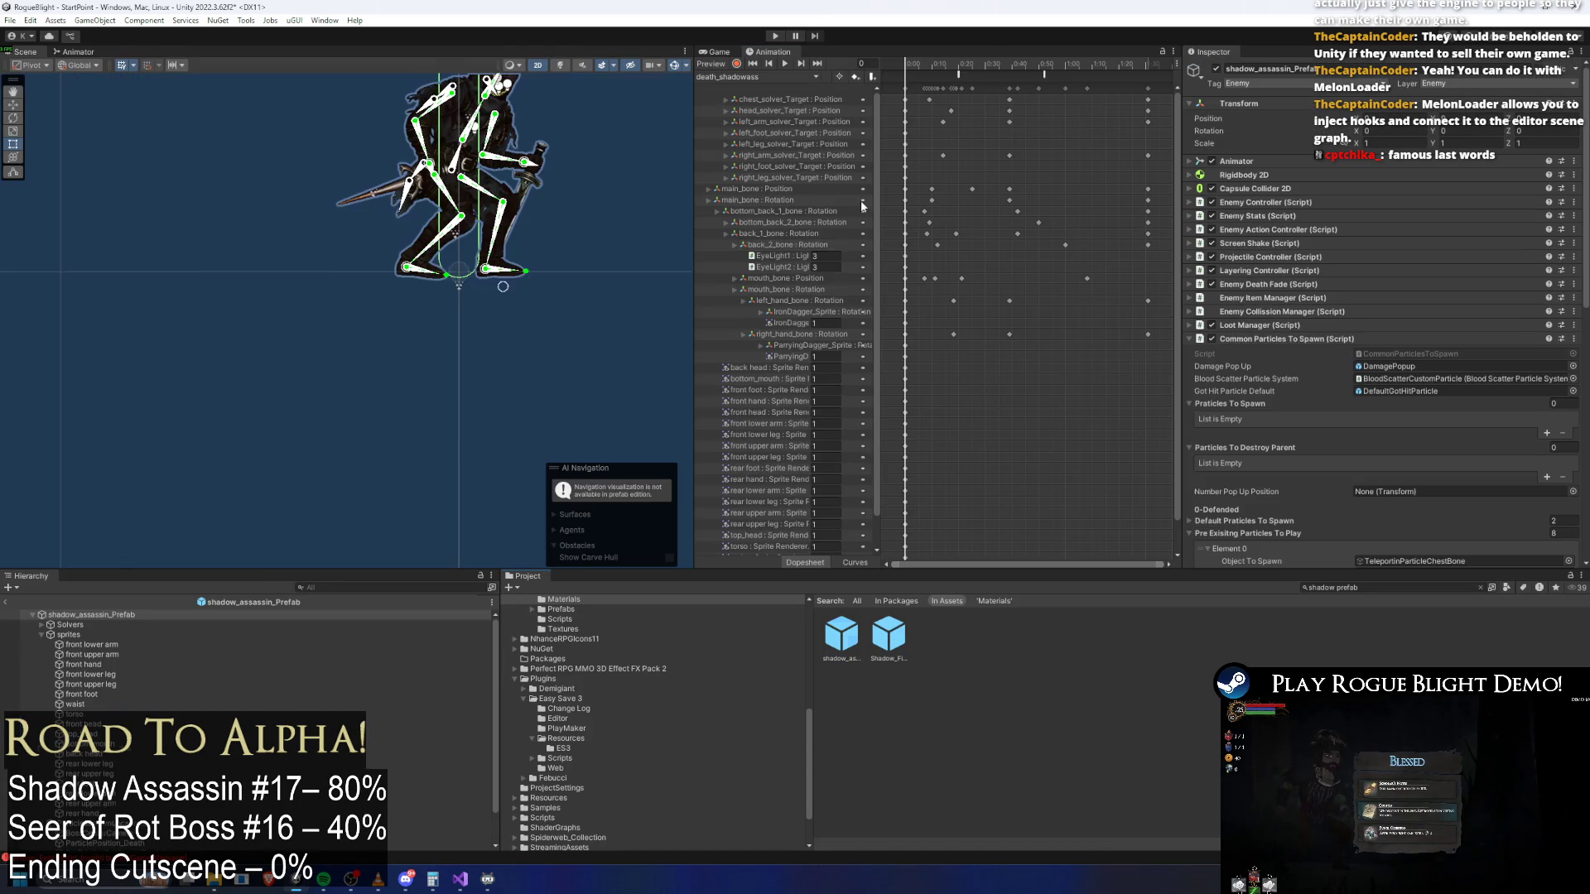
# Expand the boss's Screen Shake (Script) settings and add a second shake entry
pyautogui.click(732, 76)
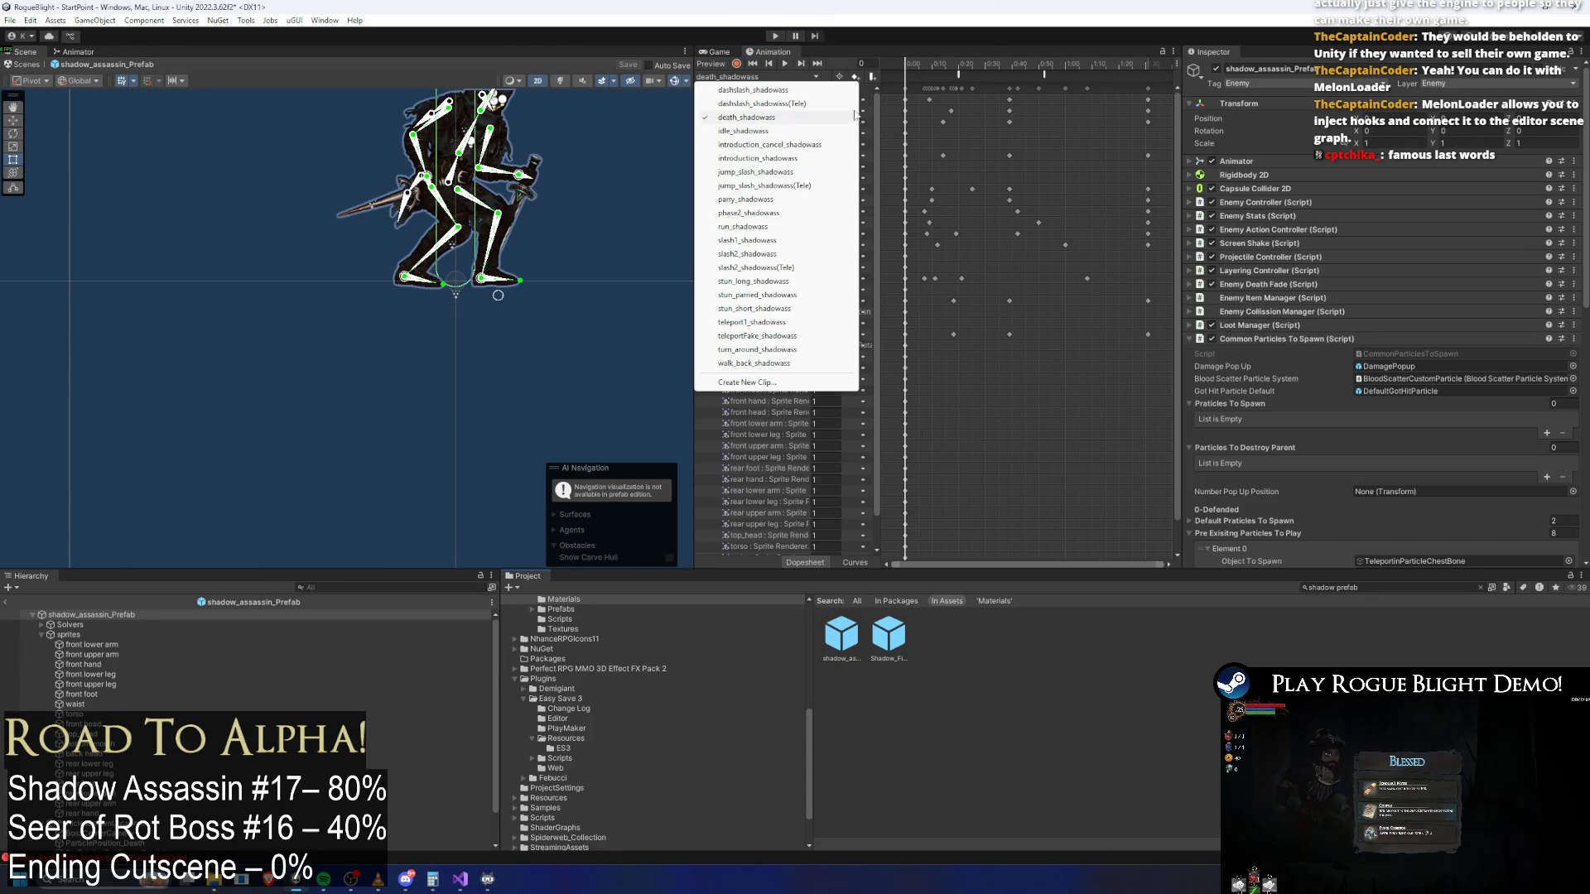
pyautogui.click(1250, 240)
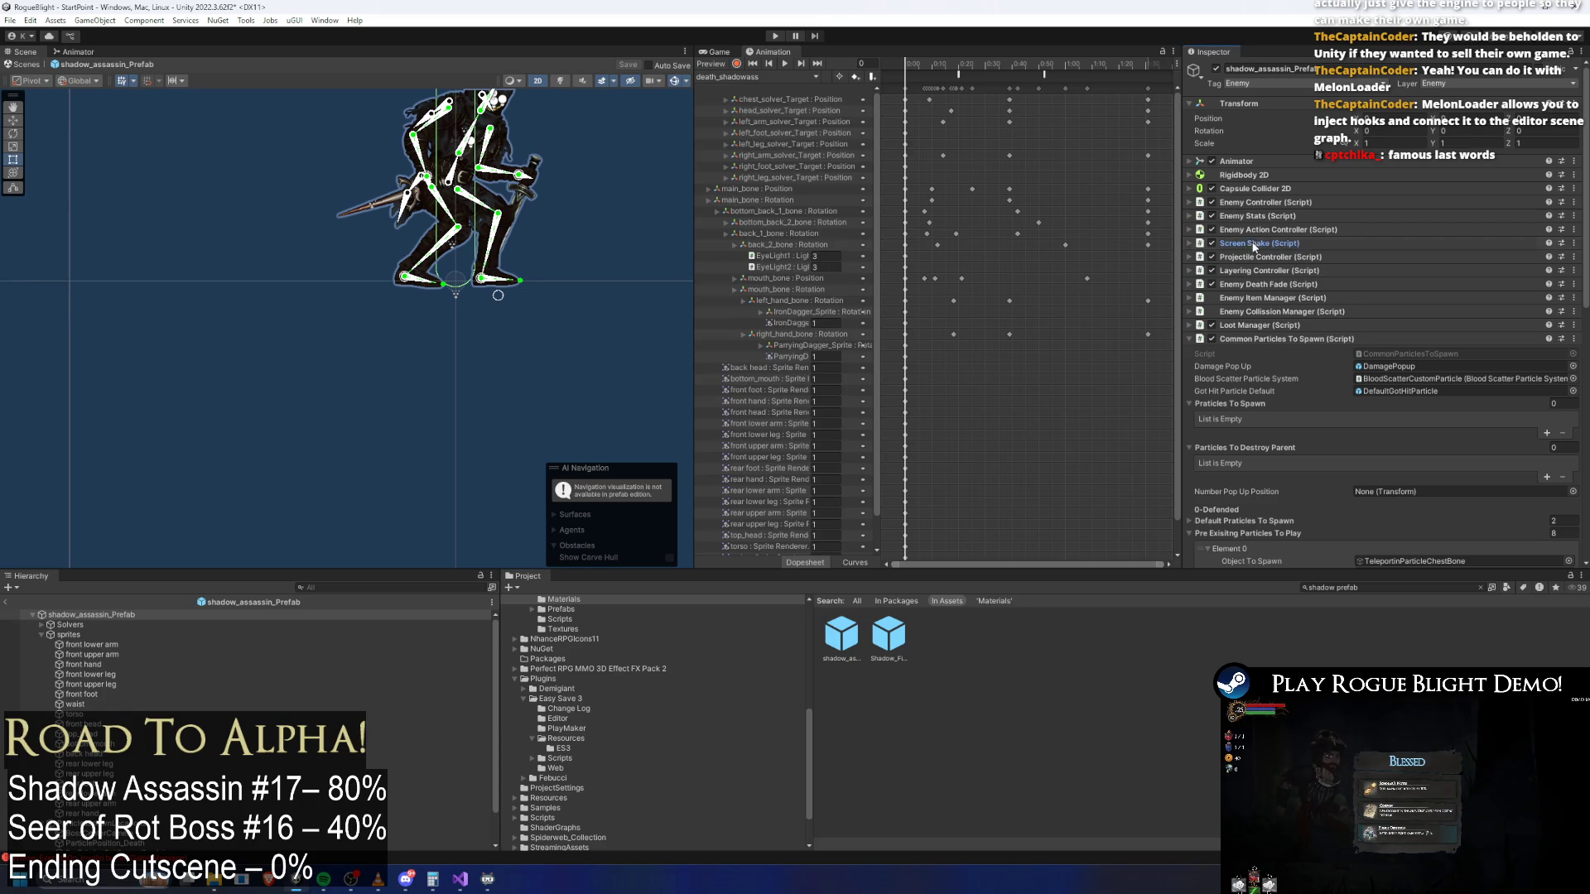
pyautogui.click(1255, 243)
pyautogui.click(1547, 387)
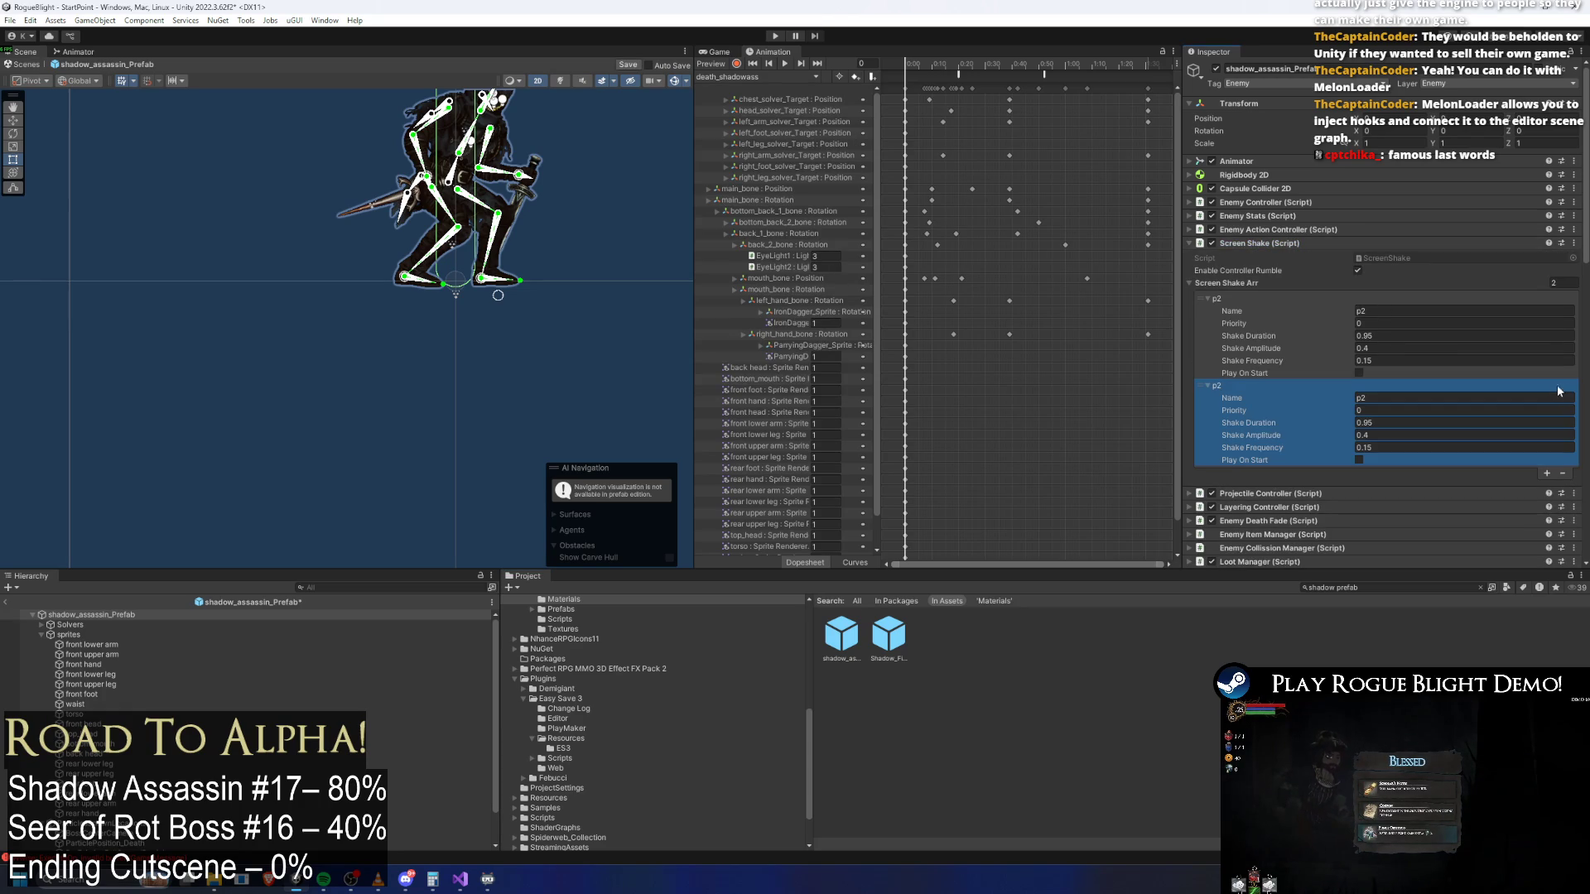
# Name the new entry 'land', give it a 0.4 shake duration, and save the prefab
pyautogui.click(1384, 398)
pyautogui.write('land')
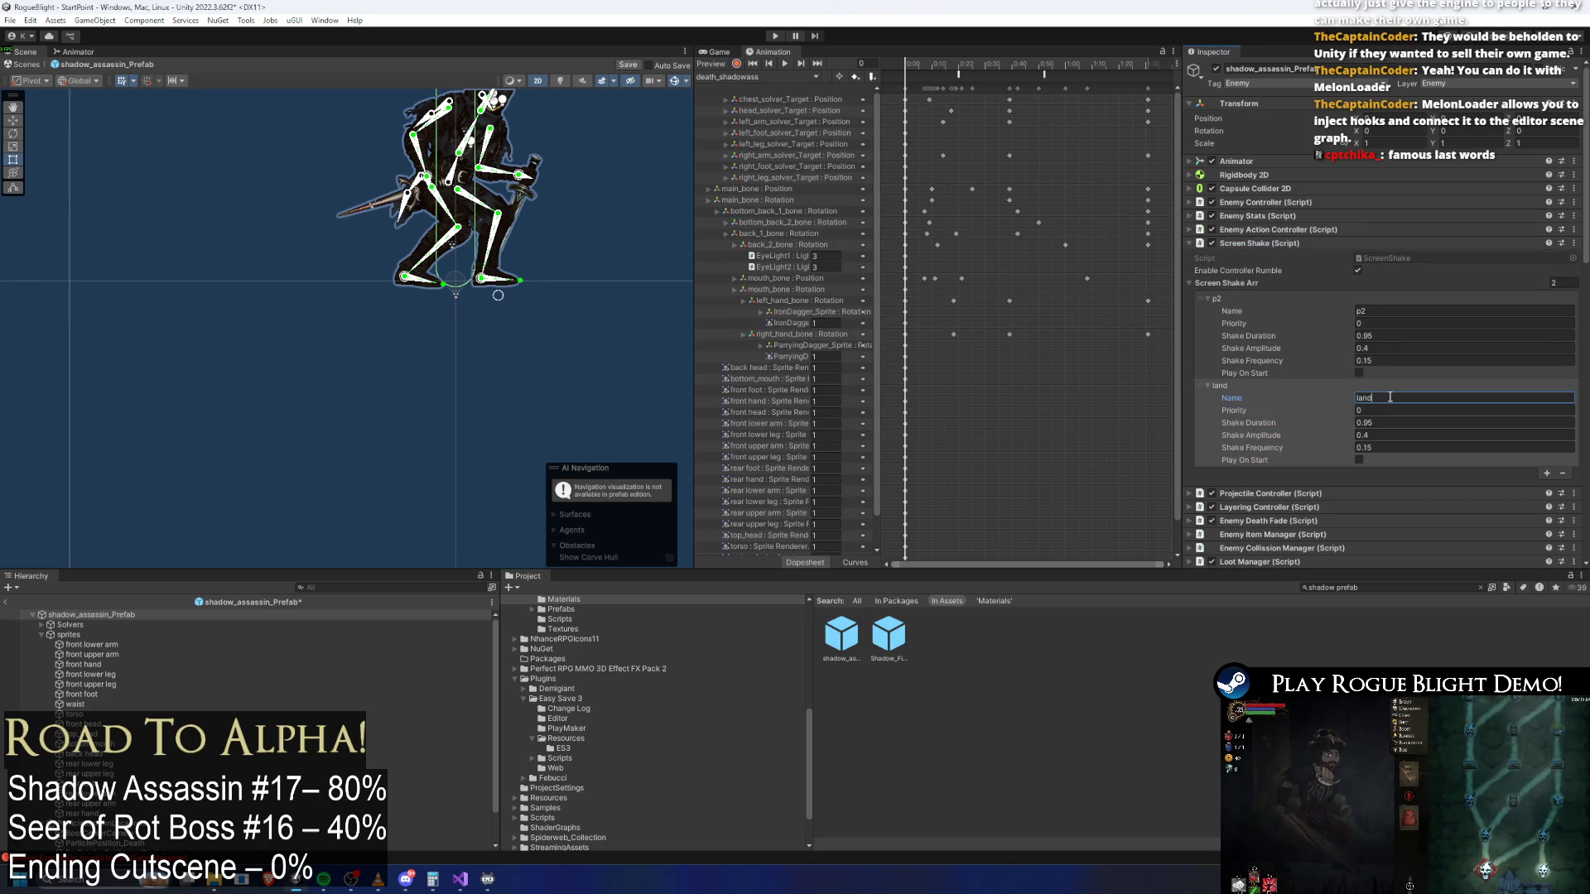
pyautogui.click(1365, 423)
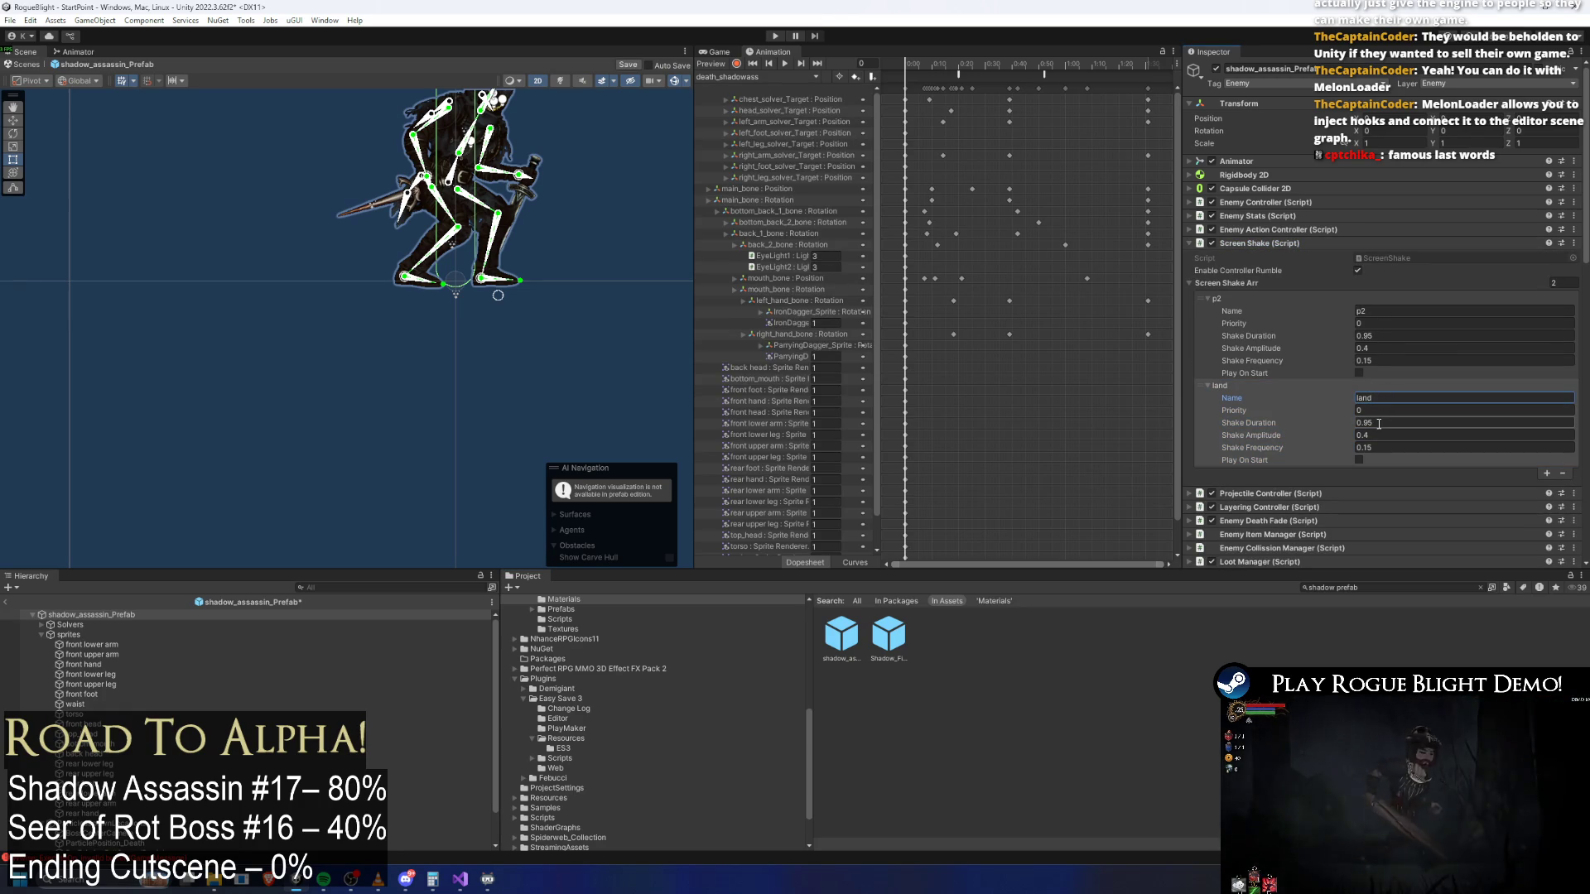
pyautogui.write('0.4')
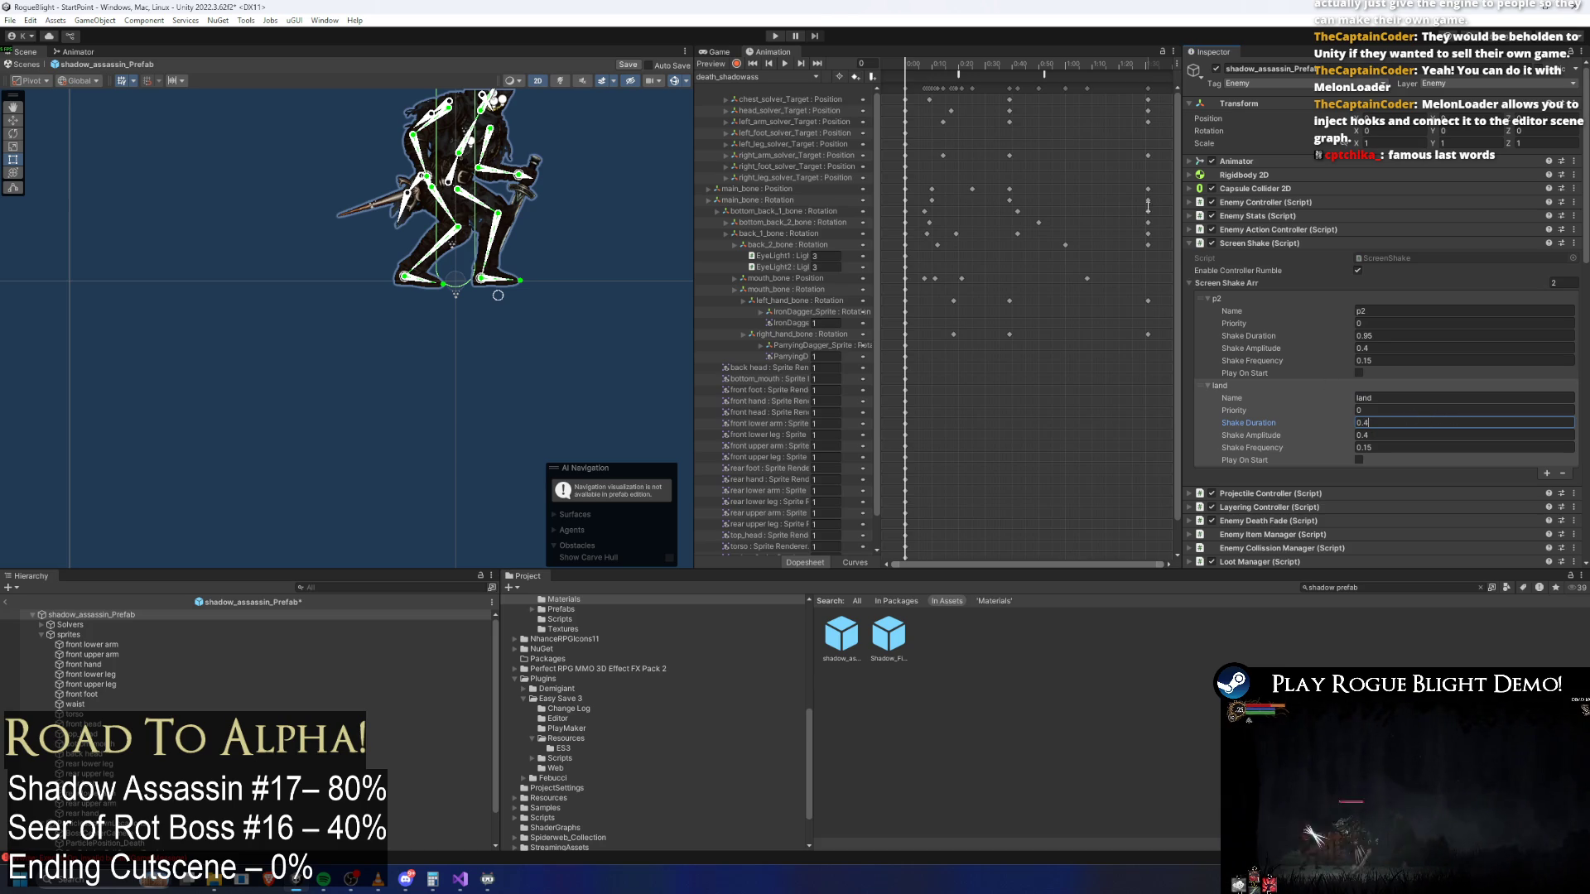
pyautogui.hotkey('ctrl', 's')
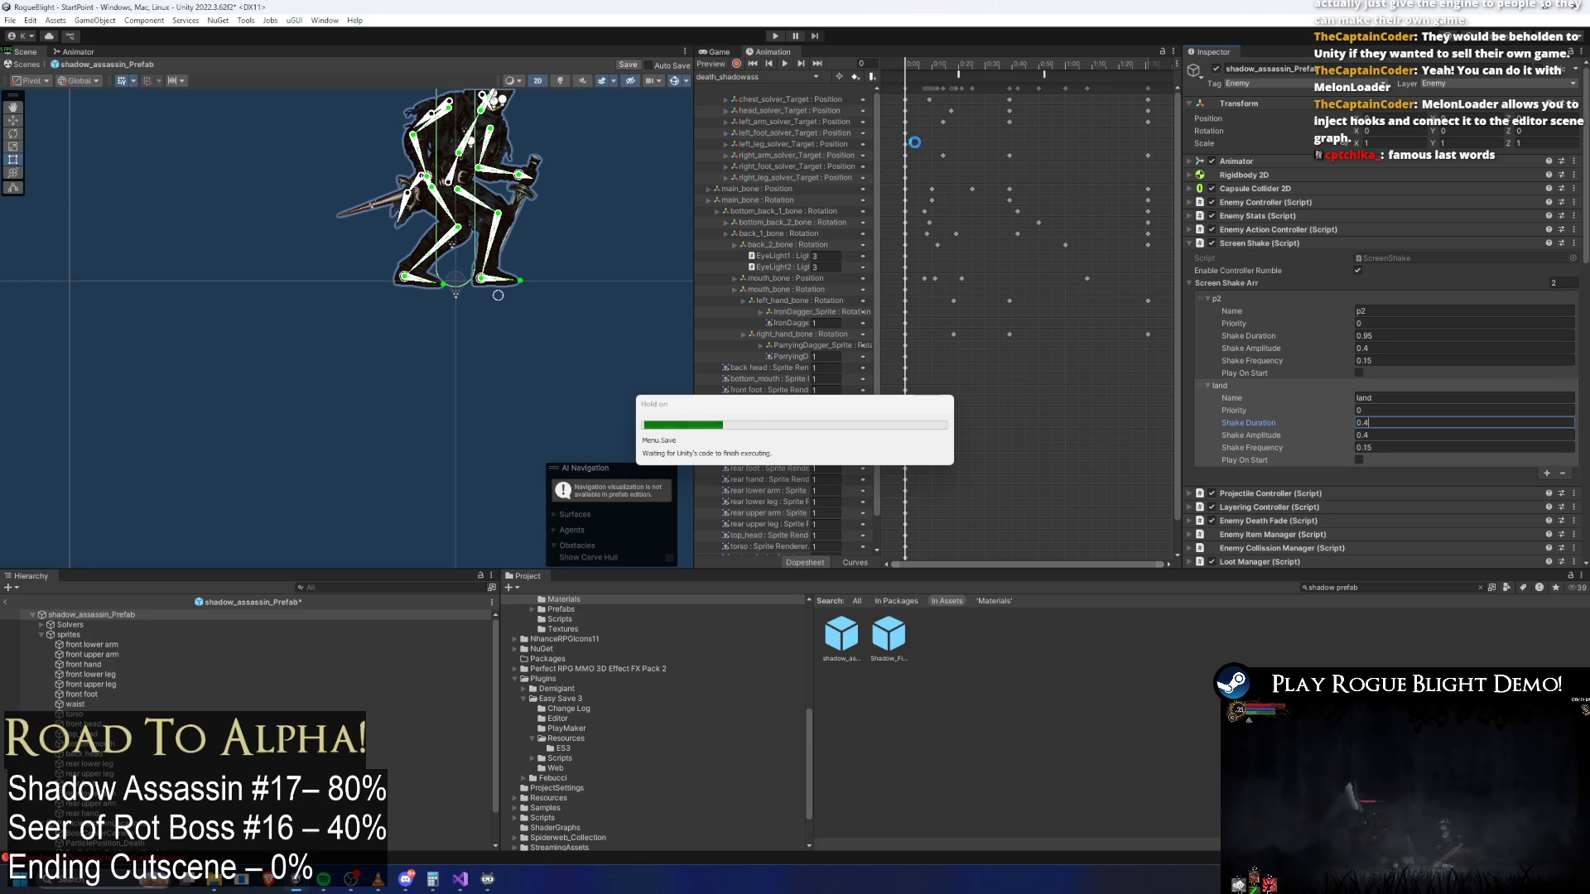
pyautogui.click(755, 77)
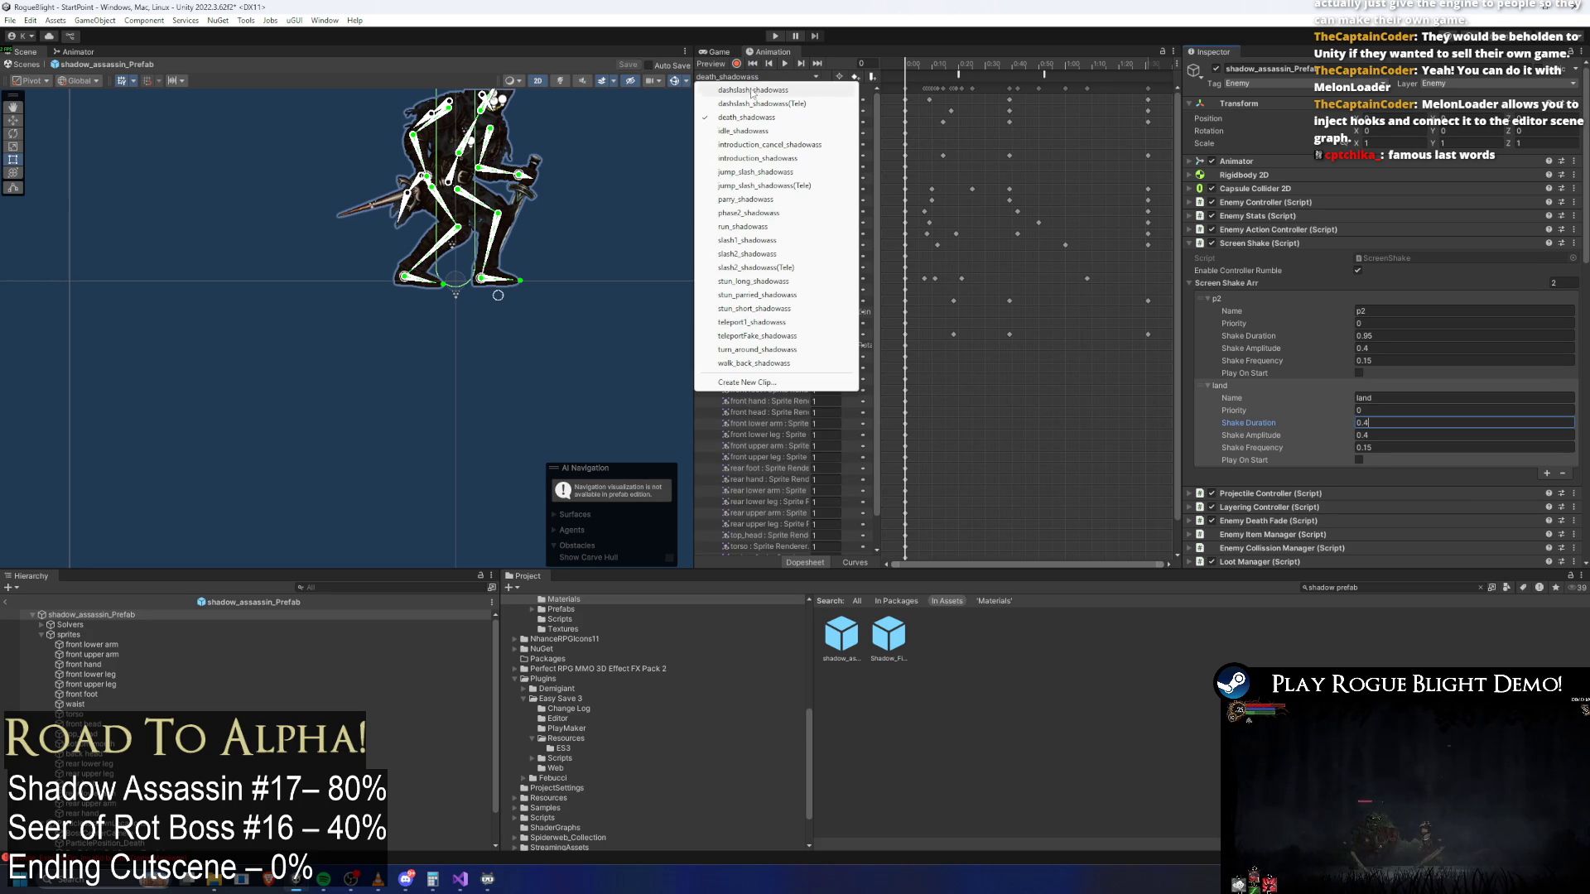
# In jump_slash_shadowass(Tele), inspect the existing events and move to frame 49
pyautogui.click(787, 186)
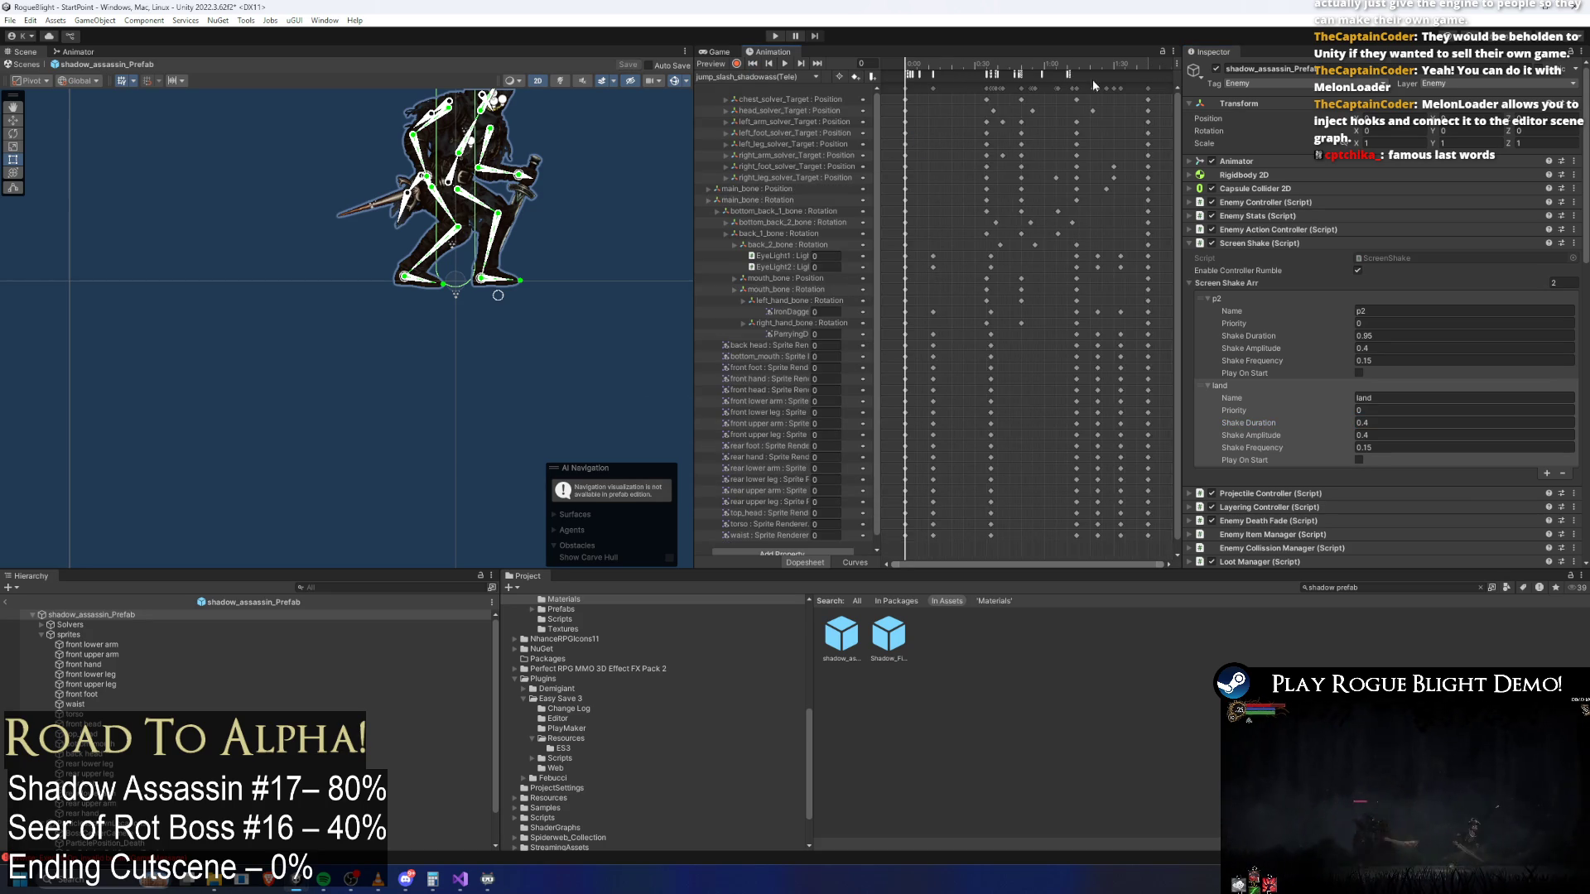
pyautogui.scroll(4, 1057, 118)
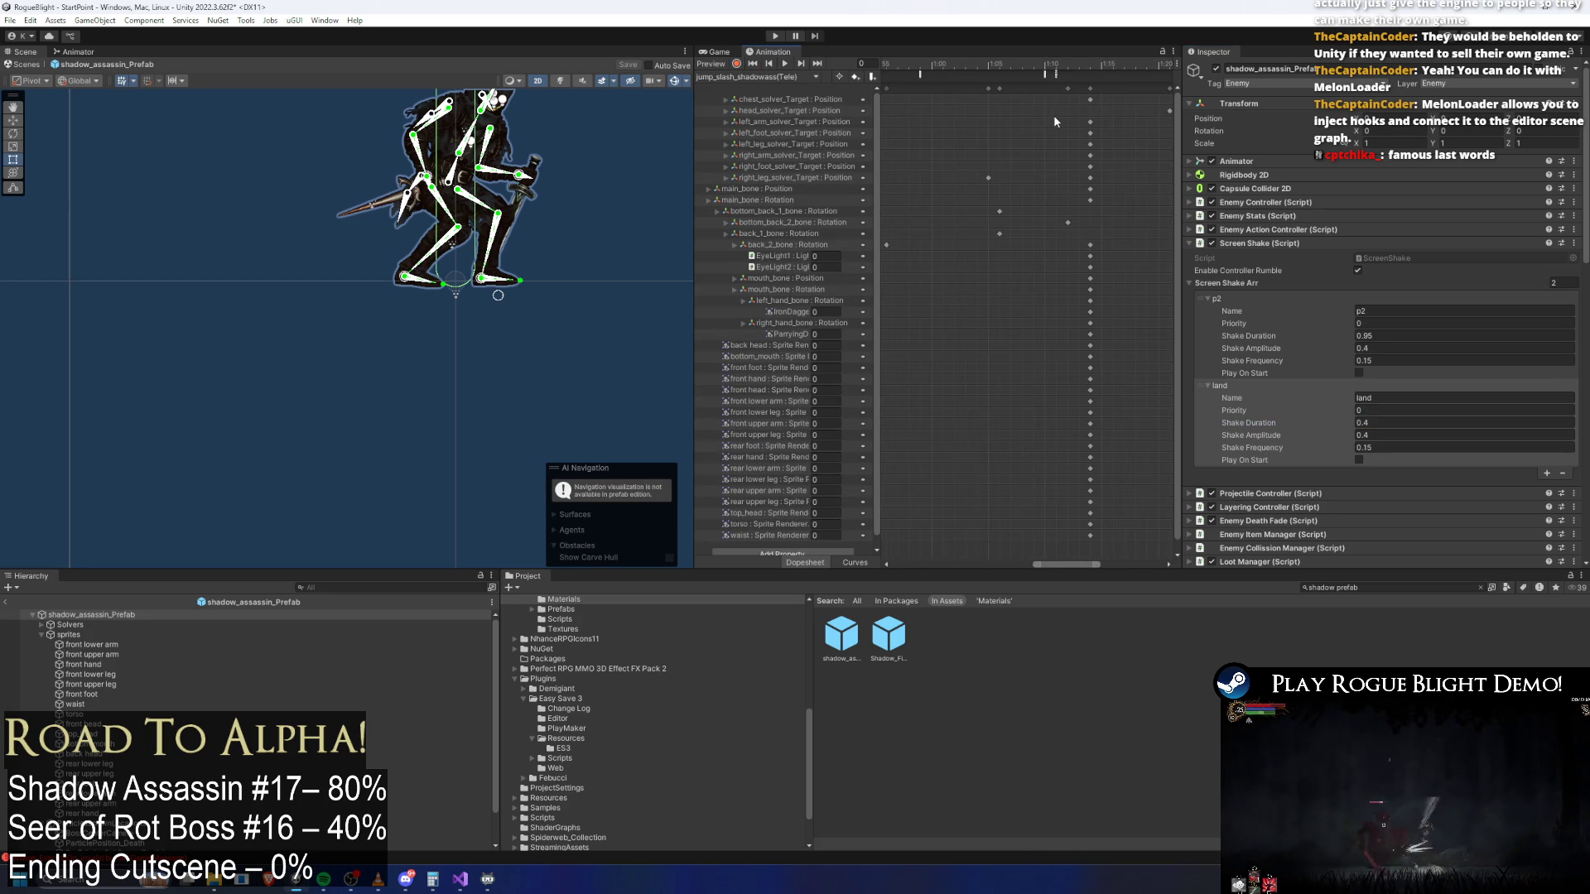
pyautogui.click(1042, 74)
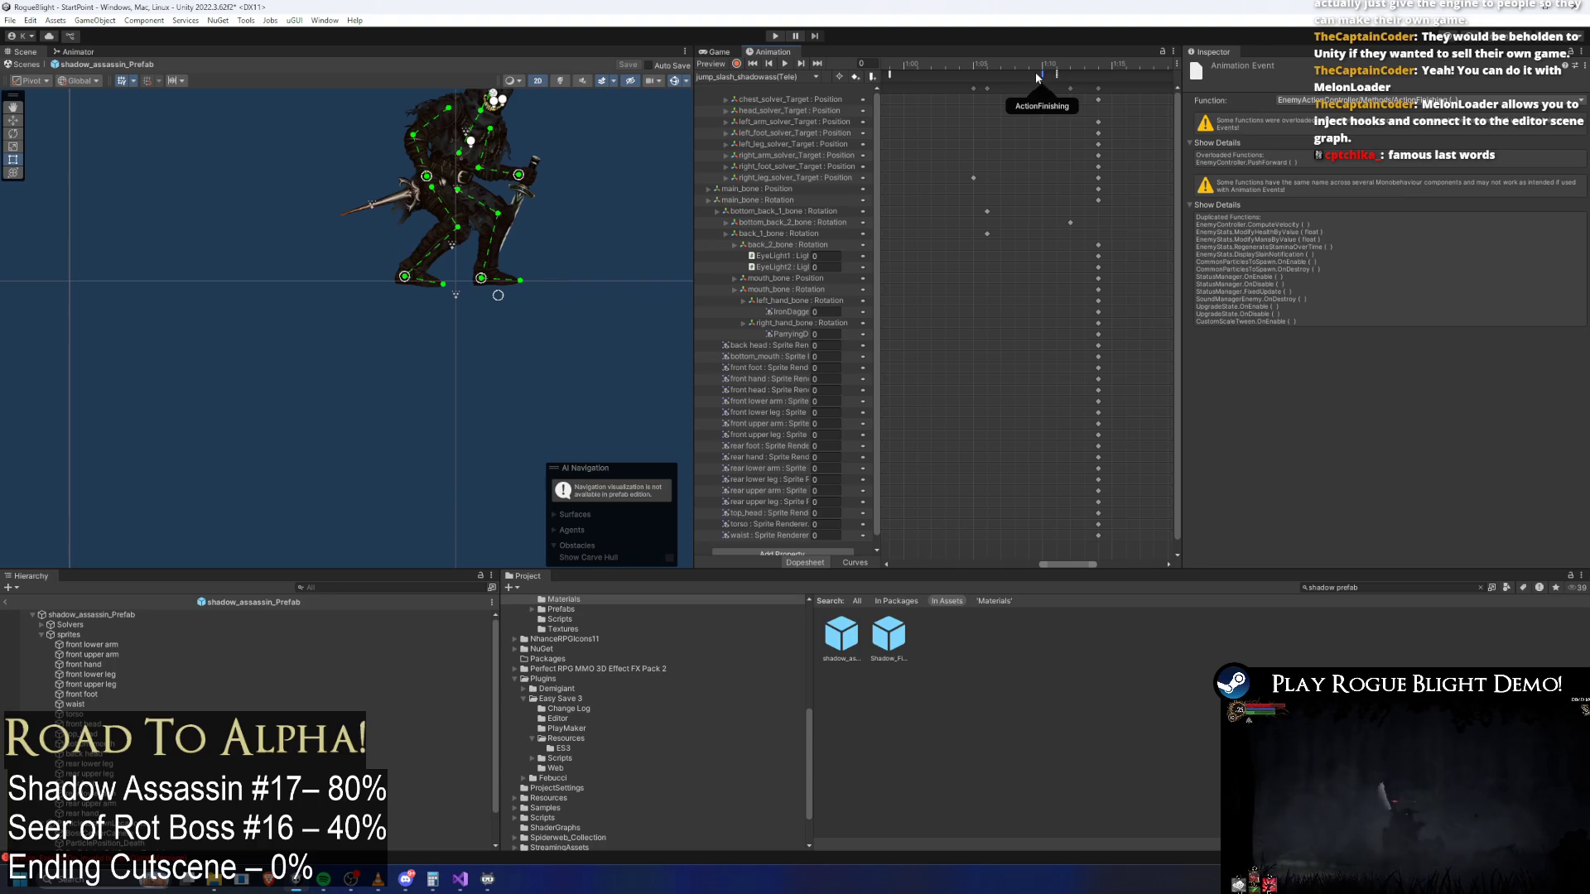
pyautogui.hscroll(-5, 977, 100)
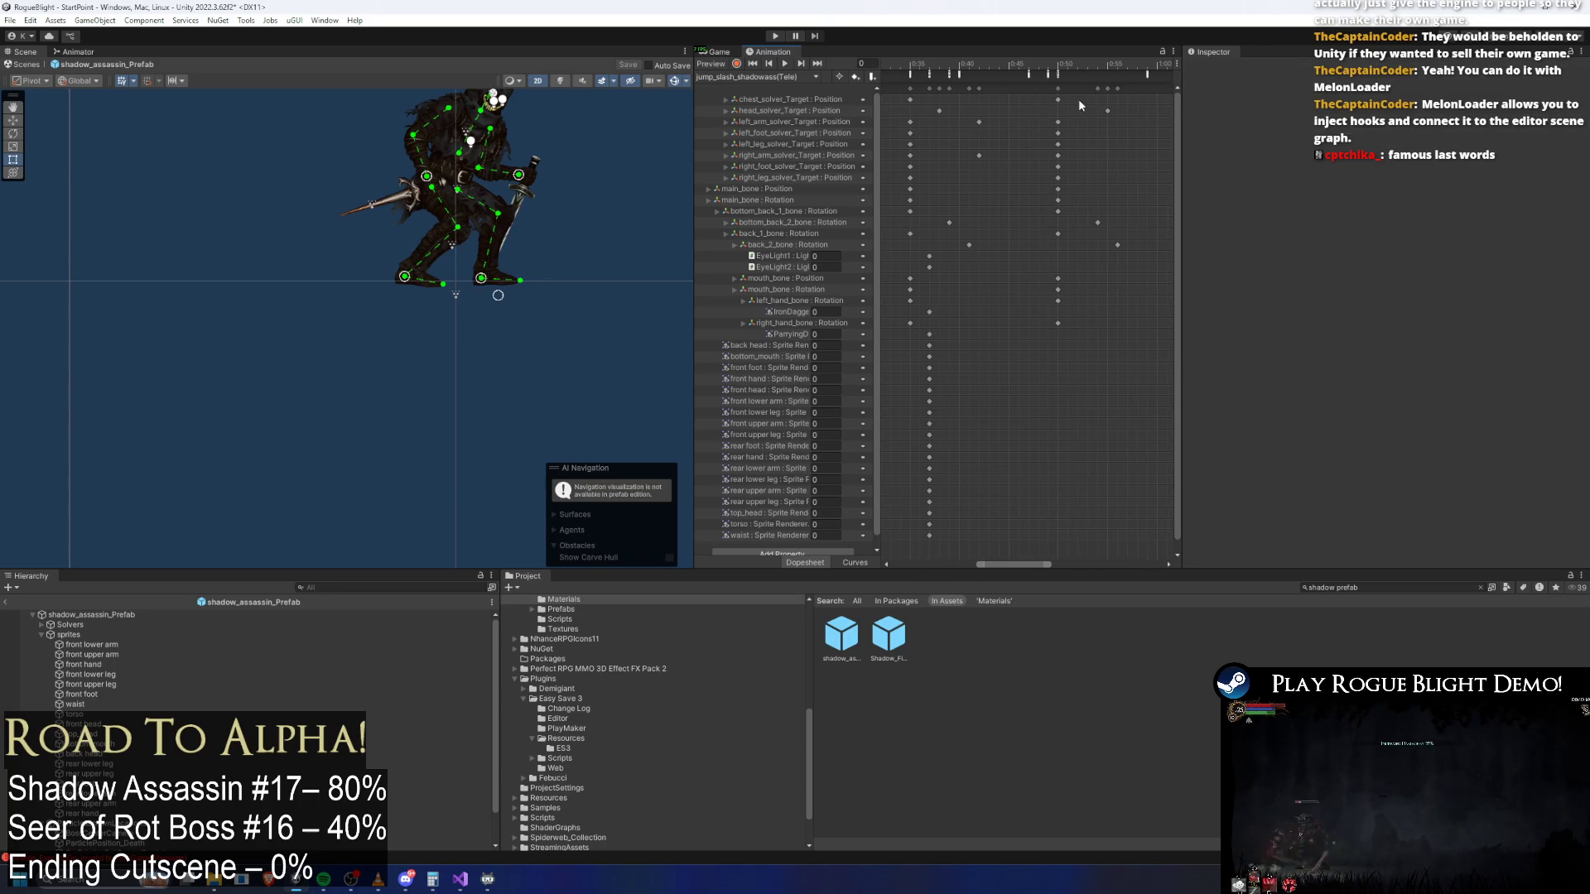
pyautogui.click(1052, 76)
pyautogui.click(1050, 75)
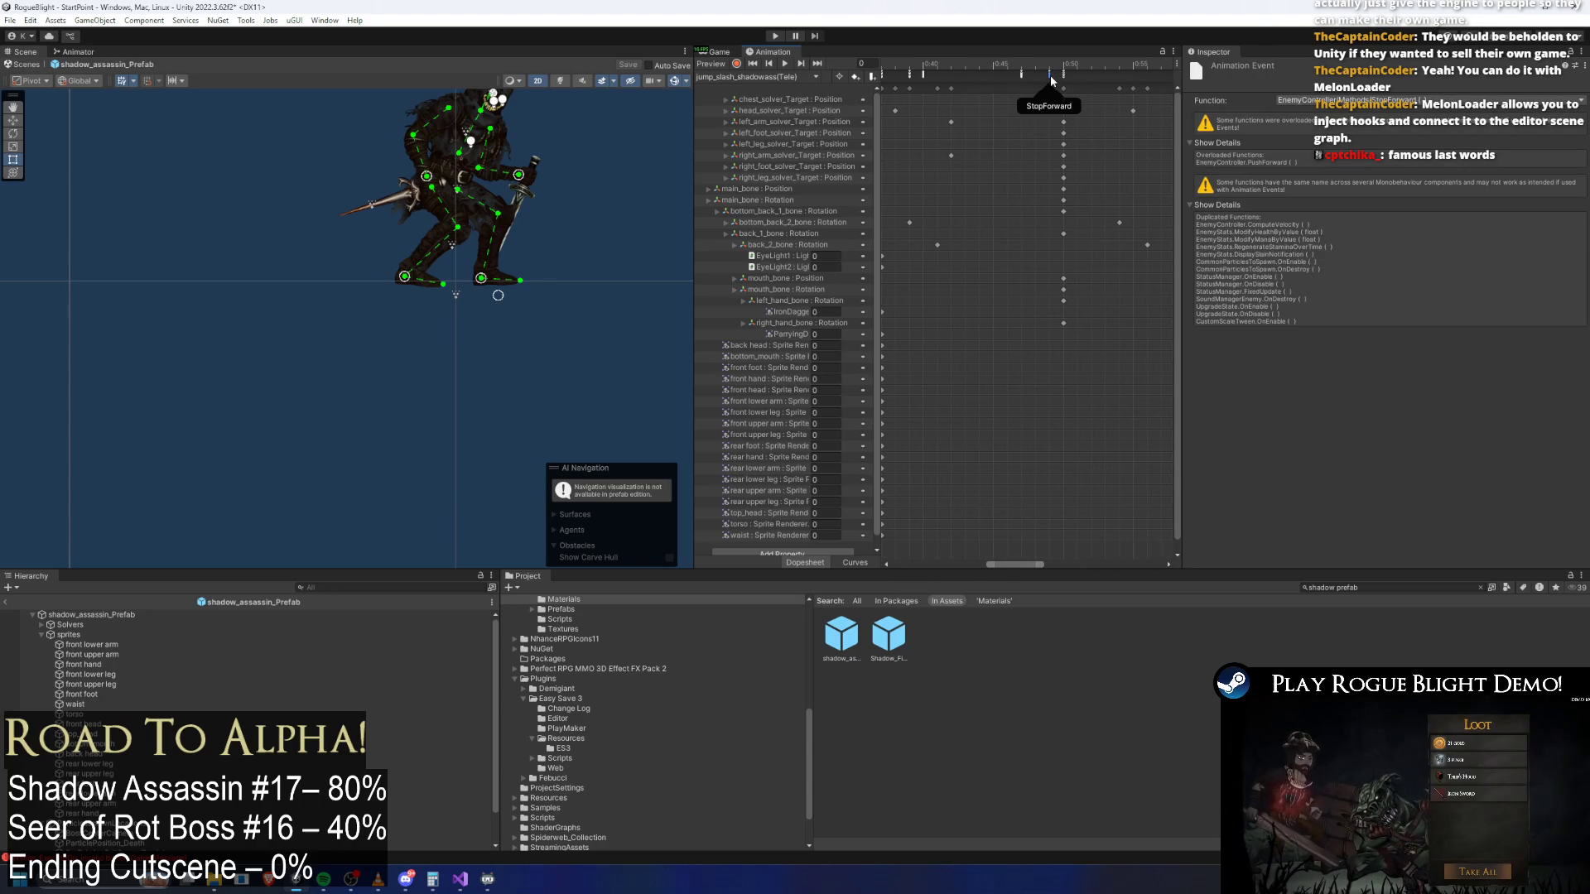
pyautogui.click(1047, 66)
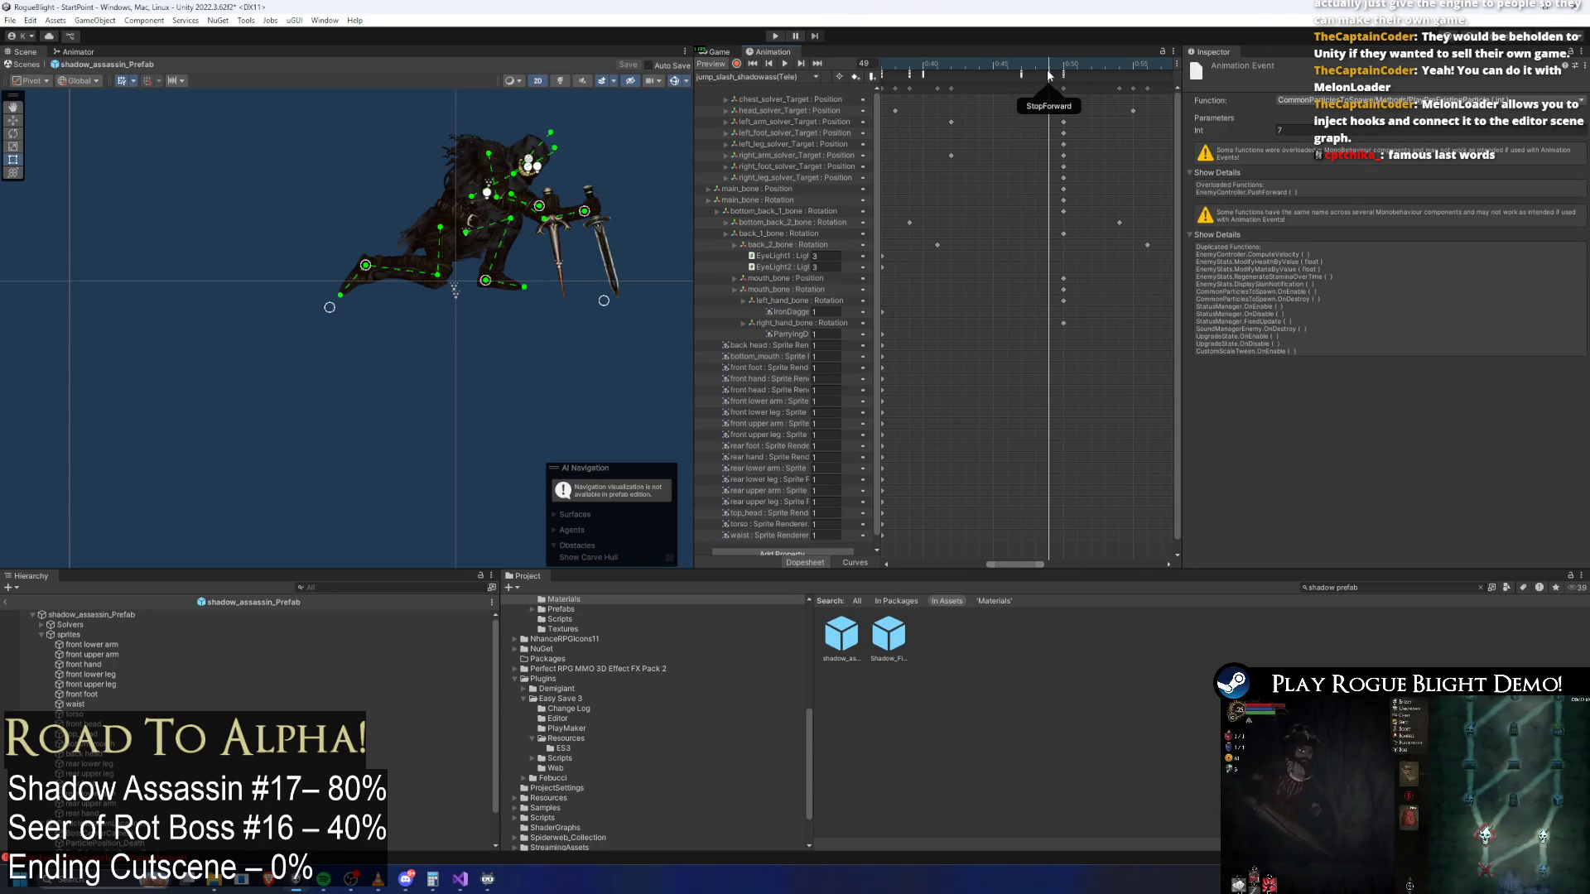
# Add an animation event at frame 49 that calls ScreenShake > StartScreenShake
pyautogui.rightClick(1091, 72)
pyautogui.click(1118, 83)
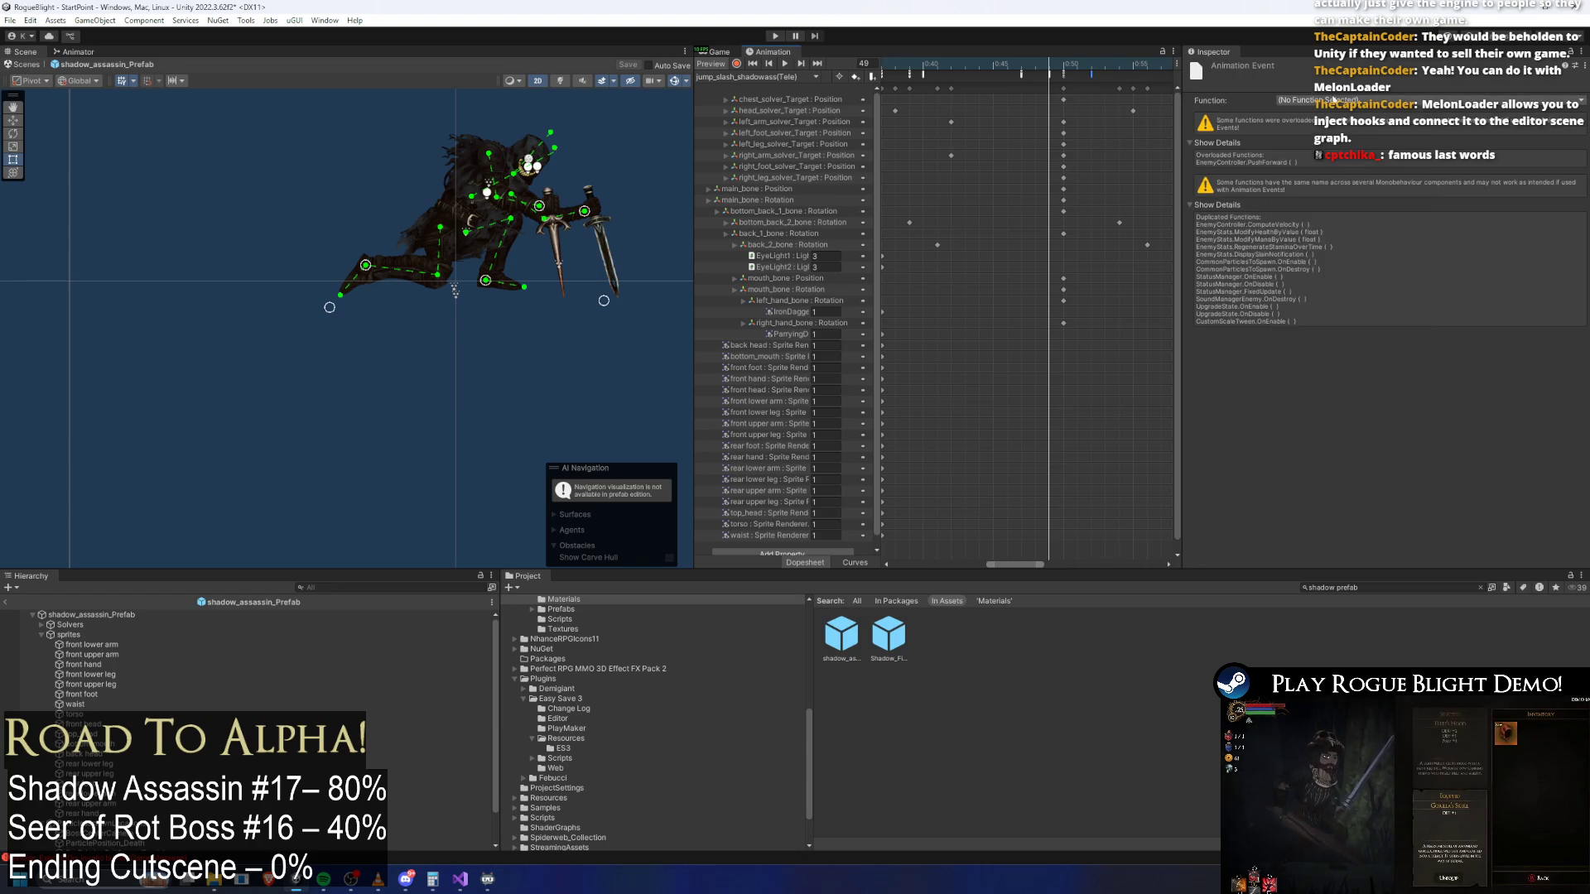
pyautogui.click(1325, 100)
pyautogui.moveTo(1375, 210)
pyautogui.moveTo(1325, 155)
pyautogui.moveTo(1466, 155)
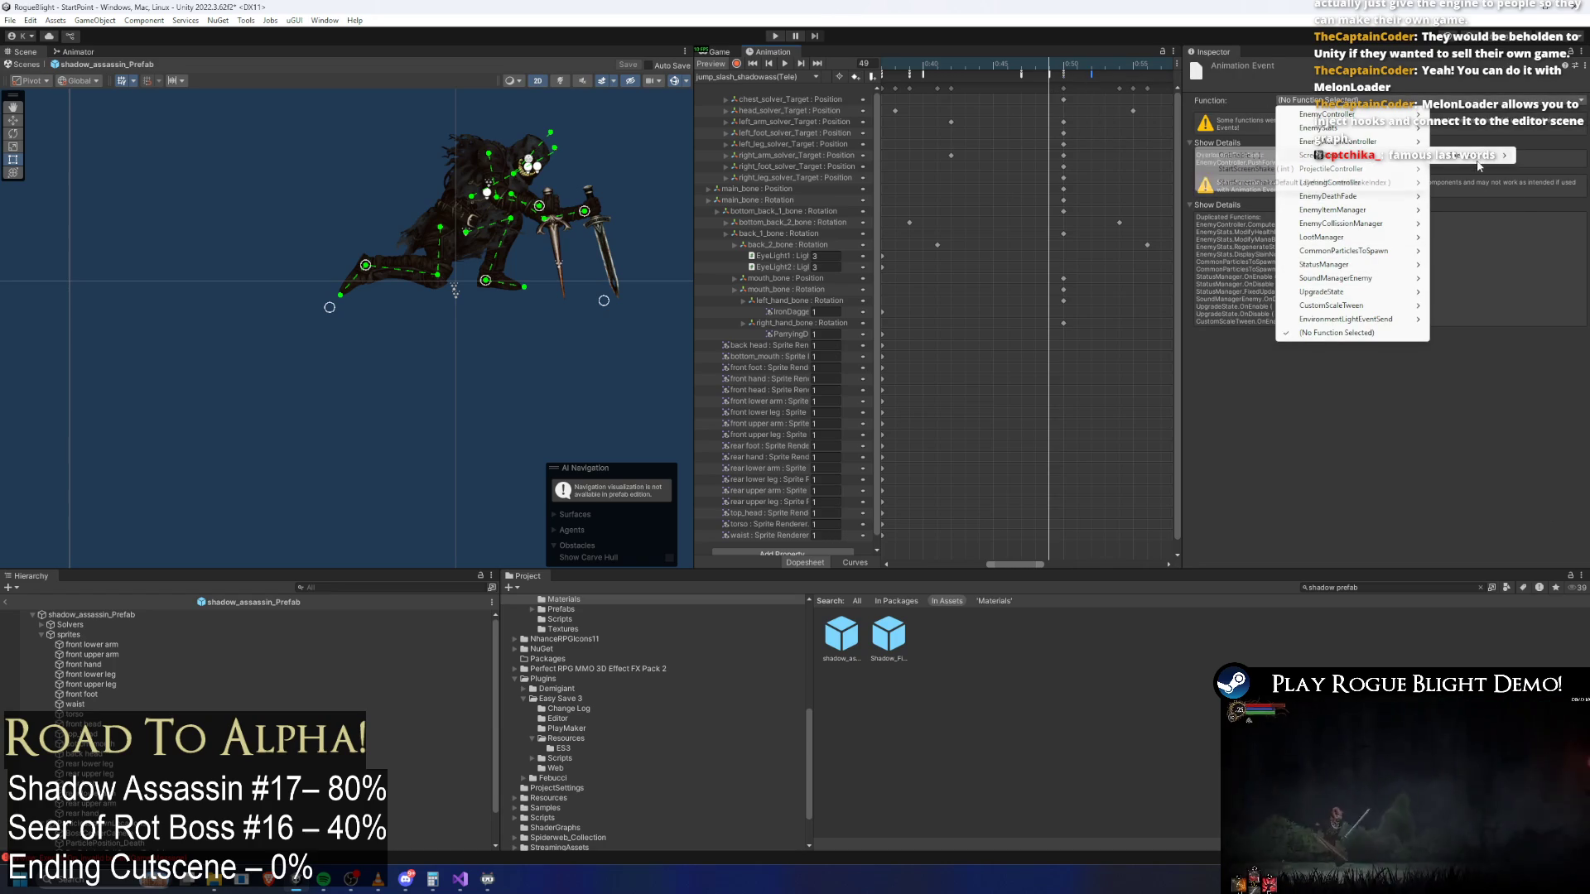
pyautogui.click(1298, 169)
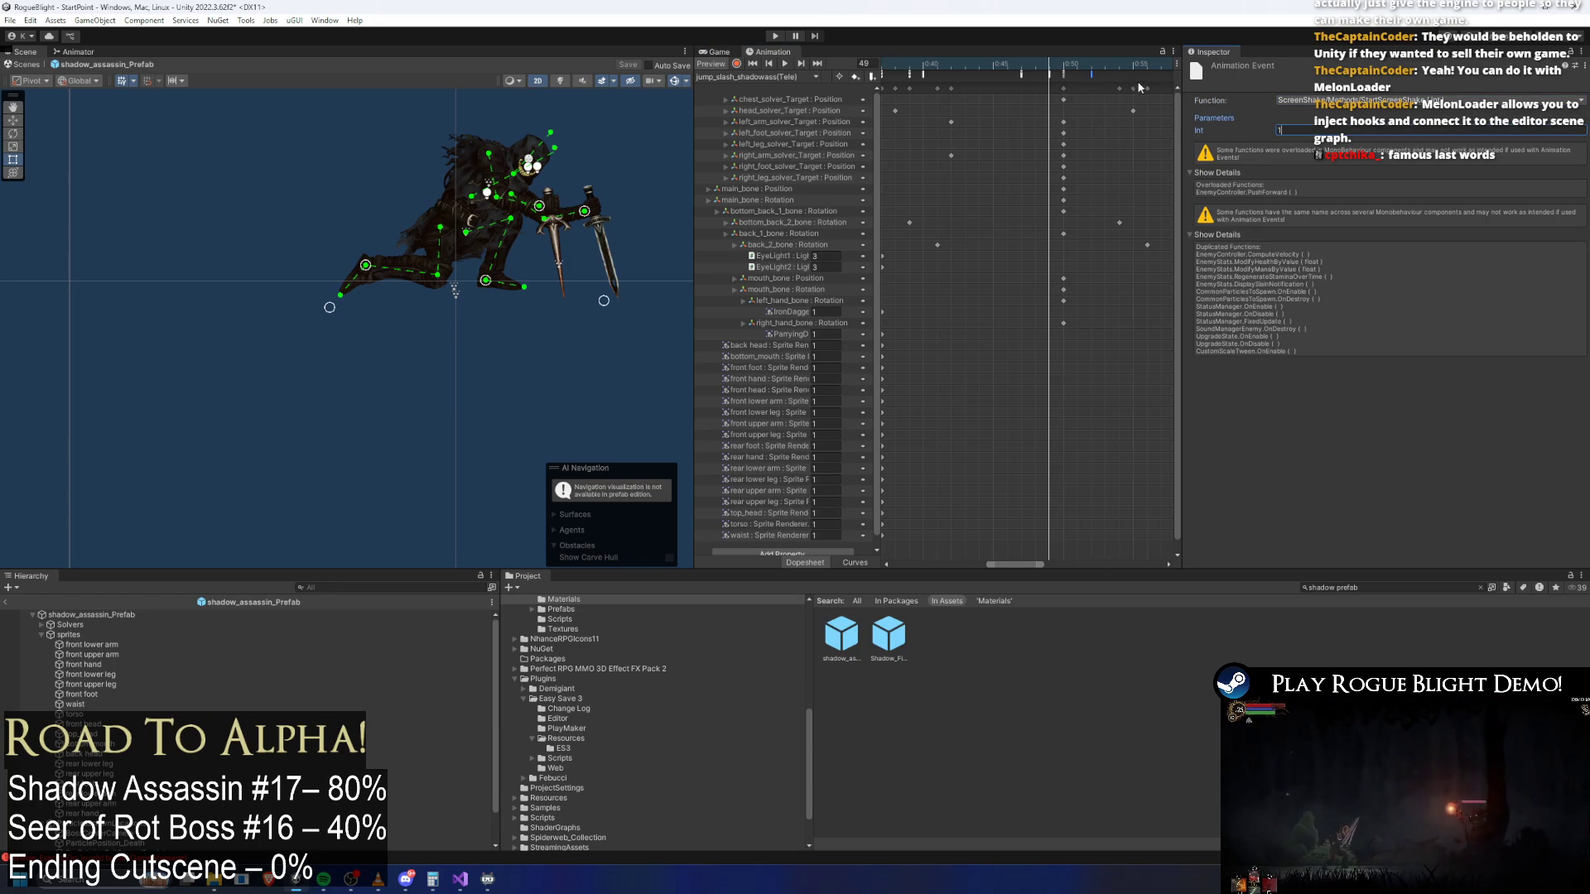
# Check the particle and screen shake events at frame 49 of jump_slash_shadowass
pyautogui.click(779, 76)
pyautogui.click(812, 172)
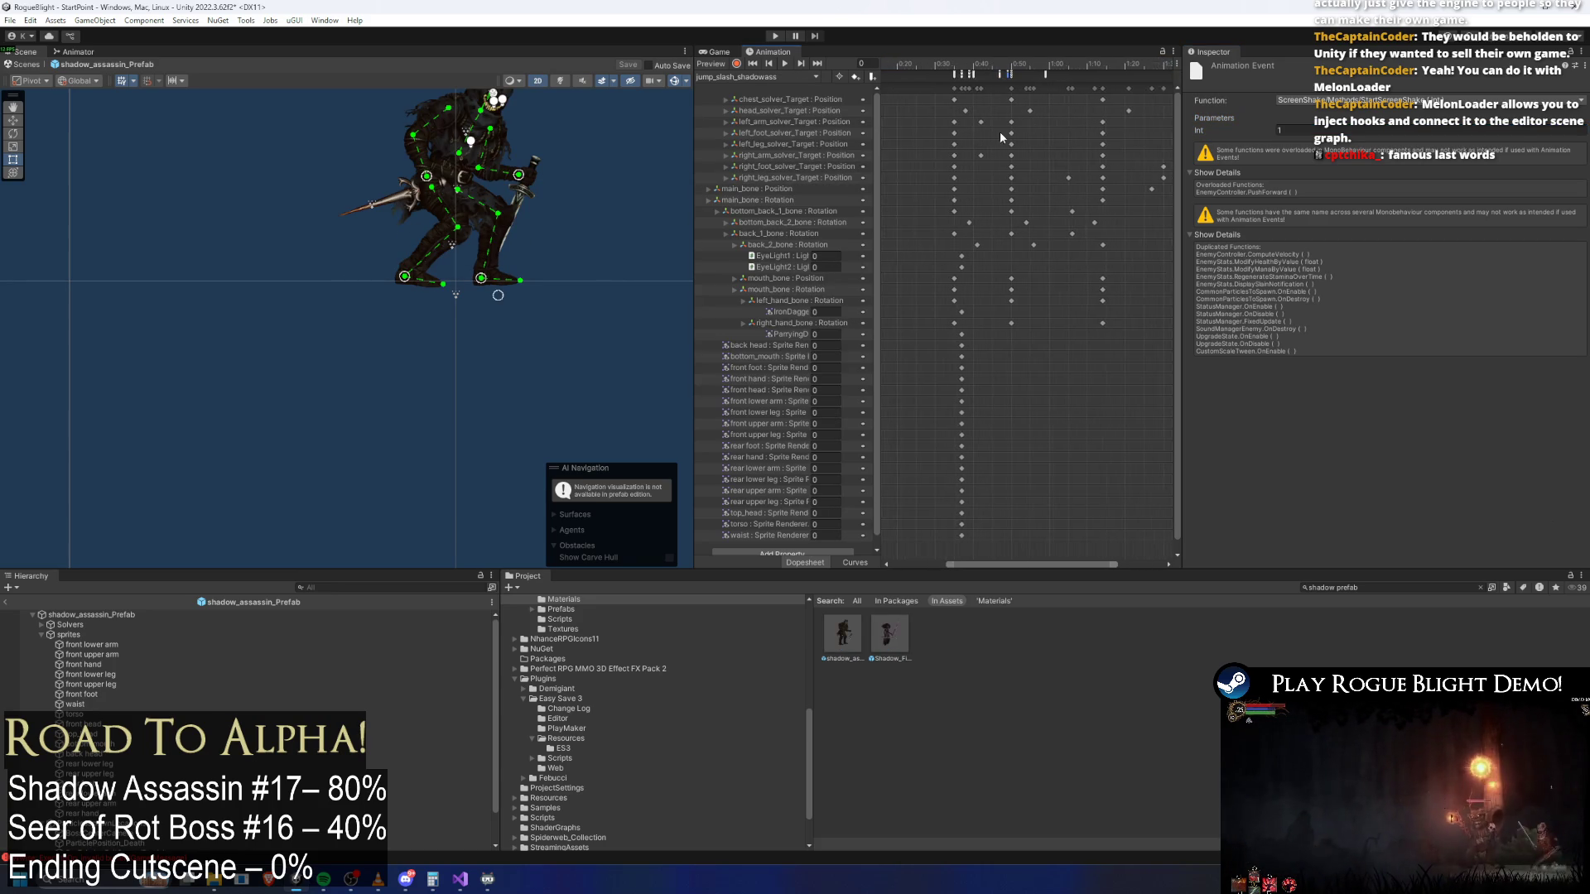
pyautogui.scroll(3, 1006, 127)
pyautogui.click(1000, 74)
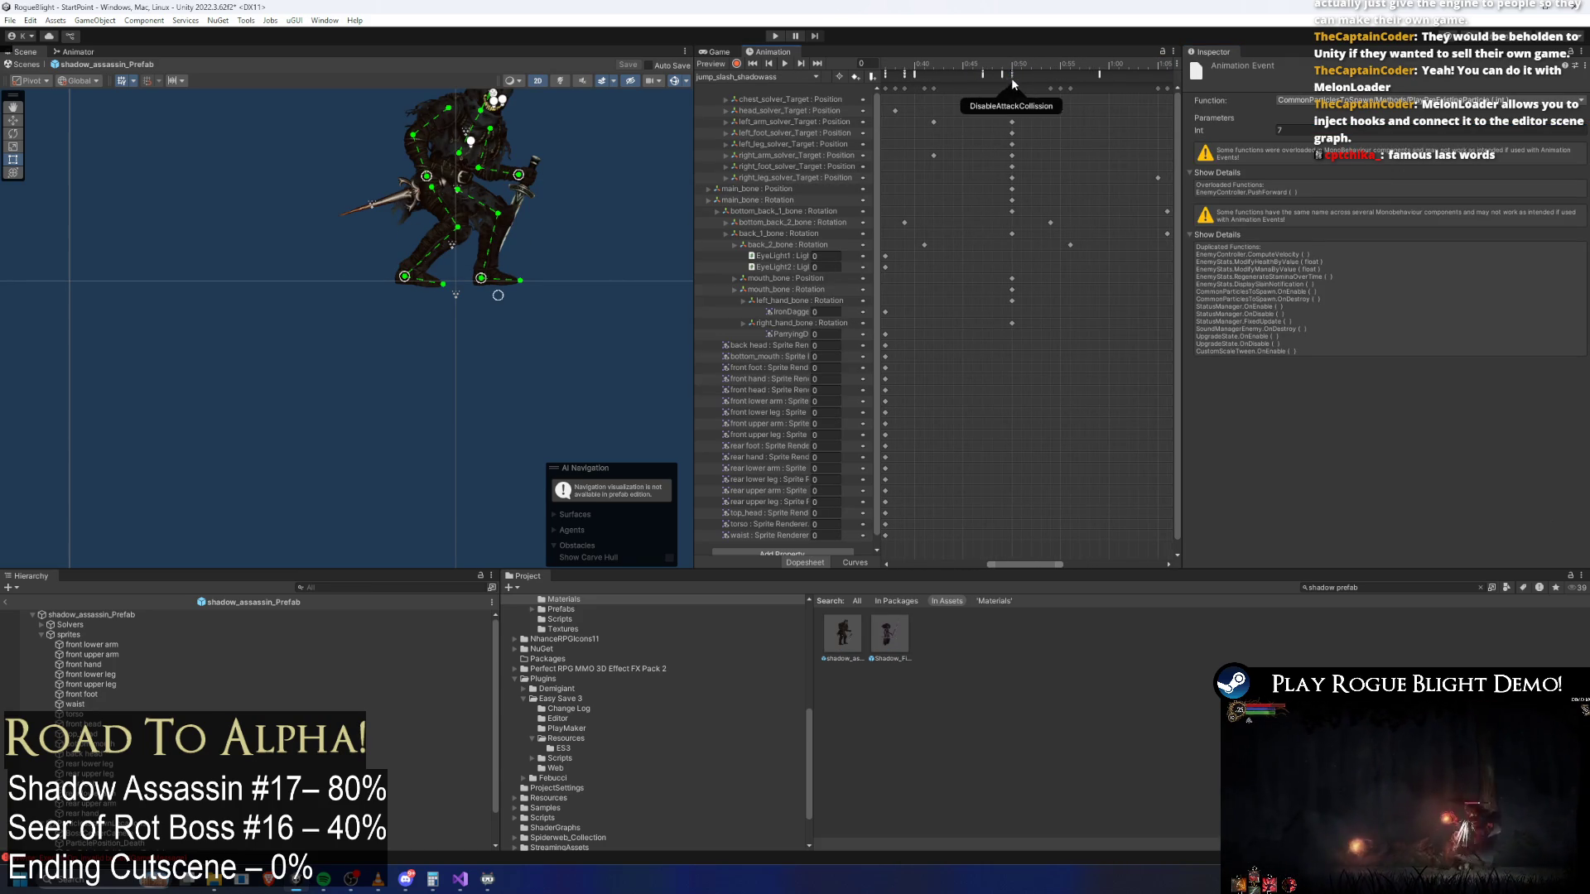
pyautogui.click(1002, 66)
pyautogui.click(1067, 71)
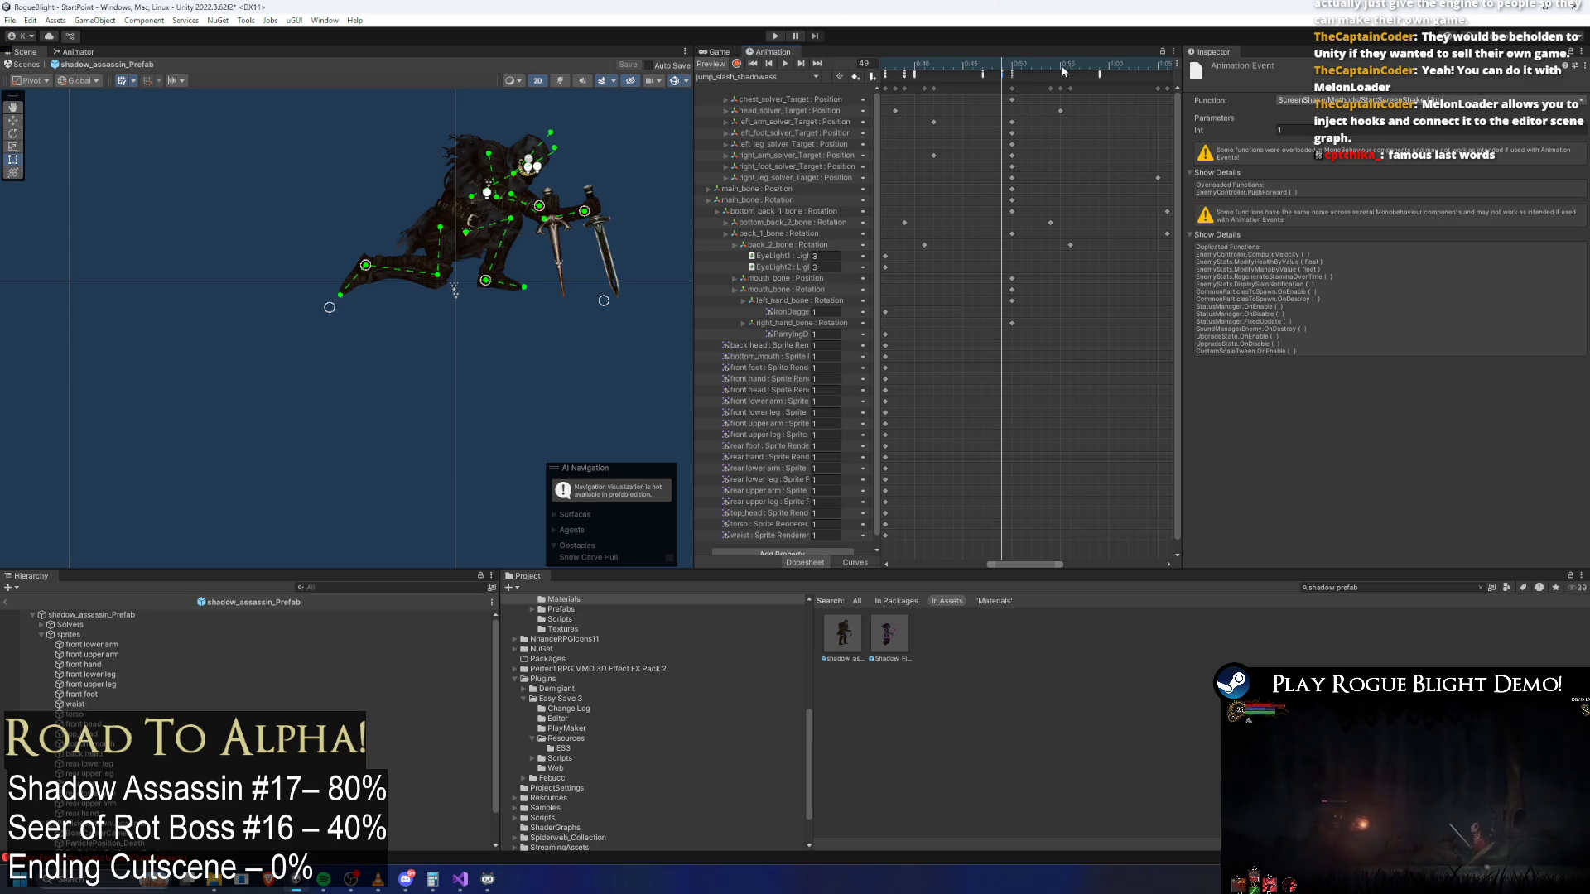
pyautogui.click(763, 77)
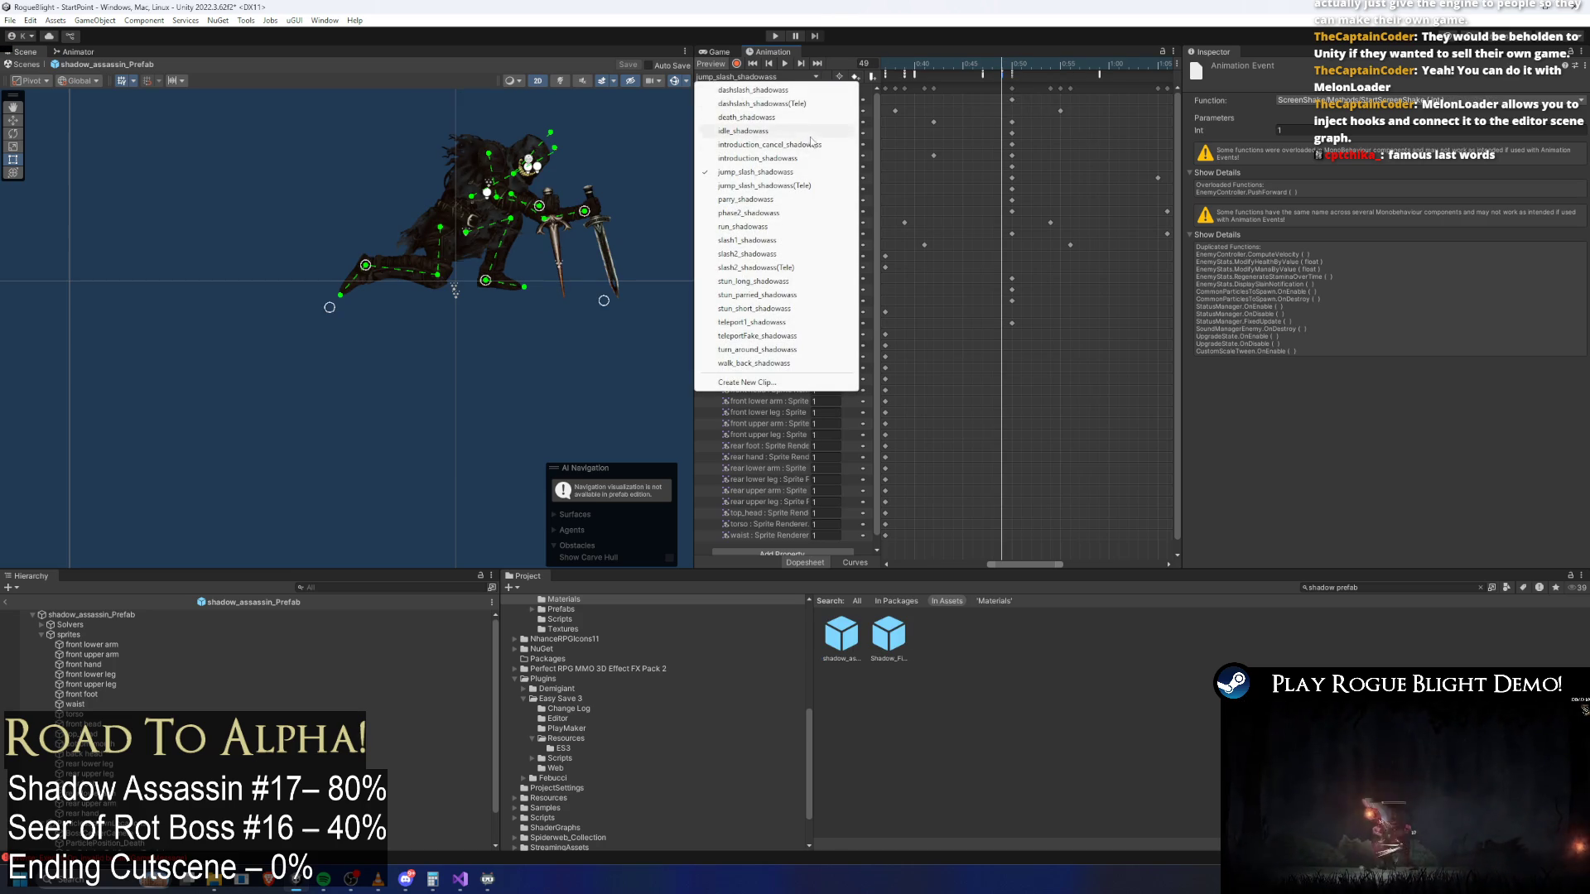
# Inspect introduction_cancel_shadowass's particle and frame-50 screen shake events, then save the prefab
pyautogui.click(770, 144)
pyautogui.scroll(2, 1002, 95)
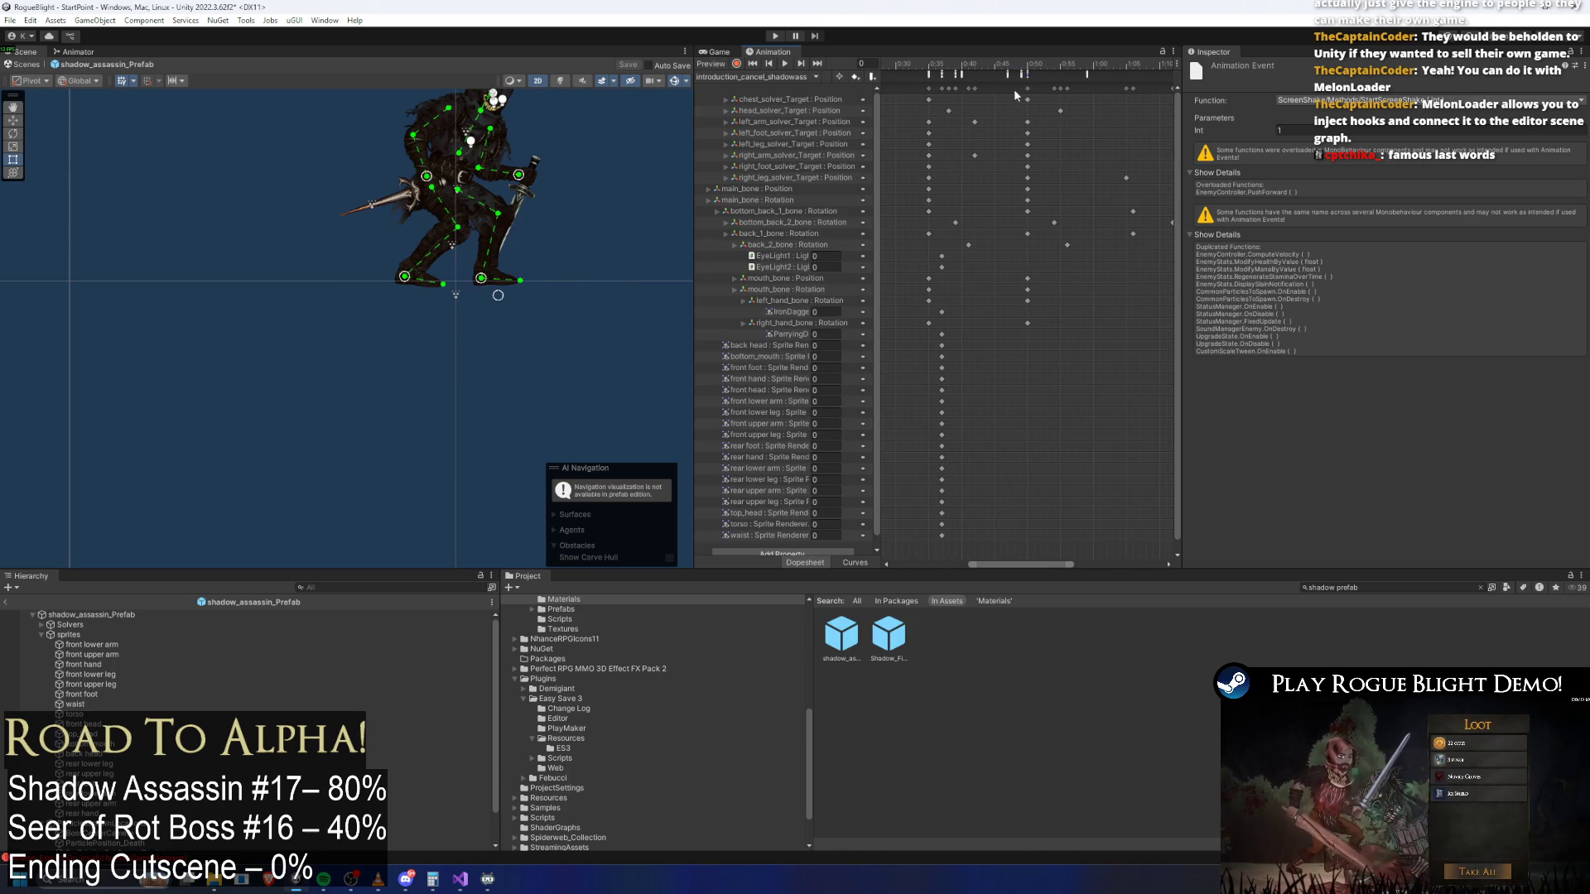
pyautogui.click(1024, 75)
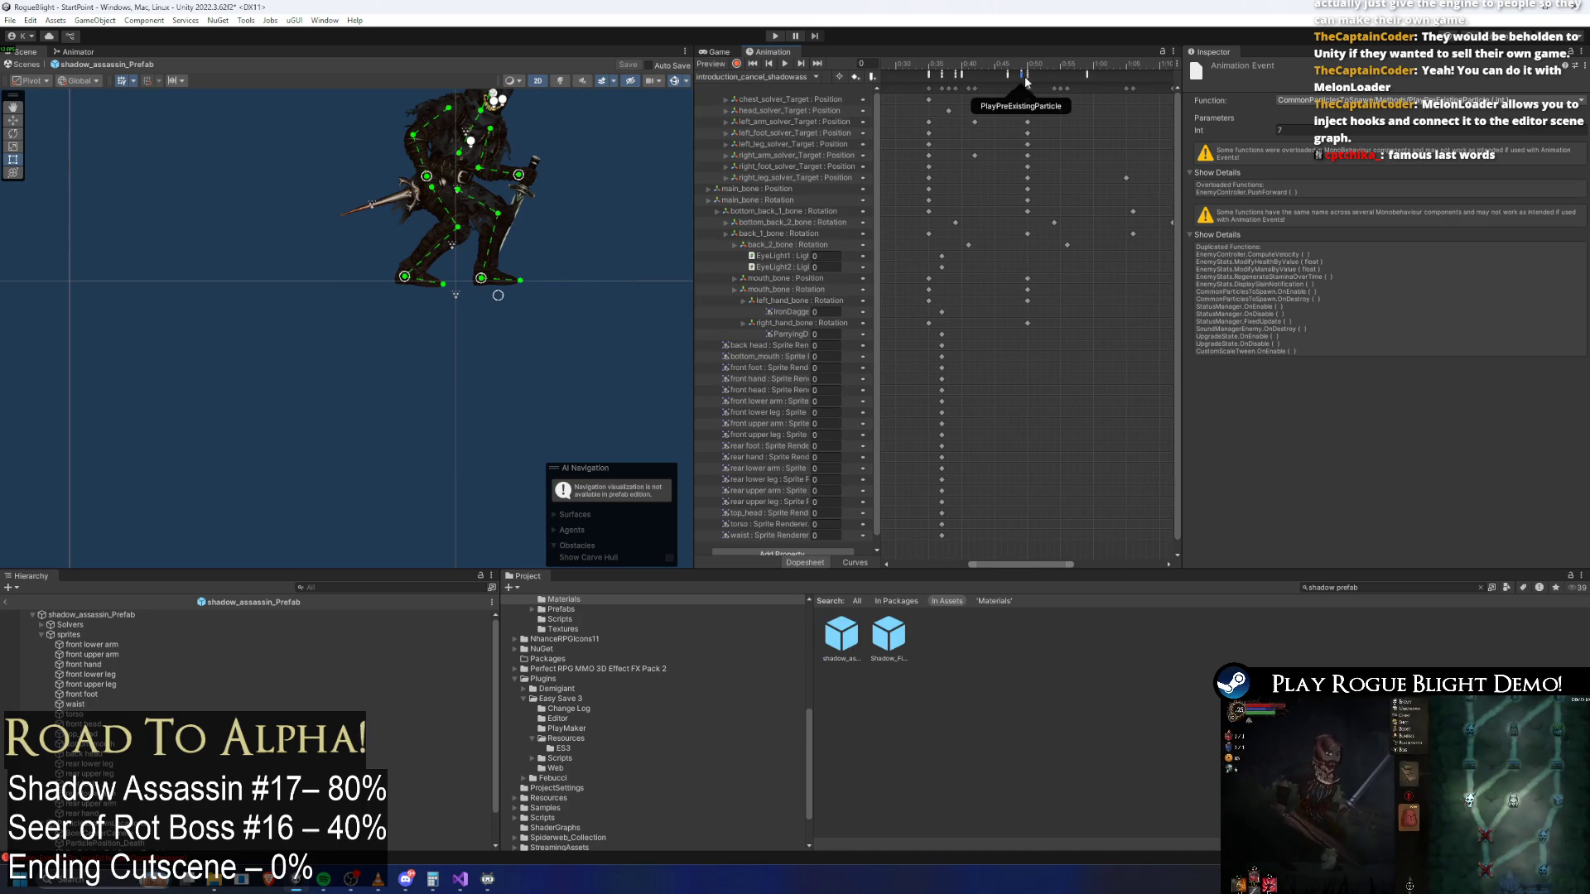
pyautogui.click(1020, 65)
pyautogui.click(1029, 66)
pyautogui.moveTo(1029, 66)
pyautogui.mouseDown()
pyautogui.moveTo(1050, 68)
pyautogui.moveTo(1036, 71)
pyautogui.mouseUp()
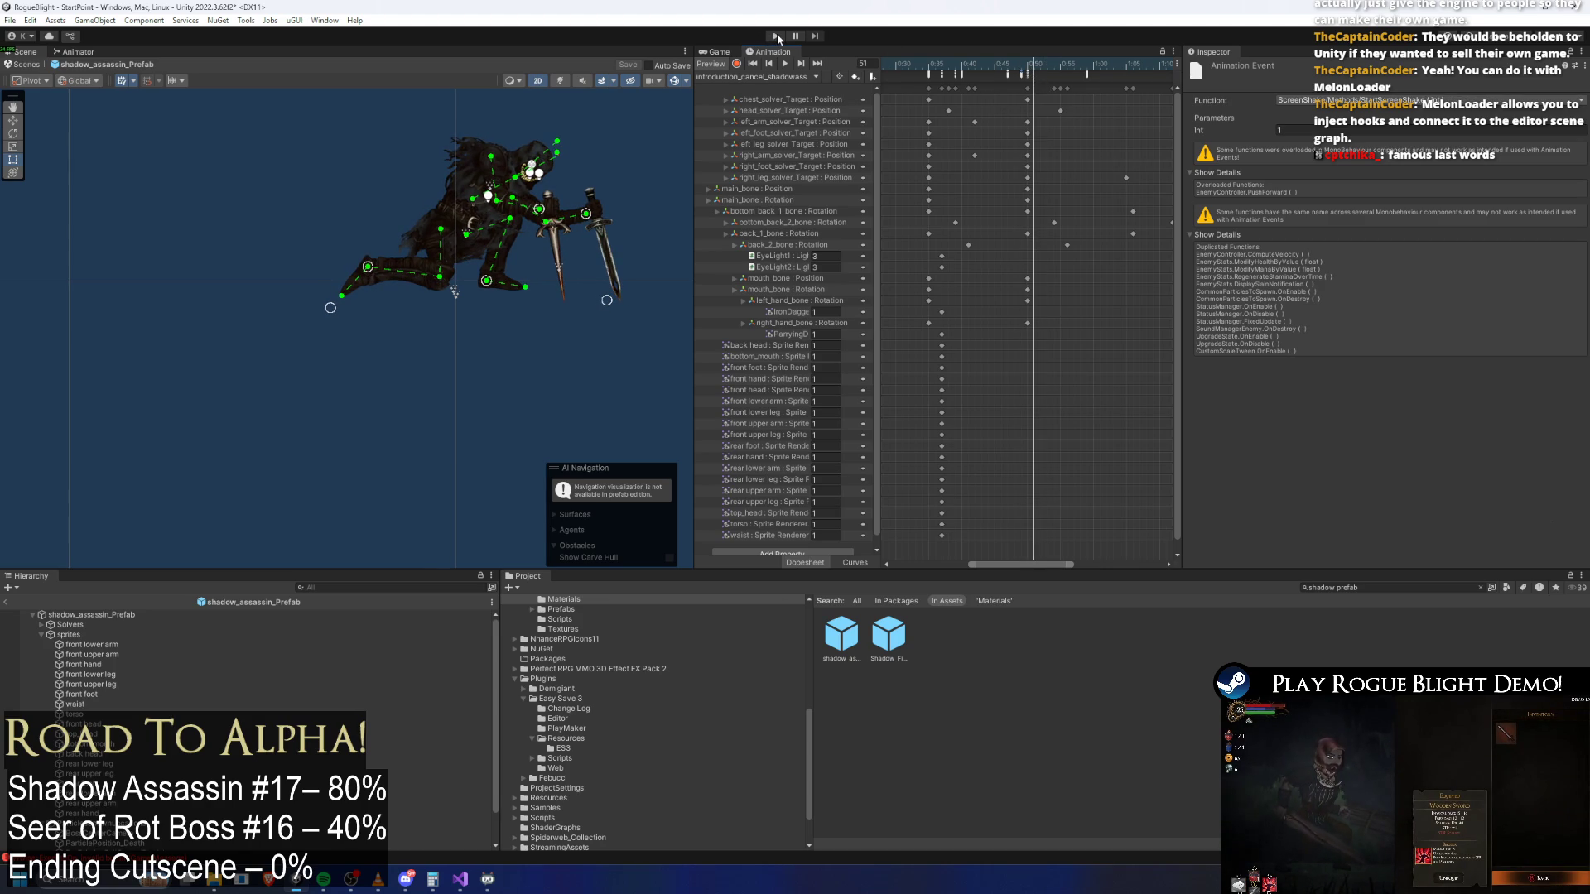
pyautogui.hotkey('ctrl', 's')
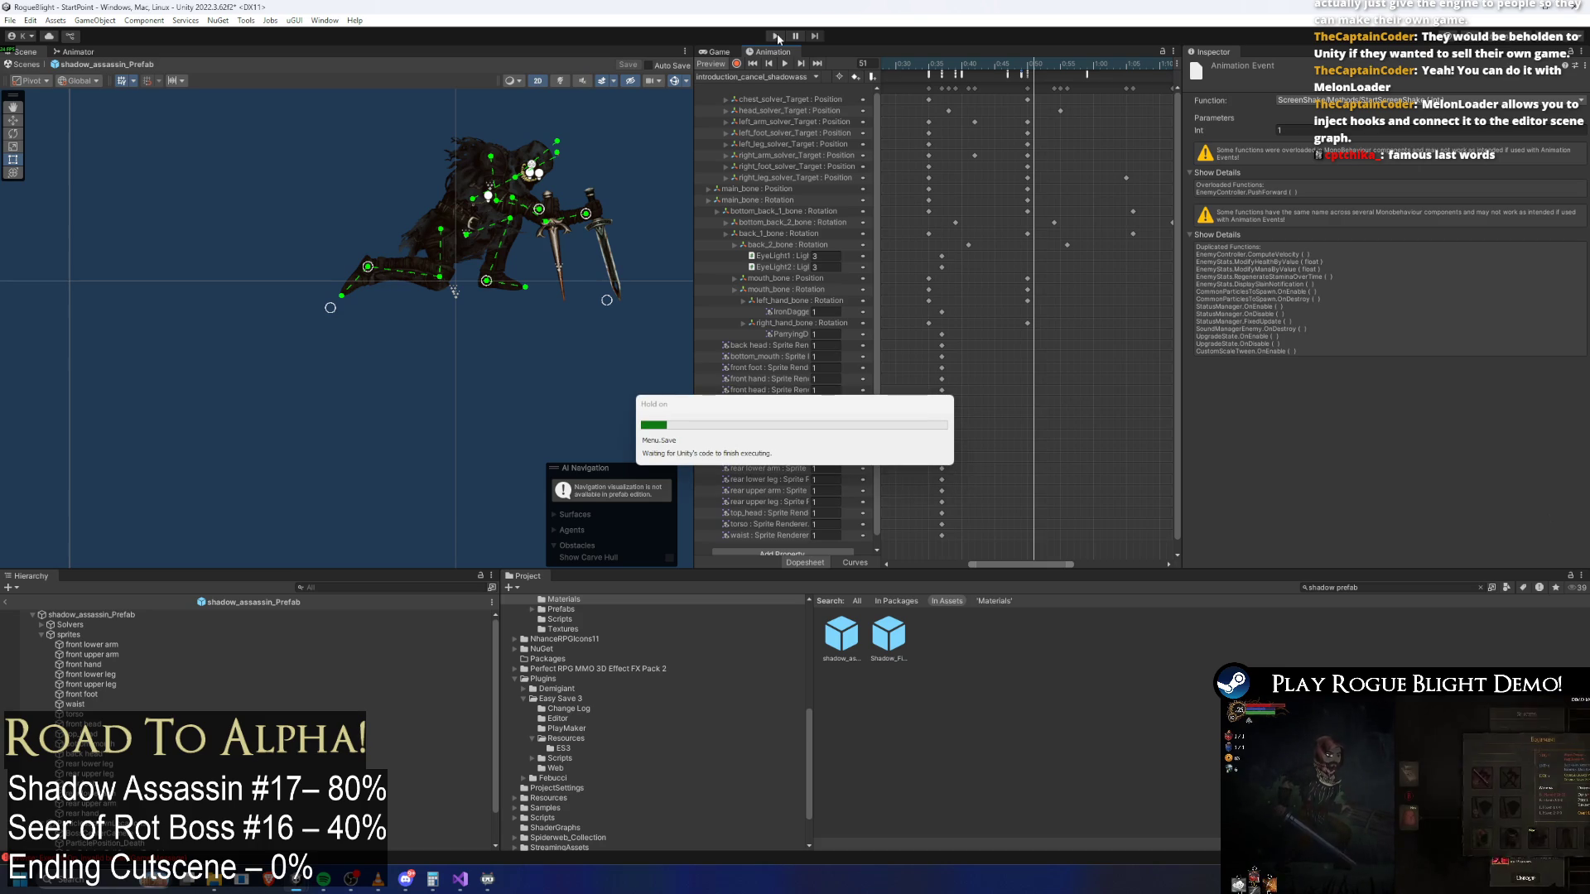
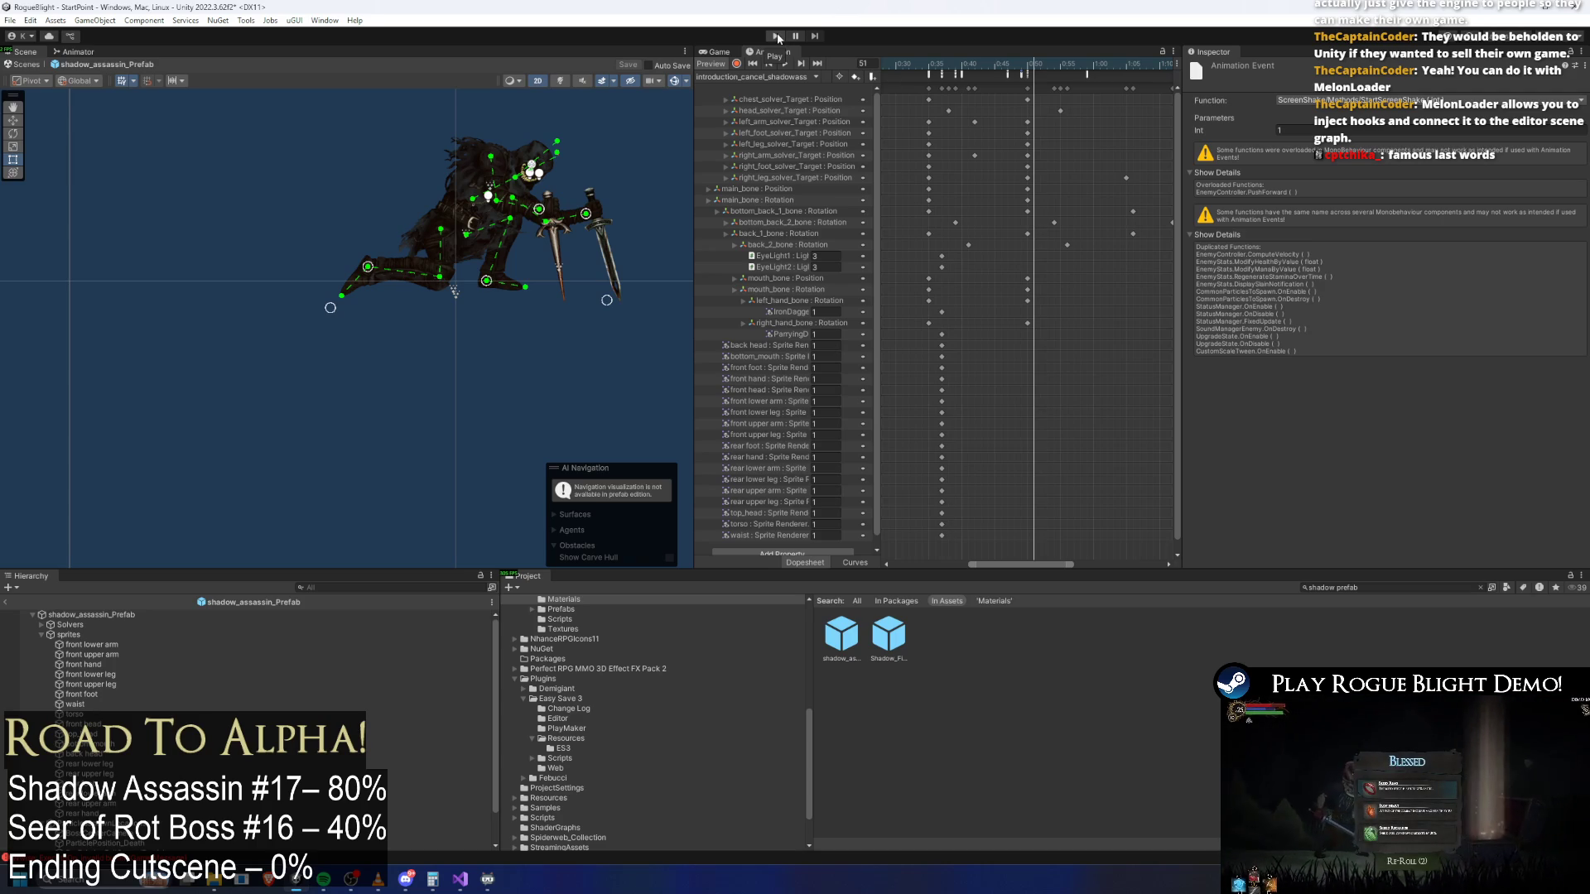
# Enter Play mode and start a game from the Rogue Blight title menu
pyautogui.click(775, 37)
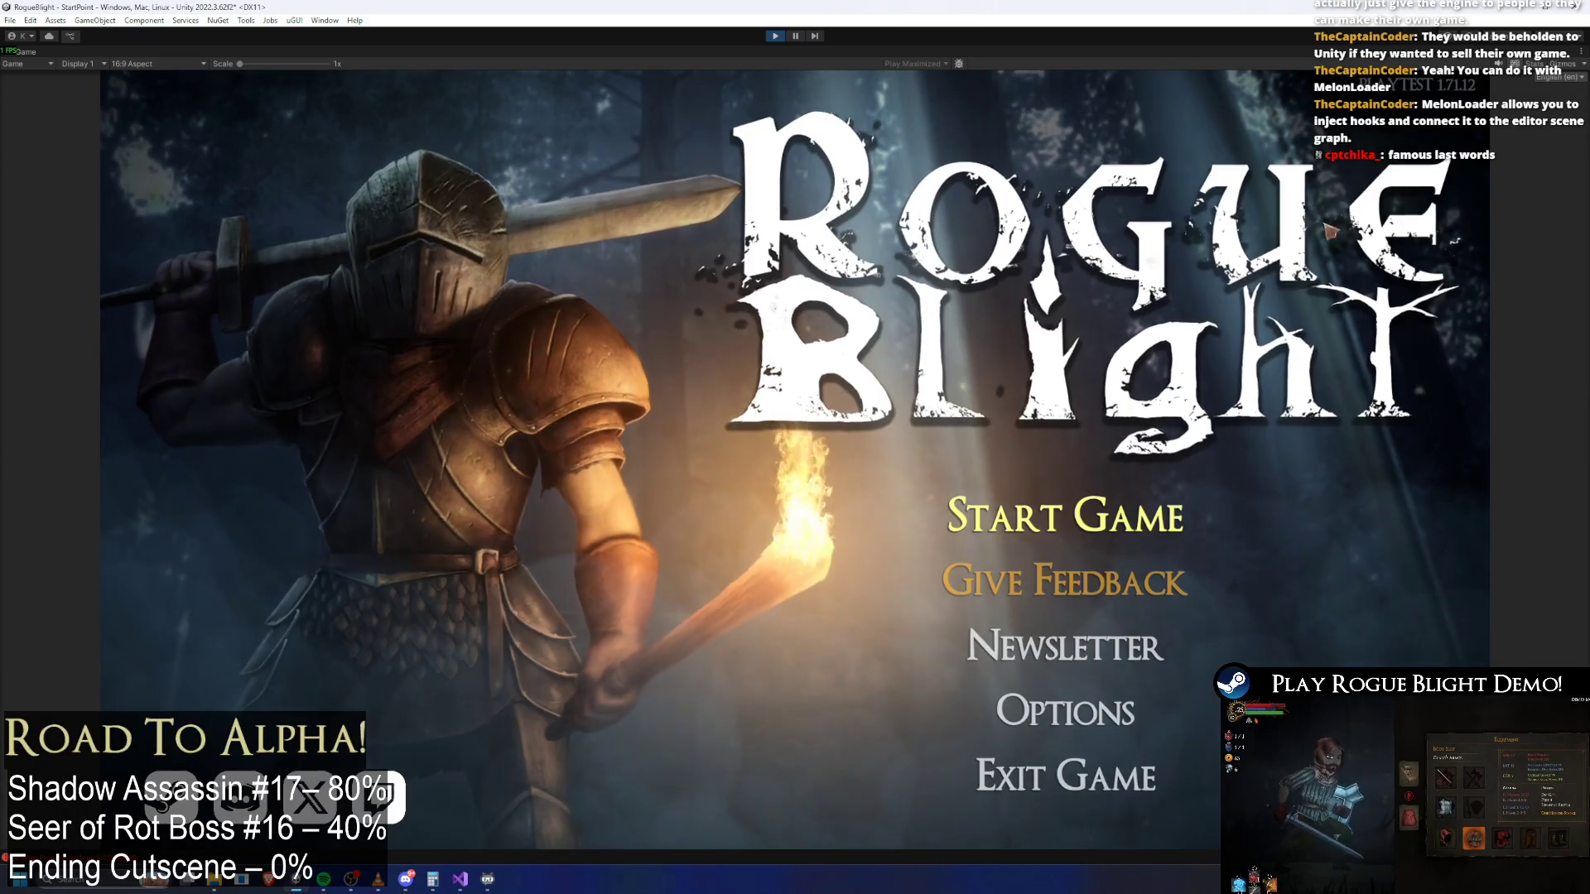
pyautogui.click(1101, 408)
# Load the first save slot and move the knight through Fireworn City toward the boss
pyautogui.click(1108, 462)
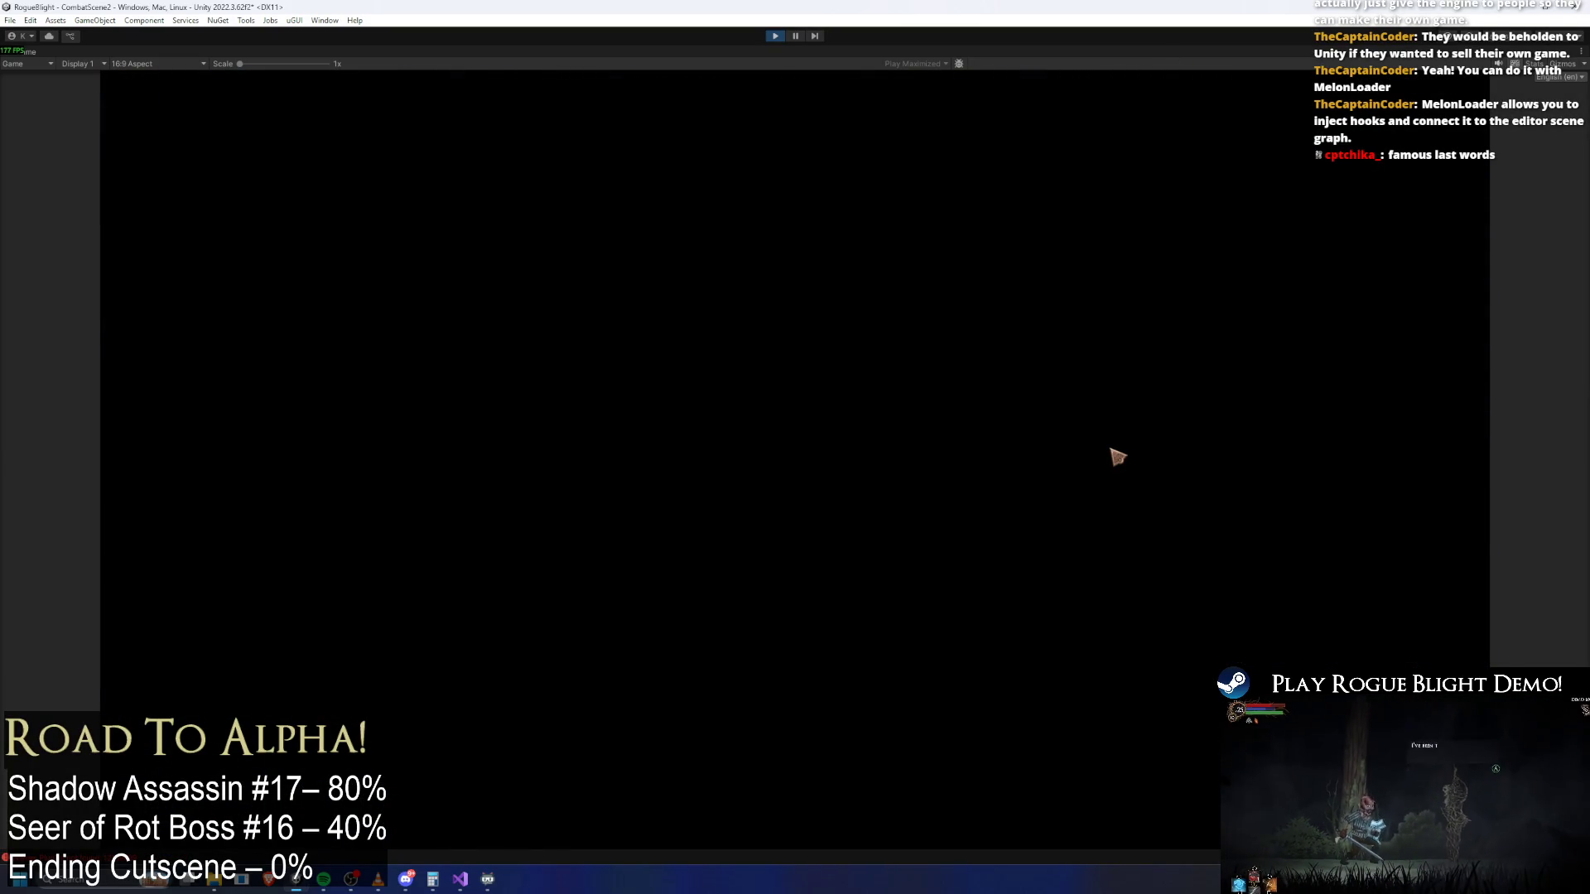
pyautogui.press('d')
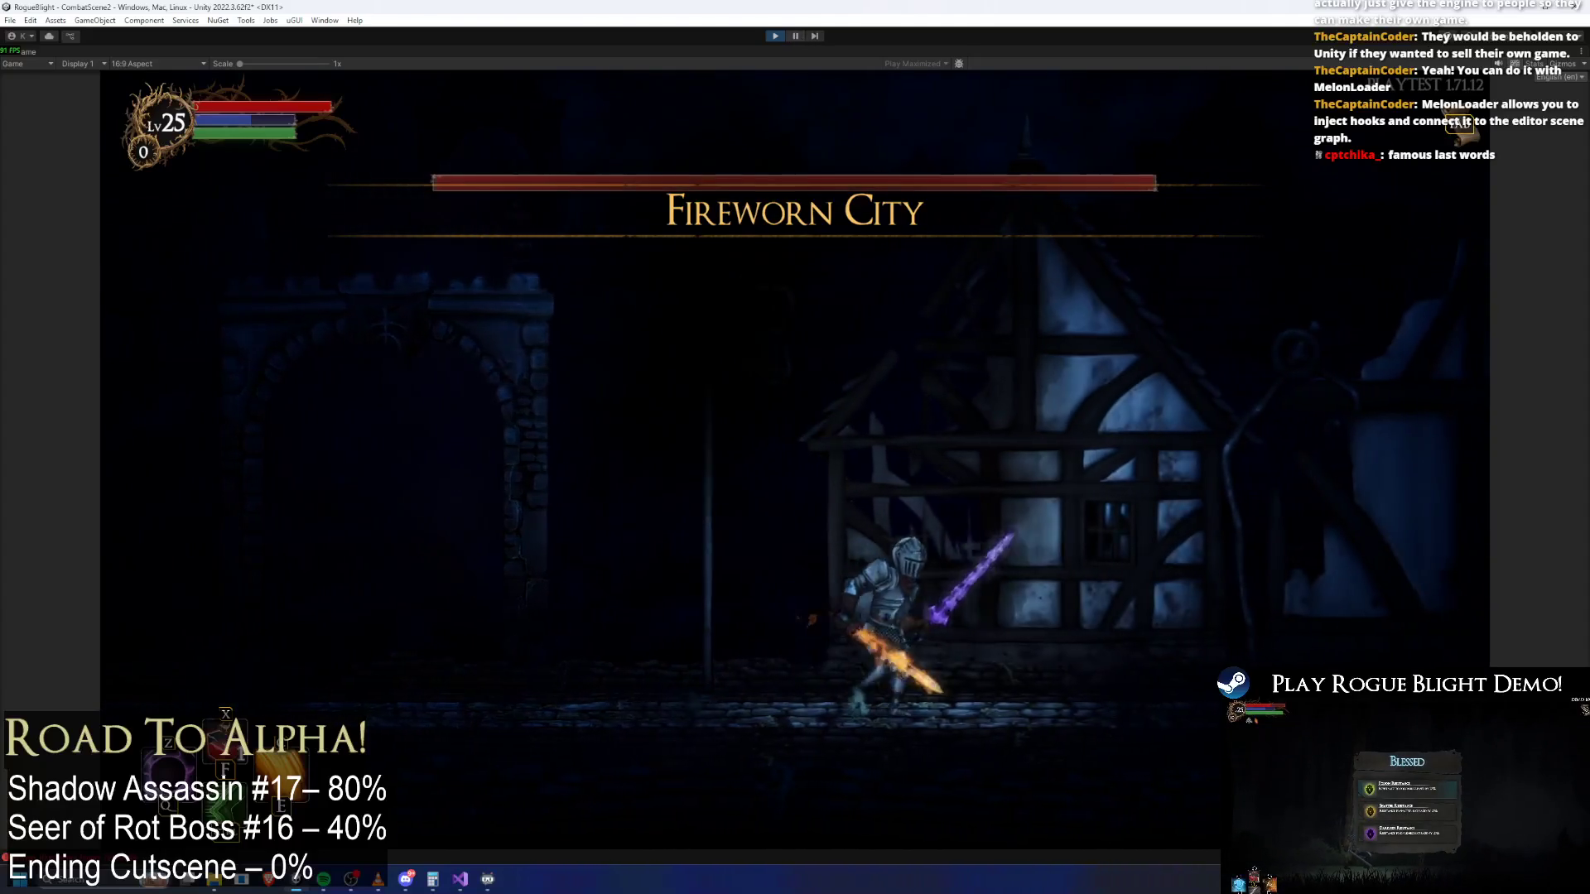
pyautogui.press('space')
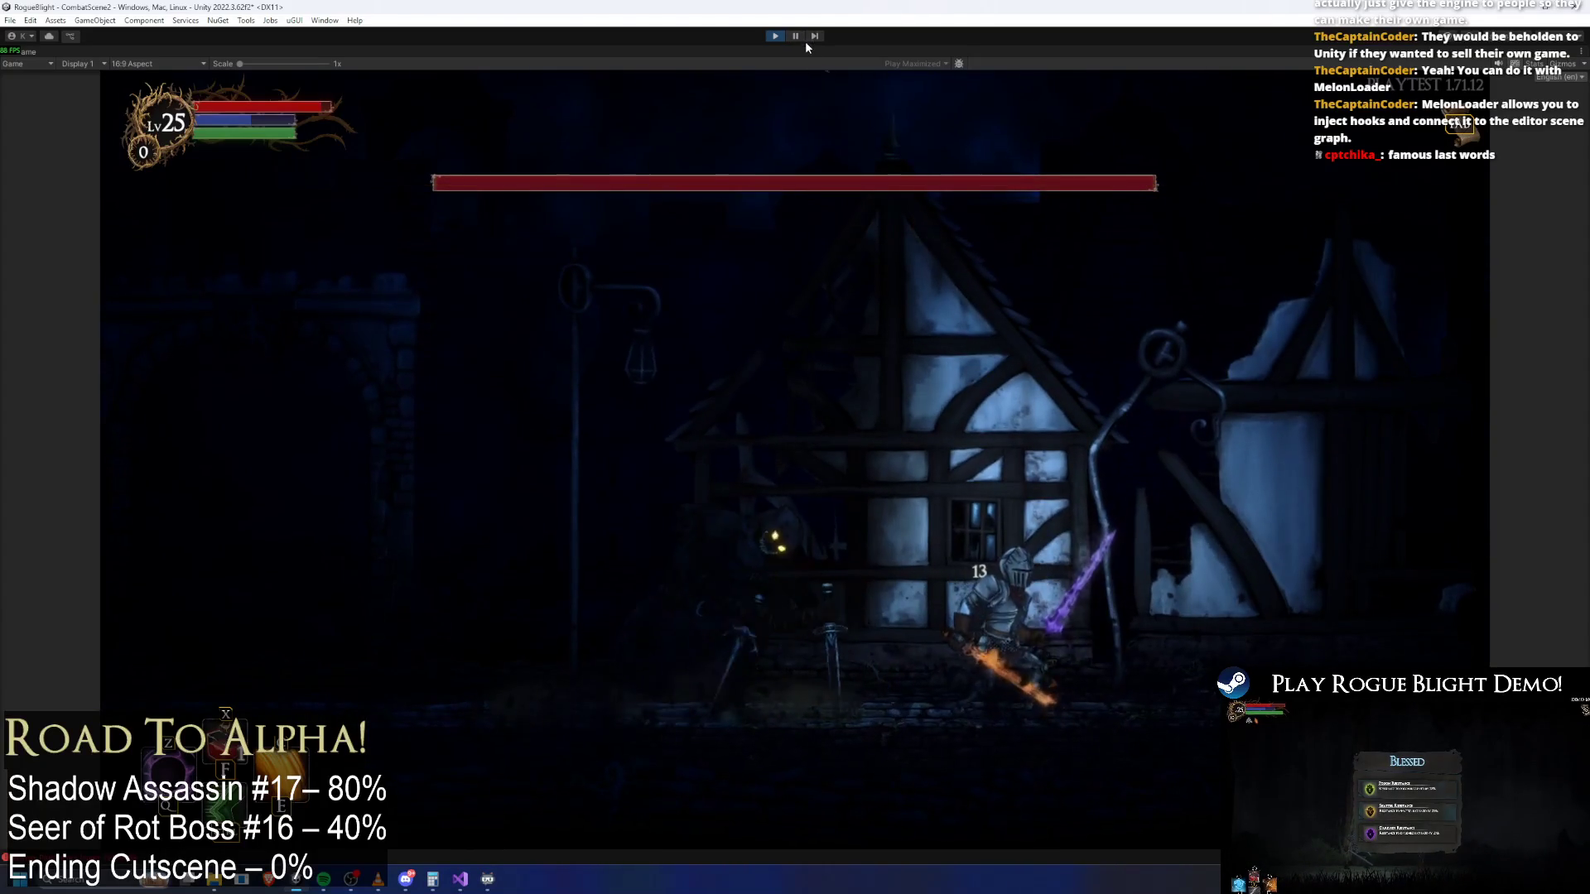
pyautogui.press('d')
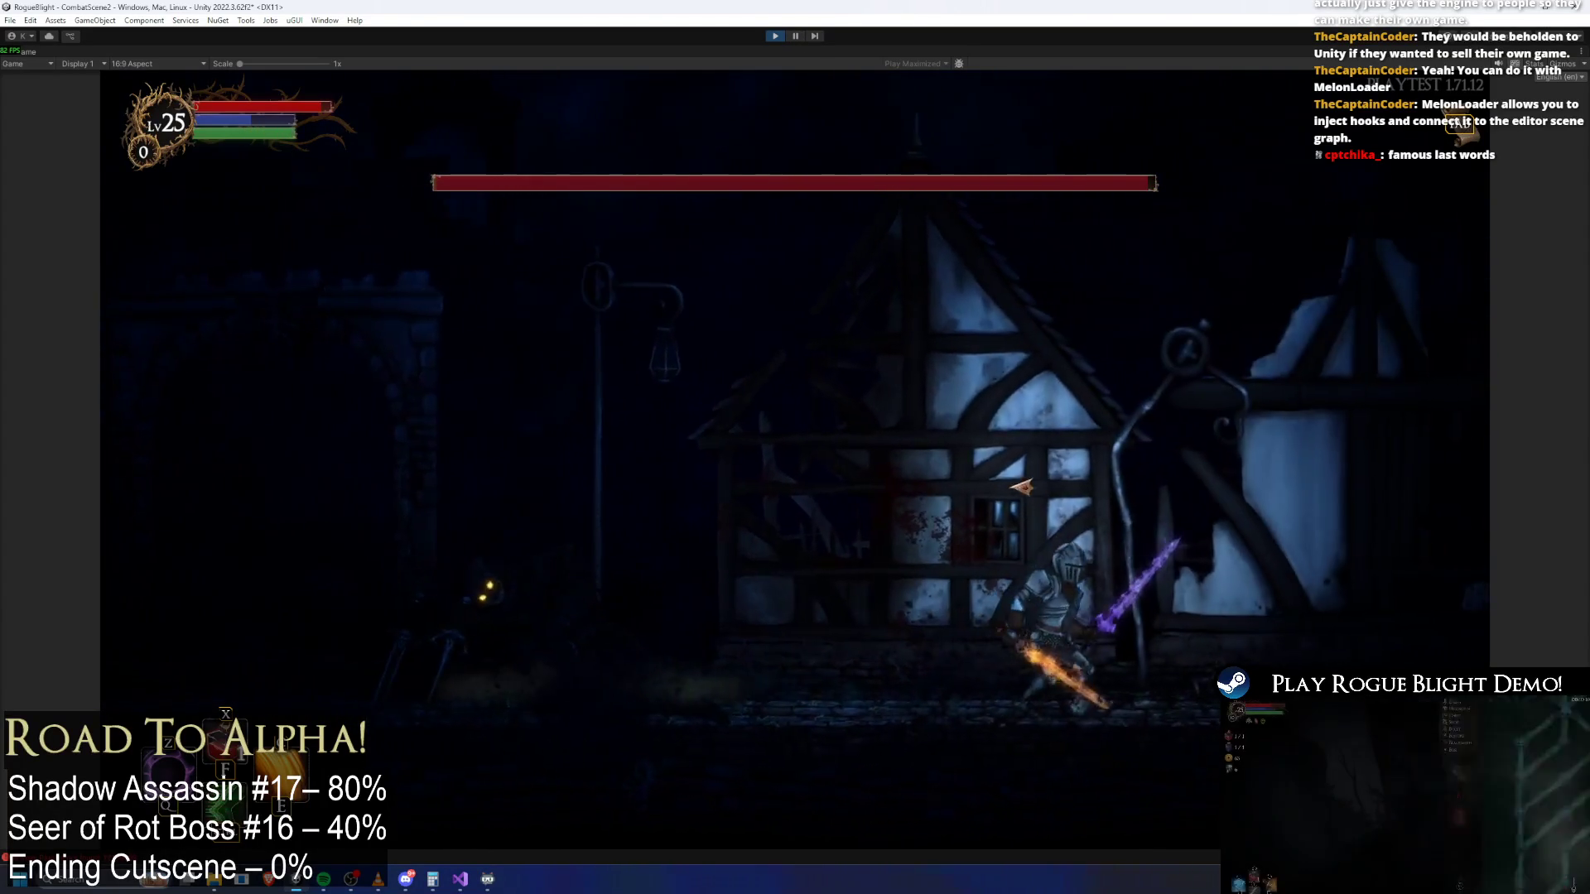
pyautogui.press('a')
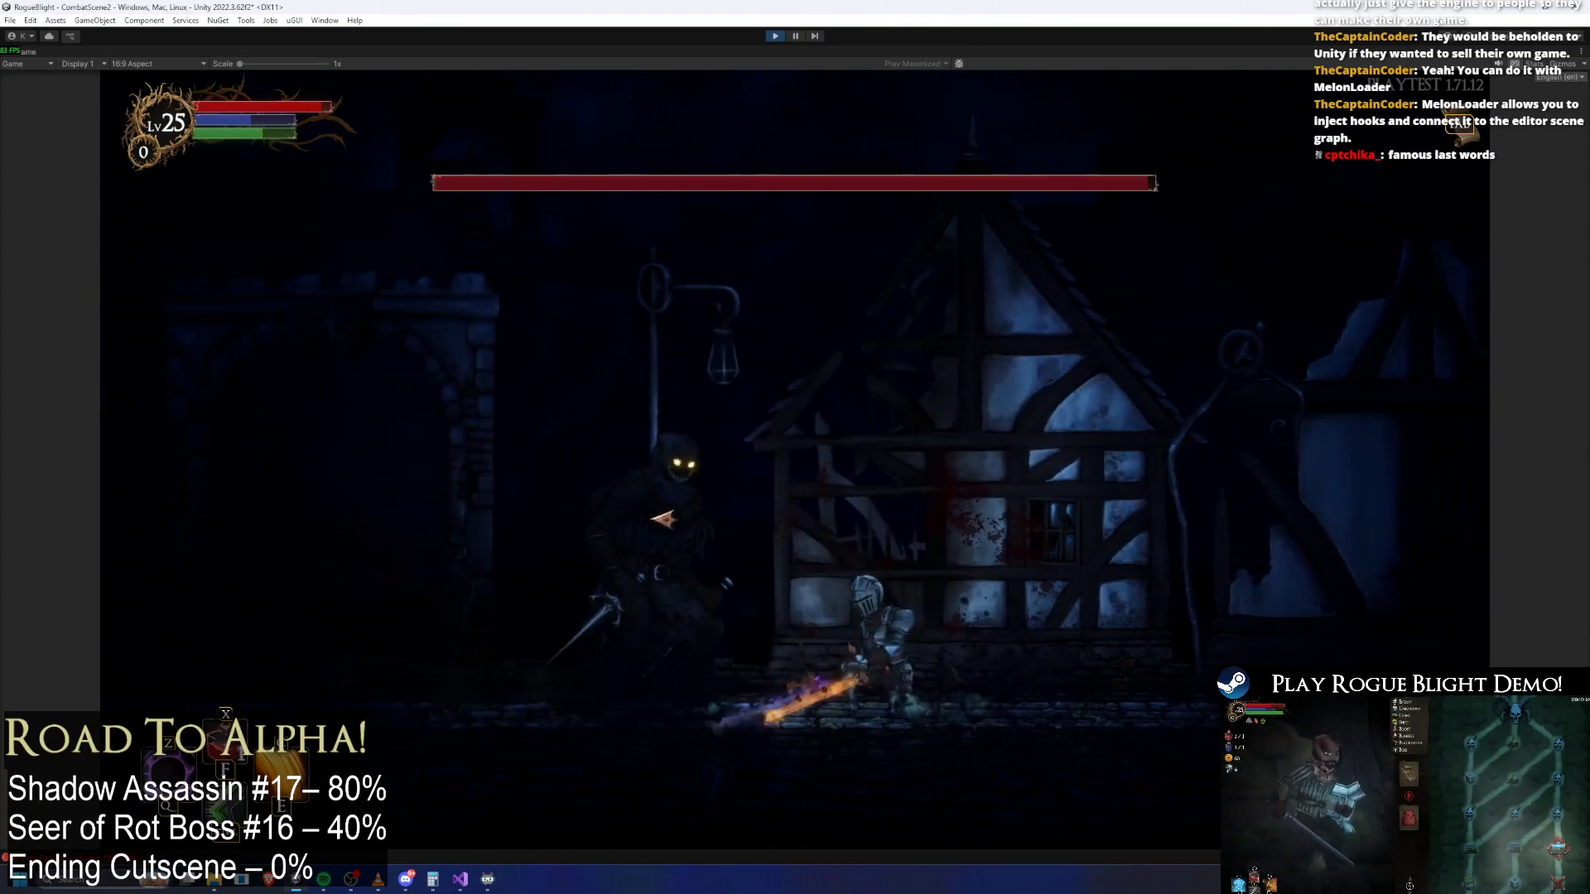
pyautogui.press('d')
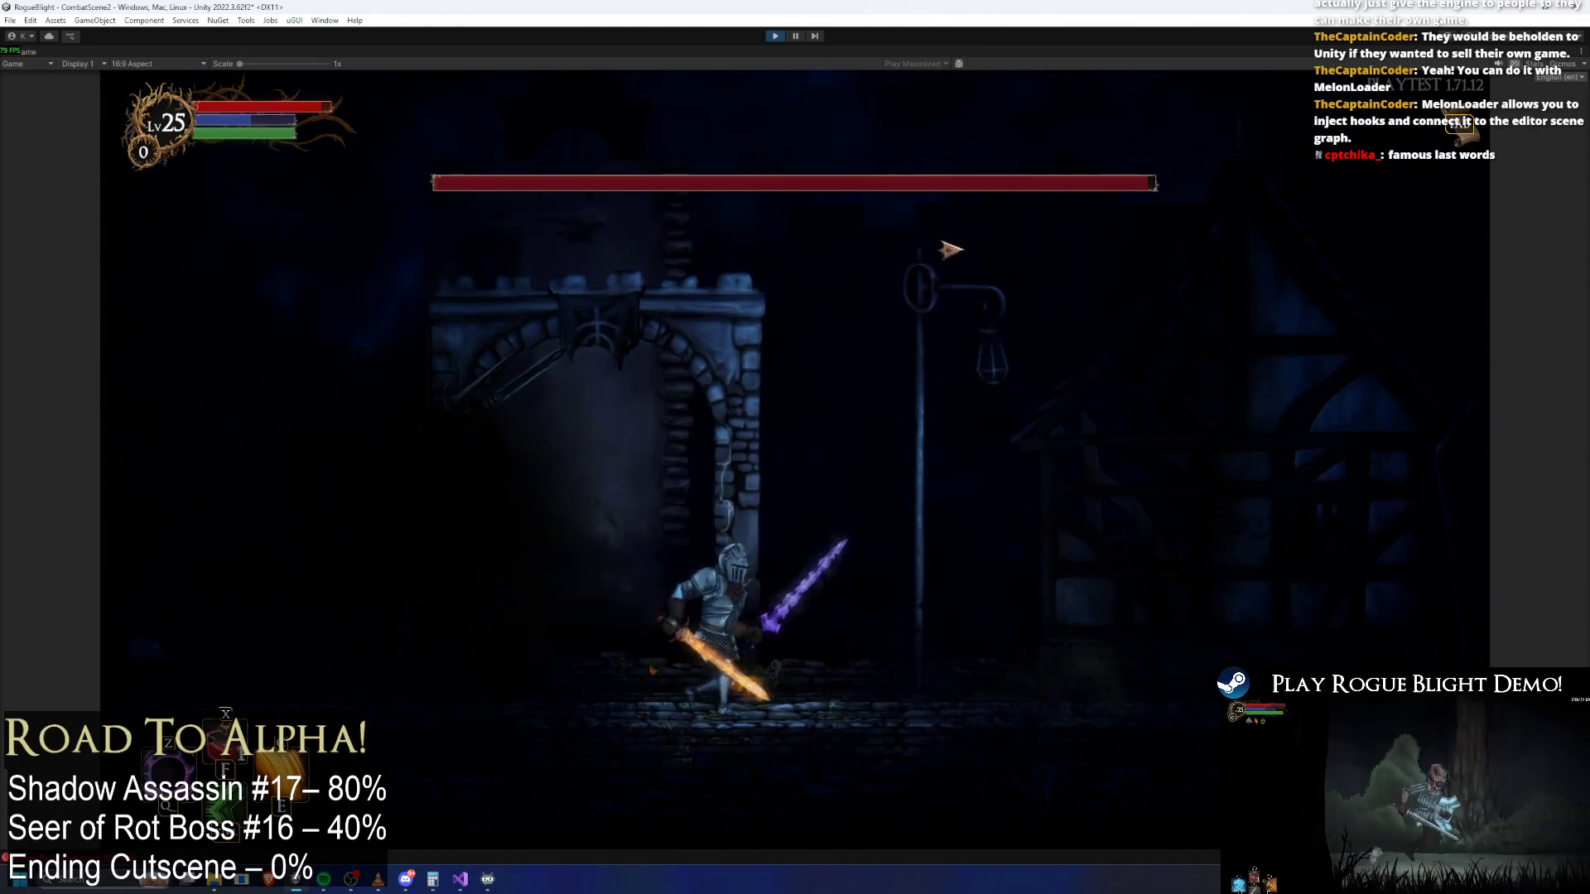
pyautogui.press('a')
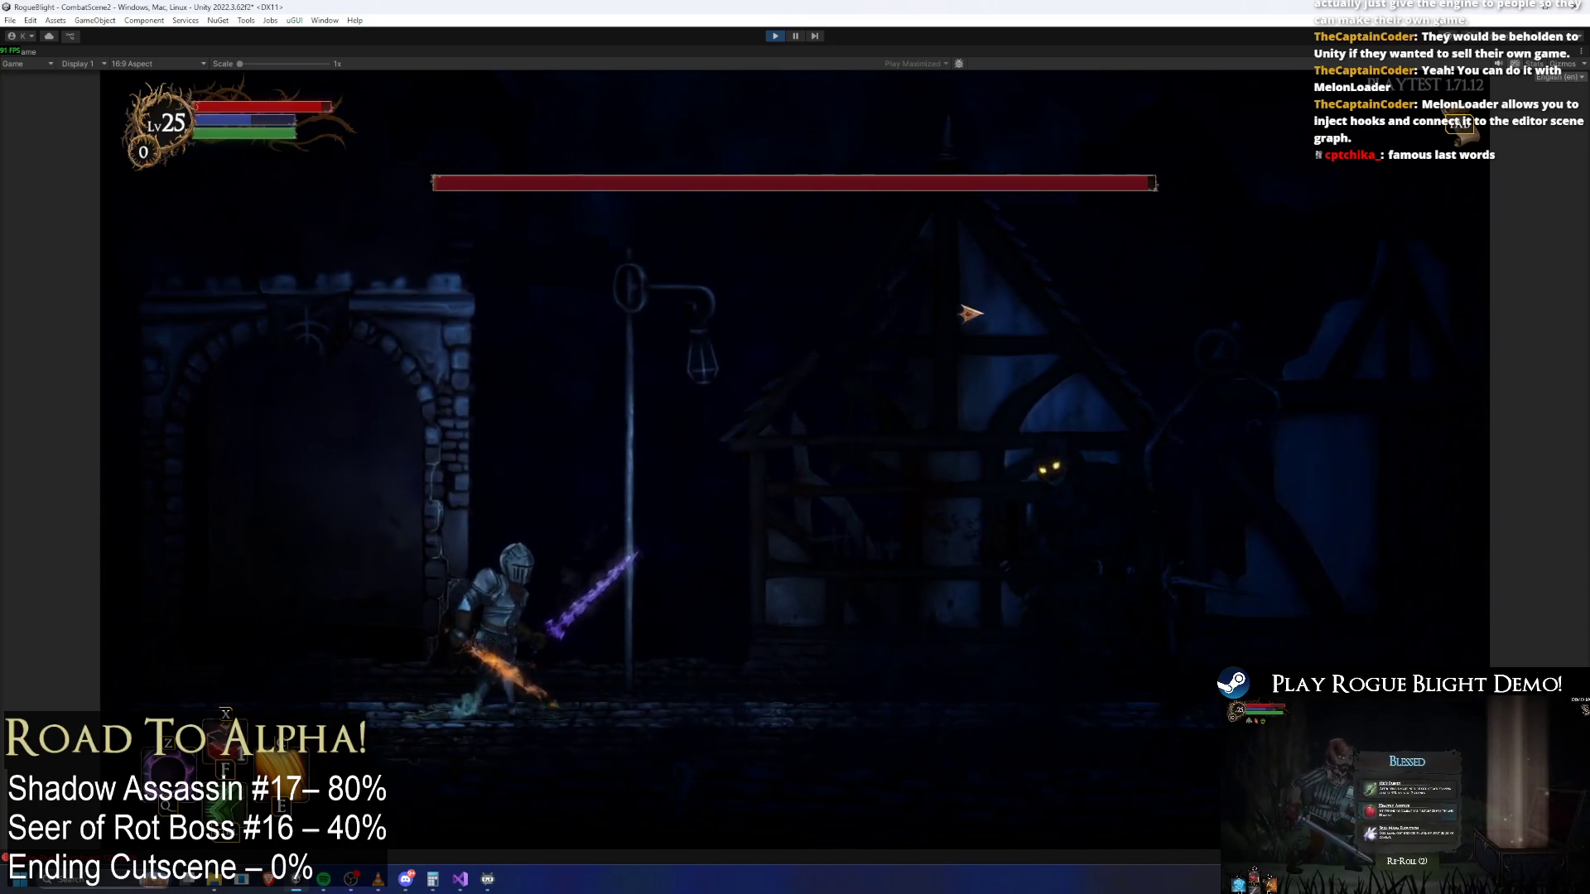
pyautogui.press('a')
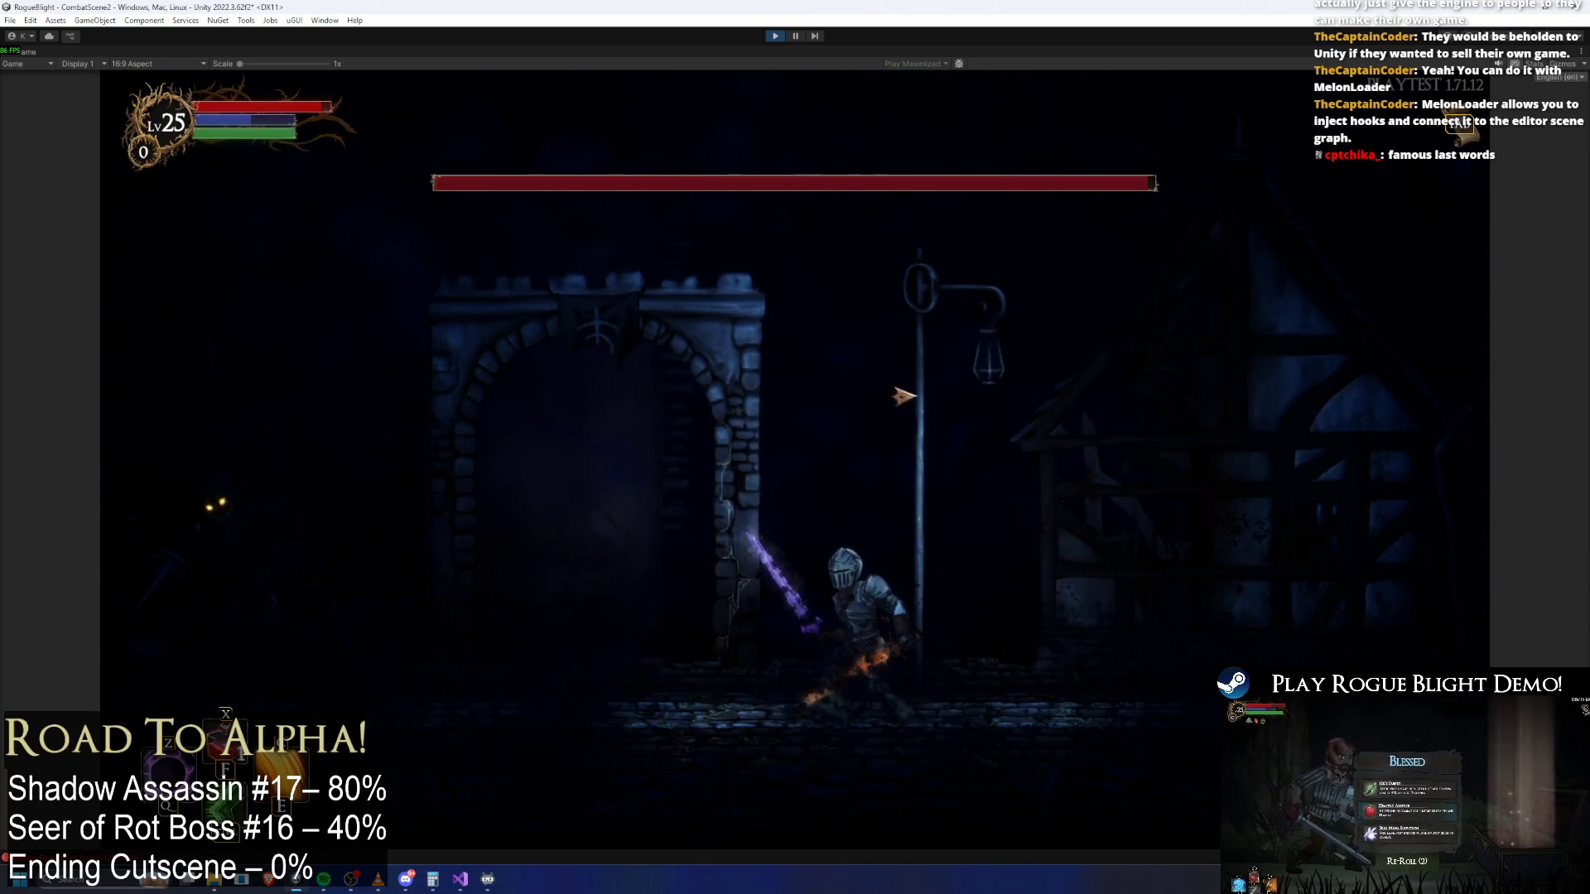
pyautogui.press('a')
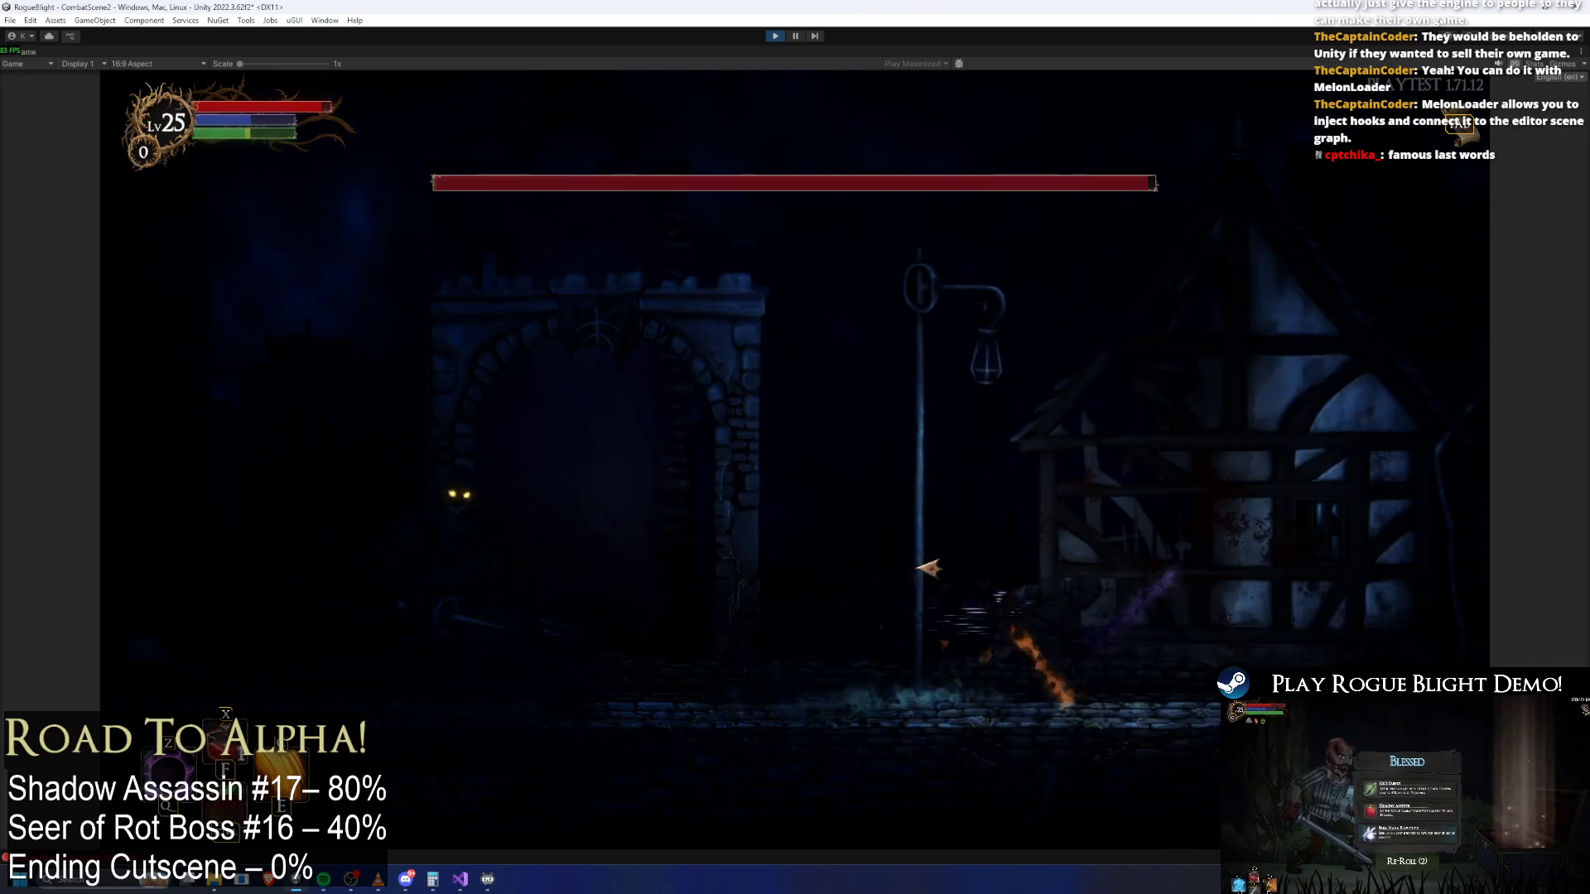
# Trade slashes with the Shadow Assassin near the archway, then stop the game with Ctrl+P
pyautogui.click(929, 568)
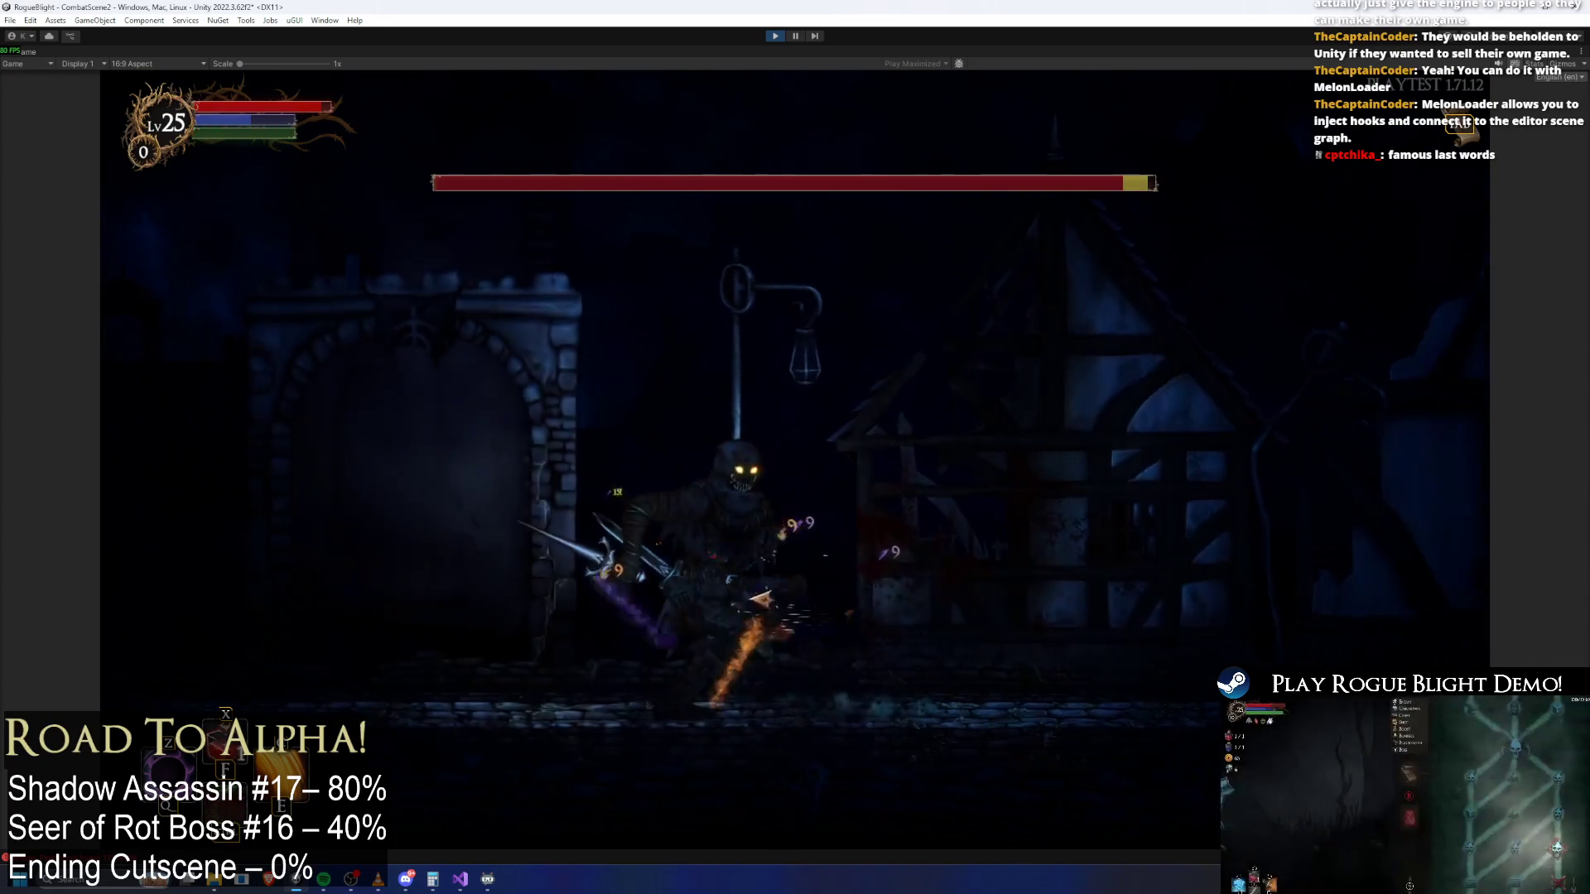
pyautogui.press('d')
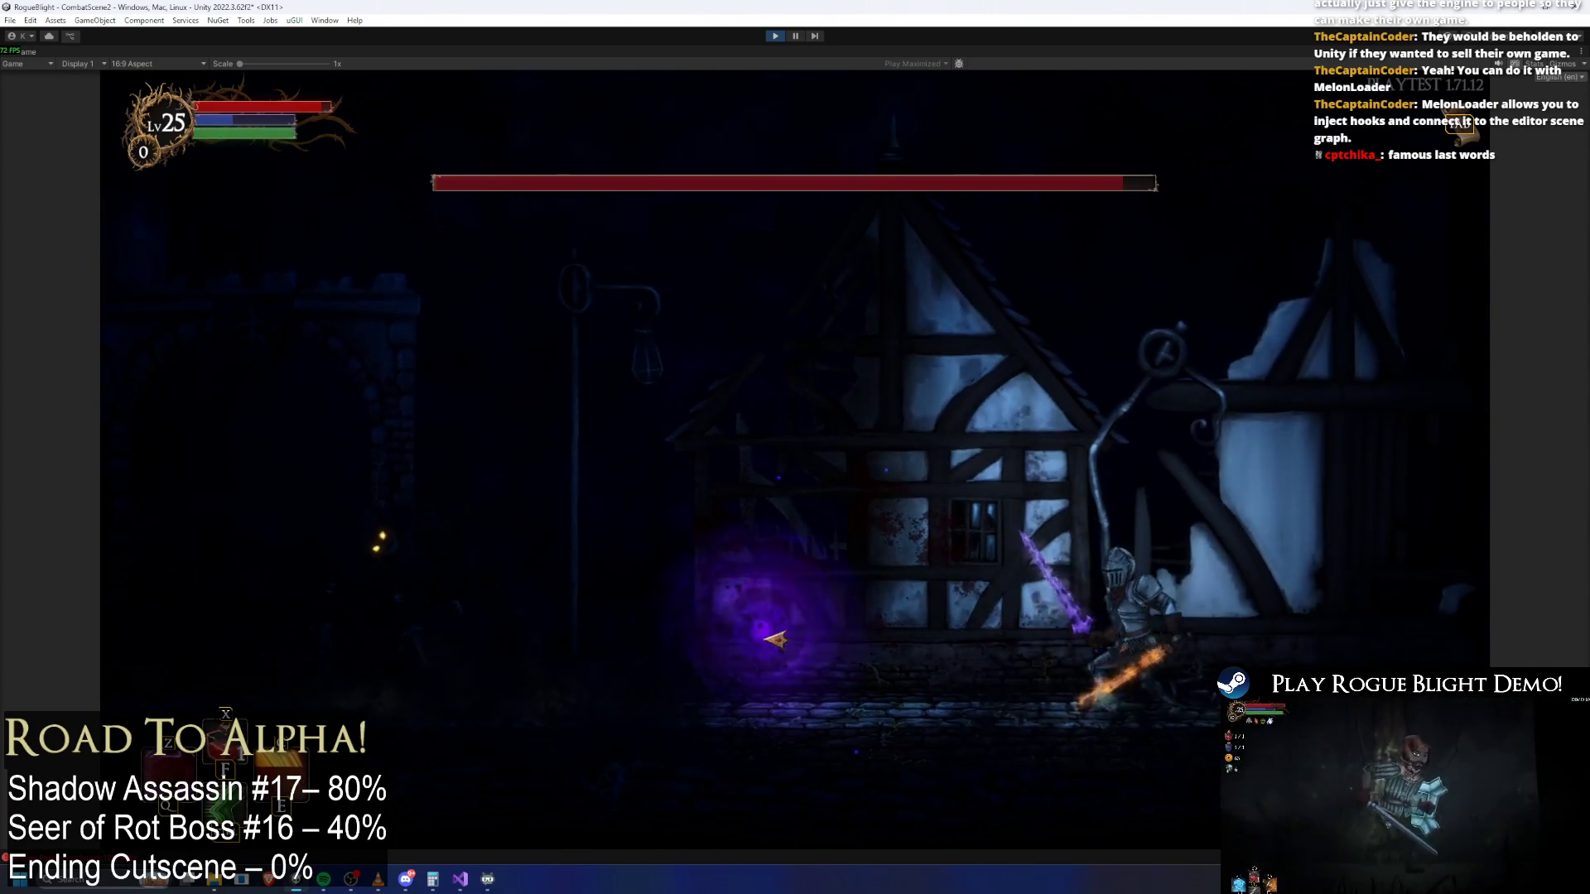
pyautogui.click(763, 206)
pyautogui.press('a')
pyautogui.press('d')
pyautogui.press('d')
pyautogui.click(1109, 517)
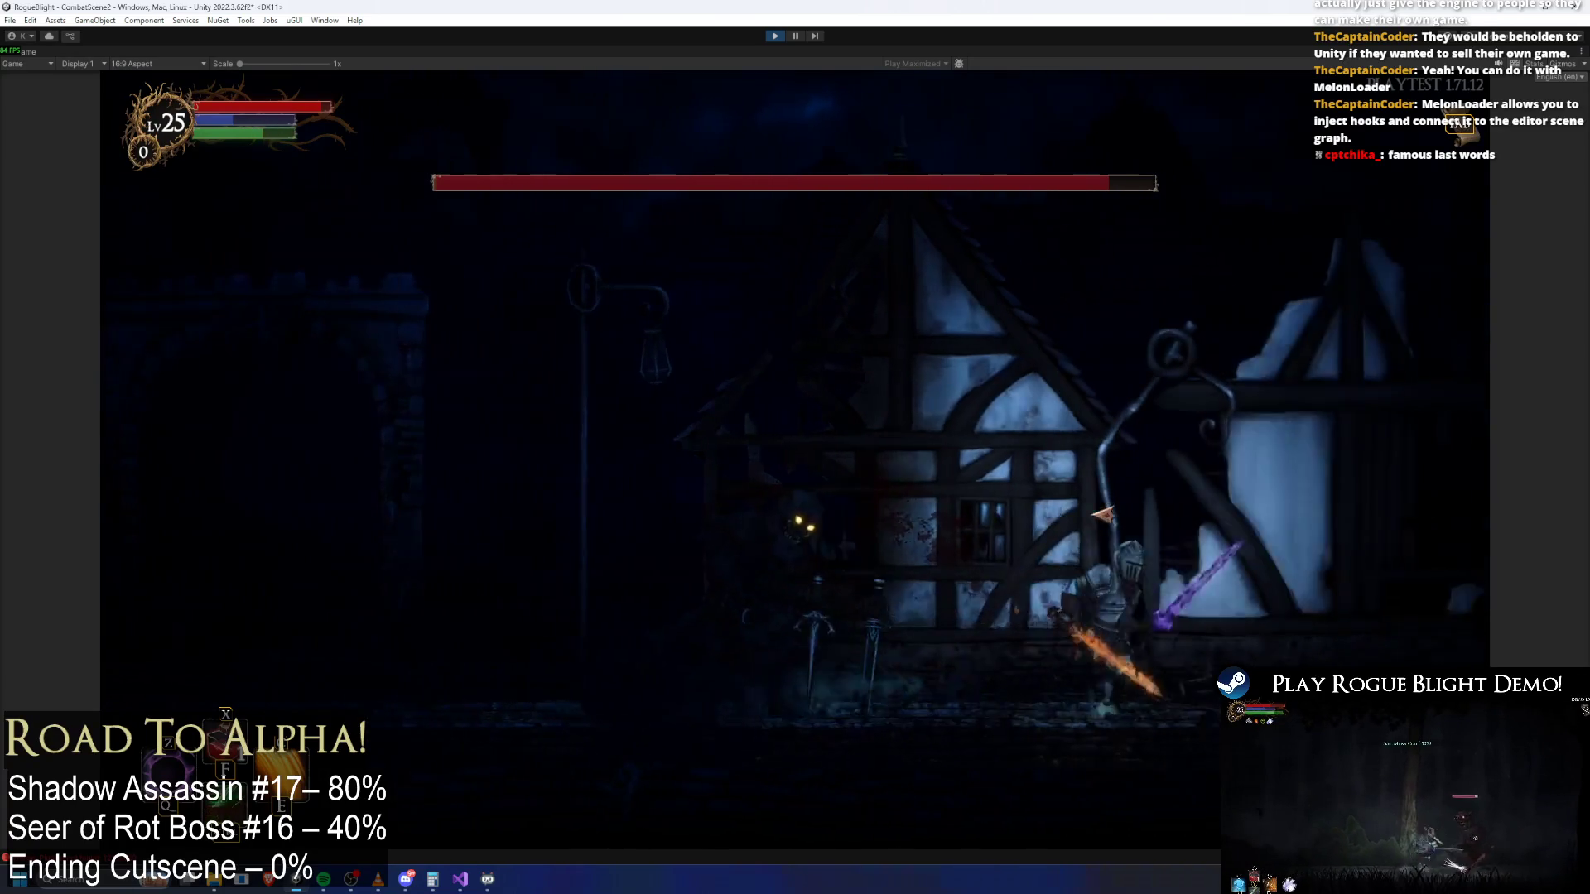
pyautogui.press('a')
pyautogui.click(1138, 542)
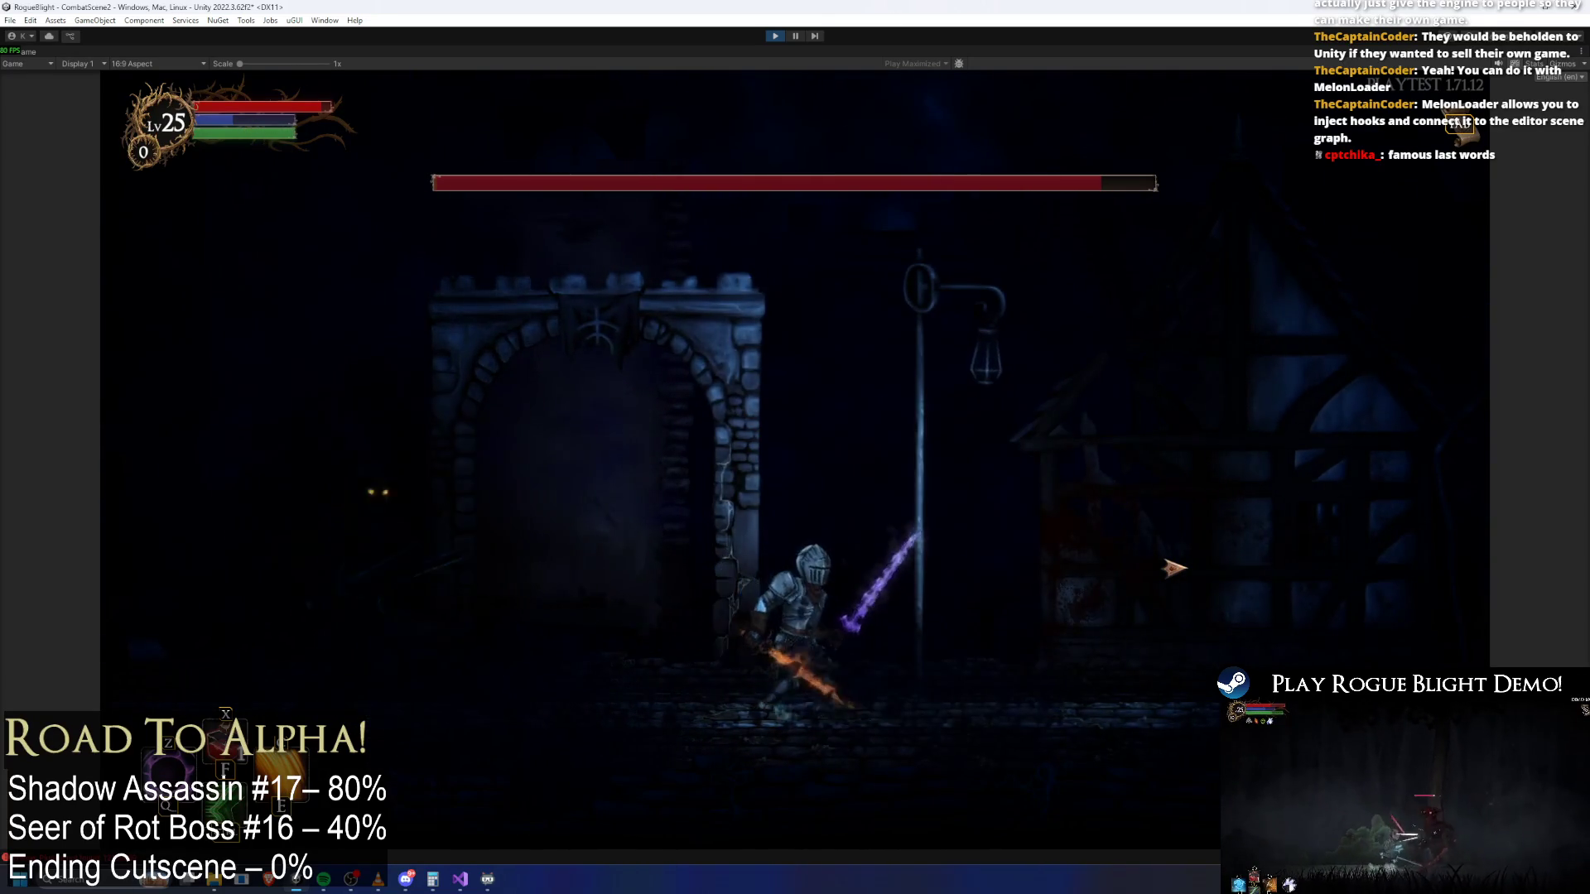
pyautogui.press('d')
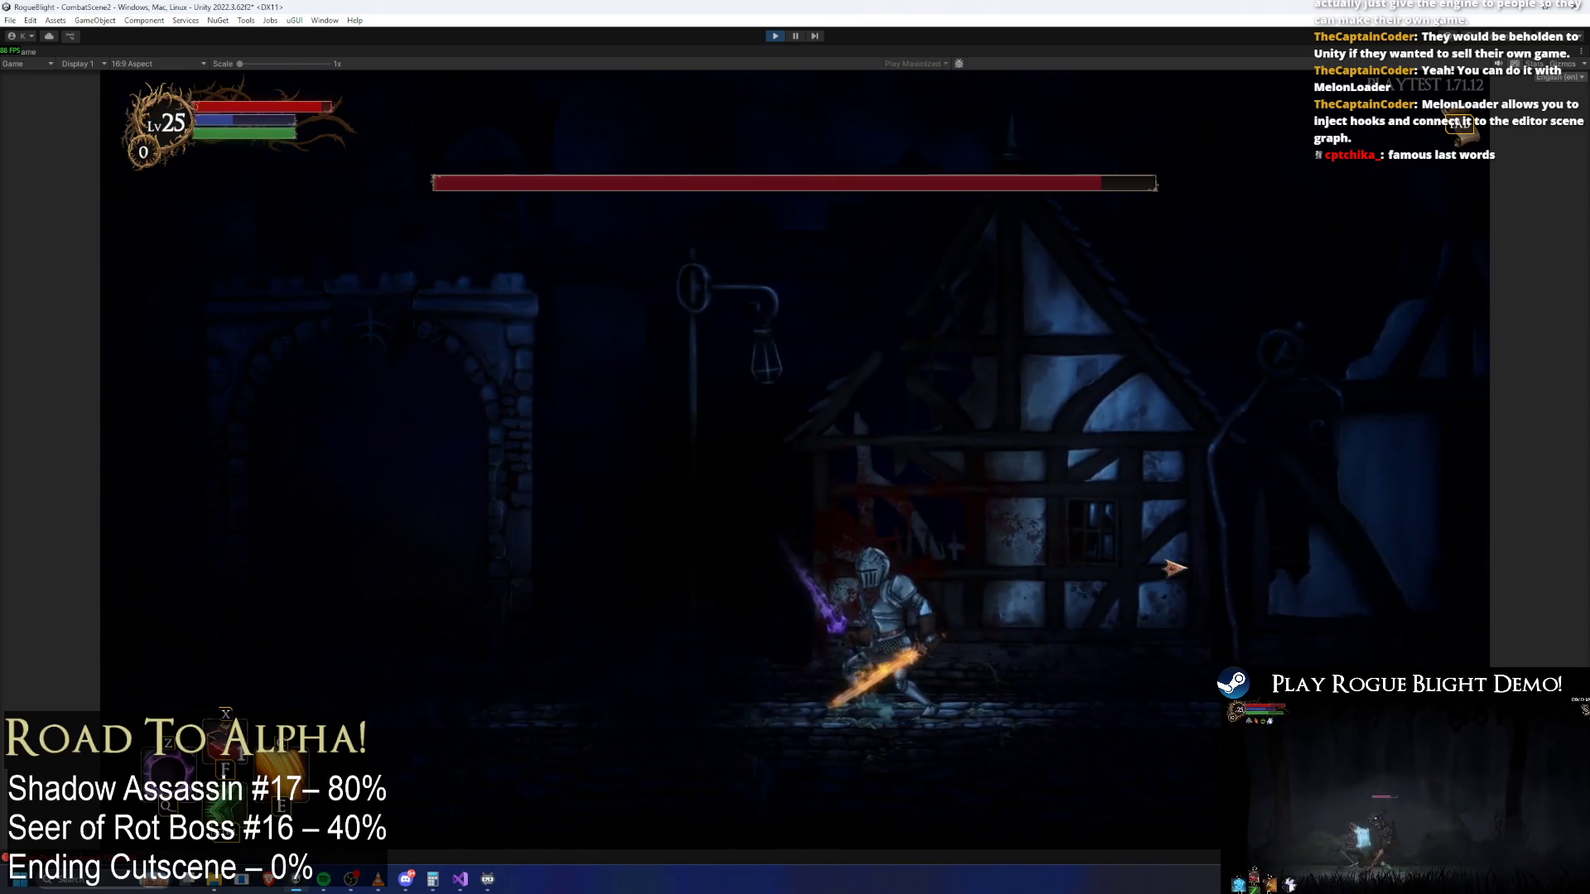
pyautogui.press('a')
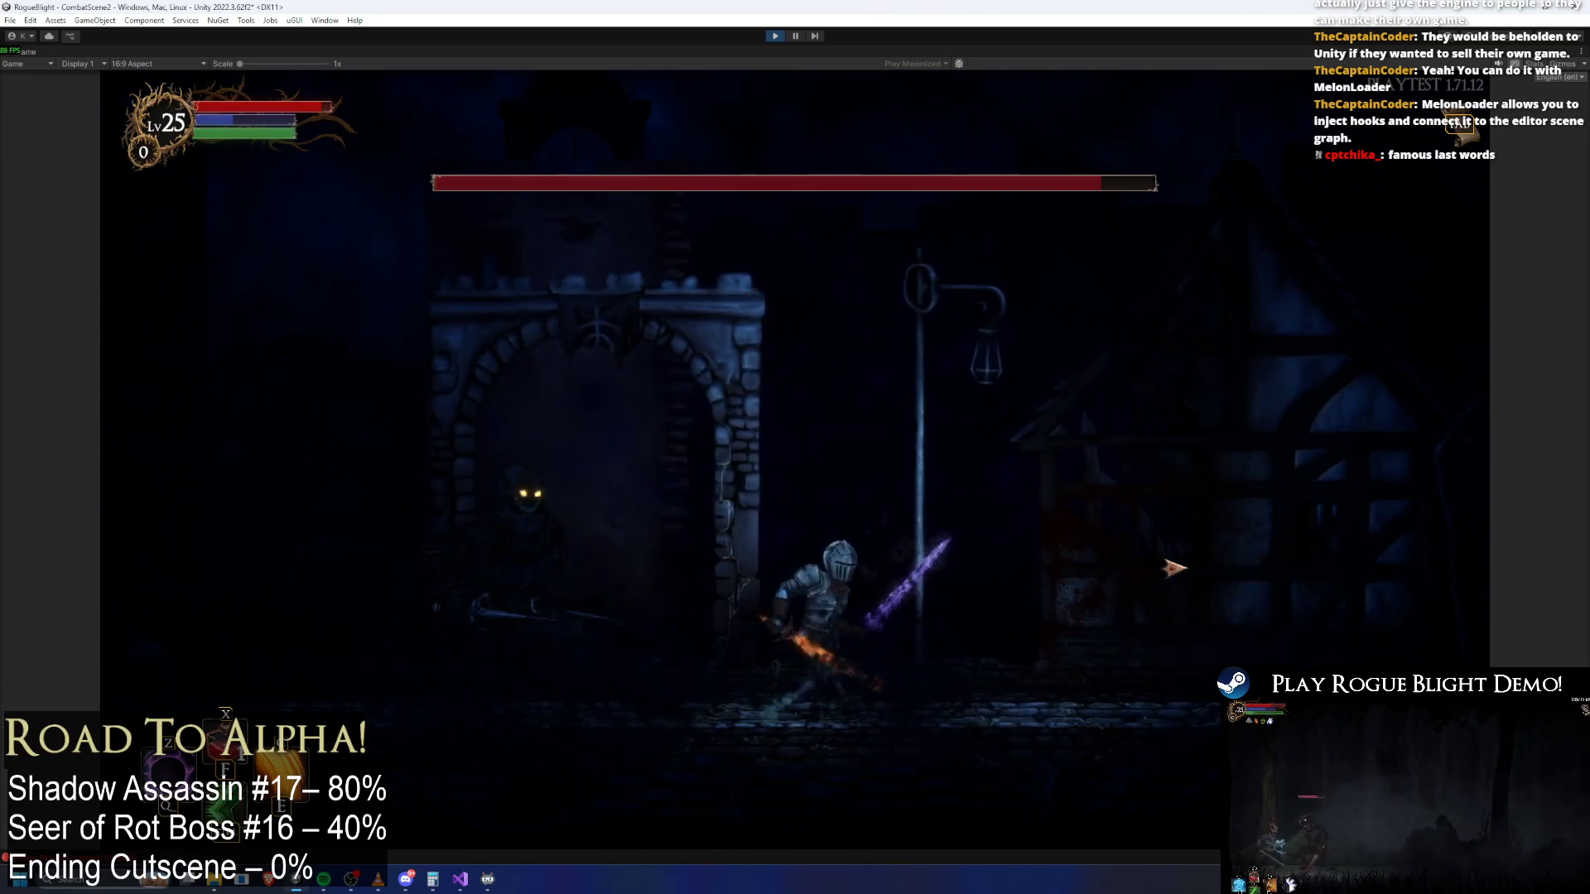
pyautogui.press('d')
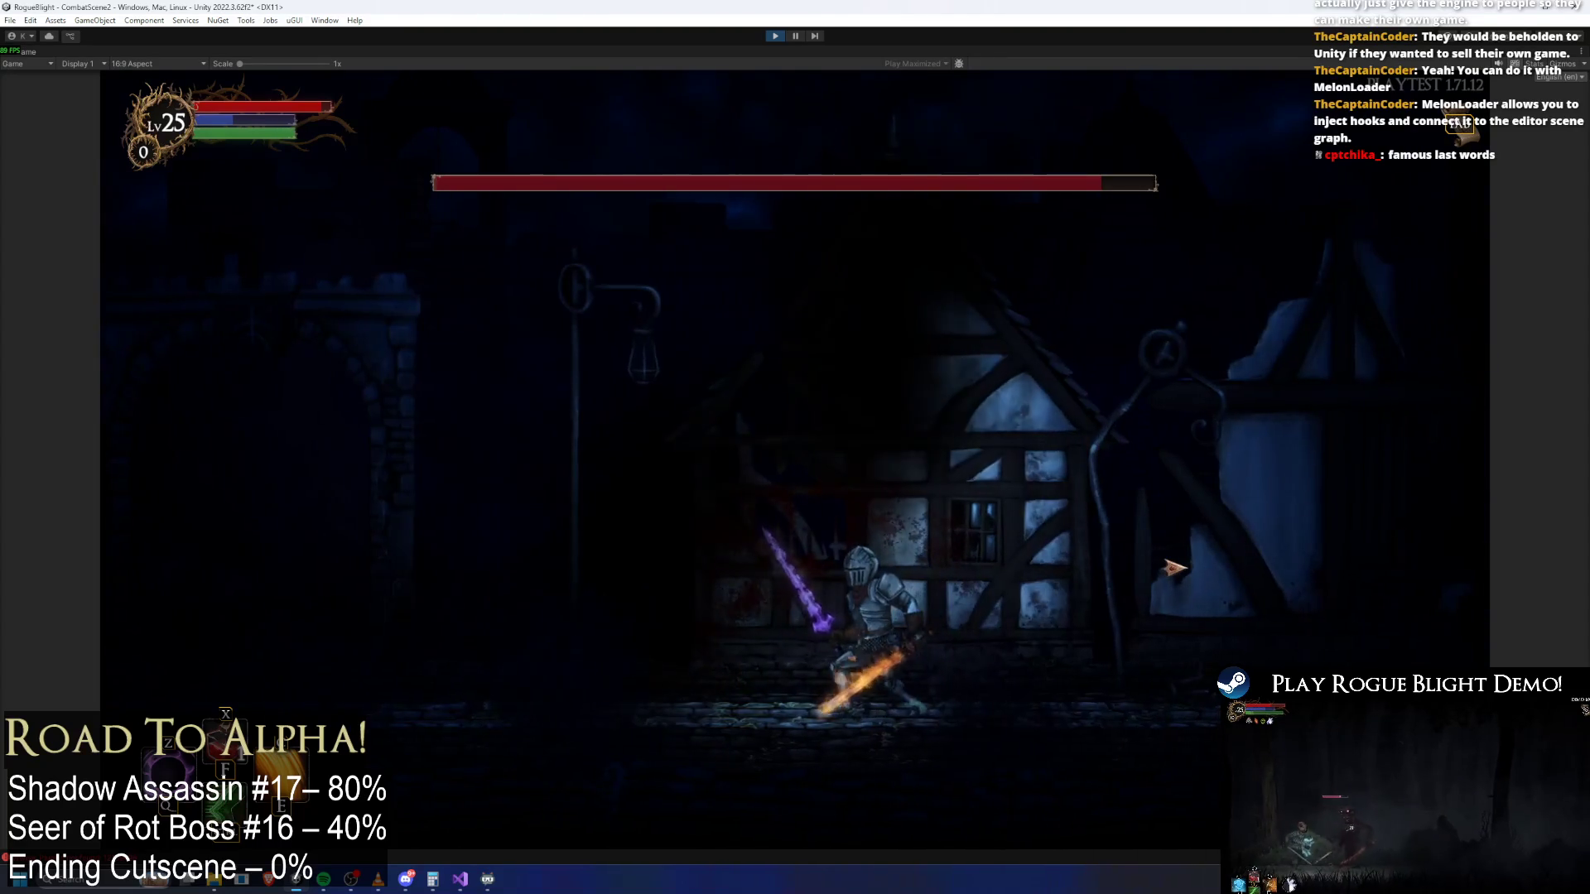
pyautogui.press('a')
pyautogui.press('a')
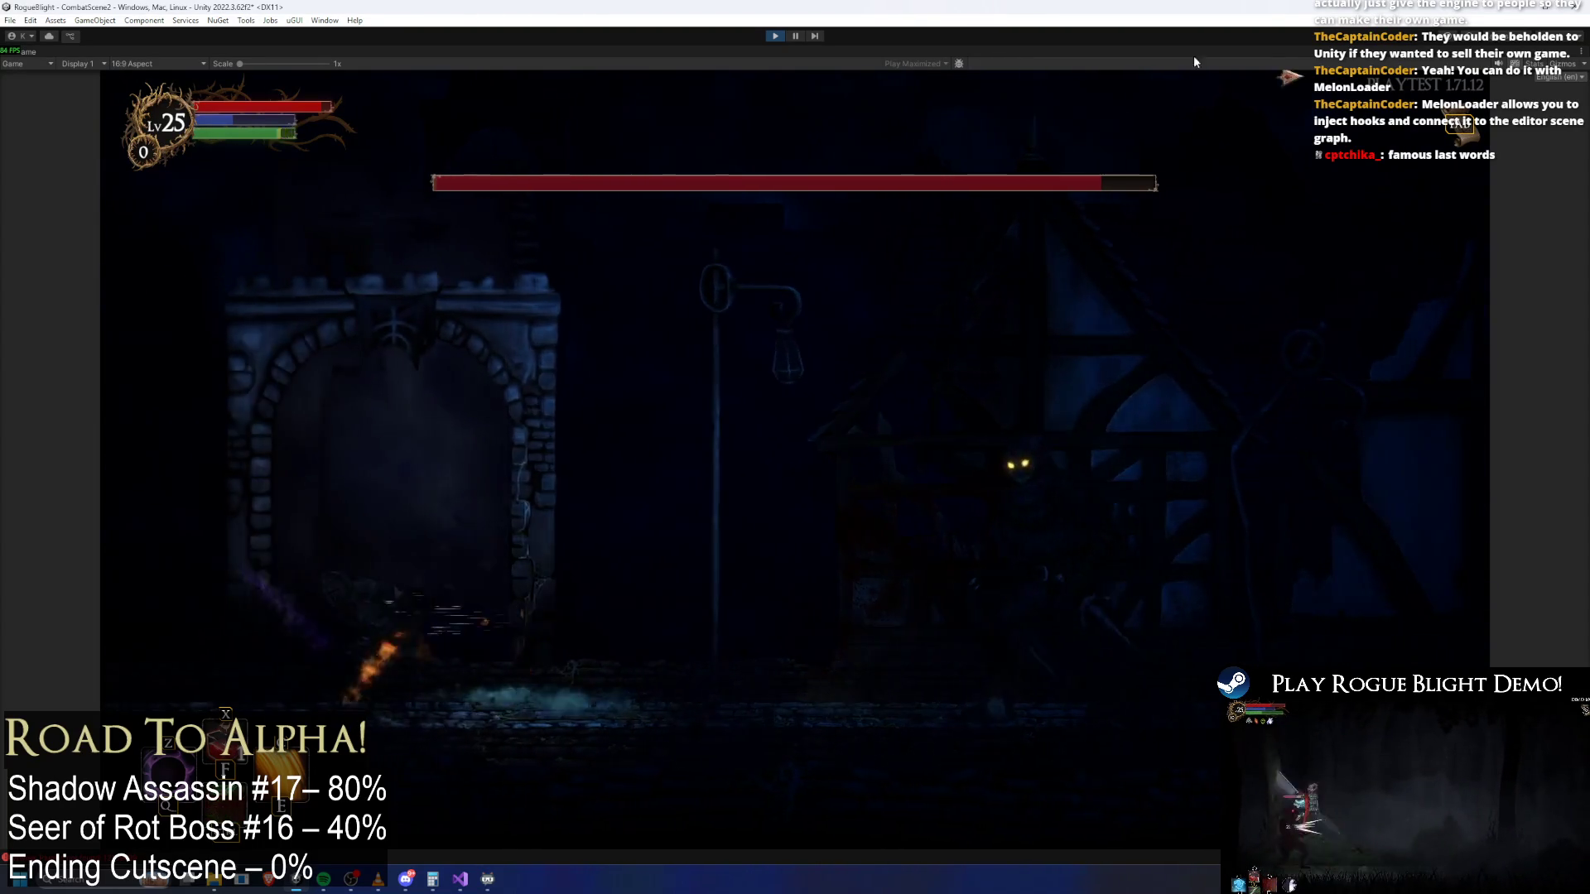
pyautogui.hotkey('ctrl', 'p')
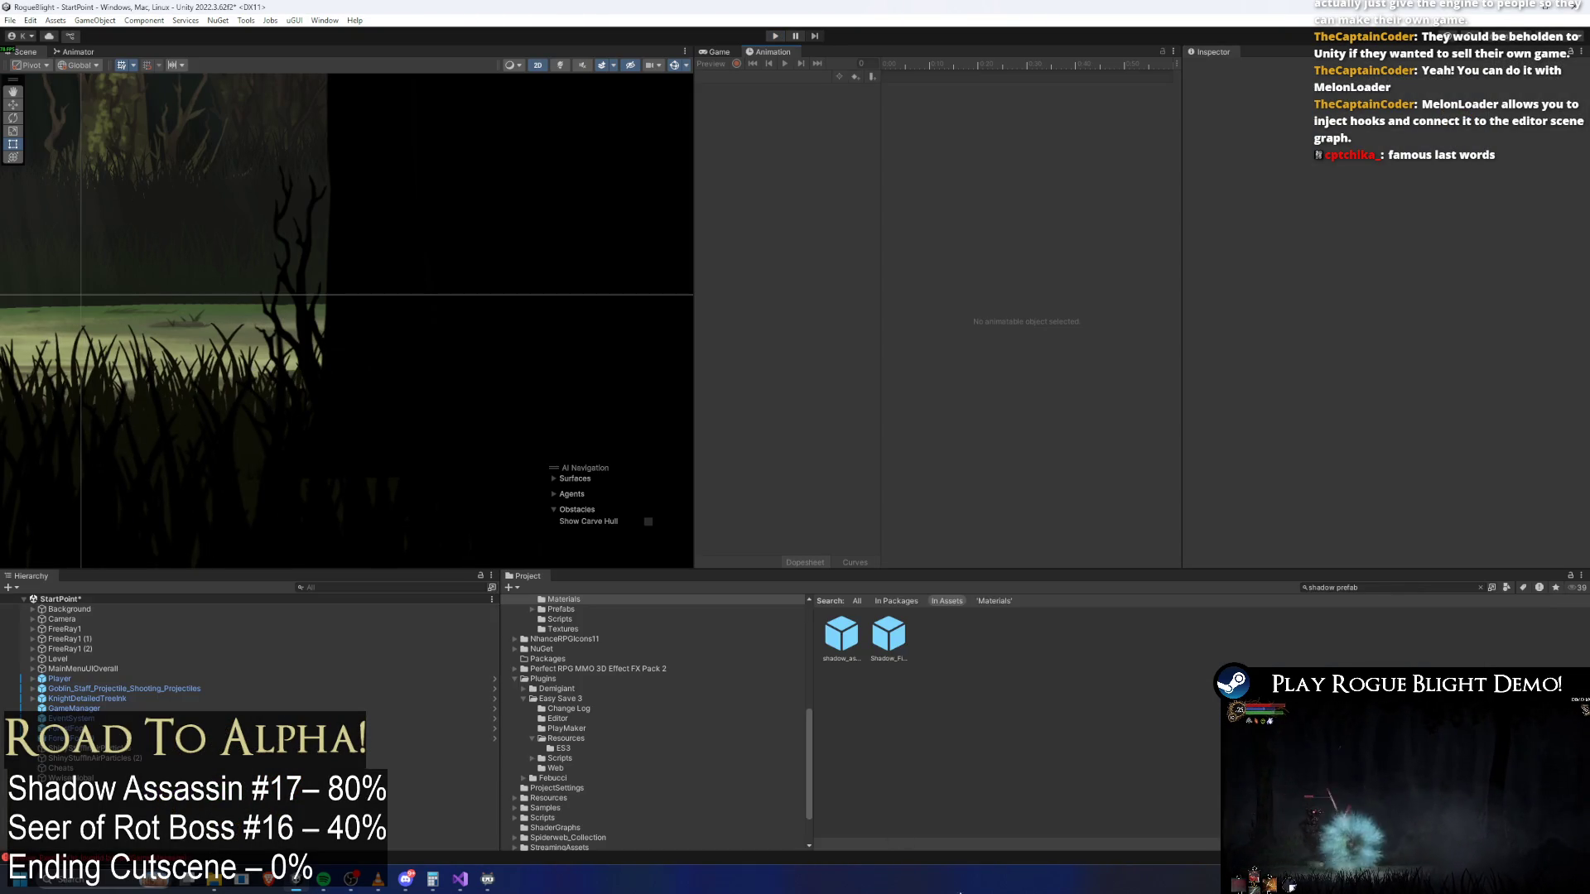
# Open the shadow_assassin prefab and preview the jump_slash_shadowass(Tele) clip at frame 47
pyautogui.doubleClick(856, 637)
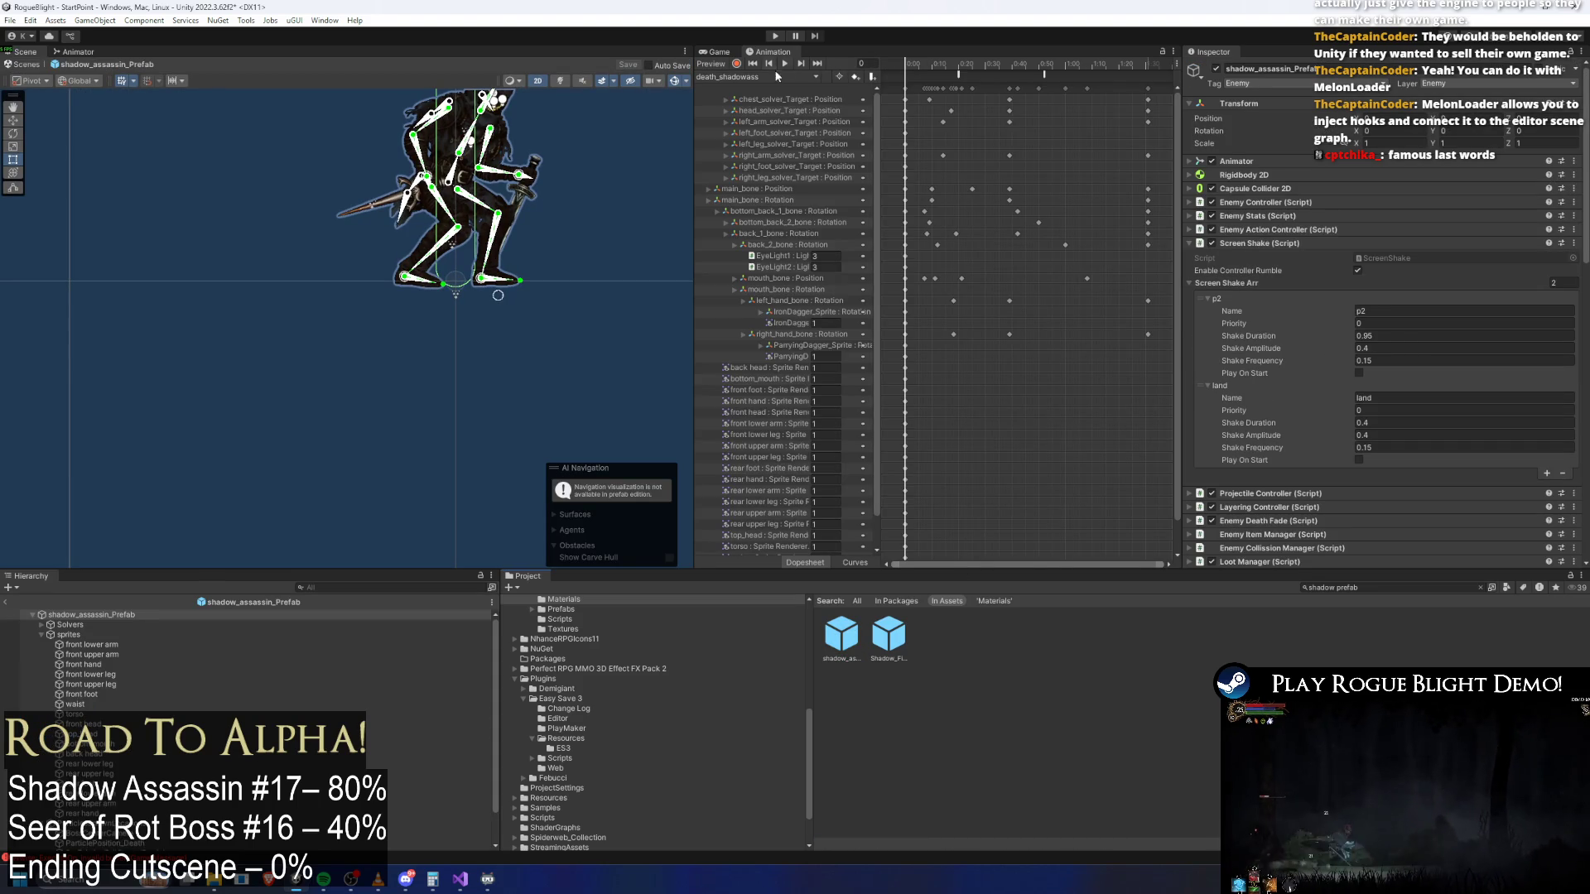
pyautogui.click(777, 76)
pyautogui.click(786, 160)
pyautogui.moveTo(947, 69); pyautogui.dragTo(1013, 67)
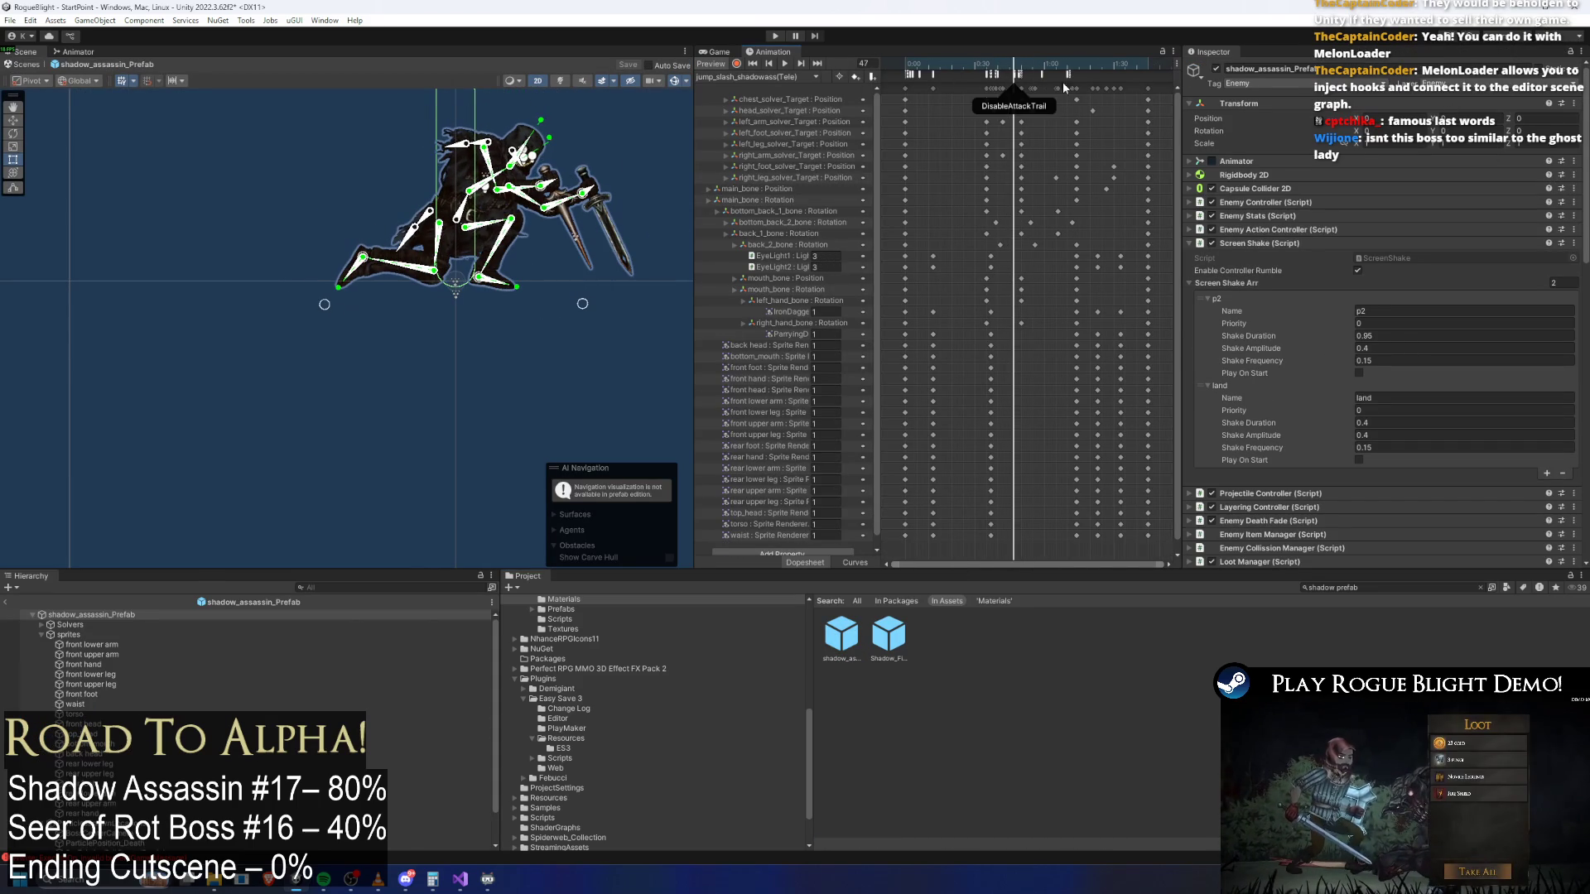
# Lengthen the land screen shake duration, set its frequency to 0.2, then re-enter Play mode
pyautogui.click(1285, 190)
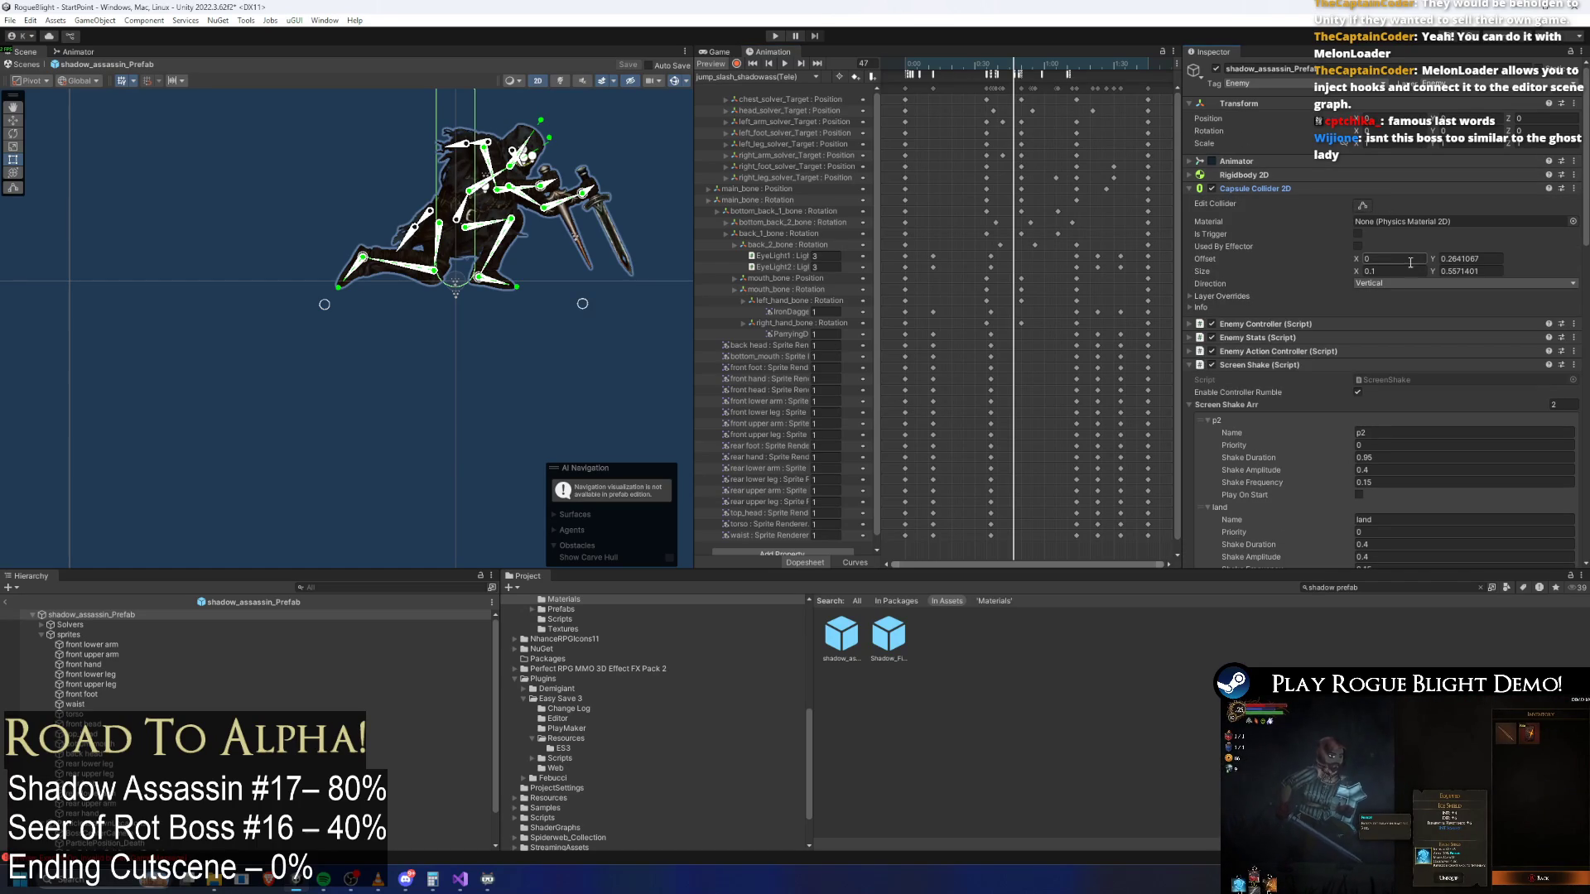
pyautogui.click(1239, 188)
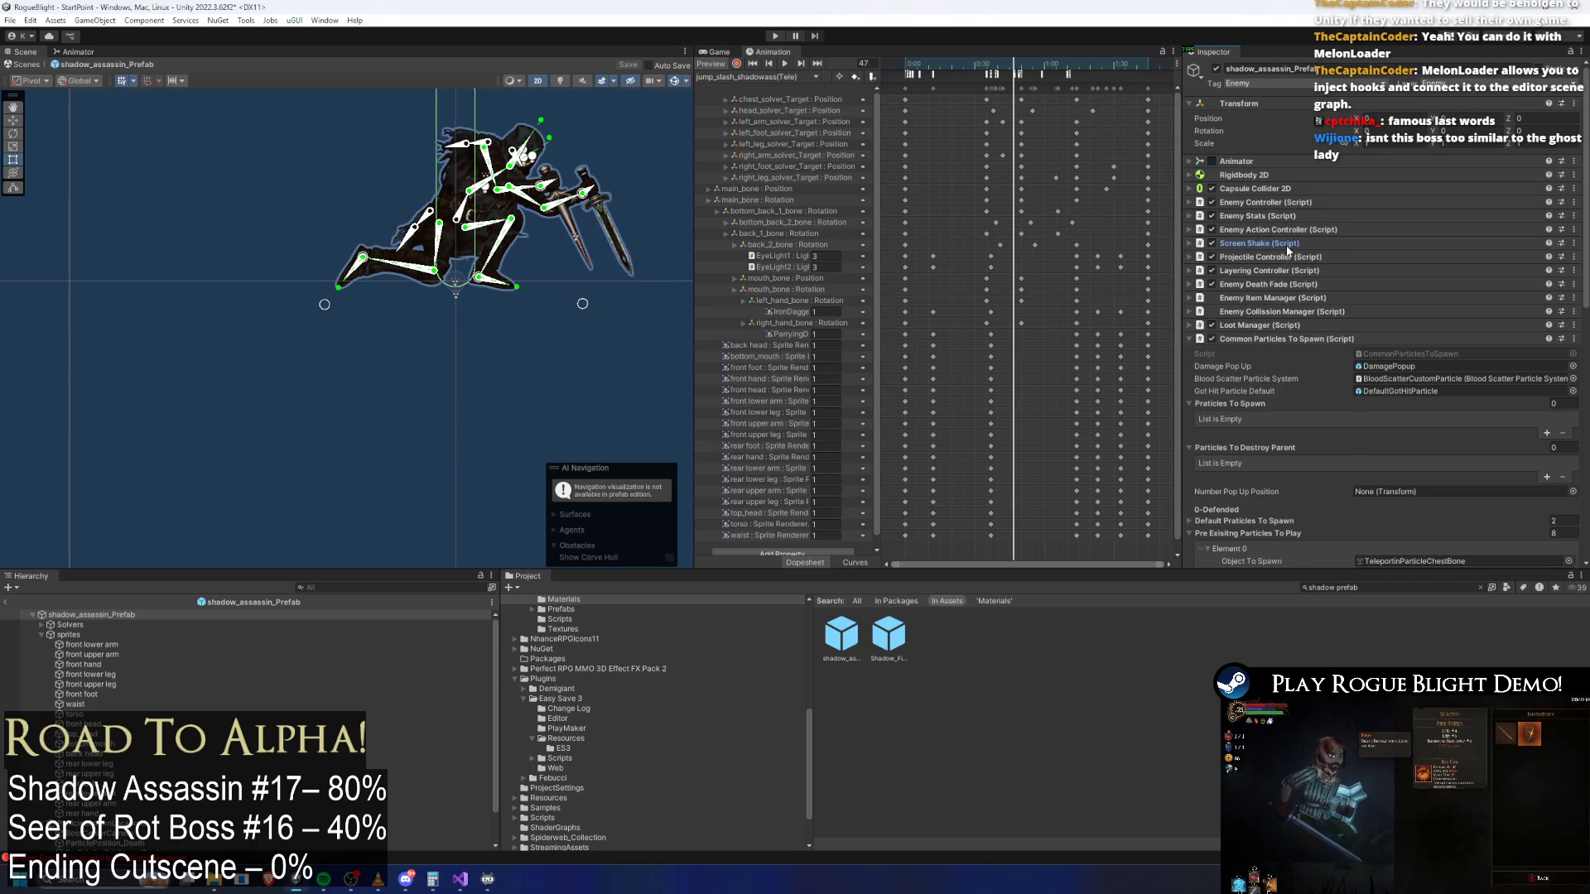
pyautogui.click(1362, 435)
pyautogui.click(1380, 424)
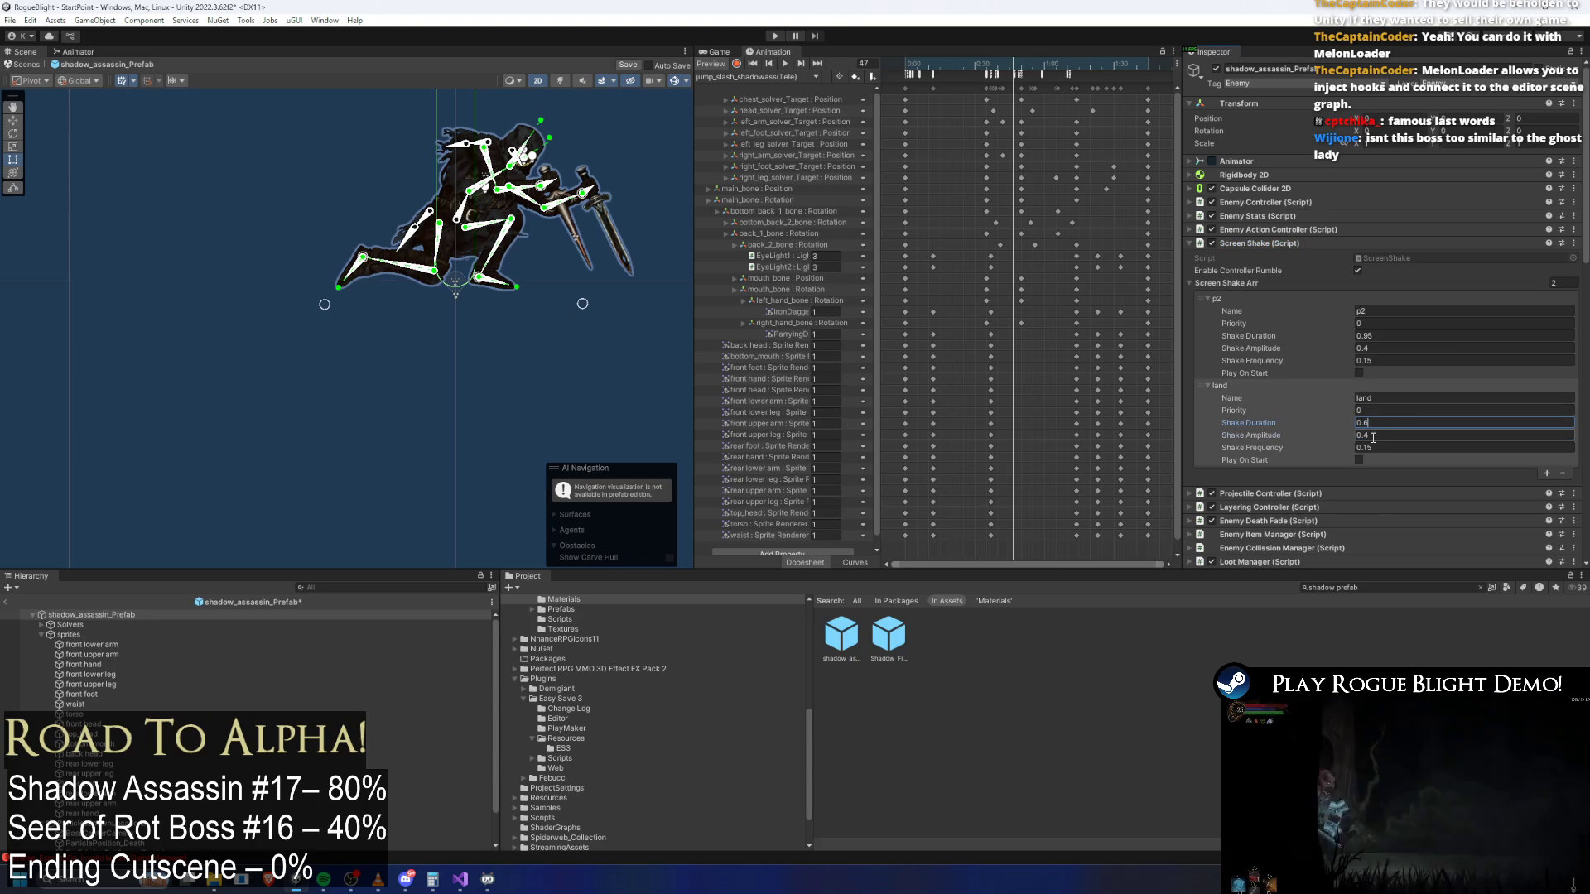
pyautogui.click(1366, 437)
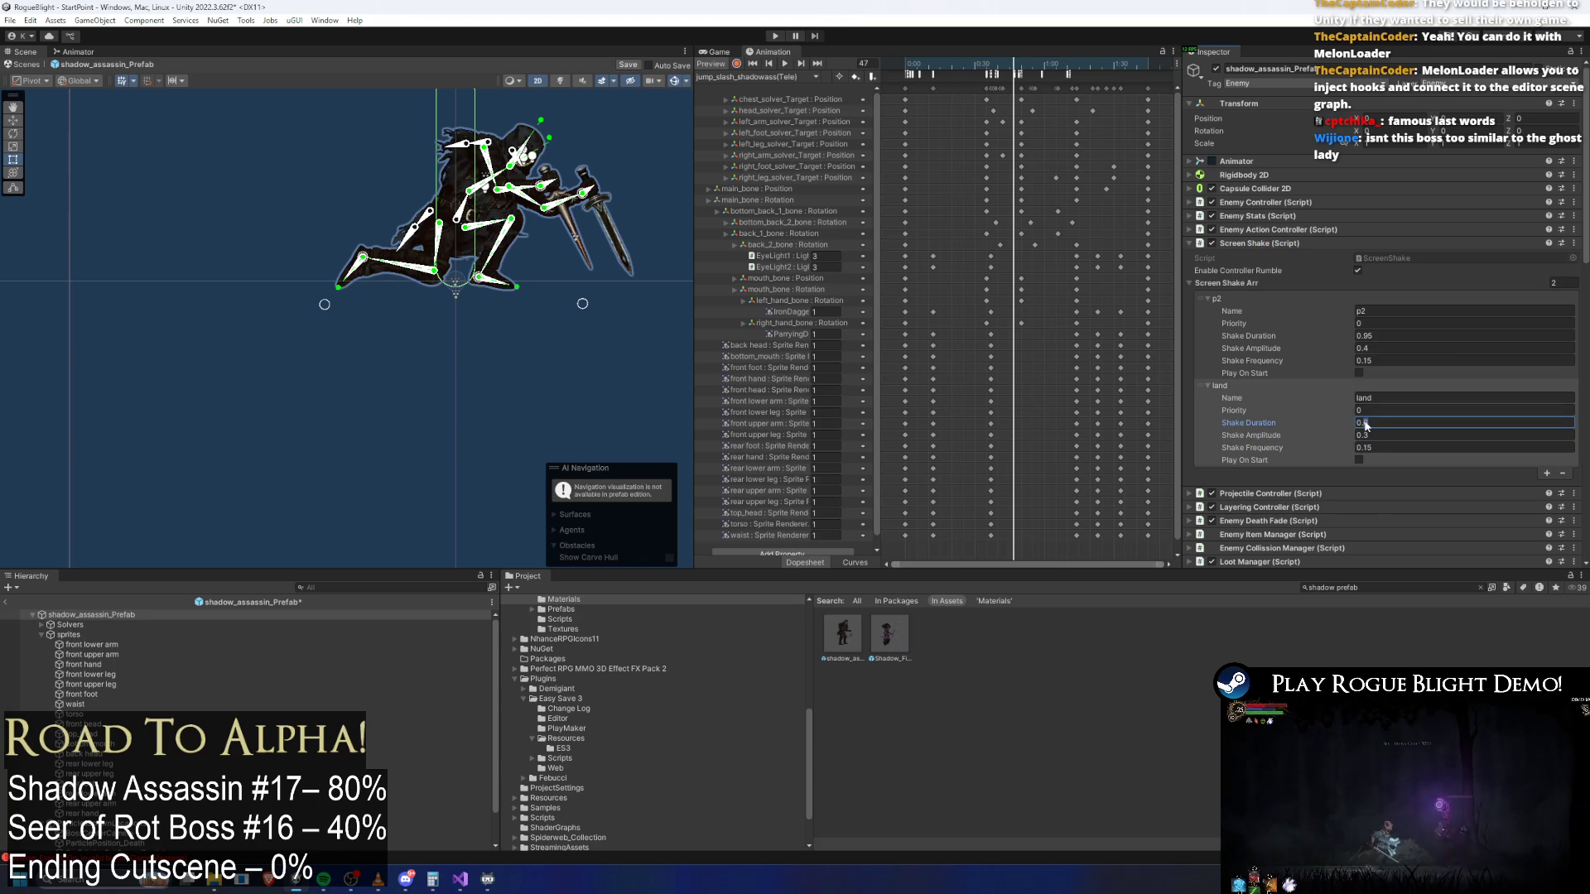
pyautogui.write('4')
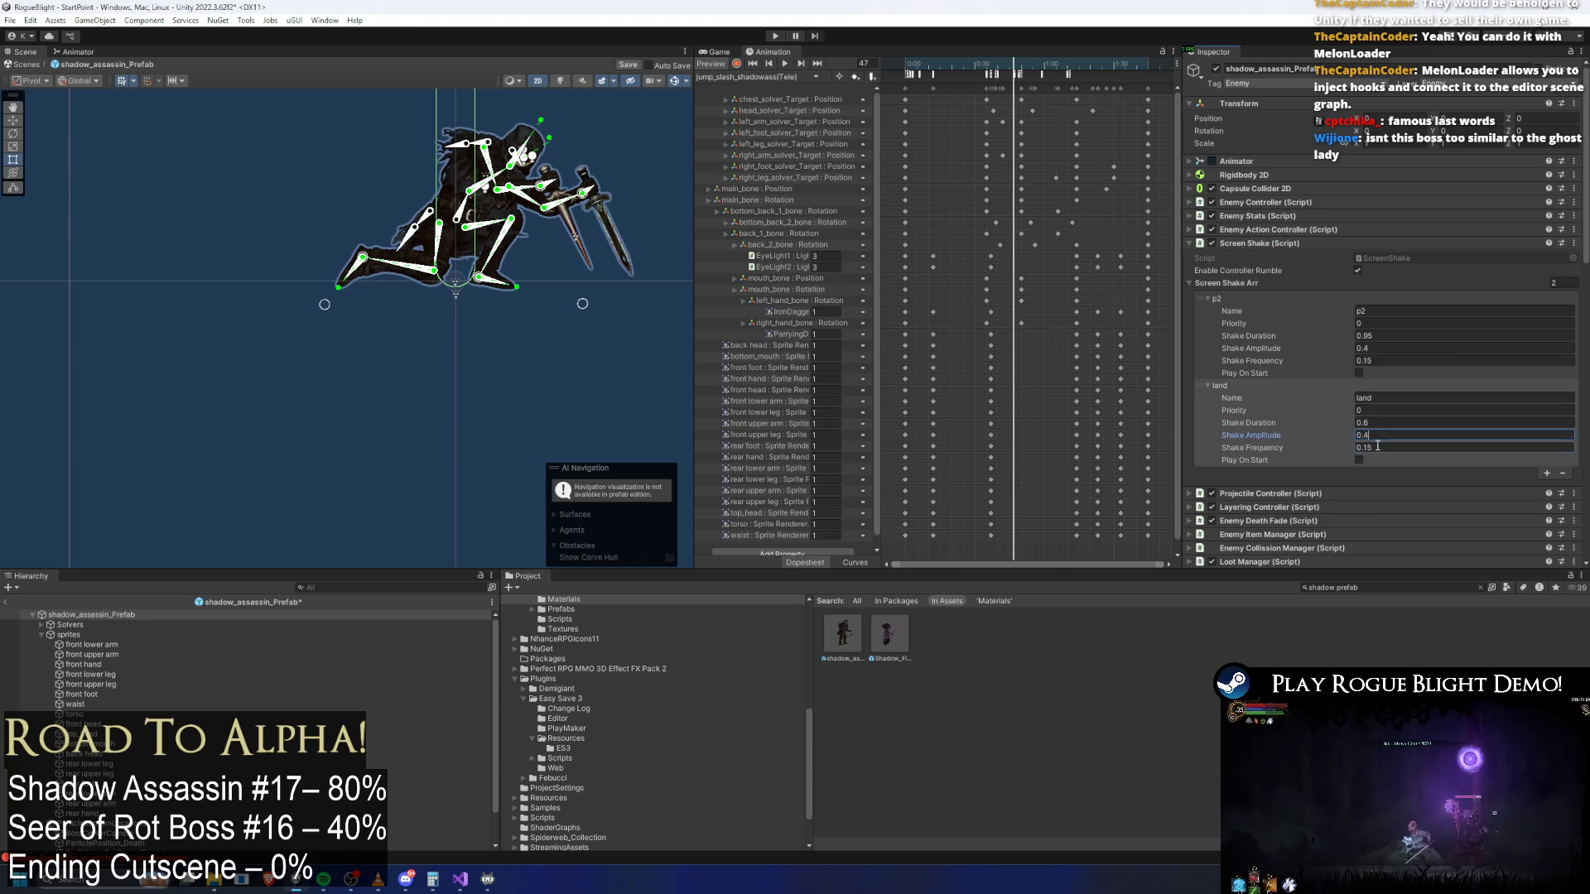
pyautogui.write('0.2')
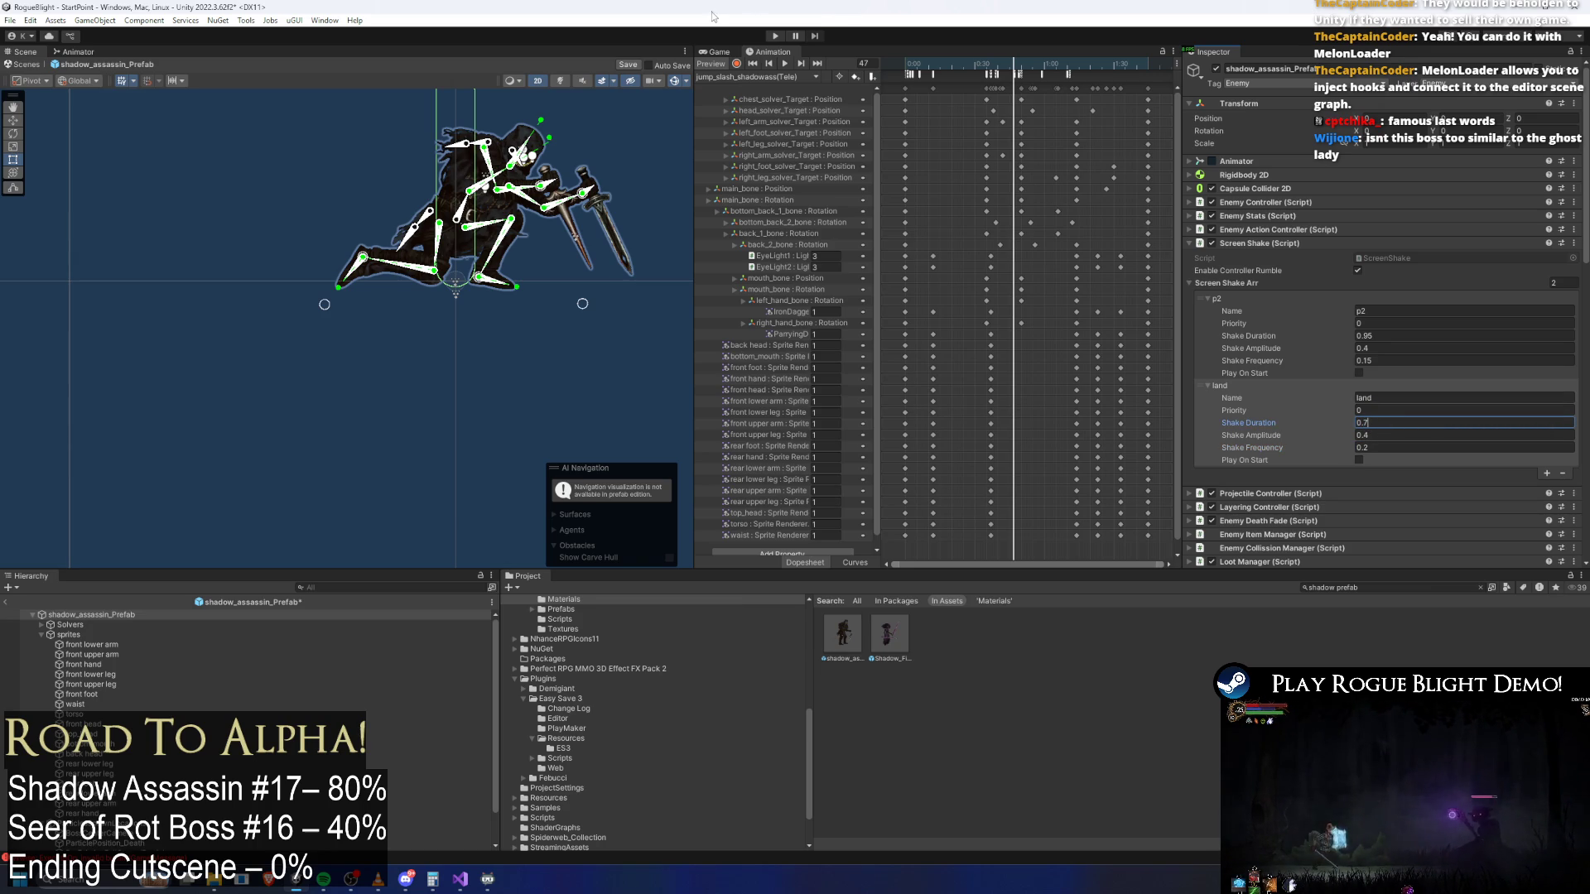
pyautogui.click(775, 35)
# Confirm the prefab save, then start a game from the first save slot
pyautogui.press('Return')
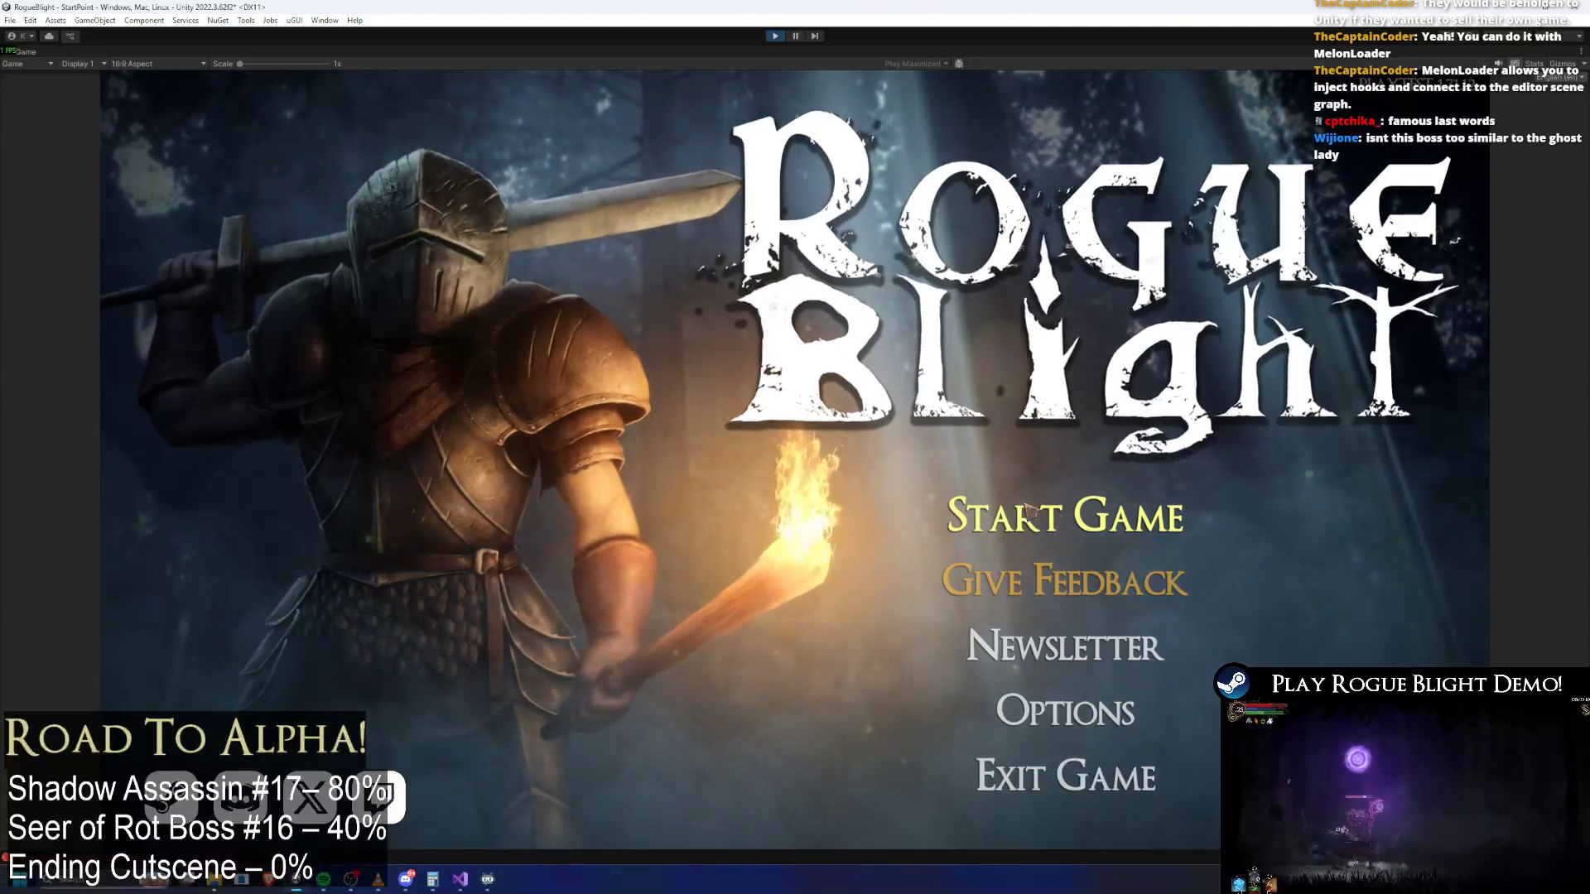
pyautogui.click(1064, 515)
pyautogui.click(1097, 435)
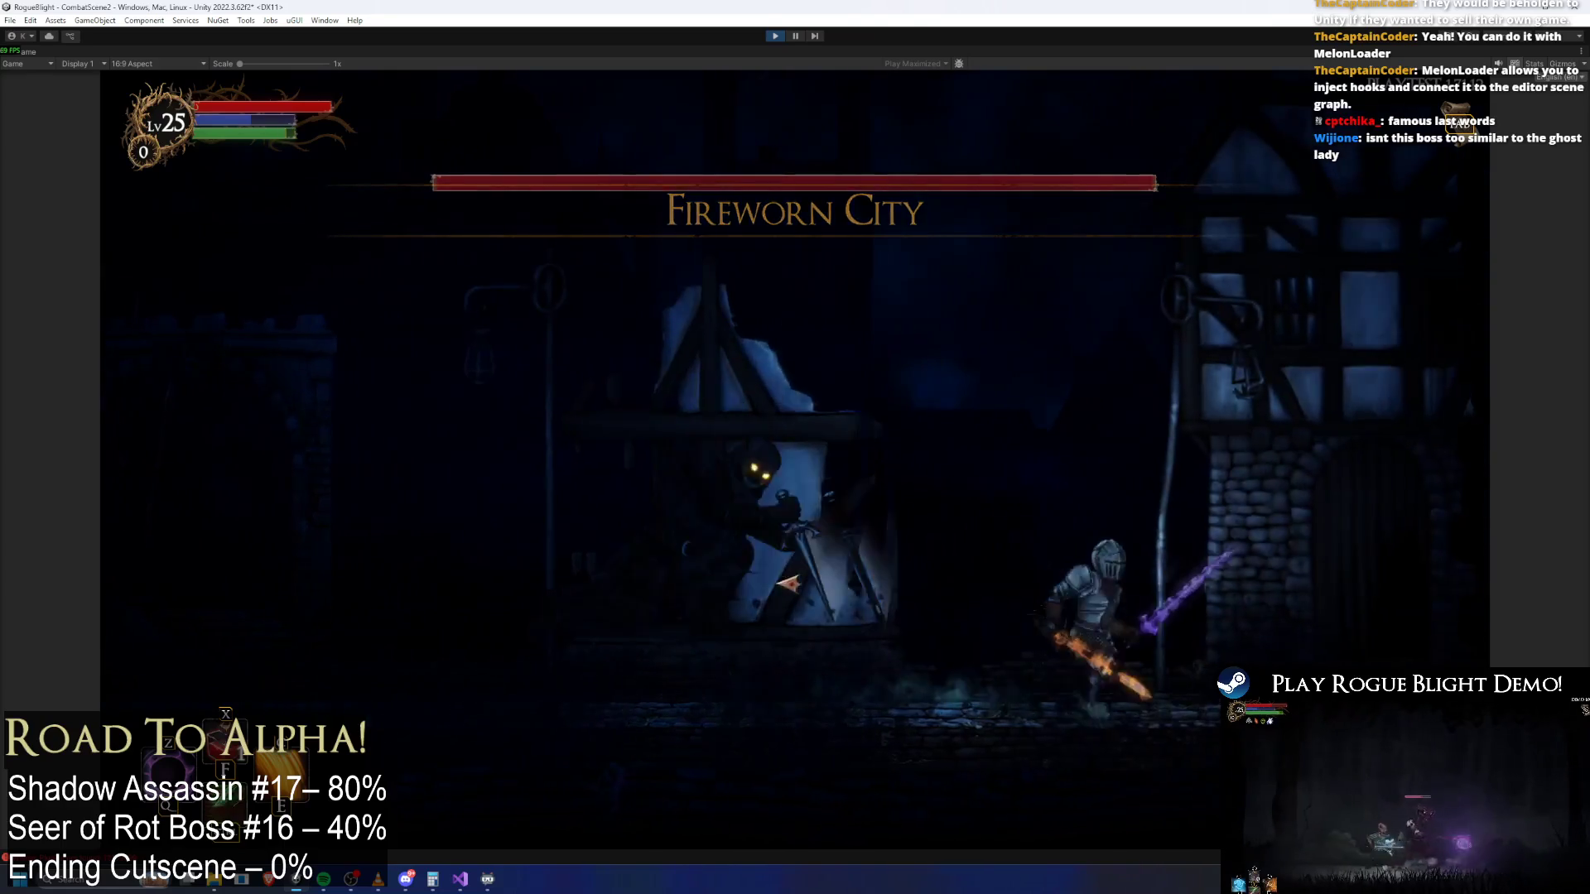
# Advance on the Shadow Assassin and land repeated sword slashes while moving around it
pyautogui.click(706, 657)
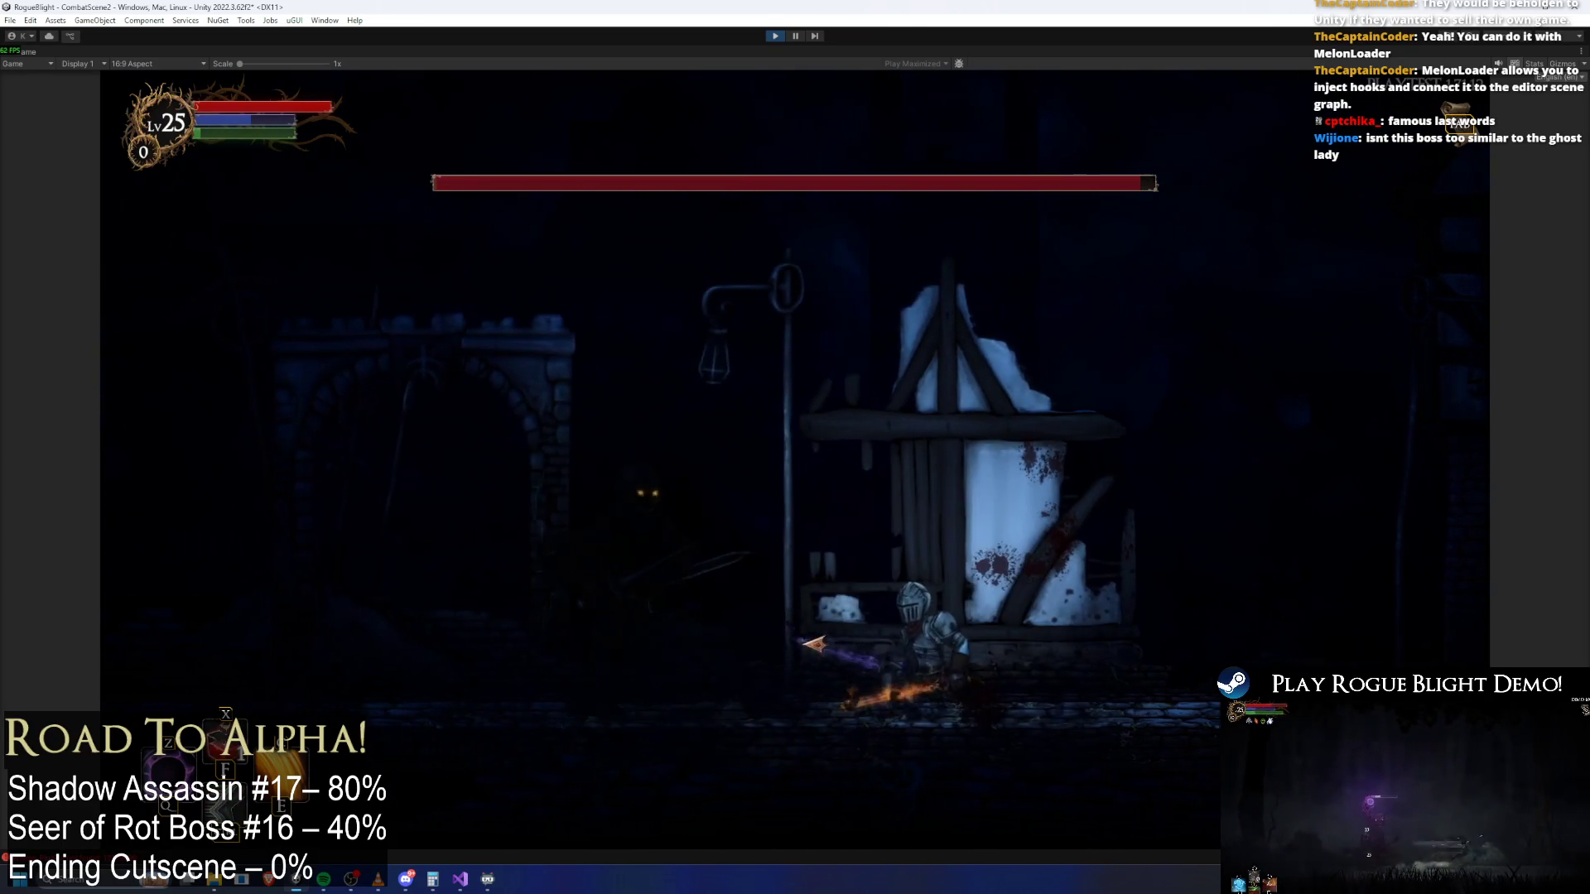
pyautogui.click(815, 644)
pyautogui.click(815, 645)
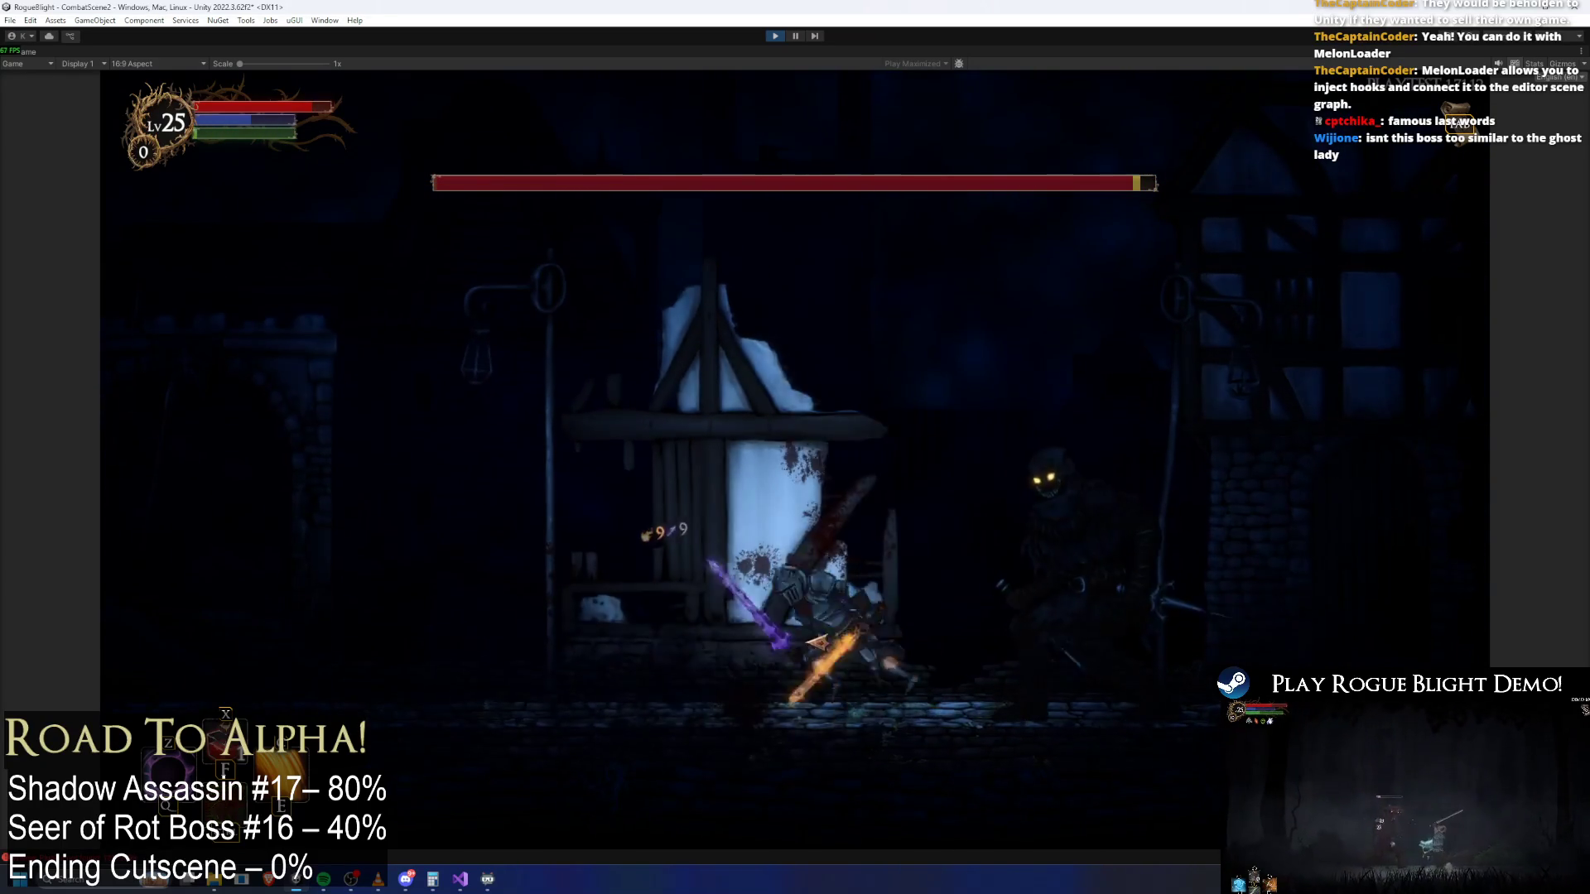
pyautogui.press('a')
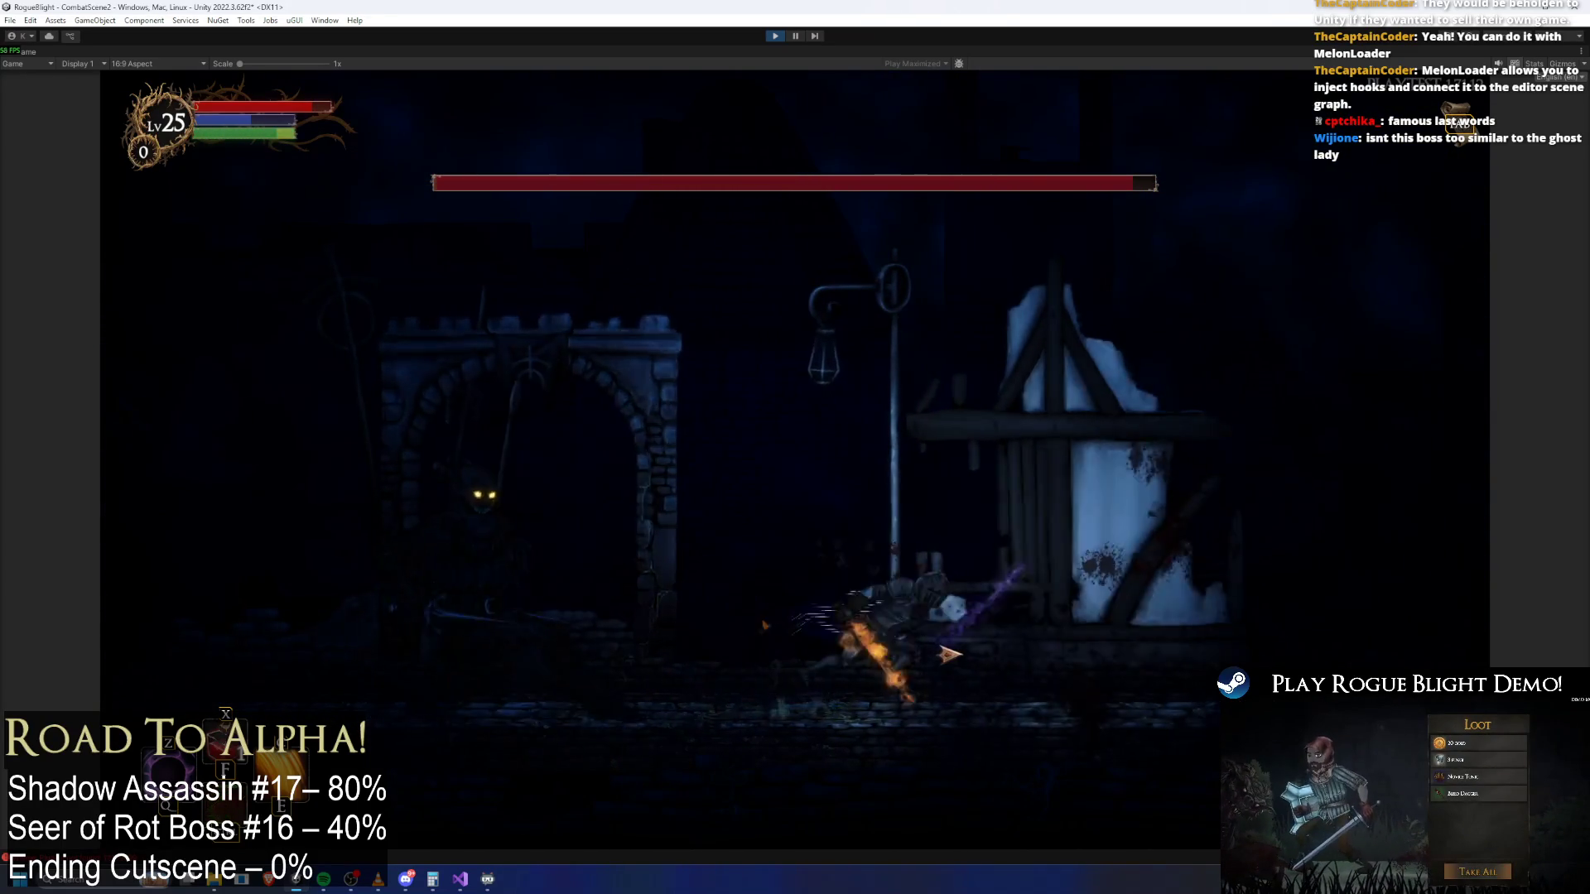
pyautogui.press('d')
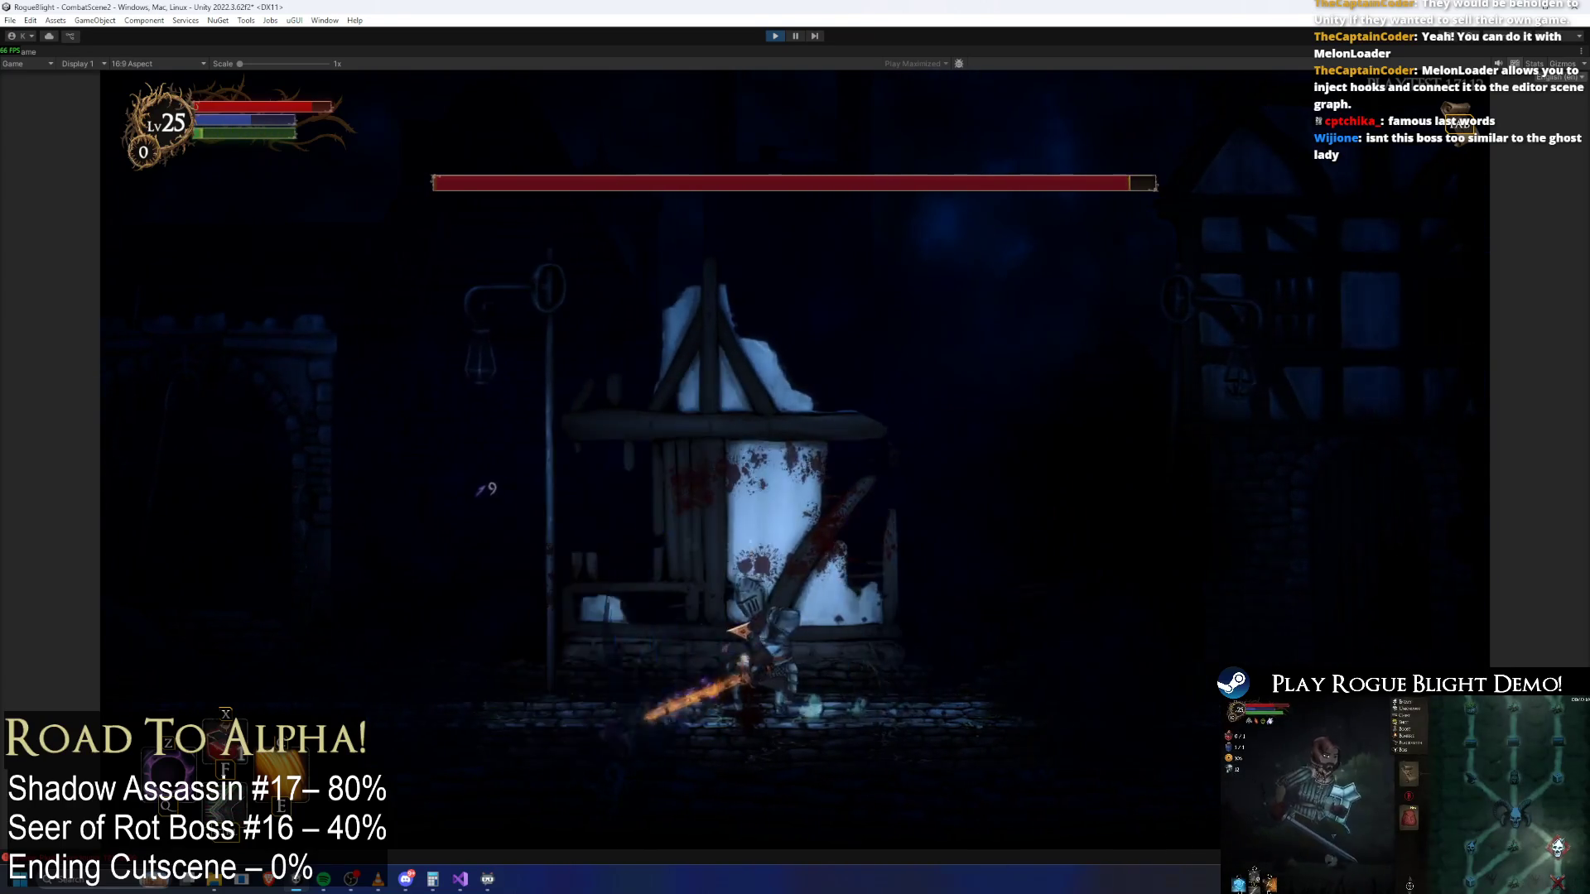
pyautogui.press('a')
pyautogui.click(1149, 626)
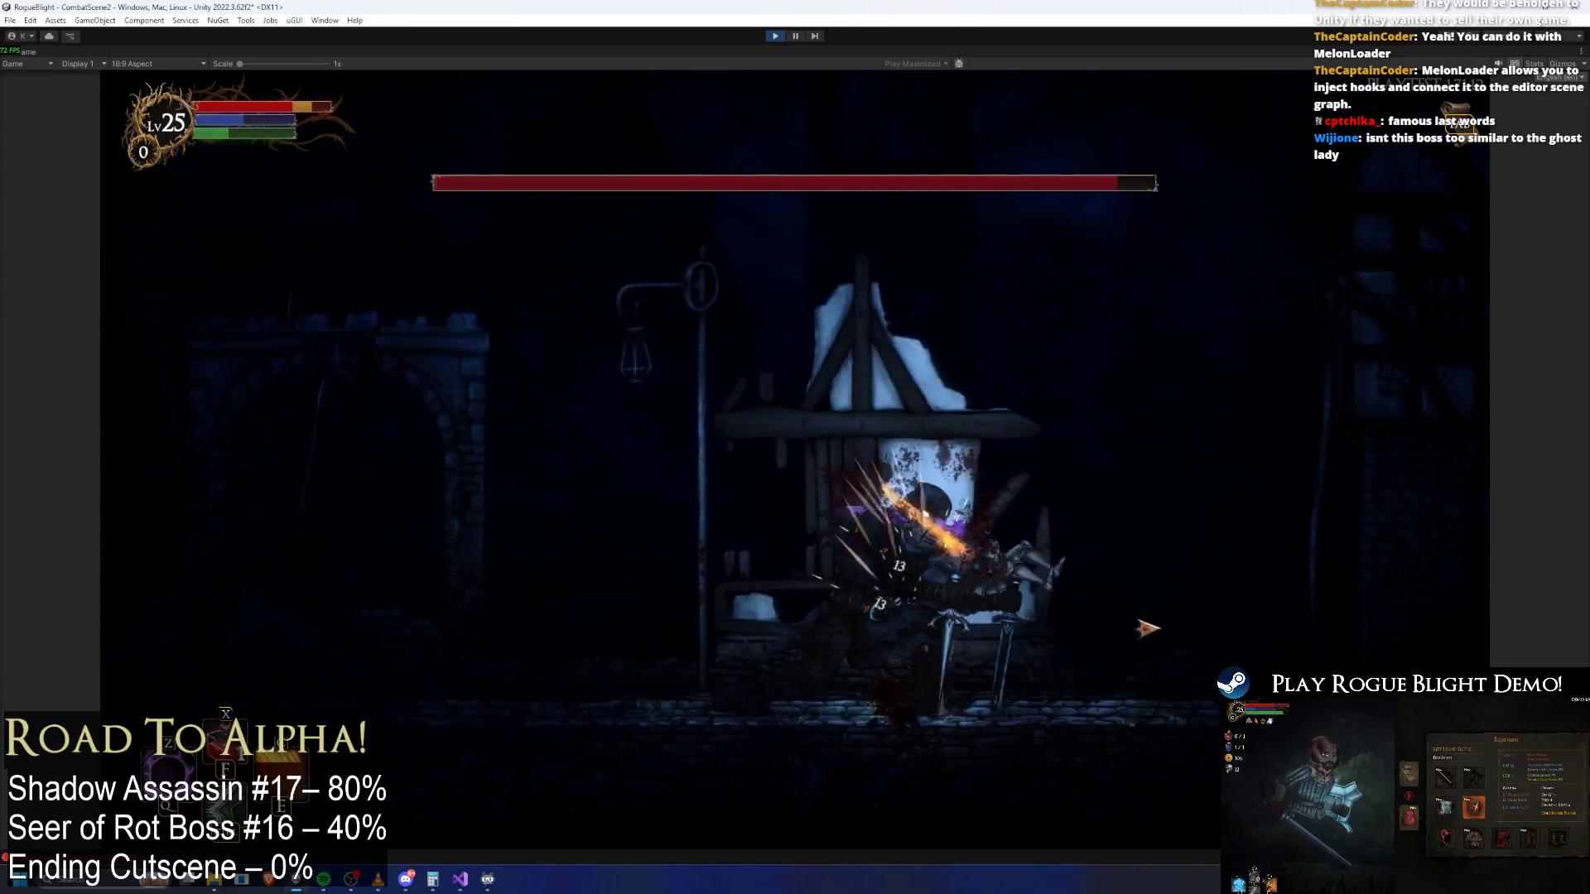
pyautogui.press('d')
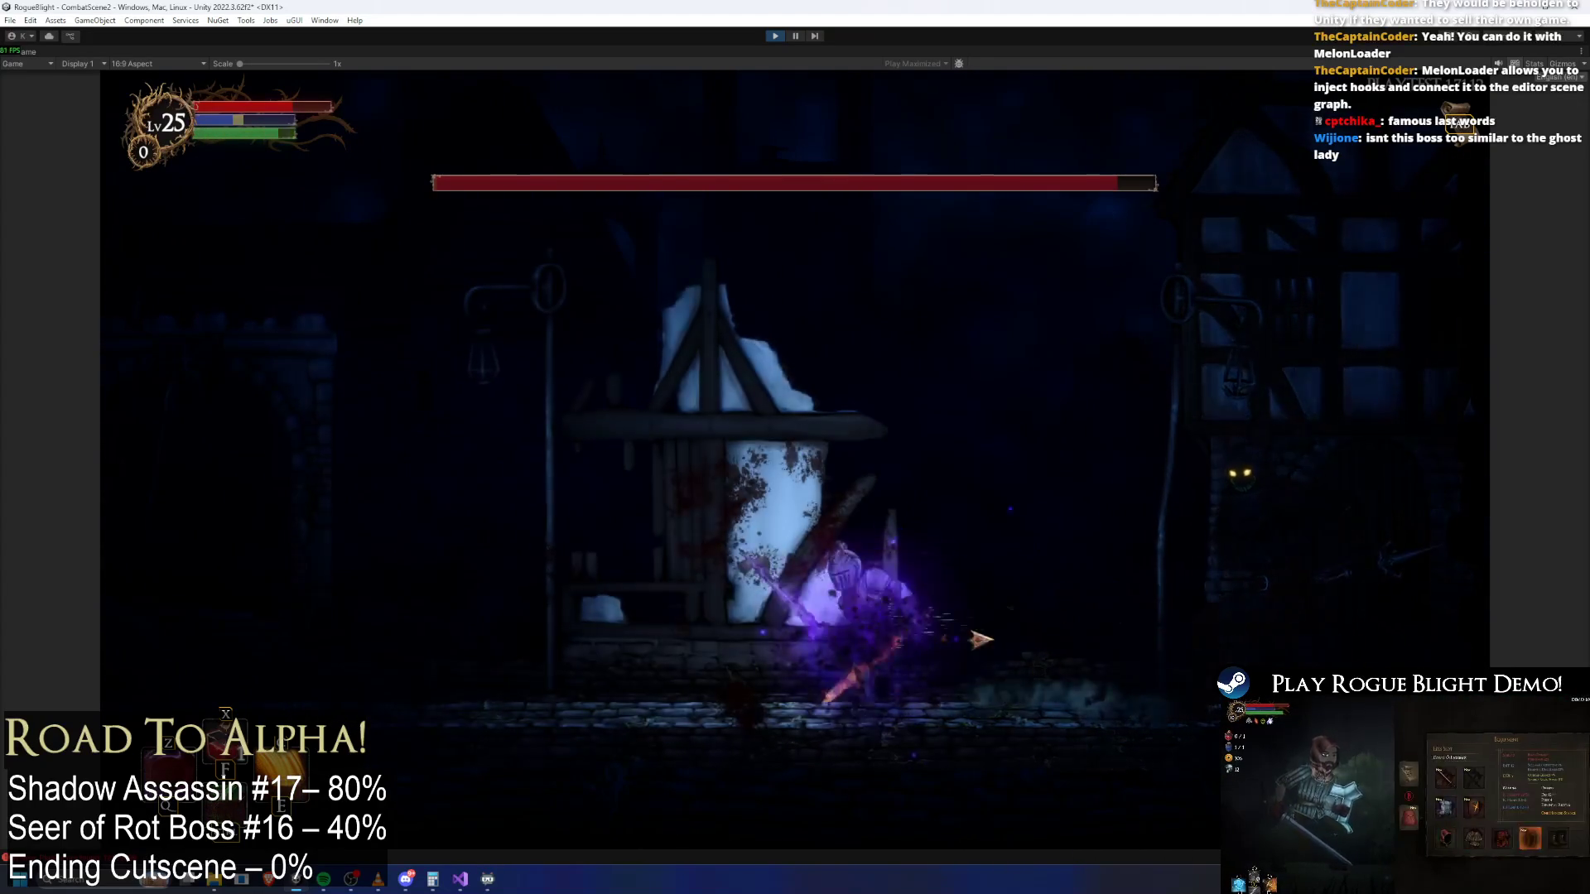
pyautogui.press('a')
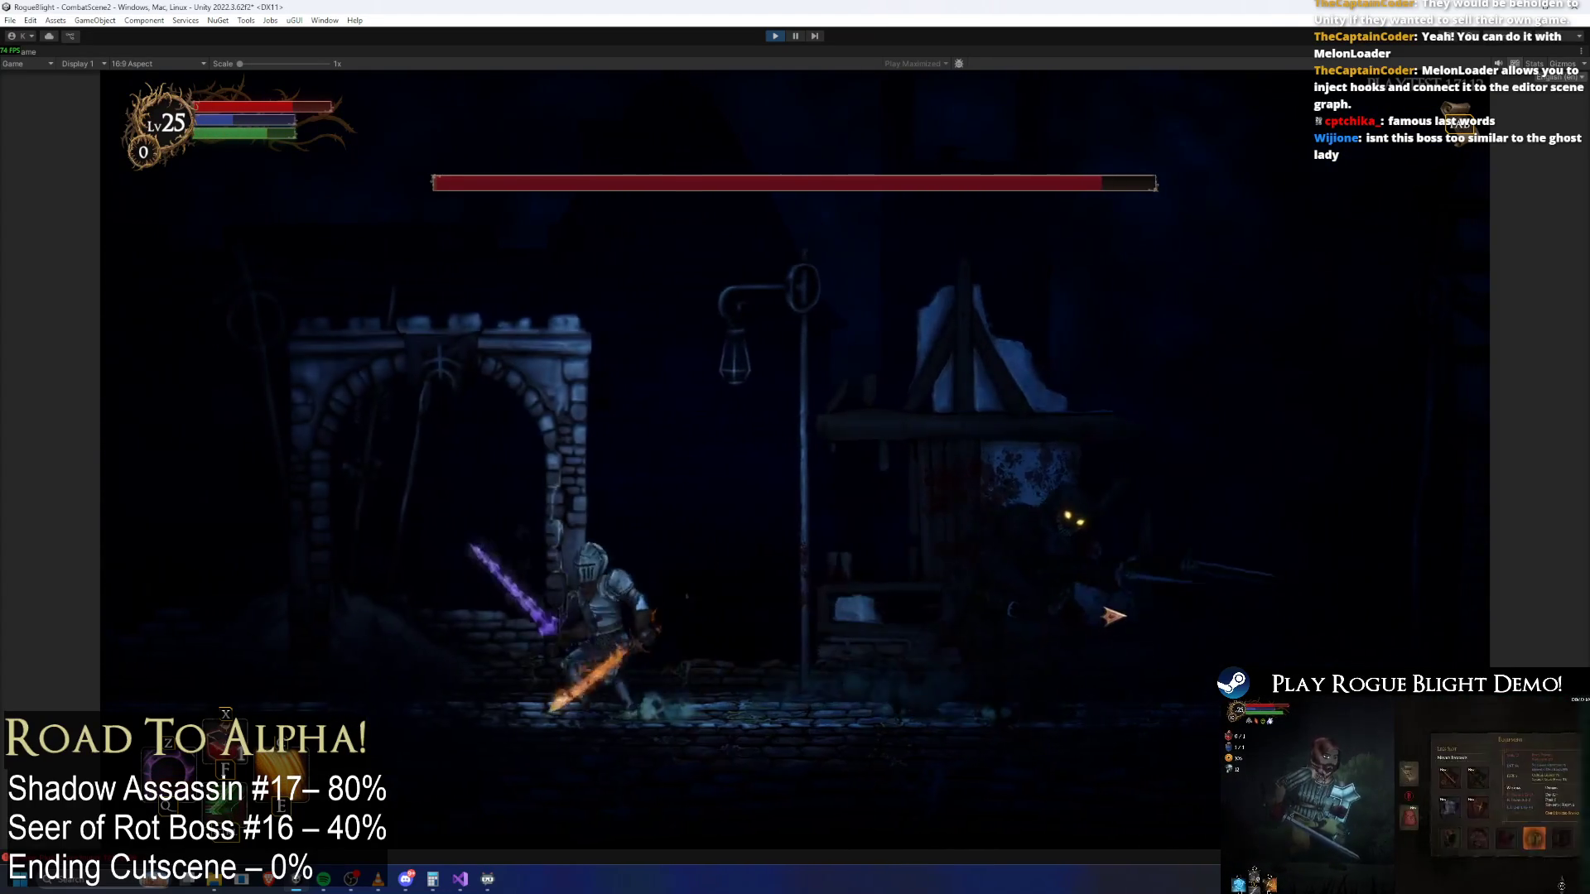
pyautogui.press('d')
pyautogui.click(1111, 622)
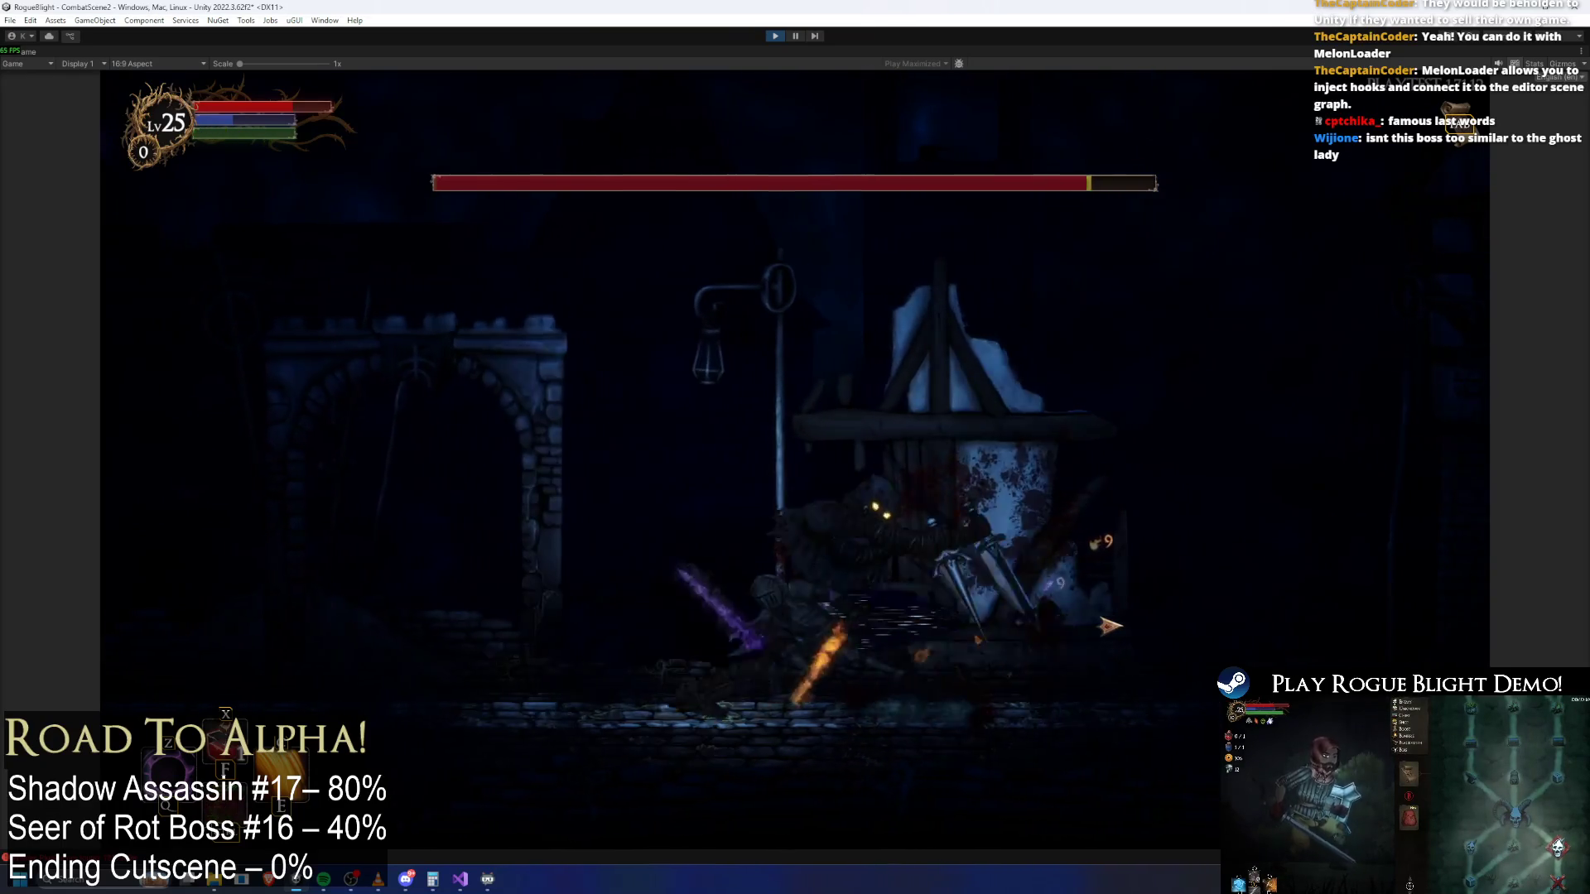
pyautogui.click(1111, 625)
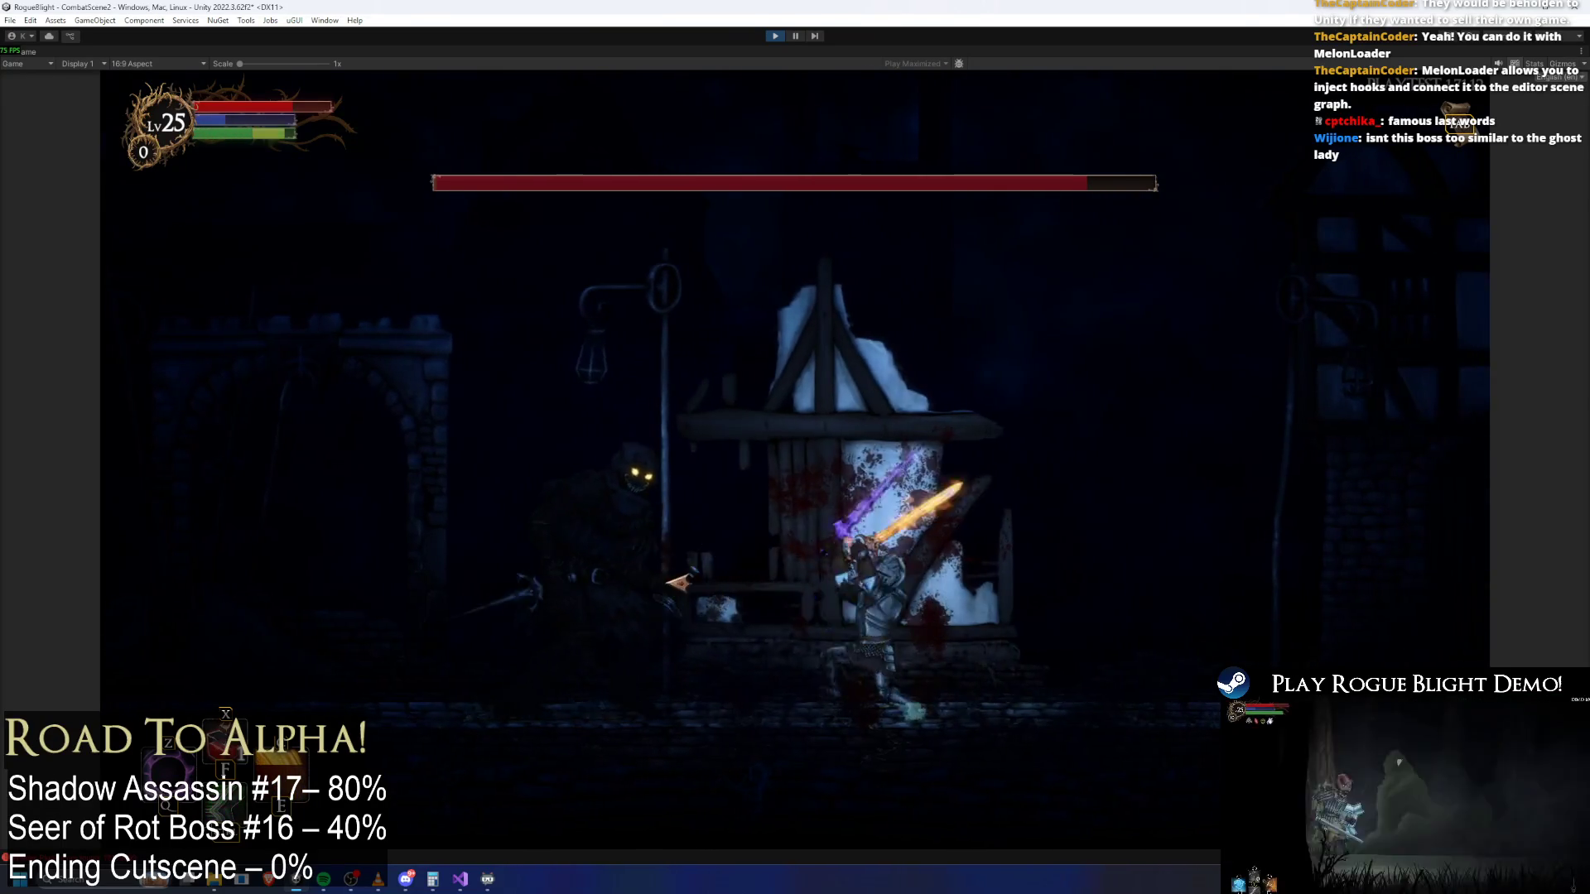
pyautogui.press('a')
pyautogui.press('d')
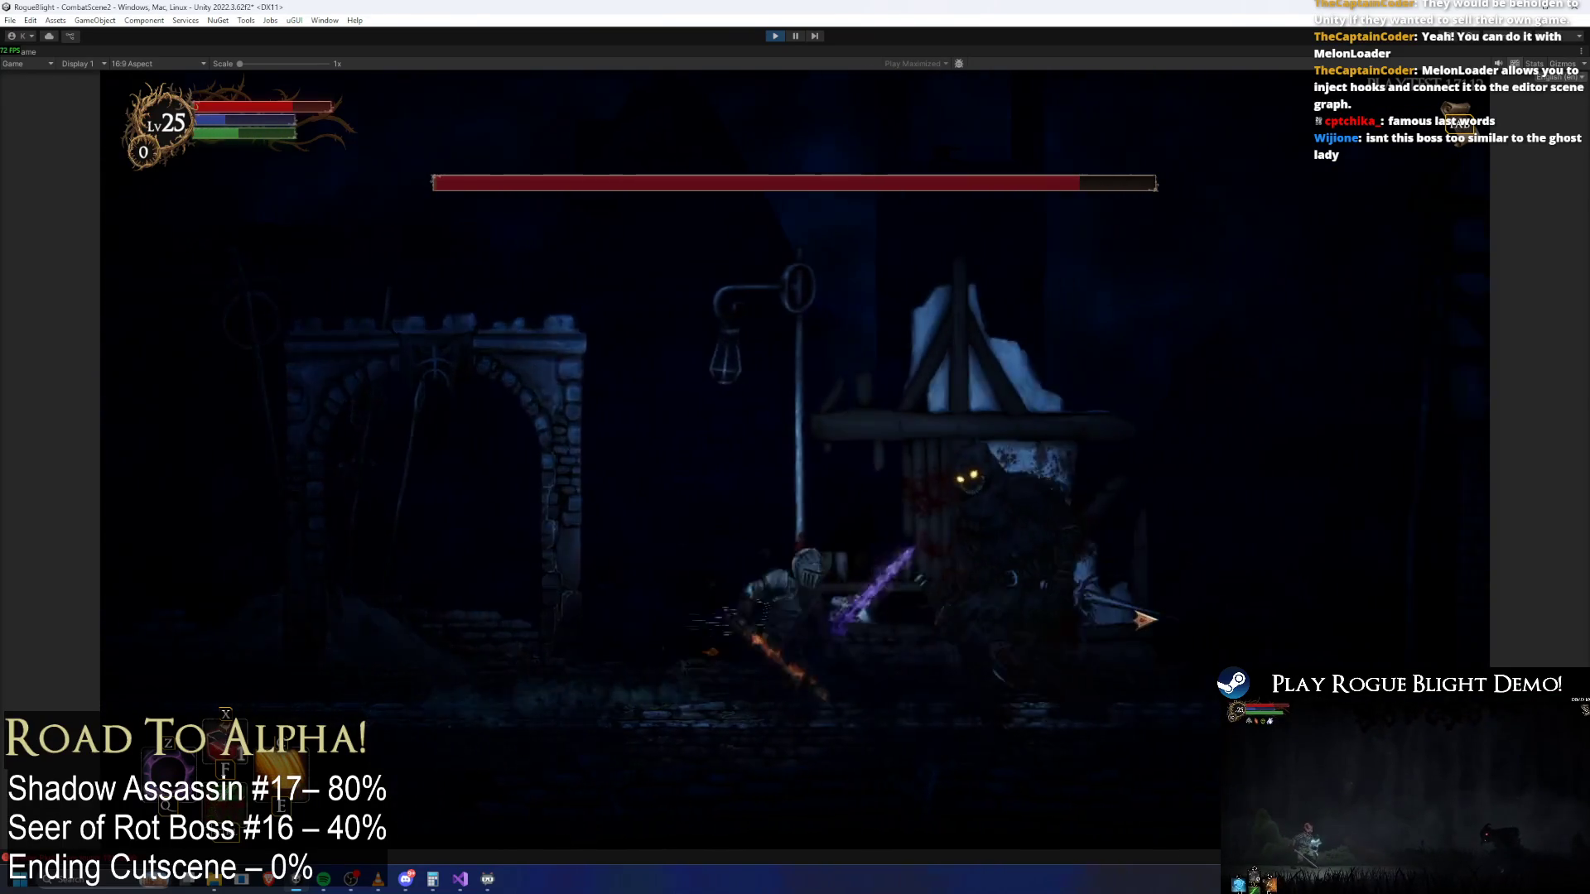
pyautogui.click(1145, 619)
# Keep dodging and slashing the boss, mixing in a dash and fiery slashes
pyautogui.press('a')
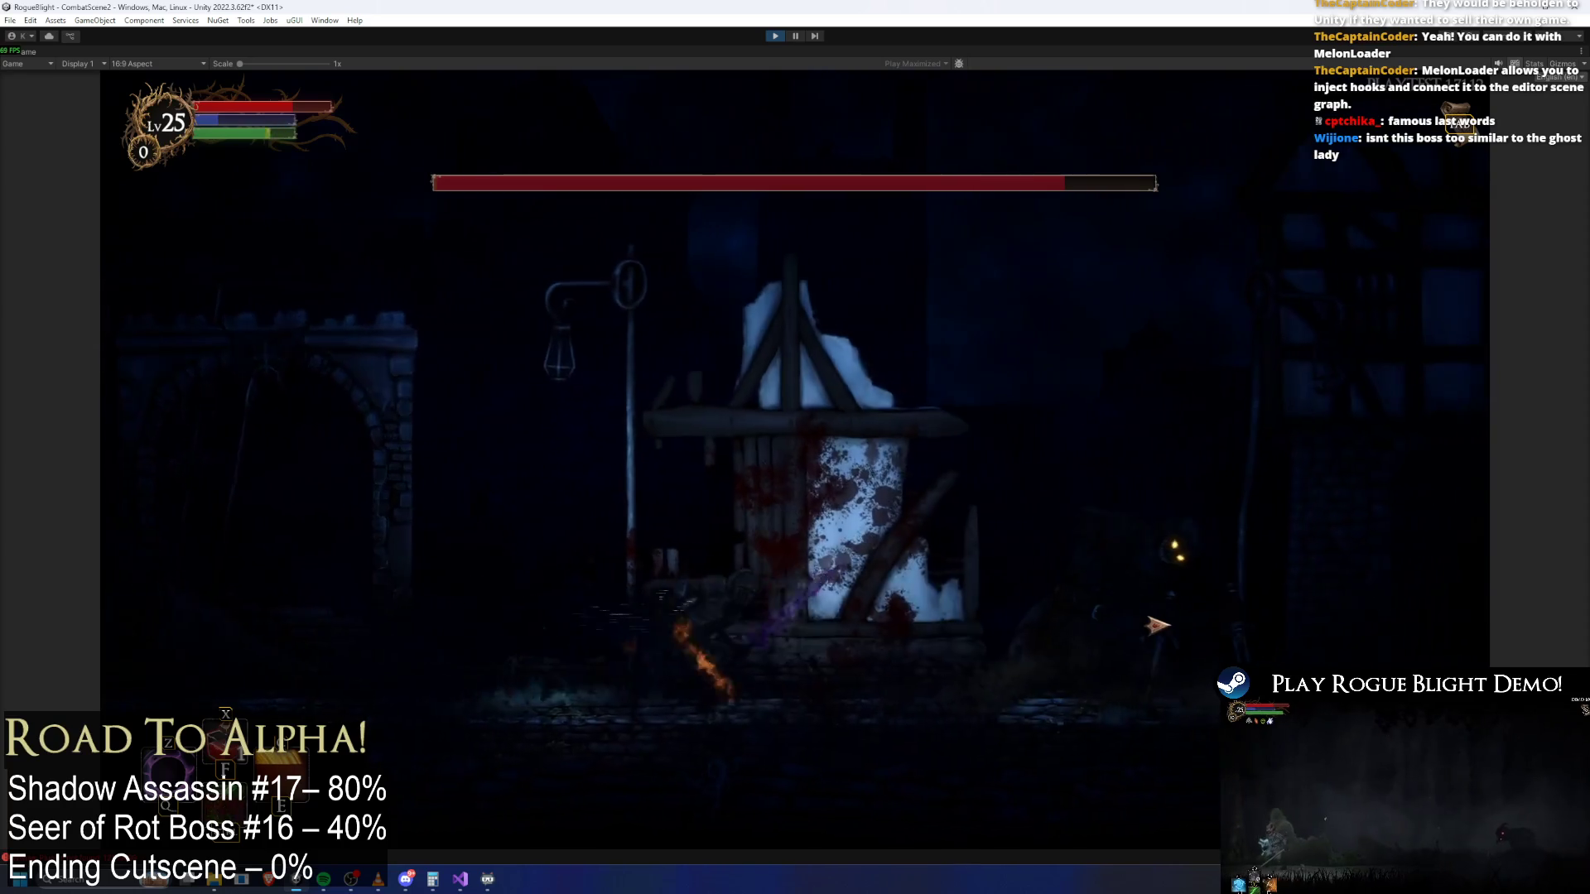
pyautogui.press('d')
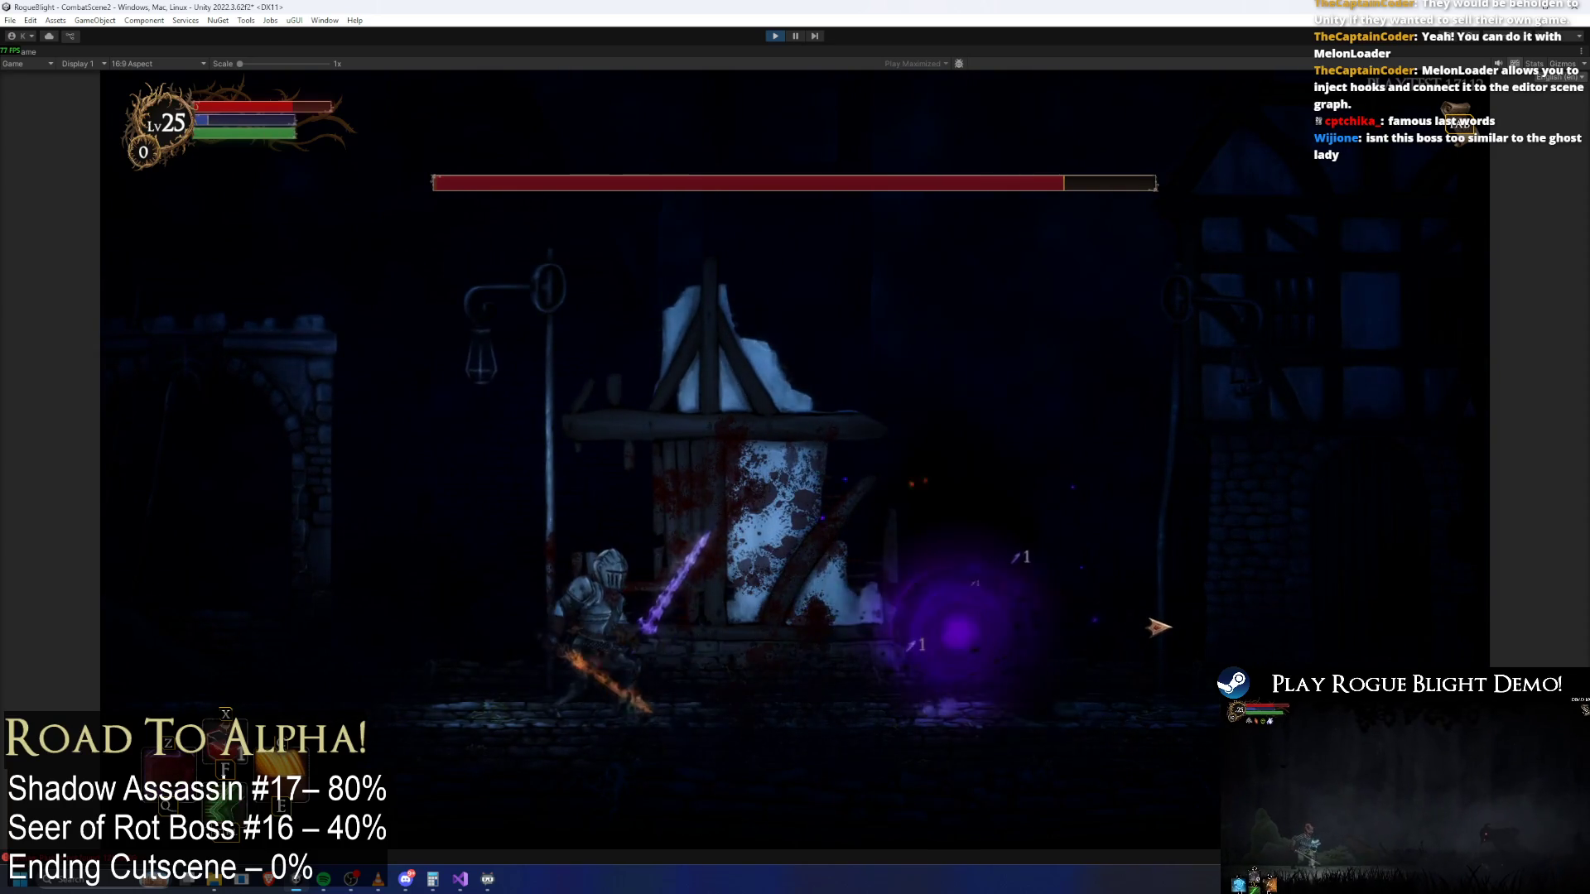
pyautogui.click(1040, 632)
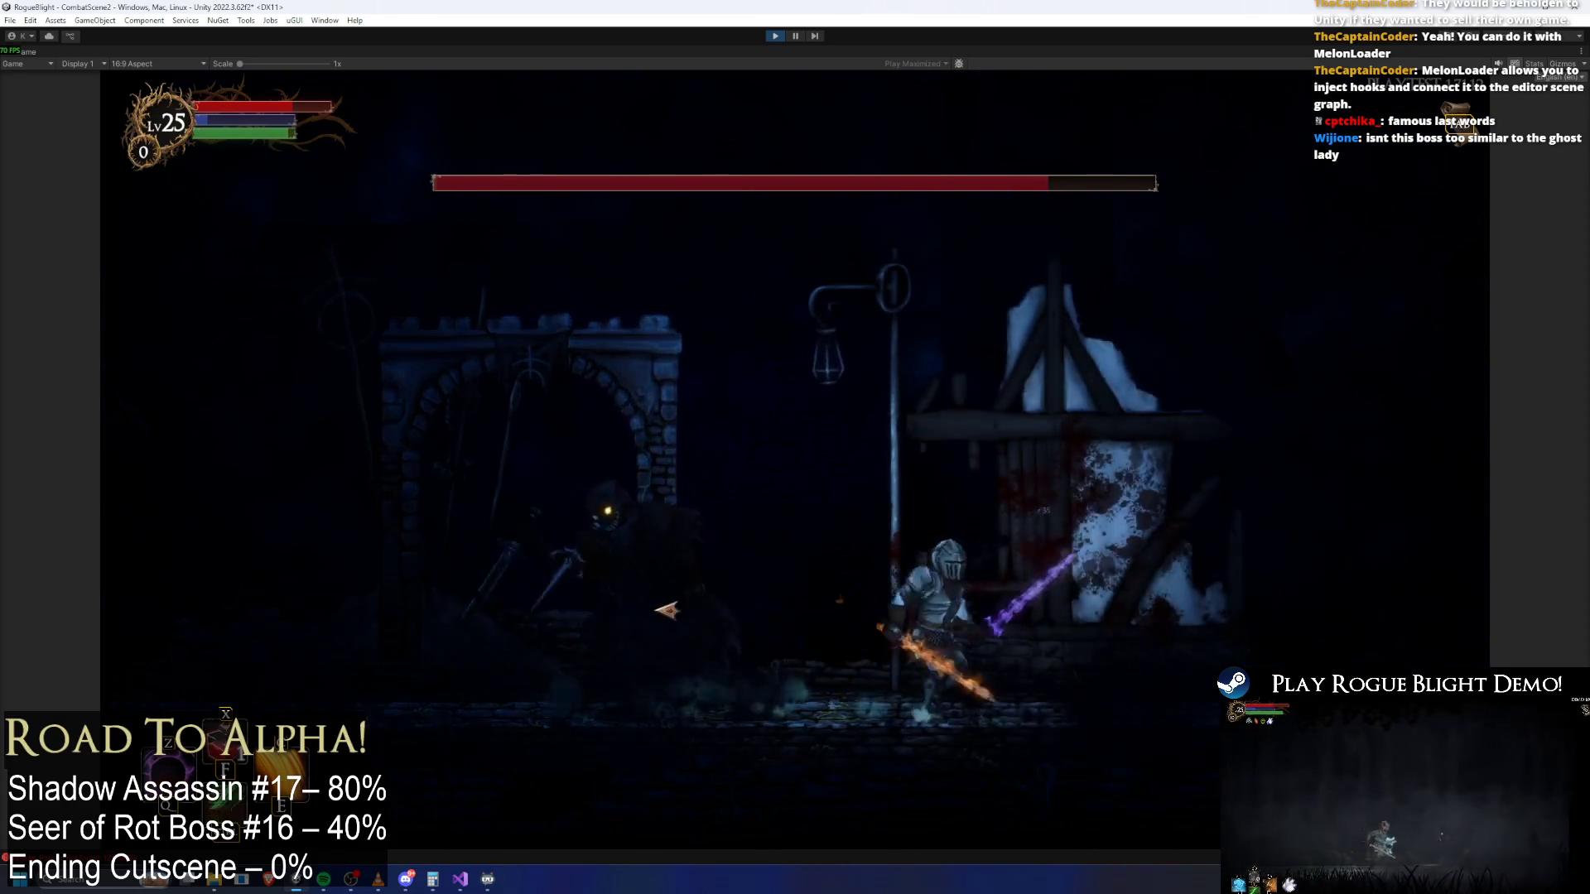
pyautogui.click(960, 625)
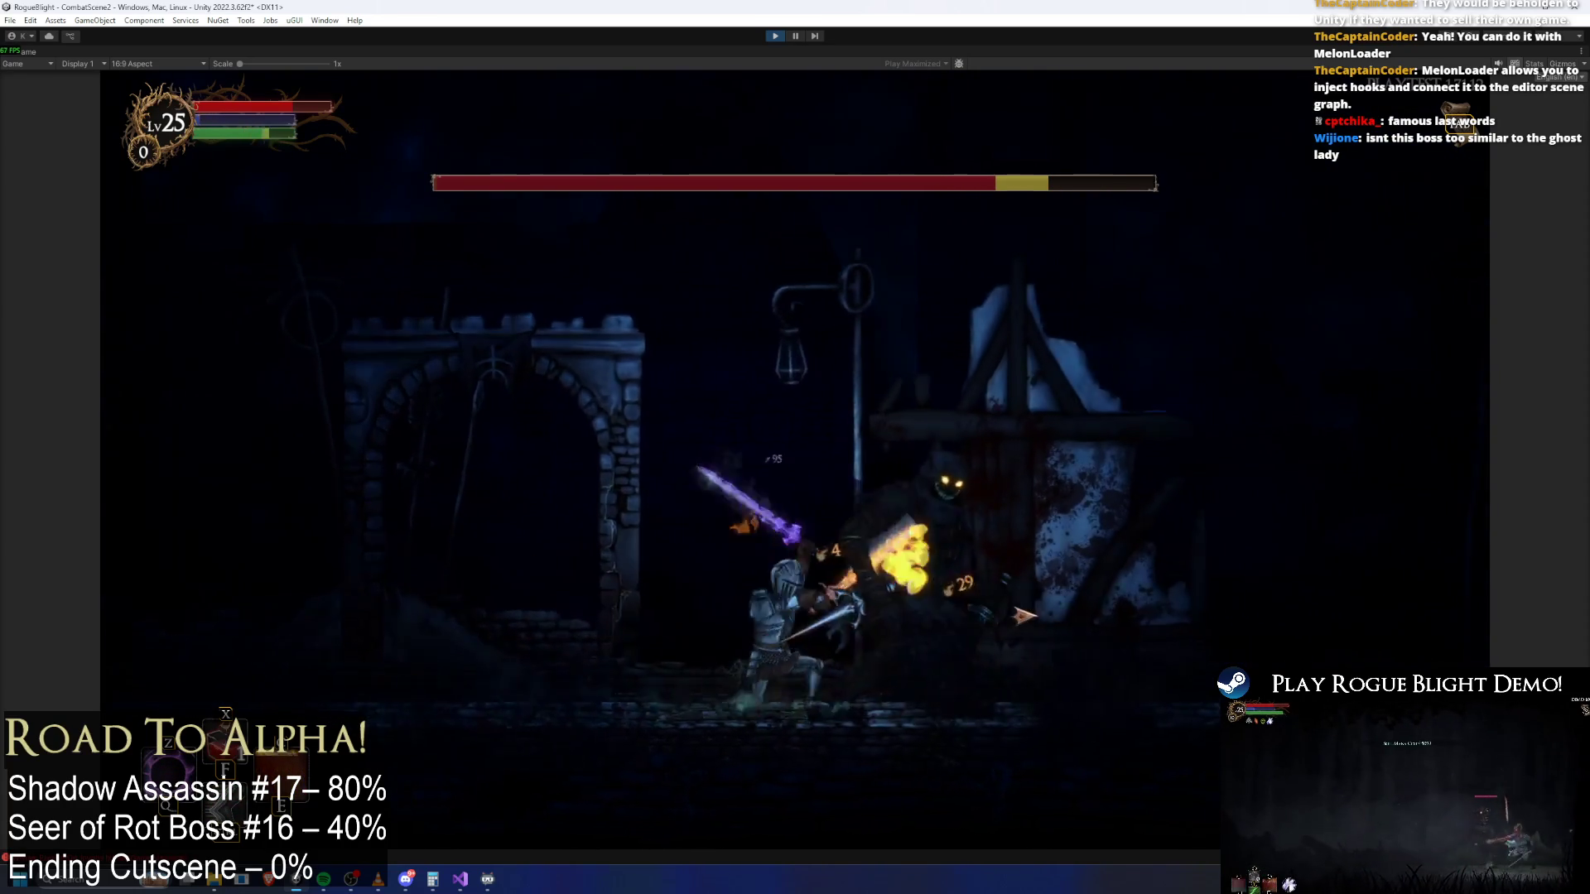
pyautogui.click(1027, 614)
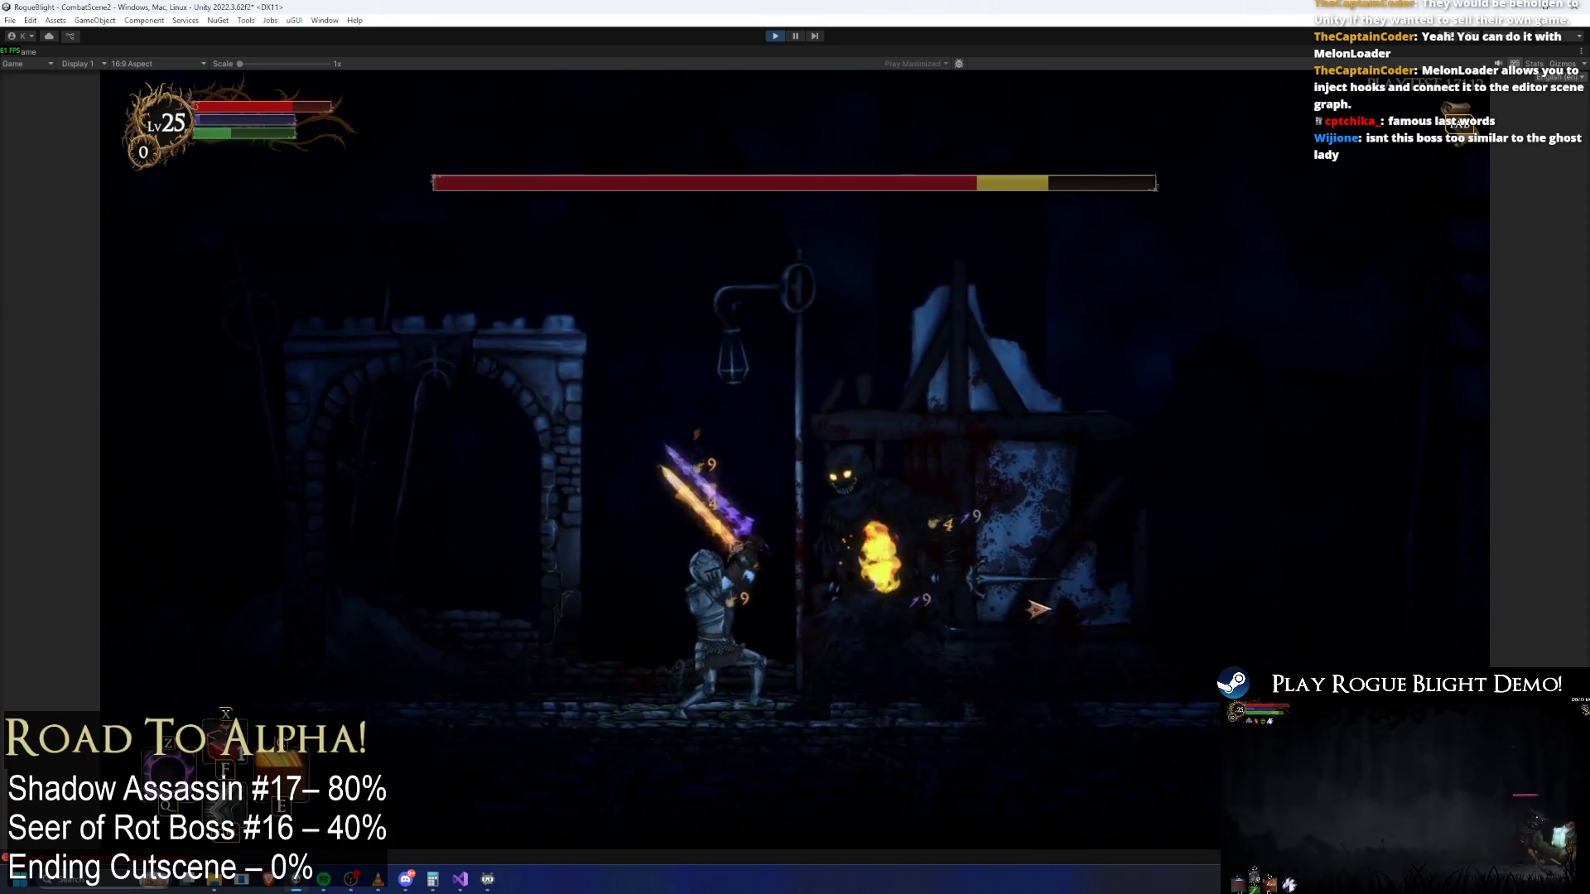
pyautogui.press('space')
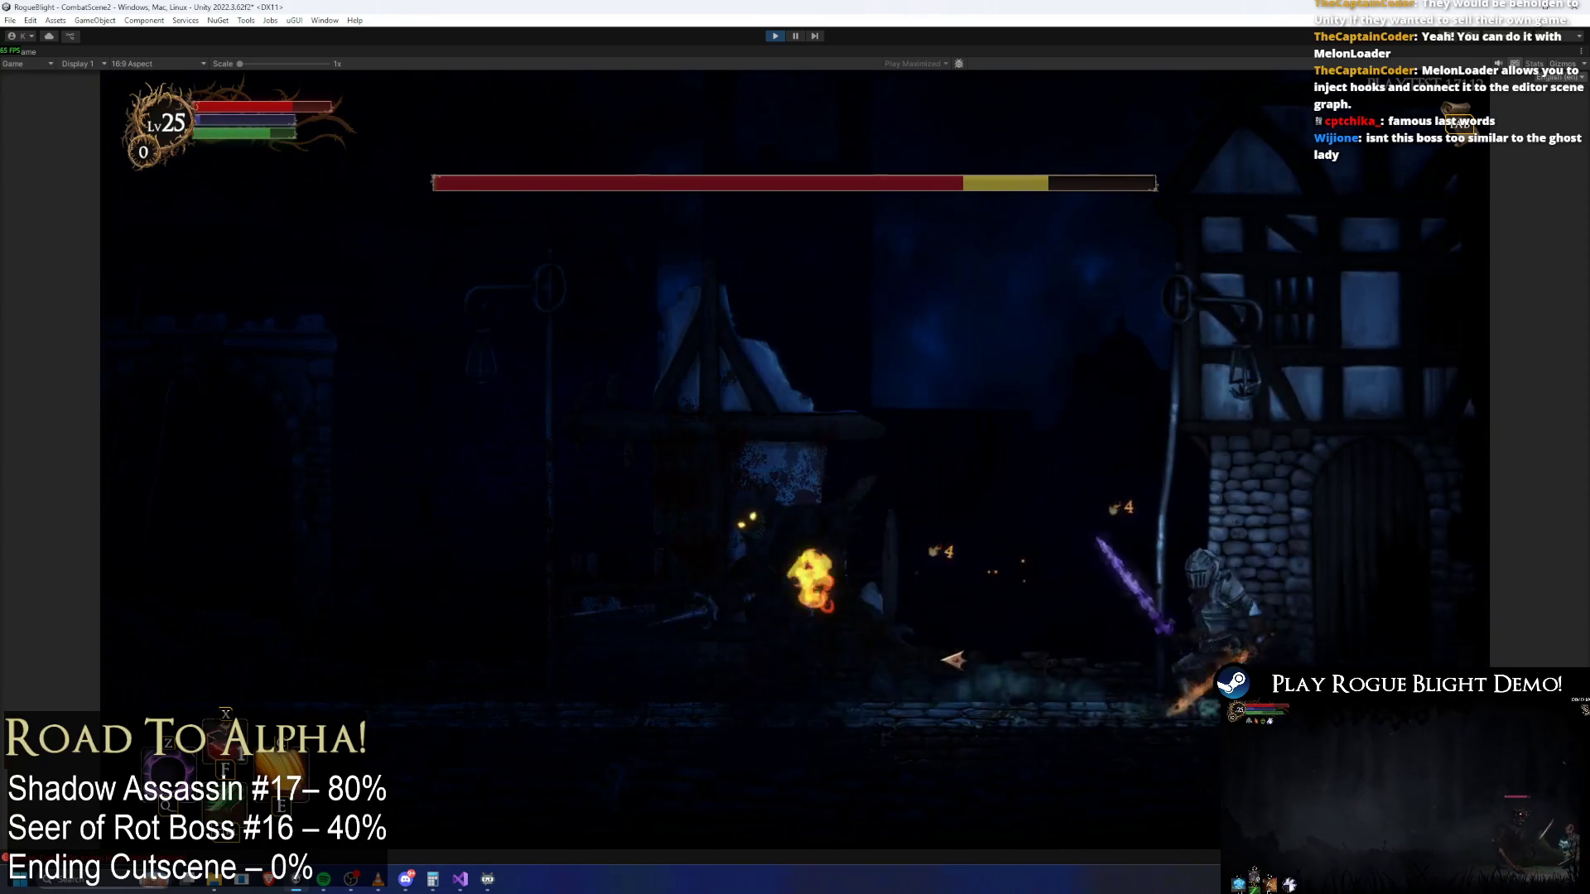
pyautogui.press('a')
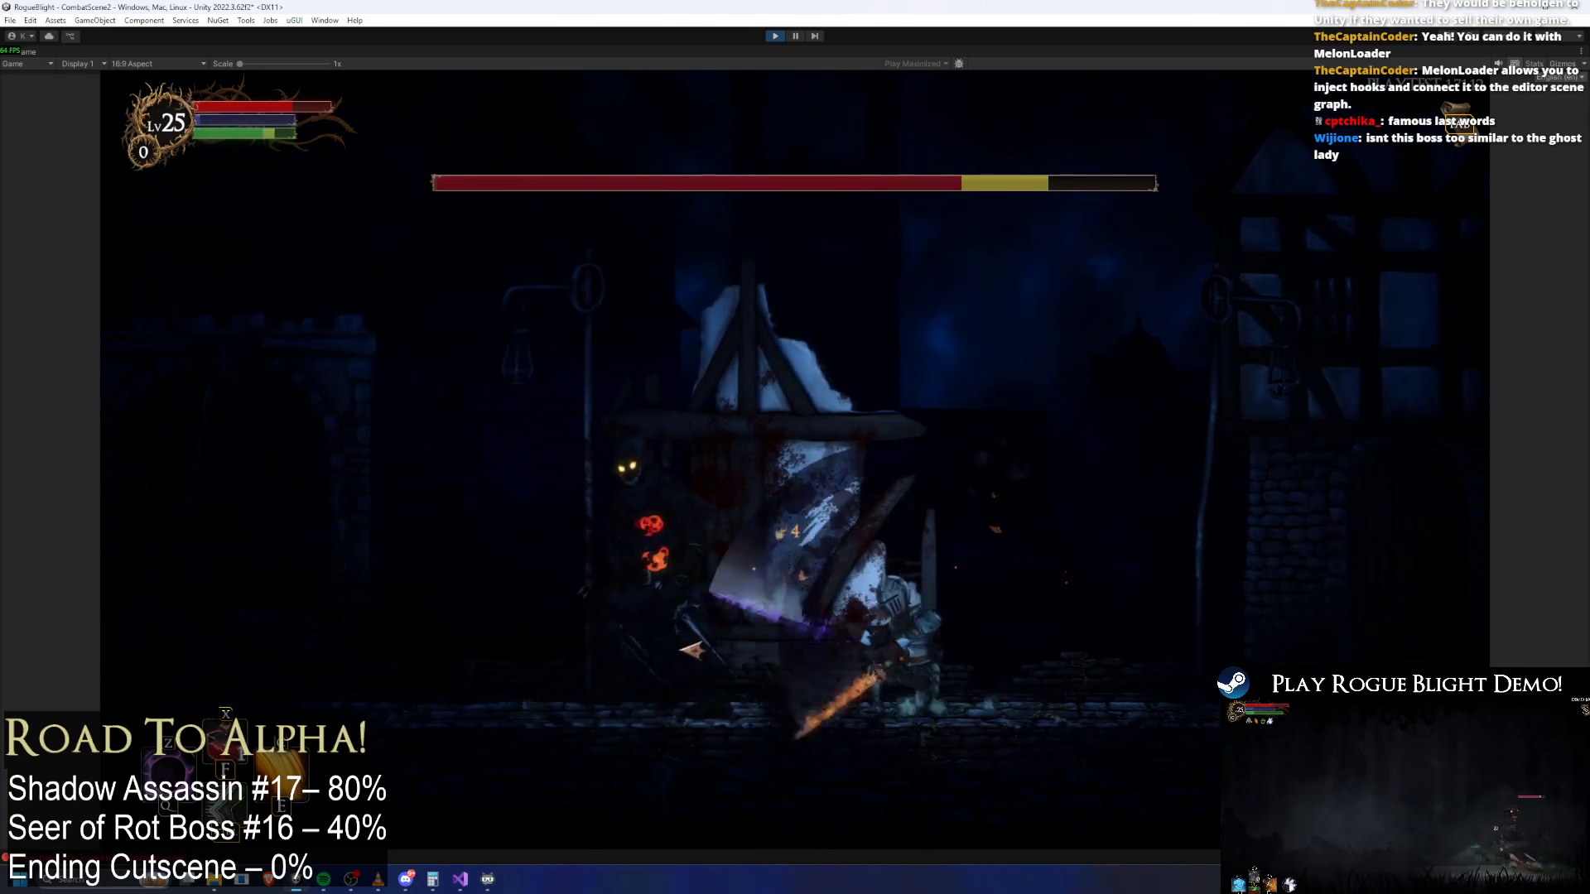
pyautogui.click(878, 671)
pyautogui.click(941, 707)
pyautogui.press('d')
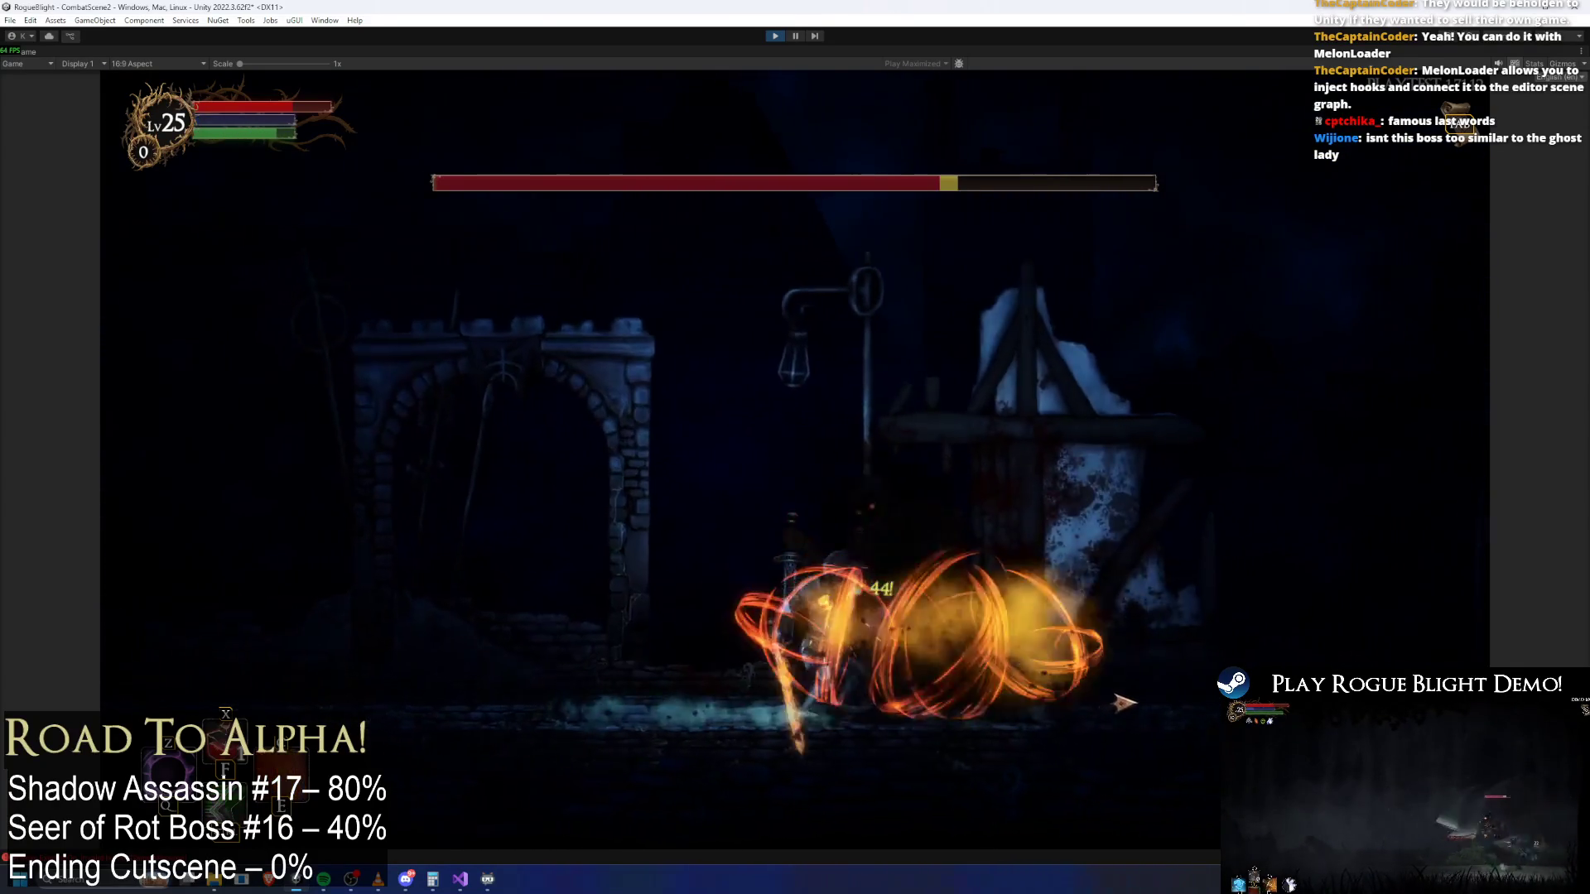
pyautogui.press('a')
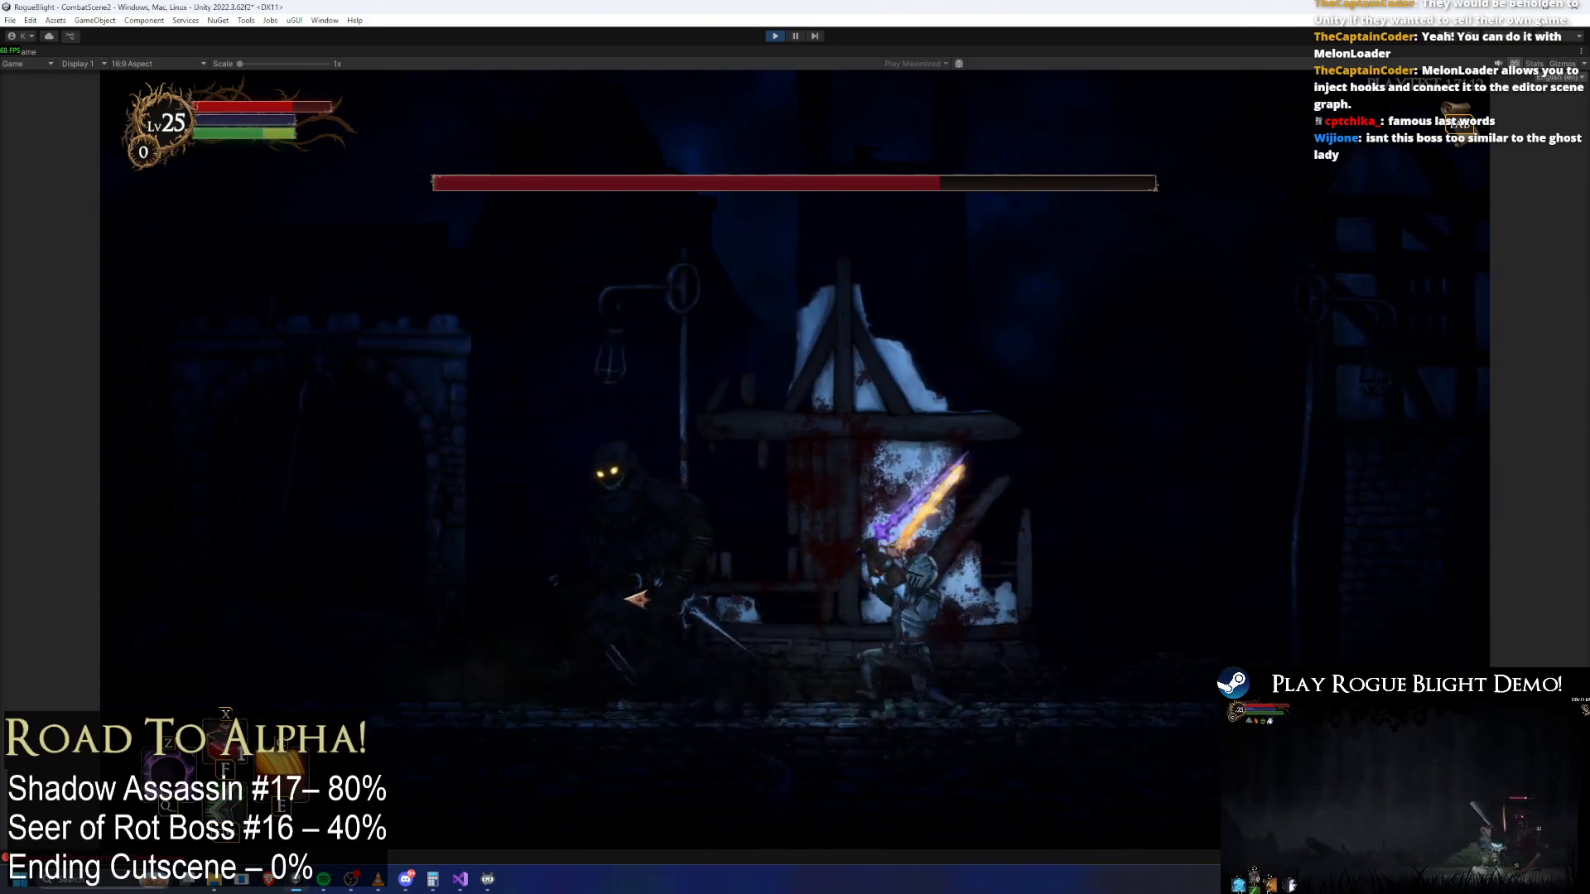
pyautogui.click(675, 596)
pyautogui.press('a')
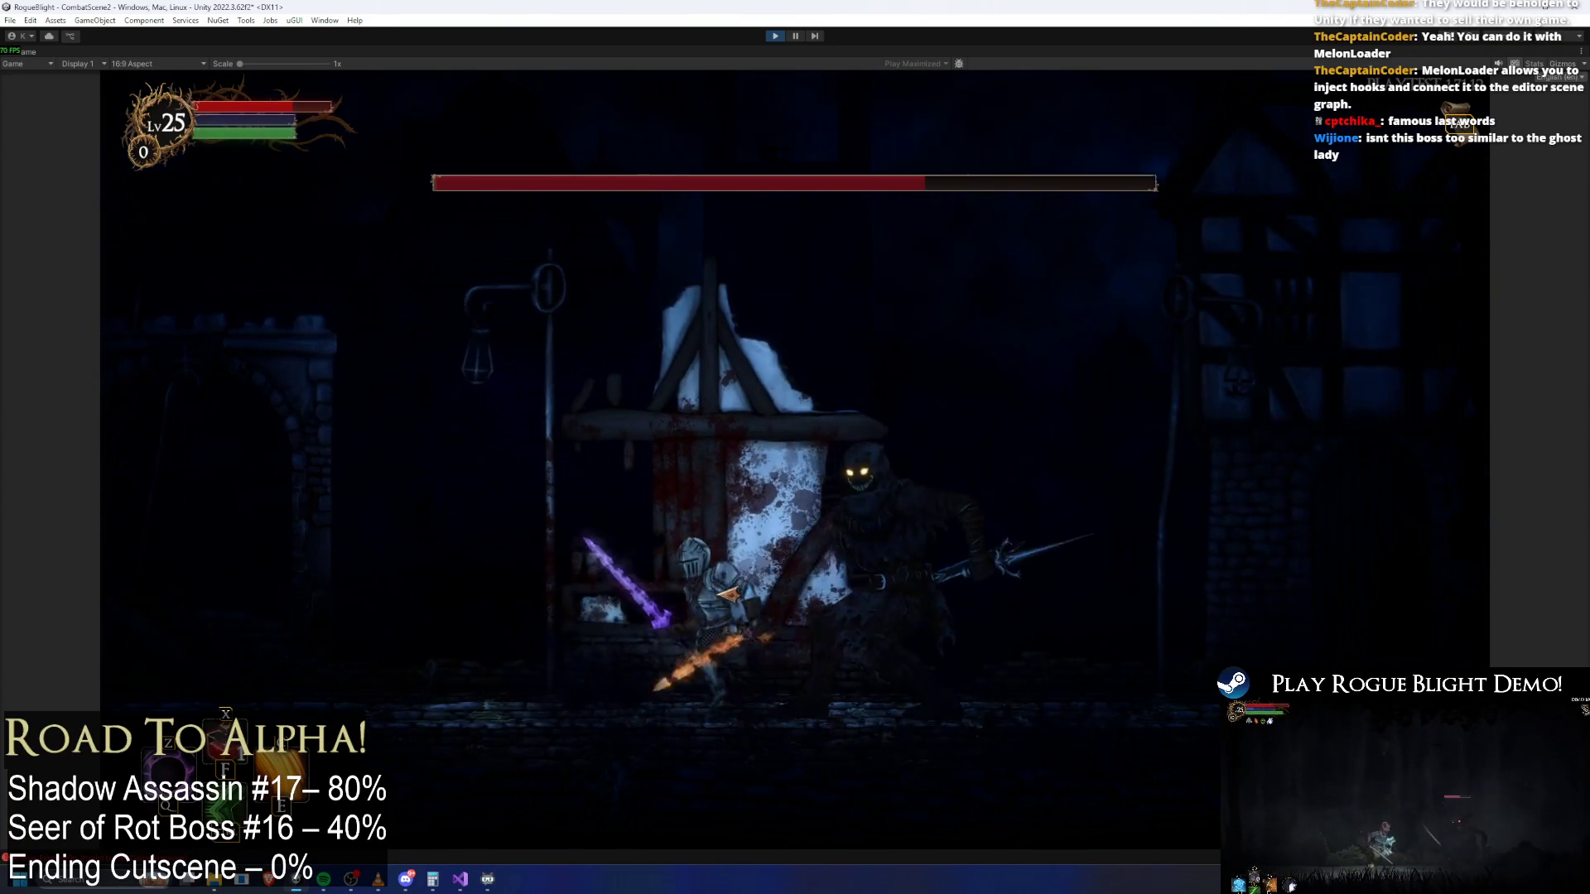
pyautogui.press('a')
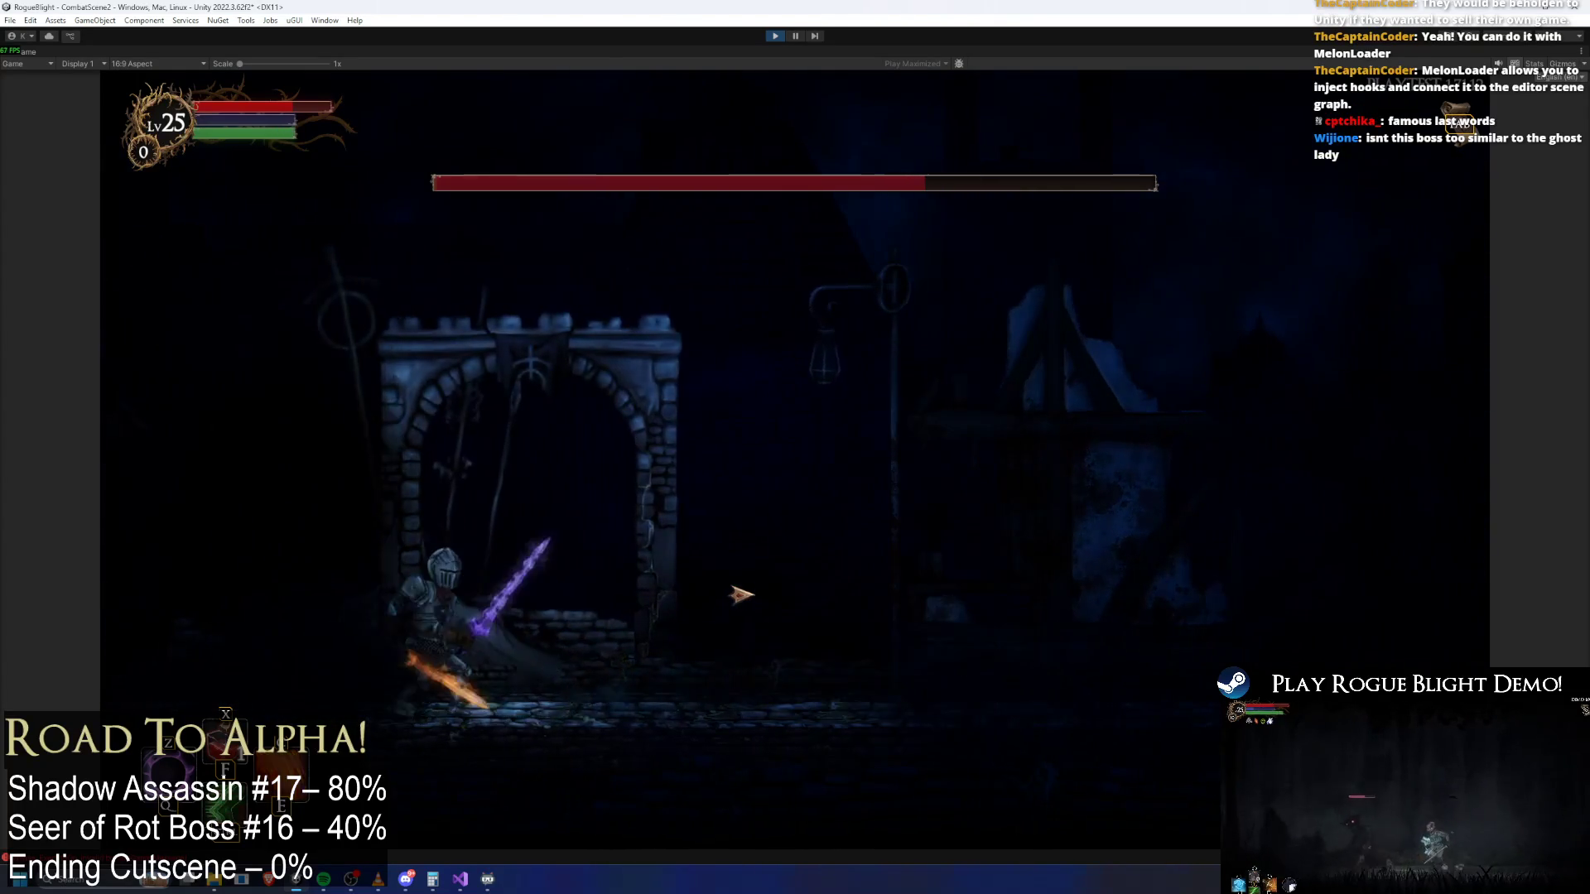
pyautogui.click(698, 596)
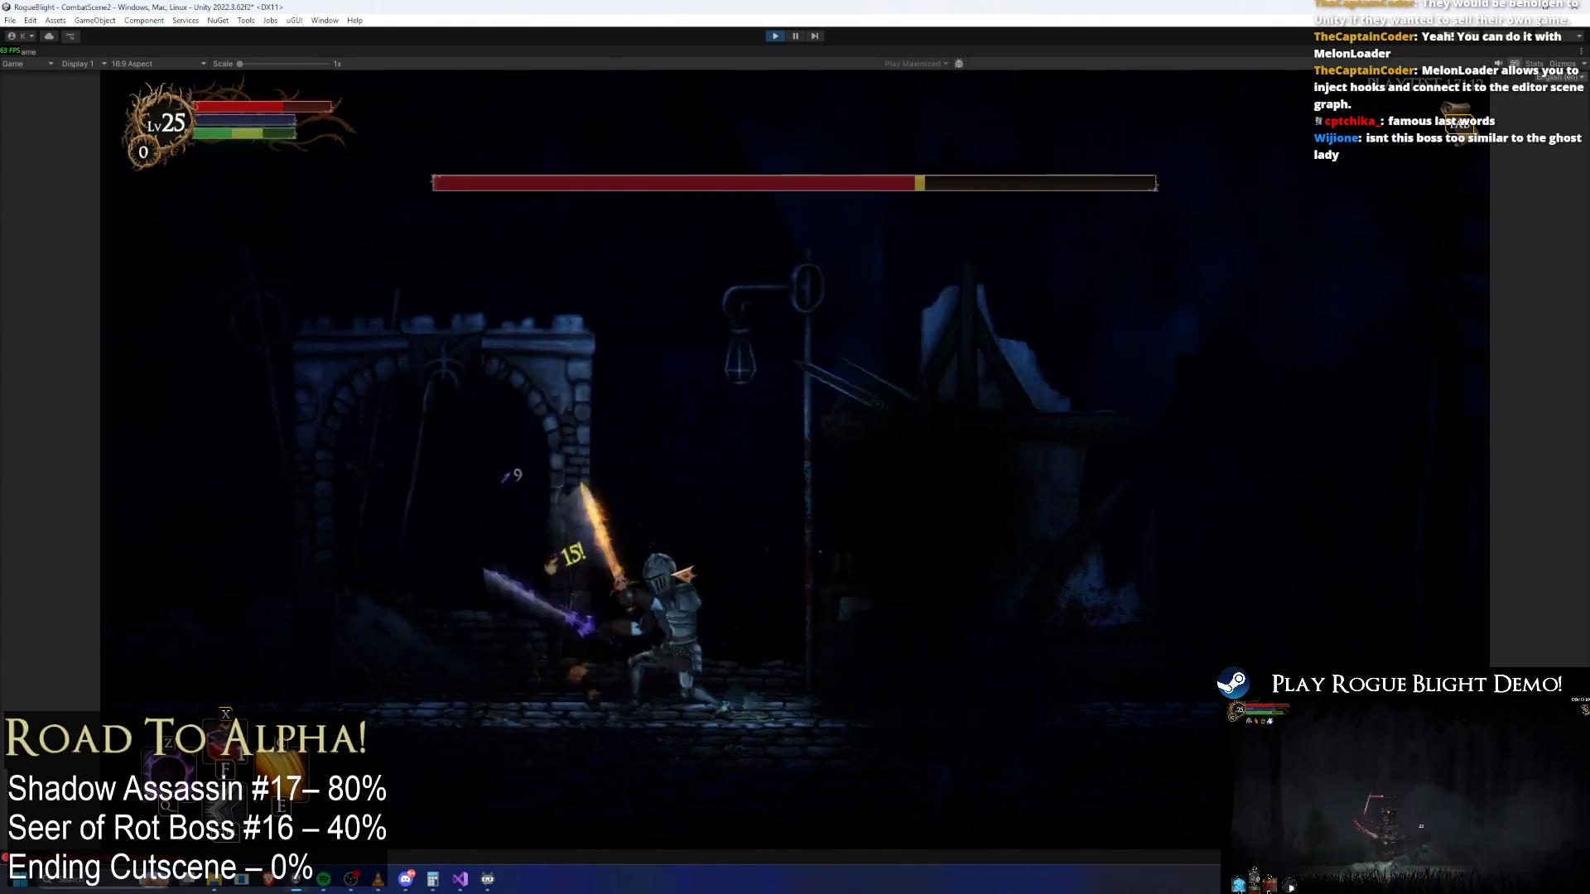
pyautogui.press('a')
pyautogui.press('d')
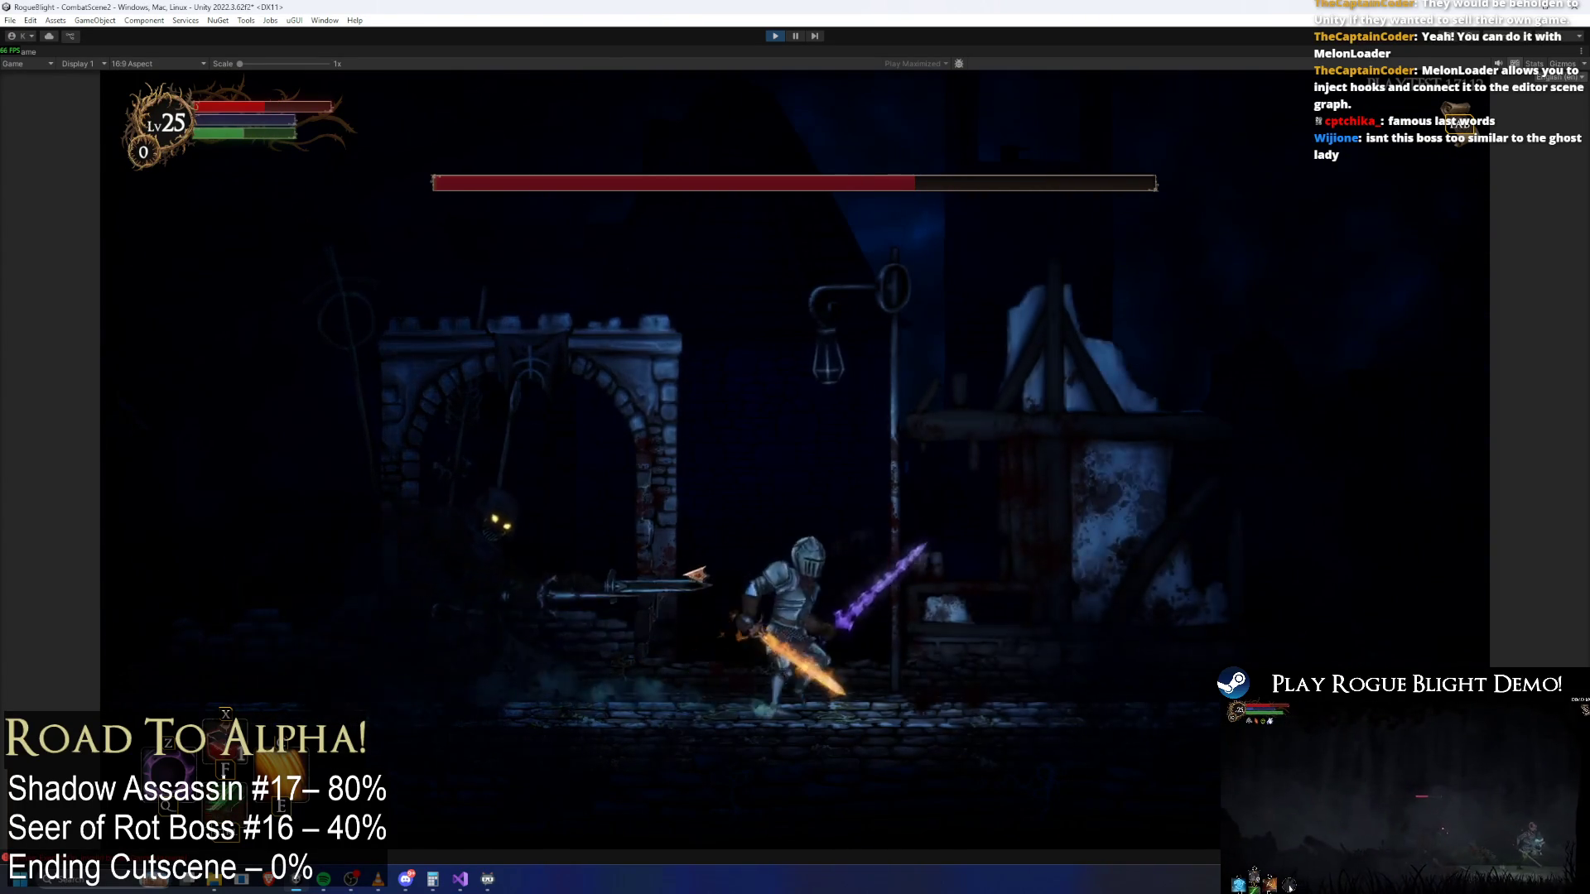
pyautogui.press('d')
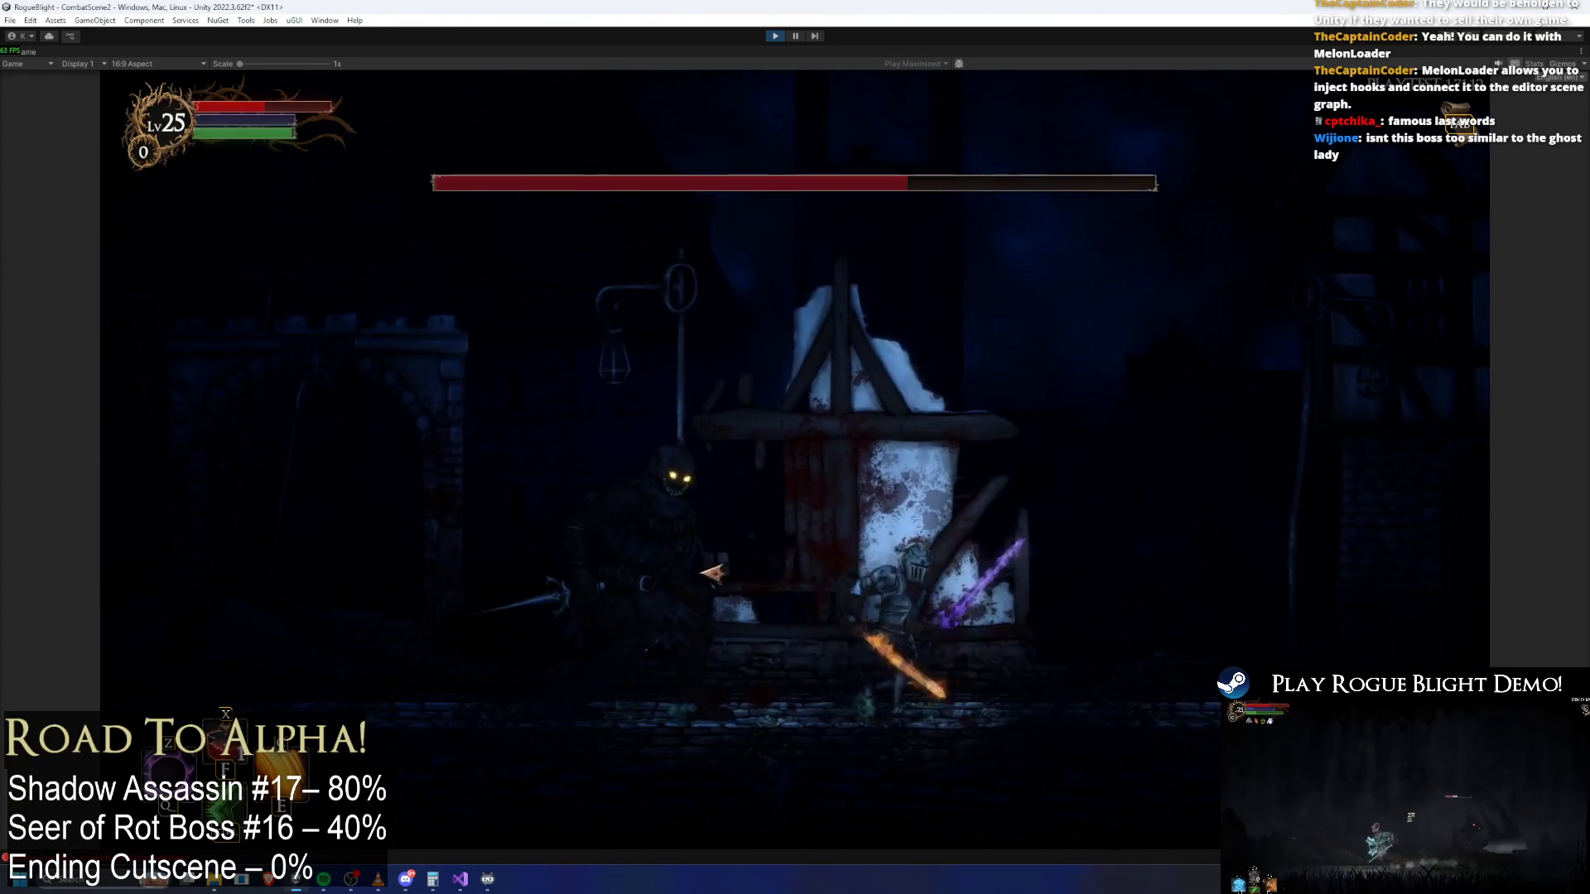
pyautogui.press('a')
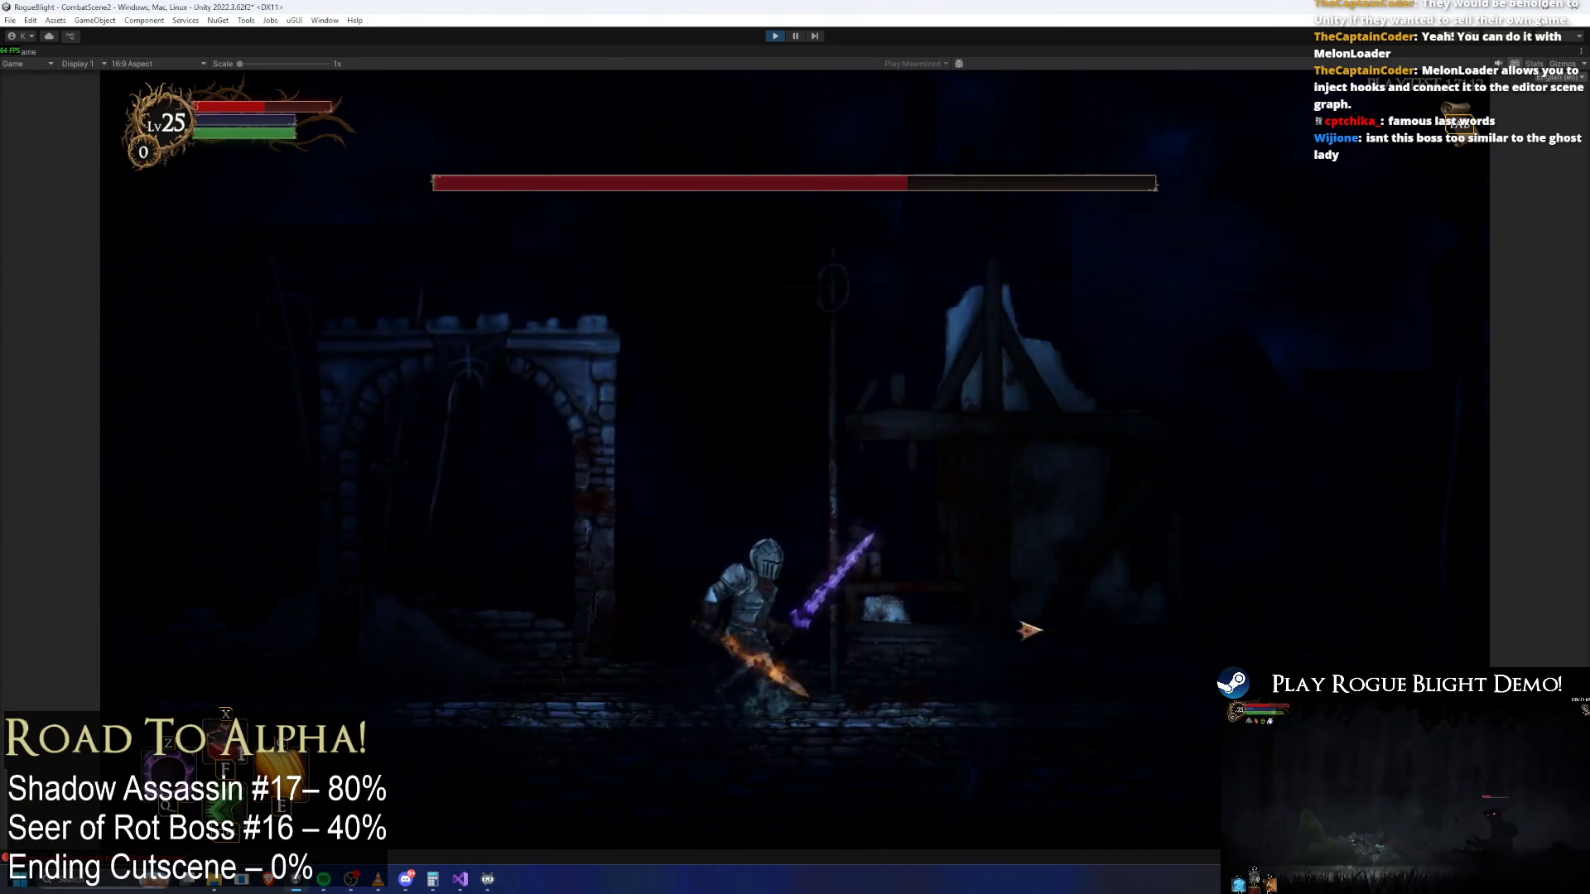
pyautogui.press('a')
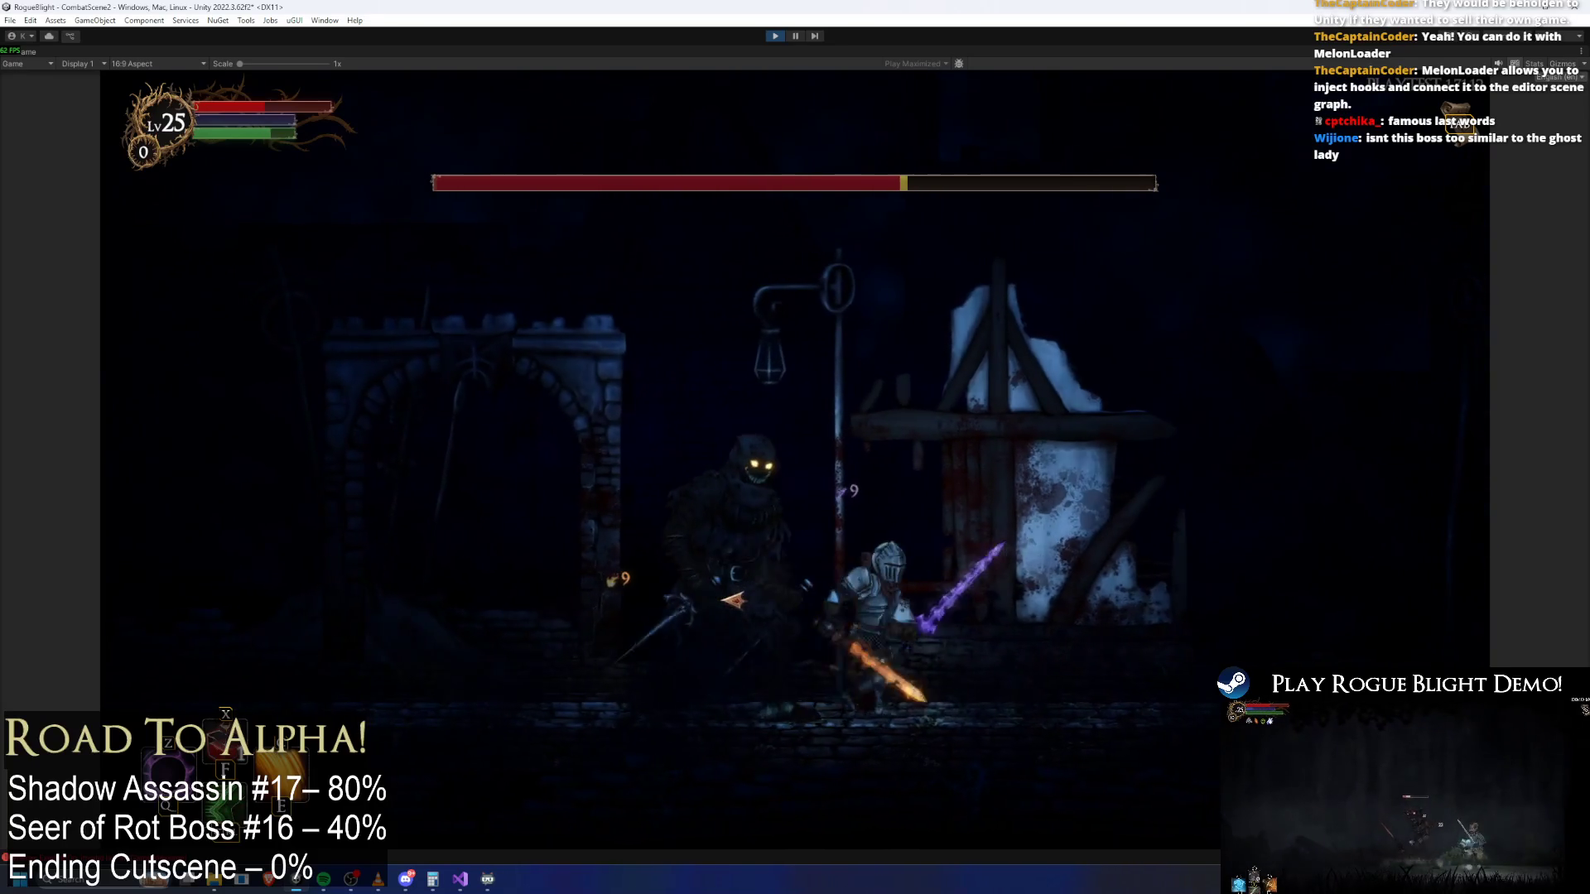
pyautogui.press('d')
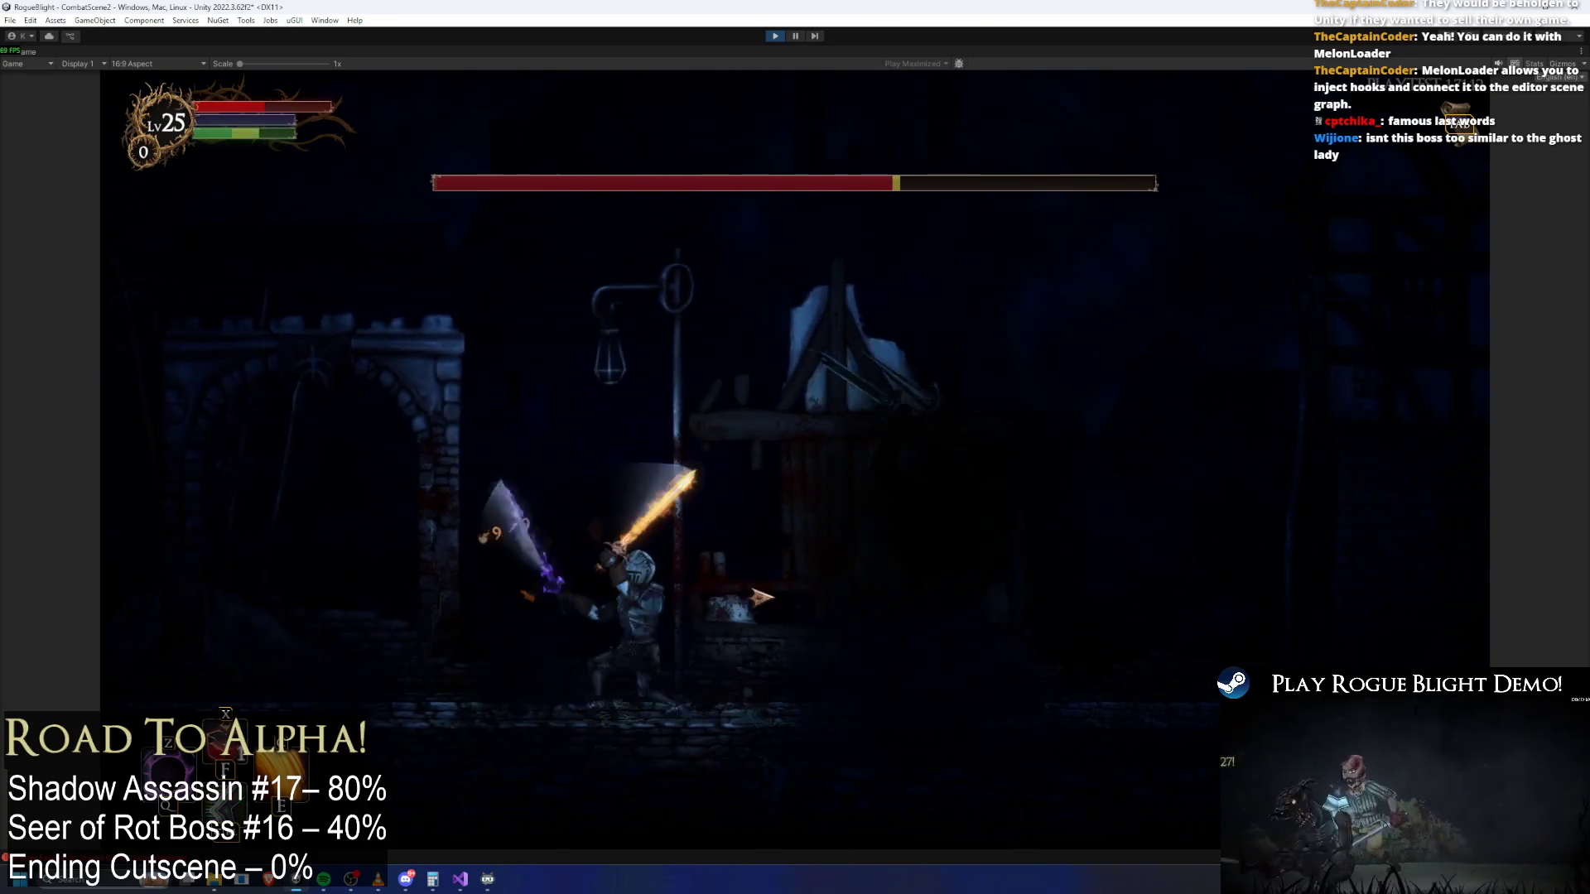
pyautogui.press('a')
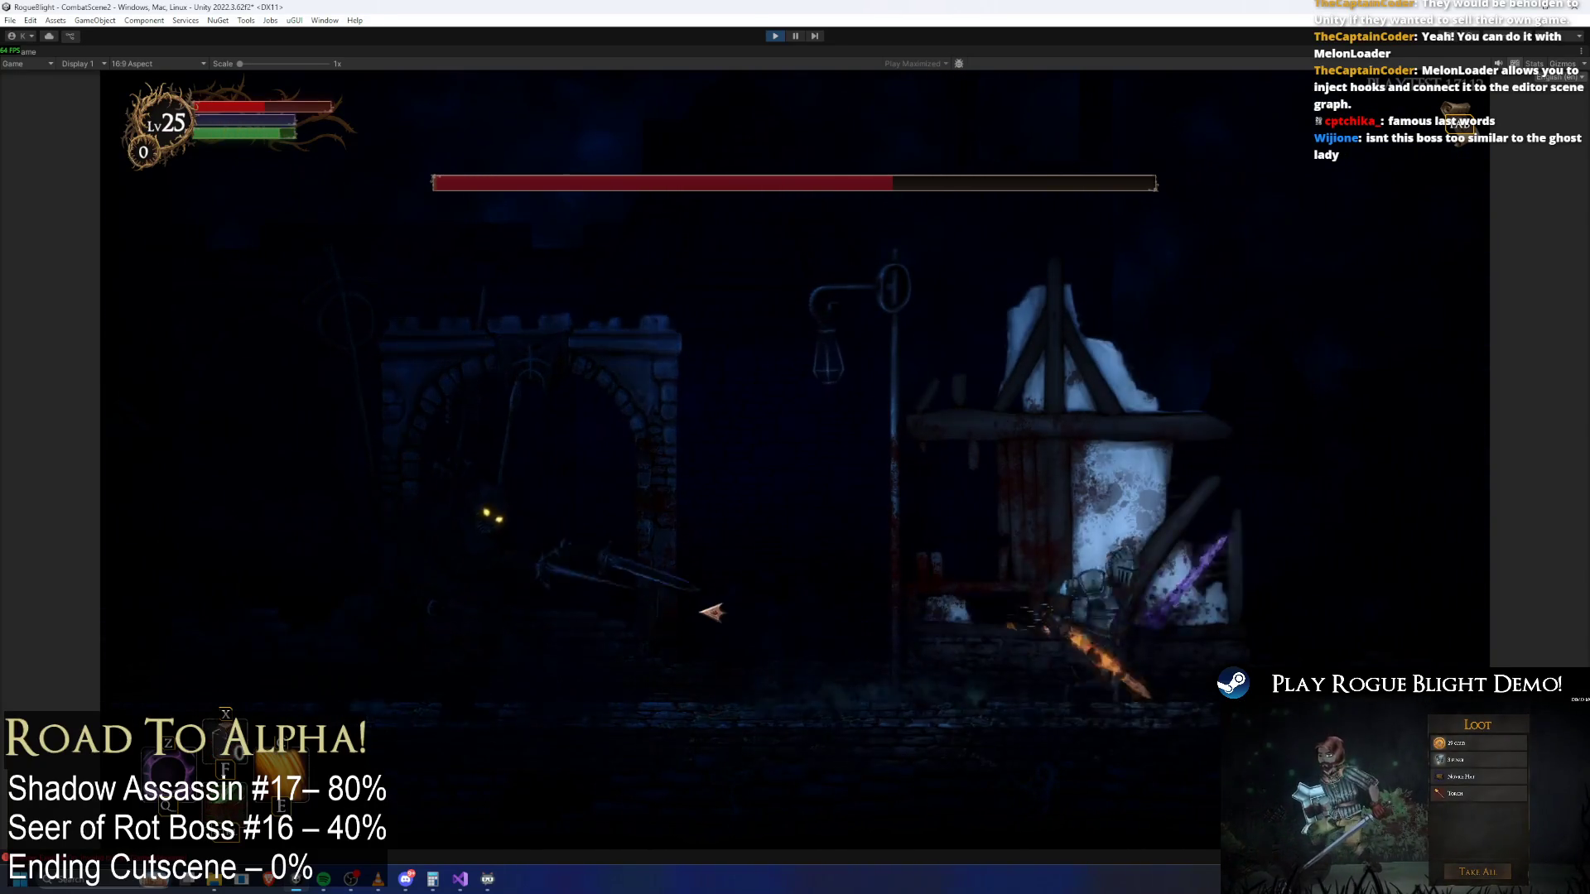
# Turn on cheats with F1 to restore health and mana, then keep hitting the boss
pyautogui.press('d')
pyautogui.press('F1')
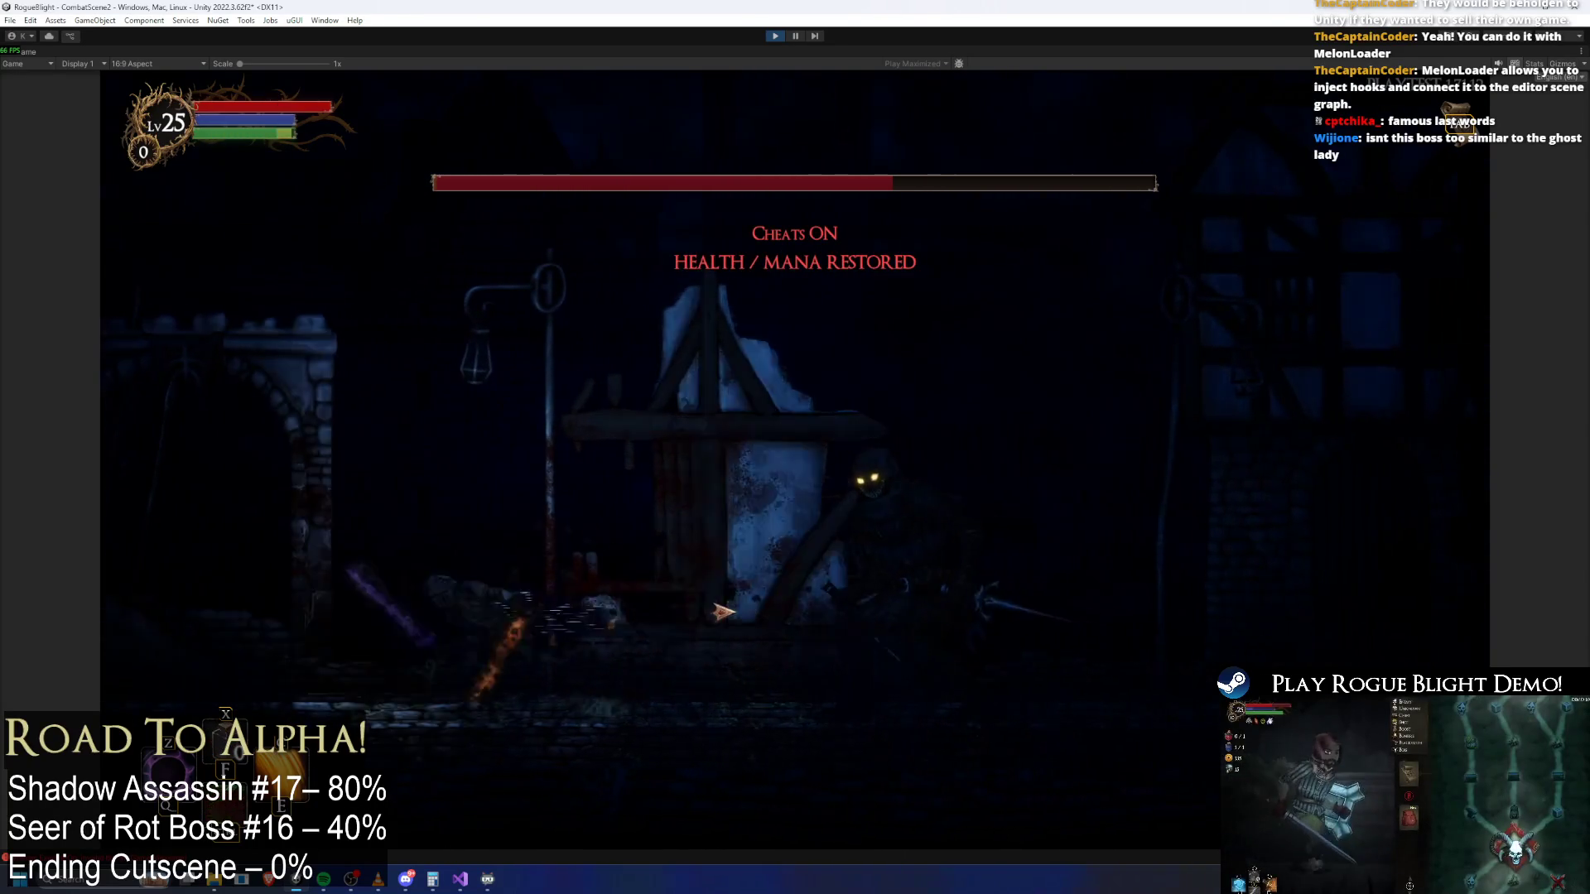
pyautogui.click(722, 612)
pyautogui.press('d')
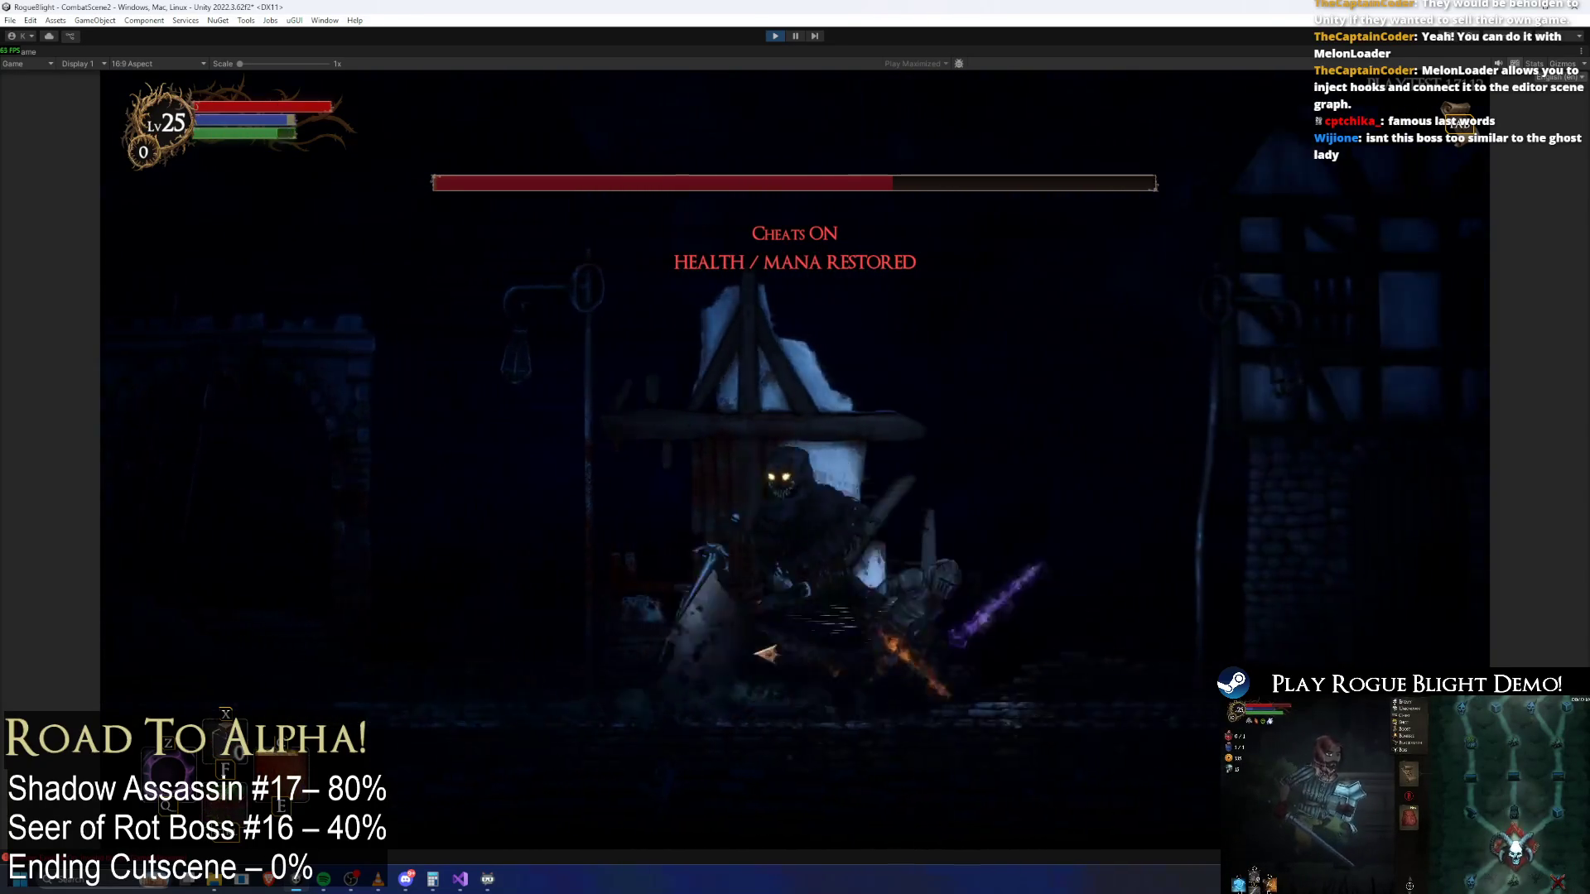
pyautogui.click(1004, 614)
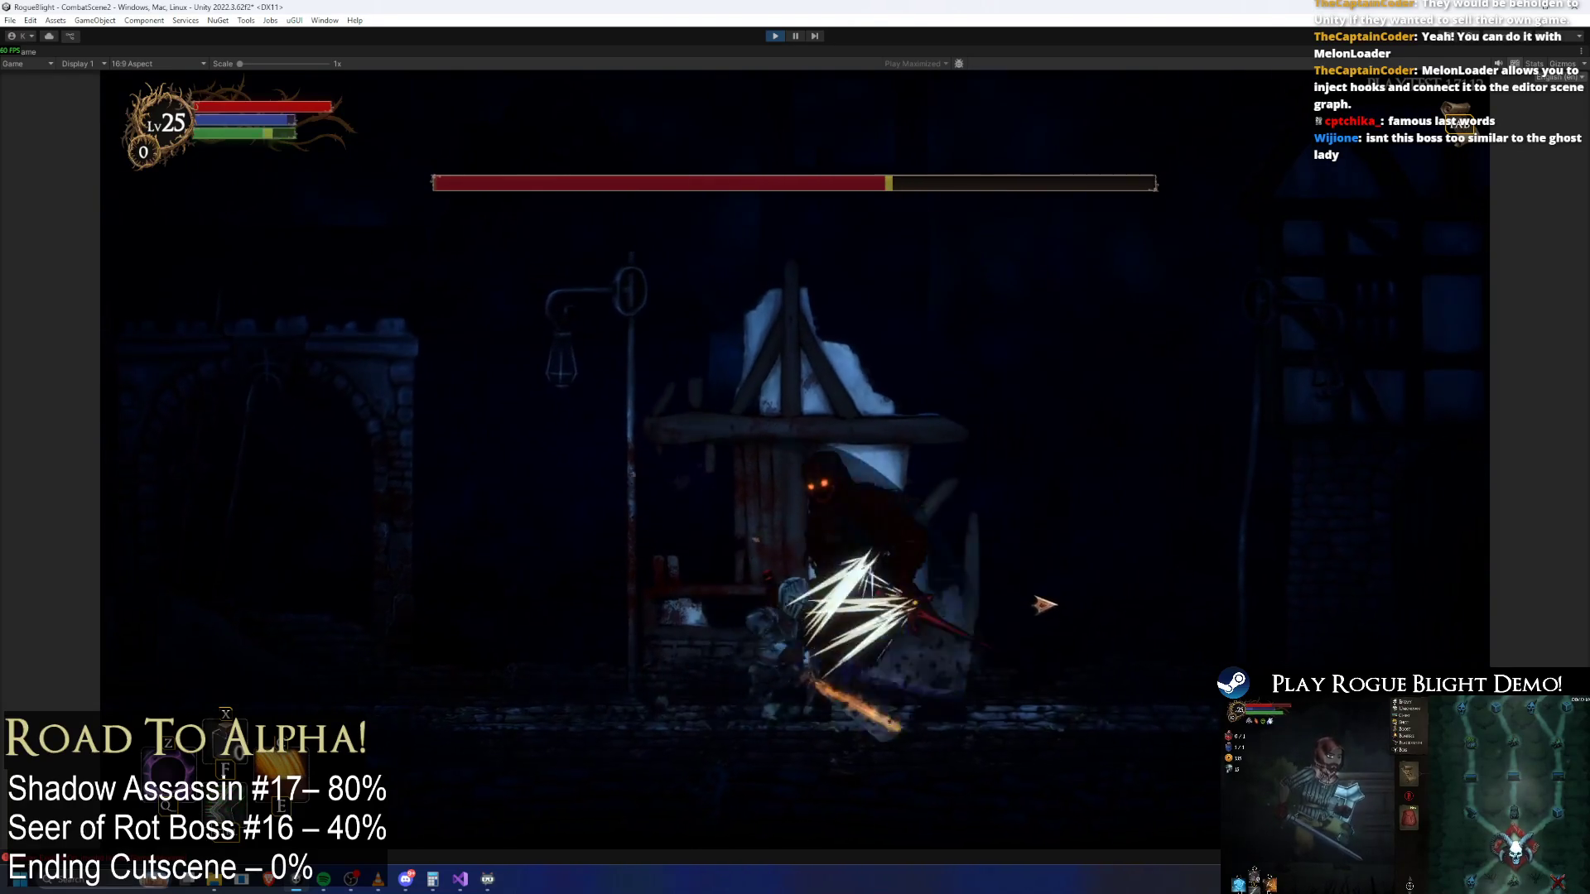
pyautogui.press('a')
pyautogui.press('d')
pyautogui.press('a')
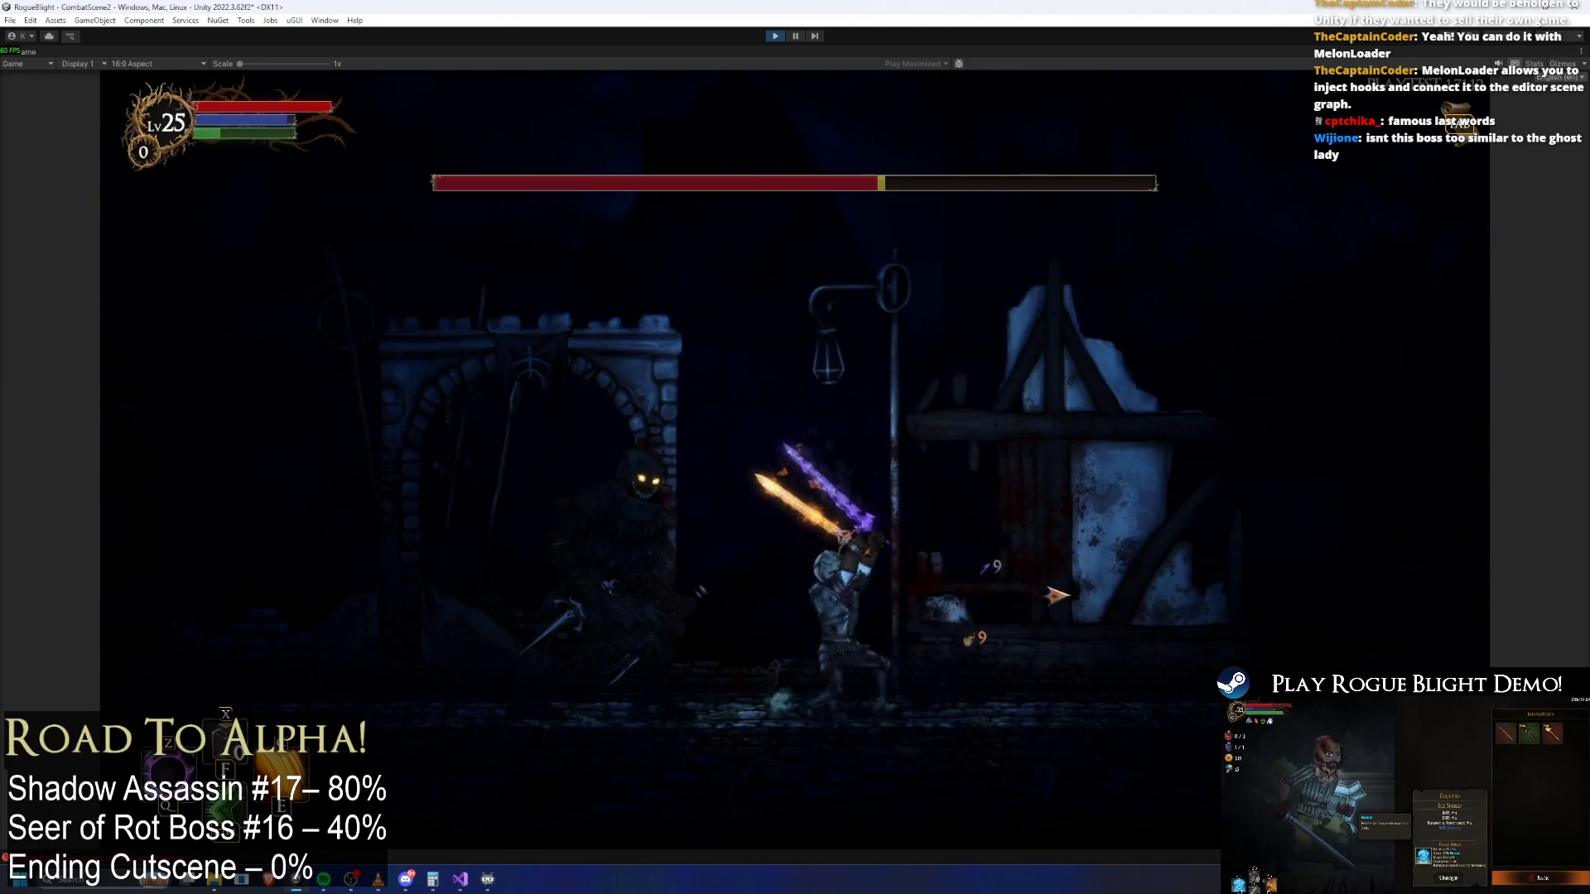
pyautogui.press('d')
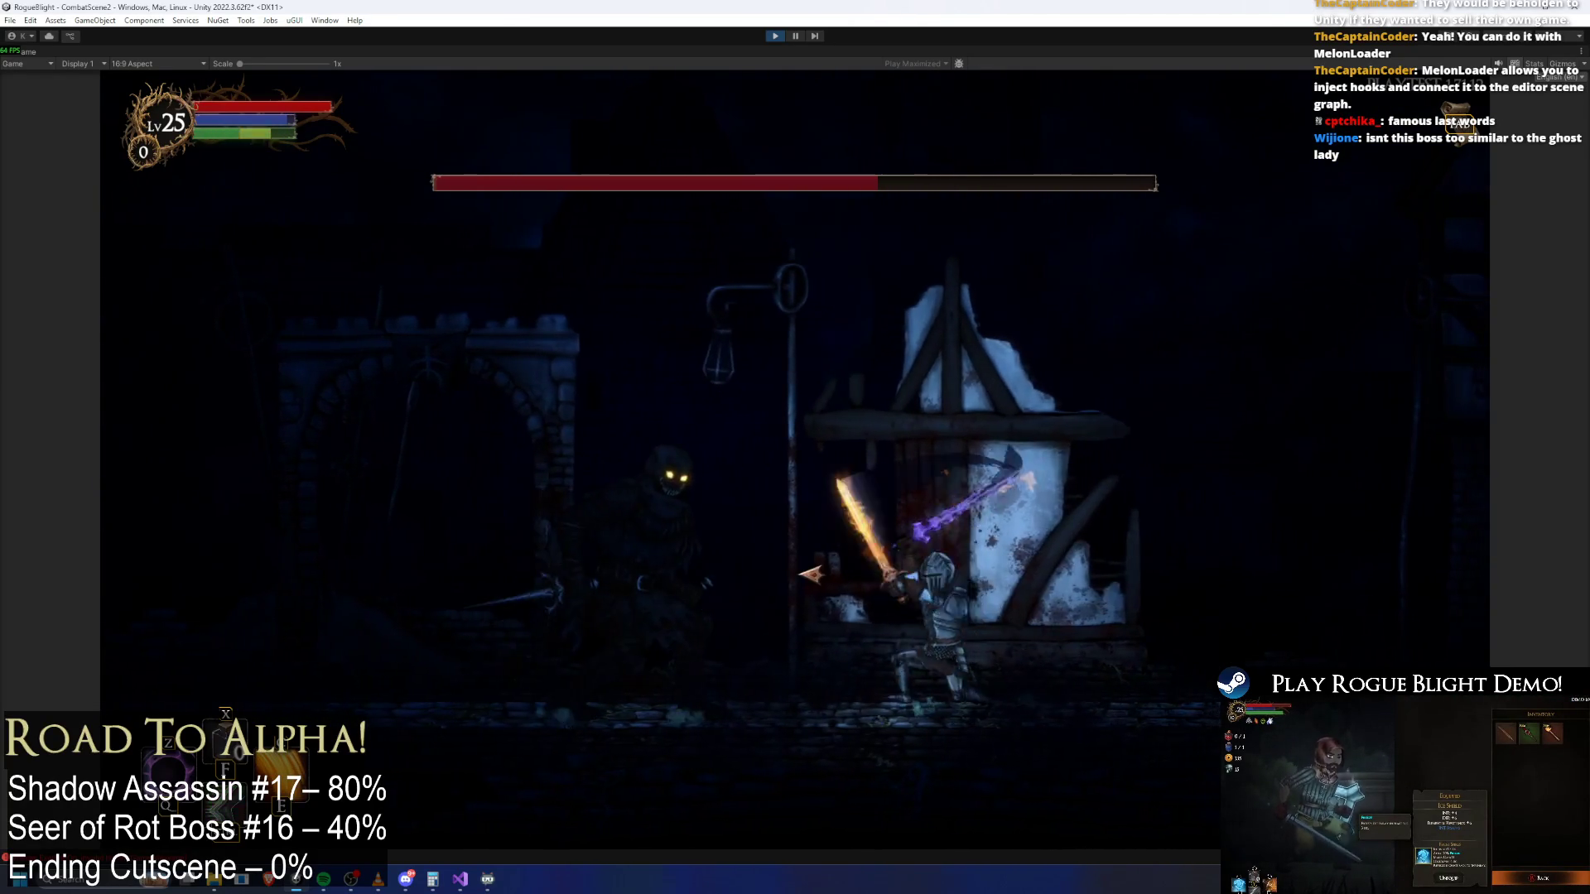
pyautogui.press('a')
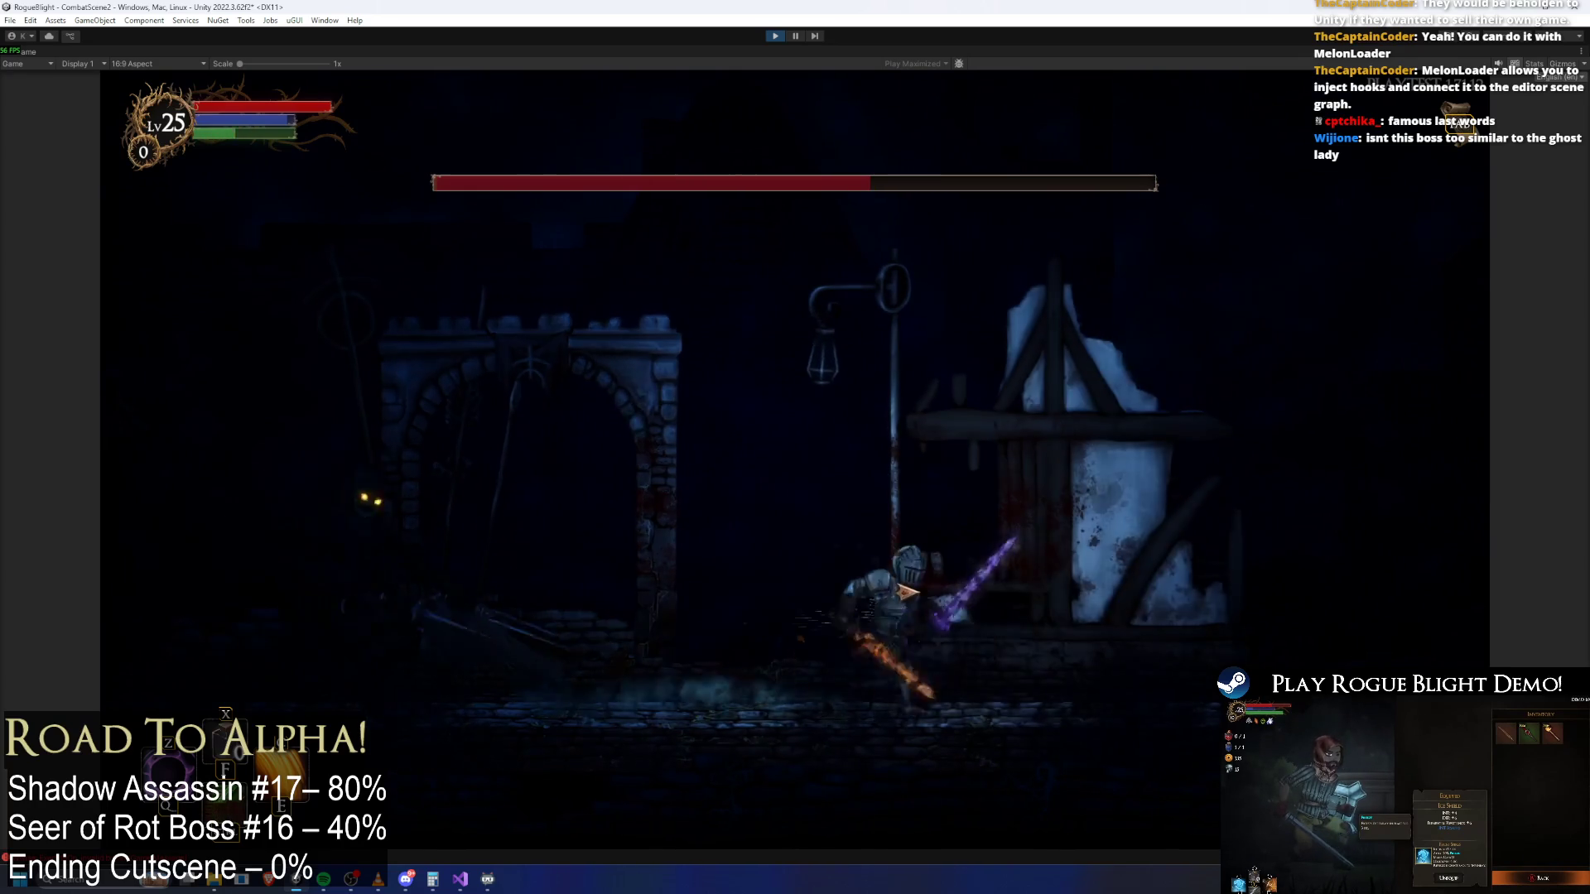
pyautogui.click(800, 593)
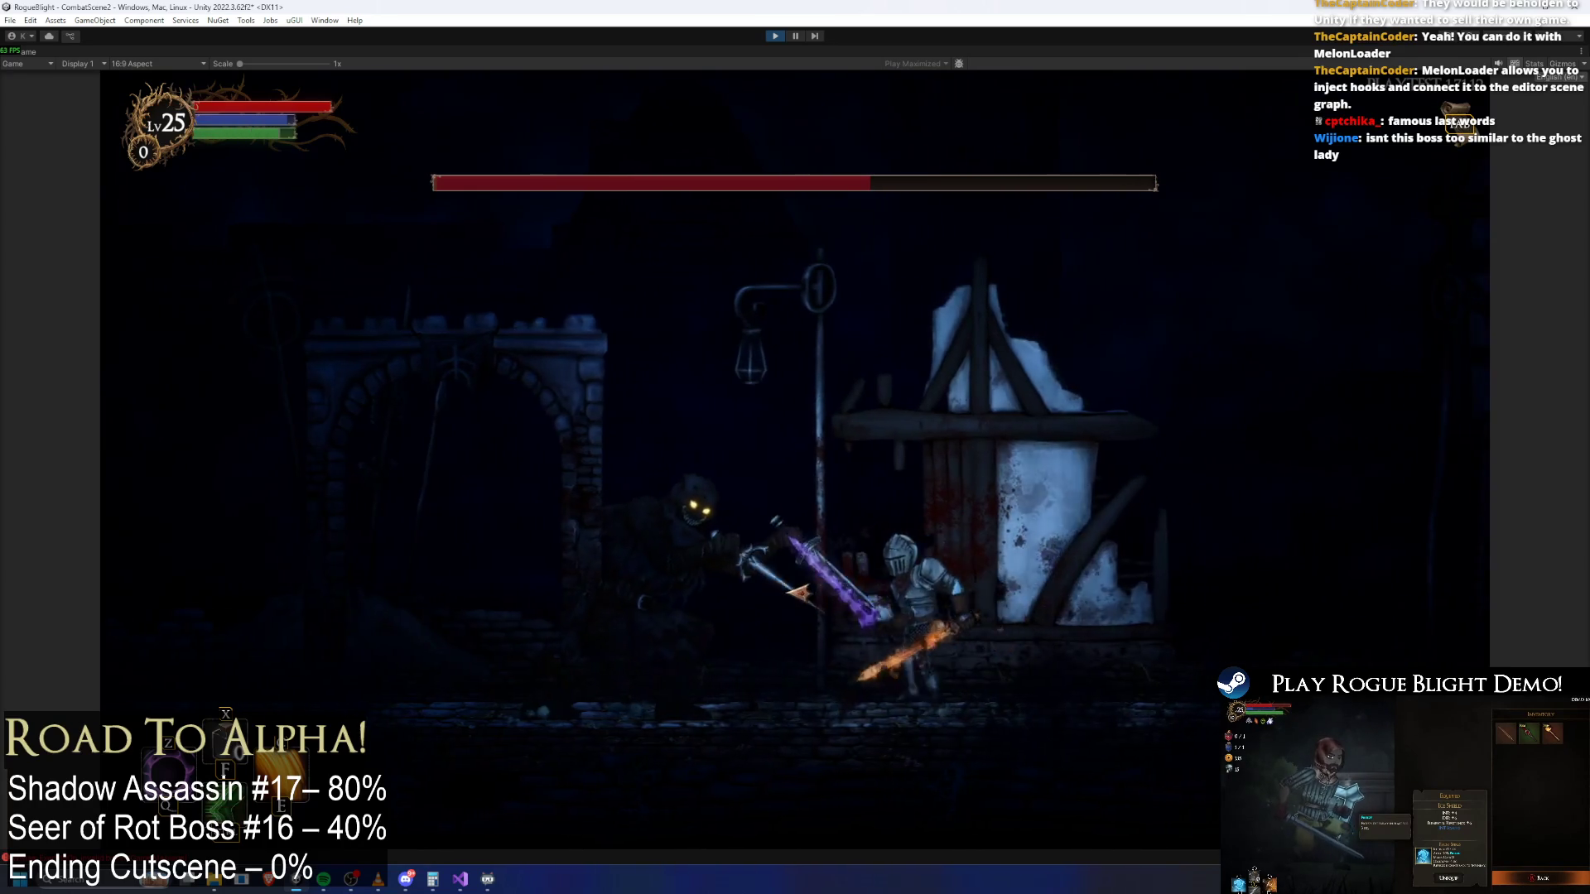
pyautogui.press('a')
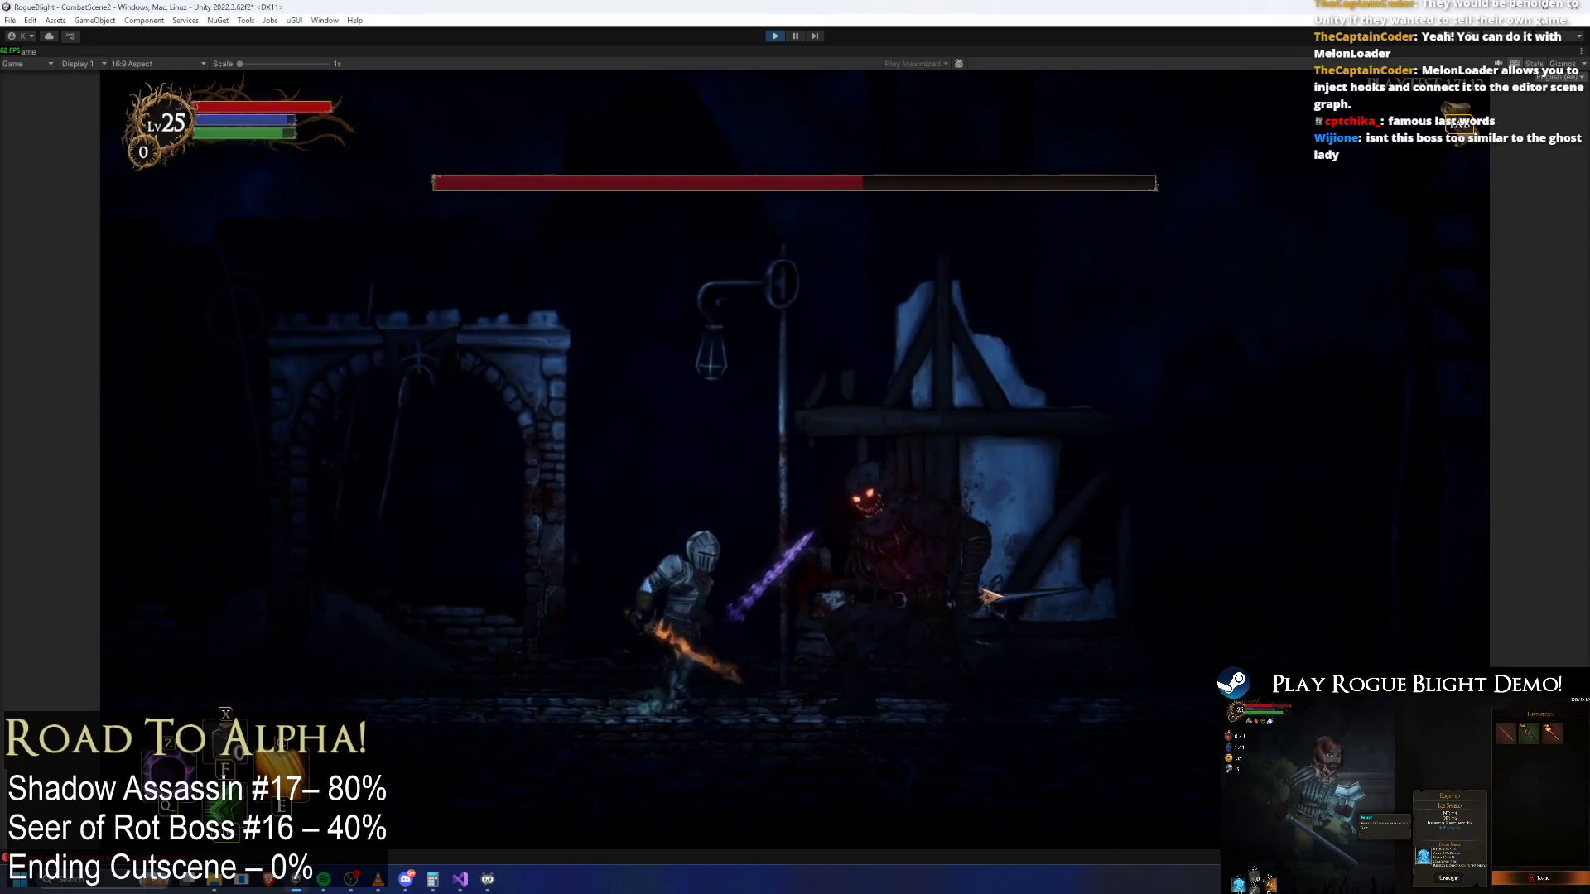
pyautogui.click(1000, 596)
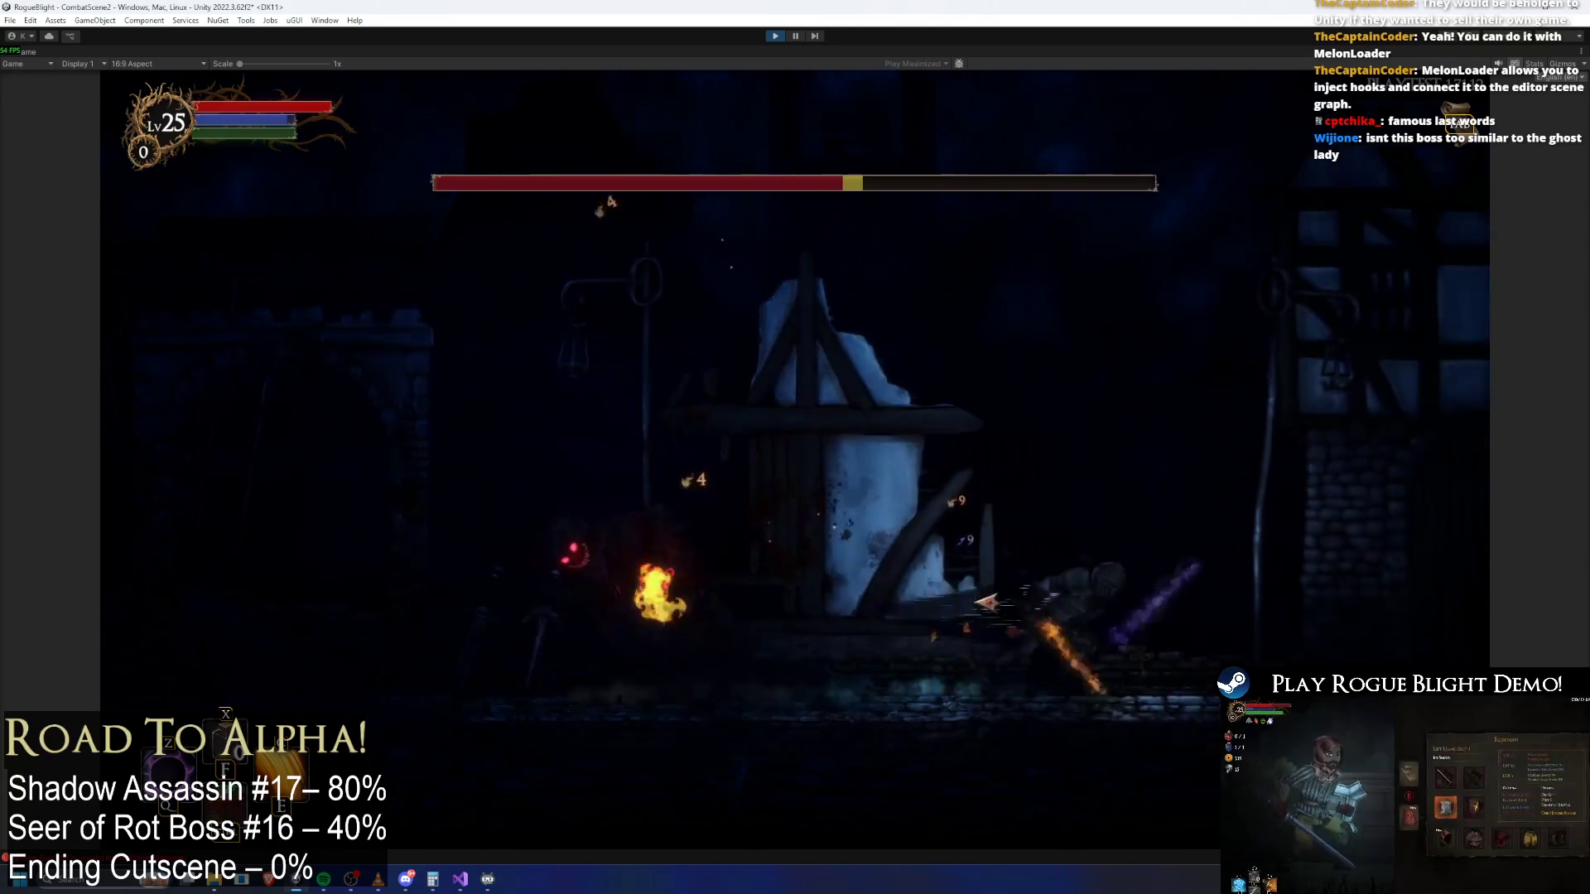
pyautogui.press('a')
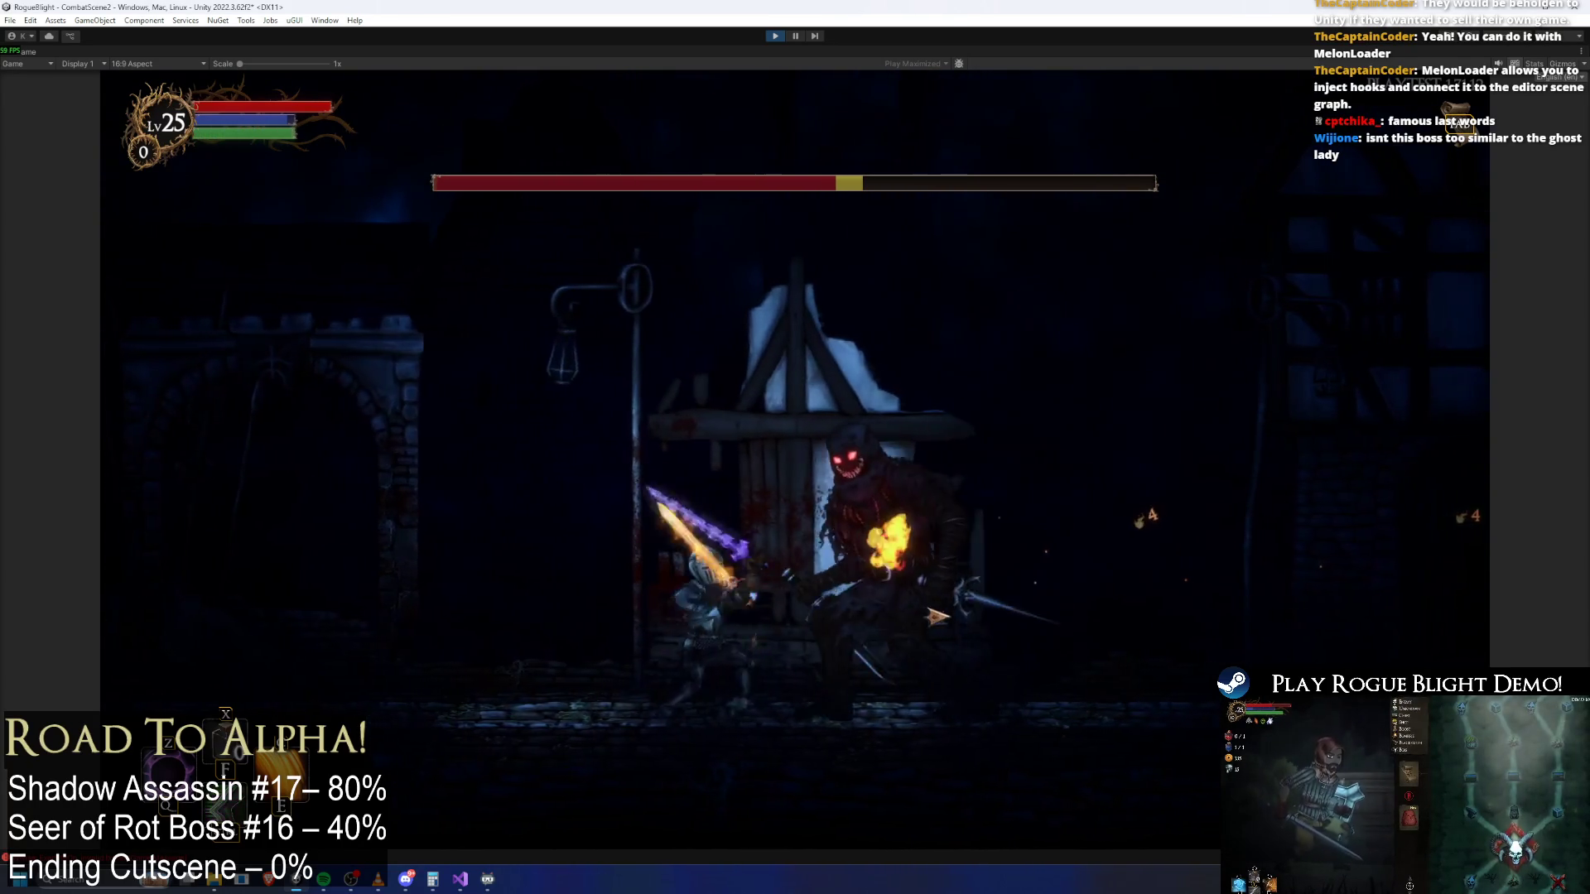
pyautogui.click(986, 613)
pyautogui.press('d')
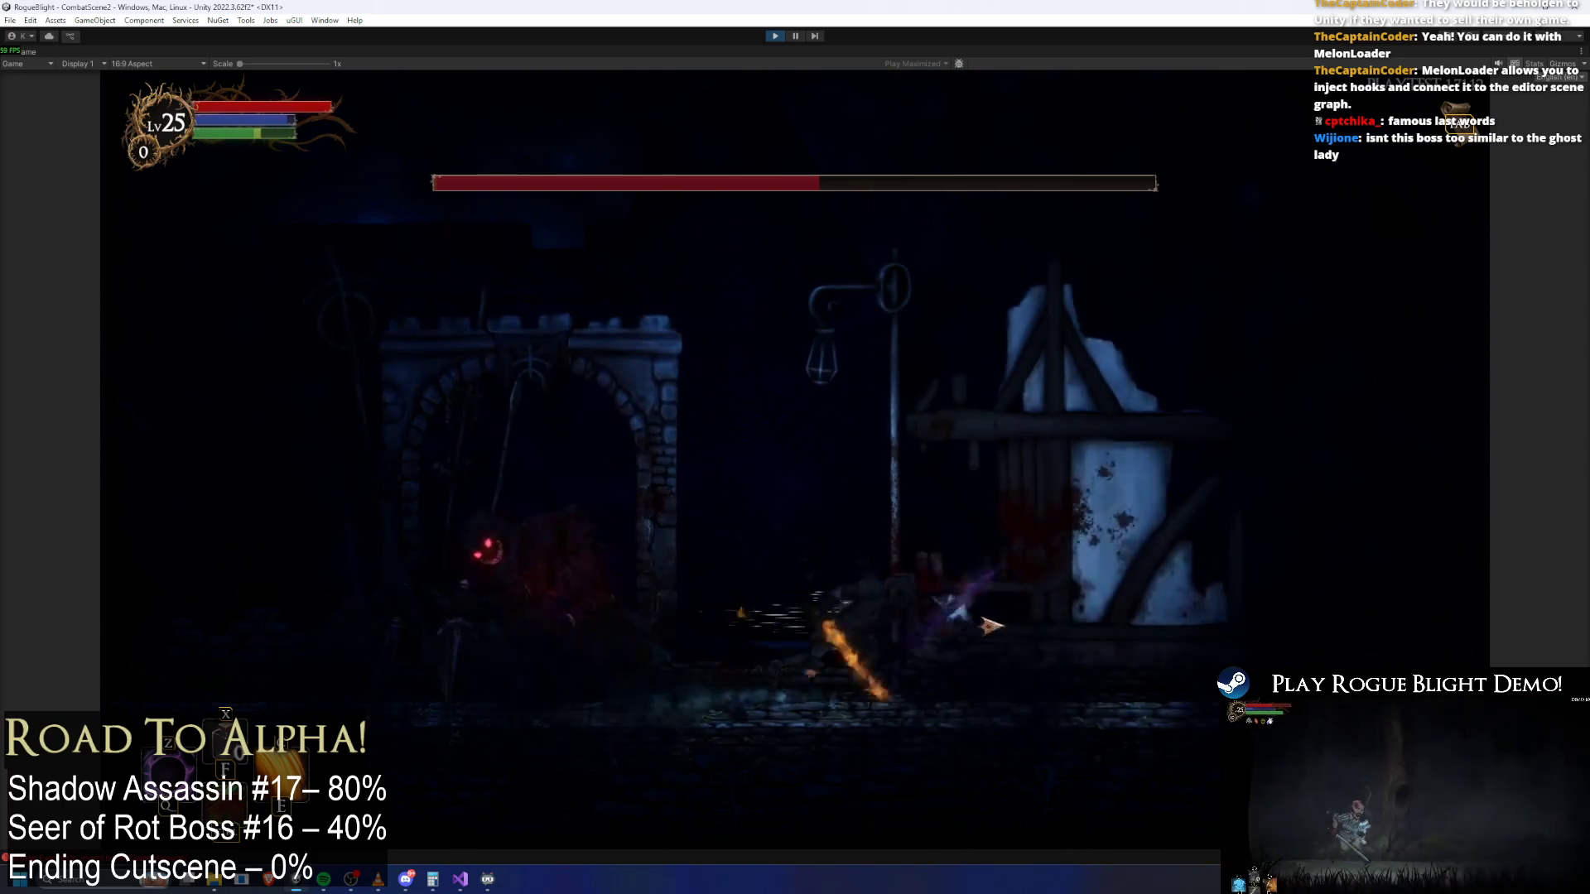
pyautogui.press('d')
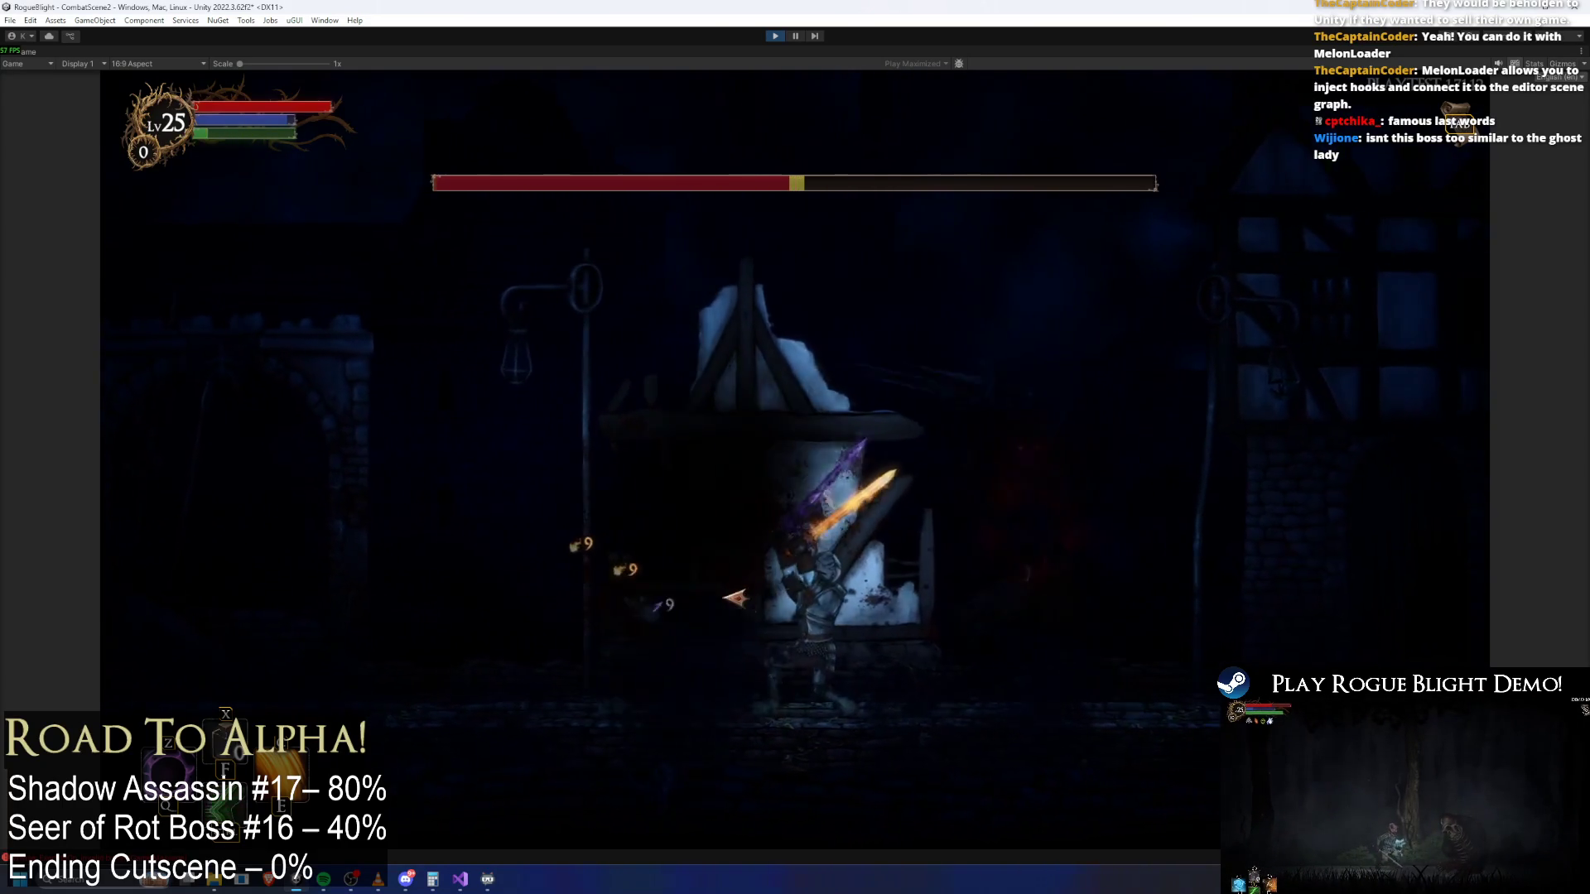
pyautogui.press('a')
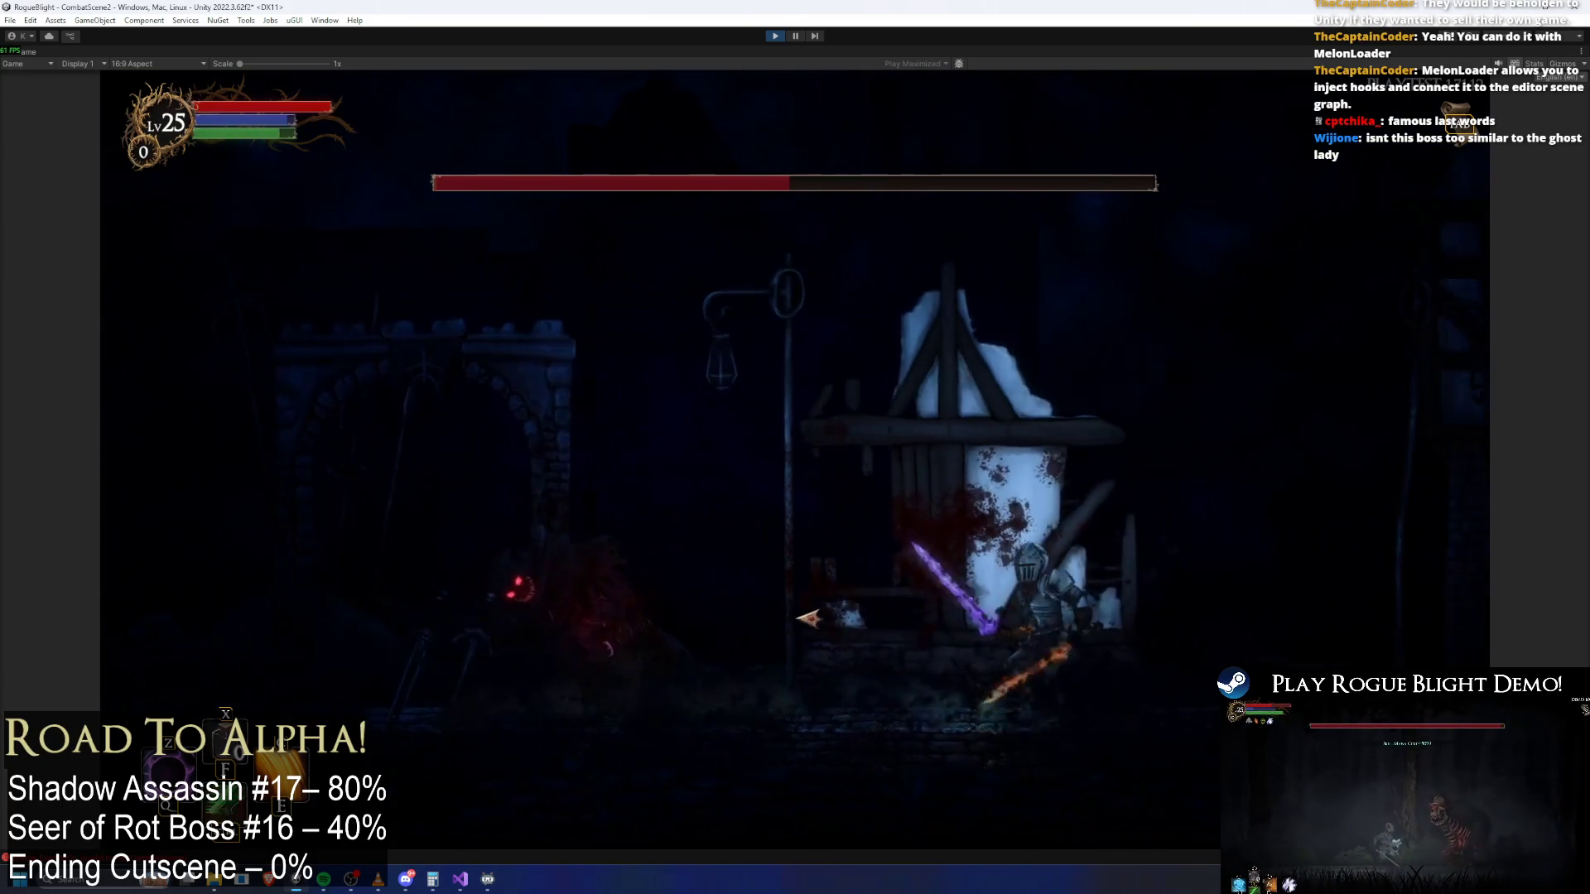
# Wear the boss below a fifth of its health with J slashes and E fiery spin attacks
pyautogui.press('a')
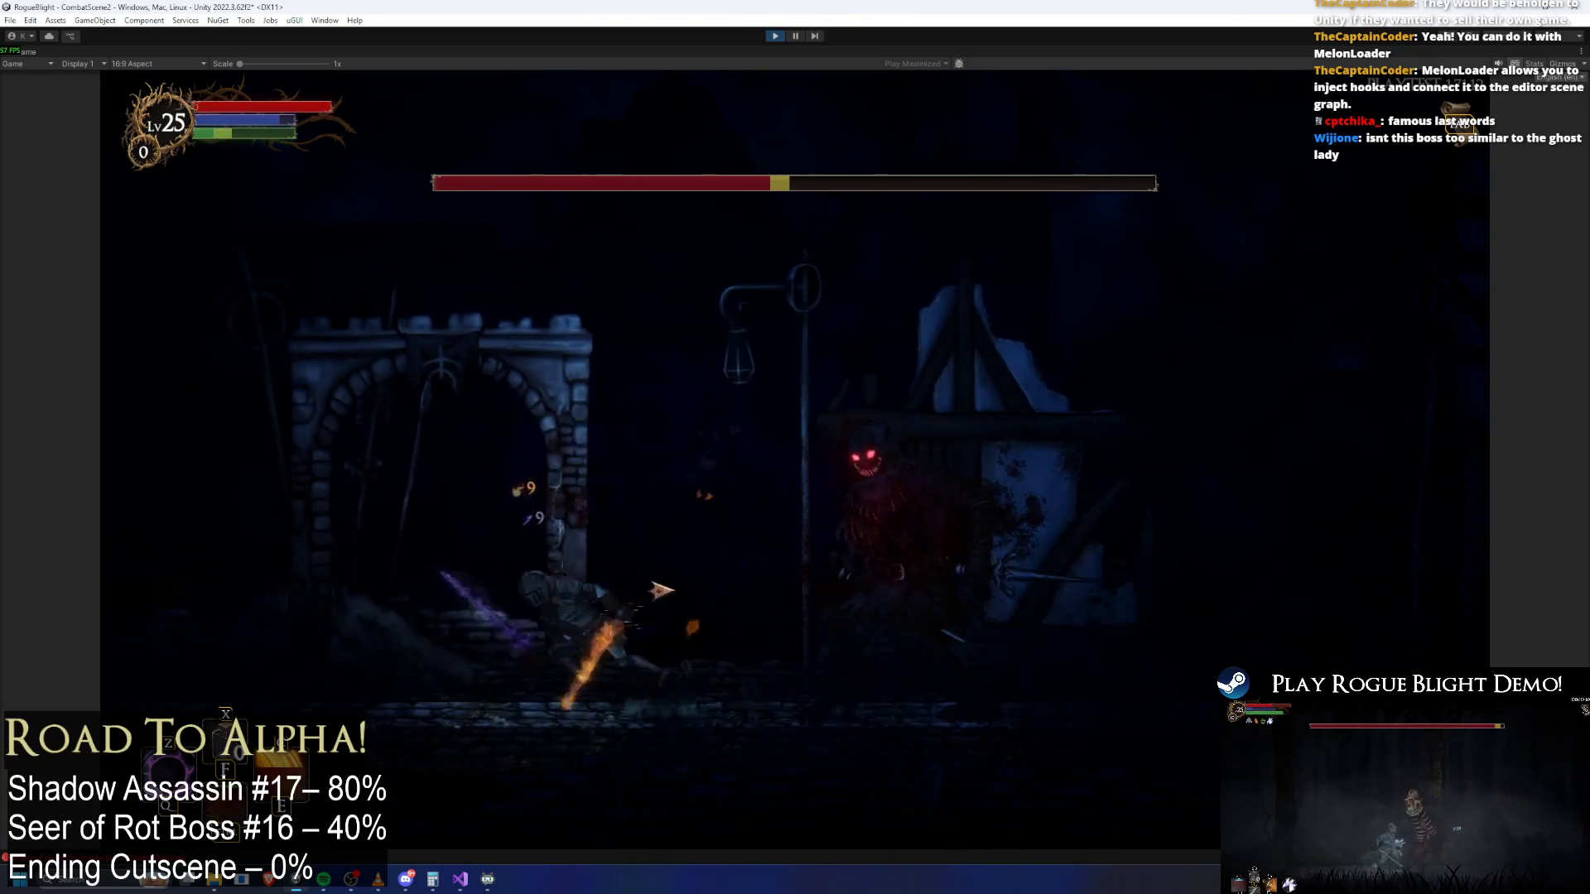
pyautogui.press('d')
pyautogui.press('d')
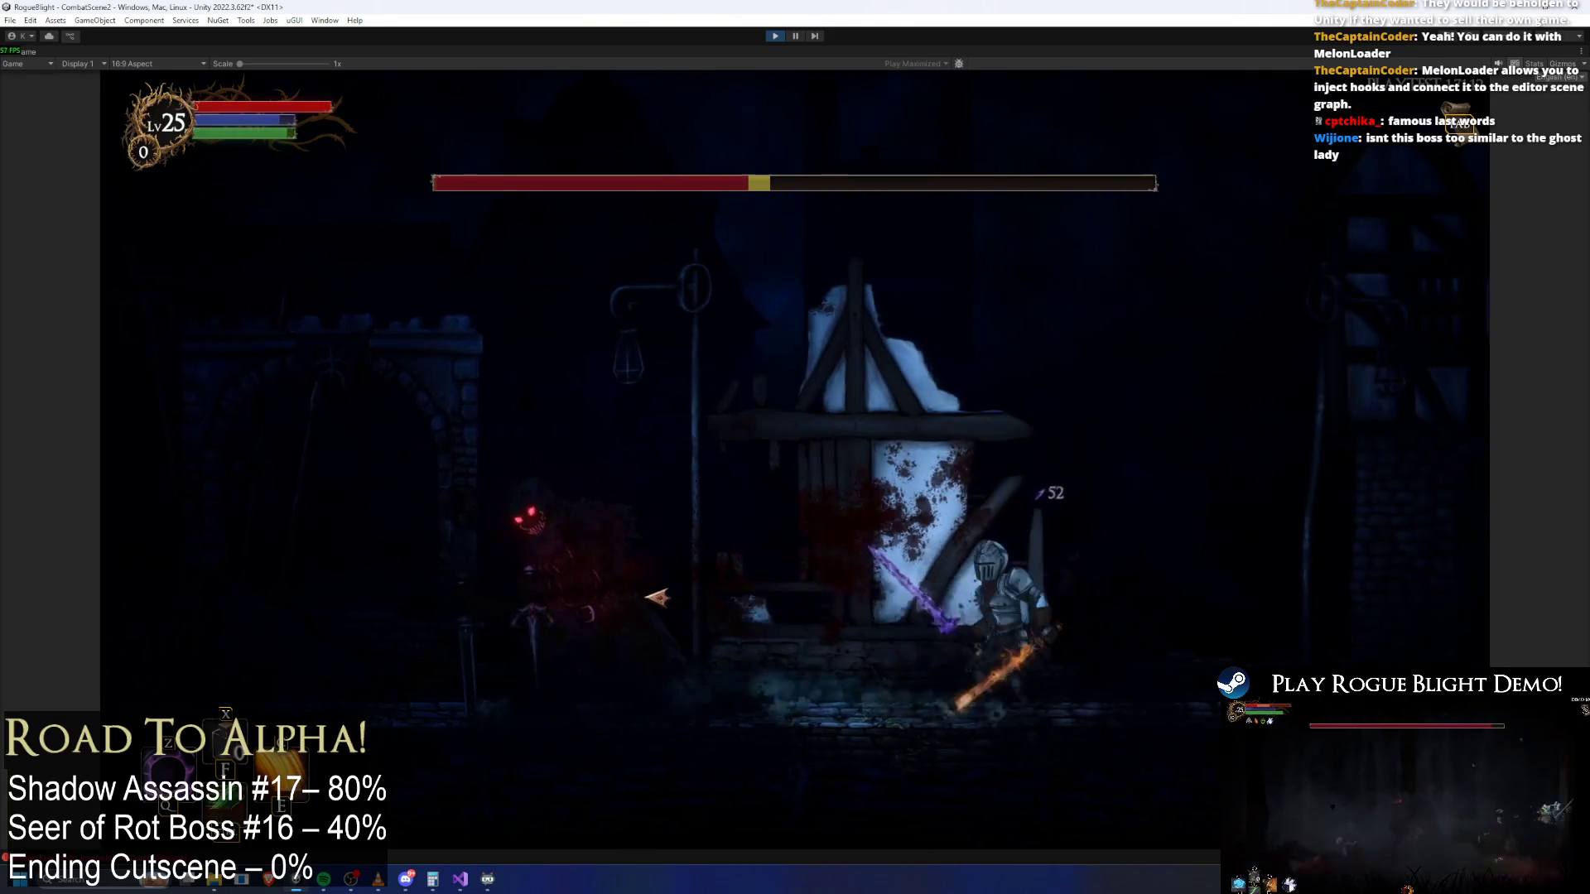
pyautogui.press('a')
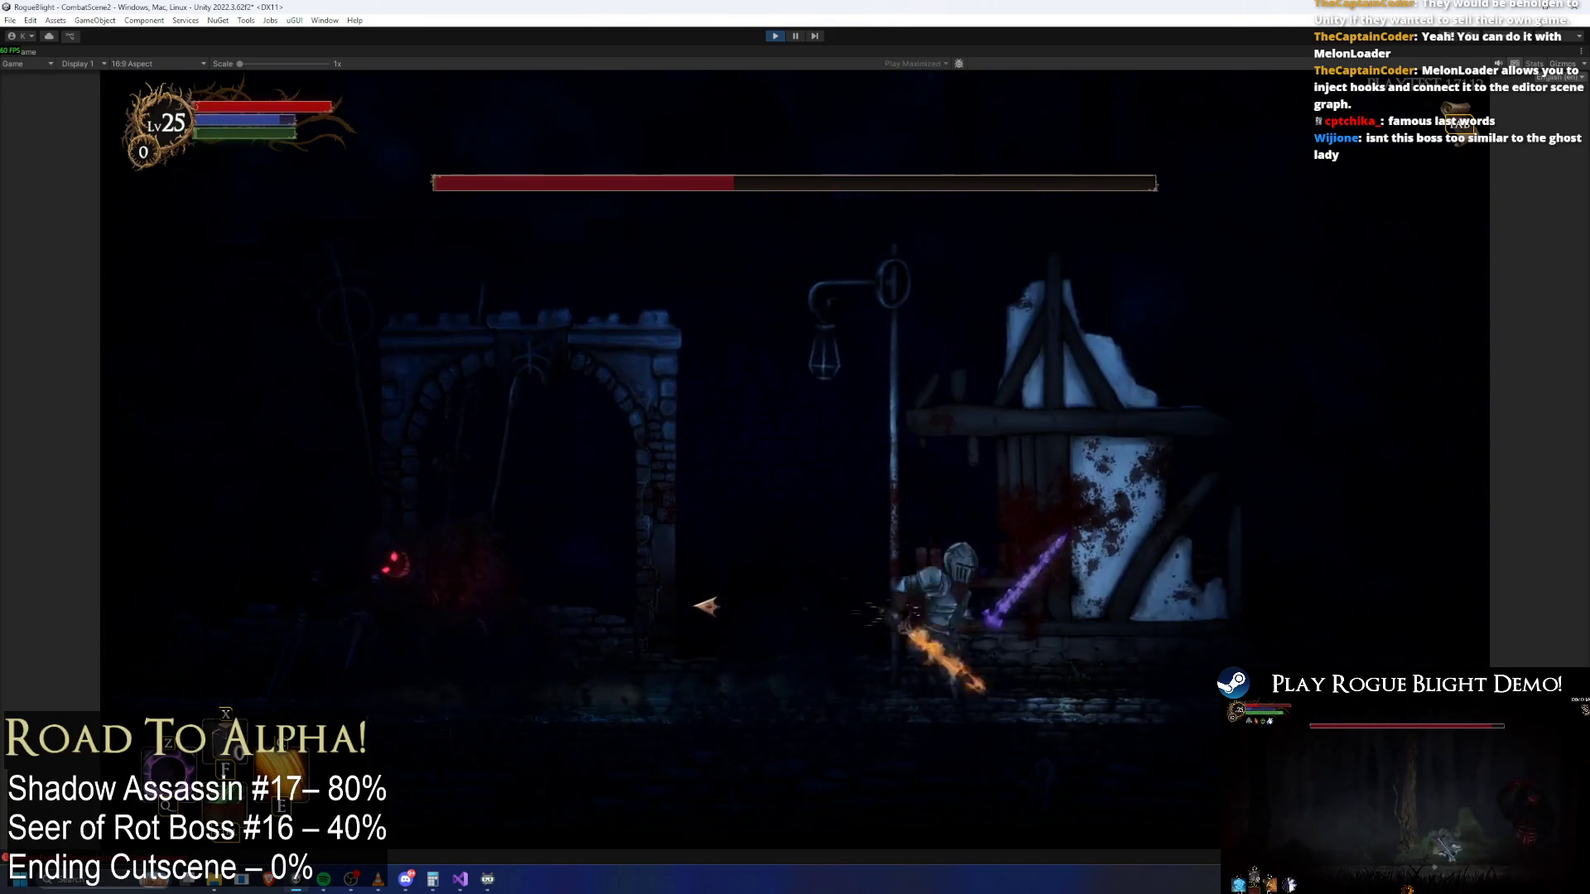
pyautogui.press('j')
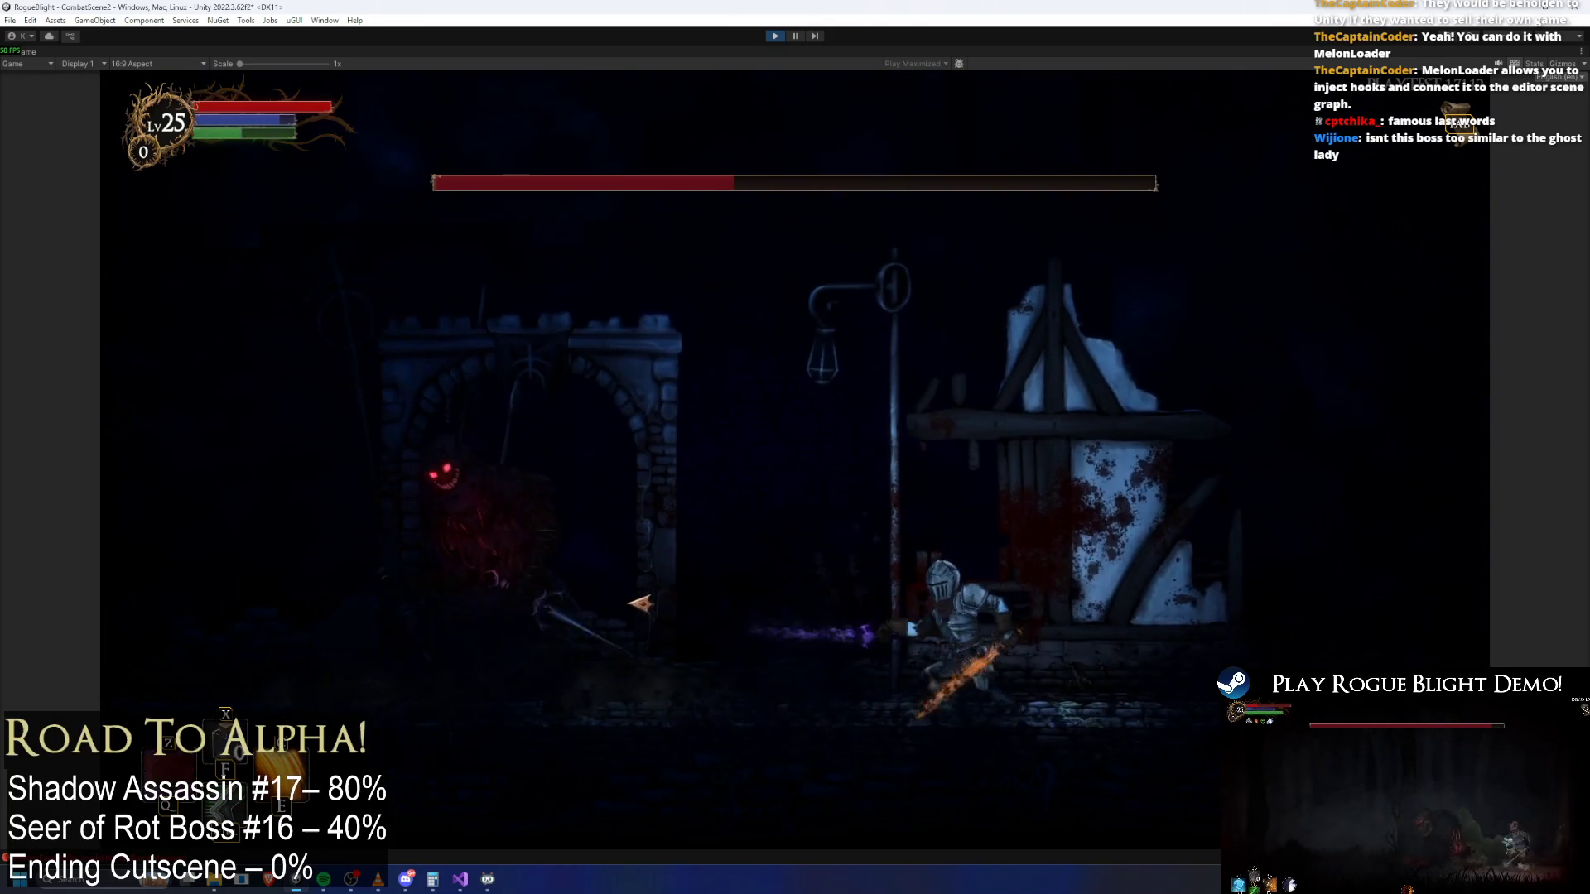
pyautogui.press('e')
pyautogui.press('j')
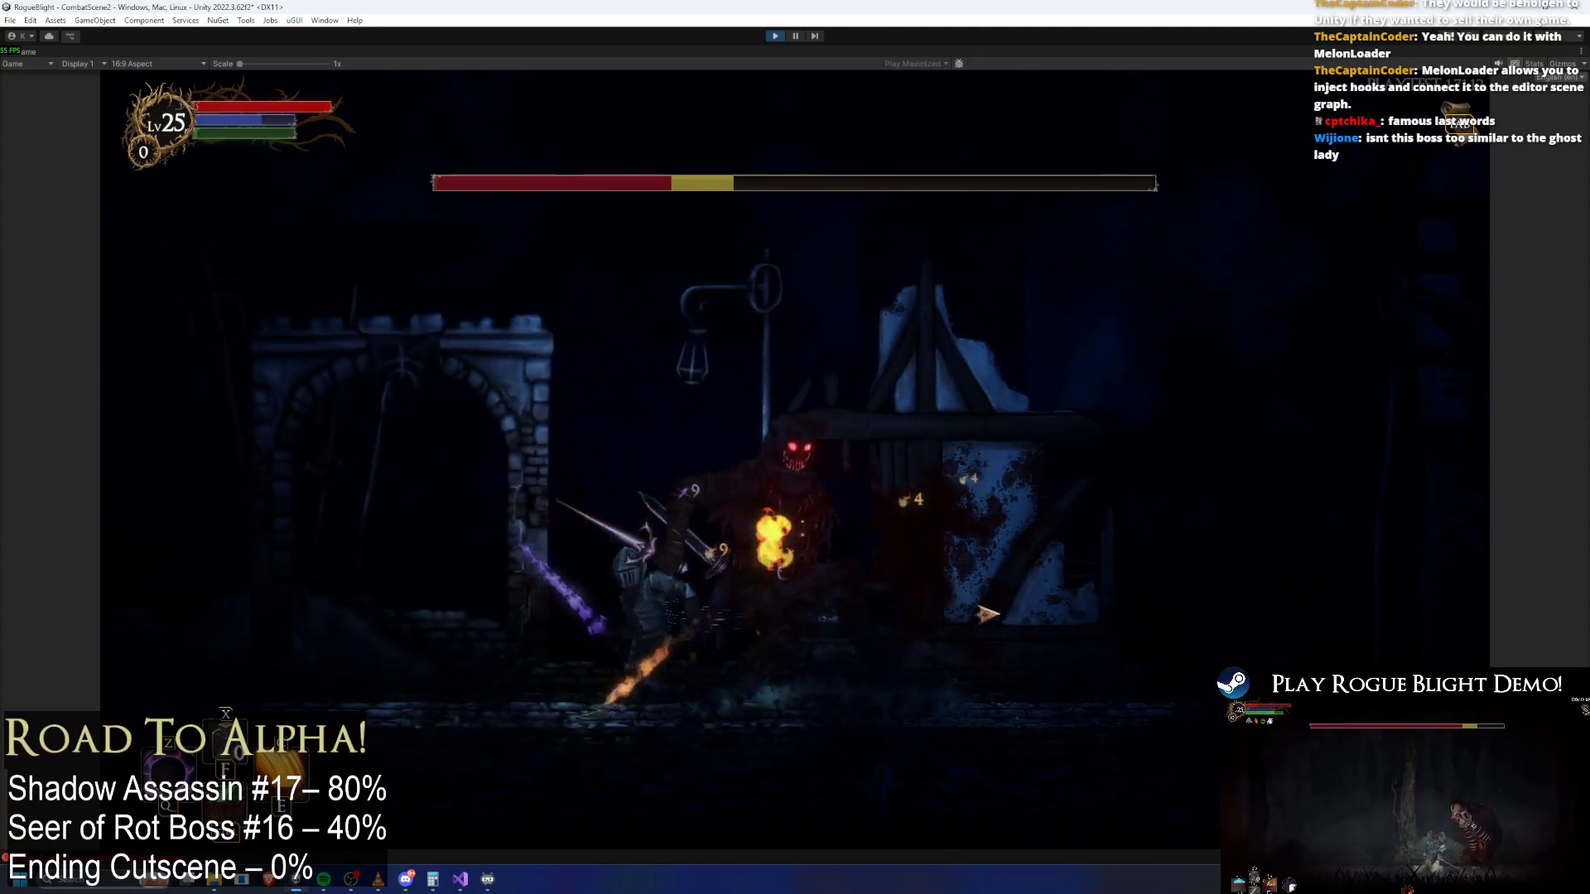
pyautogui.press('j')
pyautogui.press('a')
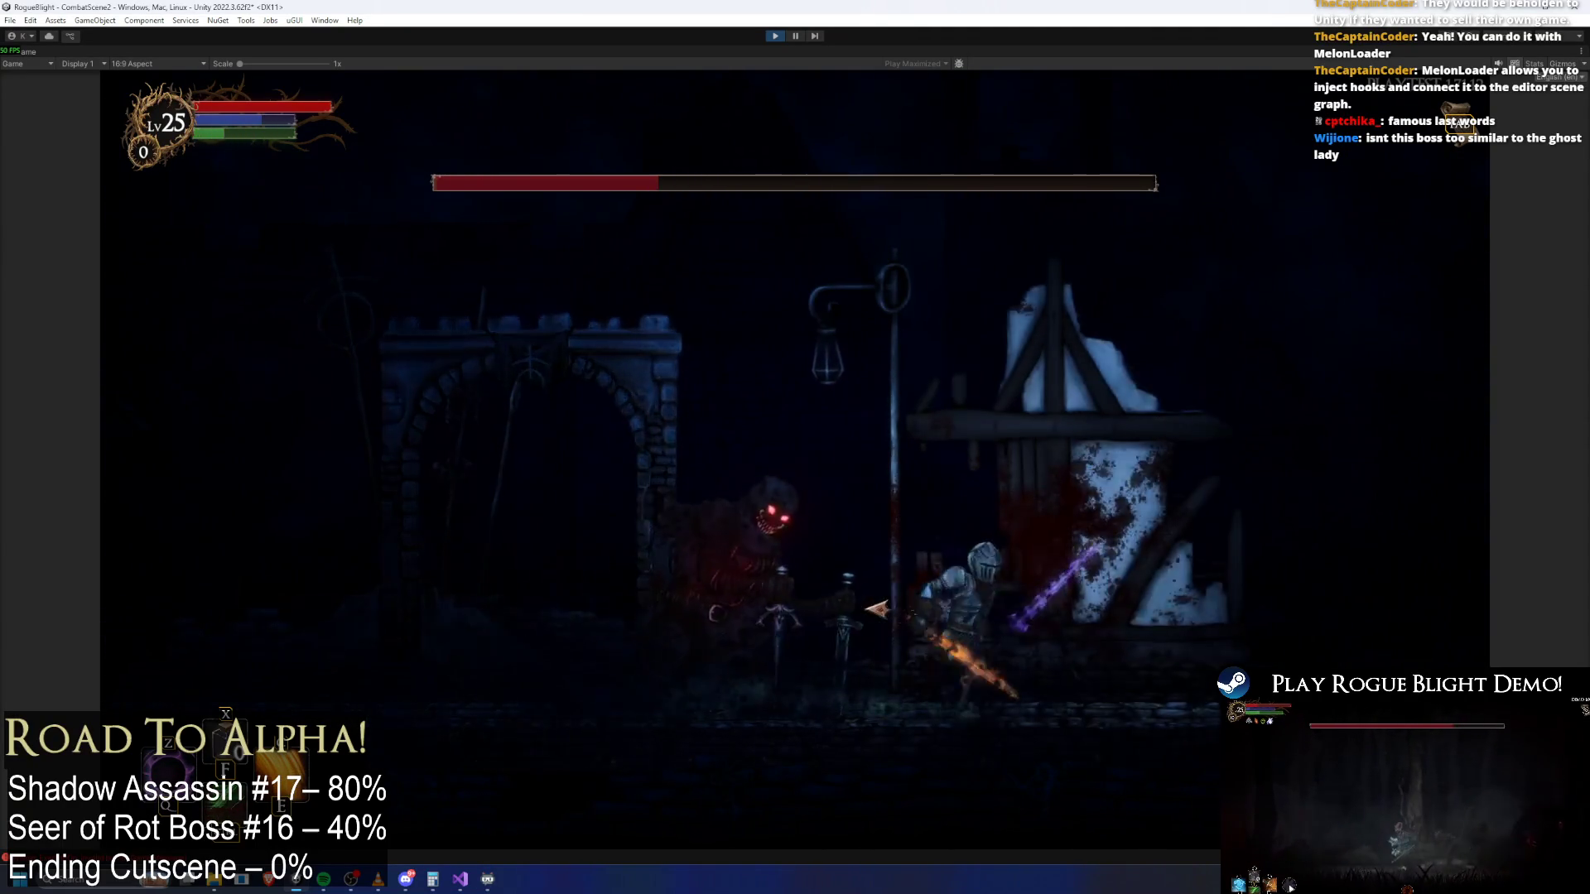
pyautogui.press('a')
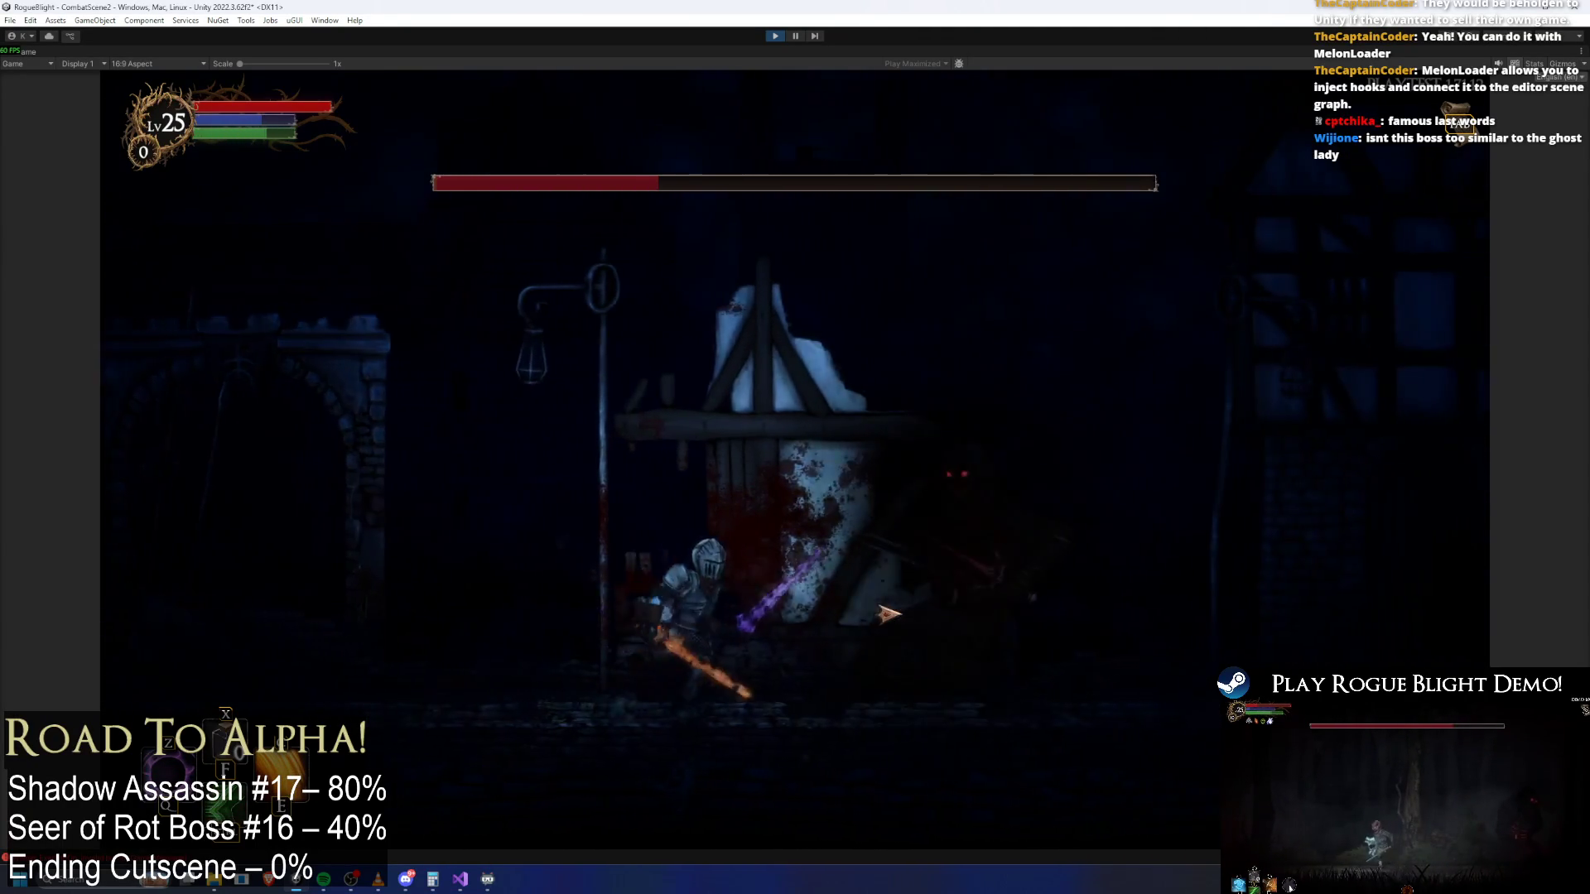
pyautogui.press('j')
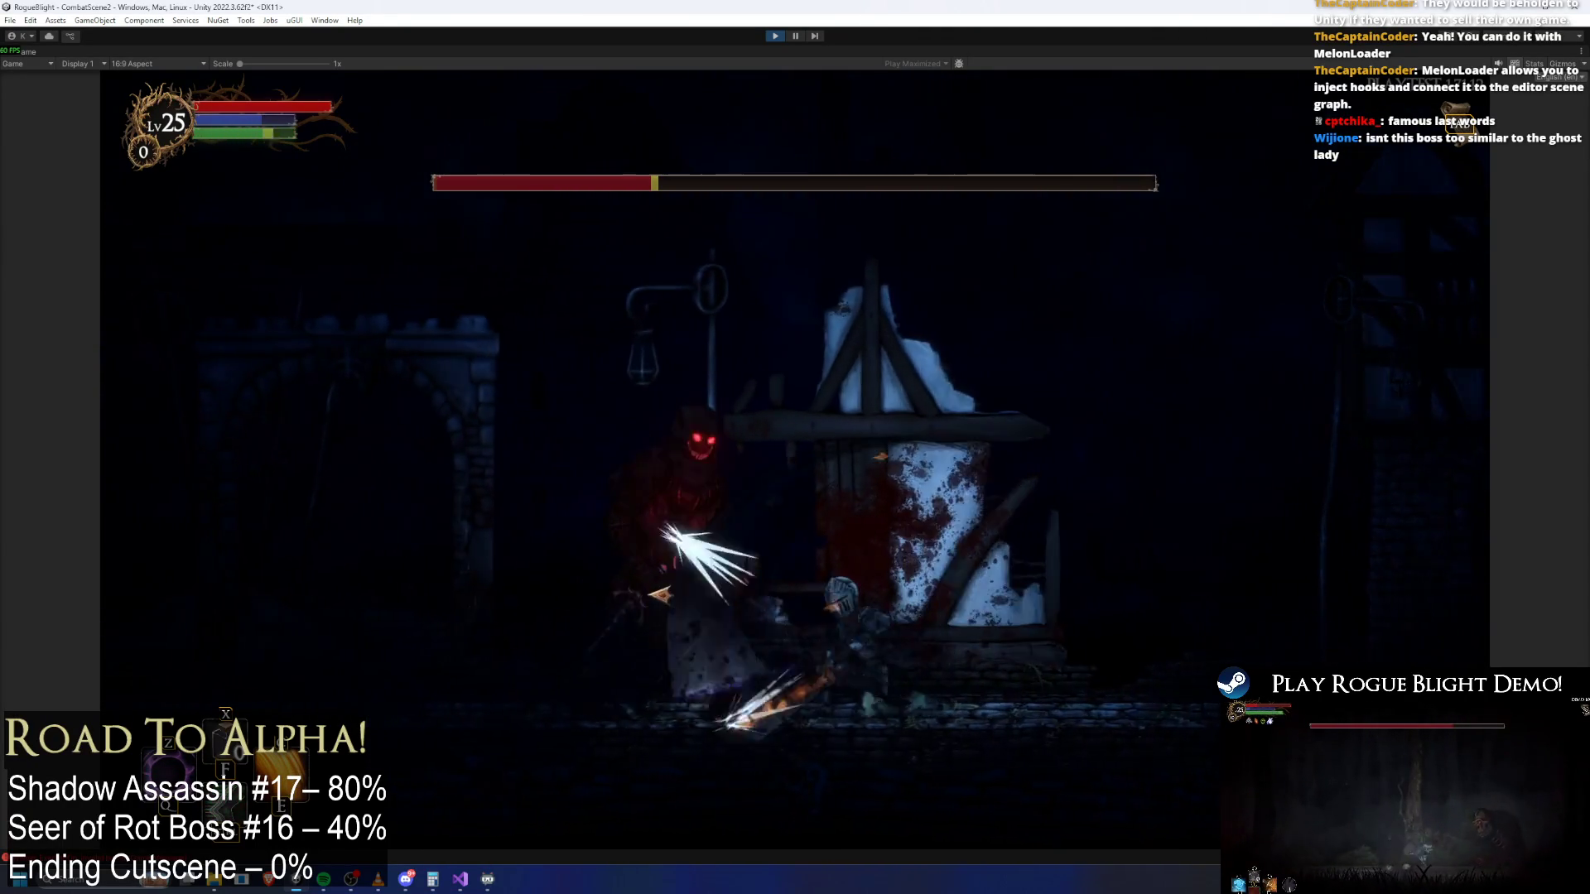
pyautogui.press('j')
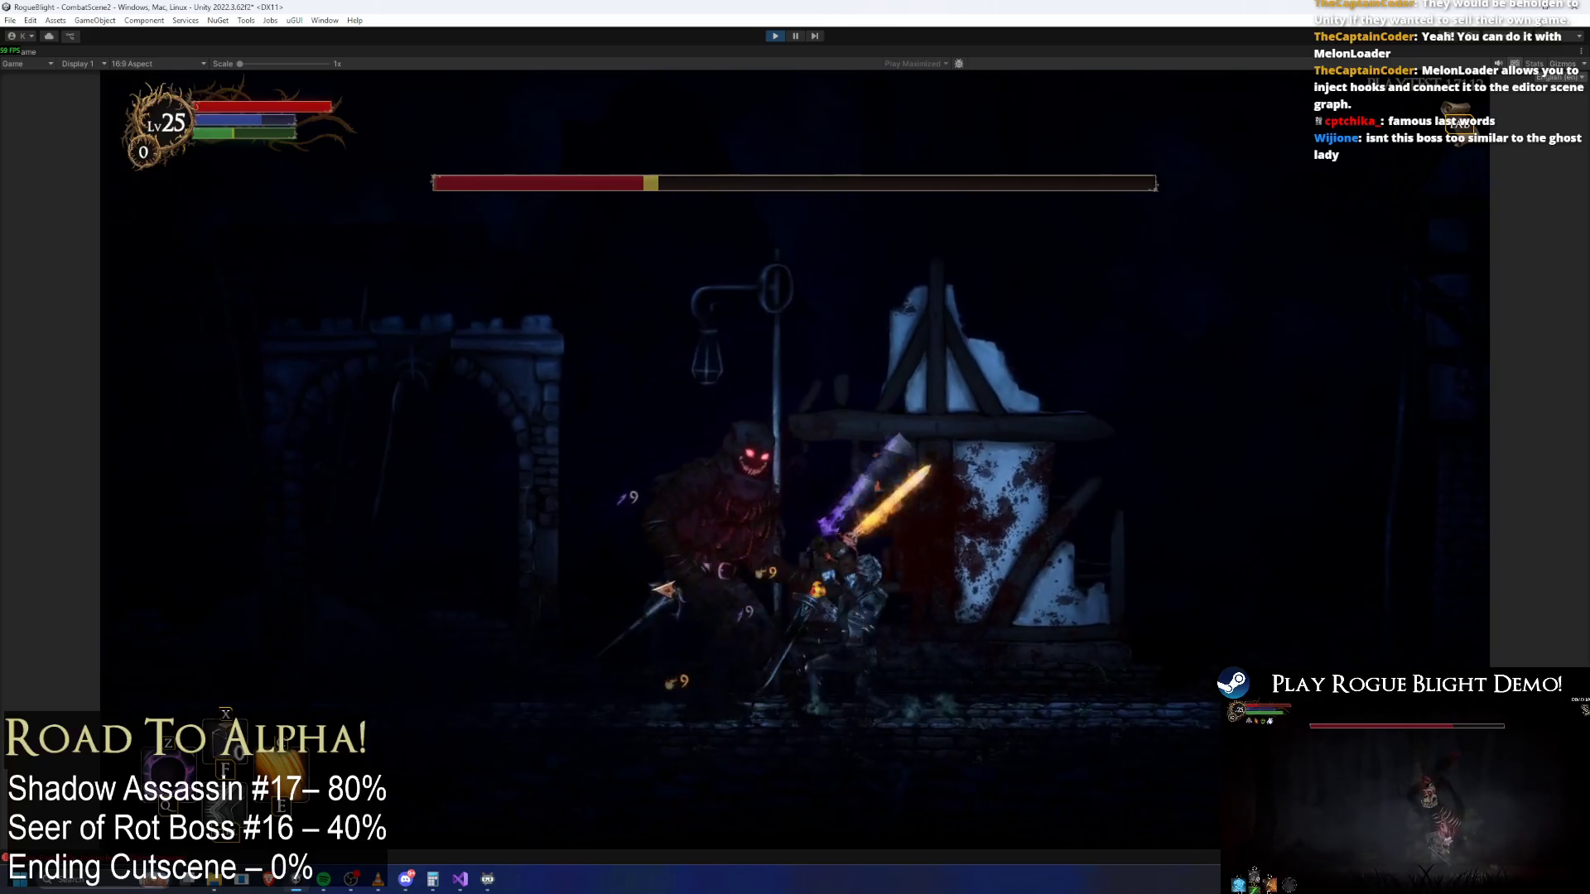
pyautogui.press('a')
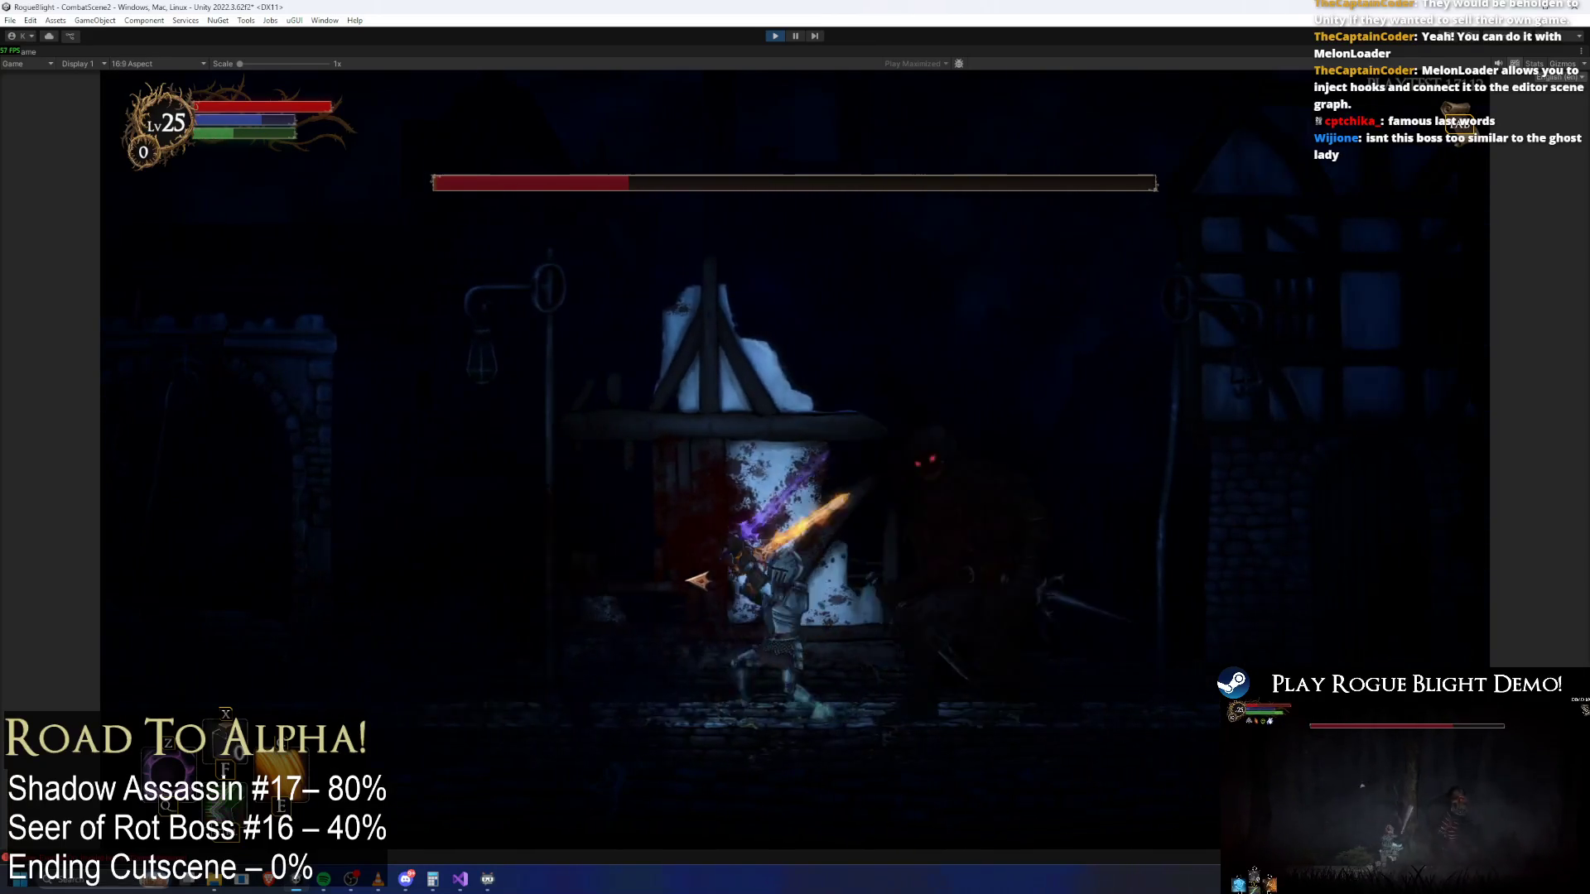
pyautogui.press('j')
pyautogui.press('j')
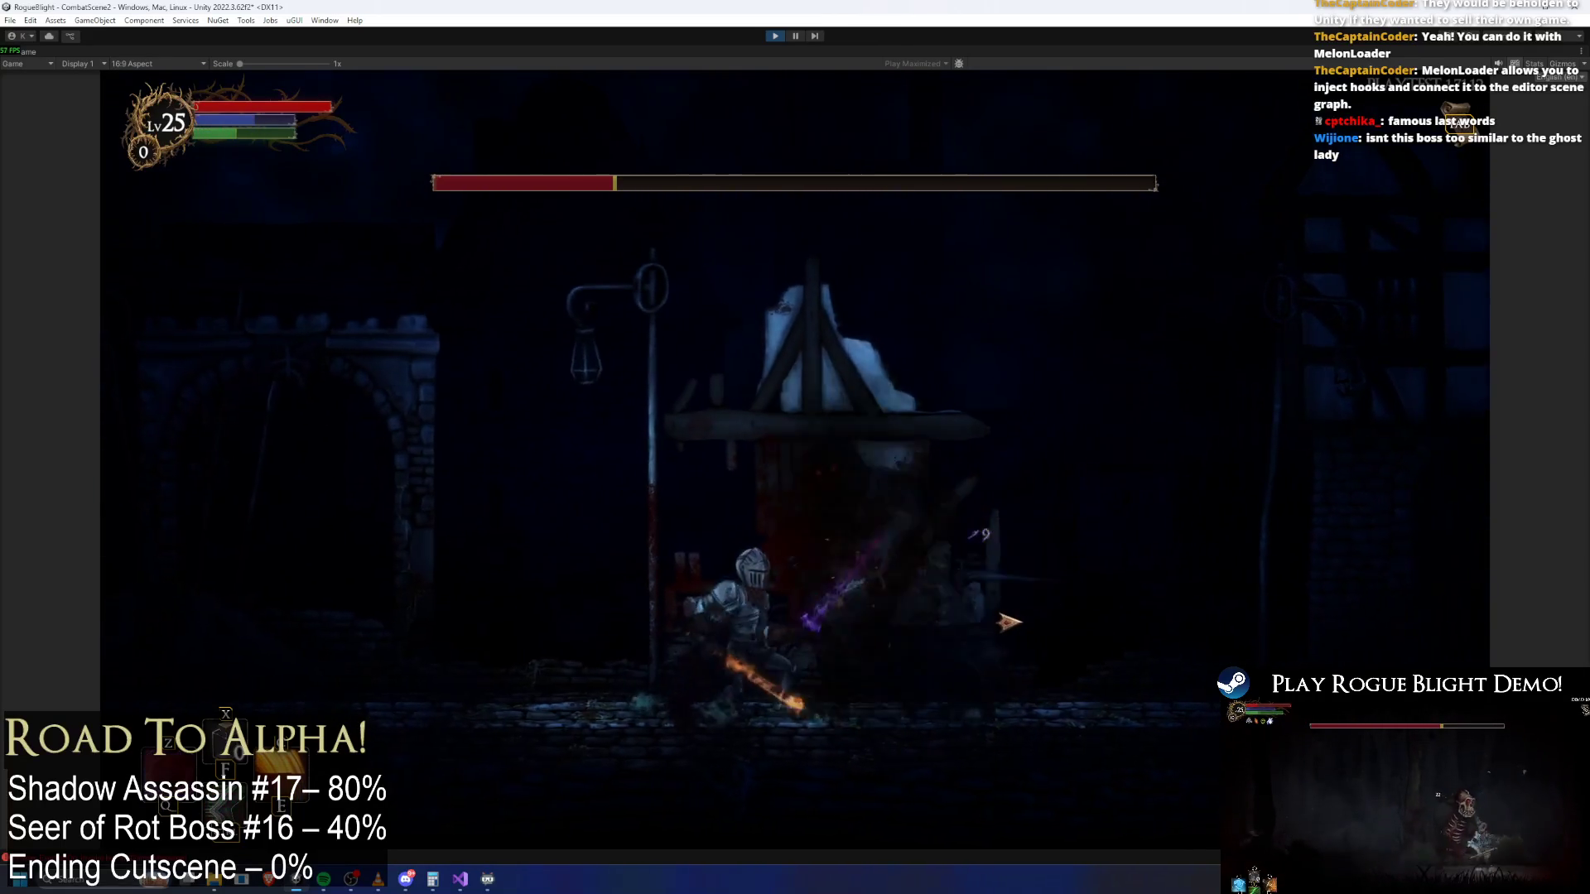
pyautogui.press('j')
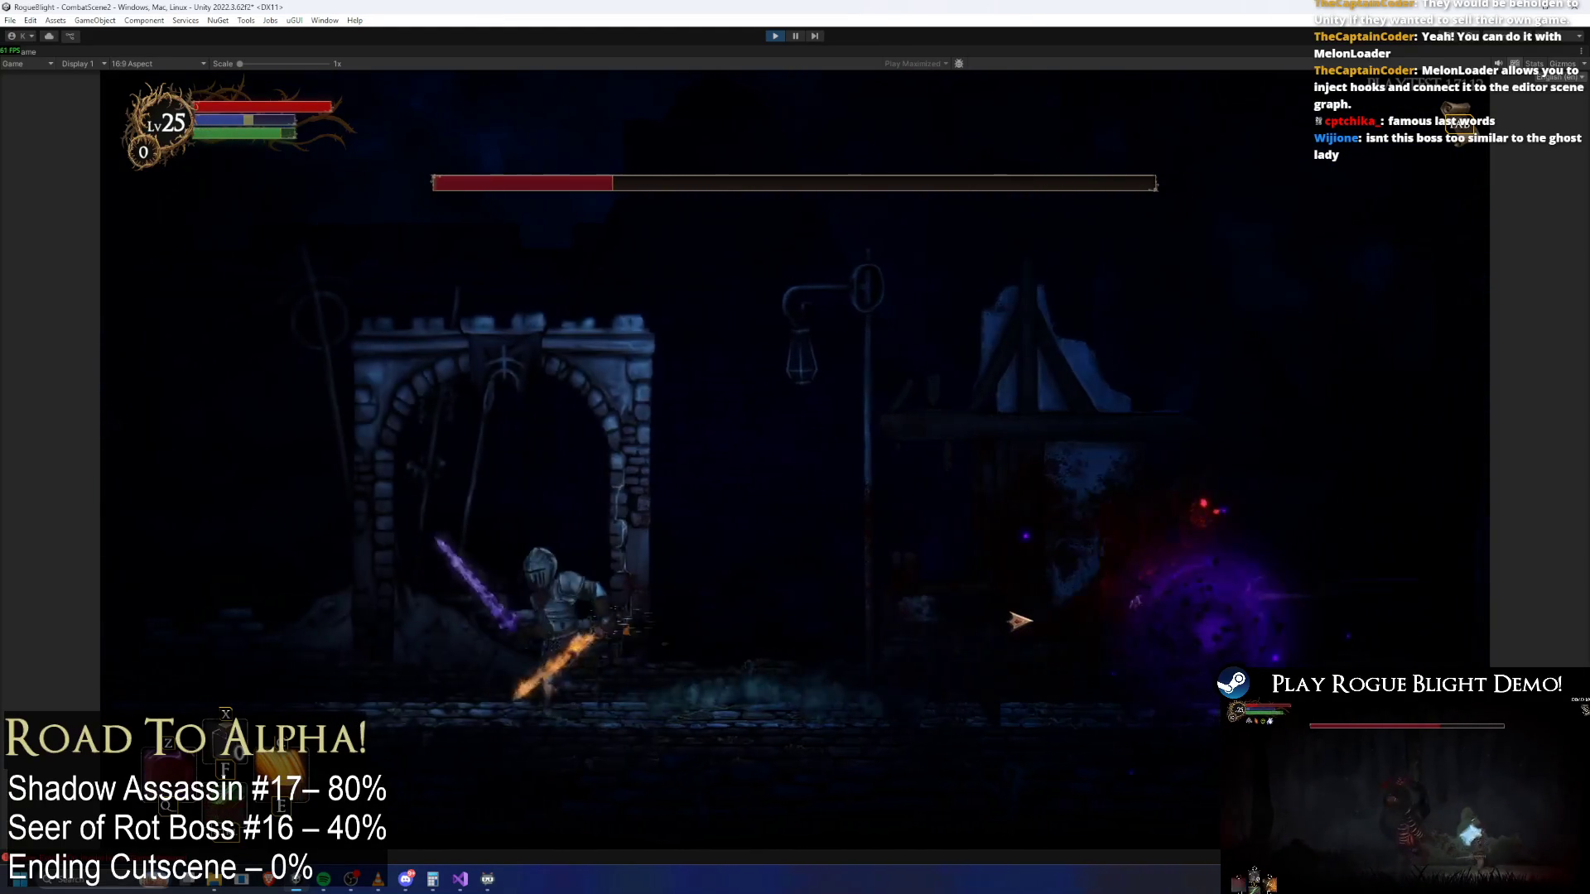
pyautogui.press('a')
pyautogui.press('j')
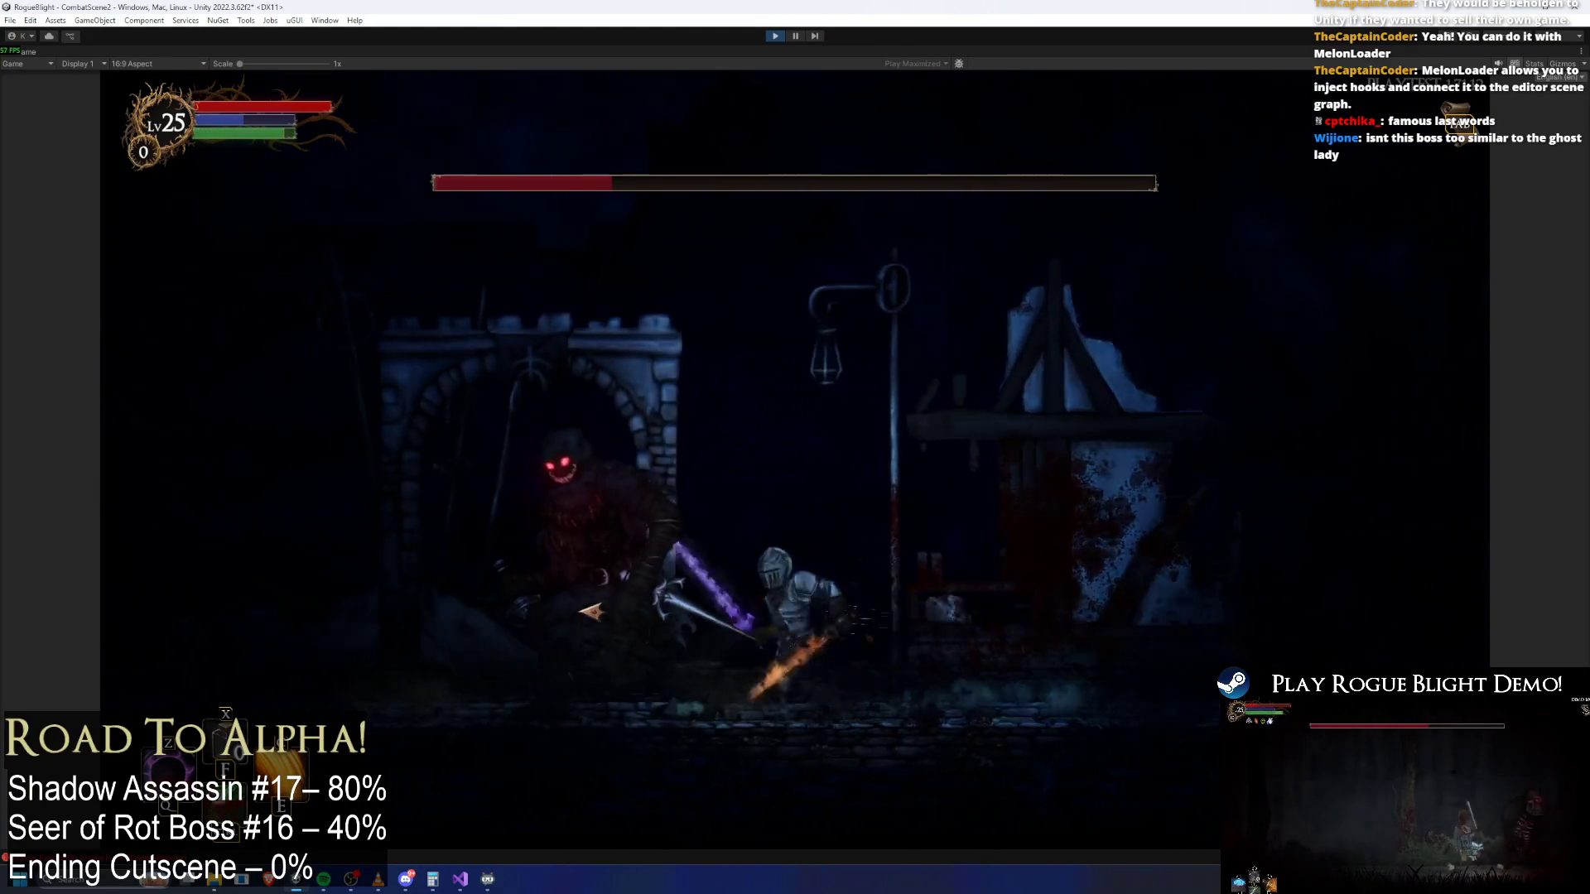
pyautogui.press('j')
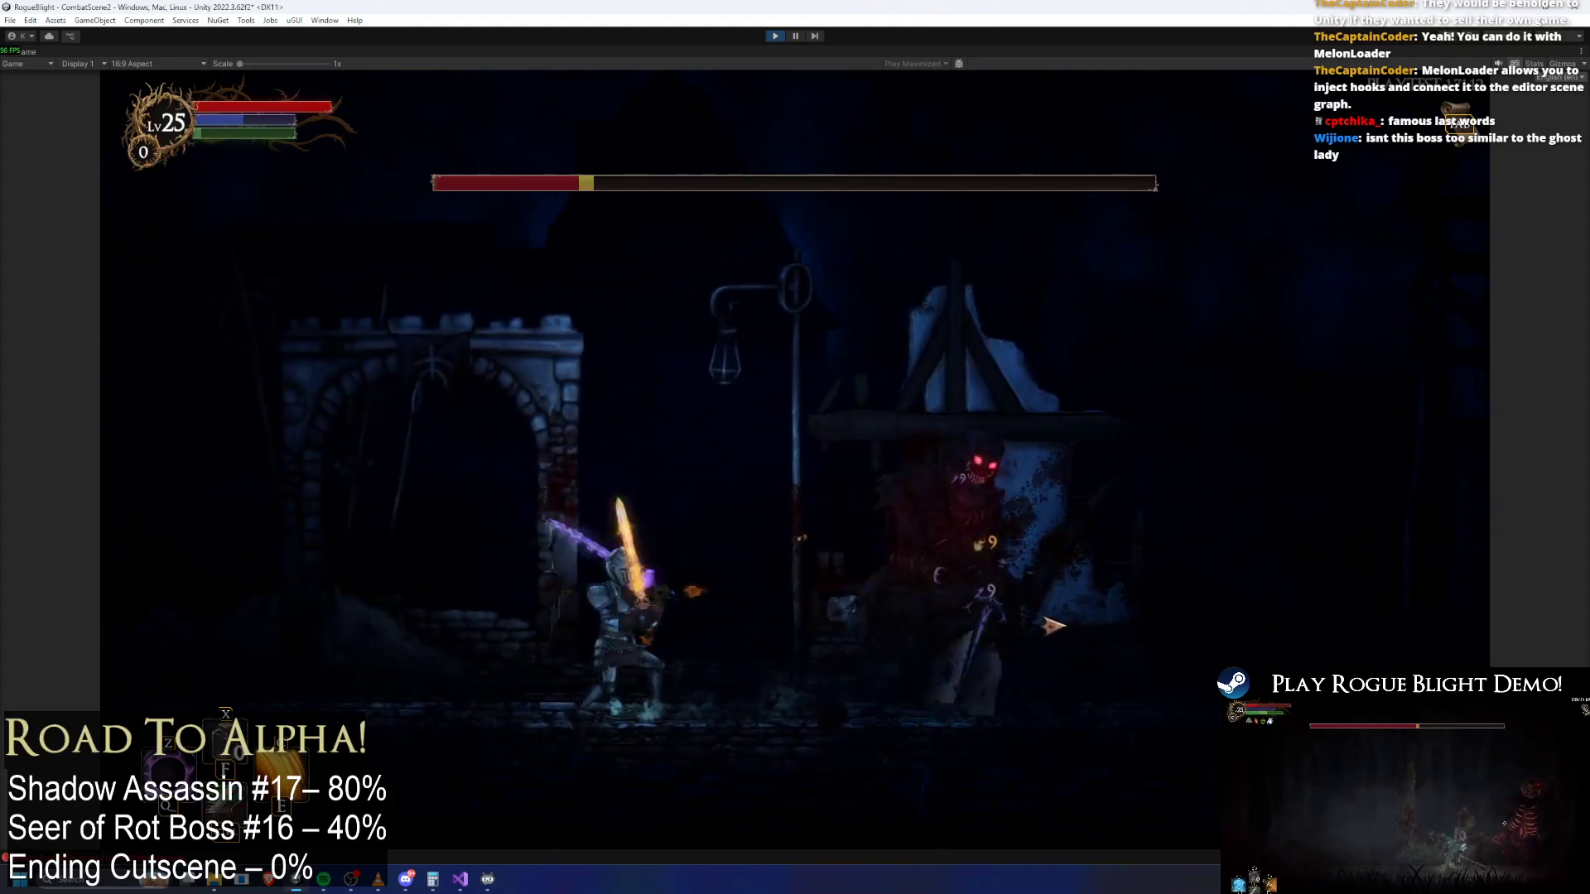
# Keep slashing the teleporting boss with J while dodging left and right
pyautogui.press('d')
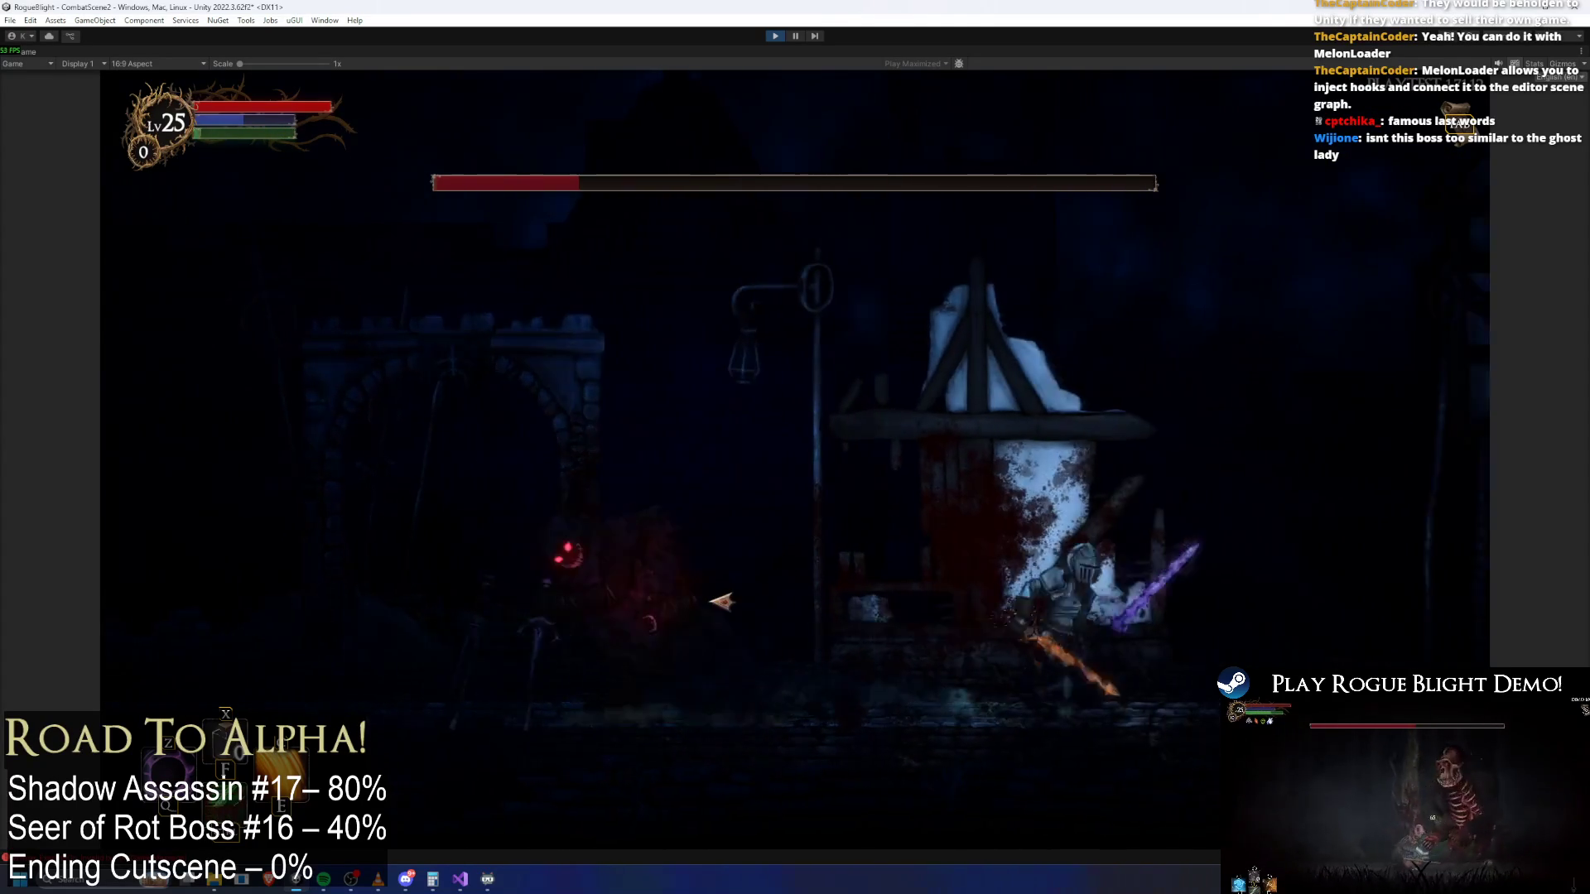
pyautogui.press('a')
pyautogui.press('j')
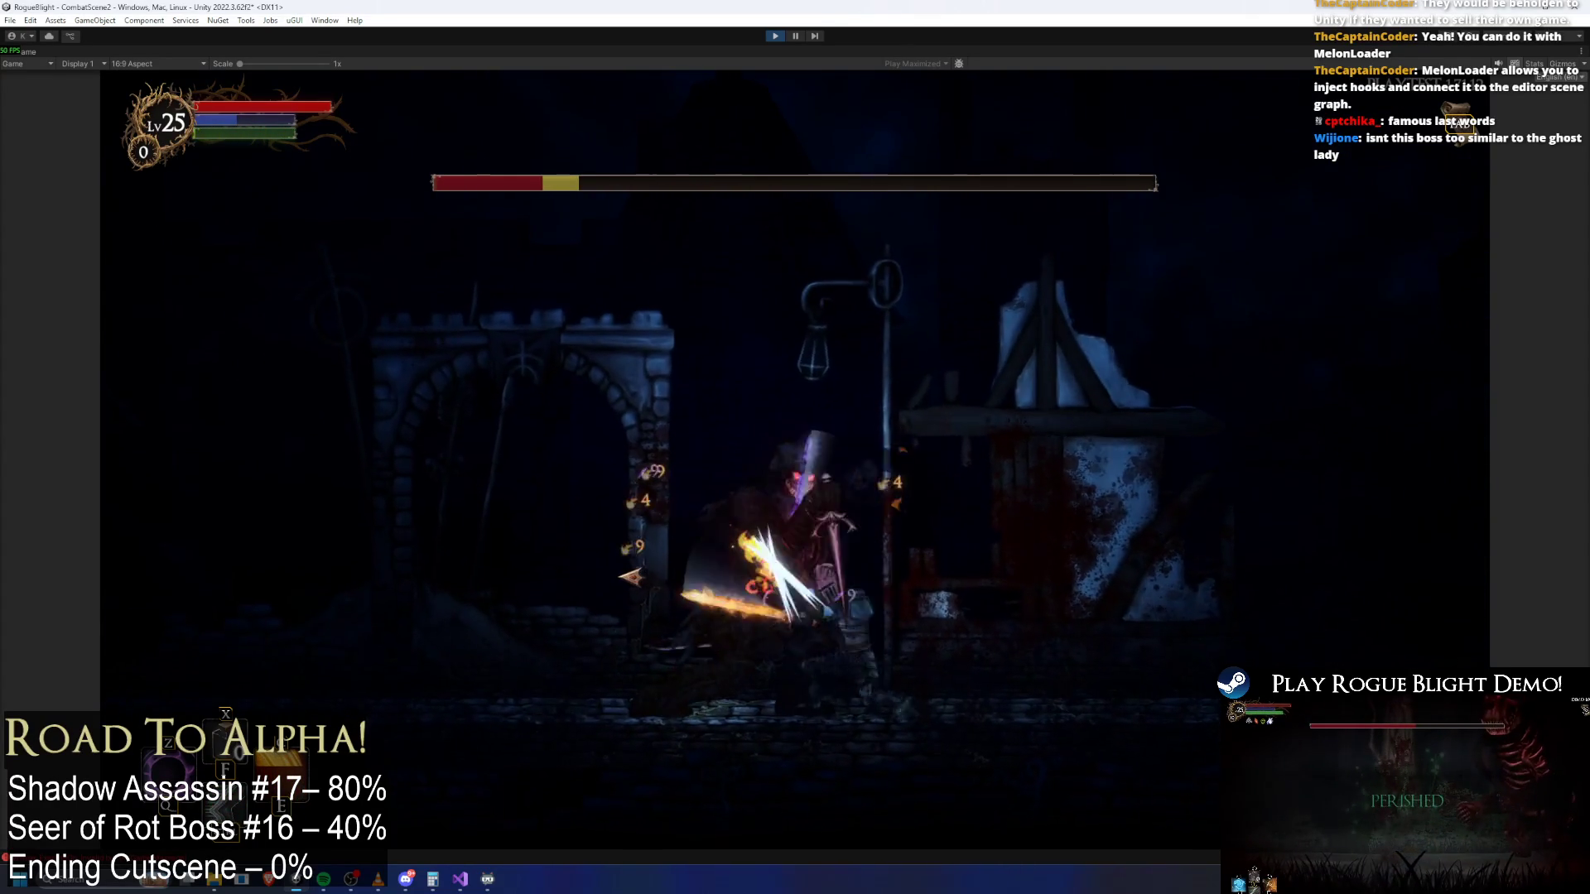
pyautogui.press('j')
pyautogui.press('d')
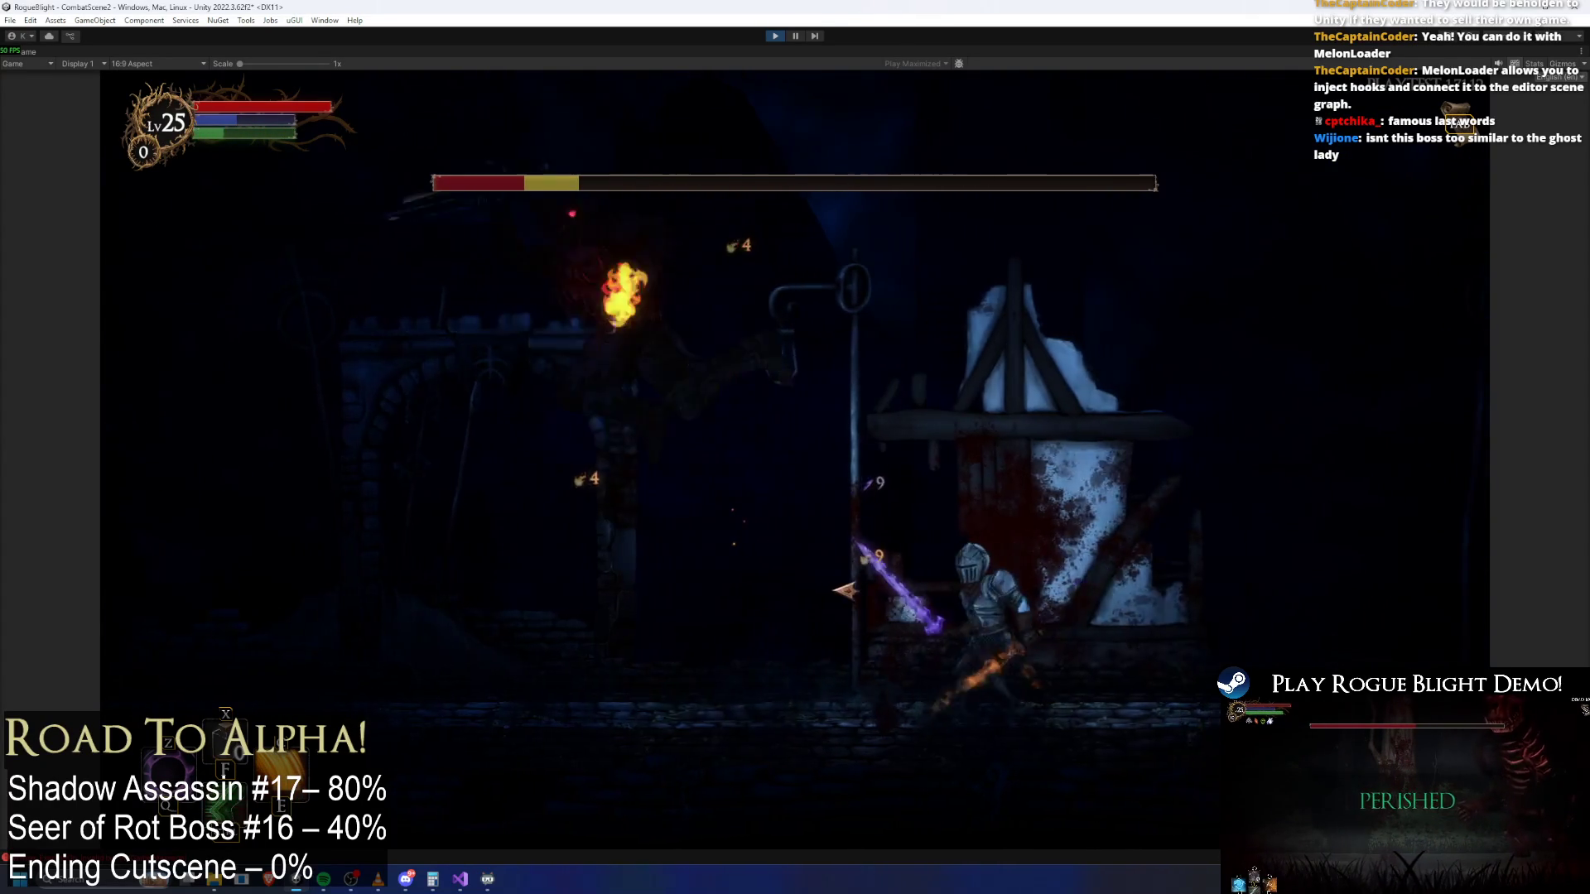
pyautogui.press('a')
pyautogui.press('j')
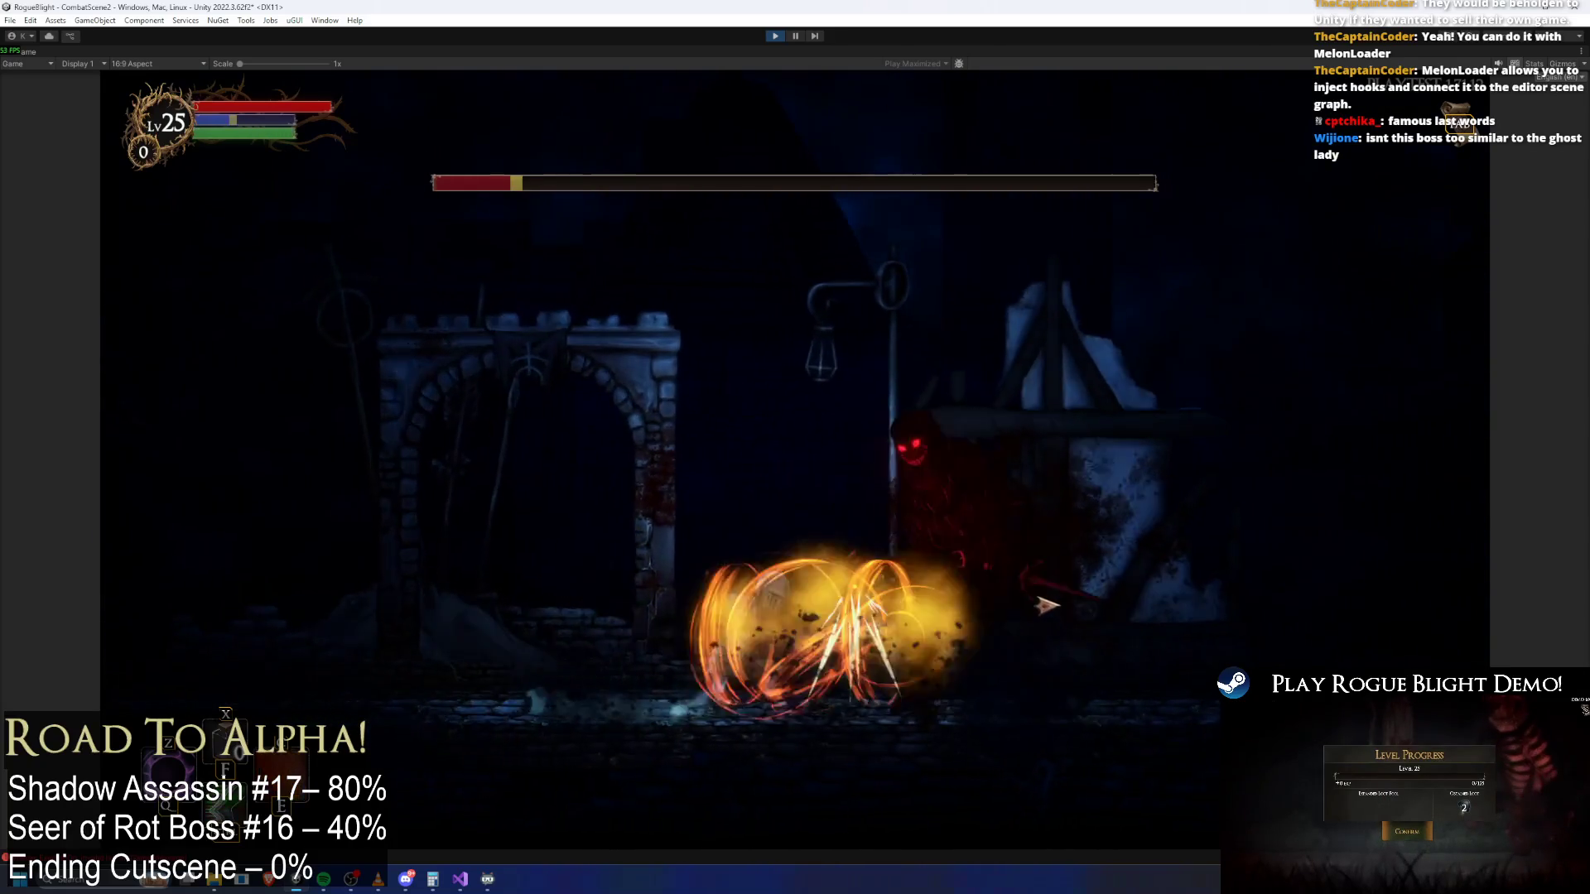
pyautogui.press('j')
pyautogui.press('a')
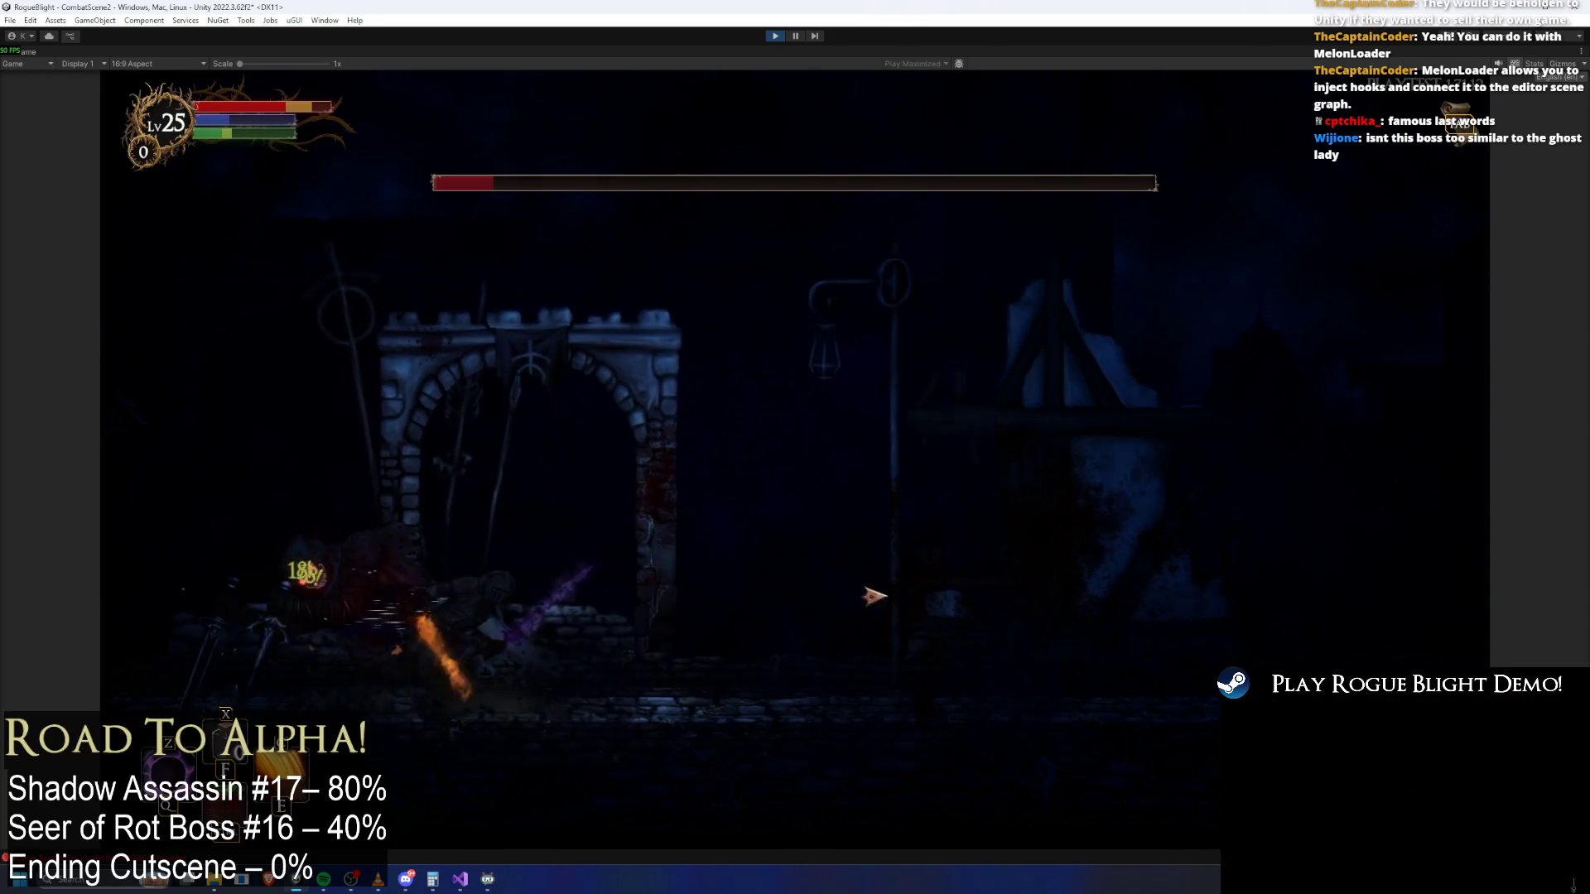
pyautogui.press('d')
pyautogui.press('j')
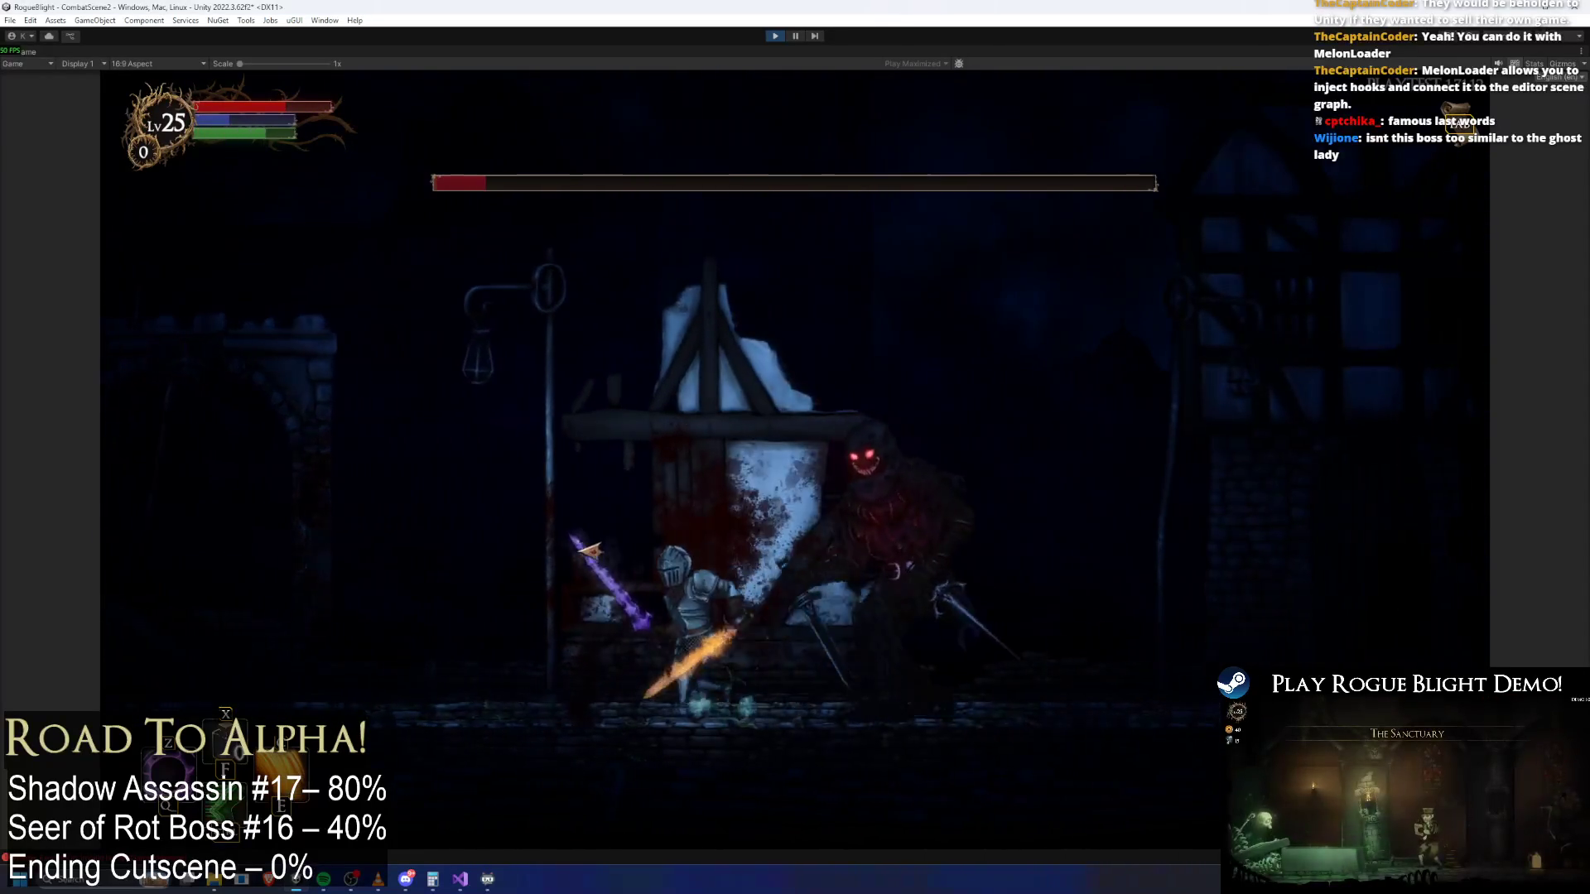
pyautogui.press('a')
pyautogui.press('d')
pyautogui.press('j')
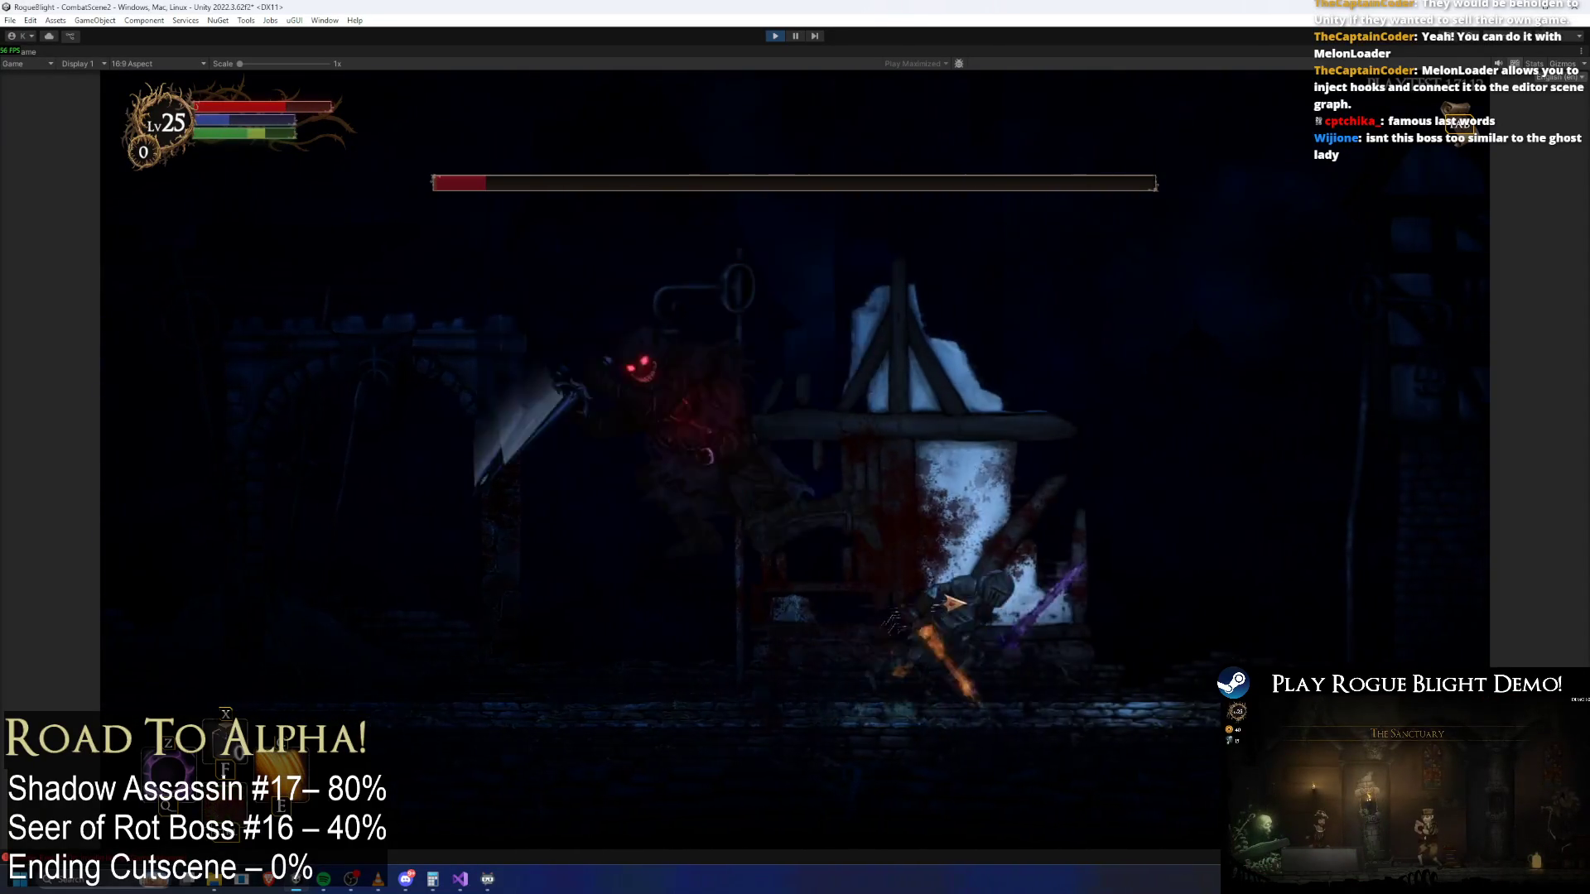
pyautogui.press('d')
pyautogui.press('j')
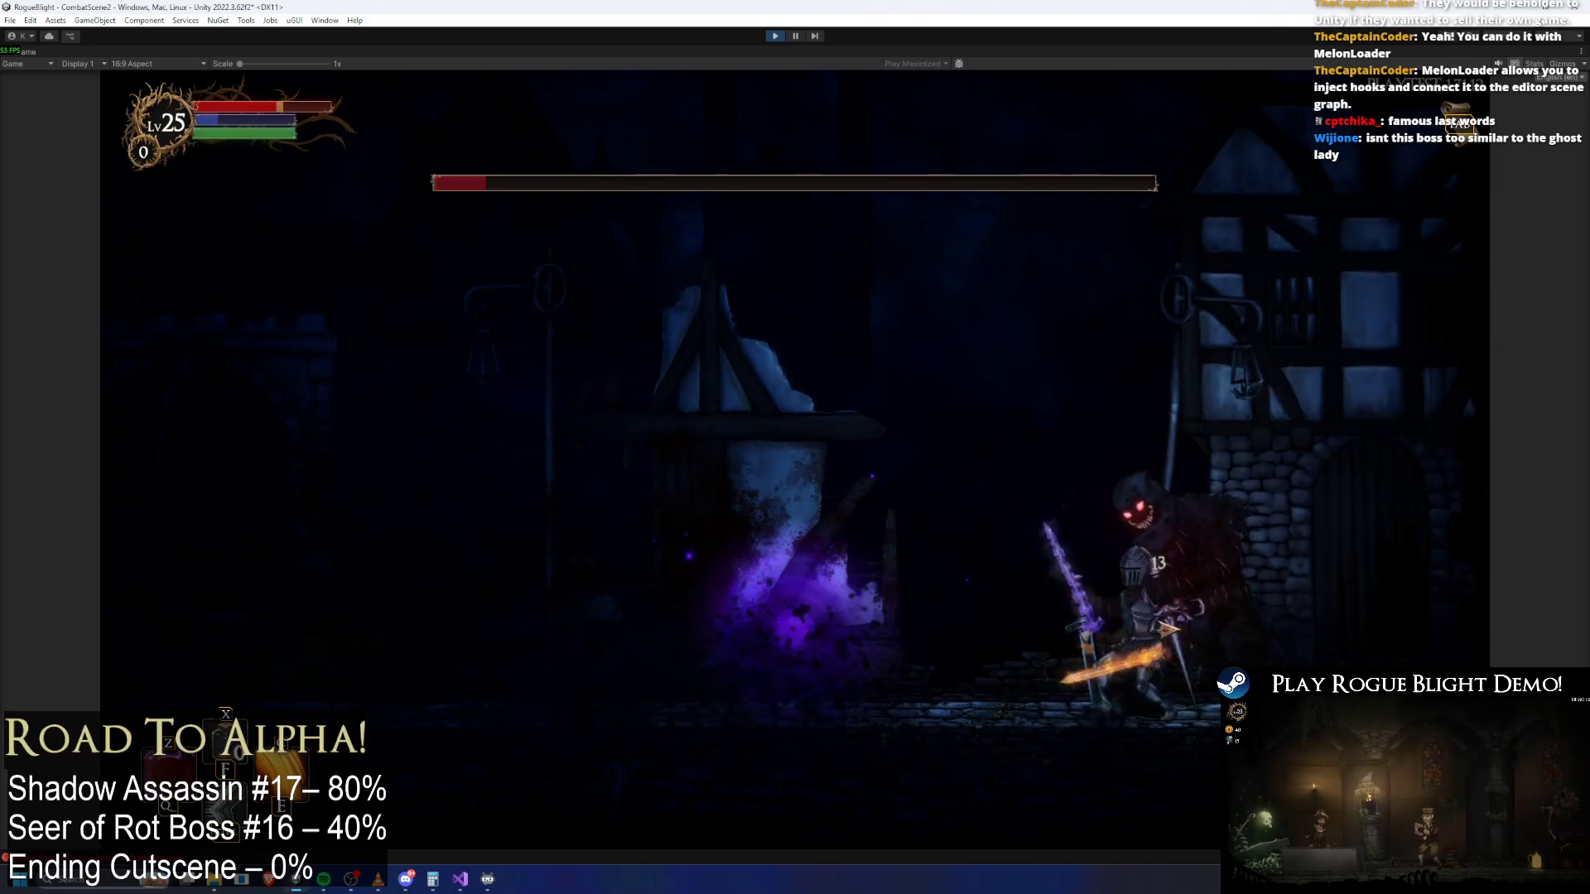
# Land the final hits until 'Shadow Perished' appears, then stop Play mode
pyautogui.press('a')
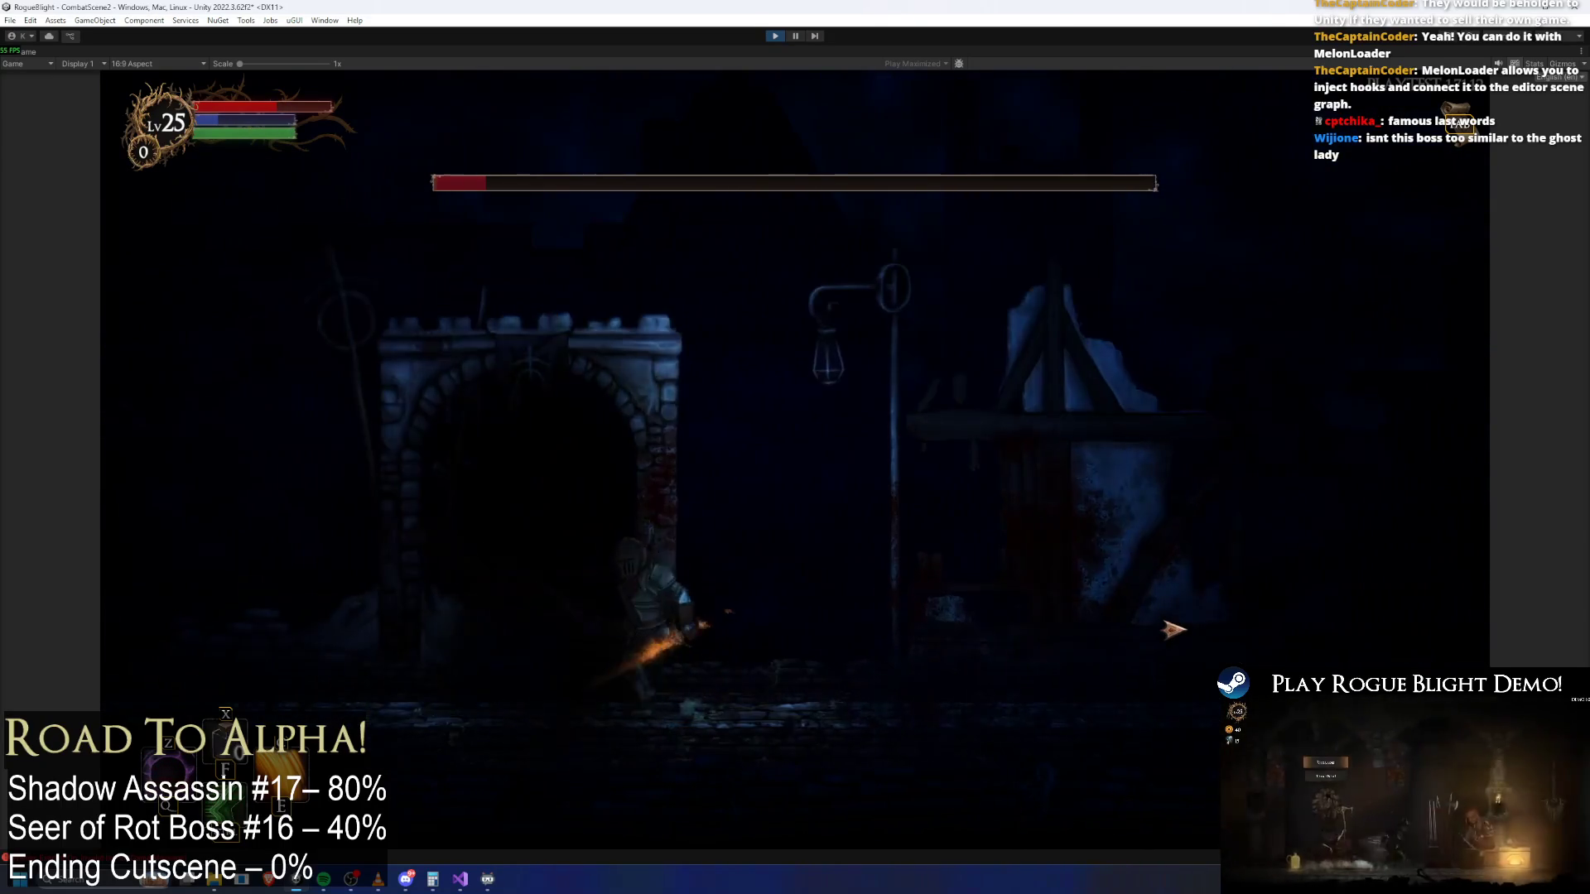
pyautogui.press('d')
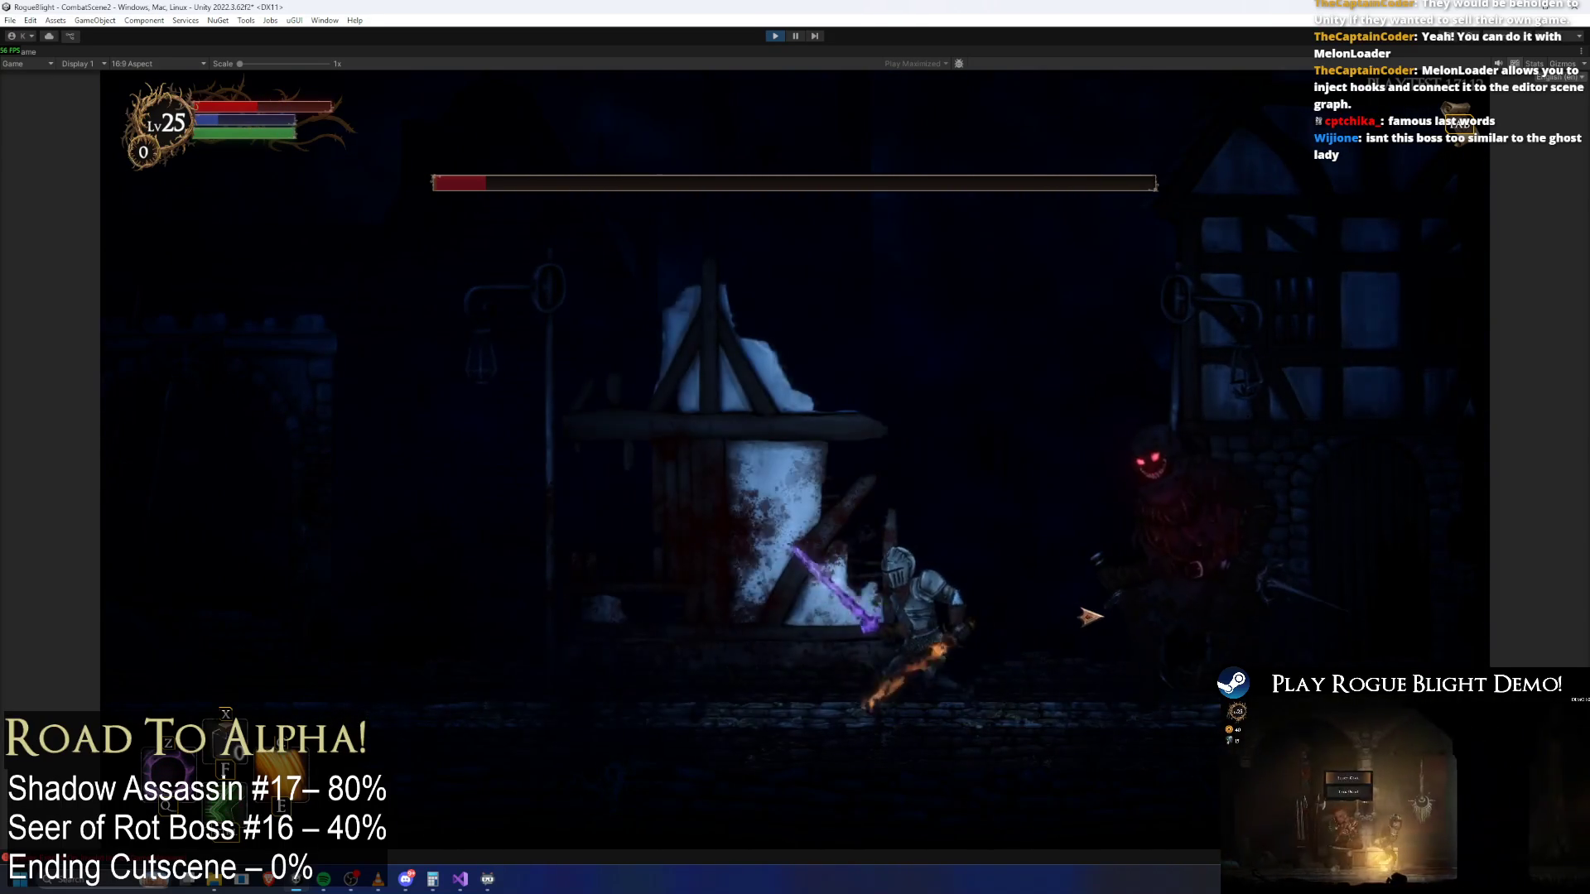
pyautogui.press('j')
pyautogui.press('d')
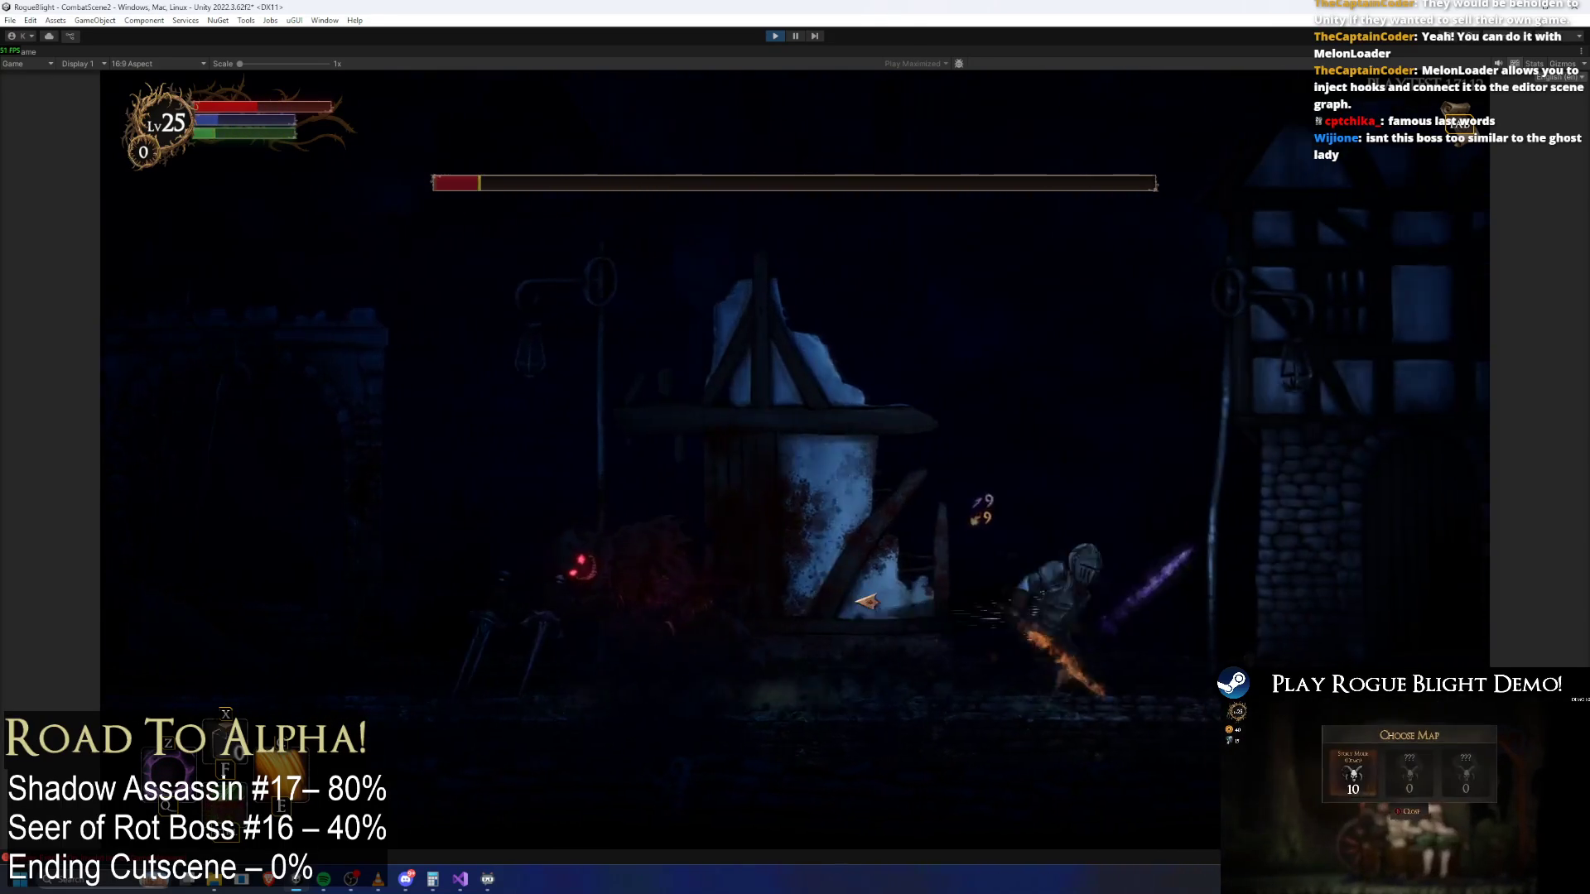
pyautogui.press('a')
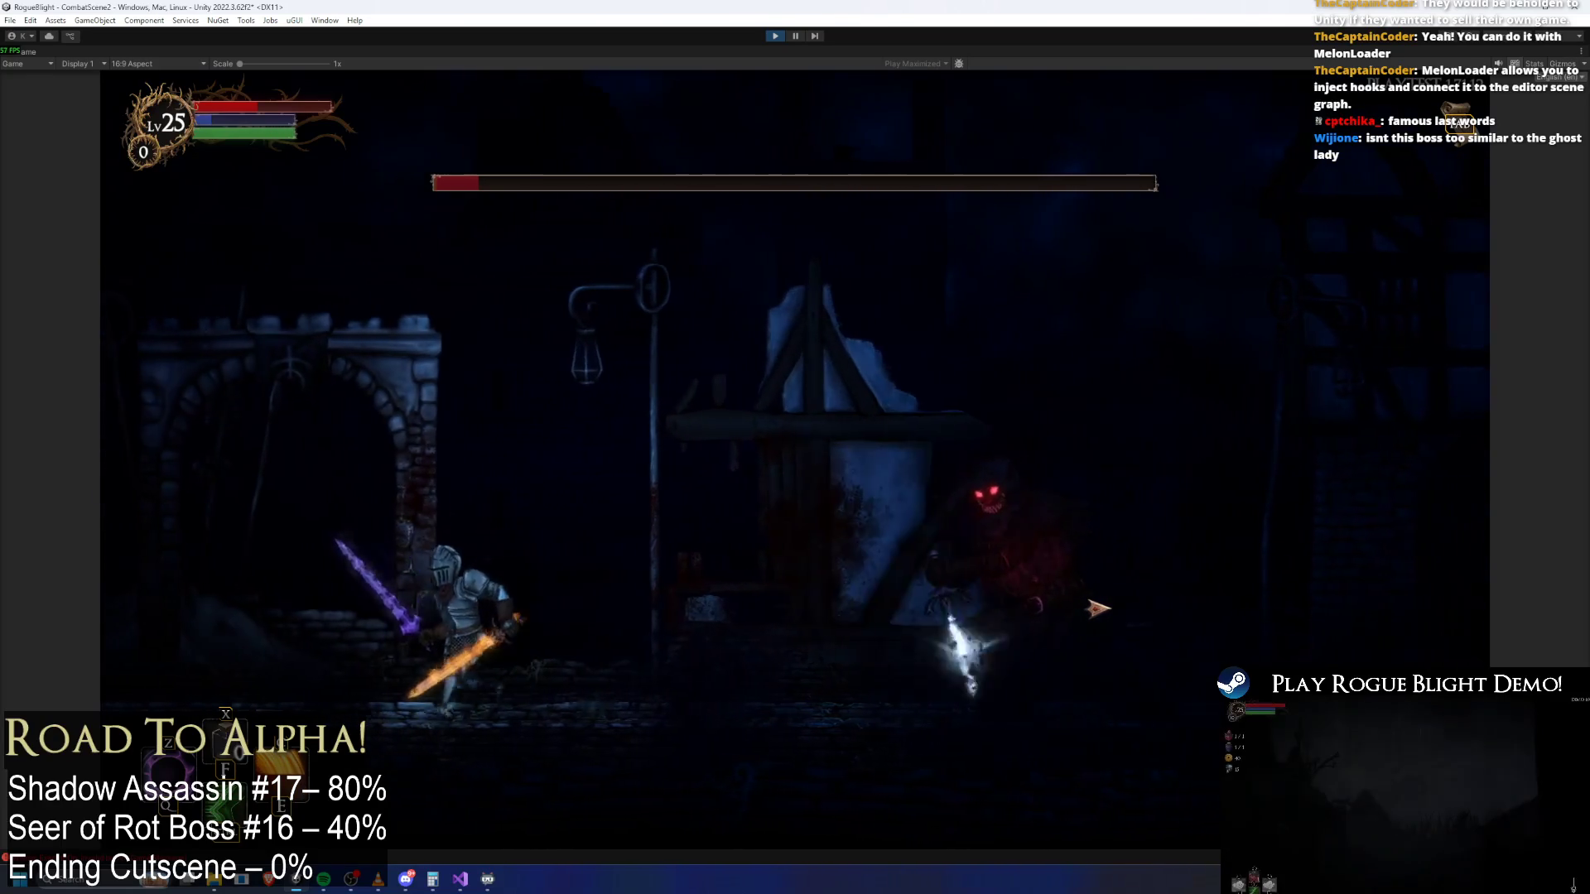
pyautogui.press('d')
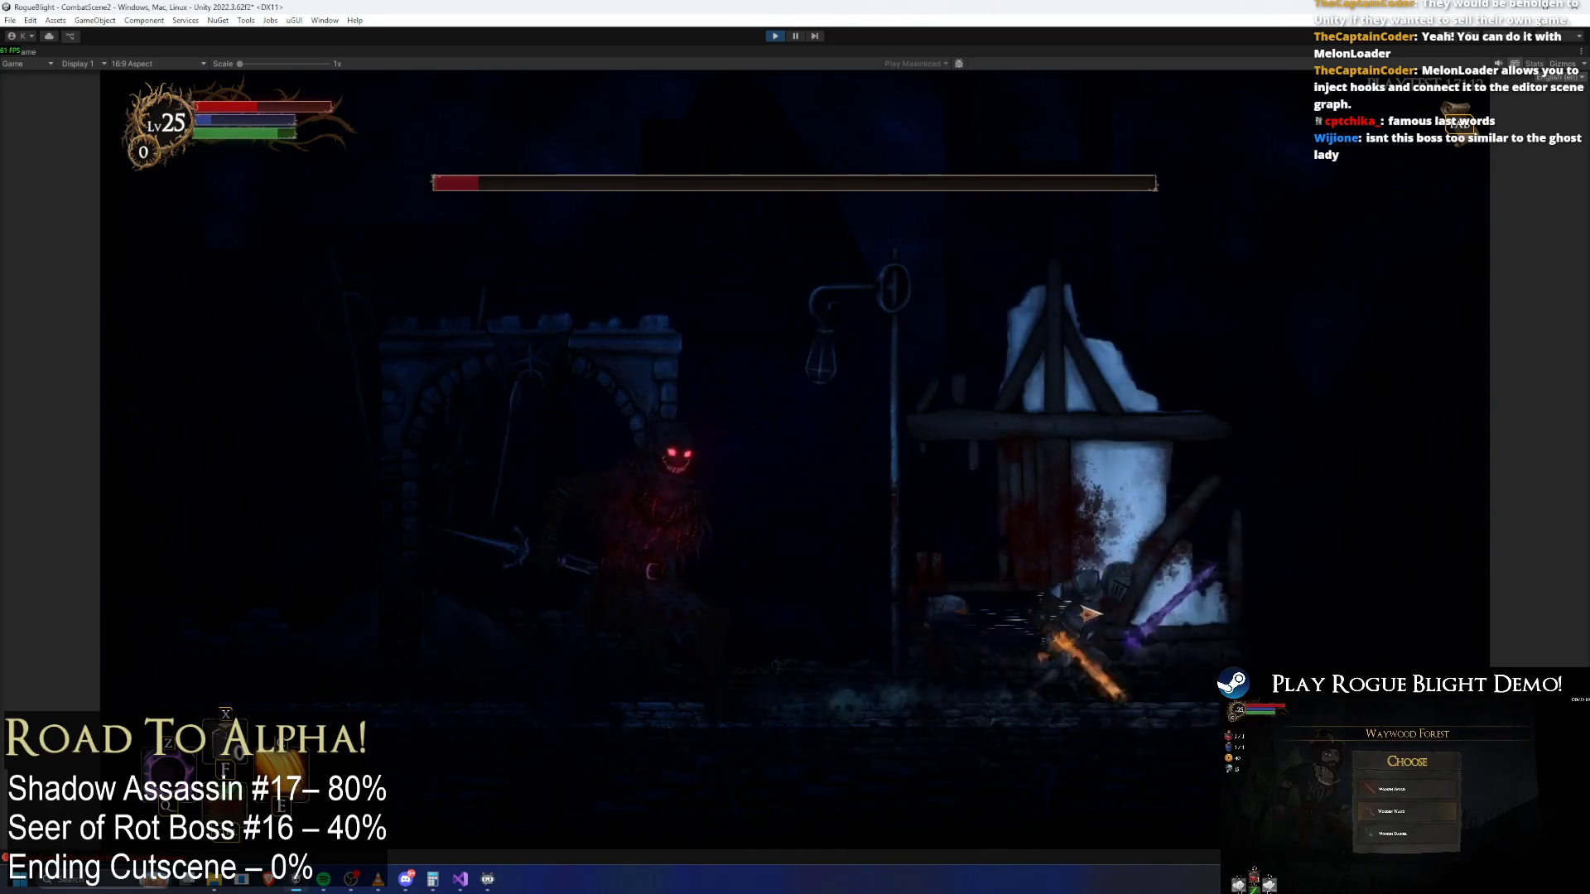
pyautogui.press('a')
pyautogui.press('d')
pyautogui.press('j')
pyautogui.press('j')
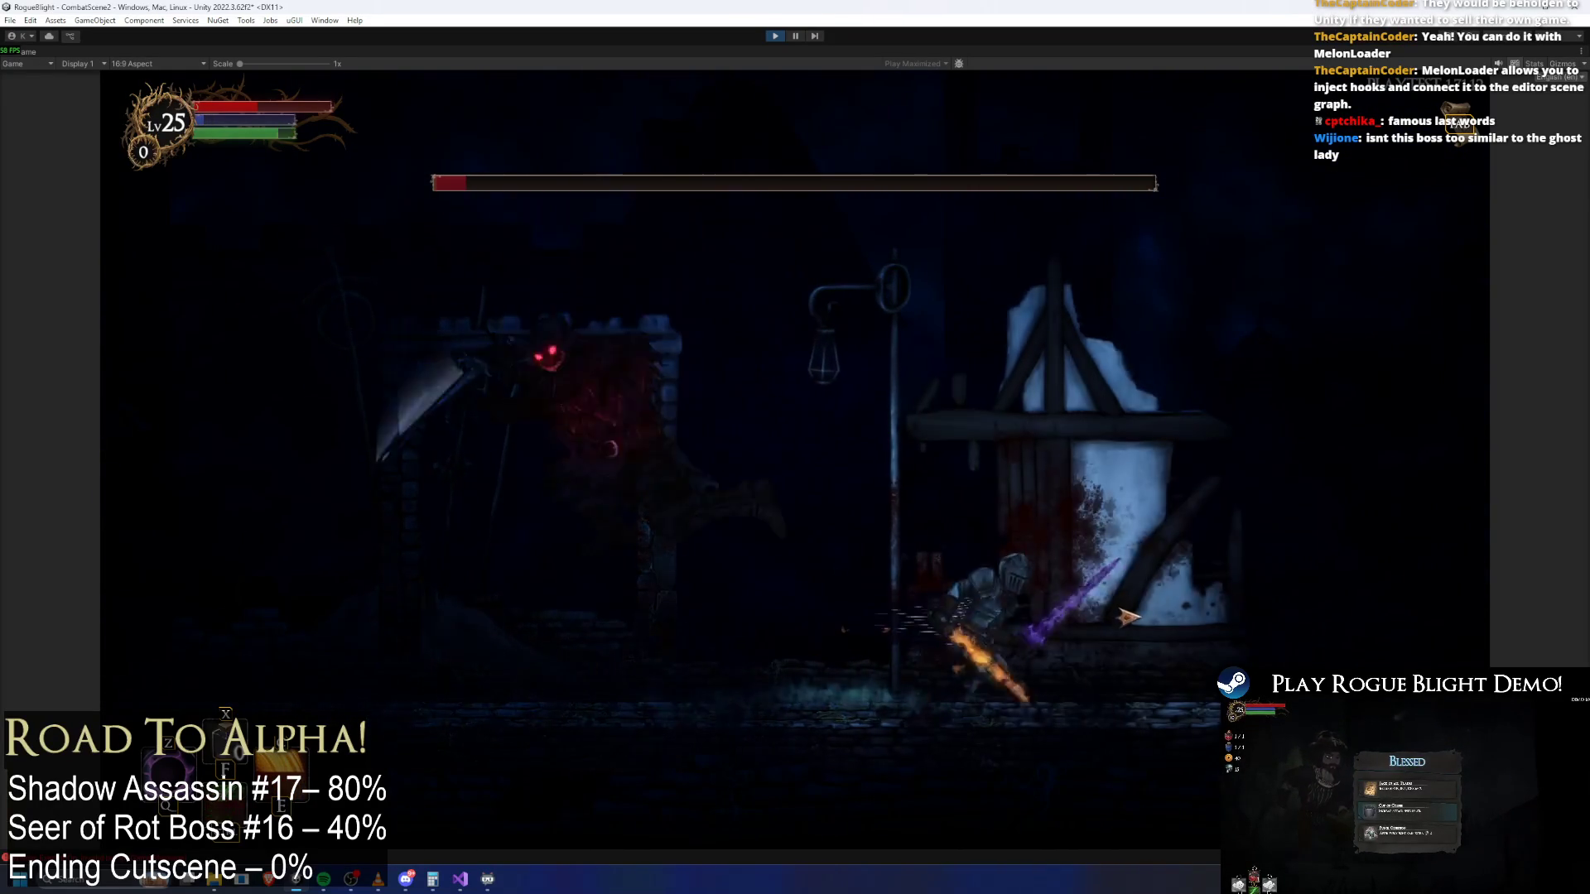
pyautogui.press('a')
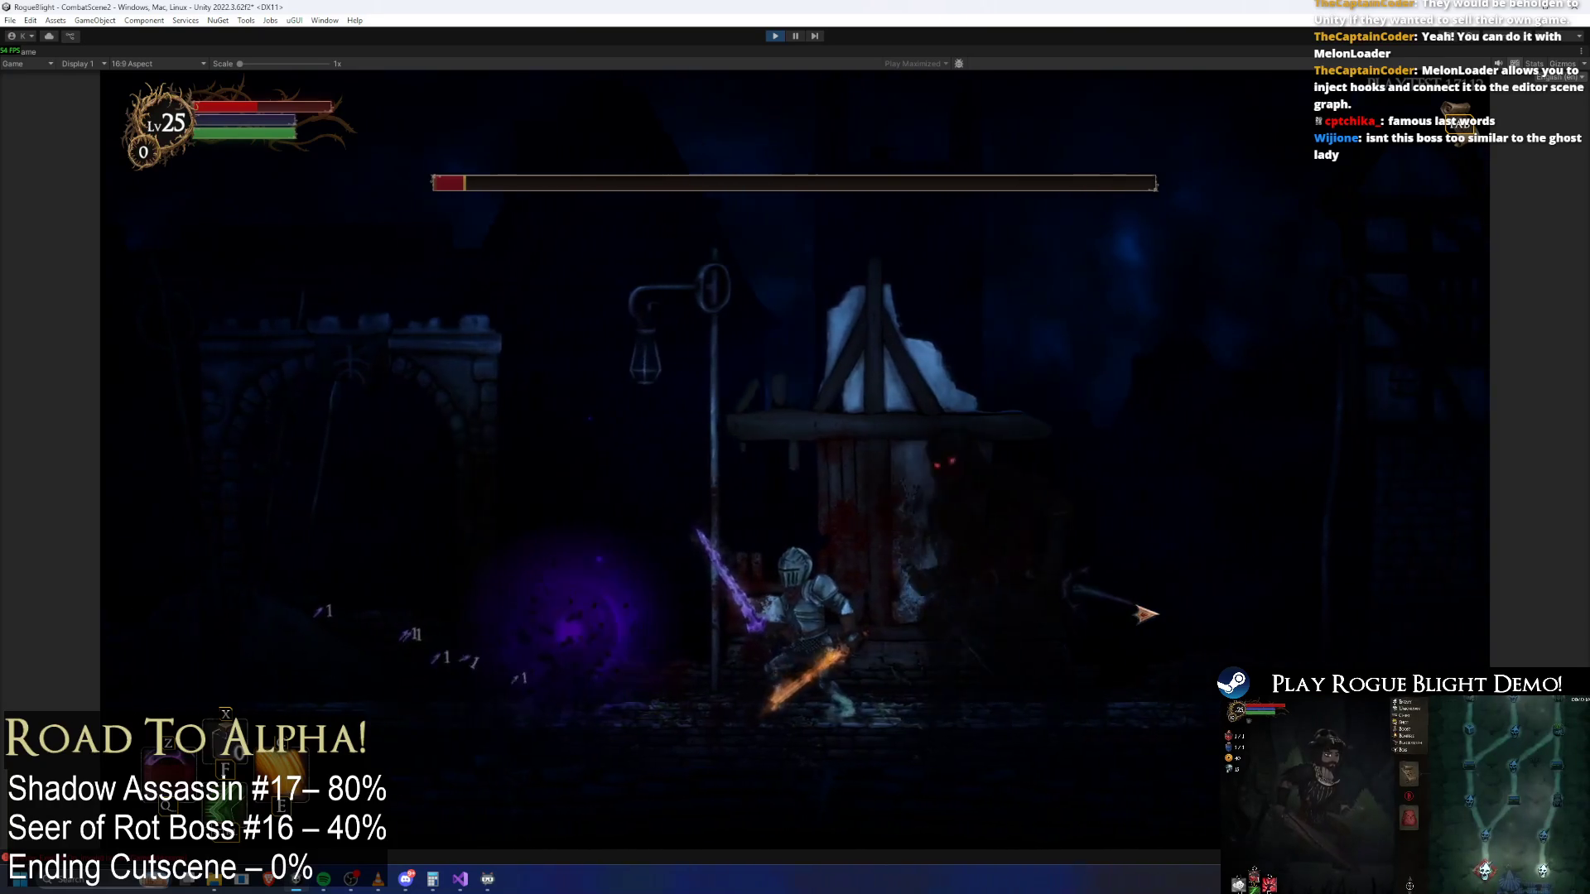
pyautogui.press('d')
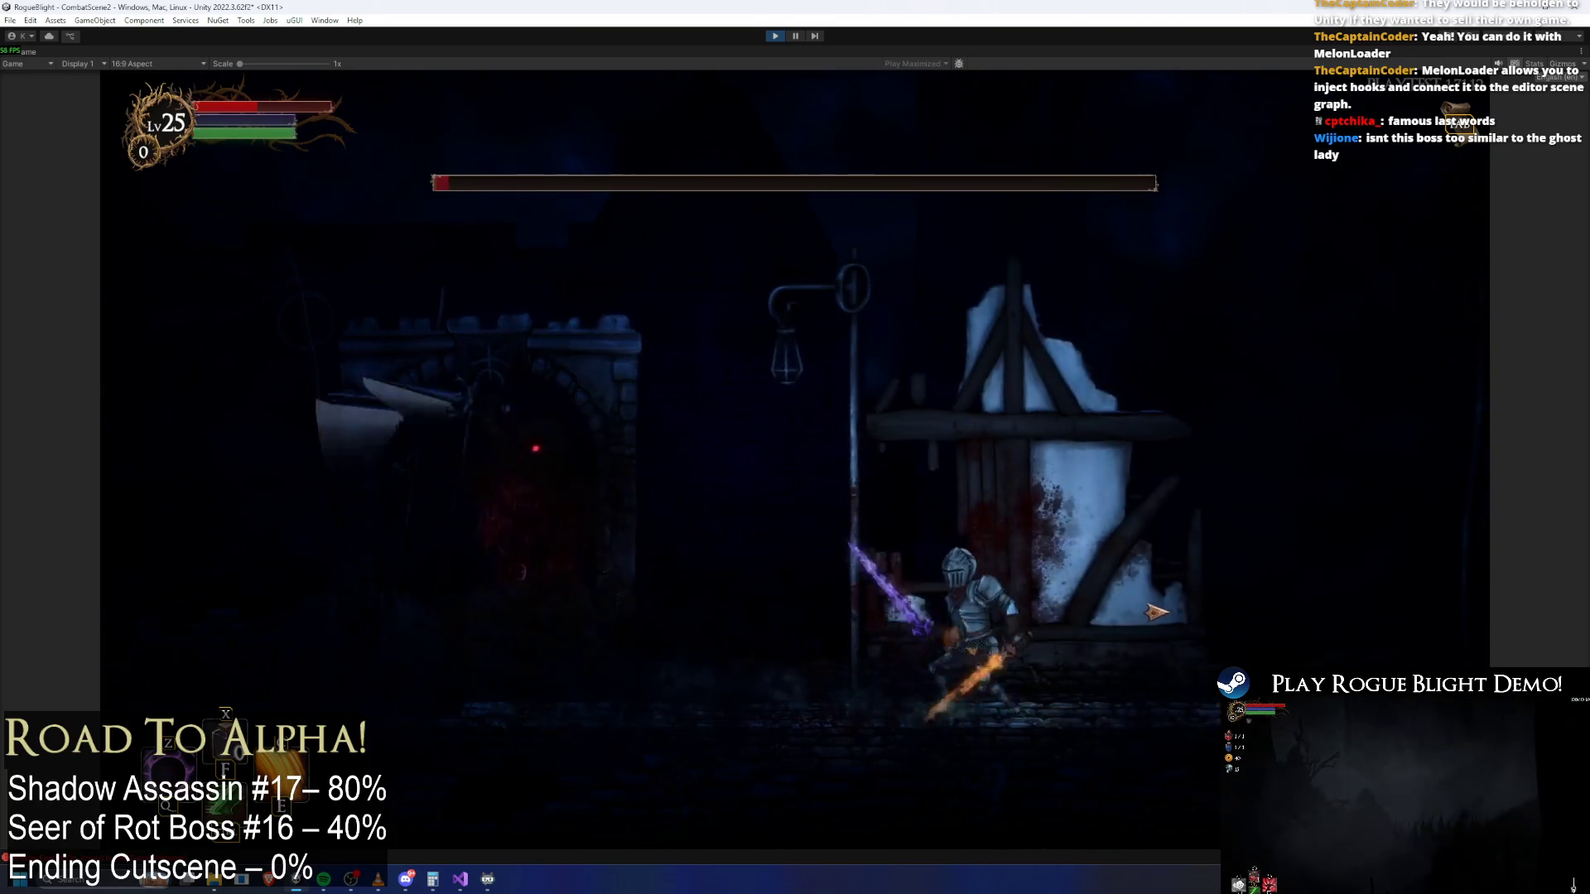
pyautogui.press('j')
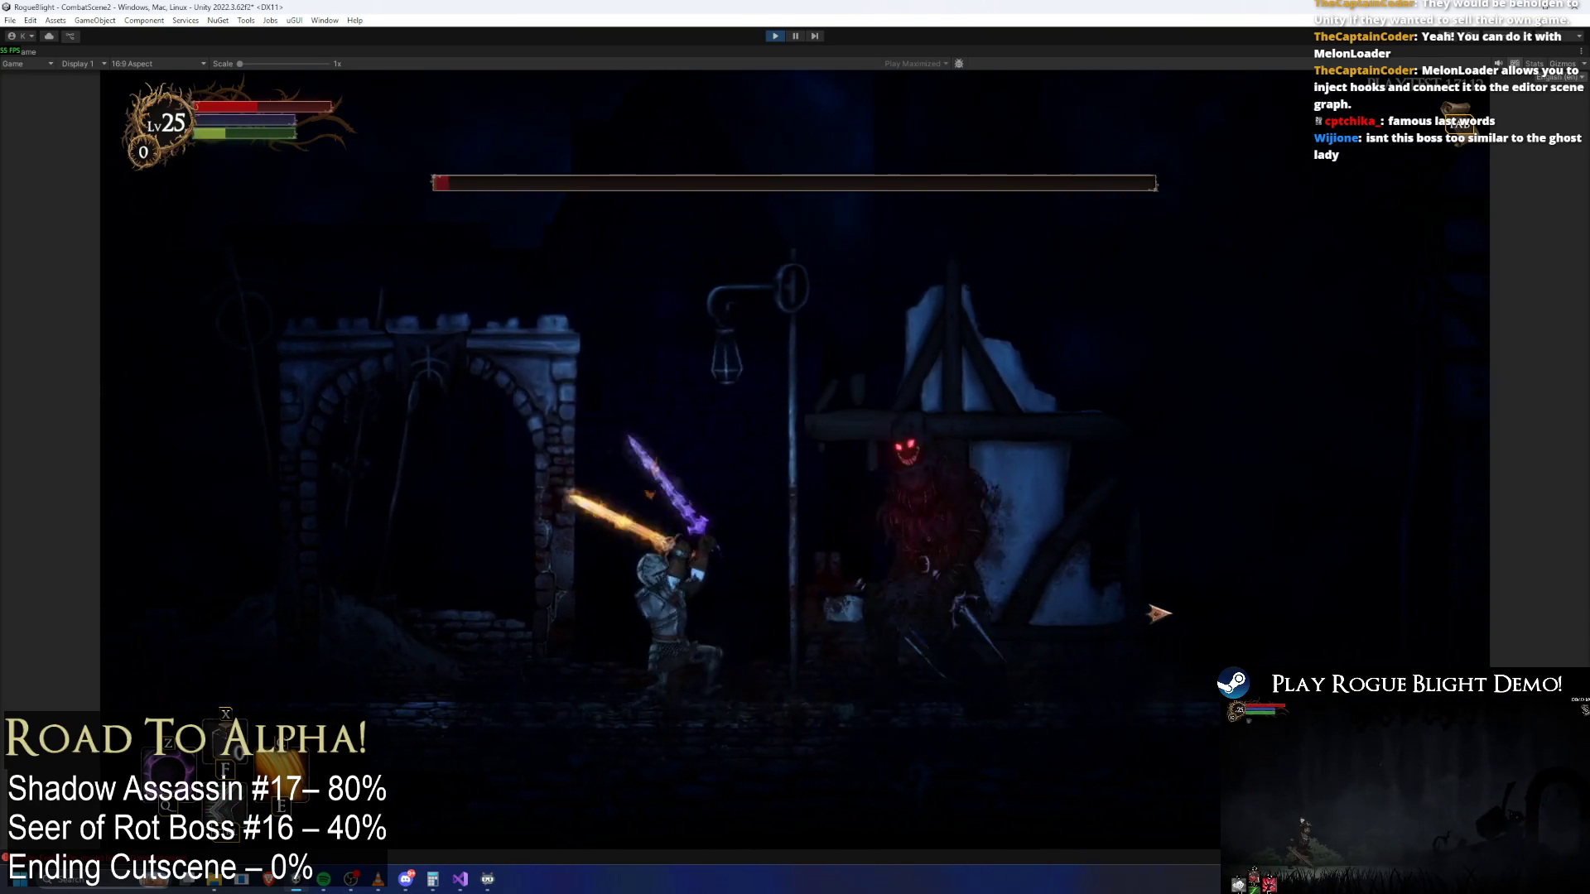
pyautogui.press('j')
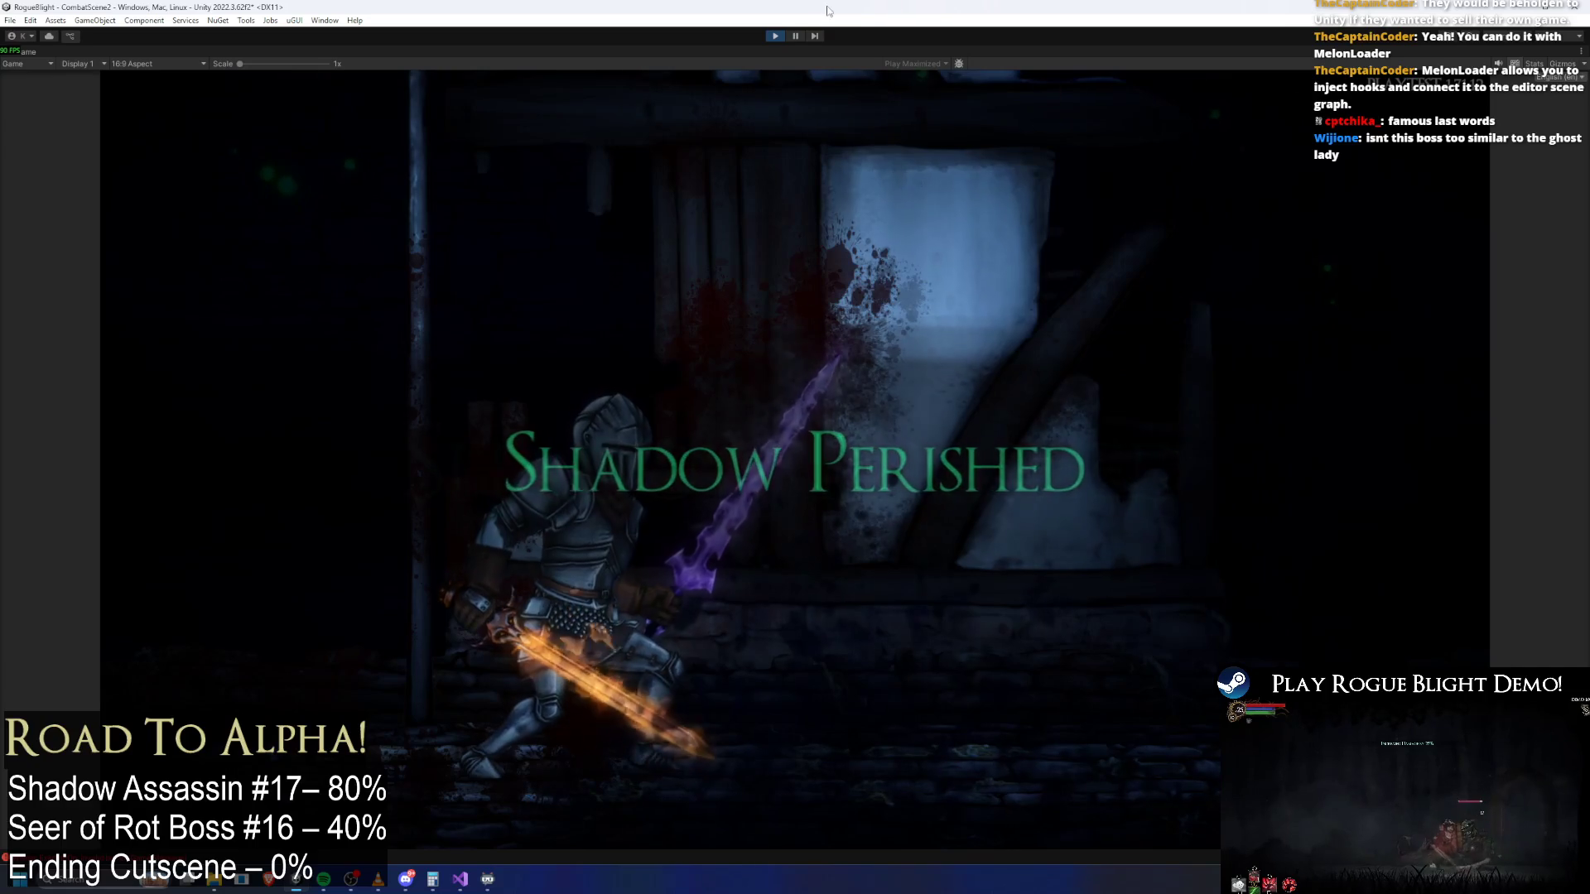
pyautogui.click(779, 36)
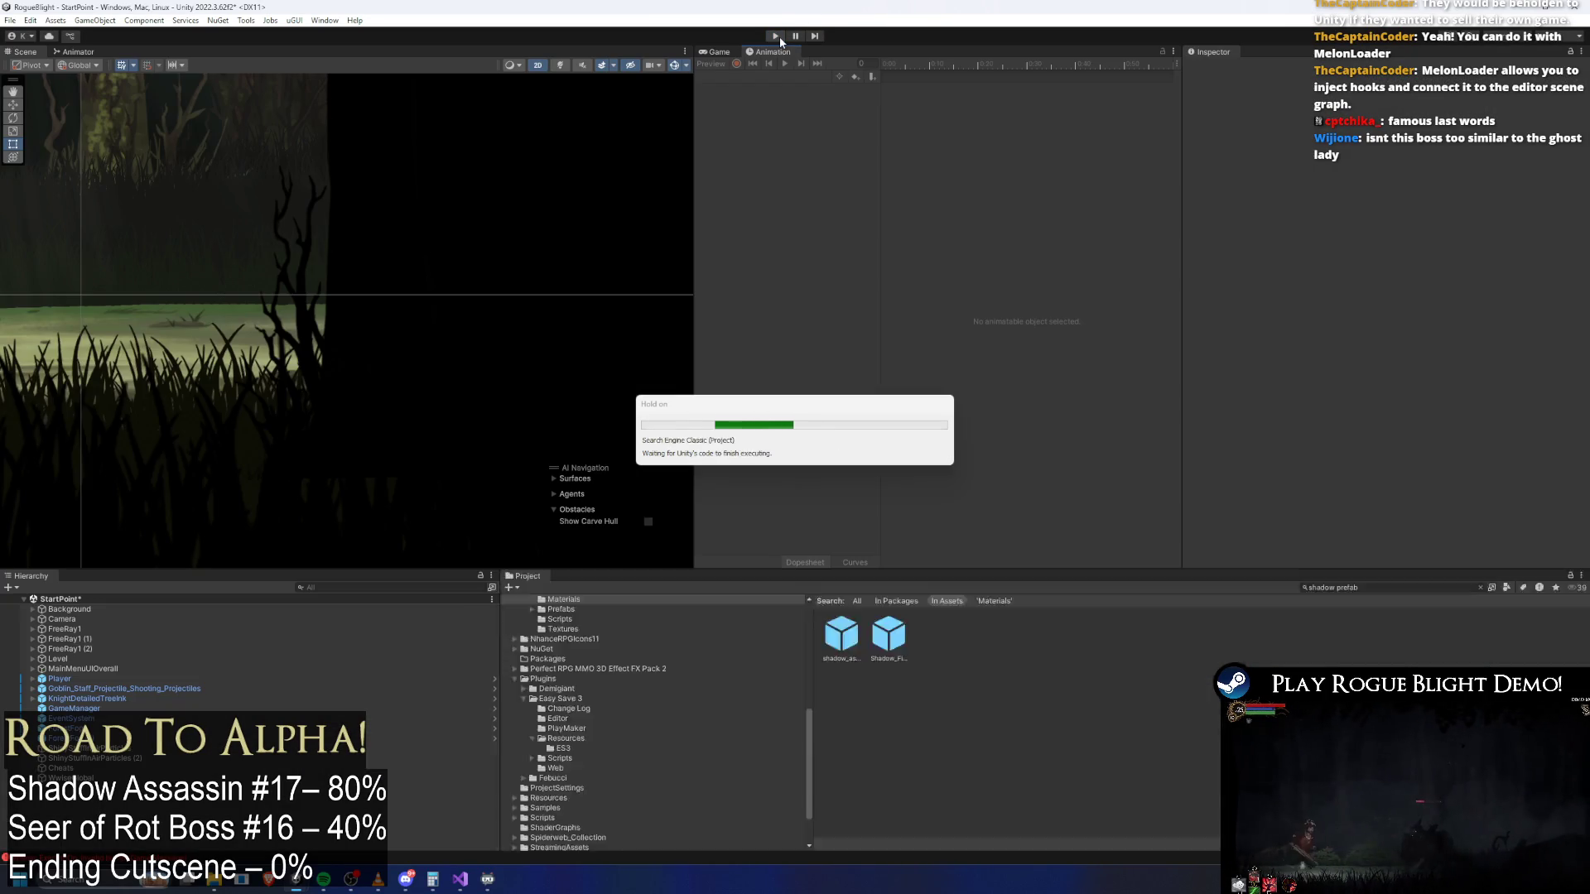
# Open shadow_assassin_Prefab and bring up its clip list with death_shadowass loaded
pyautogui.doubleClick(852, 649)
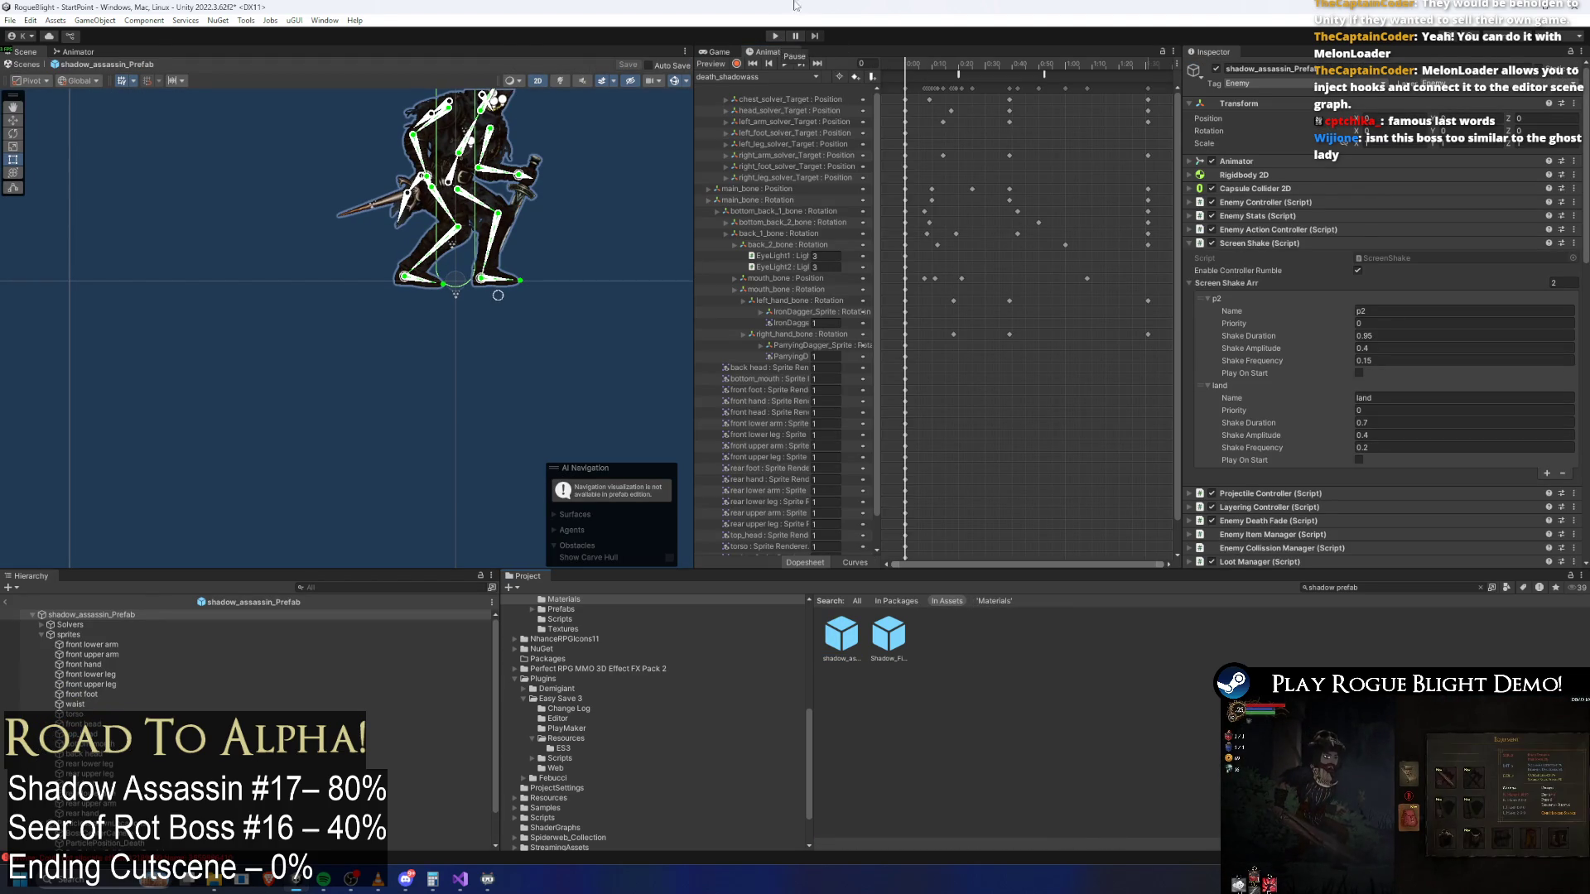
pyautogui.click(749, 80)
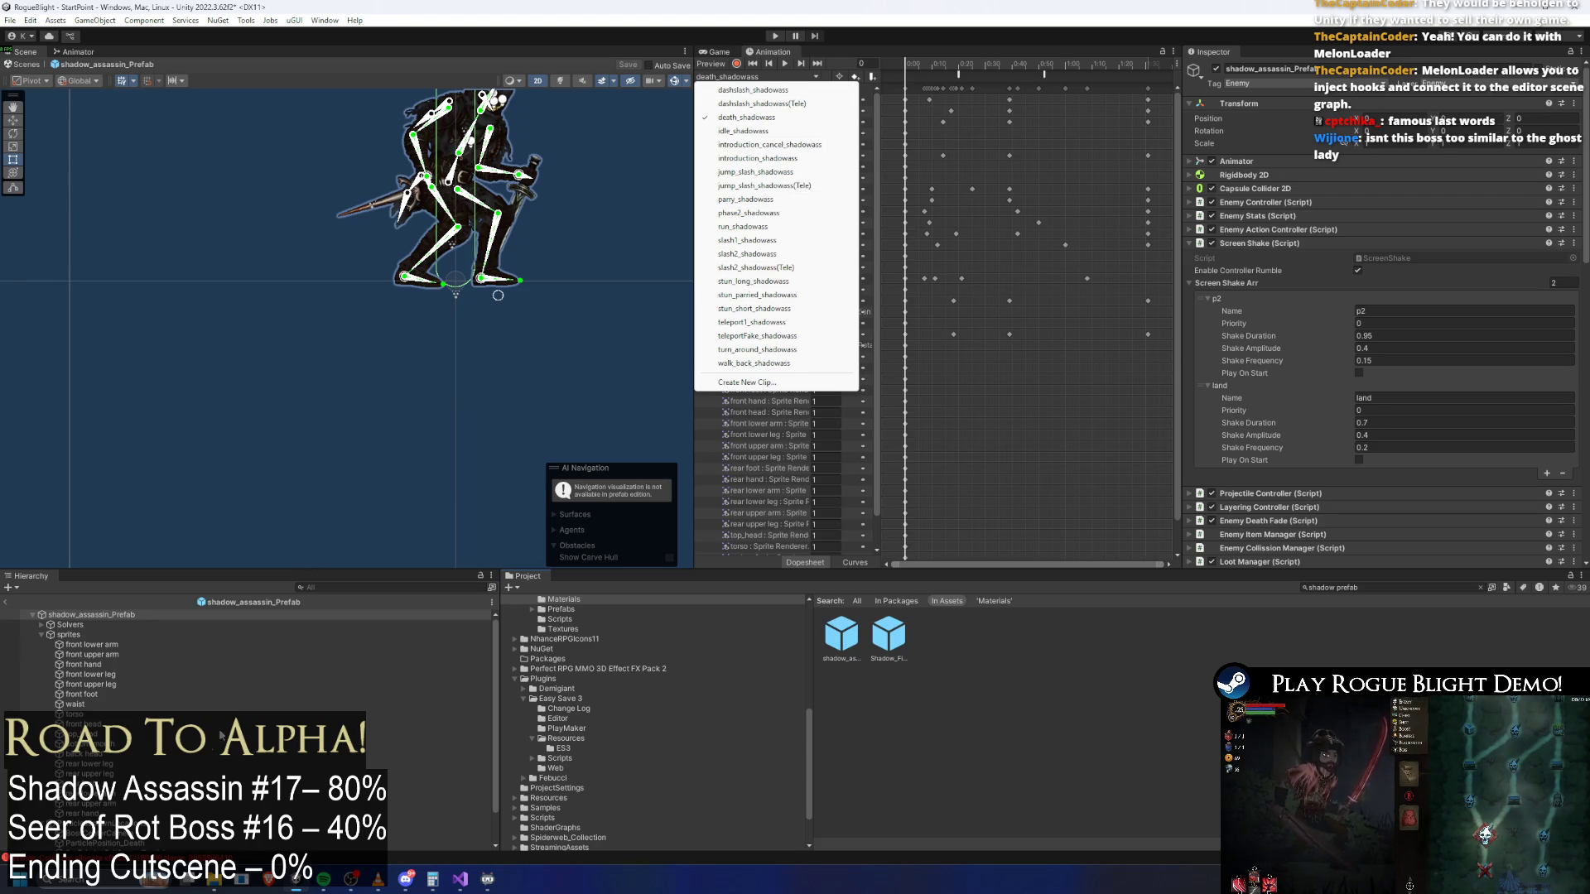
pyautogui.scroll(-2, 248, 745)
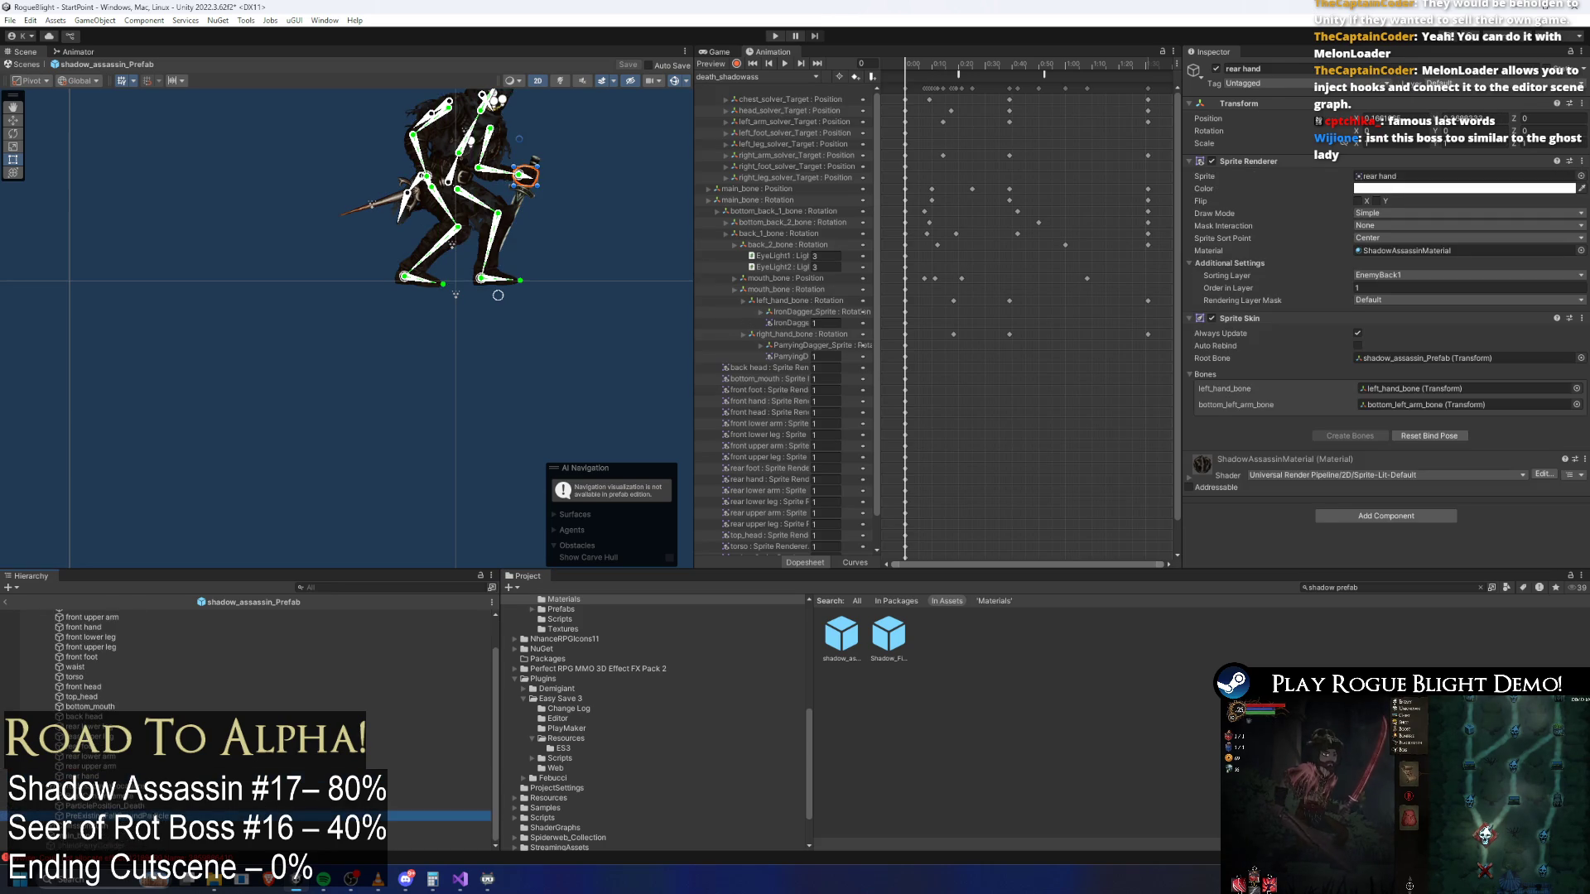
pyautogui.click(116, 816)
pyautogui.click(459, 244)
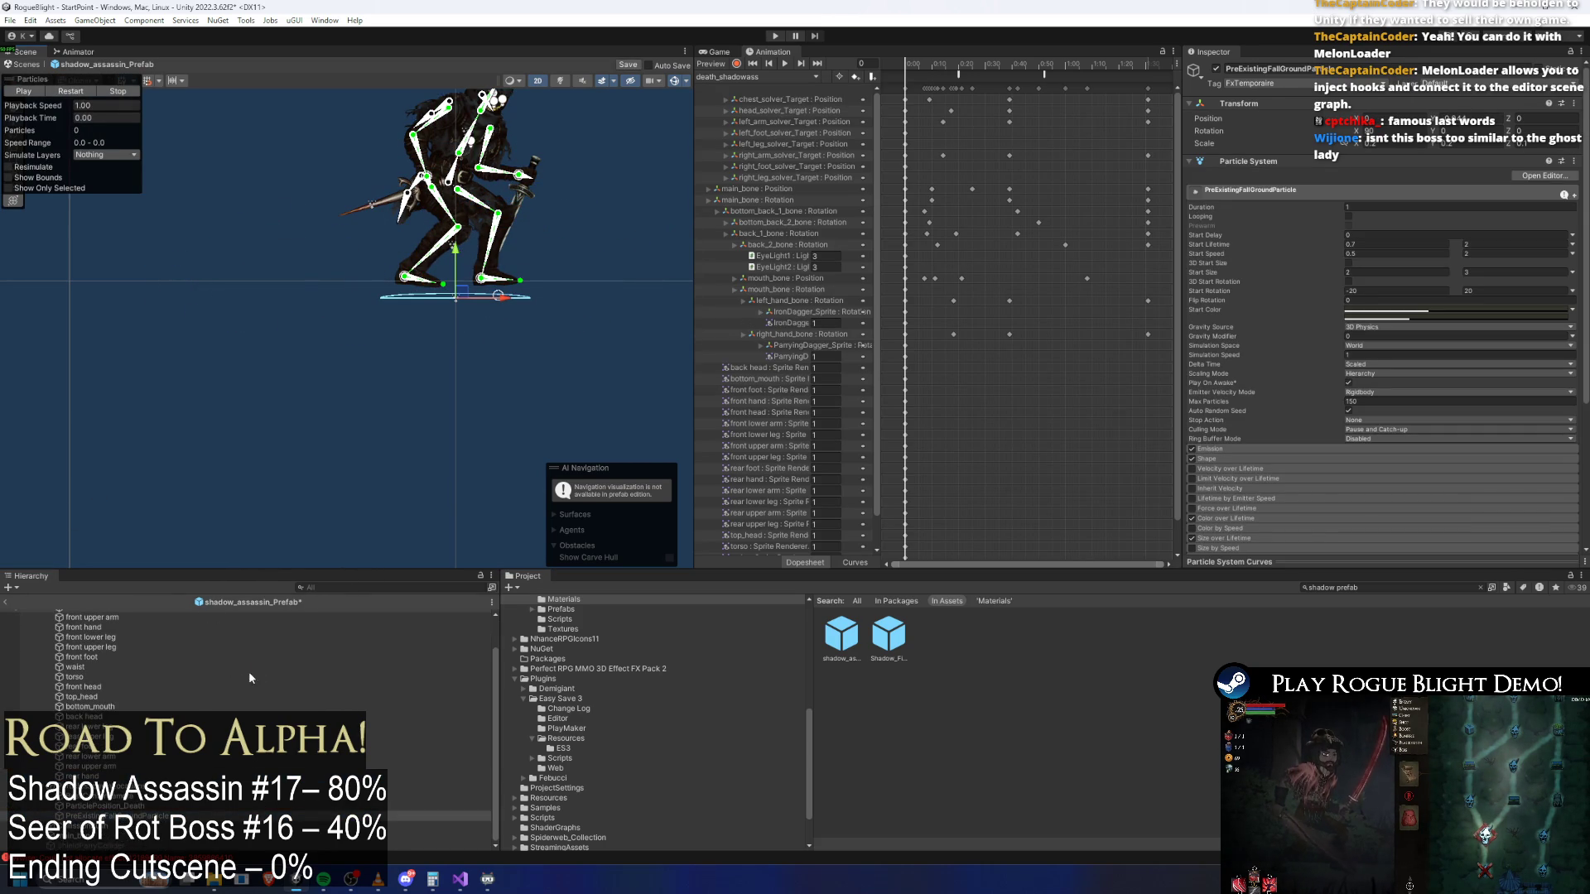
pyautogui.scroll(3, 257, 671)
pyautogui.click(190, 614)
pyautogui.press('Down')
pyautogui.press('Down')
pyautogui.press('Down')
pyautogui.press('Up')
pyautogui.press('Left')
pyautogui.press('Down')
pyautogui.press('Down')
pyautogui.press('Up')
pyautogui.press('Left')
pyautogui.press('Up')
pyautogui.press('Up')
pyautogui.press('Up')
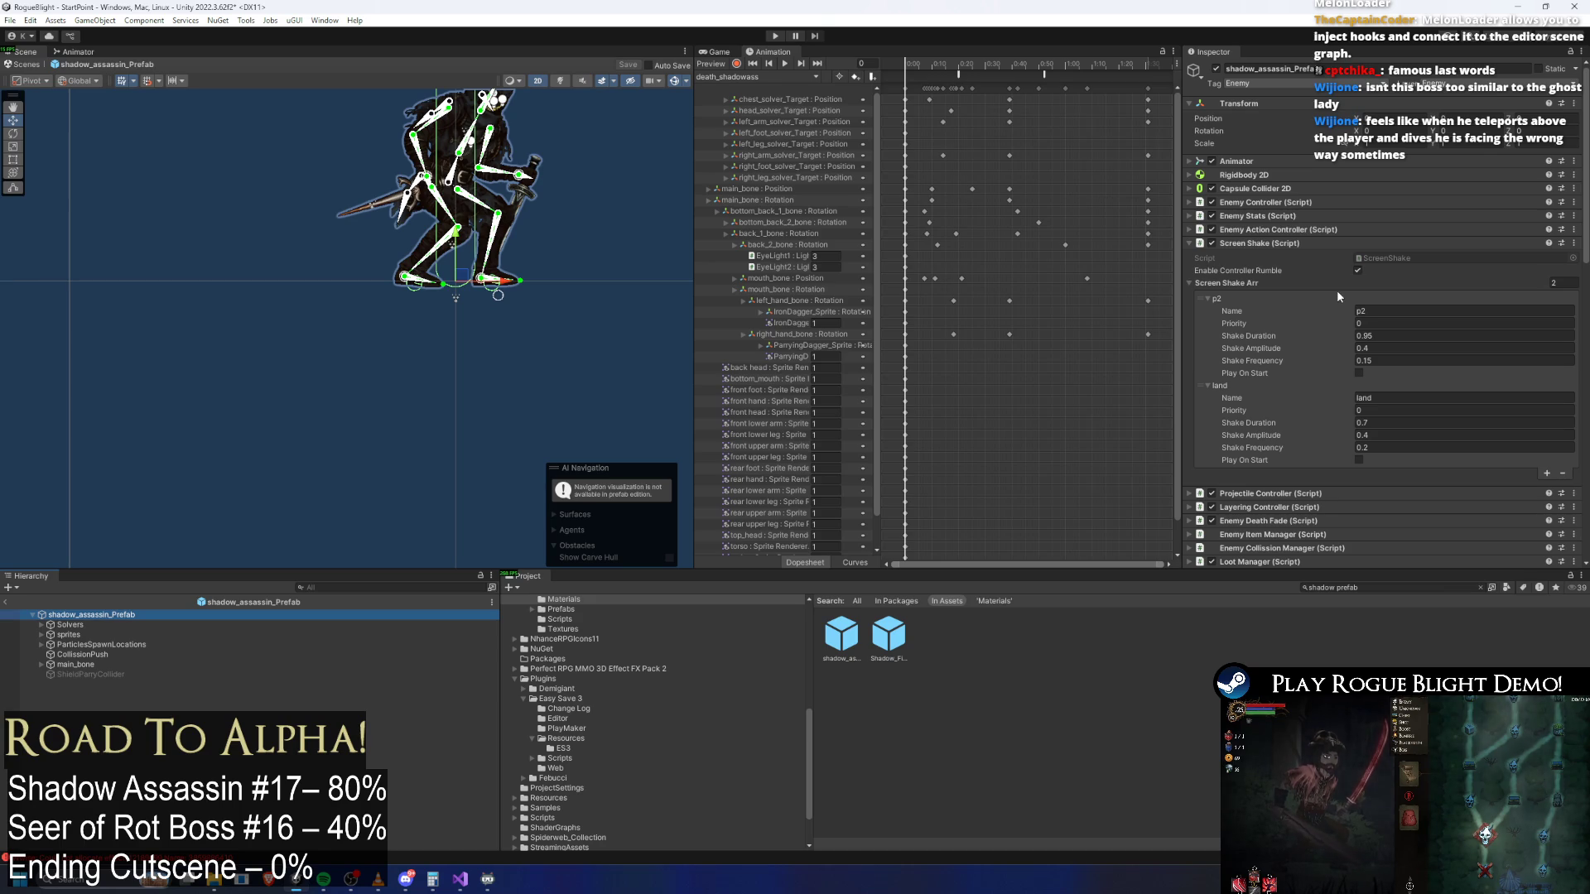
# Click into the p2 shake entry's name, then collapse the Screen Shake Arr foldout
pyautogui.click(1359, 311)
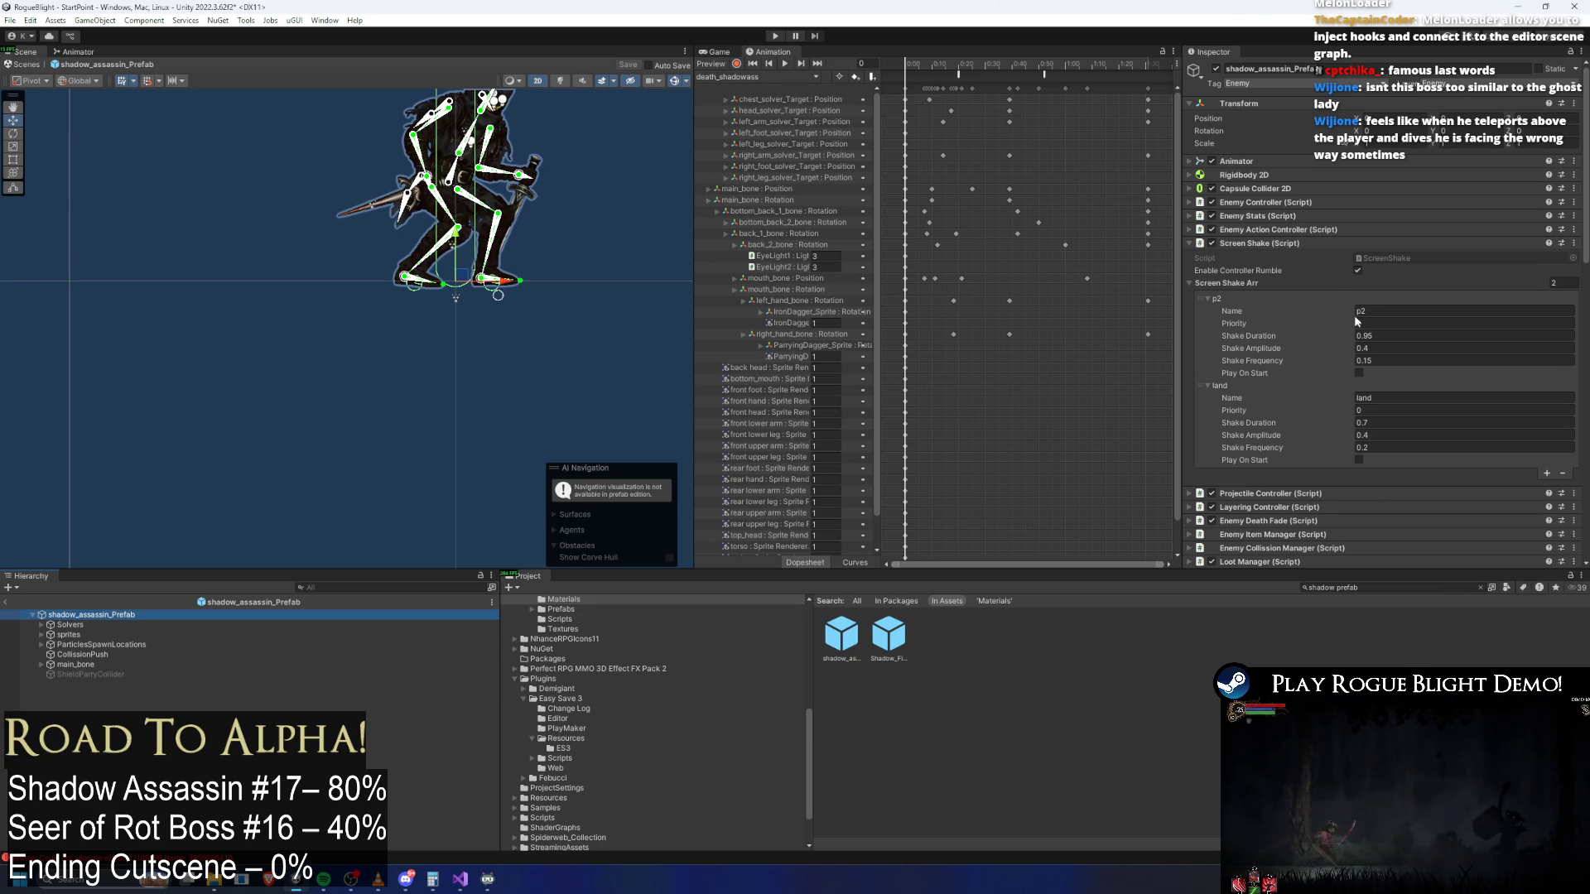
pyautogui.click(1284, 282)
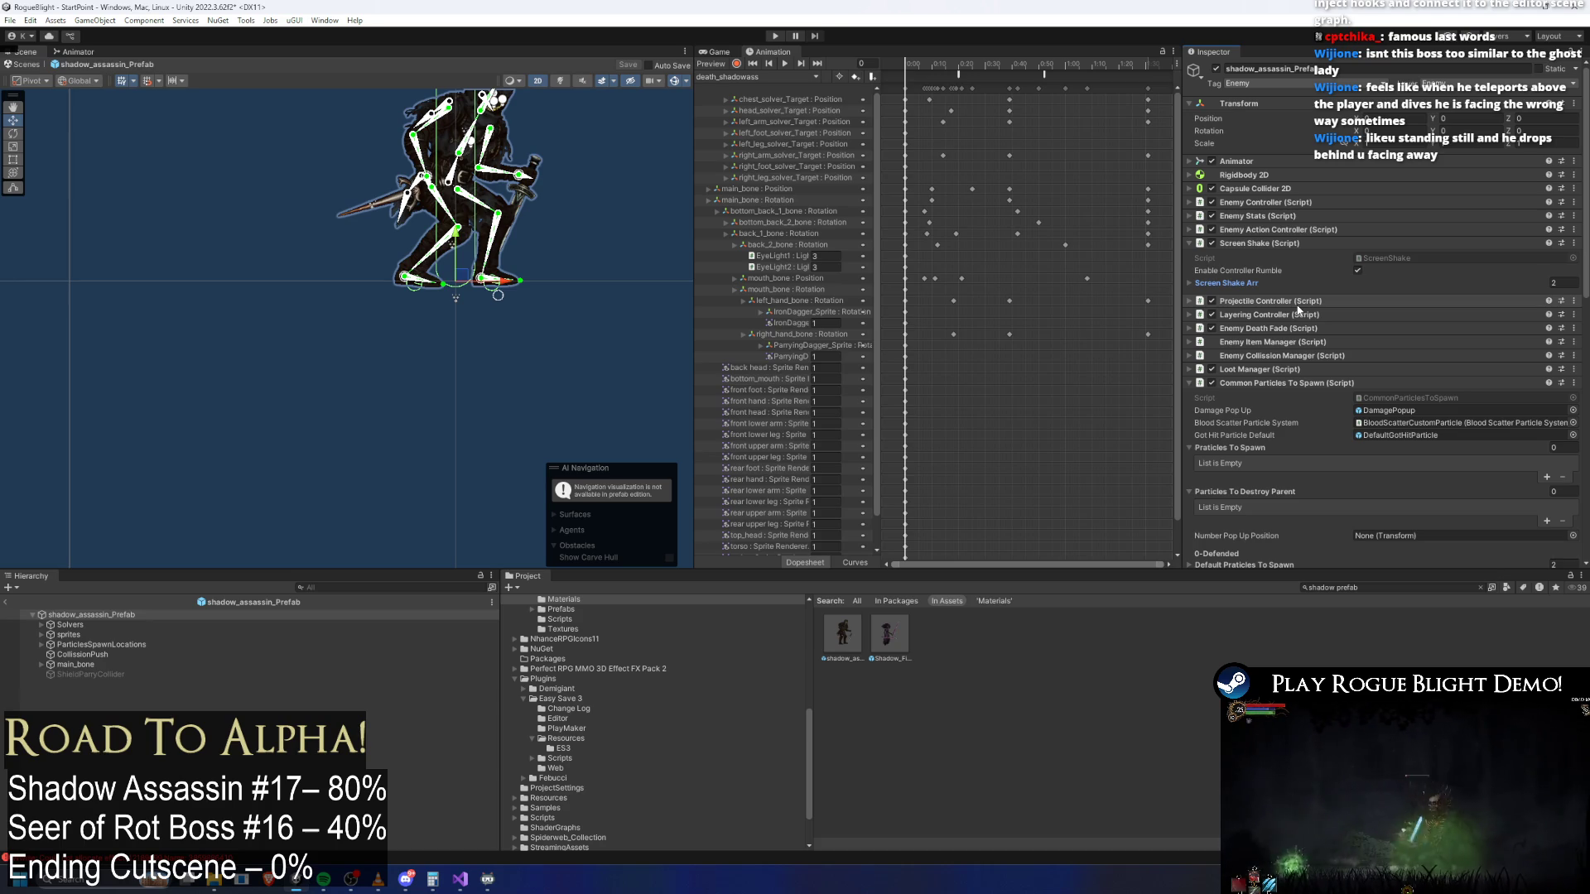
pyautogui.click(744, 77)
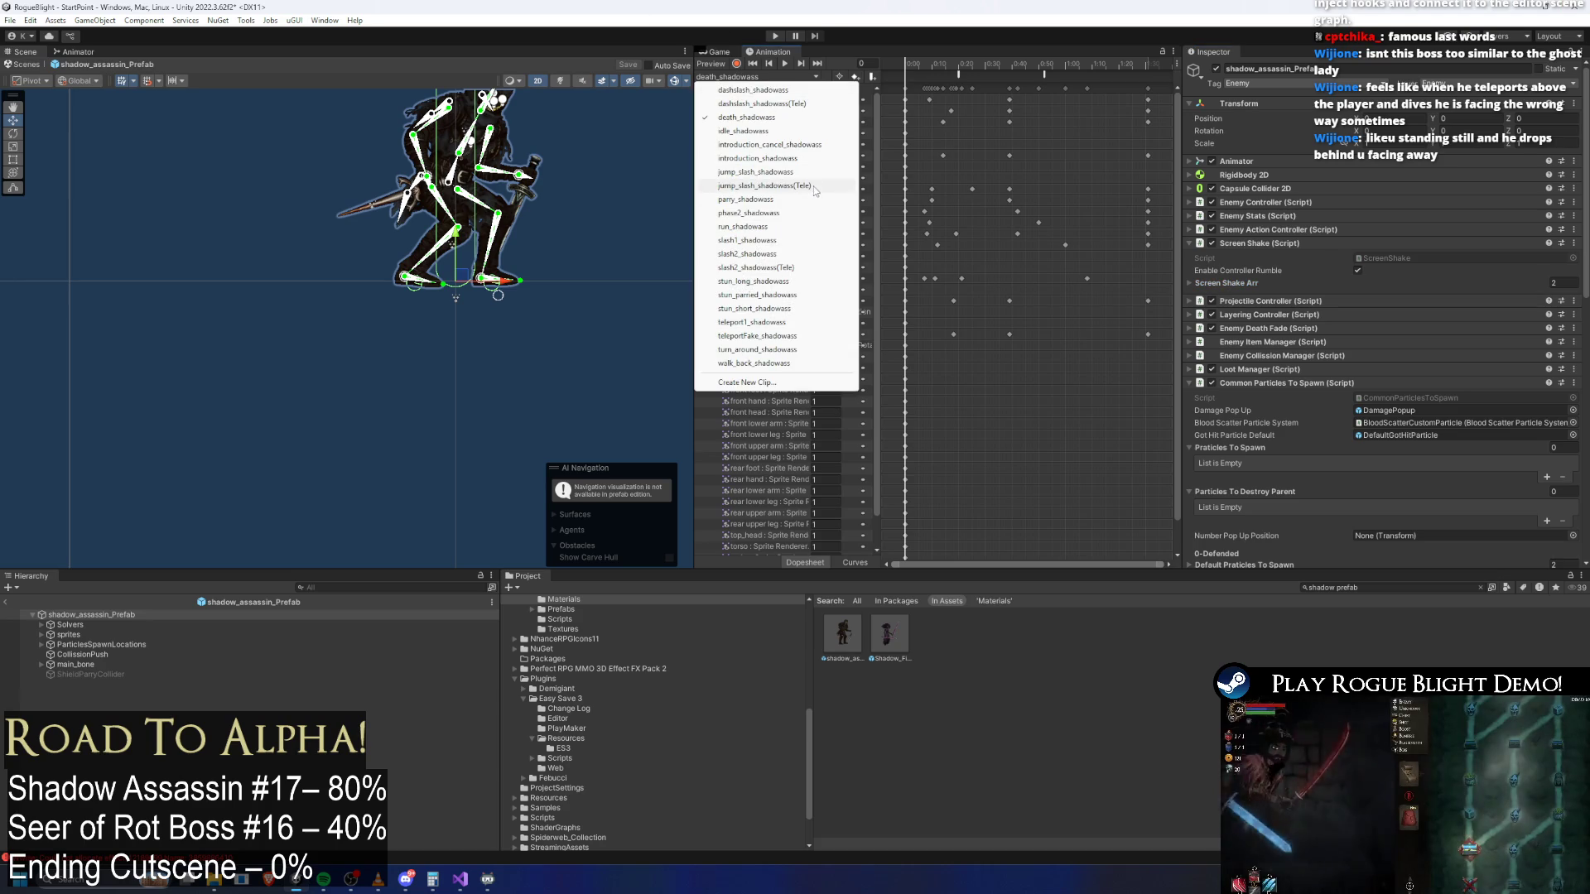
pyautogui.click(811, 184)
pyautogui.click(989, 64)
pyautogui.moveTo(990, 66); pyautogui.dragTo(981, 66)
pyautogui.moveTo(433, 205); pyautogui.dragTo(425, 259)
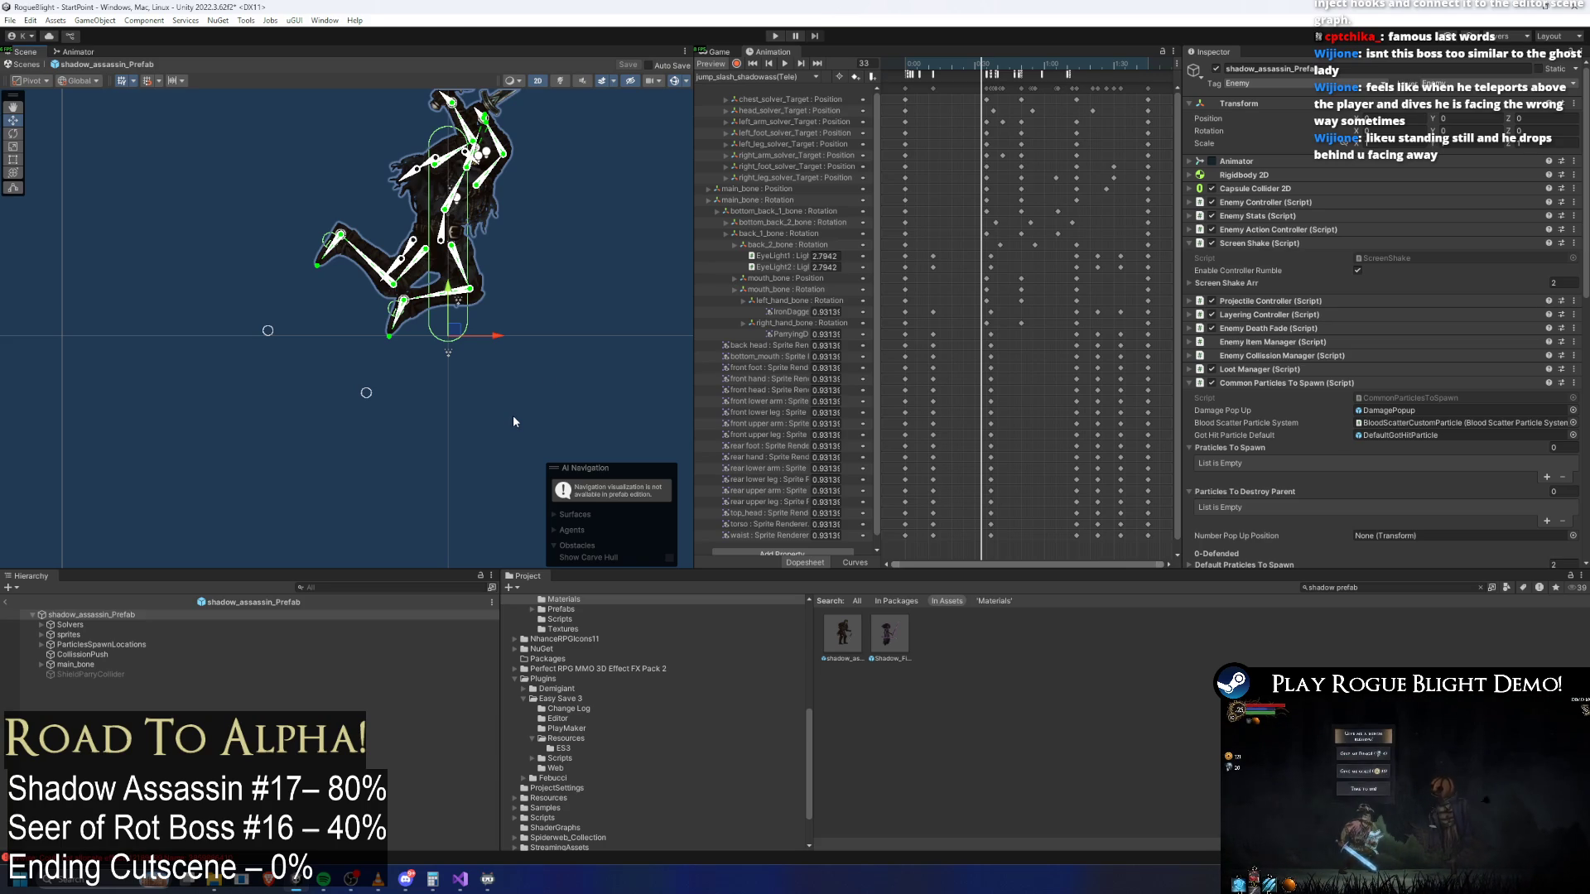
pyautogui.click(804, 77)
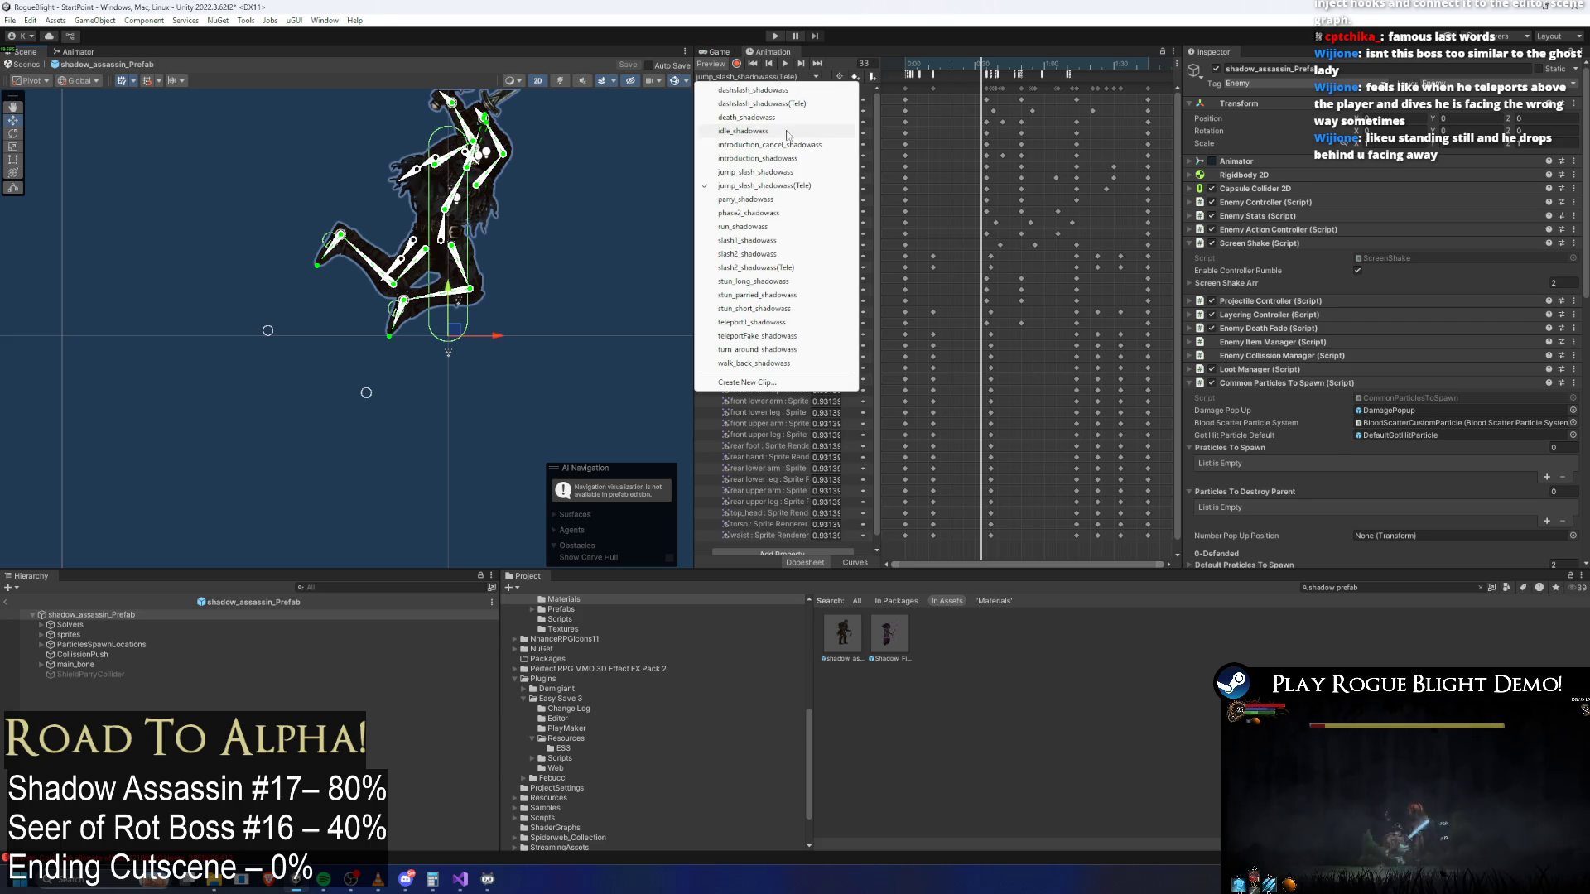
pyautogui.click(755, 117)
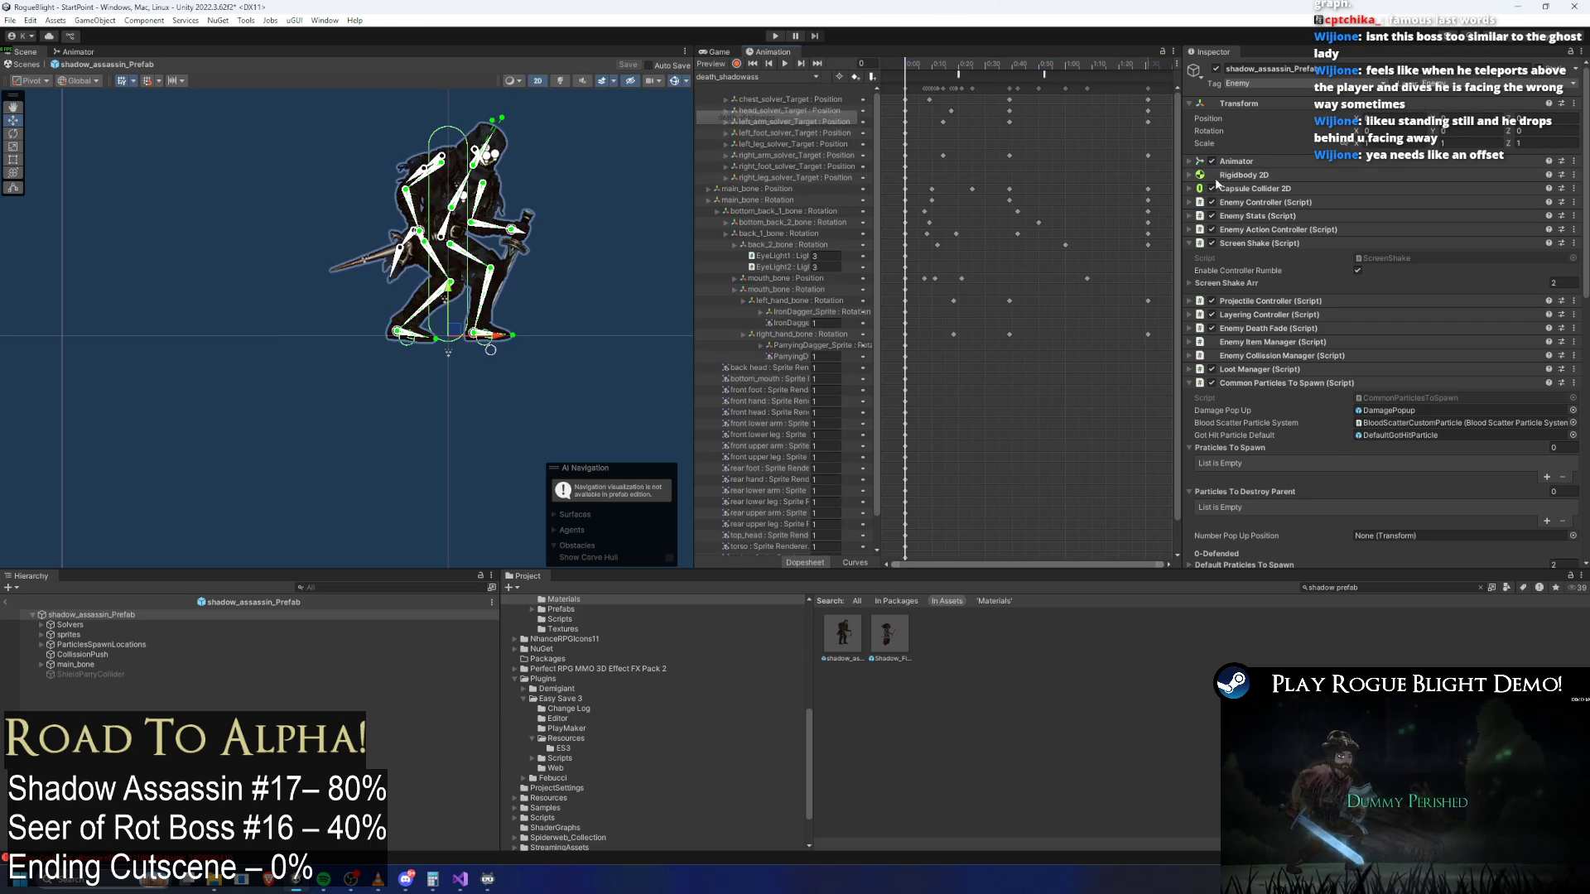
# Expand the default particles-to-spawn list and delete the EyeLight1 and EyeLight2 tracks from the death clip
pyautogui.scroll(-10, 1403, 347)
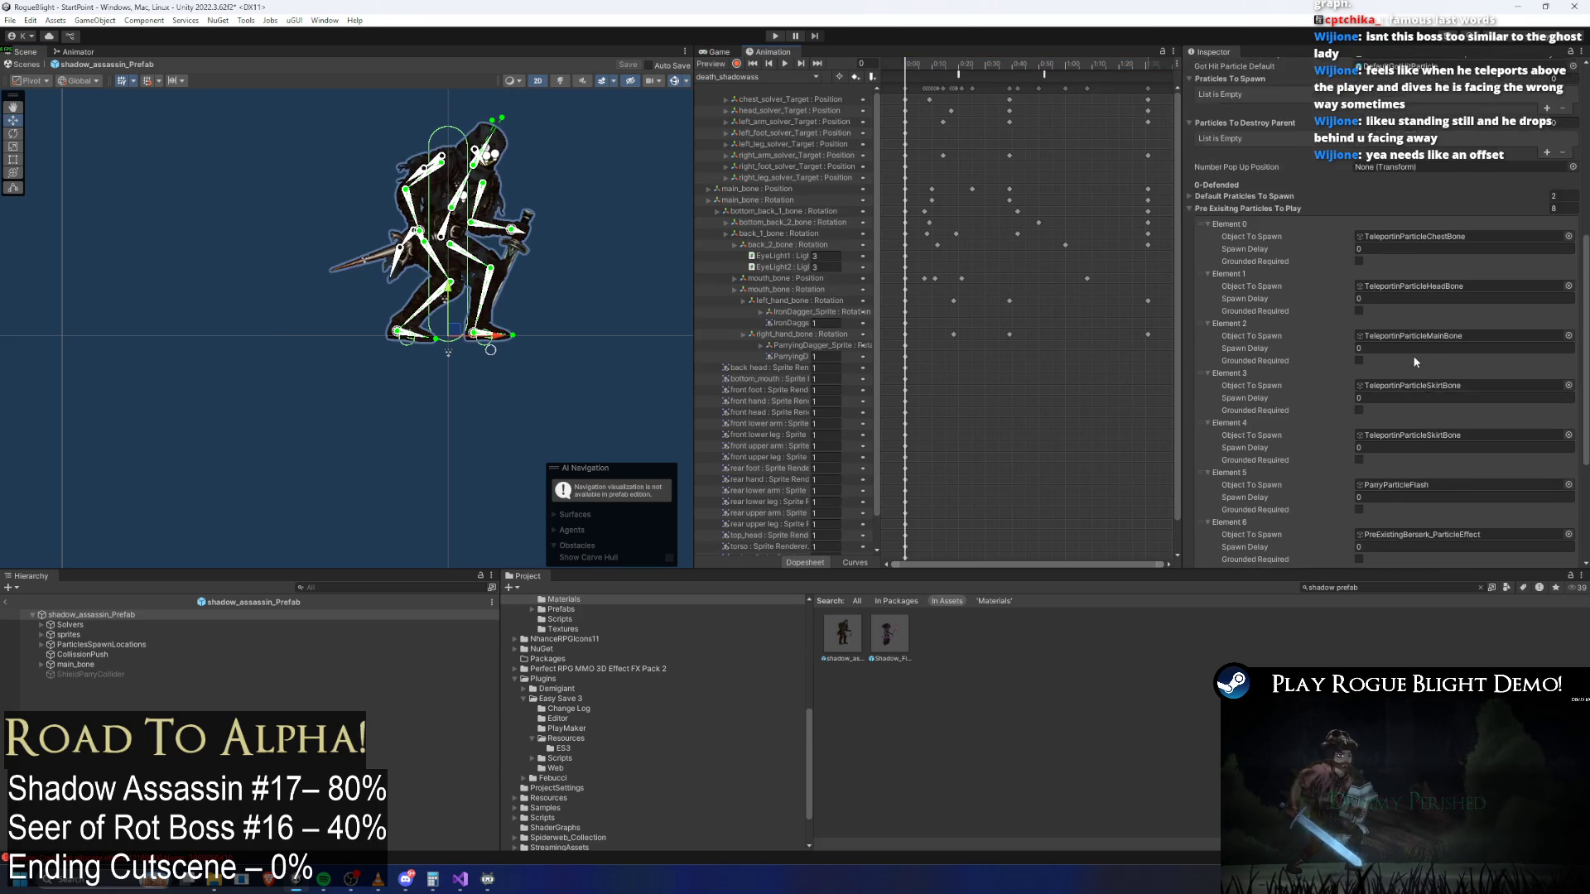
pyautogui.click(1260, 192)
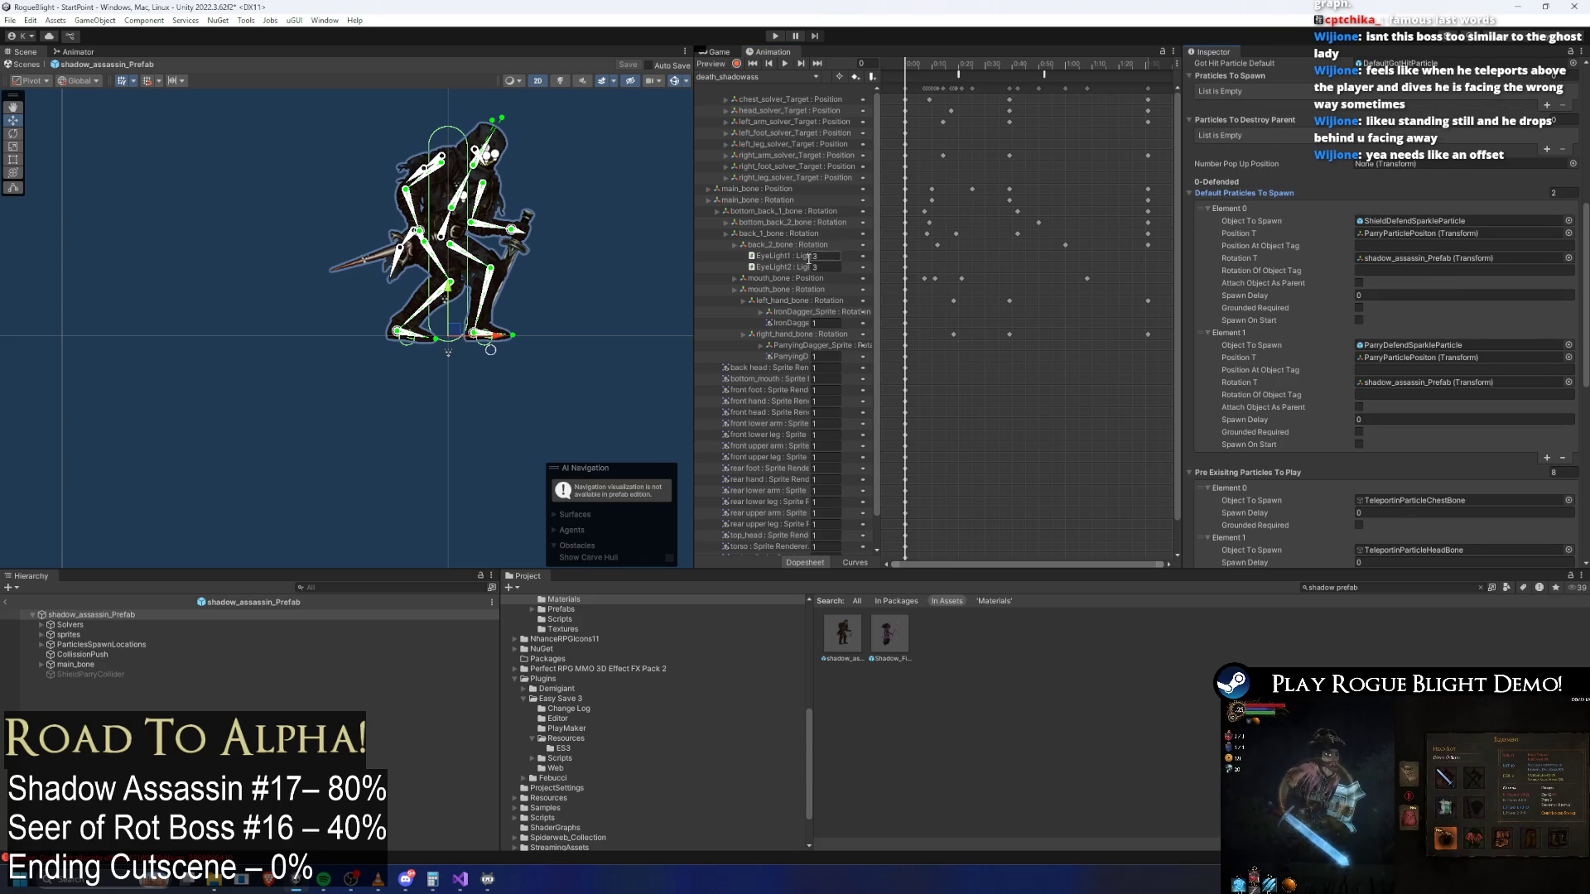
pyautogui.click(788, 258)
pyautogui.keyDown('shift'); pyautogui.click(791, 266); pyautogui.keyUp('shift')
pyautogui.press('Delete')
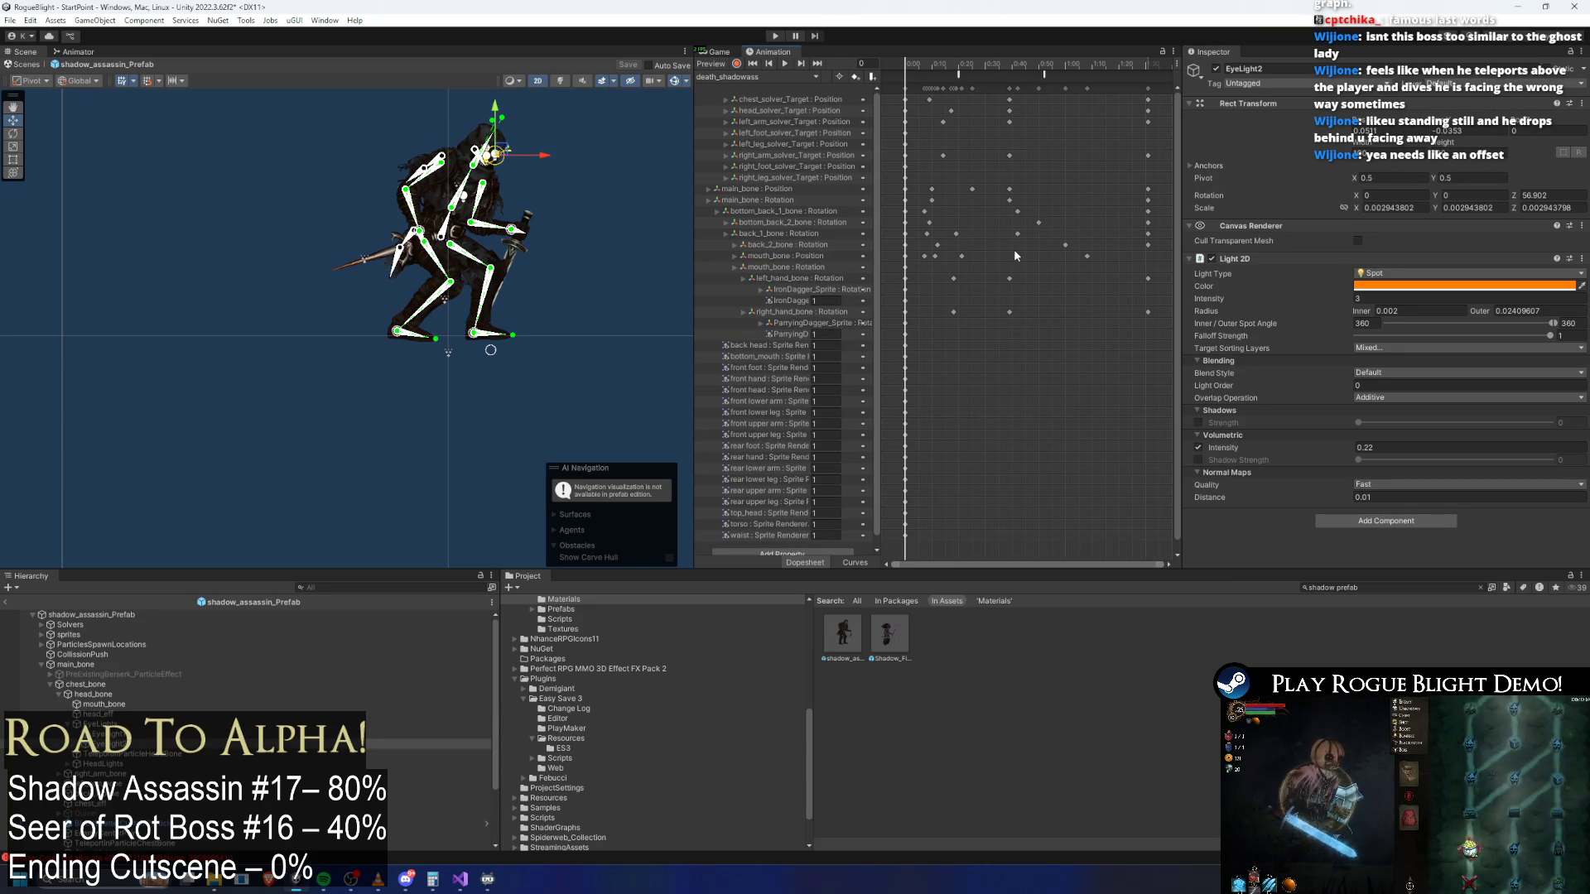
pyautogui.moveTo(920, 67); pyautogui.dragTo(1073, 73)
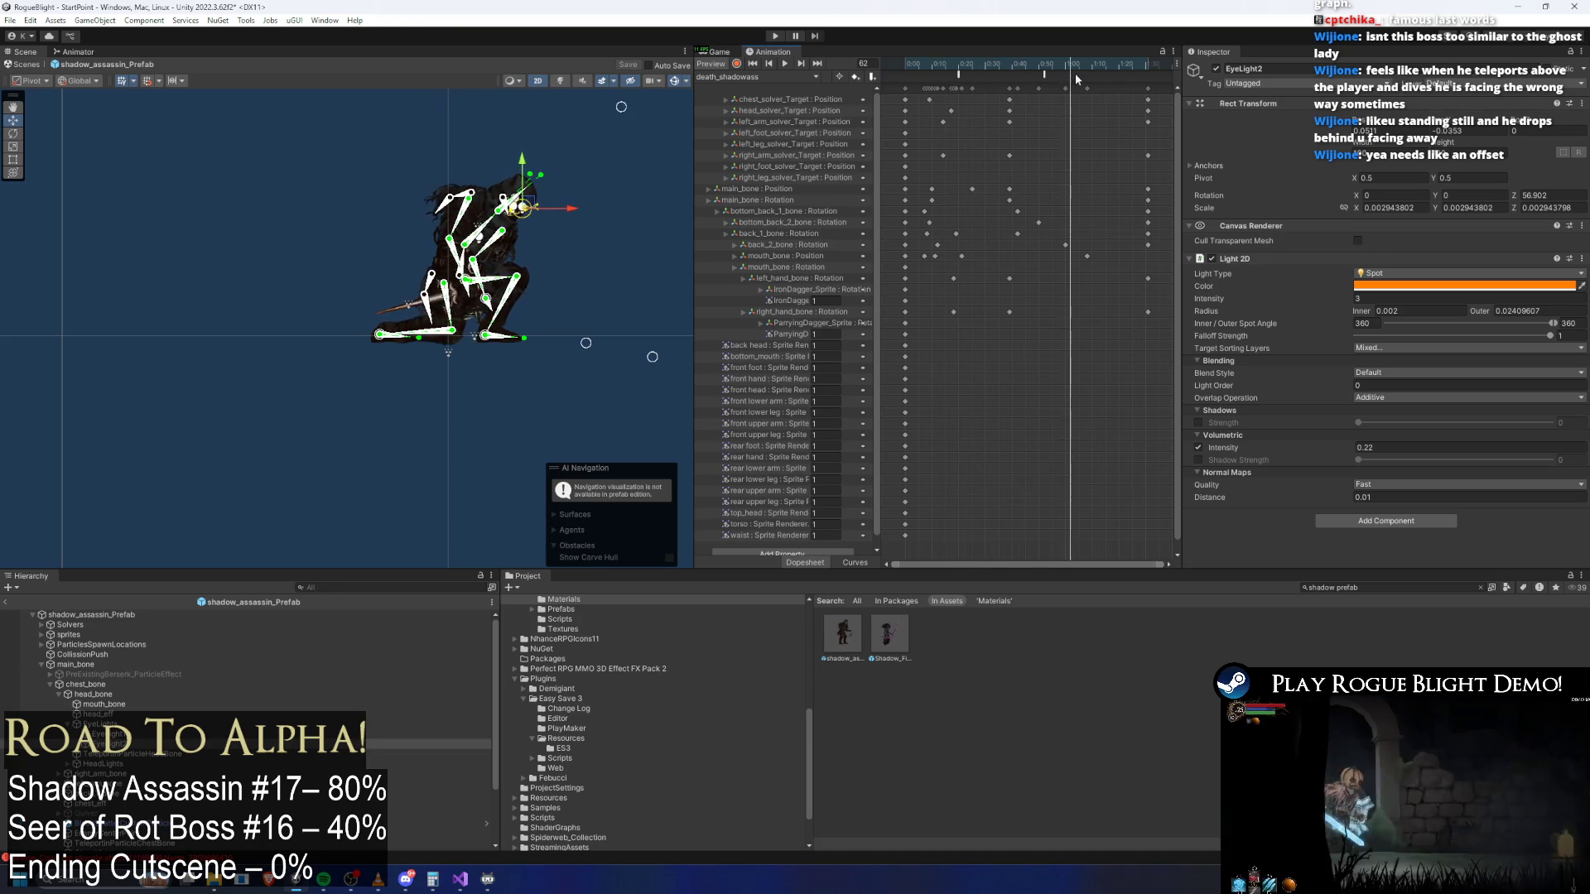
# Start a playtest, dismiss the warning, and load the first save slot
pyautogui.click(779, 37)
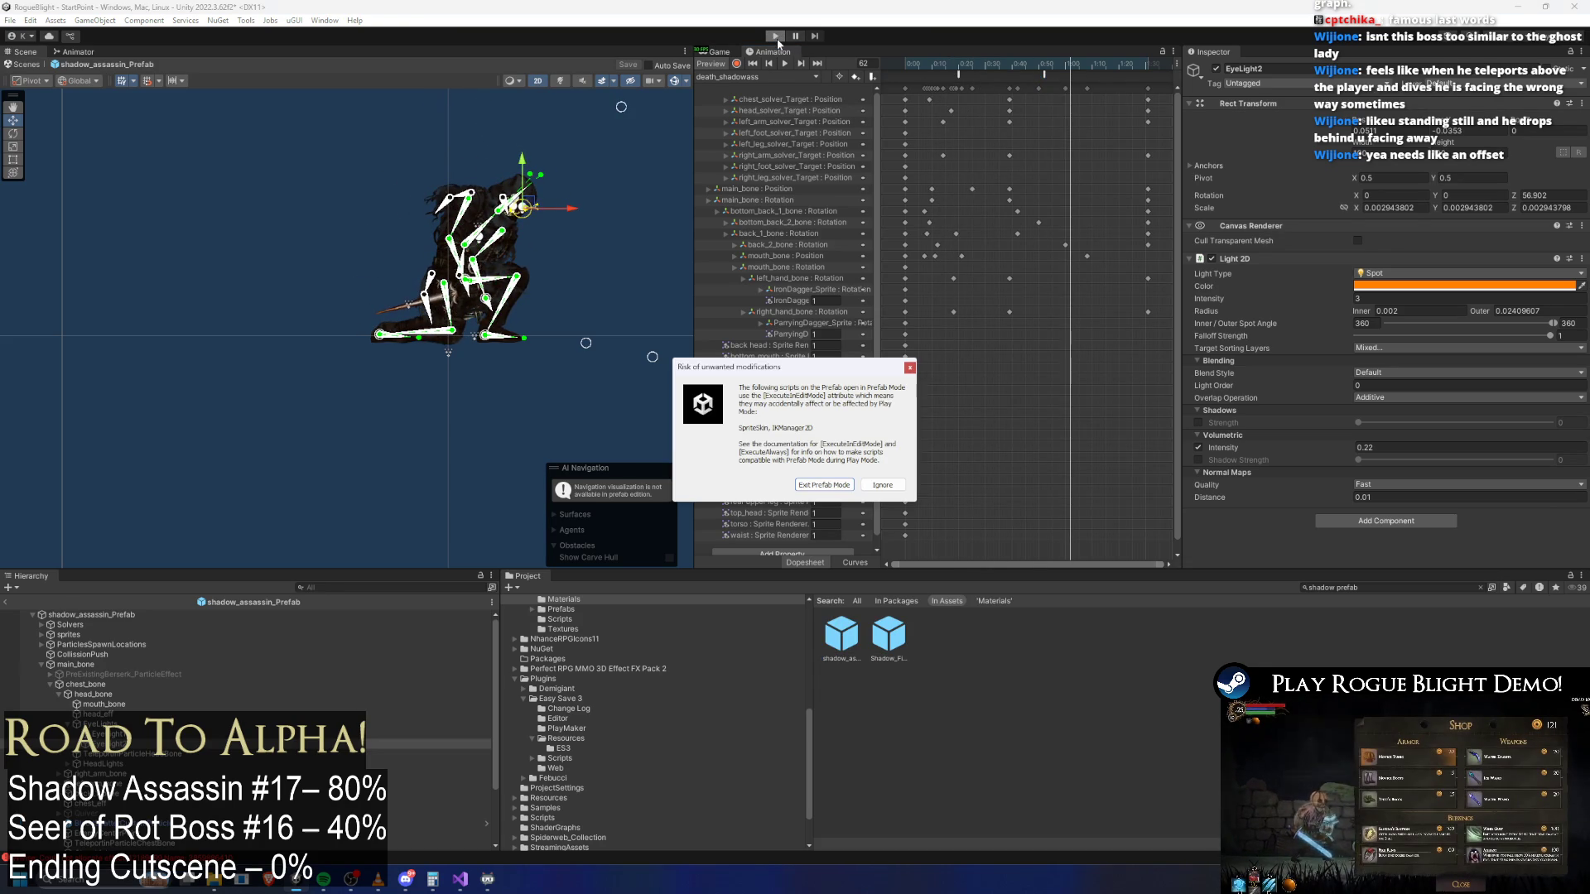
pyautogui.press('Escape')
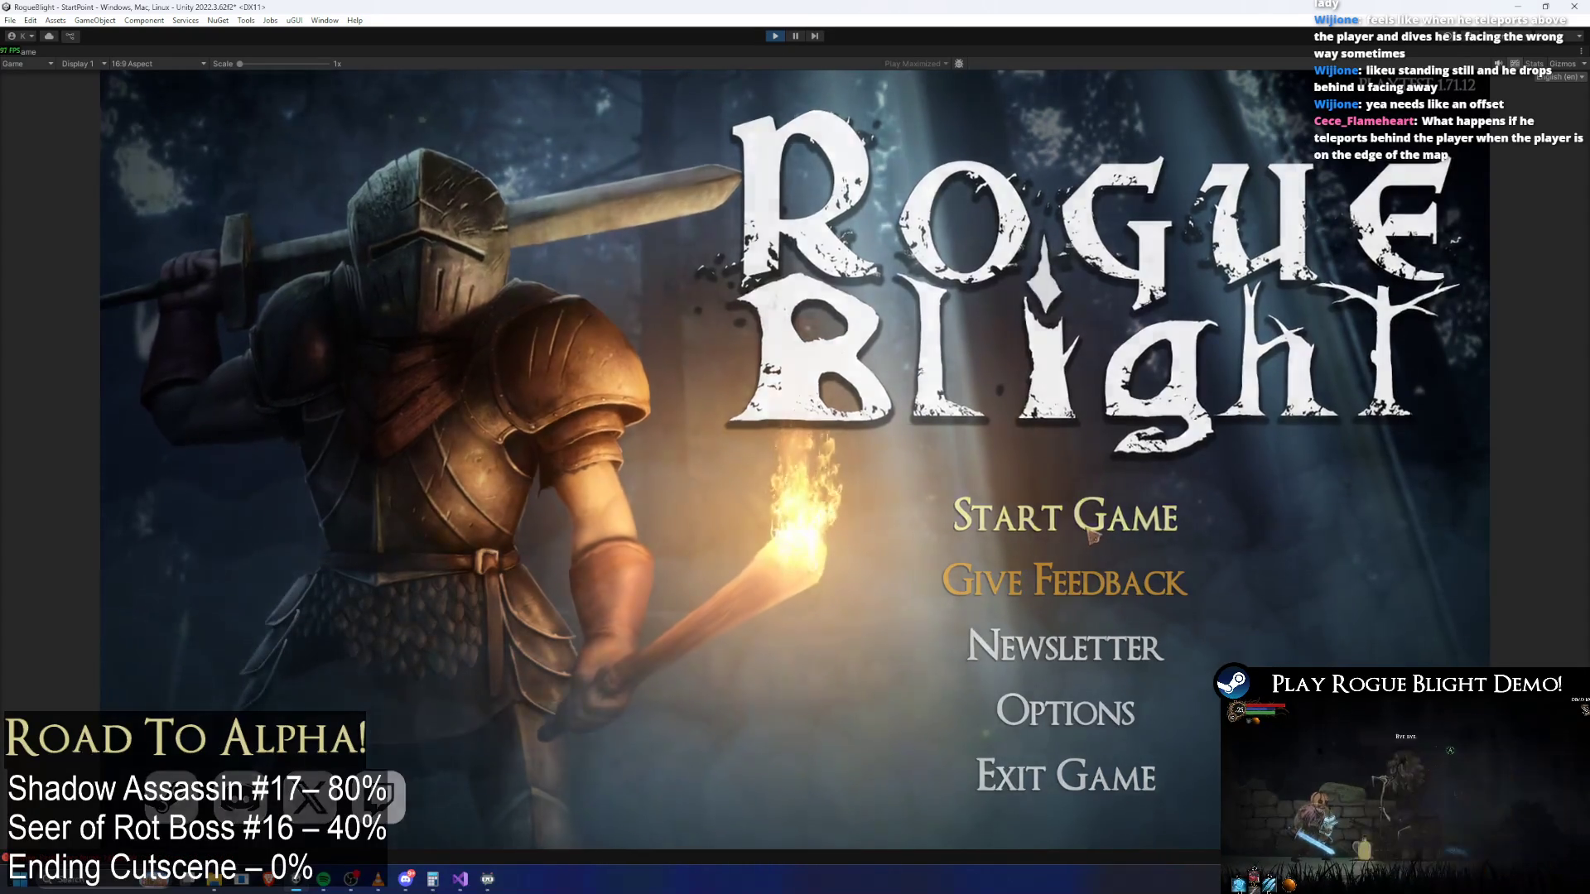
pyautogui.click(1126, 501)
pyautogui.click(1131, 467)
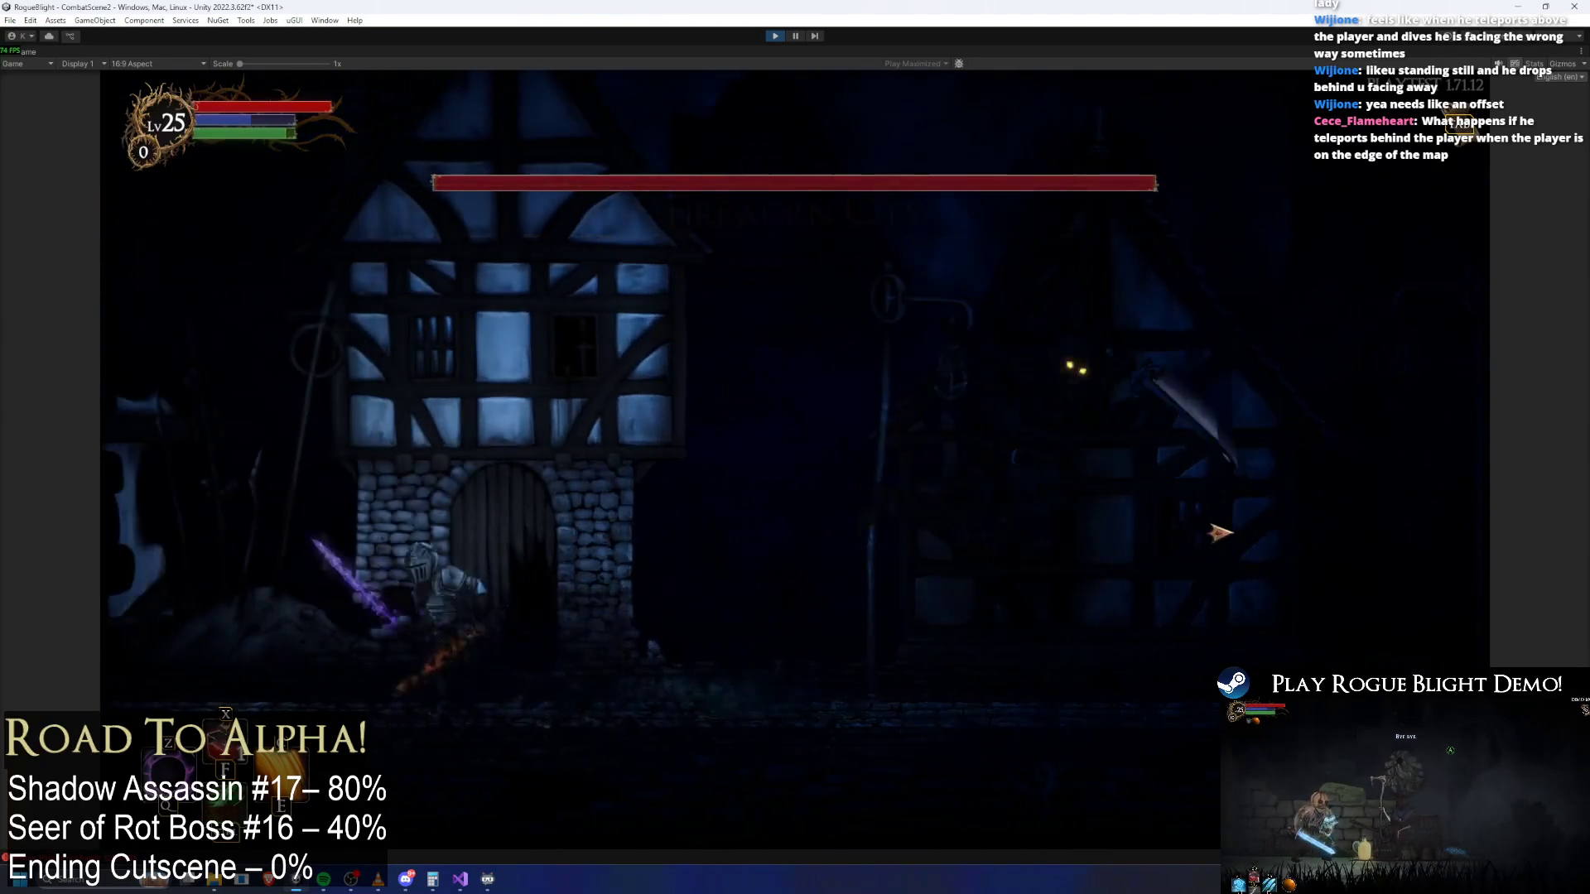
# Advance the knight right toward the boss, then refill health and mana with the F1 cheat
pyautogui.press('d')
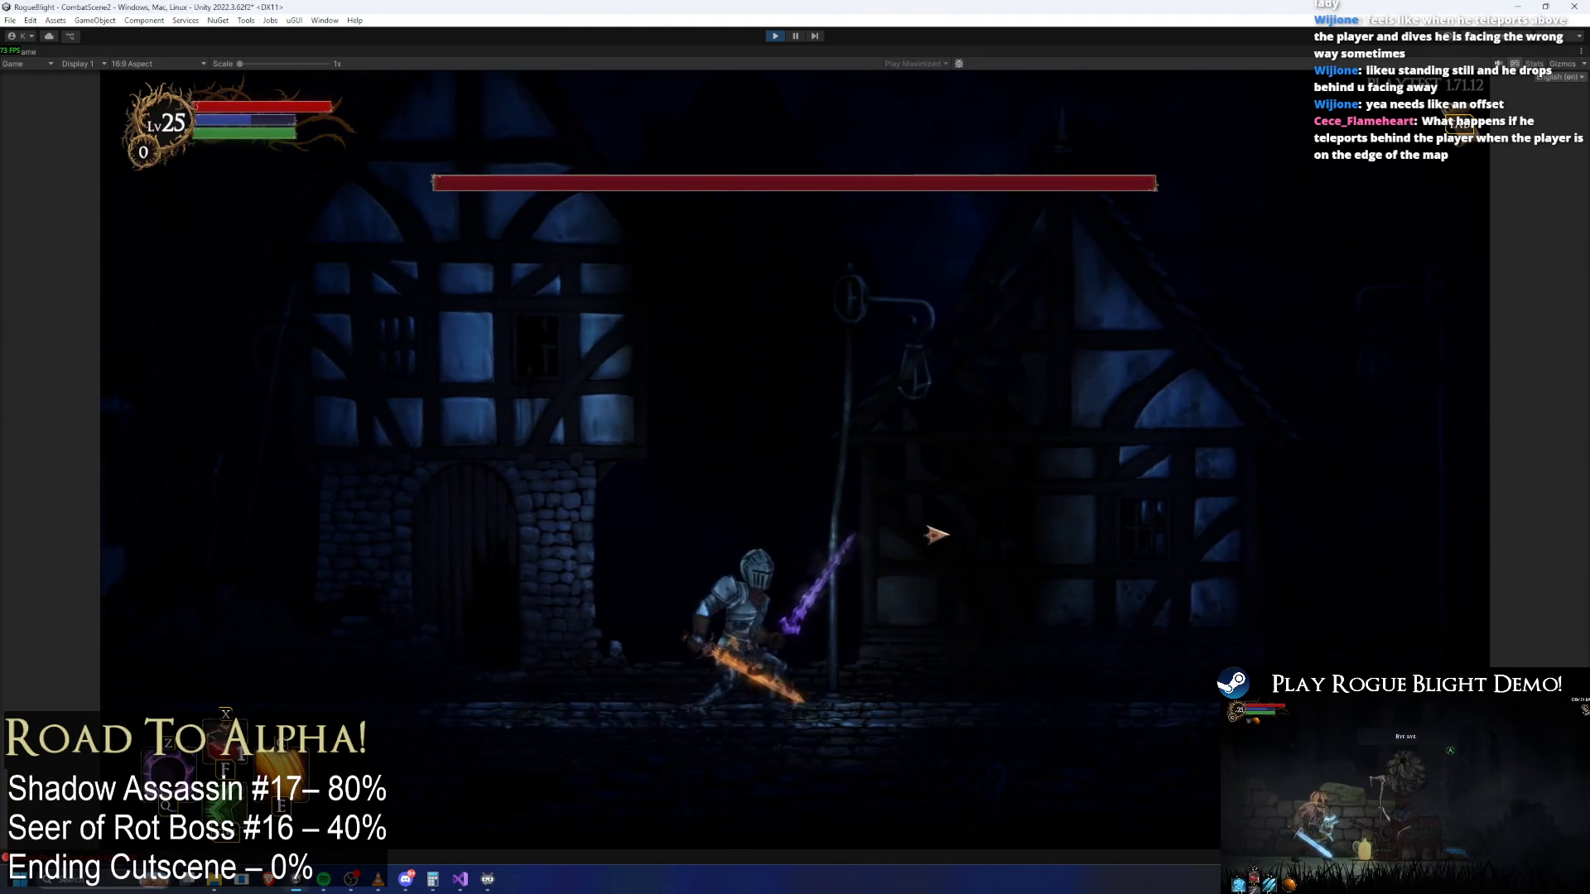
pyautogui.press('d')
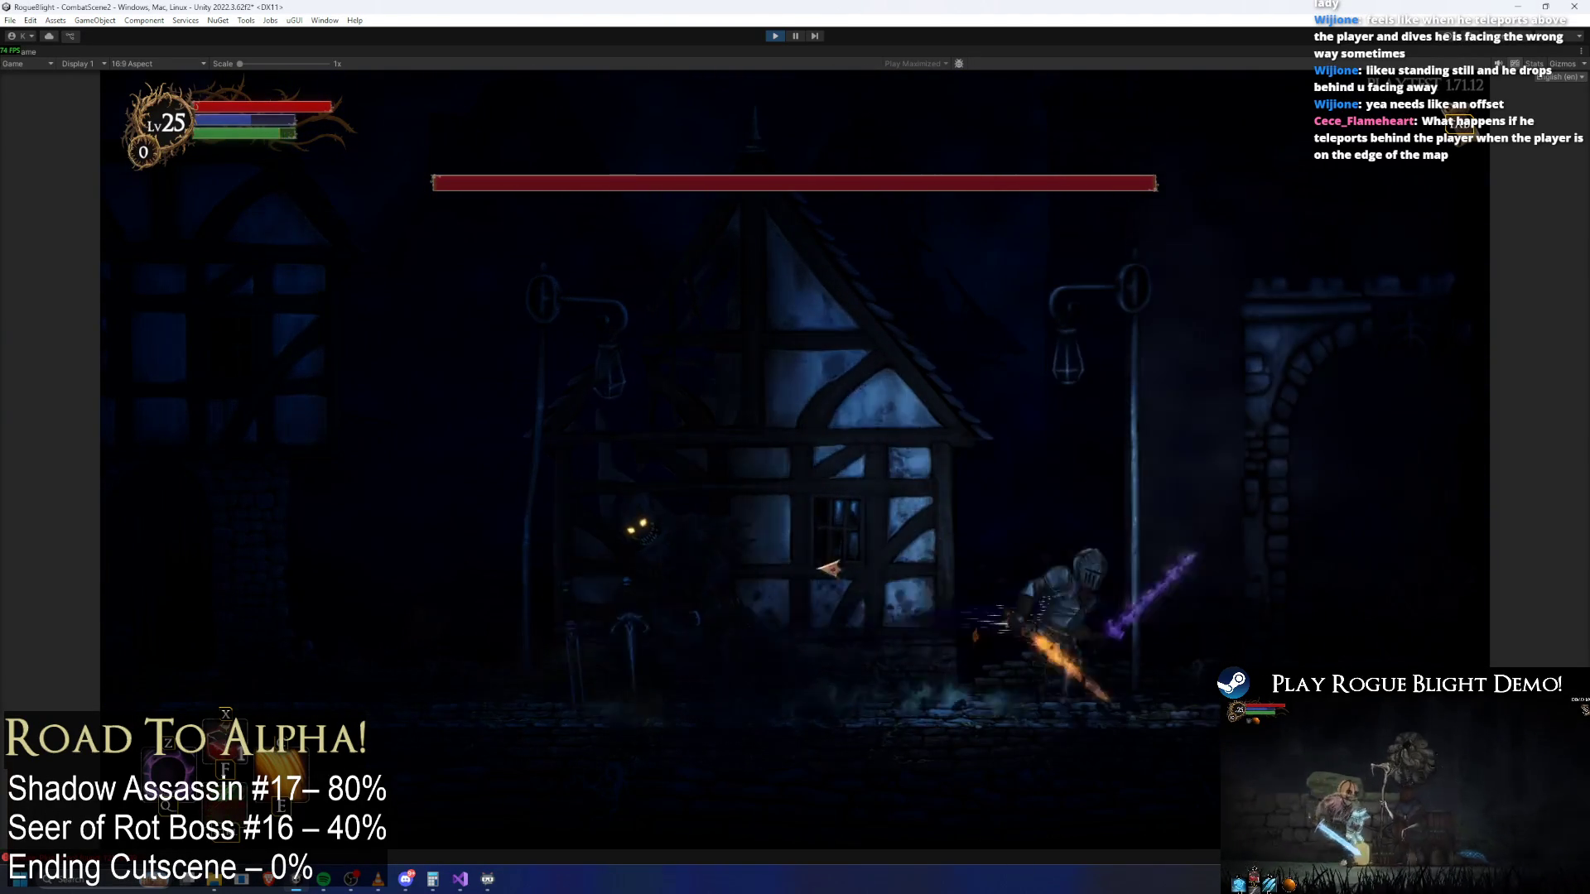
pyautogui.press('d')
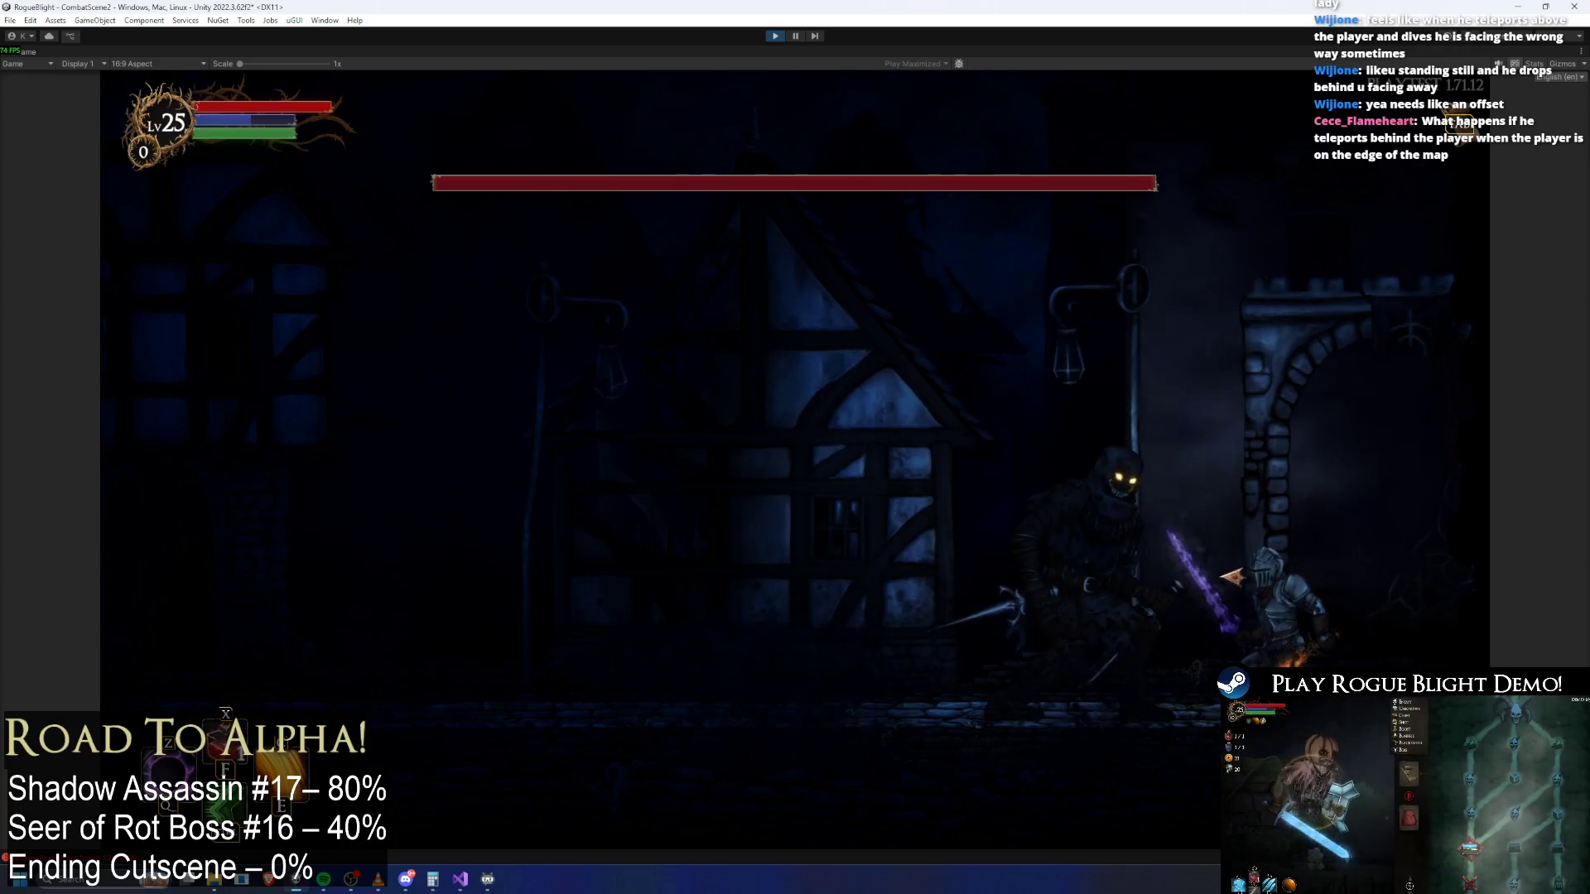
pyautogui.press('d')
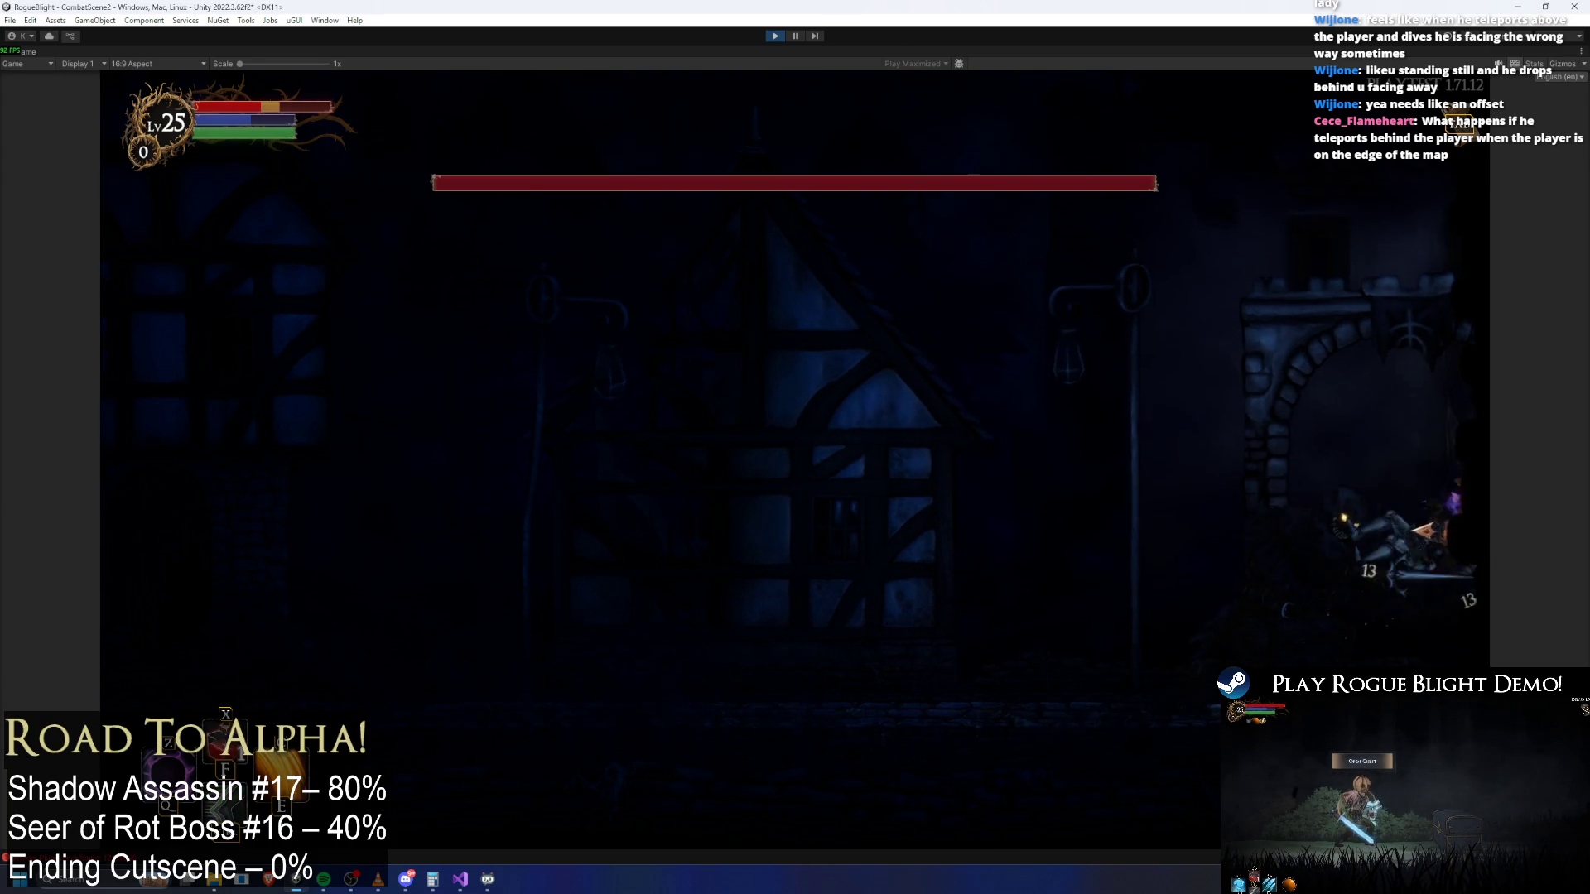
pyautogui.press('F1')
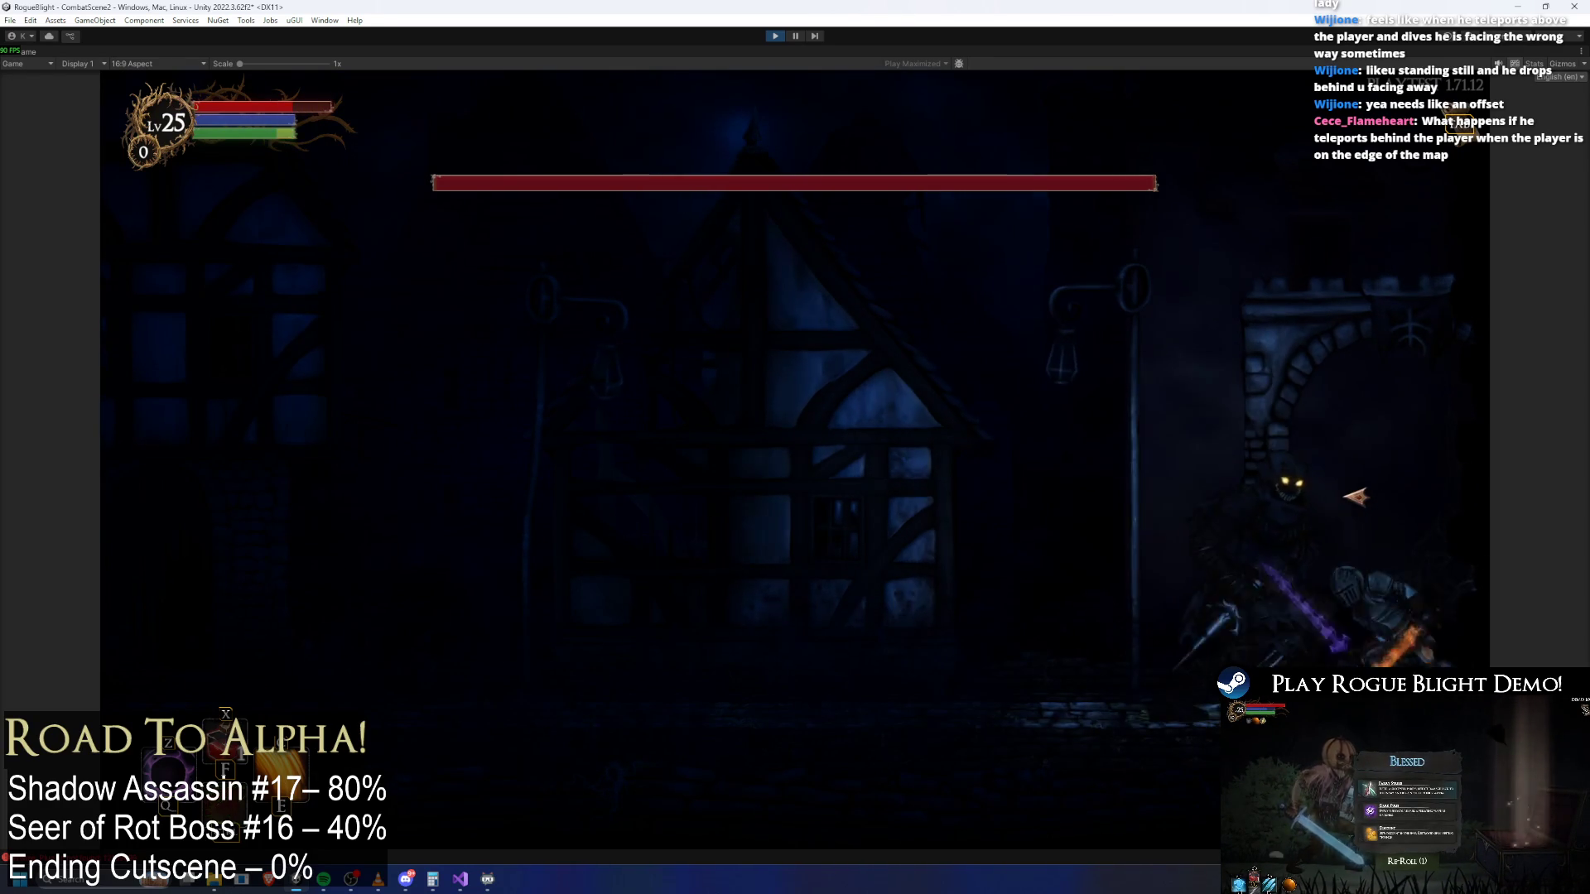
# Retreat the knight to the left edge, charge right with a jump, and dash back left
pyautogui.press('a')
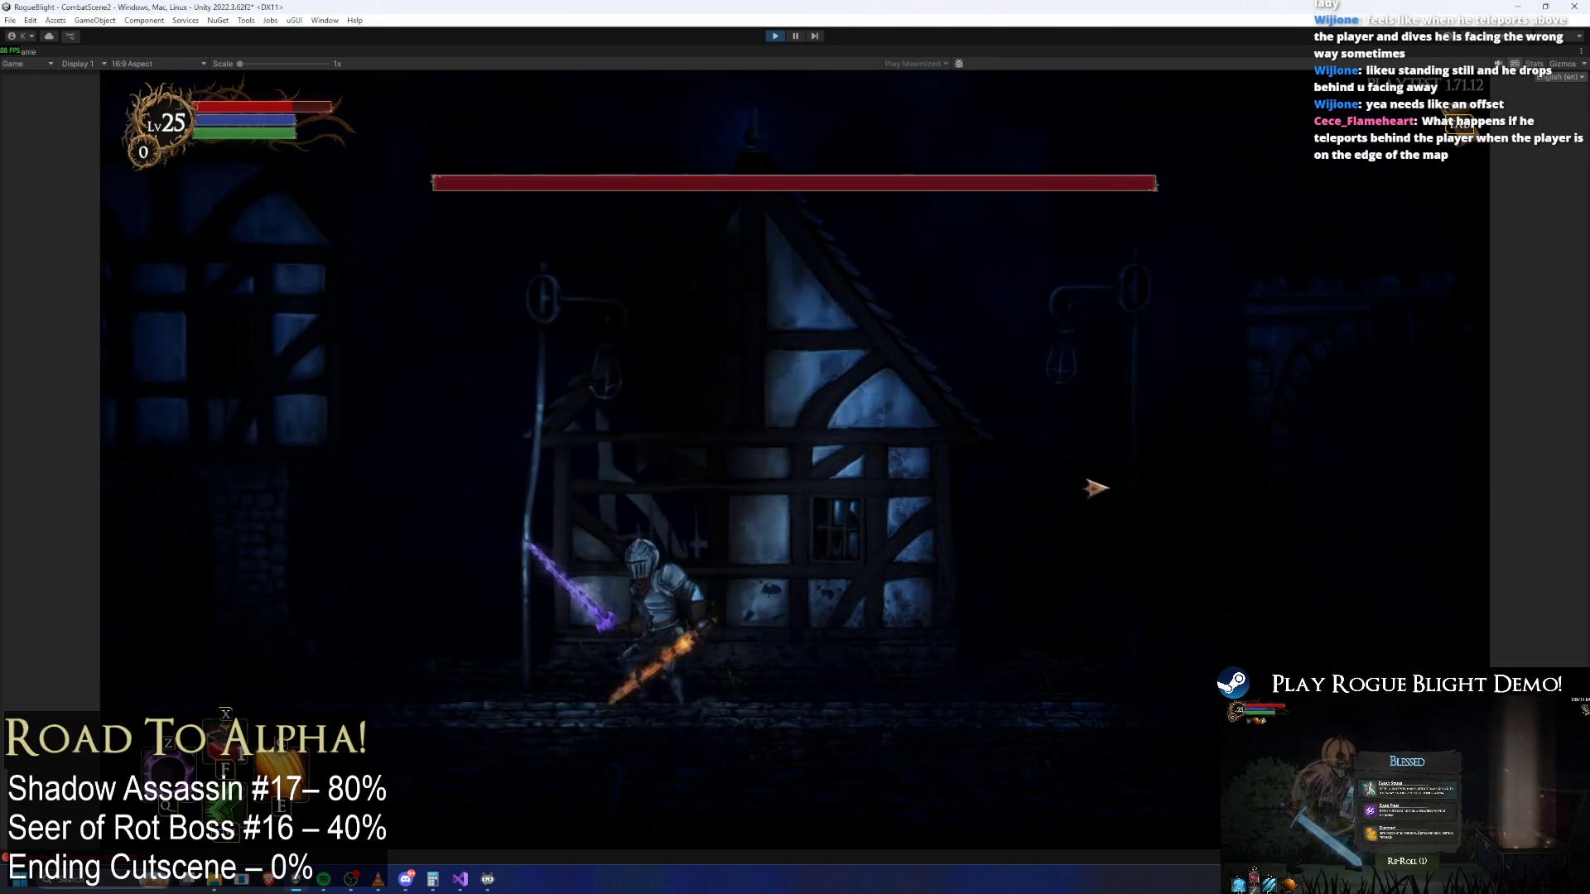
pyautogui.press('a')
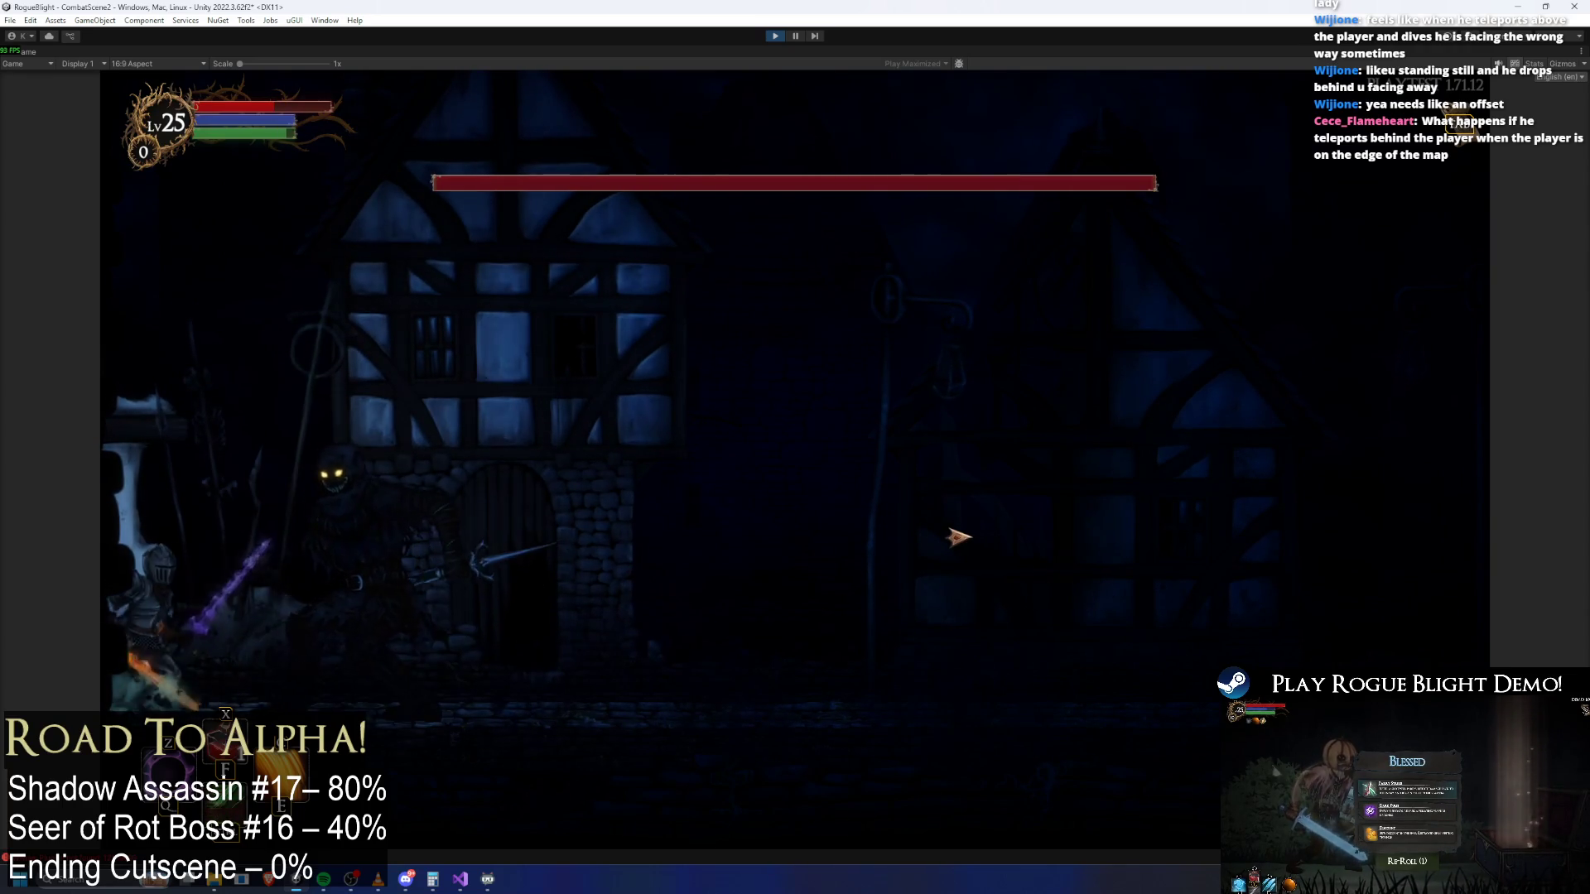
pyautogui.press('d')
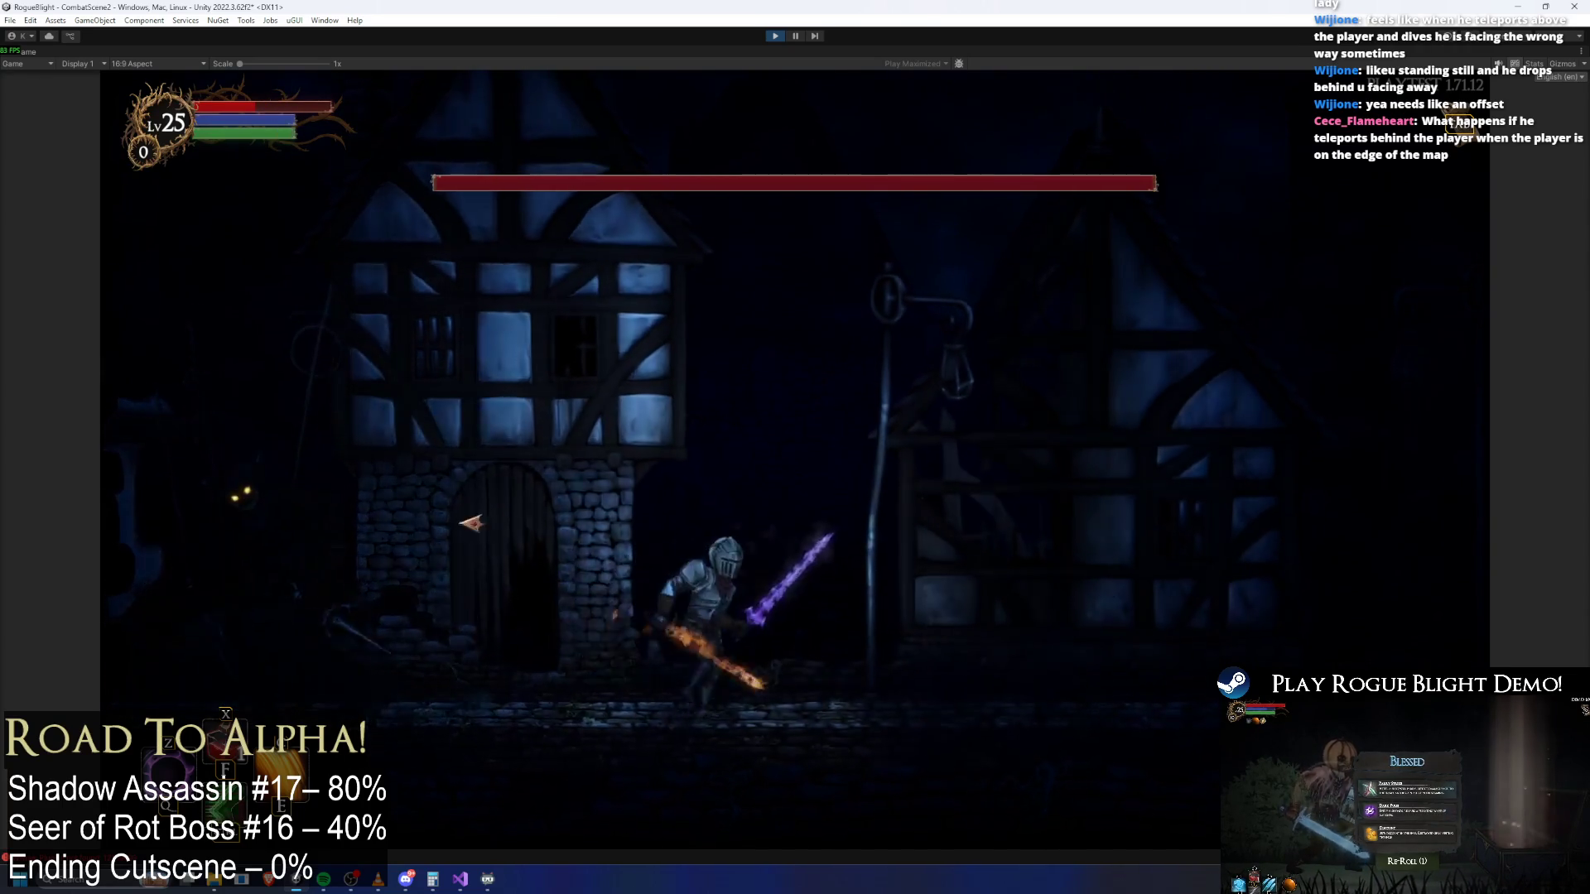
pyautogui.press('d')
pyautogui.press('space')
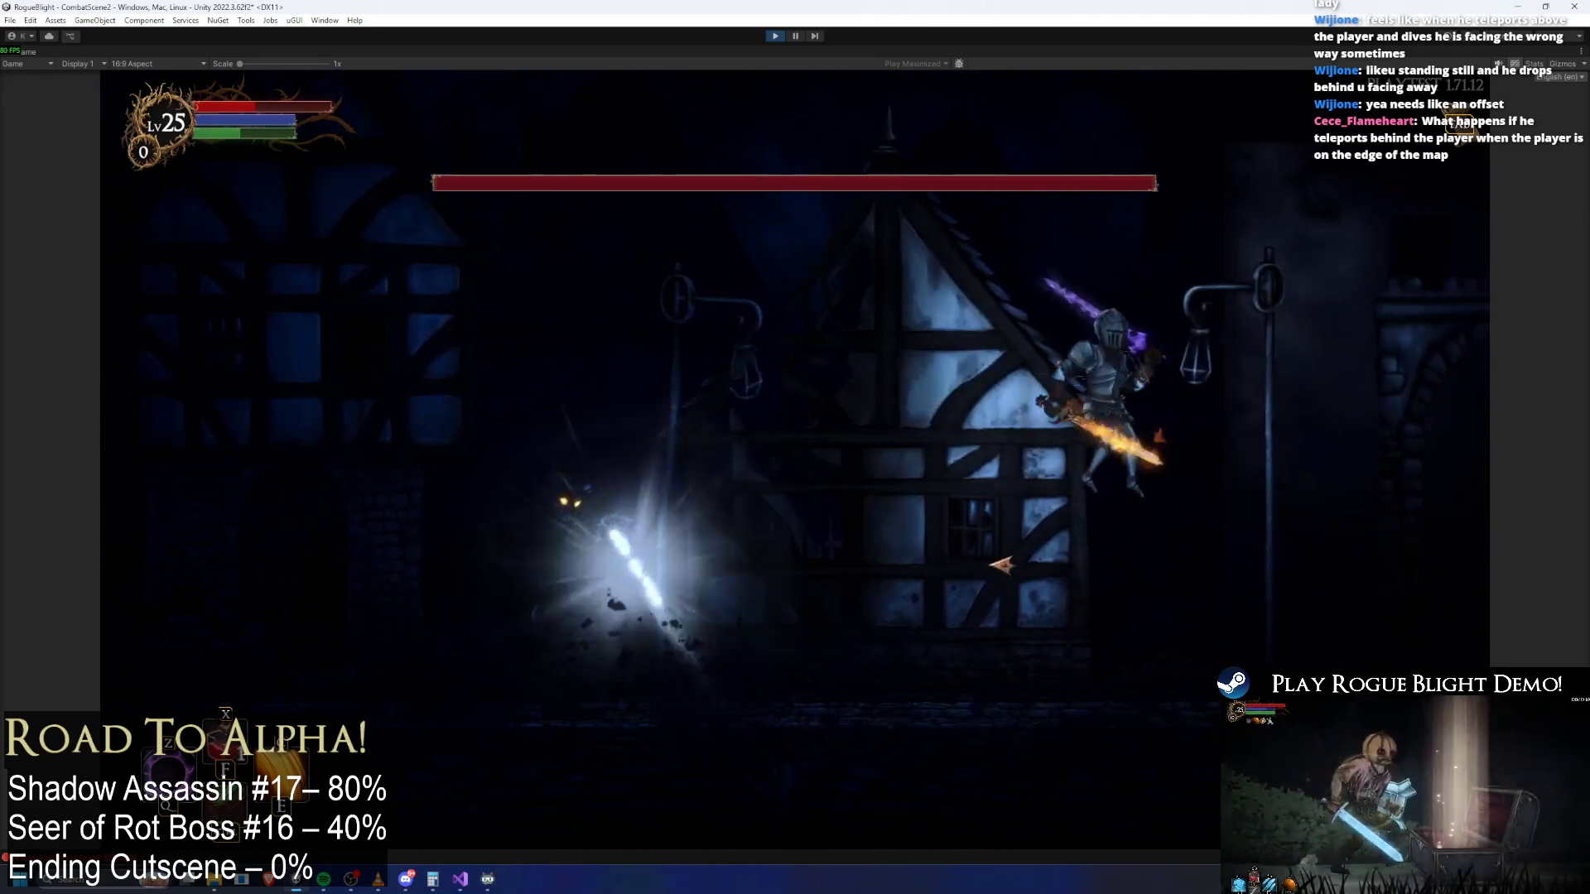
pyautogui.press('d')
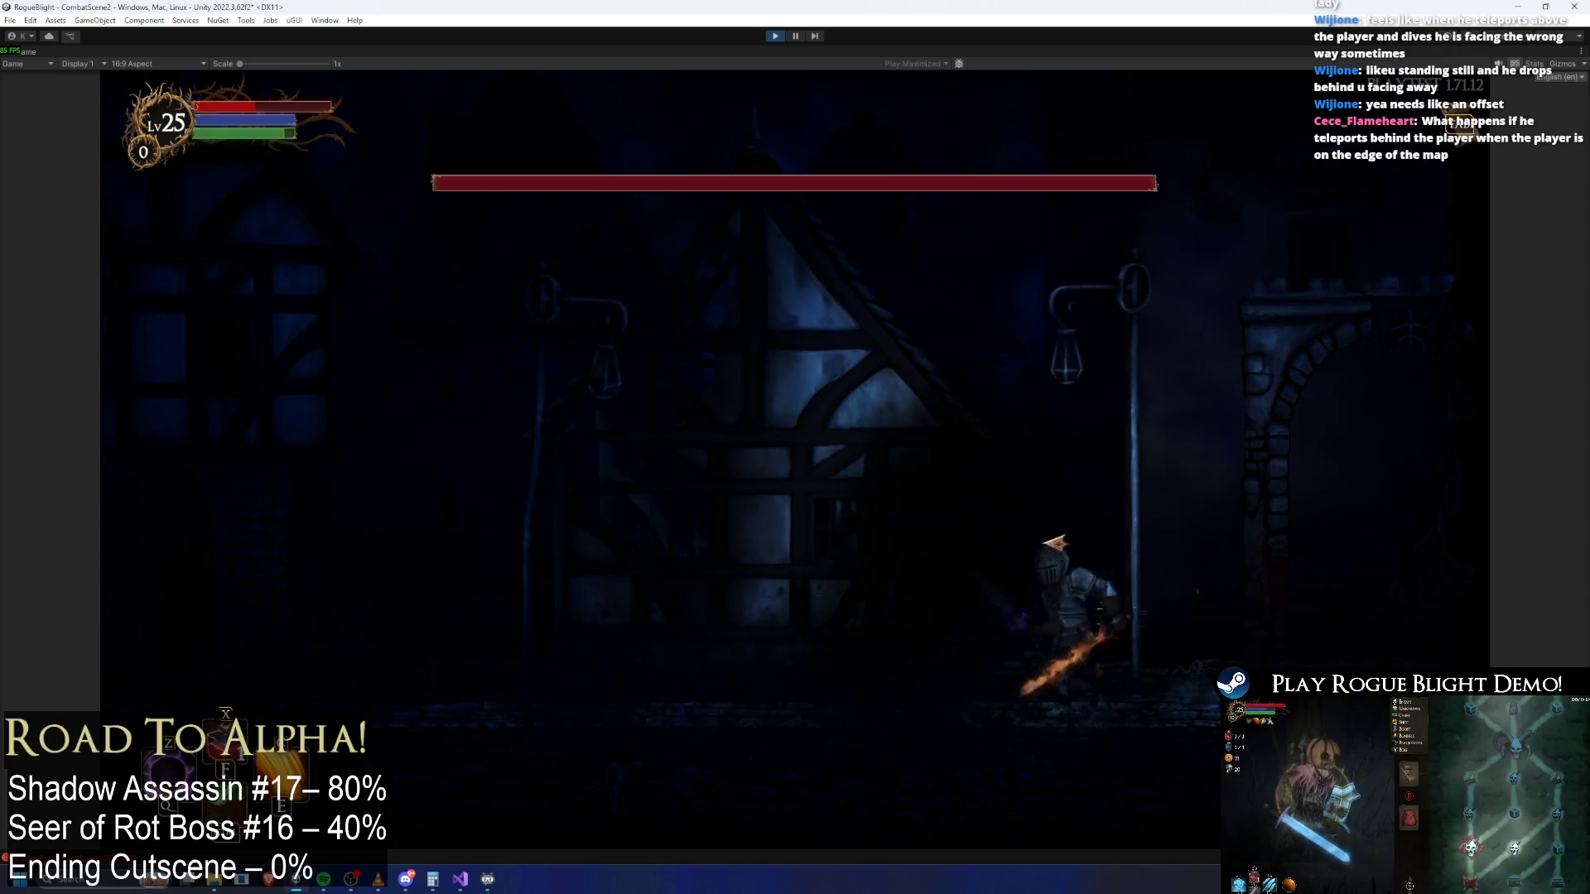
pyautogui.press('a')
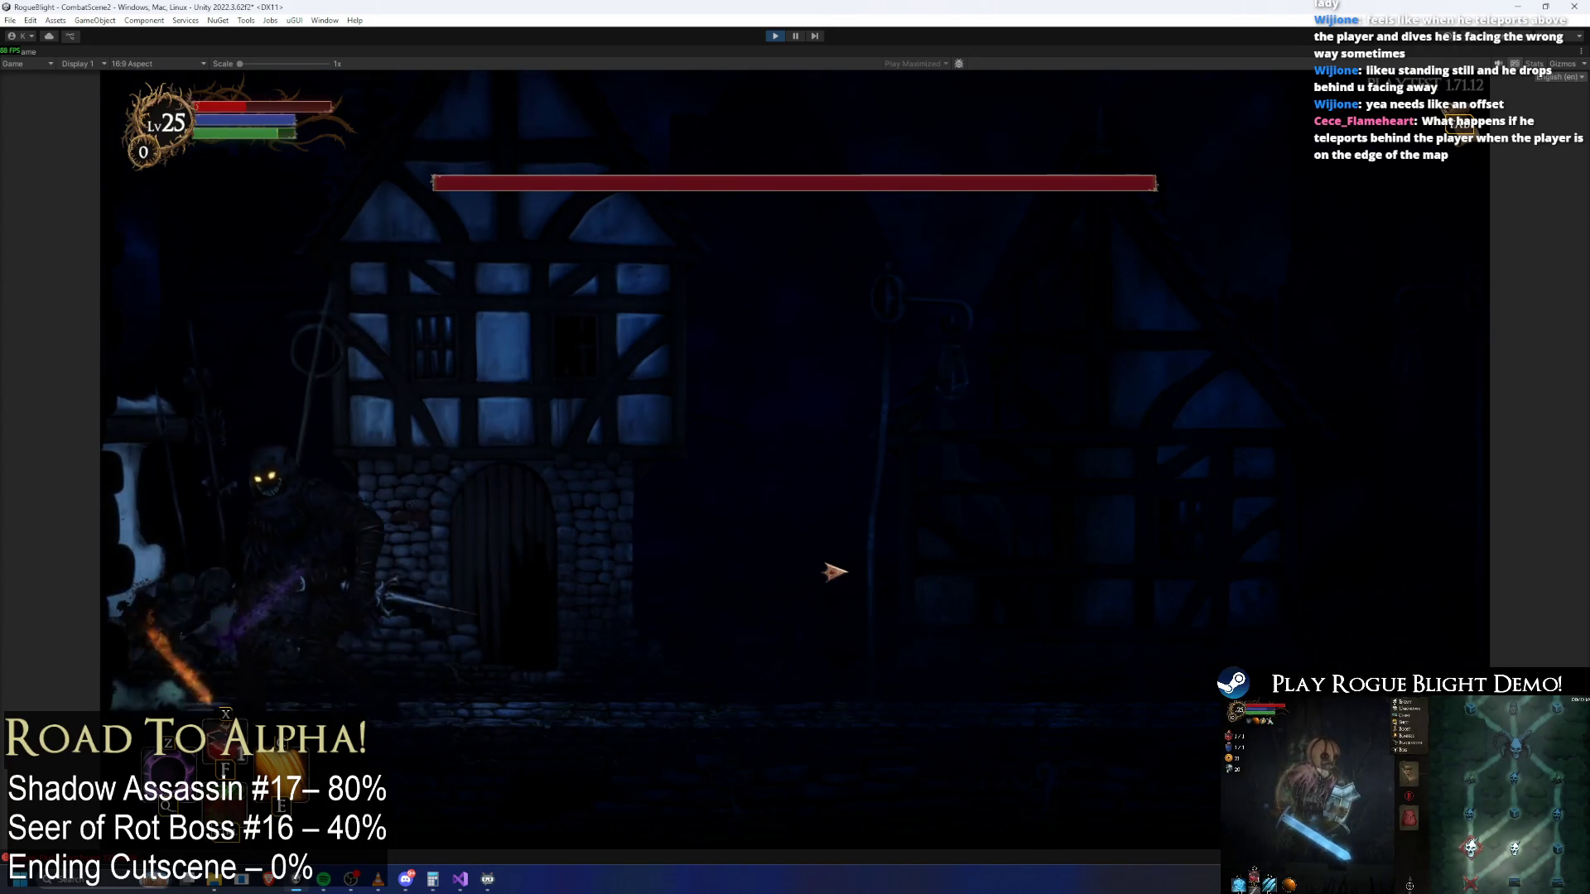
# Run the knight back and forth across the arena, striking the Shadow Assassin with sword swings
pyautogui.press('d')
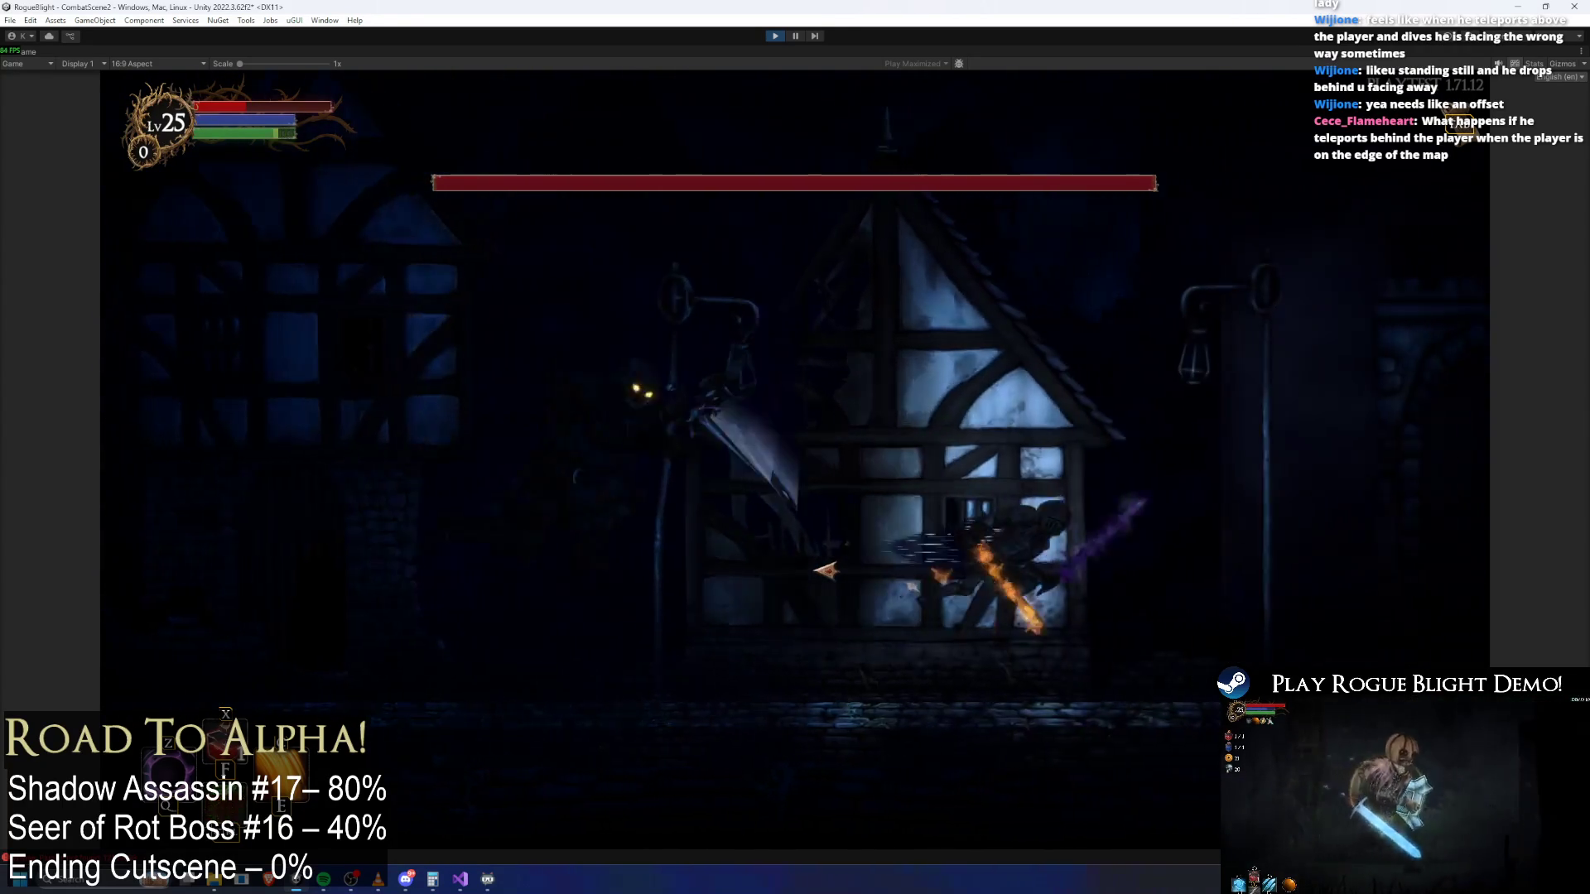
pyautogui.press('a')
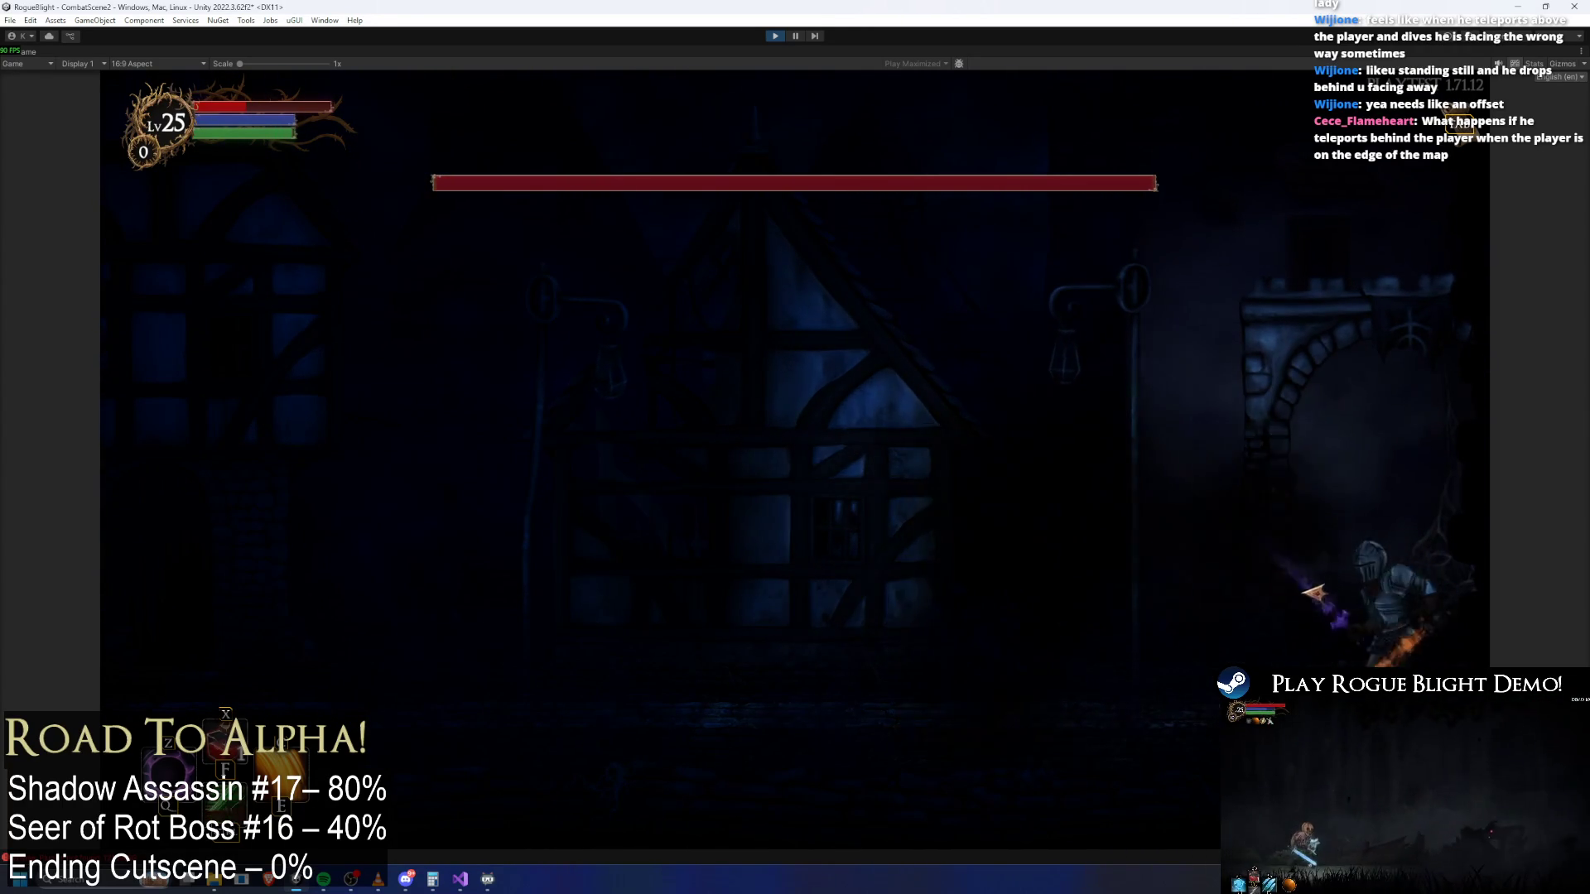
pyautogui.press('a')
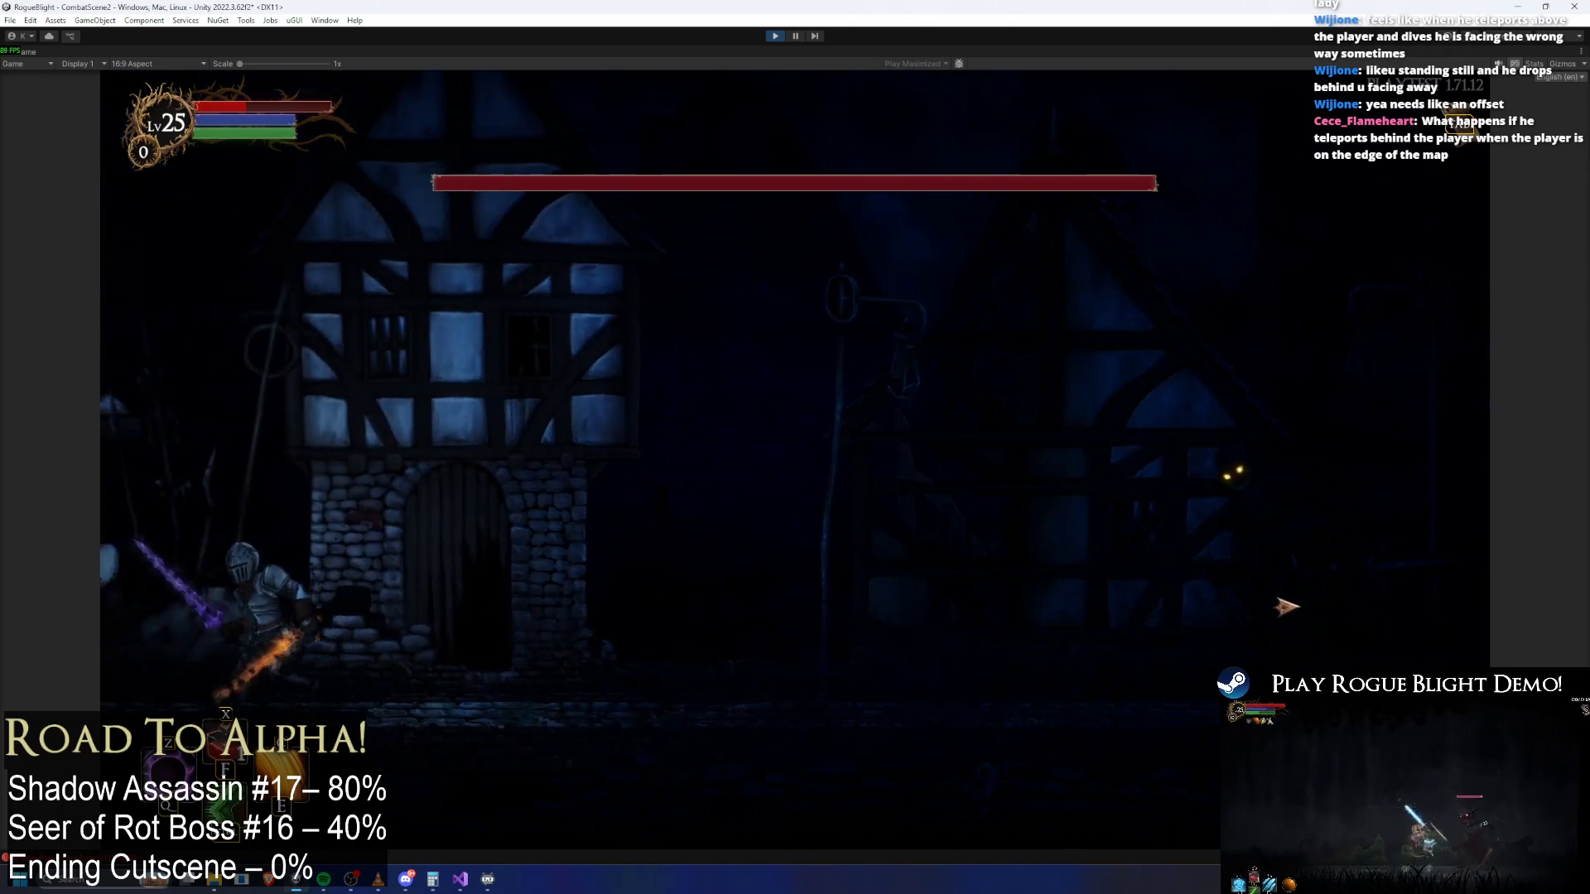
pyautogui.press('d')
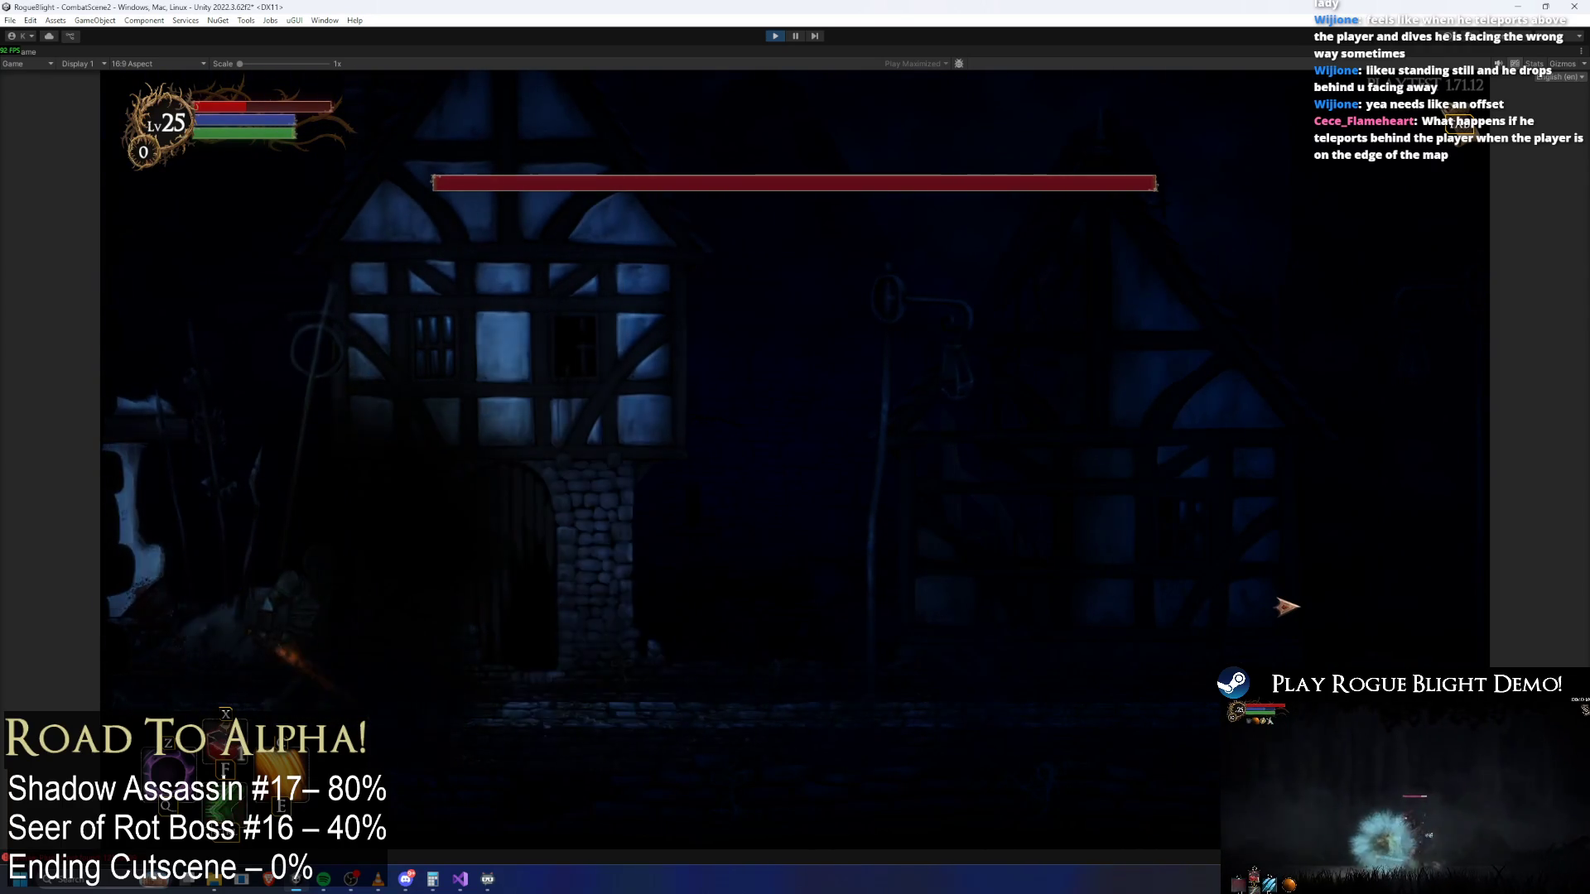
pyautogui.press('d')
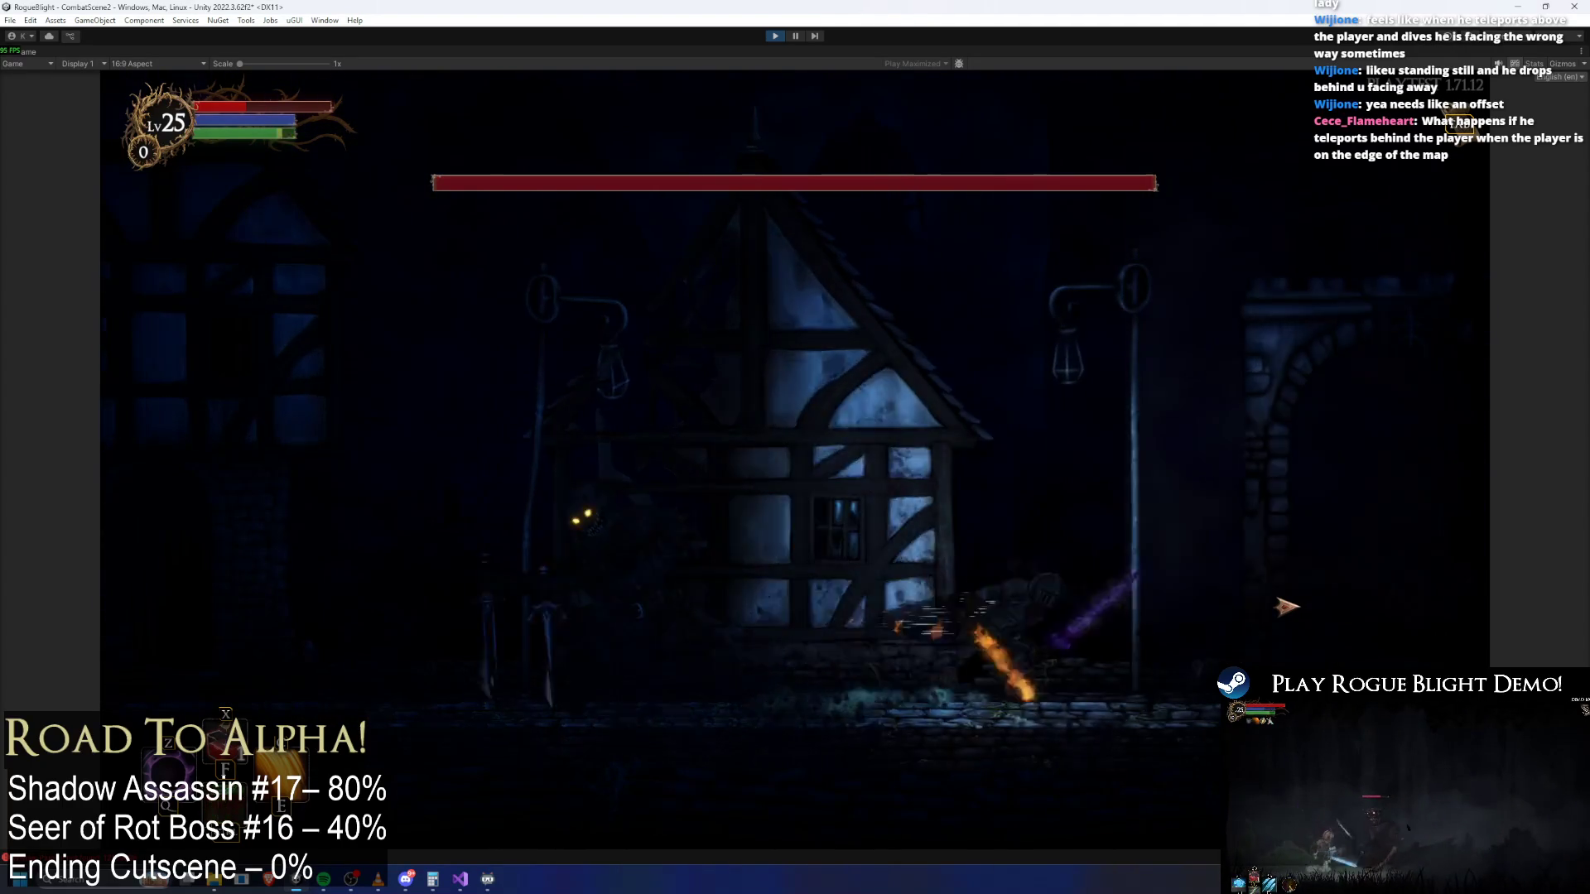
pyautogui.press('d')
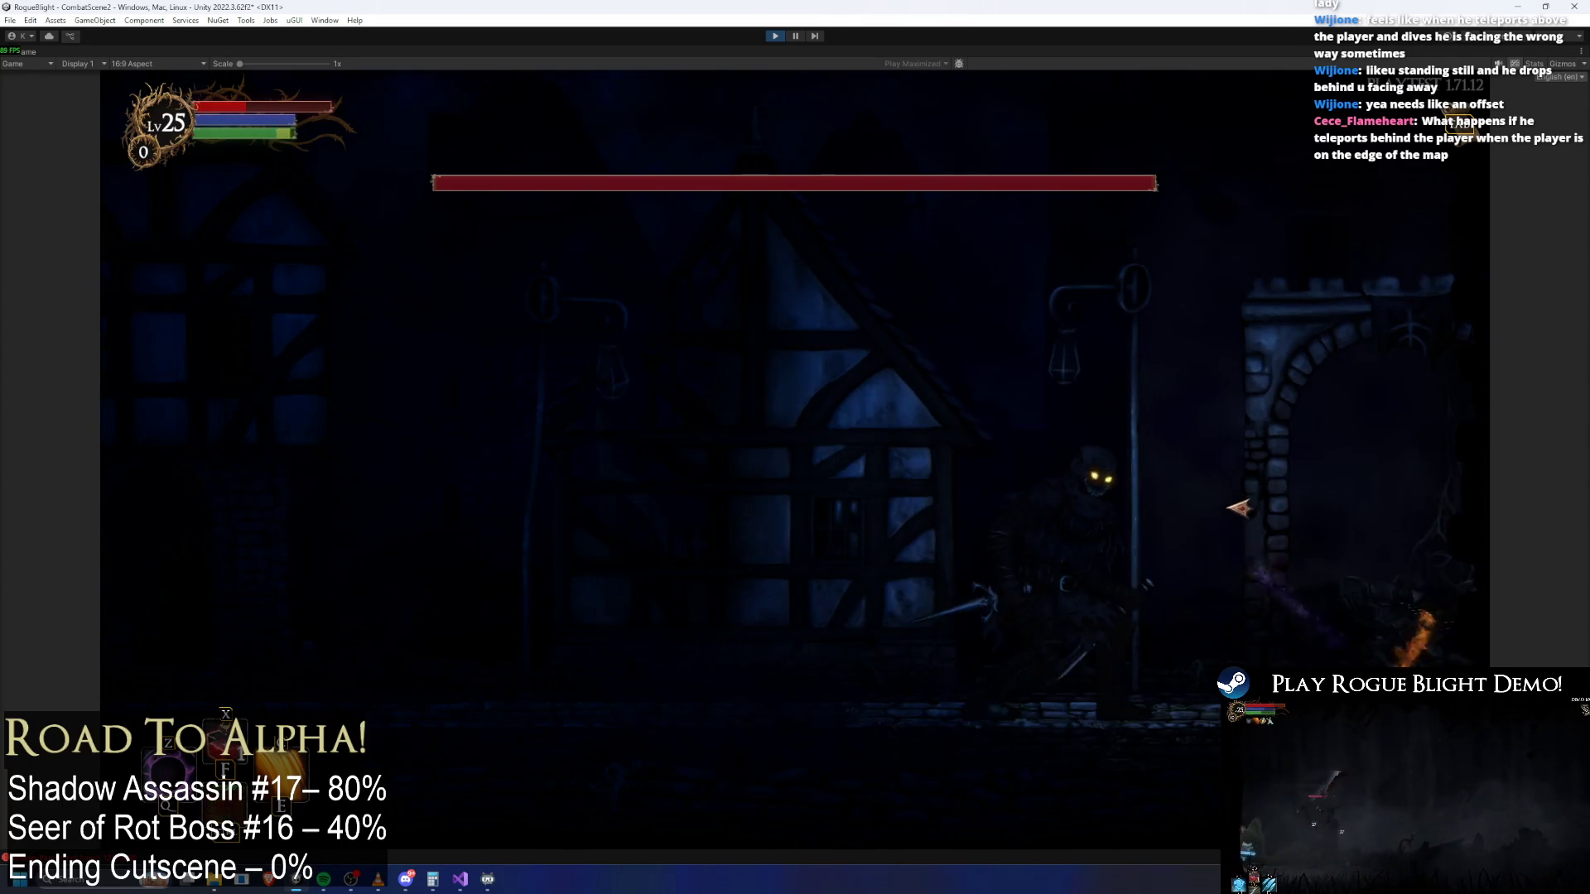
pyautogui.press('a')
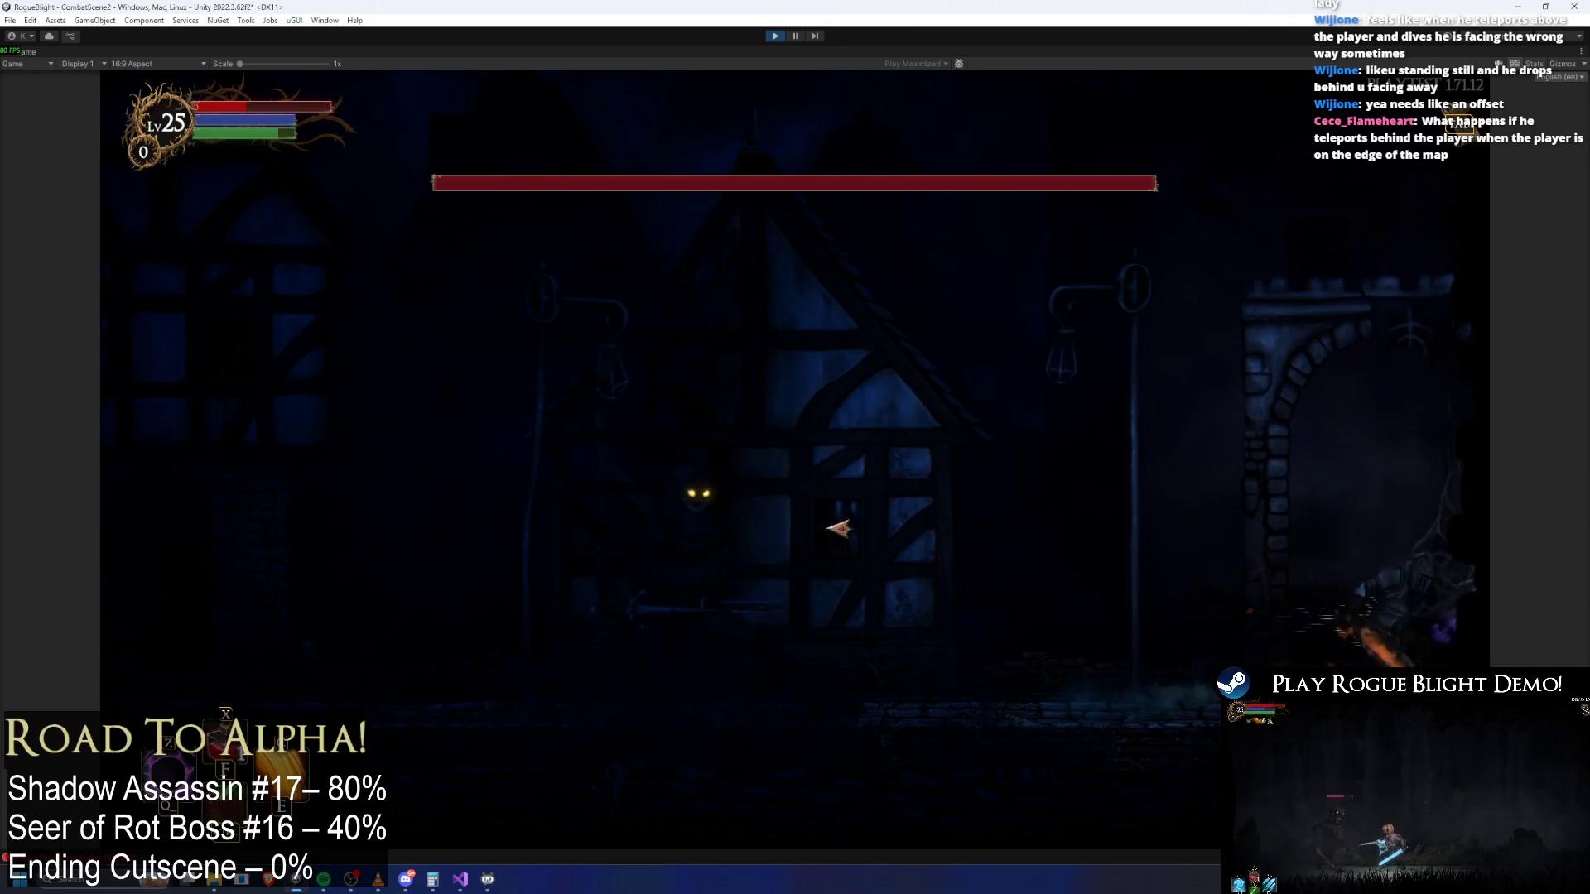
pyautogui.press('a')
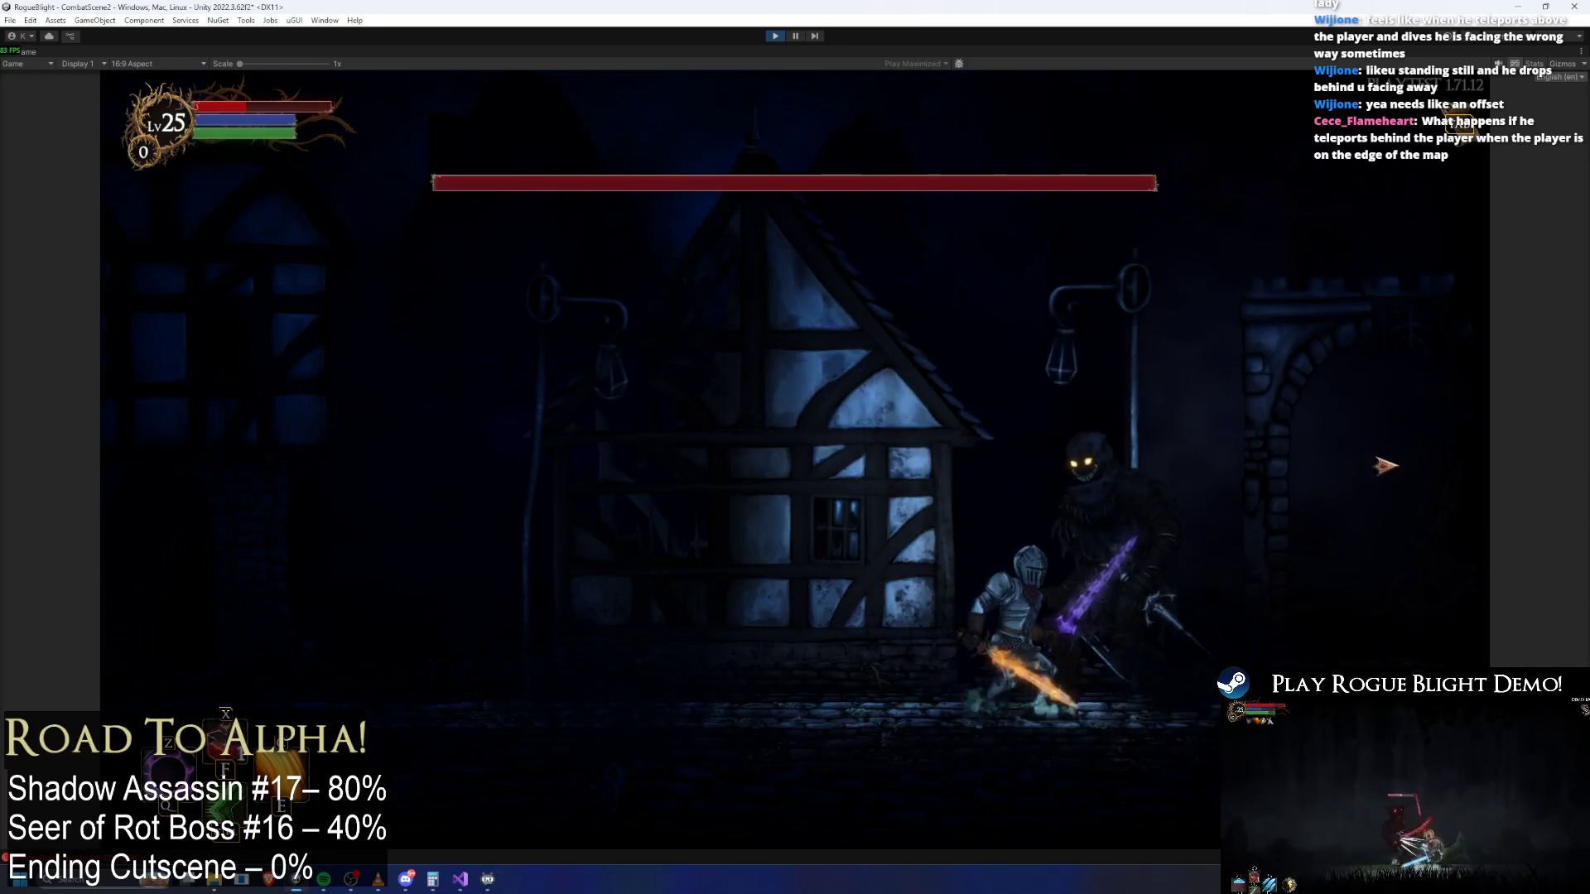
pyautogui.press('d')
pyautogui.press('a')
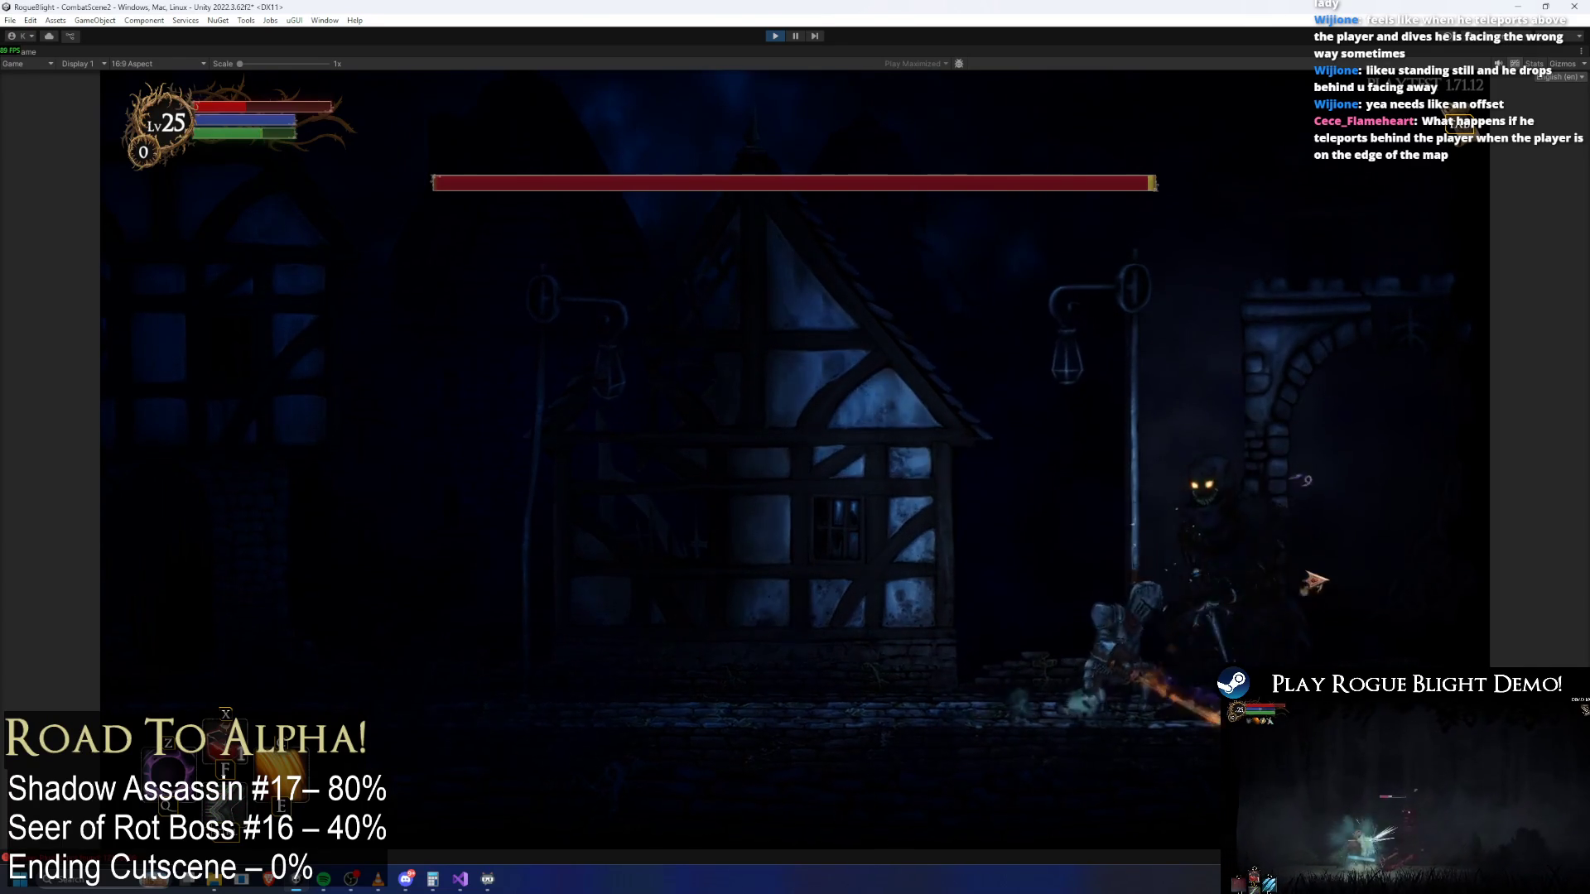
# Unleash a fiery sword attack, leap and slash around the boss, then pause the playtest
pyautogui.press('x')
pyautogui.press('a')
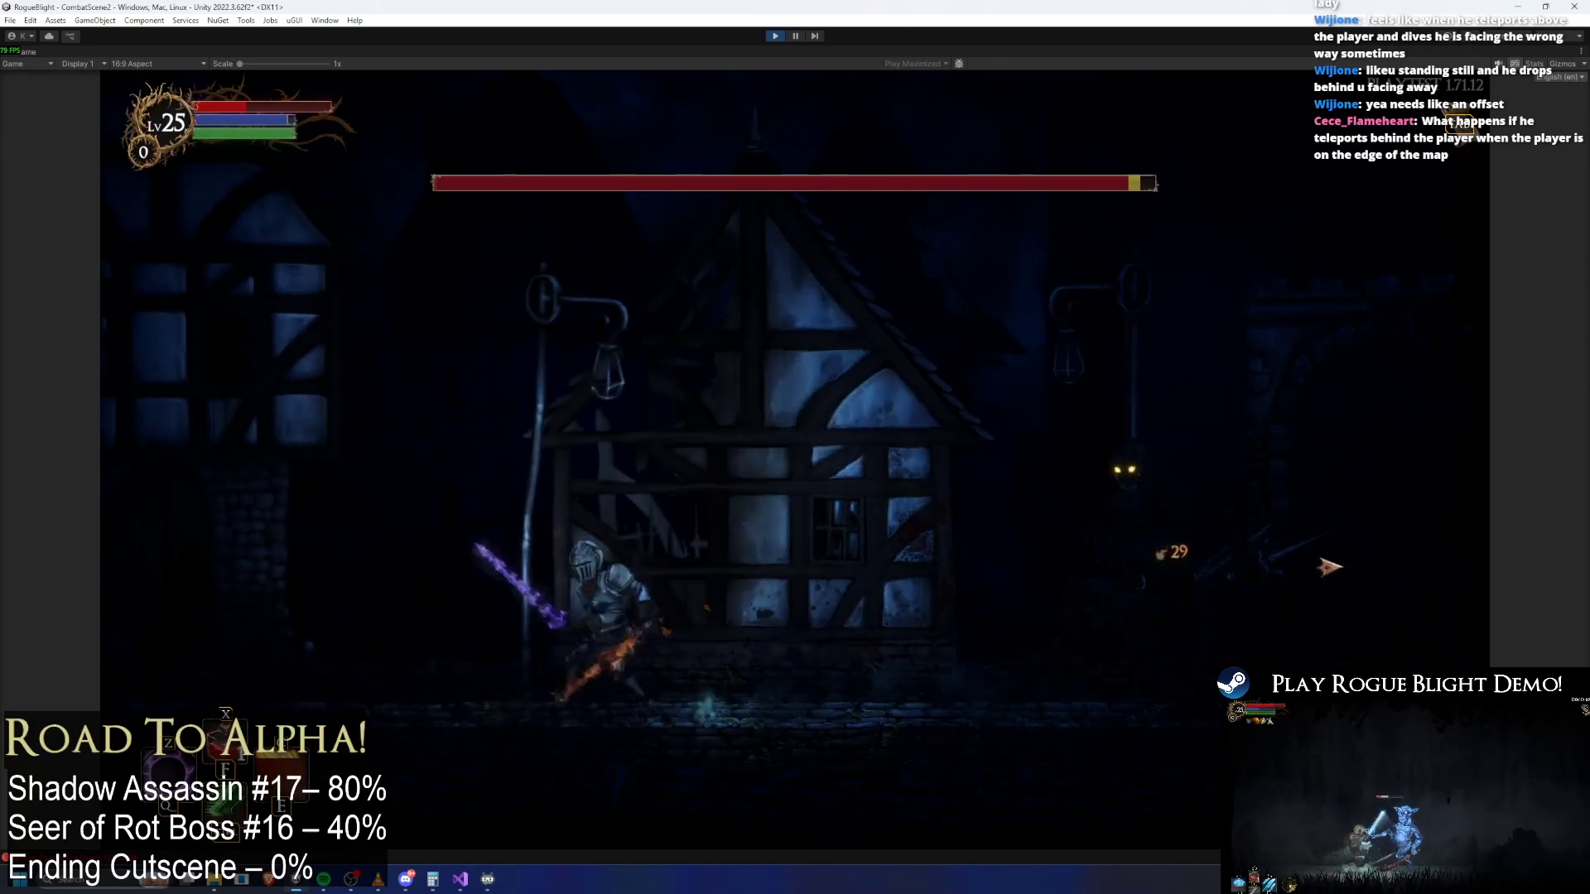
pyautogui.press('space')
pyautogui.press('d')
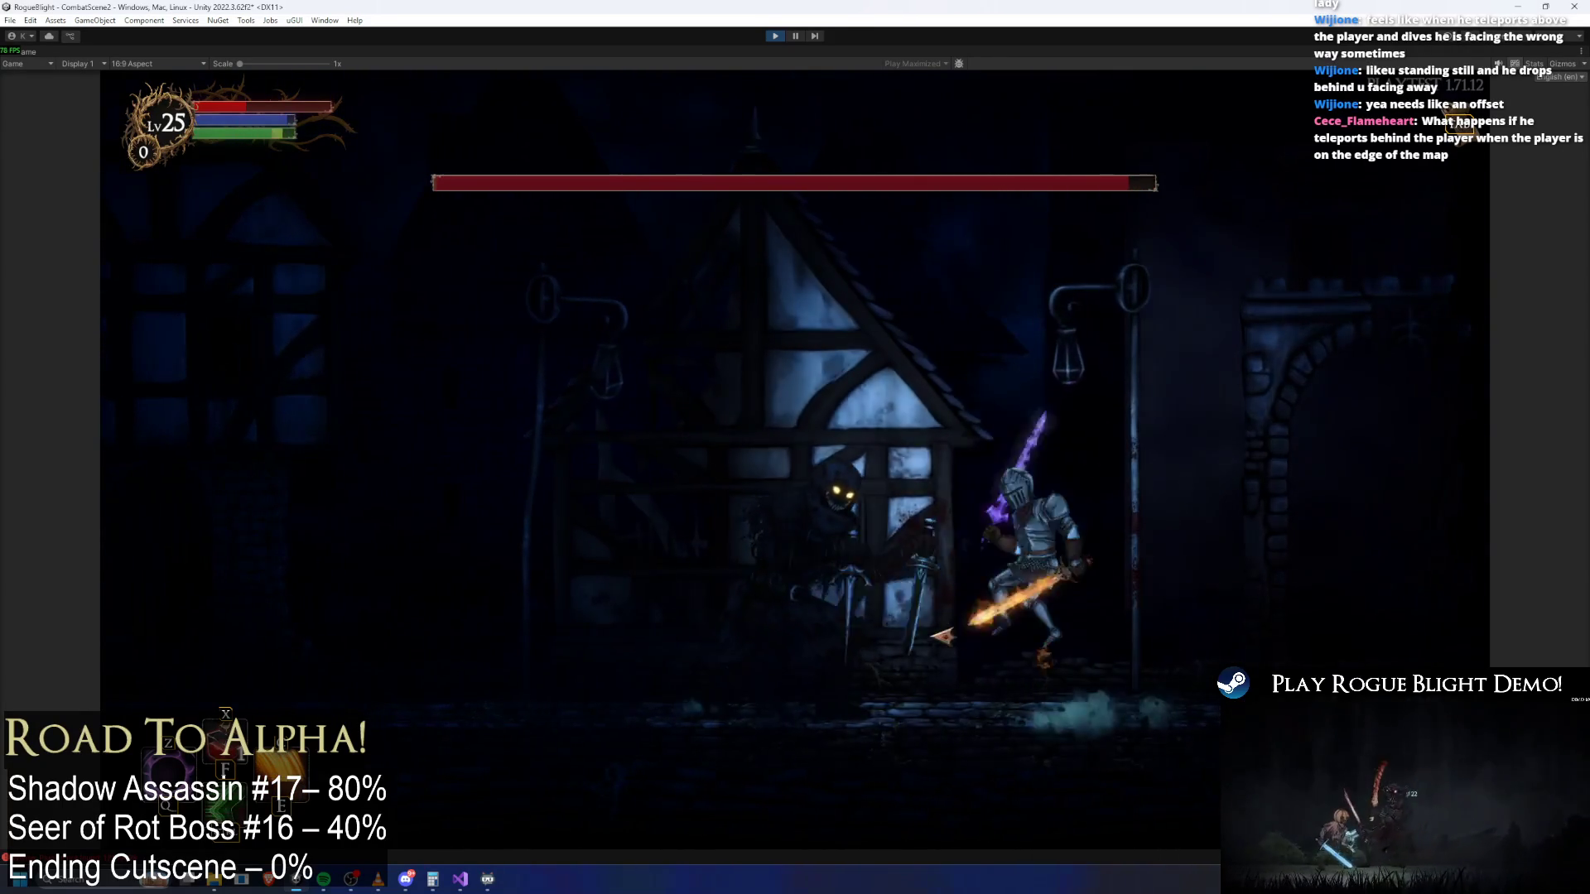
pyautogui.press('a')
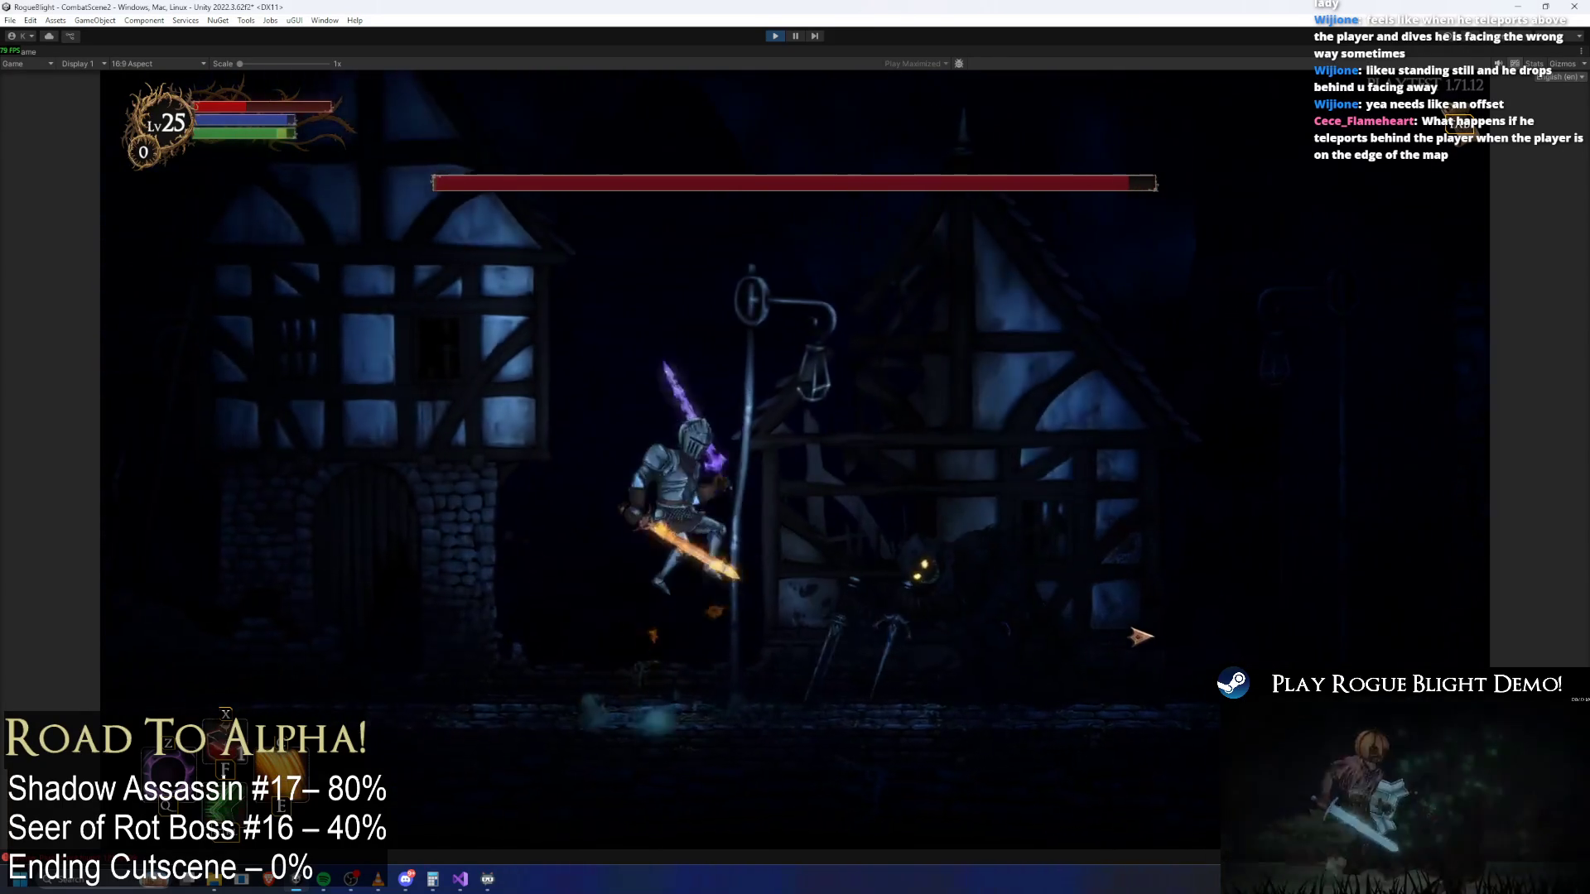
pyautogui.press('space')
pyautogui.press('d')
pyautogui.press('space')
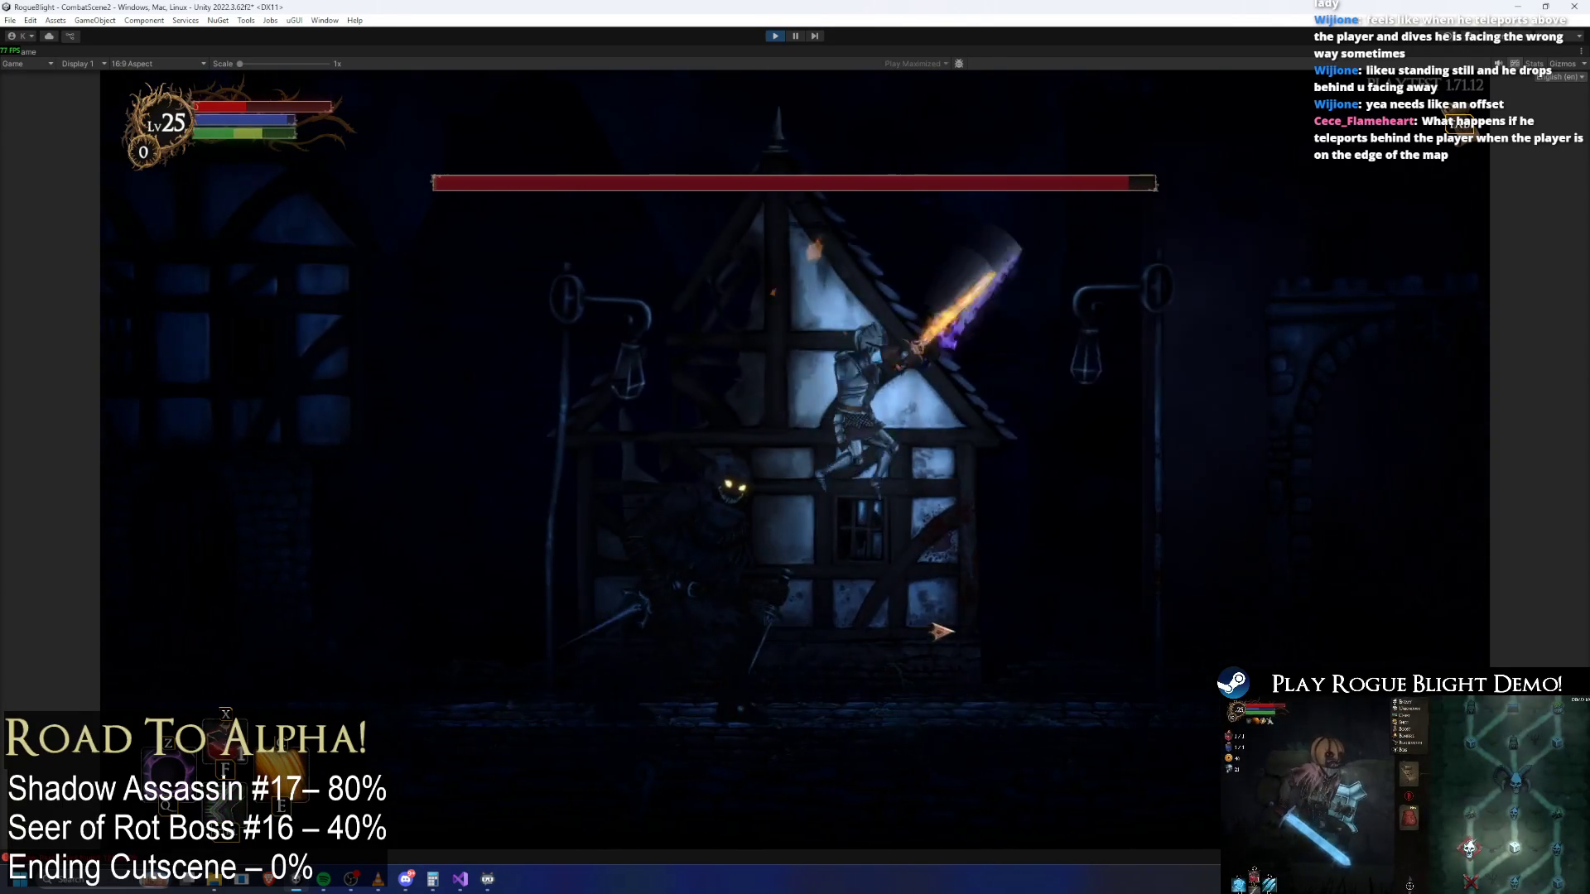
pyautogui.press('a')
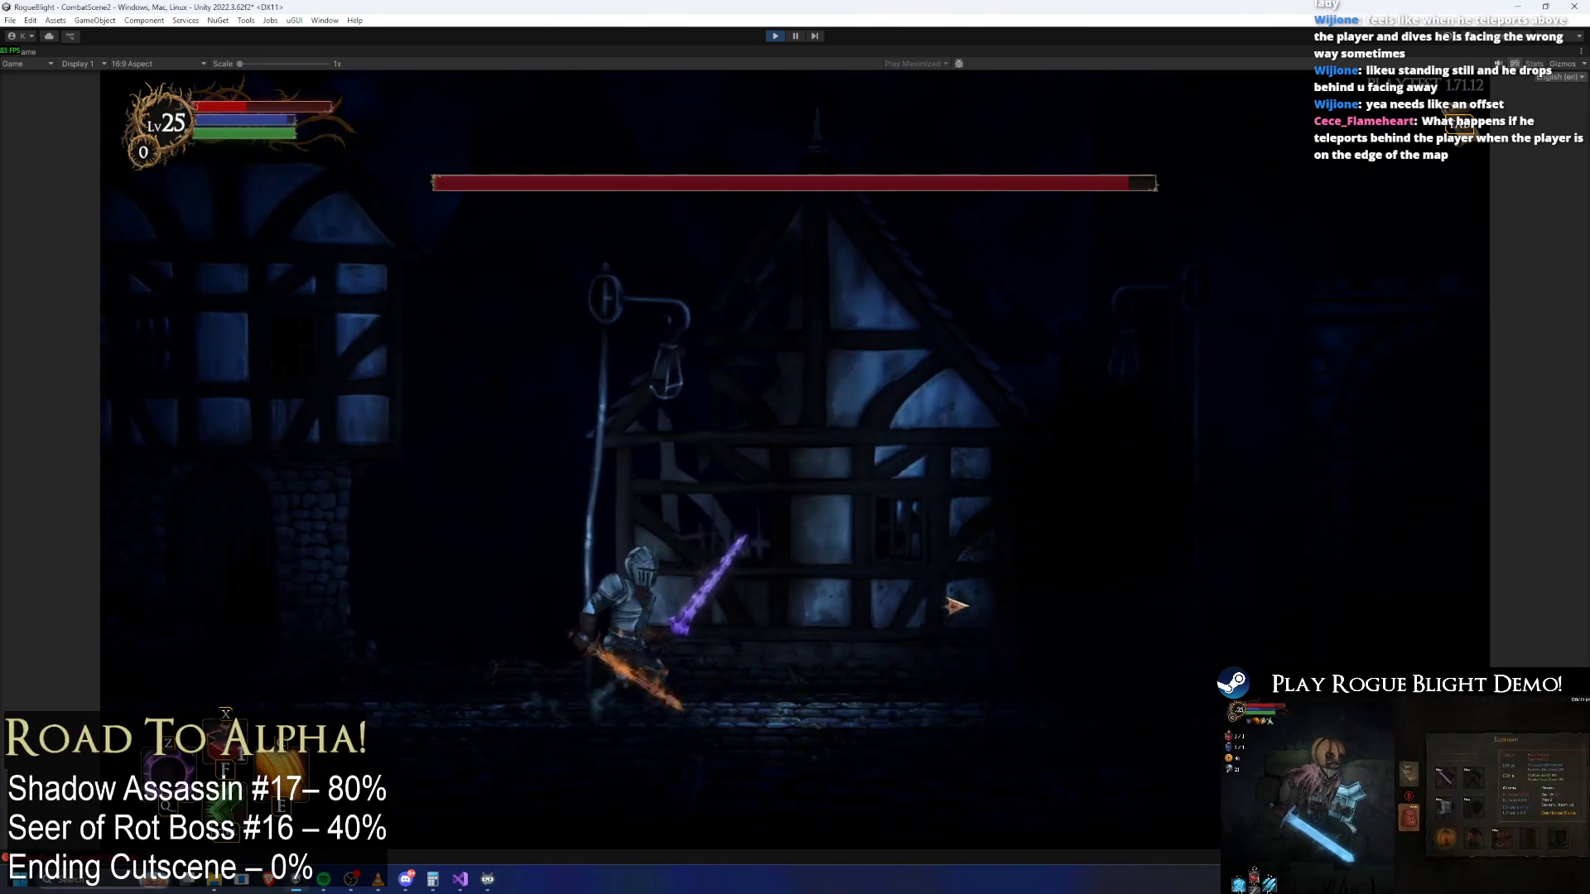
pyautogui.press('d')
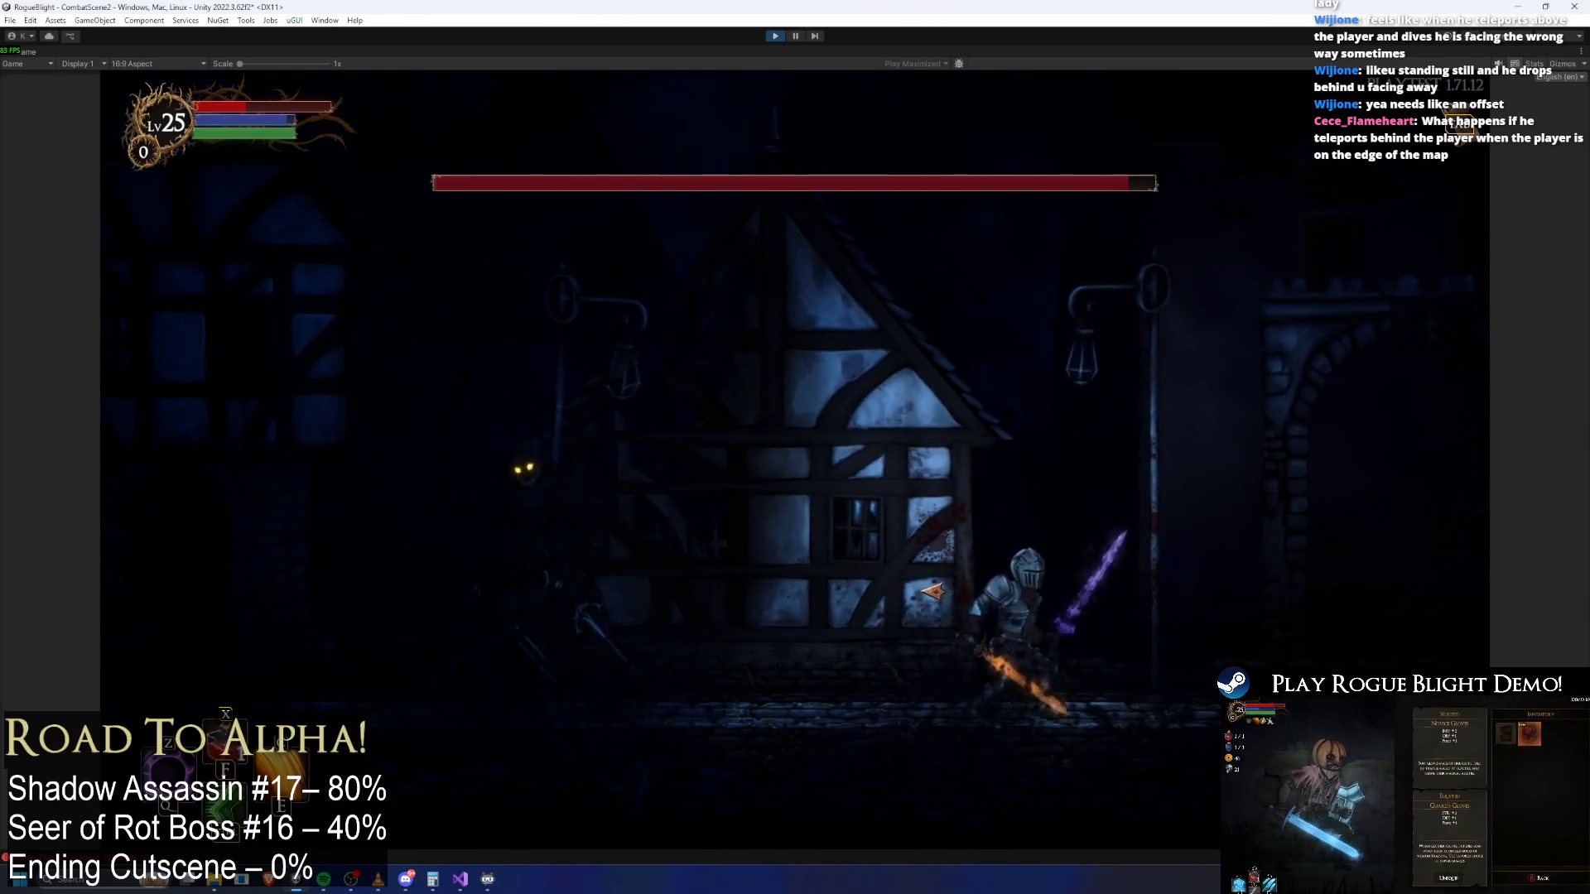
pyautogui.press('a')
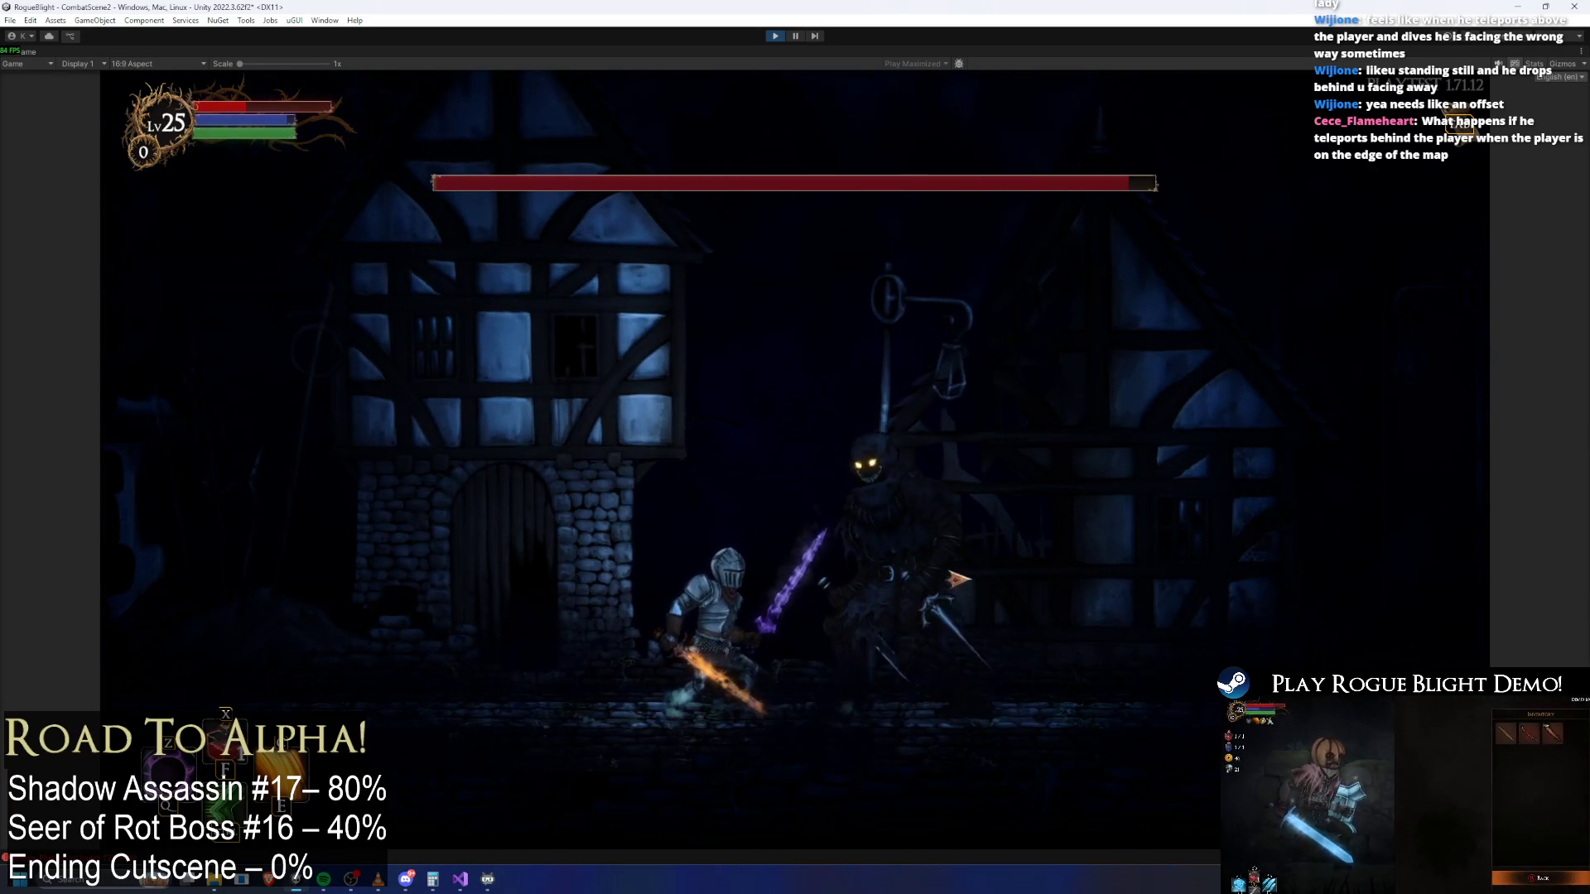
pyautogui.press('d')
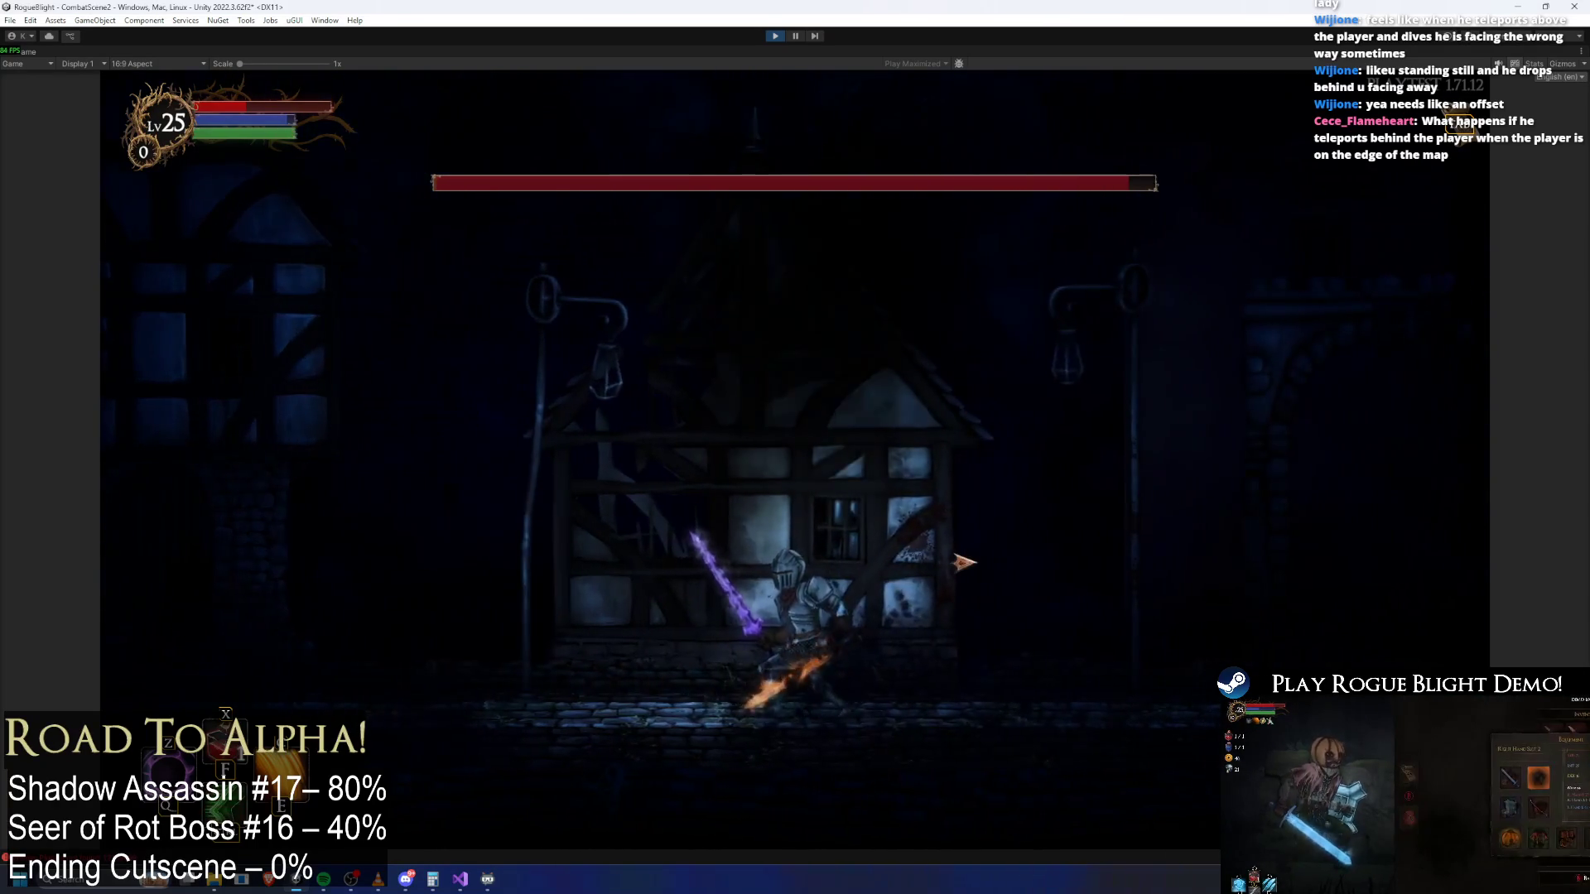
pyautogui.press('a')
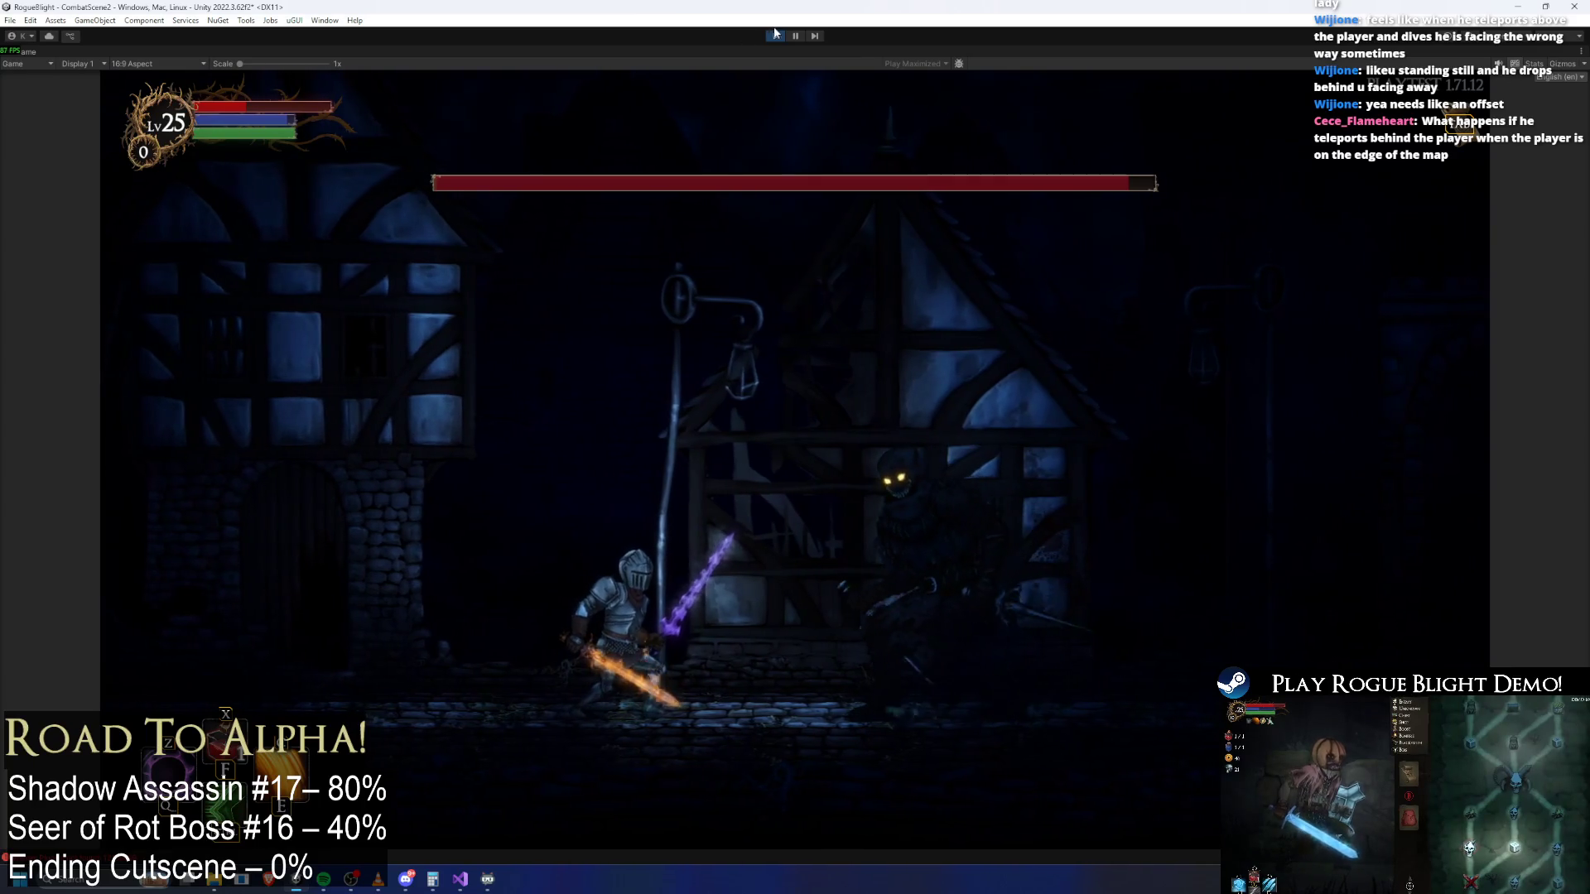
pyautogui.click(795, 35)
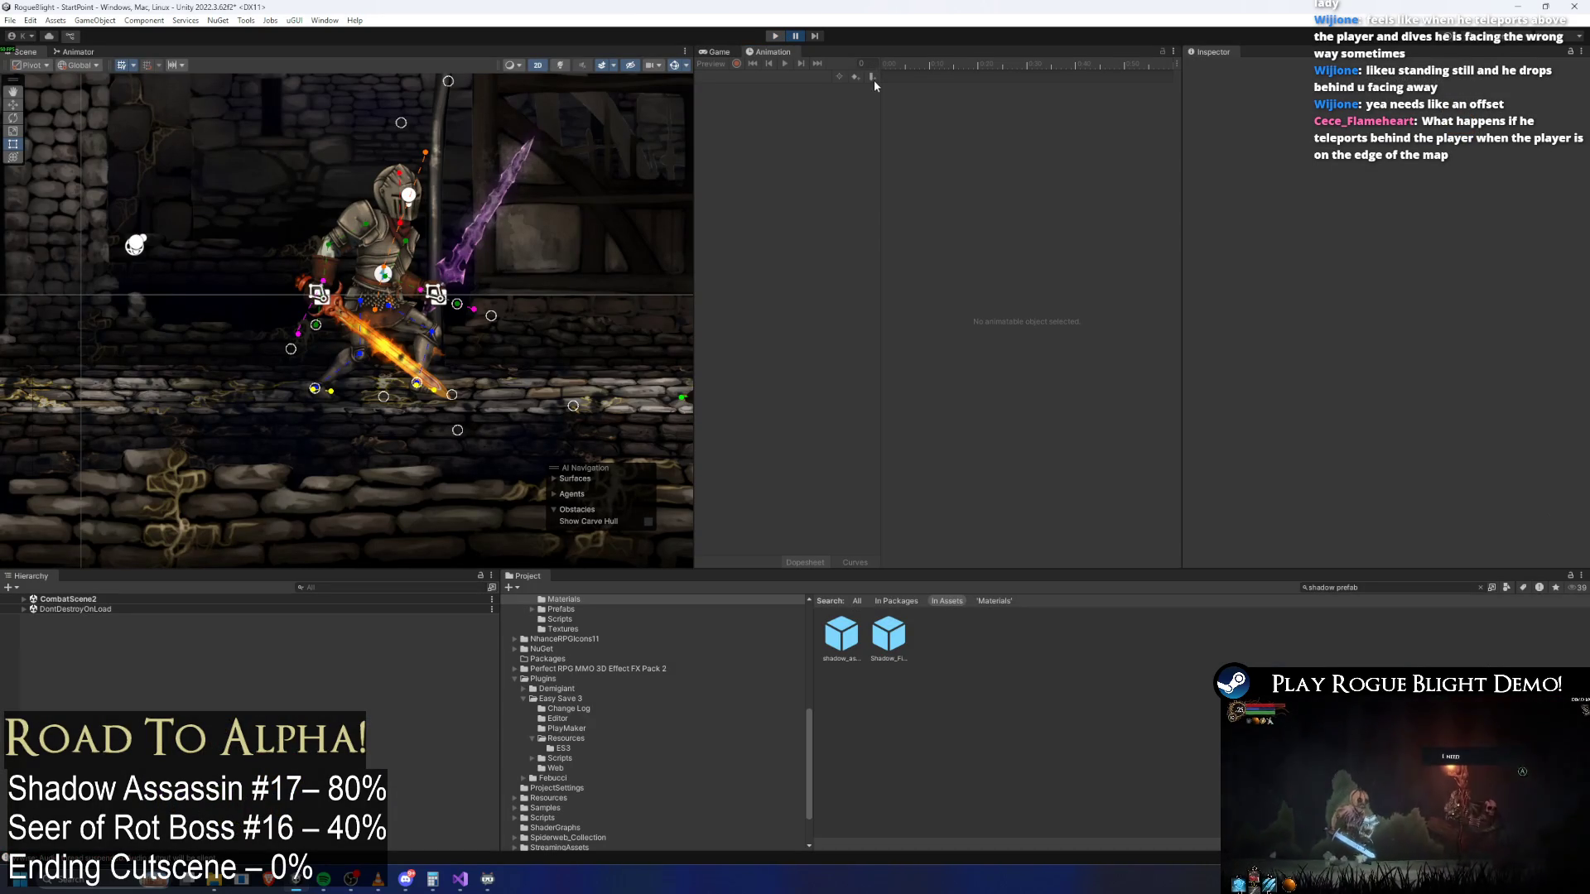
# Stop the playtest, reopen shadow_assassin_Prefab, and inspect the particle objects under ParticlesSpawnLocations
pyautogui.hotkey('ctrl', 'p')
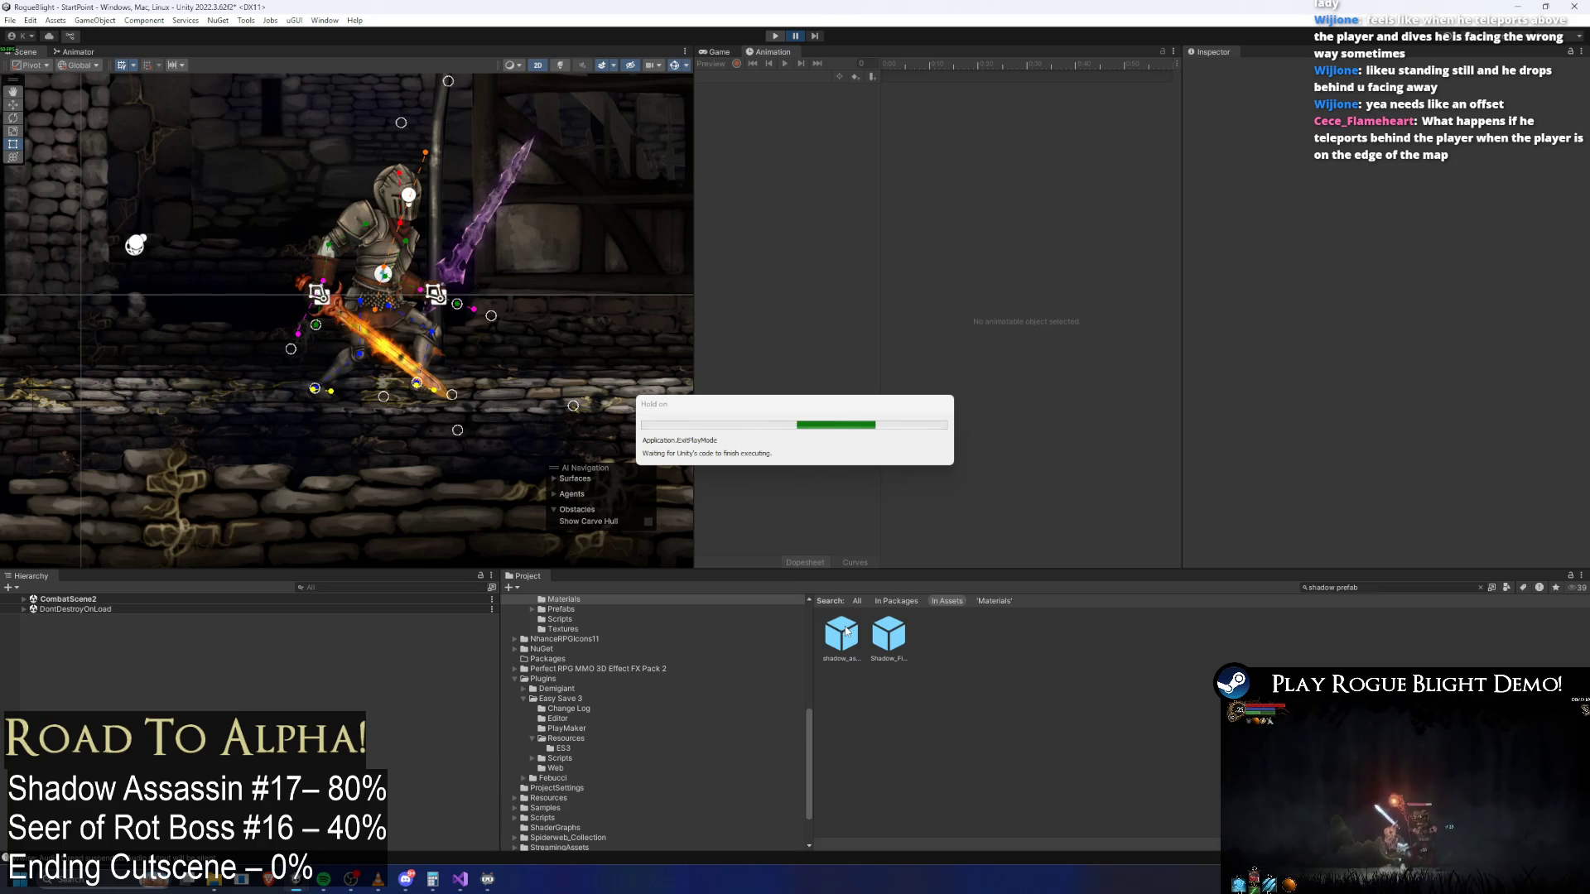
pyautogui.doubleClick(846, 631)
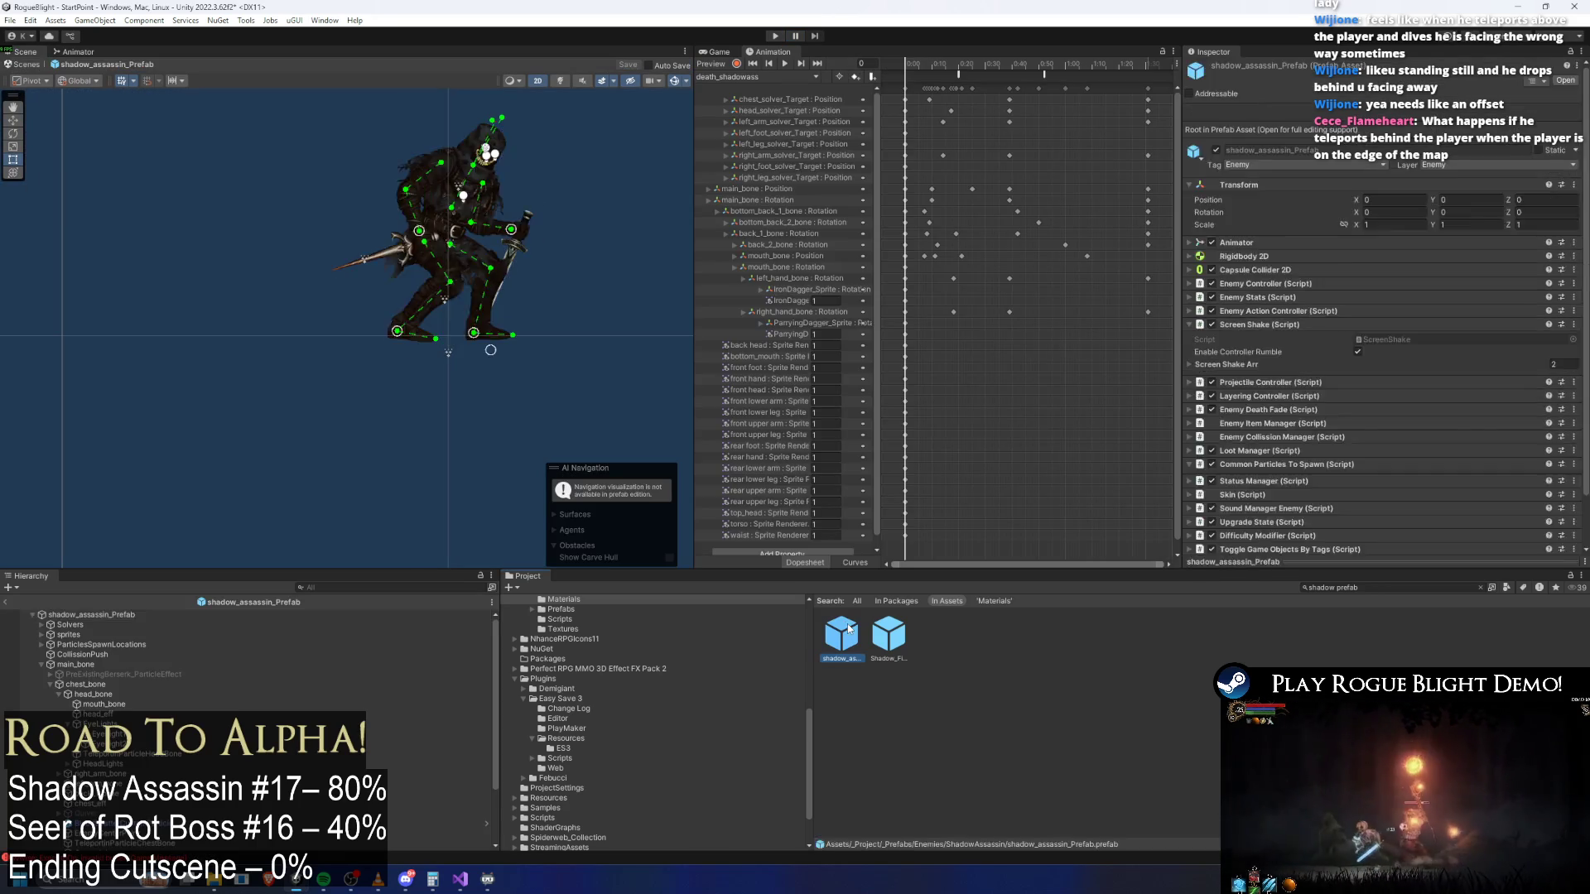
pyautogui.scroll(-3, 187, 719)
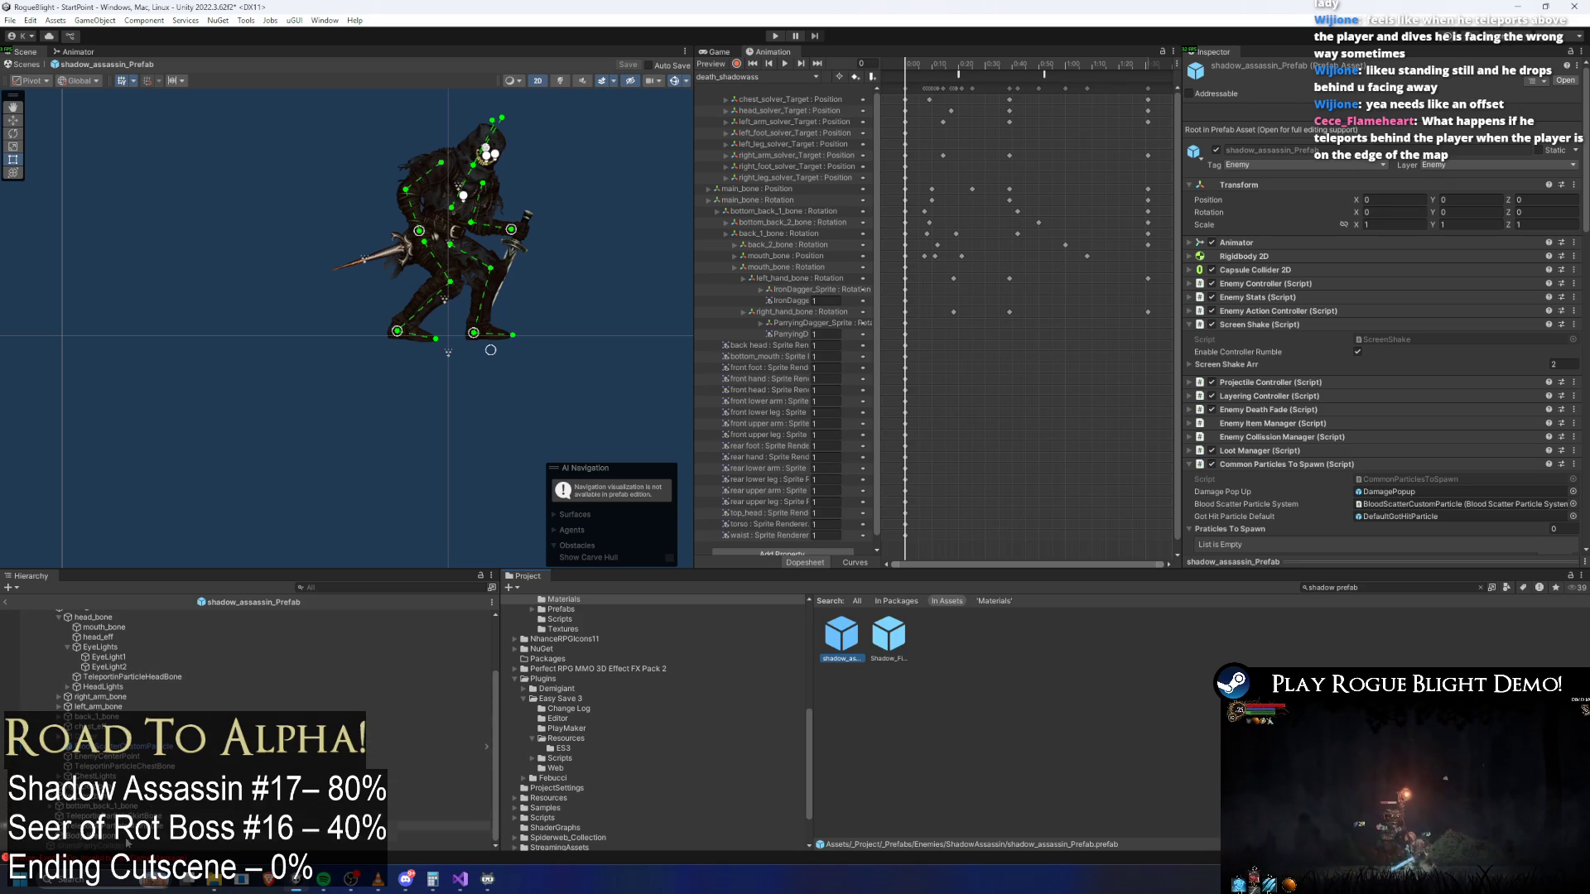
pyautogui.click(161, 835)
pyautogui.click(161, 676)
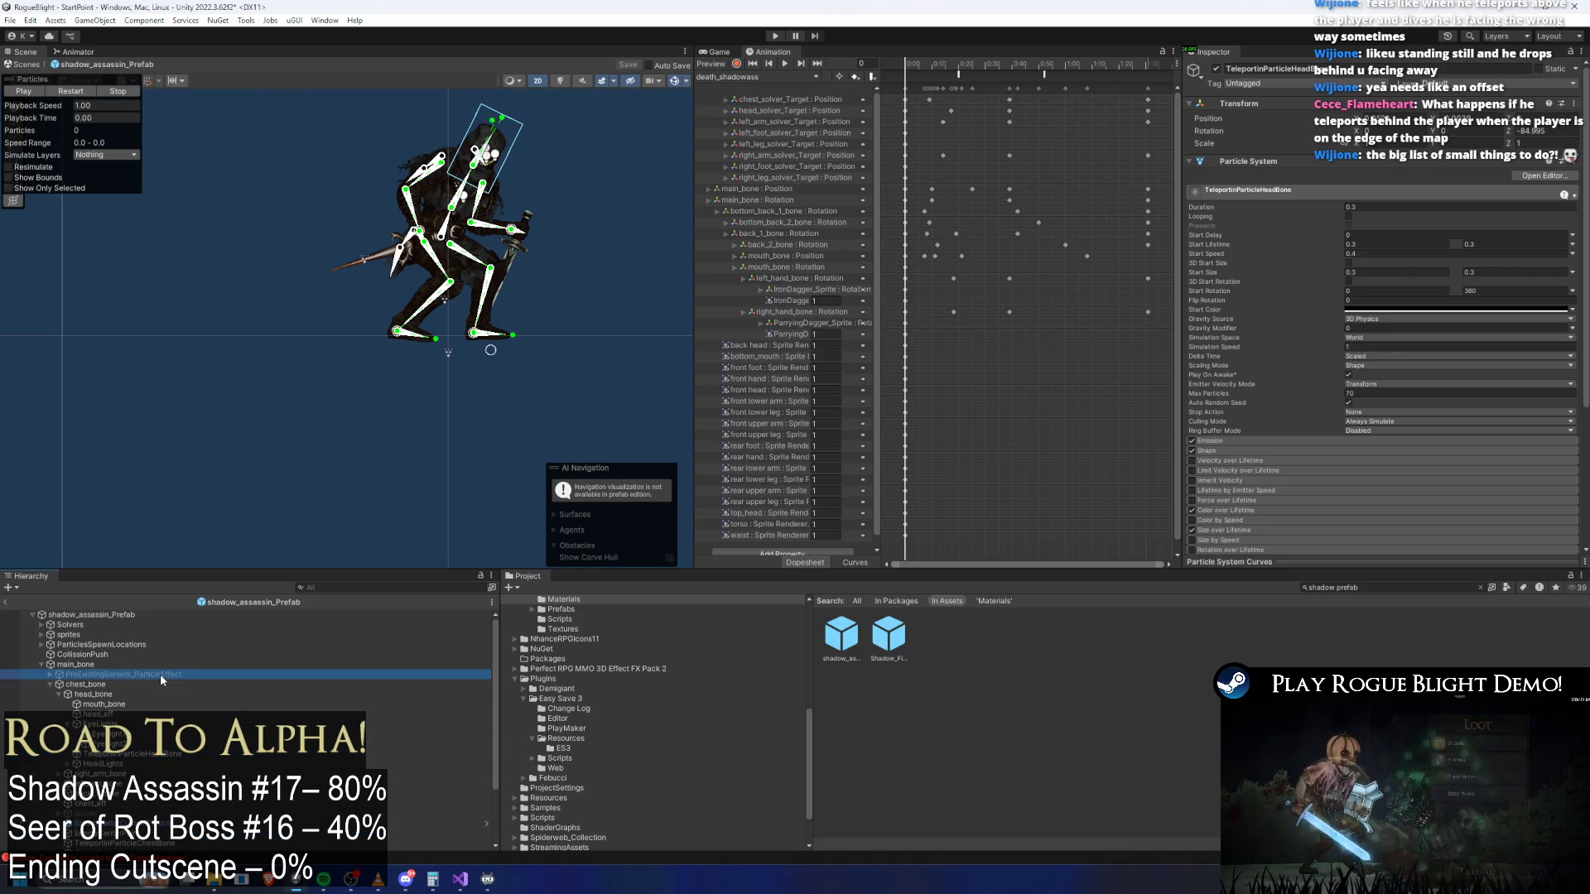
pyautogui.press('Left')
pyautogui.press('Left')
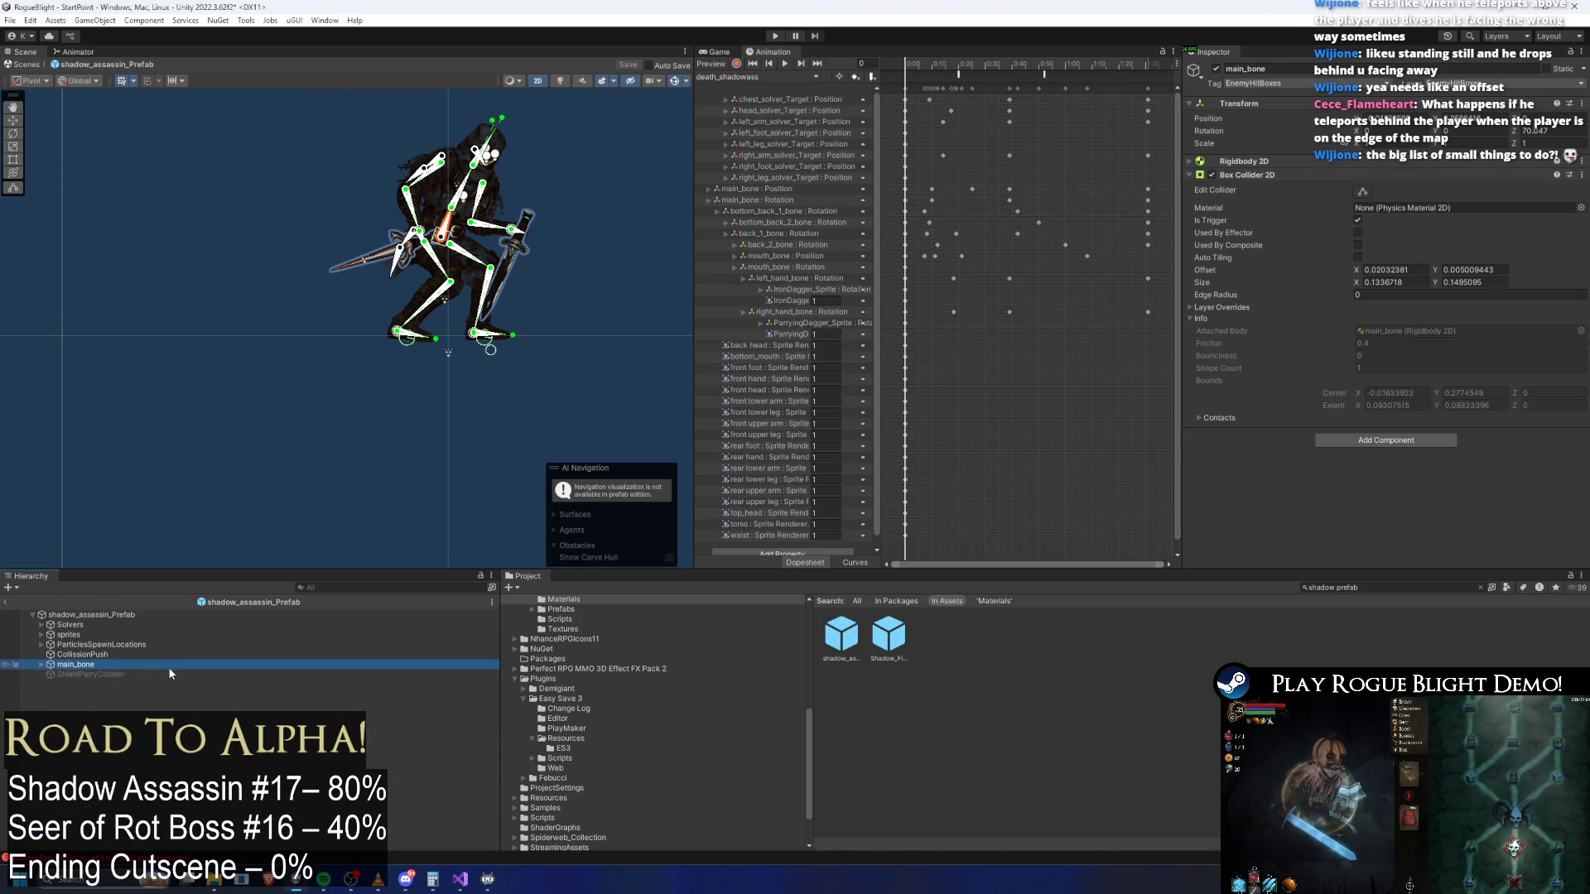
pyautogui.press('Up')
pyautogui.press('Up')
pyautogui.click(171, 673)
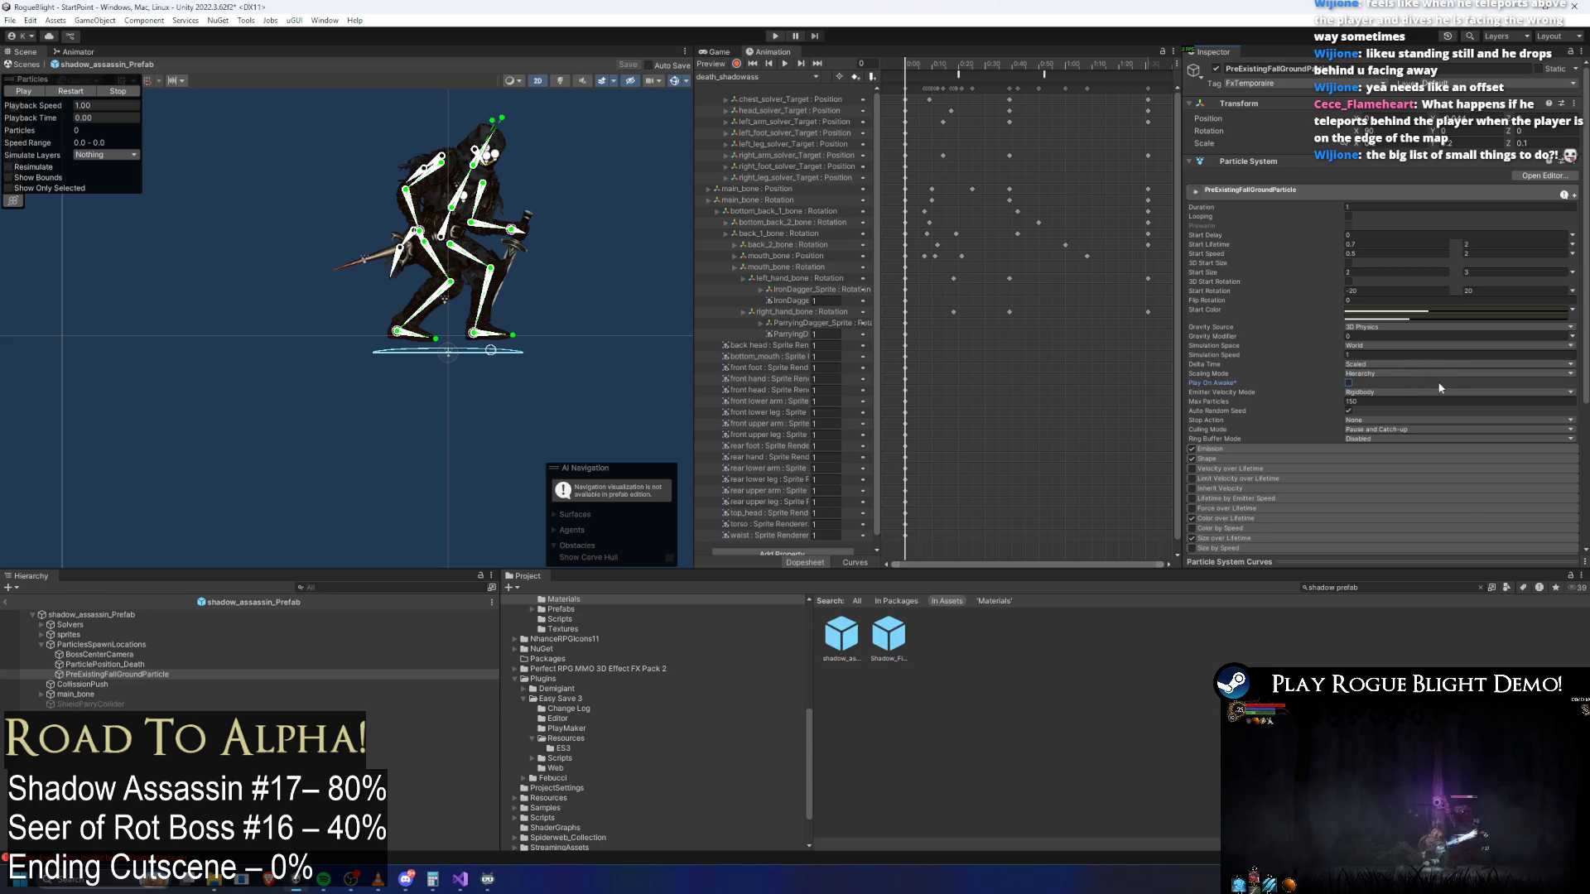
# Add PreExistingFallGroundParticle to the boss's spawned particles, start the game, then bring up TODO.txt in Visual Studio
pyautogui.scroll(-5, 1408, 386)
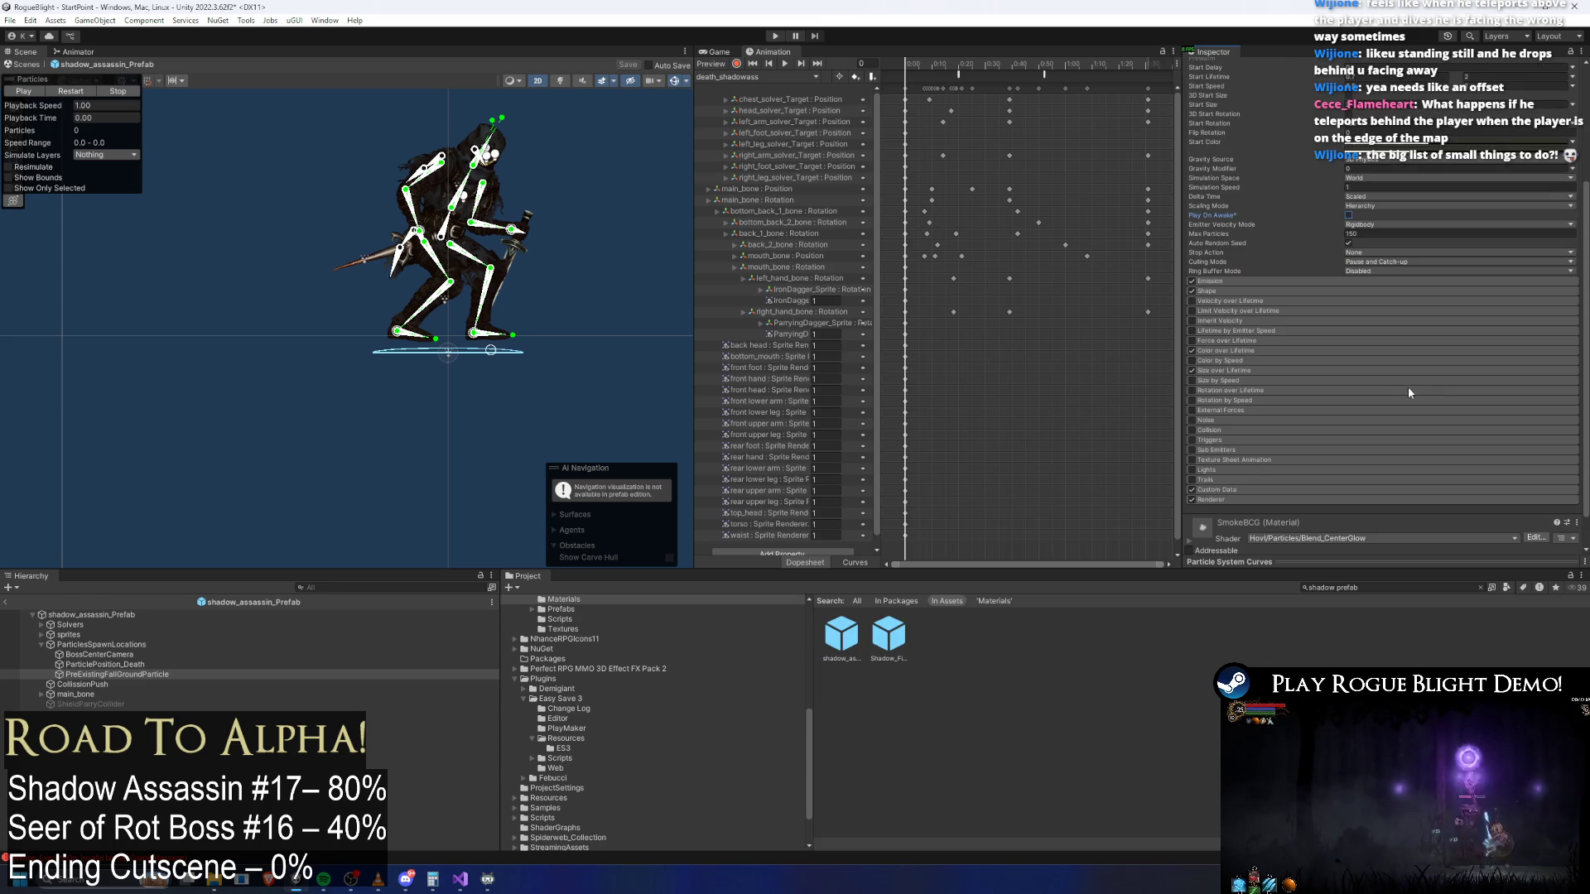
pyautogui.scroll(2, 1287, 460)
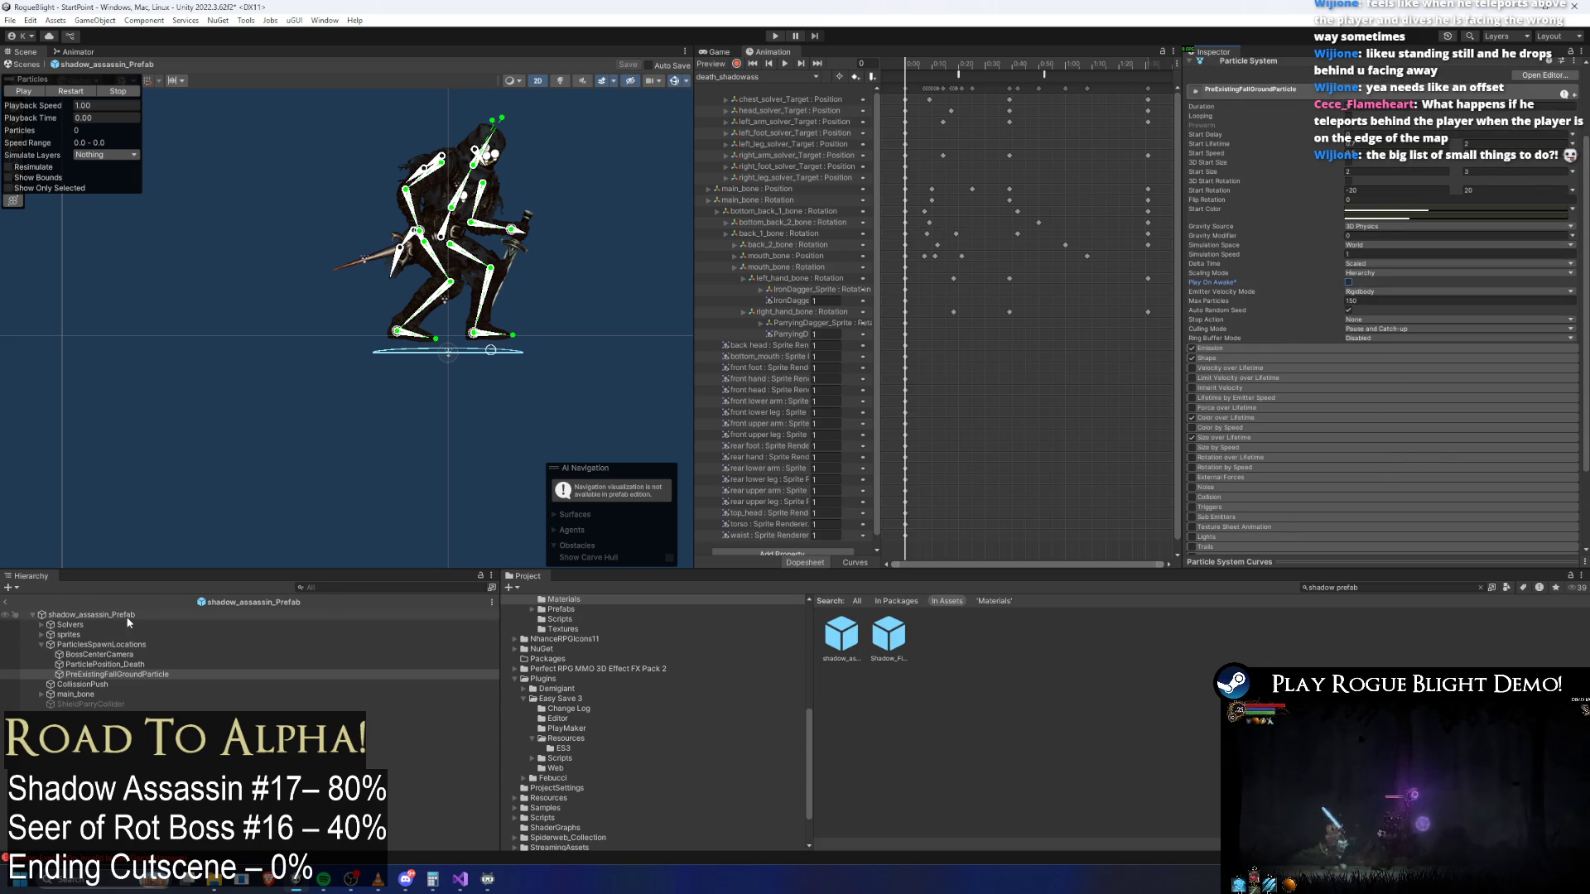
pyautogui.click(215, 615)
pyautogui.scroll(-10, 1508, 351)
pyautogui.scroll(-5, 1507, 351)
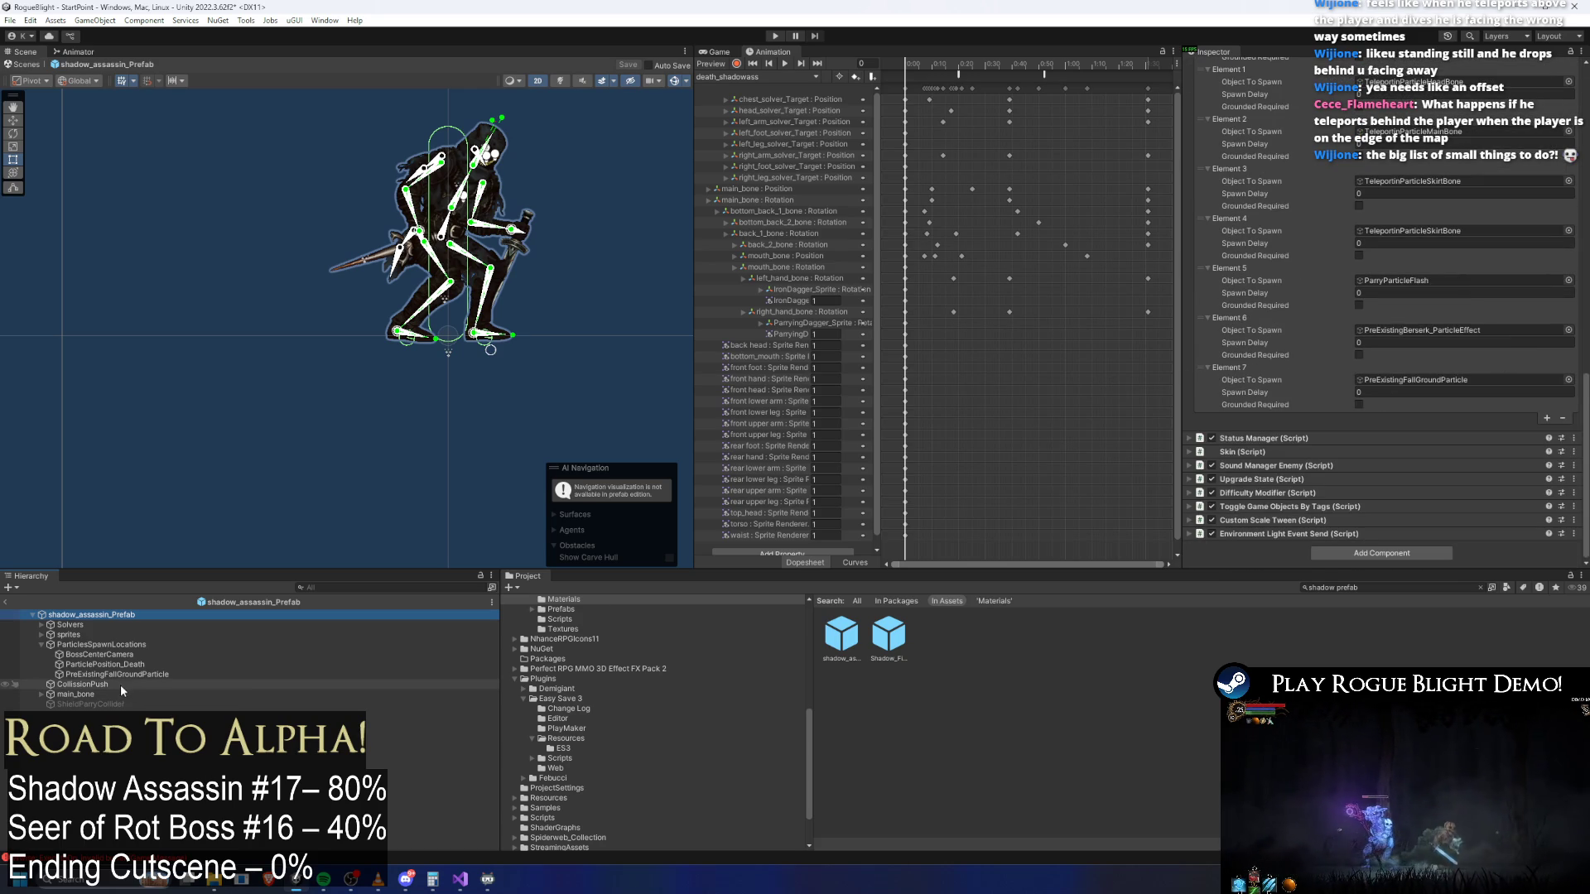
pyautogui.moveTo(116, 674); pyautogui.dragTo(1406, 386)
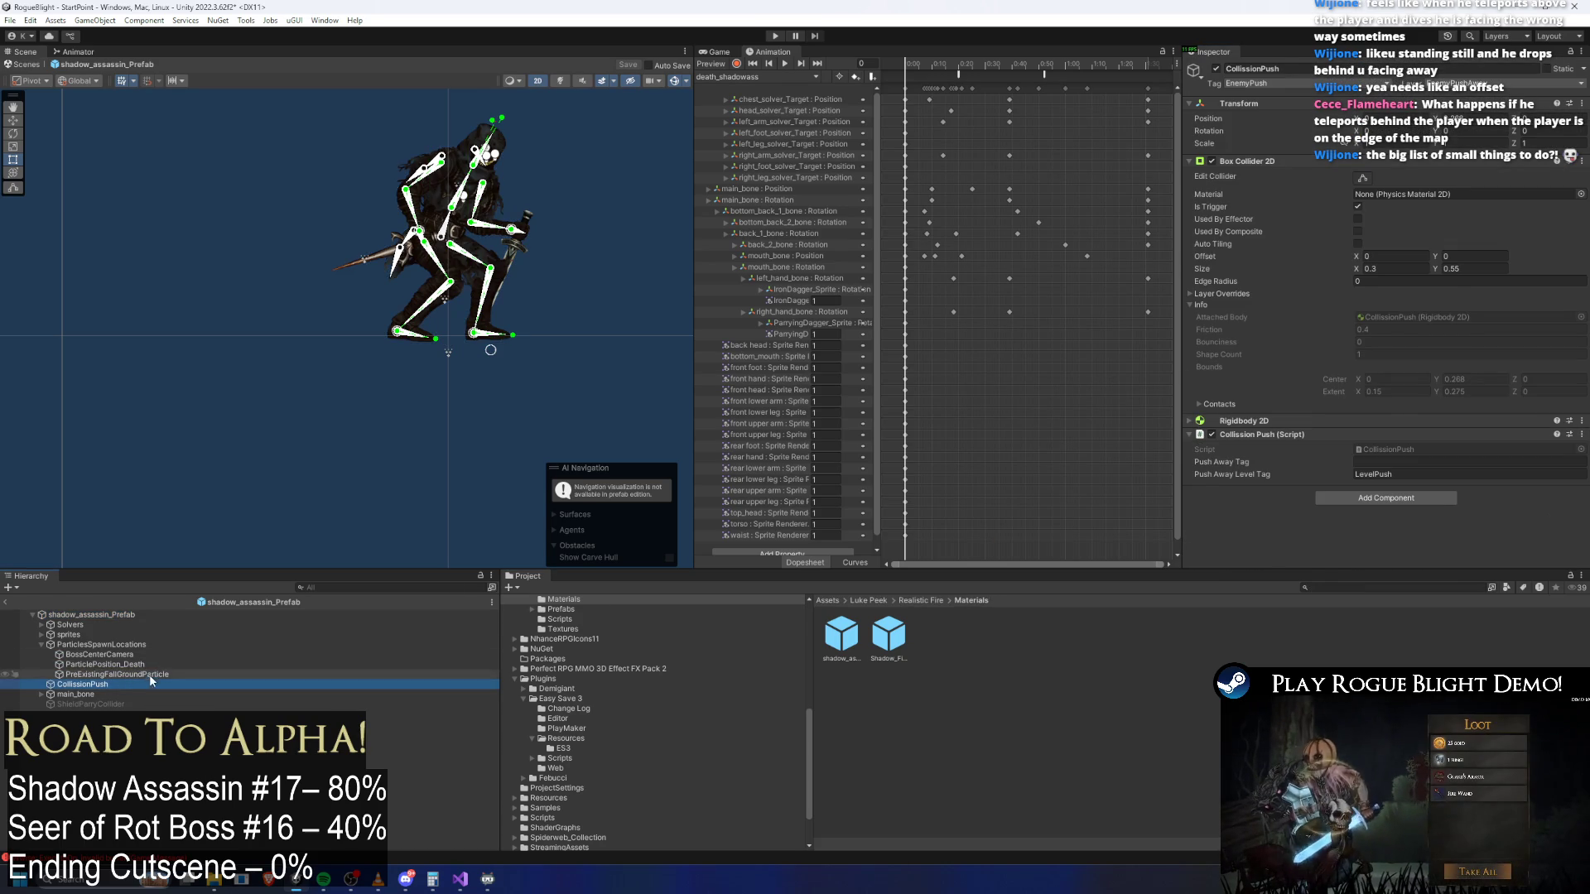
pyautogui.click(151, 675)
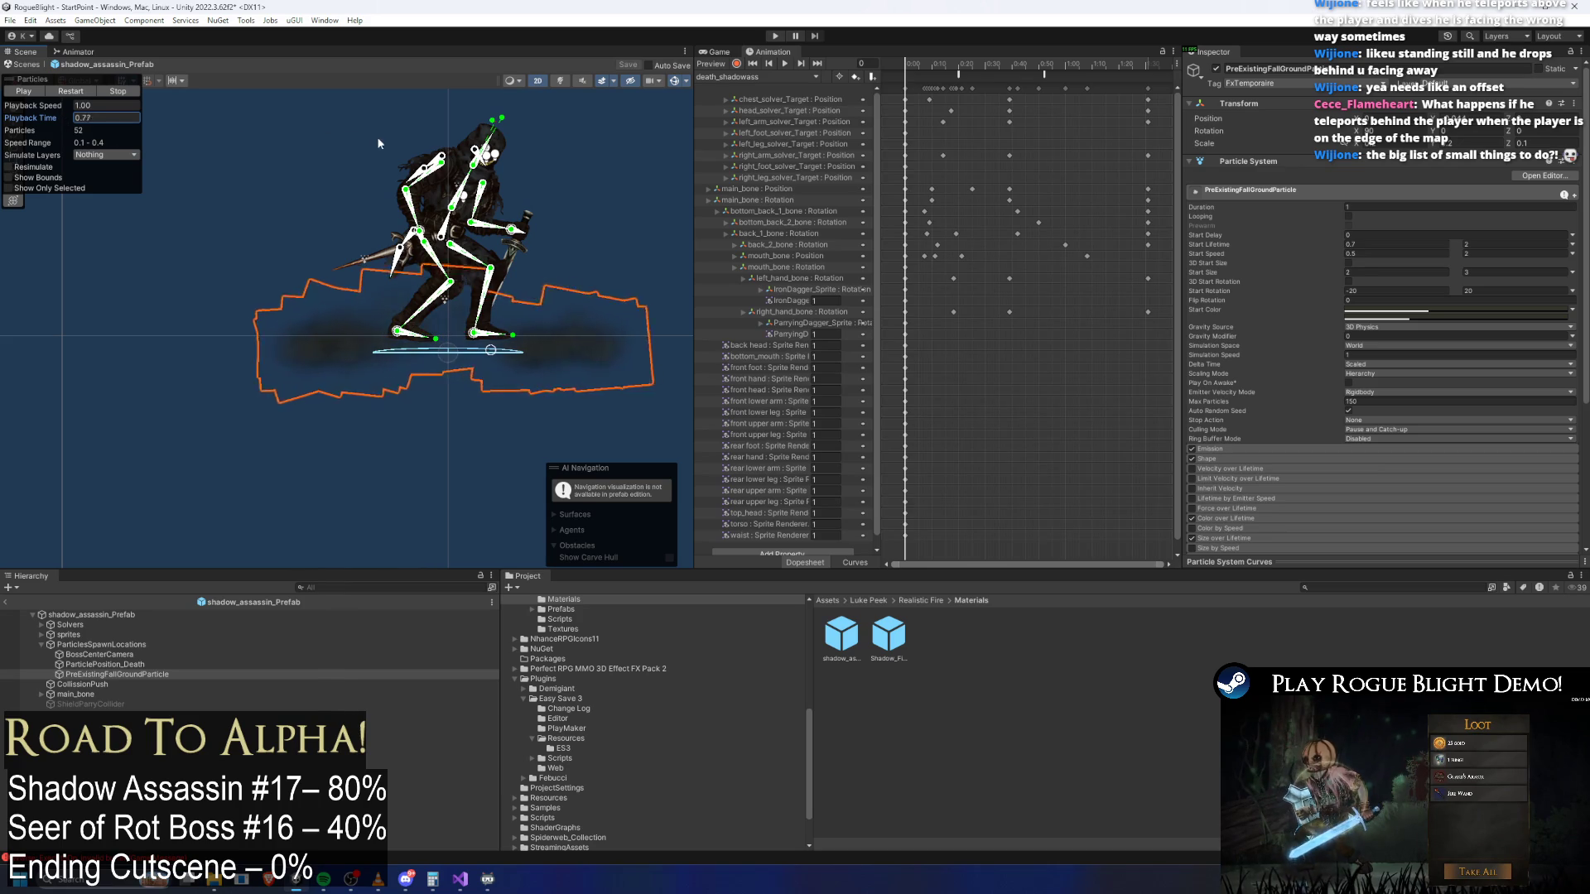
pyautogui.click(777, 35)
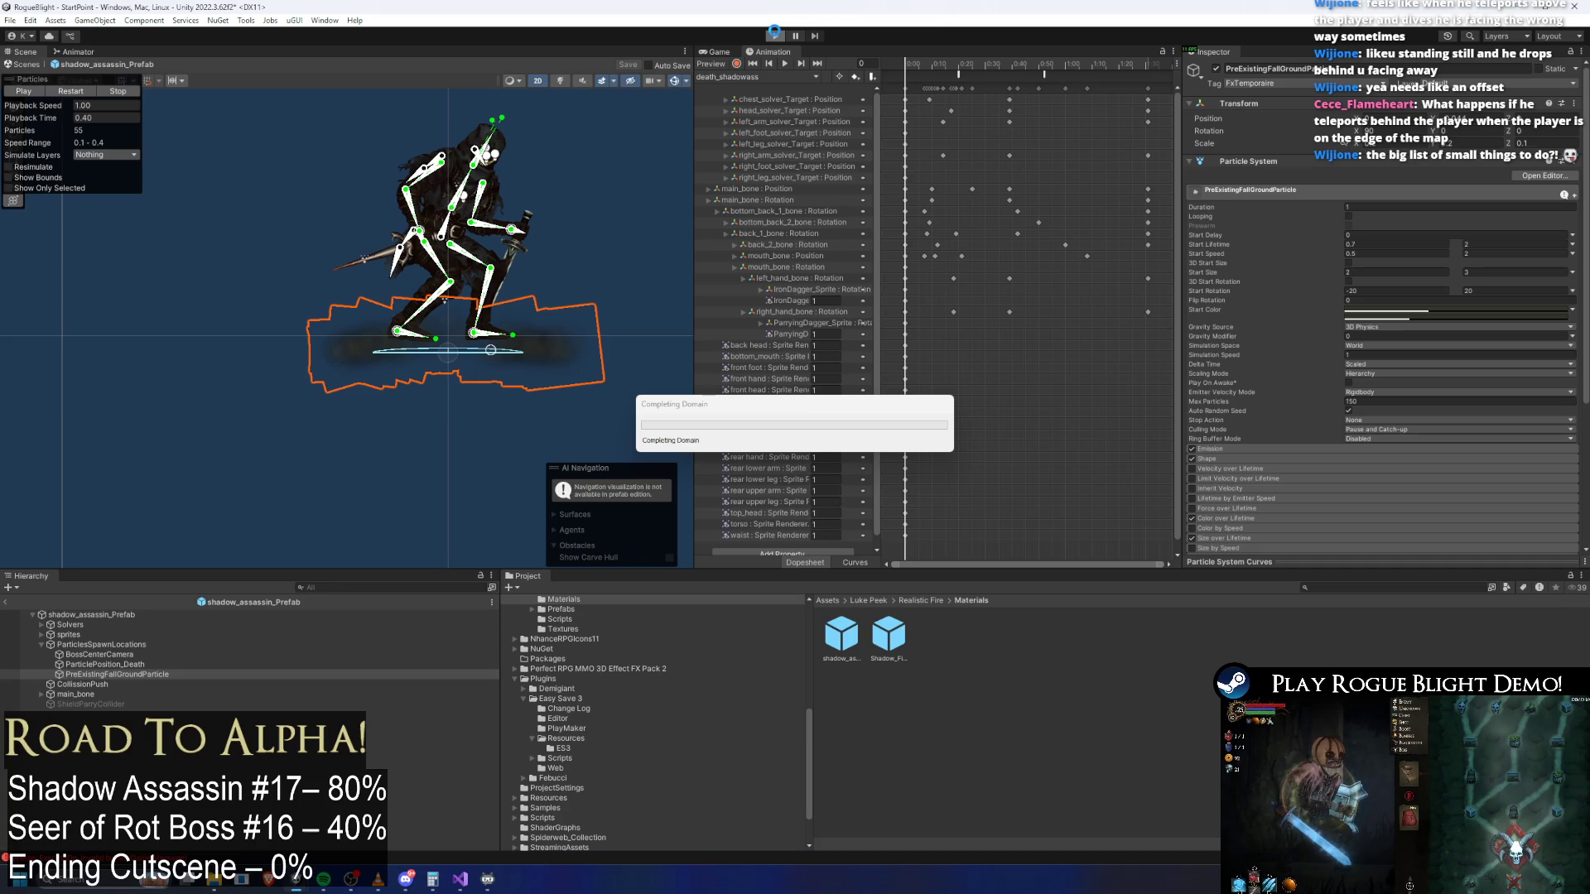
pyautogui.click(455, 883)
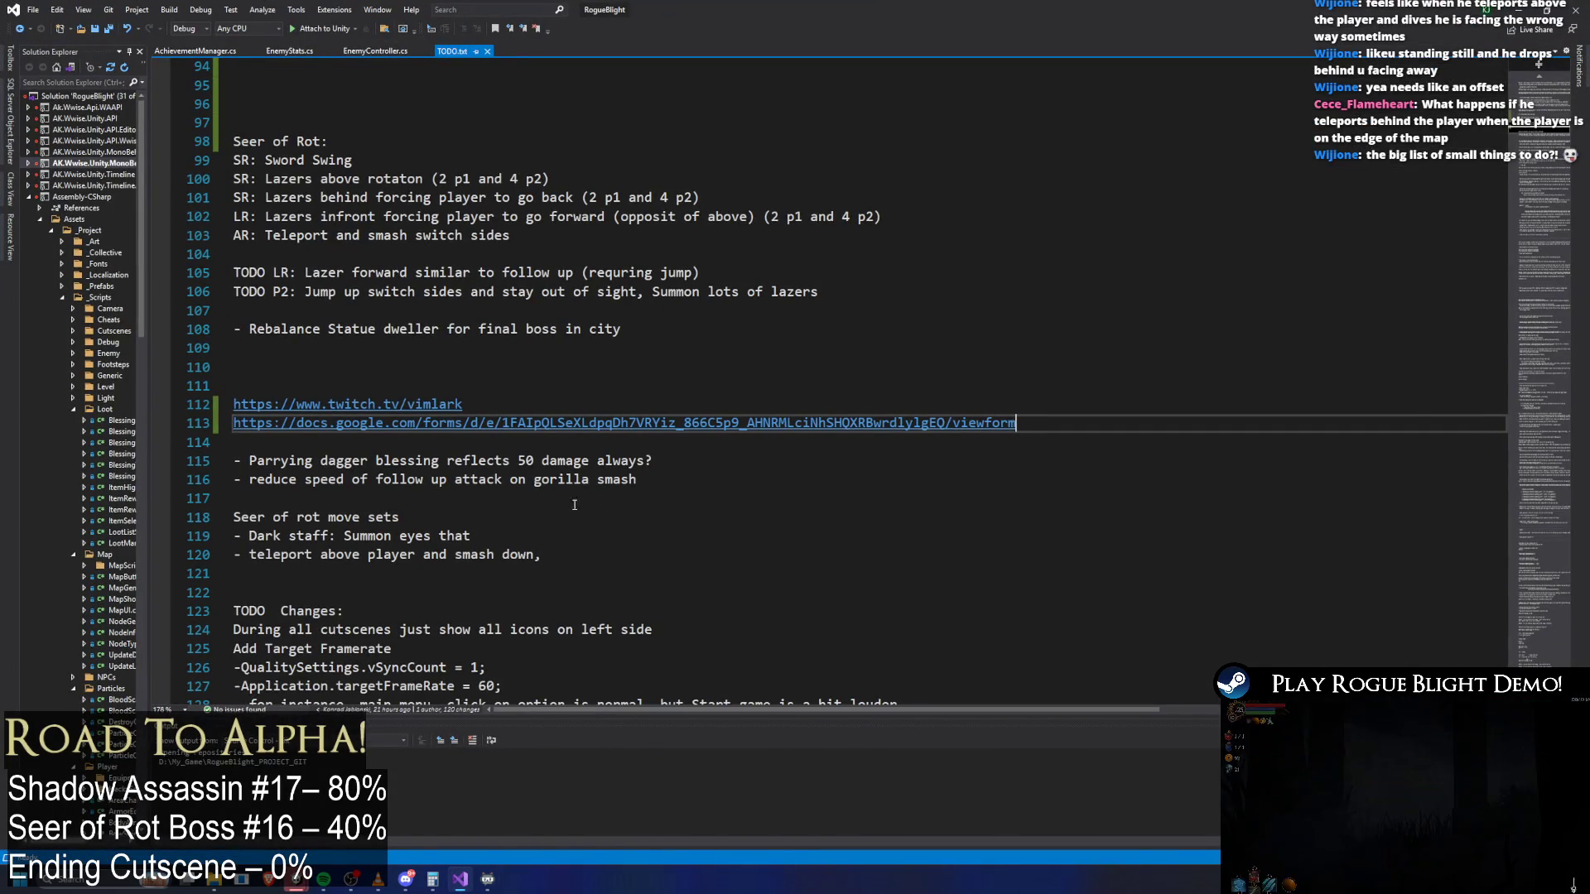
pyautogui.scroll(14, 546, 418)
pyautogui.scroll(17, 545, 419)
pyautogui.scroll(-20, 858, 288)
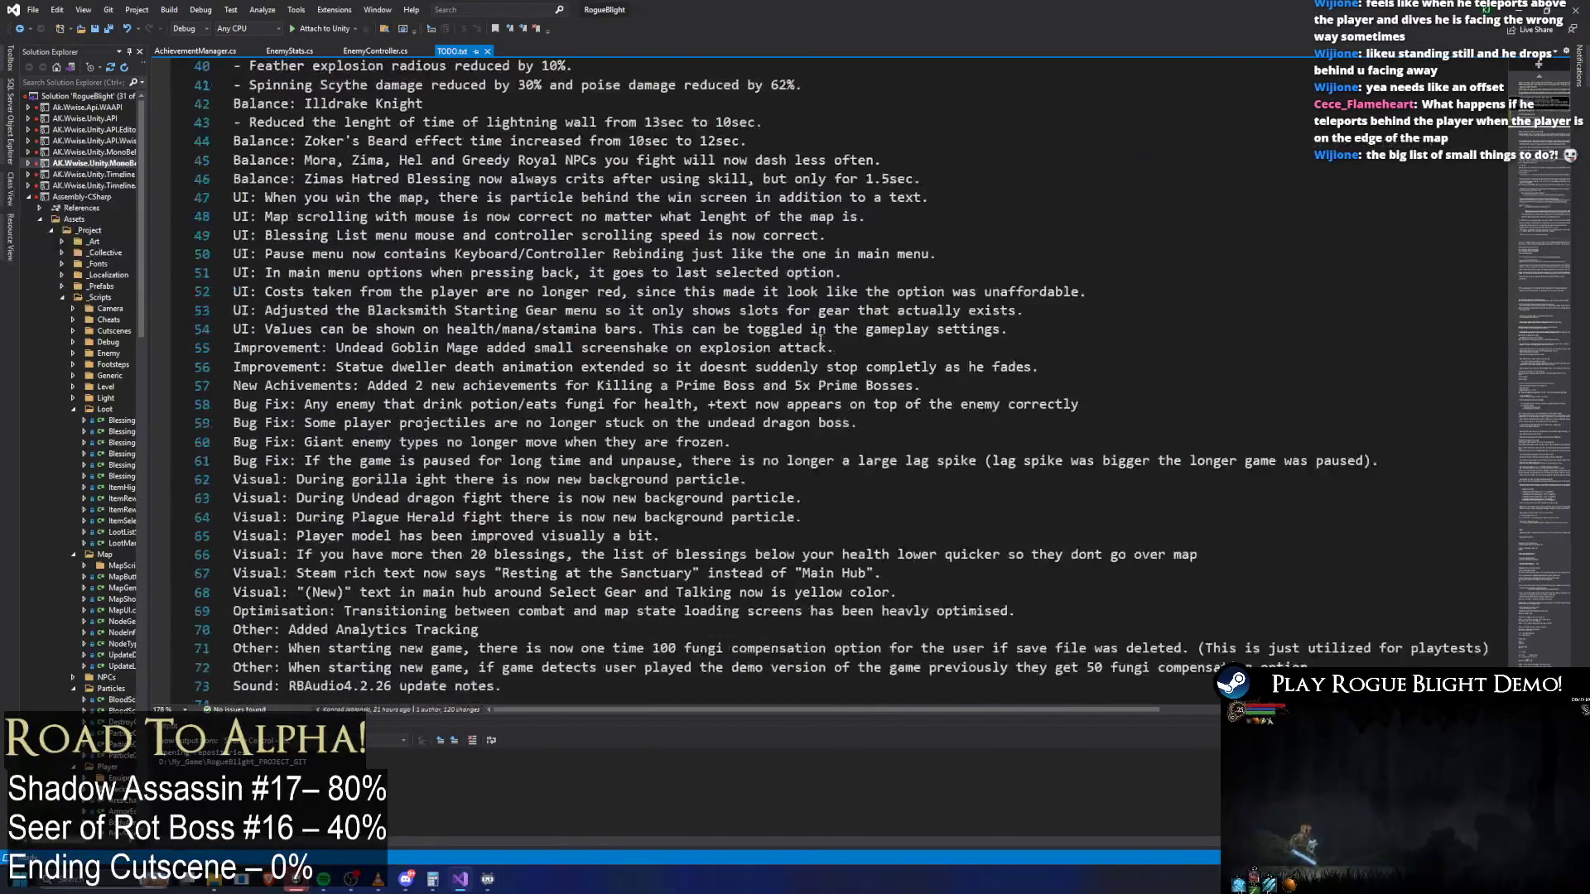
pyautogui.scroll(-20, 858, 288)
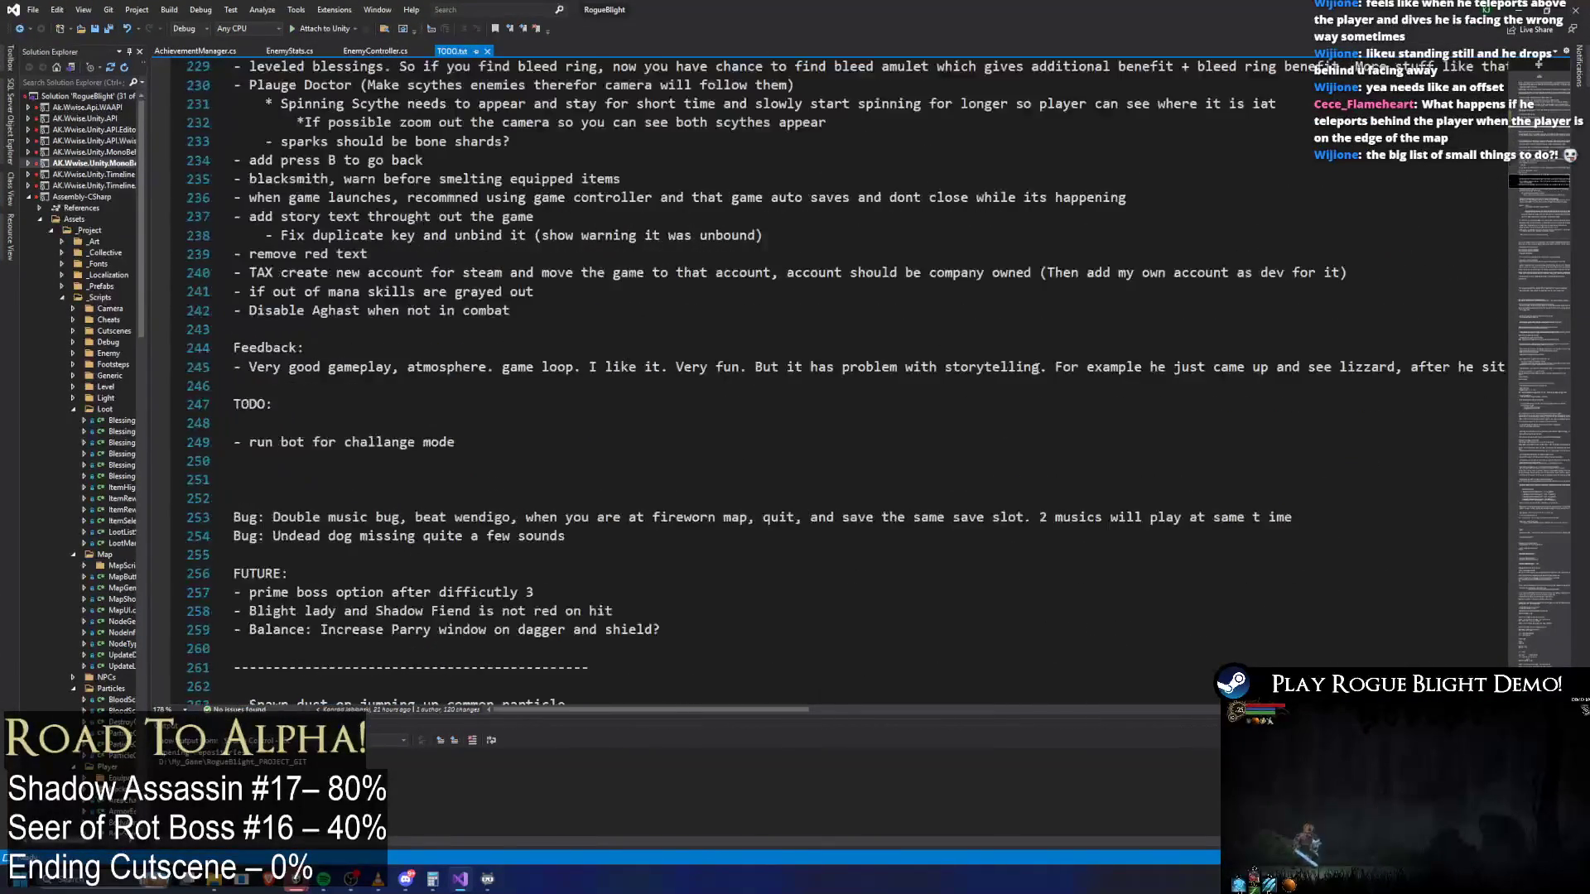
pyautogui.scroll(-20, 1223, 380)
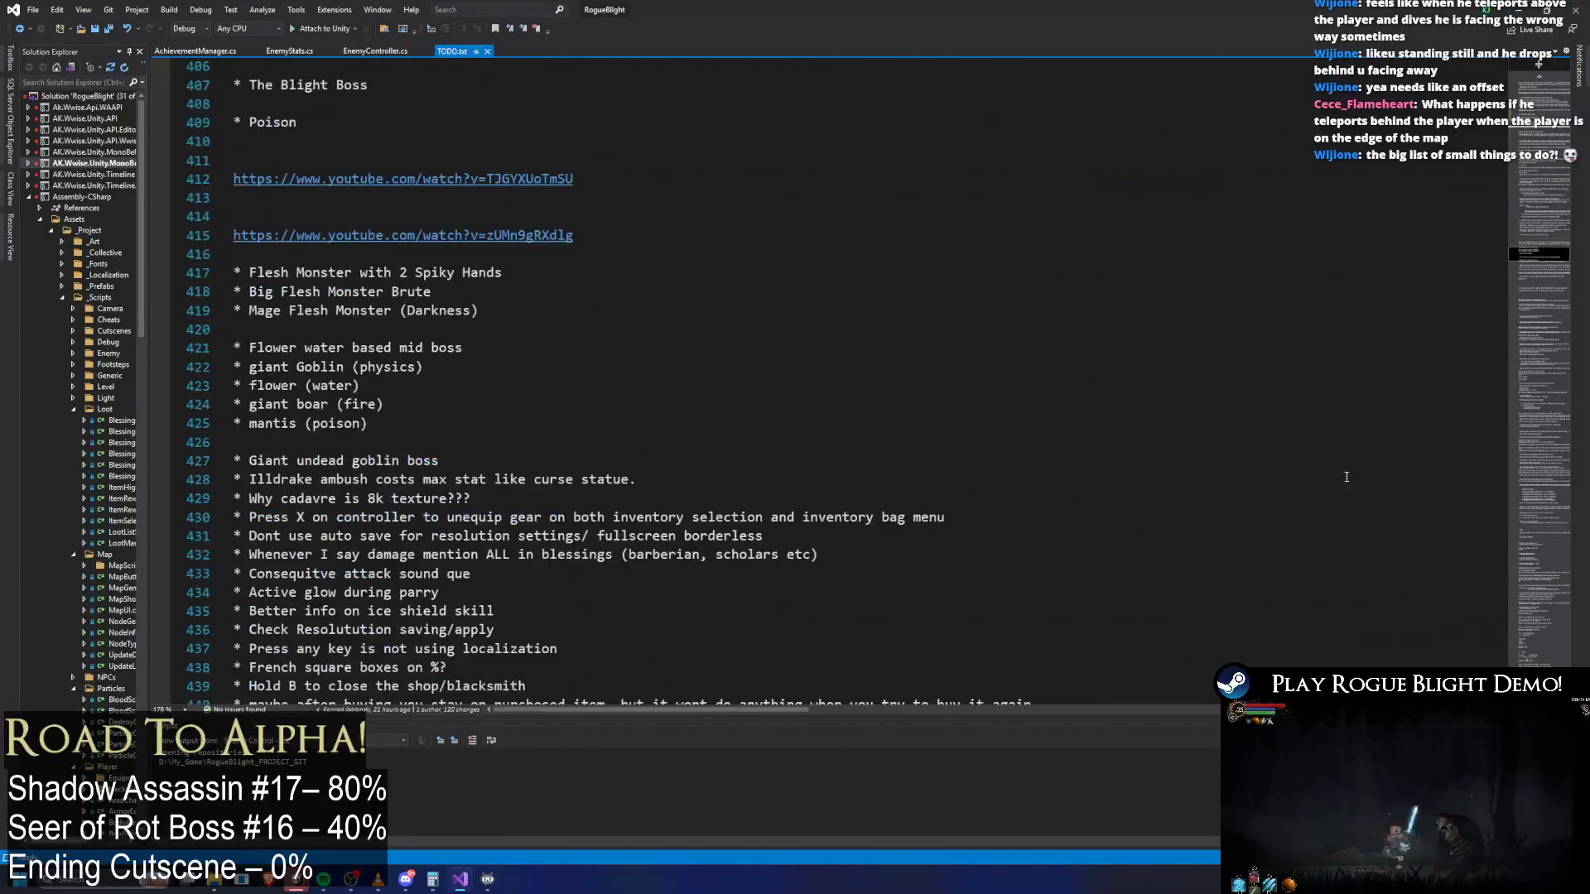
pyautogui.scroll(-20, 1321, 526)
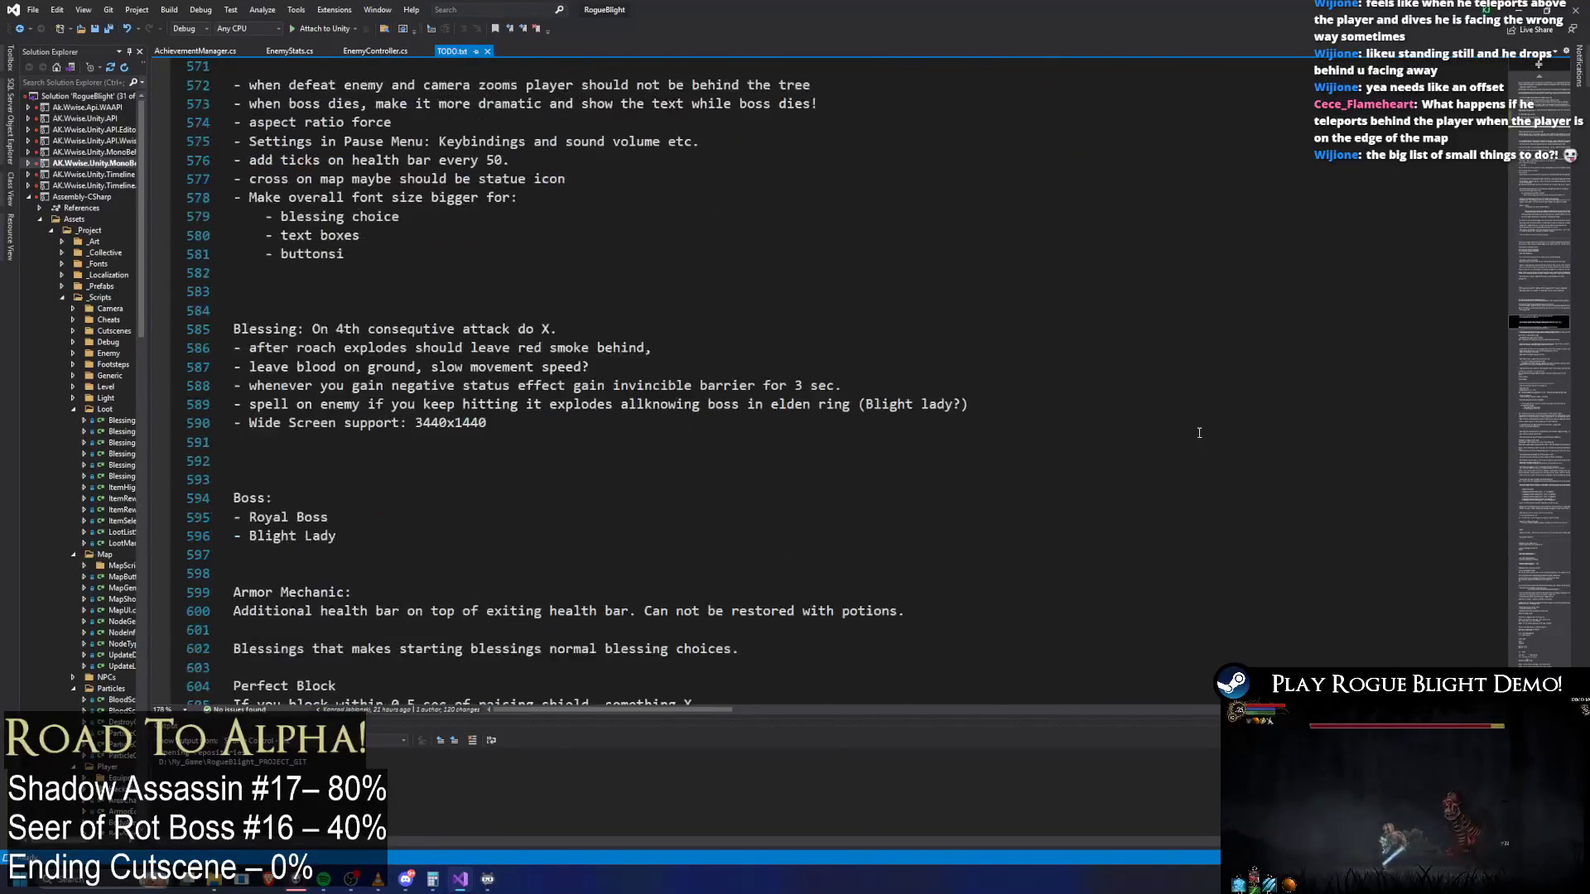
pyautogui.scroll(-12, 1222, 444)
pyautogui.scroll(-20, 1208, 475)
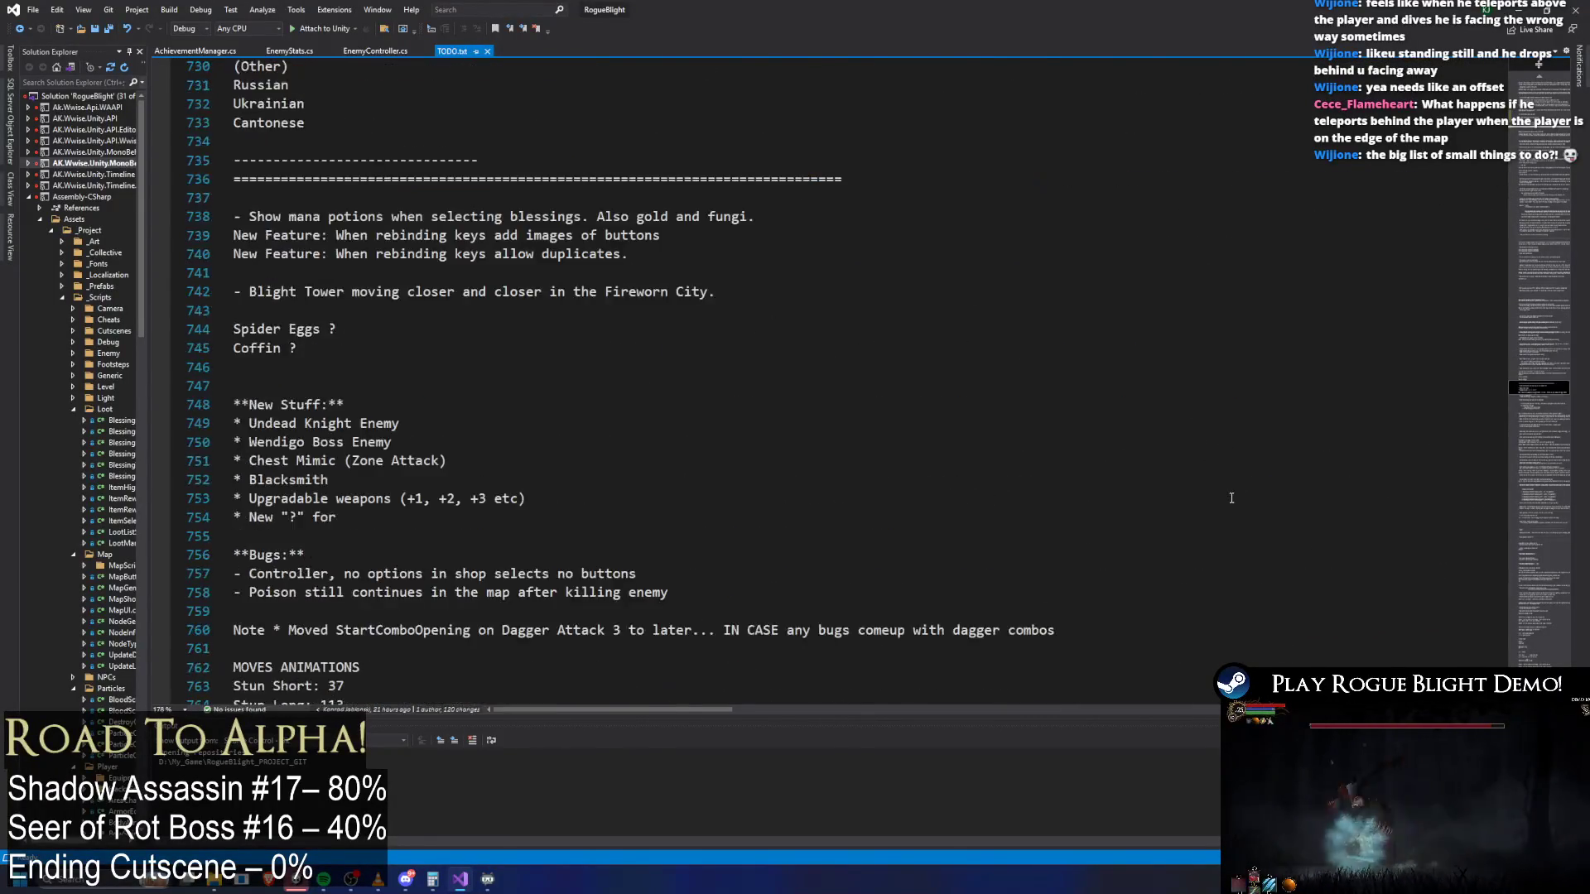
pyautogui.scroll(-20, 1213, 549)
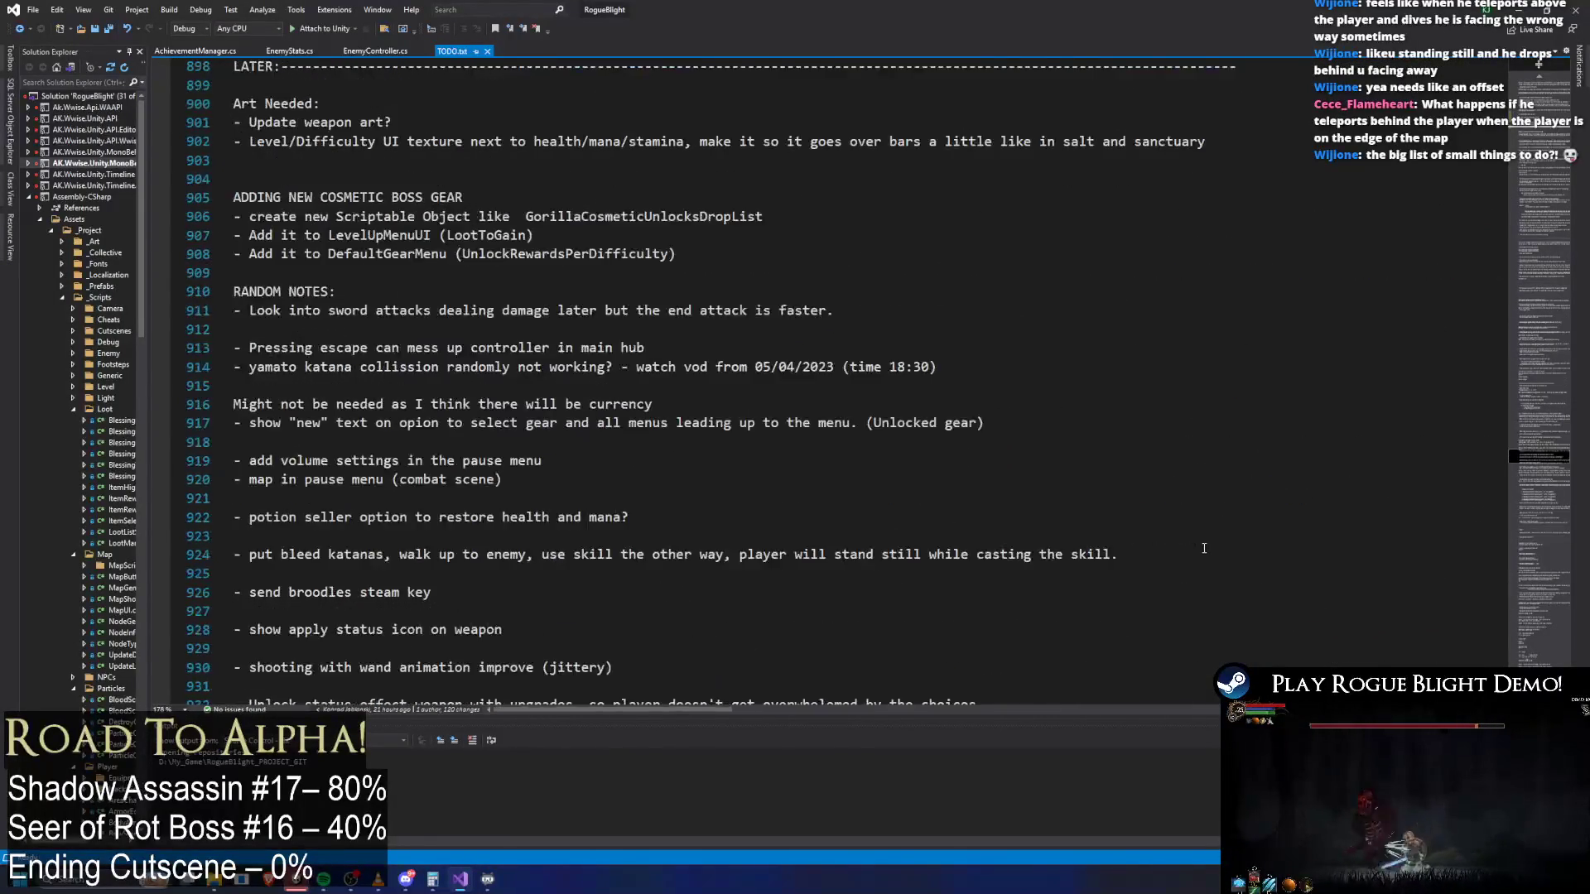
pyautogui.scroll(-20, 1205, 538)
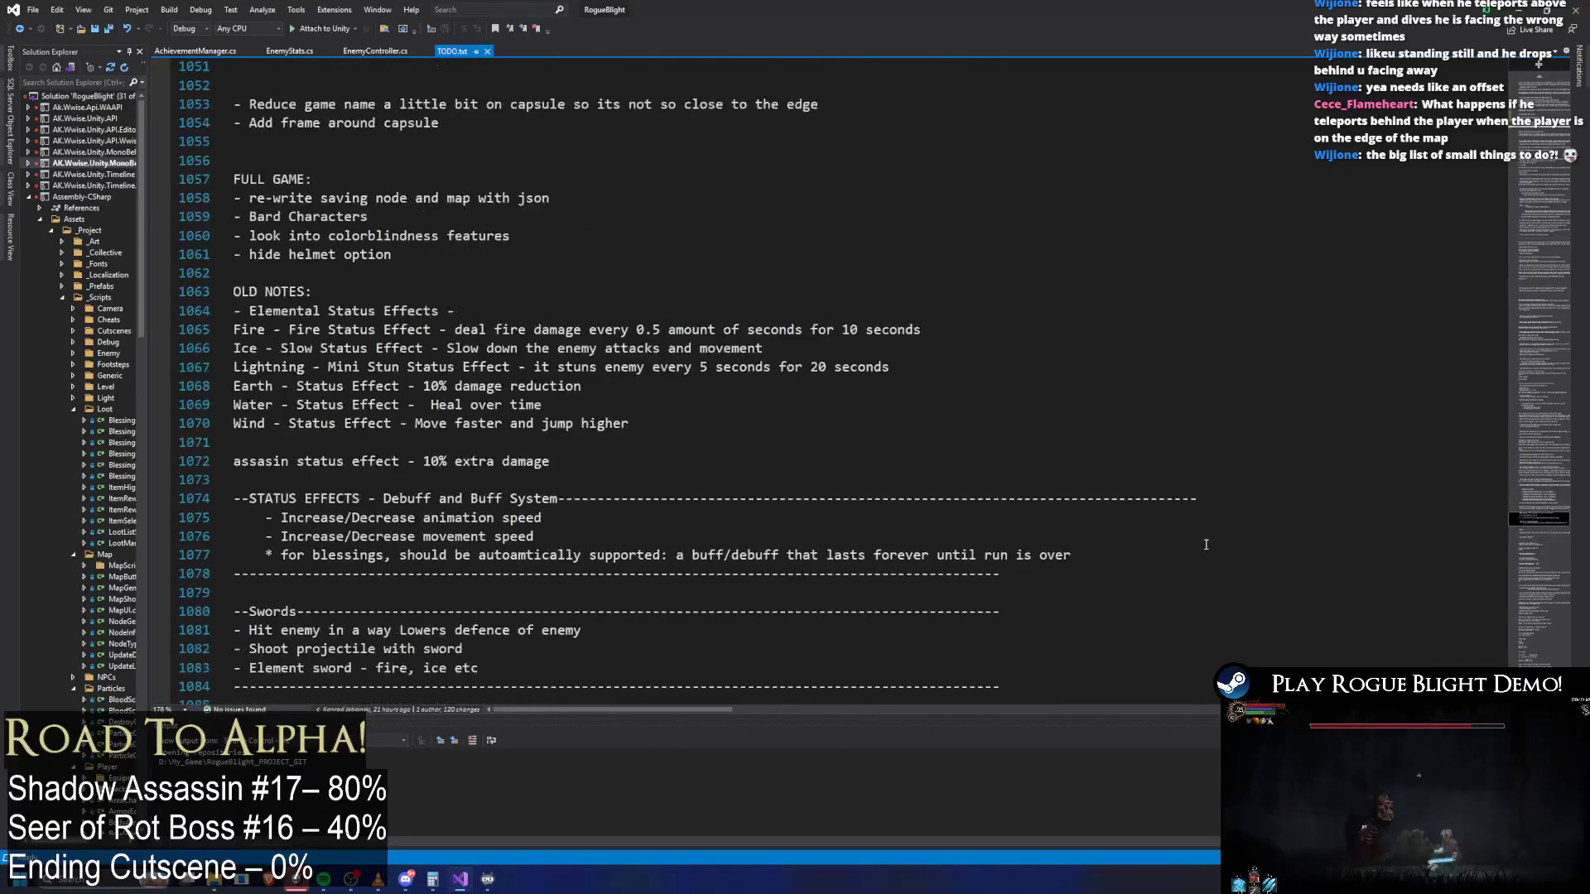
pyautogui.scroll(-20, 1209, 546)
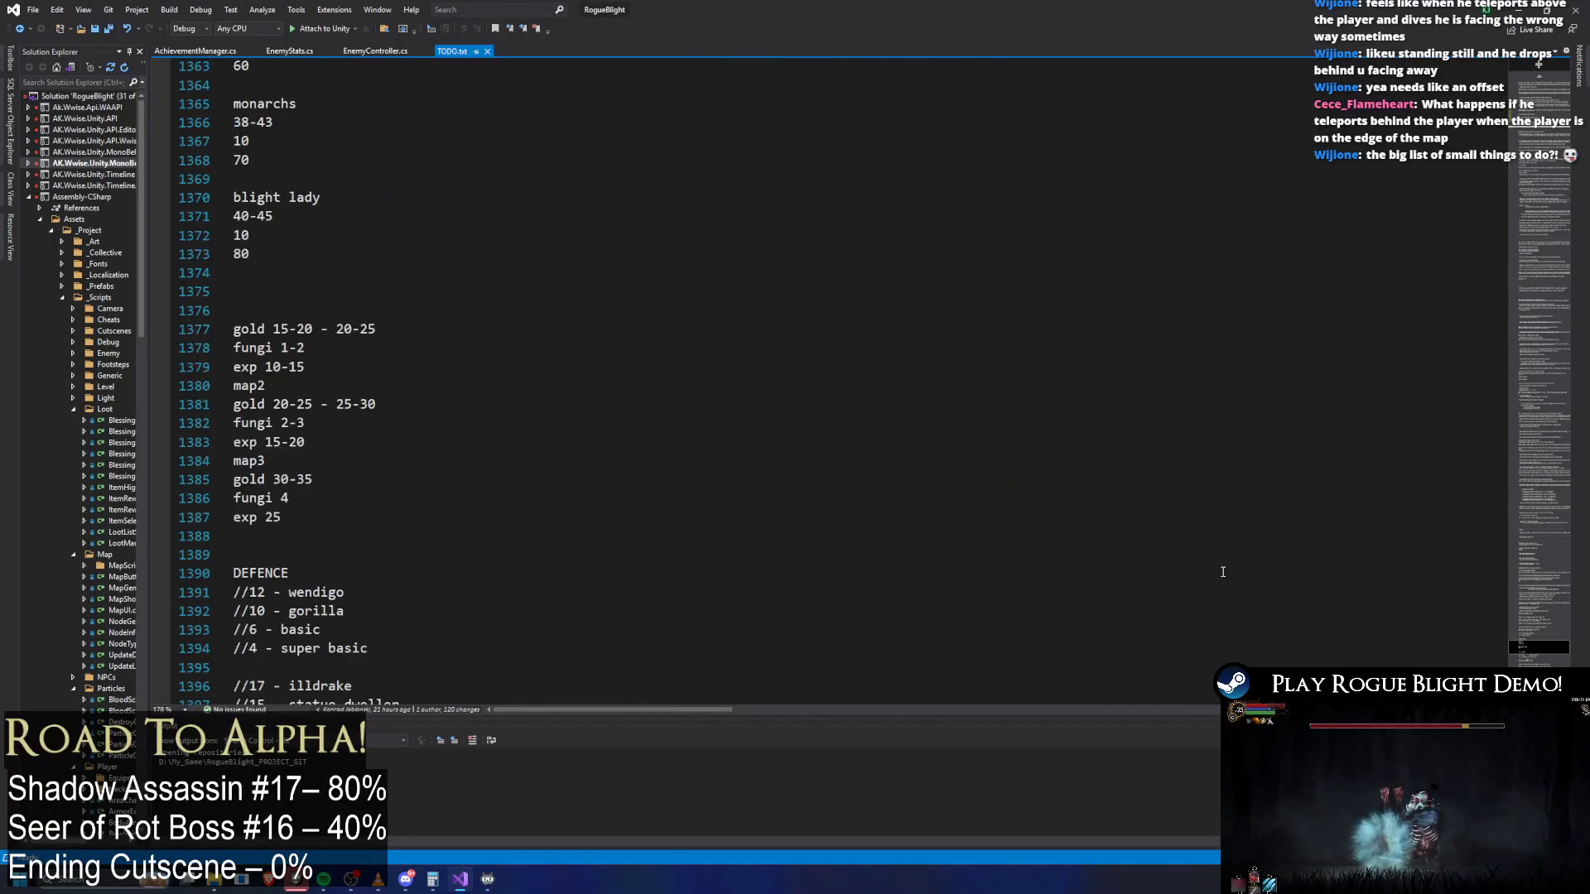
# Return to the running game and load the first save slot (52m 3s)
pyautogui.hotkey('ctrl', 'Home')
pyautogui.hotkey('alt', 'Tab')
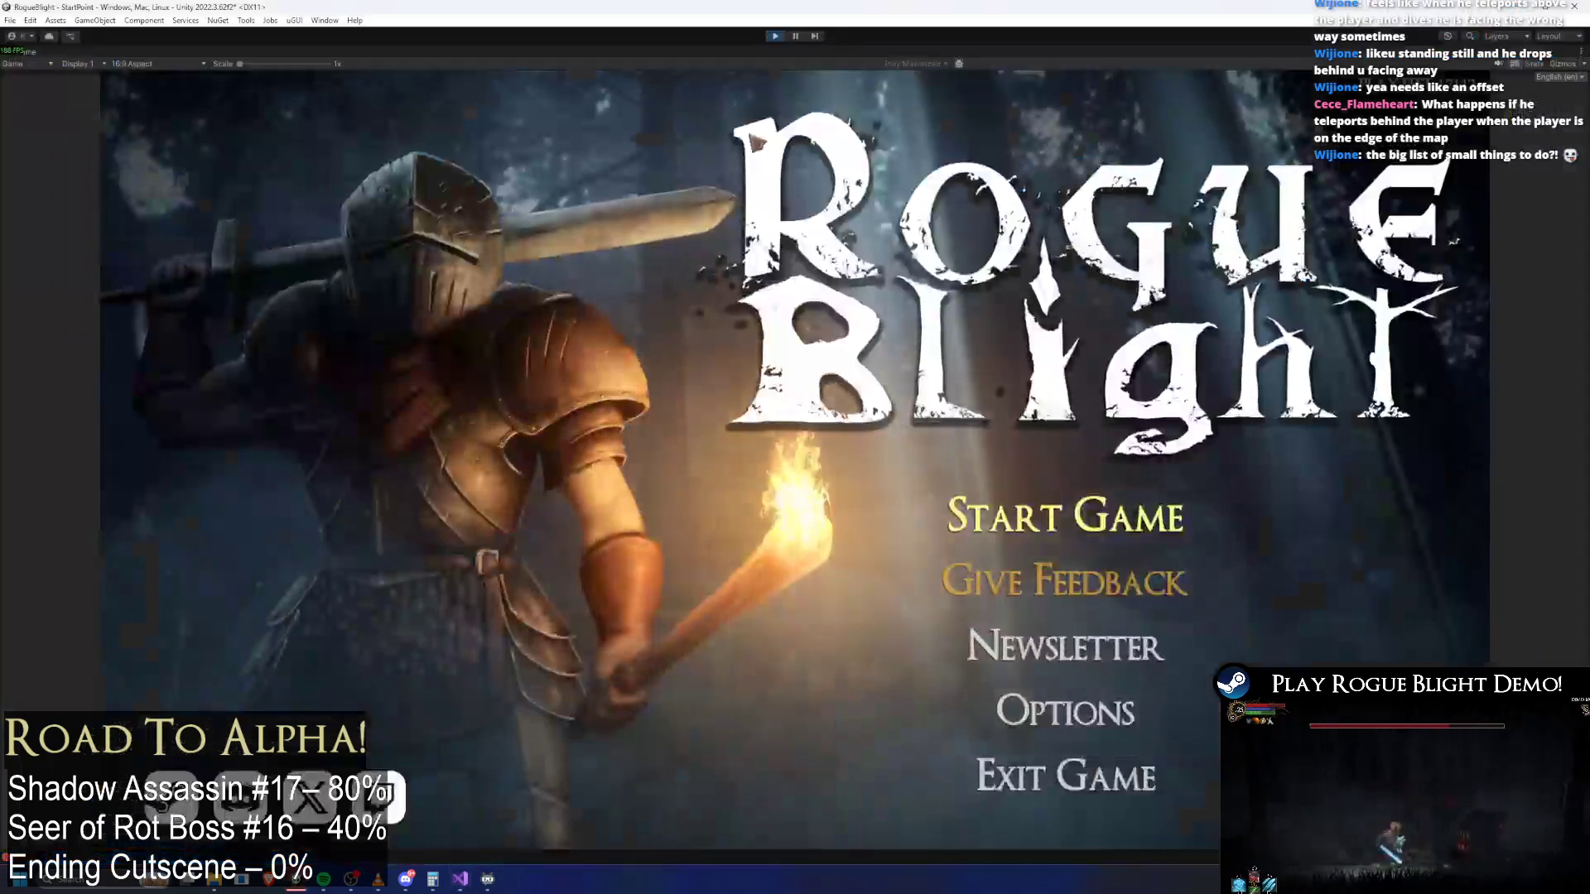
pyautogui.click(1094, 489)
pyautogui.click(1105, 452)
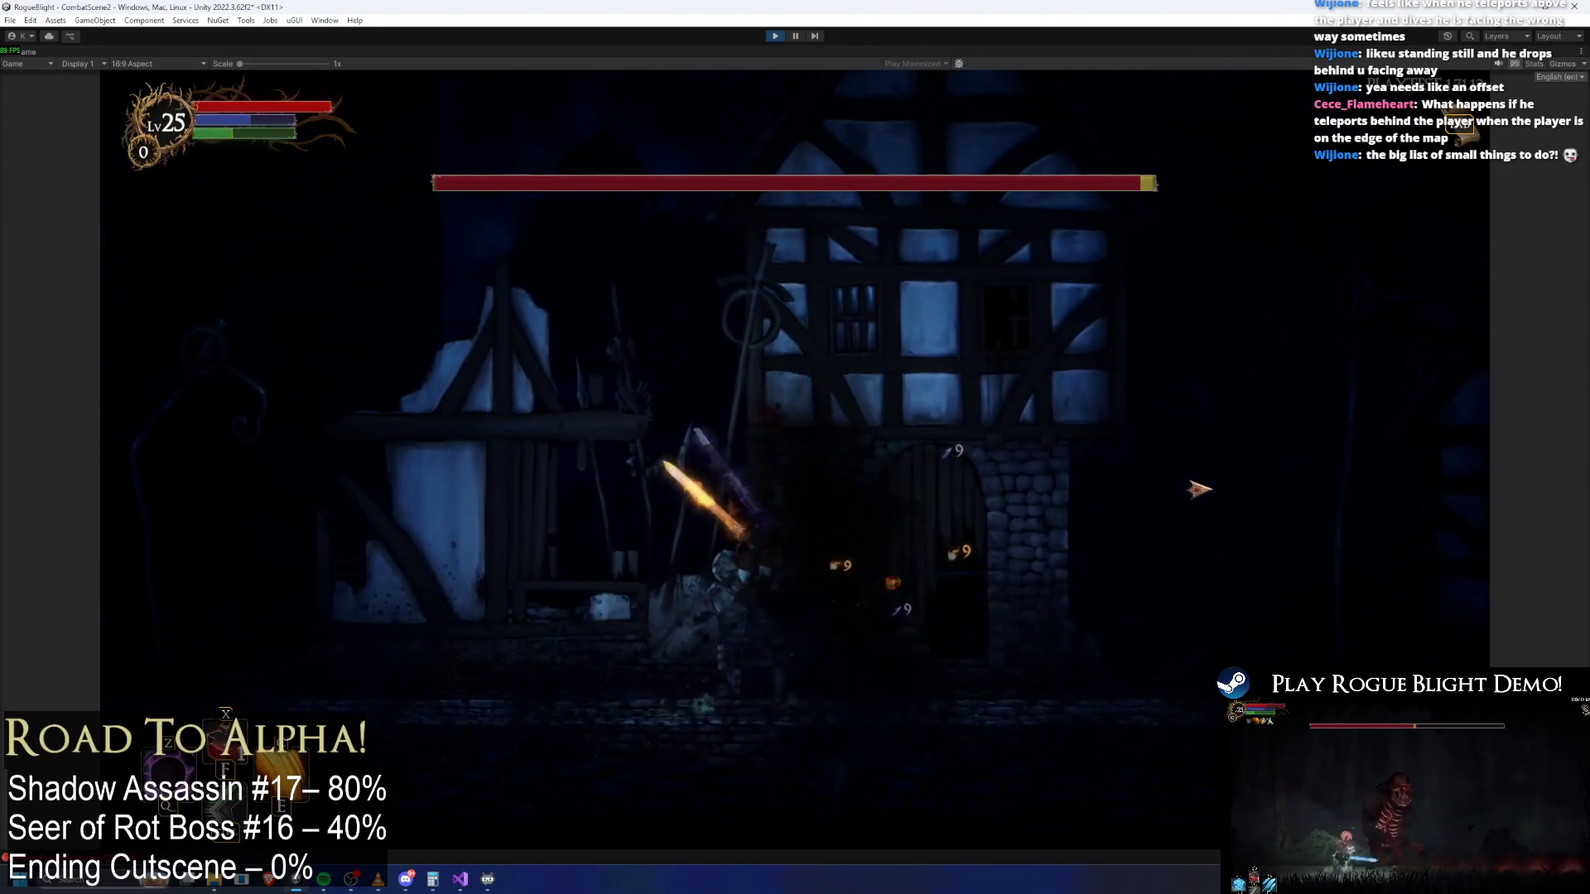
# Dash the knight back and forth along the street, damaging the Shadow Assassin
pyautogui.press('Right')
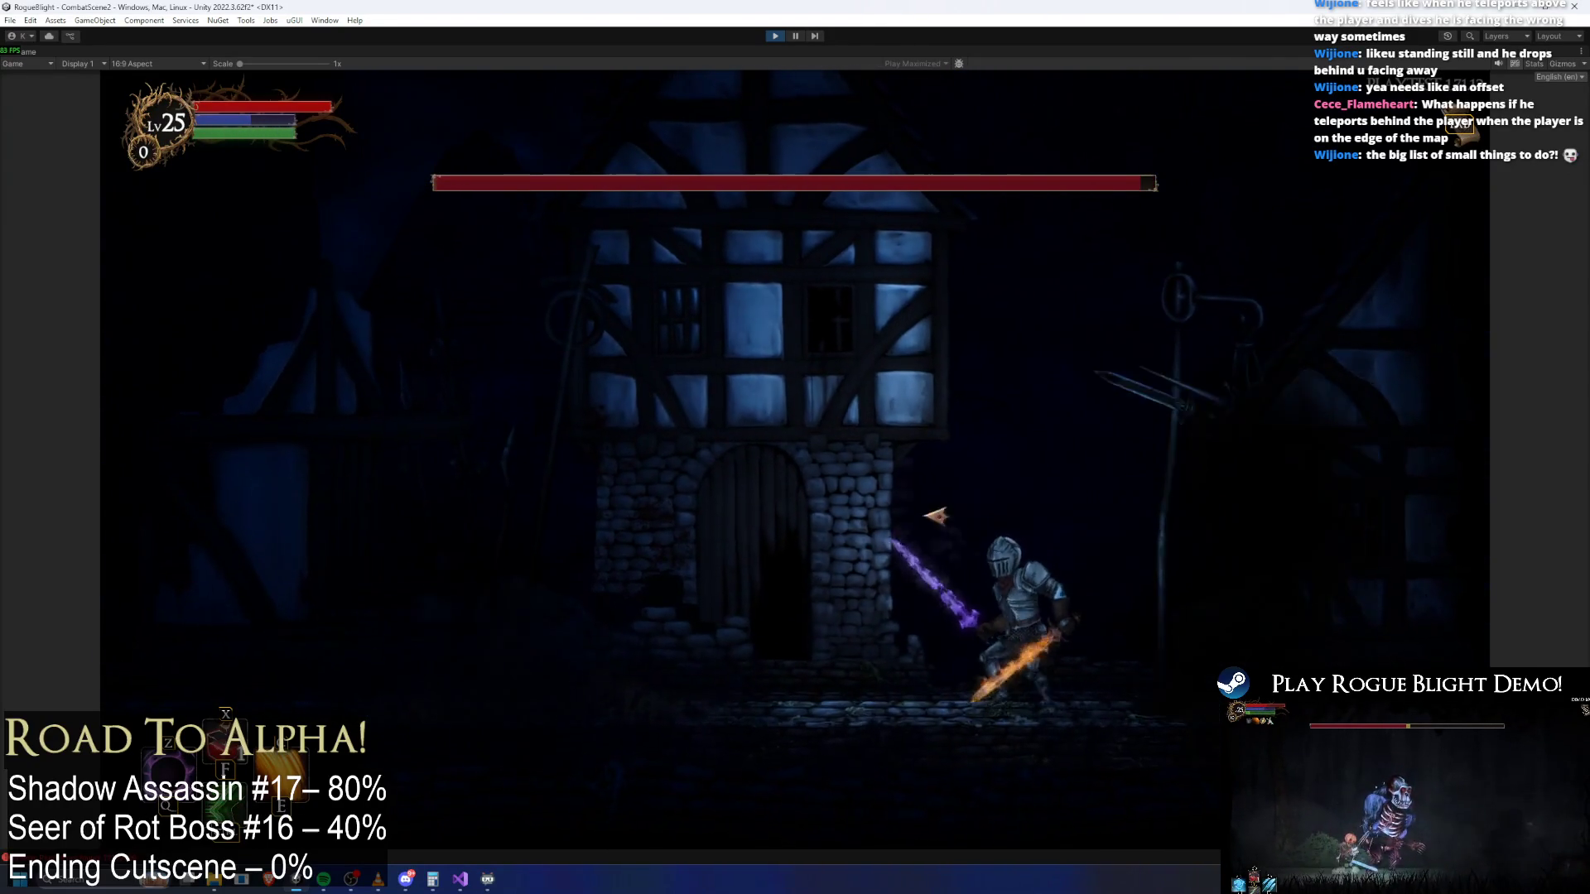
pyautogui.press('Left')
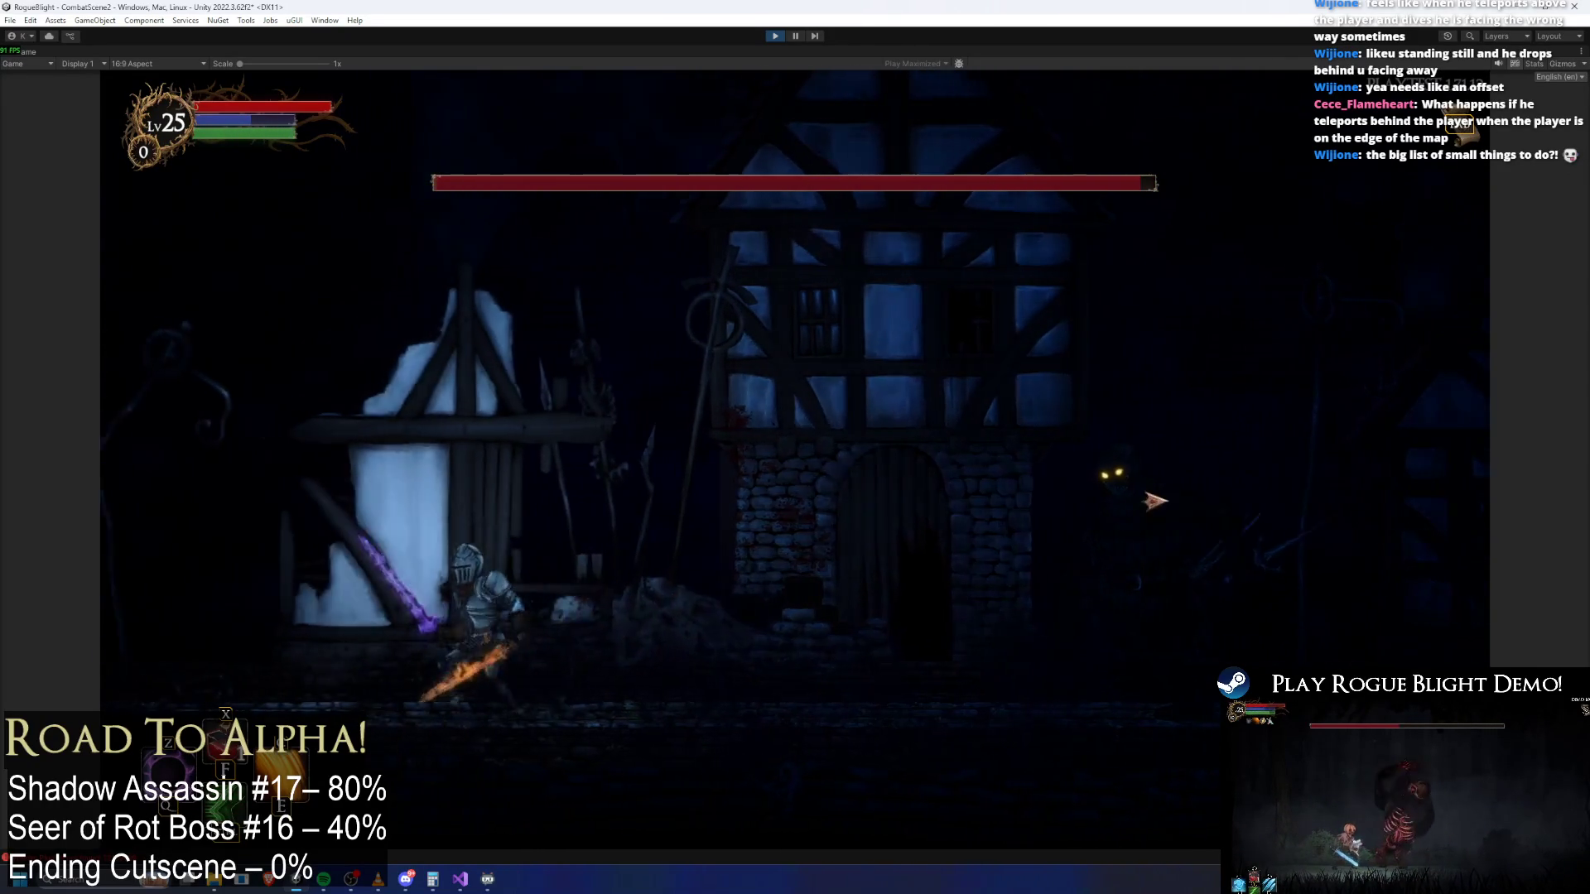
pyautogui.press('Right')
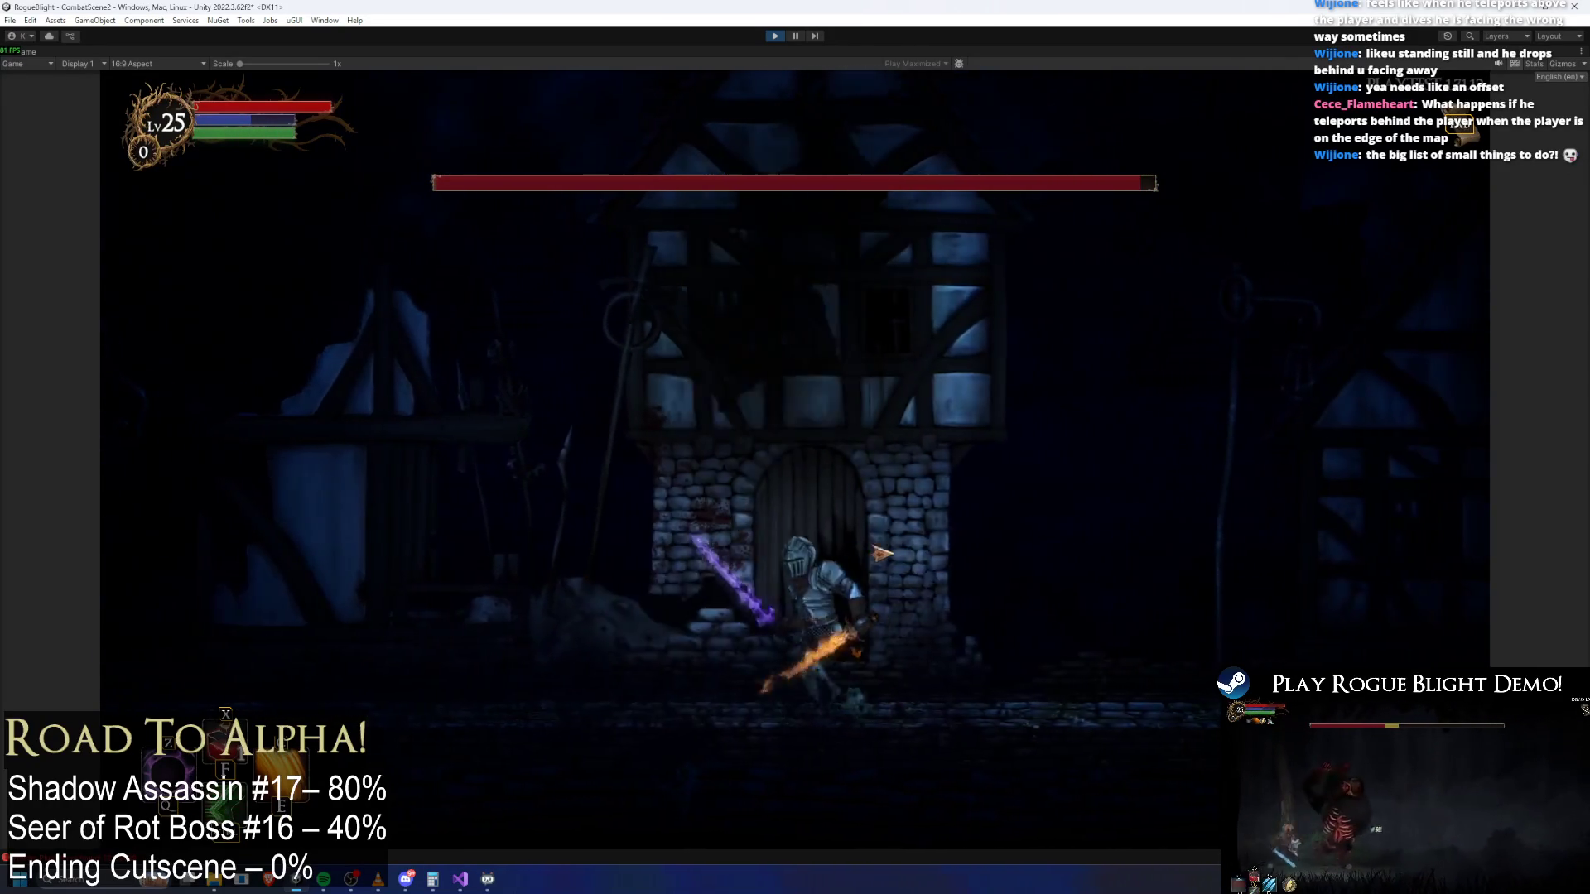
pyautogui.press('Left')
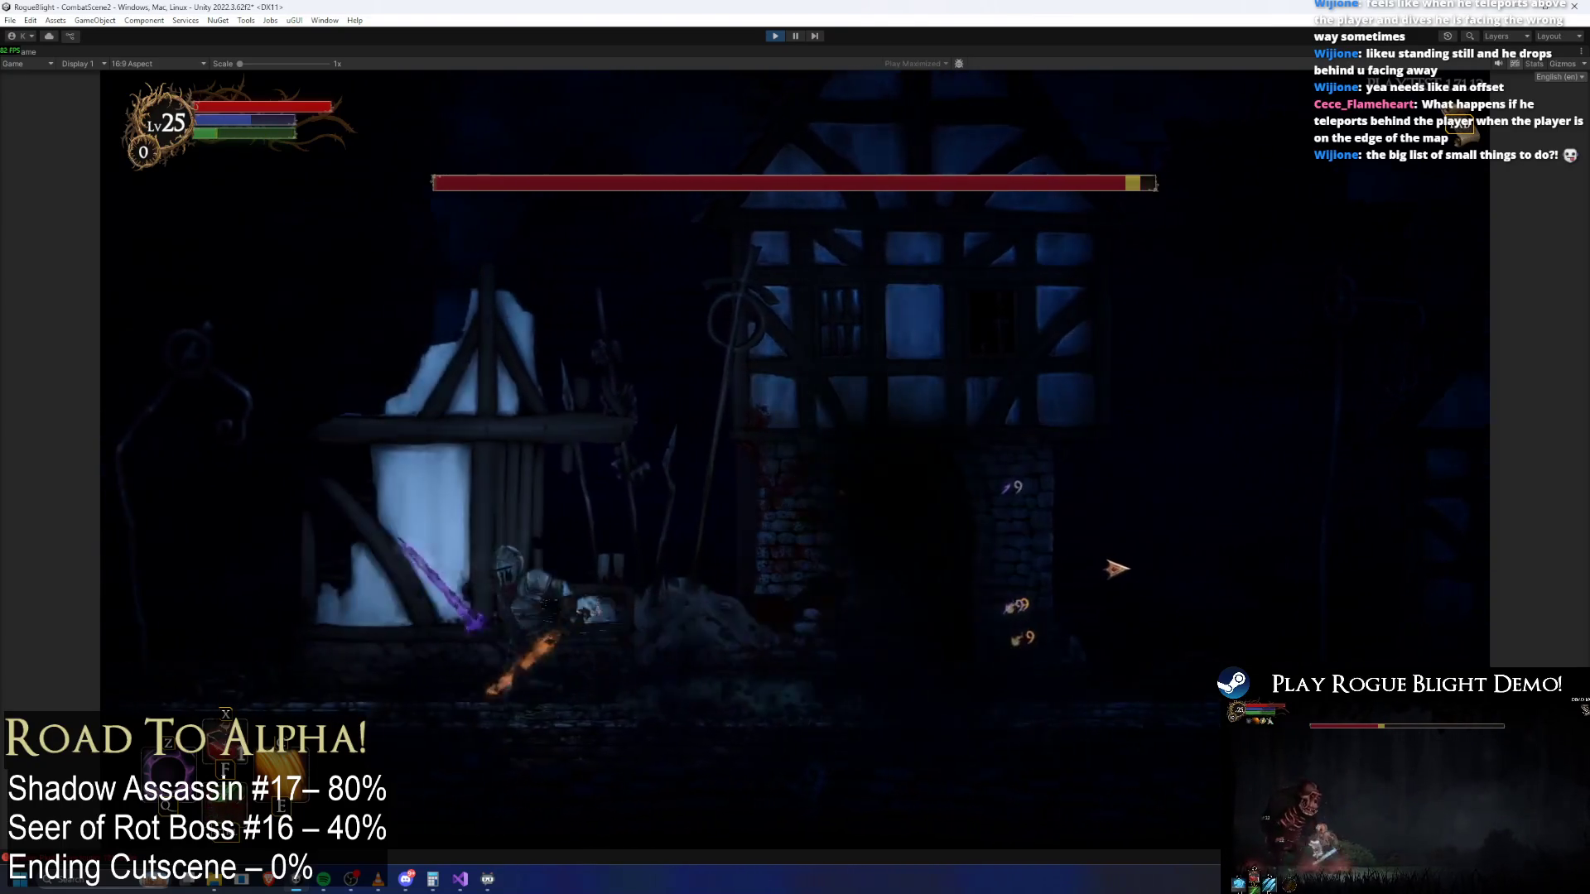
pyautogui.press('Right')
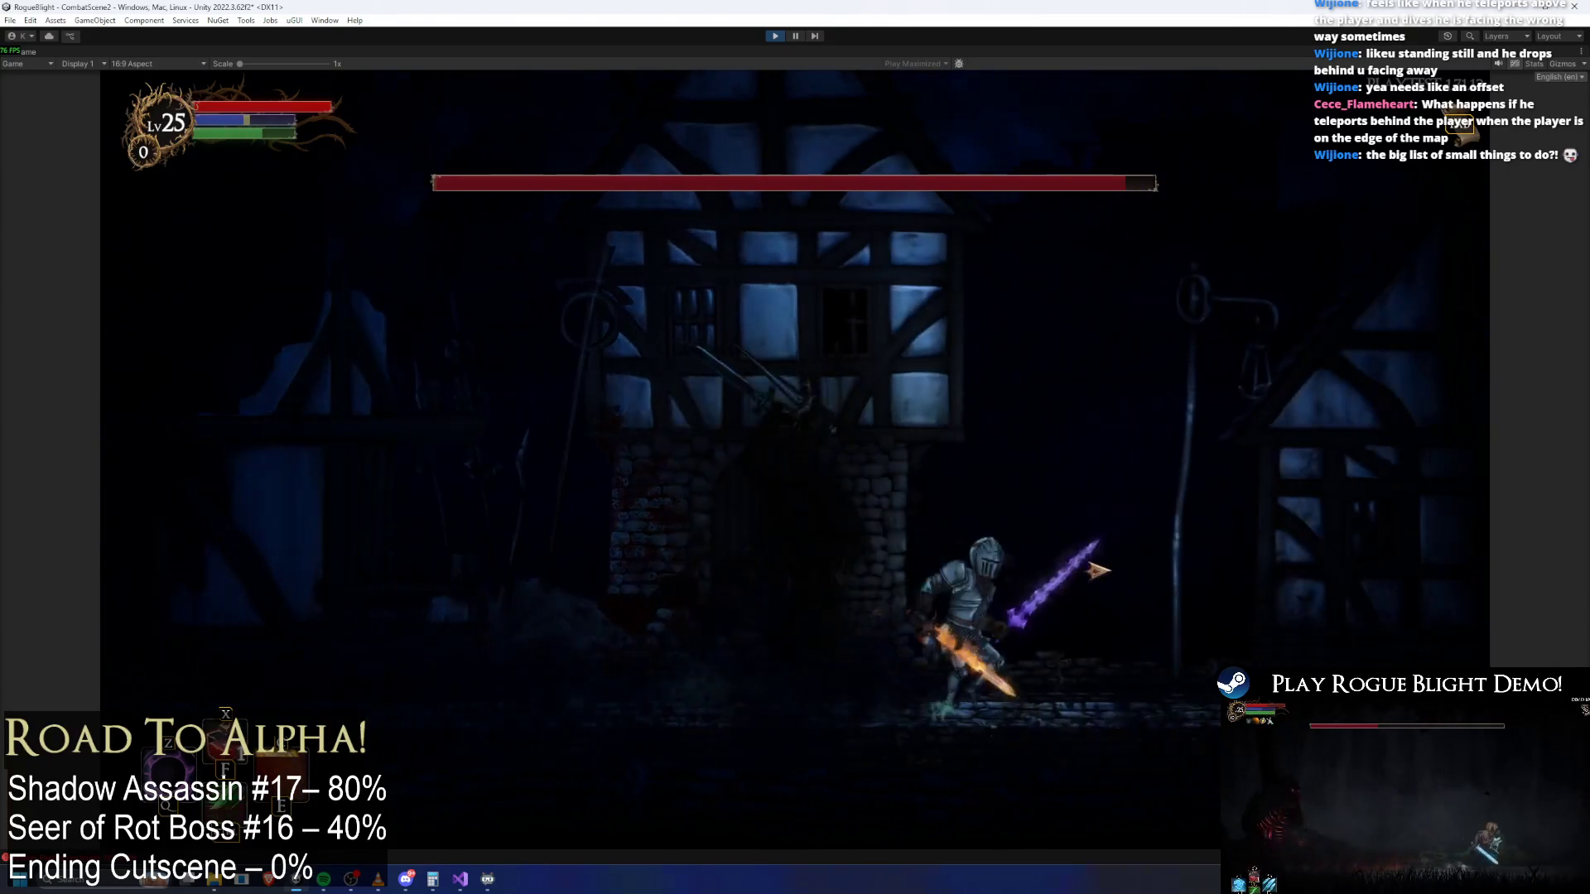
pyautogui.press('Left')
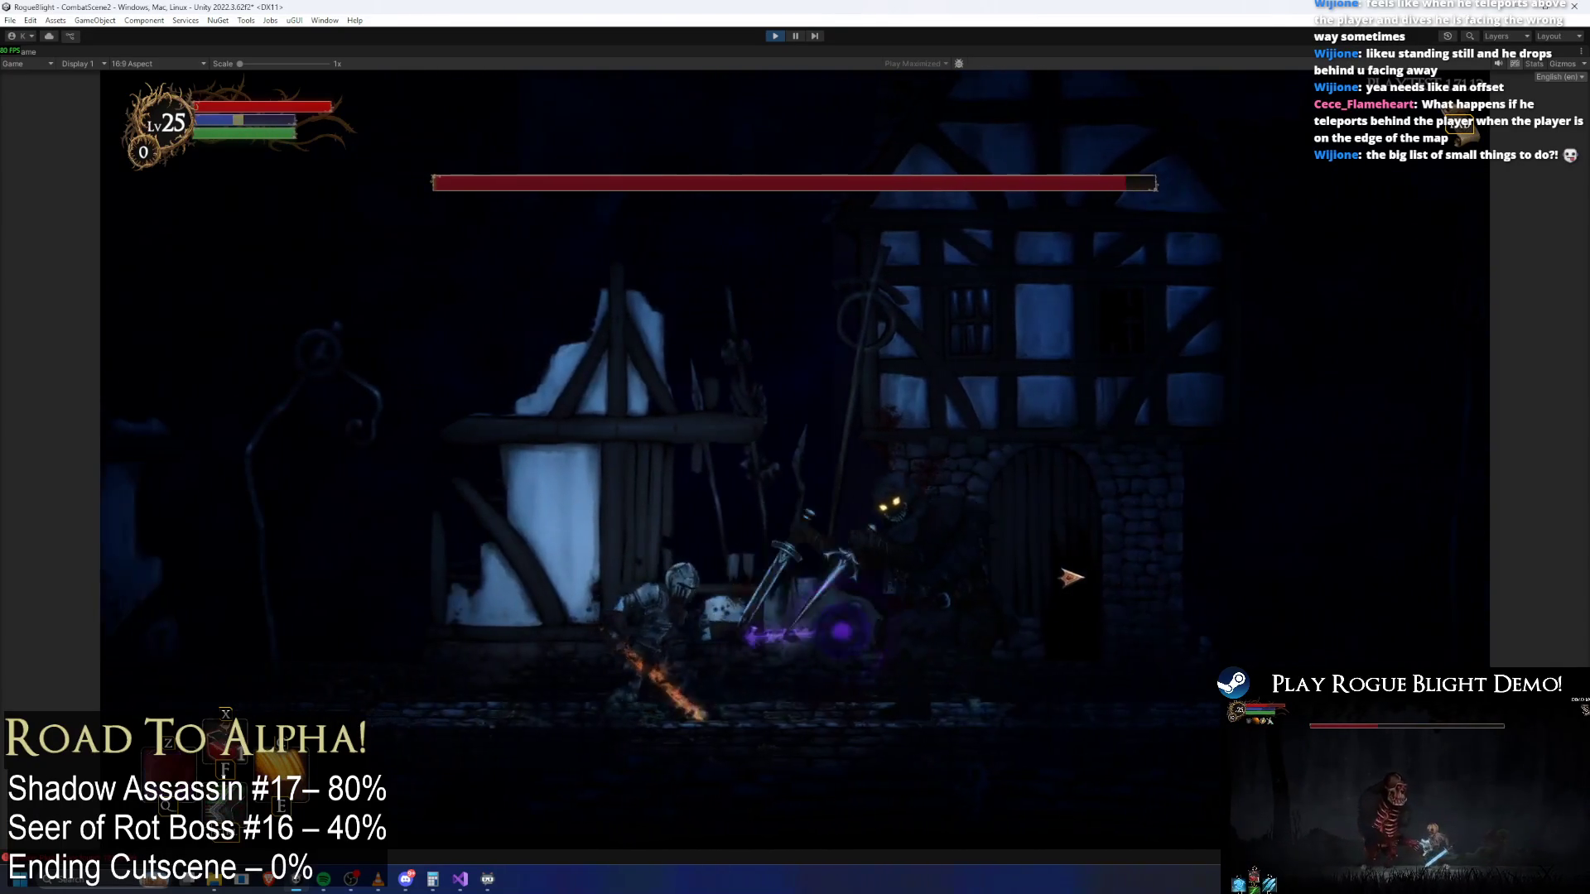
pyautogui.press('Right')
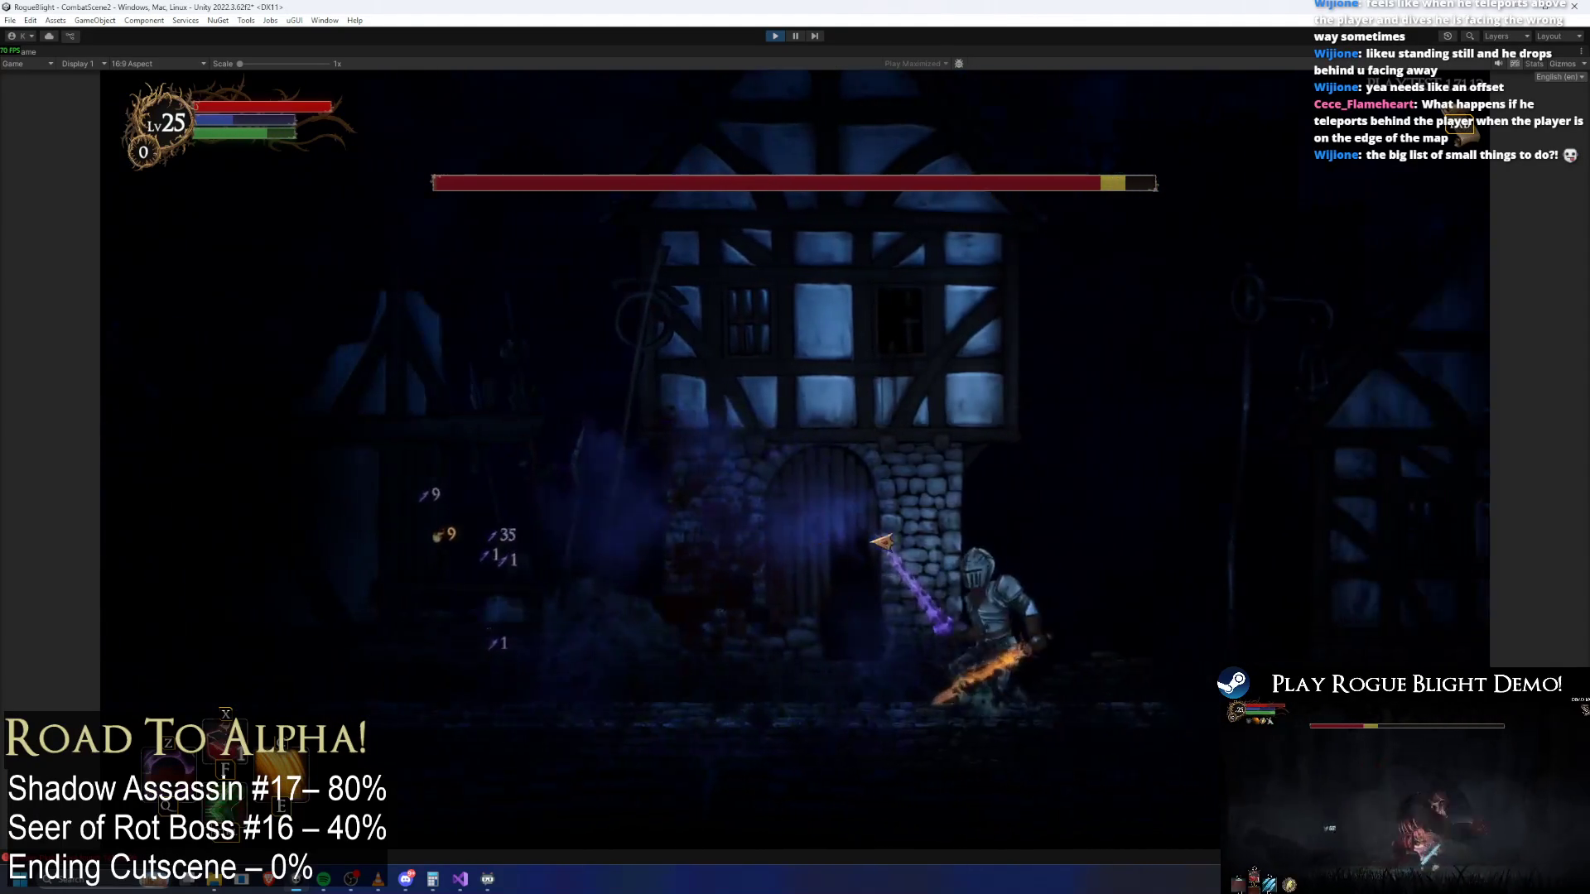
# Enable the F1 cheat setting enemy health to 1, kill the boss, and stop the playtest
pyautogui.press('F1')
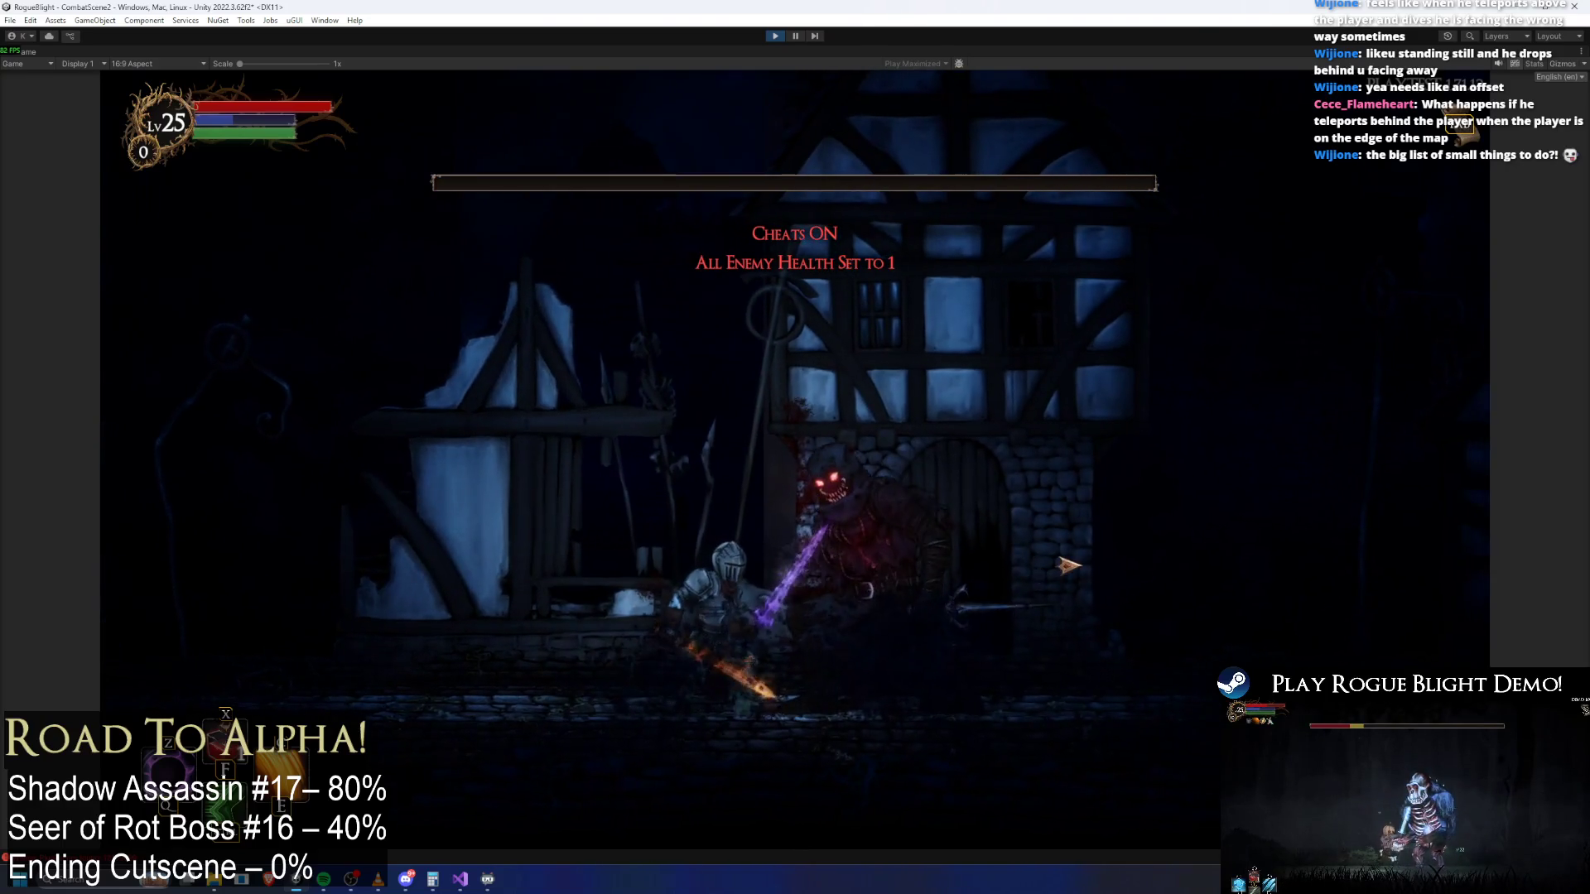
pyautogui.press('Right')
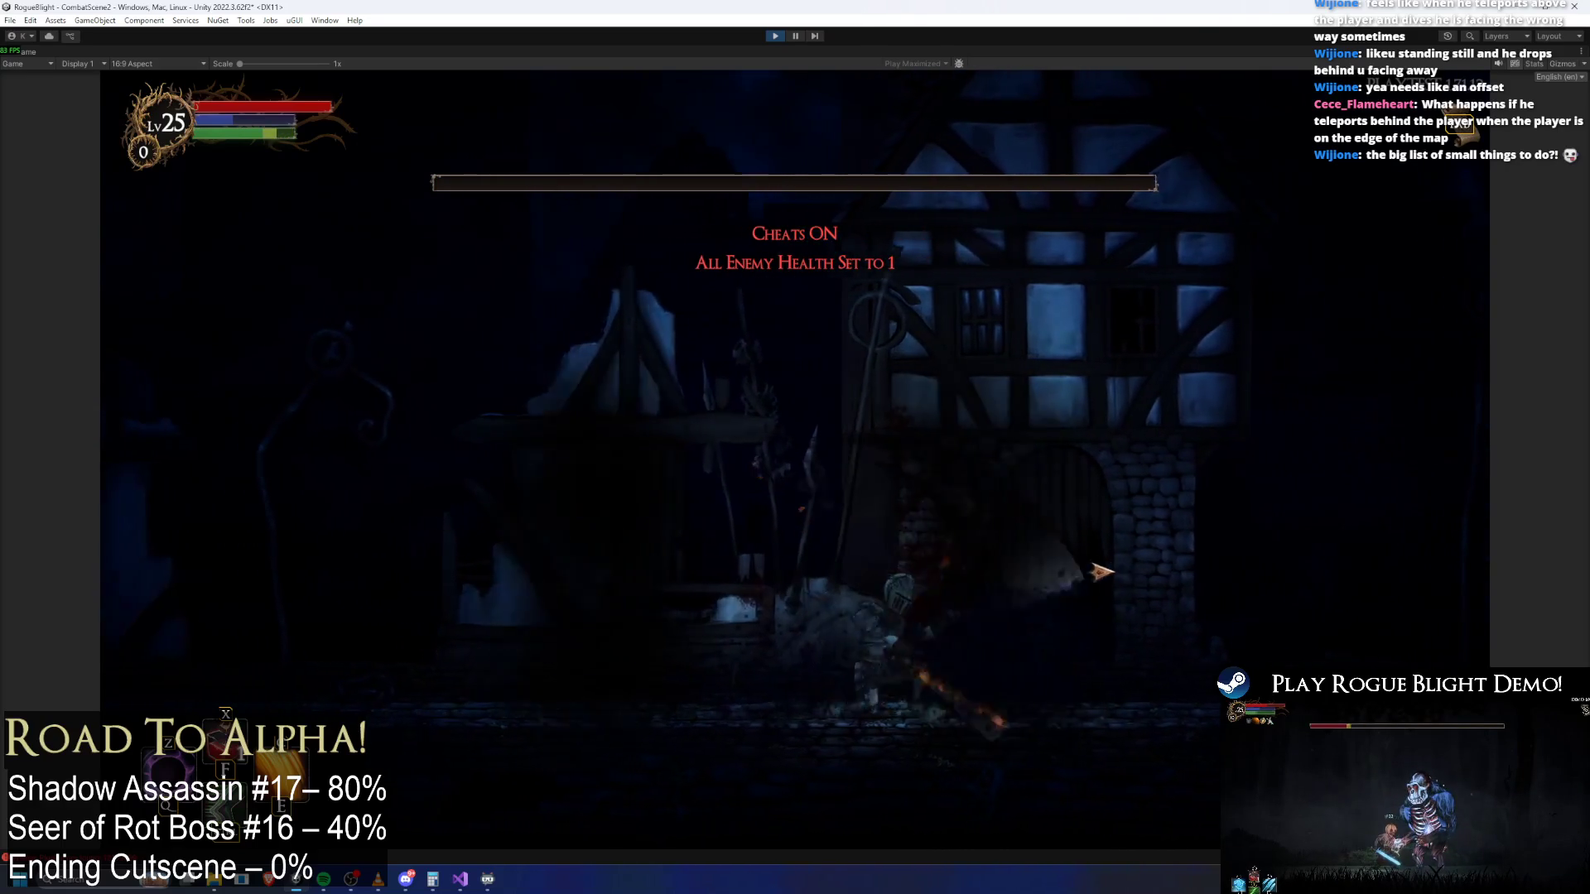
pyautogui.press('Right')
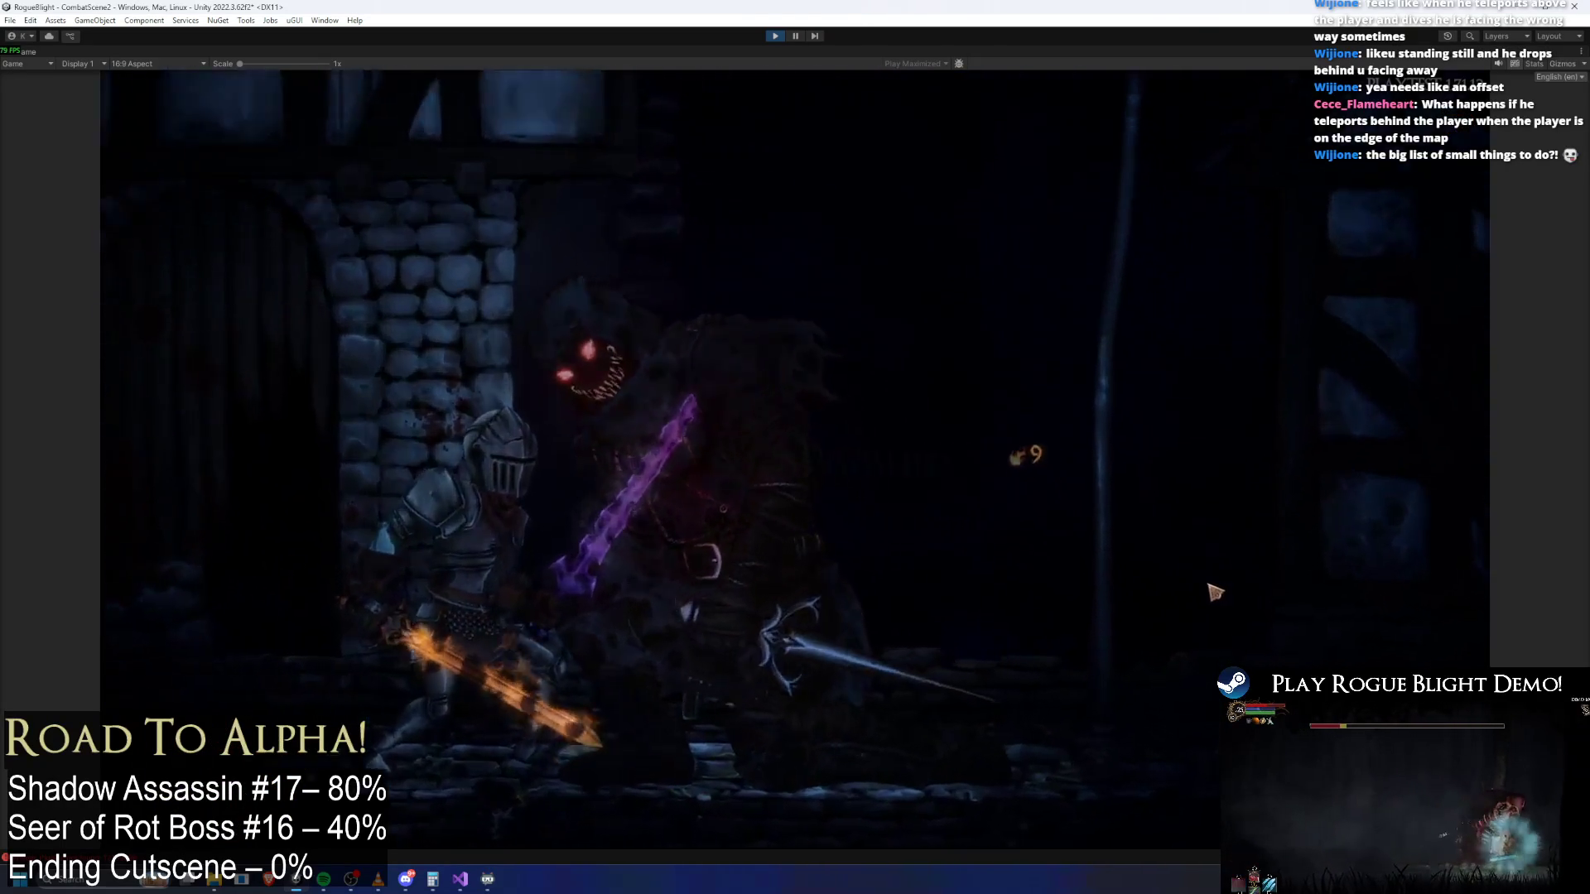
pyautogui.click(776, 37)
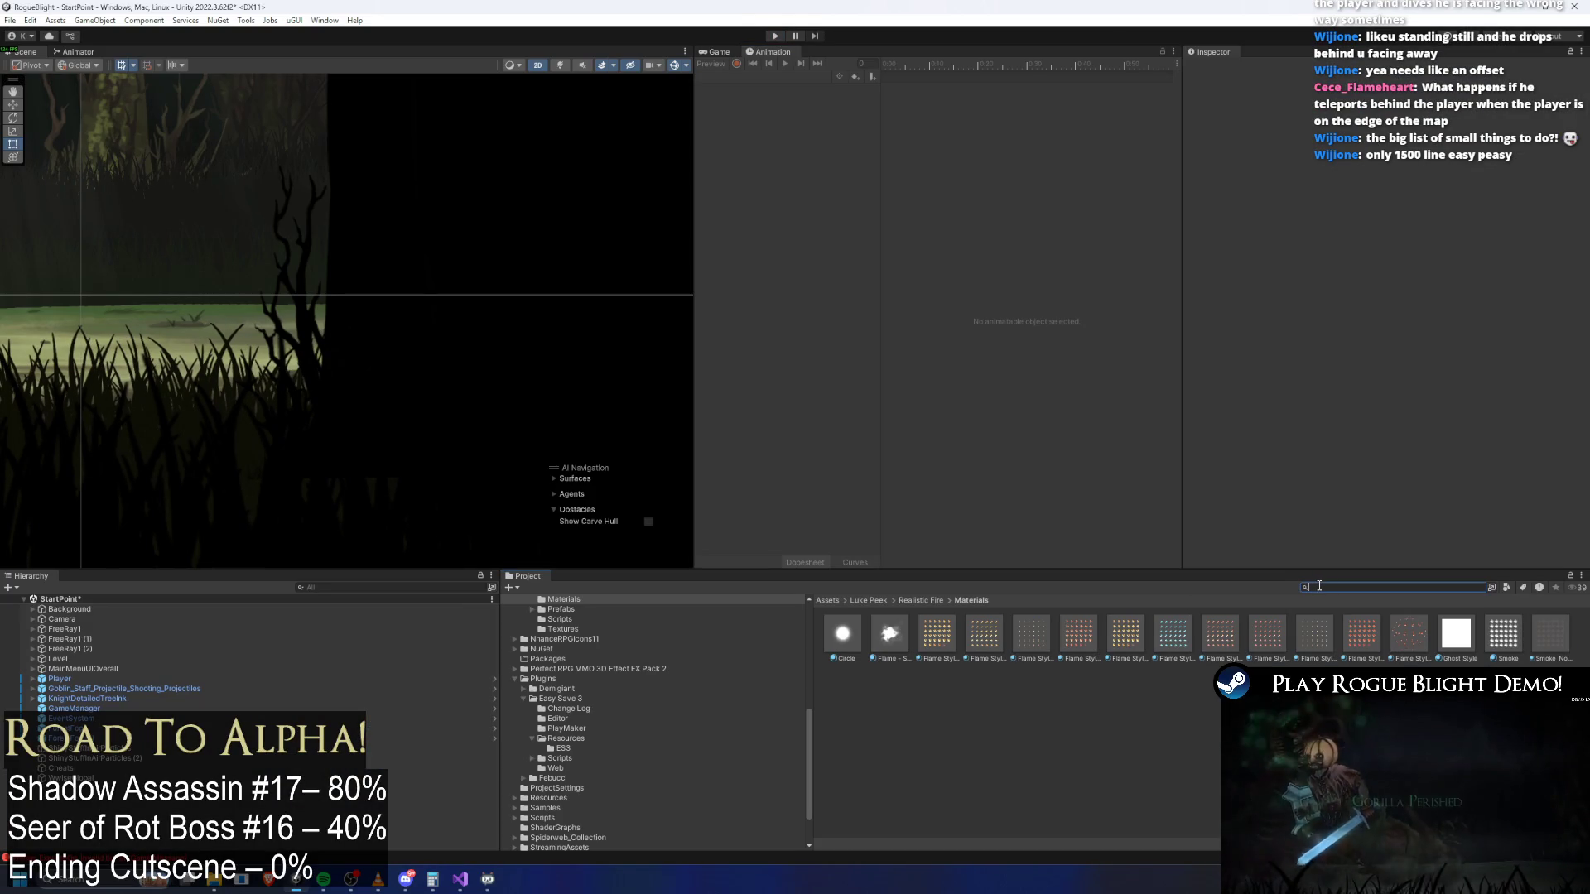
# Search for 'shadow ass prefa' and open shadow_assassin_Prefab in prefab mode
pyautogui.write('shadow as')
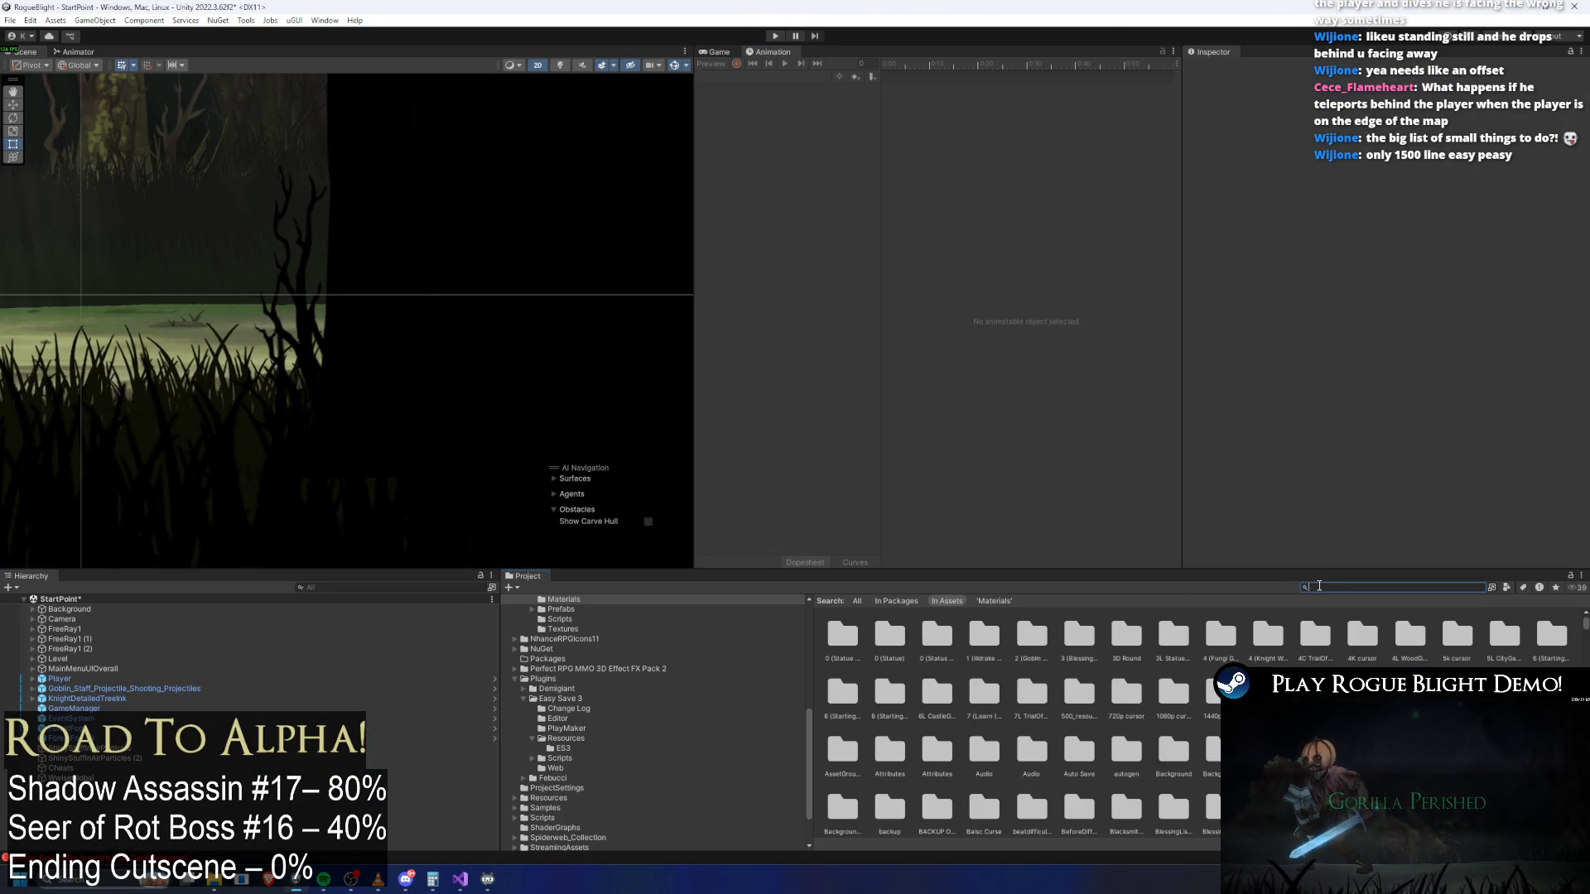
pyautogui.write('s prefa')
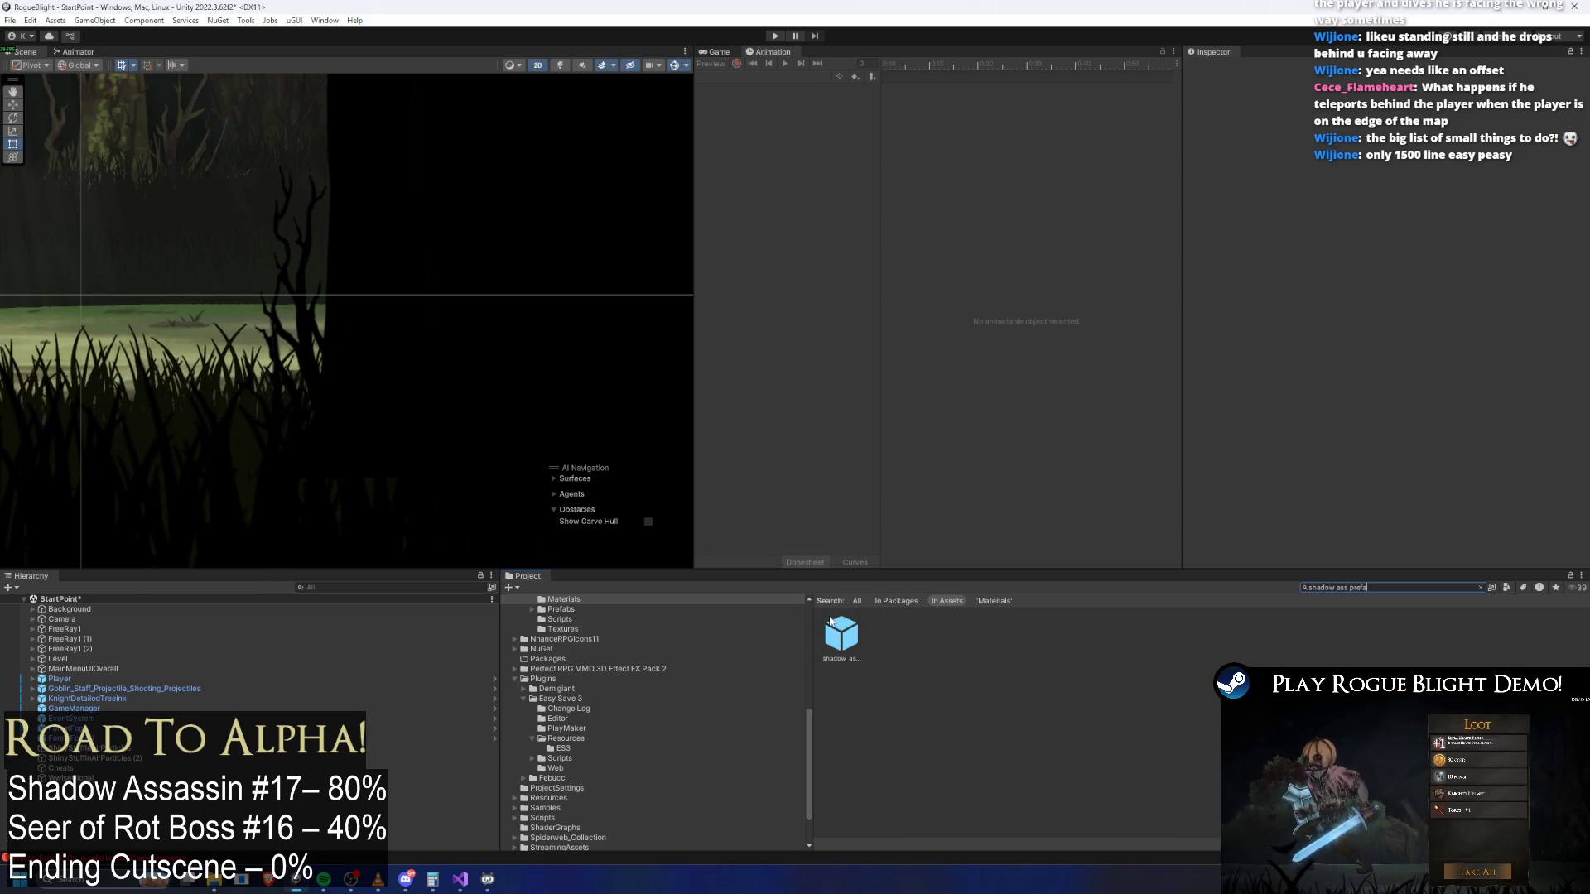
pyautogui.doubleClick(843, 638)
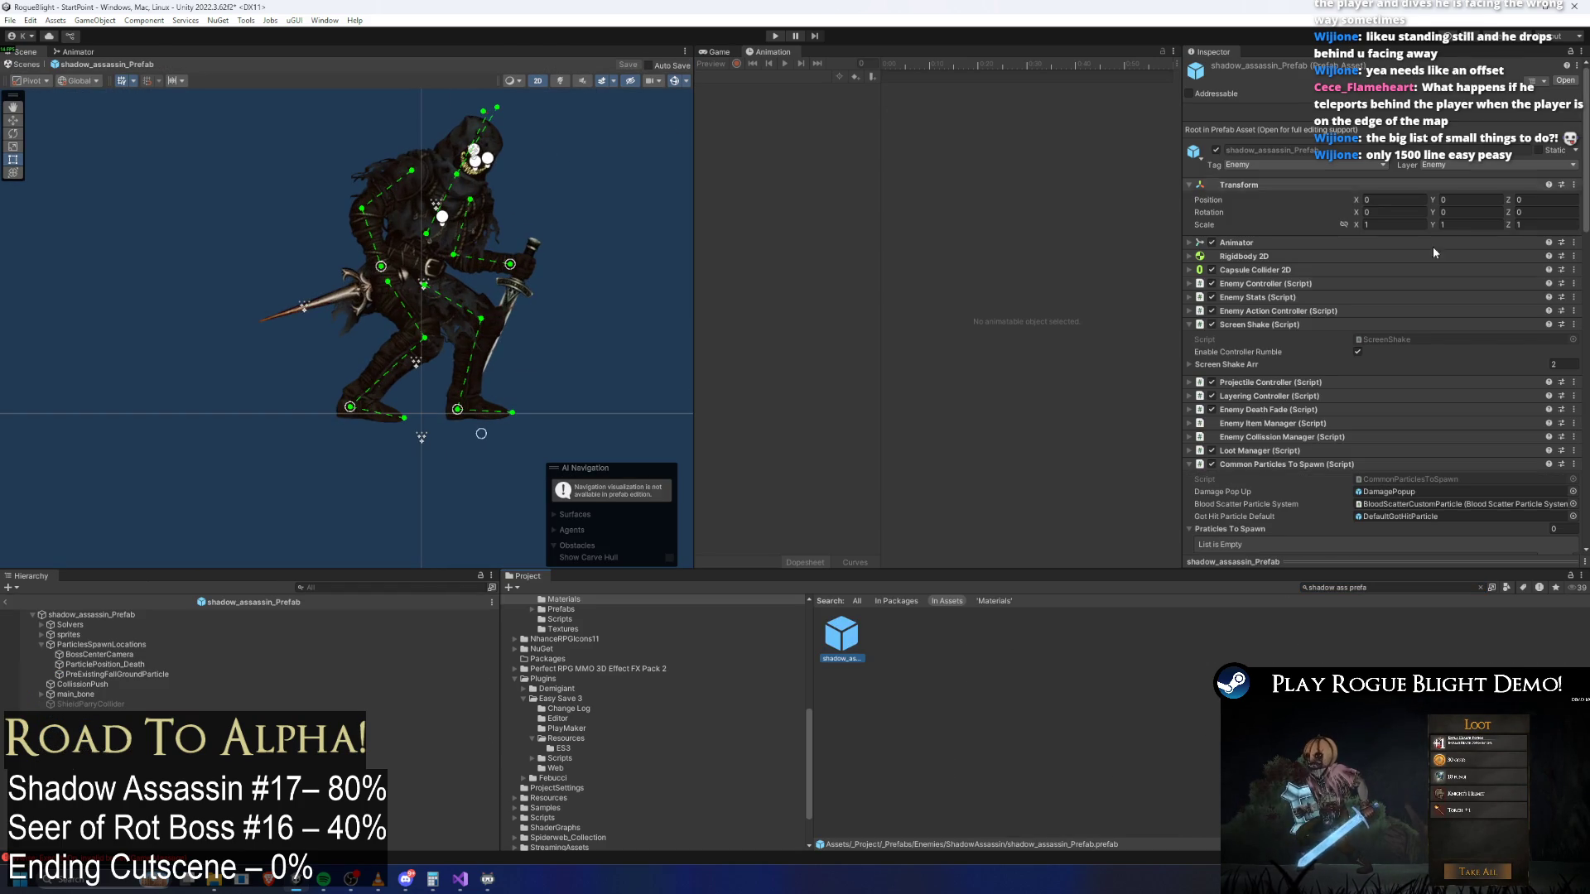
pyautogui.scroll(-15, 1444, 399)
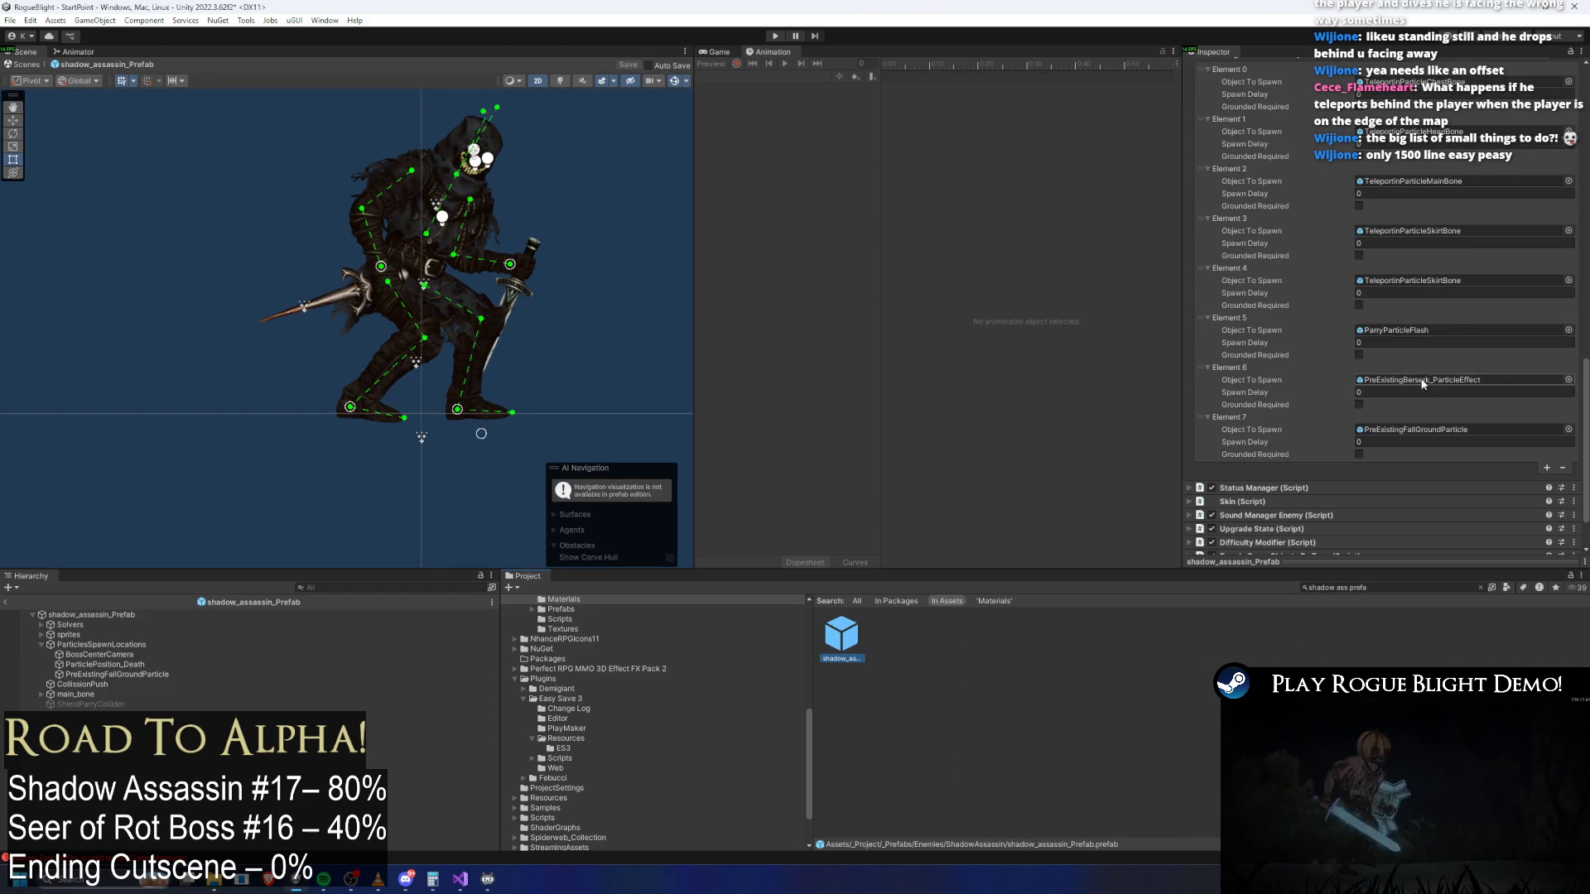
pyautogui.scroll(-3, 1407, 370)
pyautogui.scroll(6, 1378, 369)
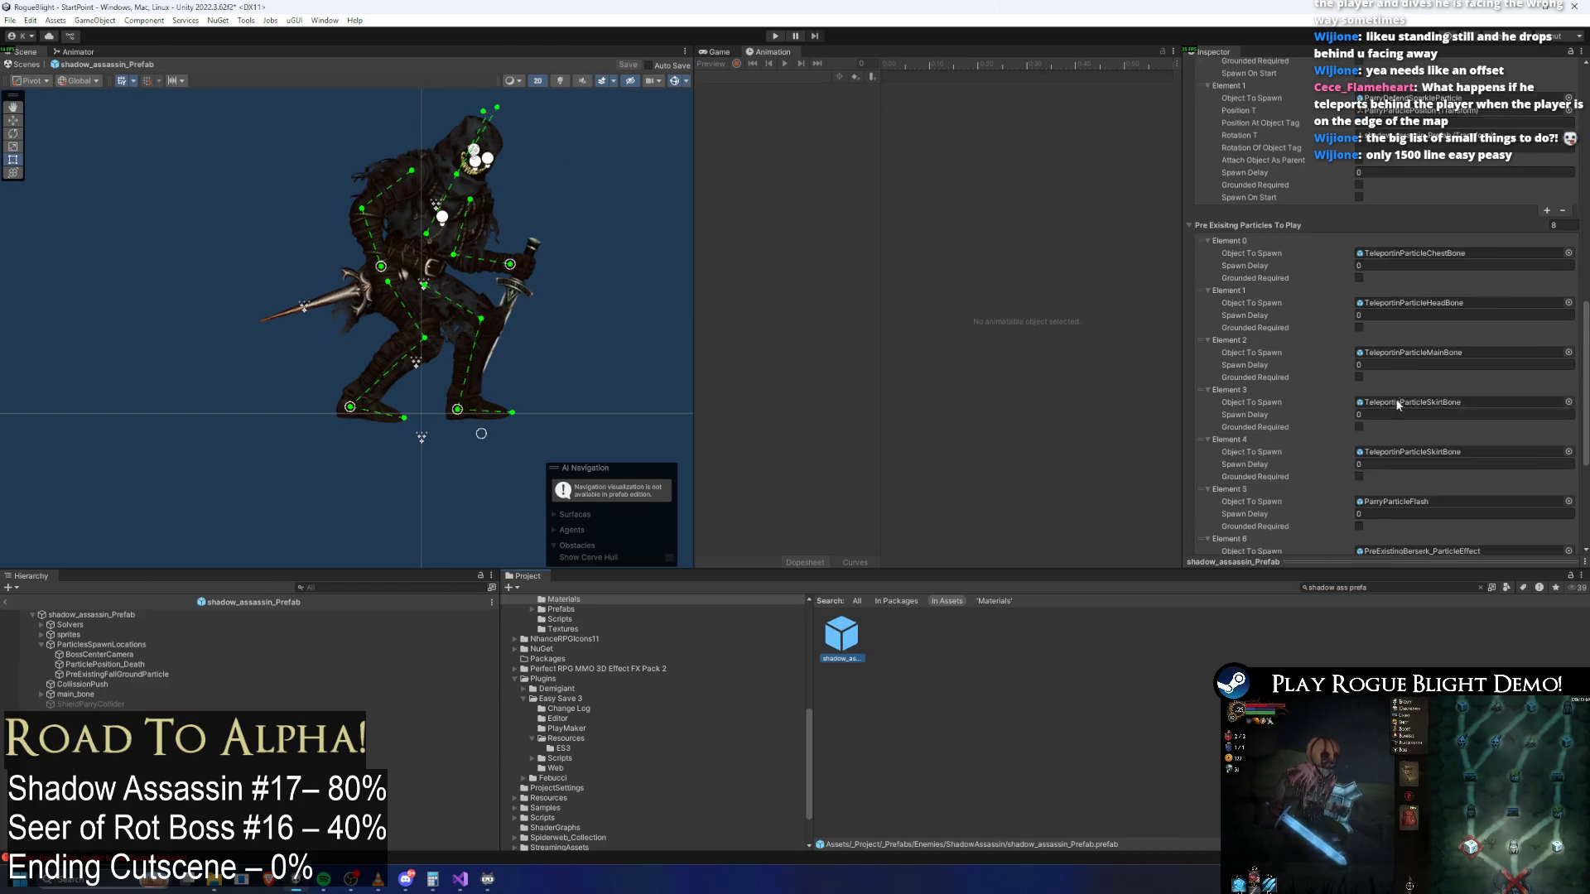
pyautogui.scroll(10, 1288, 281)
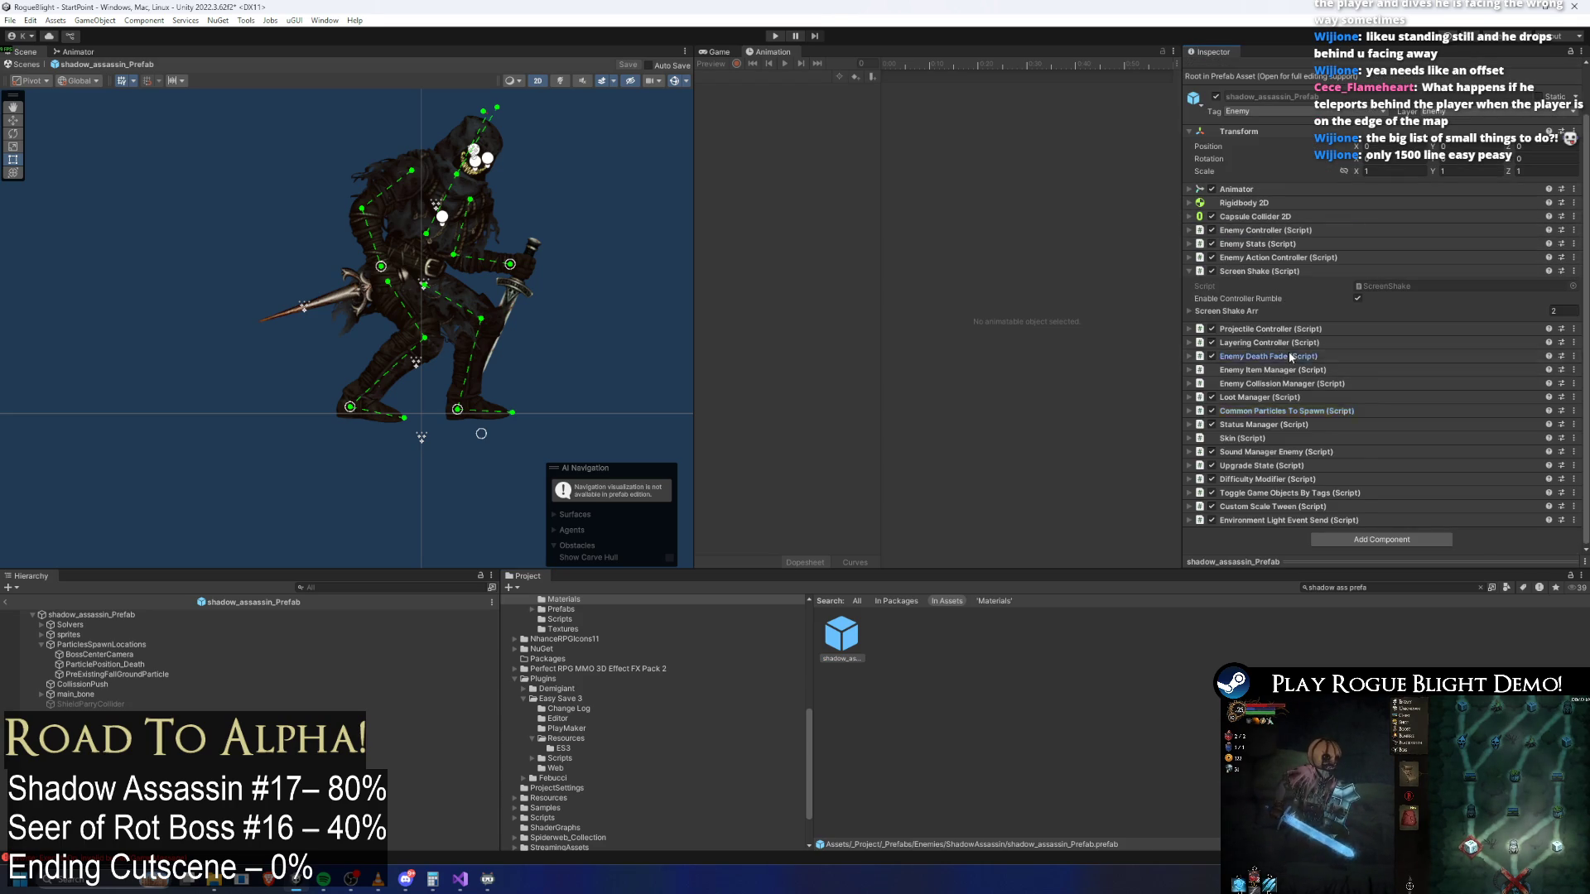
# Delete HeadLights, ChestLights and EyeLights from the Enemy Death Fade list, leaving sprites, right_hand_bone and left_arm_bone
pyautogui.click(1288, 357)
pyautogui.scroll(-3, 1418, 346)
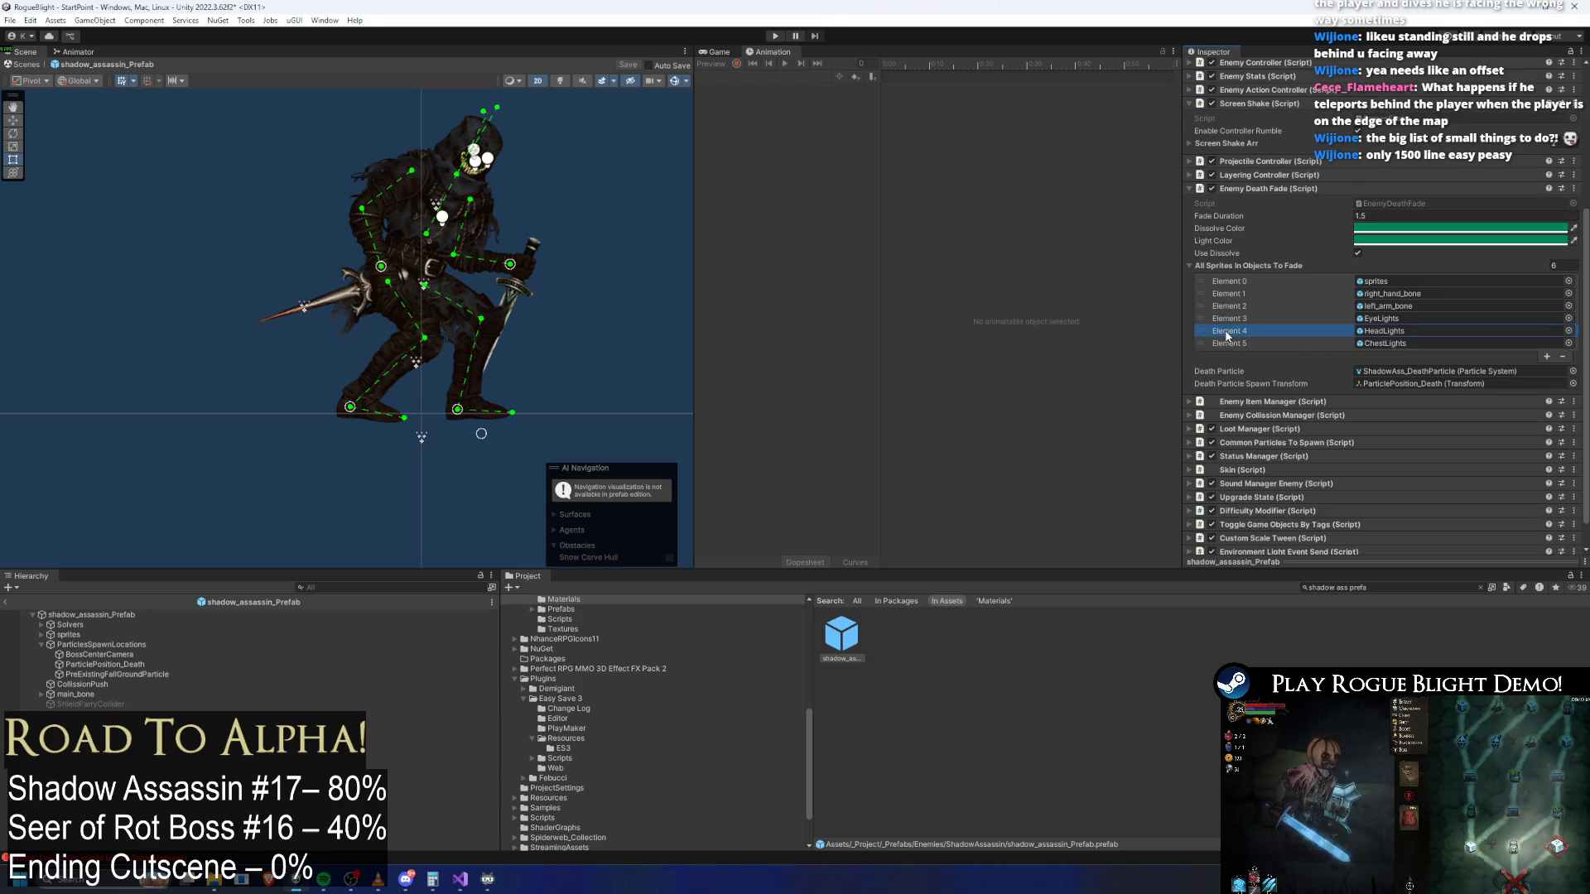
pyautogui.press('Delete')
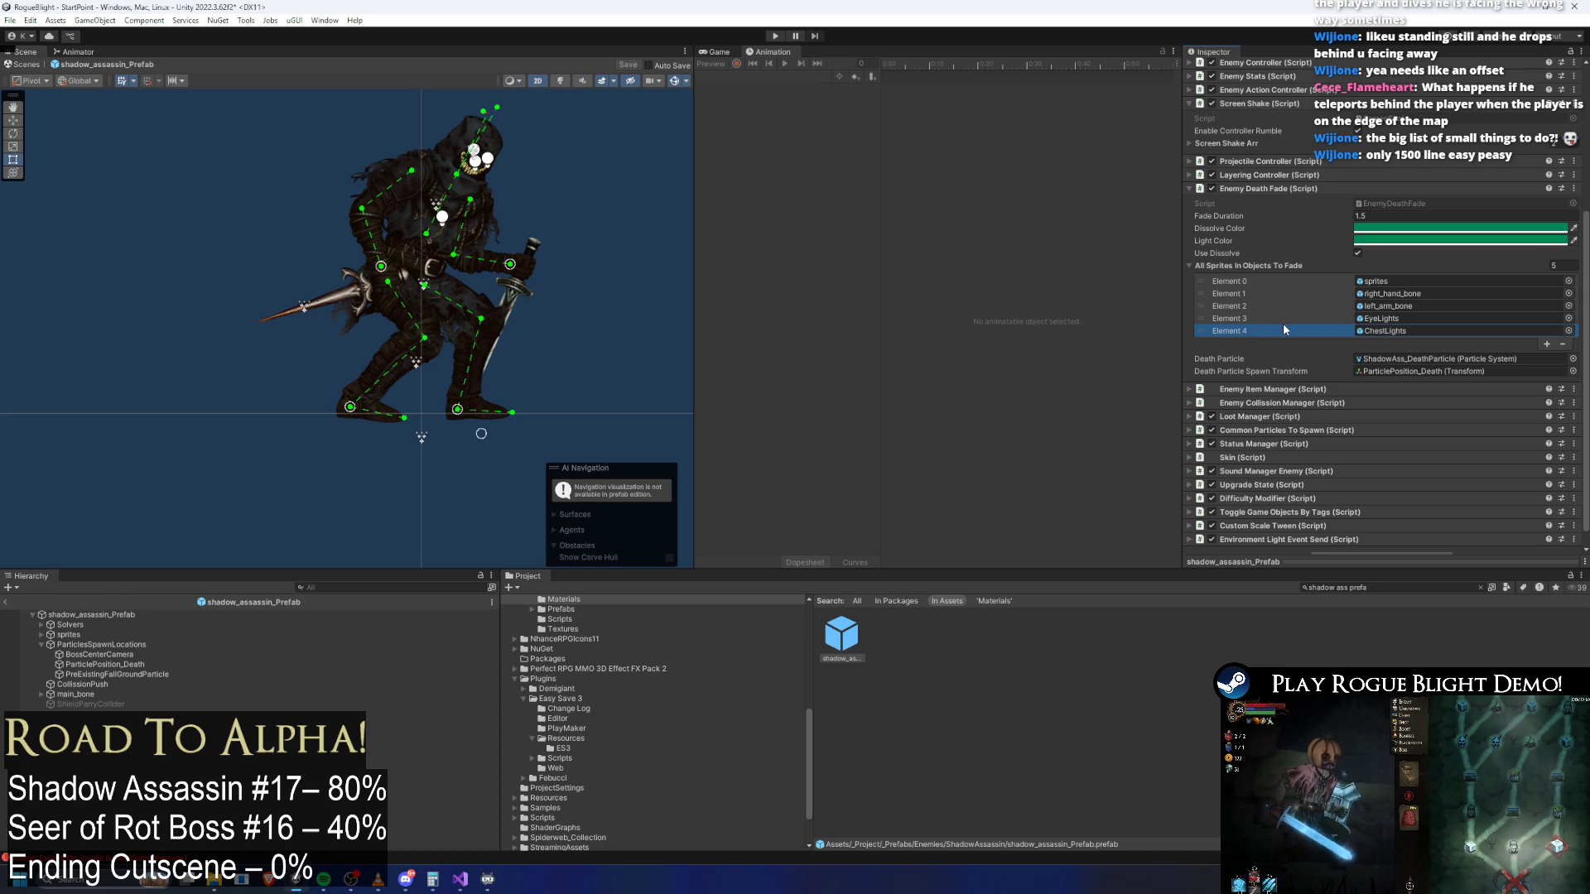
pyautogui.press('Delete')
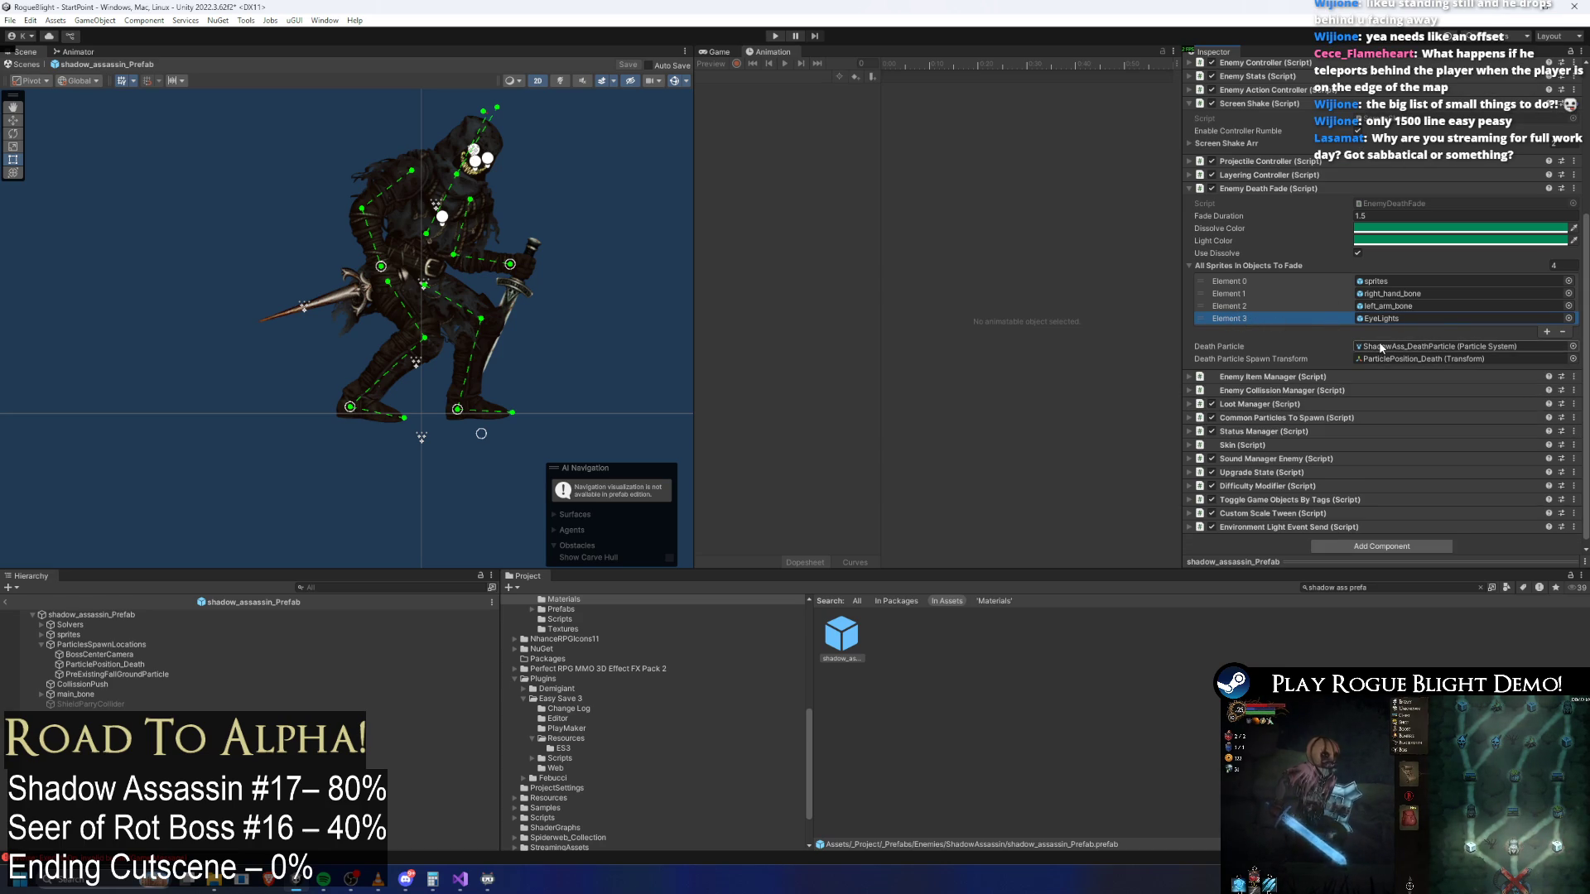
pyautogui.press('Delete')
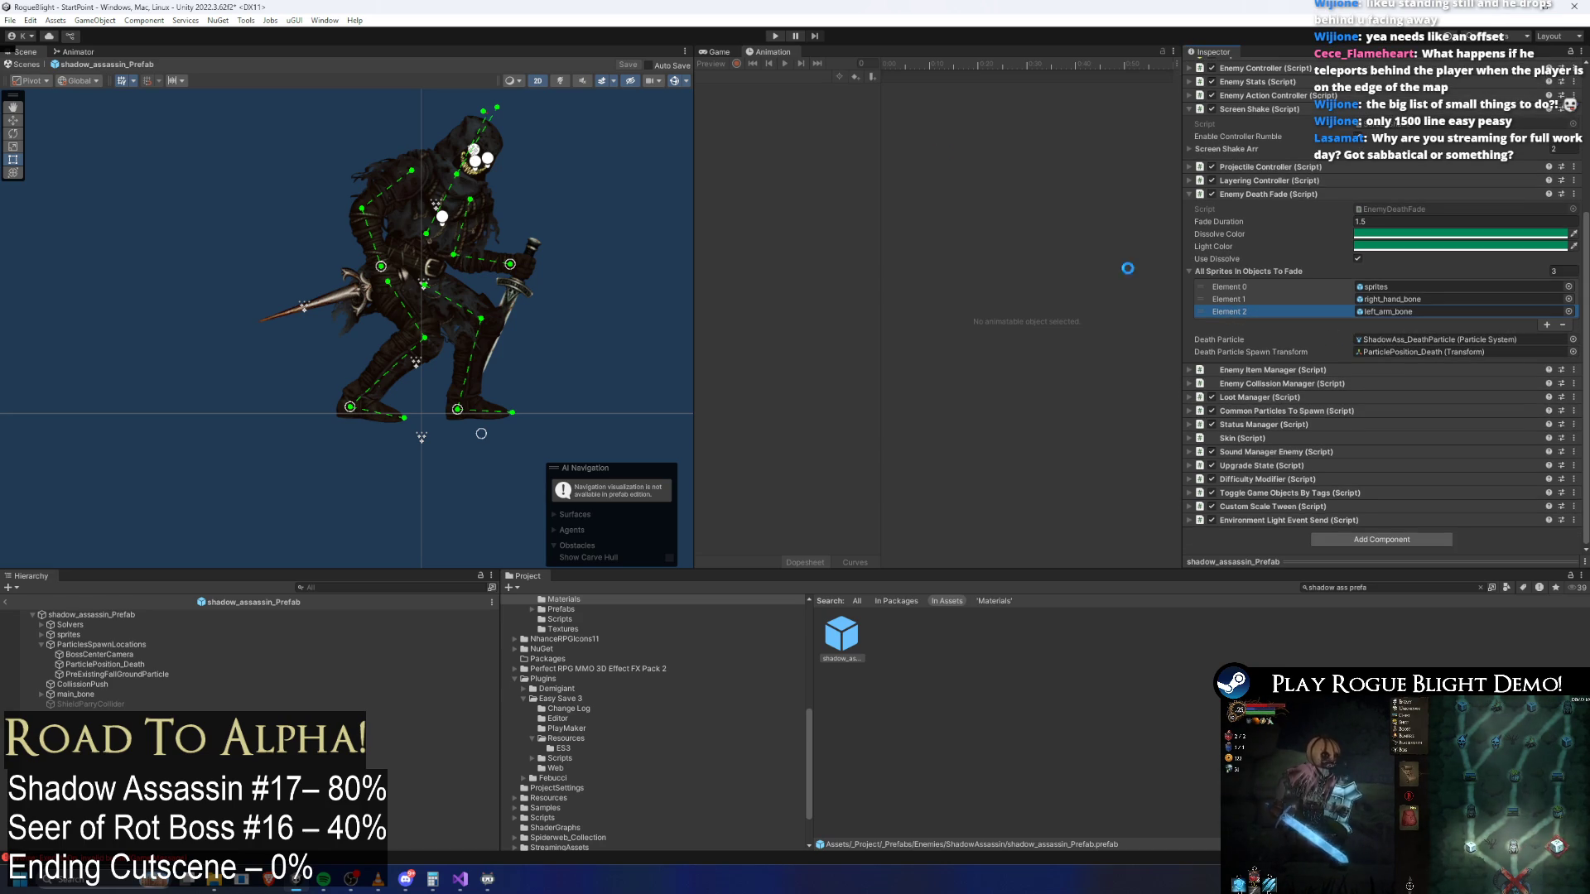
pyautogui.click(138, 614)
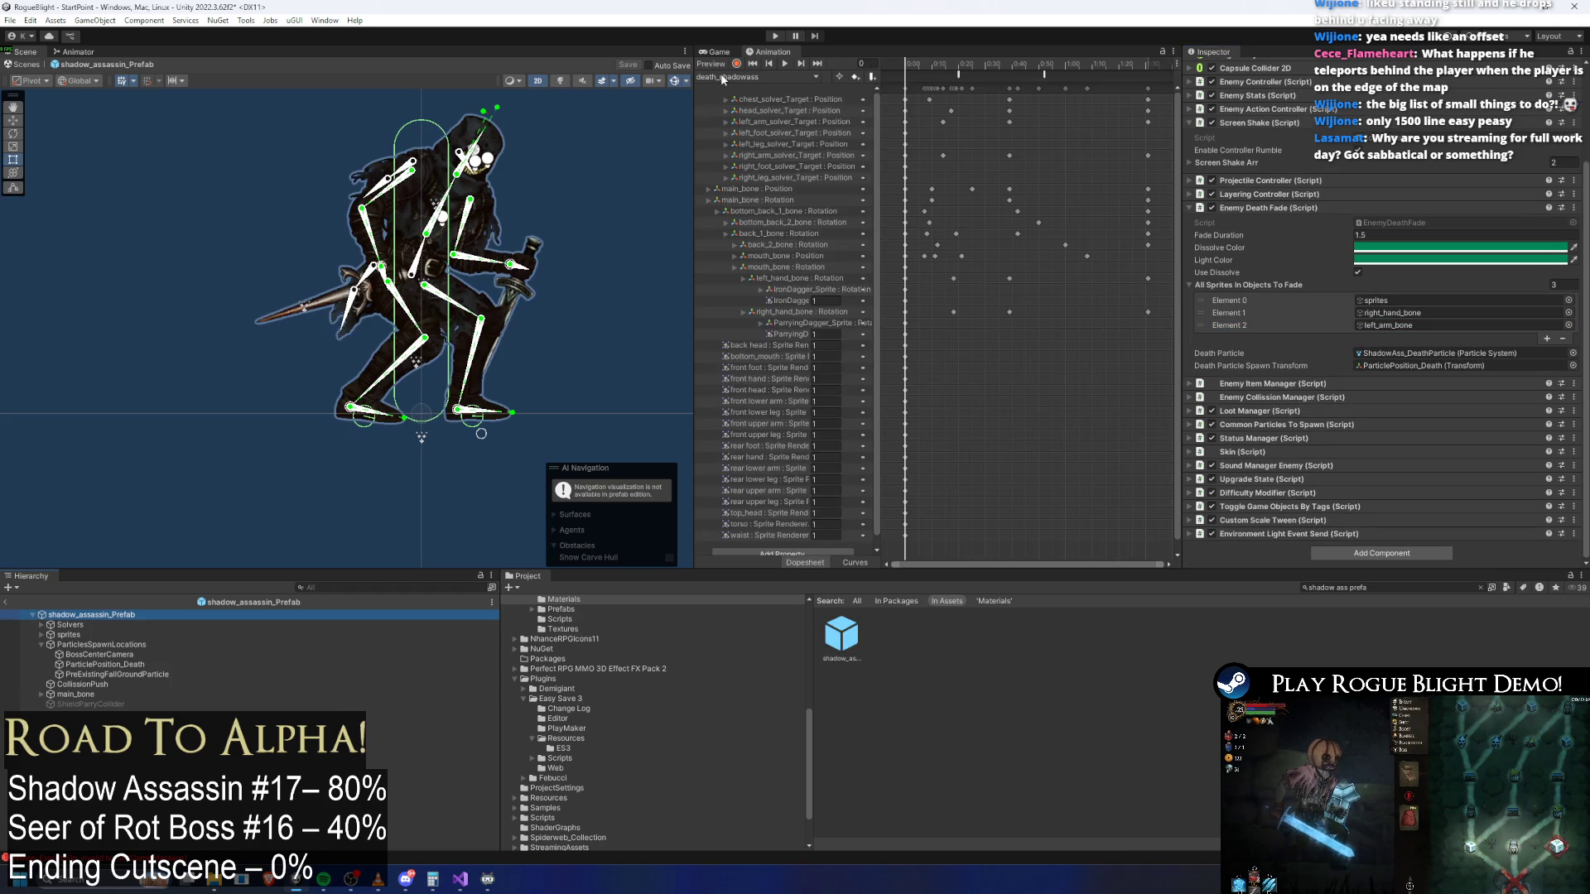
# Copy the chest, eye and head light keys from phase2_shadowass and paste them at the start of death_shadowass
pyautogui.click(719, 76)
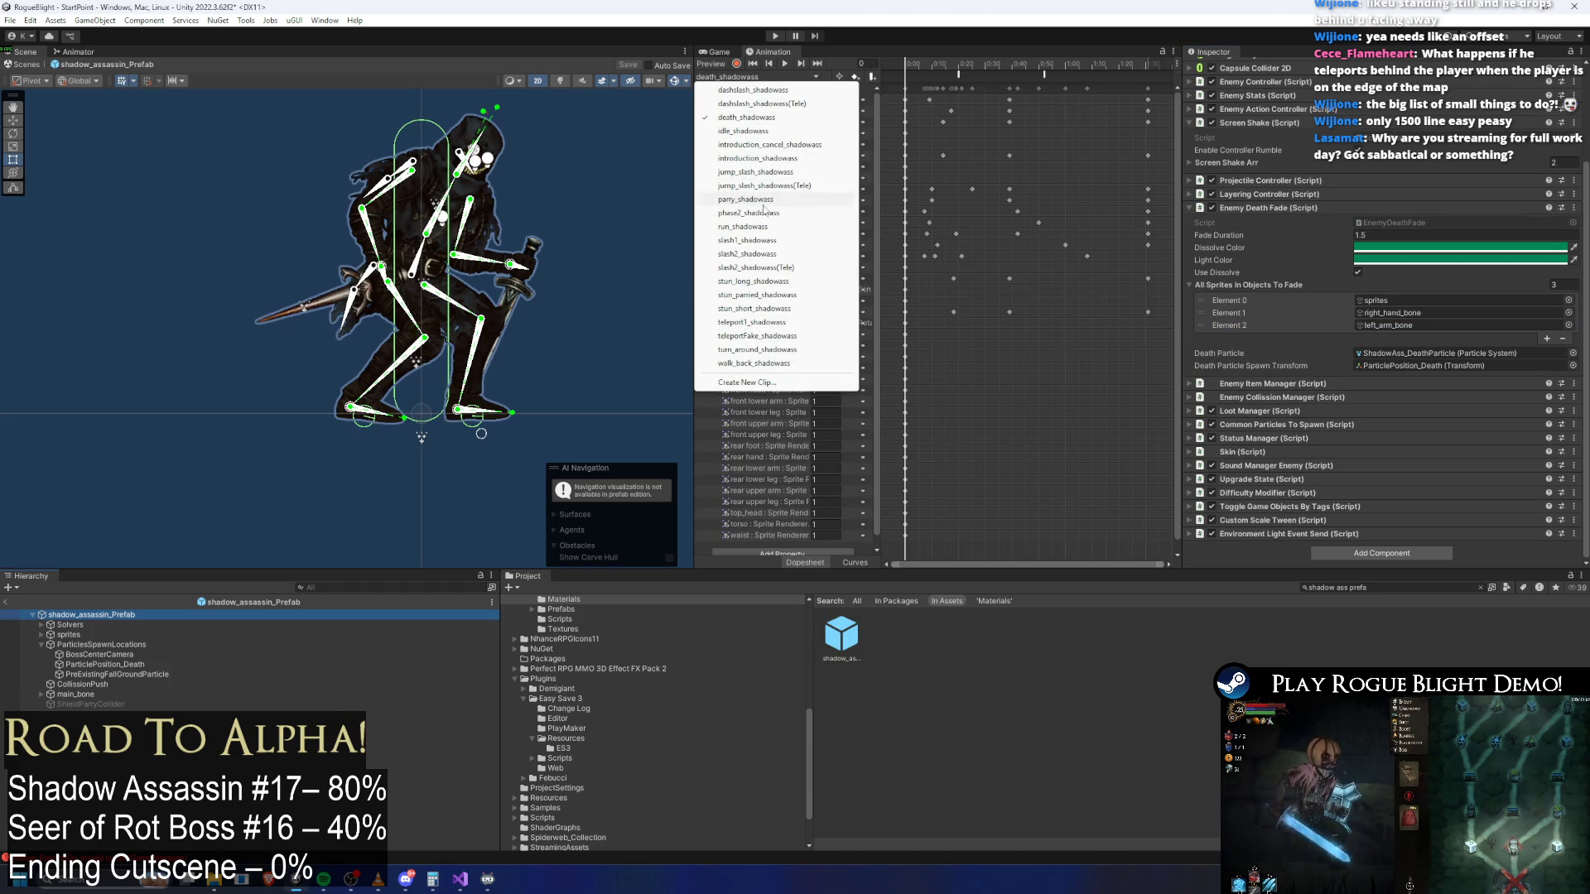
pyautogui.click(767, 213)
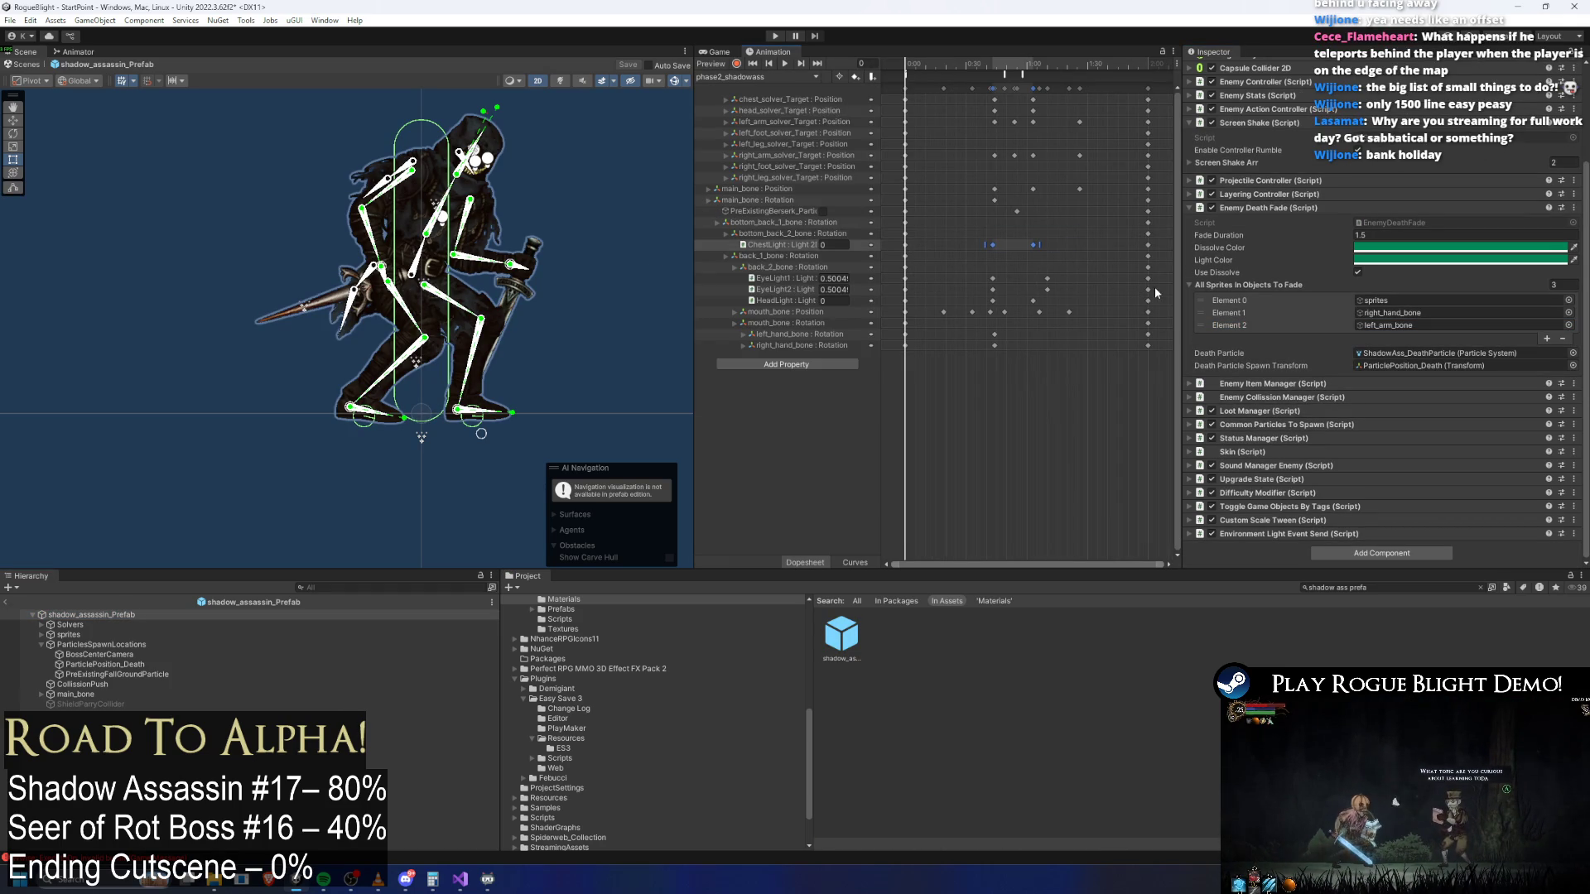
pyautogui.moveTo(1165, 305)
pyautogui.mouseDown()
pyautogui.moveTo(977, 275)
pyautogui.moveTo(1173, 300)
pyautogui.moveTo(1180, 255)
pyautogui.mouseUp()
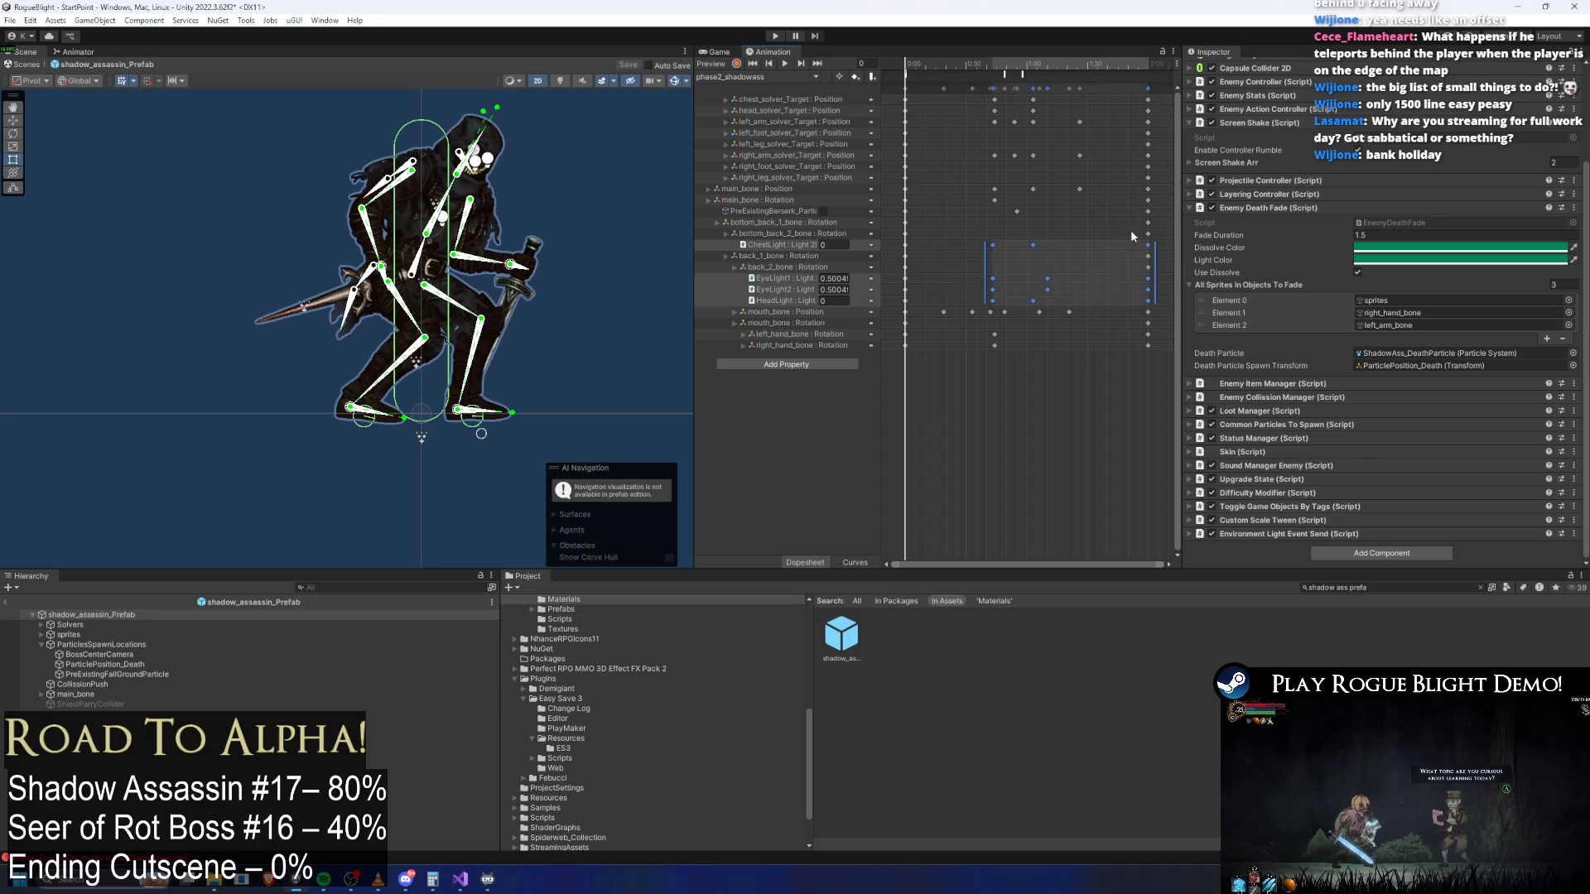
pyautogui.click(720, 76)
pyautogui.click(745, 112)
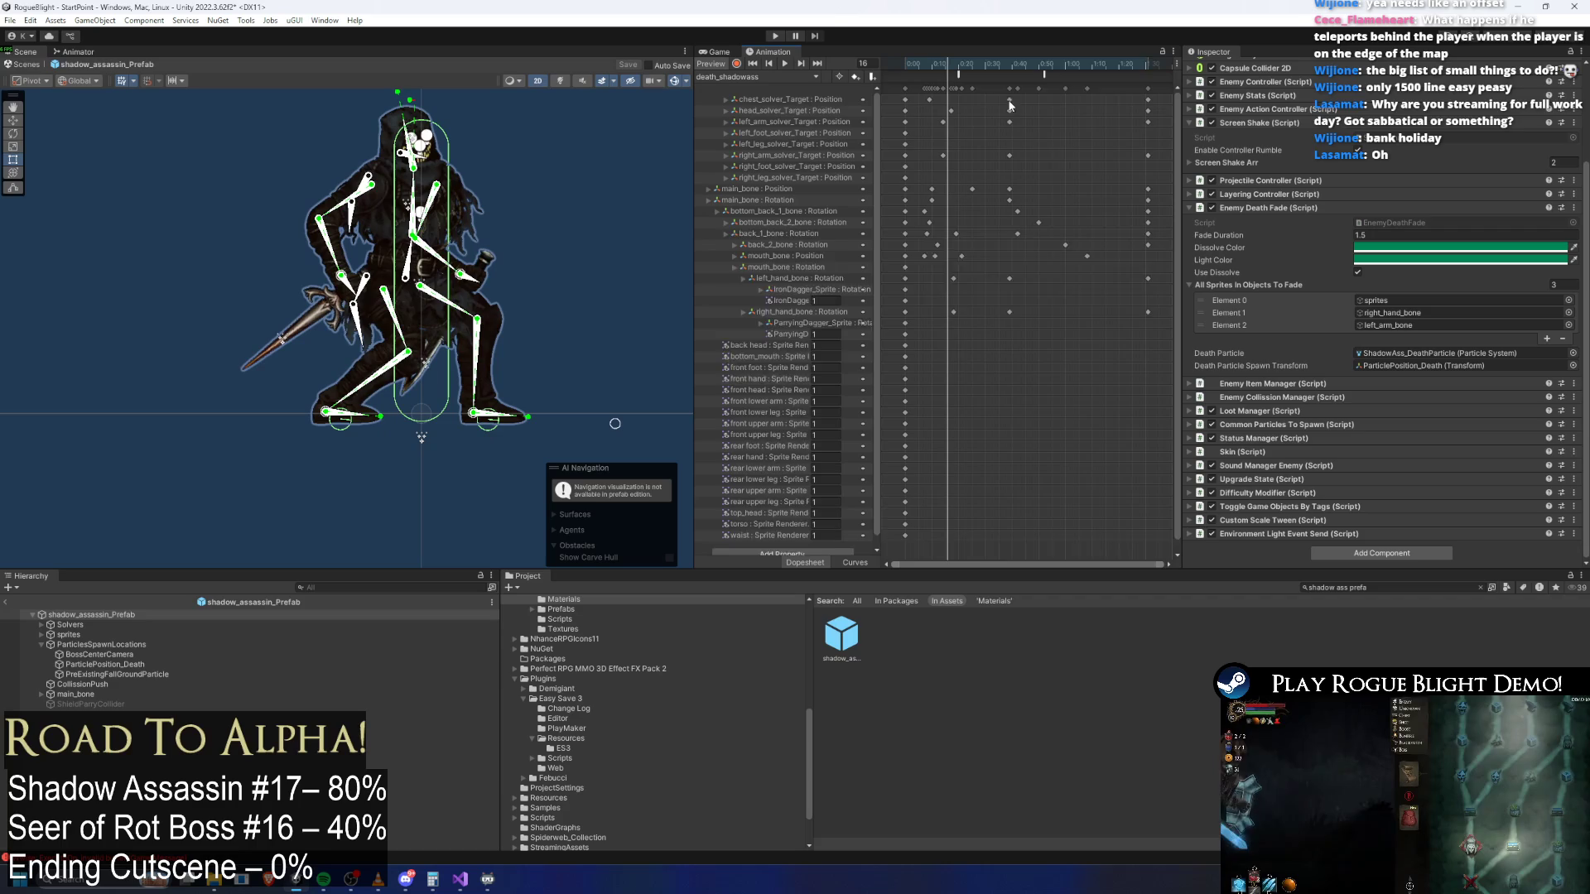
pyautogui.hotkey('ctrl', 'v')
pyautogui.moveTo(1085, 255)
pyautogui.mouseDown()
pyautogui.moveTo(961, 254)
pyautogui.moveTo(1072, 248)
pyautogui.moveTo(1041, 251)
pyautogui.mouseUp()
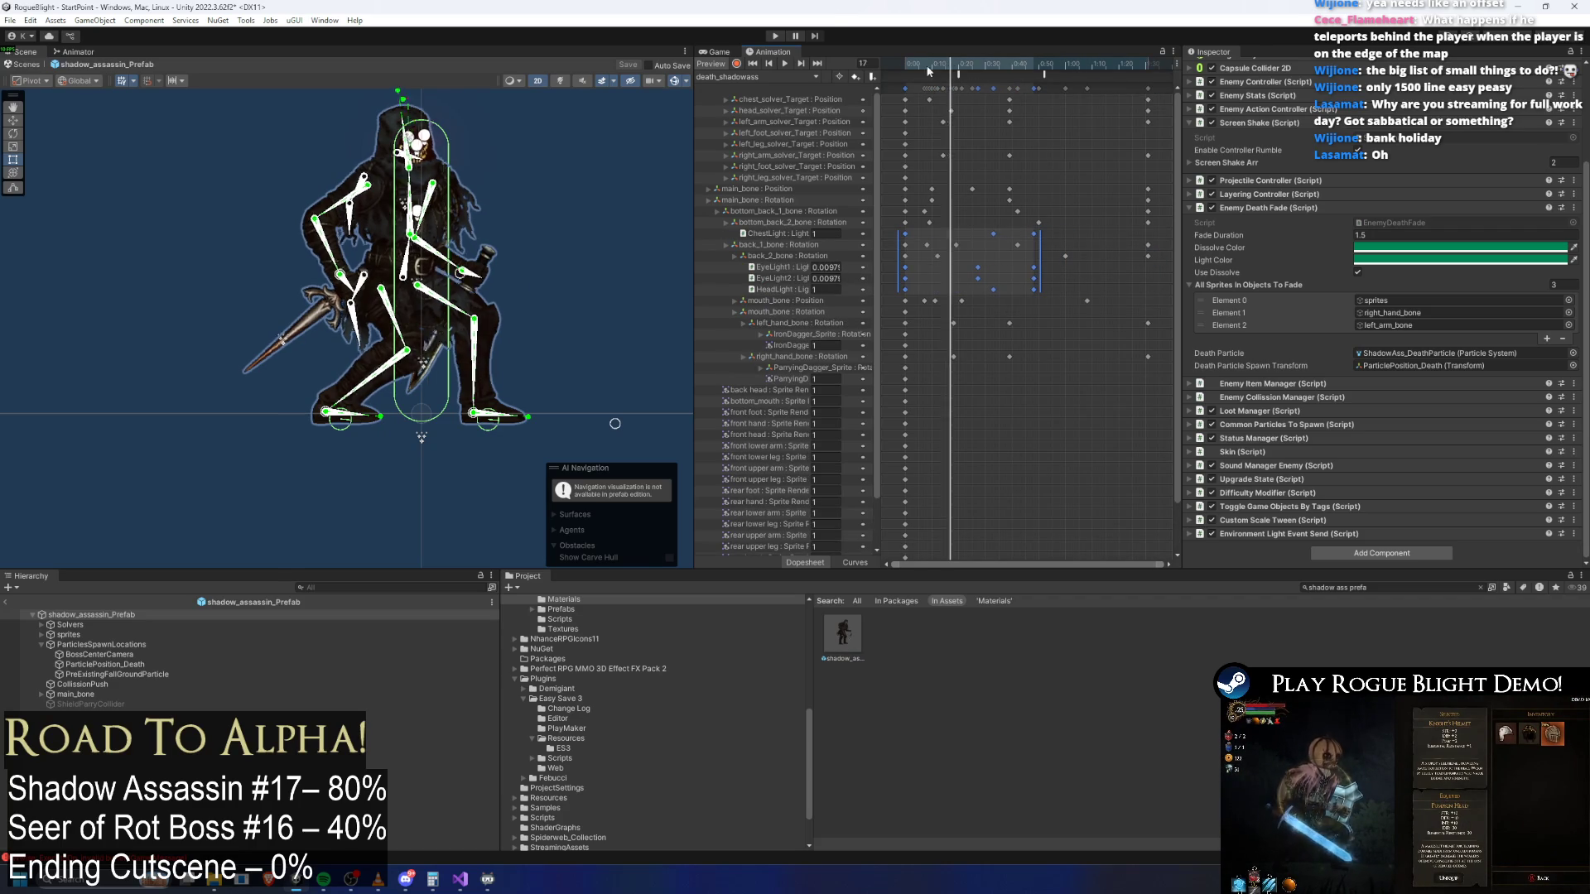
# Turn on scene lighting and scrub the death animation preview from frame 39 to 62
pyautogui.click(569, 81)
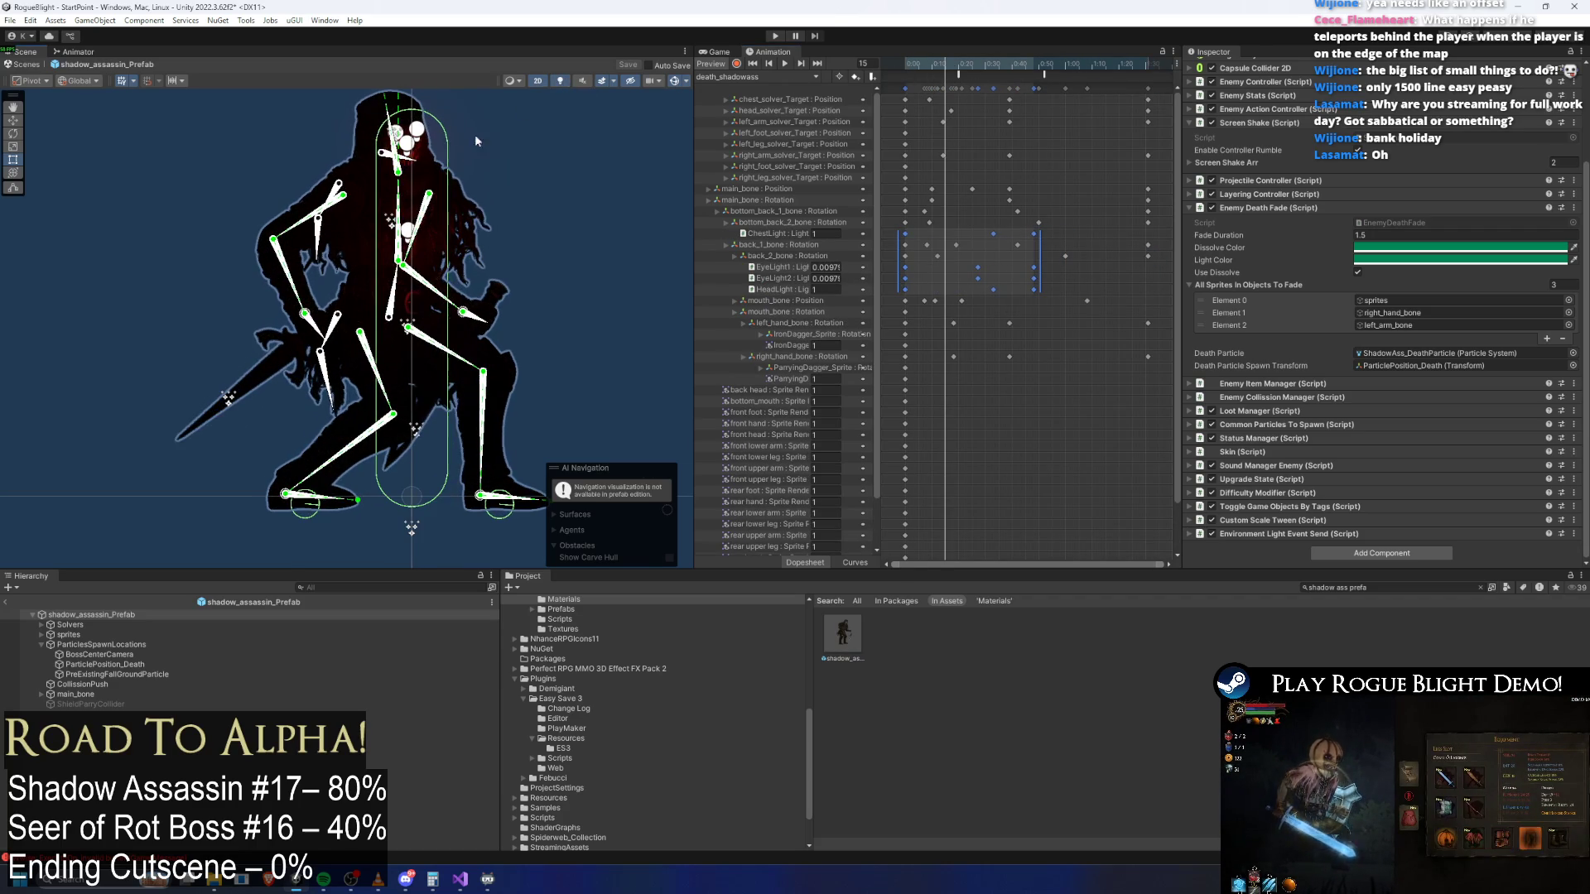
pyautogui.moveTo(952, 65); pyautogui.dragTo(1043, 73)
pyautogui.click(961, 74)
pyautogui.click(618, 168)
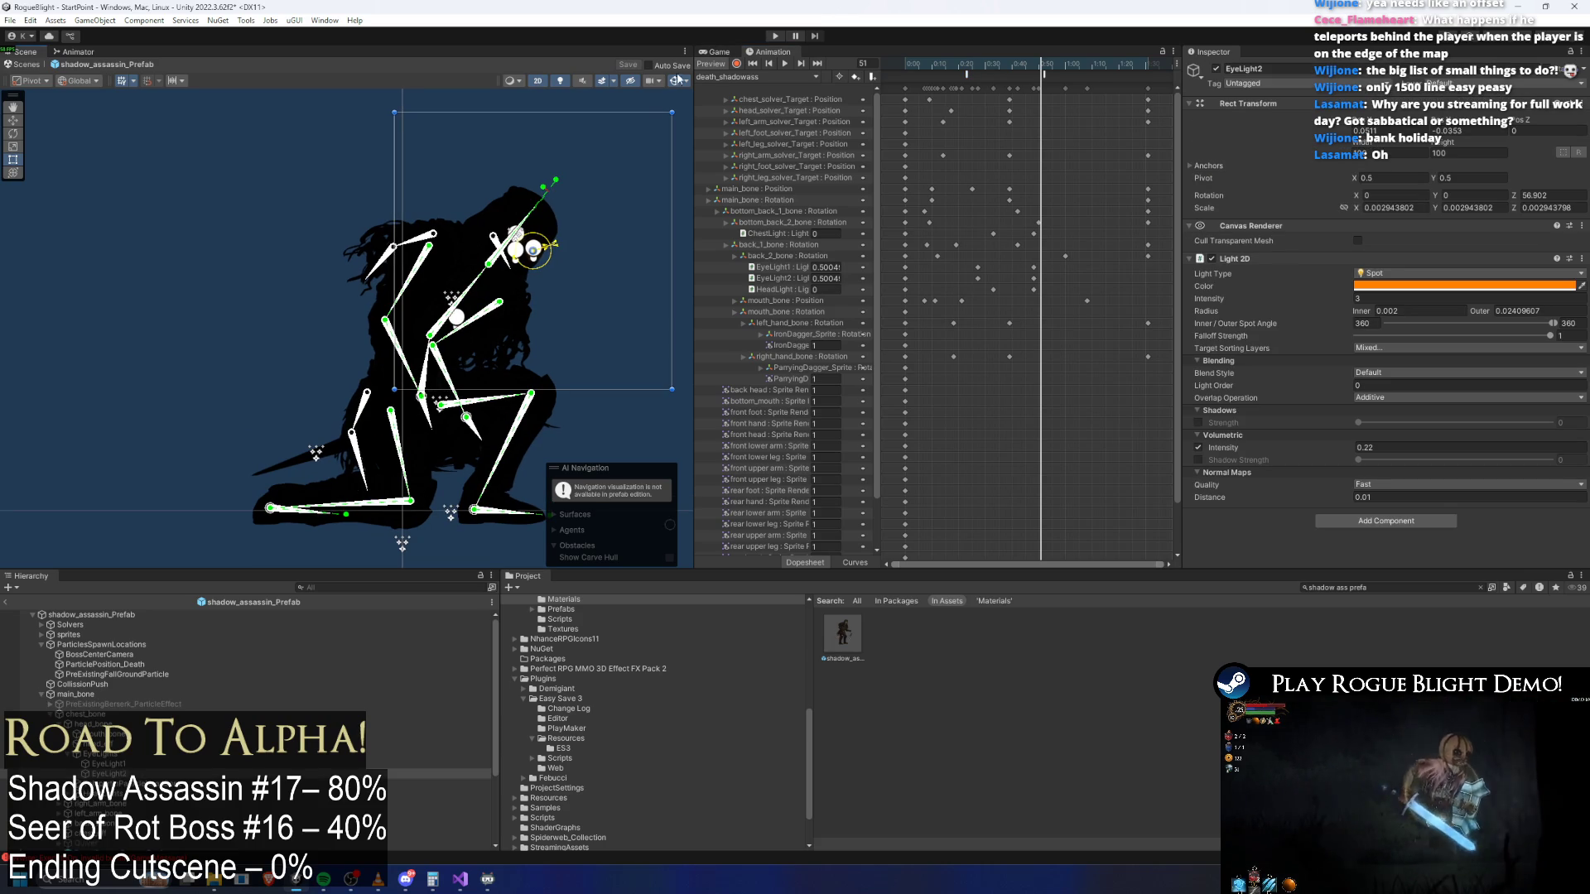
pyautogui.click(660, 164)
pyautogui.moveTo(1042, 67); pyautogui.dragTo(1070, 66)
pyautogui.scroll(2, 512, 264)
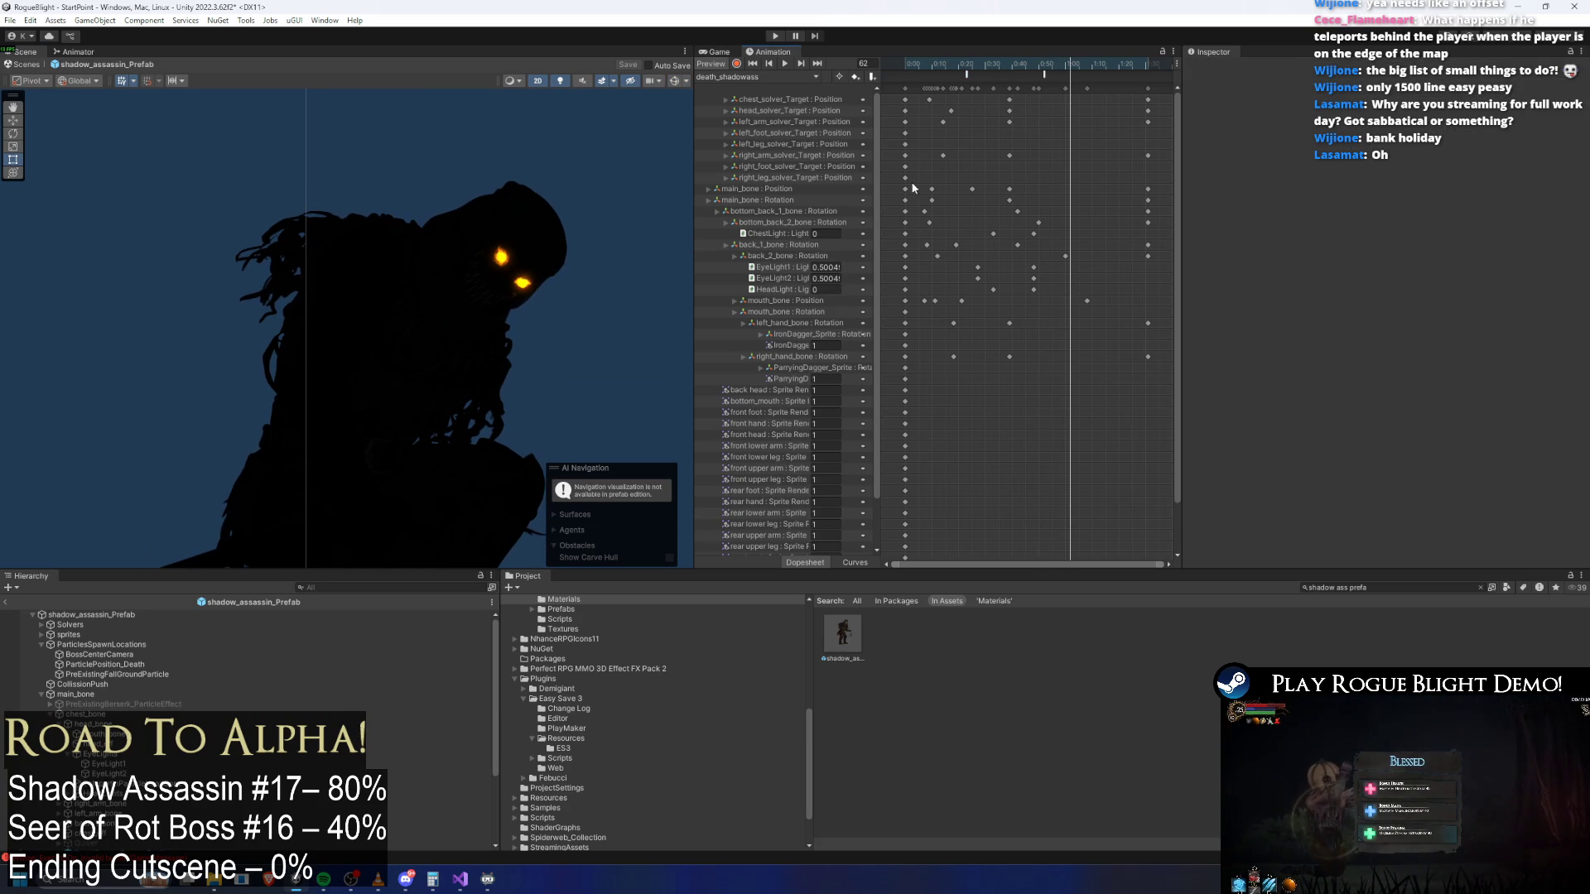
# Set EyeLight1's keyed value to 0 at frame 48
pyautogui.click(775, 268)
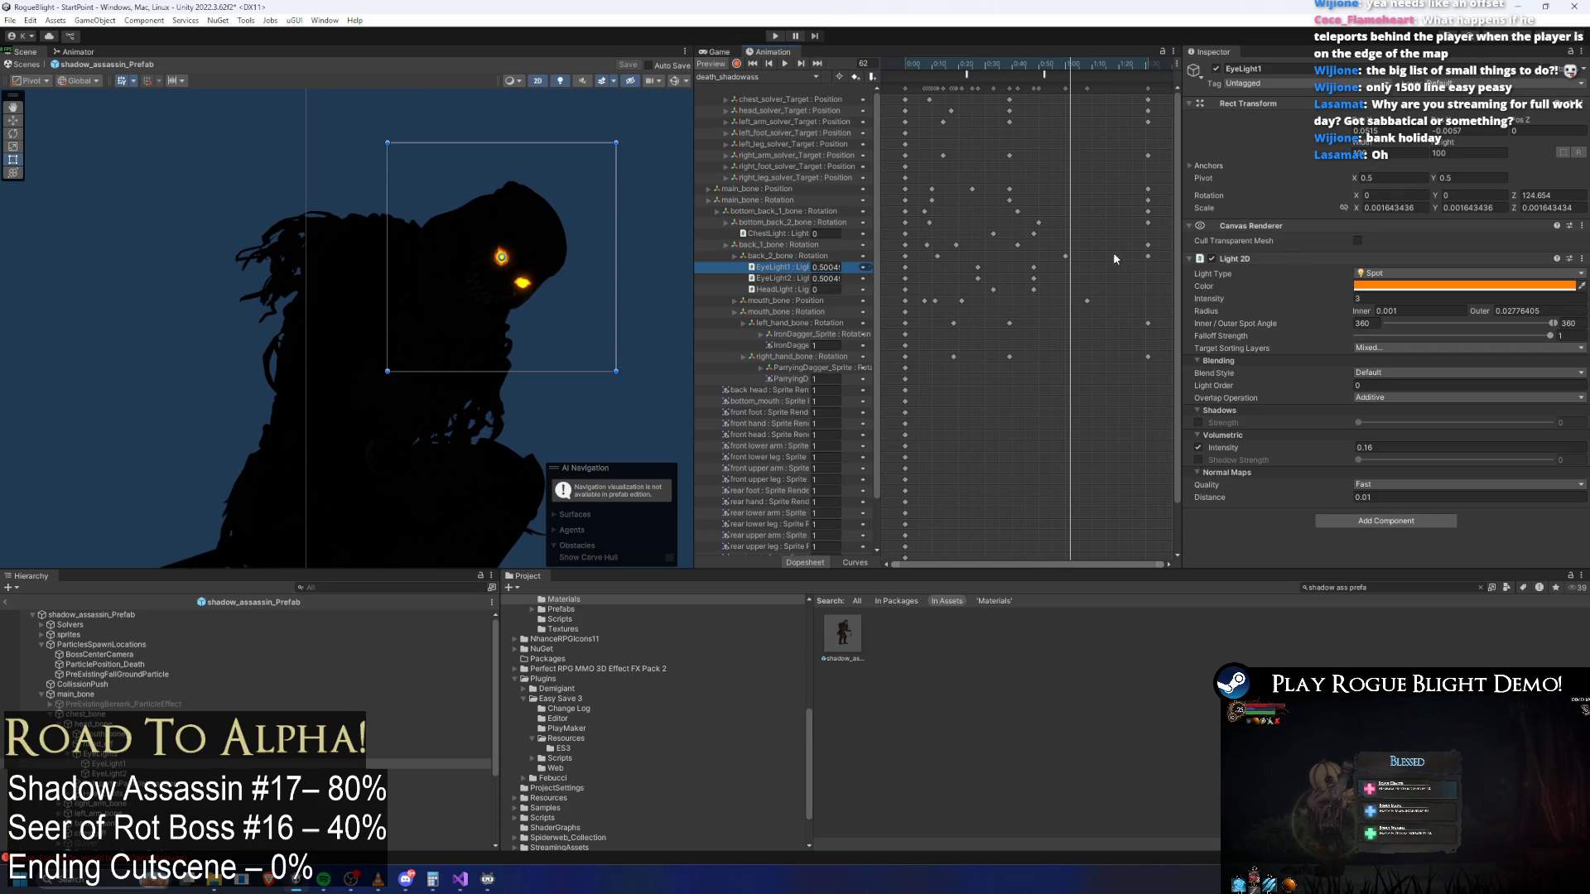
pyautogui.moveTo(1058, 67); pyautogui.dragTo(1036, 64)
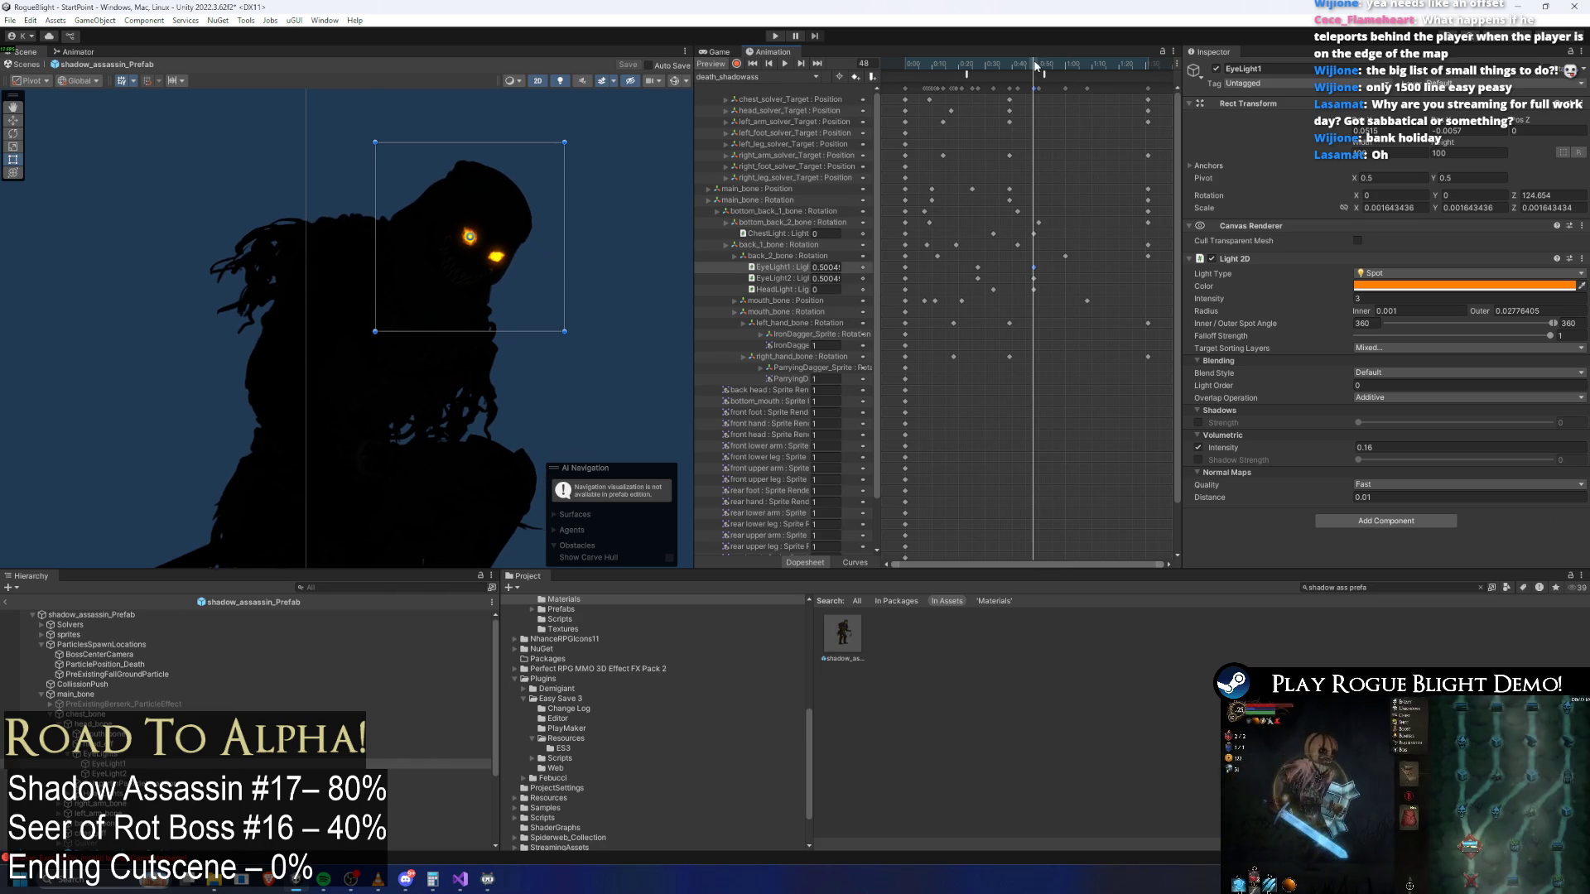
pyautogui.click(817, 267)
pyautogui.write('0')
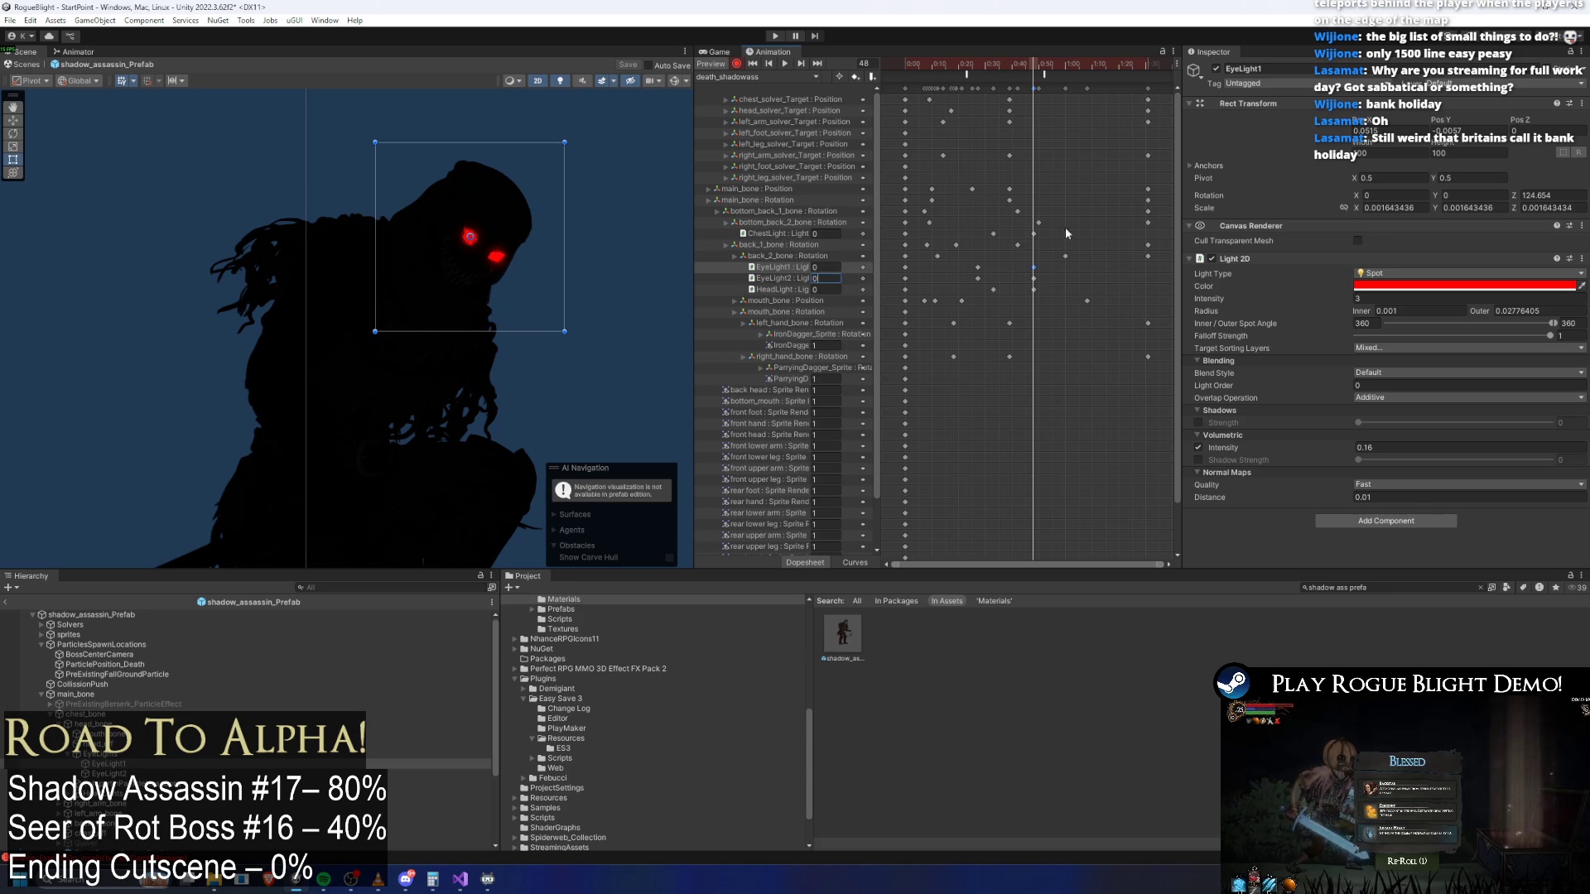
pyautogui.moveTo(1045, 77); pyautogui.dragTo(978, 70)
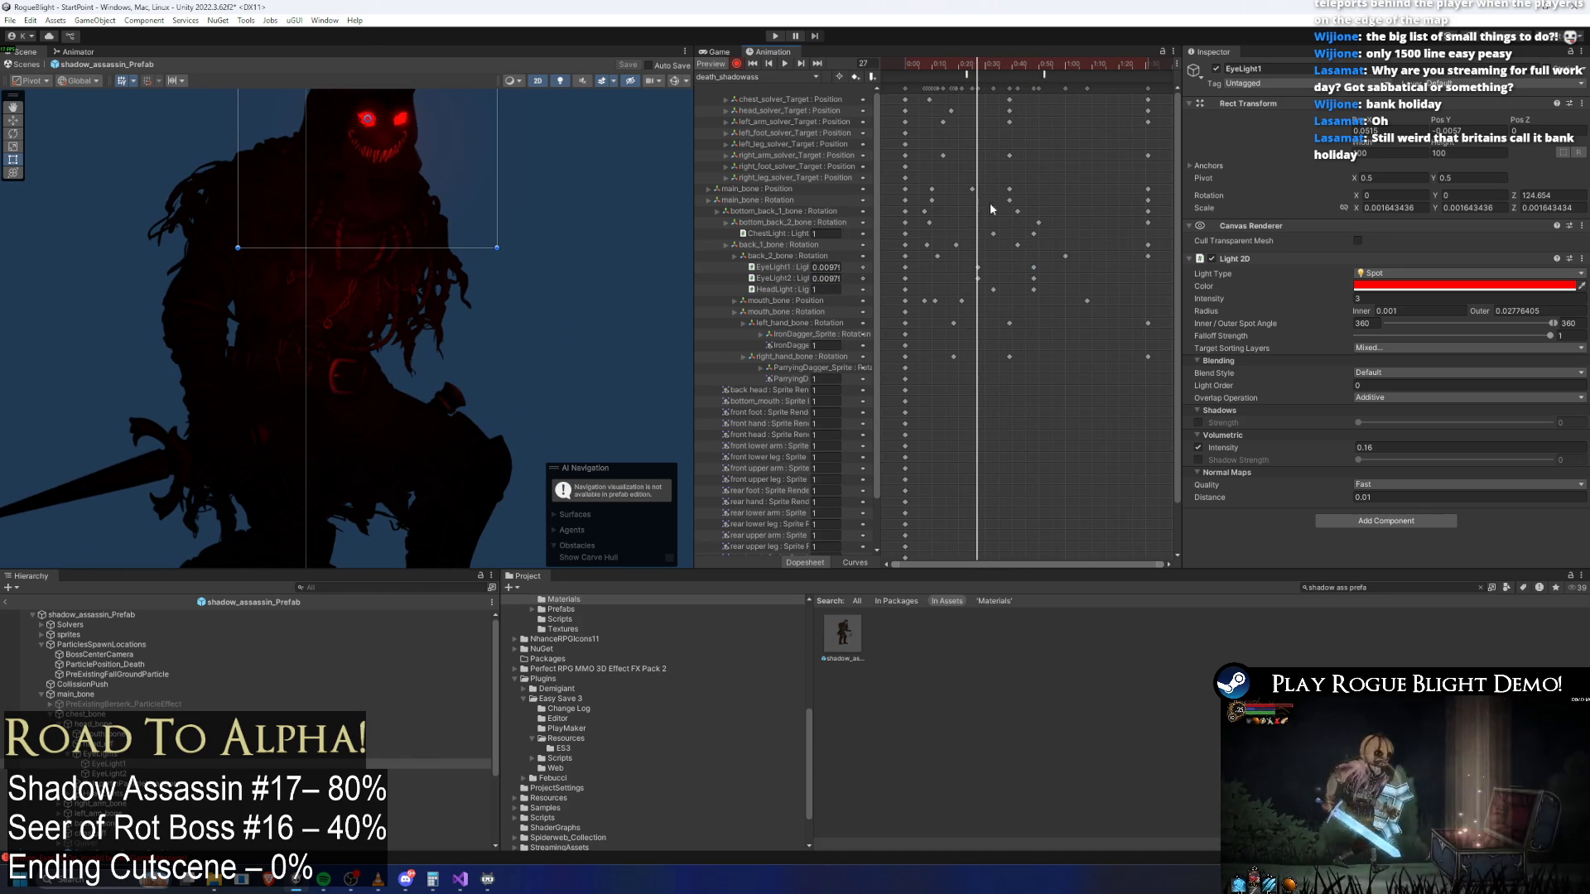
# Select both eye light keys at frame 26, scrub to frame 43, and select the top_head sprite
pyautogui.click(978, 268)
pyautogui.keyDown('shift'); pyautogui.click(978, 279); pyautogui.keyUp('shift')
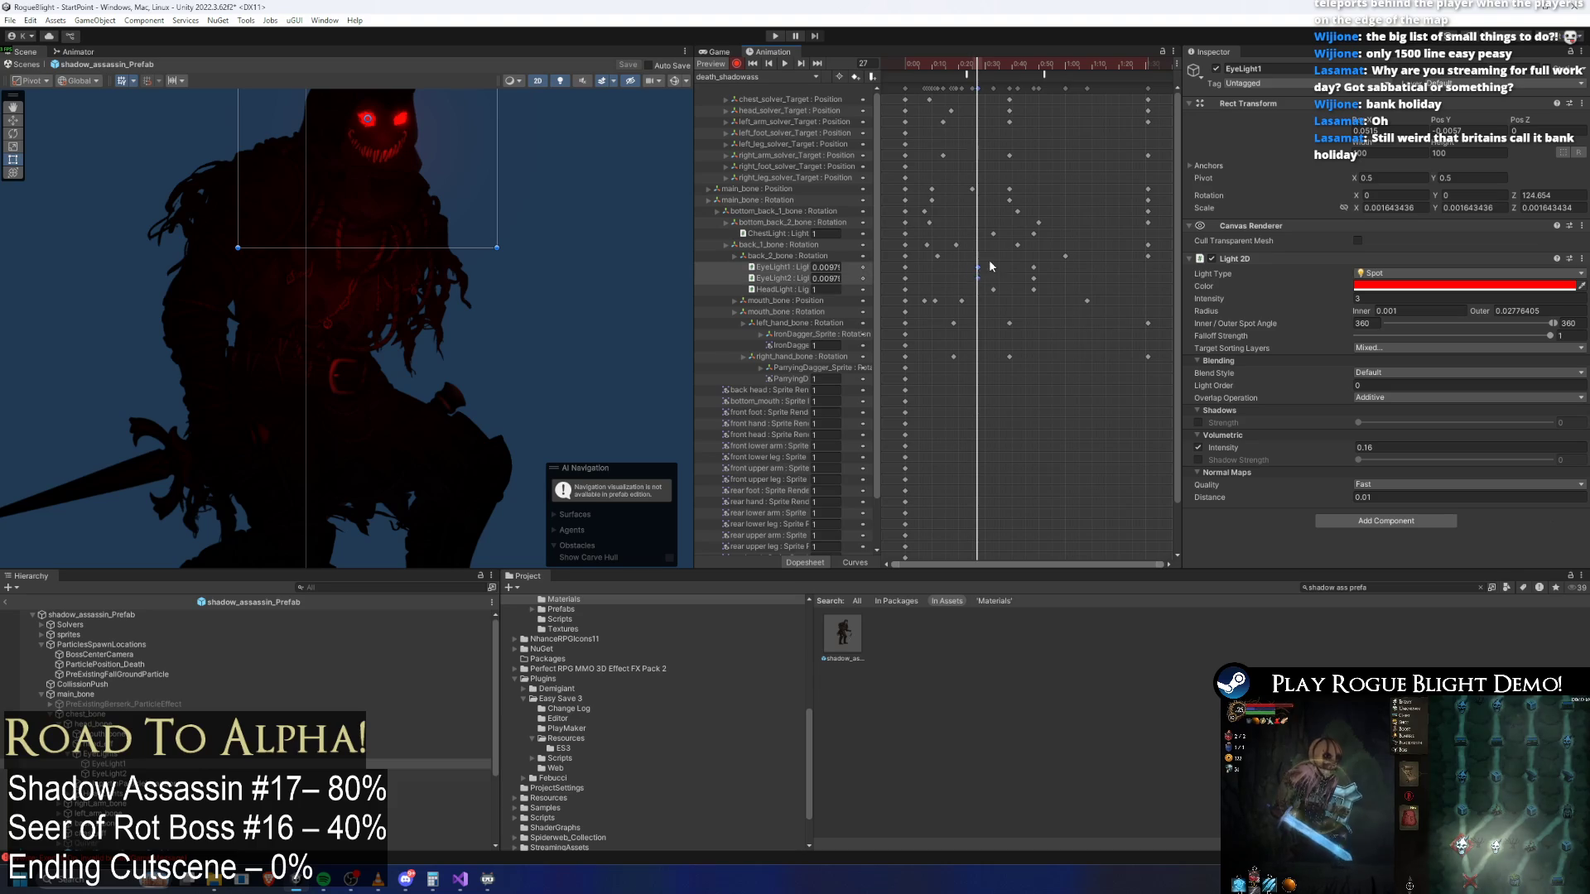
pyautogui.moveTo(934, 64); pyautogui.dragTo(1052, 66)
pyautogui.click(611, 265)
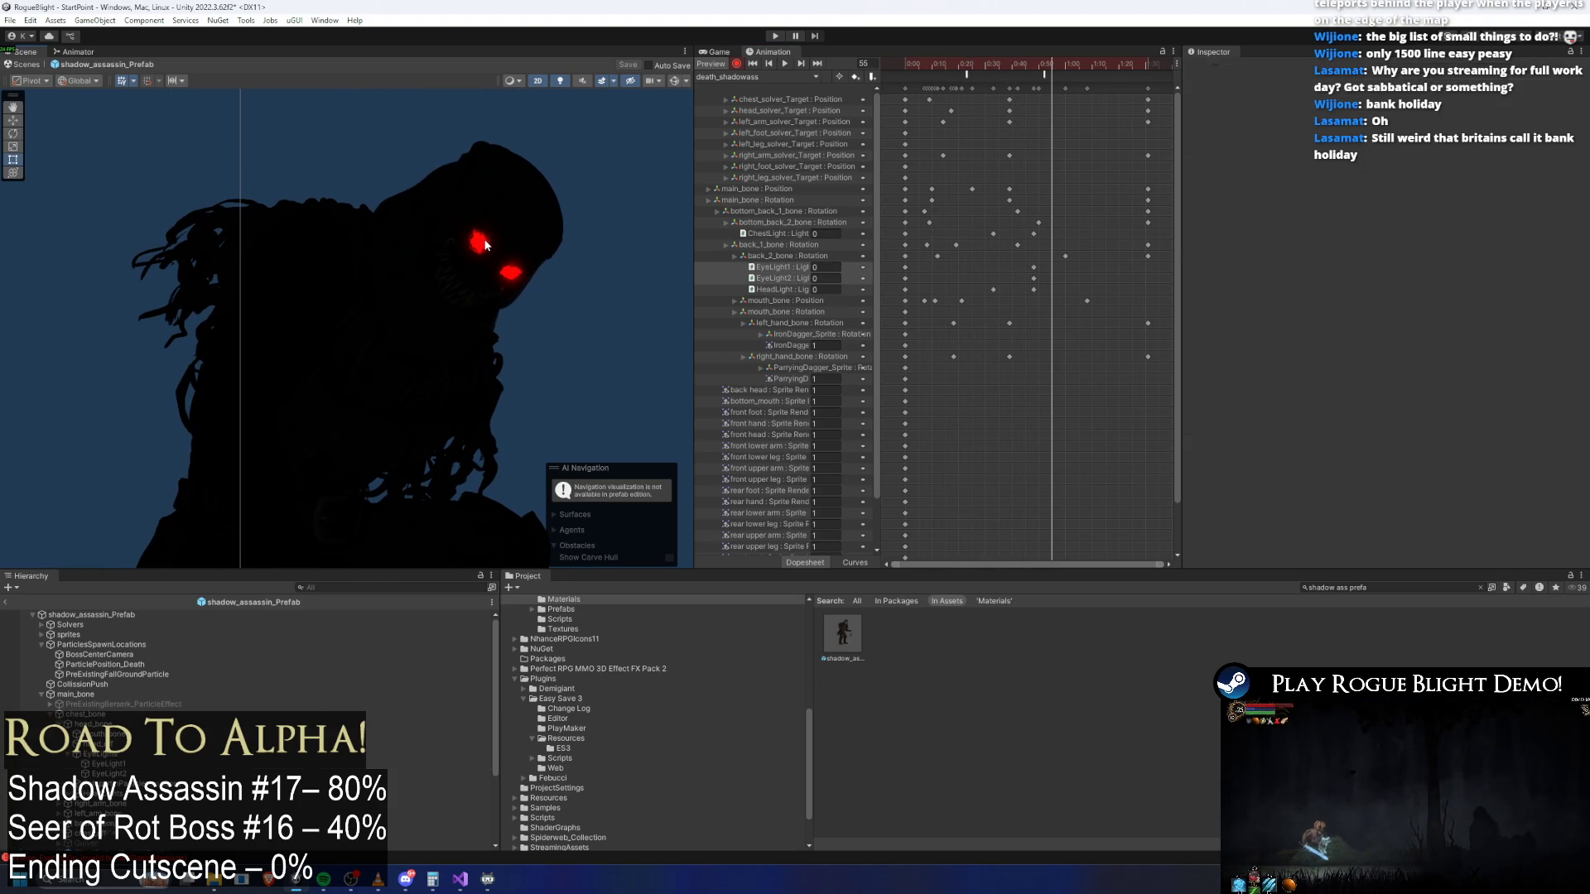
pyautogui.click(483, 245)
pyautogui.click(490, 235)
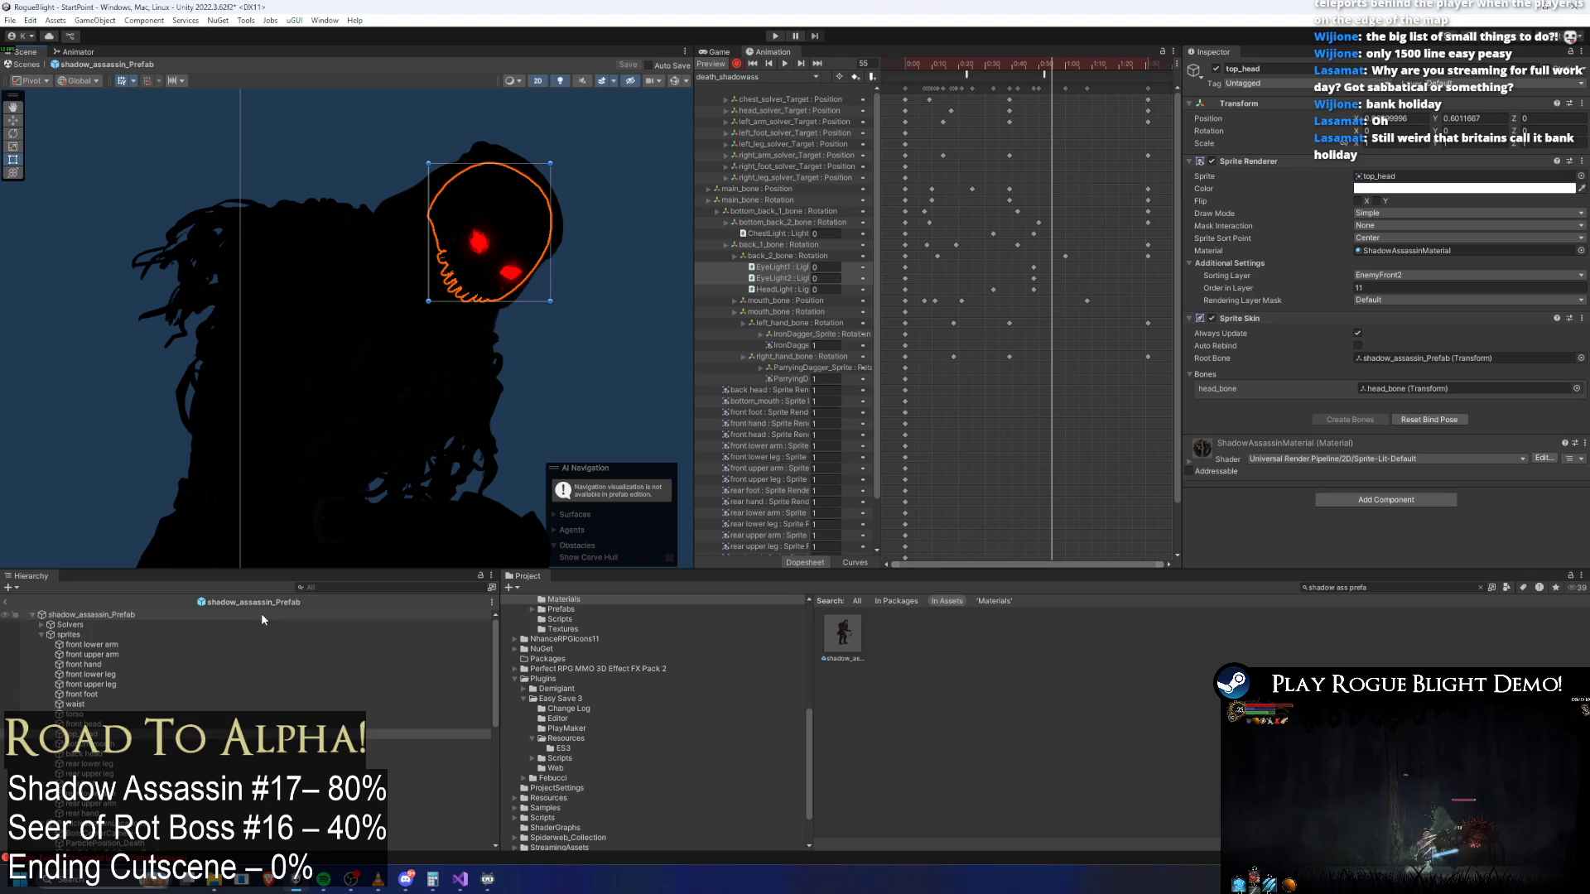
# Set Light 2D intensity to 0 on EyeLight2 and EyeLight1, keying both at frame 55
pyautogui.scroll(-2, 290, 700)
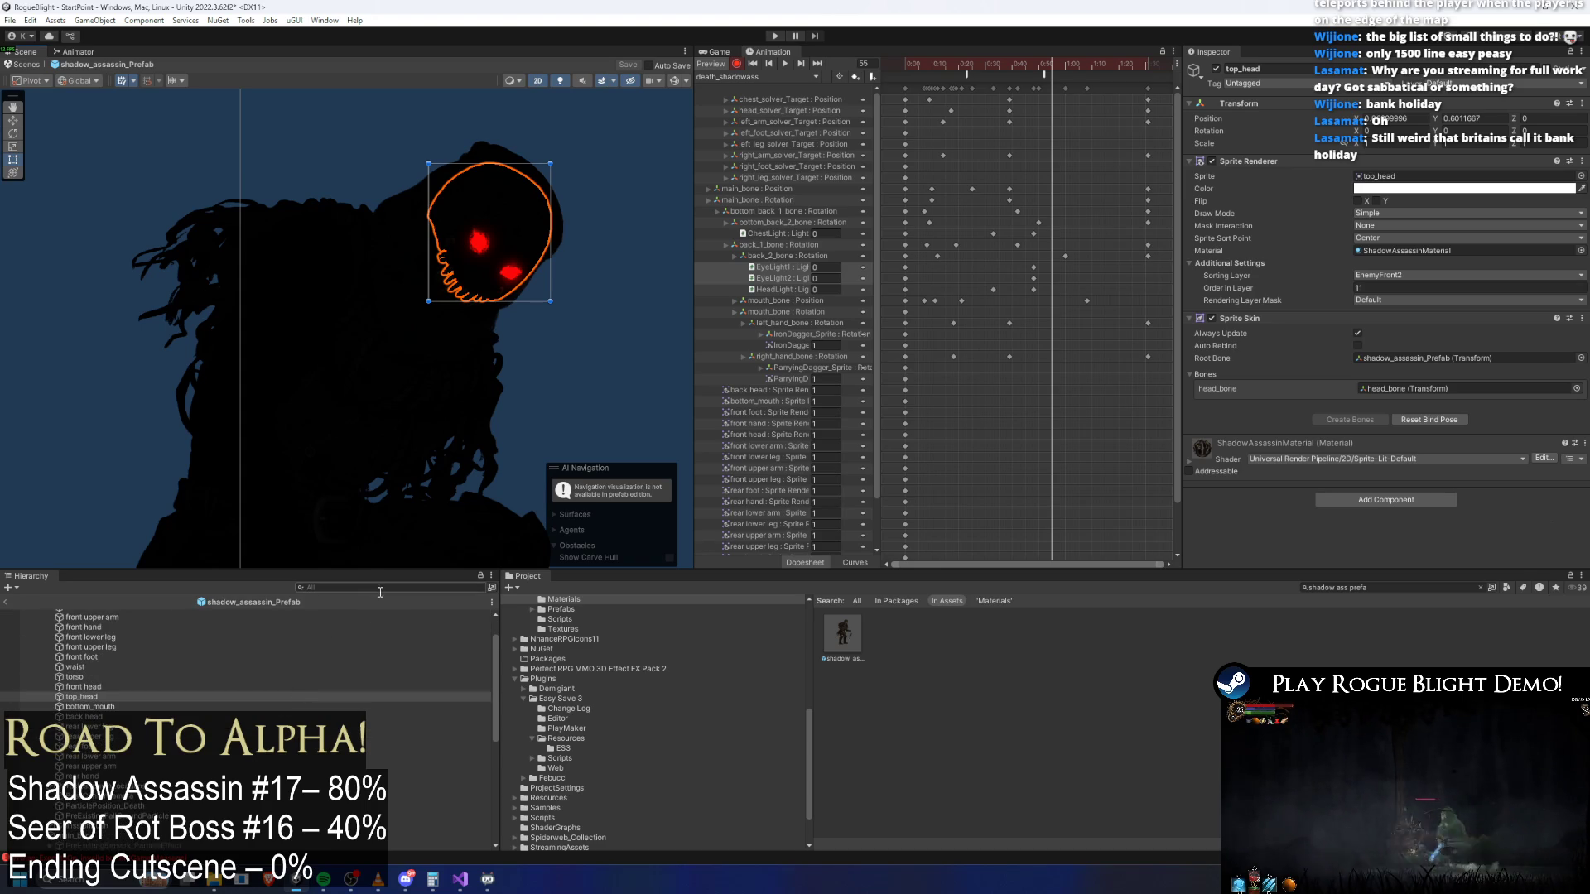
pyautogui.write('hea')
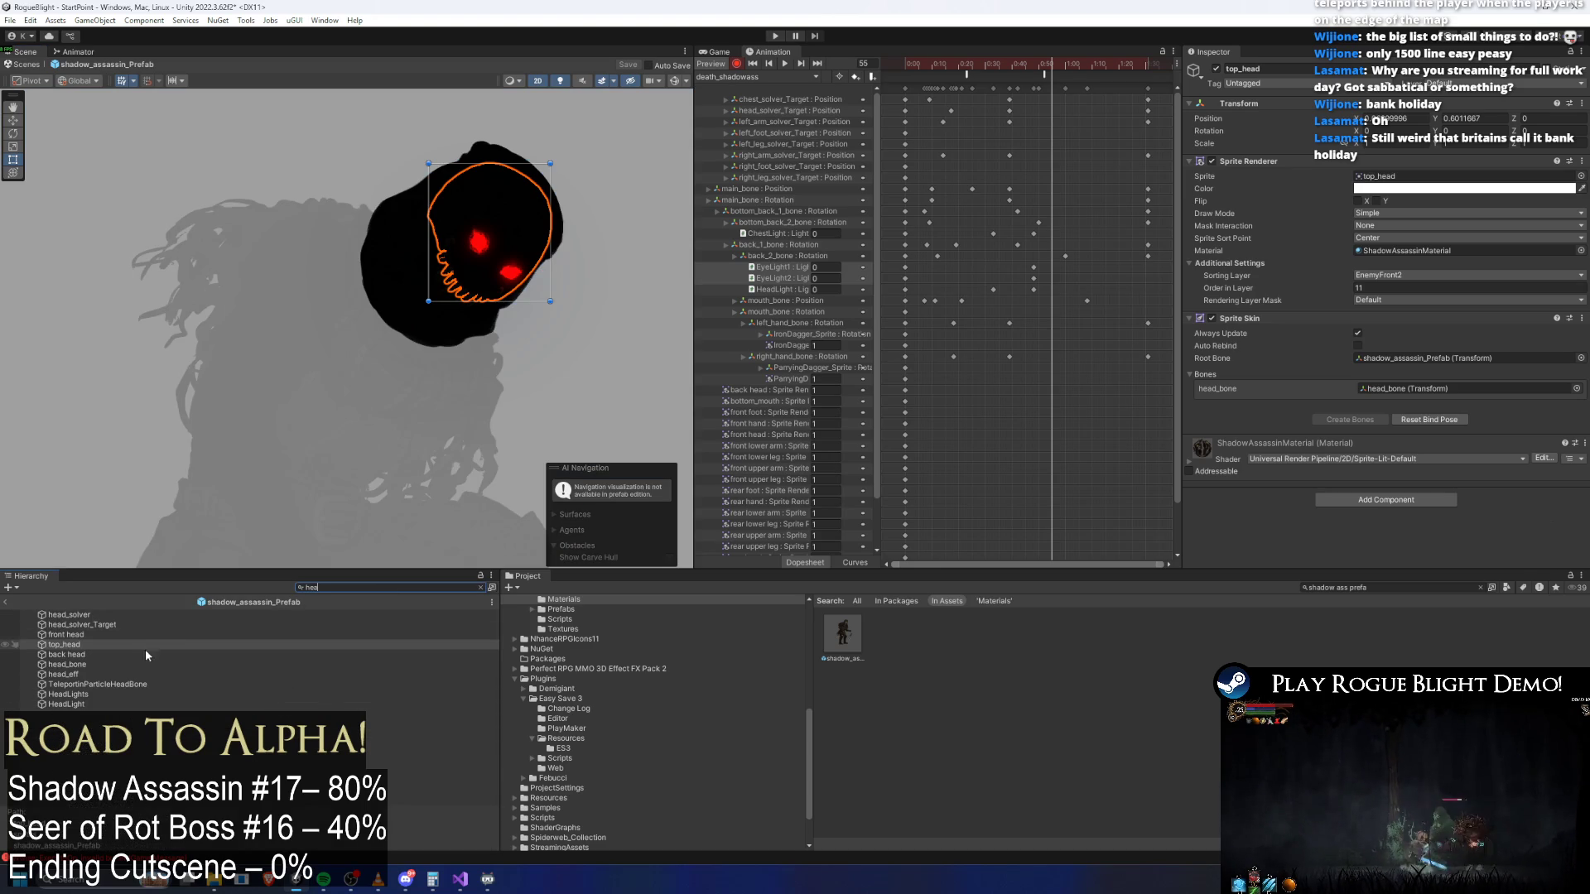
pyautogui.click(91, 705)
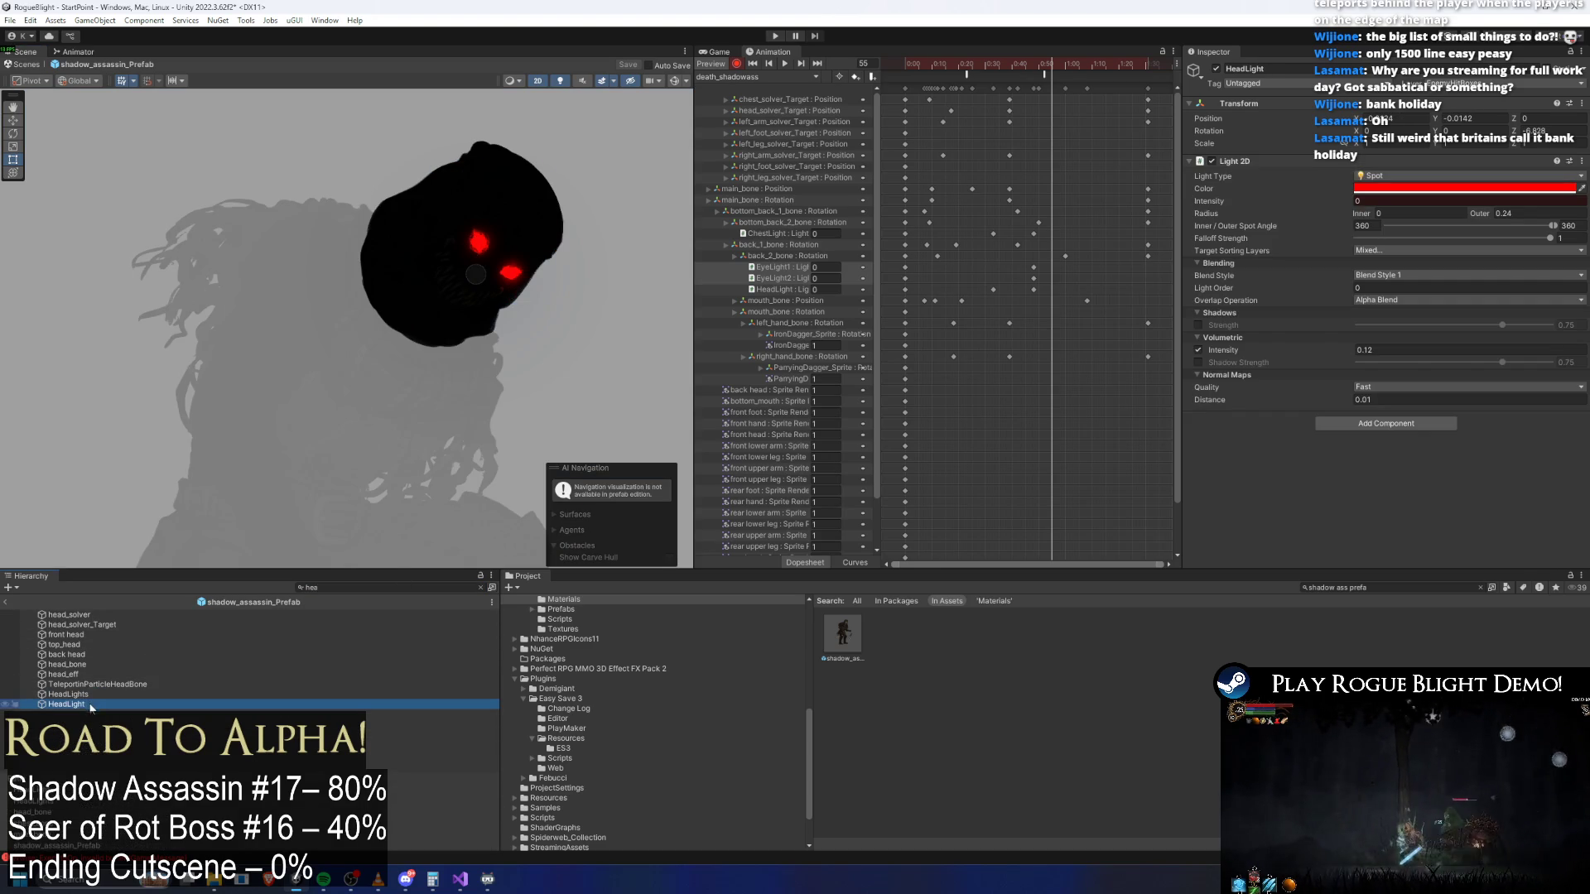
pyautogui.press('BackSpace')
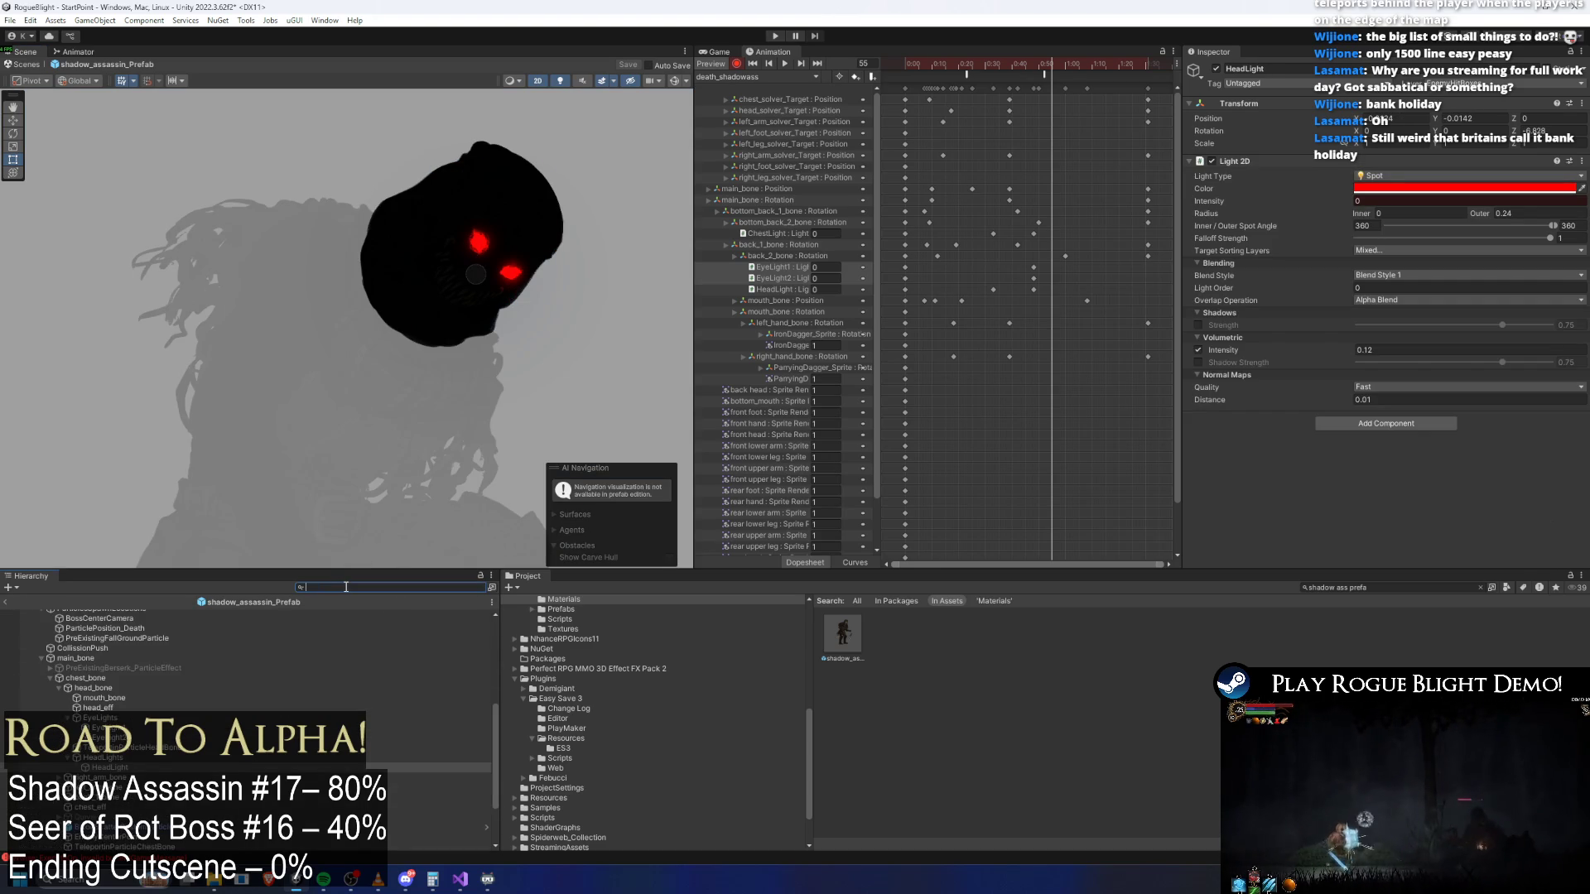
pyautogui.click(99, 728)
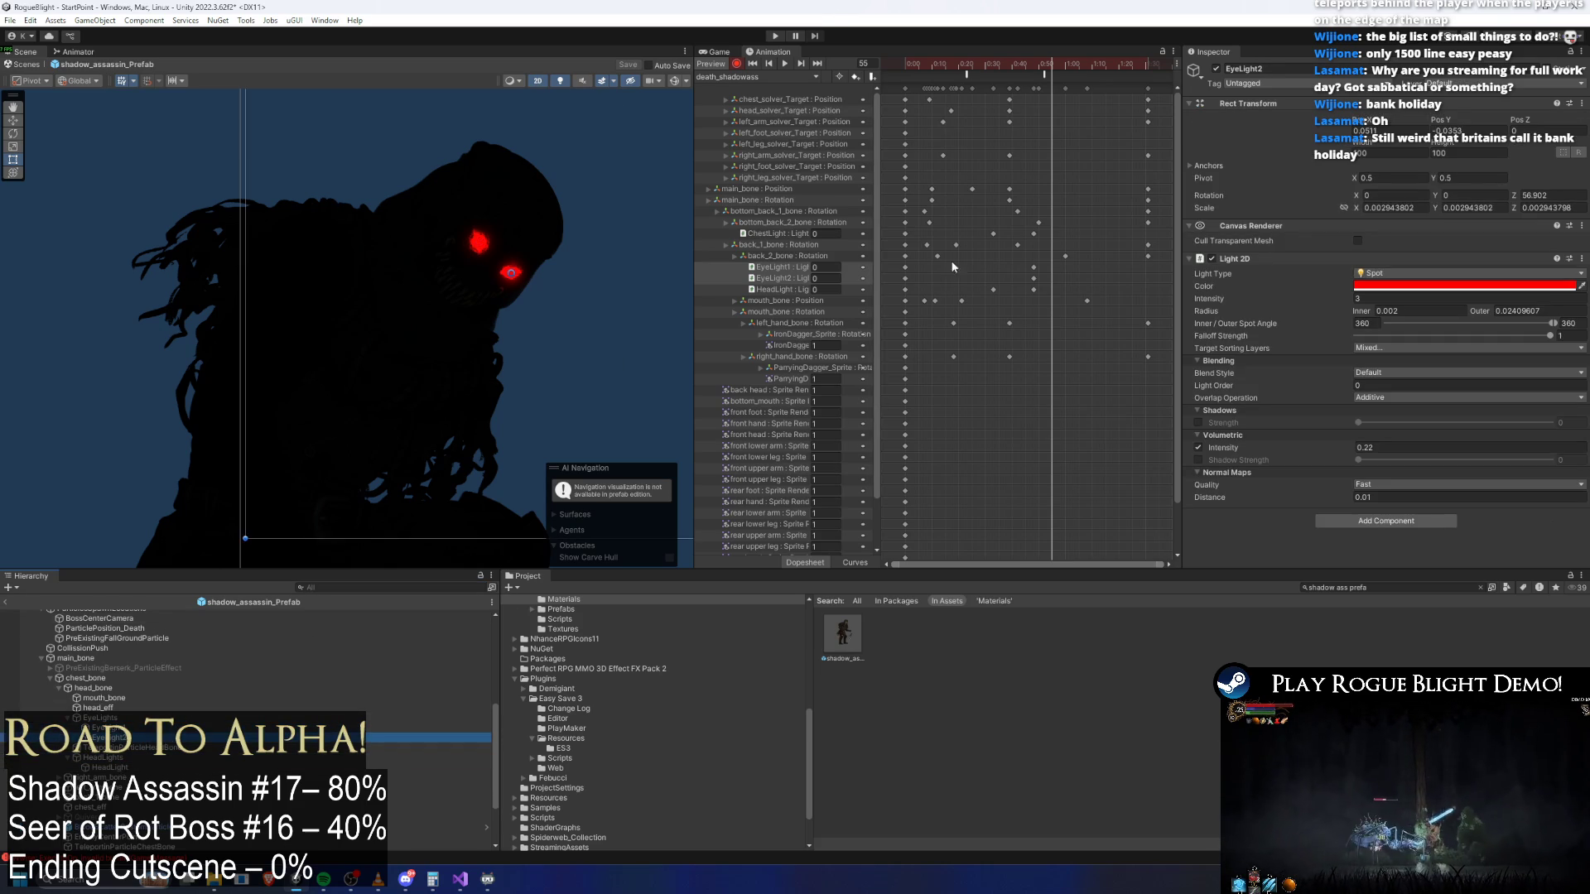
pyautogui.press('Down')
pyautogui.write('0')
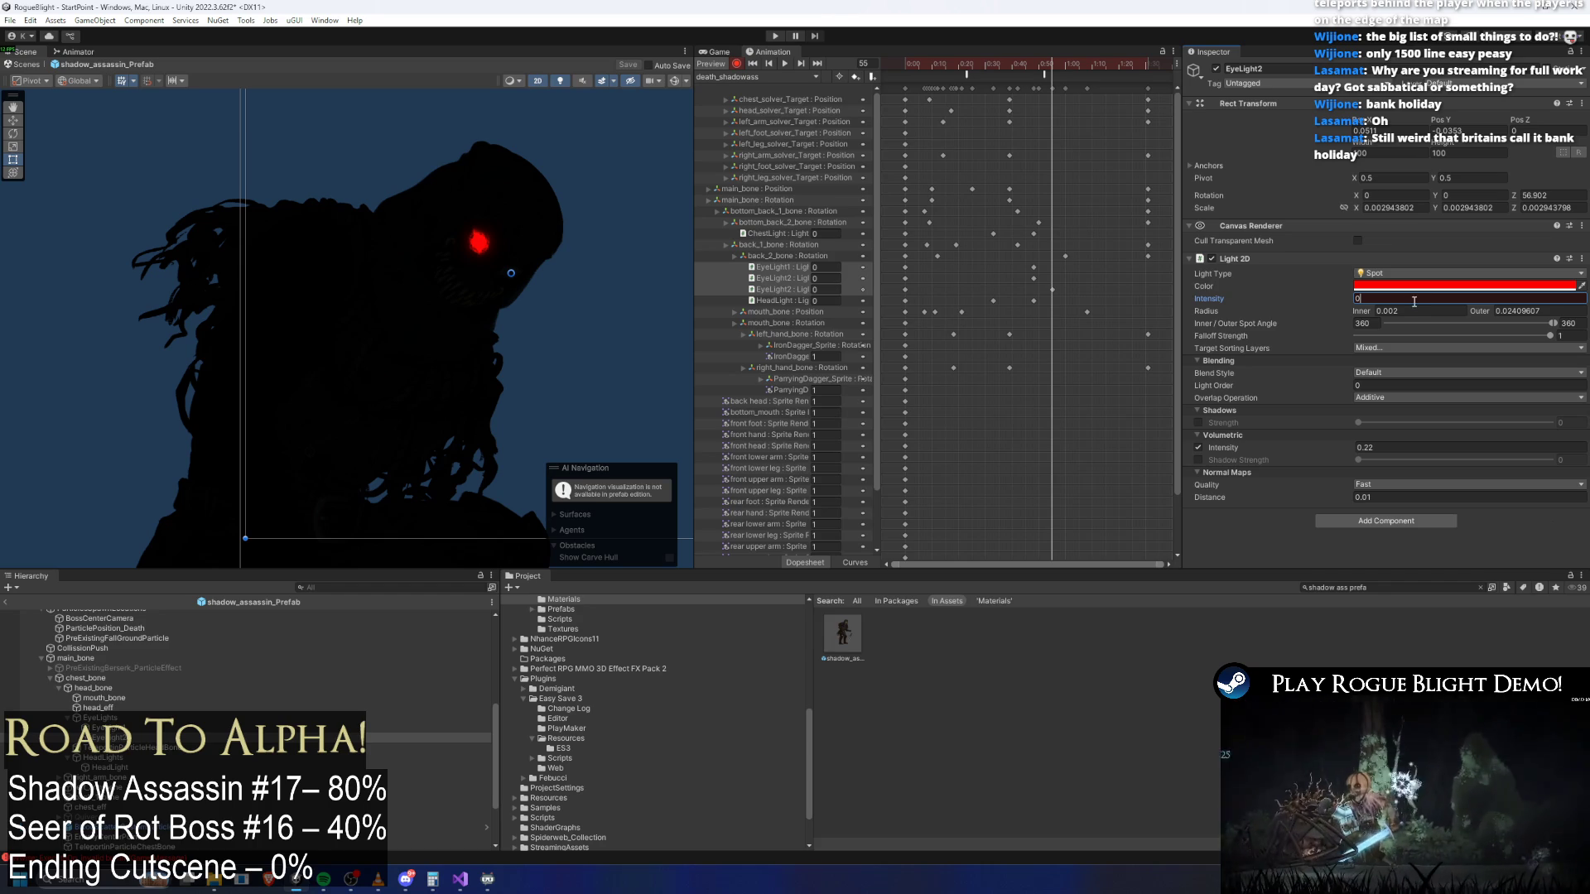
pyautogui.hotkey('ctrl', 'z')
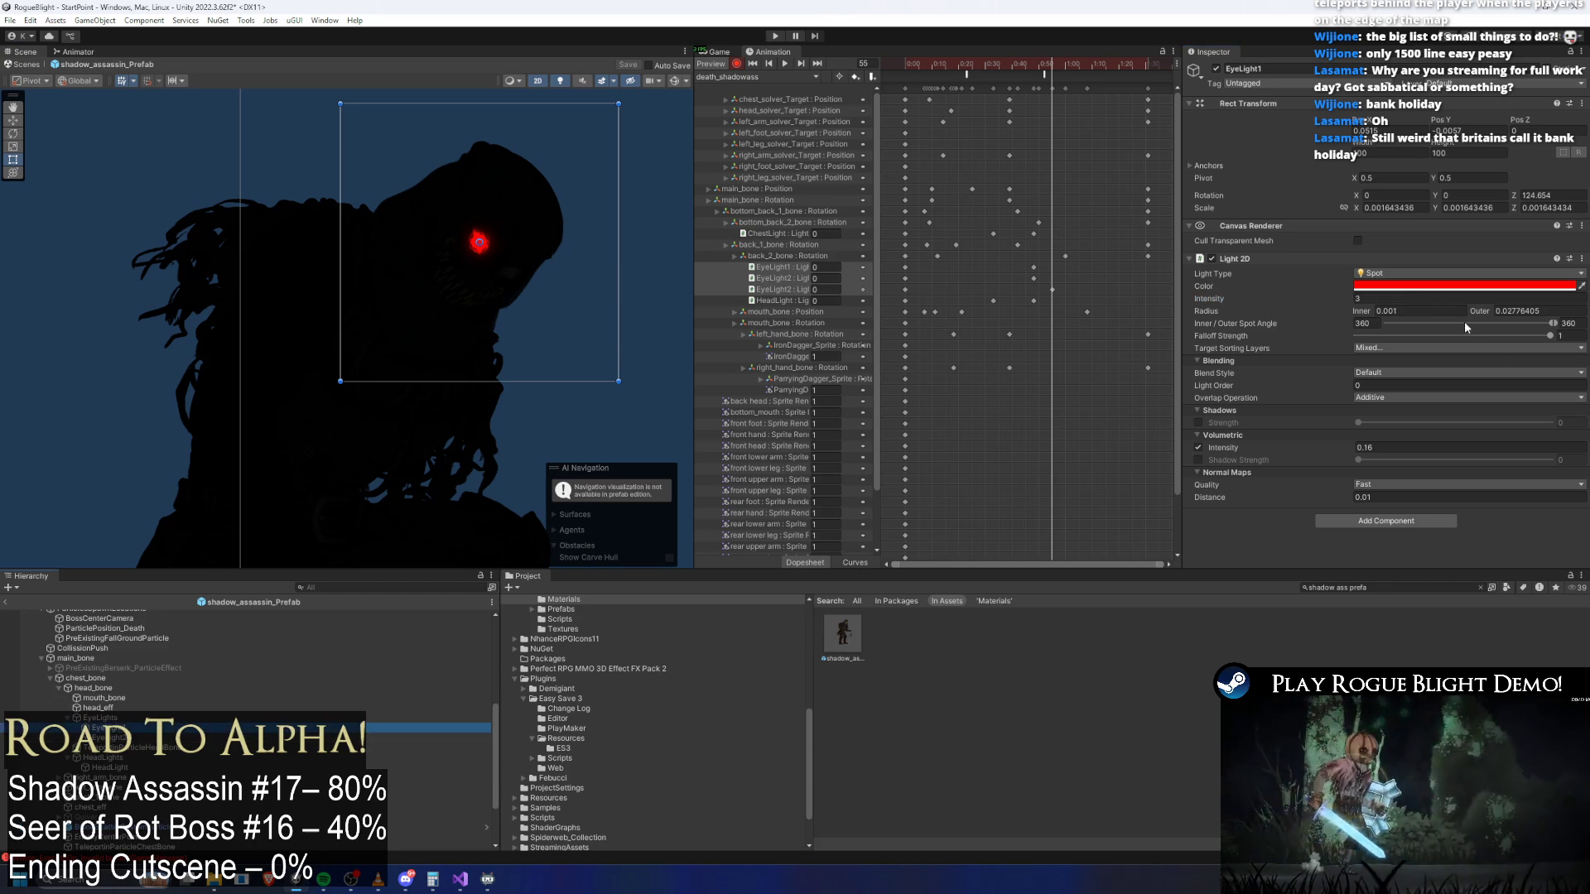
pyautogui.write('0')
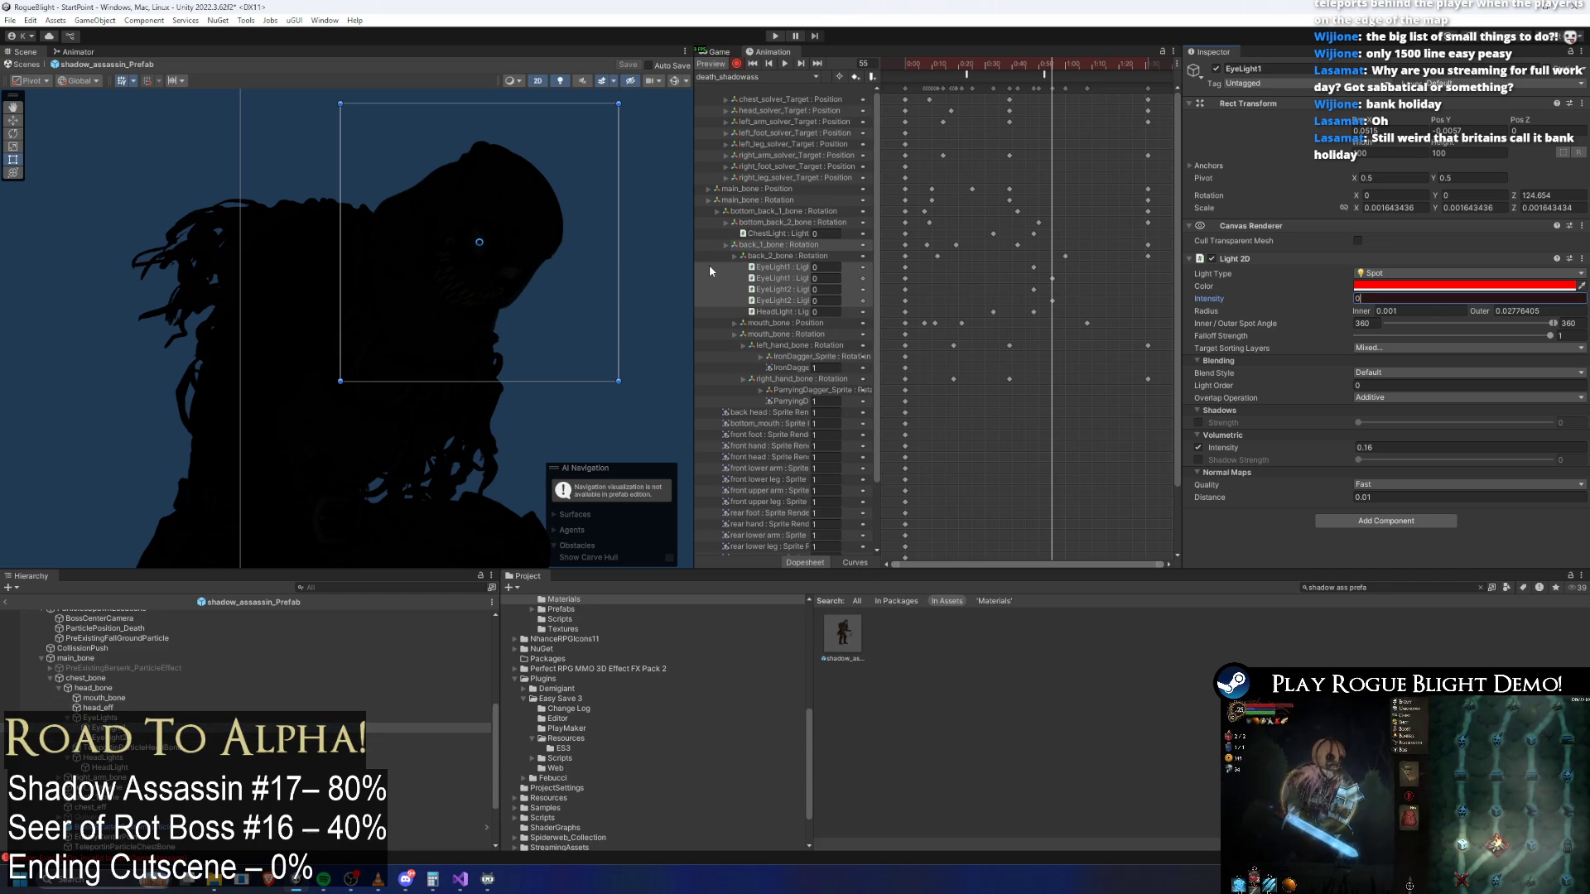
pyautogui.moveTo(690, 263); pyautogui.dragTo(571, 263)
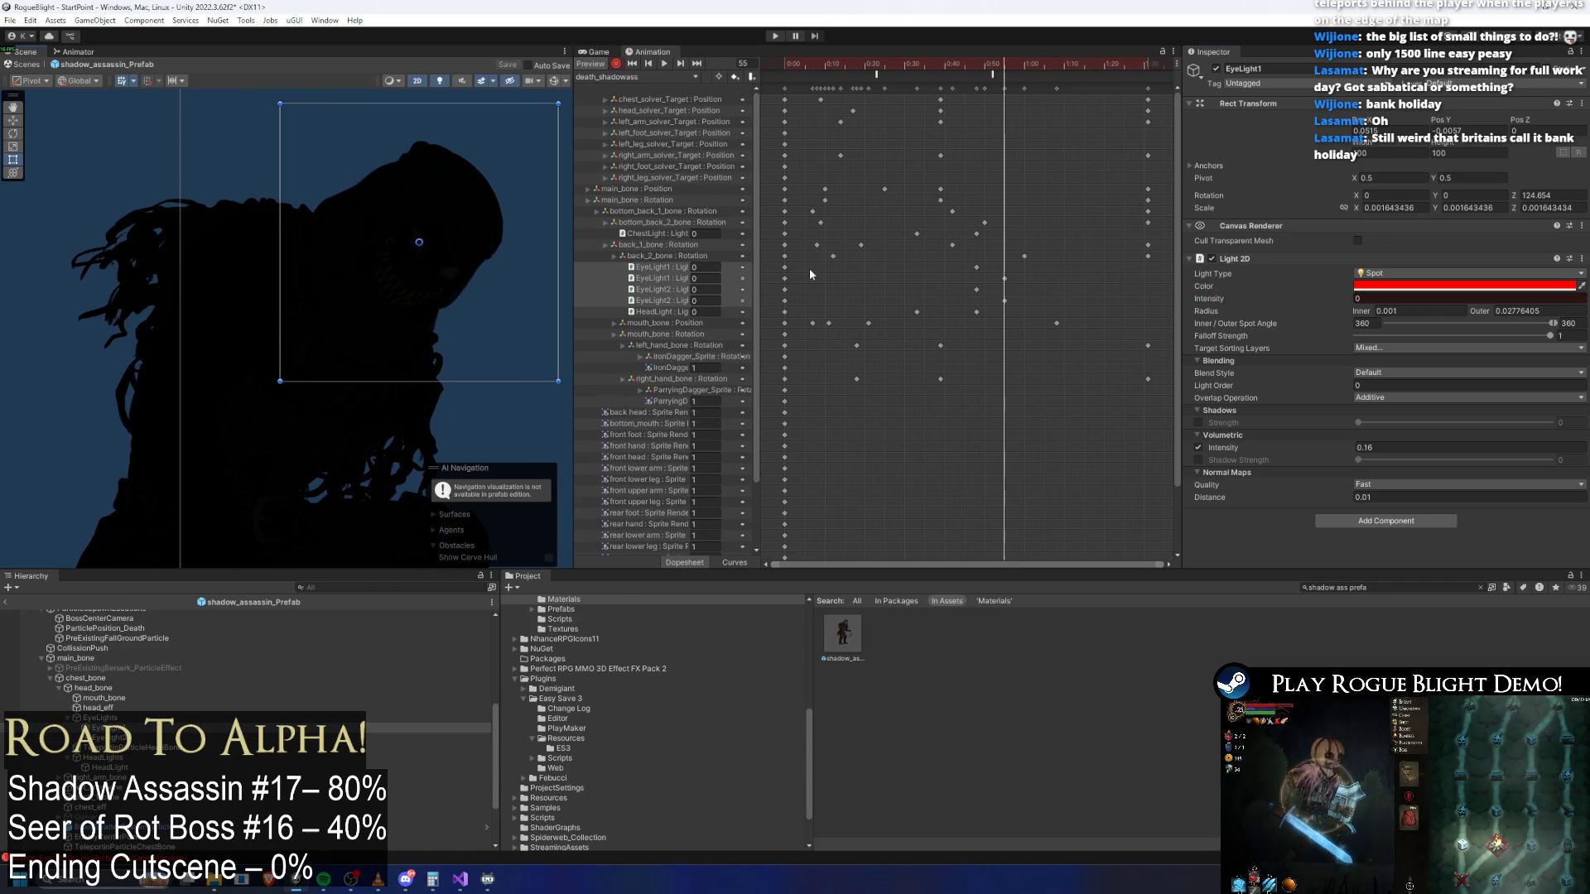
# Shift both eye lights' intensity keys slightly earlier, around frame 40
pyautogui.moveTo(762, 266); pyautogui.dragTo(862, 275)
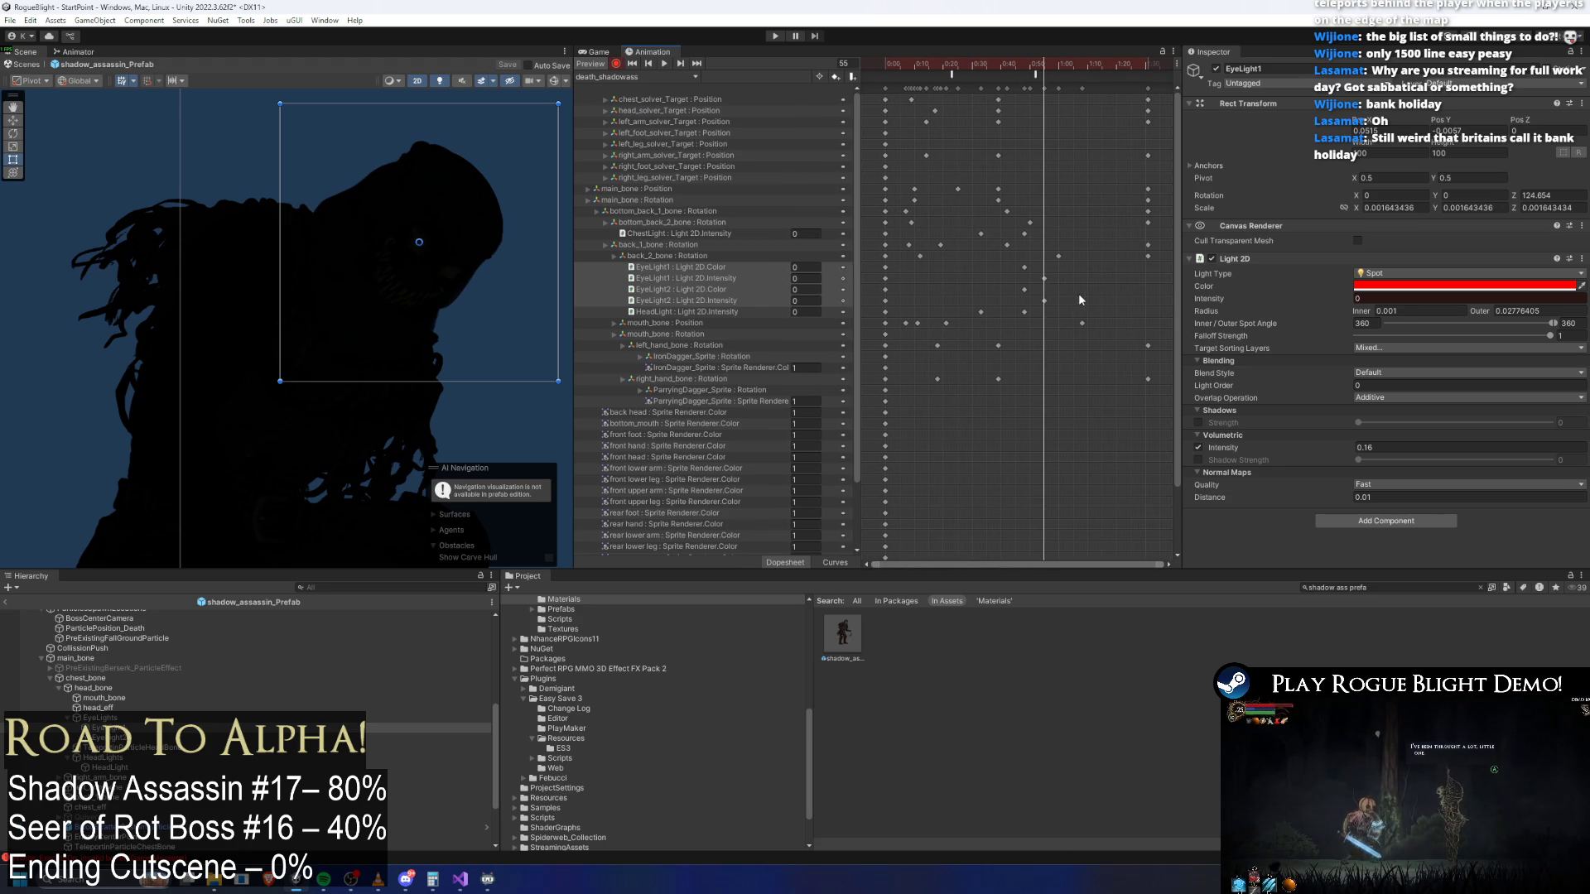
pyautogui.moveTo(977, 73)
pyautogui.mouseDown()
pyautogui.moveTo(952, 124)
pyautogui.moveTo(949, 232)
pyautogui.moveTo(975, 326)
pyautogui.mouseUp()
pyautogui.click(885, 279)
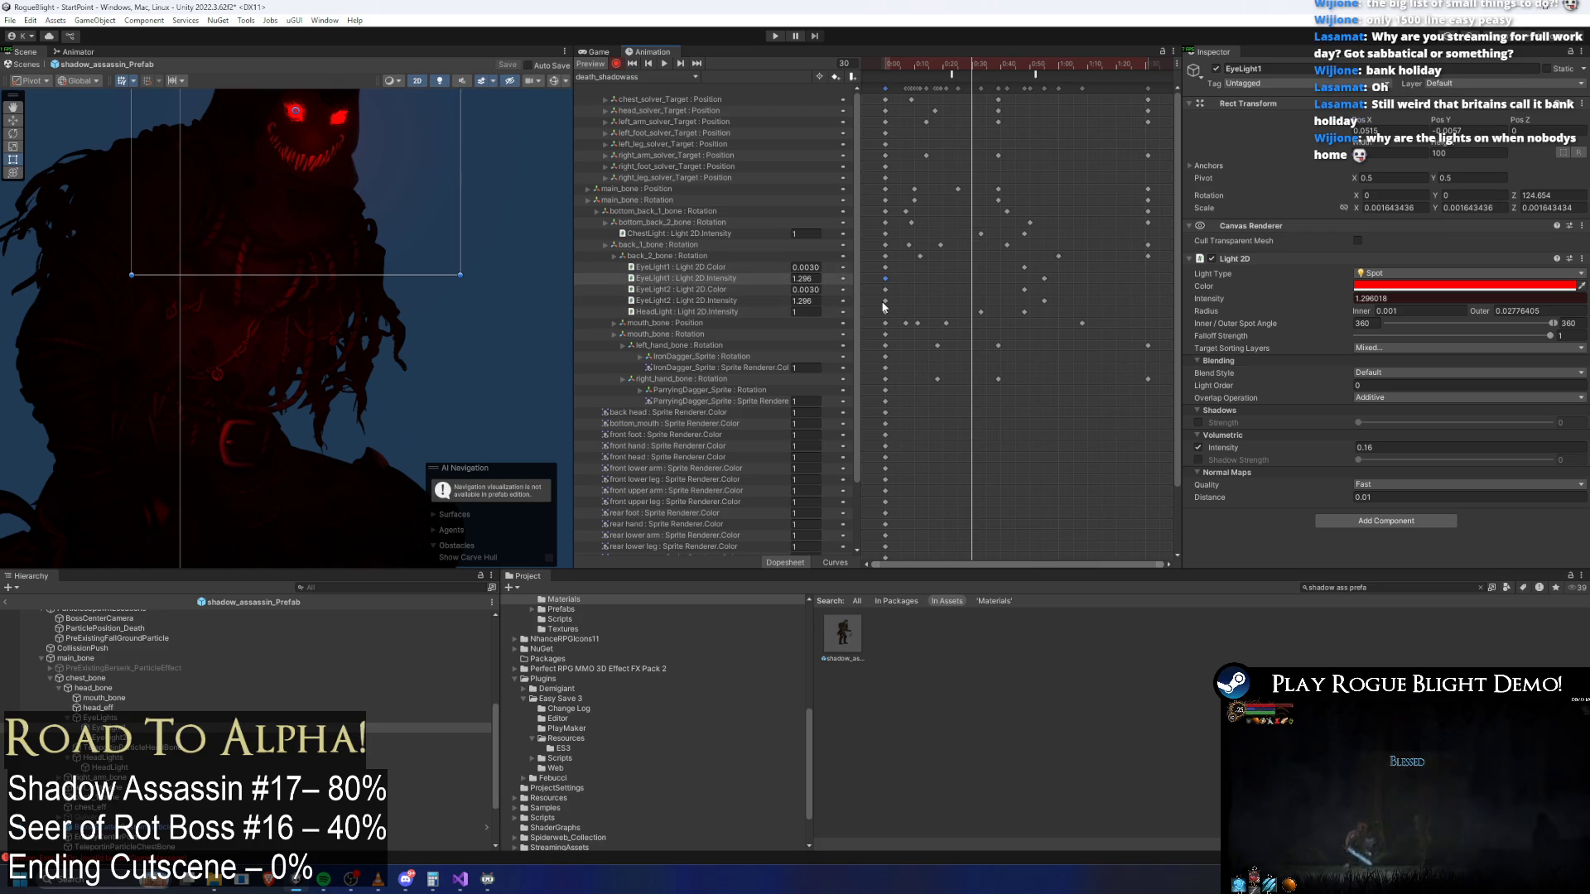
pyautogui.keyDown('shift'); pyautogui.click(888, 300); pyautogui.keyUp('shift')
pyautogui.moveTo(998, 67)
pyautogui.mouseDown()
pyautogui.moveTo(1042, 74)
pyautogui.moveTo(1001, 83)
pyautogui.mouseUp()
pyautogui.moveTo(998, 301); pyautogui.dragTo(988, 303)
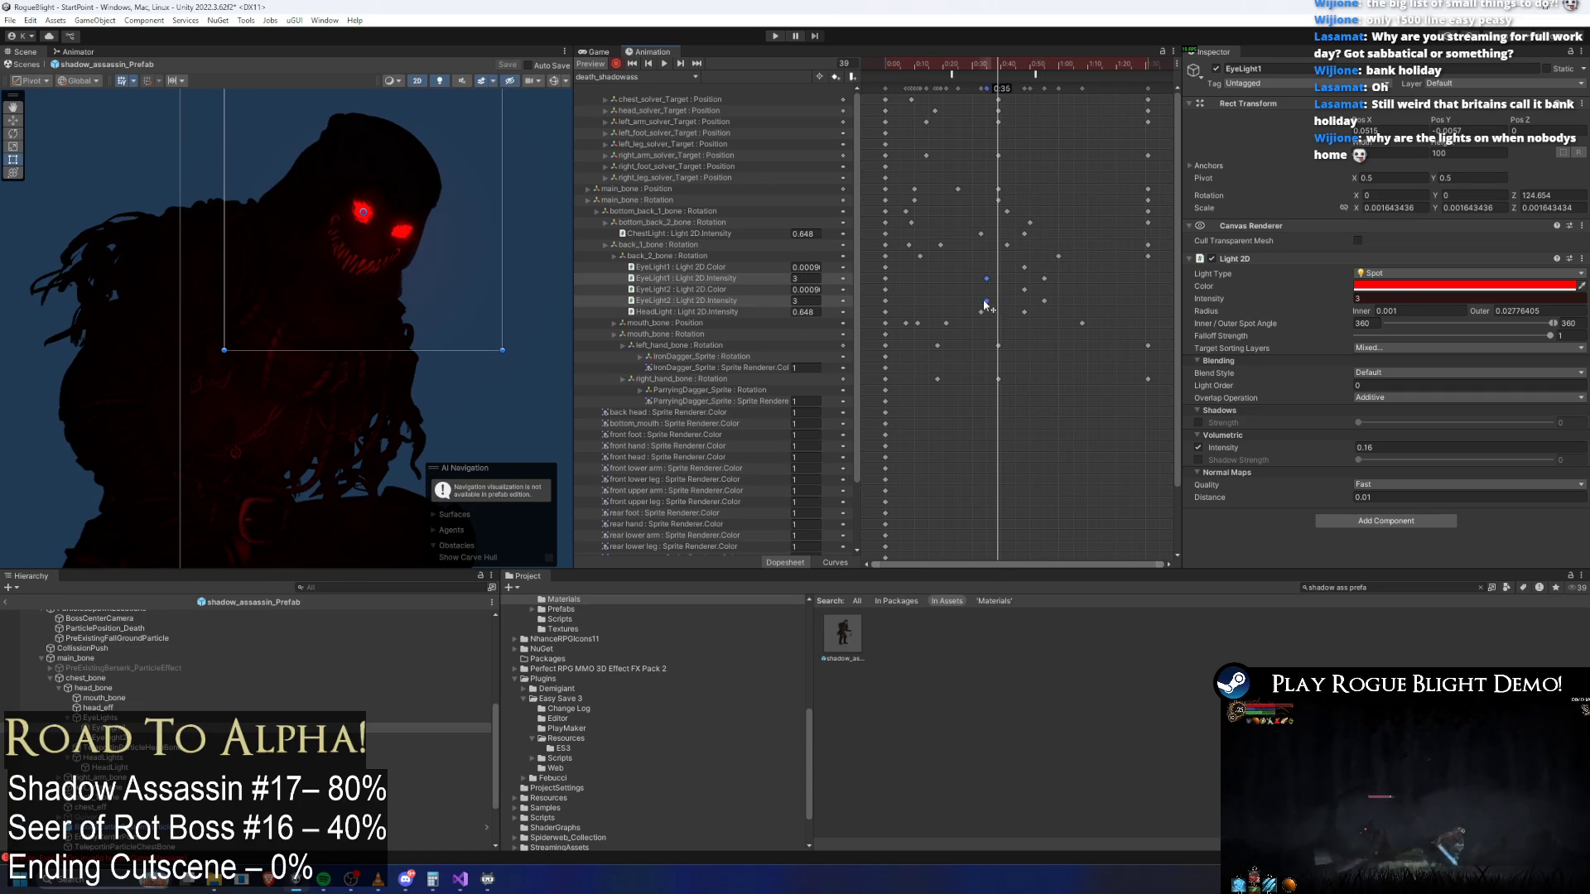
pyautogui.moveTo(997, 71); pyautogui.dragTo(942, 64)
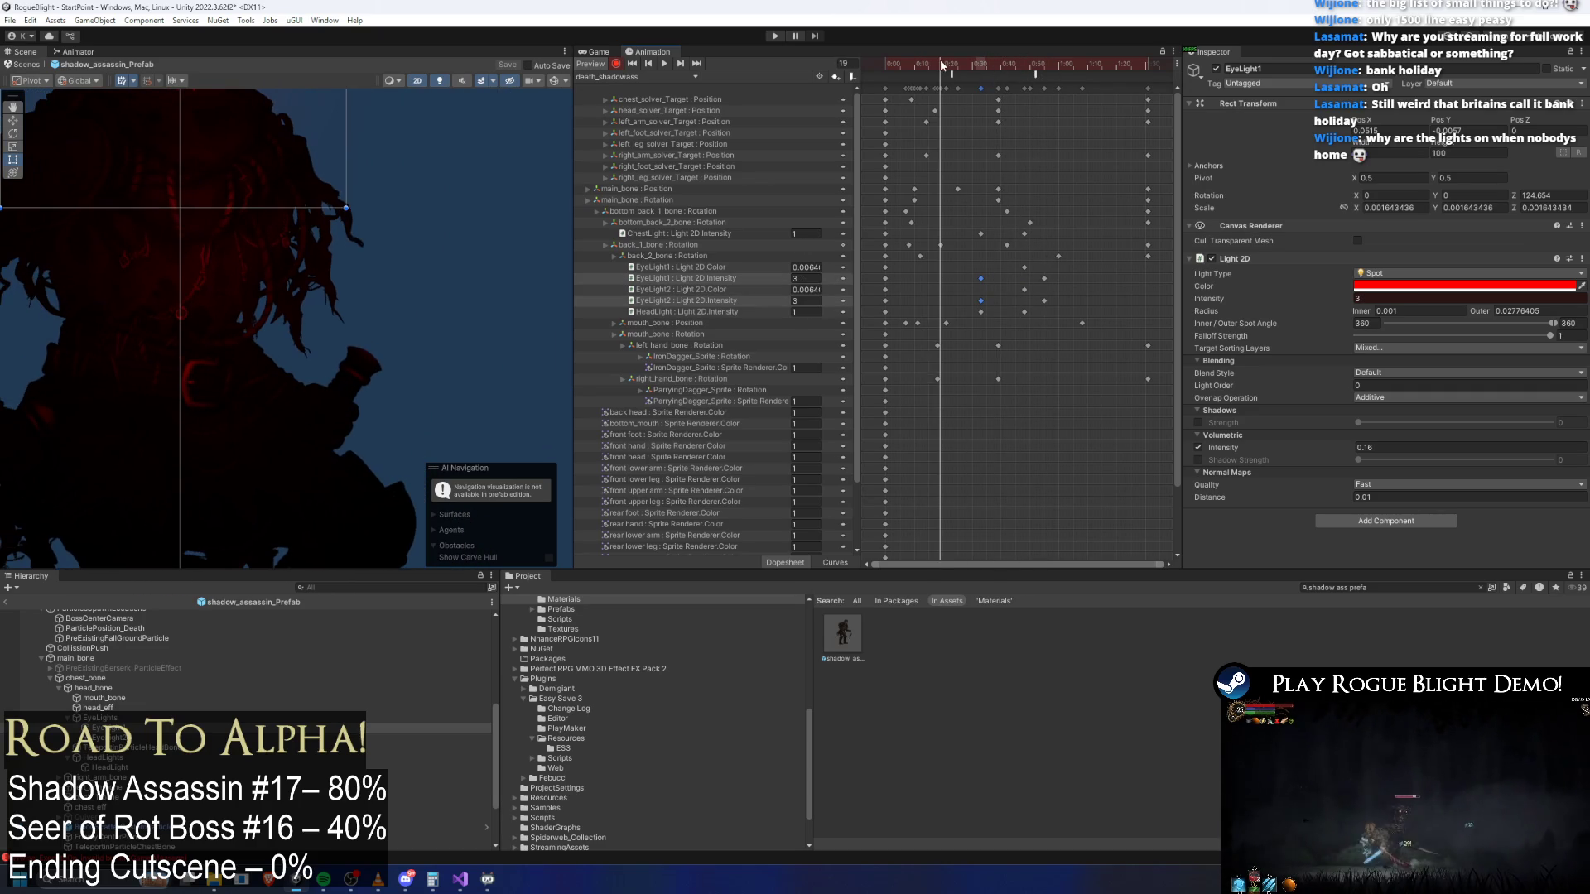
# Delete the eye lights' Light 2D.Color tracks, scrub the death animation, and enter Play mode
pyautogui.click(732, 289)
pyautogui.press('Delete')
pyautogui.click(714, 267)
pyautogui.press('Delete')
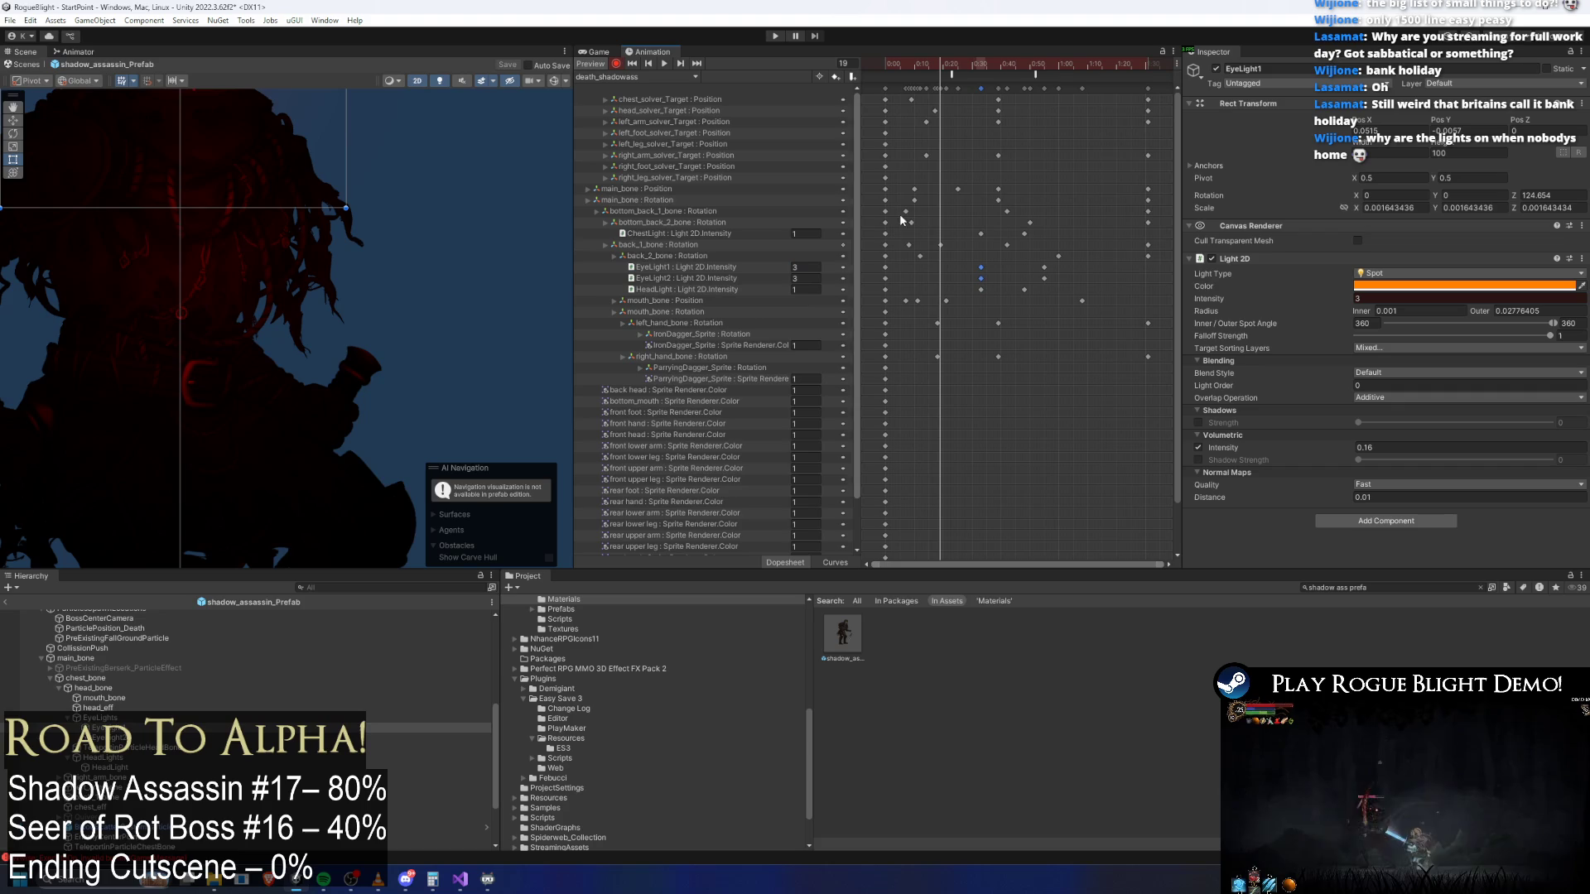
pyautogui.moveTo(952, 68); pyautogui.dragTo(1067, 82)
pyautogui.press('Escape')
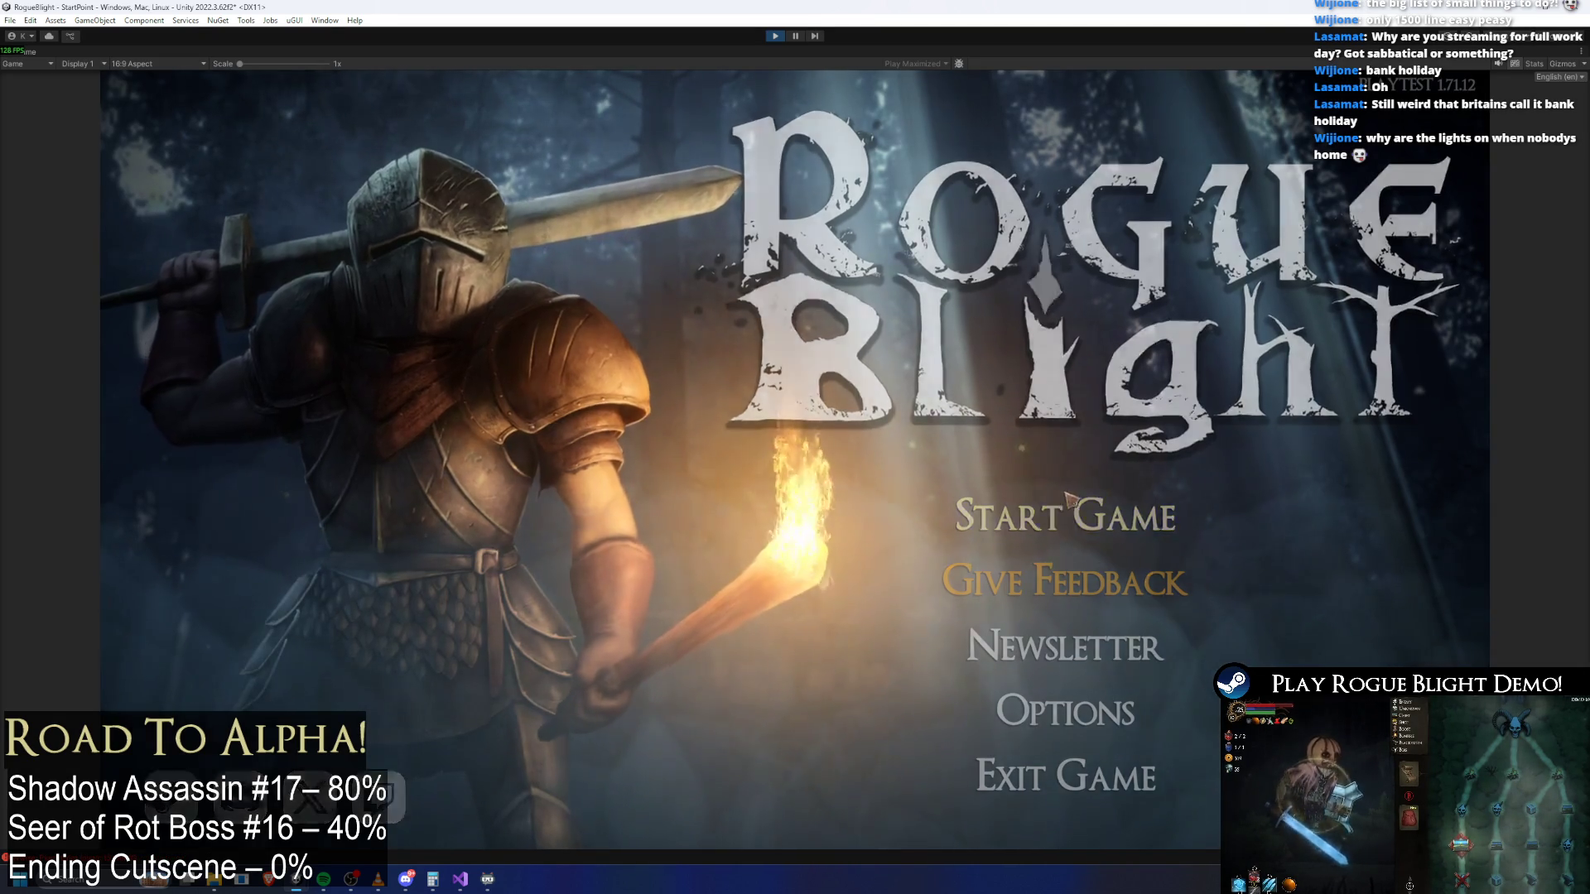
# Start a run from the first save slot and turn on cheats setting enemy health to 1
pyautogui.click(1085, 504)
pyautogui.click(1103, 454)
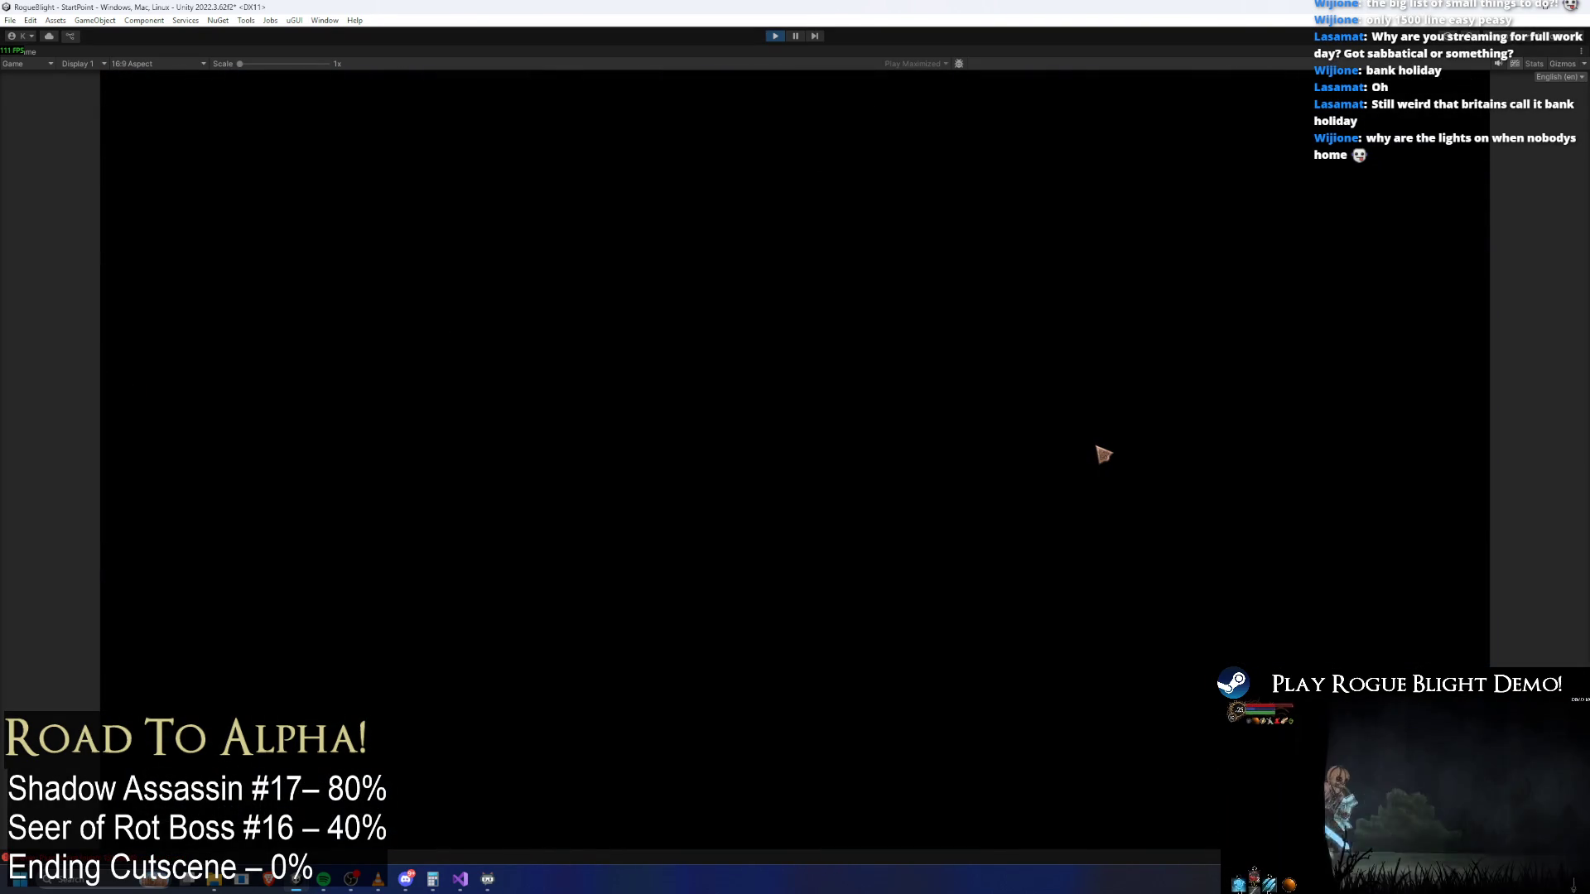
pyautogui.press('d')
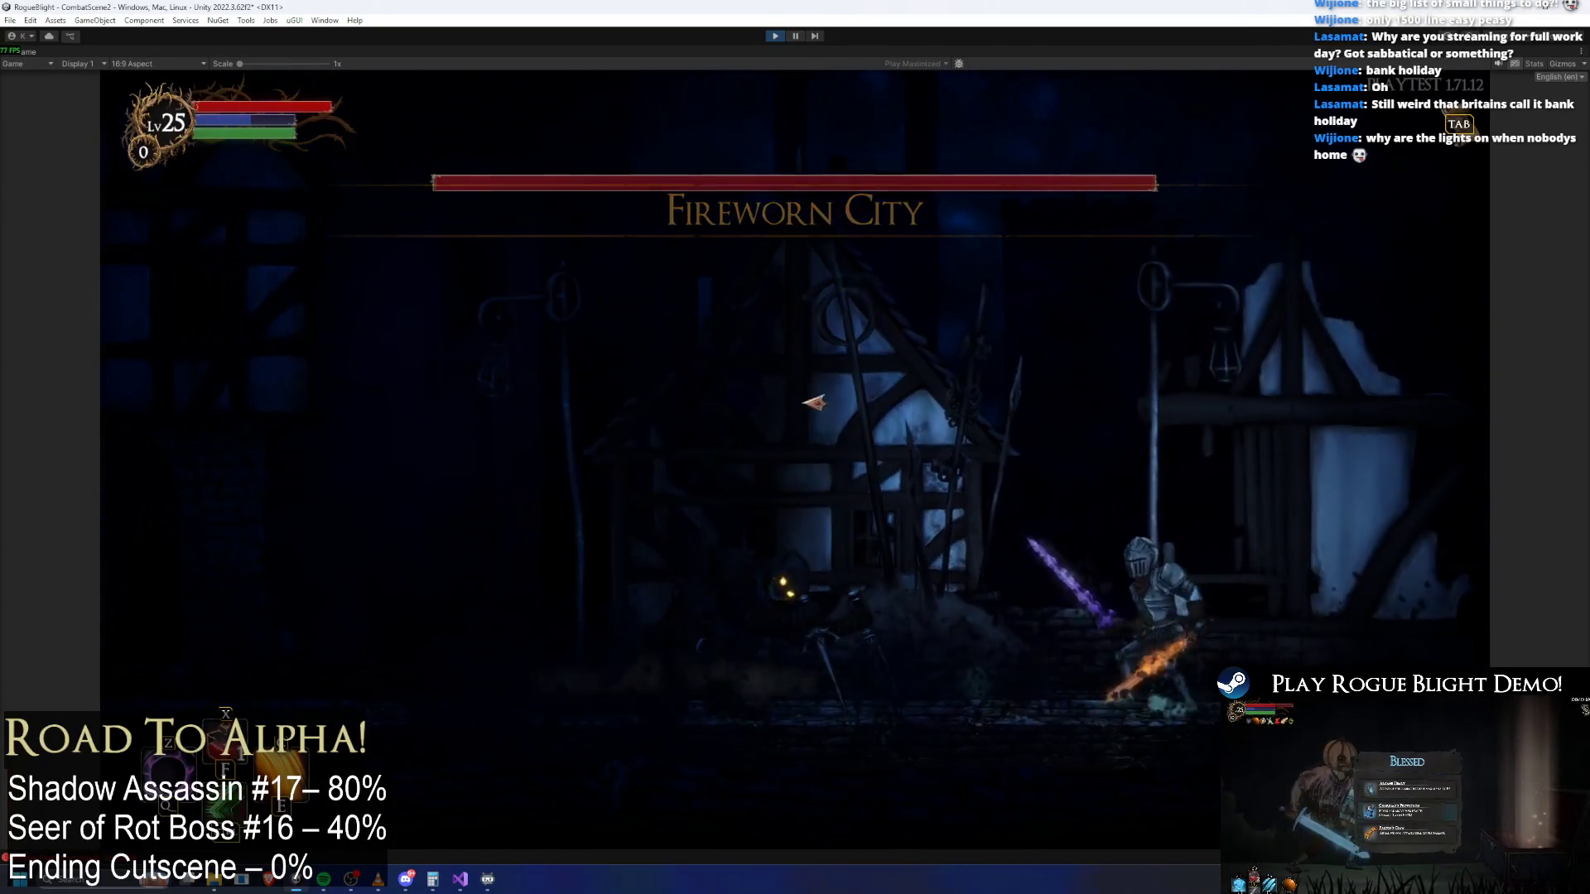
pyautogui.press('a')
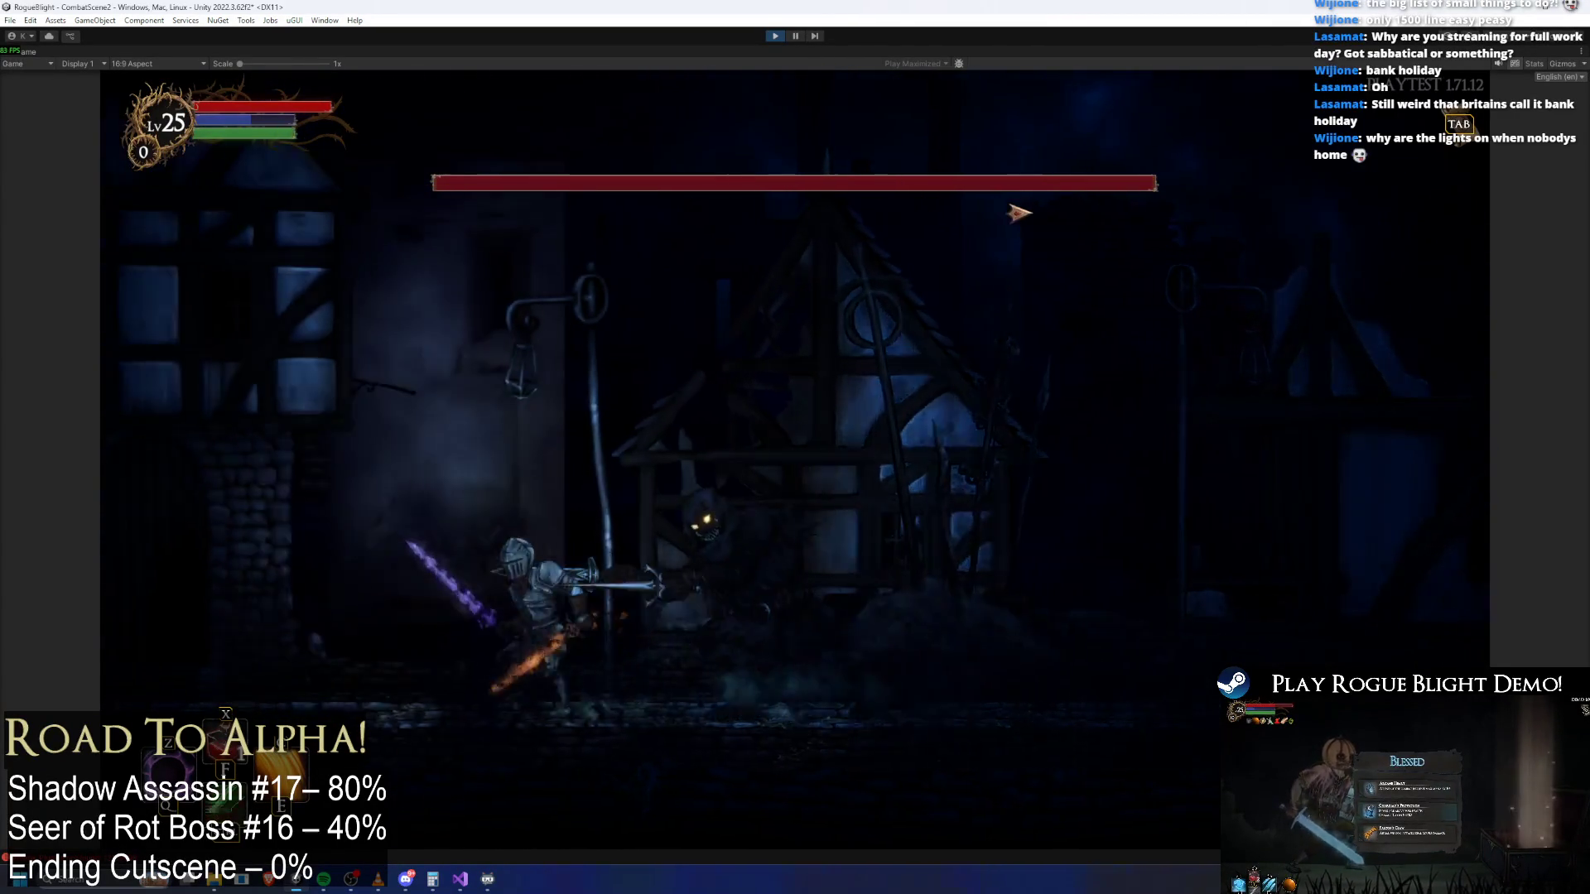
pyautogui.press('F1')
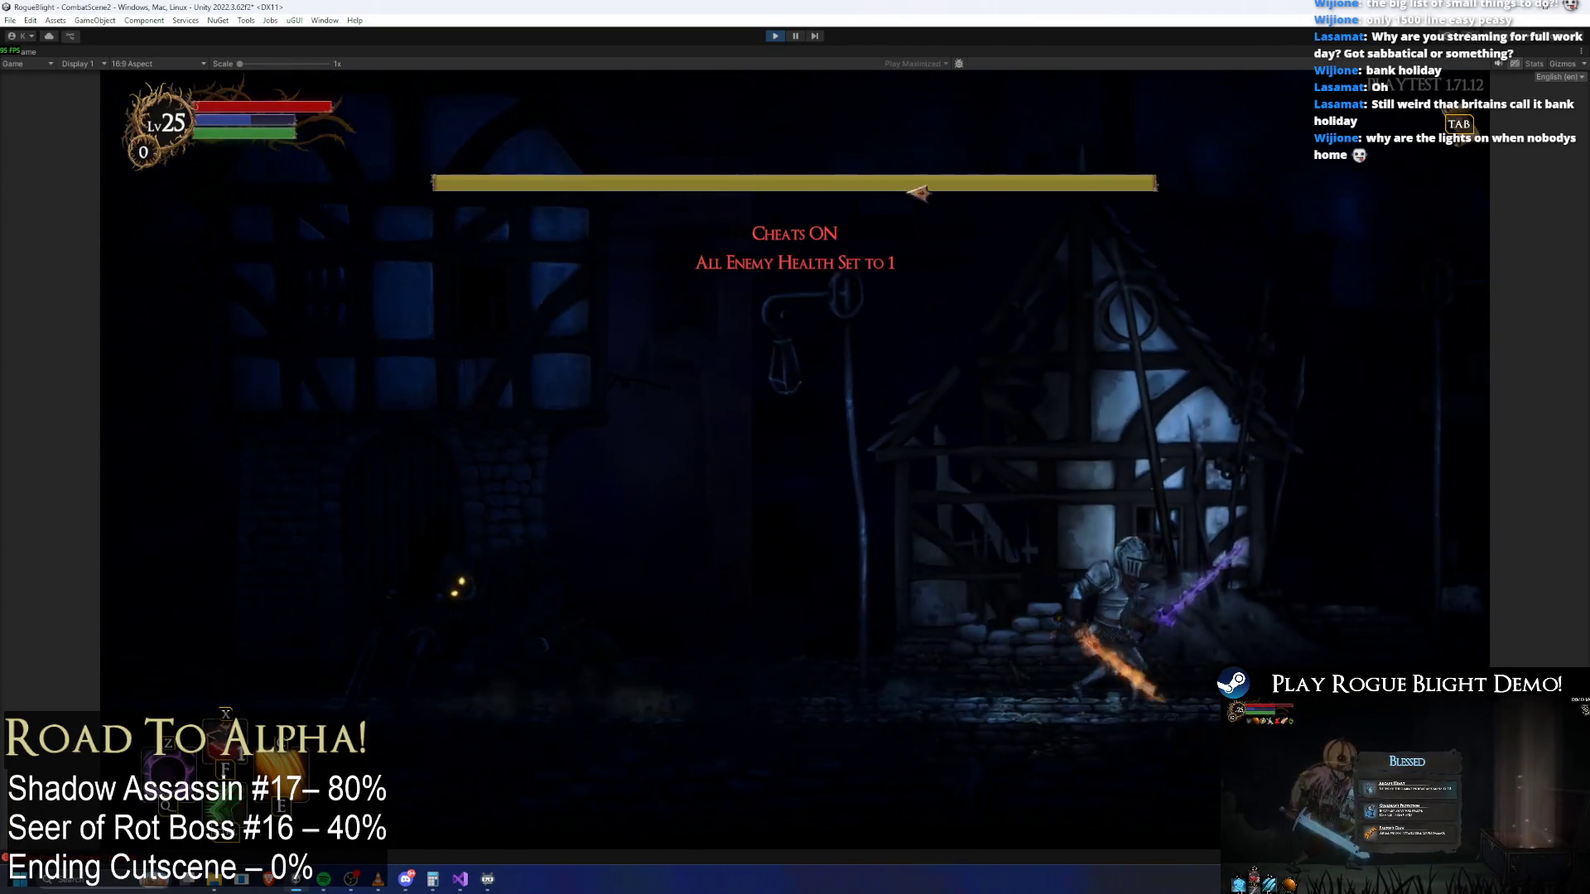
# Fight the red-eyed Shadow Assassin until it dies, then stop play mode with Ctrl+P
pyautogui.press('d')
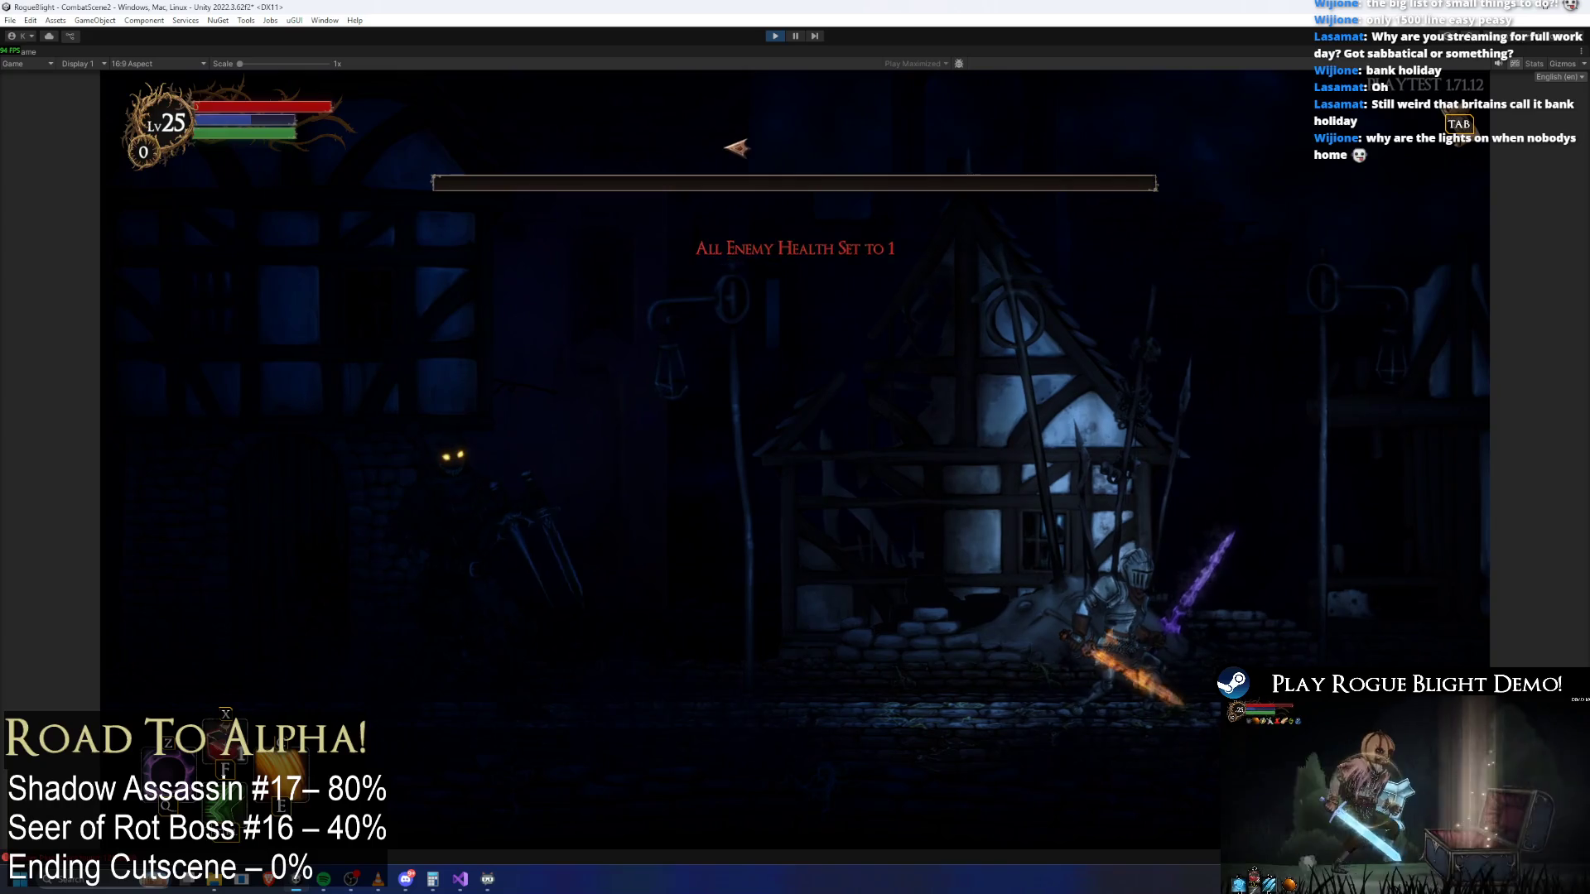
pyautogui.press('a')
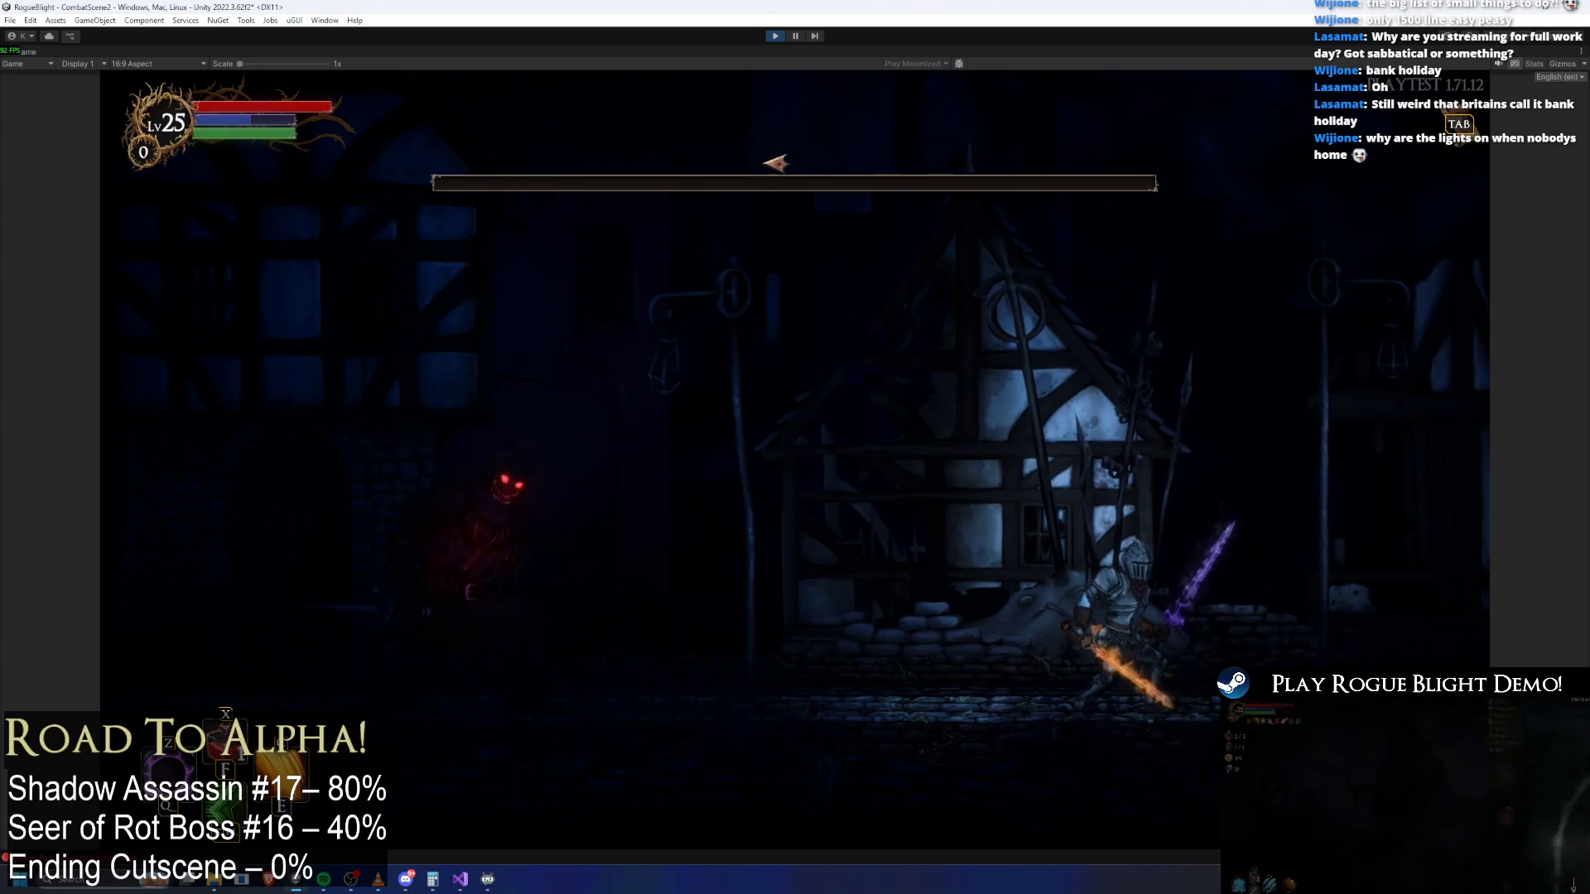
pyautogui.click(986, 458)
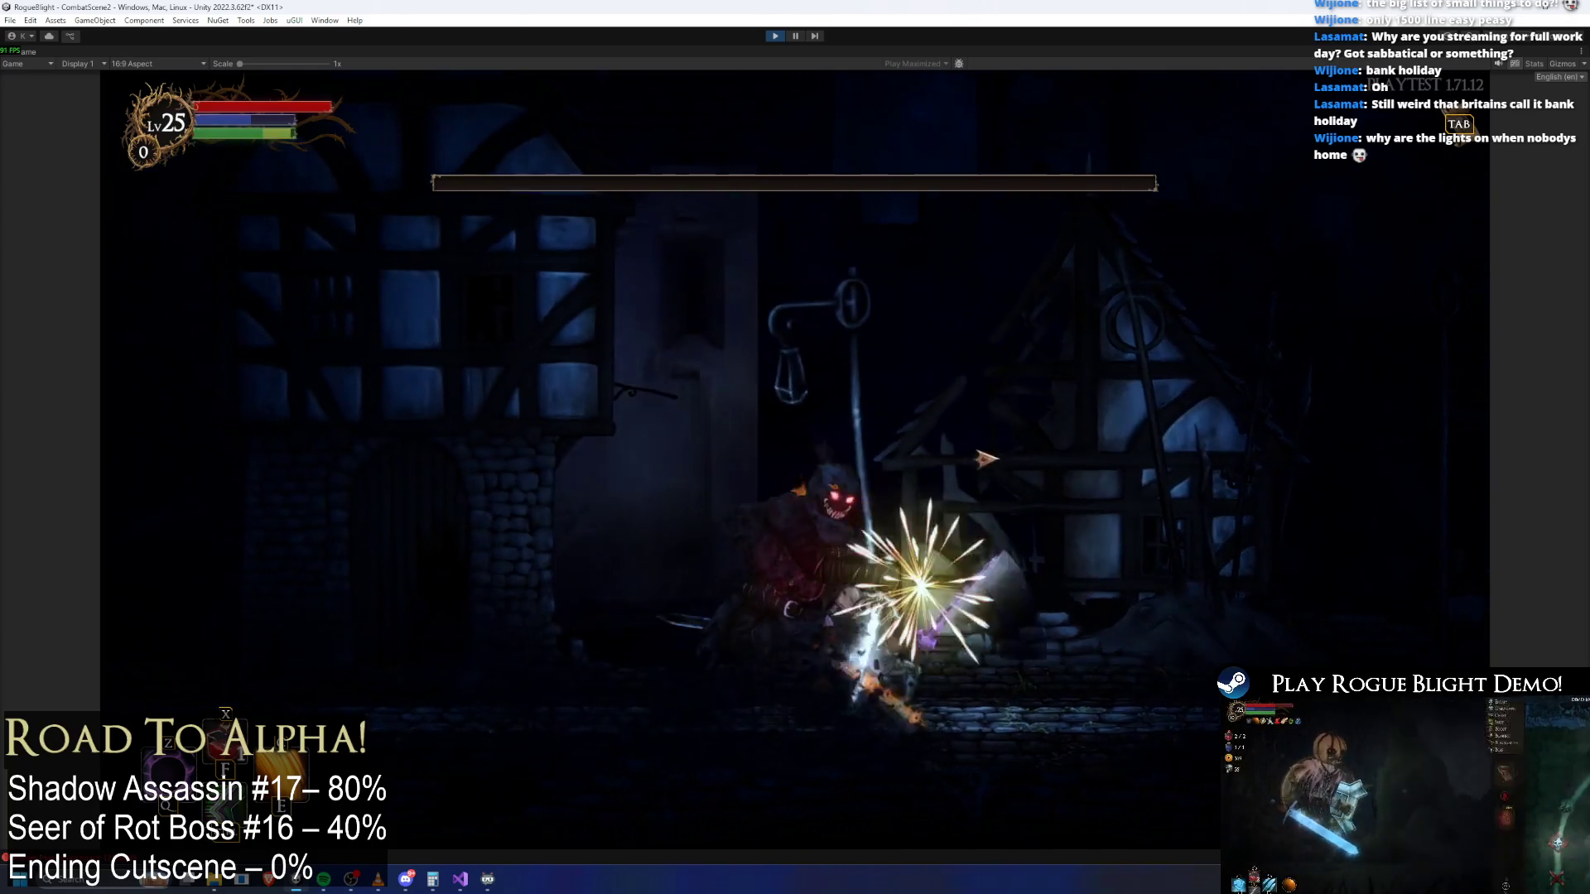
pyautogui.press('a')
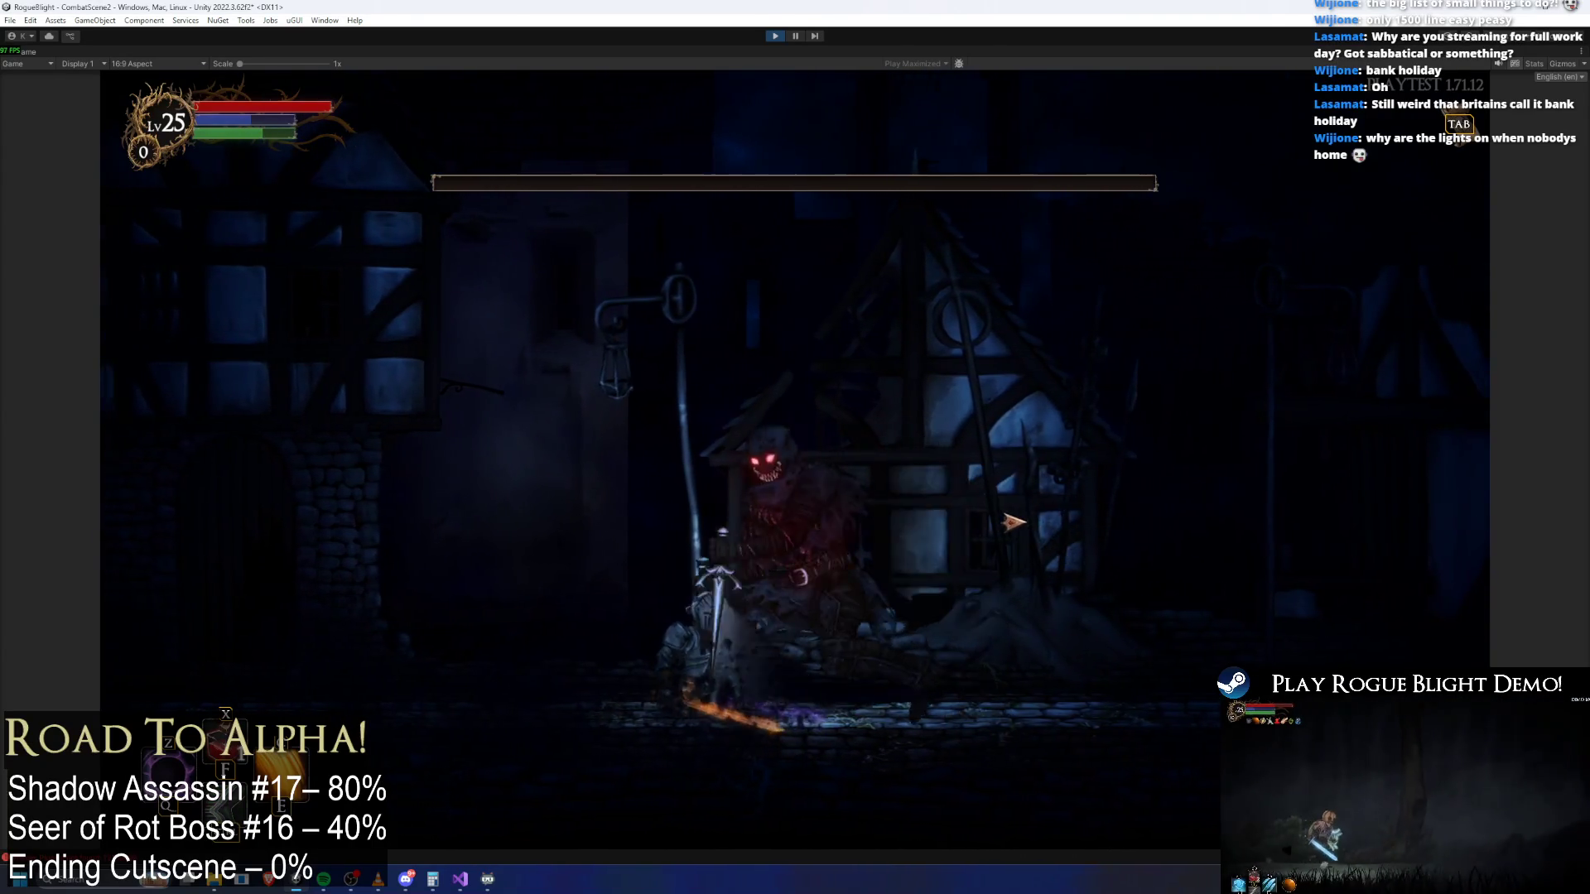
pyautogui.click(994, 522)
pyautogui.click(911, 522)
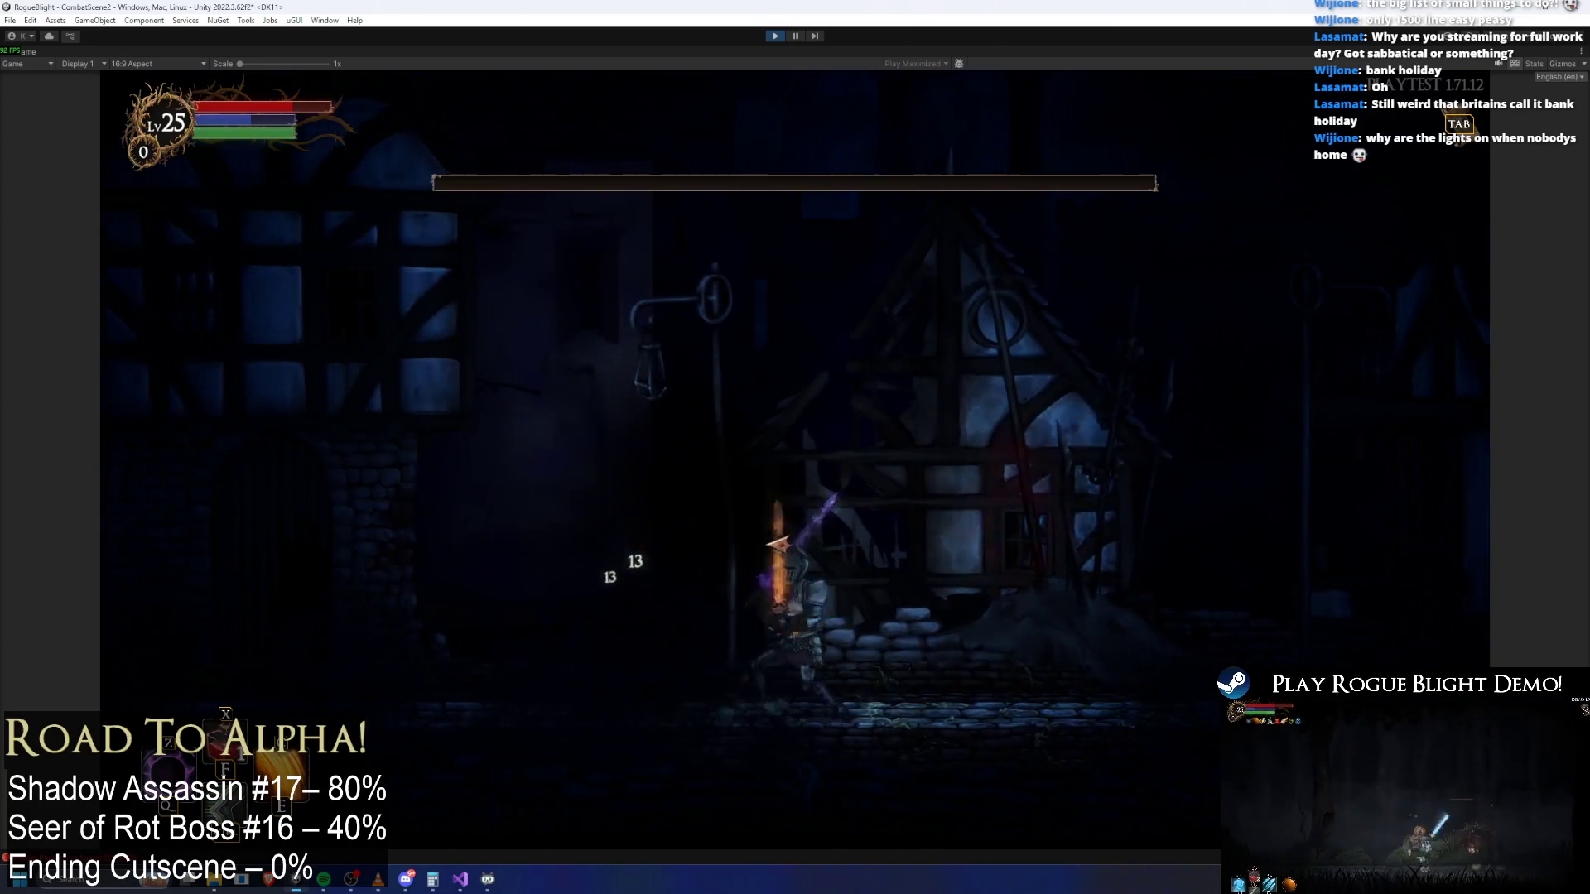
pyautogui.press('a')
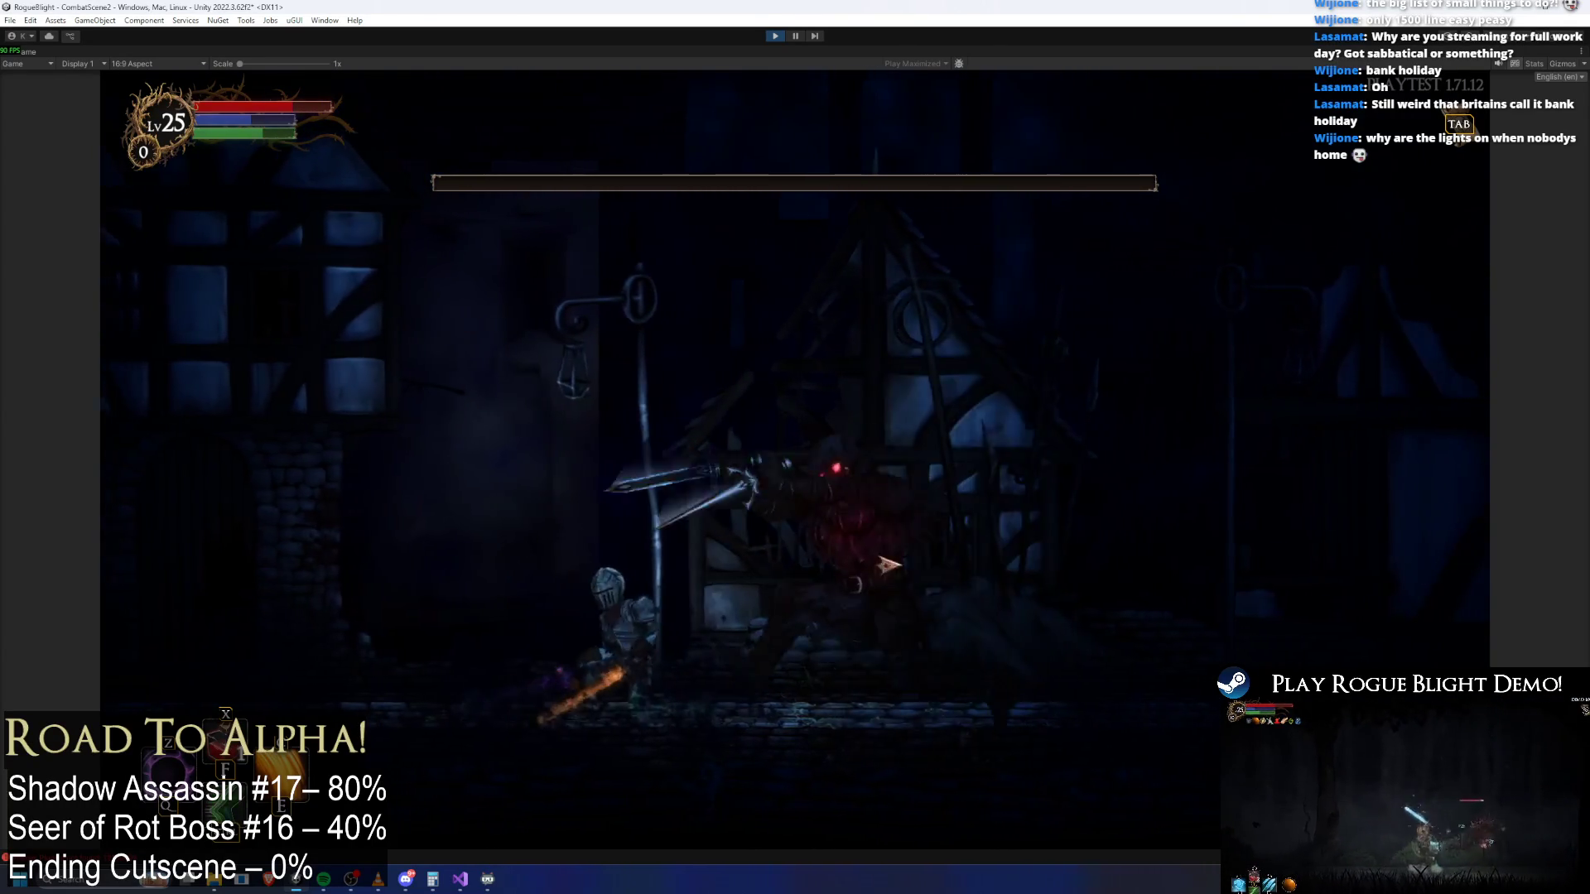
pyautogui.click(596, 567)
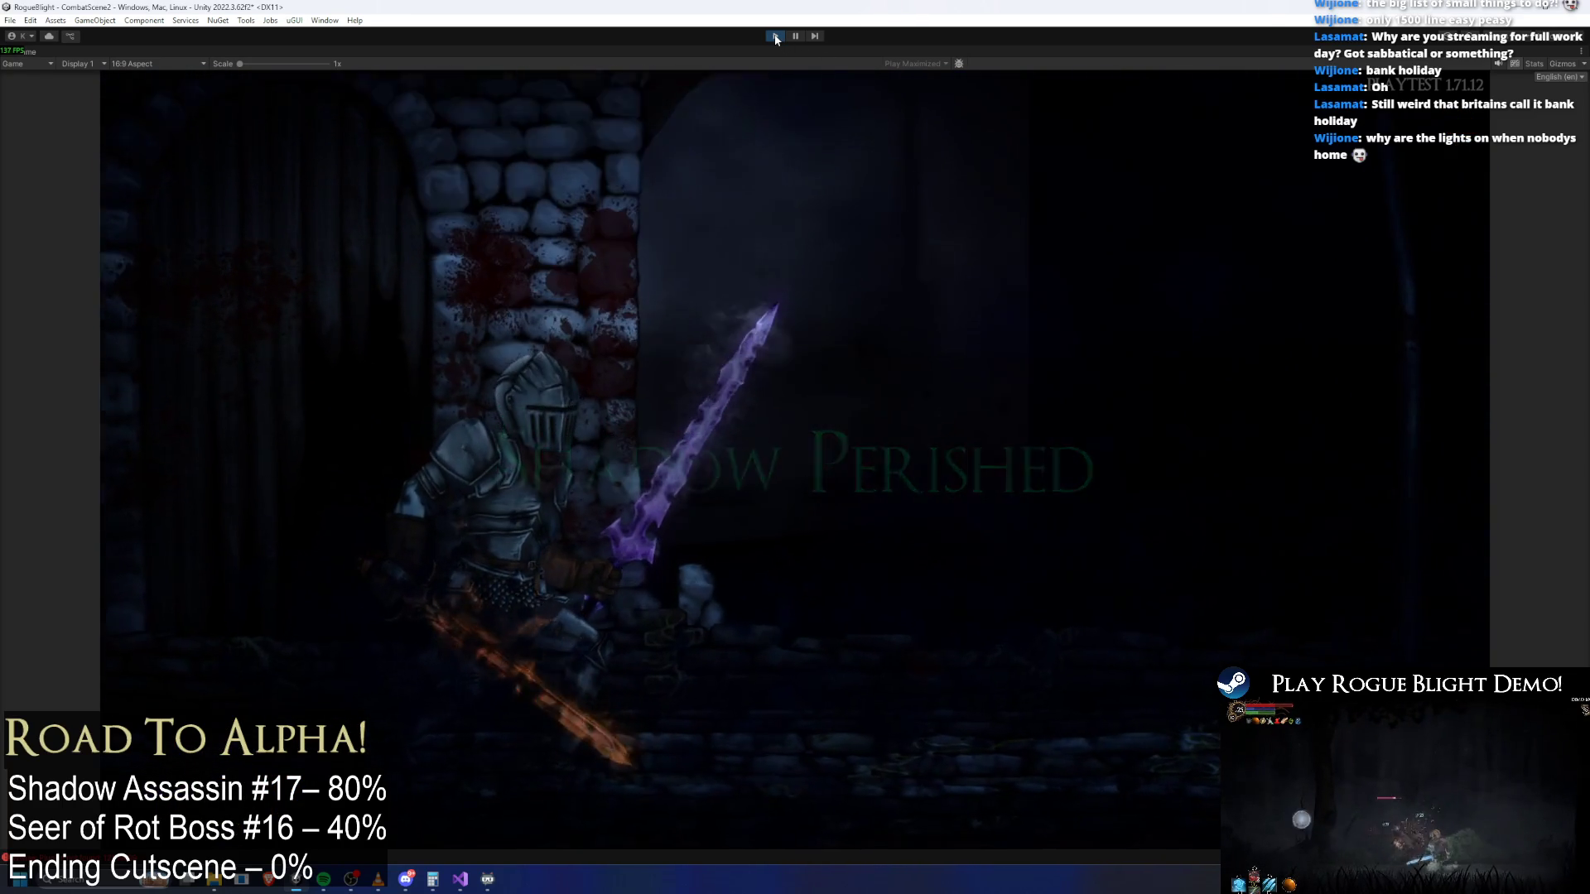
pyautogui.hotkey('ctrl', 'p')
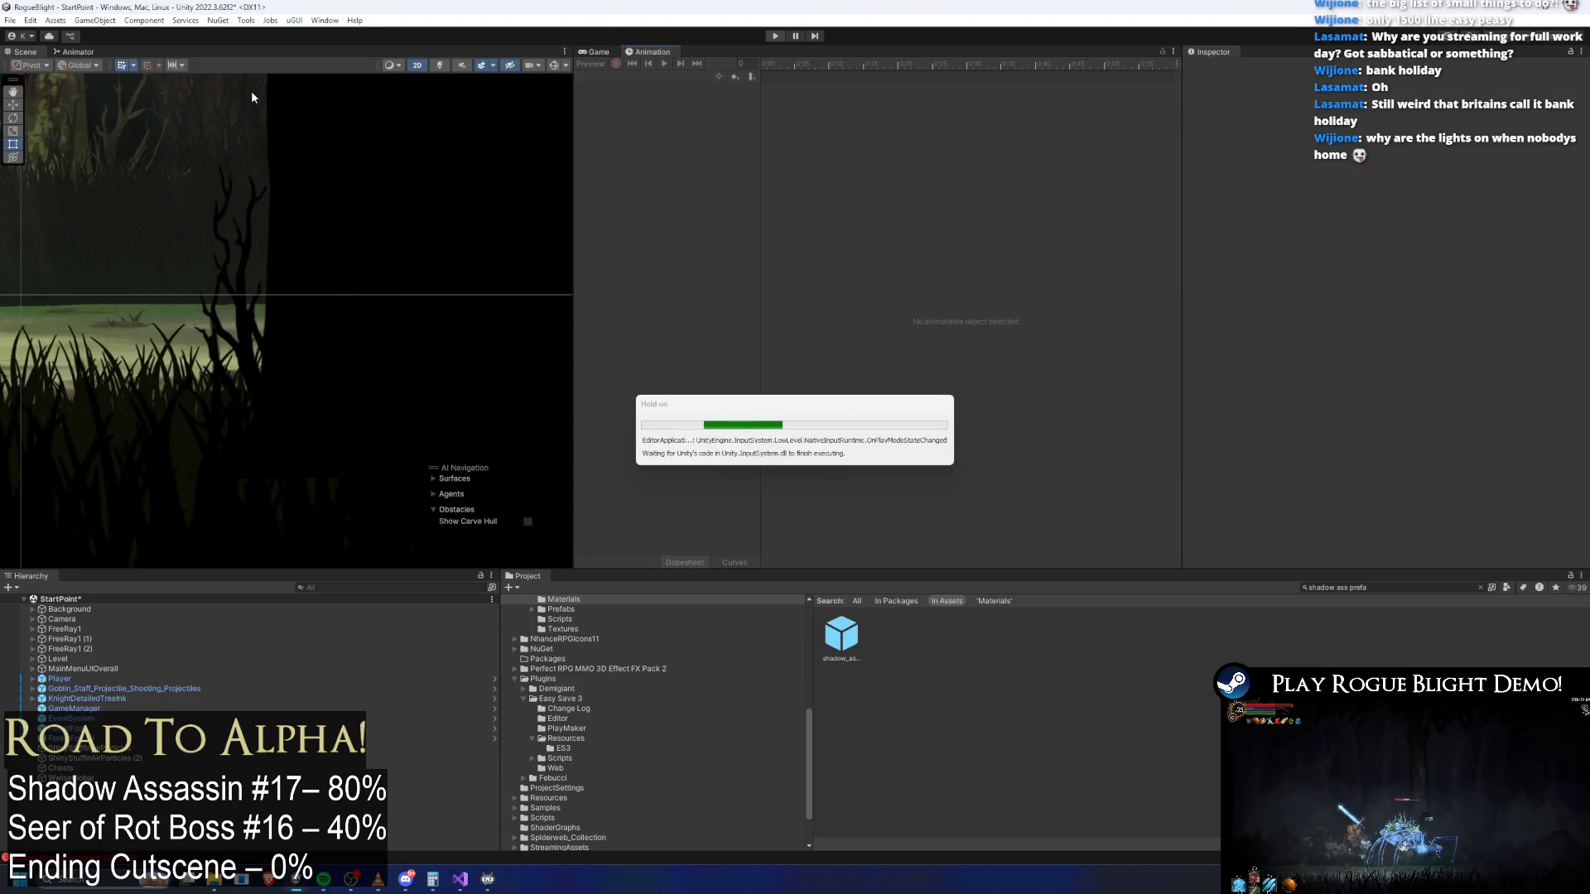
# Open the Shadow Assassin prefab and scrub its death animation to frame 37
pyautogui.doubleClick(826, 639)
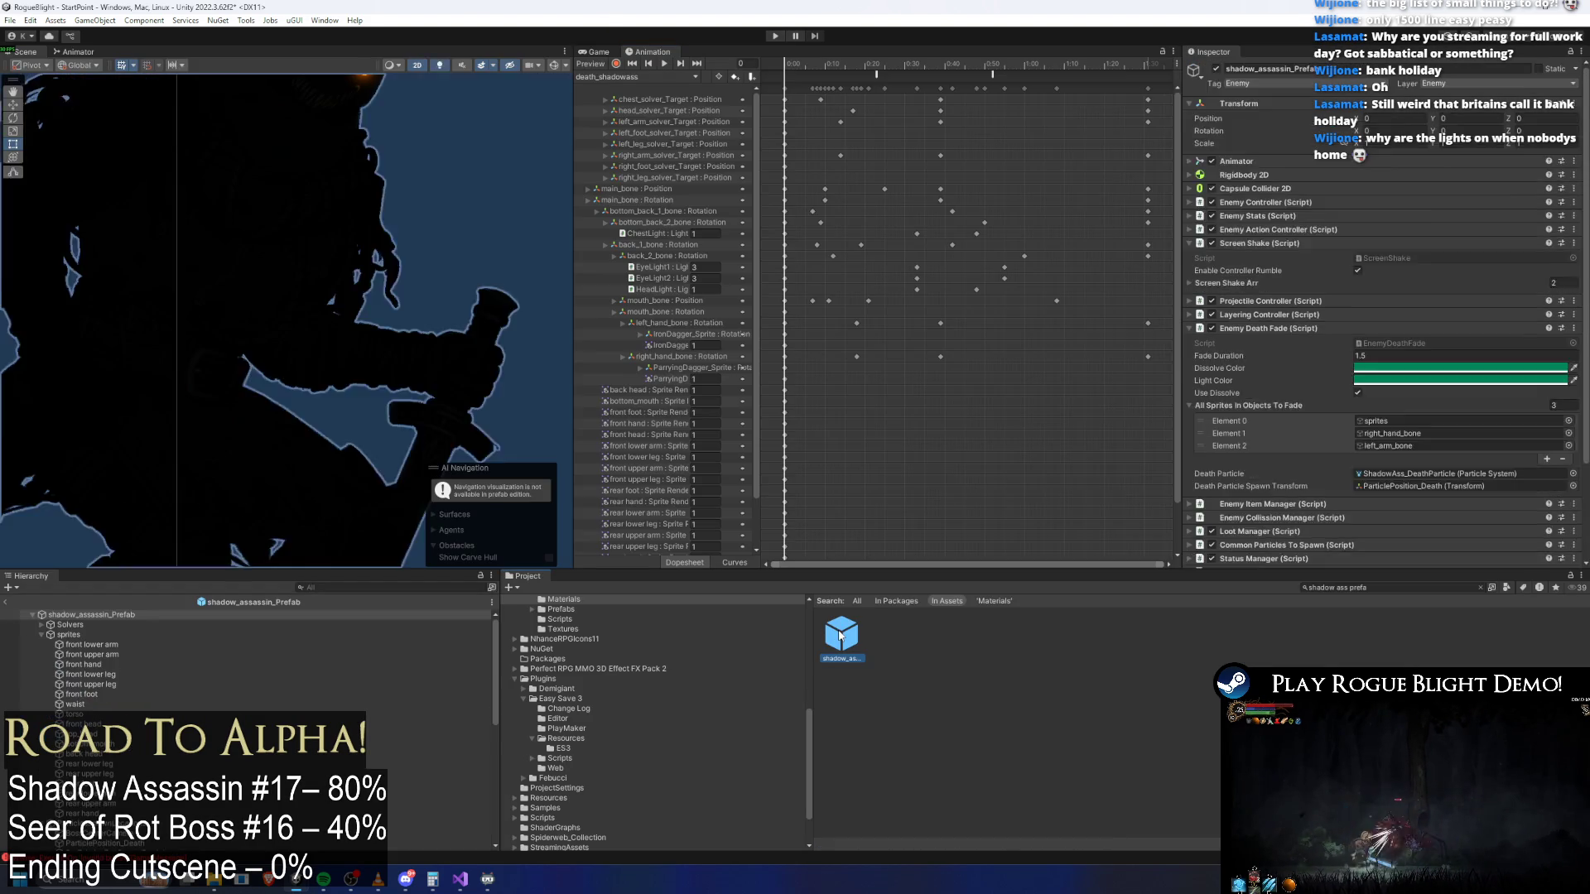
pyautogui.scroll(-3, 1364, 365)
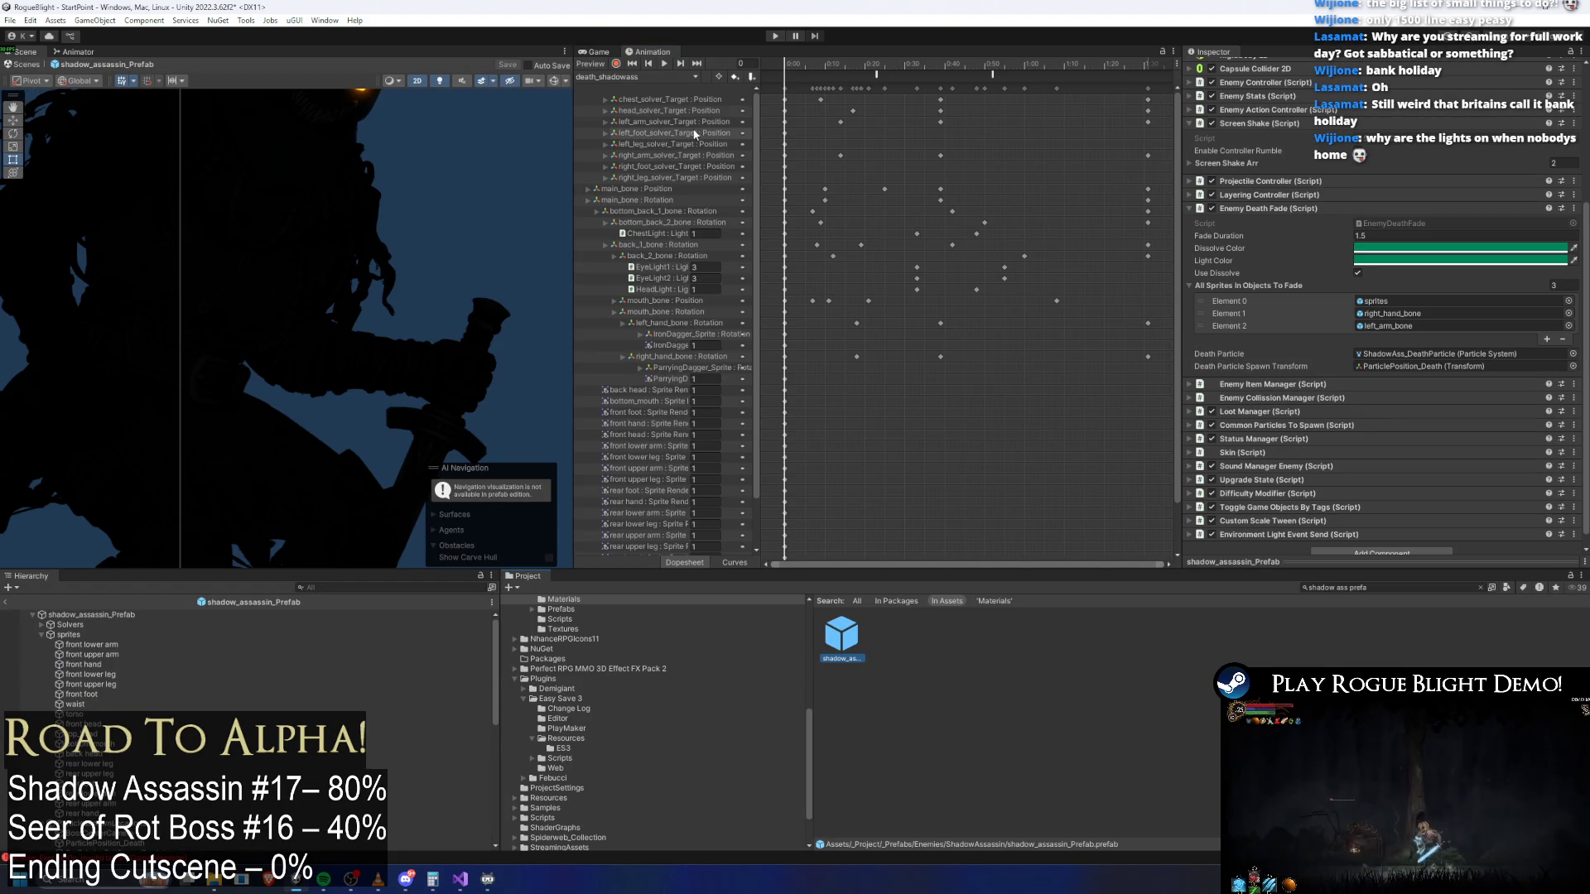
pyautogui.click(623, 77)
pyautogui.moveTo(895, 61); pyautogui.dragTo(1004, 71)
# Shift the EyeLight, HeadLight and ChestLight keys about 10 frames later, check frame 67, then play
pyautogui.moveTo(898, 262); pyautogui.dragTo(1017, 285)
pyautogui.moveTo(891, 229)
pyautogui.keyDown('shift'); pyautogui.mouseDown()
pyautogui.moveTo(980, 245)
pyautogui.moveTo(1018, 230)
pyautogui.mouseUp(); pyautogui.keyUp('shift')
pyautogui.moveTo(997, 63); pyautogui.dragTo(1029, 64)
pyautogui.moveTo(1014, 235); pyautogui.dragTo(1027, 239)
pyautogui.moveTo(1019, 75); pyautogui.dragTo(1051, 65)
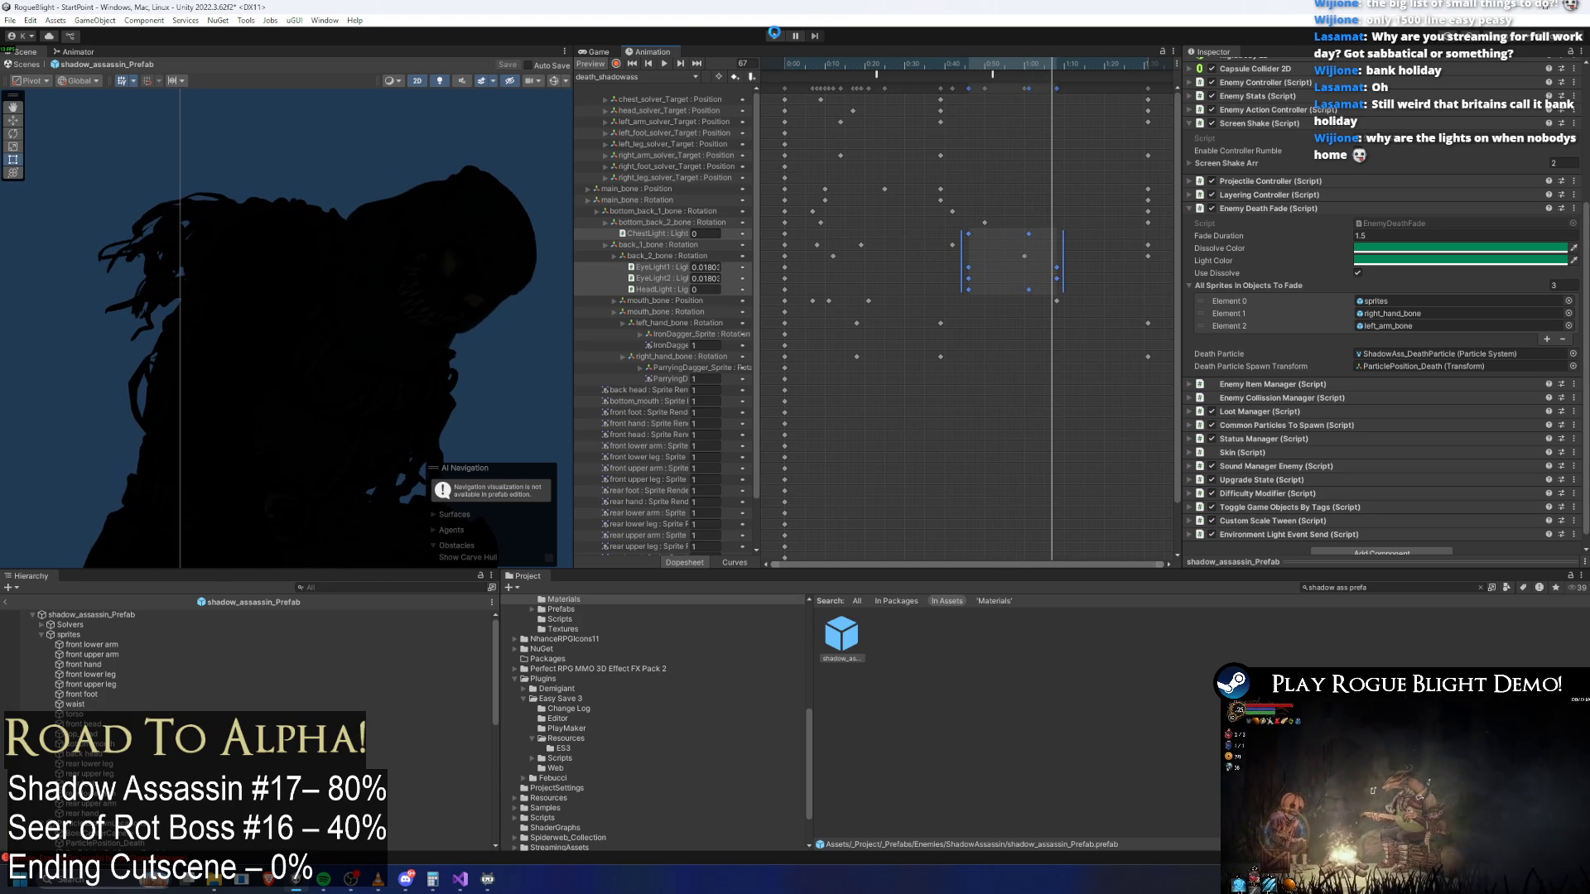
pyautogui.press('Return')
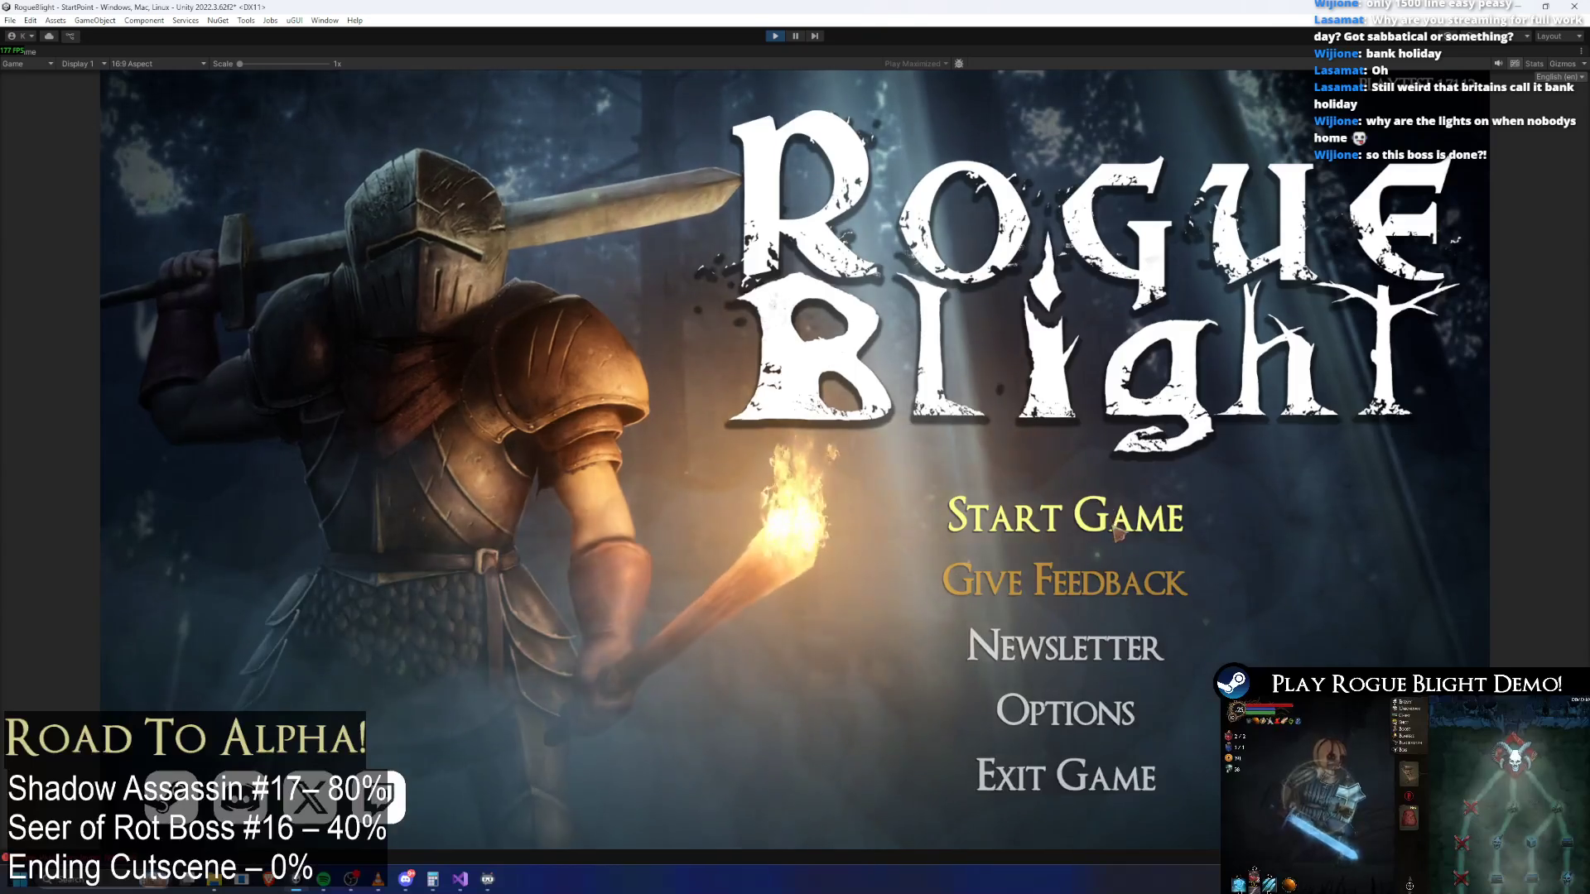
# Load the first save slot, defeat the Shadow Assassin, collect its loot and close the room map
pyautogui.click(1065, 515)
pyautogui.click(1117, 442)
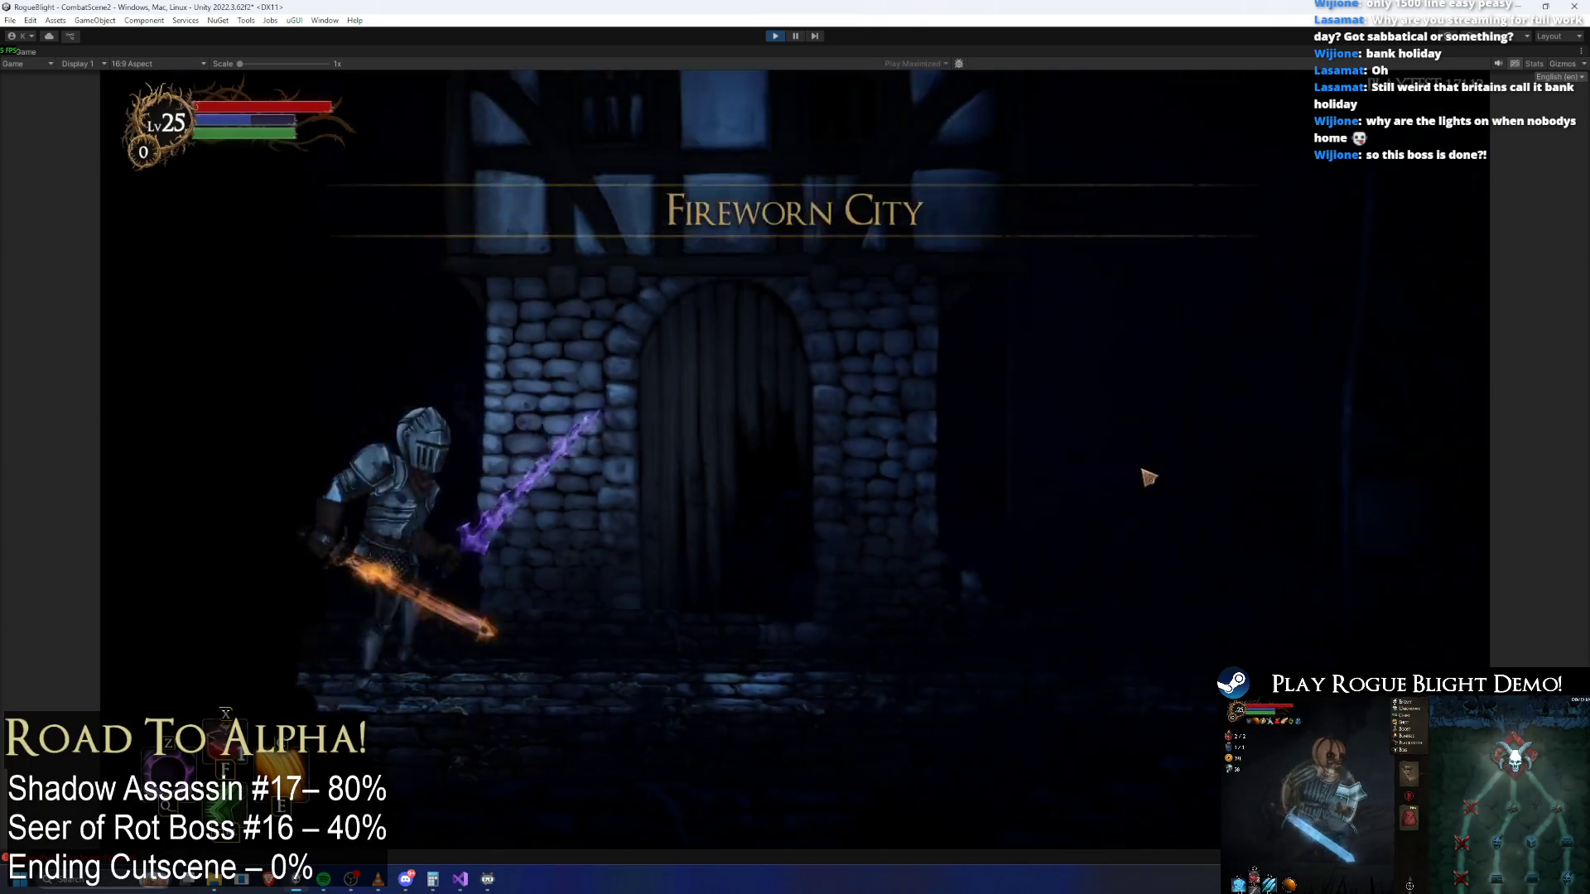
pyautogui.press('d')
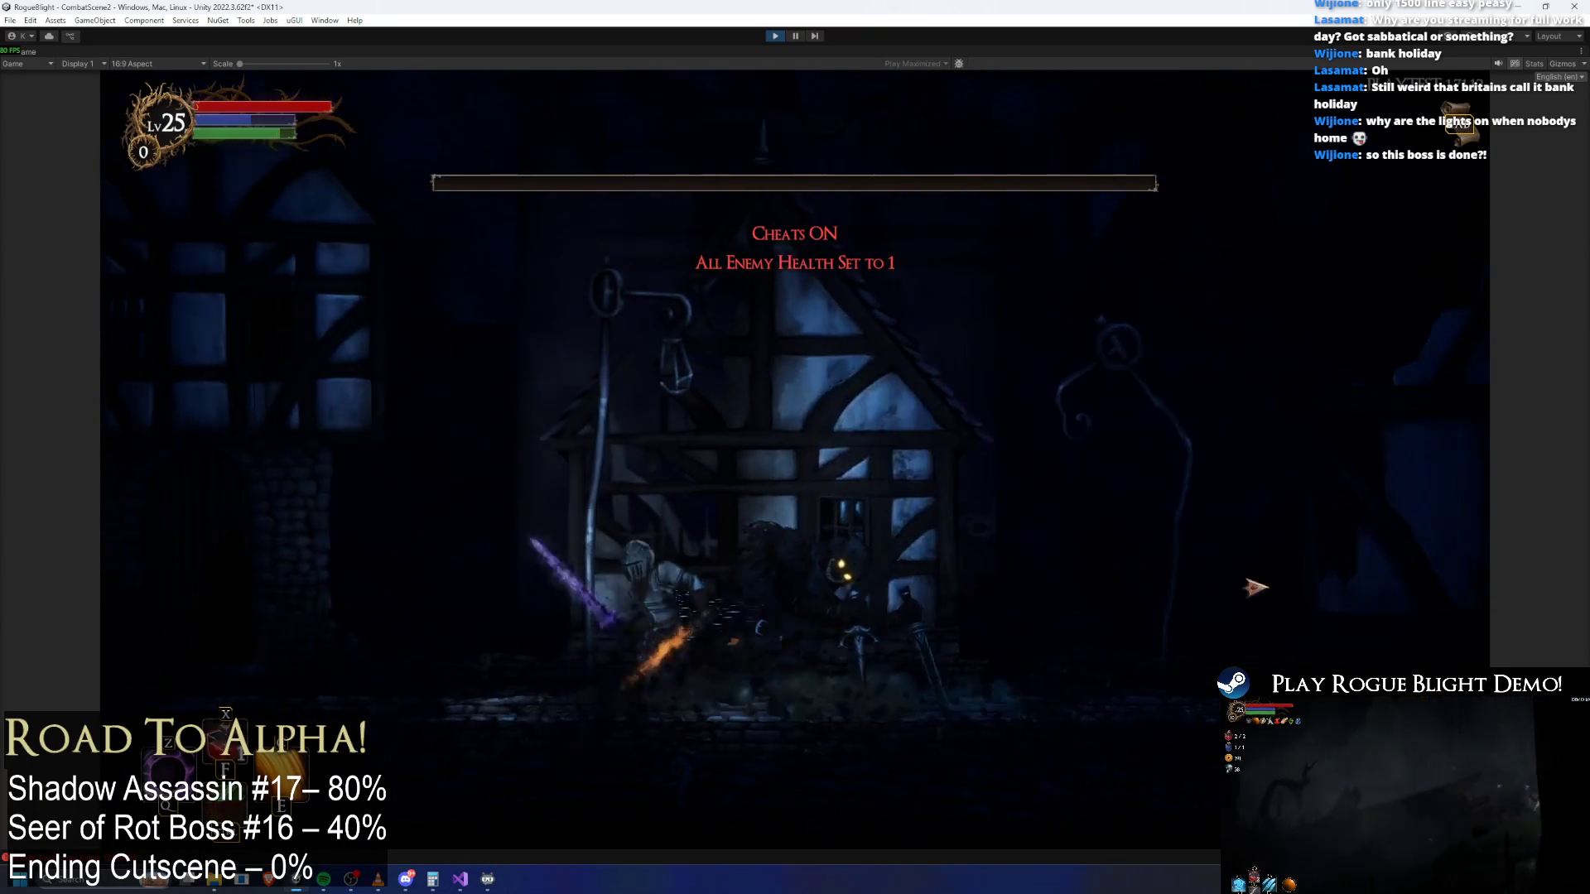
pyautogui.press('d')
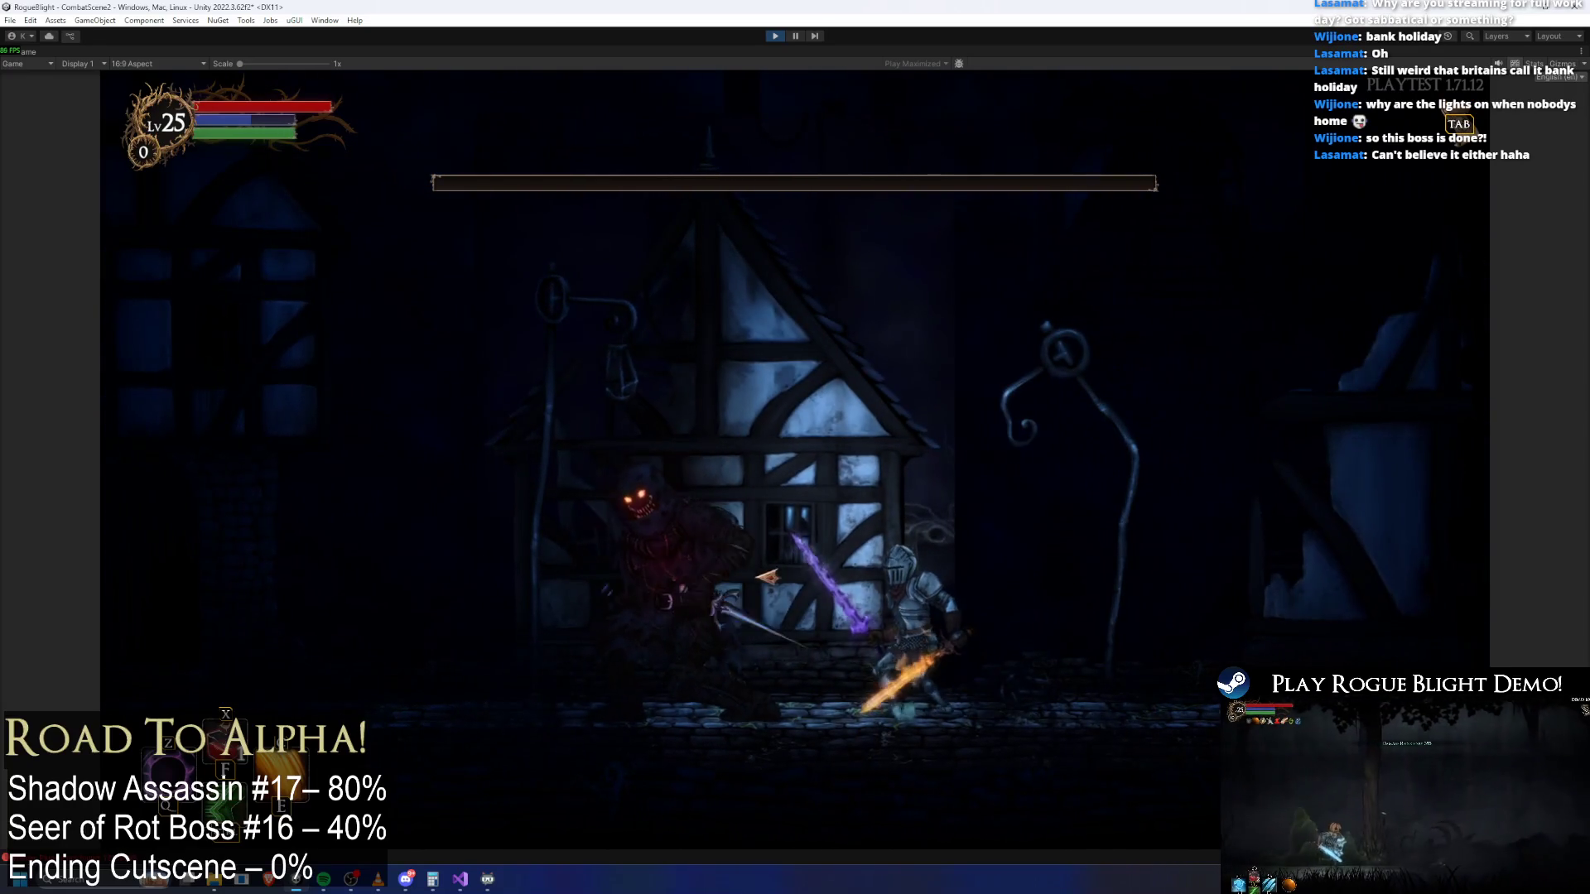
pyautogui.press('a')
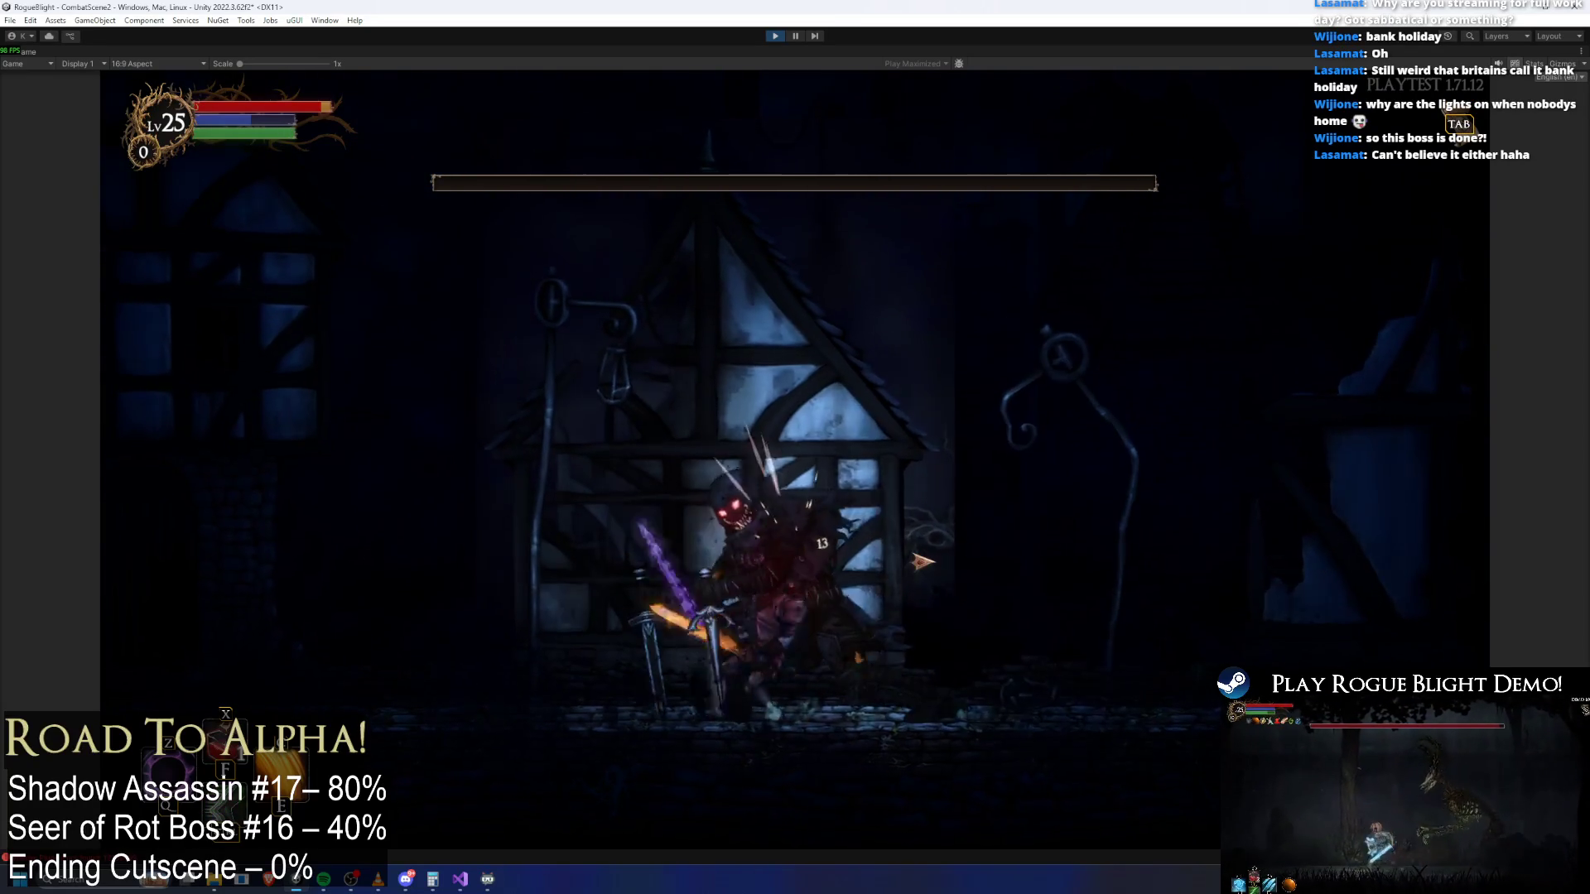
pyautogui.press('a')
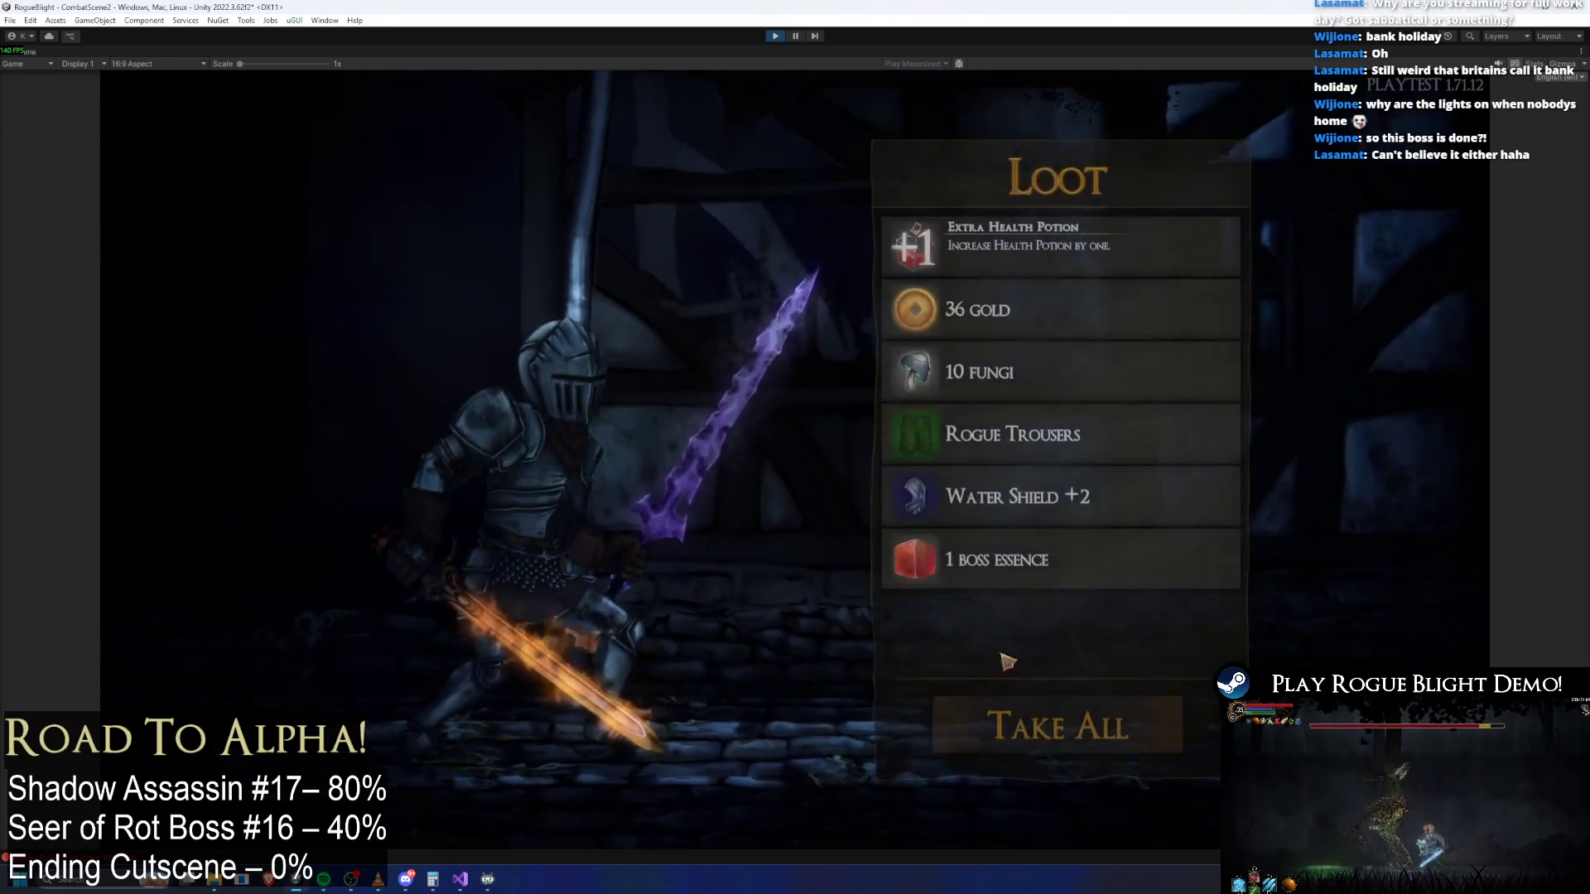
pyautogui.press('e')
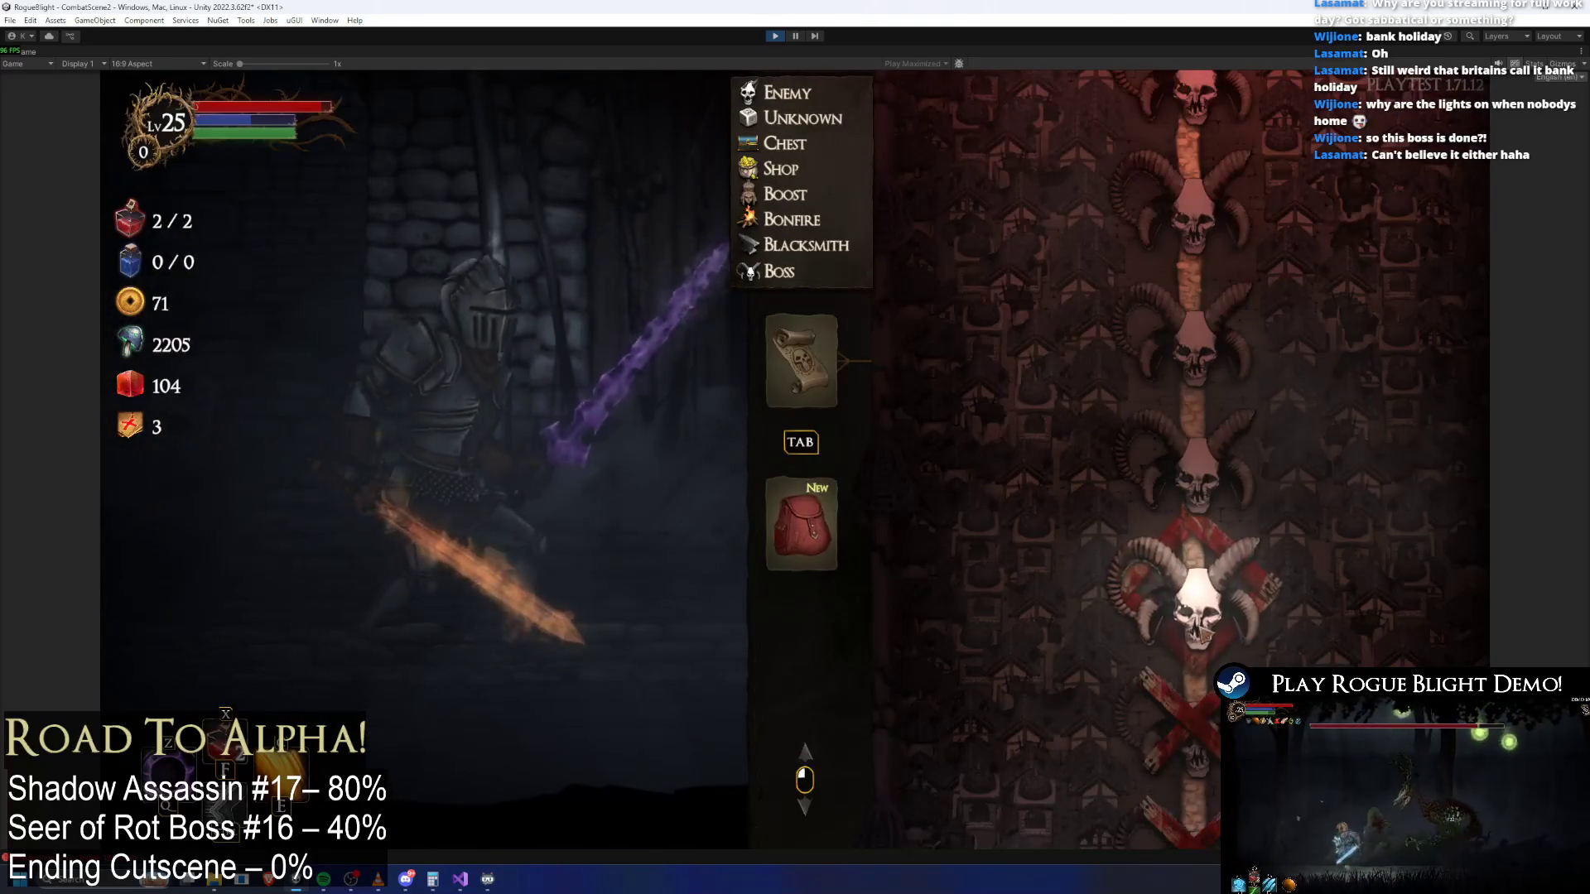
pyautogui.press('Tab')
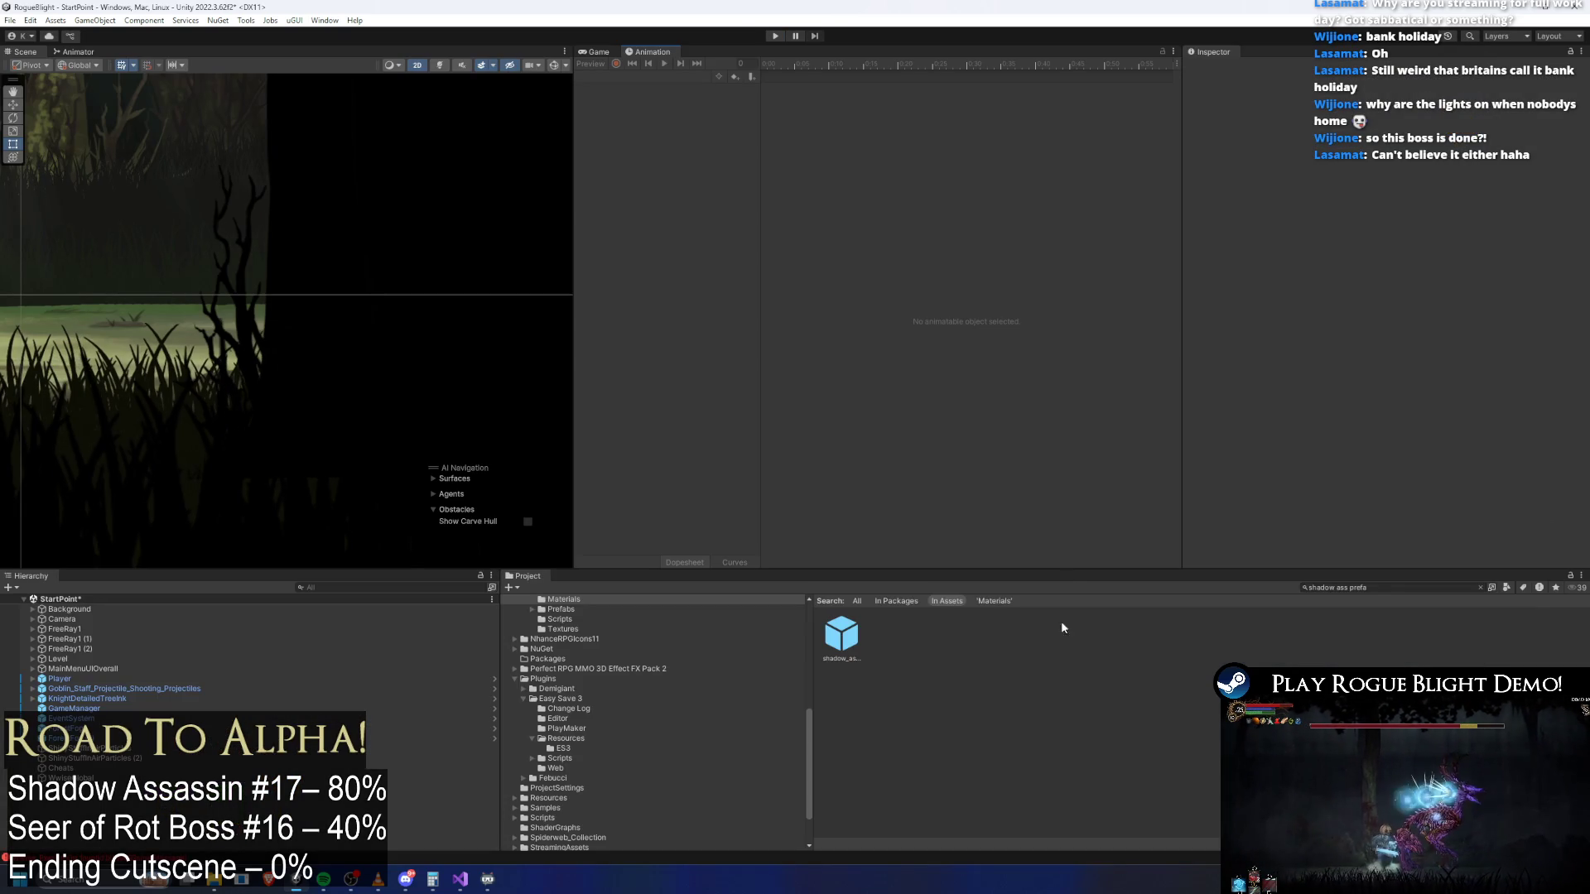
# Select shadow_assassin_Prefab in the Project window and open it in Prefab Mode
pyautogui.click(853, 634)
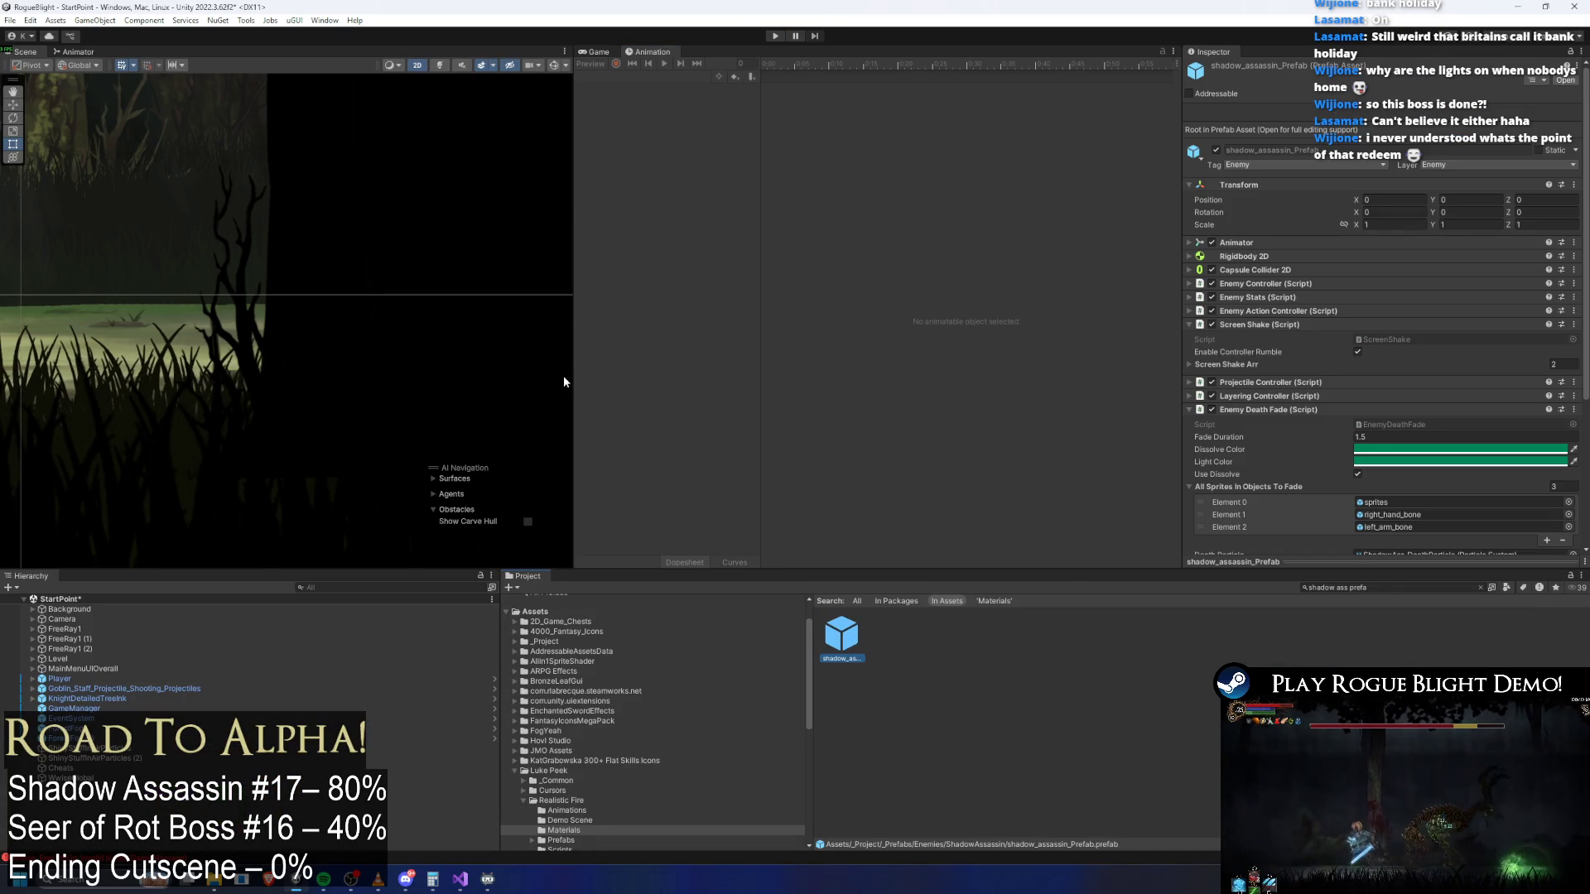
pyautogui.doubleClick(856, 644)
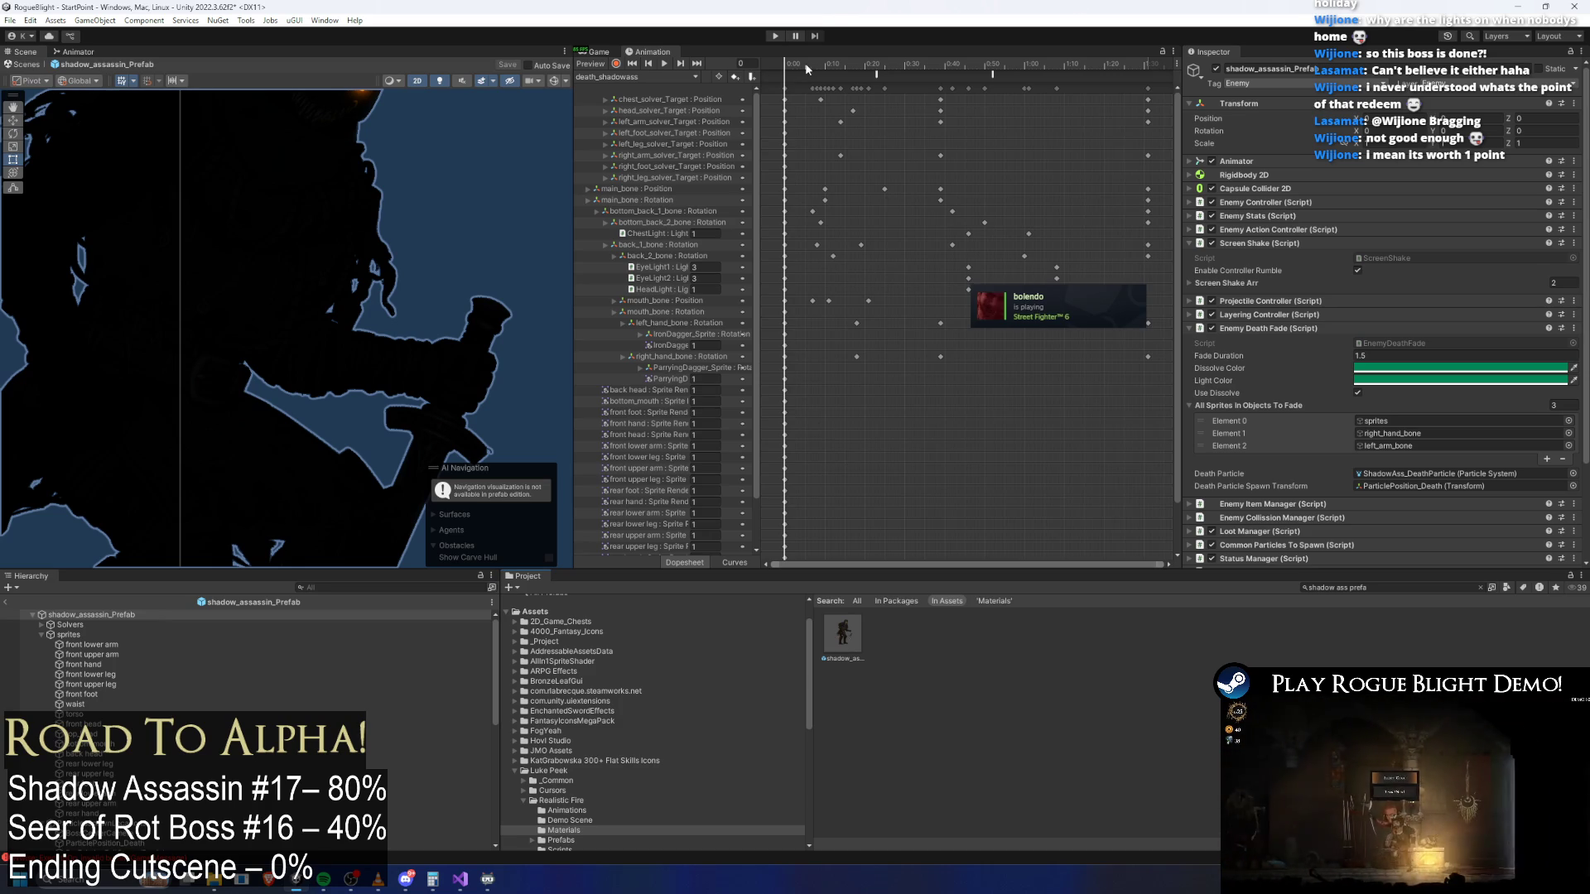
# Preview frames 22 and 46, then switch to dashslash_shadowass(Tele) and scrub to frame 60
pyautogui.click(873, 66)
pyautogui.click(968, 66)
pyautogui.click(656, 76)
pyautogui.click(662, 102)
pyautogui.moveTo(1027, 66)
pyautogui.mouseDown()
pyautogui.moveTo(1076, 71)
pyautogui.moveTo(961, 80)
pyautogui.moveTo(998, 79)
pyautogui.mouseUp()
pyautogui.scroll(-5, 300, 266)
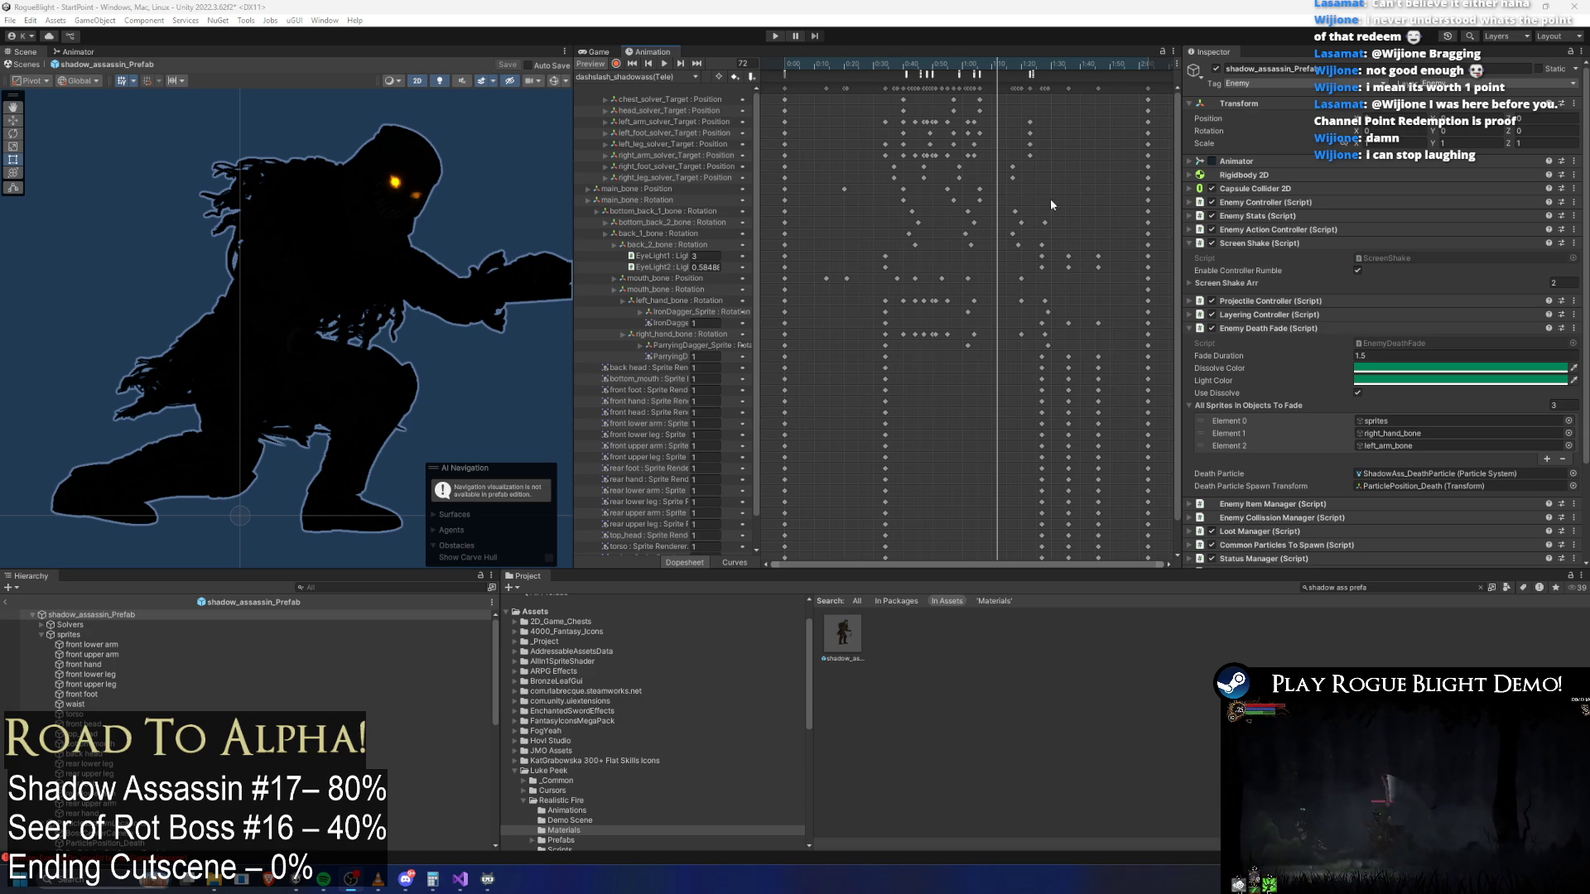
pyautogui.moveTo(994, 64)
pyautogui.mouseDown()
pyautogui.moveTo(1040, 74)
pyautogui.moveTo(979, 67)
pyautogui.moveTo(1071, 67)
pyautogui.mouseUp()
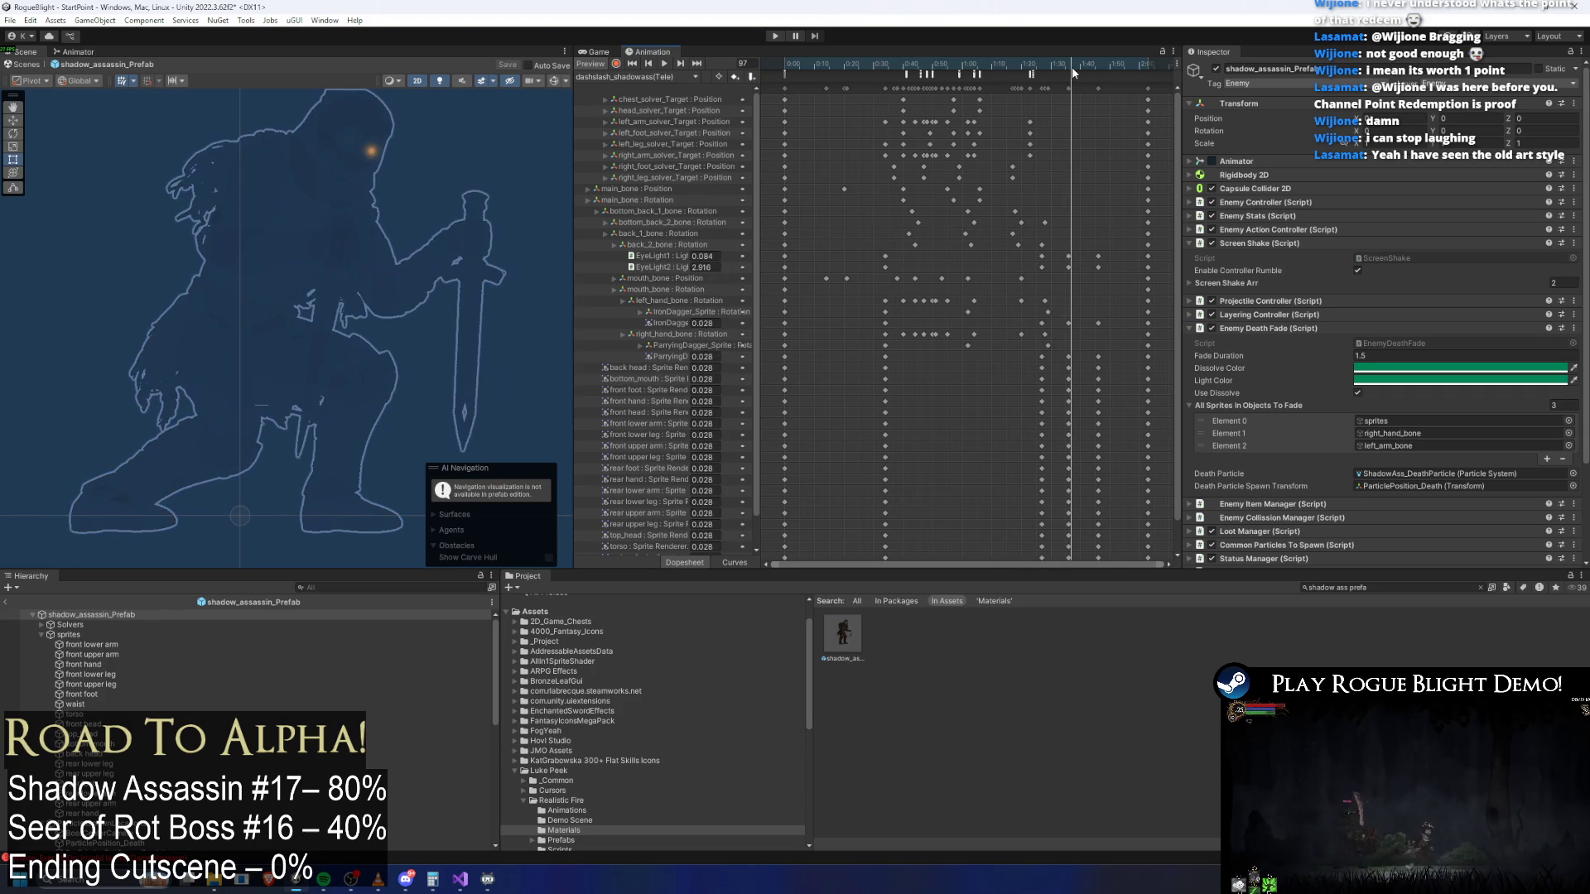
pyautogui.click(627, 75)
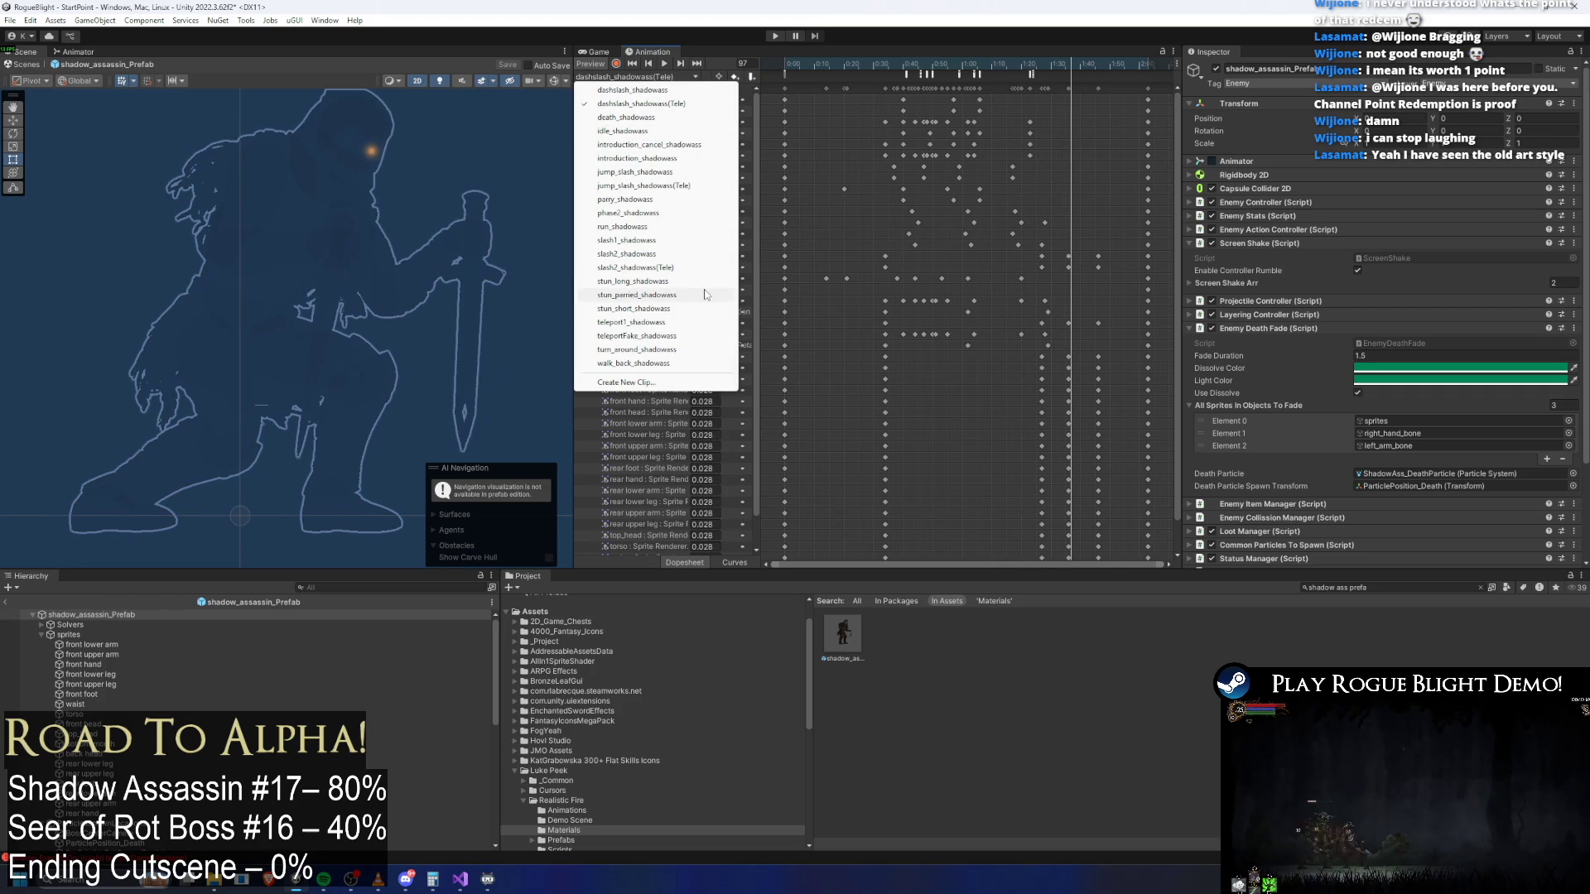
pyautogui.moveTo(907, 67); pyautogui.dragTo(1018, 118)
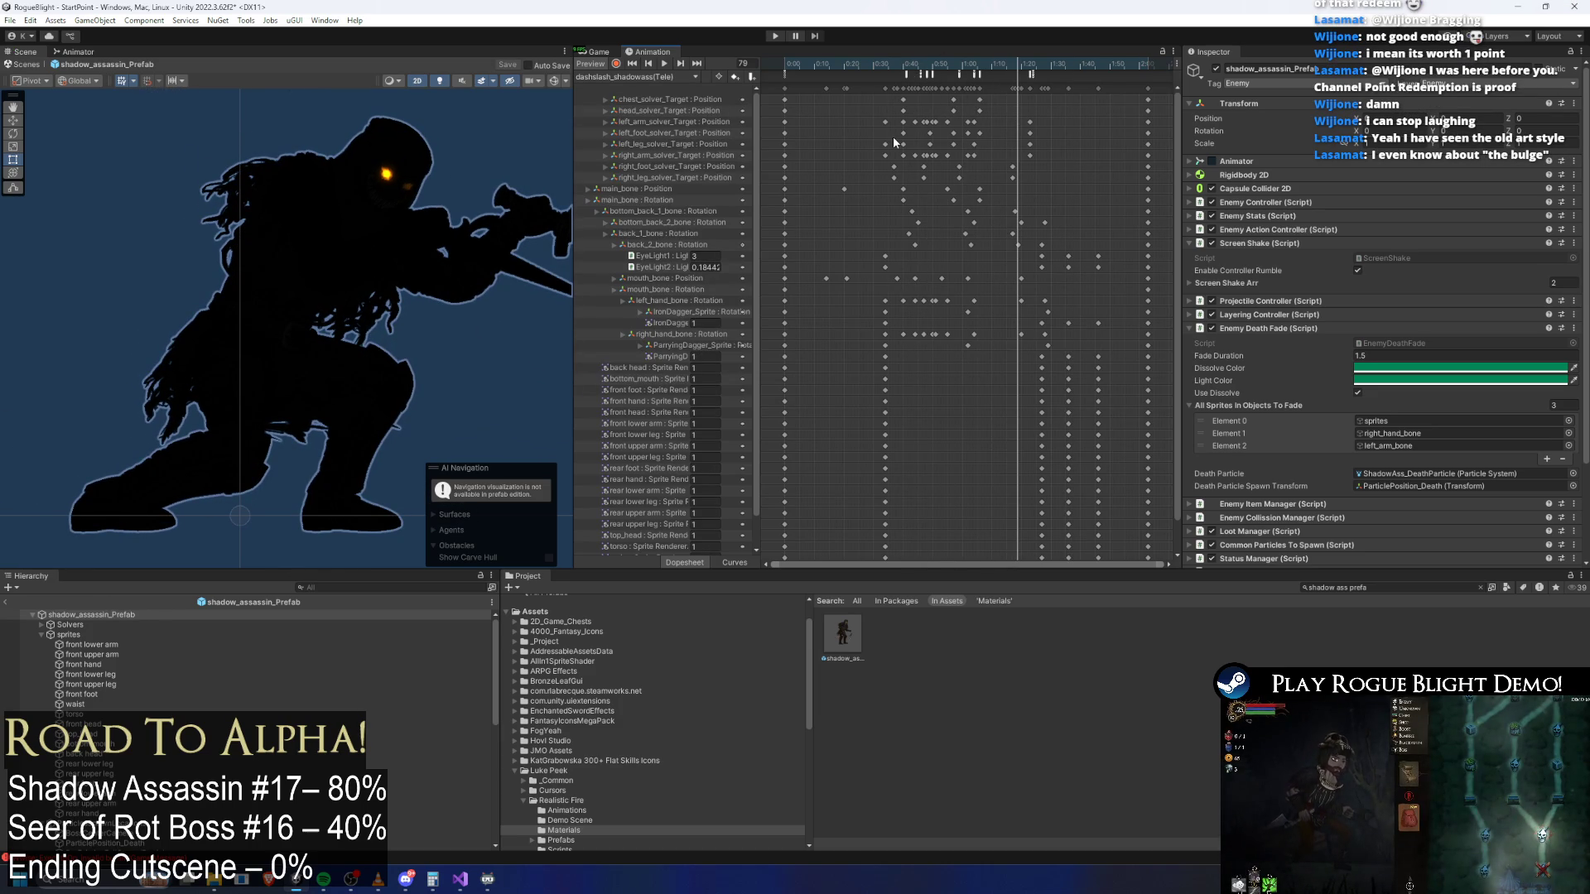
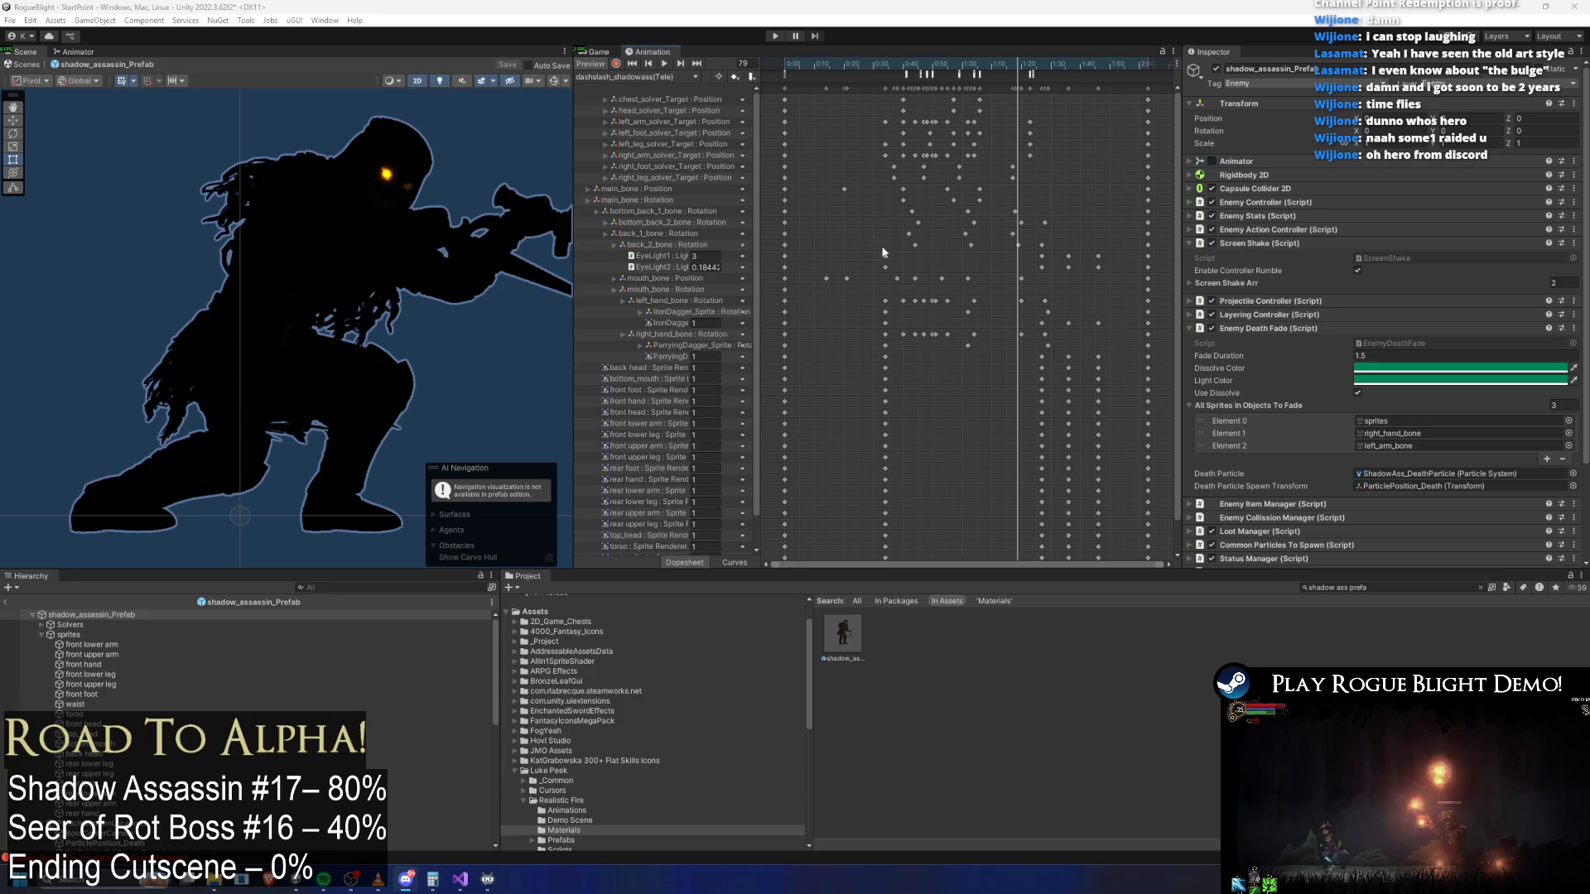
# Preview the clip at later frames and find the Quiver objects with a 'q' Hierarchy search
pyautogui.moveTo(934, 77)
pyautogui.mouseDown()
pyautogui.moveTo(1095, 79)
pyautogui.moveTo(956, 72)
pyautogui.moveTo(1035, 83)
pyautogui.mouseUp()
pyautogui.click(644, 77)
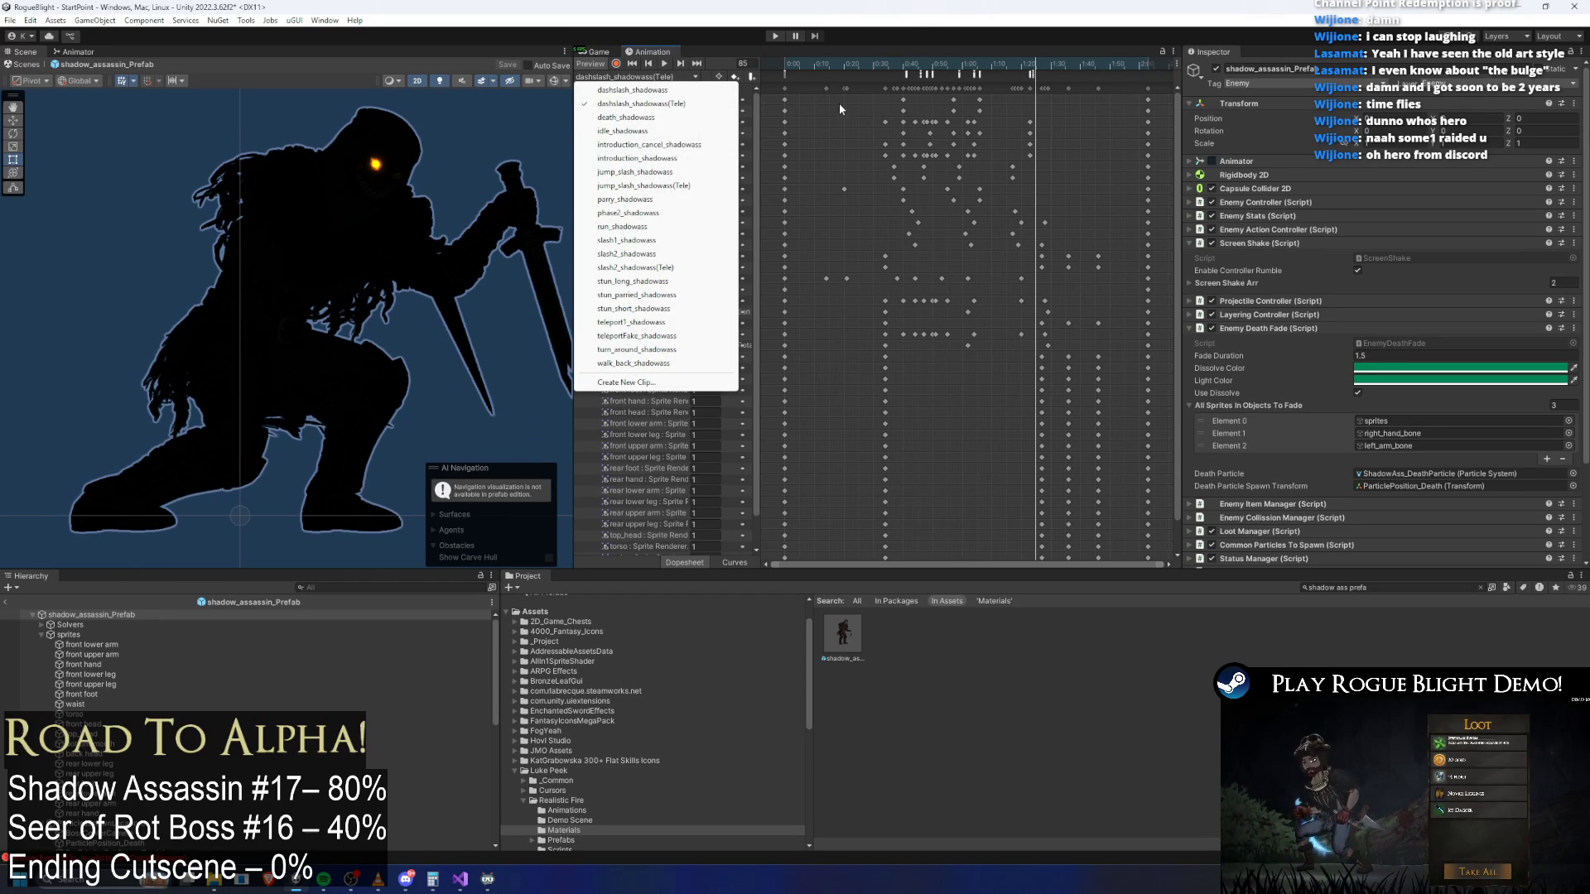
pyautogui.click(329, 587)
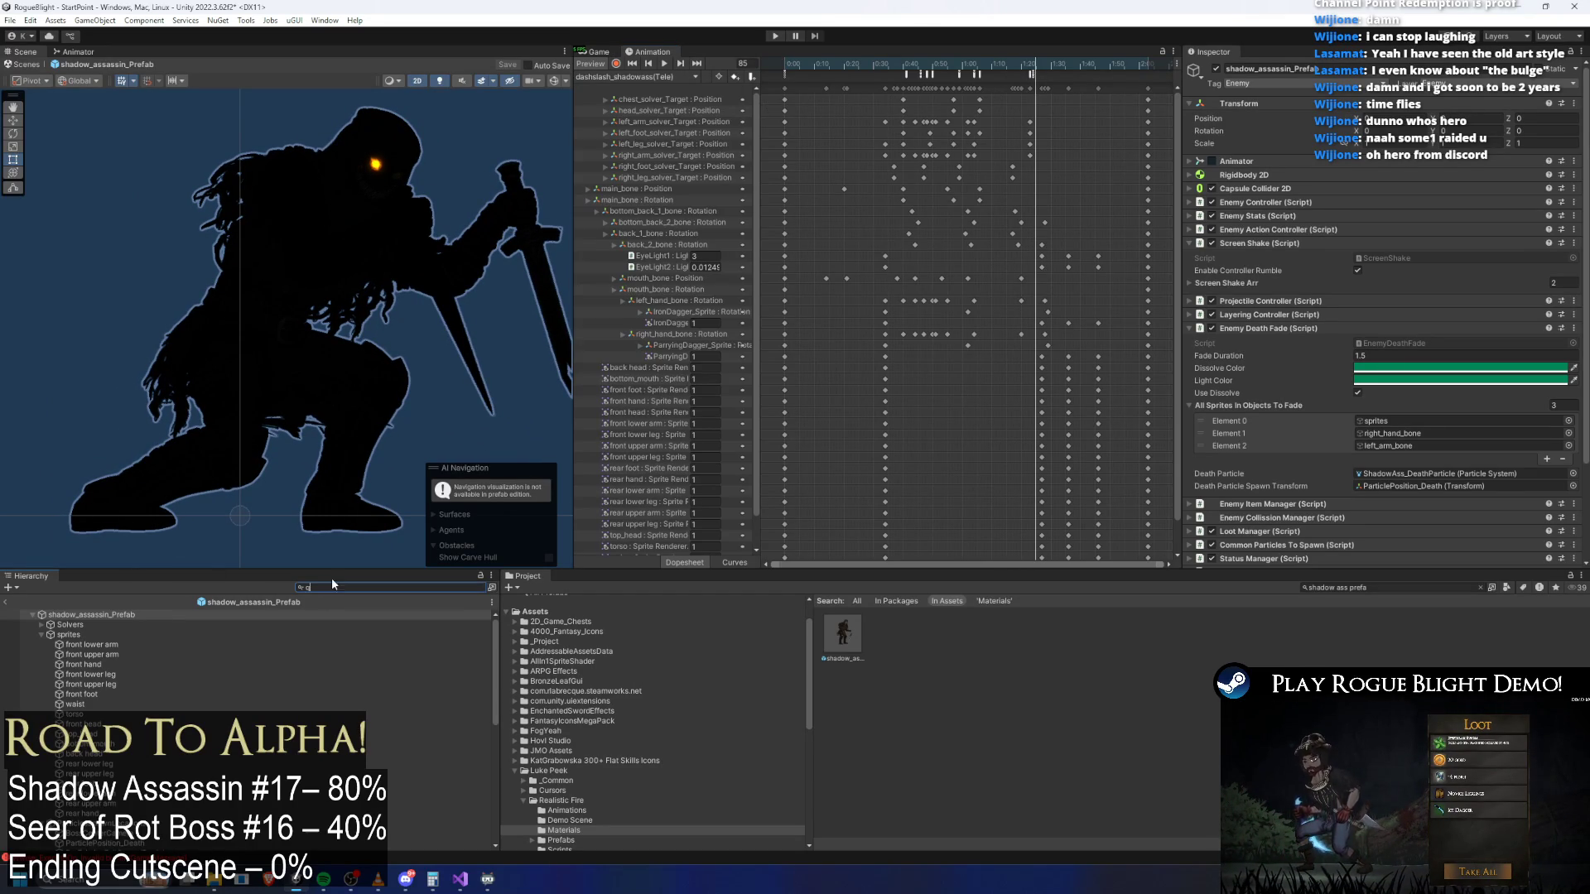
pyautogui.write('q')
pyautogui.click(92, 617)
pyautogui.click(92, 626)
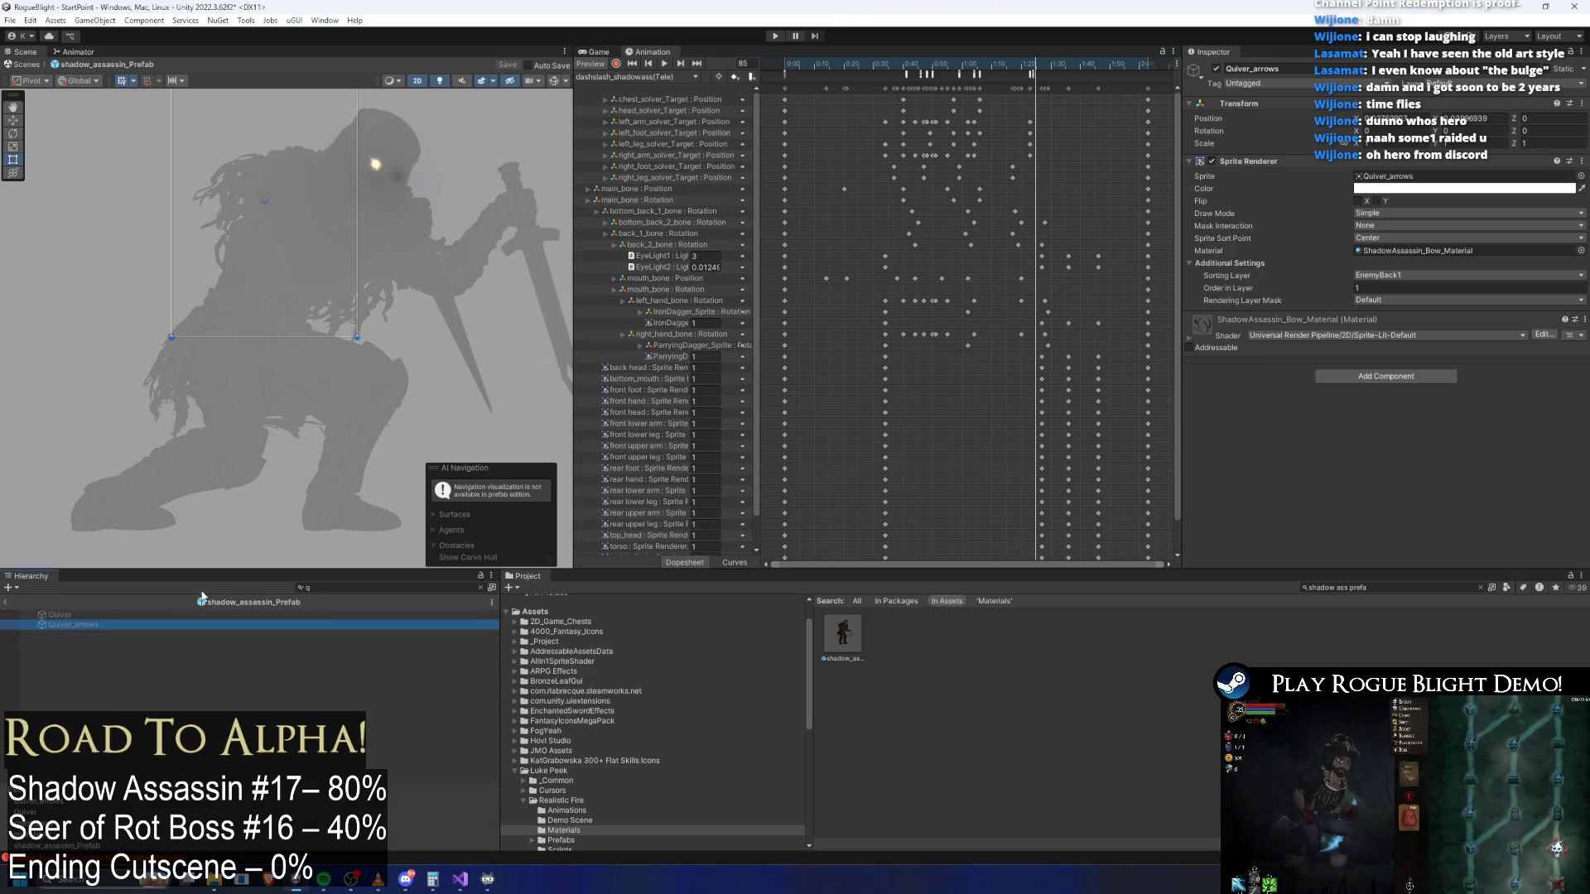
# Select just the Quiver and enable it so it shows on the assassin's back
pyautogui.click(480, 587)
pyautogui.keyDown('ctrl'); pyautogui.click(87, 773); pyautogui.keyUp('ctrl')
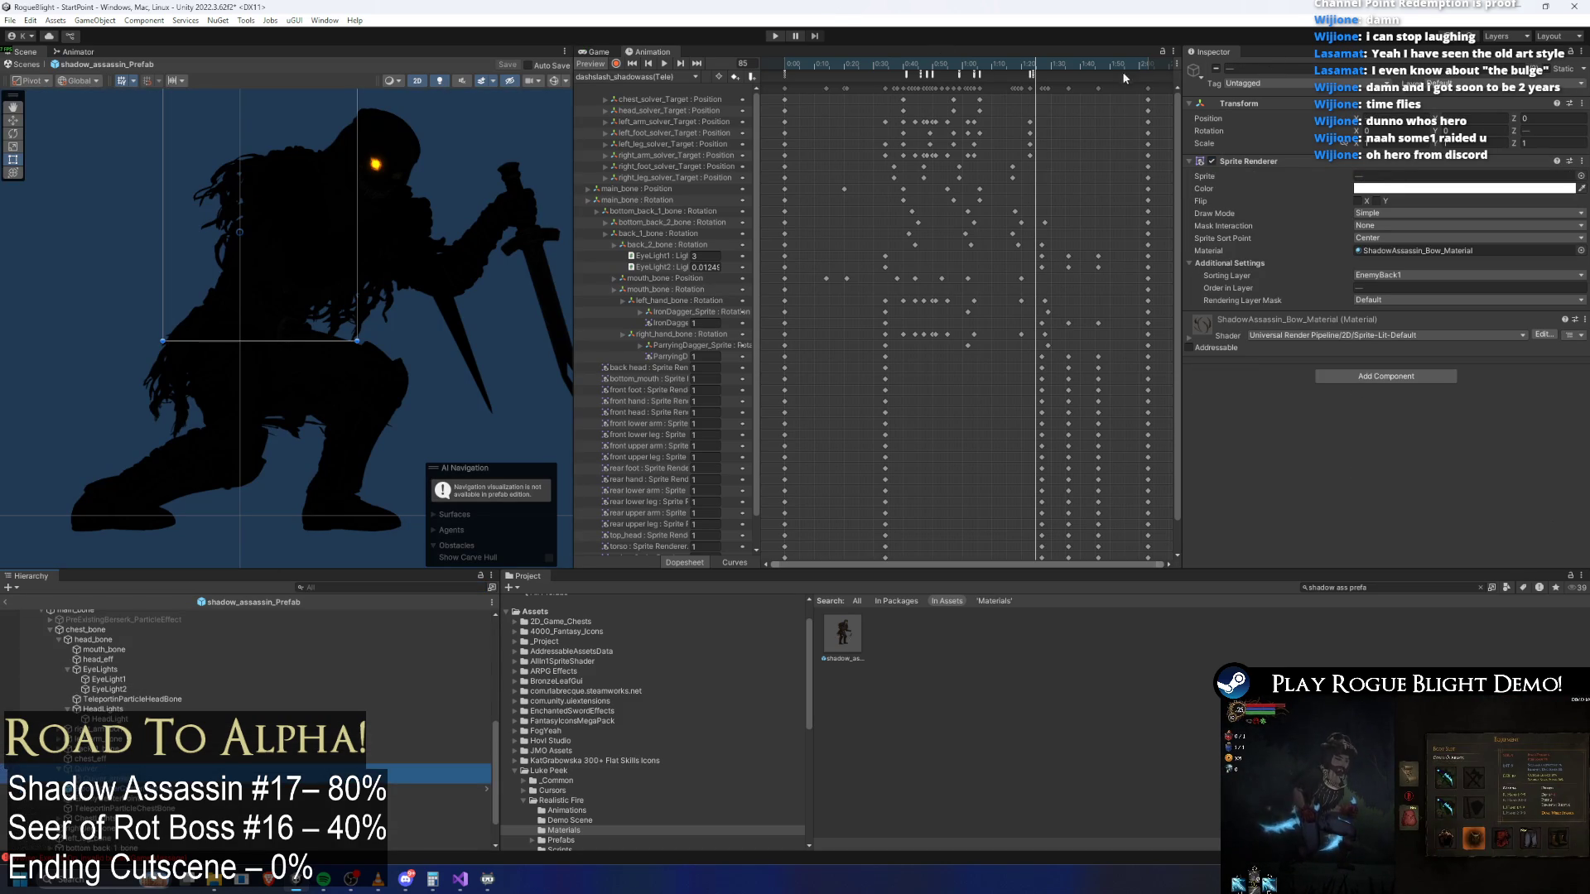
pyautogui.click(87, 768)
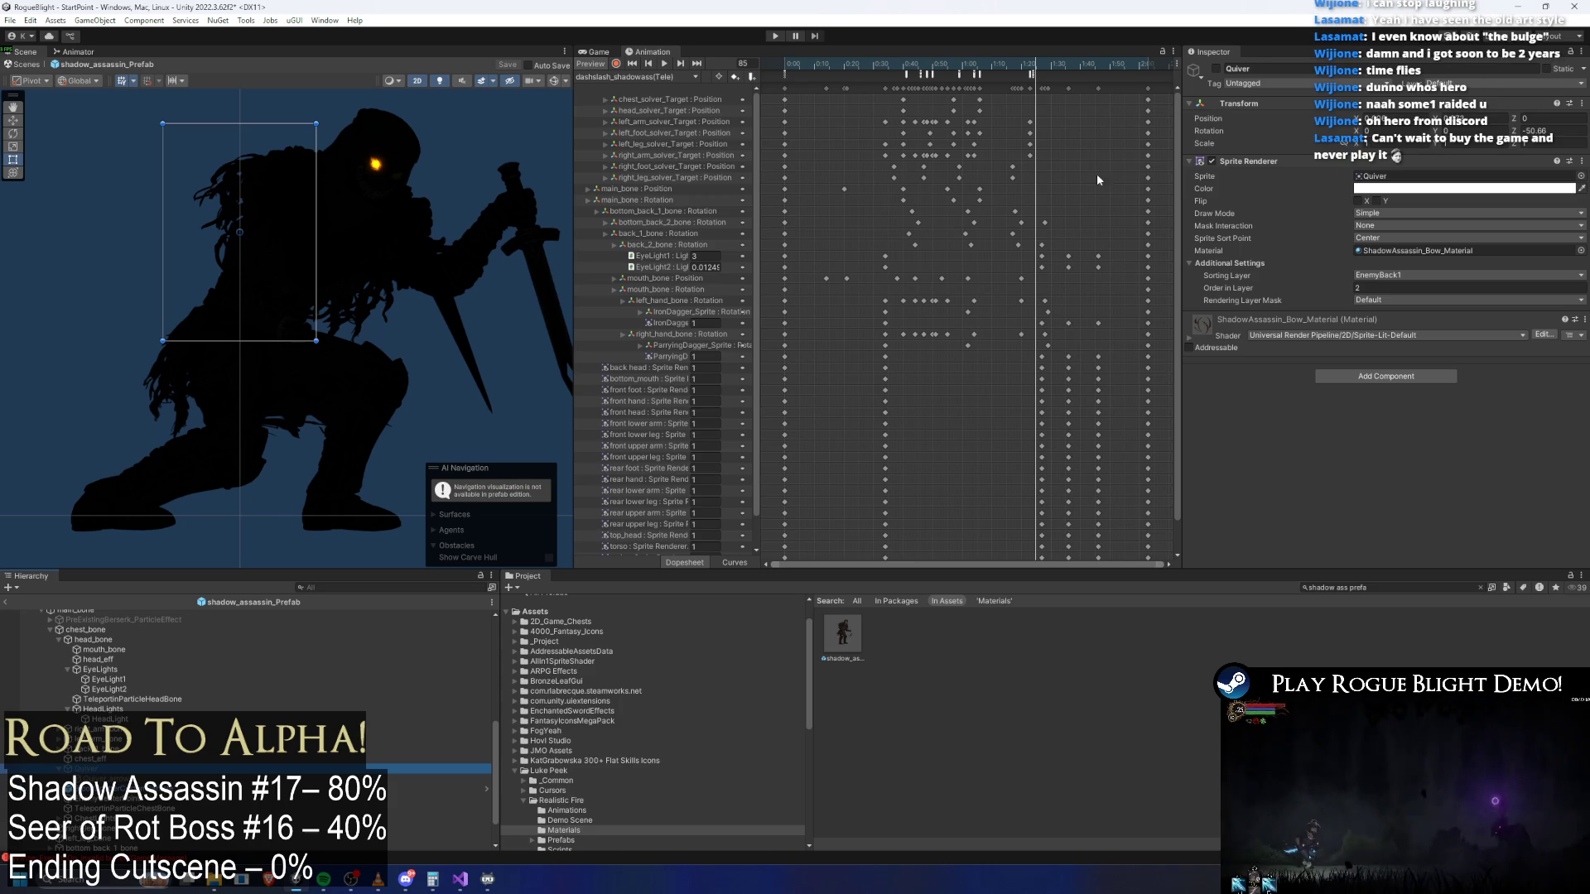
pyautogui.click(1218, 69)
pyautogui.moveTo(1036, 99); pyautogui.dragTo(956, 99)
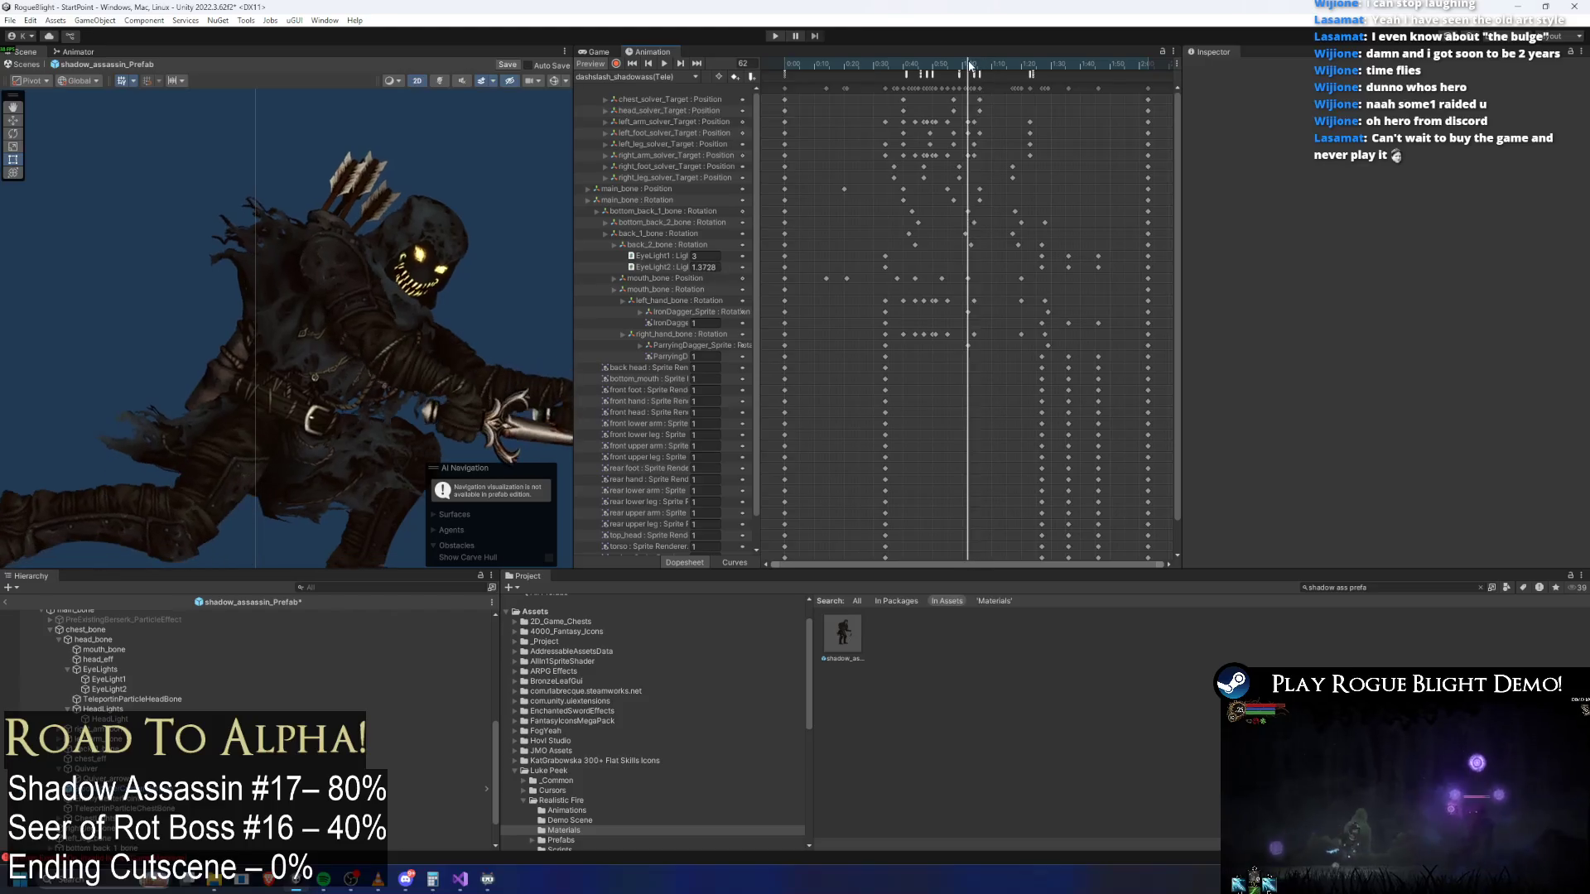
# With Quiver and Quiver_arrows selected and recording on, key their alpha to 0 at frame 0
pyautogui.click(81, 769)
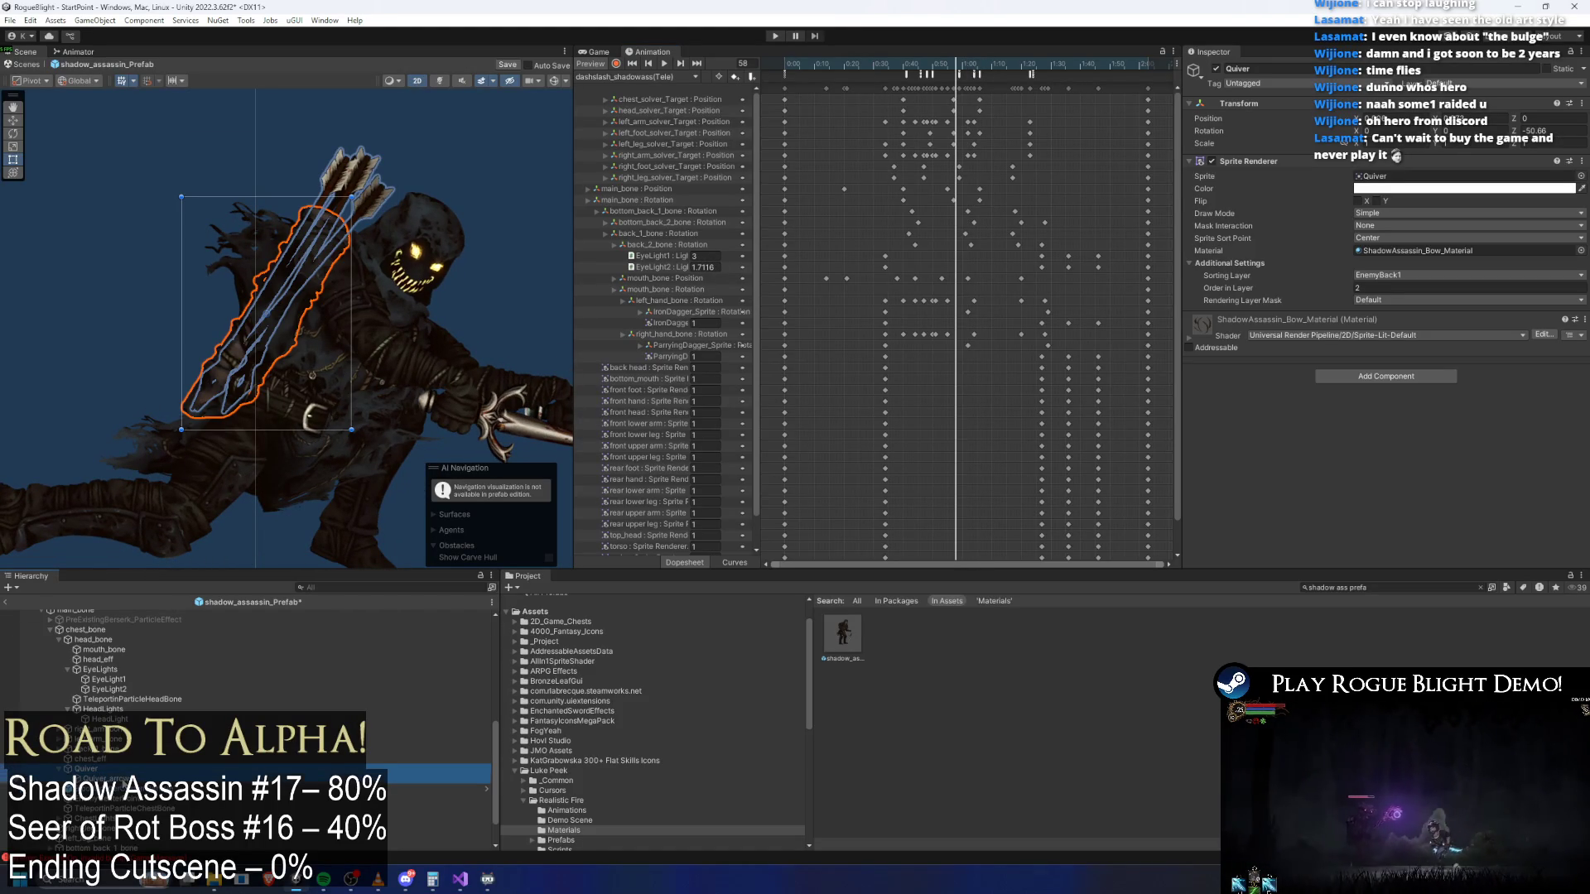
pyautogui.keyDown('ctrl'); pyautogui.click(91, 780); pyautogui.keyUp('ctrl')
pyautogui.moveTo(914, 65); pyautogui.dragTo(732, 63)
pyautogui.click(616, 64)
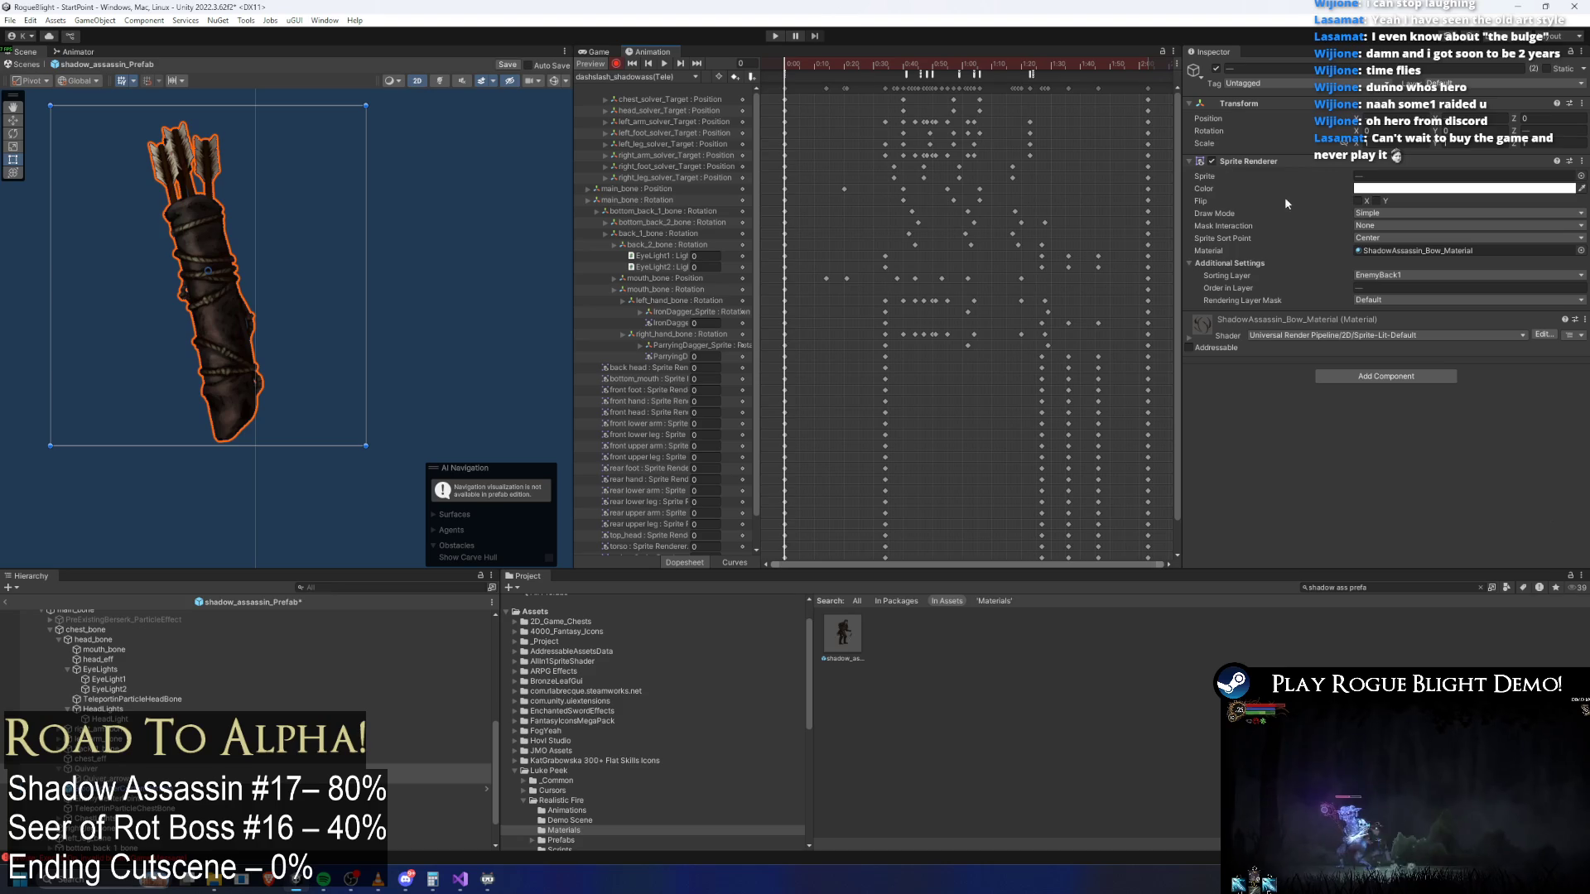
pyautogui.click(1378, 193)
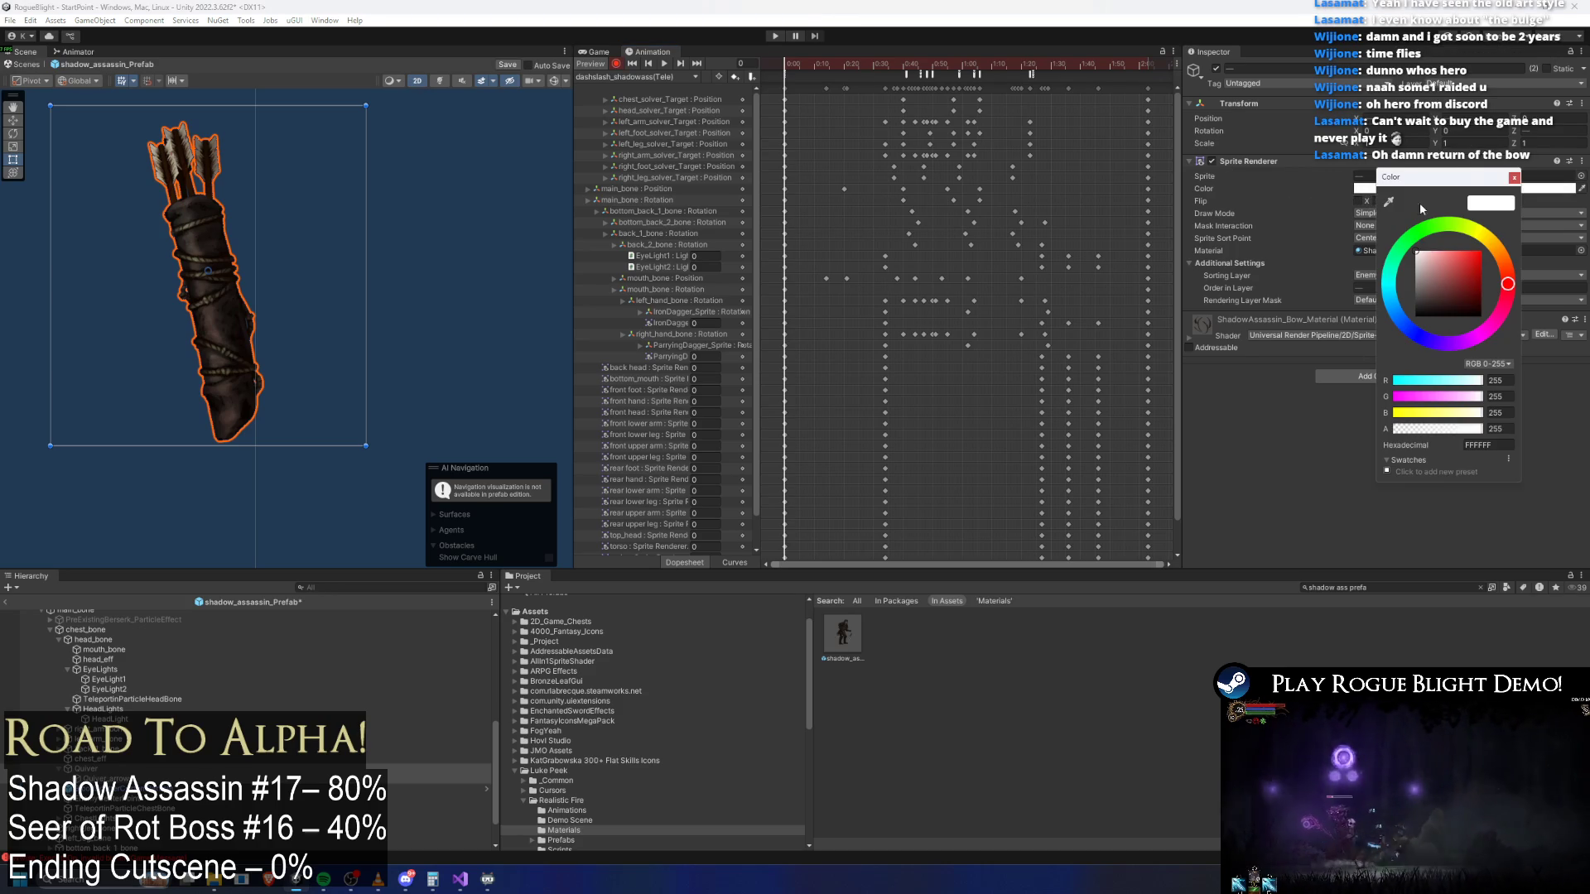
pyautogui.moveTo(1453, 431); pyautogui.dragTo(1192, 422)
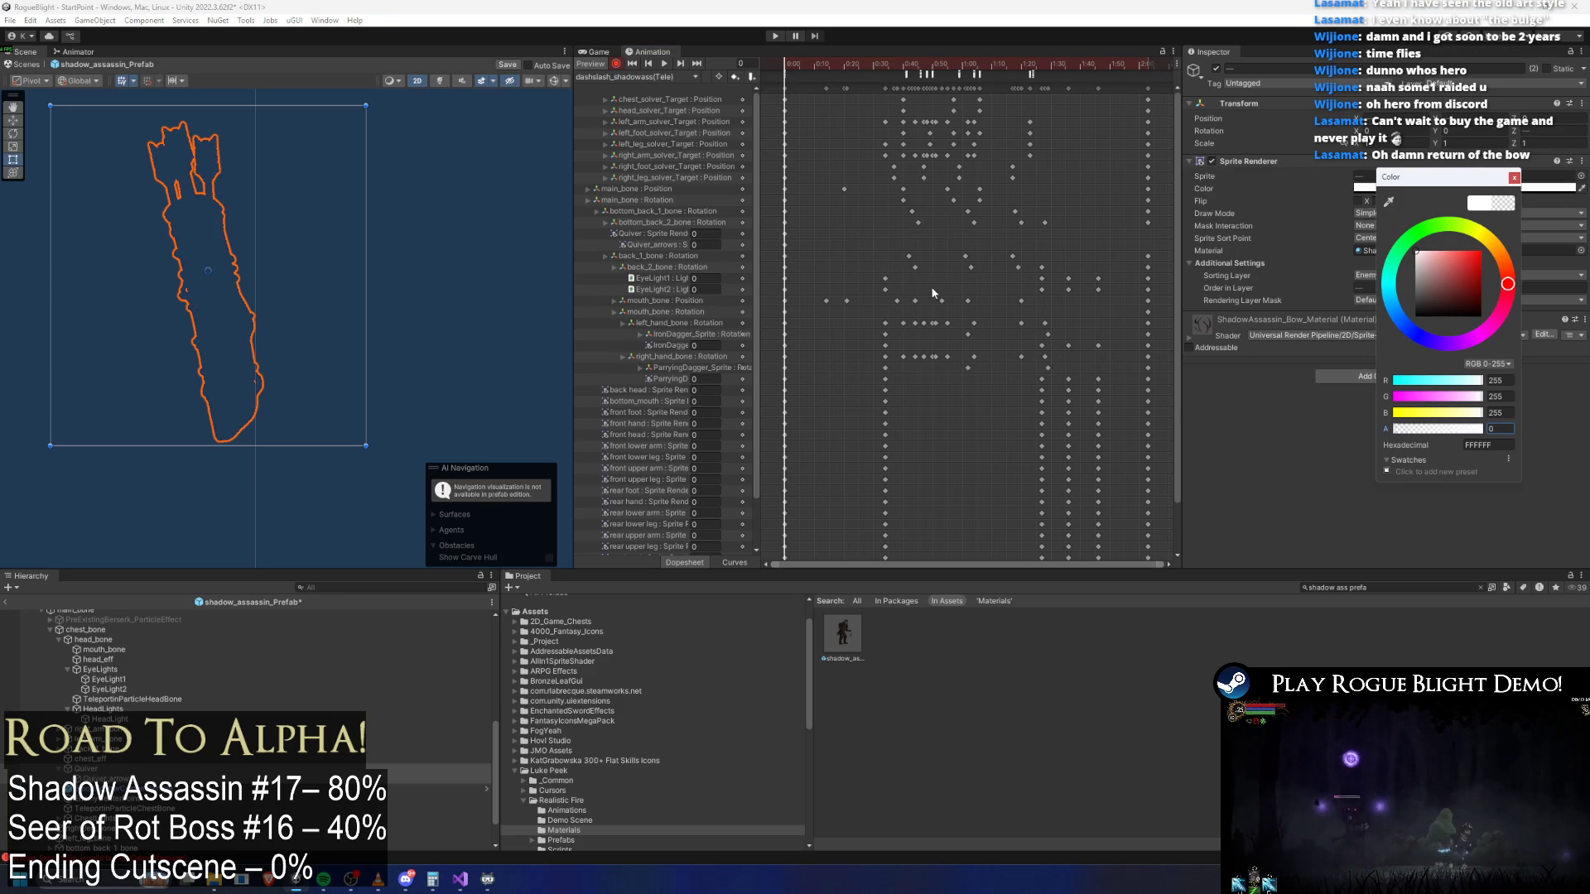
# Key the quiver sprites fully visible at frame 34
pyautogui.moveTo(877, 63); pyautogui.dragTo(885, 63)
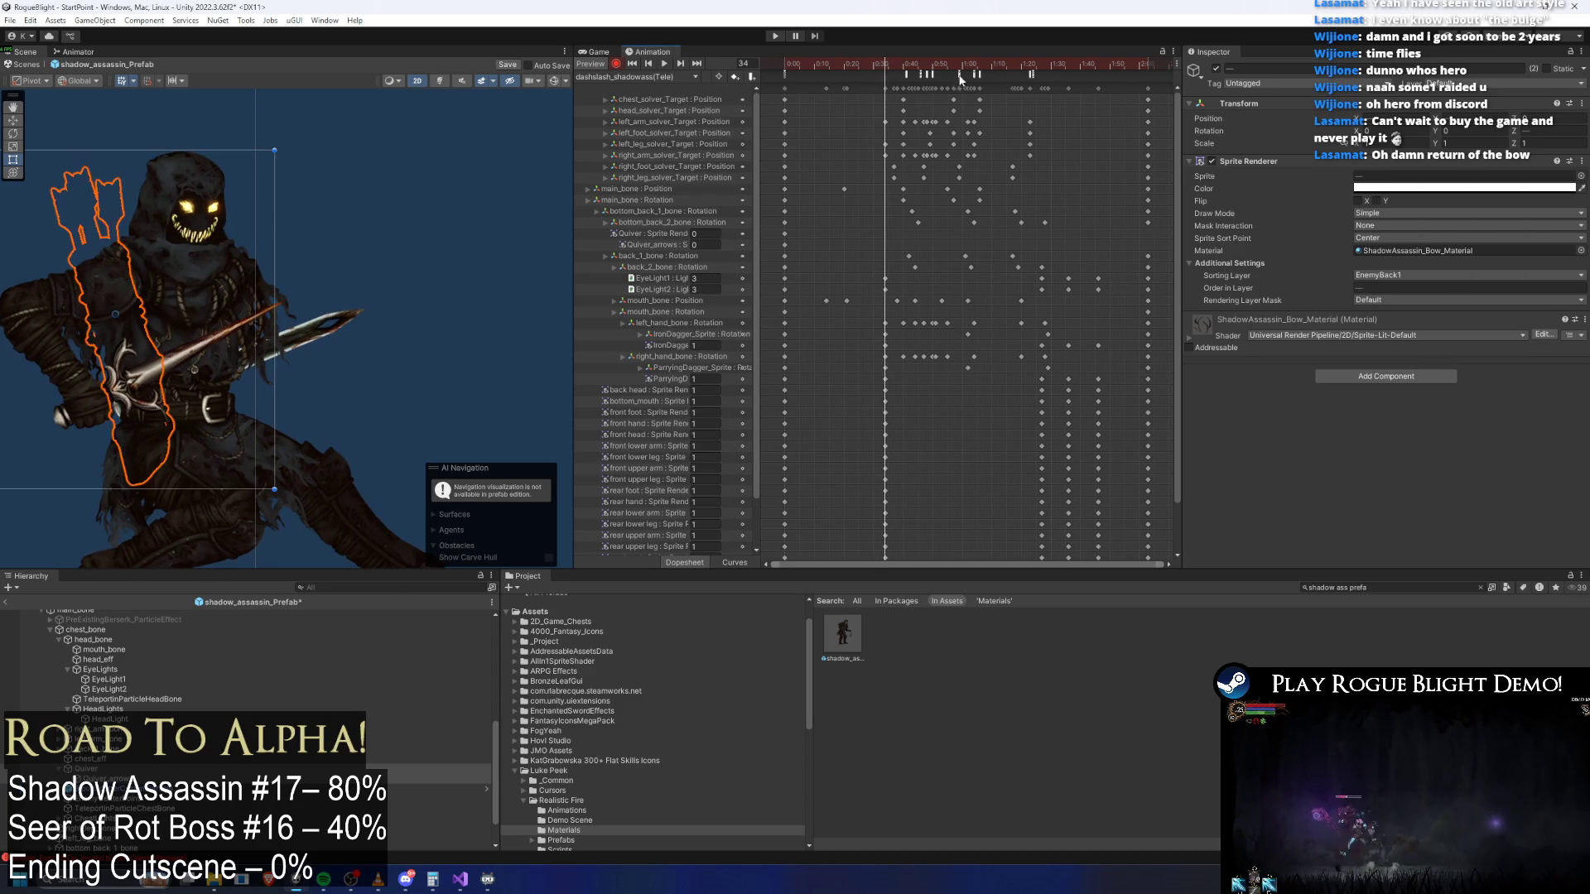
pyautogui.click(1457, 189)
pyautogui.moveTo(1491, 429)
pyautogui.mouseDown()
pyautogui.moveTo(1459, 432)
pyautogui.moveTo(1501, 431)
pyautogui.mouseUp()
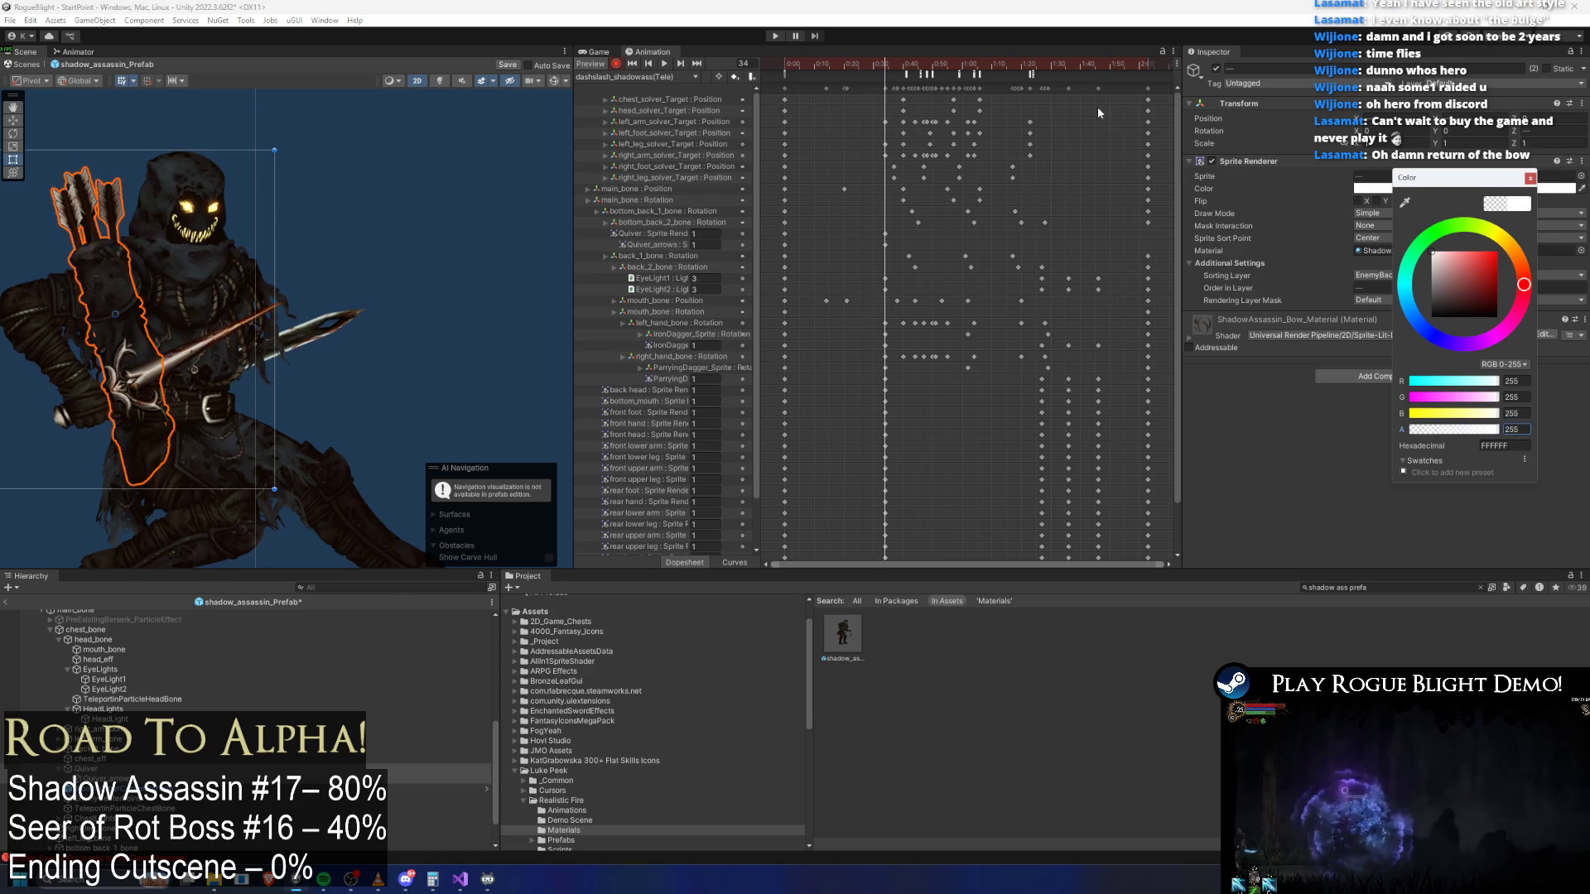
pyautogui.moveTo(939, 62); pyautogui.dragTo(1041, 63)
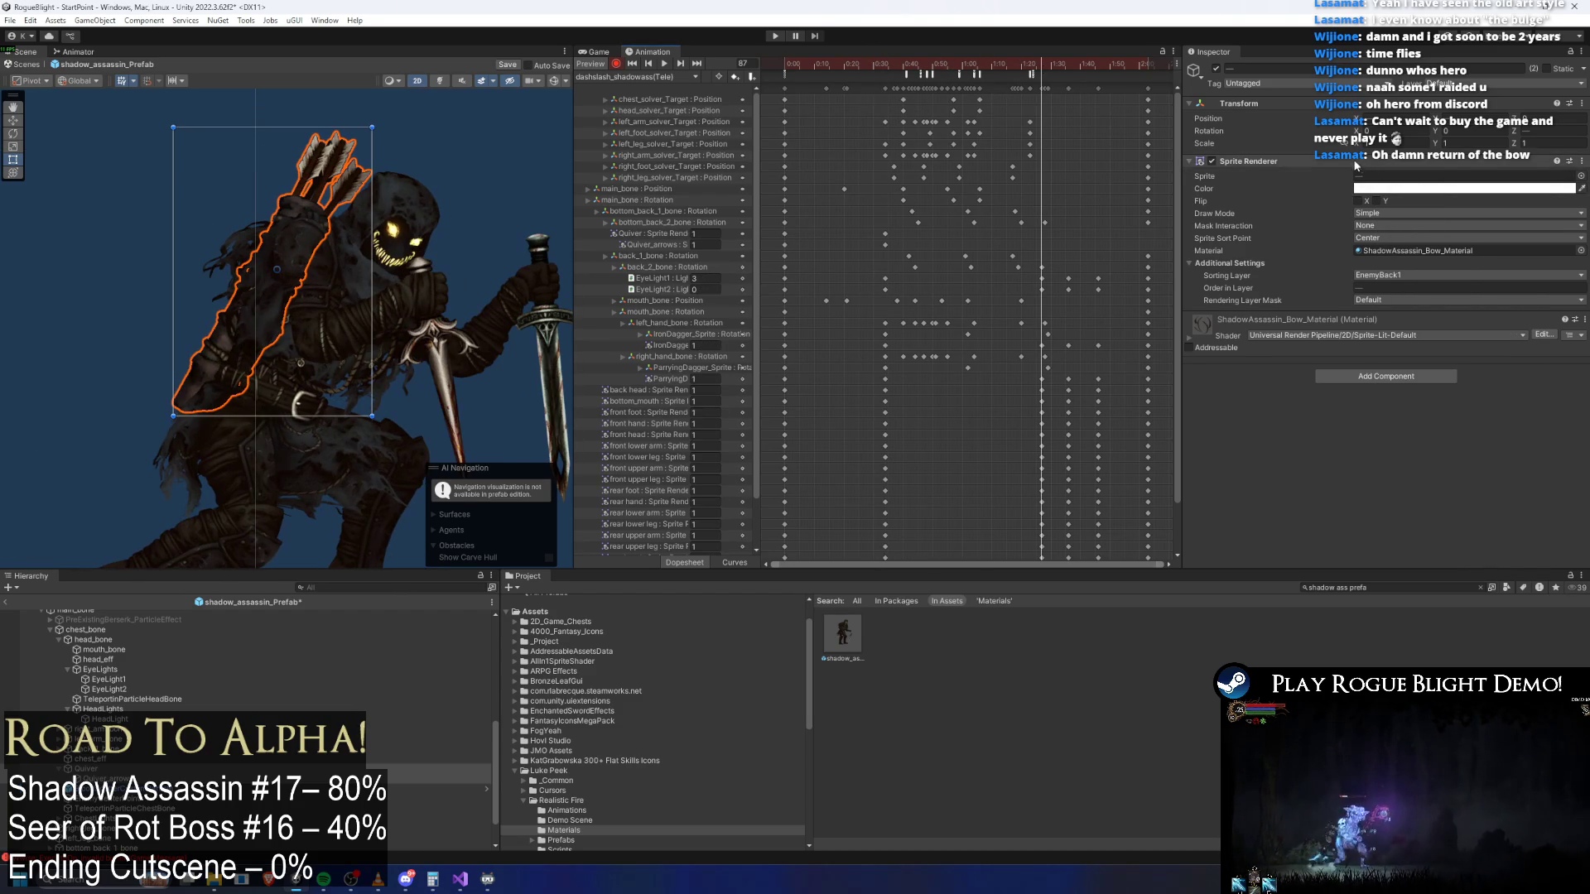
pyautogui.click(1457, 189)
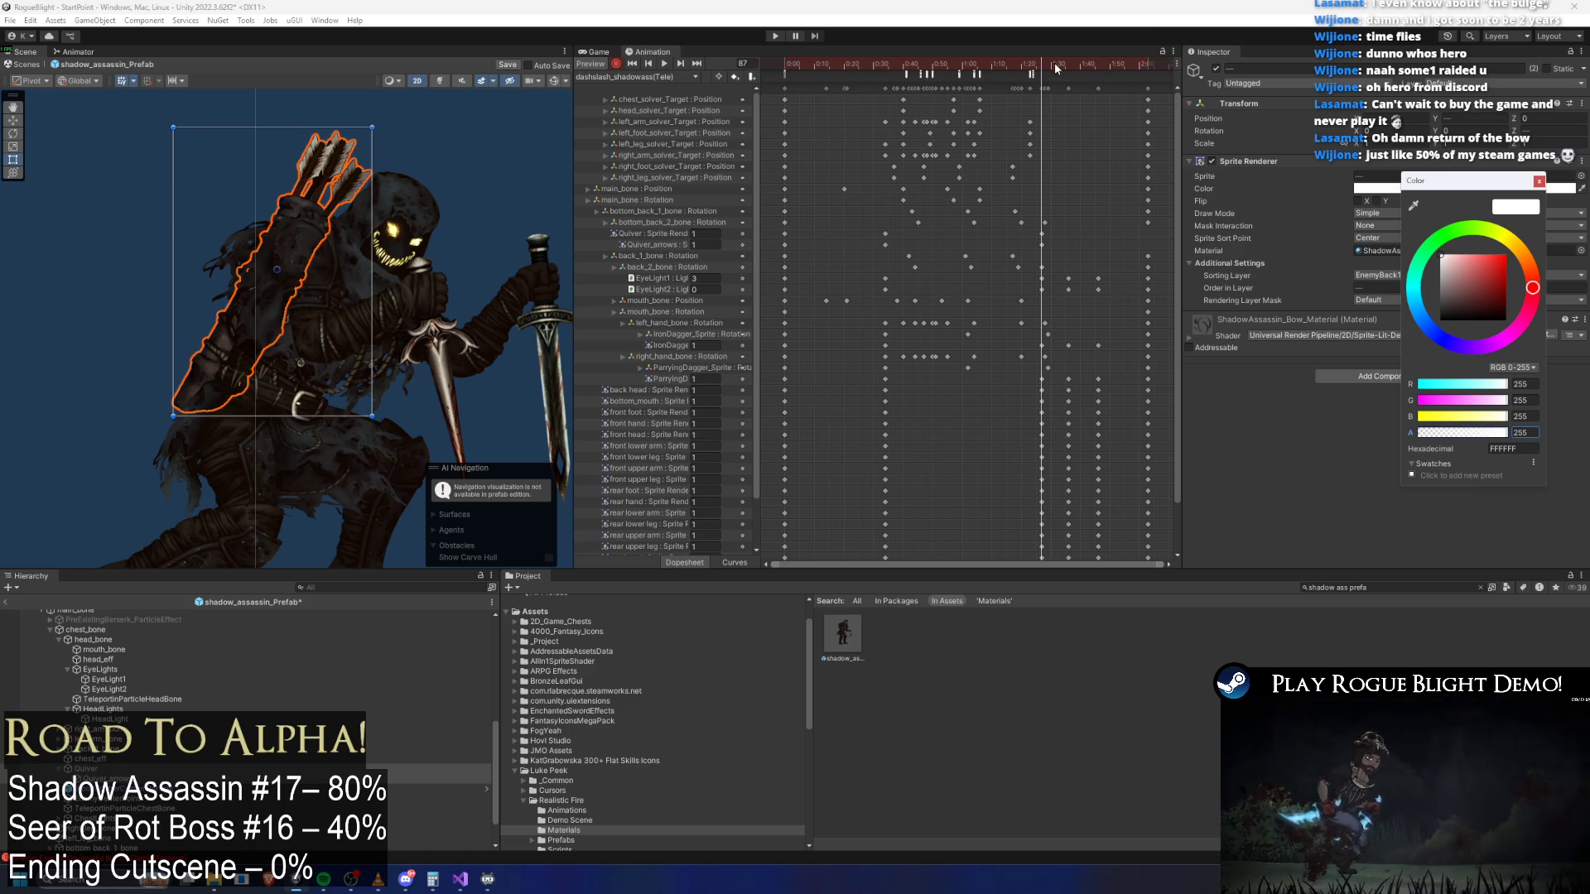
# Key the quiver hidden at frame 96 and fully visible again at frame 106
pyautogui.click(1067, 66)
pyautogui.moveTo(1066, 69); pyautogui.dragTo(1069, 69)
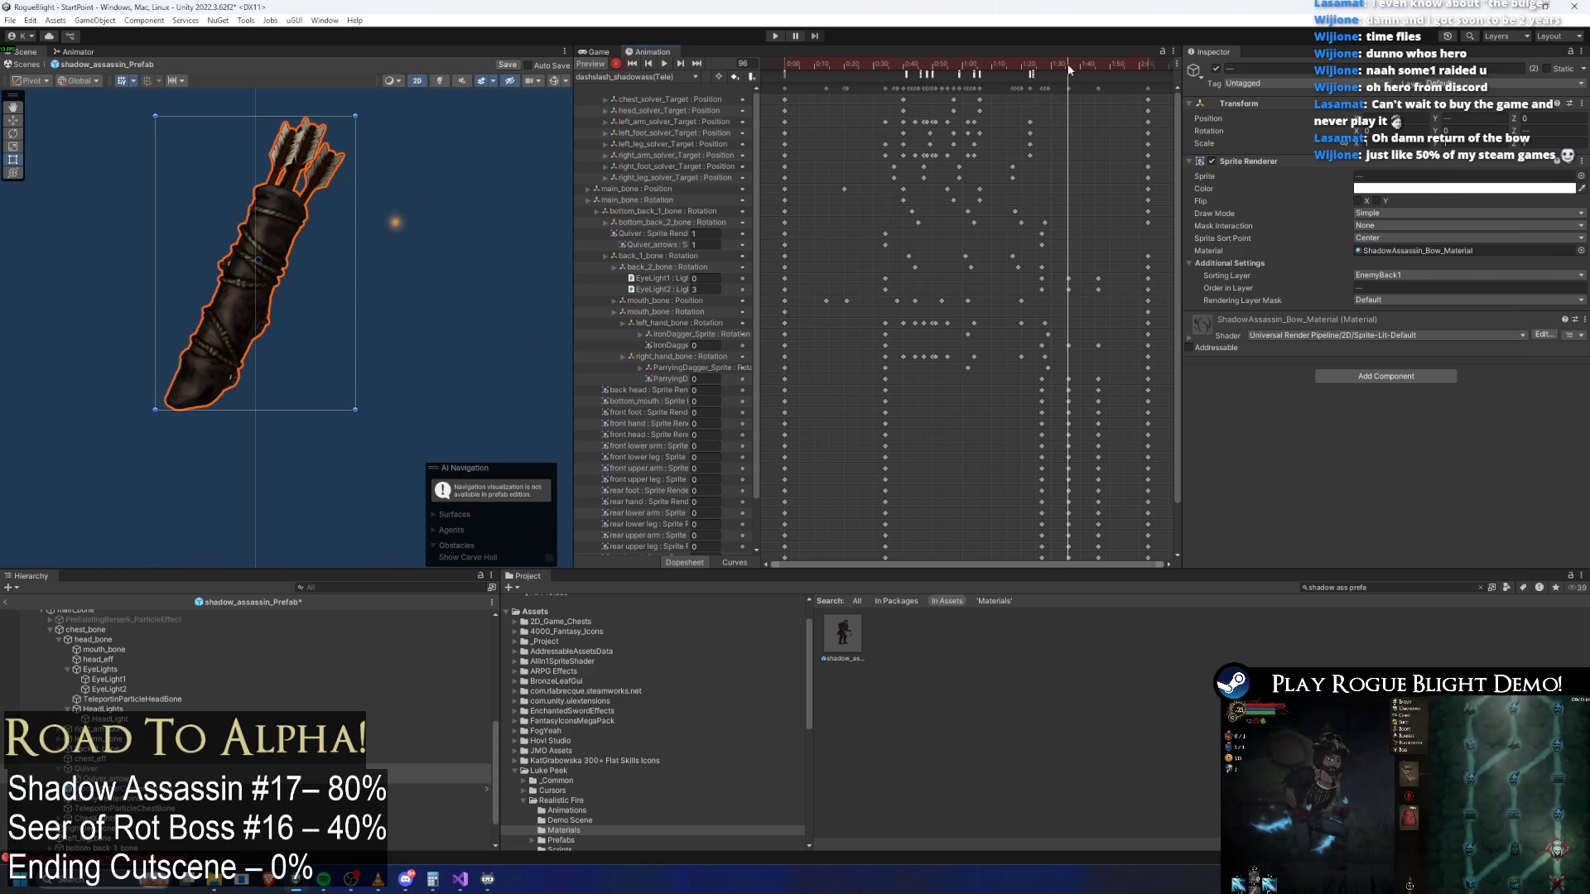
pyautogui.click(1408, 189)
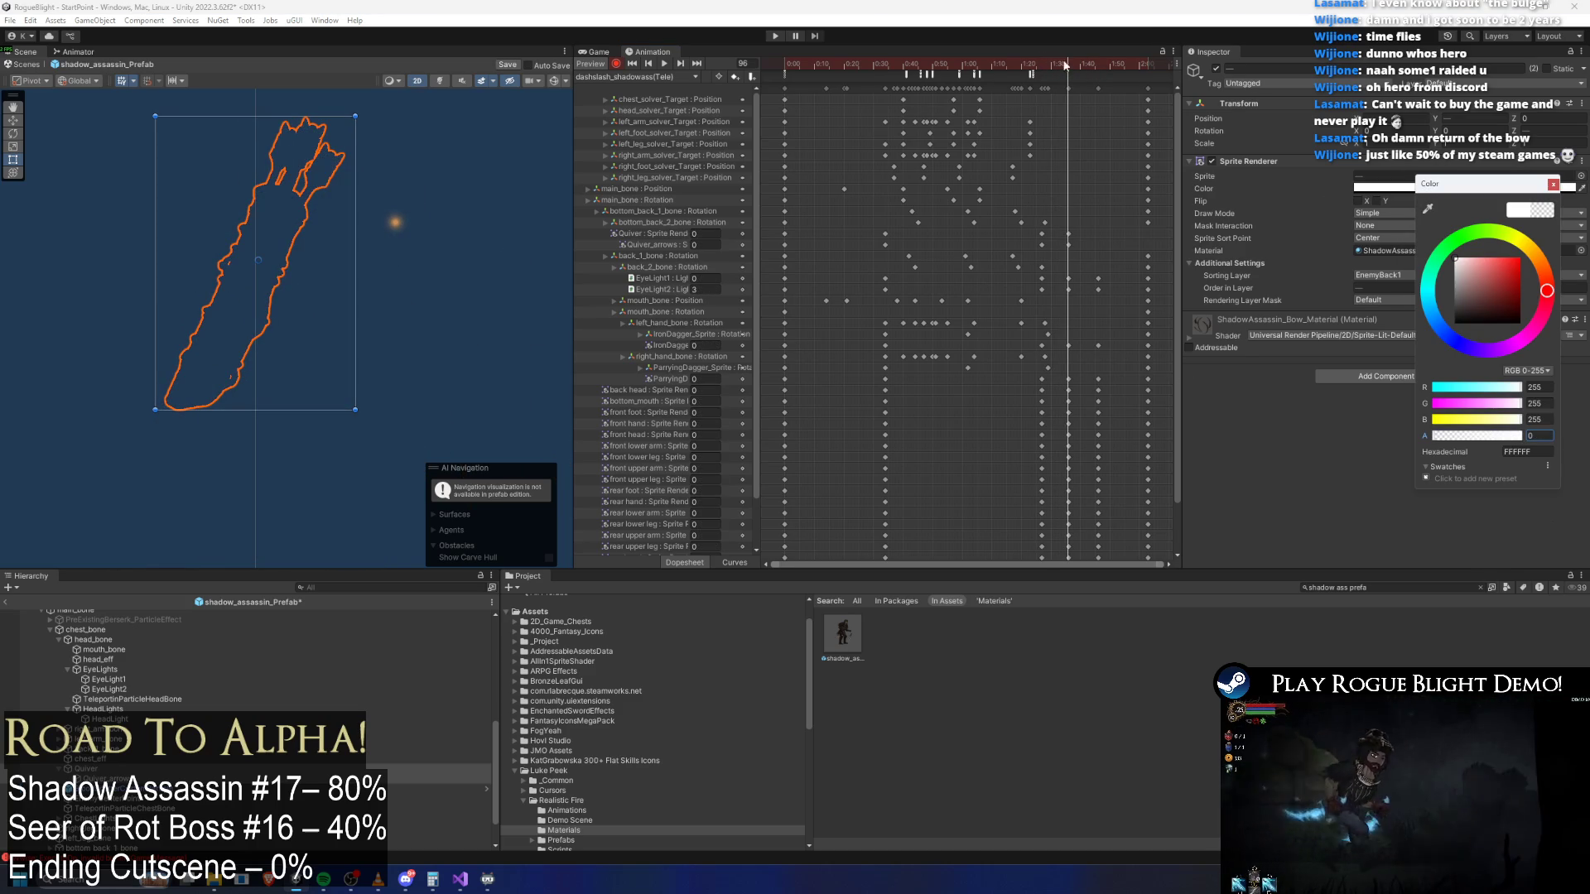
pyautogui.click(1095, 59)
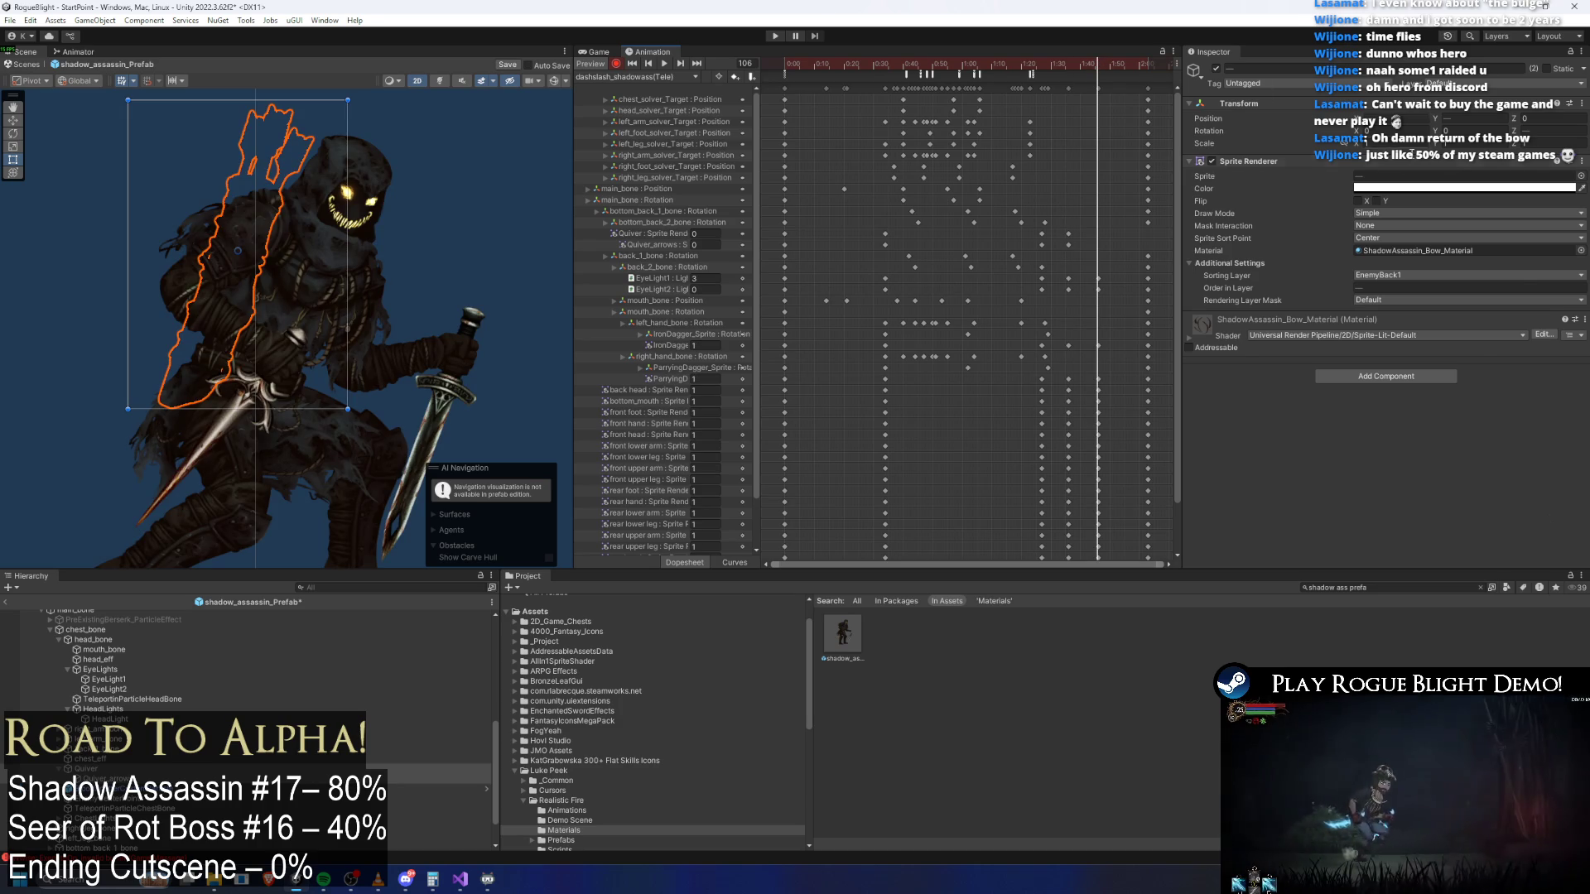
pyautogui.click(1385, 190)
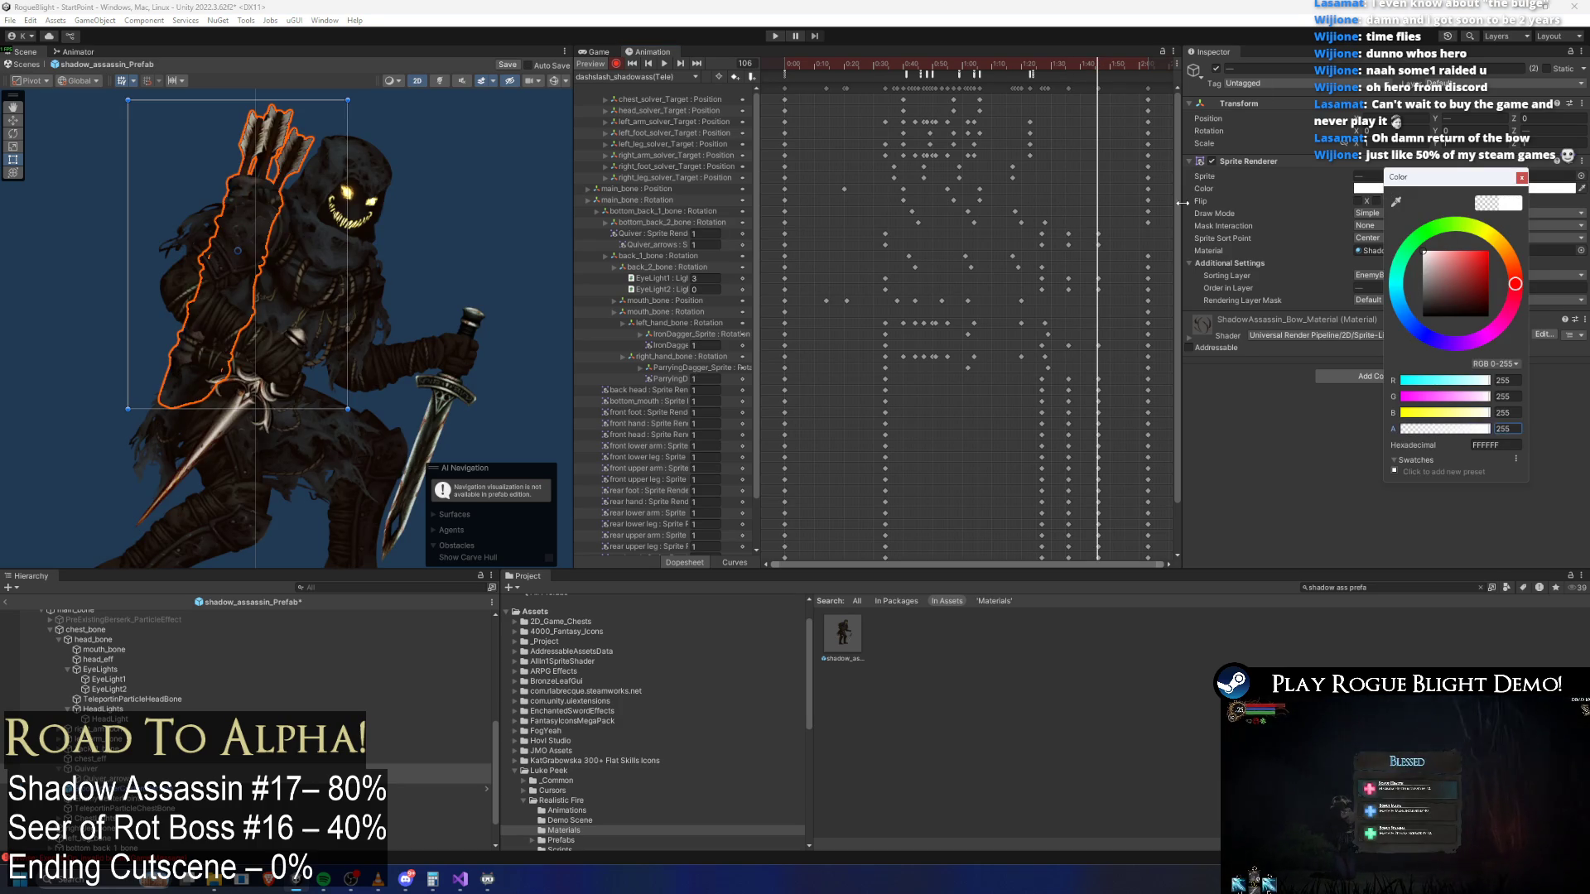
pyautogui.click(1111, 221)
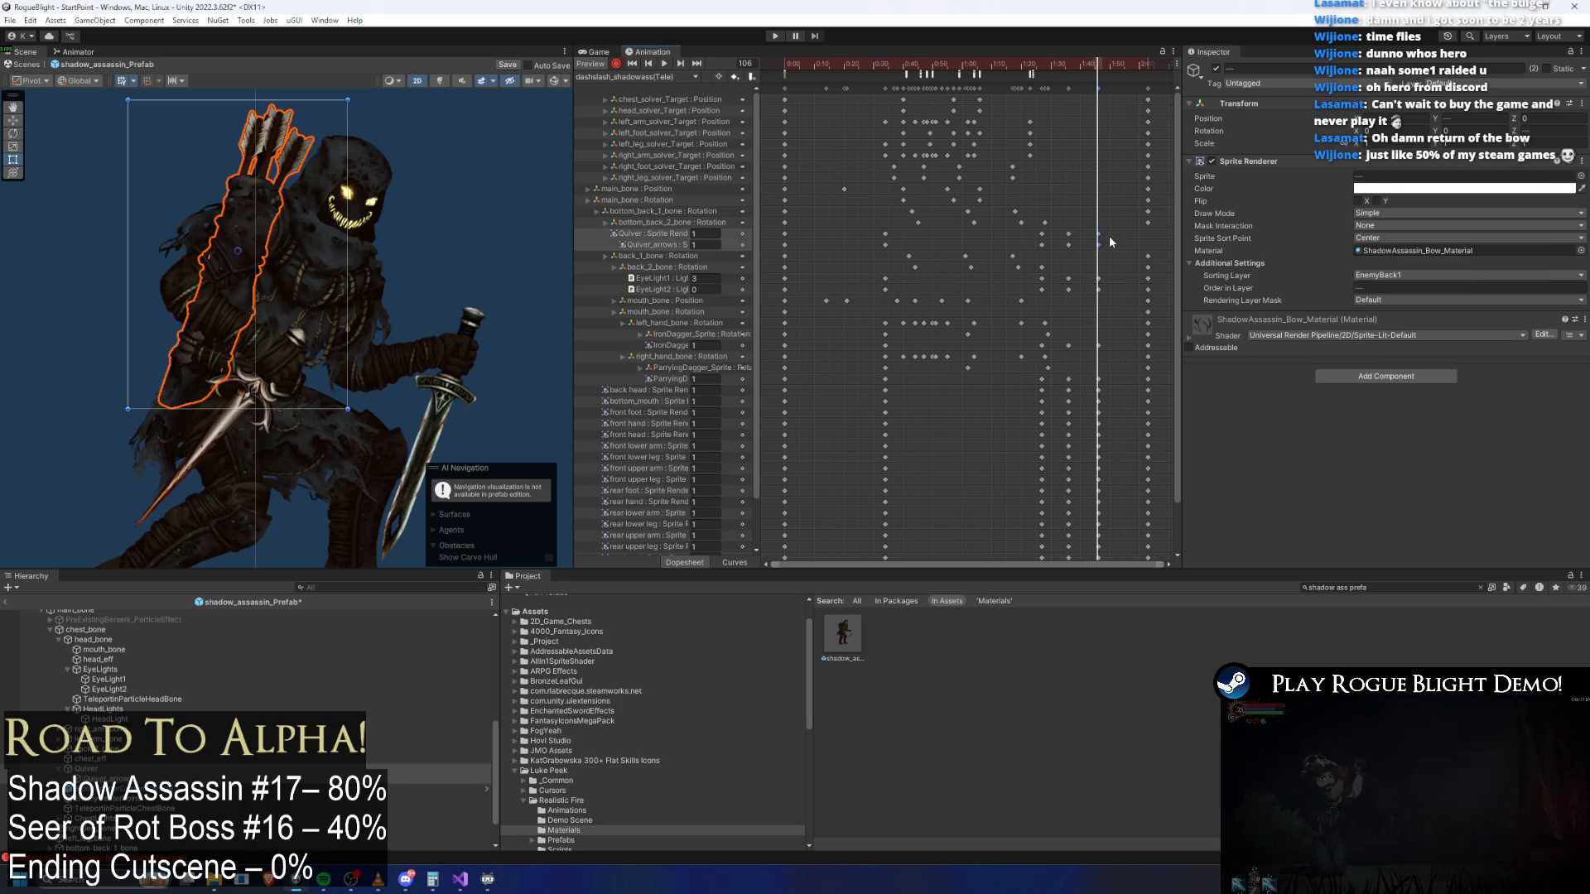
# Check the quiver at frame 123 and select its frame-0 and later keyframes
pyautogui.click(1147, 60)
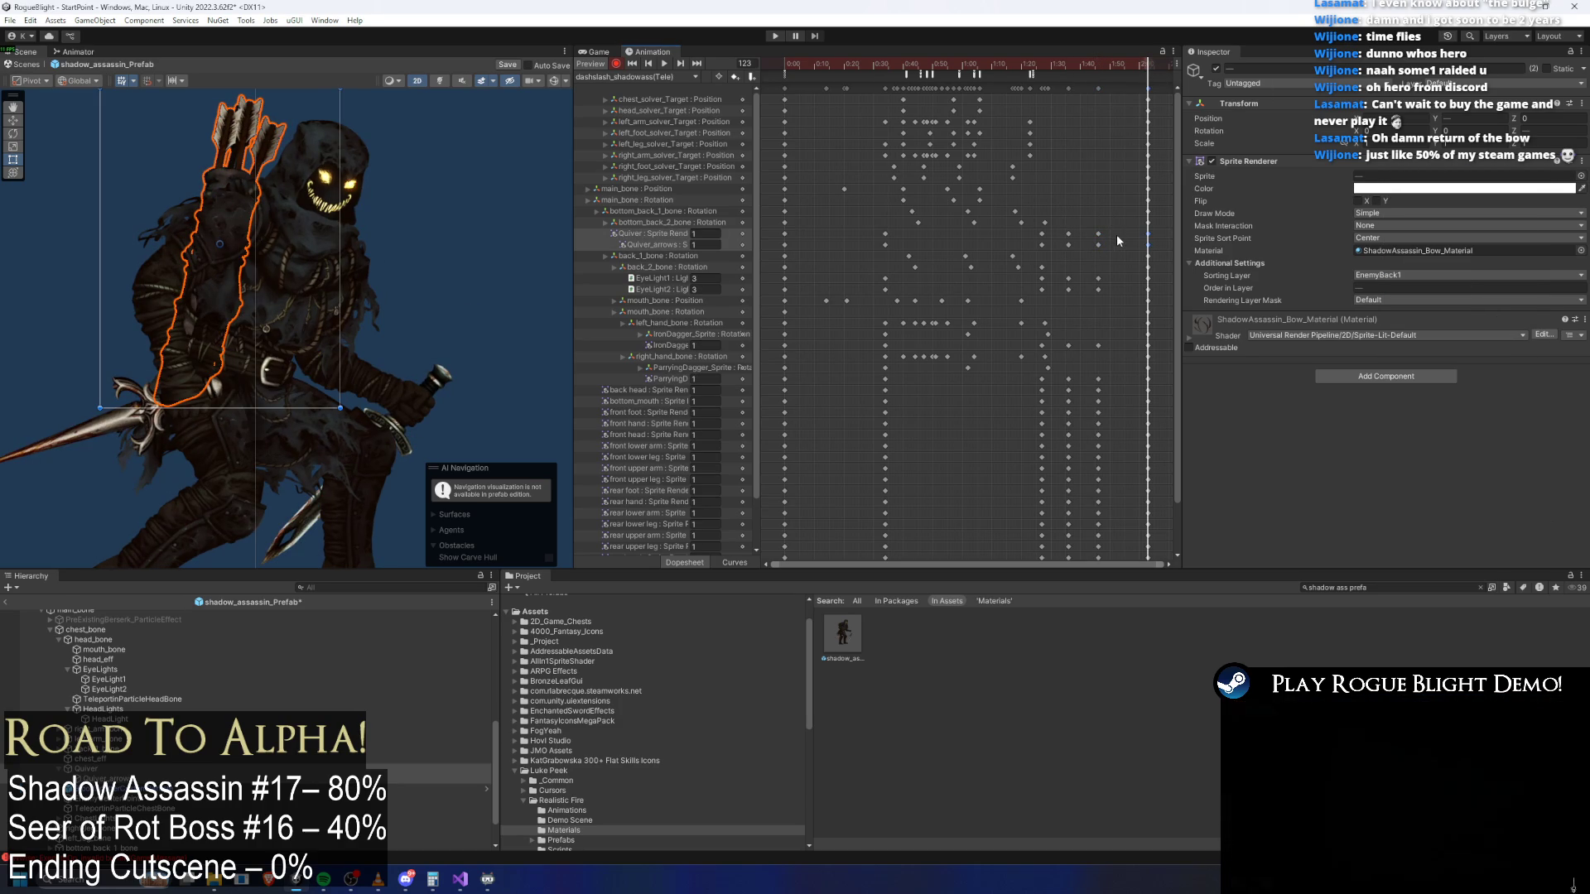
pyautogui.moveTo(812, 224); pyautogui.dragTo(757, 250)
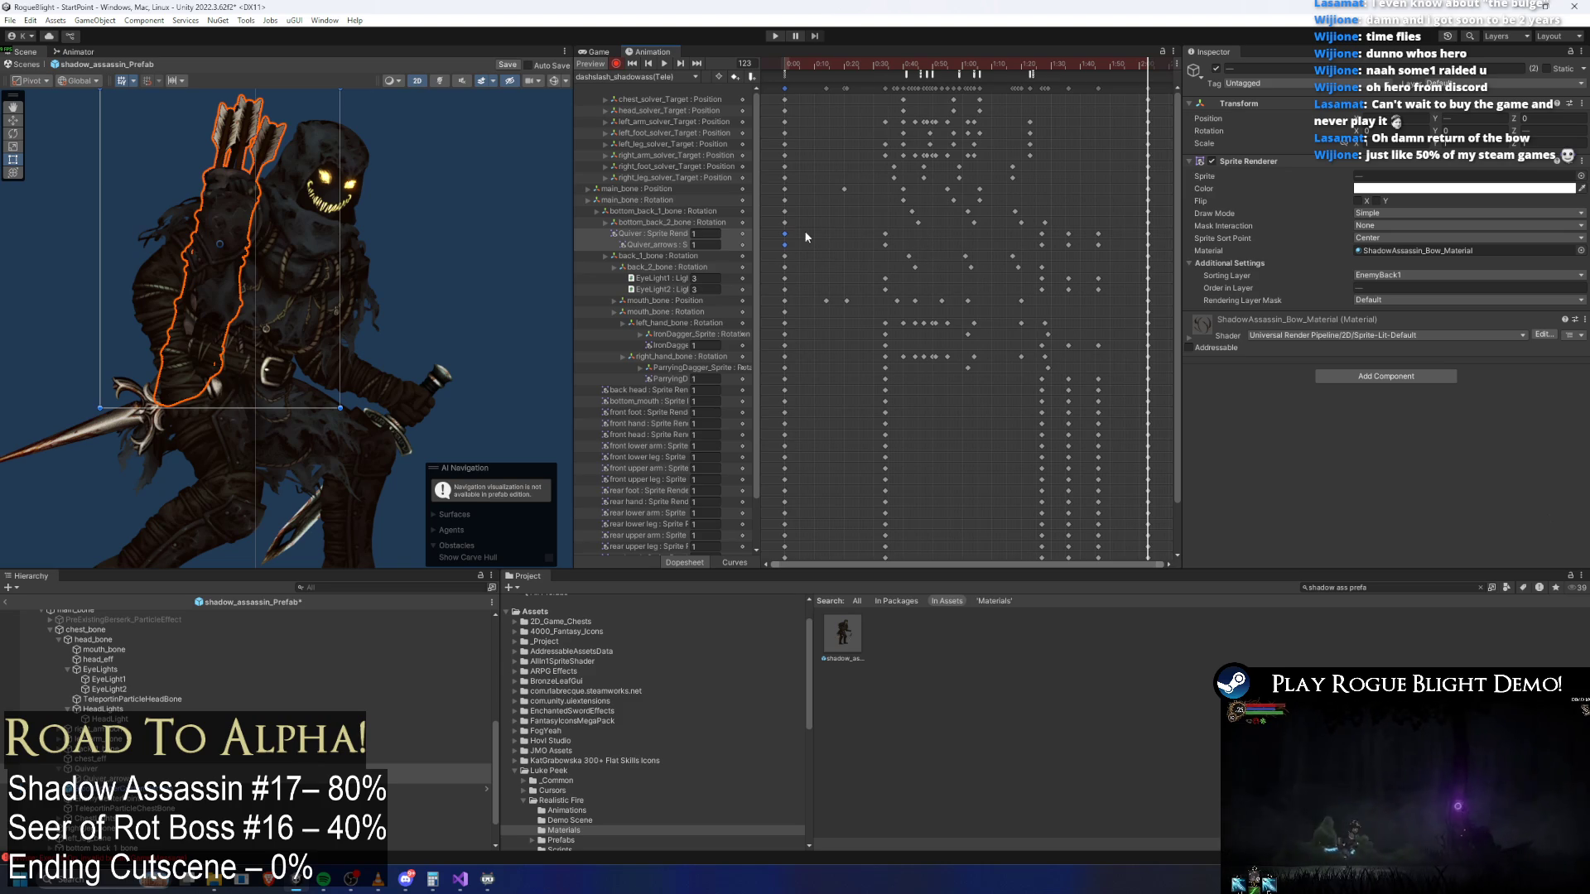
pyautogui.moveTo(1115, 230); pyautogui.dragTo(1027, 253)
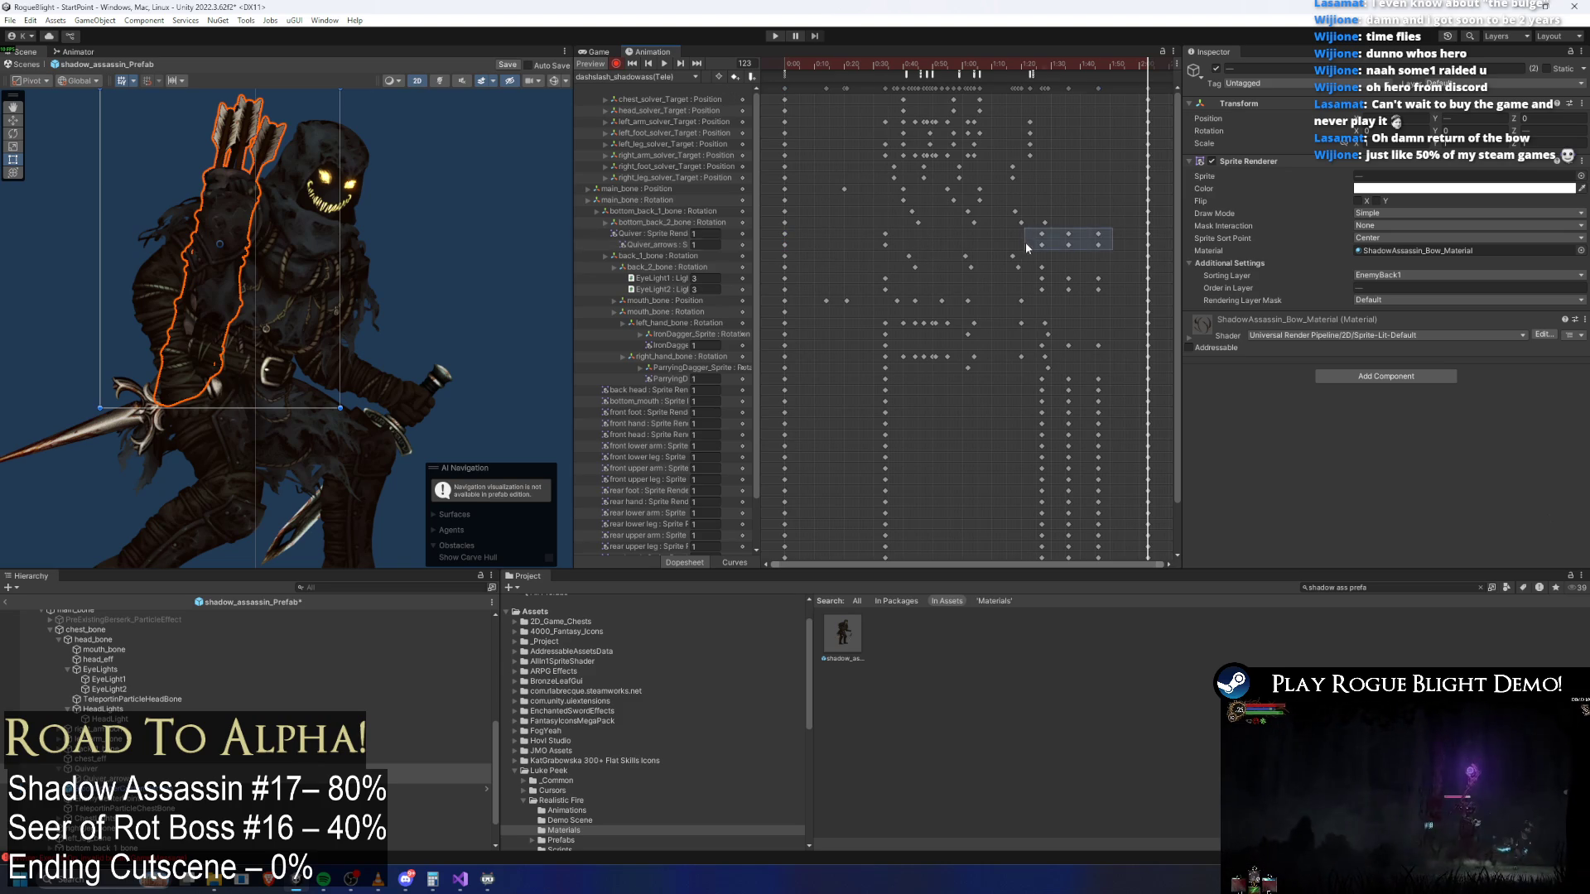
pyautogui.click(646, 77)
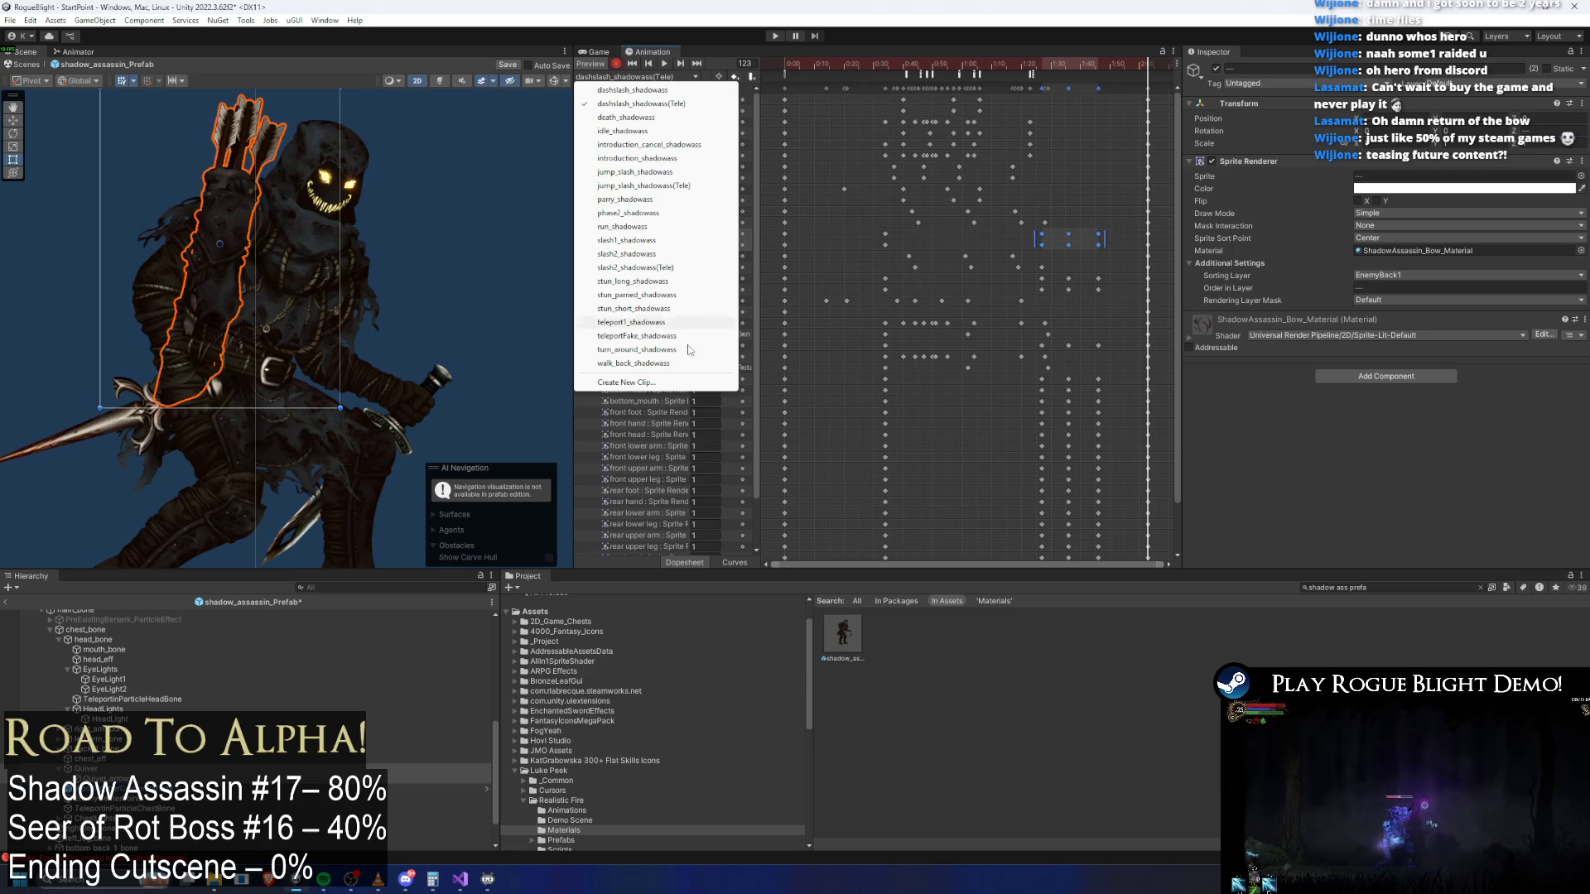
# Create an empty QuiverSprites child under chest_bone and move Quiver and QuiverArrow into it
pyautogui.click(113, 775)
pyautogui.click(91, 758)
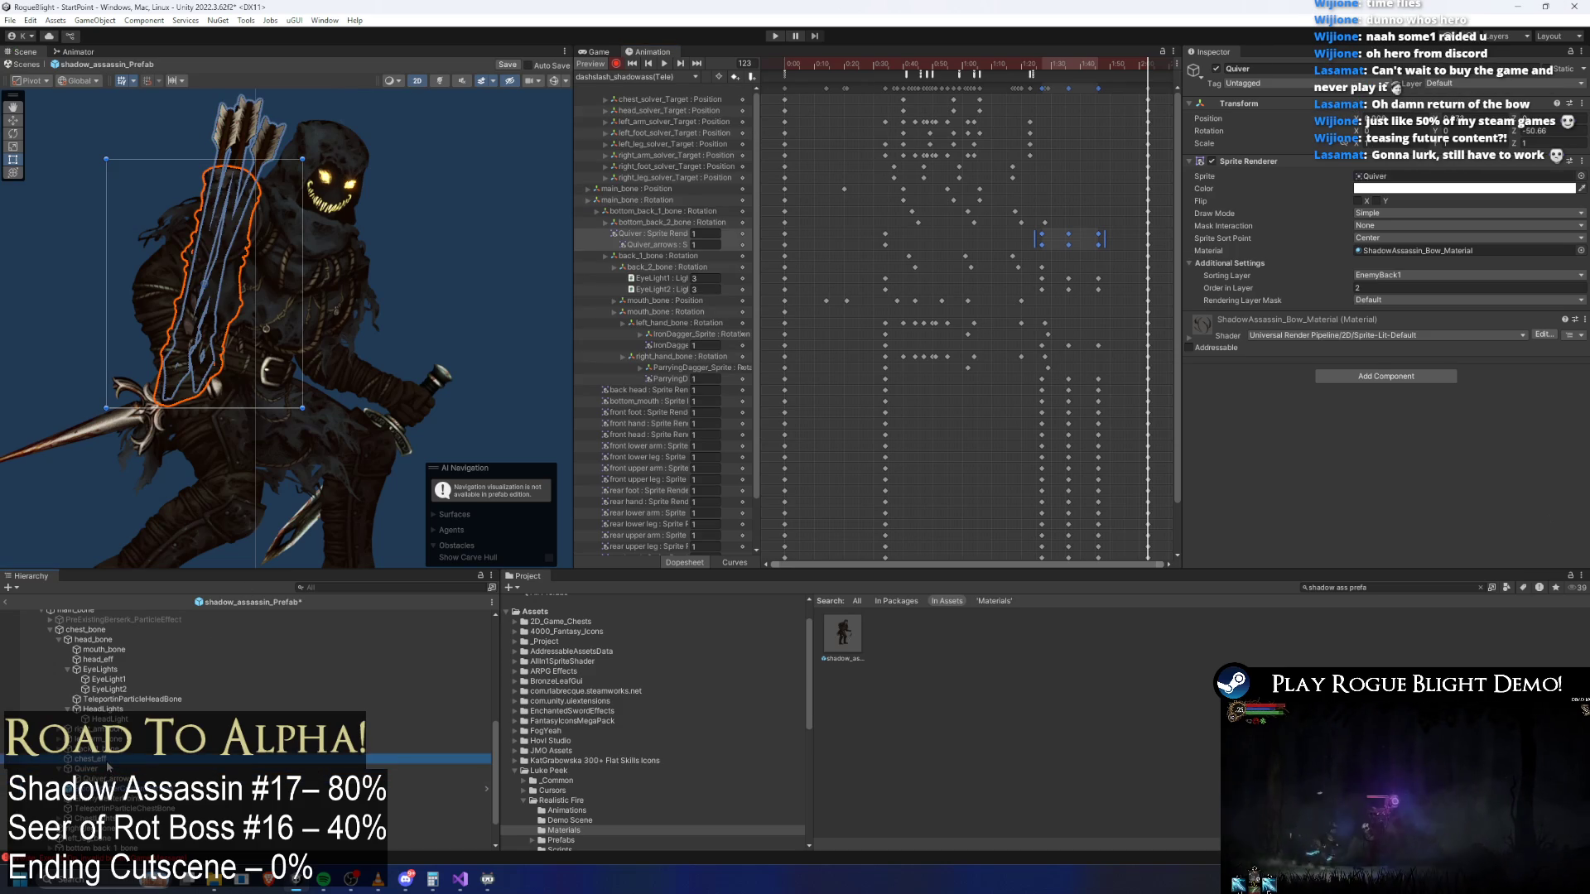
pyautogui.click(97, 639)
pyautogui.scroll(1, 97, 640)
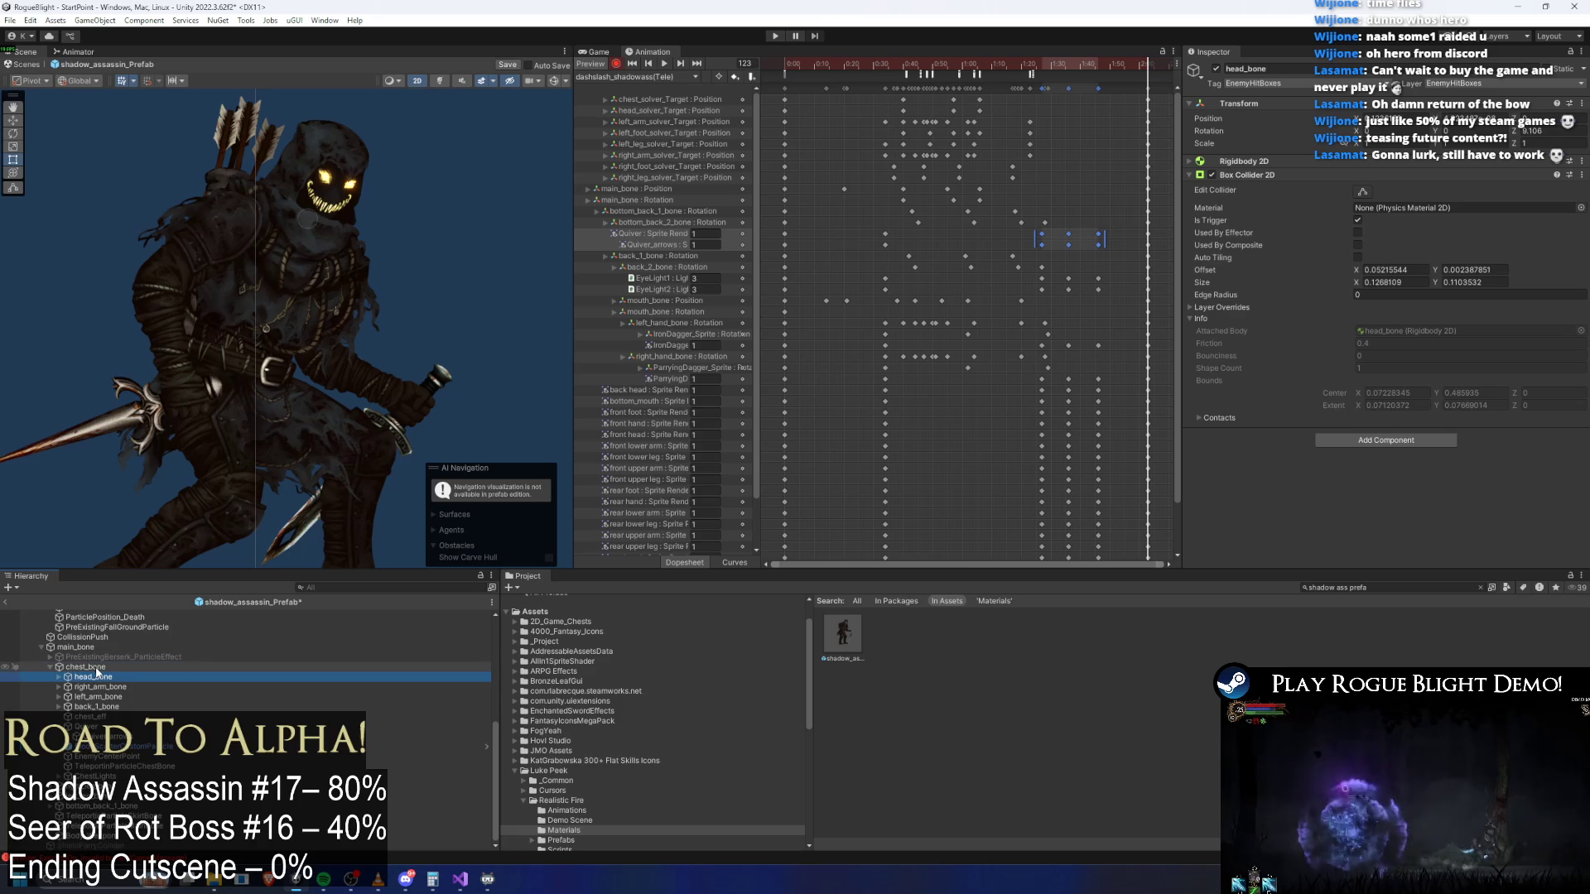
pyautogui.click(98, 667)
pyautogui.rightClick(98, 667)
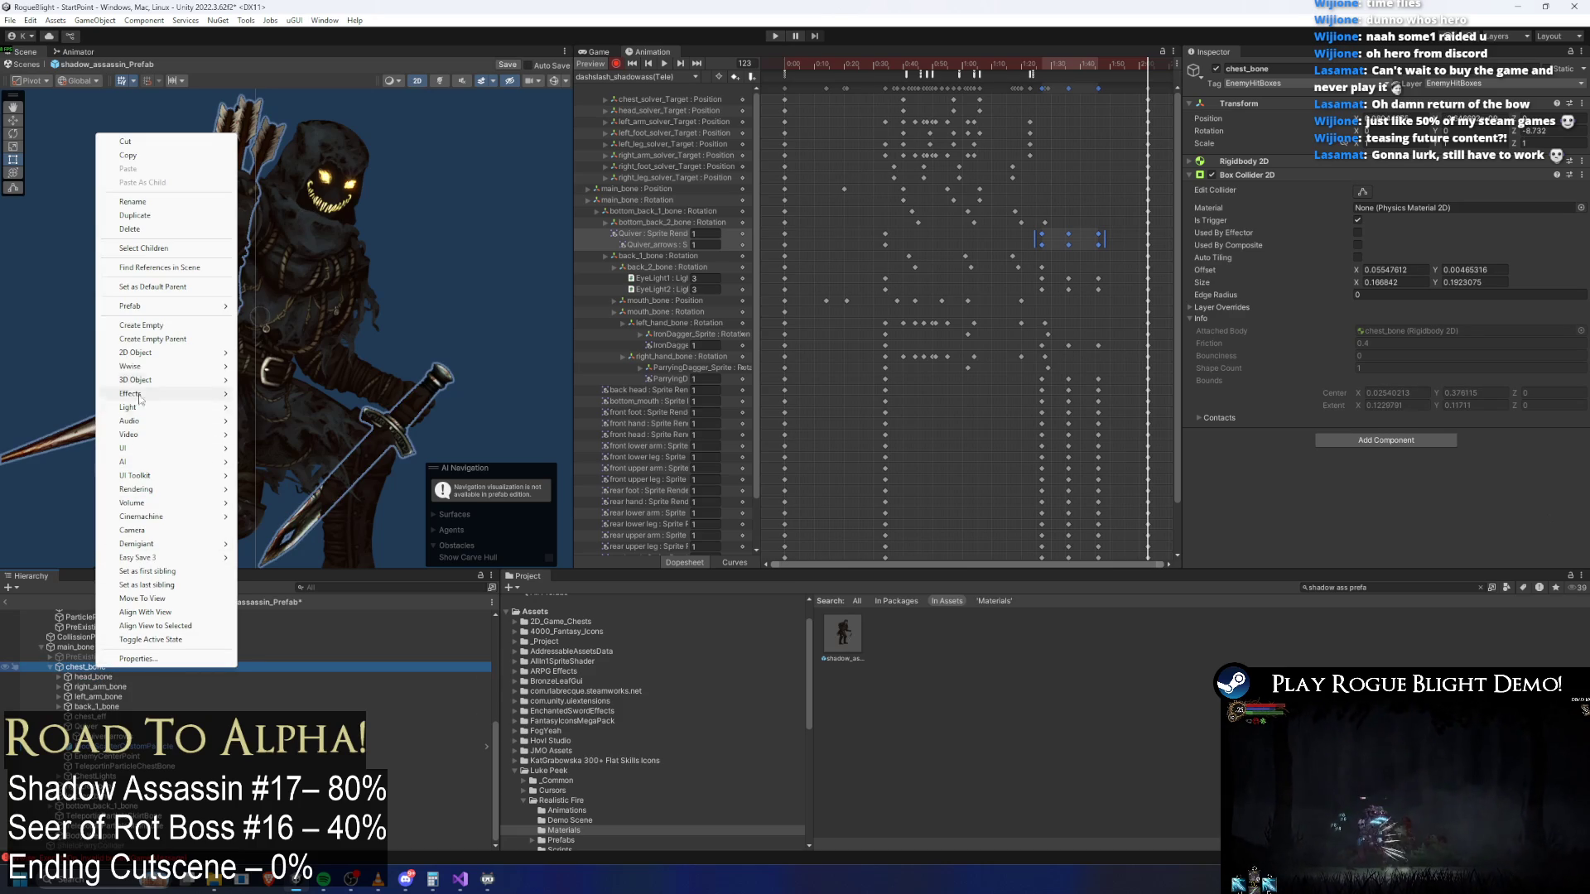
pyautogui.click(179, 326)
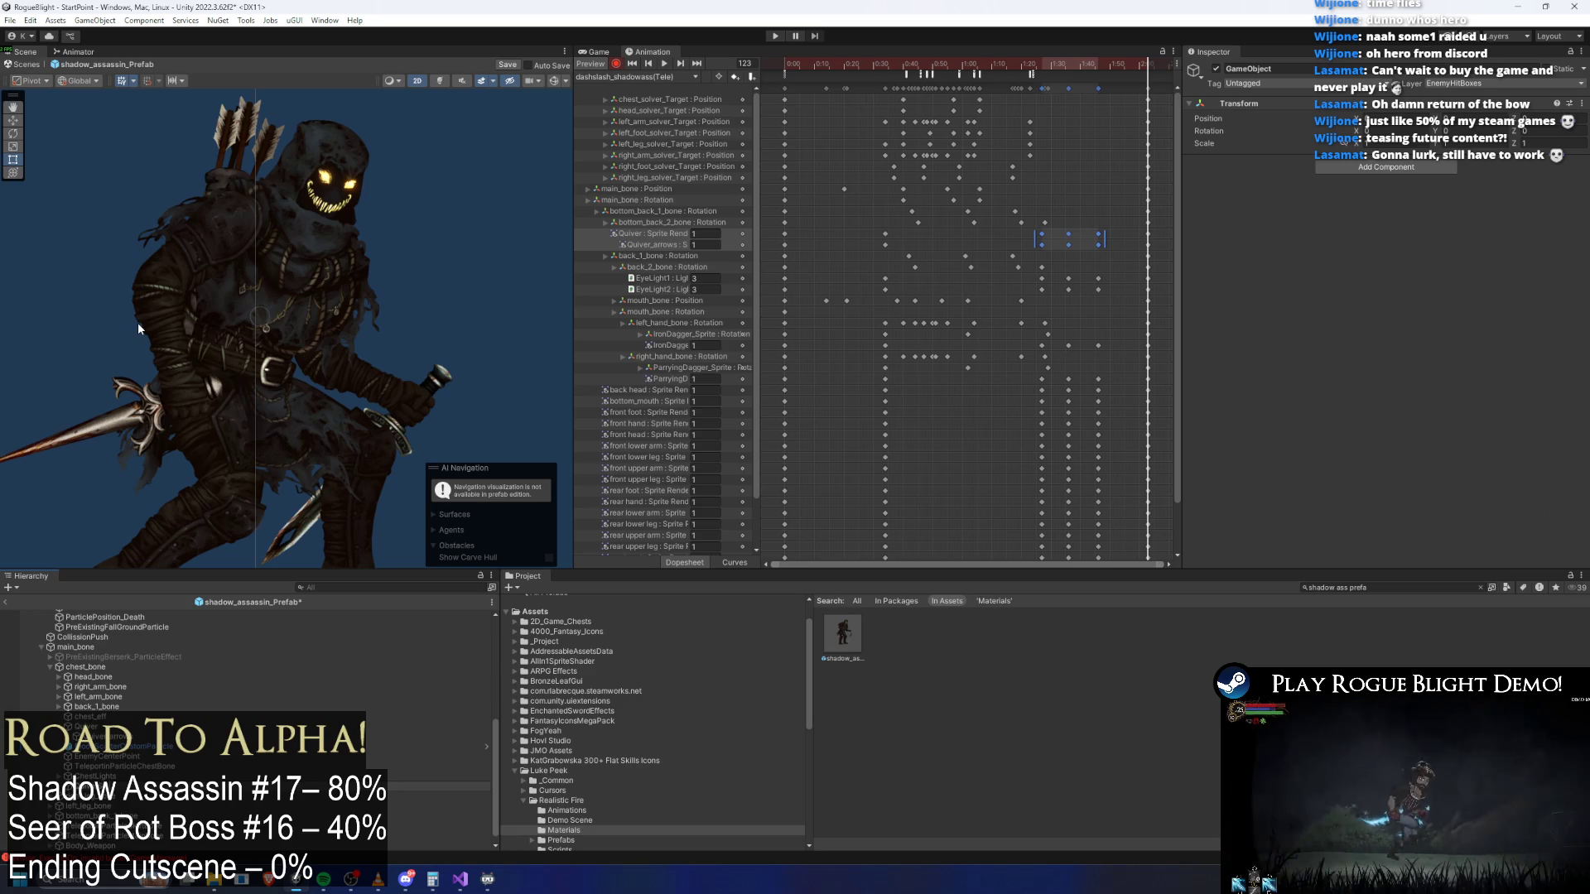
pyautogui.click(207, 785)
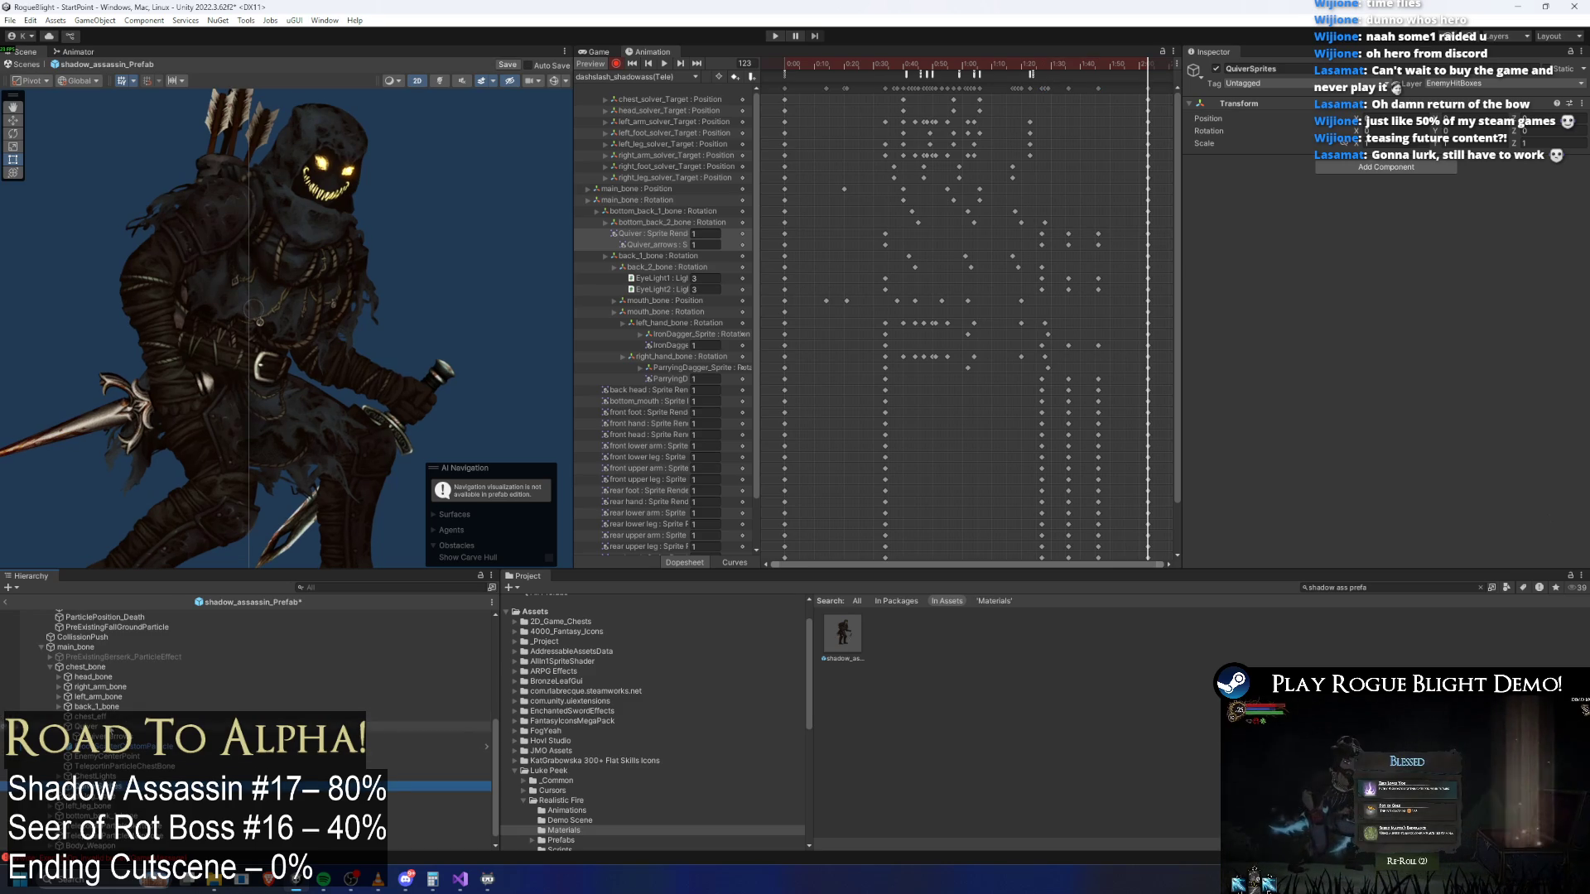
pyautogui.moveTo(207, 785); pyautogui.dragTo(207, 784)
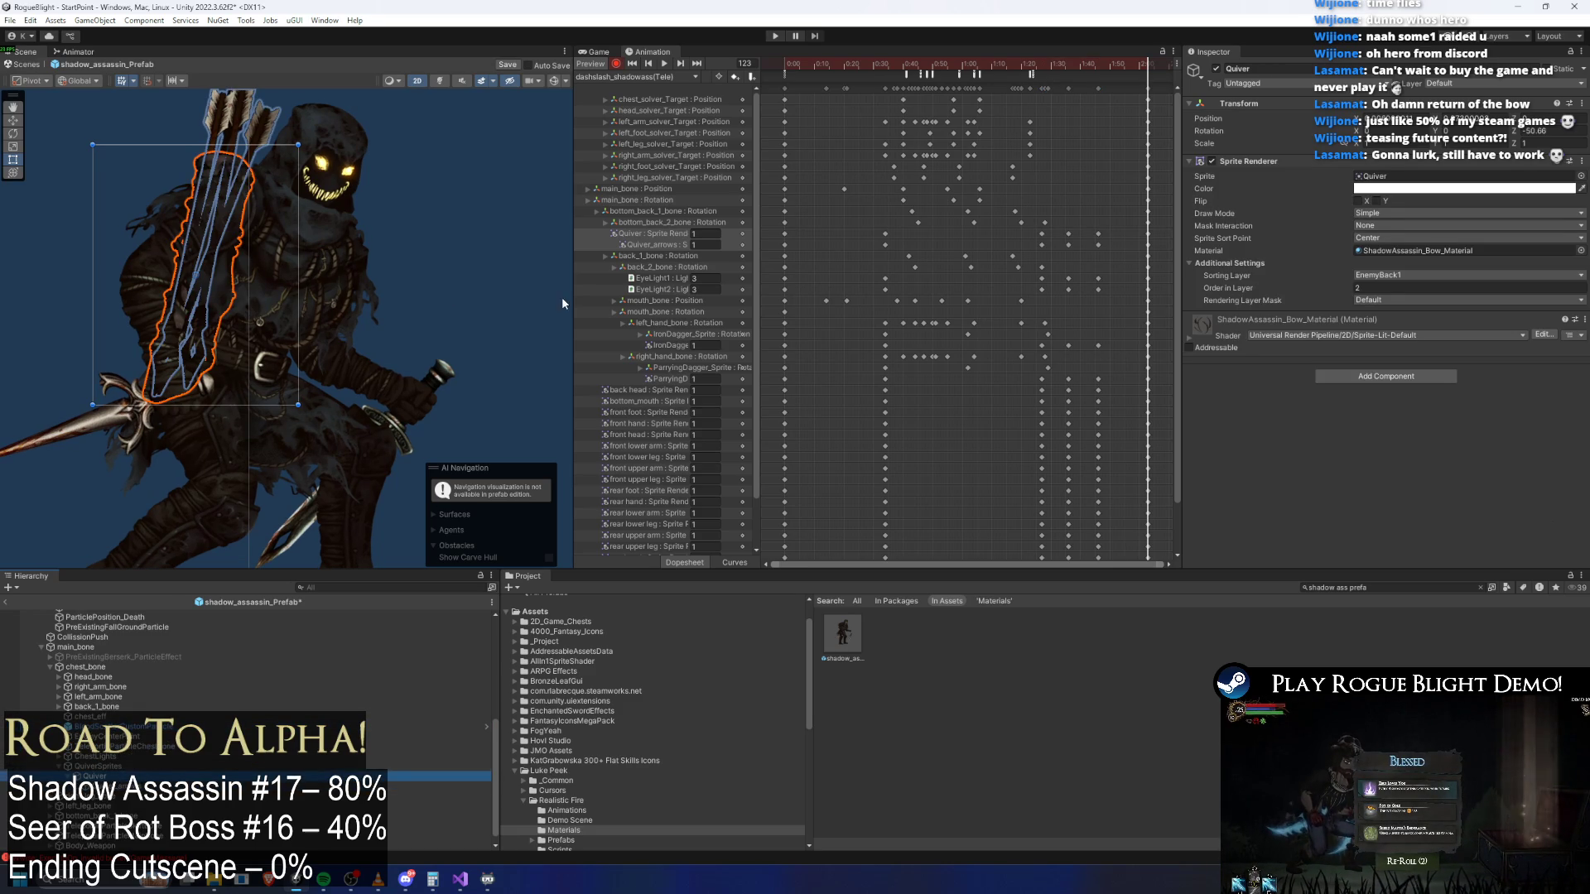
pyautogui.click(675, 233)
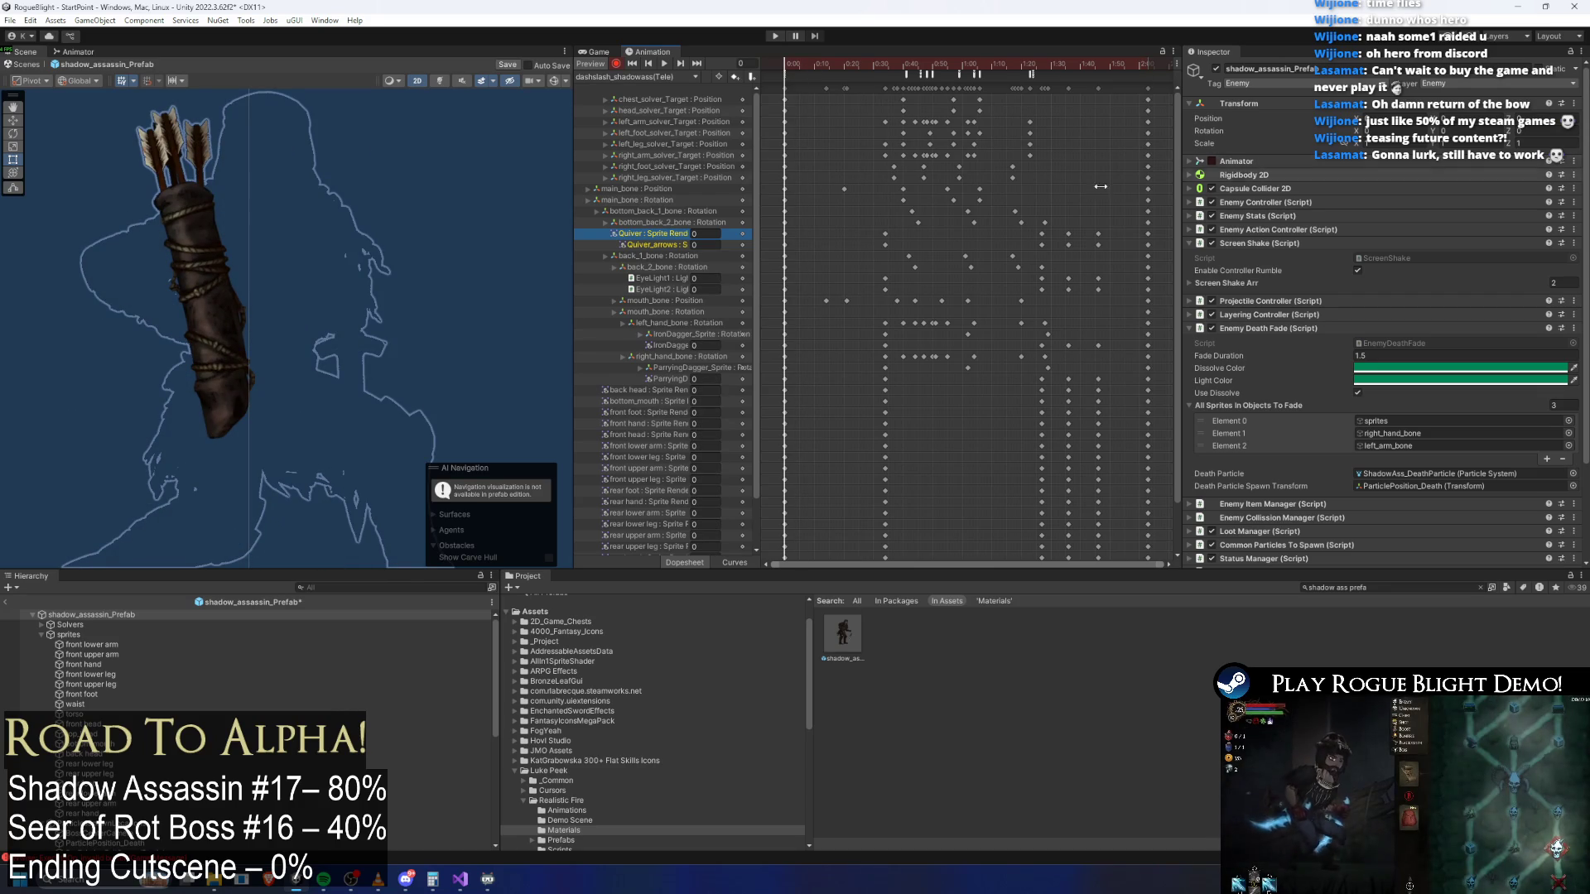
# Search the Hierarchy for 'qui' and select Quiver_arrows
pyautogui.click(324, 587)
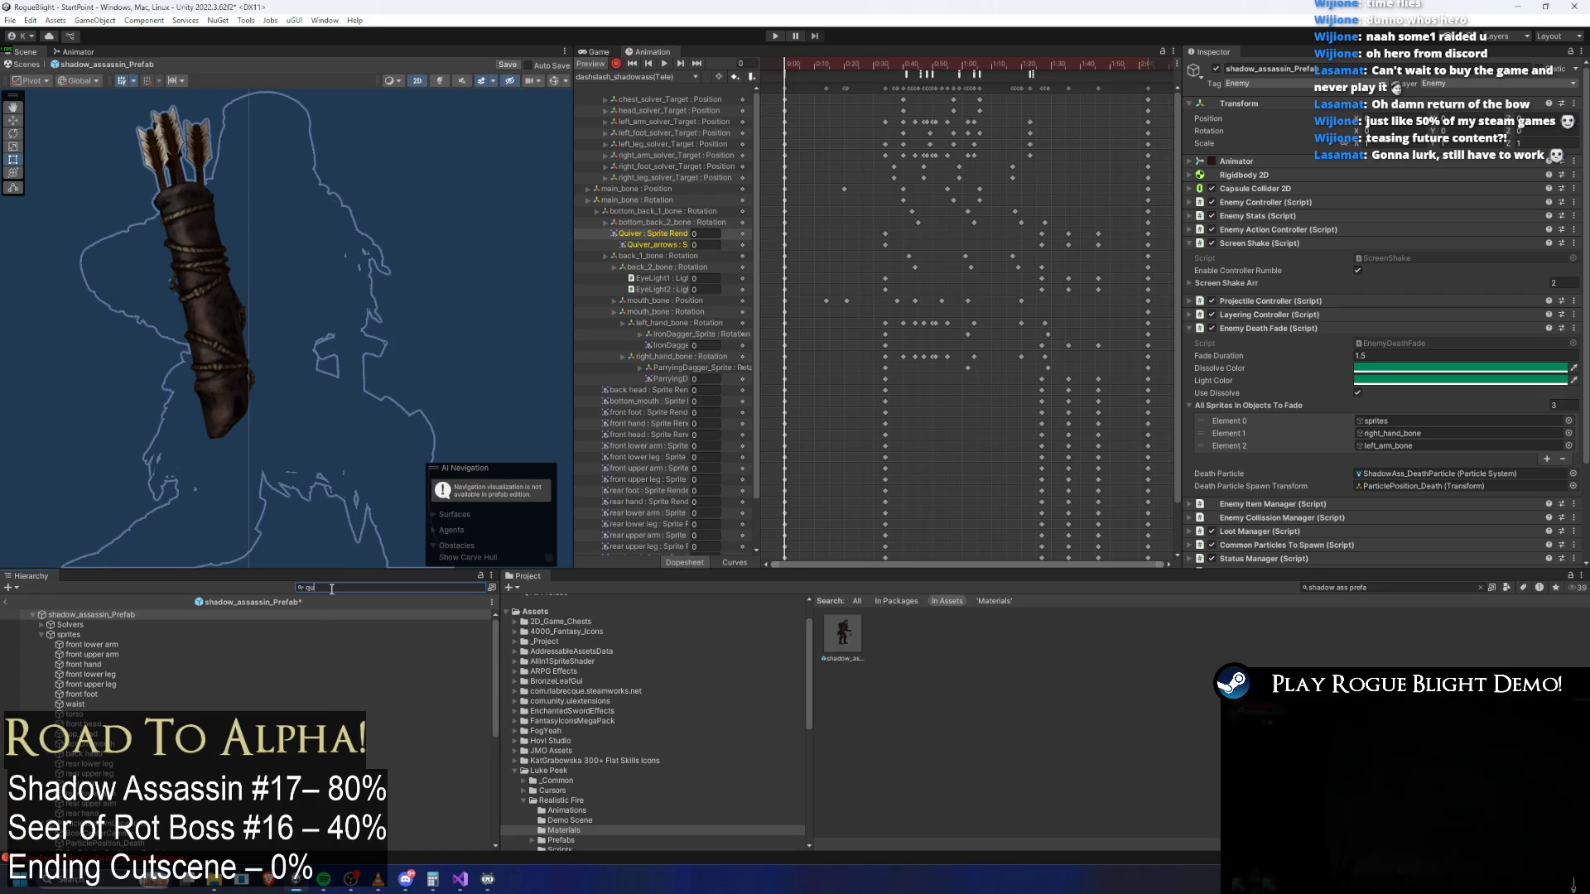
pyautogui.write('qui')
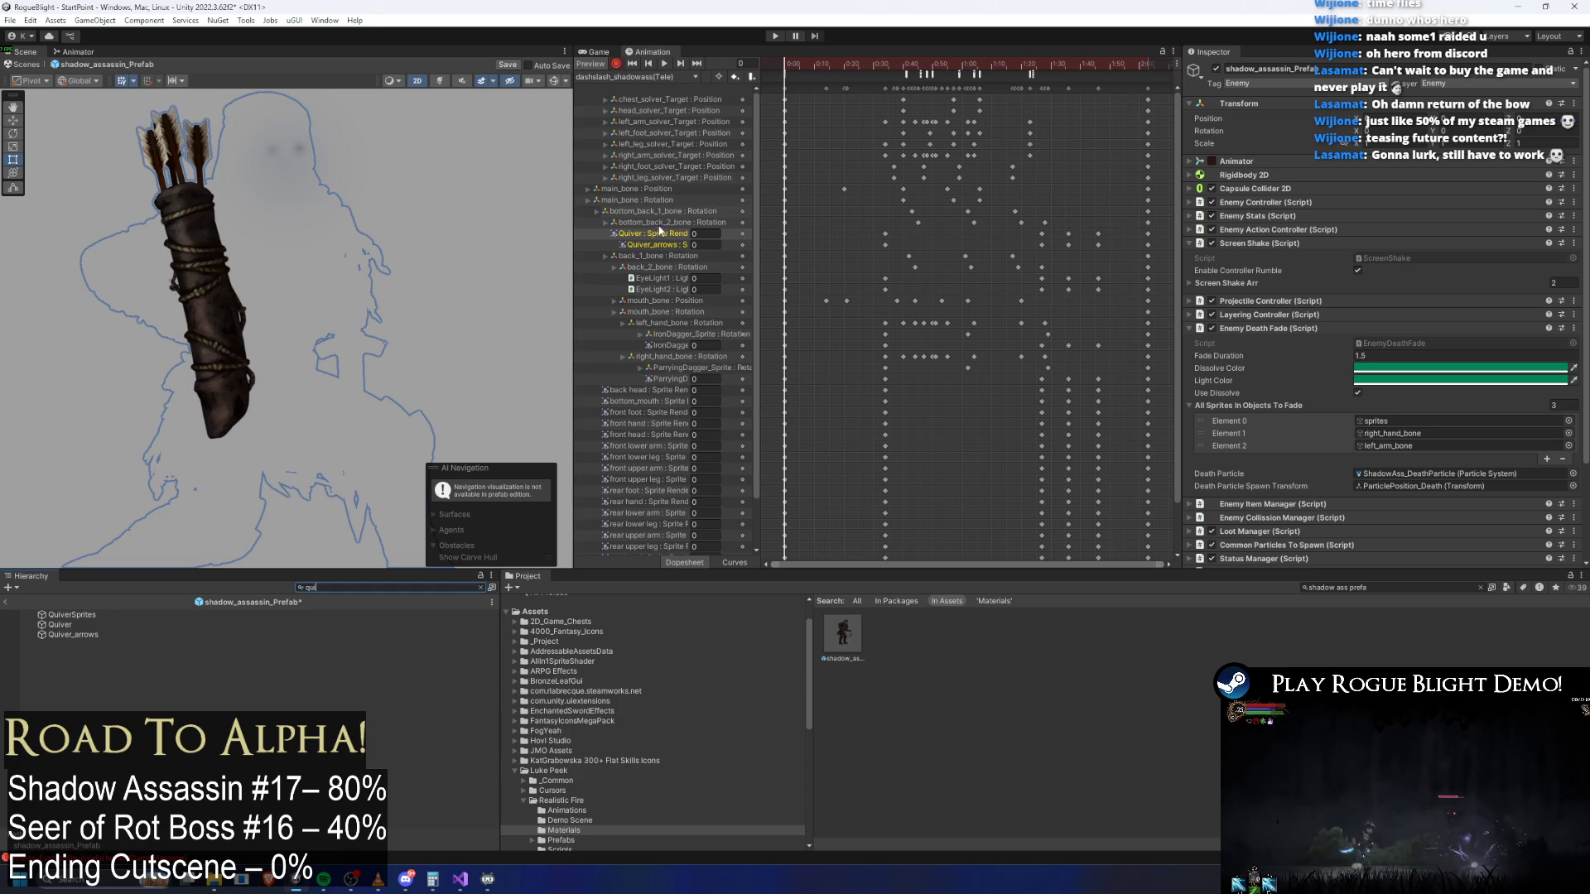
pyautogui.click(83, 615)
pyautogui.click(83, 634)
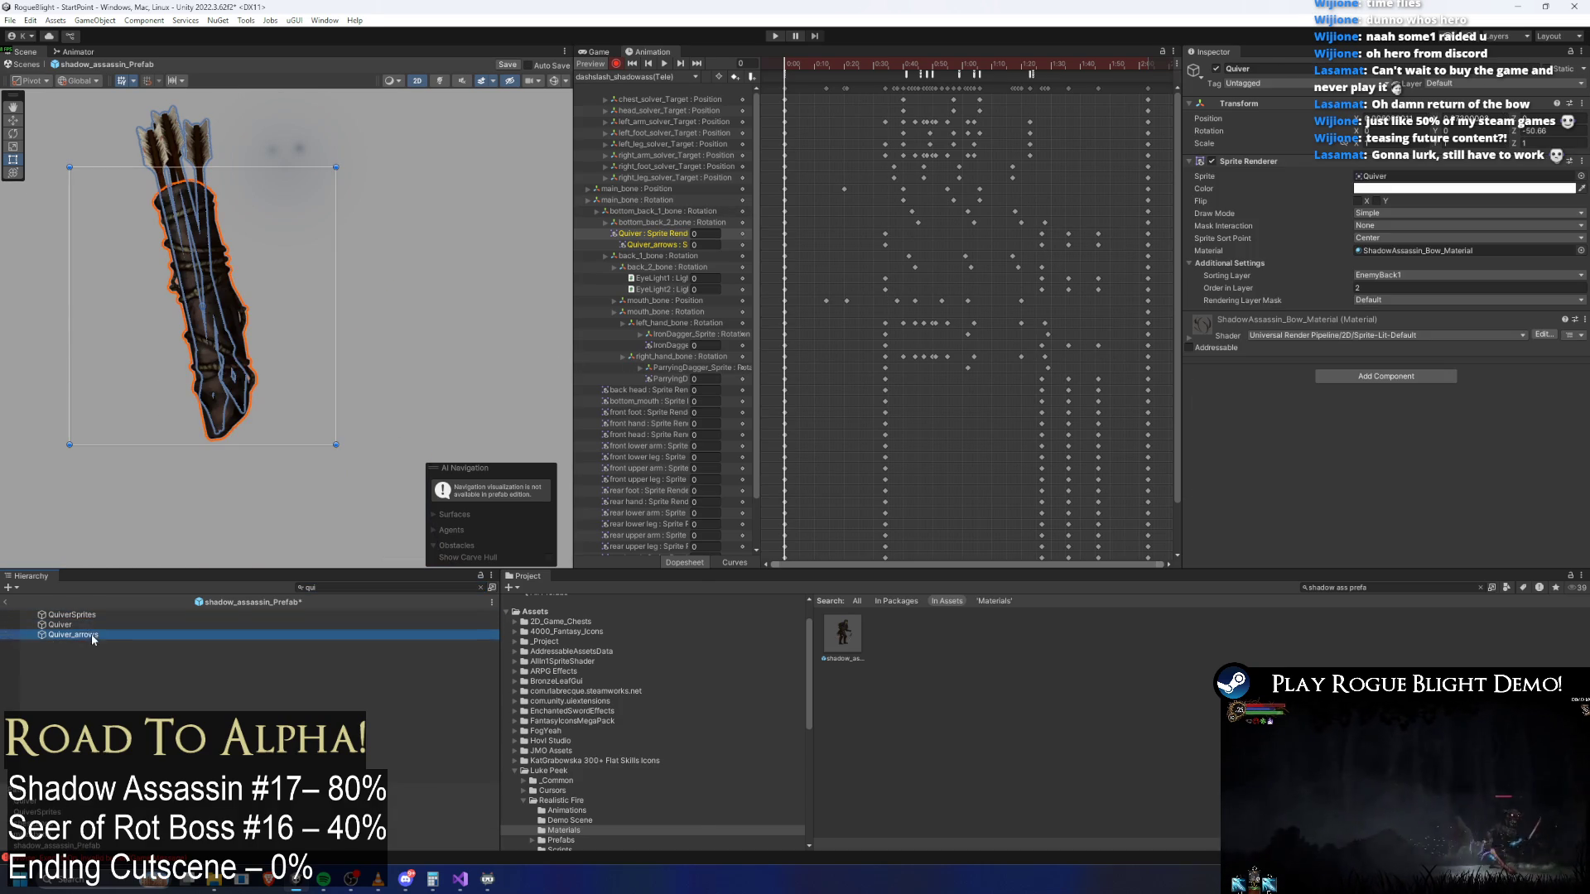
pyautogui.press('super')
pyautogui.press('Escape')
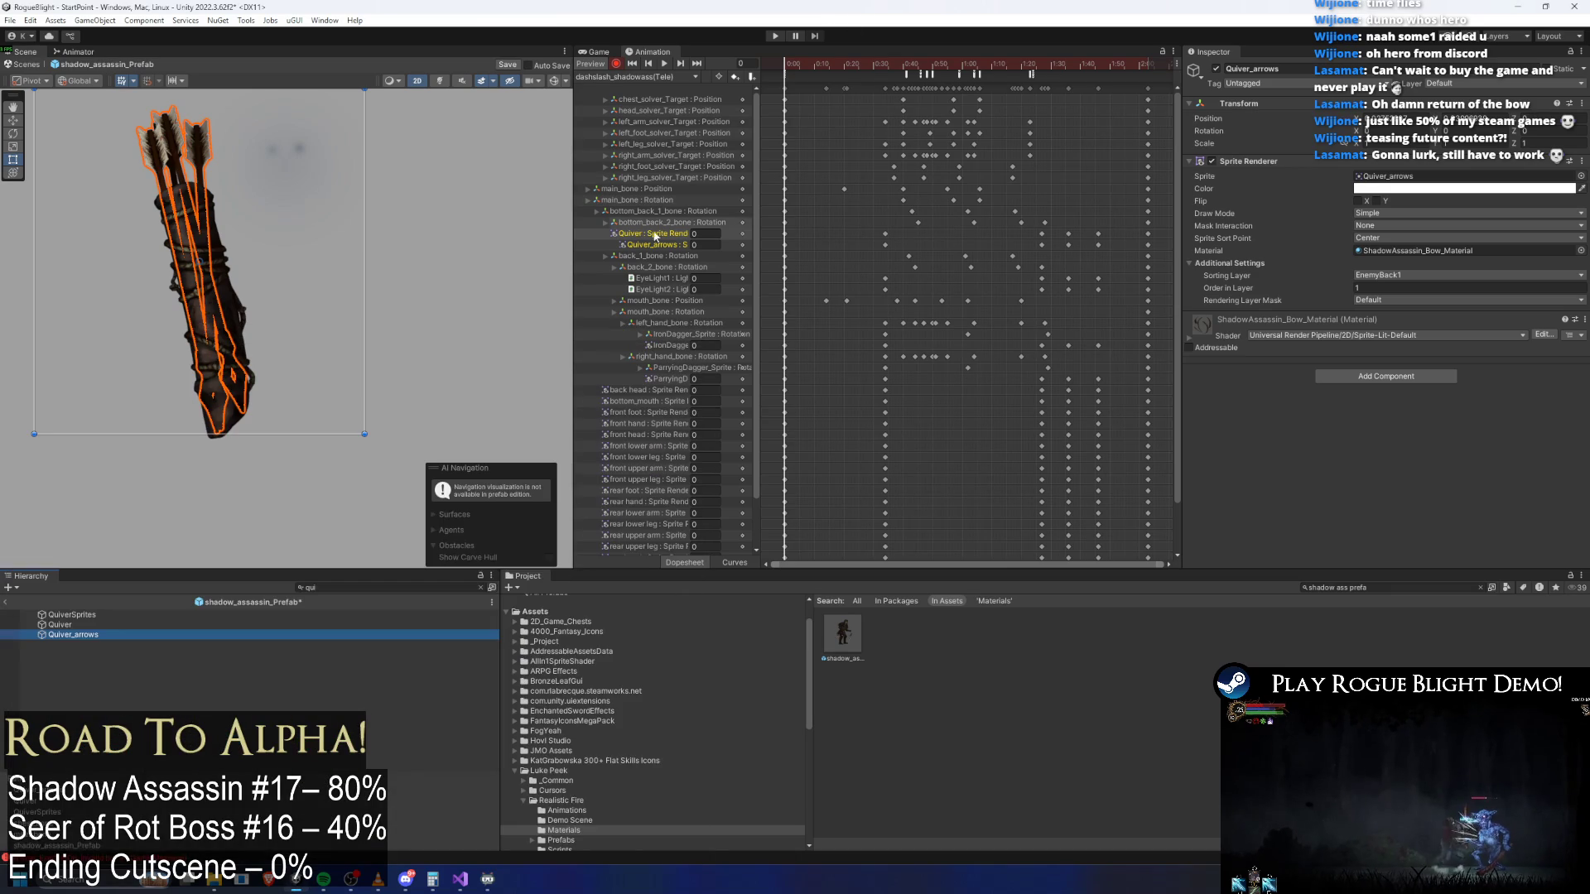
# Key Color alpha 255 at frame 0 for Quiver_arrows, then for Quiver
pyautogui.click(1426, 193)
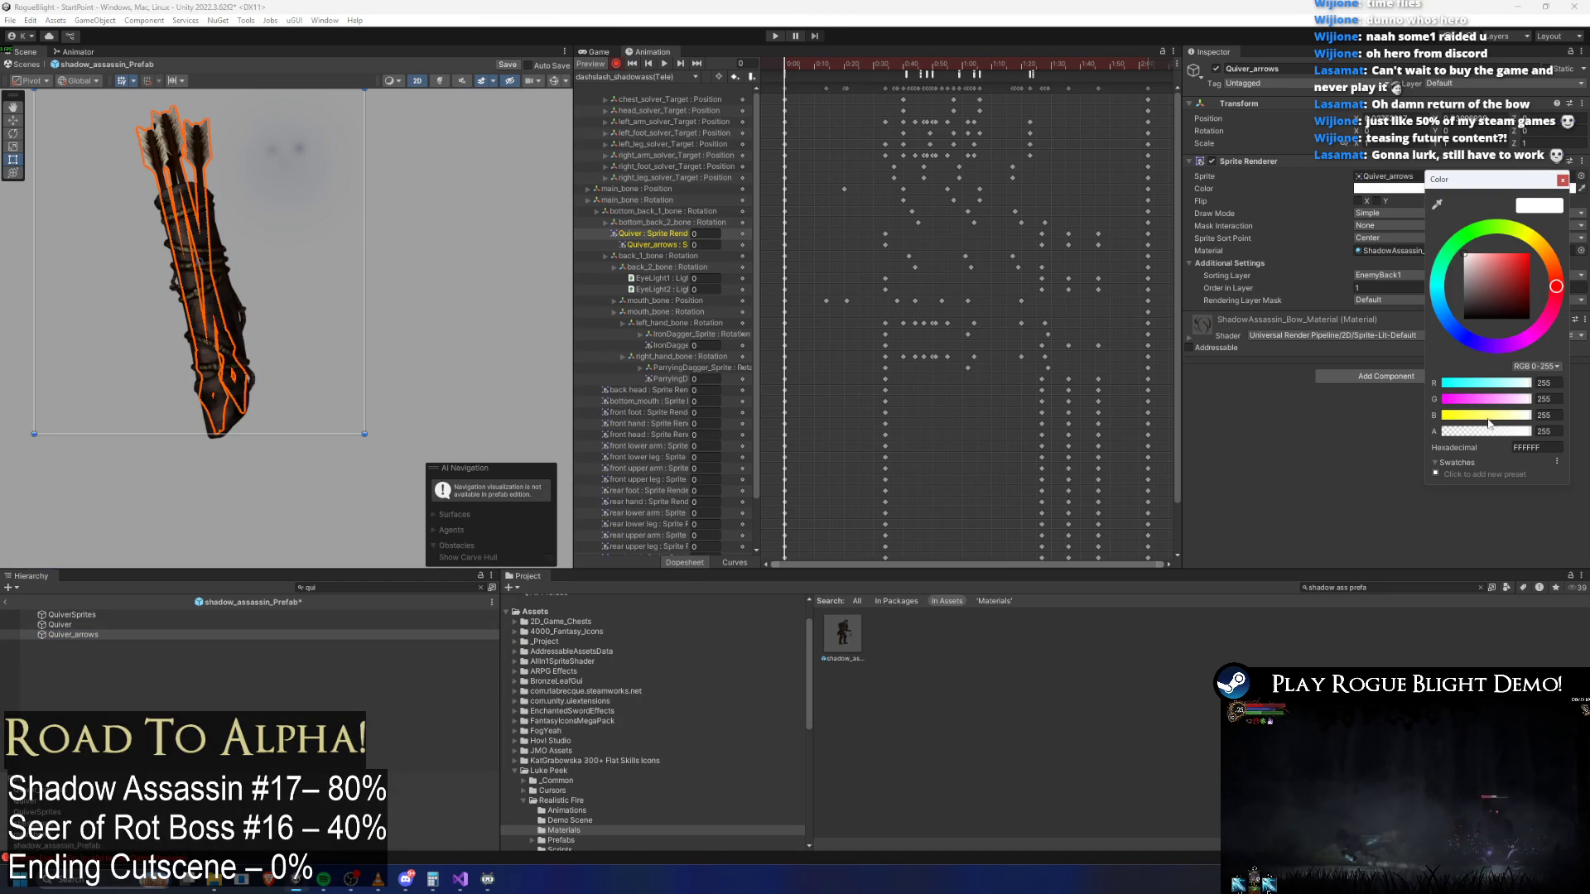
pyautogui.moveTo(1490, 431); pyautogui.dragTo(1401, 440)
pyautogui.write('255')
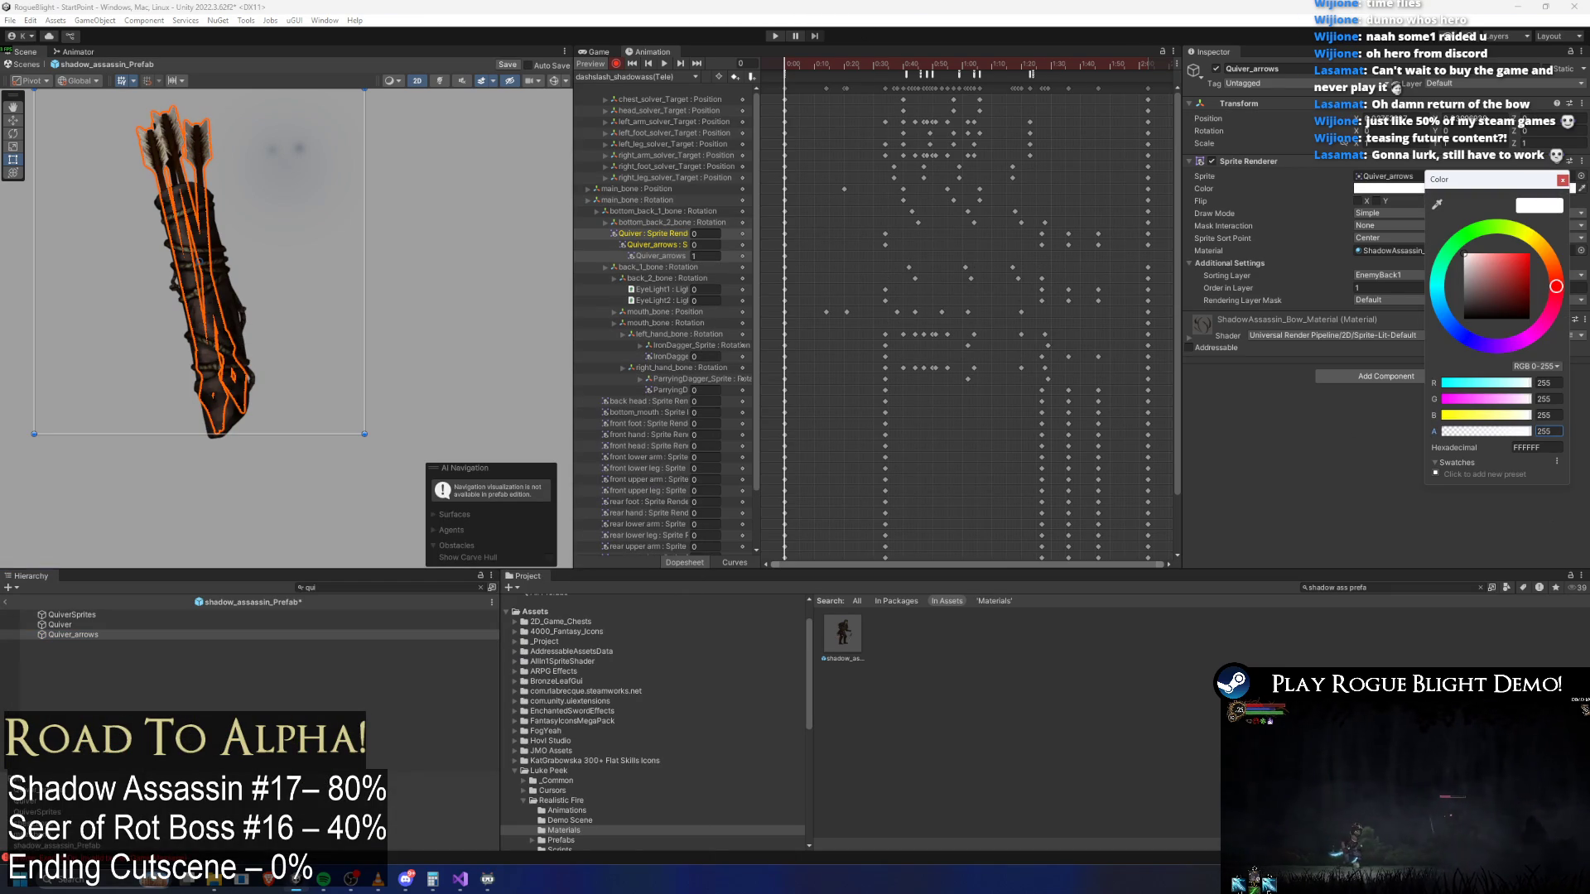
pyautogui.click(59, 624)
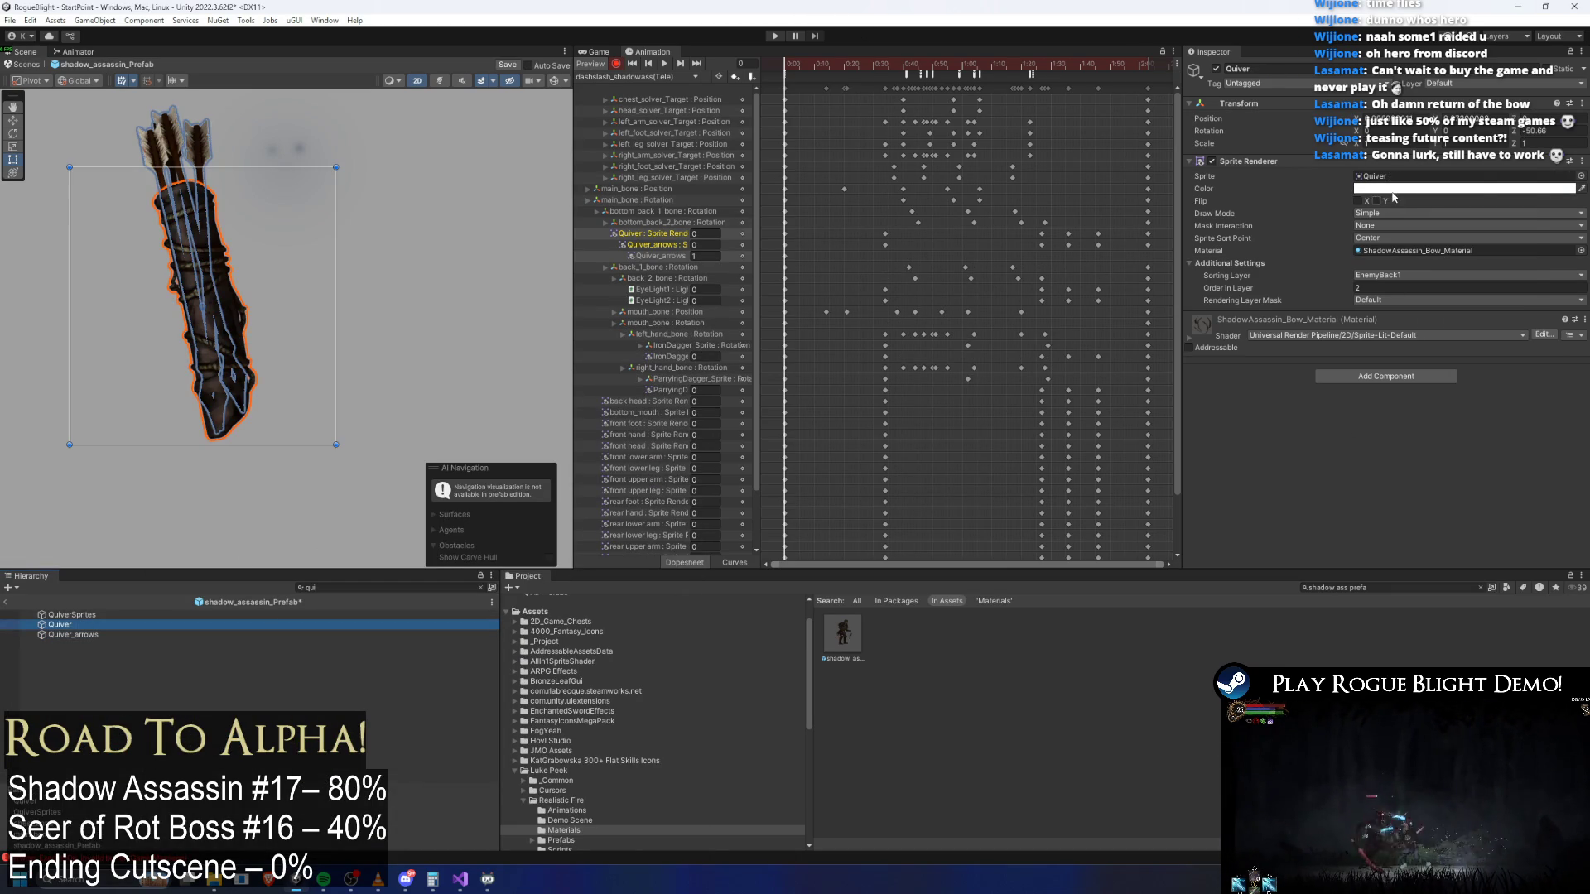
pyautogui.click(1512, 425)
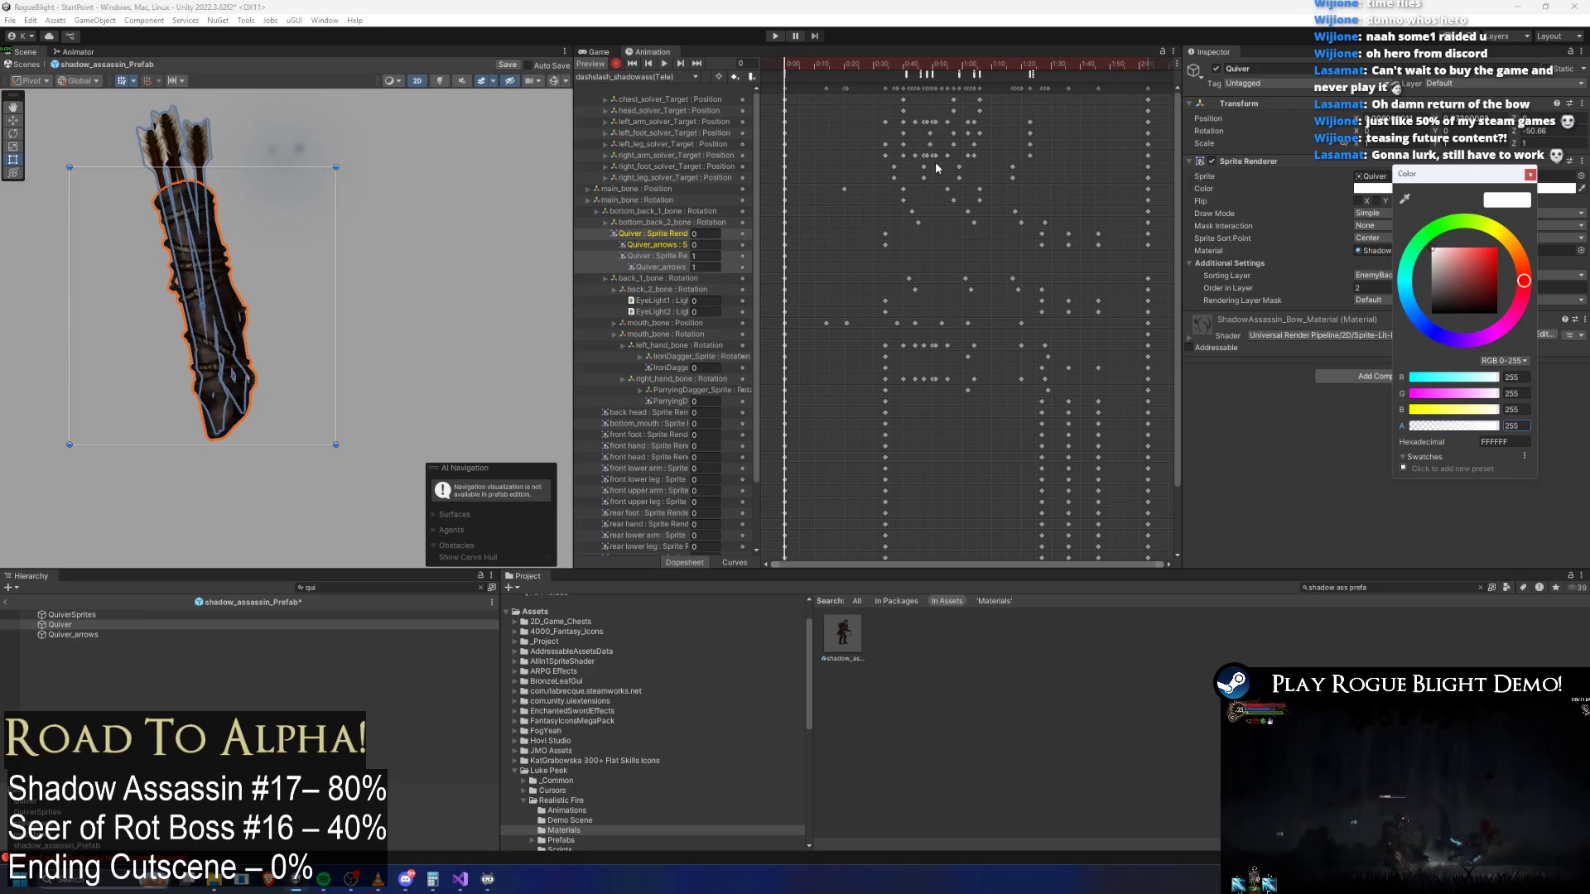
# Key both Quiver and Quiver_arrows at full opacity at frame 34
pyautogui.click(885, 63)
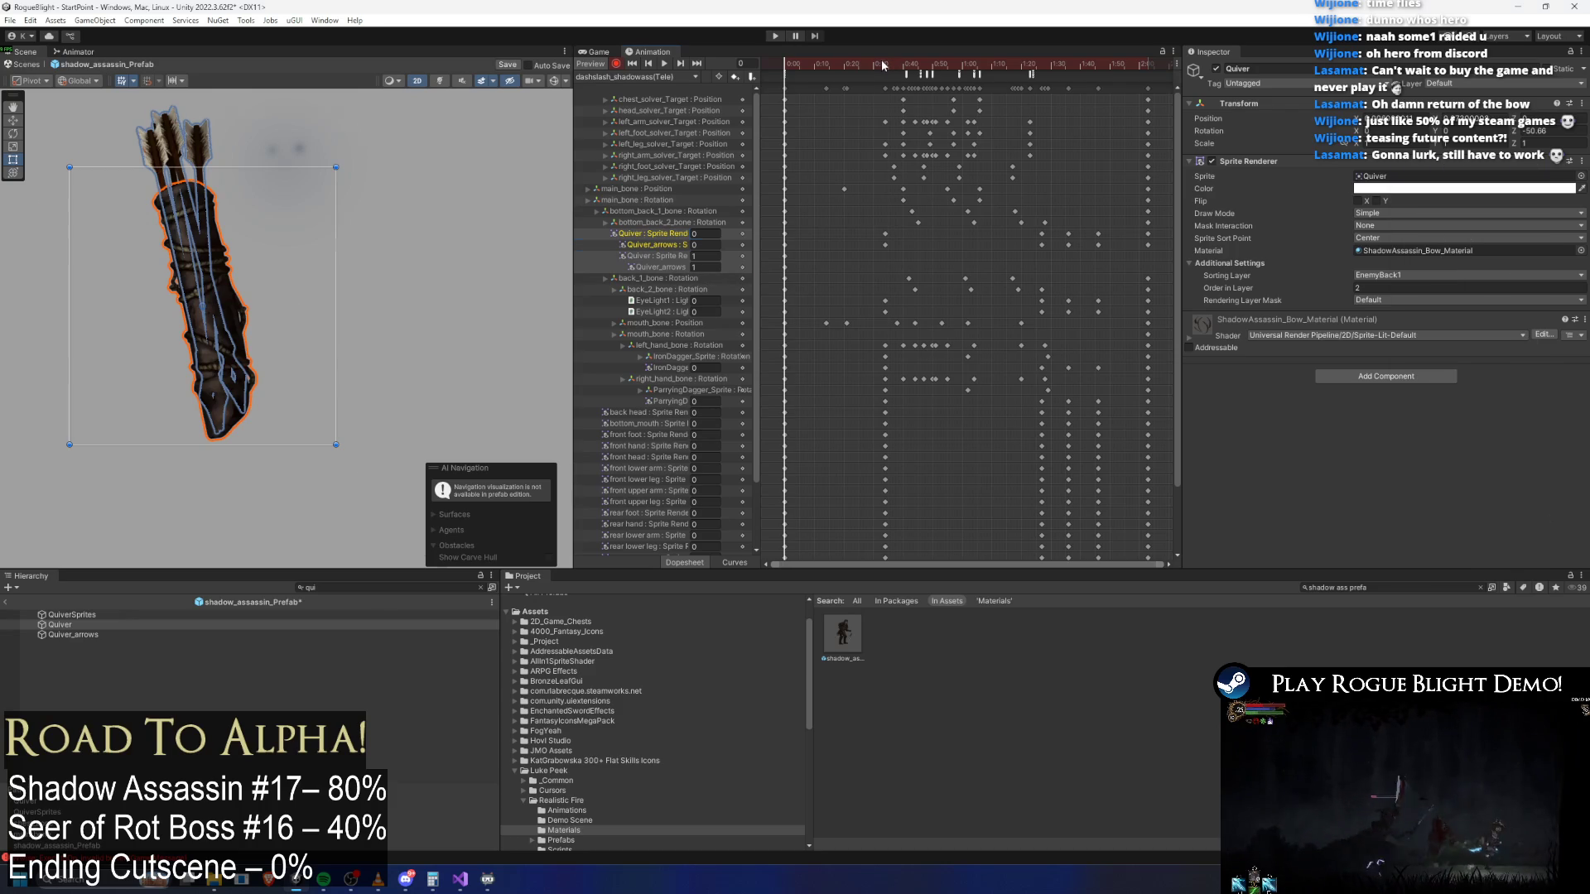
pyautogui.keyDown('shift'); pyautogui.click(111, 634); pyautogui.keyUp('shift')
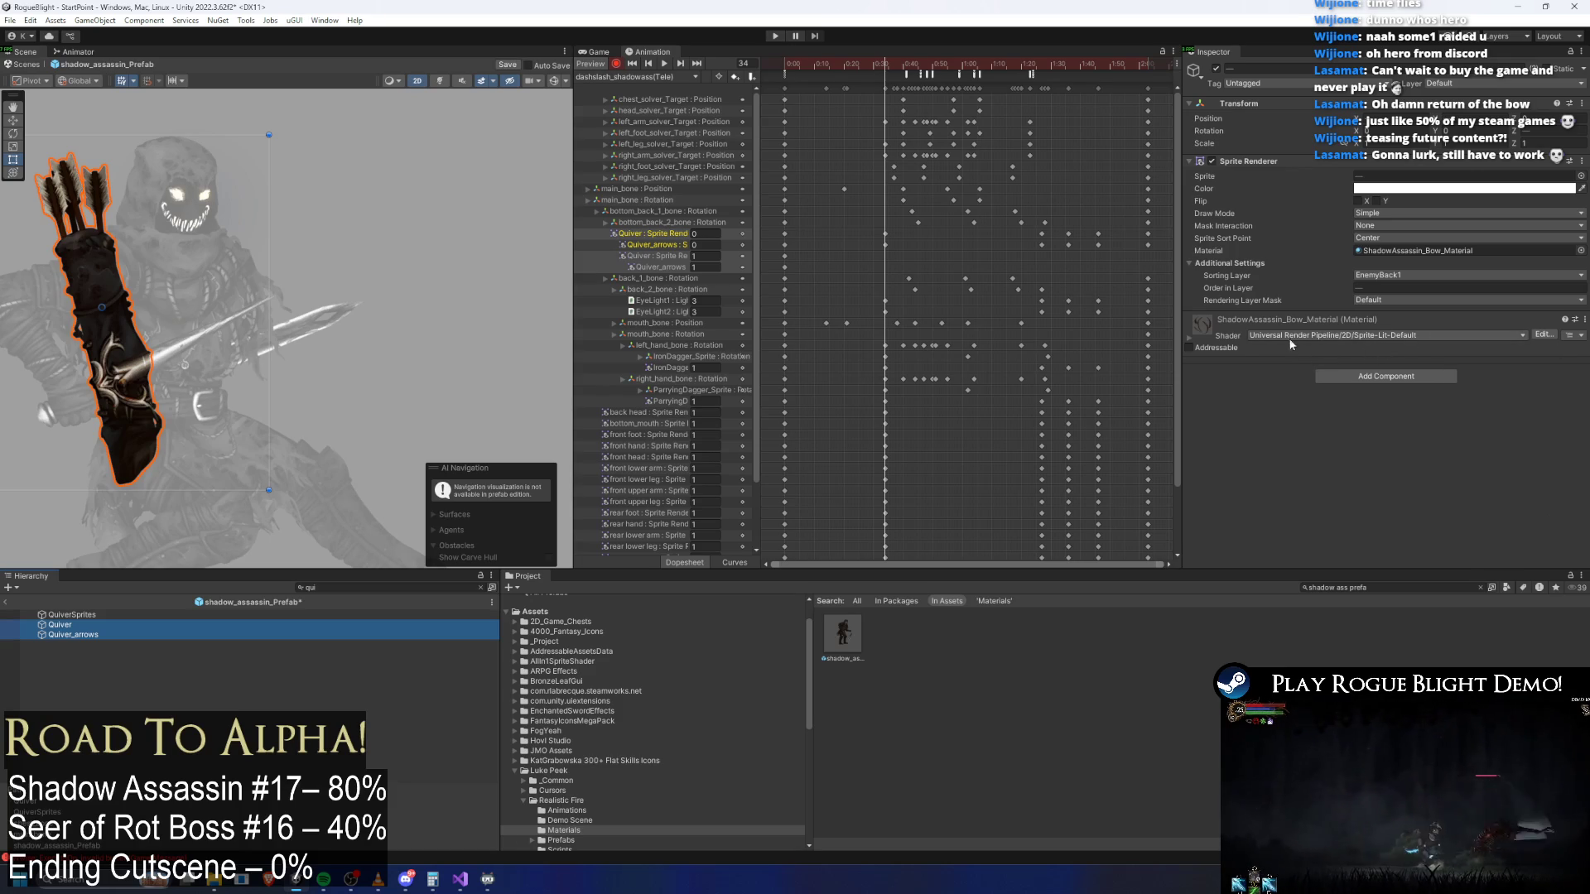
pyautogui.click(1426, 189)
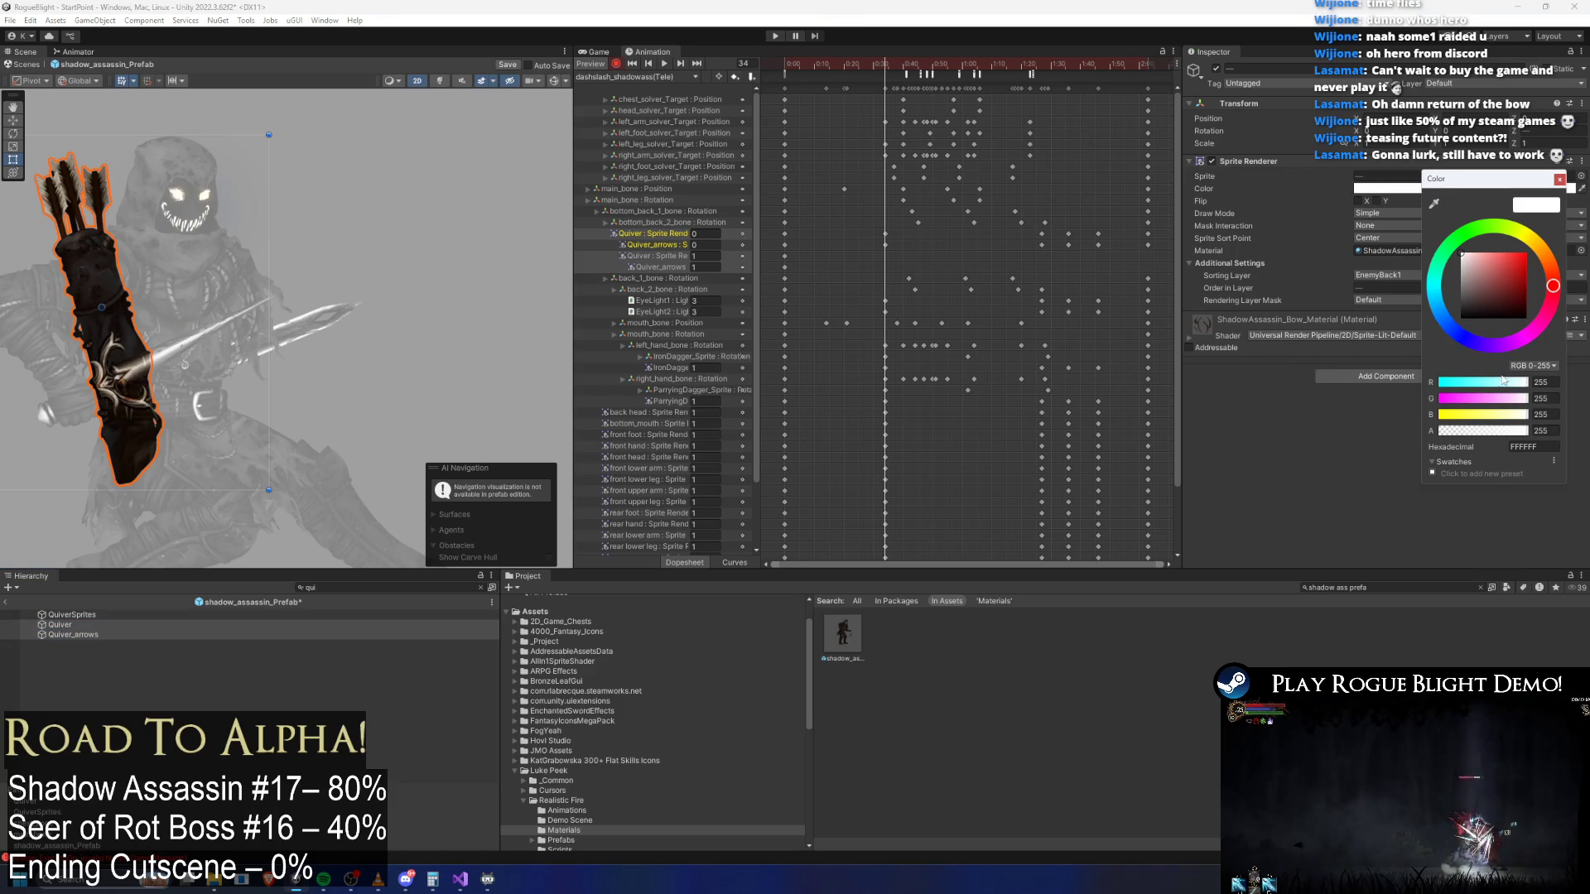
pyautogui.click(1544, 431)
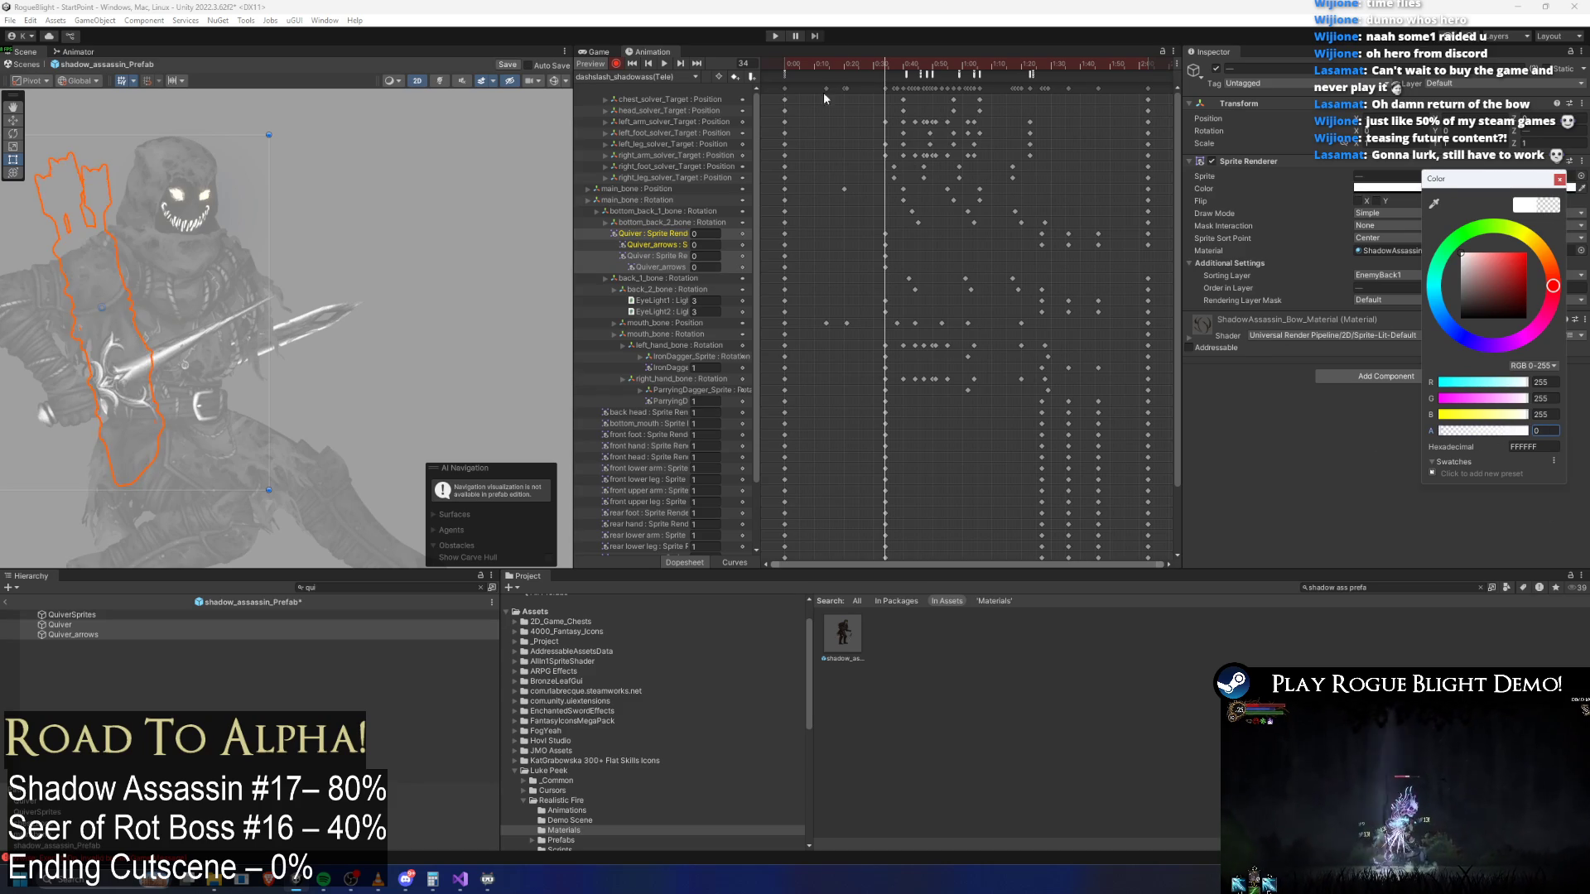
pyautogui.click(826, 65)
pyautogui.moveTo(804, 66)
pyautogui.mouseDown()
pyautogui.moveTo(894, 68)
pyautogui.moveTo(785, 69)
pyautogui.mouseUp()
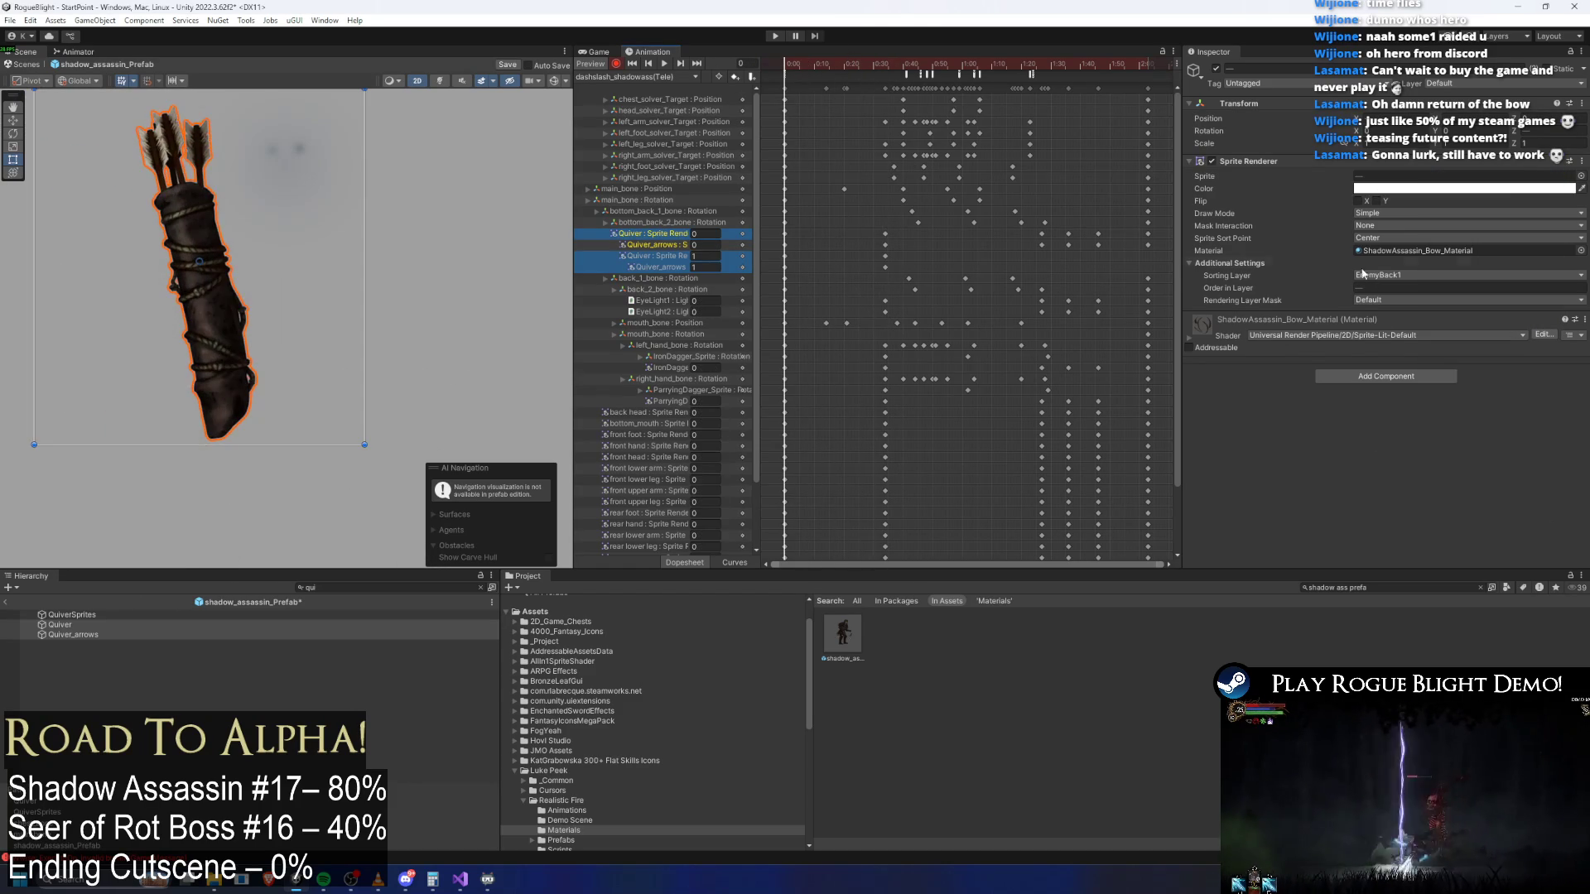
pyautogui.click(1378, 189)
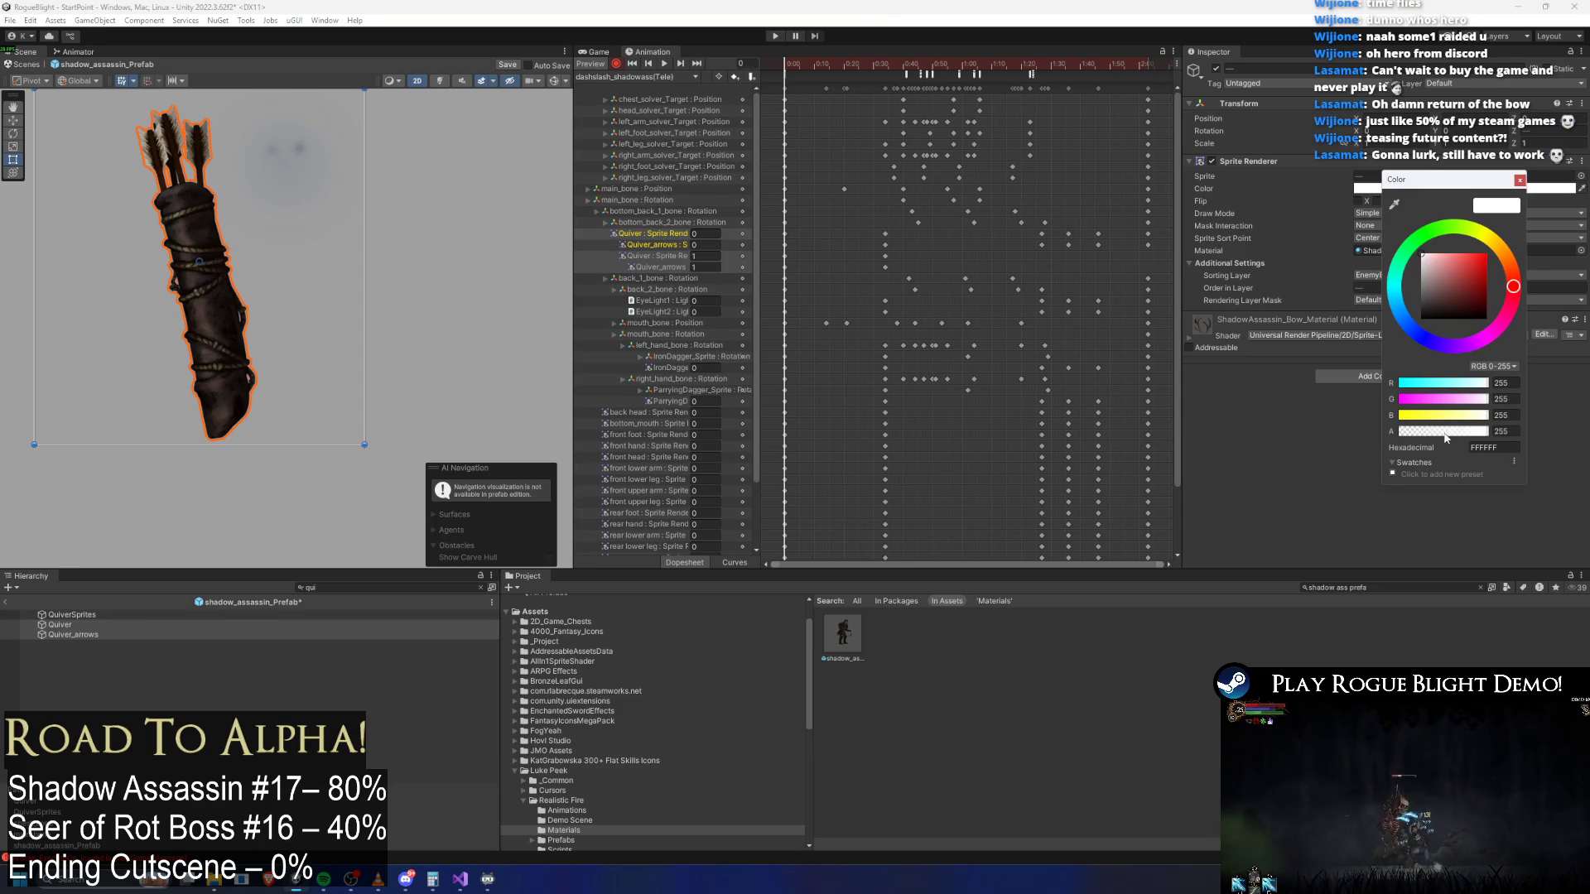
pyautogui.moveTo(1443, 431); pyautogui.dragTo(1399, 431)
pyautogui.moveTo(881, 65); pyautogui.dragTo(886, 65)
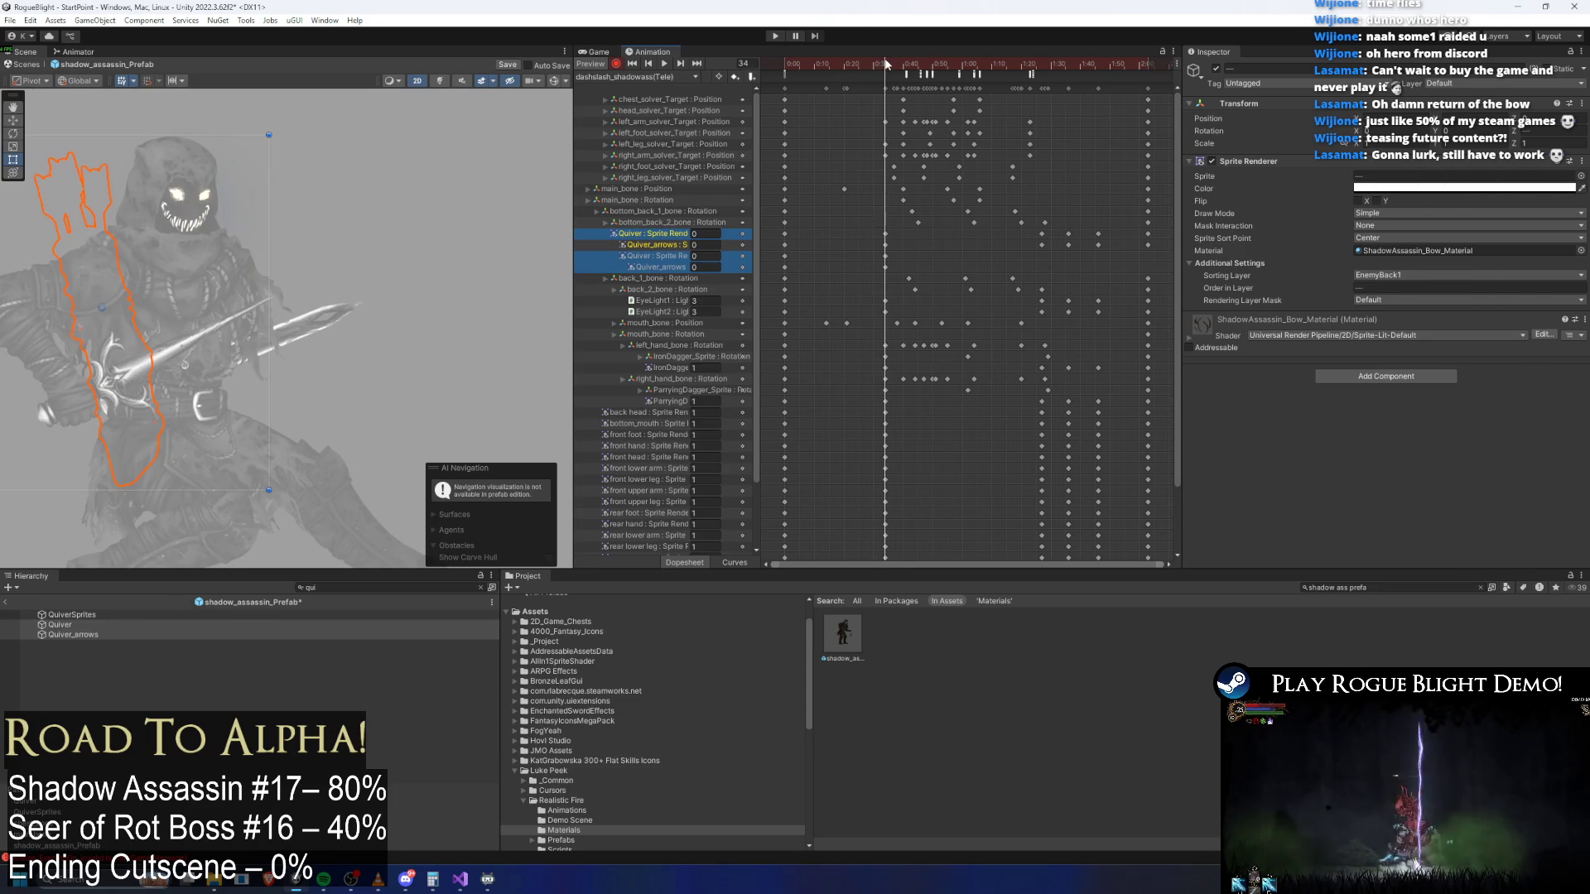
pyautogui.click(1441, 189)
pyautogui.moveTo(1450, 430); pyautogui.dragTo(1500, 430)
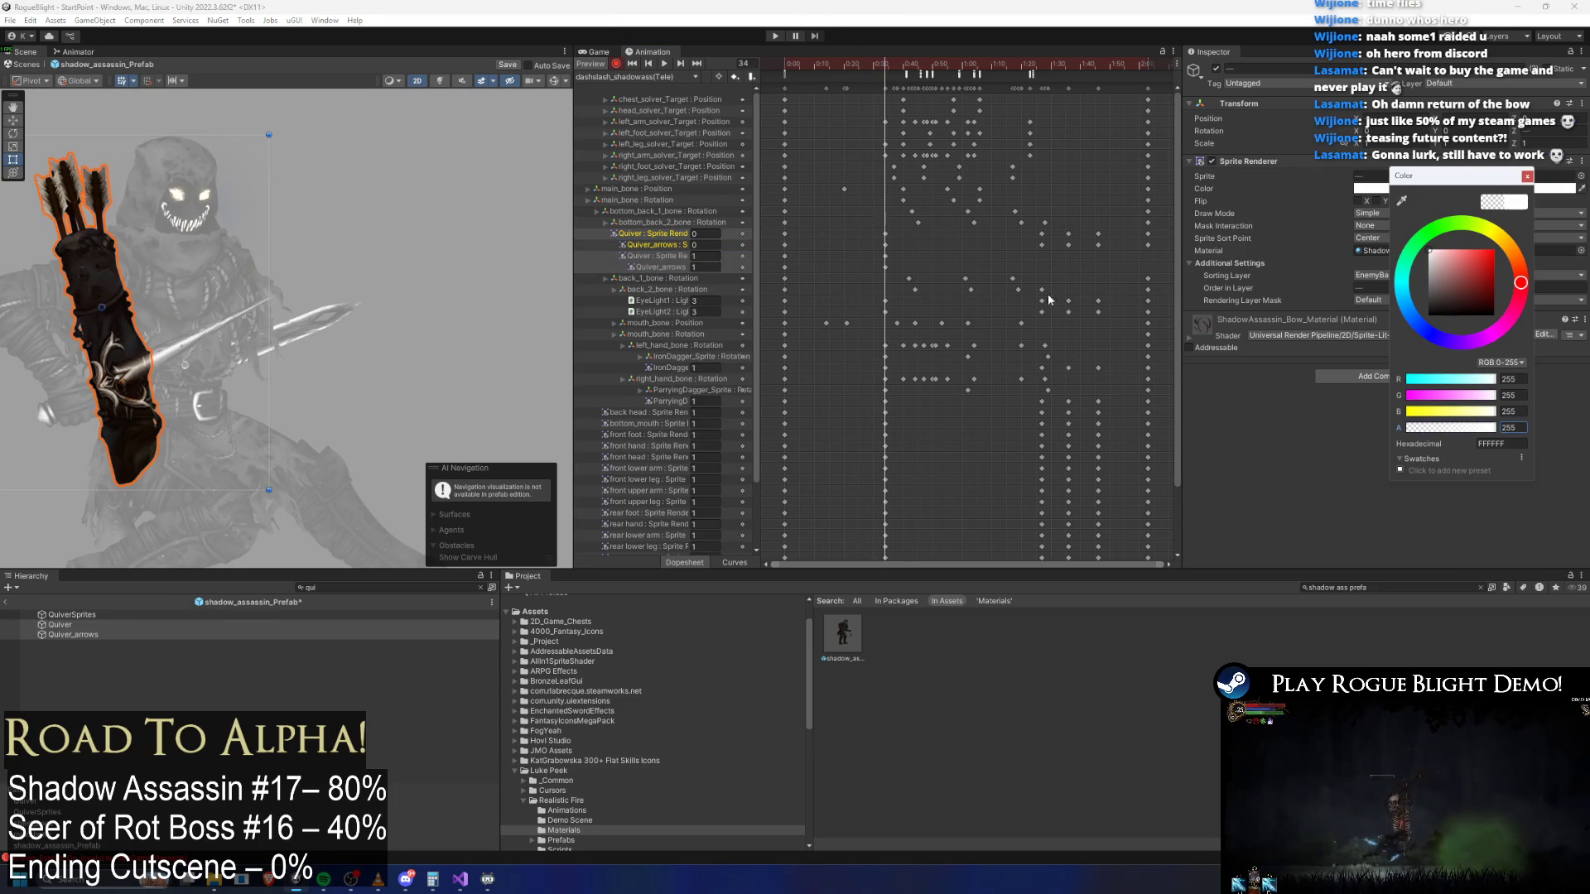
# Key the quiver sprites fully transparent around frame 96 and delete the current selection
pyautogui.click(906, 264)
pyautogui.moveTo(886, 65)
pyautogui.mouseDown()
pyautogui.moveTo(1143, 74)
pyautogui.moveTo(1060, 82)
pyautogui.moveTo(1068, 66)
pyautogui.mouseUp()
pyautogui.click(1406, 190)
pyautogui.moveTo(1490, 433); pyautogui.dragTo(1335, 421)
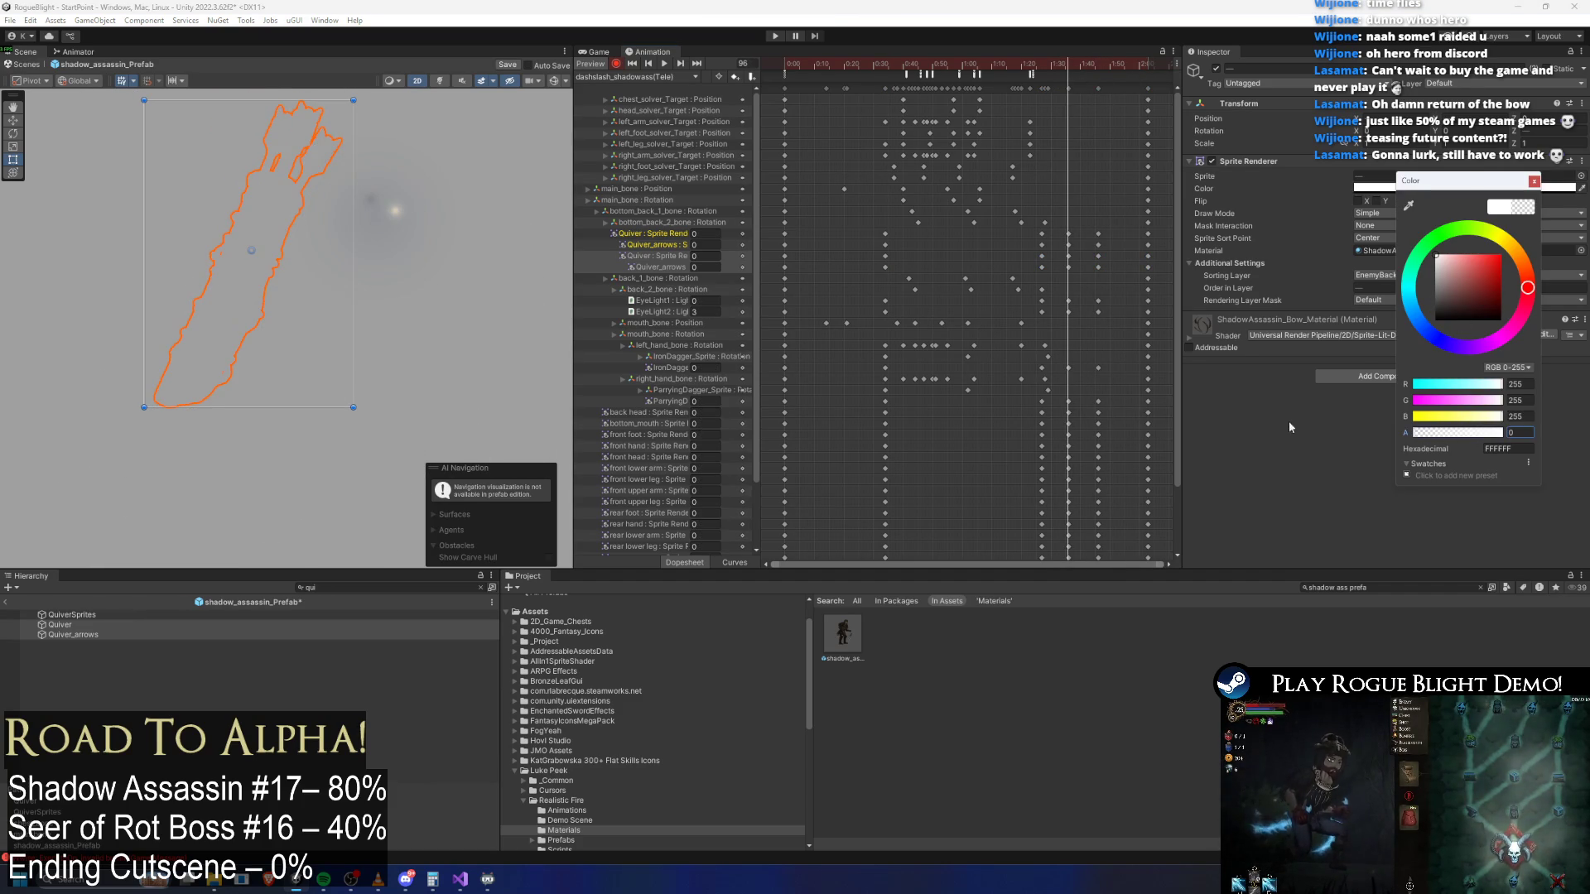
pyautogui.press('Delete')
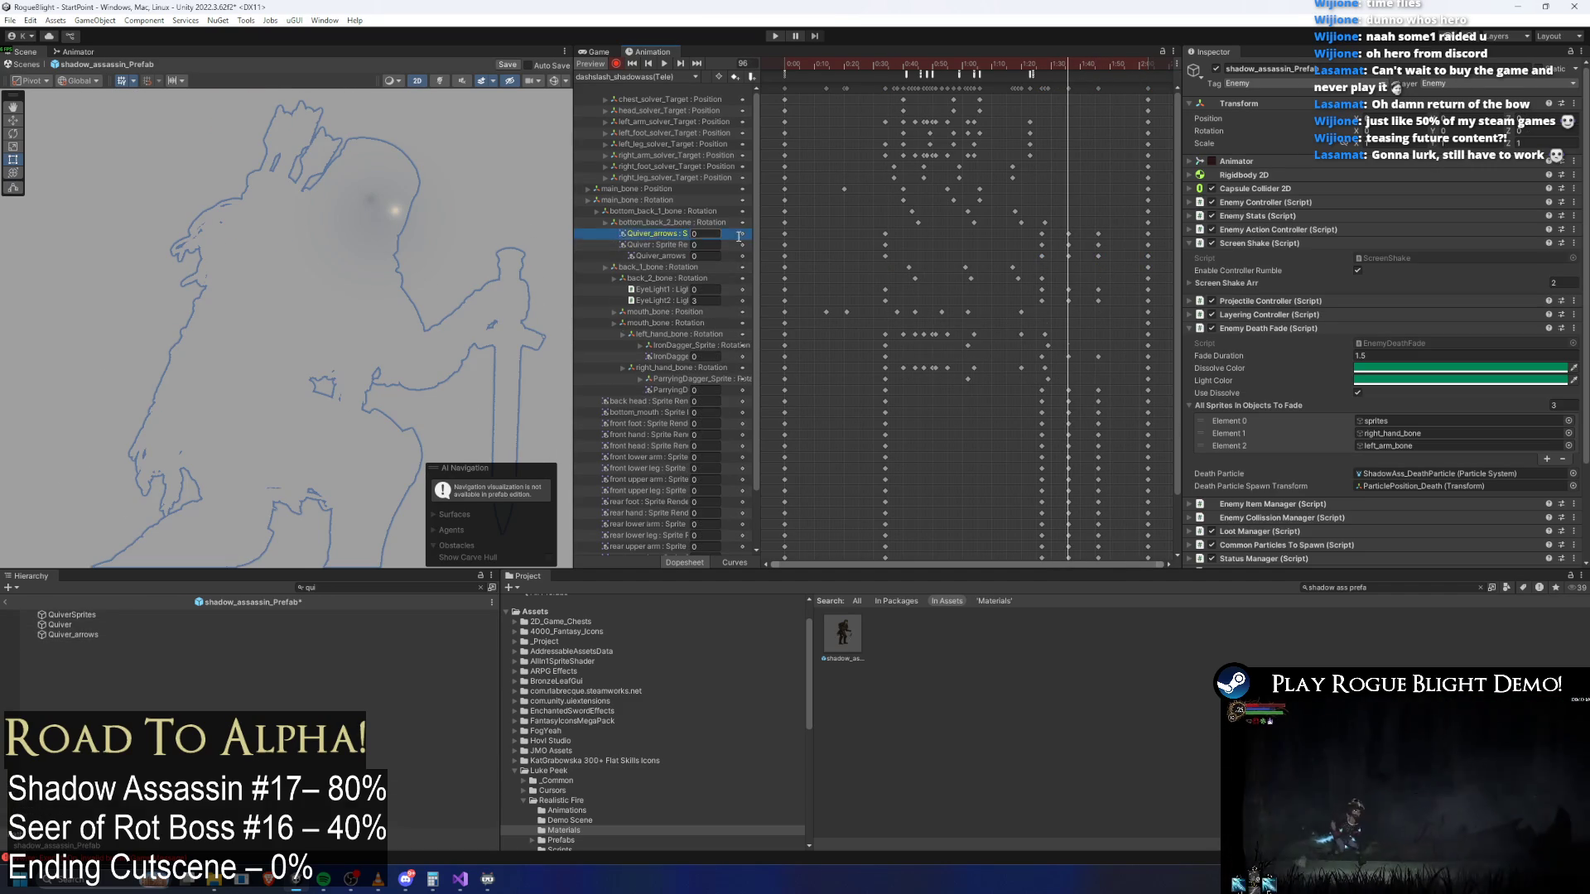
# In death_shadowass, add QuiverSprites as Element 3 of All Sprites In Objects To Fade
pyautogui.moveTo(808, 230); pyautogui.dragTo(774, 247)
pyautogui.click(663, 78)
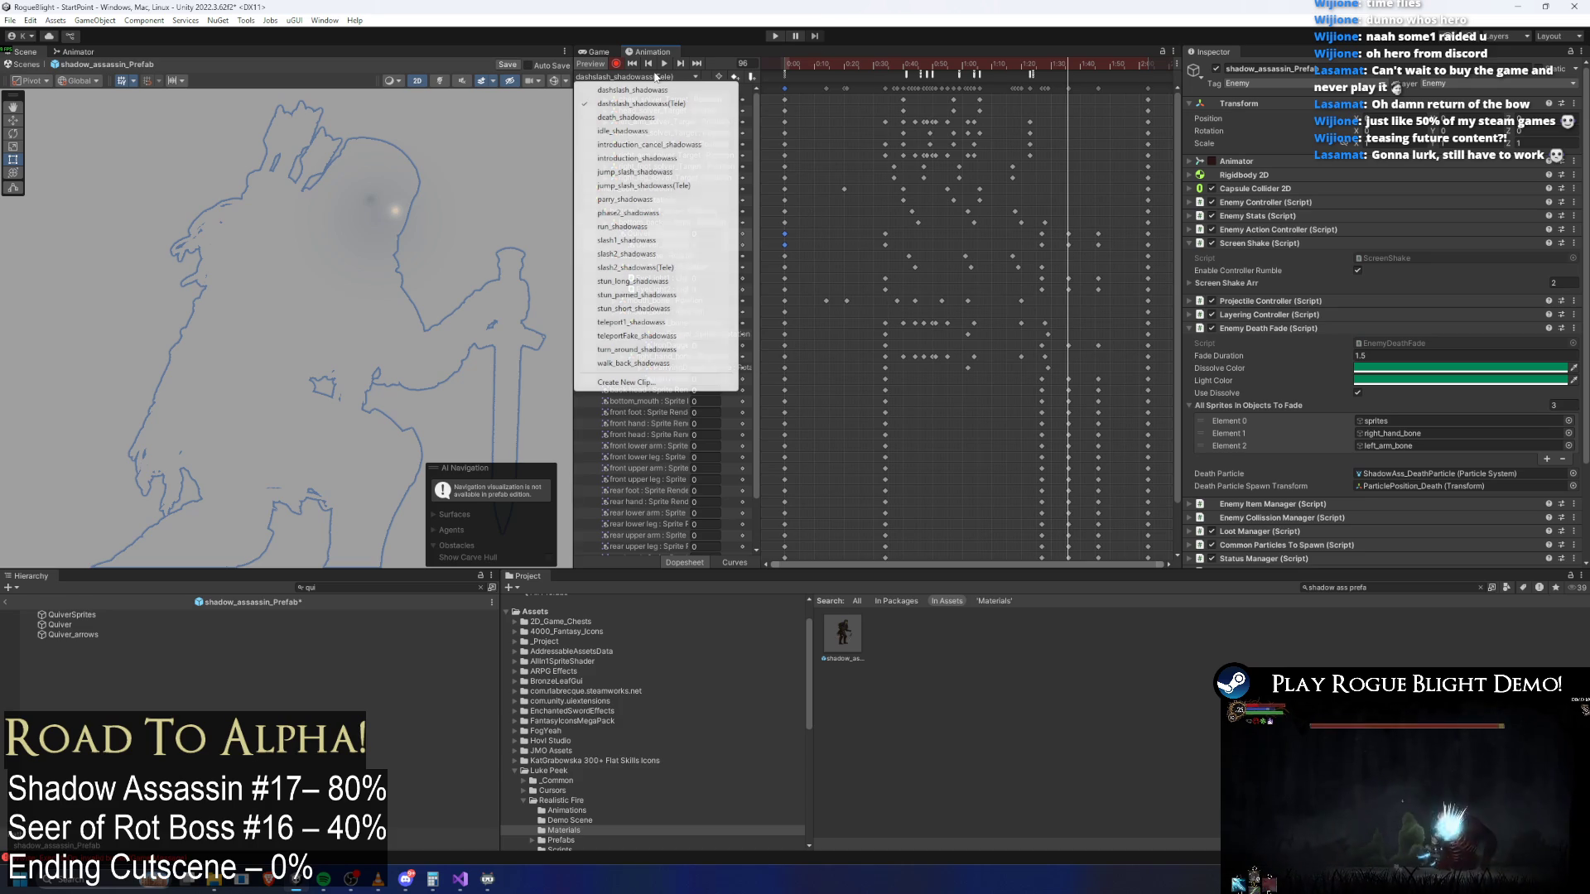
pyautogui.click(658, 118)
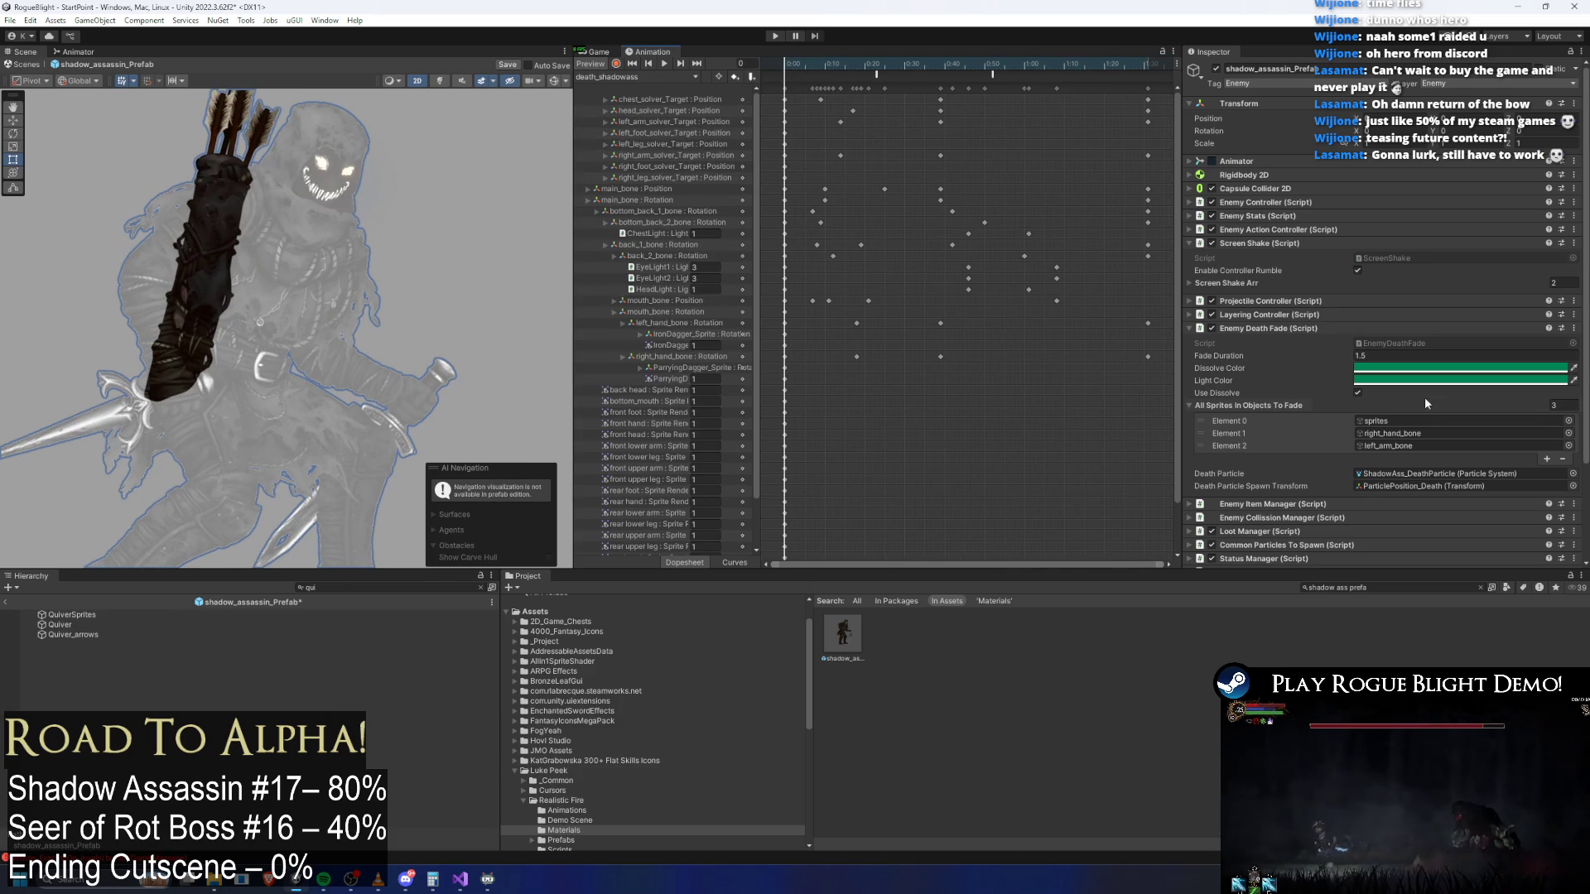
pyautogui.click(1547, 458)
pyautogui.click(1568, 458)
pyautogui.write('uiver')
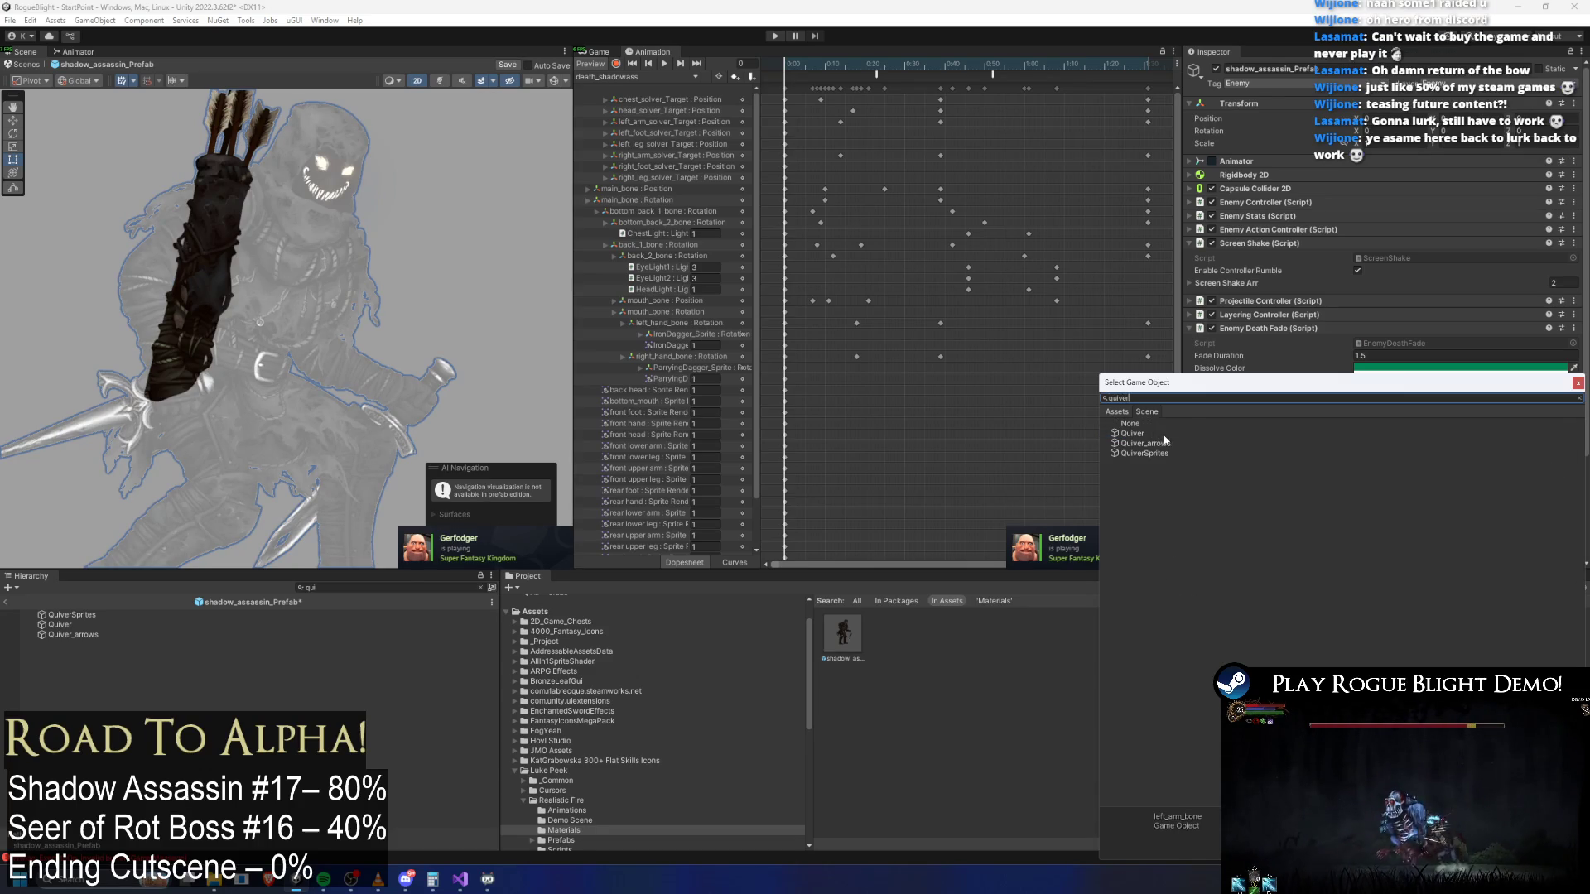
pyautogui.doubleClick(1160, 452)
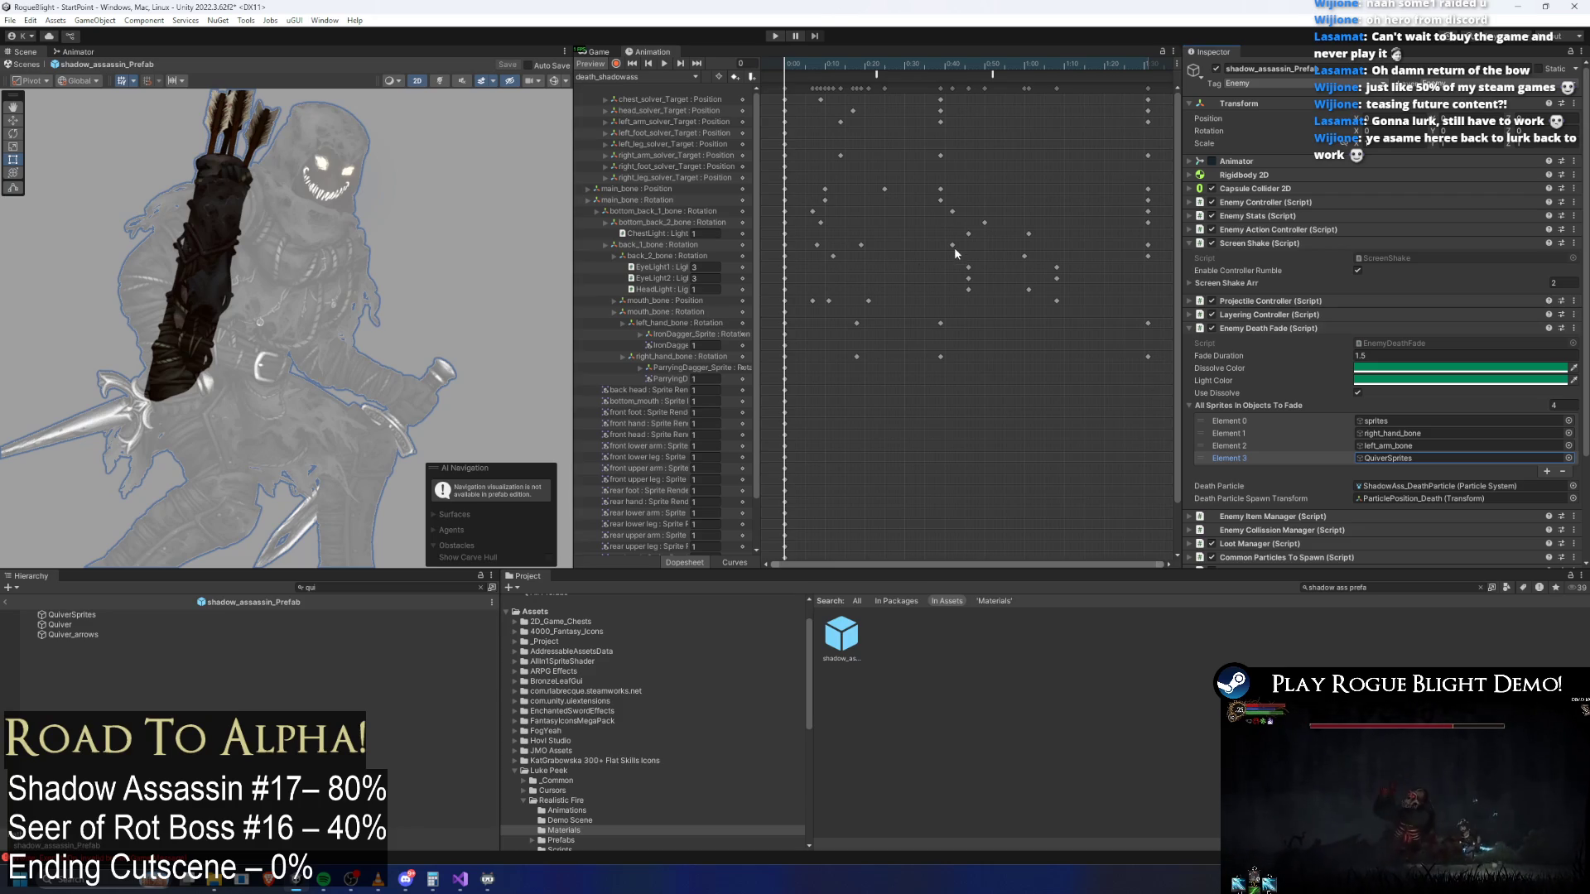
pyautogui.press('Escape')
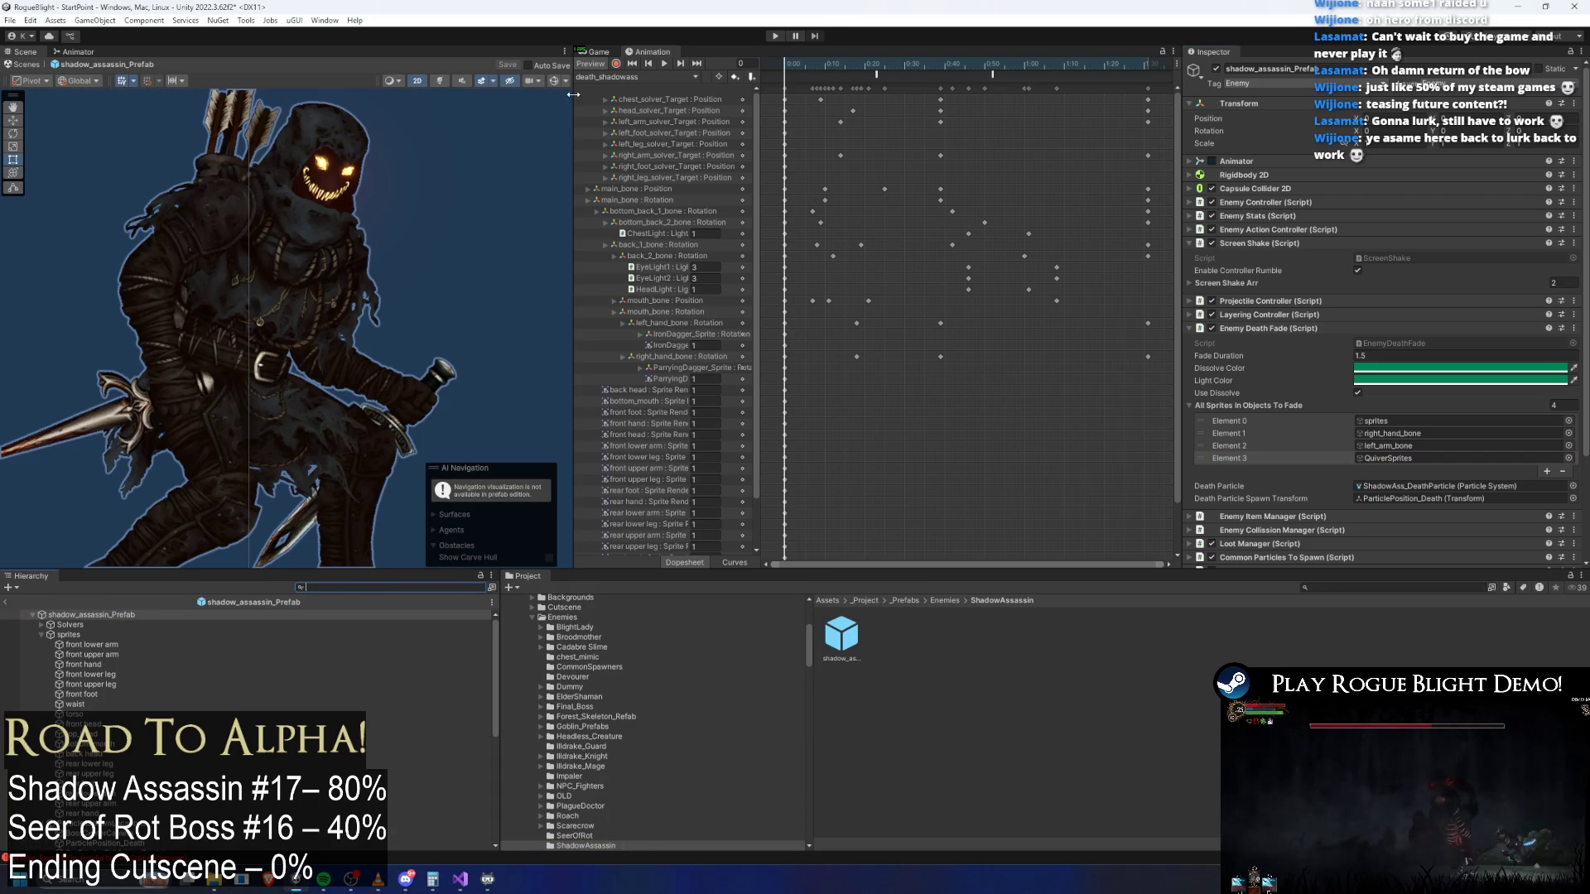
# In dashslash_shadowass with recording on, select Quiver and Quiver_arrows via a 'quive' search
pyautogui.click(611, 77)
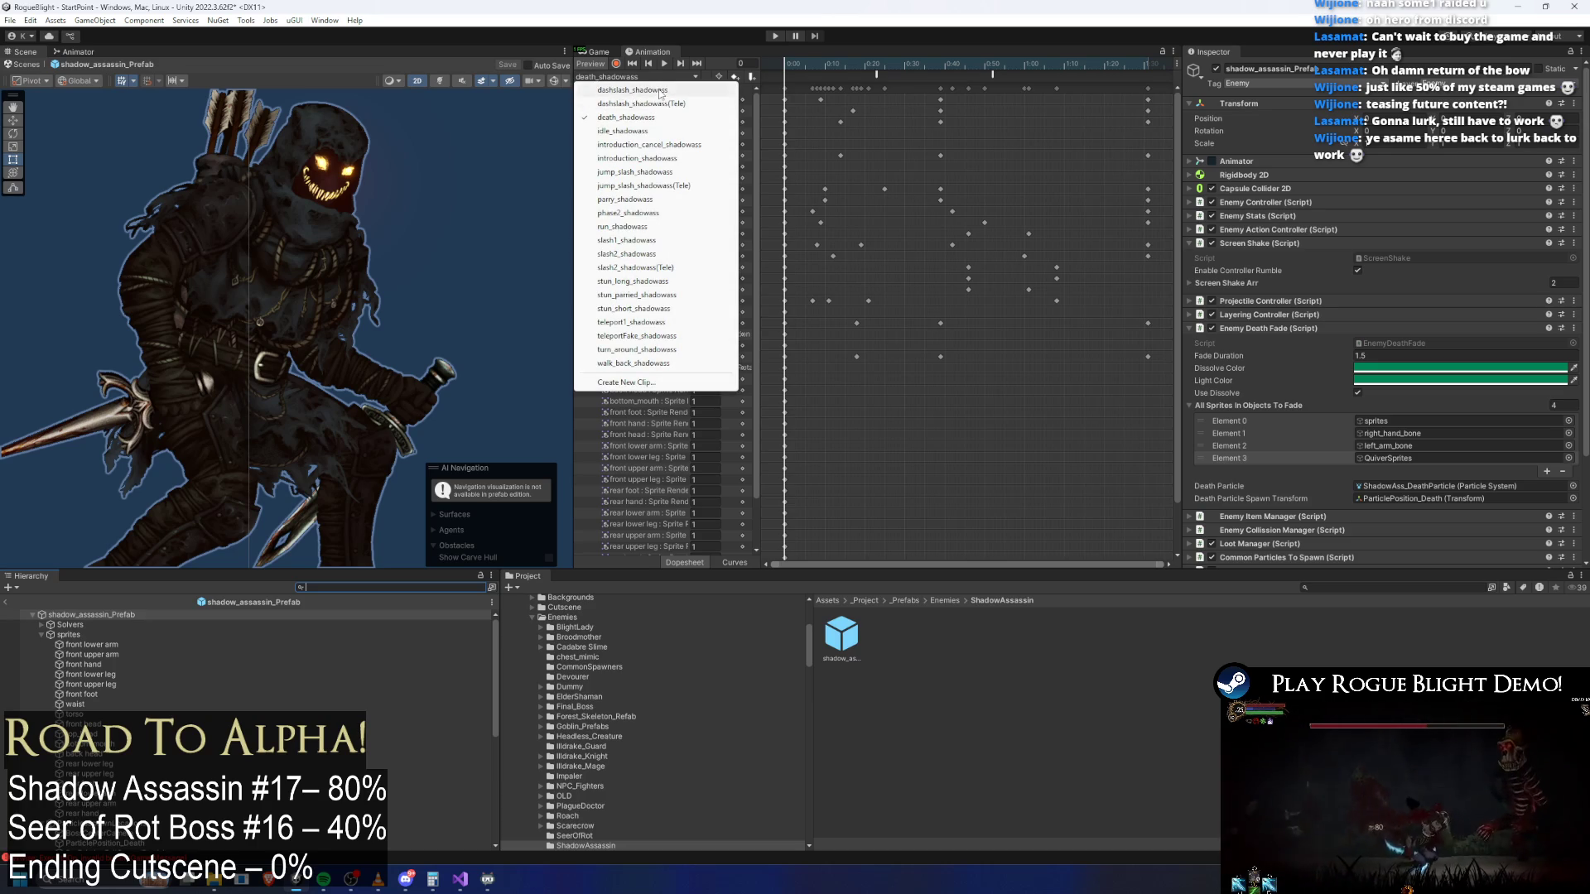
pyautogui.click(633, 90)
pyautogui.moveTo(810, 74)
pyautogui.mouseDown()
pyautogui.moveTo(881, 63)
pyautogui.moveTo(773, 52)
pyautogui.mouseUp()
pyautogui.click(616, 65)
pyautogui.click(319, 587)
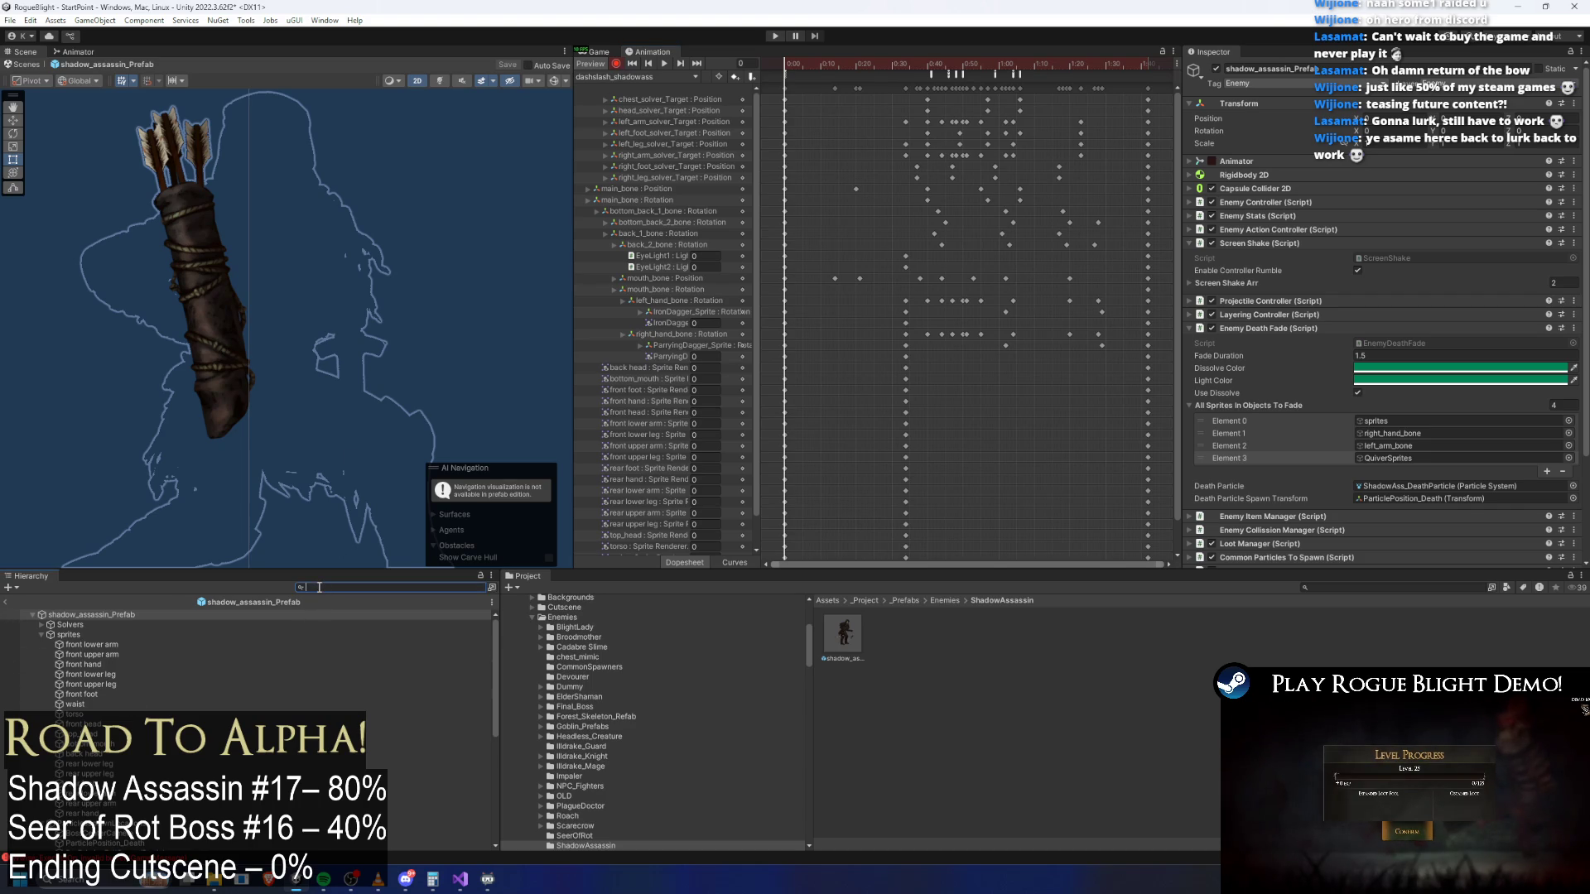
pyautogui.write('quiv')
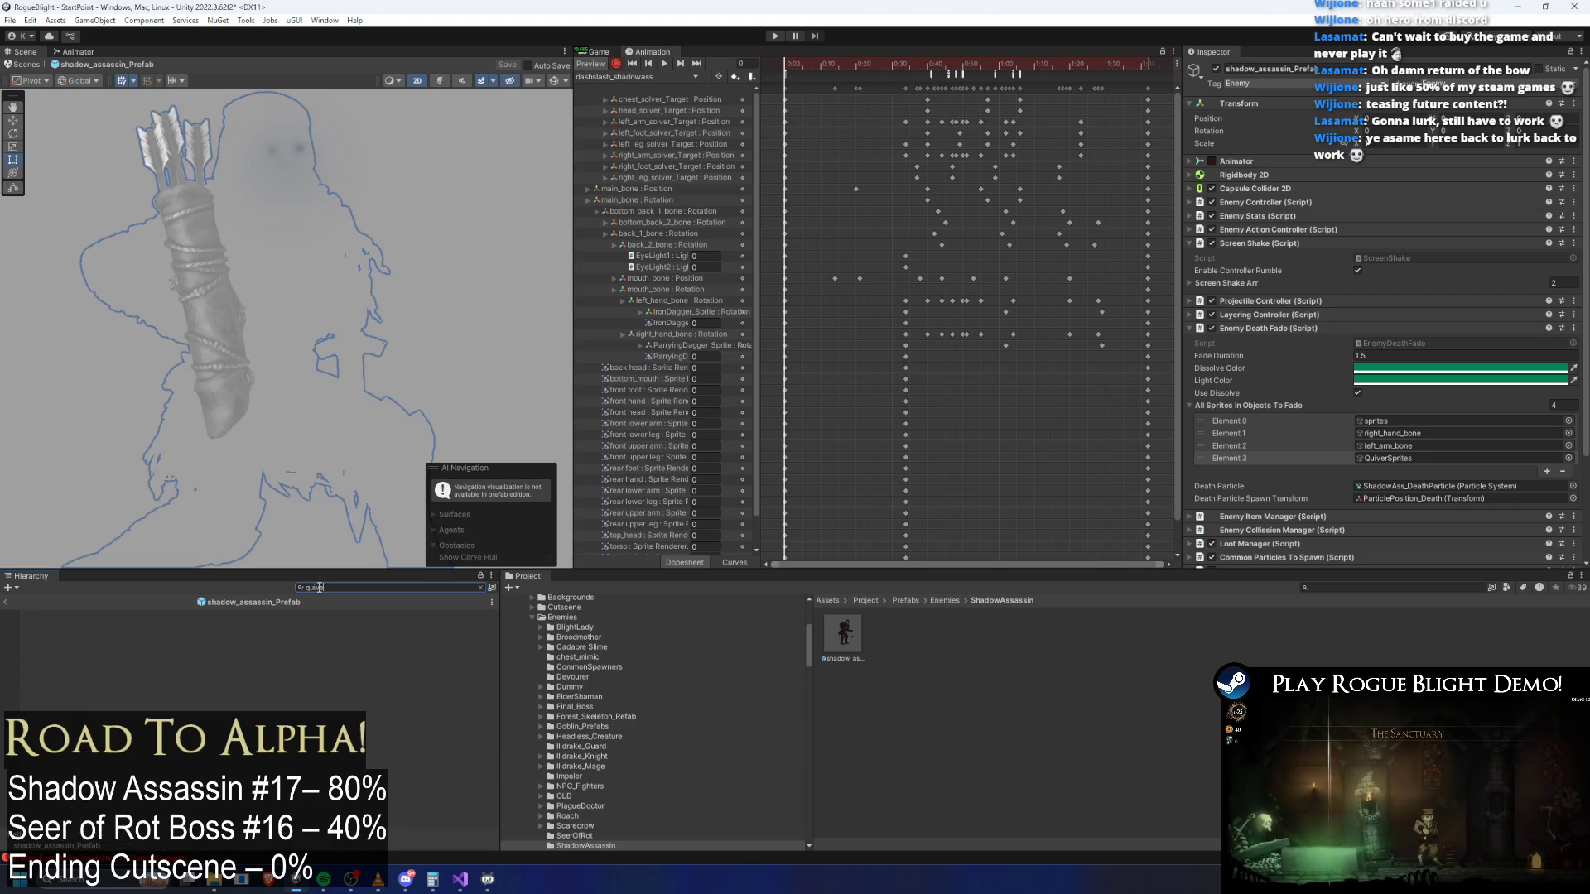
pyautogui.write('e')
pyautogui.click(84, 635)
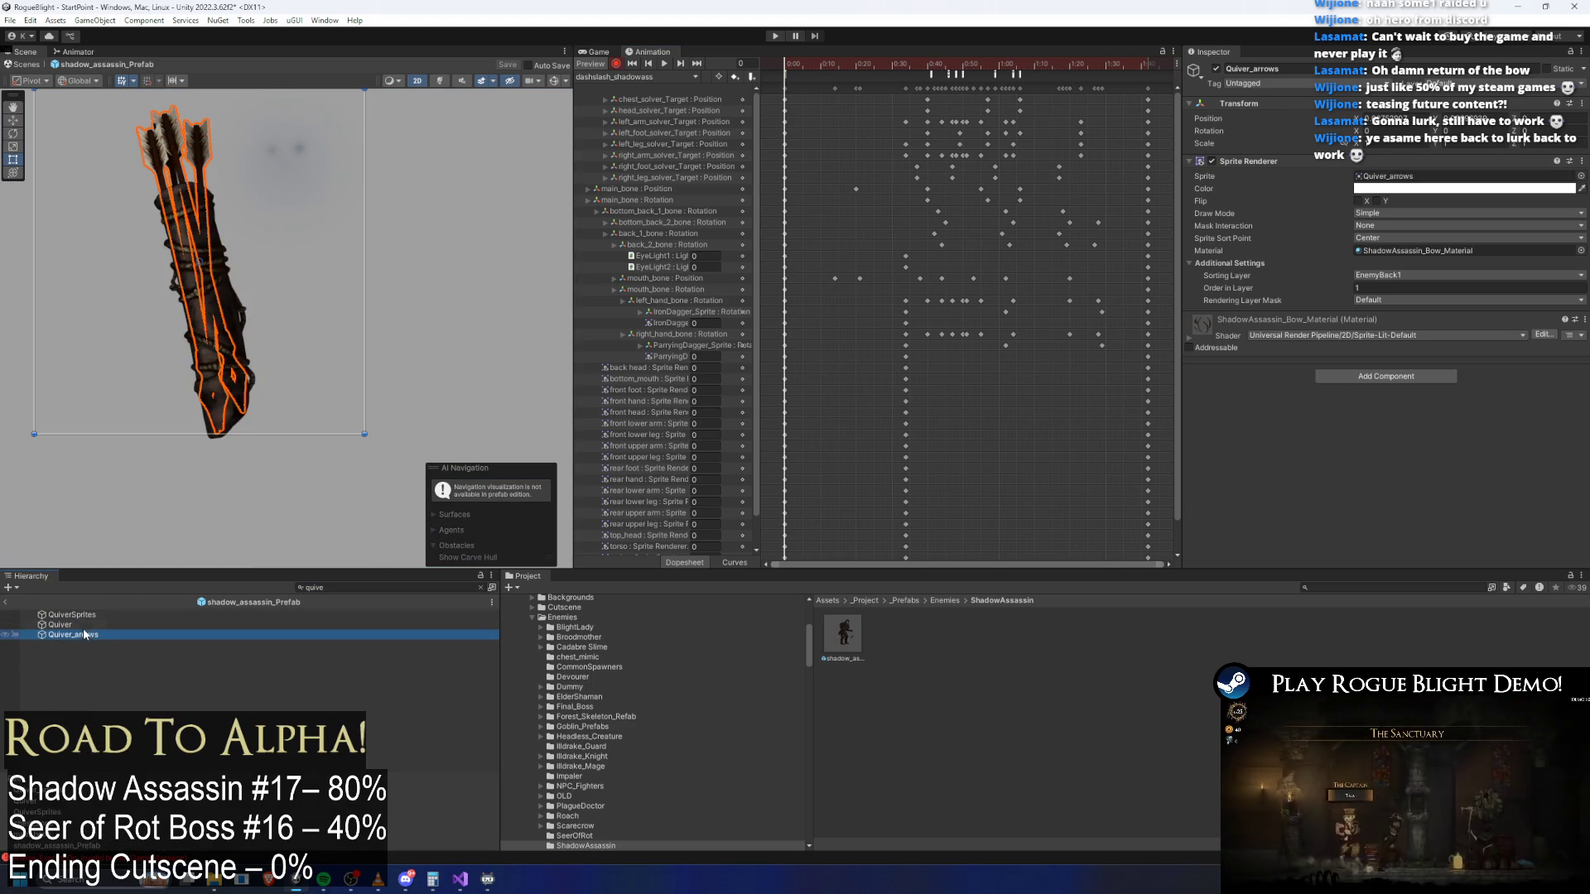
pyautogui.keyDown('ctrl'); pyautogui.click(59, 626); pyautogui.keyUp('ctrl')
pyautogui.click(480, 587)
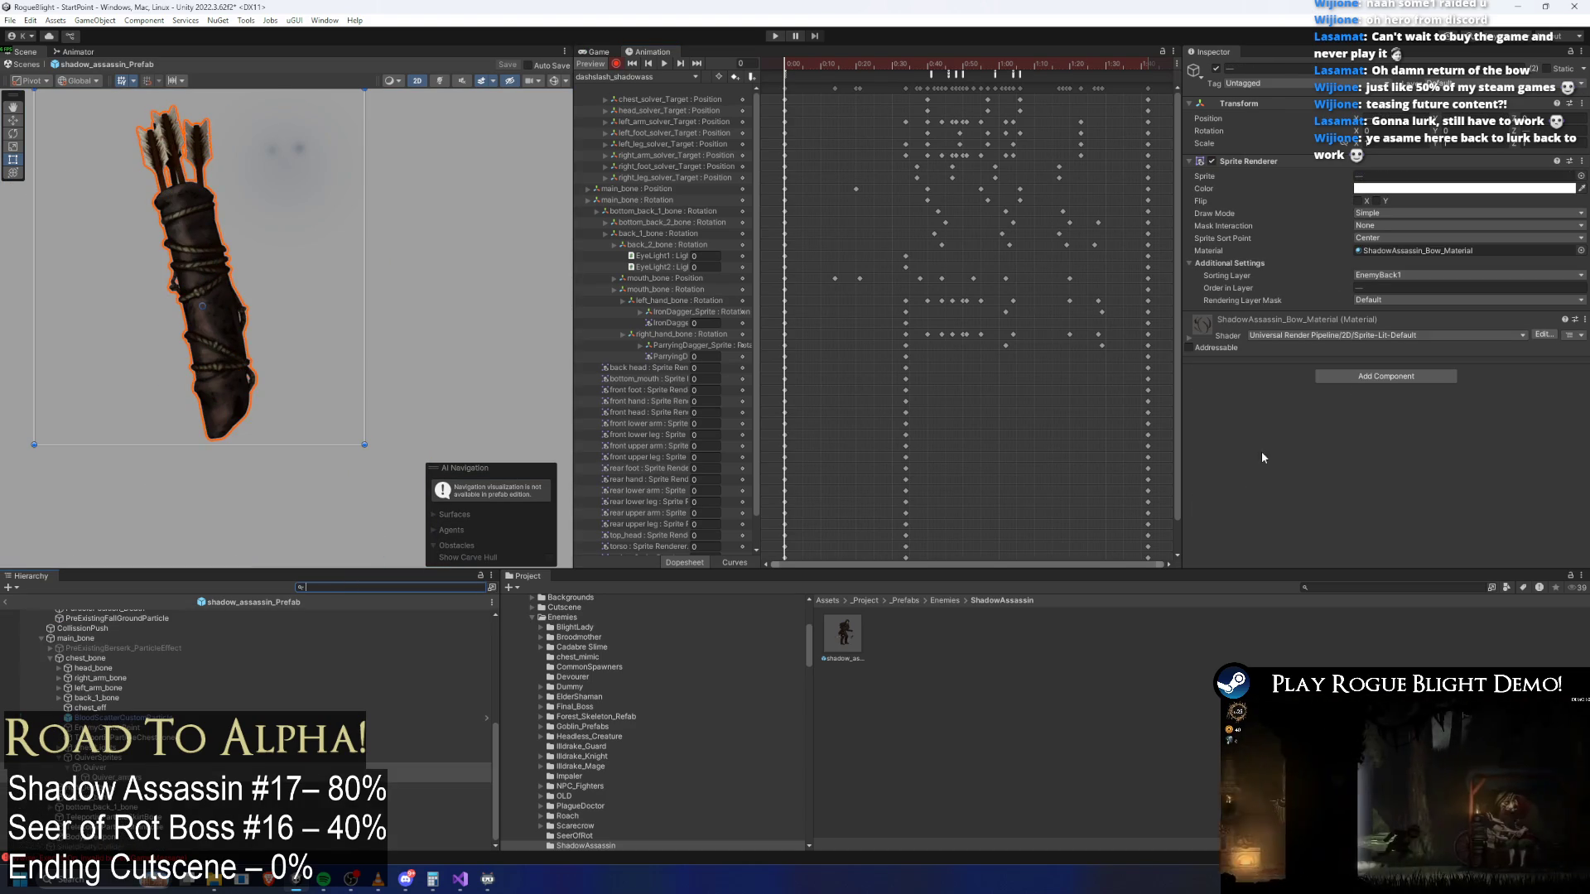
# Key the quiver fully transparent at the start and fully opaque at frame 34
pyautogui.click(1422, 191)
pyautogui.moveTo(1524, 430); pyautogui.dragTo(1272, 424)
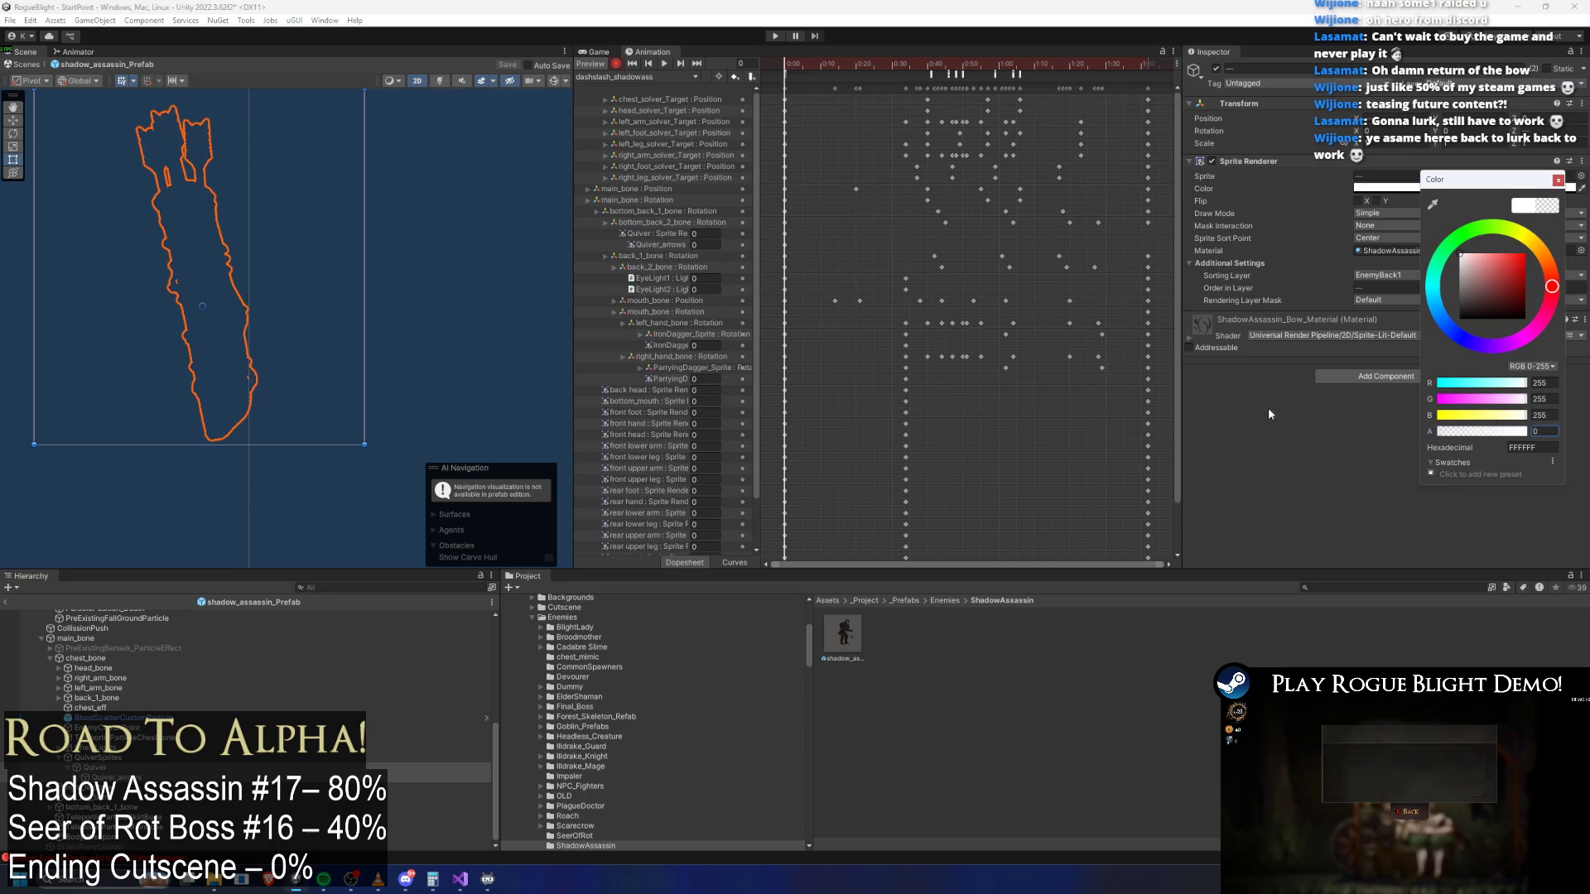
pyautogui.click(903, 63)
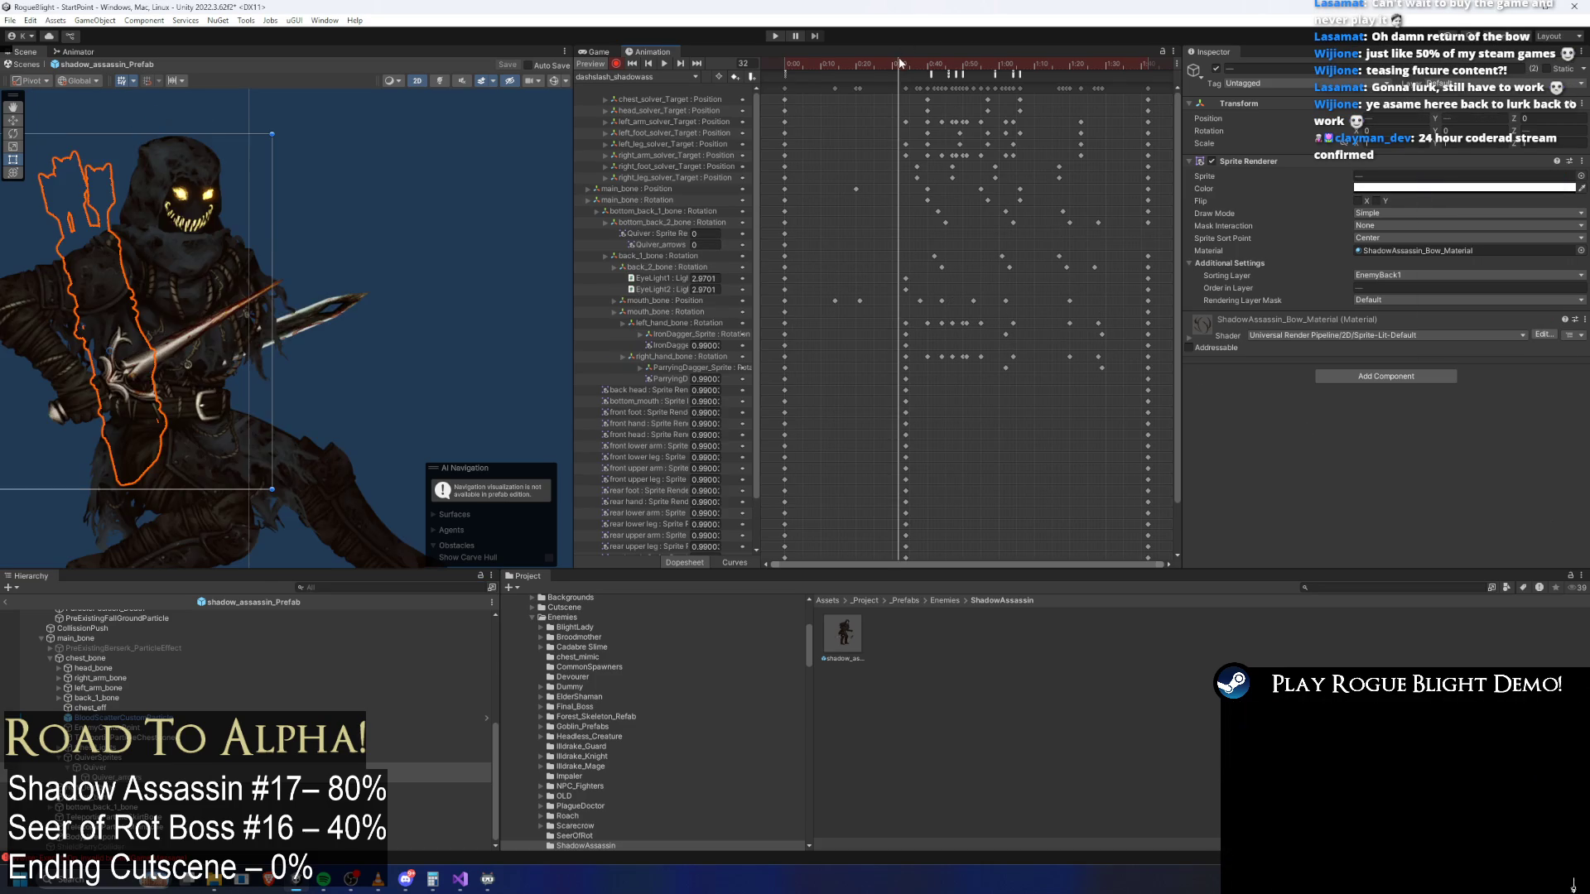
pyautogui.click(903, 63)
pyautogui.click(905, 63)
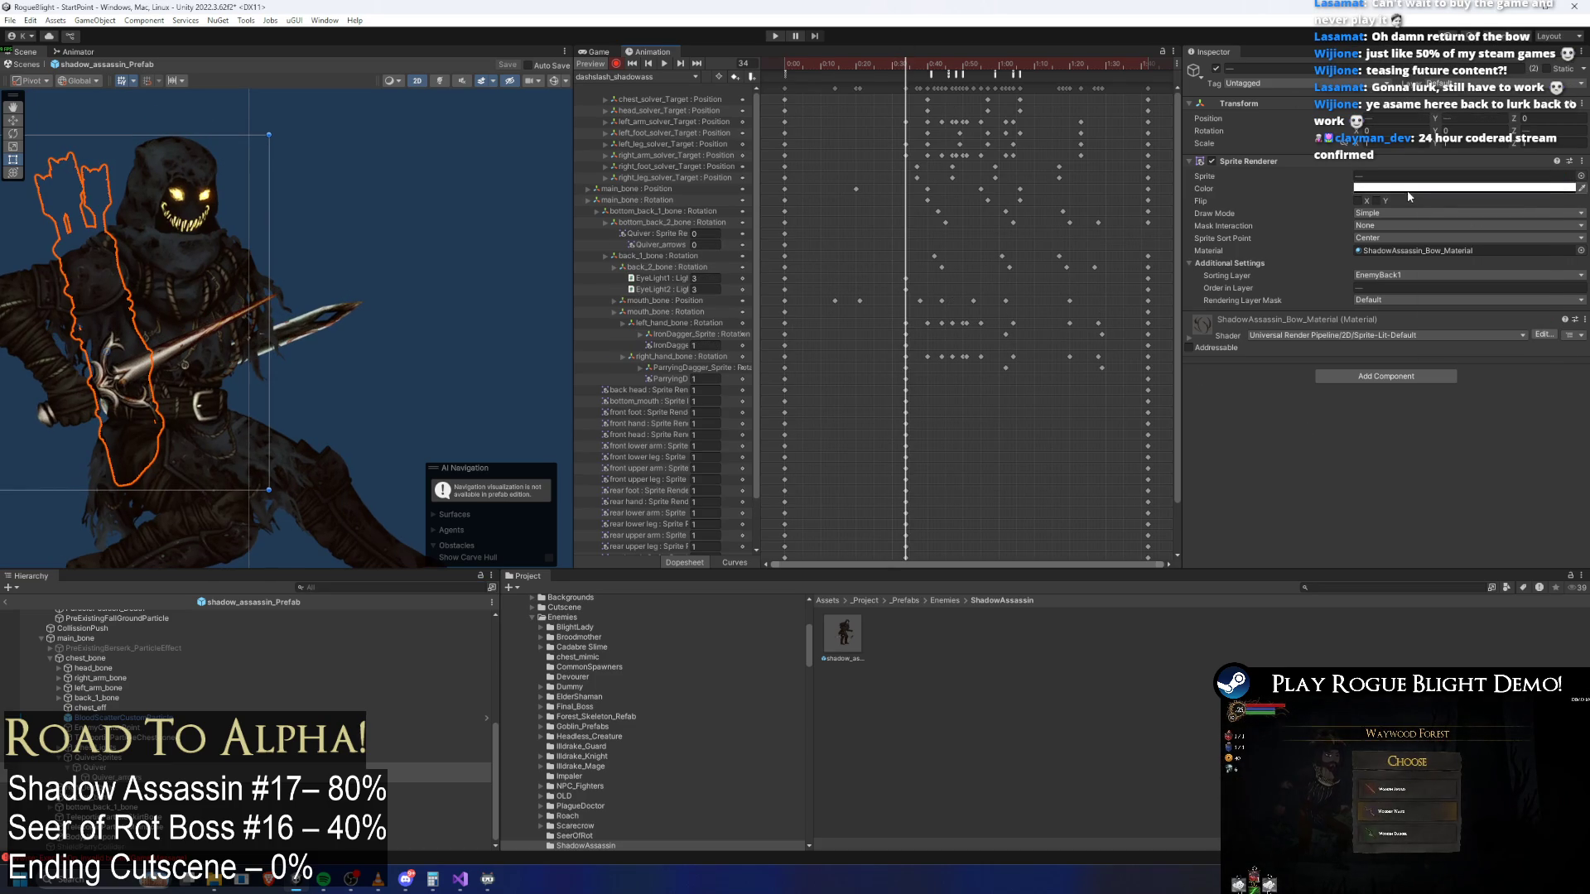
pyautogui.click(1466, 188)
pyautogui.moveTo(1435, 432); pyautogui.dragTo(1516, 432)
# Preview to frame 69, select the quiver keys, then preview dashslash_shadowass(Tele) through frame 94
pyautogui.moveTo(917, 72)
pyautogui.mouseDown()
pyautogui.moveTo(825, 63)
pyautogui.moveTo(1149, 72)
pyautogui.mouseUp()
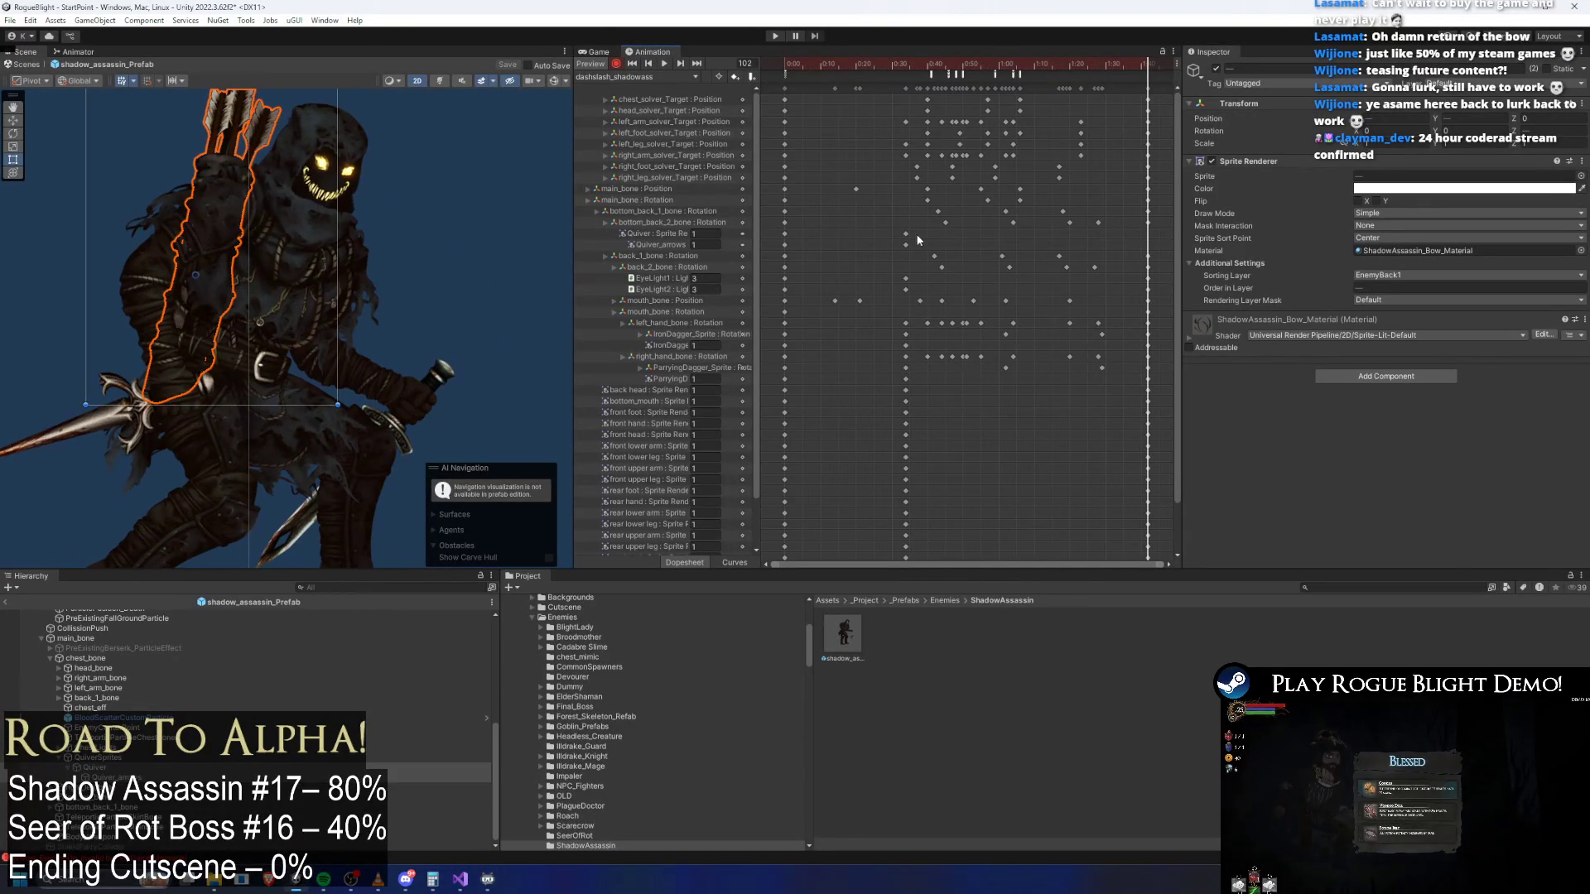
pyautogui.moveTo(923, 229); pyautogui.dragTo(891, 246)
pyautogui.click(629, 76)
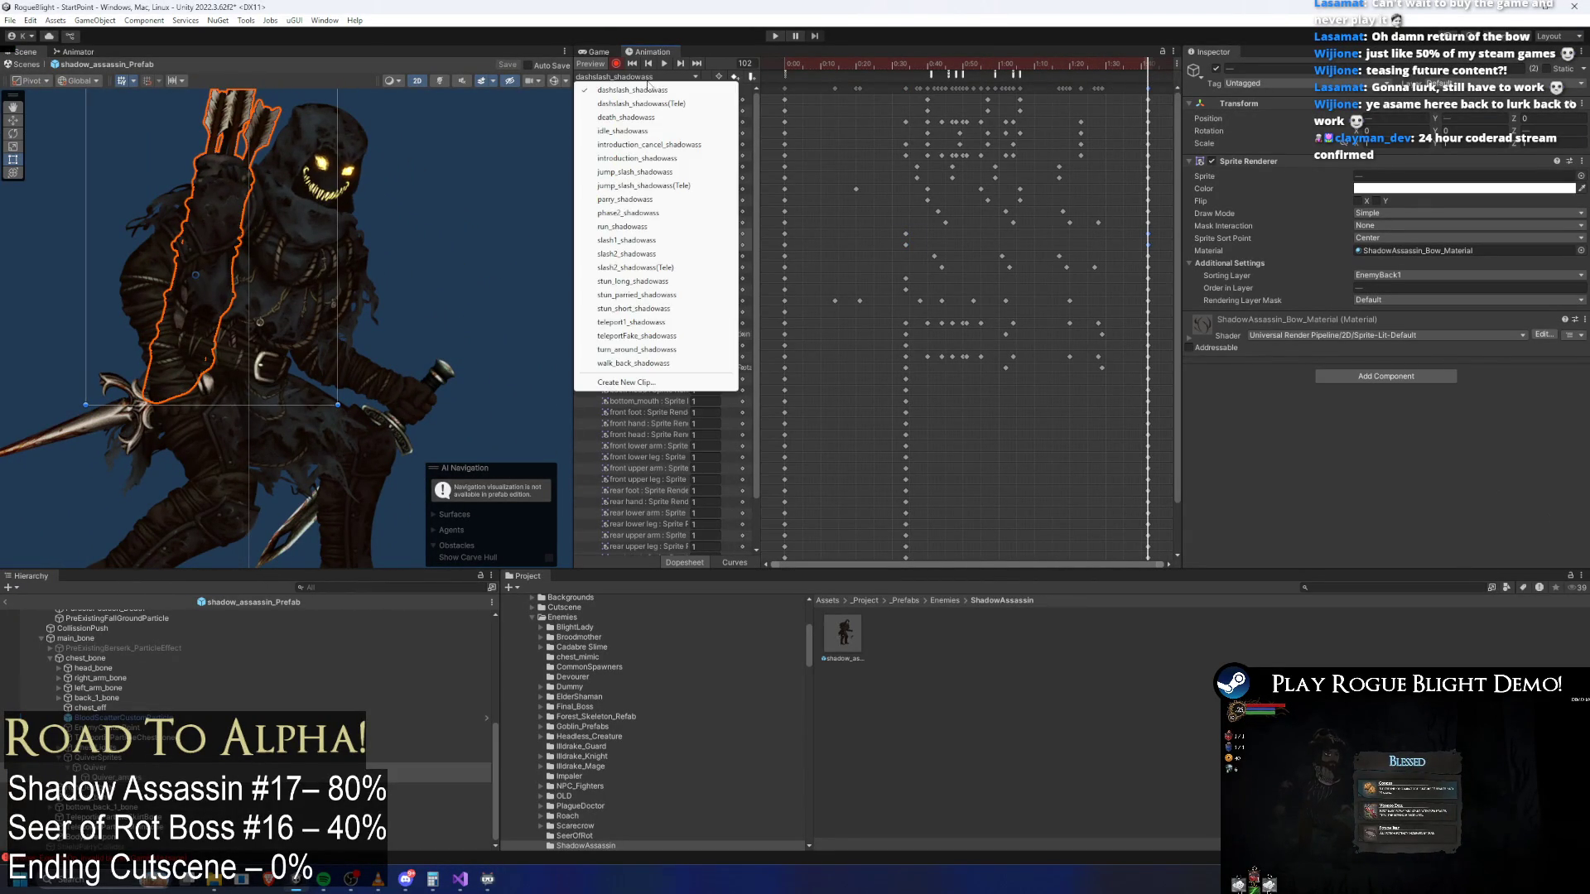
pyautogui.click(658, 105)
pyautogui.moveTo(867, 69)
pyautogui.mouseDown()
pyautogui.moveTo(1093, 68)
pyautogui.moveTo(1064, 74)
pyautogui.mouseUp()
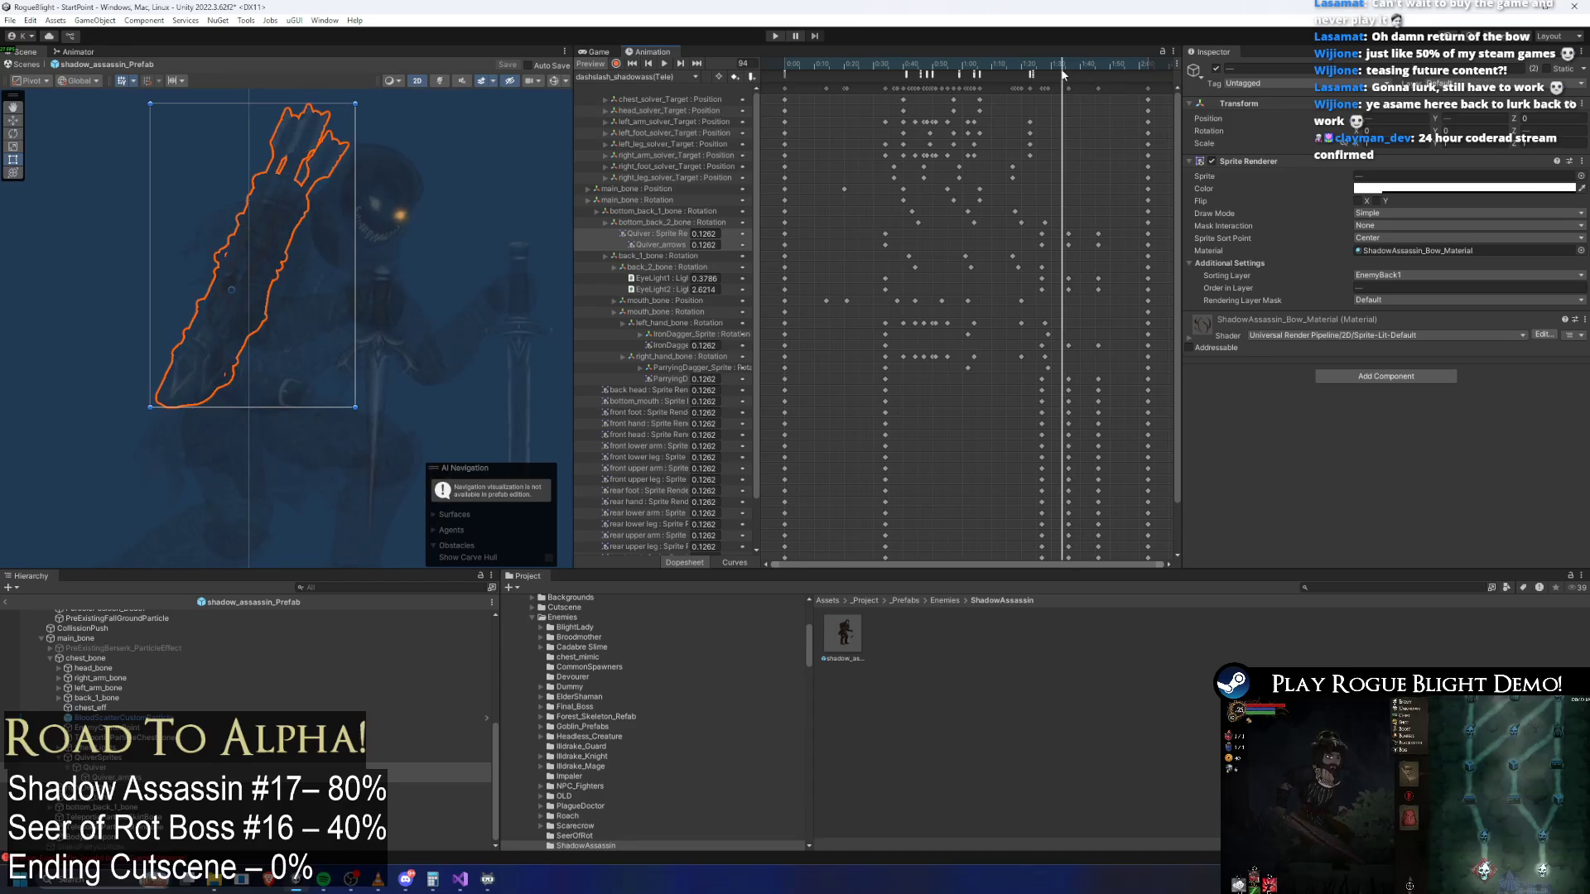
# Step through death_shadowass and idle_shadowass, ending on introduction_cancel_shadowass
pyautogui.click(662, 76)
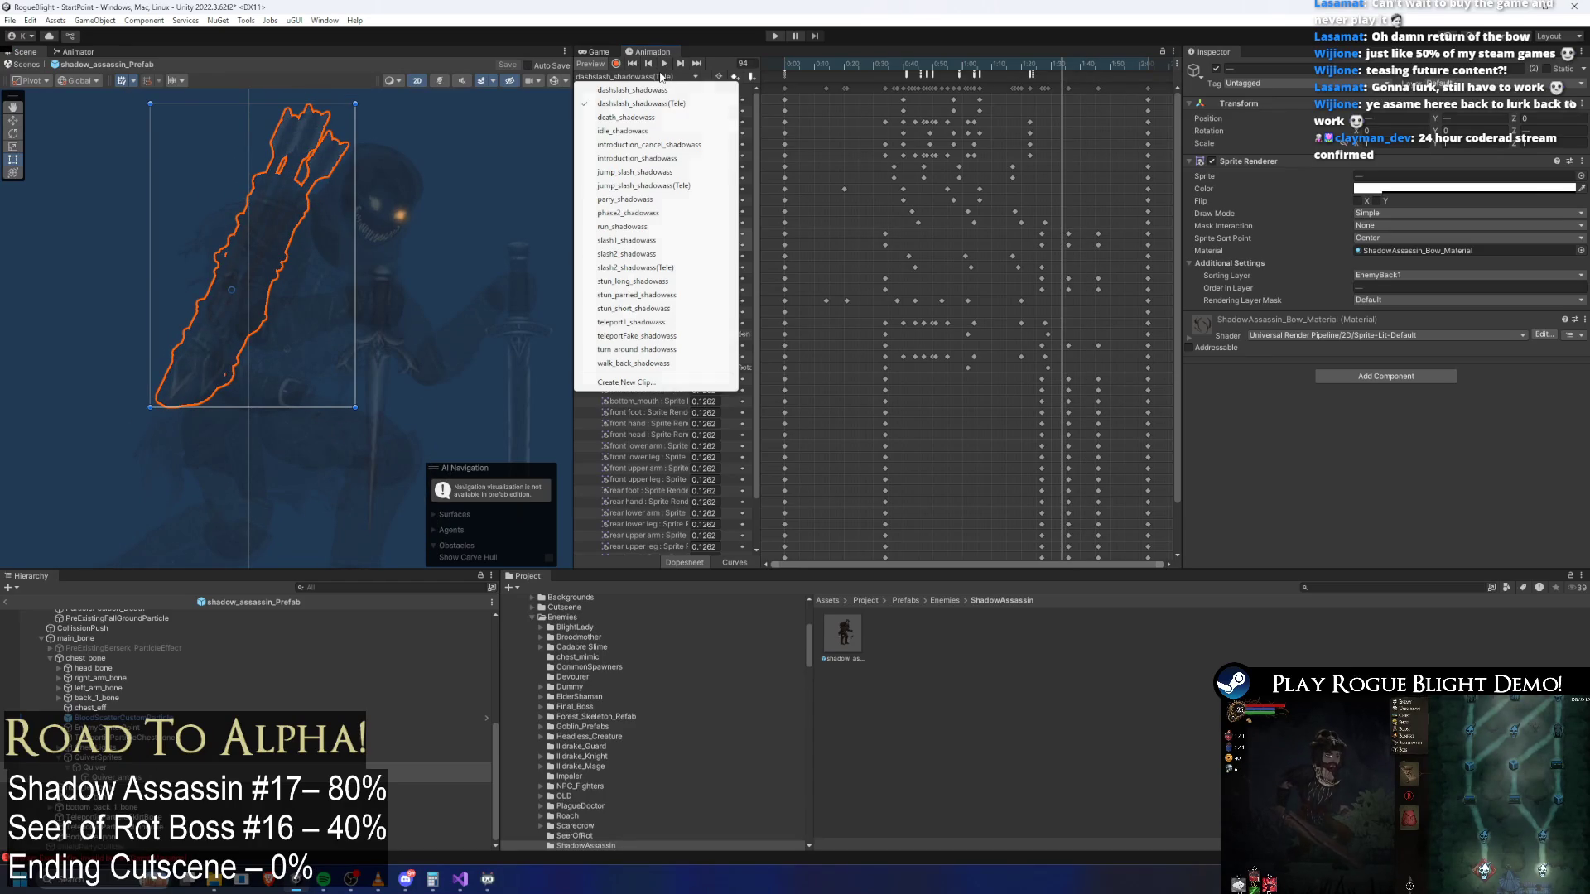
pyautogui.click(672, 118)
pyautogui.moveTo(795, 68); pyautogui.dragTo(1041, 88)
pyautogui.click(663, 76)
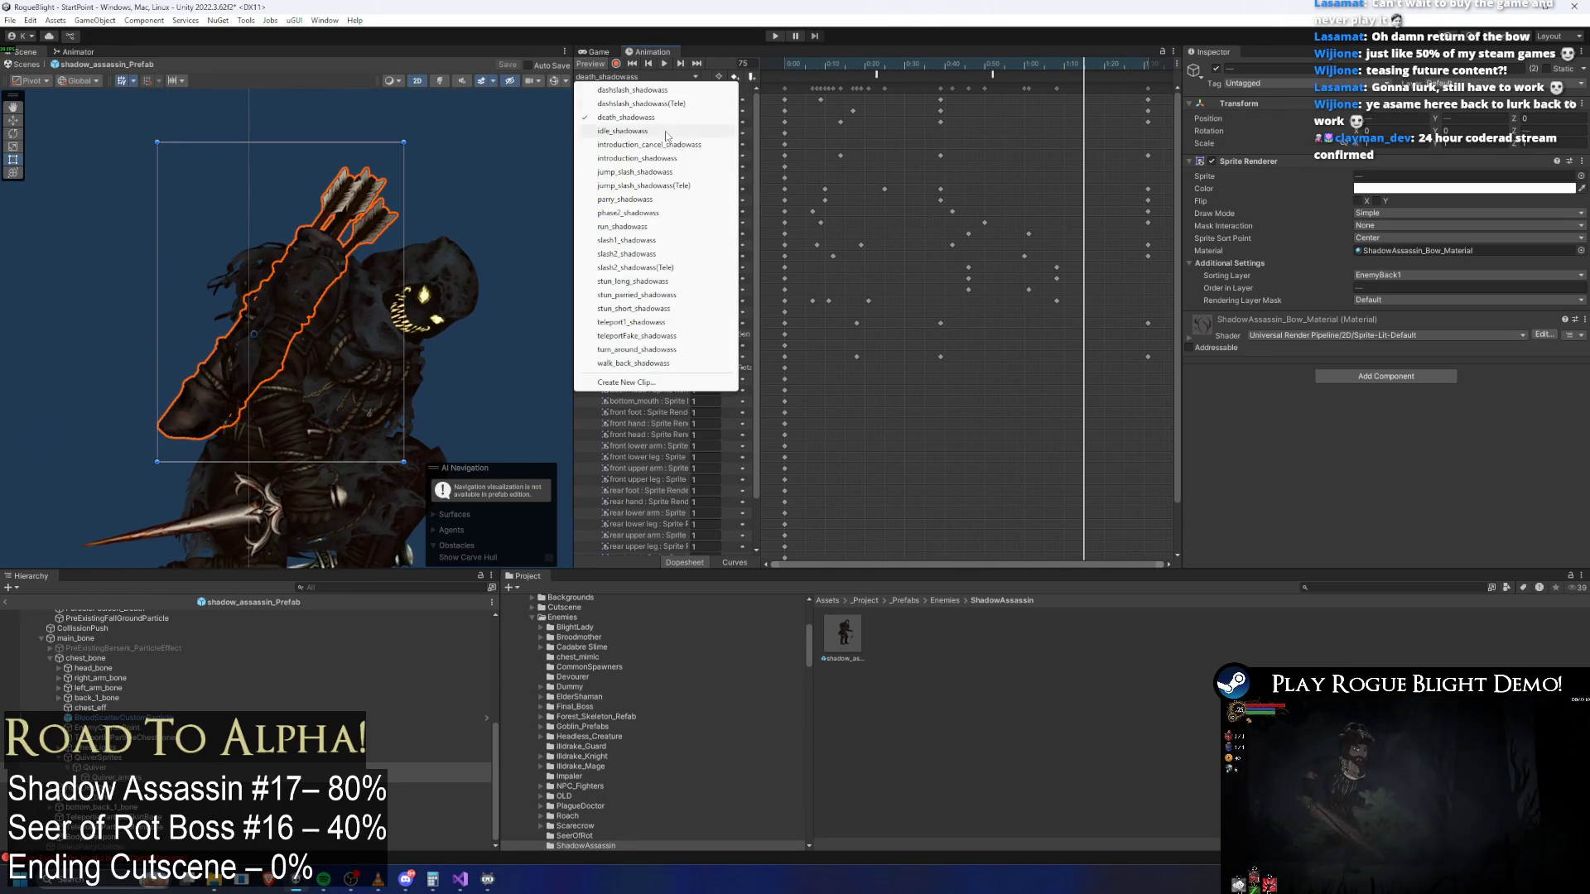
pyautogui.click(654, 149)
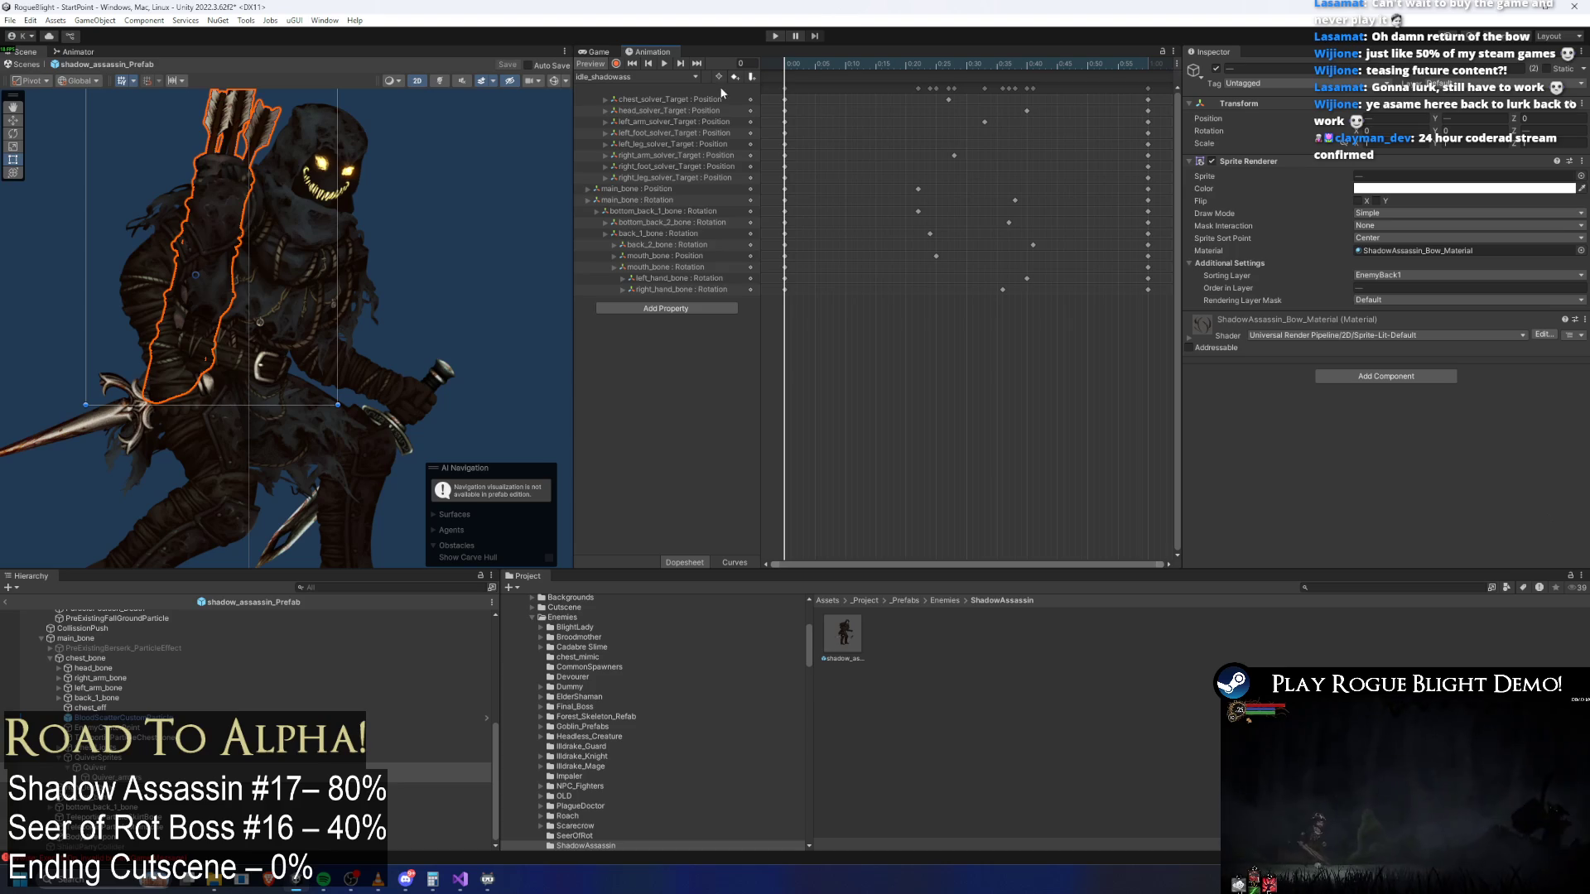
pyautogui.click(611, 77)
pyautogui.click(637, 144)
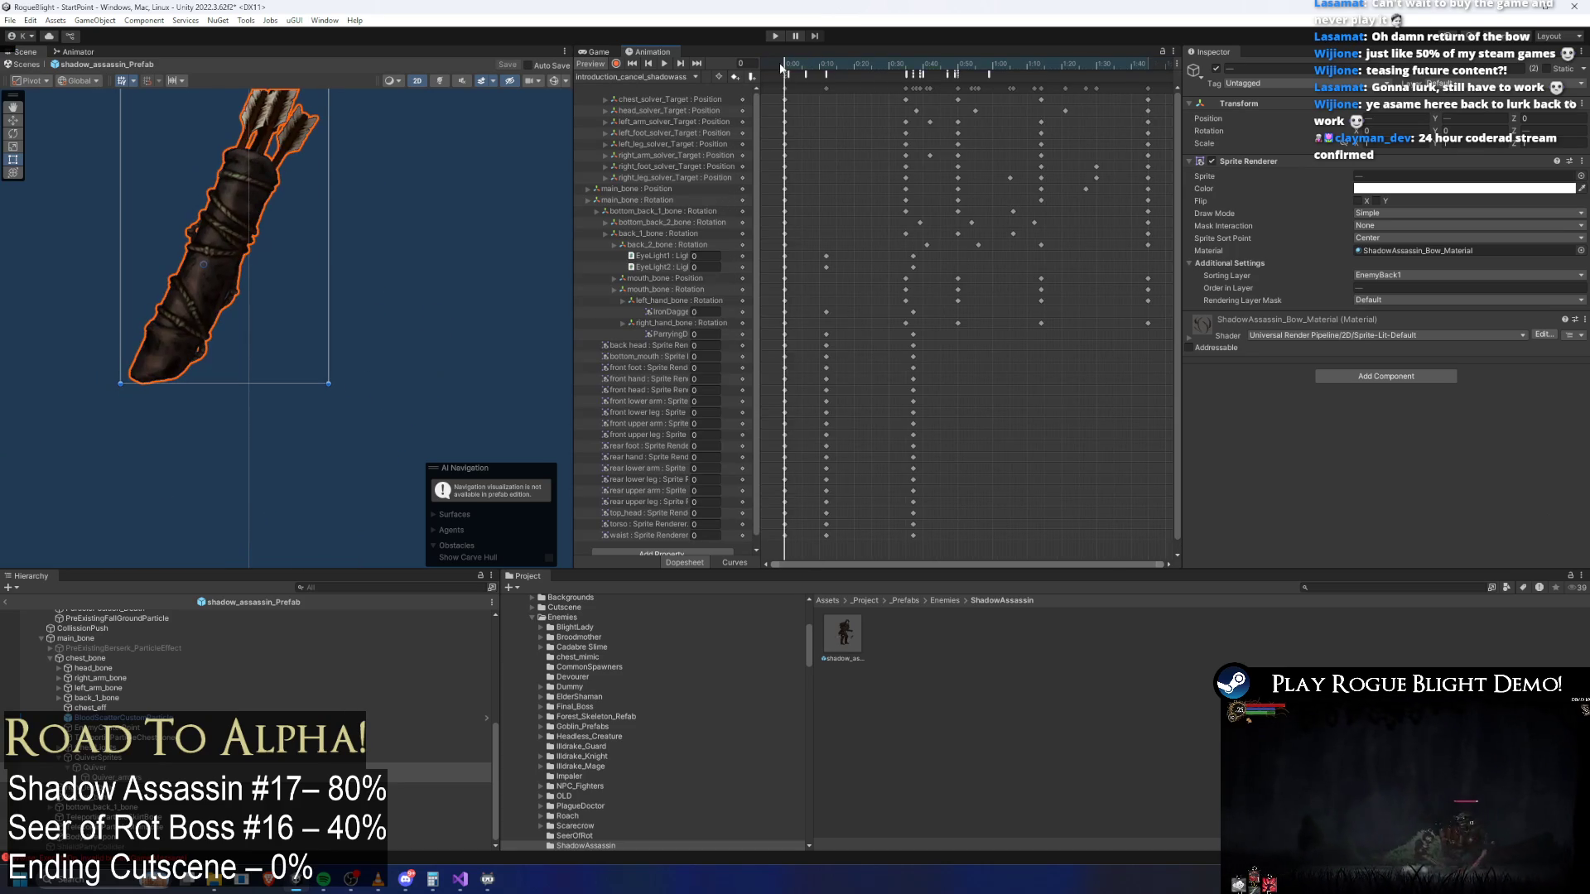
# Start recording and key the quiver fully transparent near the clip's start
pyautogui.click(1378, 191)
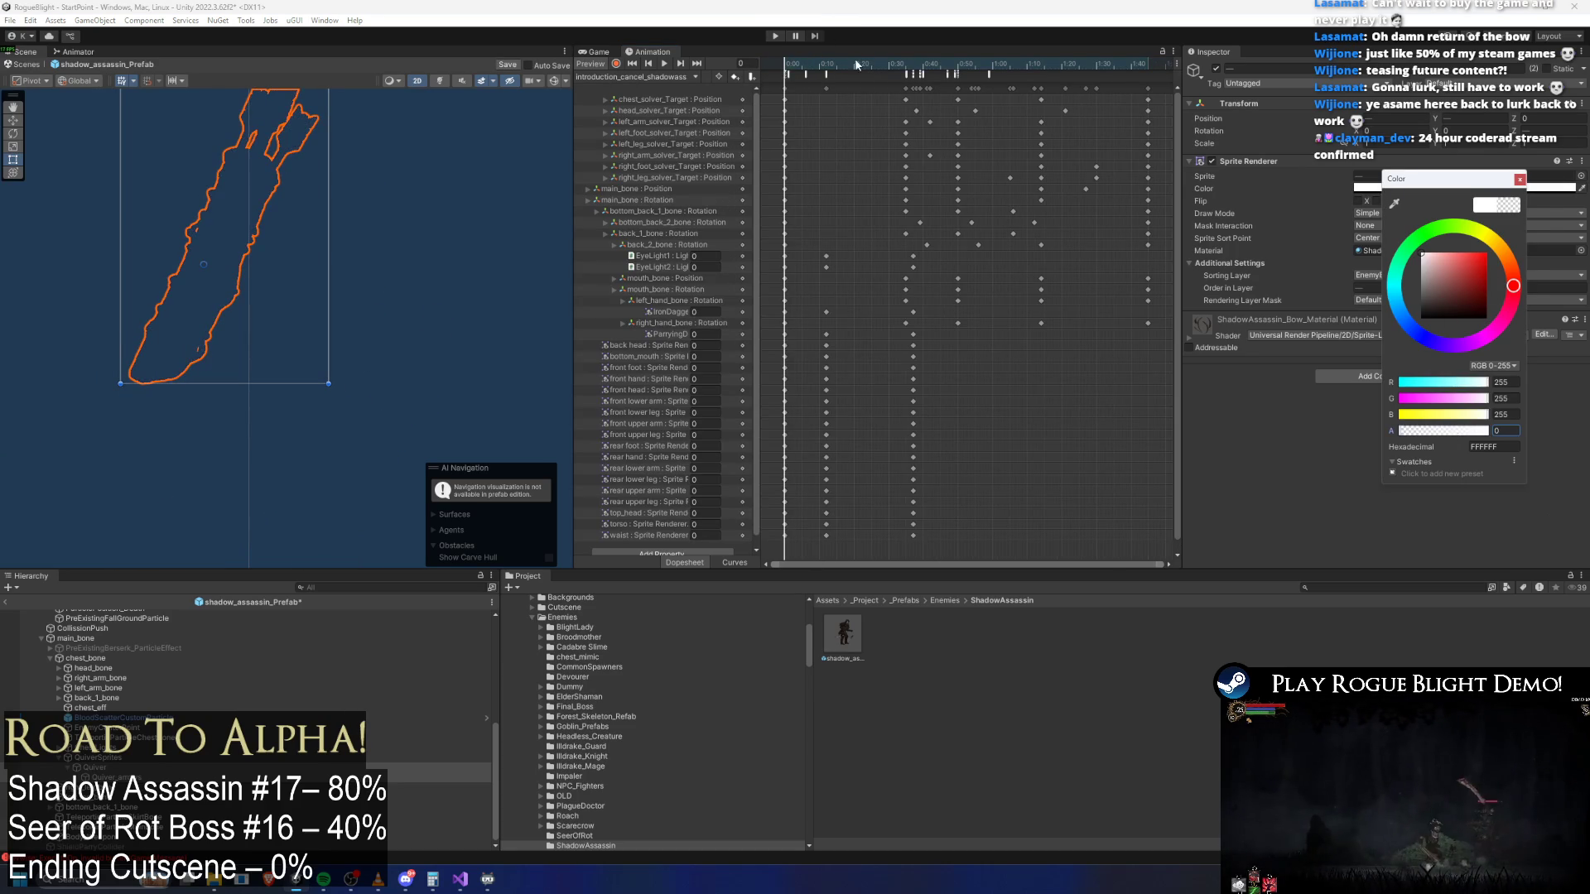
pyautogui.moveTo(811, 66); pyautogui.dragTo(837, 66)
pyautogui.click(1391, 188)
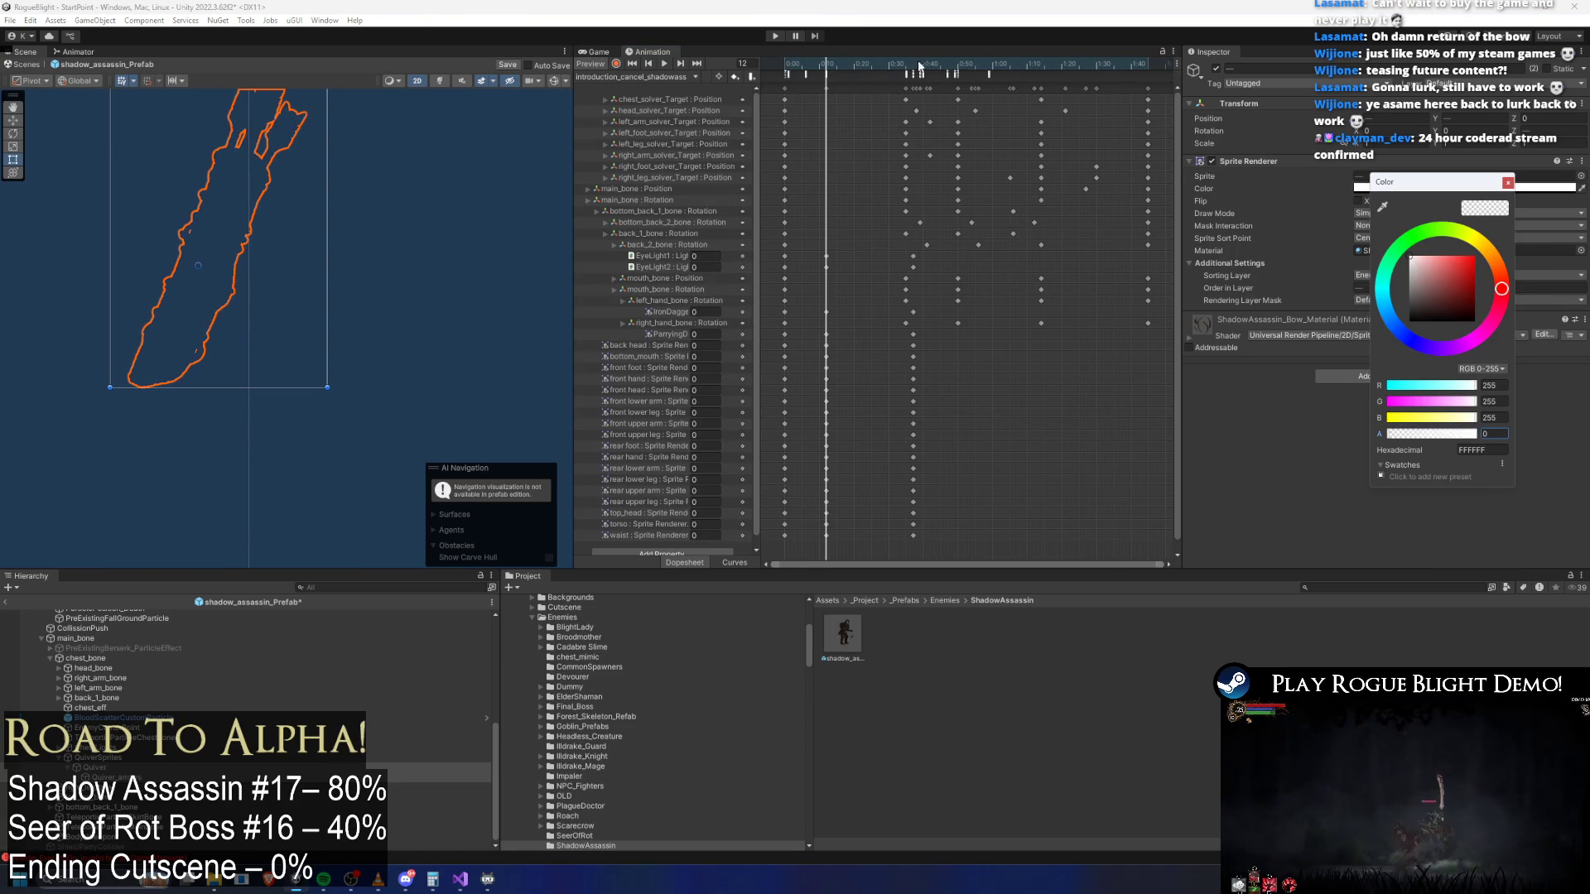
pyautogui.click(617, 64)
pyautogui.click(1413, 188)
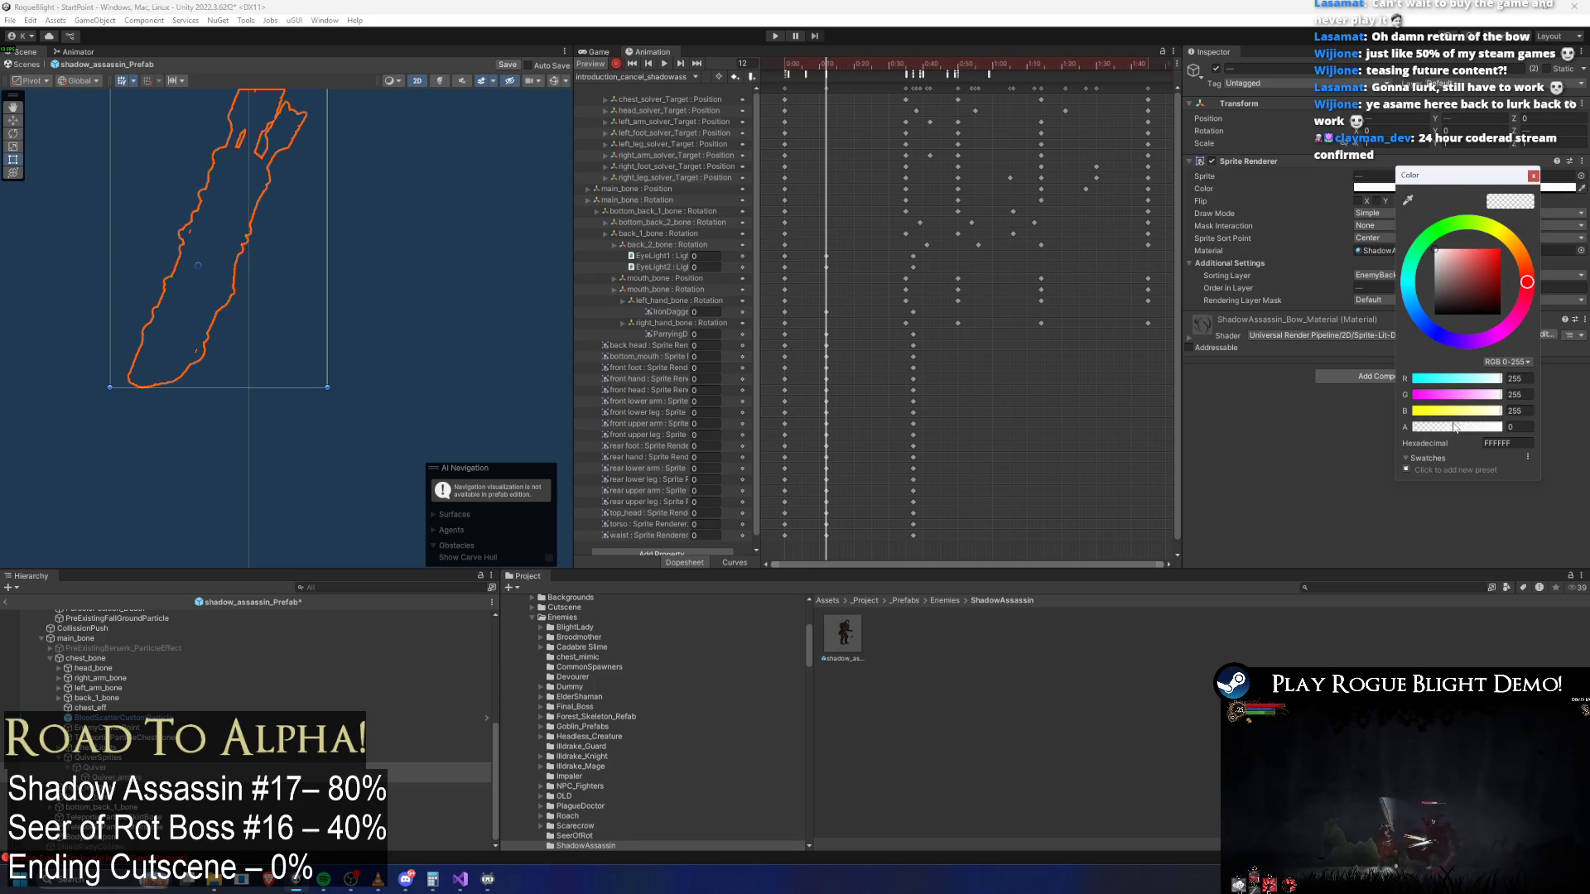
pyautogui.moveTo(1455, 424); pyautogui.dragTo(1349, 429)
# Set quiver opacity to 226 at frame 0, then key it fully opaque at frame 37
pyautogui.click(786, 63)
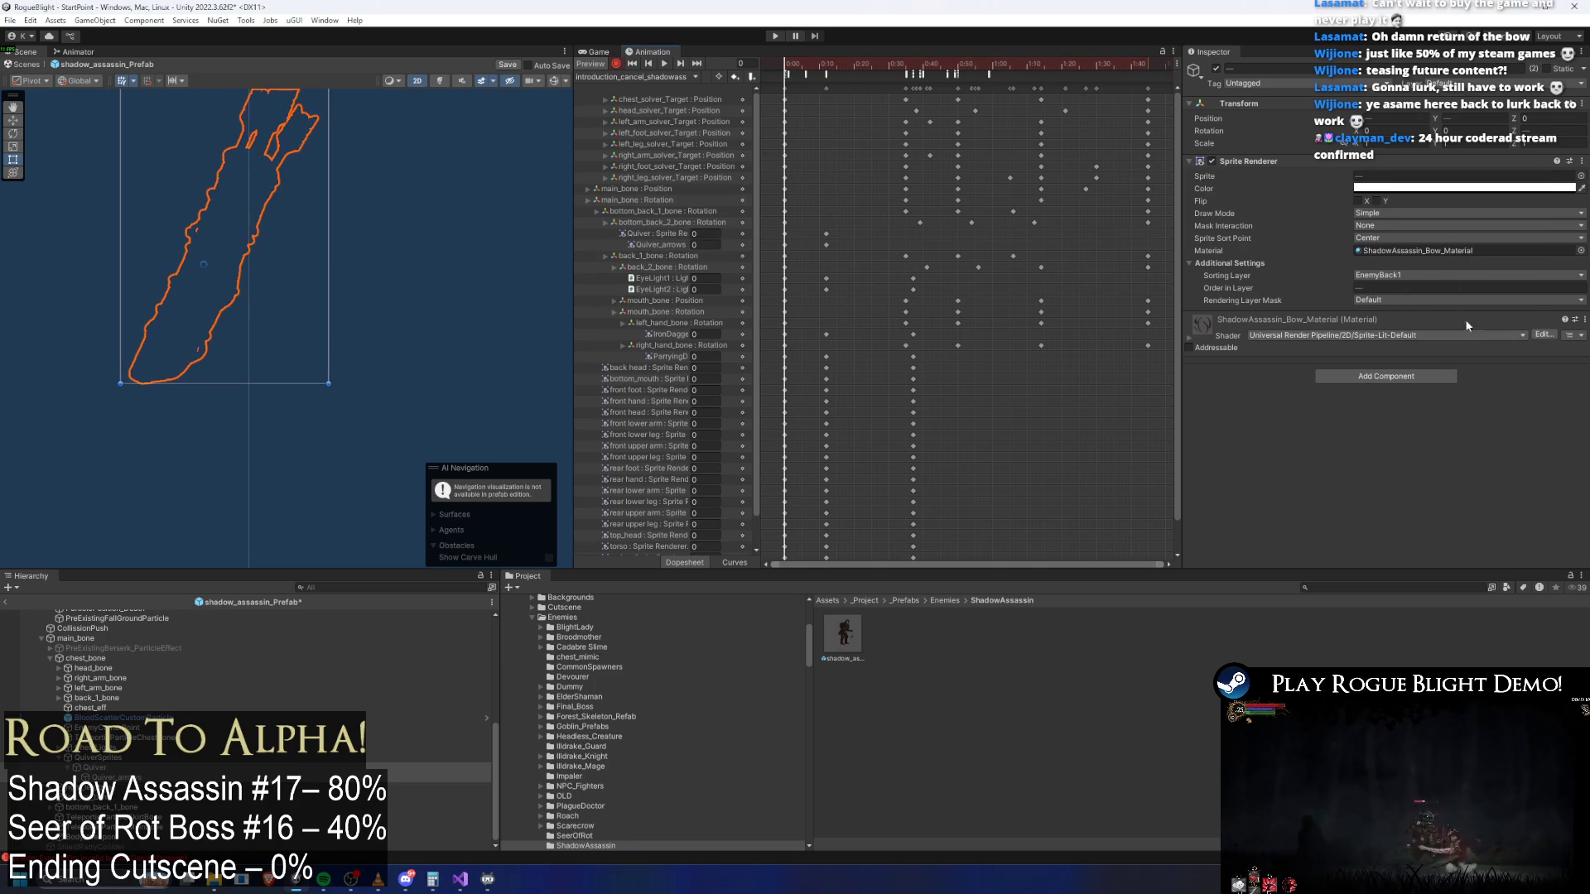
pyautogui.click(1375, 188)
pyautogui.moveTo(1400, 428); pyautogui.dragTo(1399, 428)
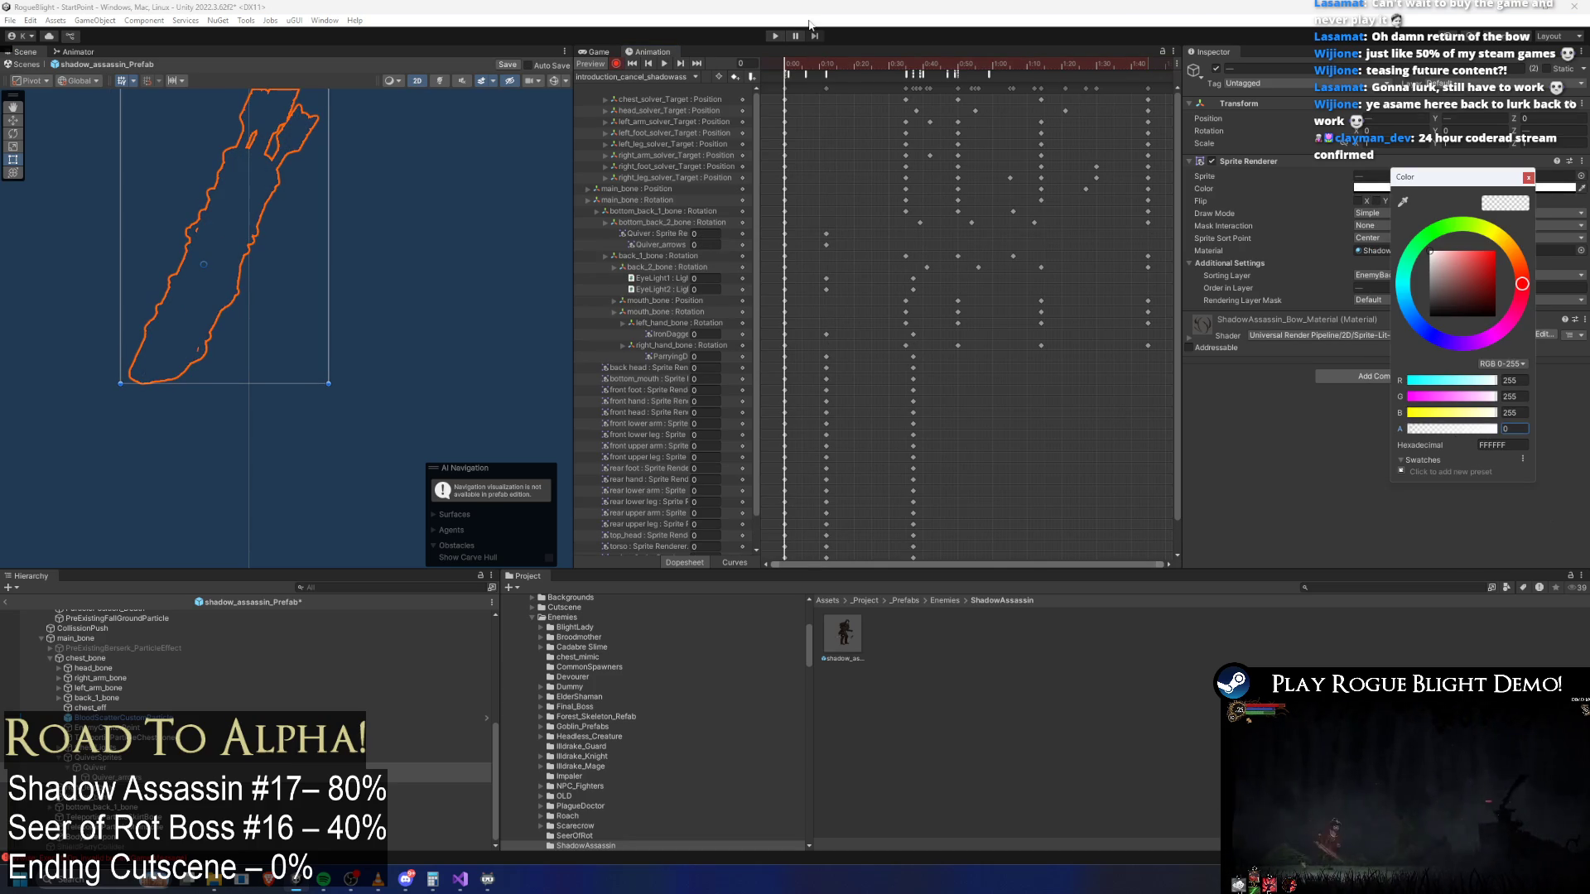
pyautogui.moveTo(893, 65); pyautogui.dragTo(913, 68)
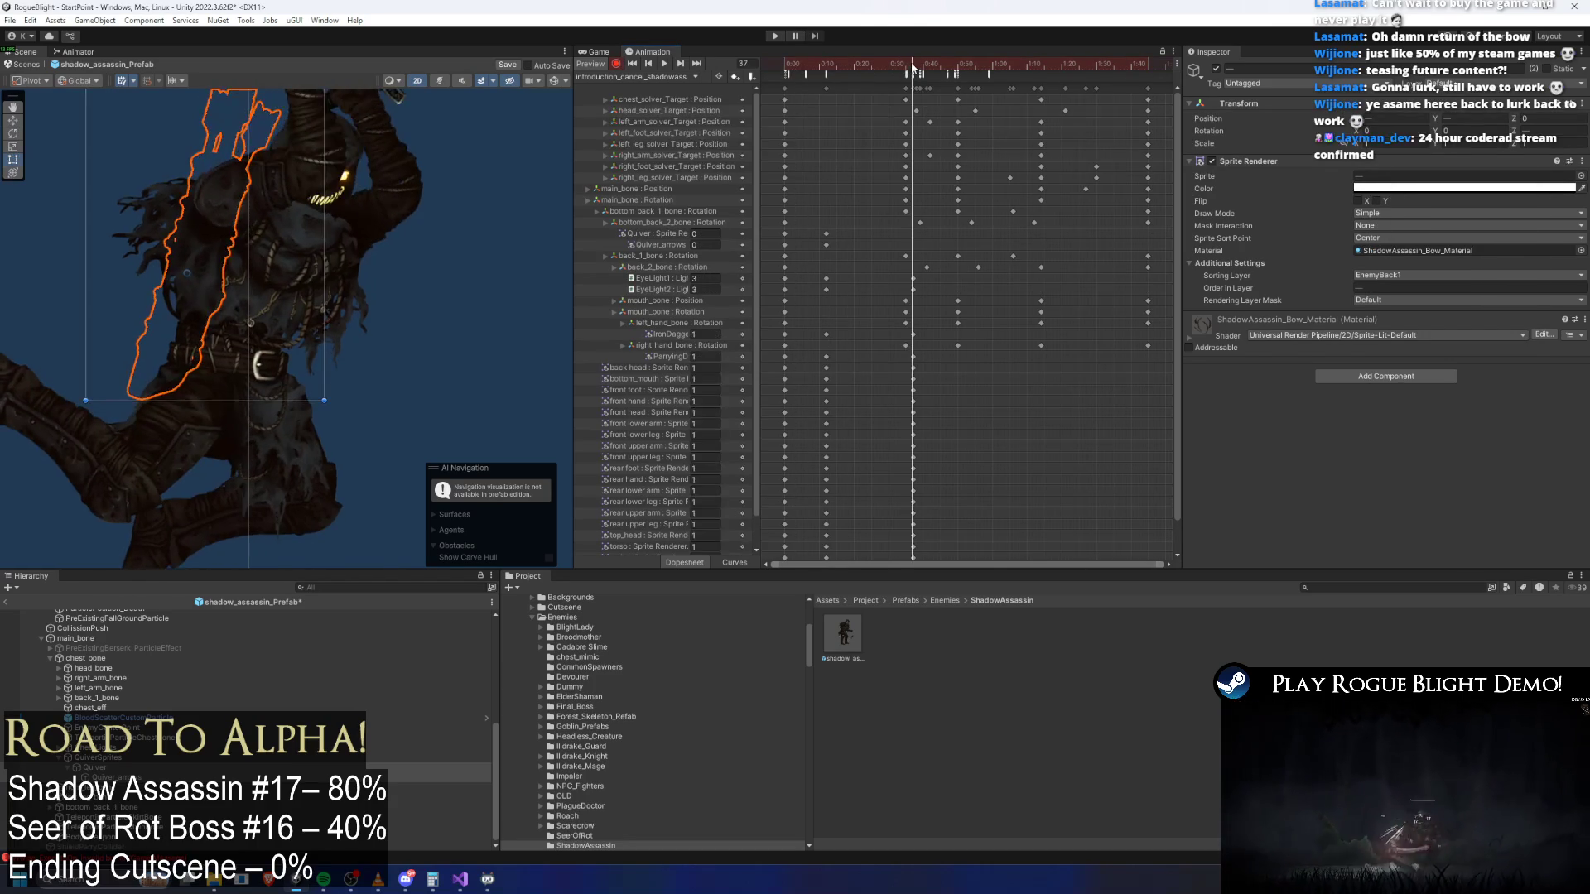
pyautogui.click(1395, 190)
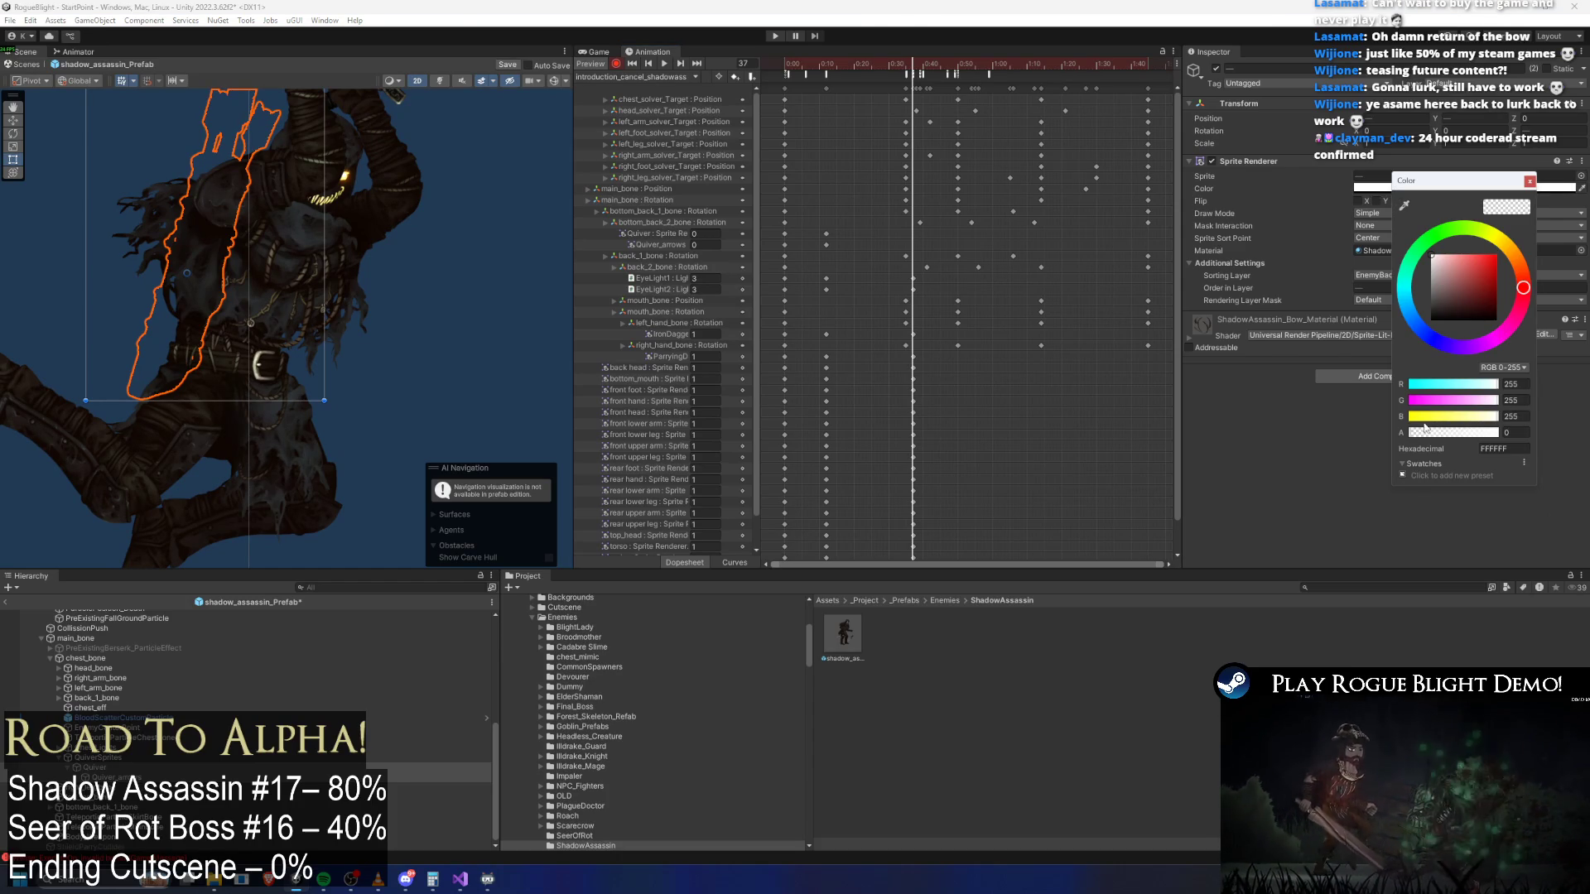
pyautogui.moveTo(1446, 430); pyautogui.dragTo(1499, 431)
# Preview the clip through frame 105 and box-select the EyeLight keys at its end
pyautogui.moveTo(799, 64); pyautogui.dragTo(1148, 66)
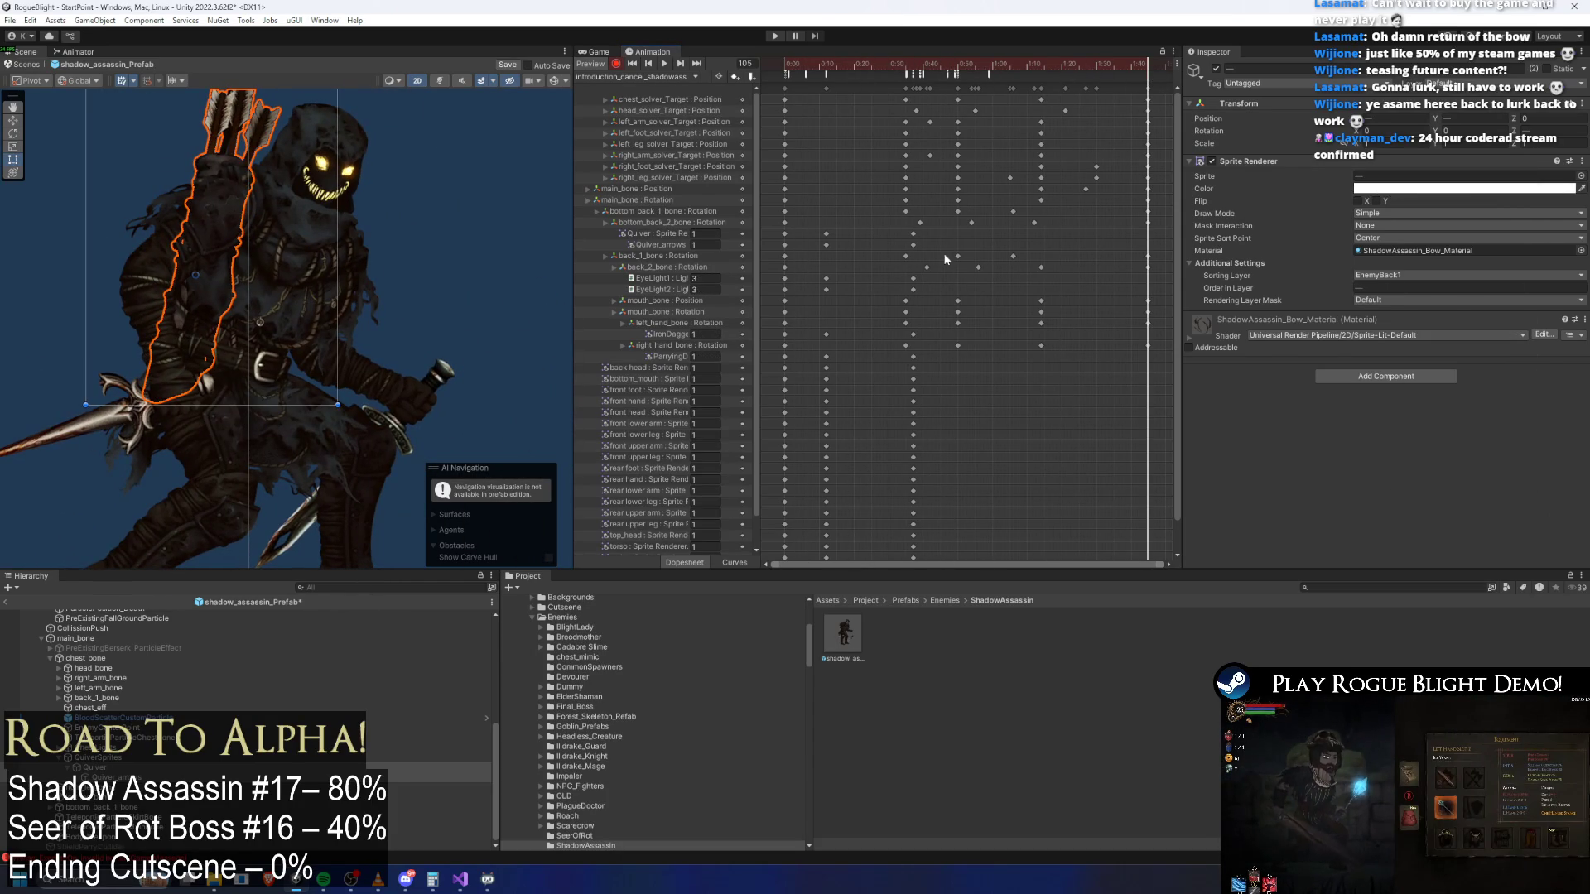
pyautogui.click(914, 235)
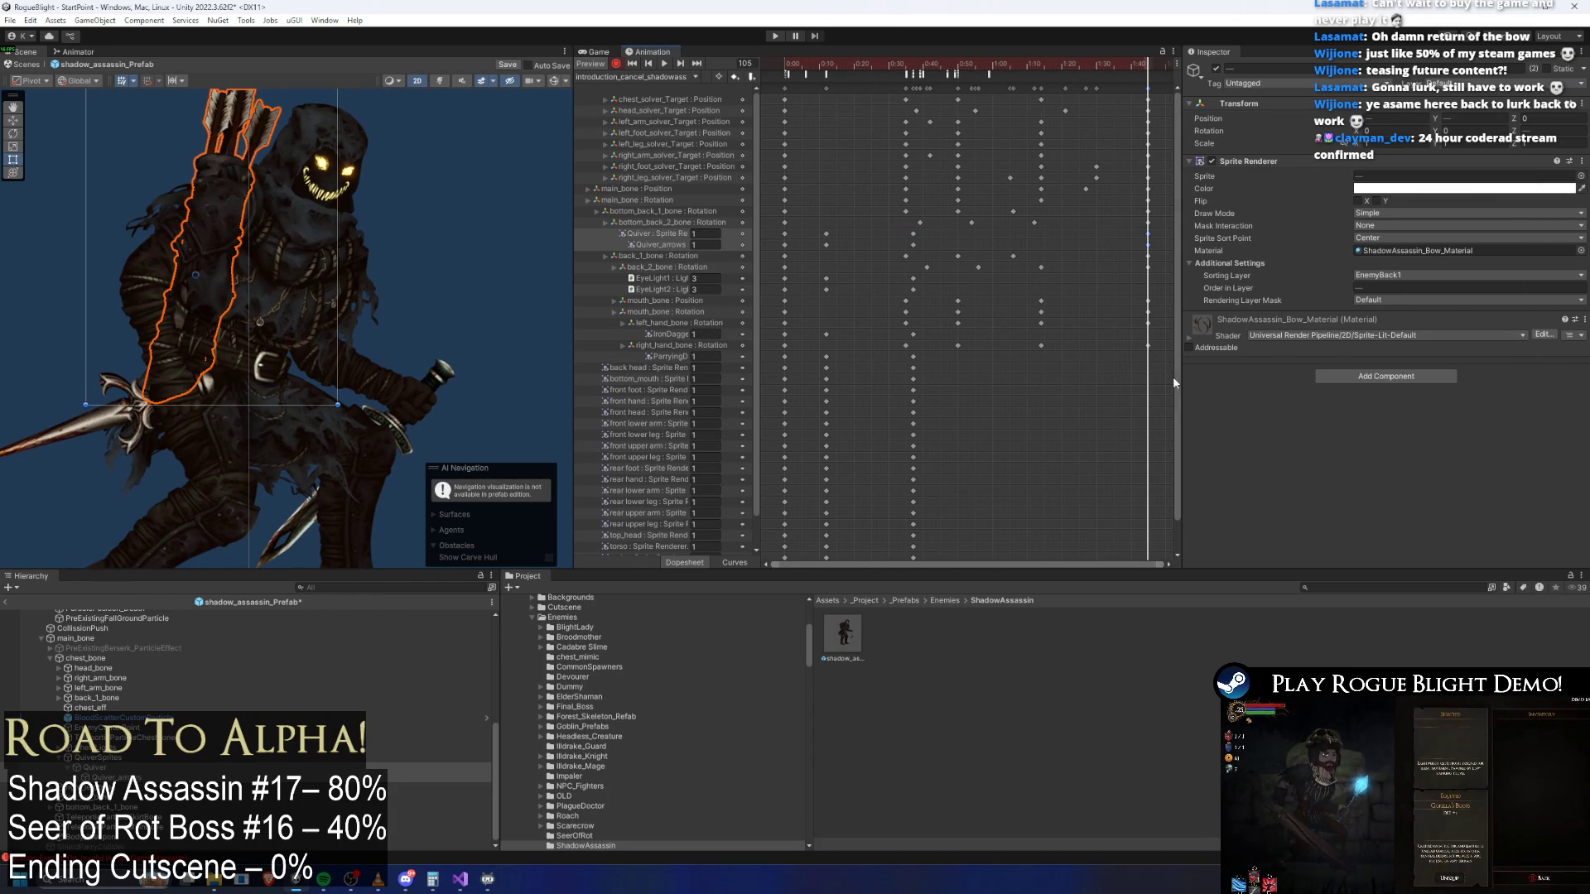
pyautogui.moveTo(1172, 375); pyautogui.dragTo(1160, 494)
pyautogui.moveTo(934, 494); pyautogui.dragTo(914, 302)
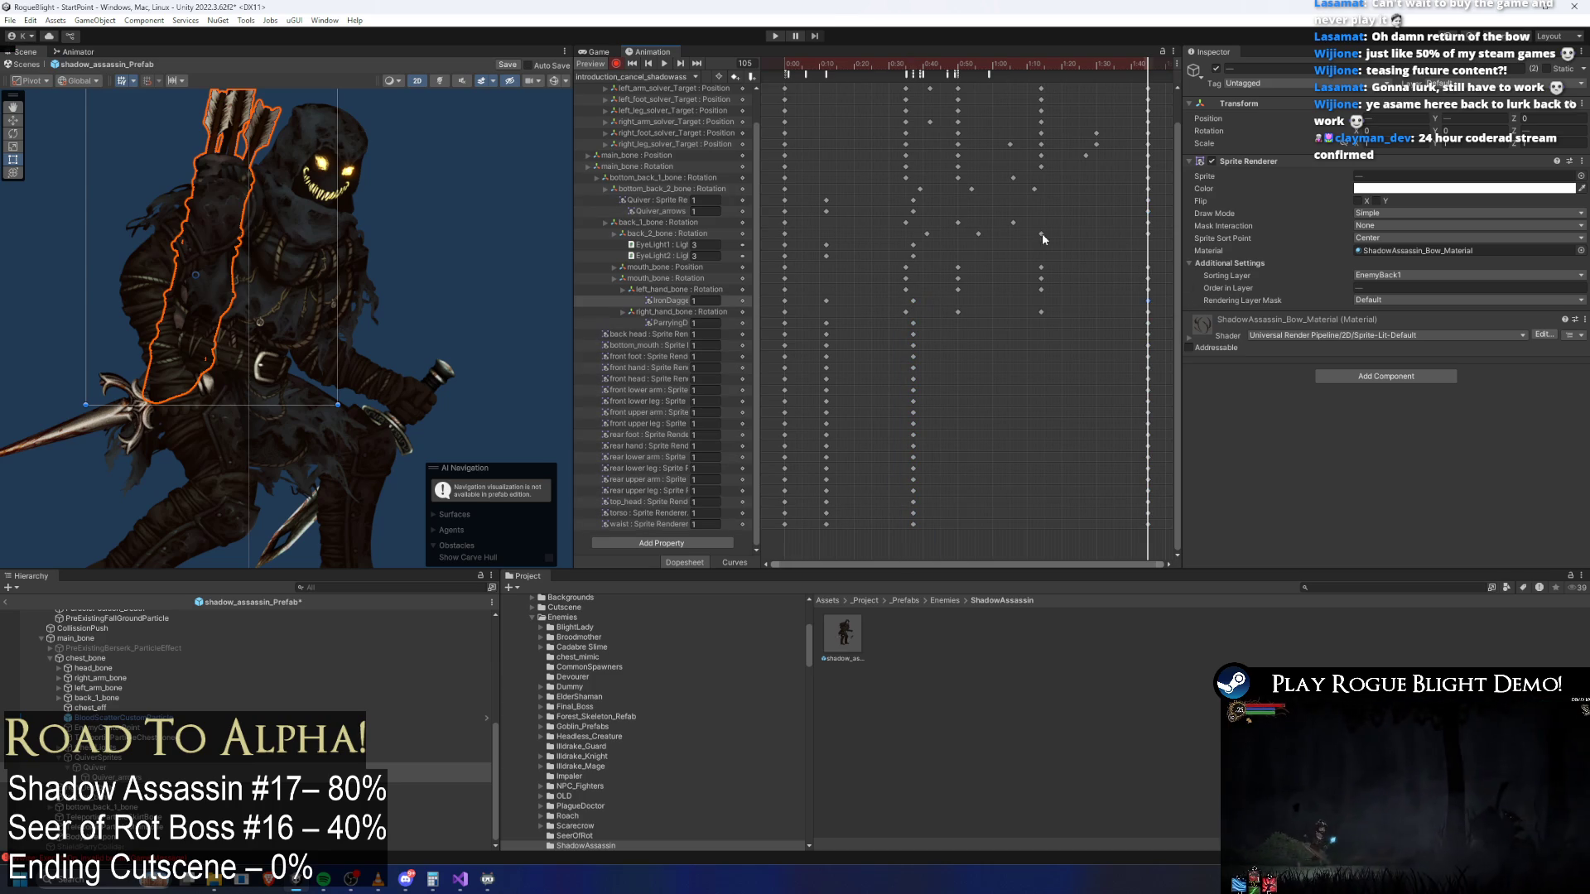
pyautogui.moveTo(934, 239); pyautogui.dragTo(909, 261)
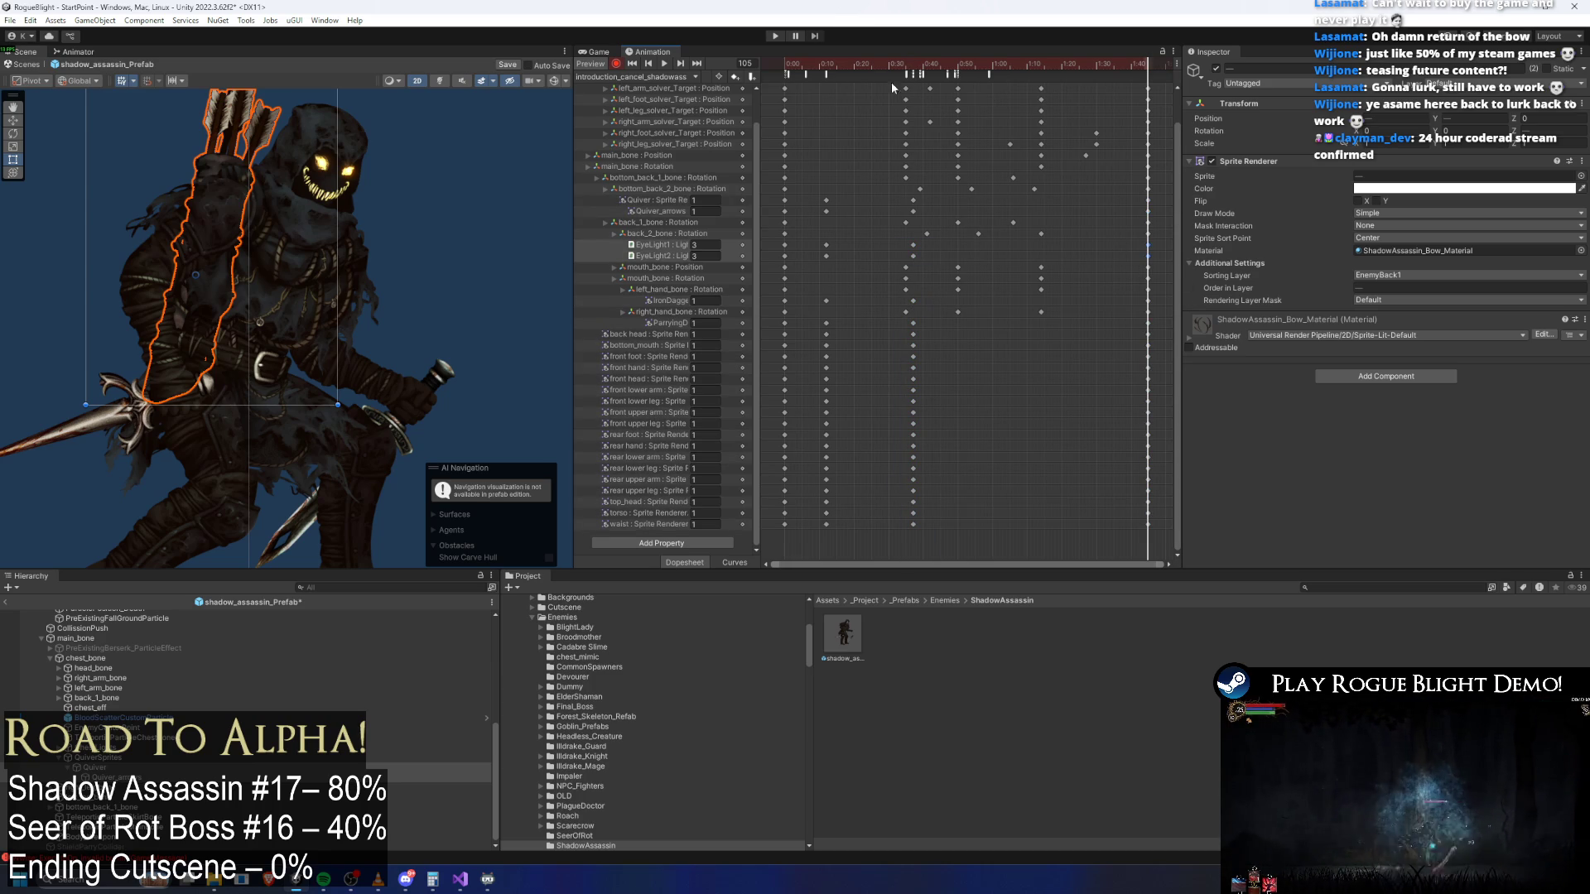
# In introduction_shadowass, key the quiver fully transparent at the clip's start
pyautogui.click(636, 77)
pyautogui.click(660, 157)
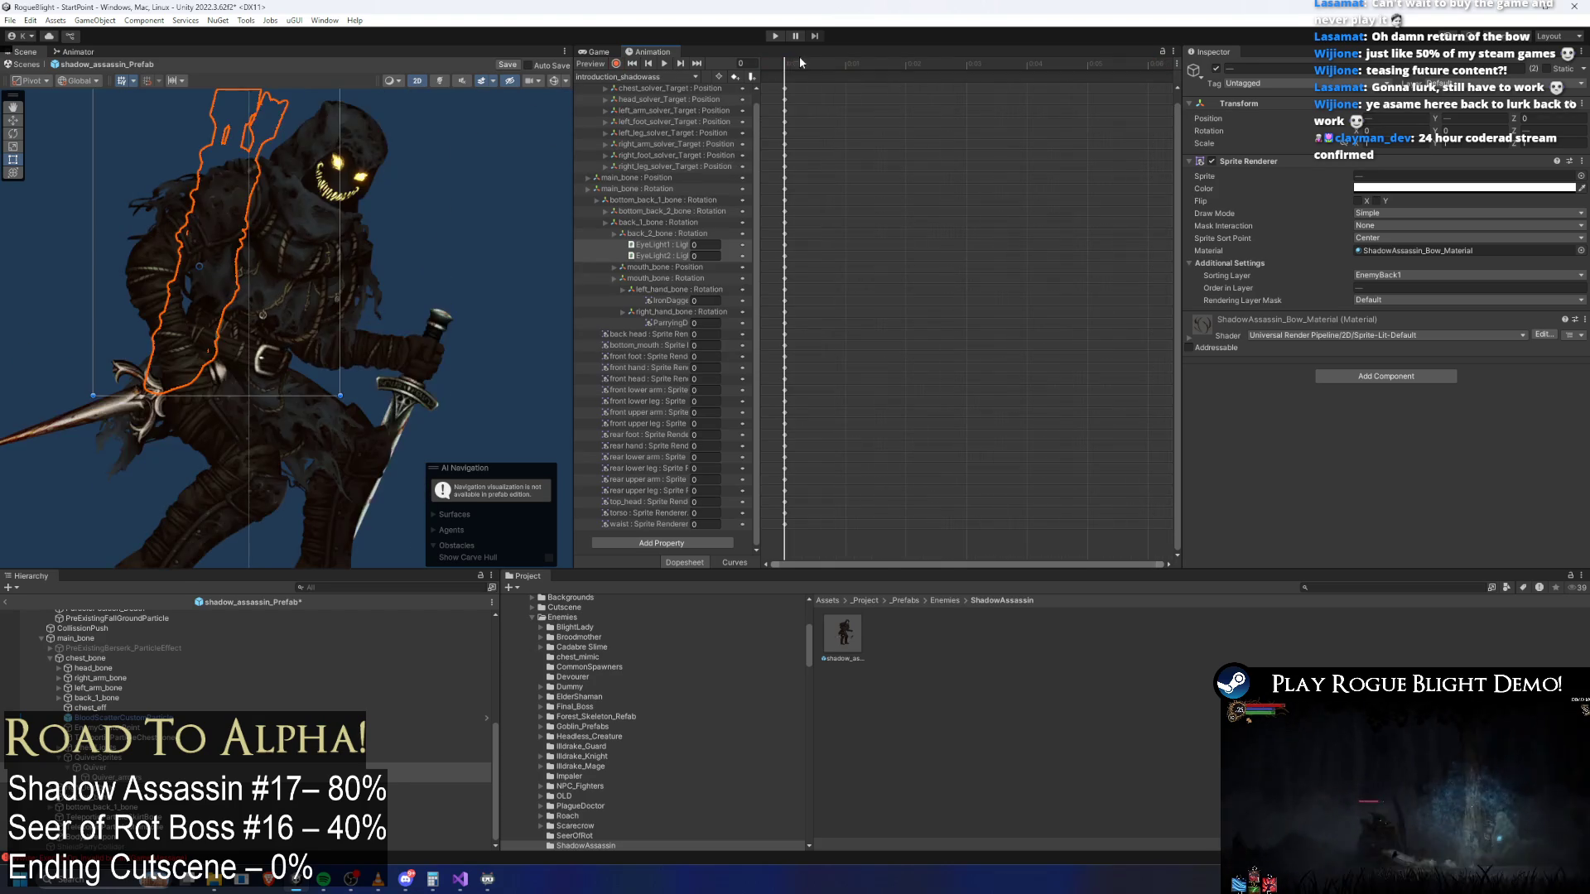
pyautogui.click(843, 63)
pyautogui.click(785, 63)
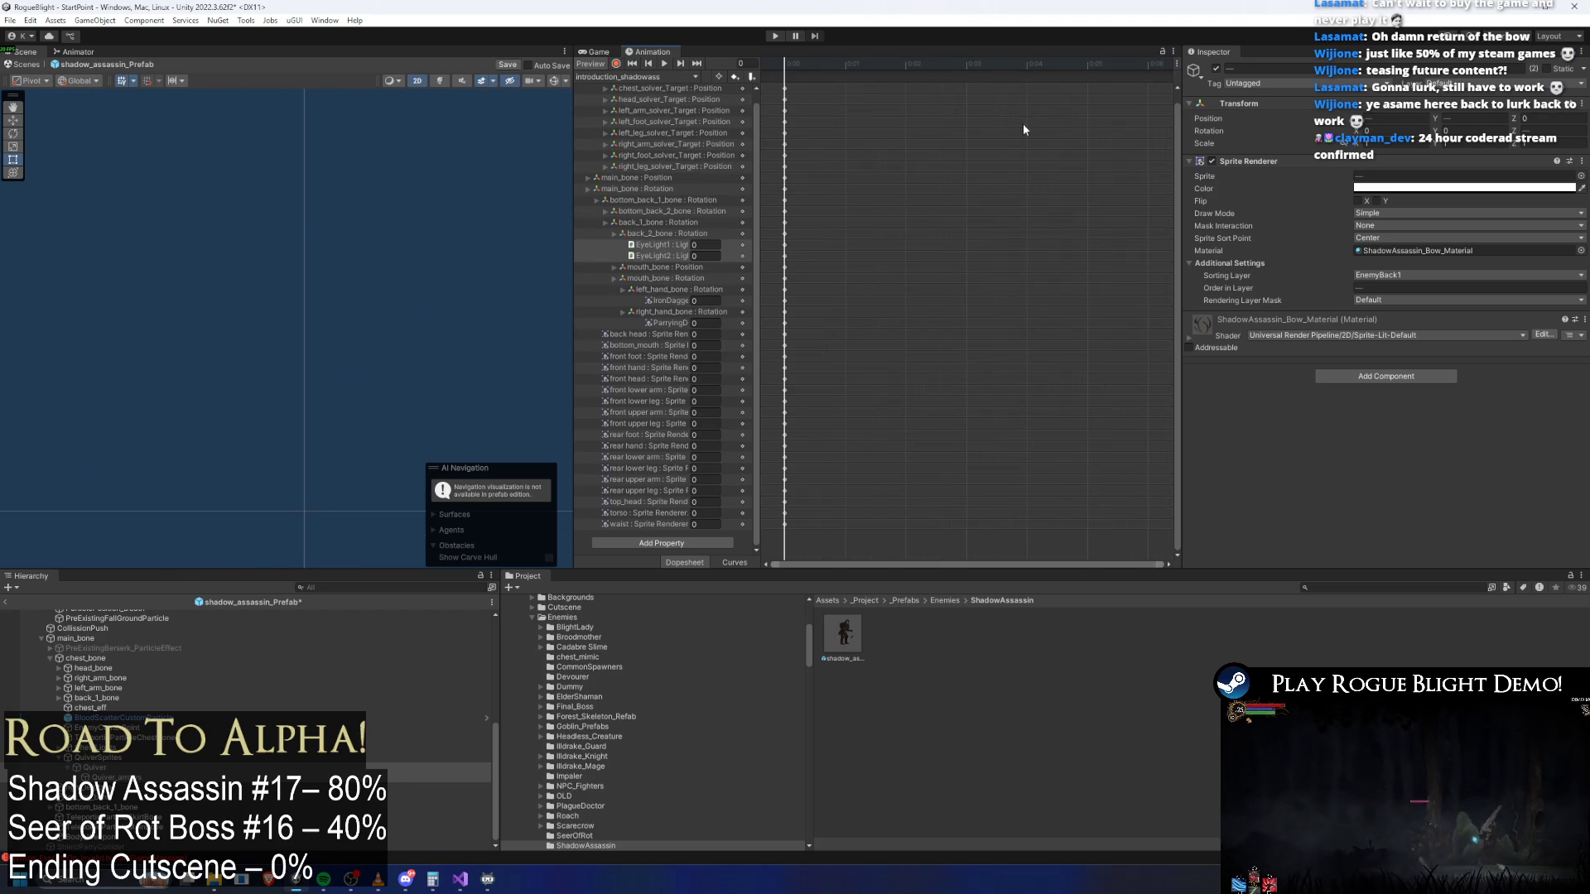
pyautogui.click(1394, 189)
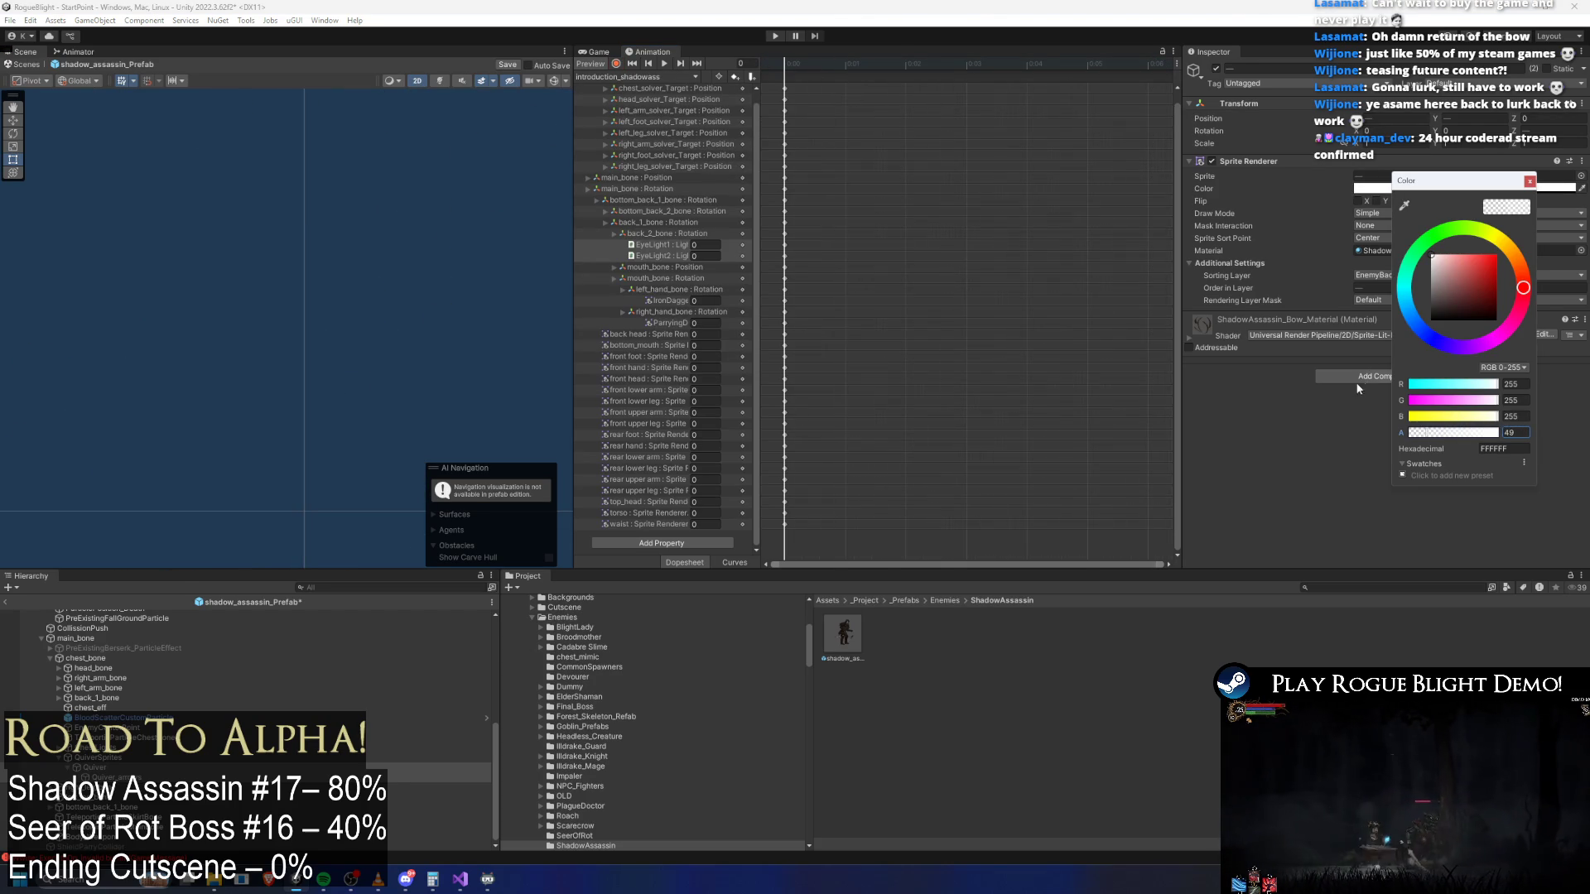
pyautogui.click(647, 69)
pyautogui.click(1373, 189)
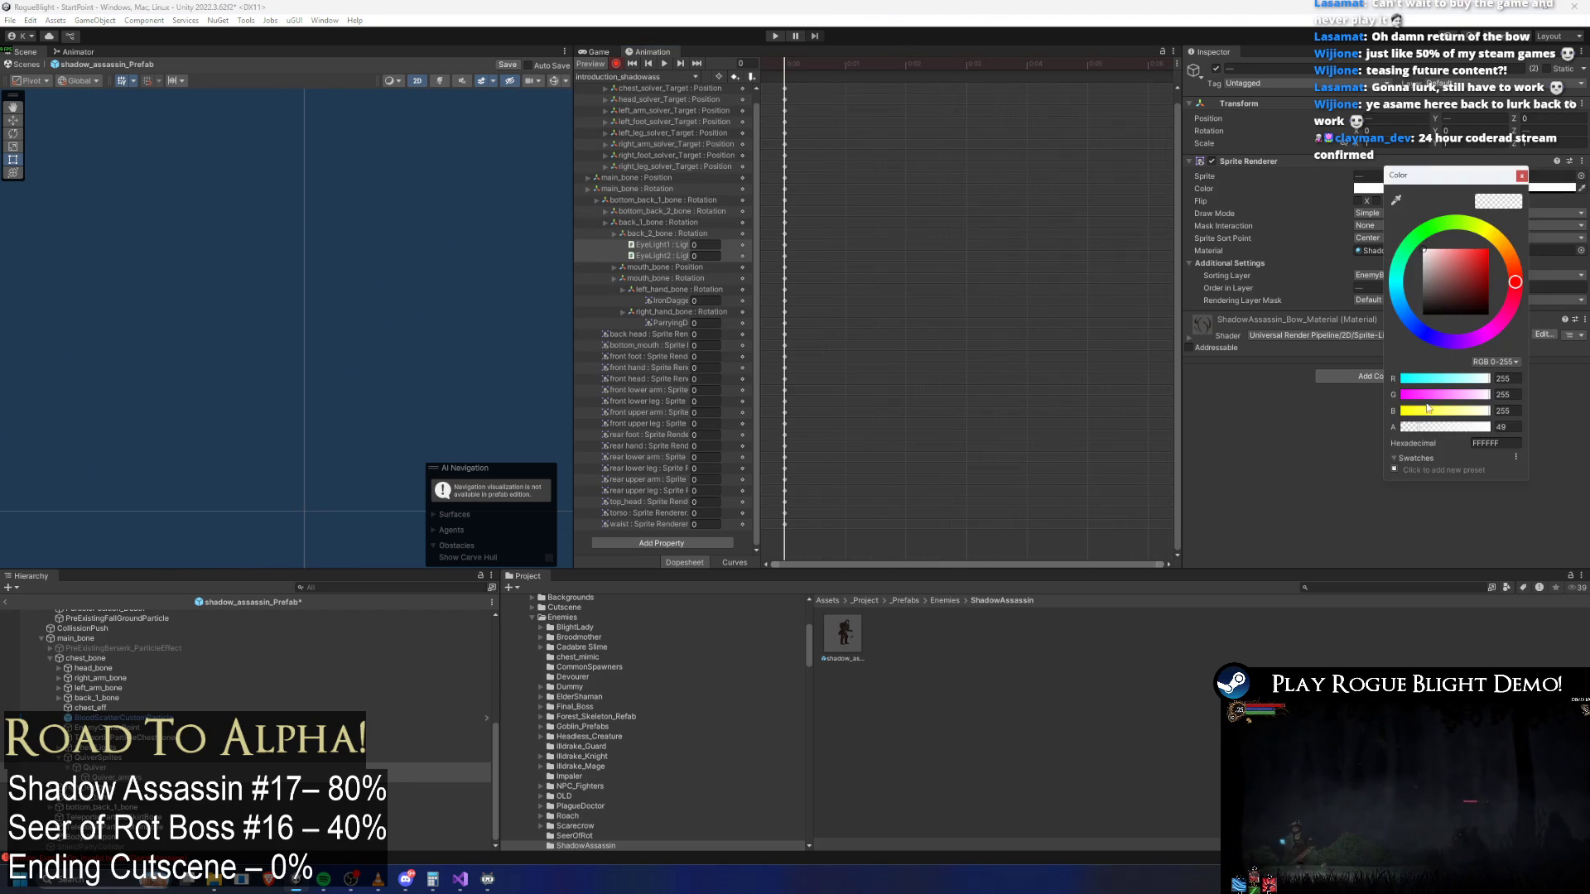
pyautogui.moveTo(1427, 427); pyautogui.dragTo(1374, 429)
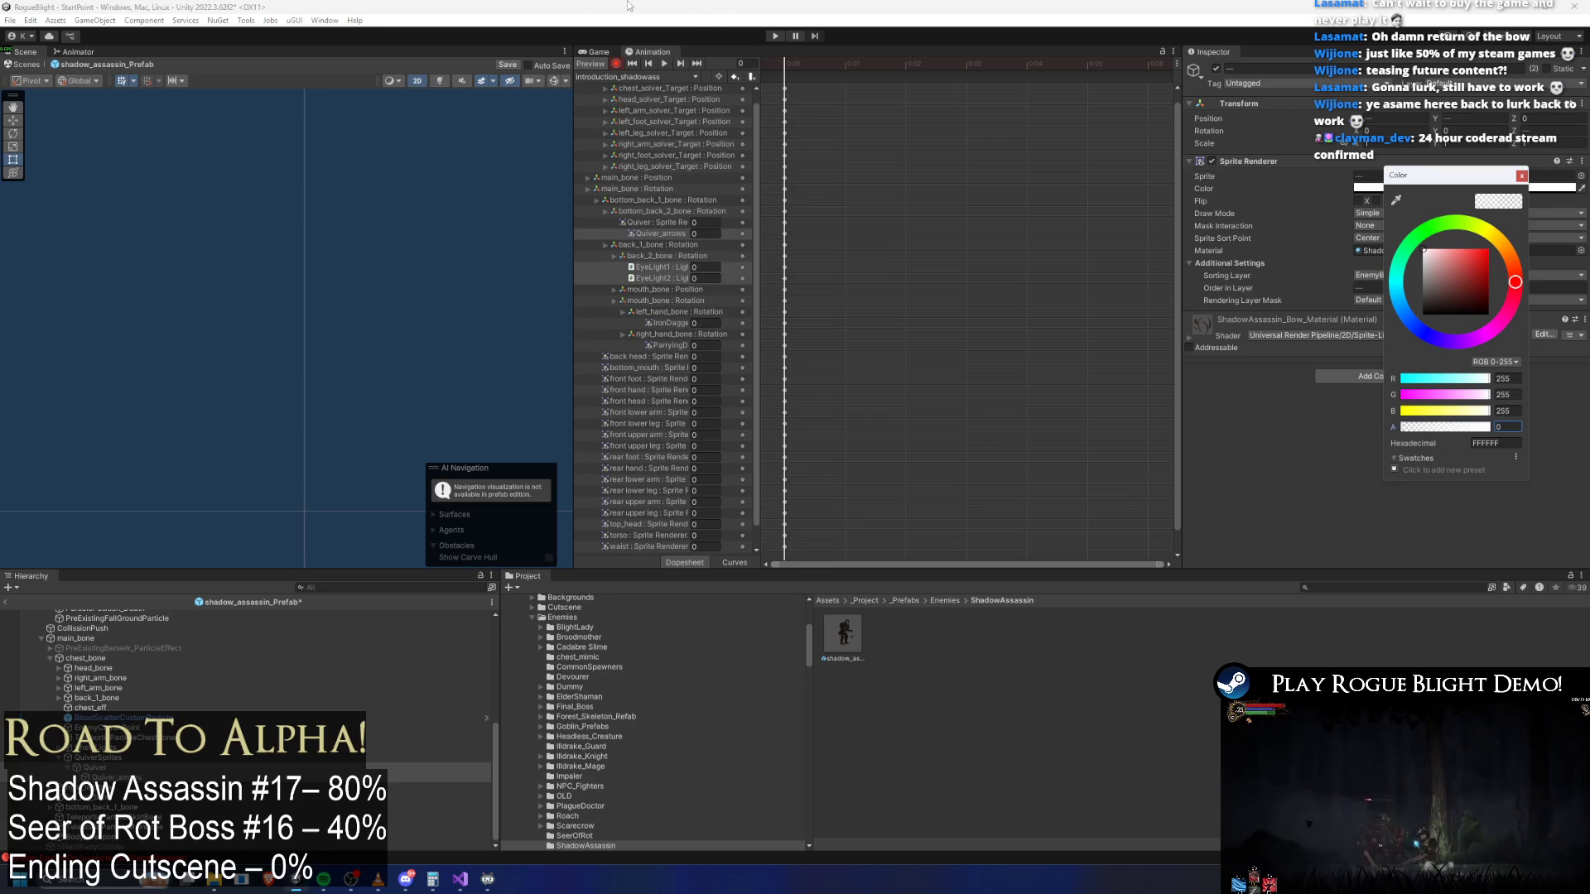
# In jump_slash_shadowass, lower the quiver's alpha to transparent at frames 64 and 18
pyautogui.click(637, 76)
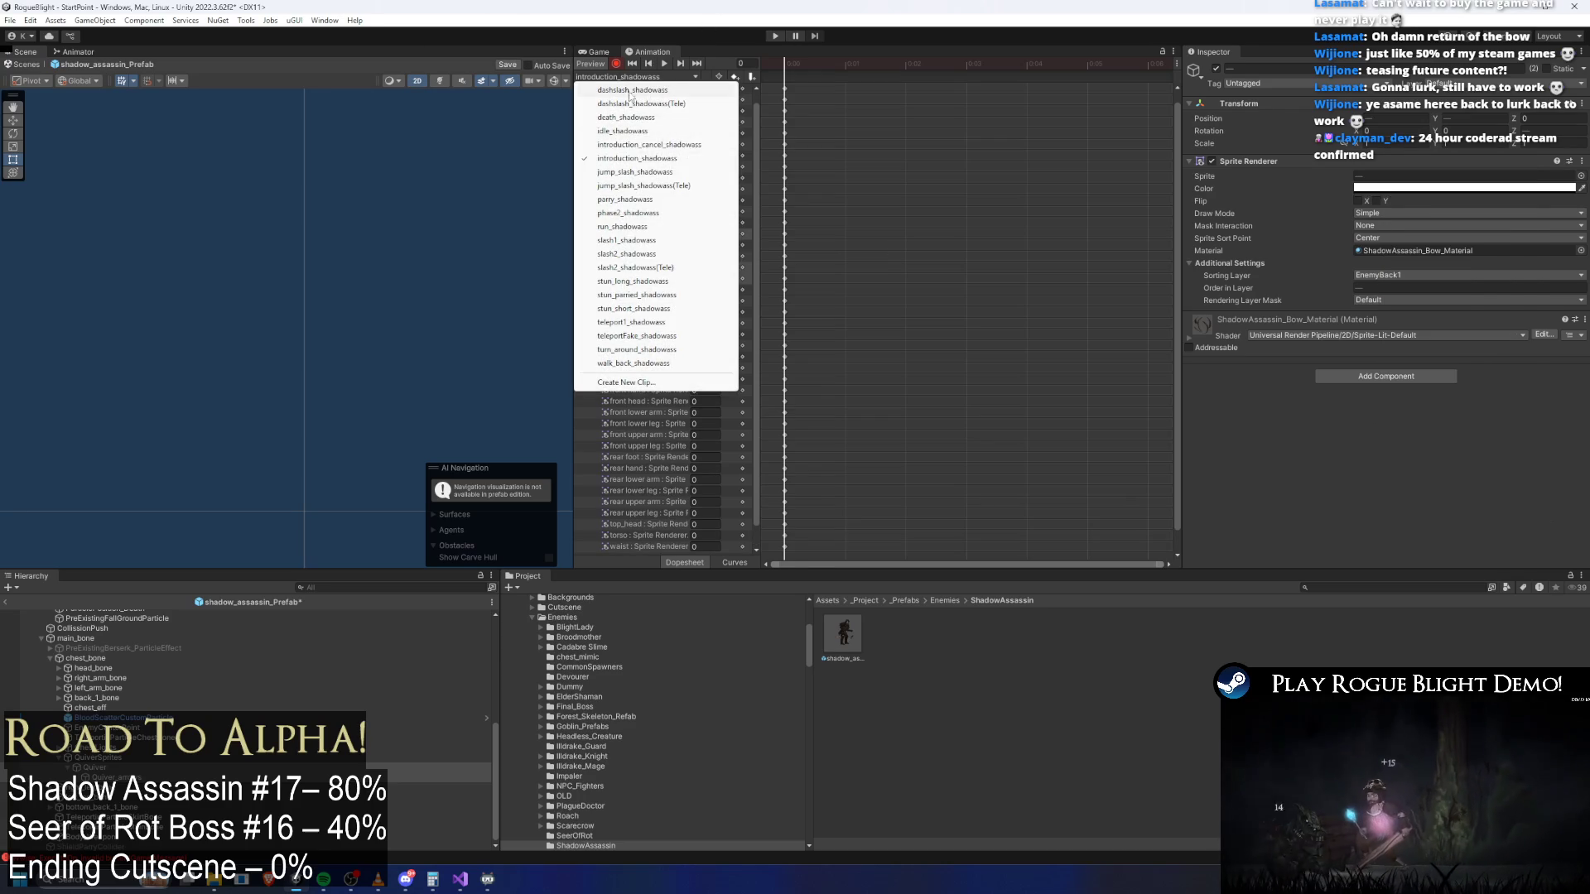
pyautogui.click(654, 171)
pyautogui.moveTo(791, 65)
pyautogui.mouseDown()
pyautogui.moveTo(1022, 64)
pyautogui.moveTo(708, 76)
pyautogui.mouseUp()
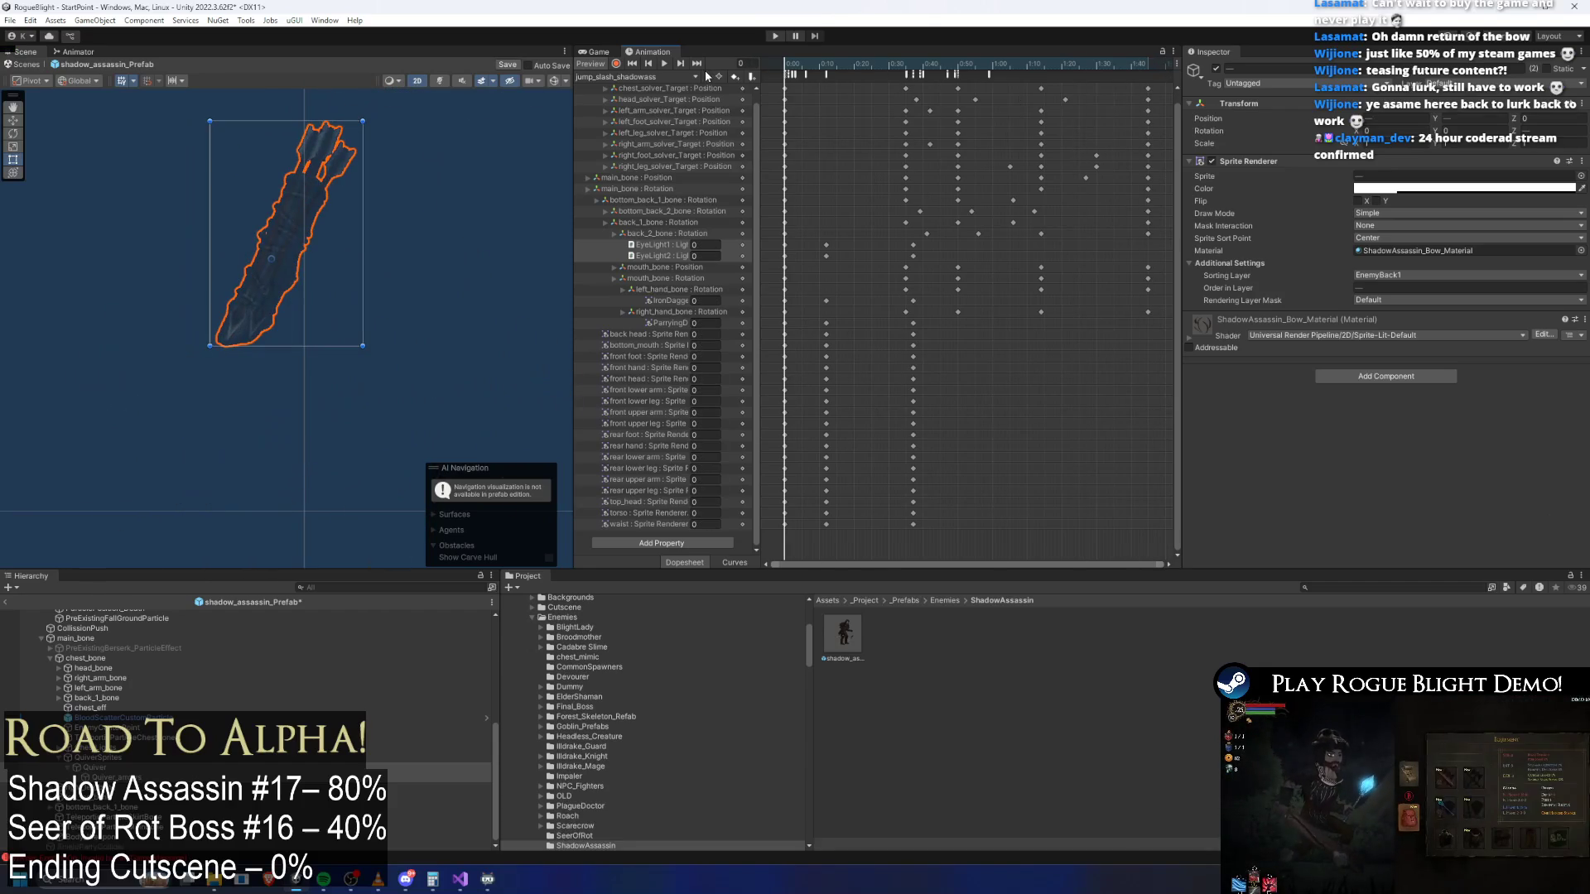
pyautogui.click(1376, 189)
pyautogui.moveTo(1419, 433); pyautogui.dragTo(1297, 430)
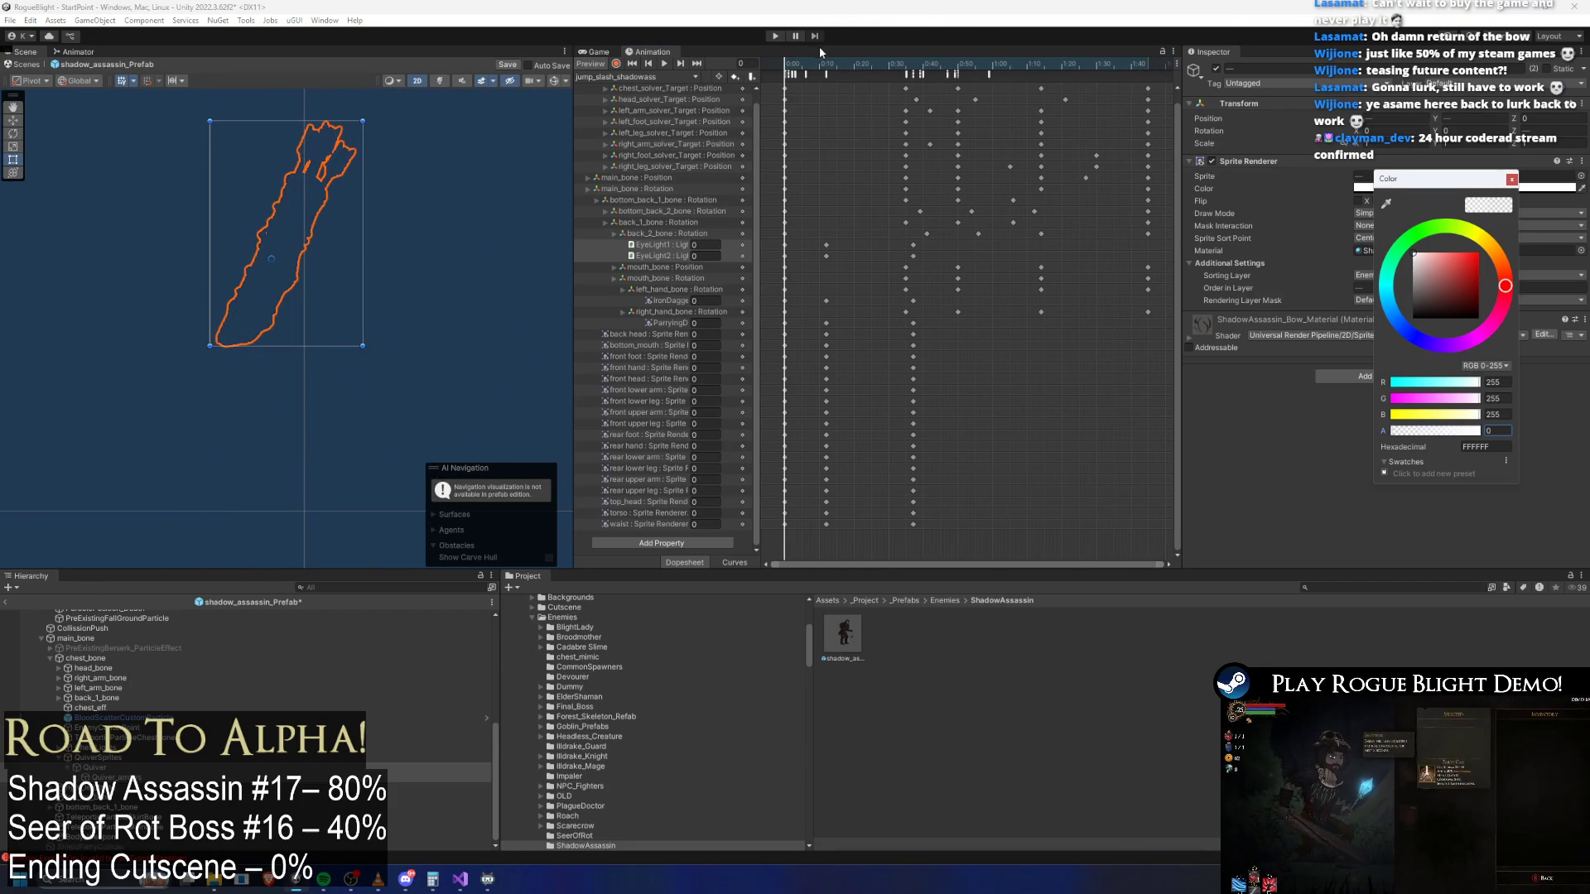
pyautogui.moveTo(804, 64)
pyautogui.mouseDown()
pyautogui.moveTo(911, 74)
pyautogui.moveTo(822, 71)
pyautogui.mouseUp()
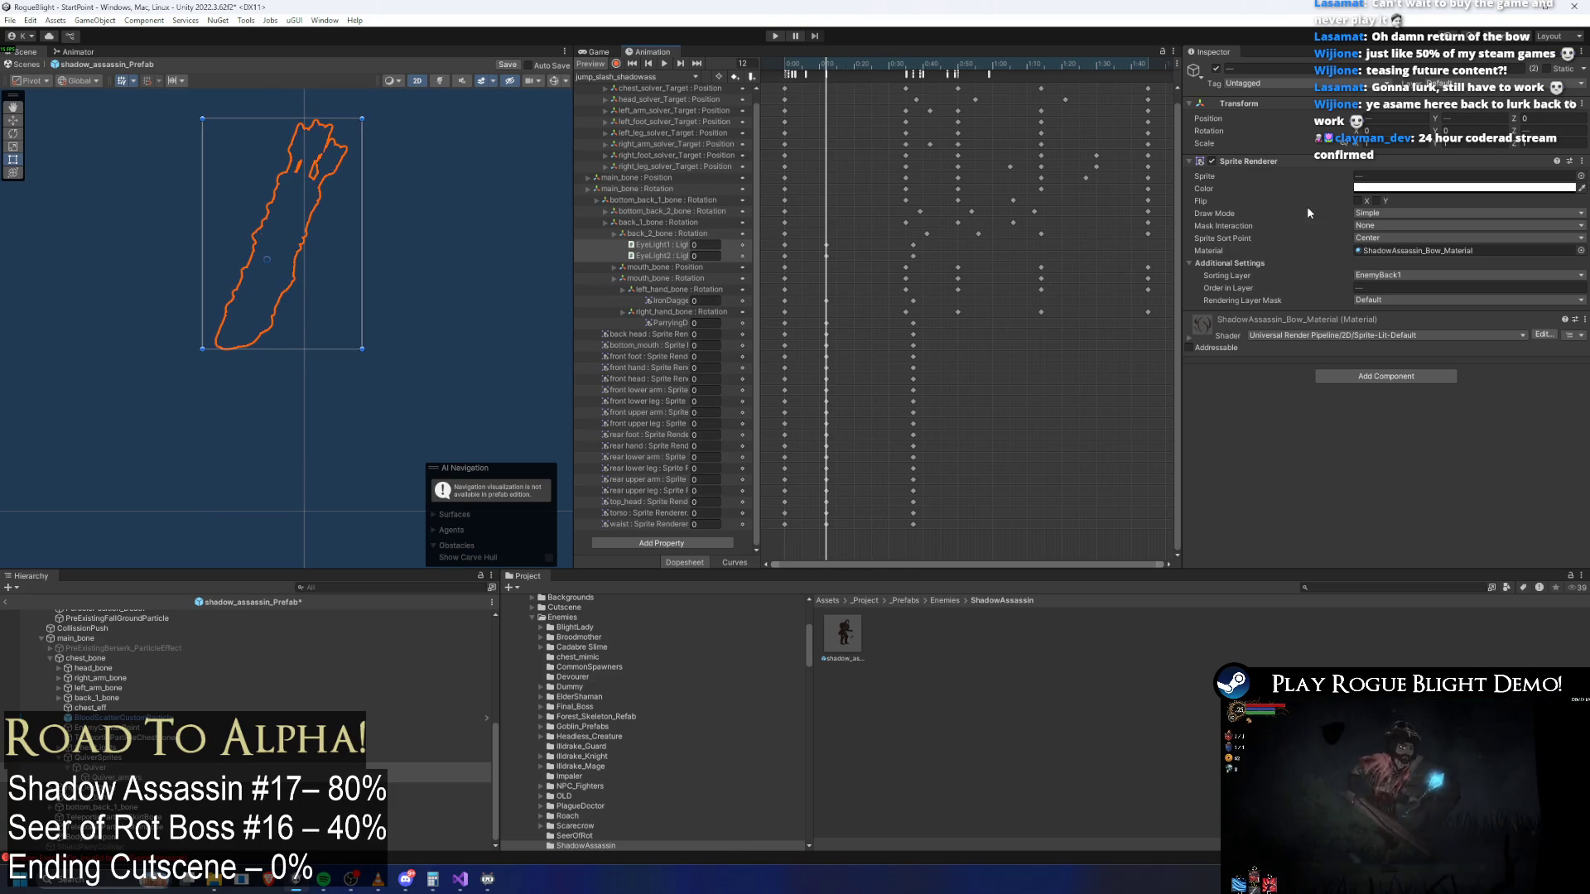
pyautogui.moveTo(1421, 440); pyautogui.dragTo(1304, 434)
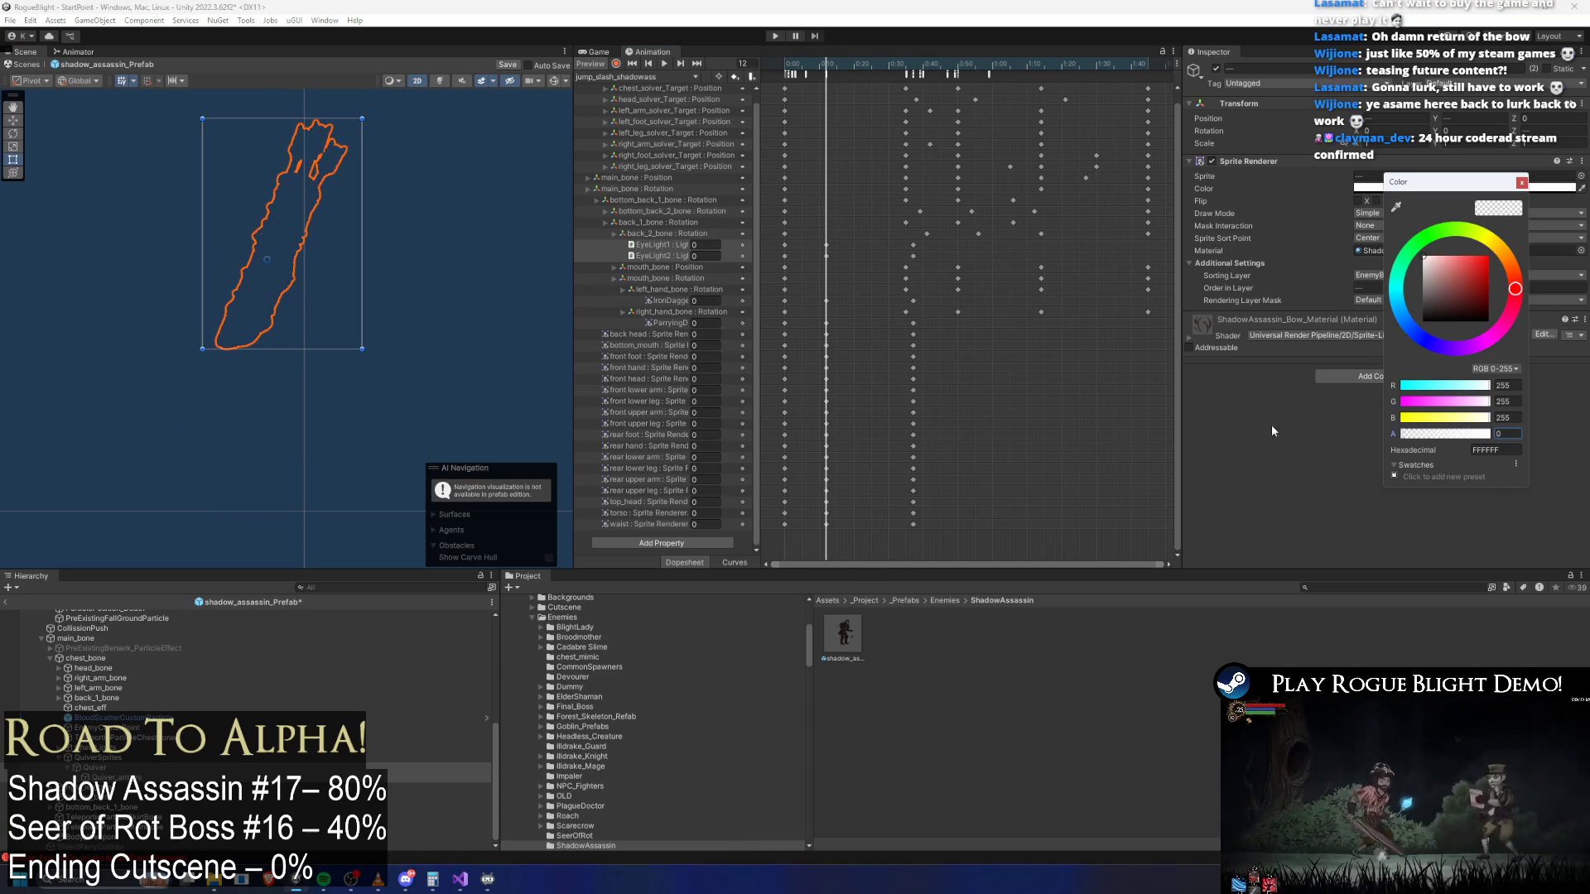
pyautogui.click(870, 58)
# With recording on, key the quiver transparent at frame 12 and visible at frame 37, then save
pyautogui.hotkey('shift', ',')
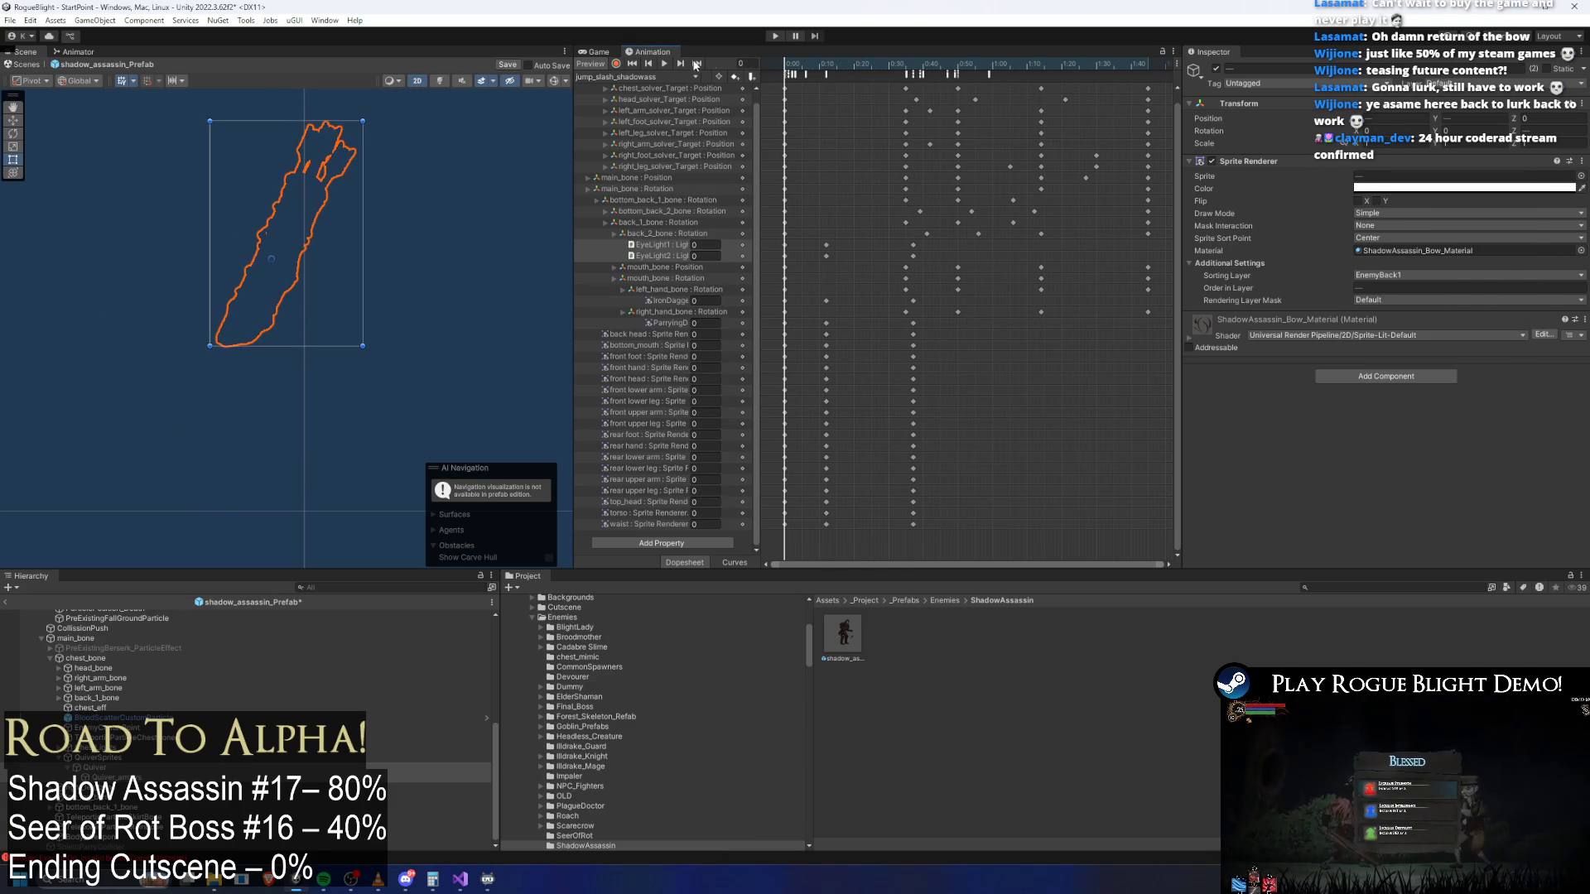
pyautogui.click(617, 64)
pyautogui.click(1464, 188)
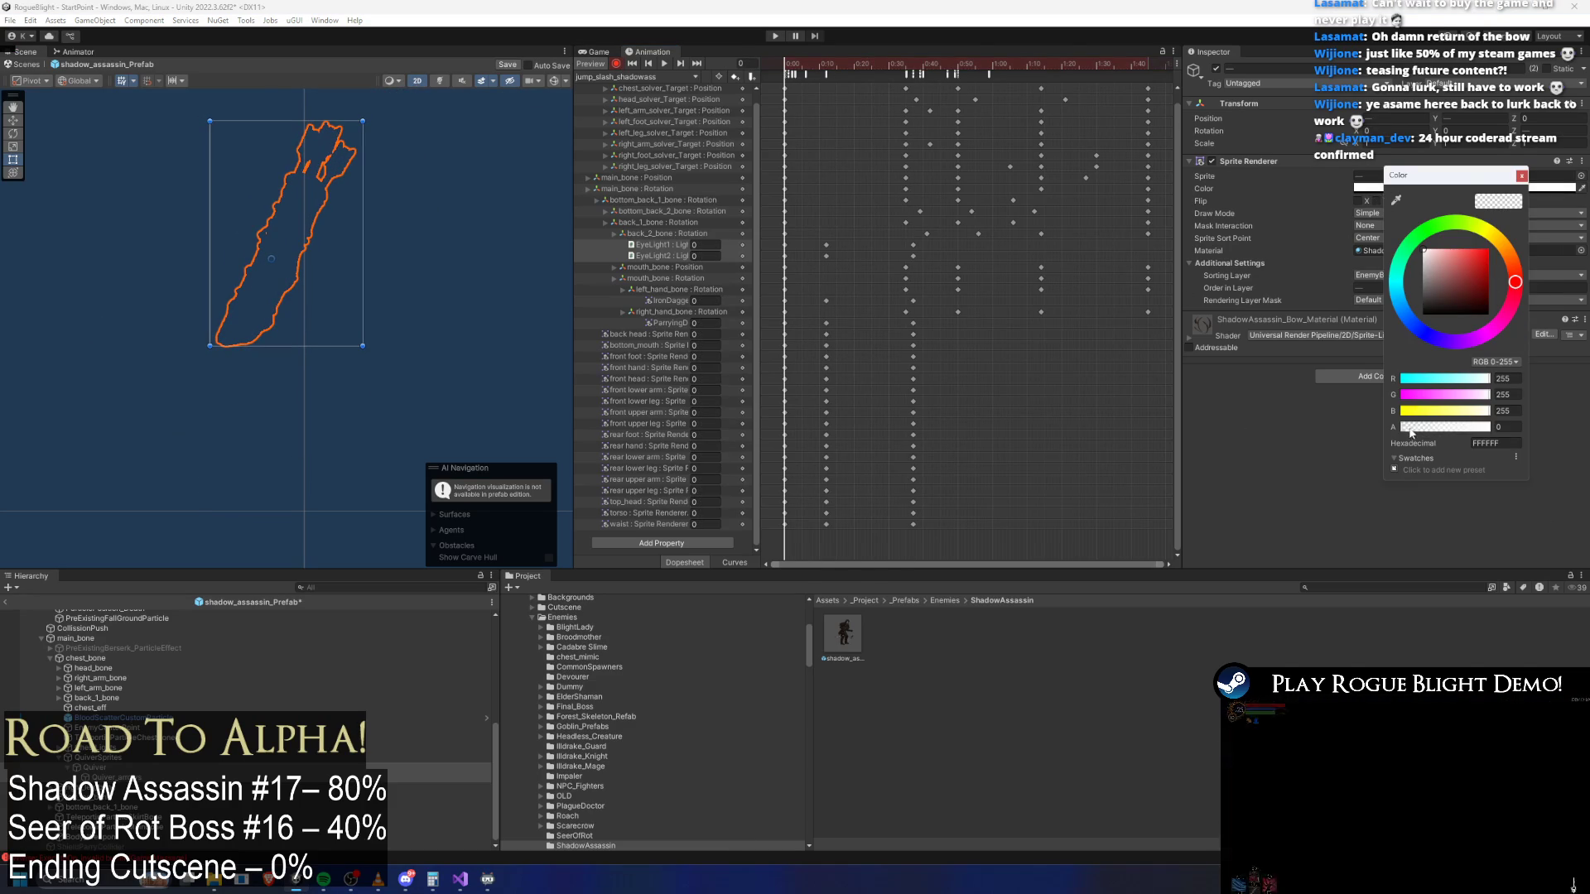
pyautogui.moveTo(816, 63); pyautogui.dragTo(826, 63)
pyautogui.moveTo(1432, 432); pyautogui.dragTo(1218, 357)
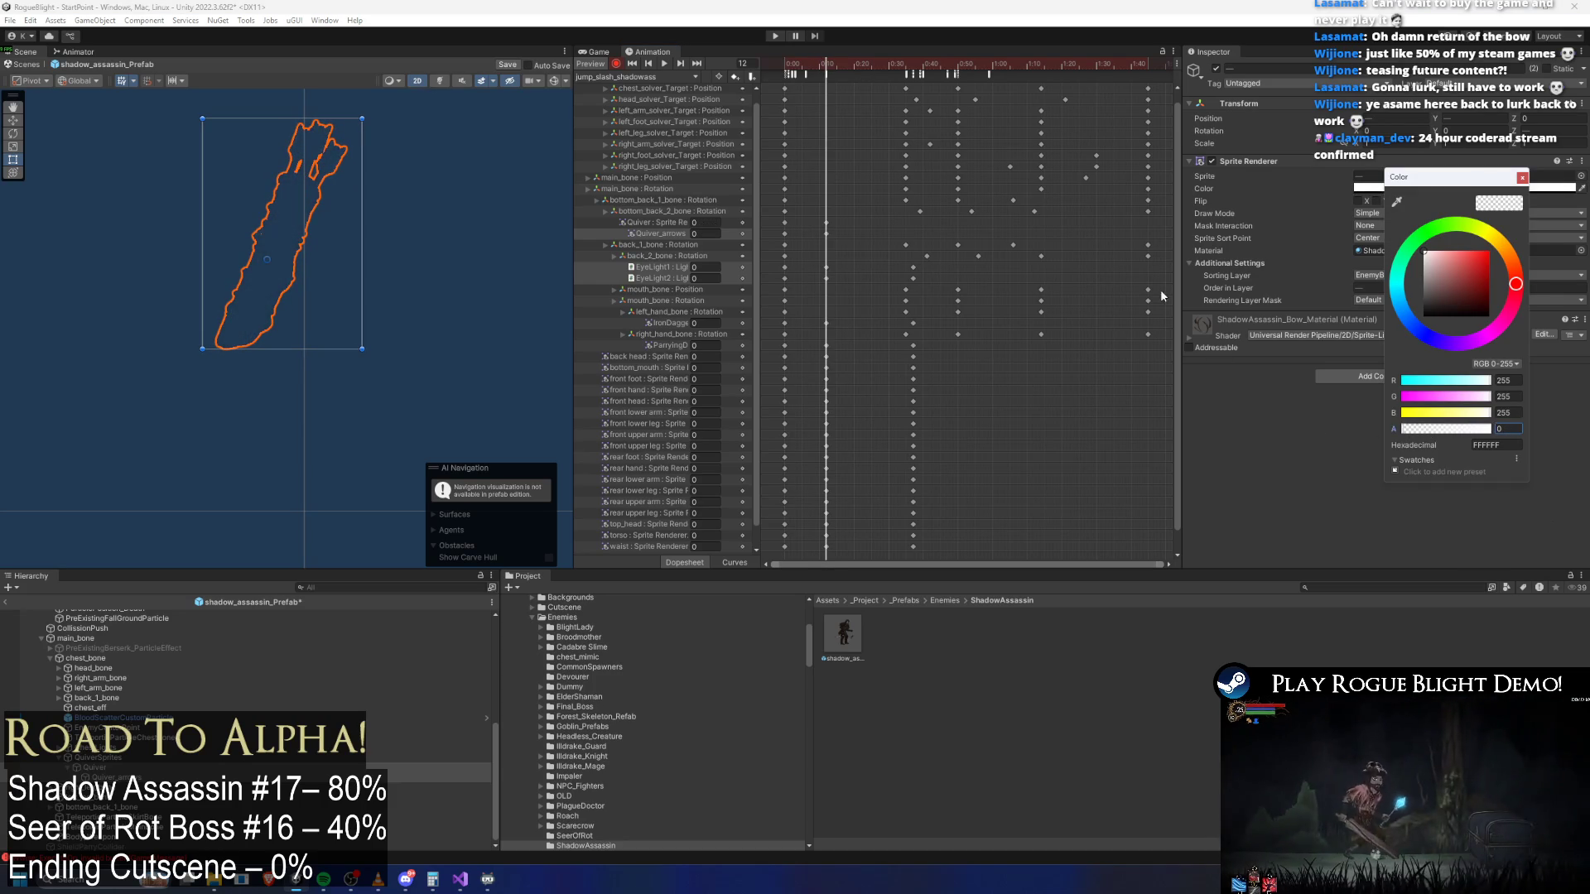
pyautogui.moveTo(907, 66); pyautogui.dragTo(913, 67)
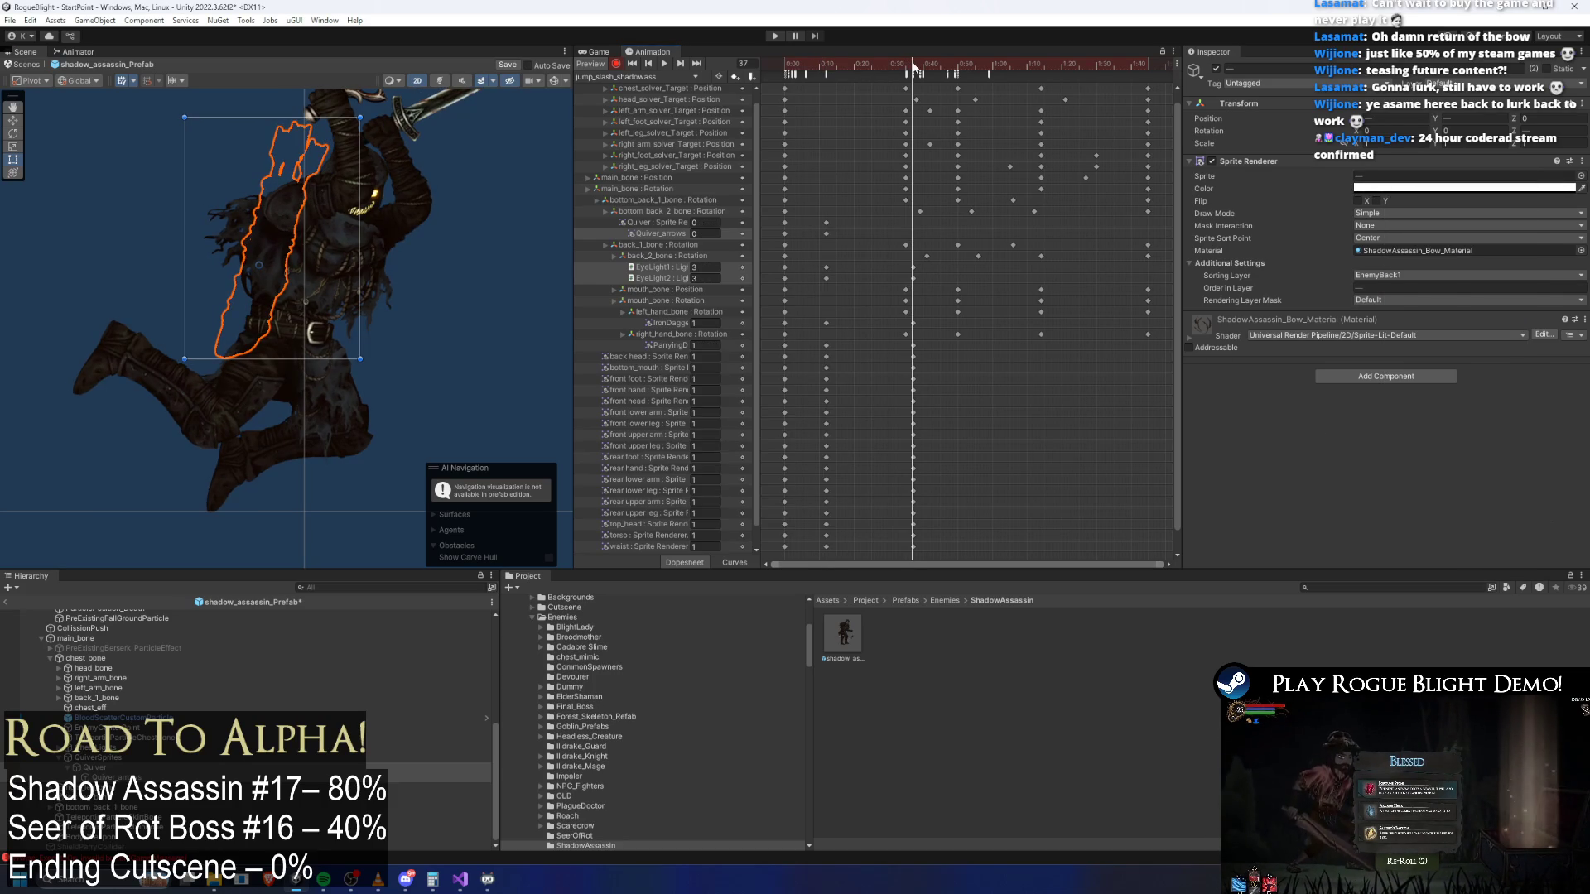
pyautogui.click(1426, 189)
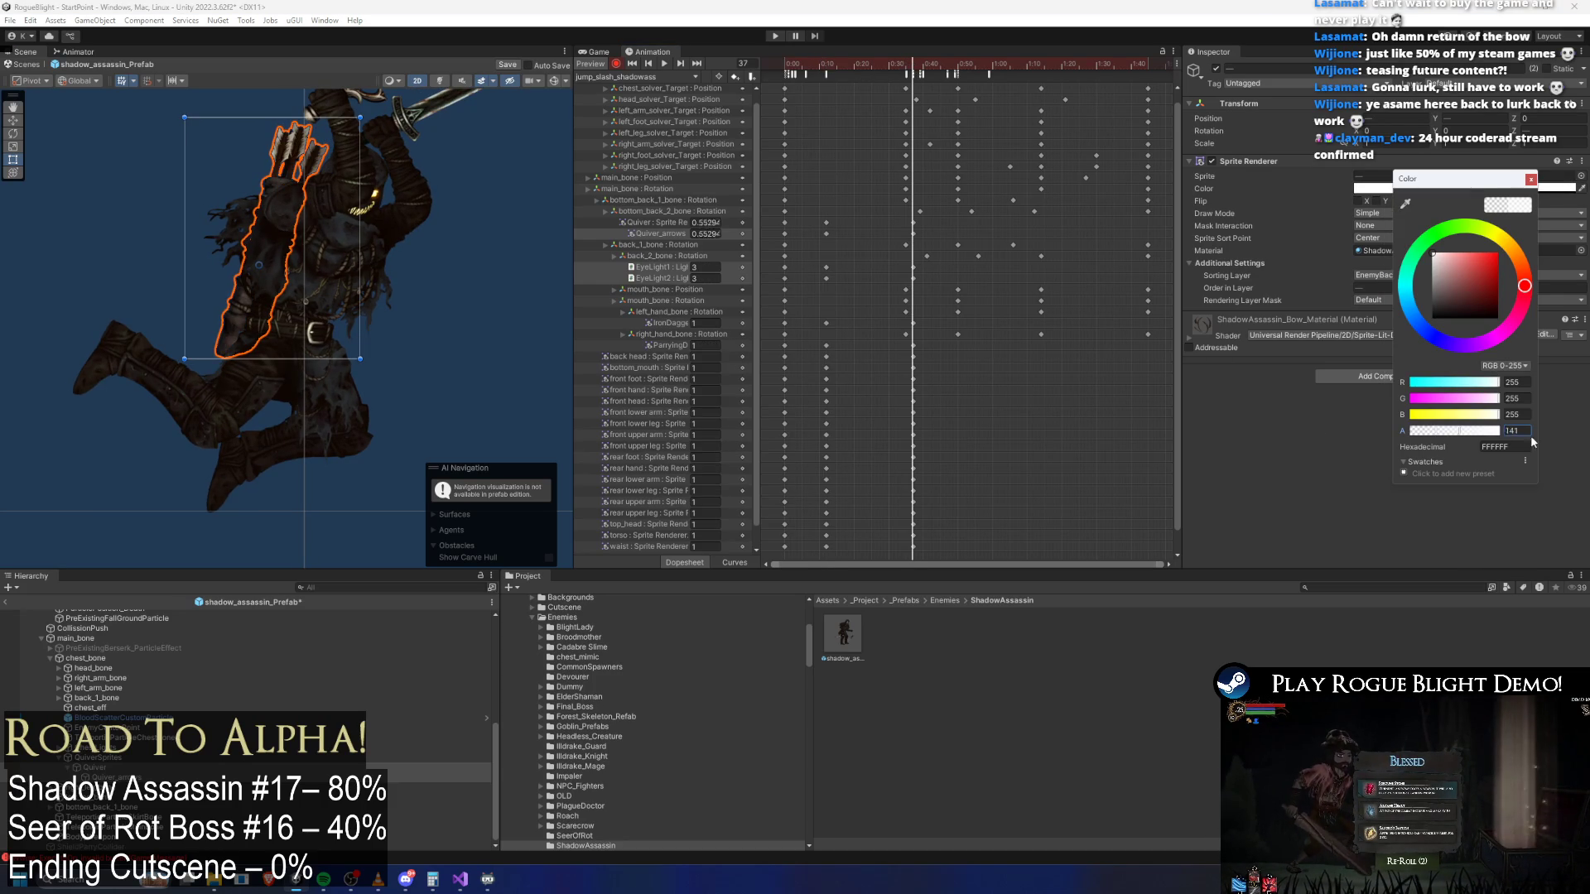
pyautogui.moveTo(946, 71)
pyautogui.mouseDown()
pyautogui.moveTo(1013, 63)
pyautogui.moveTo(1149, 88)
pyautogui.mouseUp()
pyautogui.moveTo(910, 217)
pyautogui.mouseDown()
pyautogui.moveTo(940, 235)
pyautogui.moveTo(887, 611)
pyautogui.mouseUp()
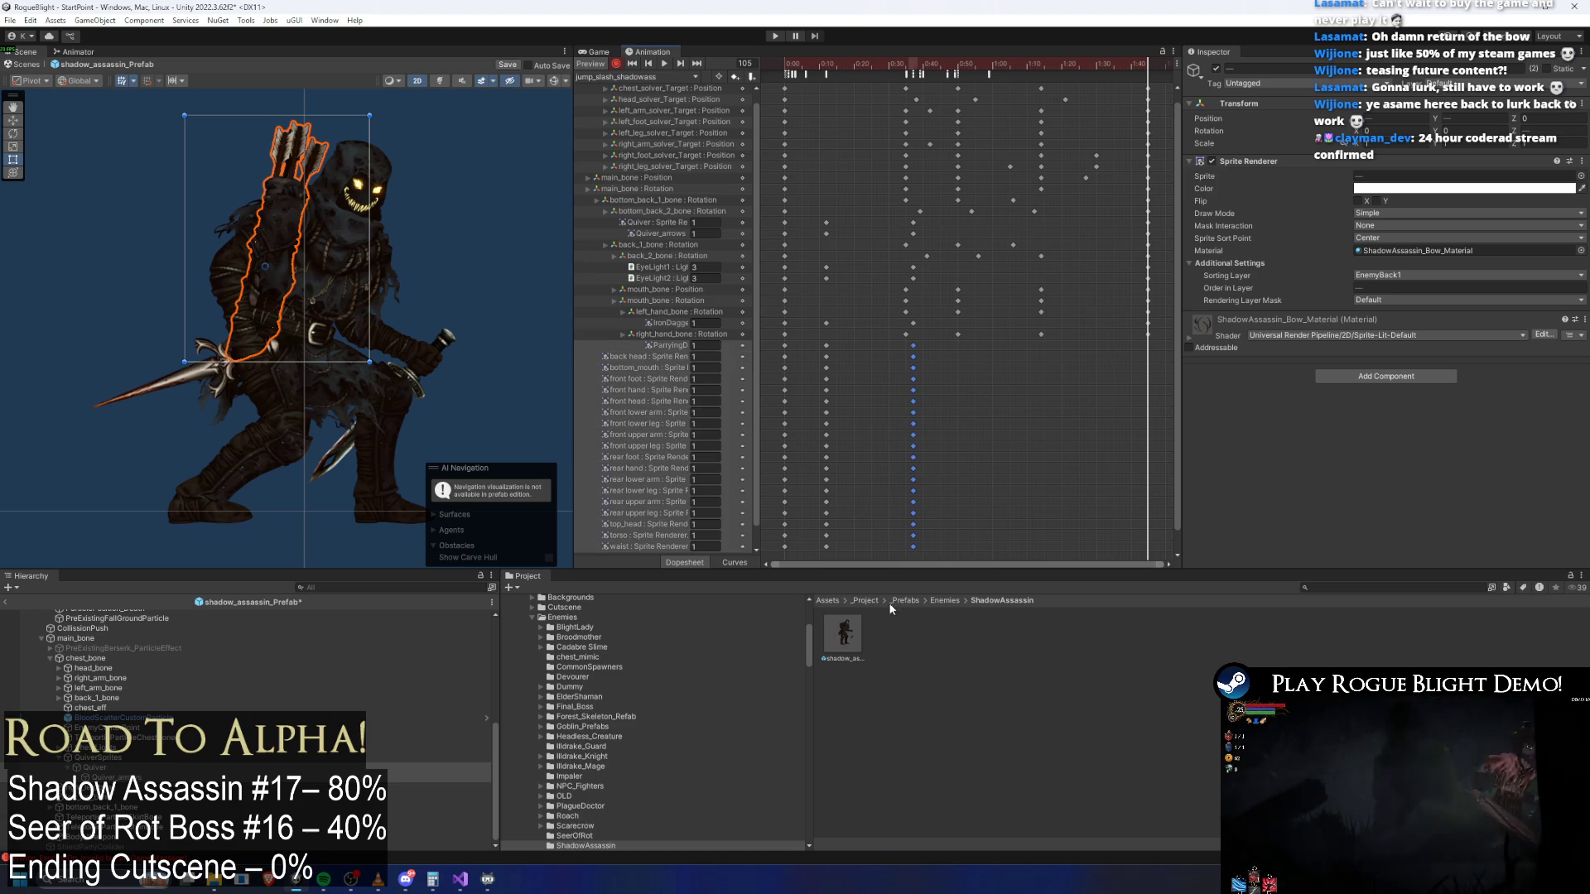
pyautogui.hotkey('ctrl', 's')
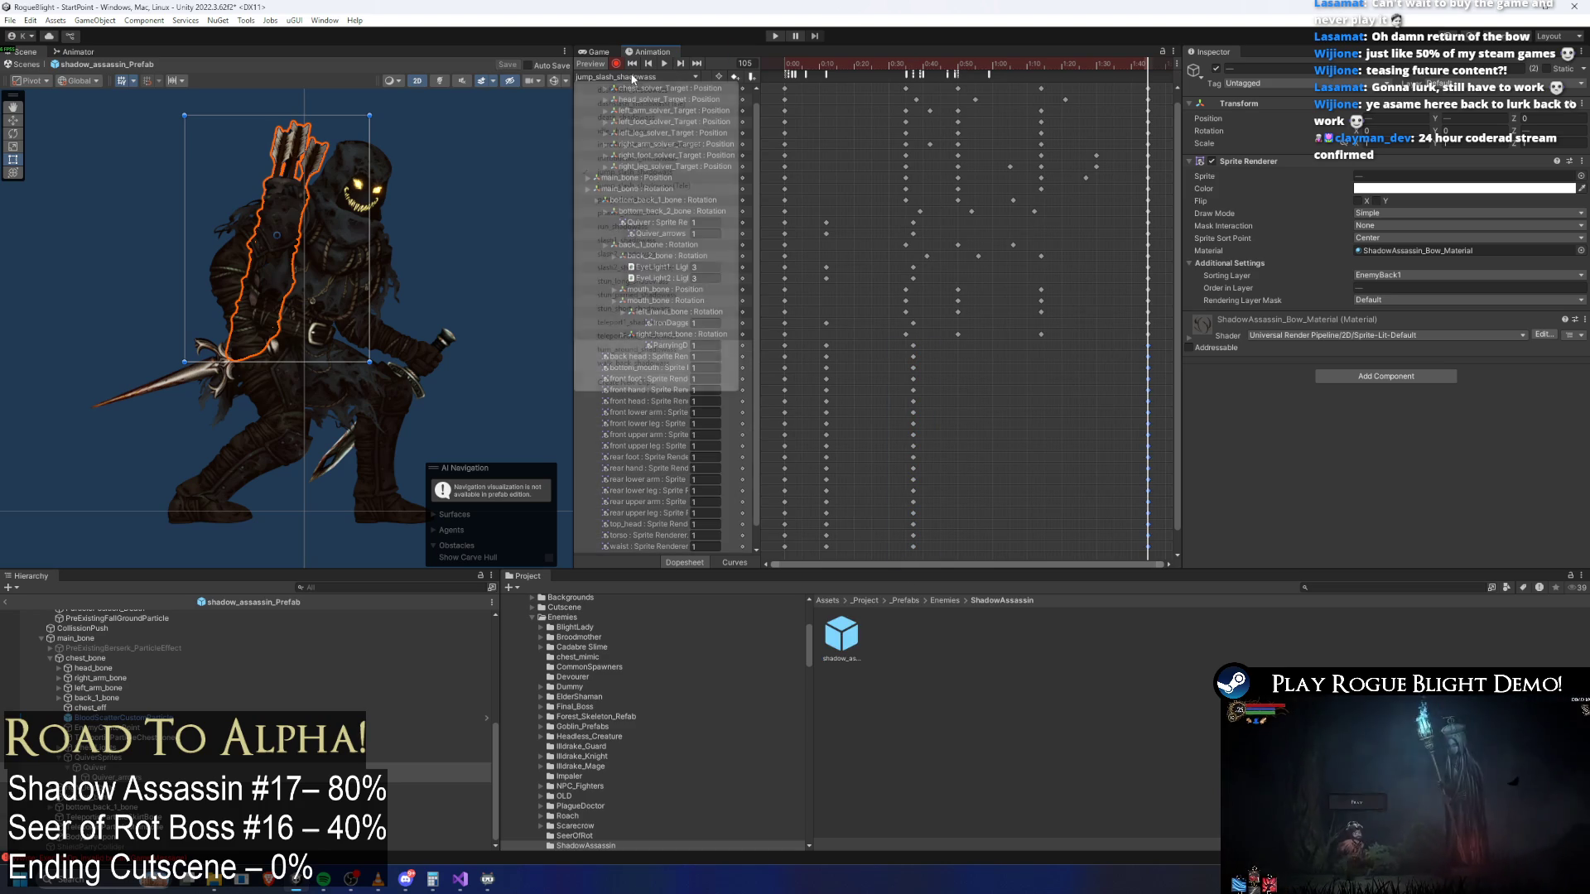
# In jump_slash_shadowass(Tele), start recording and key the quiver alpha to 52 at frame 0
pyautogui.click(637, 76)
pyautogui.click(670, 186)
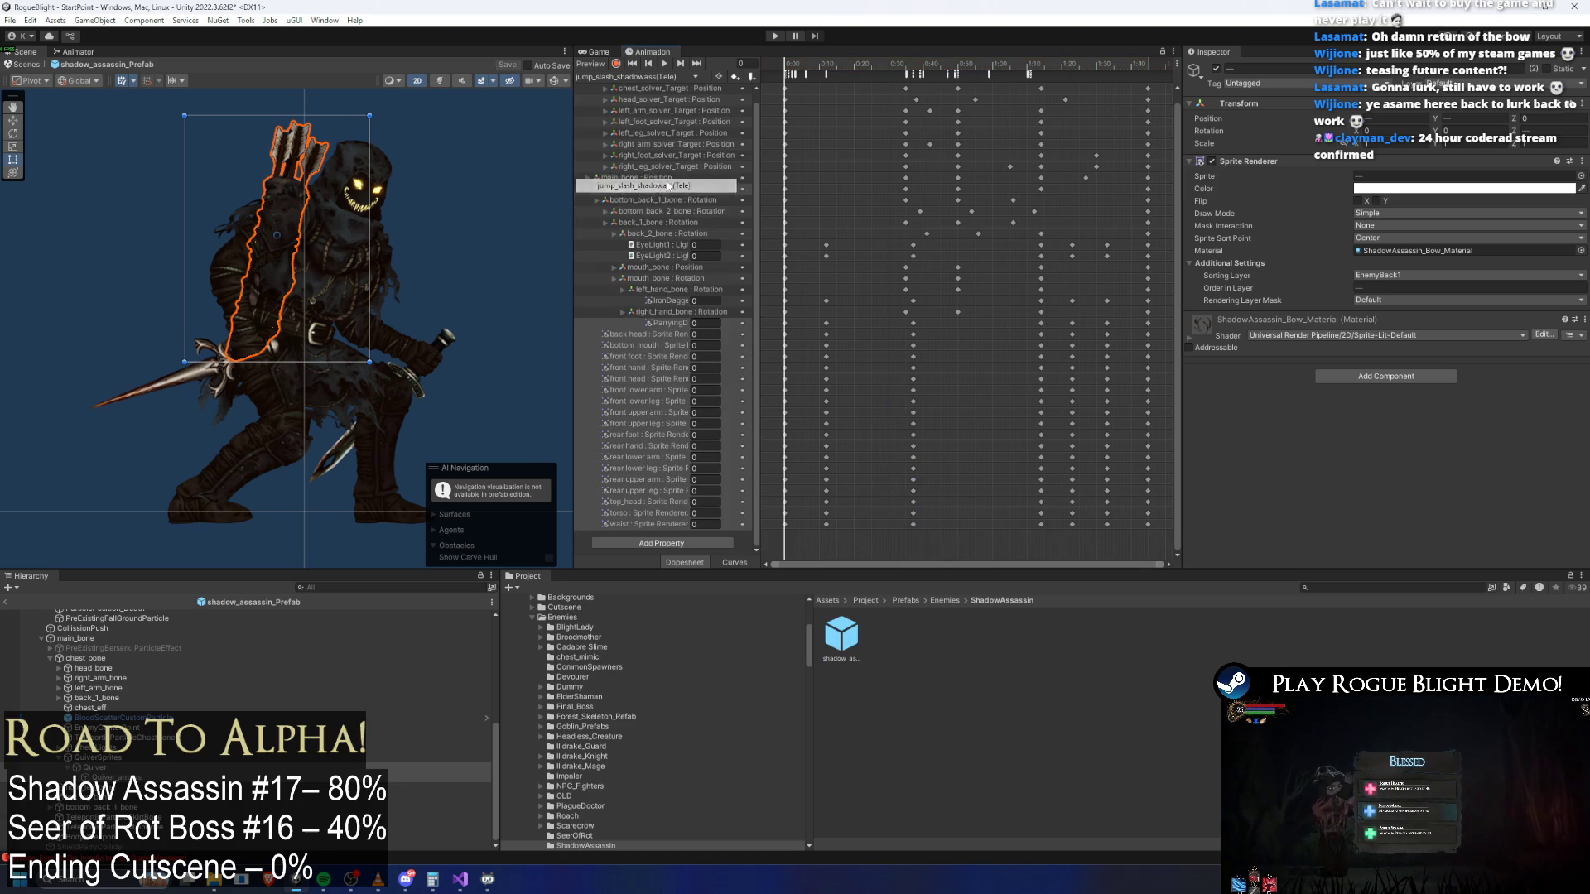
pyautogui.click(809, 67)
pyautogui.click(617, 63)
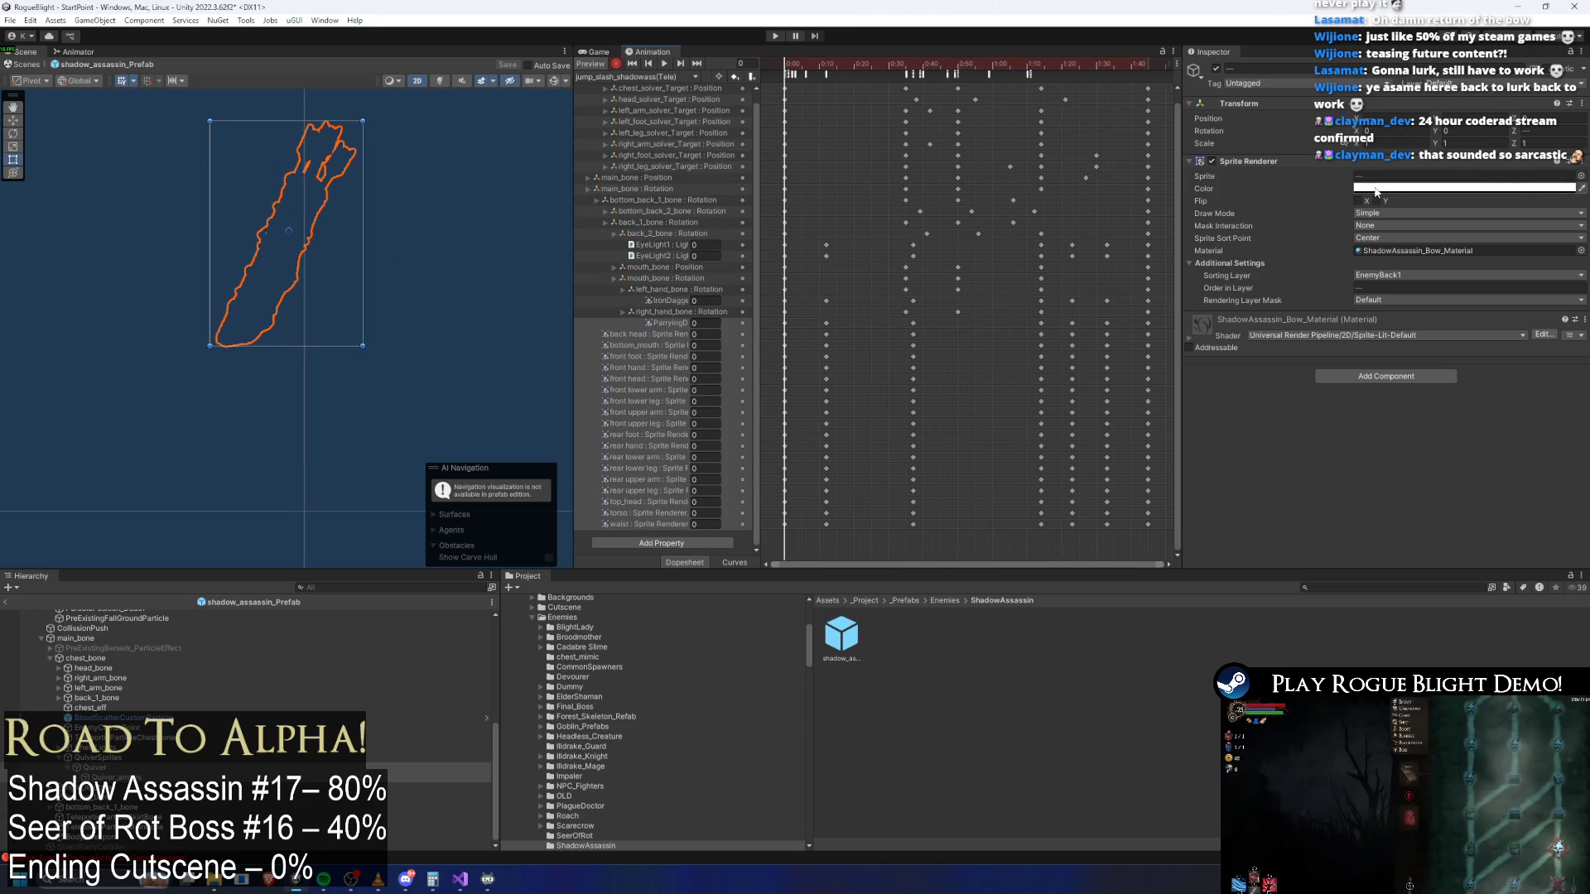
pyautogui.click(1408, 189)
pyautogui.click(1410, 432)
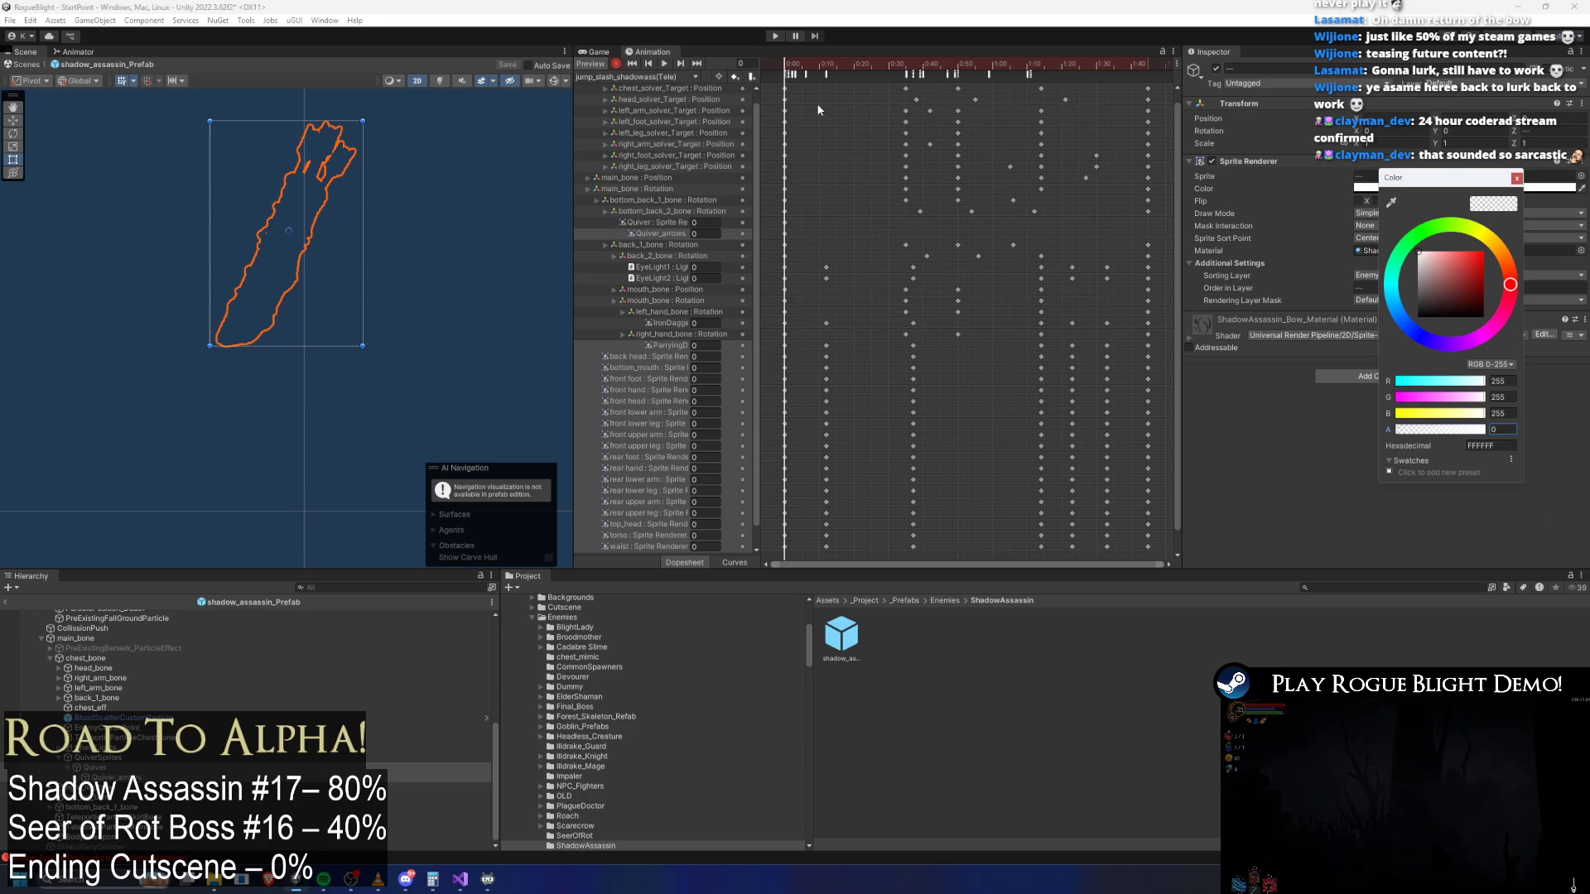
# Key the quiver alpha to 24 at frame 12 and fully opaque at frame 37
pyautogui.moveTo(831, 60)
pyautogui.mouseDown()
pyautogui.moveTo(851, 61)
pyautogui.moveTo(825, 66)
pyautogui.mouseUp()
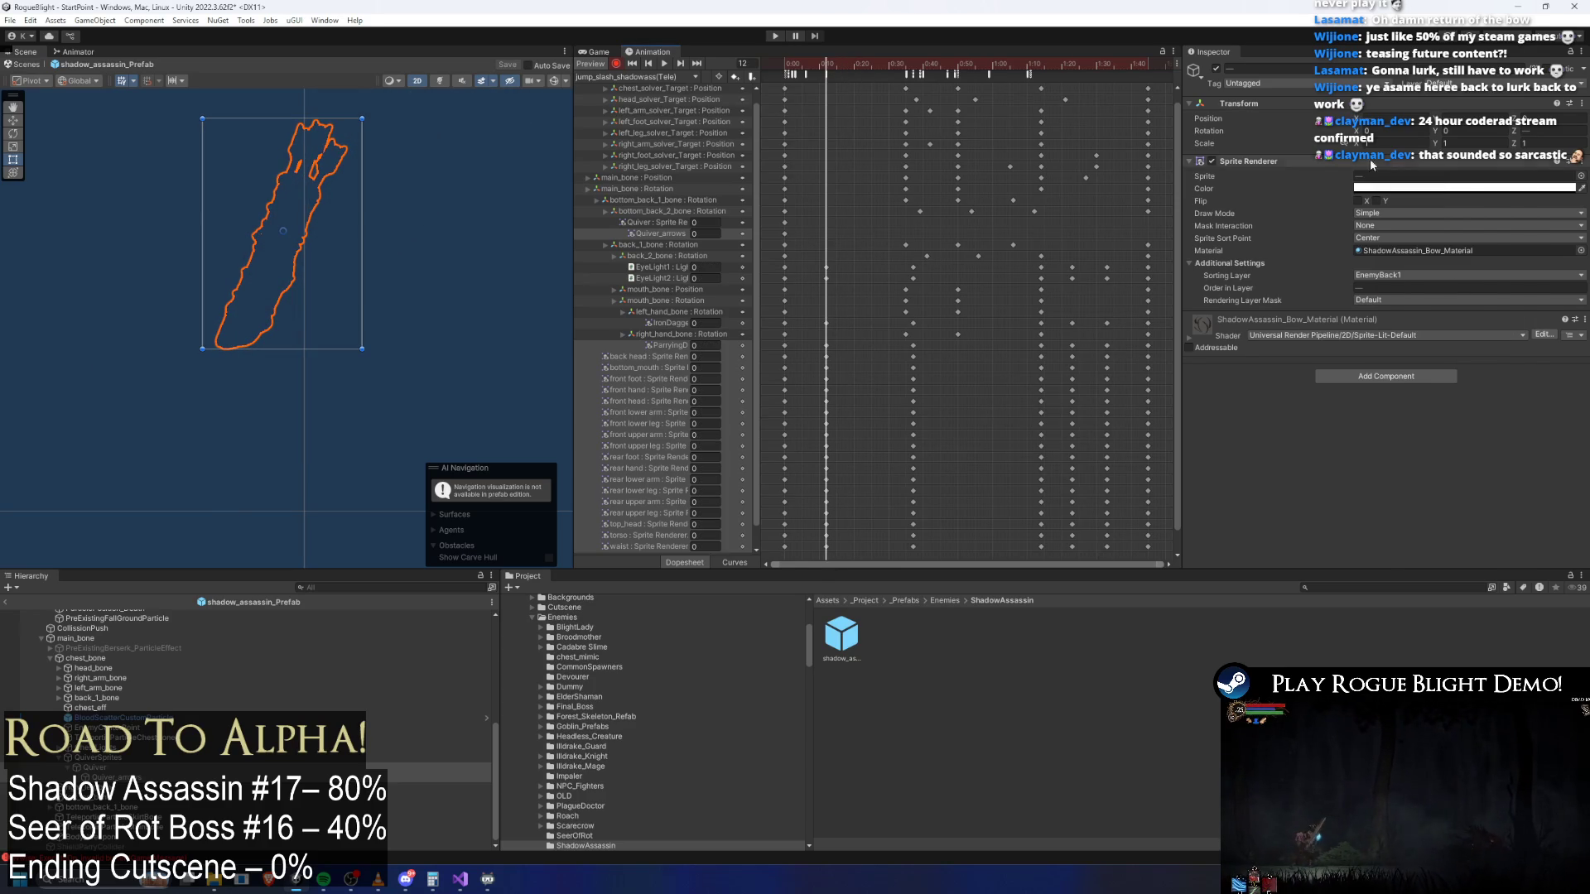
pyautogui.click(1368, 189)
pyautogui.click(1392, 430)
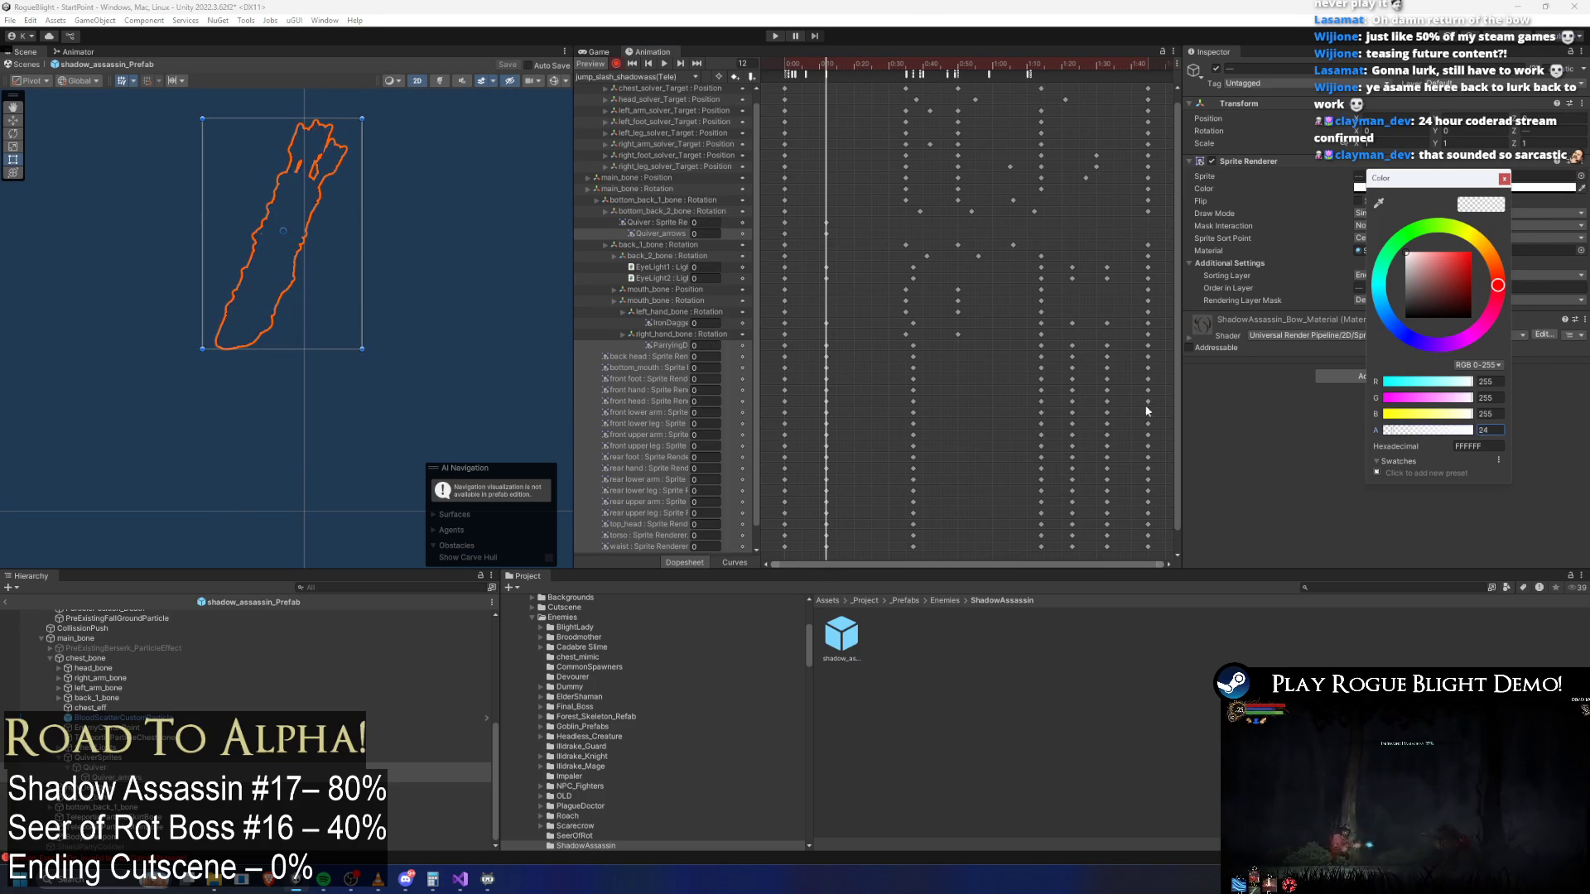
pyautogui.click(909, 63)
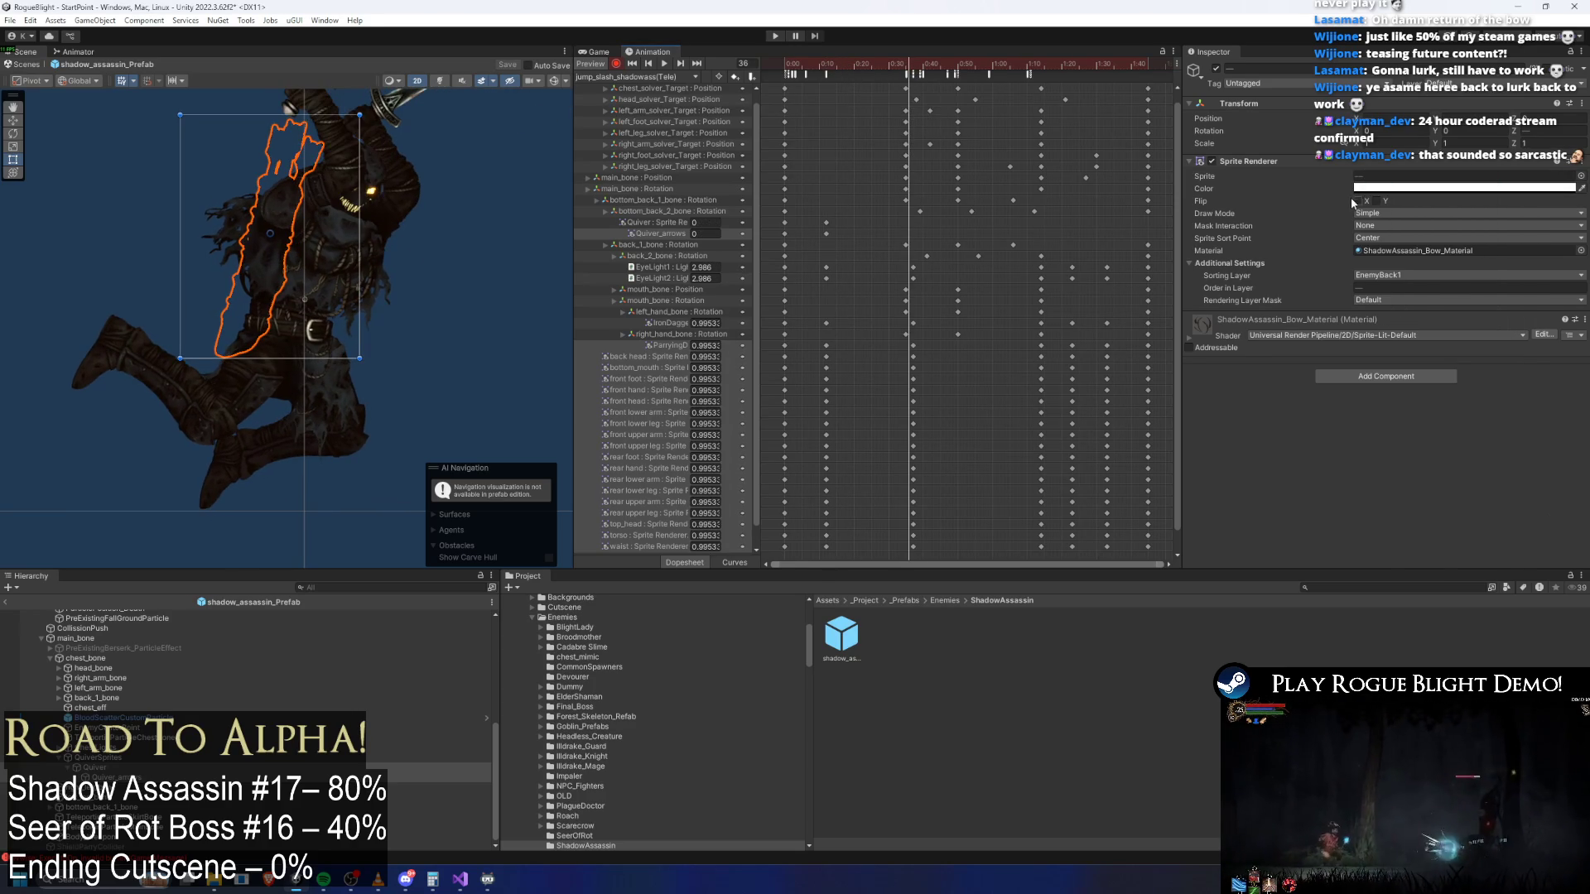
pyautogui.press('.')
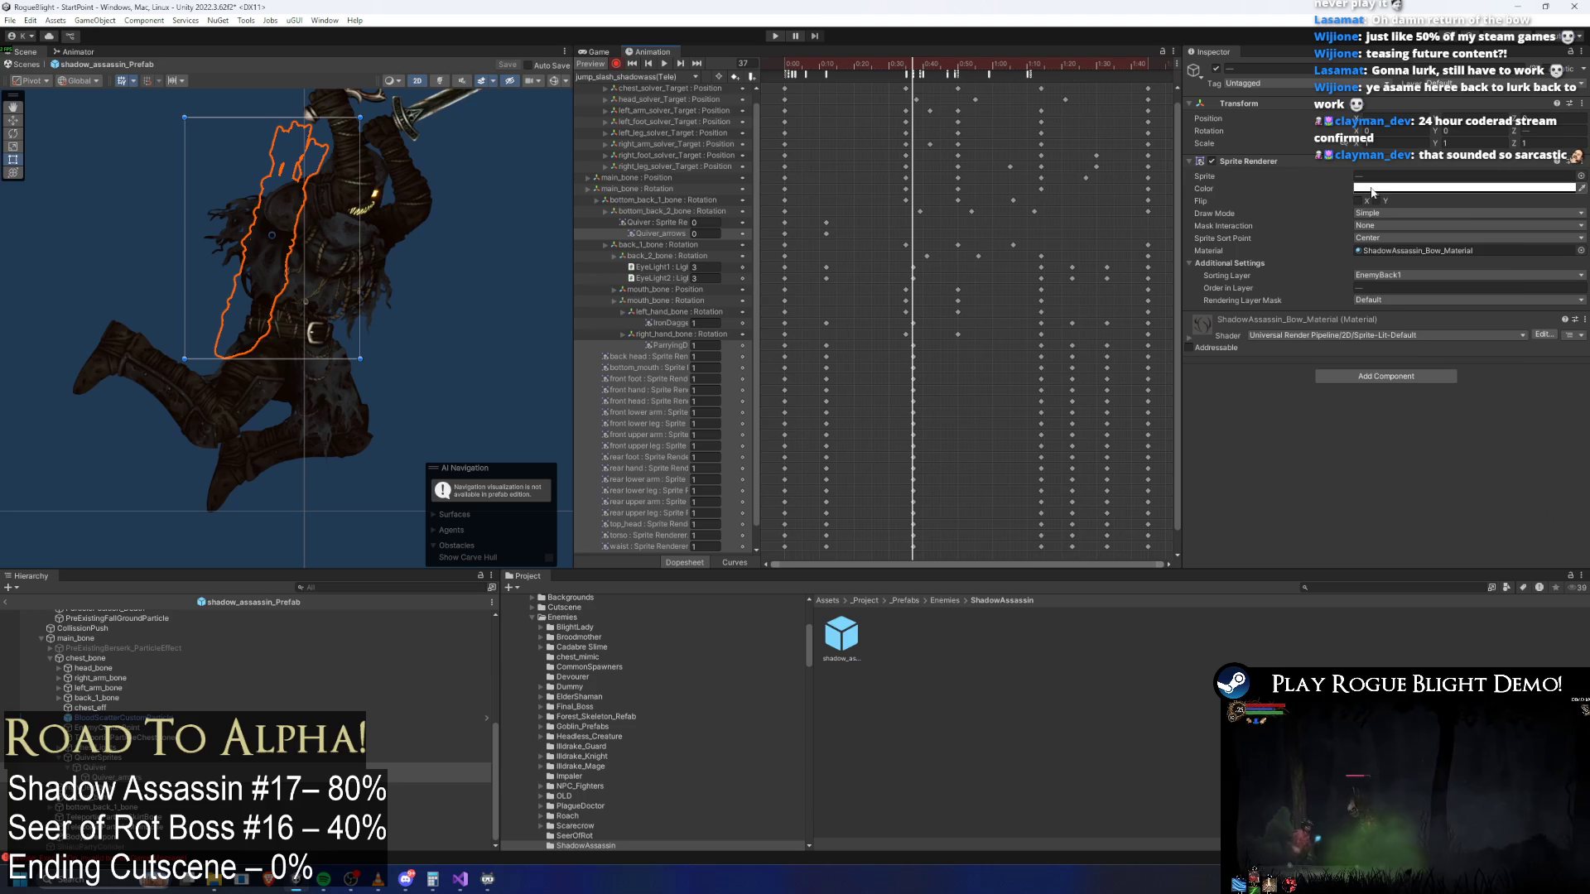
pyautogui.click(1463, 188)
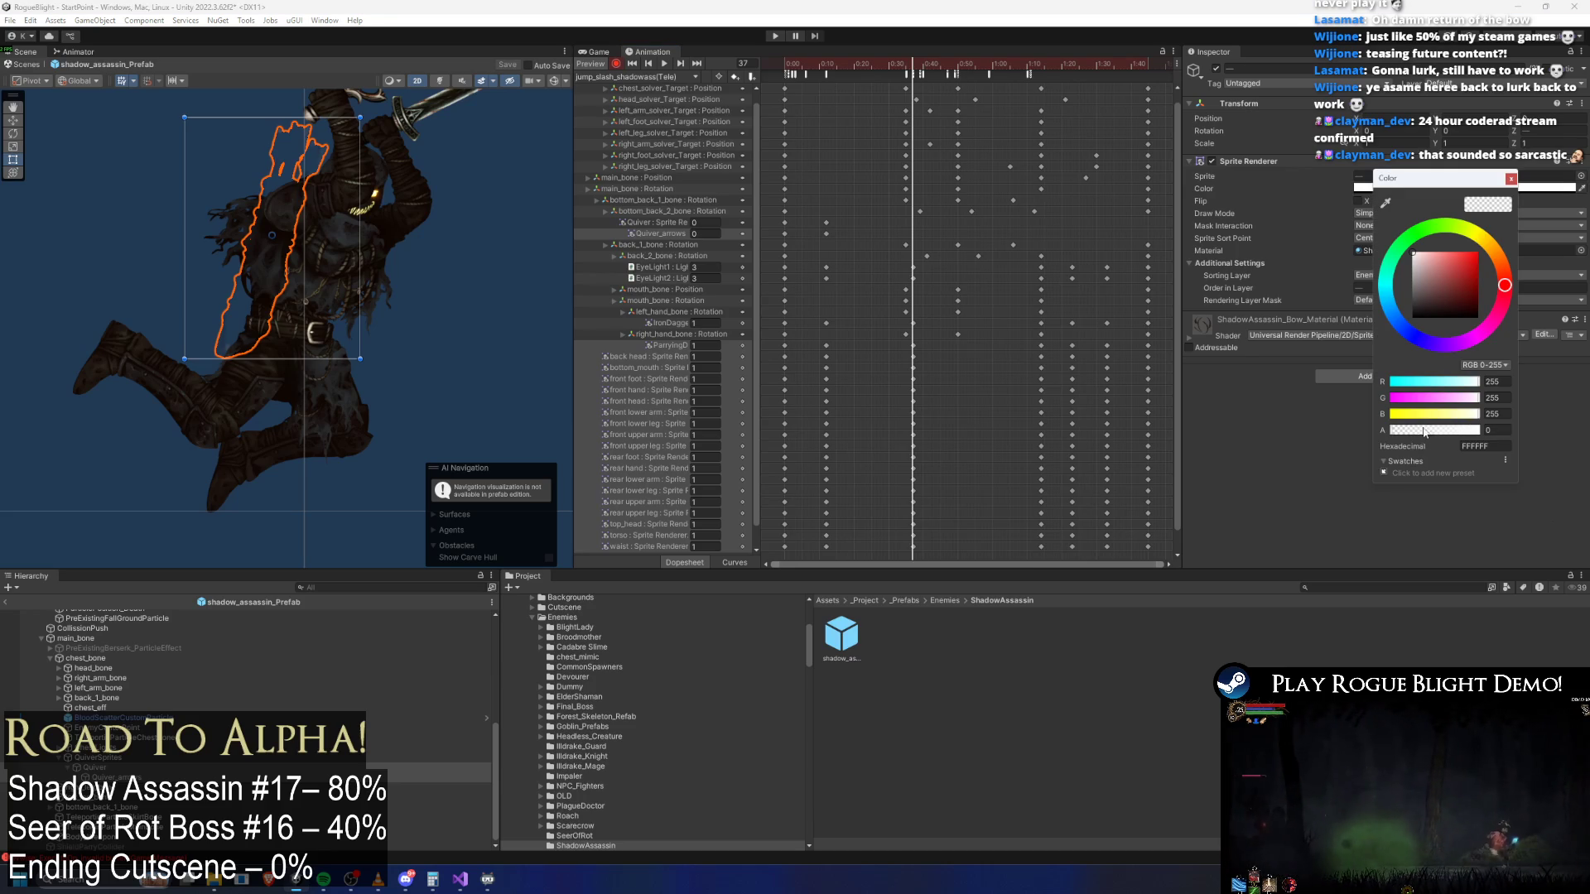
pyautogui.moveTo(1423, 430); pyautogui.dragTo(1483, 430)
pyautogui.click(932, 215)
# Key the quiver alpha to 0 further into the clip, then scrub to frame 93
pyautogui.moveTo(1025, 64)
pyautogui.mouseDown()
pyautogui.moveTo(1130, 66)
pyautogui.moveTo(1072, 66)
pyautogui.mouseUp()
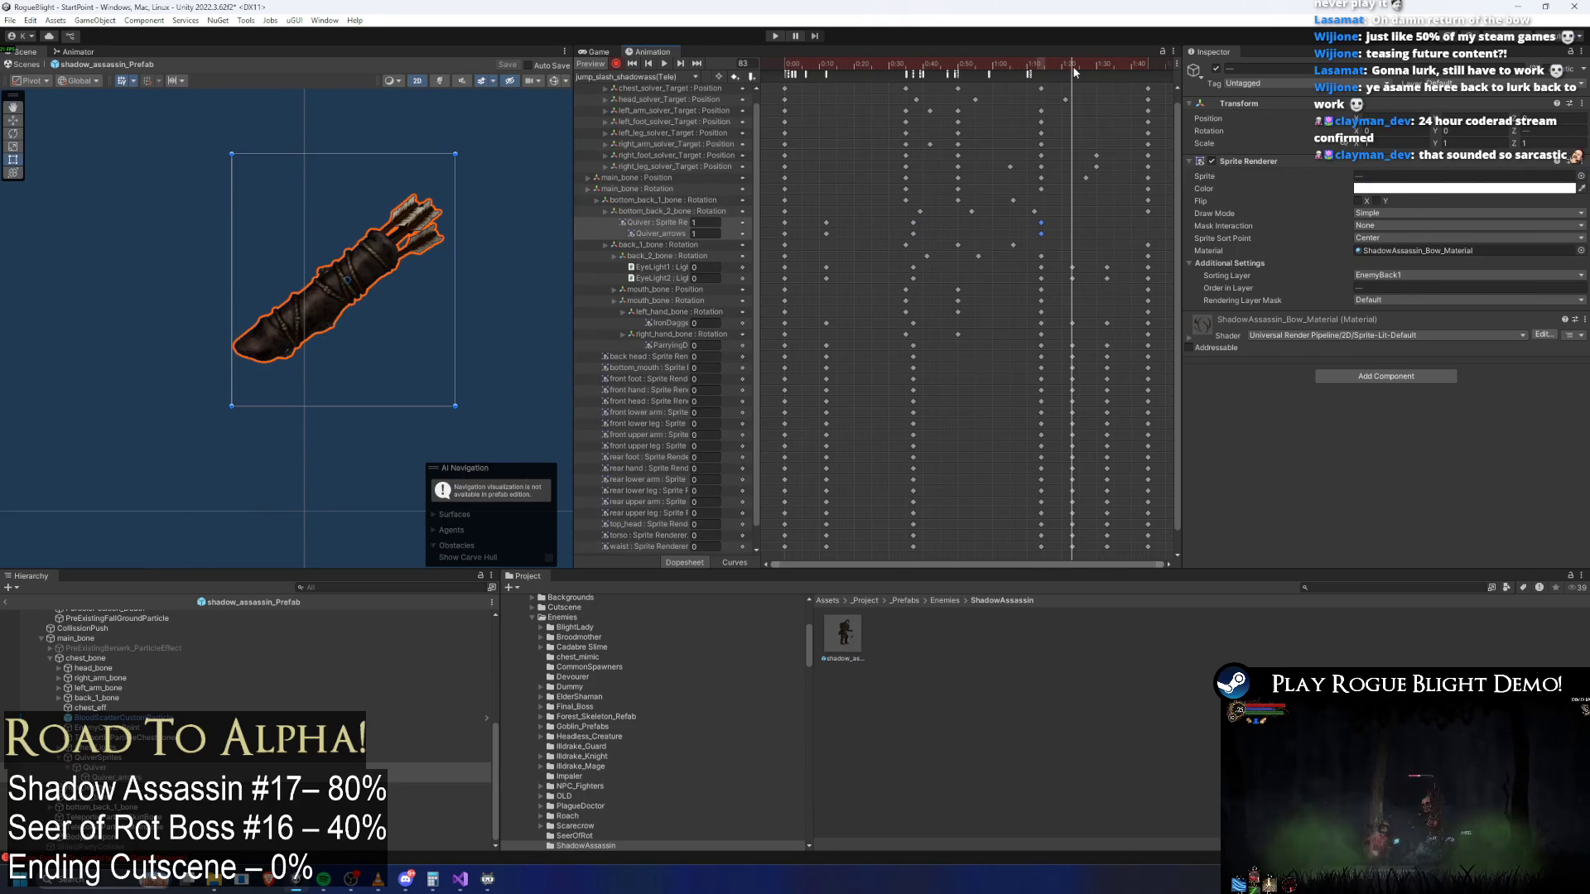
pyautogui.click(1359, 189)
pyautogui.click(1496, 434)
pyautogui.write('0')
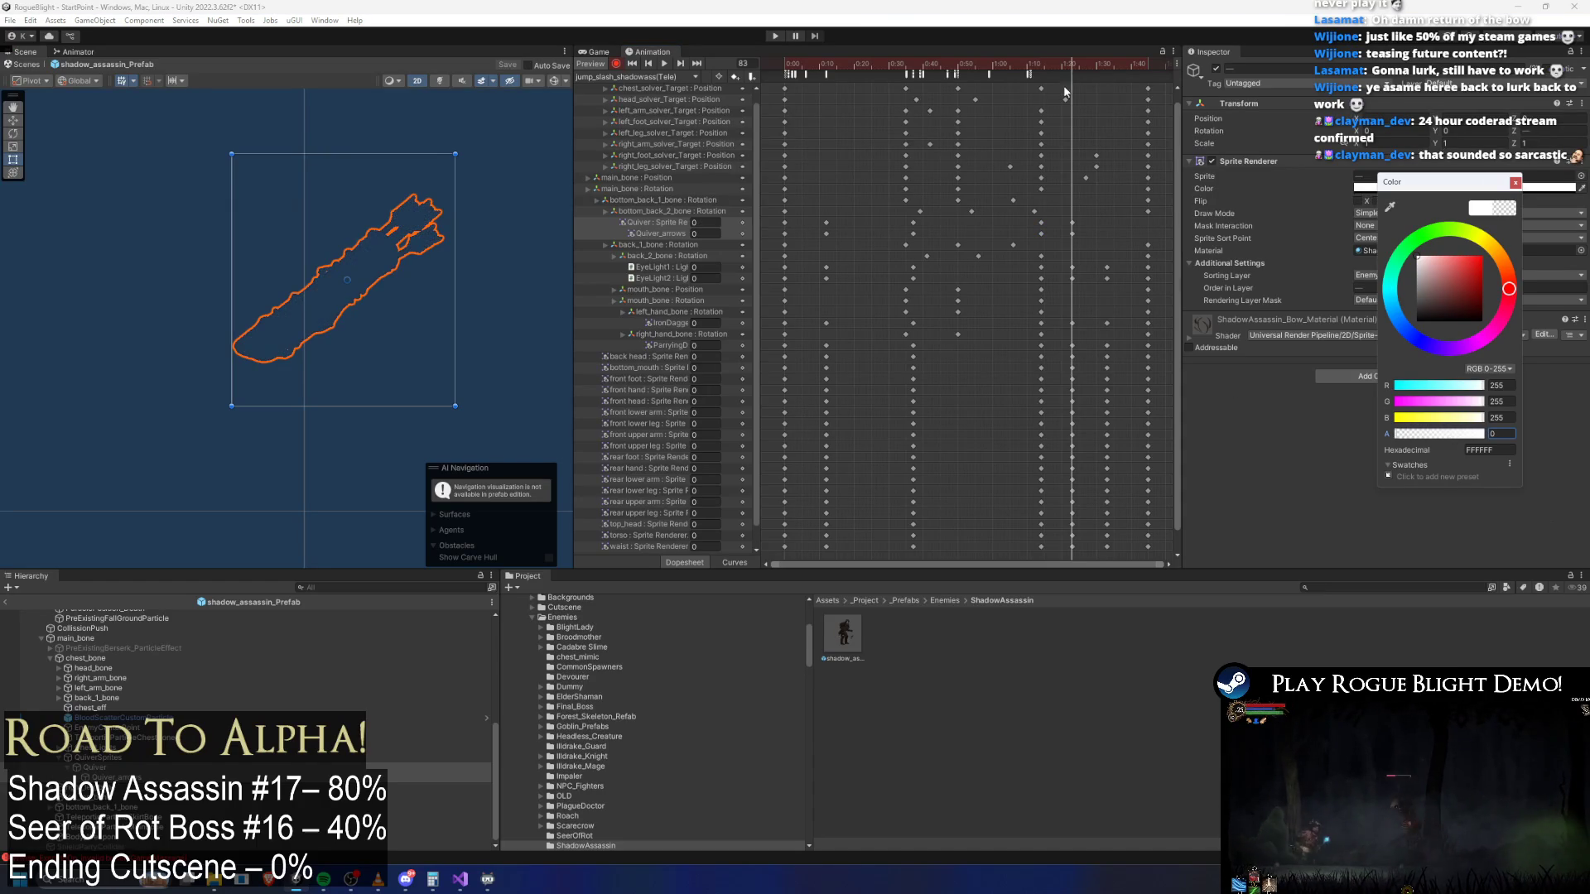
pyautogui.moveTo(1095, 61); pyautogui.dragTo(1146, 63)
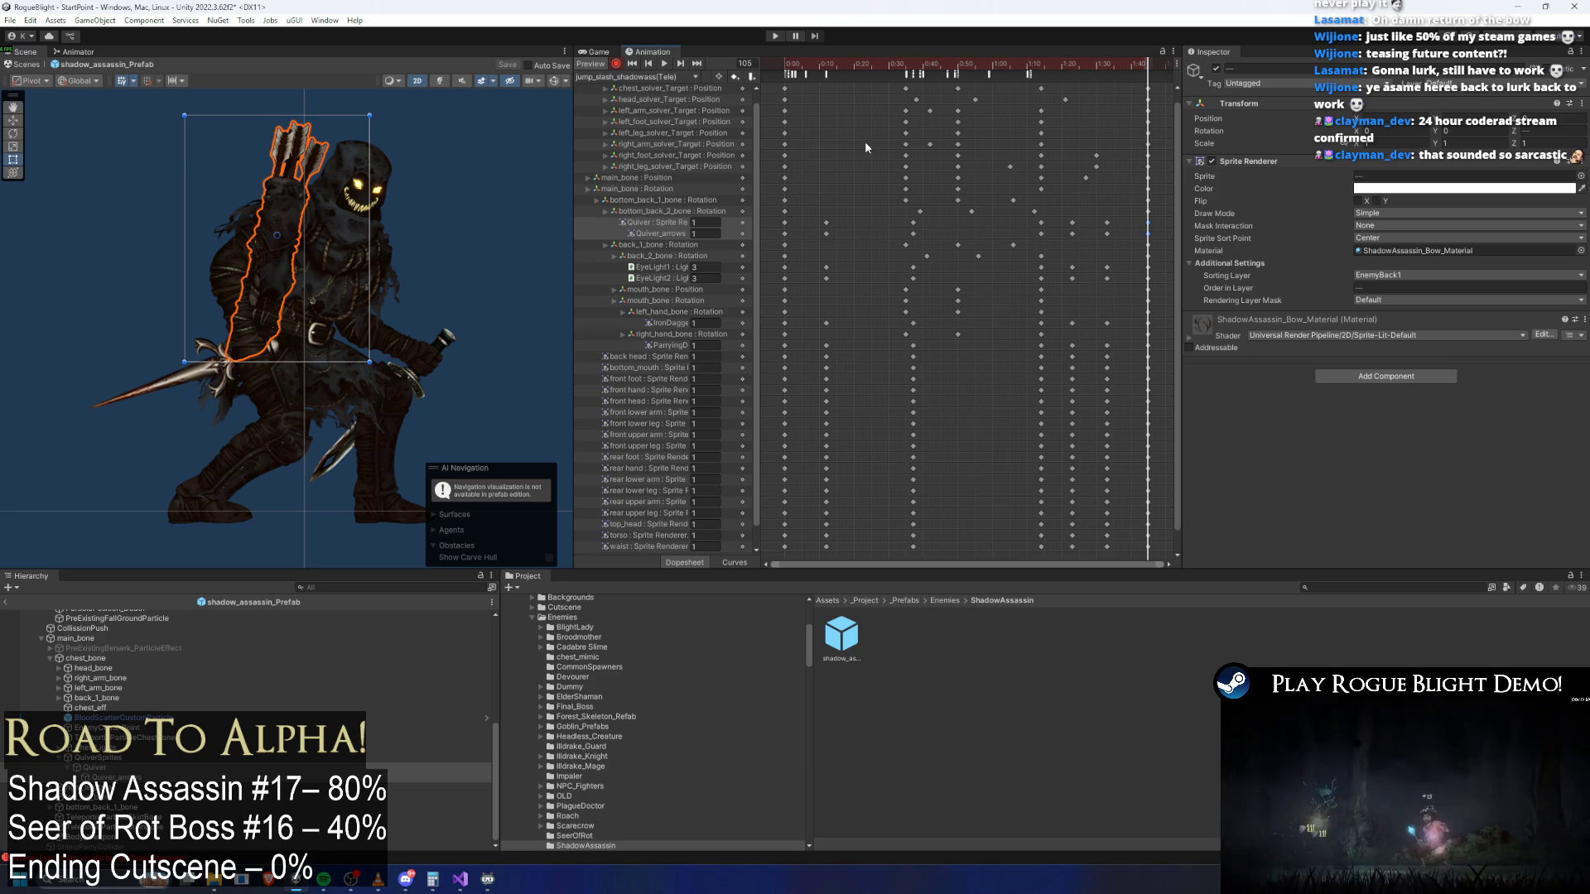
pyautogui.click(645, 74)
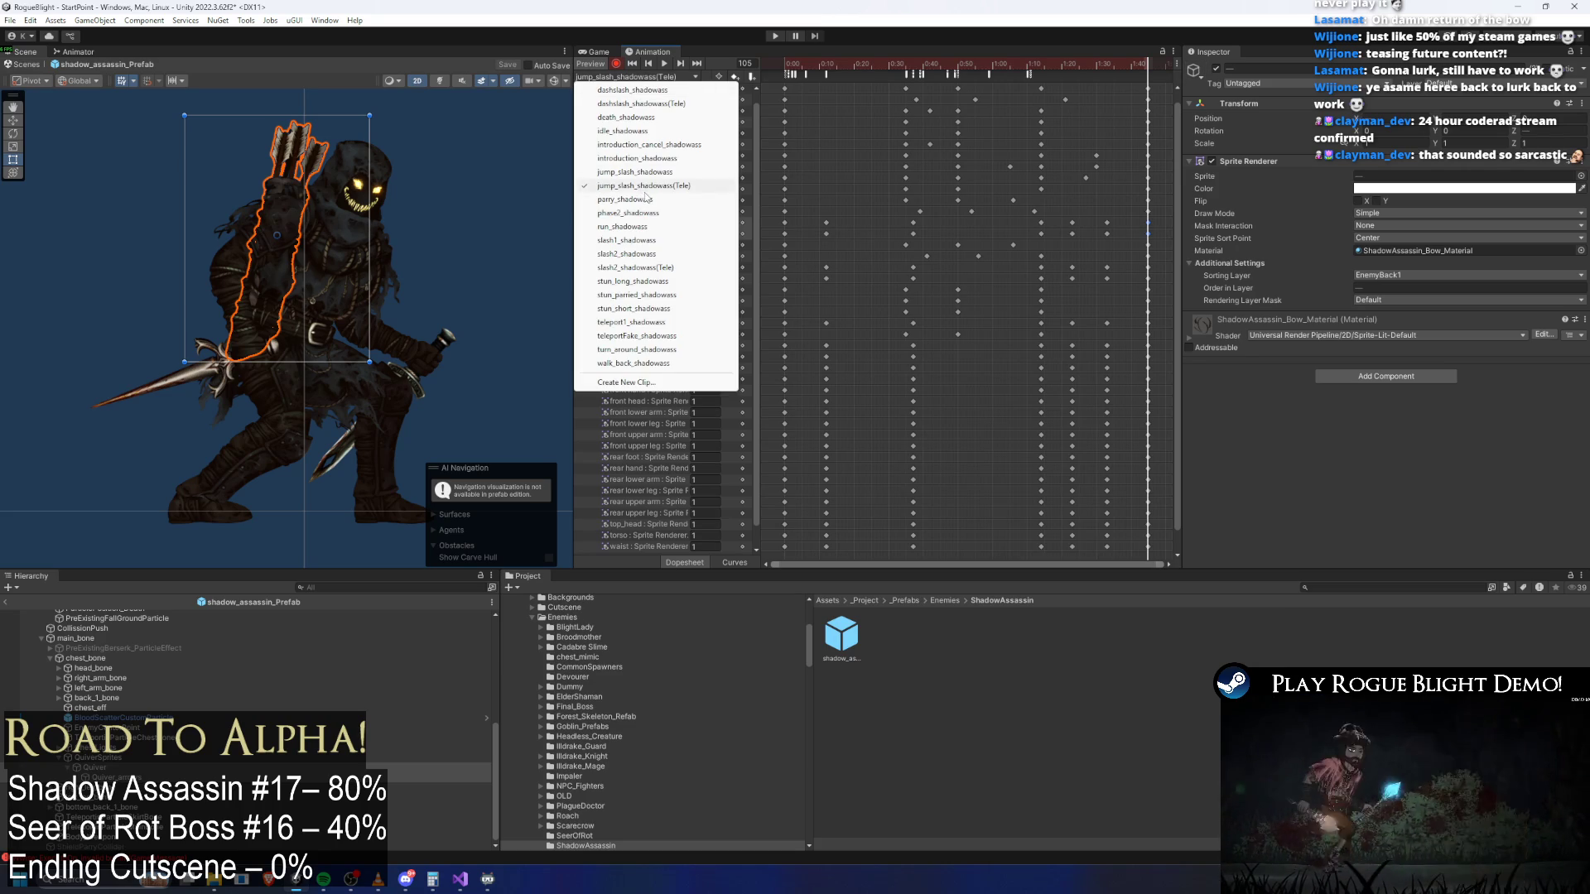
# In parry_shadowass, key the quiver fully opaque
pyautogui.click(671, 200)
pyautogui.click(796, 58)
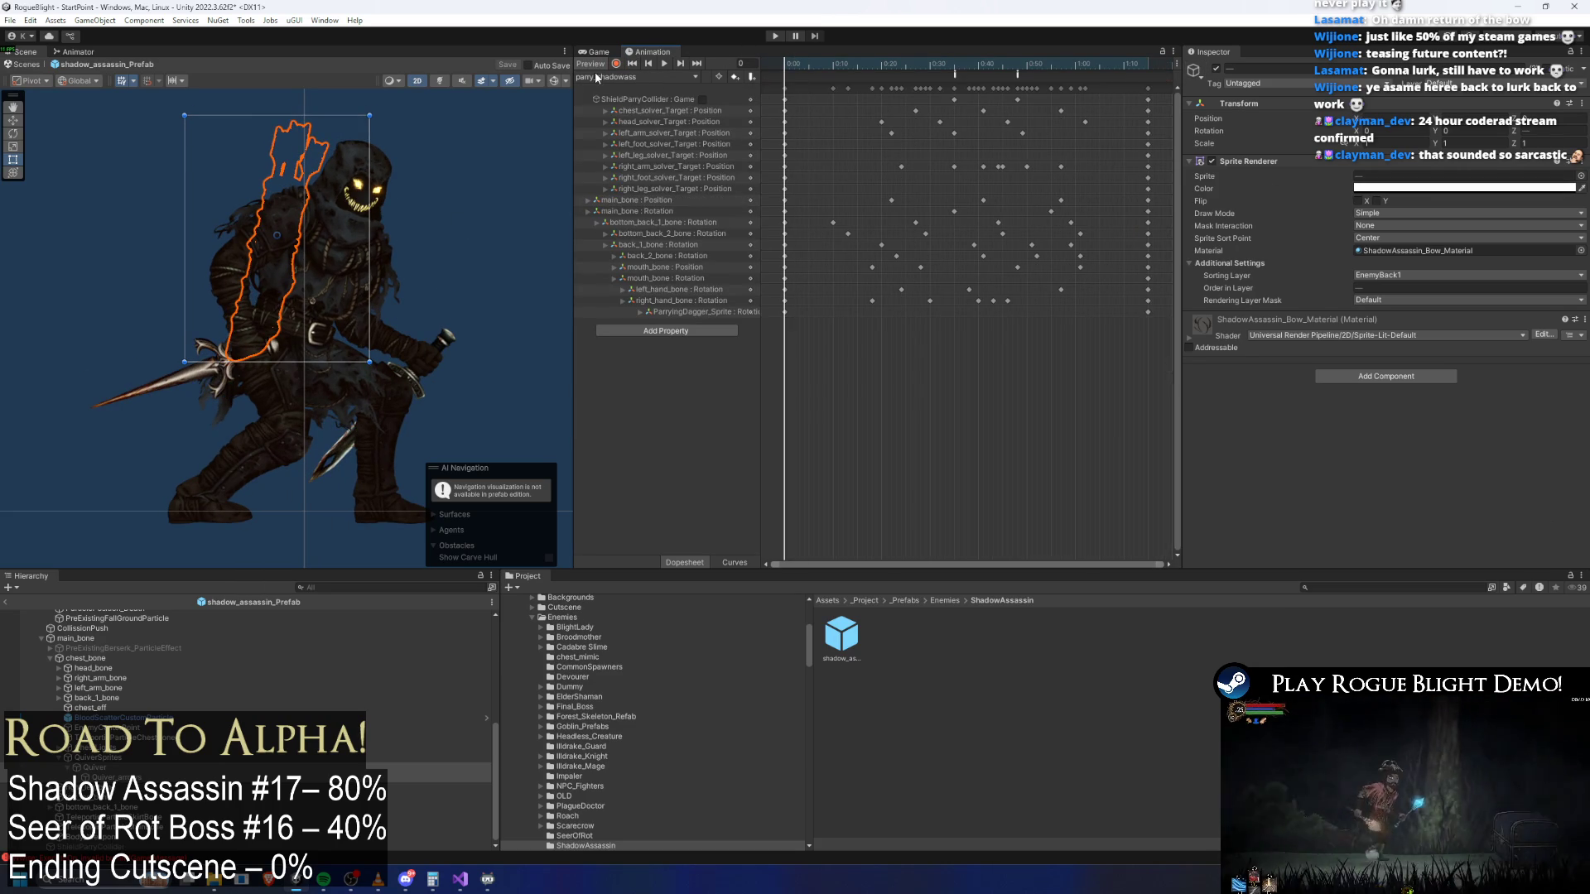
pyautogui.click(1374, 190)
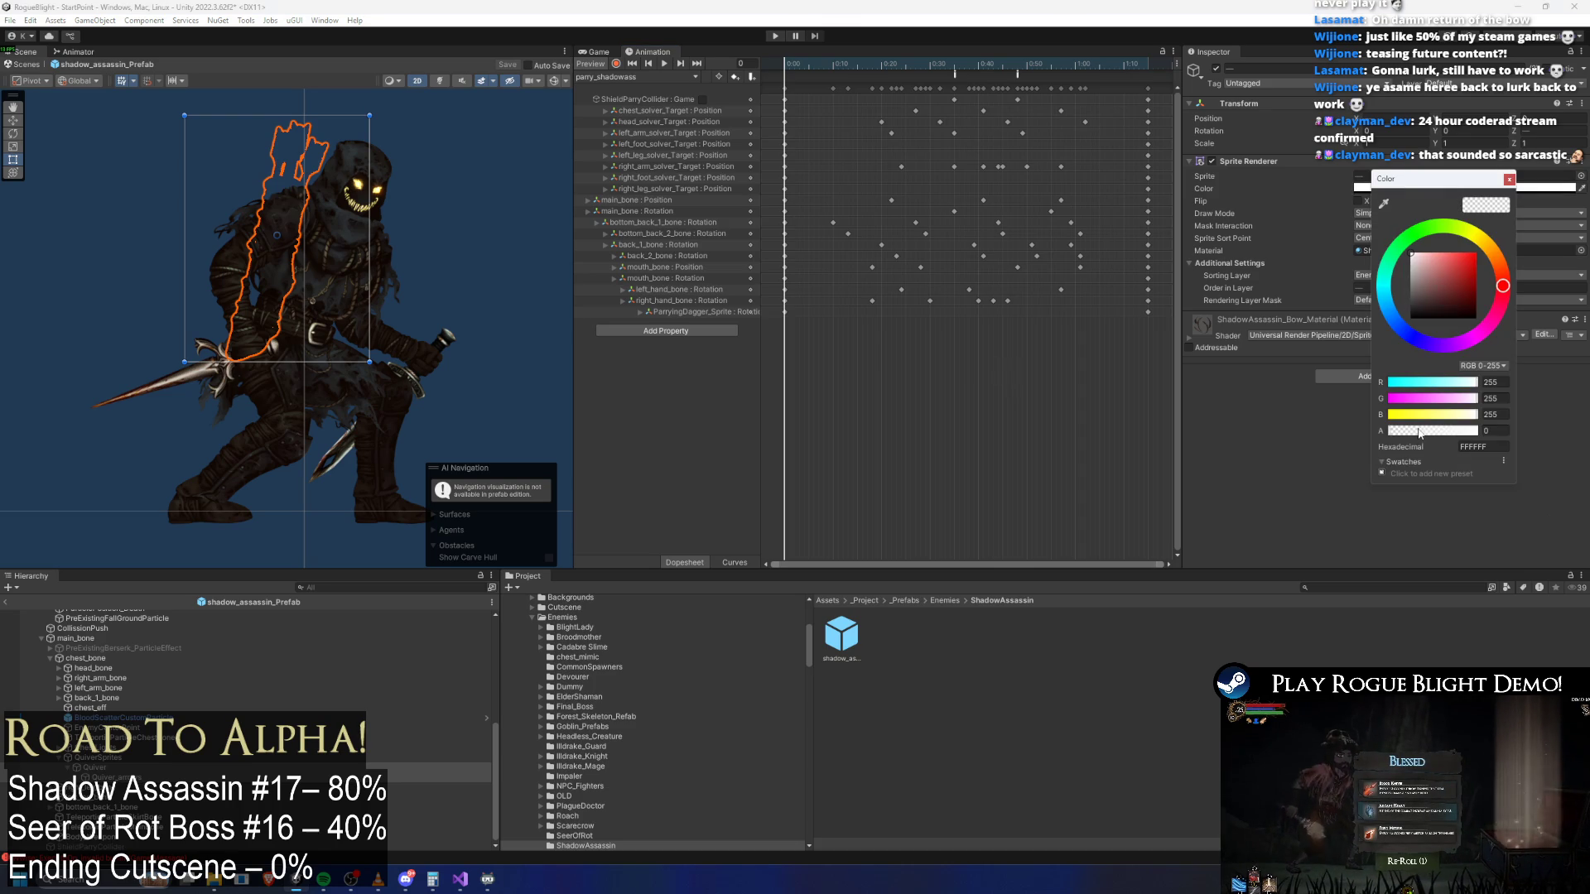
pyautogui.moveTo(1419, 431); pyautogui.dragTo(1479, 431)
# Check phase2_shadowass and run_shadowass, then open slash1_shadowass at frame 0
pyautogui.click(649, 77)
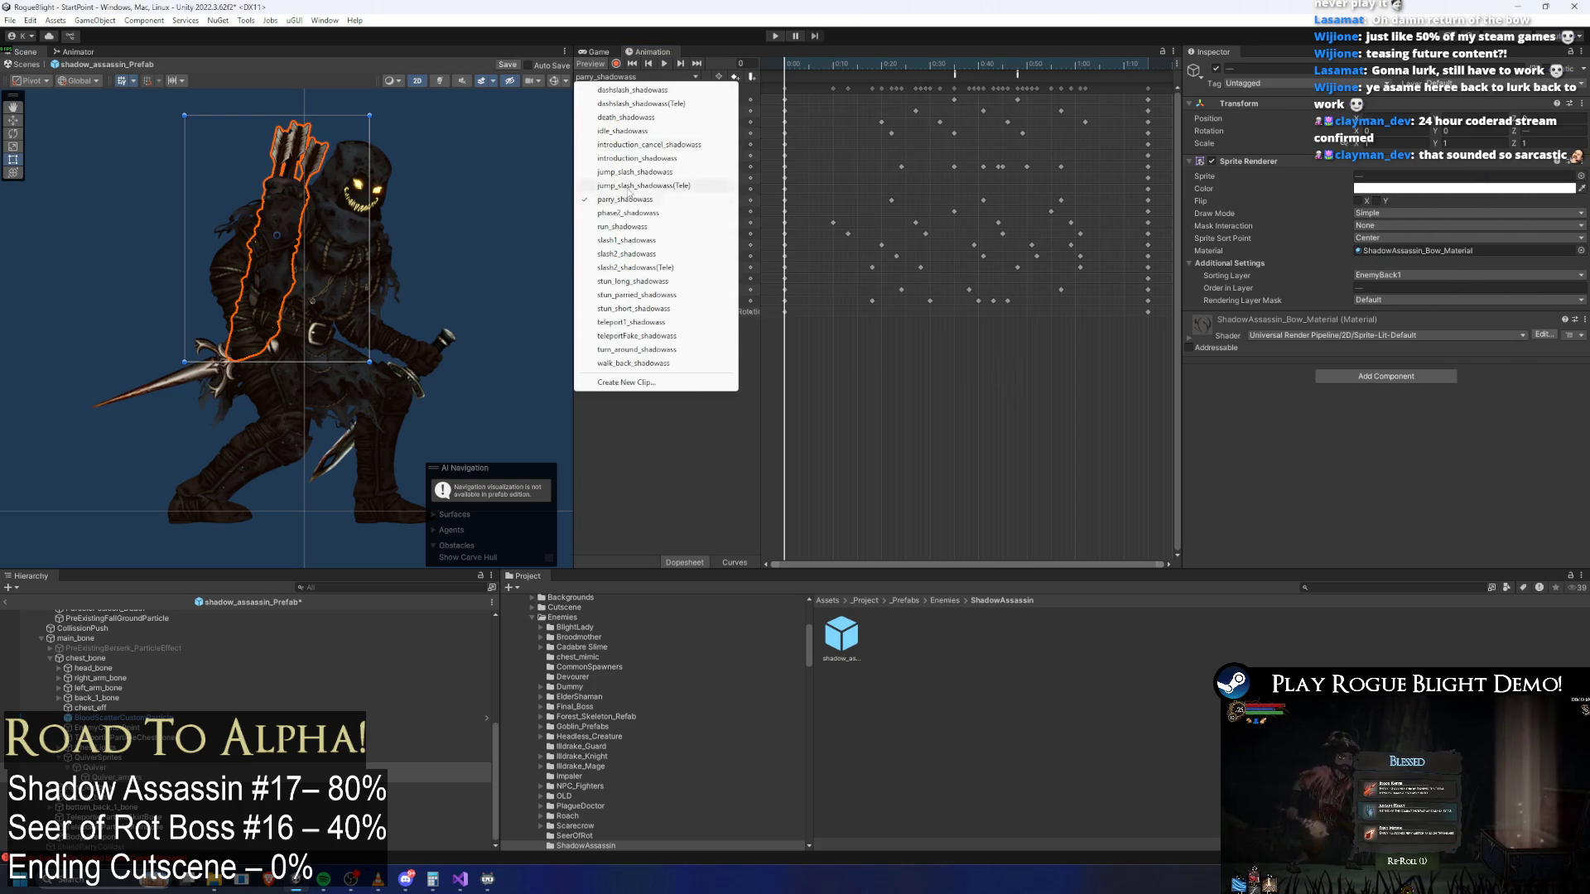
pyautogui.click(634, 214)
pyautogui.moveTo(800, 58); pyautogui.dragTo(725, 70)
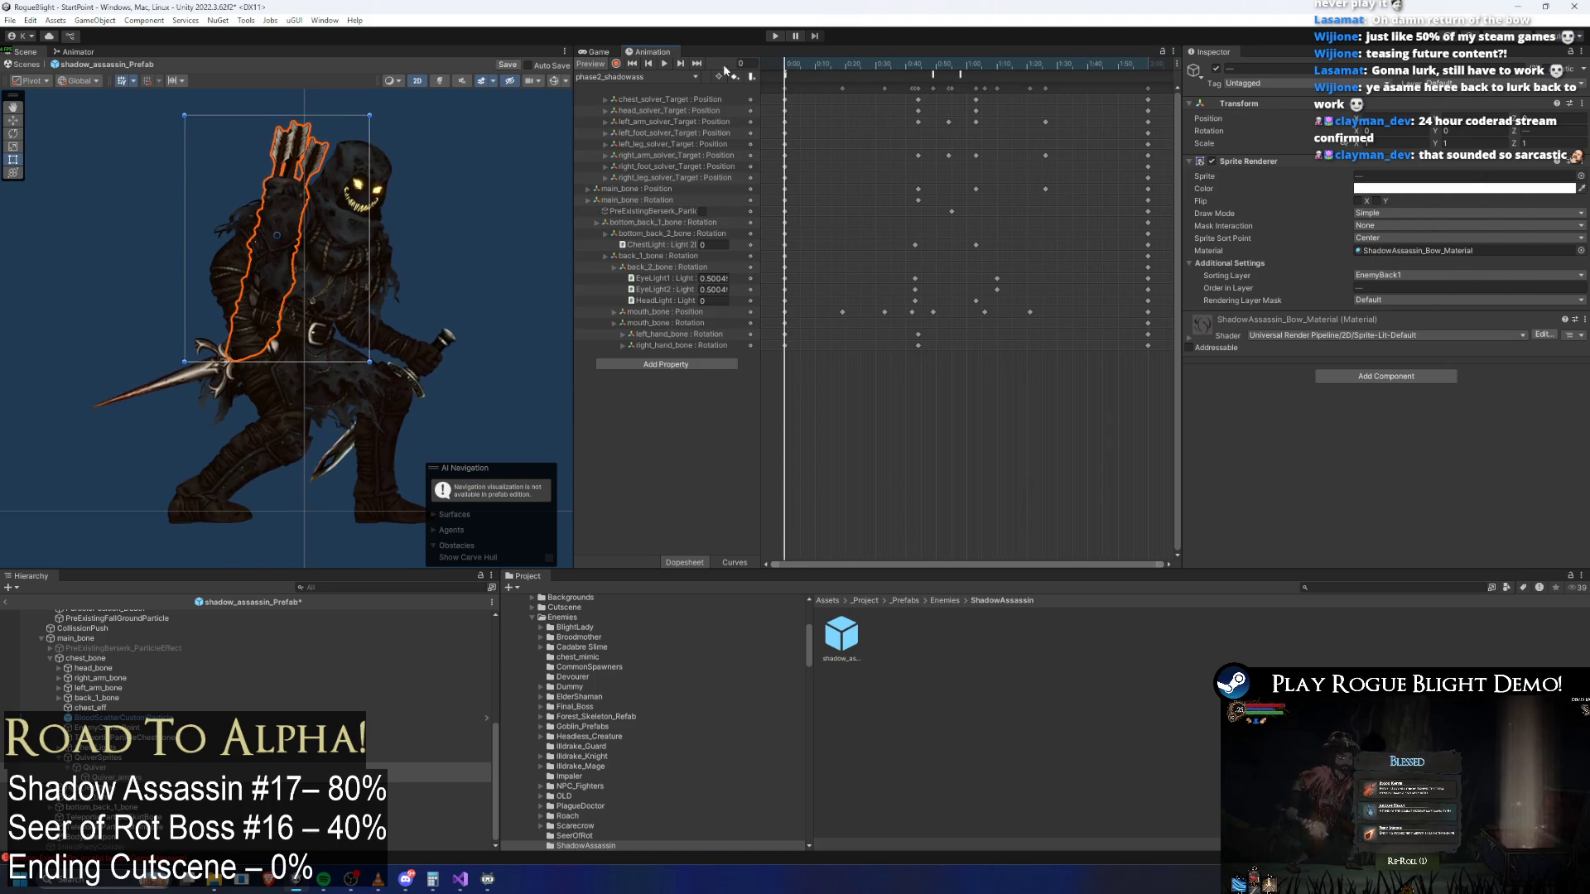
pyautogui.click(629, 79)
pyautogui.click(630, 227)
pyautogui.click(649, 76)
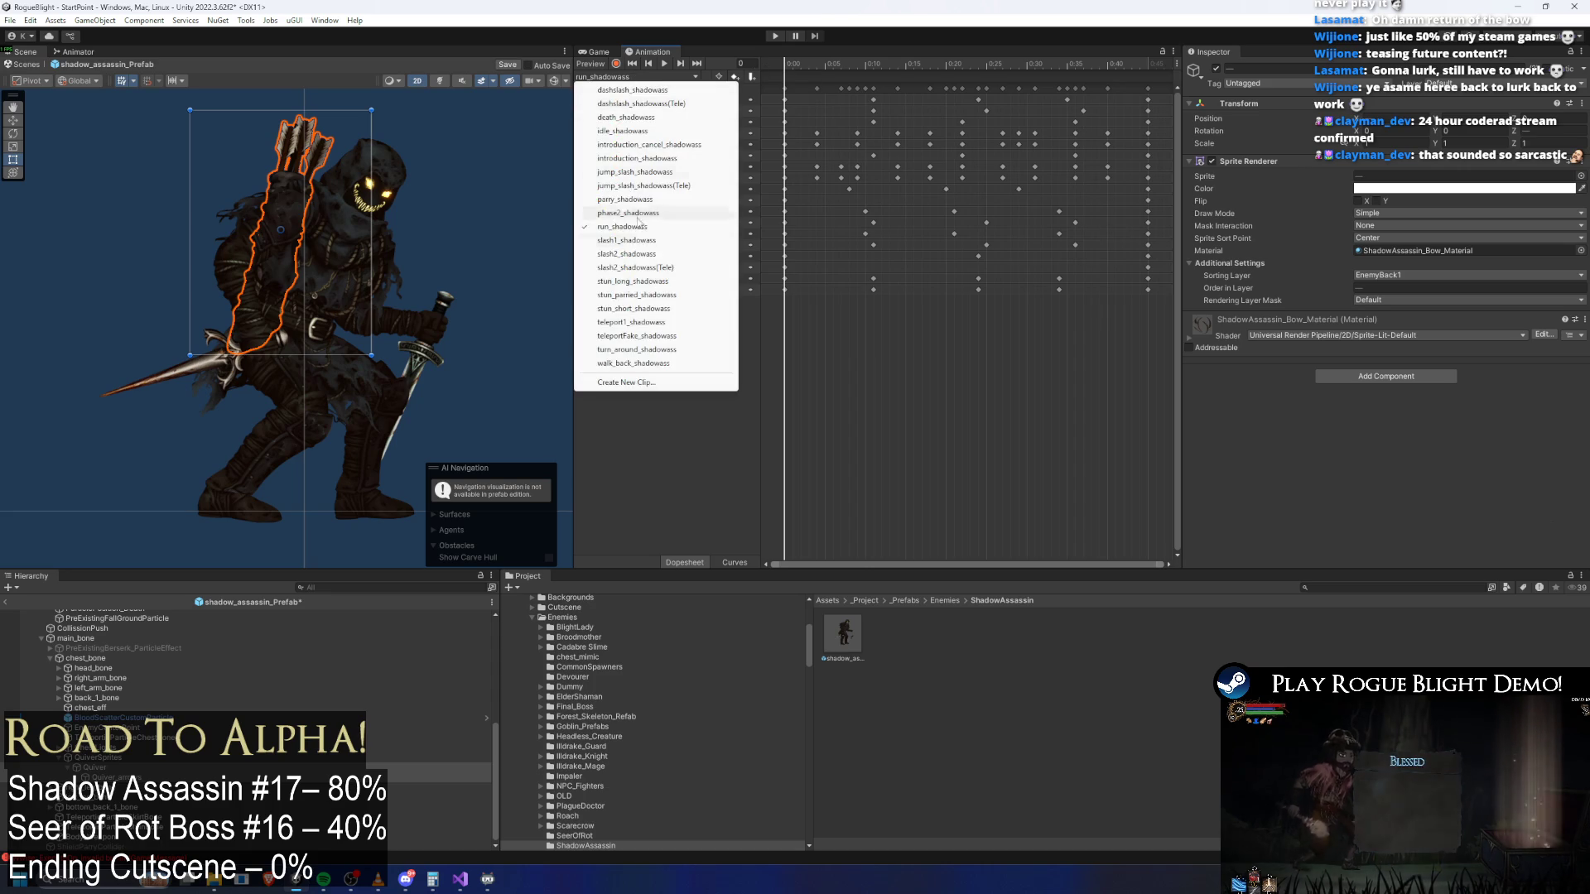
pyautogui.click(638, 241)
pyautogui.click(808, 66)
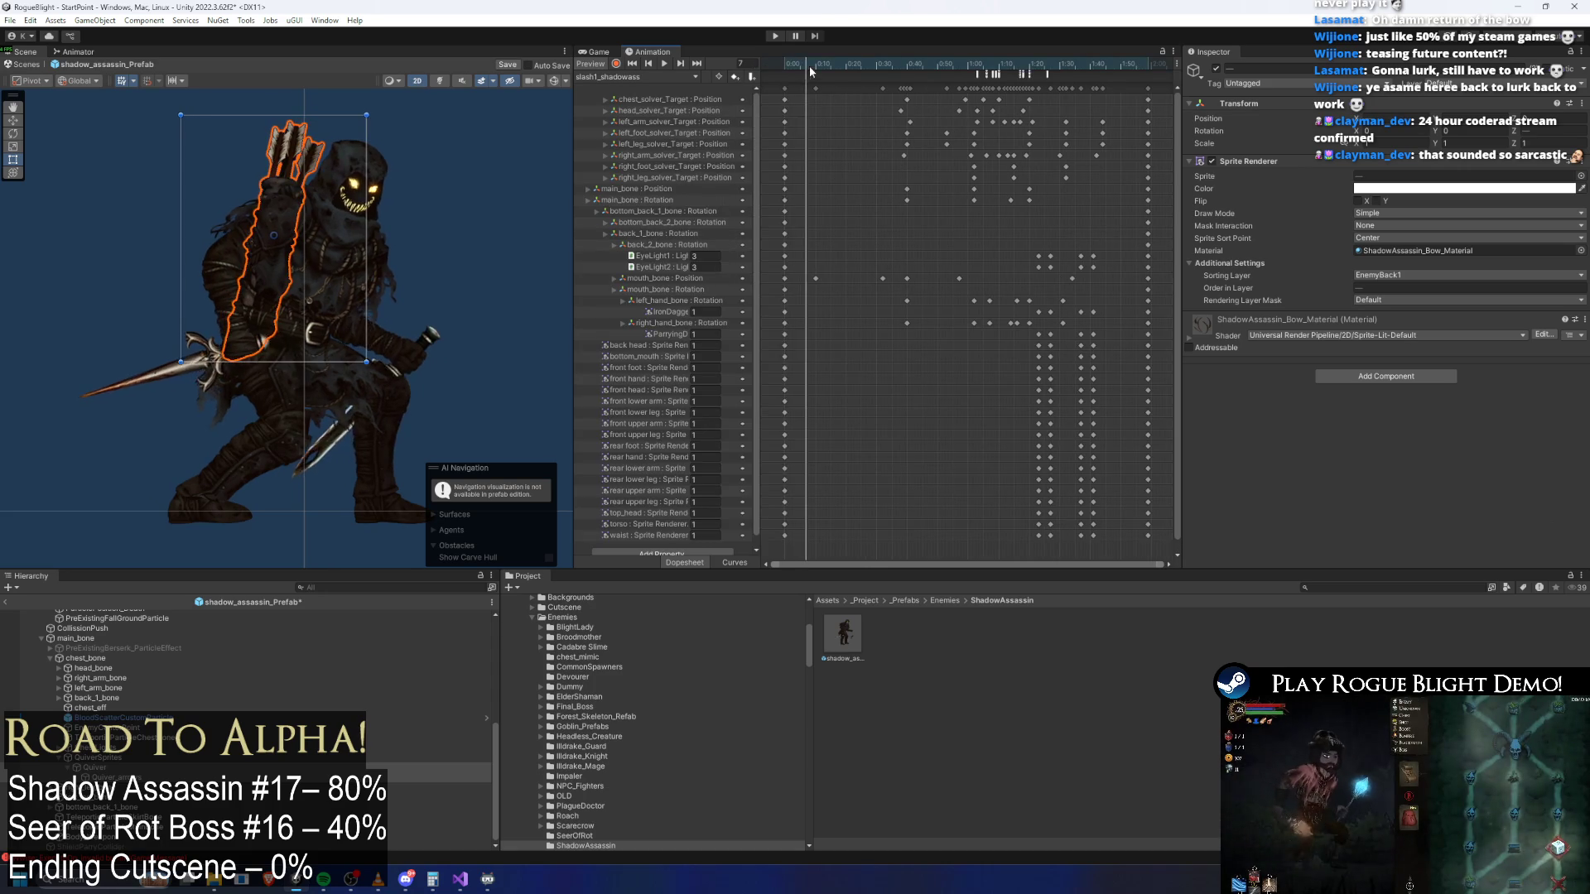
pyautogui.moveTo(807, 66); pyautogui.dragTo(754, 68)
# With recording on in slash1_shadowass, key the quiver fully opaque at frame 0
pyautogui.click(616, 64)
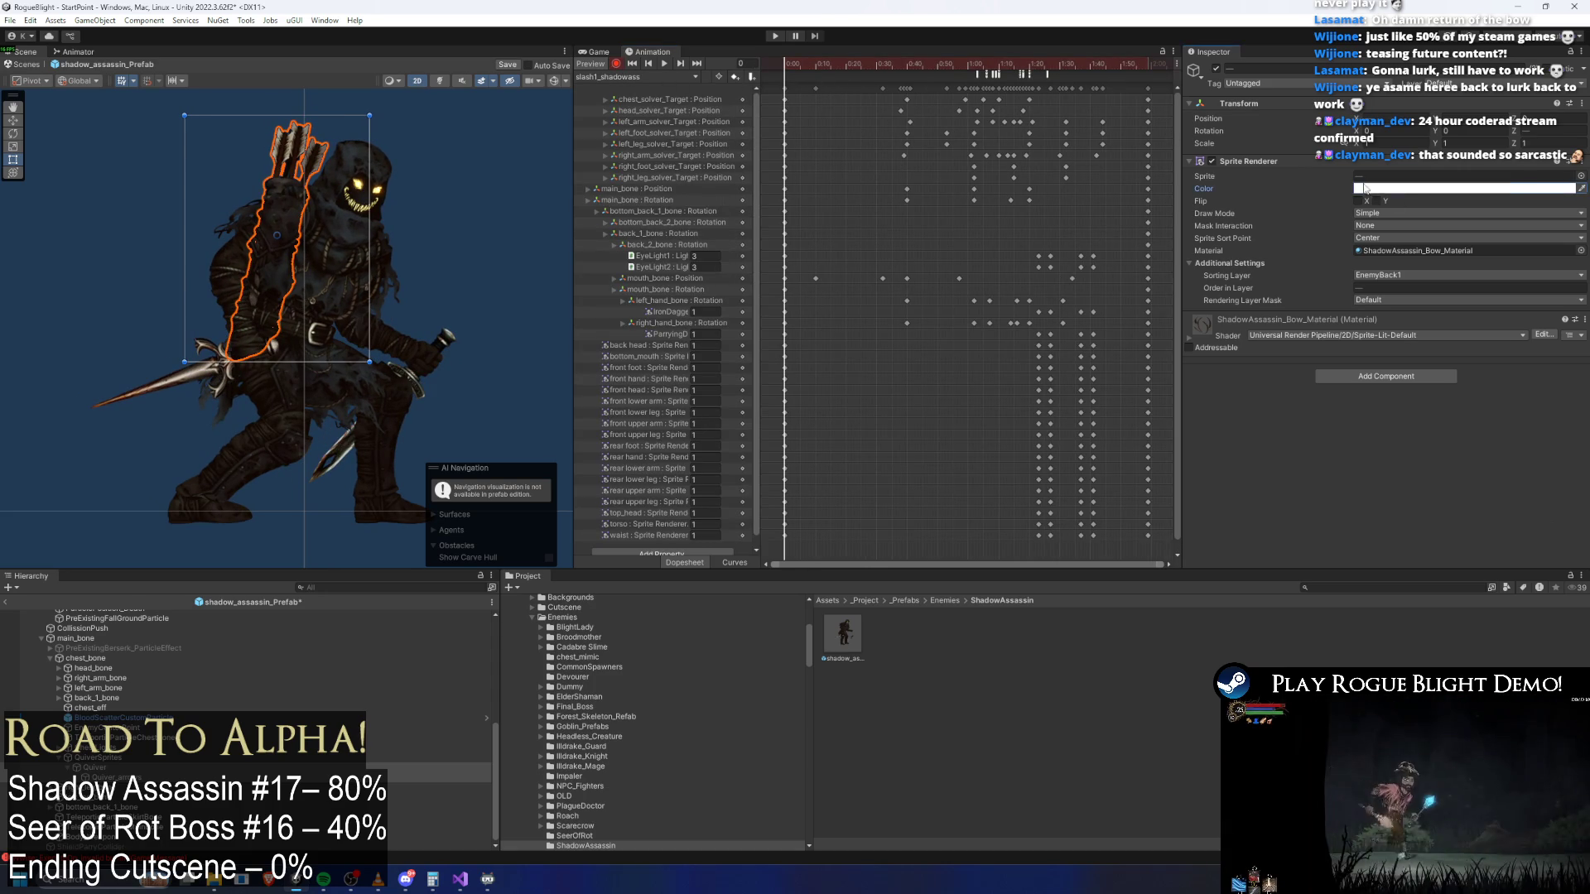
pyautogui.click(1363, 187)
pyautogui.moveTo(1507, 451); pyautogui.dragTo(1360, 450)
pyautogui.click(842, 65)
pyautogui.moveTo(842, 65)
pyautogui.mouseDown()
pyautogui.moveTo(868, 63)
pyautogui.moveTo(784, 64)
pyautogui.mouseUp()
pyautogui.click(1388, 189)
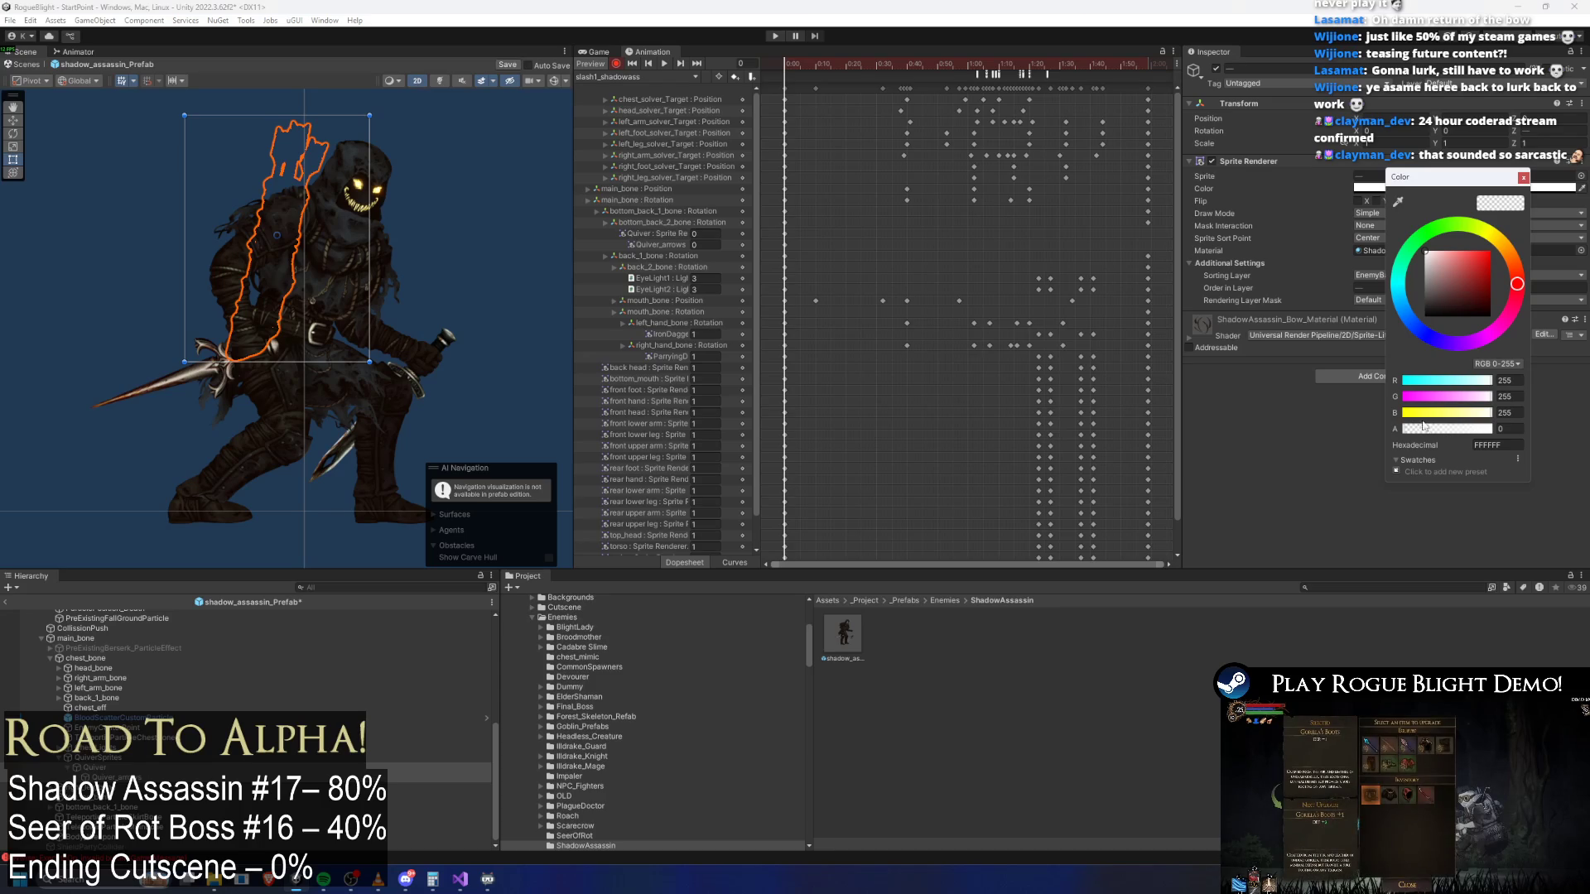
pyautogui.moveTo(1438, 429); pyautogui.dragTo(1495, 429)
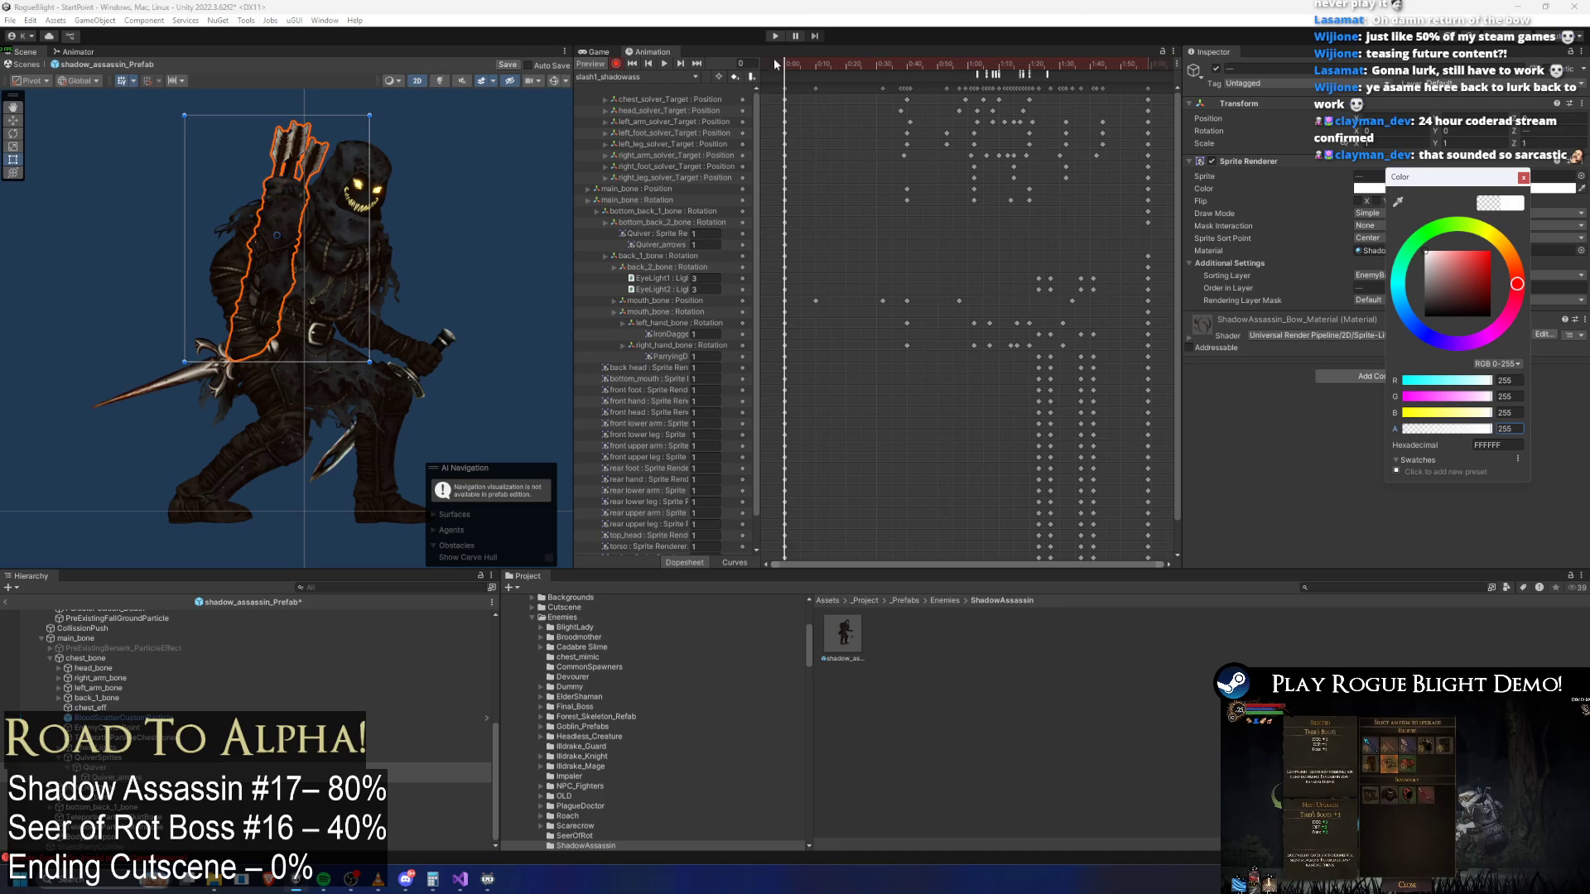
# Key the quiver transparent from frame 87 to 97 and visible again at frame 101
pyautogui.moveTo(789, 62); pyautogui.dragTo(1039, 73)
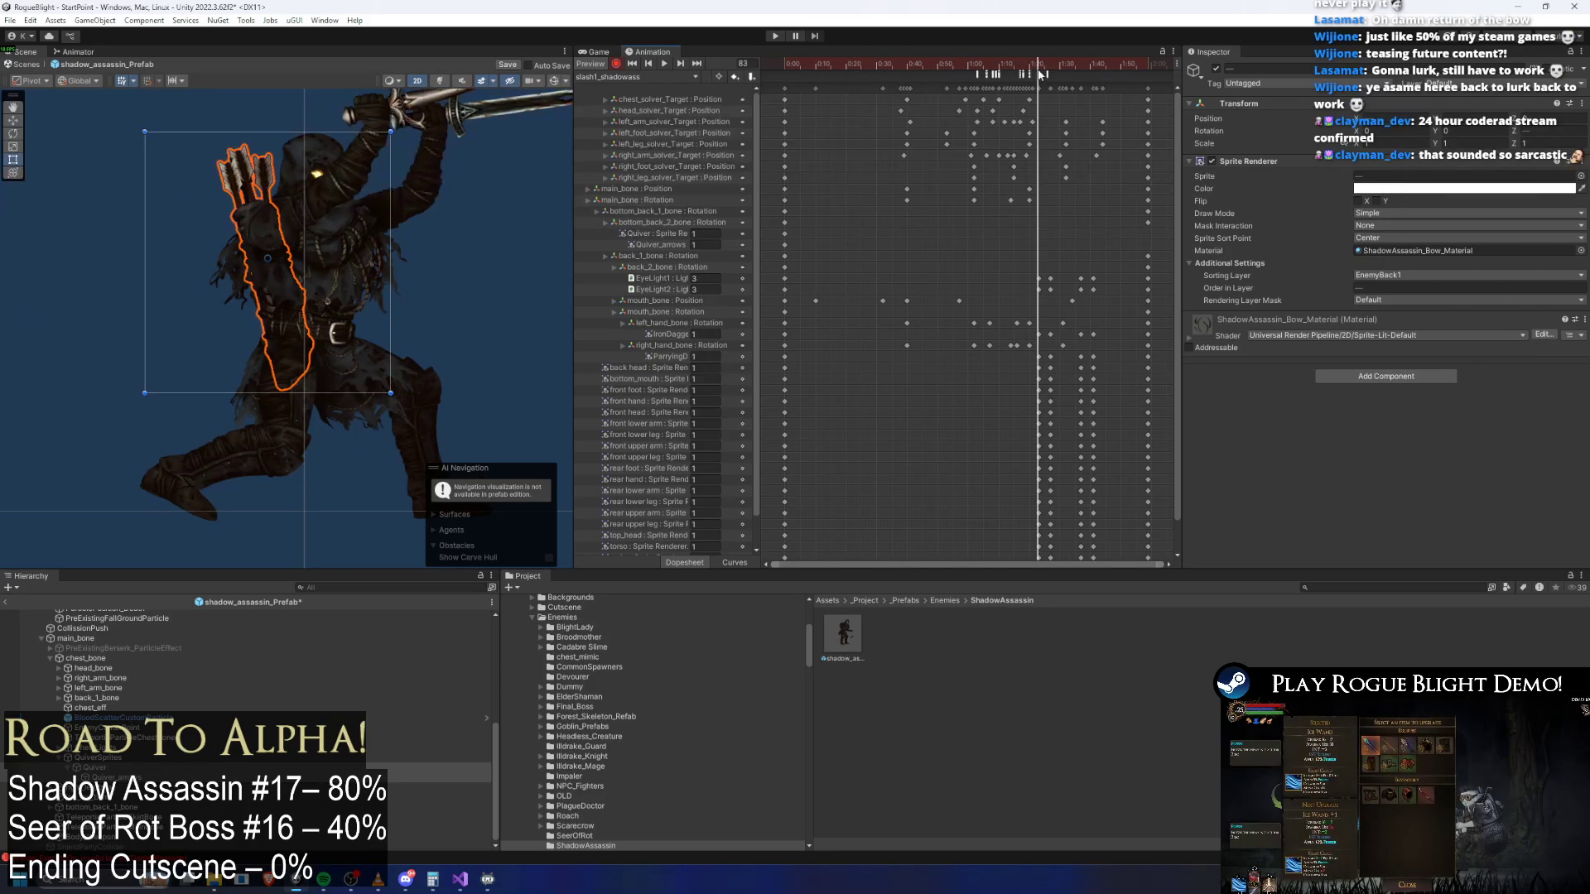
pyautogui.click(1368, 191)
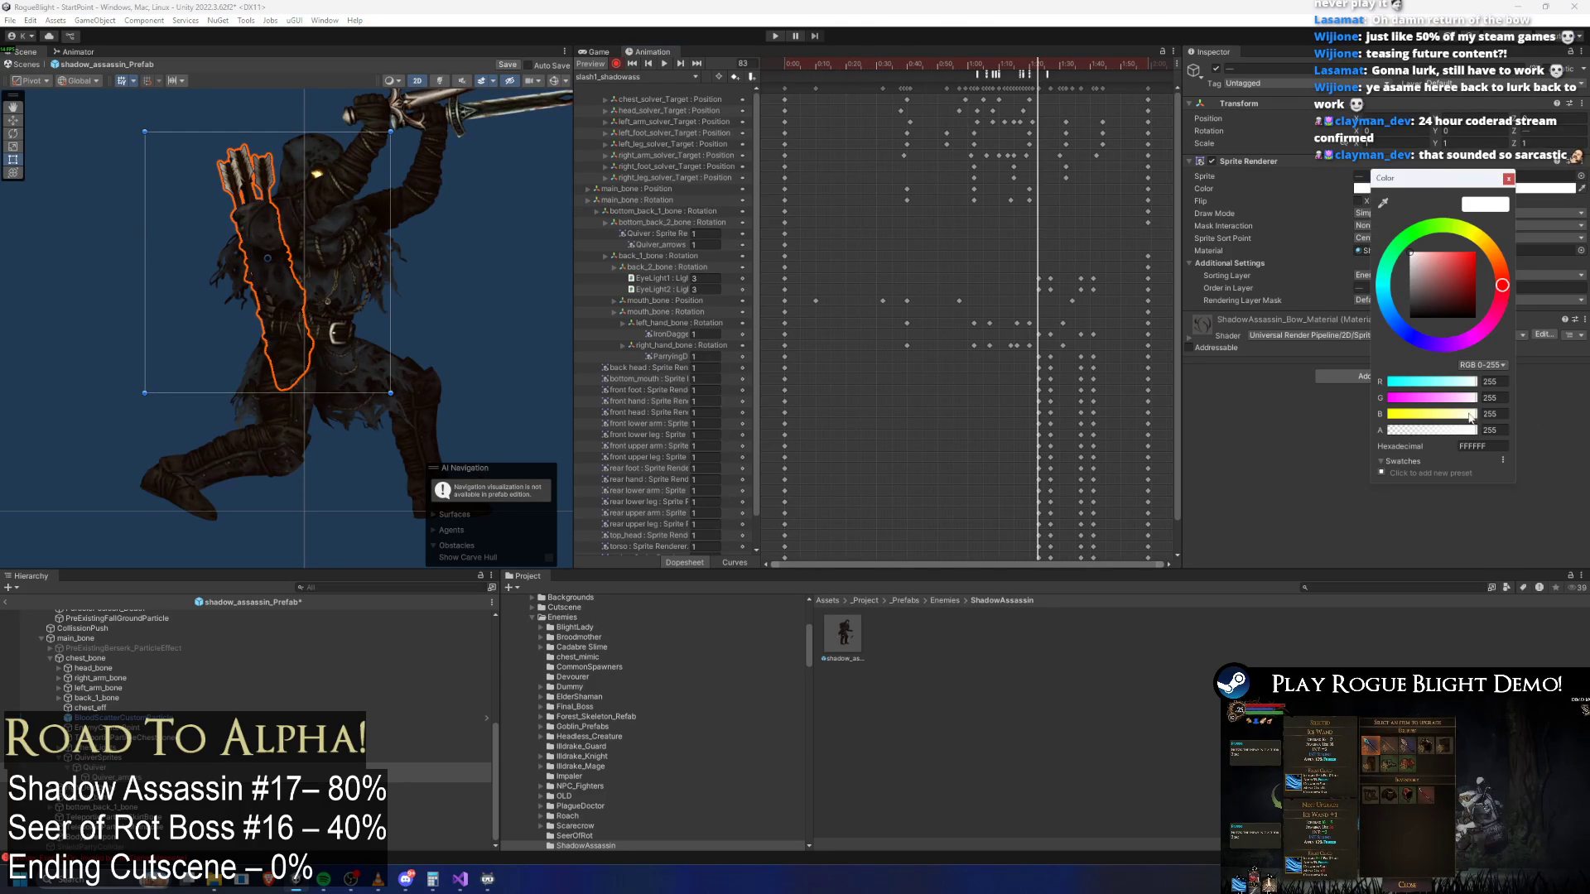
pyautogui.scroll(1, 1110, 378)
pyautogui.scroll(2, 1110, 377)
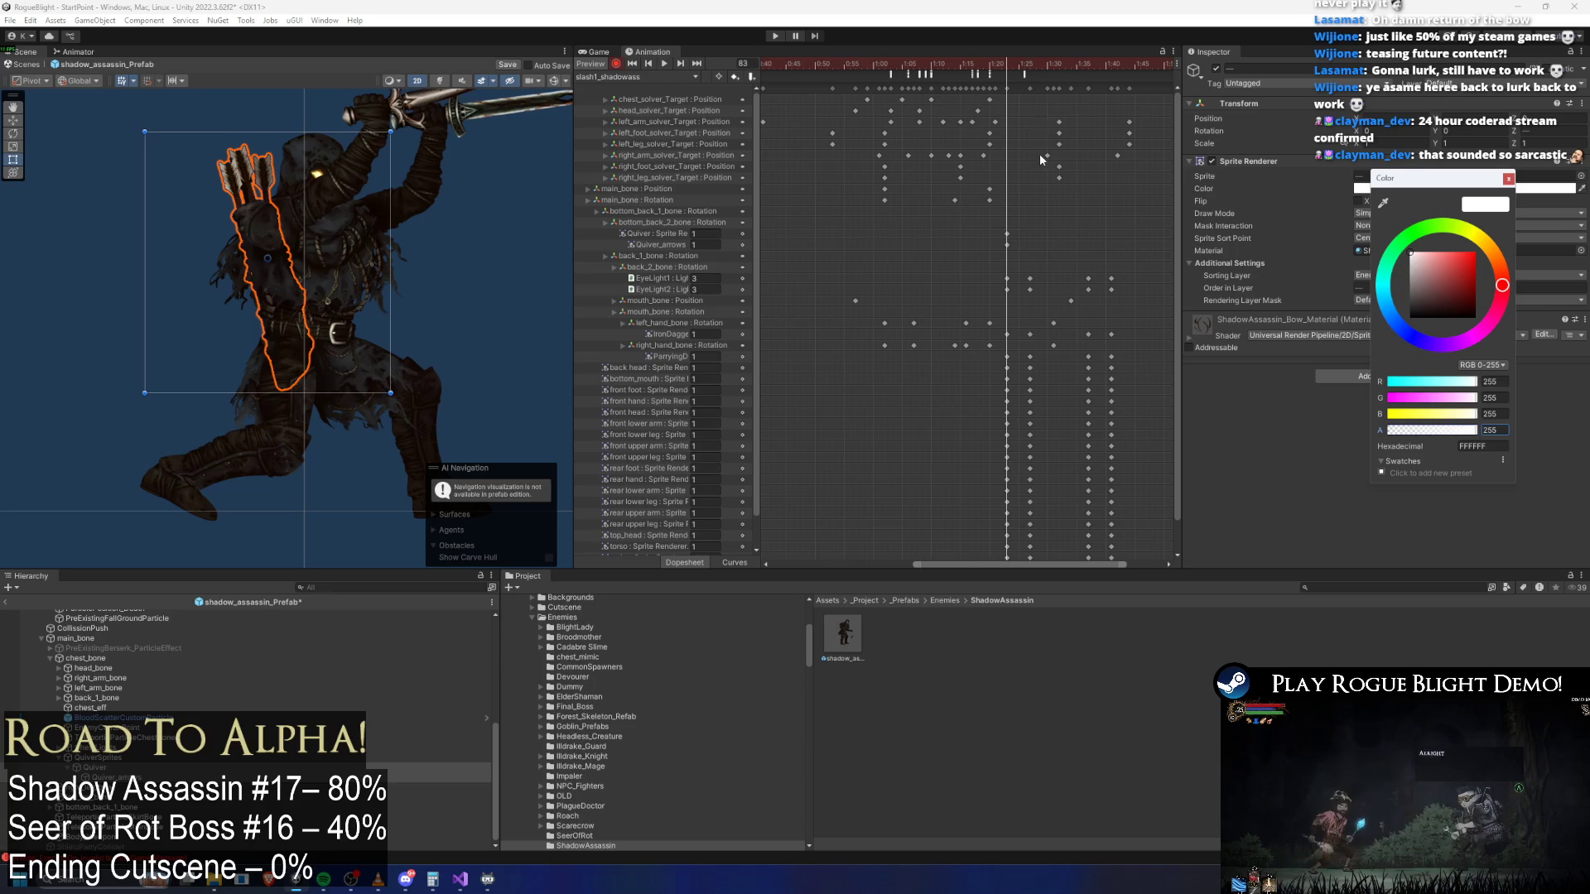
pyautogui.click(1025, 65)
pyautogui.click(1412, 189)
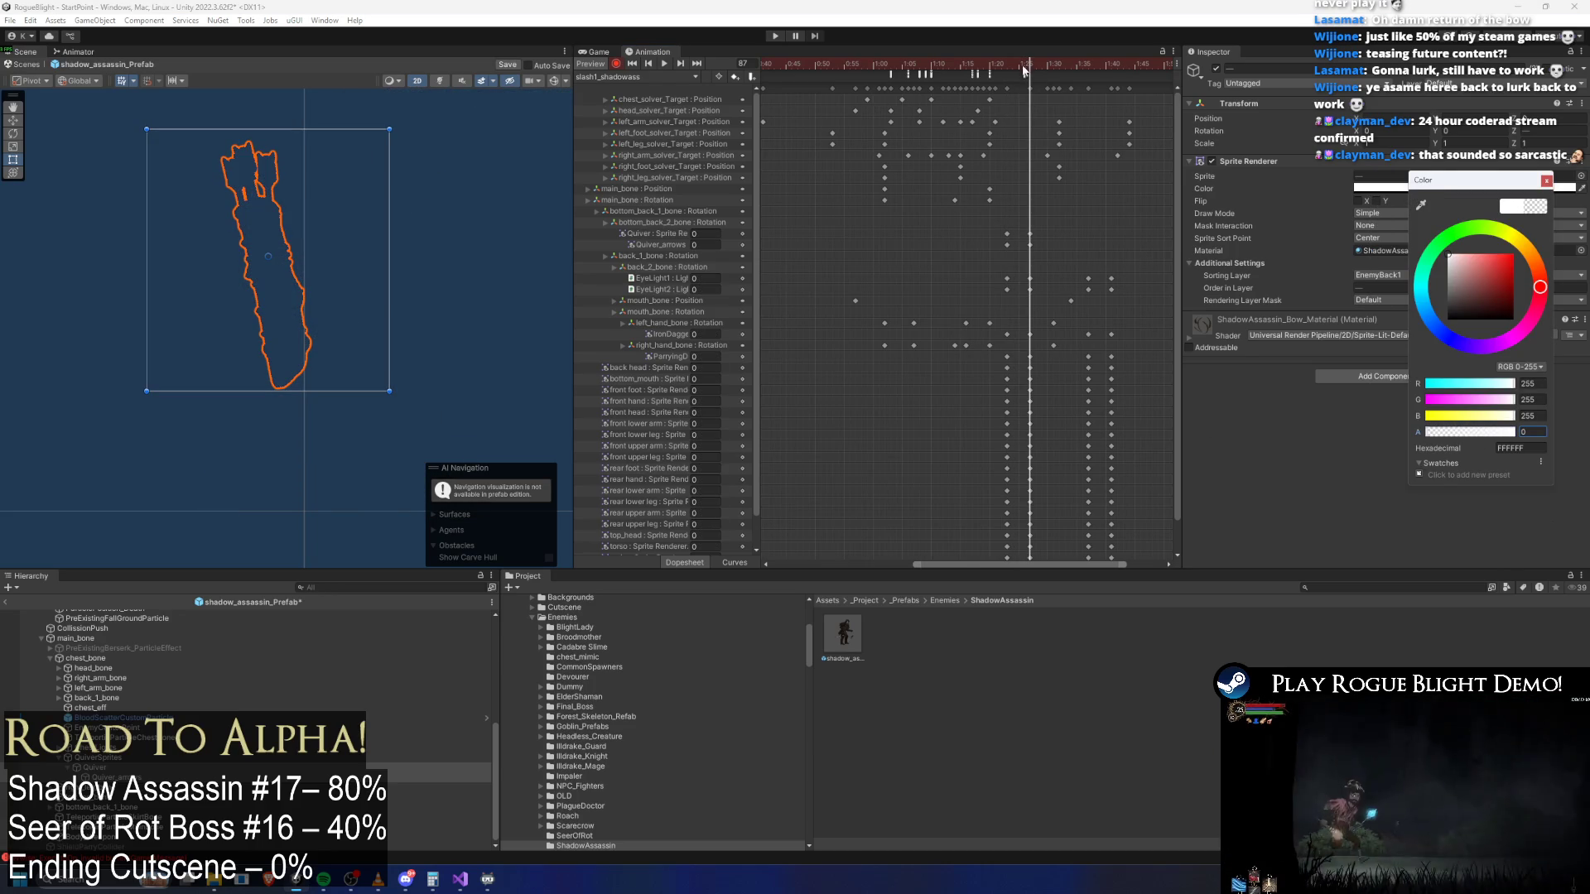
pyautogui.click(1045, 62)
pyautogui.click(1087, 64)
pyautogui.click(1376, 189)
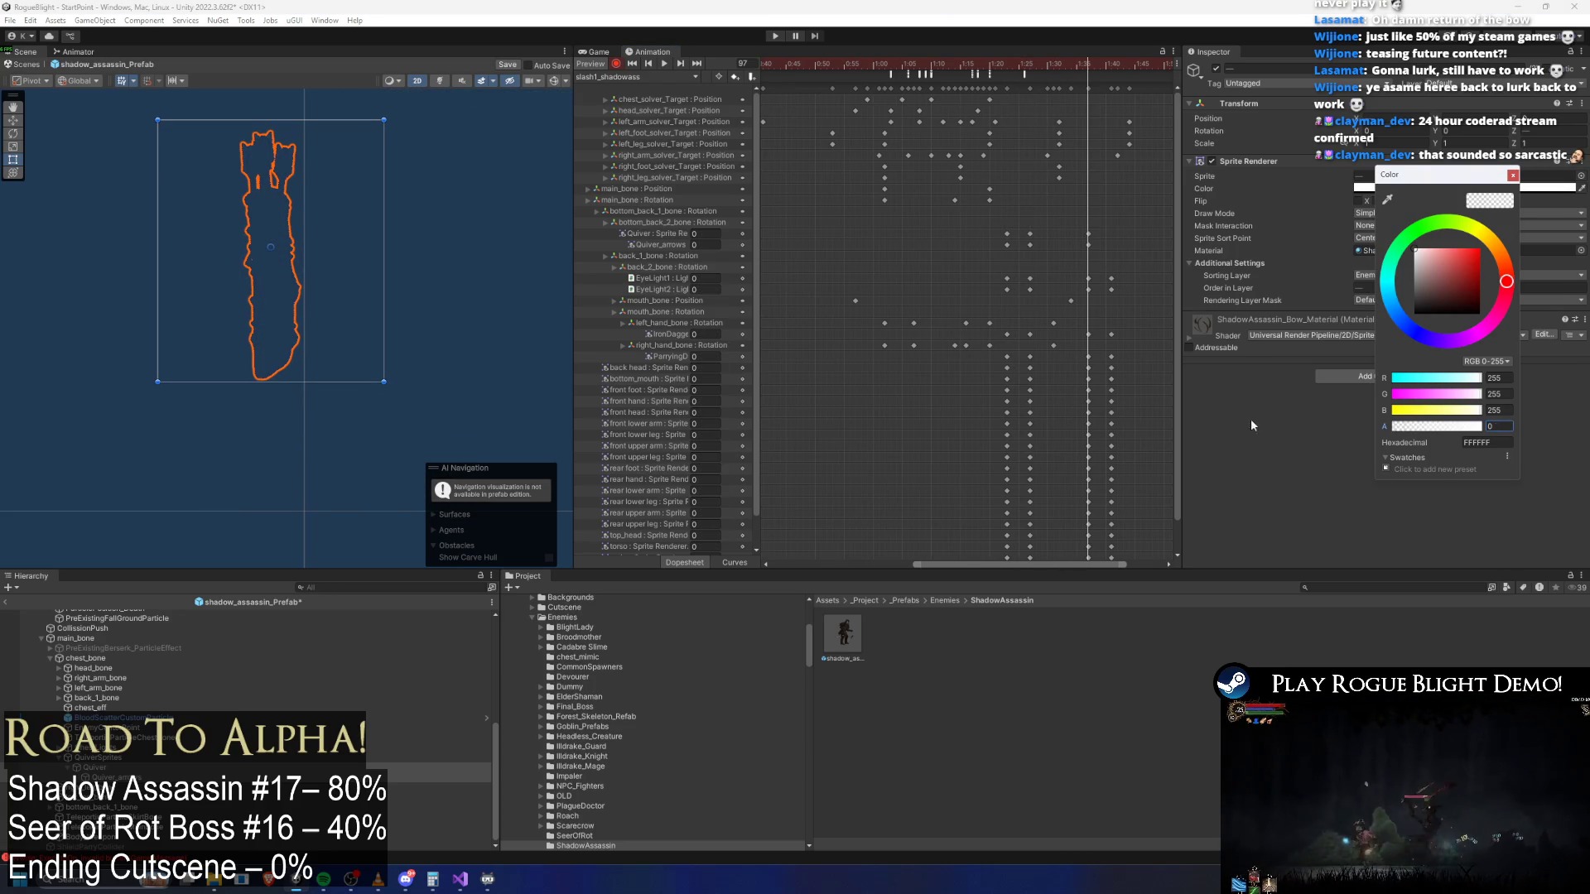
pyautogui.click(1110, 65)
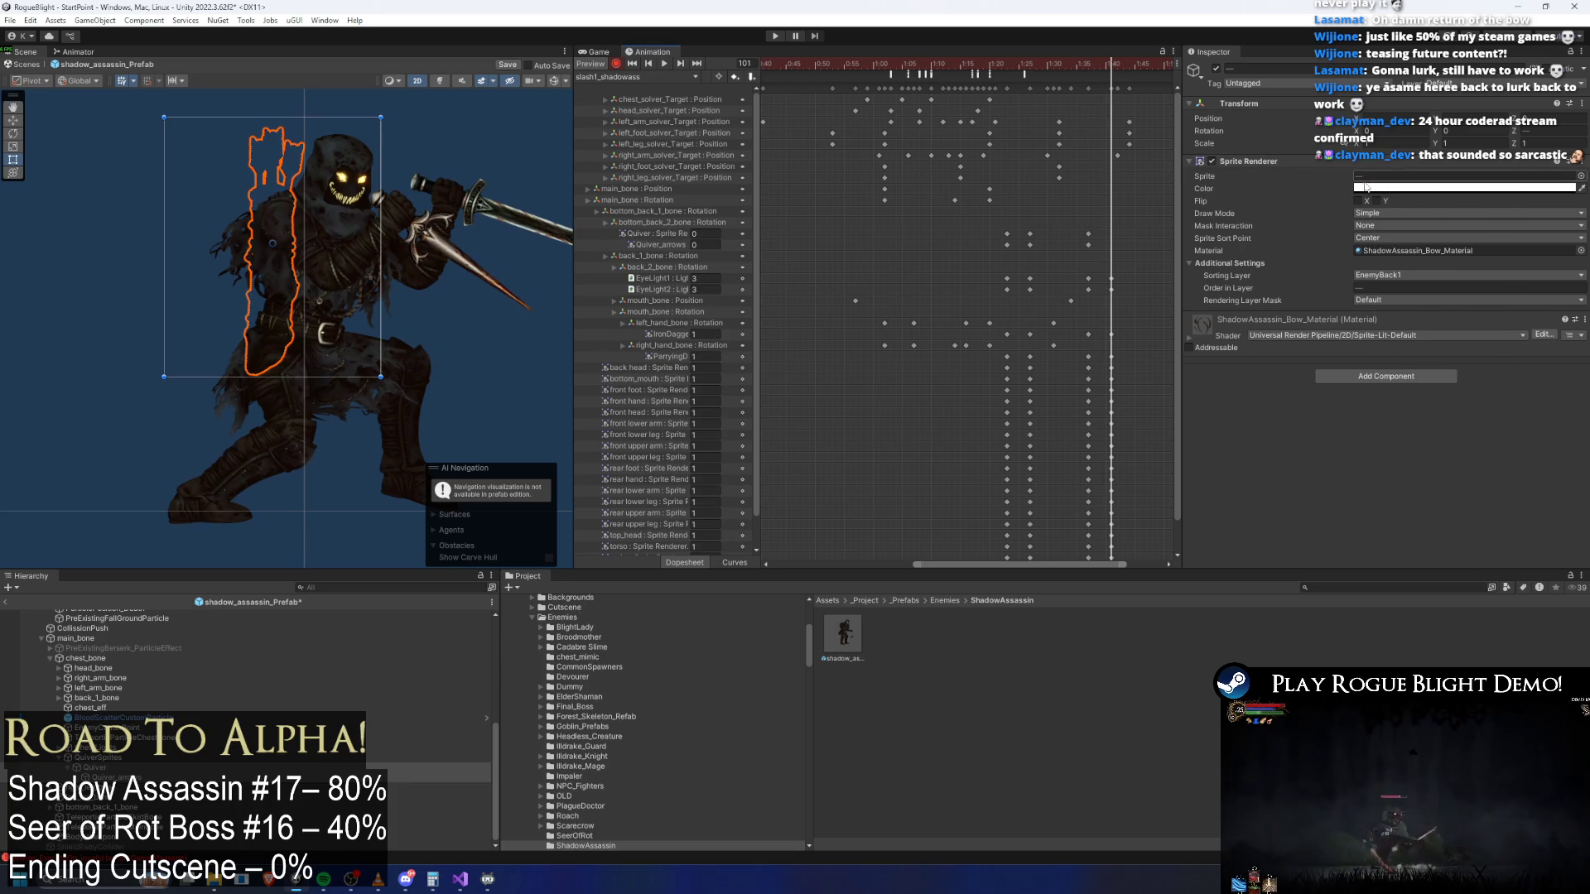
# Select the quiver keys at frame 101 and preview the clip from frame 23 to 94
pyautogui.hscroll(3, 995, 223)
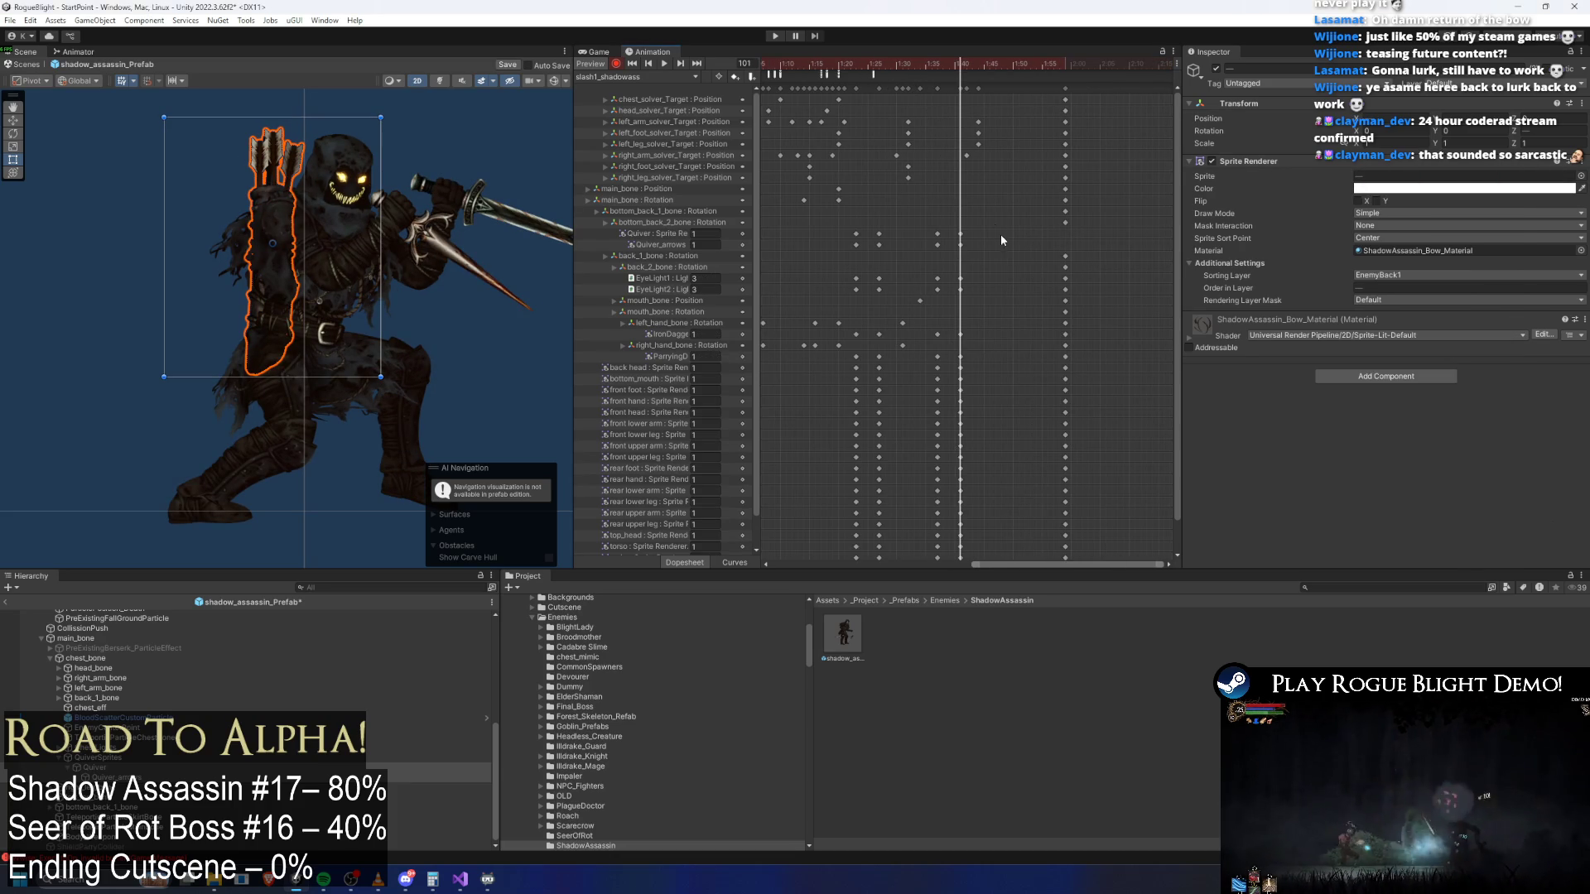
pyautogui.click(961, 244)
pyautogui.moveTo(1059, 65); pyautogui.dragTo(1066, 65)
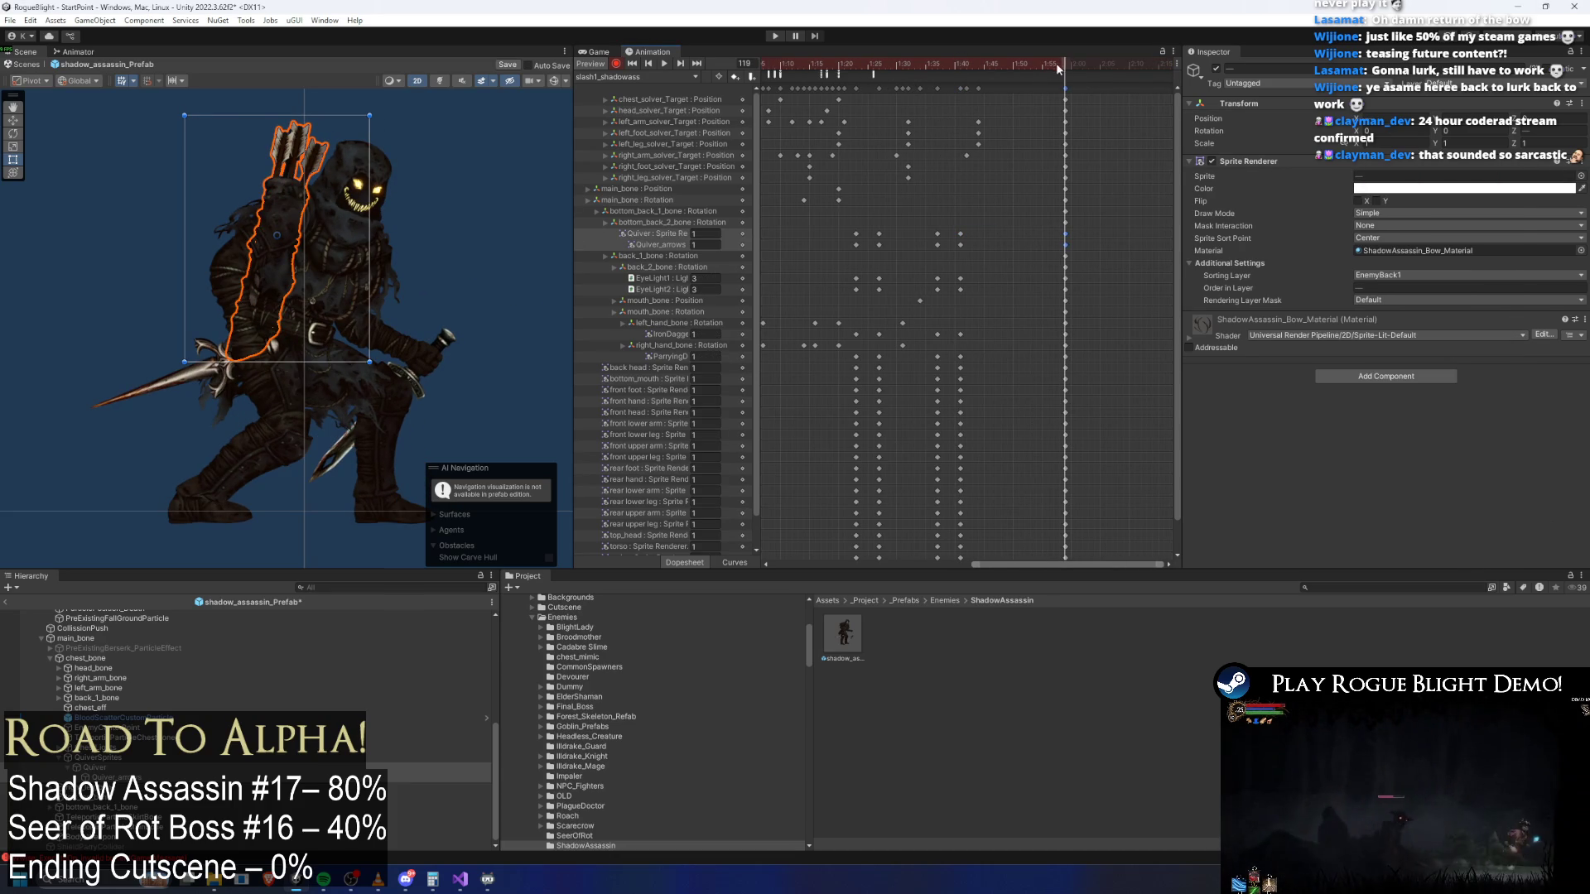
pyautogui.scroll(-5, 903, 206)
pyautogui.click(854, 64)
pyautogui.moveTo(854, 65)
pyautogui.mouseDown()
pyautogui.moveTo(837, 65)
pyautogui.moveTo(1104, 64)
pyautogui.mouseUp()
pyautogui.click(609, 77)
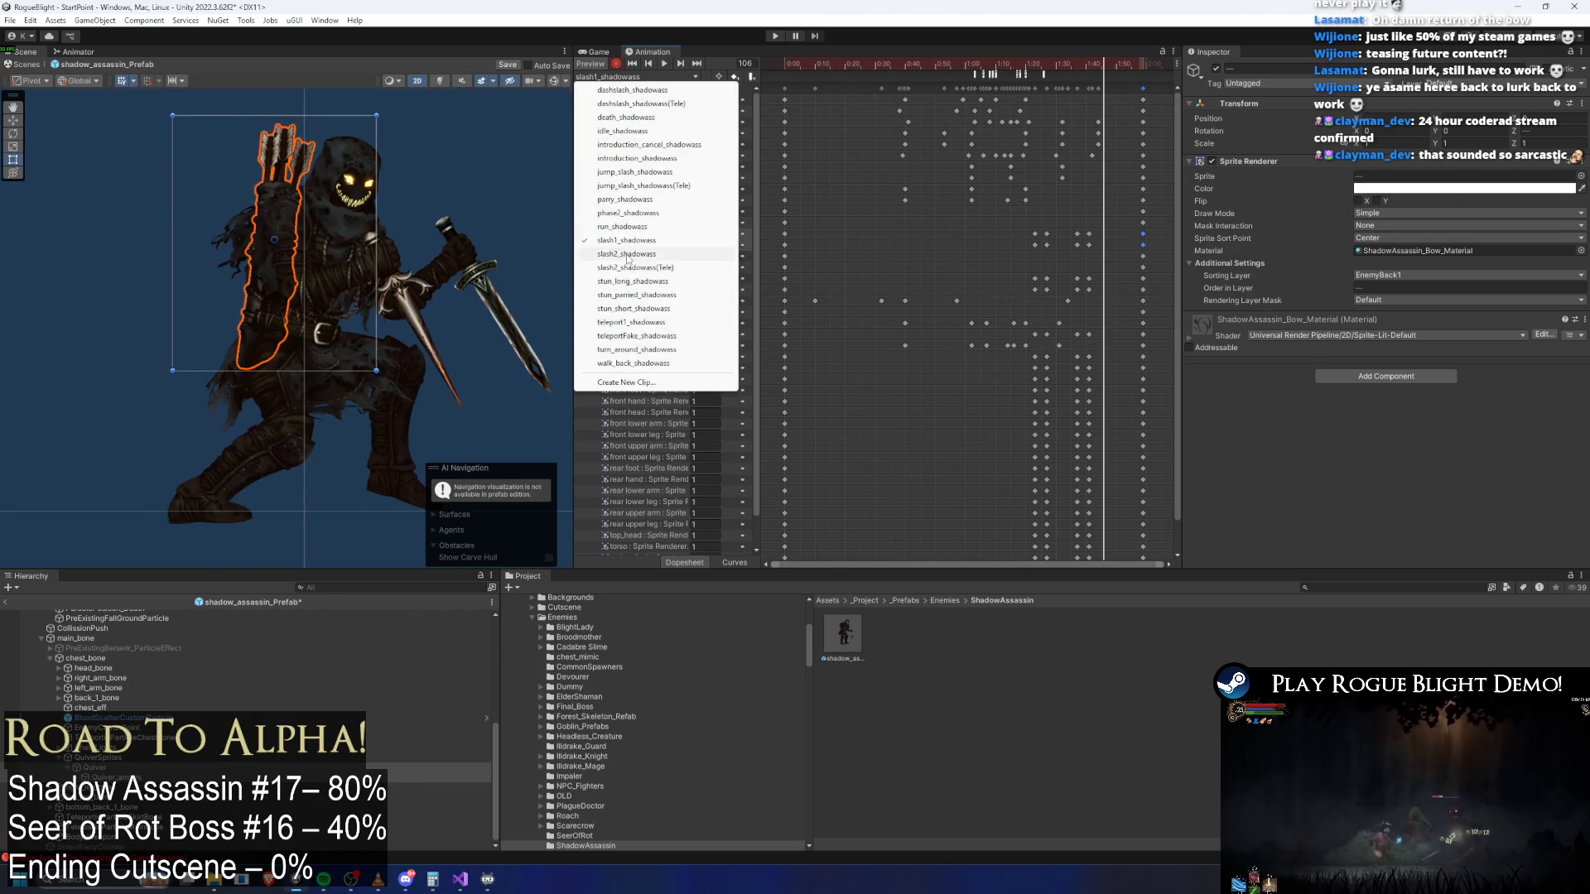
# In slash2_shadowass, start recording and key the quiver's opacity to 83 at frame 0
pyautogui.click(662, 253)
pyautogui.click(1362, 189)
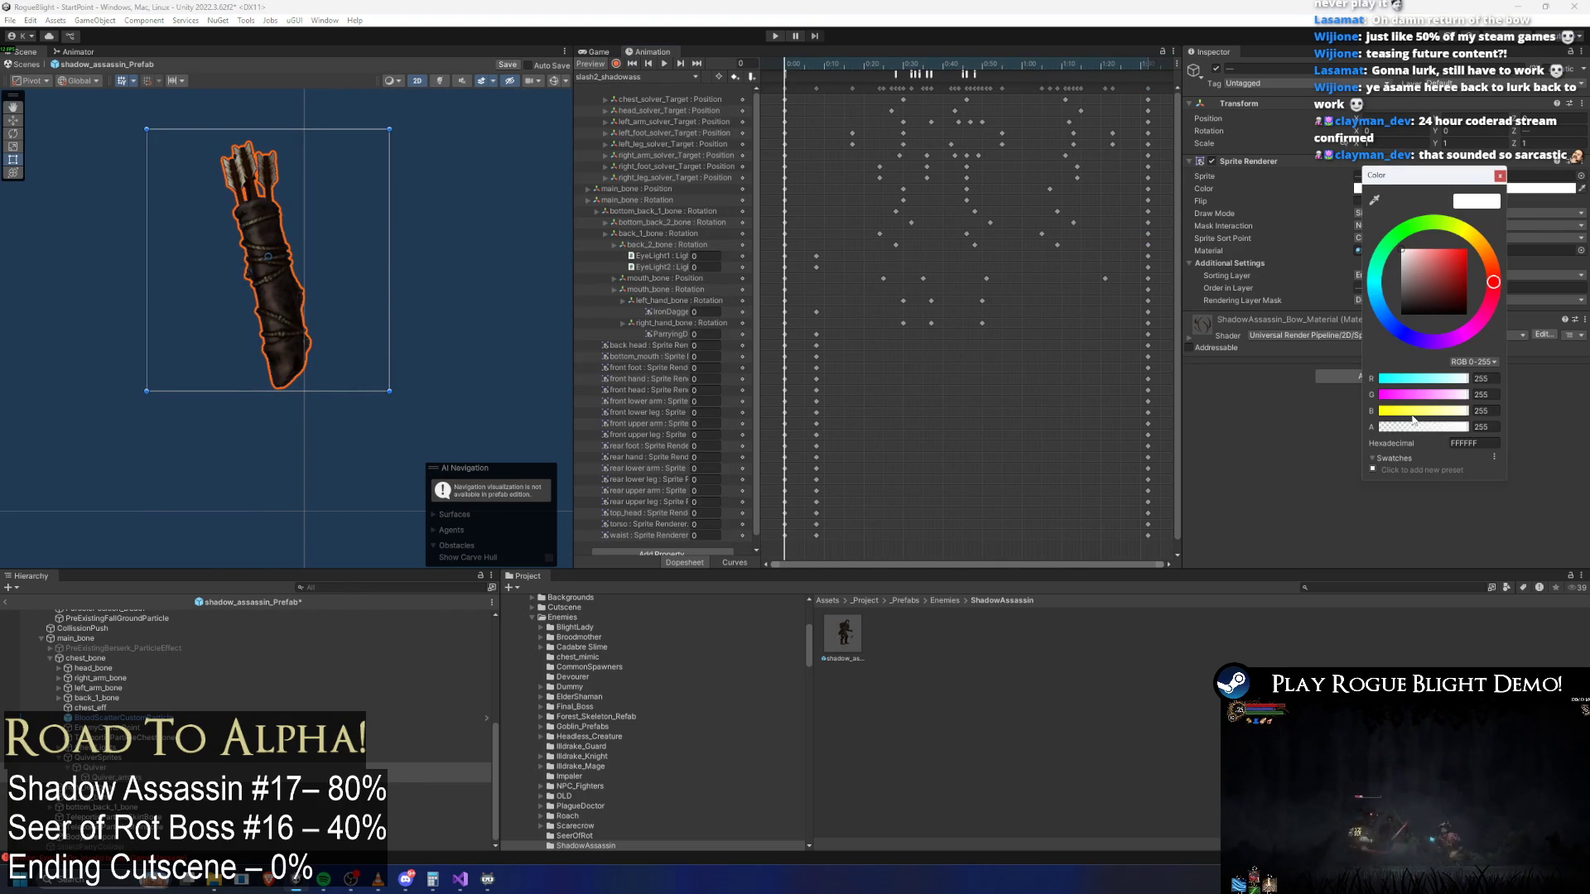
pyautogui.click(616, 64)
pyautogui.click(1408, 188)
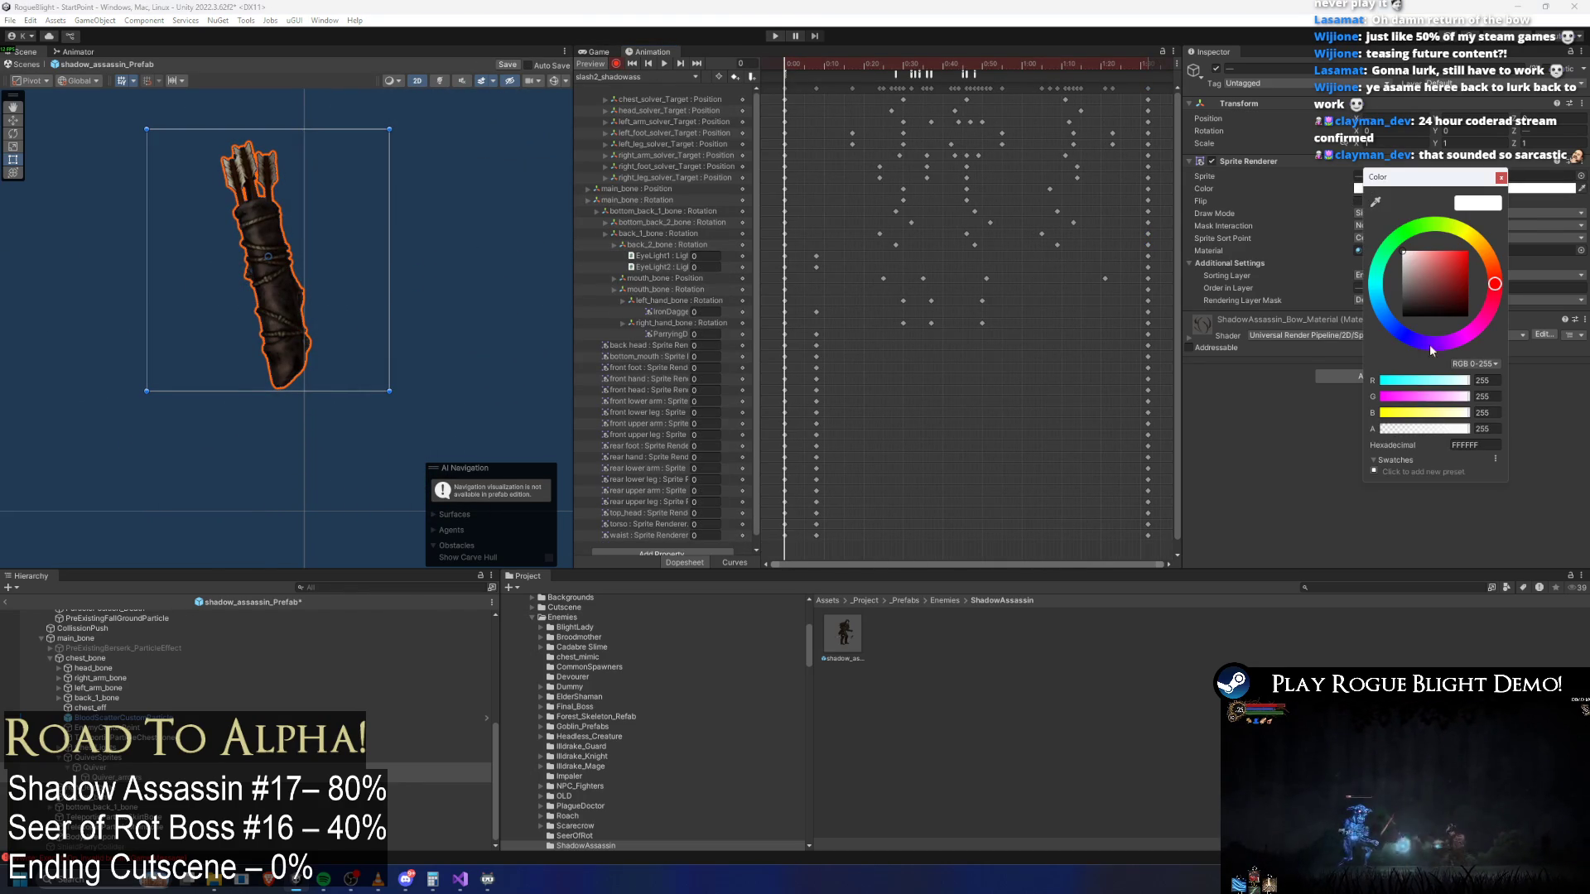
pyautogui.click(1410, 429)
# Key the quiver fully opaque (255) at frame 8, then edit its alpha at frame 92
pyautogui.click(832, 64)
pyautogui.moveTo(832, 64); pyautogui.dragTo(823, 63)
pyautogui.click(1414, 188)
pyautogui.moveTo(1453, 429); pyautogui.dragTo(1578, 423)
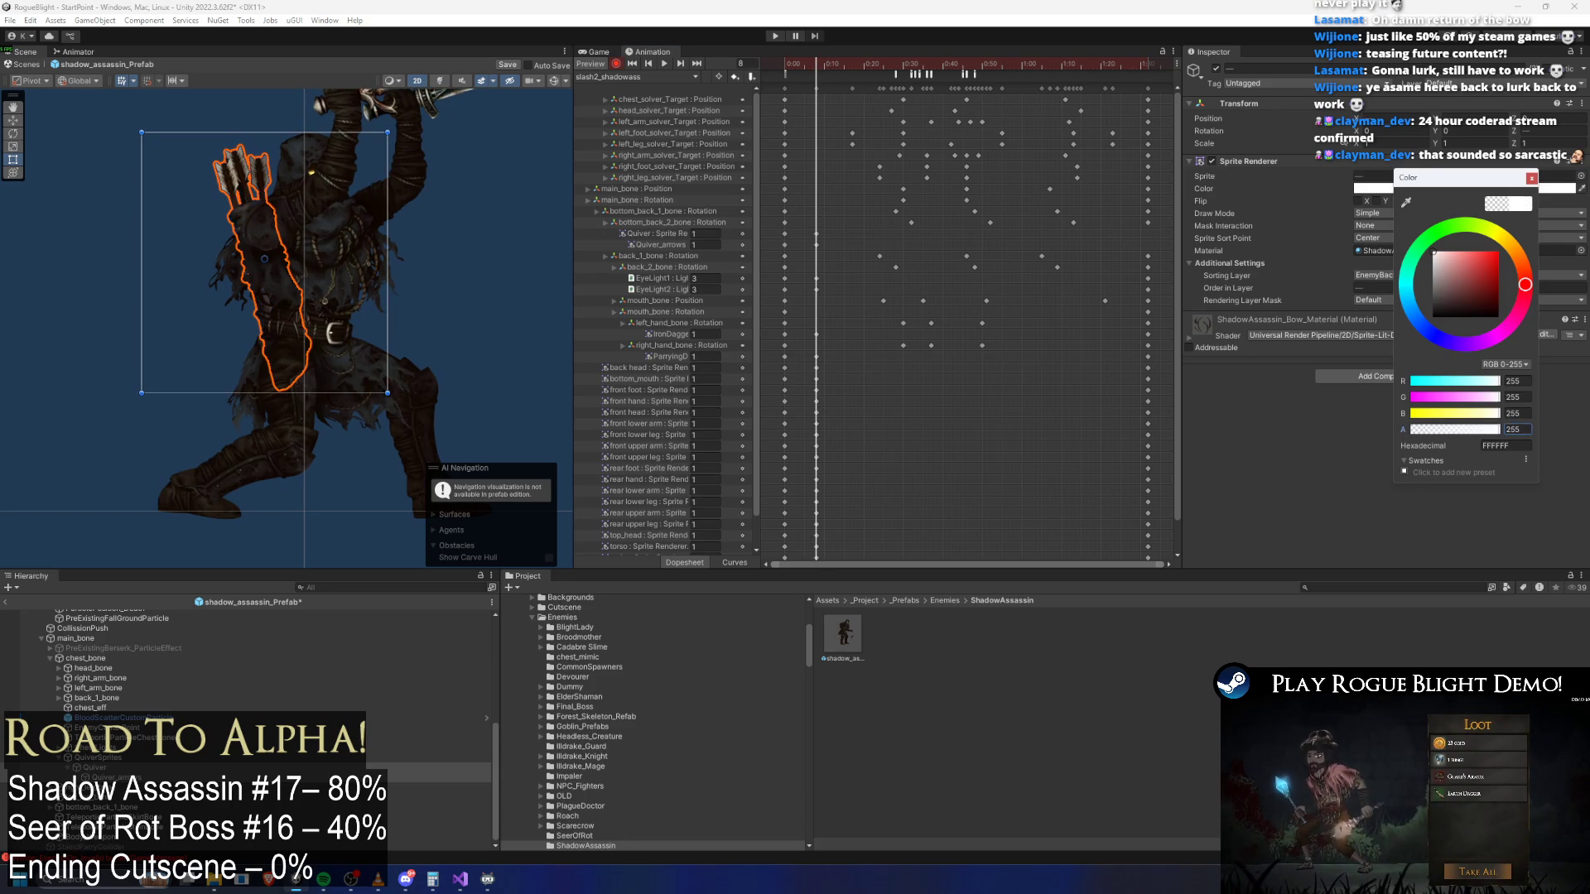
pyautogui.click(841, 55)
pyautogui.moveTo(841, 54); pyautogui.dragTo(1147, 59)
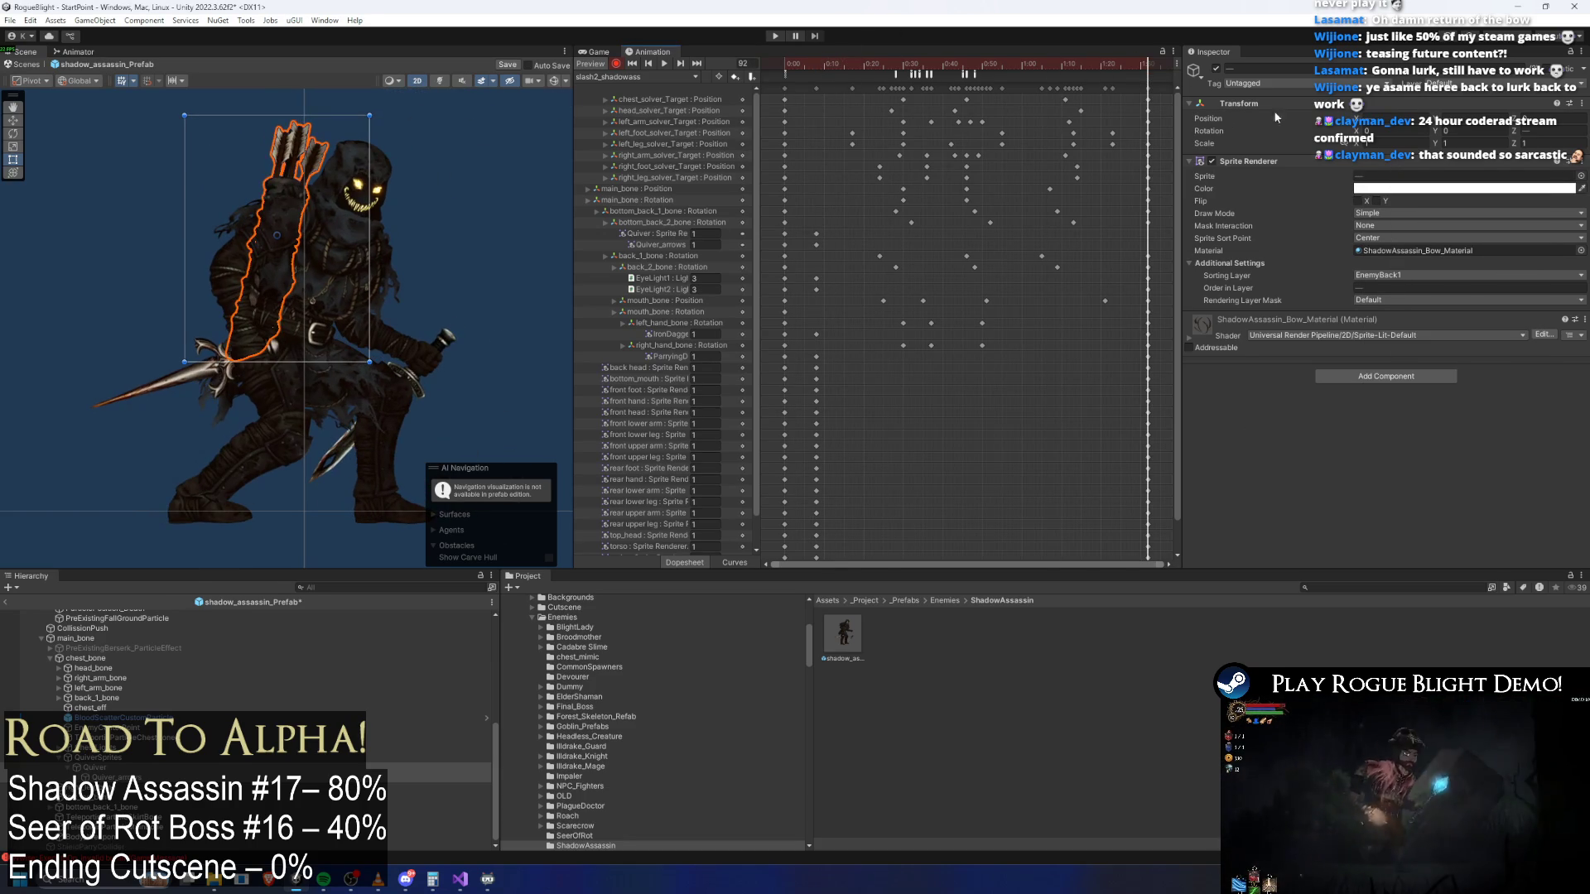
pyautogui.click(1395, 191)
pyautogui.click(1512, 434)
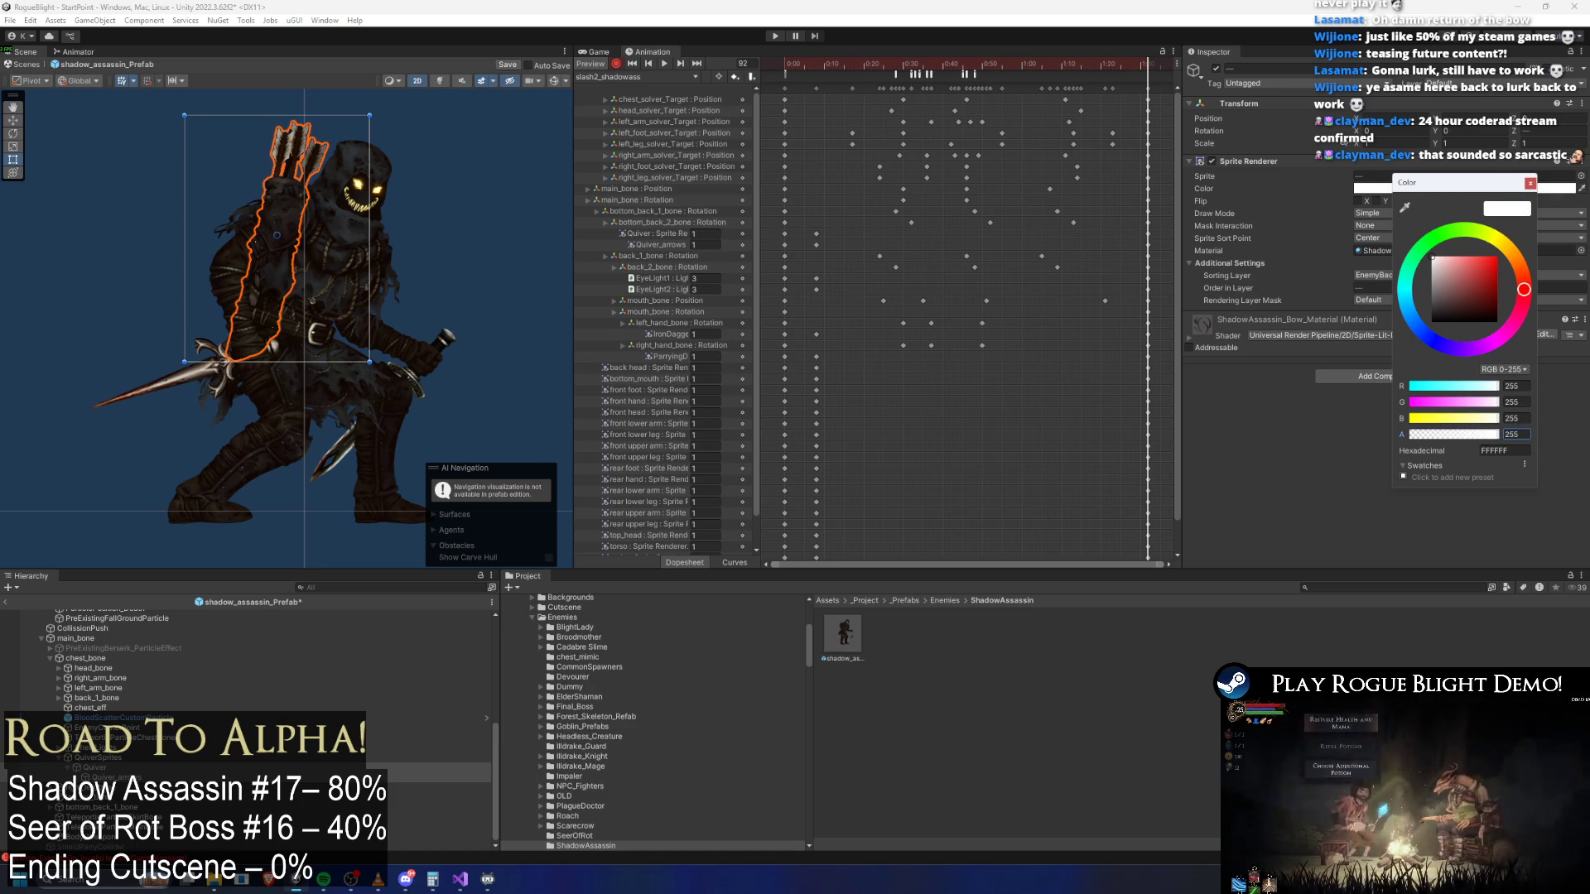
# In slash2_shadowass(Tele), key the quiver transparent at frame 0 and fully opaque at frame 8
pyautogui.click(666, 77)
pyautogui.click(658, 278)
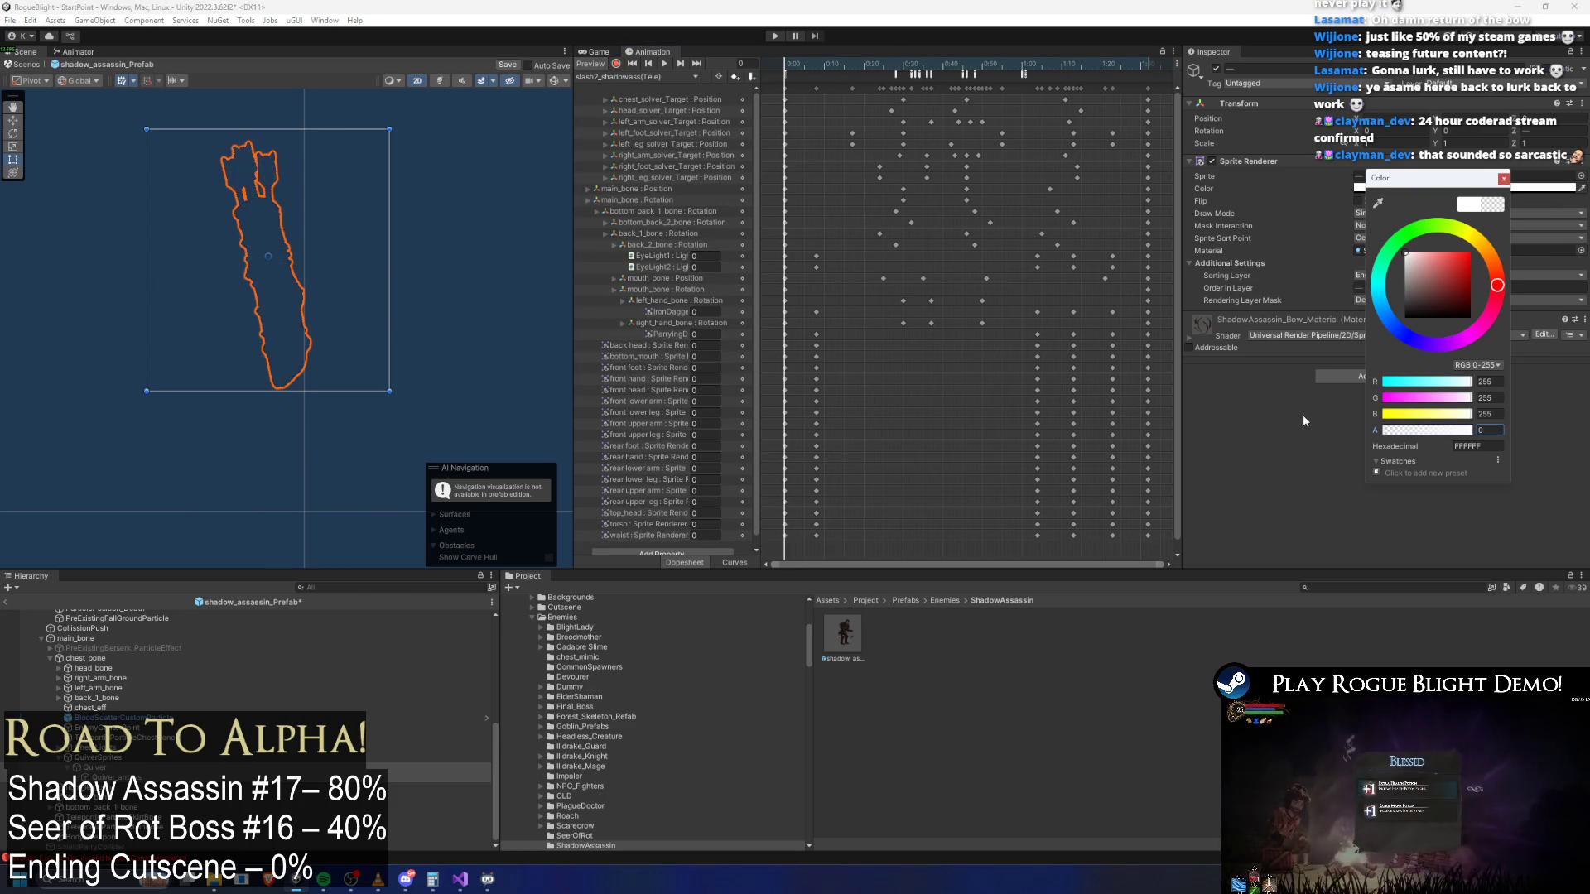
pyautogui.click(817, 65)
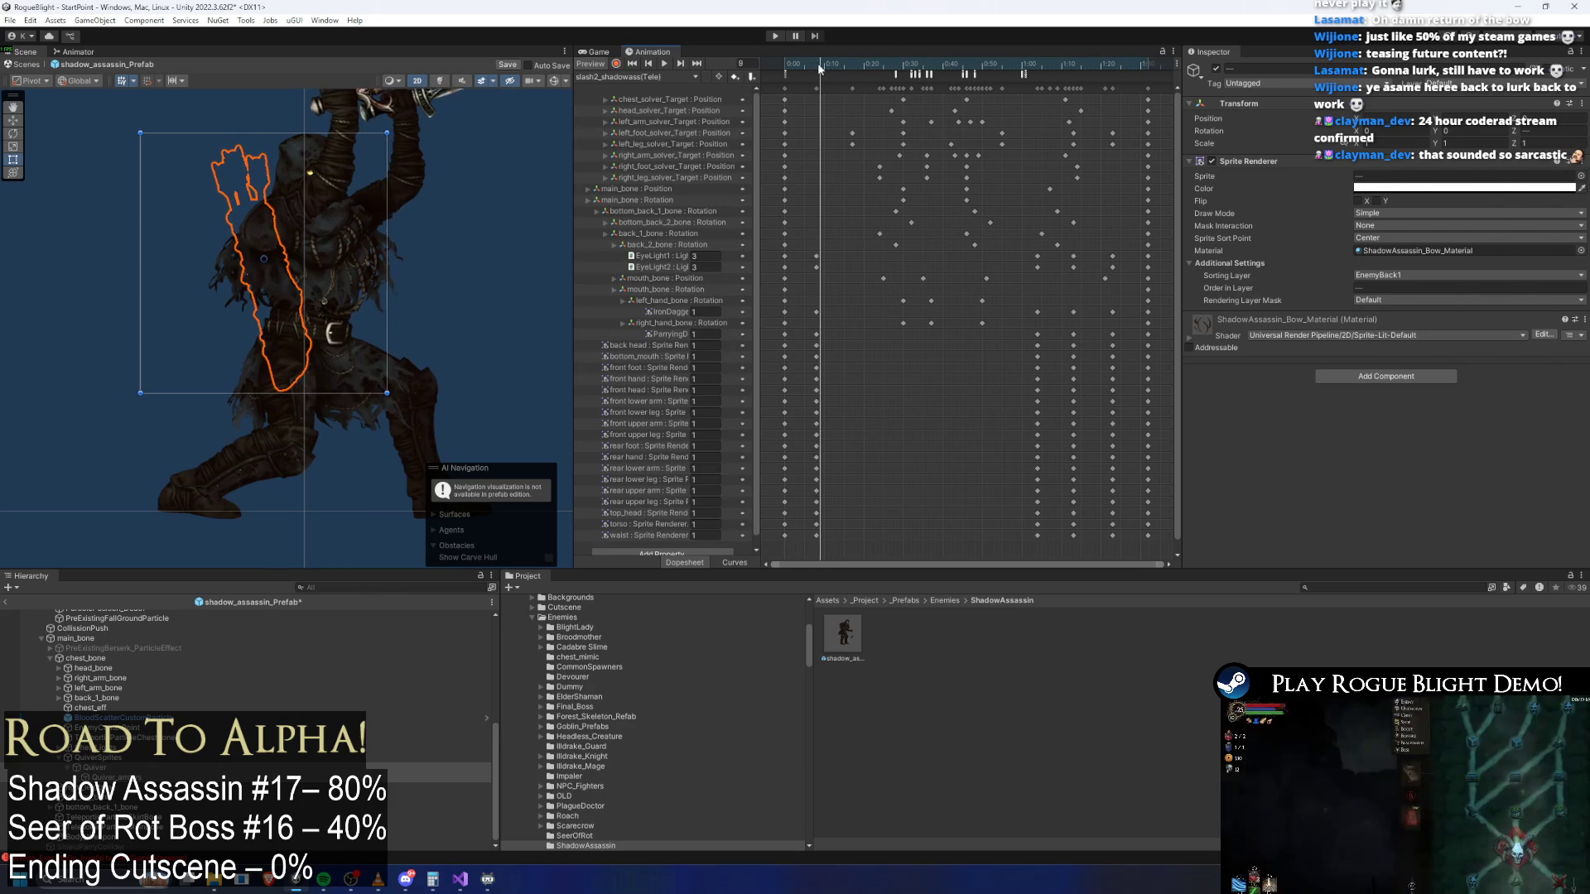
pyautogui.click(785, 64)
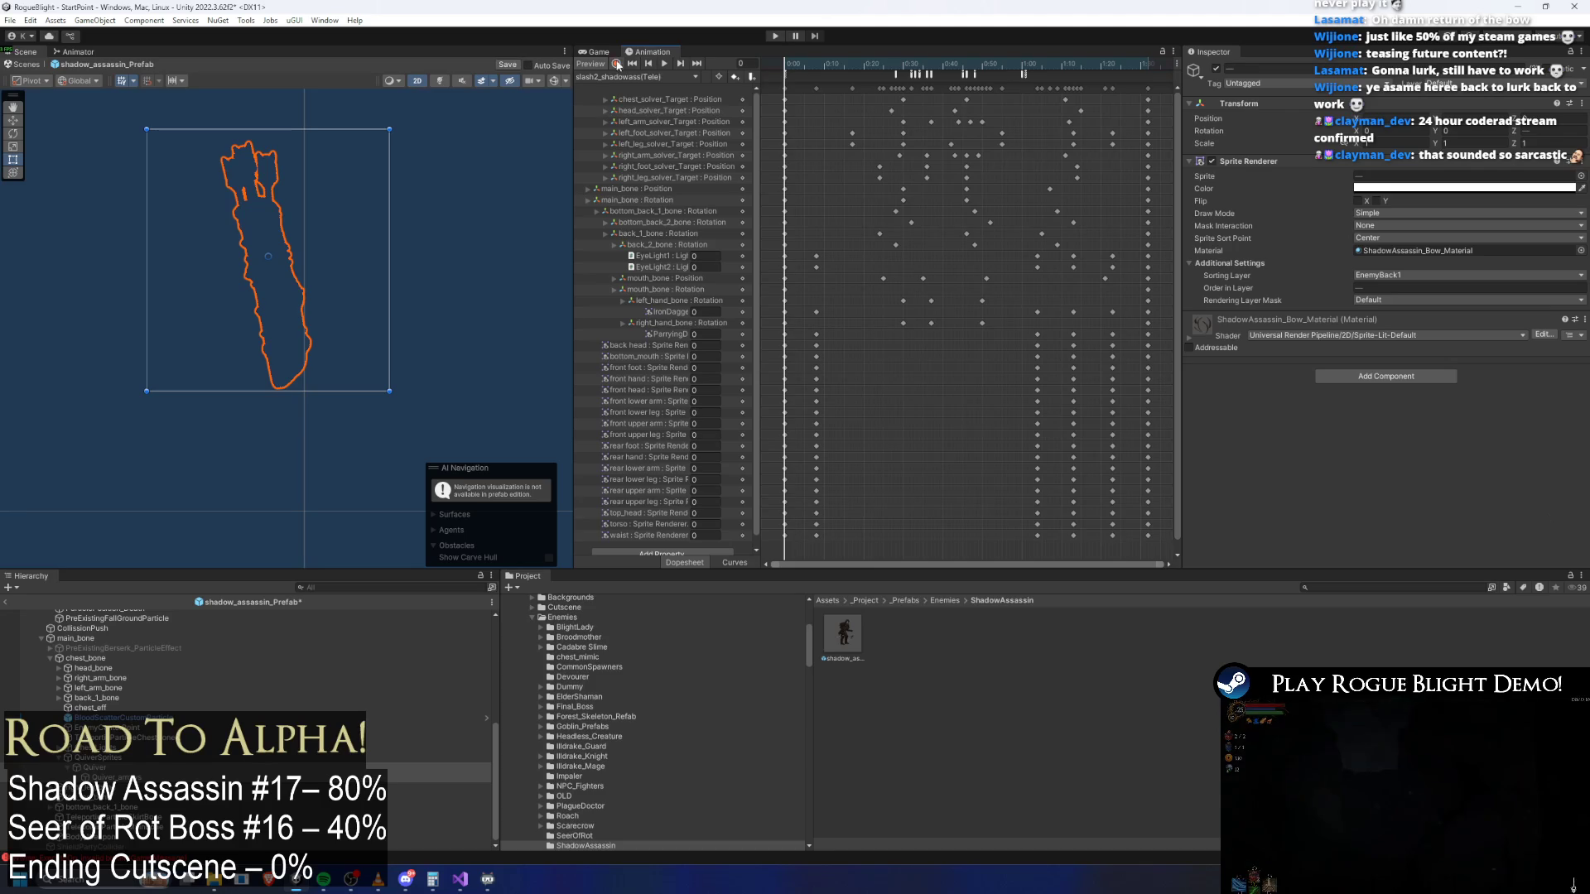
pyautogui.click(1398, 186)
pyautogui.moveTo(1440, 429)
pyautogui.mouseDown()
pyautogui.moveTo(1544, 430)
pyautogui.moveTo(1193, 412)
pyautogui.mouseUp()
pyautogui.click(815, 63)
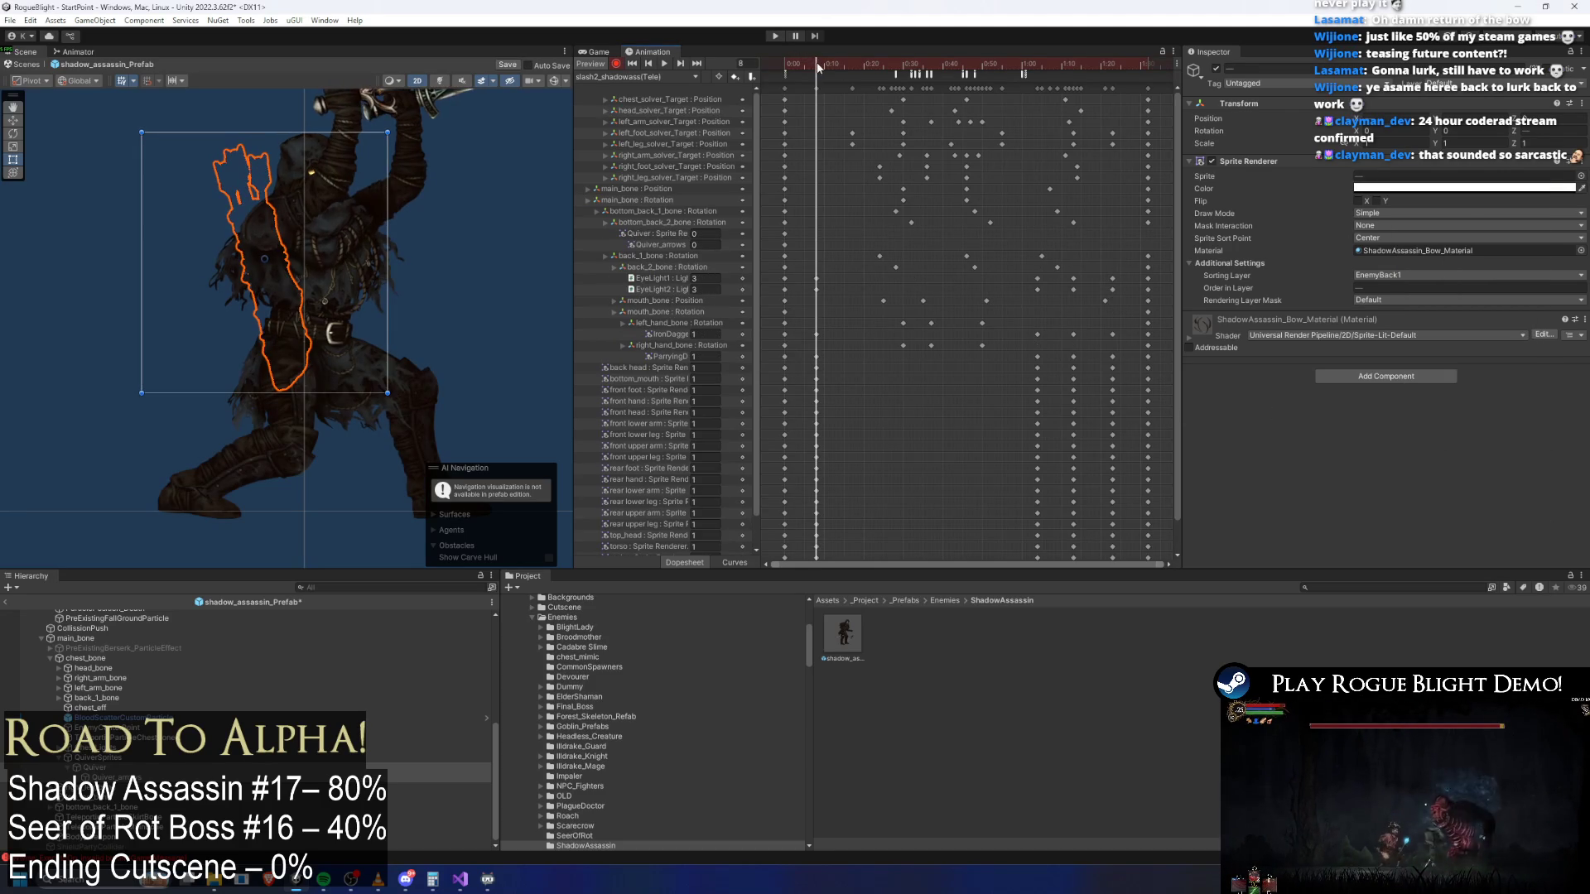
pyautogui.moveTo(1443, 426); pyautogui.dragTo(1553, 434)
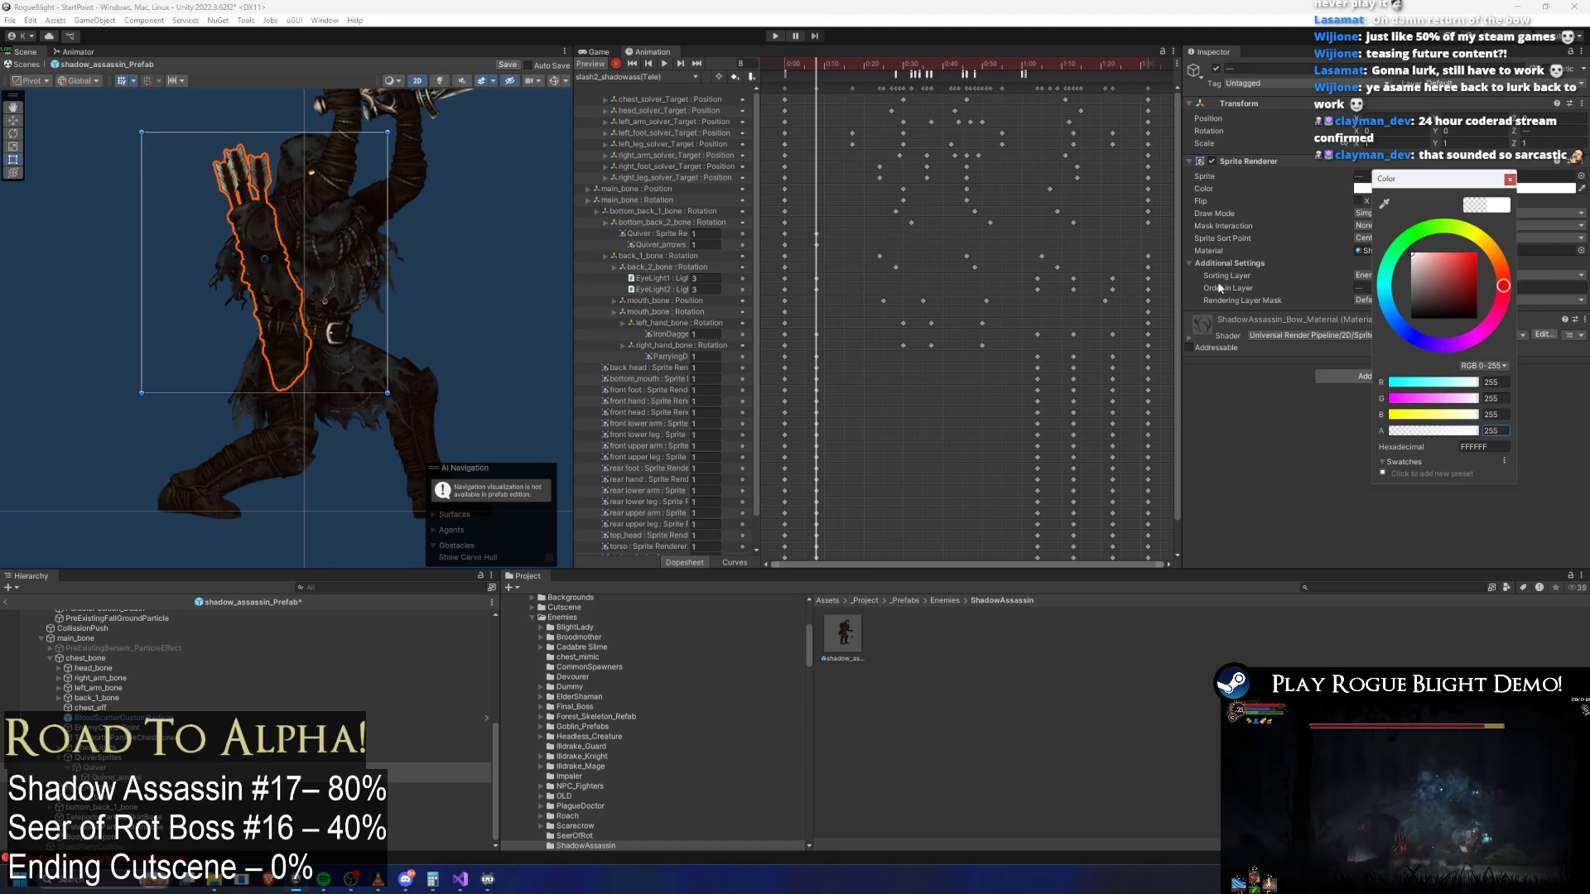
pyautogui.moveTo(828, 62)
pyautogui.mouseDown()
pyautogui.moveTo(789, 64)
pyautogui.moveTo(1124, 64)
pyautogui.moveTo(1037, 64)
pyautogui.mouseUp()
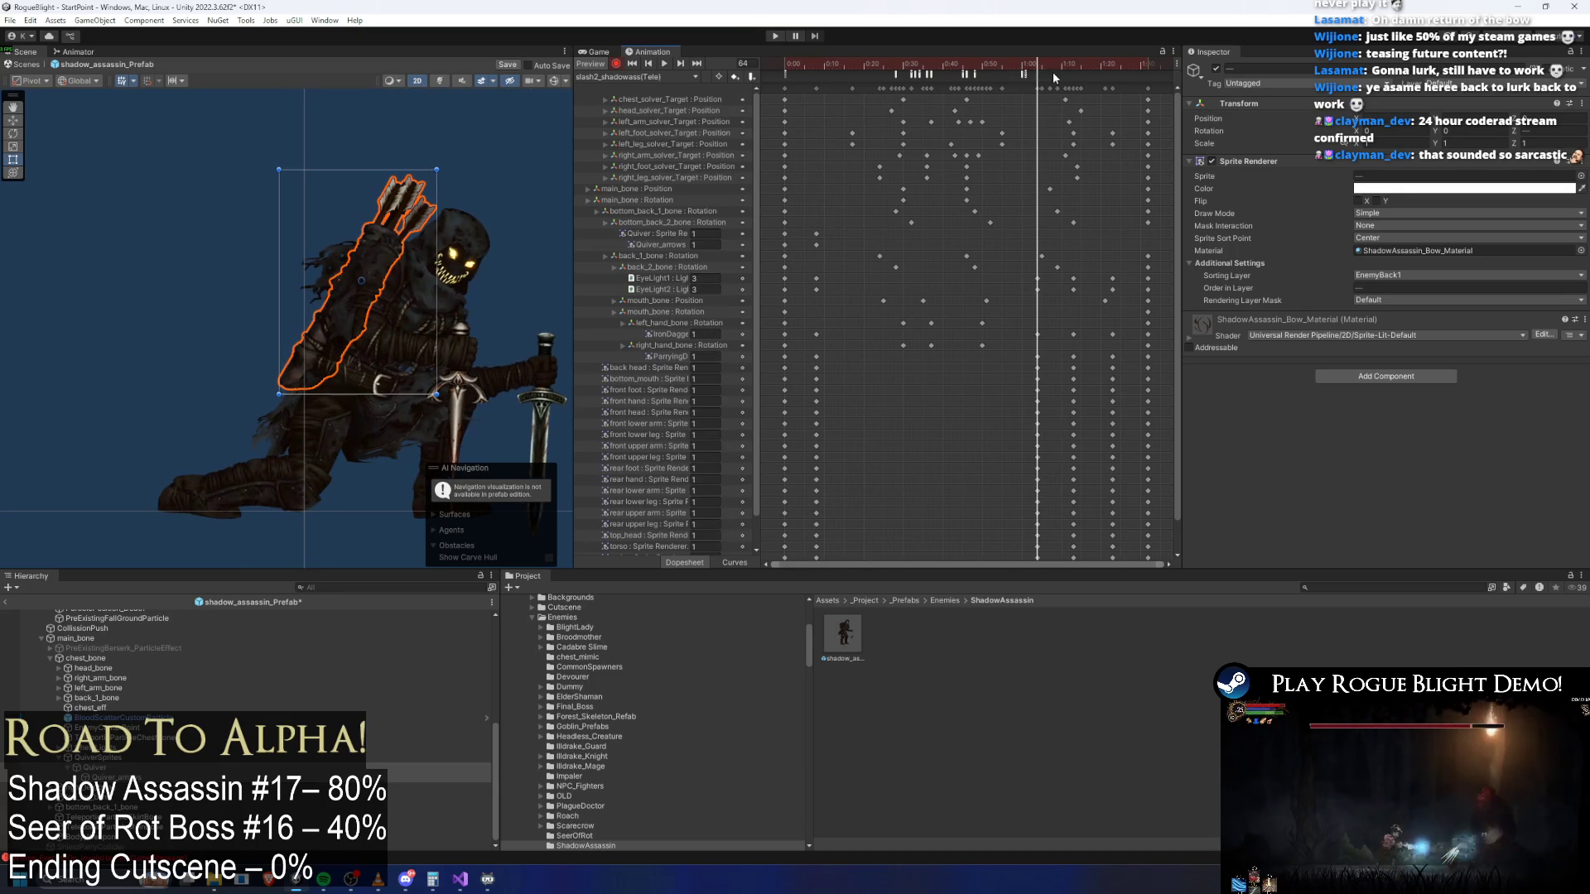
# Key quiver opacity 219 at frame 64, transparent at frame 73, and opaque again at frame 83
pyautogui.click(1466, 189)
pyautogui.moveTo(1446, 426); pyautogui.dragTo(1480, 432)
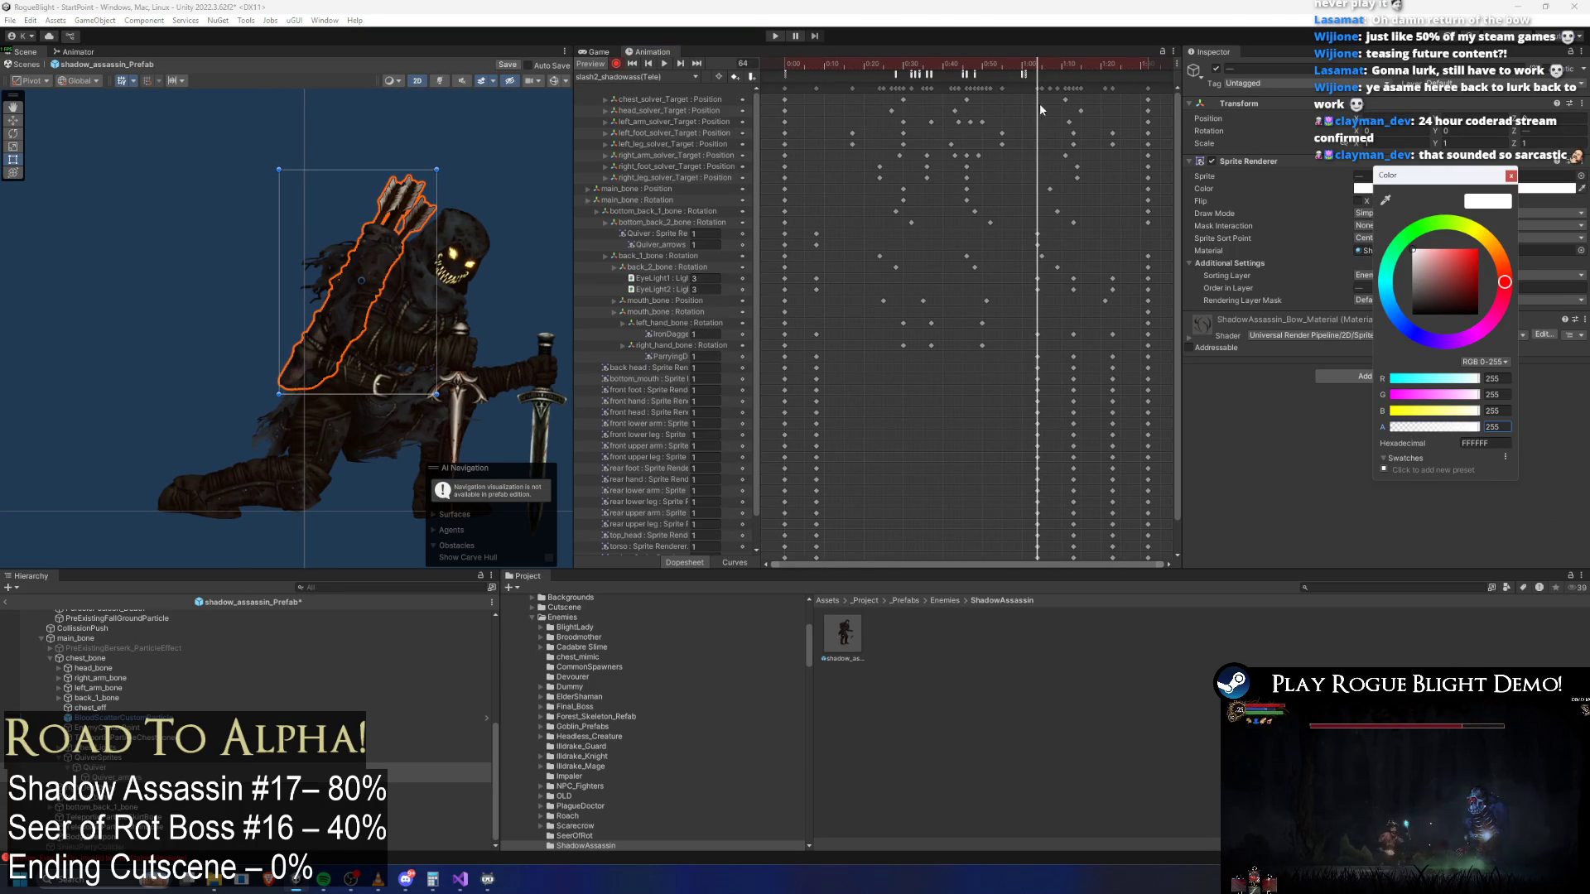
pyautogui.click(1081, 69)
pyautogui.click(1380, 188)
pyautogui.moveTo(1465, 427); pyautogui.dragTo(1392, 427)
pyautogui.click(1100, 63)
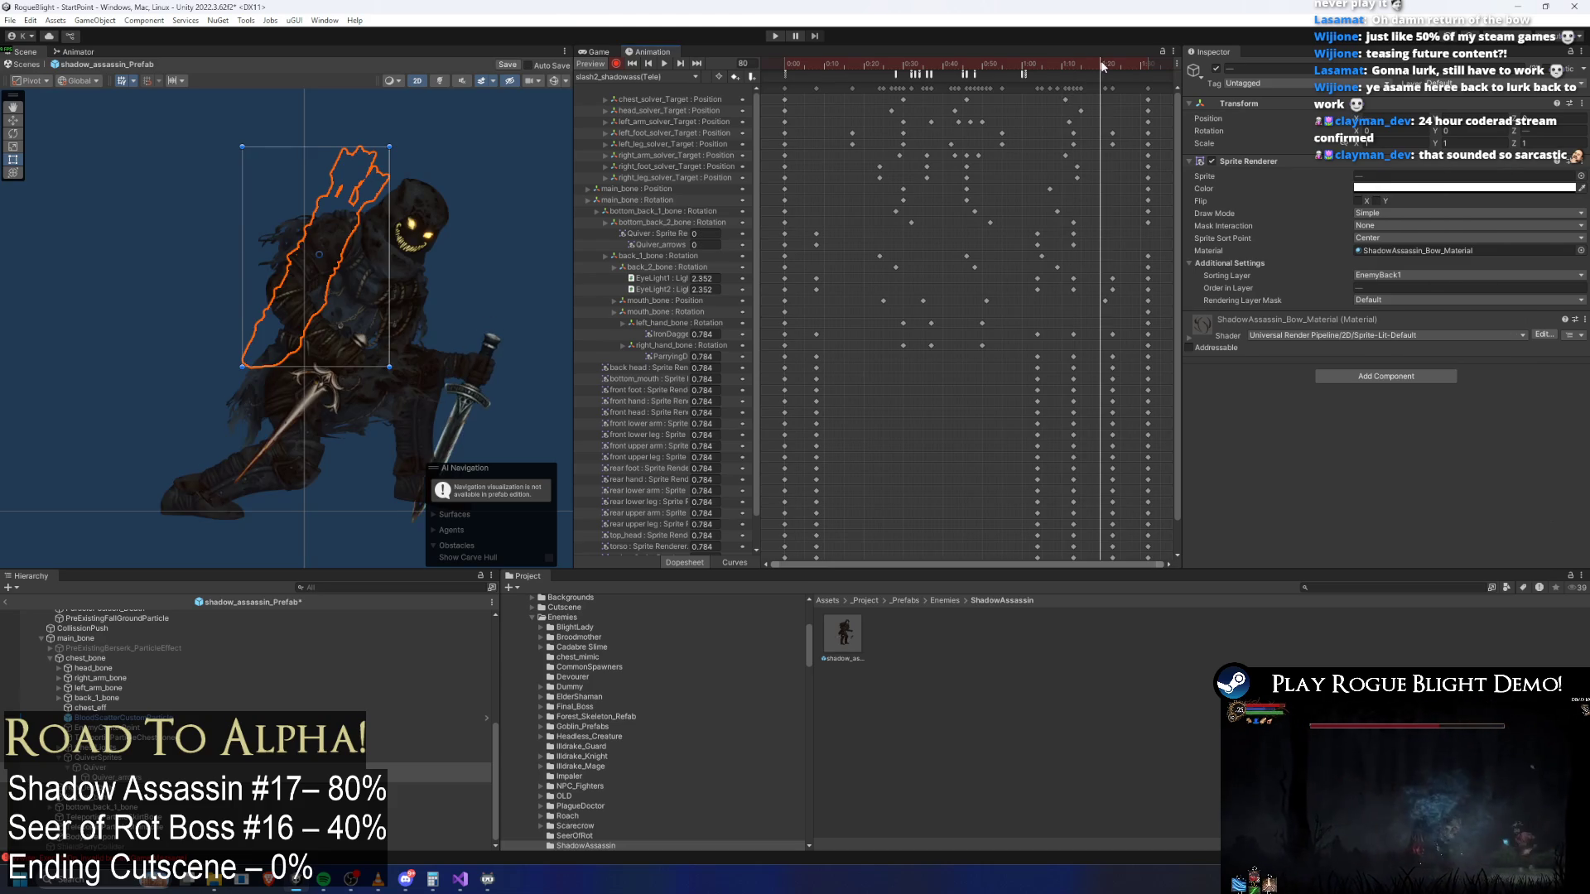
pyautogui.click(1111, 63)
pyautogui.click(1380, 189)
pyautogui.moveTo(1461, 429); pyautogui.dragTo(1495, 428)
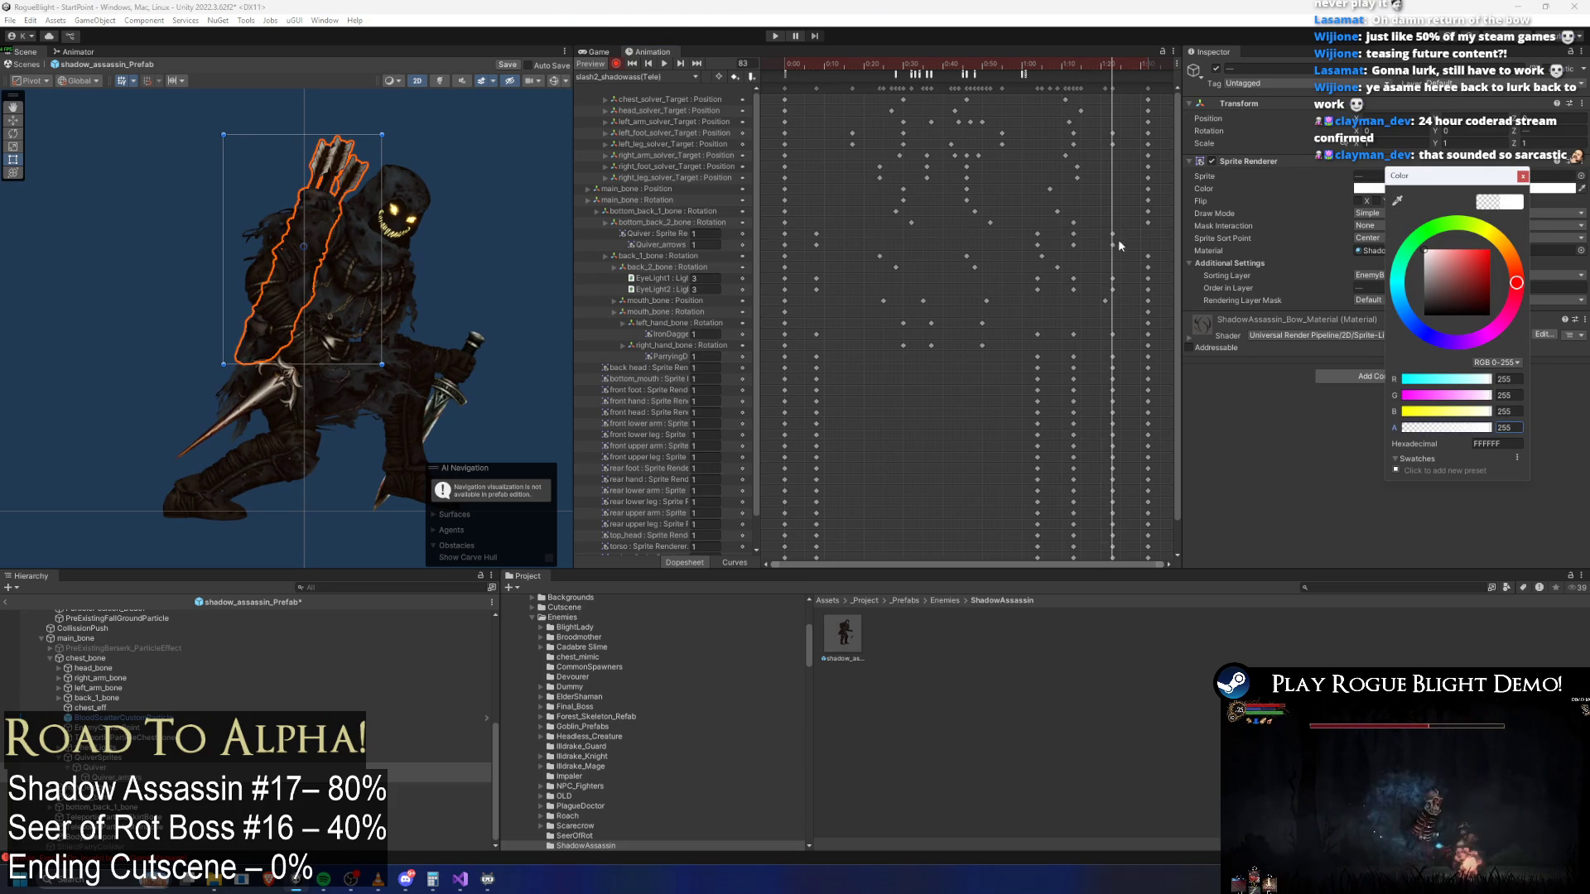
# Save the prefab and select the quiver keyframes near the clip start to copy them
pyautogui.moveTo(1112, 251); pyautogui.dragTo(1114, 229)
pyautogui.moveTo(1143, 66); pyautogui.dragTo(1150, 69)
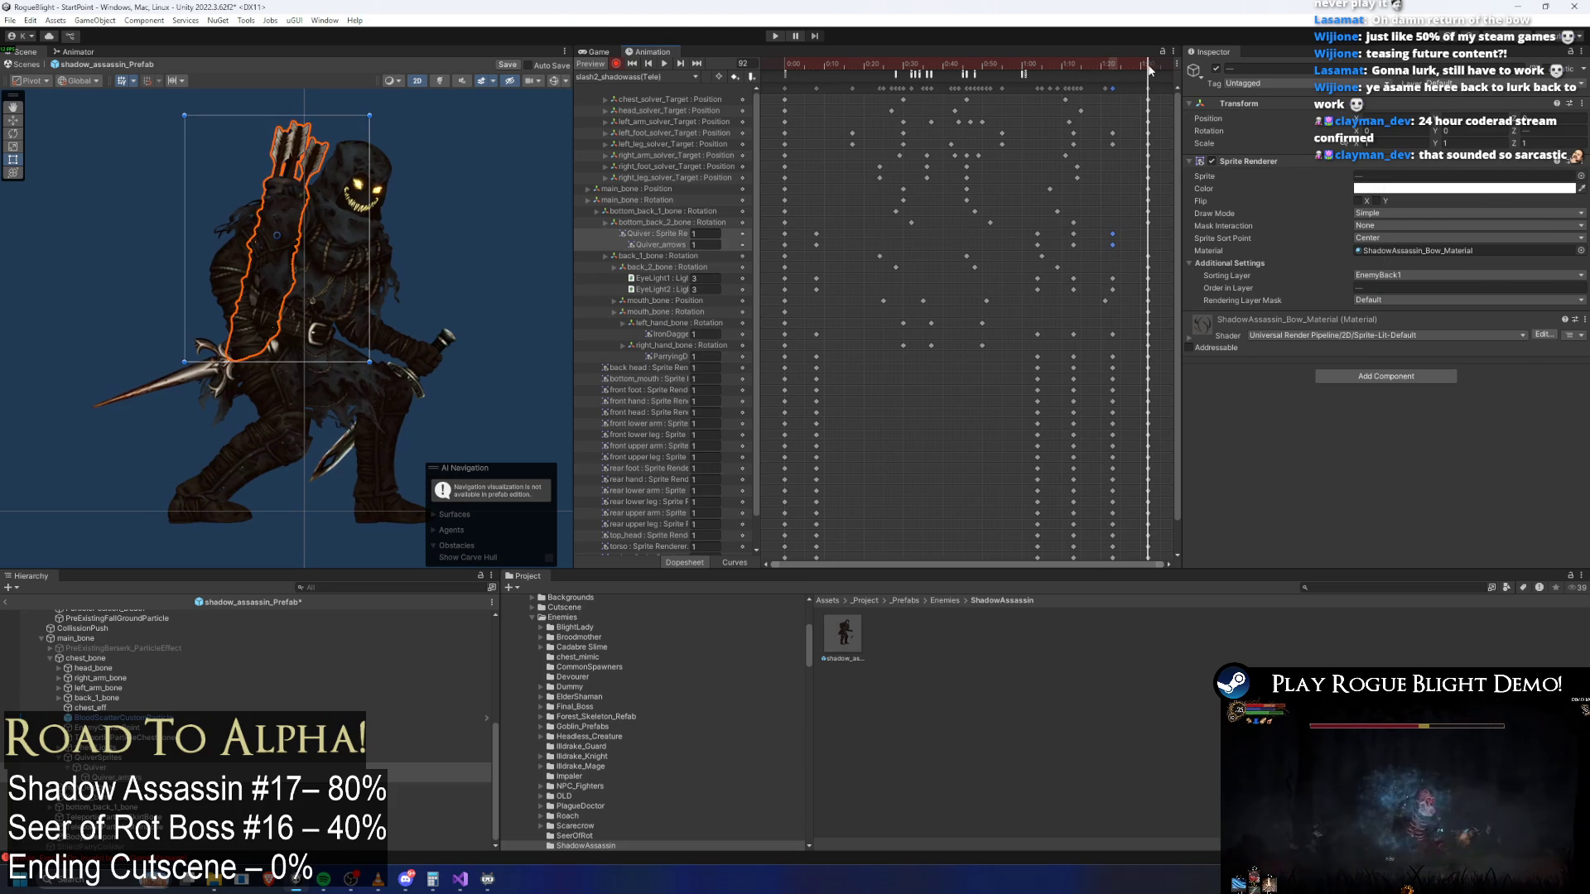
pyautogui.hotkey('ctrl', 's')
pyautogui.moveTo(831, 65); pyautogui.dragTo(795, 66)
pyautogui.moveTo(845, 235); pyautogui.dragTo(777, 248)
pyautogui.click(613, 77)
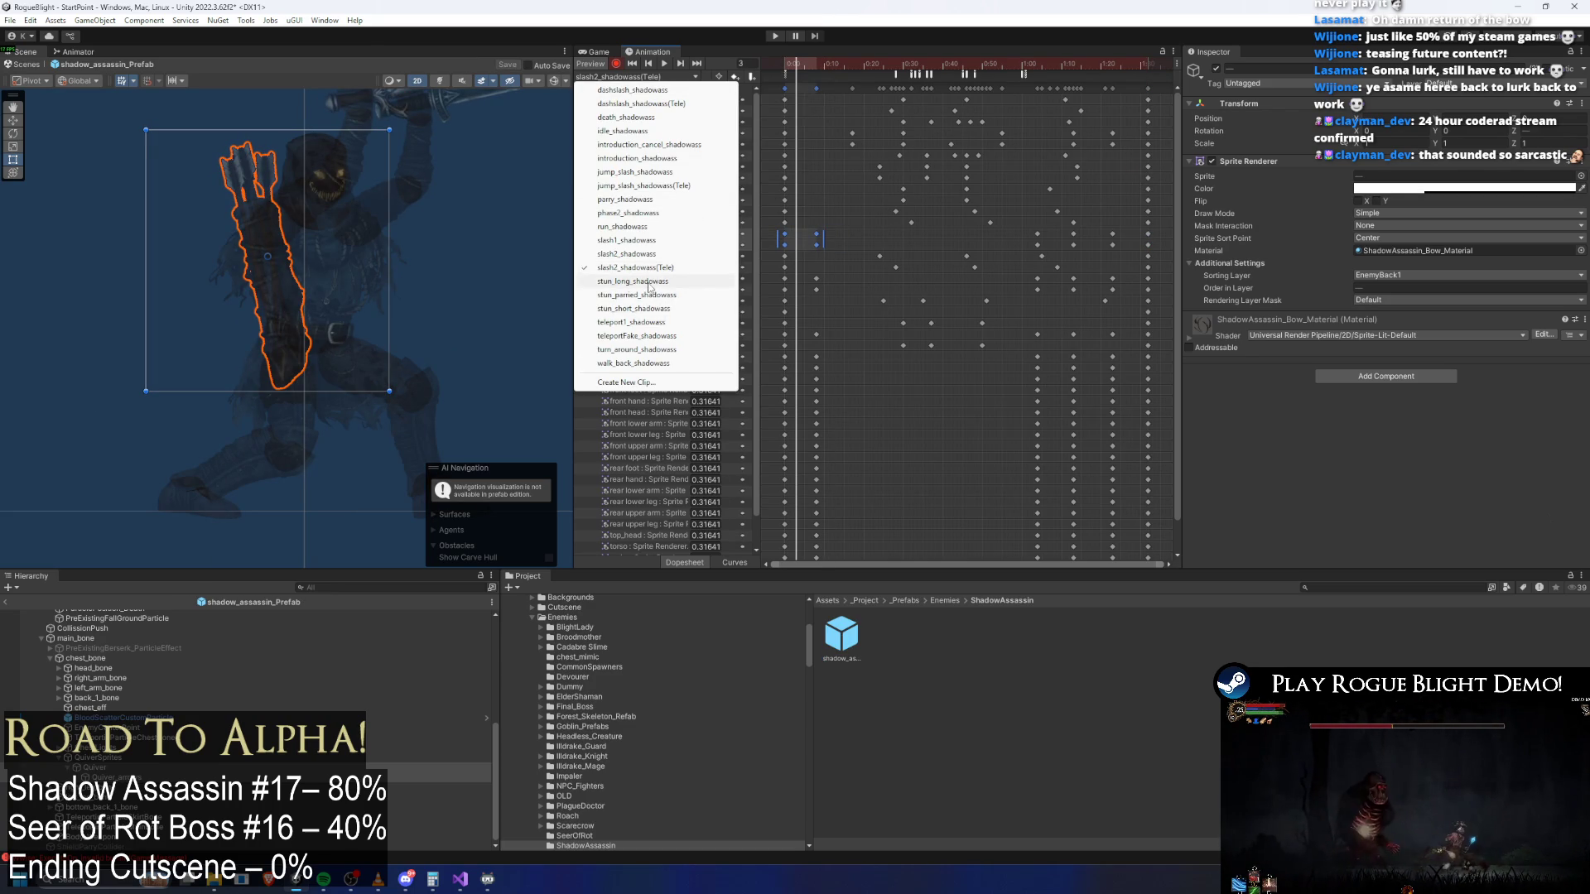
# Paste the copied quiver keys into stun_long_shadowass and move them to frame 0
pyautogui.click(647, 283)
pyautogui.click(816, 59)
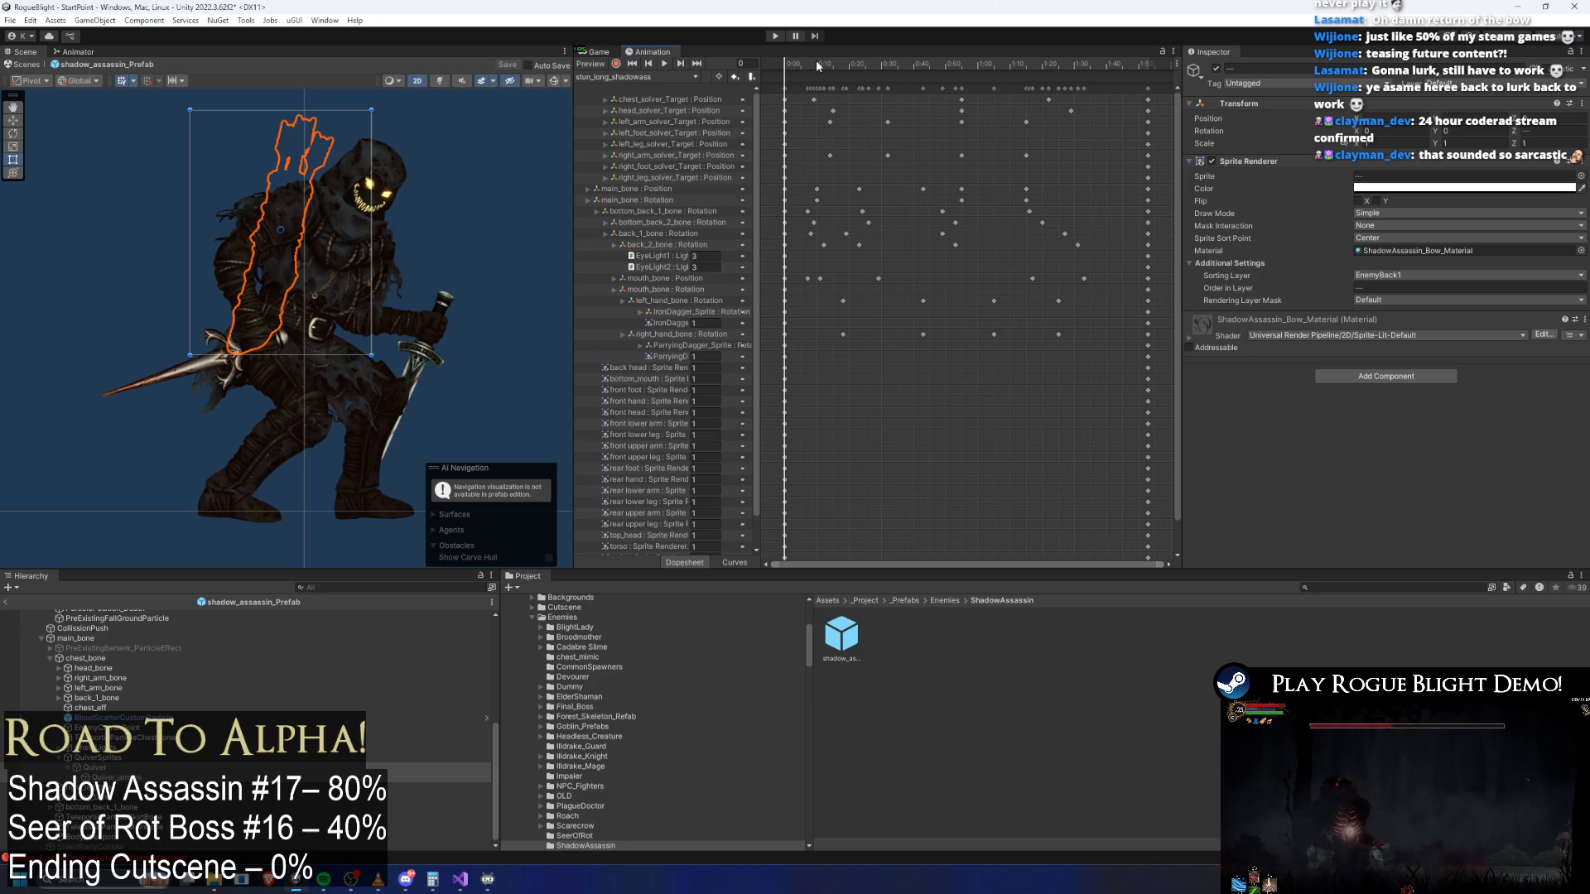
pyautogui.hotkey('ctrl', 'v')
pyautogui.moveTo(805, 248); pyautogui.dragTo(784, 244)
pyautogui.moveTo(1123, 63)
pyautogui.mouseDown()
pyautogui.moveTo(1149, 65)
pyautogui.moveTo(880, 75)
pyautogui.mouseUp()
pyautogui.click(801, 222)
pyautogui.moveTo(812, 231); pyautogui.dragTo(777, 242)
# Paste the quiver keys at frame 0 in stun_parried_shadowass and preview to frame 204
pyautogui.click(618, 77)
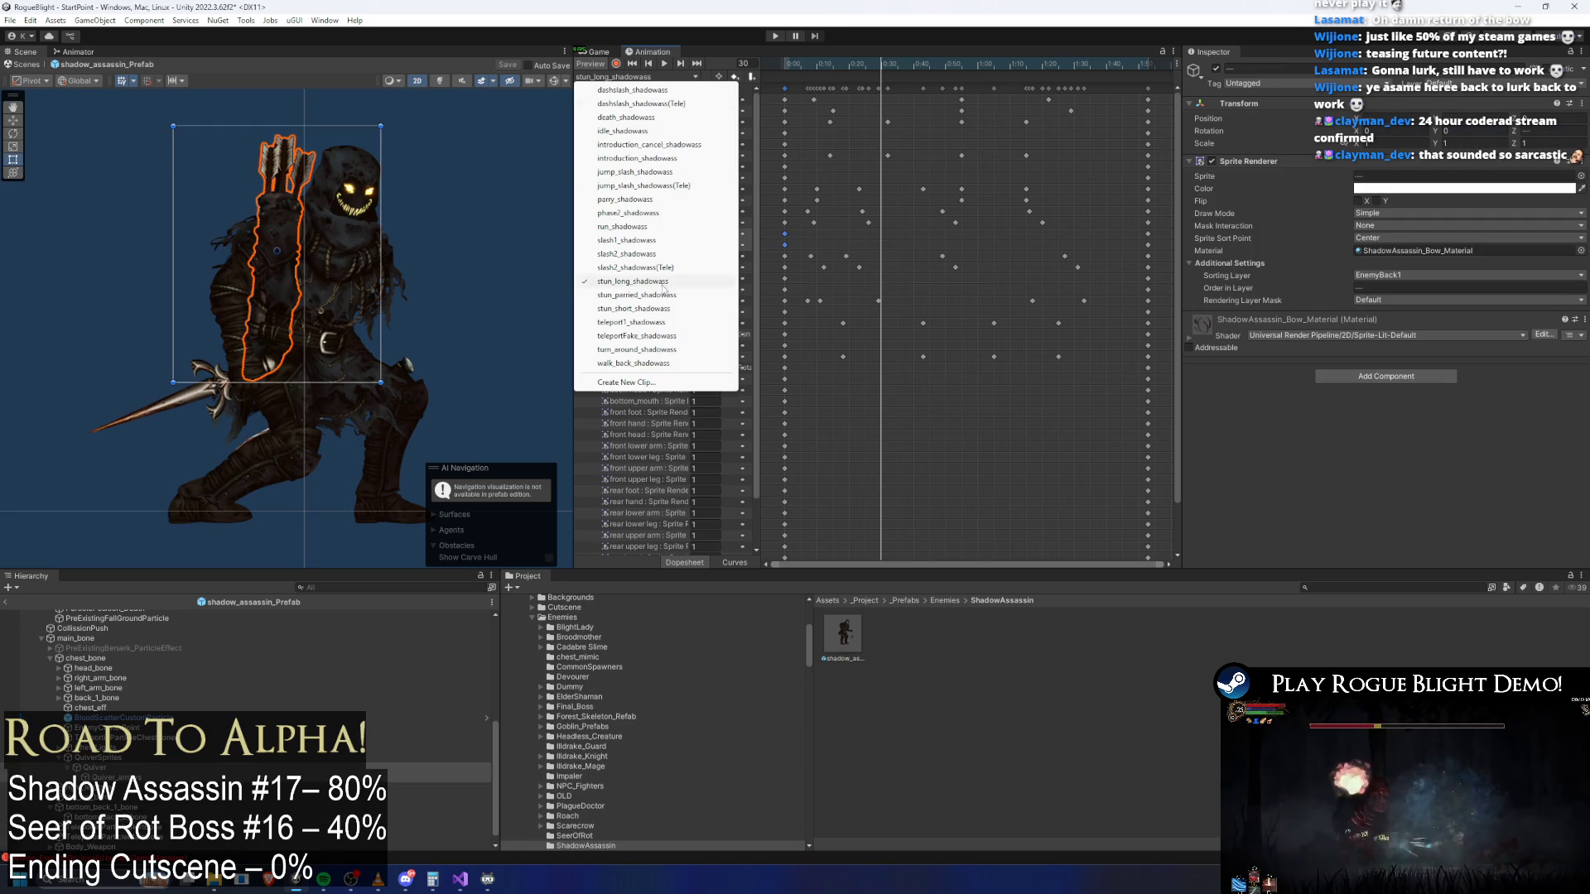
pyautogui.click(636, 295)
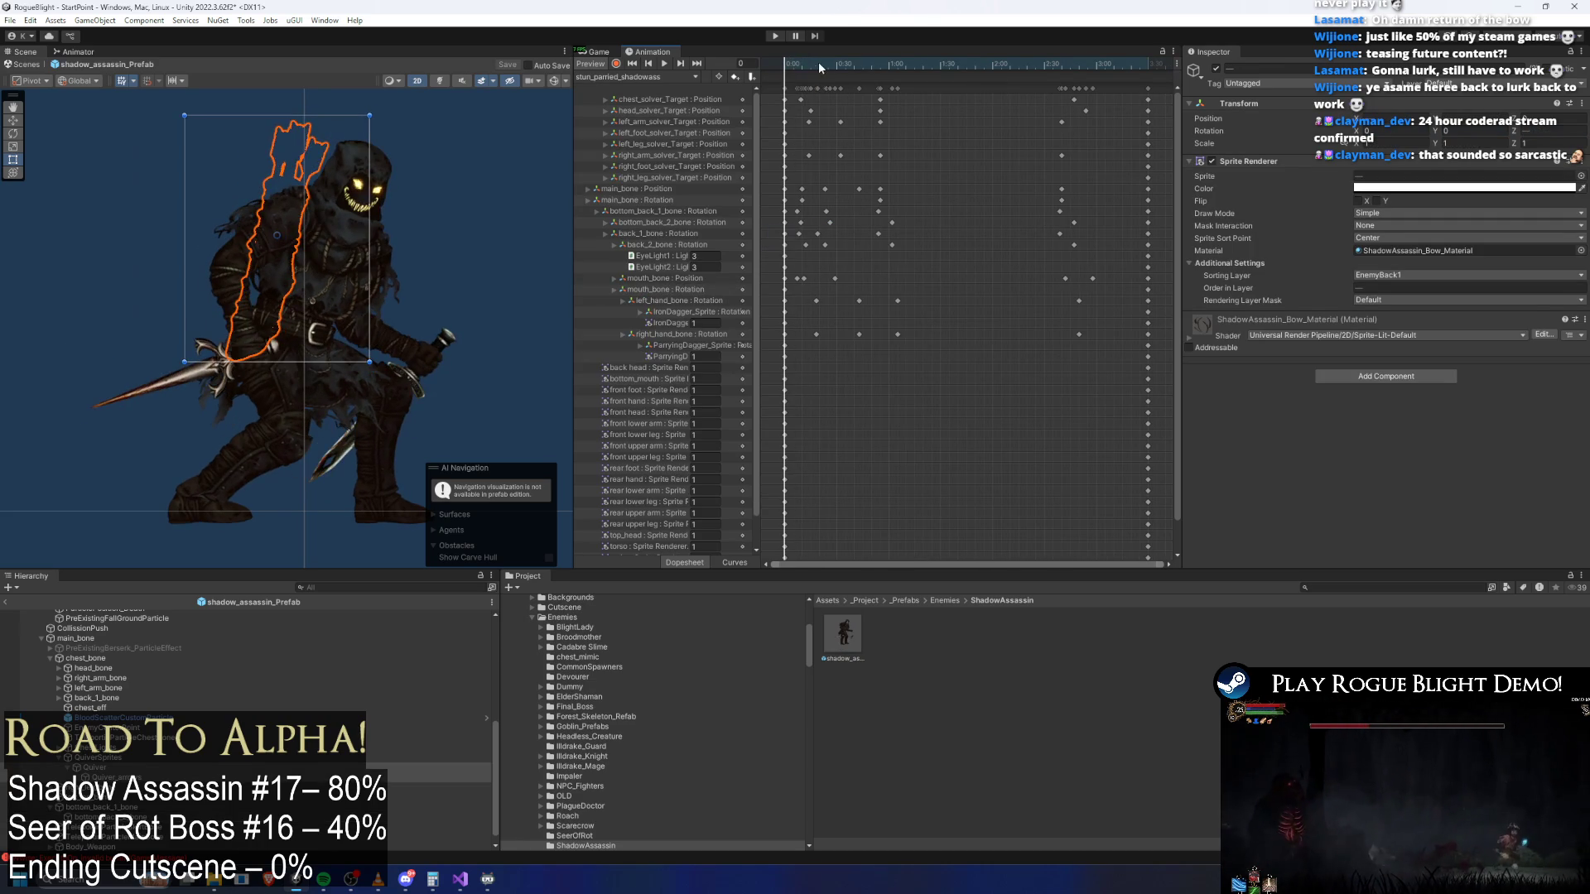
pyautogui.hotkey('ctrl', 'v')
pyautogui.moveTo(802, 65); pyautogui.dragTo(1149, 66)
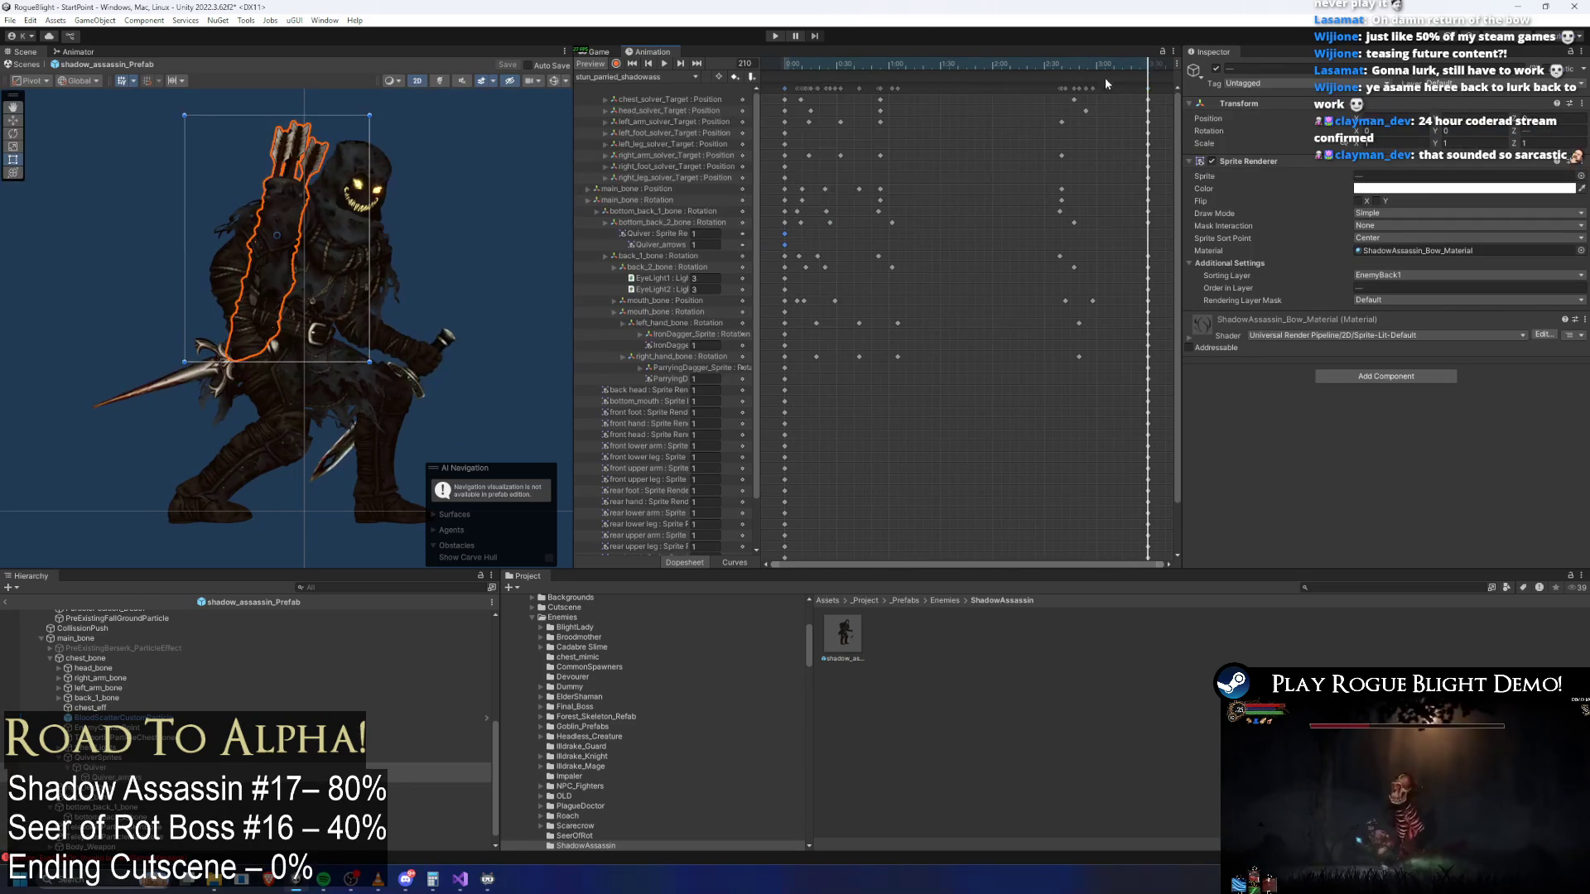
# Open stun_short_shadowass, check its last keyed frame 37, and save the prefab
pyautogui.click(652, 77)
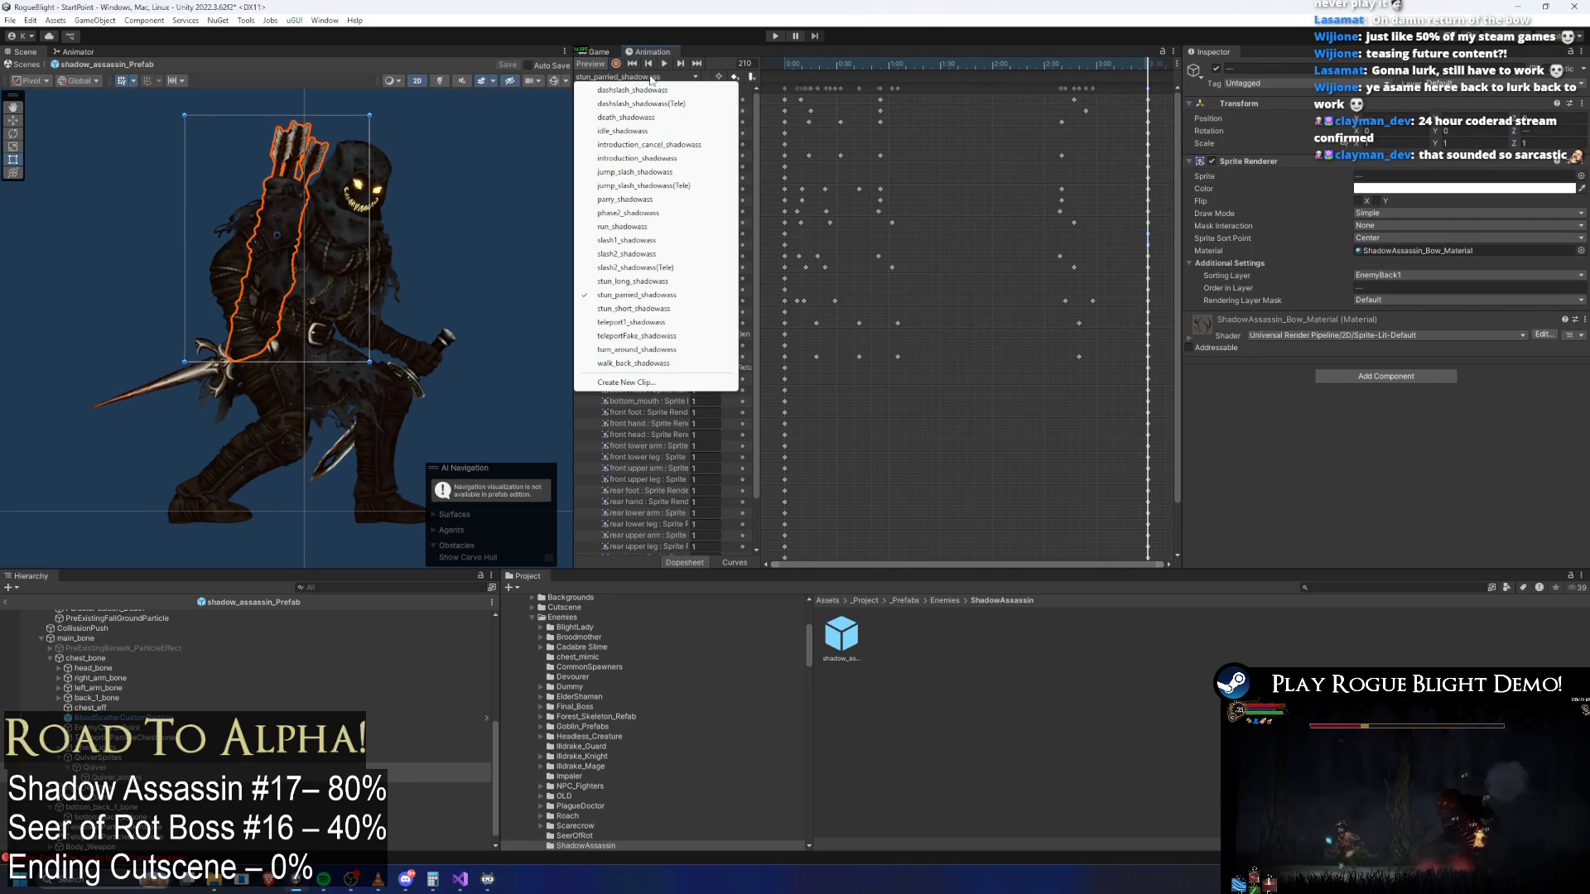
pyautogui.click(638, 309)
pyautogui.click(1148, 67)
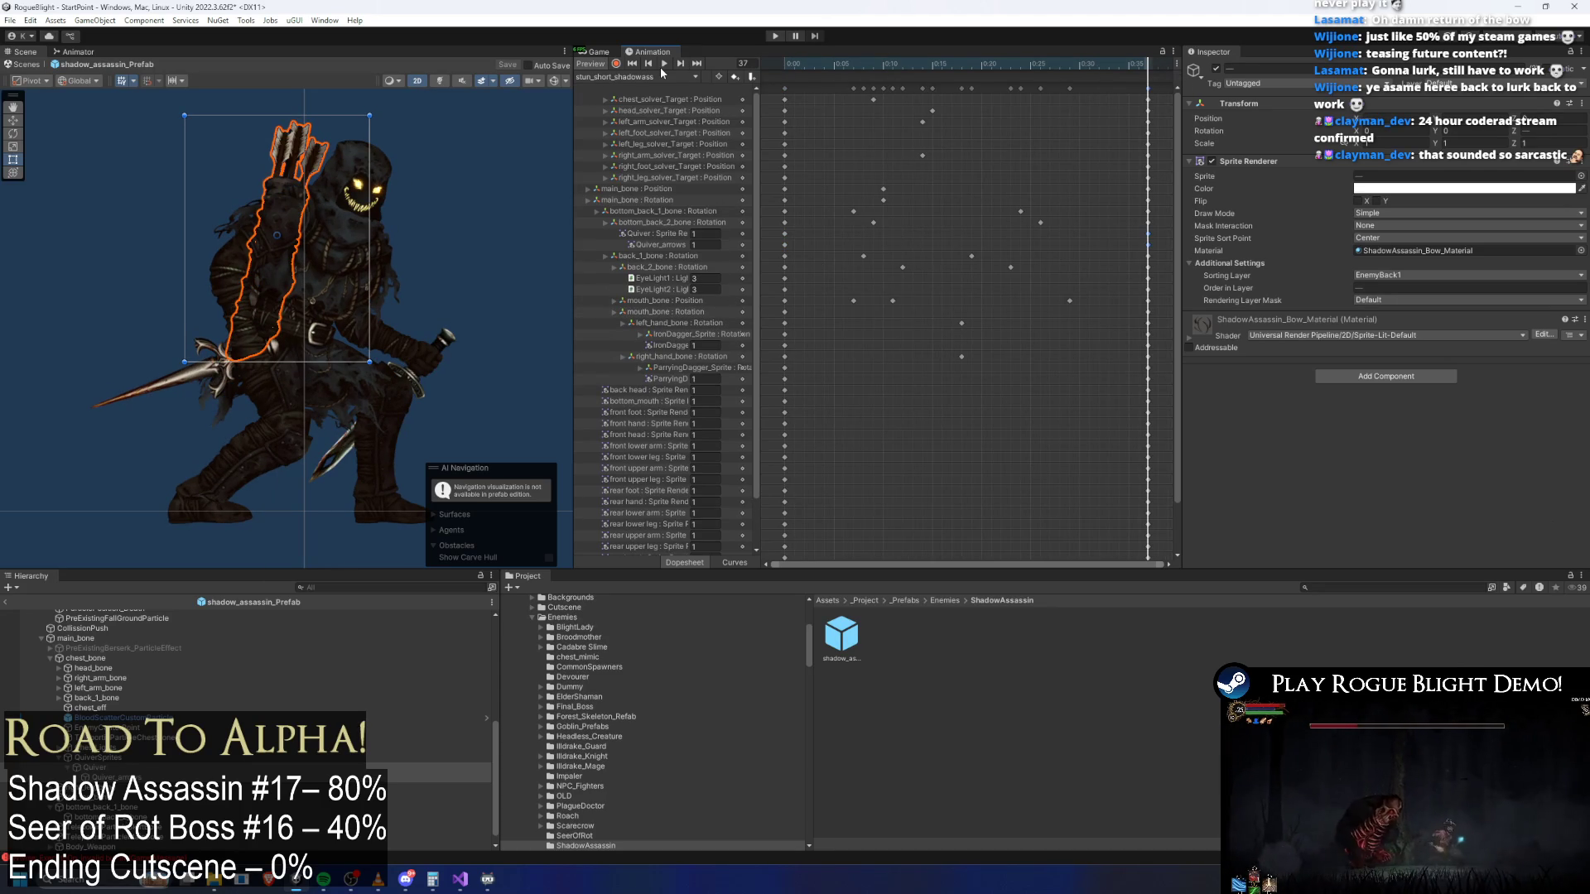
pyautogui.hotkey('ctrl', 's')
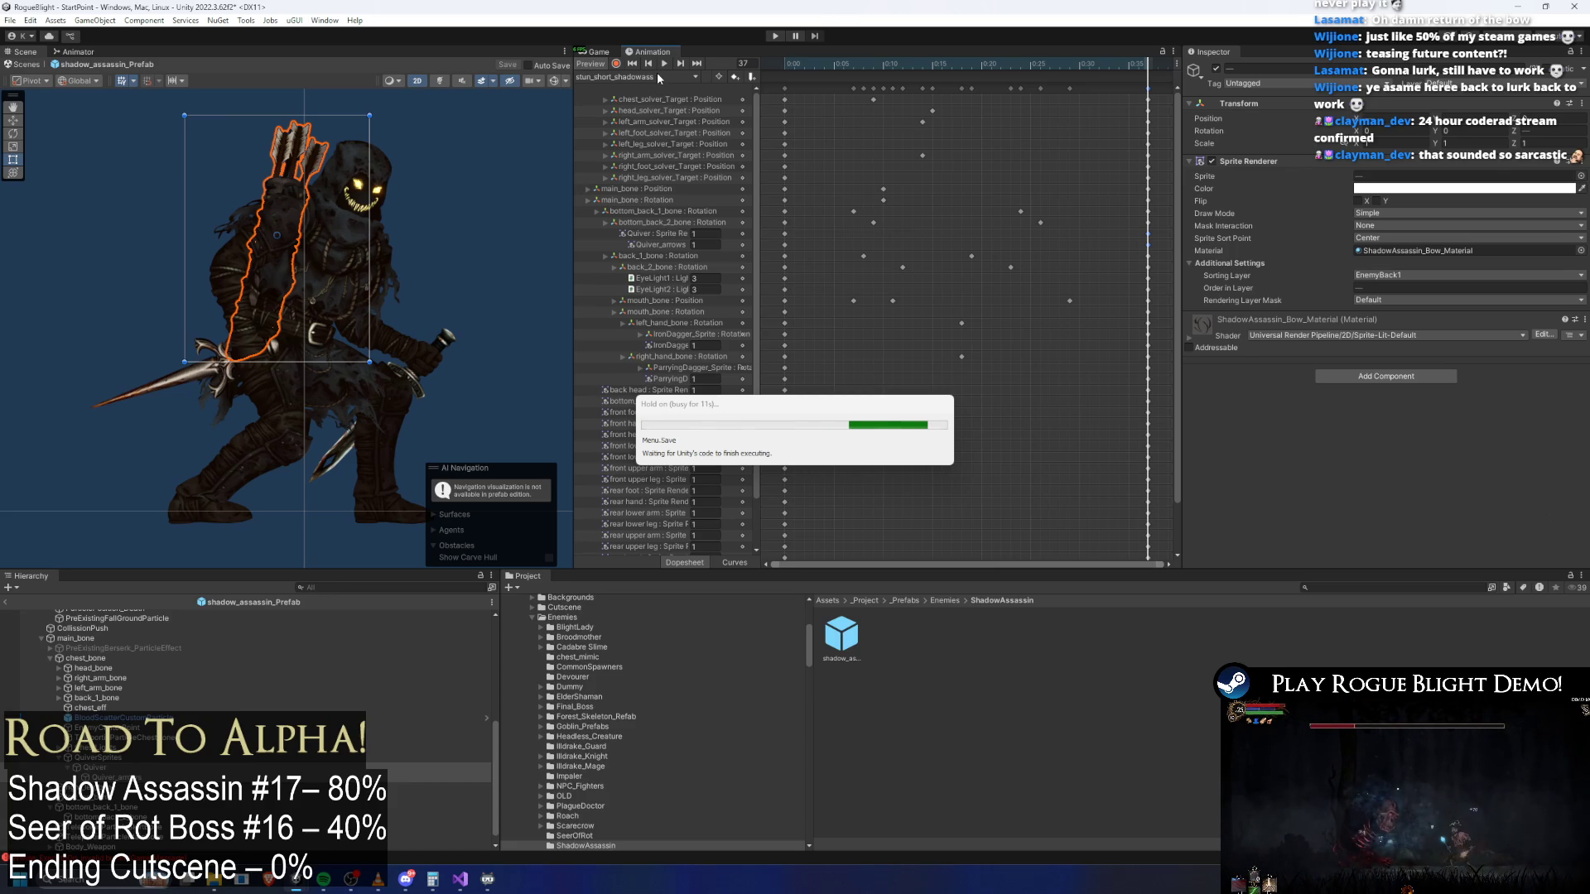
pyautogui.click(651, 77)
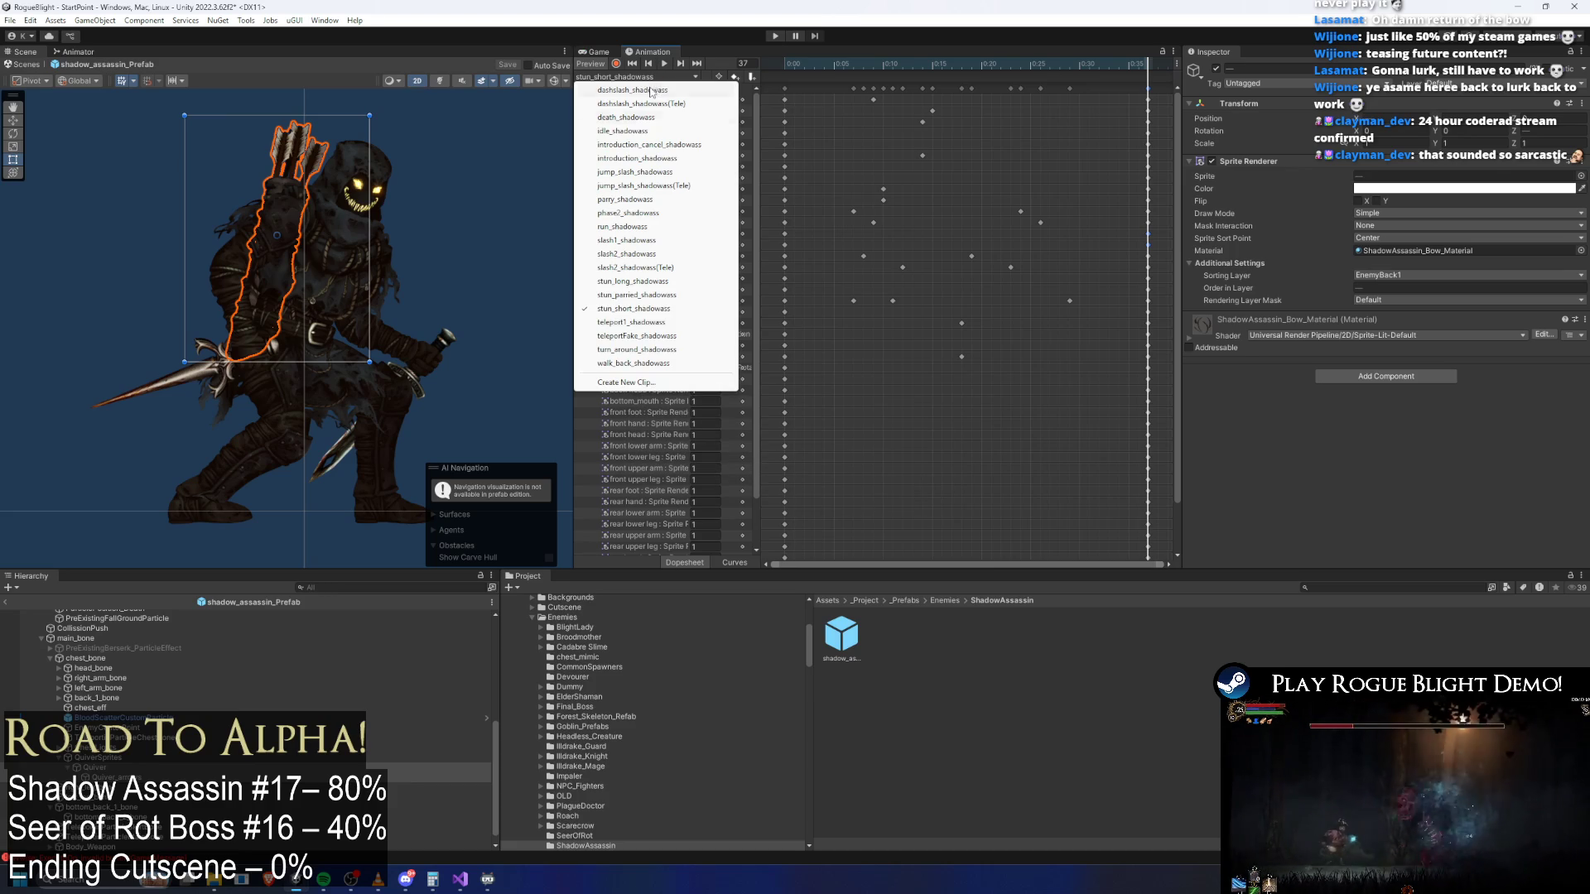
# In teleport1_shadowass, key the quiver sprite's alpha to 0 at frame 15 with Preview and record on
pyautogui.click(679, 322)
pyautogui.click(797, 61)
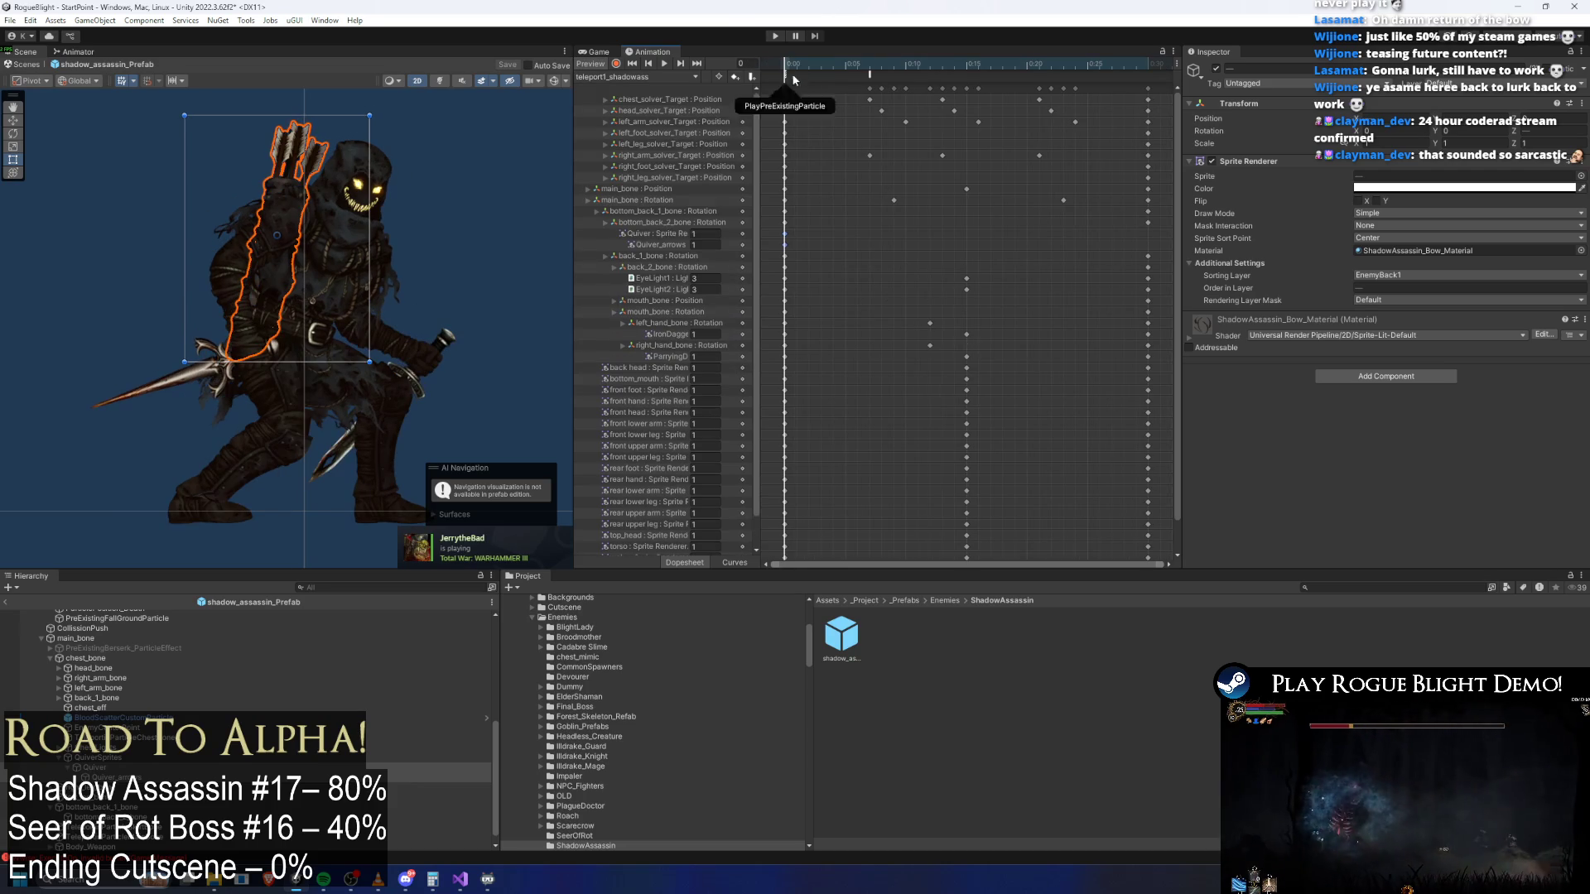
pyautogui.moveTo(826, 77); pyautogui.dragTo(972, 72)
pyautogui.click(617, 63)
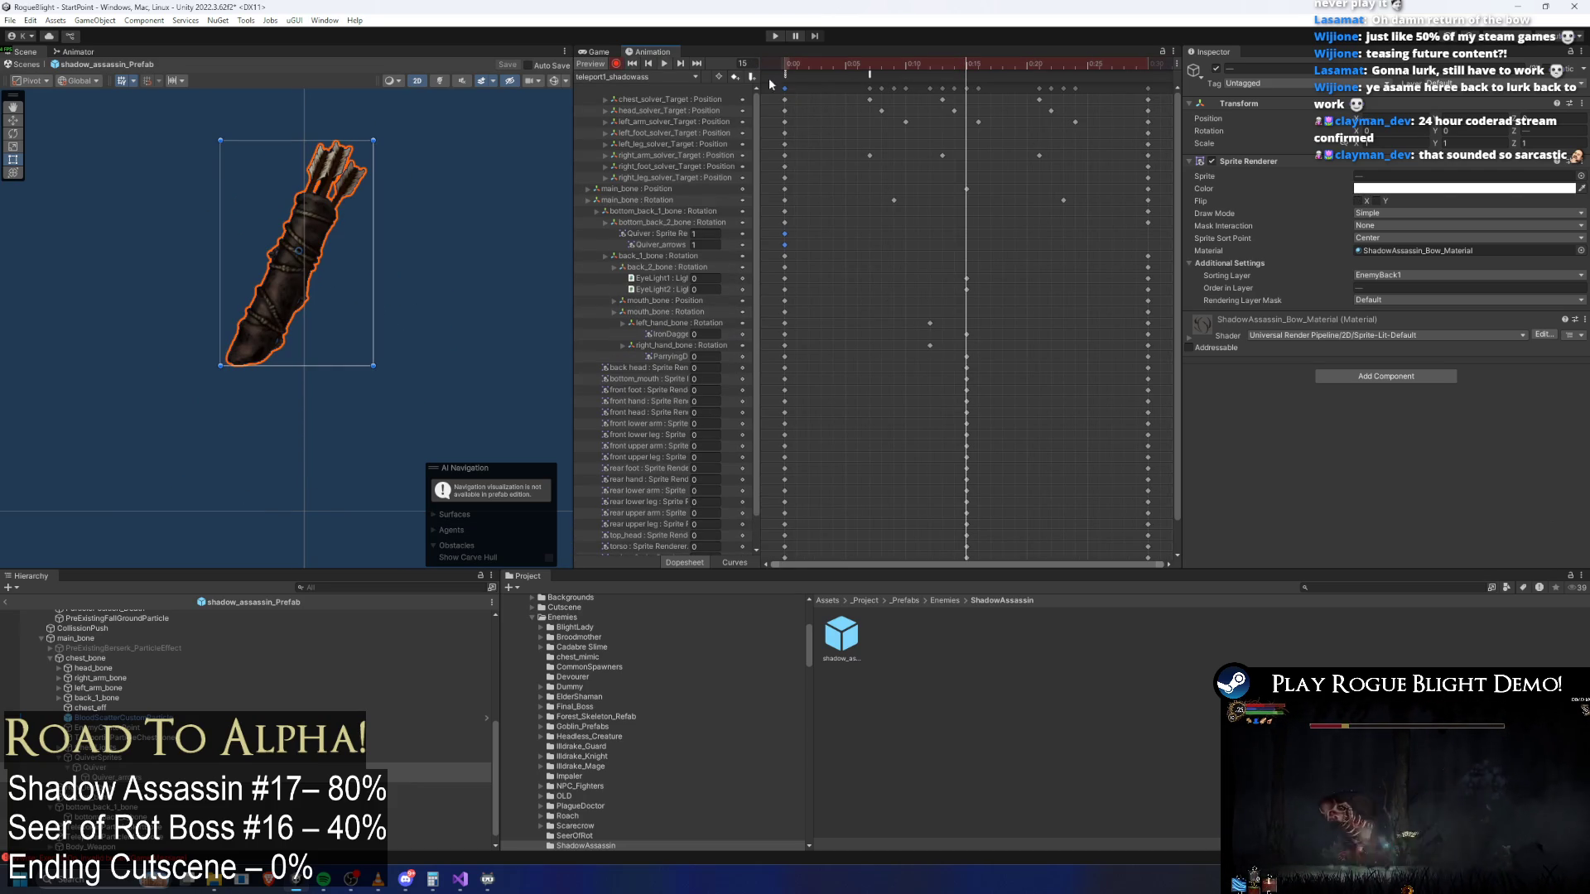
pyautogui.click(1425, 195)
pyautogui.moveTo(1498, 431); pyautogui.dragTo(1285, 431)
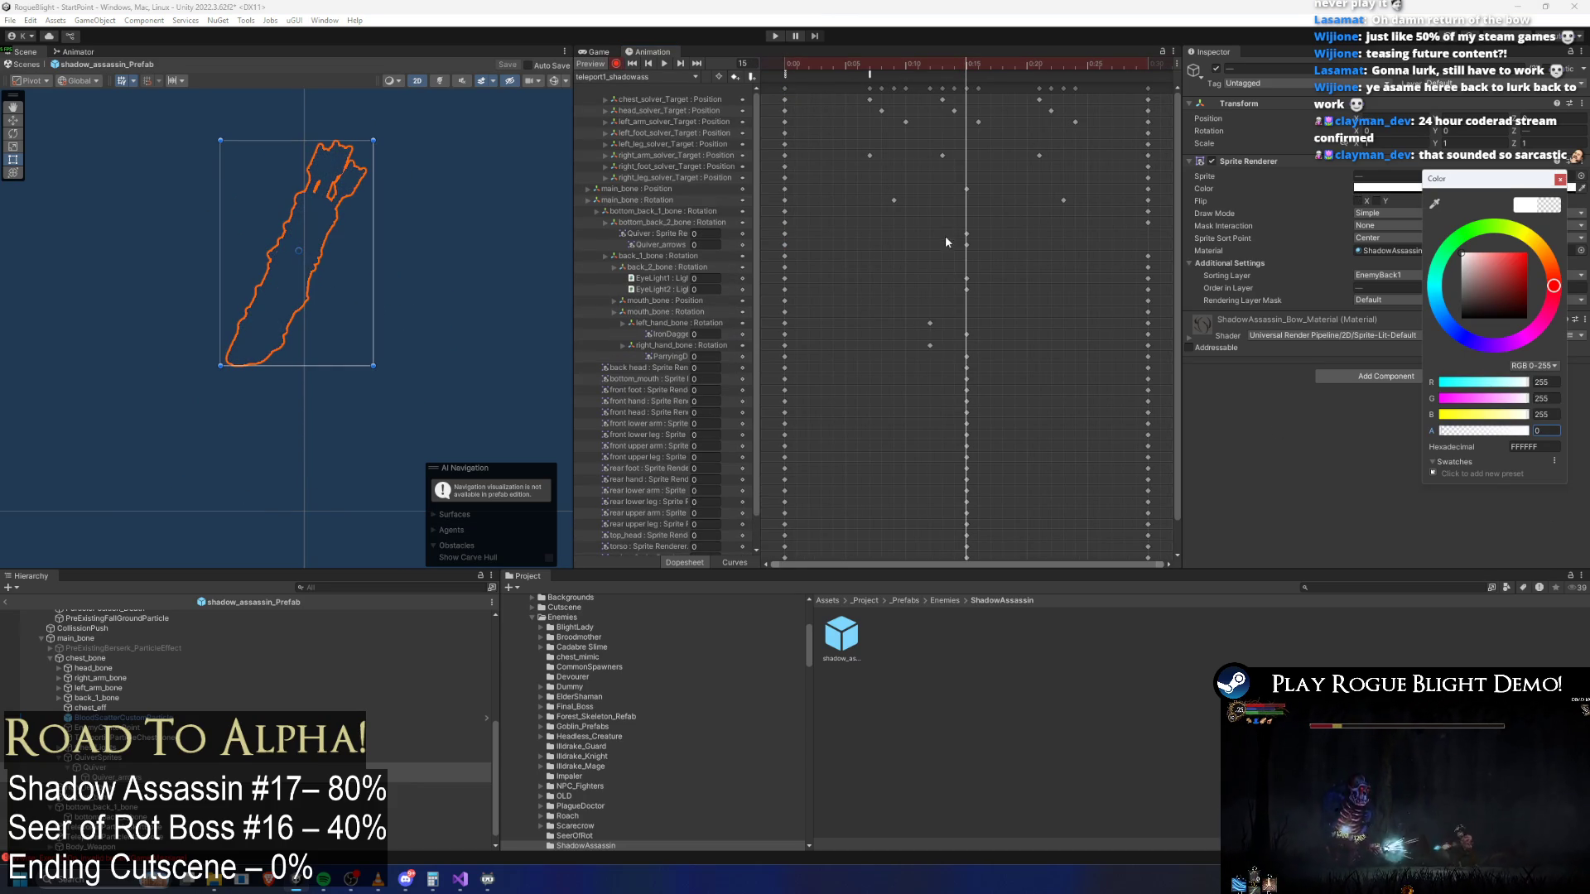
pyautogui.click(829, 232)
pyautogui.moveTo(1141, 62); pyautogui.dragTo(751, 76)
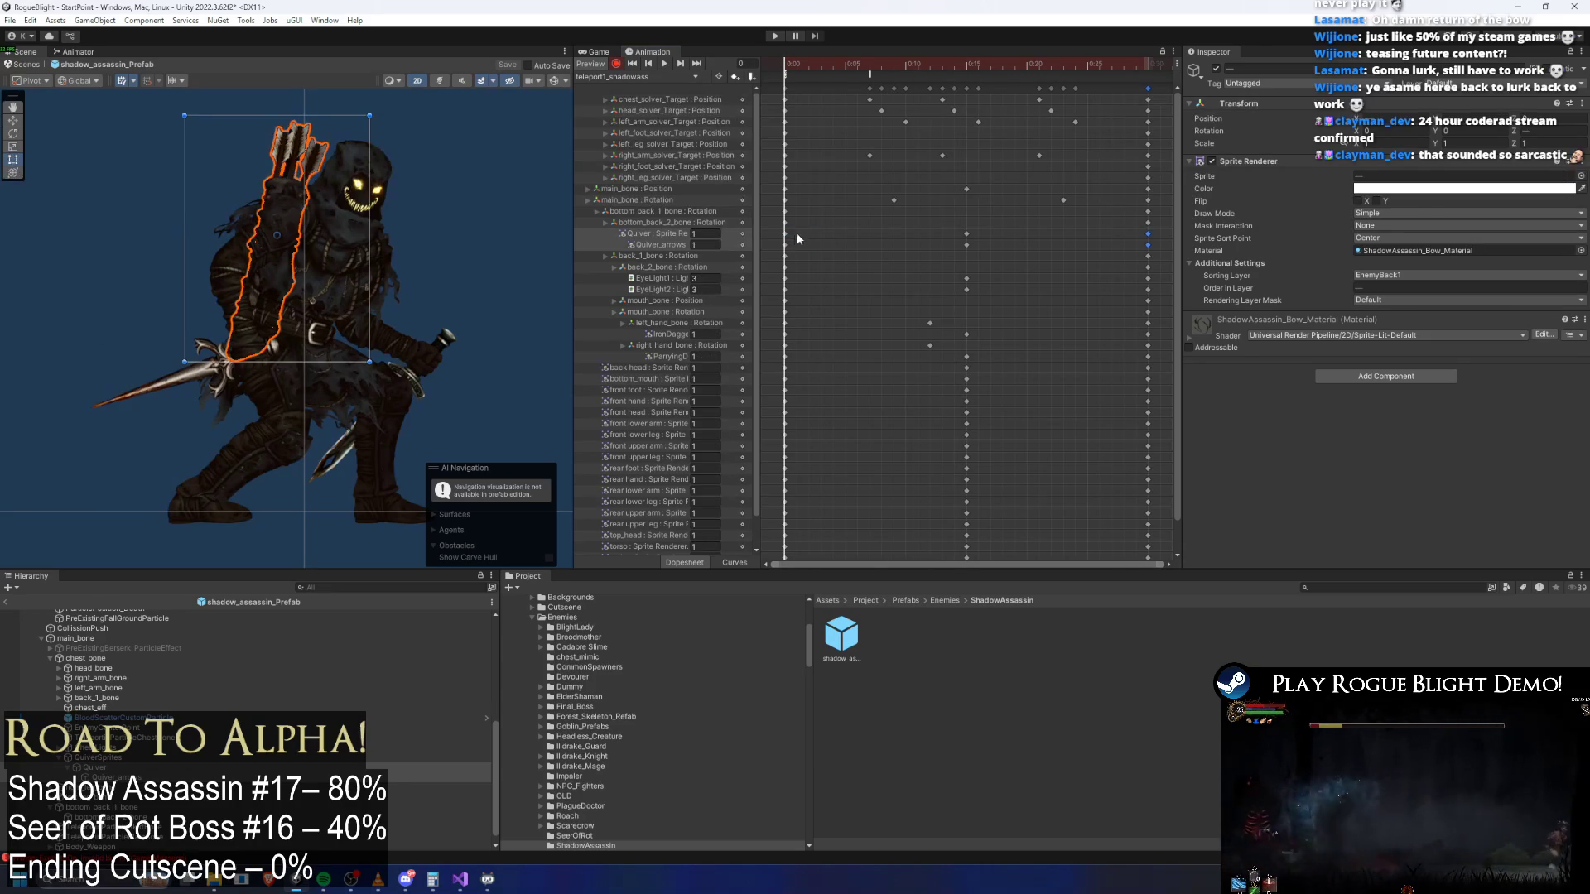
# Repeat in teleportFake_shadowass, keying the quiver fully transparent at frame 15
pyautogui.click(620, 81)
pyautogui.click(695, 323)
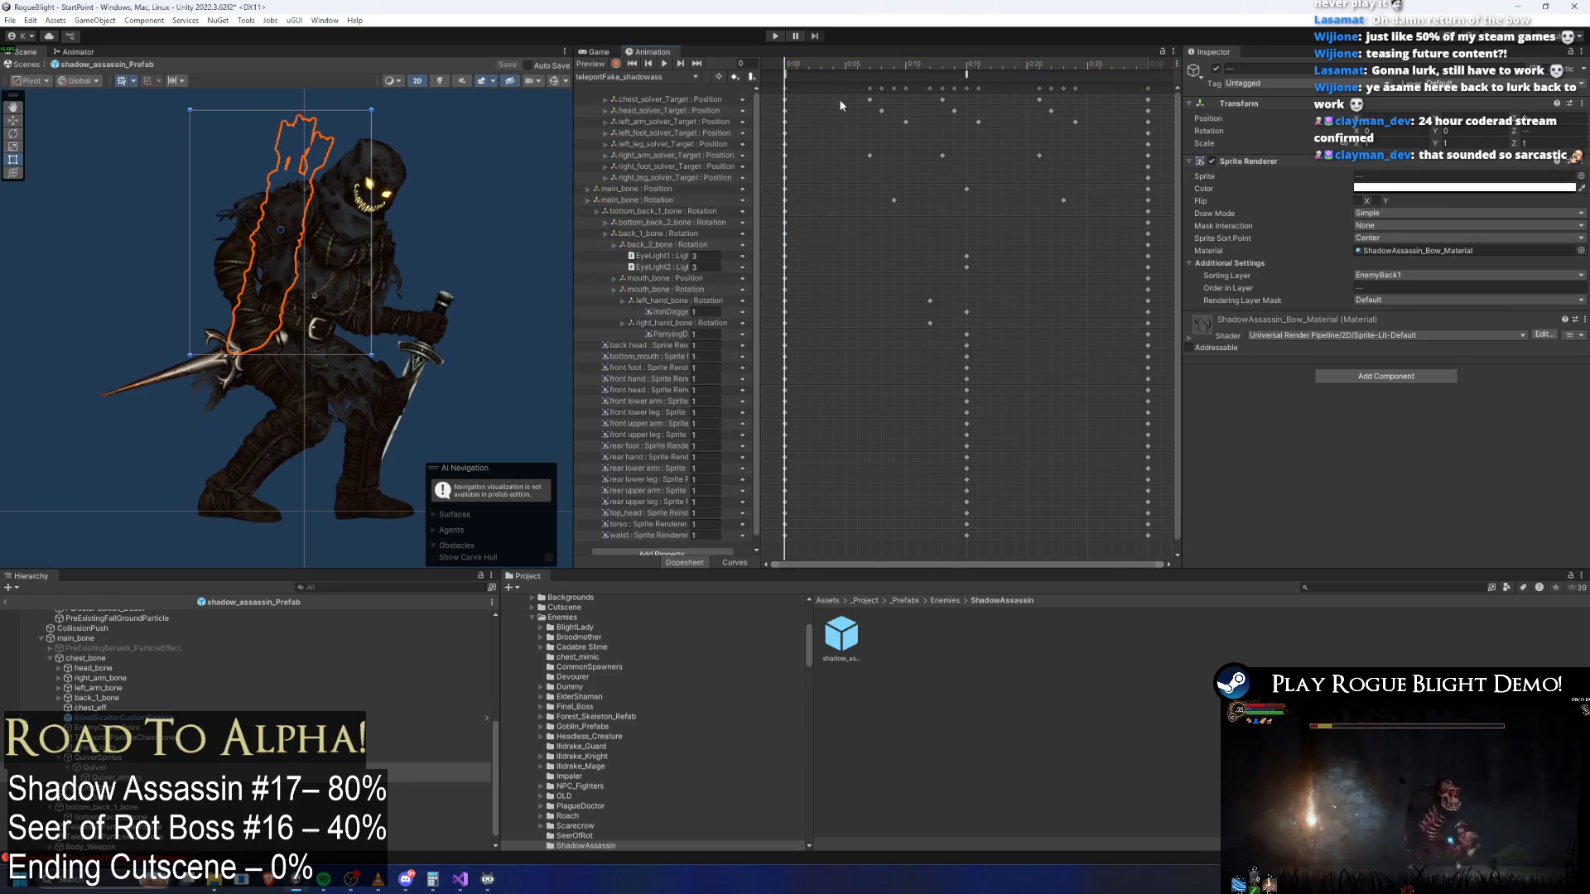
pyautogui.moveTo(954, 64); pyautogui.dragTo(754, 66)
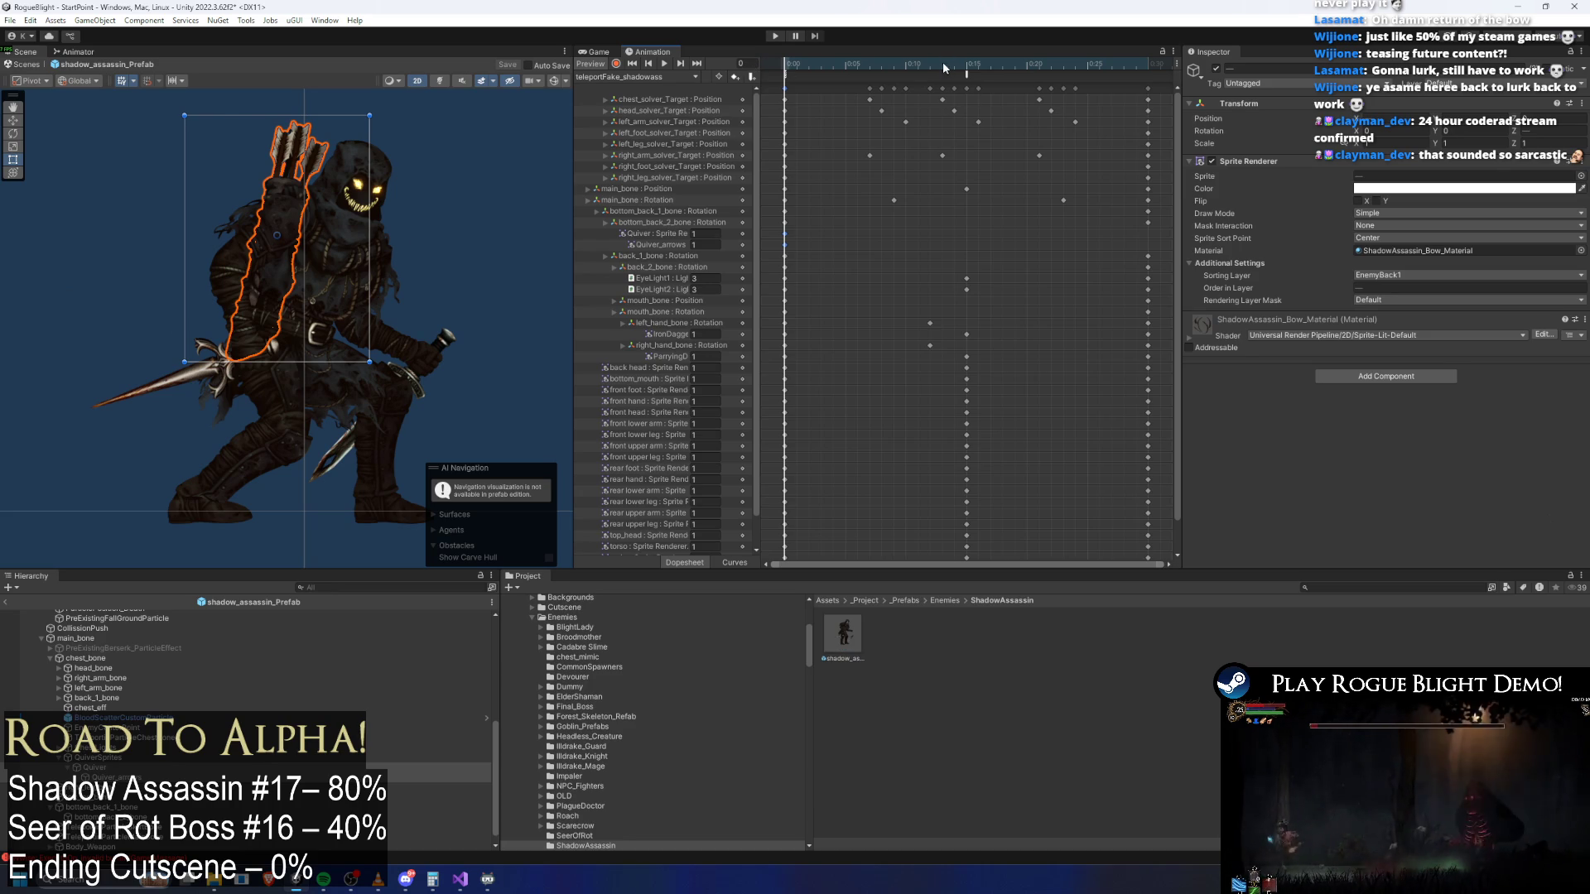
pyautogui.click(966, 67)
pyautogui.click(1362, 189)
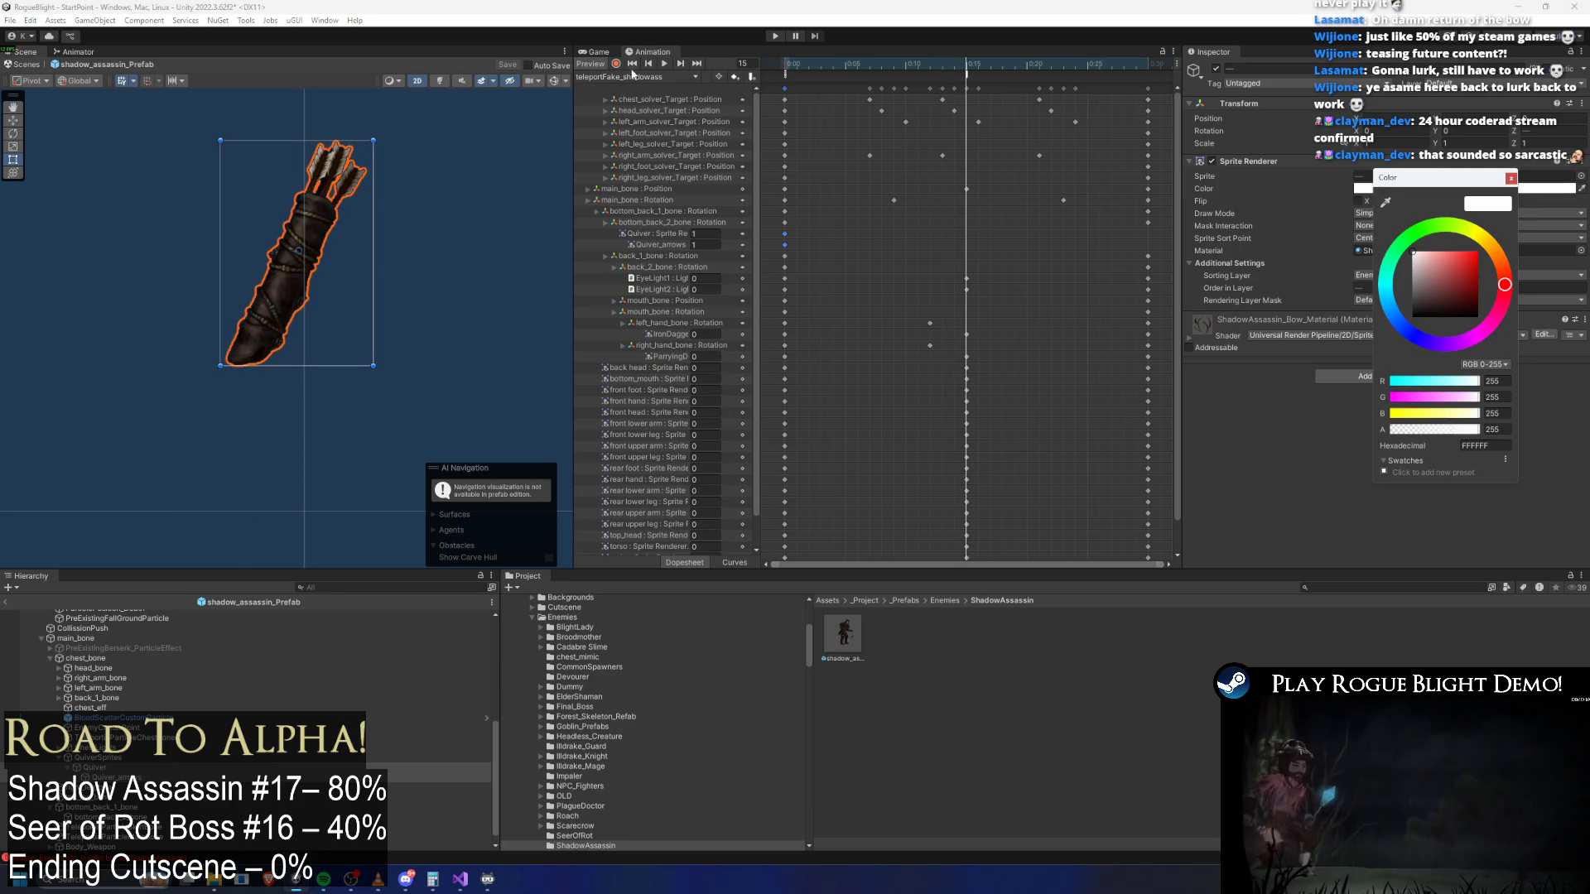
pyautogui.click(634, 74)
pyautogui.click(1394, 189)
pyautogui.moveTo(1528, 427); pyautogui.dragTo(1410, 427)
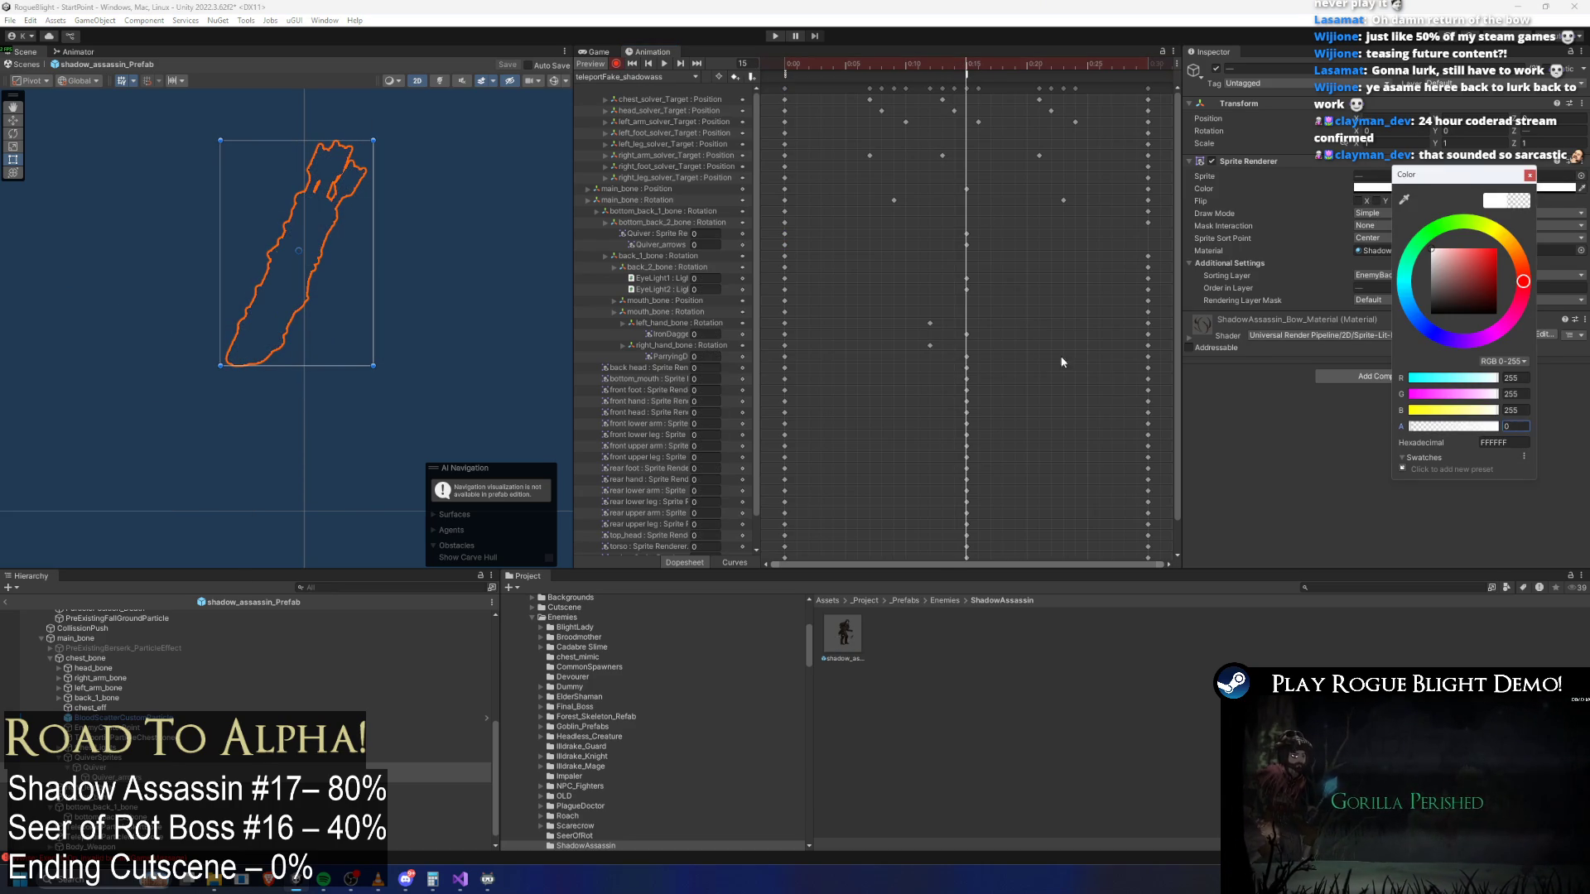
pyautogui.click(978, 230)
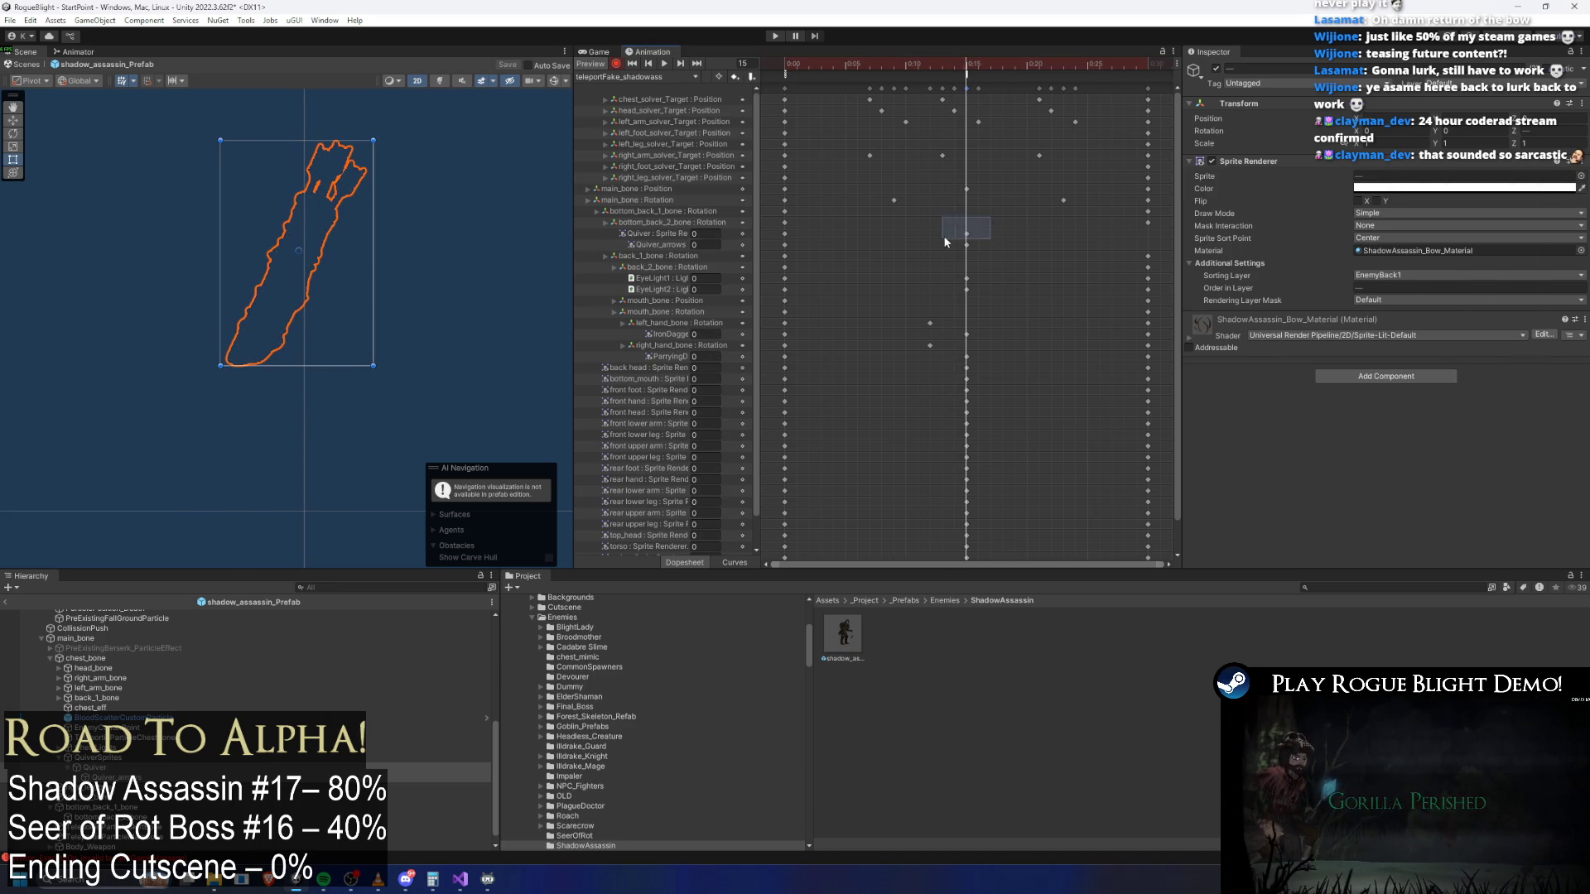
pyautogui.click(1150, 64)
pyautogui.click(612, 76)
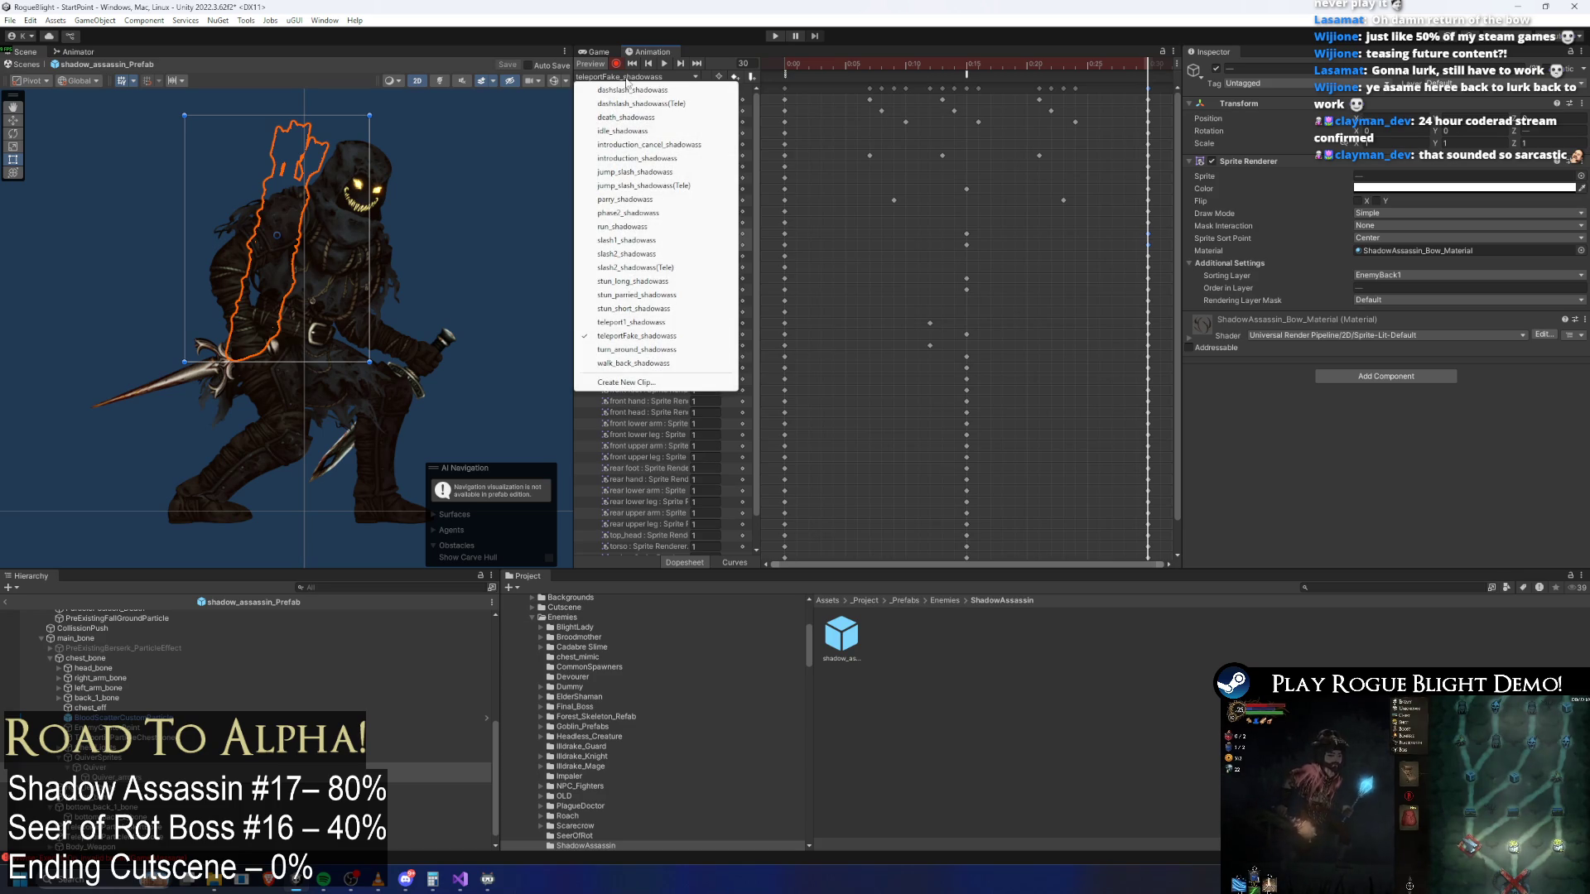
# On walk_back_shadowass, set the quiver sprite's alpha back to 255, then enter Play mode
pyautogui.click(638, 349)
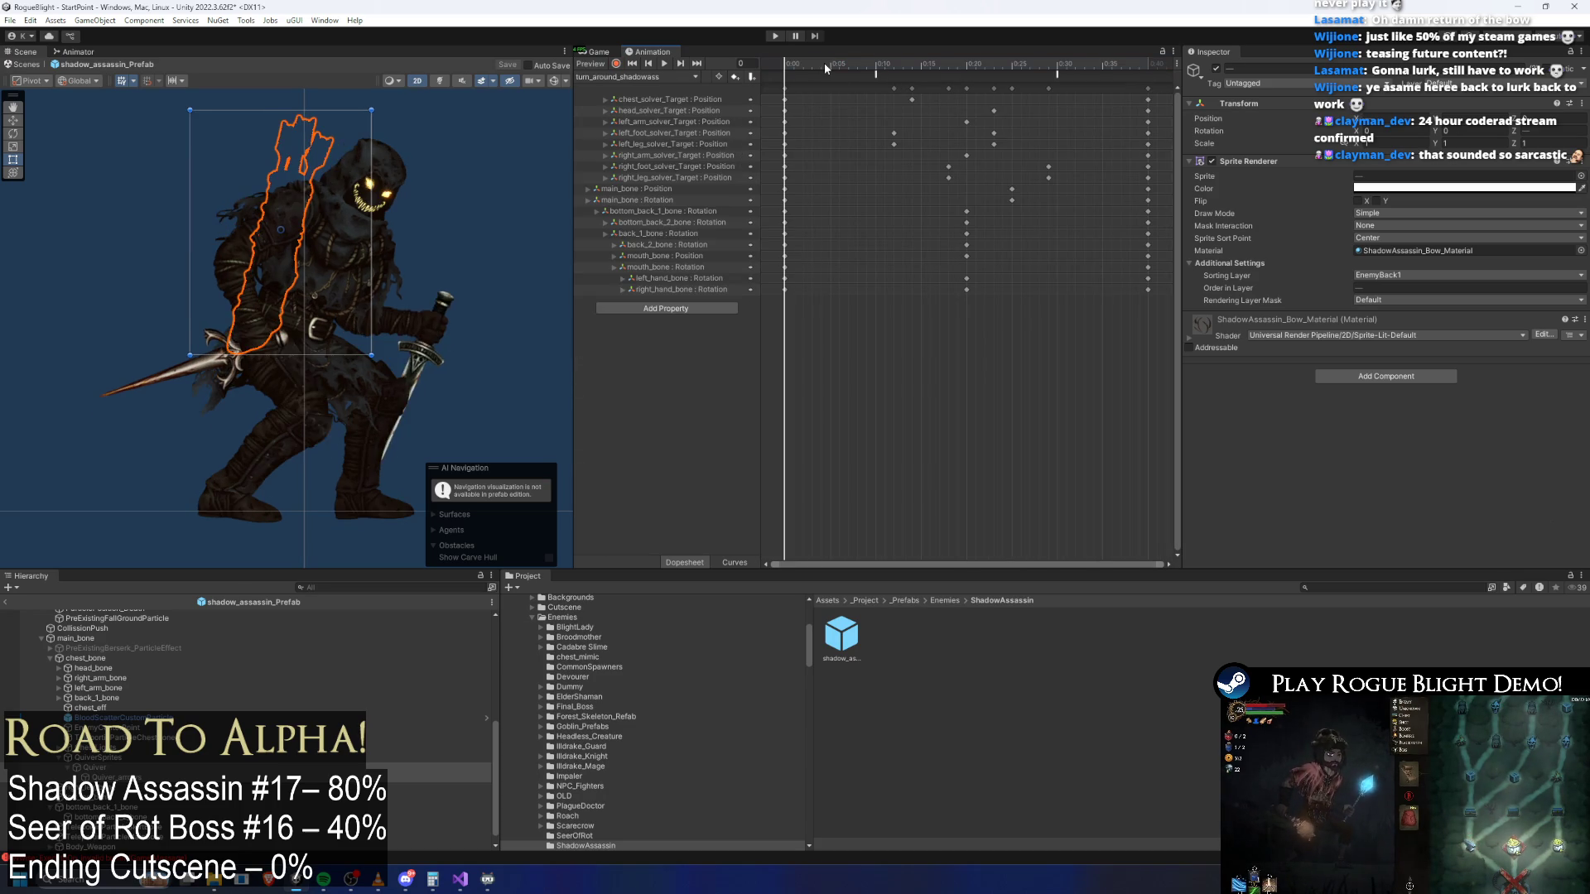
pyautogui.click(638, 76)
pyautogui.click(634, 364)
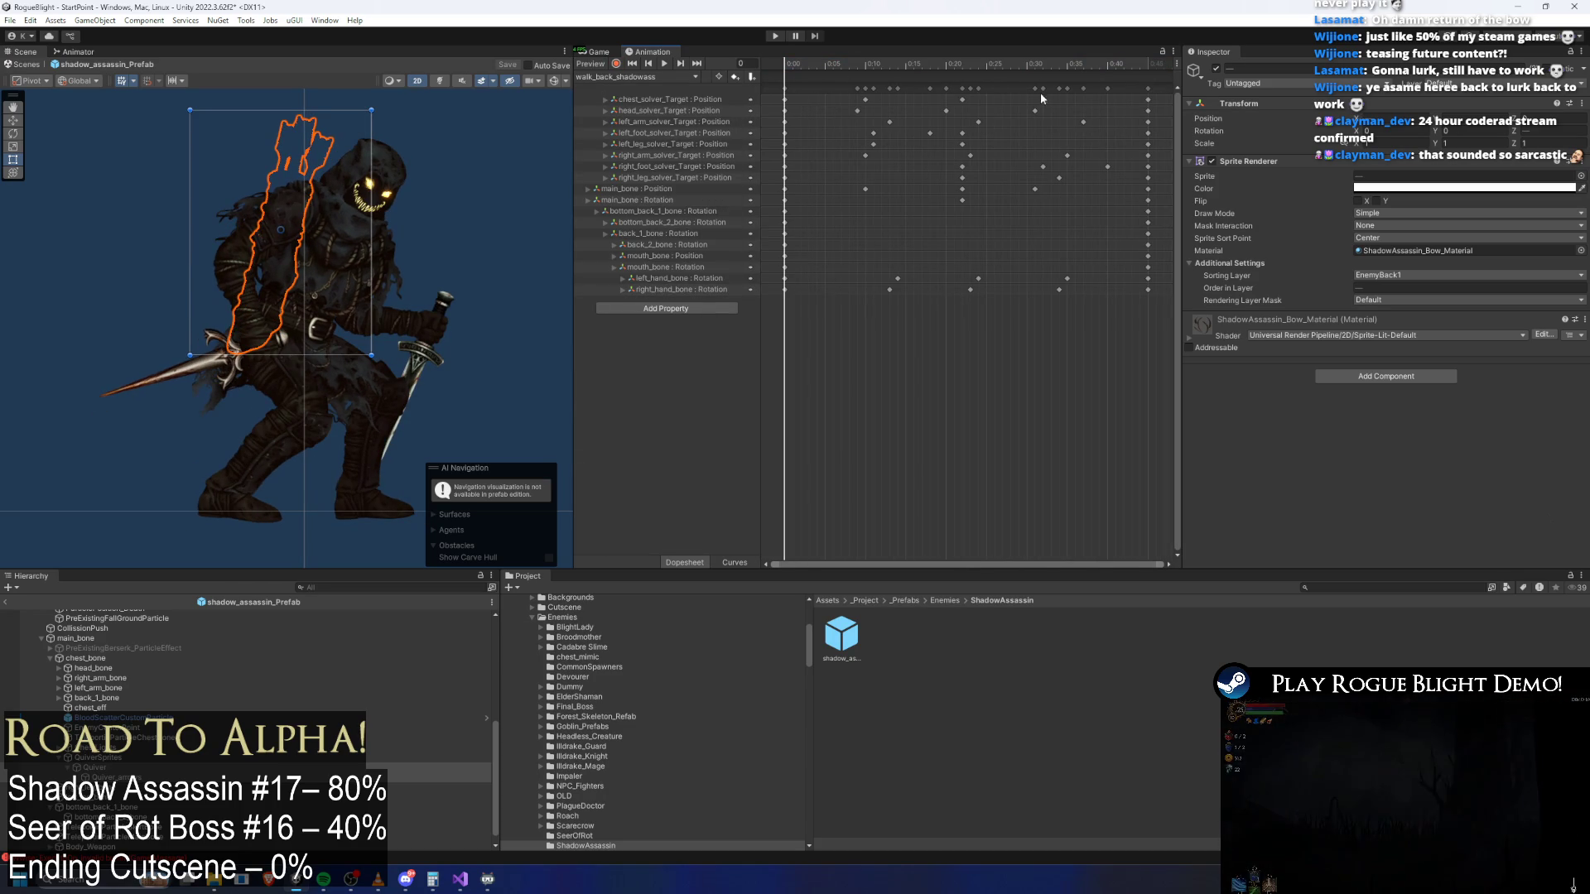
pyautogui.click(1376, 187)
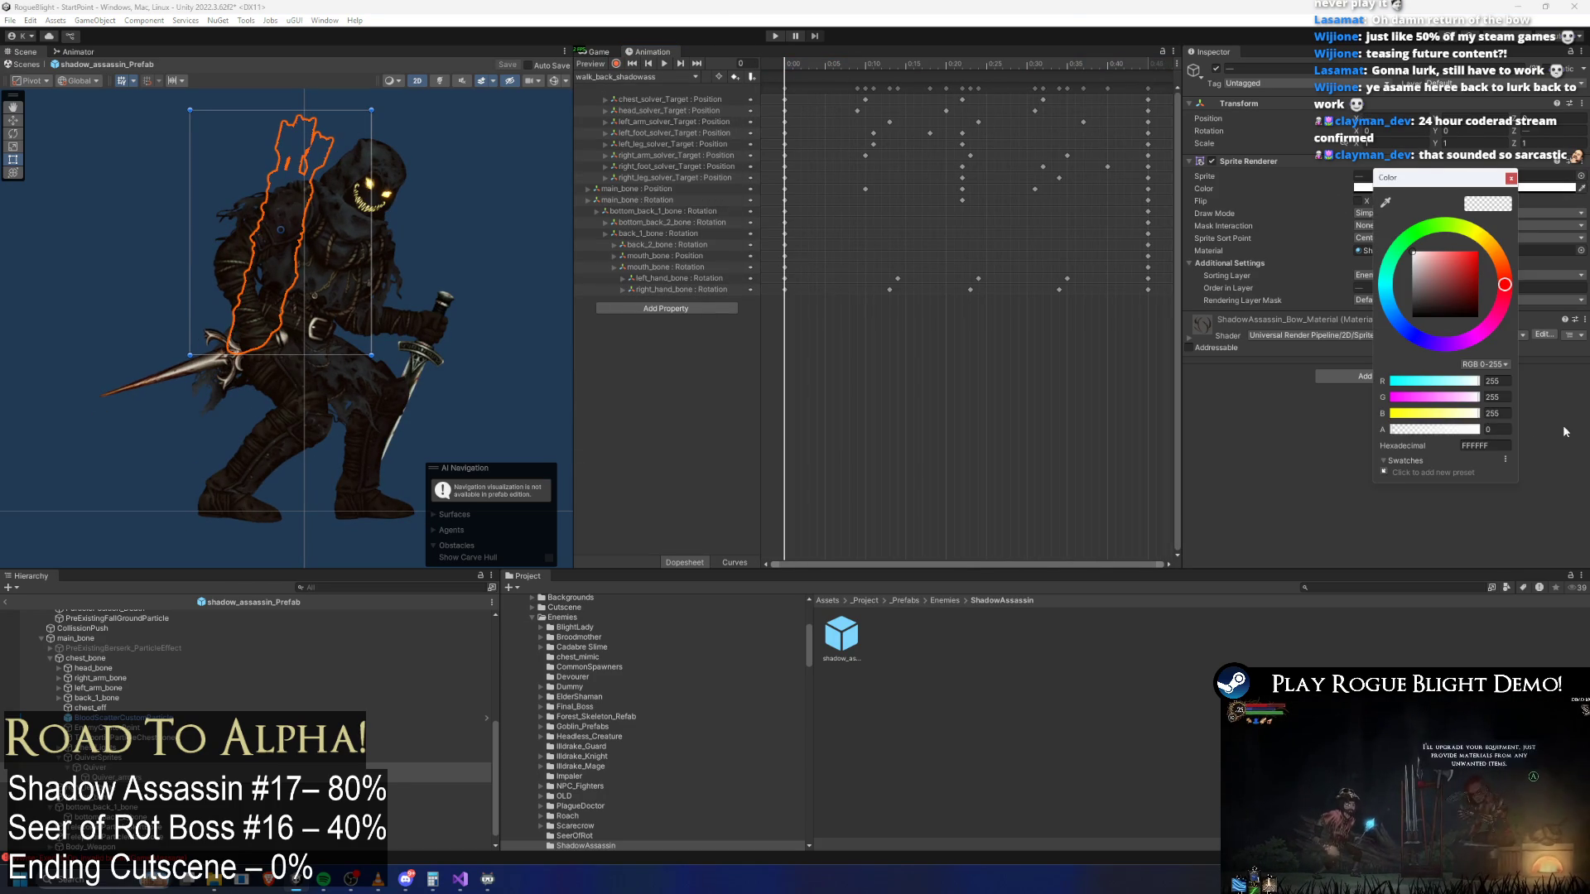
pyautogui.click(1495, 429)
pyautogui.write('255')
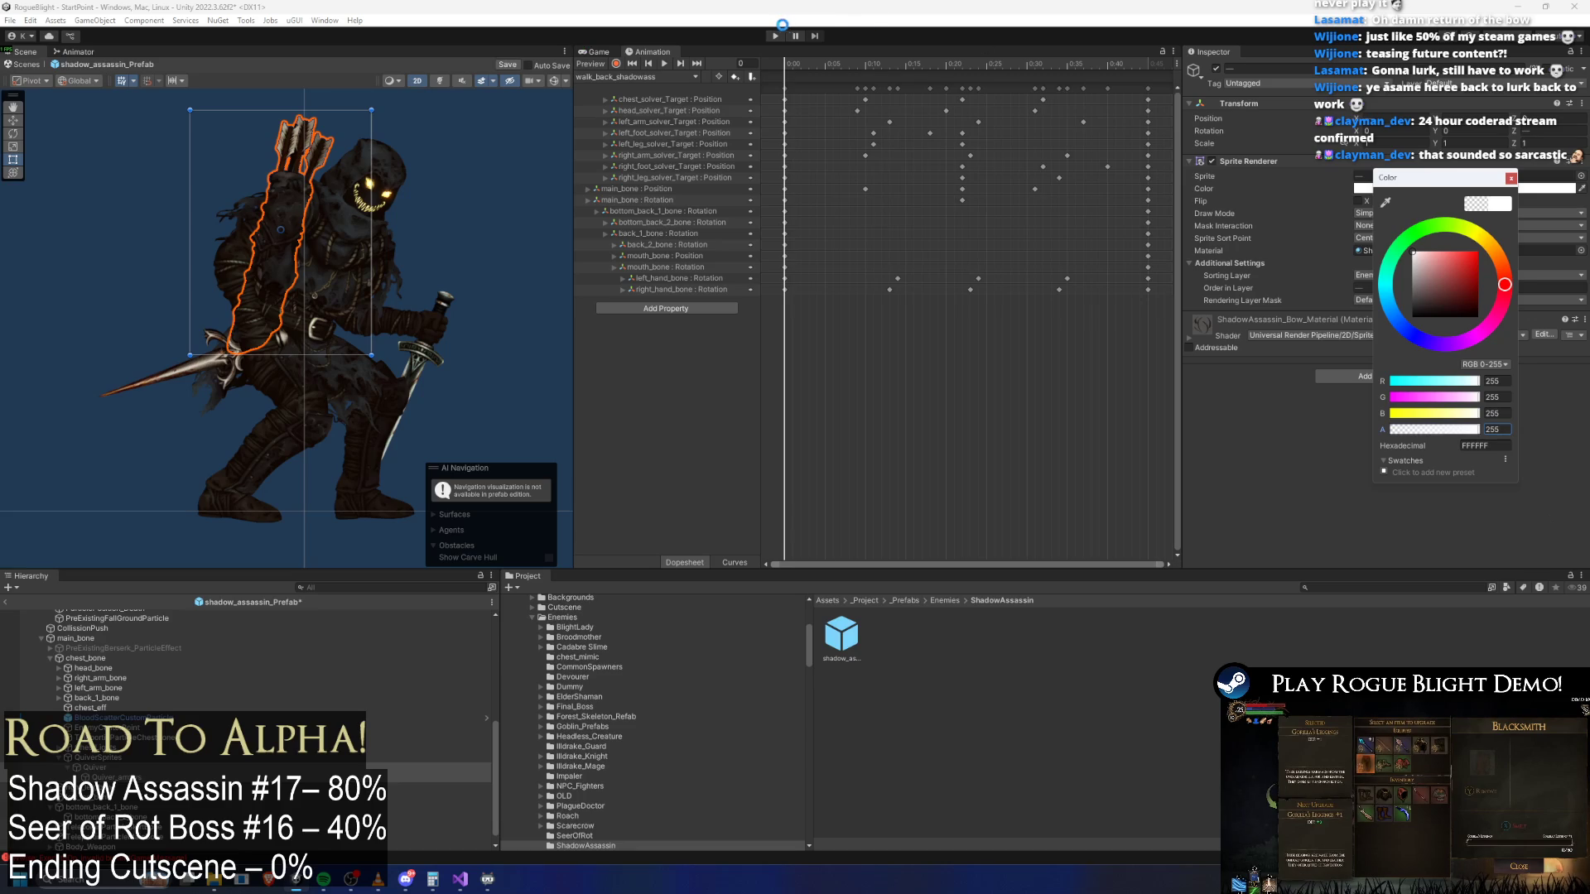
pyautogui.click(775, 36)
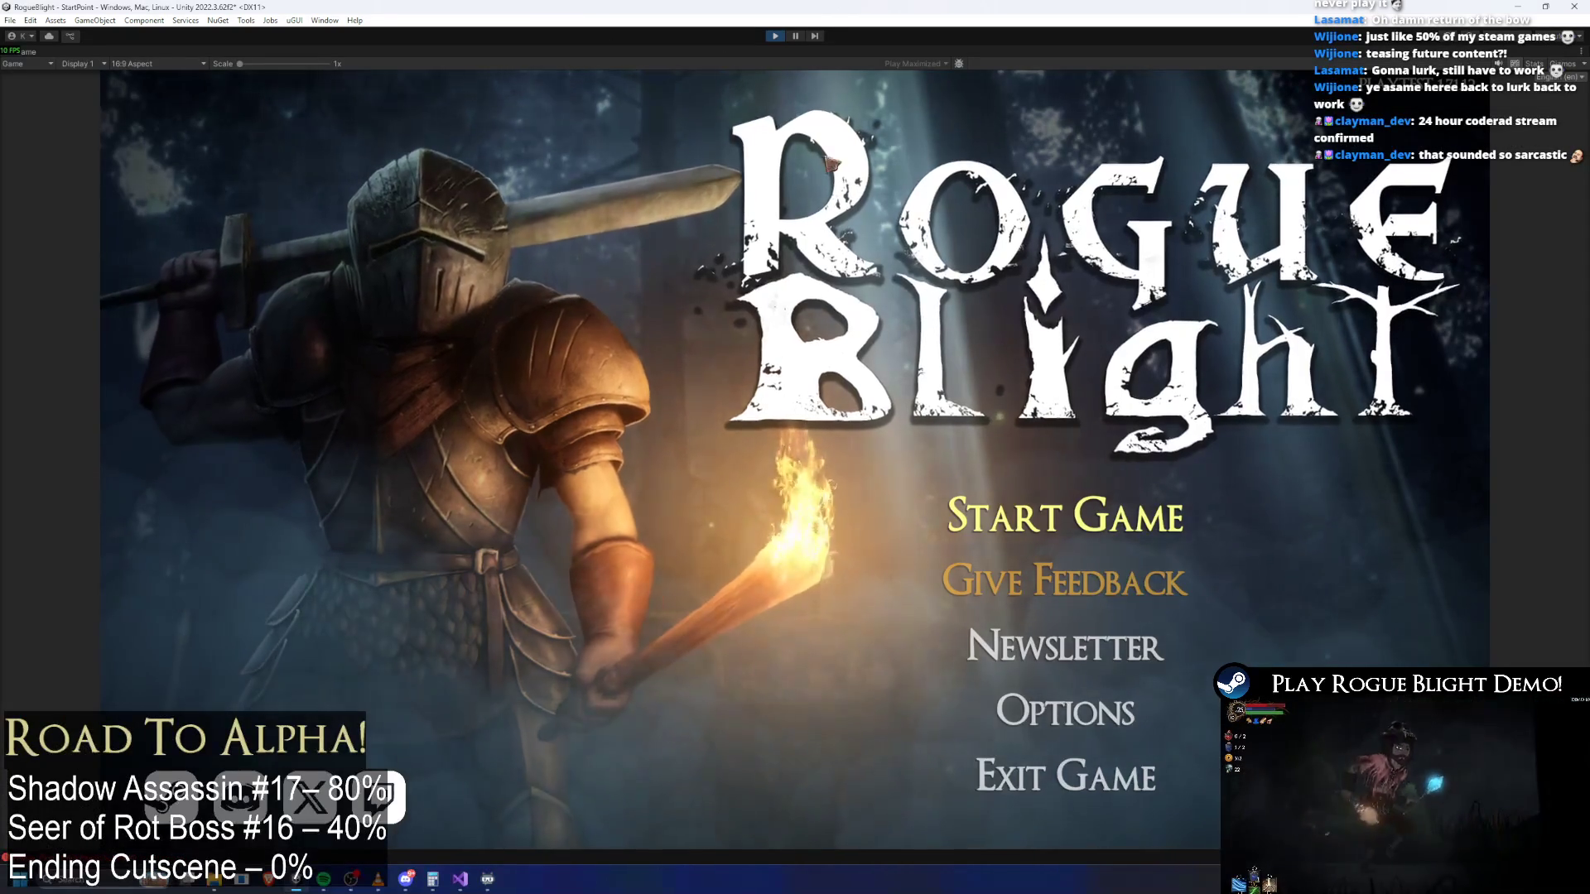
# Play-test from Start Game into the first save slot, then abandon the run and stop Play mode
pyautogui.click(1058, 415)
pyautogui.click(1172, 451)
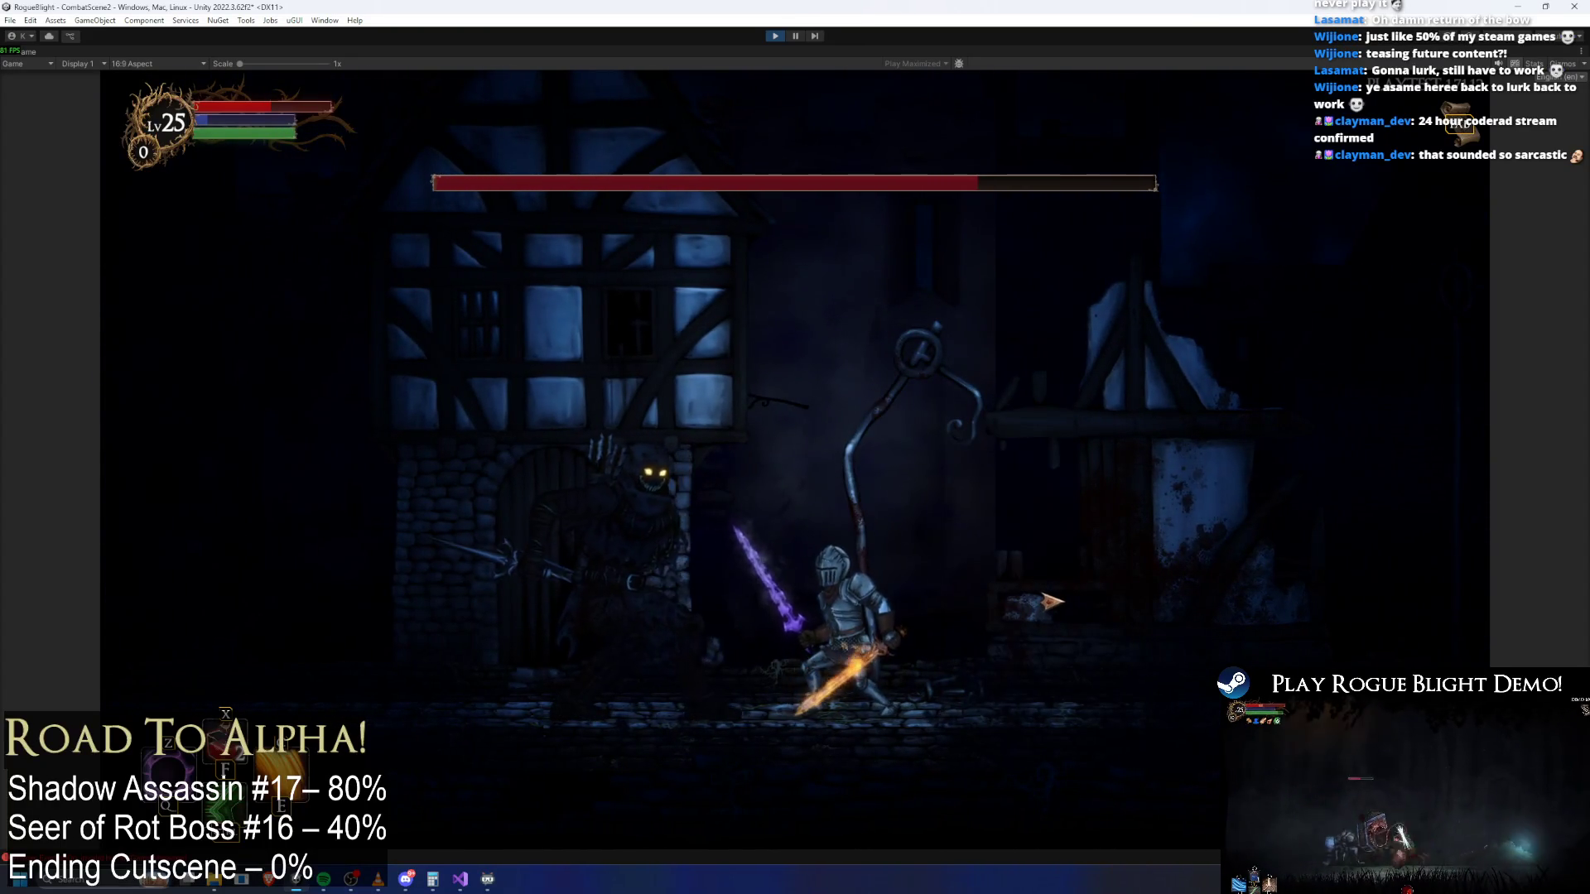
pyautogui.press('Escape')
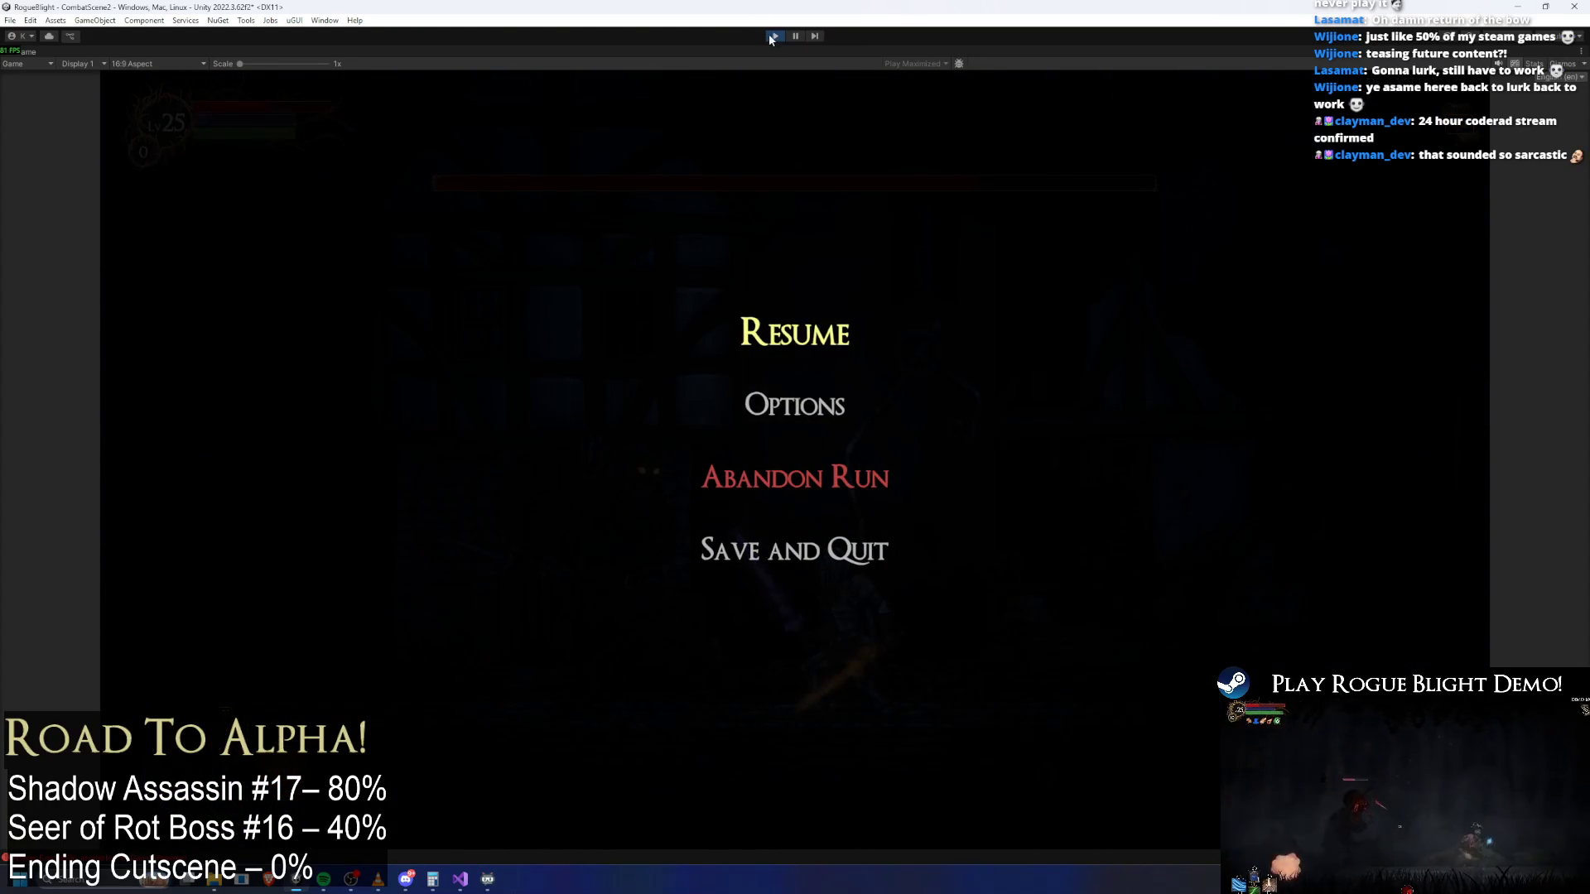
pyautogui.press('Return')
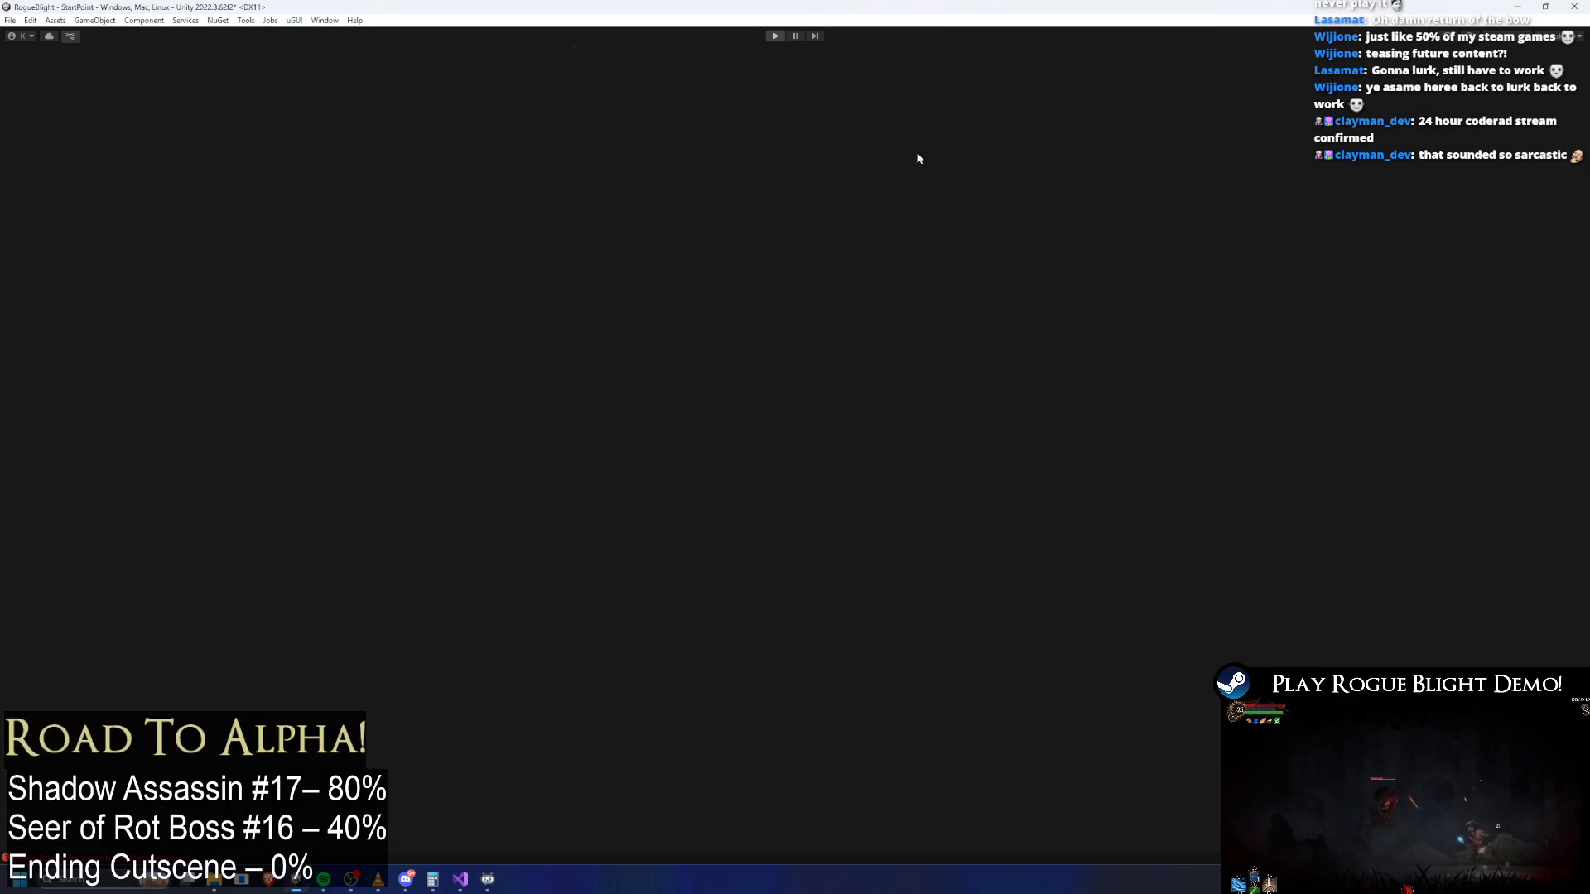
pyautogui.hotkey('ctrl', 'p')
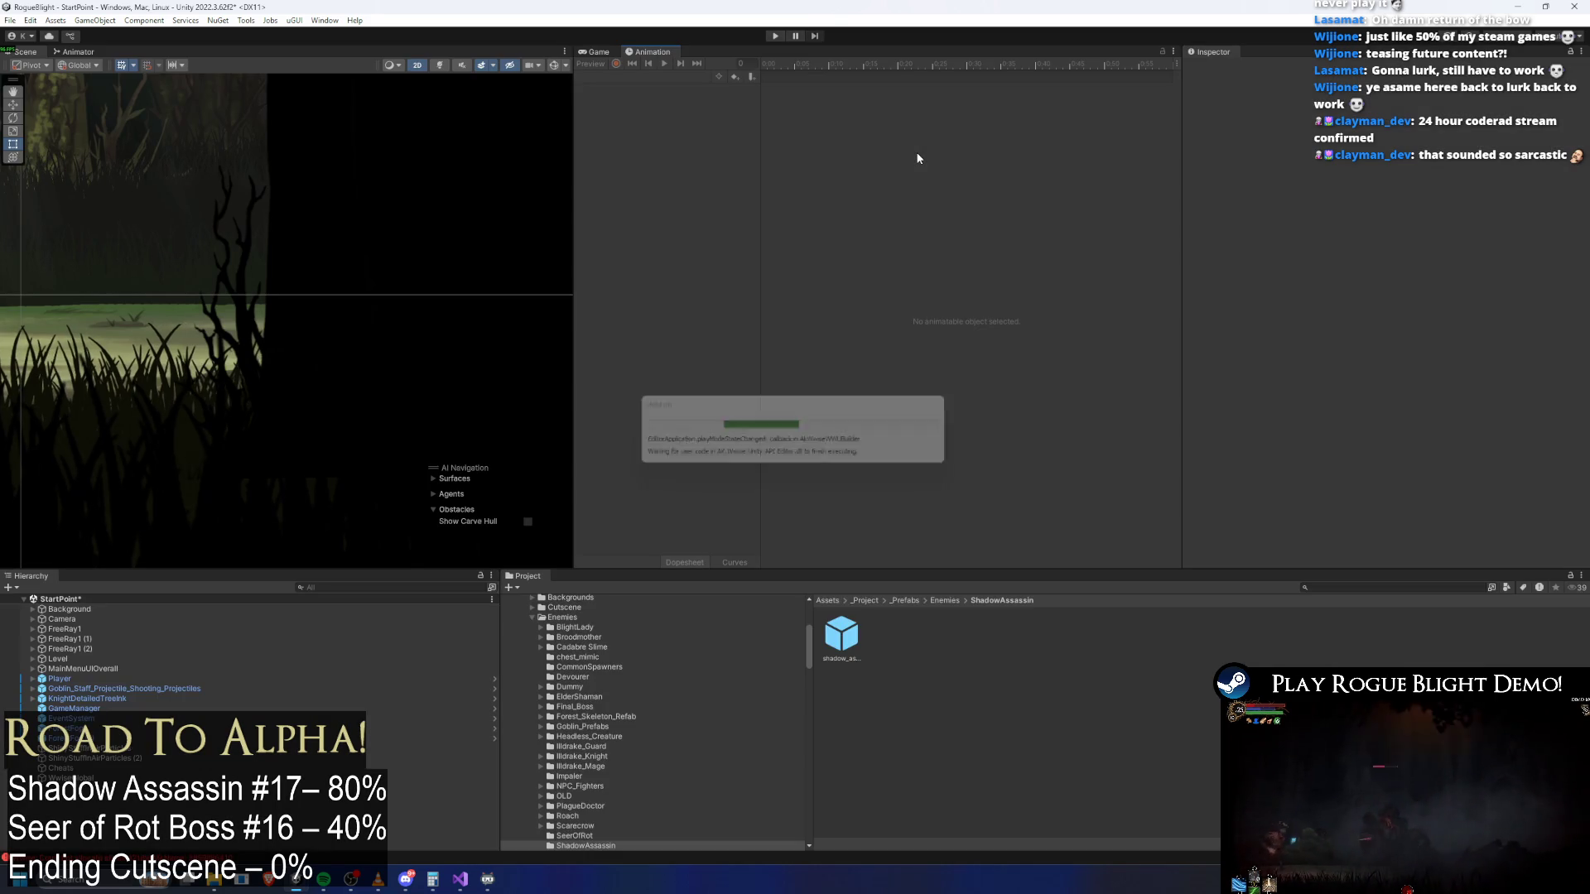
# Reopen the shadow_assassin prefab, review the Quiver keys in teleportFake_shadowass, and save with Ctrl+S
pyautogui.doubleClick(821, 661)
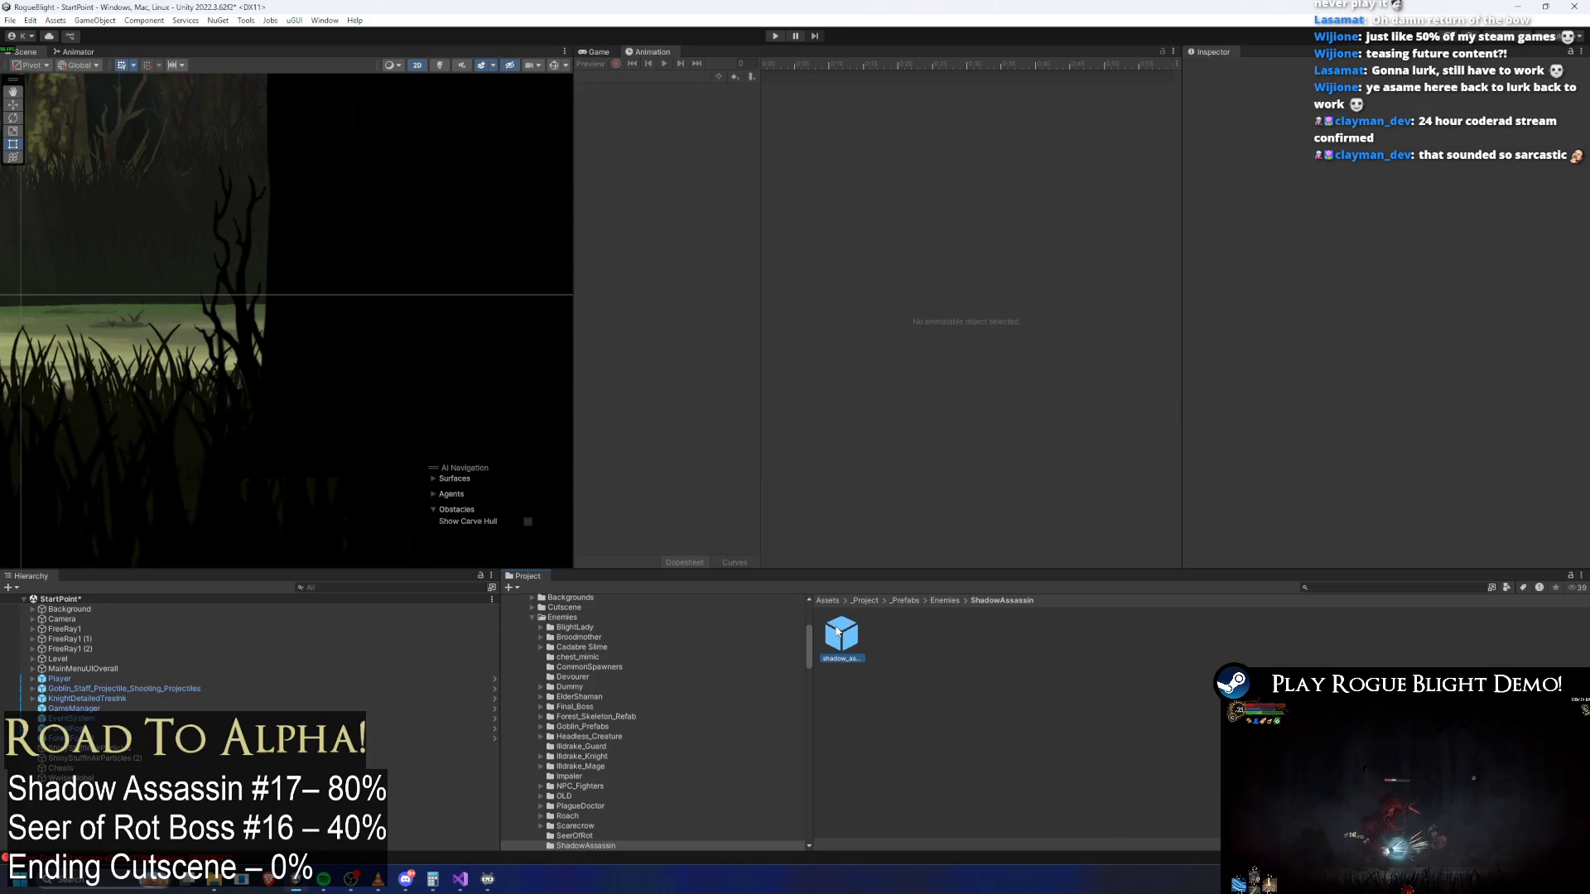
pyautogui.click(81, 615)
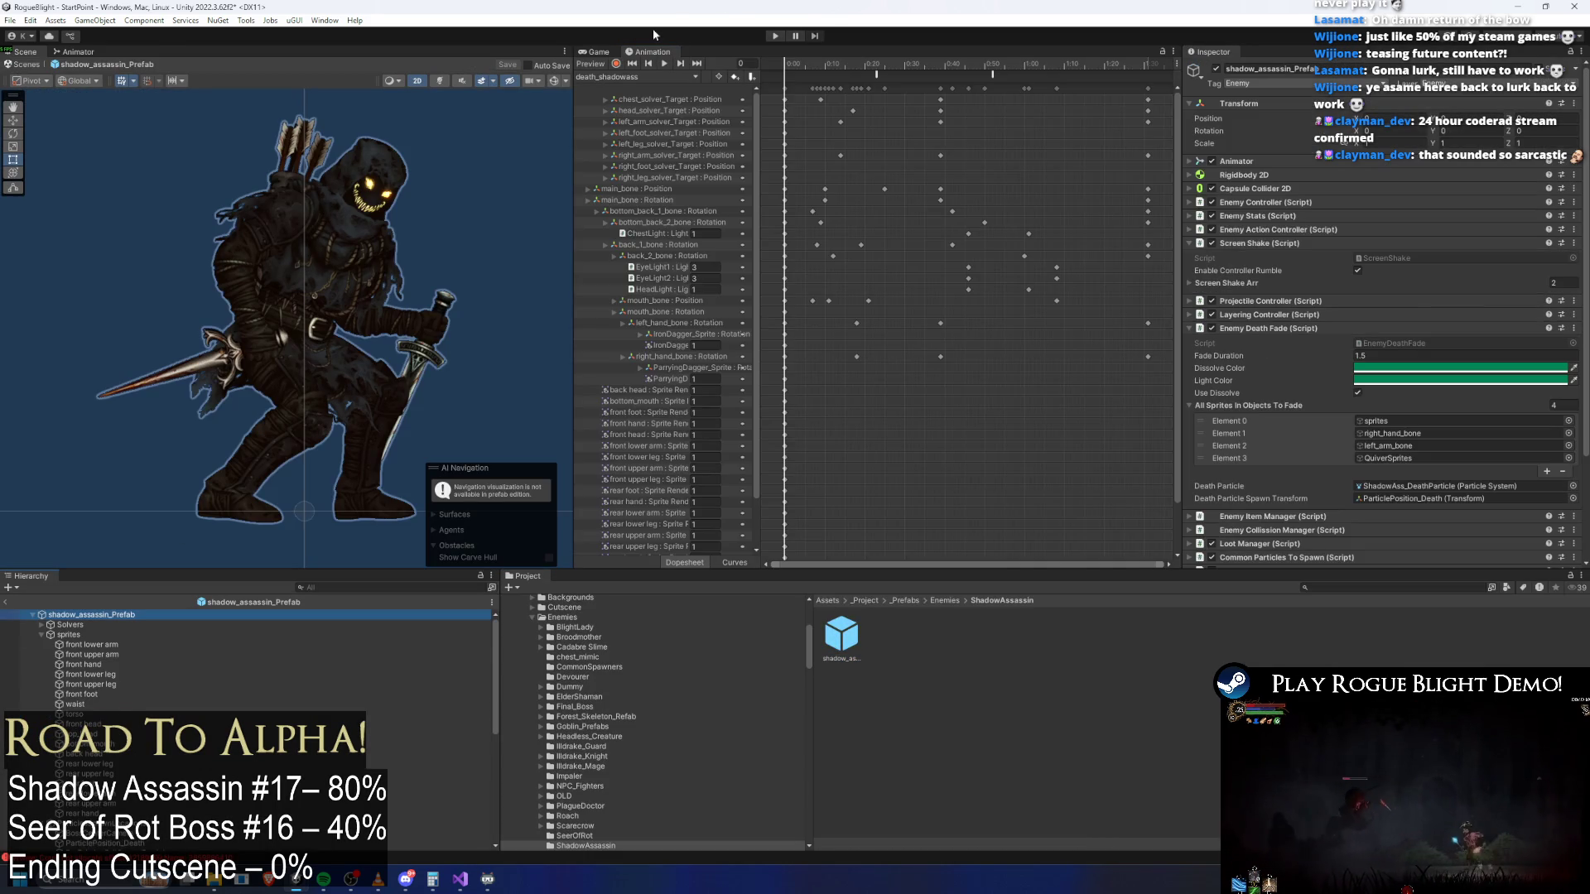
pyautogui.click(627, 78)
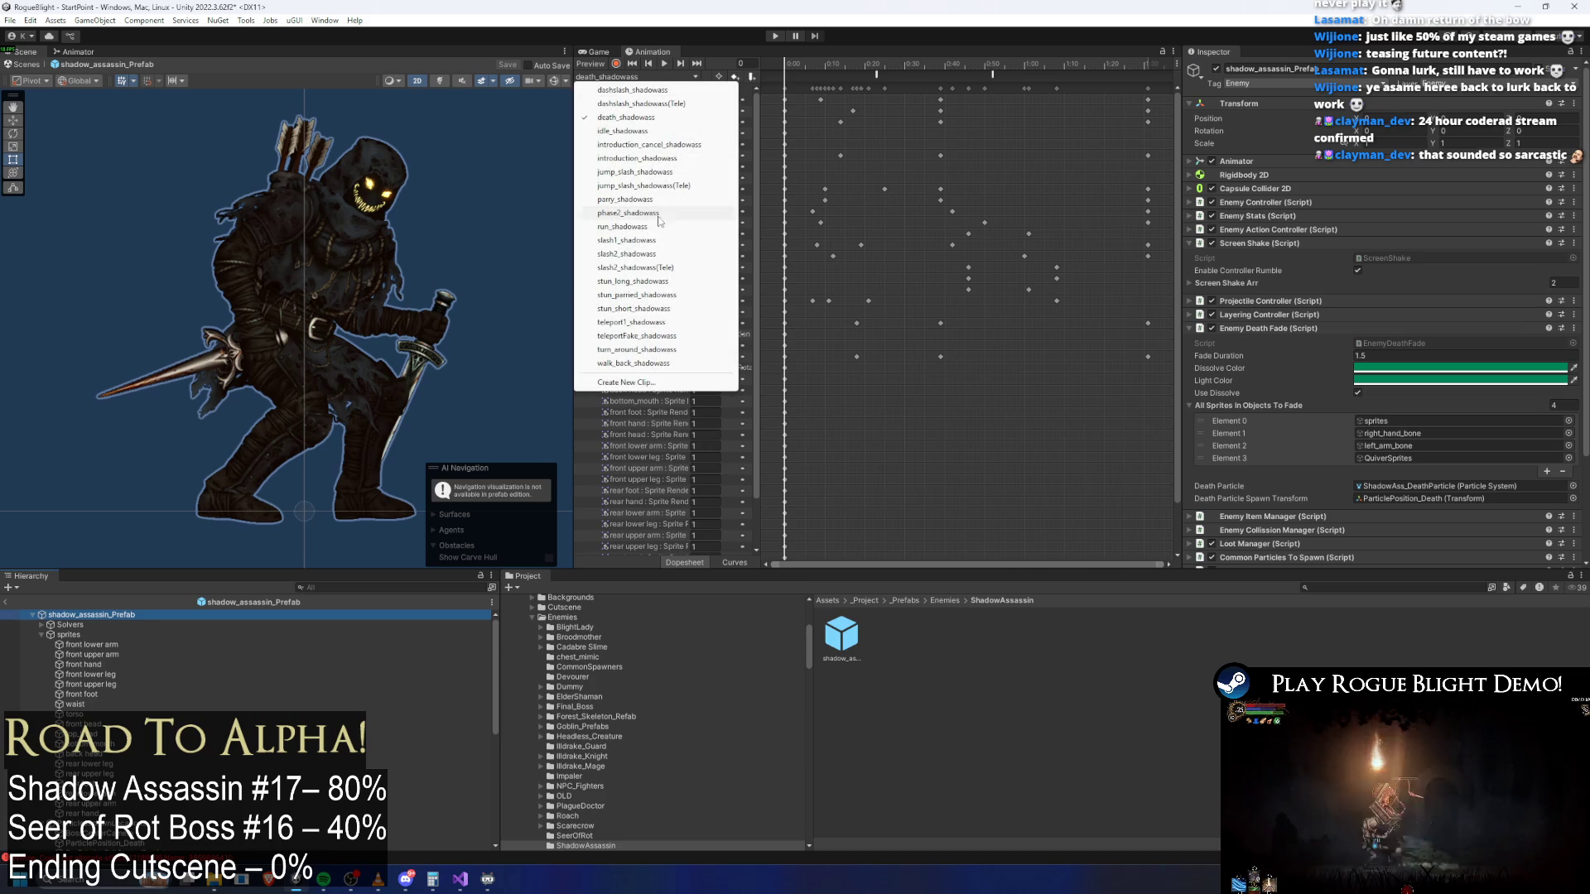
pyautogui.click(656, 335)
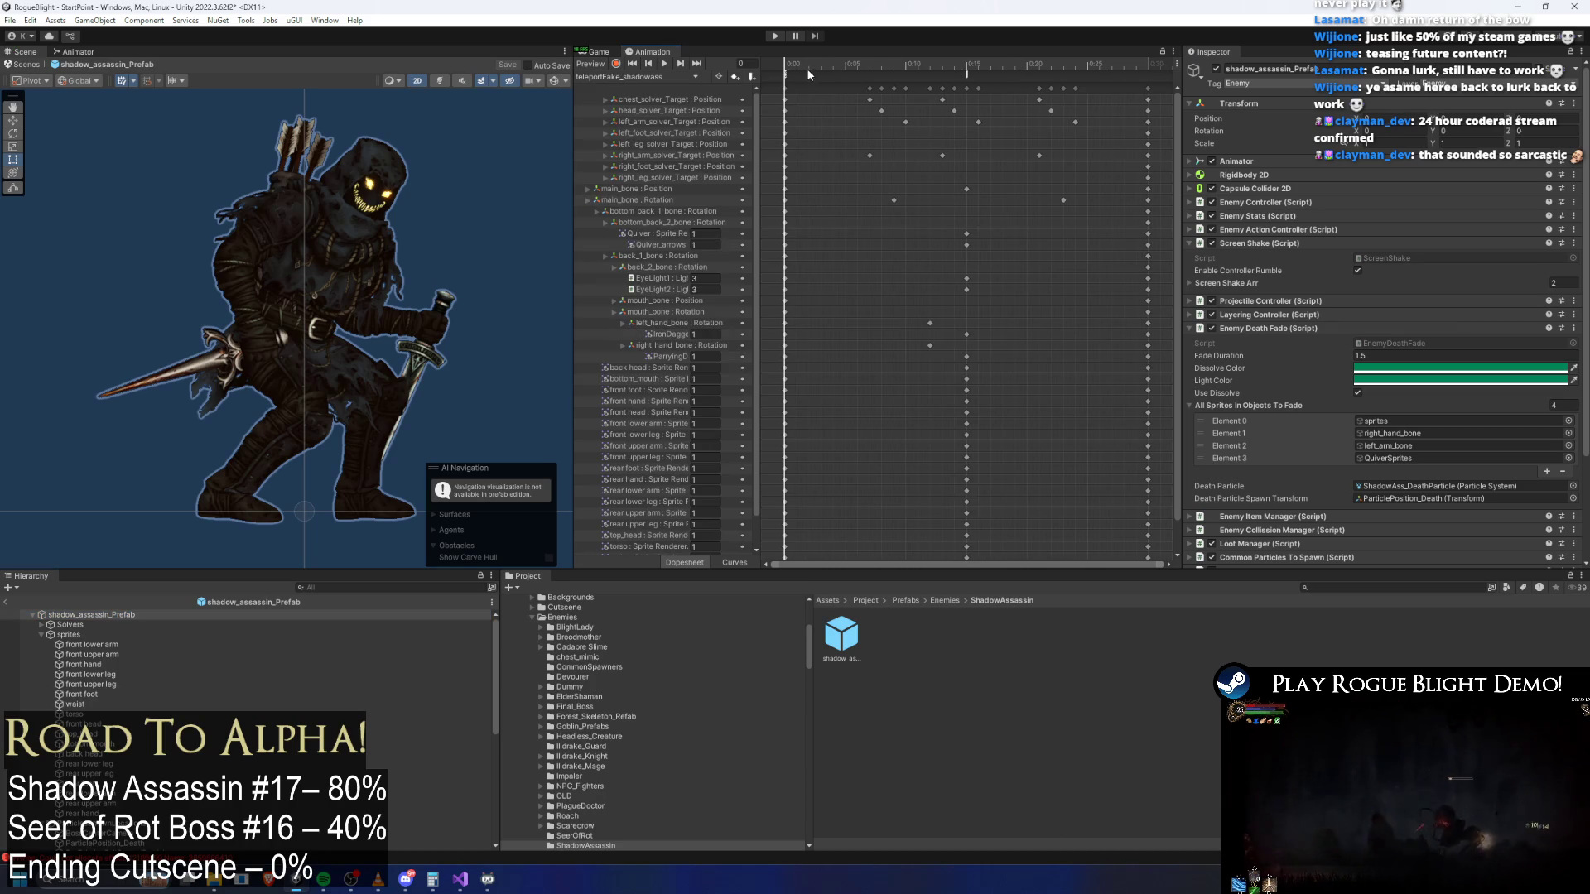
pyautogui.moveTo(777, 72); pyautogui.dragTo(1150, 83)
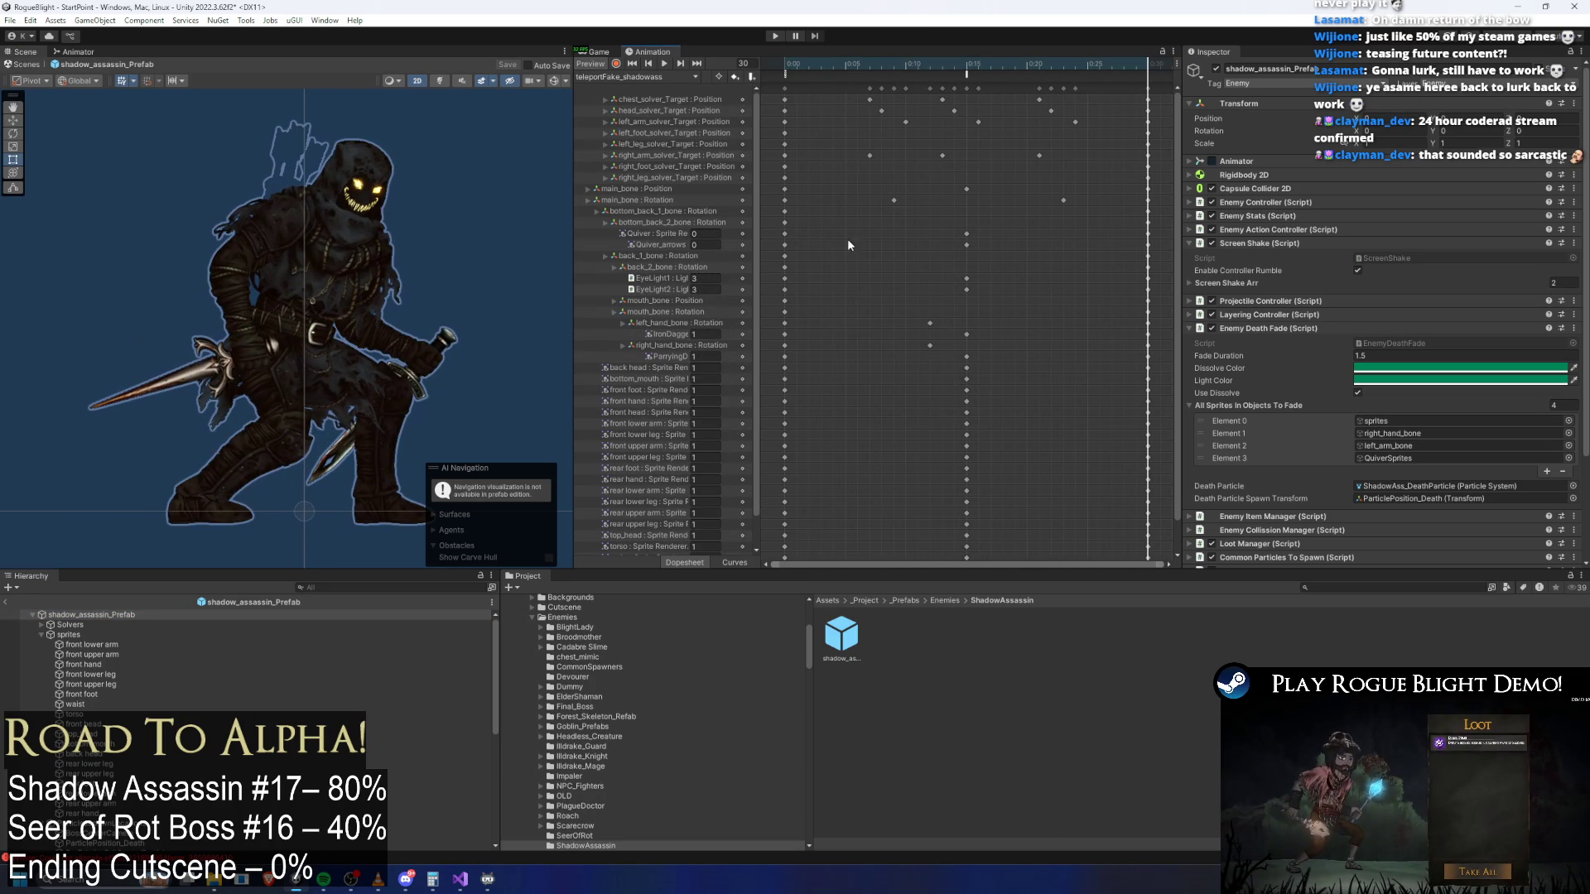
pyautogui.moveTo(778, 246); pyautogui.dragTo(779, 249)
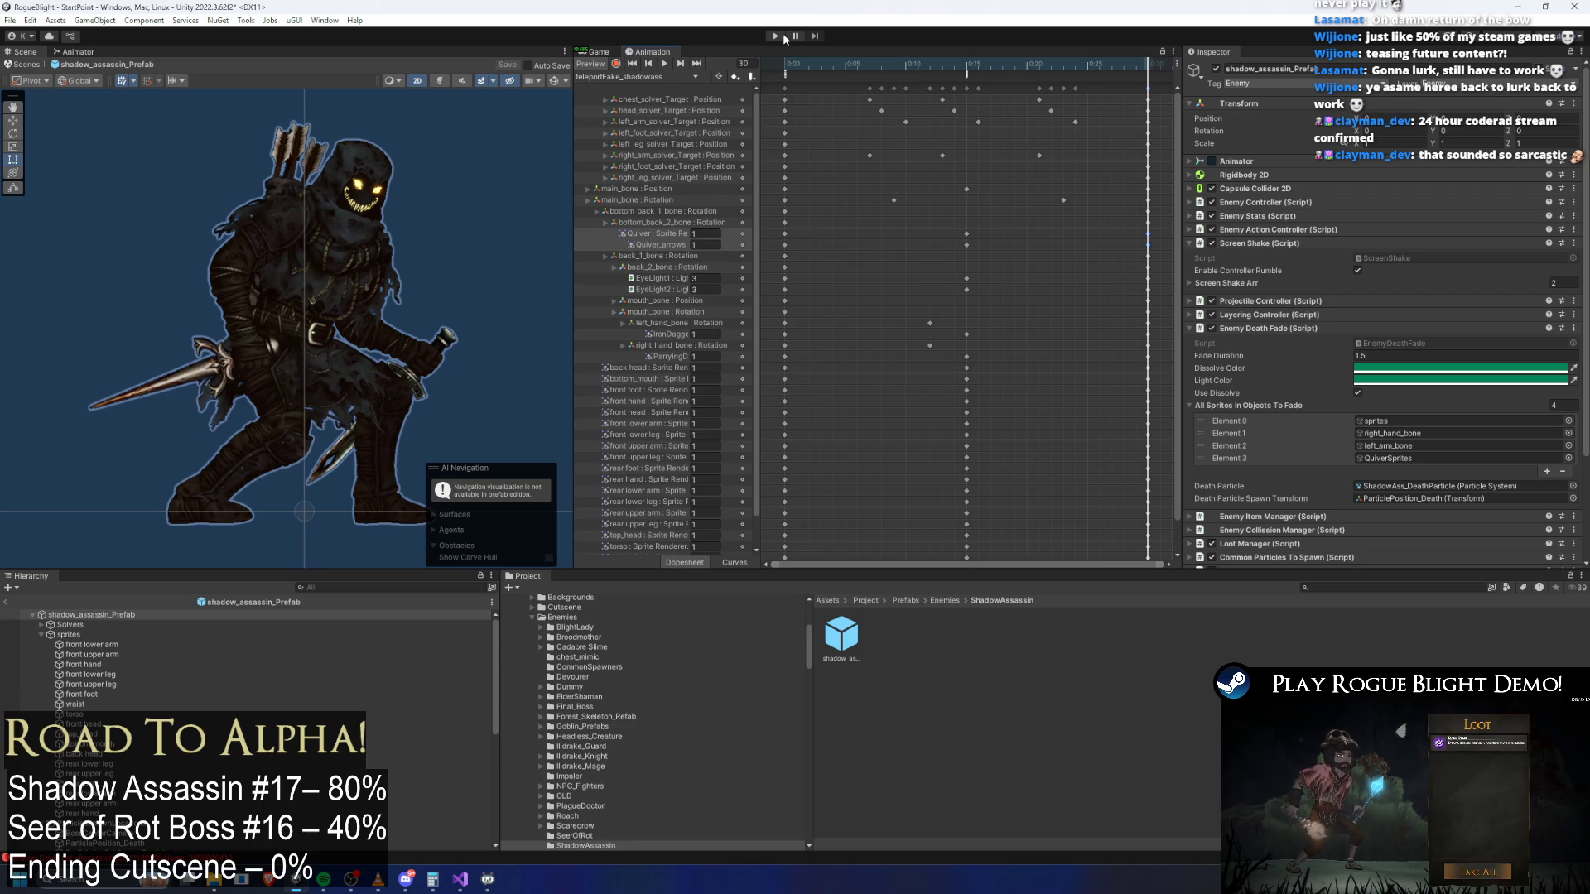
pyautogui.hotkey('ctrl', 's')
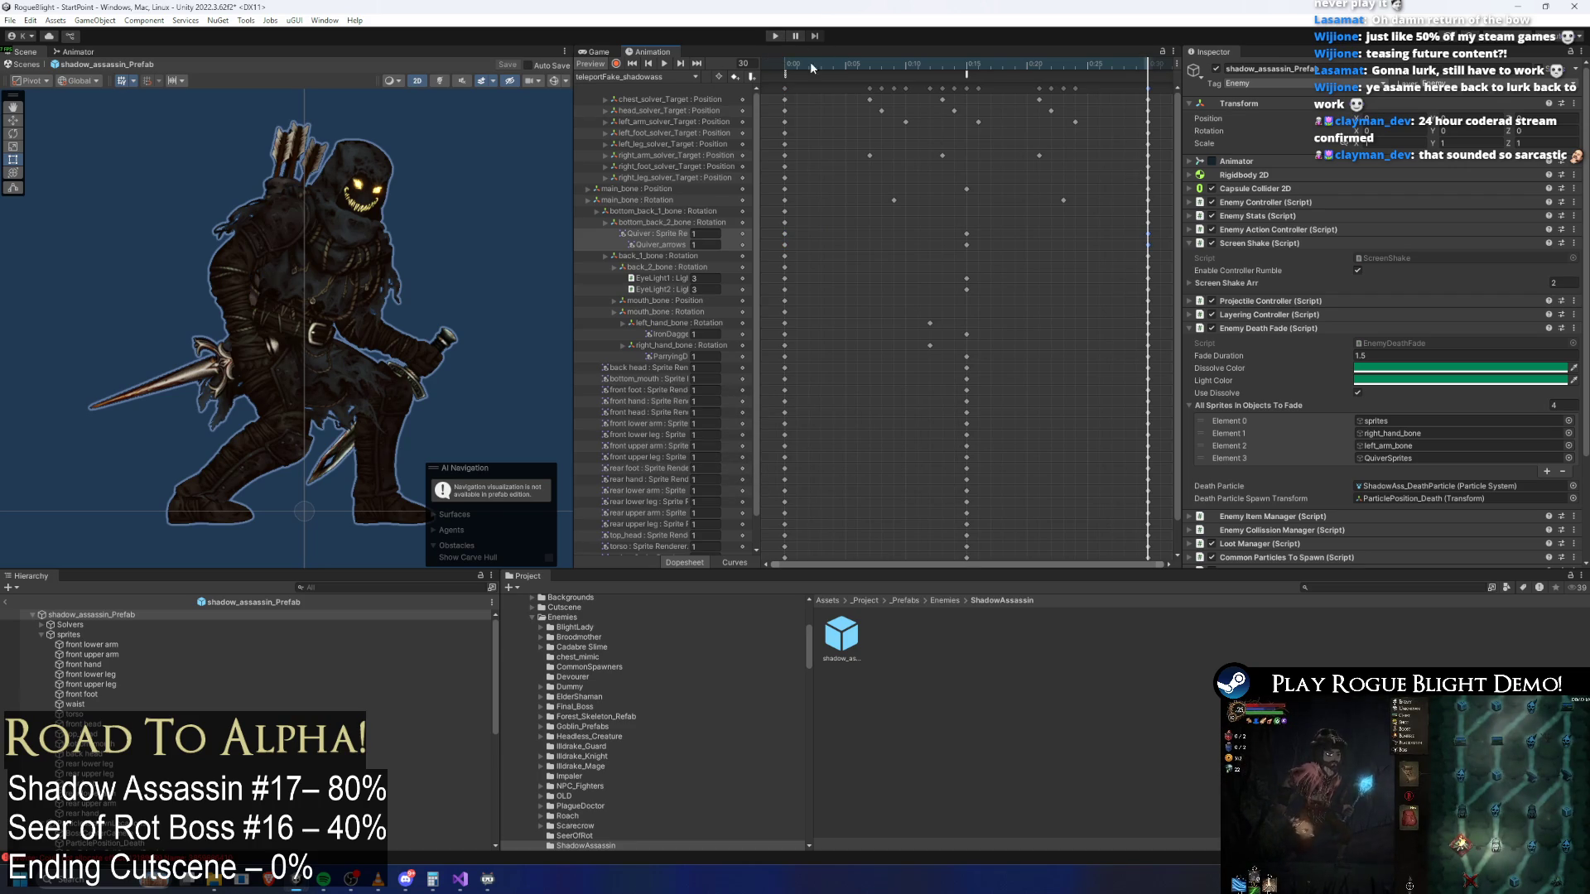
pyautogui.click(639, 74)
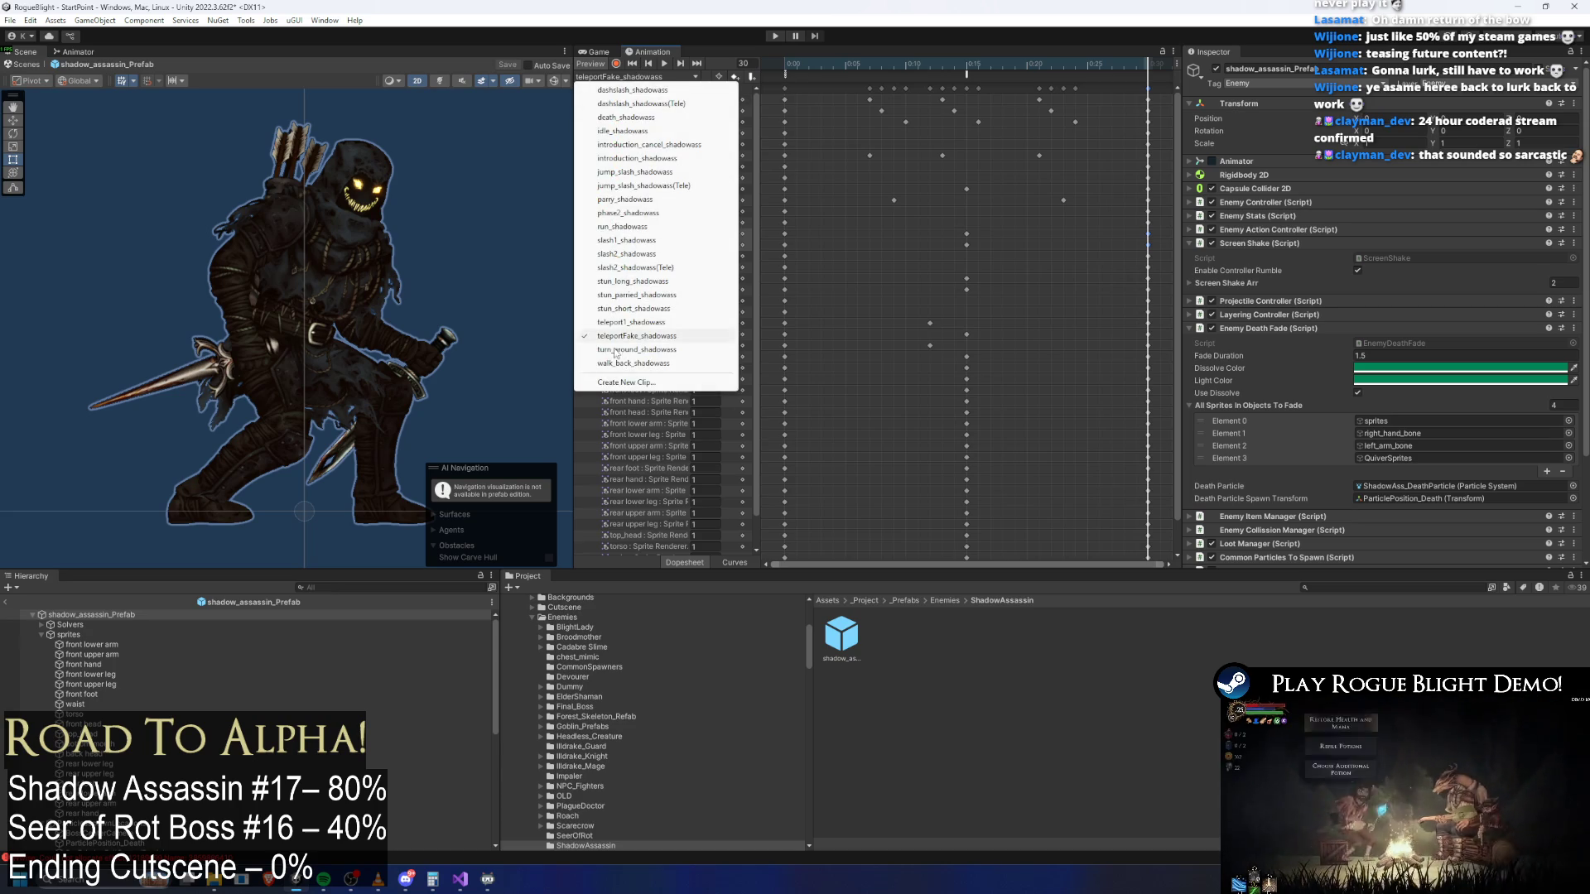
# In the new-clip dialog, browse to _Project/_Animations/_Enemy/ShadowAssassin
pyautogui.click(634, 384)
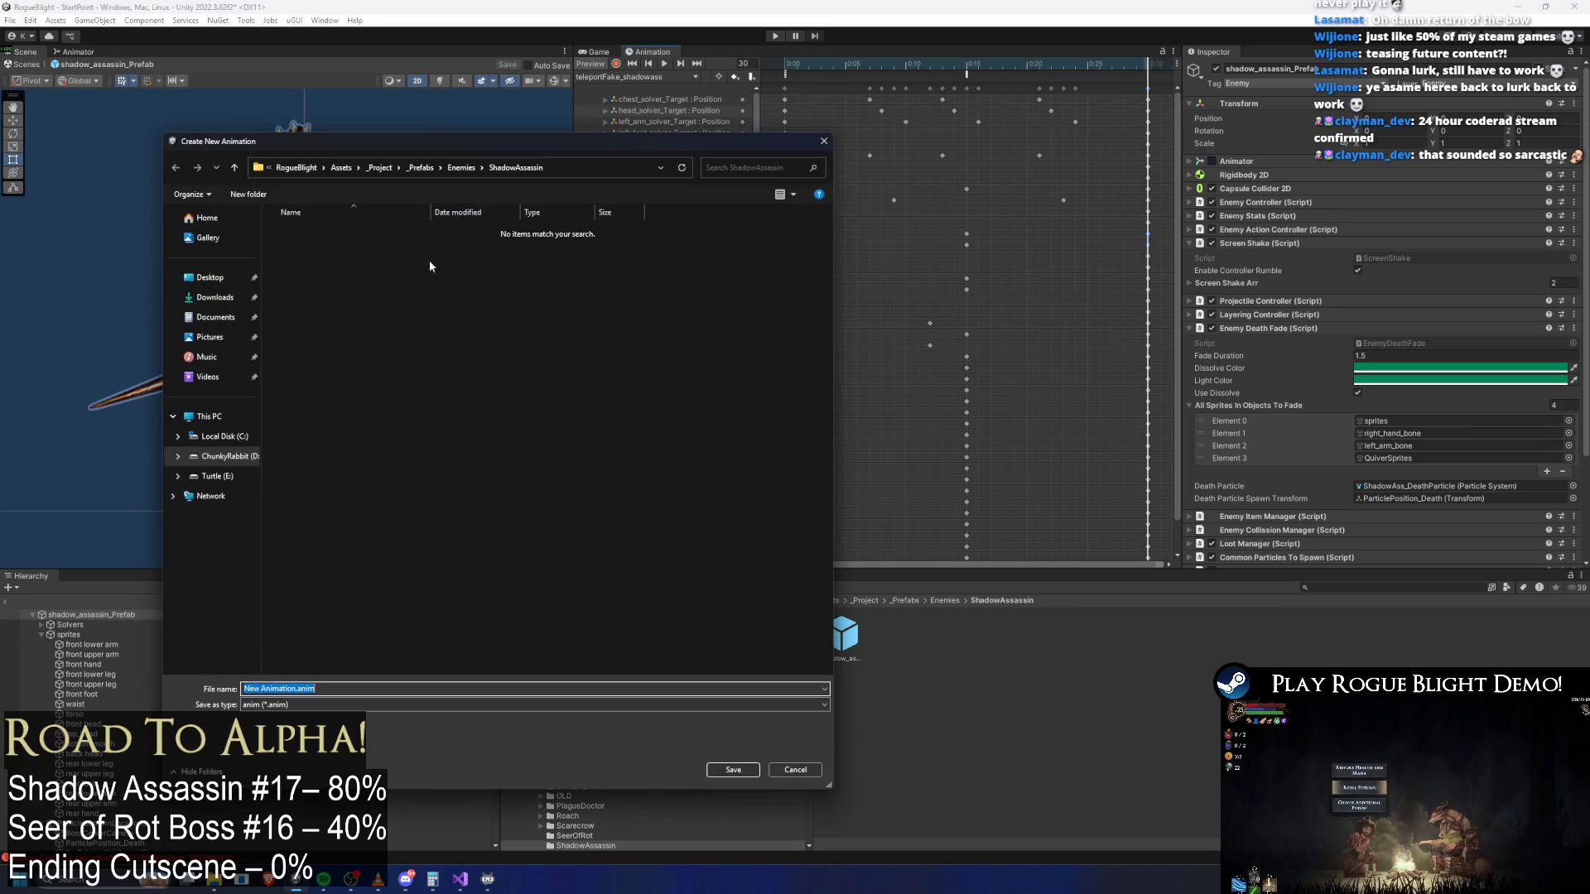
pyautogui.click(450, 171)
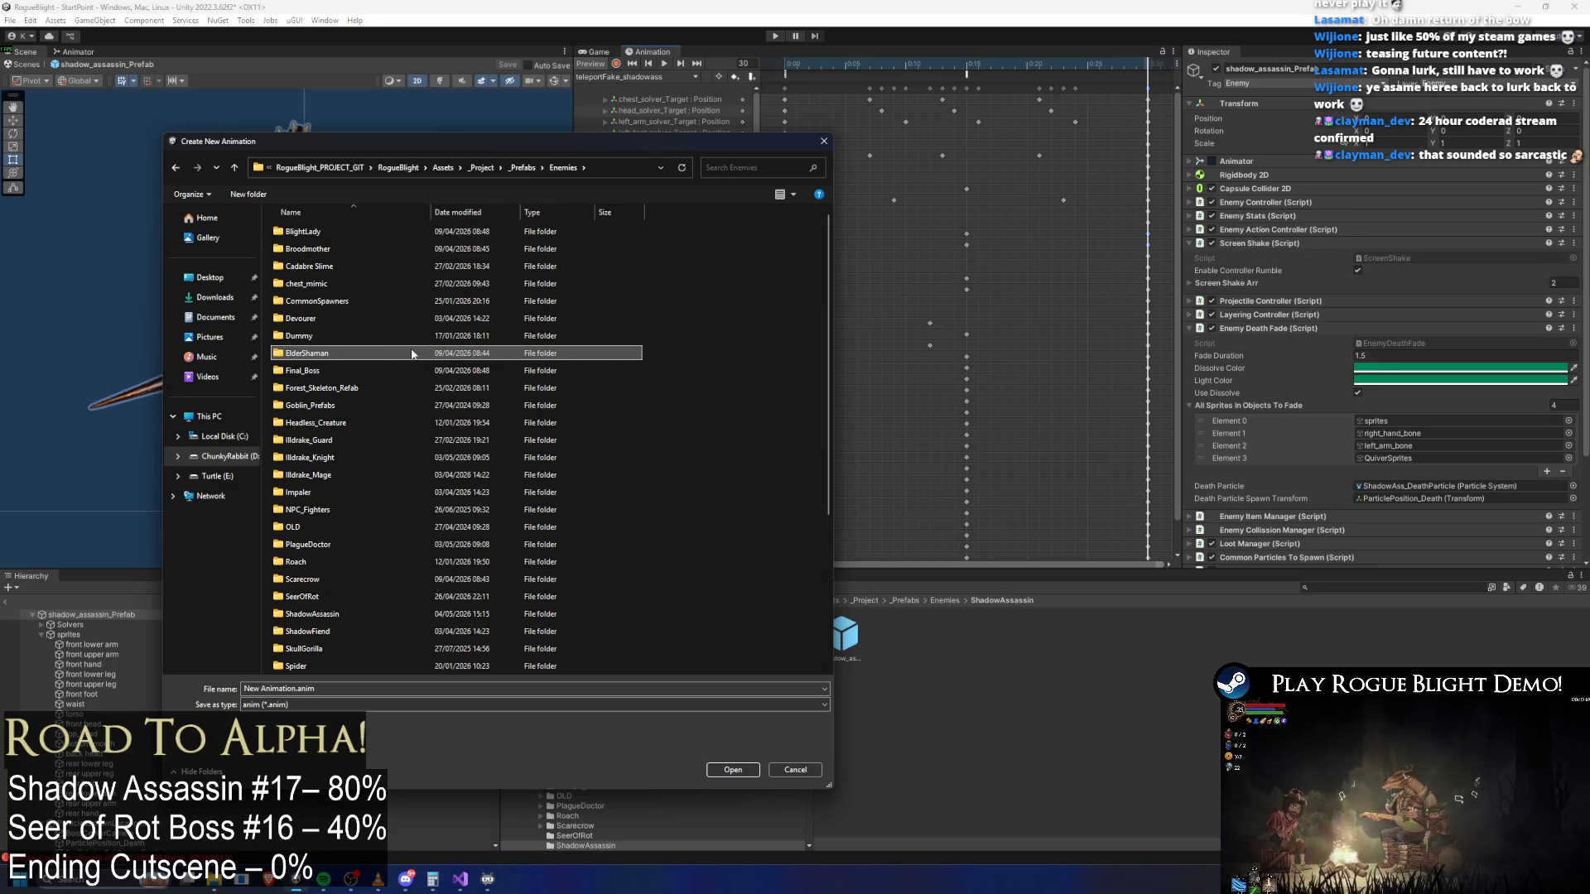
pyautogui.press('s')
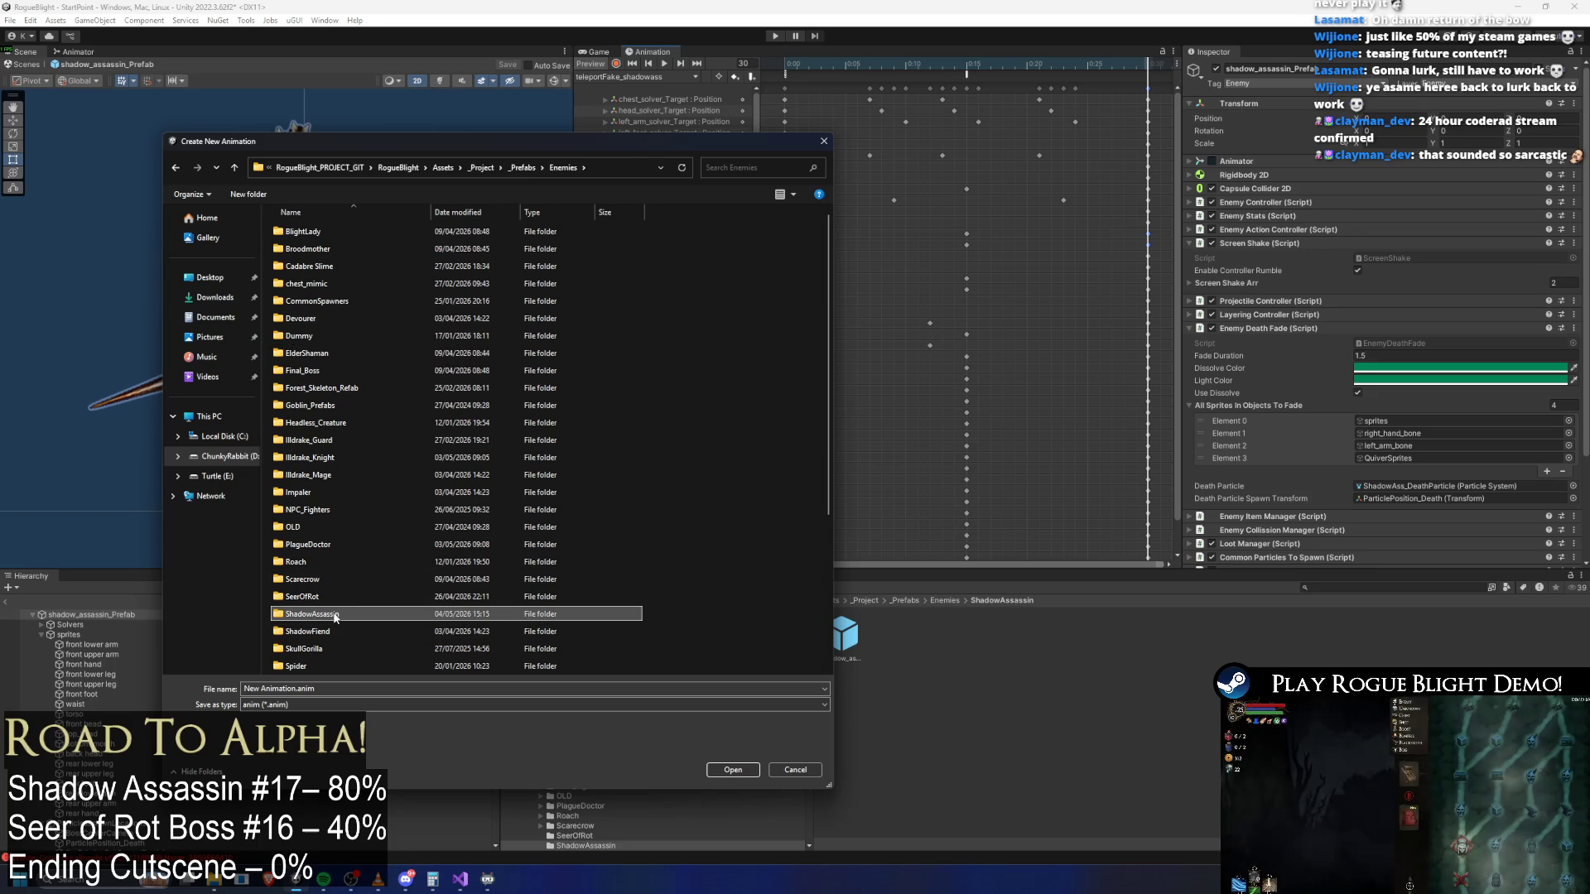
pyautogui.doubleClick(338, 614)
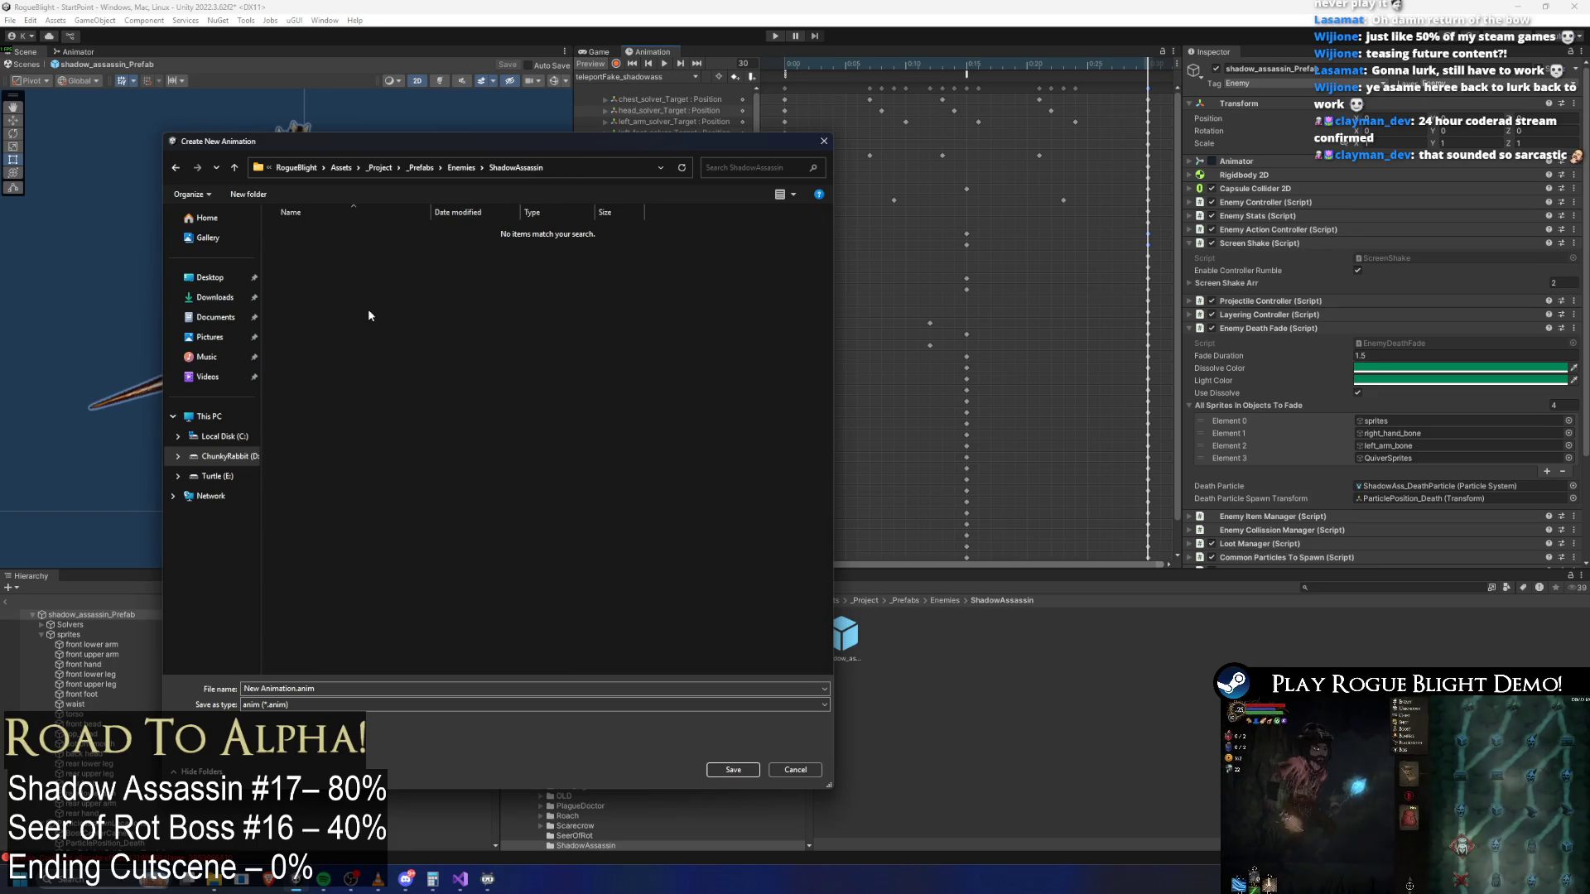
pyautogui.click(385, 169)
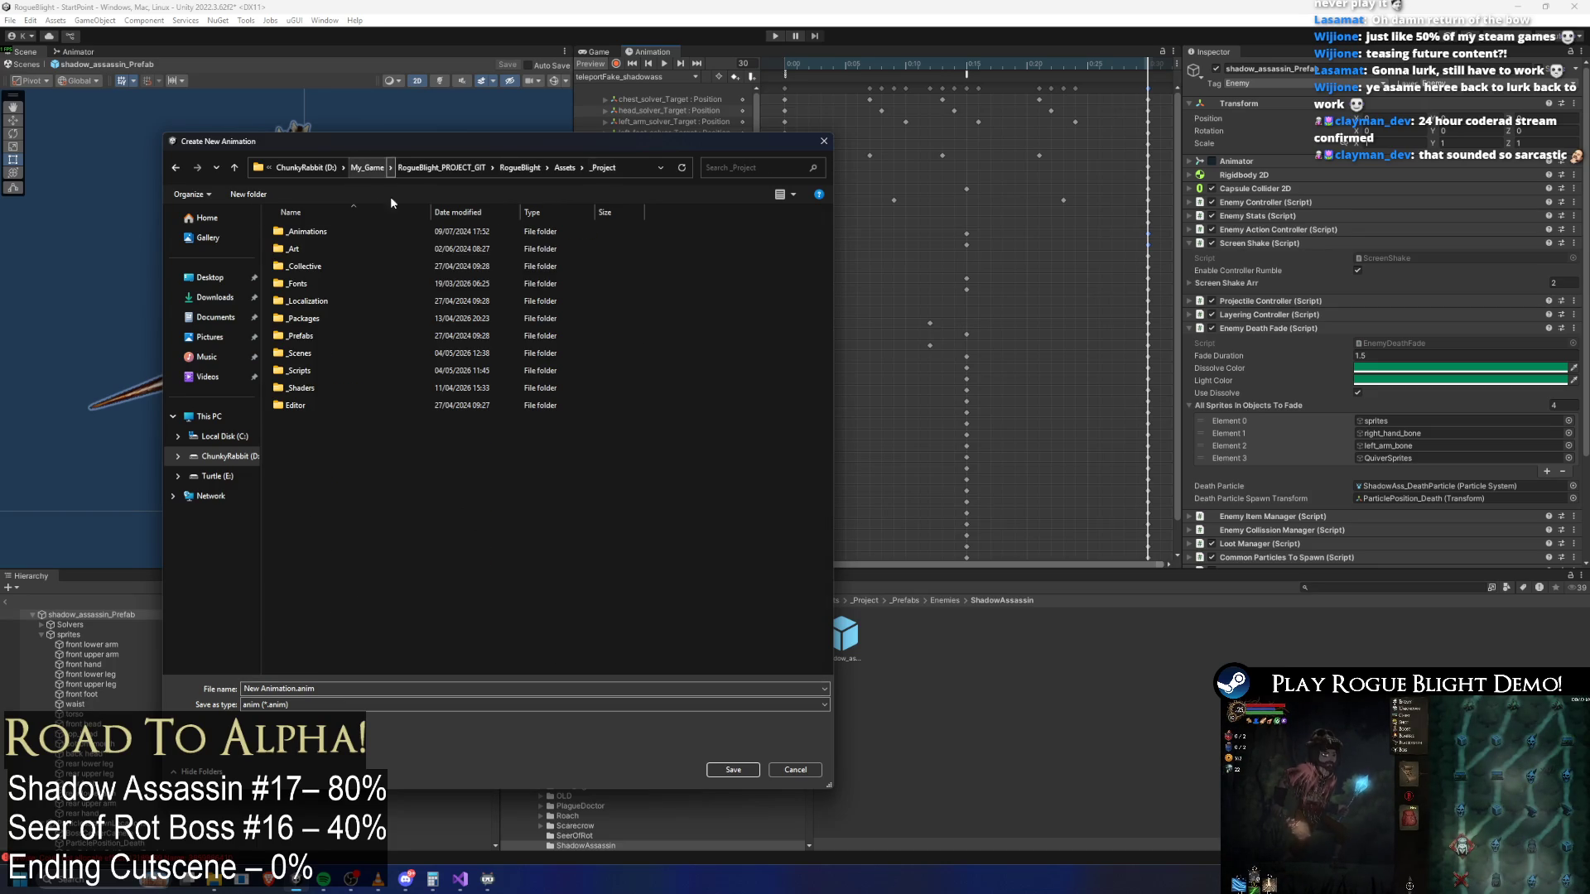
pyautogui.doubleClick(320, 235)
pyautogui.click(321, 267)
pyautogui.doubleClick(320, 266)
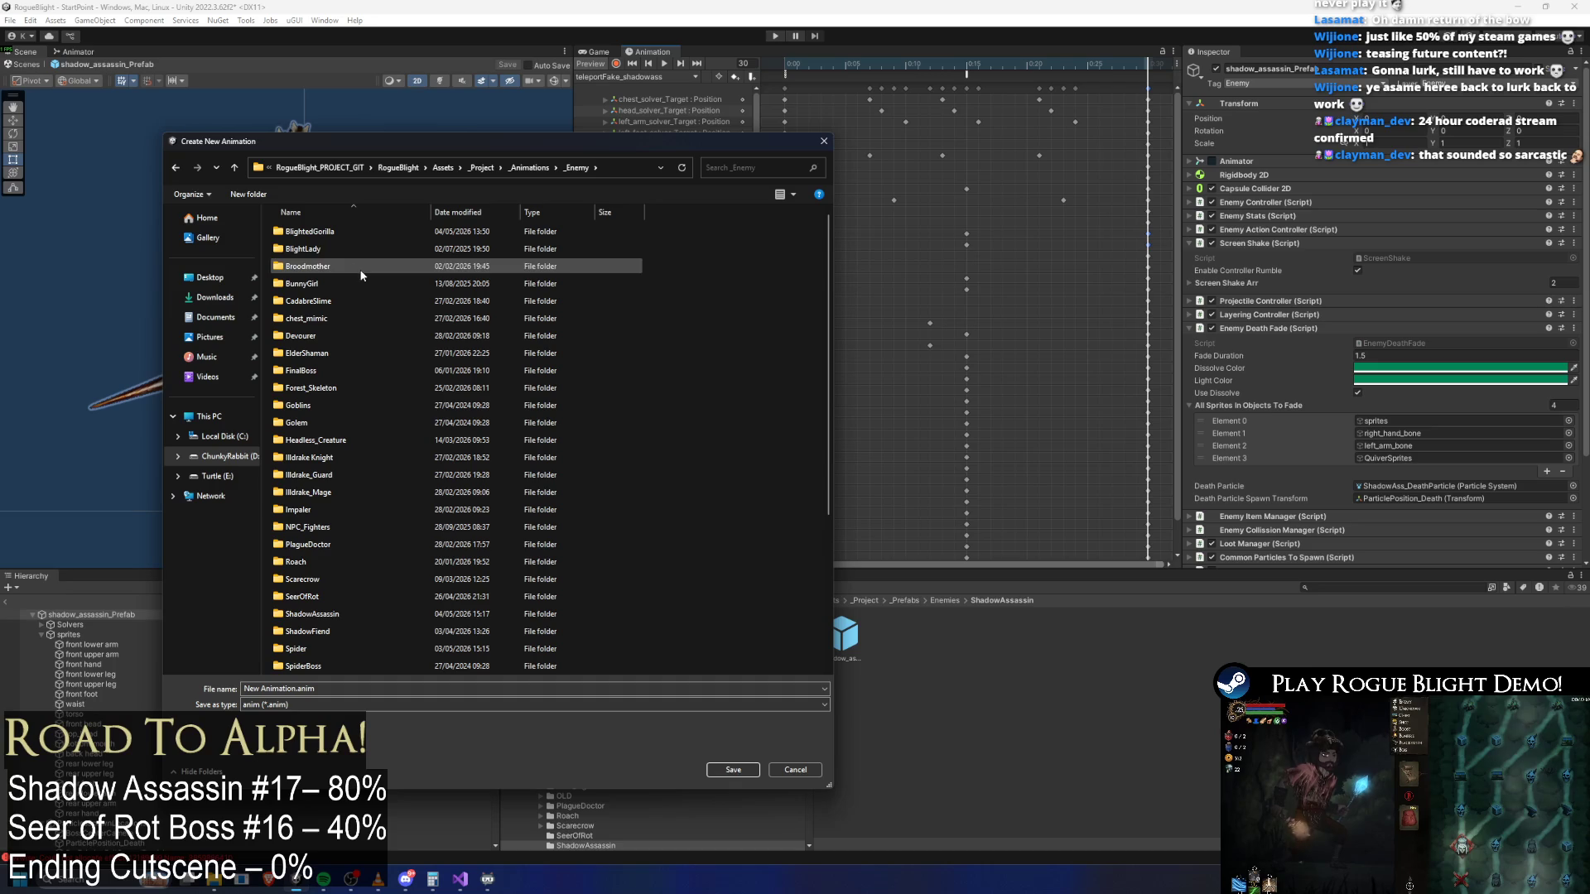
pyautogui.click(320, 613)
pyautogui.doubleClick(334, 617)
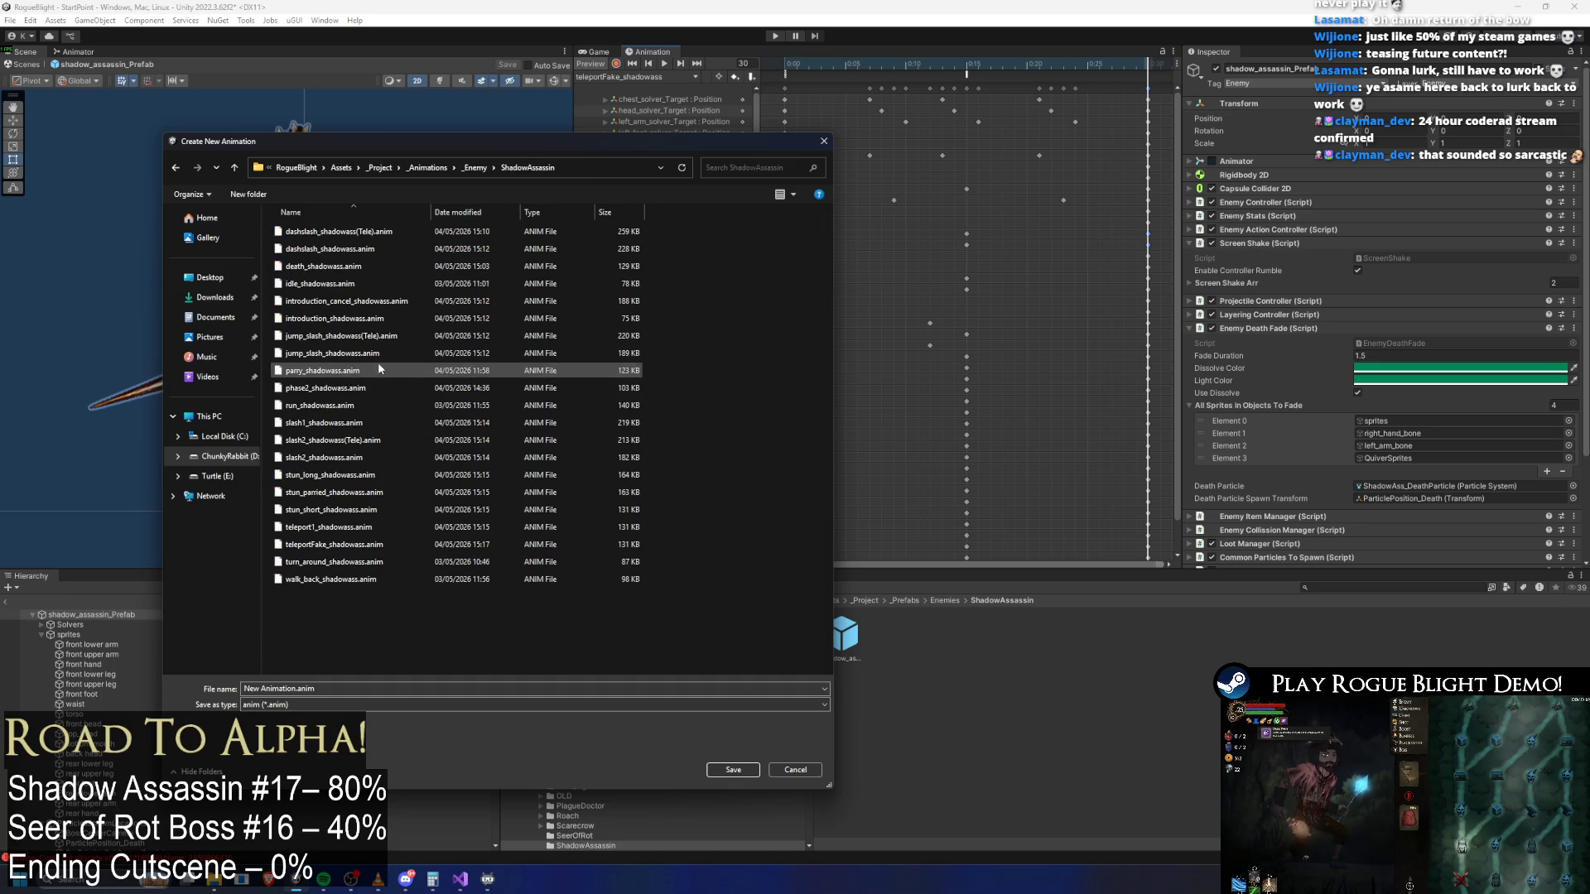
# Name the clip ultimate_shadowass.anim and save it
pyautogui.click(344, 580)
pyautogui.click(277, 688)
pyautogui.moveTo(276, 688); pyautogui.dragTo(214, 689)
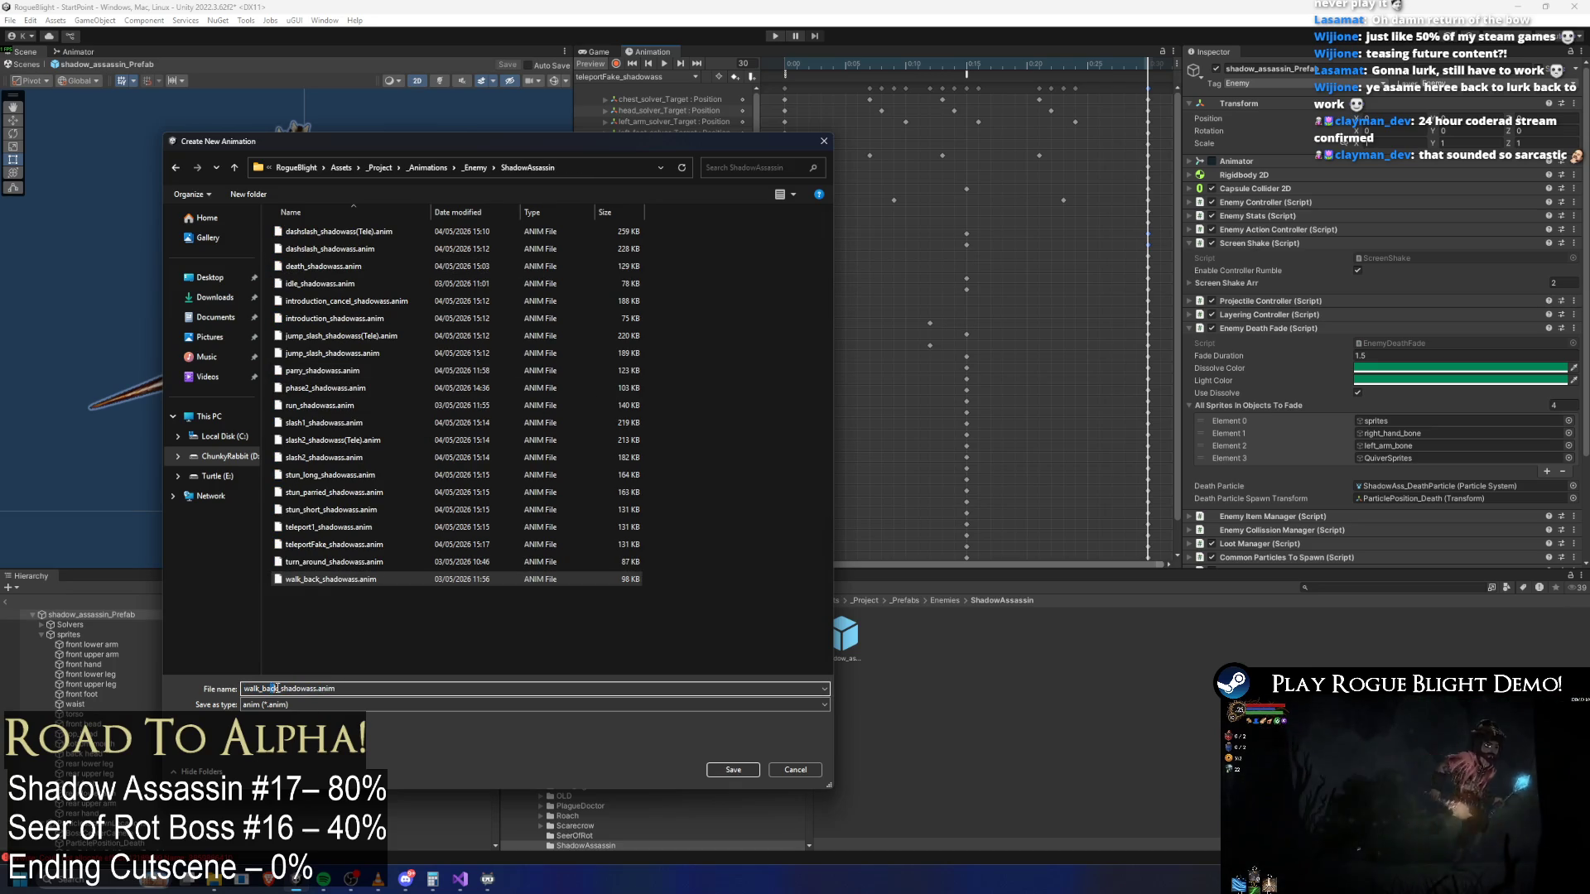
pyautogui.press('BackSpace')
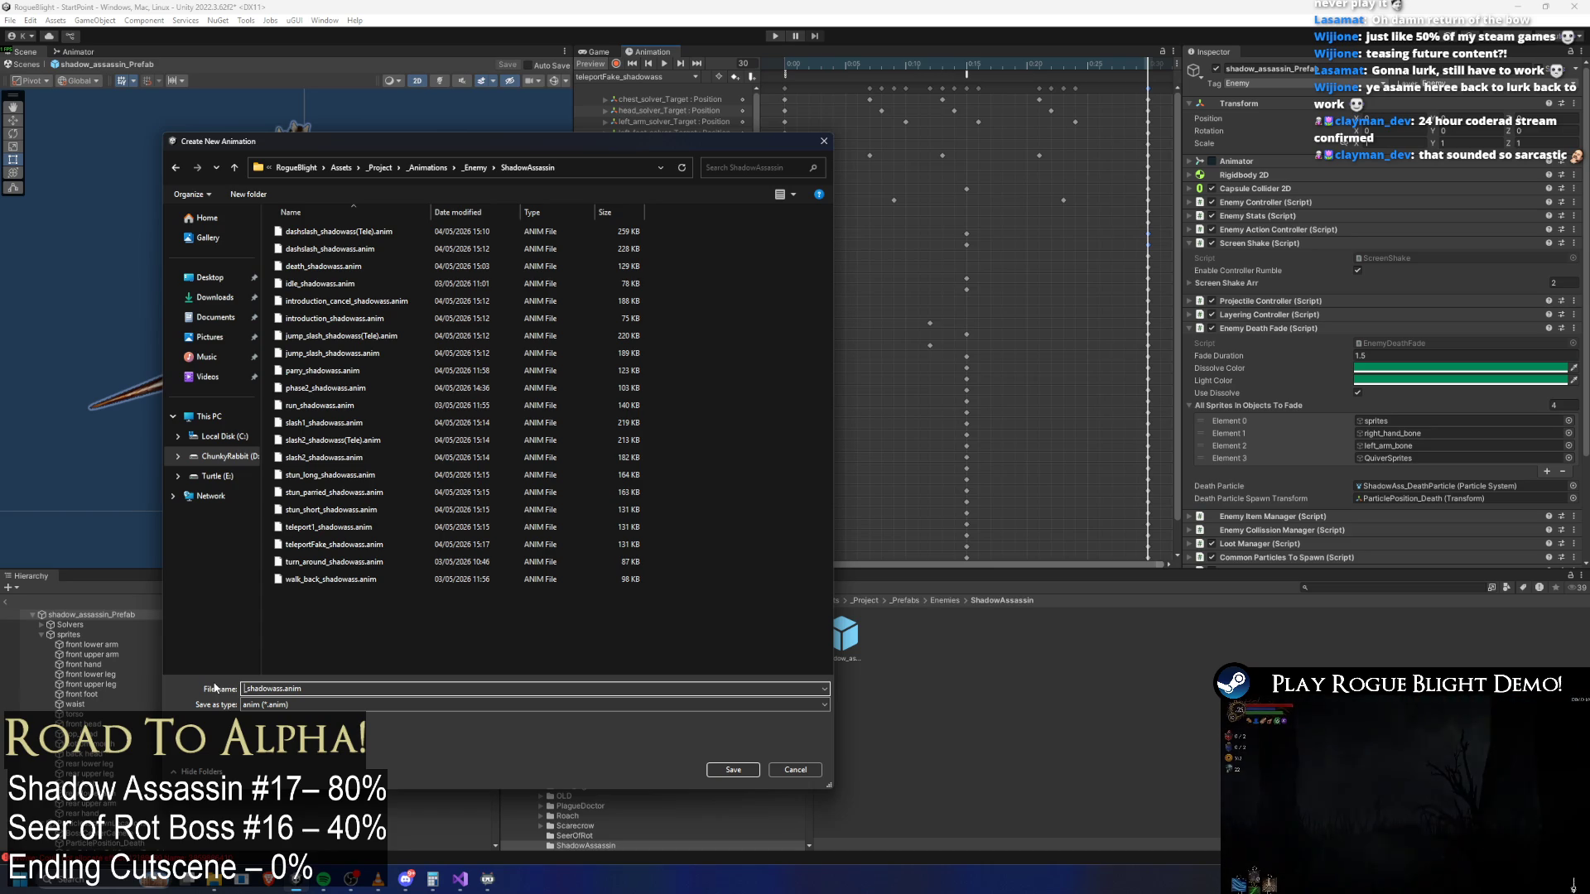
pyautogui.write('phase')
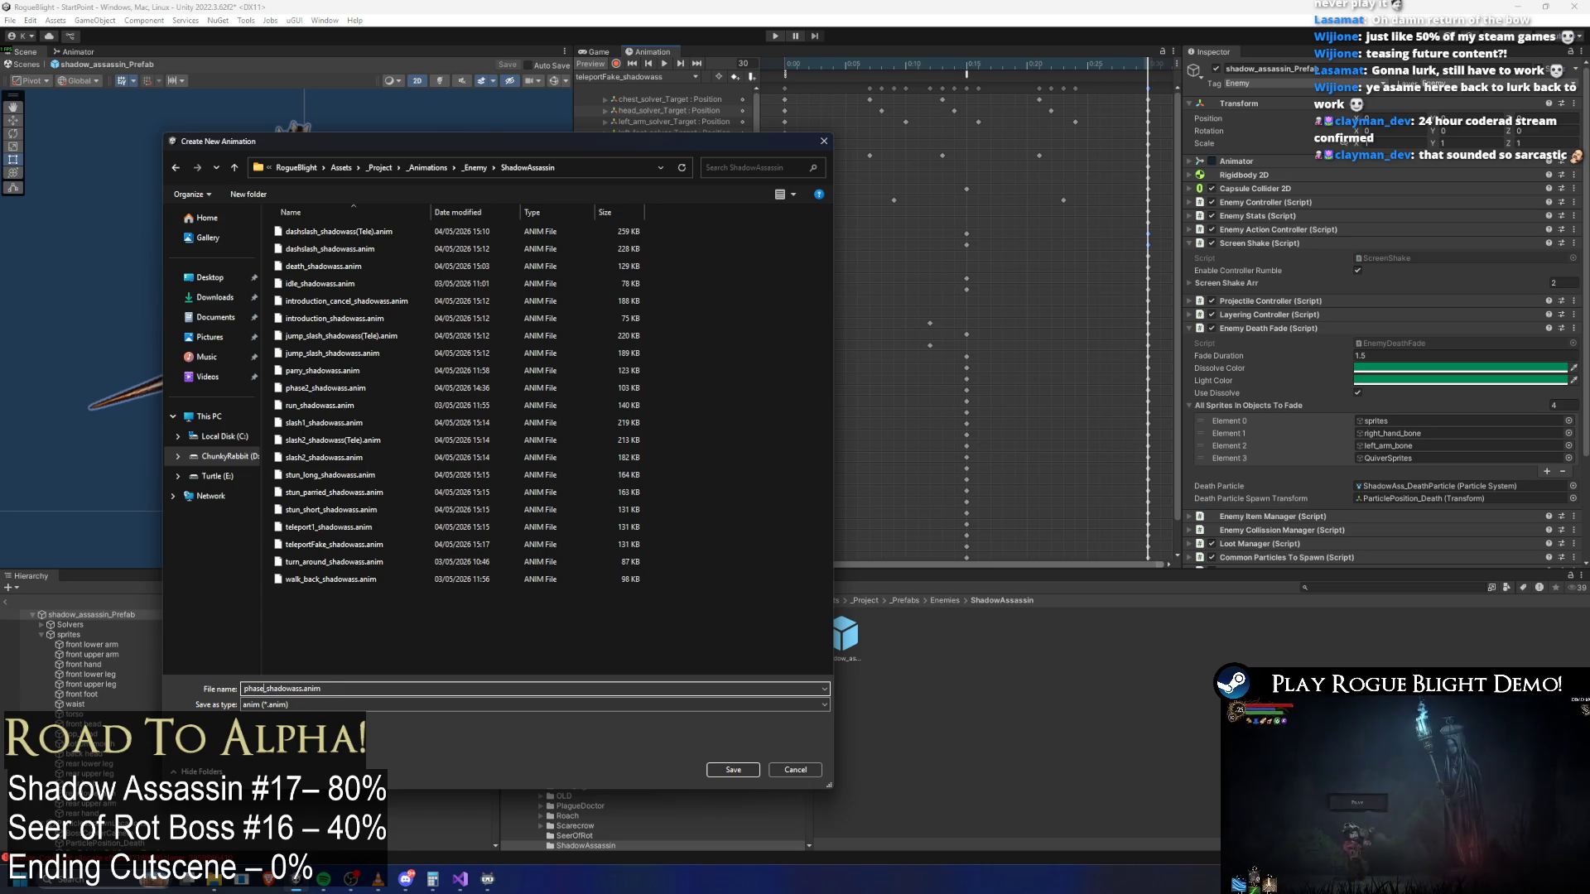
pyautogui.press('BackSpace')
pyautogui.press('BackSpace')
pyautogui.press('BackSpace')
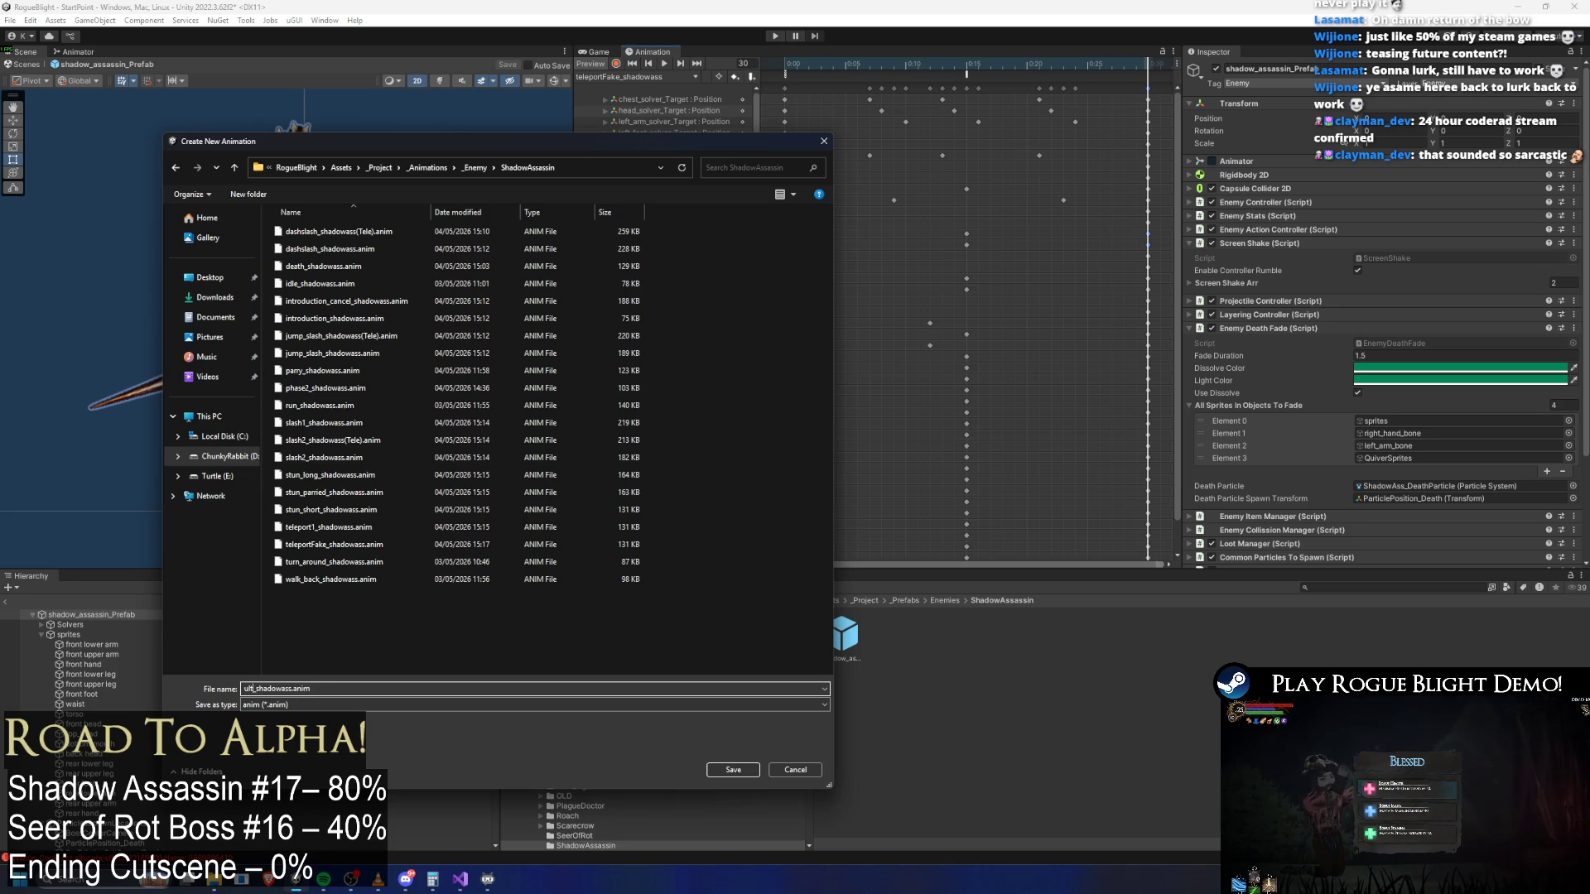
pyautogui.press('Return')
pyautogui.click(608, 78)
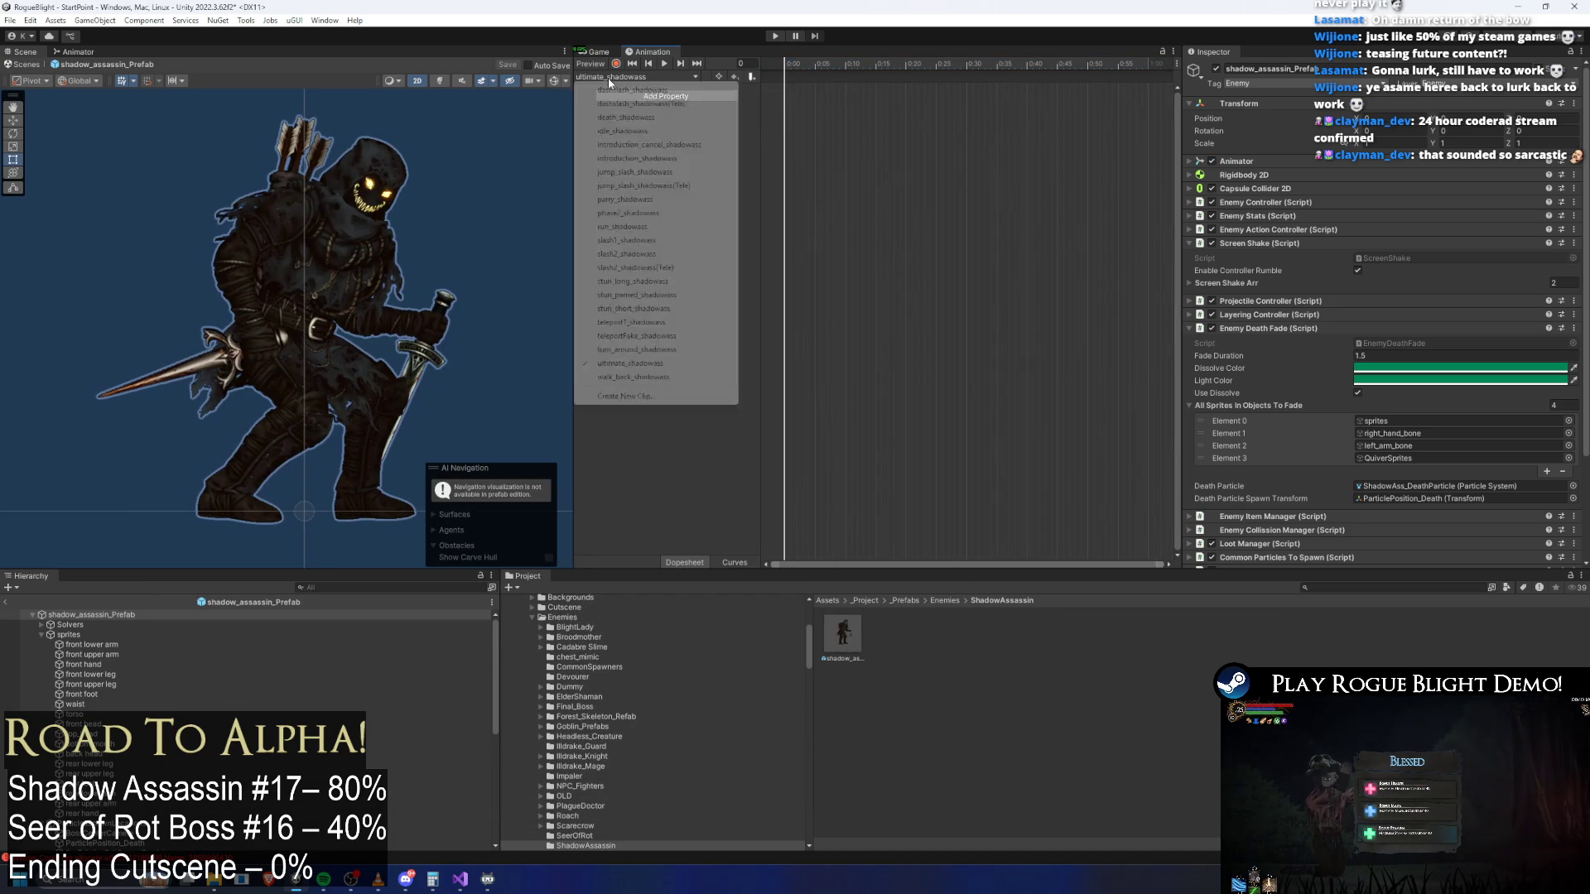
# Select ultimate_shadowass, key the entire assassin pose at 1:00 with K, and scrub back to preview
pyautogui.click(633, 130)
pyautogui.click(615, 78)
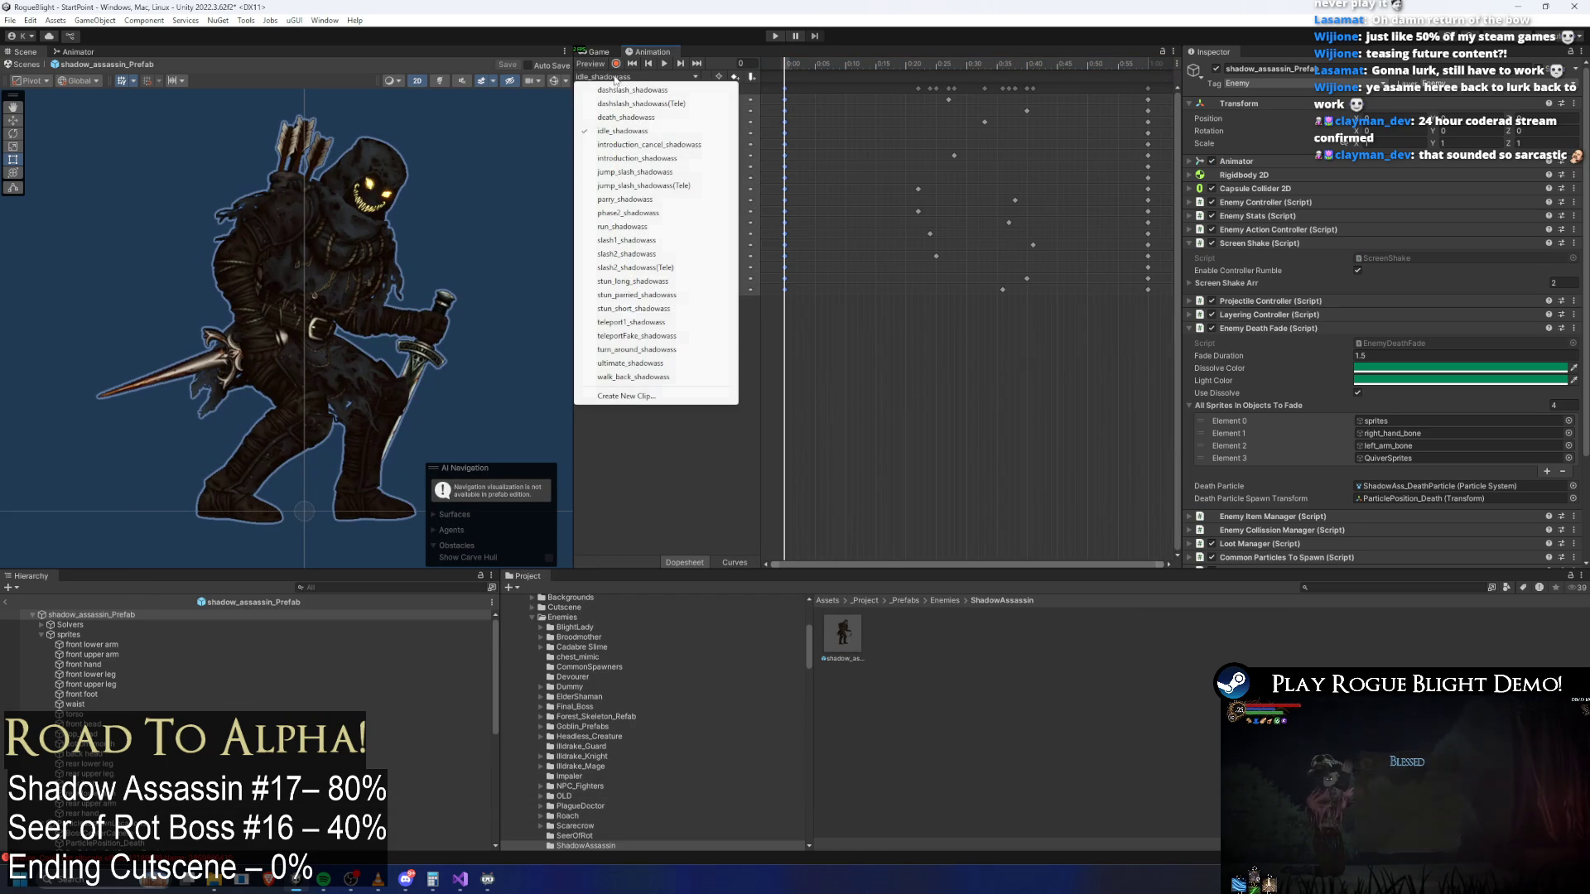
pyautogui.click(630, 363)
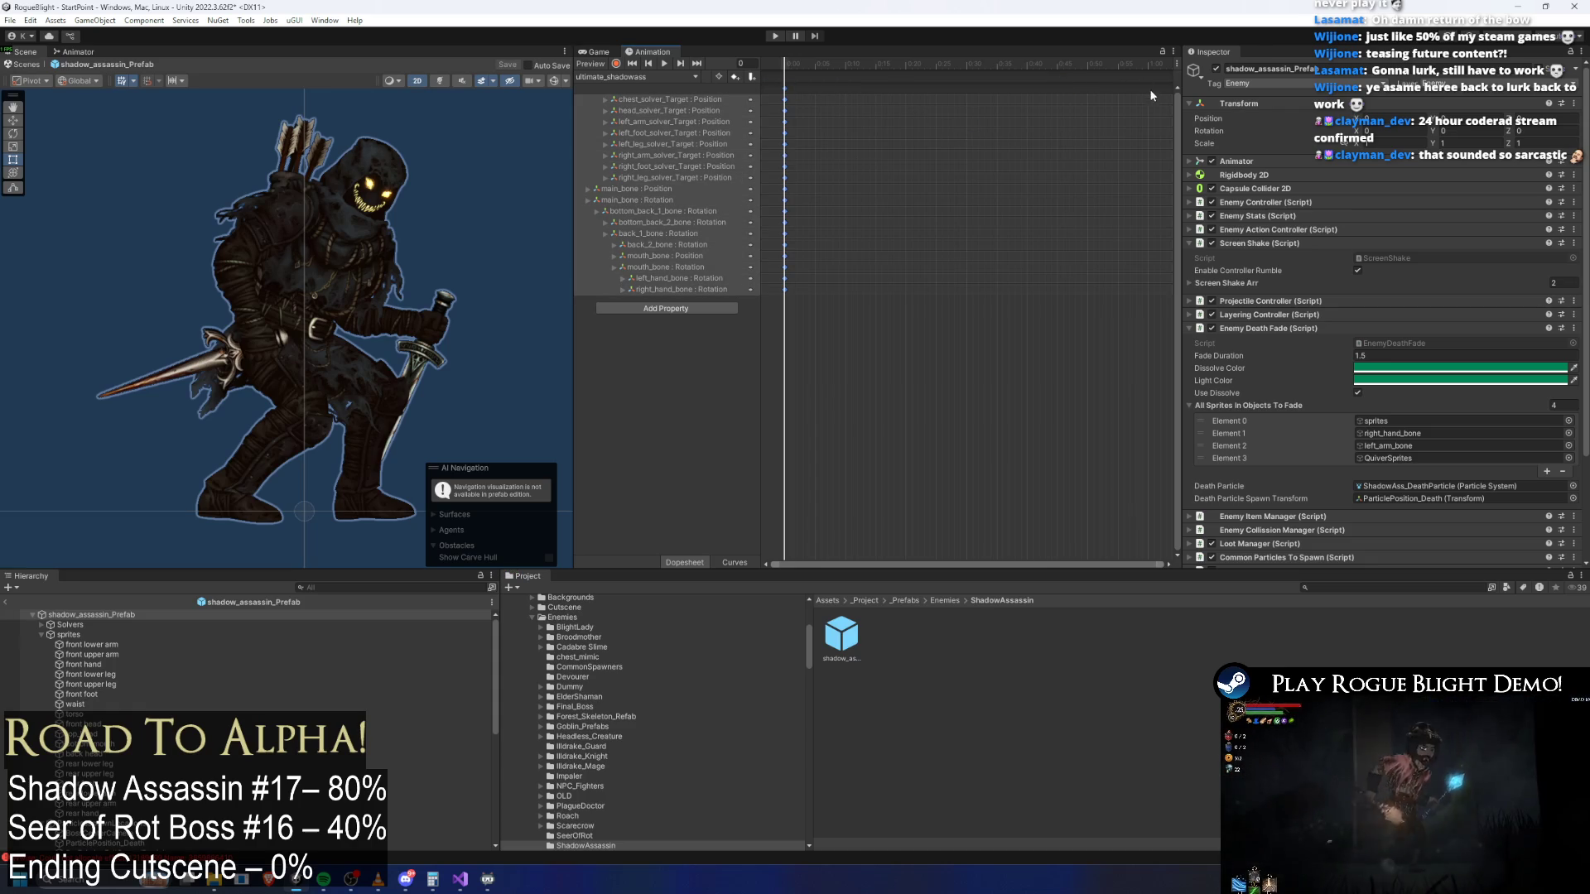
pyautogui.click(1051, 63)
pyautogui.press('k')
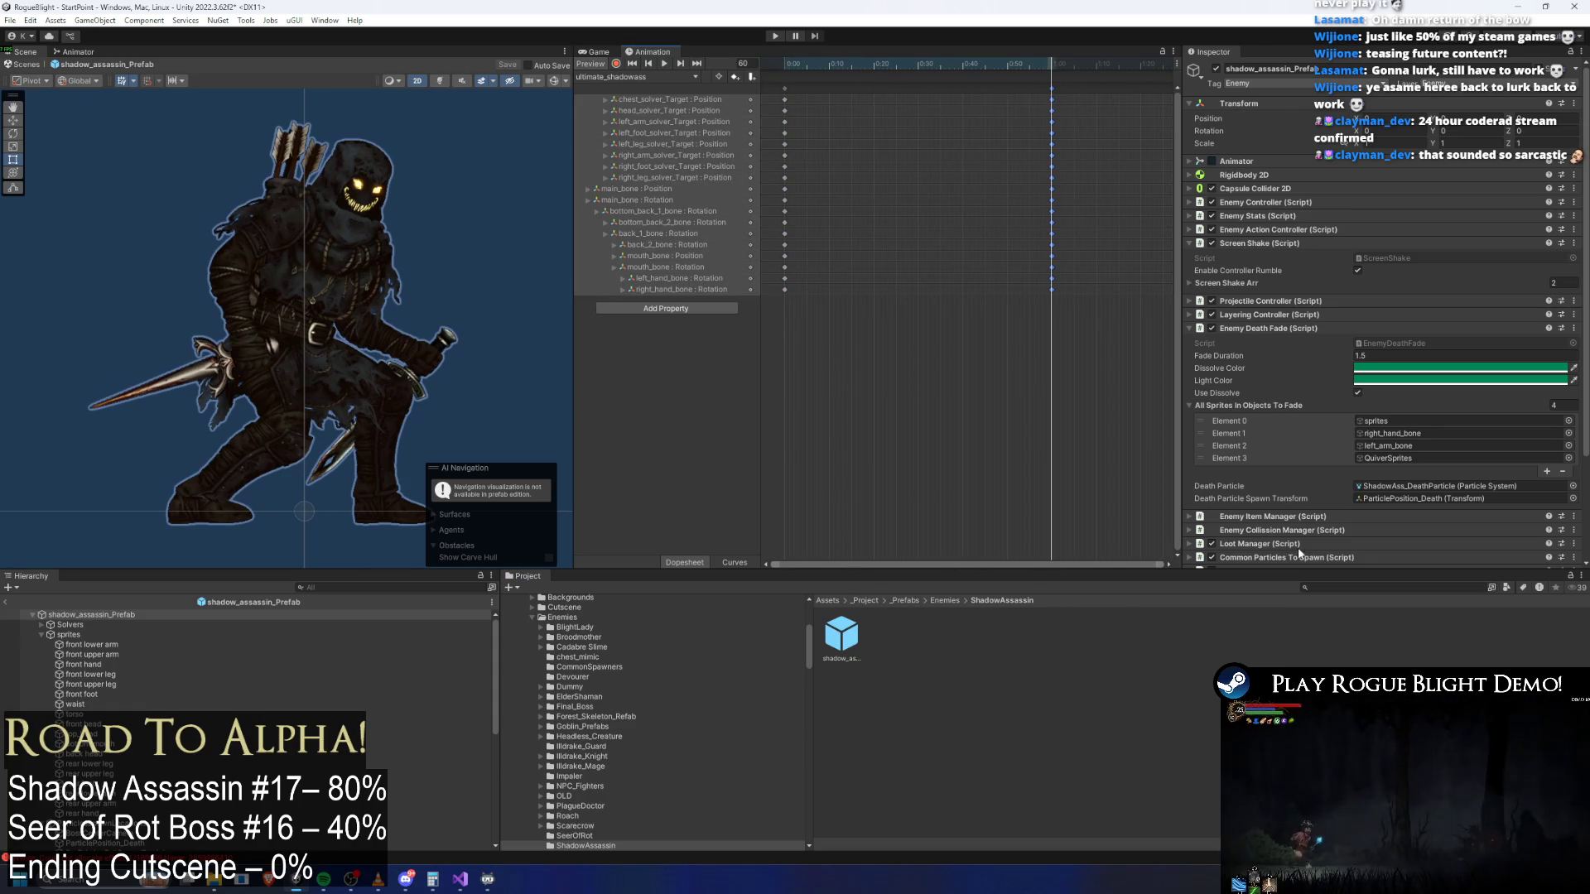
pyautogui.click(1357, 585)
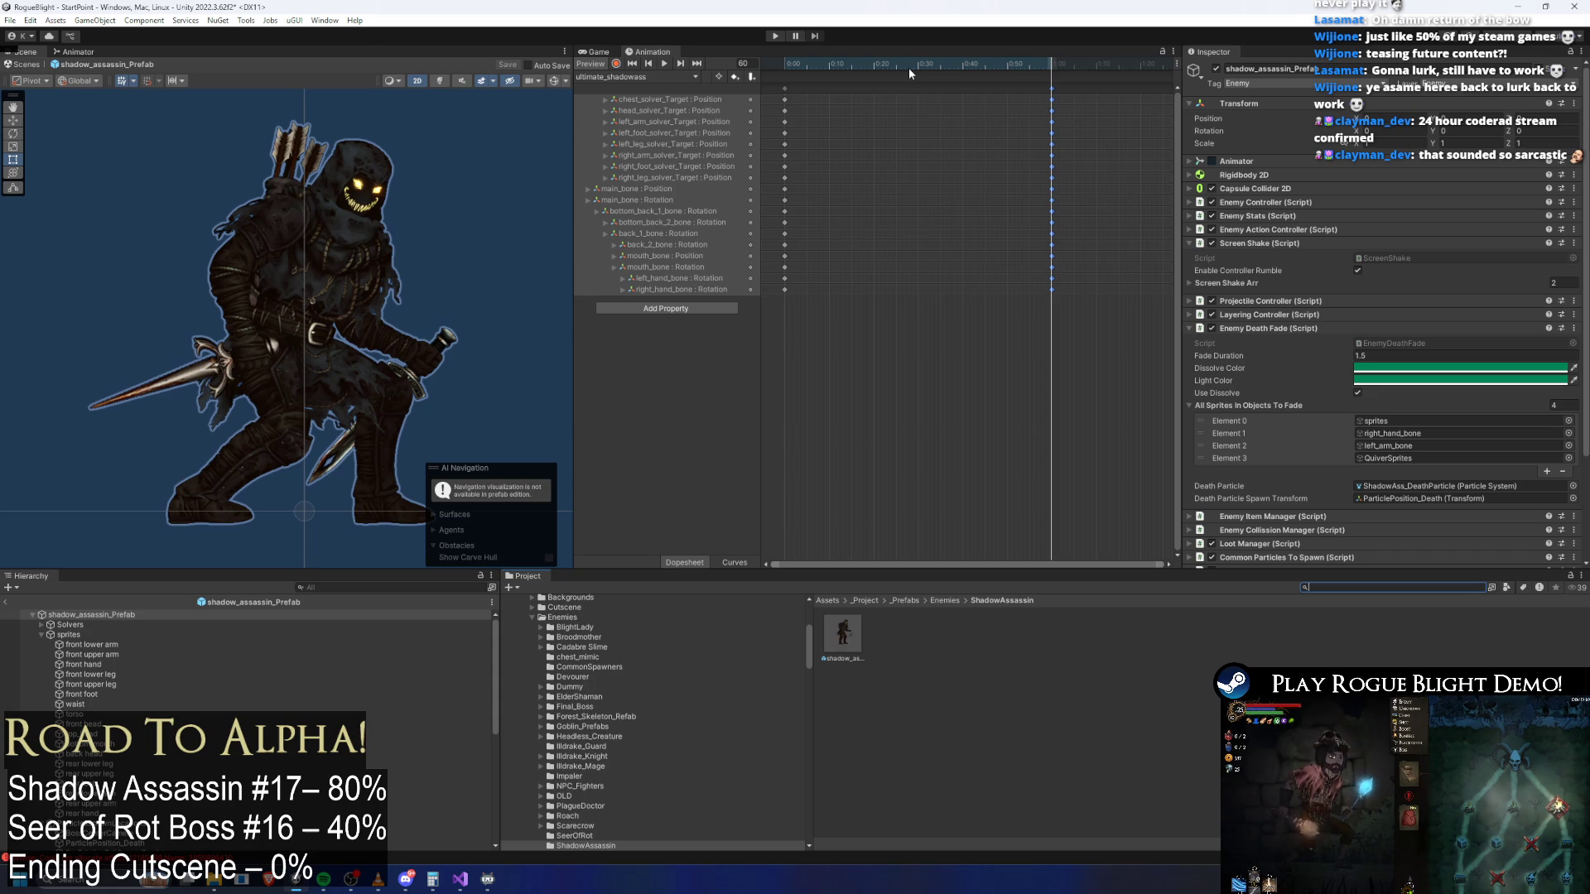
pyautogui.moveTo(949, 71)
pyautogui.mouseDown()
pyautogui.moveTo(817, 70)
pyautogui.moveTo(919, 68)
pyautogui.mouseUp()
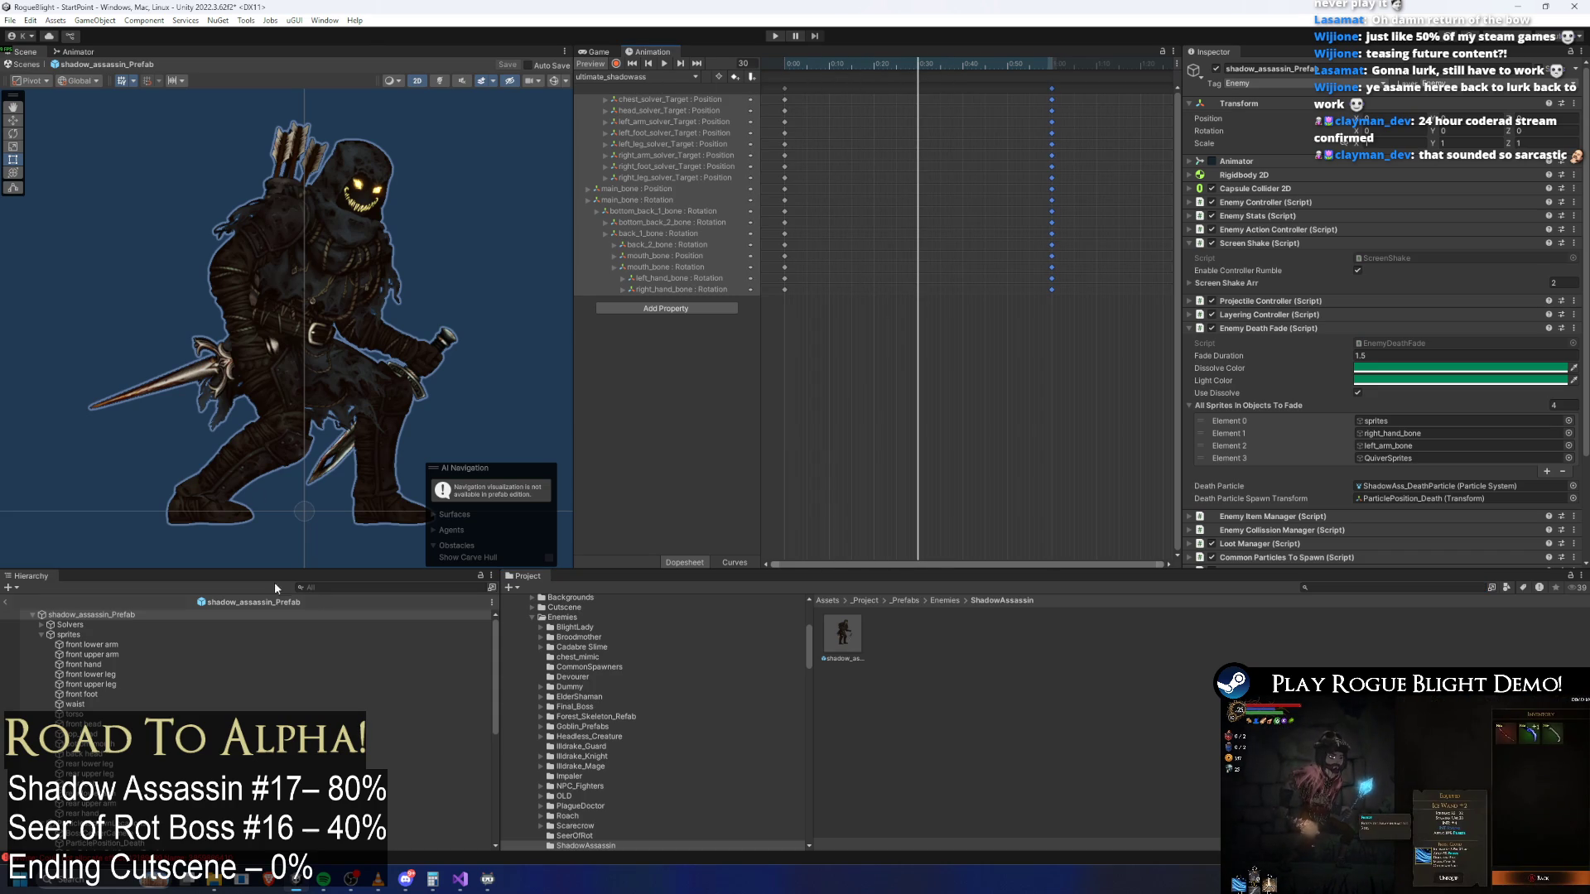
pyautogui.click(397, 587)
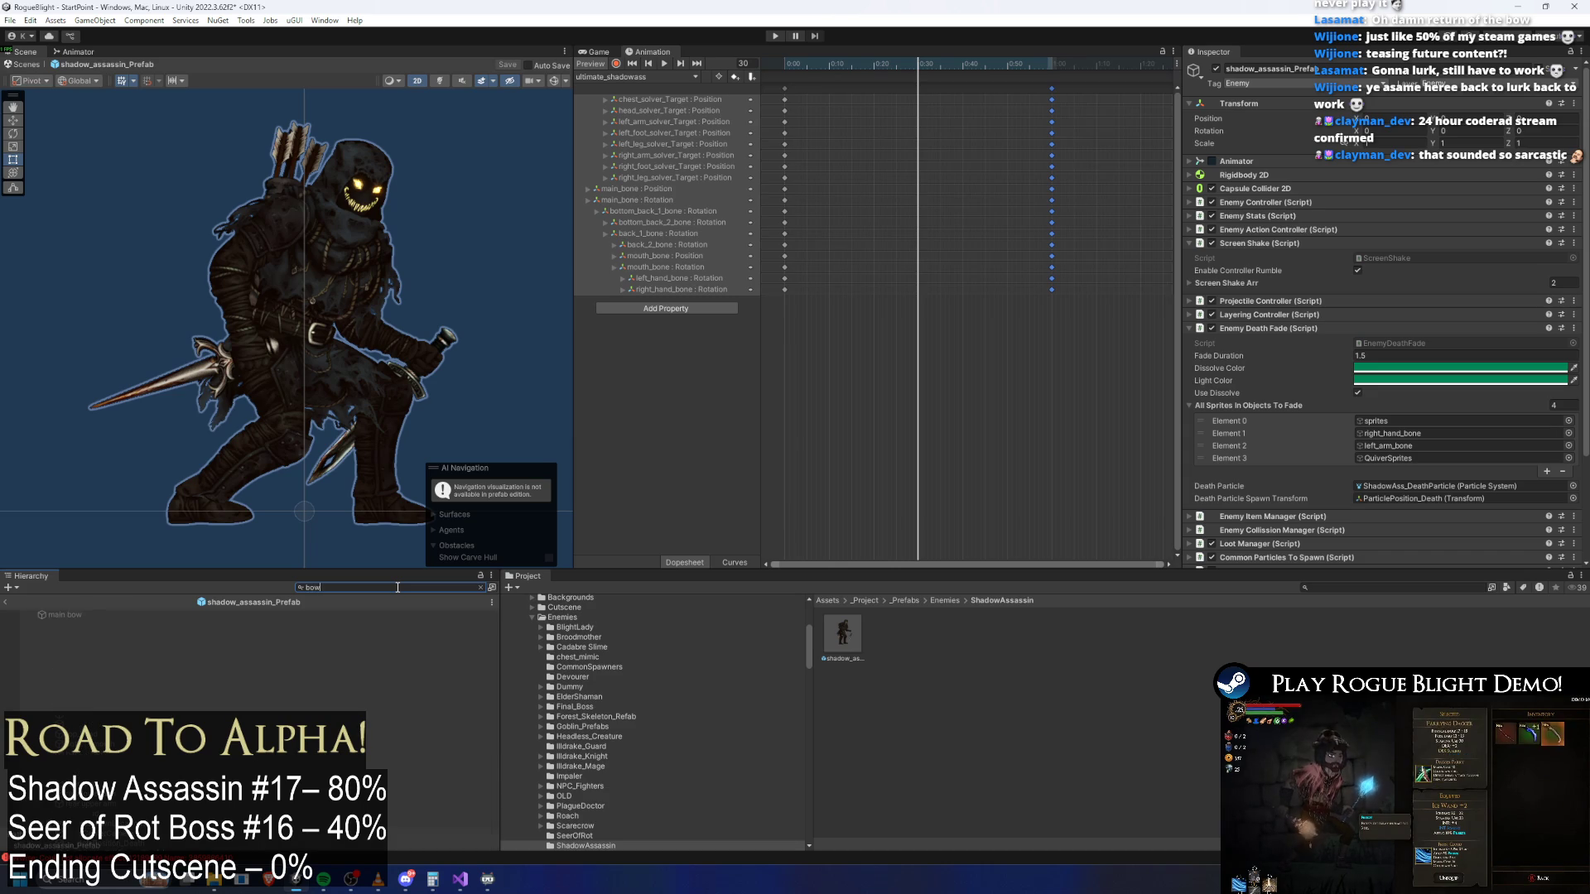
# Filter the Hierarchy to 'bow', select main bow, and toggle recording at the clip's first frame
pyautogui.write('bow')
pyautogui.click(83, 615)
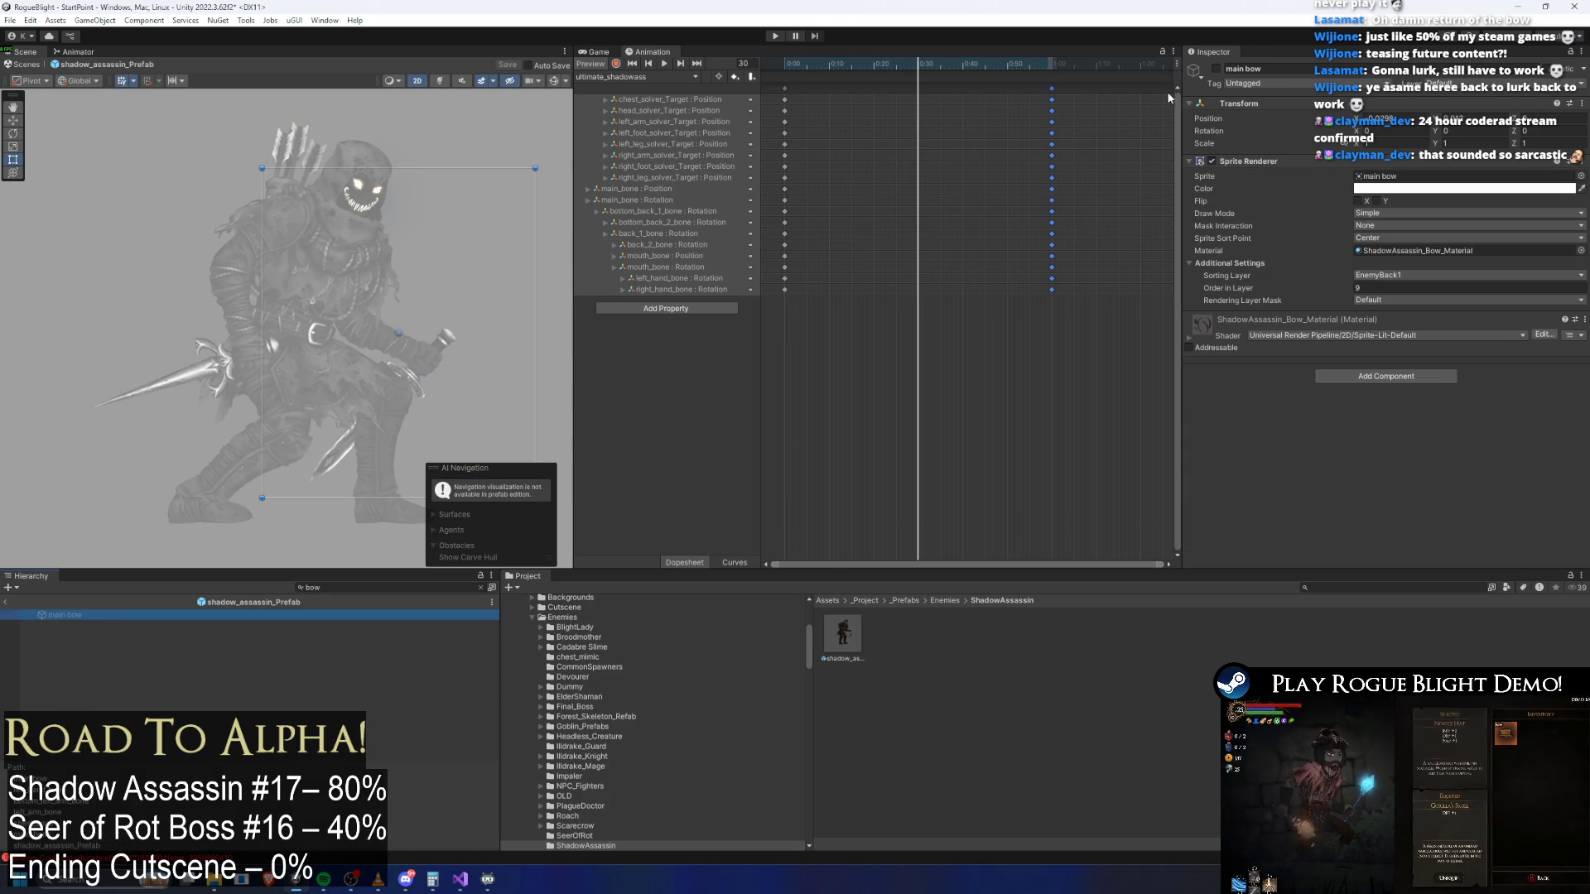
pyautogui.click(615, 64)
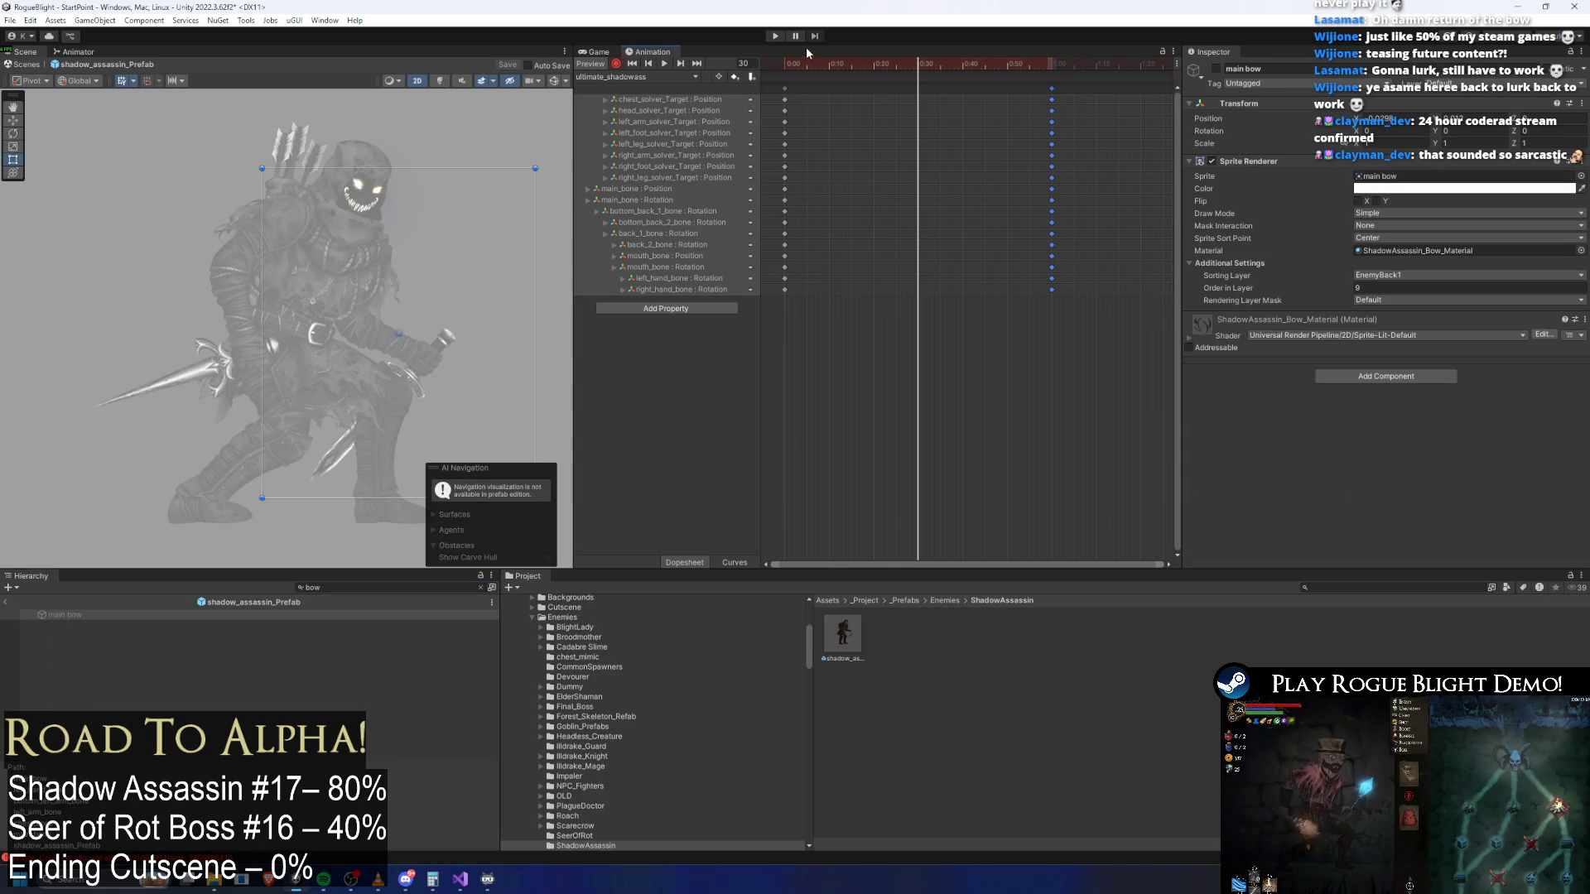
pyautogui.click(624, 68)
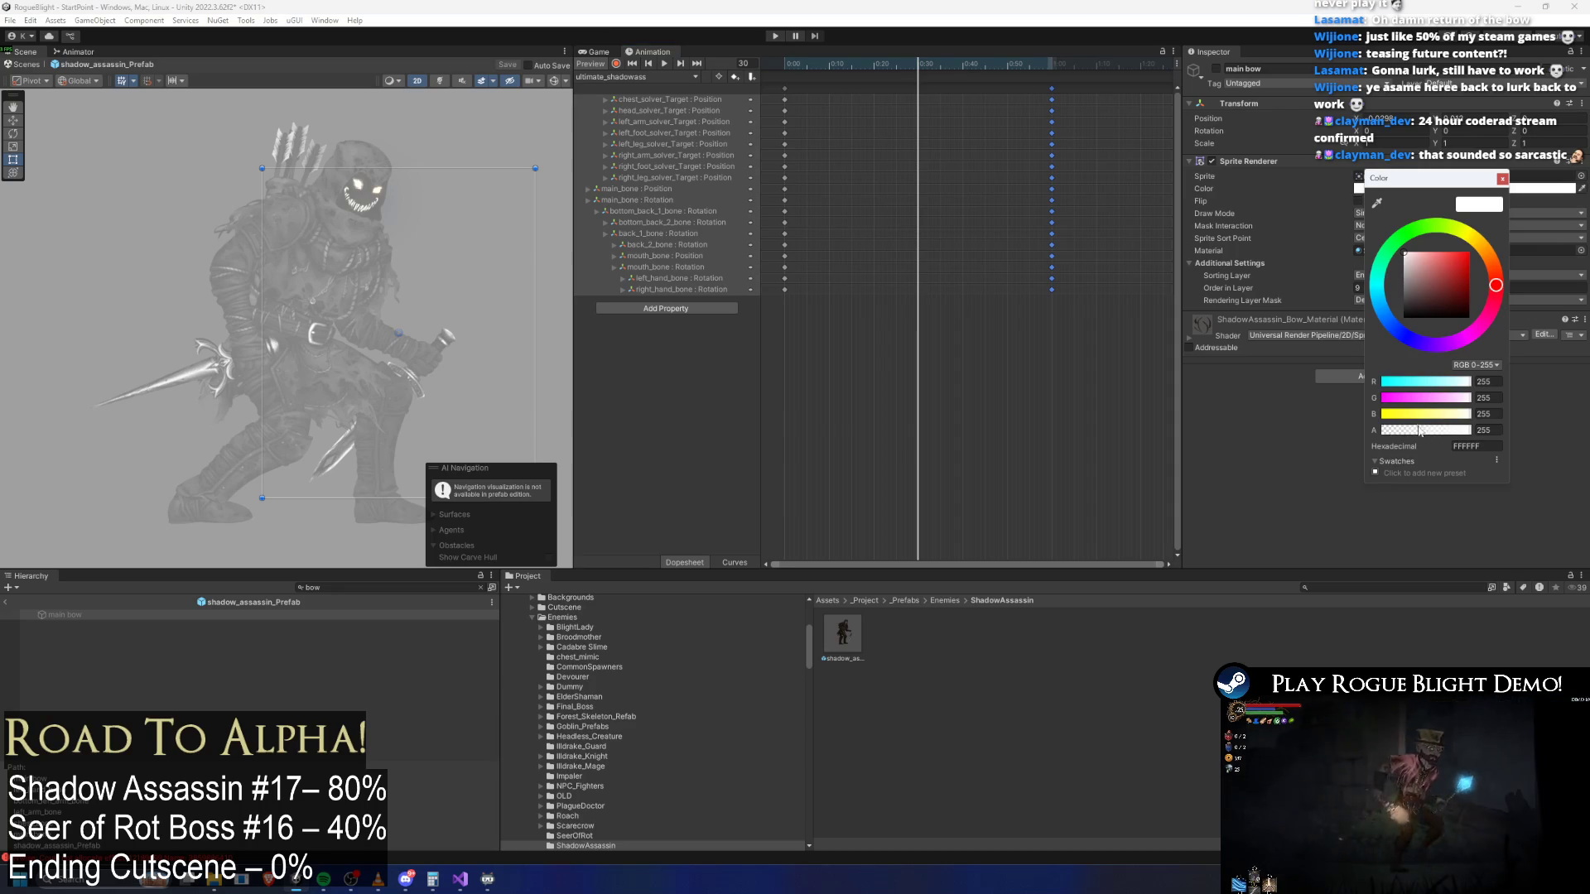
pyautogui.click(776, 65)
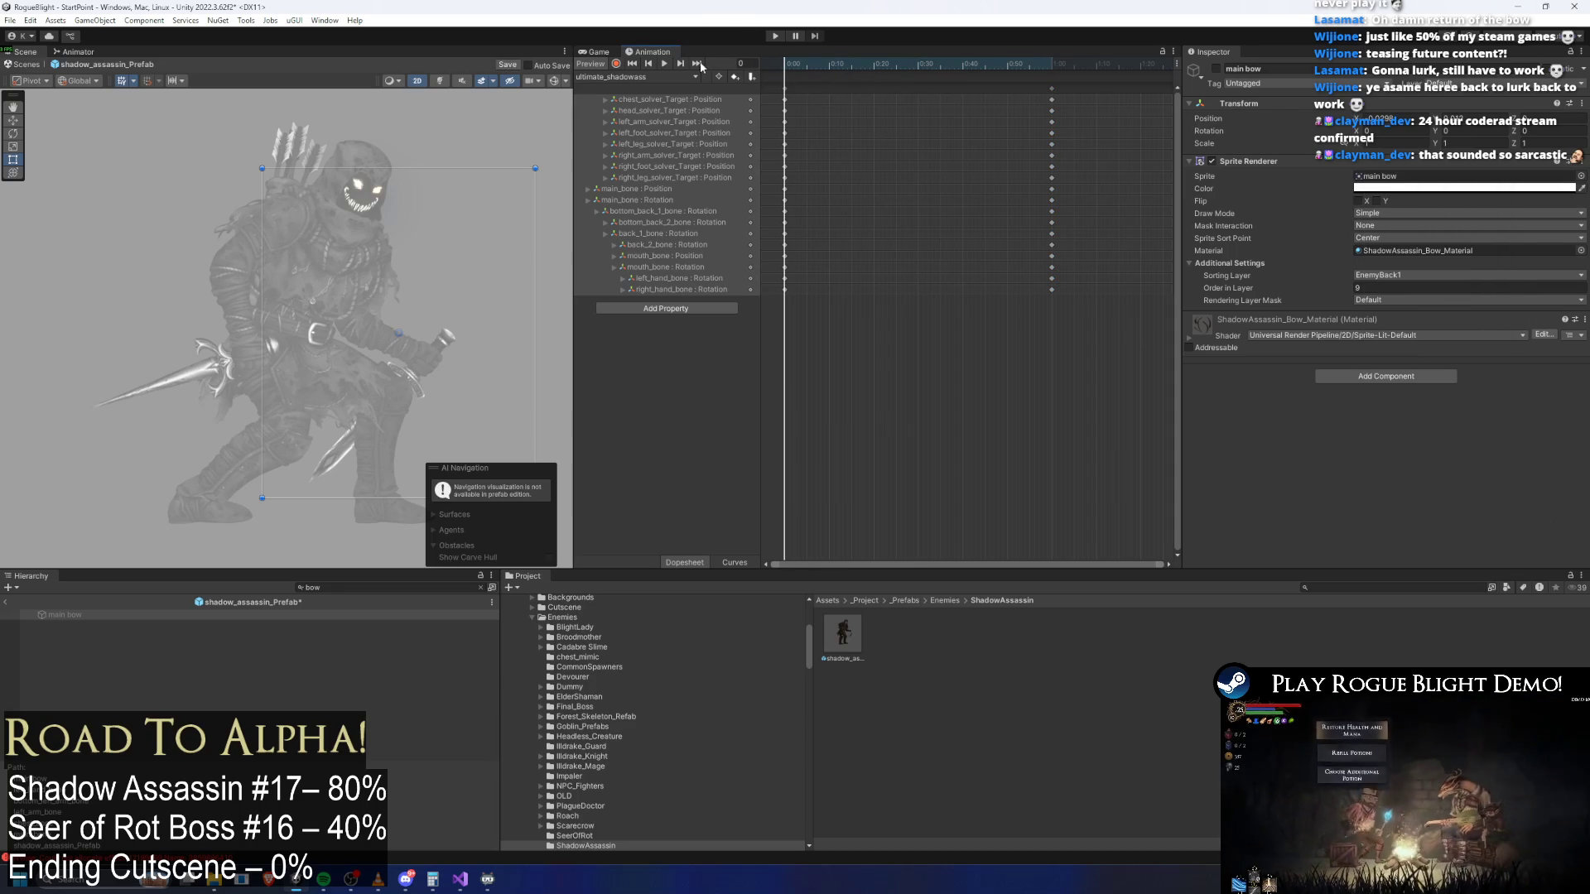
pyautogui.click(623, 64)
pyautogui.click(624, 66)
# Make main bow active, clear the search, reselect it in the full hierarchy, and enable record
pyautogui.click(109, 617)
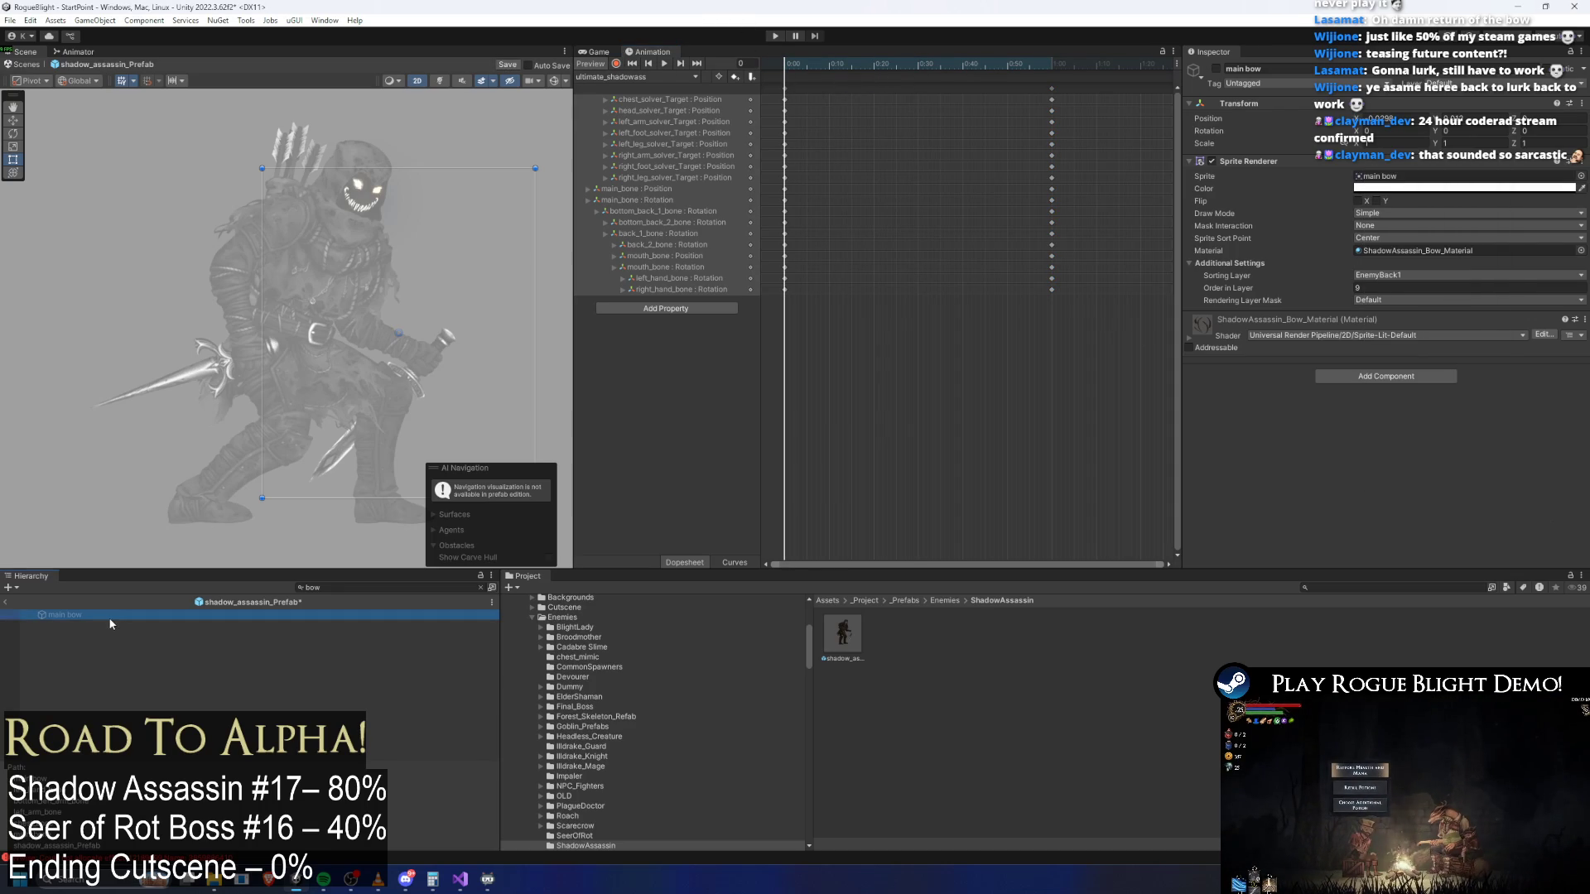
pyautogui.click(1215, 69)
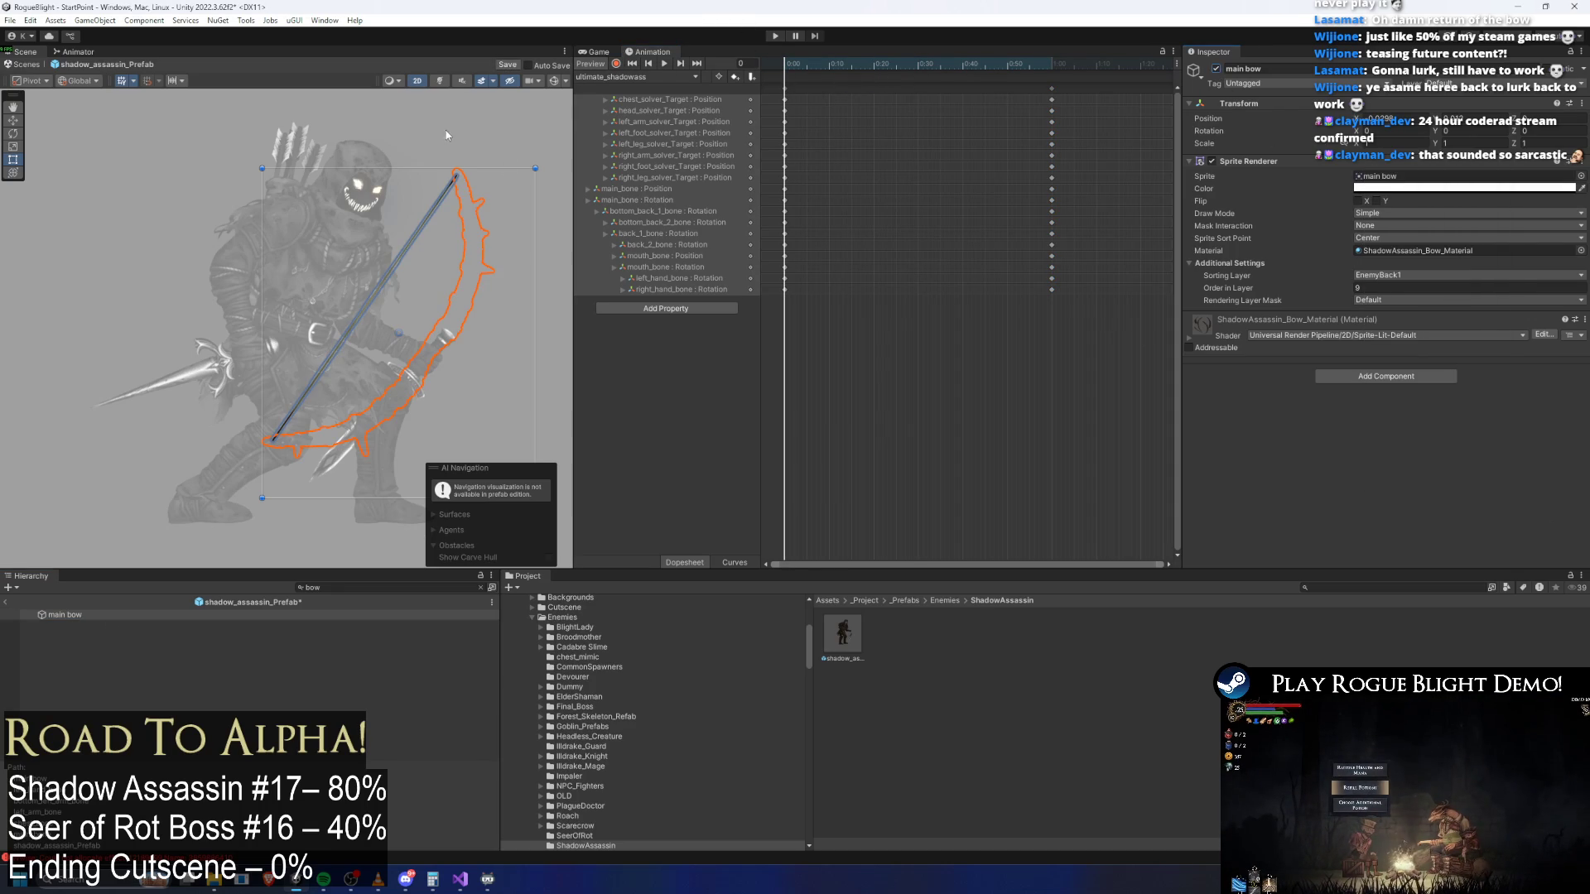
pyautogui.click(497, 126)
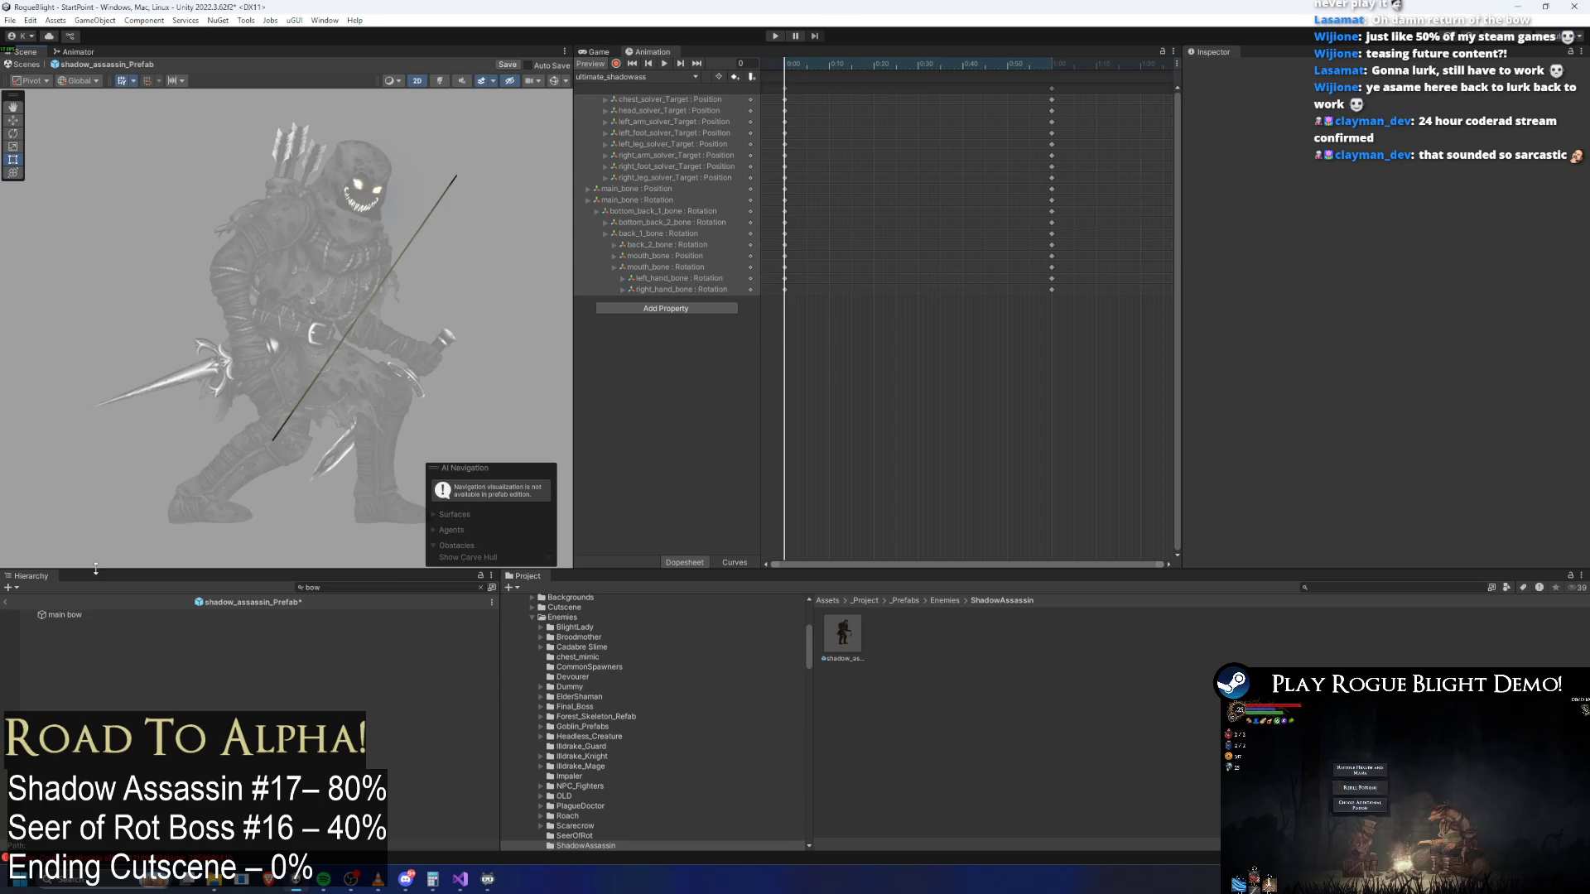
pyautogui.click(65, 614)
pyautogui.doubleClick(312, 587)
pyautogui.press('BackSpace')
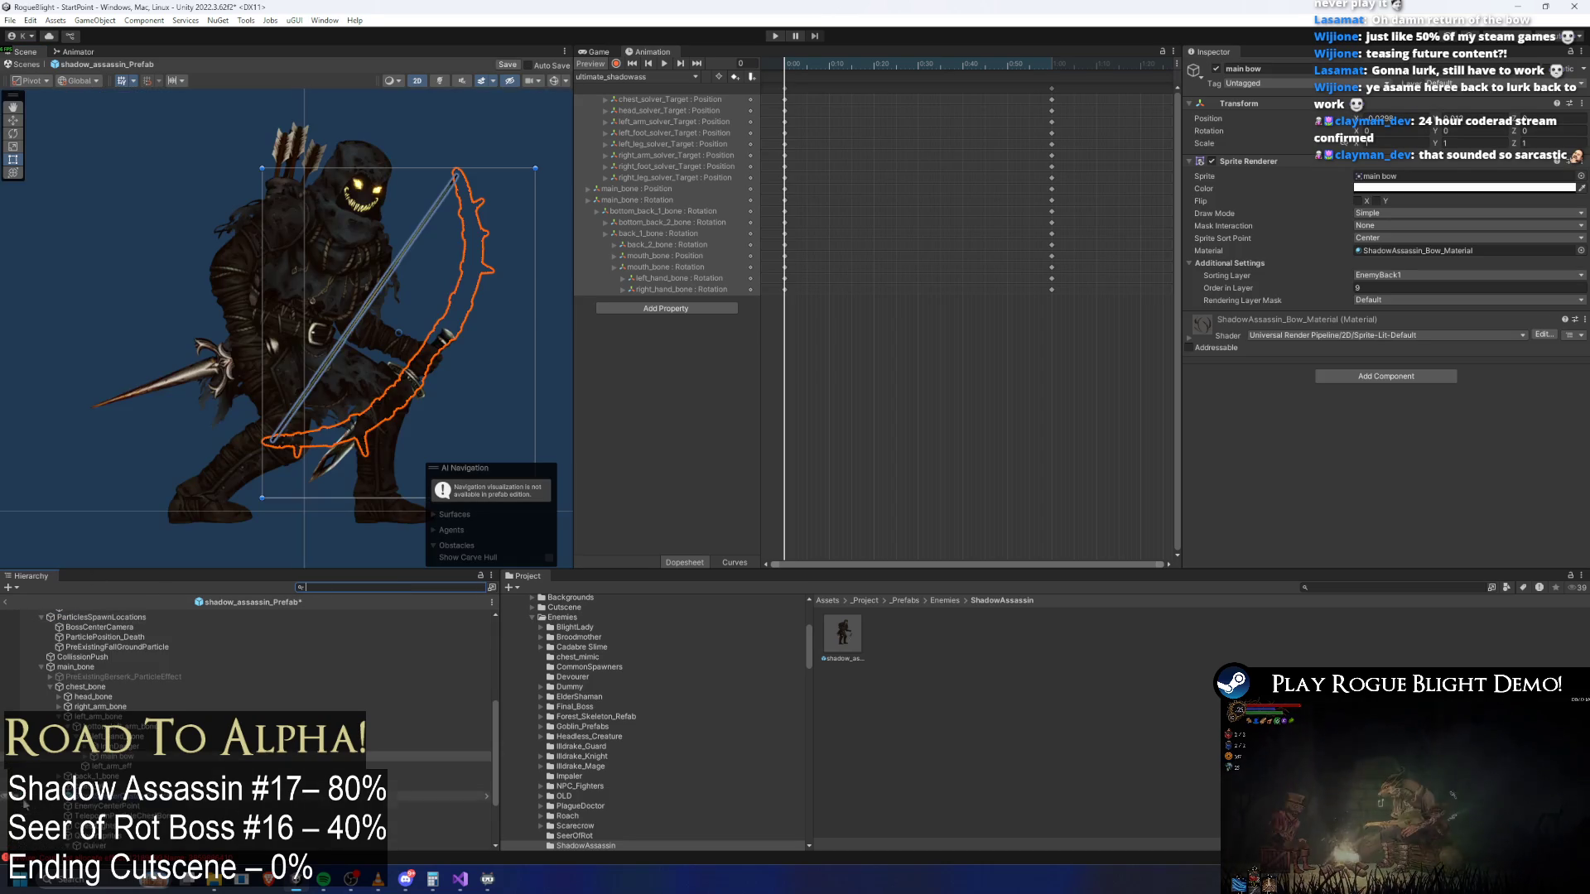
pyautogui.click(149, 766)
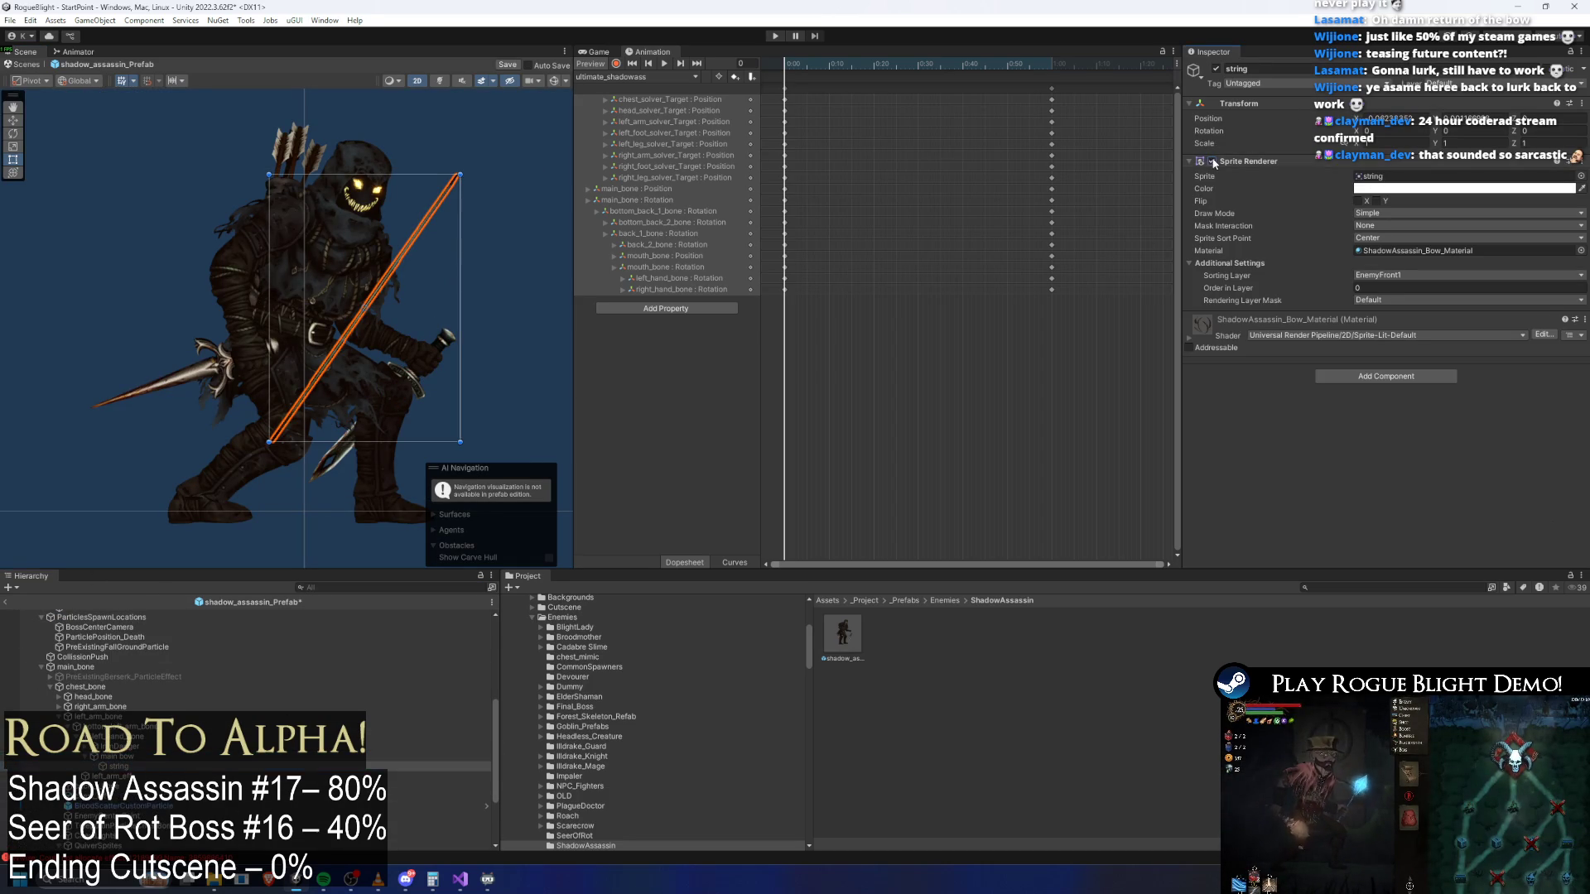
pyautogui.press('Up')
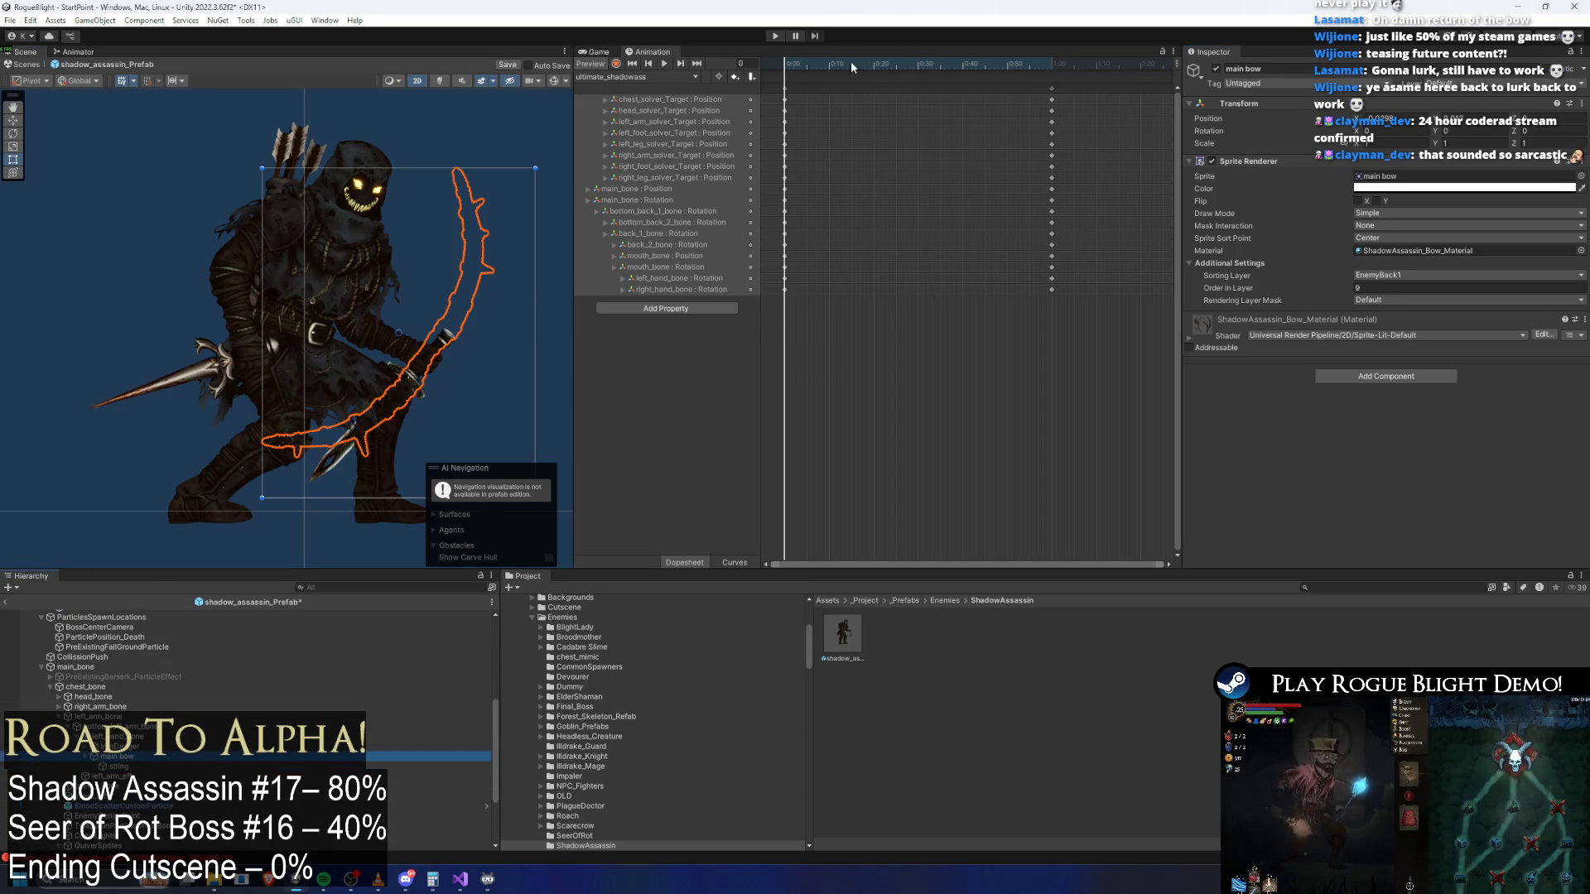
pyautogui.click(616, 64)
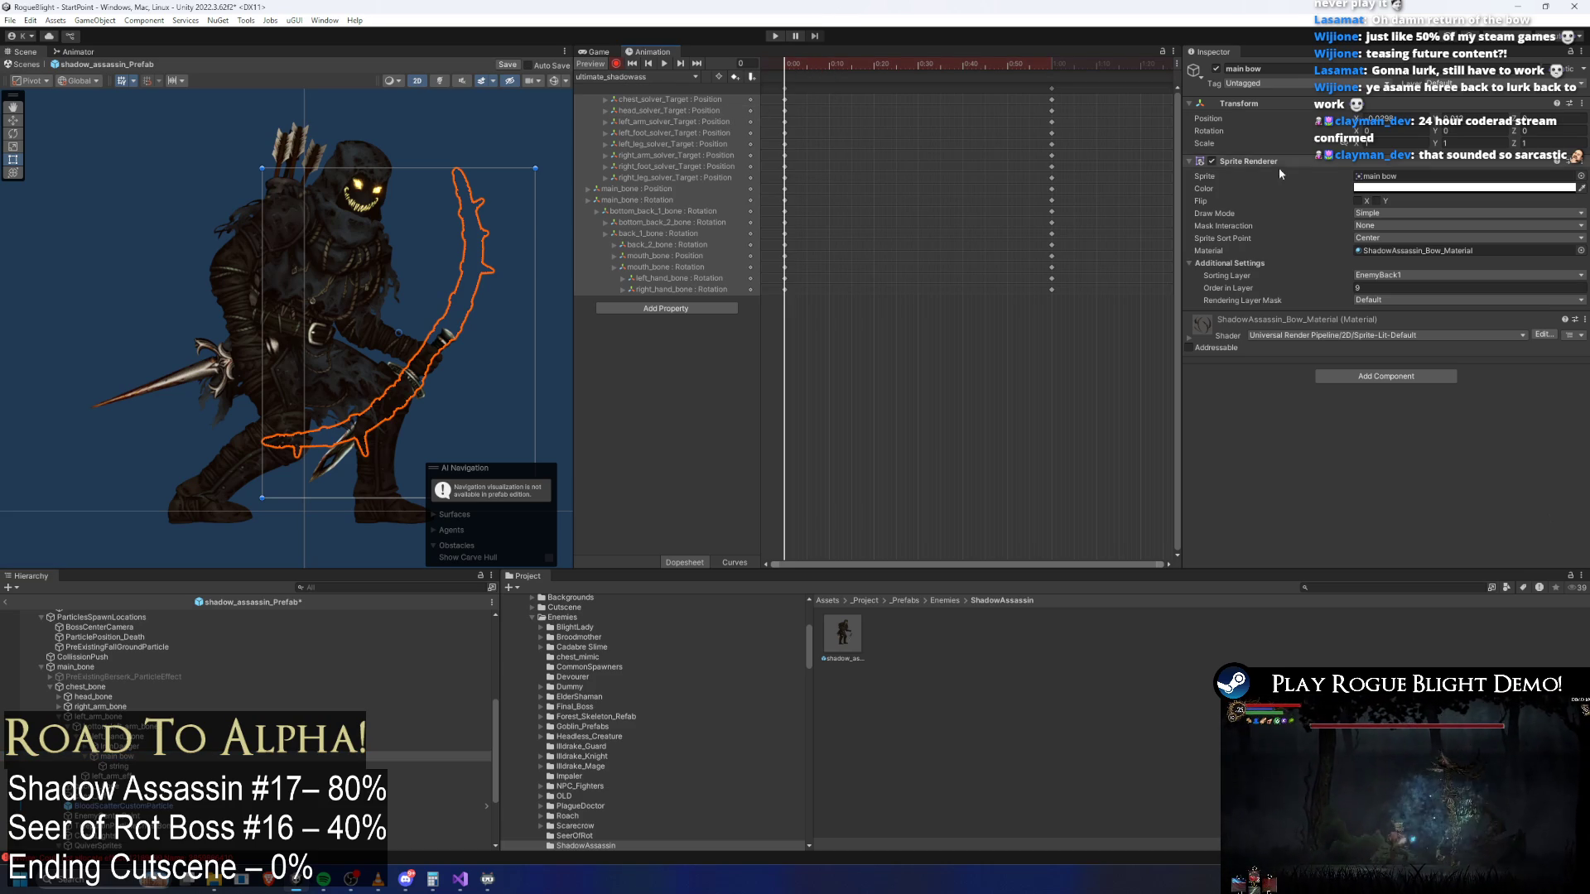
# Add the main bow to the clip and key its scale at frame 33
pyautogui.click(1386, 188)
pyautogui.click(1503, 432)
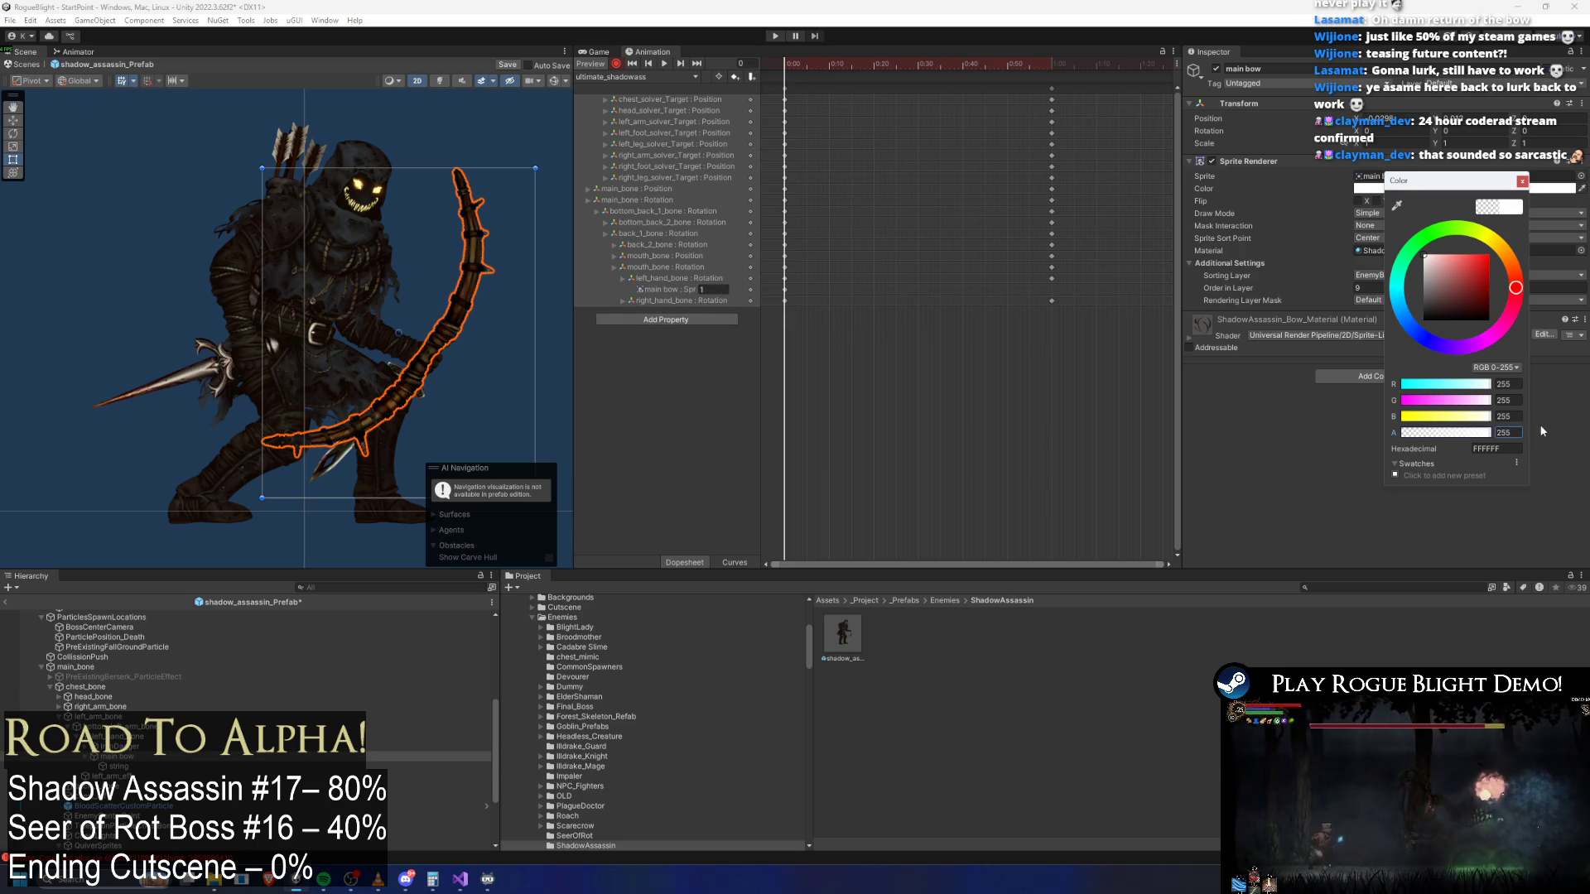
pyautogui.doubleClick(933, 290)
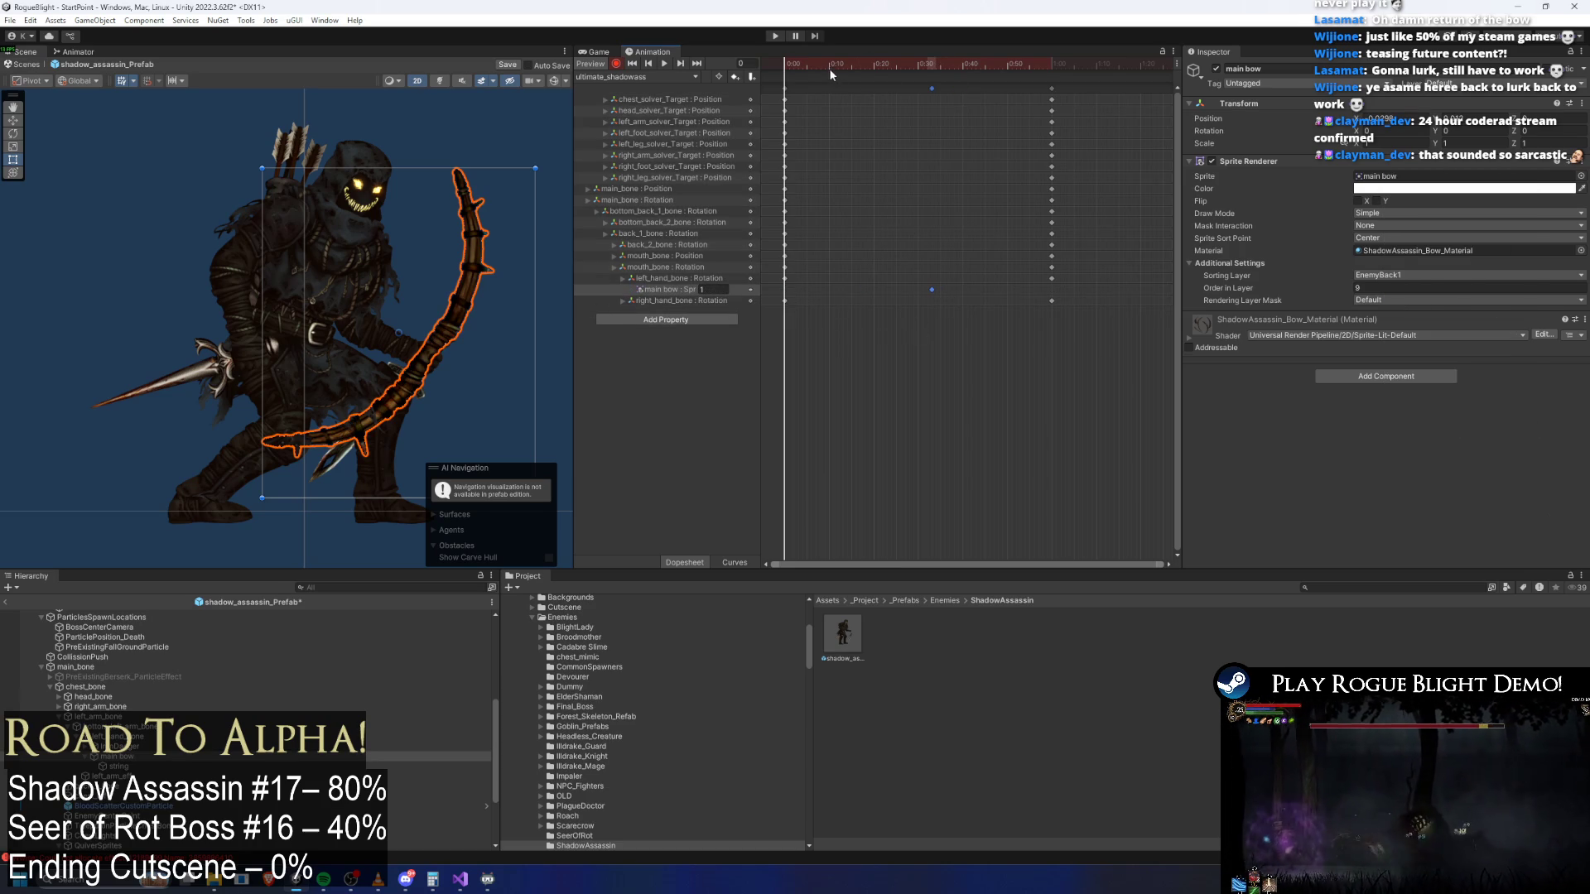
pyautogui.click(1381, 189)
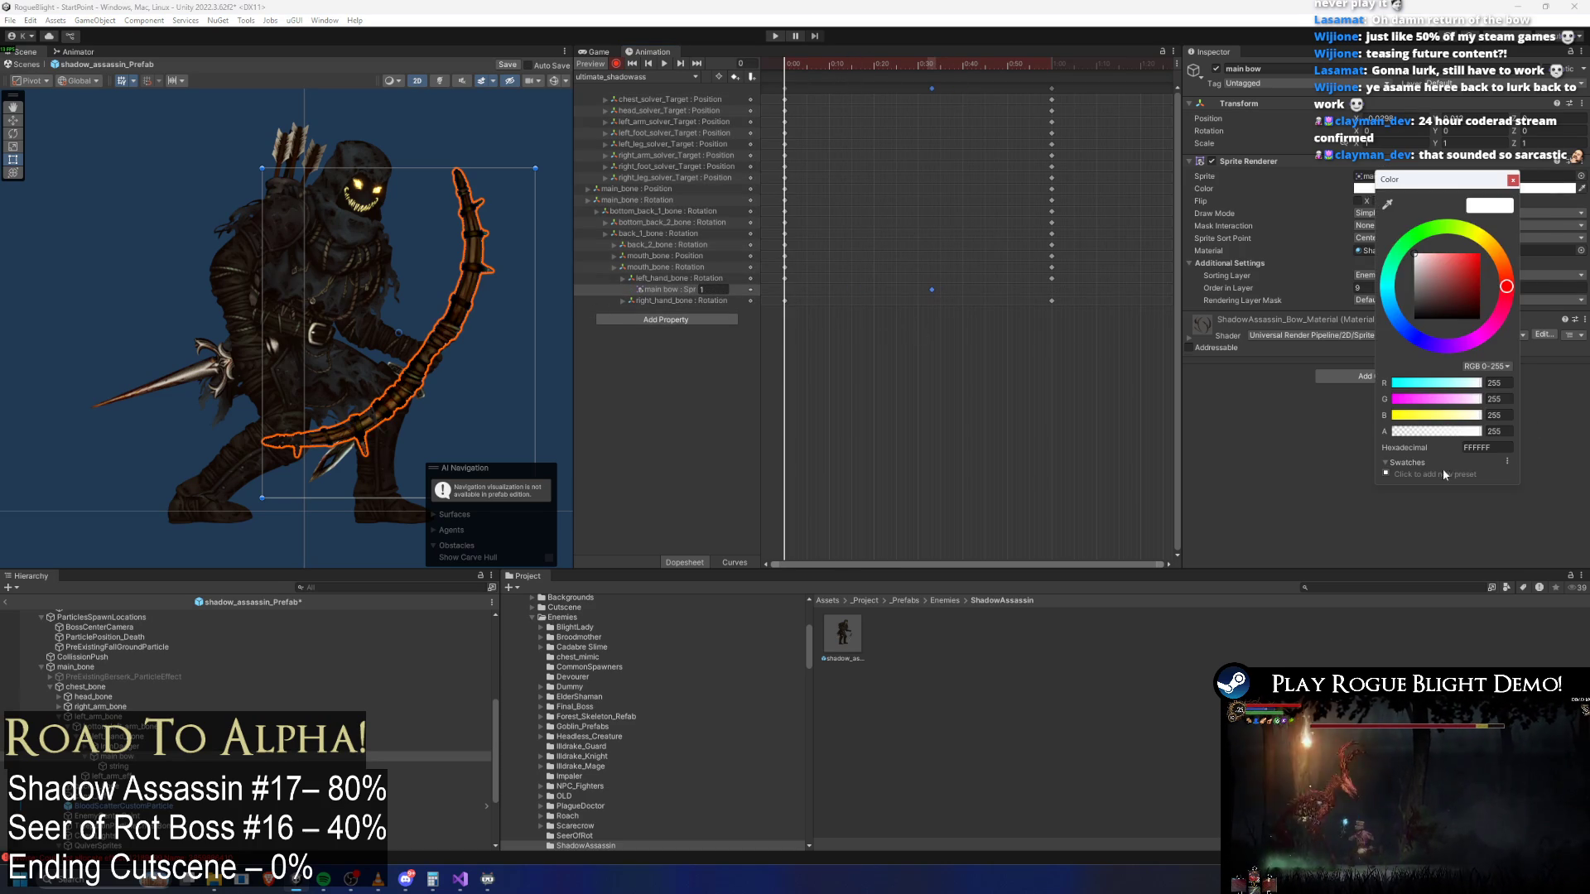
pyautogui.moveTo(810, 60); pyautogui.dragTo(934, 63)
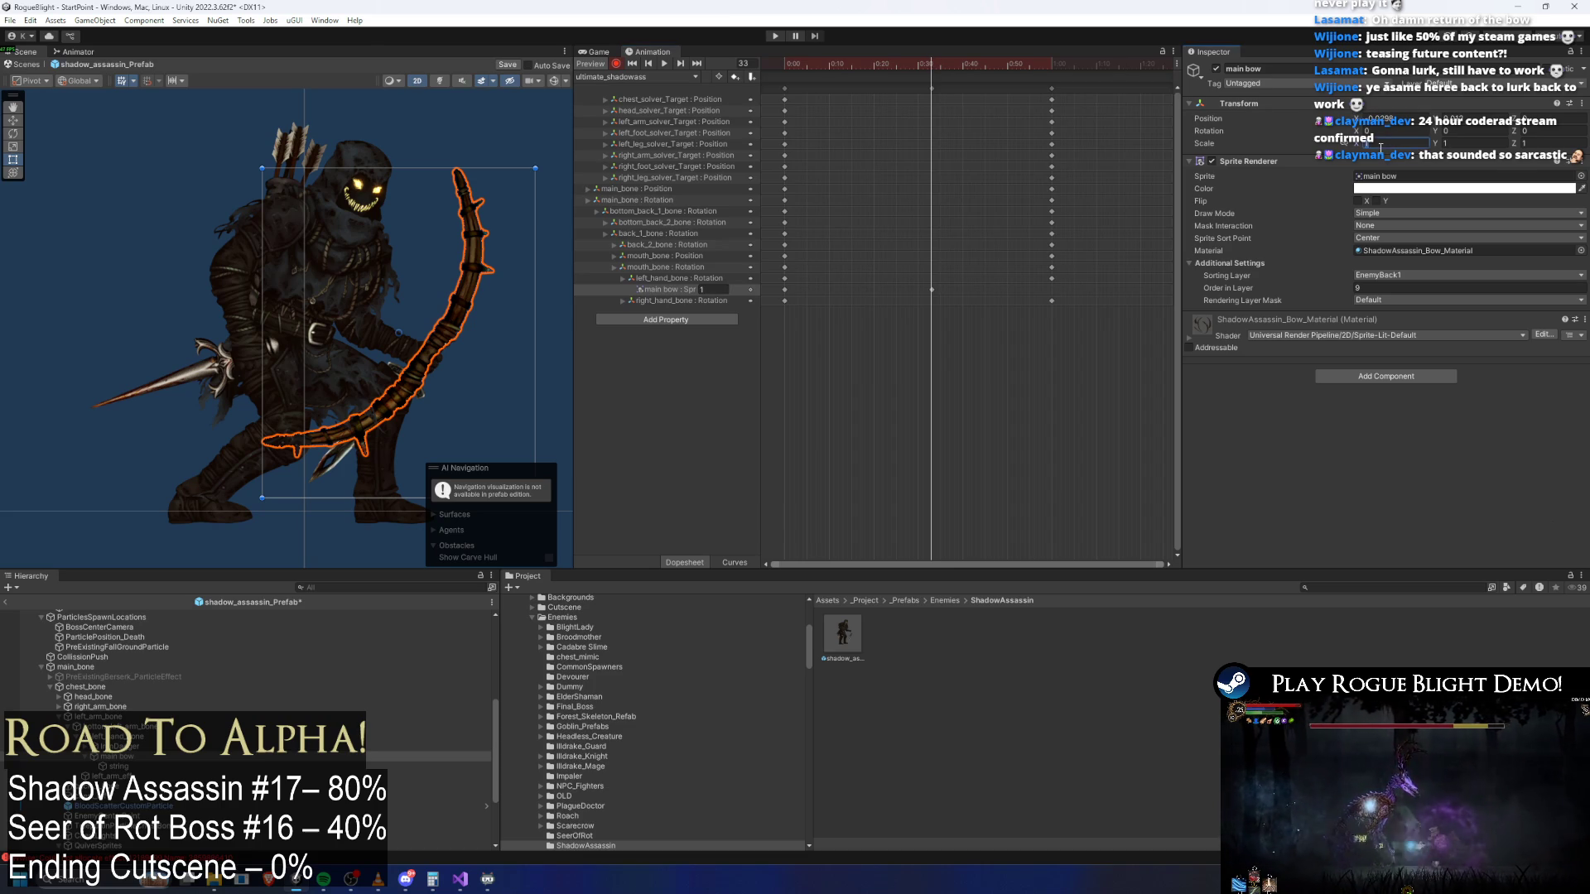
pyautogui.press('Return')
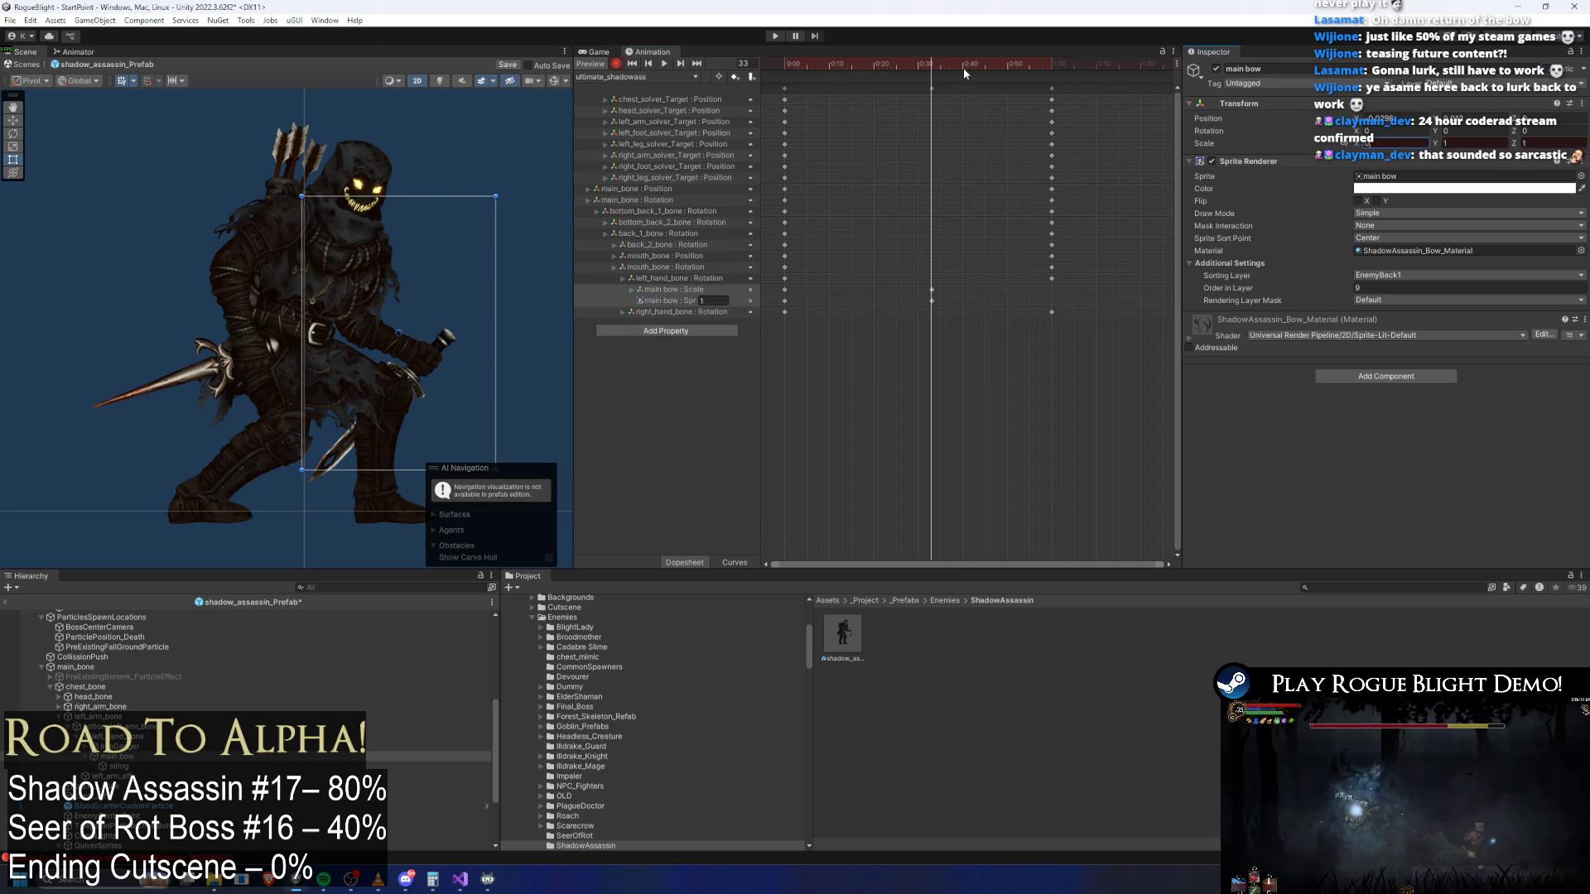
# Set main bow Scale X to 0 at frame 0, preview the growth, and locate its sprite asset
pyautogui.moveTo(824, 63); pyautogui.dragTo(785, 63)
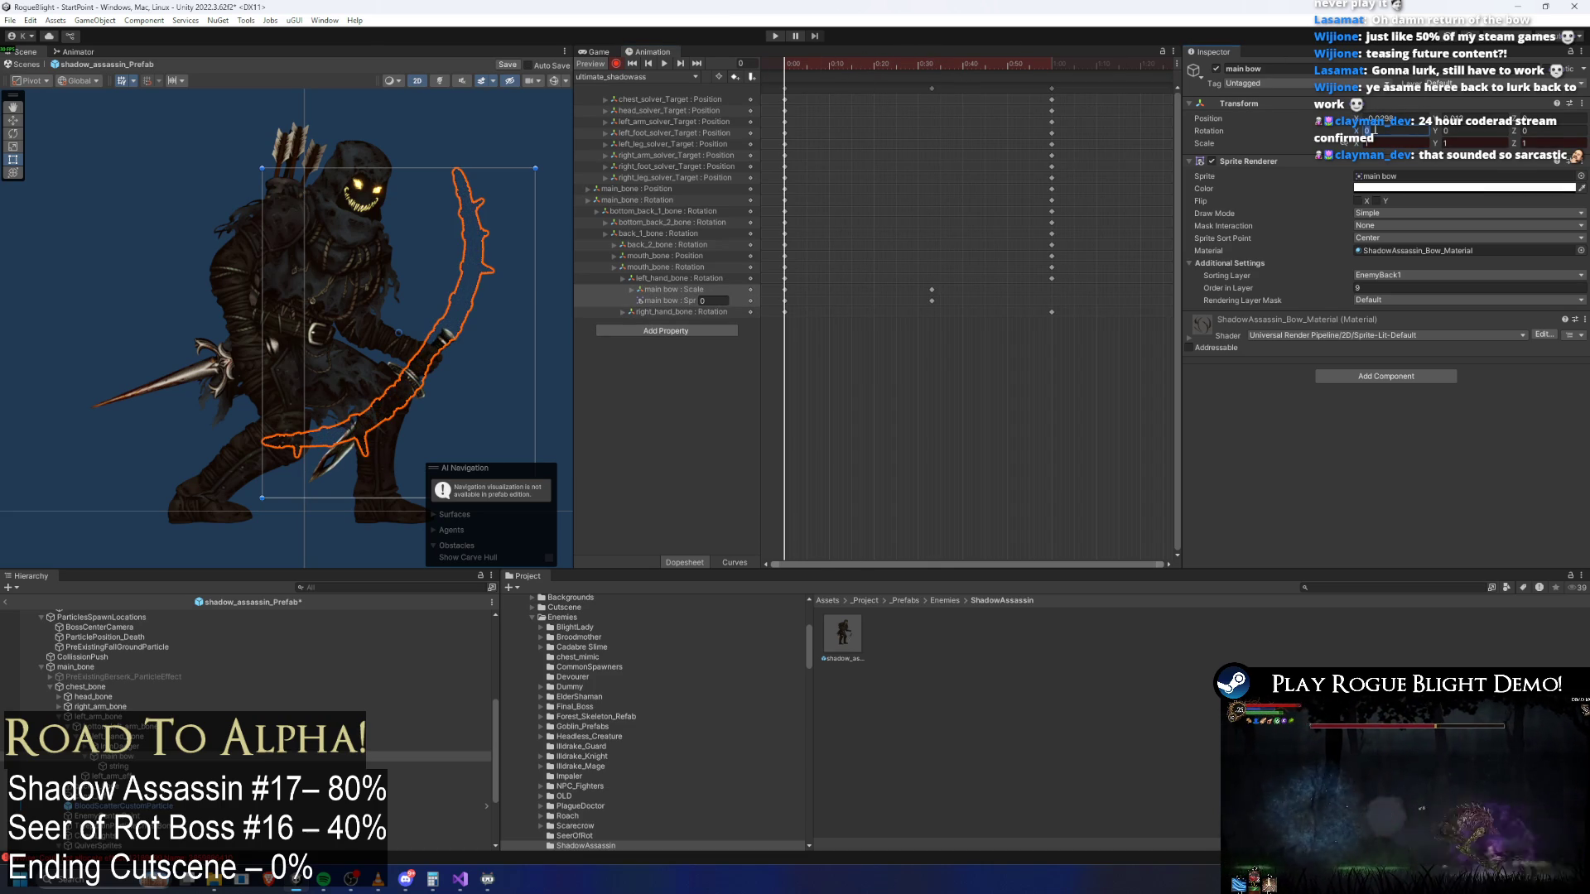
pyautogui.click(1374, 142)
pyautogui.press('Return')
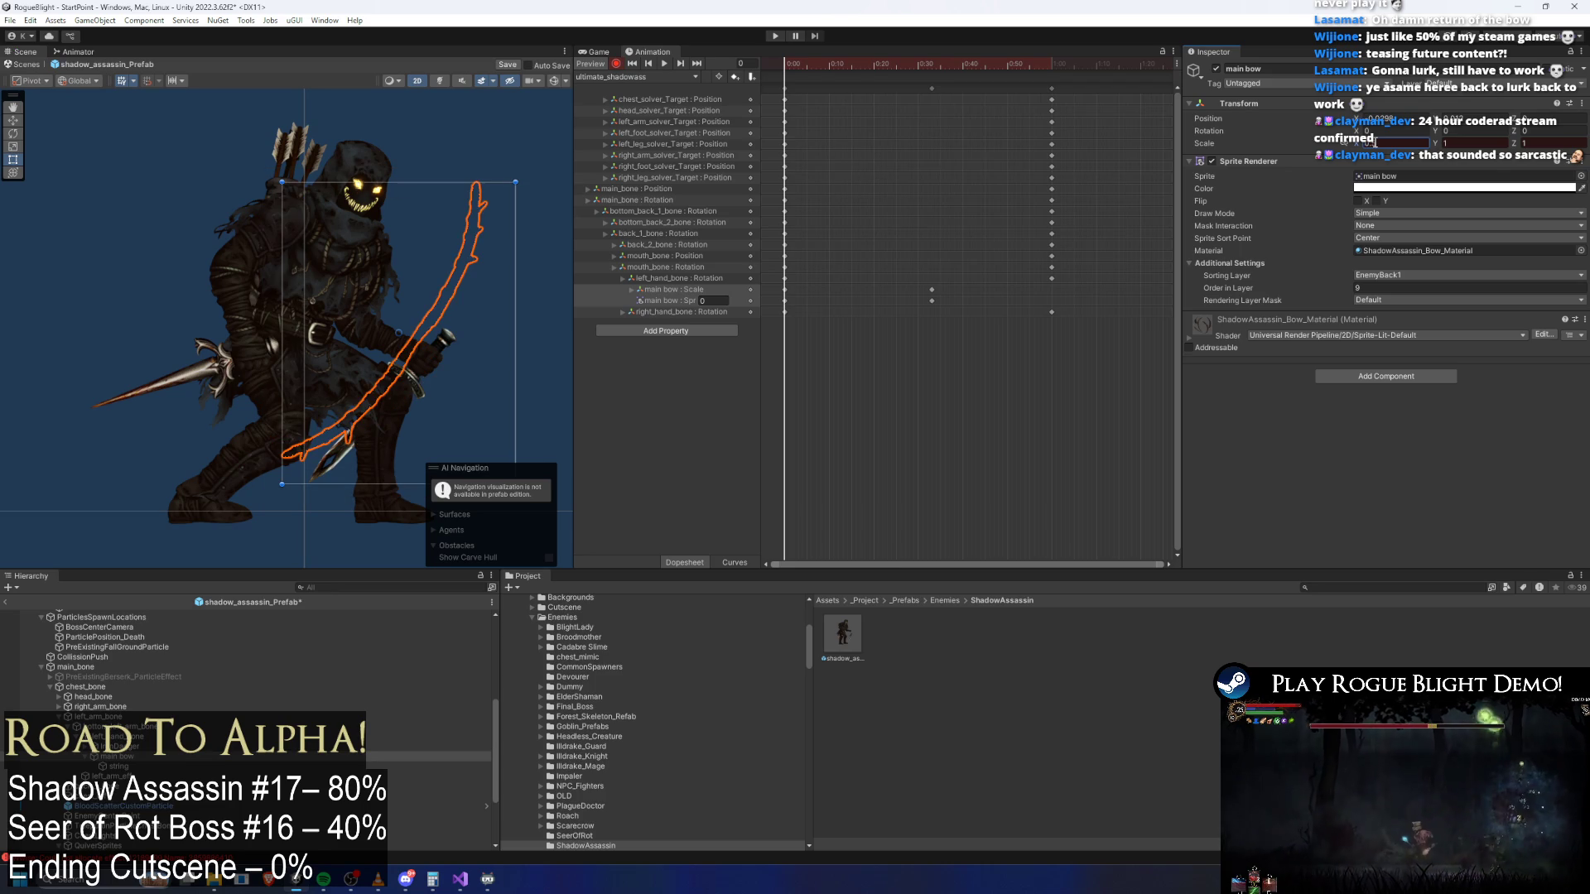
pyautogui.moveTo(832, 60)
pyautogui.mouseDown()
pyautogui.moveTo(903, 63)
pyautogui.moveTo(831, 65)
pyautogui.moveTo(873, 63)
pyautogui.moveTo(851, 69)
pyautogui.mouseUp()
pyautogui.press('w')
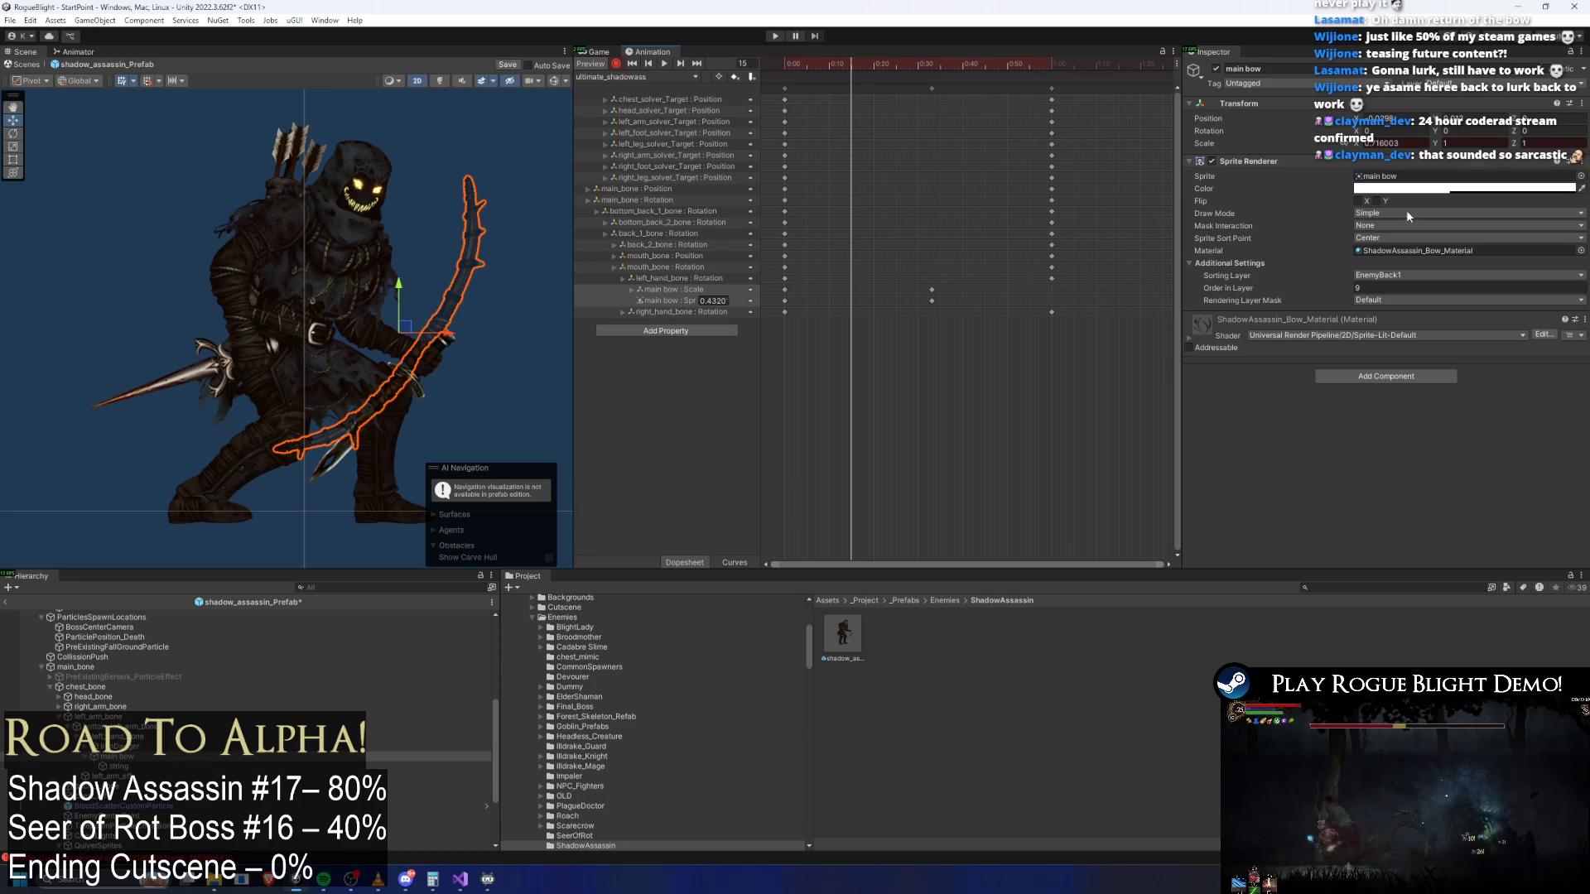
pyautogui.click(1383, 176)
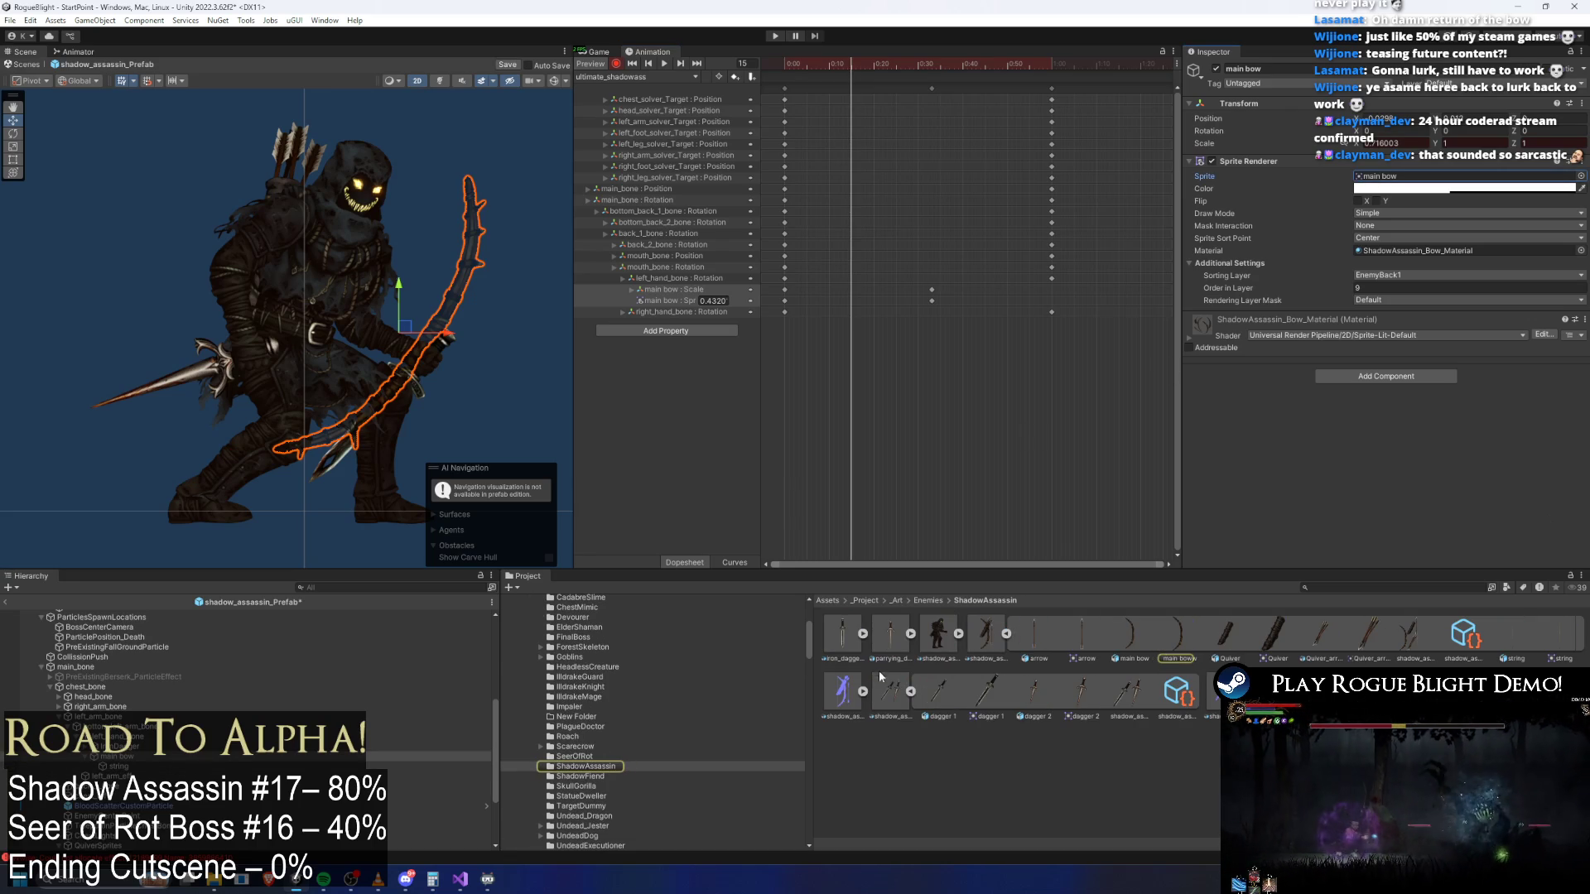
# Inspect the bow art's sprite sheet in the Sprite Editor
pyautogui.click(994, 637)
pyautogui.click(1528, 250)
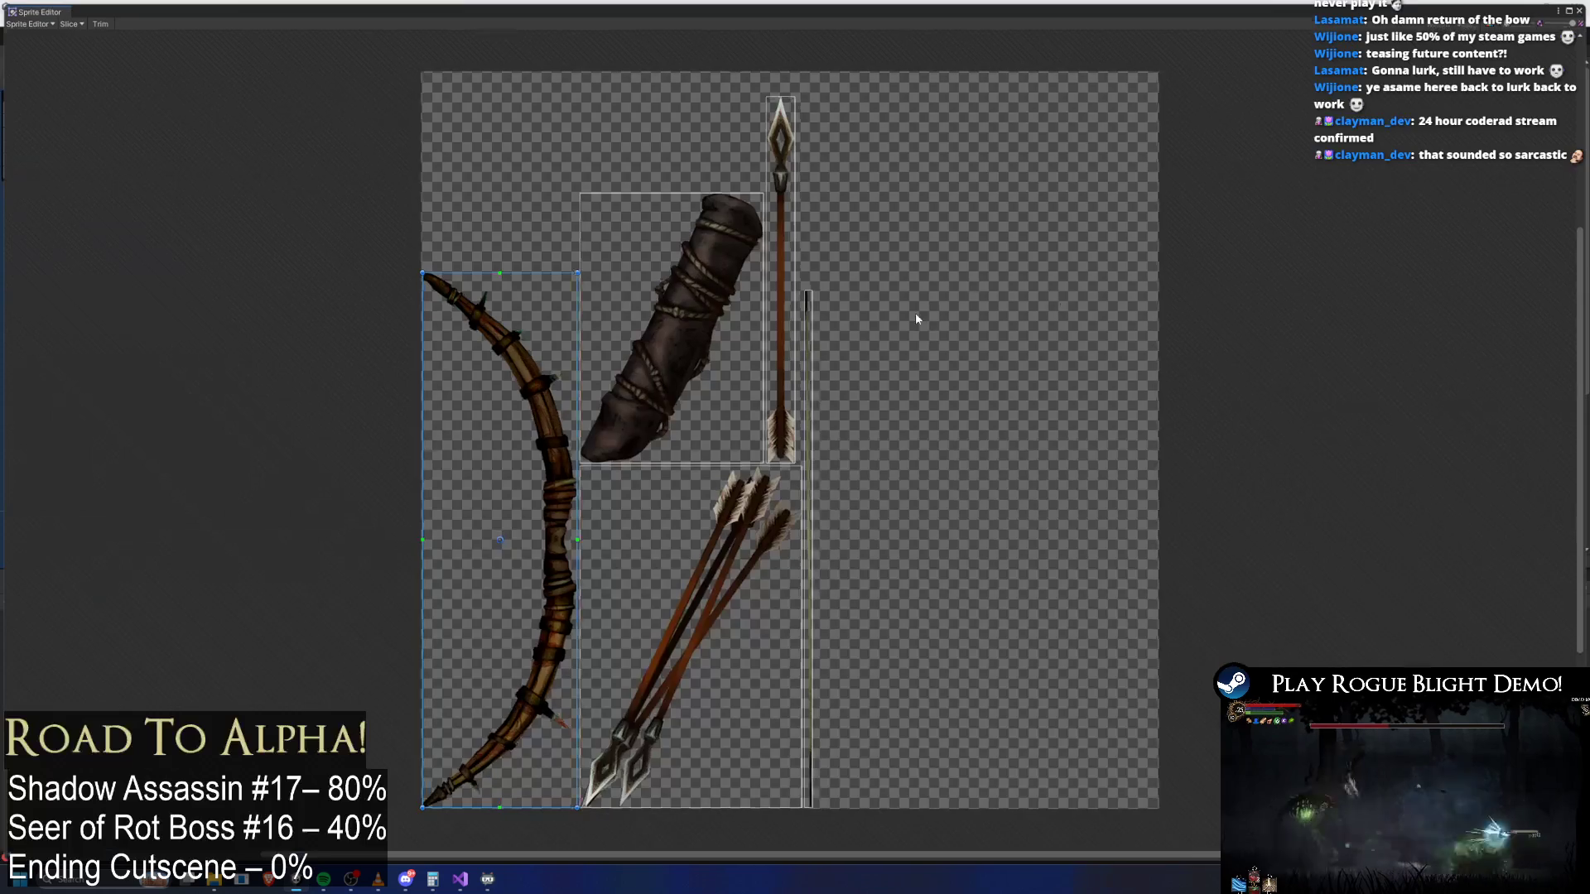
pyautogui.scroll(5, 464, 484)
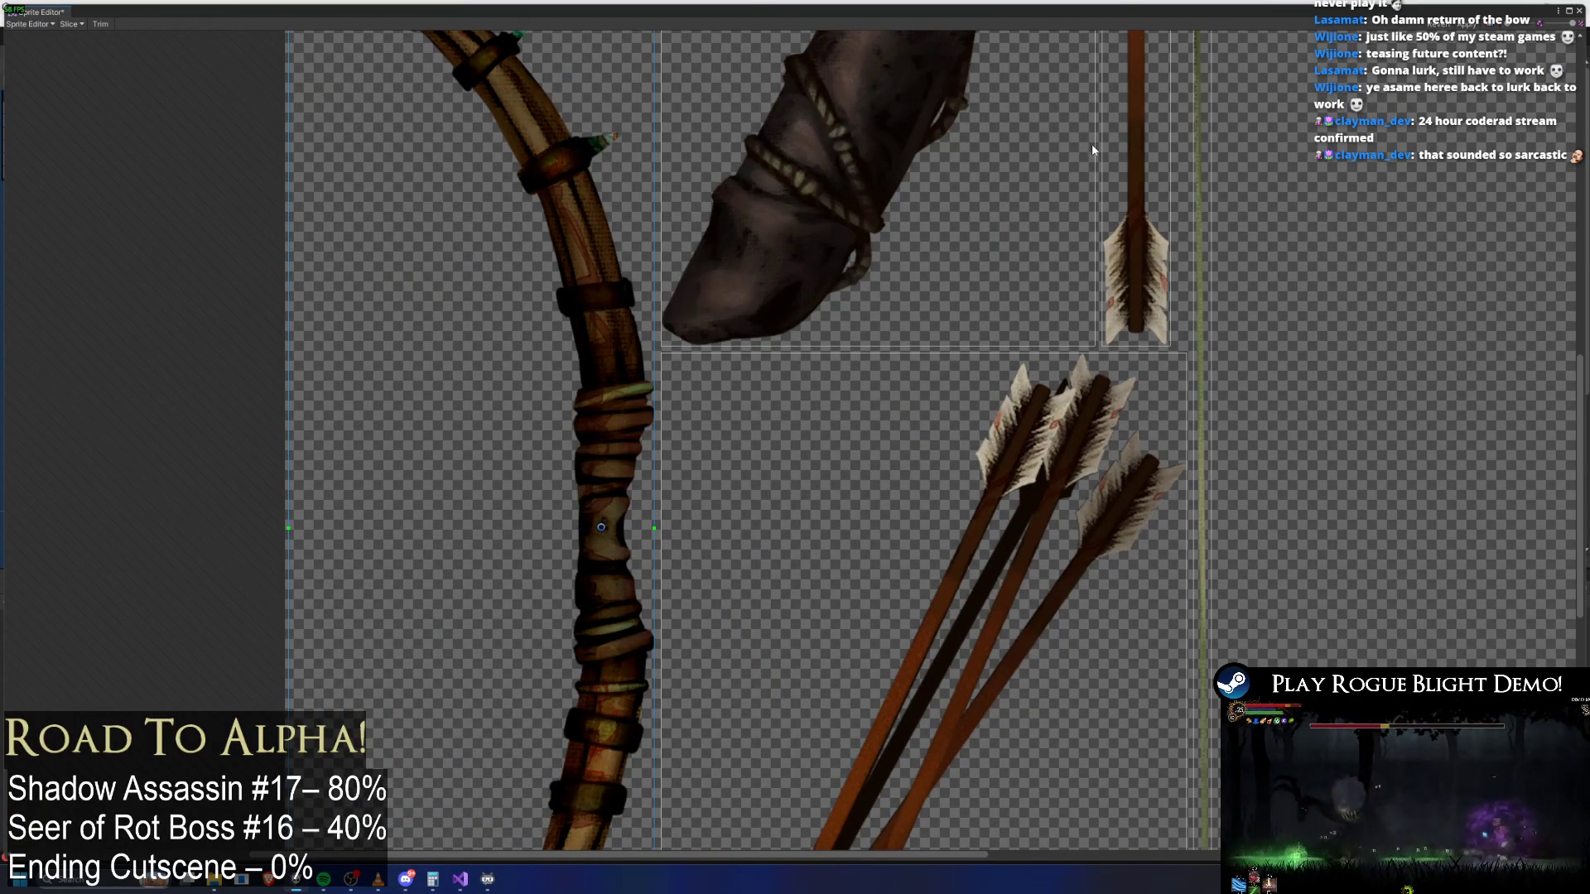
pyautogui.scroll(-3, 1051, 177)
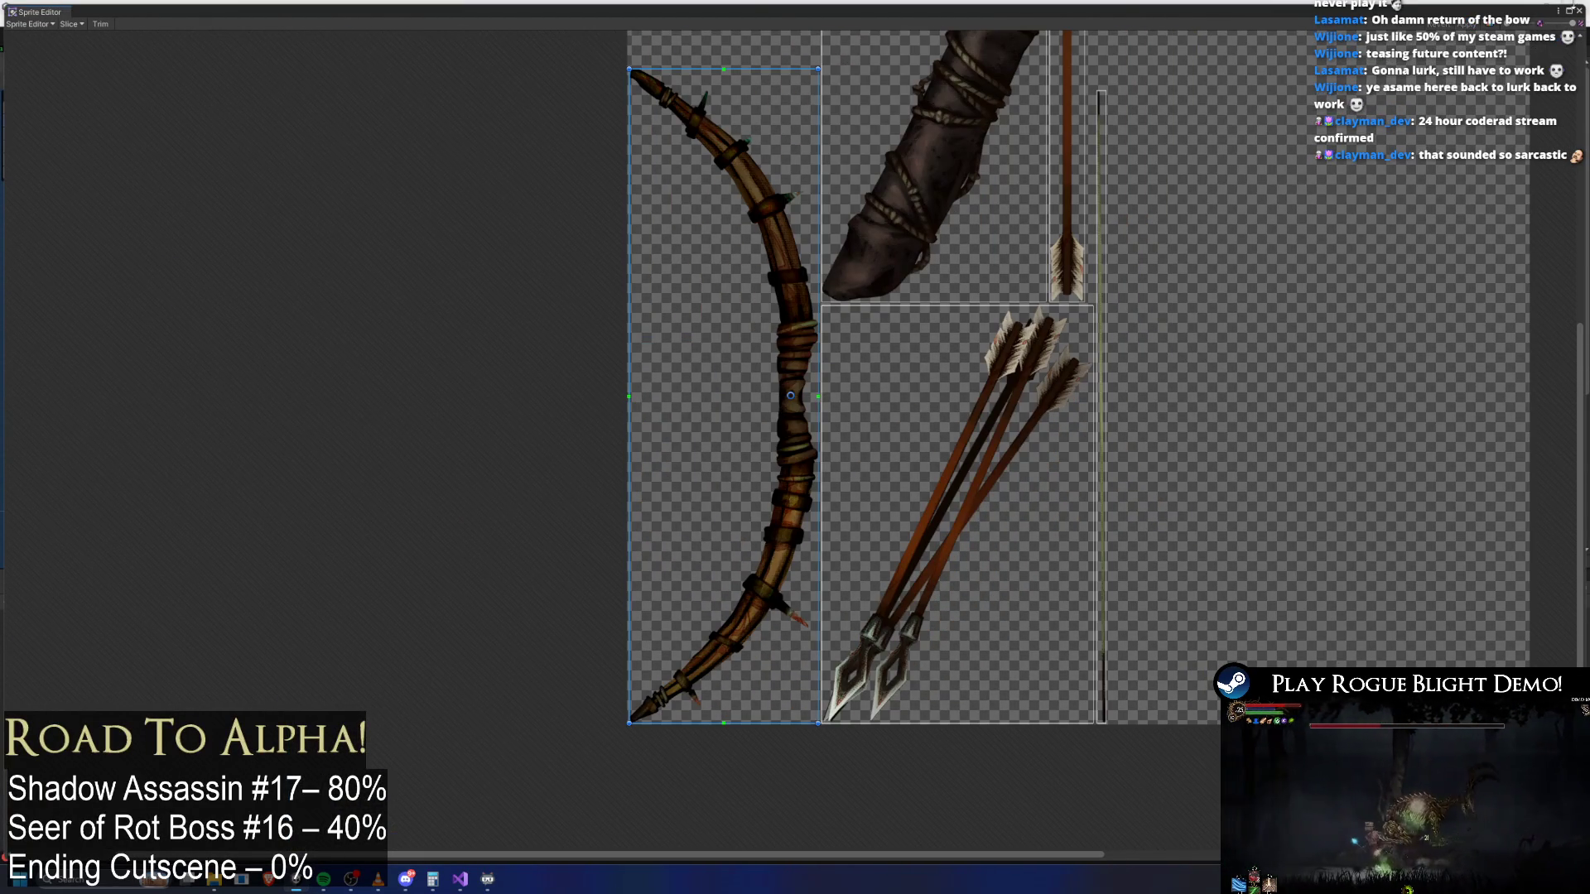
pyautogui.click(1579, 13)
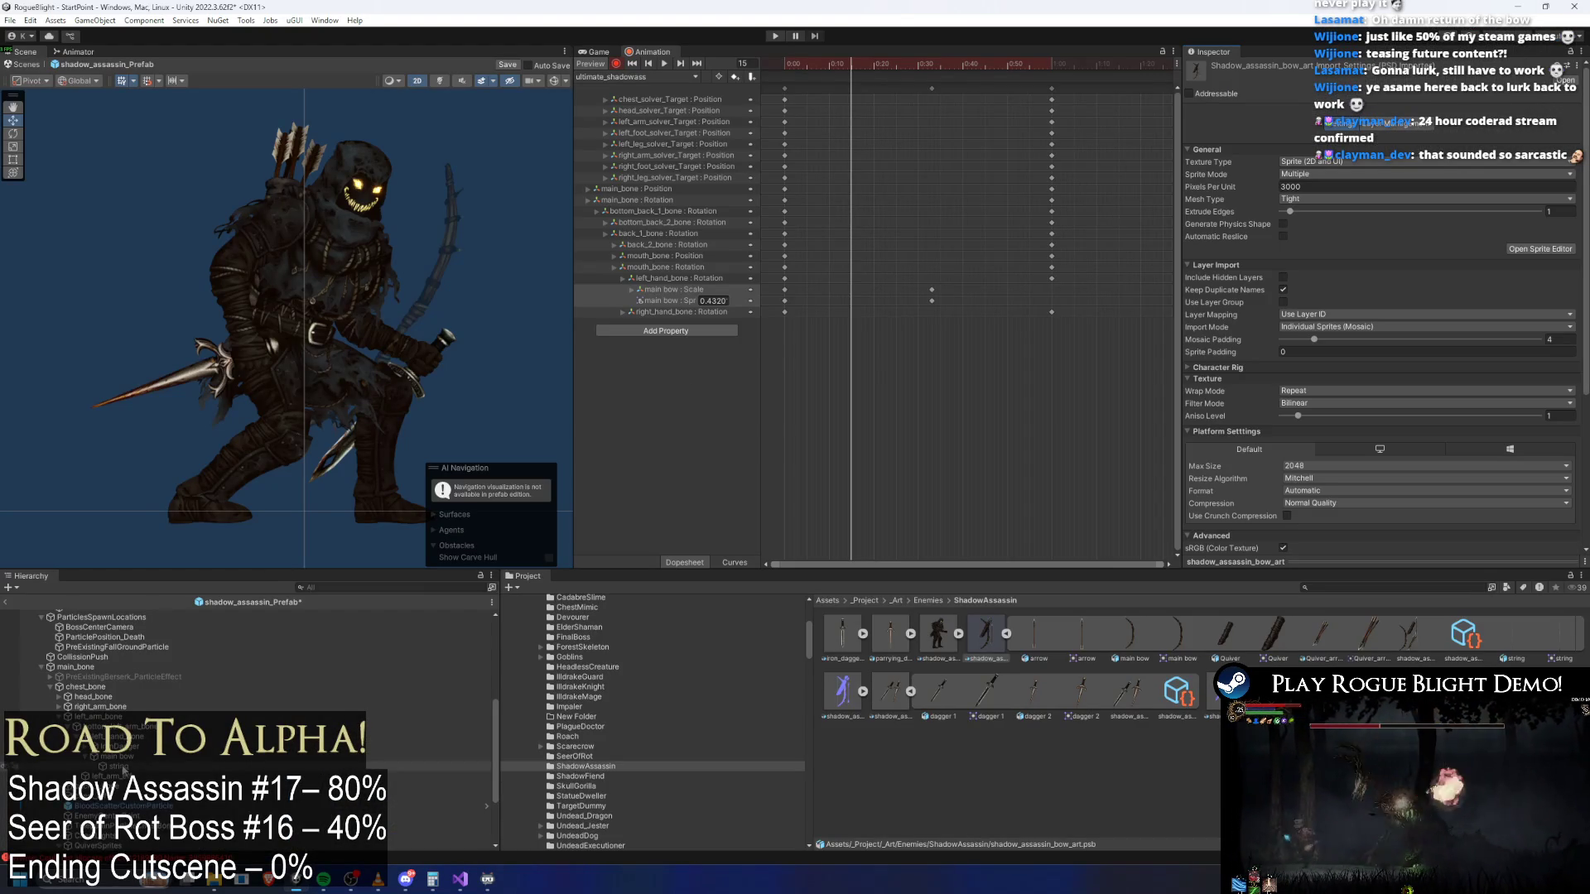
# With record off, shift the main bow up and right in the hand and check the pose
pyautogui.click(409, 353)
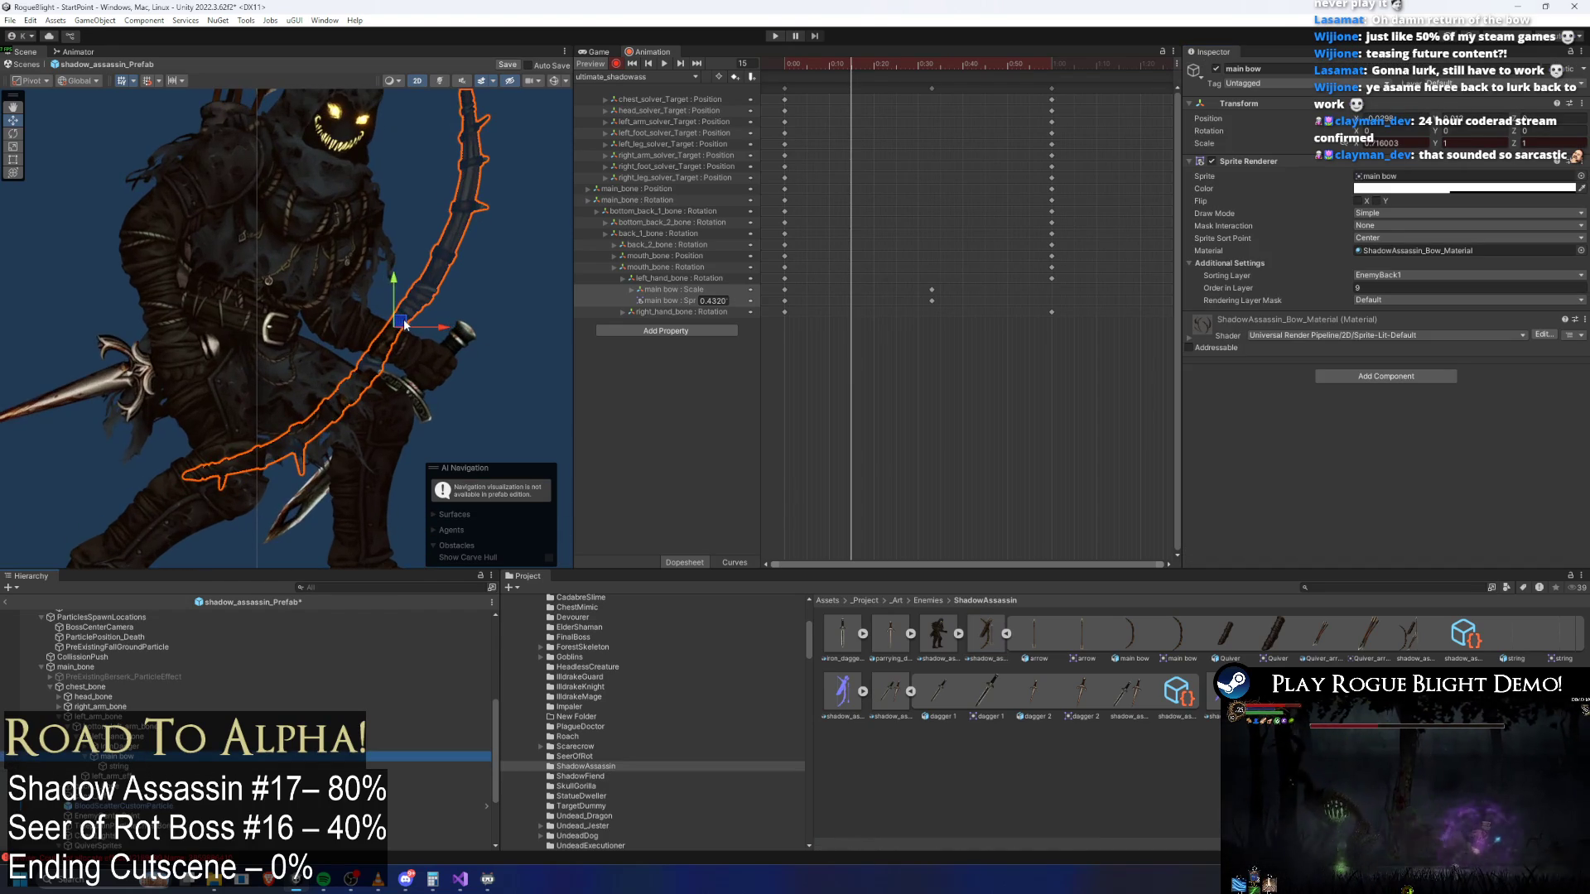
pyautogui.moveTo(838, 68)
pyautogui.mouseDown()
pyautogui.moveTo(939, 68)
pyautogui.moveTo(734, 73)
pyautogui.mouseUp()
pyautogui.click(616, 66)
pyautogui.moveTo(400, 321); pyautogui.dragTo(441, 362)
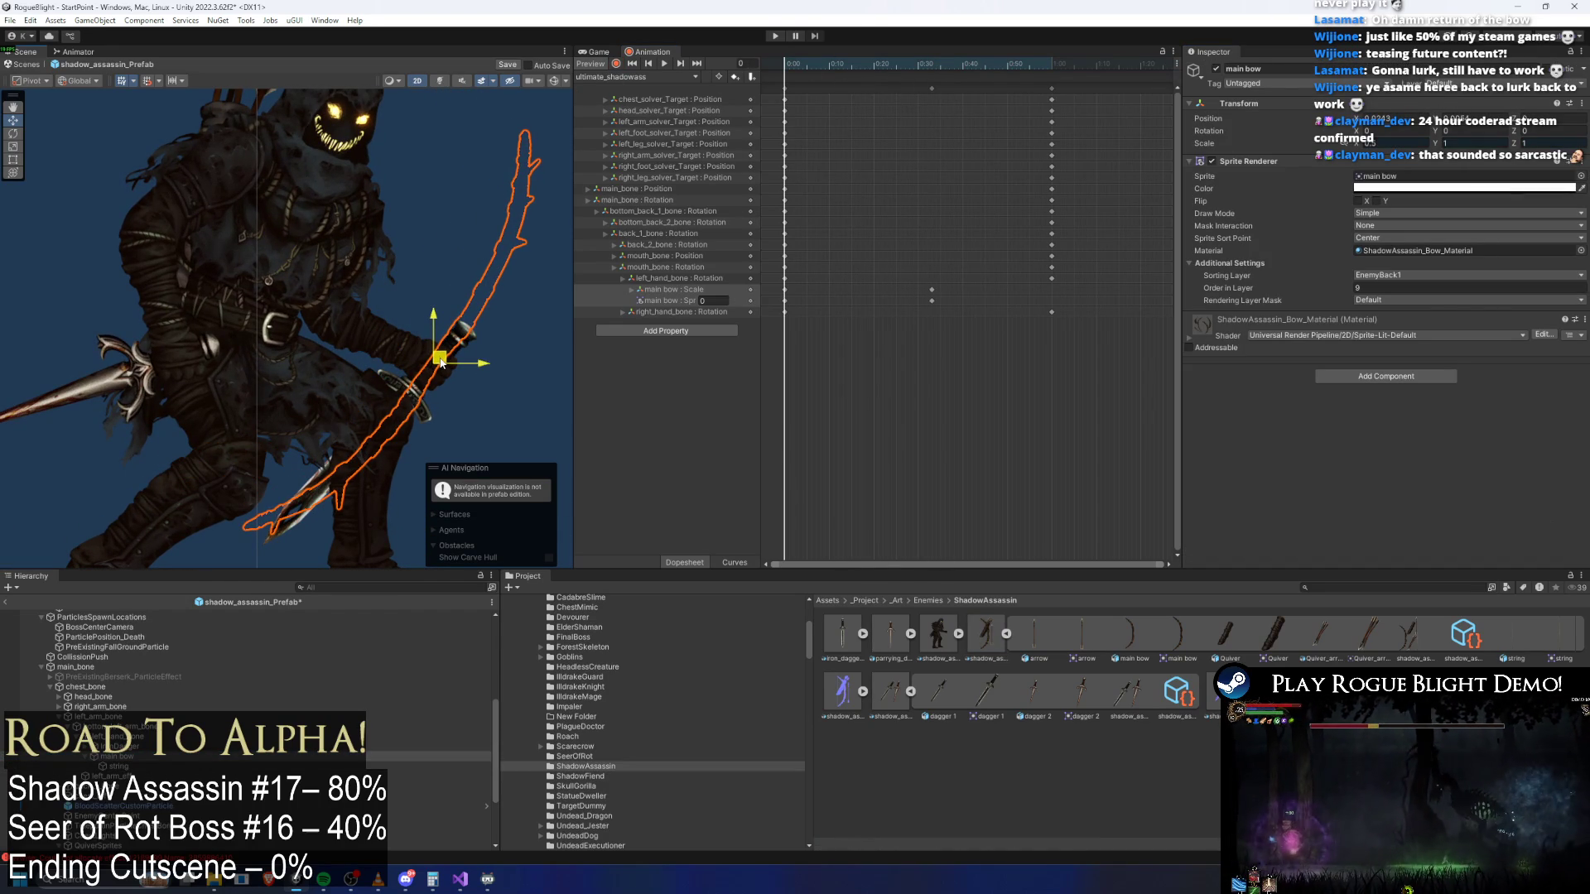
pyautogui.moveTo(805, 75); pyautogui.dragTo(917, 77)
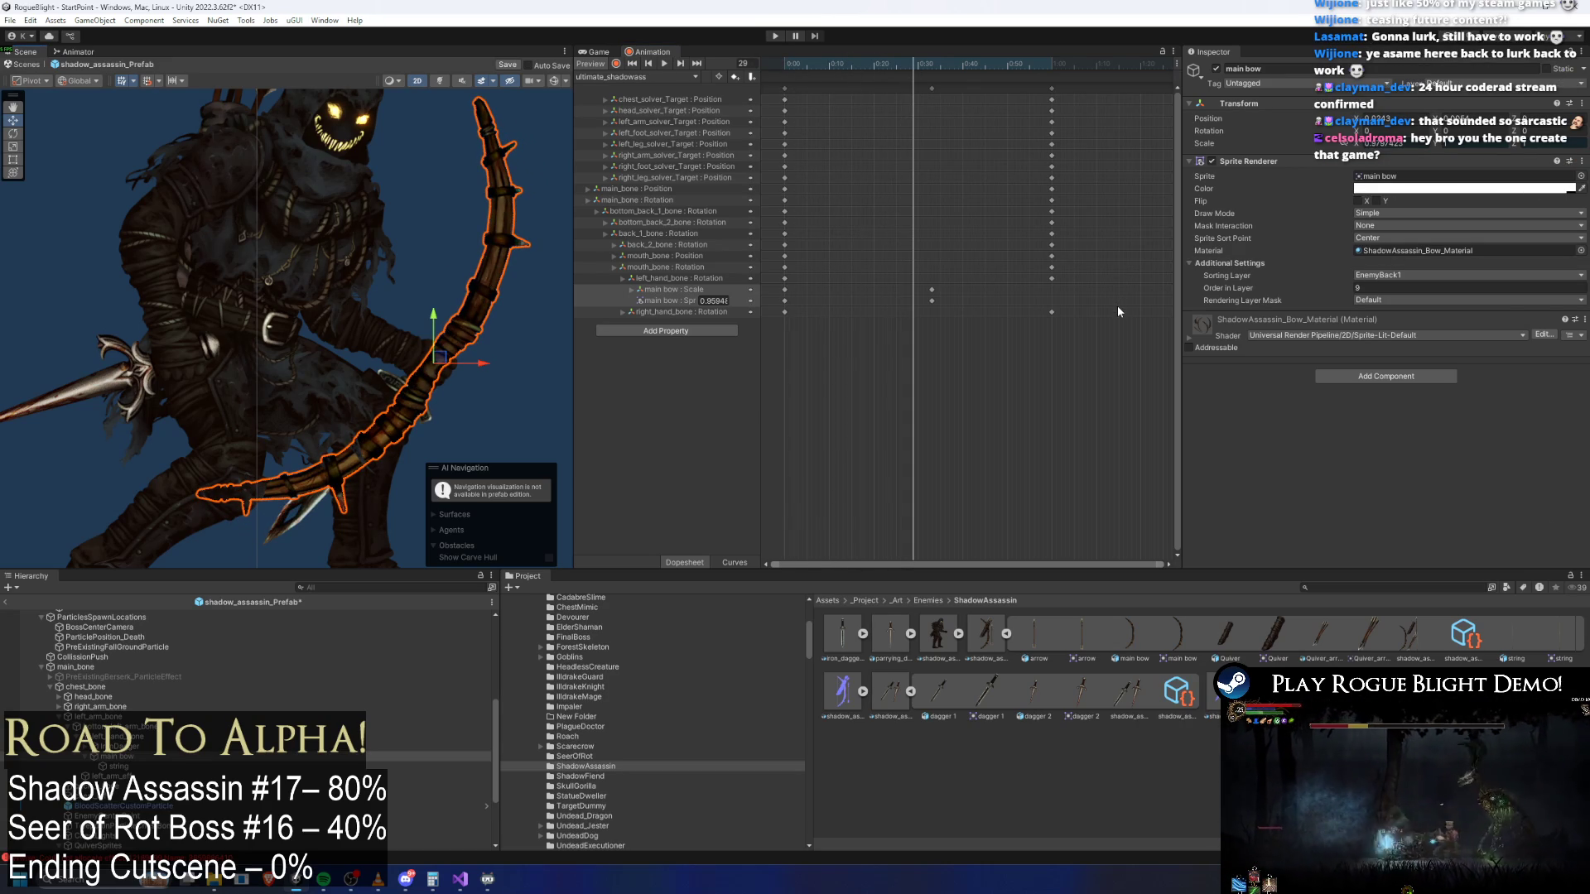
pyautogui.scroll(-2, 340, 302)
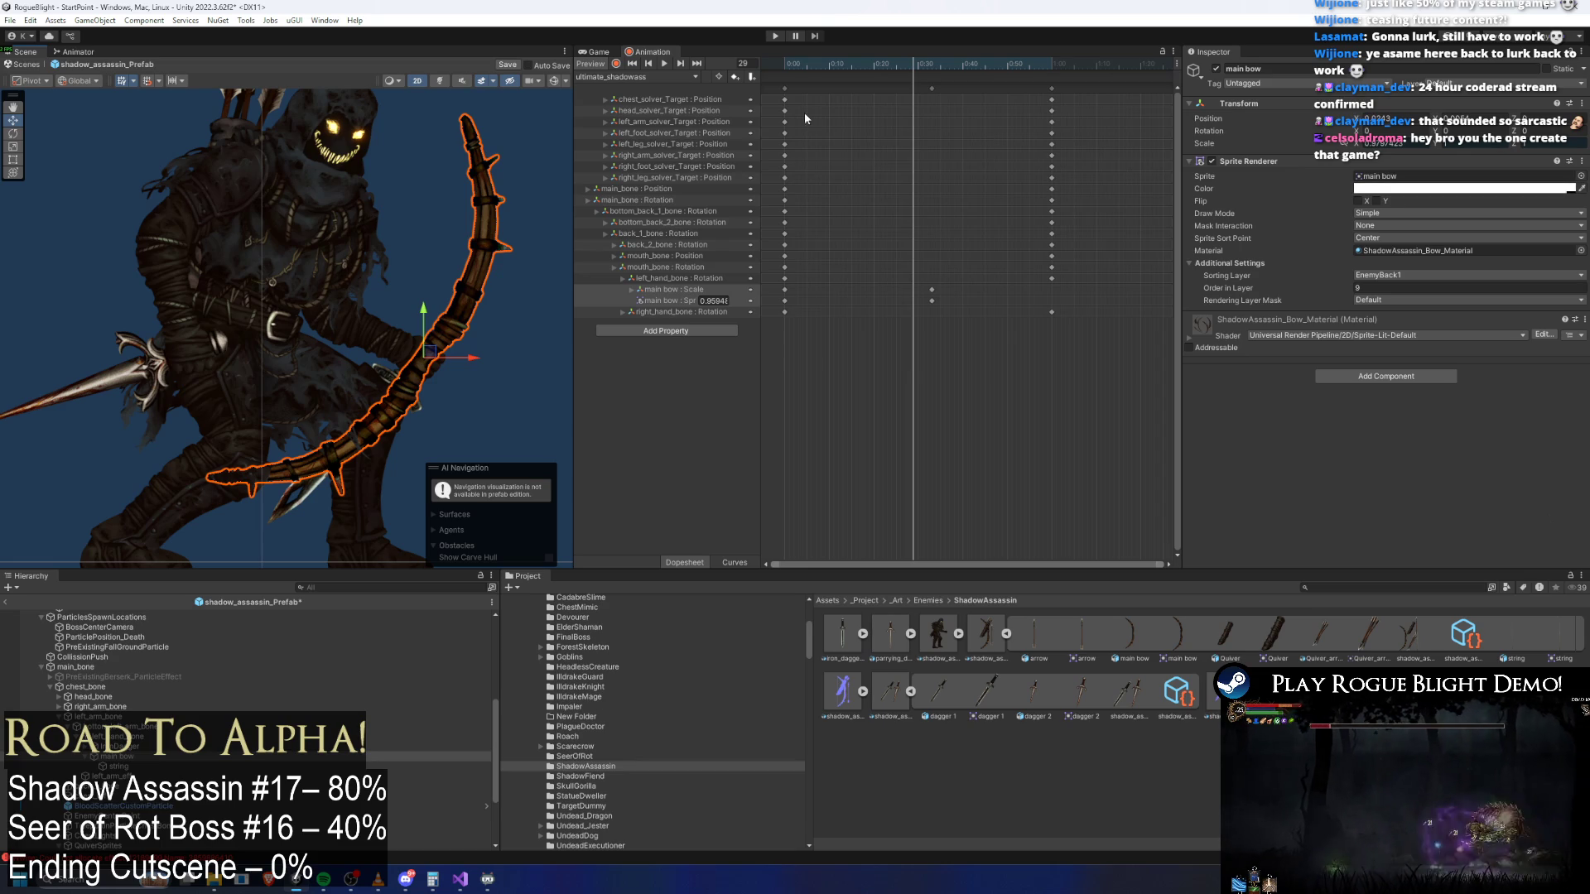
pyautogui.moveTo(926, 64)
pyautogui.mouseDown()
pyautogui.moveTo(825, 64)
pyautogui.moveTo(943, 60)
pyautogui.moveTo(930, 54)
pyautogui.mouseUp()
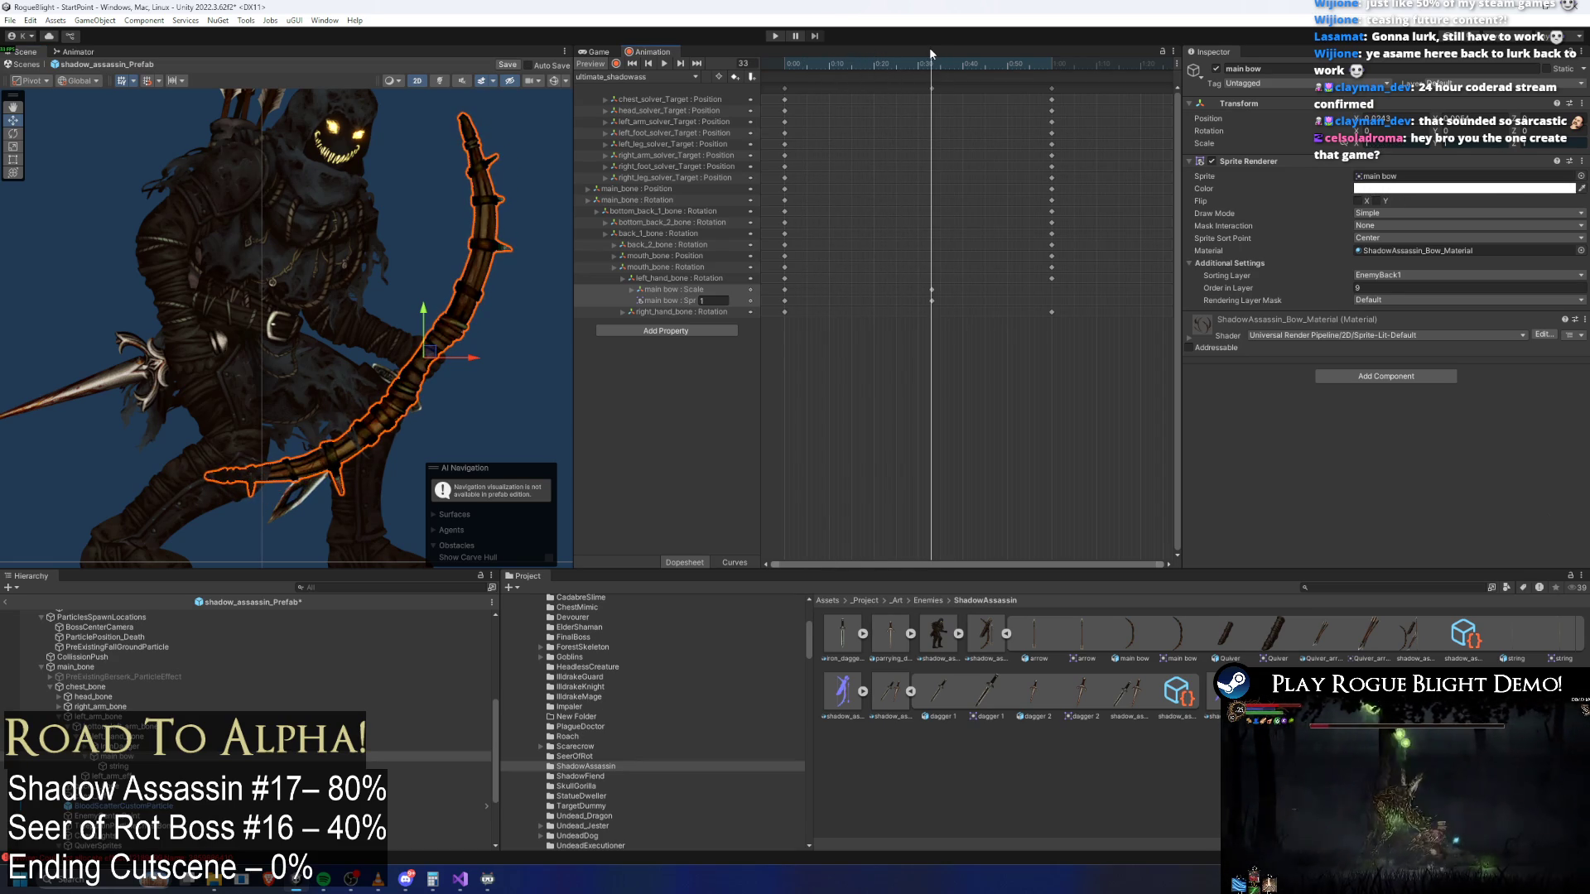
# Re-enable record, play the clip, and move the bow's full-size scale key to about frame 16
pyautogui.click(615, 66)
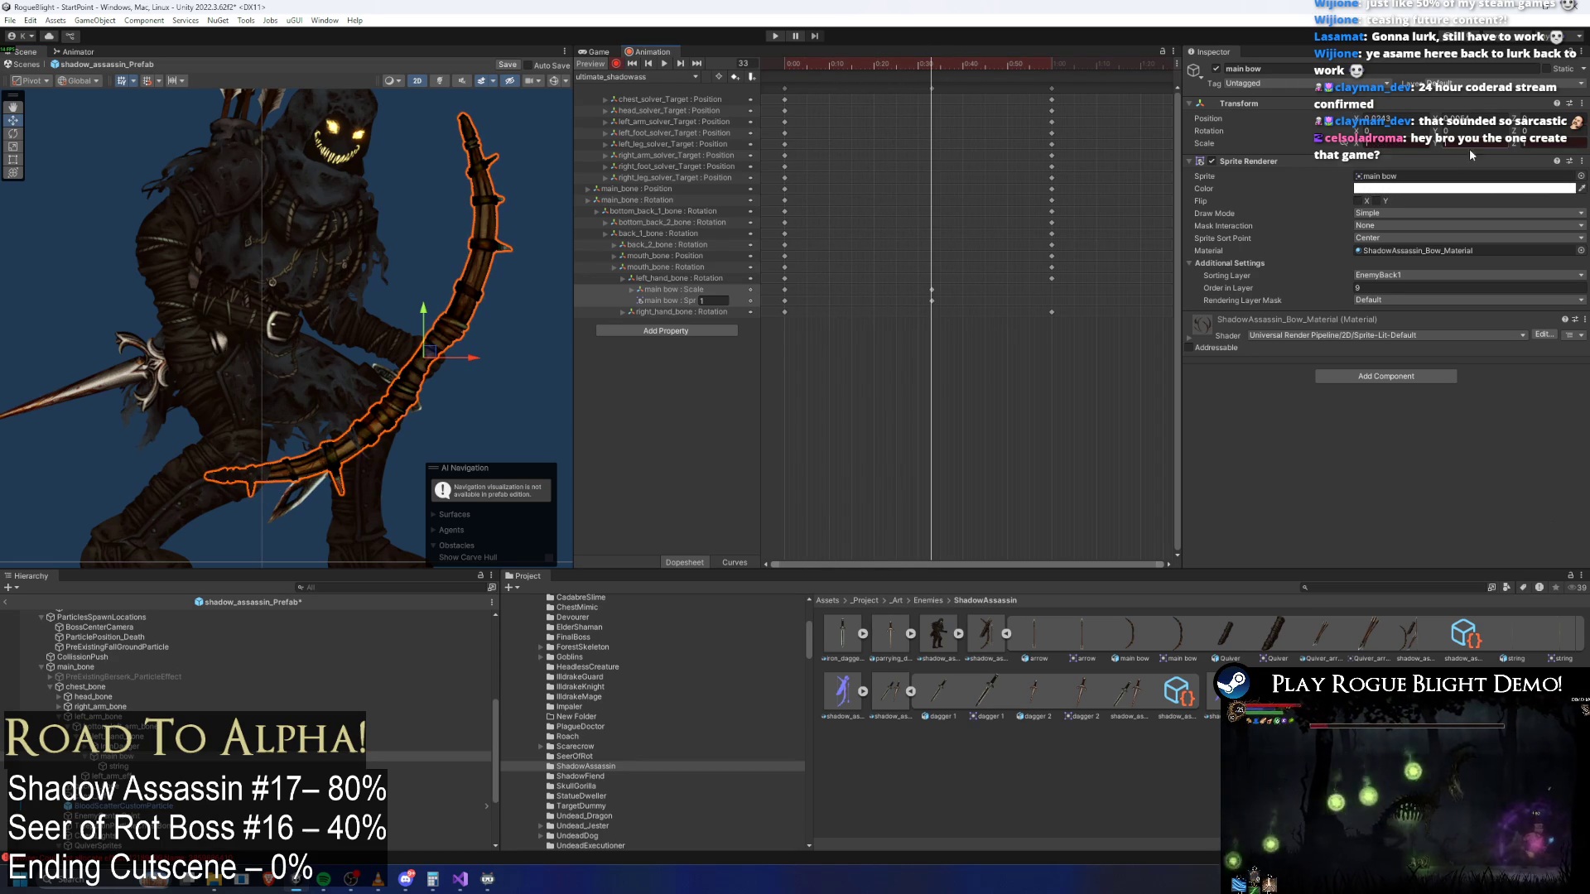
pyautogui.hotkey('shift', ',')
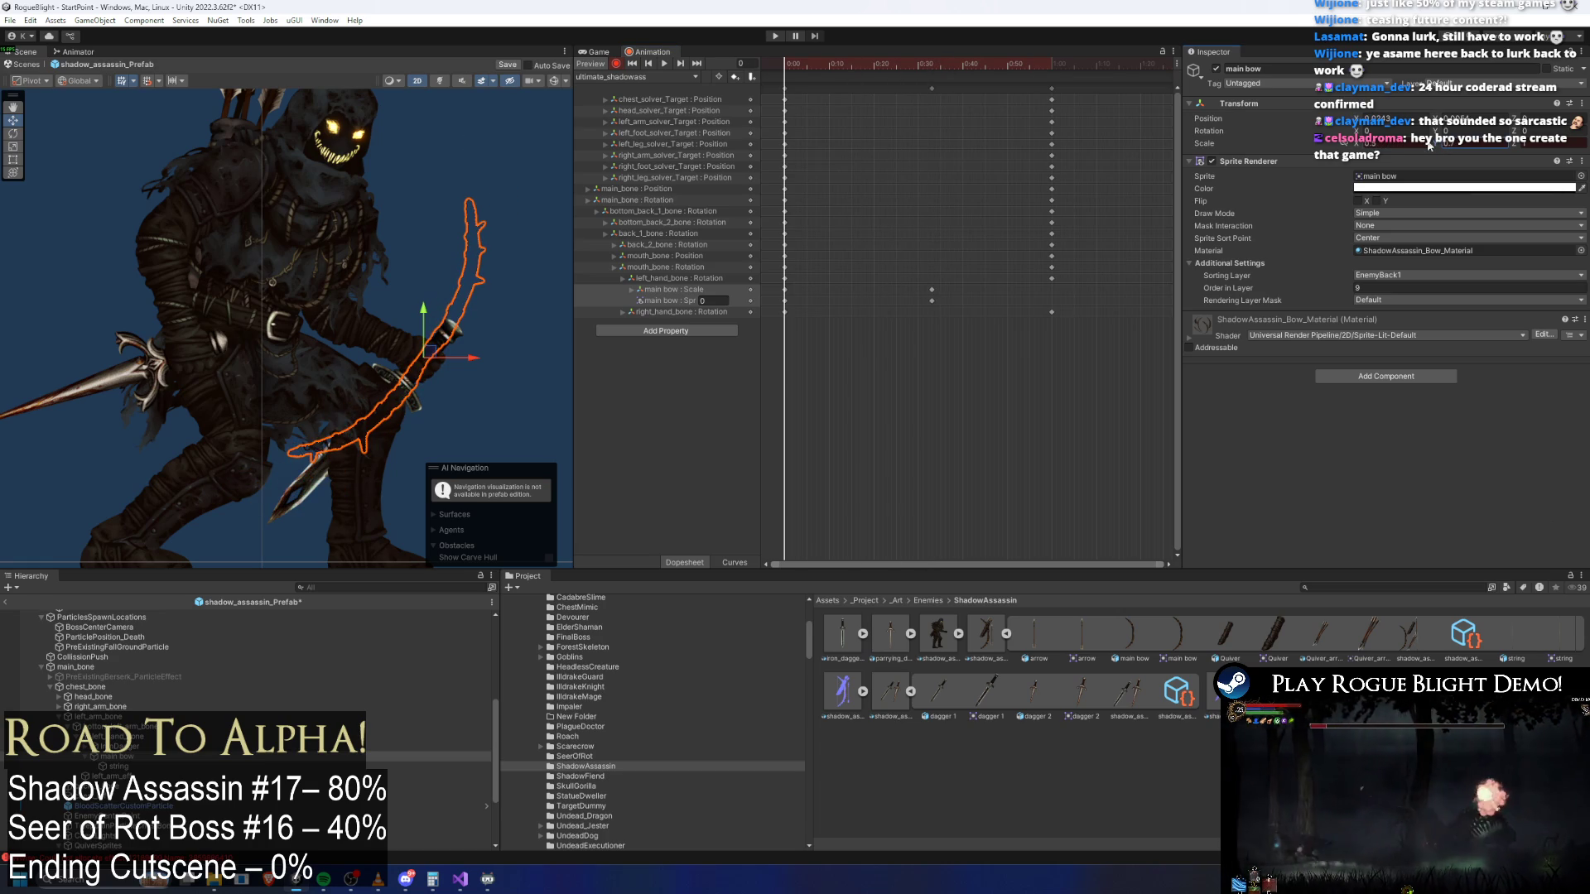
pyautogui.press('space')
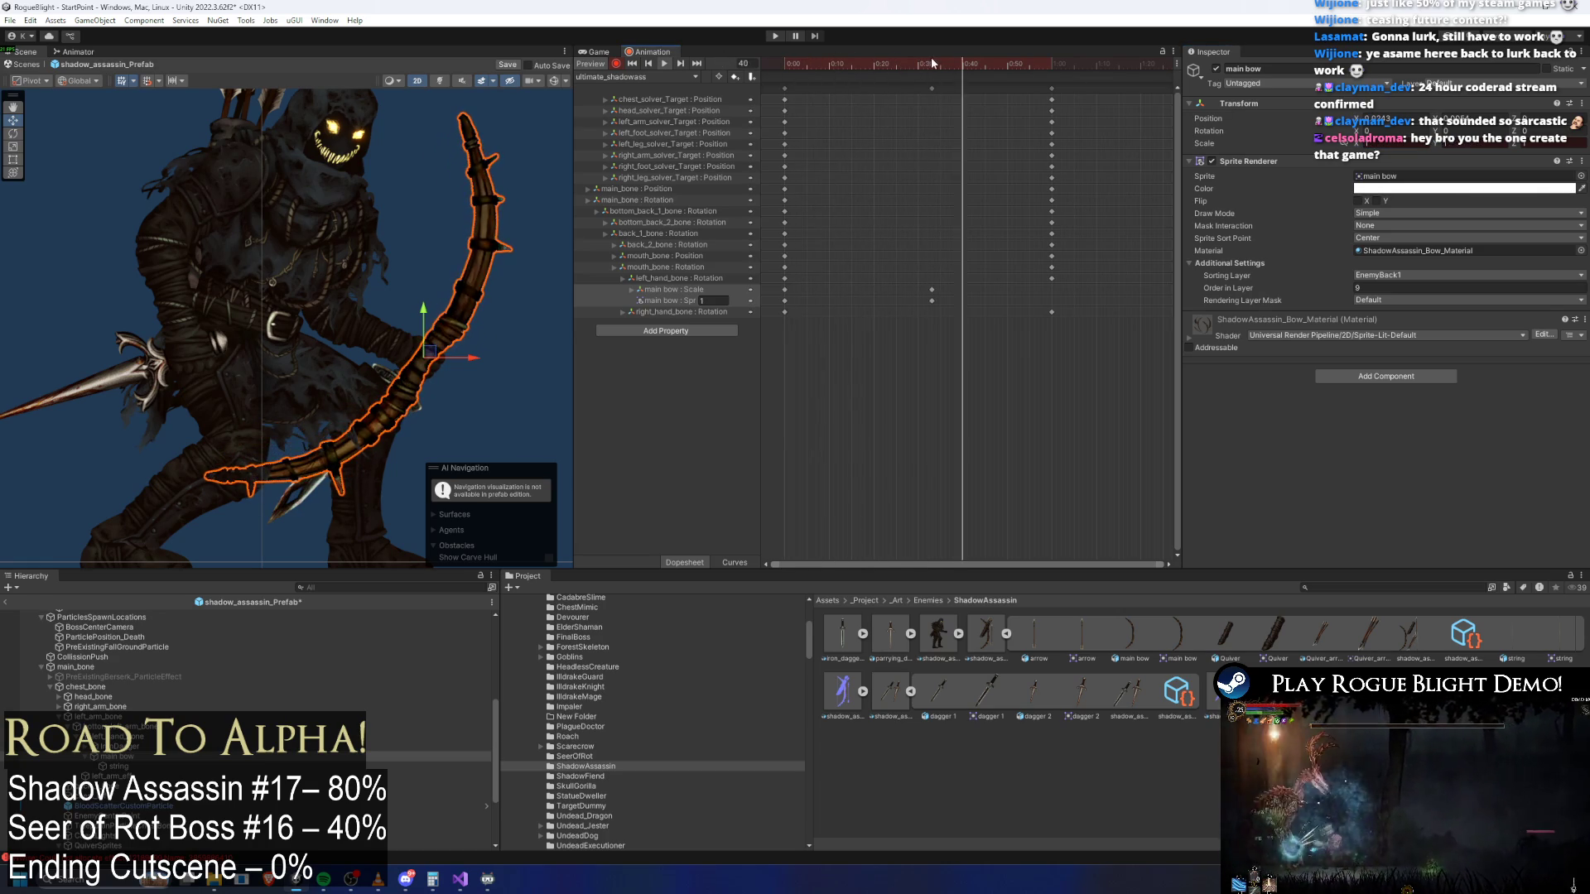
pyautogui.click(931, 290)
pyautogui.moveTo(931, 294)
pyautogui.mouseDown()
pyautogui.moveTo(888, 291)
pyautogui.moveTo(887, 77)
pyautogui.moveTo(865, 63)
pyautogui.mouseUp()
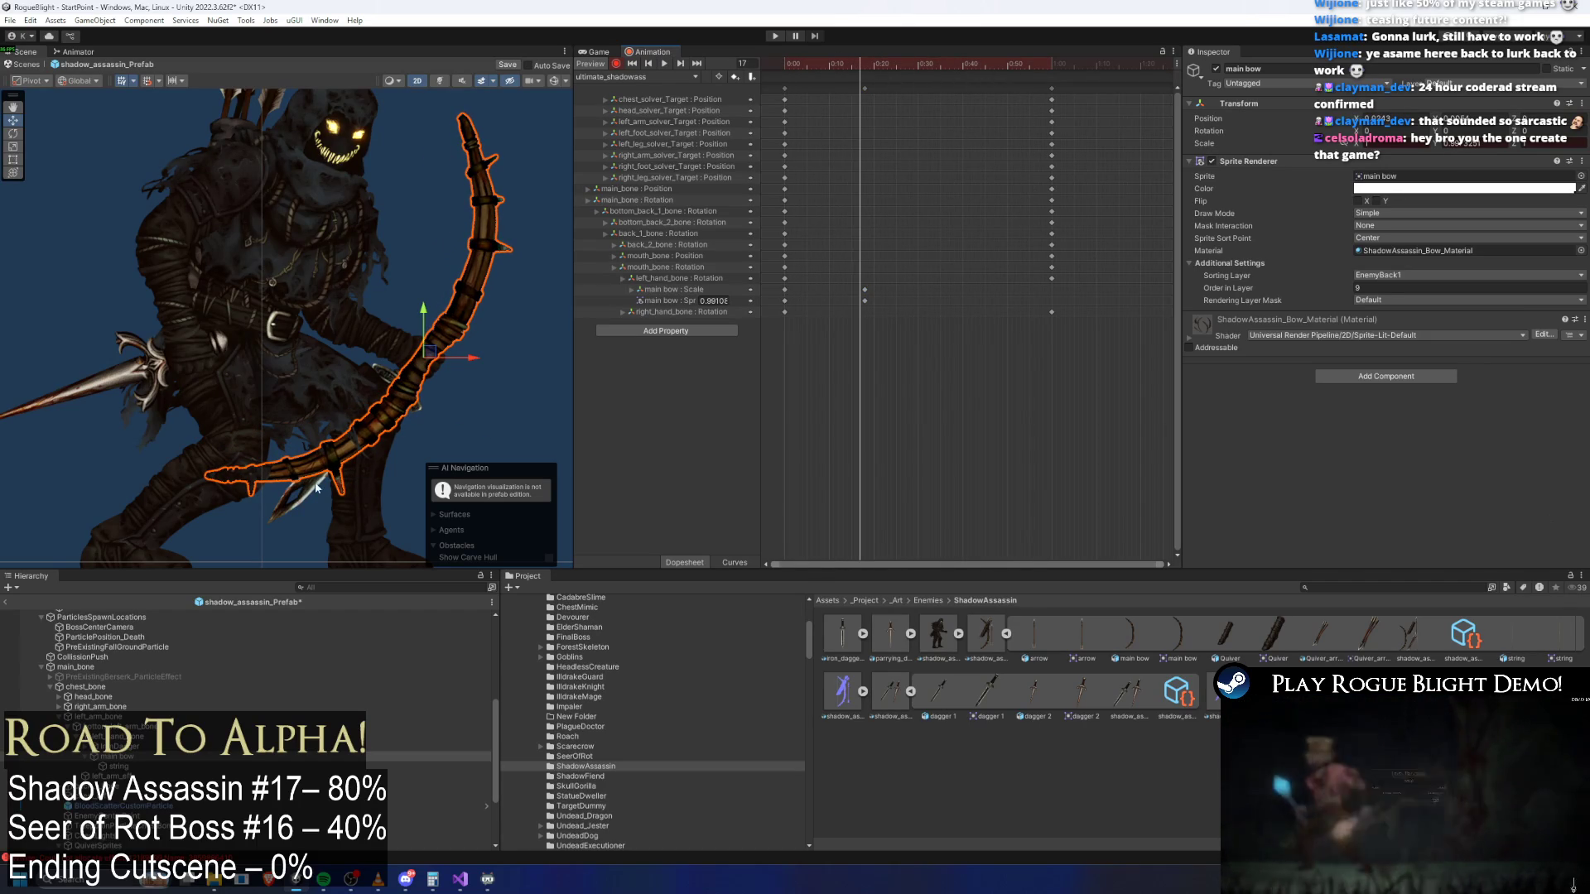
pyautogui.click(294, 512)
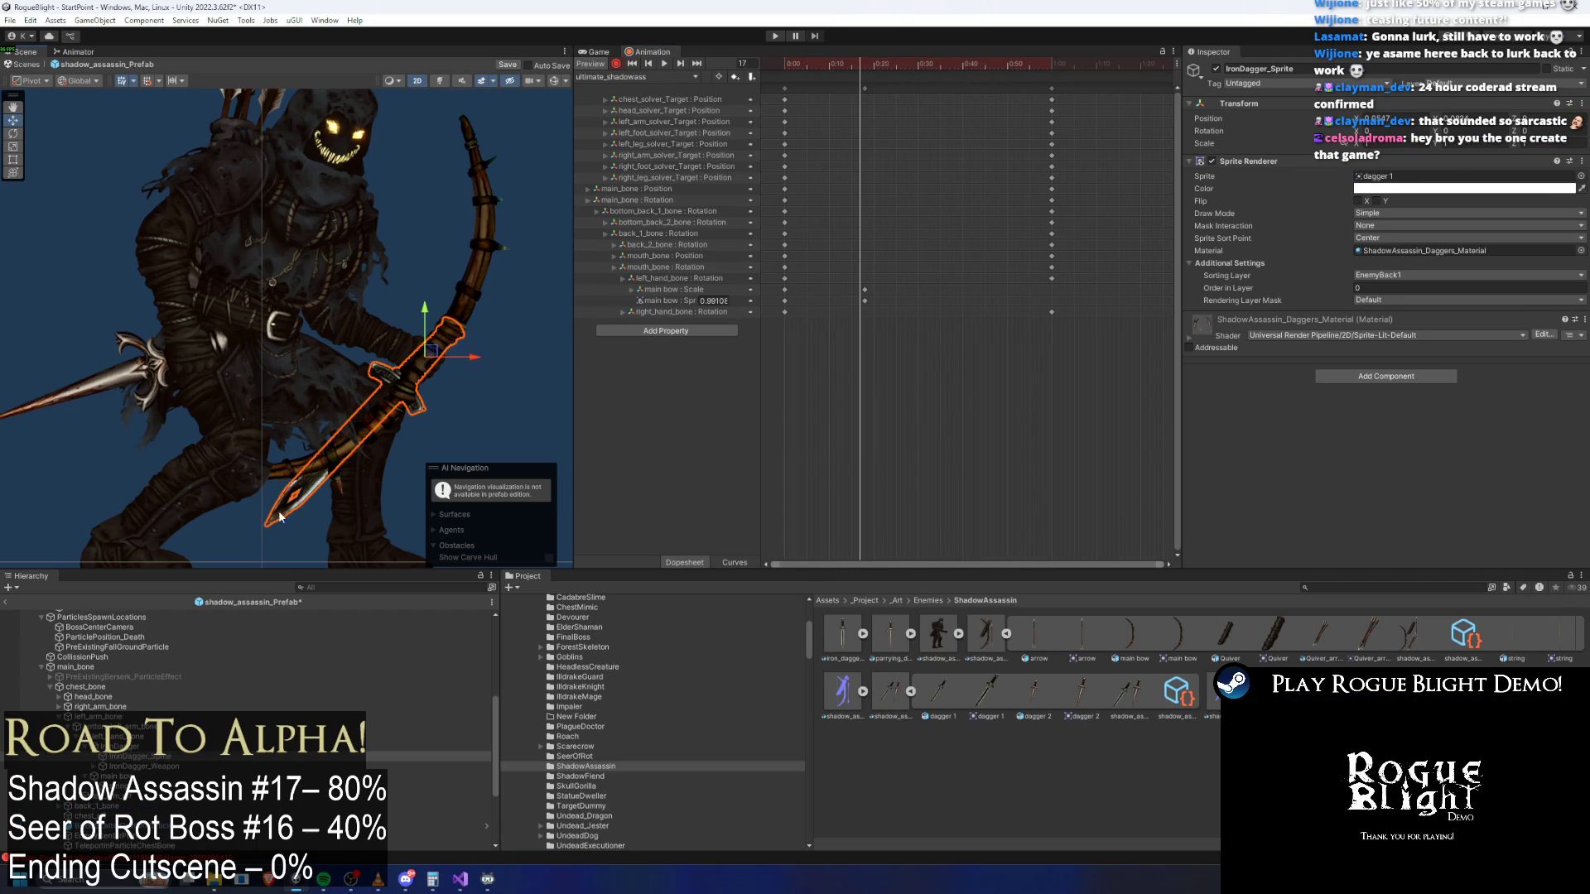
# Select both daggers and key their Sprite Renderer Color alpha to 0
pyautogui.keyDown('shift'); pyautogui.click(93, 397); pyautogui.keyUp('shift')
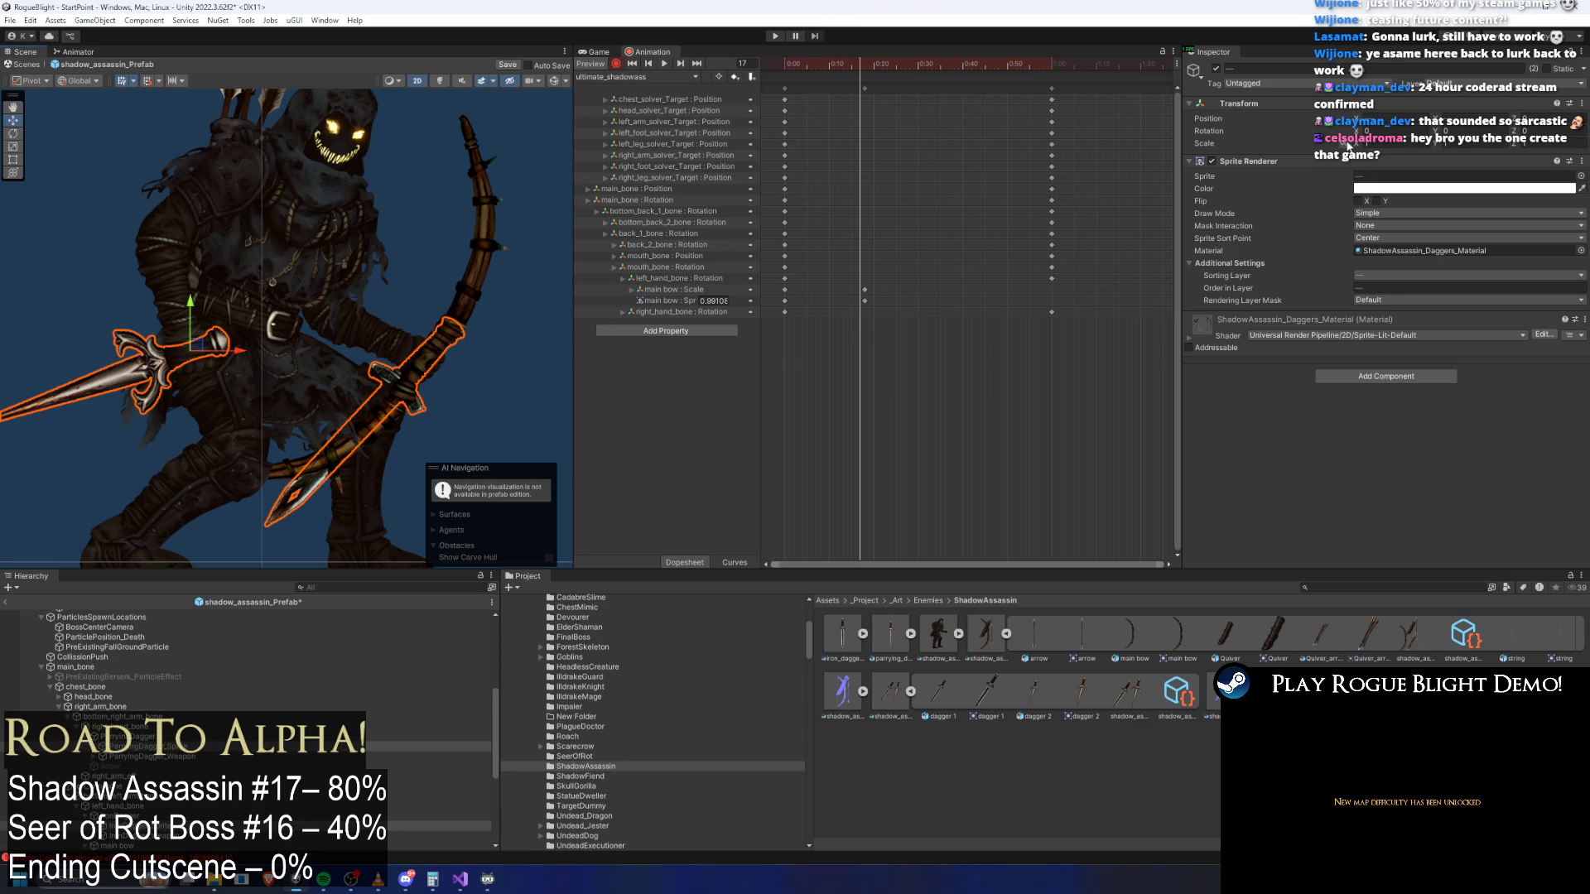
pyautogui.moveTo(1359, 148); pyautogui.dragTo(1346, 149)
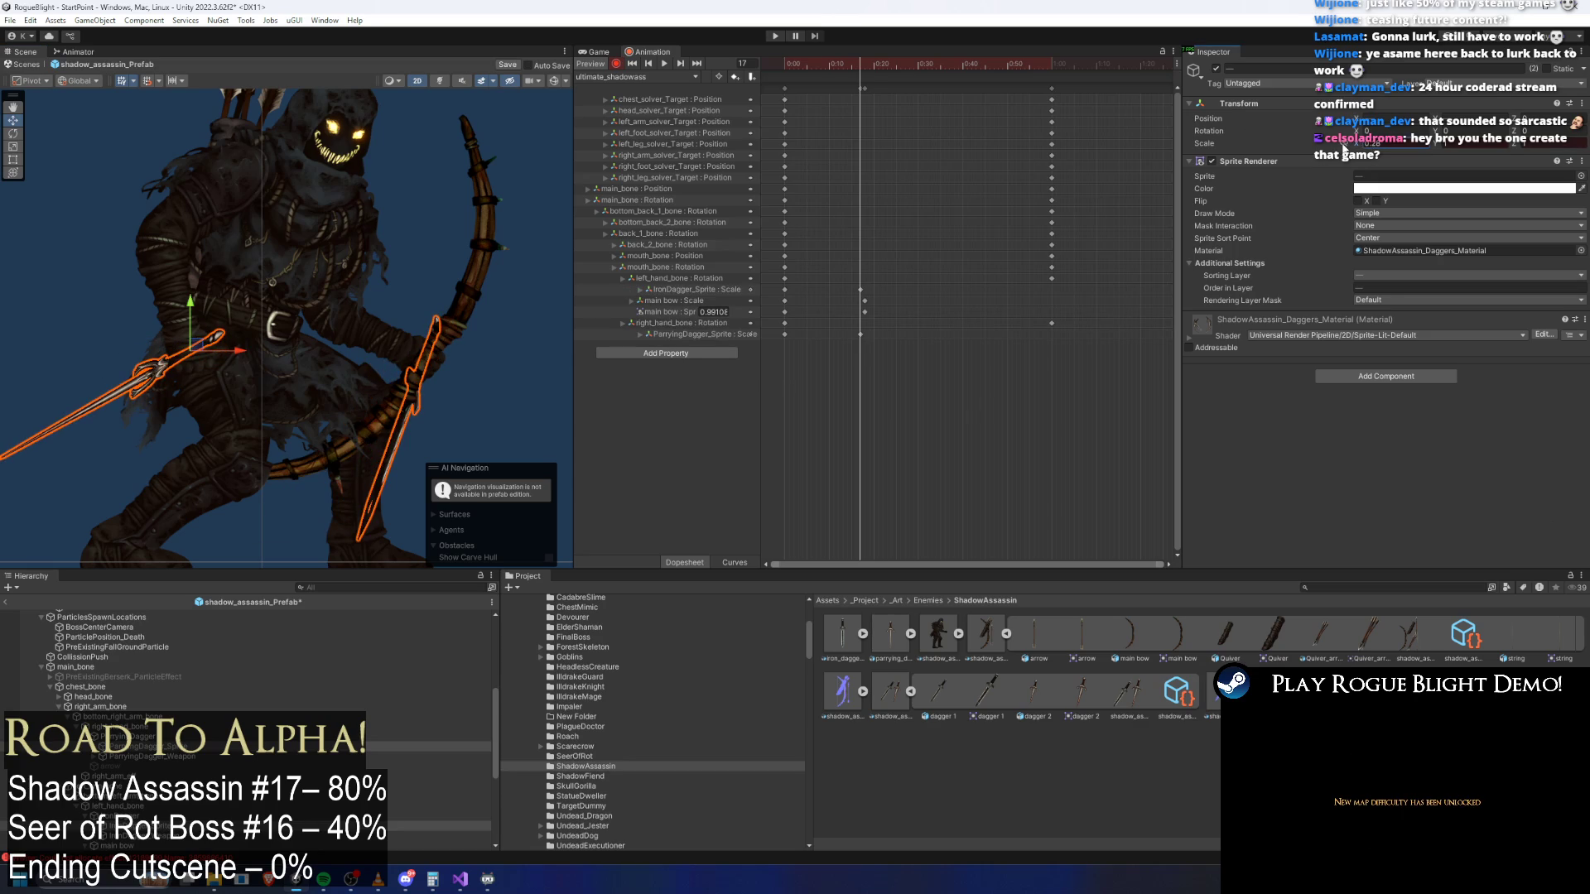
pyautogui.hotkey('ctrl', 'z')
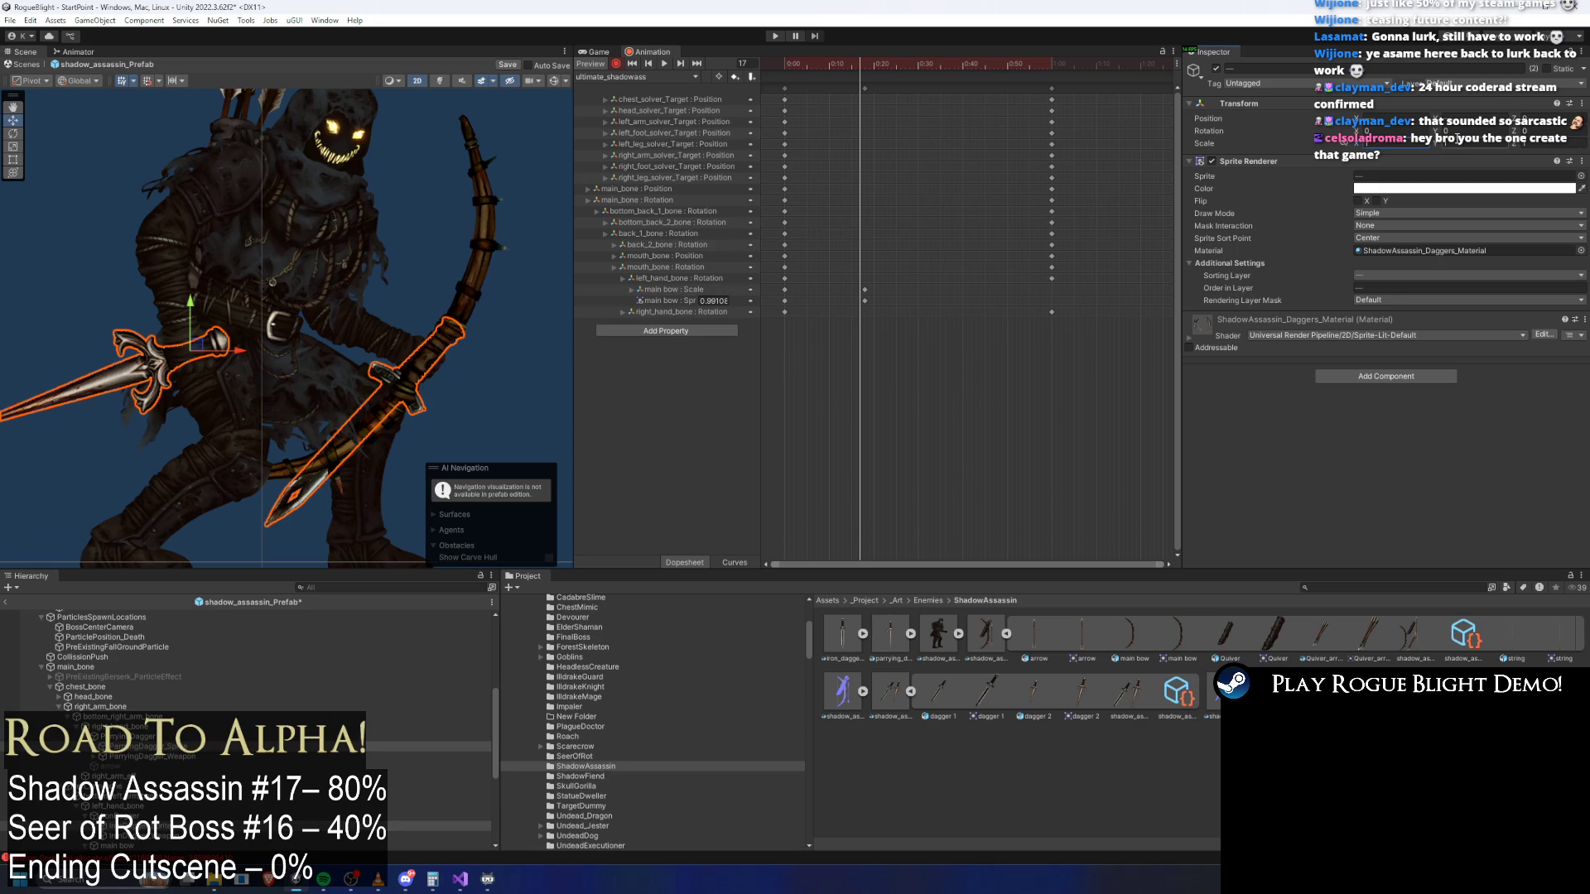
pyautogui.click(1458, 188)
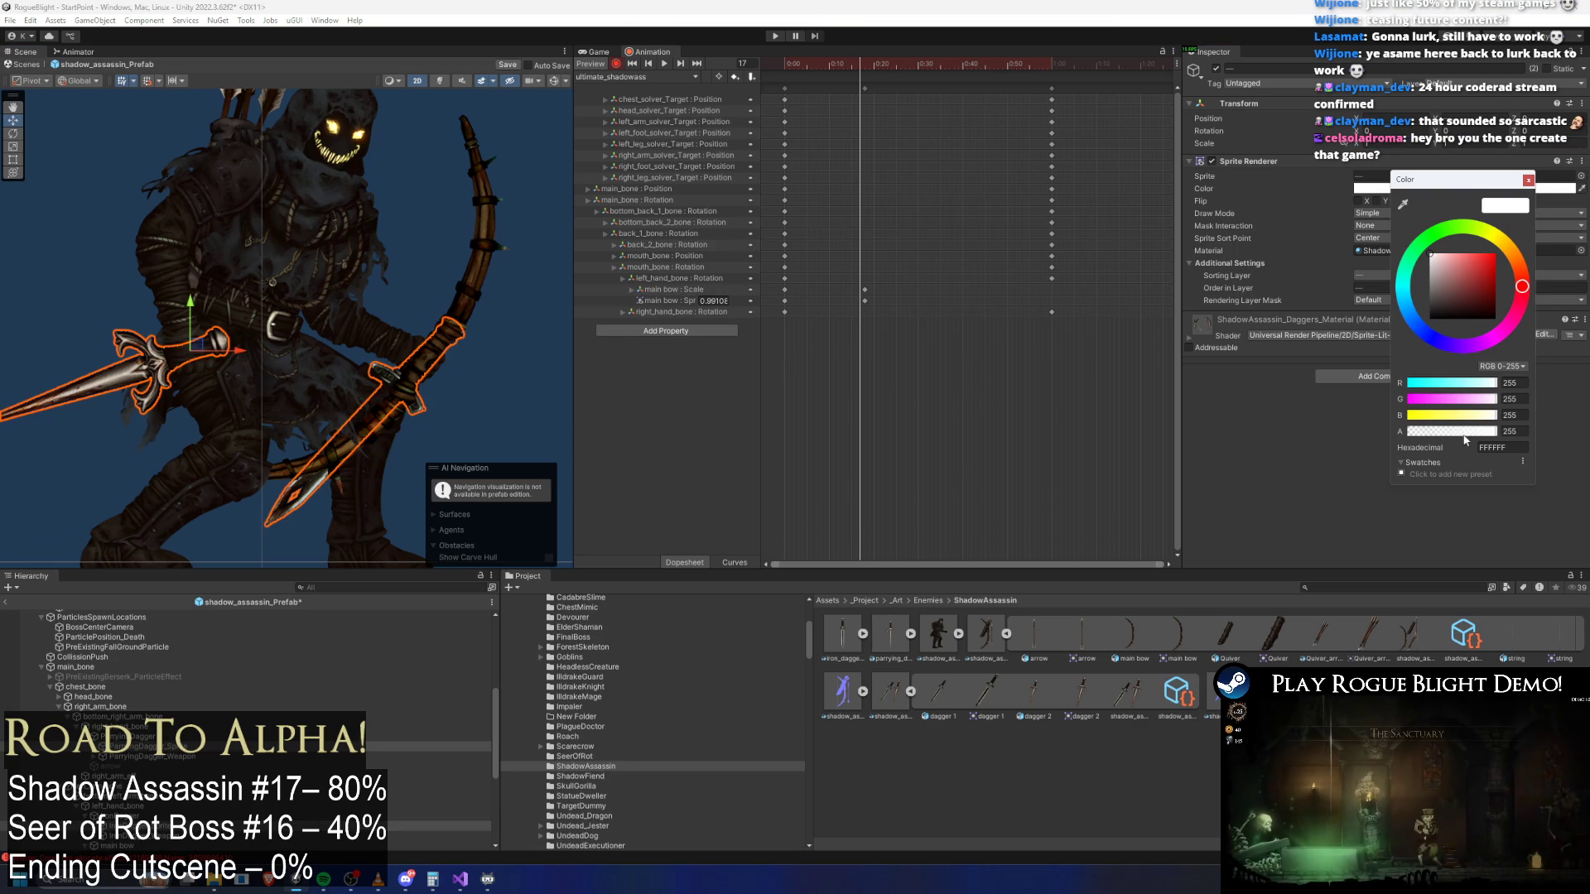
pyautogui.moveTo(1451, 431); pyautogui.dragTo(1126, 418)
# Move the daggers' fade keys earlier so they vanish as the bow appears, then search the Hierarchy for the arrow
pyautogui.click(789, 66)
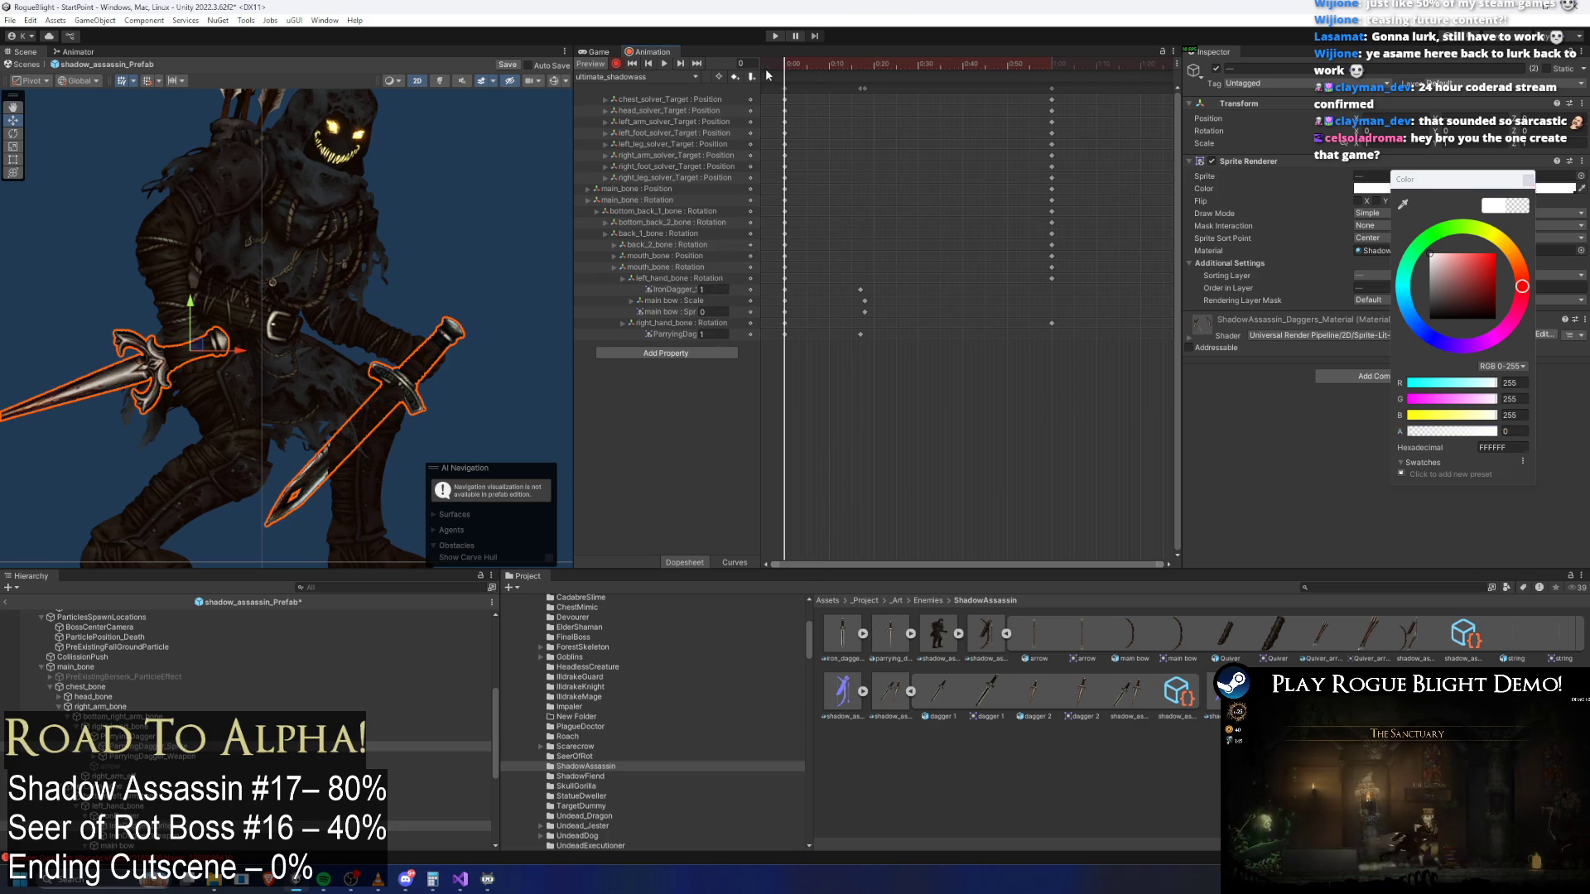
pyautogui.moveTo(789, 67)
pyautogui.mouseDown()
pyautogui.moveTo(863, 68)
pyautogui.moveTo(675, 83)
pyautogui.mouseUp()
pyautogui.click(855, 64)
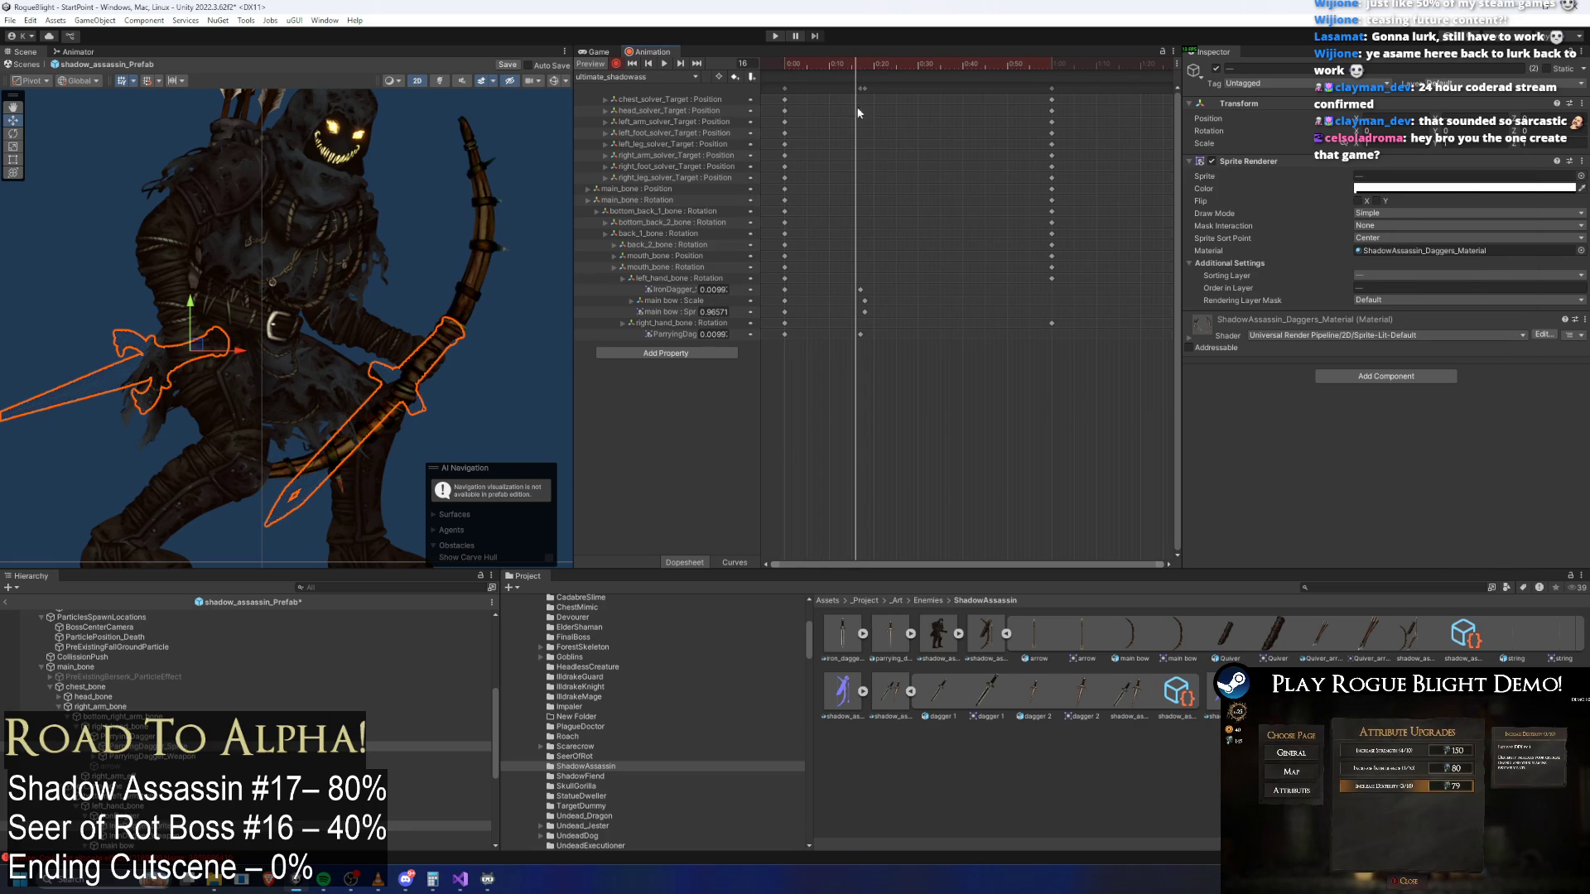
pyautogui.moveTo(851, 312)
pyautogui.mouseDown()
pyautogui.moveTo(867, 340)
pyautogui.moveTo(827, 331)
pyautogui.moveTo(808, 75)
pyautogui.mouseUp()
pyautogui.click(787, 65)
pyautogui.click(339, 587)
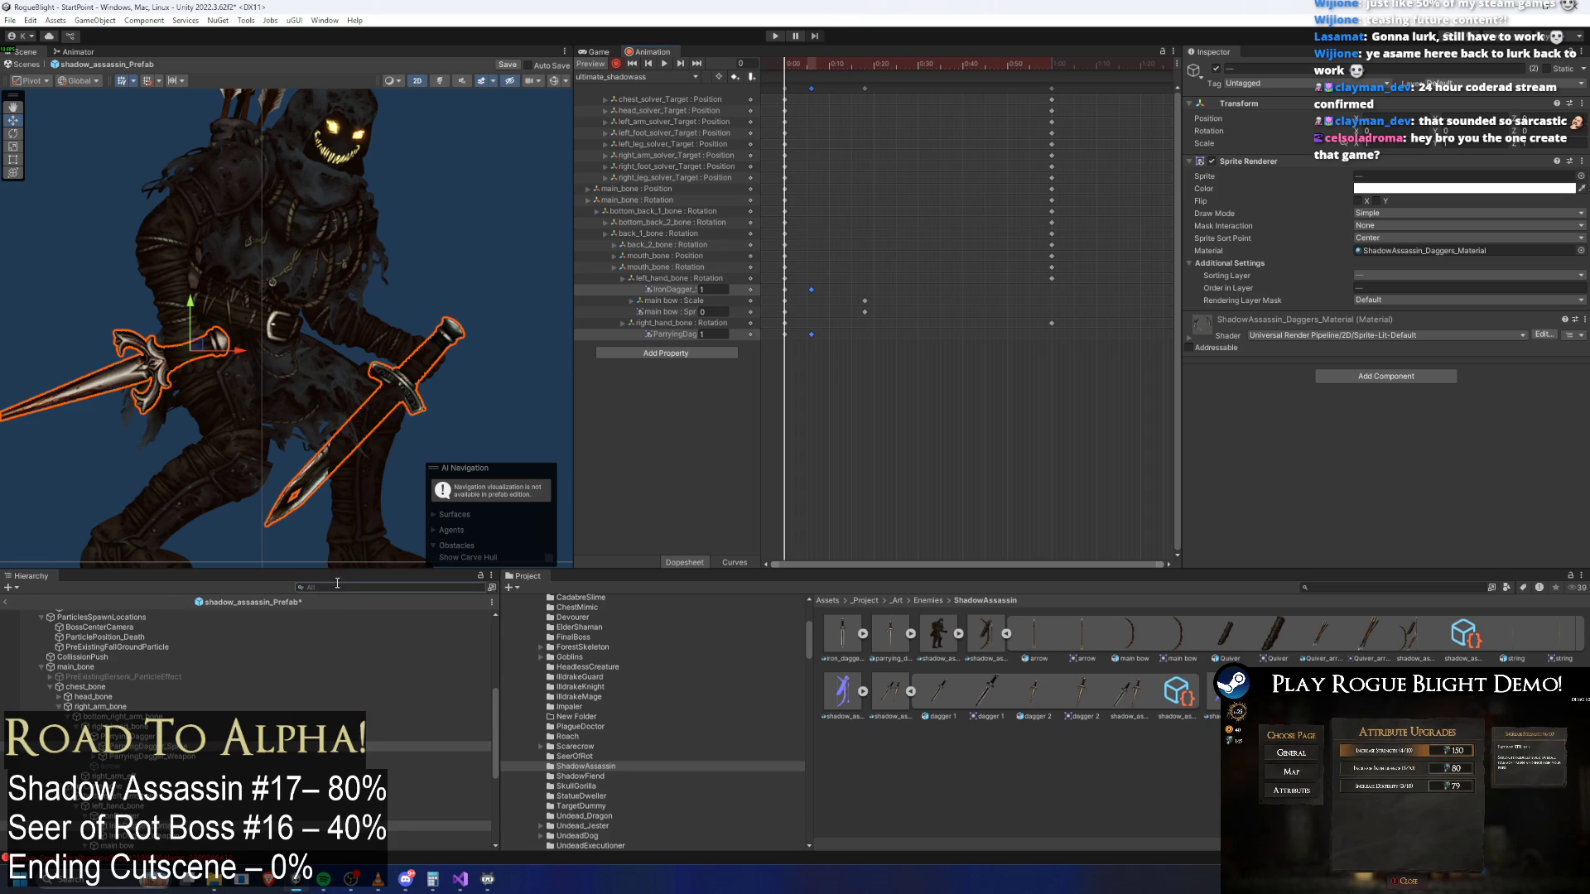
# Select the arrow object, make it active and visible, and open its sprite colour settings
pyautogui.write('arrow')
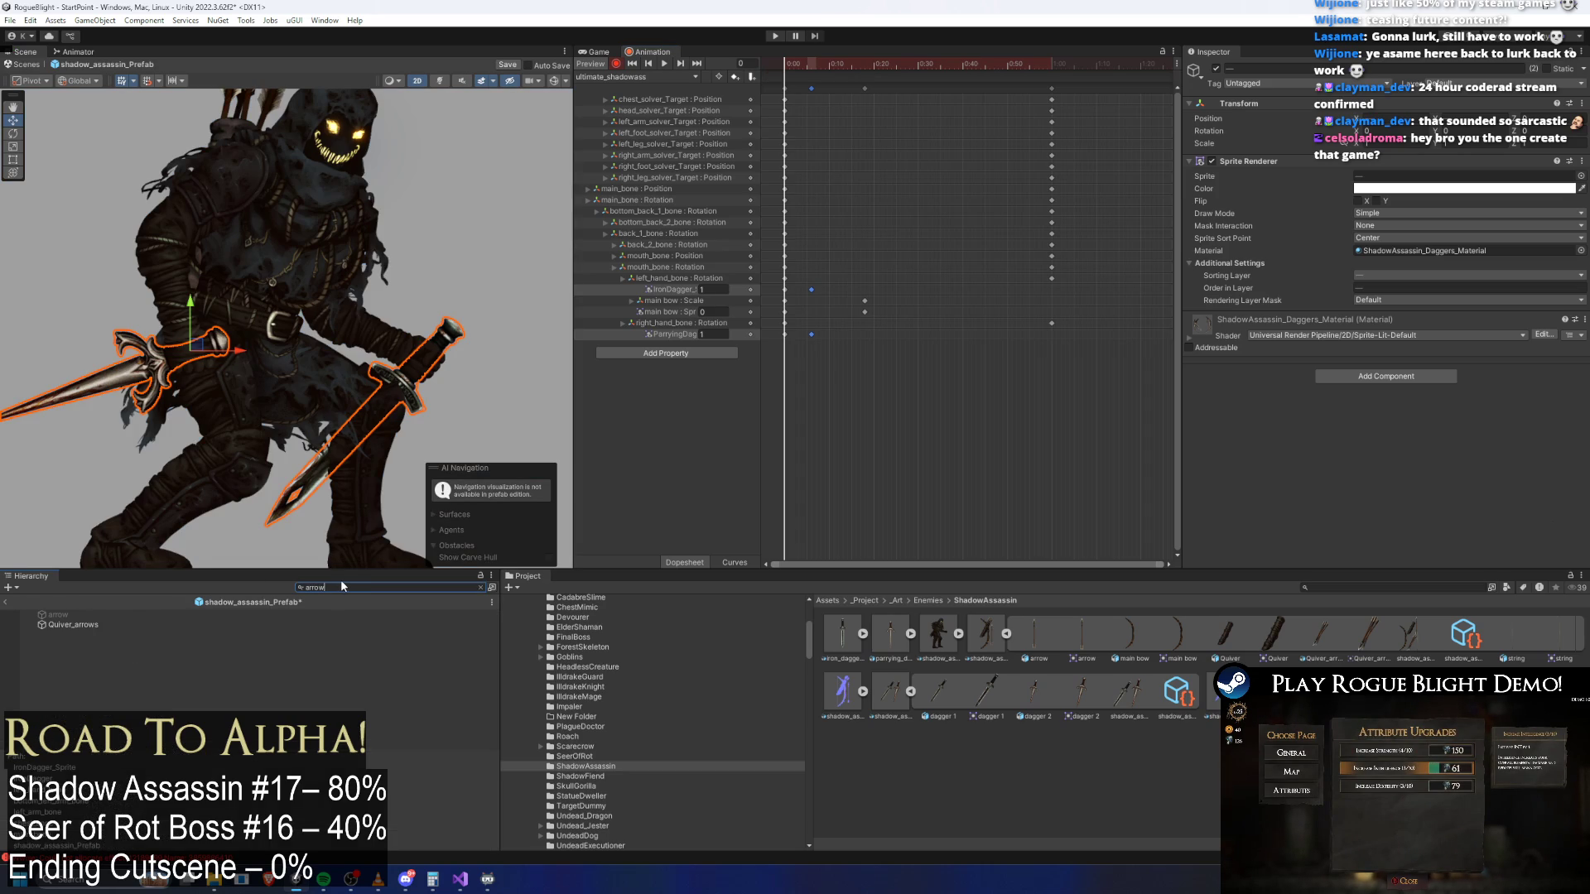
pyautogui.click(58, 615)
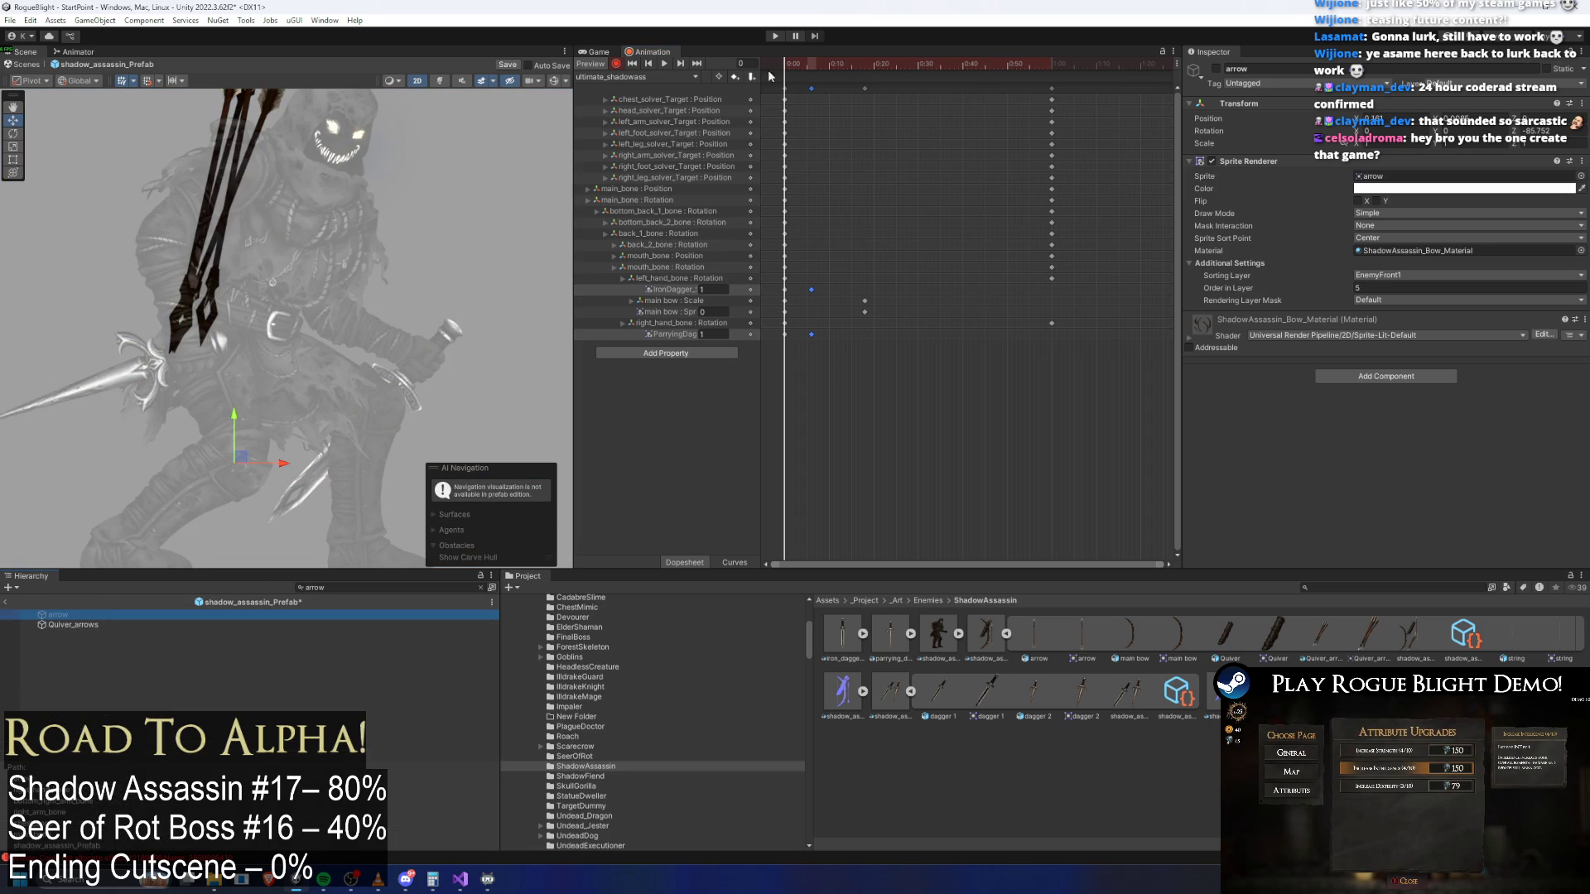
pyautogui.click(1217, 70)
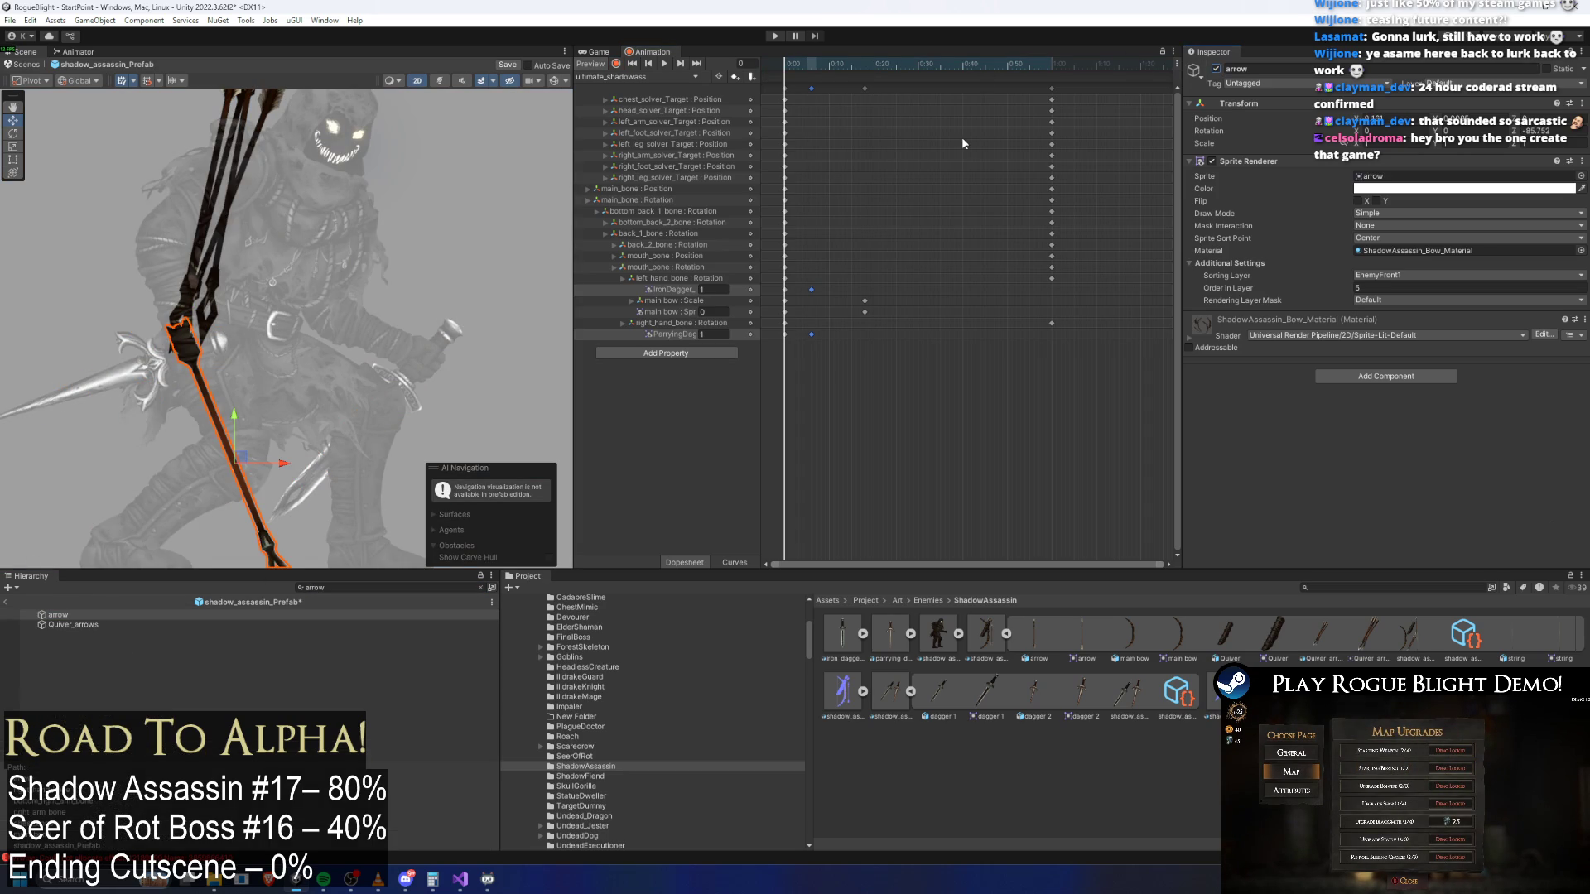
pyautogui.click(1441, 189)
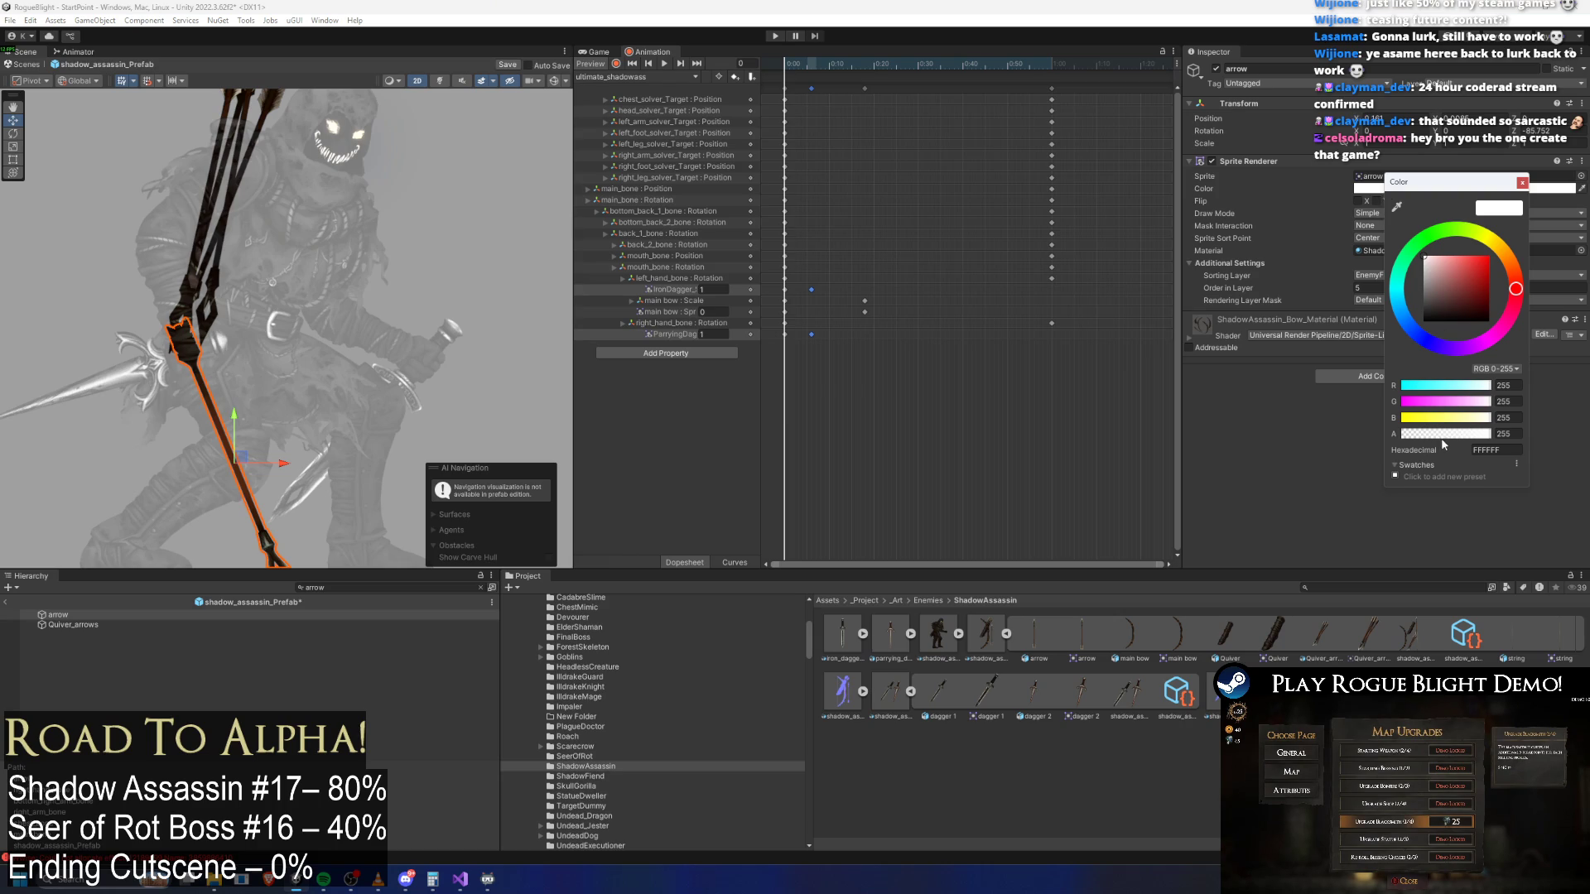
# At frame 18, key the arrow's sprite colour alpha to 255, then open the bow art sheet
pyautogui.click(866, 67)
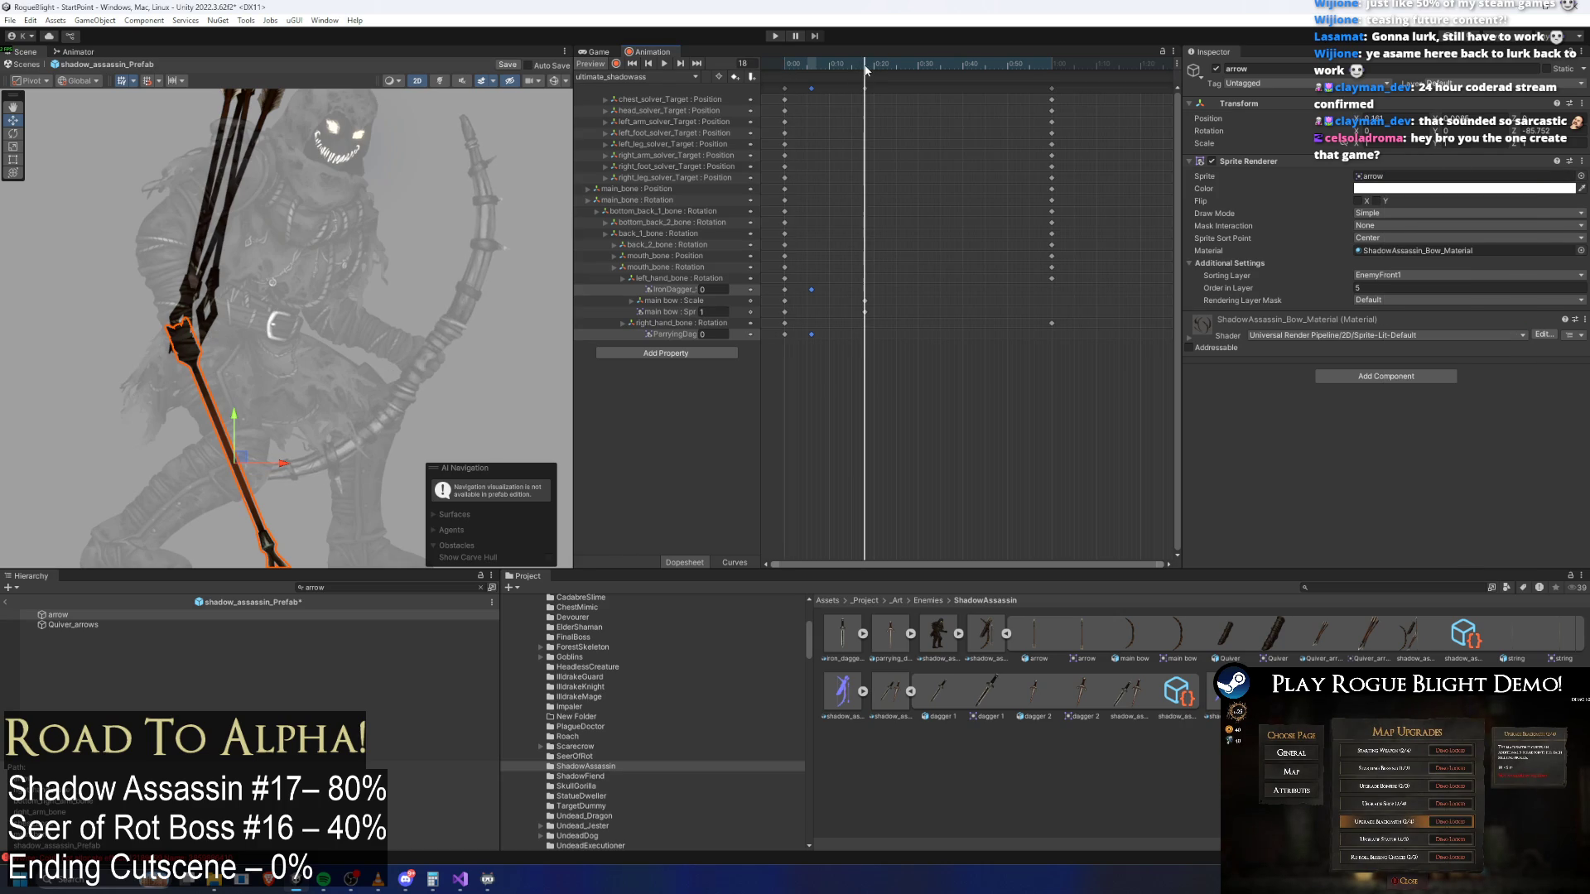
pyautogui.hotkey('shift', ',')
pyautogui.click(1441, 189)
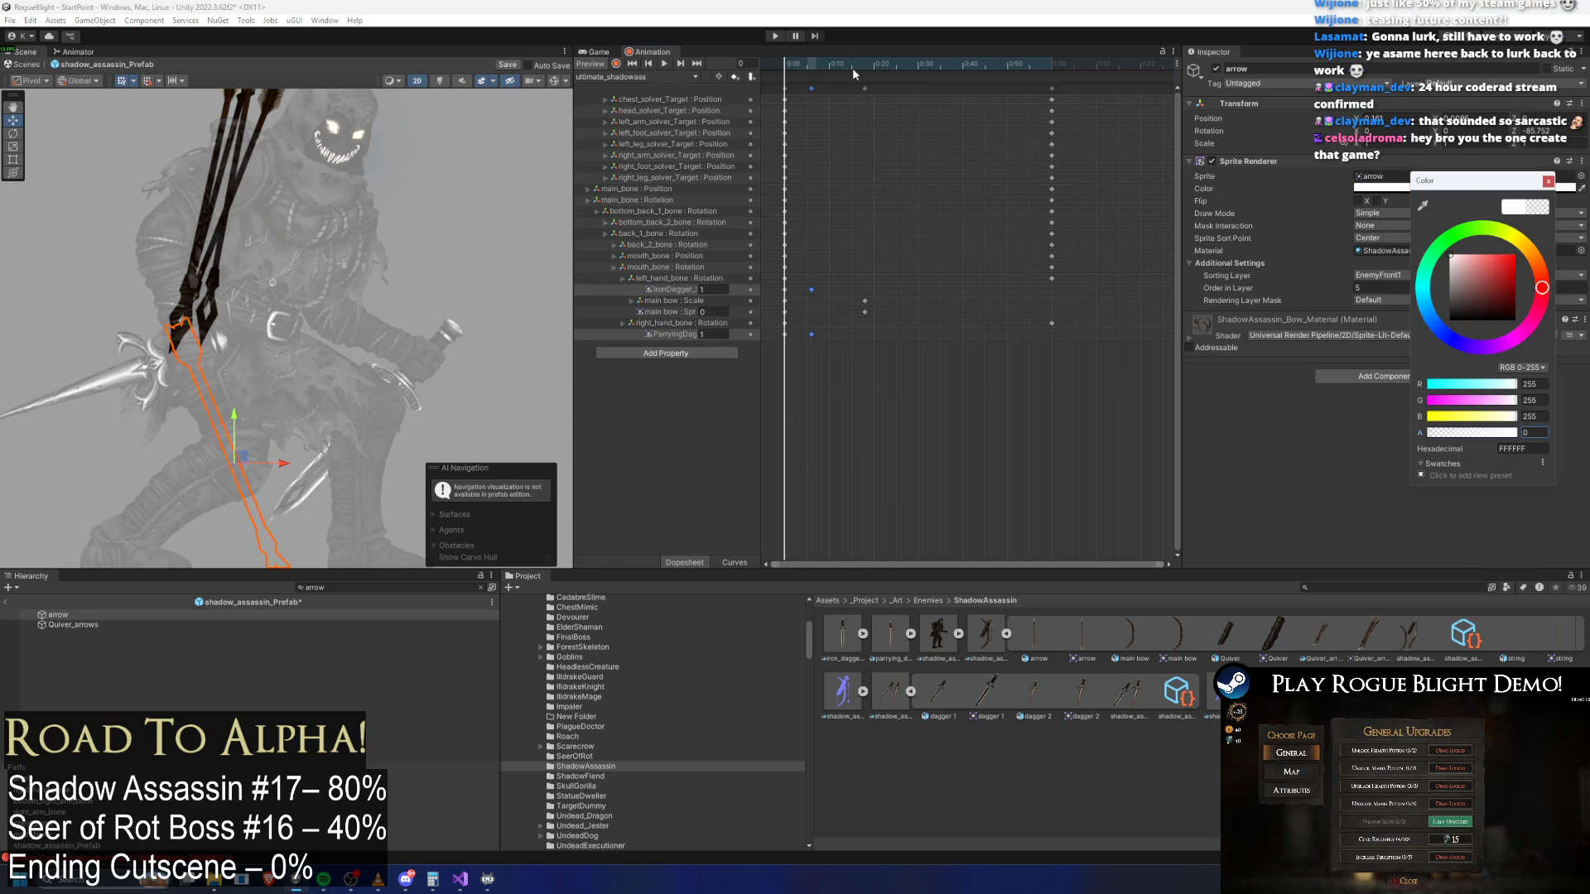
pyautogui.click(865, 65)
pyautogui.click(1441, 189)
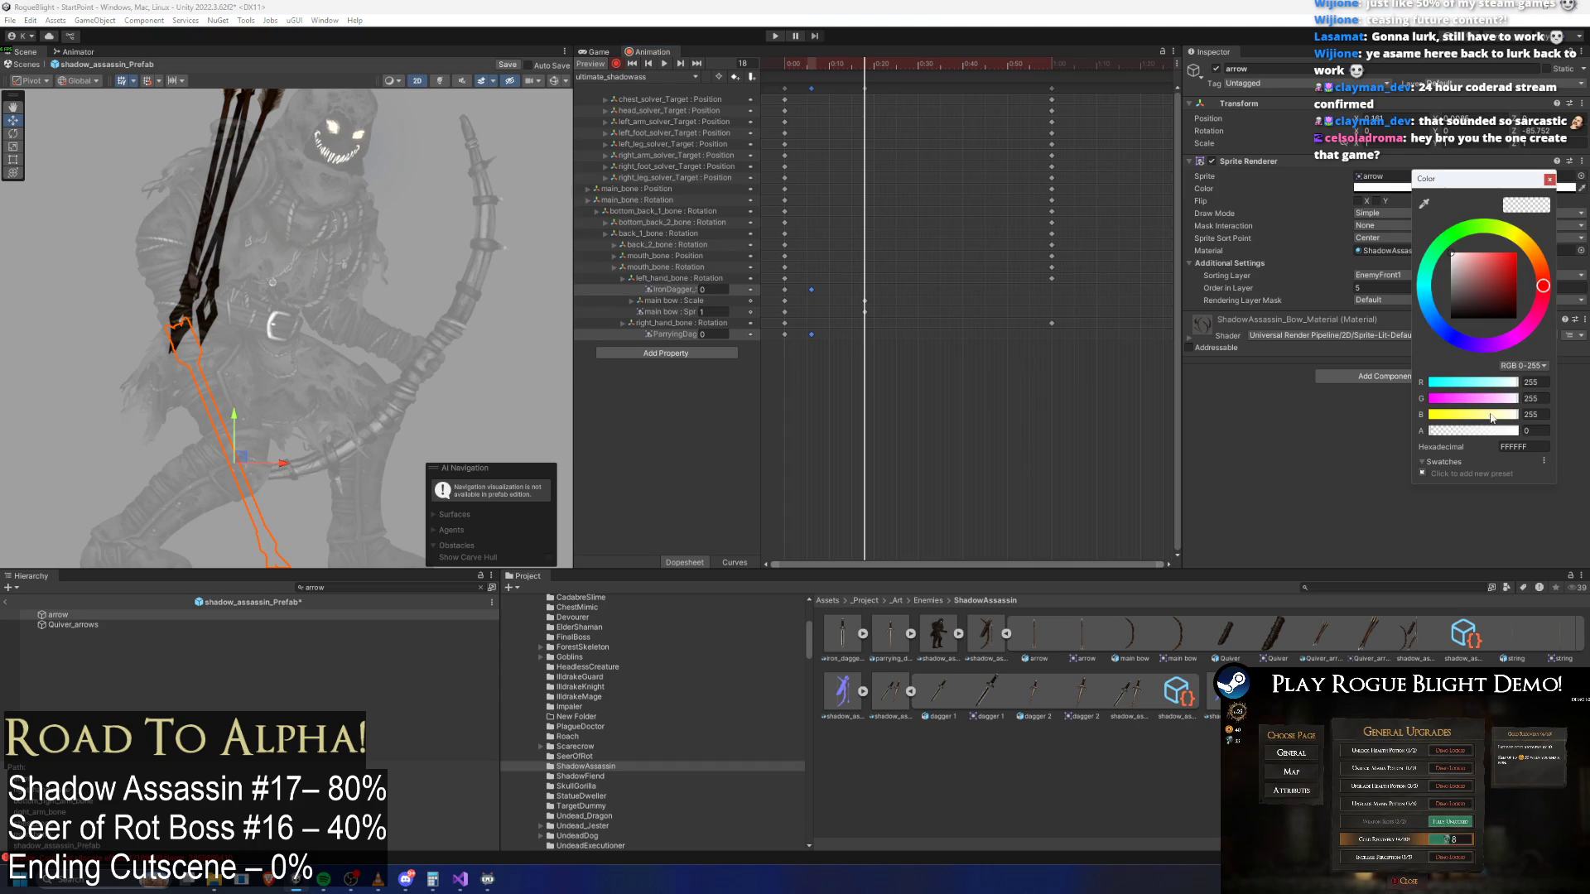
pyautogui.click(1531, 430)
pyautogui.write('255')
pyautogui.click(1444, 146)
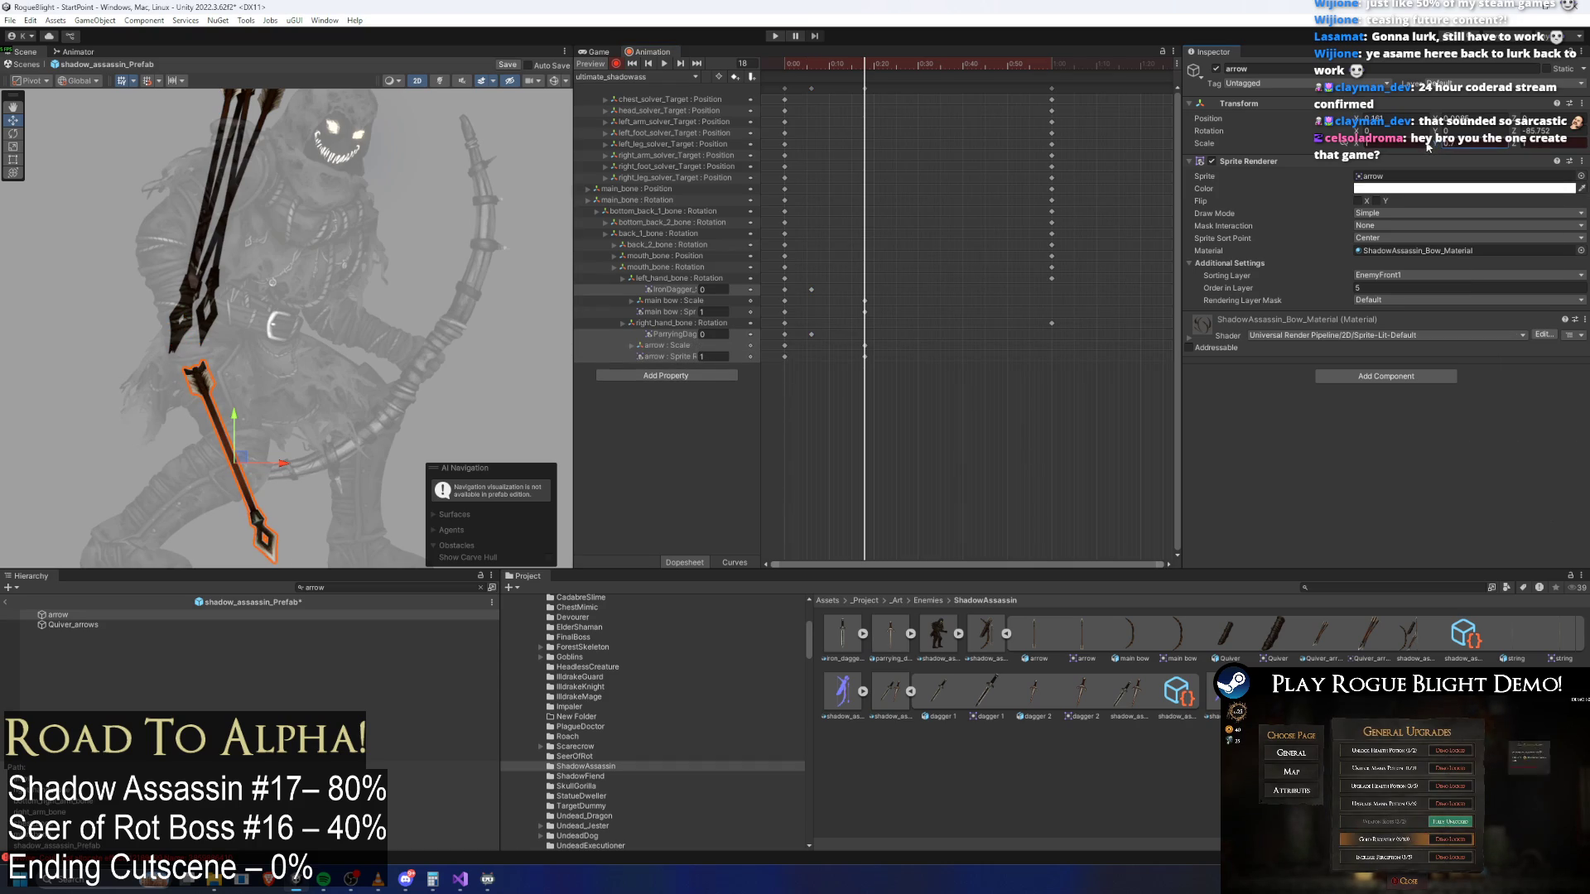
pyautogui.doubleClick(988, 633)
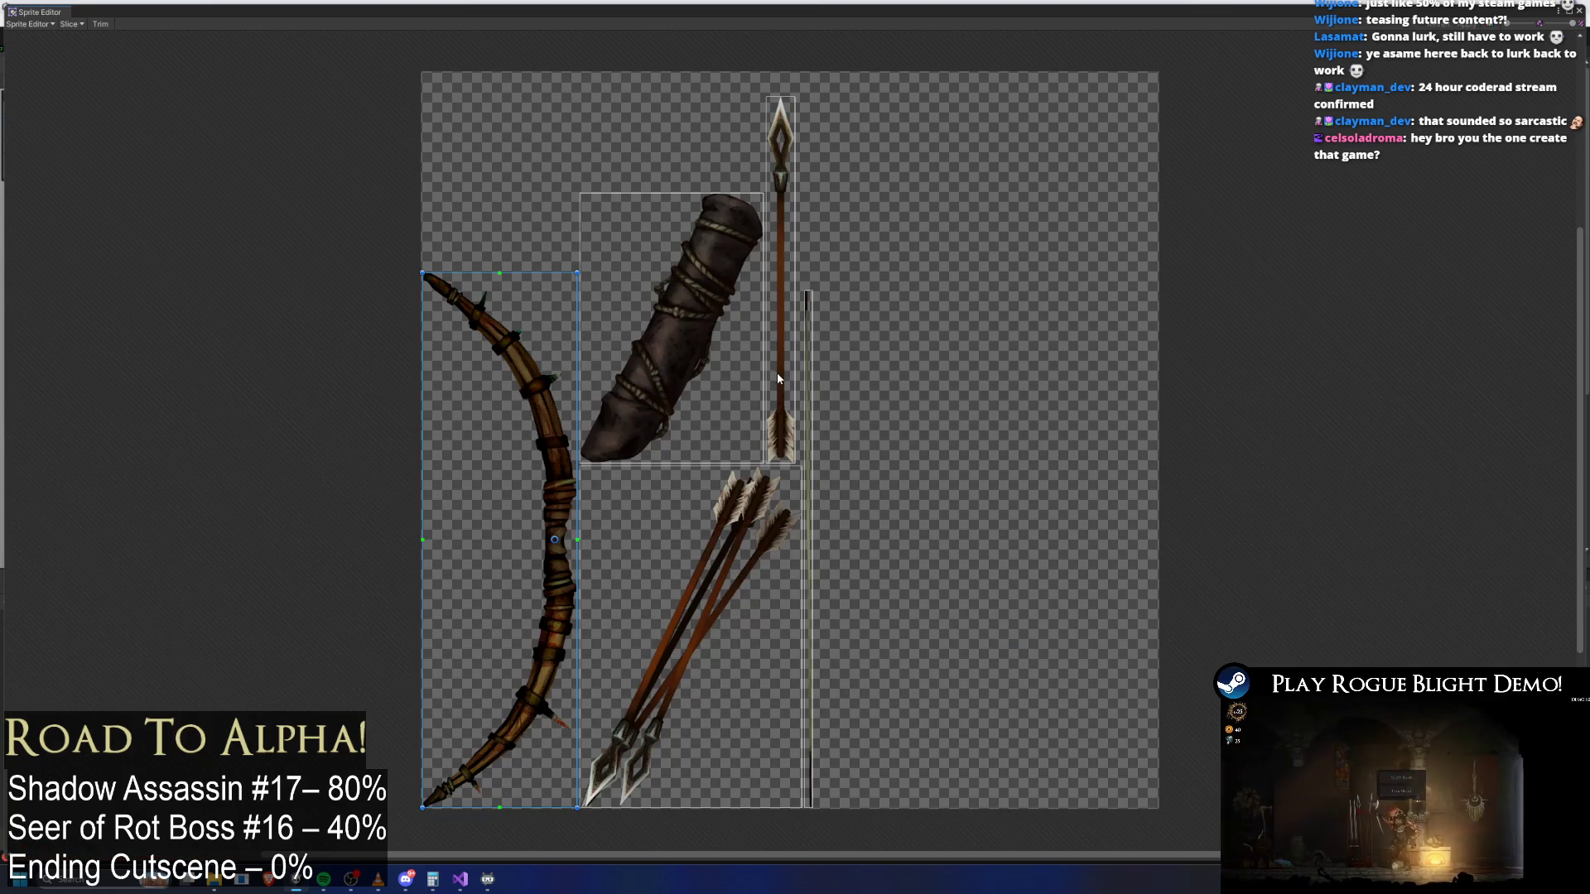
# In Sprite Editor, move the arrow sprite's pivot down to its fletching and apply
pyautogui.click(777, 371)
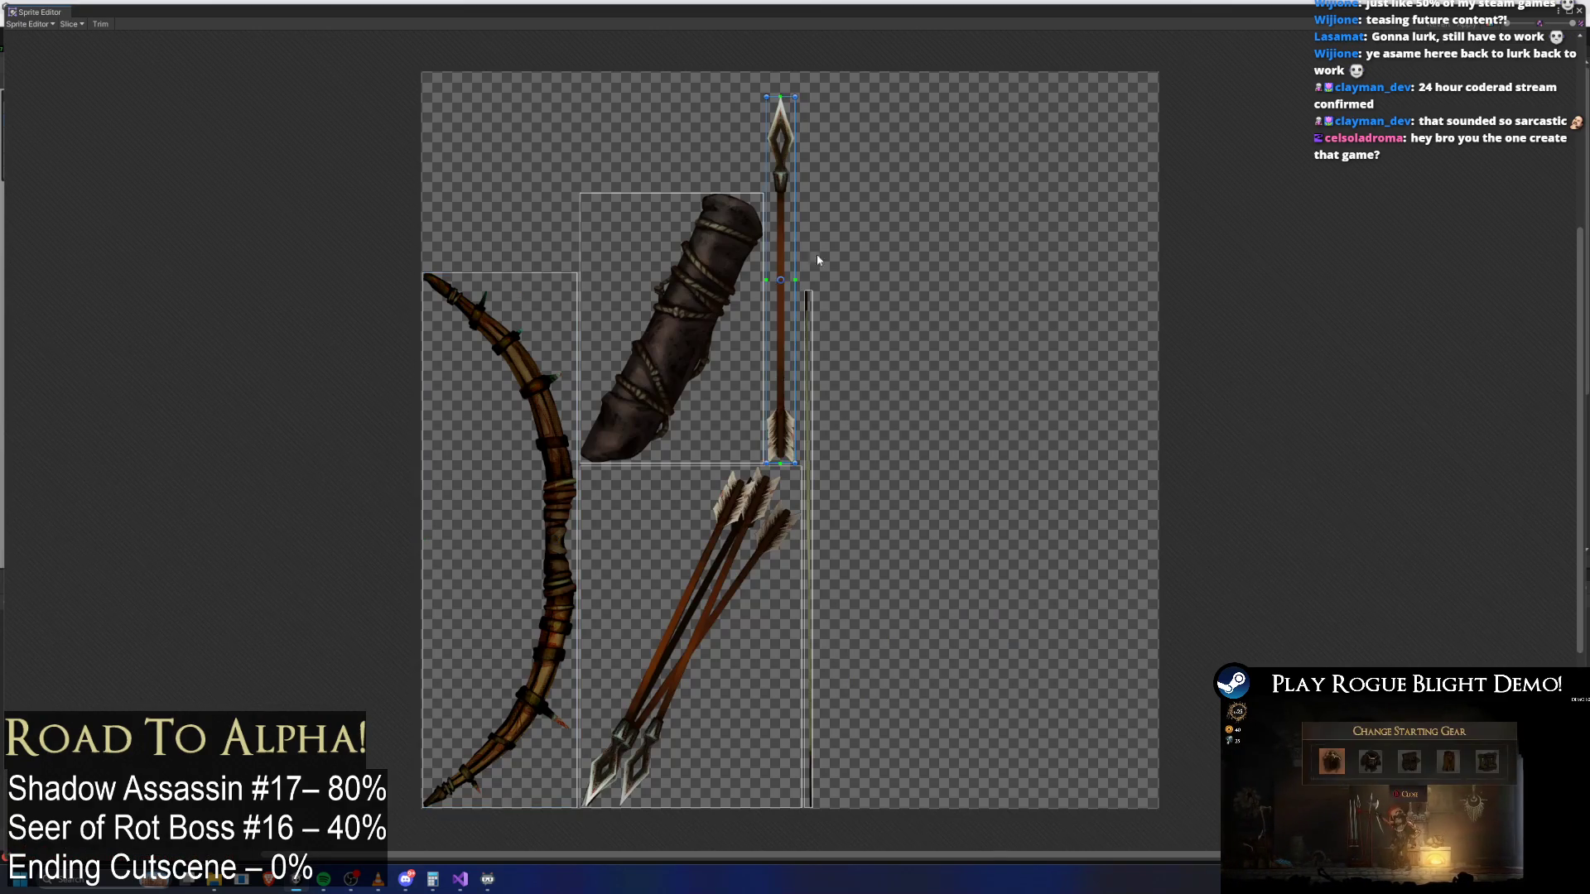
pyautogui.scroll(5, 782, 298)
pyautogui.scroll(1, 782, 267)
pyautogui.moveTo(771, 234)
pyautogui.mouseDown()
pyautogui.moveTo(770, 655)
pyautogui.moveTo(768, 623)
pyautogui.mouseUp()
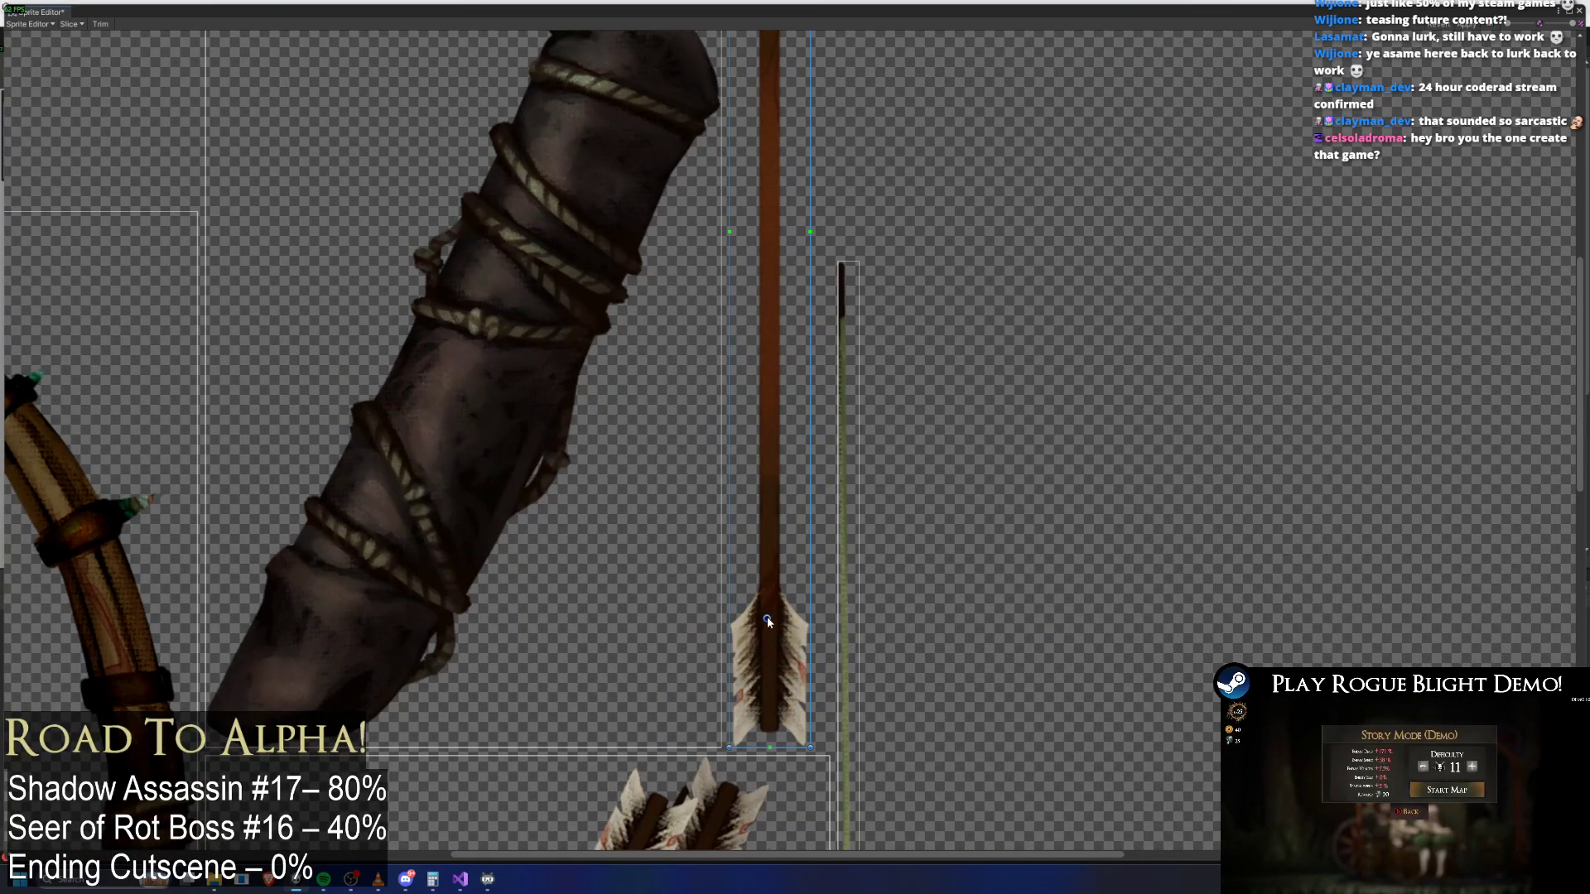
pyautogui.scroll(-6, 768, 620)
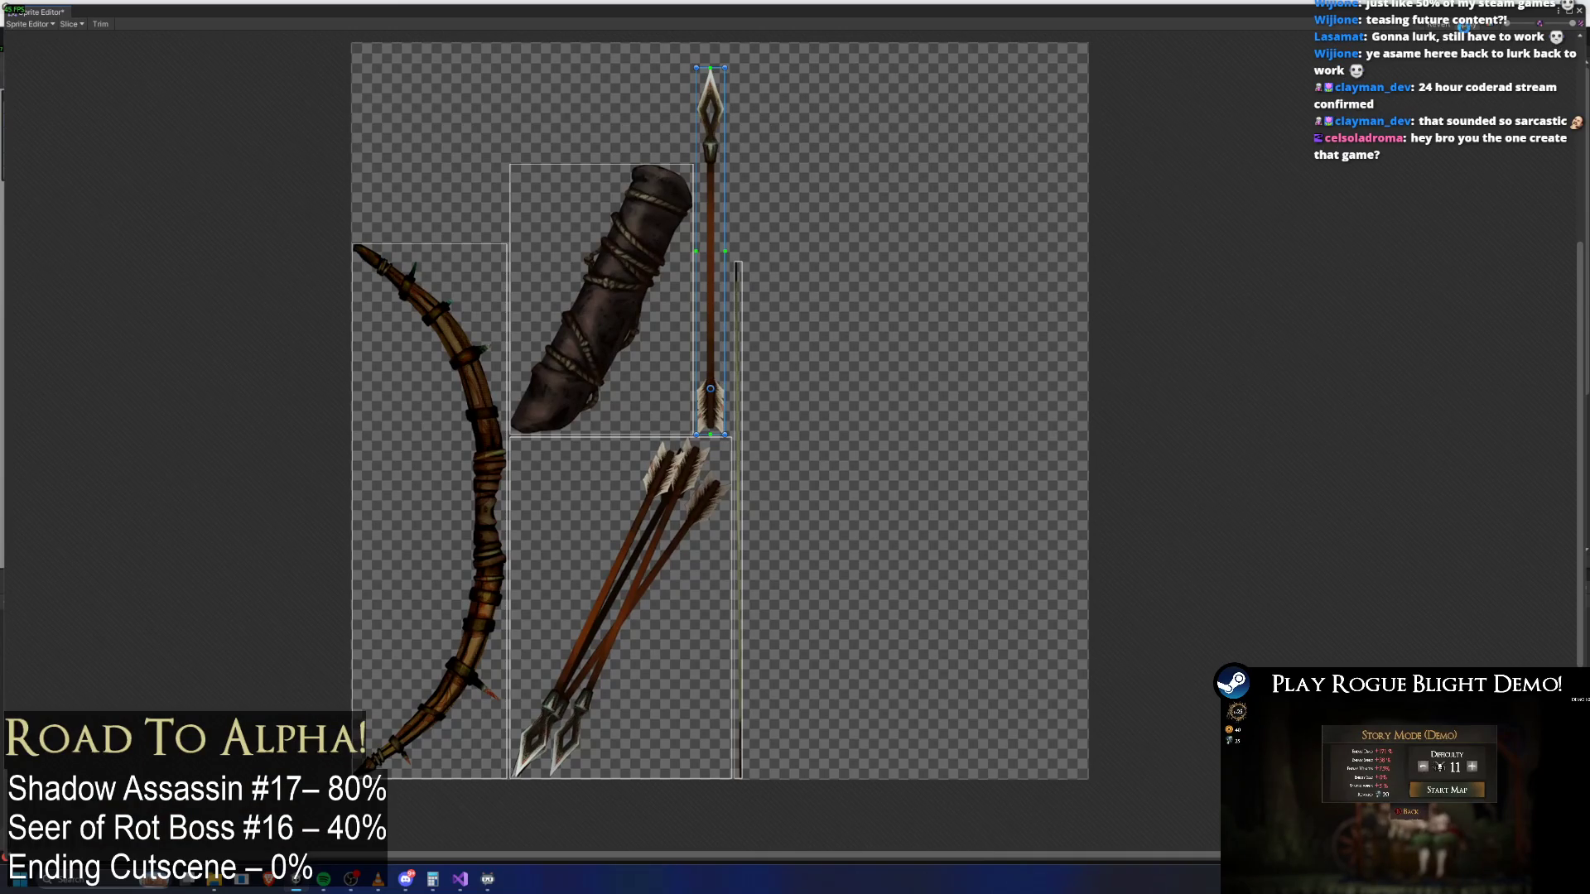
pyautogui.click(1464, 25)
pyautogui.click(1580, 11)
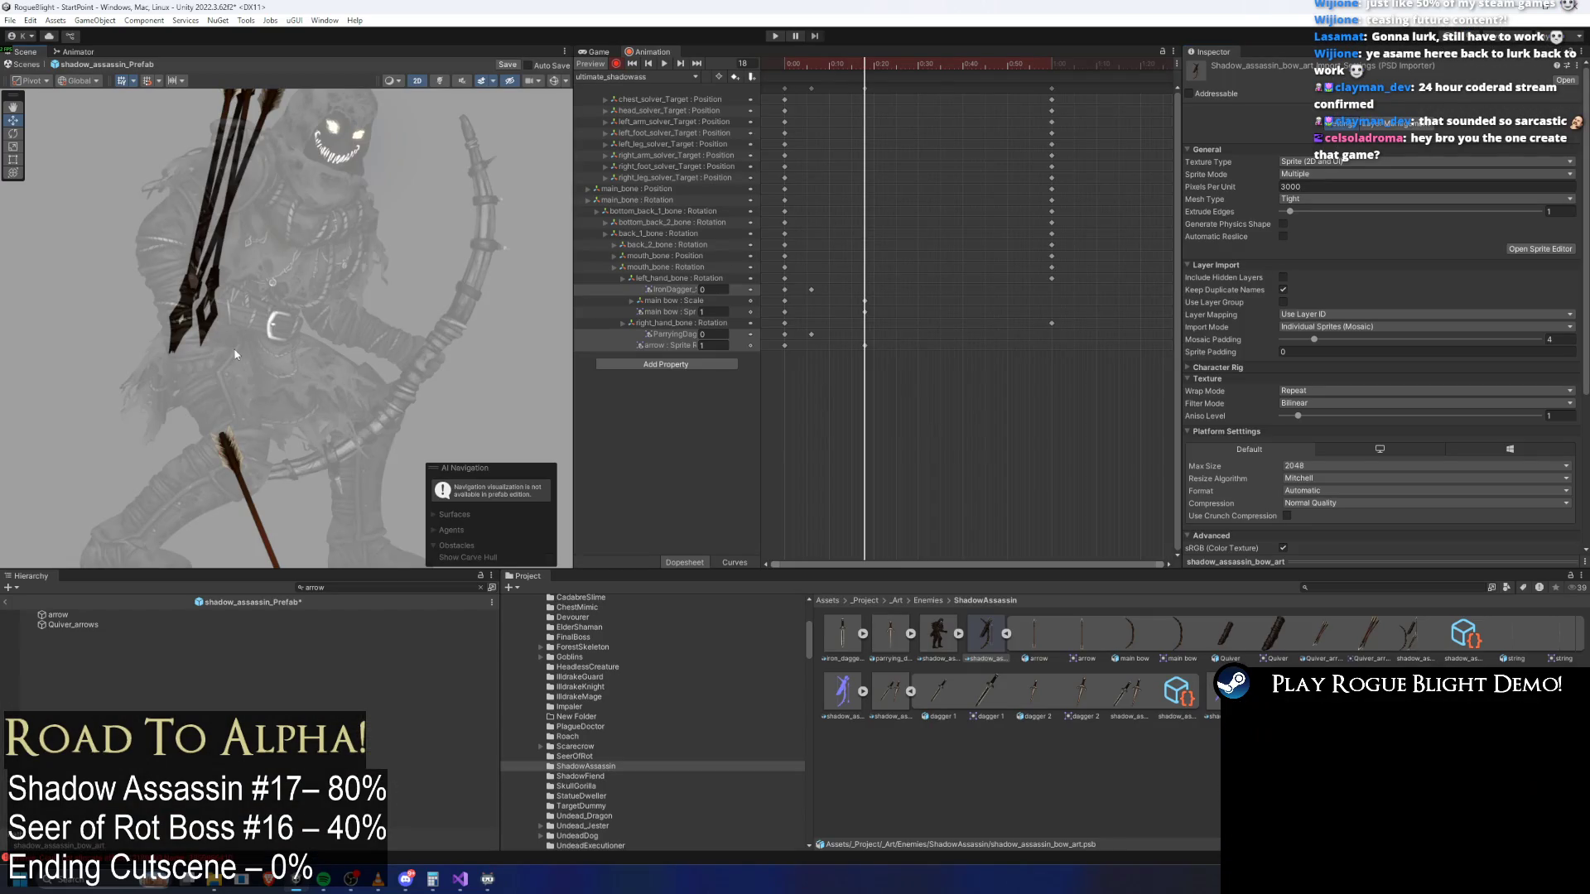
# Move the arrow up so its arrowhead shows and lengthen it by increasing X scale
pyautogui.click(56, 614)
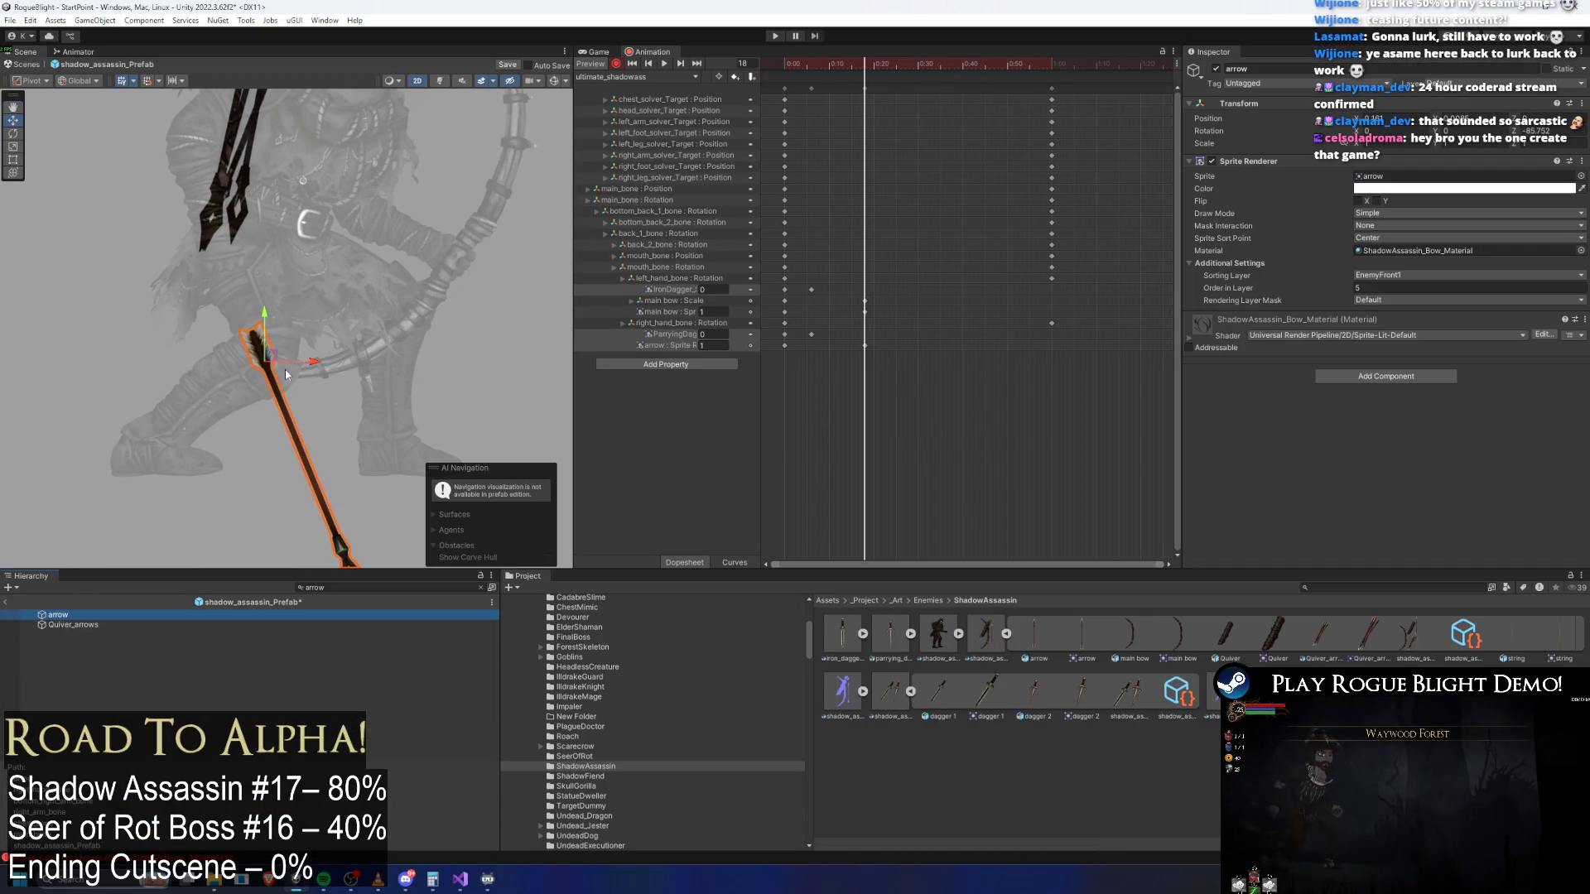
pyautogui.scroll(2, 275, 354)
pyautogui.moveTo(259, 358)
pyautogui.mouseDown()
pyautogui.moveTo(260, 178)
pyautogui.moveTo(265, 225)
pyautogui.mouseUp()
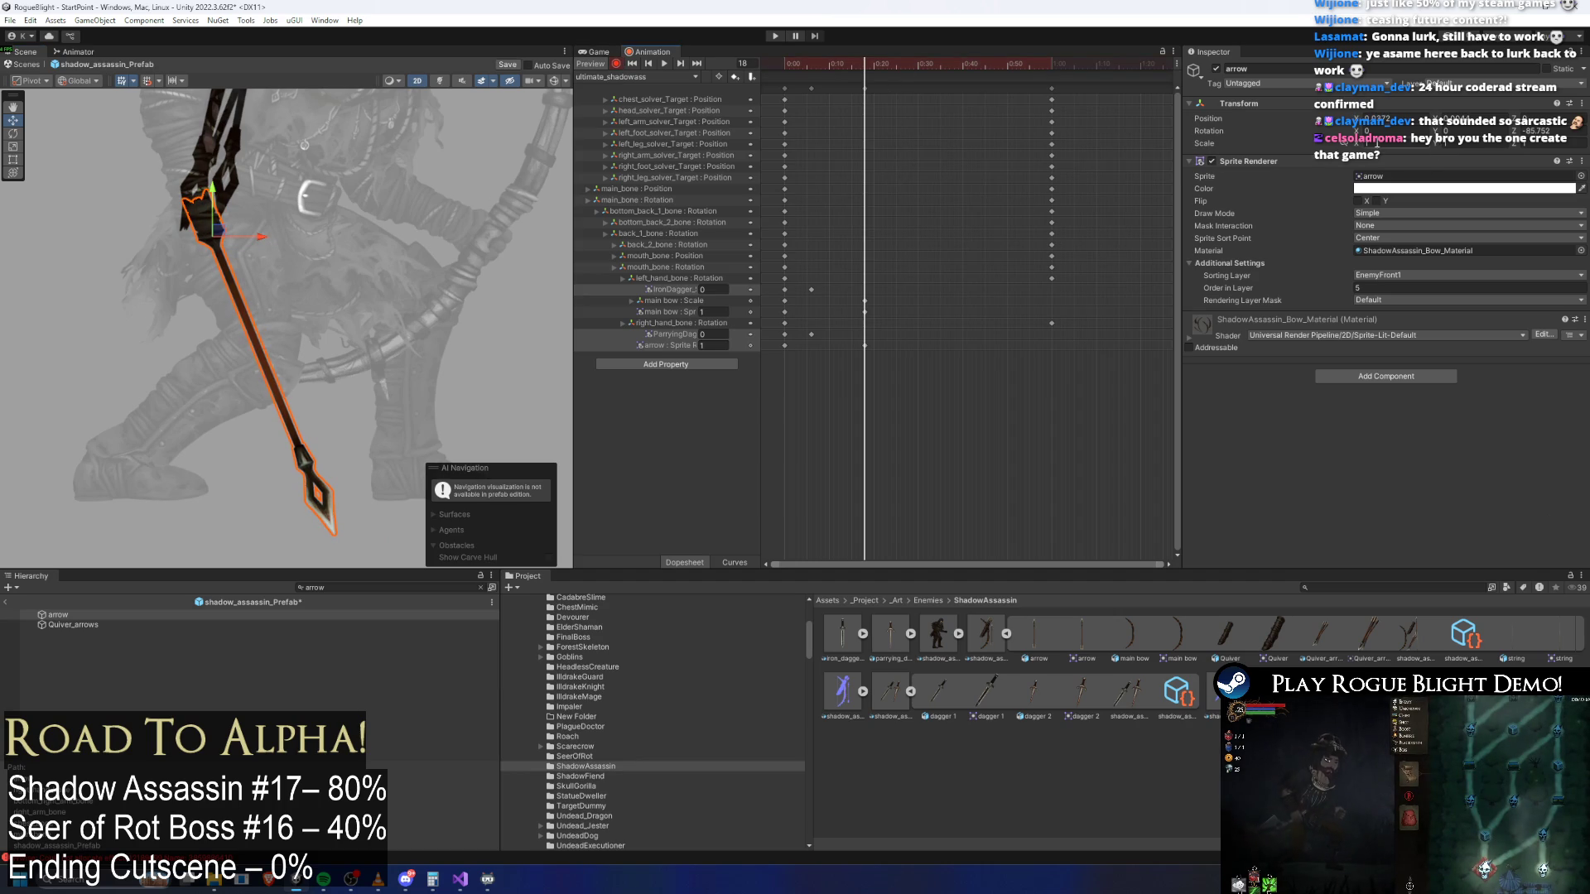
pyautogui.moveTo(1361, 147); pyautogui.dragTo(1427, 146)
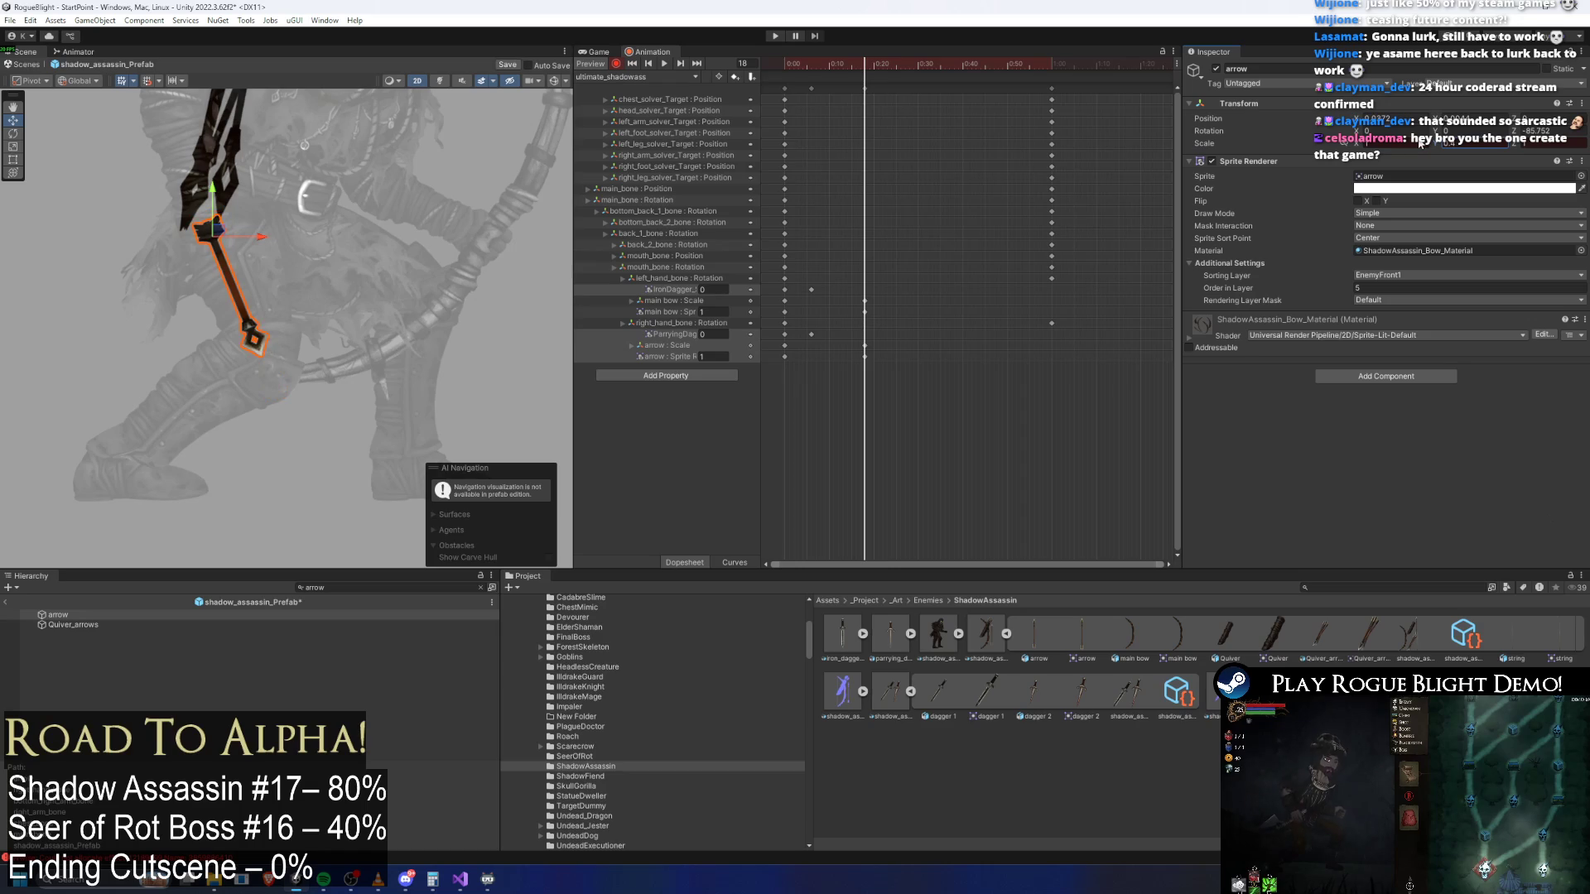
# Check the arrow scale key at frame 21, then preview the daggers-to-bow switch at frame 19
pyautogui.moveTo(855, 68)
pyautogui.mouseDown()
pyautogui.moveTo(838, 68)
pyautogui.moveTo(879, 69)
pyautogui.mouseUp()
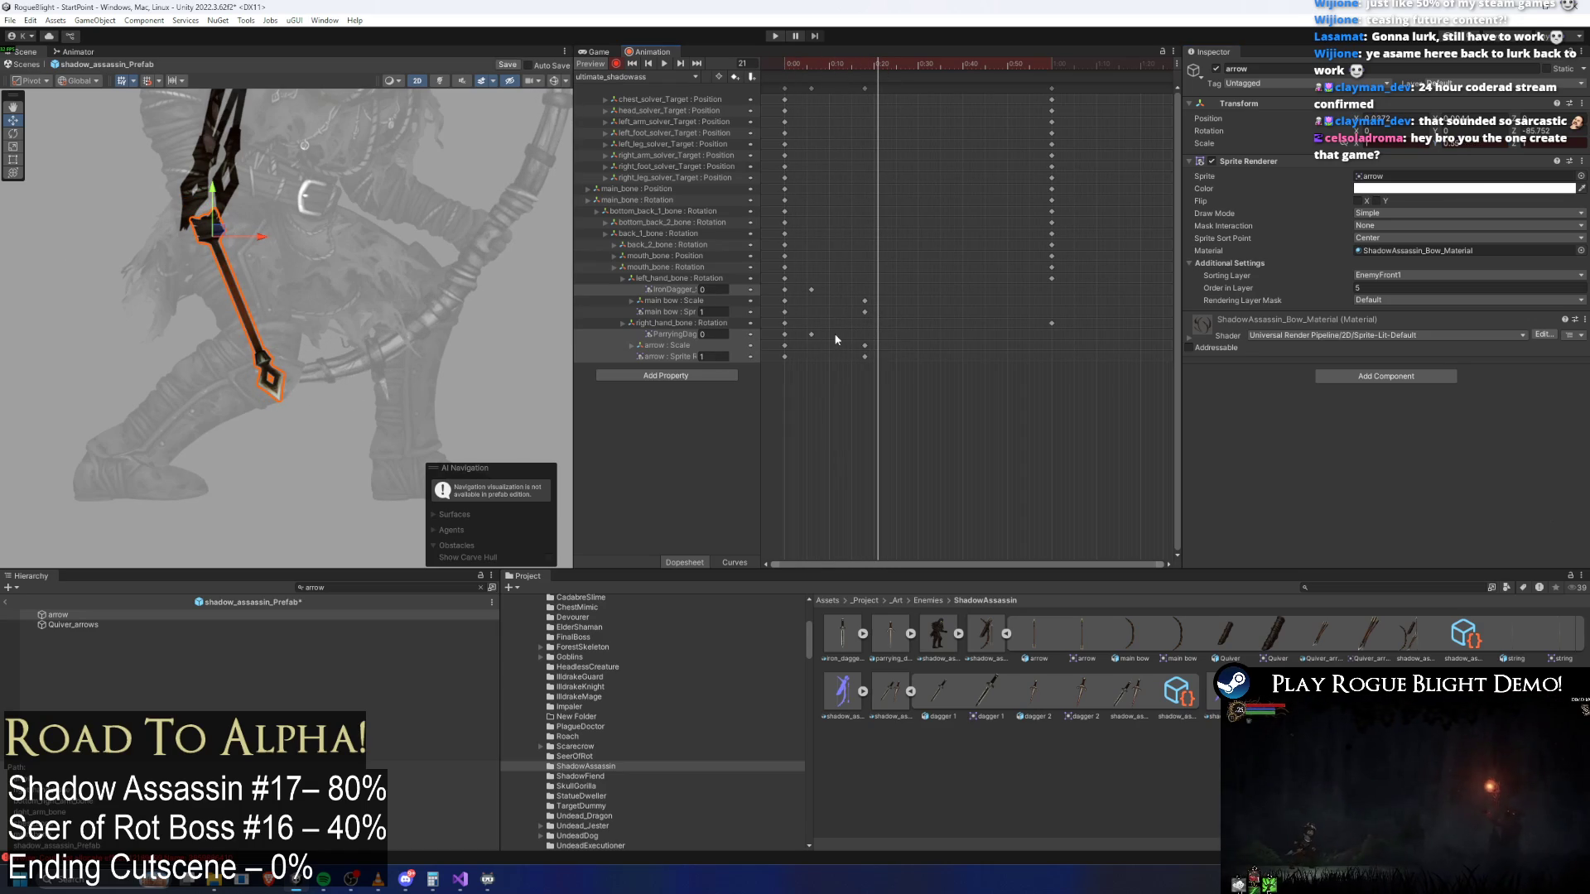
pyautogui.click(758, 345)
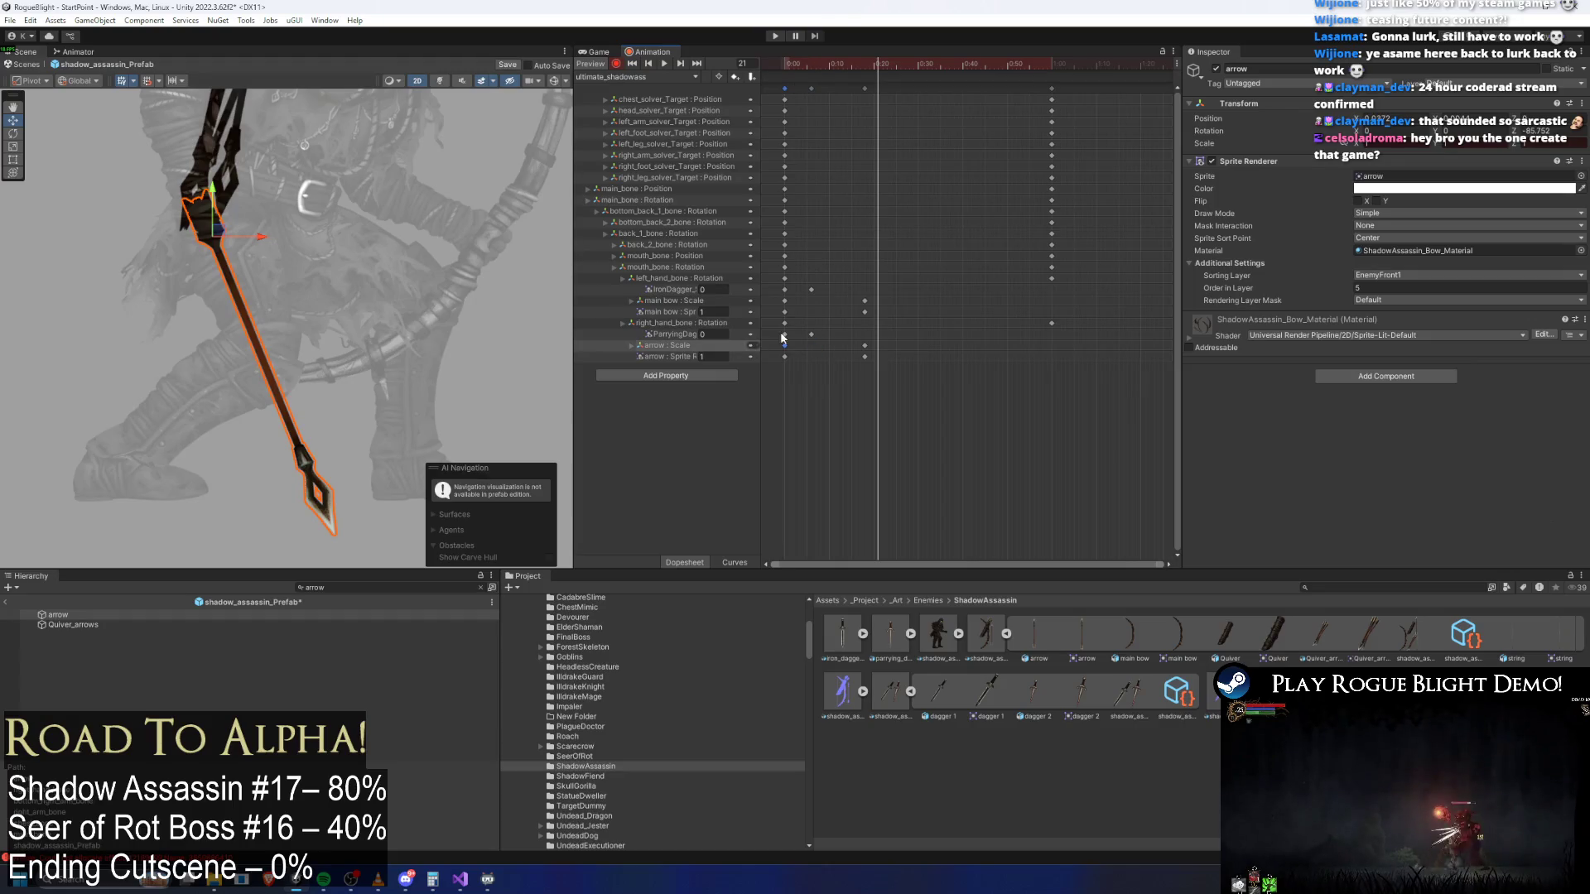
pyautogui.scroll(-2, 419, 144)
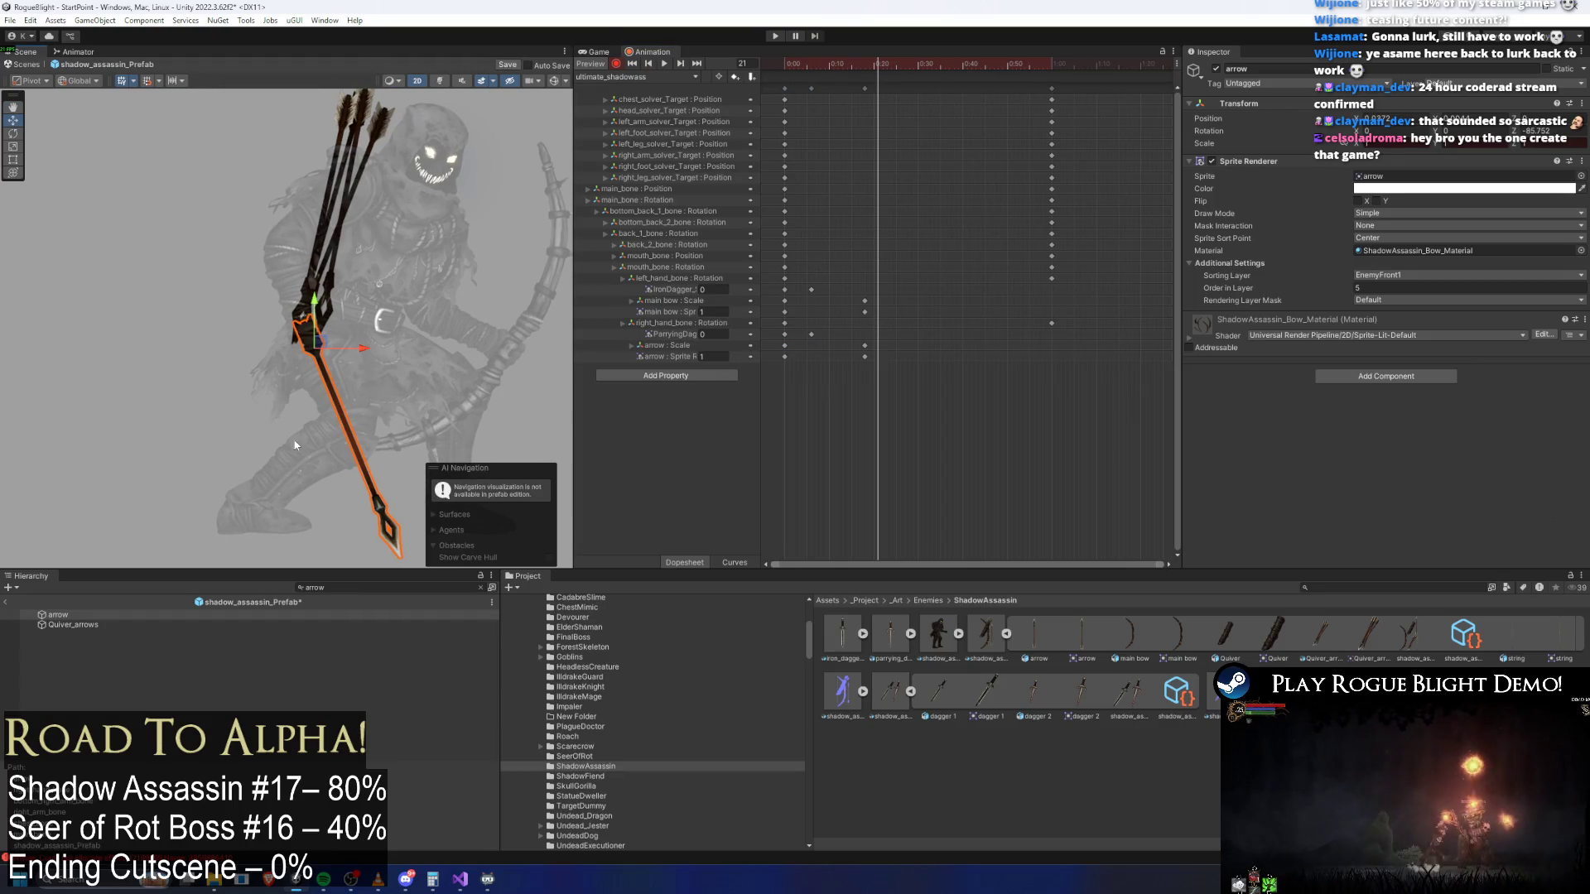
pyautogui.press('BackSpace')
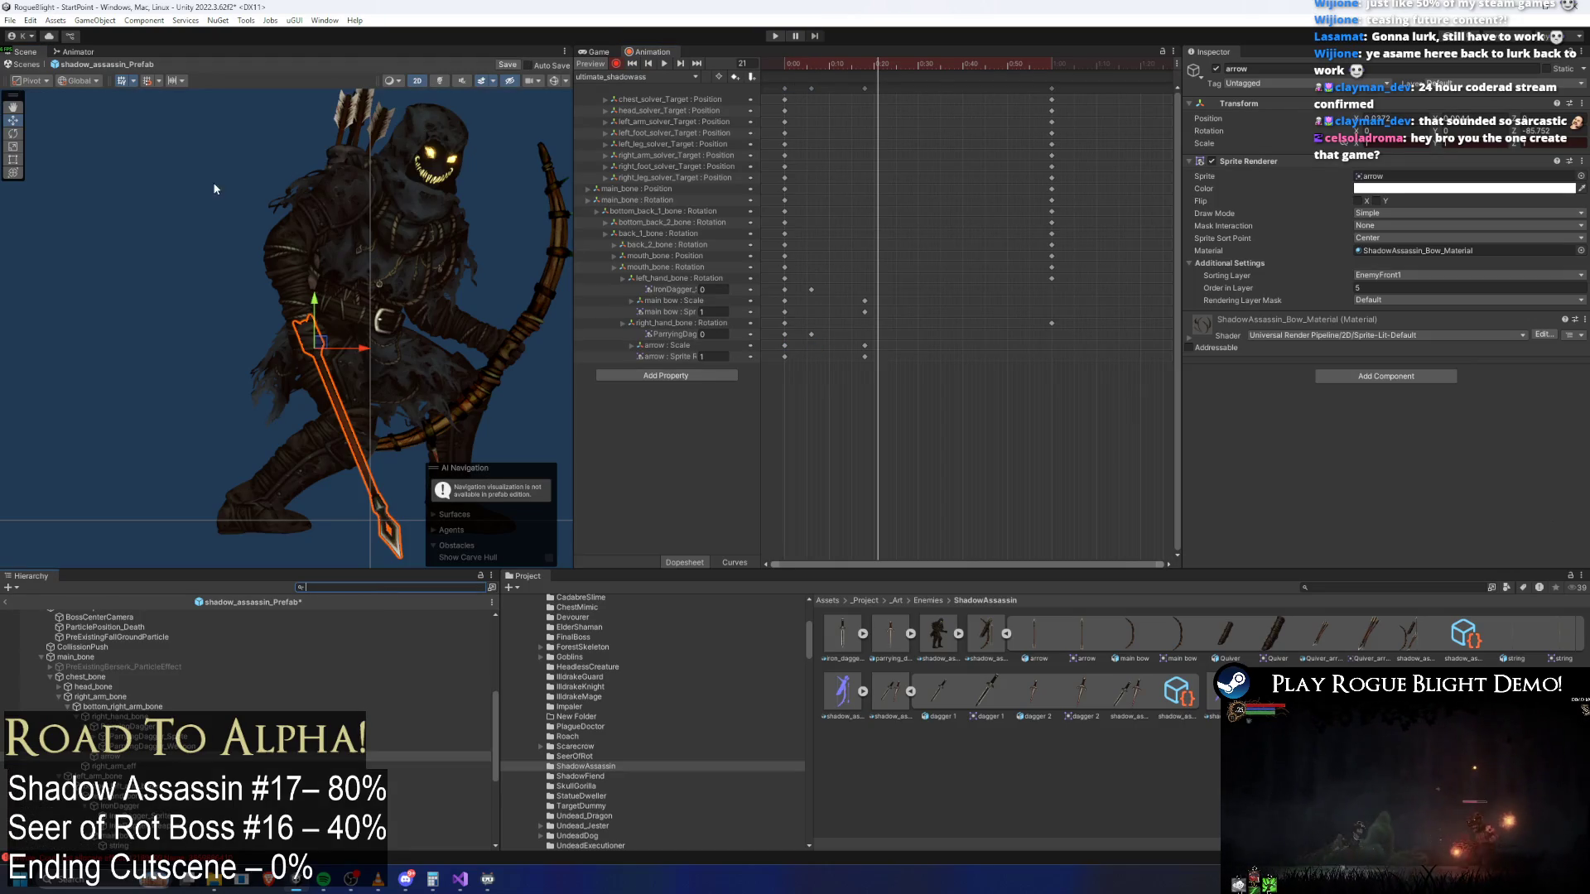
pyautogui.click(251, 177)
pyautogui.moveTo(817, 62)
pyautogui.mouseDown()
pyautogui.moveTo(784, 63)
pyautogui.moveTo(866, 63)
pyautogui.moveTo(774, 62)
pyautogui.moveTo(802, 62)
pyautogui.mouseUp()
pyautogui.click(866, 66)
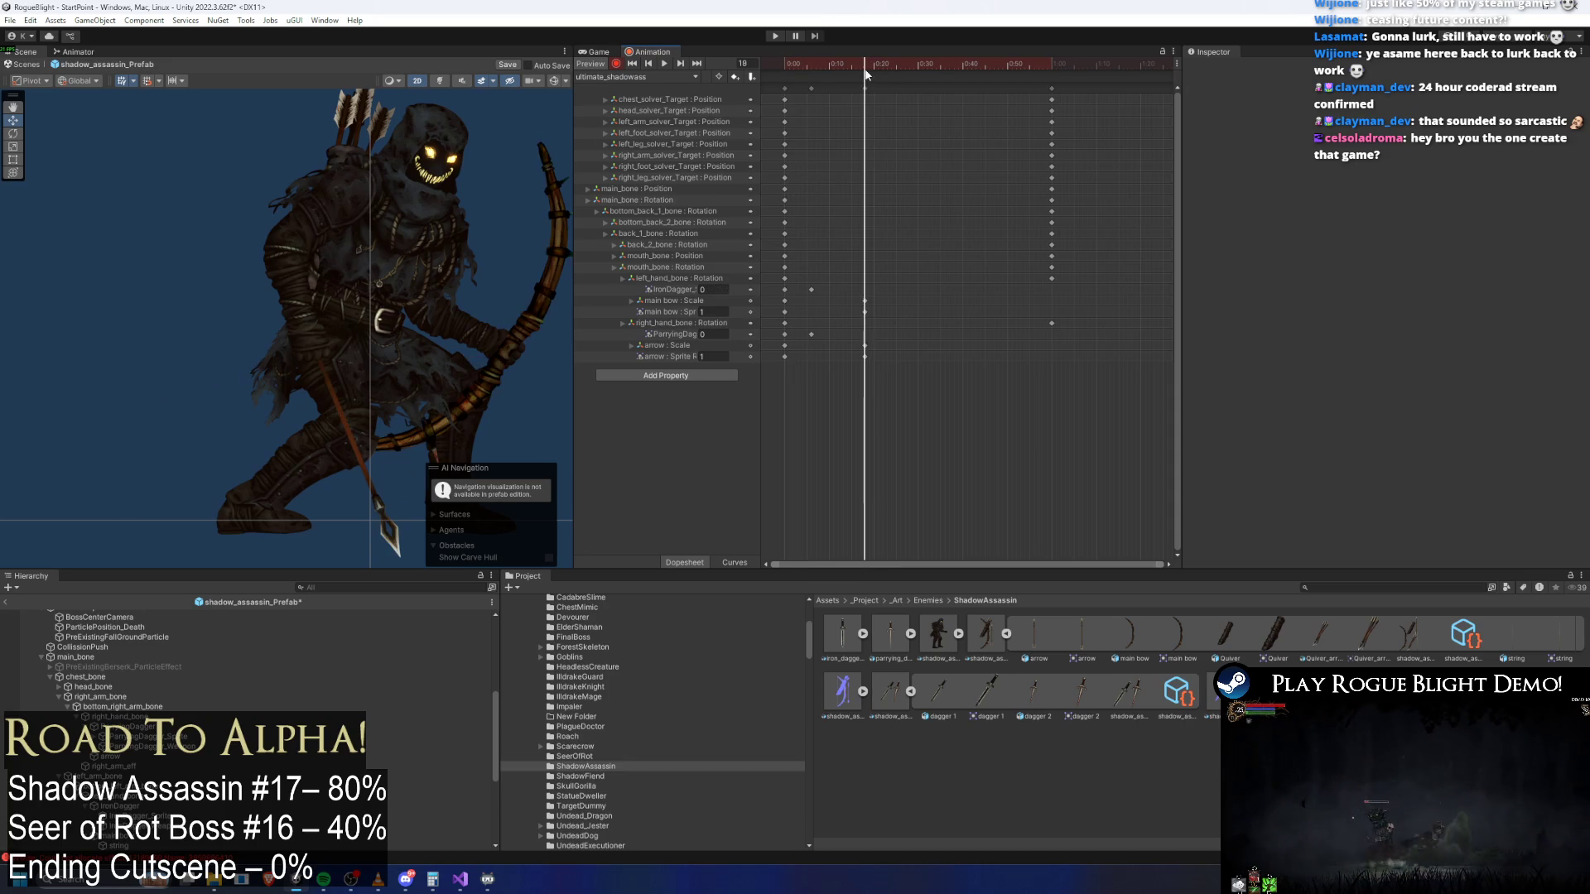
# Show the skeleton bones, then shift the body via main_bone and lean the upper body back
pyautogui.scroll(2, 354, 230)
pyautogui.click(554, 80)
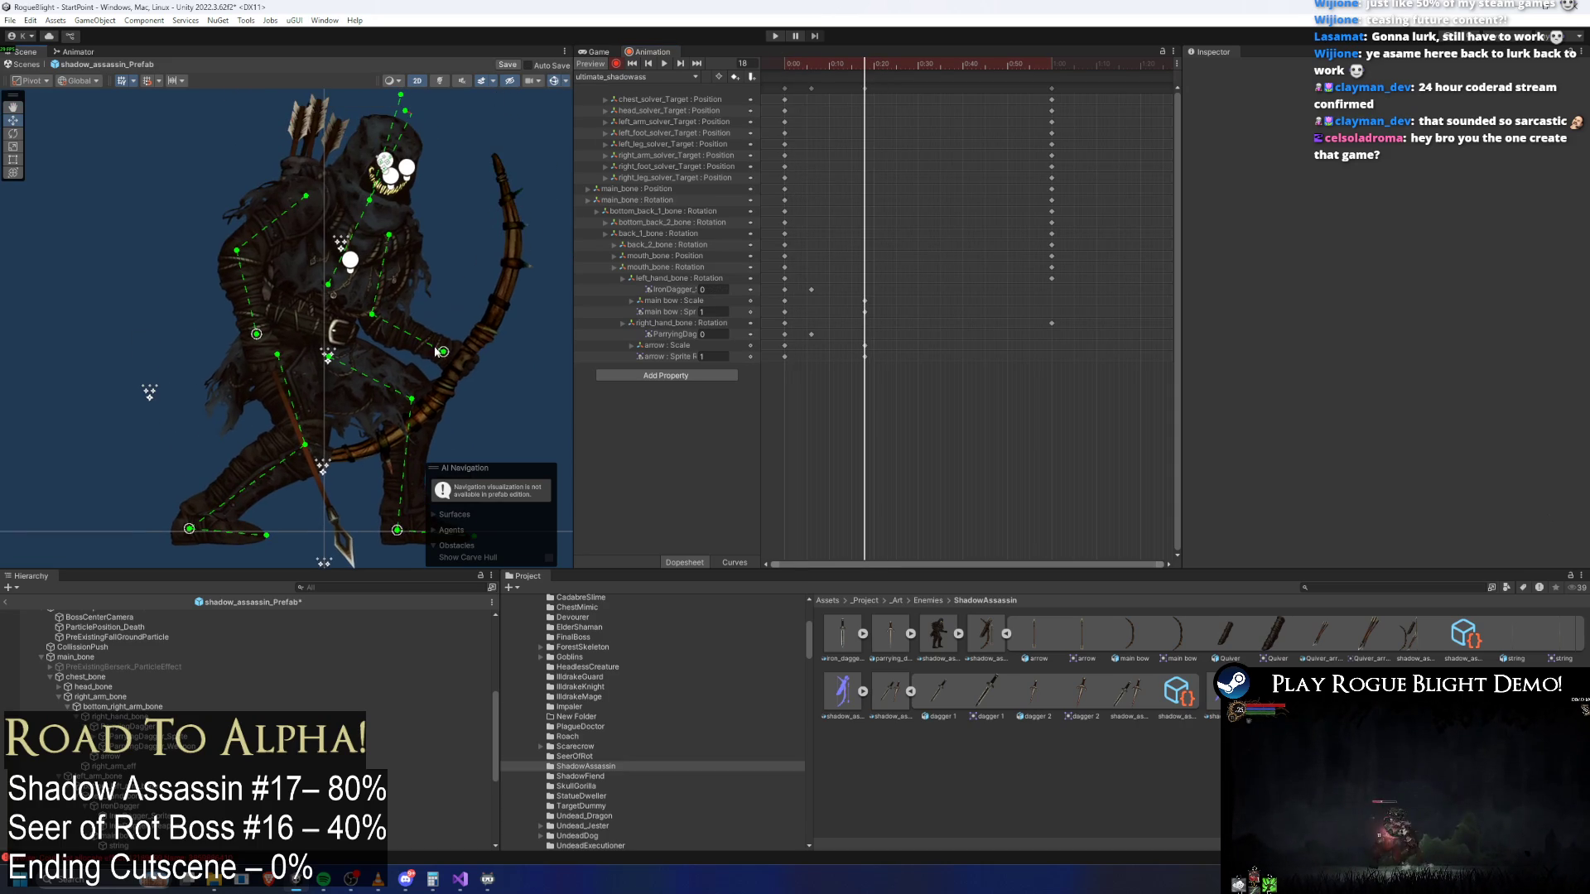
pyautogui.click(313, 326)
pyautogui.moveTo(316, 348); pyautogui.dragTo(345, 279)
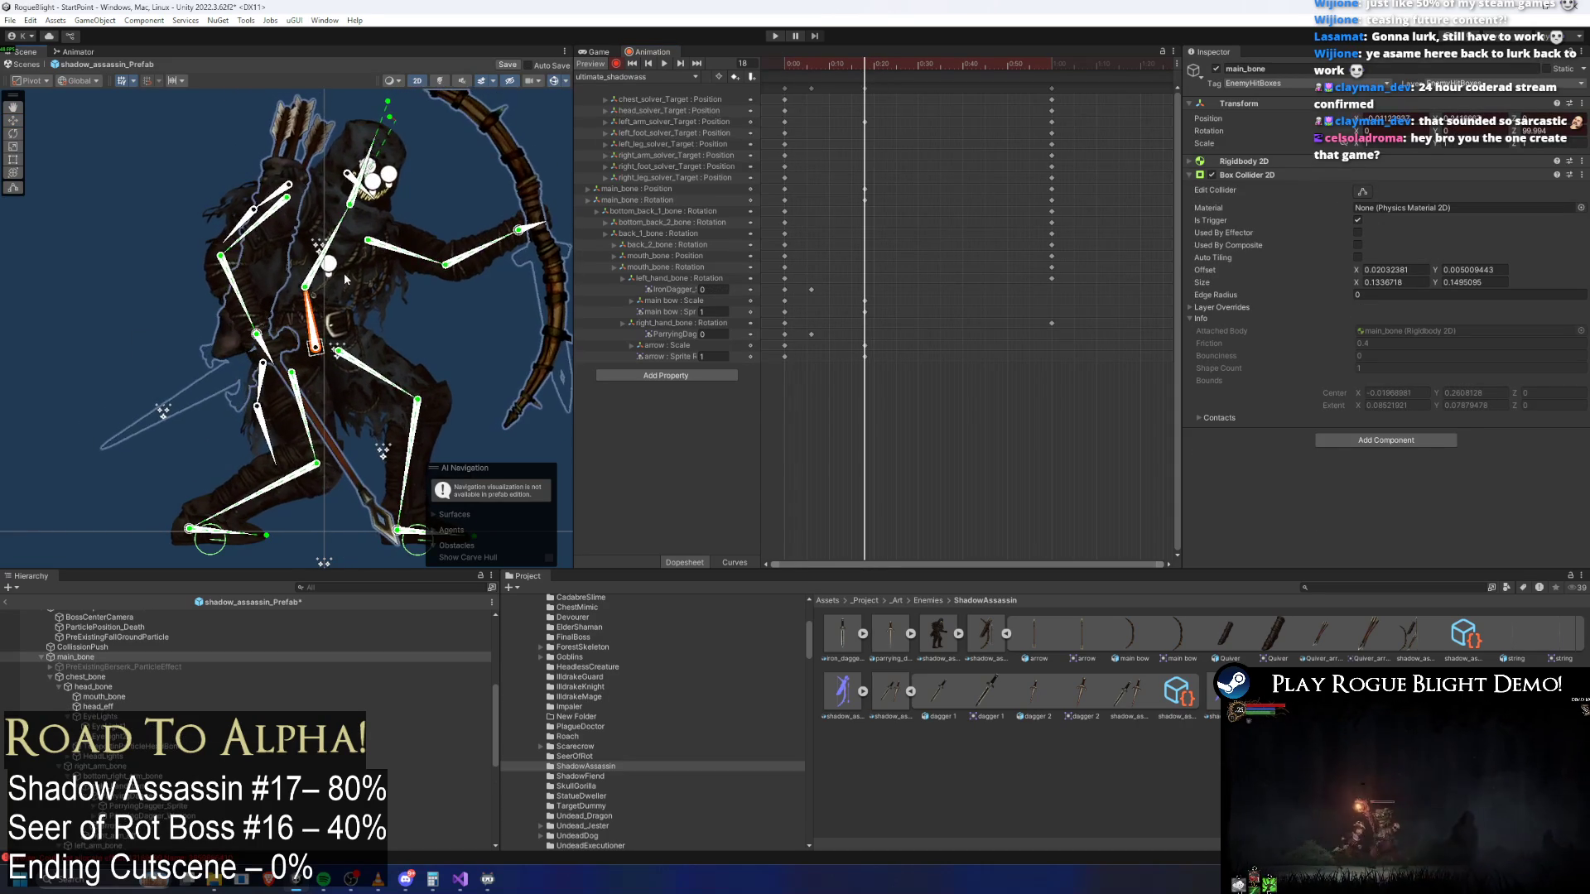
pyautogui.scroll(-2, 324, 352)
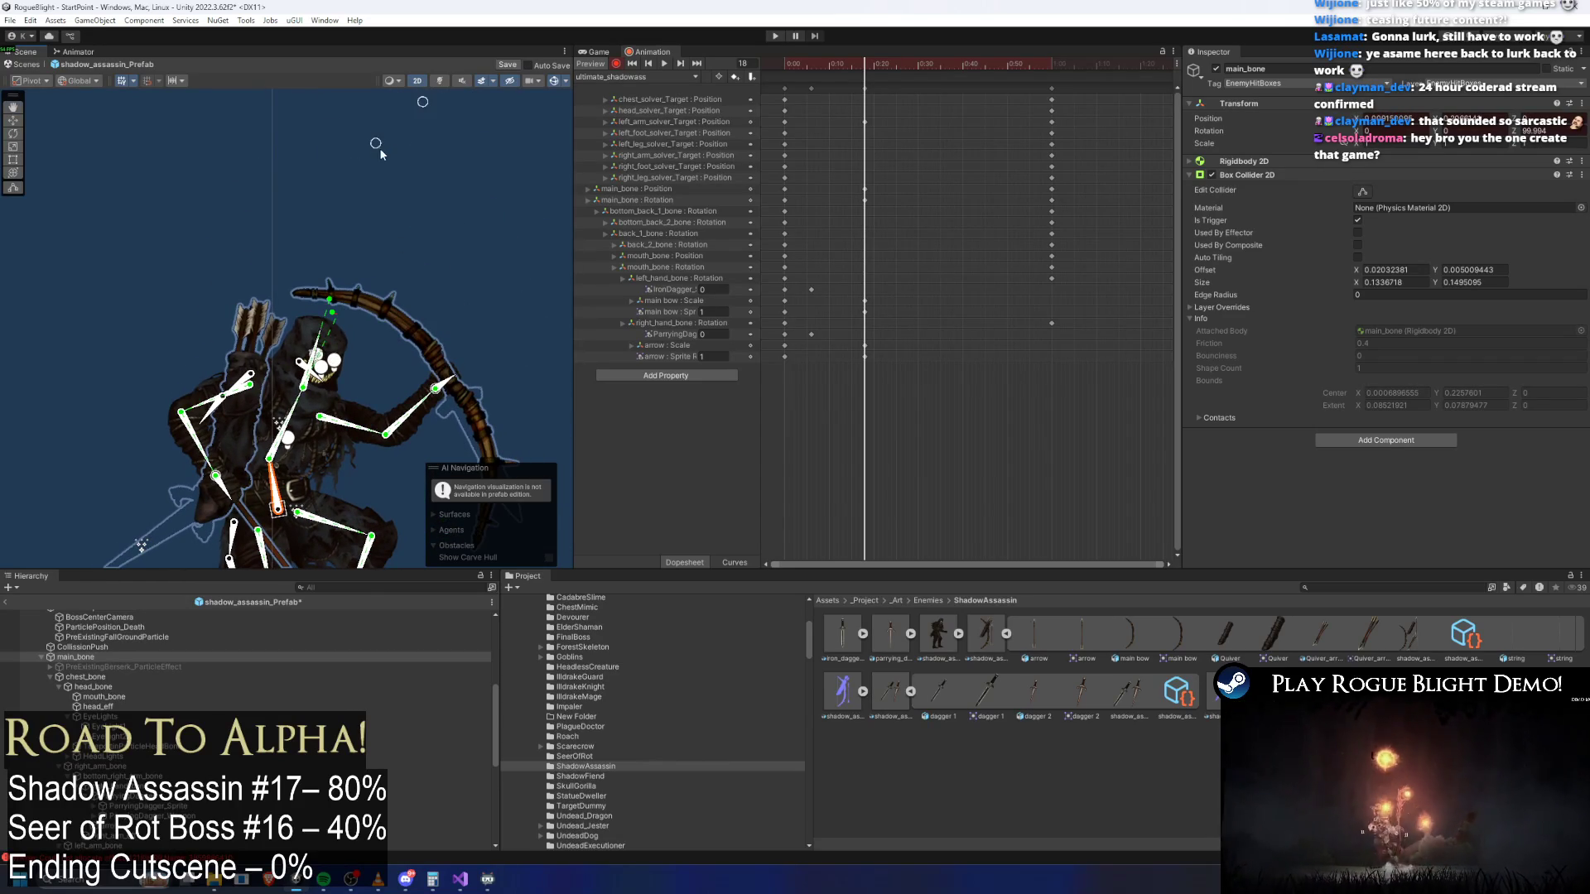
pyautogui.moveTo(422, 102)
pyautogui.mouseDown()
pyautogui.moveTo(251, 140)
pyautogui.moveTo(326, 176)
pyautogui.moveTo(279, 162)
pyautogui.mouseUp()
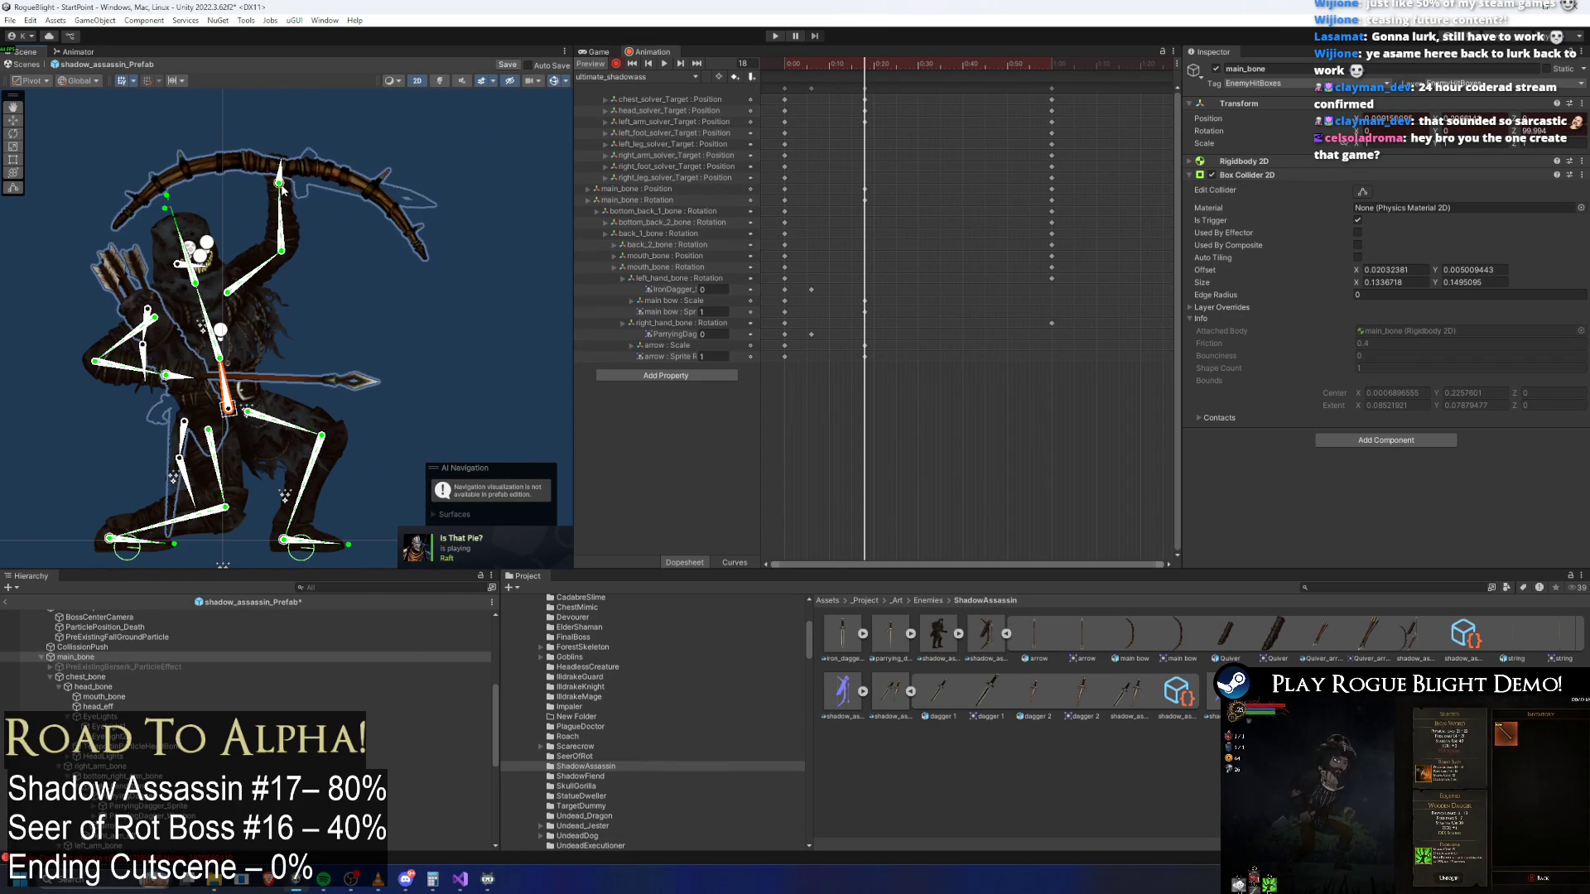
# Raise the left arm, swing the bow arm, lower the drawing hand, undo the stray hand move, and play
pyautogui.moveTo(166, 377)
pyautogui.mouseDown()
pyautogui.moveTo(248, 273)
pyautogui.moveTo(389, 240)
pyautogui.moveTo(347, 245)
pyautogui.mouseUp()
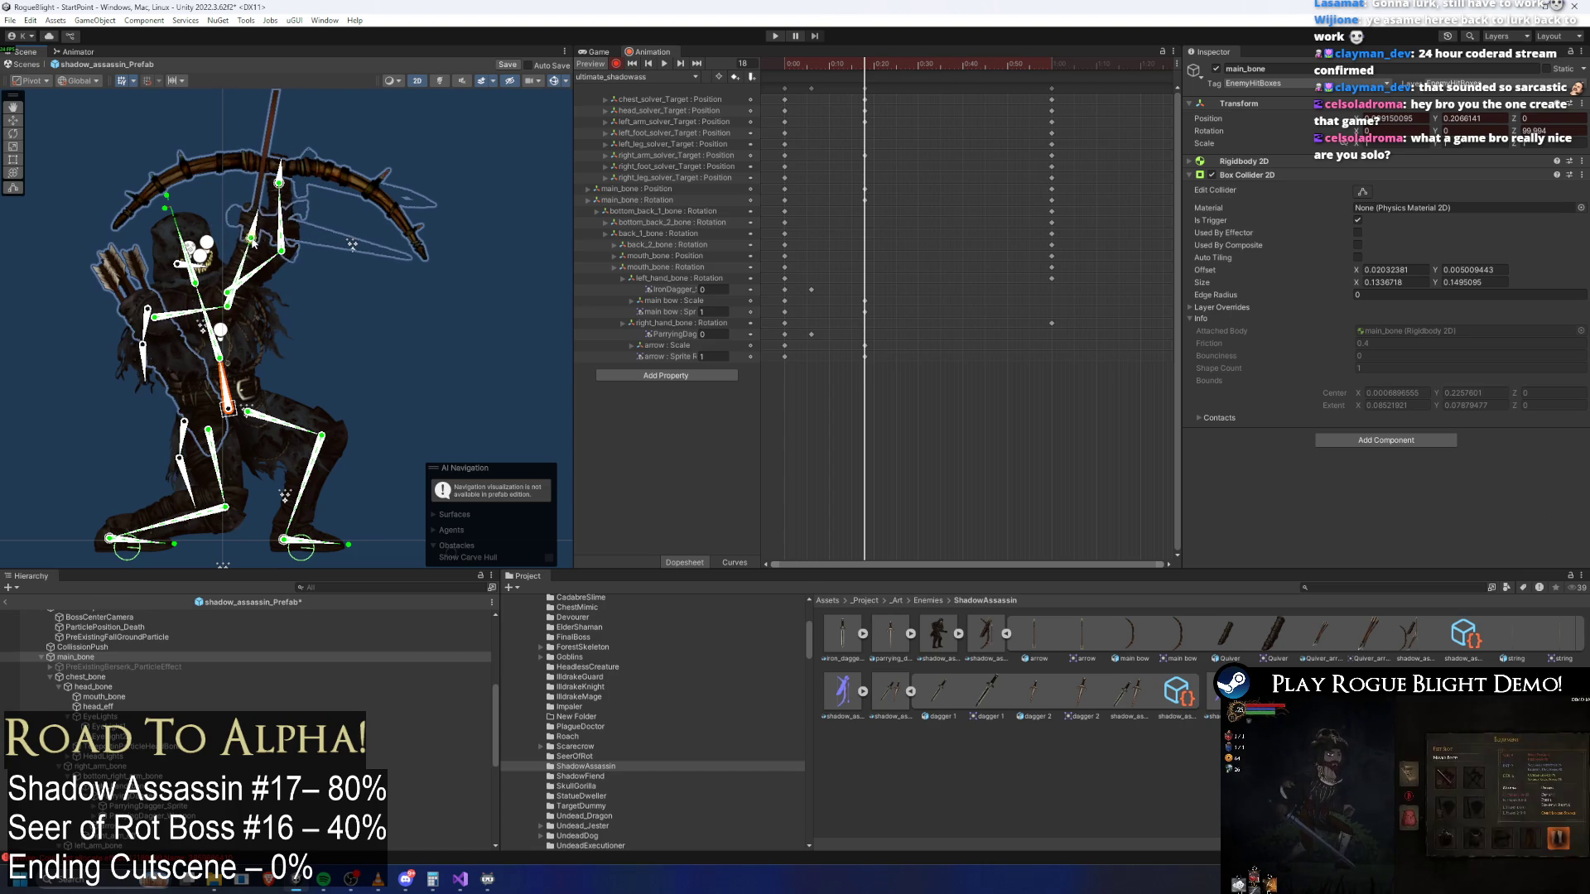
pyautogui.moveTo(282, 188); pyautogui.dragTo(263, 182)
pyautogui.moveTo(262, 242); pyautogui.dragTo(259, 214)
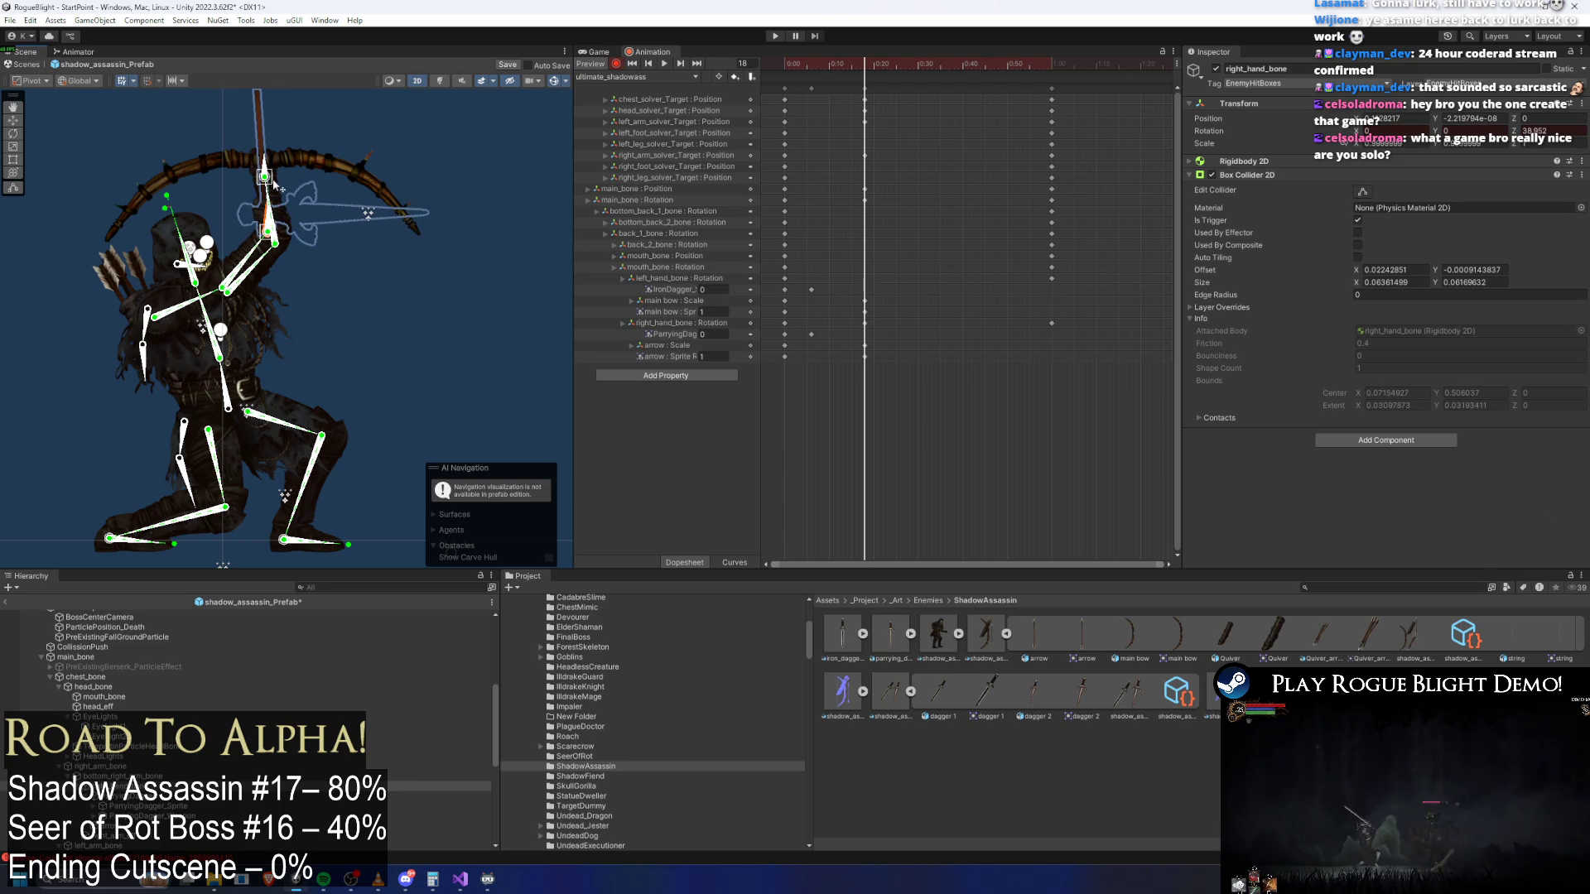
pyautogui.moveTo(275, 178); pyautogui.dragTo(269, 176)
pyautogui.hotkey('ctrl', 'z')
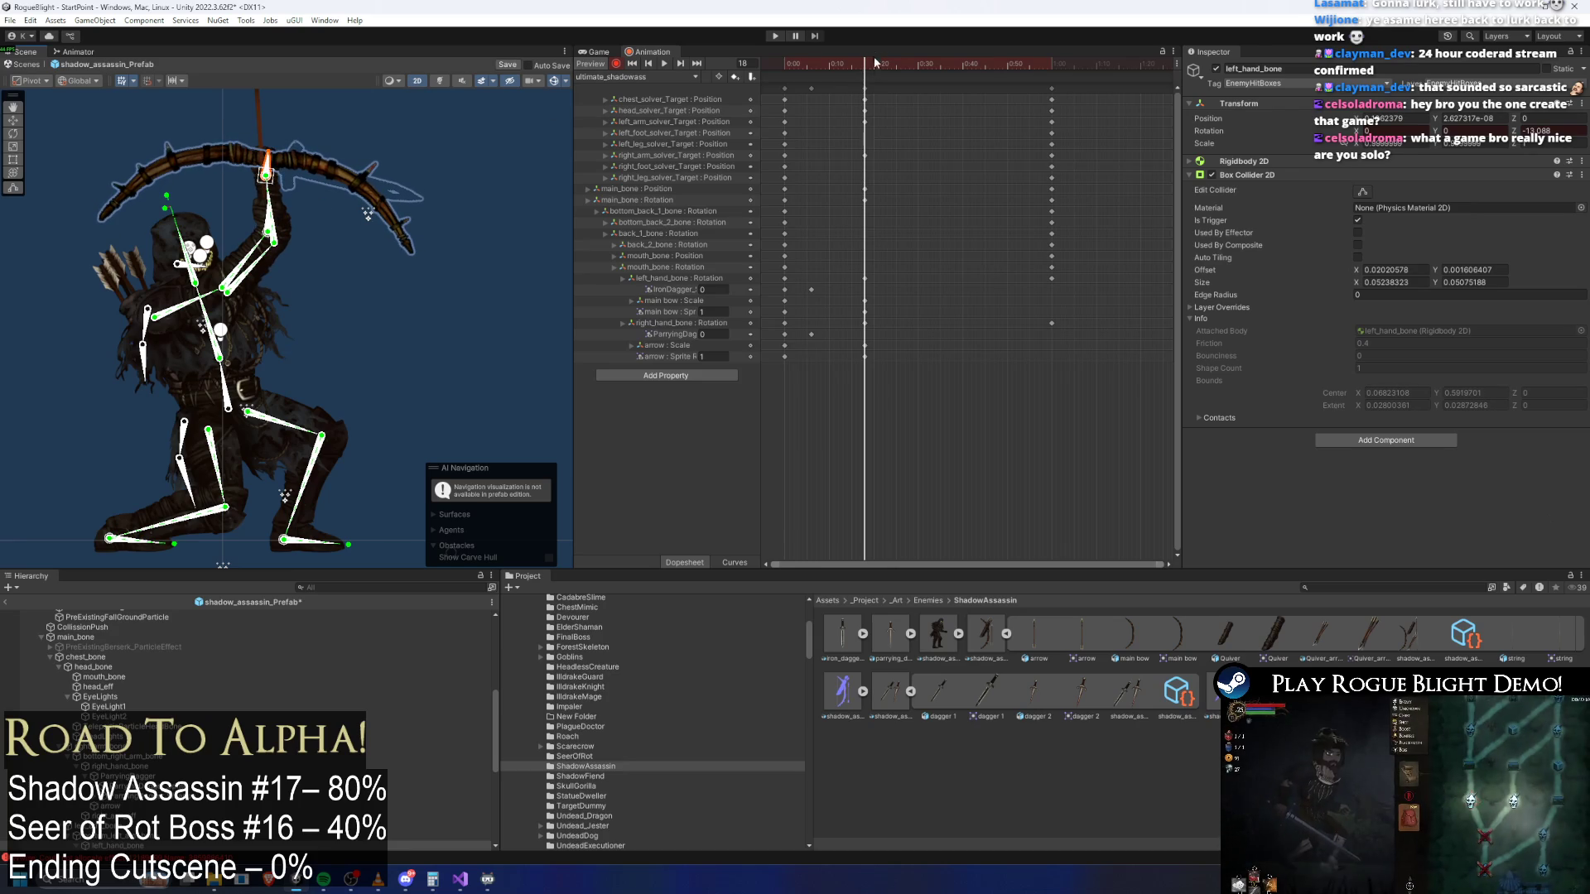
pyautogui.click(664, 64)
pyautogui.click(459, 161)
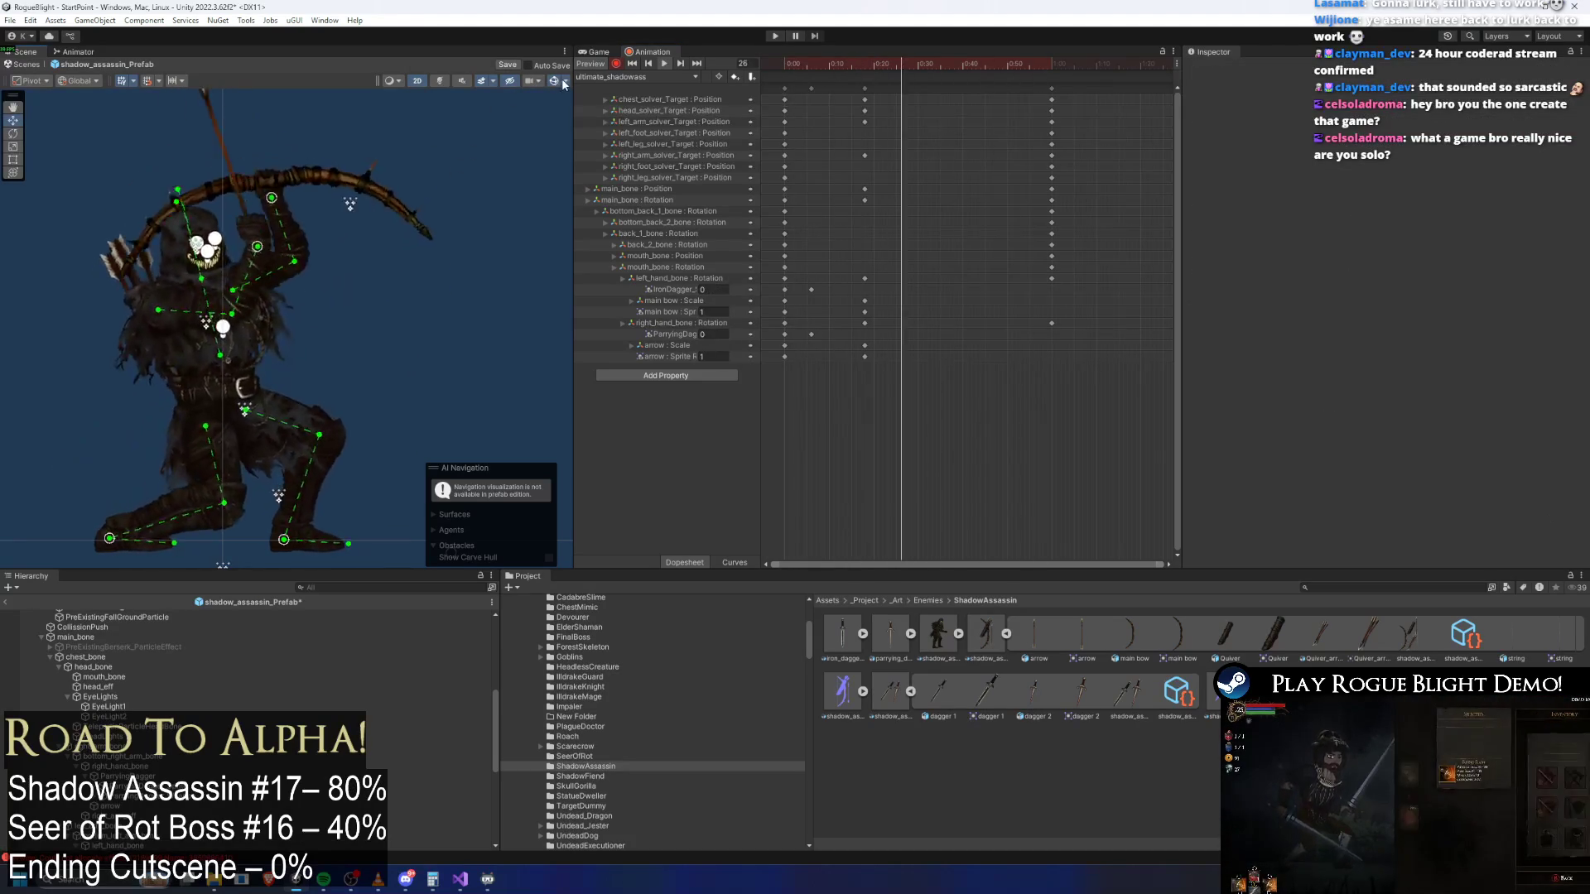
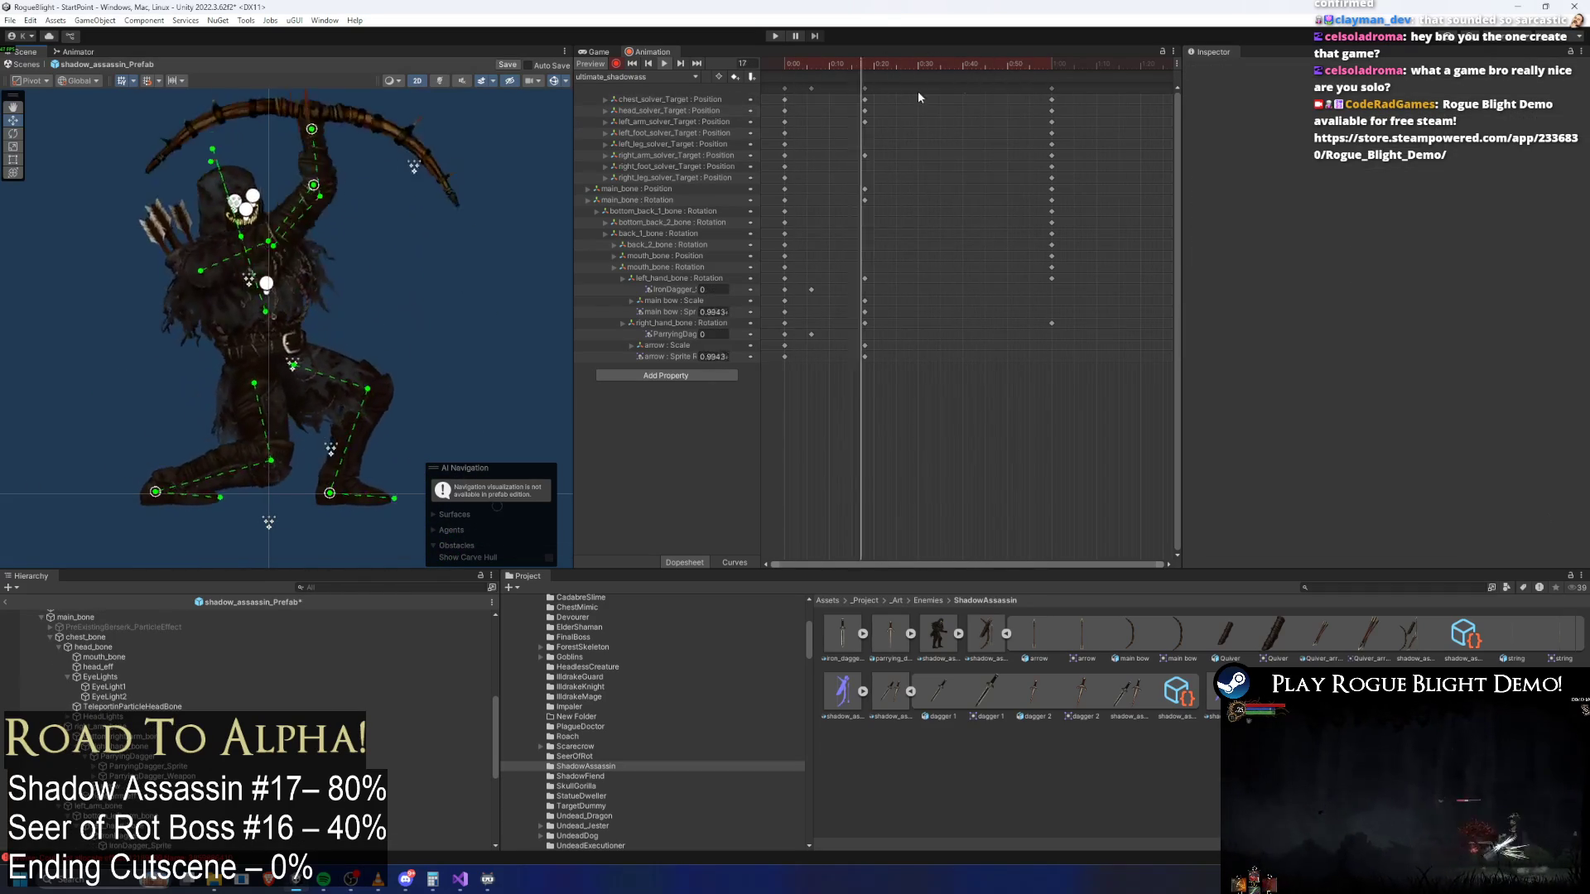
# Scrub and play the bow-shot clip to preview the bow draw through its final frame
pyautogui.moveTo(833, 55)
pyautogui.mouseDown()
pyautogui.moveTo(856, 52)
pyautogui.moveTo(872, 81)
pyautogui.moveTo(934, 60)
pyautogui.moveTo(1073, 88)
pyautogui.mouseUp()
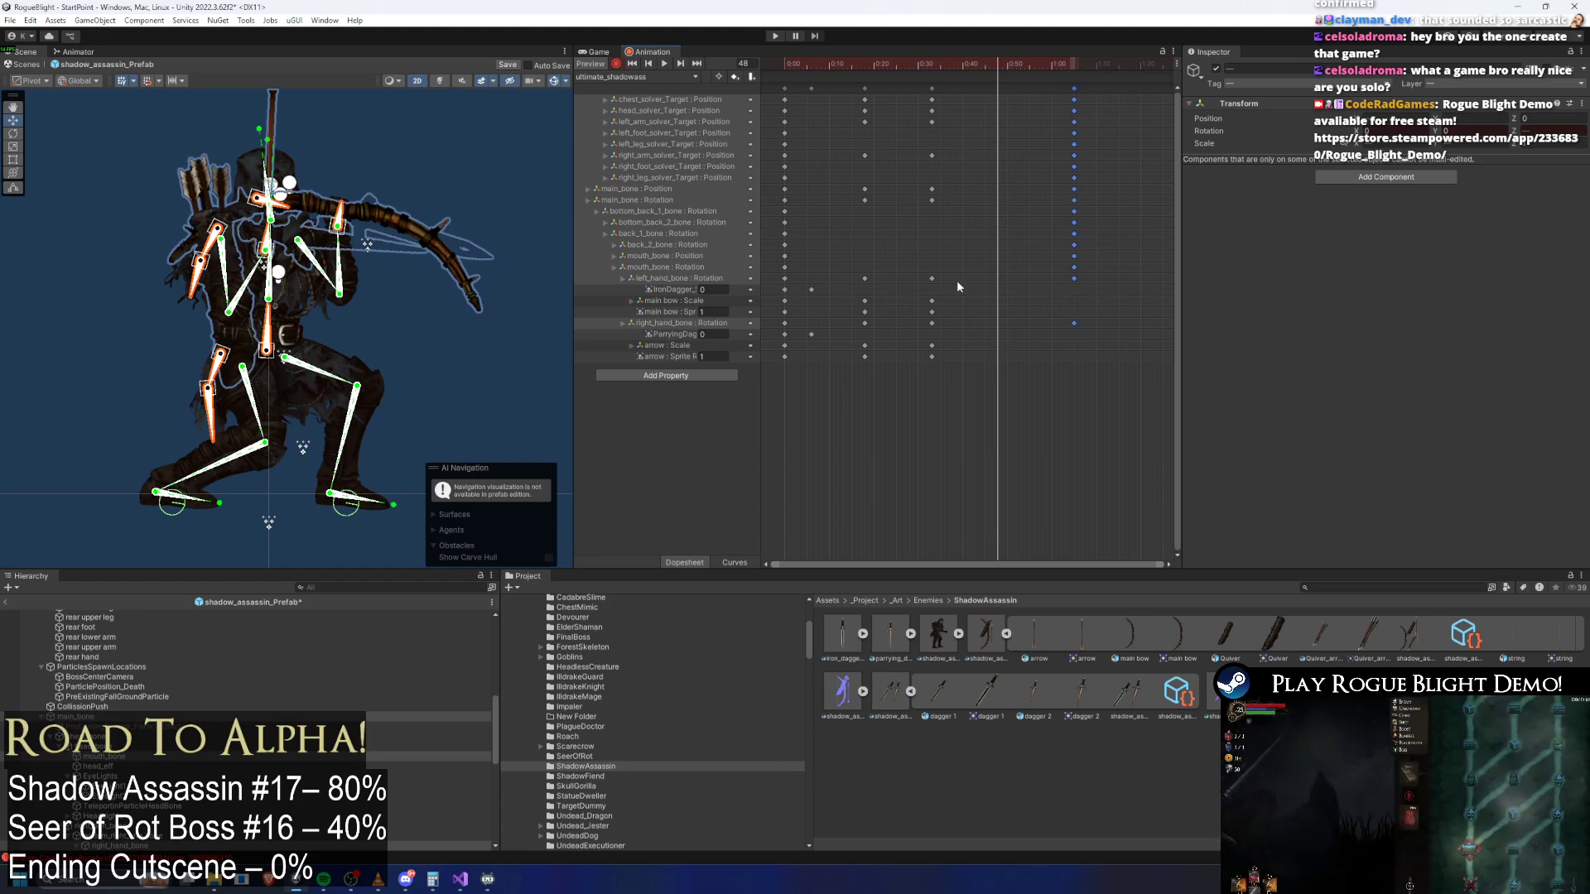
pyautogui.click(798, 296)
pyautogui.click(1075, 65)
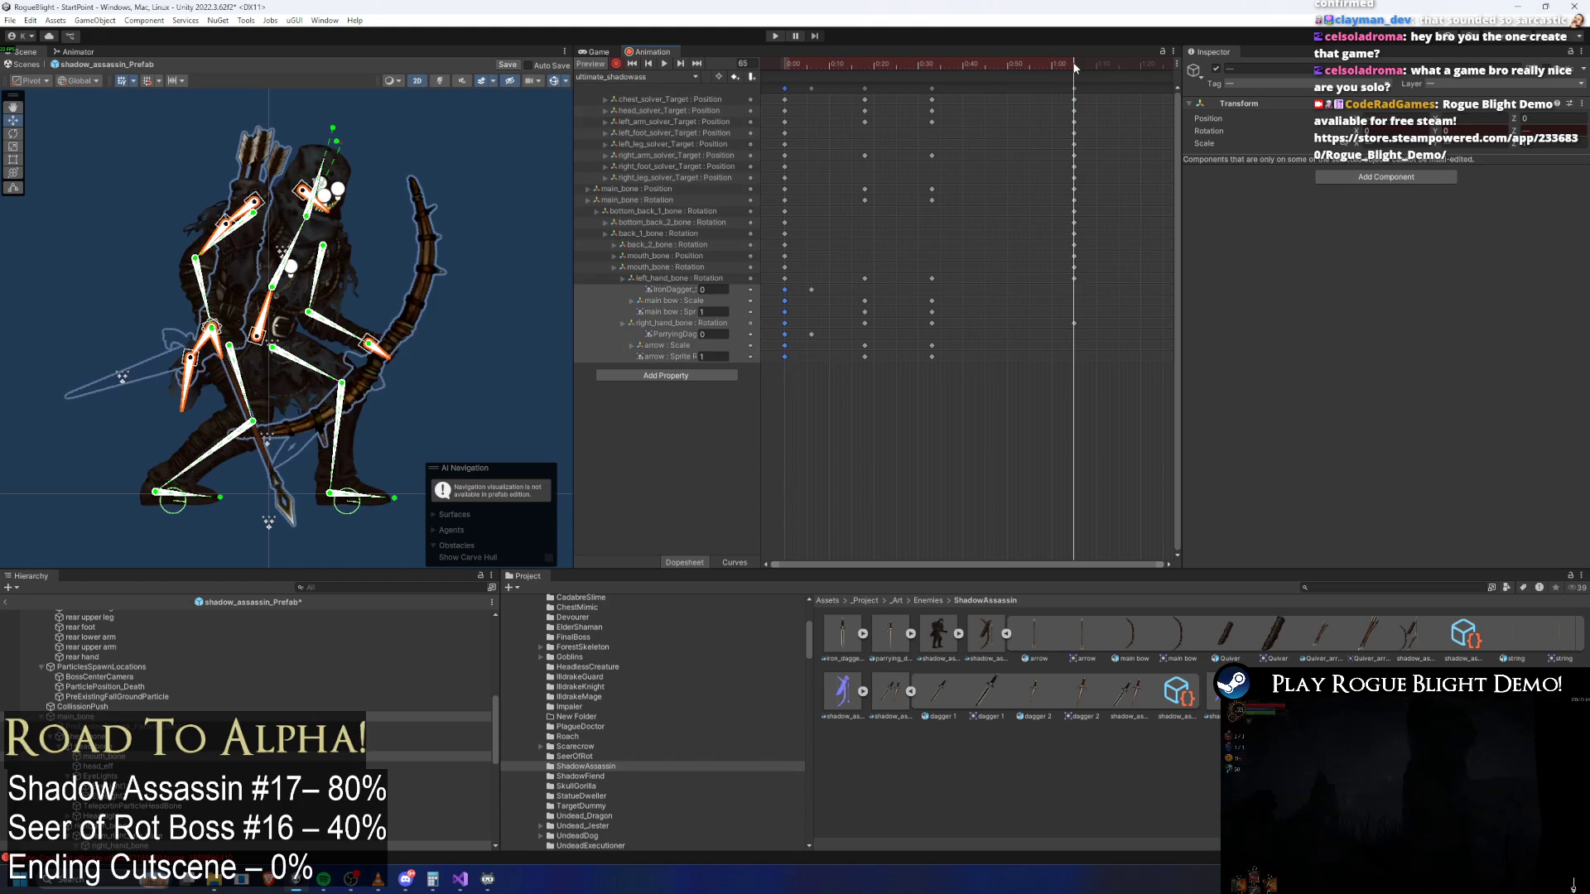
pyautogui.press('space')
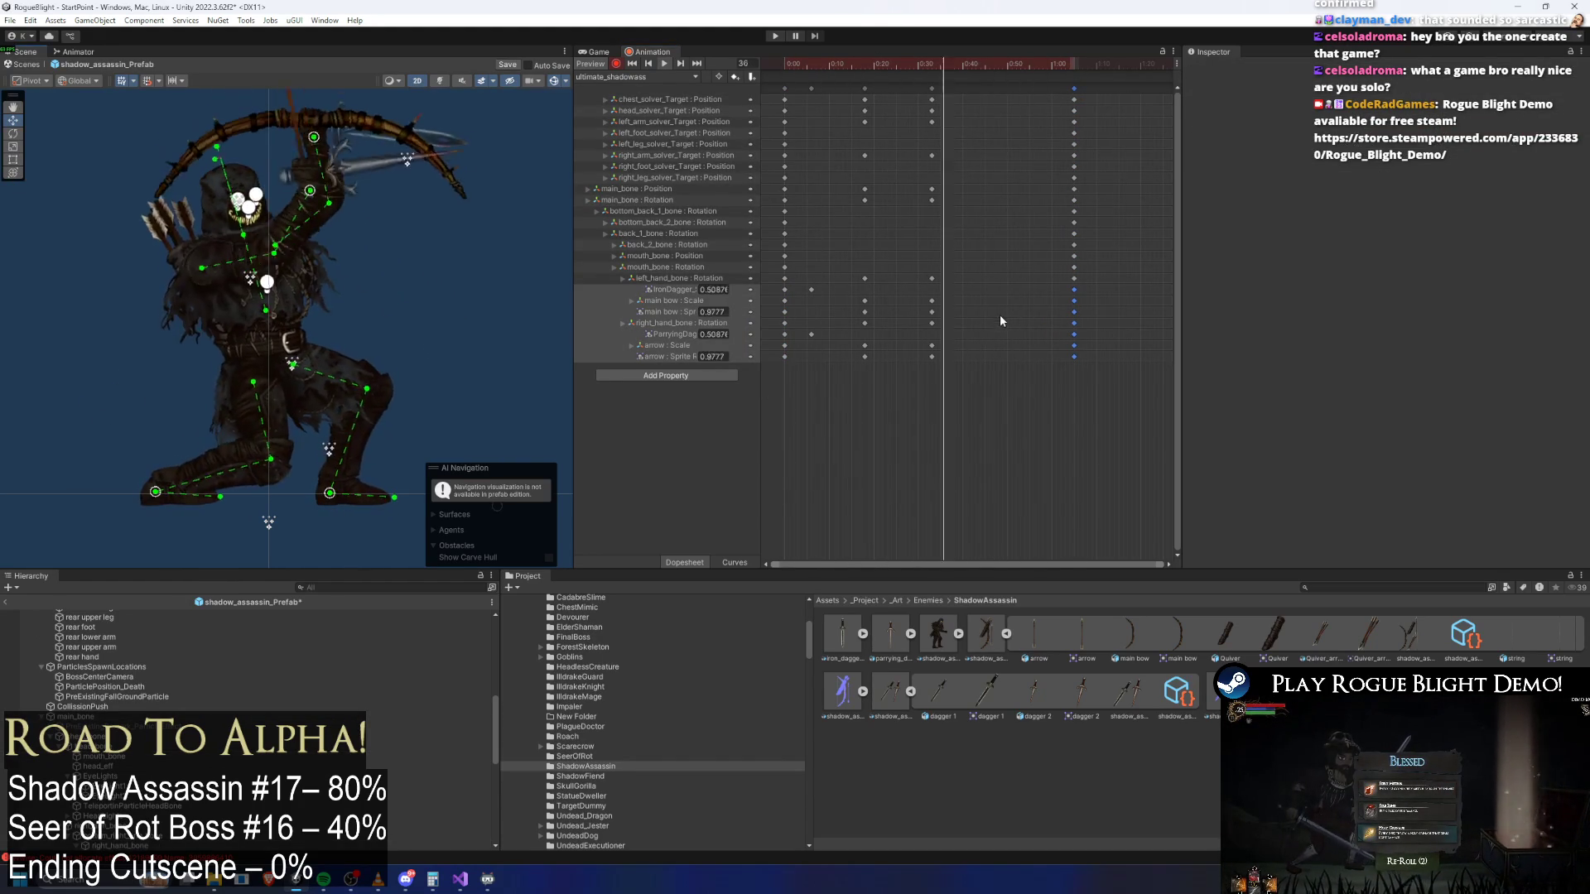
# Paste the 0:05 weapon-visibility keys at frame 52
pyautogui.moveTo(842, 273); pyautogui.dragTo(807, 344)
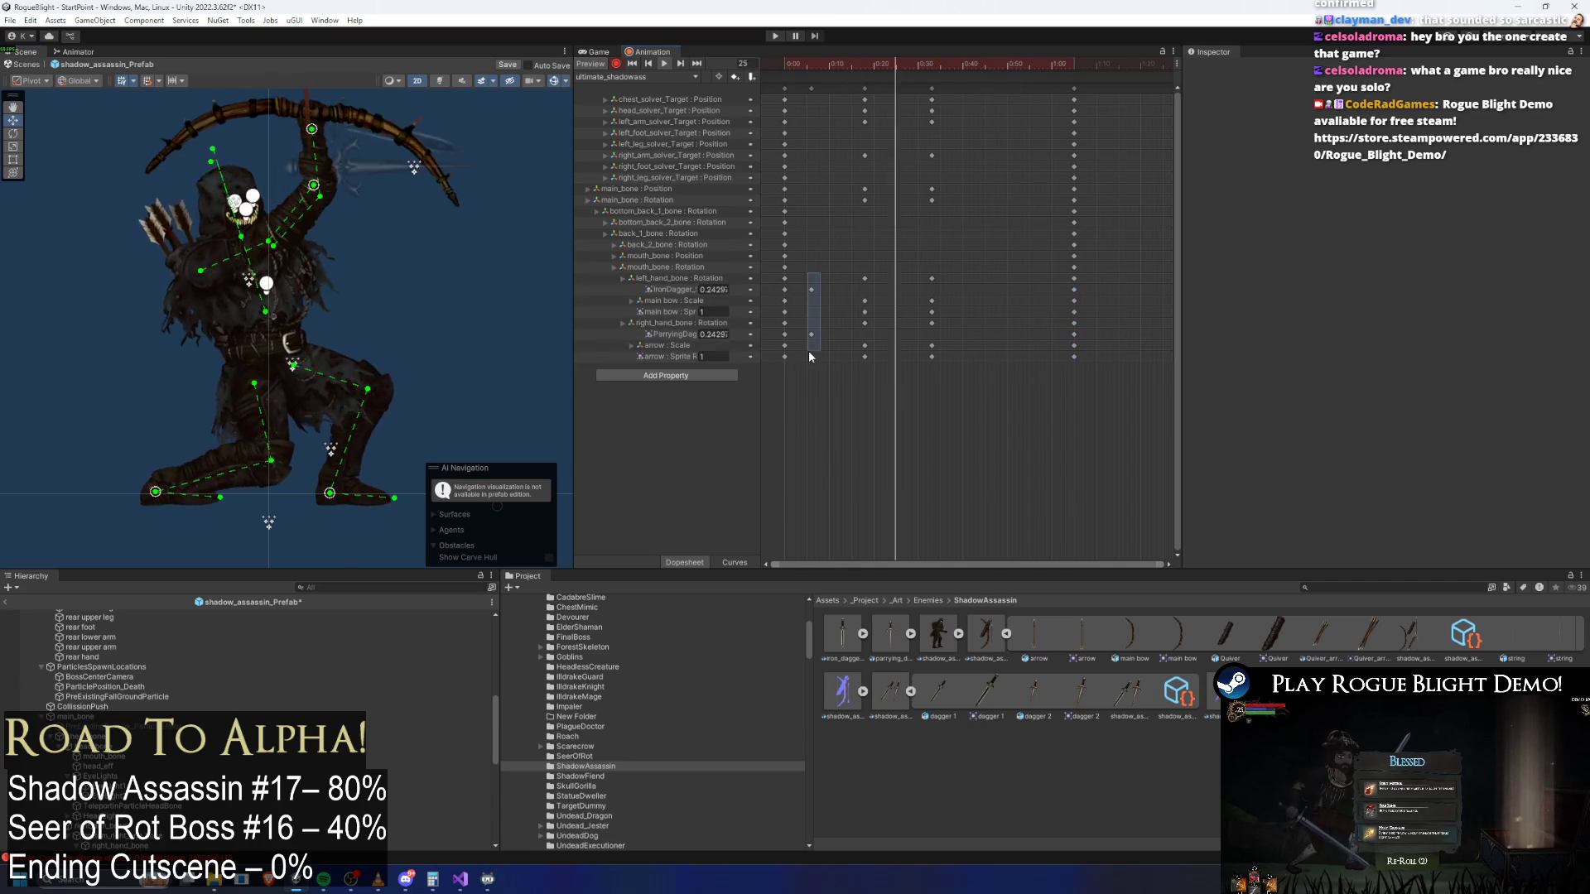
pyautogui.click(1018, 73)
pyautogui.hotkey('ctrl', 'v')
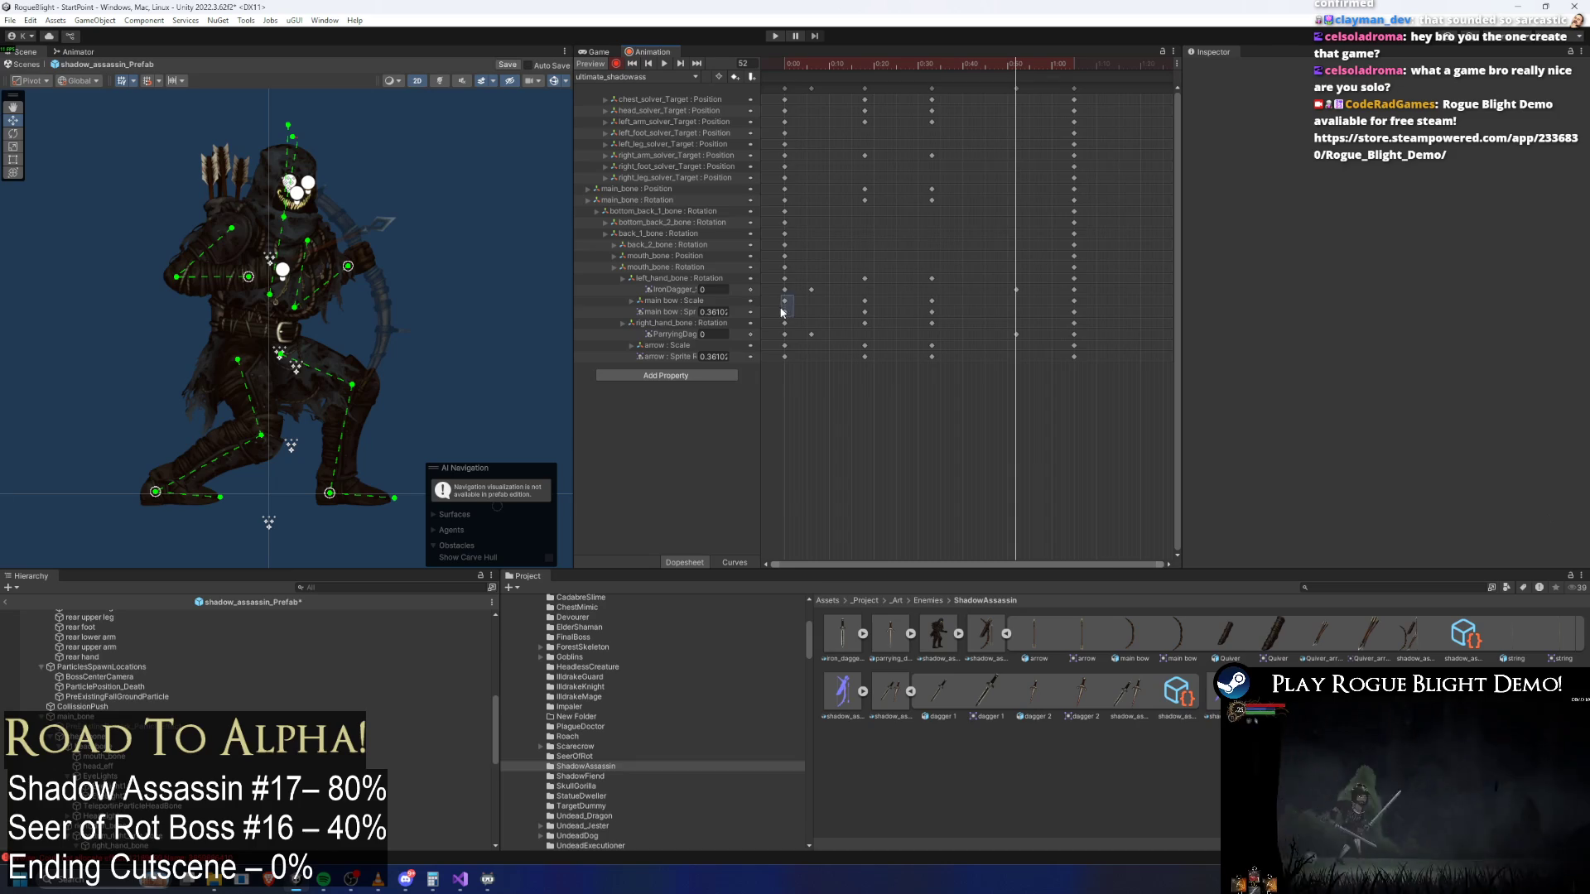
# Inspect the starting main bow, arrow, IronDagger and right-hand keys, then review the earlier pose
pyautogui.moveTo(793, 309); pyautogui.dragTo(778, 296)
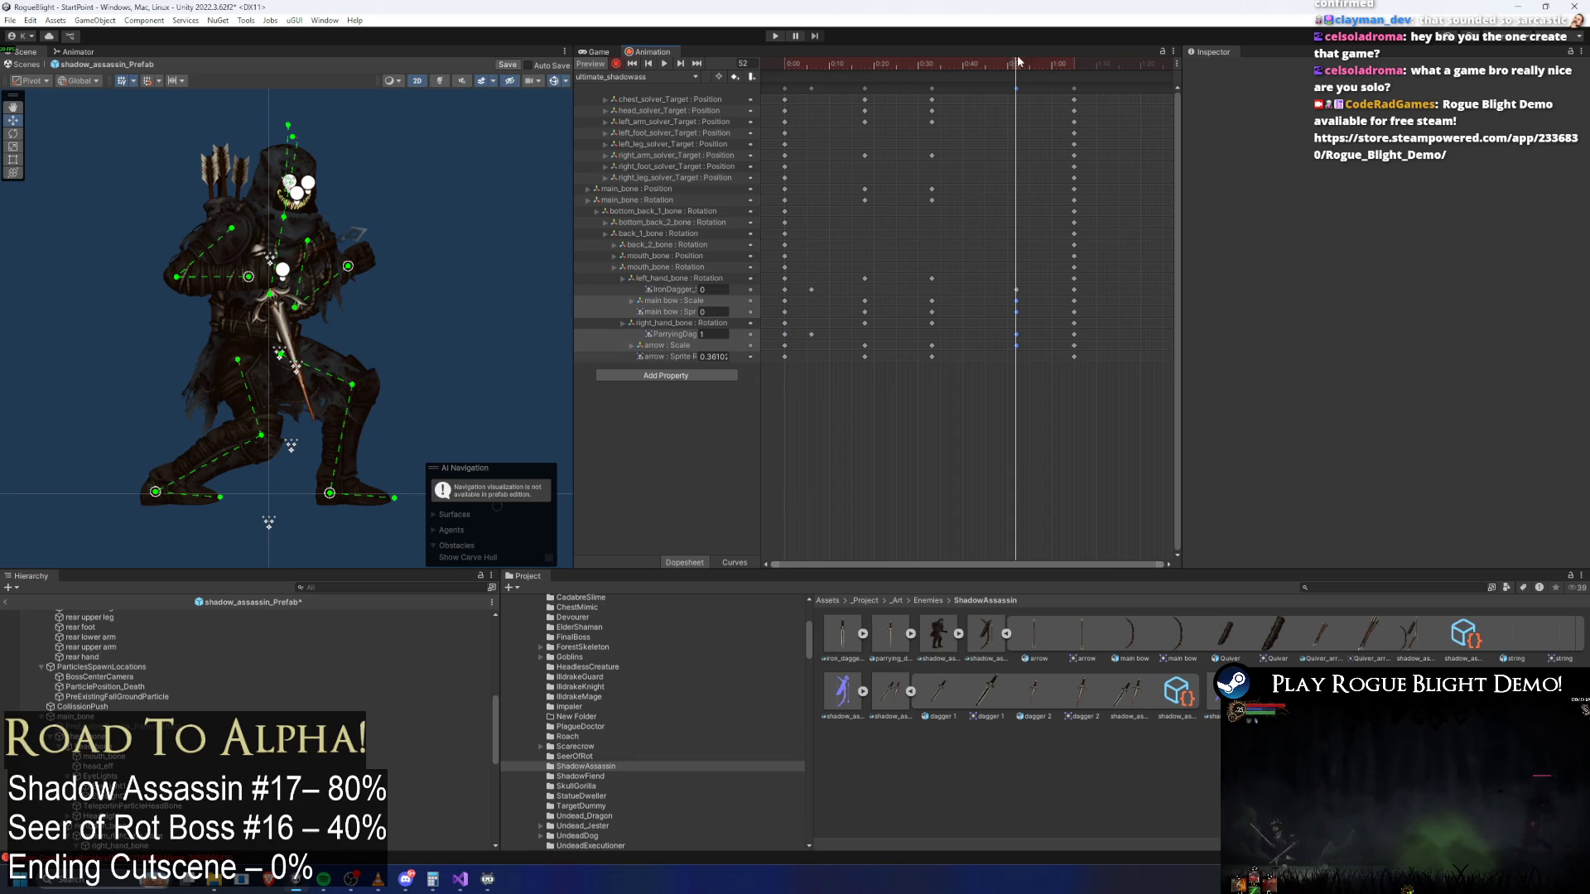
pyautogui.moveTo(798, 340); pyautogui.dragTo(775, 354)
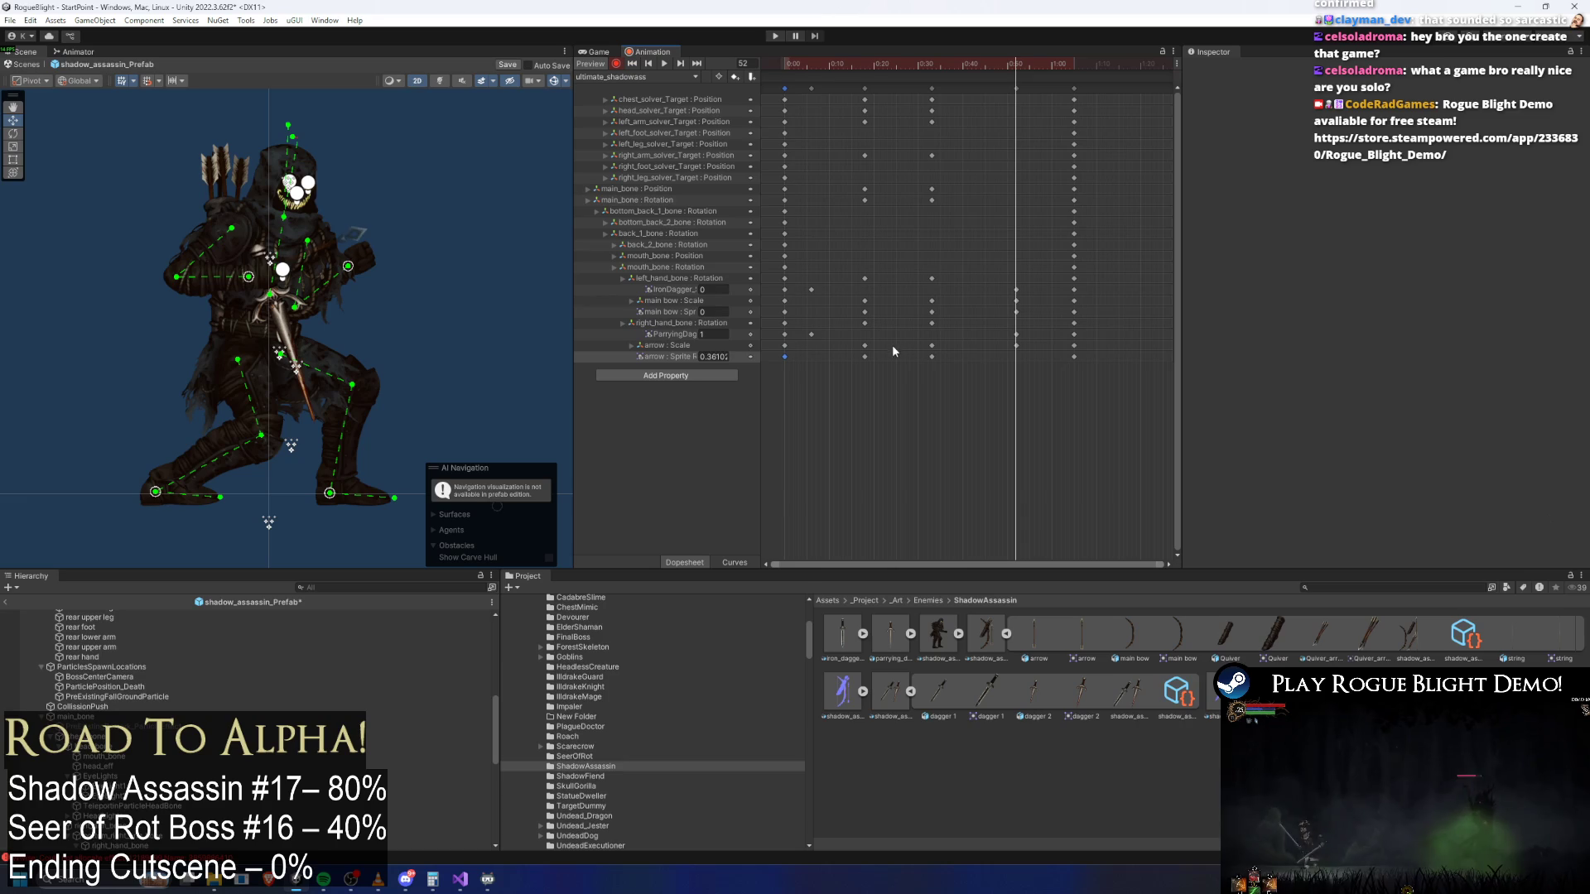
pyautogui.click(784, 289)
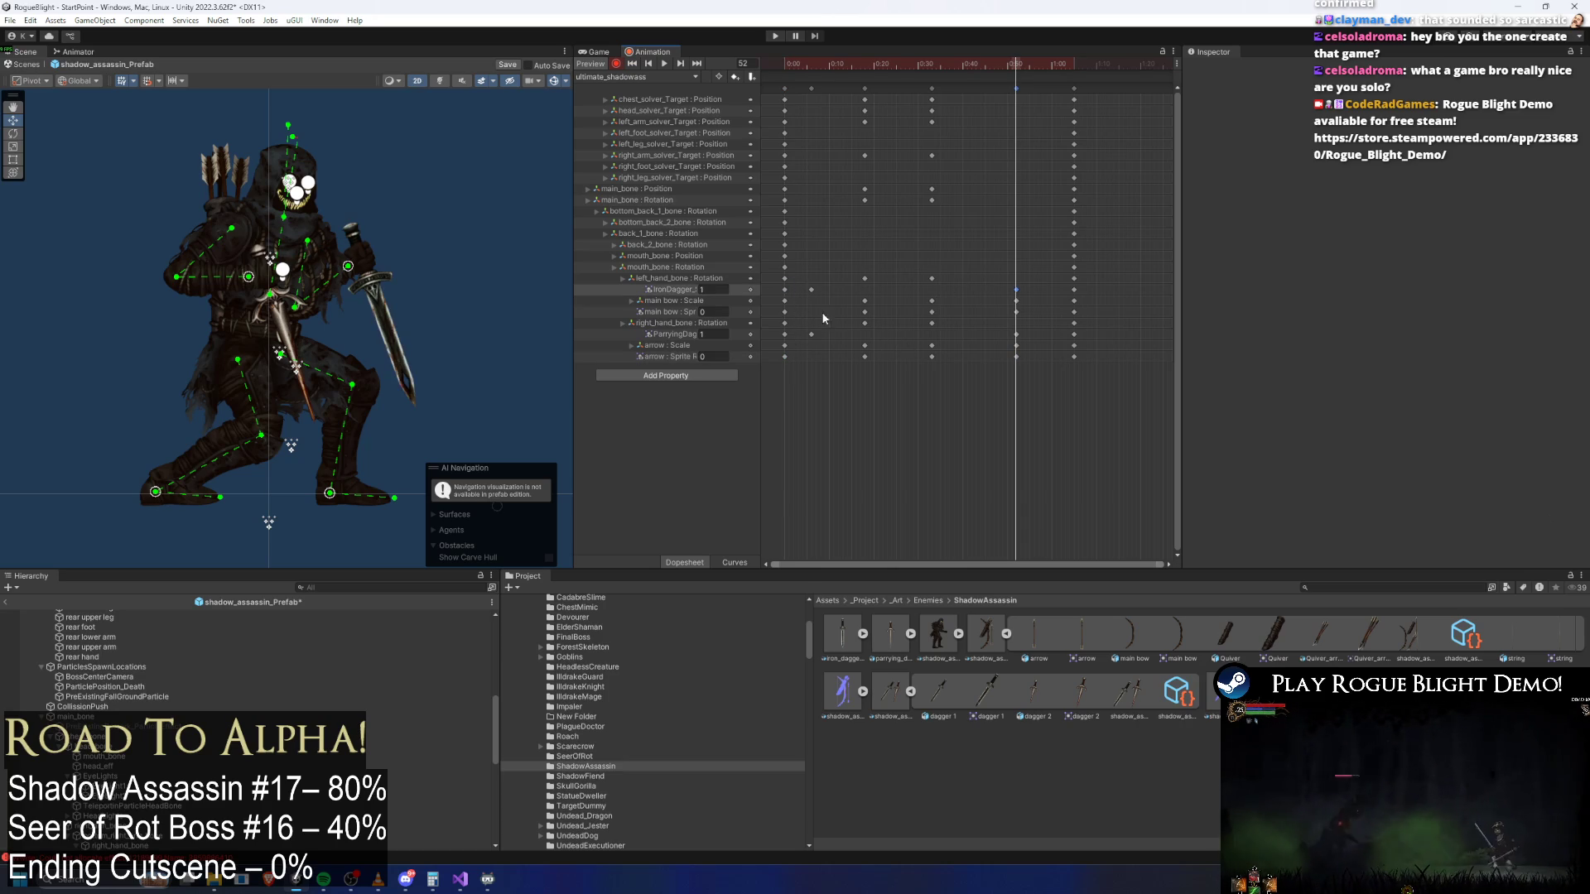
pyautogui.click(1016, 311)
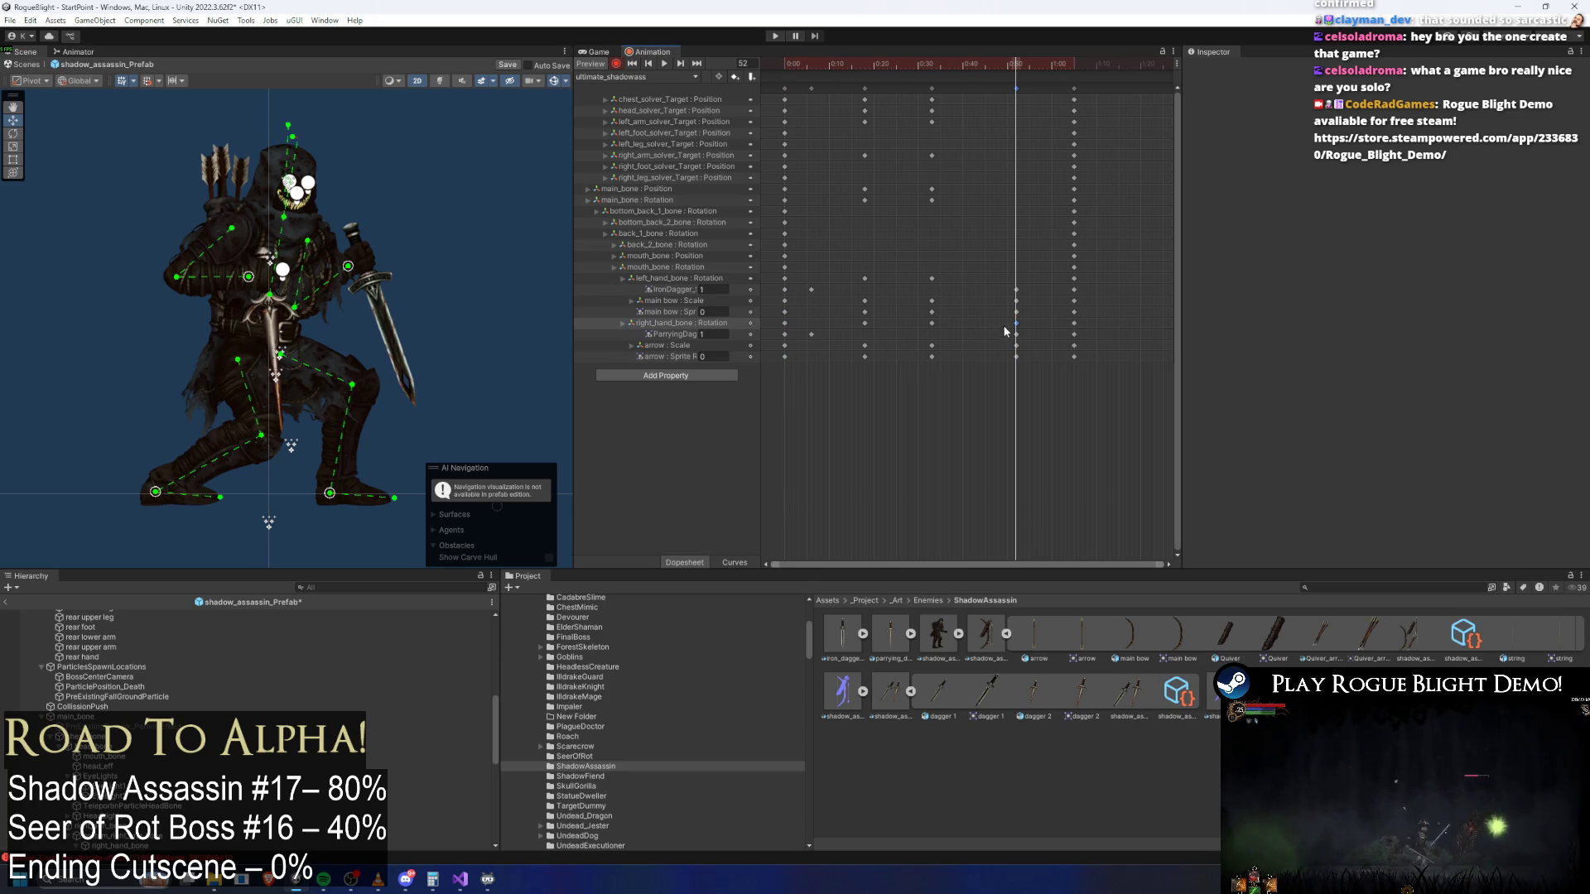
pyautogui.moveTo(1016, 323); pyautogui.dragTo(784, 323)
pyautogui.moveTo(956, 64)
pyautogui.mouseDown()
pyautogui.moveTo(1006, 67)
pyautogui.moveTo(818, 66)
pyautogui.moveTo(1018, 69)
pyautogui.mouseUp()
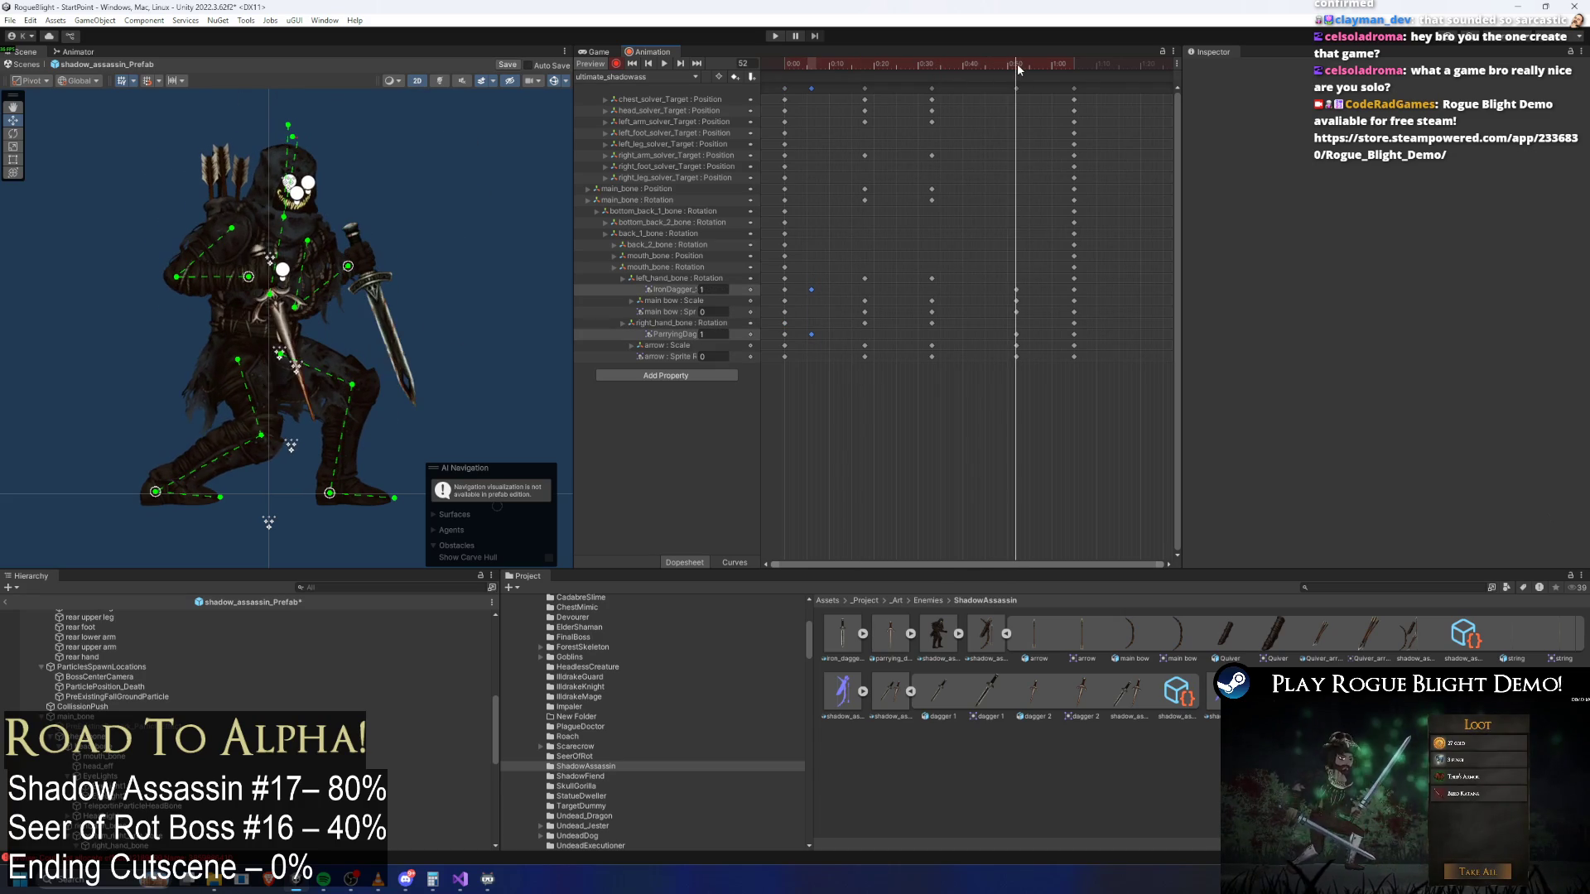
# Play and scrub the clip back to frame 0, checking the main bow's Scale key at frame 17
pyautogui.press('space')
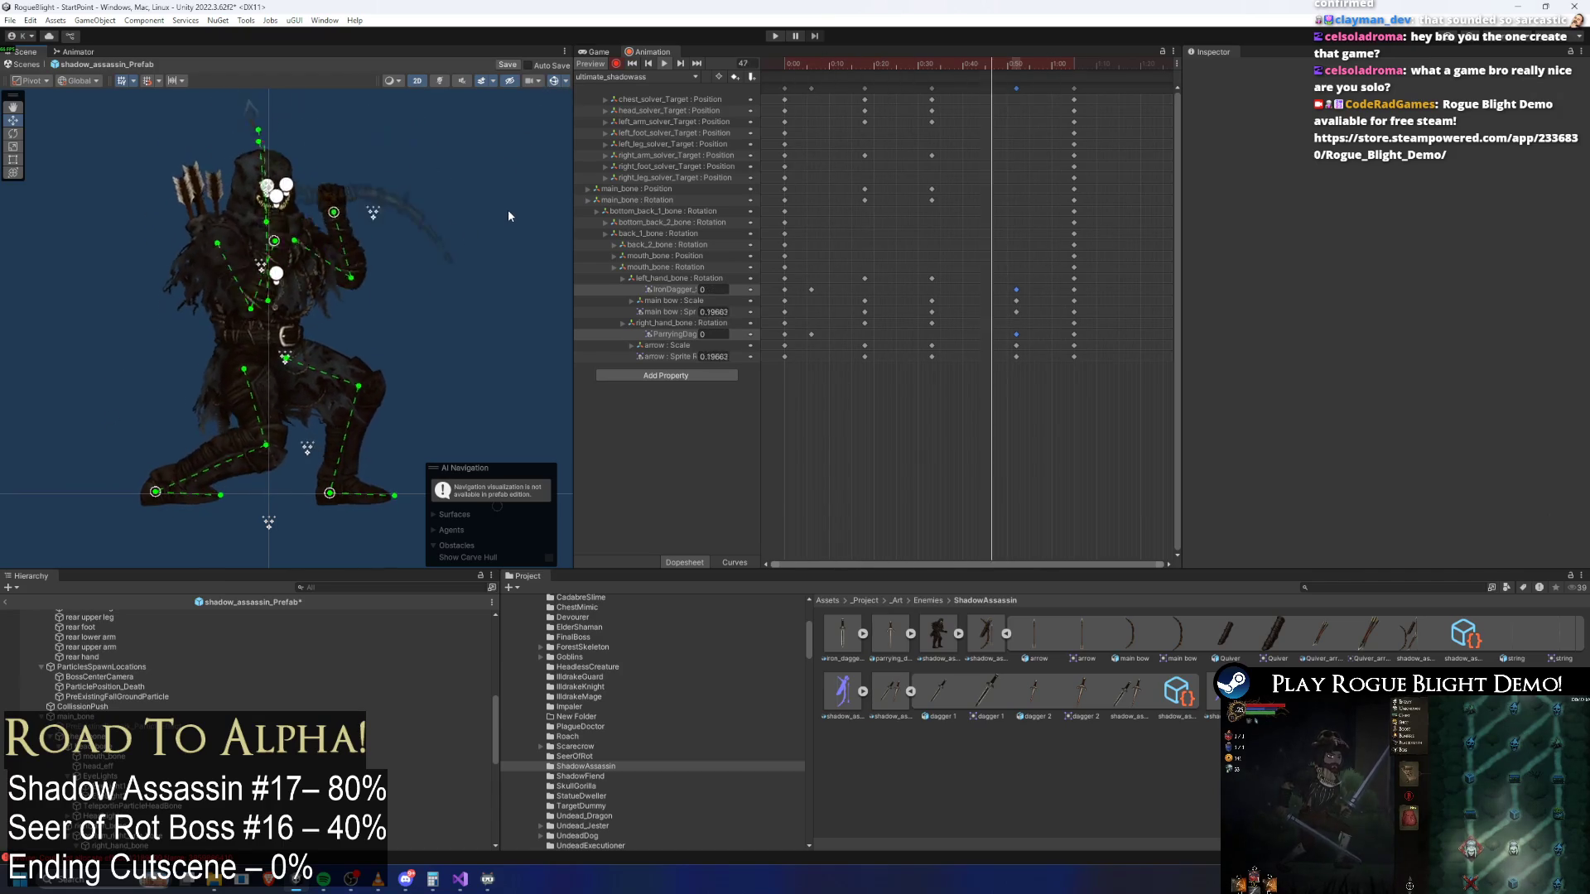
pyautogui.click(568, 81)
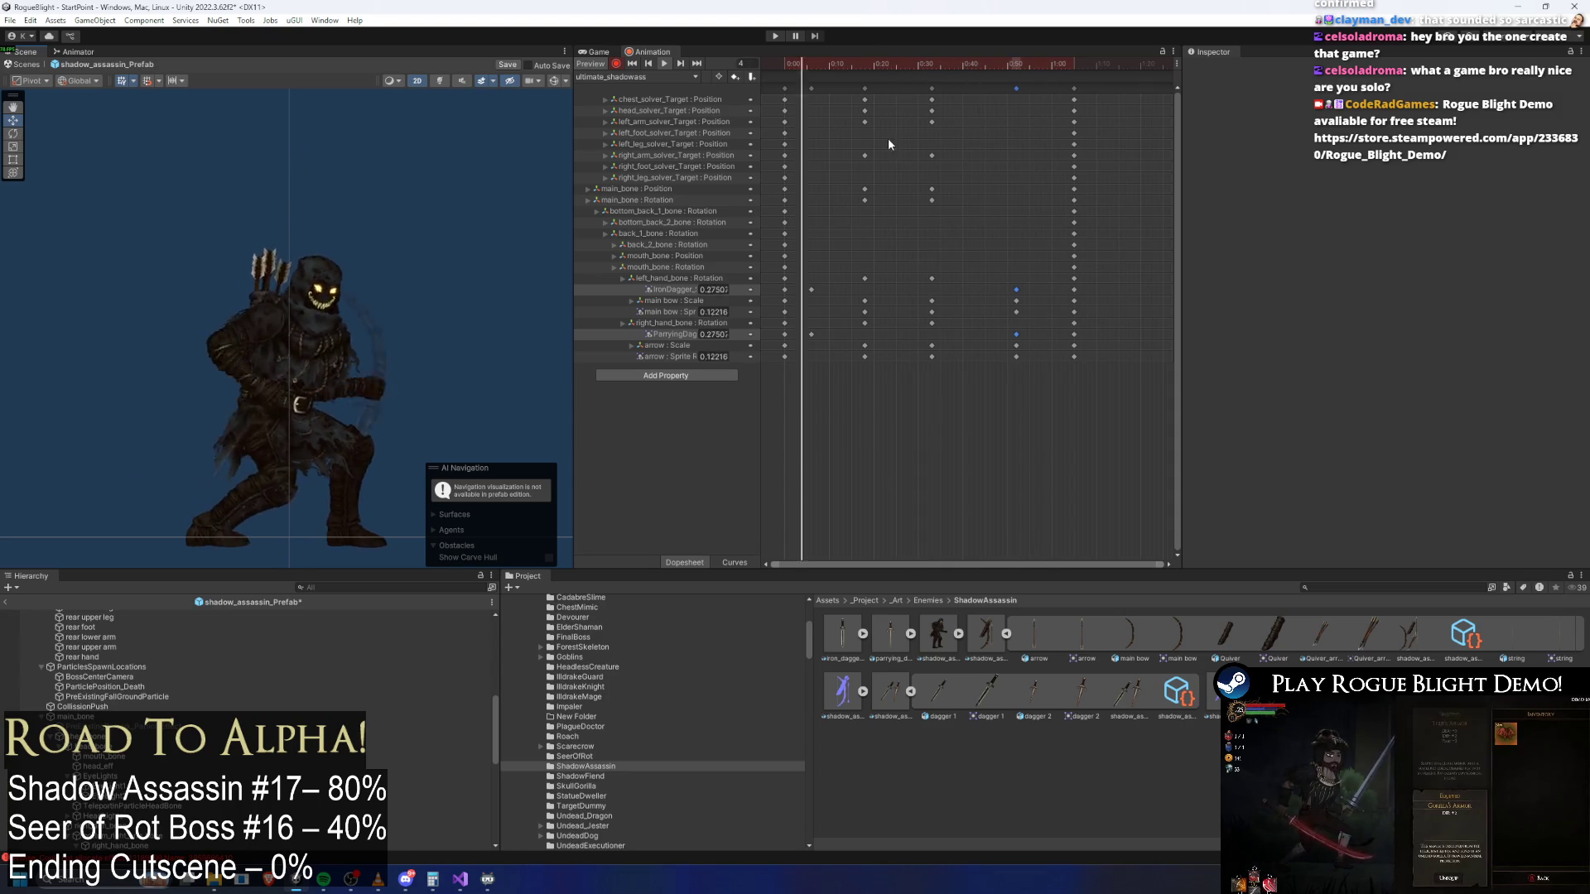
pyautogui.moveTo(877, 63)
pyautogui.mouseDown()
pyautogui.moveTo(800, 66)
pyautogui.moveTo(861, 66)
pyautogui.mouseUp()
pyautogui.click(864, 302)
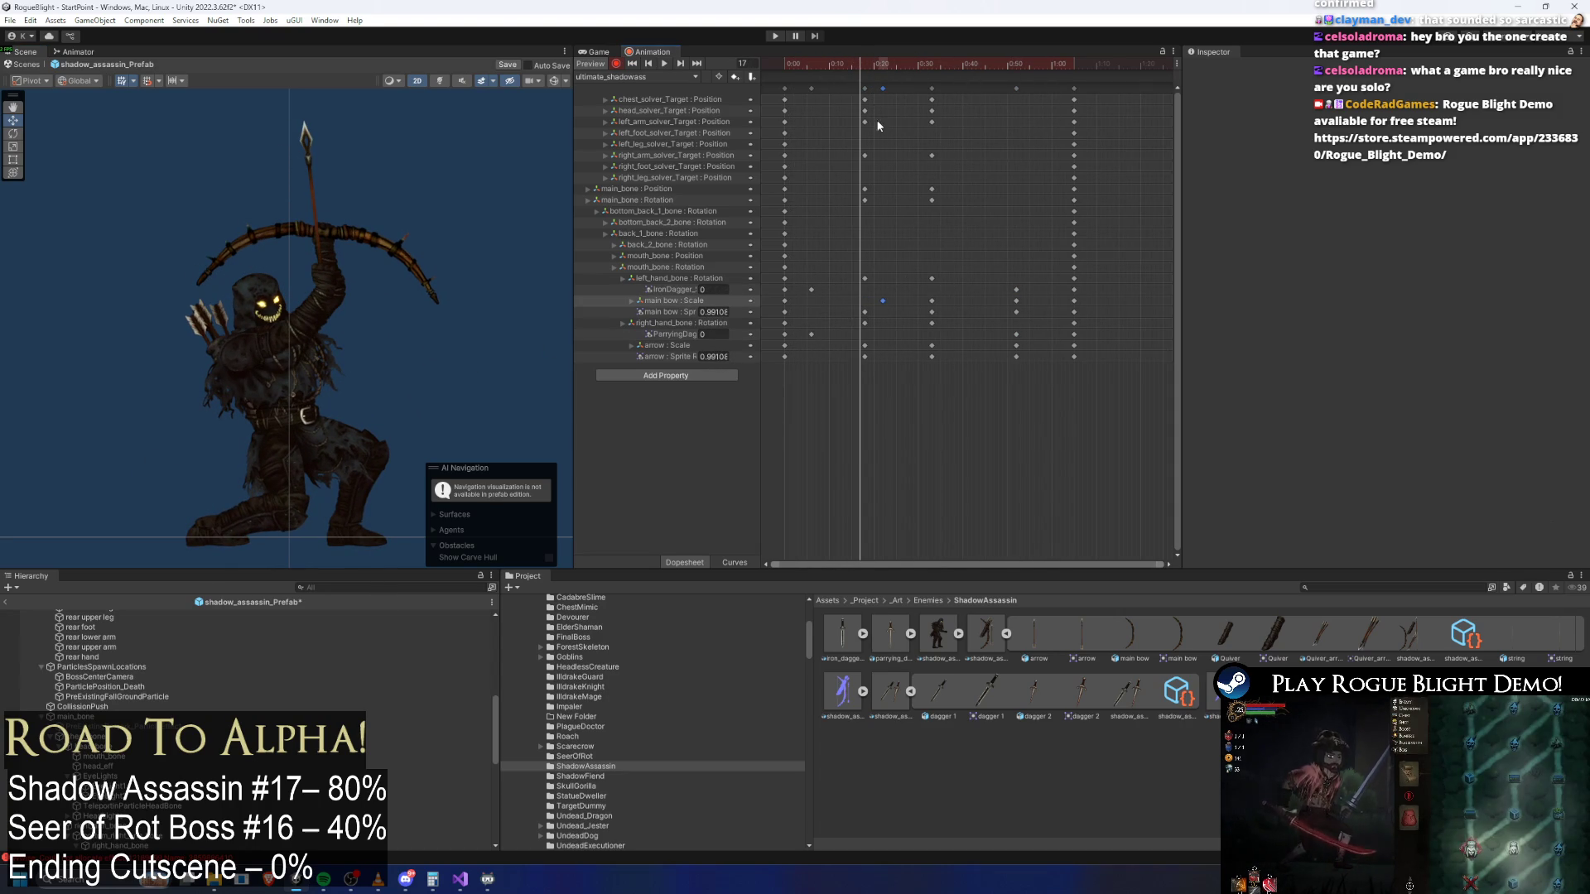
pyautogui.moveTo(888, 63); pyautogui.dragTo(784, 65)
pyautogui.click(689, 302)
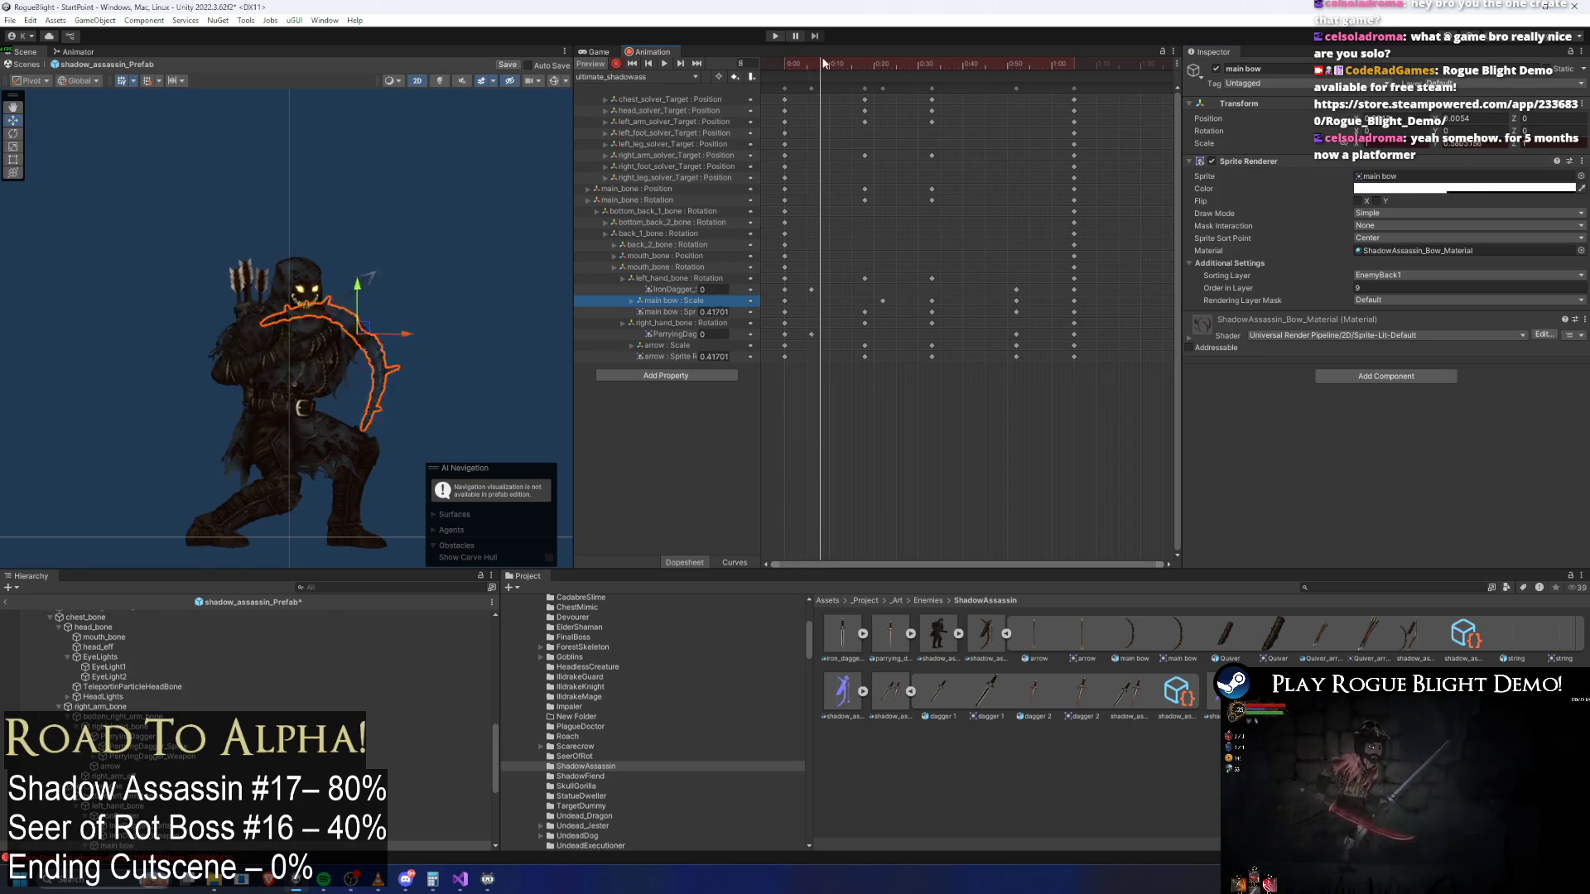
pyautogui.moveTo(822, 64); pyautogui.dragTo(753, 63)
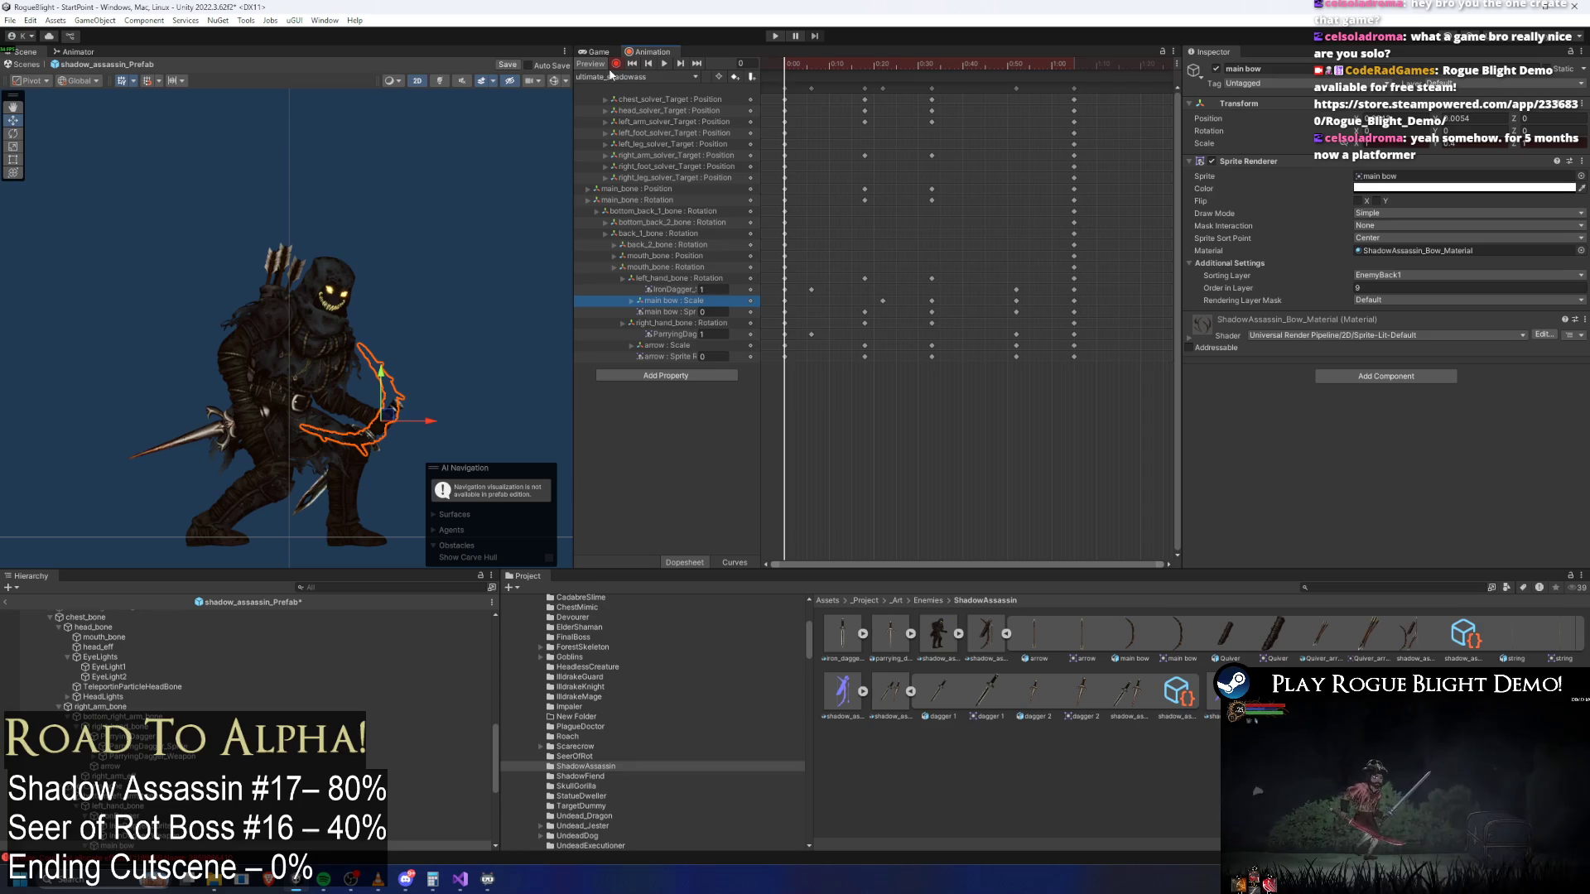
pyautogui.click(481, 165)
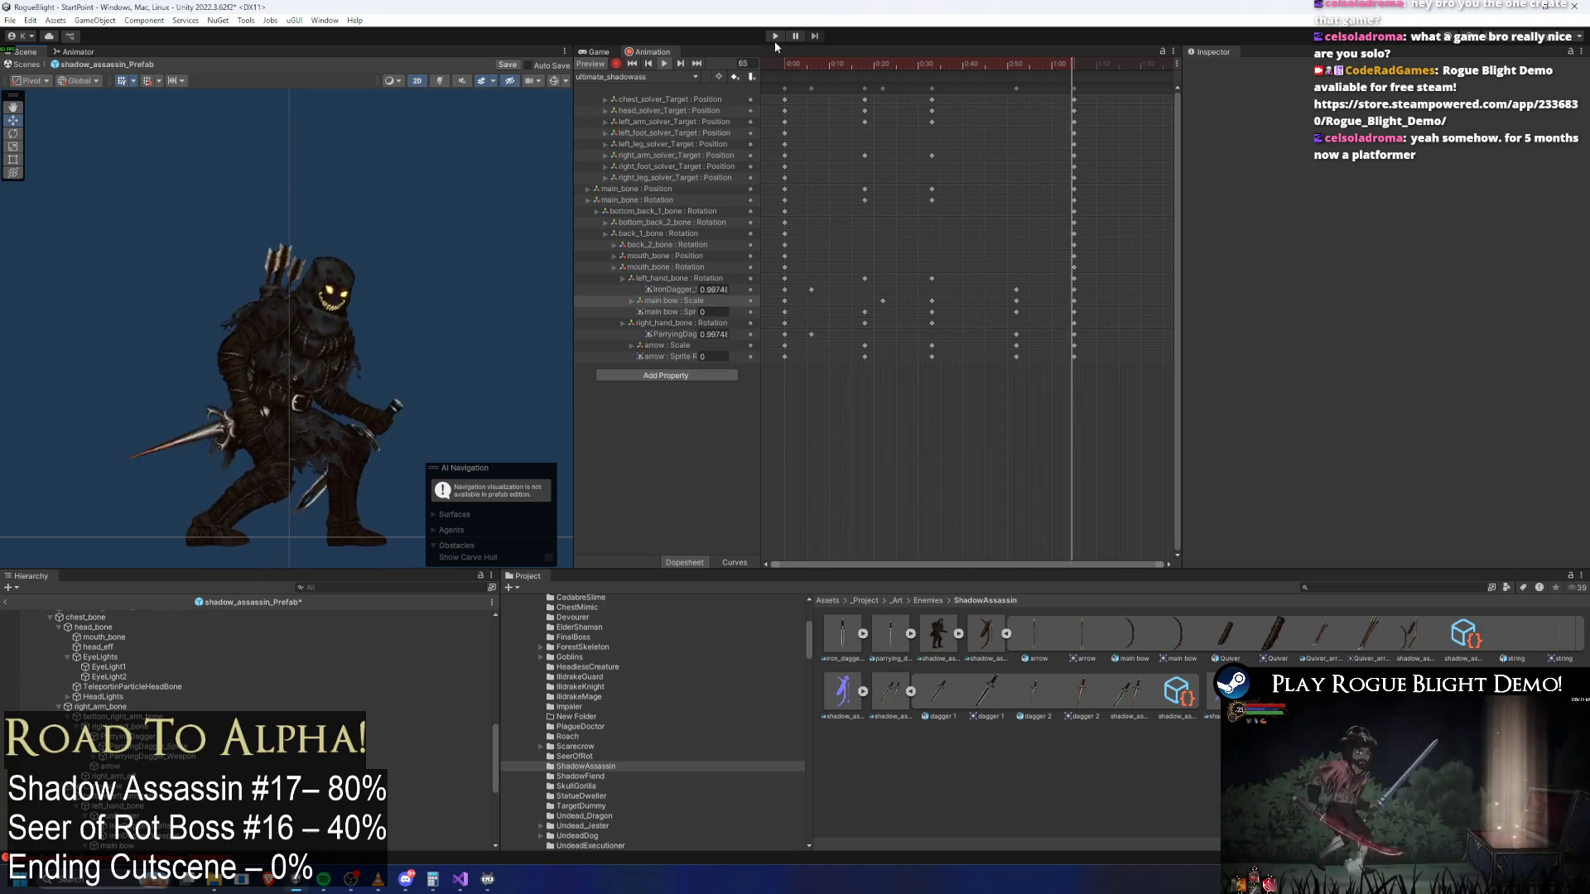
# At frame 18, pull the IK target and bow handle to reshape the draw and flex the bow
pyautogui.click(865, 67)
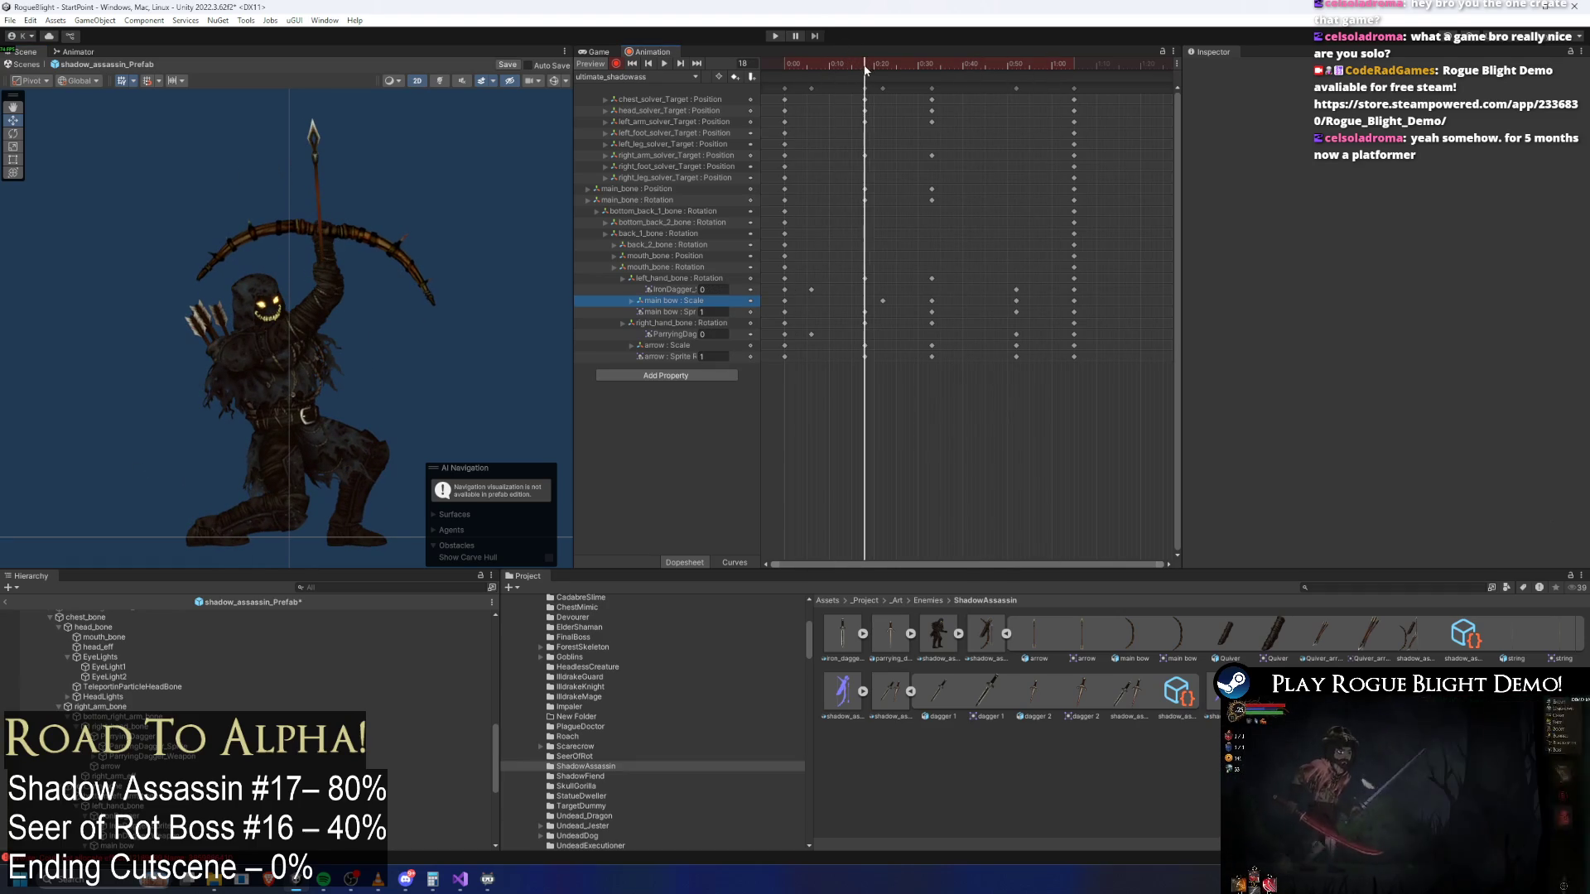
pyautogui.press('f')
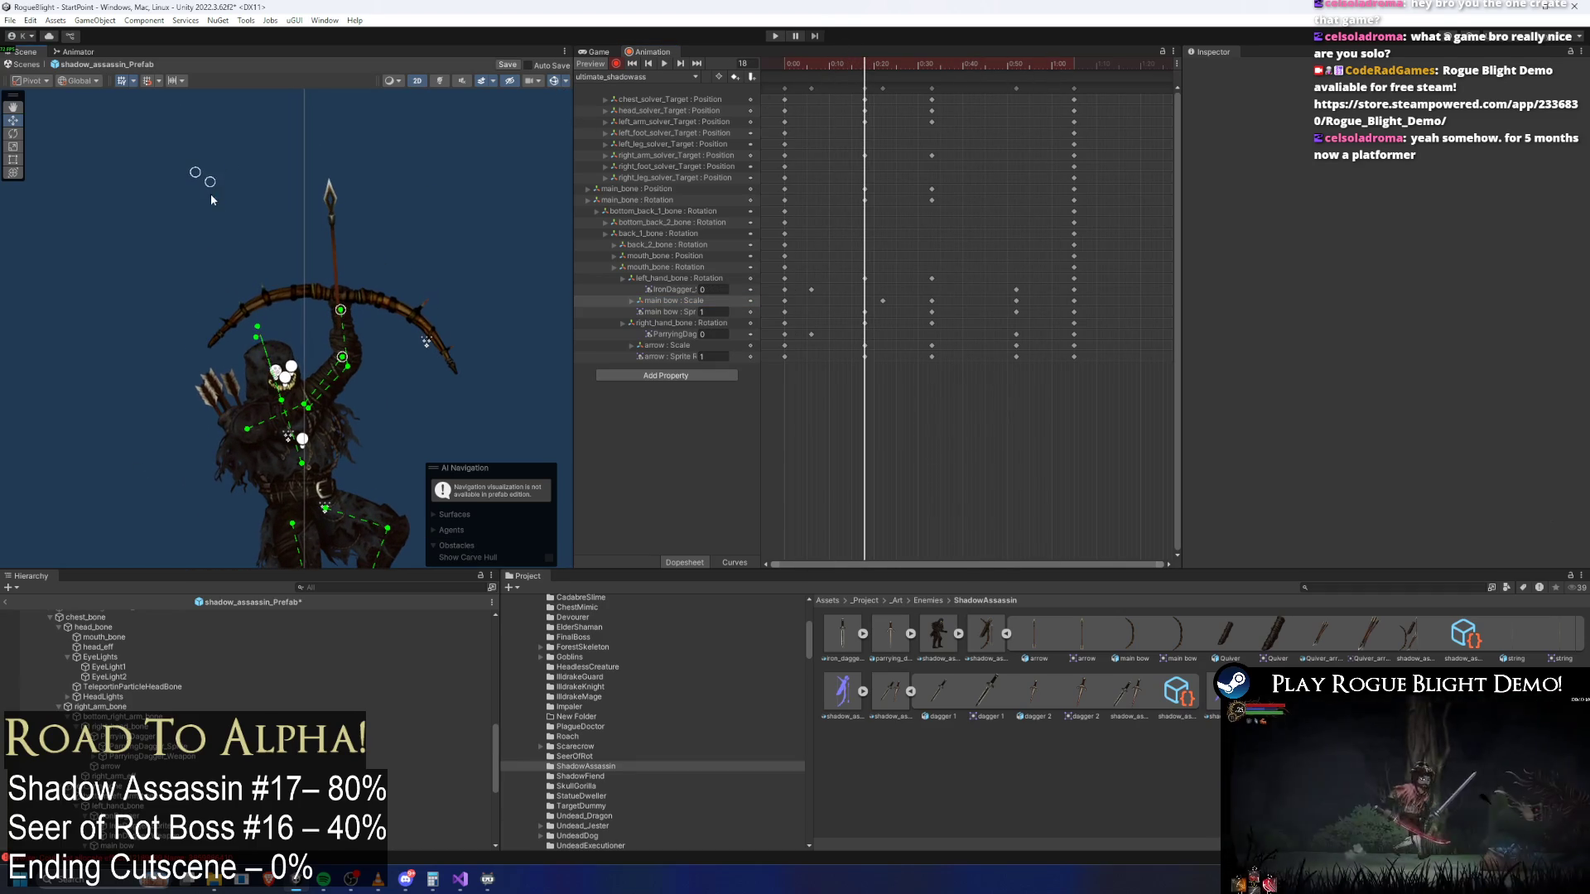
pyautogui.moveTo(195, 172); pyautogui.dragTo(116, 221)
pyautogui.moveTo(341, 310); pyautogui.dragTo(324, 311)
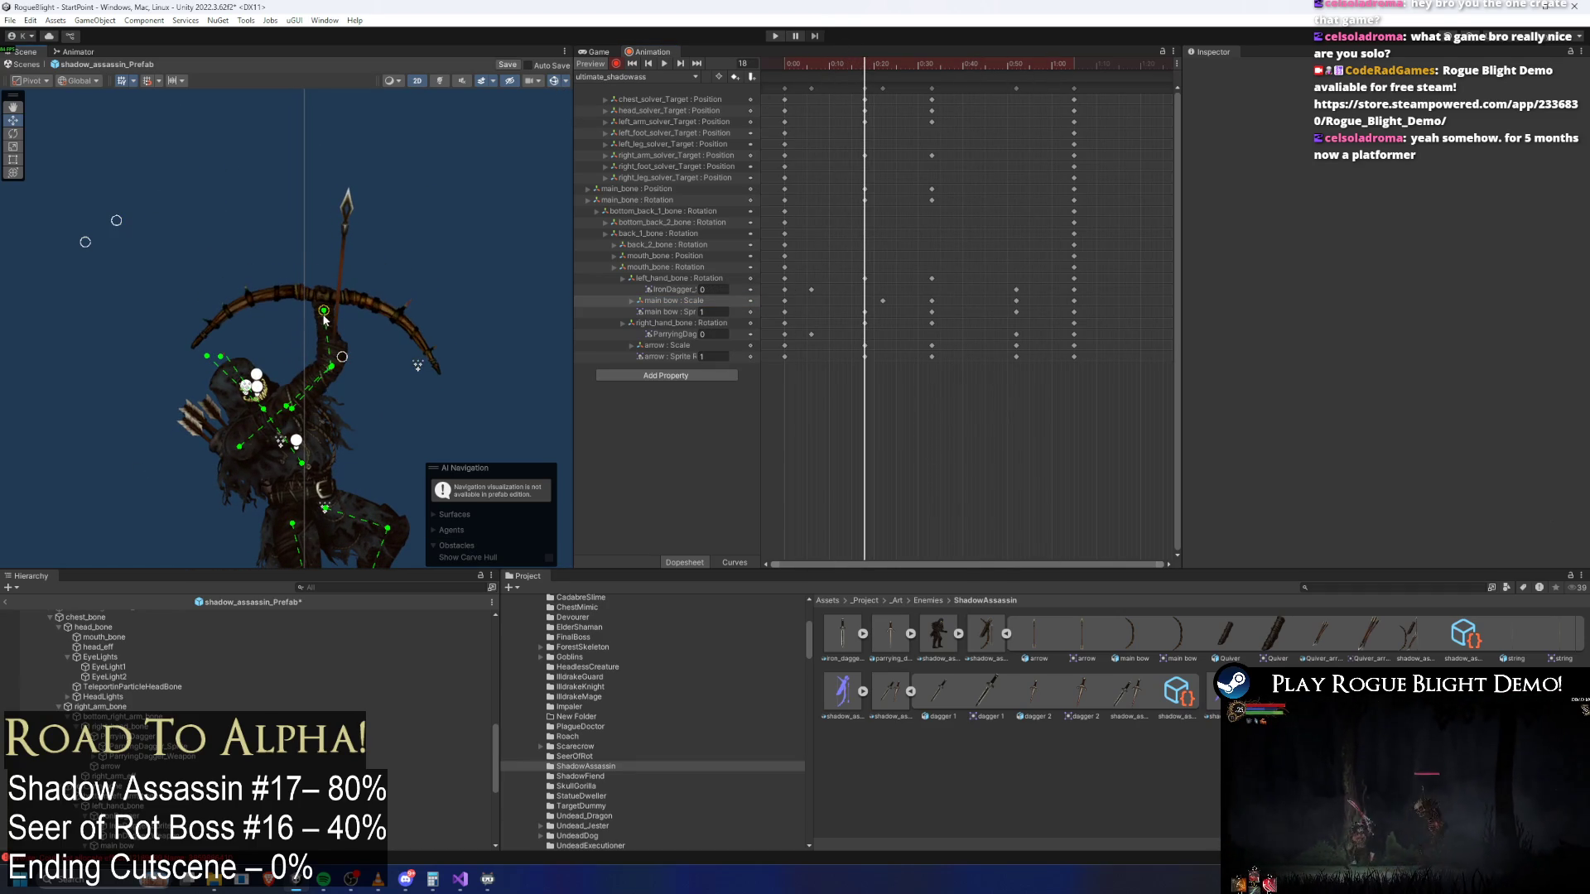
# Select the keys from frame 17 to 0:30 and play the preview
pyautogui.moveTo(862, 62)
pyautogui.mouseDown()
pyautogui.moveTo(807, 63)
pyautogui.moveTo(865, 63)
pyautogui.moveTo(871, 92)
pyautogui.moveTo(915, 62)
pyautogui.moveTo(998, 63)
pyautogui.mouseUp()
pyautogui.click(932, 88)
pyautogui.press('space')
pyautogui.click(494, 144)
# Around frame 26, rotate the bow and the right hand bone so the weapon is held upright
pyautogui.click(554, 81)
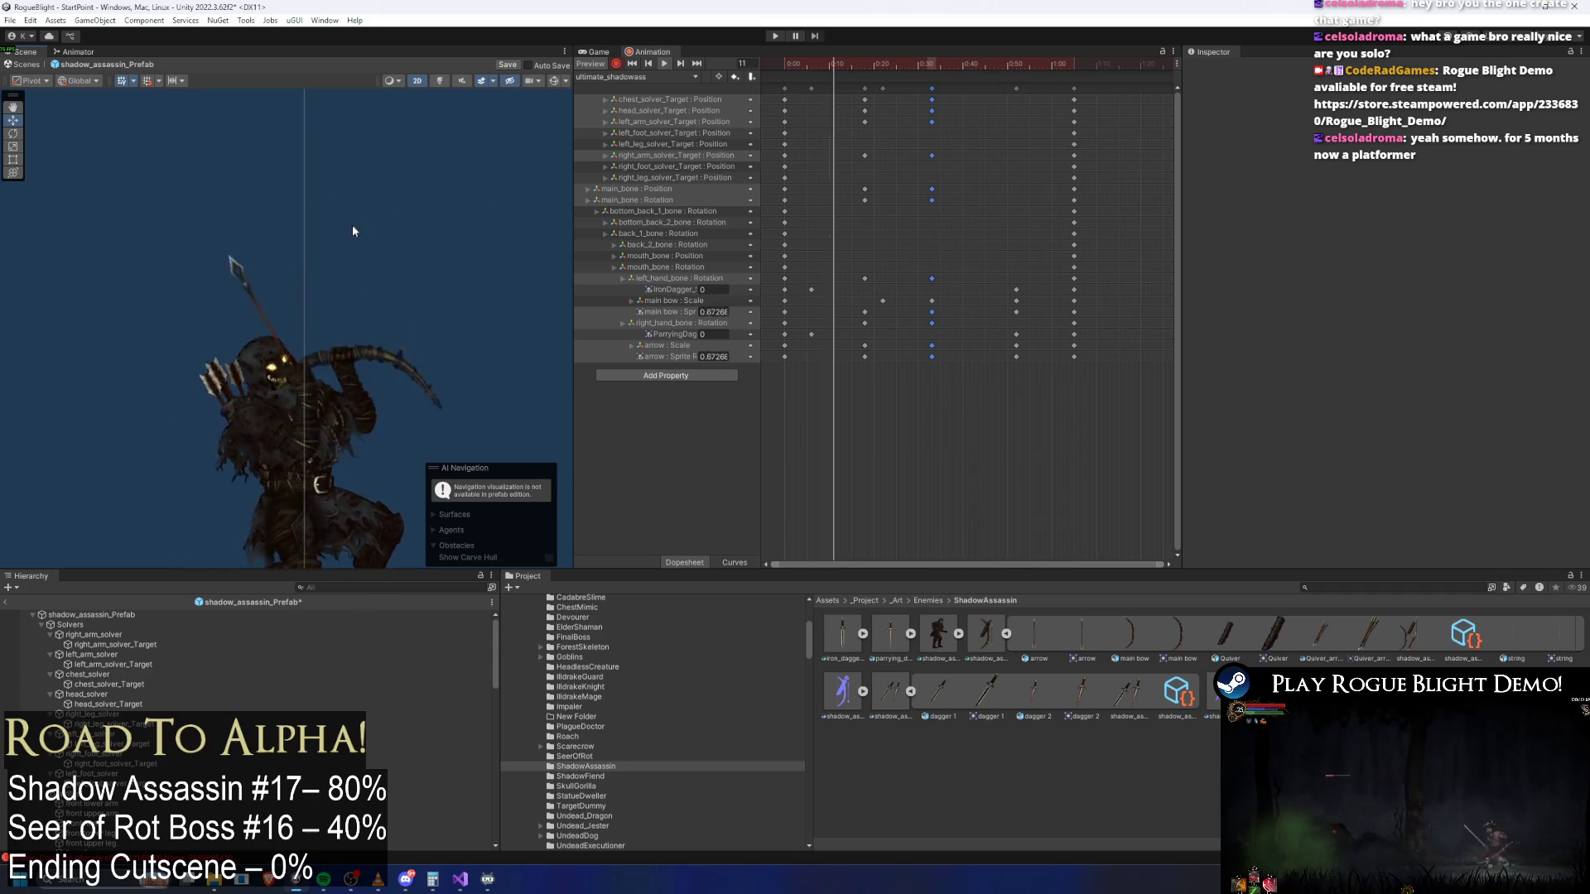
pyautogui.click(869, 64)
pyautogui.moveTo(868, 65); pyautogui.dragTo(903, 65)
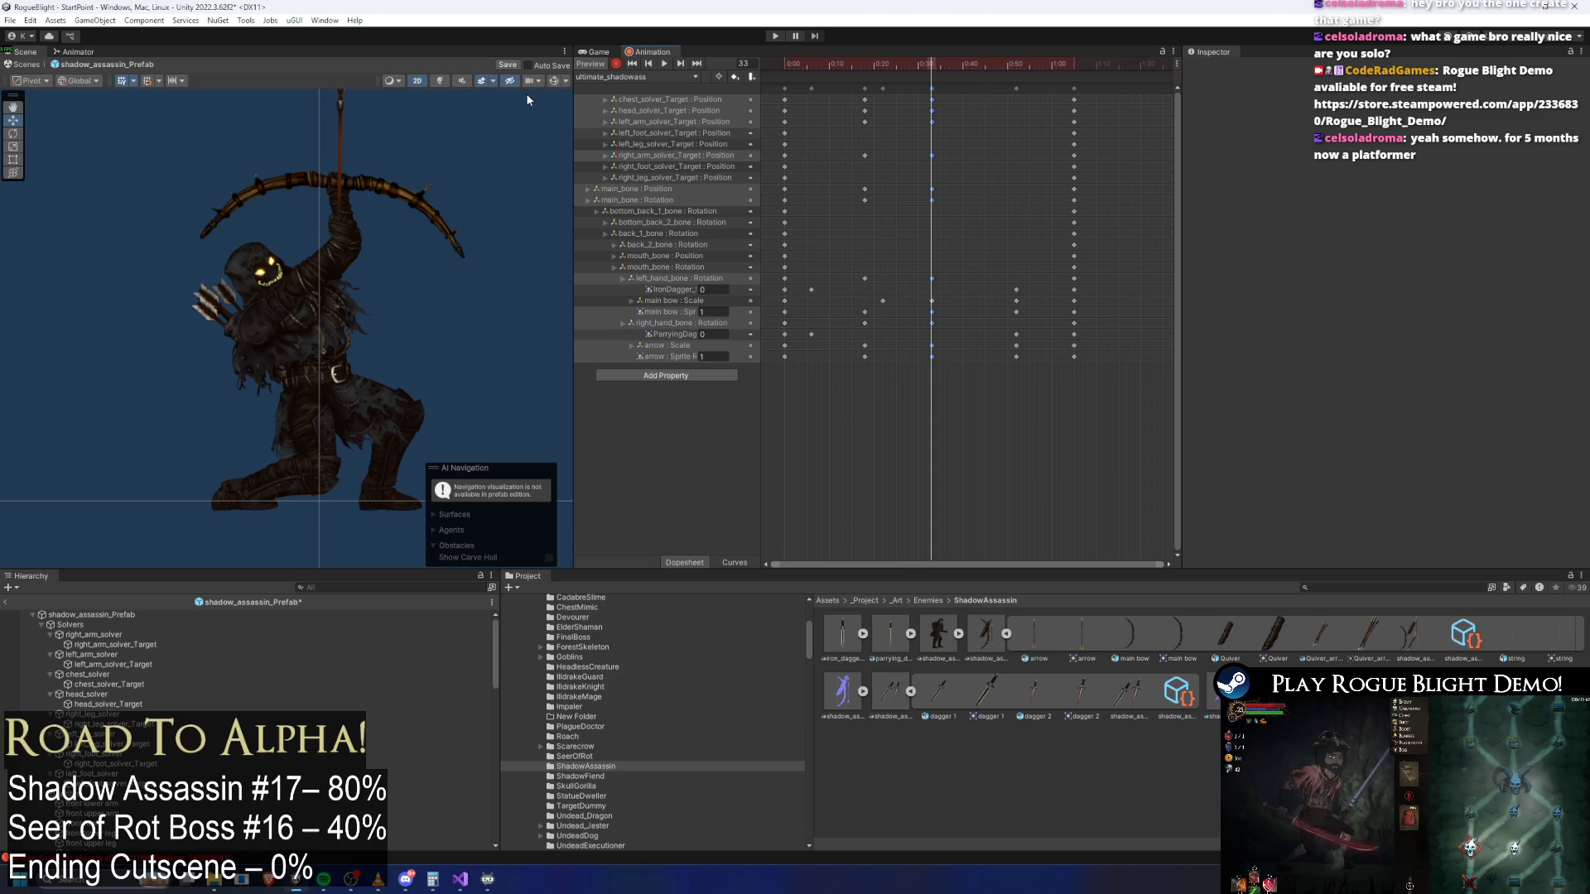
pyautogui.moveTo(332, 207); pyautogui.dragTo(349, 231)
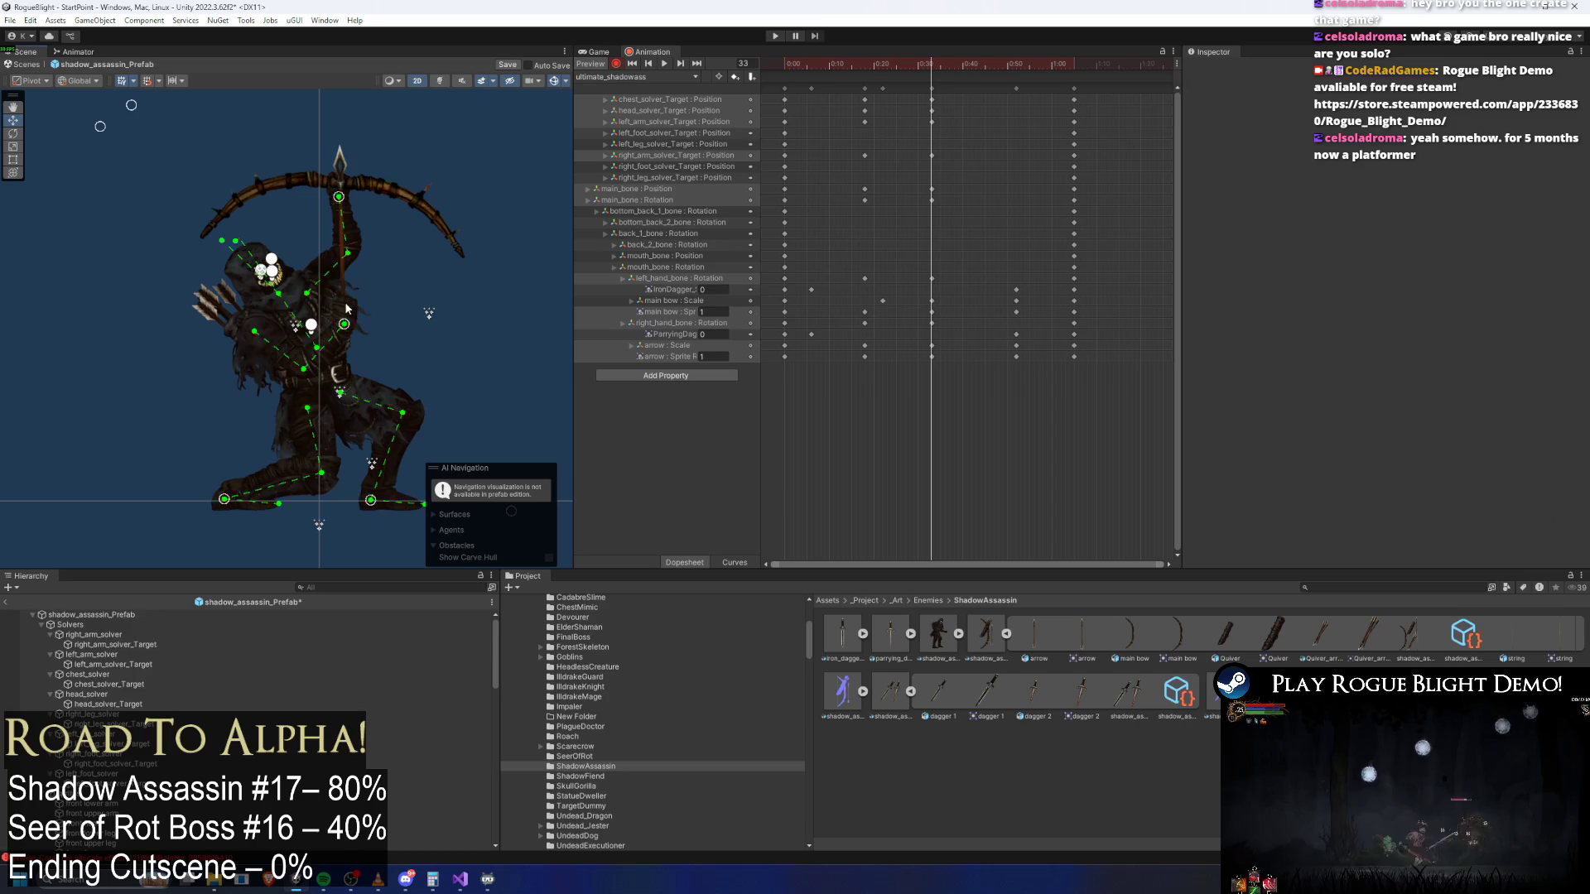
pyautogui.click(347, 311)
pyautogui.moveTo(339, 326); pyautogui.dragTo(334, 326)
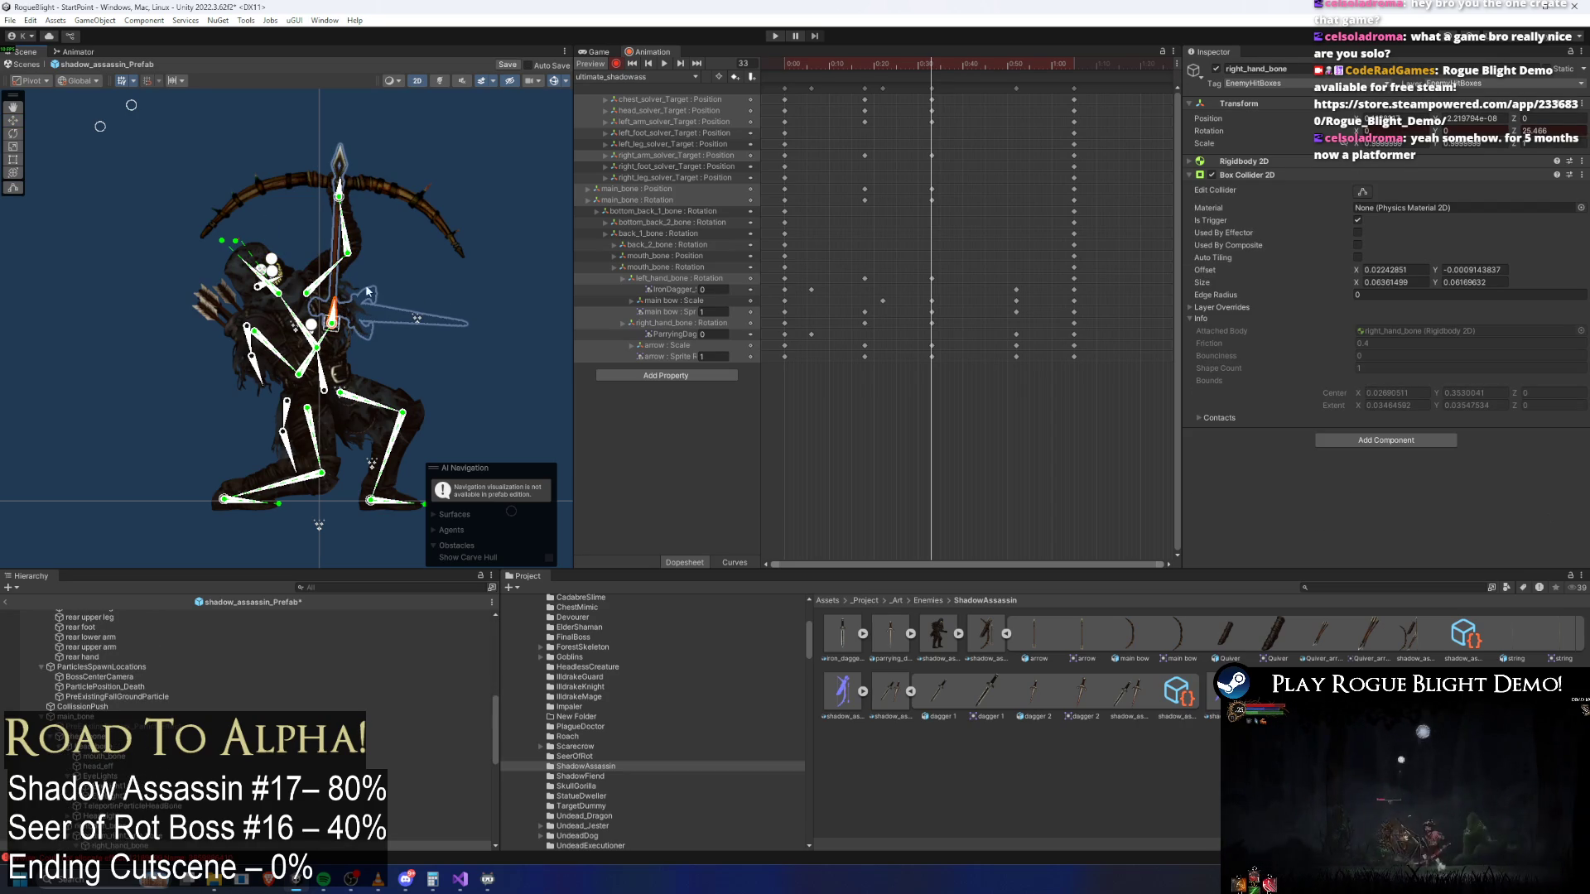
pyautogui.moveTo(932, 66)
pyautogui.mouseDown()
pyautogui.moveTo(767, 72)
pyautogui.moveTo(891, 66)
pyautogui.mouseUp()
pyautogui.click(466, 162)
# Shift the 0:30 and later key columns later, to about 0:40
pyautogui.moveTo(1026, 67)
pyautogui.mouseDown()
pyautogui.moveTo(809, 67)
pyautogui.moveTo(1119, 88)
pyautogui.mouseUp()
pyautogui.click(932, 88)
pyautogui.click(913, 67)
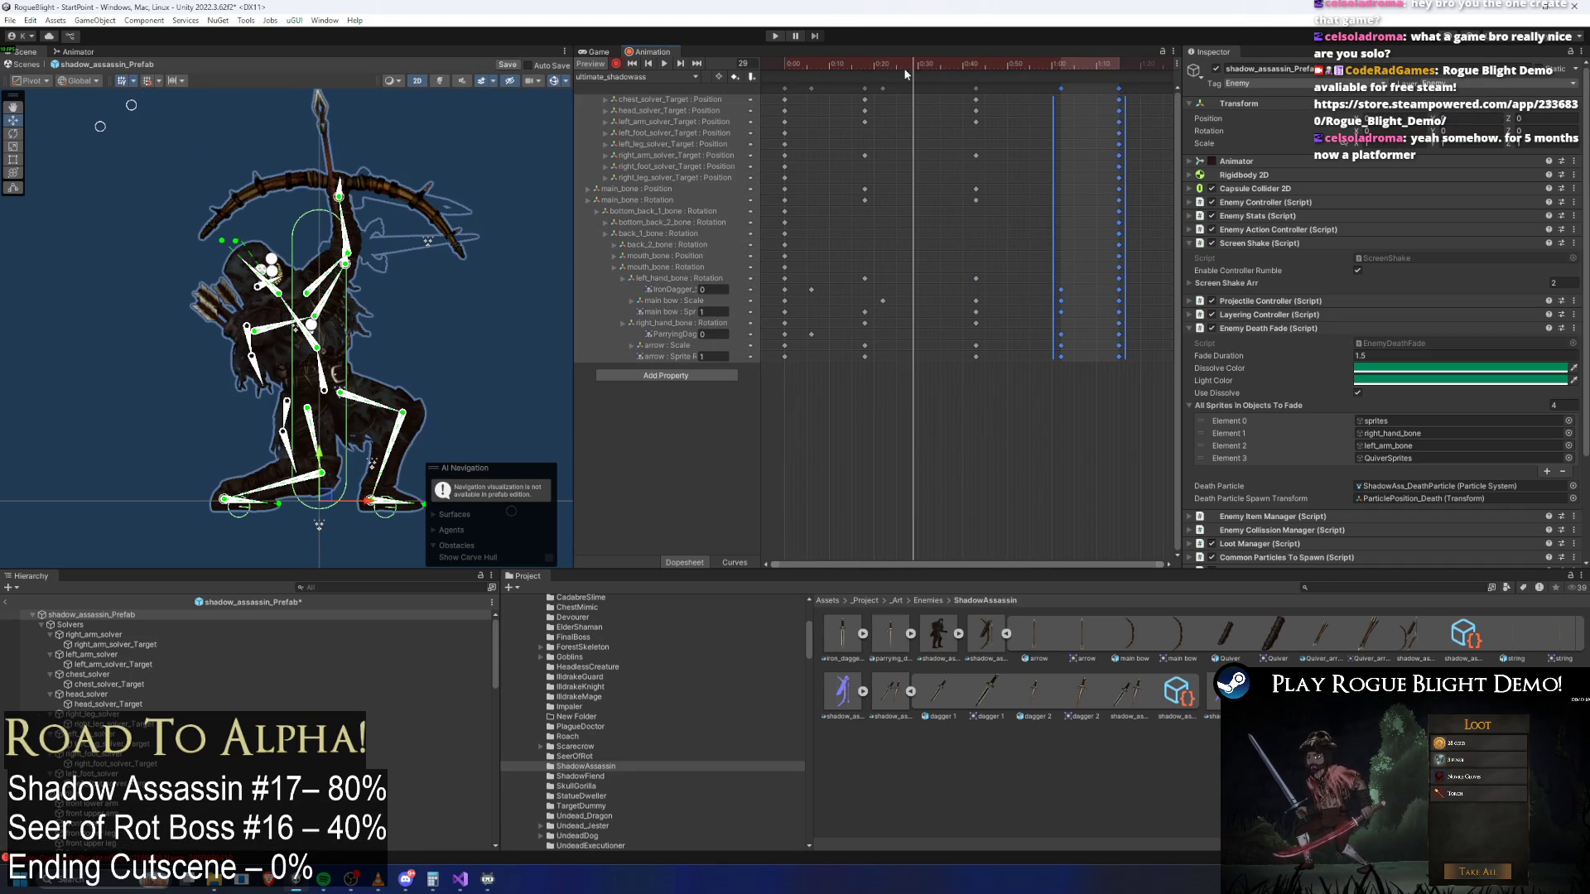
pyautogui.click(456, 176)
# Add a right-arm target key at 0:30 and move it earlier to about 0:27
pyautogui.moveTo(351, 269); pyautogui.dragTo(349, 265)
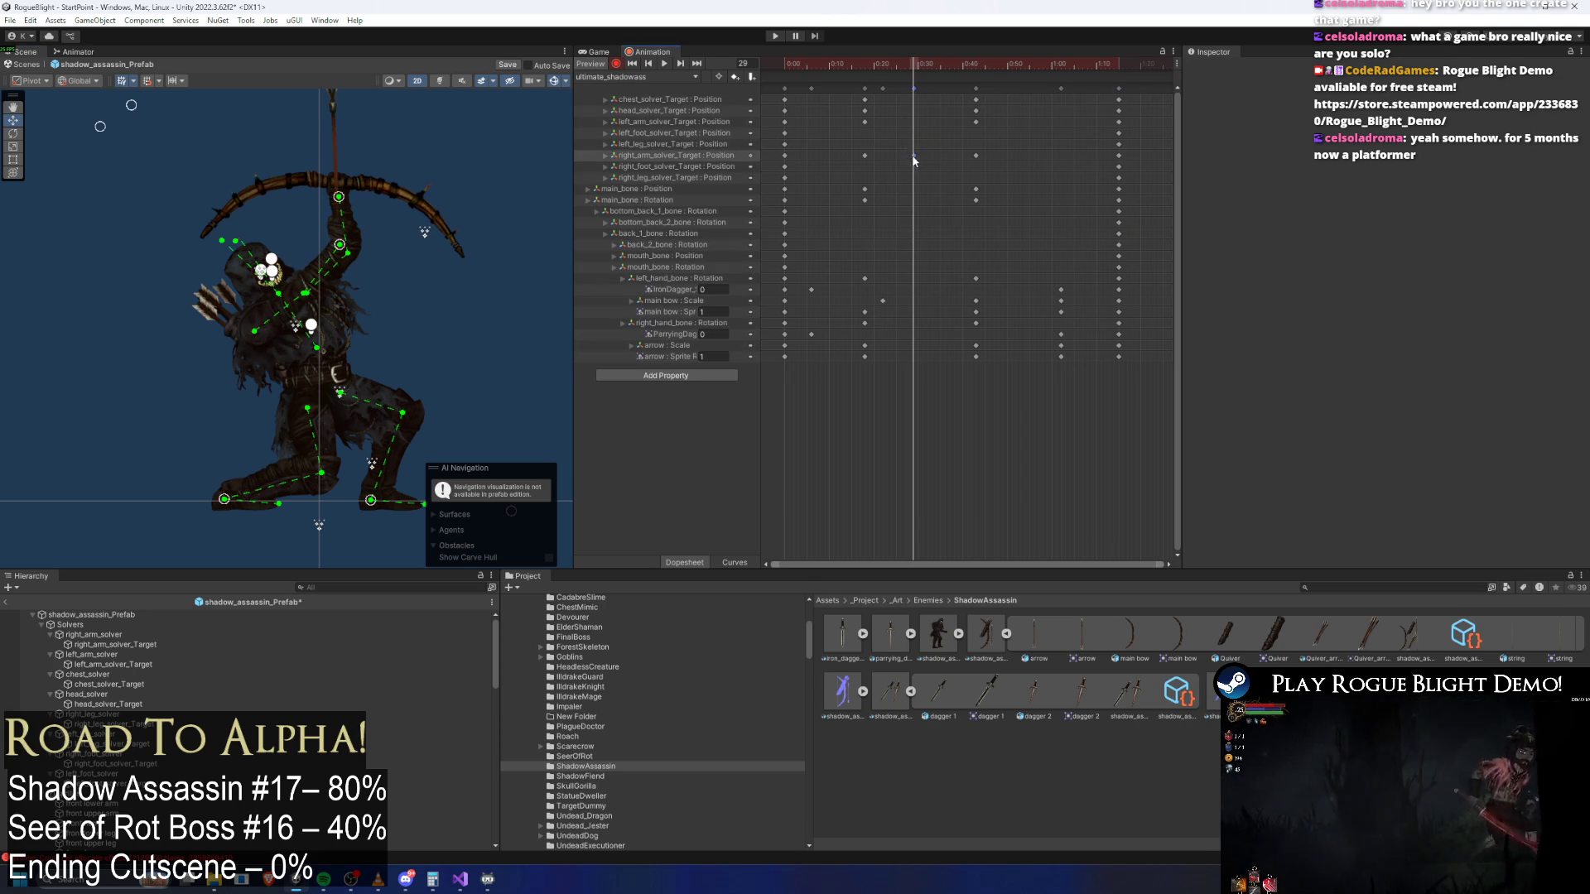
pyautogui.moveTo(913, 156); pyautogui.dragTo(901, 156)
pyautogui.click(810, 64)
pyautogui.press('space')
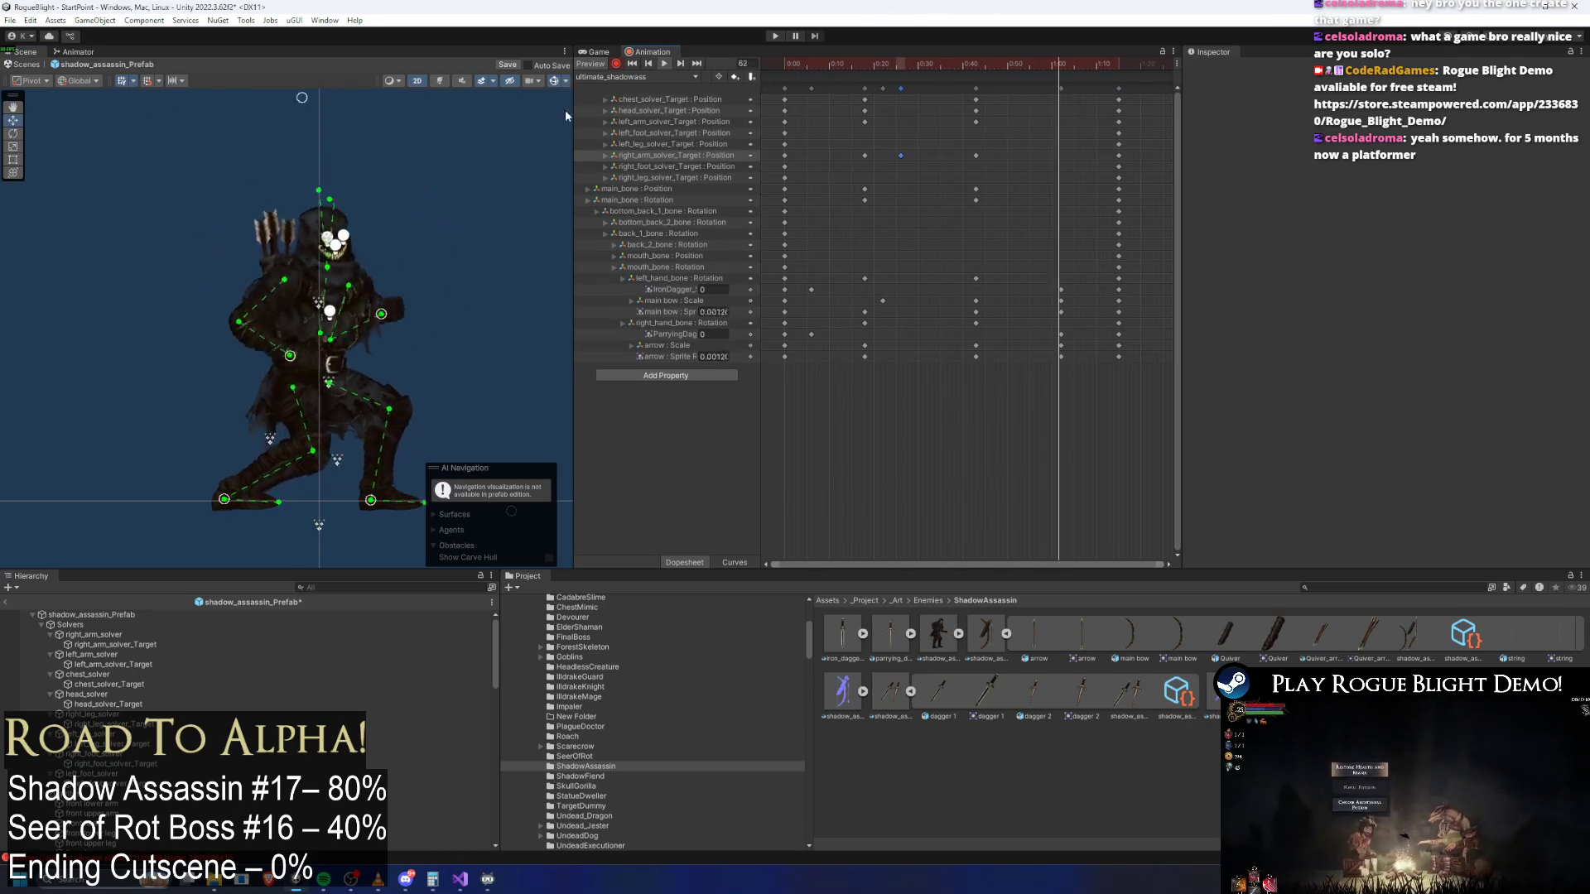
pyautogui.click(945, 64)
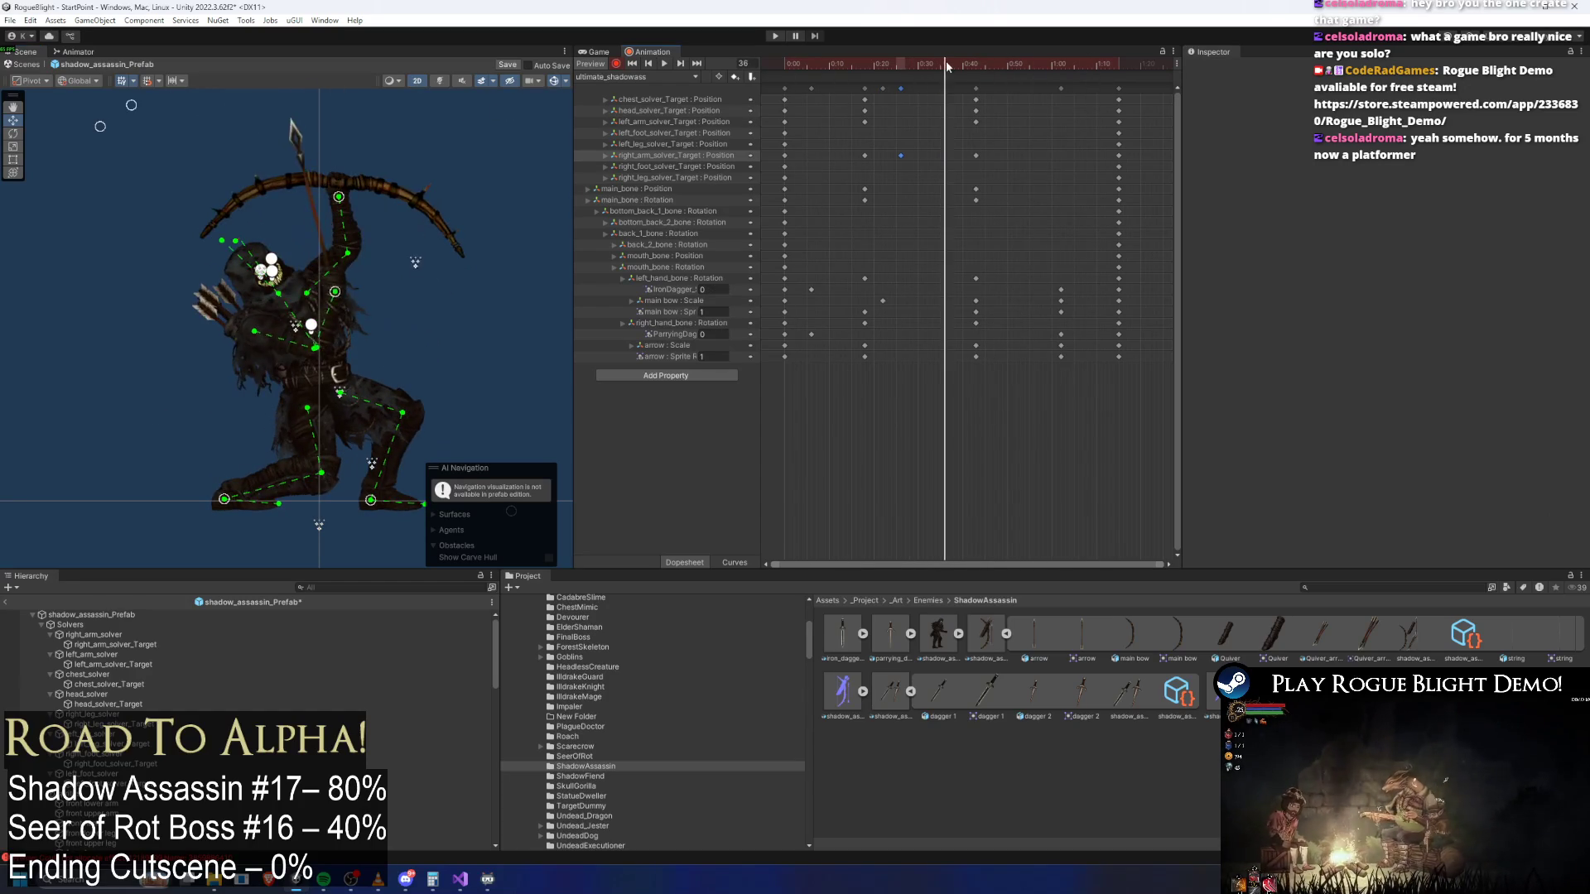
# Rotate the right hand bone at frame 31 so the arrow points more upright
pyautogui.click(340, 294)
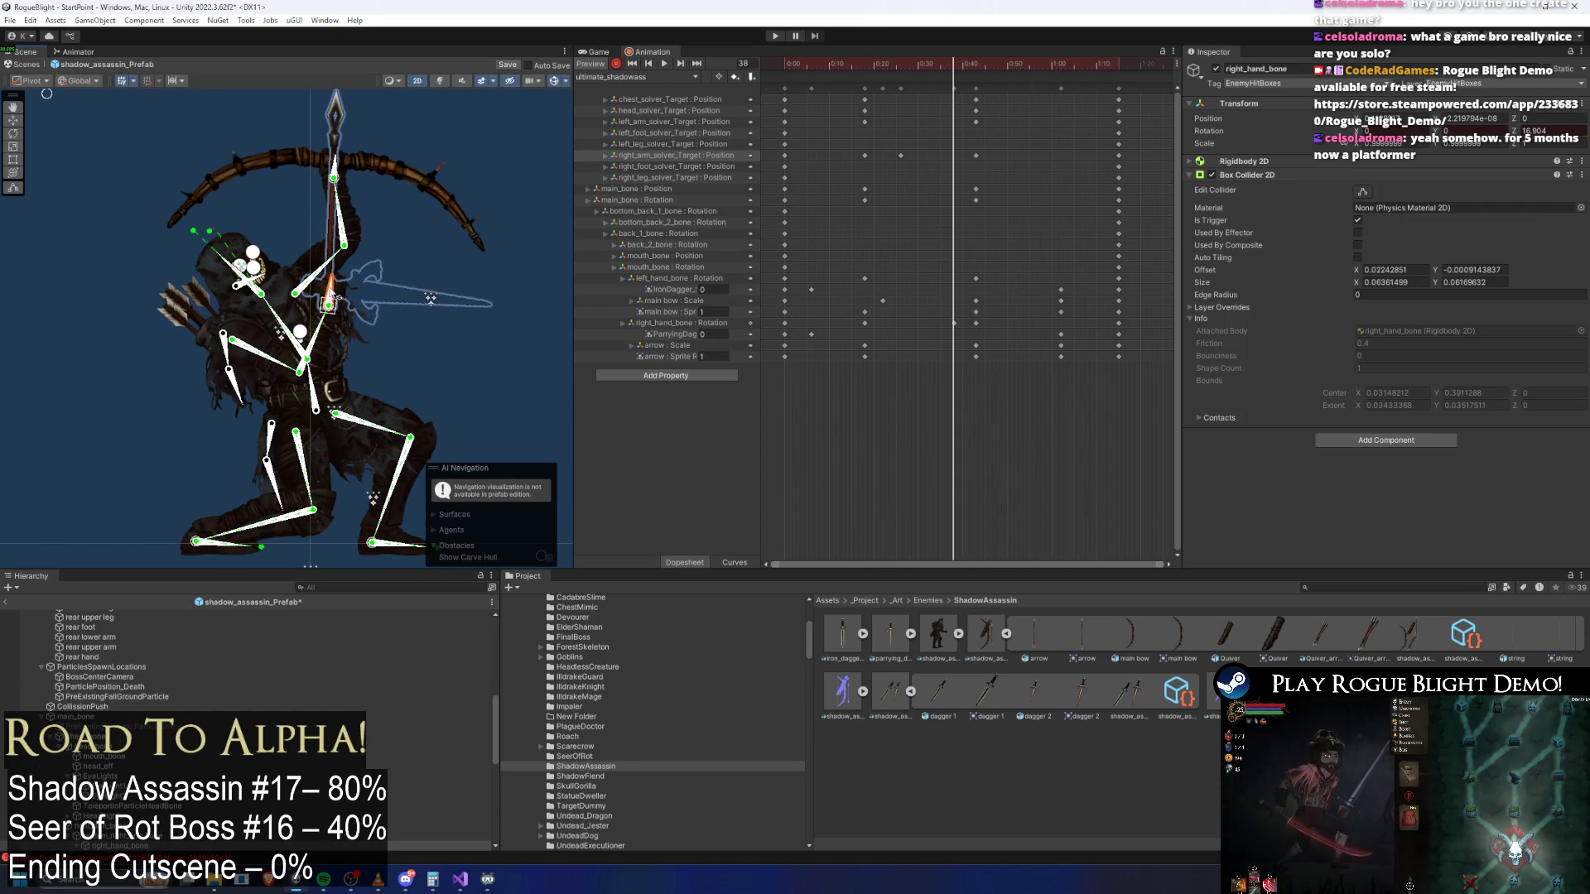
pyautogui.moveTo(940, 68)
pyautogui.mouseDown()
pyautogui.moveTo(868, 67)
pyautogui.moveTo(899, 73)
pyautogui.mouseUp()
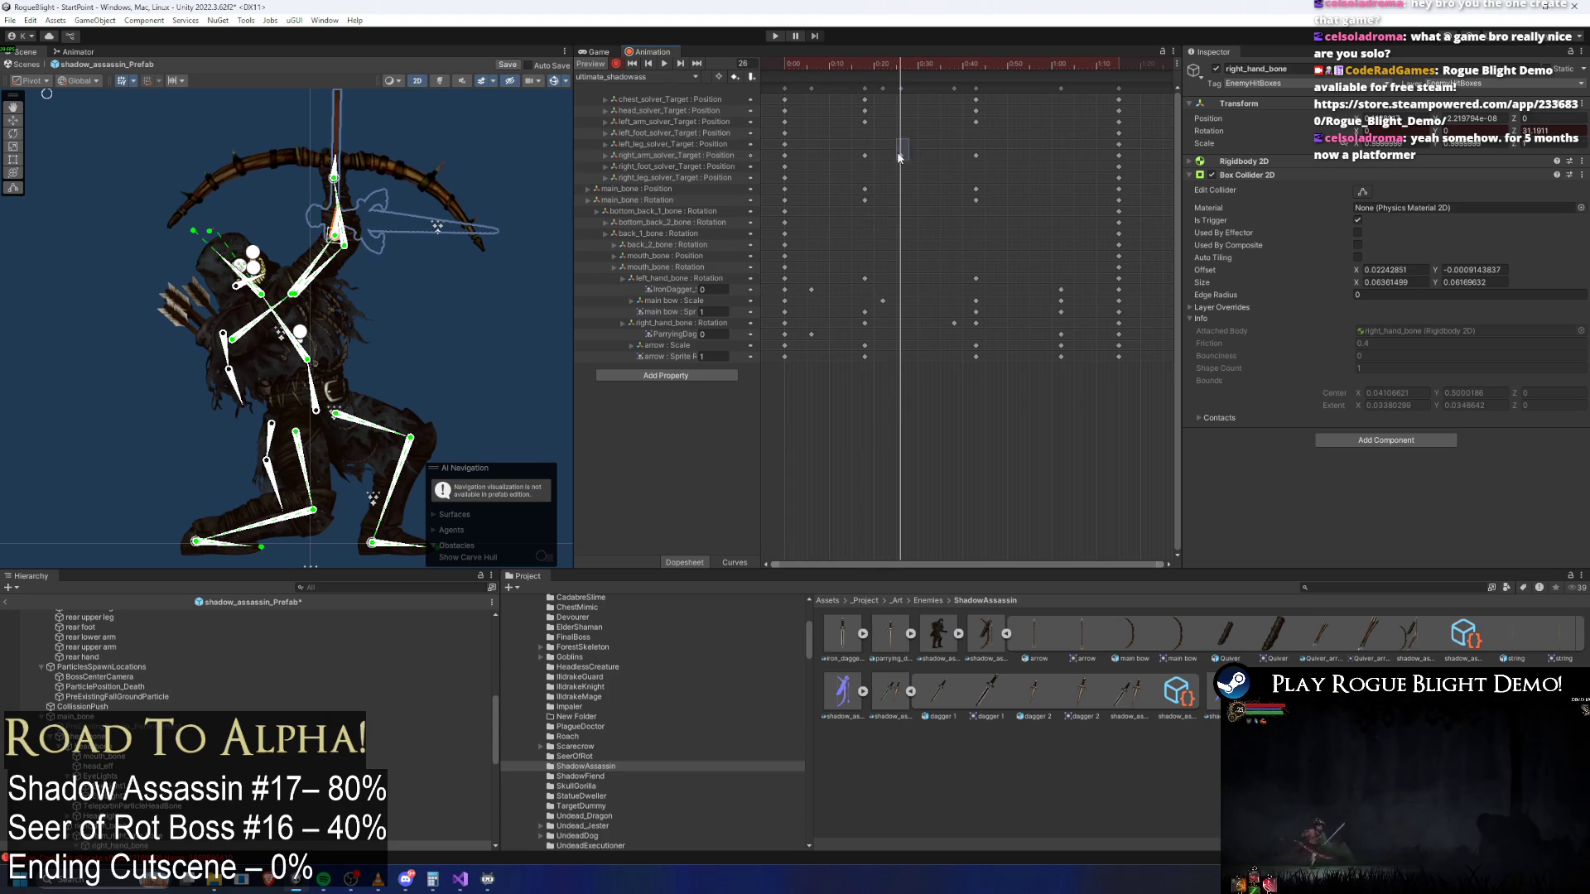
pyautogui.scroll(2, 368, 197)
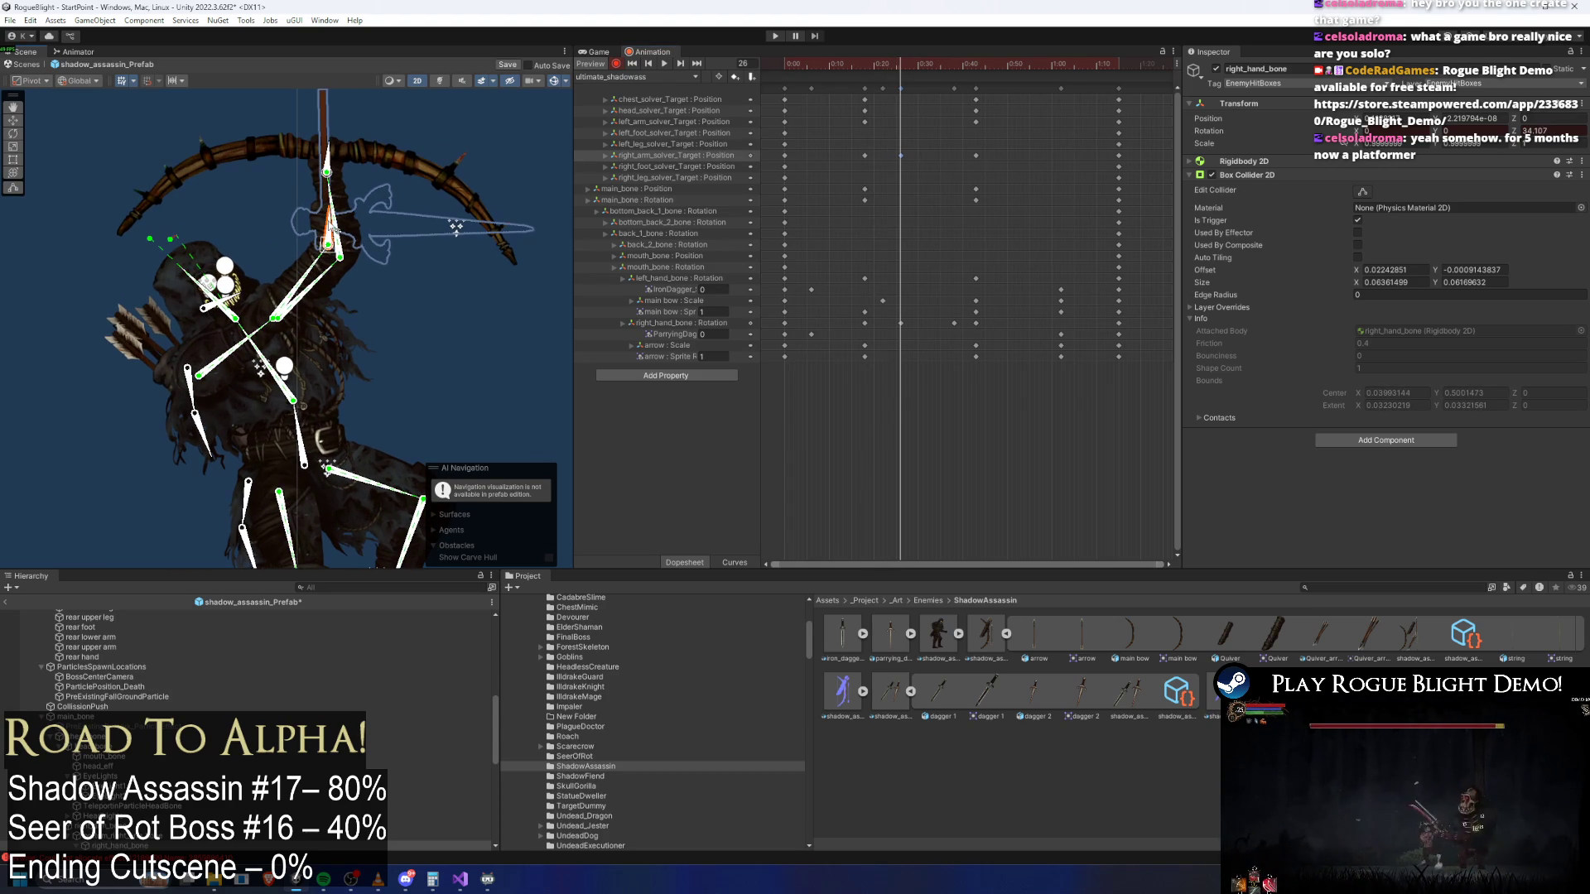
pyautogui.moveTo(898, 68); pyautogui.dragTo(924, 78)
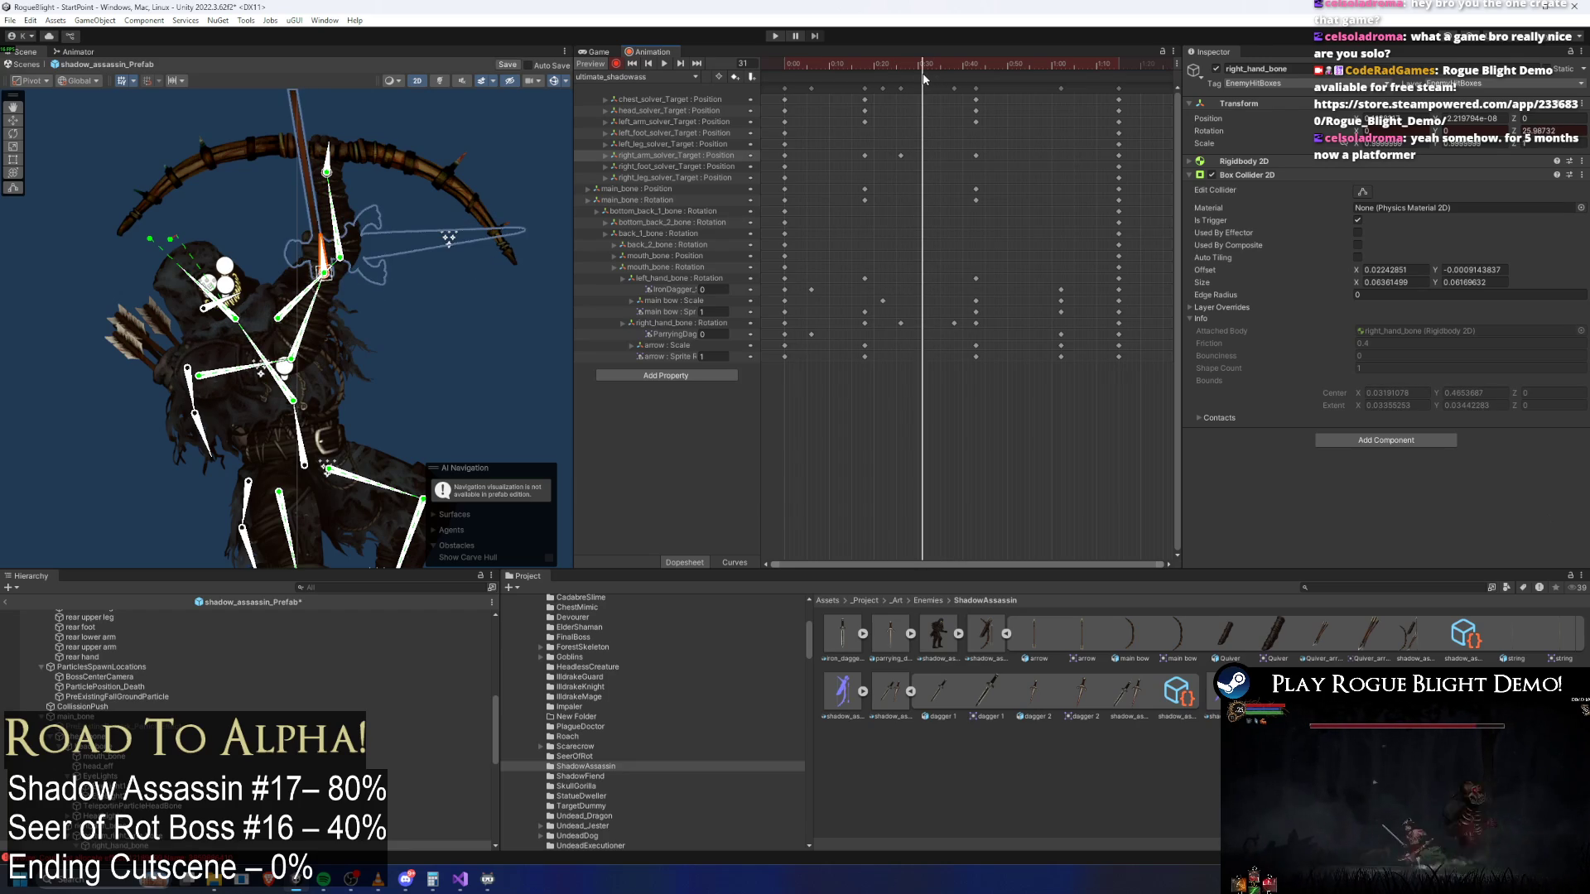
pyautogui.moveTo(319, 247); pyautogui.dragTo(328, 246)
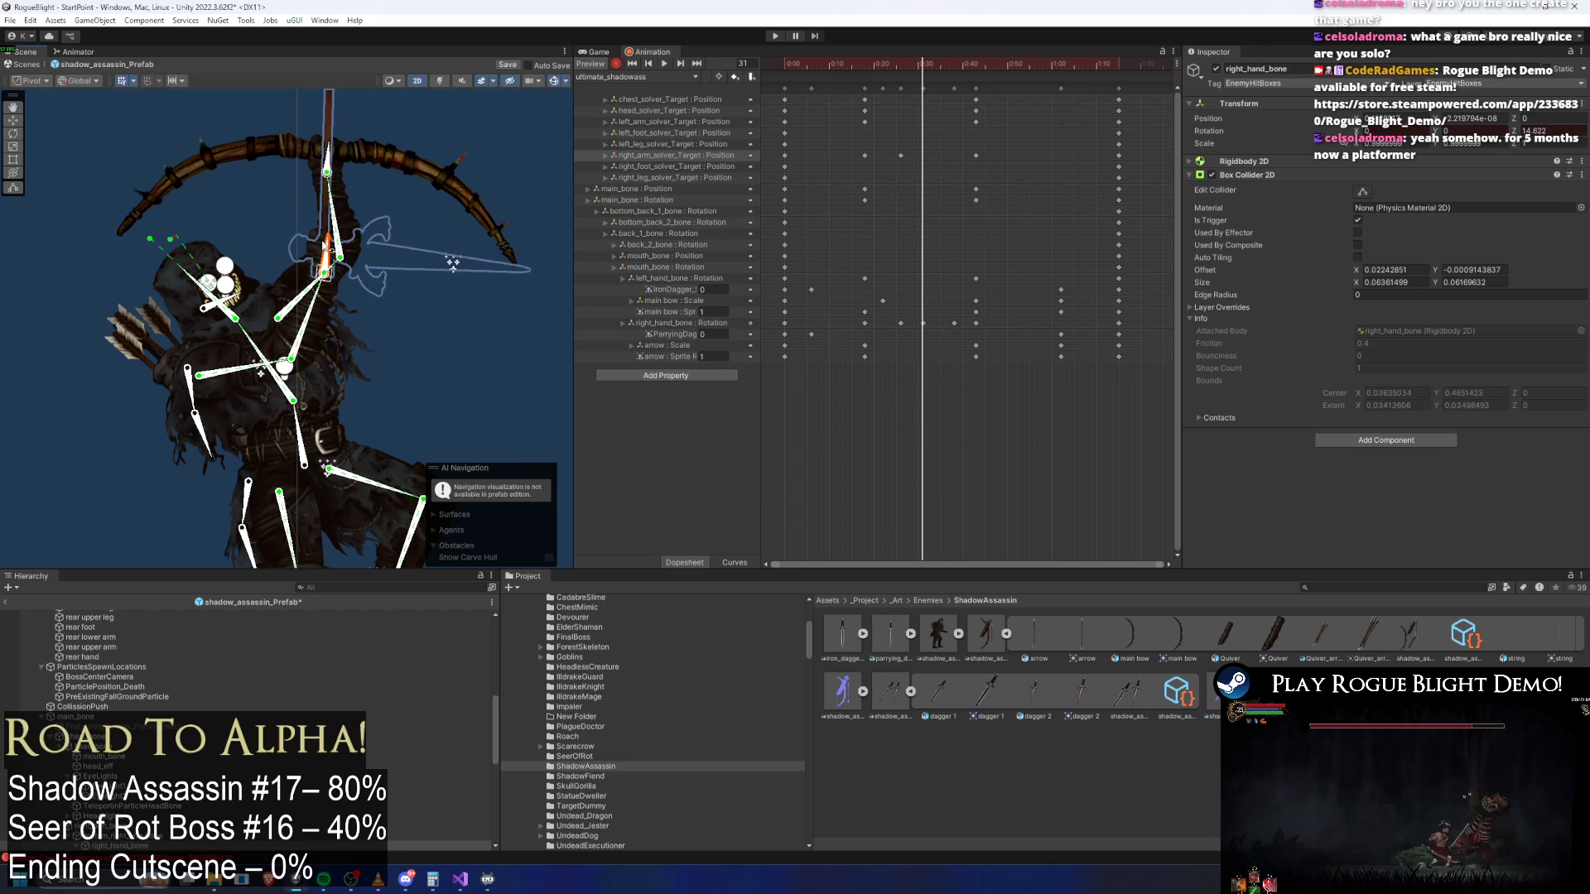
# Key a further right-hand rotation at frame 33 and review the pose up to frame 44
pyautogui.moveTo(895, 61); pyautogui.dragTo(911, 63)
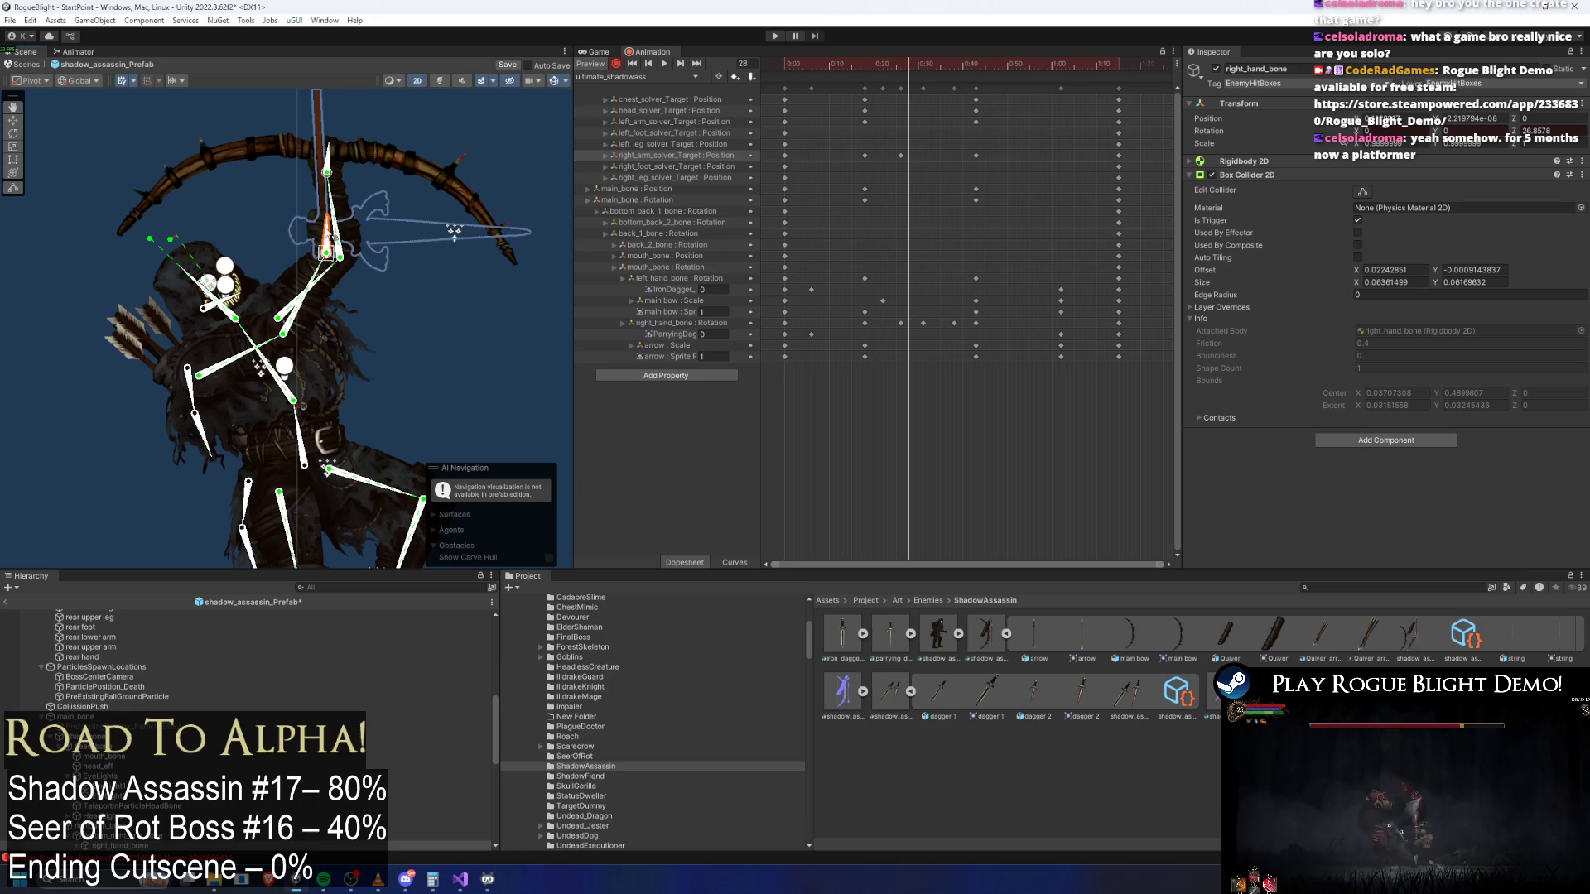
pyautogui.moveTo(909, 68); pyautogui.dragTo(931, 71)
pyautogui.moveTo(323, 267); pyautogui.dragTo(331, 272)
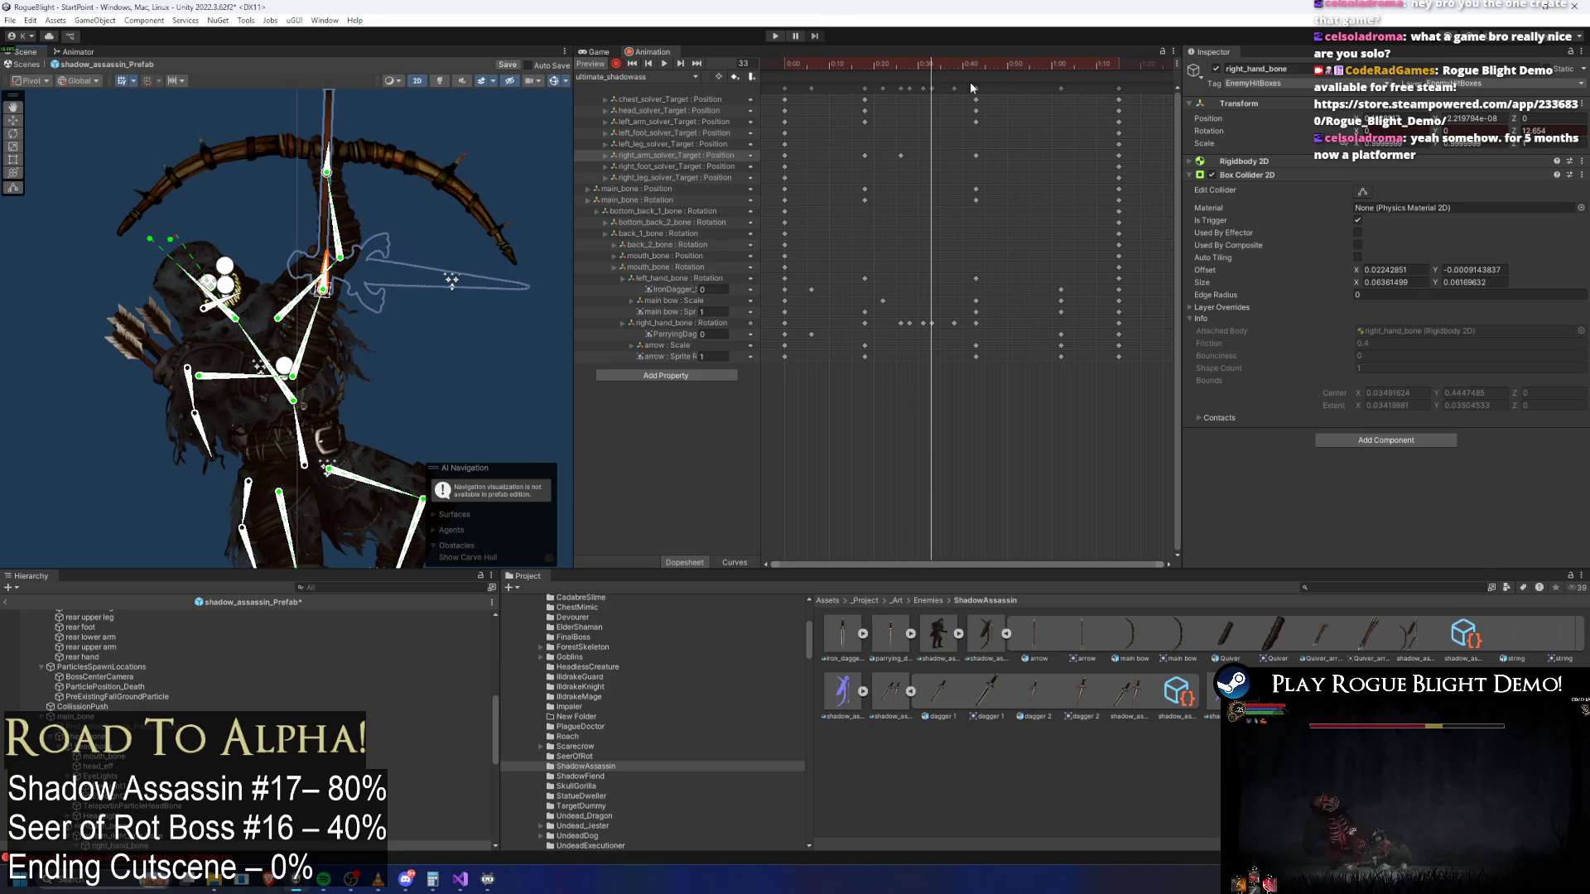
pyautogui.moveTo(937, 72); pyautogui.dragTo(942, 72)
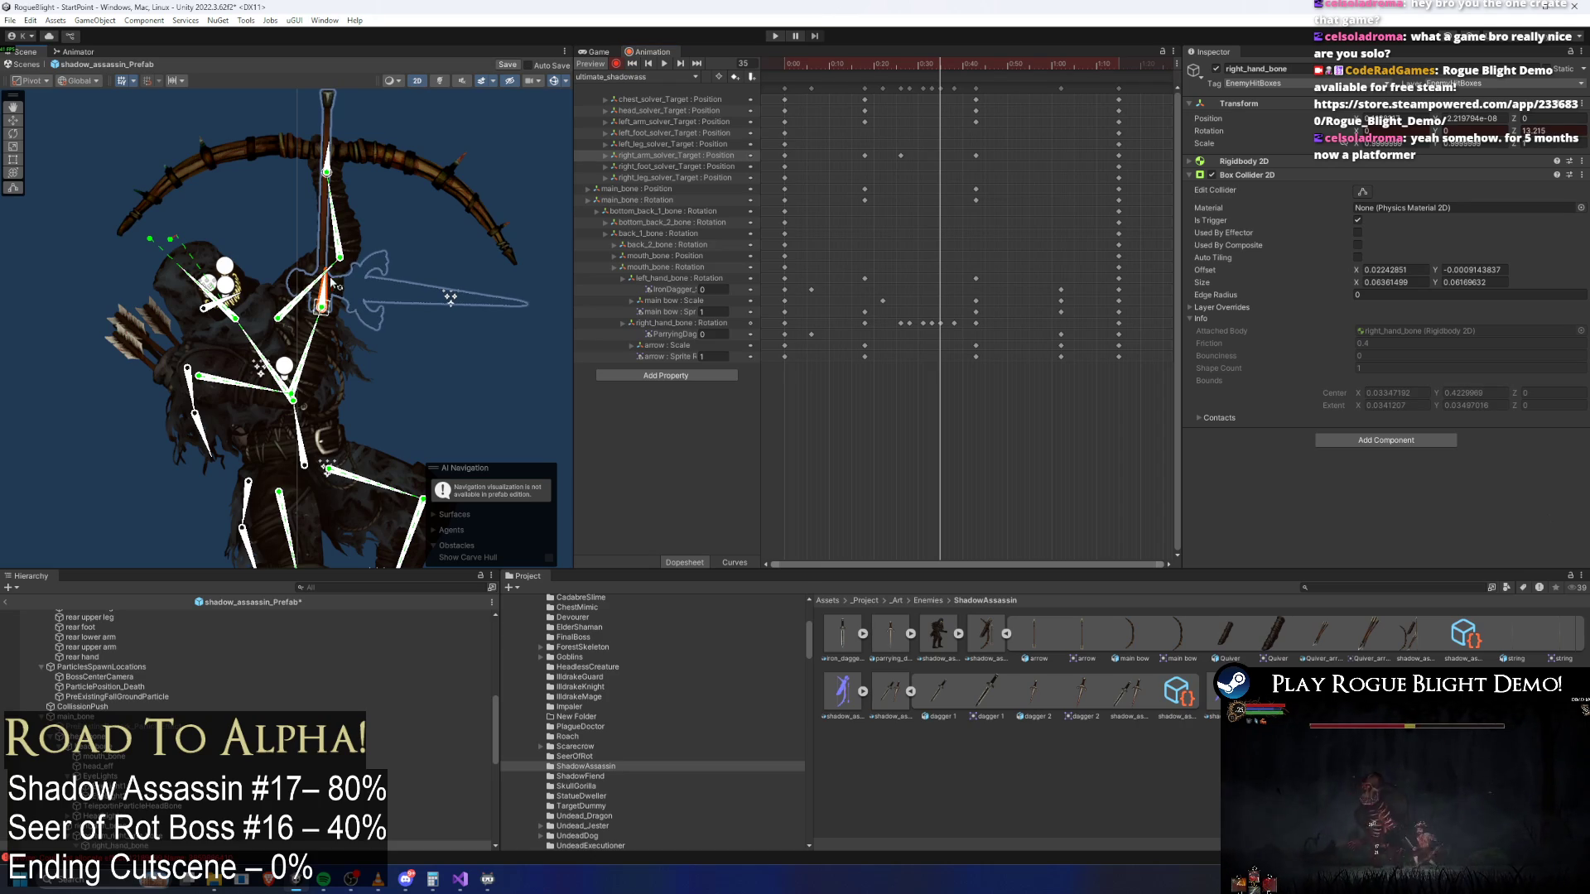
pyautogui.moveTo(942, 67)
pyautogui.mouseDown()
pyautogui.moveTo(981, 71)
pyautogui.moveTo(956, 72)
pyautogui.mouseUp()
# Preview the animation and box-select the keys from 0:18 to 0:45
pyautogui.press('space')
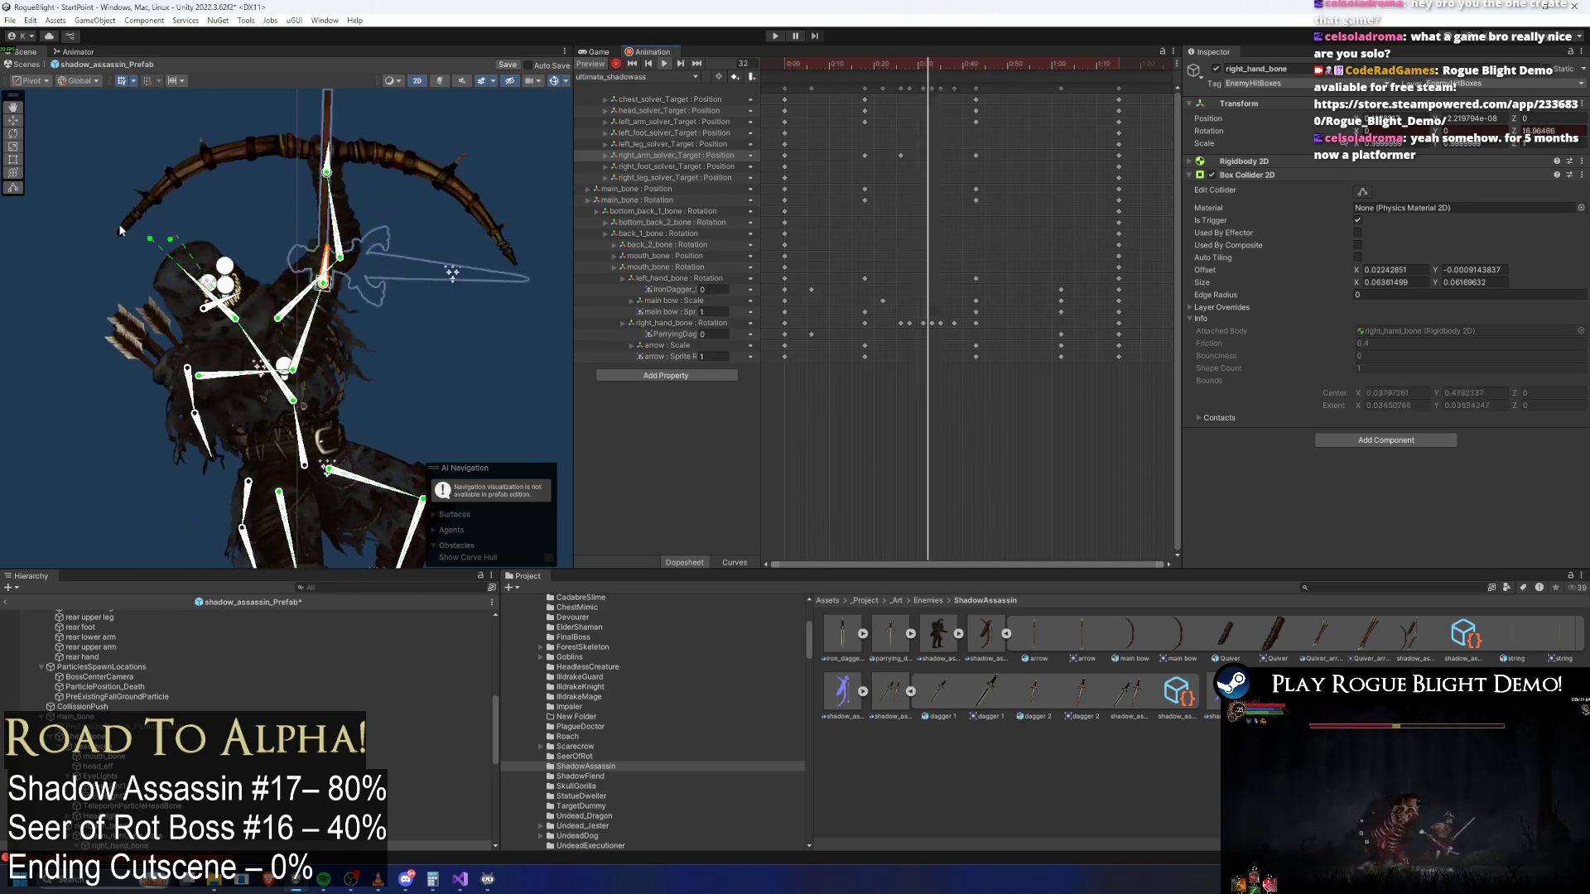
pyautogui.click(119, 215)
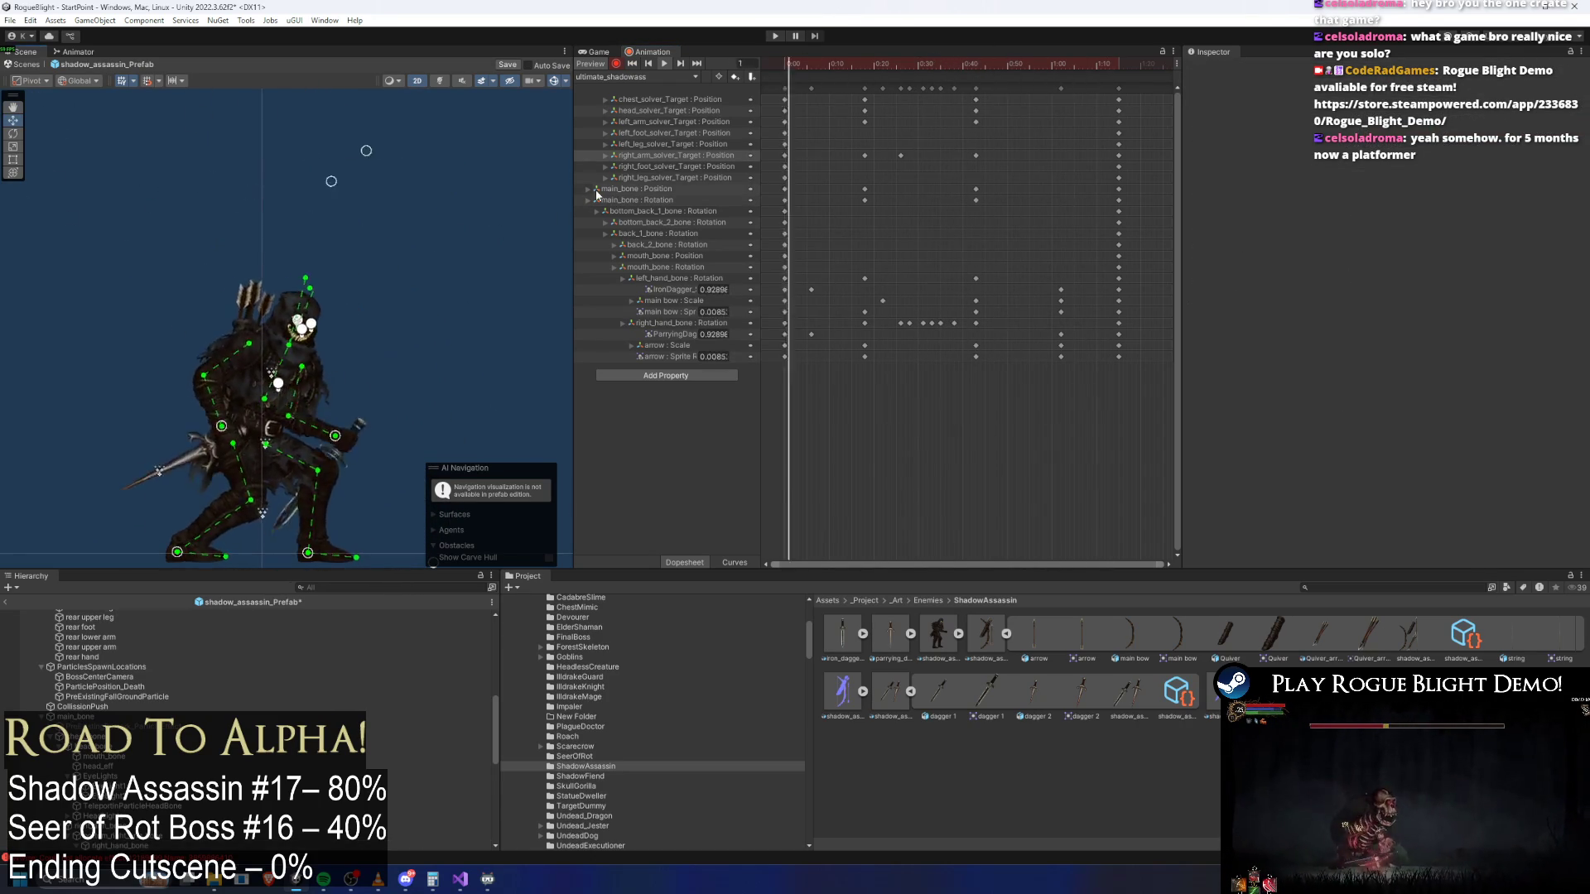
pyautogui.moveTo(852, 93)
pyautogui.mouseDown()
pyautogui.moveTo(991, 88)
pyautogui.moveTo(1041, 113)
pyautogui.mouseUp()
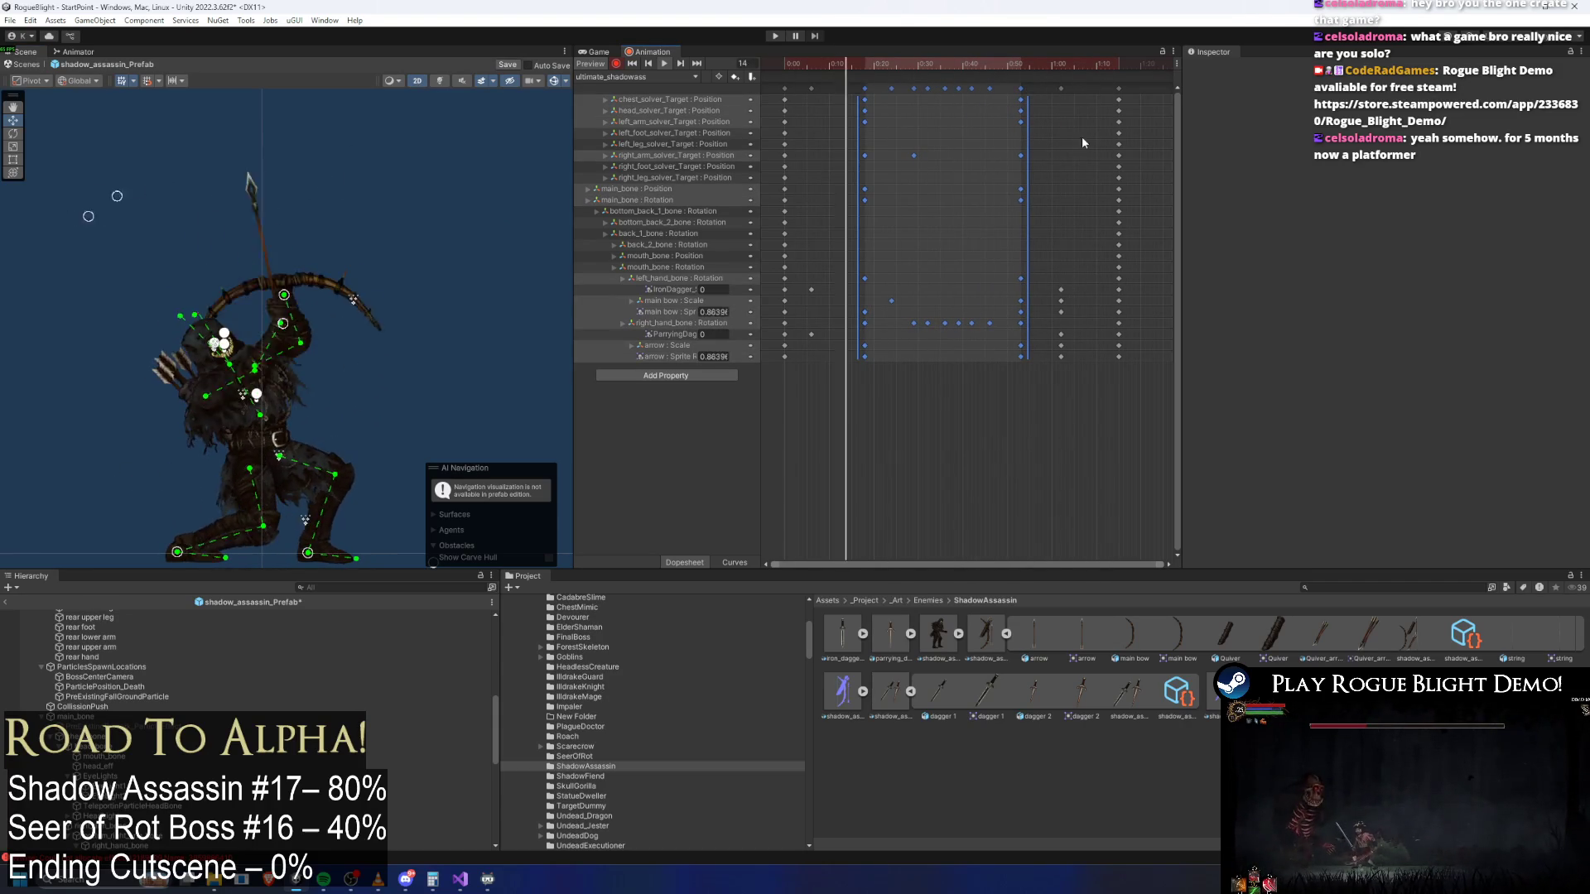
# Push the late key columns later in time, past about frame 52
pyautogui.moveTo(1148, 118)
pyautogui.mouseDown()
pyautogui.moveTo(1052, 83)
pyautogui.moveTo(1101, 88)
pyautogui.mouseUp()
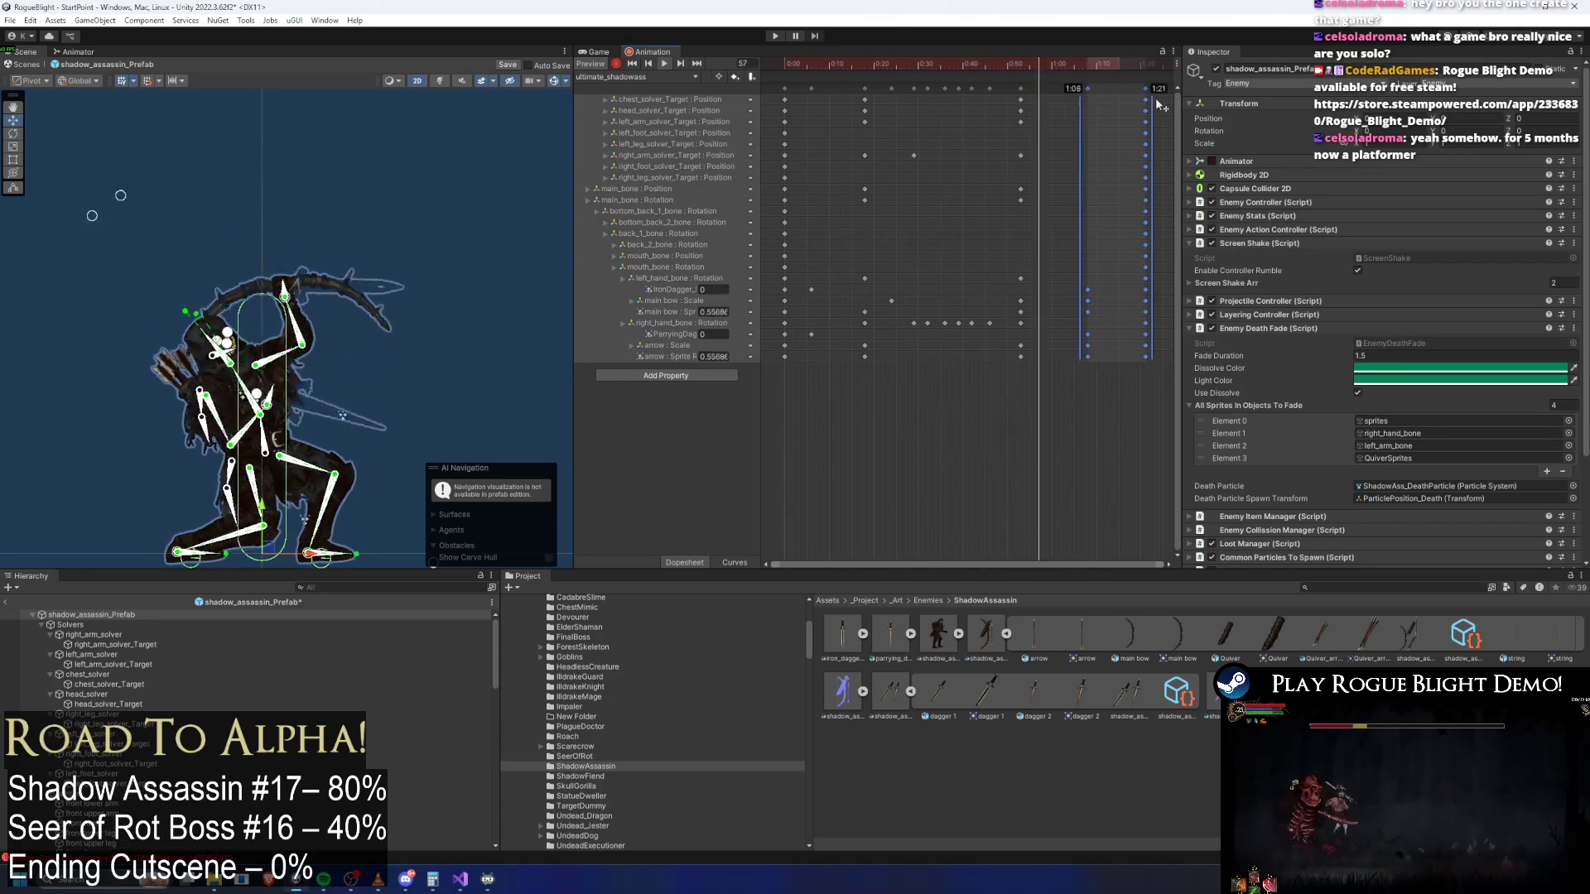
pyautogui.moveTo(922, 63); pyautogui.dragTo(1017, 64)
pyautogui.scroll(2, 321, 205)
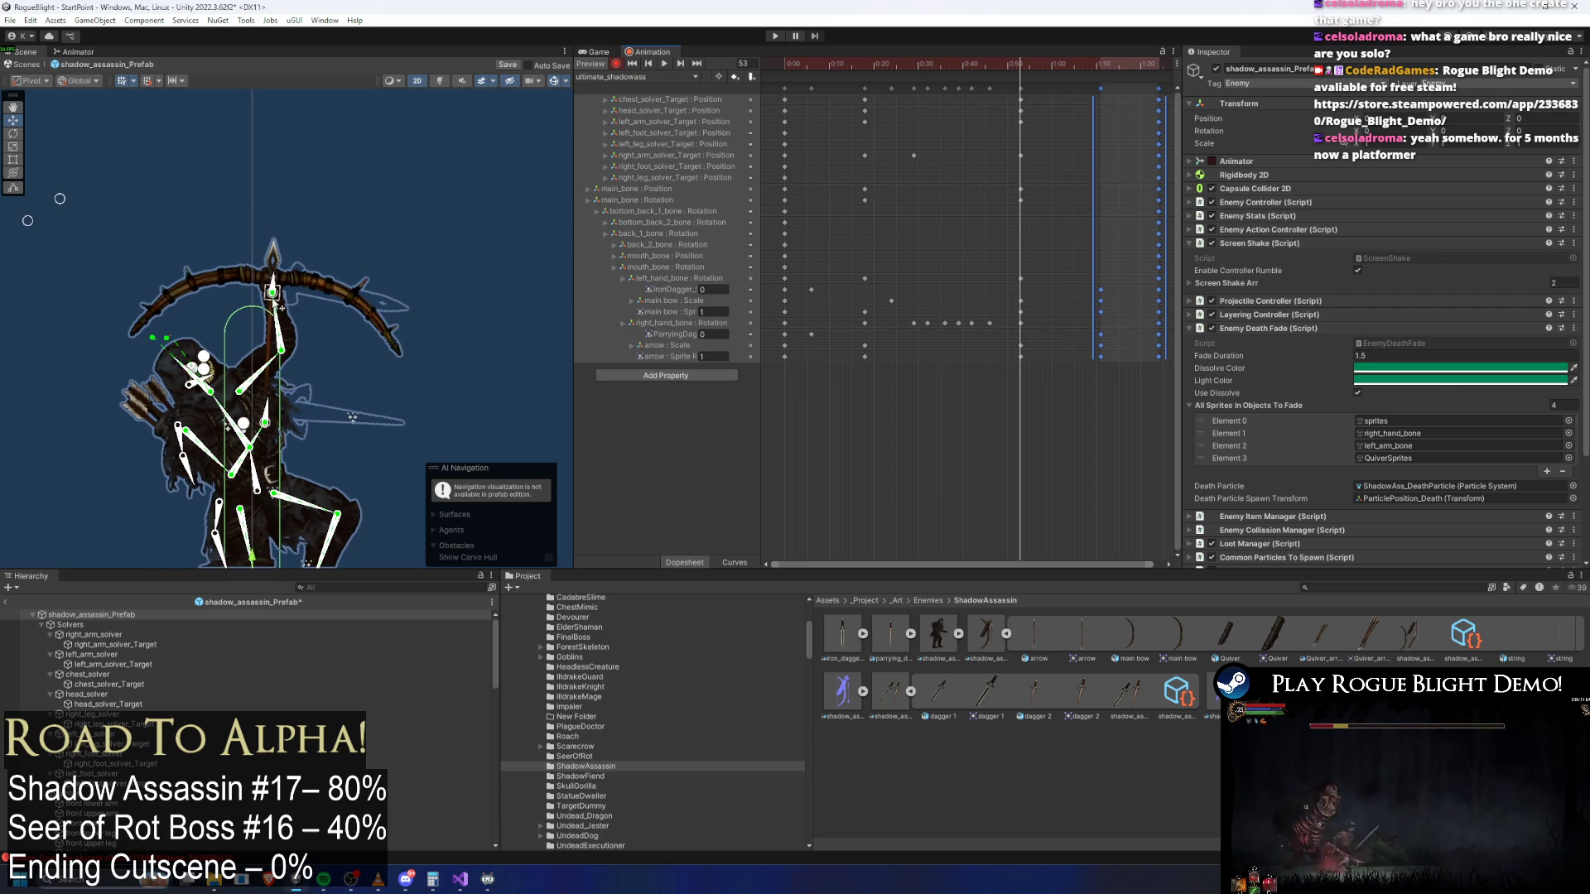
# Select the main bow and raise its tip slightly, reviewing it in playback
pyautogui.click(280, 307)
pyautogui.scroll(1, 279, 309)
pyautogui.click(309, 277)
pyautogui.scroll(3, 281, 286)
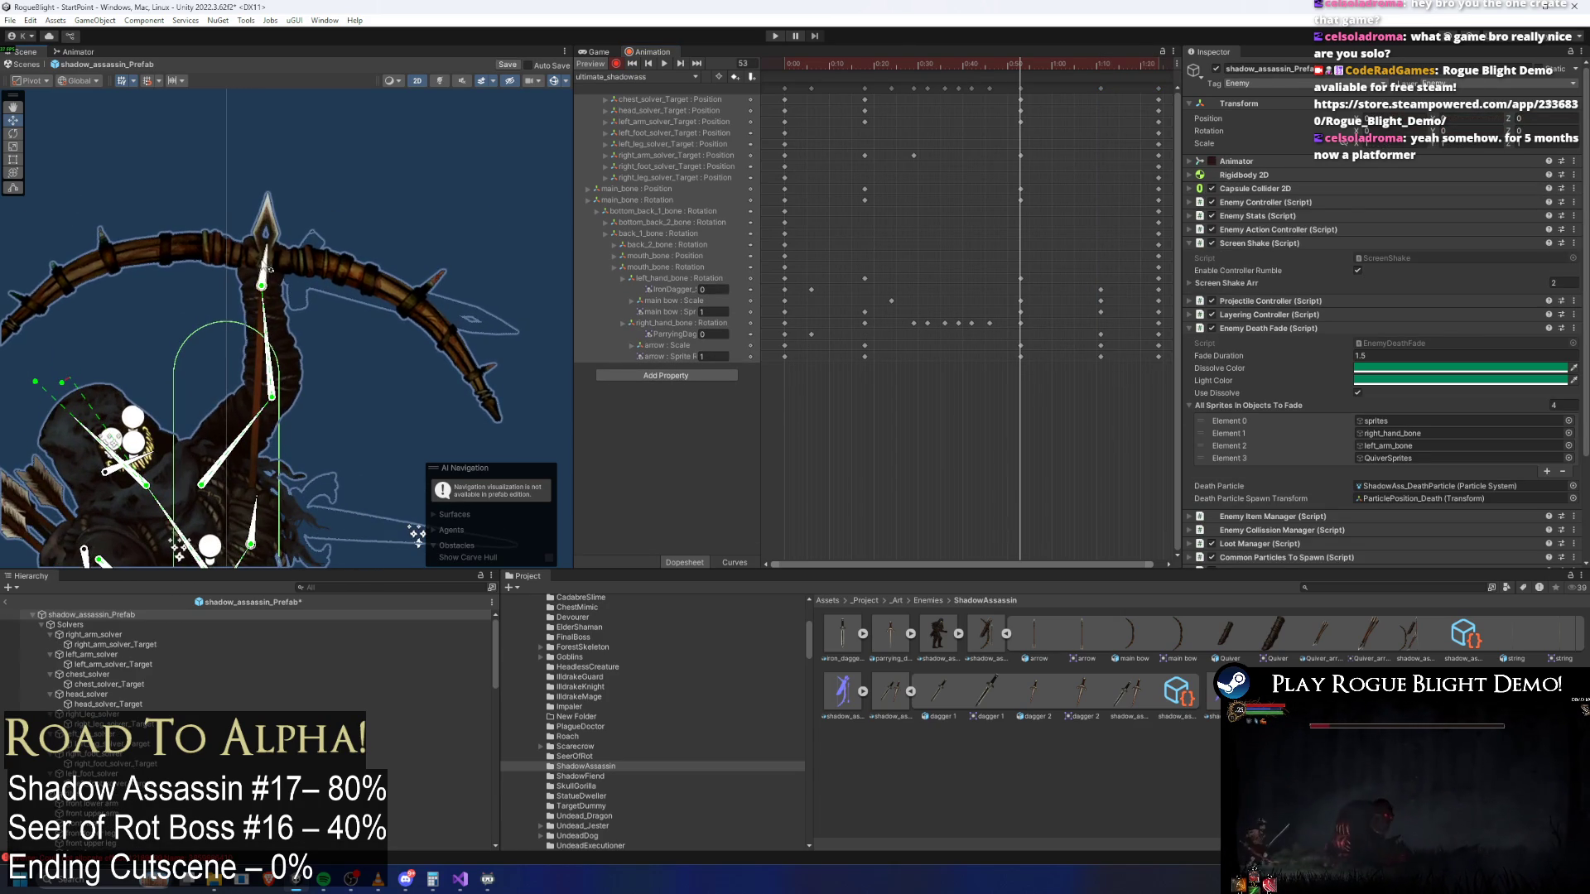
pyautogui.click(265, 286)
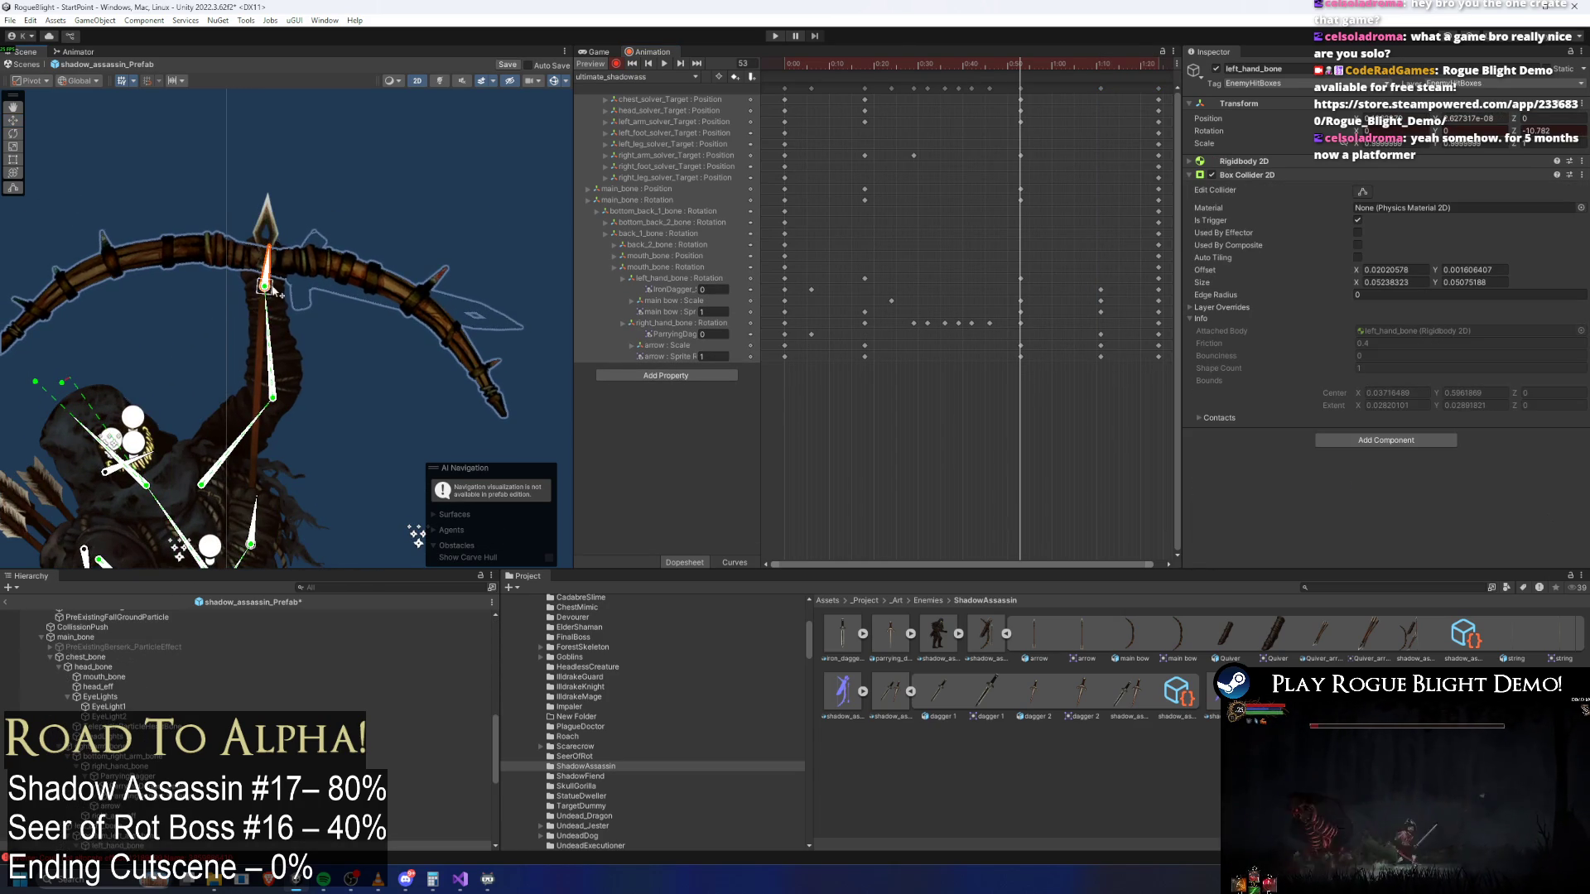
pyautogui.moveTo(440, 353); pyautogui.dragTo(449, 266)
pyautogui.click(453, 266)
pyautogui.click(473, 260)
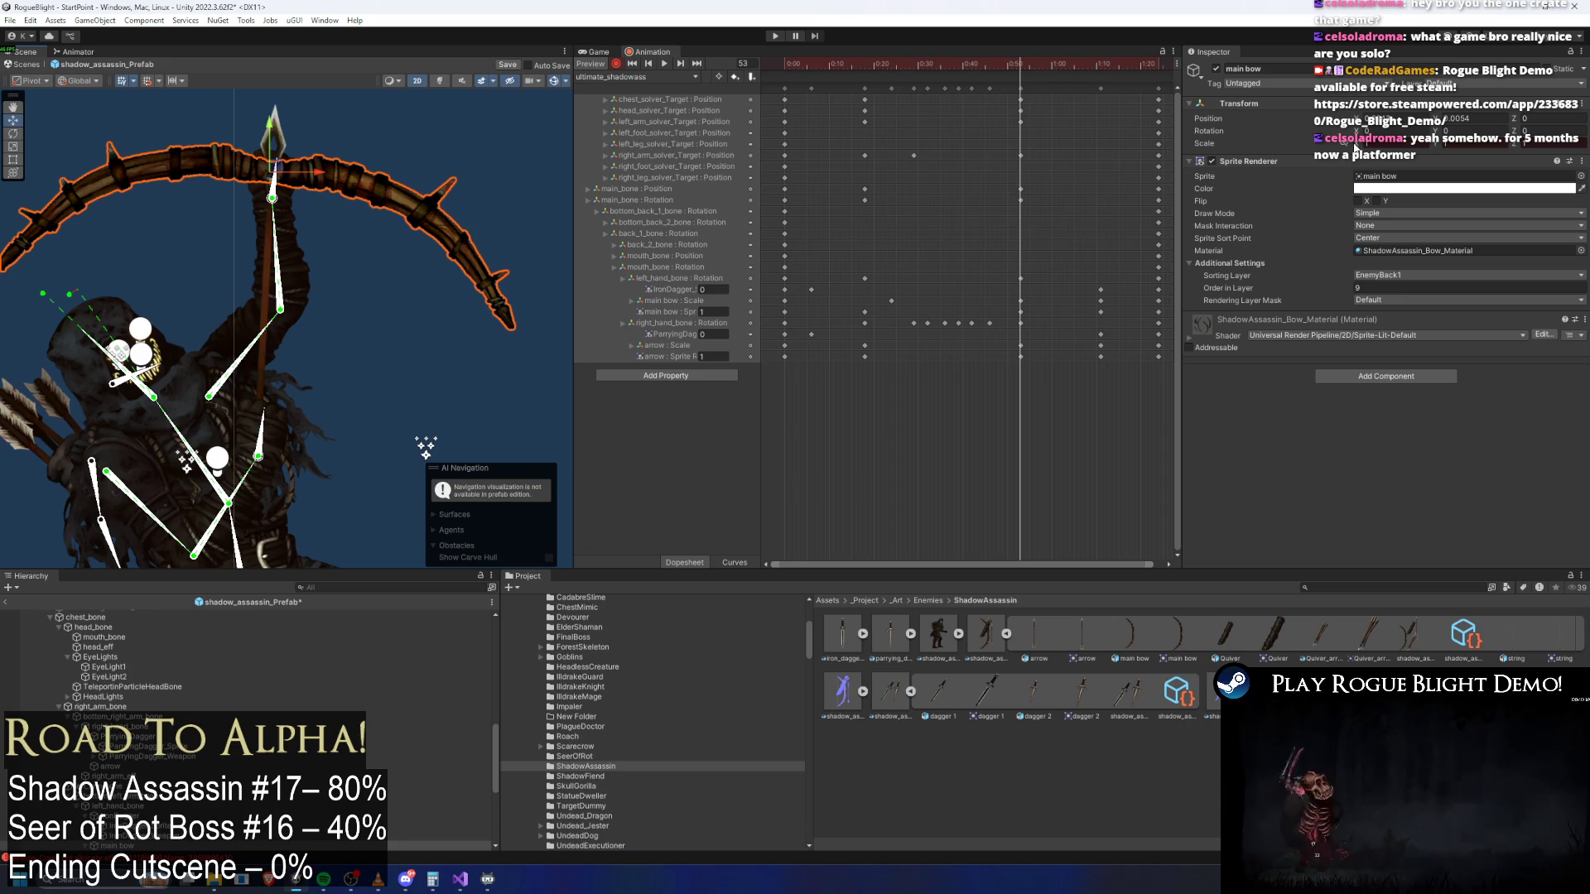
pyautogui.moveTo(1356, 145); pyautogui.dragTo(1433, 149)
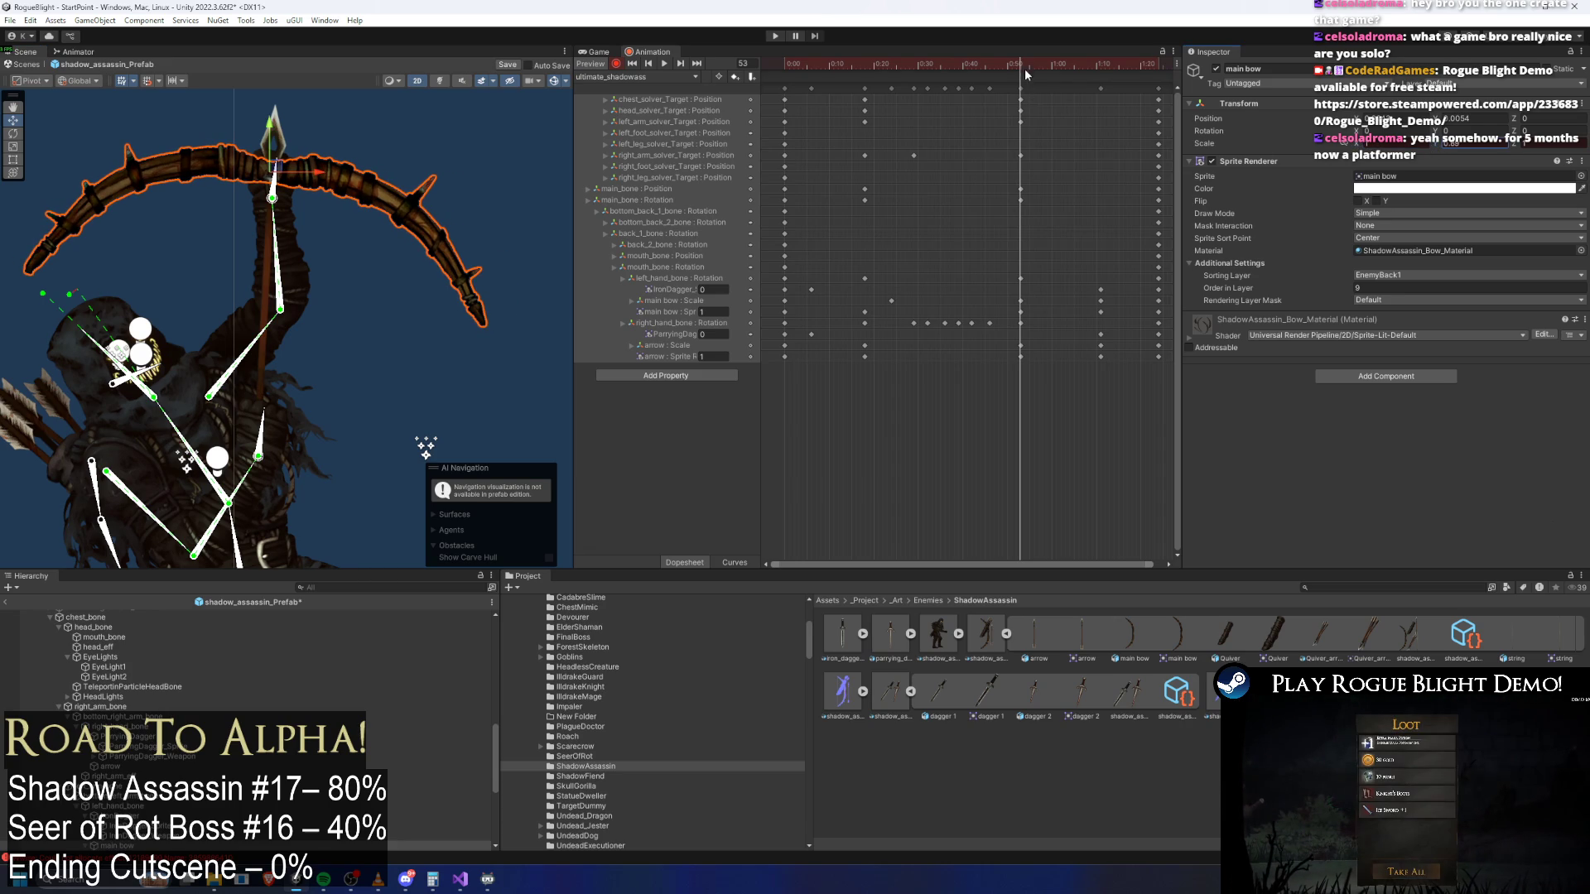
pyautogui.press('space')
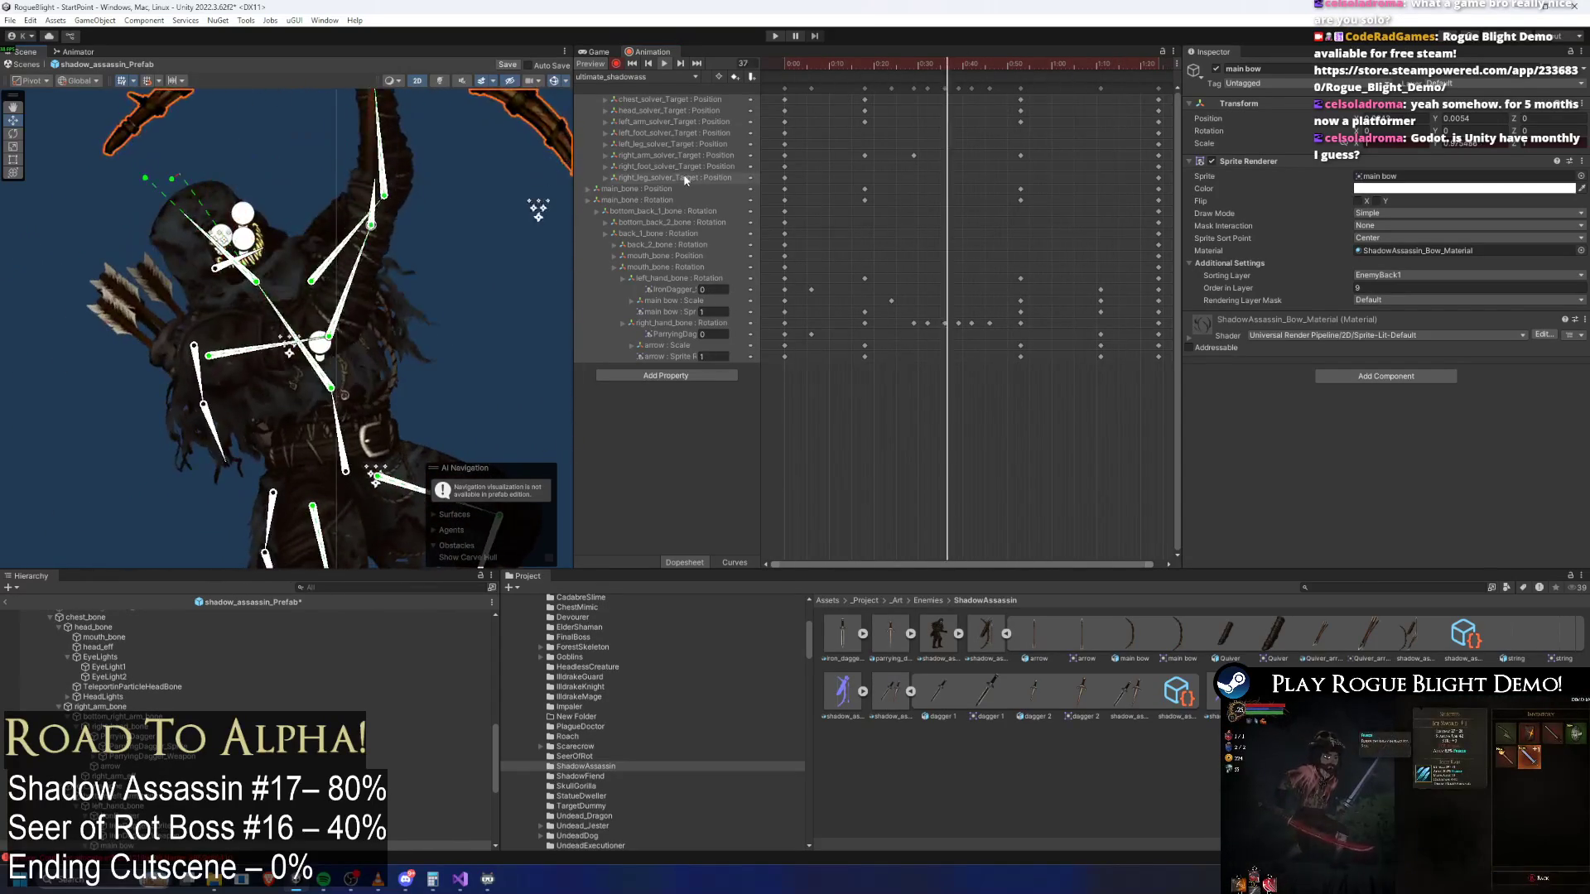
pyautogui.moveTo(987, 66)
pyautogui.mouseDown()
pyautogui.moveTo(1049, 65)
pyautogui.moveTo(868, 65)
pyautogui.mouseUp()
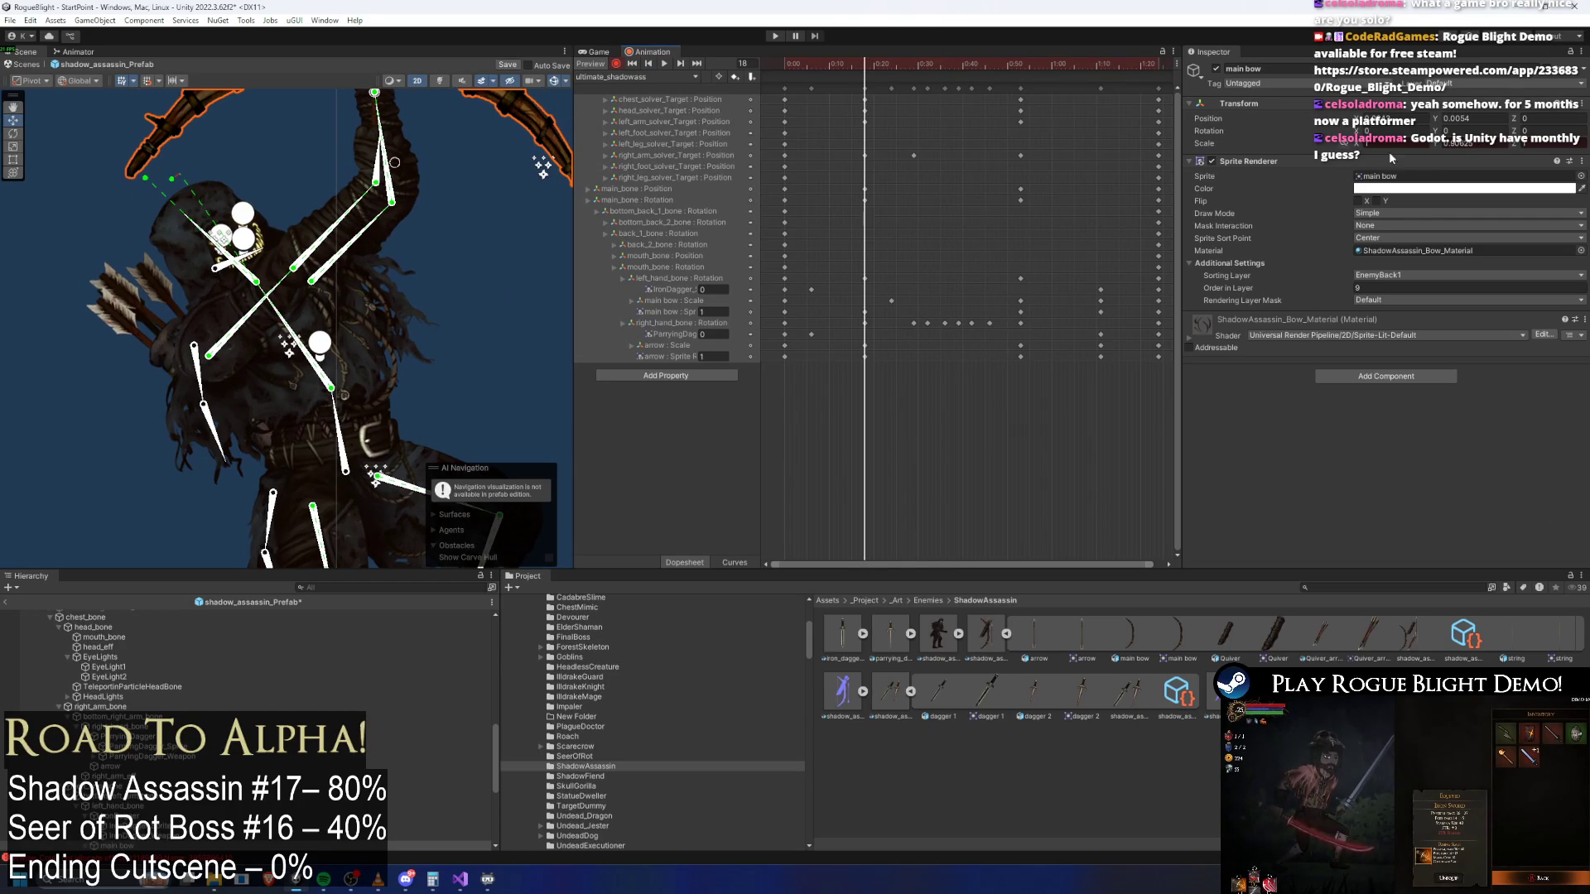
# Delete the main bow's Scale keys around frame 22
pyautogui.click(1474, 143)
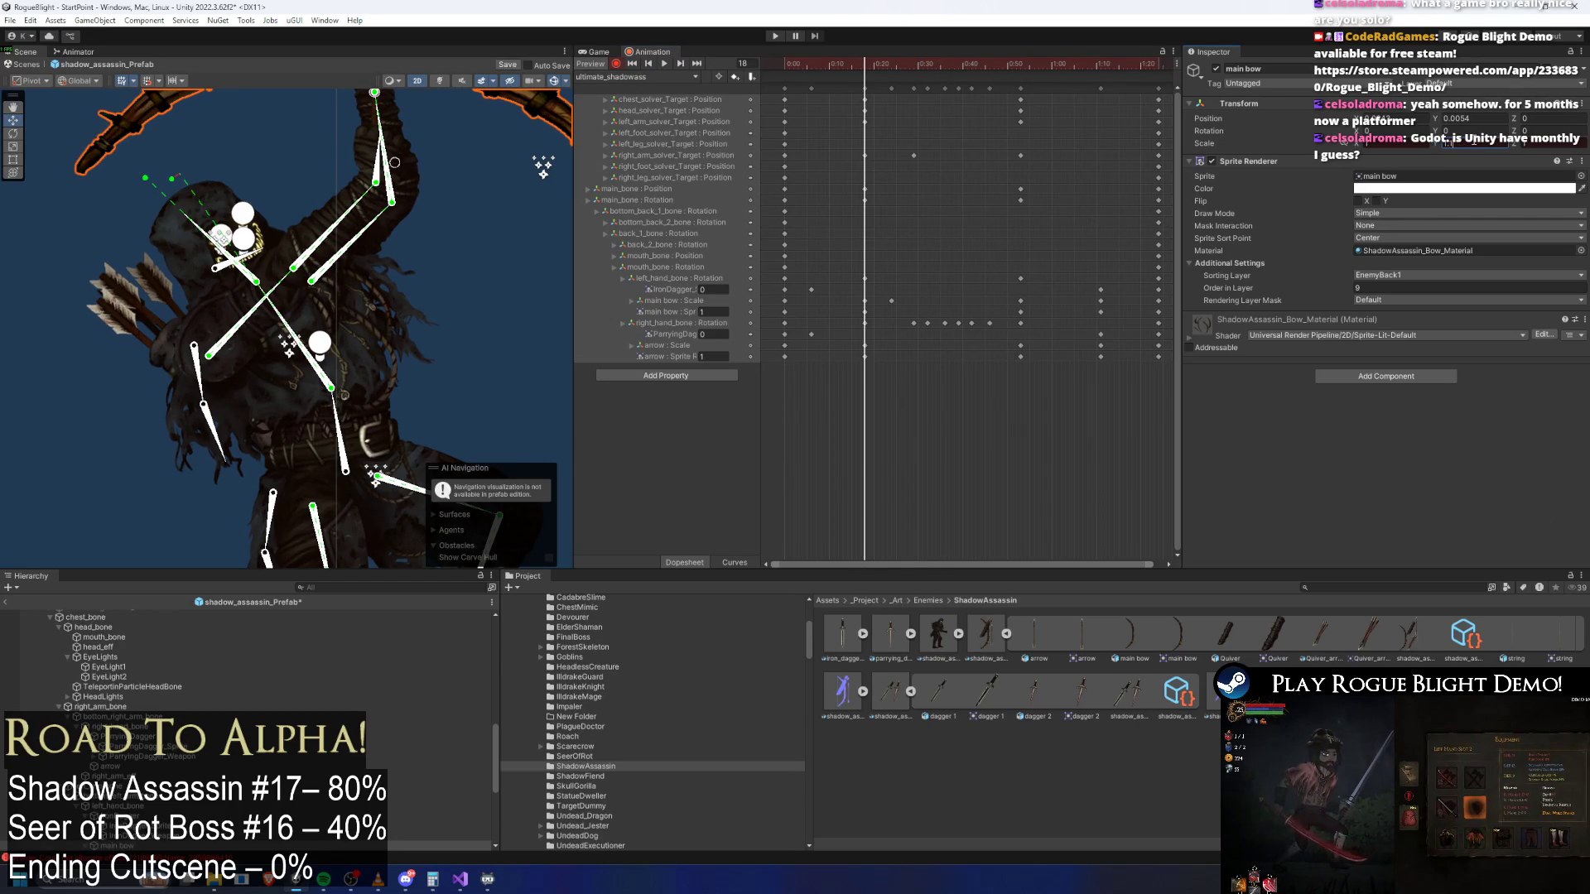
pyautogui.scroll(-2, 454, 213)
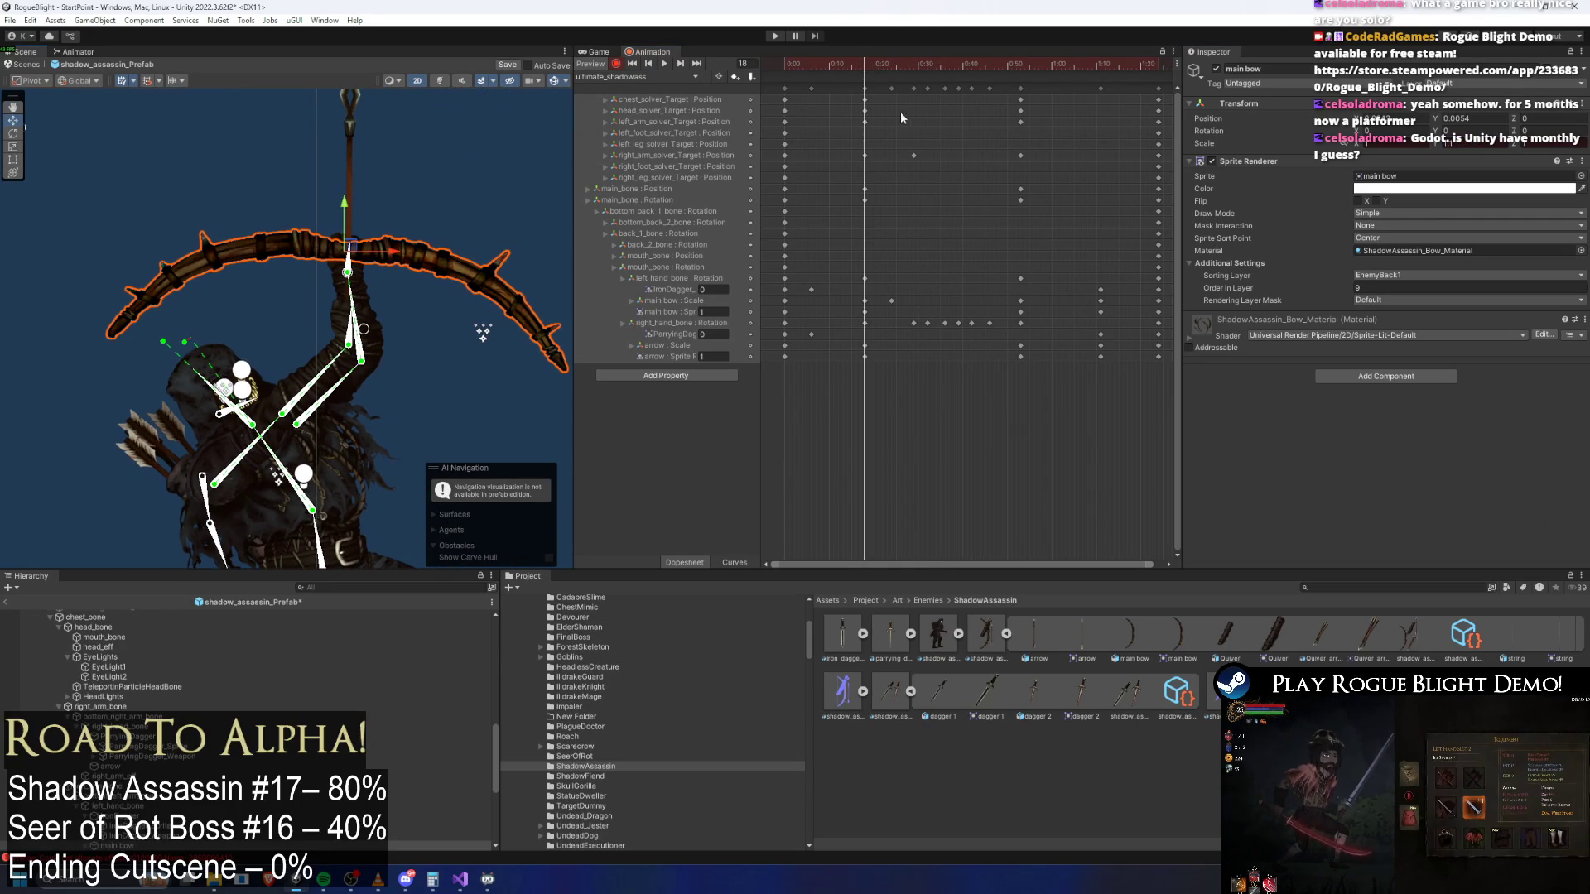
pyautogui.moveTo(867, 69); pyautogui.dragTo(1002, 71)
pyautogui.click(664, 64)
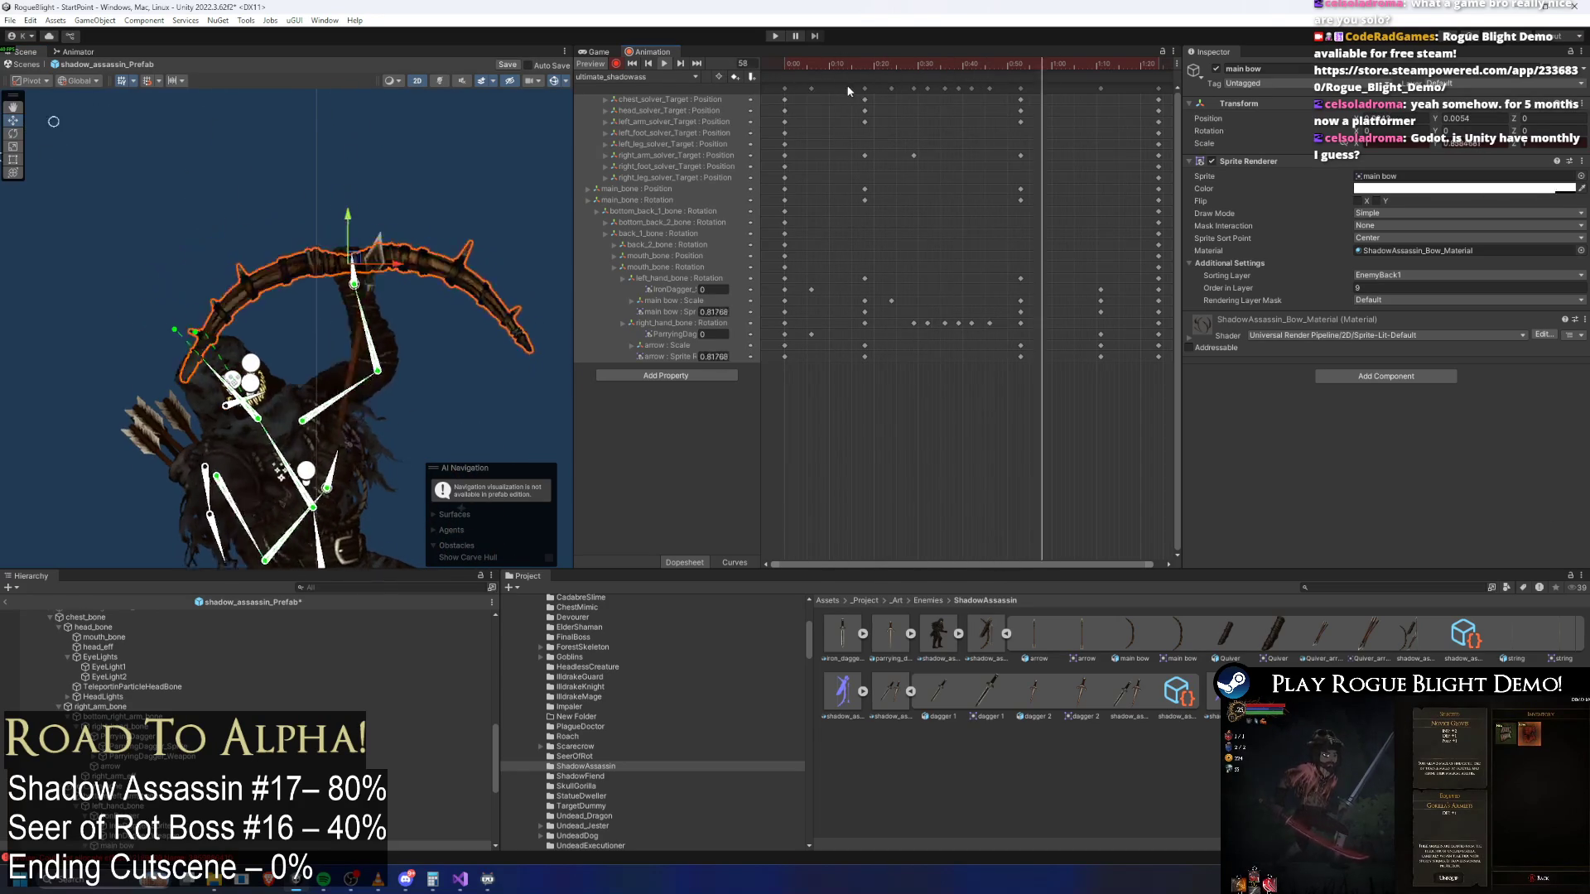
pyautogui.click(866, 63)
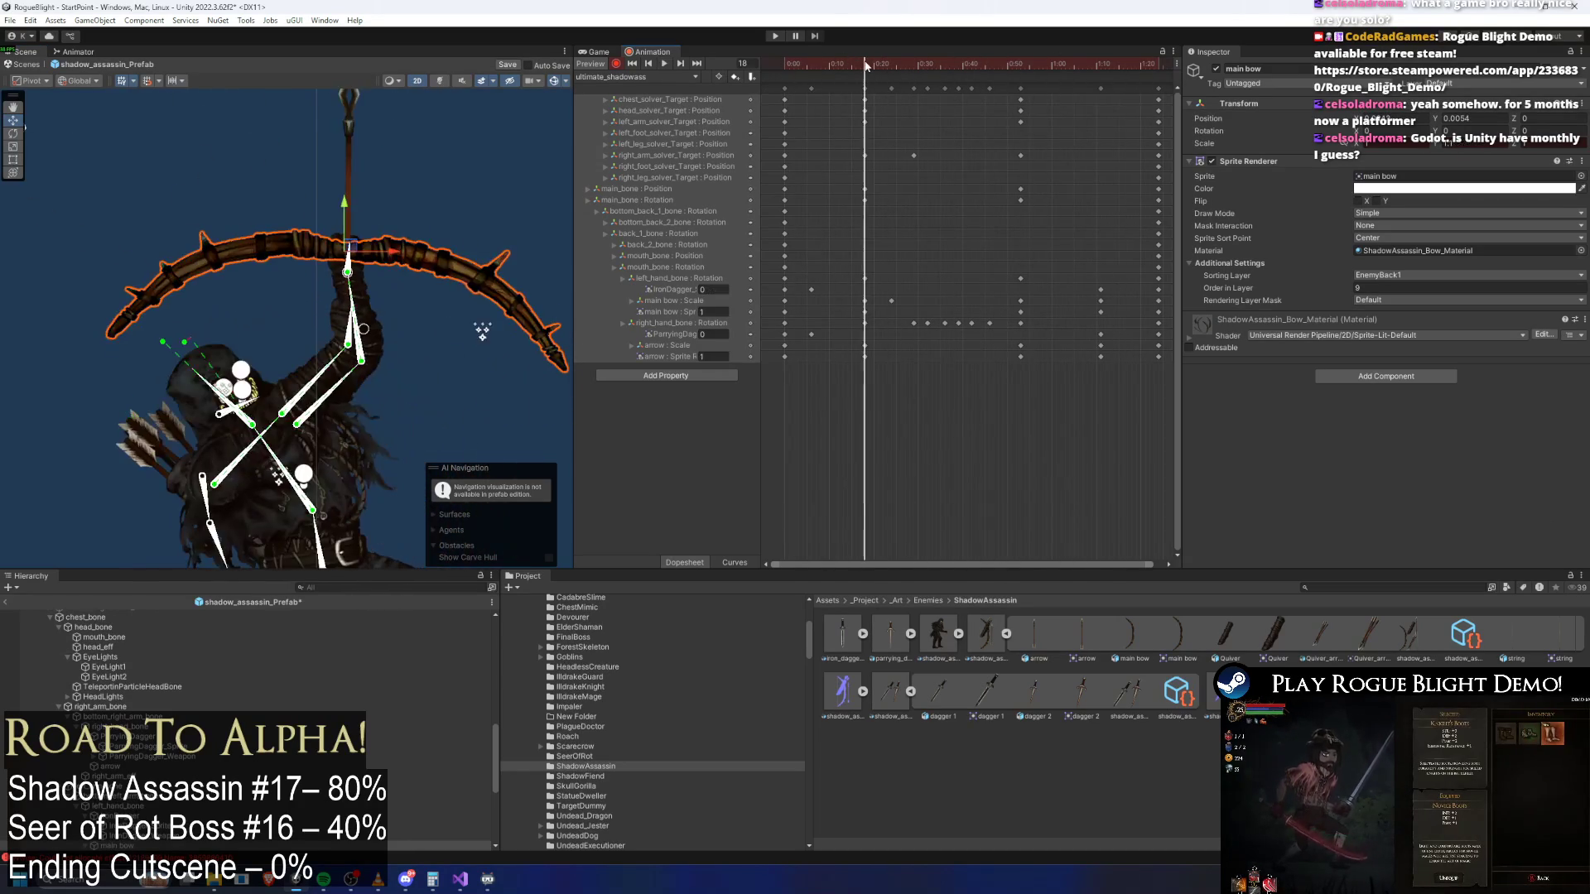
pyautogui.moveTo(869, 63); pyautogui.dragTo(883, 63)
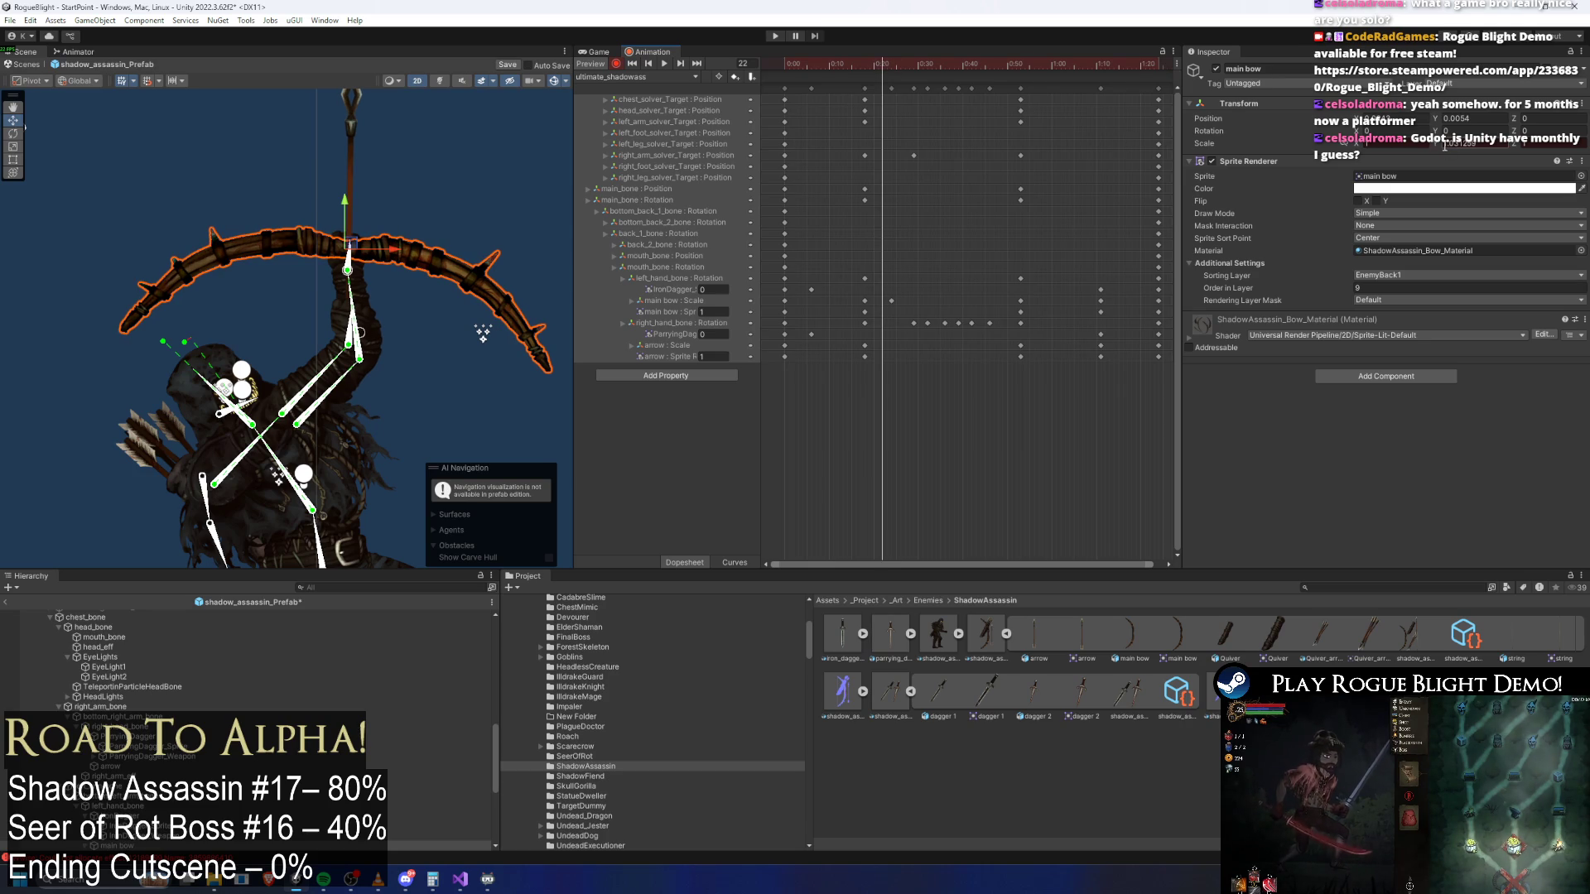
pyautogui.moveTo(914, 284); pyautogui.dragTo(892, 304)
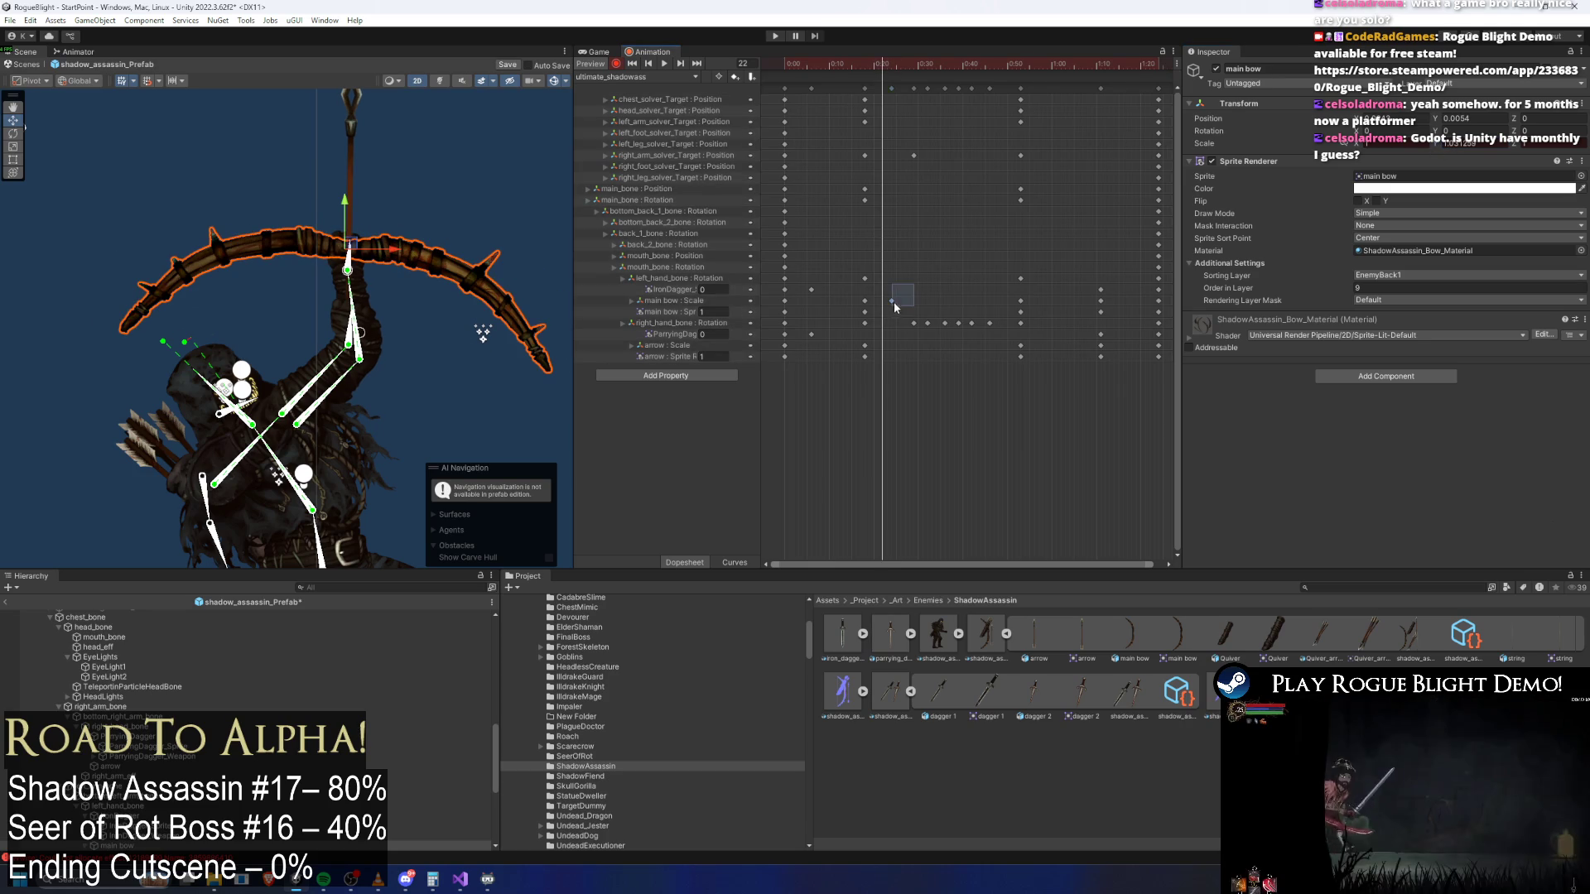
pyautogui.press('Delete')
# Set the main bow's Scale to 1 at frame 31, then stretch the 0:00–0:50 keys
pyautogui.moveTo(906, 67); pyautogui.dragTo(925, 64)
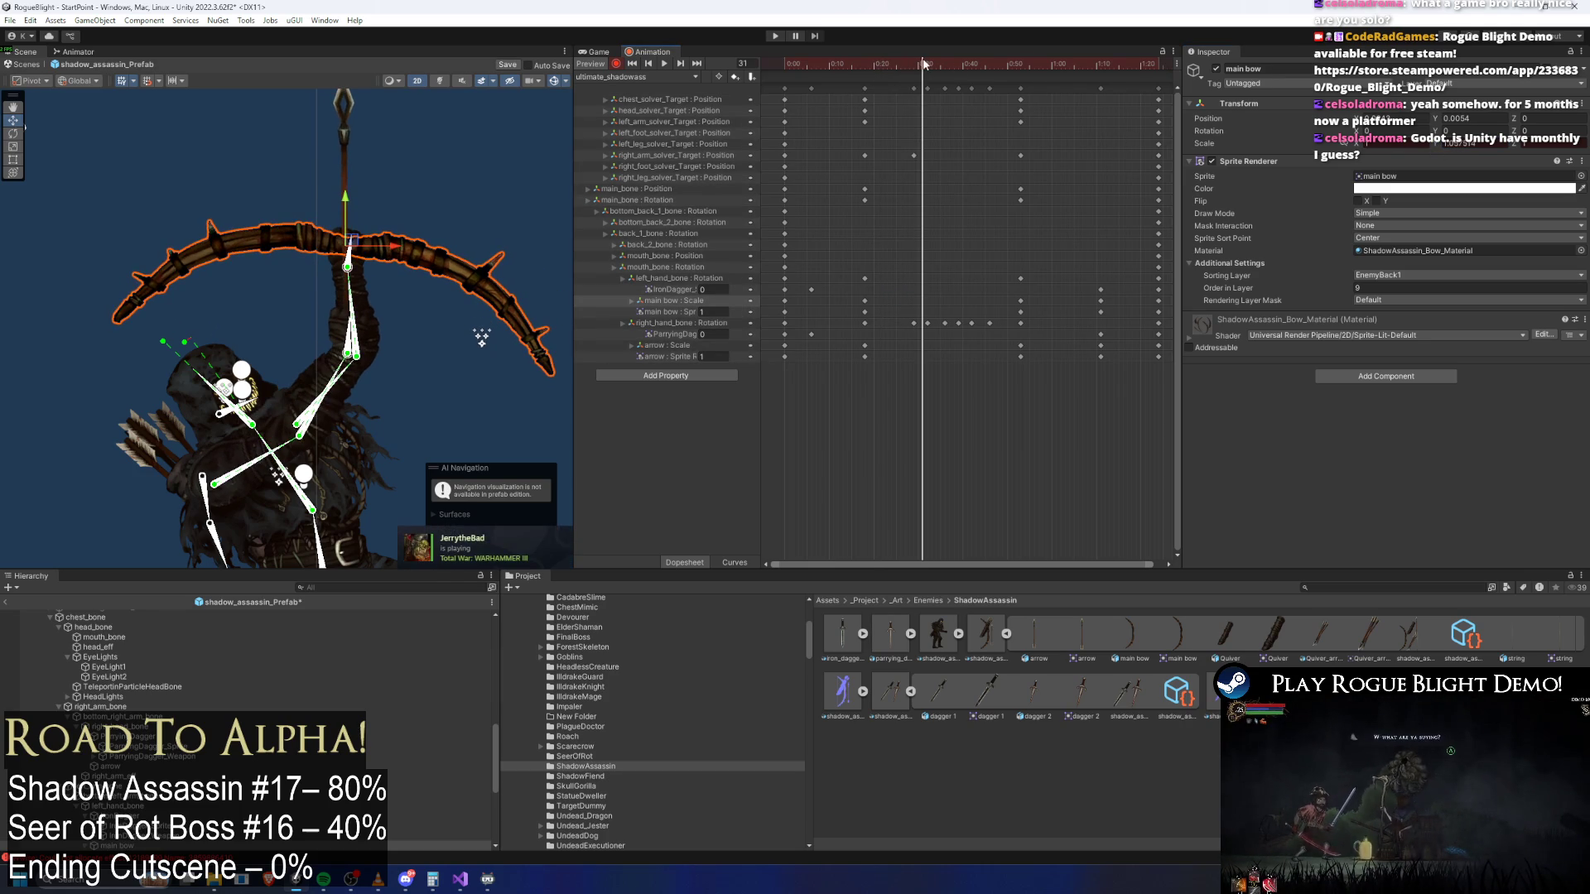
pyautogui.write('1')
pyautogui.press('Return')
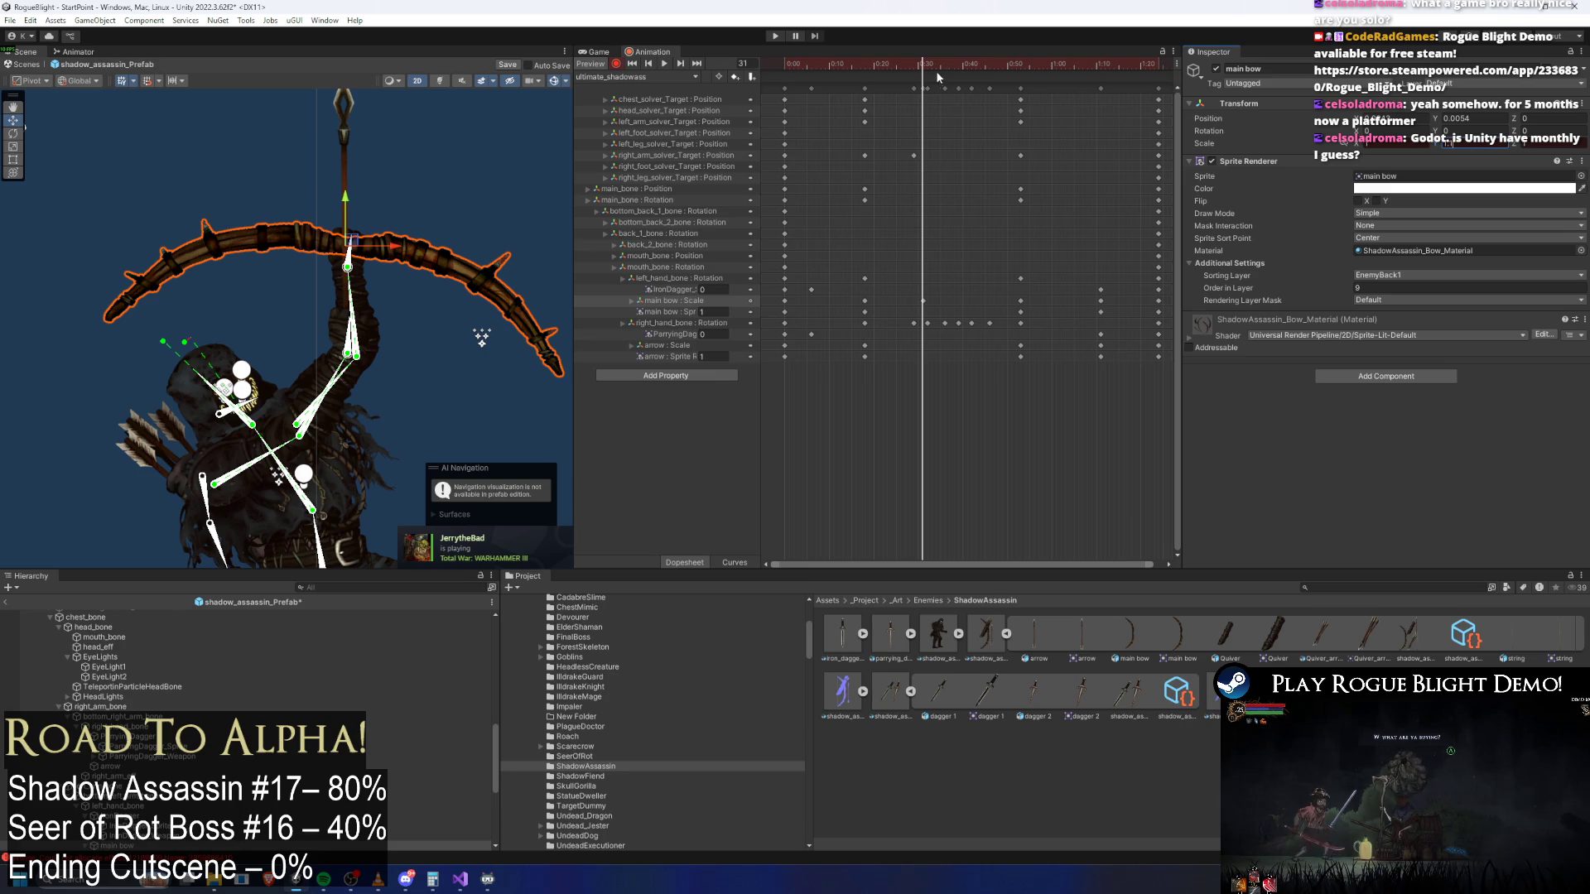
pyautogui.press('space')
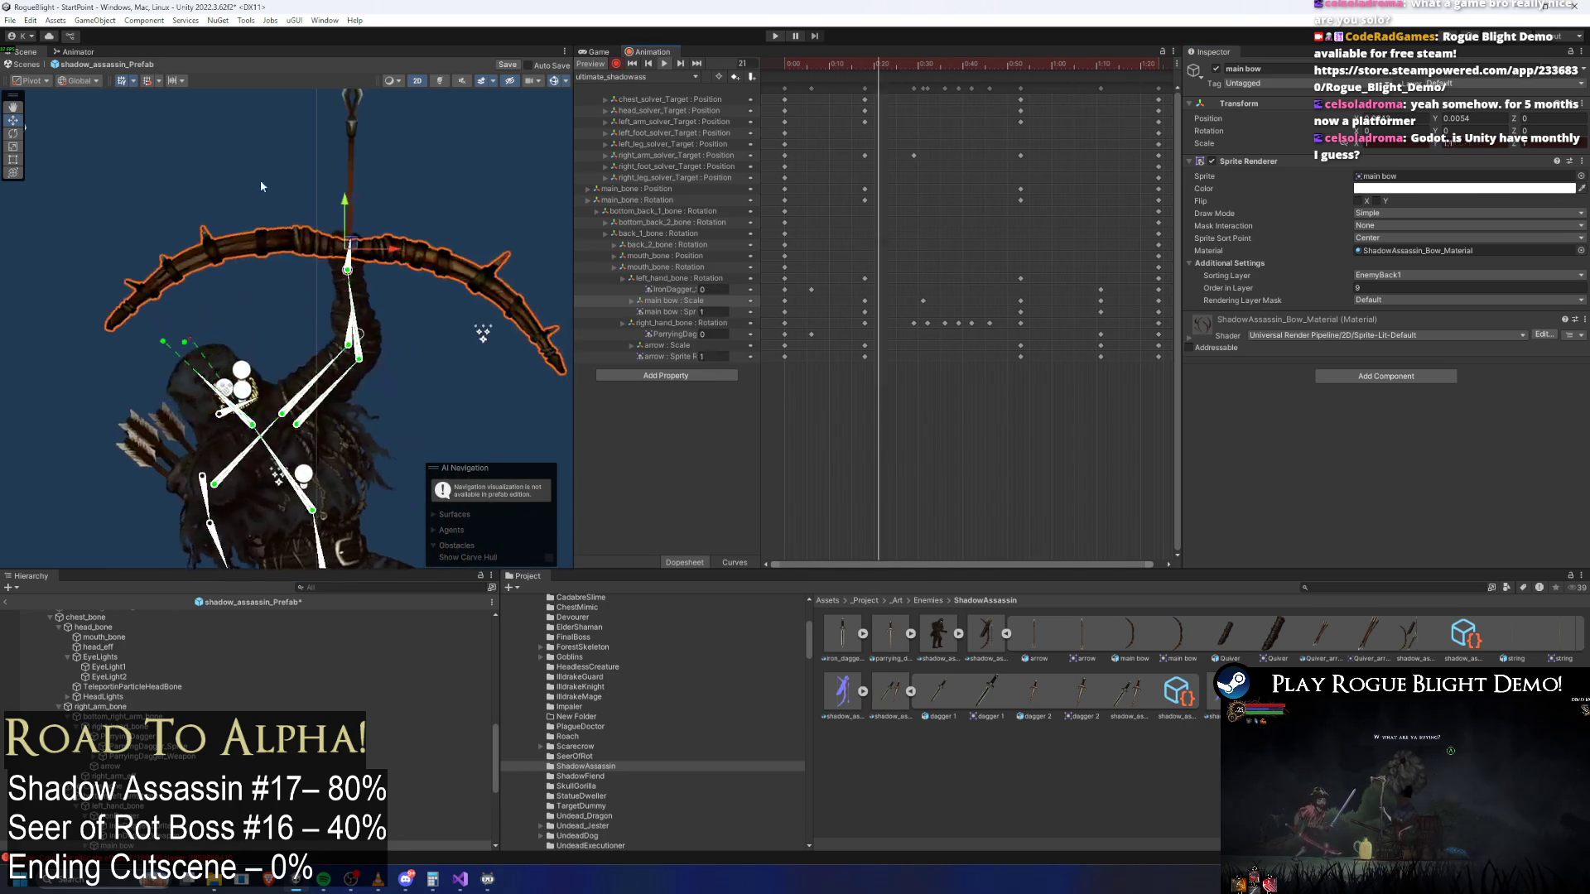
pyautogui.moveTo(777, 83); pyautogui.dragTo(1081, 93)
pyautogui.moveTo(835, 93); pyautogui.dragTo(863, 88)
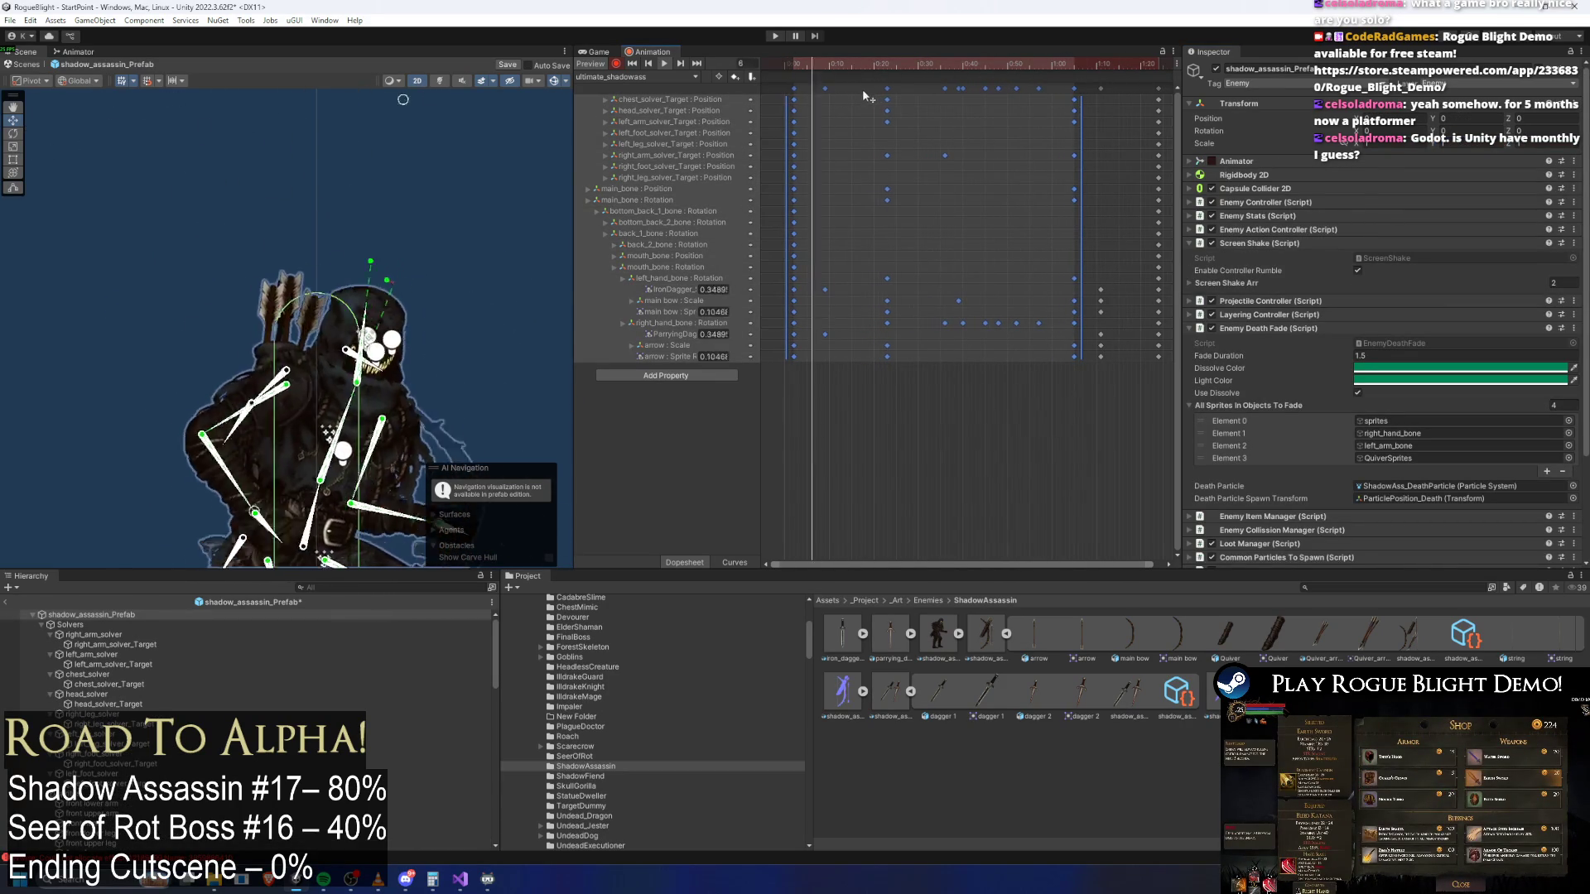
# Undo the key stretch and pull the 0:20 key column earlier
pyautogui.hotkey('ctrl', 'z')
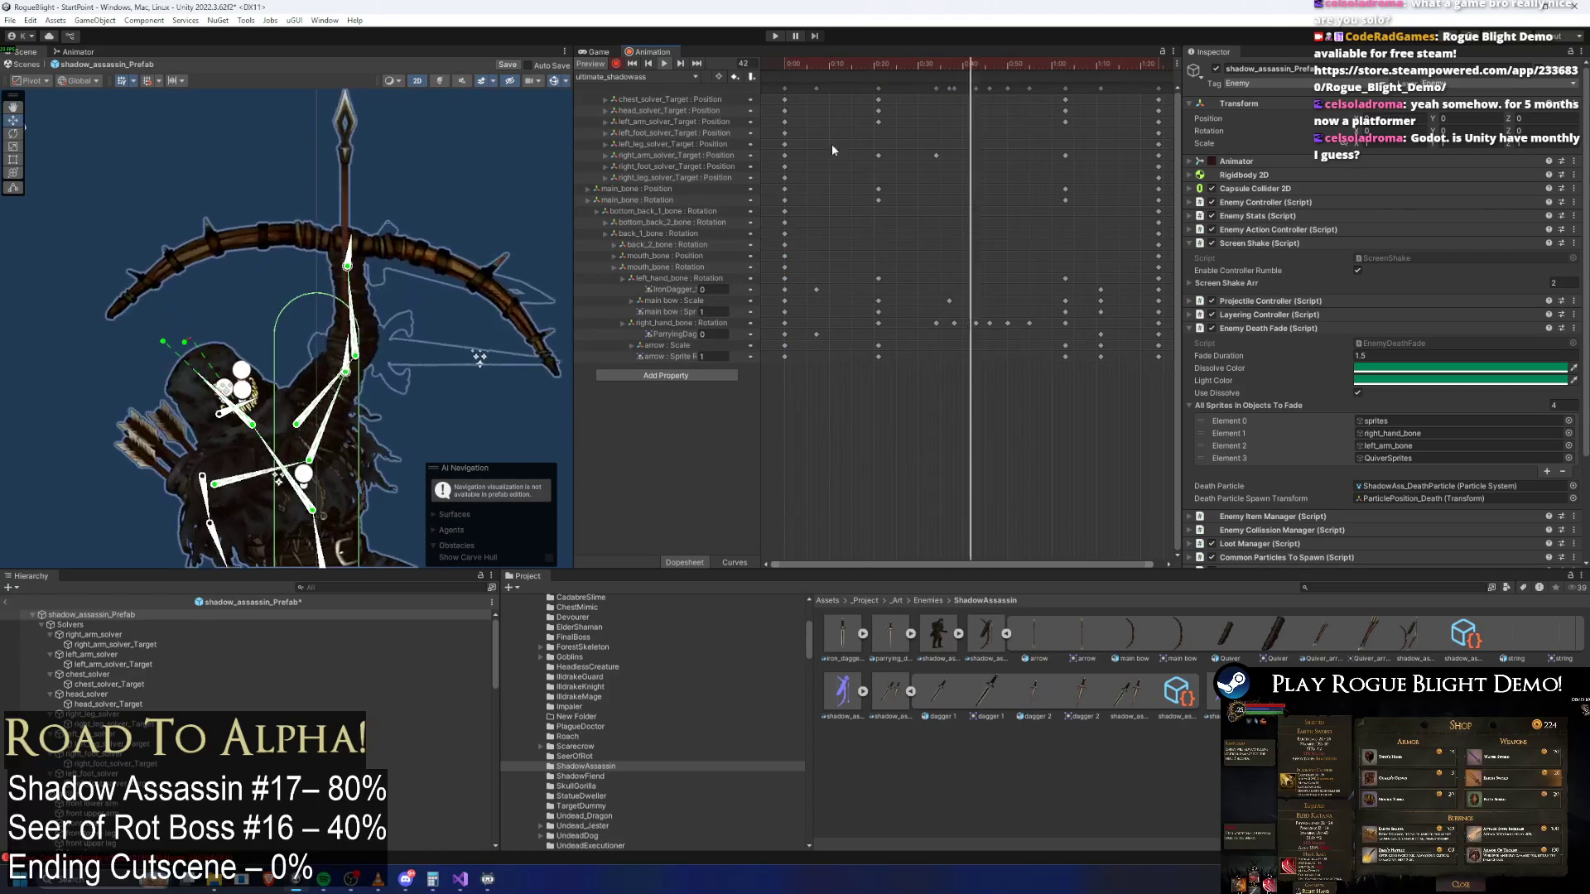
pyautogui.click(878, 88)
pyautogui.keyDown('shift'); pyautogui.click(784, 88); pyautogui.keyUp('shift')
pyautogui.moveTo(883, 124); pyautogui.dragTo(856, 124)
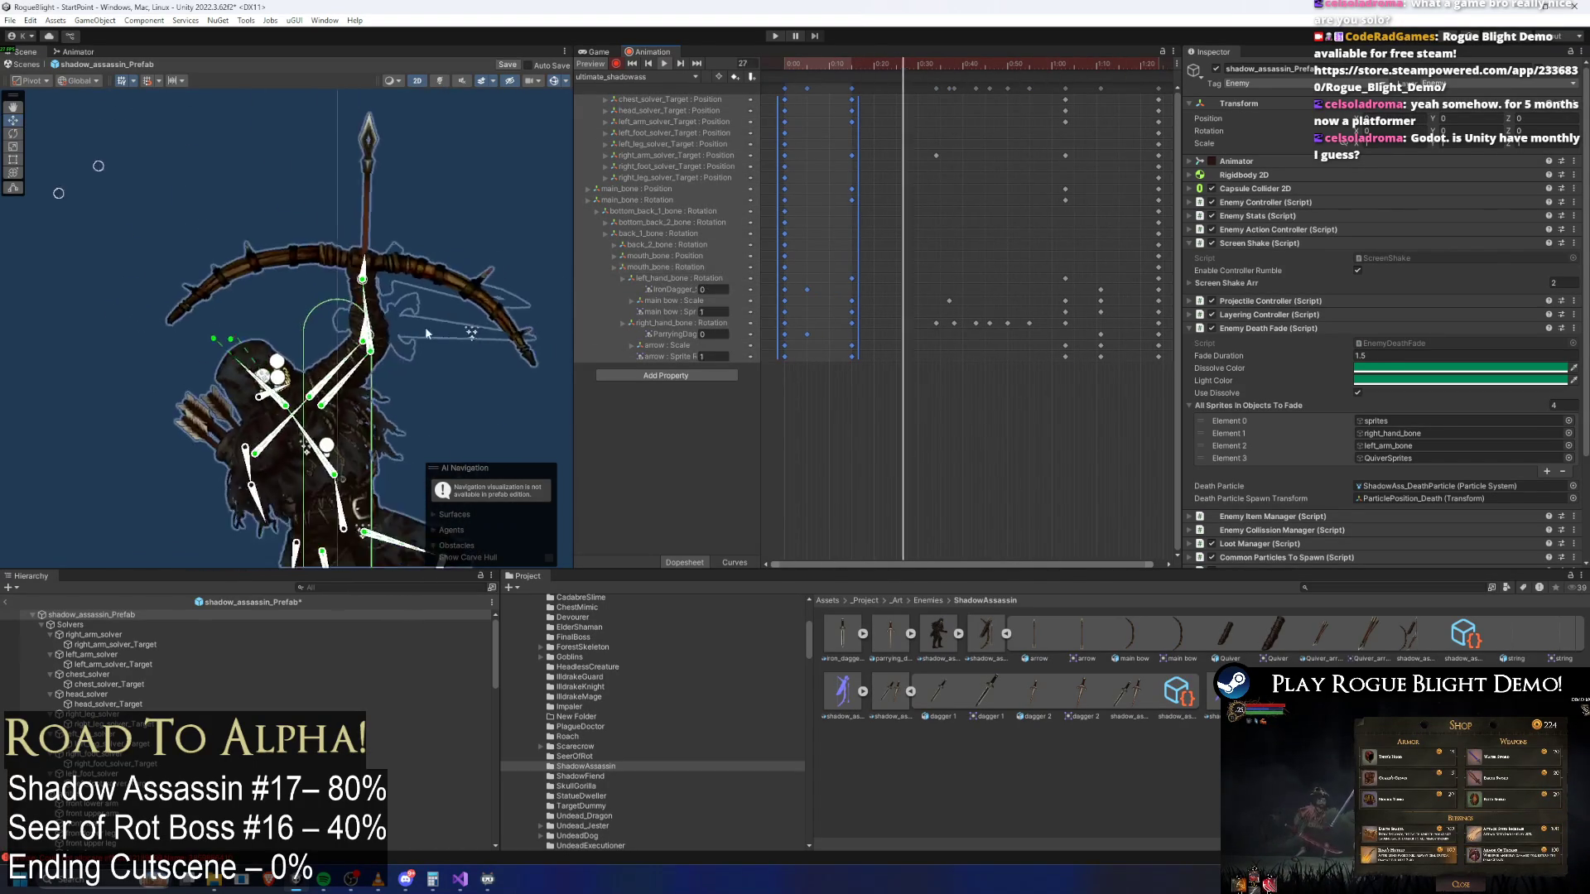
# Delay all keys after 0:12 and preview the playback up to frame 33
pyautogui.scroll(-2, 852, 126)
pyautogui.click(1090, 124)
pyautogui.moveTo(820, 81)
pyautogui.mouseDown()
pyautogui.moveTo(1001, 95)
pyautogui.moveTo(1044, 364)
pyautogui.mouseUp()
pyautogui.moveTo(829, 155); pyautogui.dragTo(950, 155)
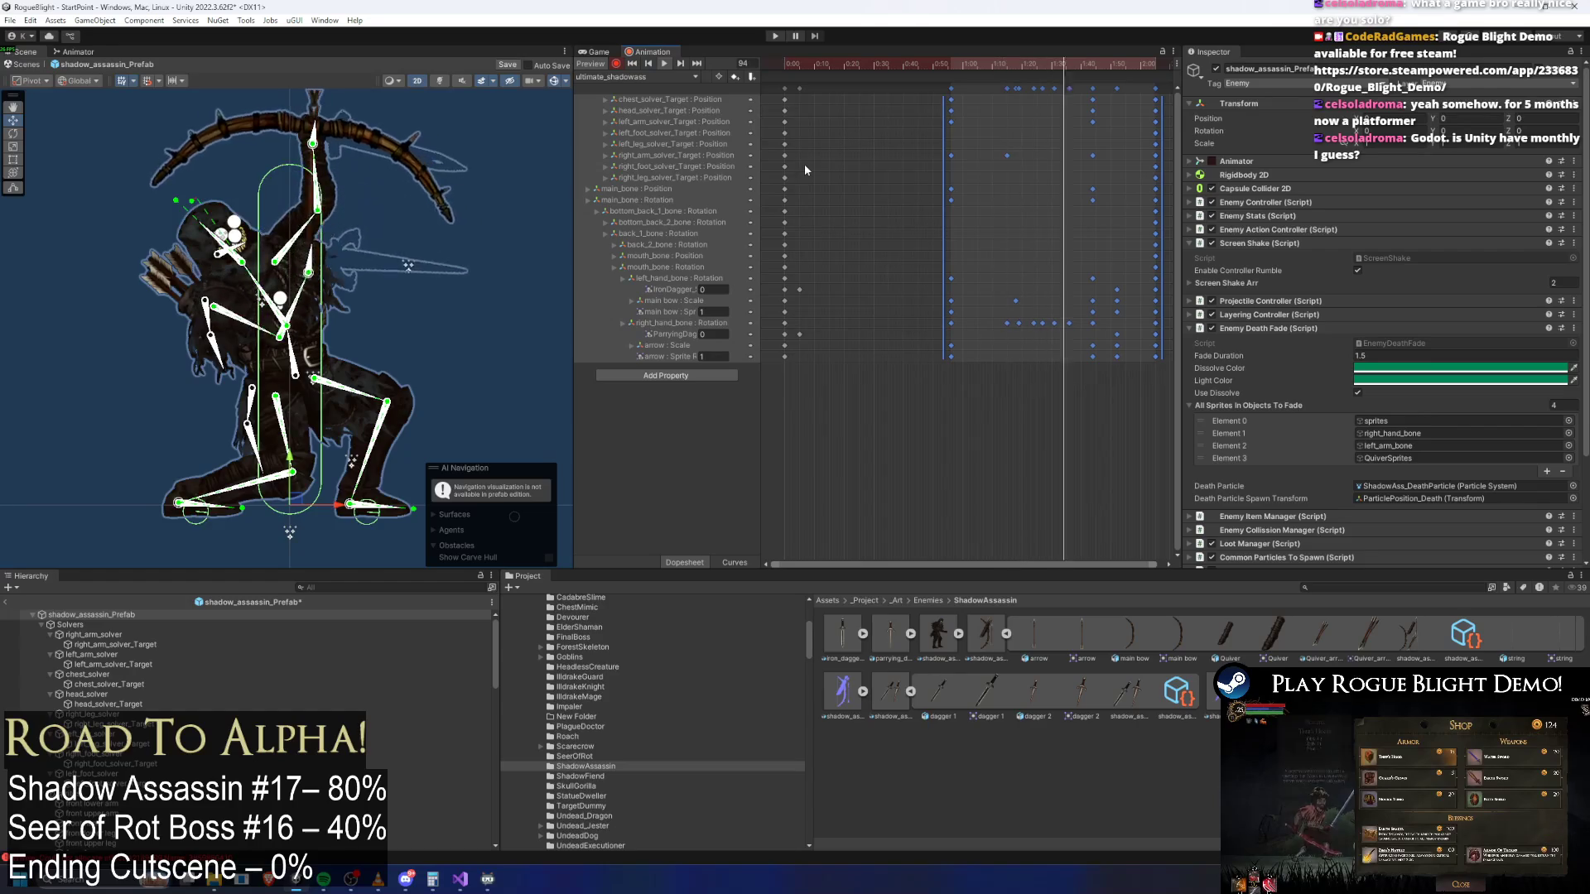
pyautogui.click(795, 66)
pyautogui.moveTo(795, 69); pyautogui.dragTo(853, 90)
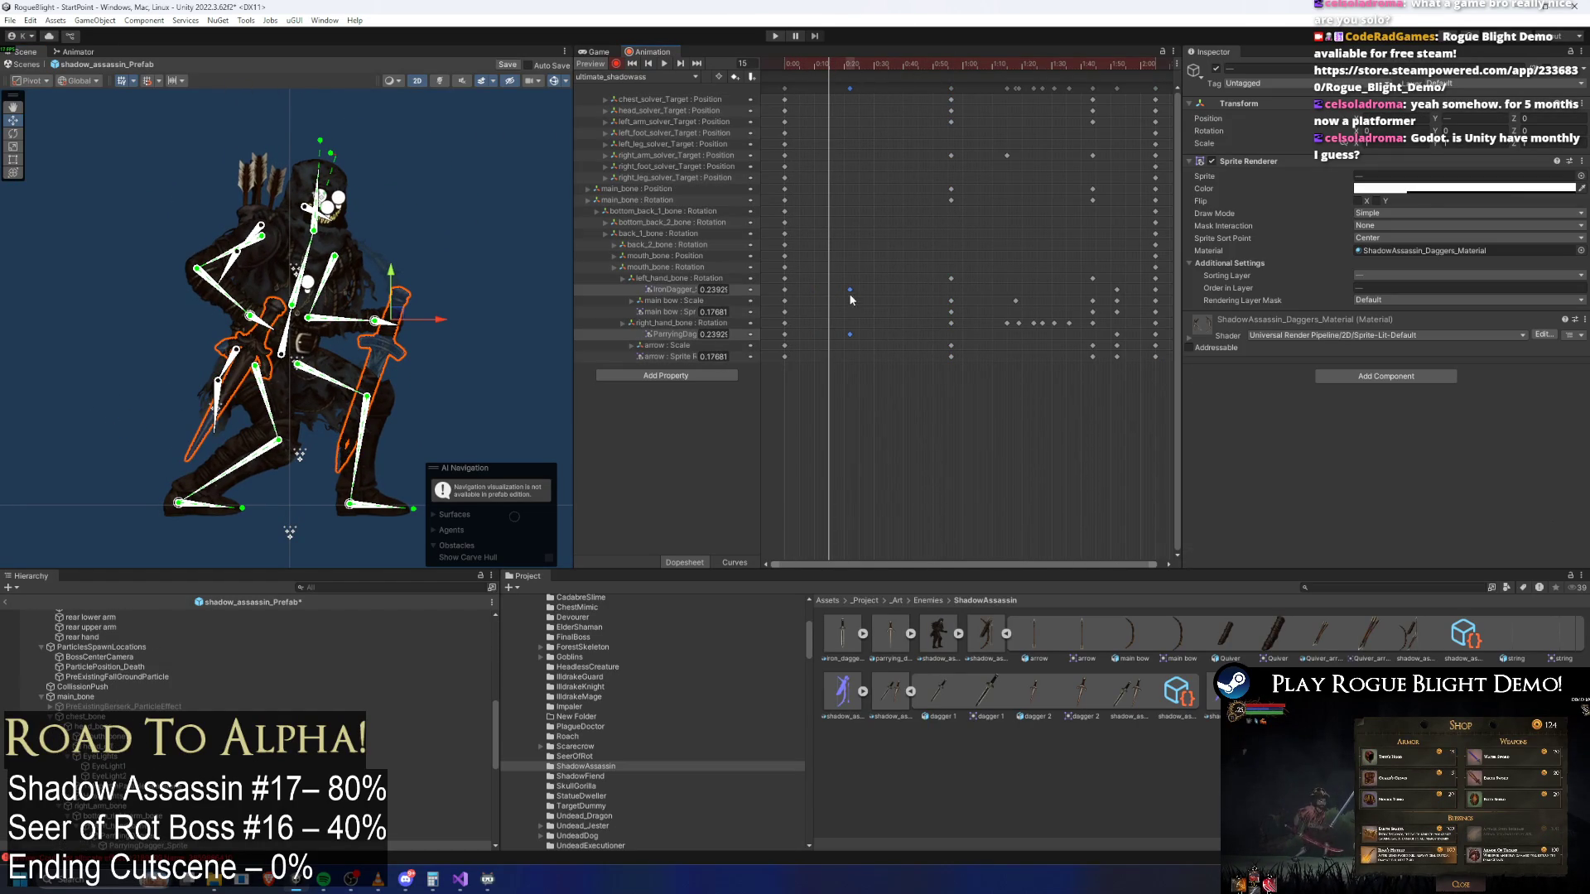
pyautogui.press('space')
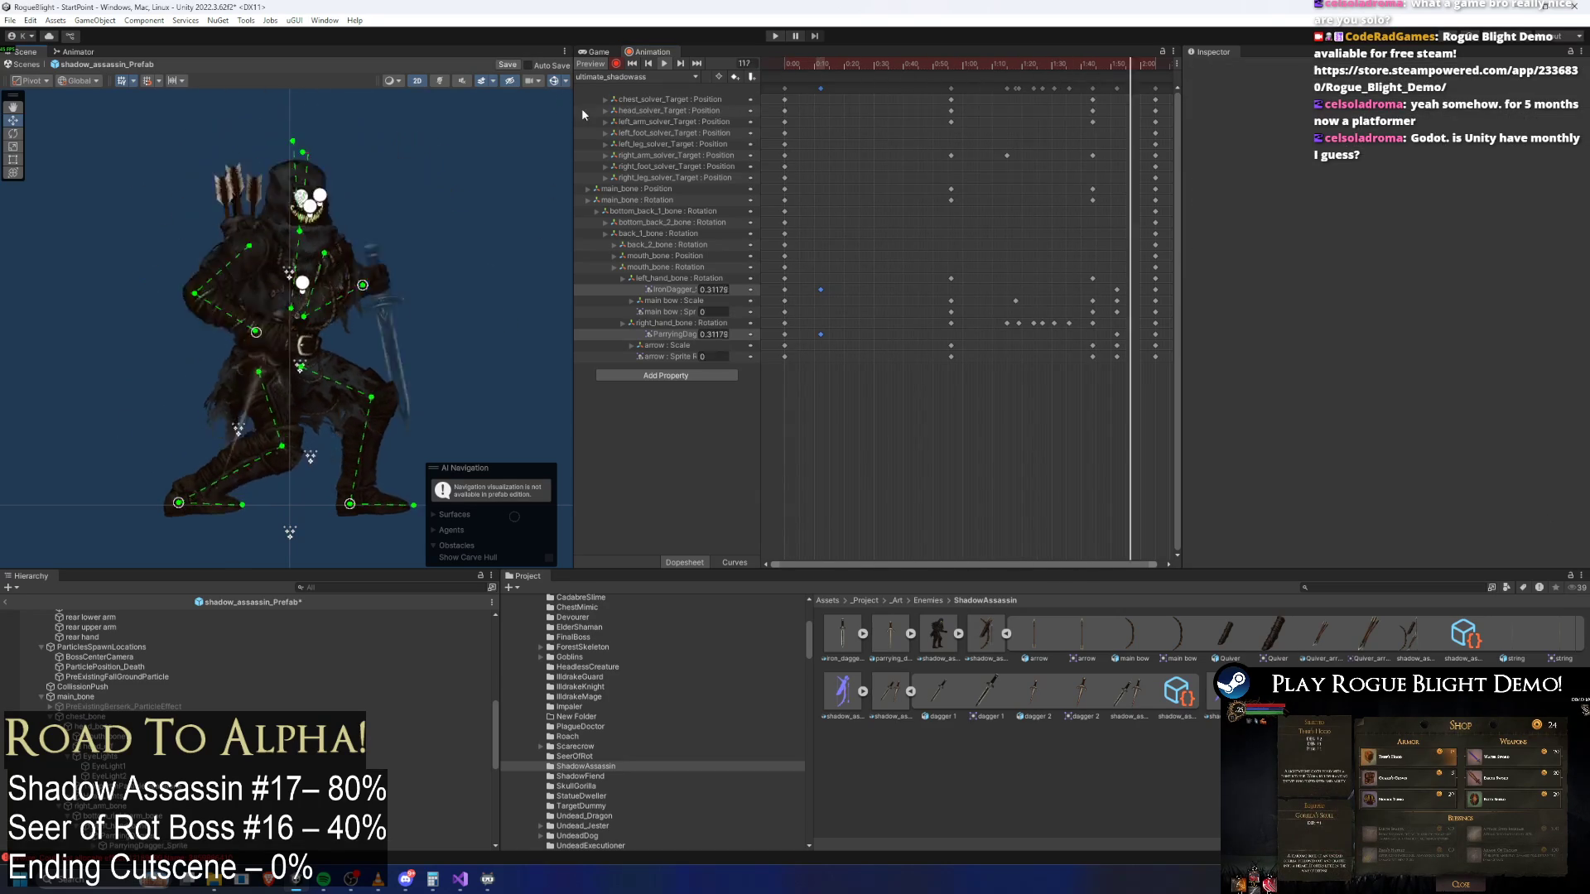
pyautogui.click(861, 63)
pyautogui.moveTo(861, 63); pyautogui.dragTo(882, 63)
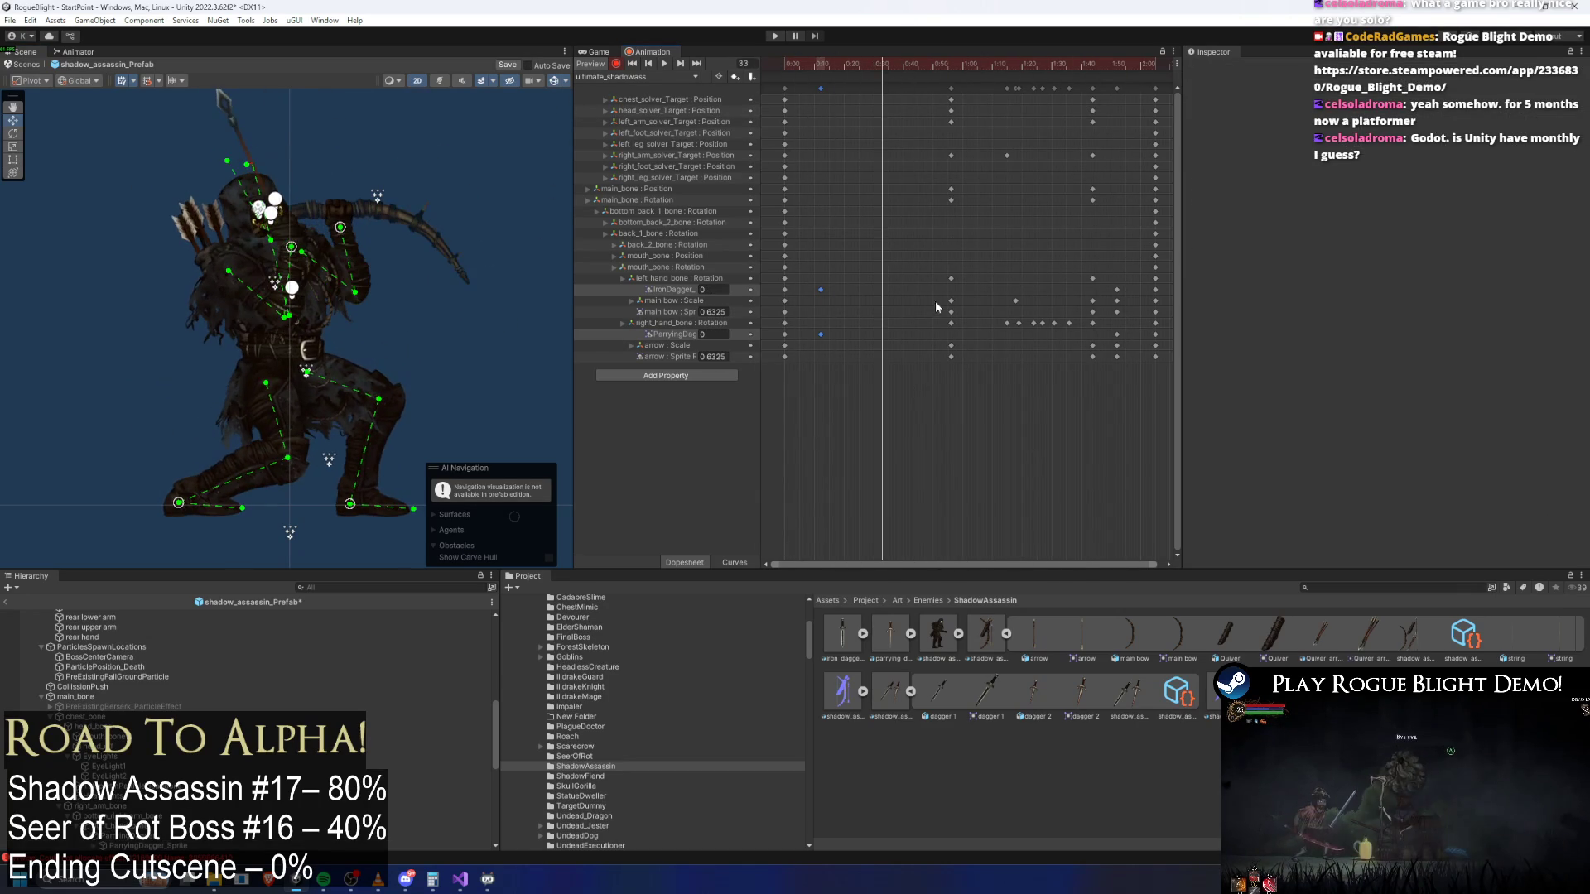
# Move the arrow Sprite key from 0:50 to about 0:25
pyautogui.click(951, 312)
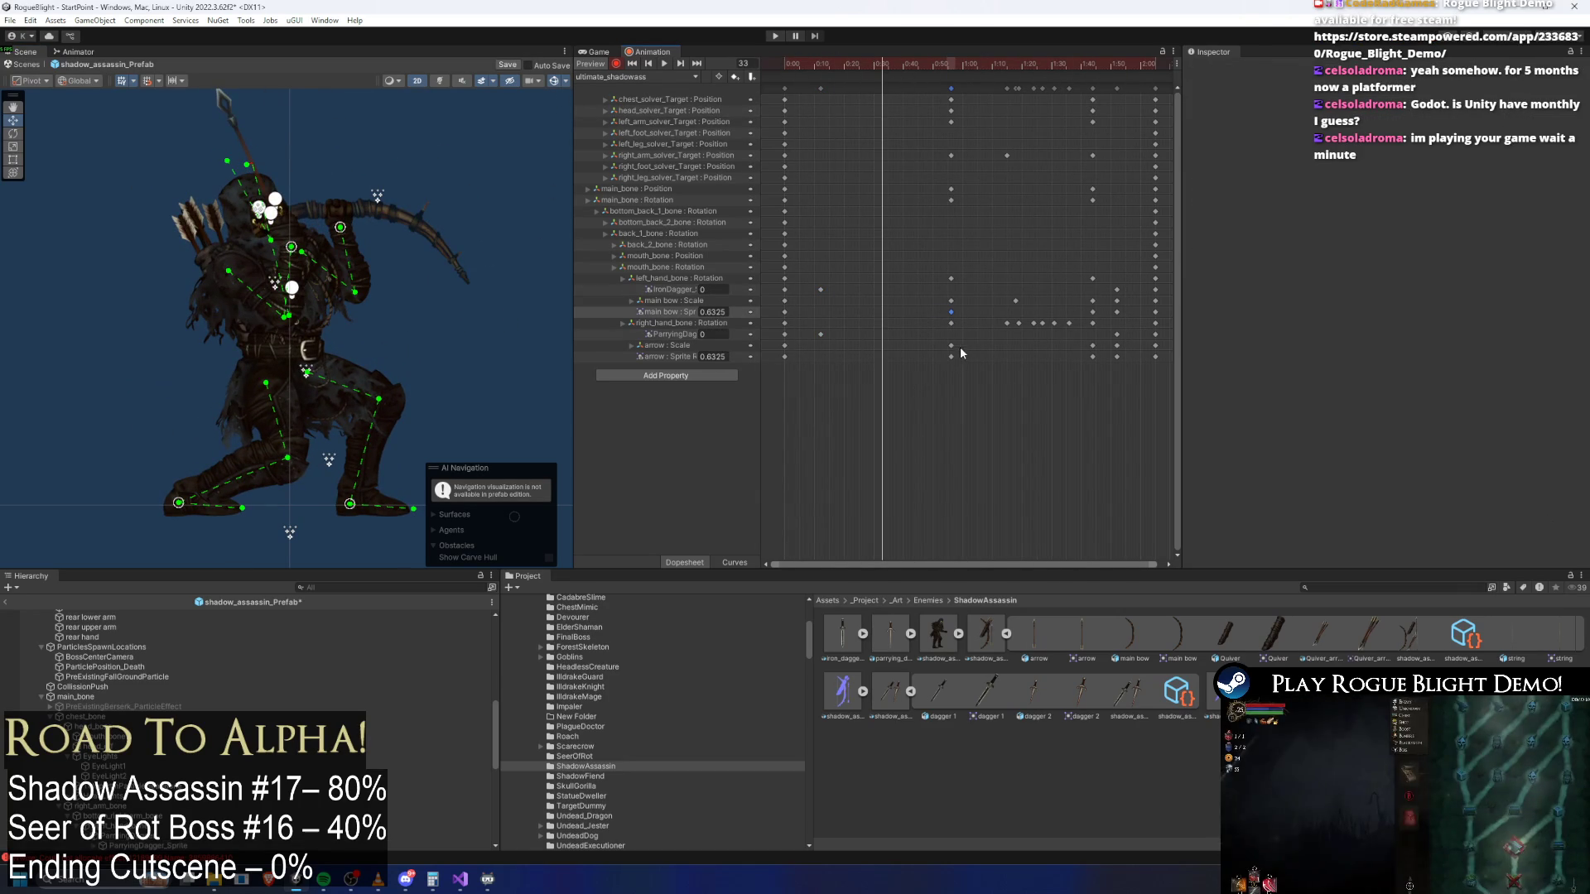
pyautogui.click(952, 312)
pyautogui.click(951, 357)
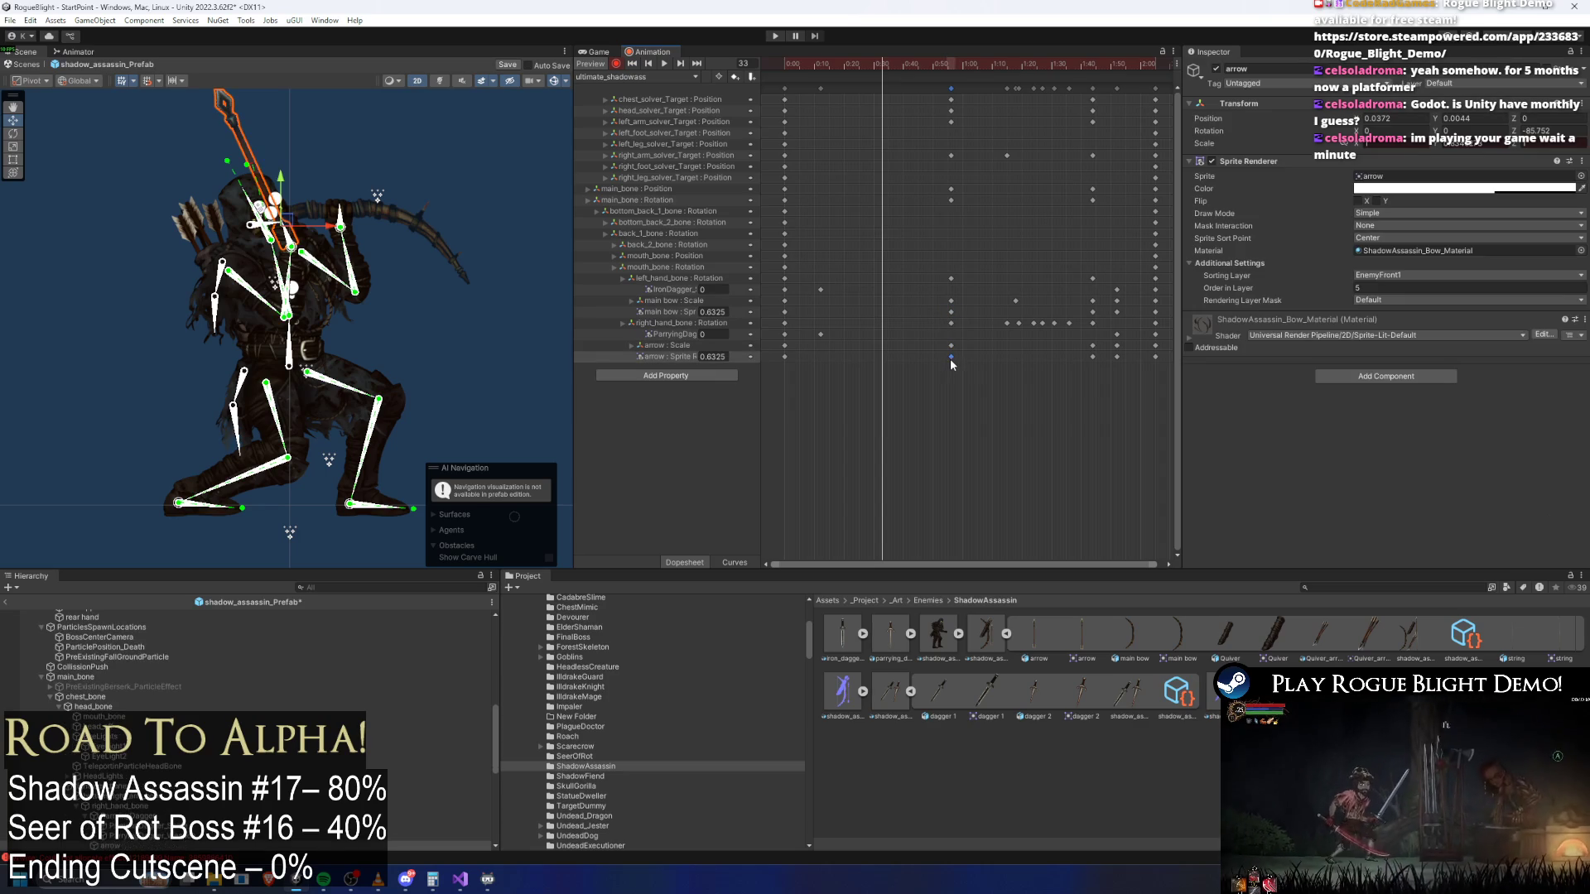
pyautogui.moveTo(951, 356); pyautogui.dragTo(864, 356)
pyautogui.moveTo(817, 66); pyautogui.dragTo(819, 66)
# Check the main bow Sprite keys and the pose across frames 29 to 38
pyautogui.click(952, 311)
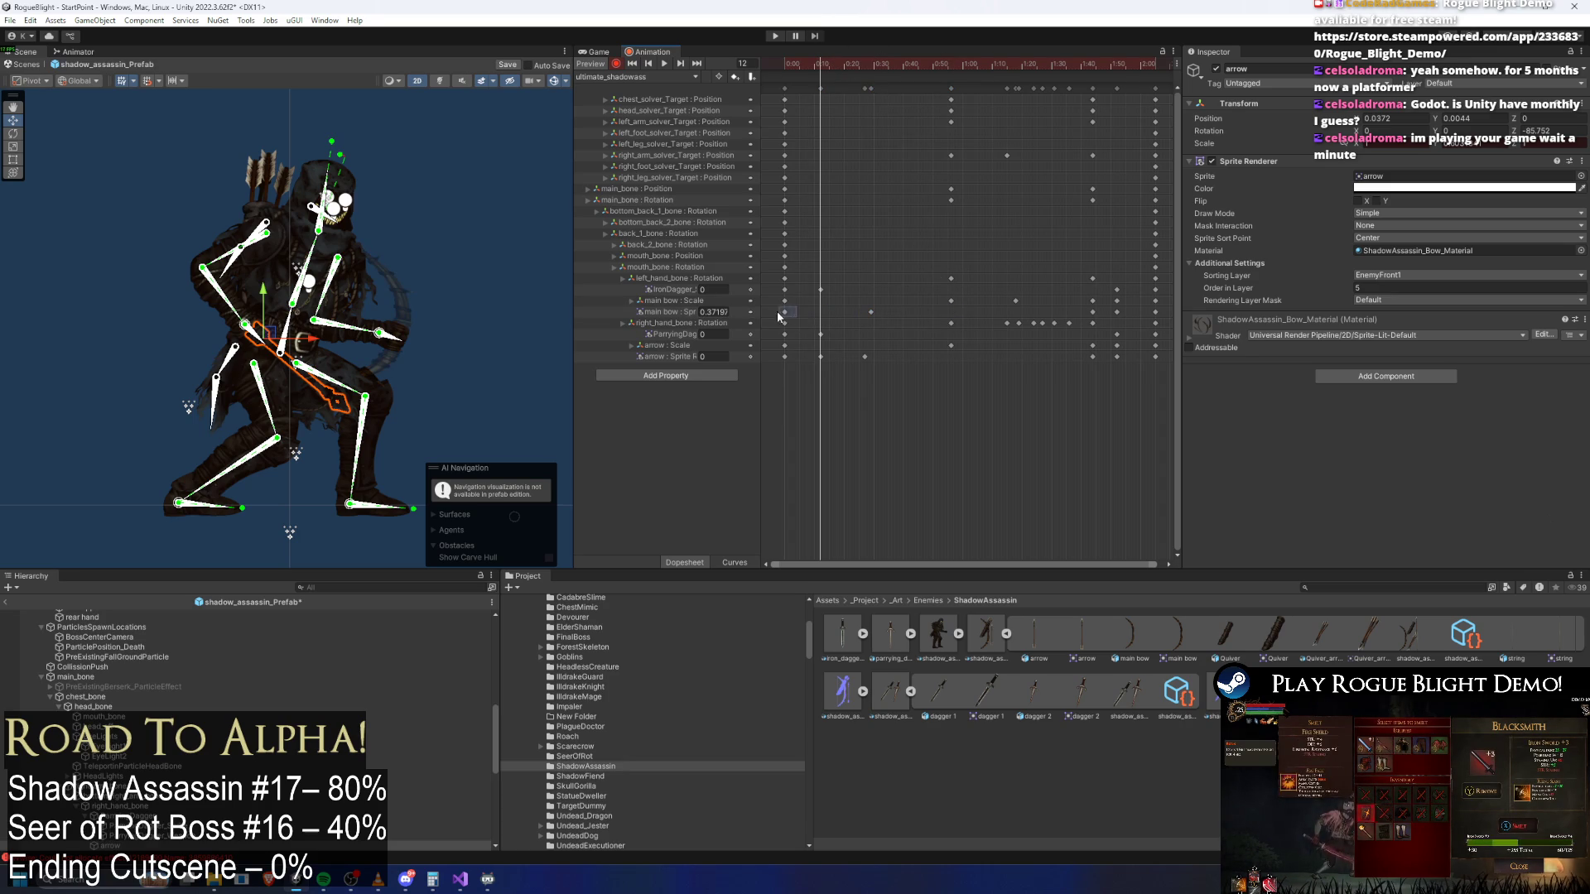
pyautogui.click(872, 312)
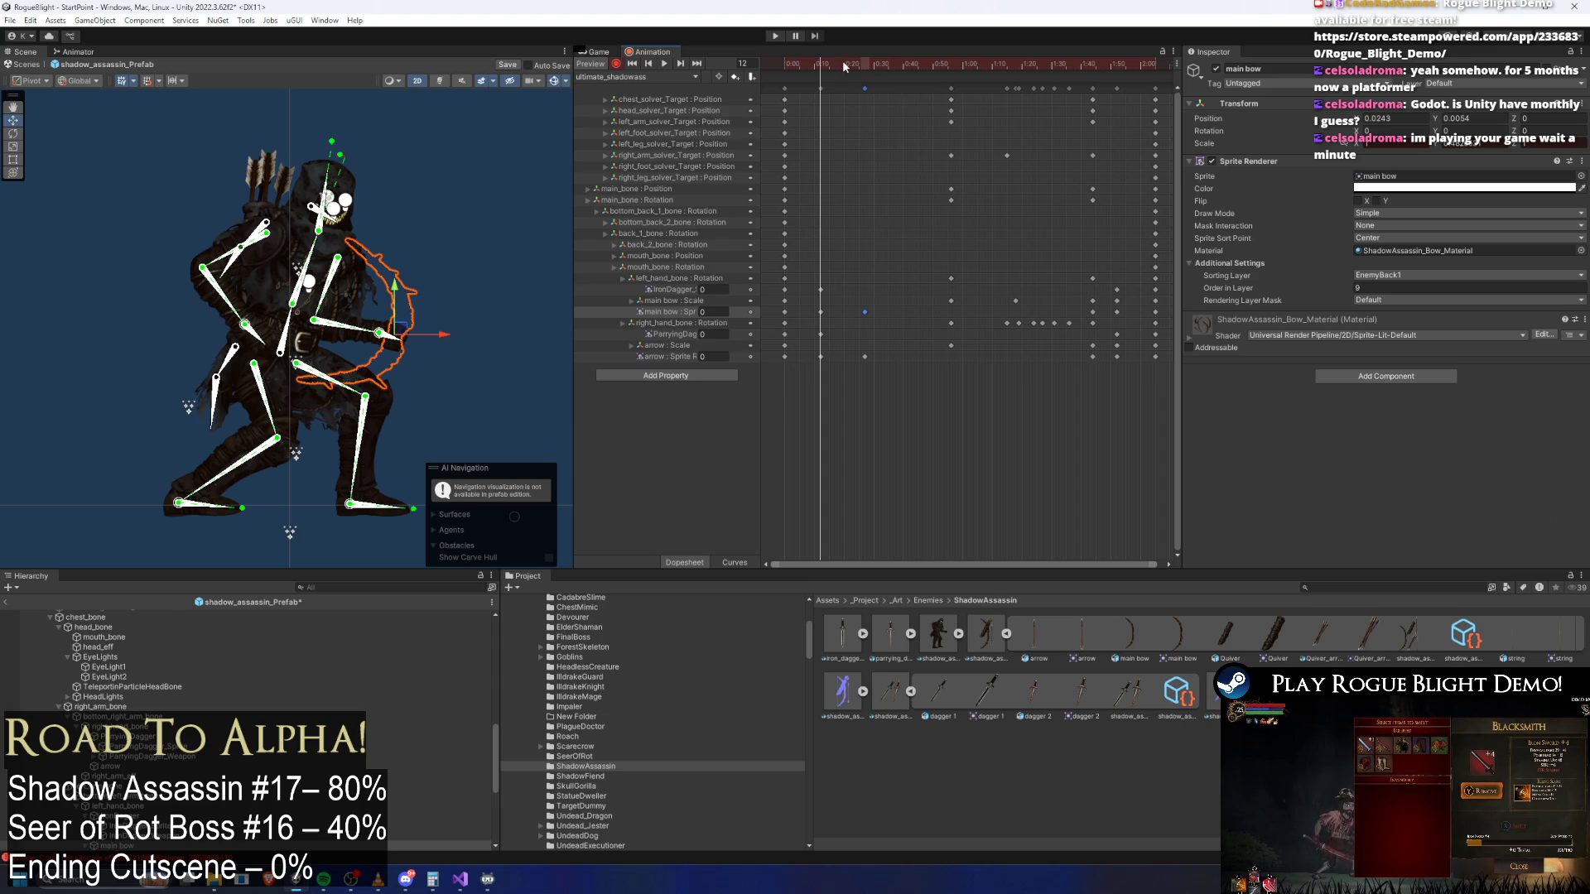
pyautogui.click(464, 175)
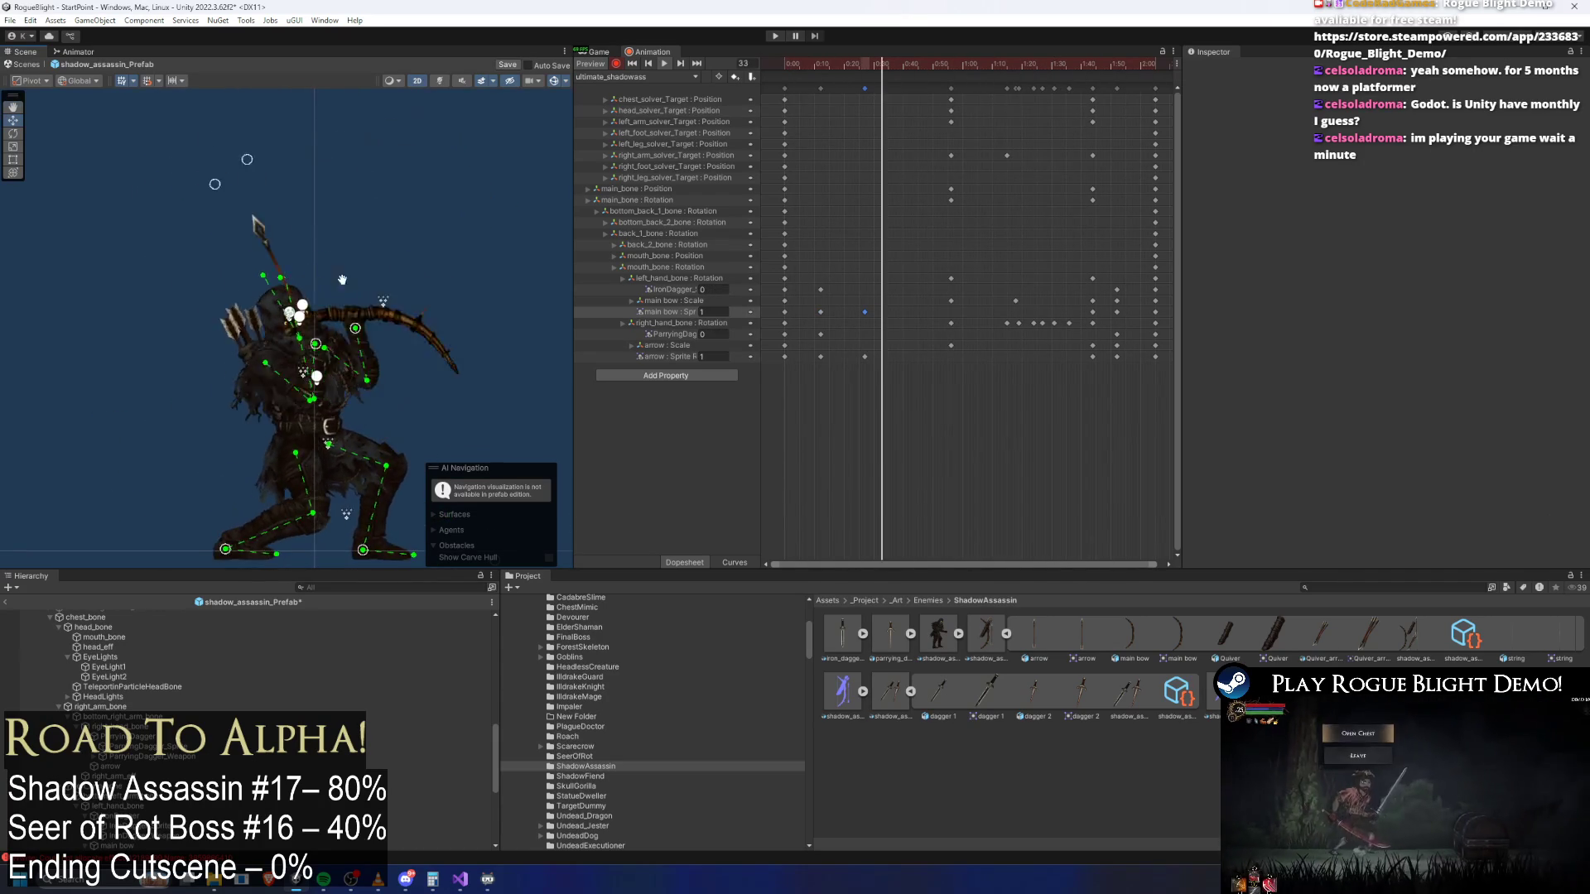
pyautogui.click(870, 64)
pyautogui.moveTo(871, 64); pyautogui.dragTo(893, 44)
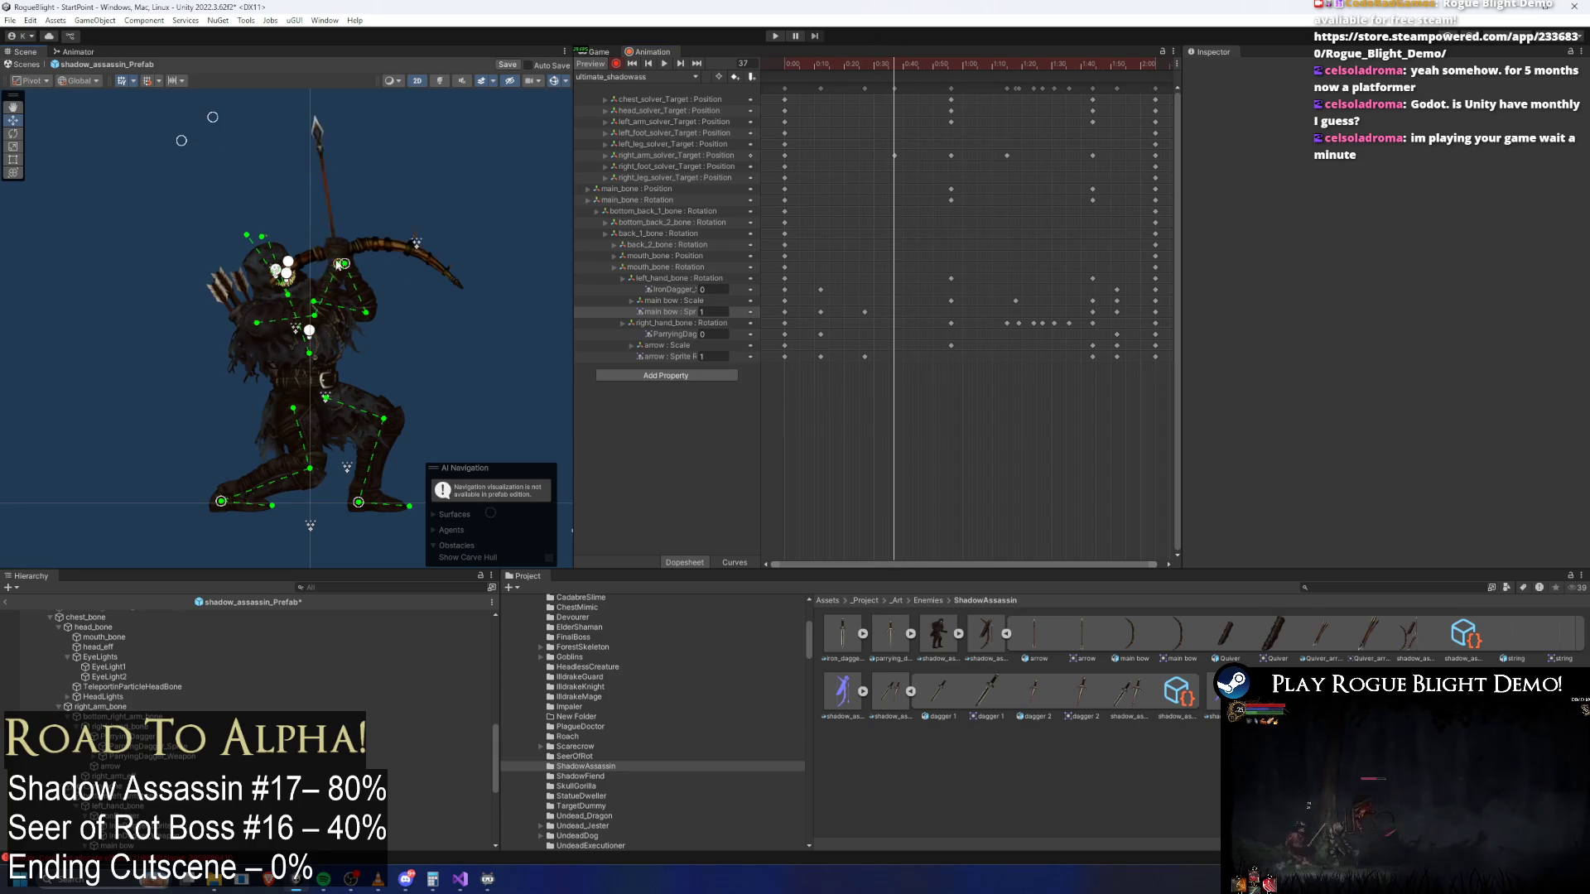
pyautogui.click(790, 64)
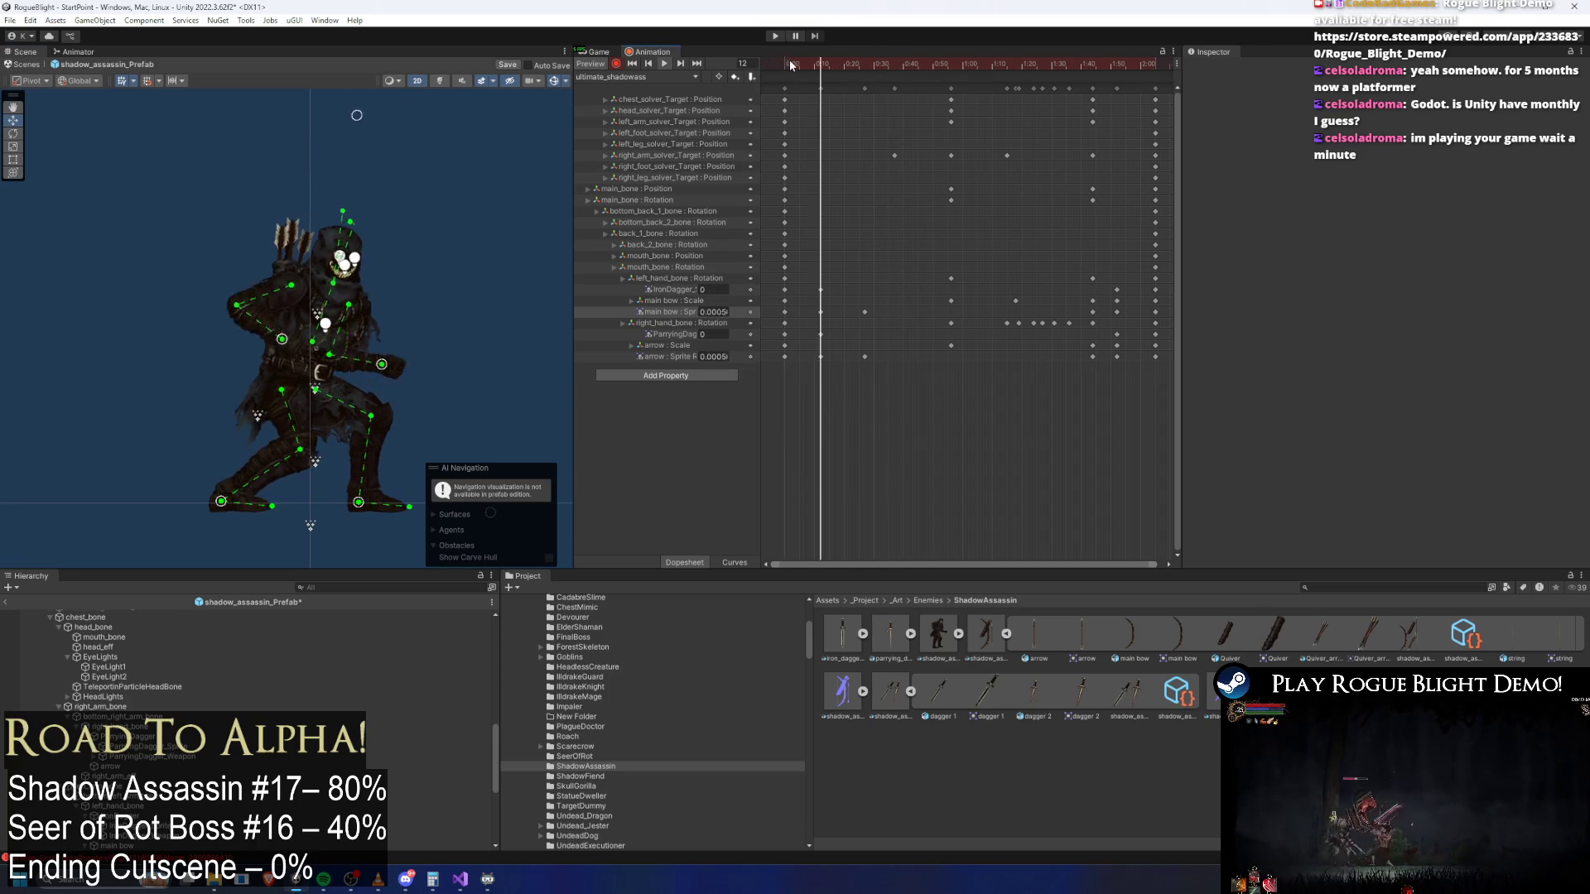
# Hide the skeleton bone handles and review the bow around frame 103 in playback
pyautogui.press('space')
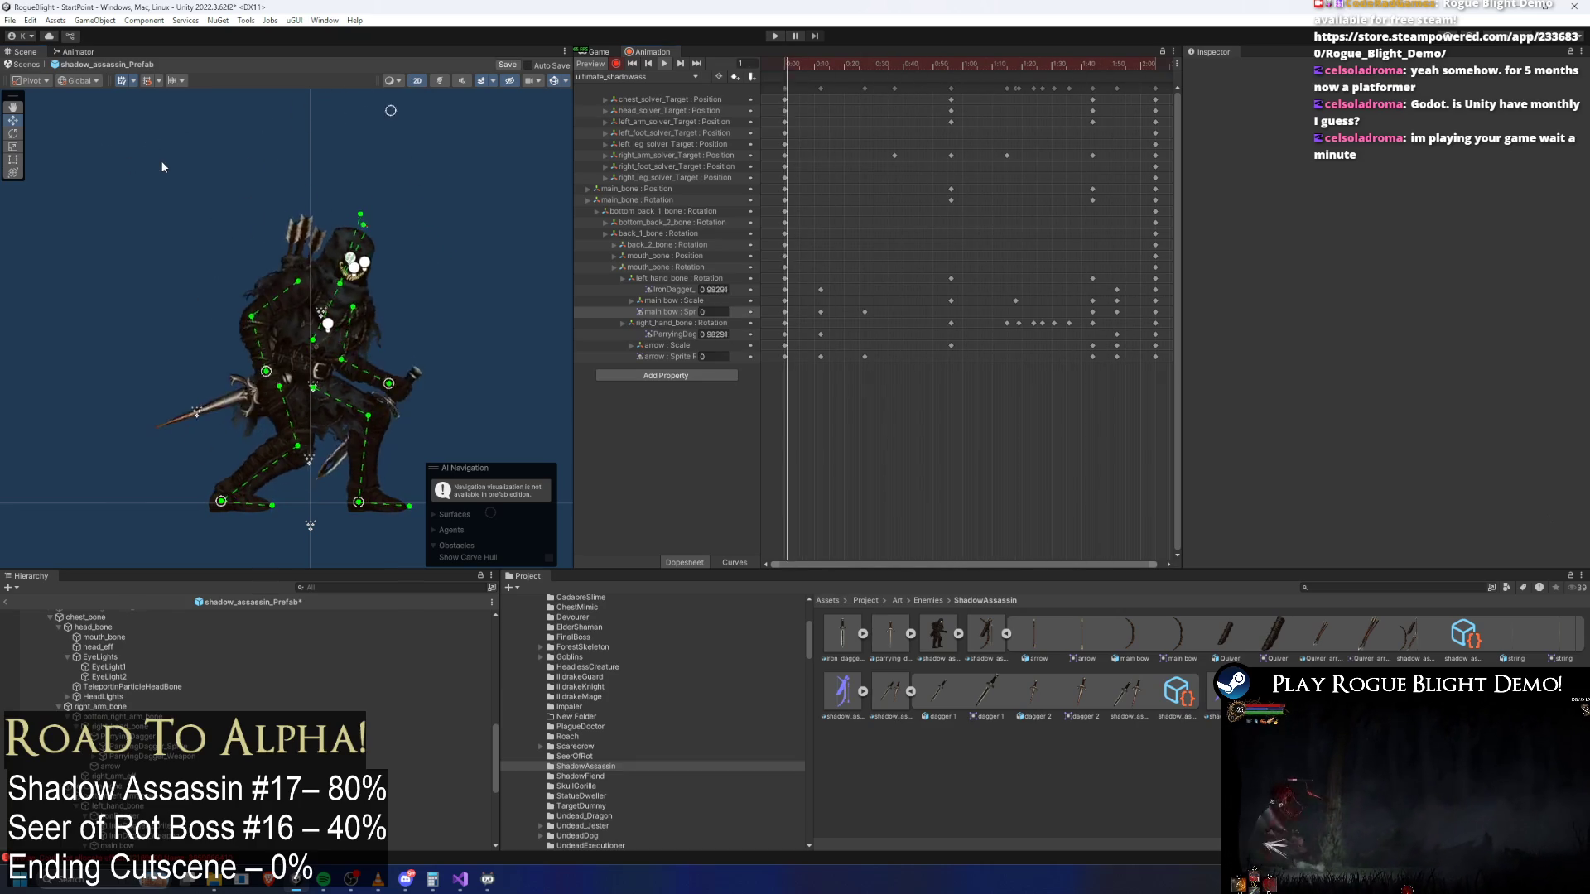
pyautogui.click(555, 81)
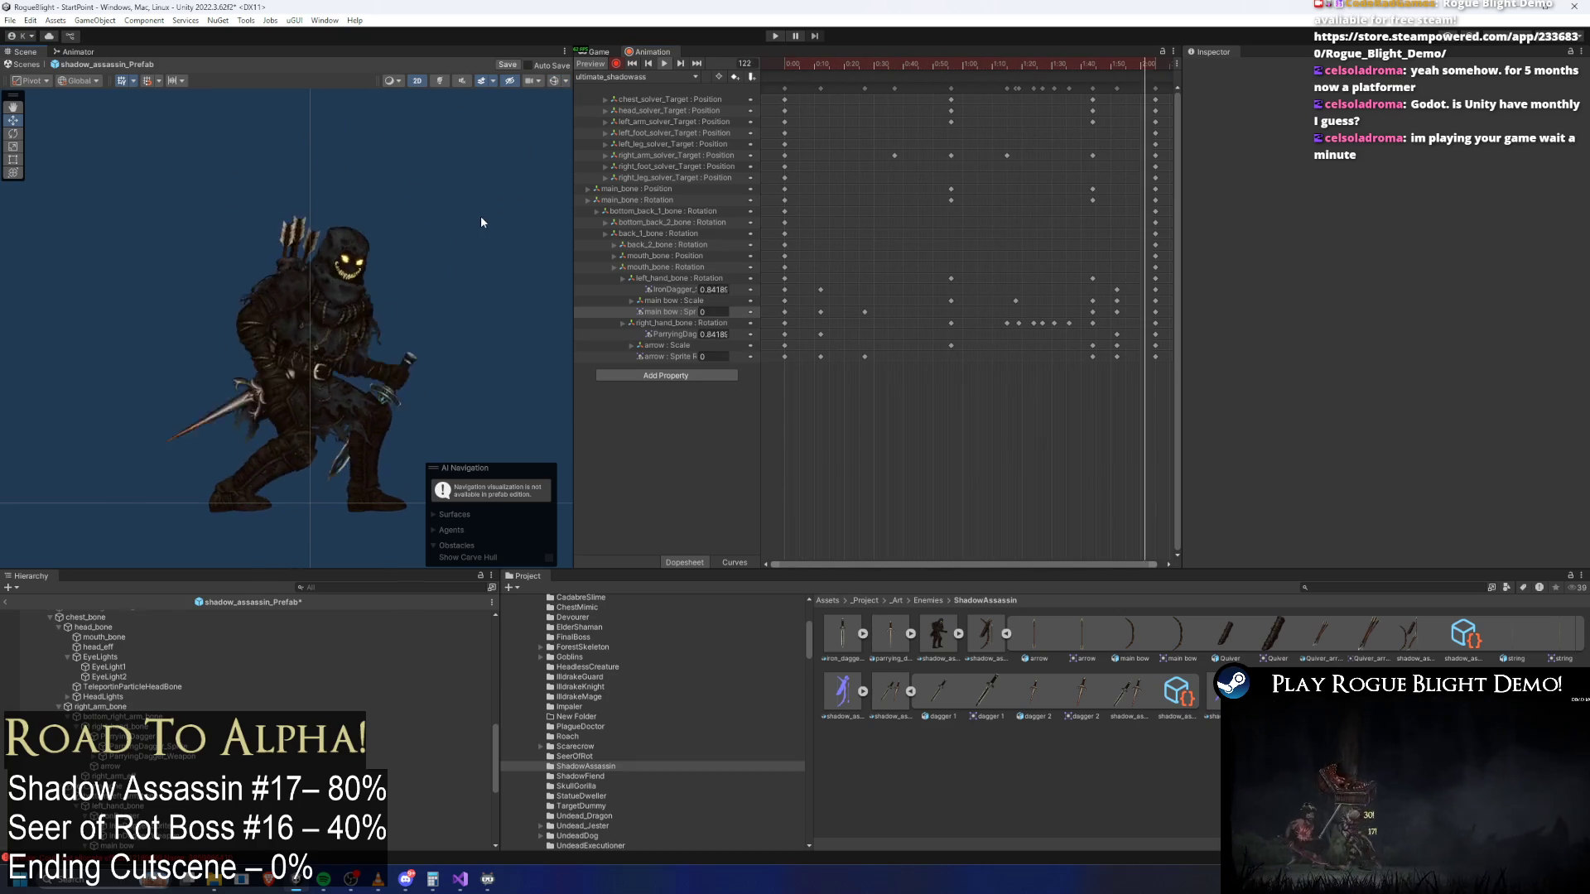
pyautogui.click(1089, 68)
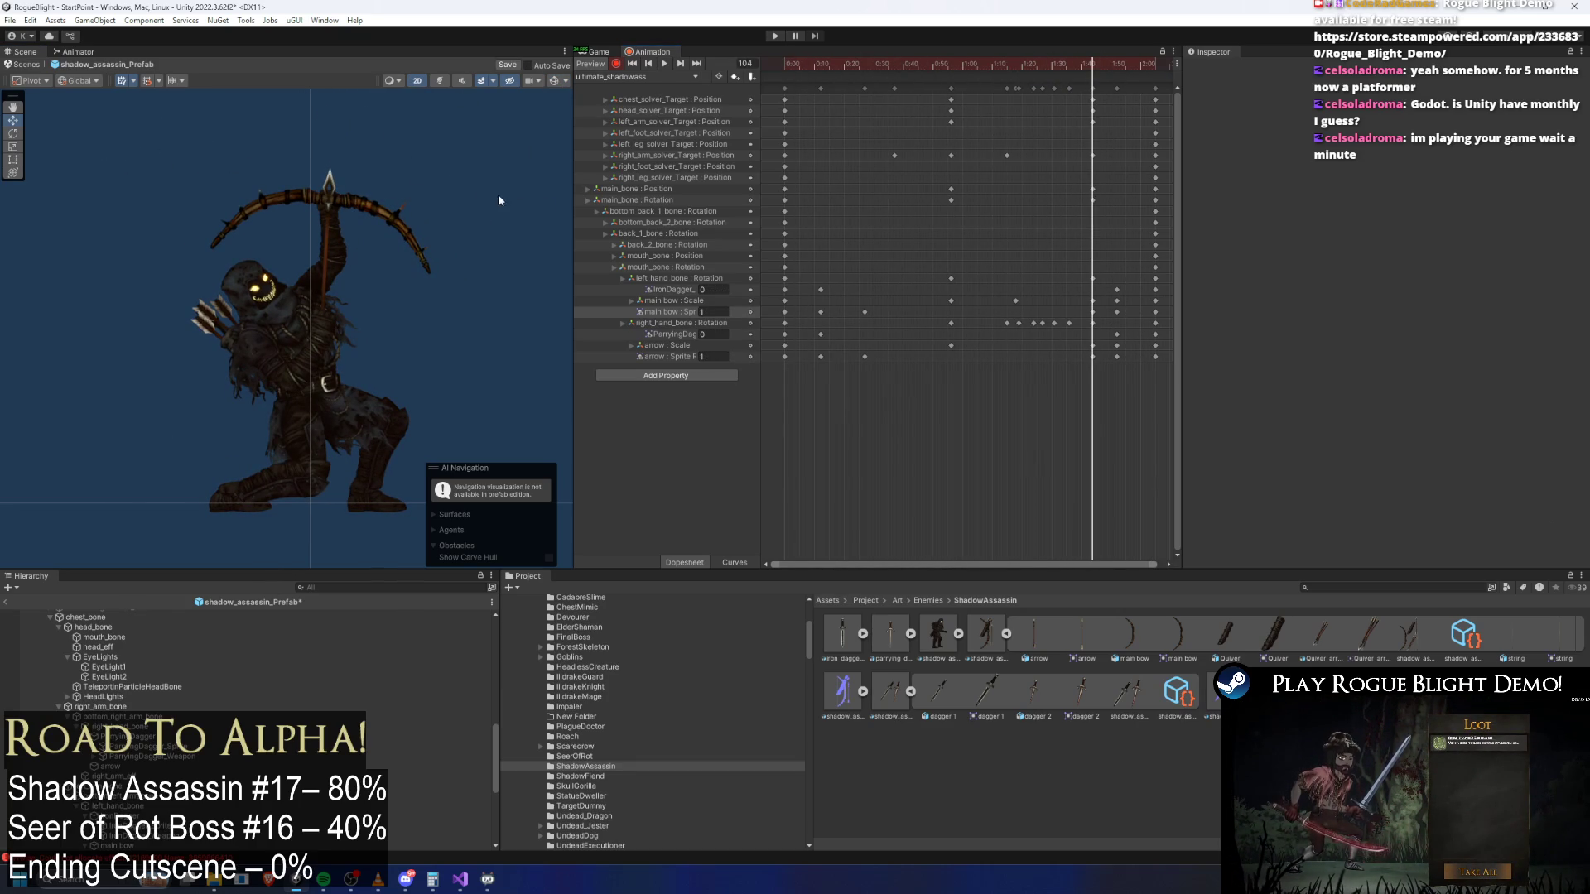
pyautogui.click(380, 215)
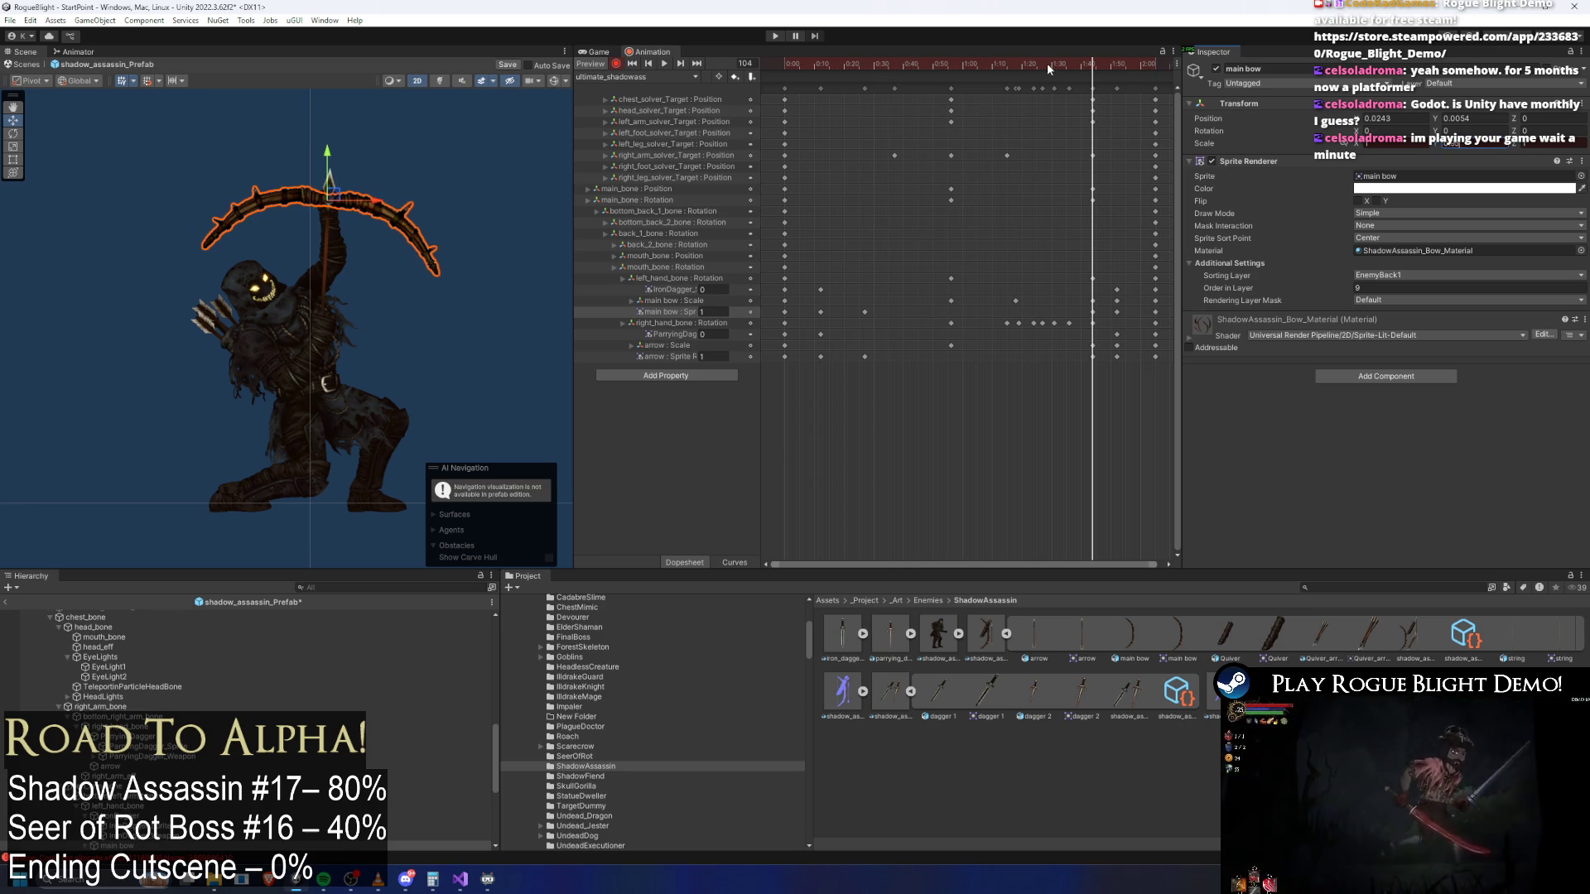
pyautogui.press('space')
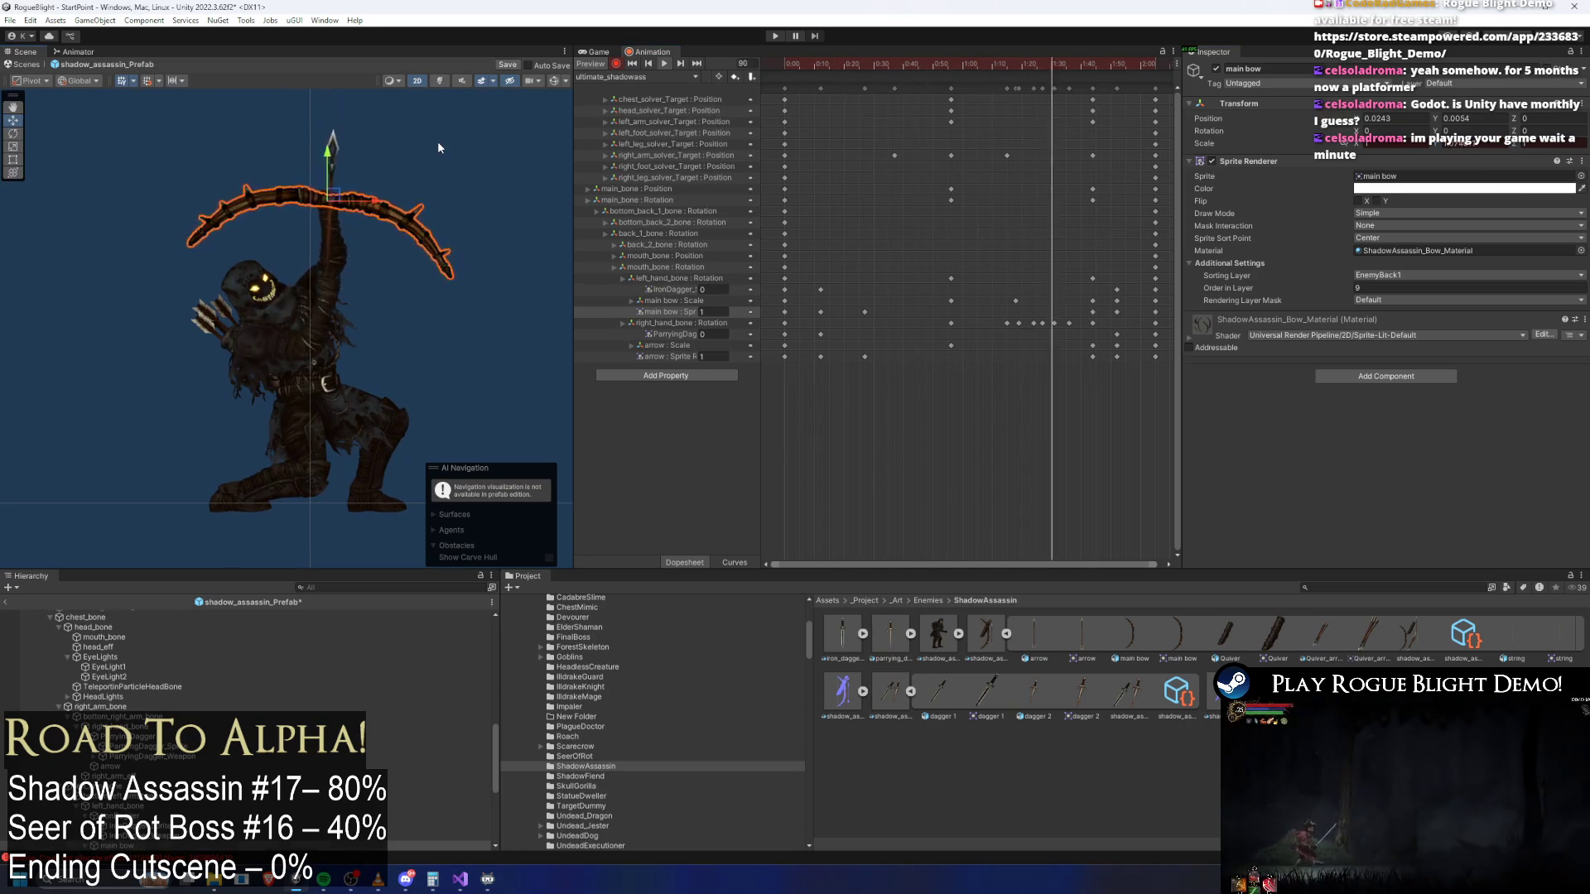
pyautogui.click(439, 141)
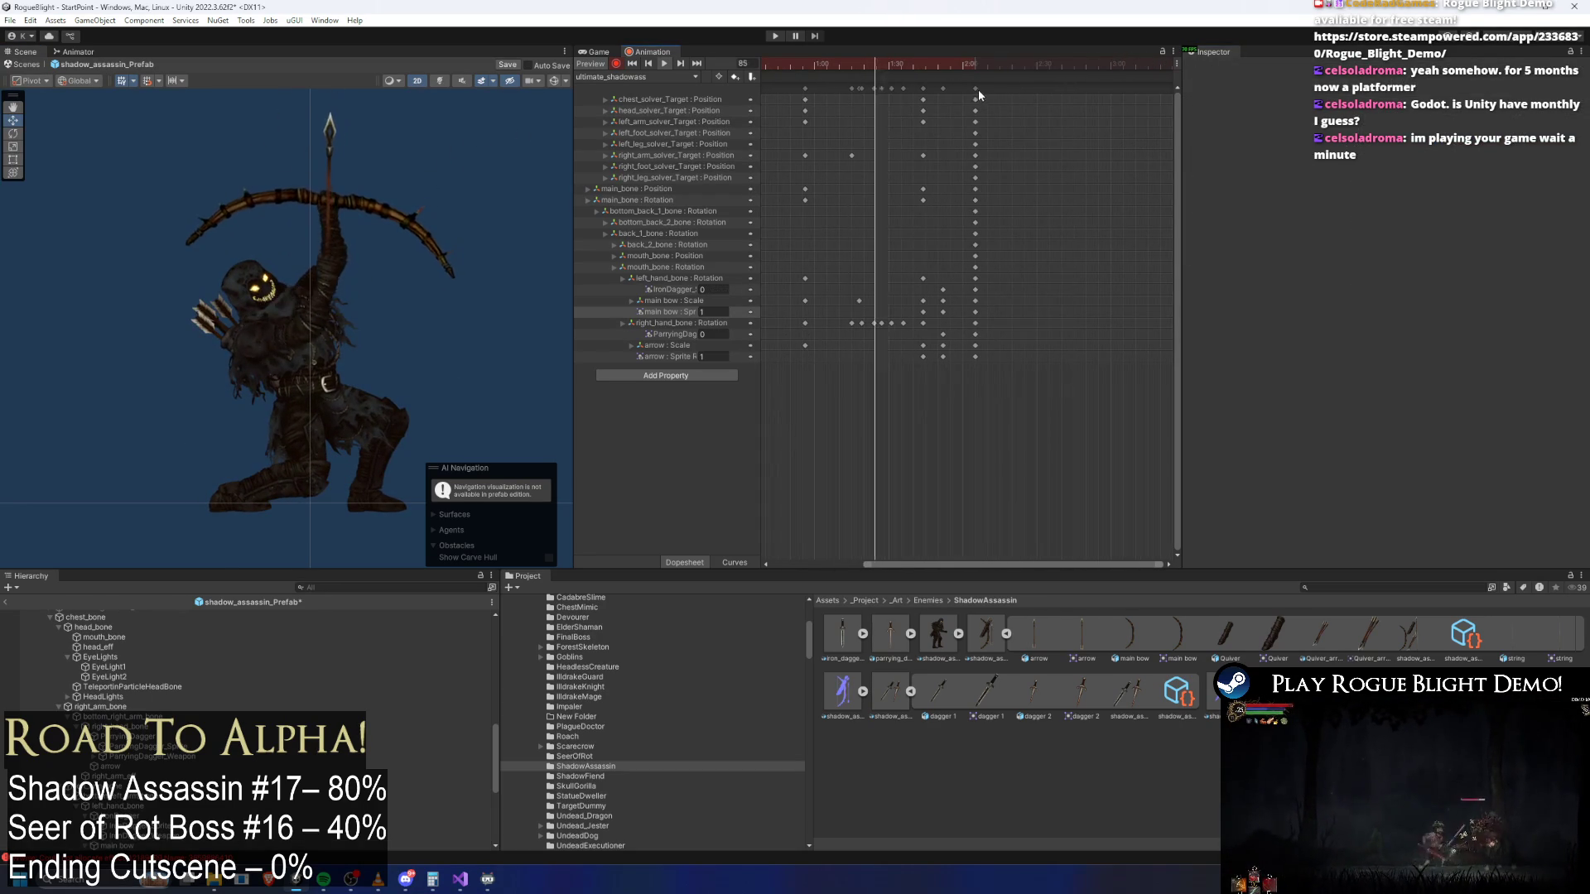
# Select the last key column and scrub frames 97 to 130 to check the fade-out timing
pyautogui.click(961, 89)
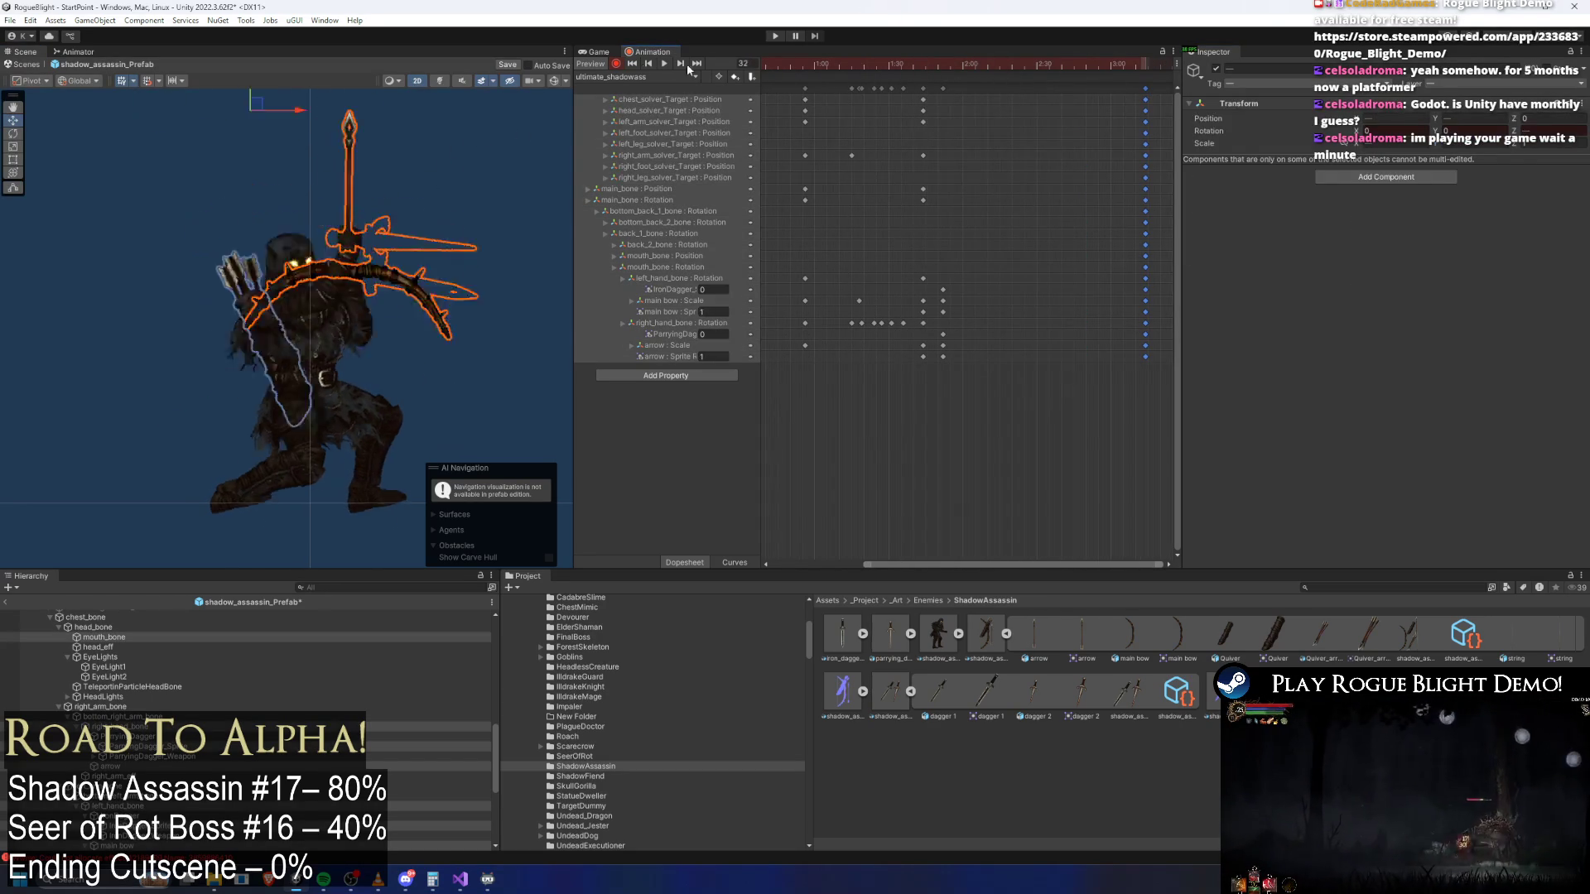
pyautogui.click(487, 129)
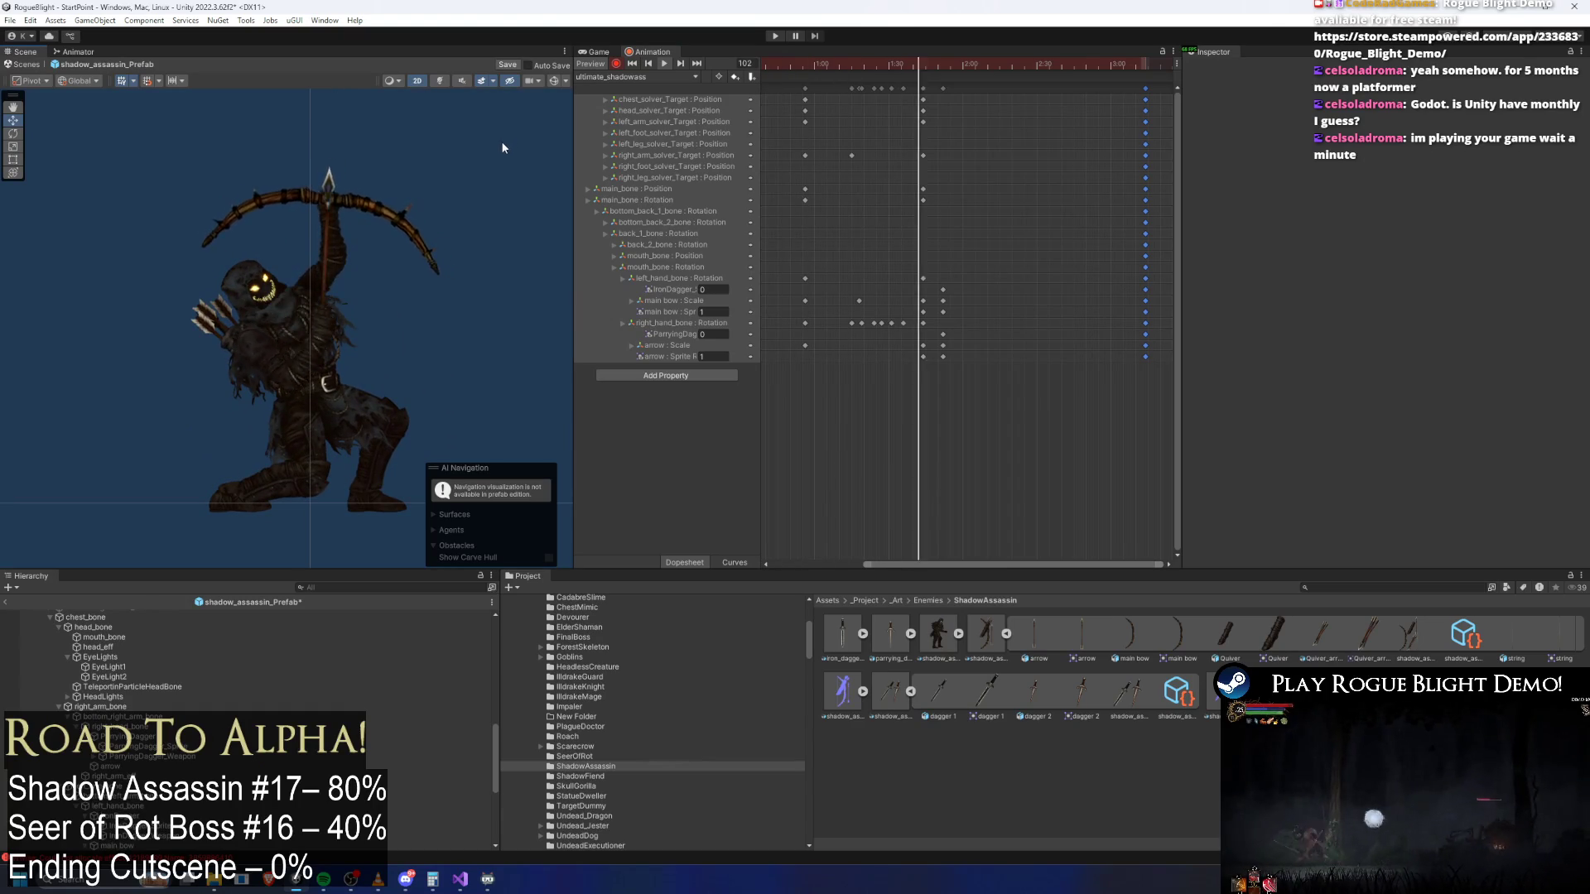
pyautogui.click(944, 64)
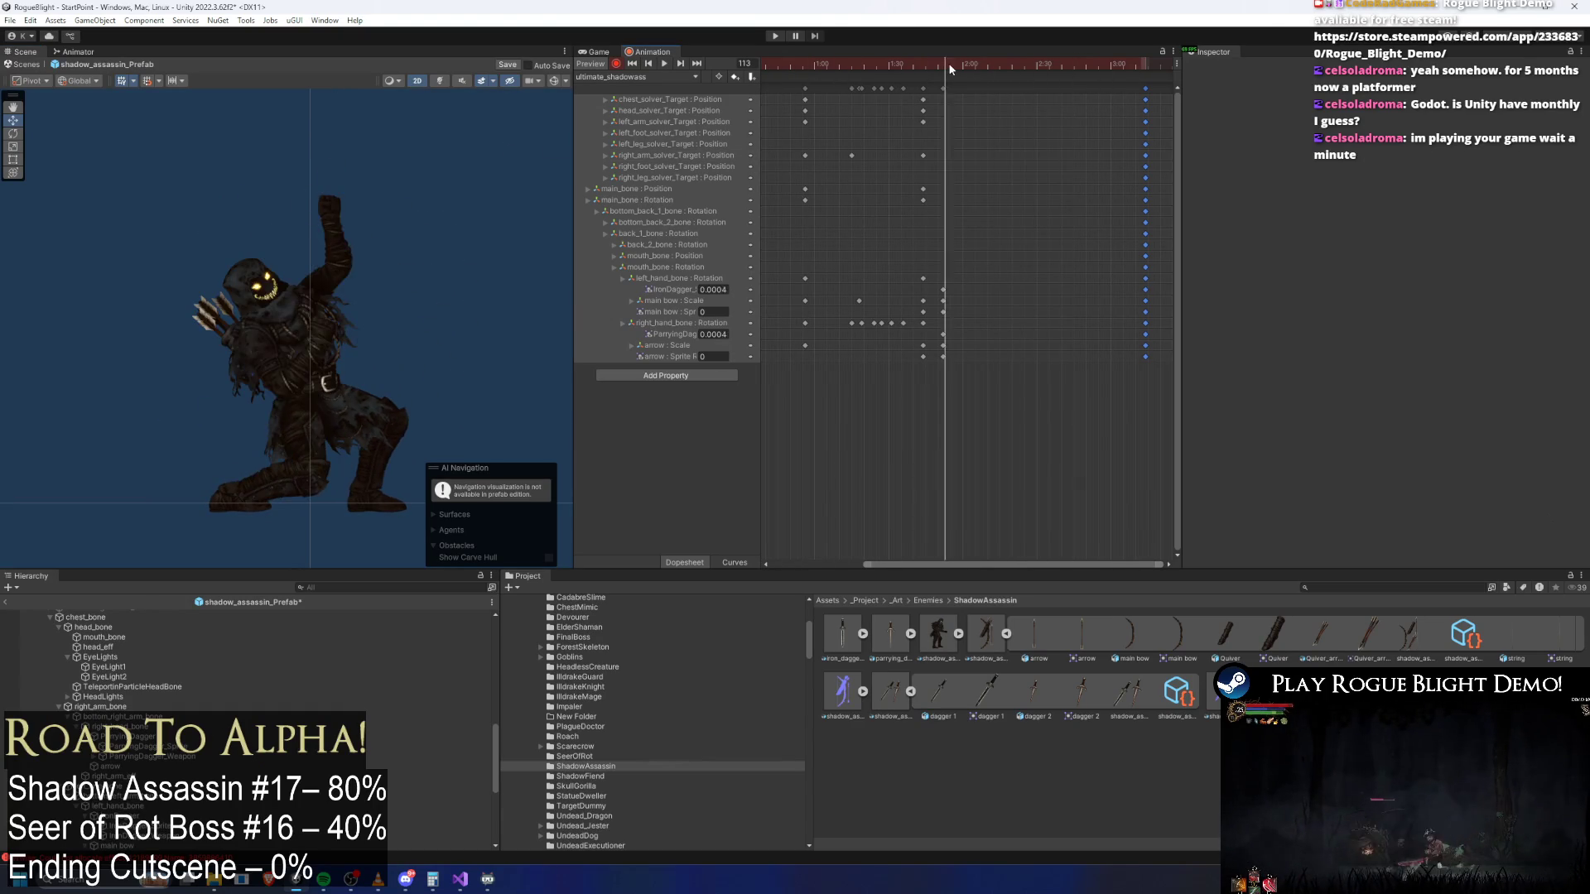
pyautogui.moveTo(951, 67); pyautogui.dragTo(980, 67)
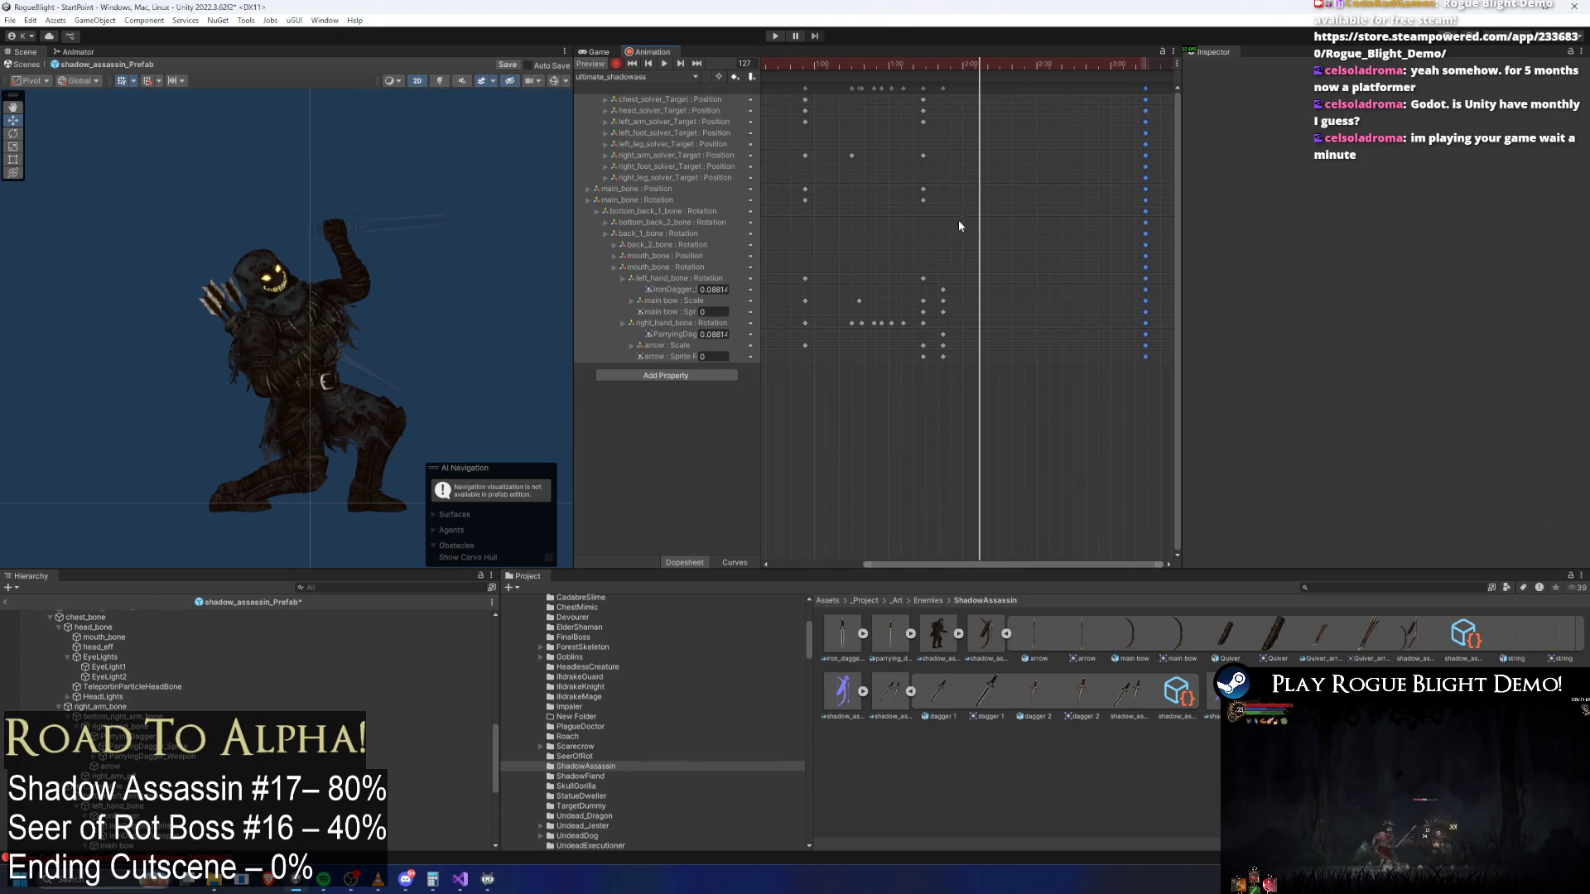
pyautogui.moveTo(955, 274); pyautogui.dragTo(942, 293)
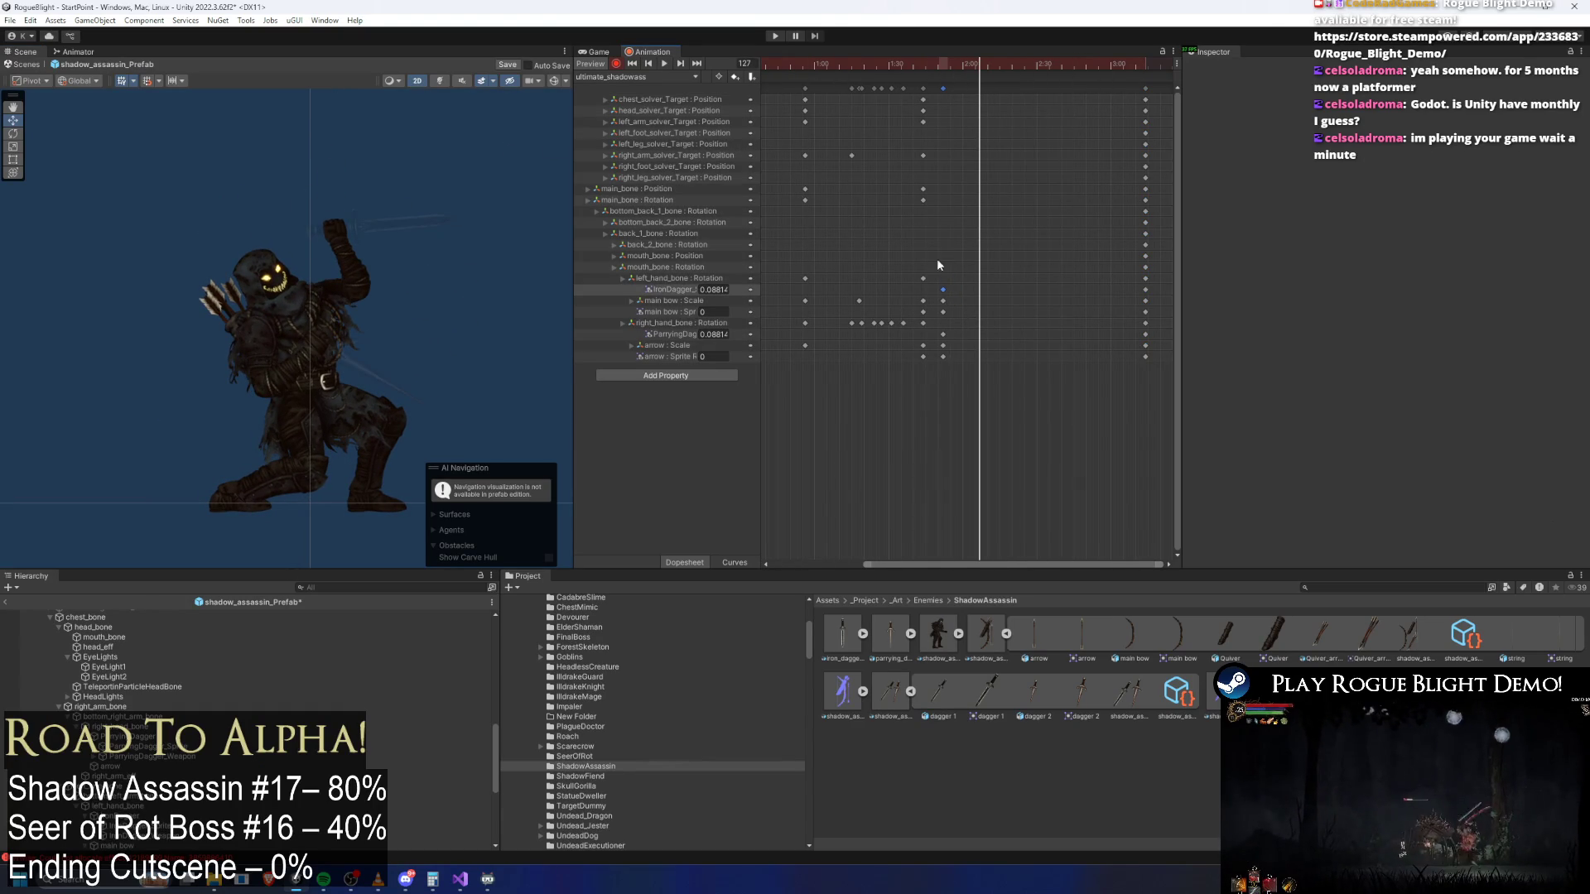
pyautogui.click(907, 63)
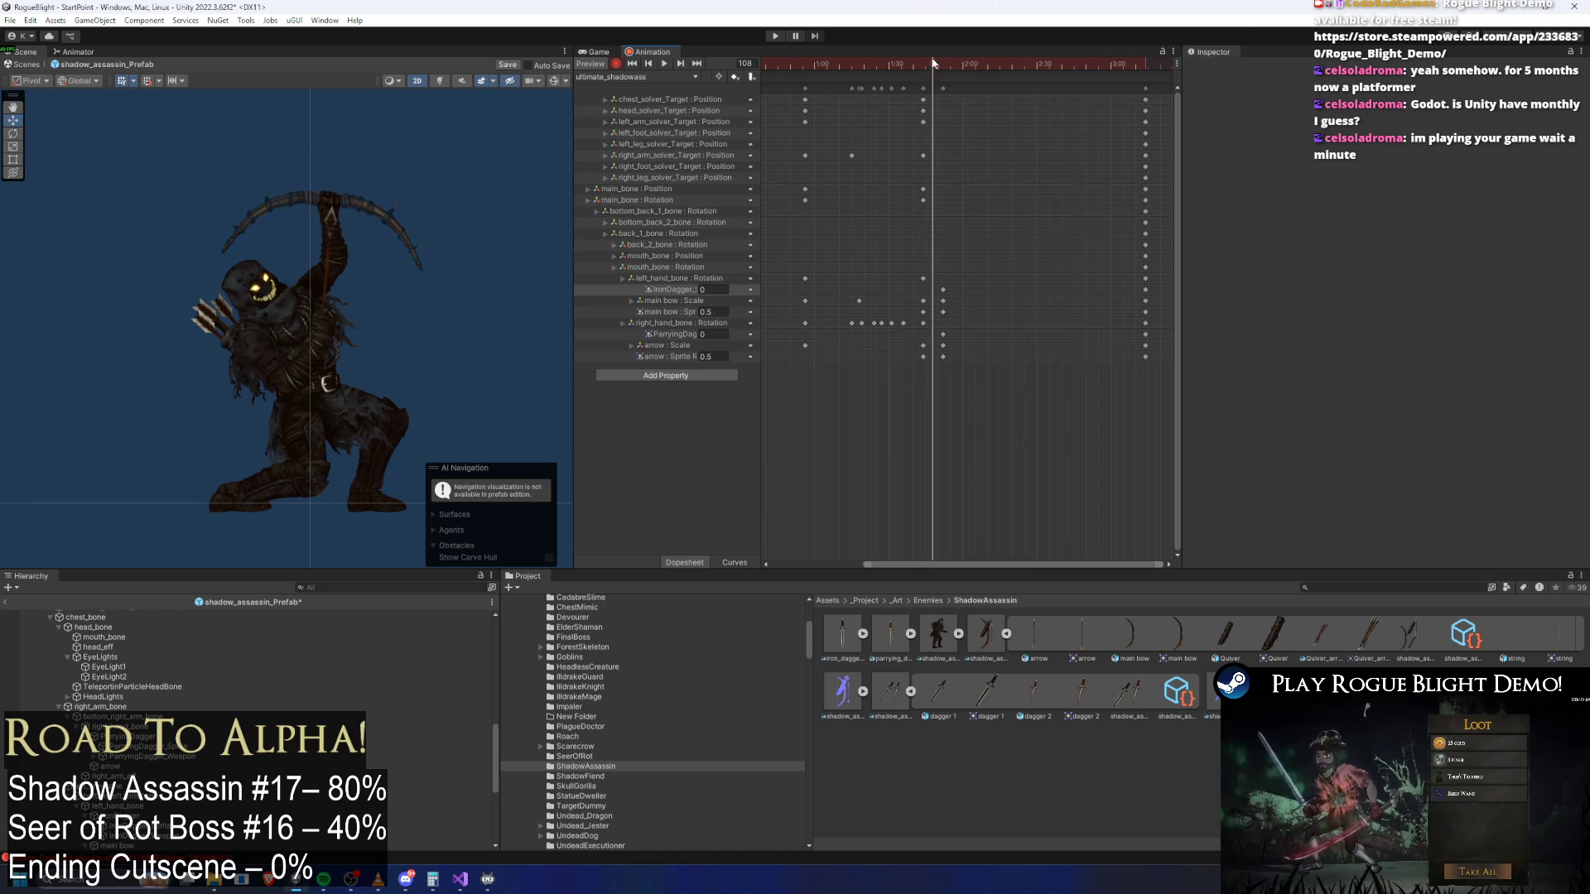
pyautogui.moveTo(933, 63); pyautogui.dragTo(928, 63)
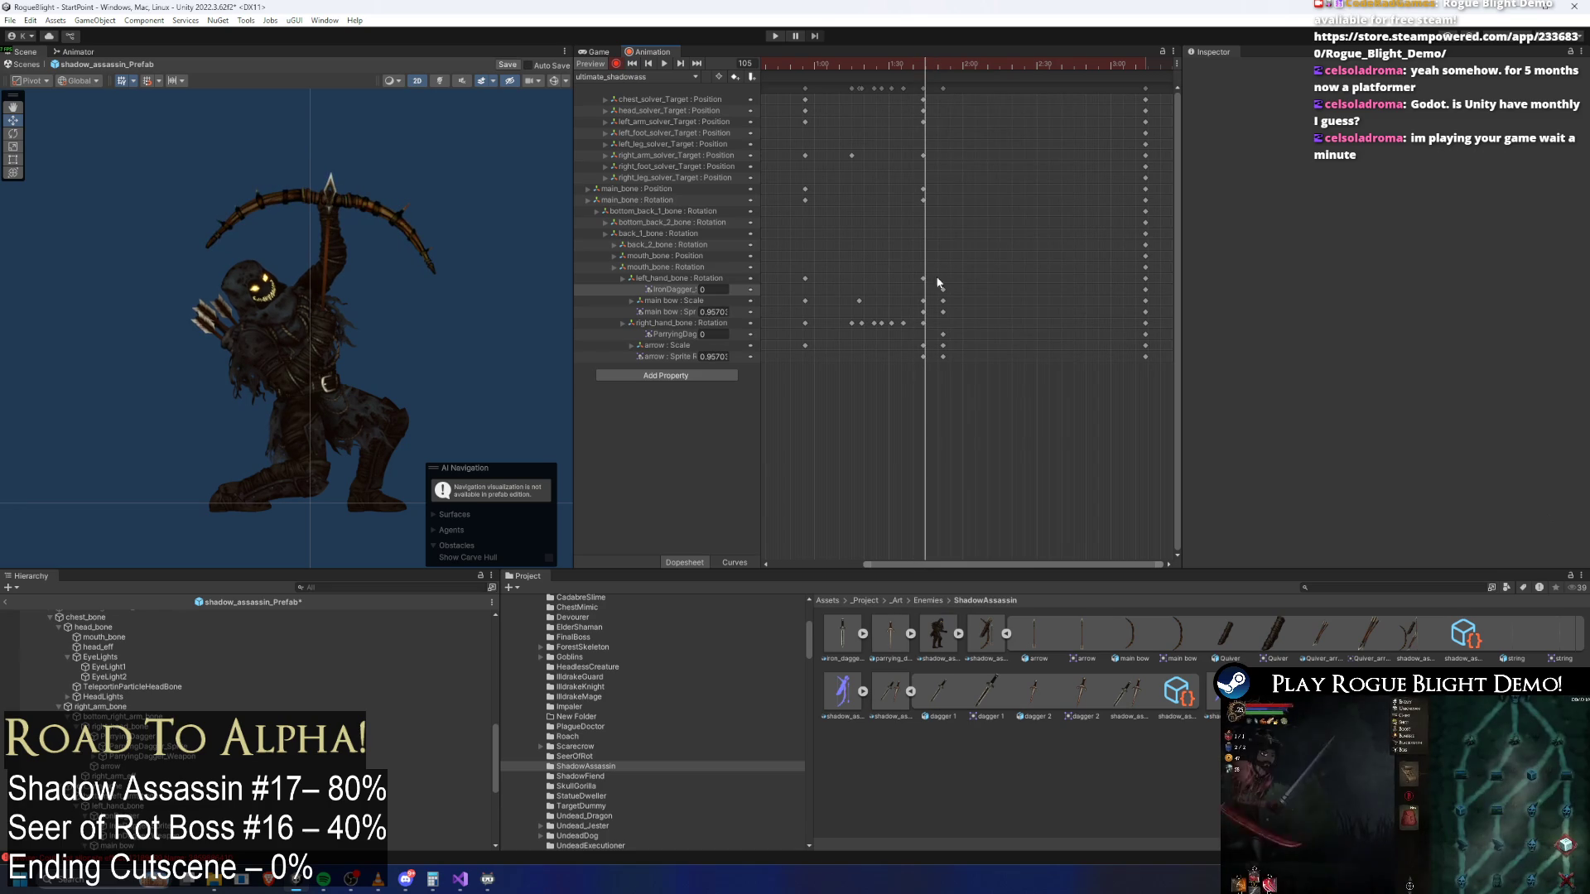
pyautogui.hscroll(-3, 775, 315)
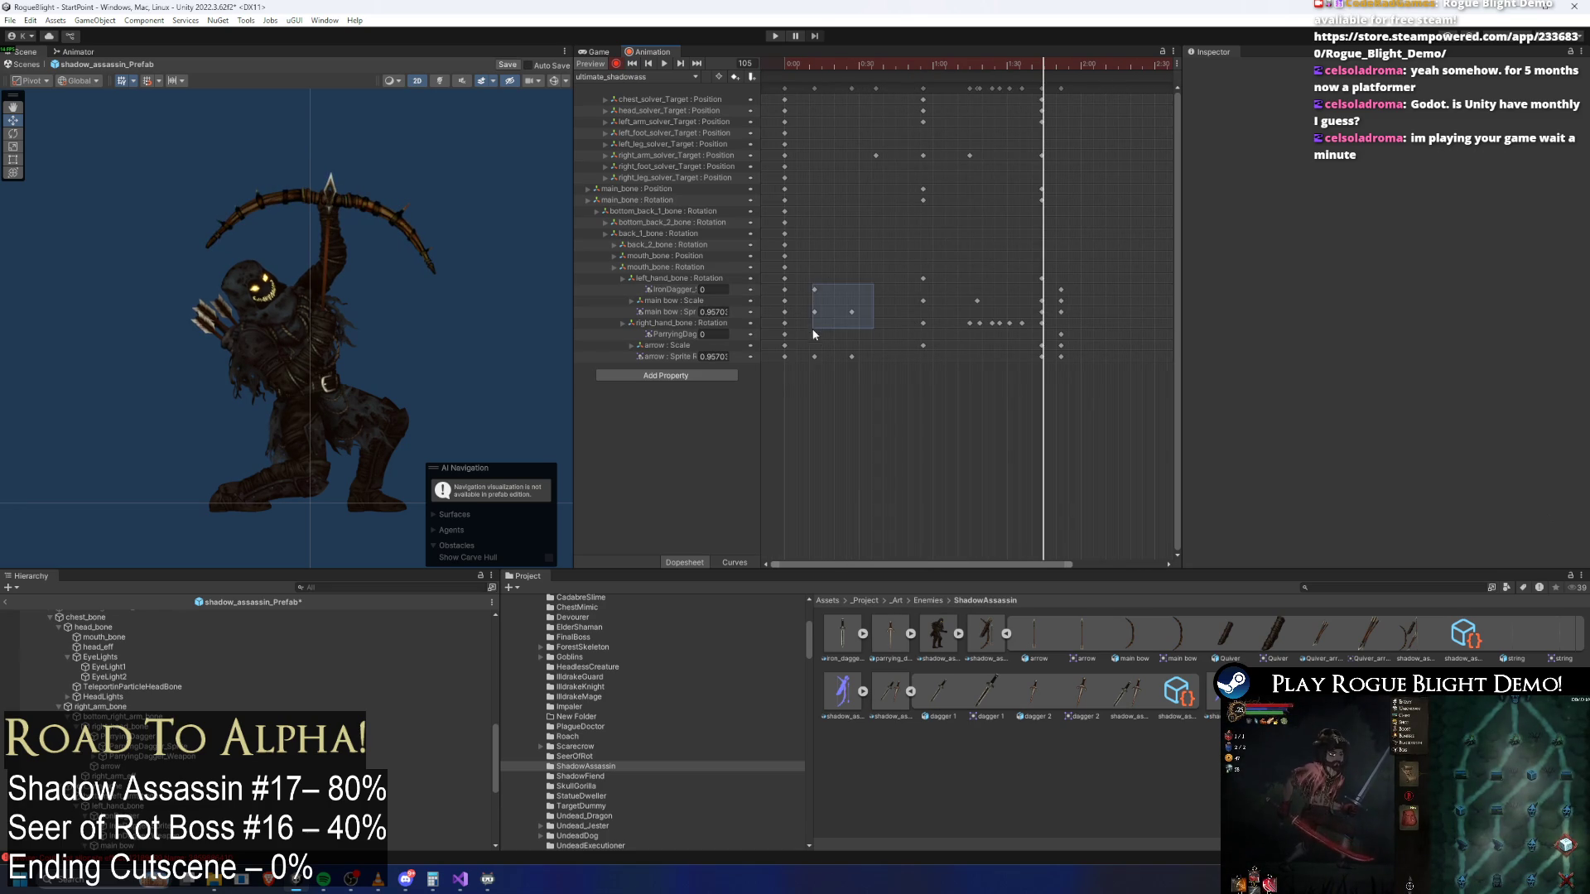
# Duplicate the dagger, bow and arrow key block and move the copy to about 1:53
pyautogui.click(815, 289)
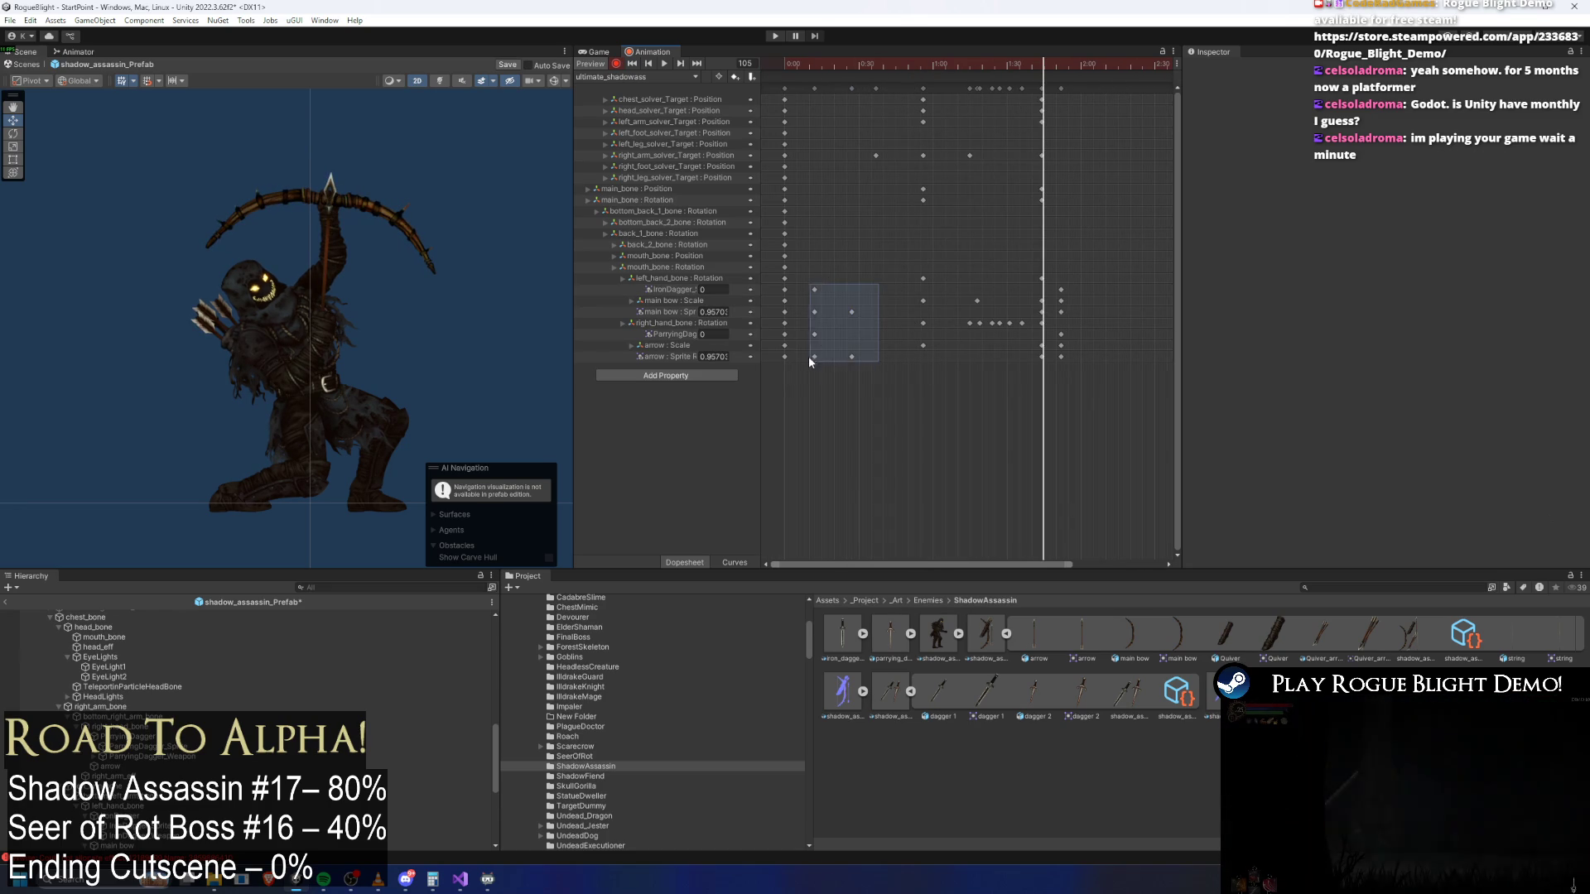
pyautogui.moveTo(810, 360); pyautogui.dragTo(809, 360)
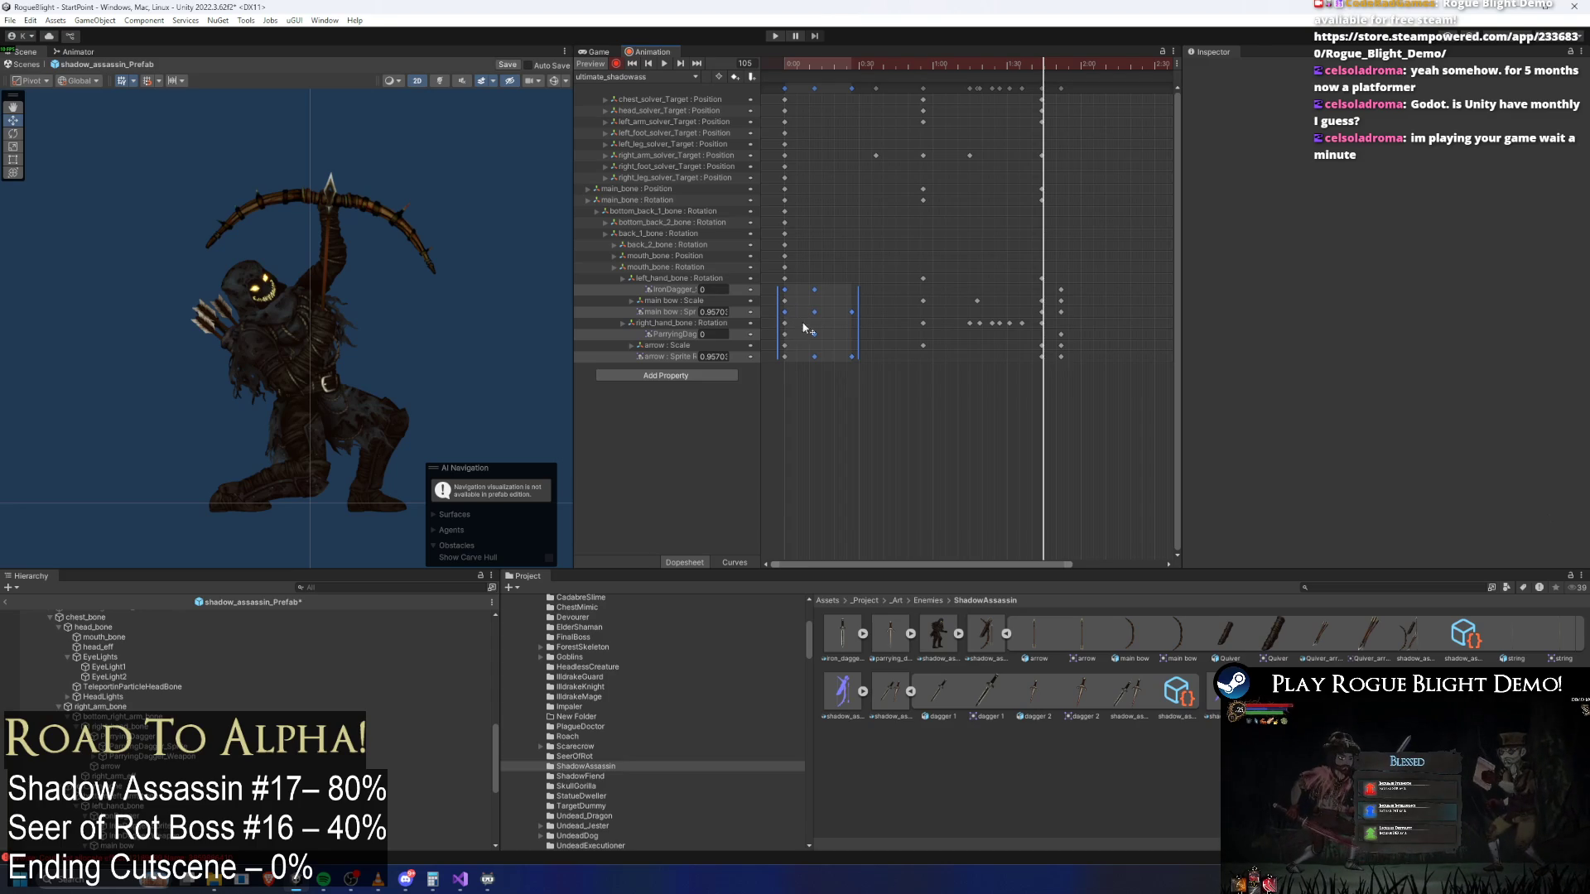
pyautogui.moveTo(1069, 71)
pyautogui.mouseDown()
pyautogui.moveTo(796, 66)
pyautogui.moveTo(820, 81)
pyautogui.moveTo(1061, 76)
pyautogui.mouseUp()
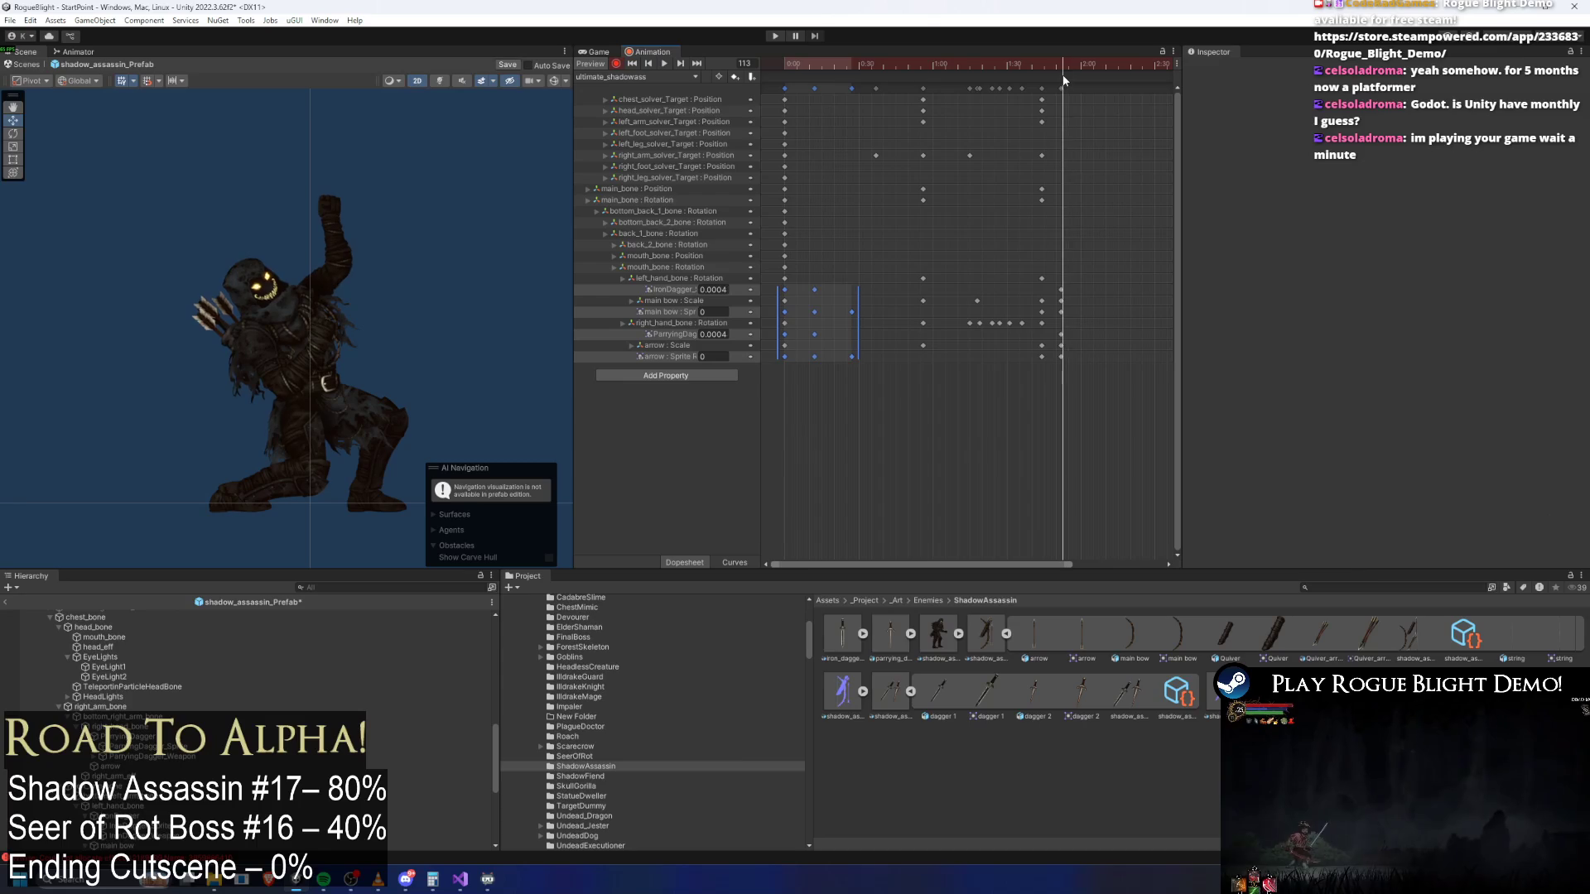
pyautogui.hotkey('ctrl', 'v')
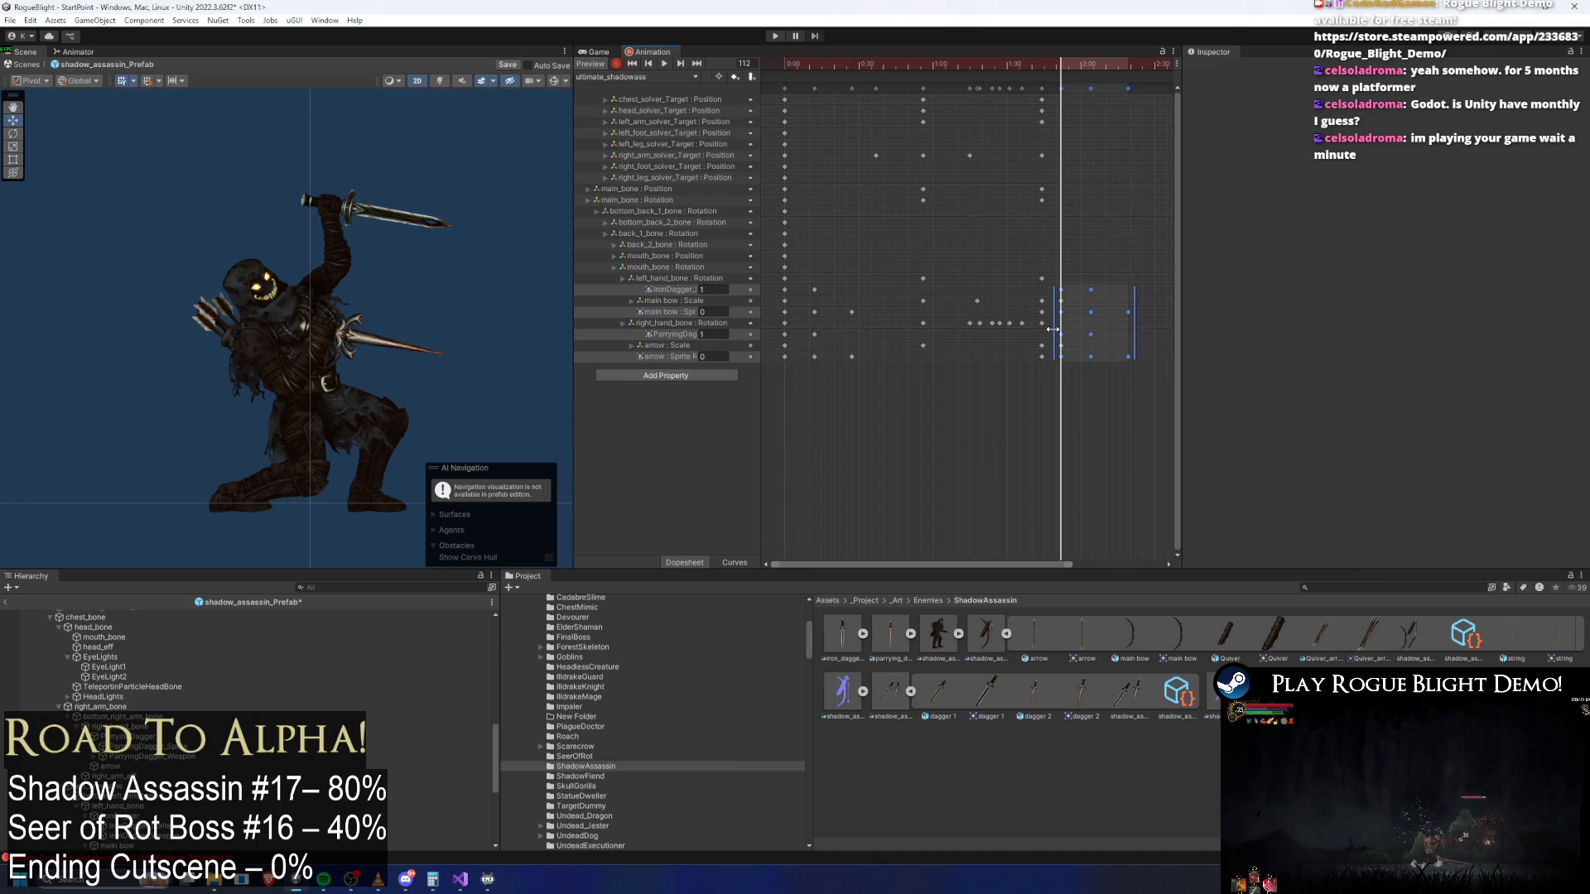
pyautogui.moveTo(1155, 337); pyautogui.dragTo(1087, 333)
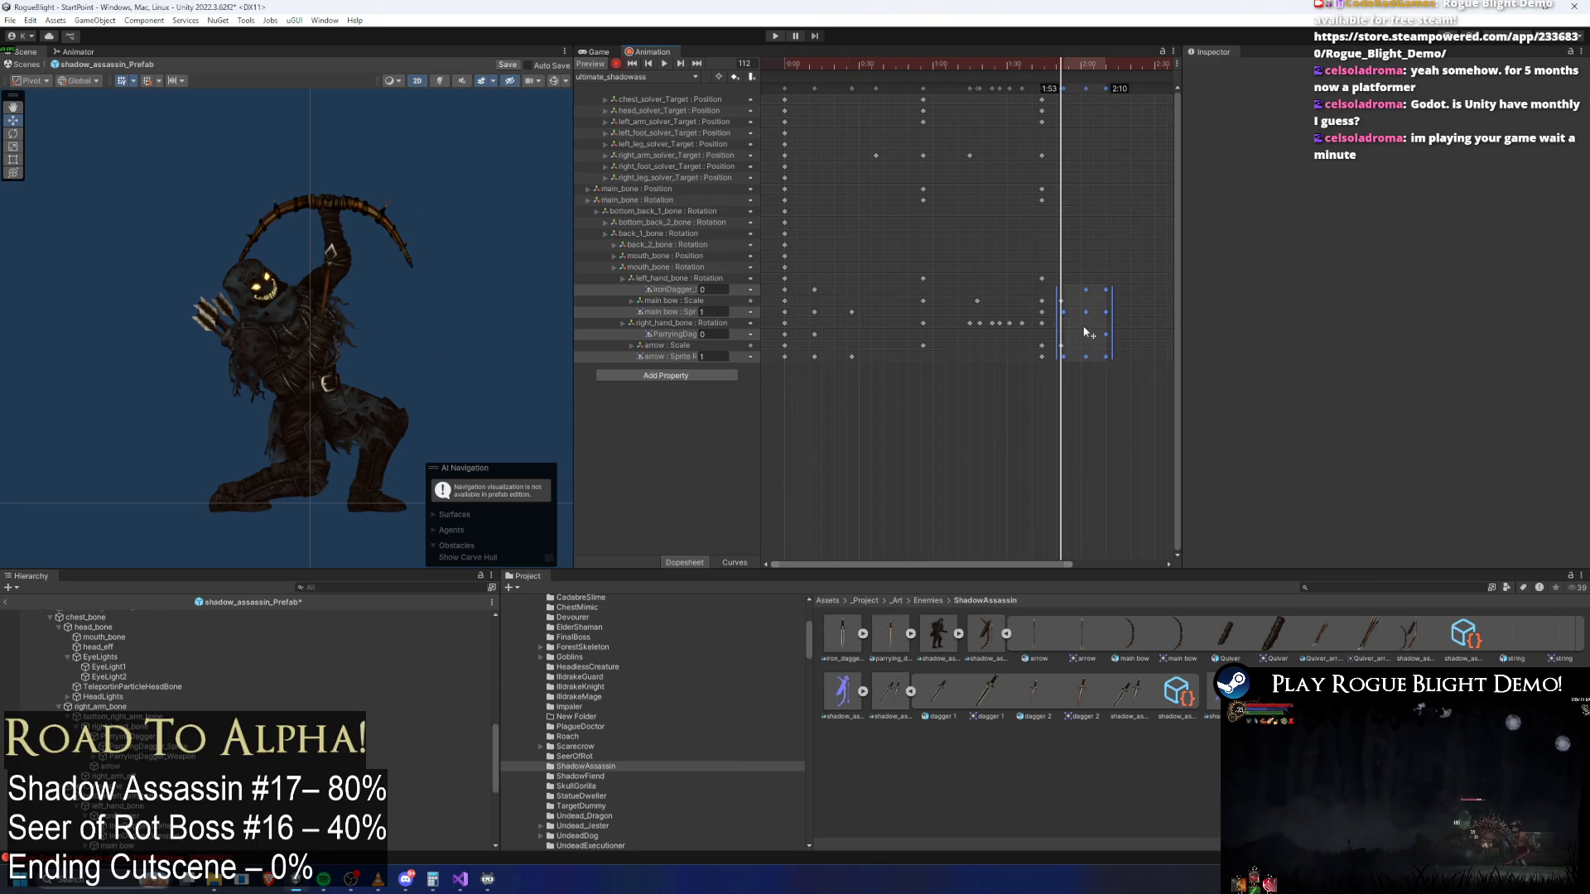
# Move the key block later, to about 2:42, and check the daggers pose
pyautogui.moveTo(1044, 66)
pyautogui.mouseDown()
pyautogui.moveTo(1108, 72)
pyautogui.moveTo(997, 226)
pyautogui.mouseUp()
pyautogui.moveTo(1002, 323)
pyautogui.mouseDown()
pyautogui.moveTo(1114, 313)
pyautogui.moveTo(1101, 301)
pyautogui.mouseUp()
pyautogui.press('space')
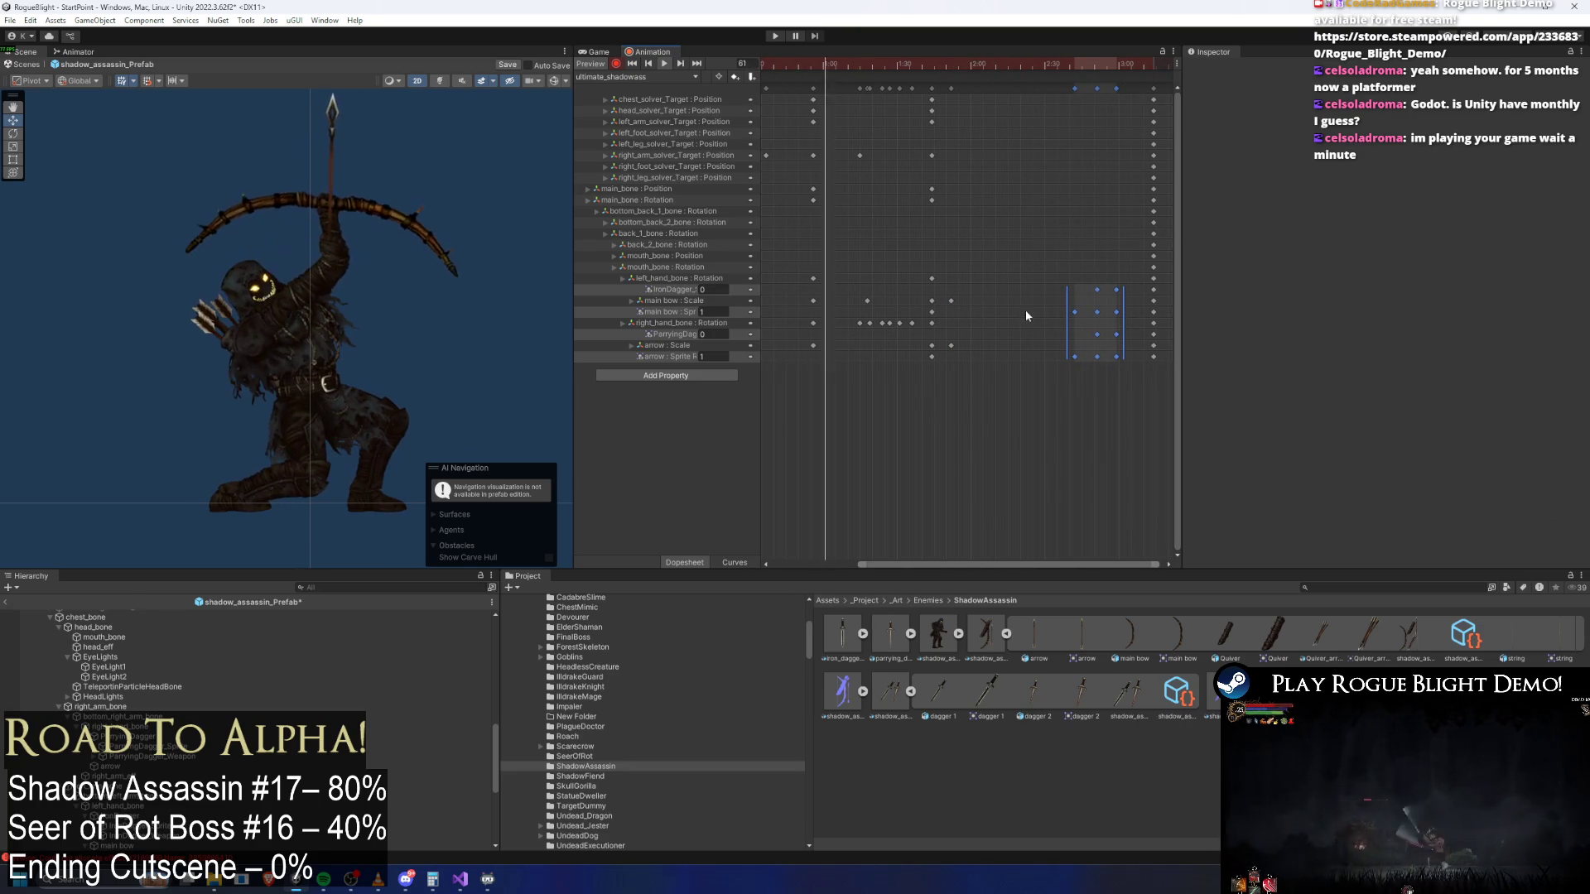
# Preview frames 102 to 108 and select the main bow's Scale key near frame 60
pyautogui.click(929, 66)
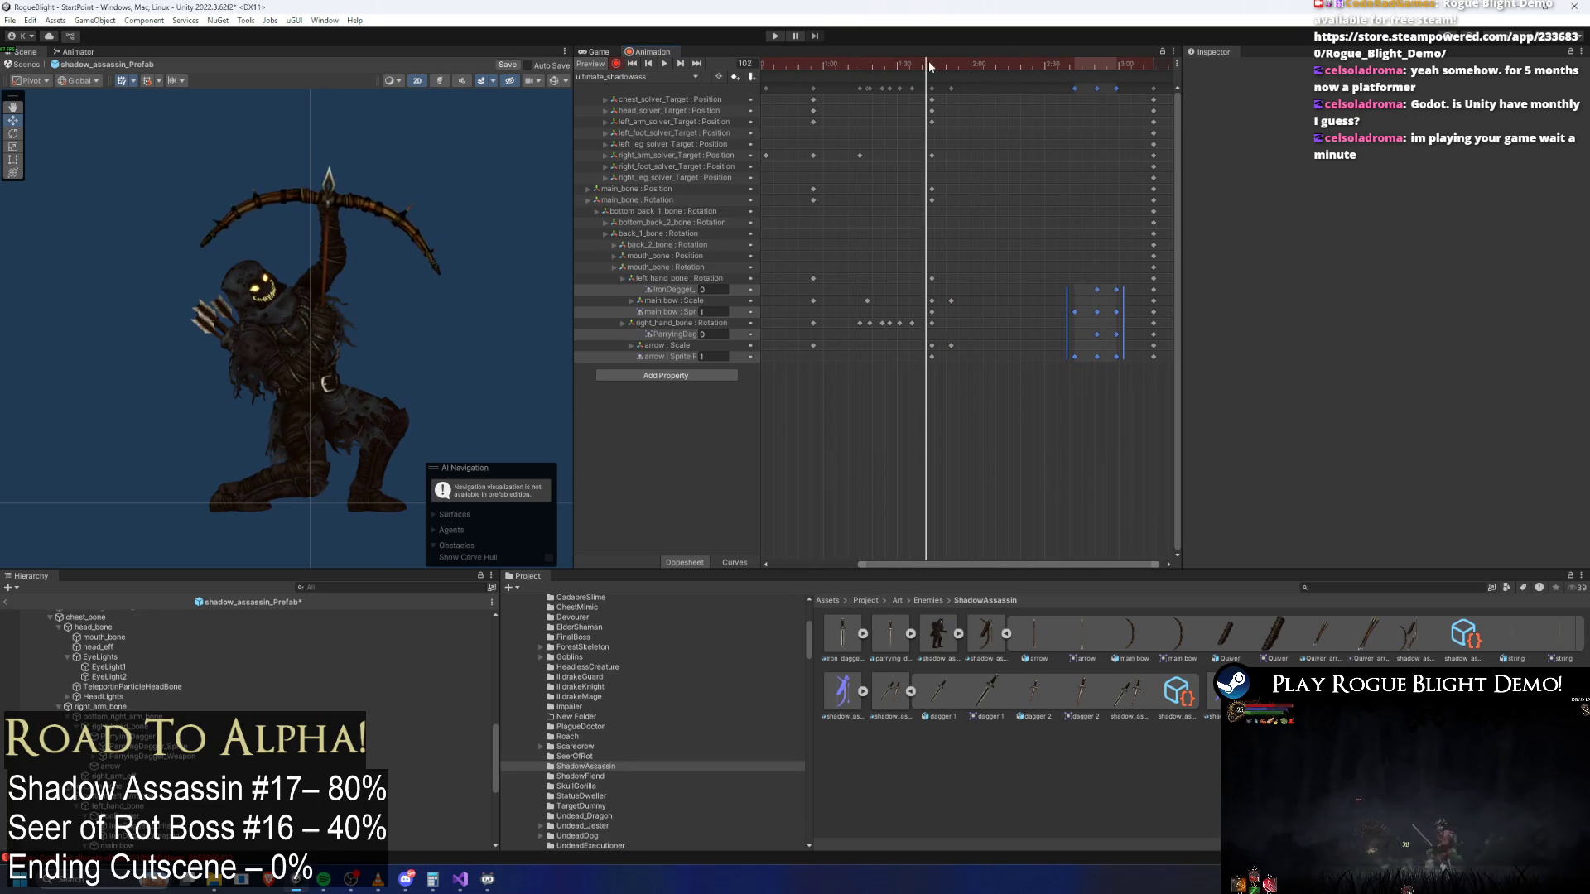
pyautogui.hscroll(-3, 988, 209)
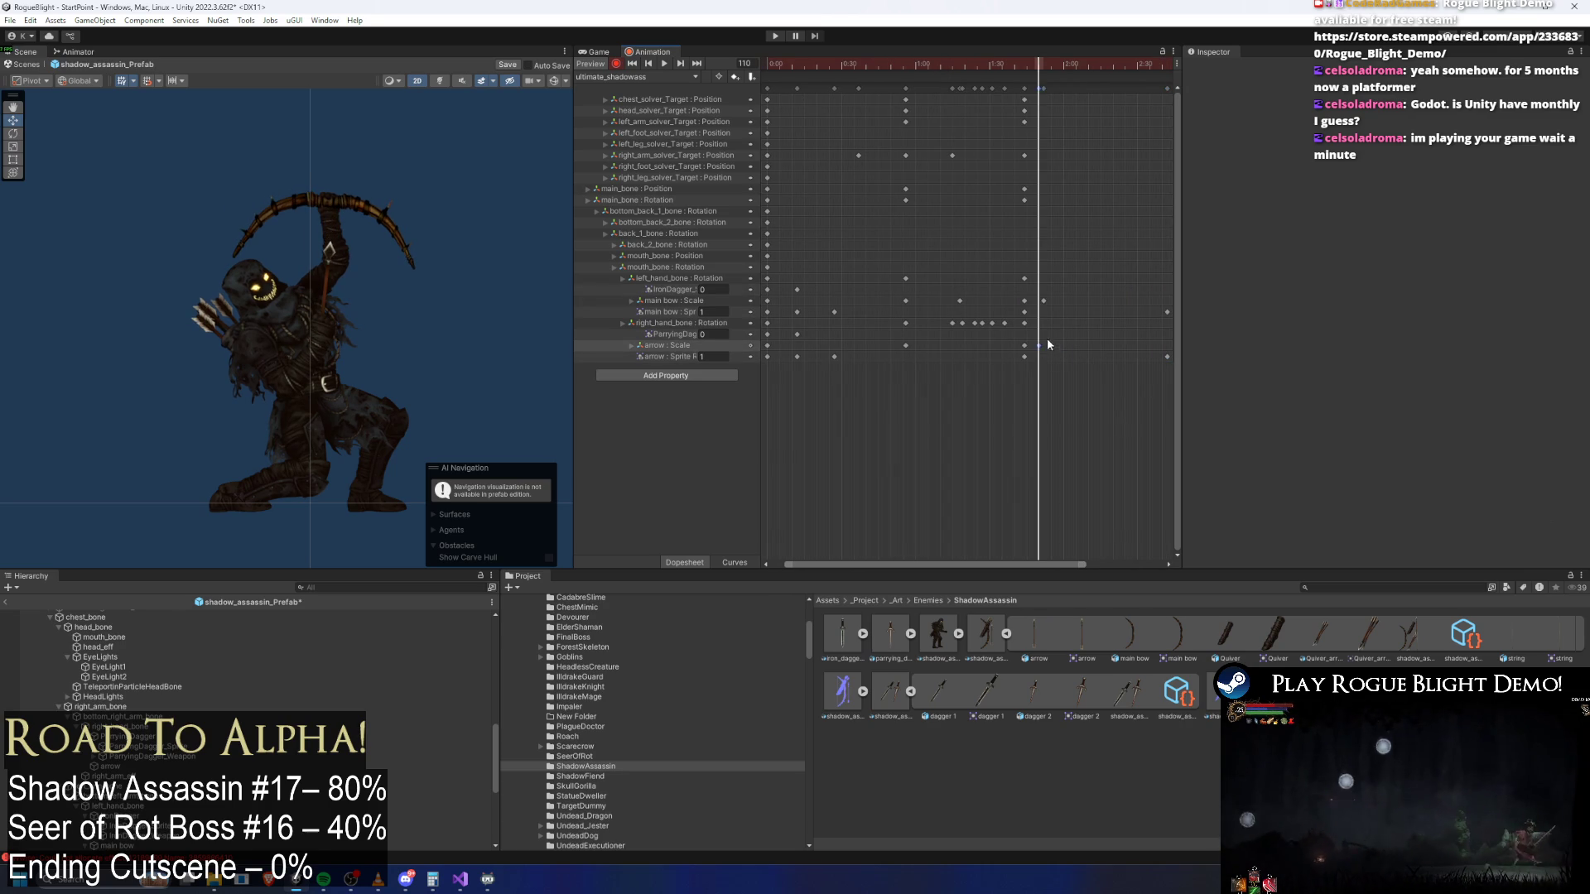
pyautogui.press('space')
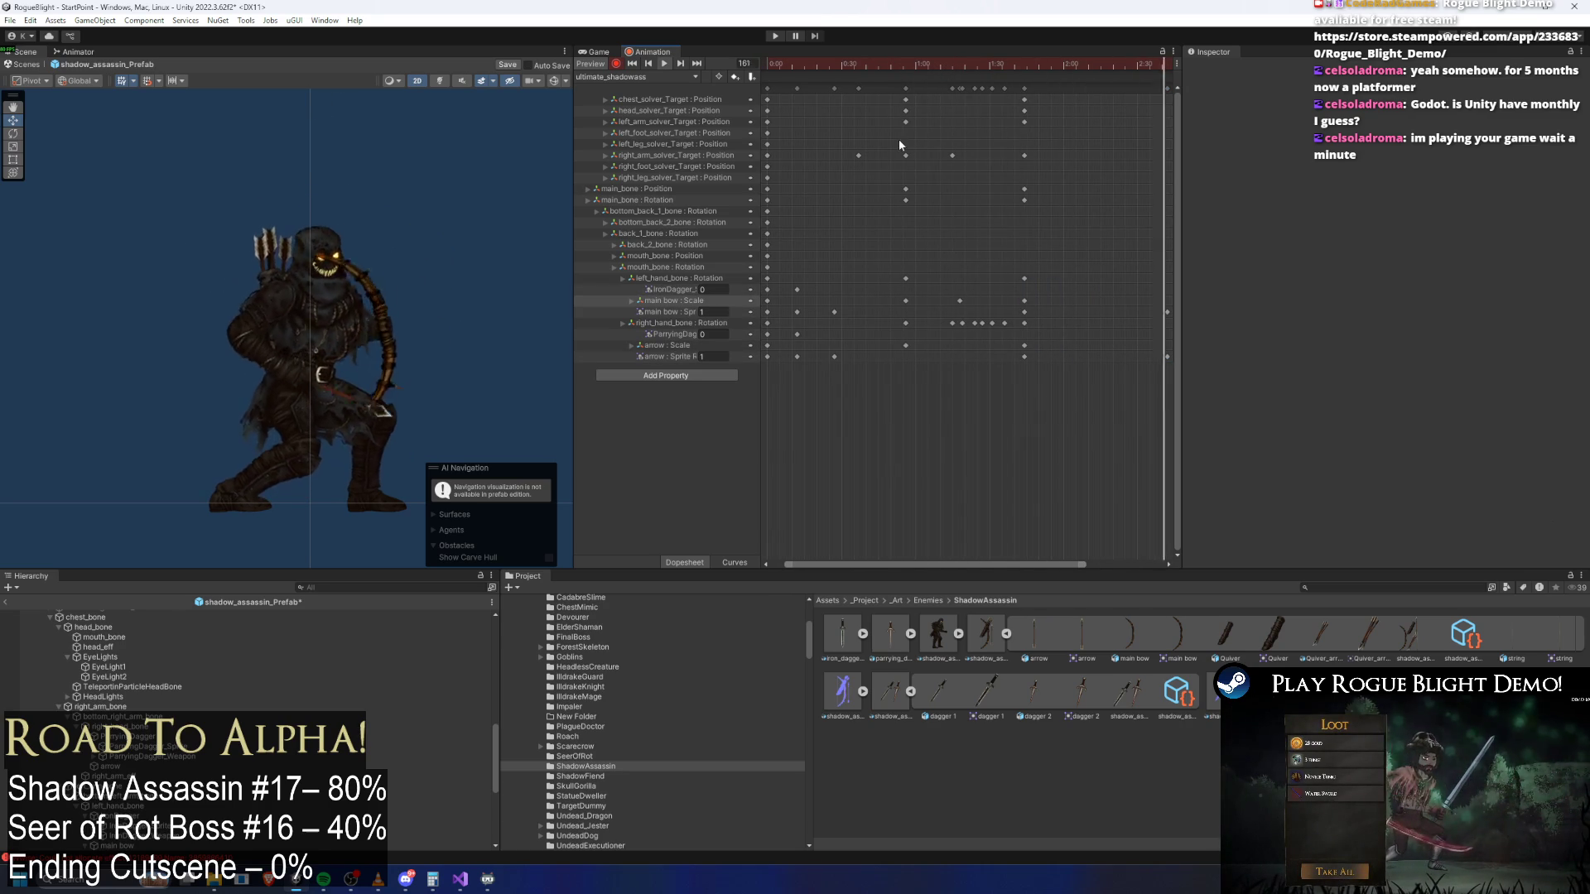
pyautogui.click(1036, 68)
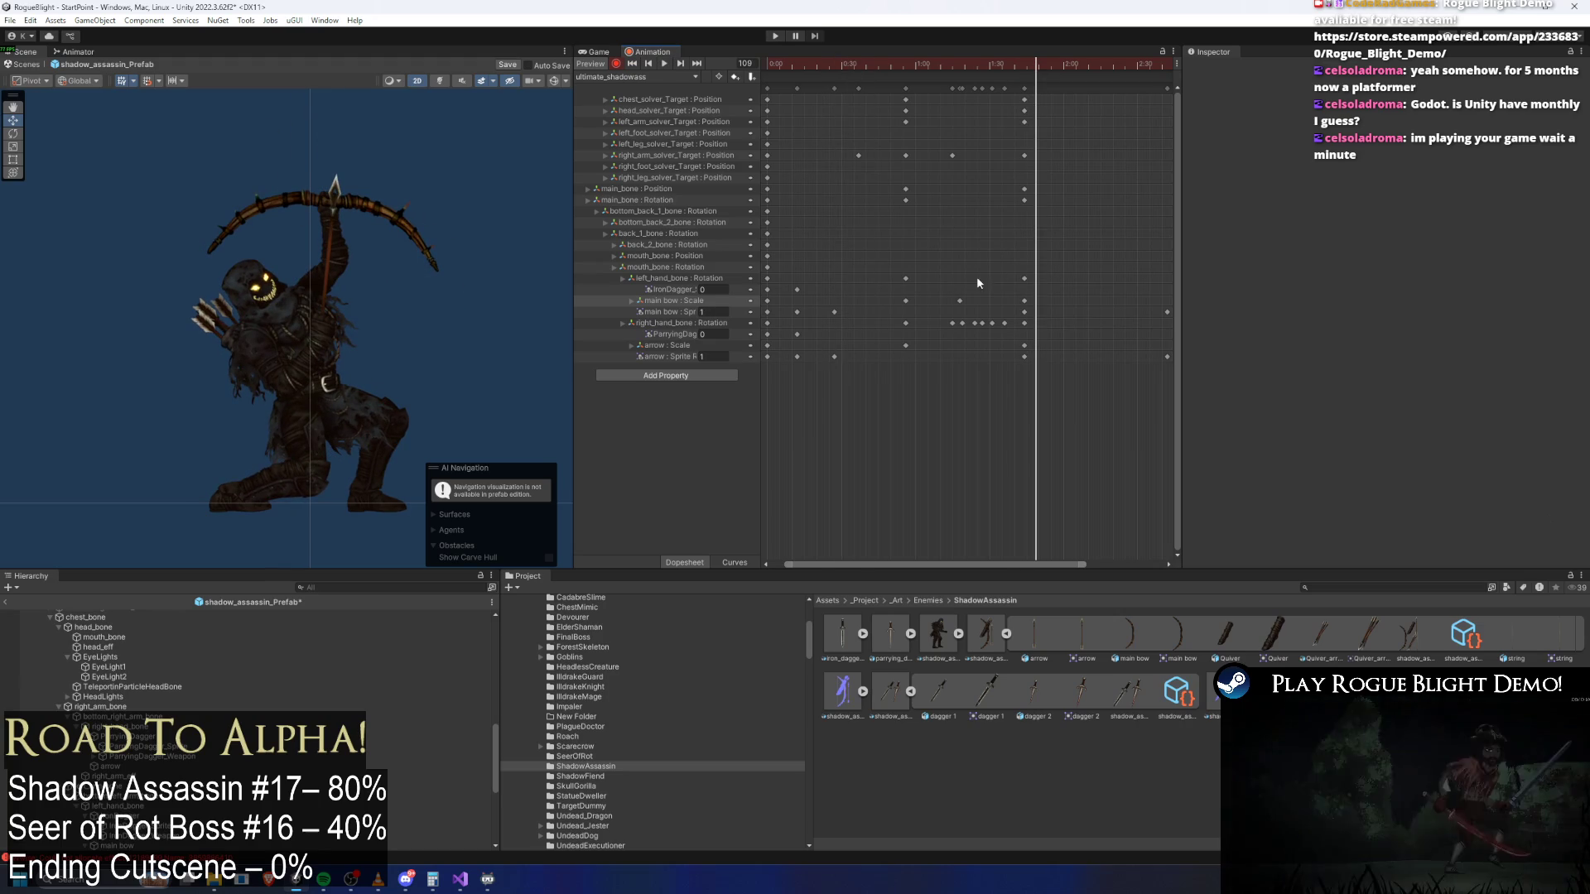
pyautogui.click(907, 300)
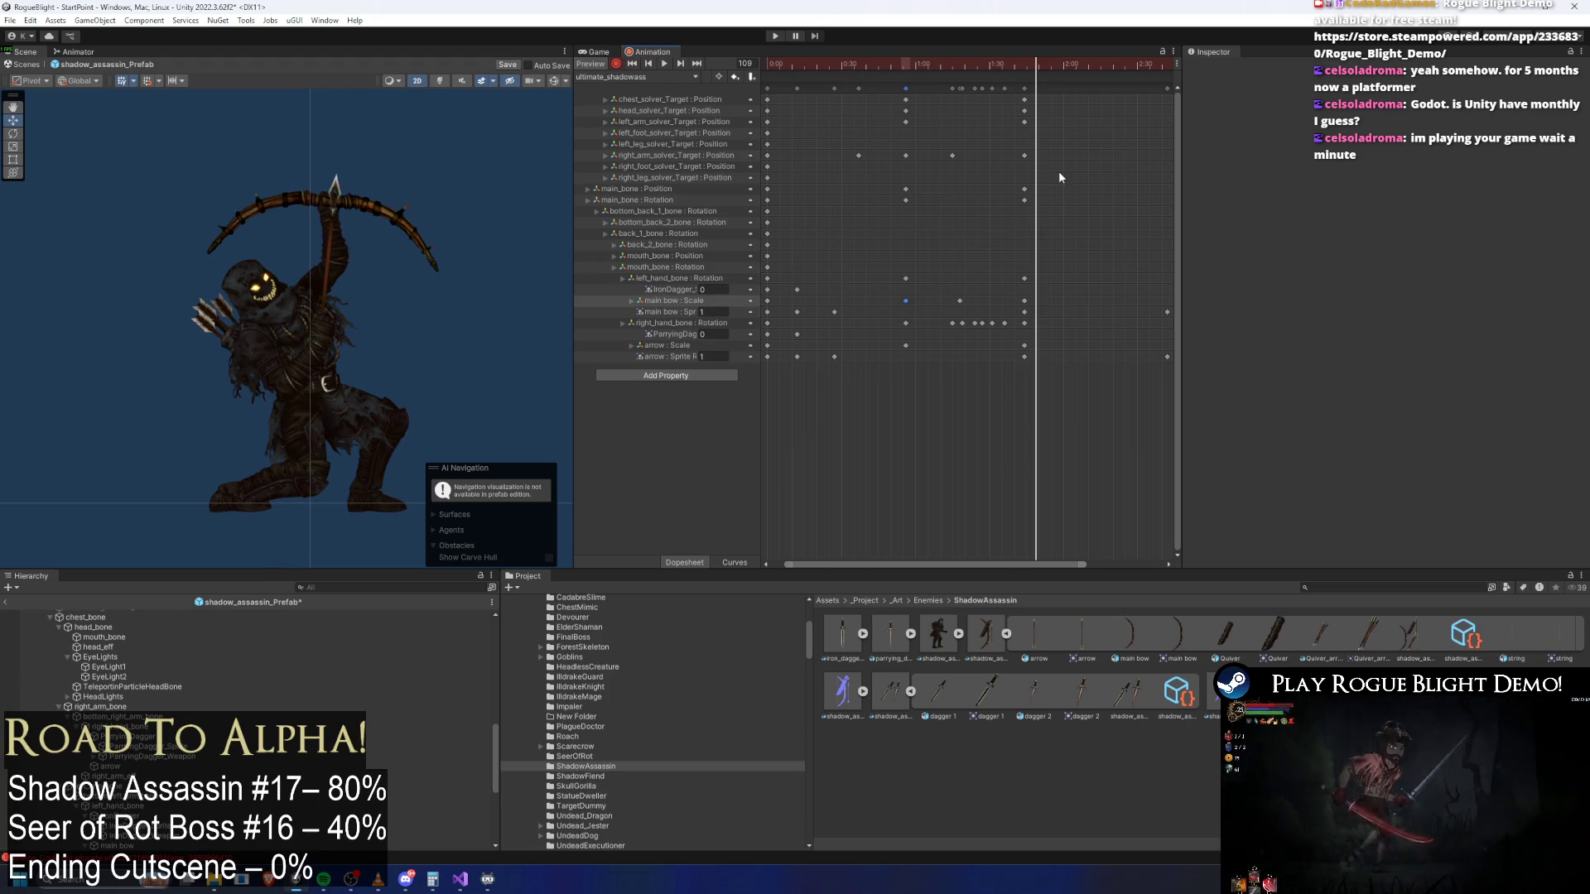
# Paste the main bow Scale key at frame 113 and nudge it slightly earlier
pyautogui.click(1046, 64)
pyautogui.hotkey('ctrl', 'v')
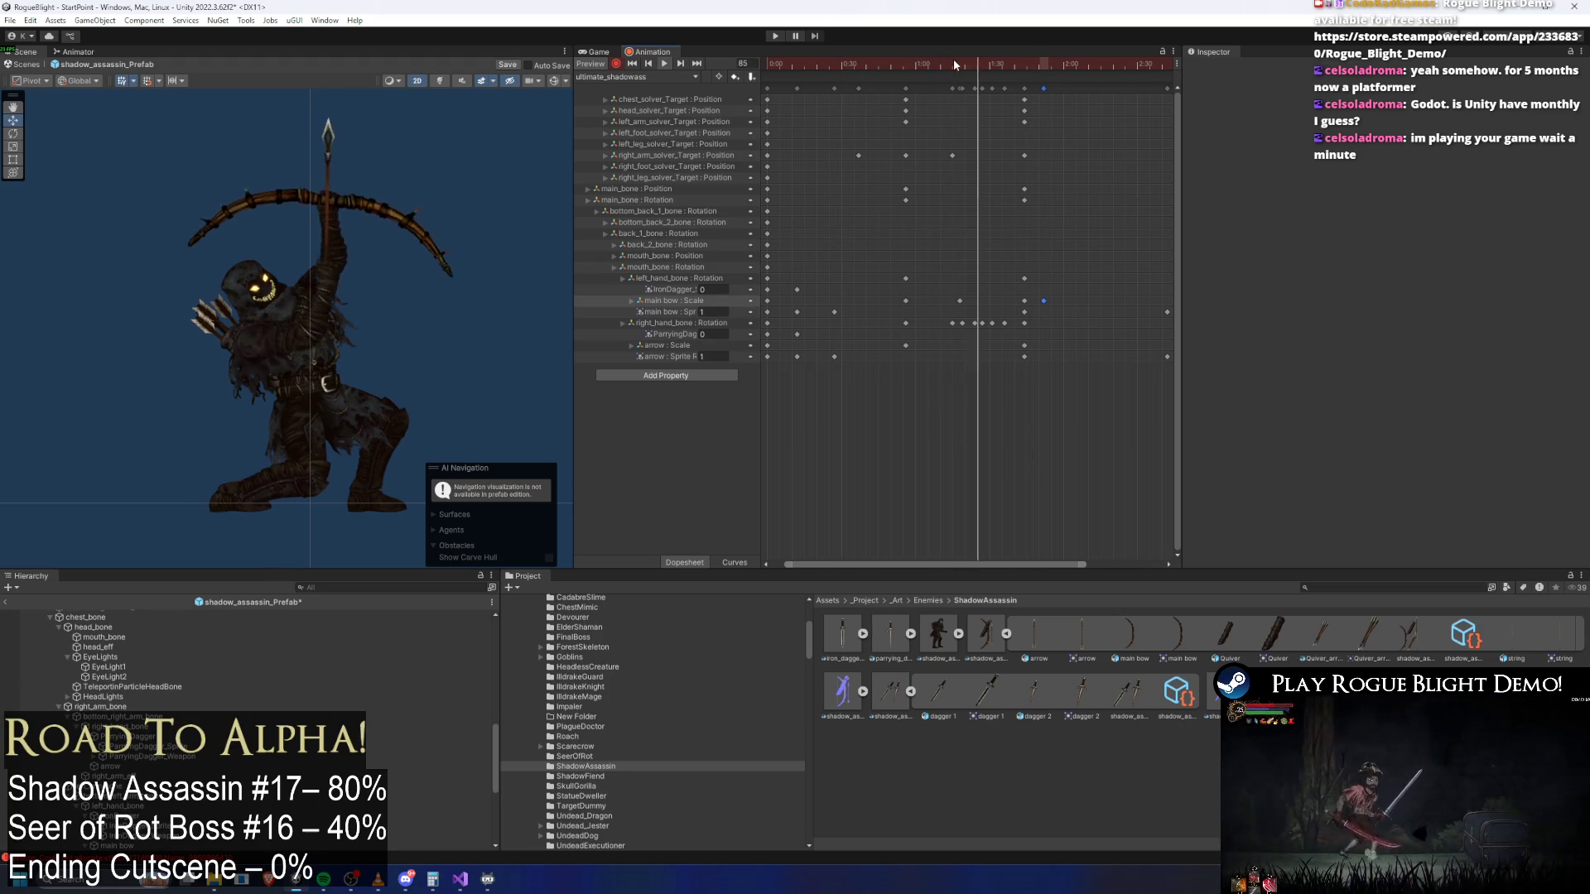
pyautogui.press('space')
pyautogui.moveTo(1040, 306); pyautogui.dragTo(1033, 306)
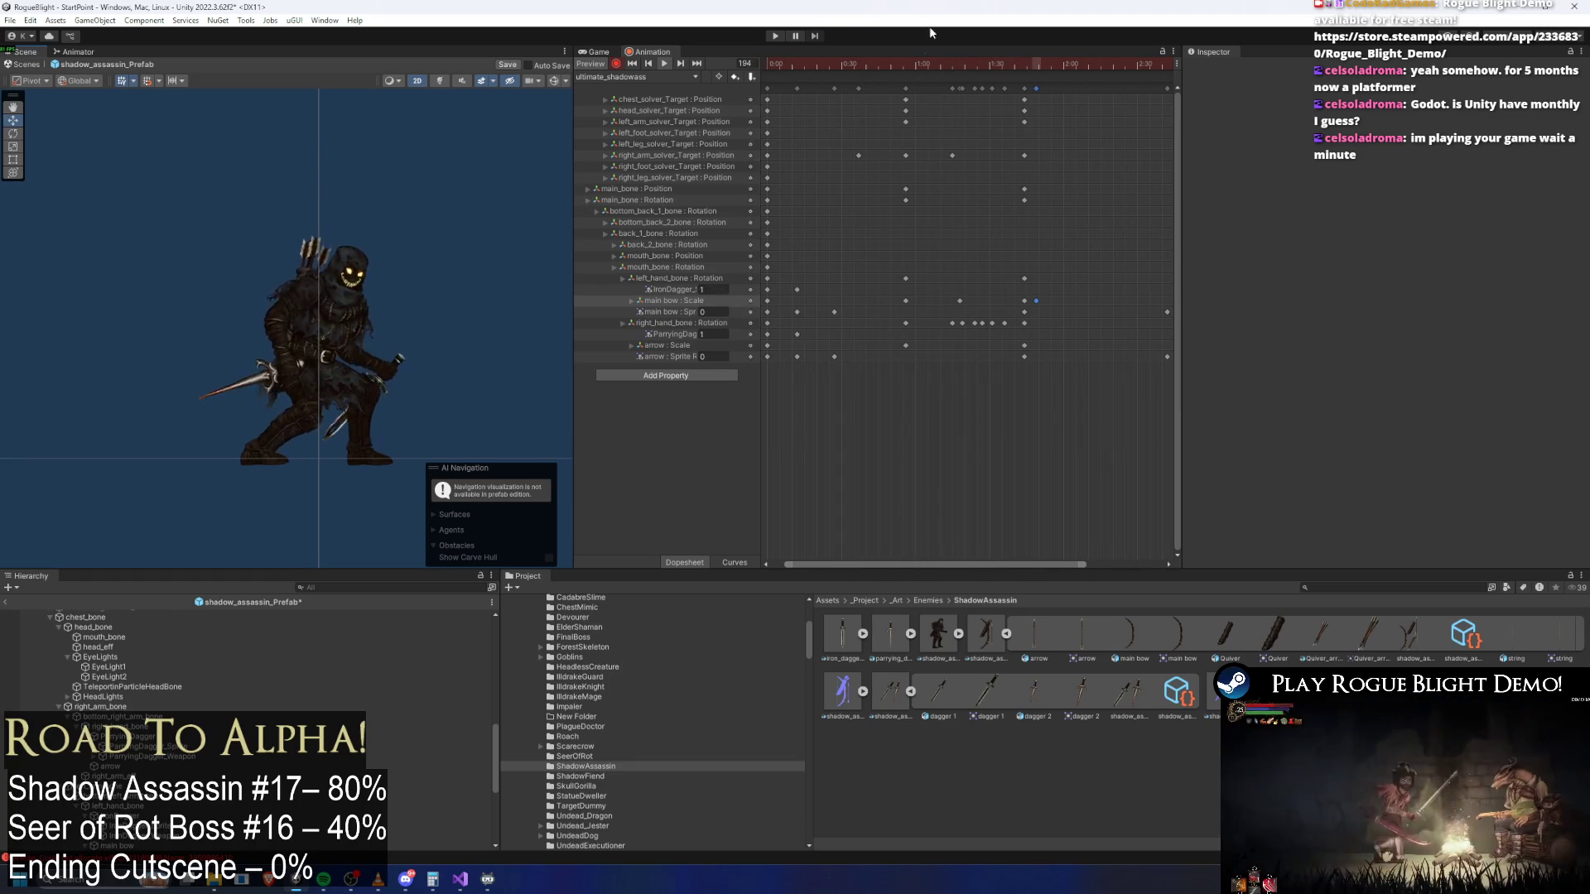
# Replay the bow shot from the start and scrub back to frame 105 to check the flex
pyautogui.moveTo(1035, 70)
pyautogui.mouseDown()
pyautogui.moveTo(1107, 71)
pyautogui.moveTo(730, 77)
pyautogui.mouseUp()
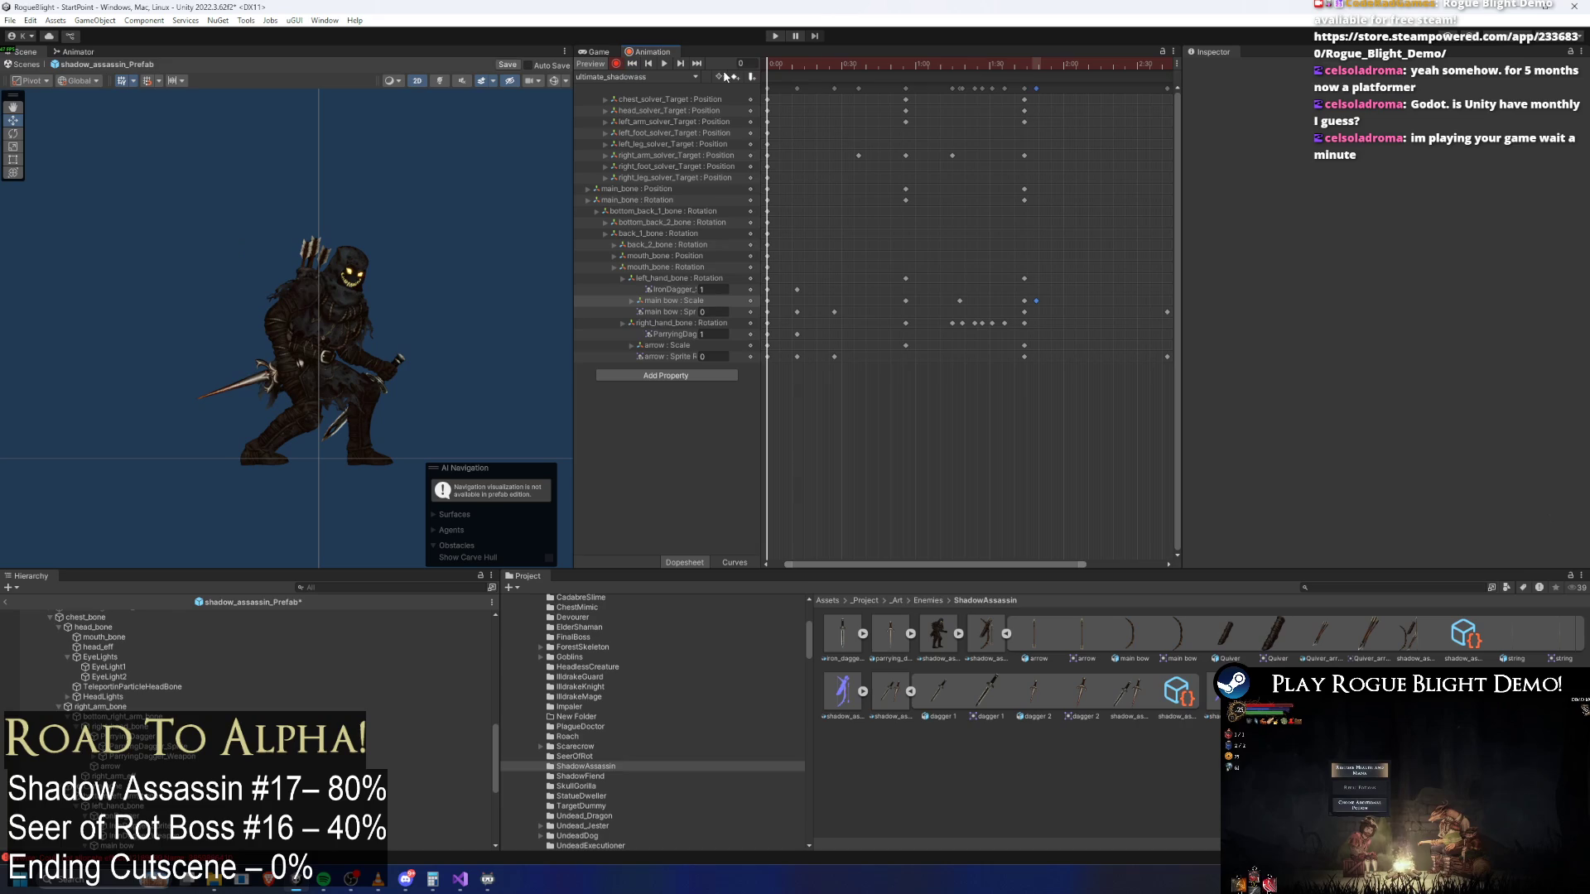
pyautogui.click(664, 64)
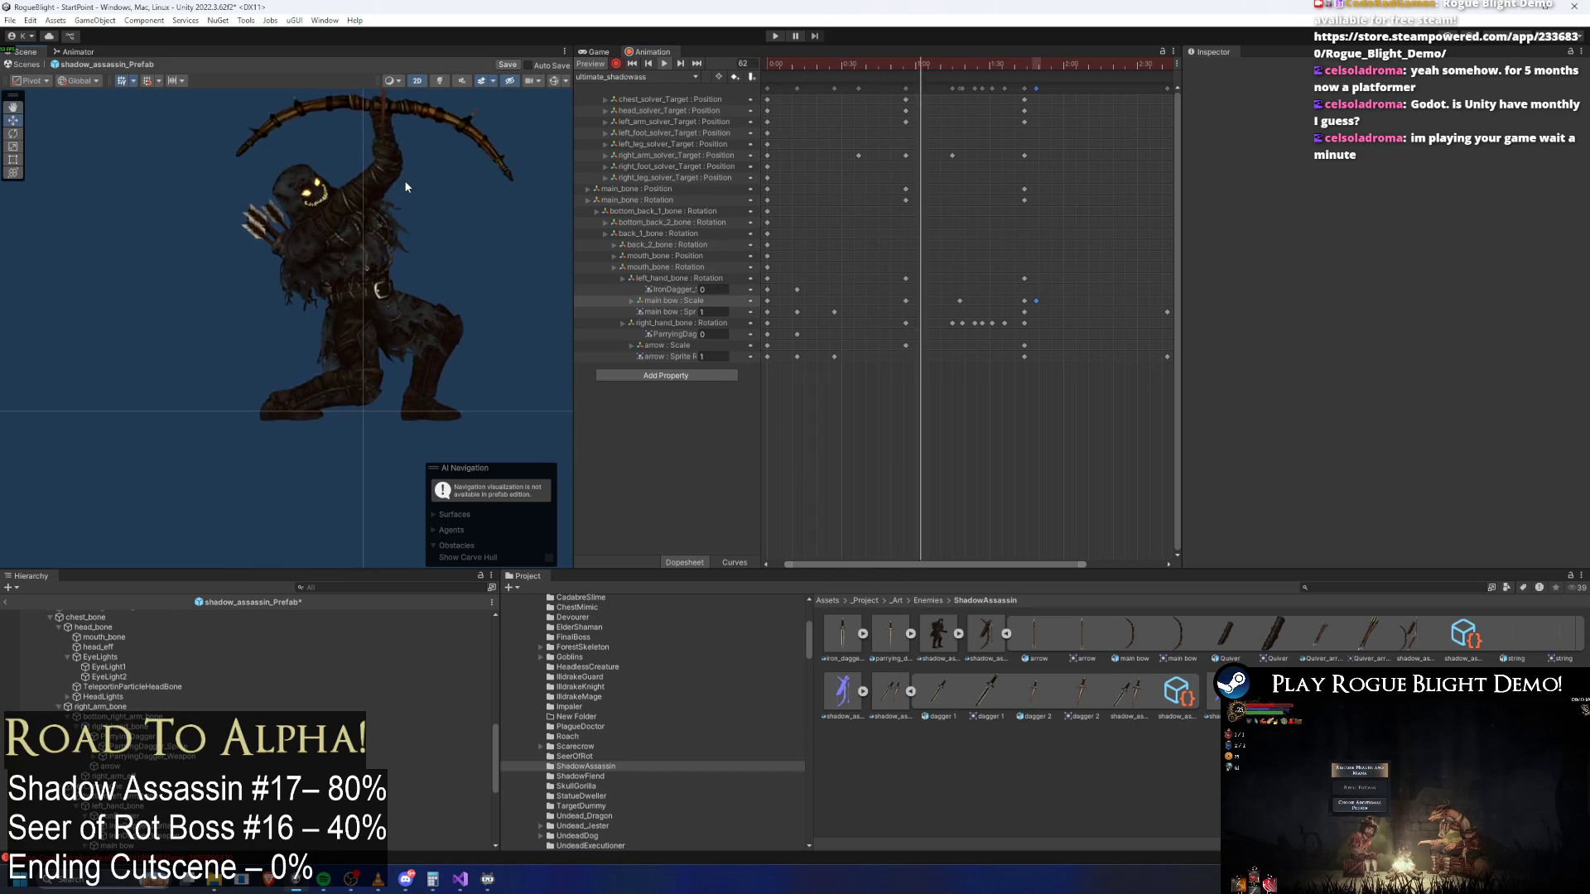
pyautogui.moveTo(882, 67); pyautogui.dragTo(1028, 77)
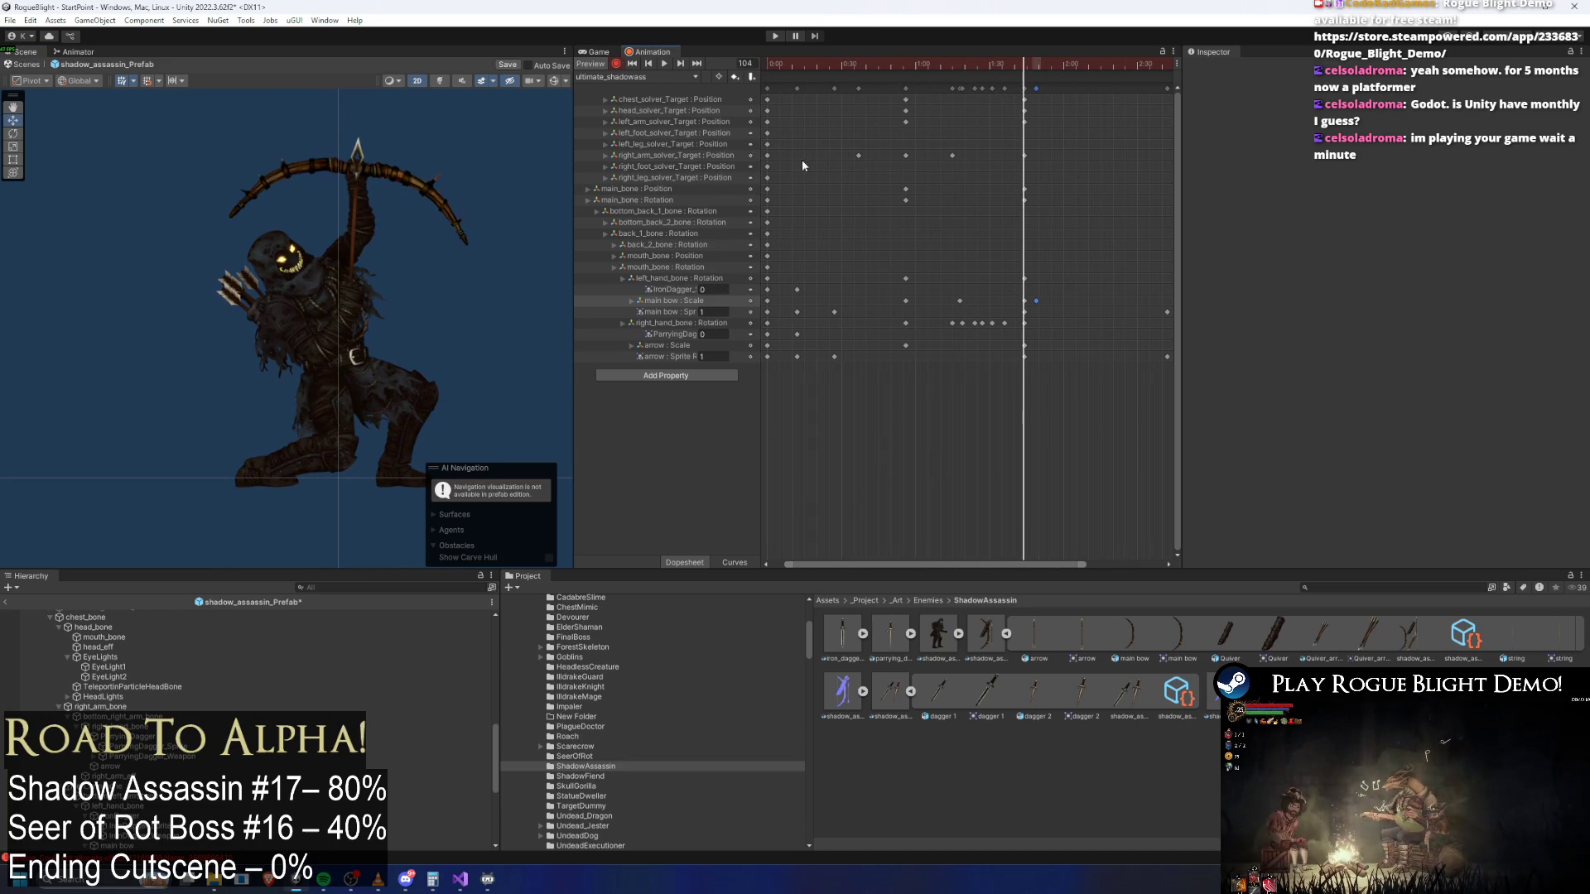
pyautogui.click(372, 365)
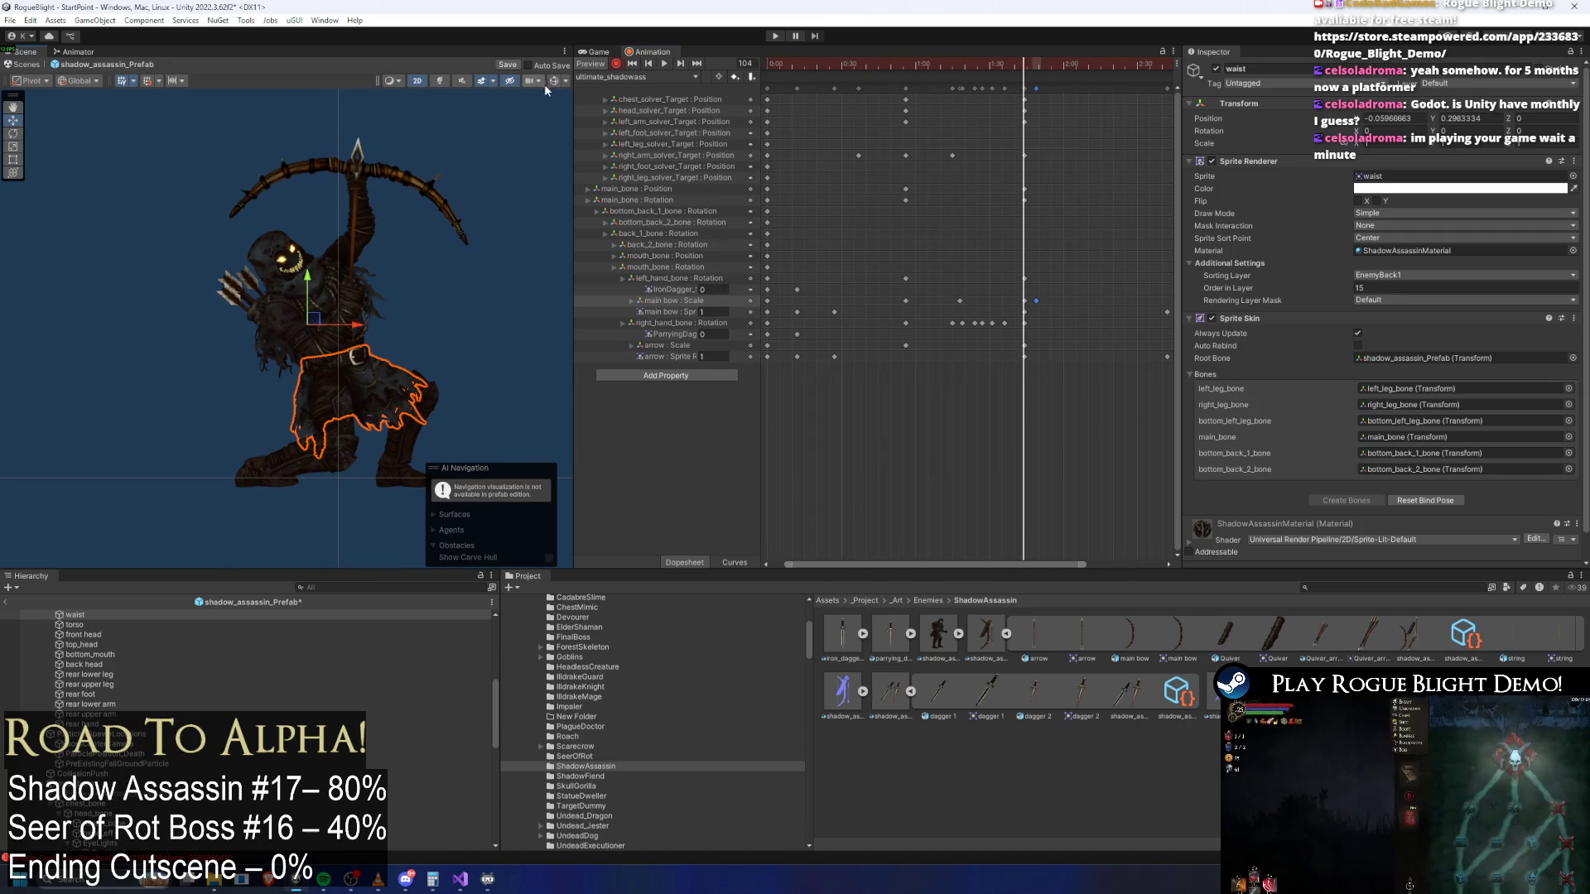
# Shift main_bone slightly right and down, then raise the body at frame 104
pyautogui.click(353, 366)
pyautogui.moveTo(353, 374); pyautogui.dragTo(361, 379)
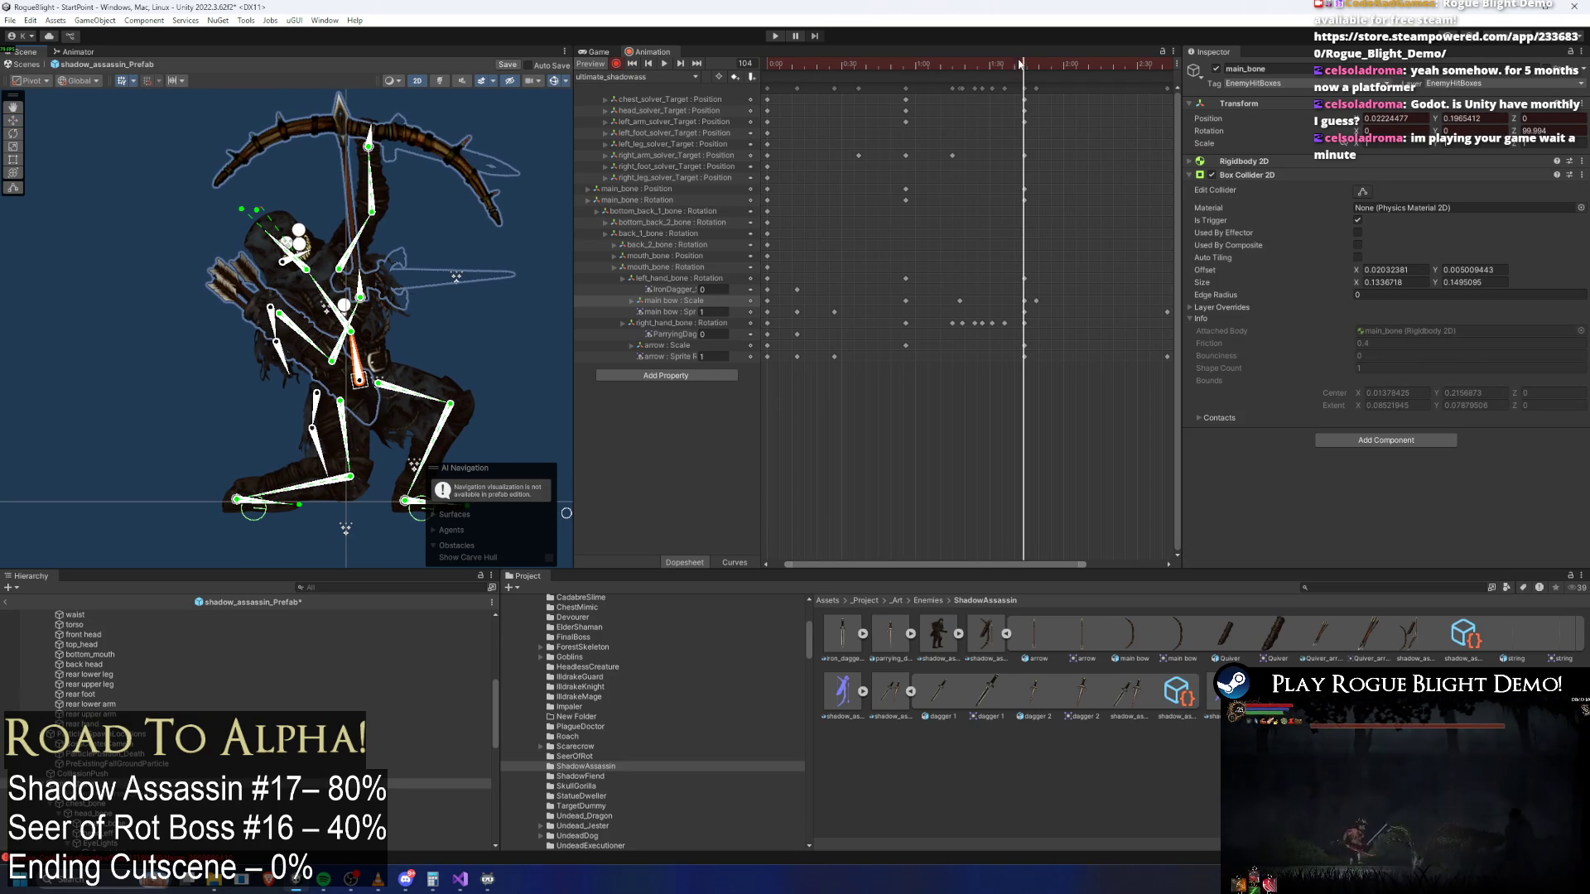
pyautogui.moveTo(1017, 63); pyautogui.dragTo(872, 68)
pyautogui.press('space')
pyautogui.moveTo(1011, 64); pyautogui.dragTo(1025, 63)
pyautogui.moveTo(370, 386); pyautogui.dragTo(368, 364)
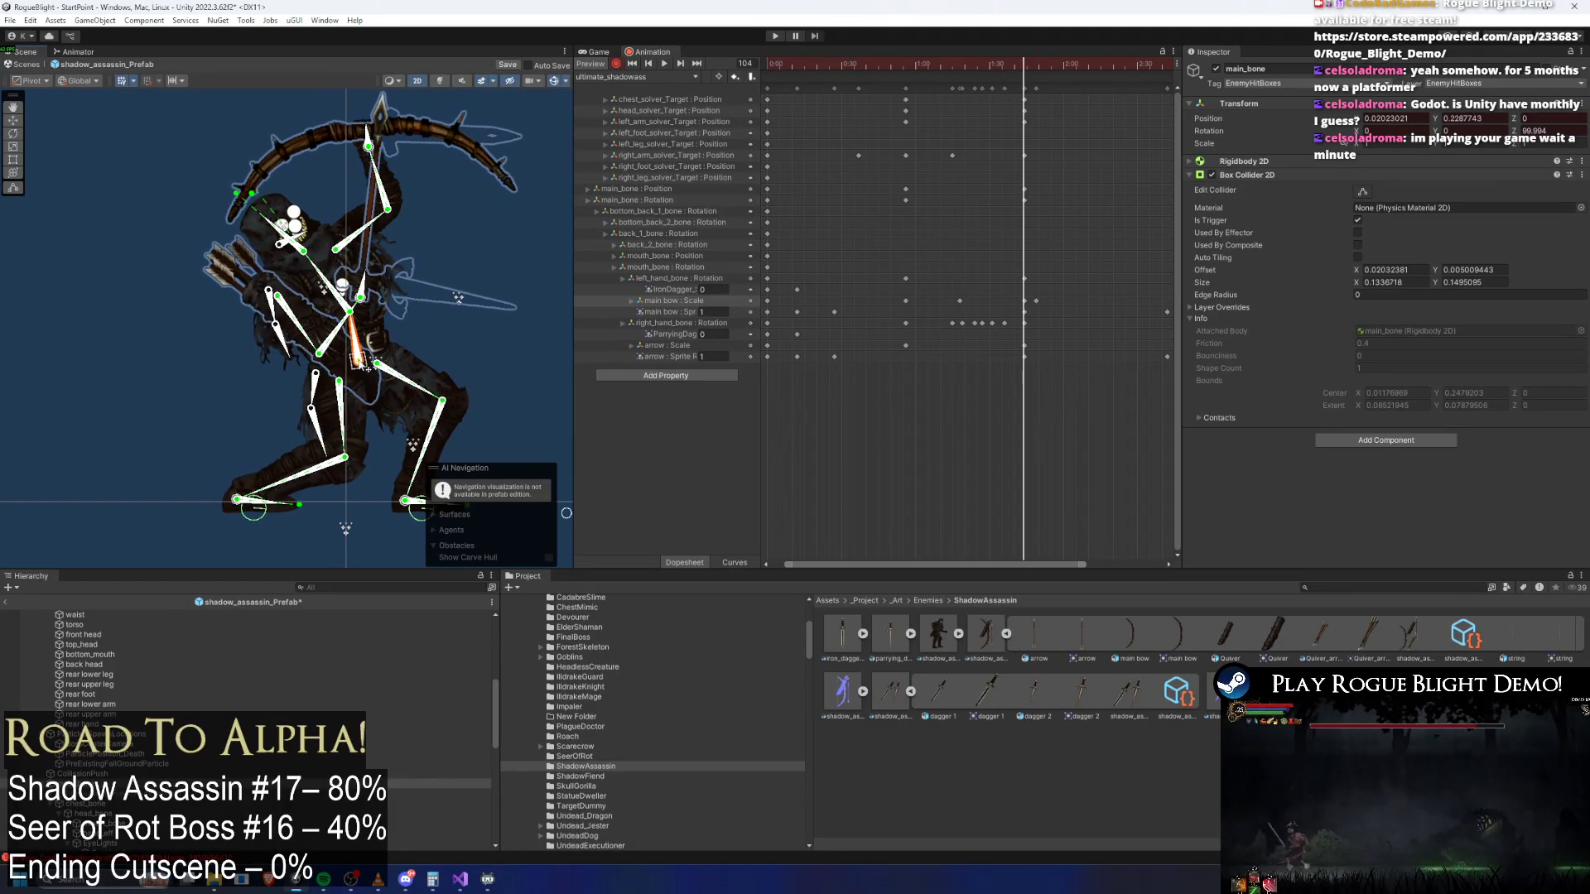
pyautogui.press('space')
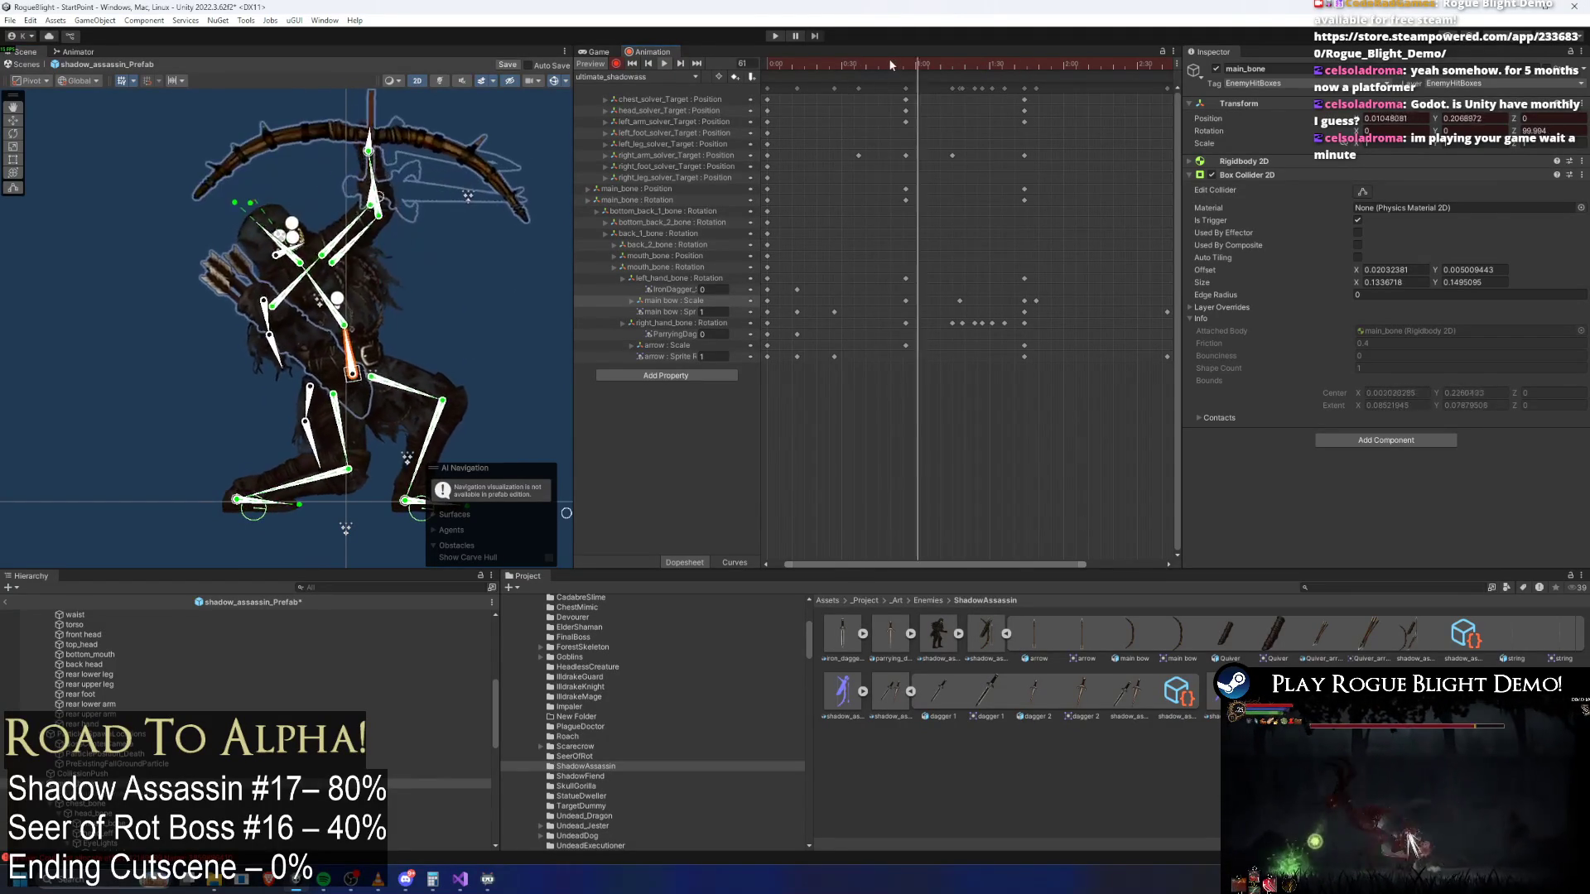
# Lower the body pose slightly and shift it left around frames 105–106
pyautogui.click(1024, 65)
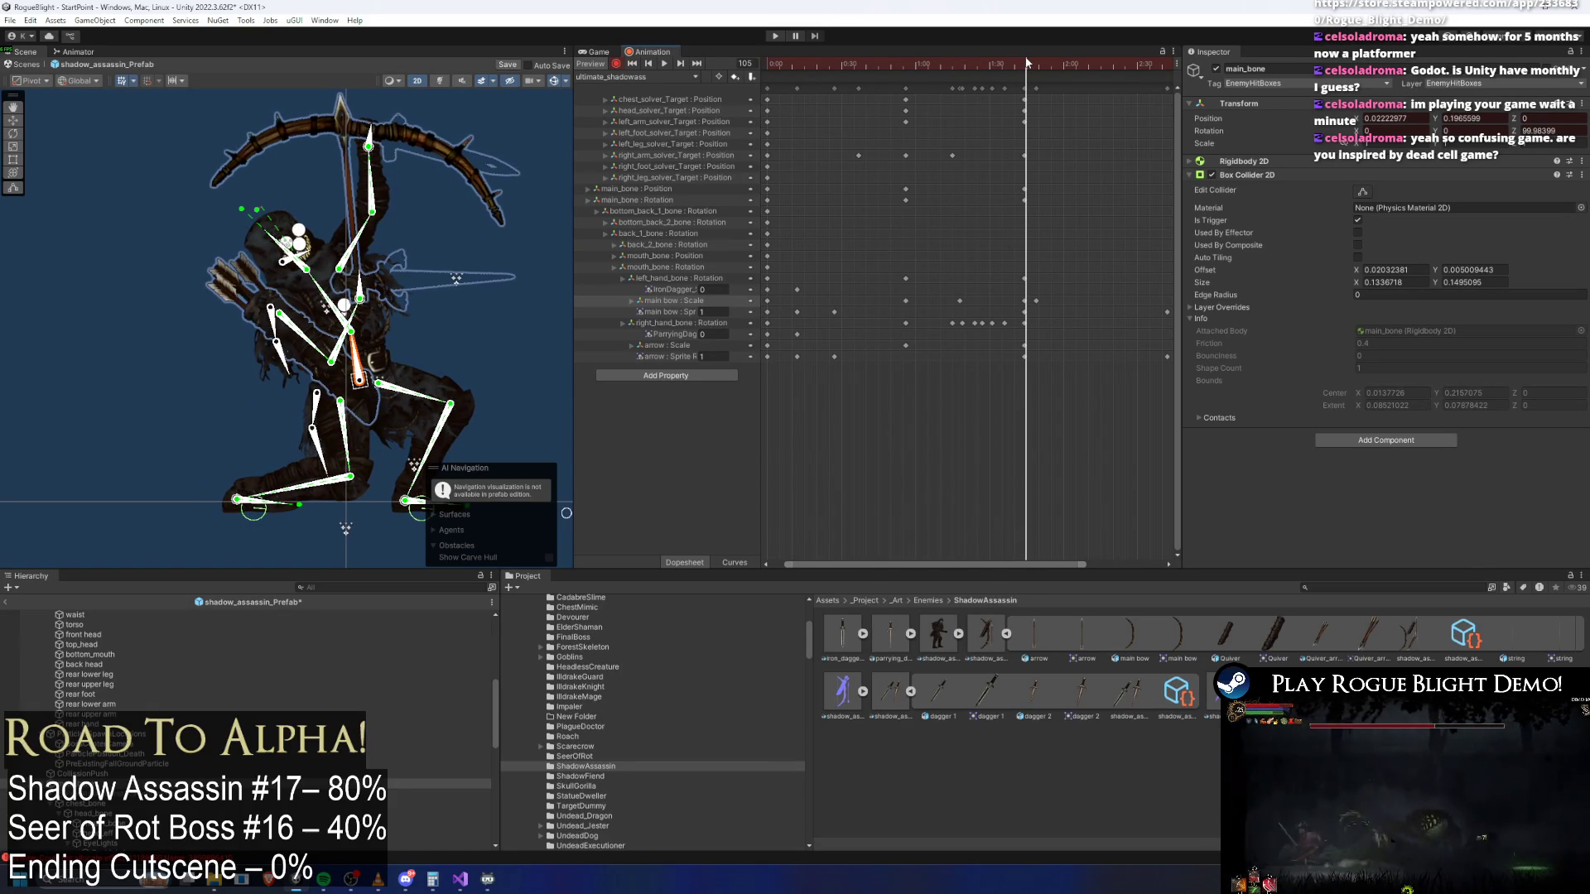
pyautogui.moveTo(1027, 61); pyautogui.dragTo(1025, 70)
pyautogui.moveTo(361, 383); pyautogui.dragTo(366, 387)
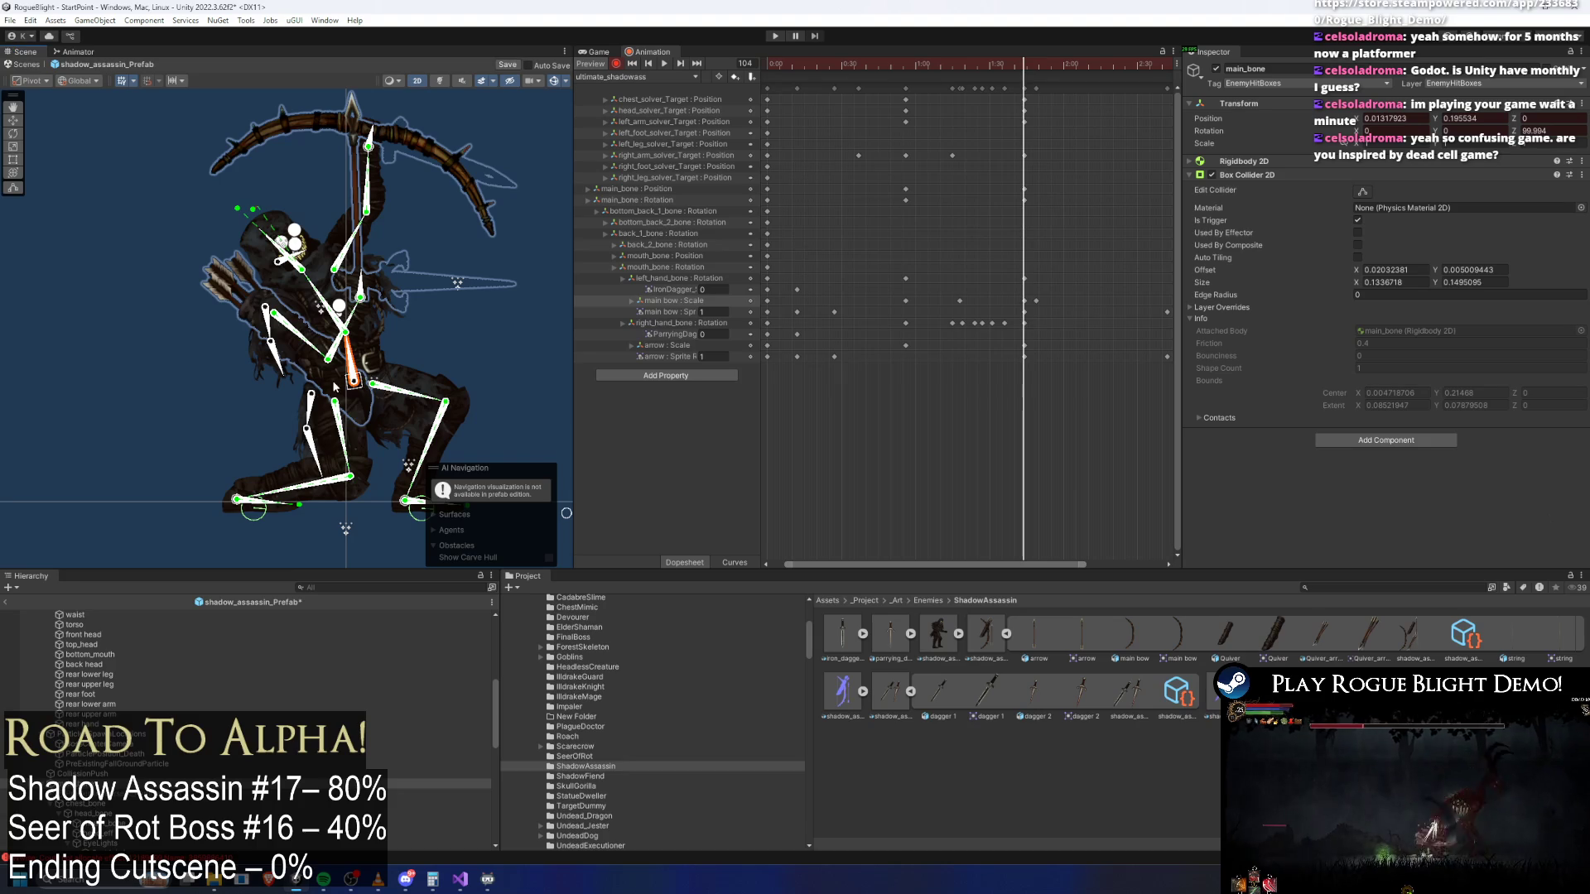
pyautogui.moveTo(355, 385); pyautogui.dragTo(357, 389)
# Rotate left_hand_bone so the bow sits flatter, then preview the pose around frame 101
pyautogui.moveTo(1071, 64)
pyautogui.mouseDown()
pyautogui.moveTo(894, 73)
pyautogui.moveTo(1022, 77)
pyautogui.mouseUp()
pyautogui.moveTo(369, 144); pyautogui.dragTo(361, 137)
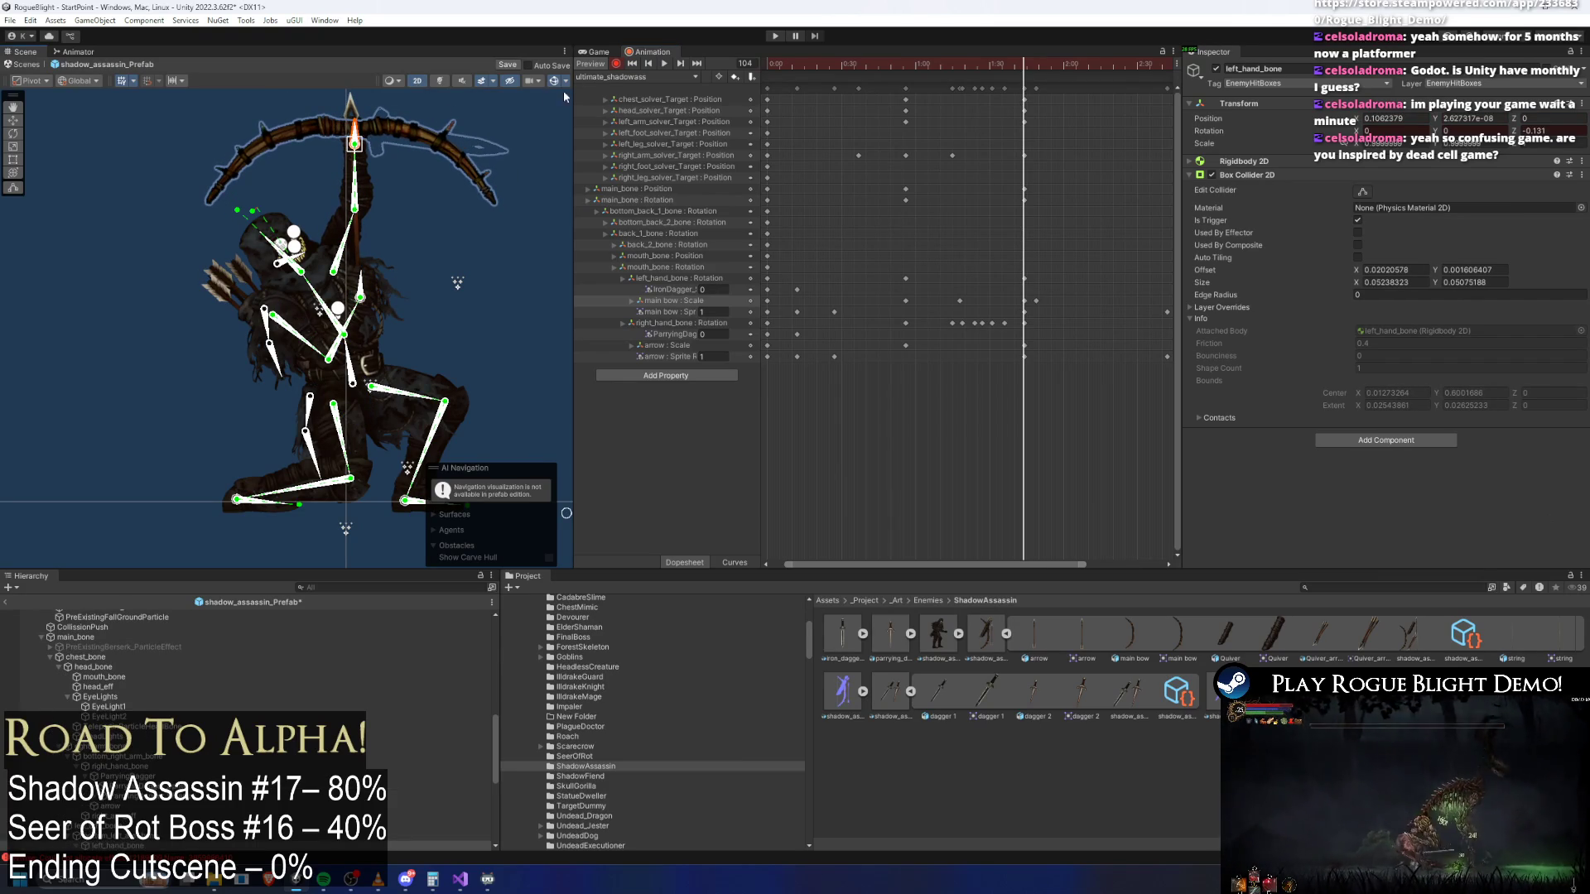
pyautogui.click(665, 64)
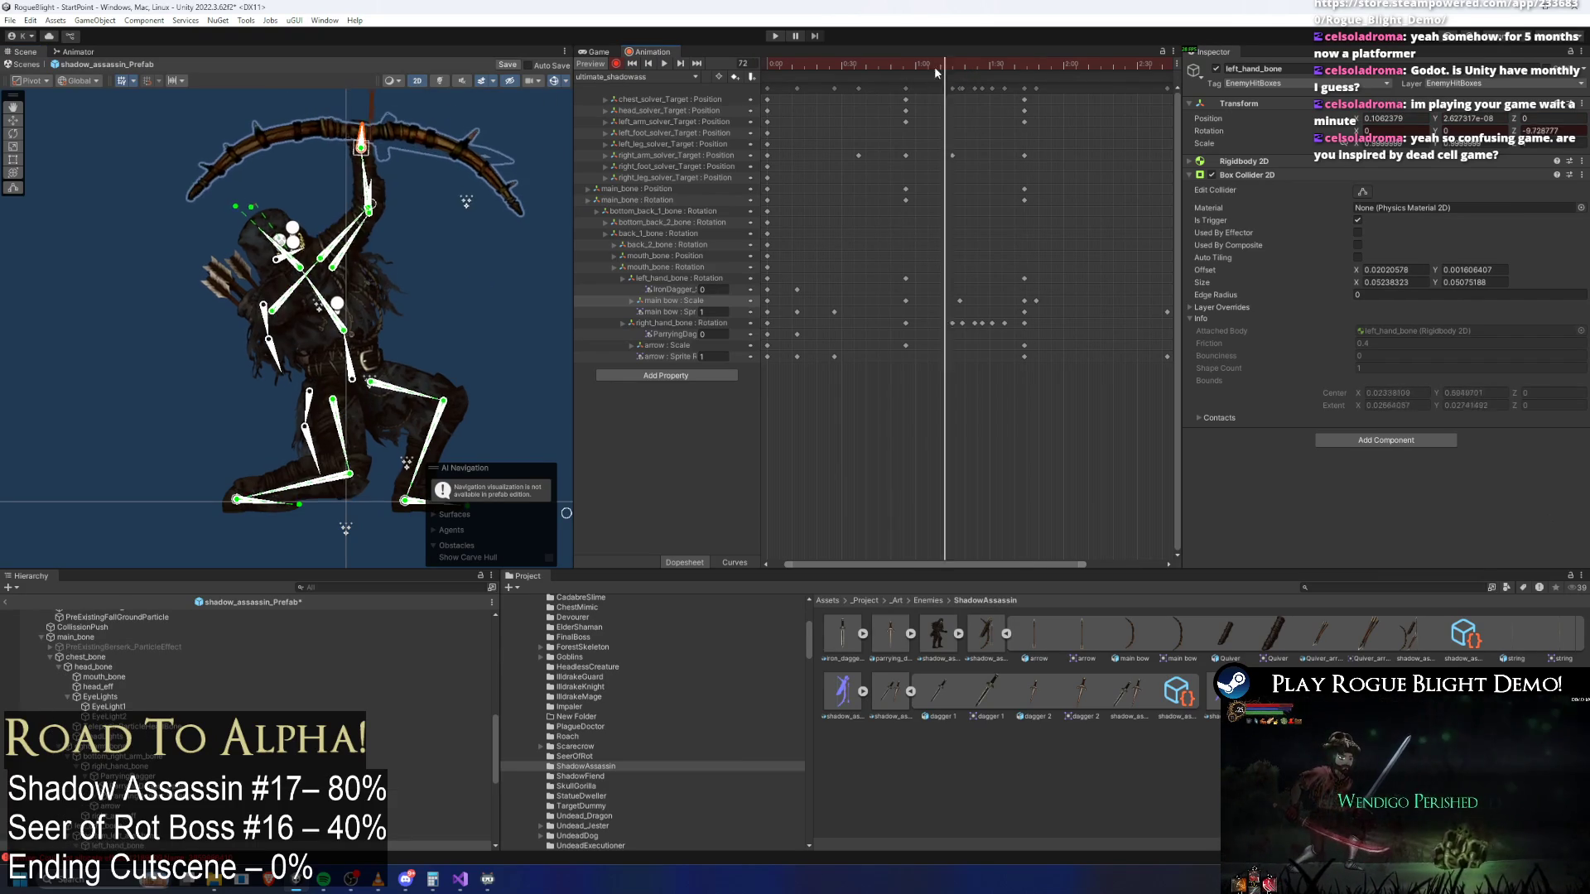
pyautogui.click(539, 165)
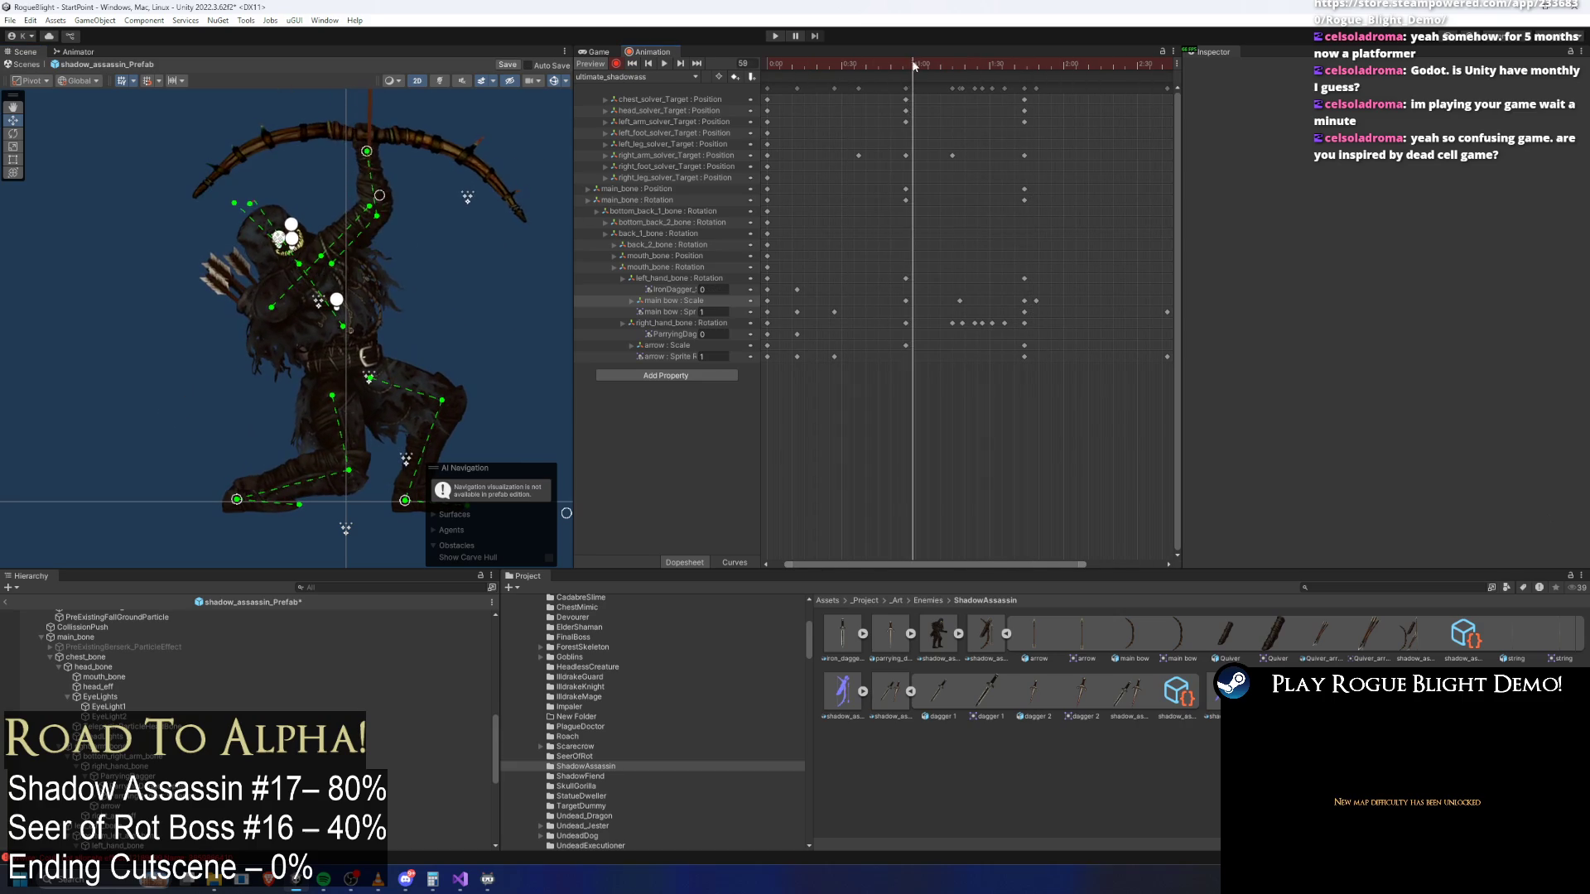
pyautogui.click(1020, 63)
pyautogui.moveTo(1020, 63)
pyautogui.mouseDown()
pyautogui.moveTo(1050, 64)
pyautogui.moveTo(1027, 59)
pyautogui.mouseUp()
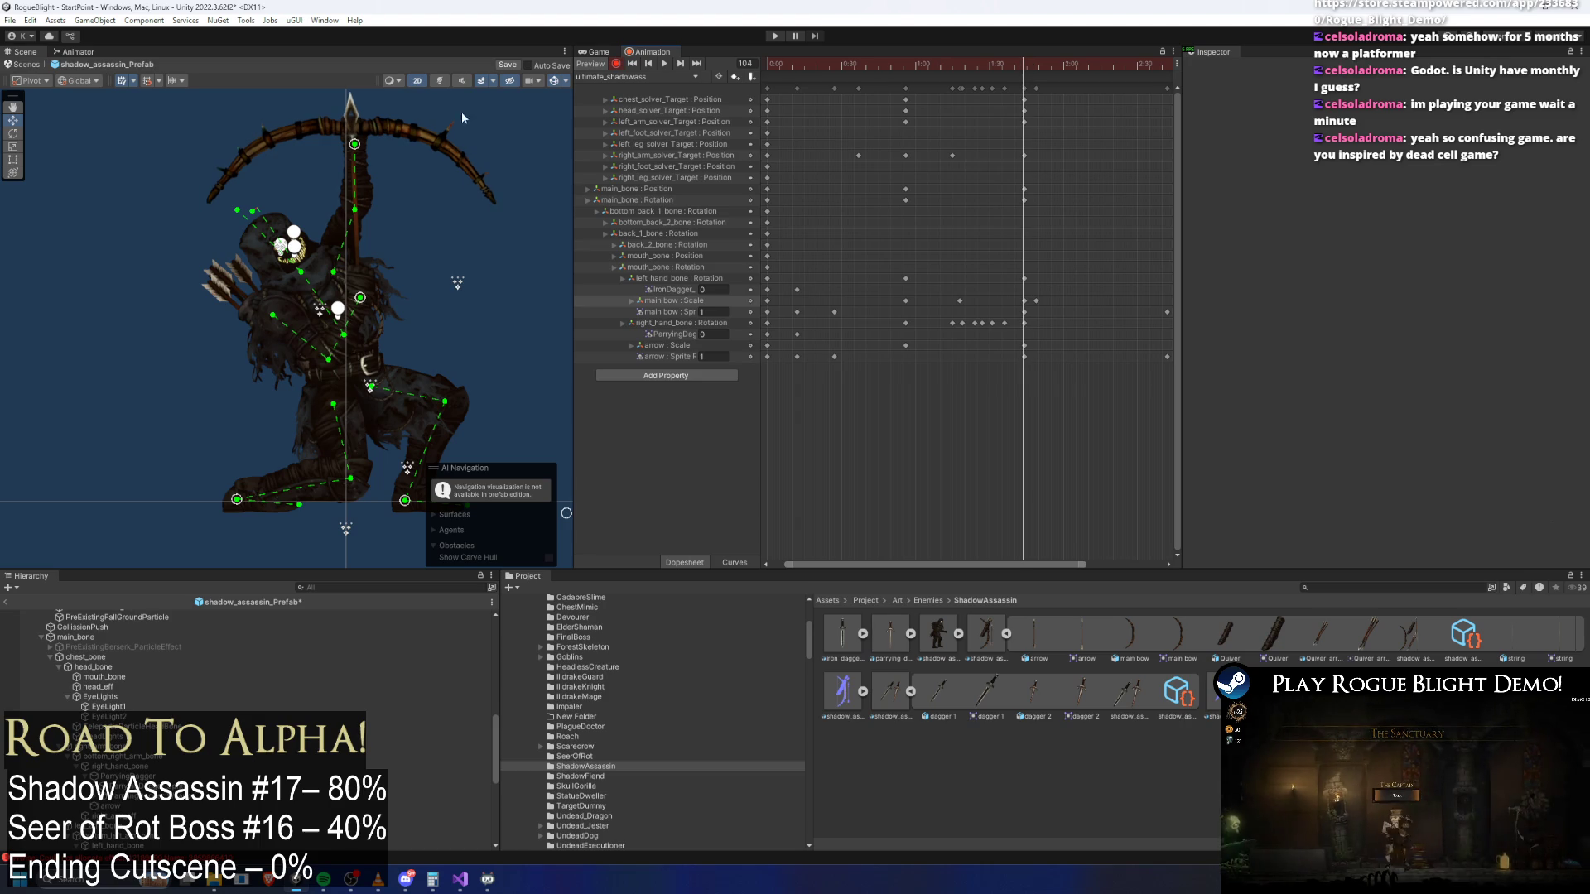
# Select the mid-clip right_hand_bone keys and zoom the Scene onto the bow and arm at frame 77
pyautogui.click(463, 156)
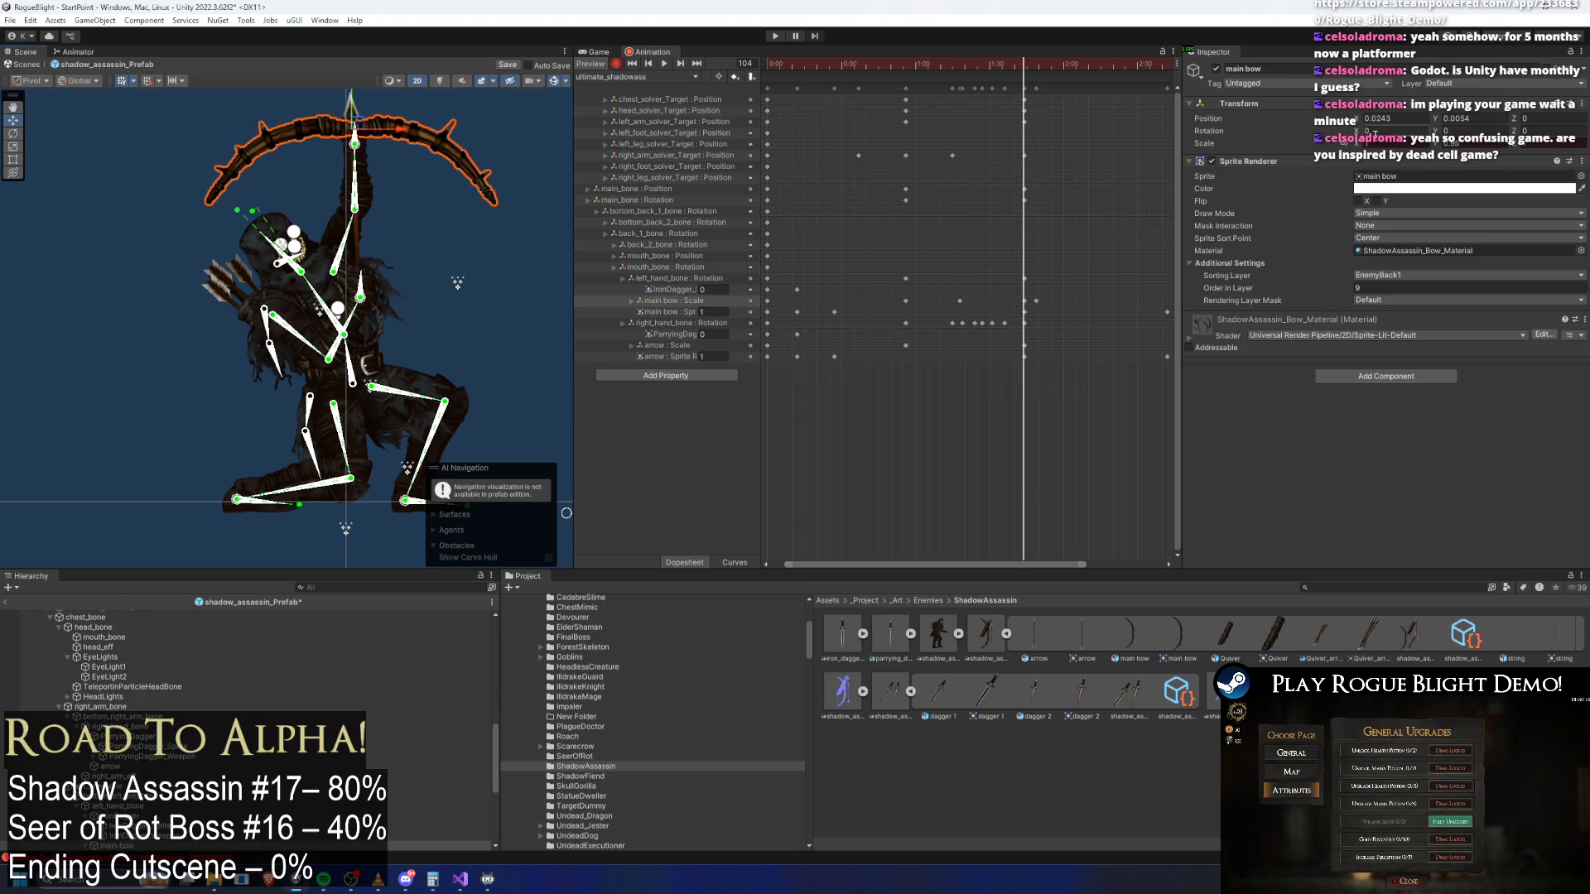
pyautogui.moveTo(971, 66)
pyautogui.mouseDown()
pyautogui.moveTo(728, 87)
pyautogui.moveTo(985, 74)
pyautogui.mouseUp()
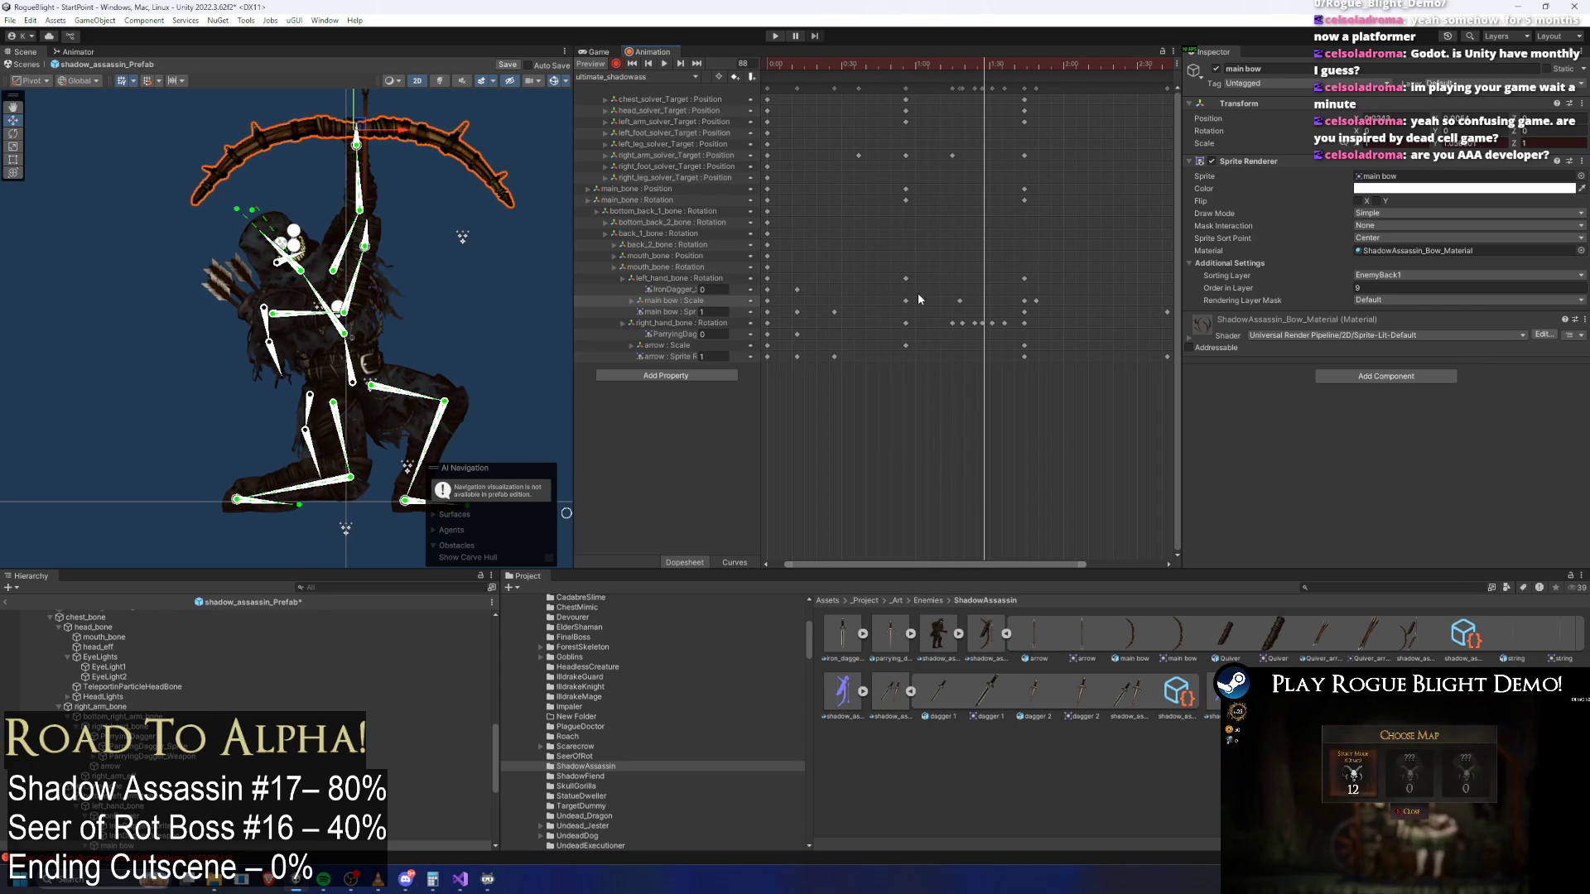
pyautogui.moveTo(970, 333); pyautogui.dragTo(1017, 324)
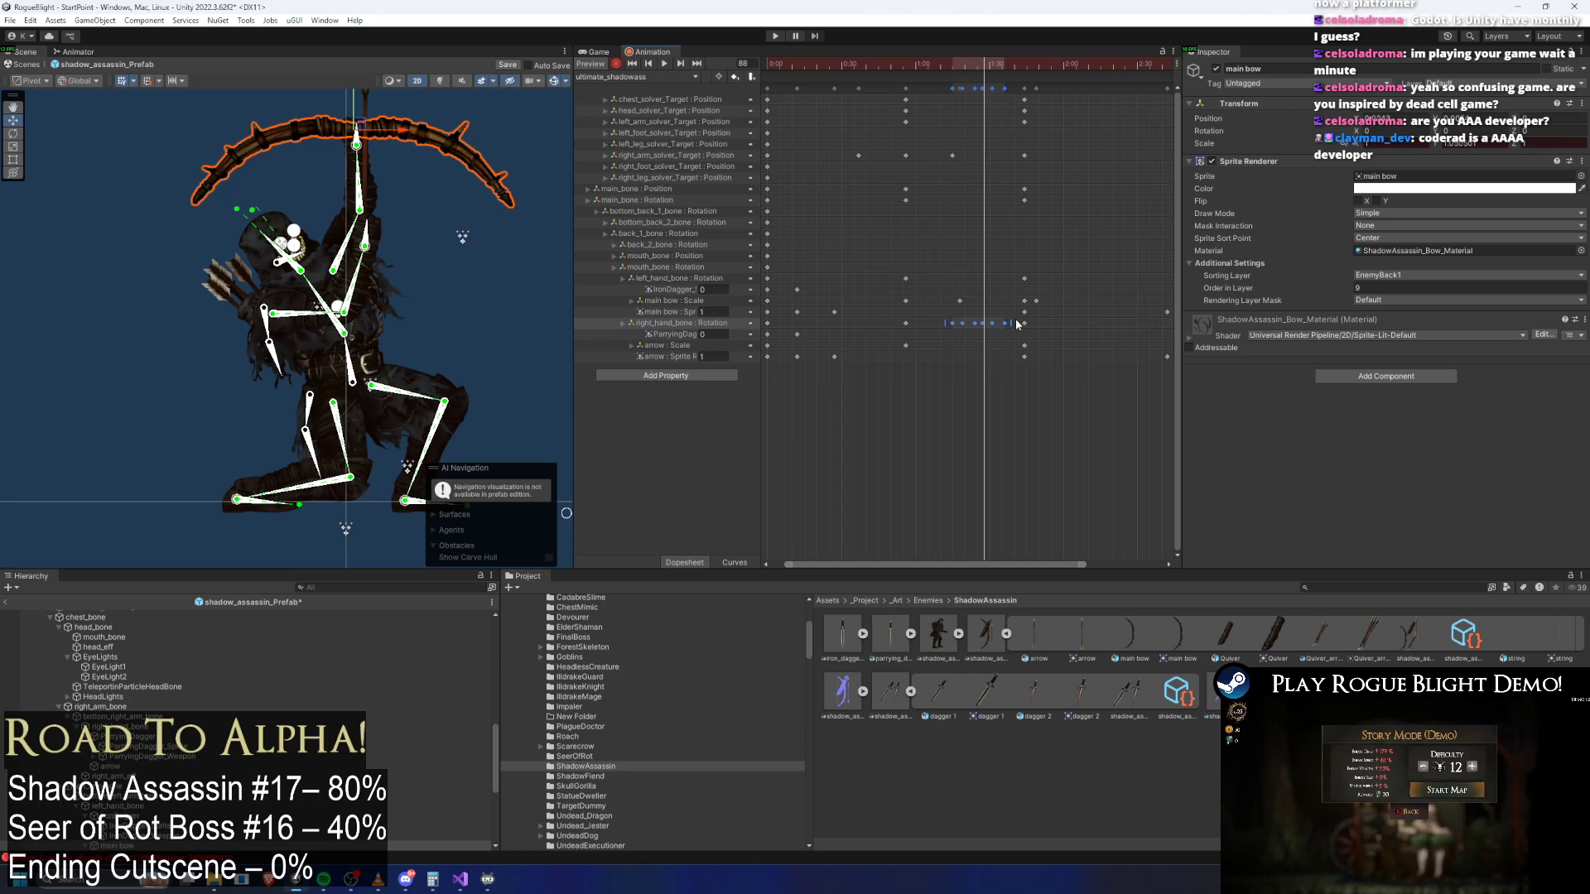
pyautogui.moveTo(956, 71); pyautogui.dragTo(957, 73)
pyautogui.scroll(2, 406, 160)
pyautogui.moveTo(366, 153); pyautogui.dragTo(393, 349)
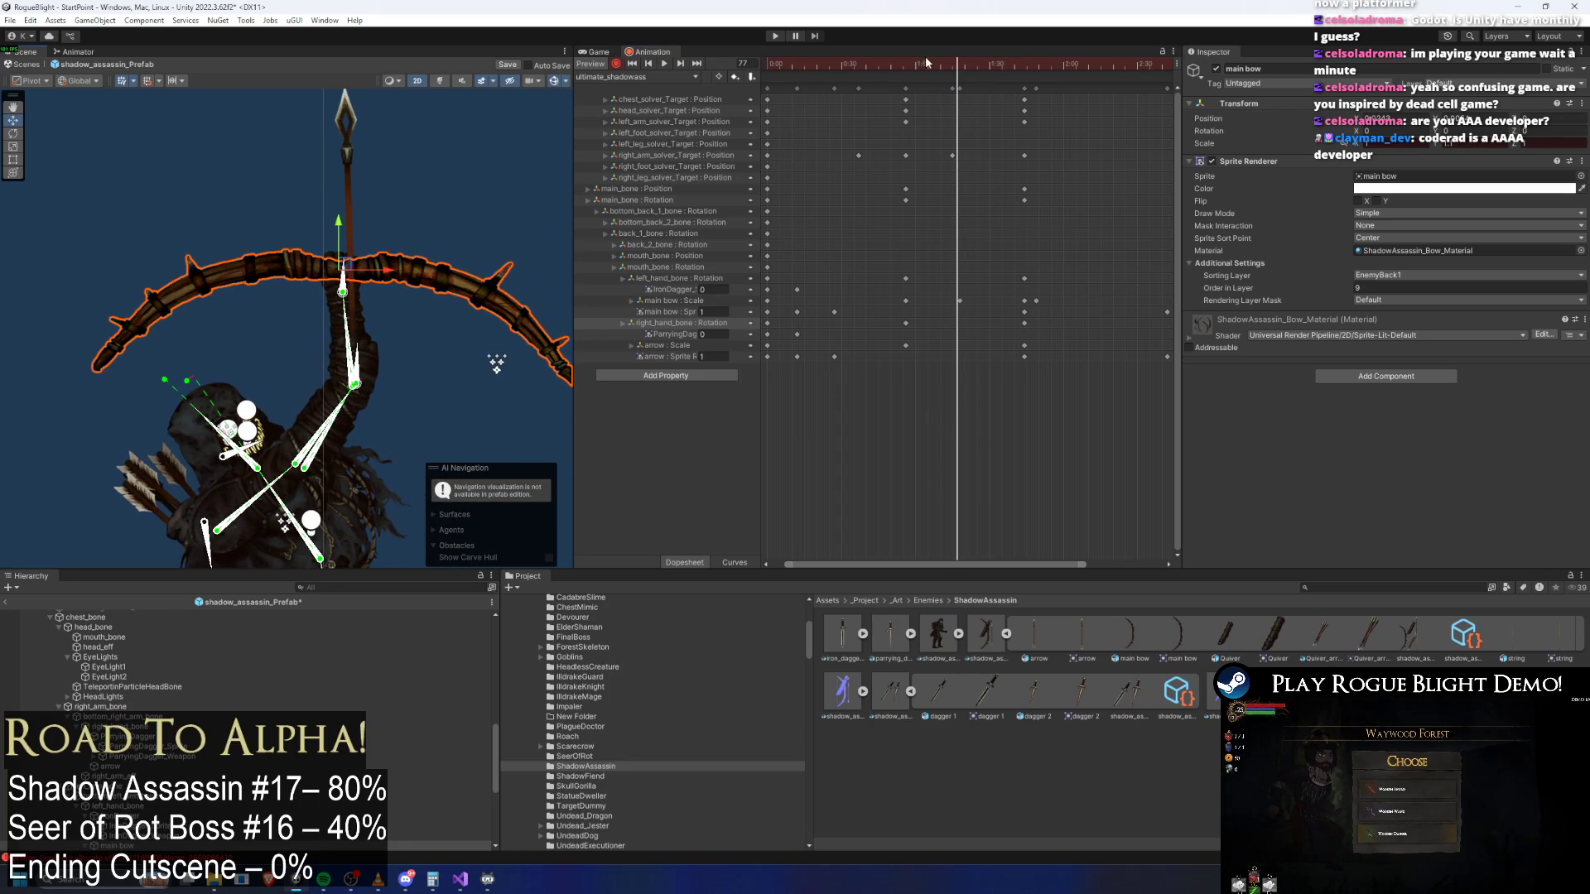
# Re-pose the right arm around frames 74–76 so the arrow swings left, keying the right hand's rotation
pyautogui.moveTo(939, 70); pyautogui.dragTo(960, 75)
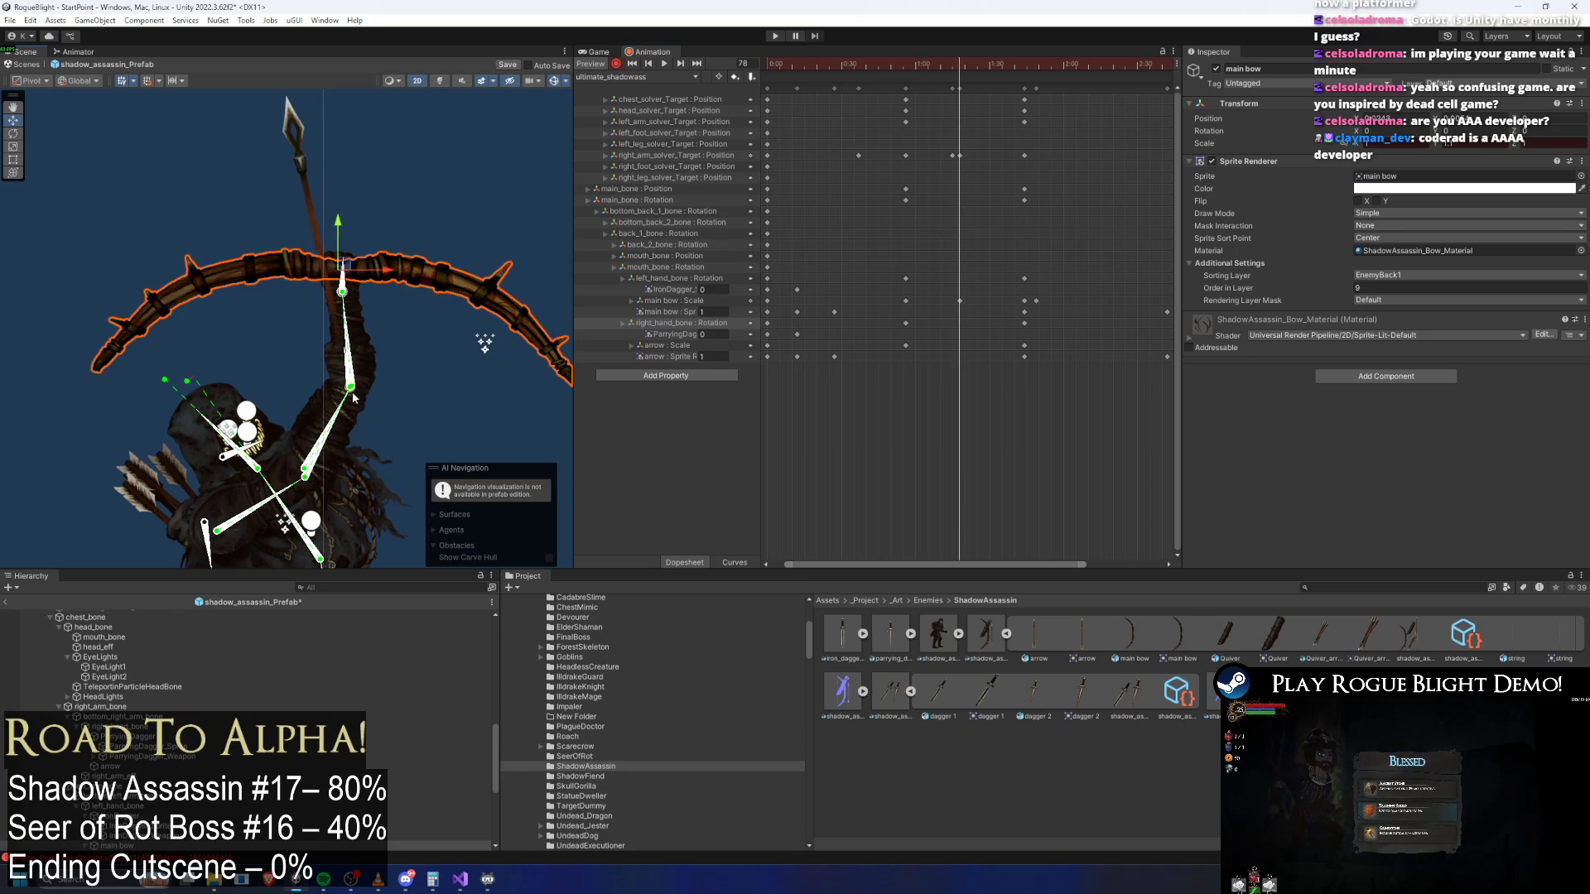
pyautogui.moveTo(348, 392); pyautogui.dragTo(347, 377)
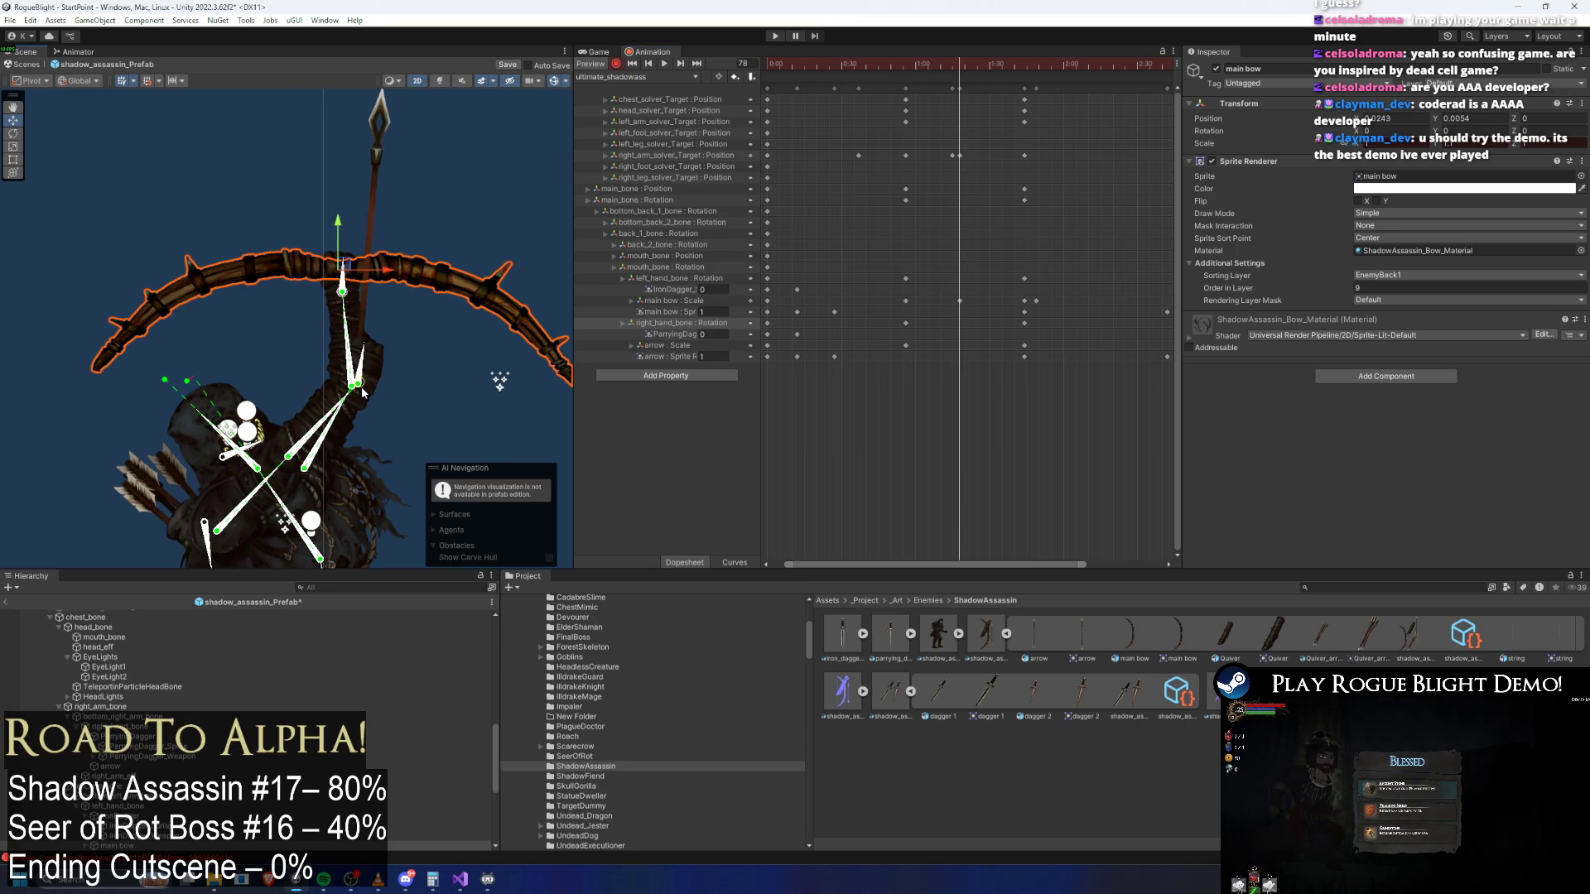
pyautogui.moveTo(361, 393); pyautogui.dragTo(359, 395)
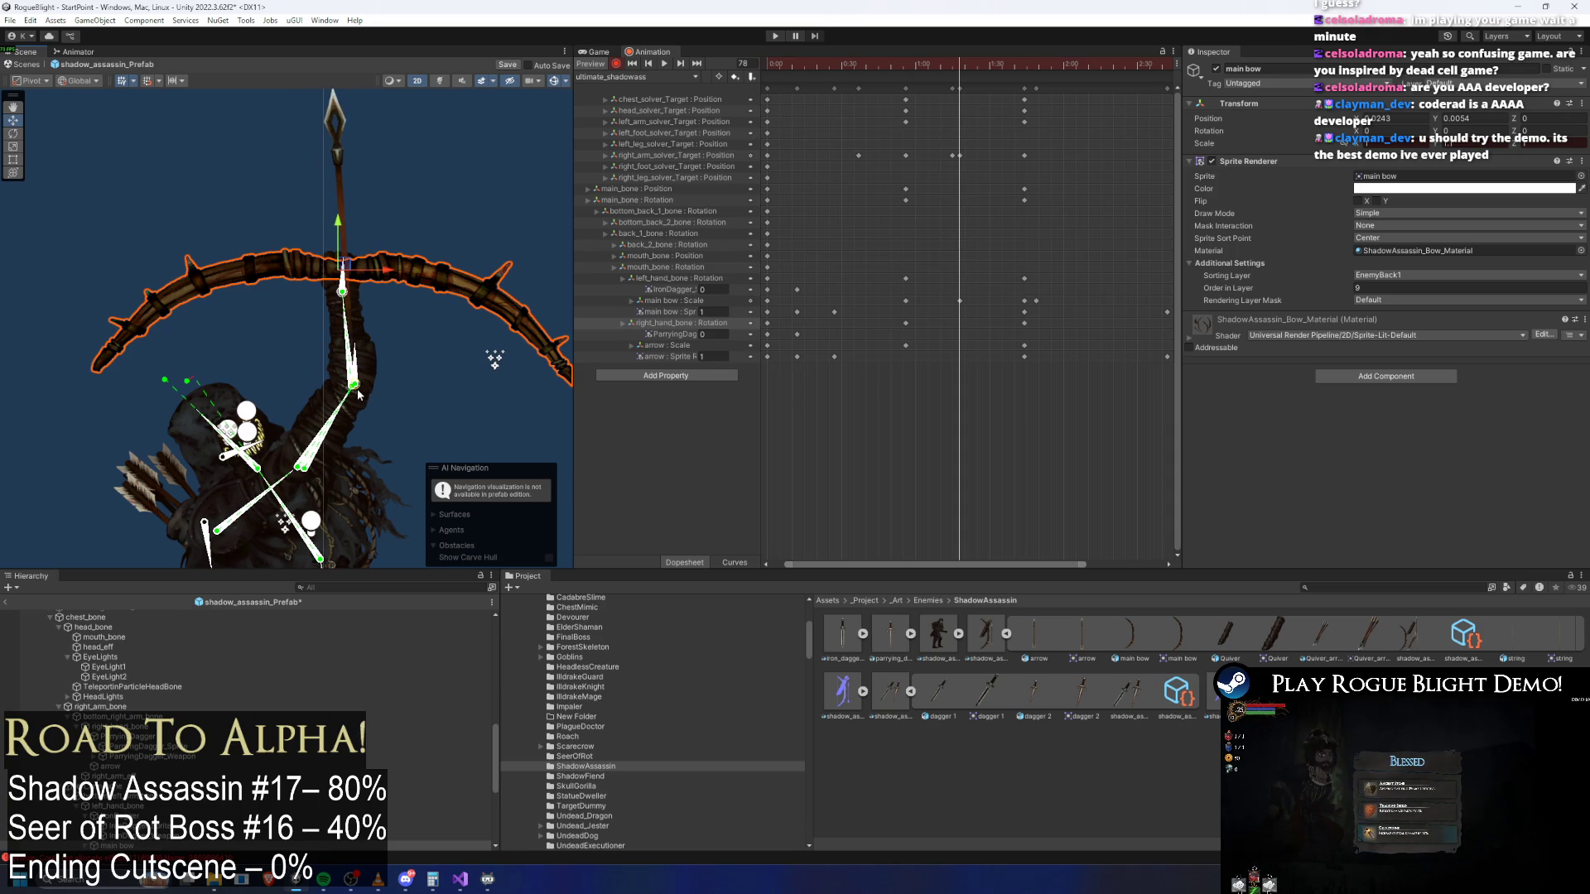
pyautogui.moveTo(959, 65)
pyautogui.mouseDown()
pyautogui.moveTo(947, 92)
pyautogui.moveTo(959, 63)
pyautogui.moveTo(977, 64)
pyautogui.mouseUp()
pyautogui.scroll(2, 333, 392)
pyautogui.moveTo(338, 420); pyautogui.dragTo(329, 383)
# Delete the right arm target key at frame 78 and rotate the right hand up and left
pyautogui.moveTo(973, 63)
pyautogui.mouseDown()
pyautogui.moveTo(946, 61)
pyautogui.moveTo(961, 64)
pyautogui.mouseUp()
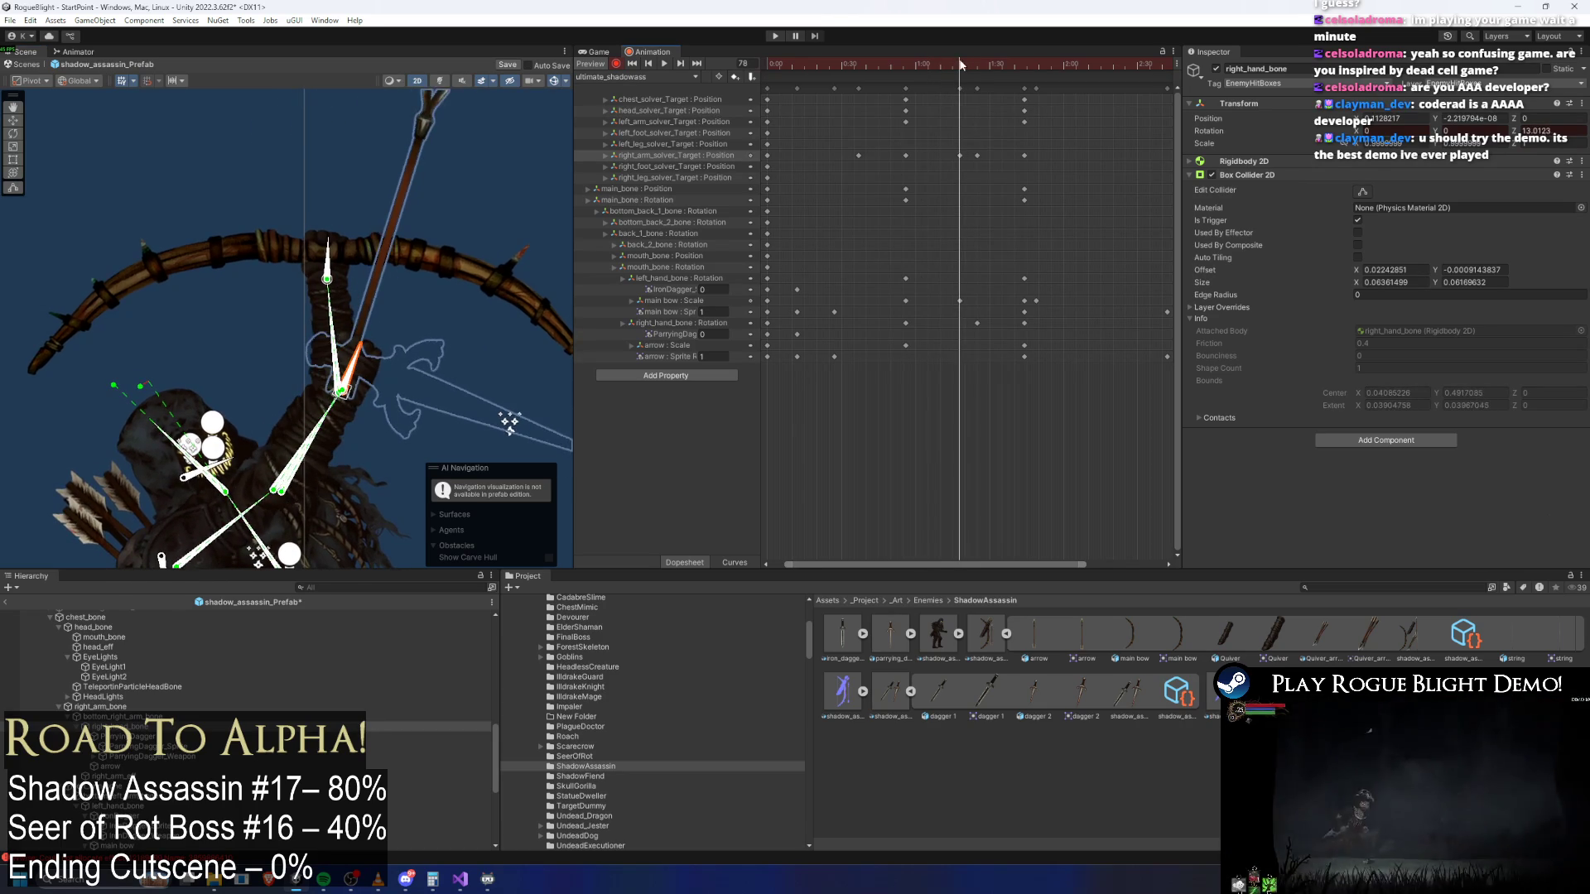
pyautogui.moveTo(934, 117); pyautogui.dragTo(953, 130)
pyautogui.press('Delete')
pyautogui.moveTo(497, 382); pyautogui.dragTo(446, 332)
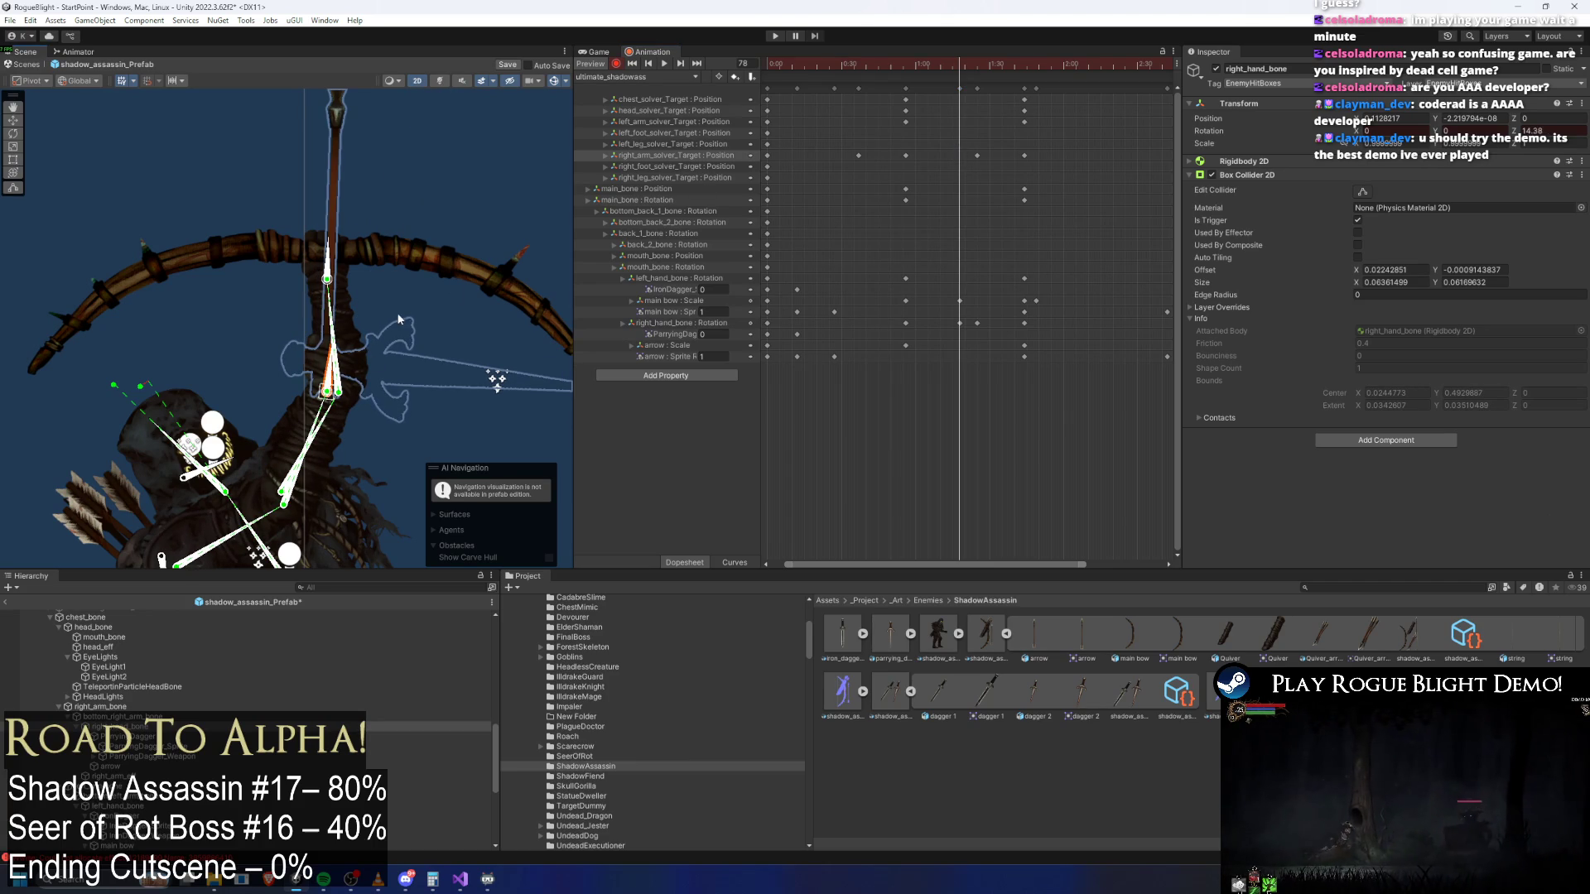
pyautogui.moveTo(497, 380); pyautogui.dragTo(496, 372)
# Rotate the right hand toward vertical at frames 93 and 99 so the weapon stands upright
pyautogui.moveTo(961, 63); pyautogui.dragTo(999, 62)
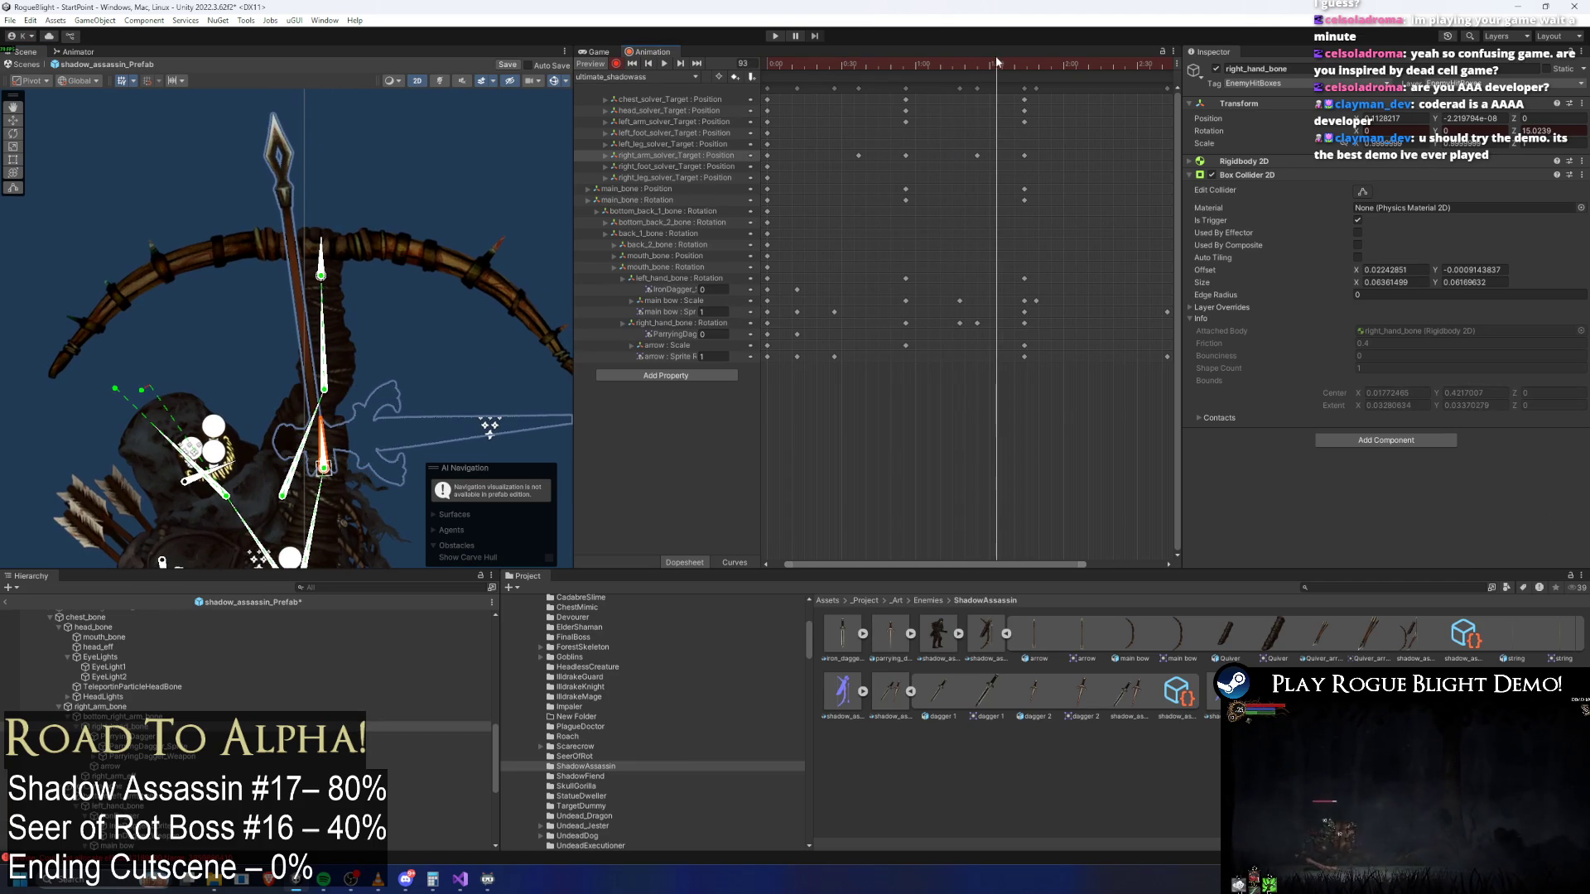
pyautogui.moveTo(327, 419); pyautogui.dragTo(332, 448)
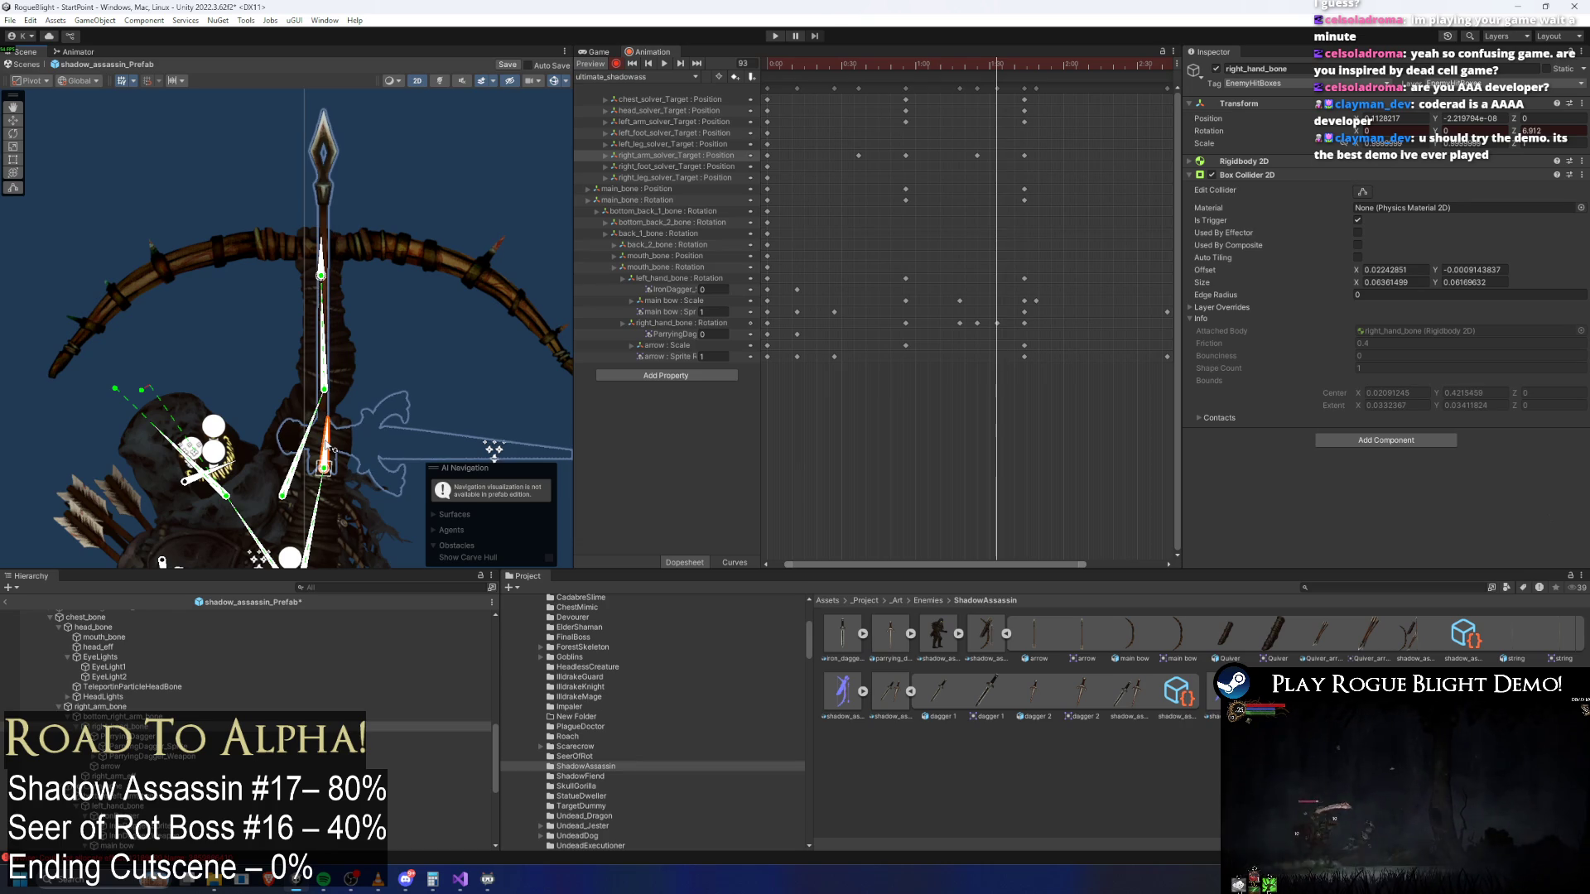
pyautogui.moveTo(1001, 64); pyautogui.dragTo(1012, 70)
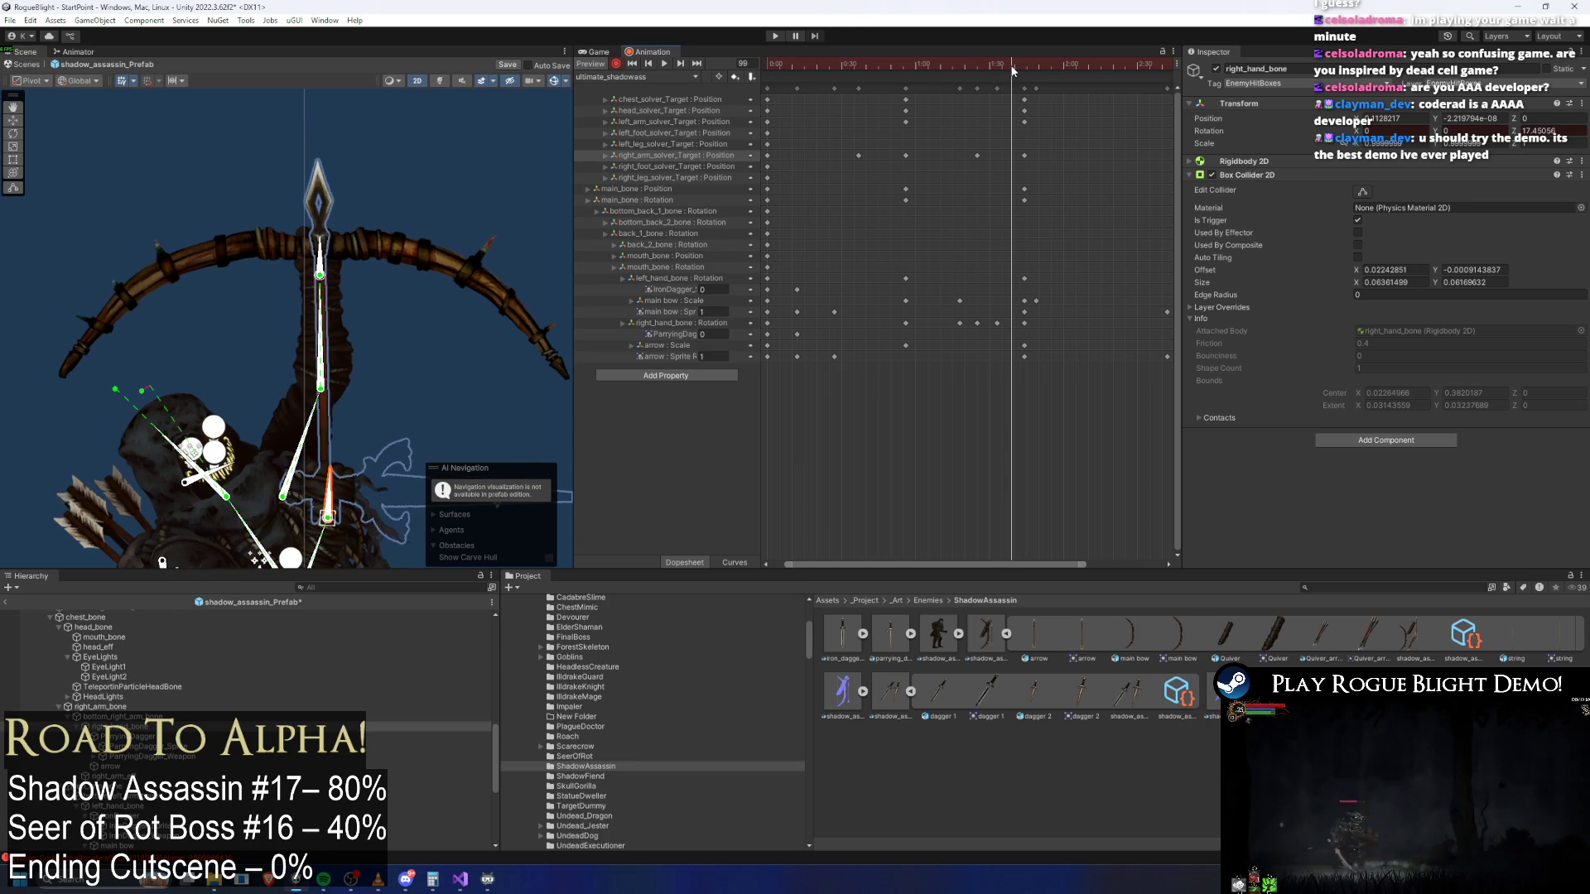
pyautogui.moveTo(337, 479); pyautogui.dragTo(339, 480)
# Raise the left arm target and lower the right arm target at frame 116, then rotate right_hand_bone at frame 118
pyautogui.moveTo(1020, 70); pyautogui.dragTo(1060, 64)
pyautogui.moveTo(333, 303)
pyautogui.mouseDown()
pyautogui.moveTo(366, 295)
pyautogui.moveTo(378, 312)
pyautogui.moveTo(330, 273)
pyautogui.moveTo(361, 155)
pyautogui.mouseUp()
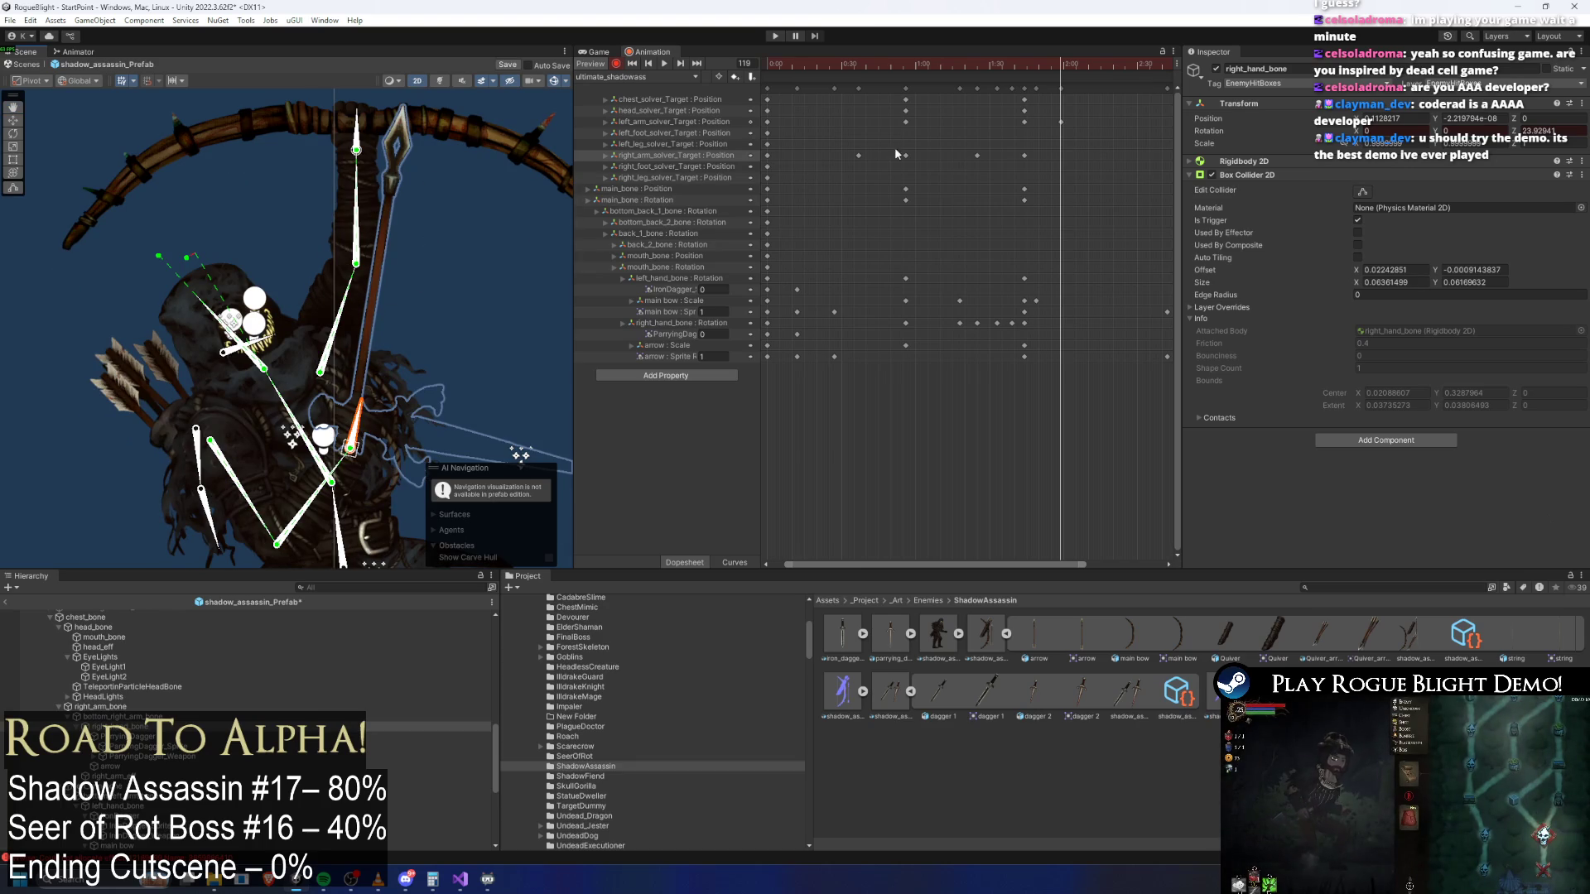
pyautogui.moveTo(349, 453); pyautogui.dragTo(357, 493)
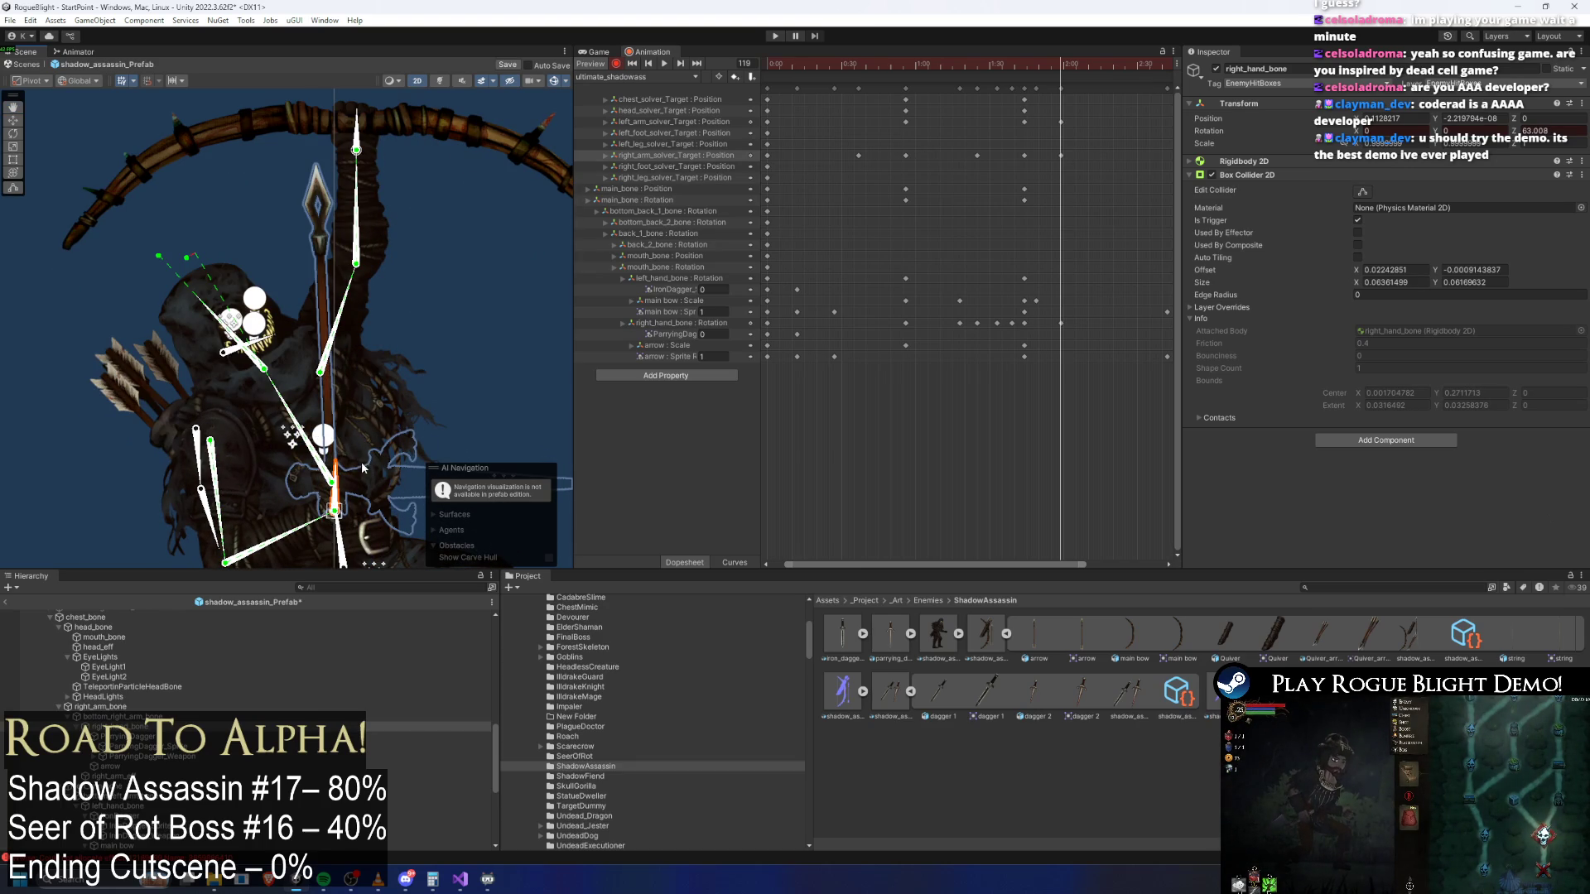
pyautogui.press('space')
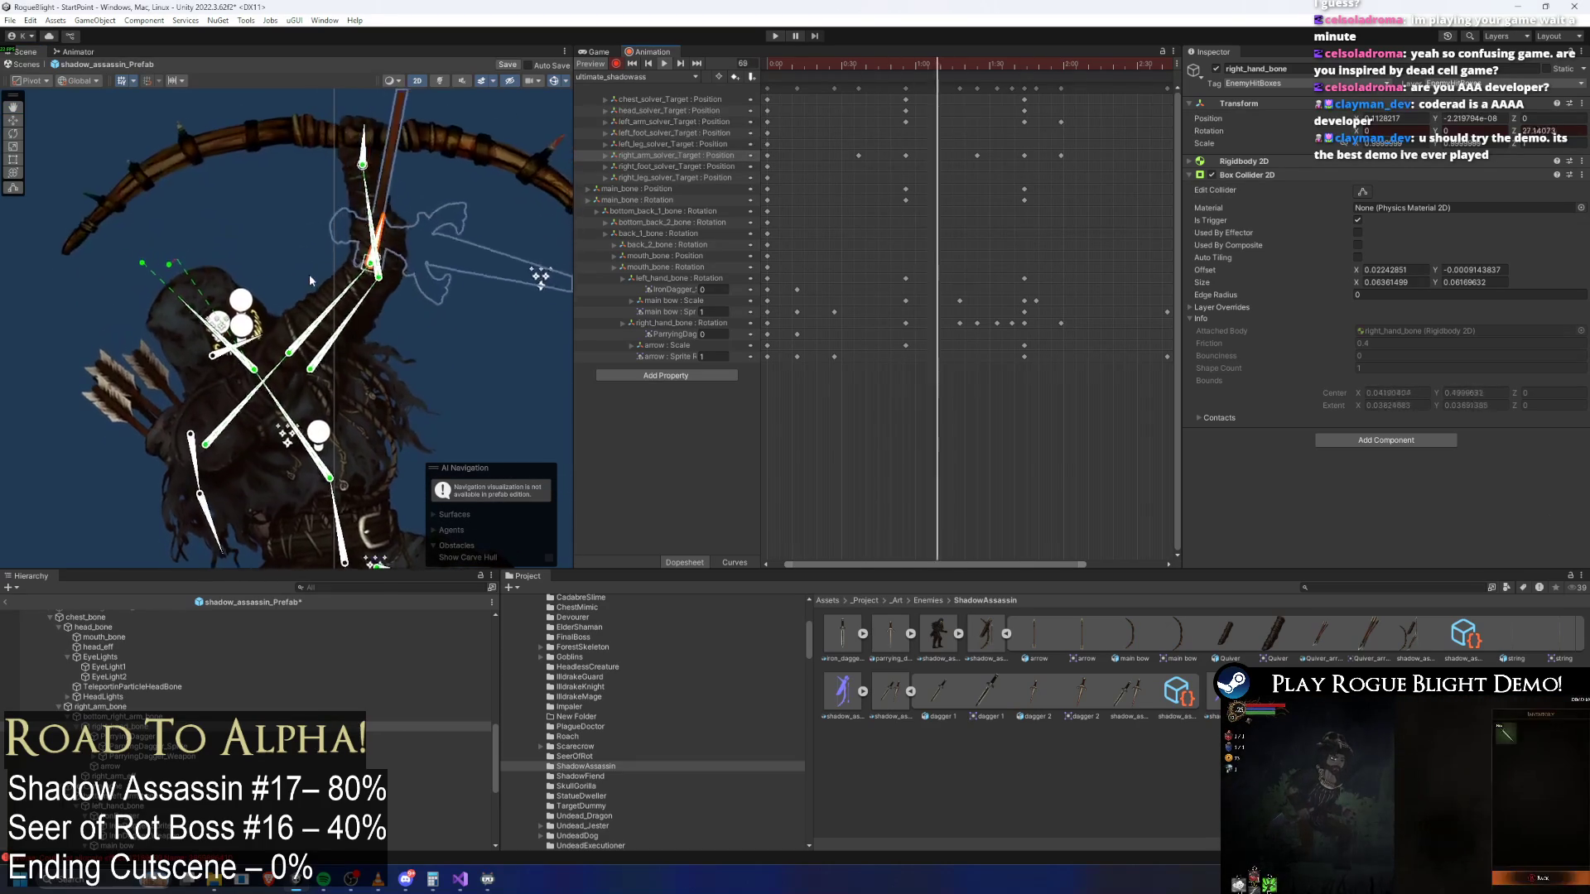
pyautogui.moveTo(1037, 57); pyautogui.dragTo(1062, 65)
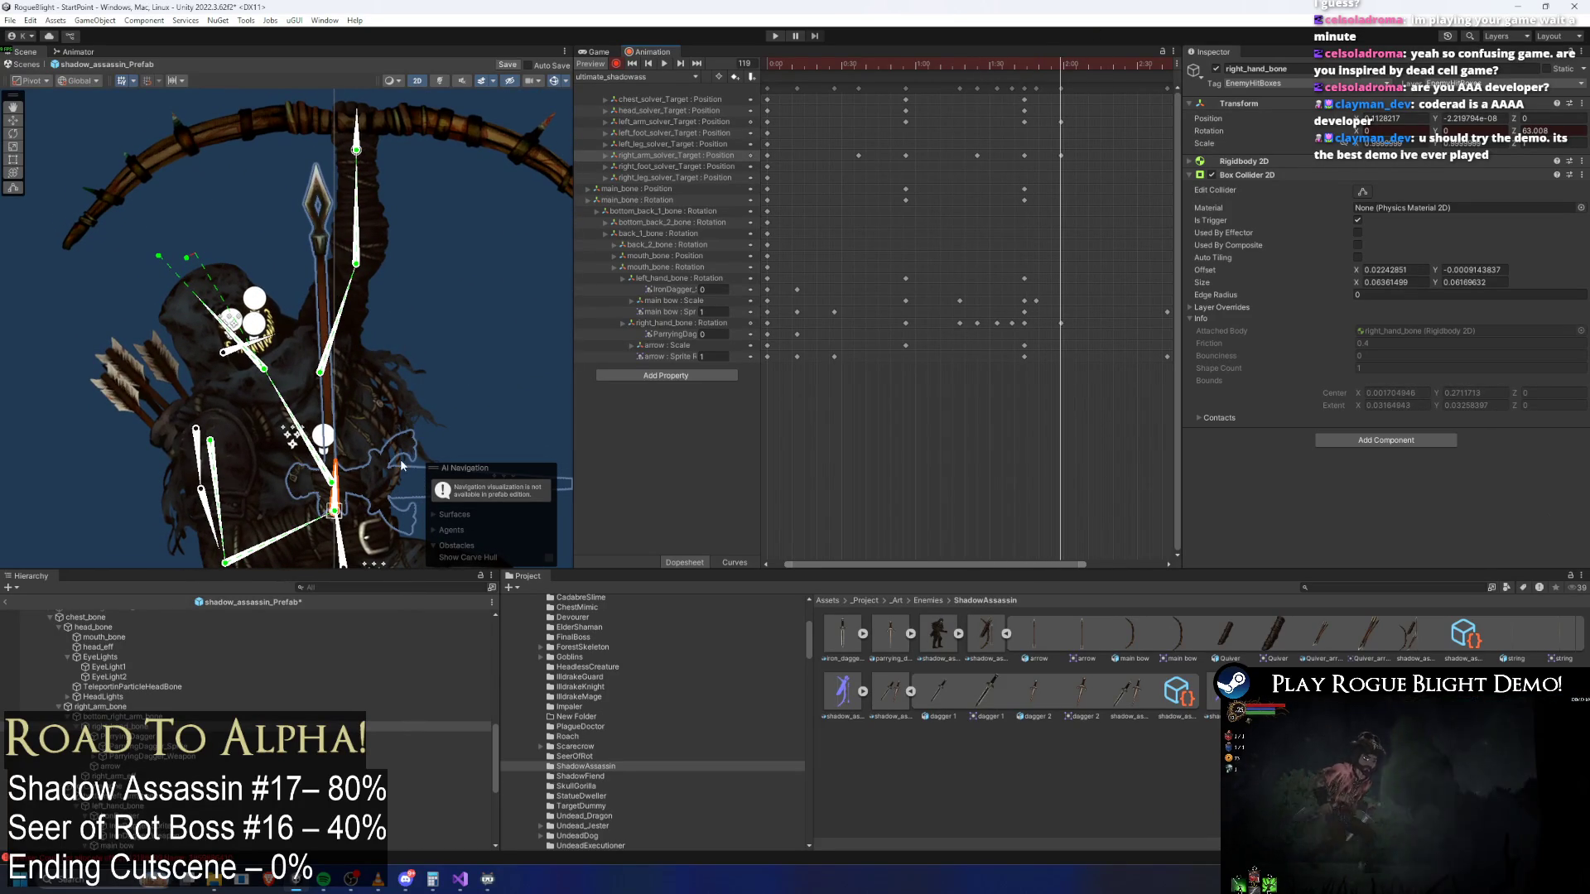
pyautogui.moveTo(333, 510)
pyautogui.mouseDown()
pyautogui.moveTo(370, 375)
pyautogui.moveTo(346, 407)
pyautogui.mouseUp()
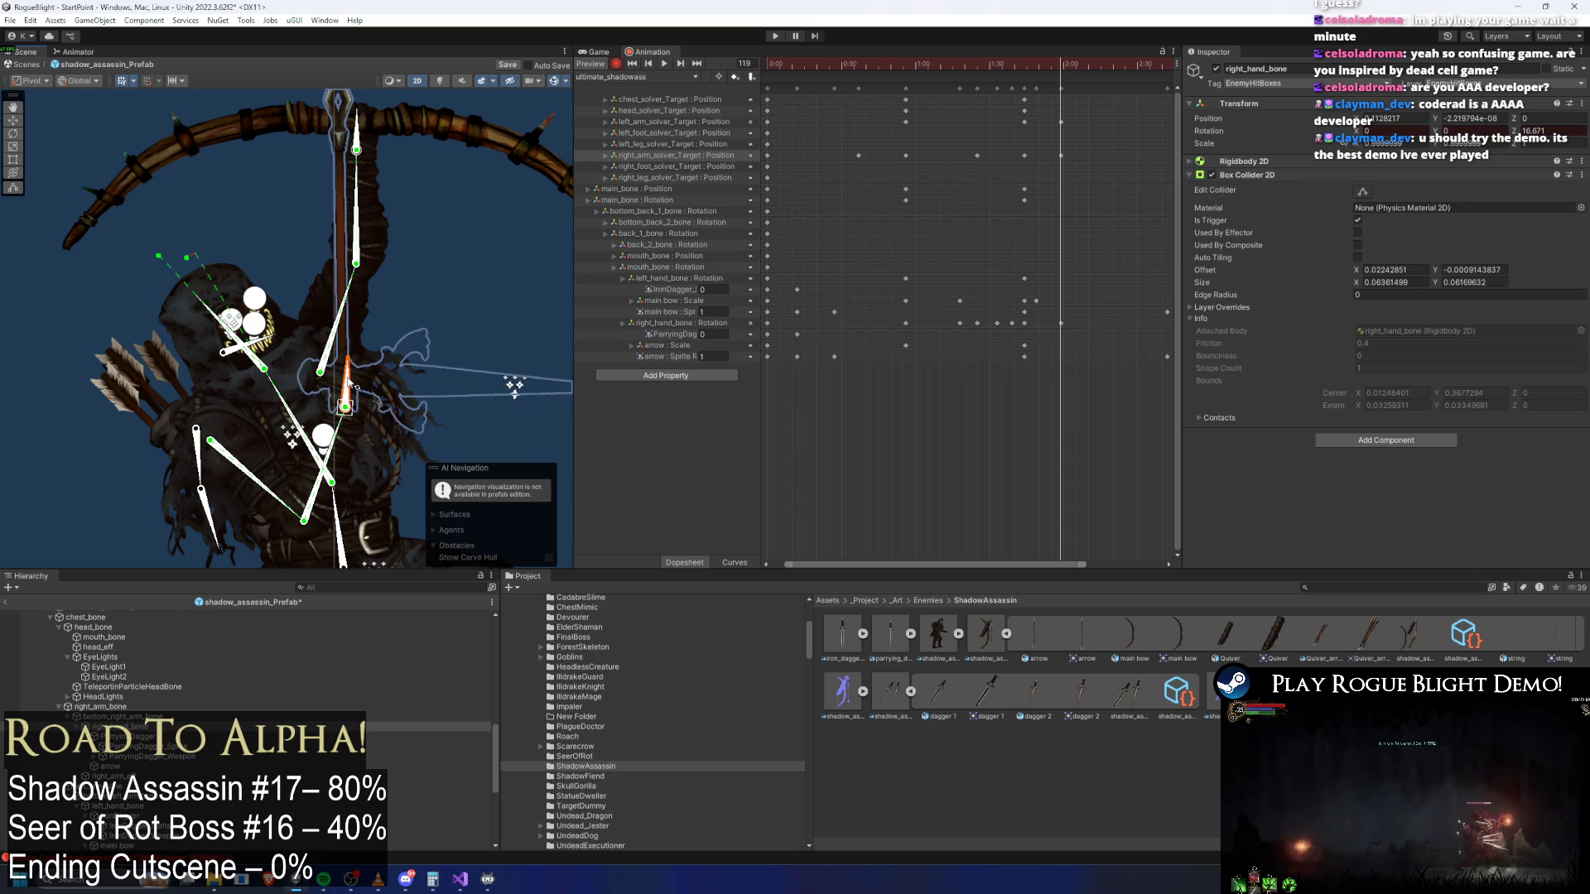
pyautogui.moveTo(1036, 66)
pyautogui.mouseDown()
pyautogui.moveTo(1062, 65)
pyautogui.moveTo(981, 65)
pyautogui.moveTo(1063, 65)
pyautogui.mouseUp()
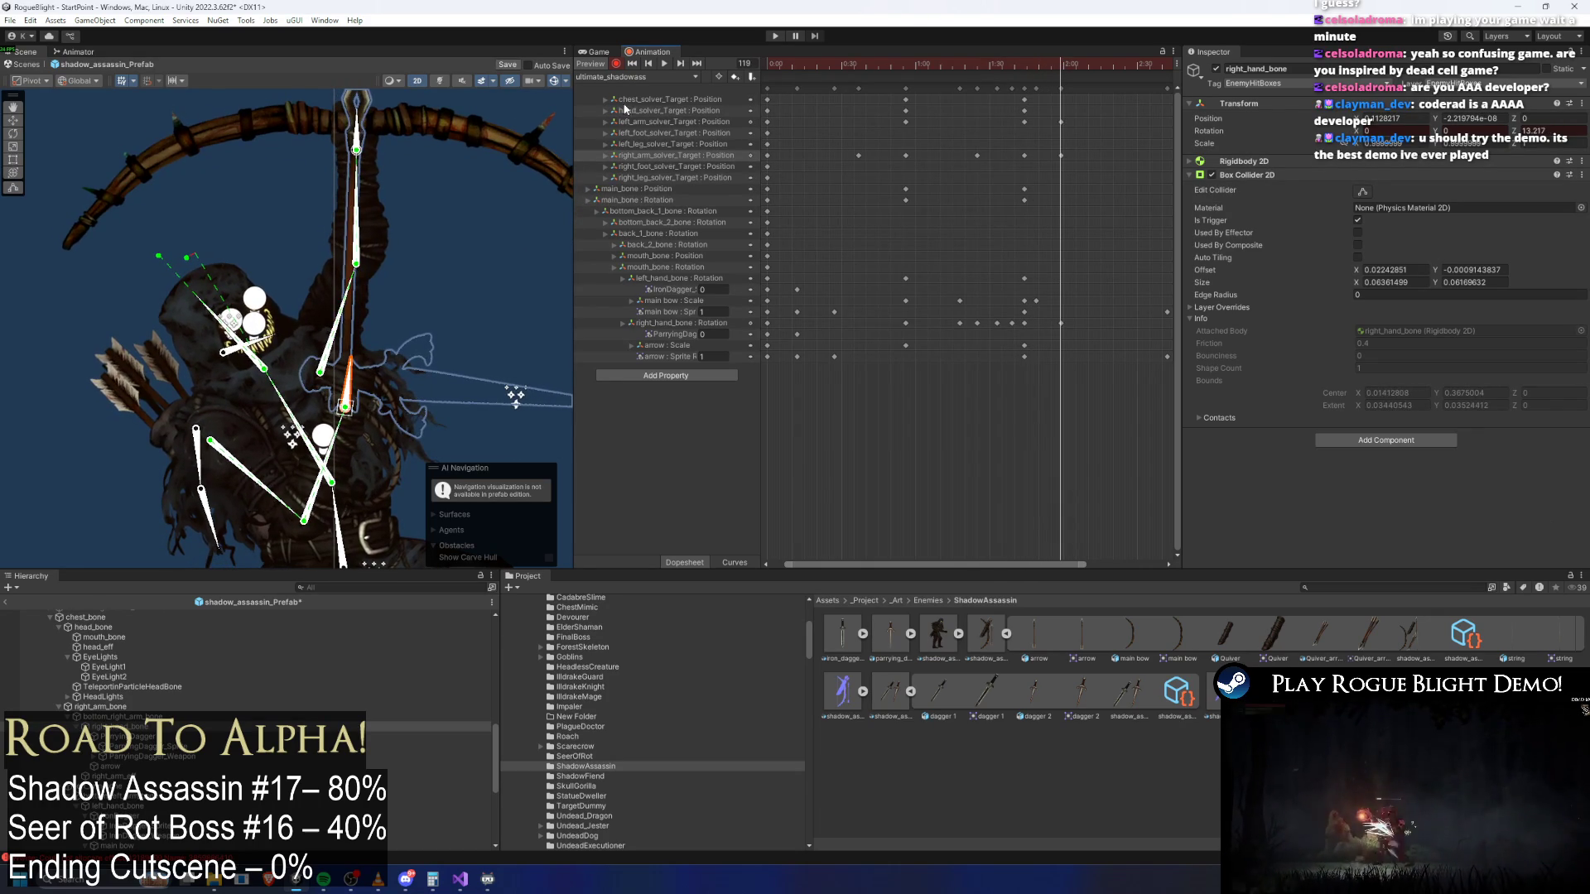
# Select the arrow sprite, close the colour picker, move its Sprite key slightly later and preview
pyautogui.click(372, 125)
pyautogui.click(1394, 189)
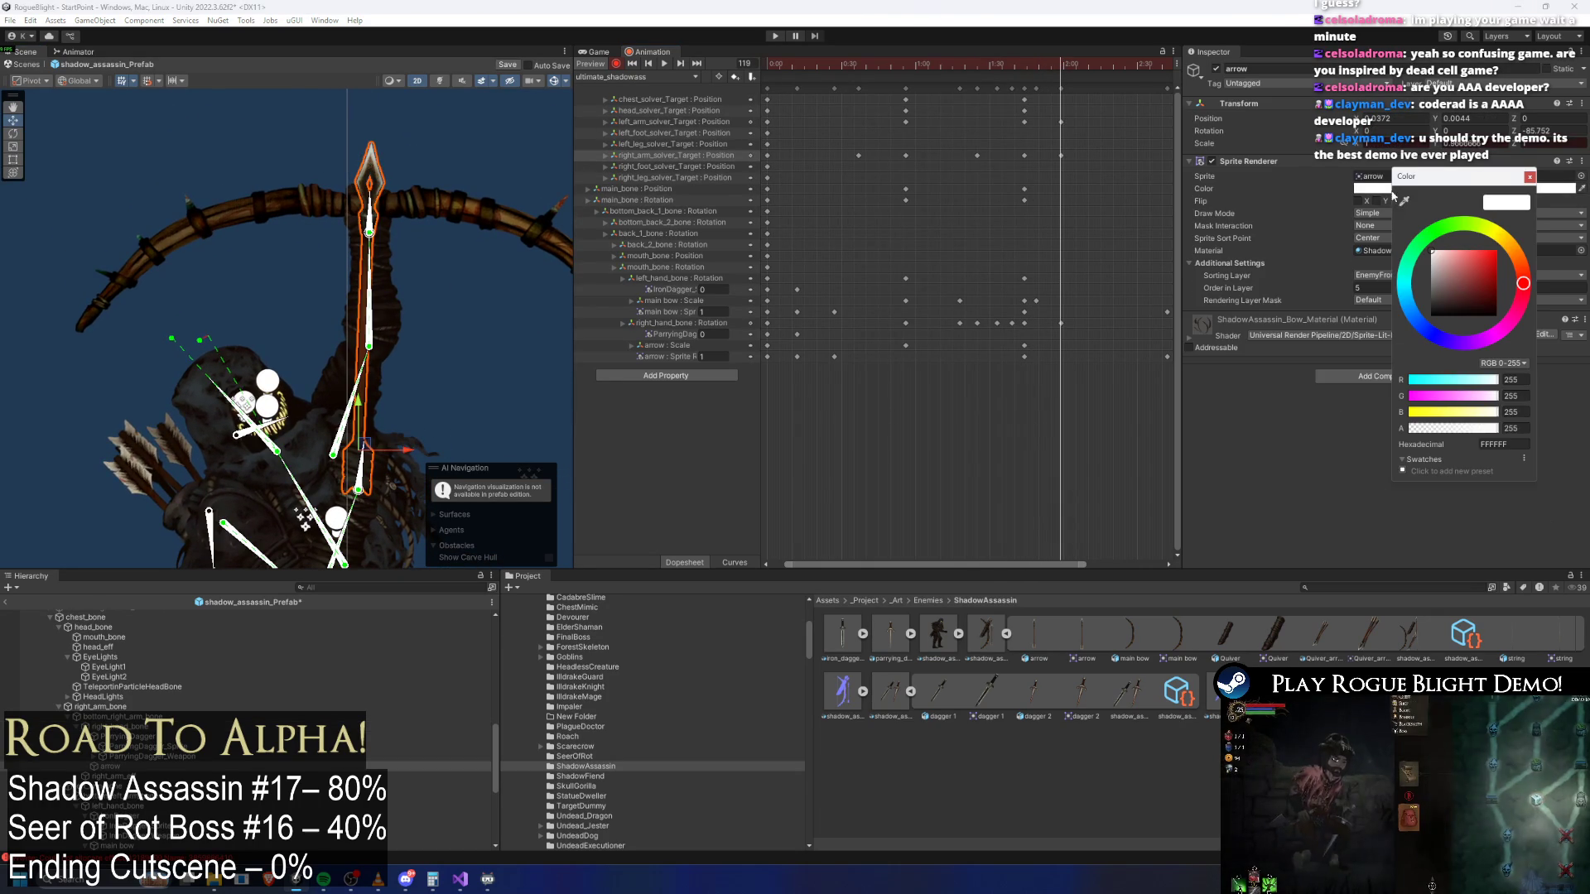
pyautogui.click(1042, 312)
pyautogui.hscroll(2, 1018, 304)
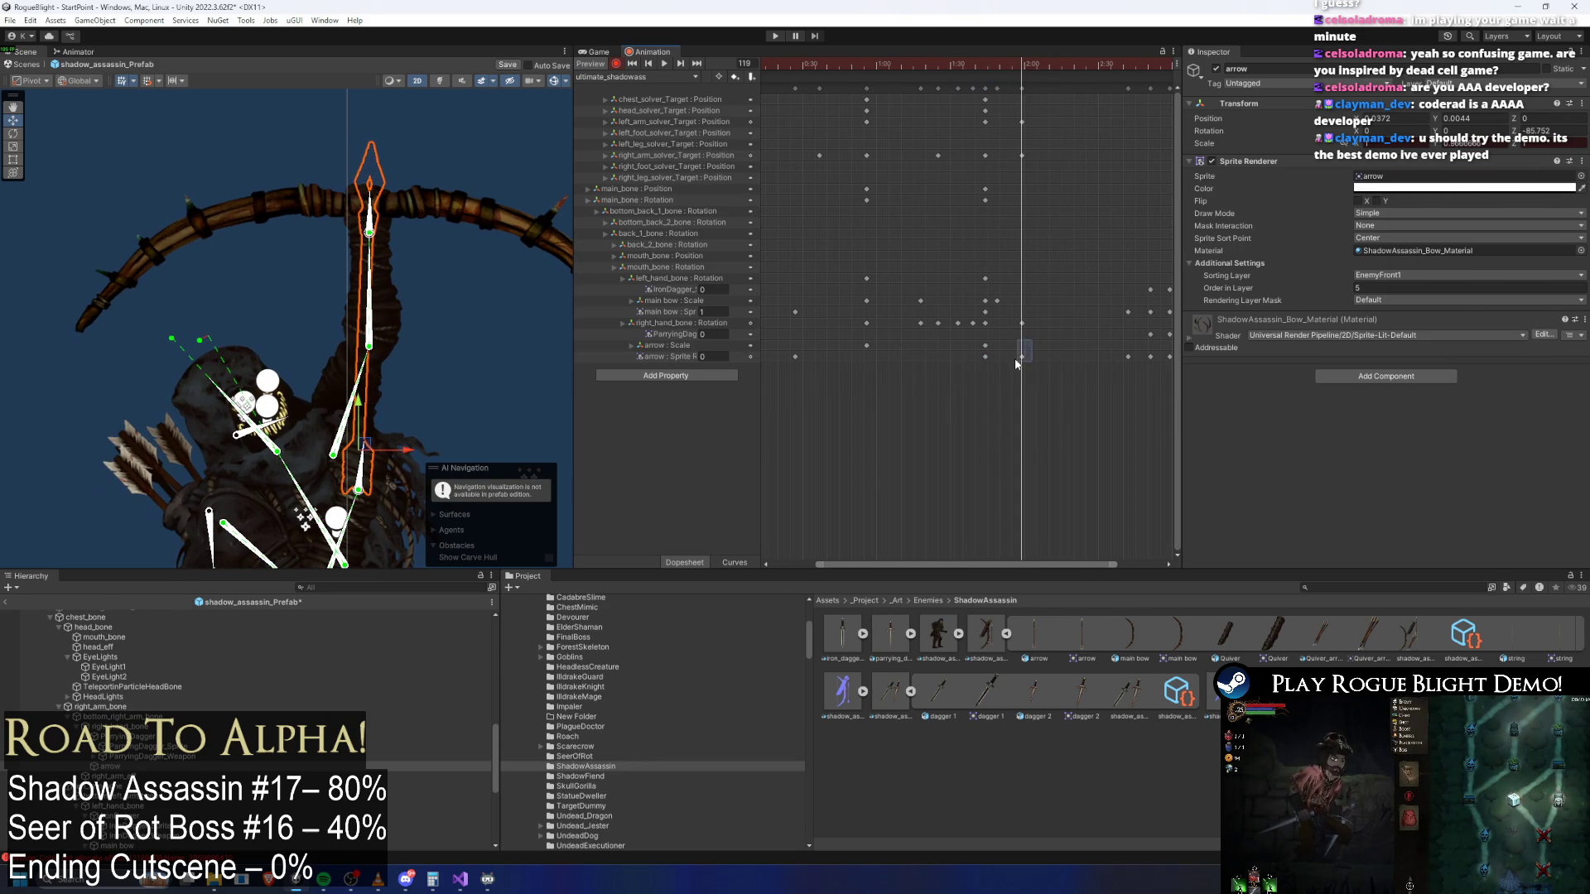
pyautogui.moveTo(996, 368); pyautogui.dragTo(1002, 368)
pyautogui.moveTo(982, 66); pyautogui.dragTo(996, 72)
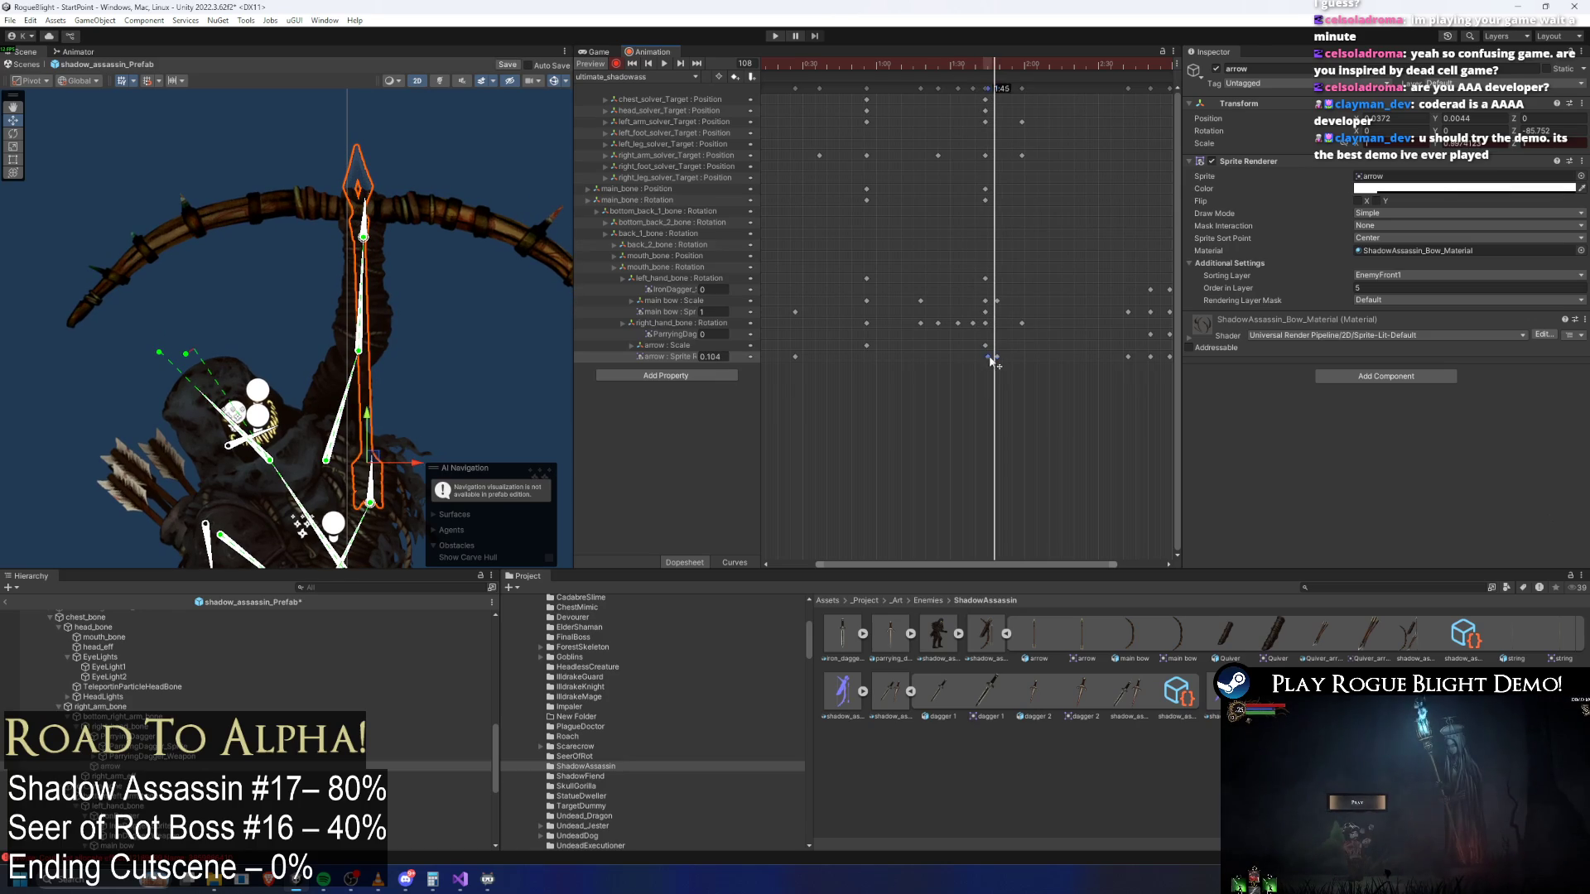
pyautogui.press('space')
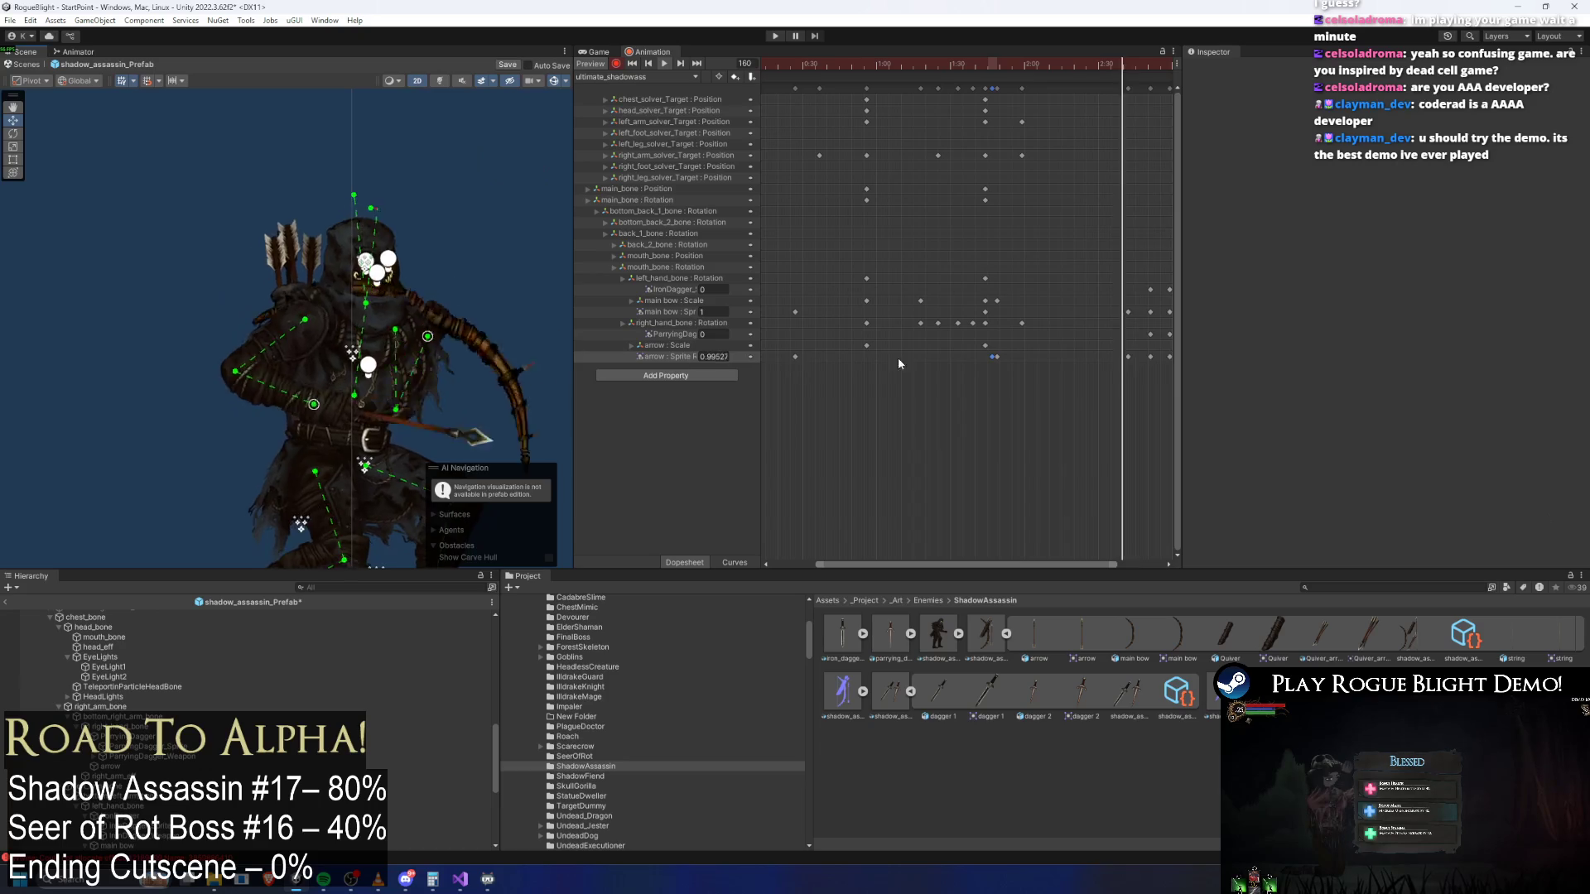
# Key a raised left arm and bow pose at frame 162, then move that key earlier
pyautogui.moveTo(1071, 65); pyautogui.dragTo(1128, 70)
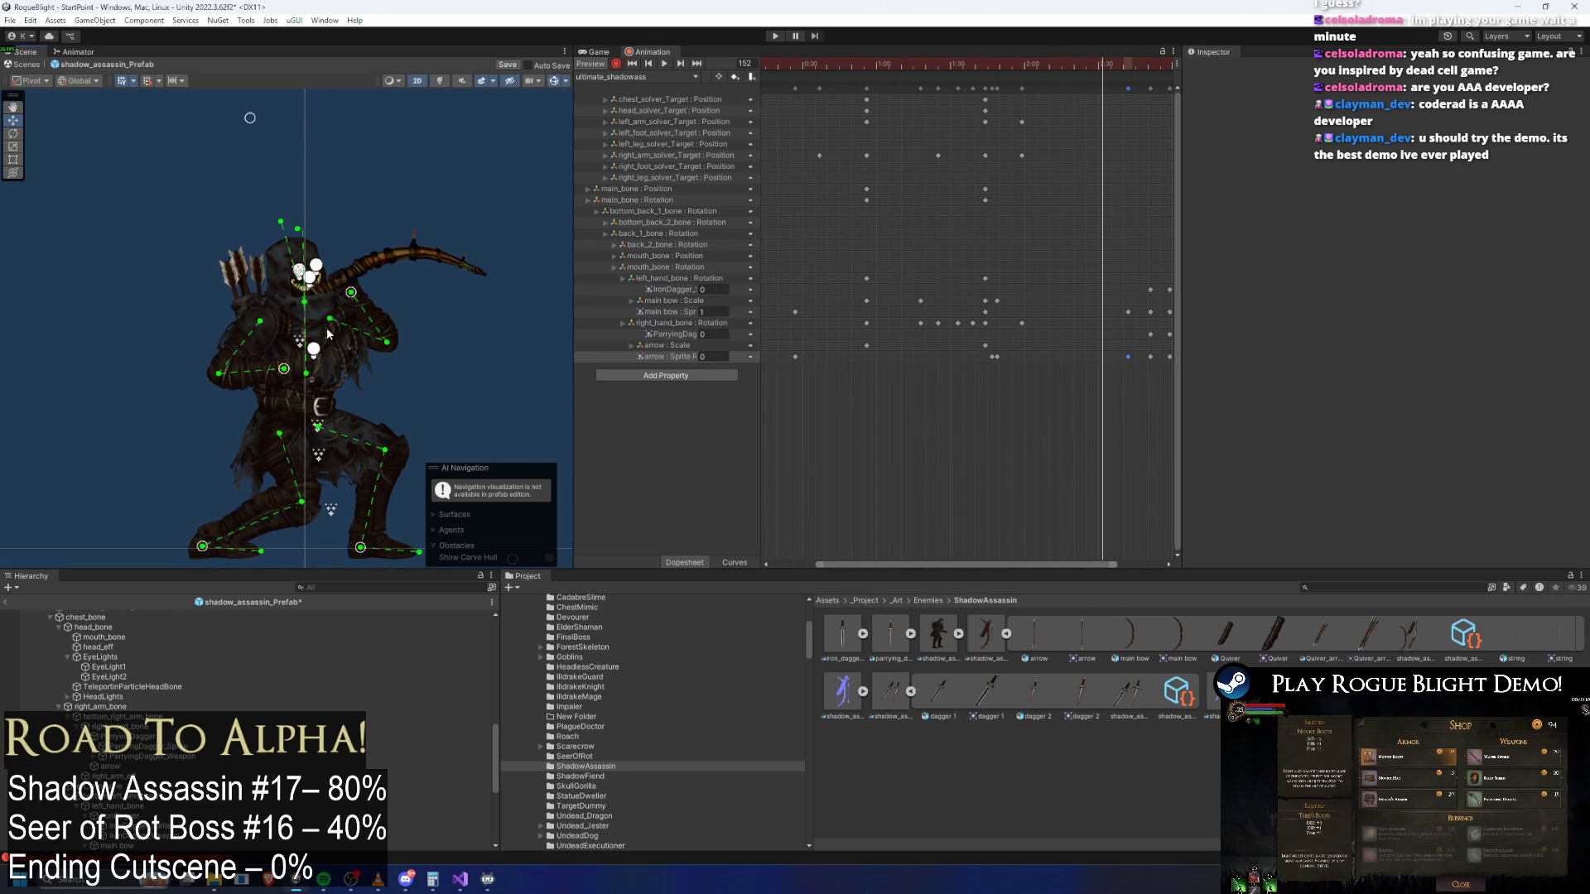
pyautogui.moveTo(355, 299); pyautogui.dragTo(419, 262)
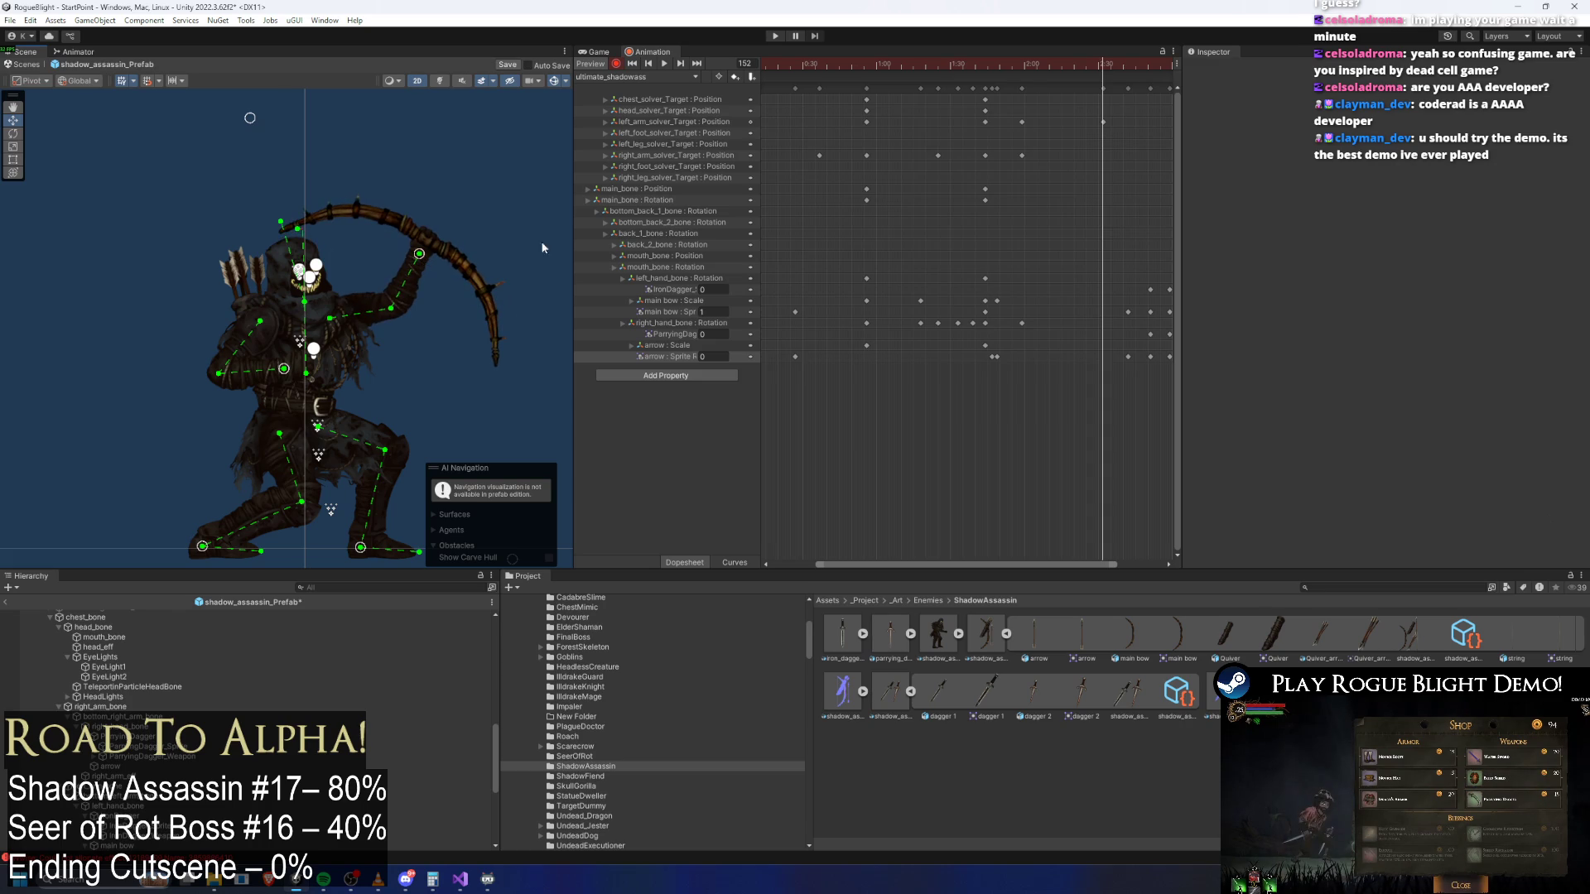
pyautogui.moveTo(1102, 53)
pyautogui.mouseDown()
pyautogui.moveTo(1039, 60)
pyautogui.moveTo(1146, 74)
pyautogui.mouseUp()
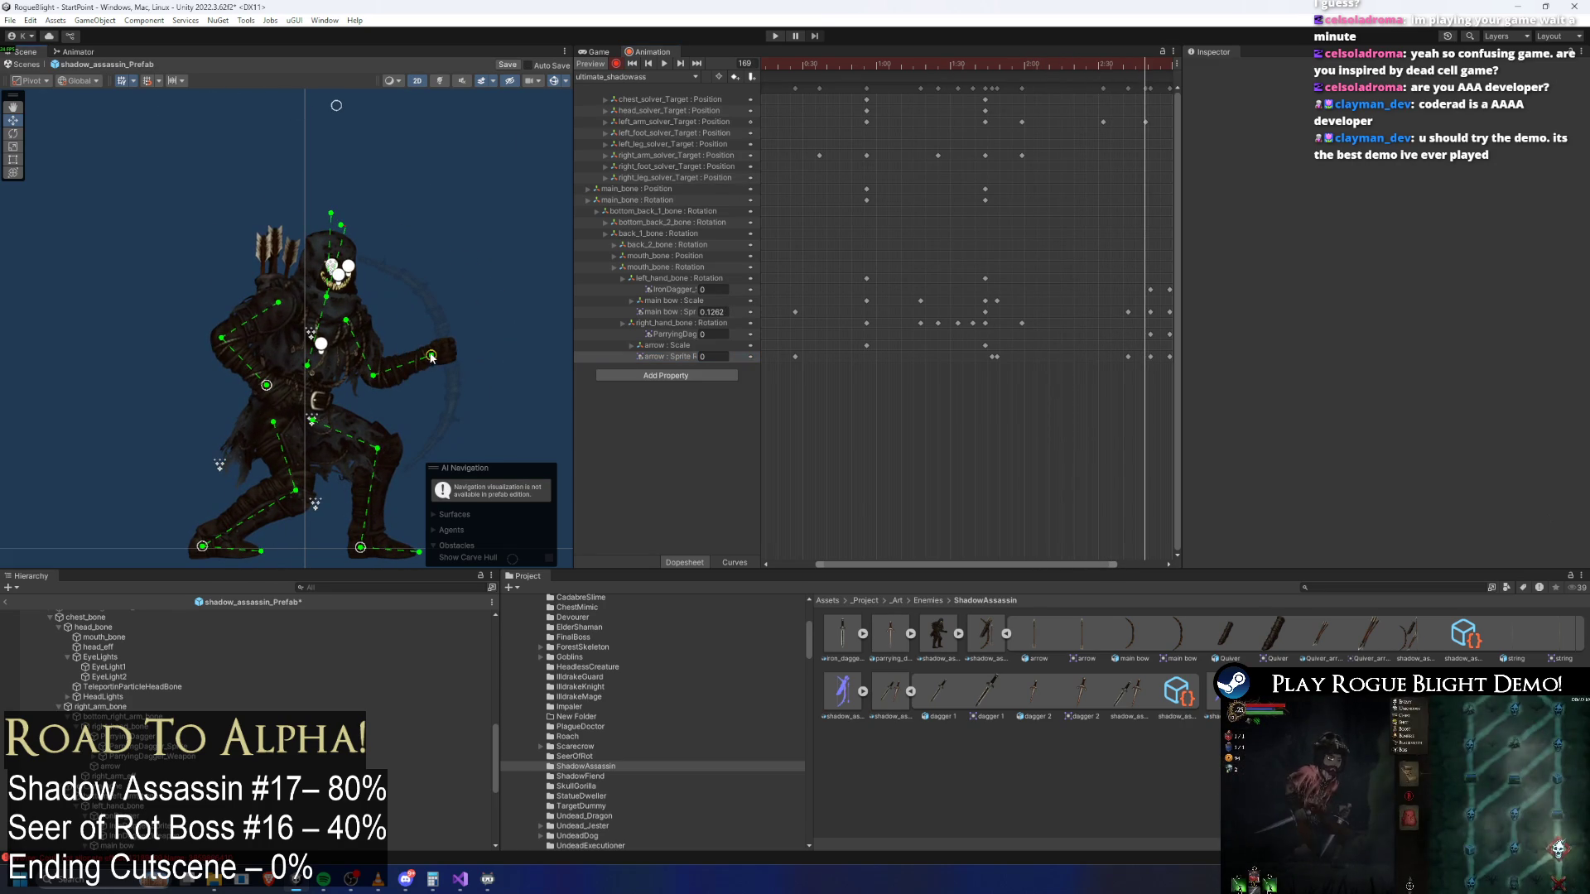
pyautogui.moveTo(1092, 126); pyautogui.dragTo(1080, 131)
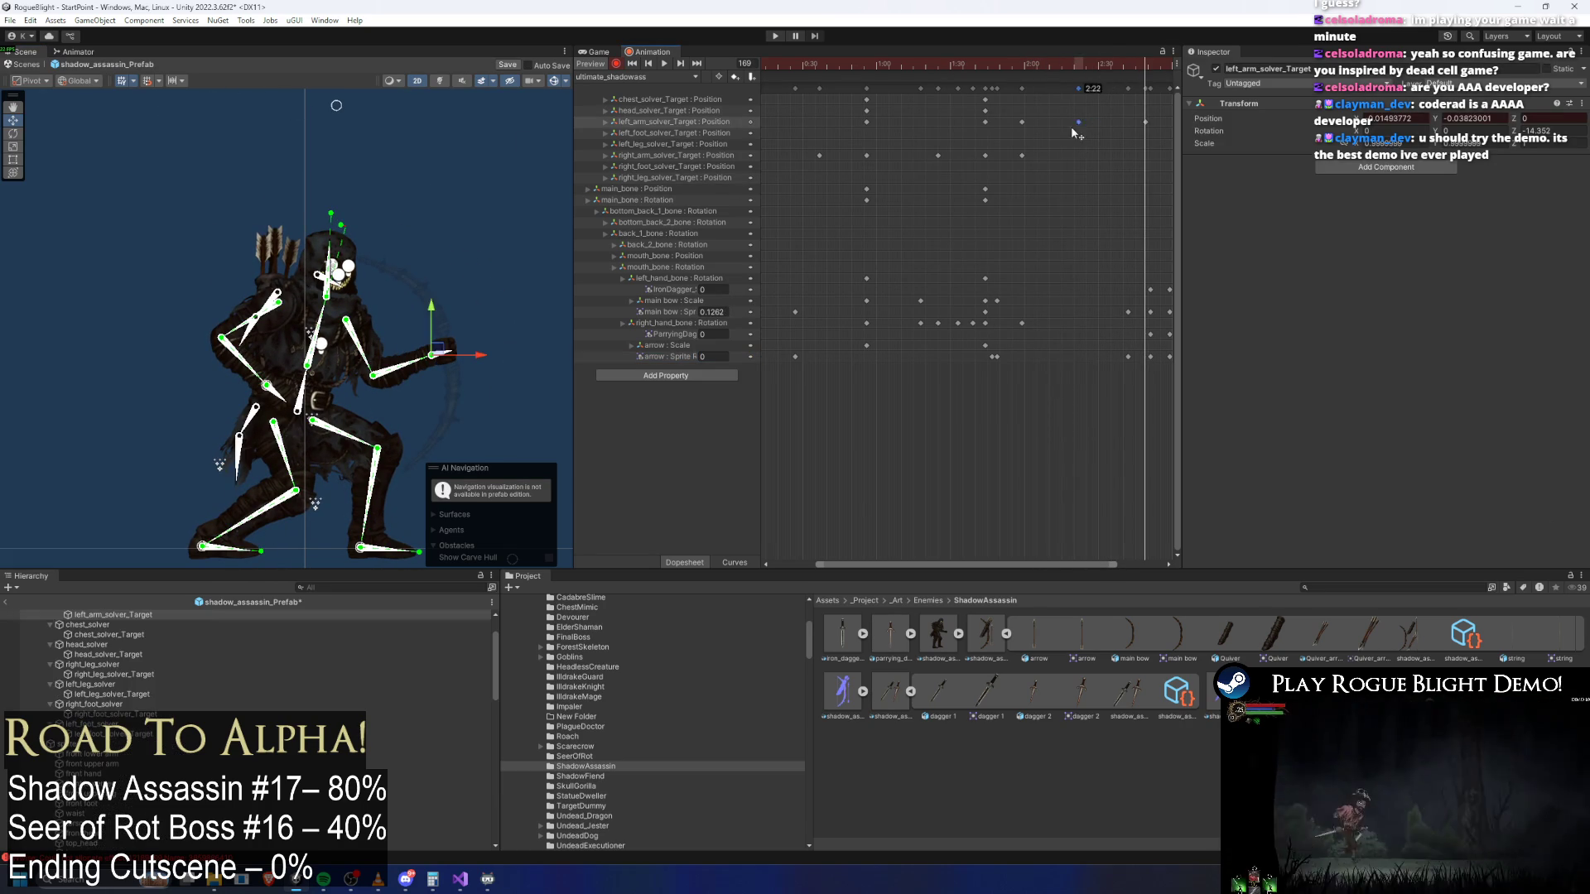
pyautogui.press('space')
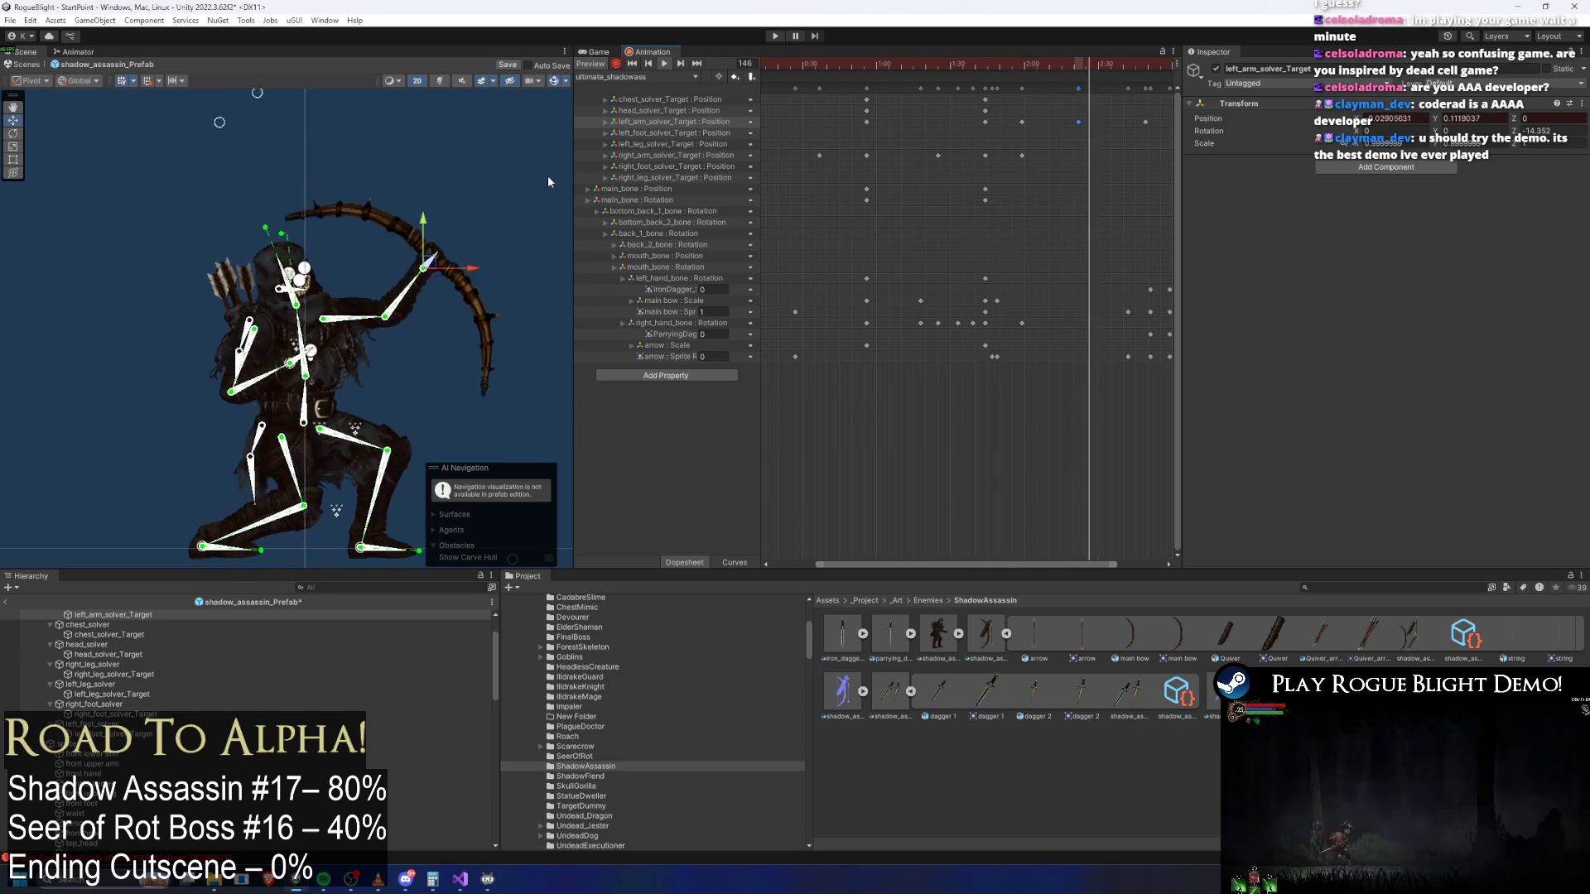
# Delete the extra last left-arm key and shift the new left-arm key later in two moves
pyautogui.moveTo(1078, 122); pyautogui.dragTo(1099, 125)
pyautogui.click(1145, 122)
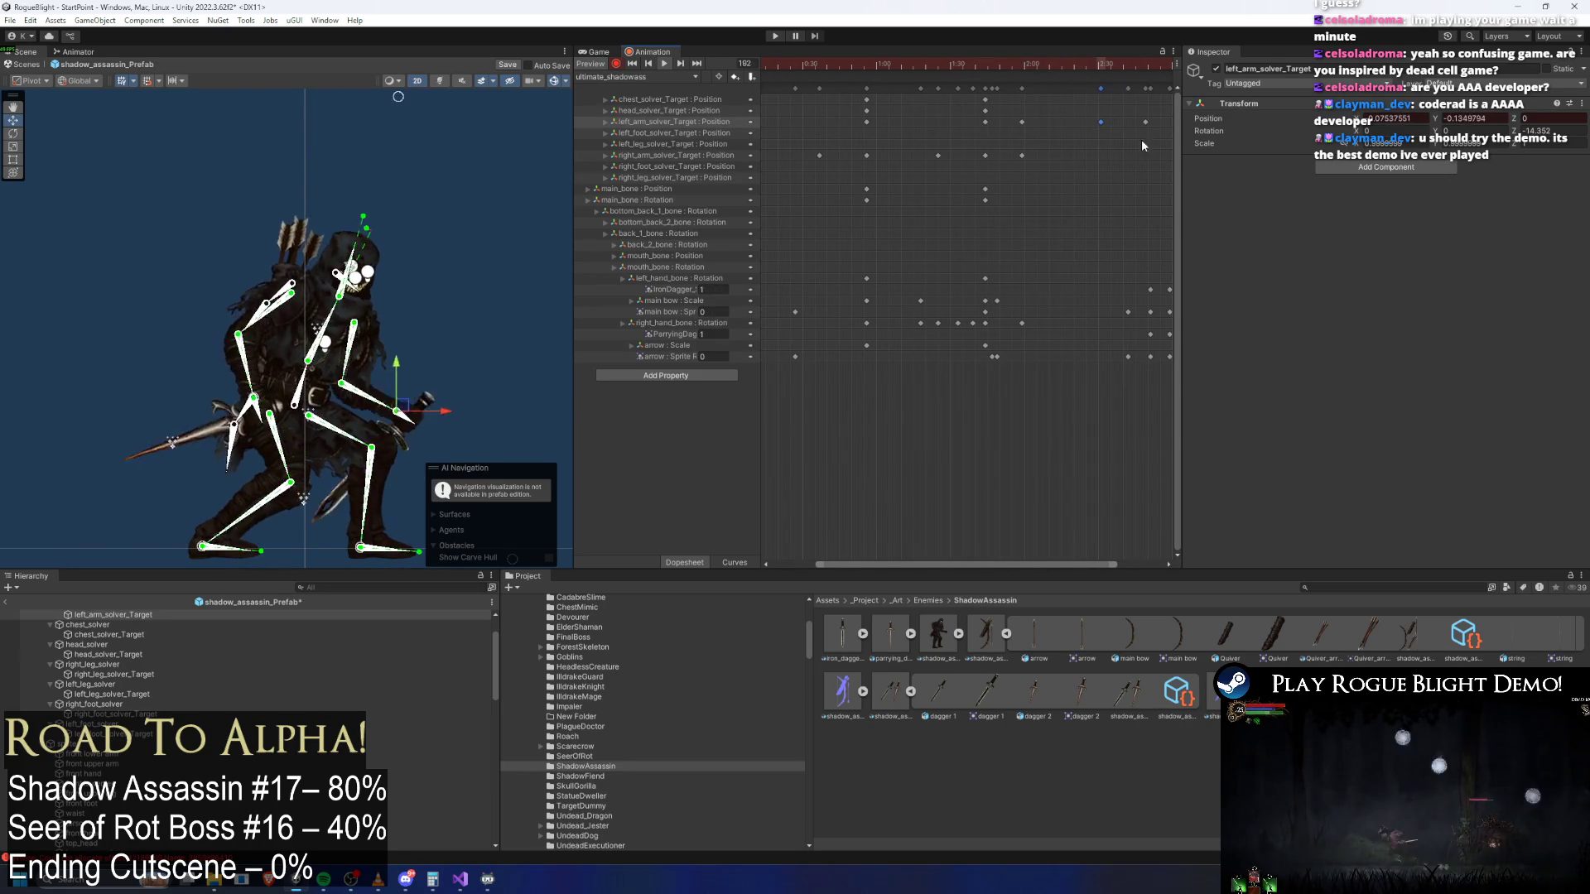
pyautogui.press('Delete')
pyautogui.click(485, 176)
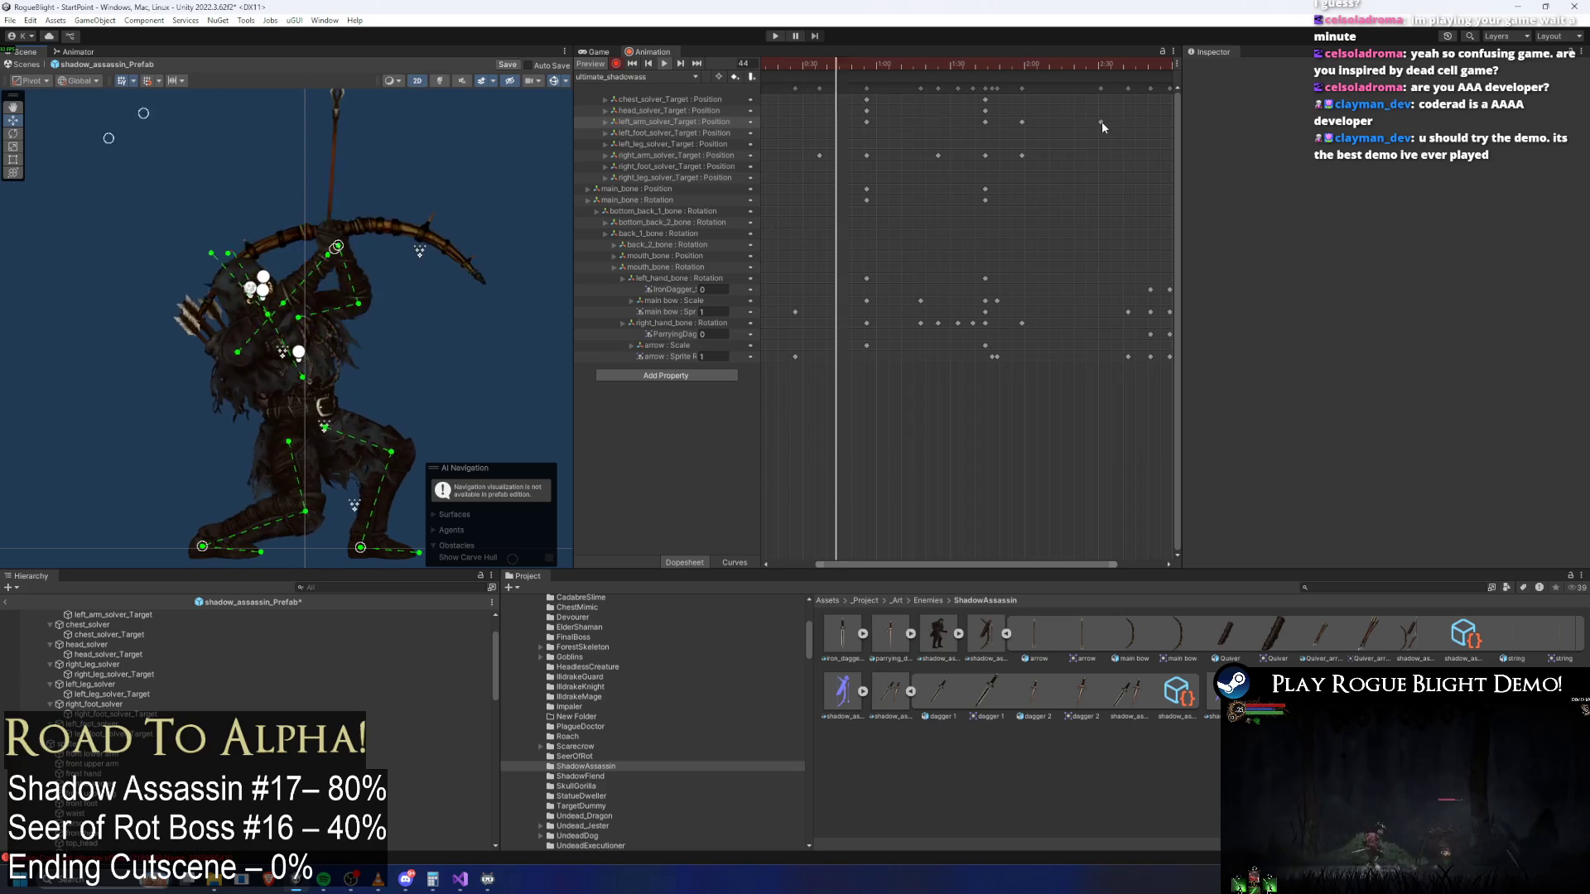
pyautogui.moveTo(1100, 123); pyautogui.dragTo(1118, 125)
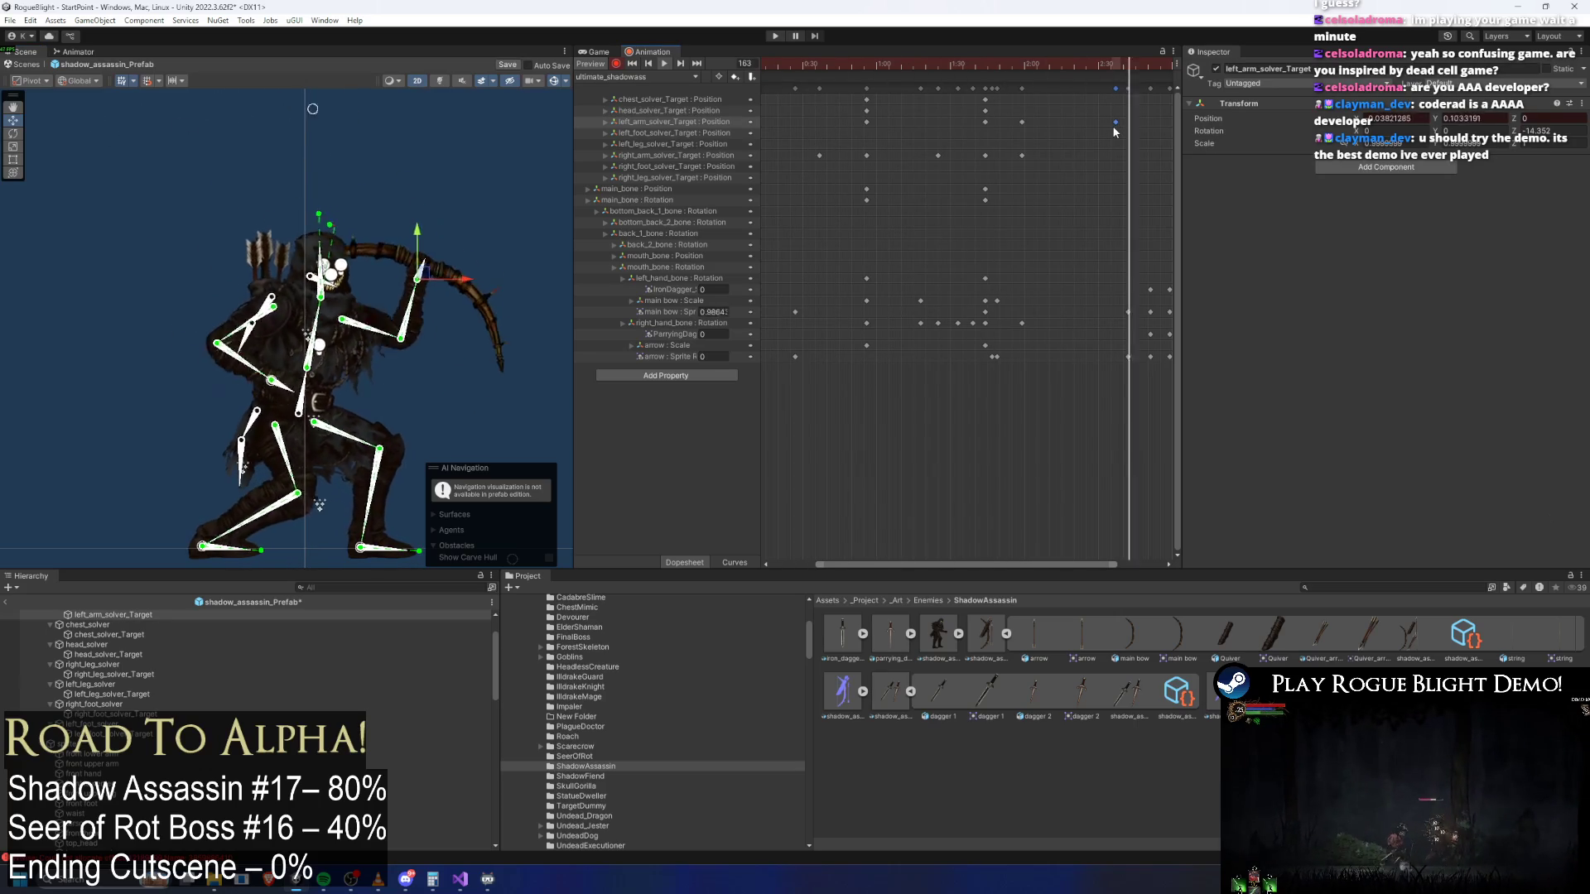
pyautogui.moveTo(1116, 122); pyautogui.dragTo(1131, 124)
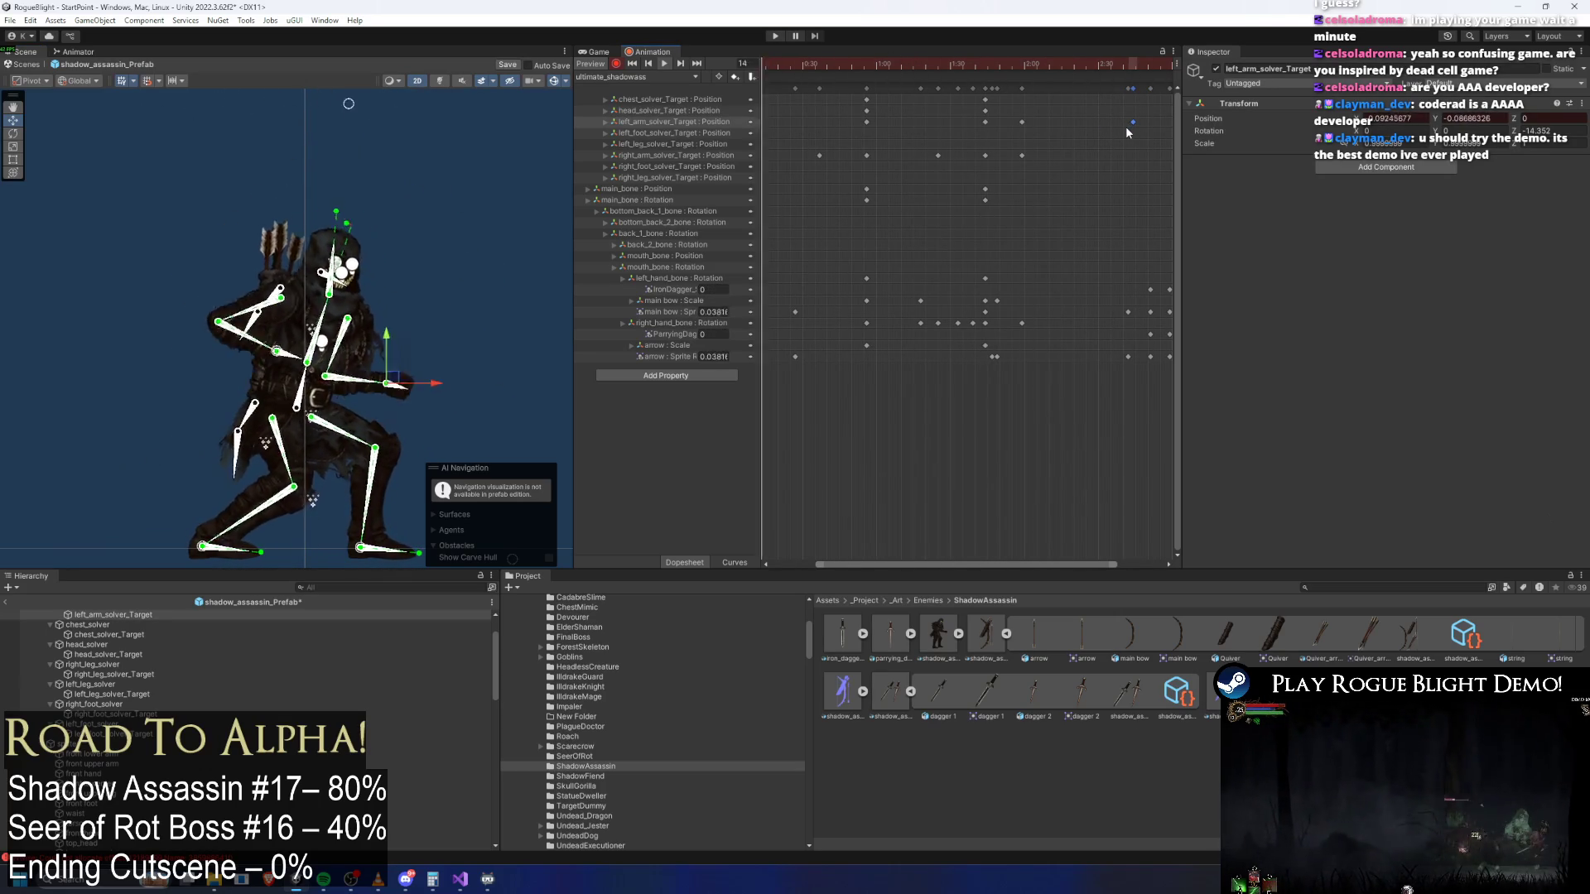
# Stop playback at frame 119 and select the main bow
pyautogui.click(439, 138)
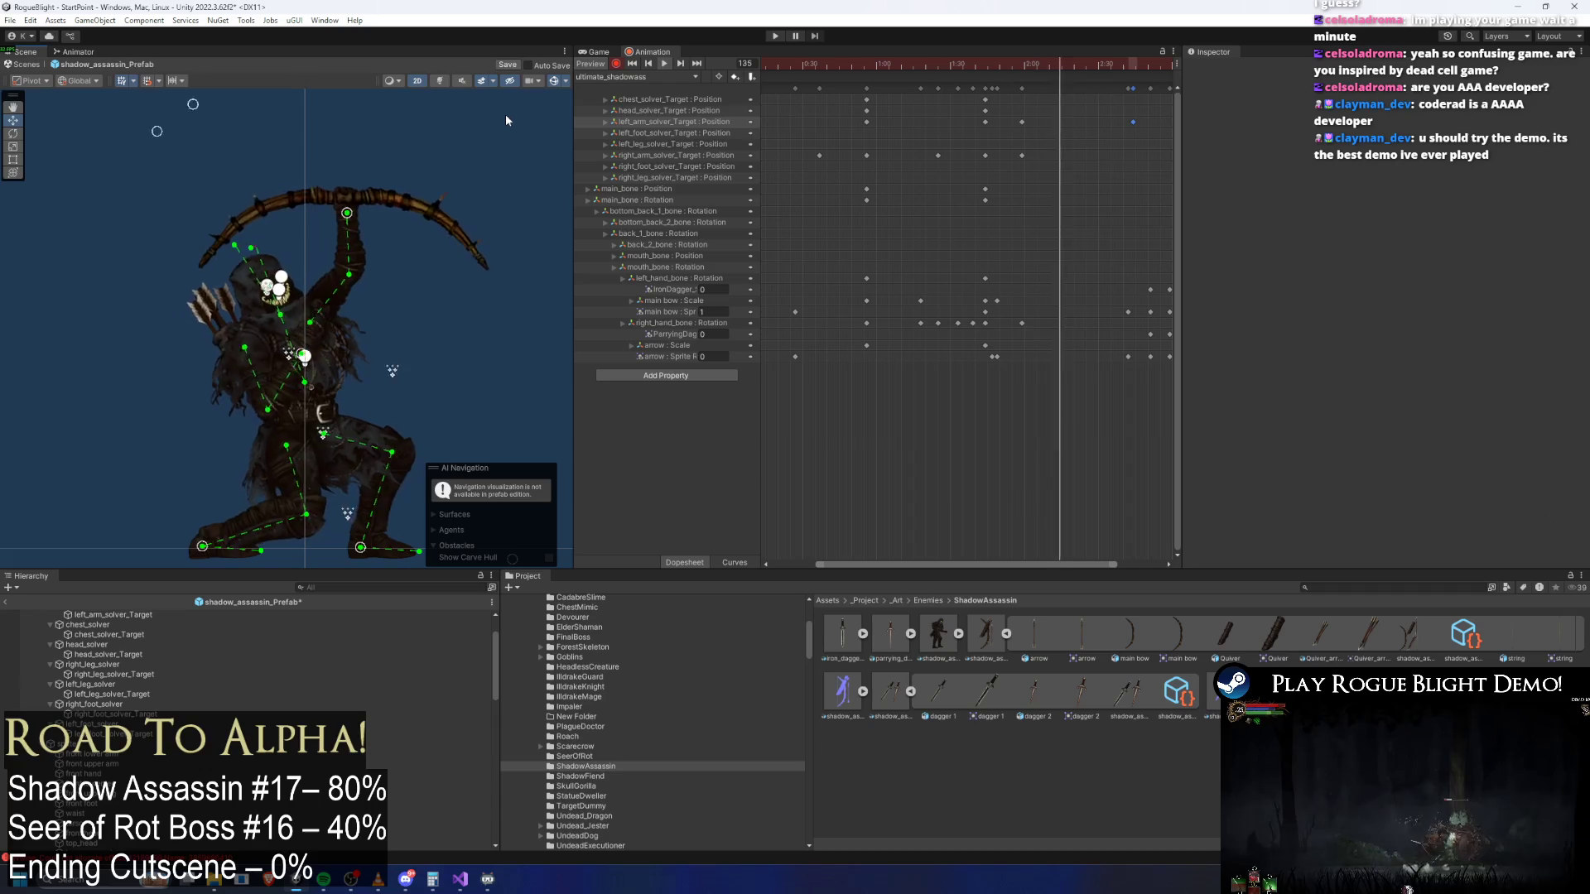
pyautogui.moveTo(985, 67); pyautogui.dragTo(1083, 66)
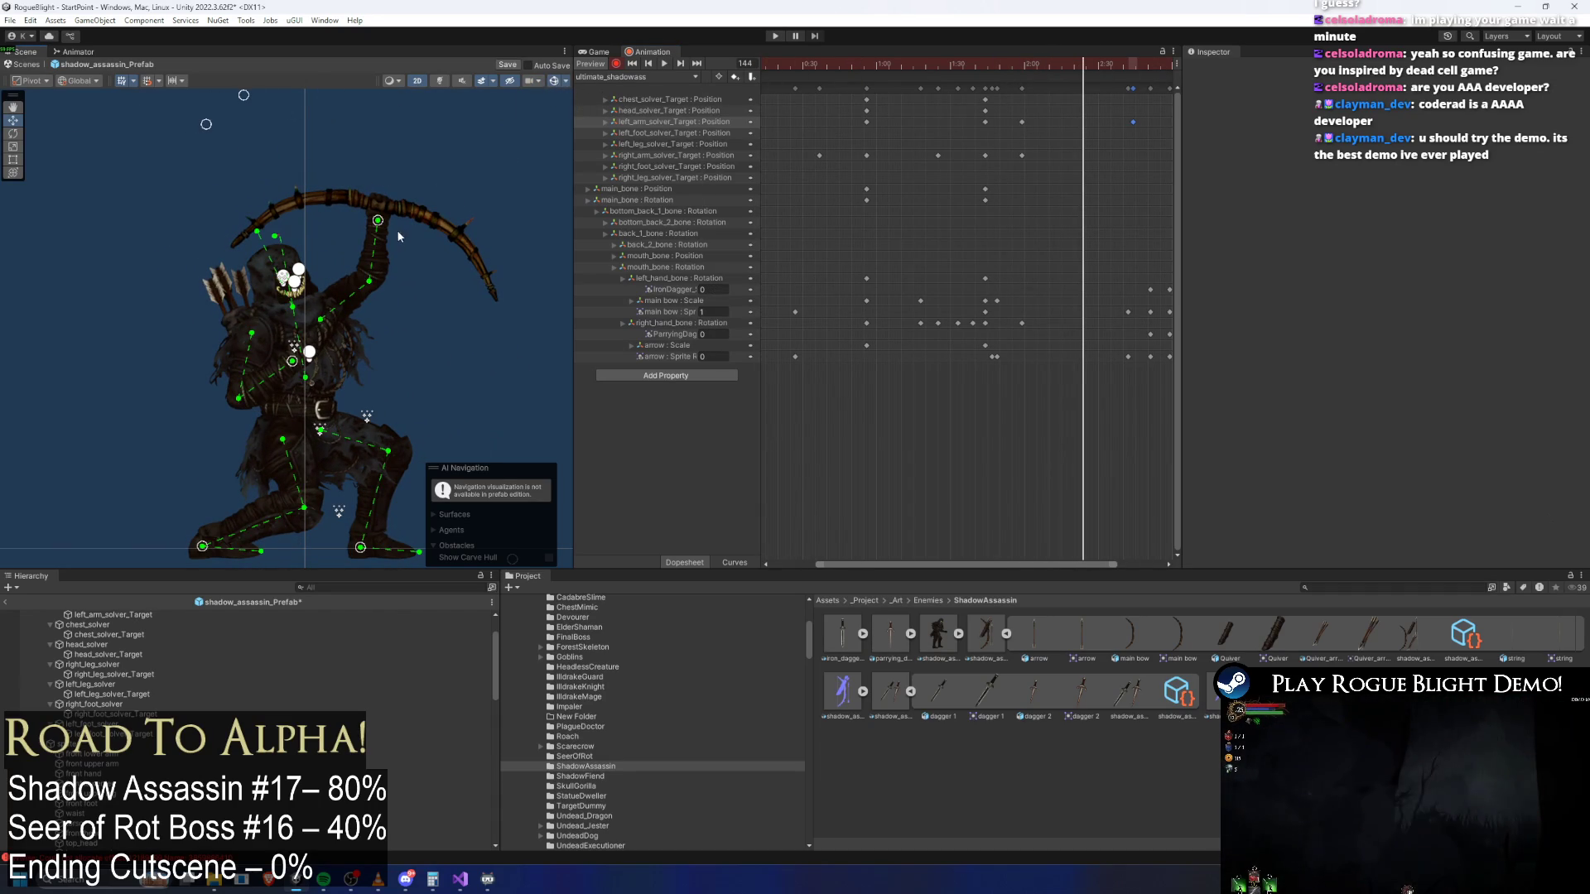
pyautogui.click(490, 231)
pyautogui.click(304, 212)
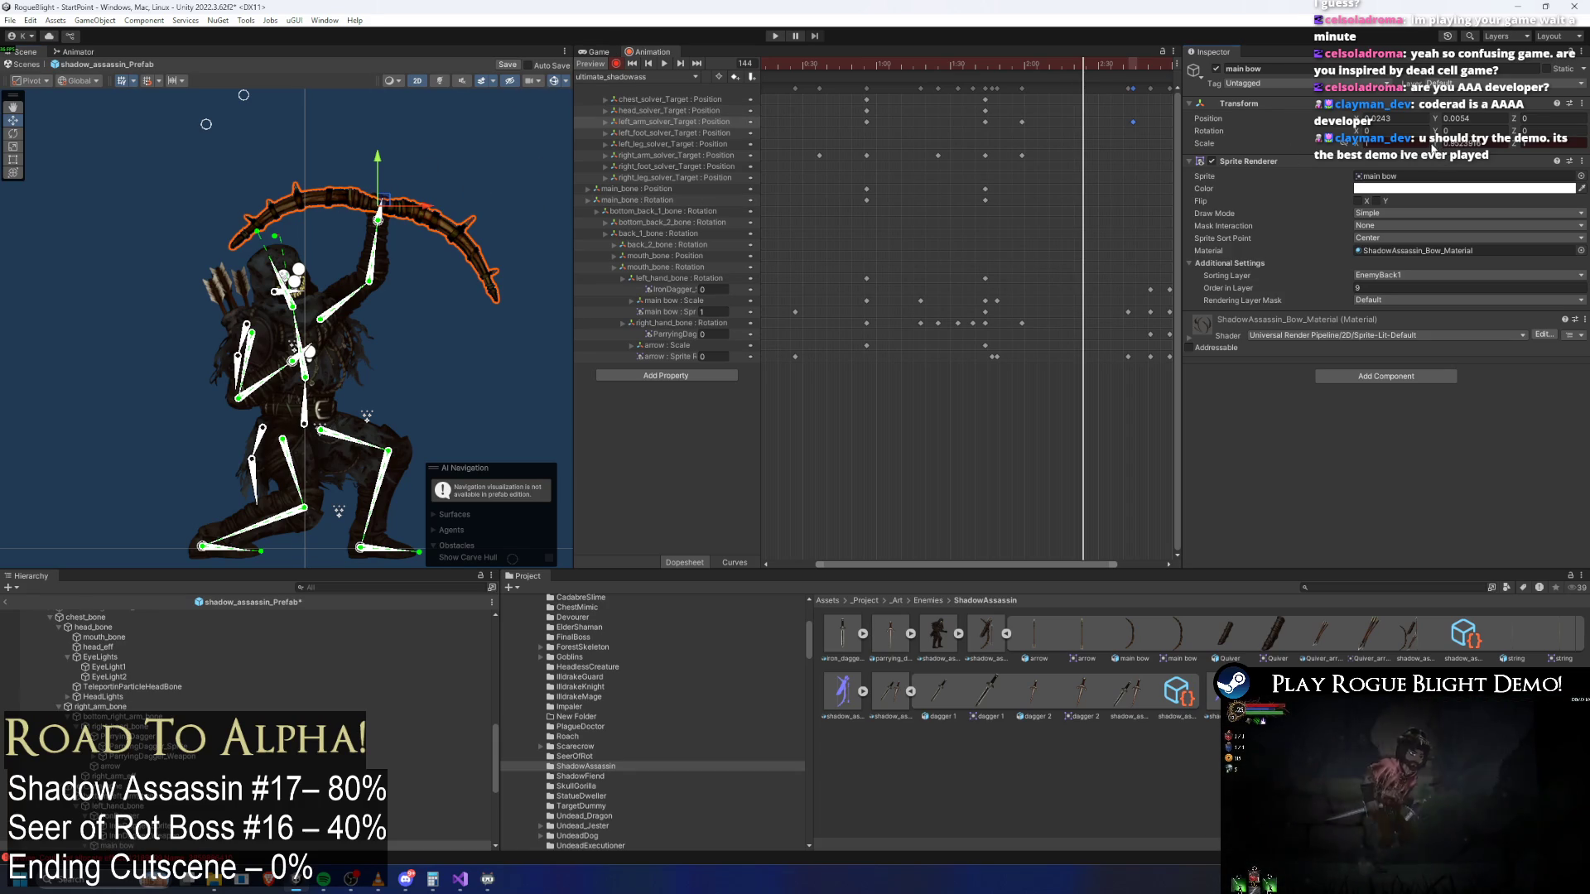
# Undo a trial bow stretch and paste main bow Scale keys at frame 154
pyautogui.moveTo(1443, 149); pyautogui.dragTo(1380, 142)
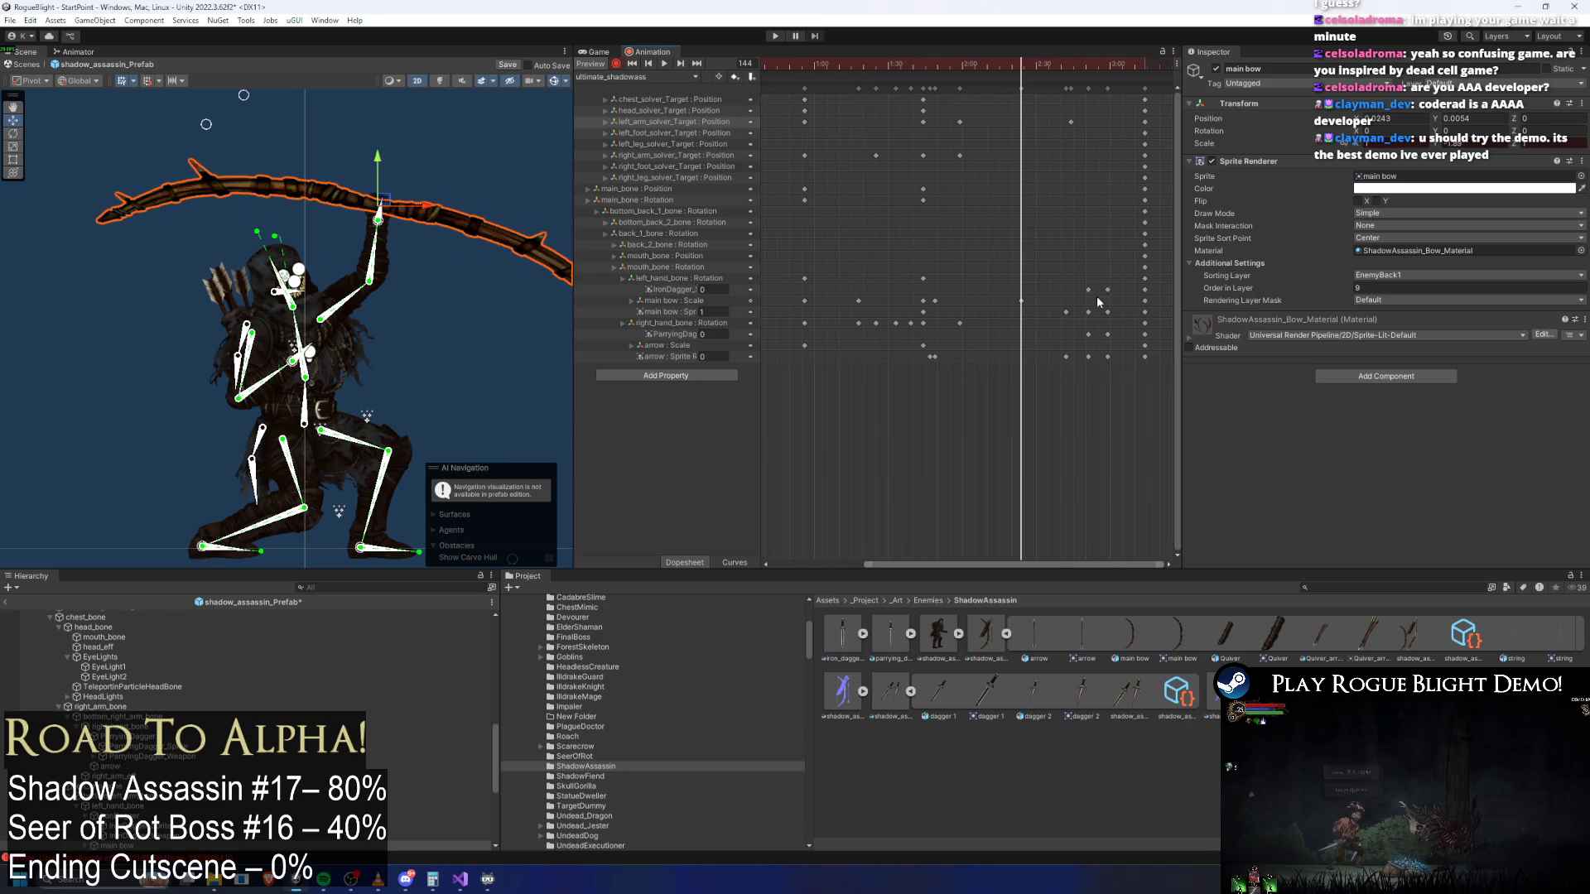
pyautogui.hotkey('ctrl', 'z')
pyautogui.click(1029, 68)
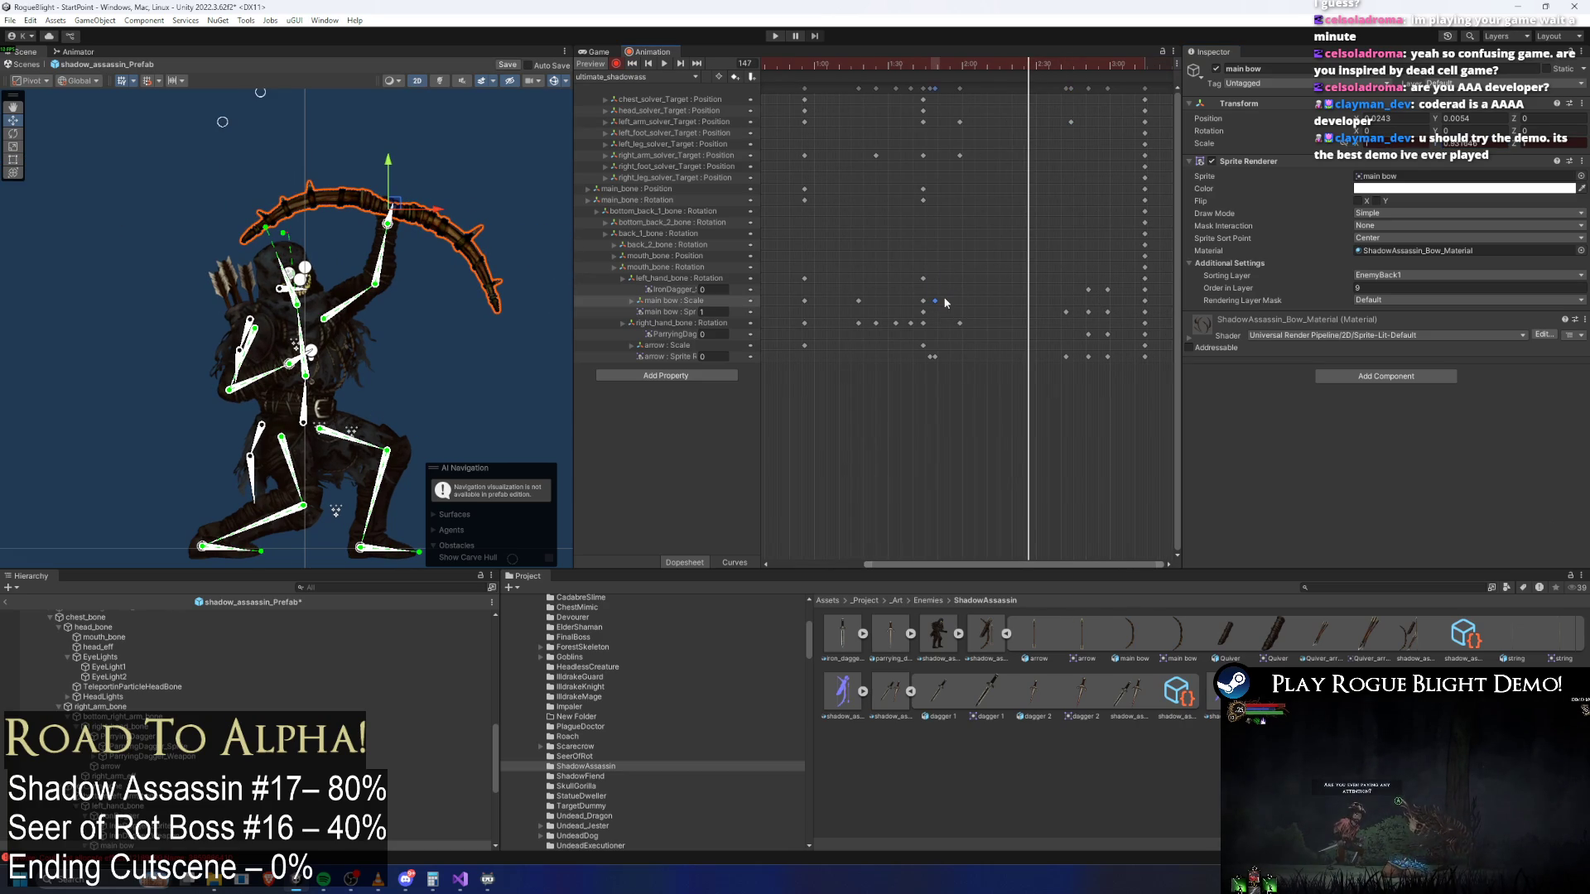
pyautogui.moveTo(1041, 67); pyautogui.dragTo(1062, 79)
pyautogui.hotkey('ctrl', 'v')
pyautogui.moveTo(1090, 80); pyautogui.dragTo(1074, 75)
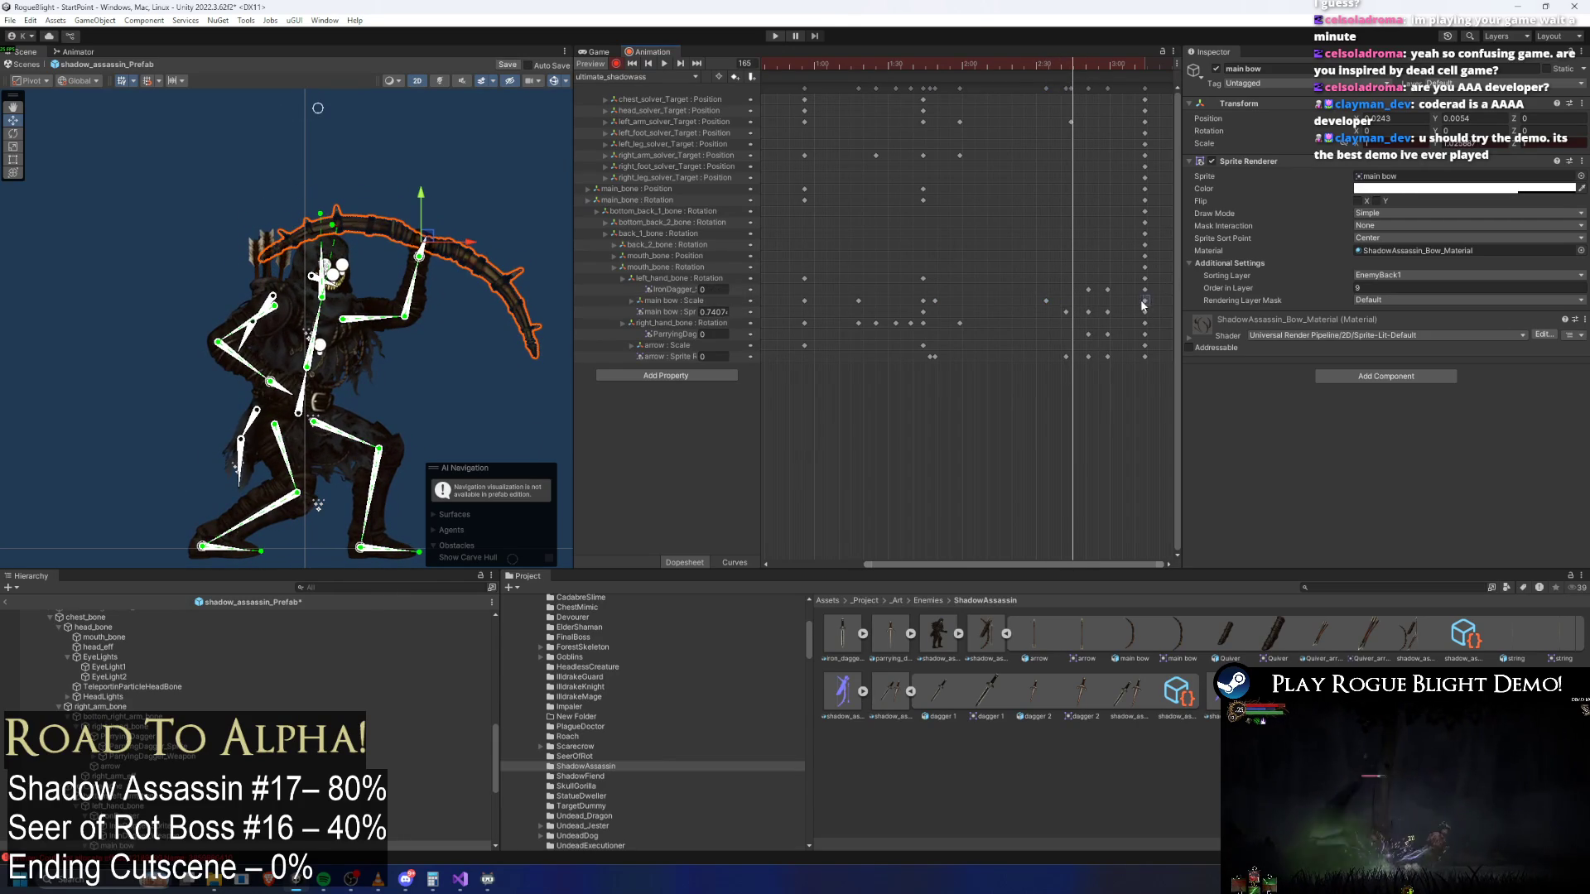
# Play the bow shot twice to review the bow flexing during the draw
pyautogui.press('space')
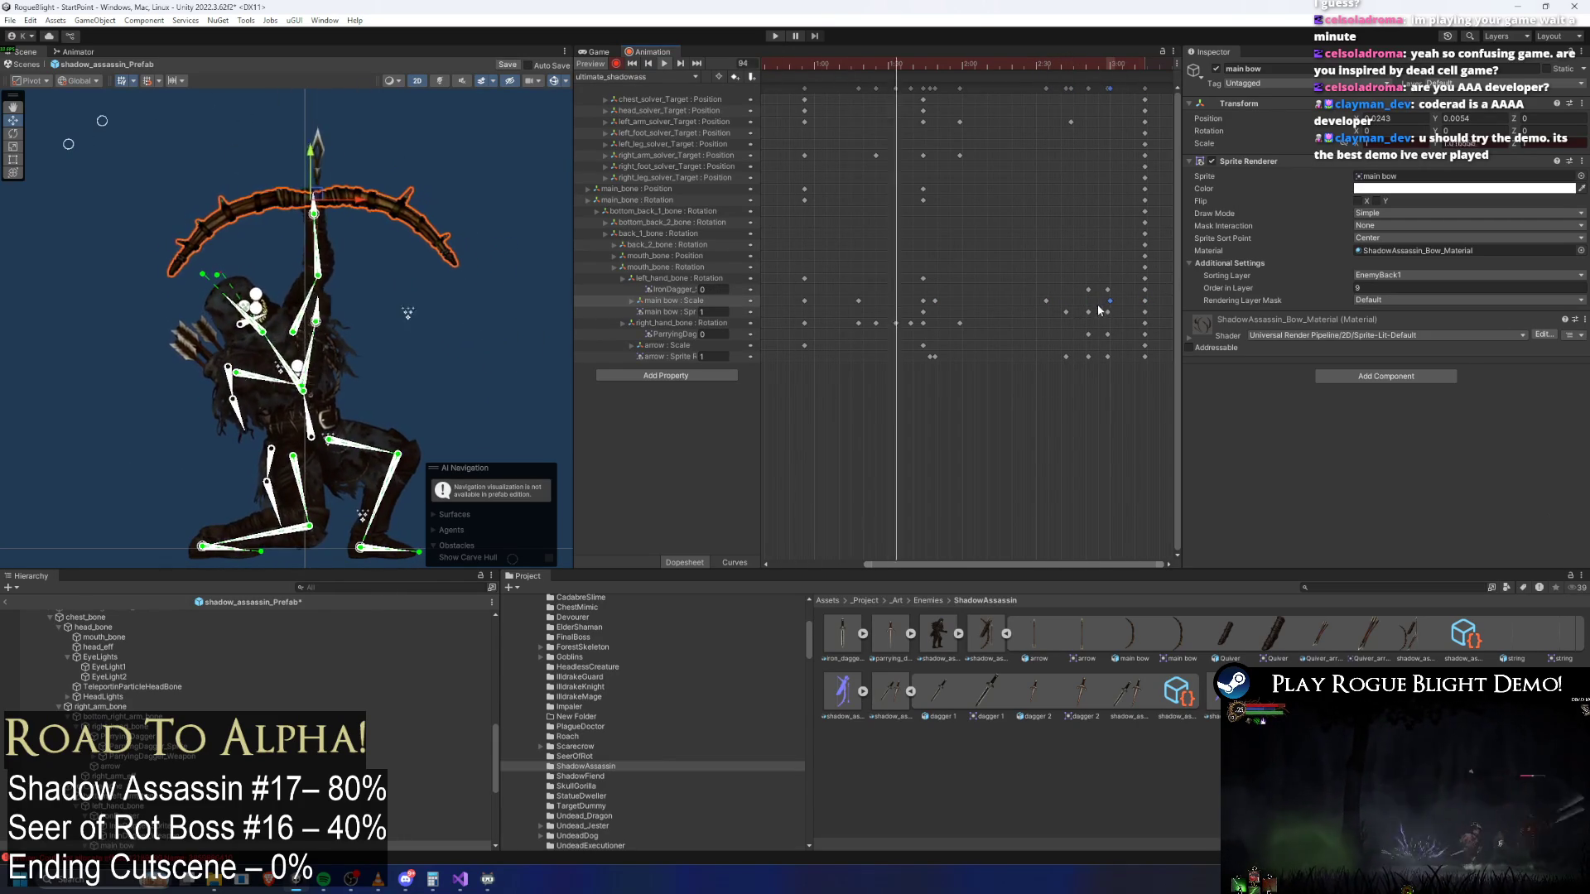
pyautogui.click(444, 137)
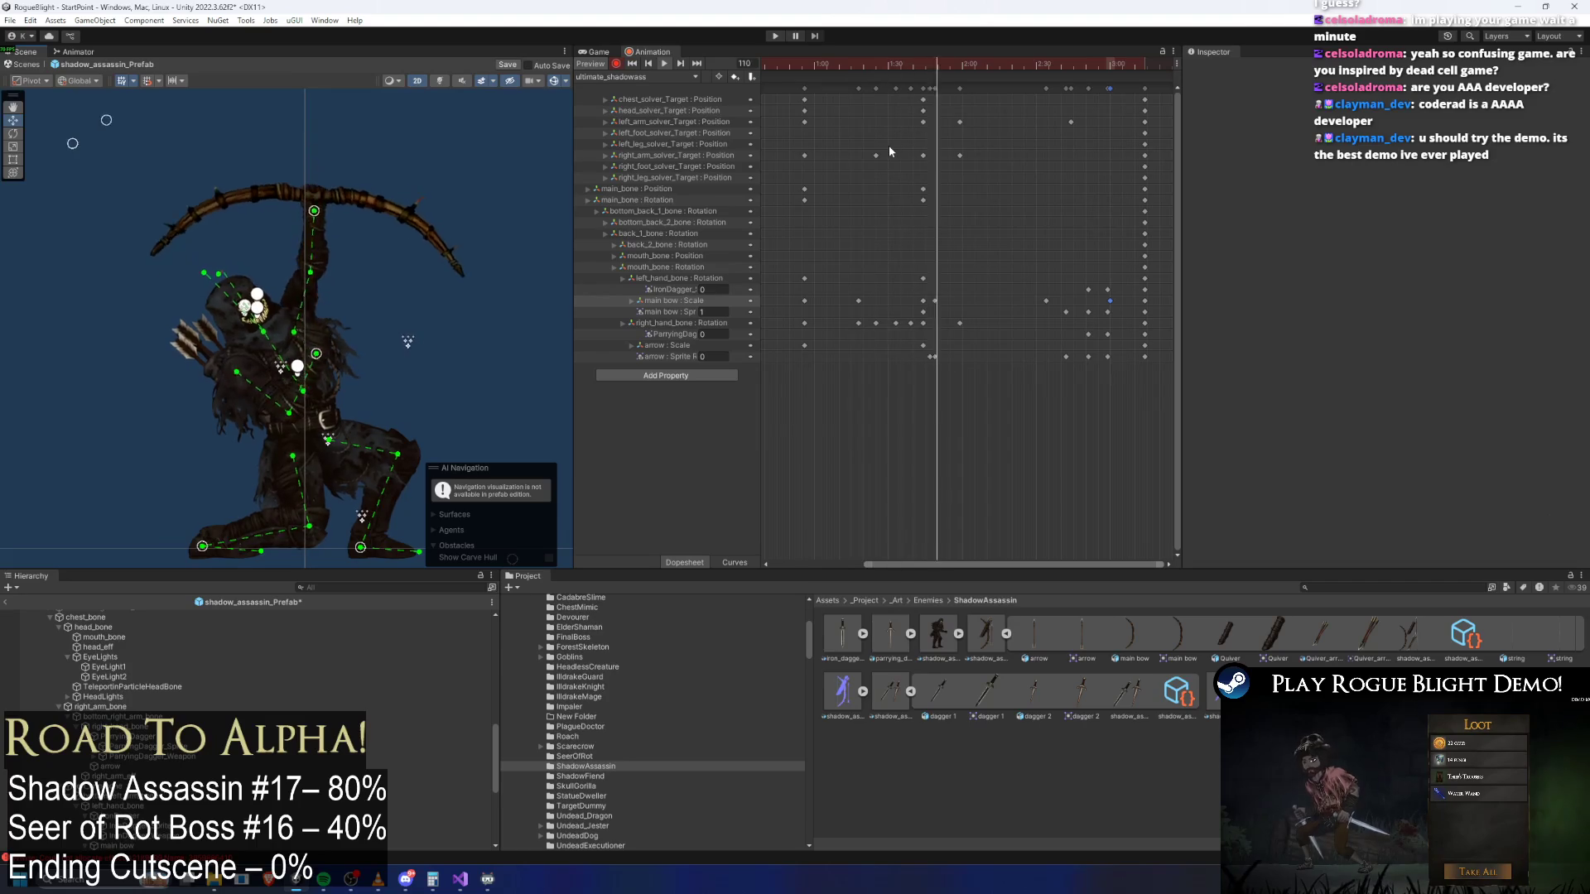
pyautogui.moveTo(861, 61); pyautogui.dragTo(894, 65)
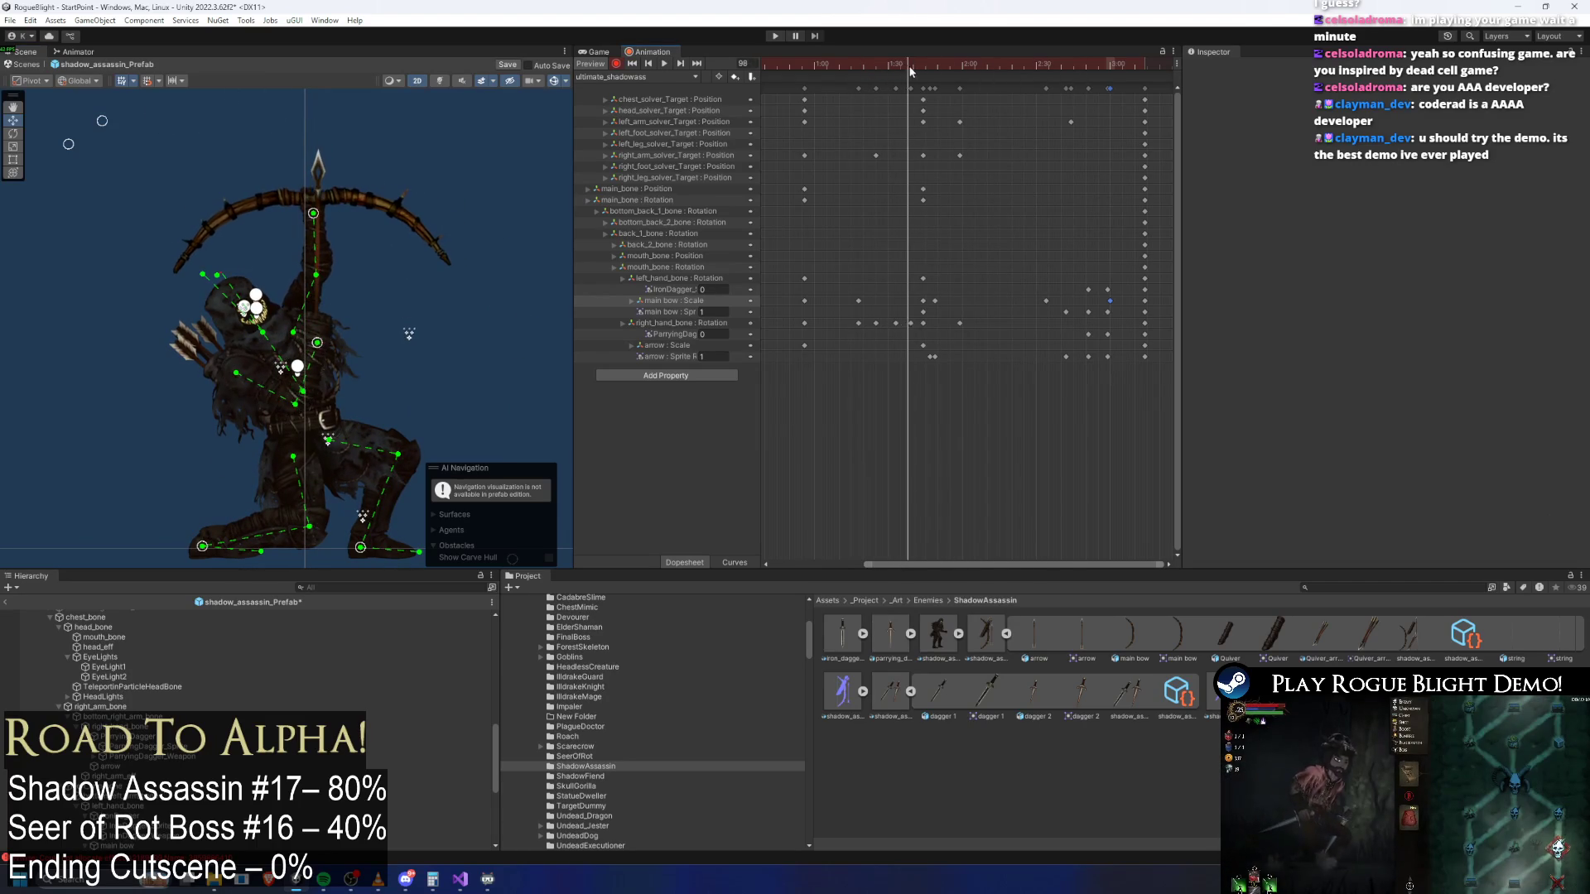
pyautogui.click(236, 212)
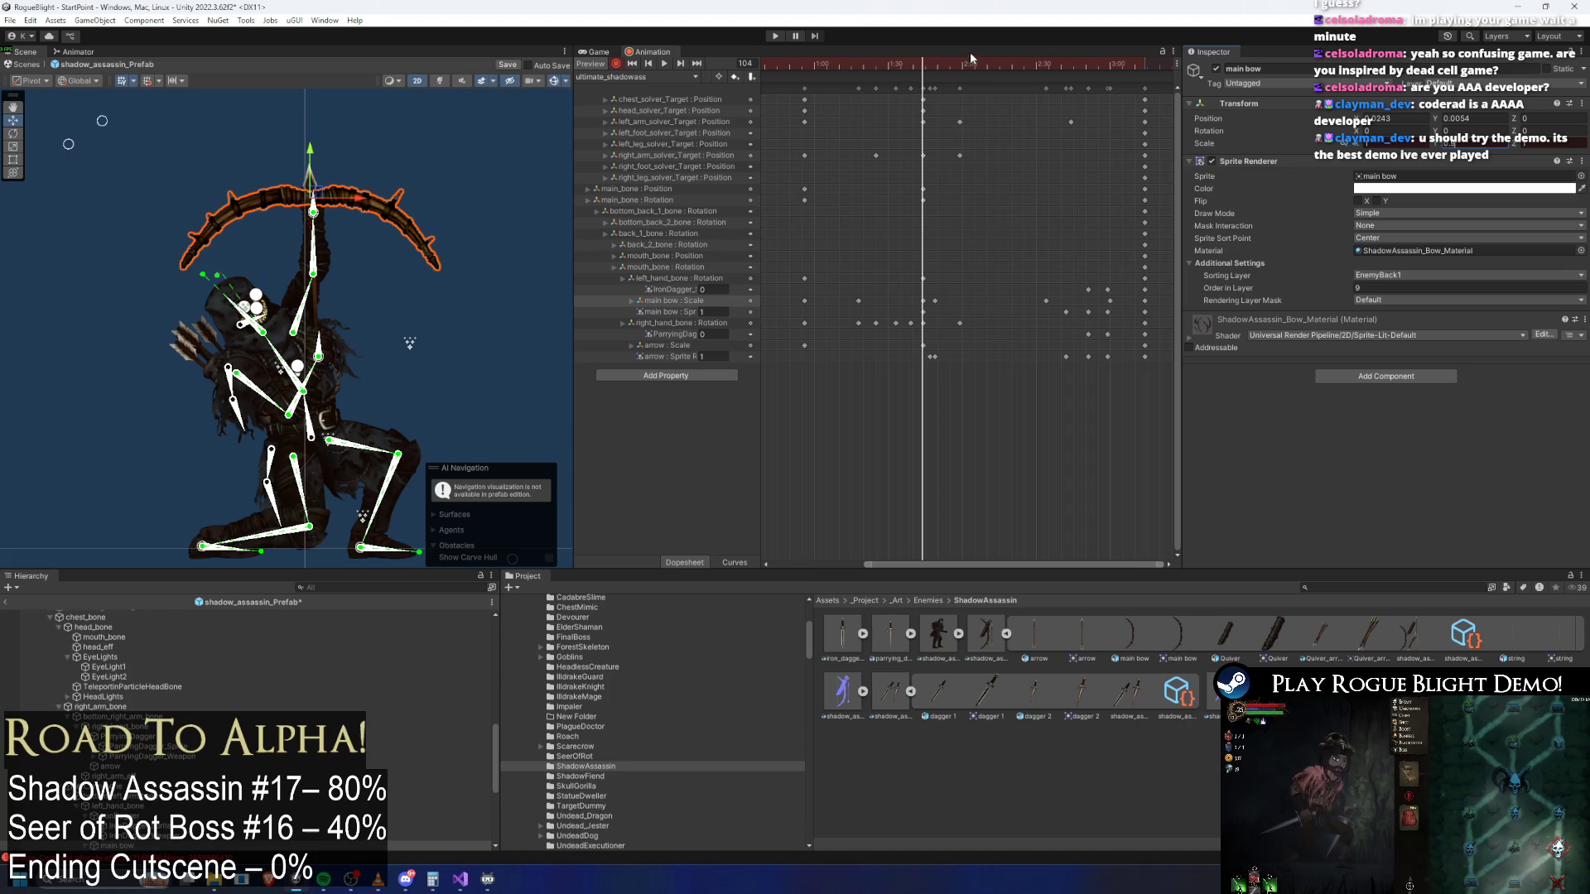
pyautogui.press('space')
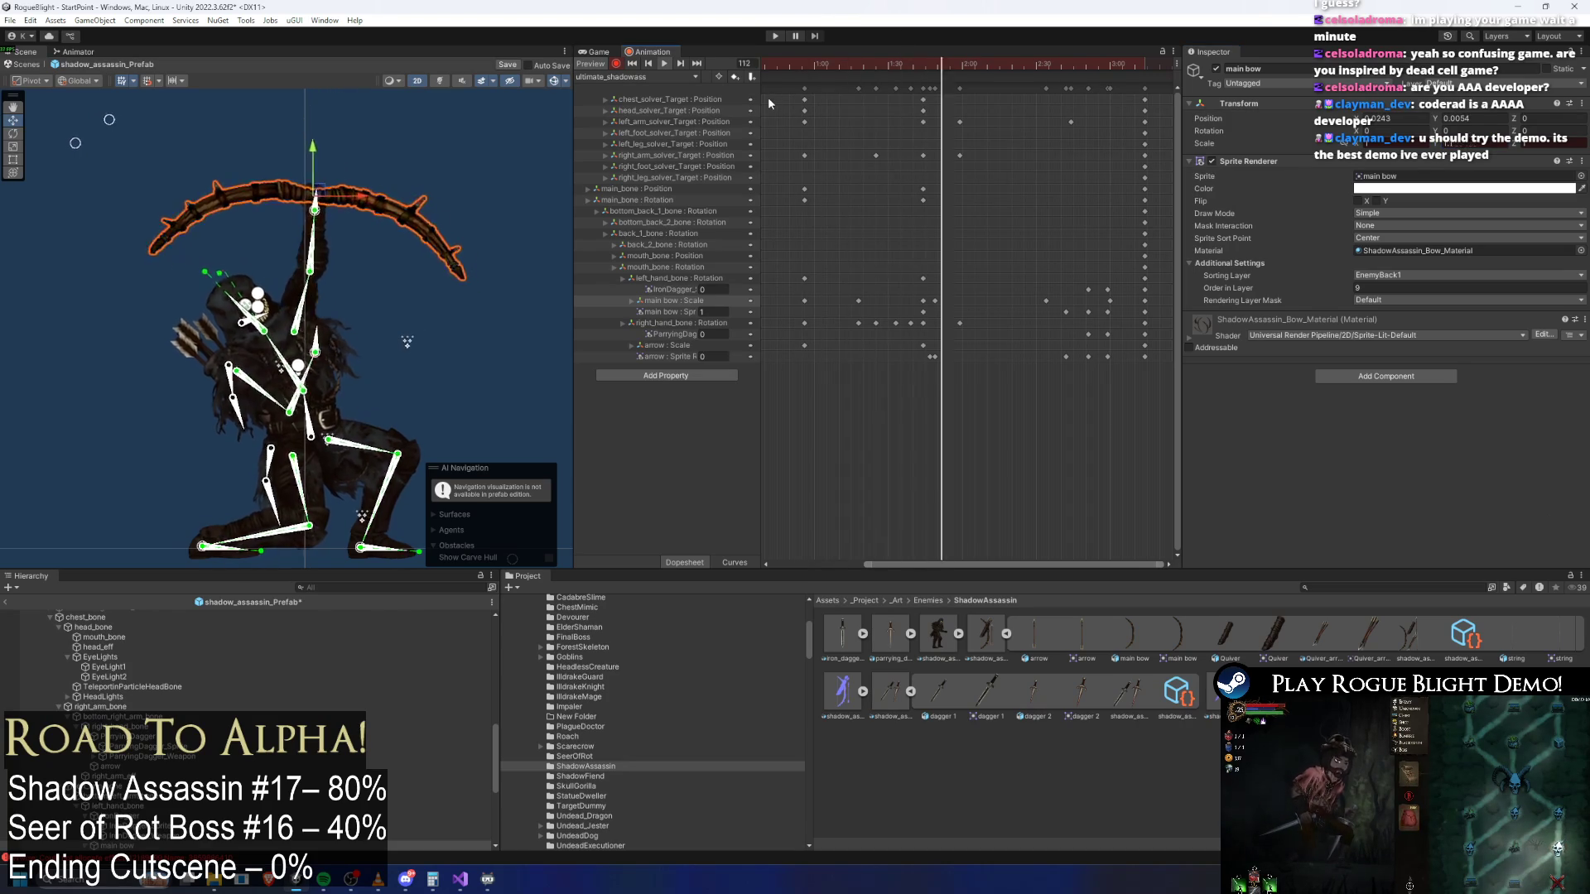
pyautogui.click(416, 146)
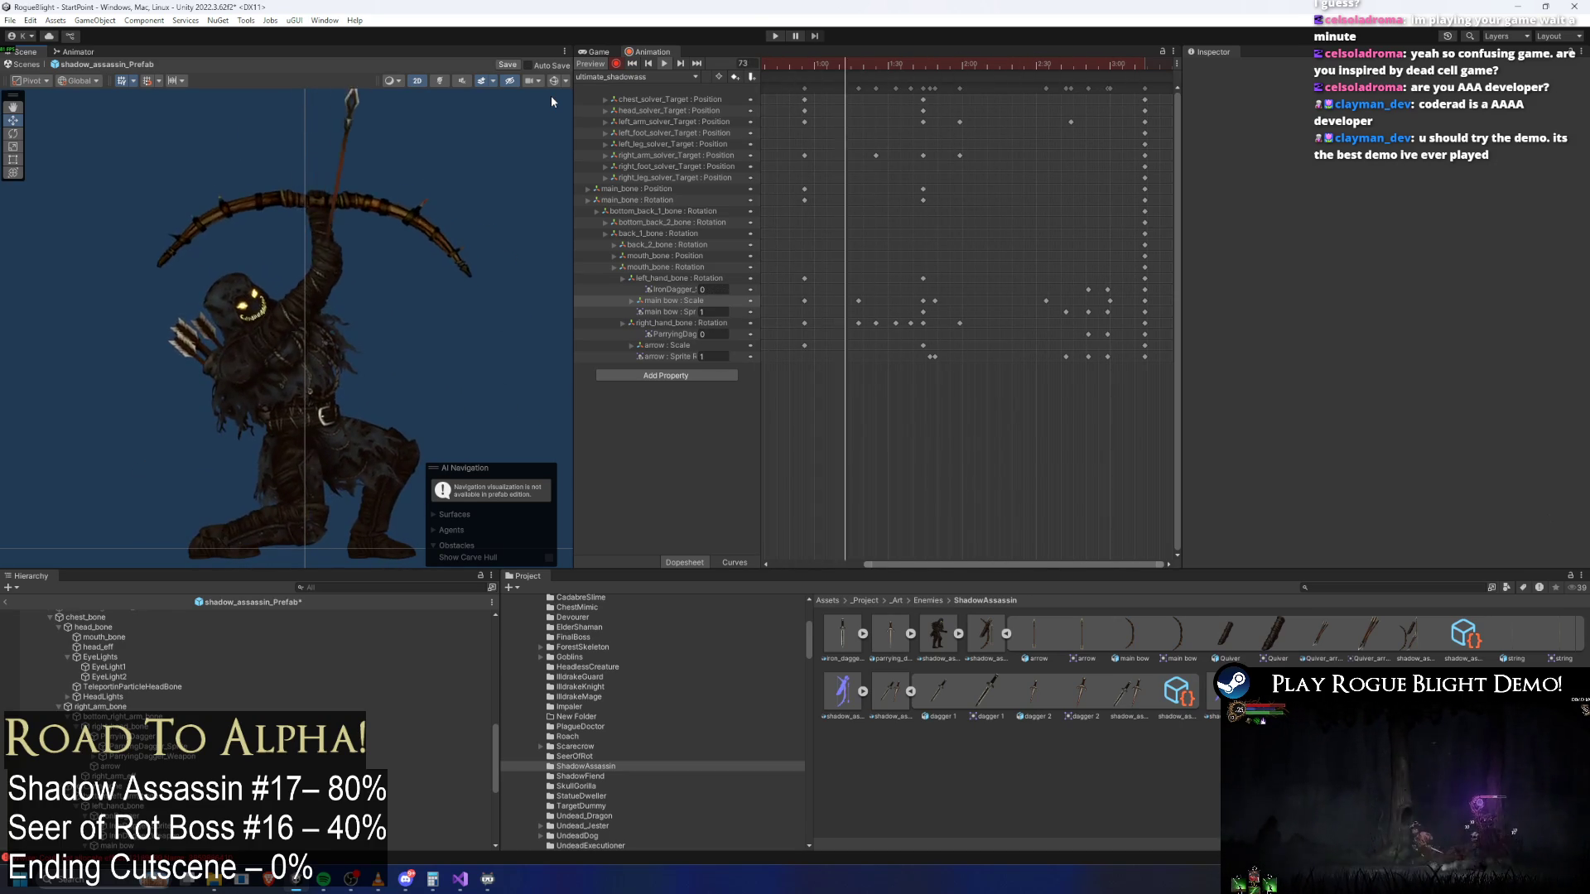
# Scrub through the draw from frame 83 back to about 42 with skeleton gizmos shown
pyautogui.click(873, 64)
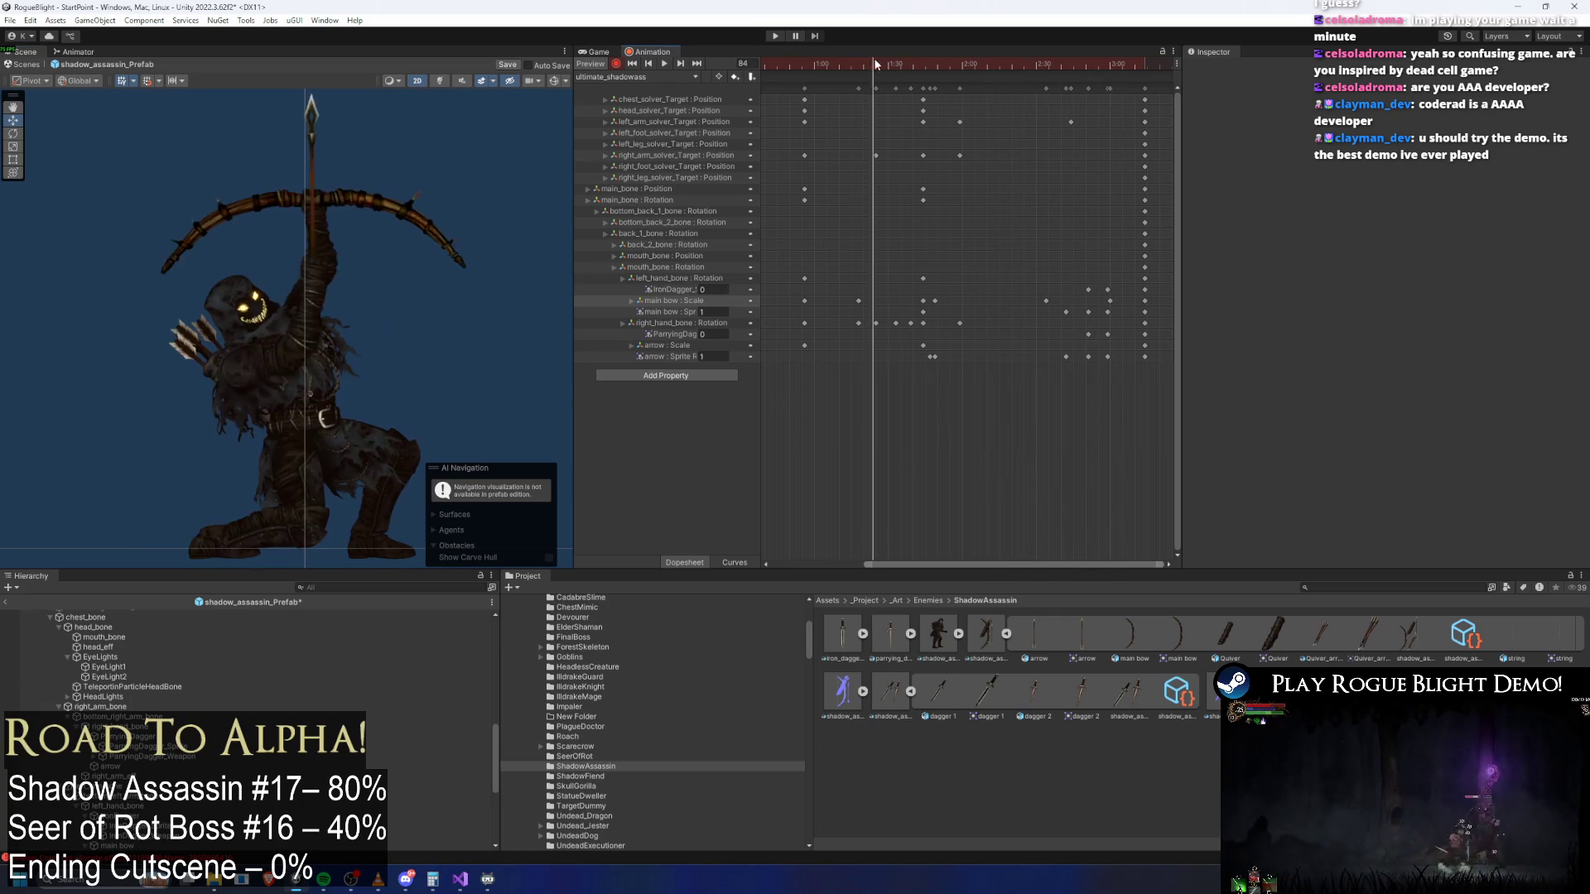
pyautogui.moveTo(919, 53); pyautogui.dragTo(783, 48)
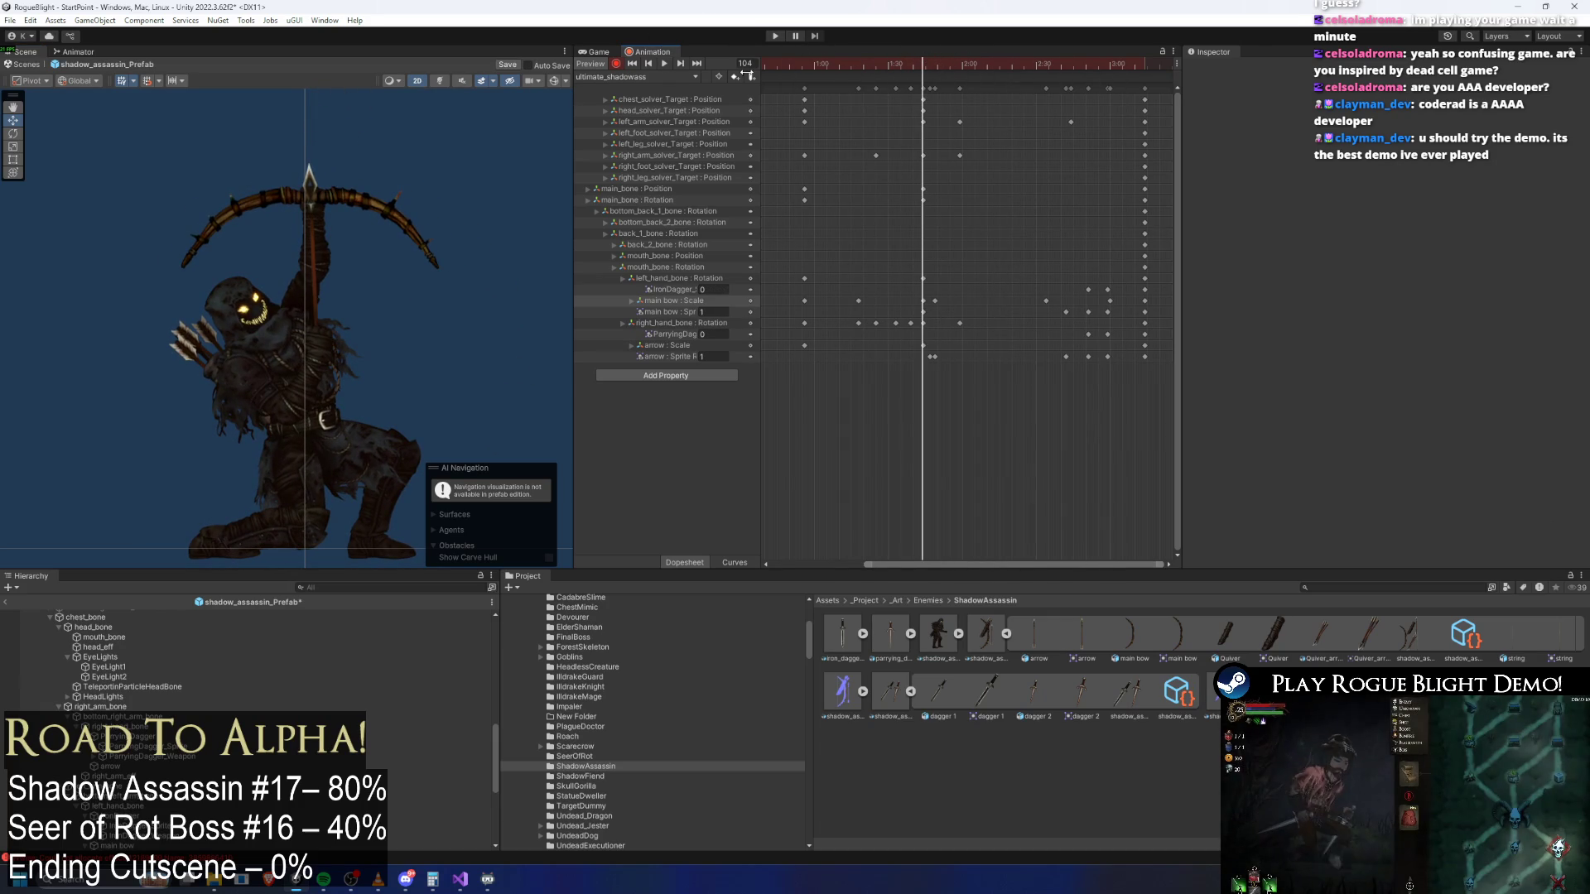
pyautogui.click(555, 81)
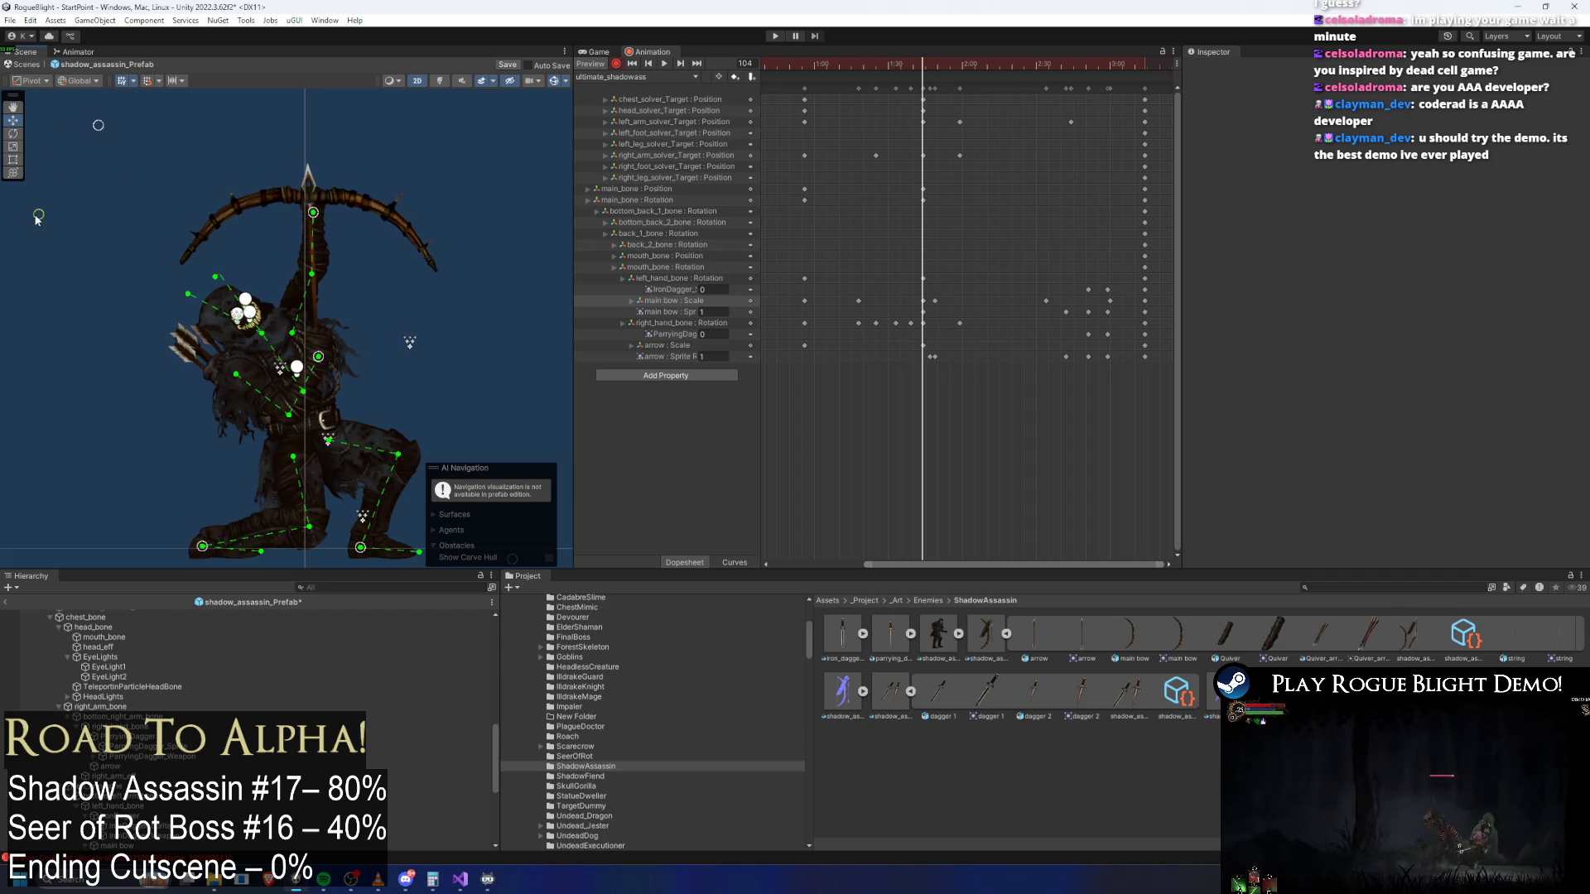
pyautogui.moveTo(938, 76); pyautogui.dragTo(809, 77)
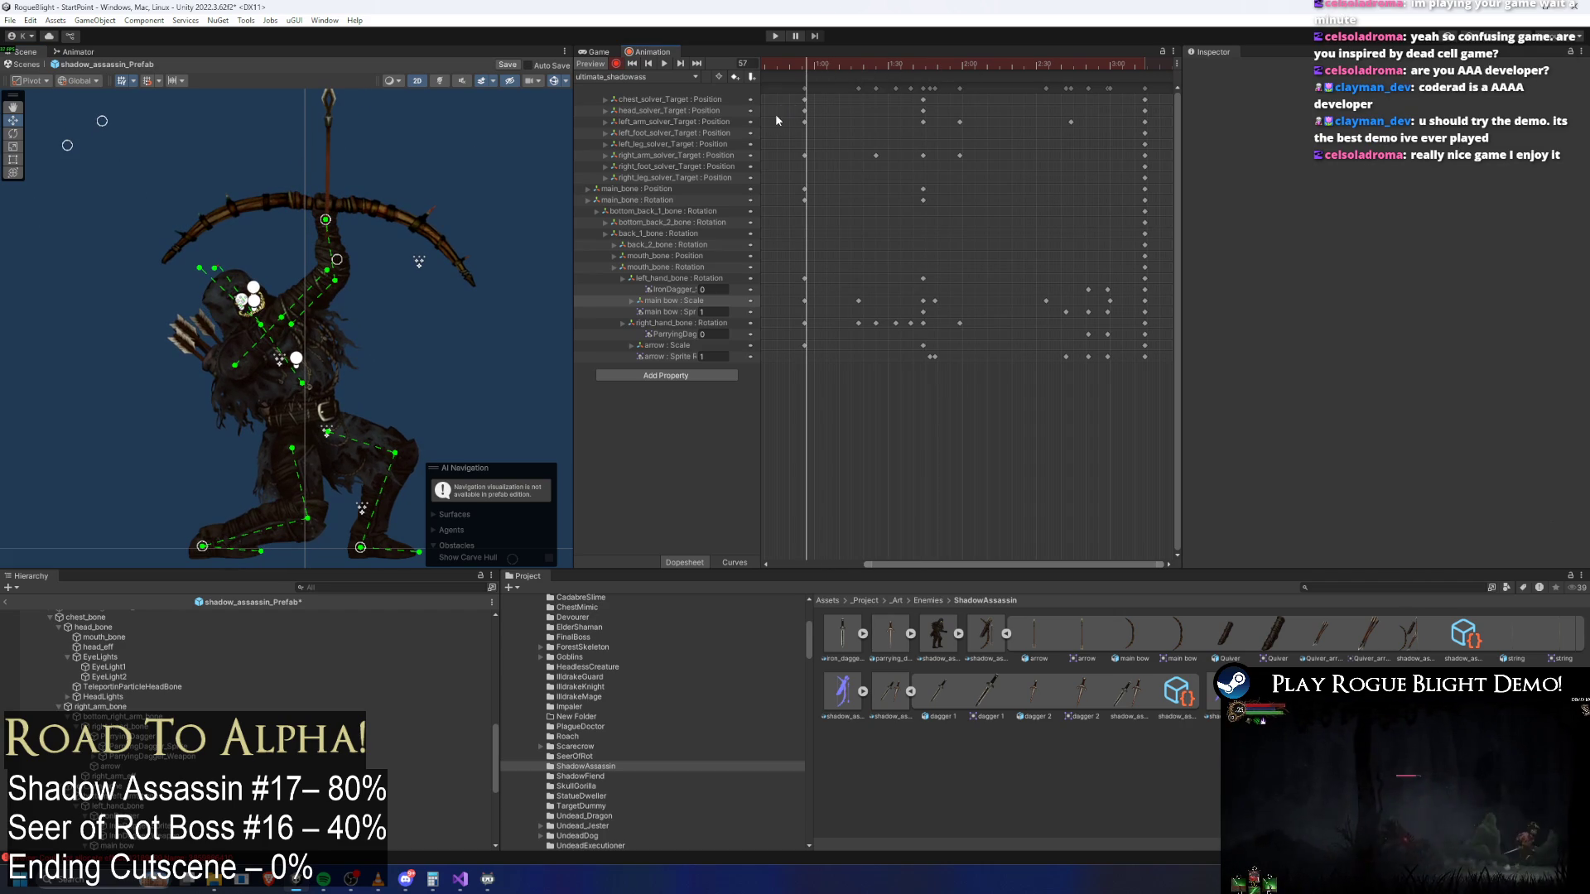
# Move the head_solver_Target keys slightly later, preview, and return the playhead to the start
pyautogui.moveTo(938, 113); pyautogui.dragTo(911, 120)
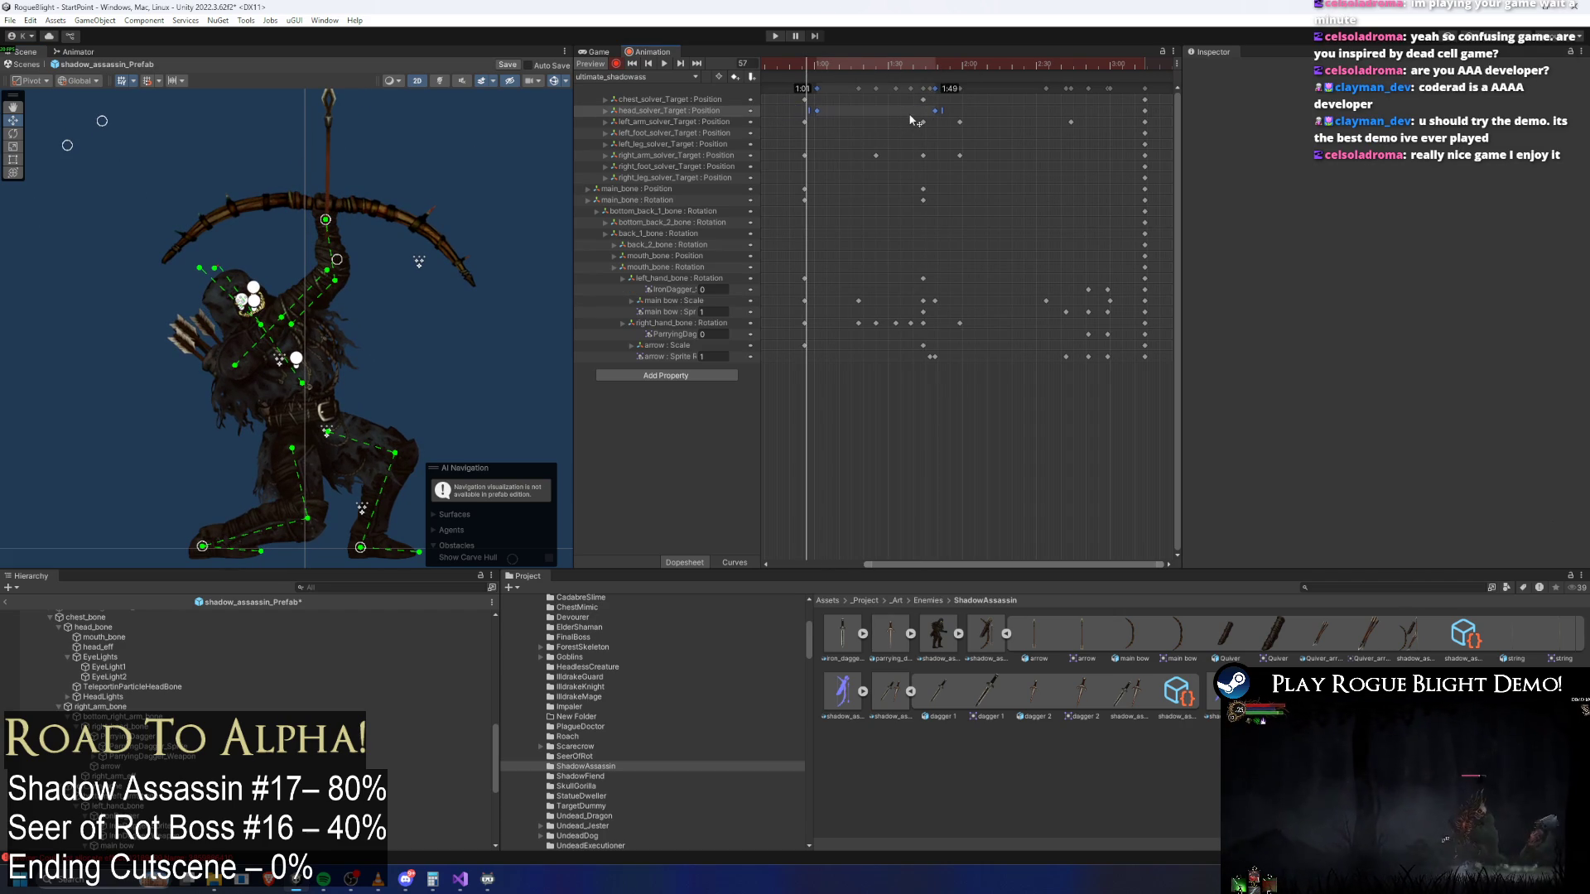
pyautogui.press('space')
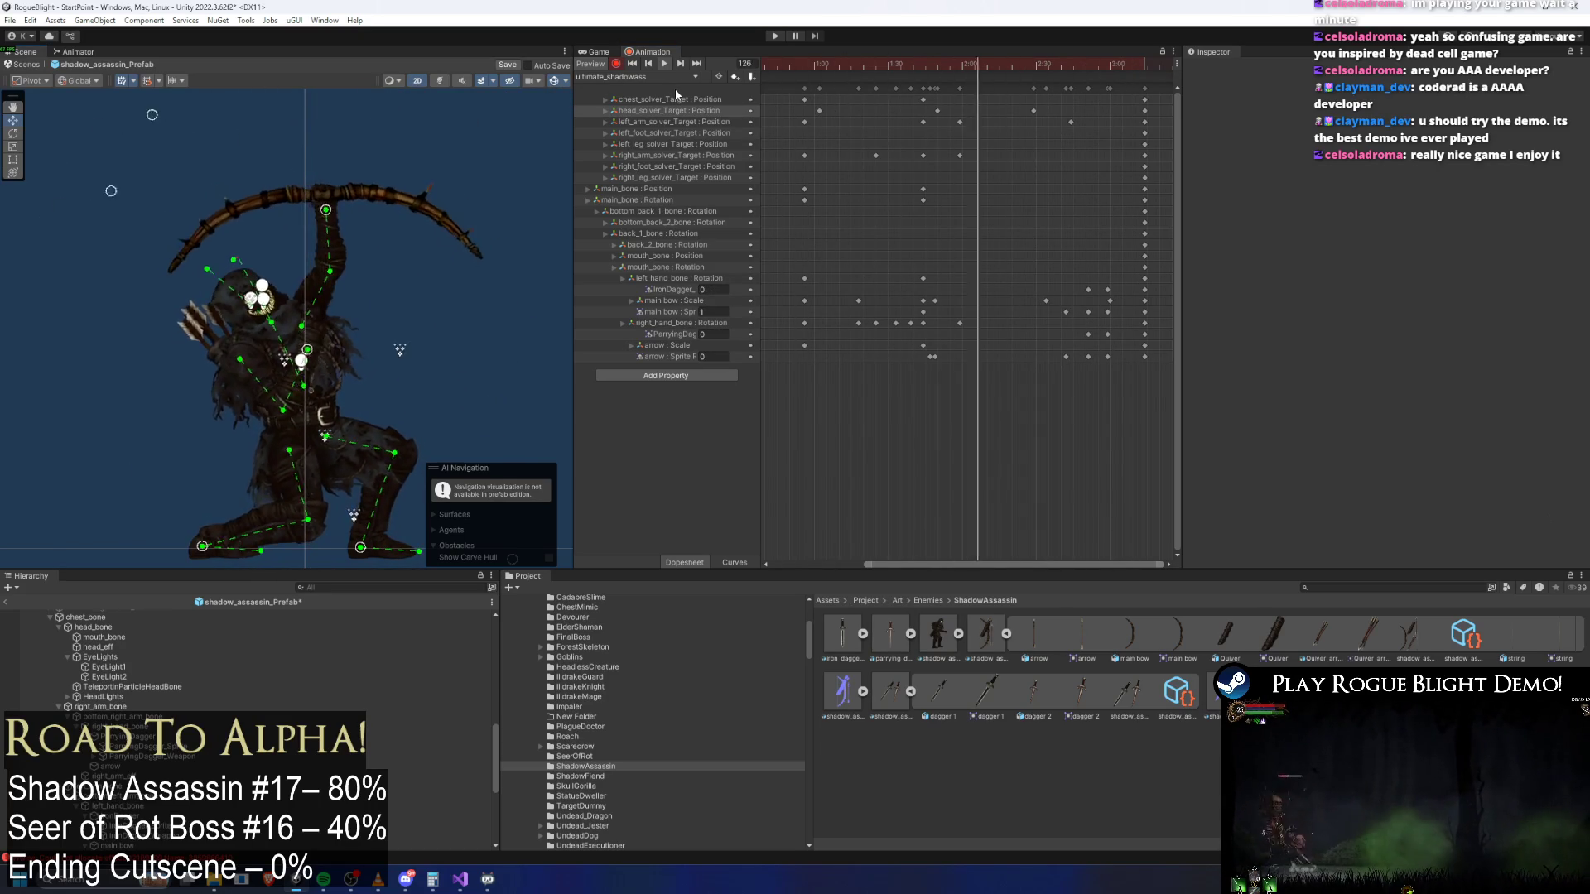
pyautogui.hscroll(-3, 1045, 99)
pyautogui.click(800, 66)
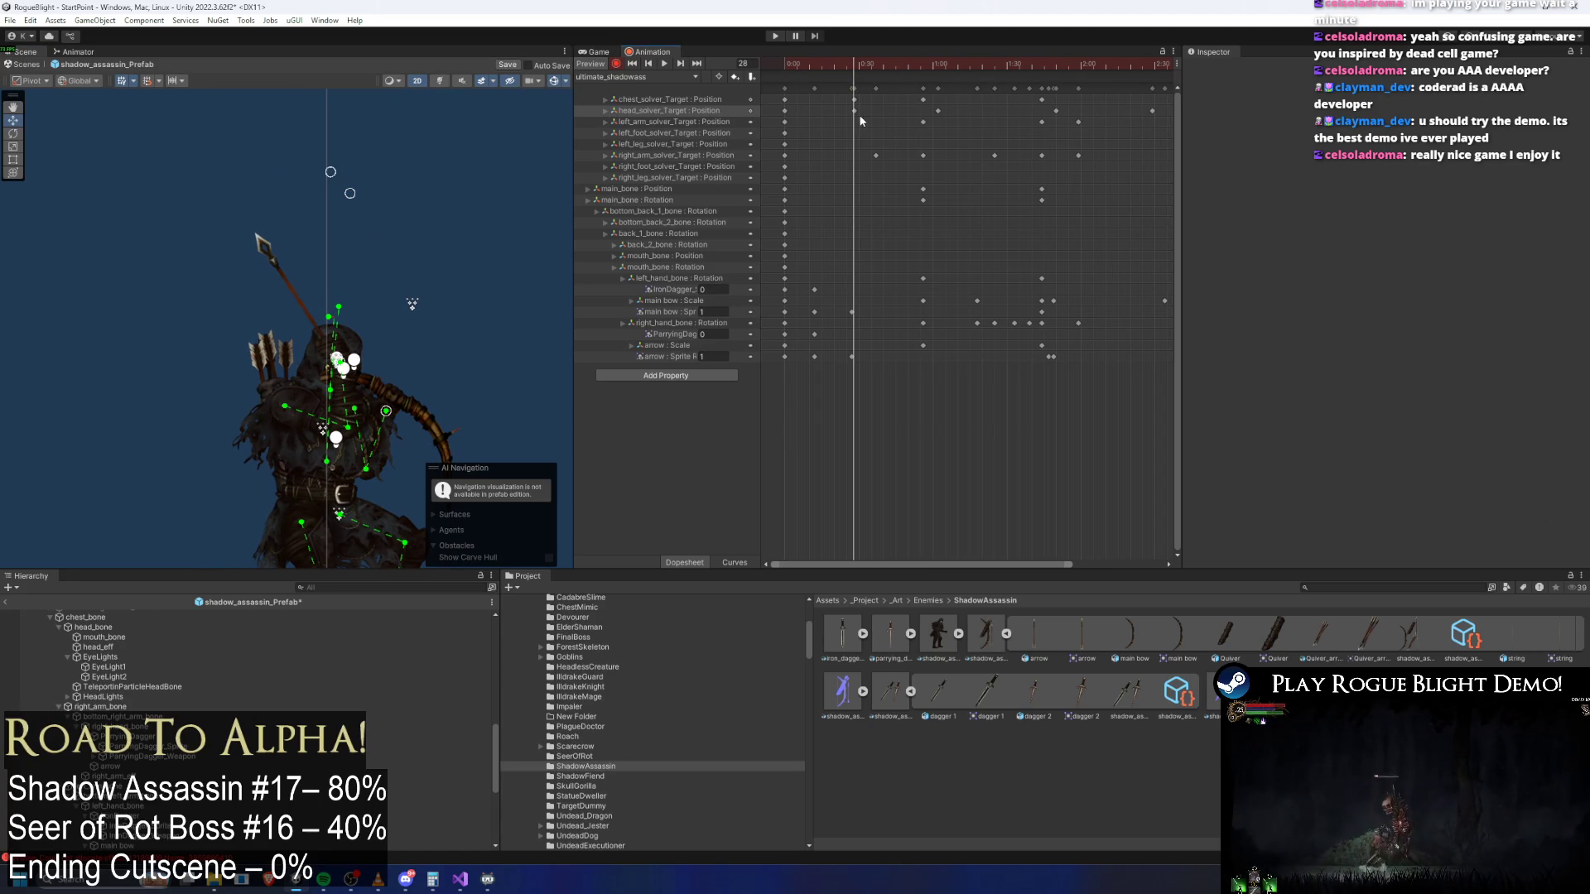
# Move one head_solver_Target key later and replay the shot from the beginning
pyautogui.moveTo(854, 110); pyautogui.dragTo(869, 111)
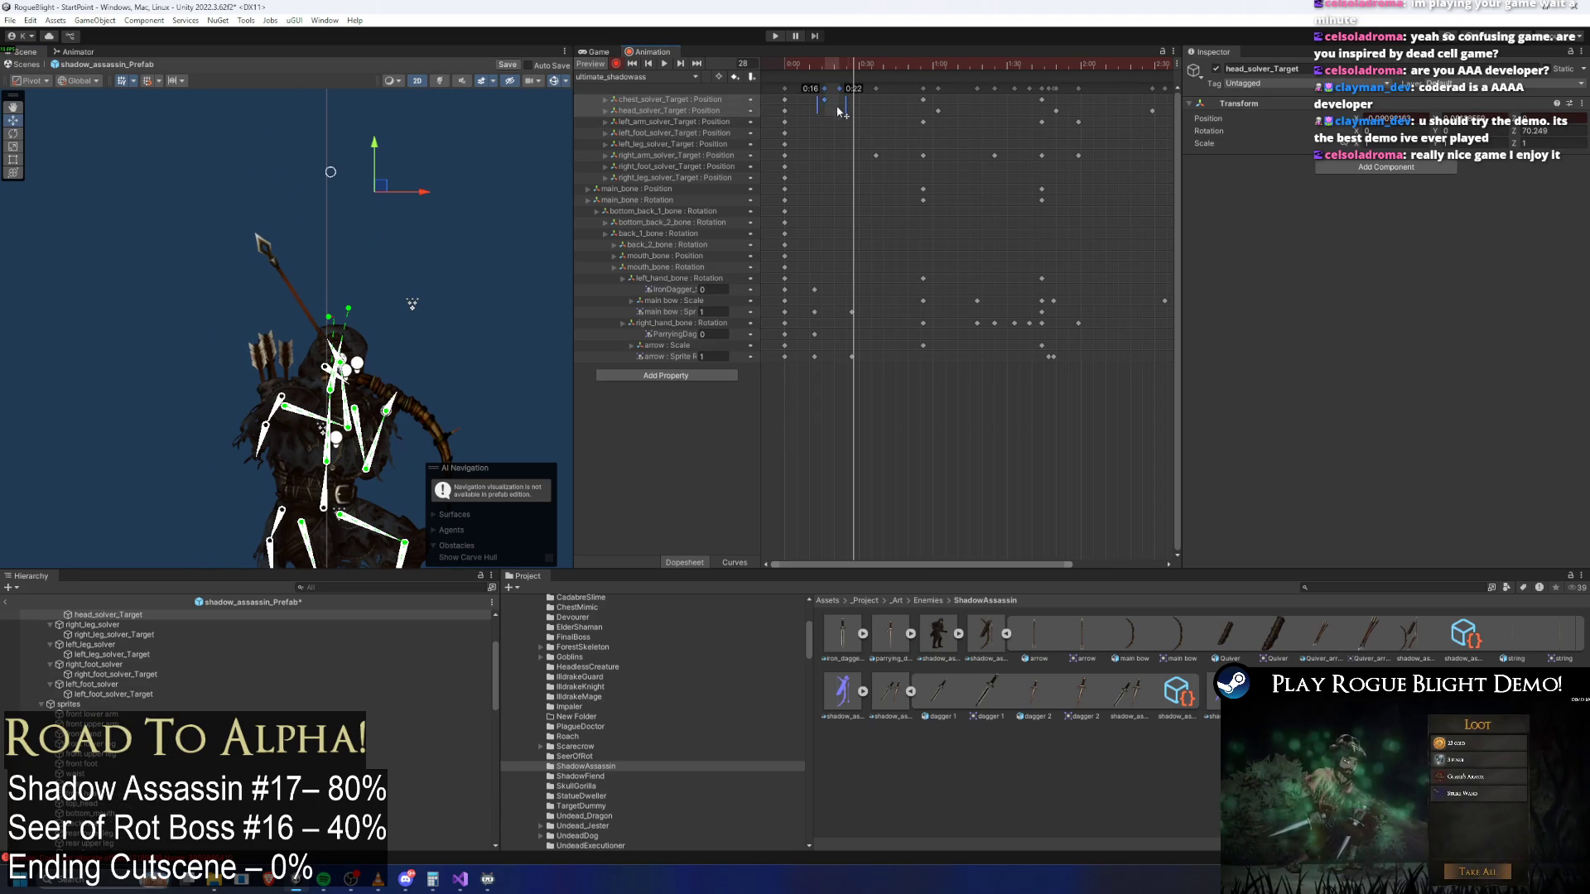
pyautogui.click(411, 154)
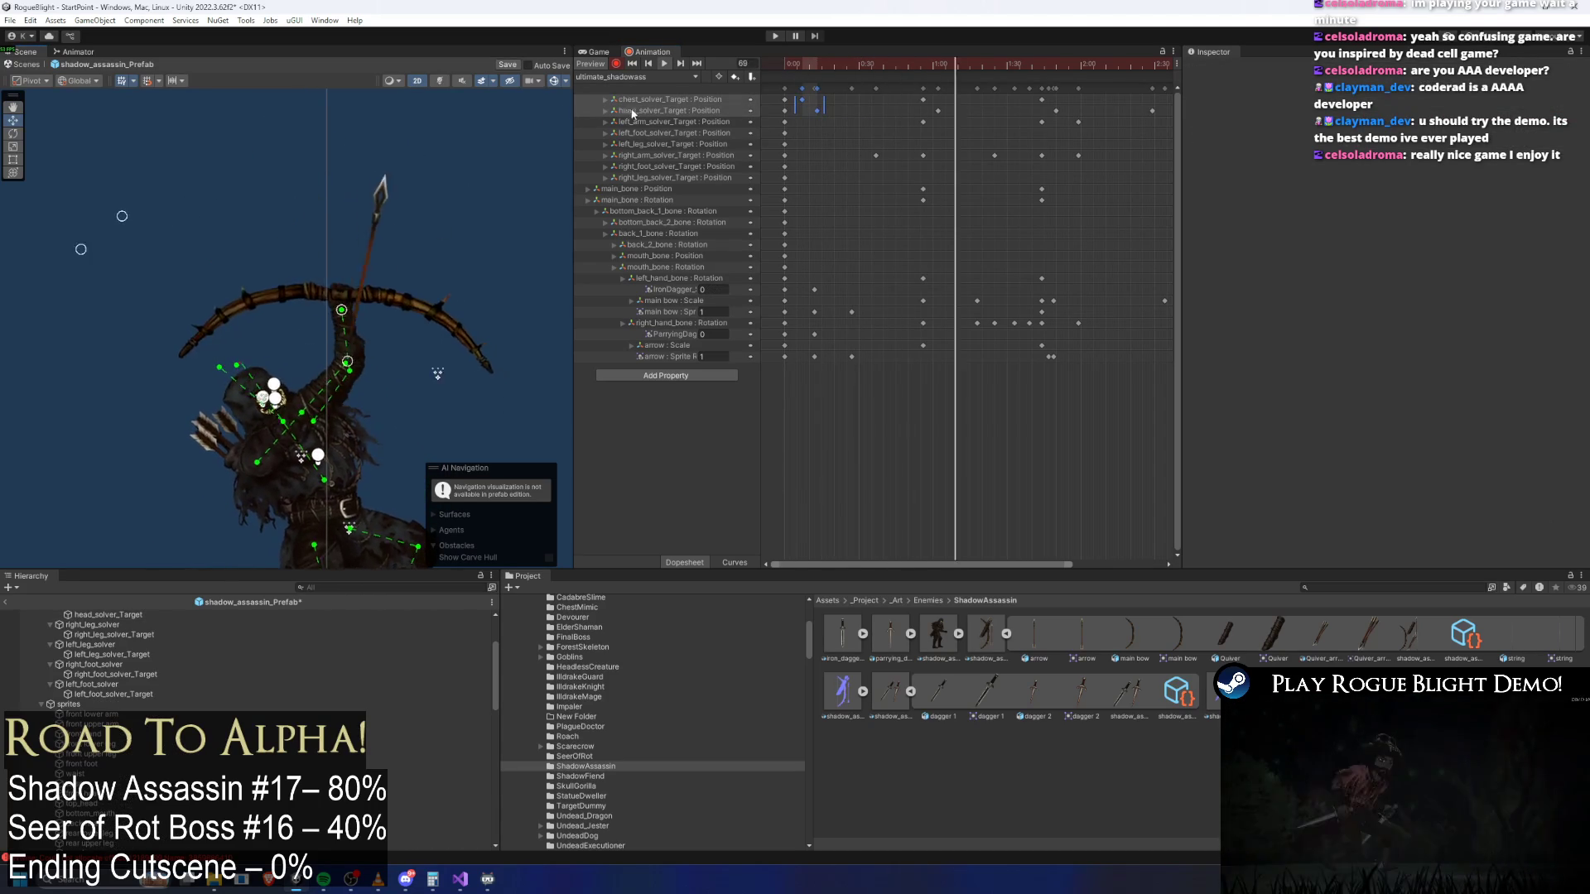
pyautogui.click(758, 68)
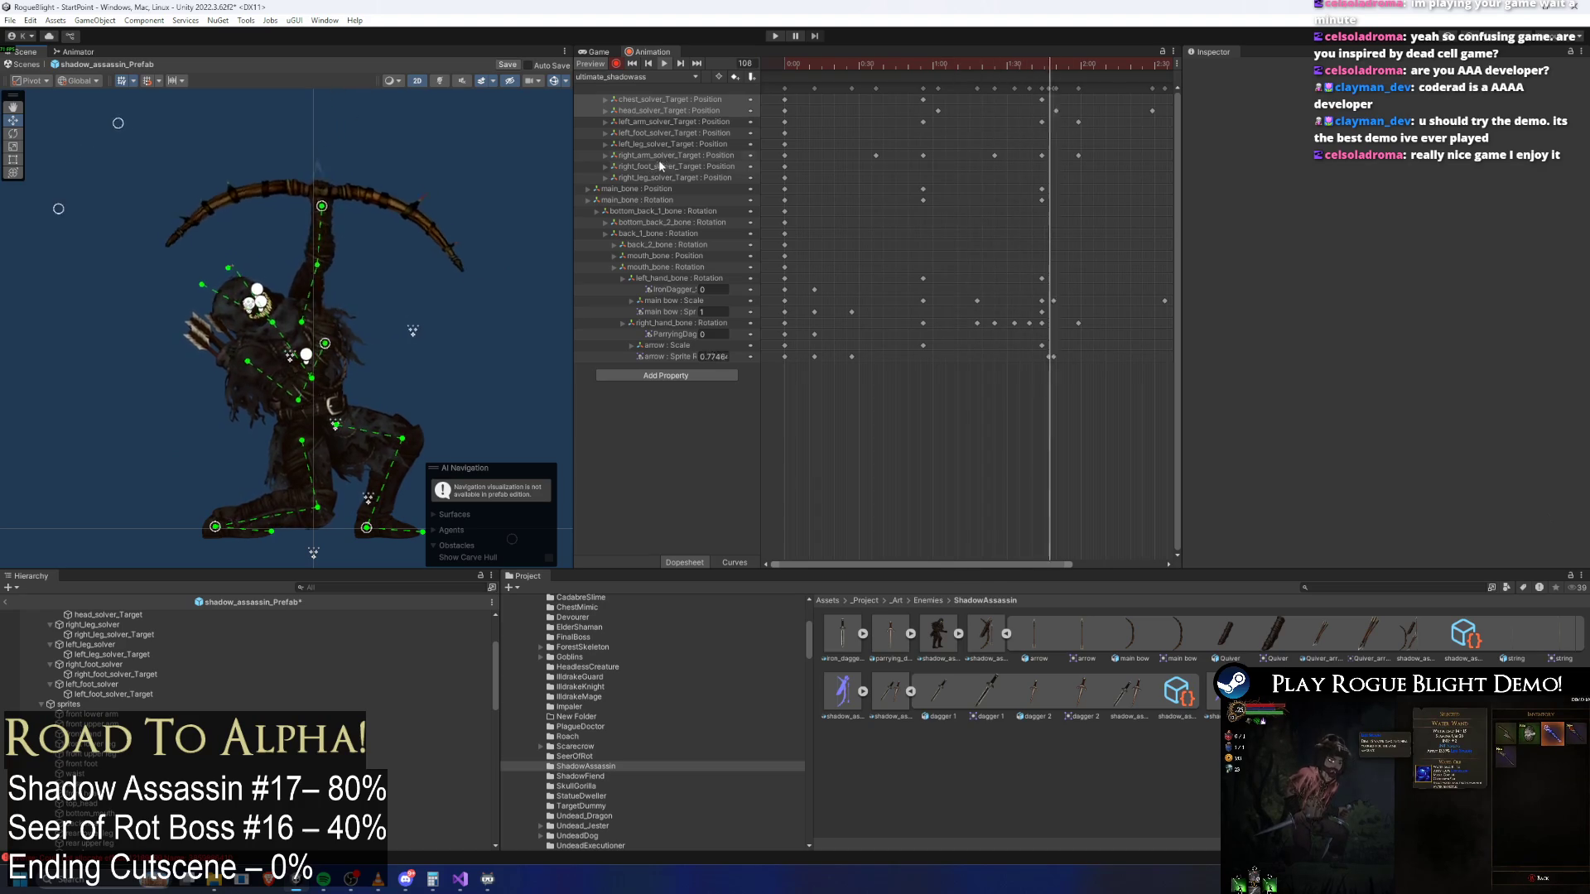
# Select all keys and compress their timing so the clip plays faster, then hide the gizmo overlays
pyautogui.scroll(-2, 888, 66)
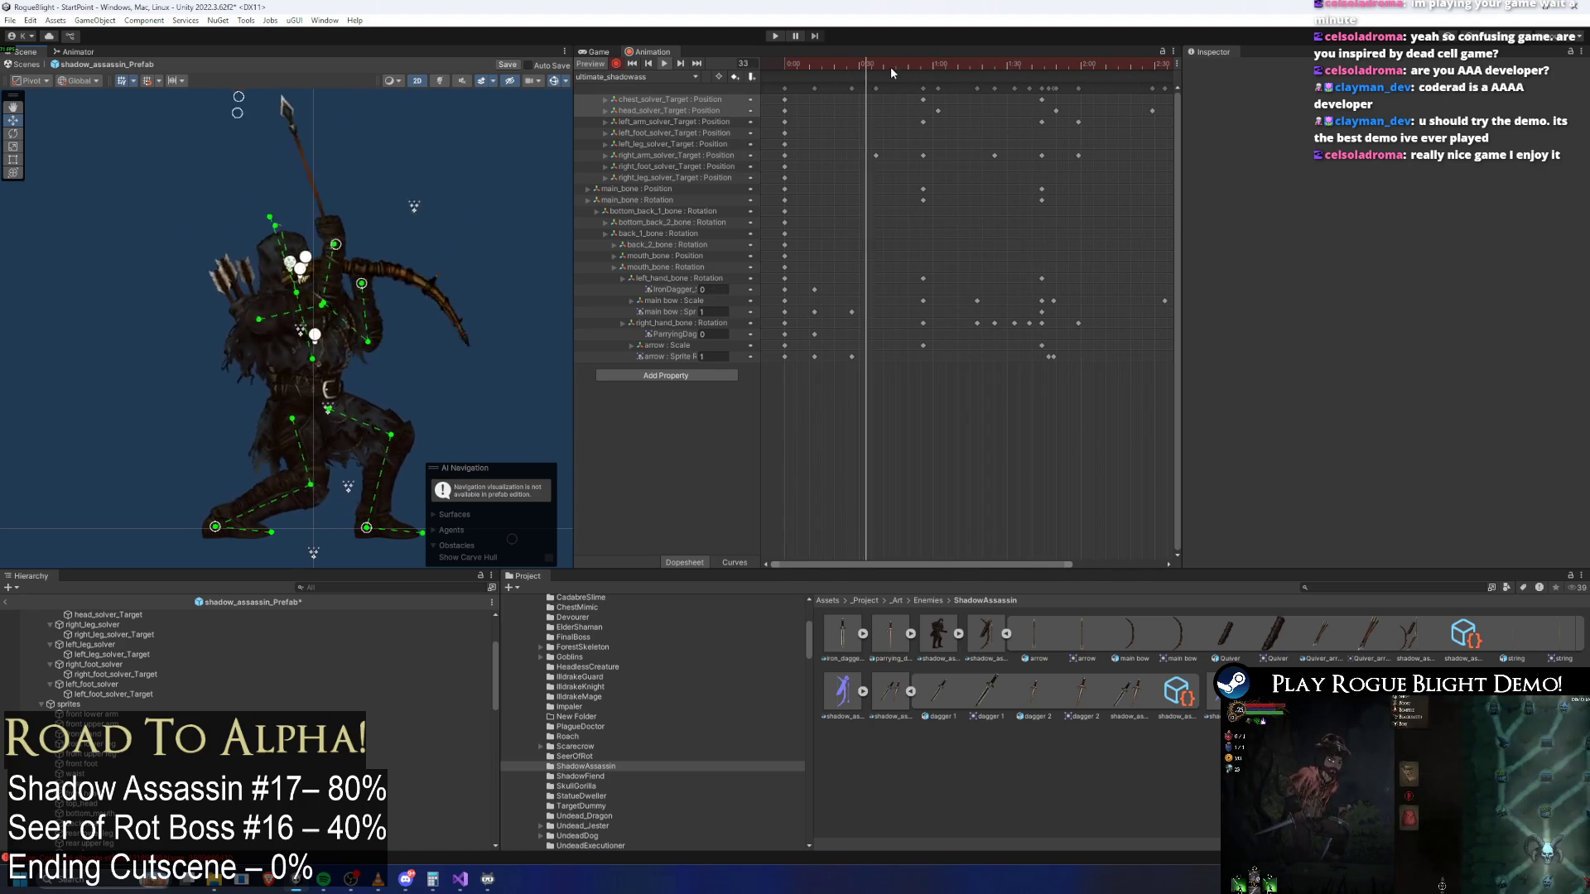
pyautogui.scroll(-2, 1043, 154)
pyautogui.hotkey('ctrl', 'a')
pyautogui.moveTo(1047, 111); pyautogui.dragTo(991, 111)
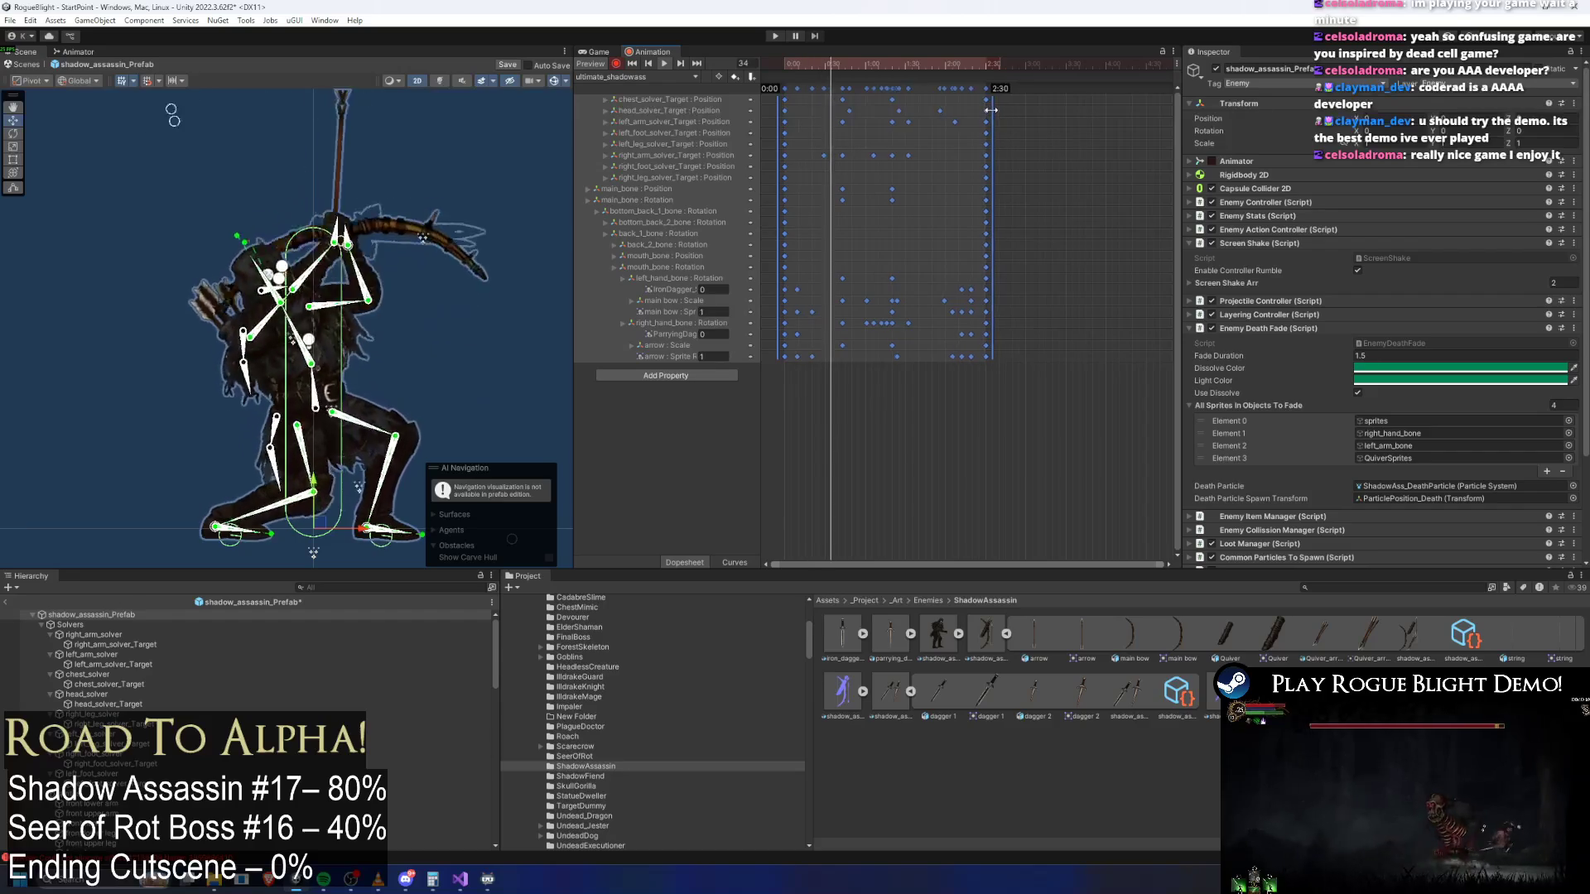
pyautogui.click(602, 143)
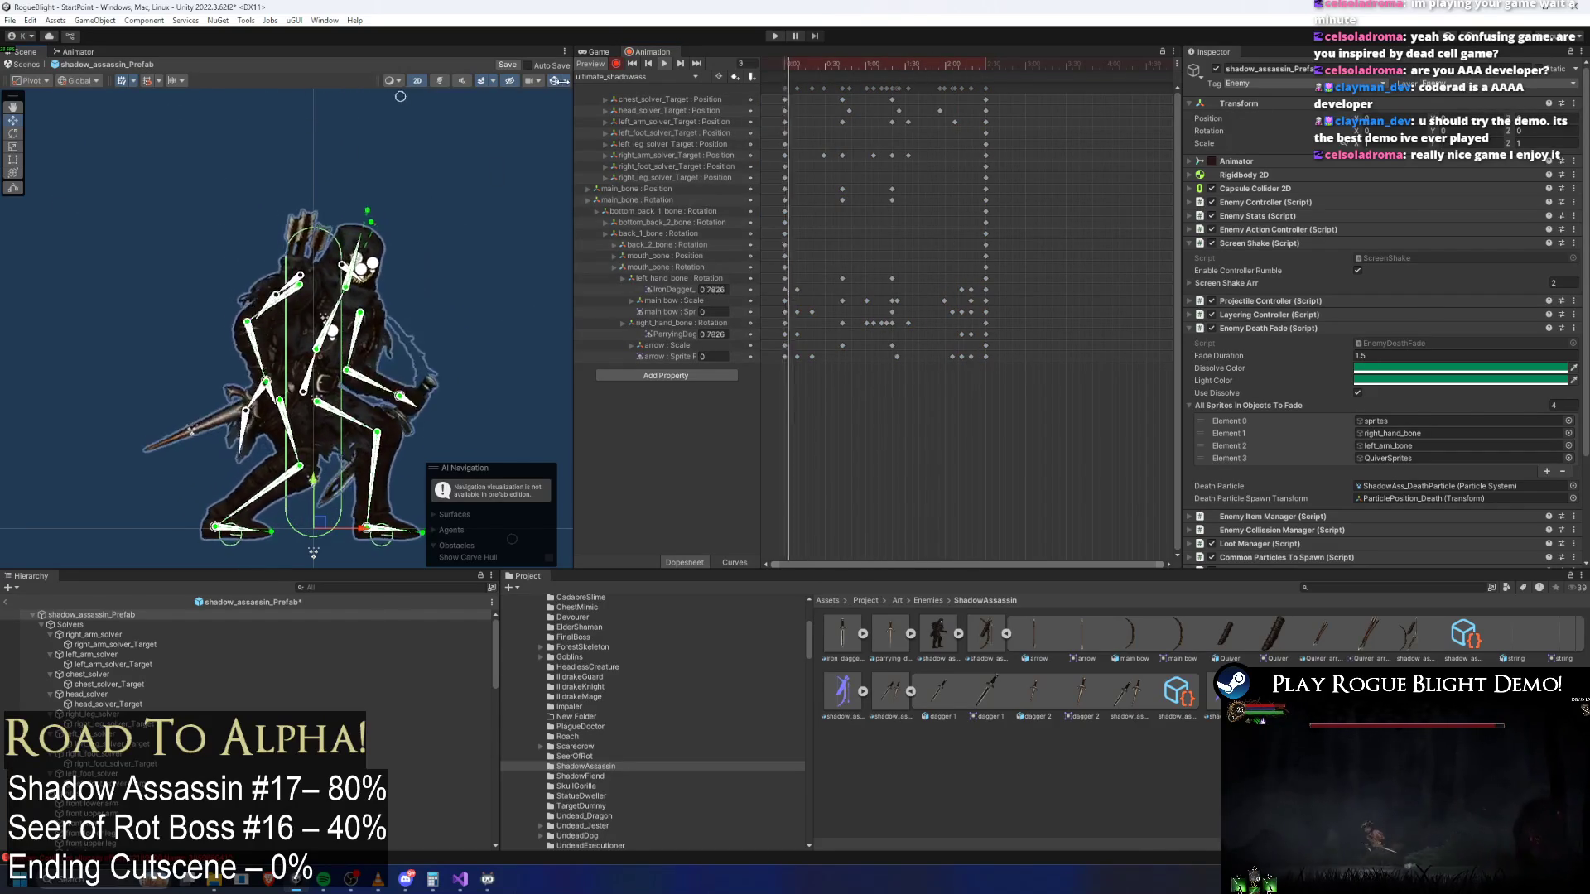
pyautogui.click(550, 82)
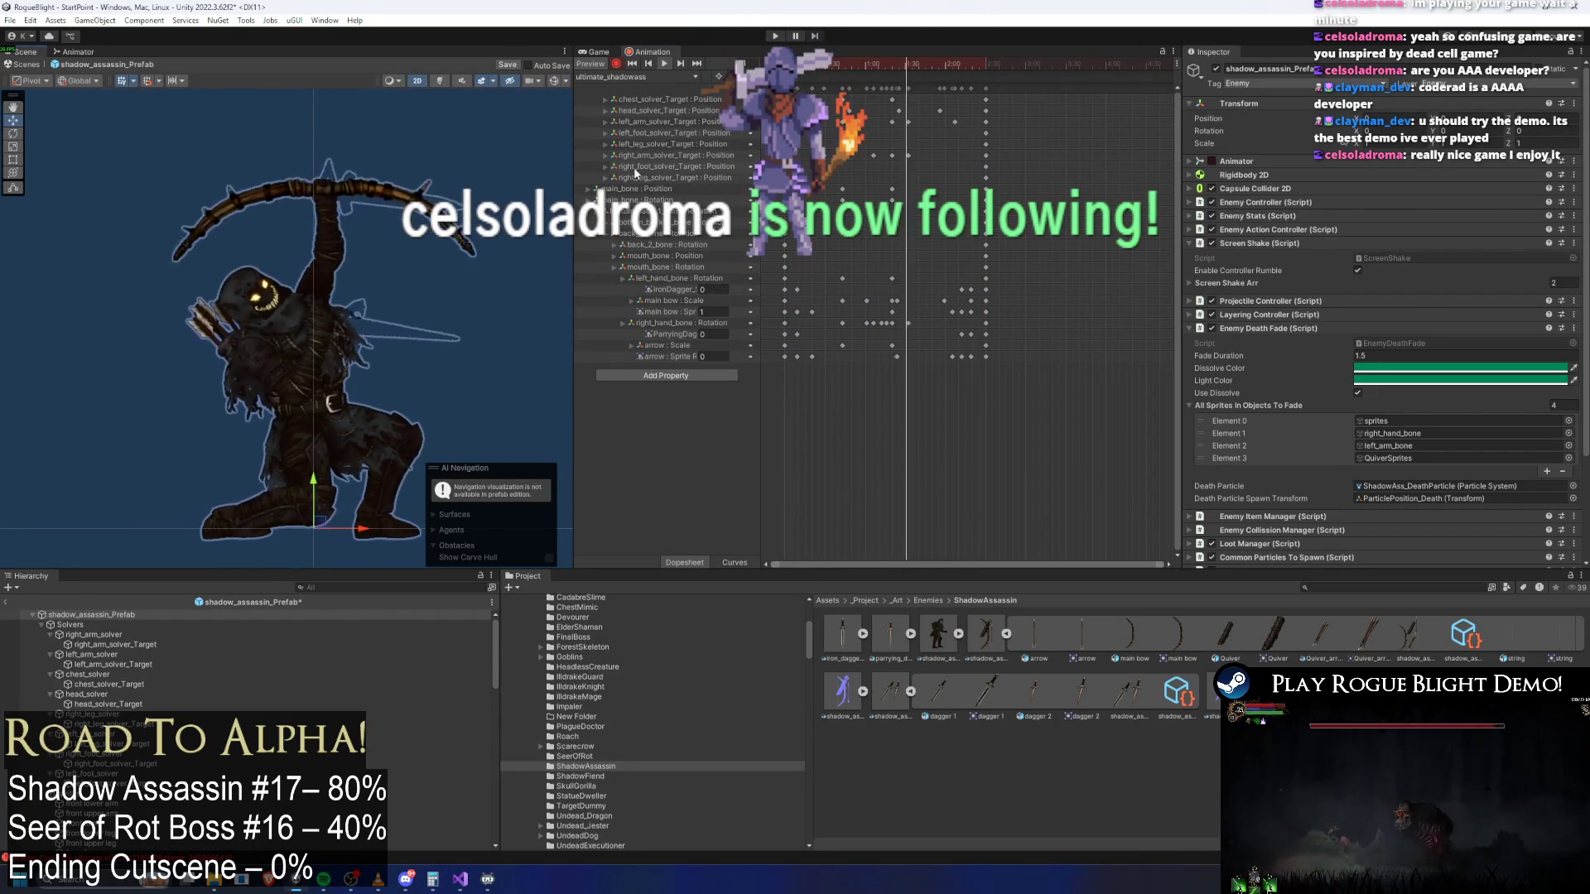
pyautogui.click(400, 139)
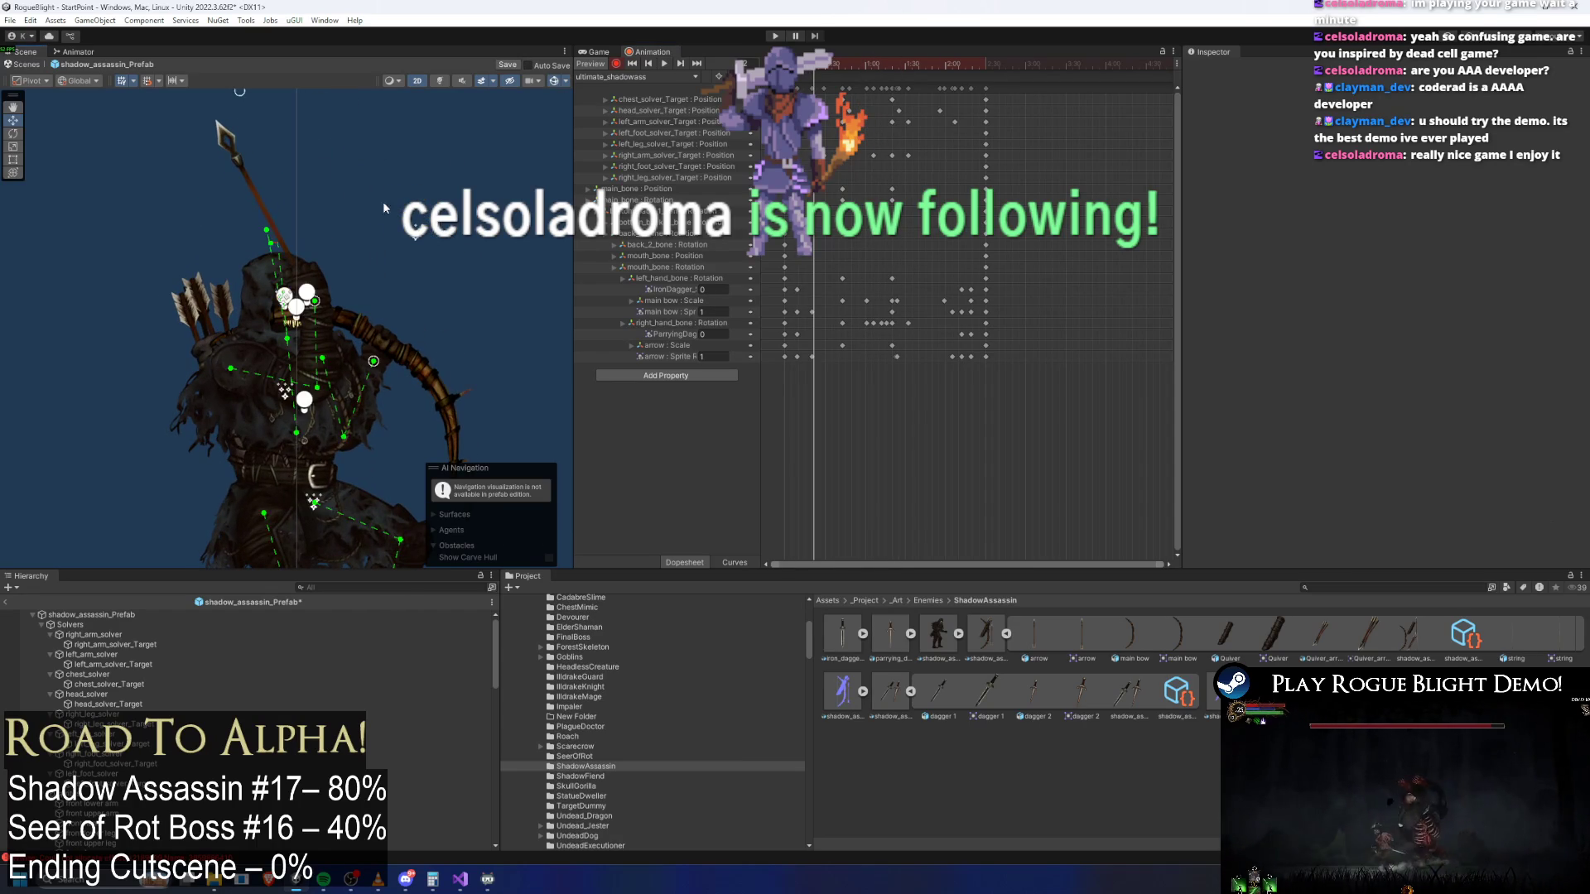
pyautogui.click(306, 292)
# Rotate mouth_bone upward to key it, then scrub to a later frame
pyautogui.press('f')
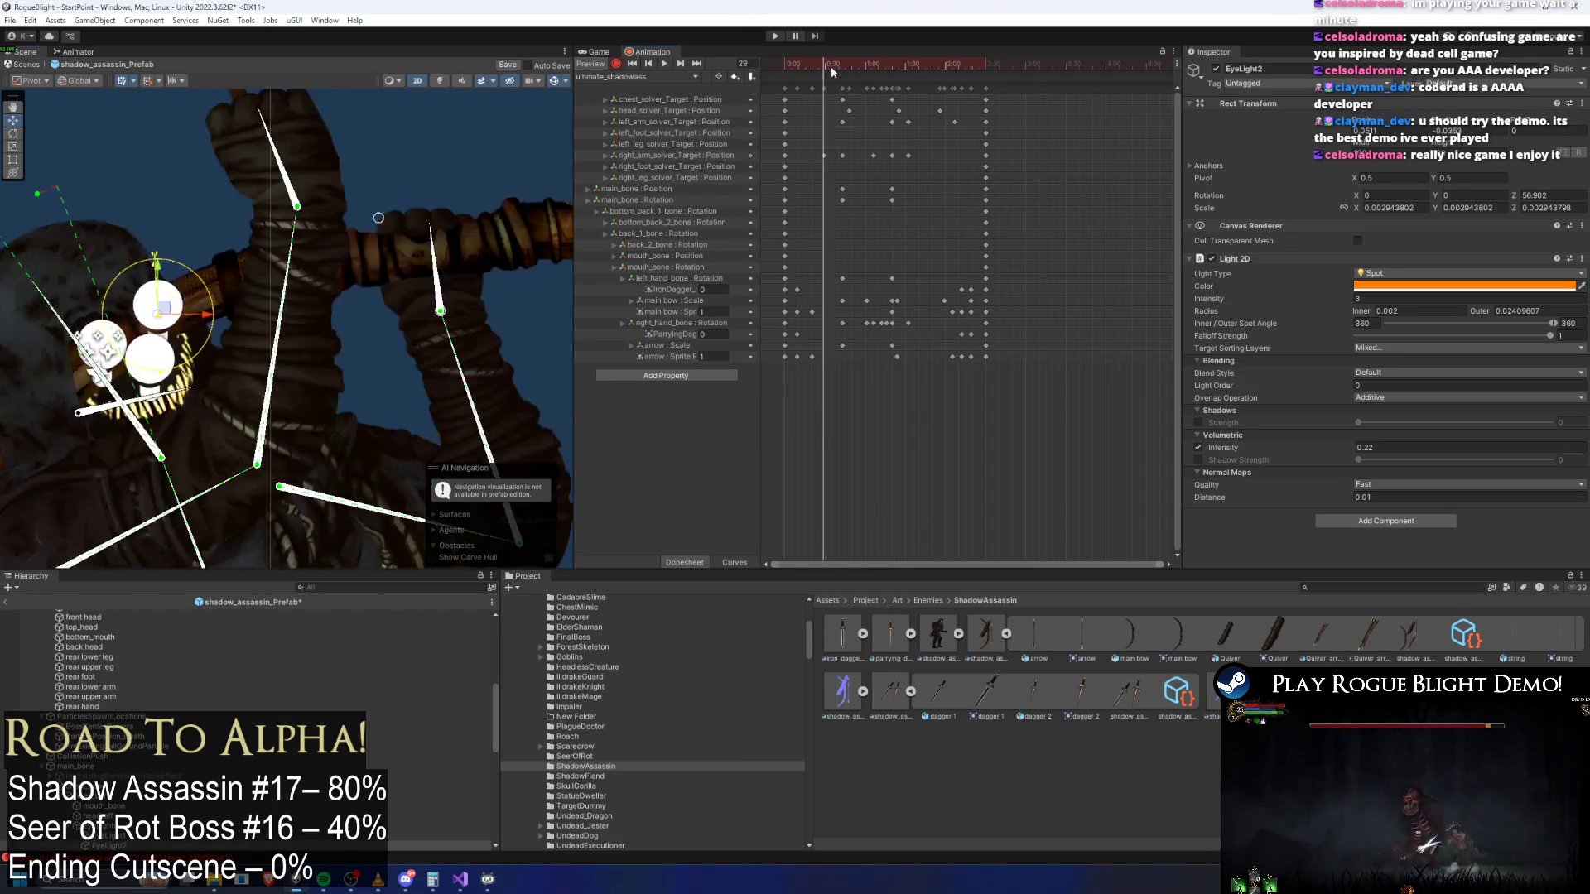
pyautogui.scroll(5, 400, 352)
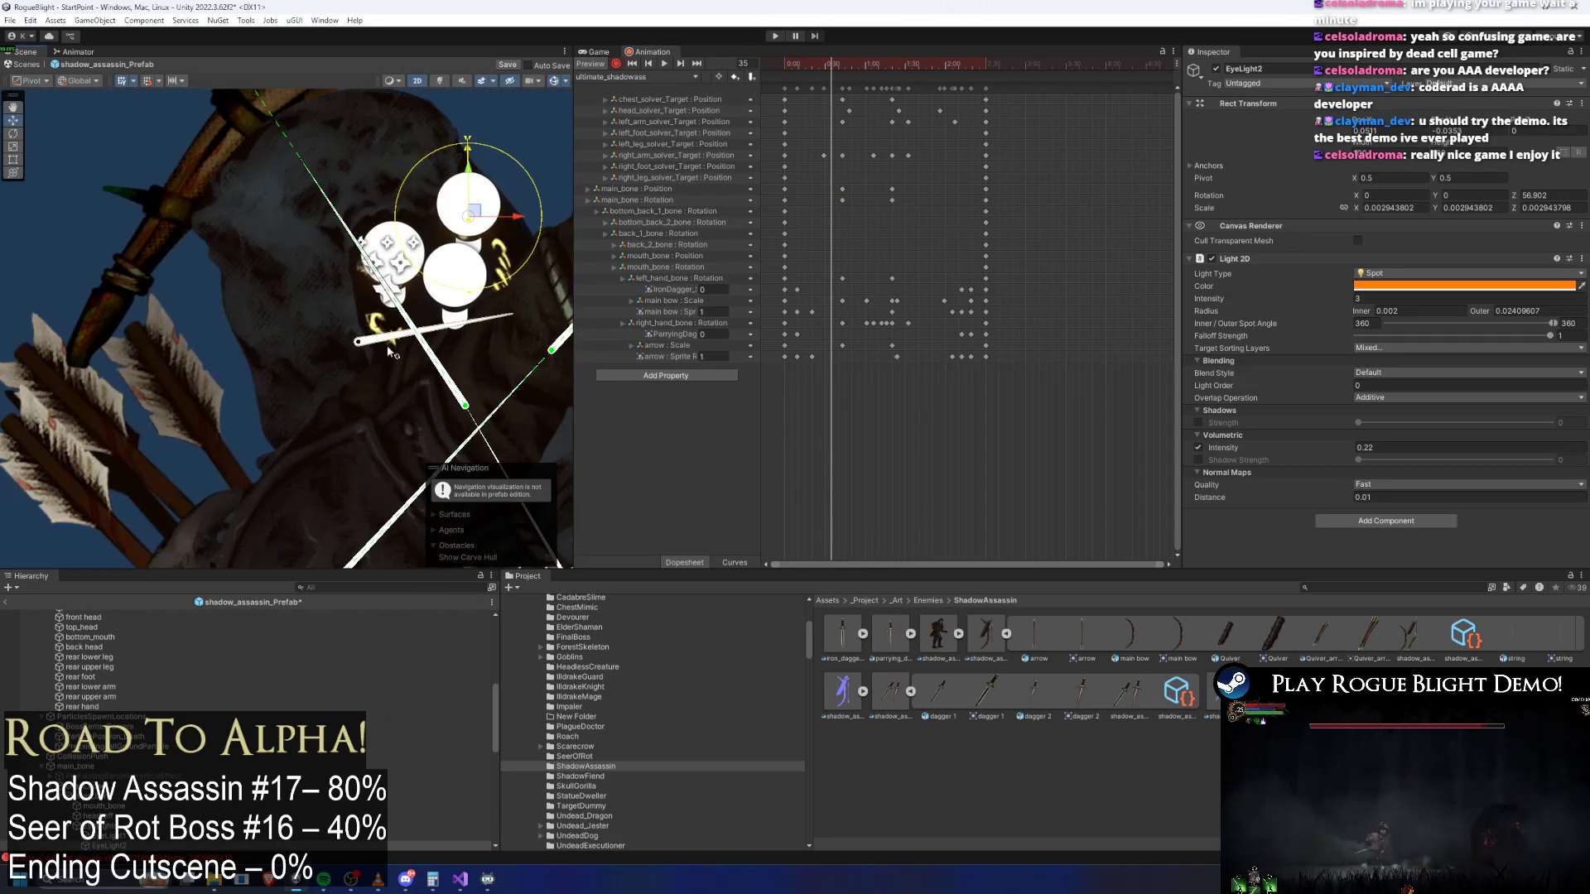
pyautogui.click(386, 353)
pyautogui.moveTo(441, 356); pyautogui.dragTo(365, 348)
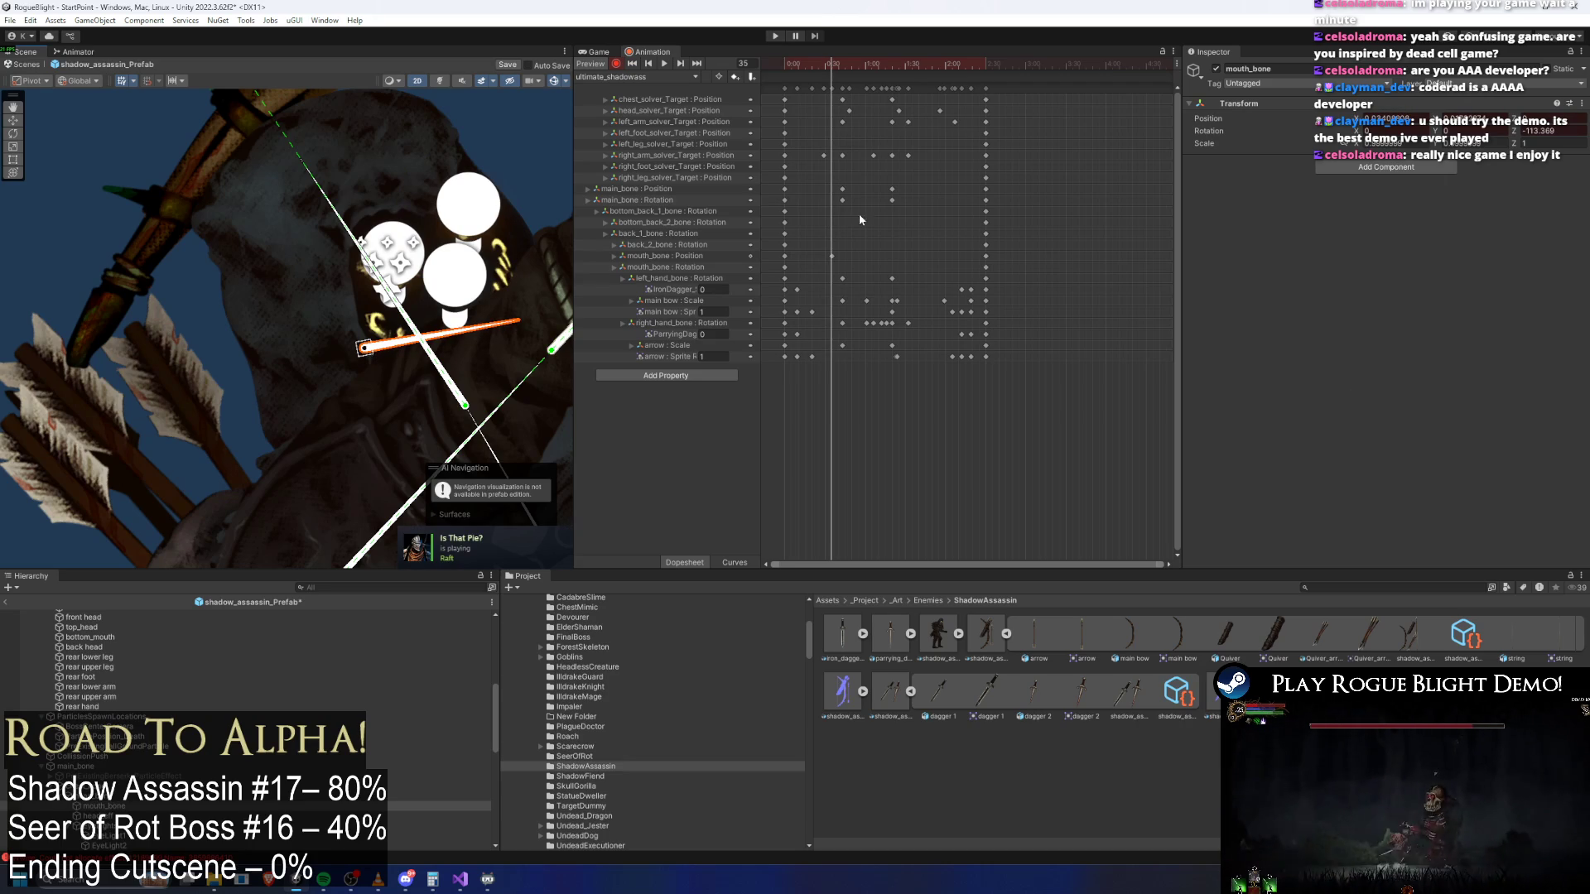
pyautogui.moveTo(830, 63); pyautogui.dragTo(914, 66)
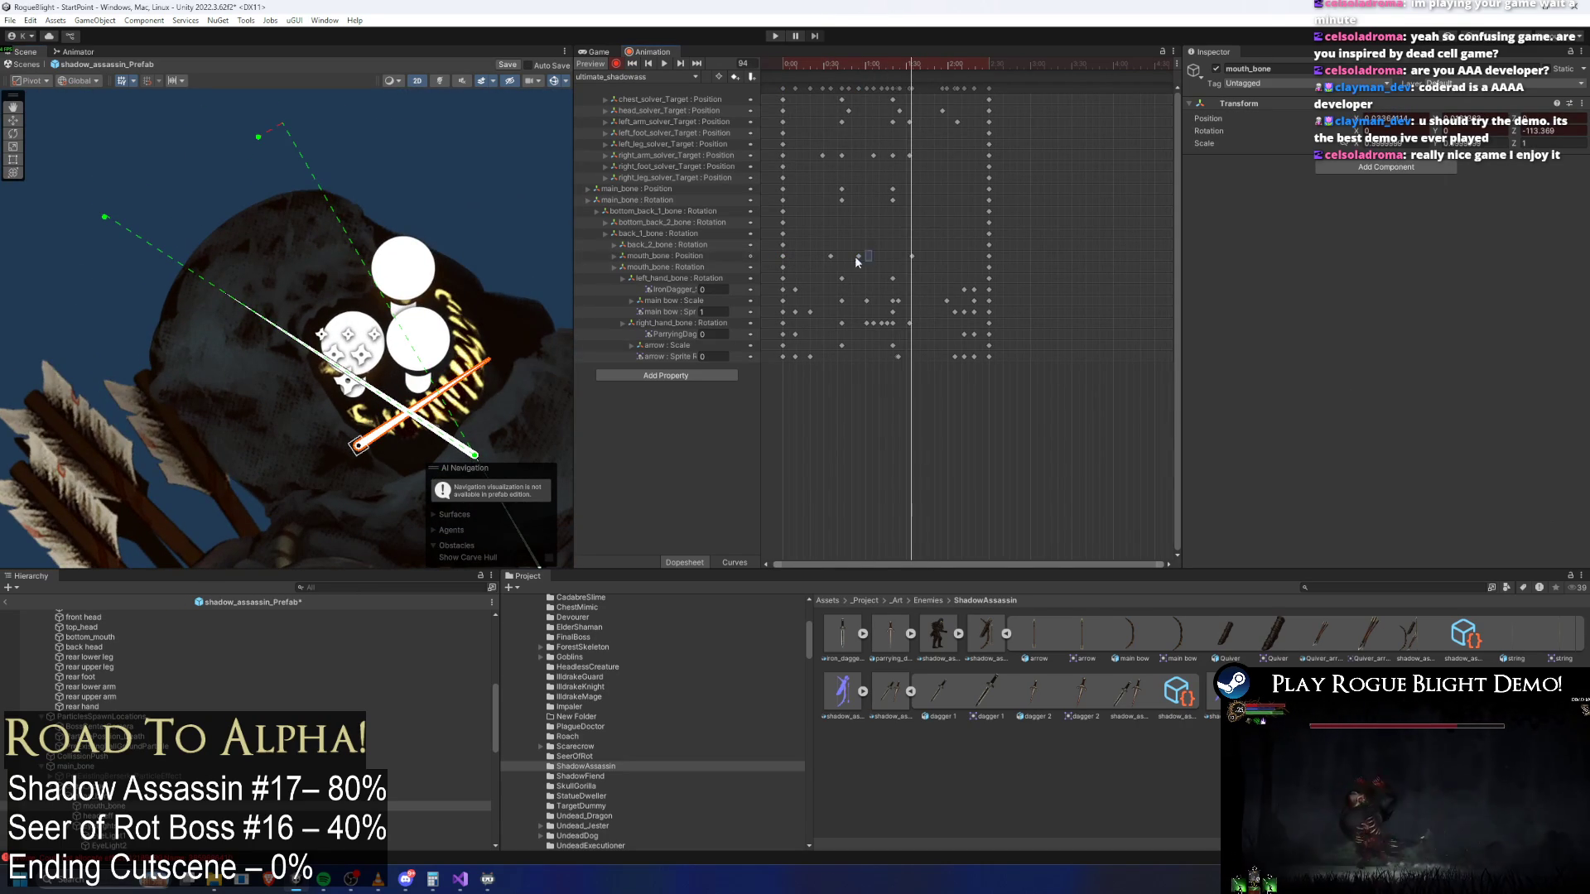
# Move a mouth_bone Position key later and scrub to frame 106
pyautogui.scroll(5, 539, 125)
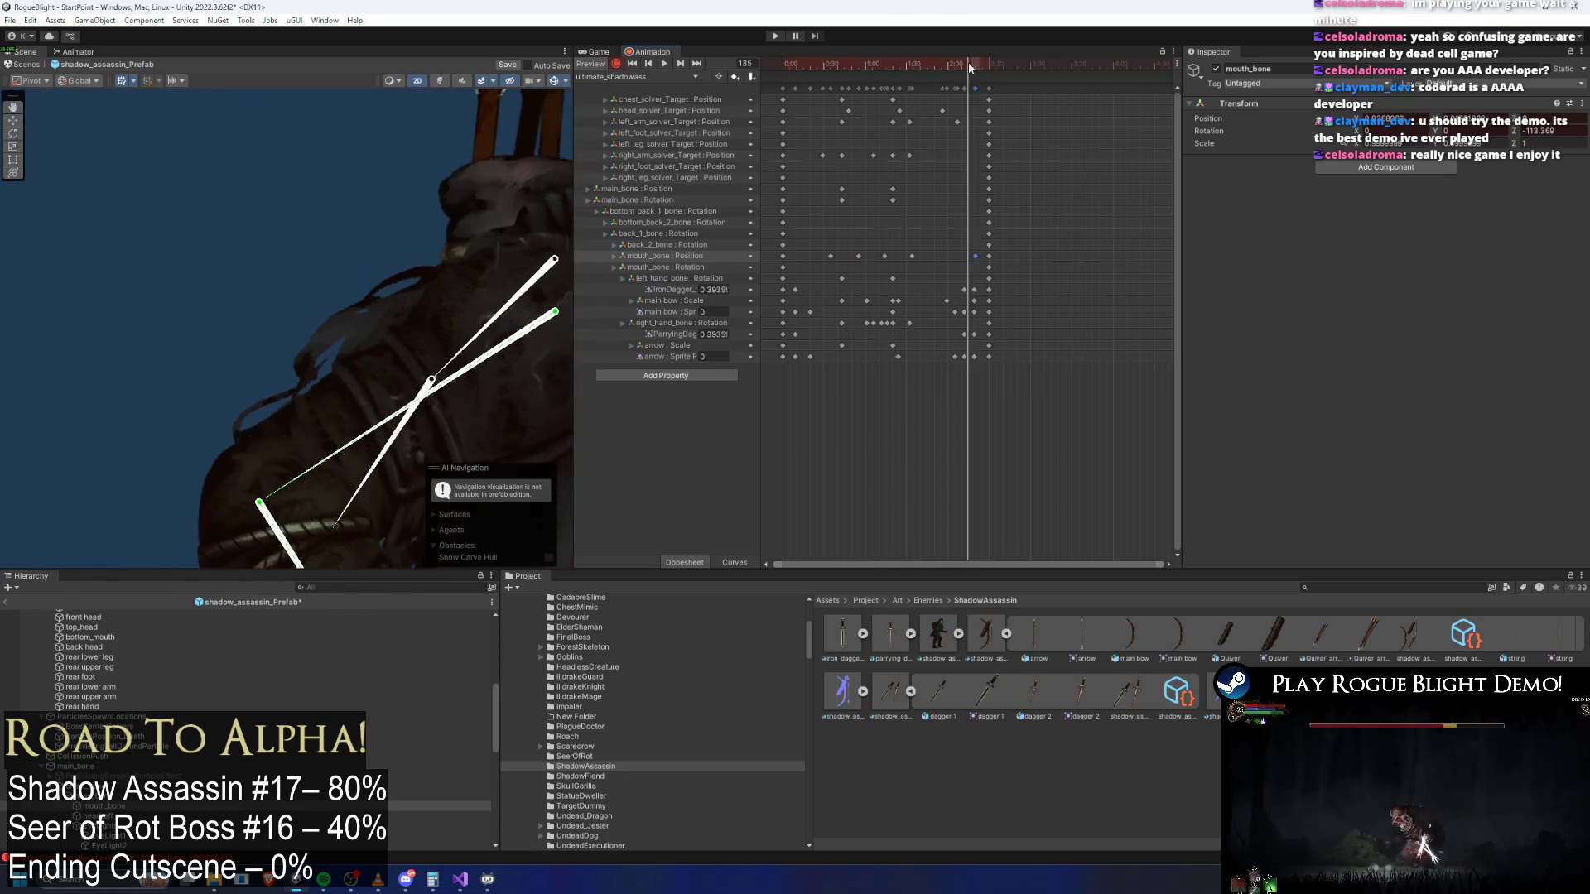
pyautogui.click(119, 236)
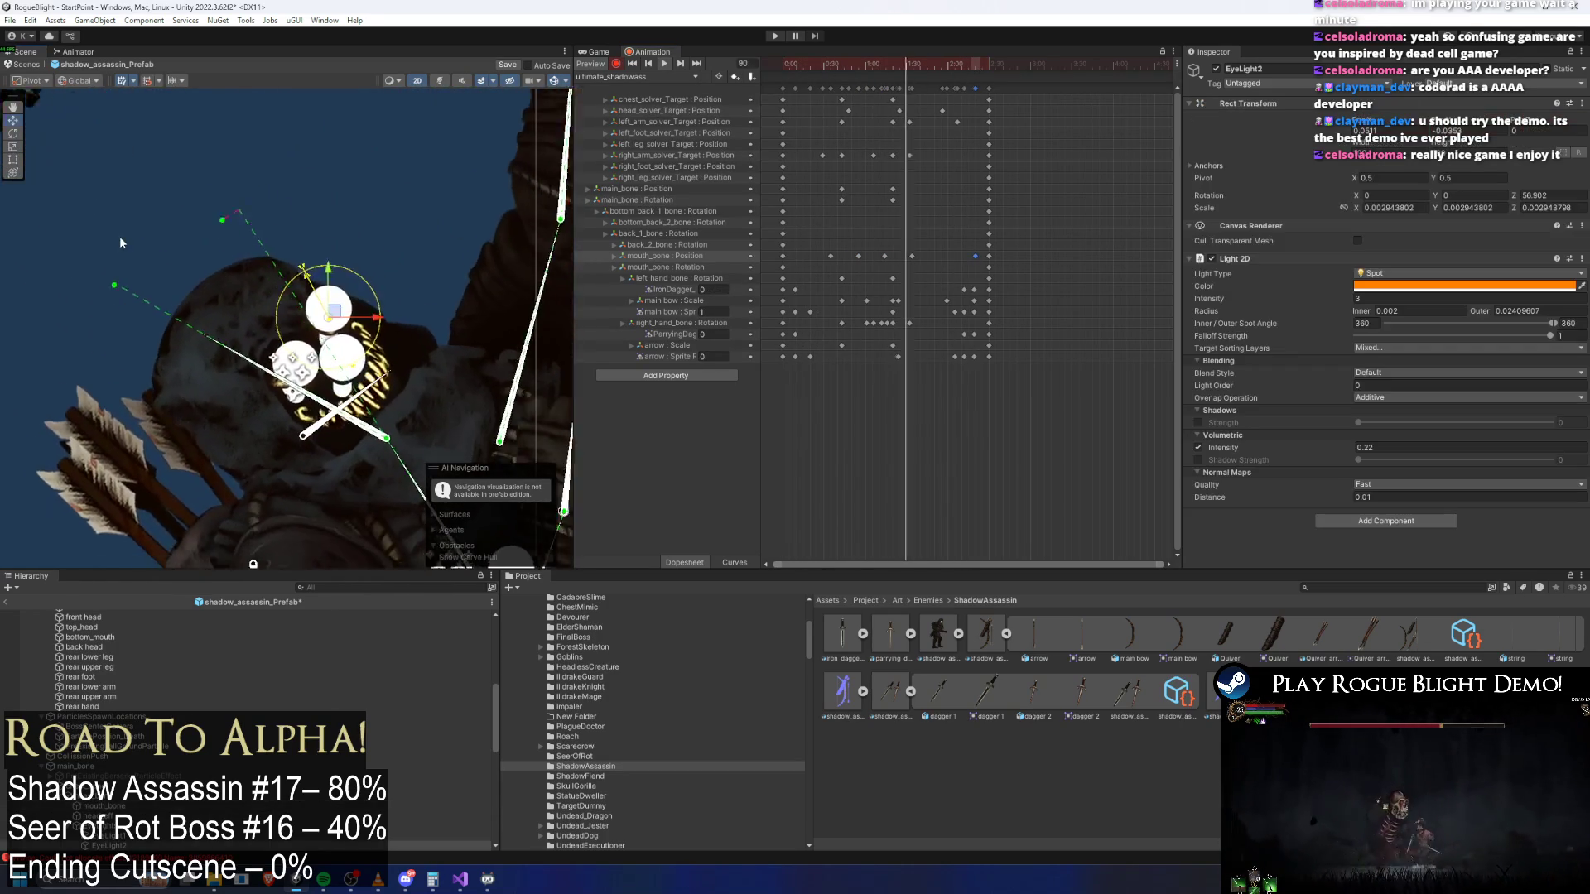
pyautogui.scroll(-5, 344, 225)
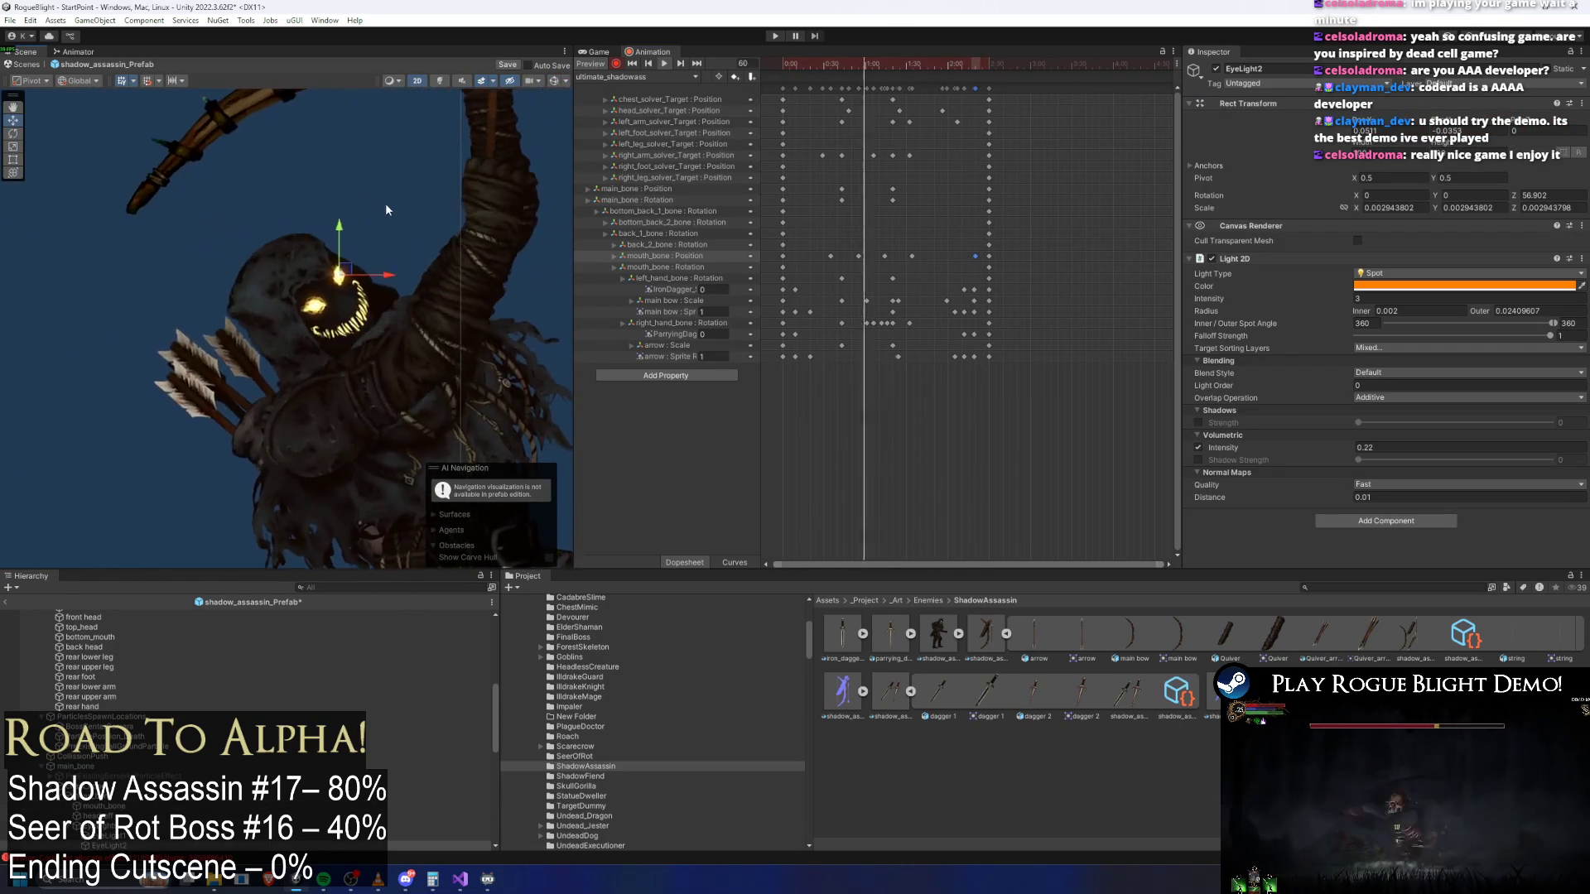
pyautogui.scroll(-3, 265, 287)
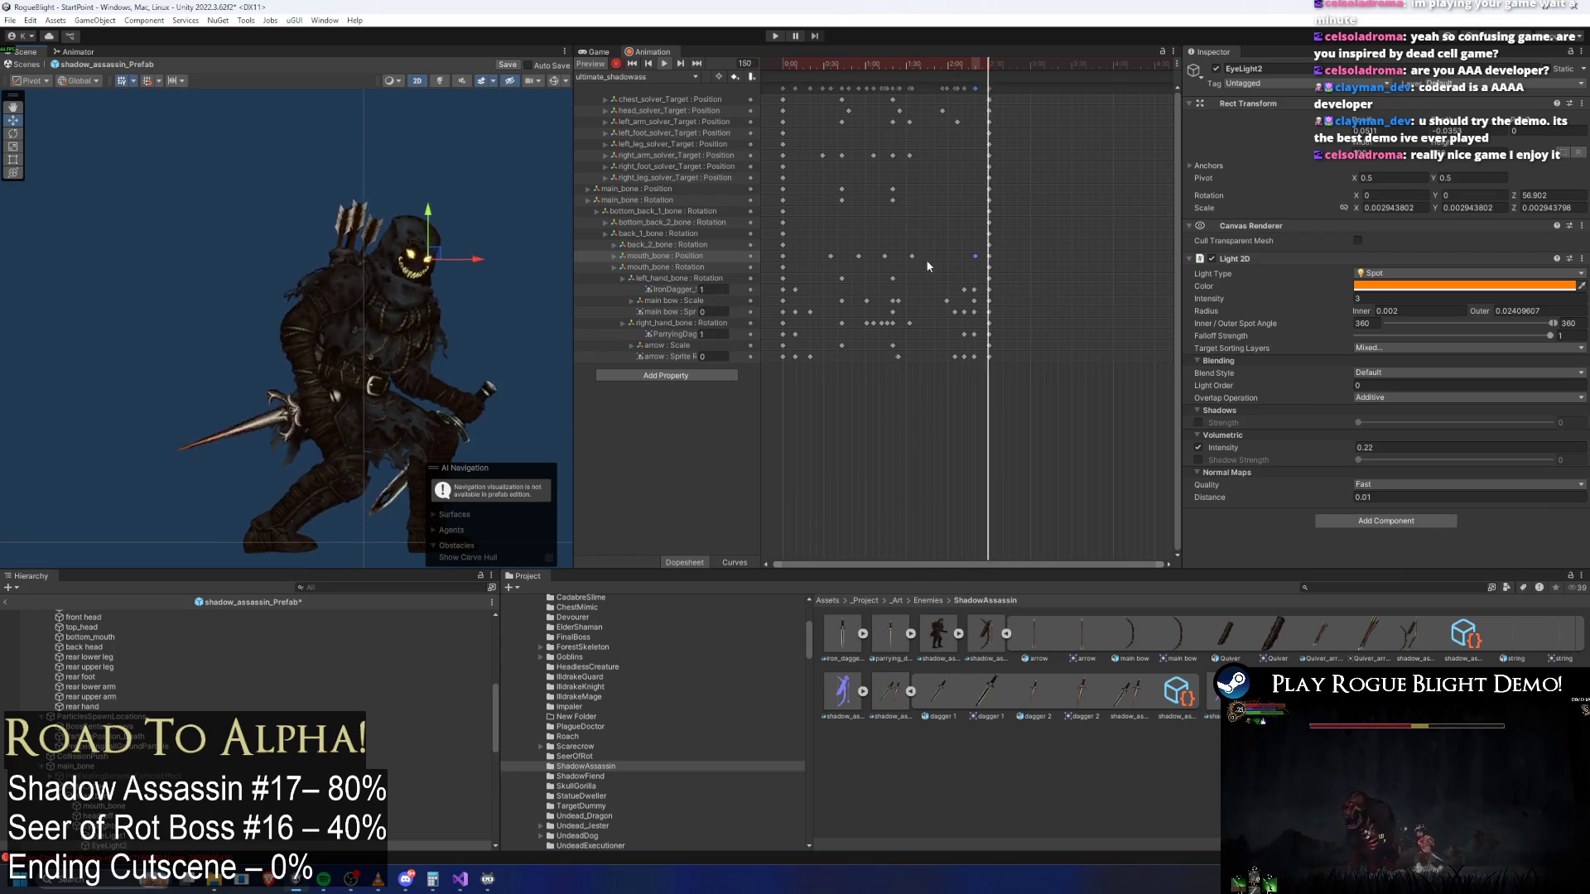
pyautogui.moveTo(911, 255); pyautogui.dragTo(928, 256)
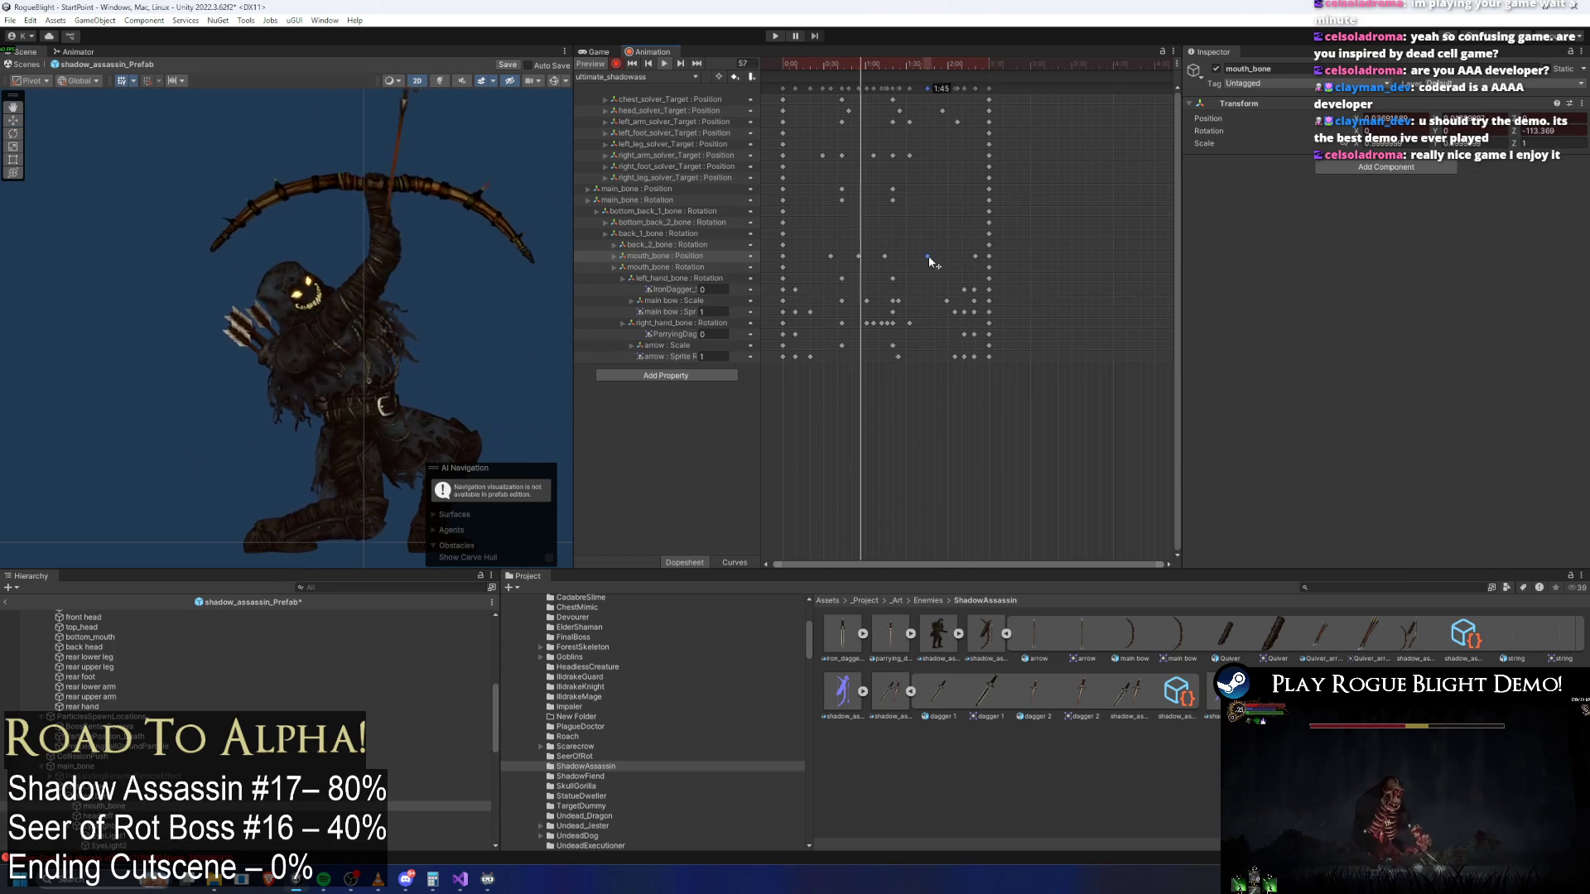
pyautogui.click(925, 65)
pyautogui.moveTo(925, 65); pyautogui.dragTo(929, 66)
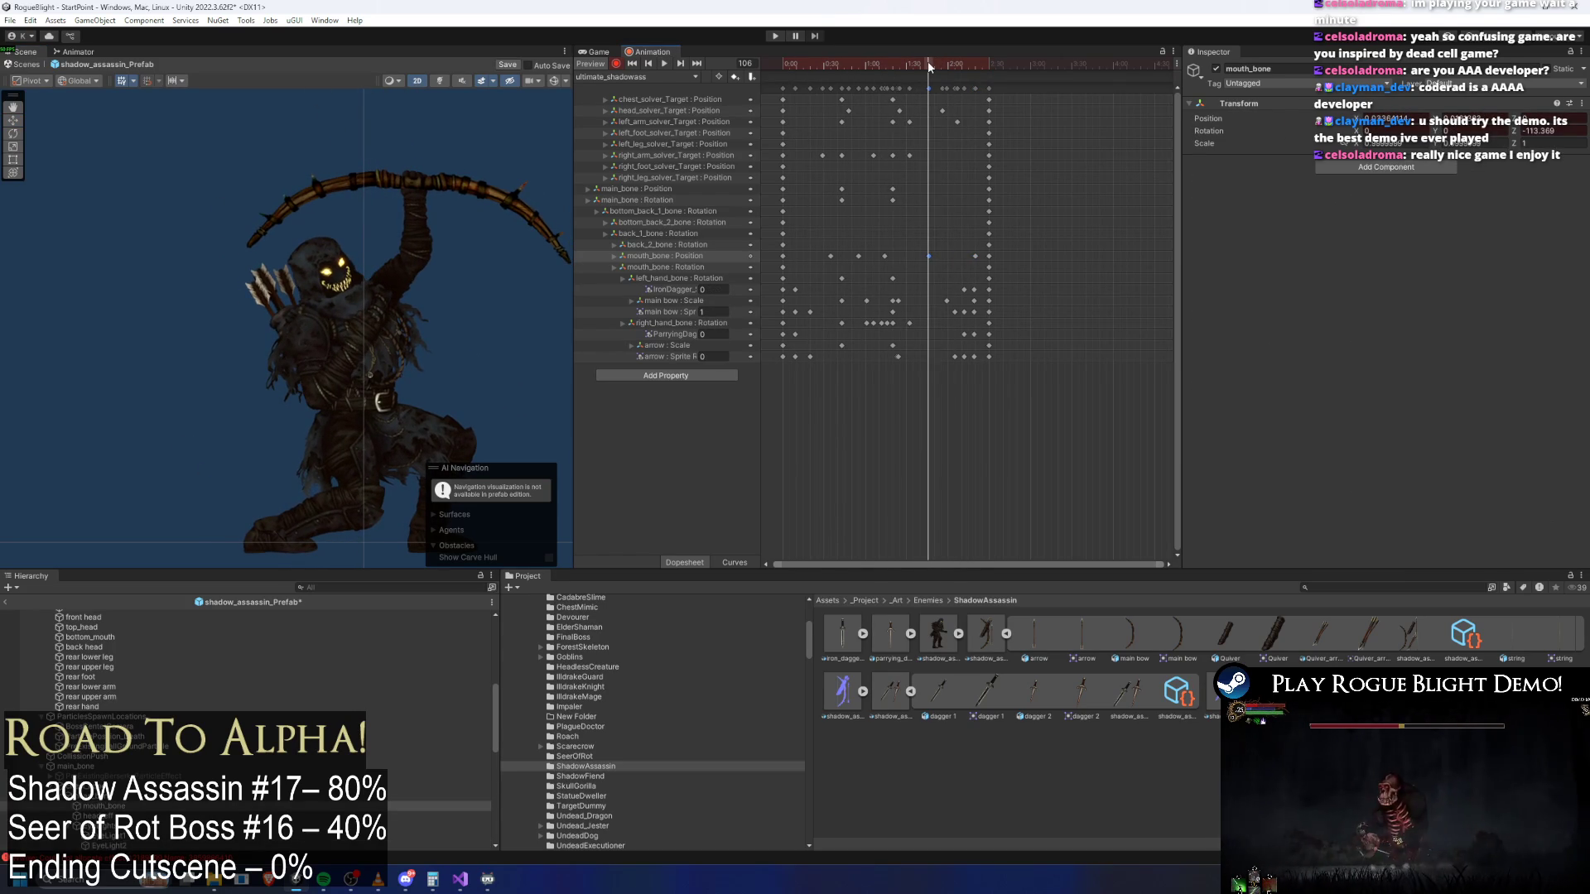
# Shift four mouth_bone Position keys earlier while previewing the animation
pyautogui.scroll(5, 321, 313)
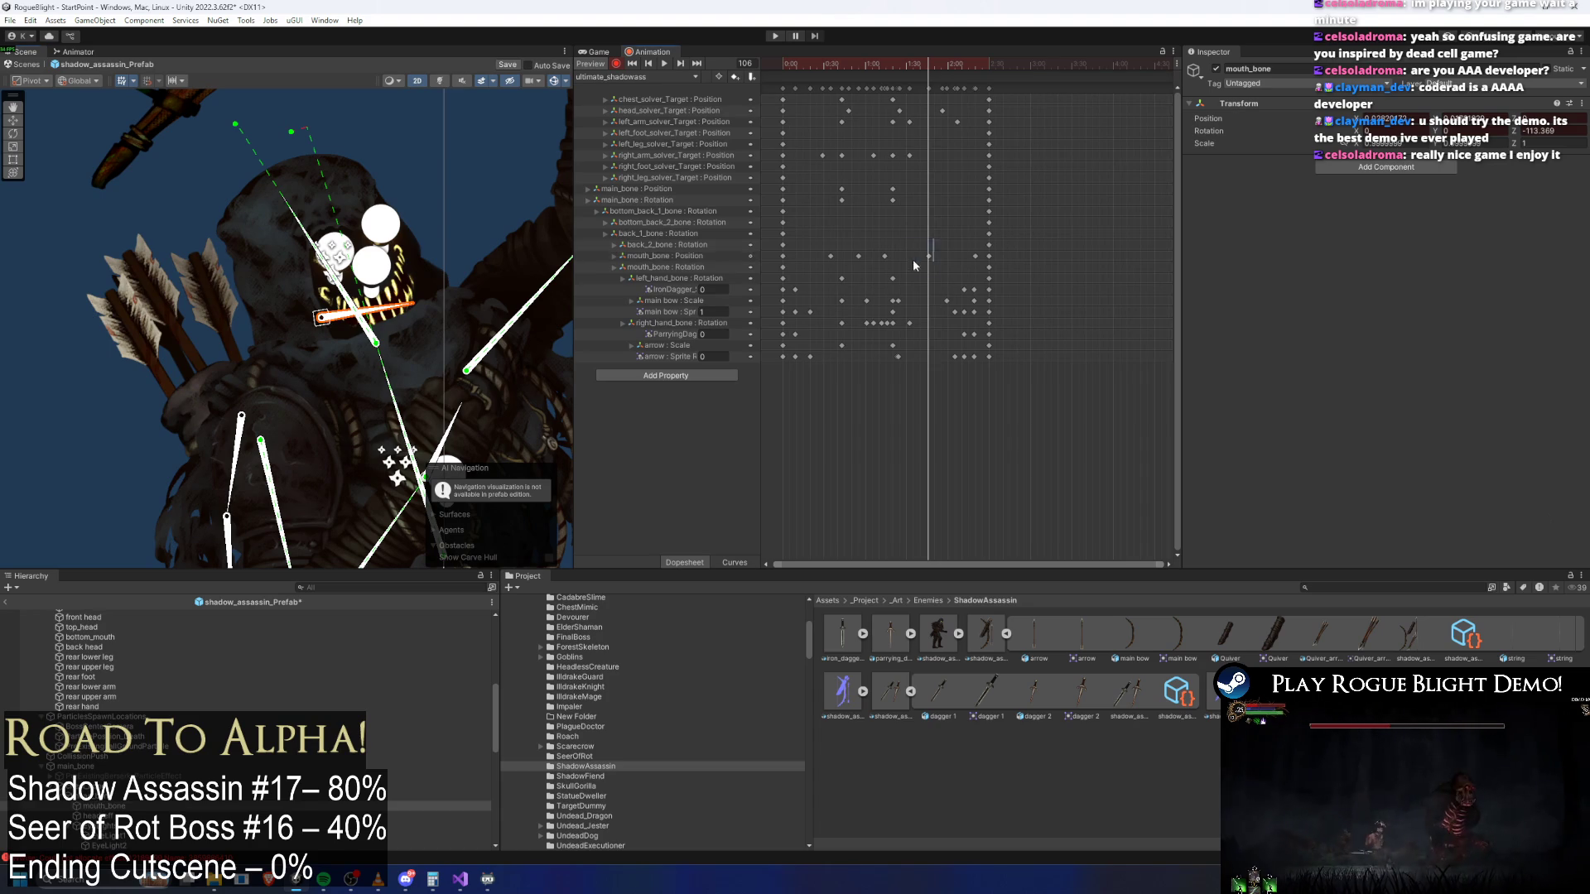
pyautogui.press('space')
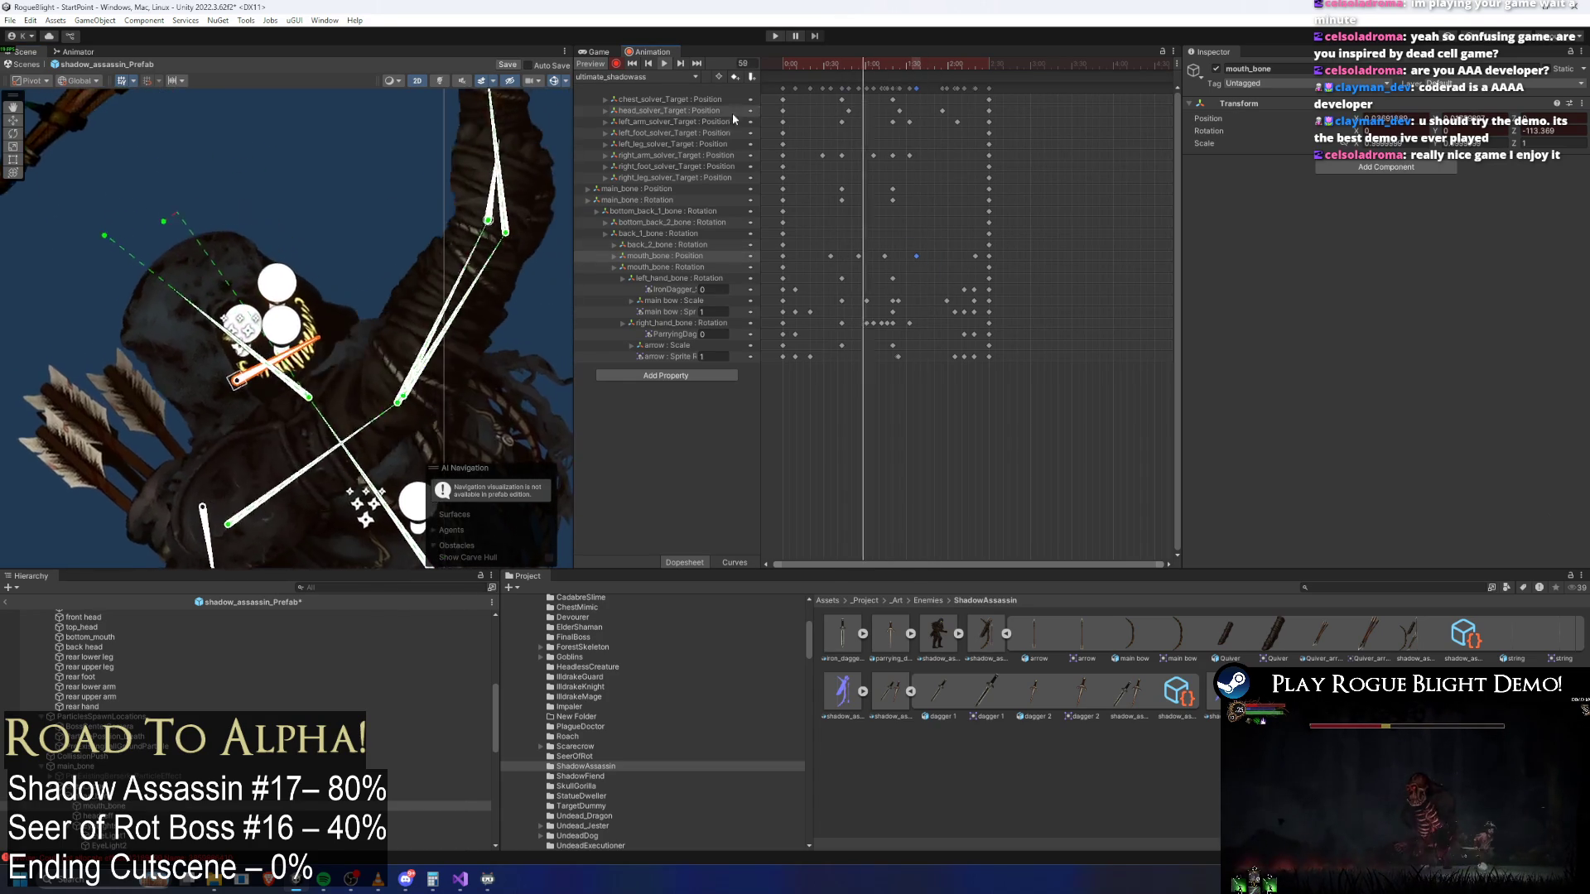
pyautogui.moveTo(936, 261)
pyautogui.mouseDown()
pyautogui.moveTo(824, 252)
pyautogui.moveTo(934, 256)
pyautogui.moveTo(828, 263)
pyautogui.moveTo(862, 263)
pyautogui.mouseUp()
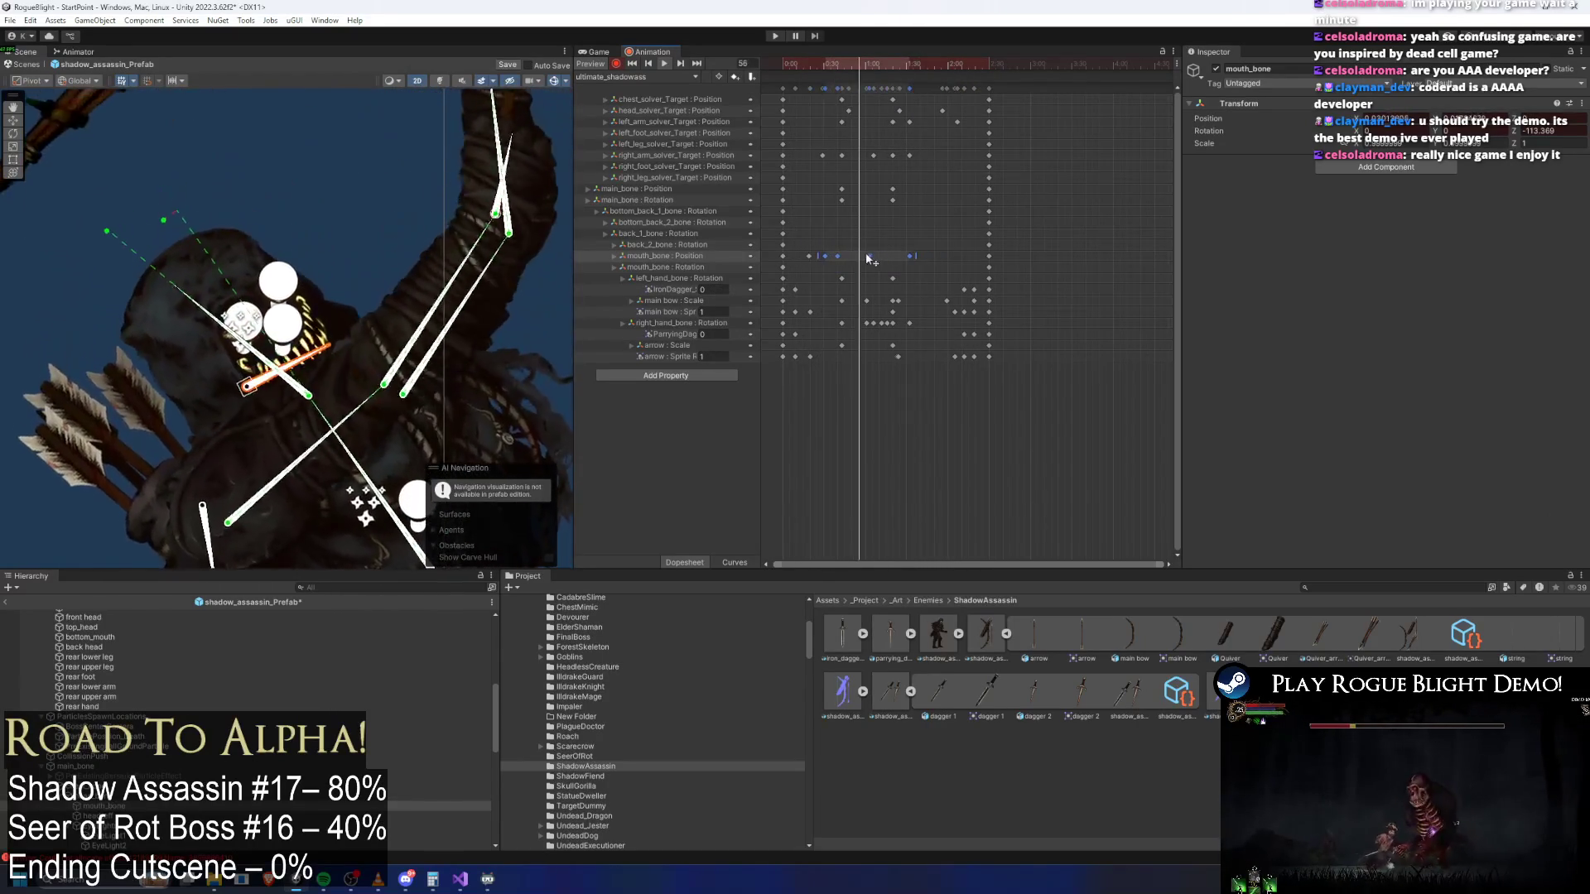
pyautogui.click(276, 176)
pyautogui.click(162, 209)
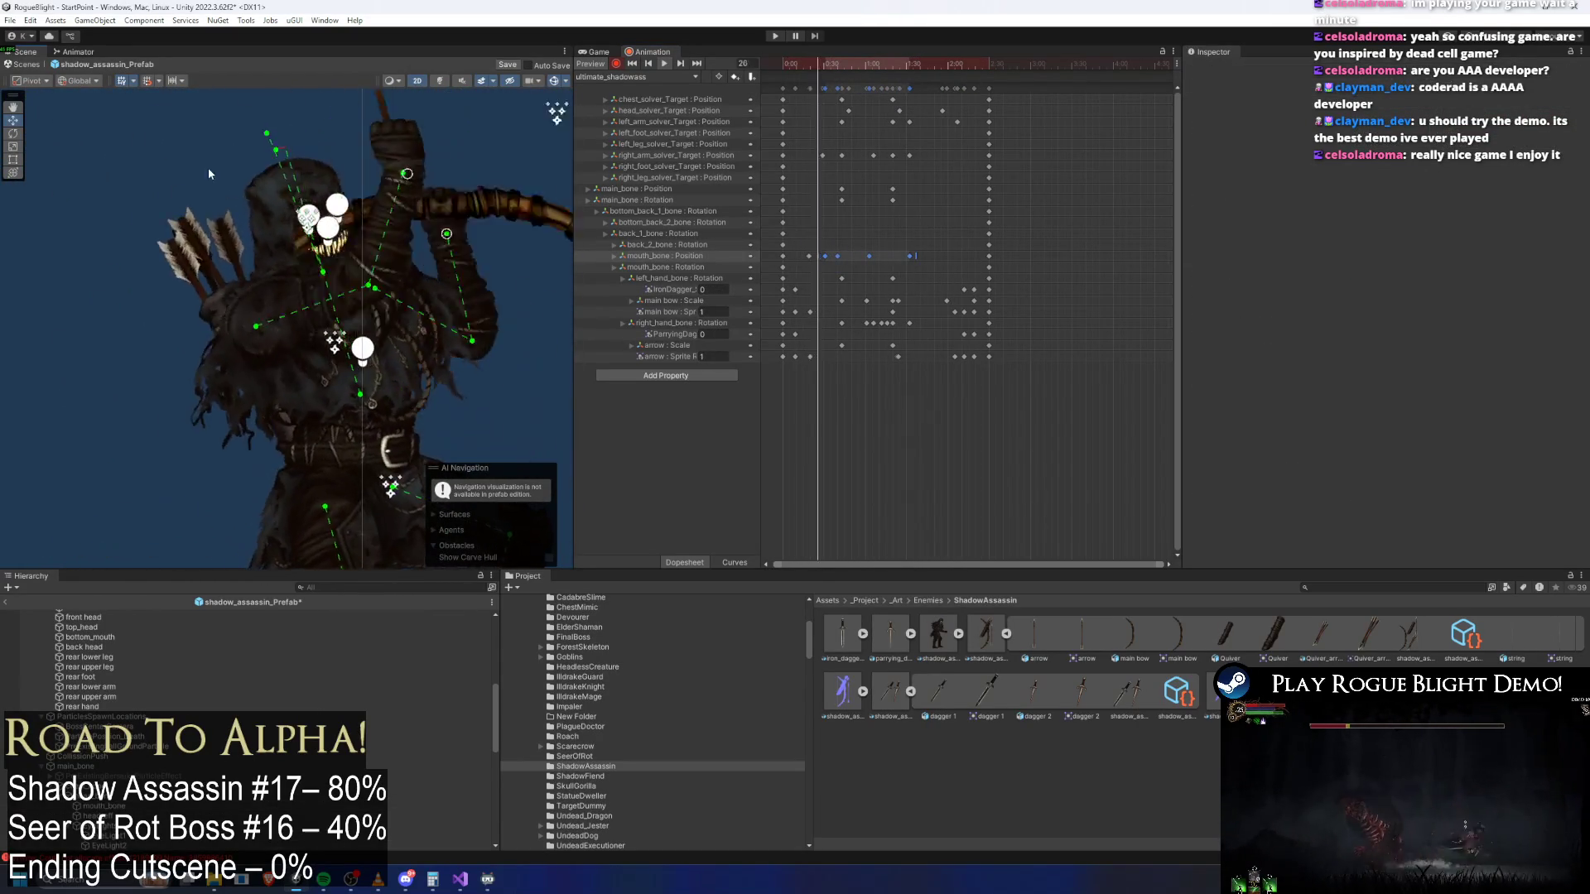
# Move the mouth_bone Position keys earlier so the jaw moves near the clip's start, then deselect
pyautogui.moveTo(827, 256)
pyautogui.mouseDown()
pyautogui.moveTo(914, 263)
pyautogui.moveTo(872, 262)
pyautogui.mouseUp()
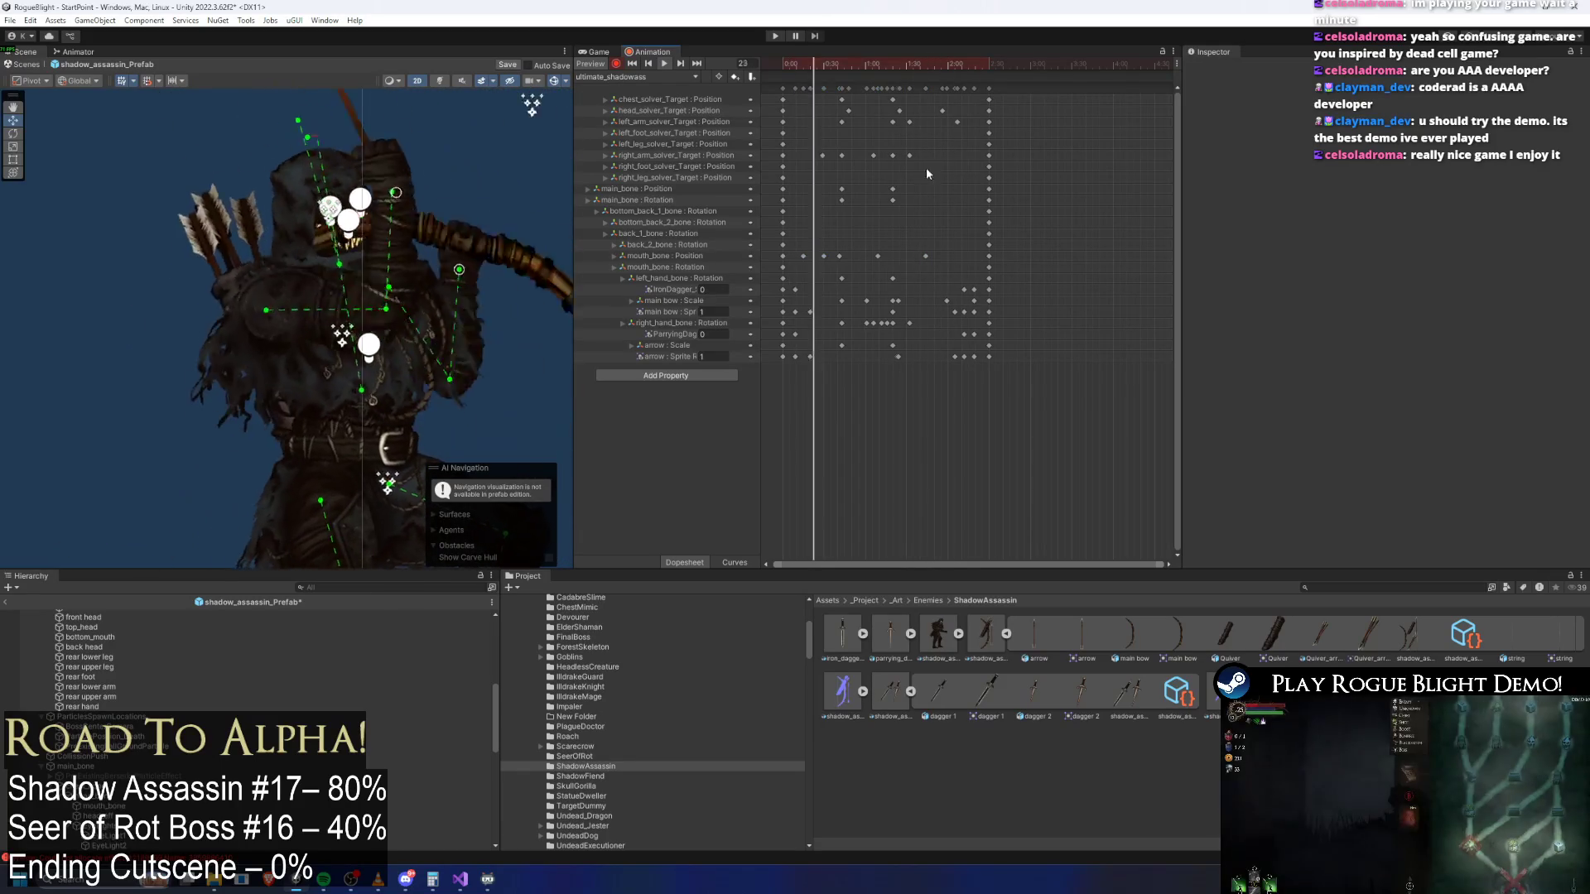
pyautogui.click(803, 223)
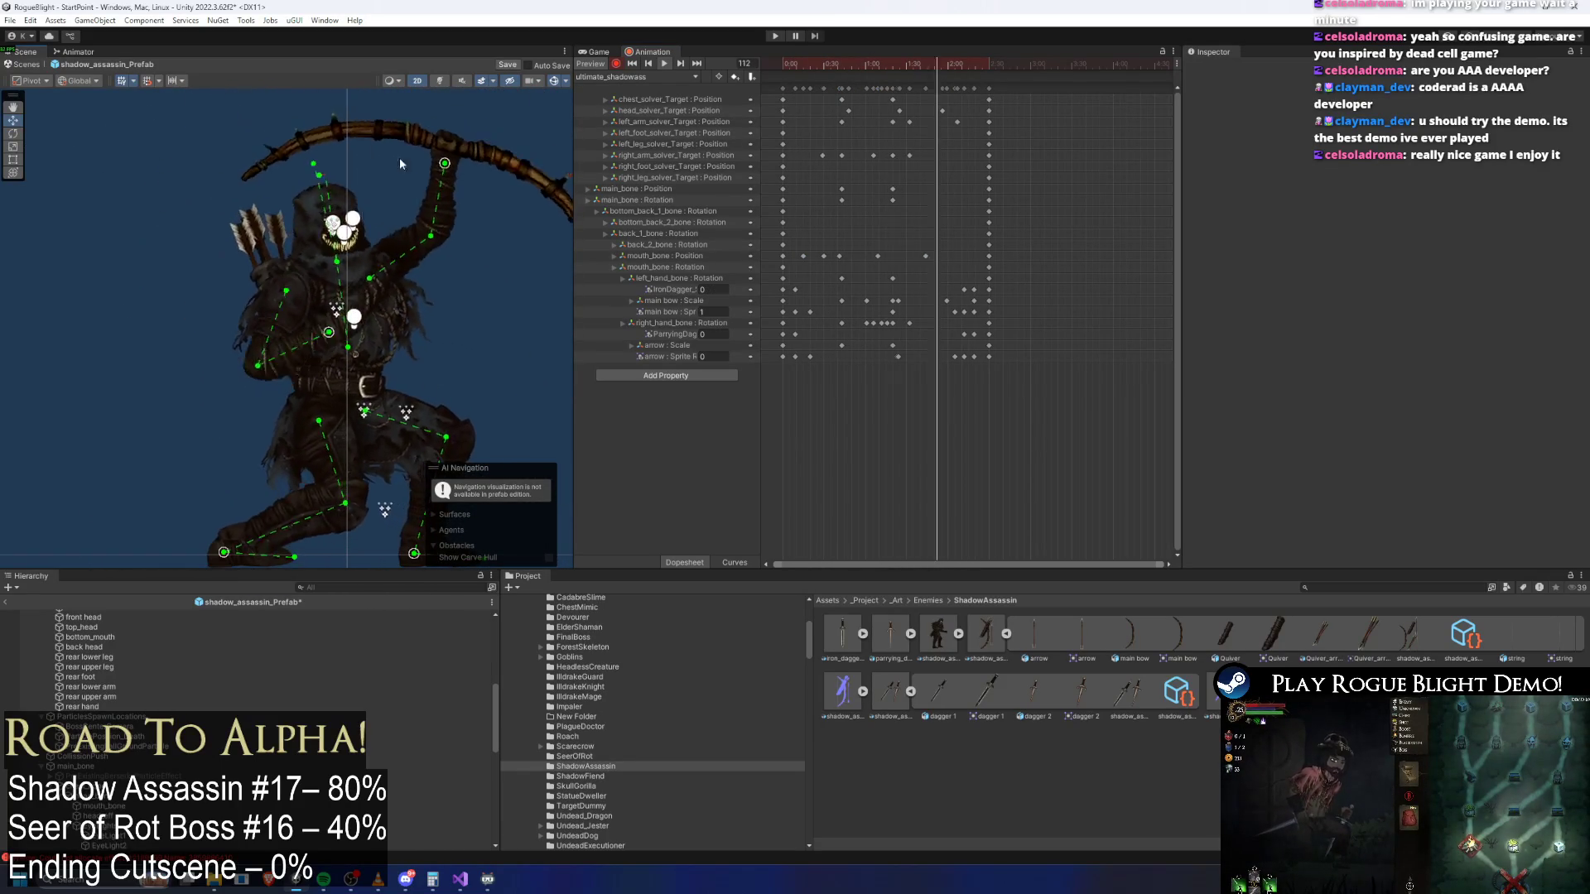
pyautogui.click(444, 173)
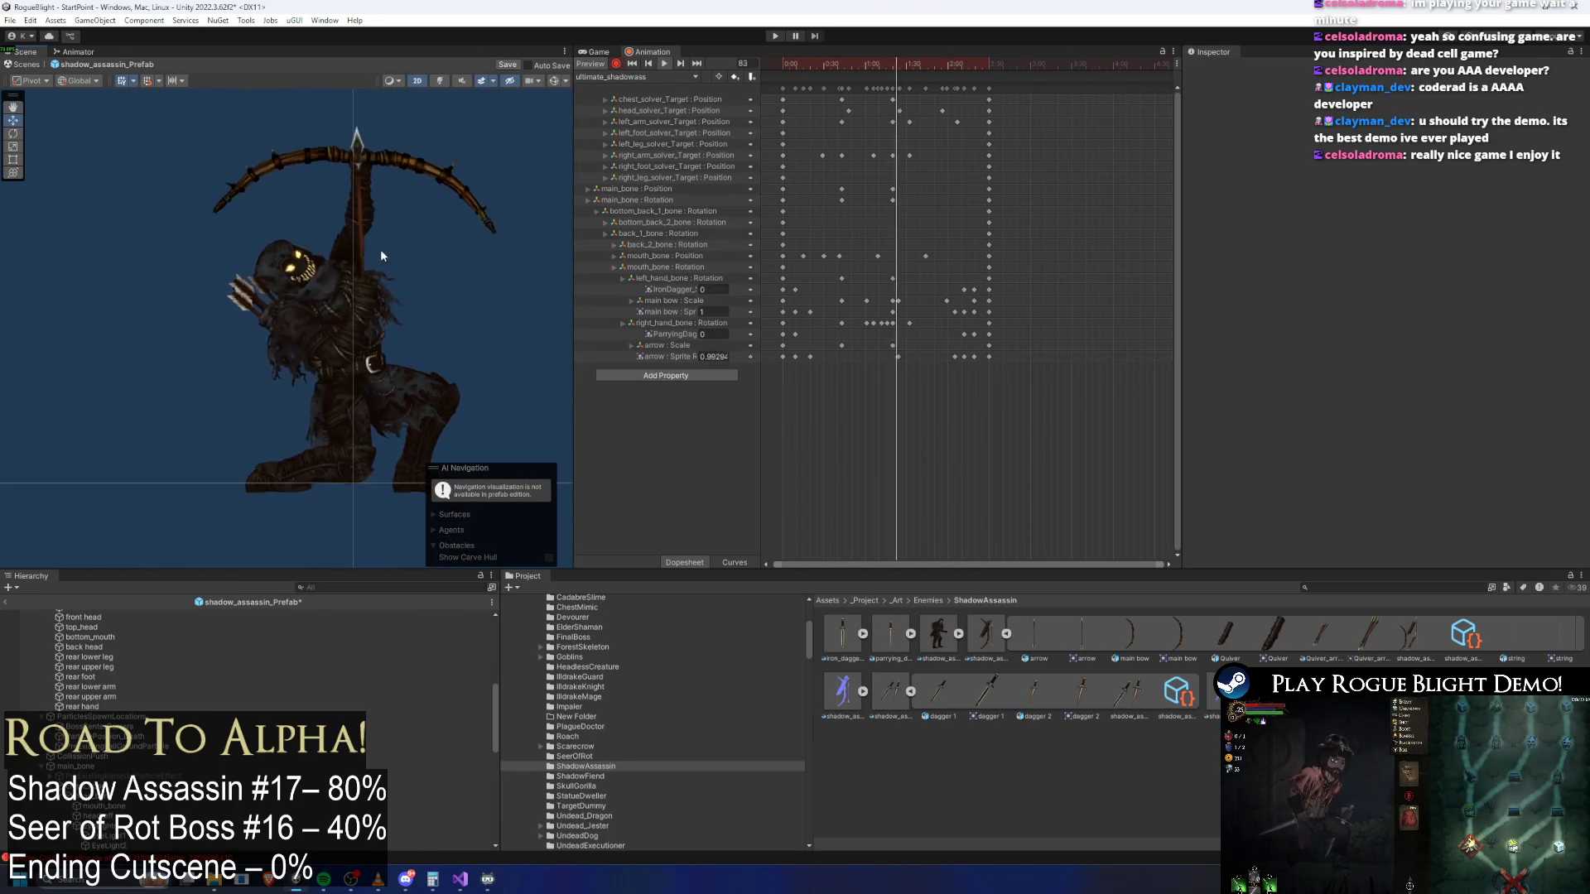